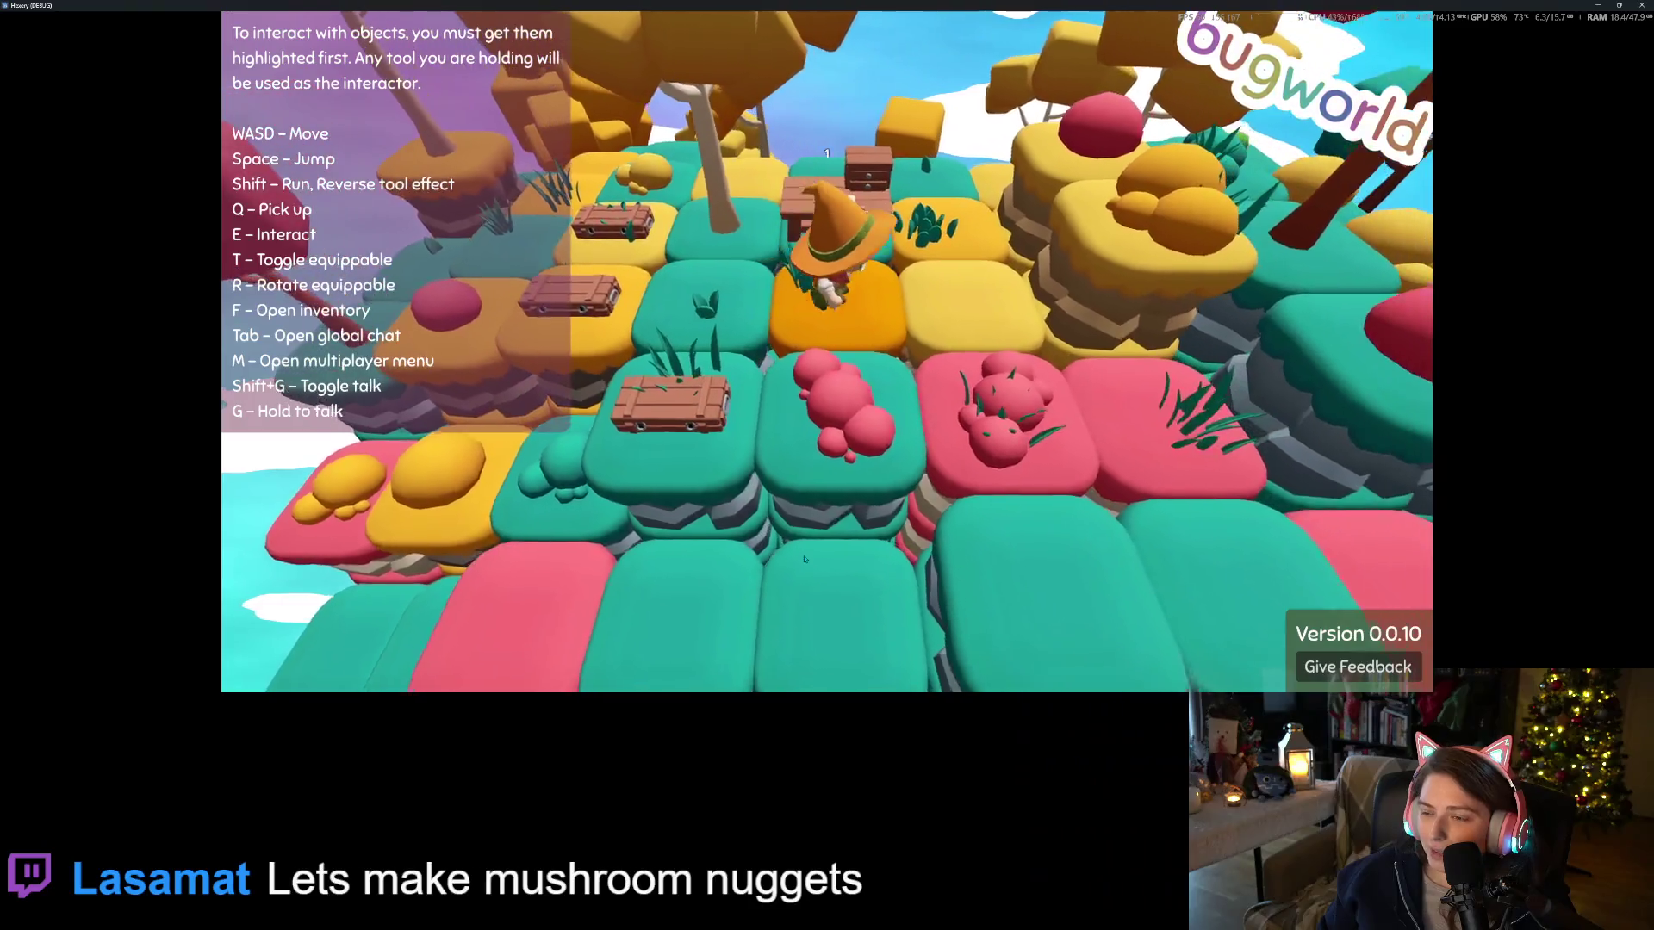
# Walk the character around the floating island's tiles while swinging the camera for wider views
pyautogui.press('s')
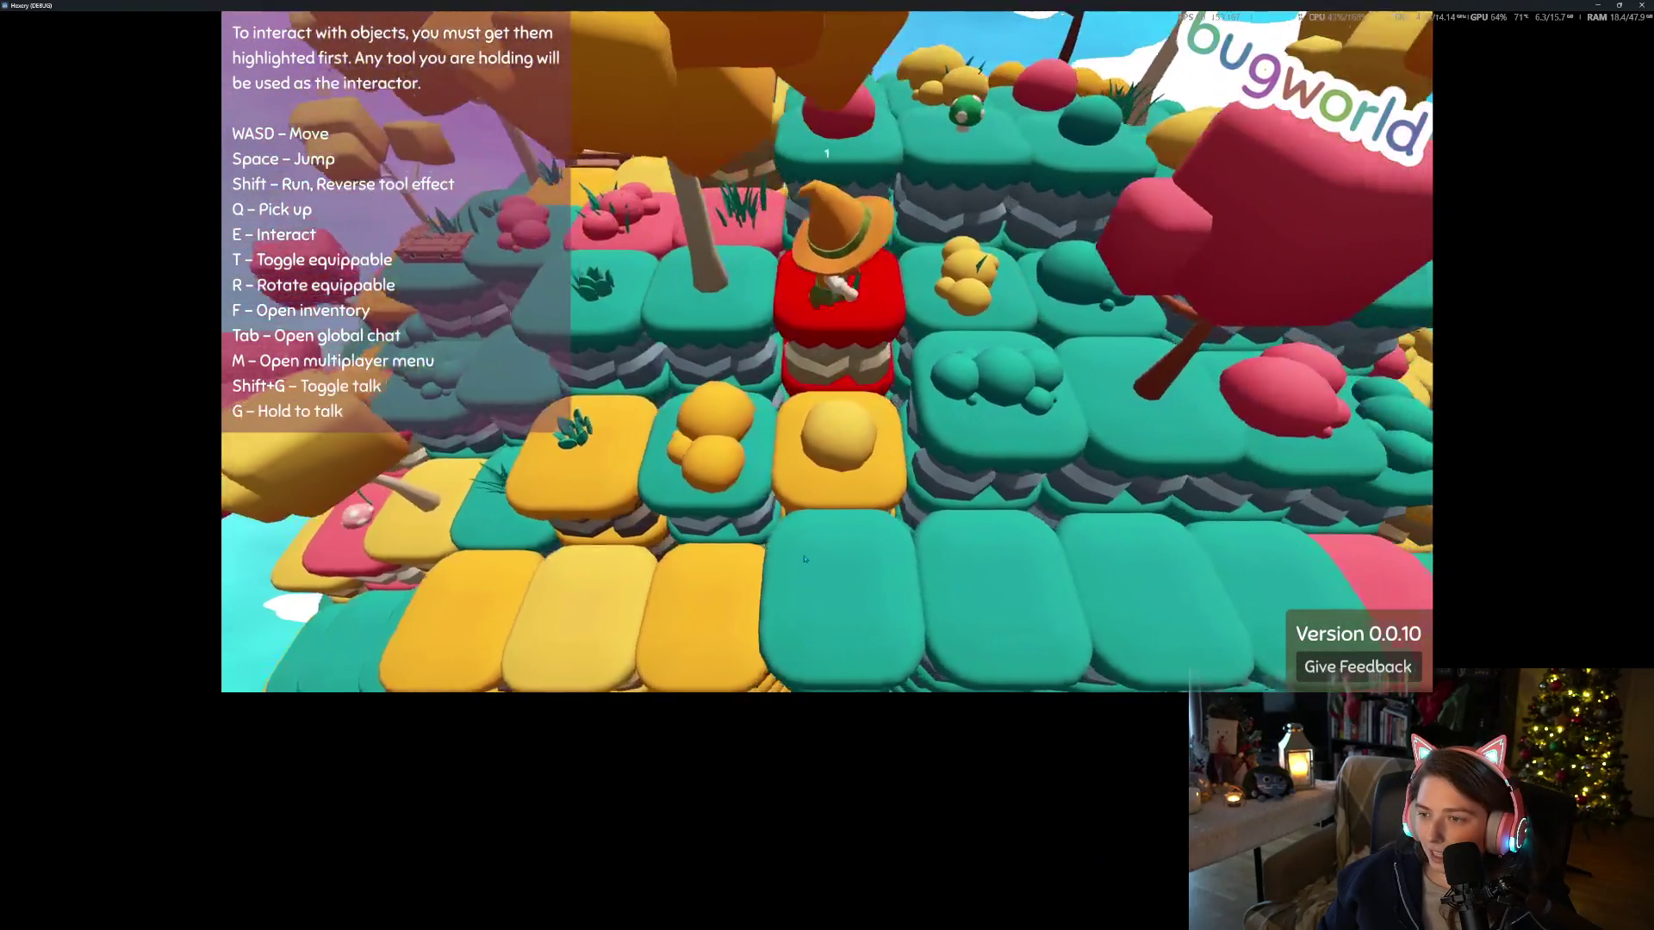
pyautogui.press('w')
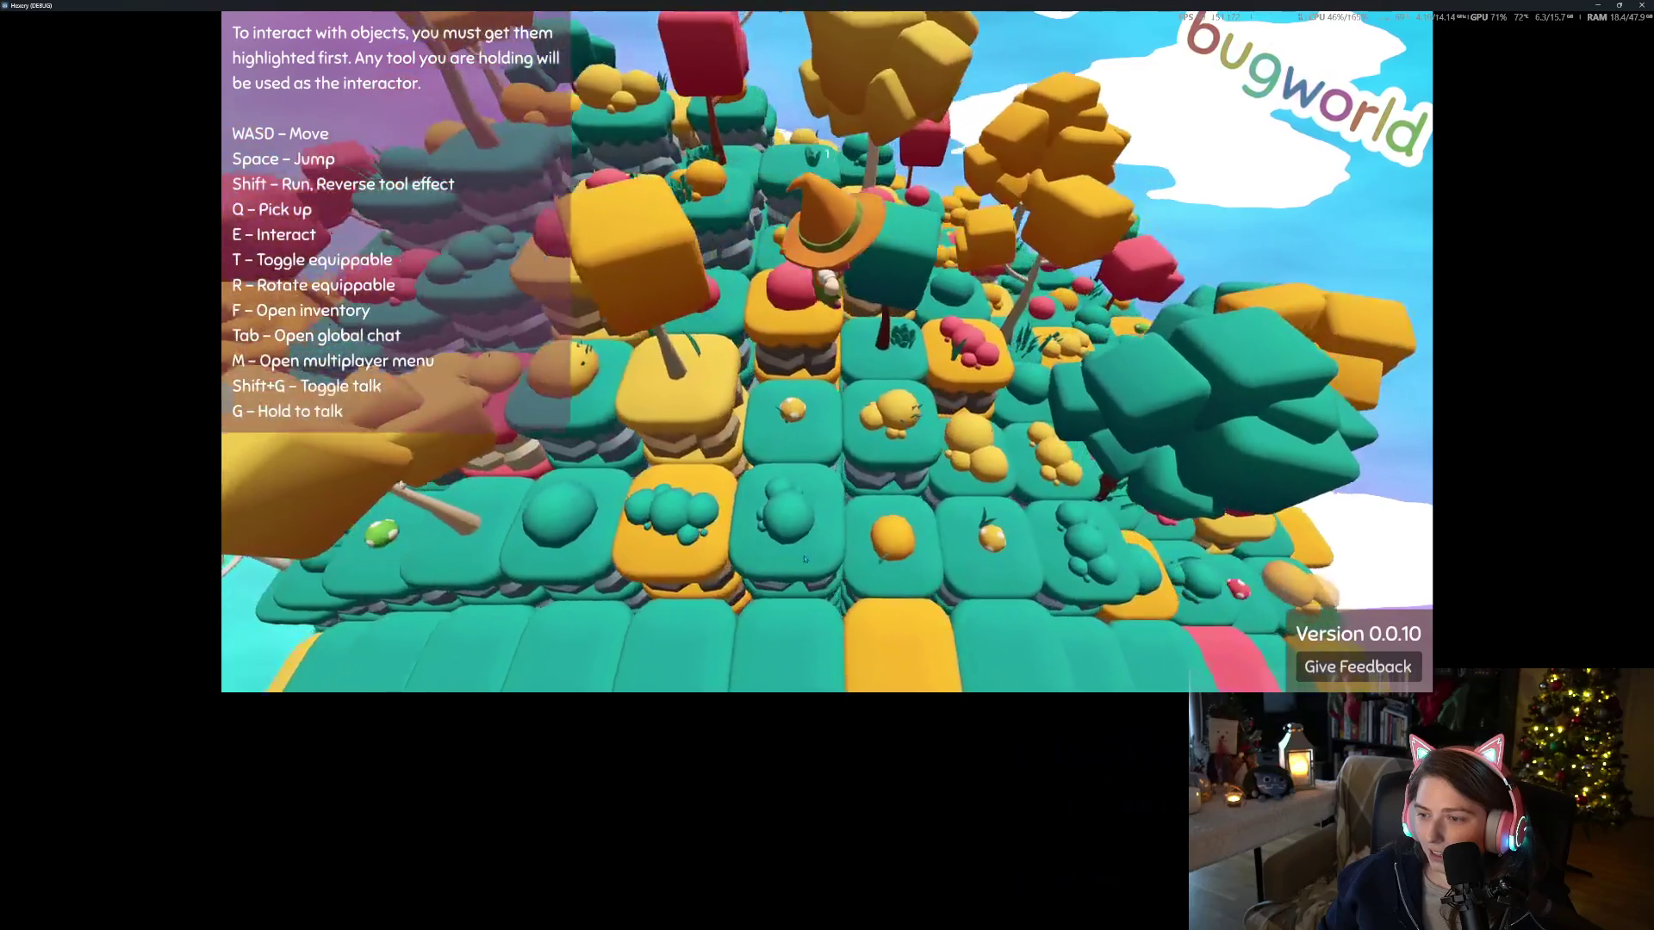
pyautogui.press('s')
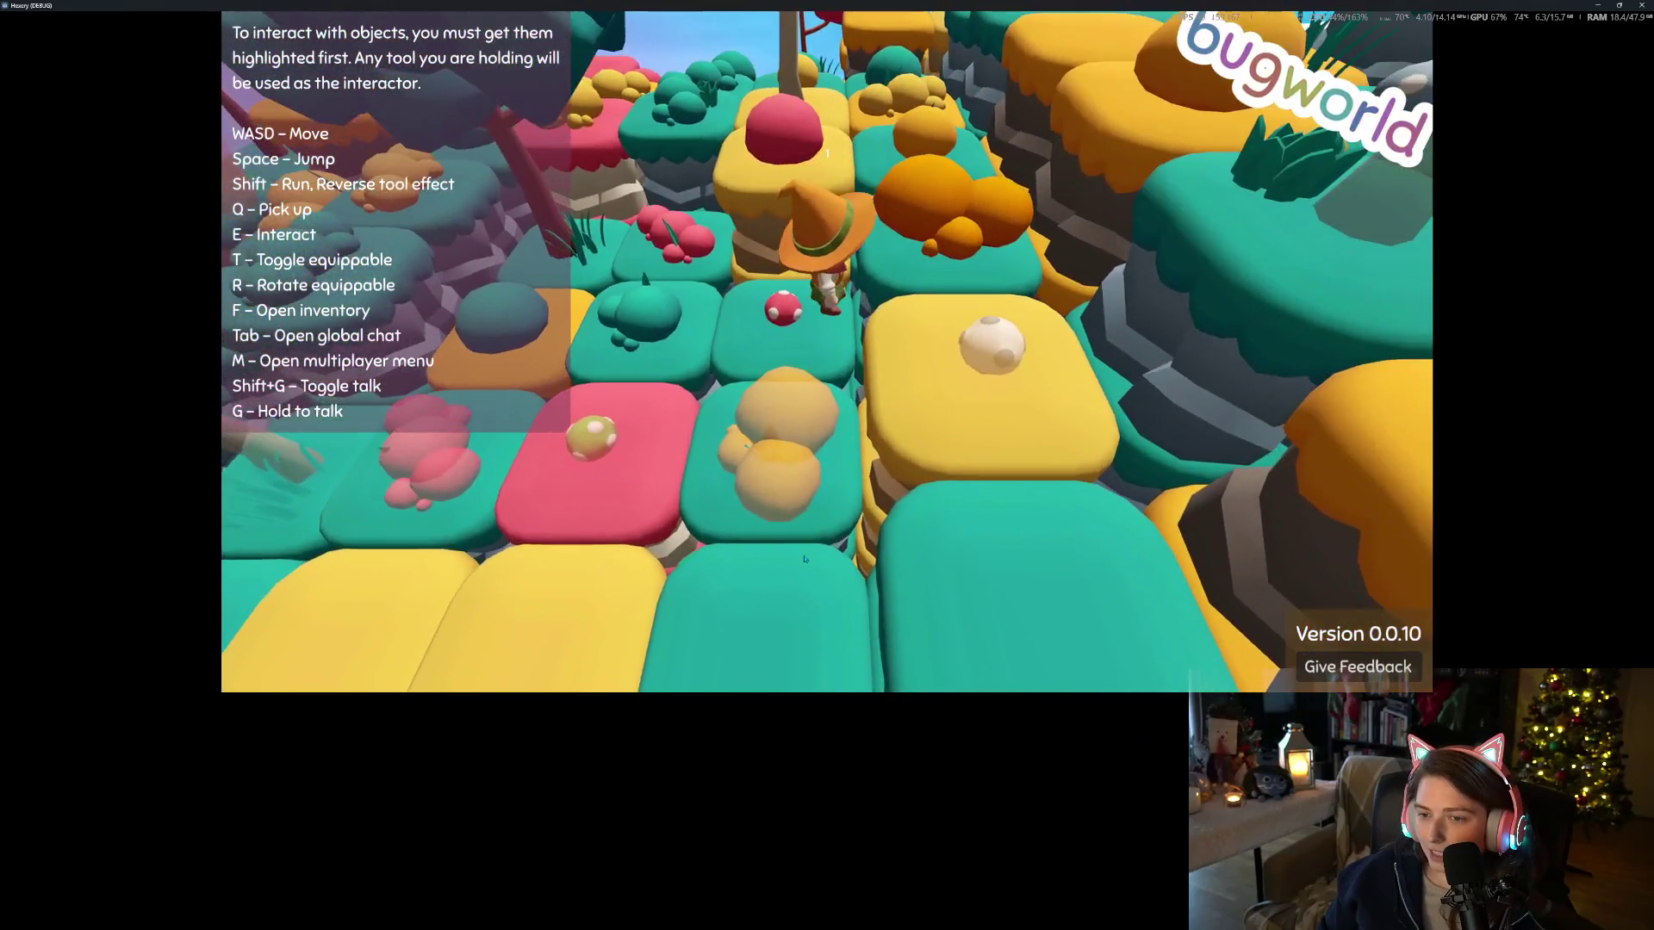
pyautogui.press('w')
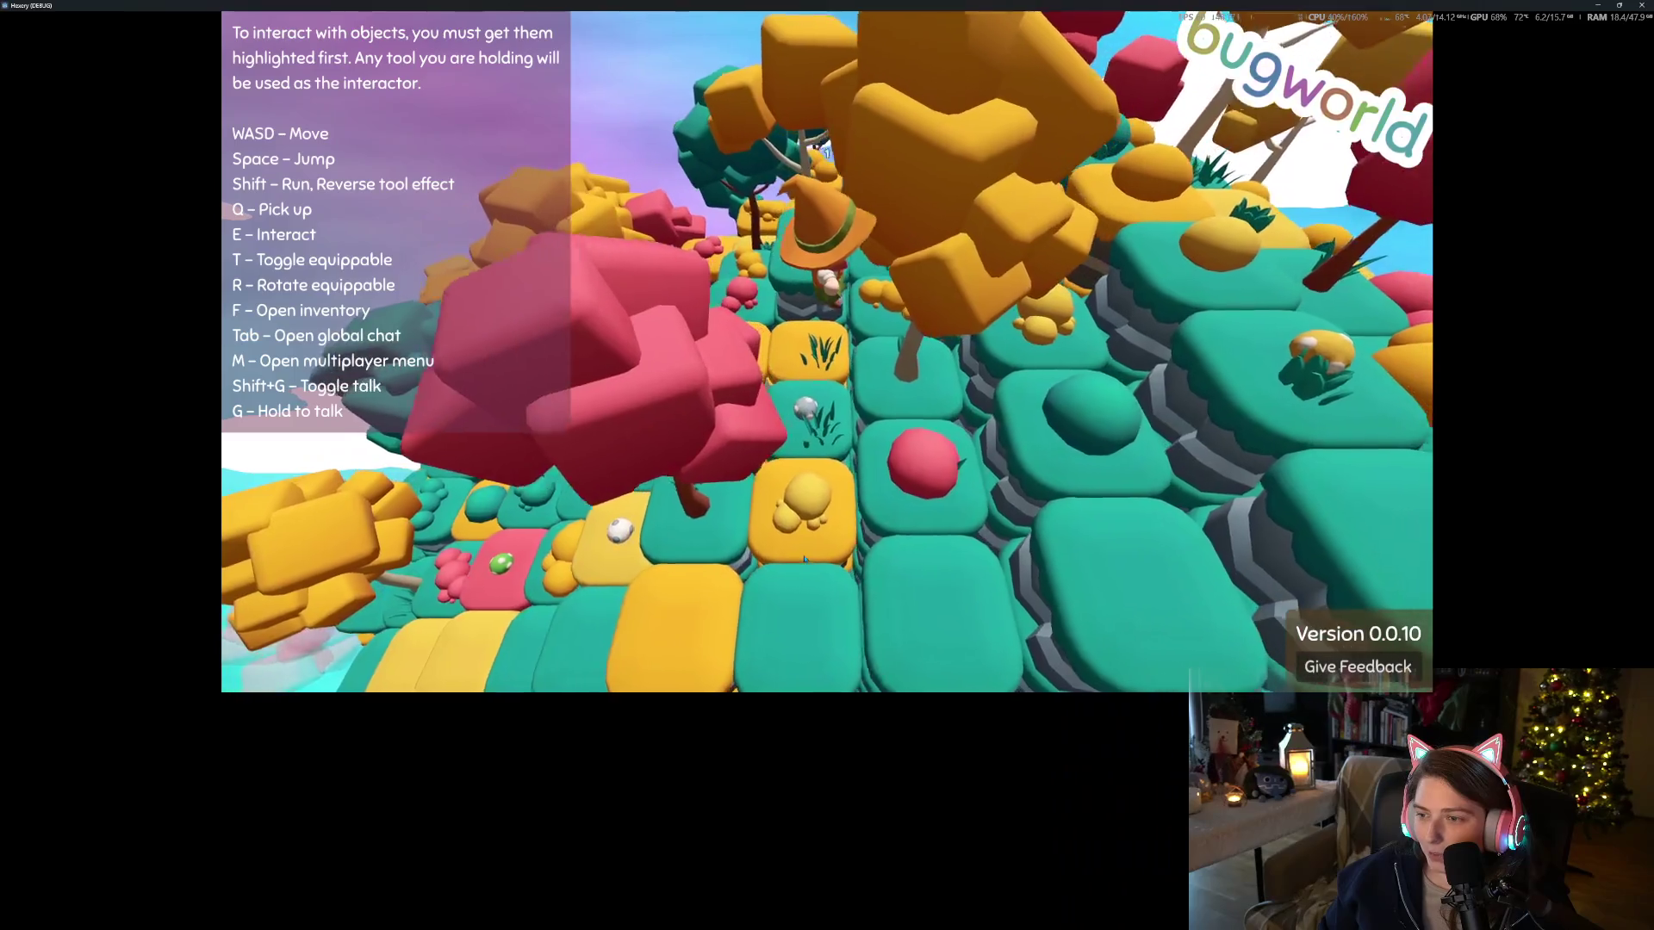
pyautogui.press('a')
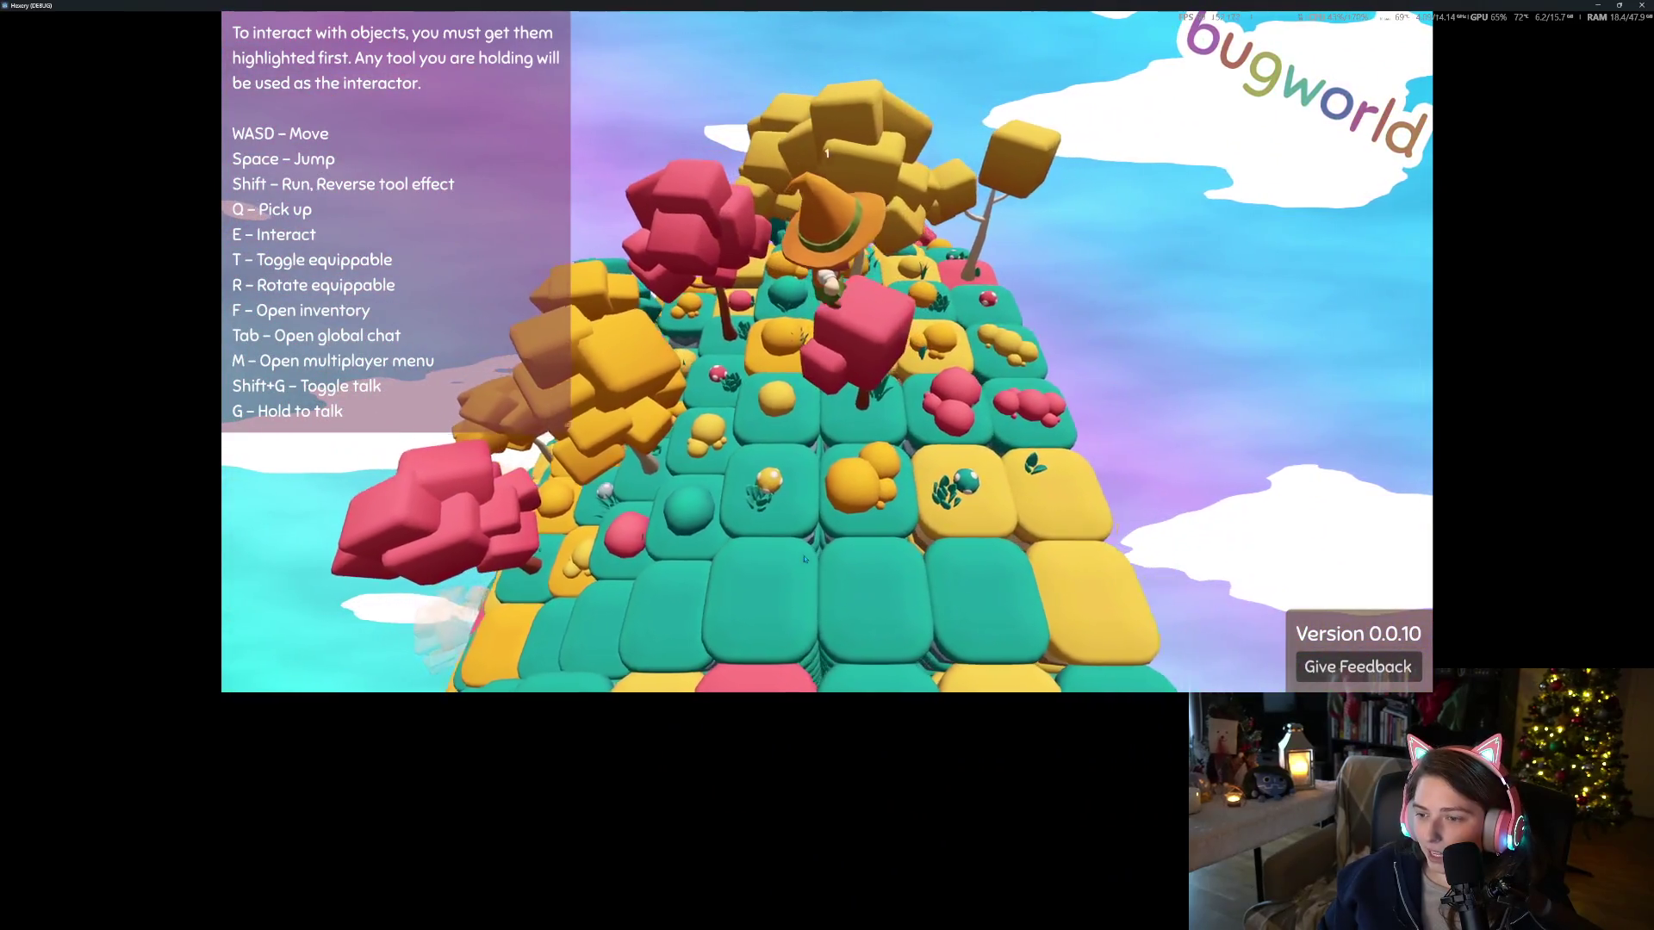
pyautogui.press('d')
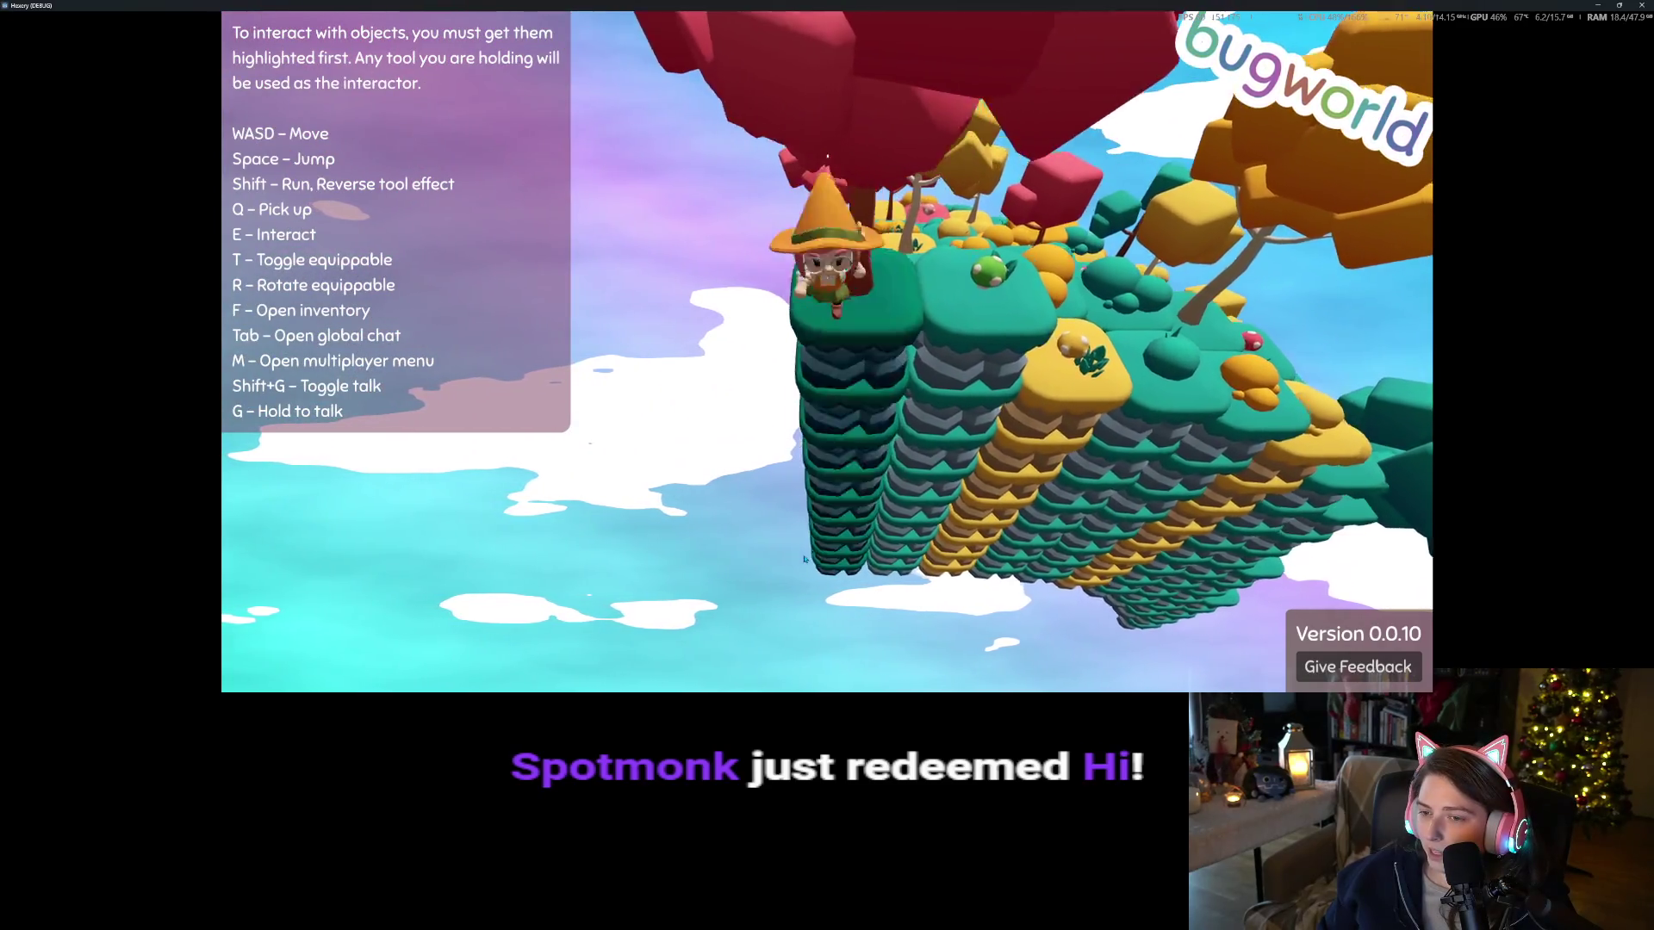
pyautogui.press('d')
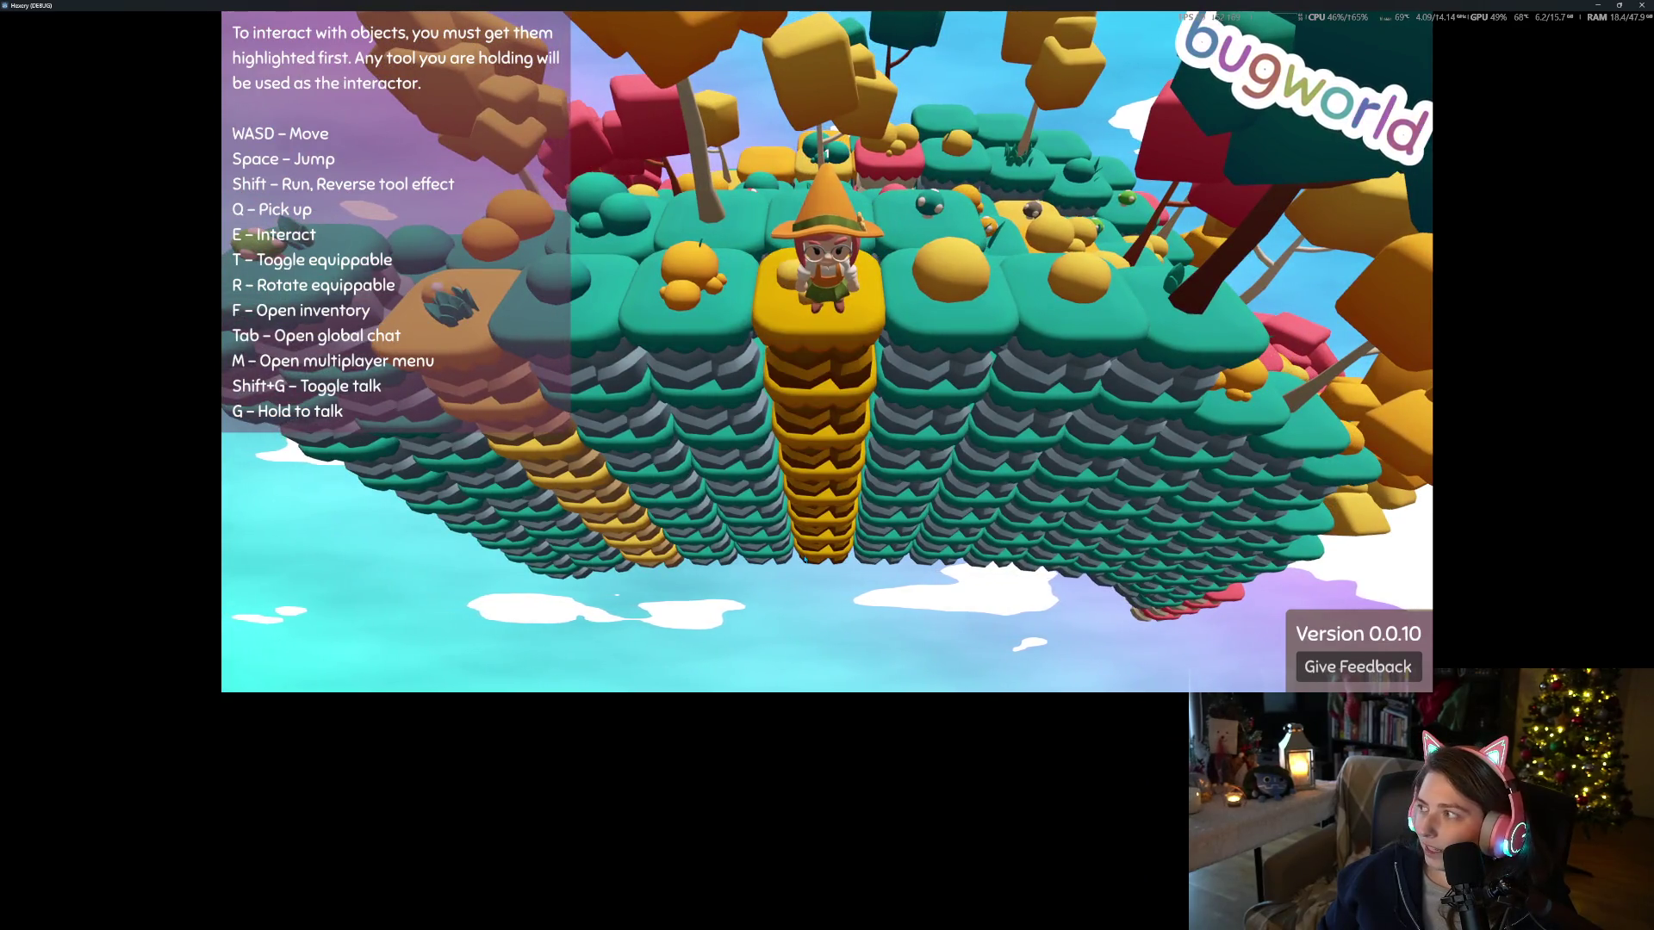
pyautogui.press('w')
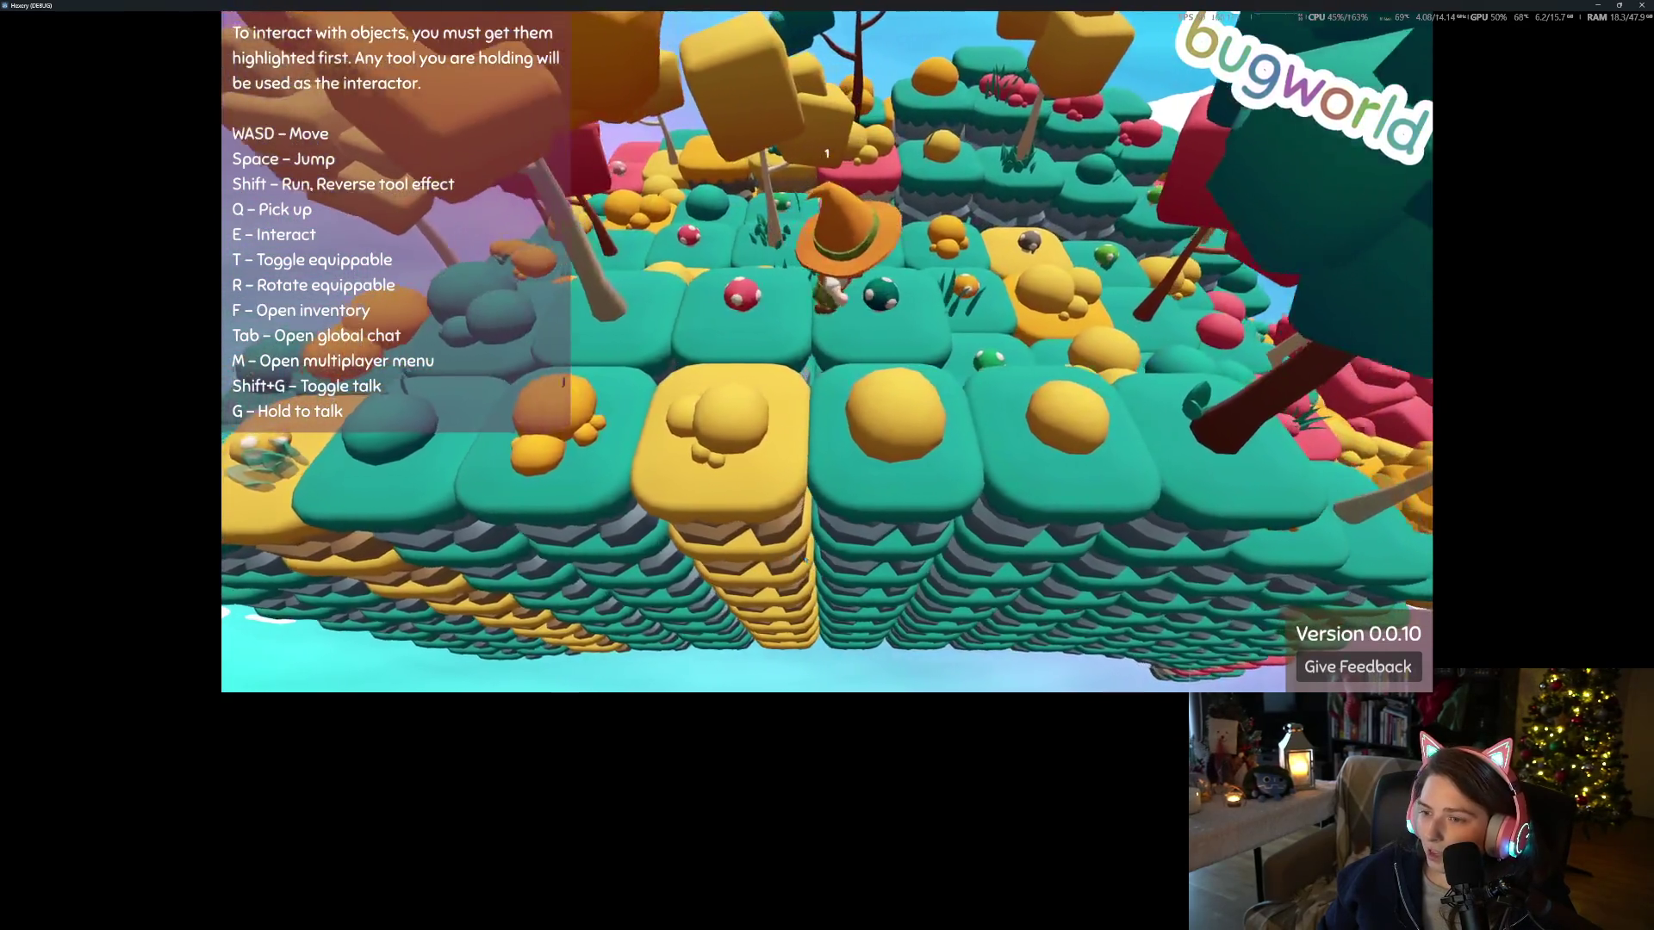
pyautogui.press('w')
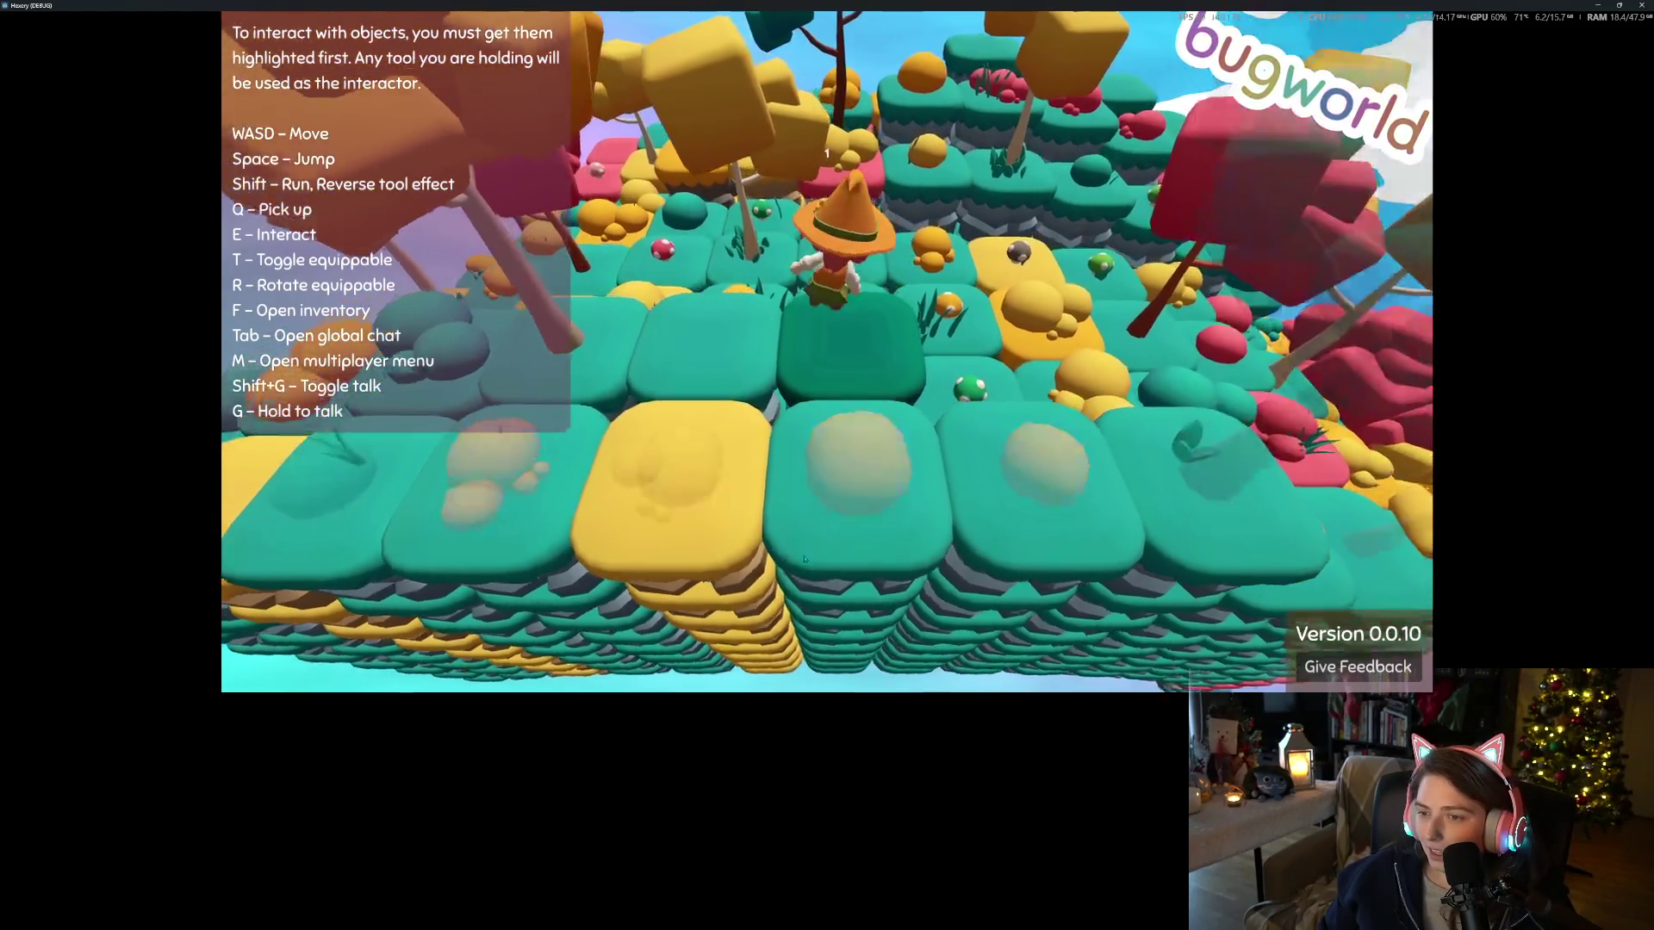
pyautogui.press('a')
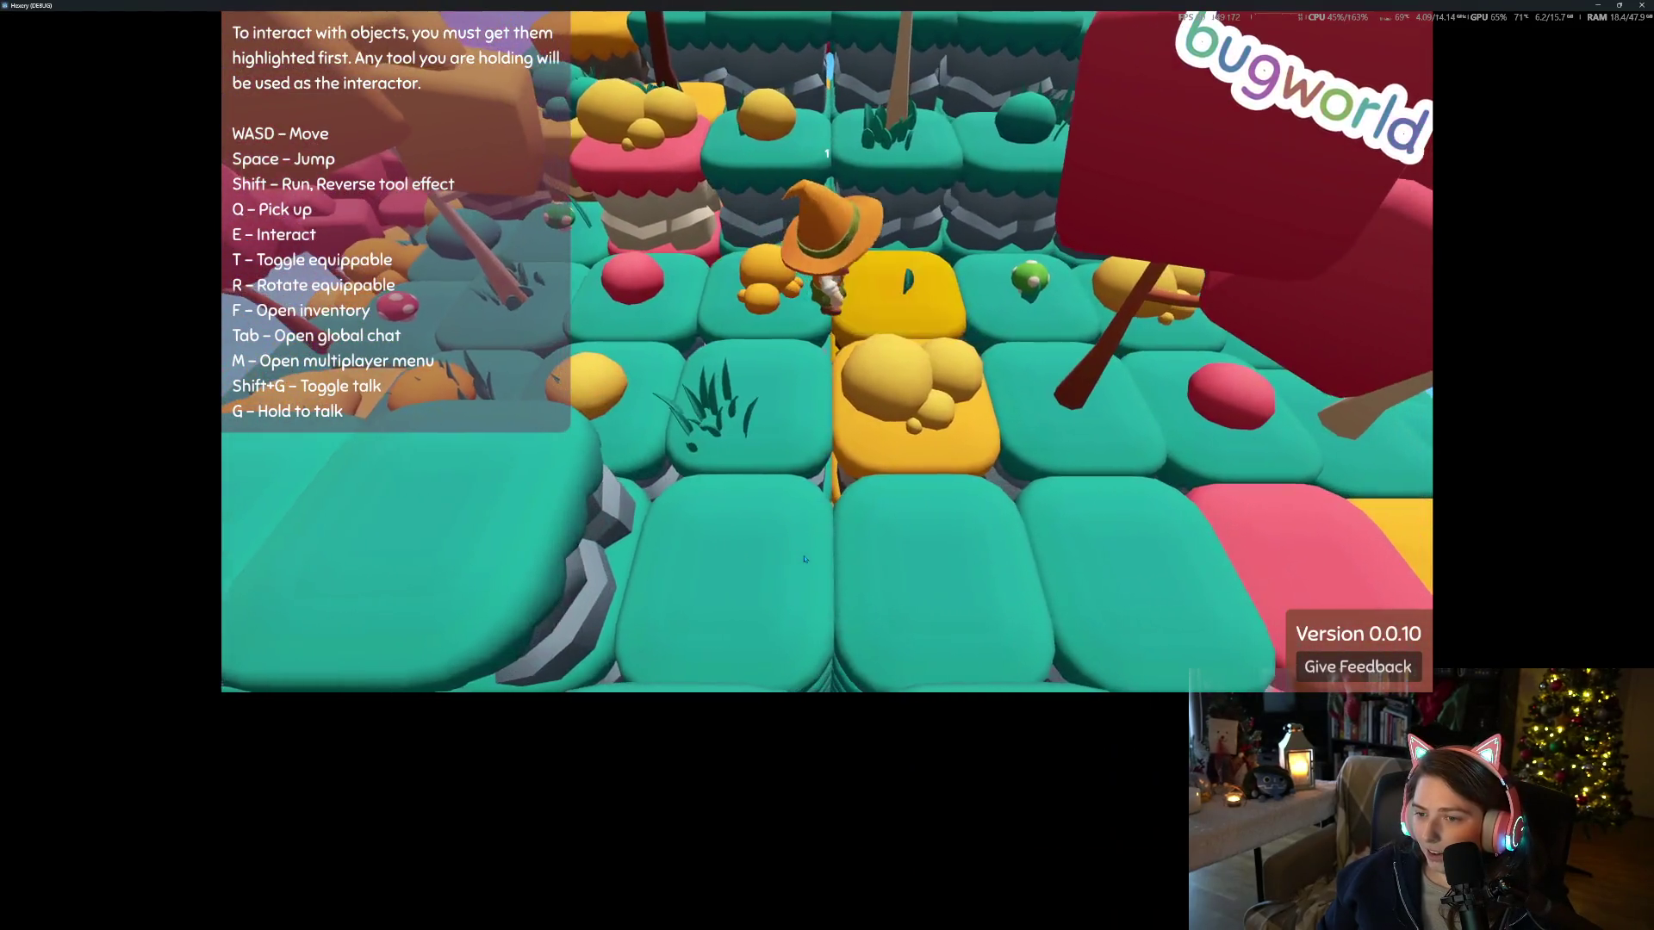
pyautogui.scroll(-5, 804, 560)
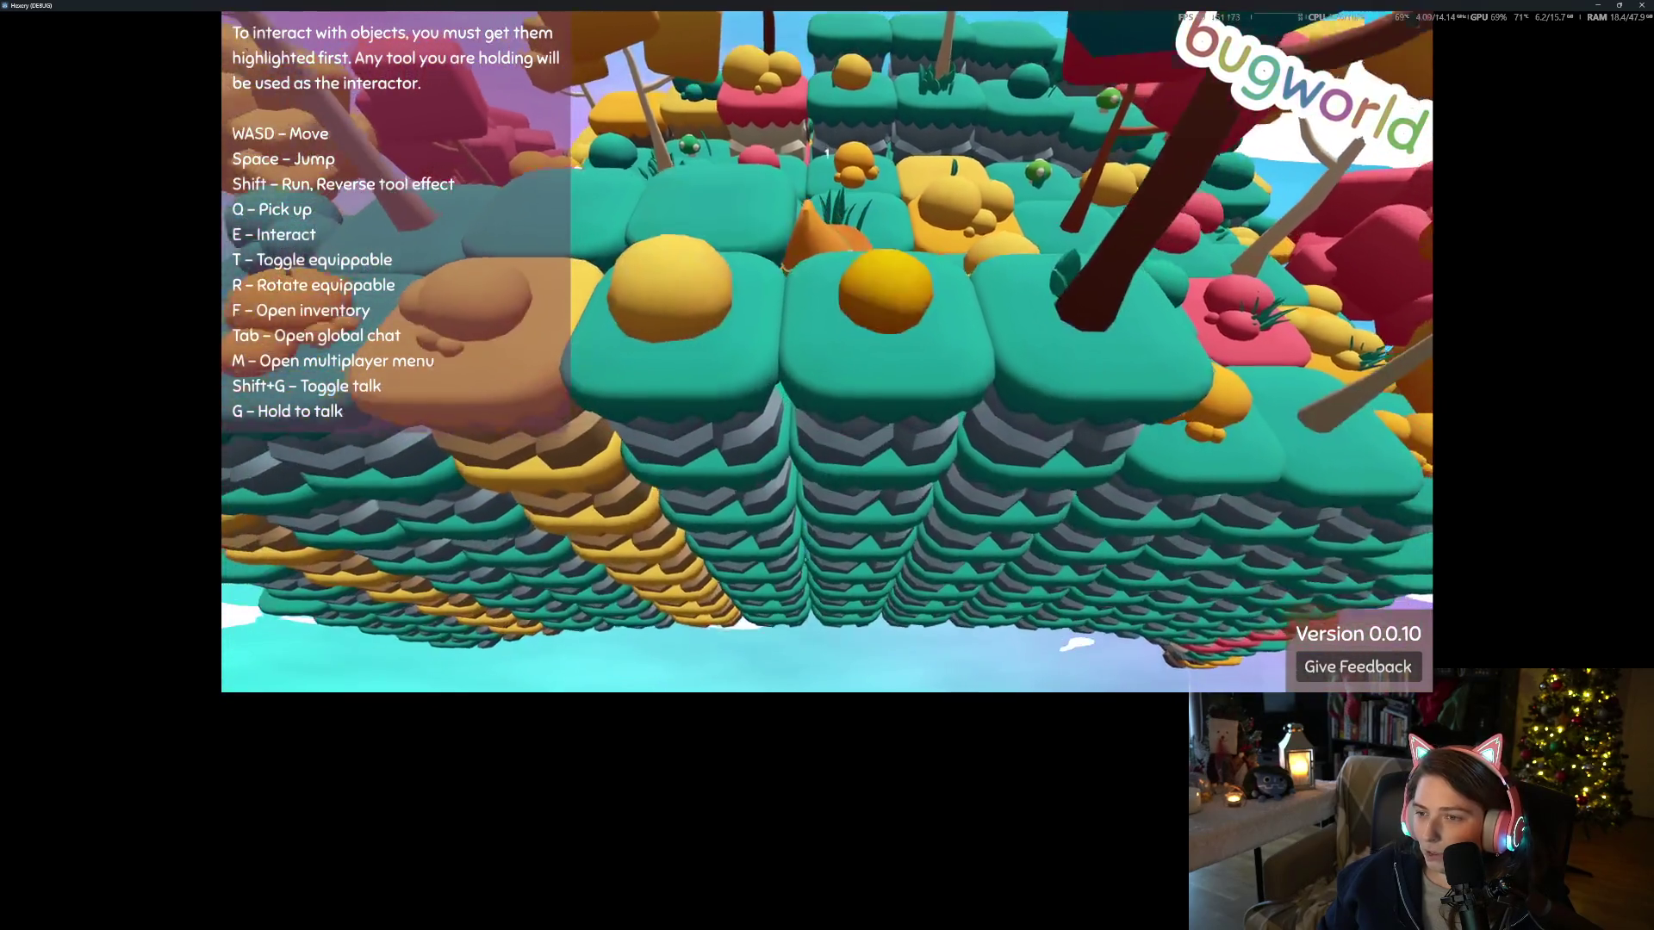
pyautogui.press('s')
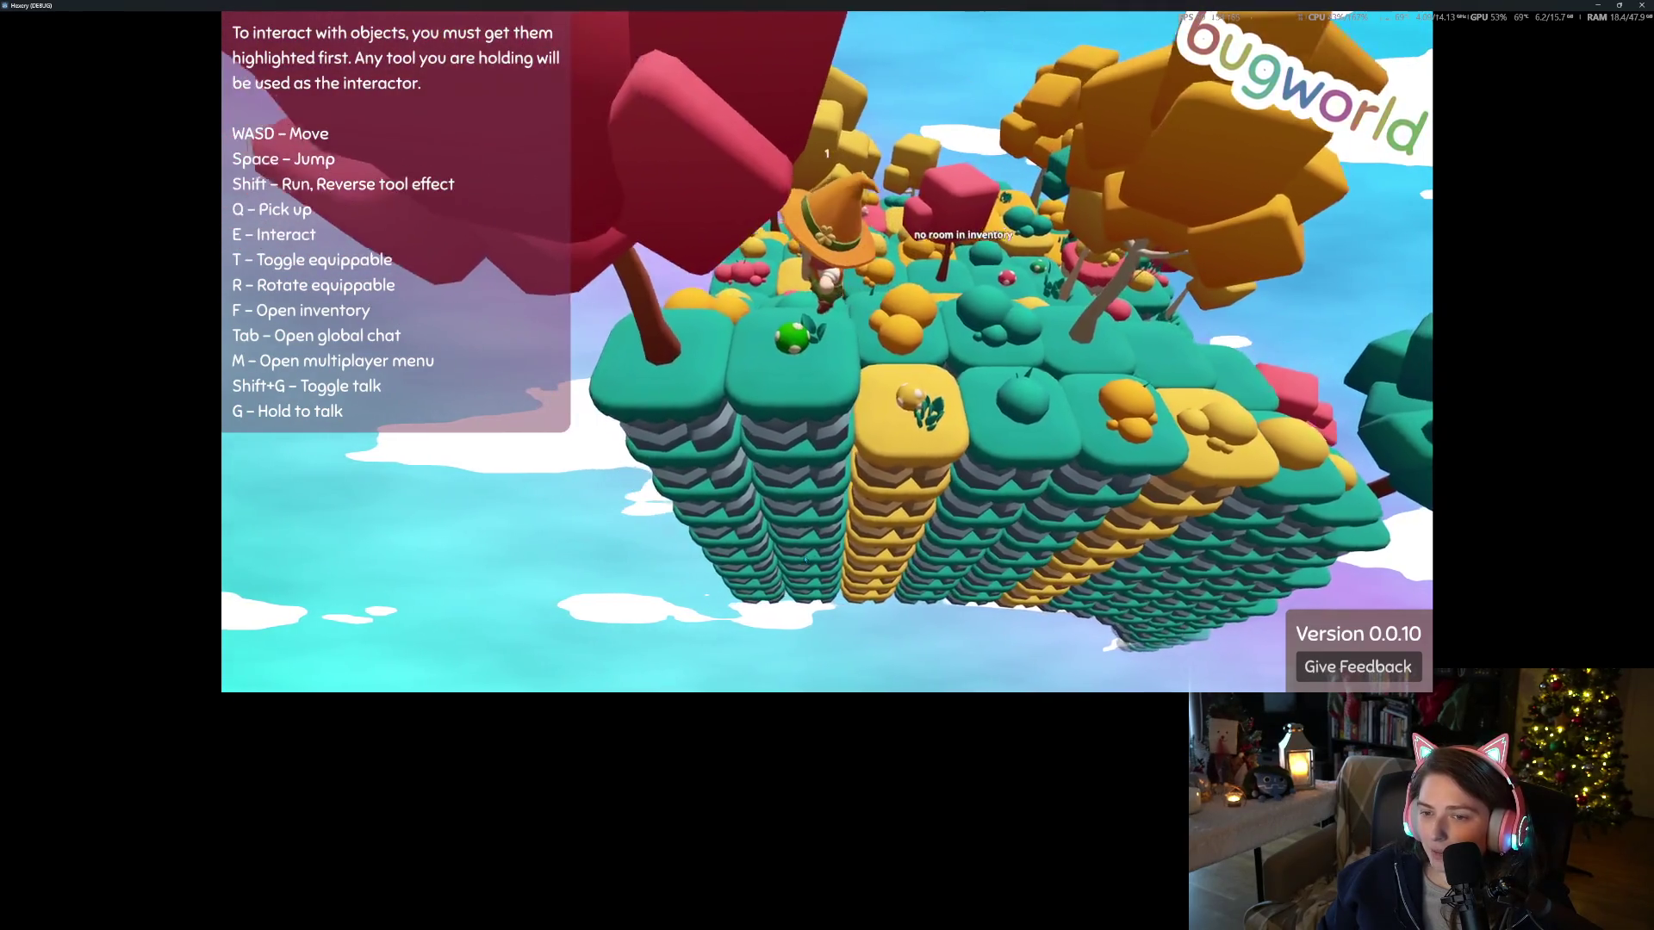
# Walk forward across the island up to the crafting crate and table
pyautogui.press('w')
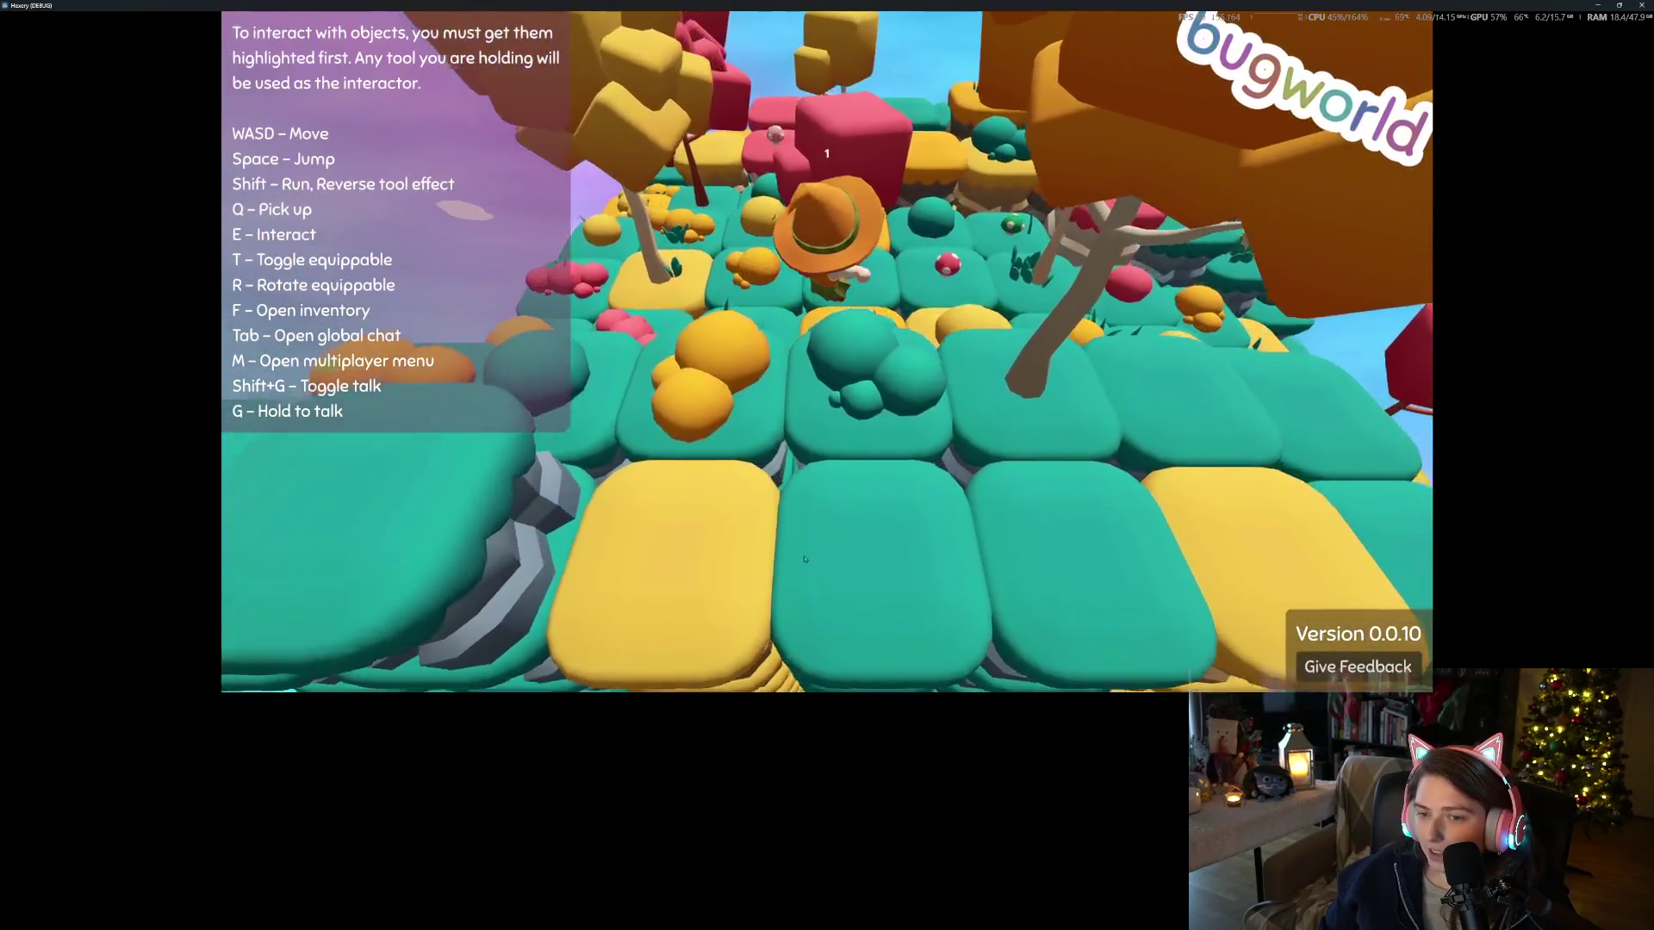
pyautogui.press('w')
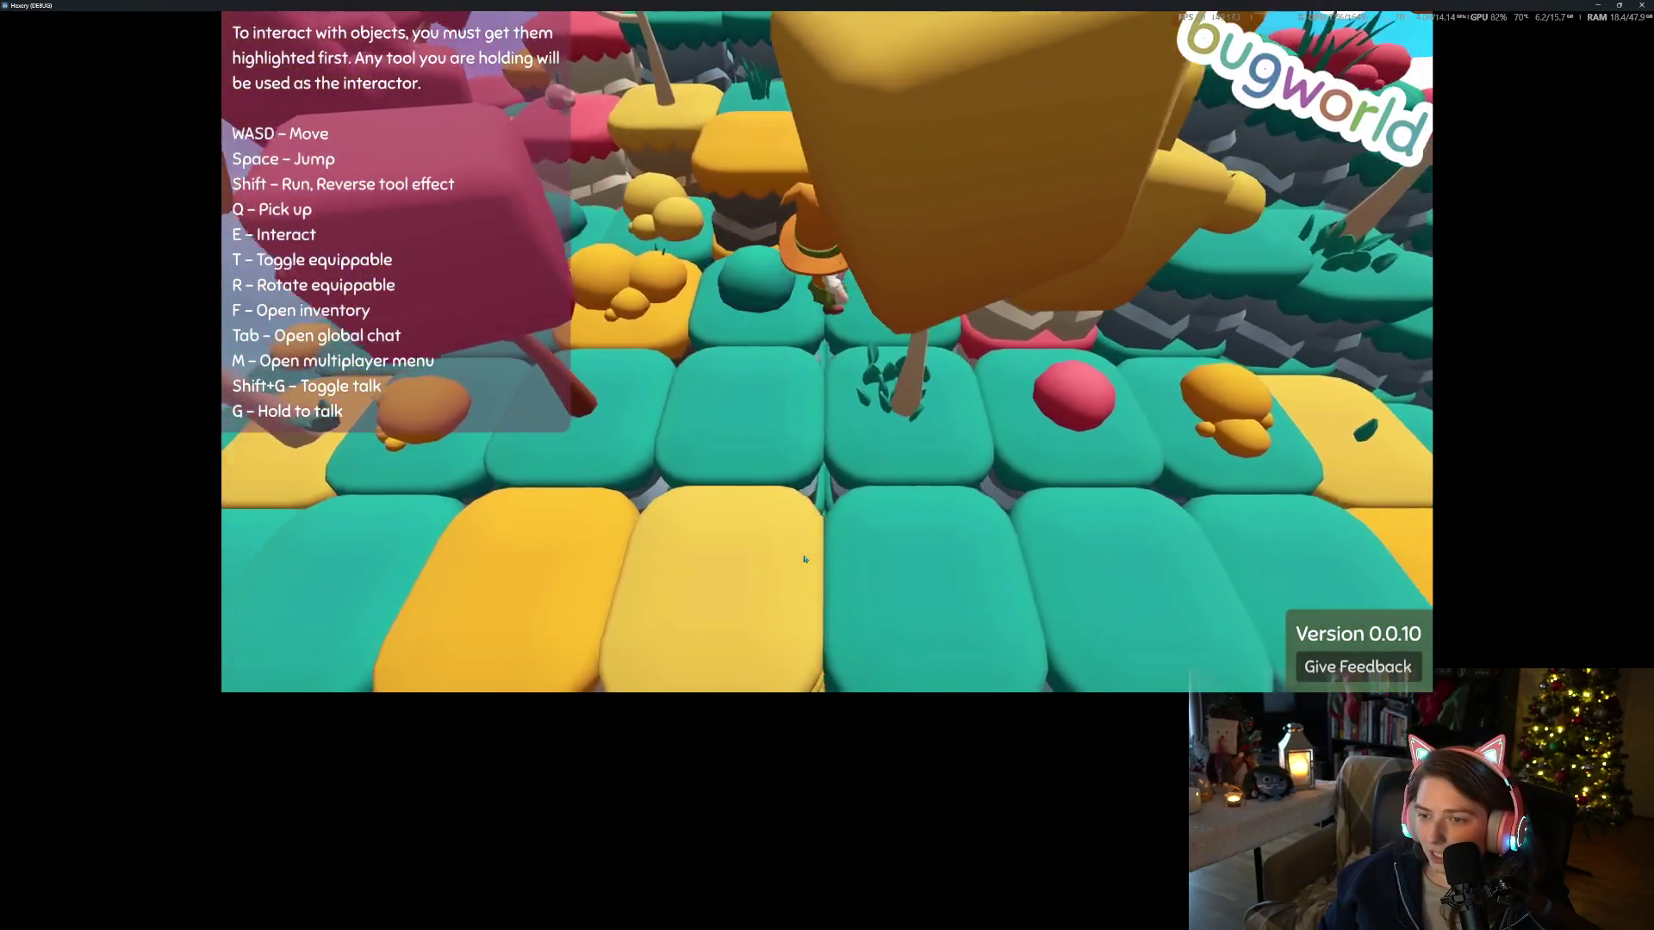
pyautogui.press('w')
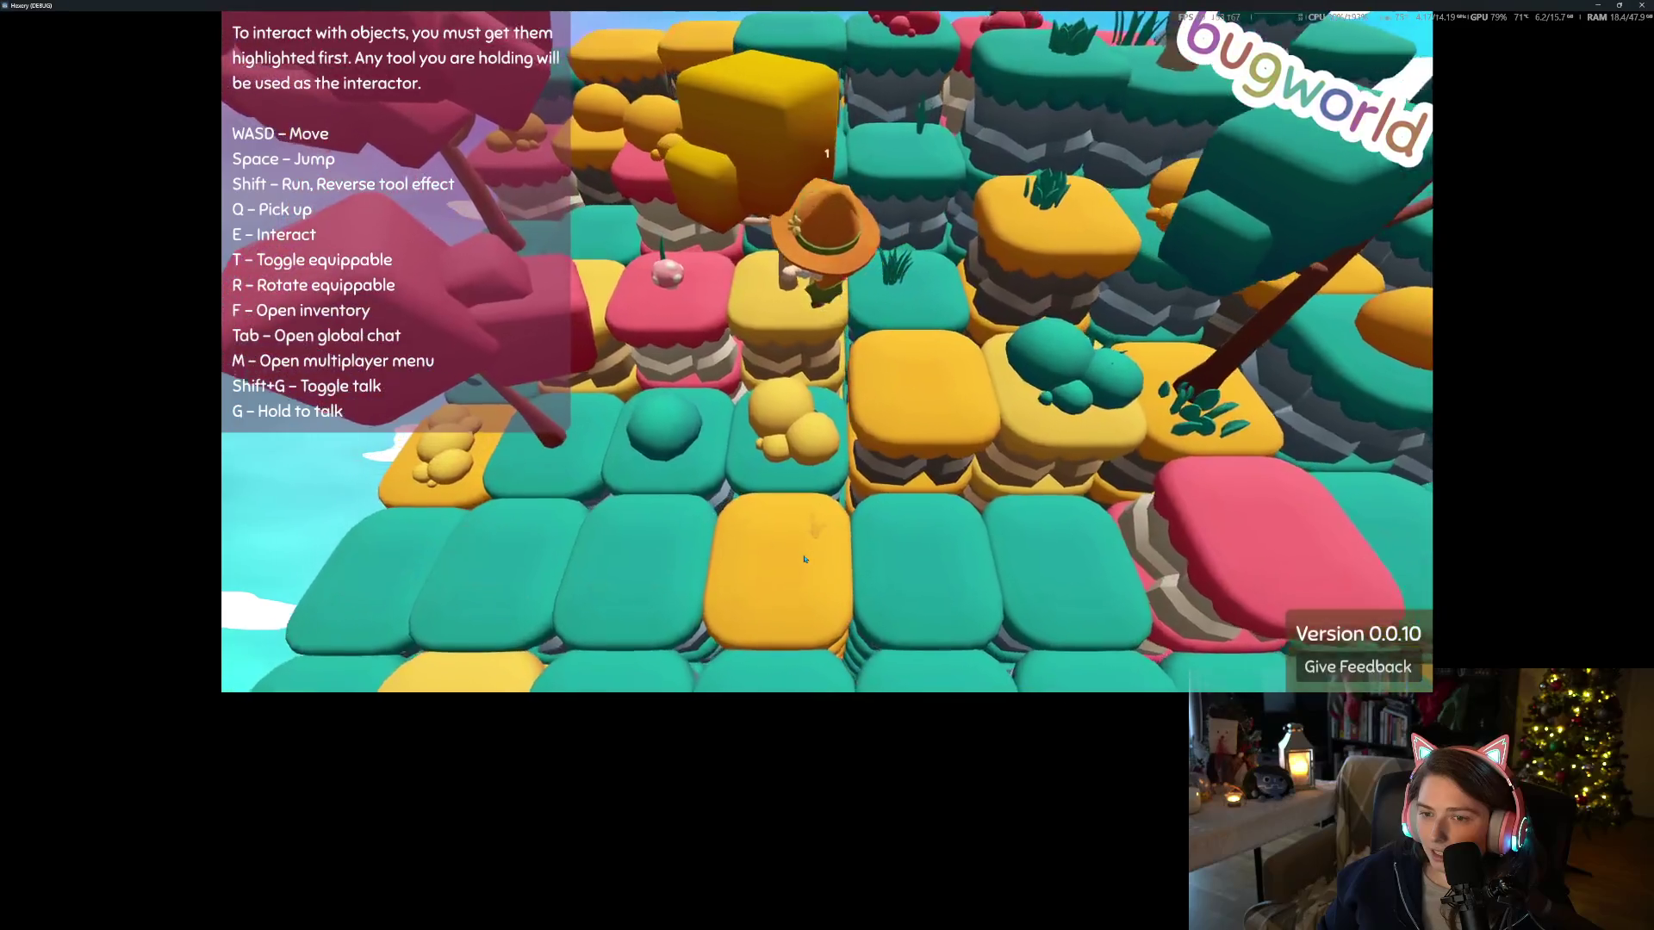
pyautogui.press('w')
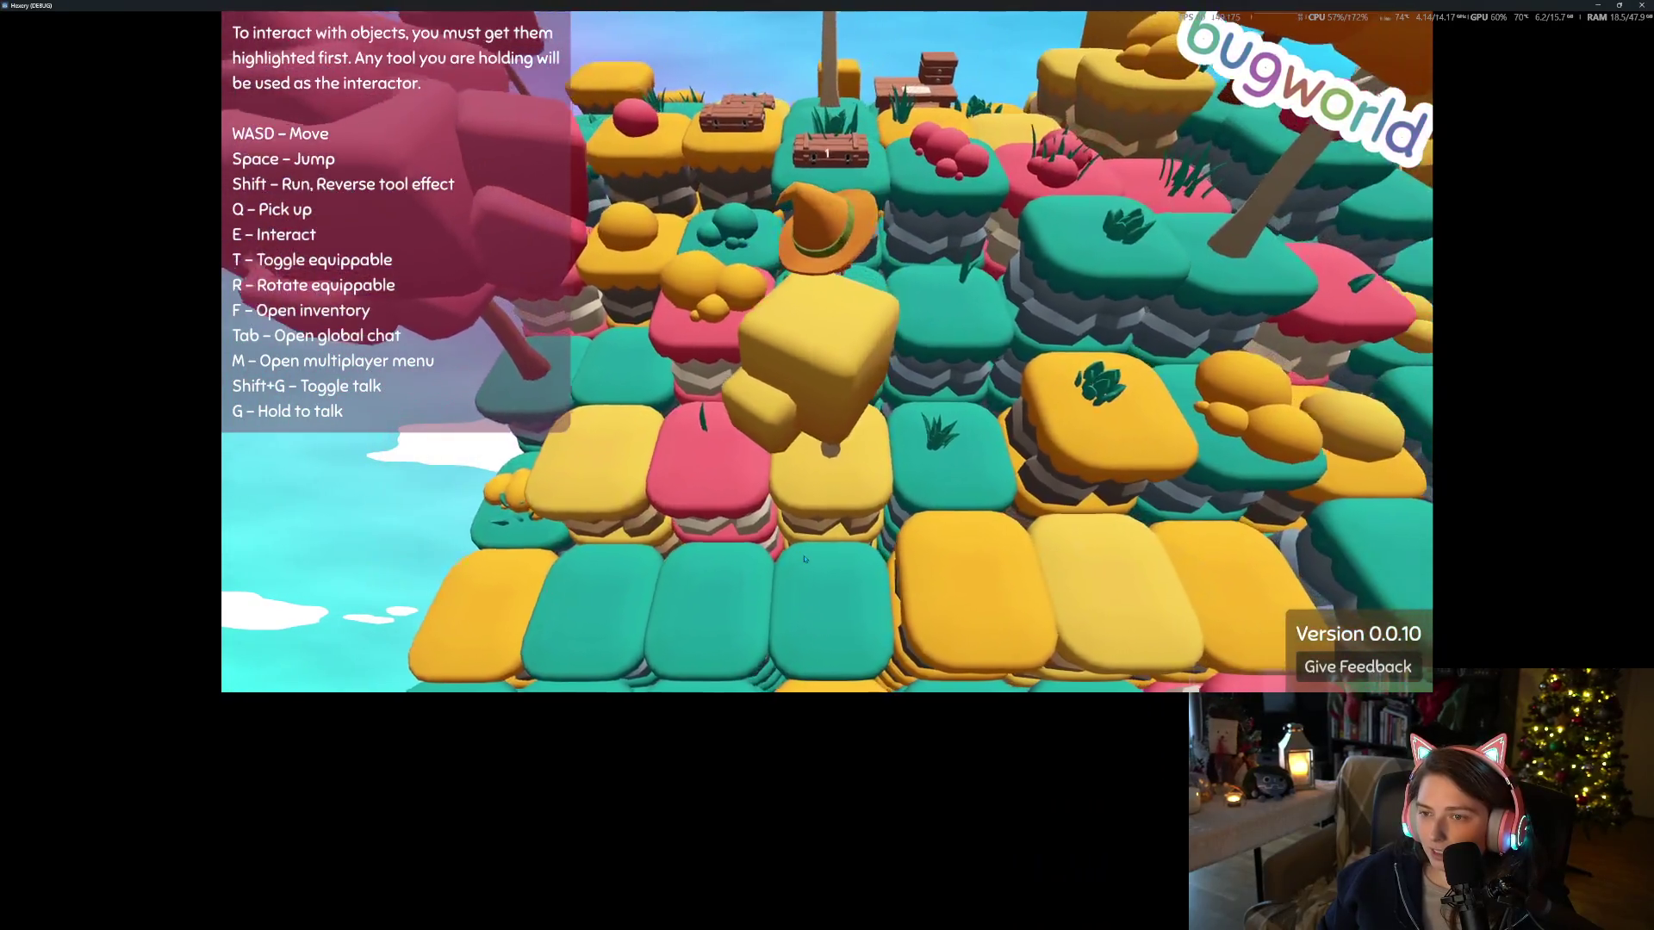
pyautogui.press('w')
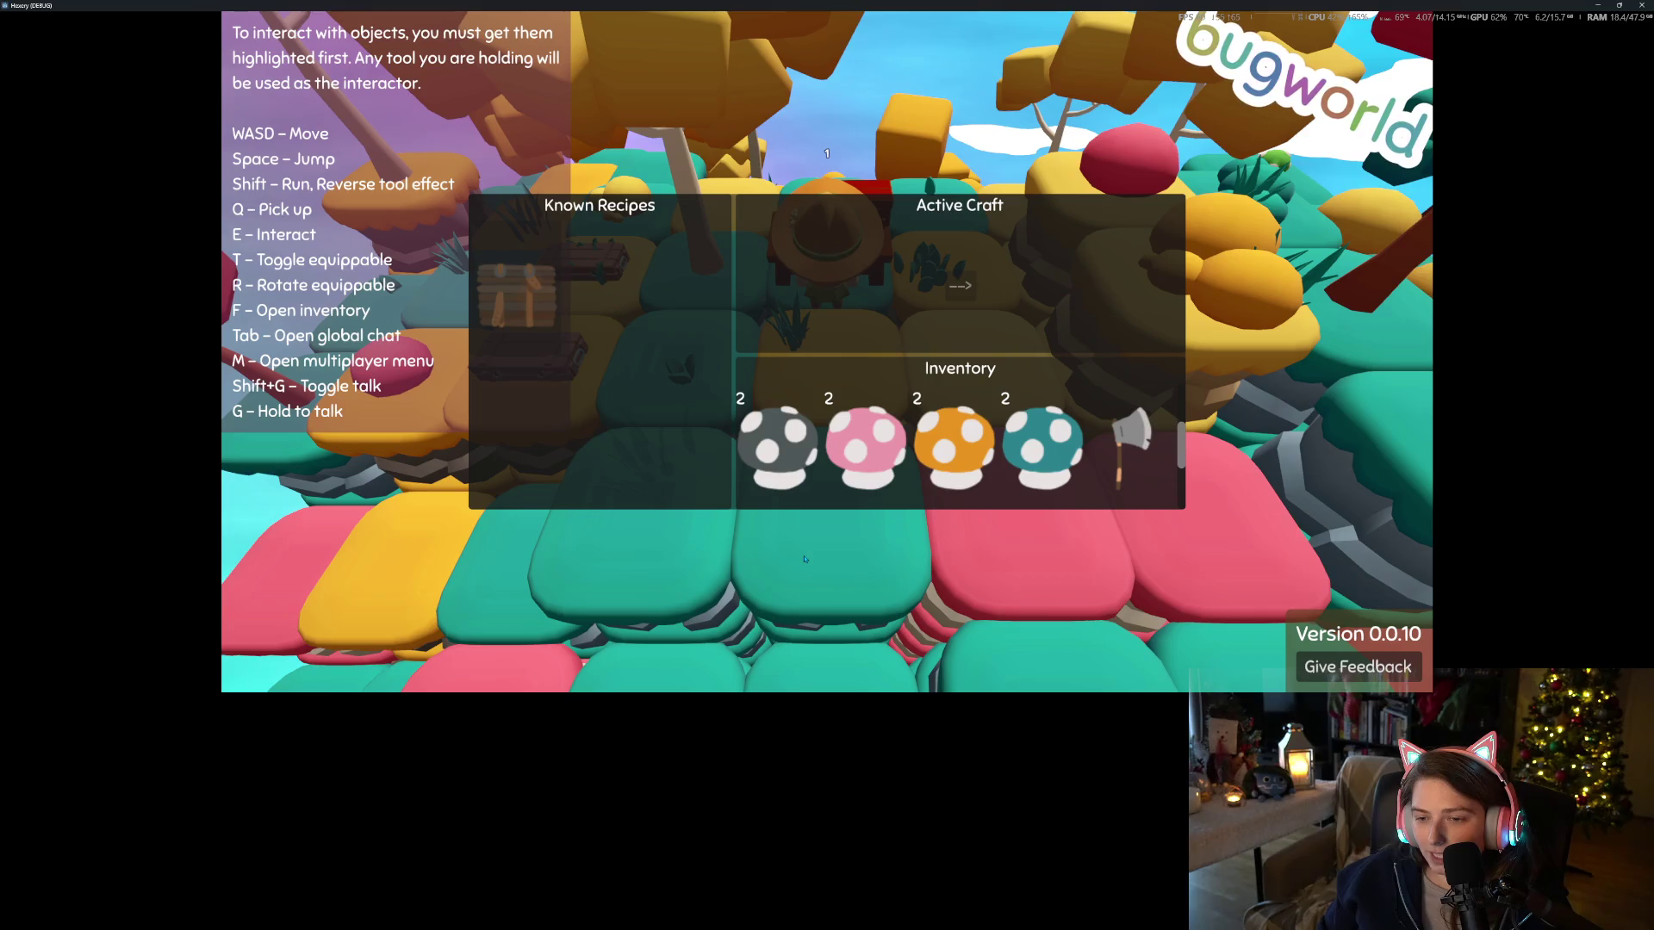
# Move the white, grey, pink, orange, teal, red and green mushroom stacks into the crate's storage
pyautogui.press('Escape')
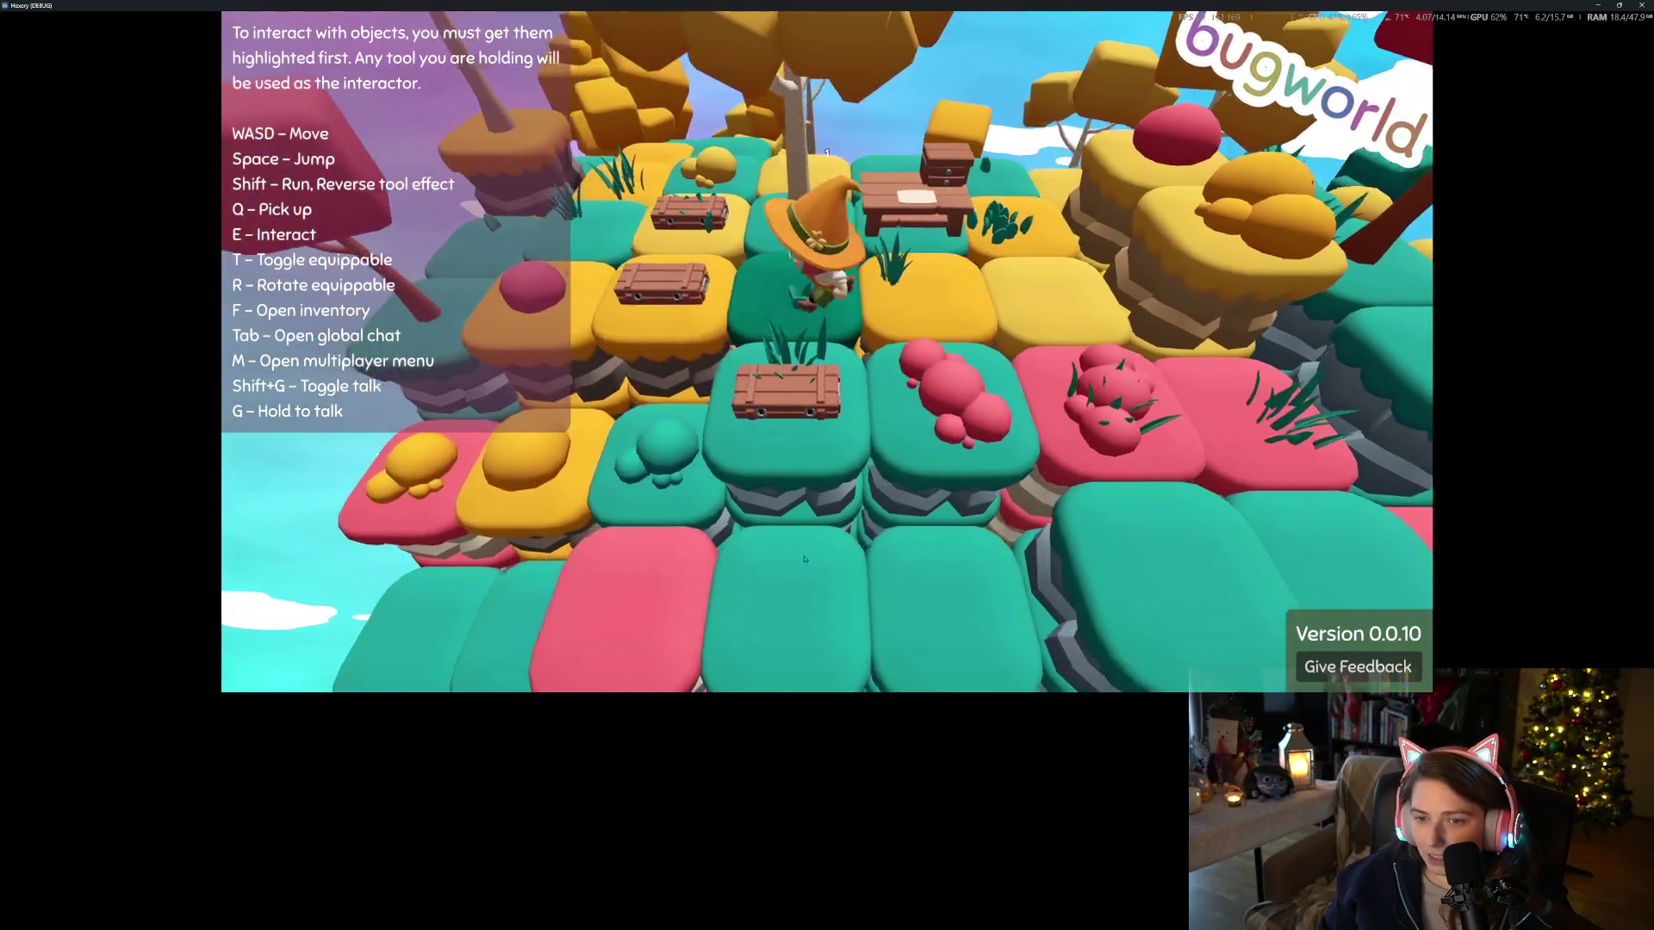
pyautogui.press('e')
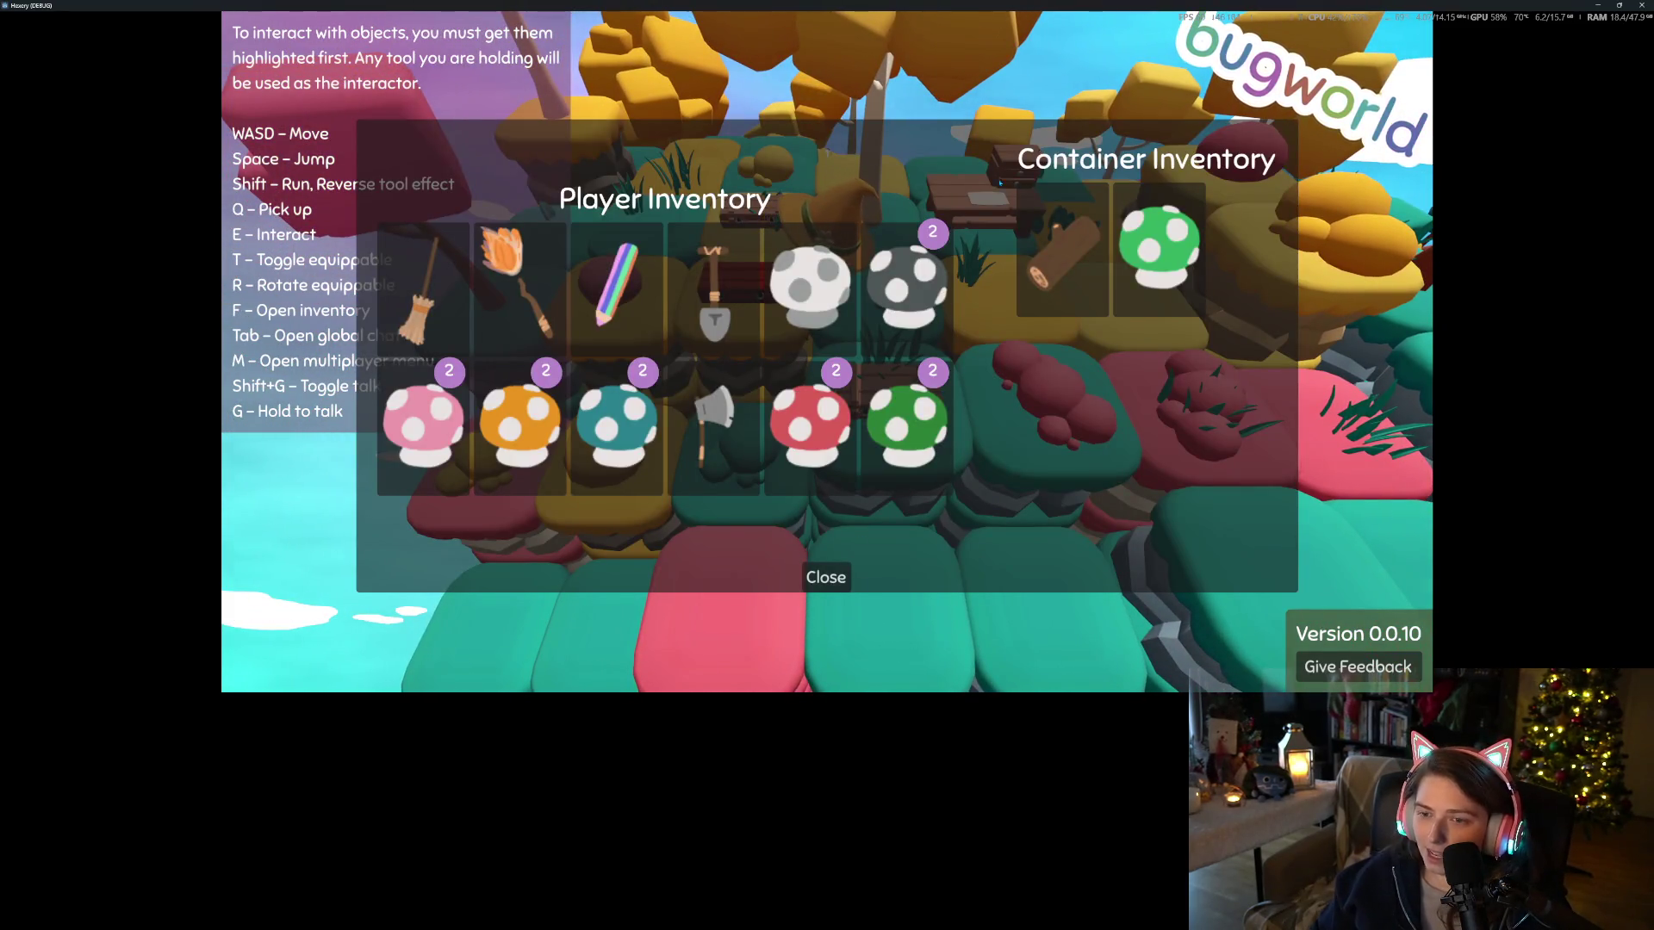
pyautogui.click(872, 263)
pyautogui.click(865, 265)
pyautogui.click(857, 268)
pyautogui.click(848, 272)
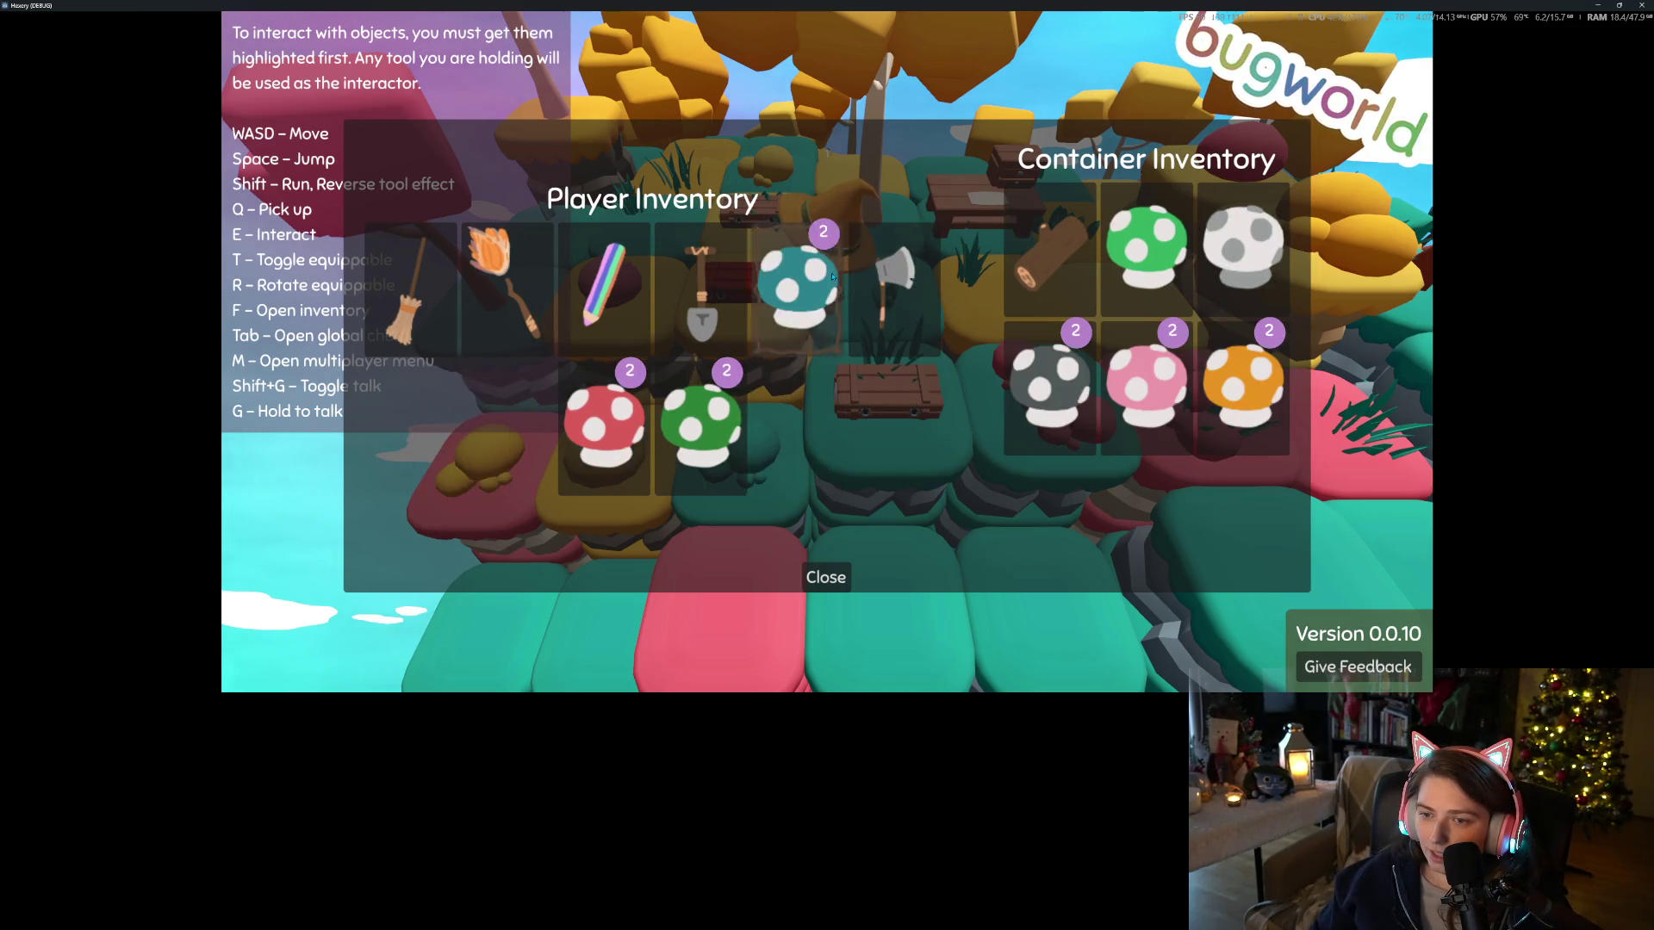
pyautogui.click(832, 276)
pyautogui.click(870, 284)
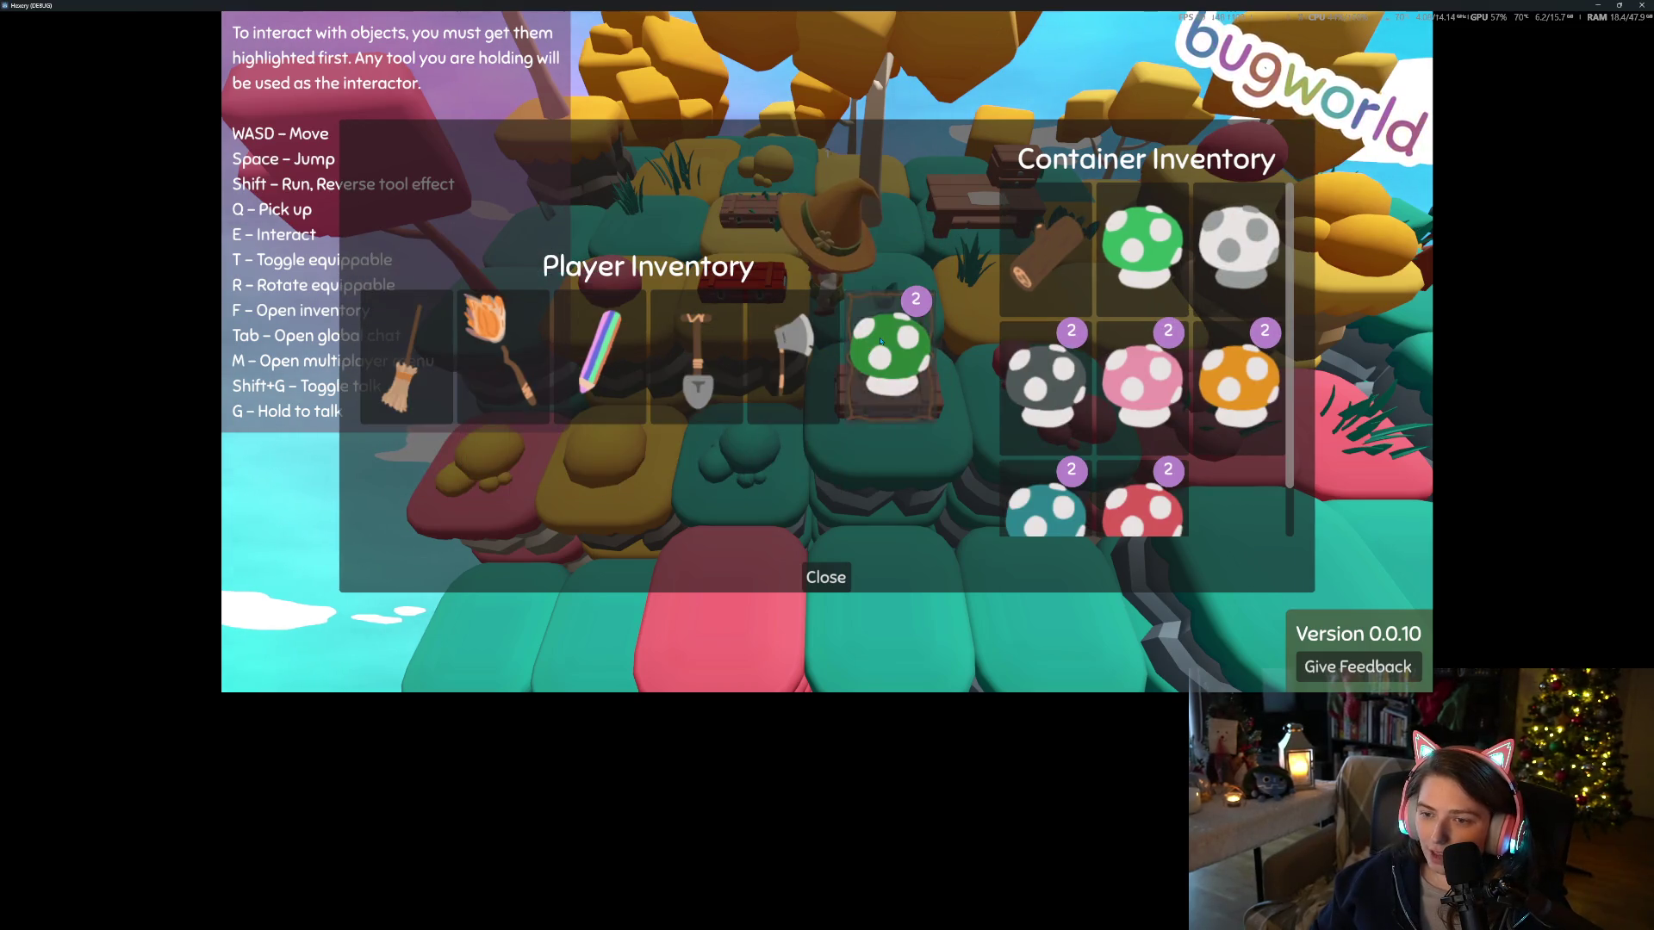
pyautogui.click(880, 345)
# Close the inventory and container, then walk away and back to face the crate
pyautogui.click(825, 577)
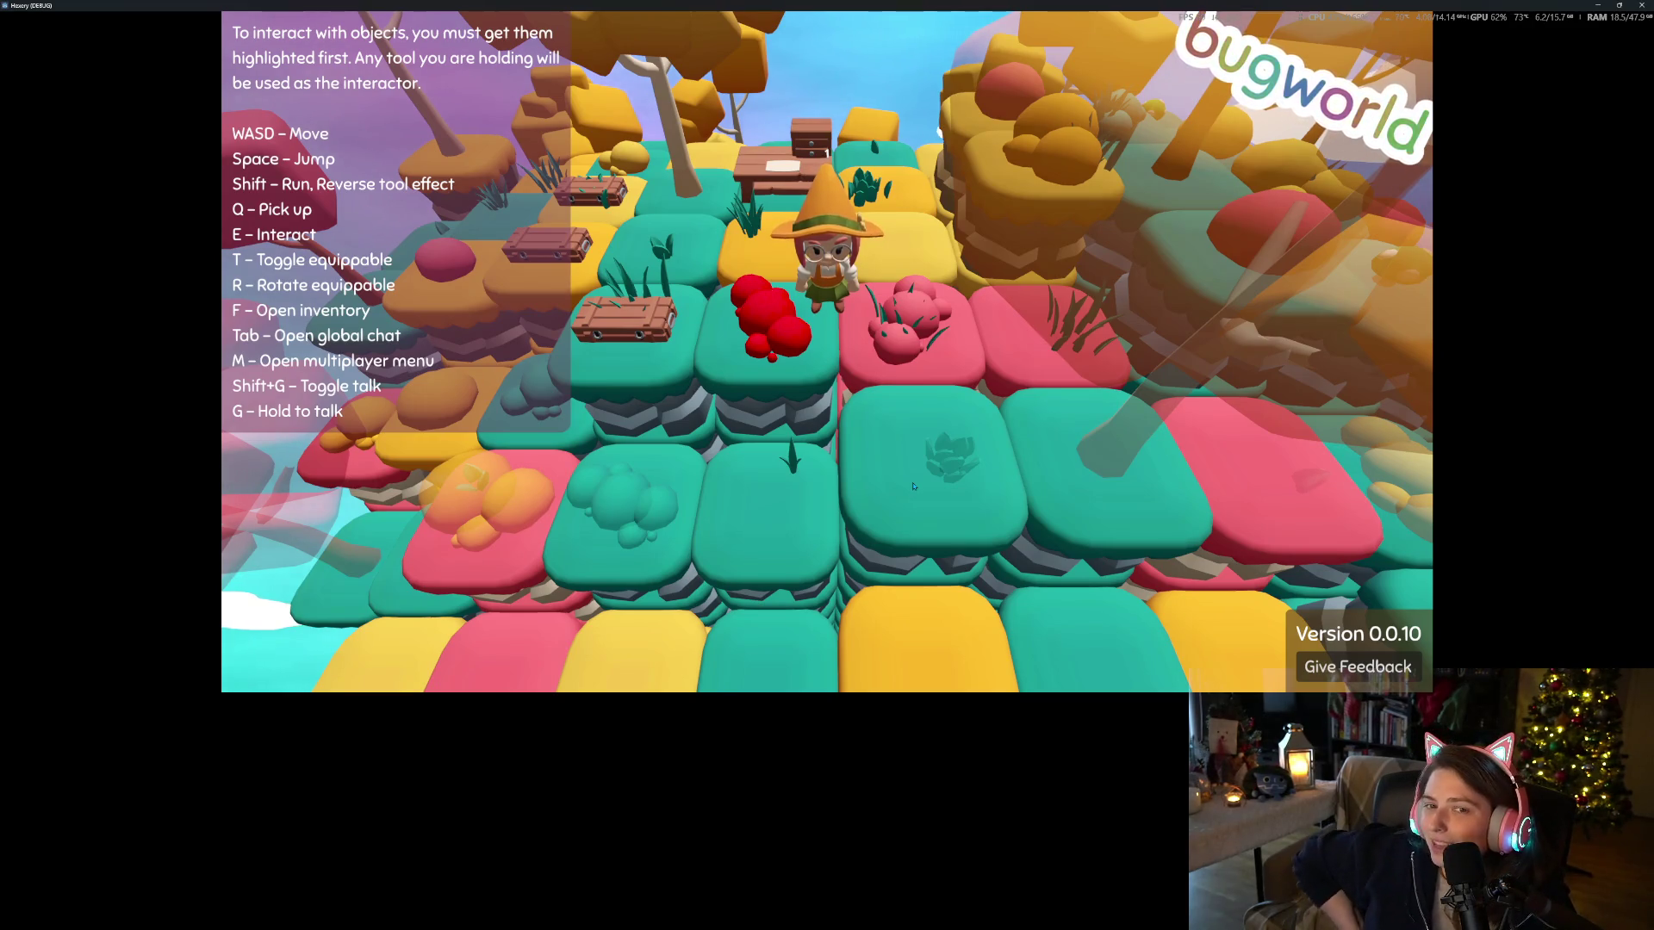
pyautogui.press('w')
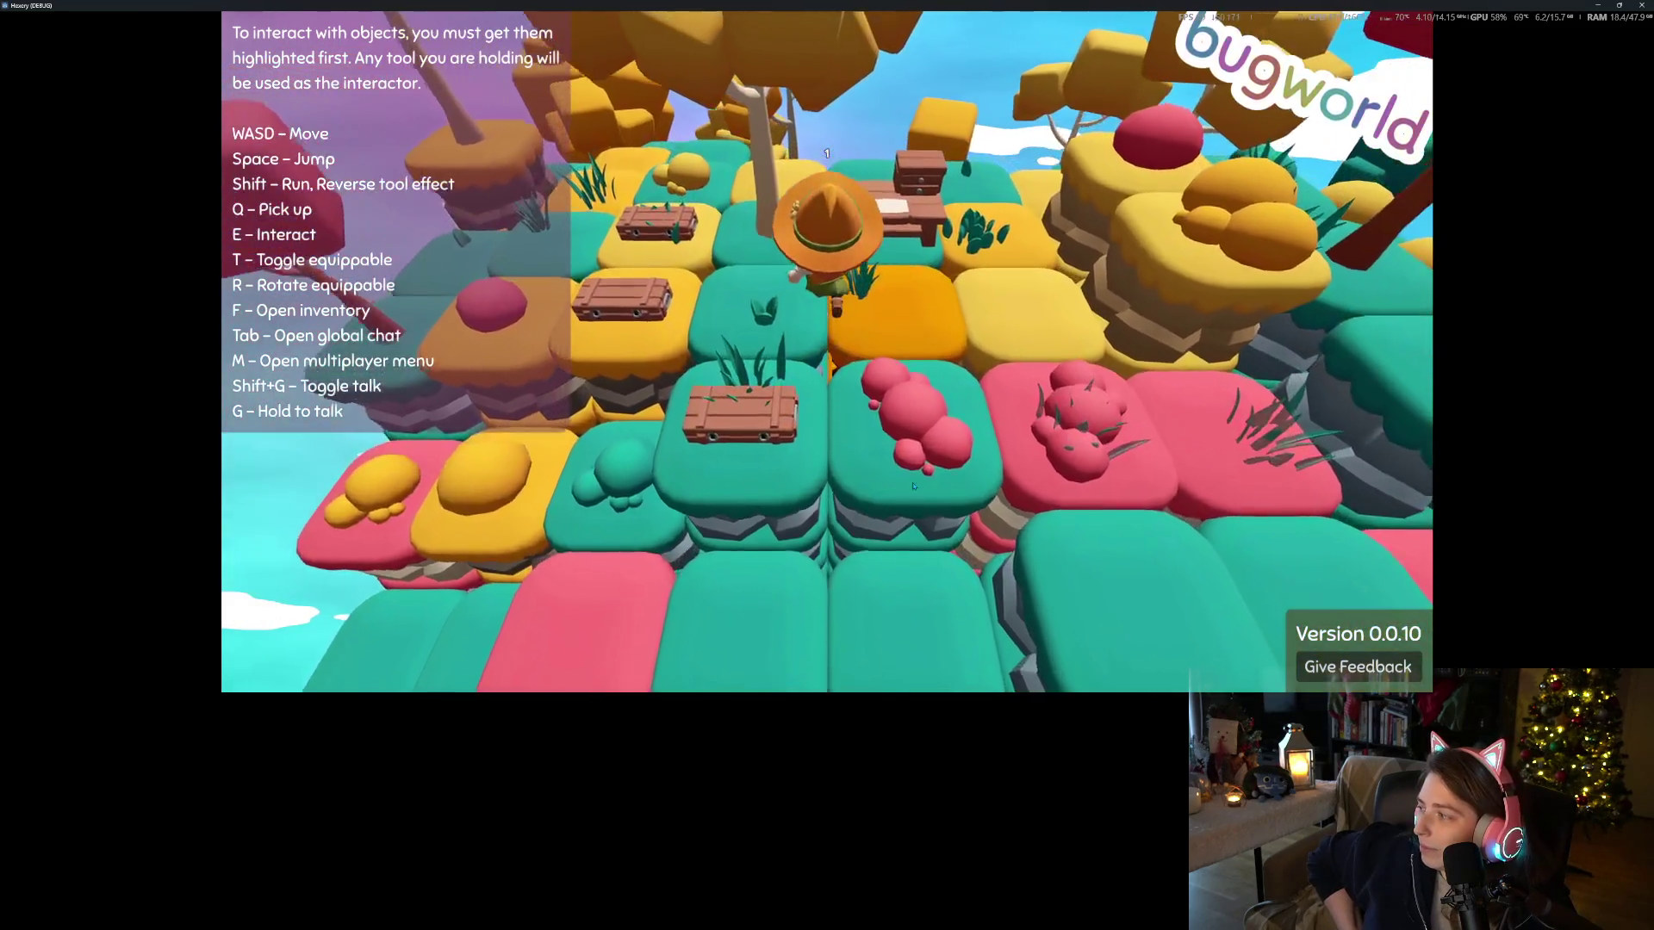
pyautogui.press('s')
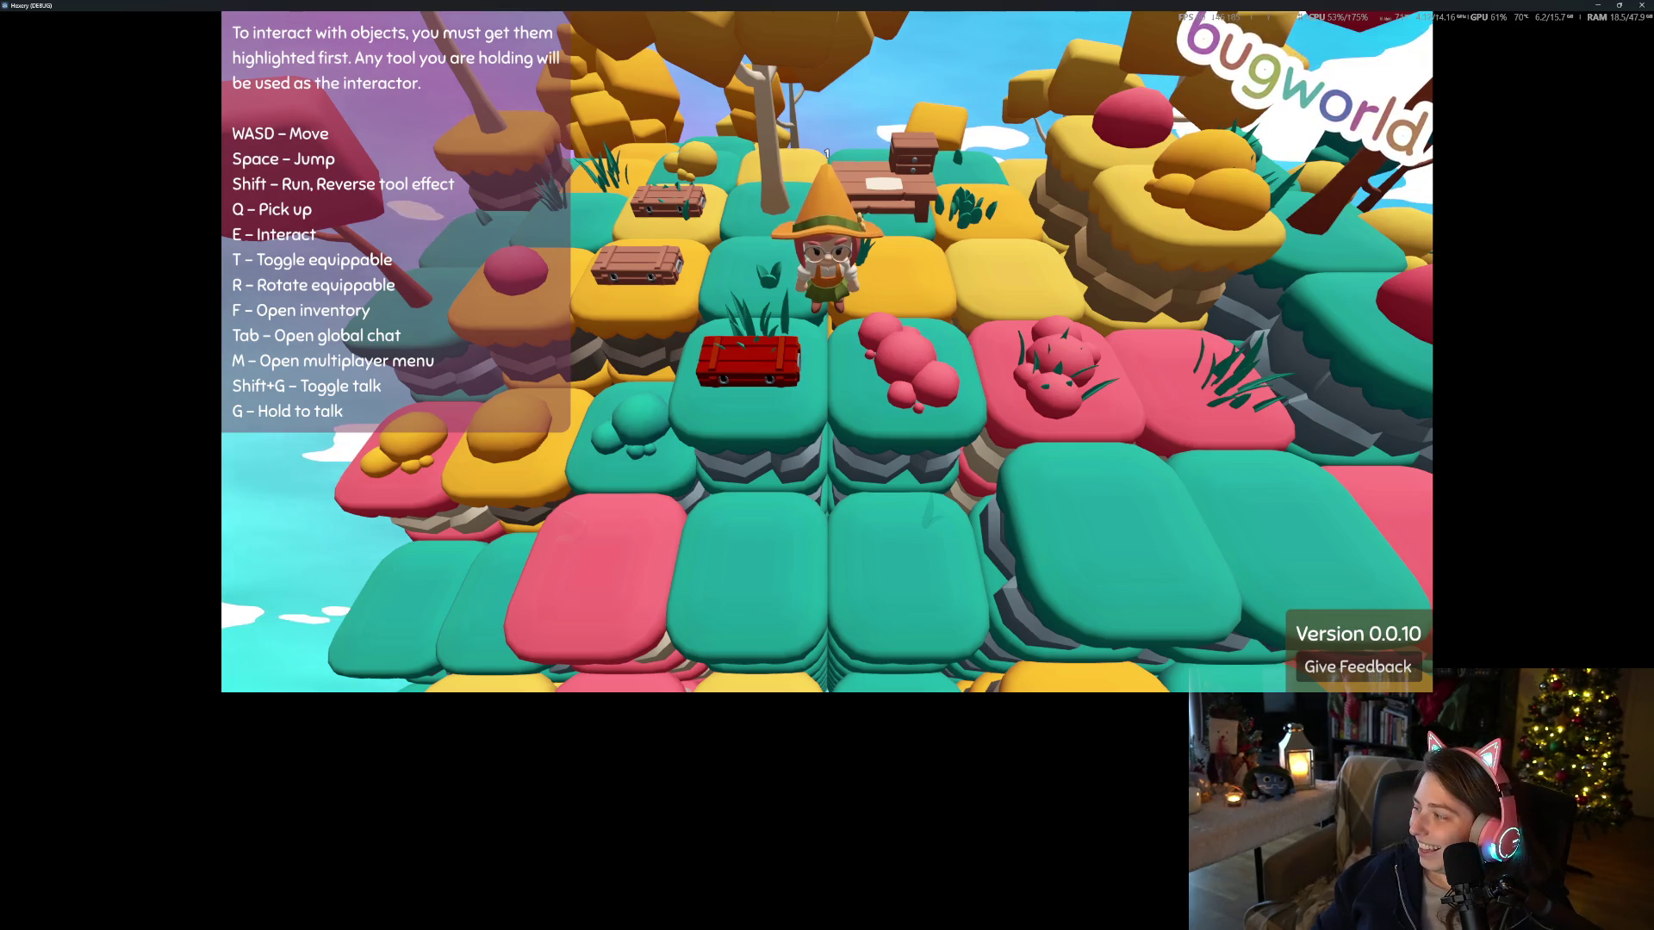
# Quit the Hexery test world and orbit the round table in Godot's 3D view
pyautogui.click(1641, 6)
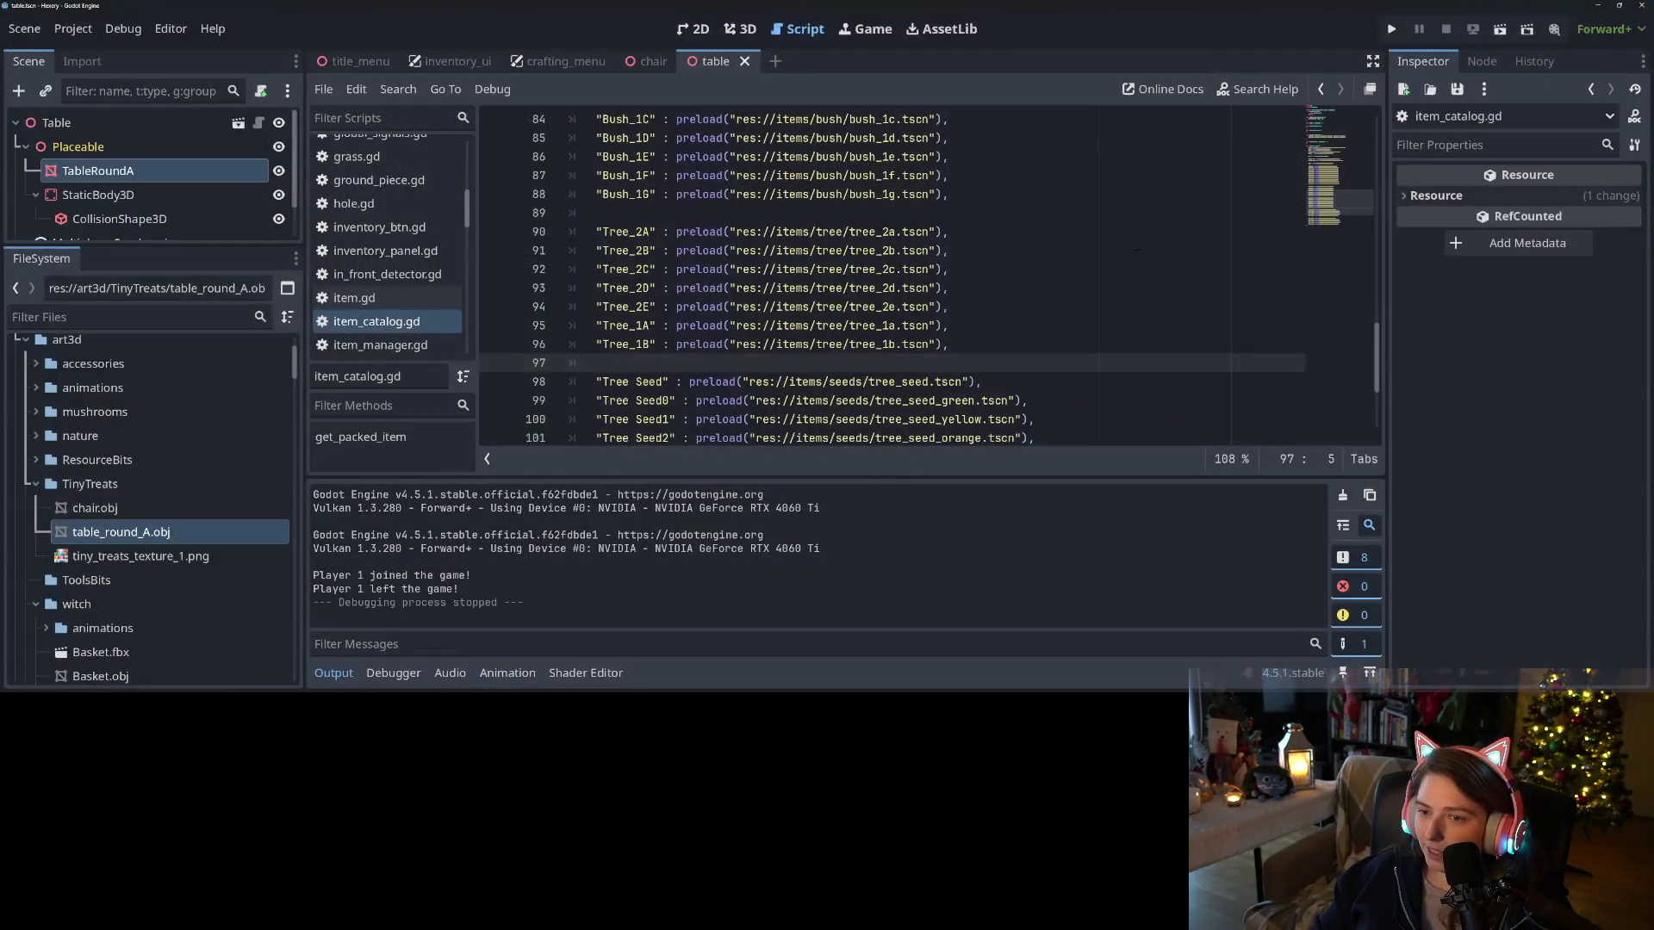
pyautogui.click(1087, 259)
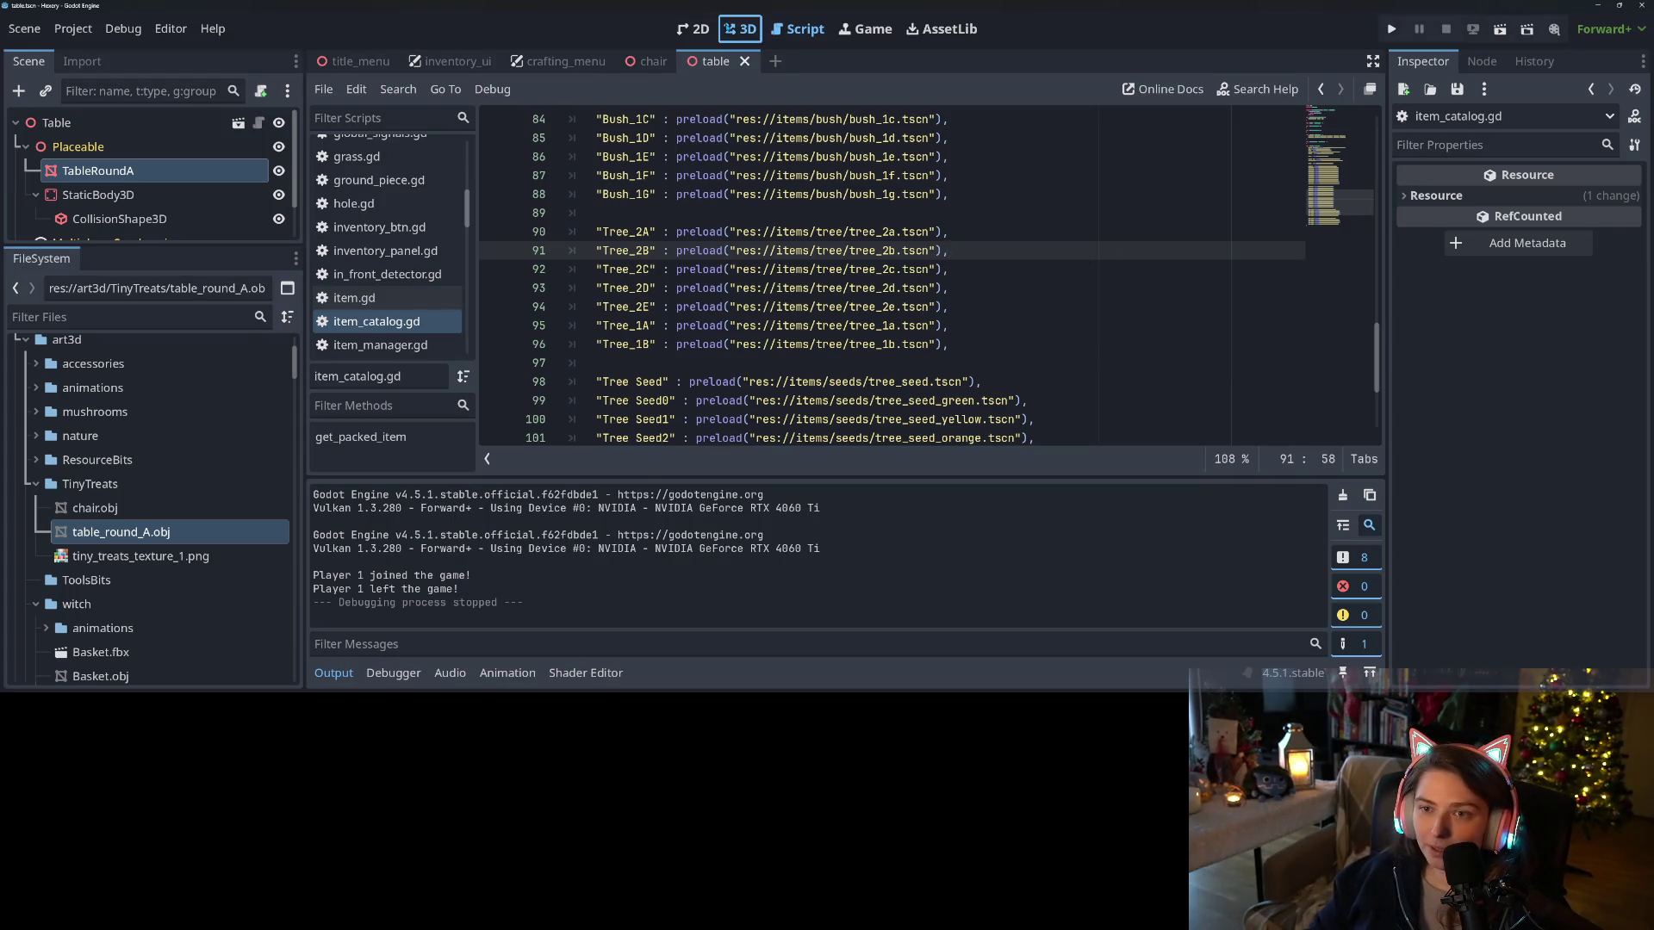
pyautogui.click(739, 29)
pyautogui.scroll(2, 805, 338)
pyautogui.moveTo(805, 337)
pyautogui.mouseDown()
pyautogui.moveTo(863, 376)
pyautogui.moveTo(800, 411)
pyautogui.moveTo(831, 387)
pyautogui.mouseUp()
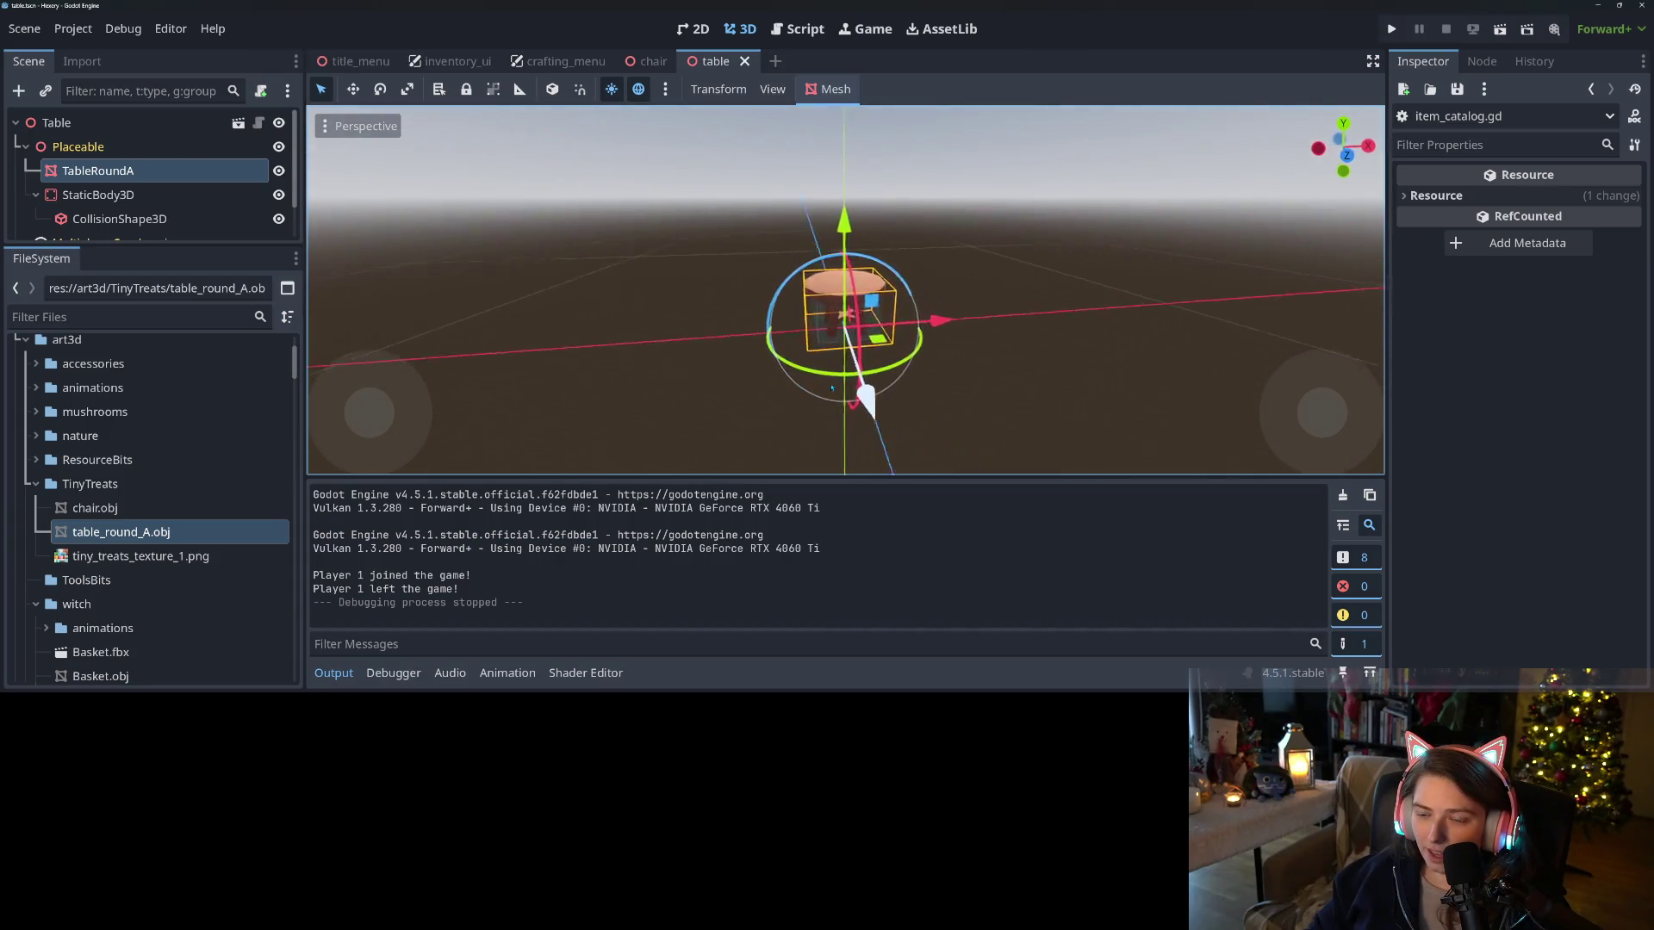
# Open the chair scene, drop the chair model into it and frame it
pyautogui.click(653, 61)
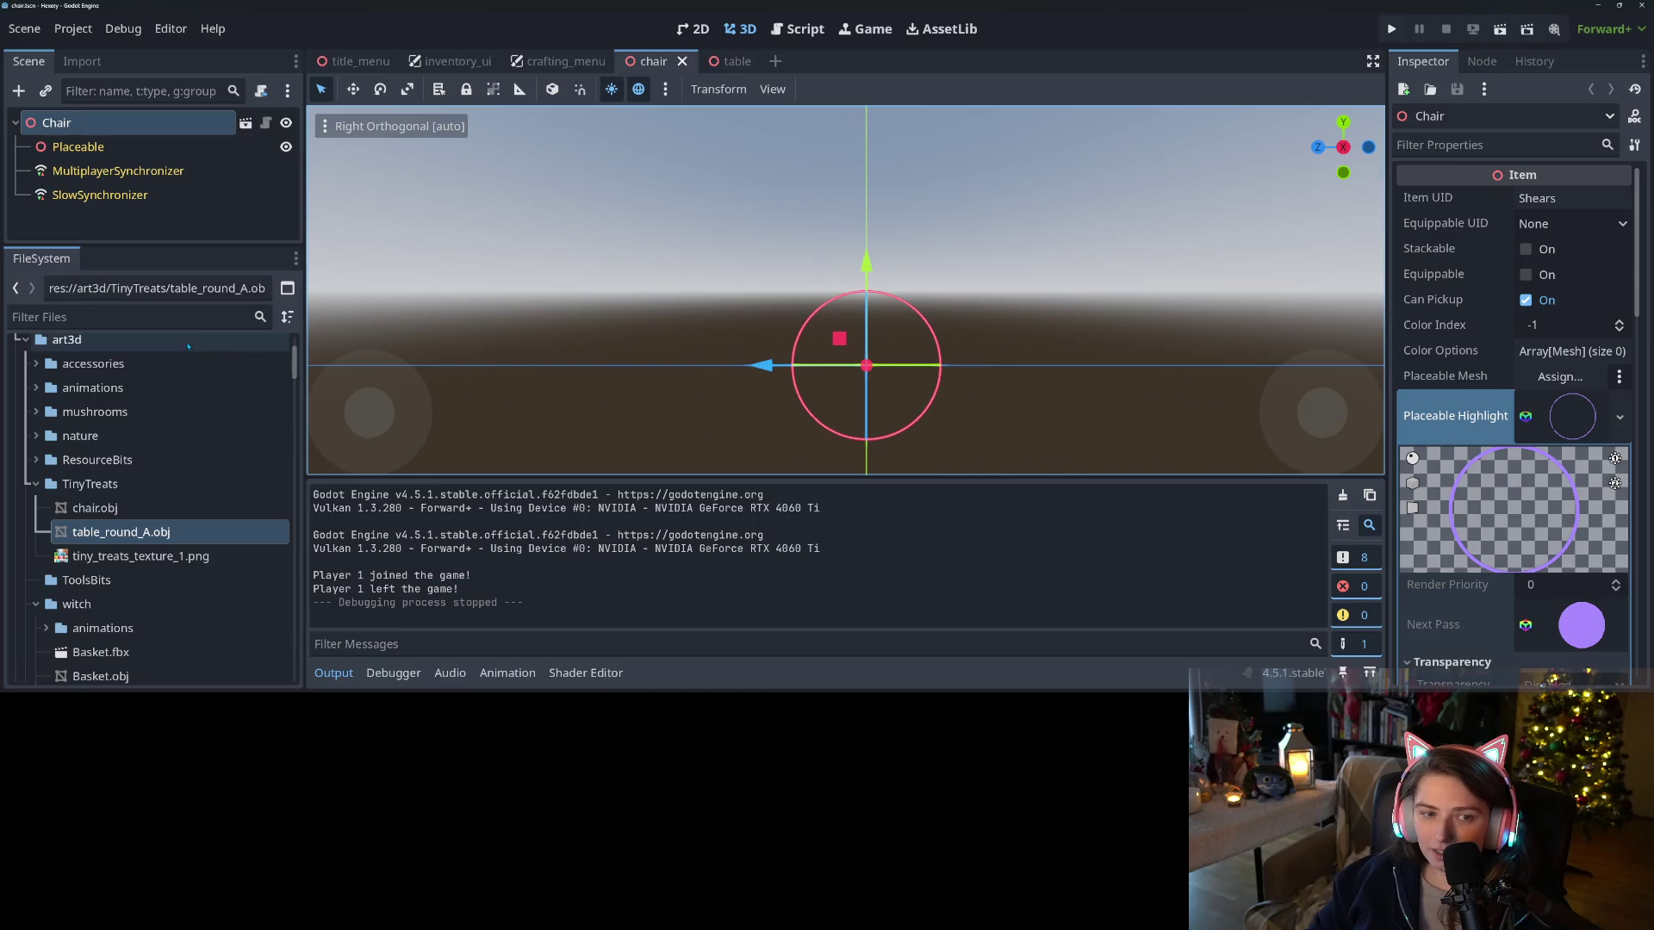
pyautogui.moveTo(94, 508)
pyautogui.mouseDown()
pyautogui.moveTo(835, 379)
pyautogui.moveTo(800, 112)
pyautogui.mouseUp()
pyautogui.scroll(-3, 835, 380)
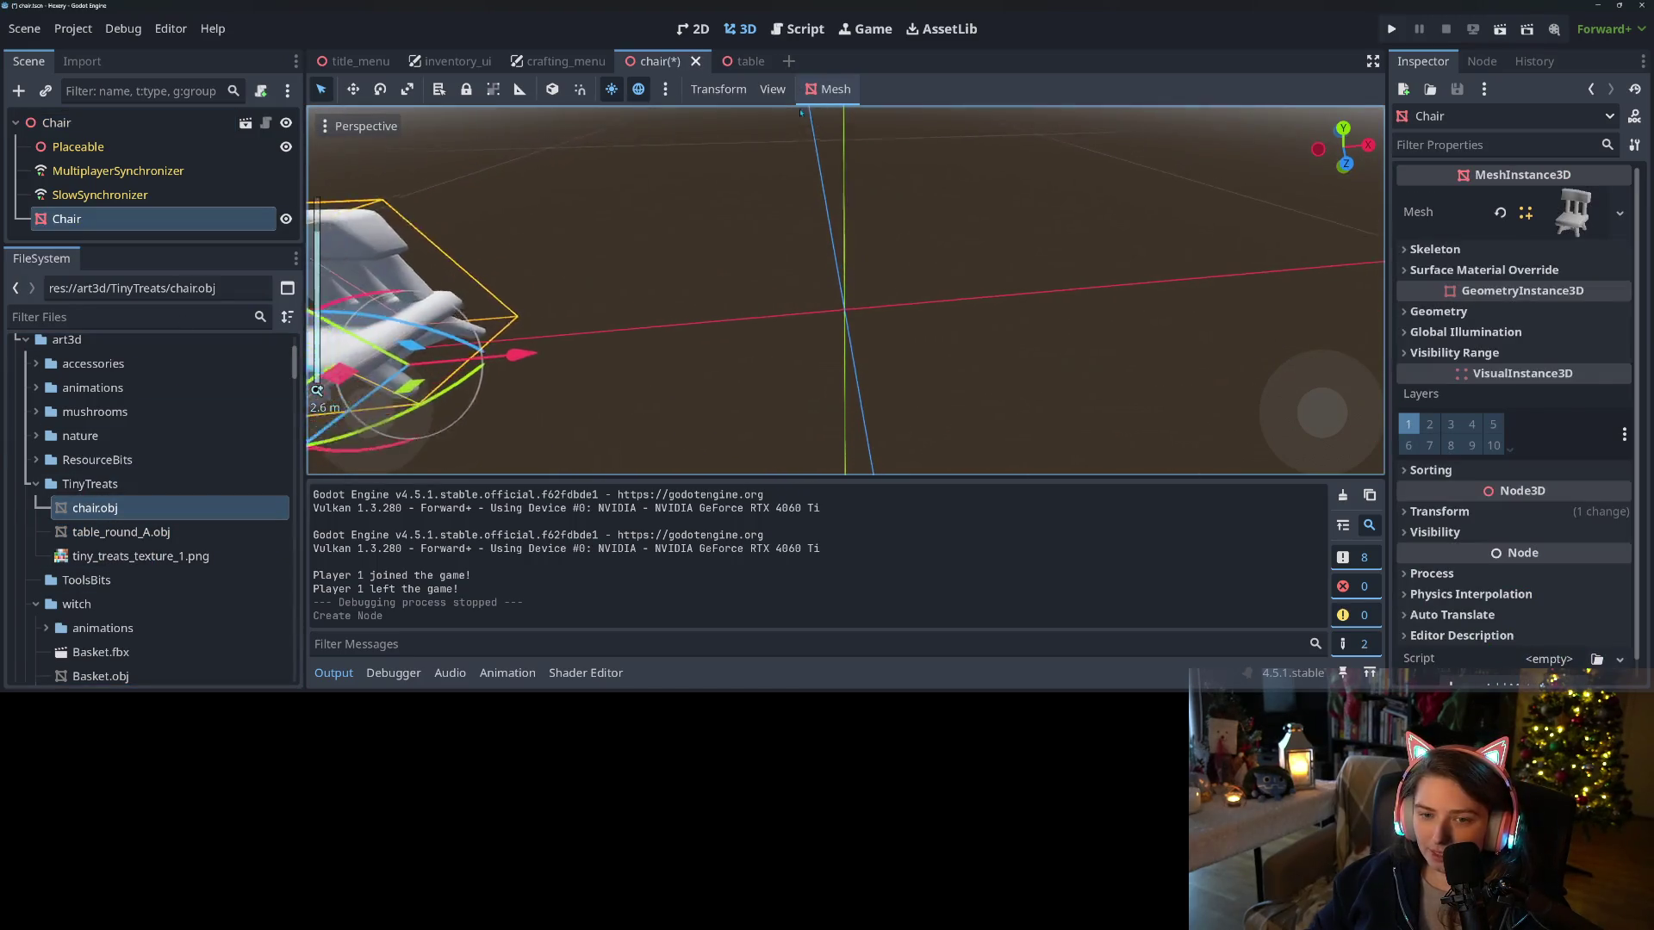
pyautogui.press('f')
# Reset the Chair mesh's position to the origin, nest it under Placeable, and save
pyautogui.click(1485, 270)
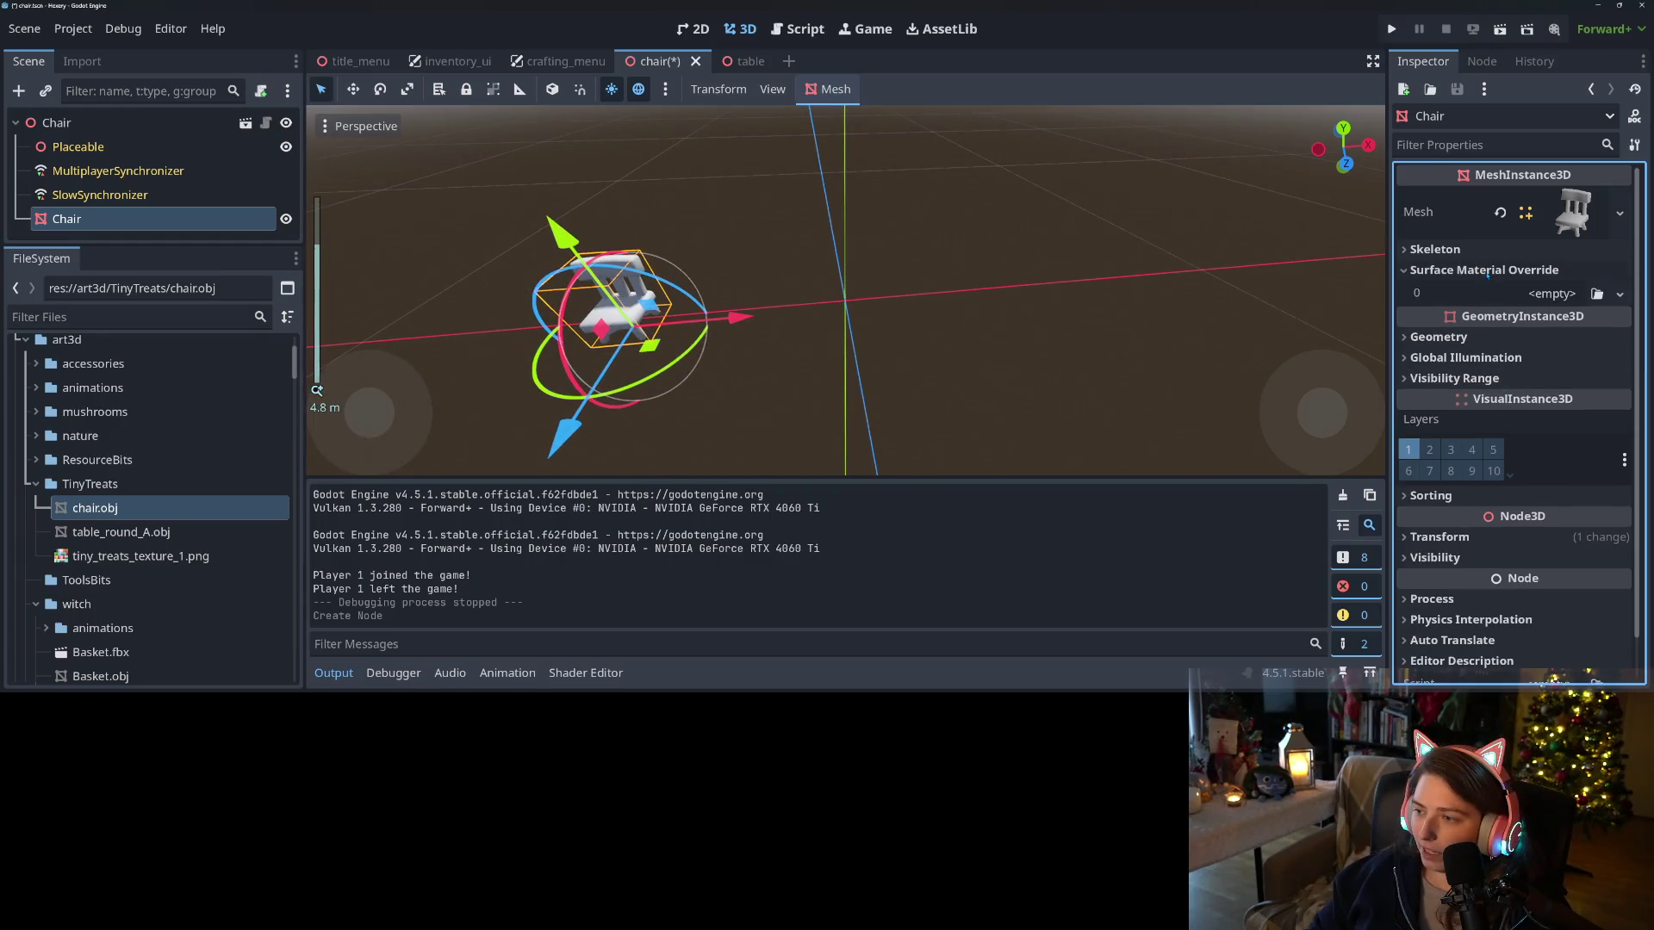
pyautogui.click(1497, 271)
pyautogui.click(1522, 512)
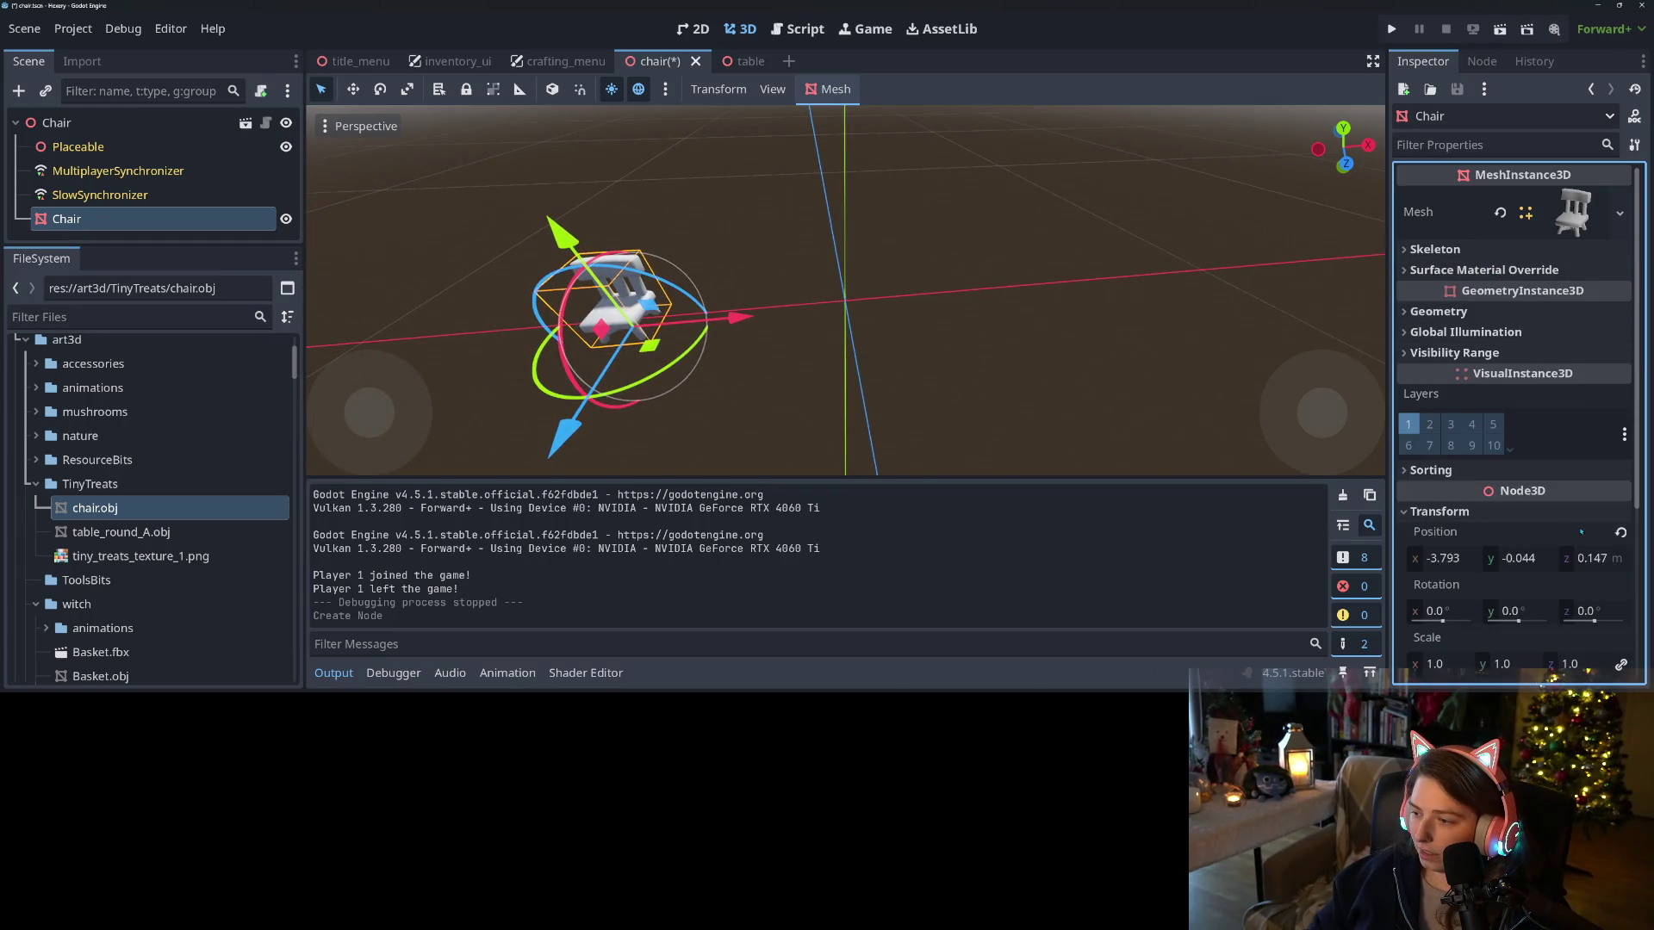
pyautogui.click(1619, 533)
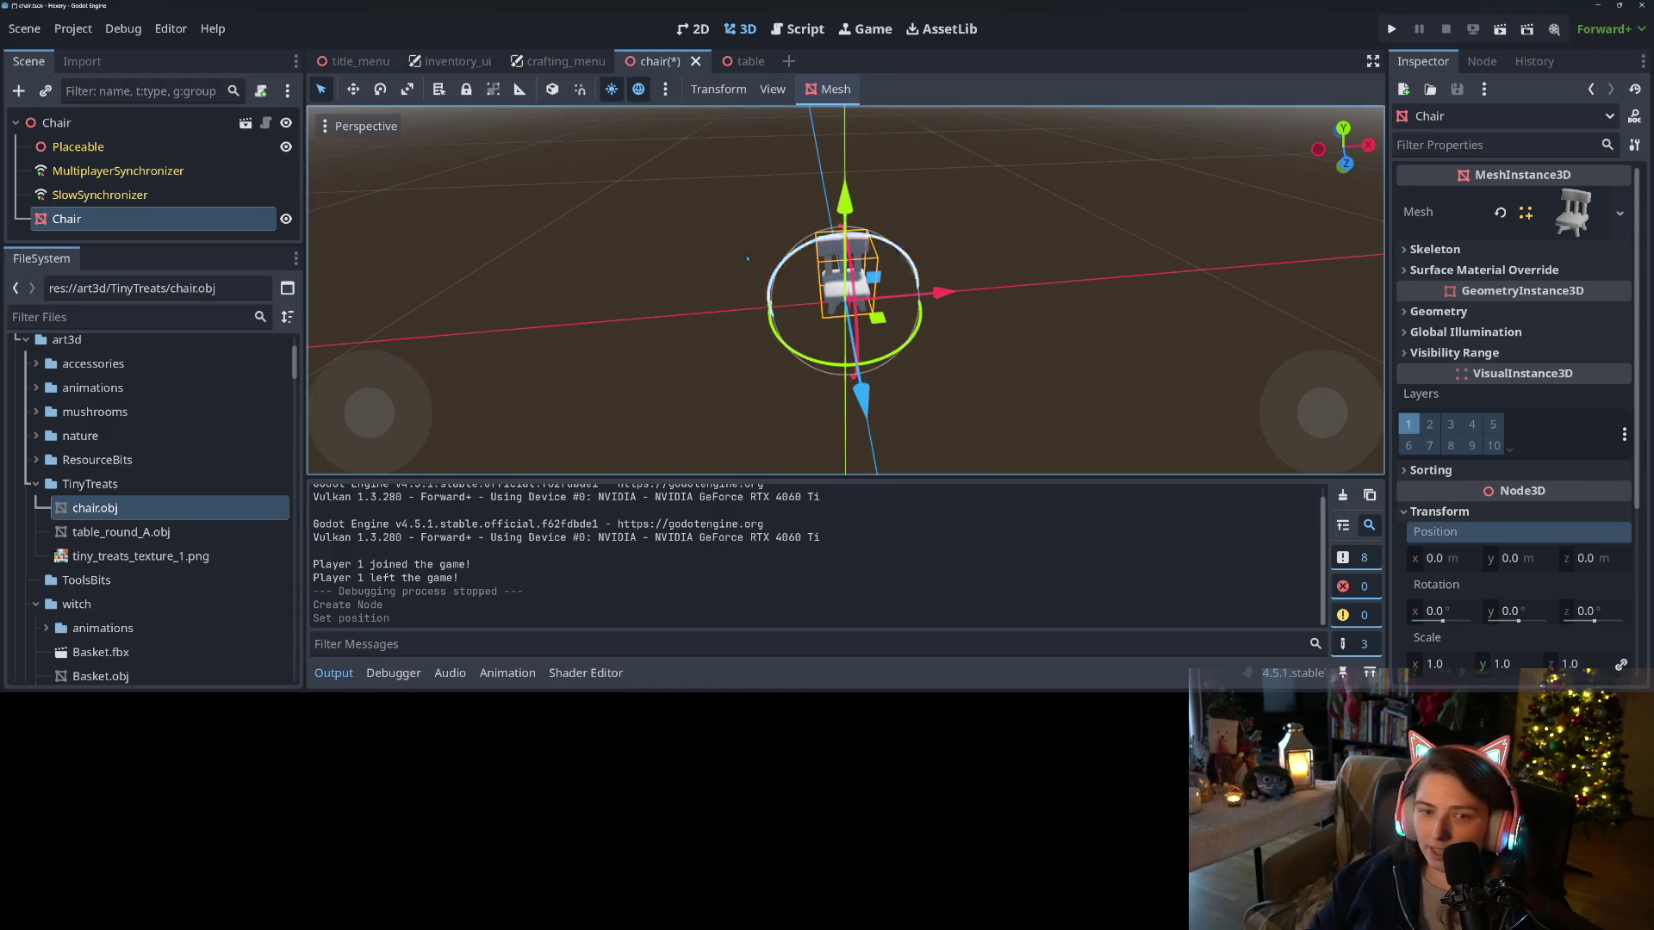
pyautogui.moveTo(129, 219); pyautogui.dragTo(172, 147)
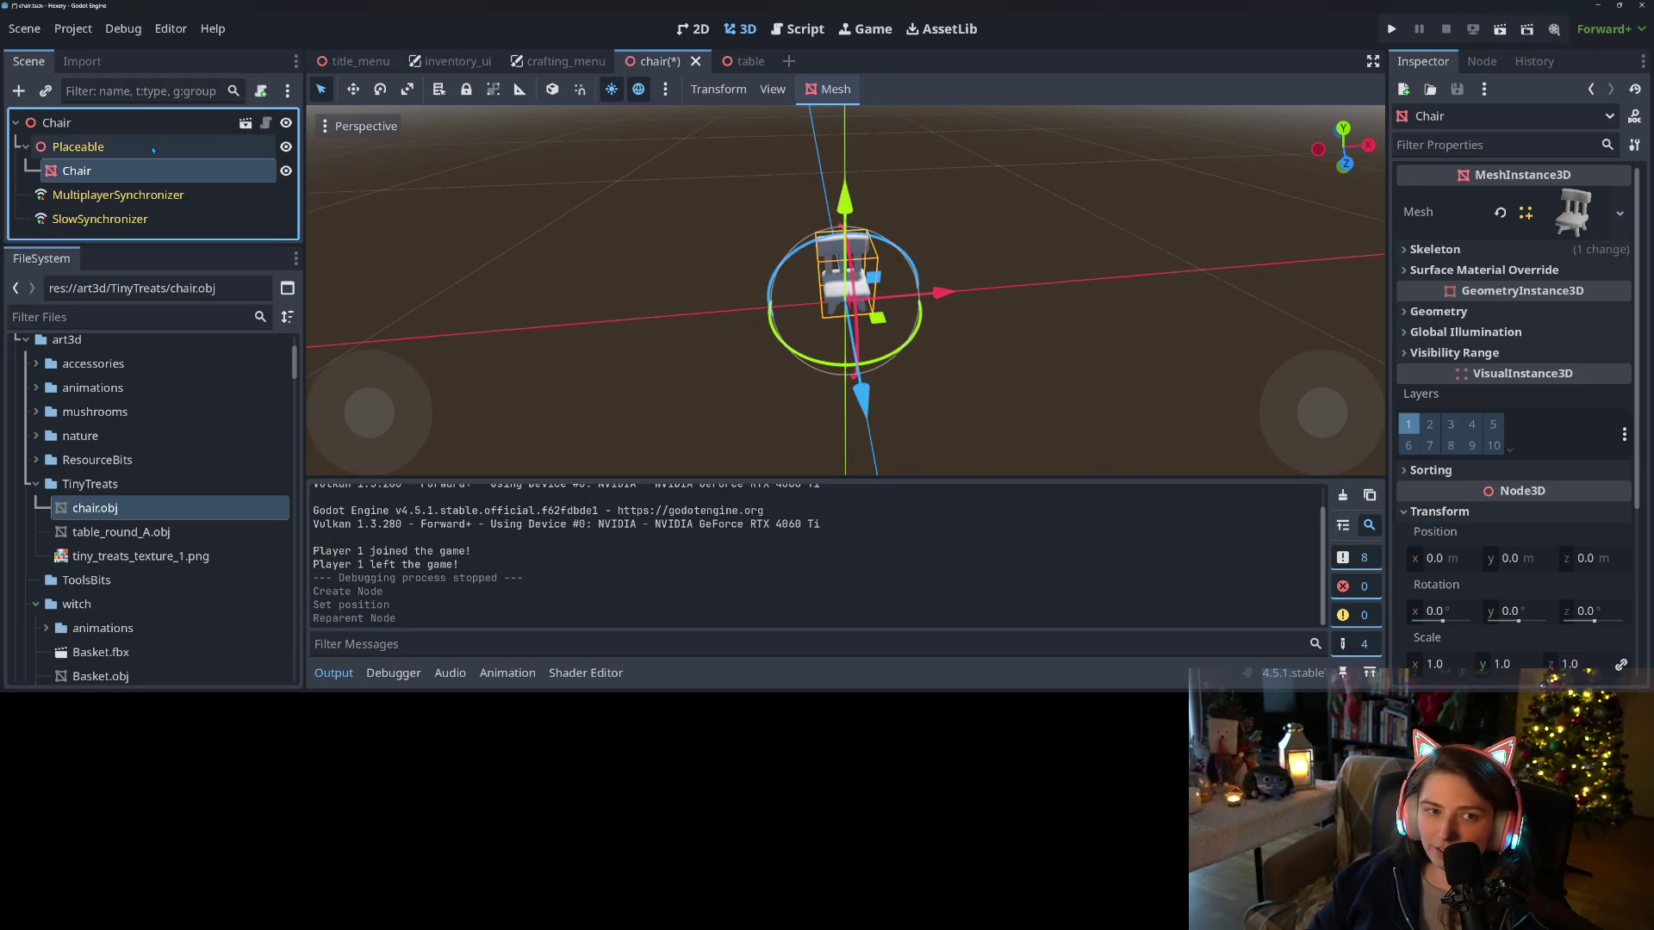
pyautogui.hotkey('ctrl', 's')
# Hide the output log, orbit to face the chair, and check the music volume
pyautogui.moveTo(840, 277)
pyautogui.mouseDown()
pyautogui.moveTo(954, 416)
pyautogui.moveTo(999, 390)
pyautogui.mouseUp()
pyautogui.scroll(5, 955, 416)
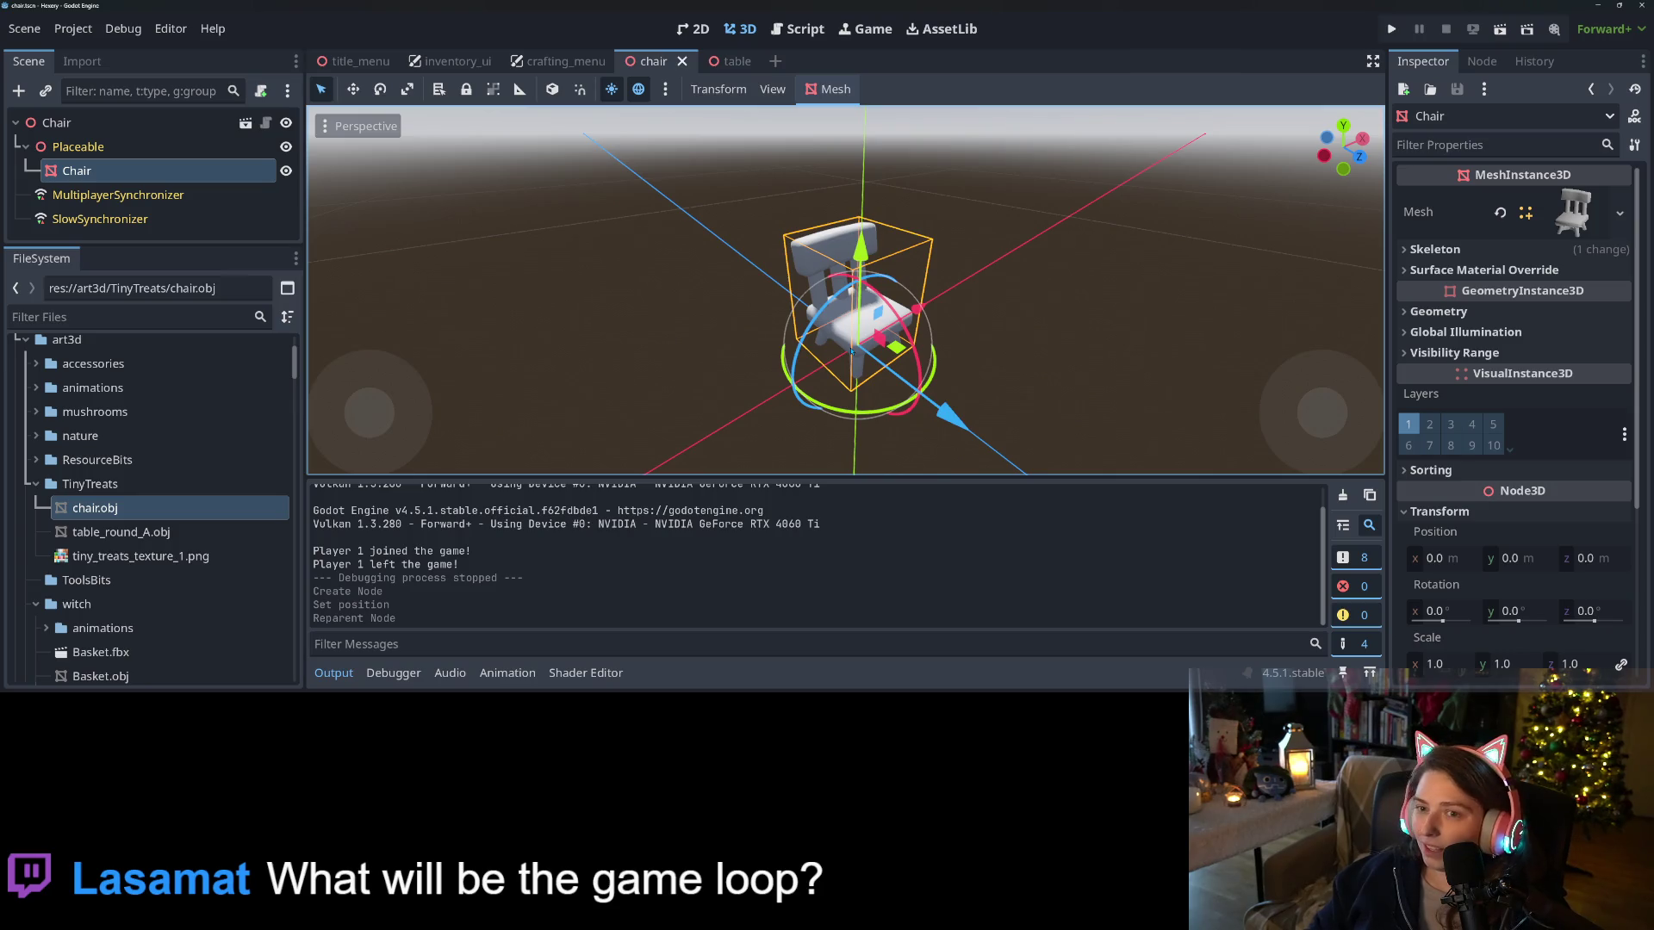
pyautogui.click(349, 673)
pyautogui.scroll(-2, 945, 511)
pyautogui.moveTo(939, 551)
pyautogui.mouseDown()
pyautogui.moveTo(946, 511)
pyautogui.moveTo(808, 496)
pyautogui.moveTo(1010, 507)
pyautogui.mouseUp()
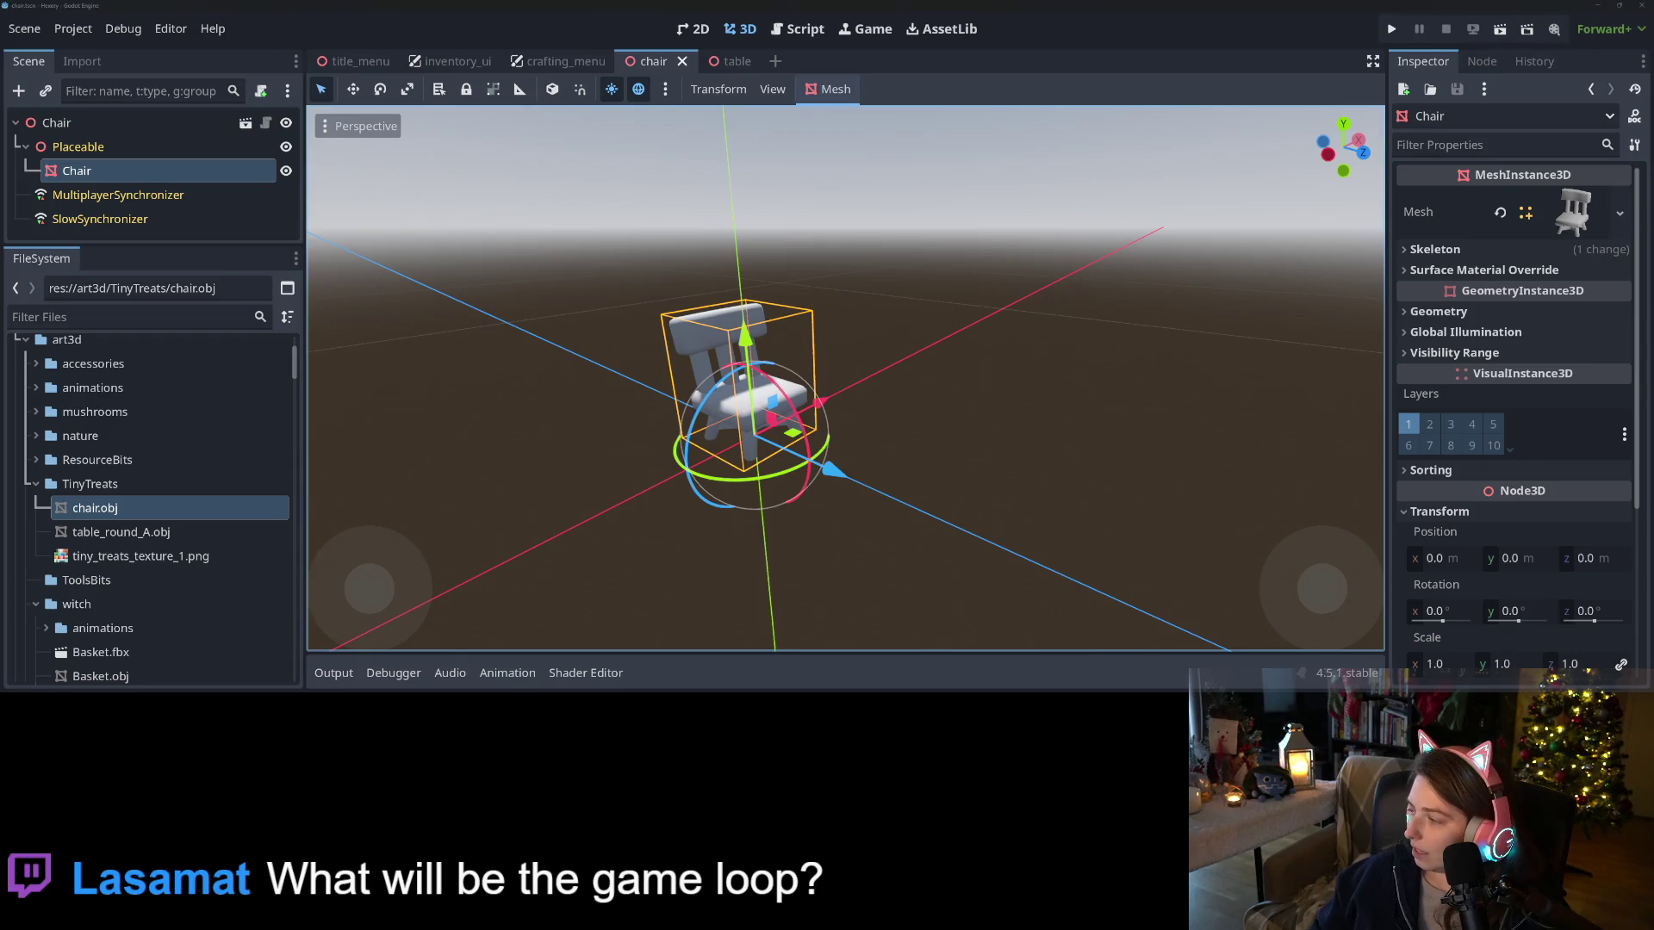
pyautogui.click(819, 410)
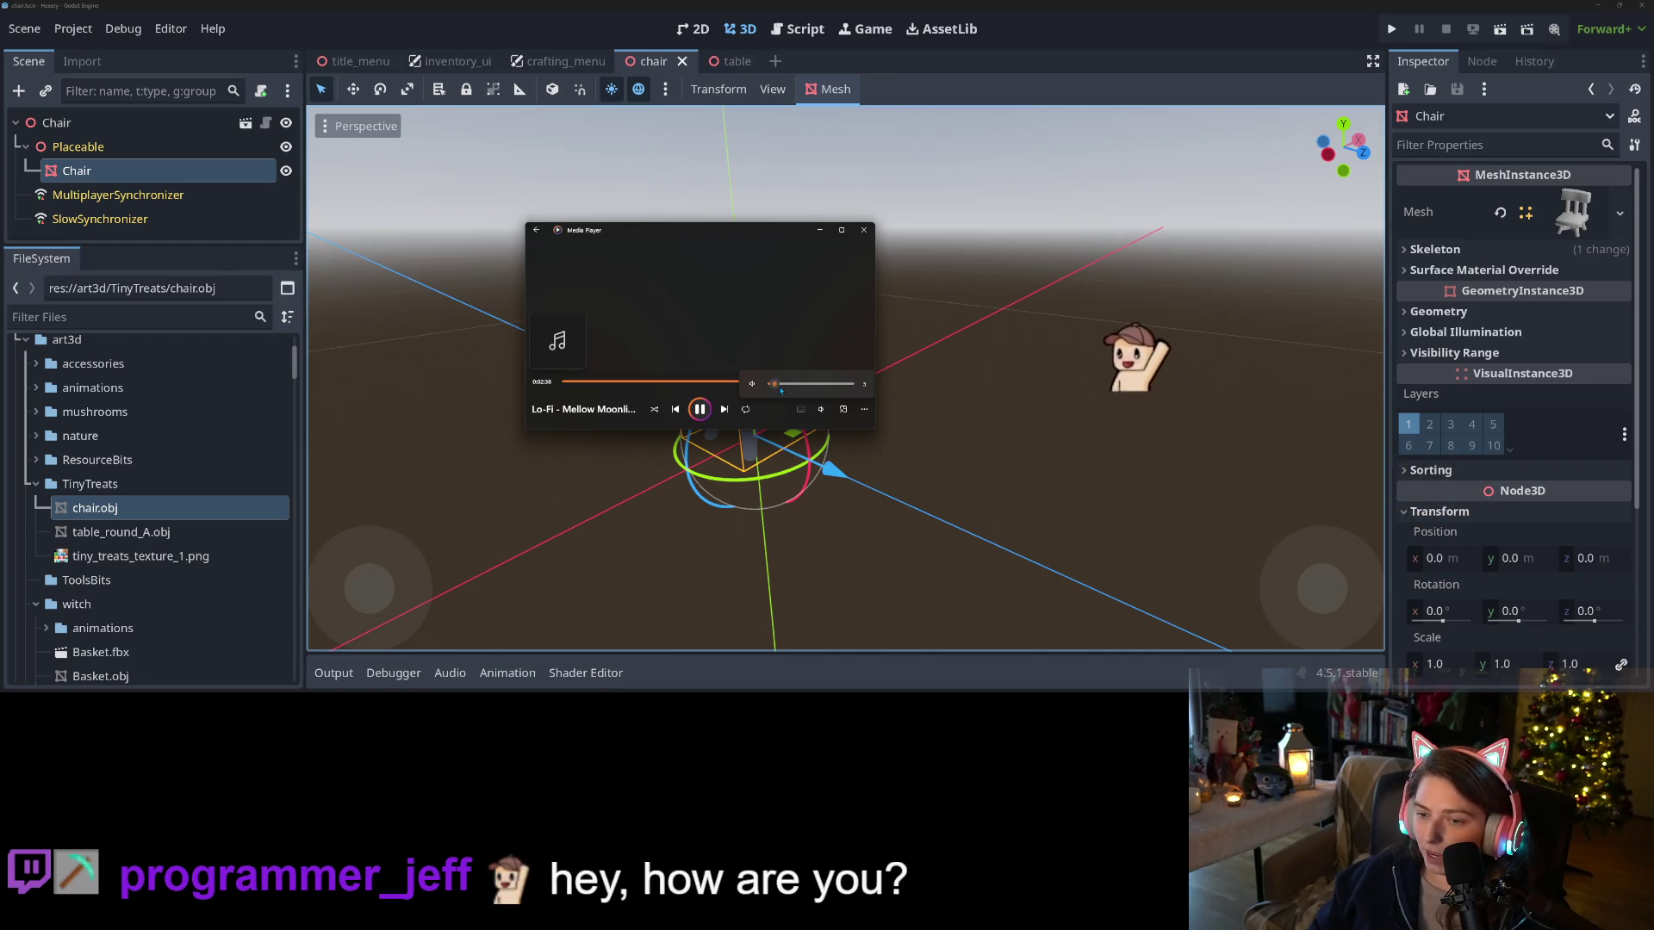
# Minimize the music player window and bring up Placeable's node menu
pyautogui.click(819, 230)
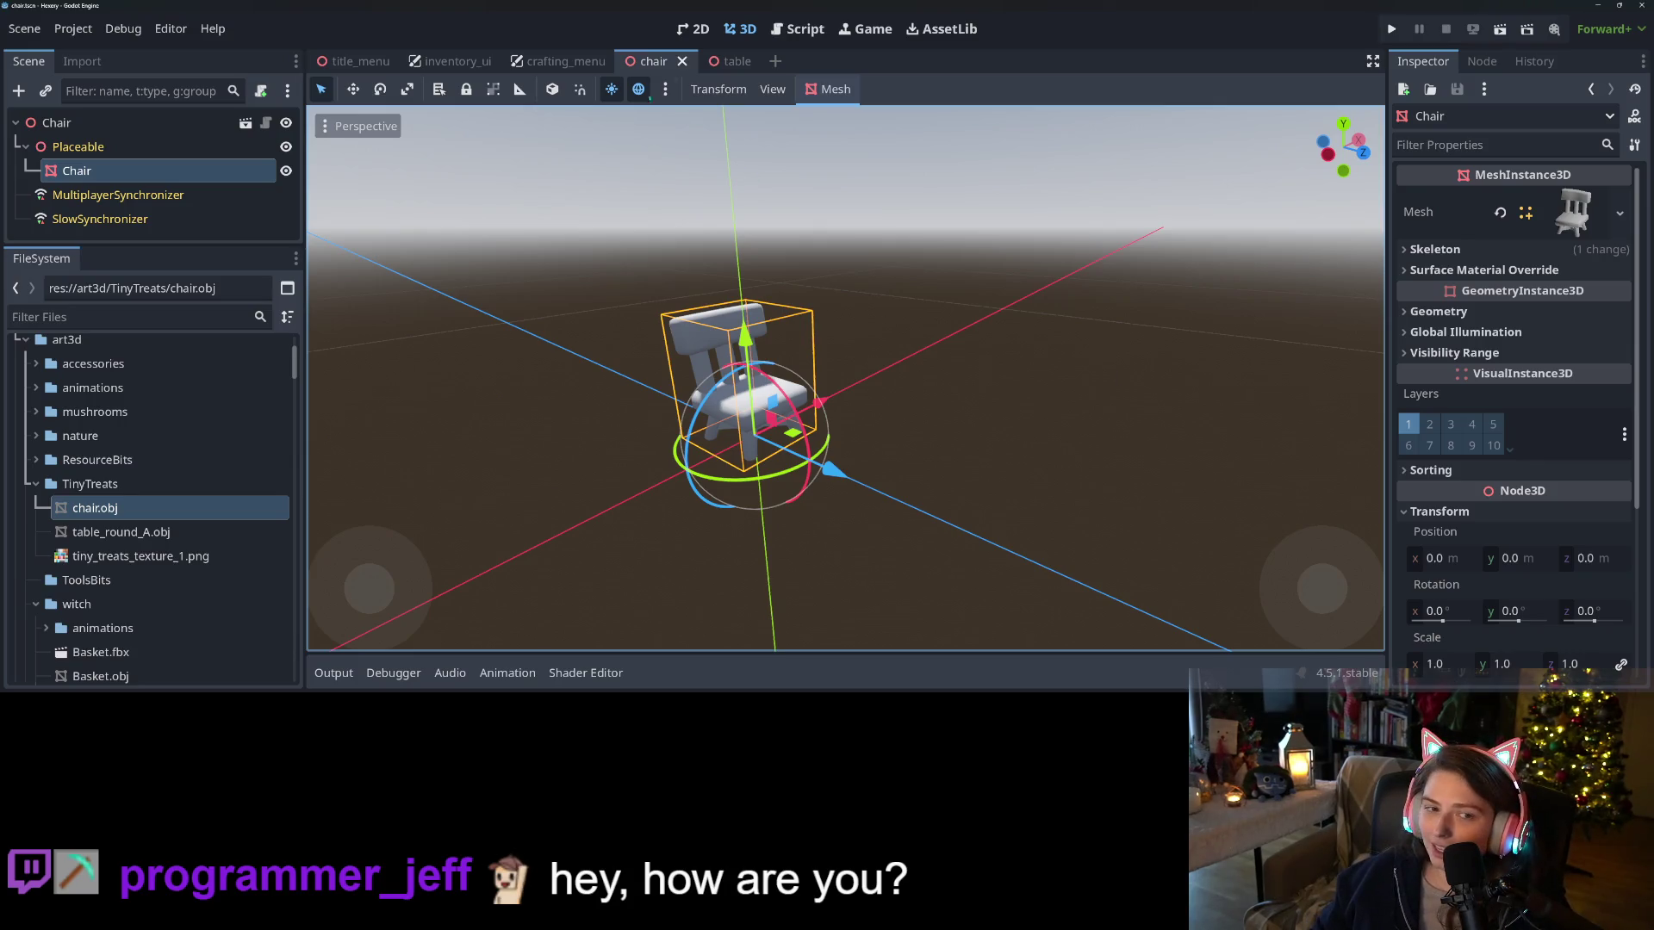
pyautogui.rightClick(107, 147)
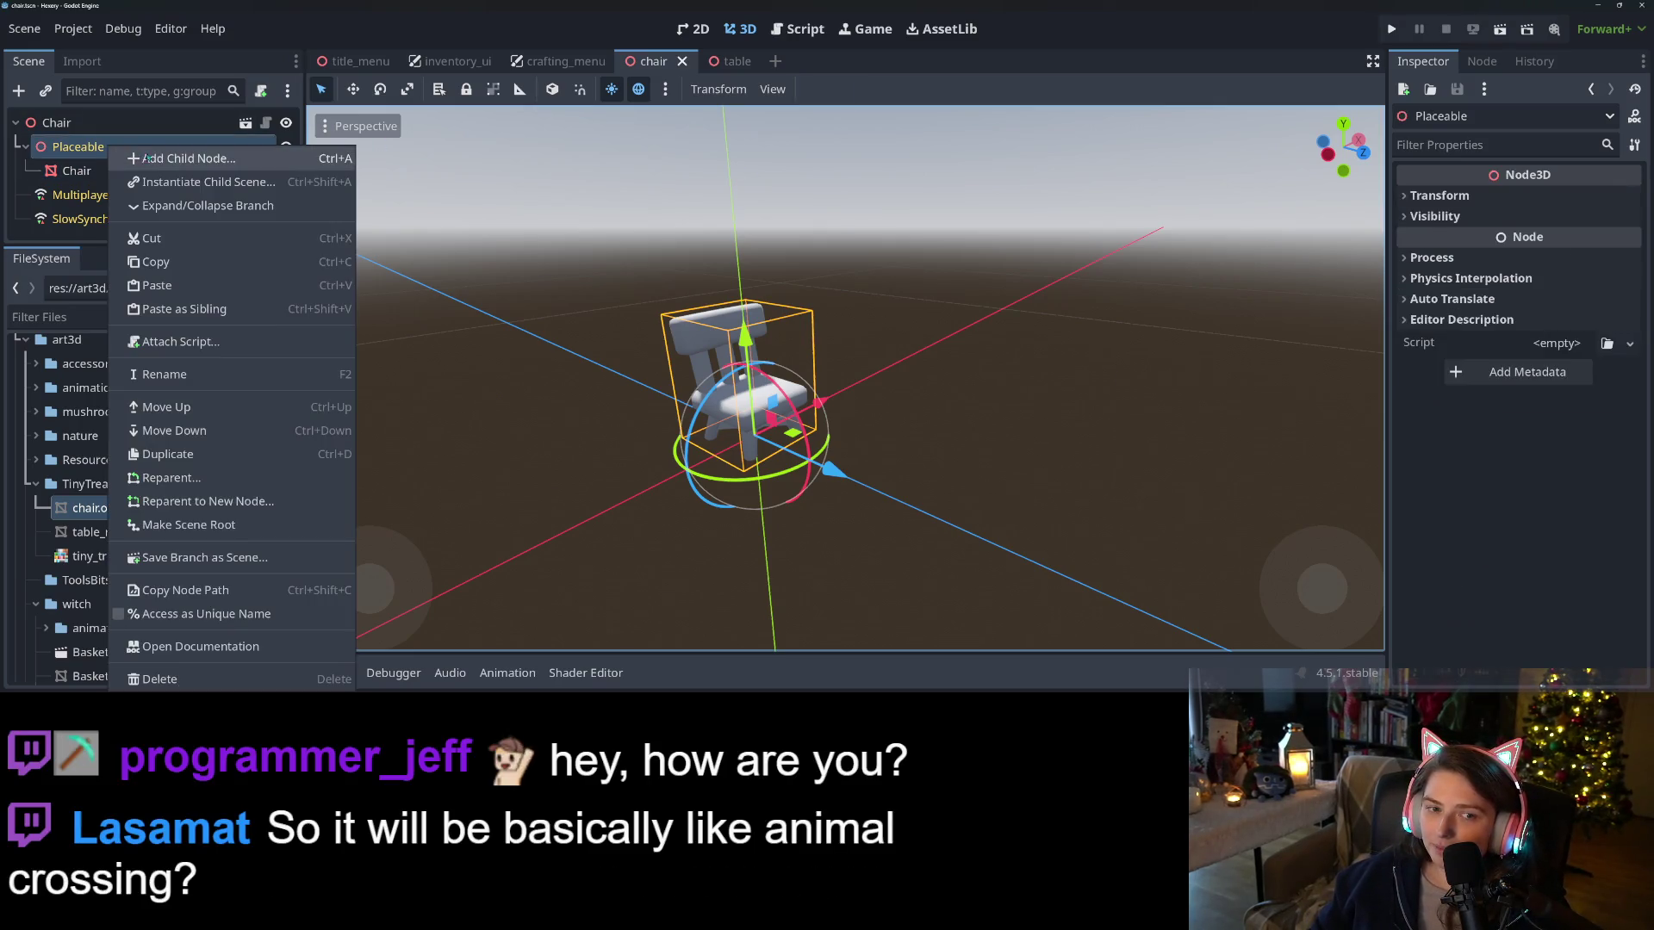
# Add a StaticBody3D child under Placeable, searching 'stat'
pyautogui.click(163, 158)
pyautogui.press('BackSpace')
pyautogui.press('BackSpace')
pyautogui.press('BackSpace')
pyautogui.write('stat')
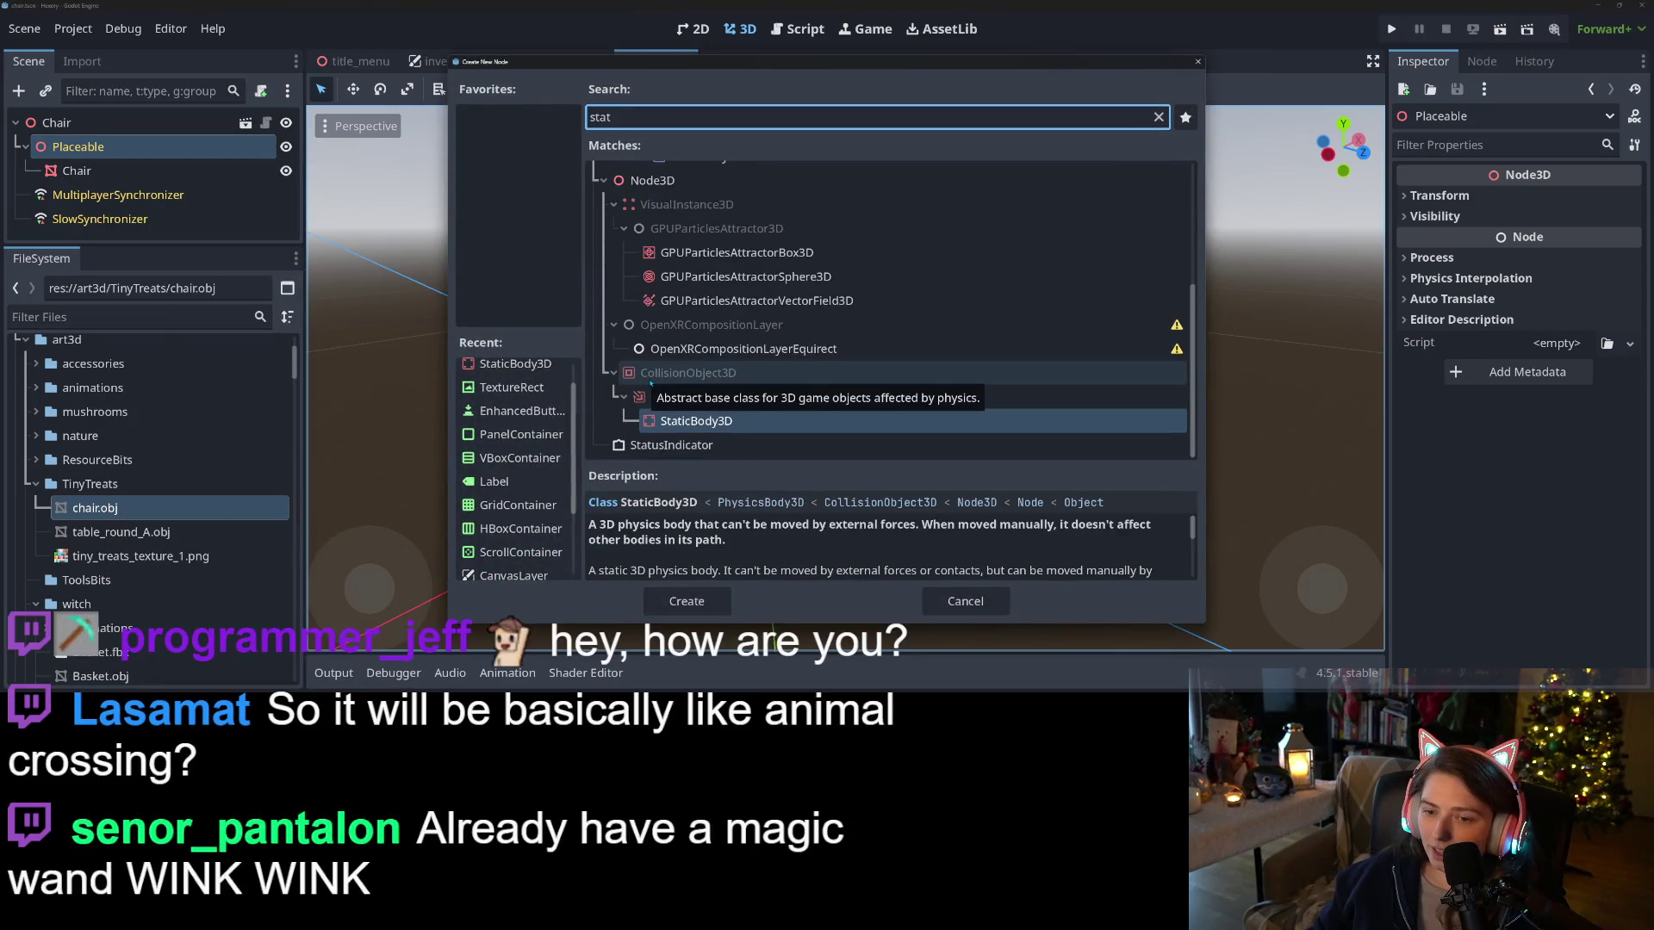
pyautogui.press('Return')
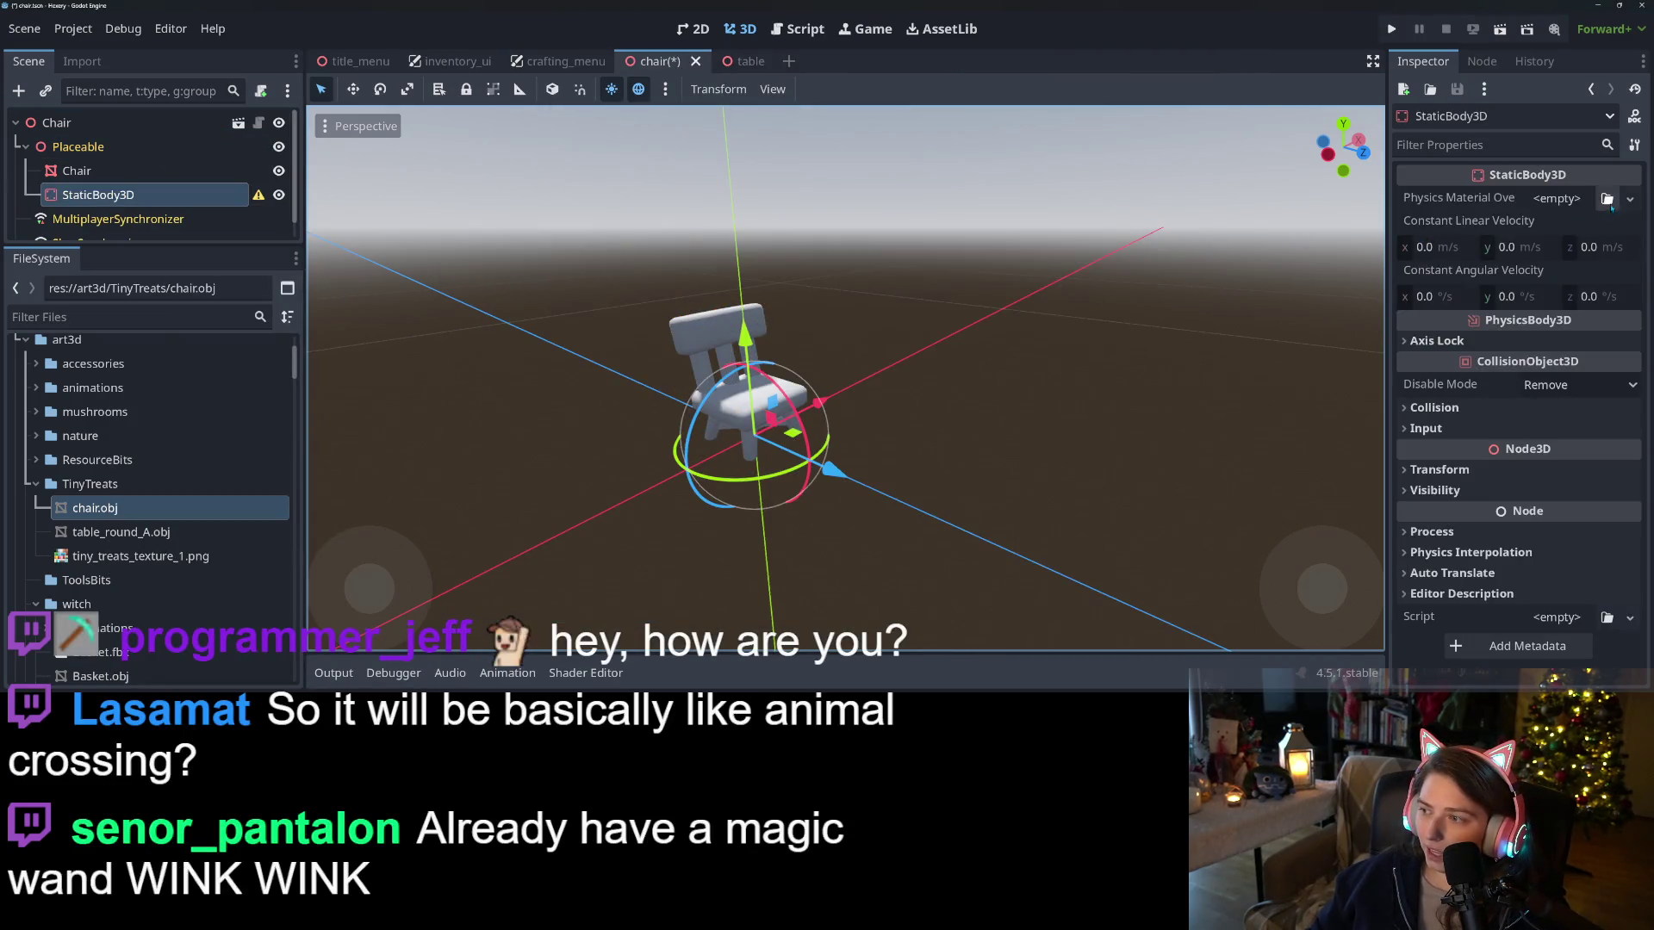
pyautogui.click(1607, 199)
pyautogui.press('Escape')
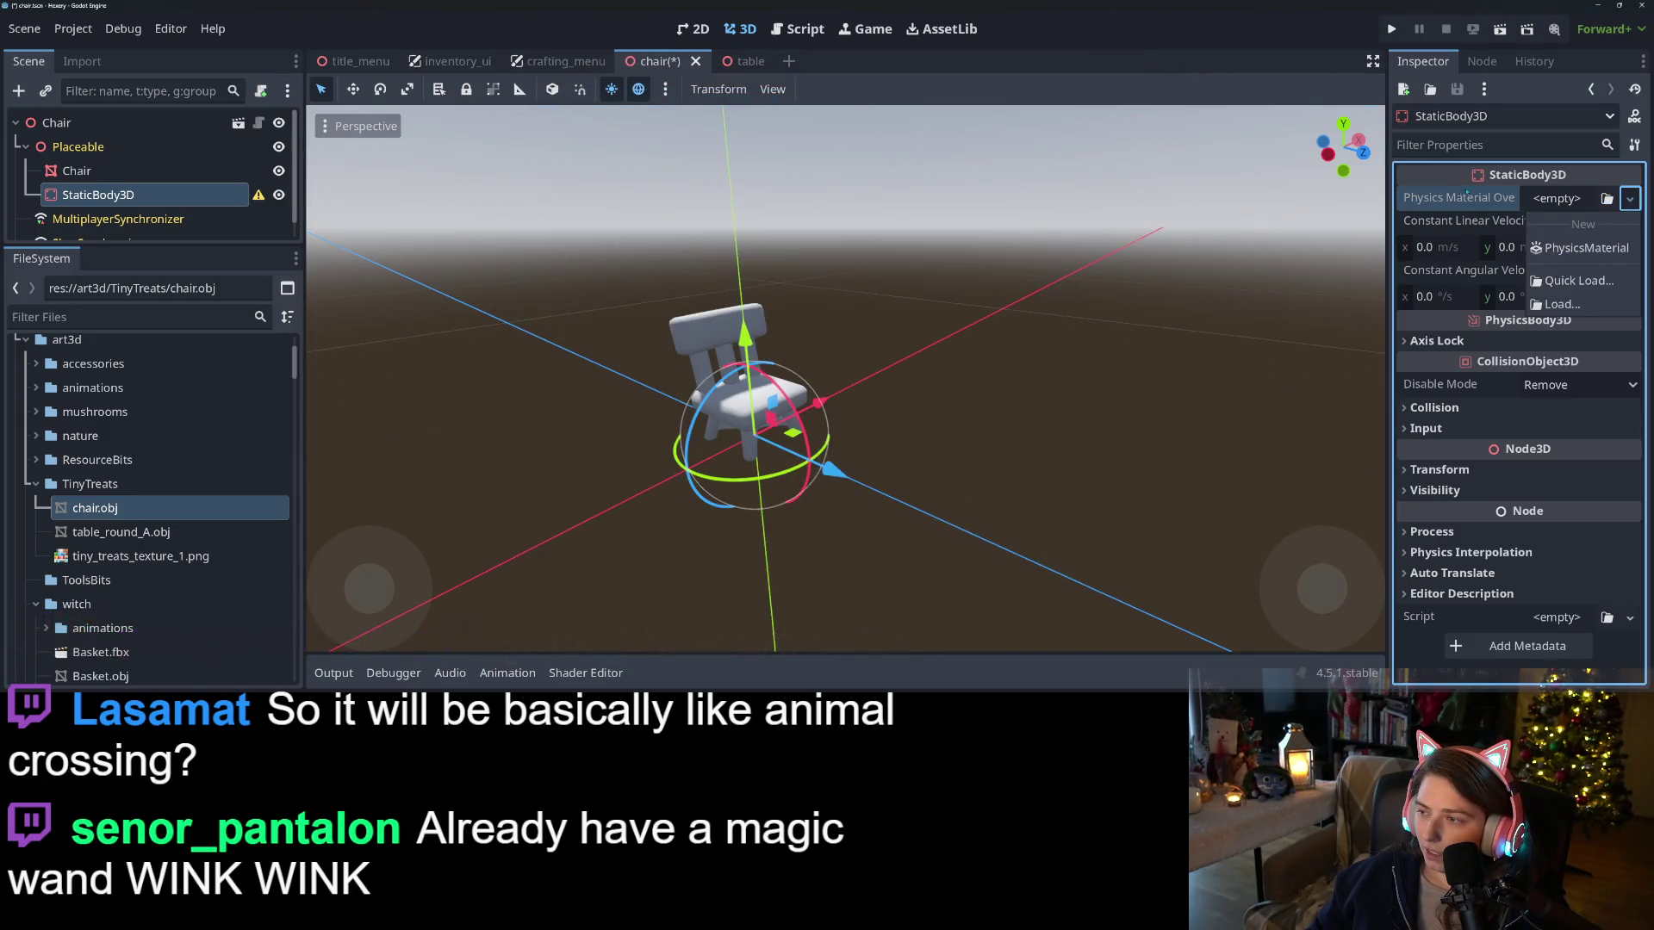
# Give the StaticBody3D a CollisionShape3D child with a new BoxShape3D
pyautogui.rightClick(107, 194)
pyautogui.click(366, 134)
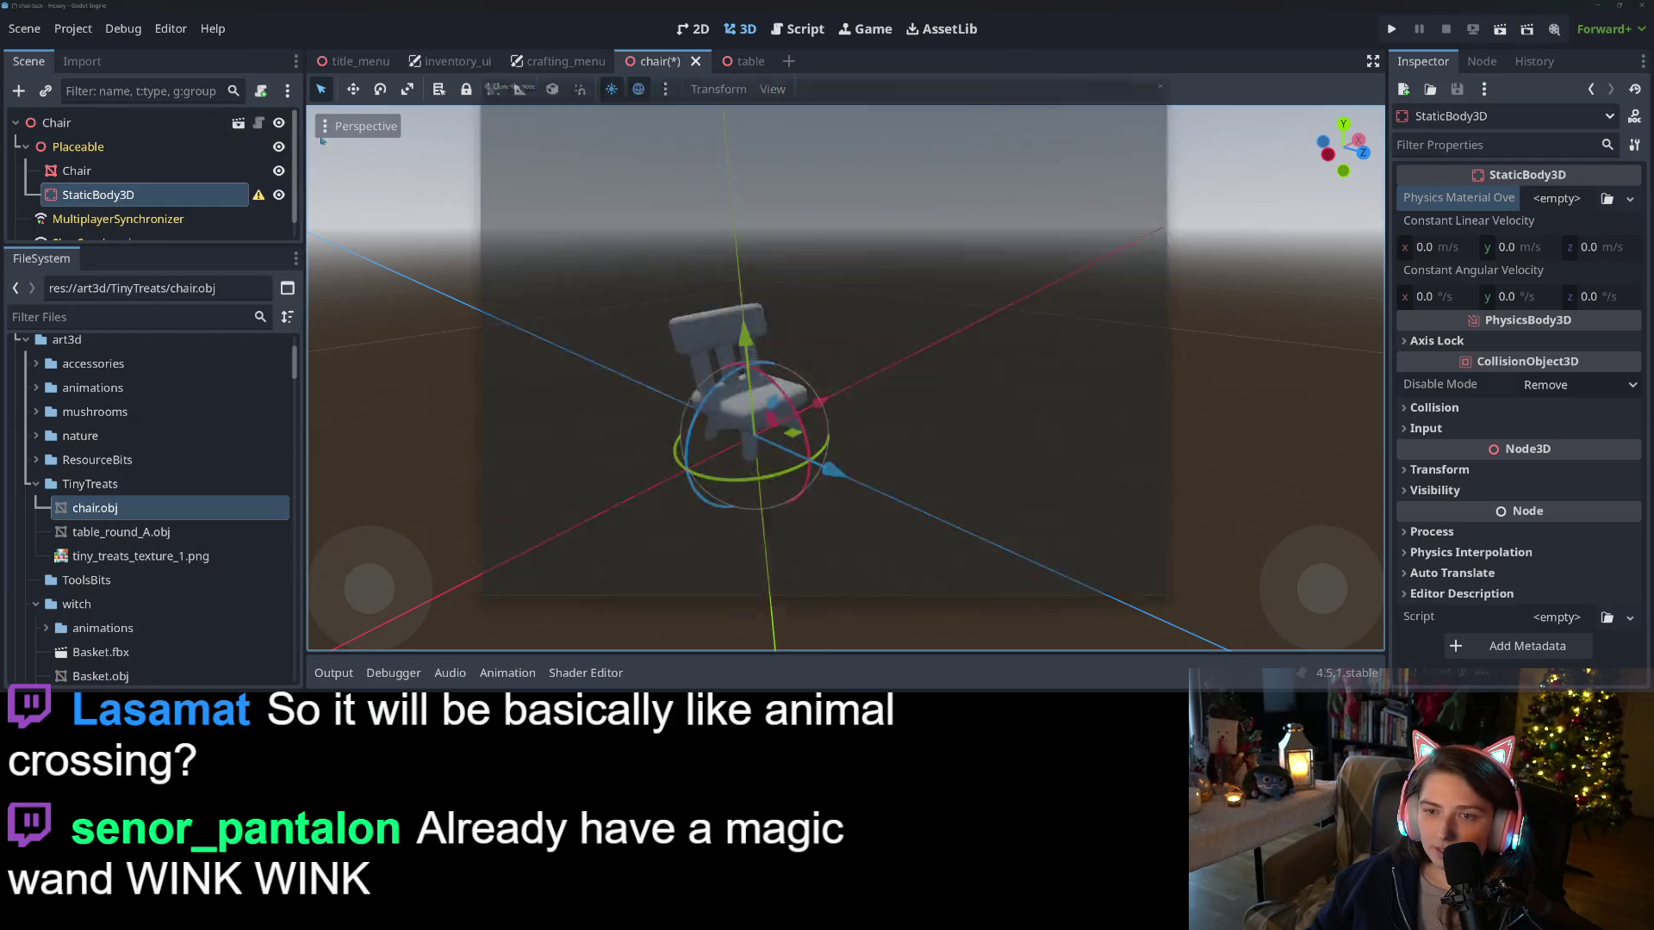
pyautogui.click(499, 365)
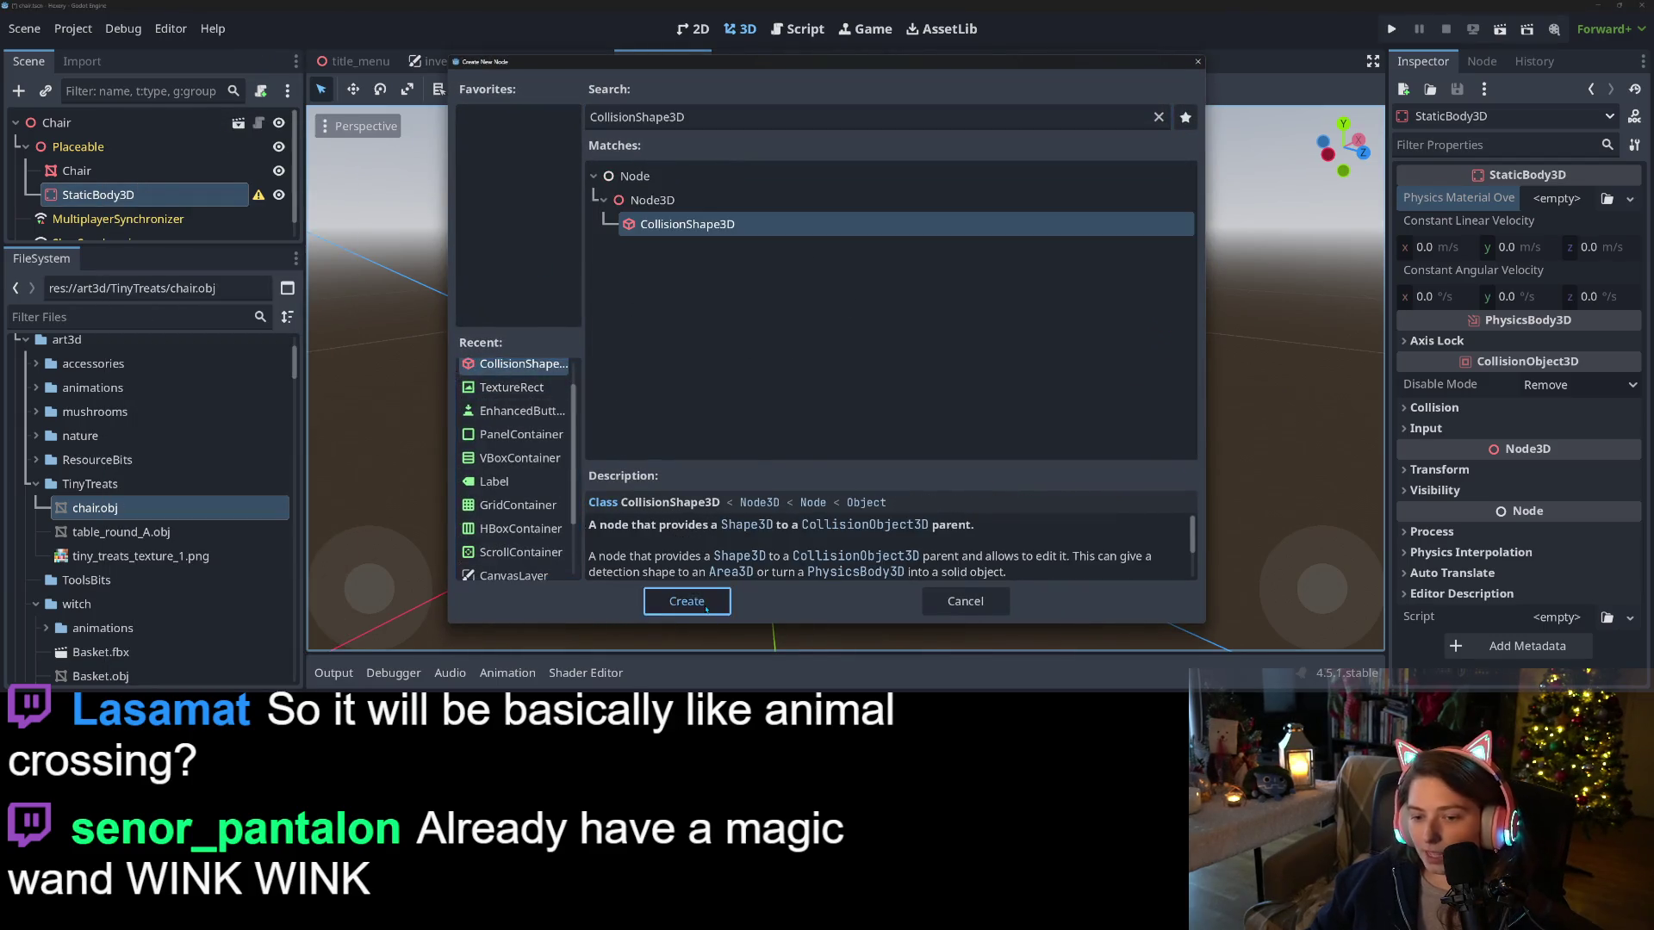
pyautogui.click(689, 603)
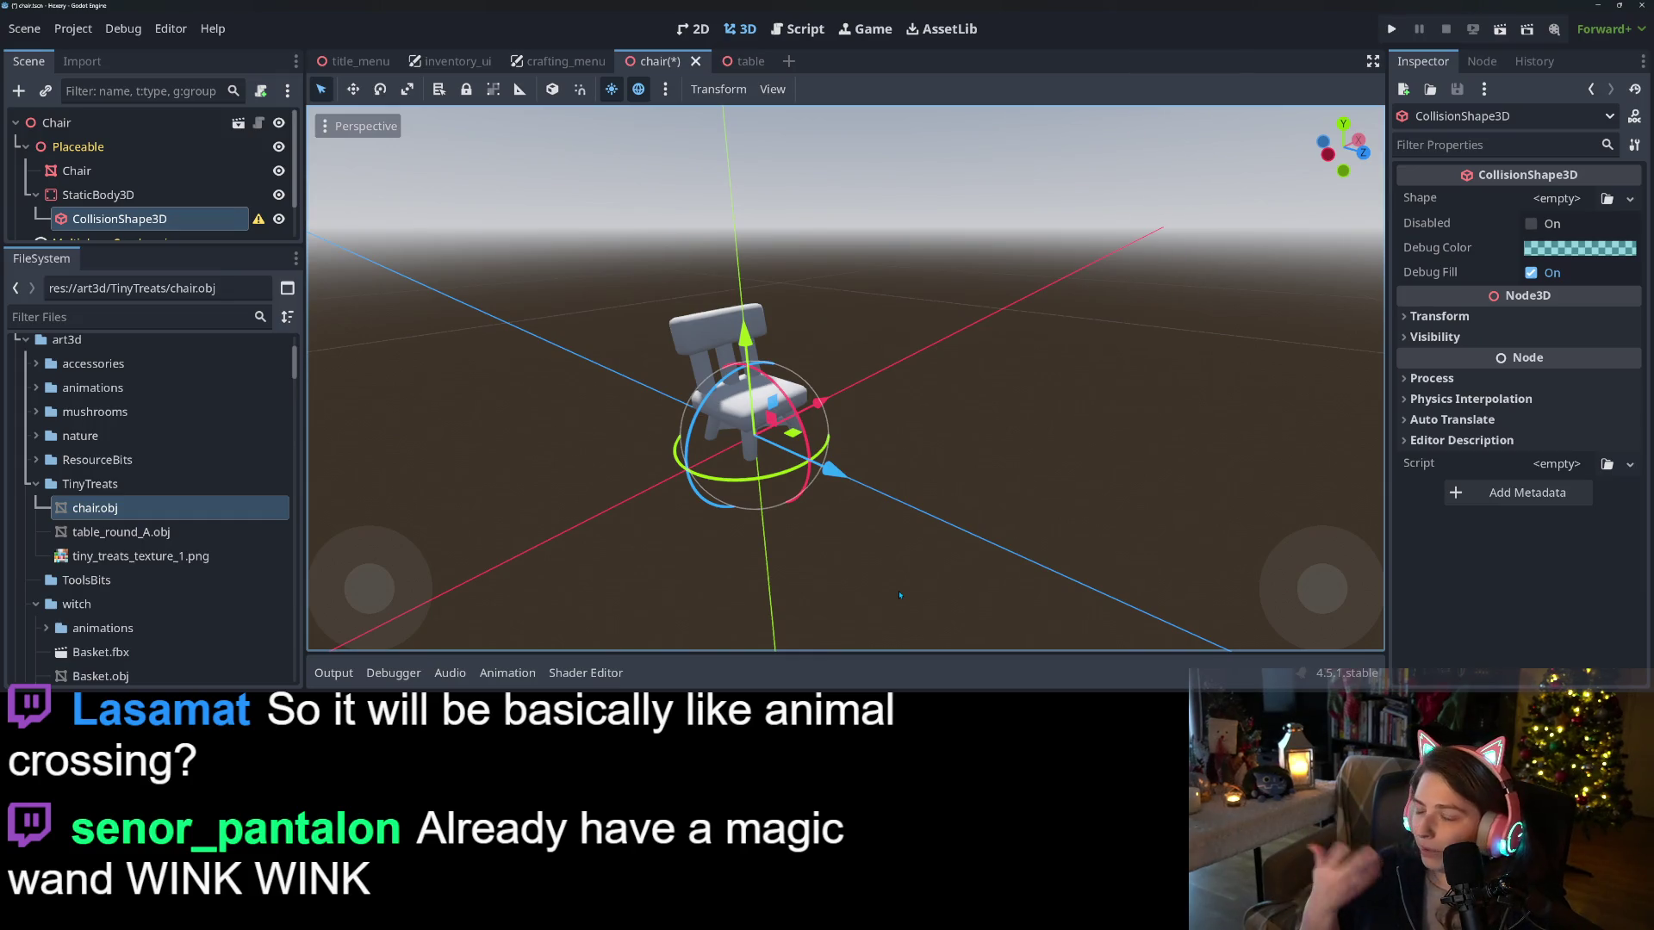
pyautogui.click(1637, 198)
pyautogui.click(1542, 248)
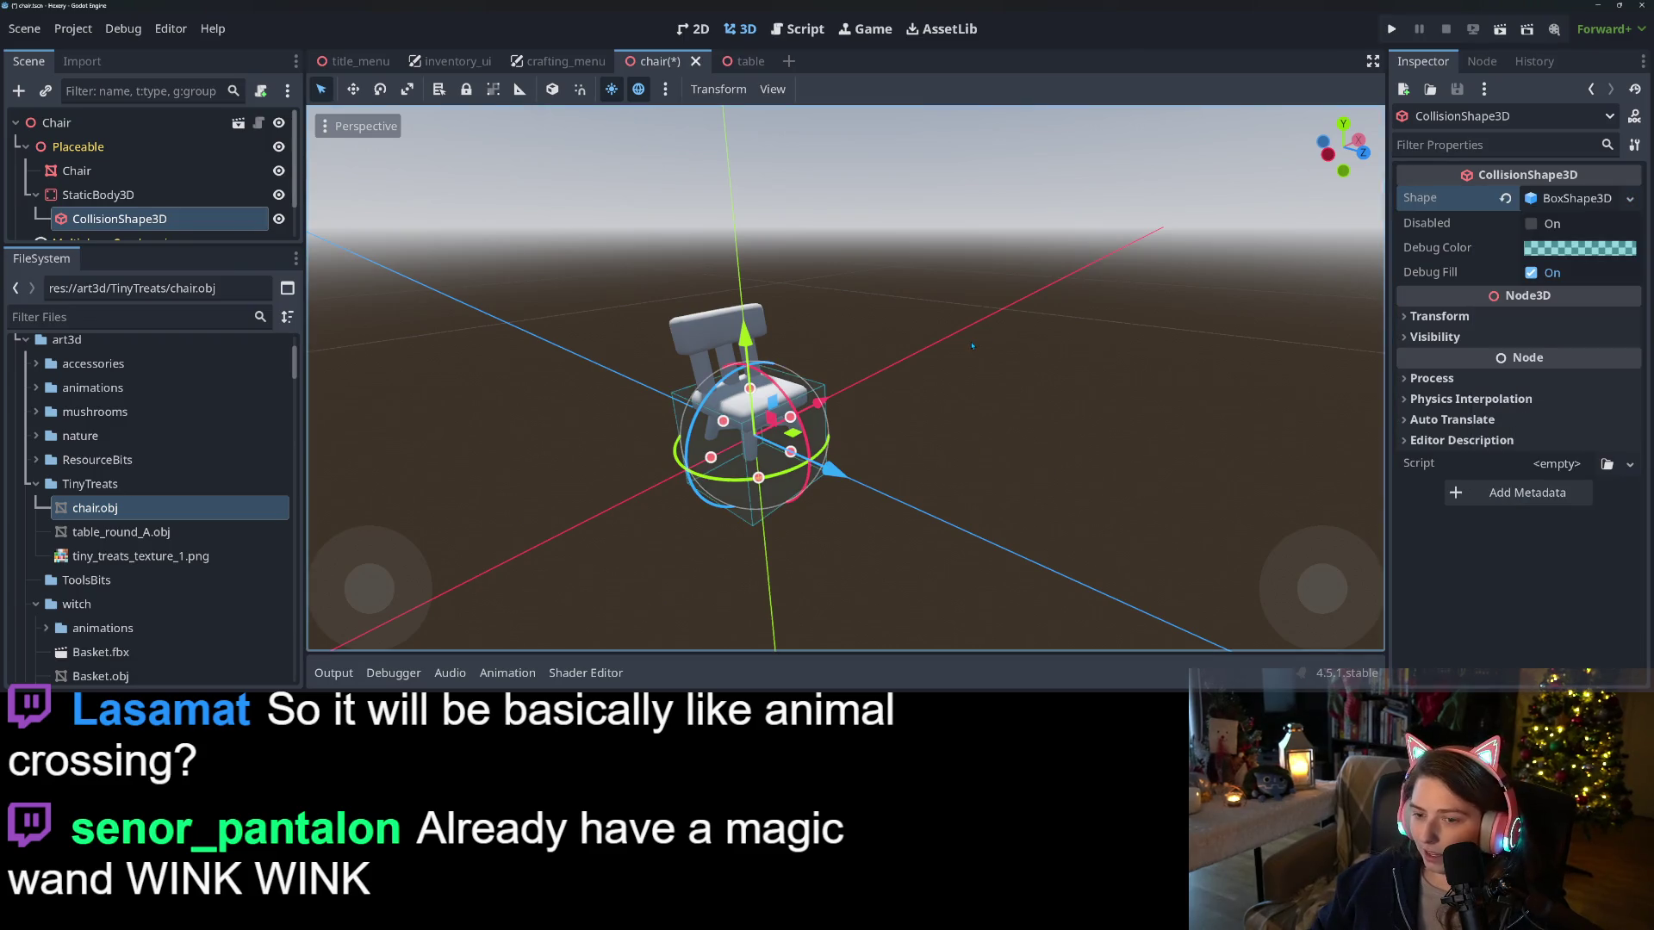
pyautogui.scroll(3, 1020, 496)
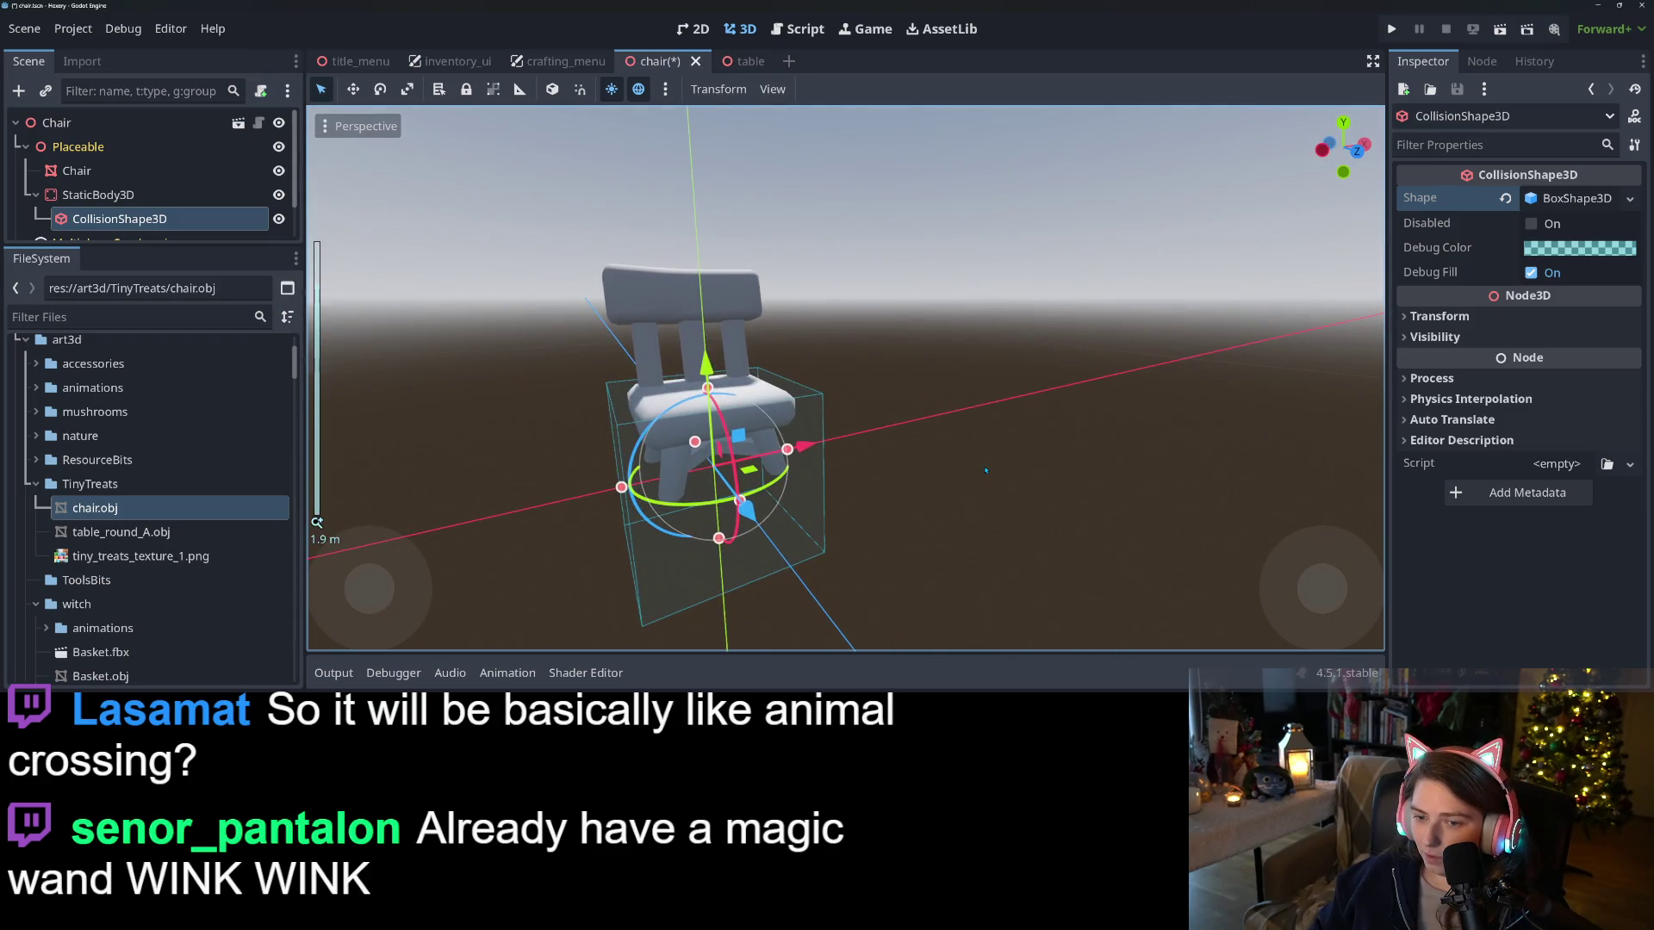
# In front view, narrow the chair's collision box to about 0.8 wide
pyautogui.click(1008, 516)
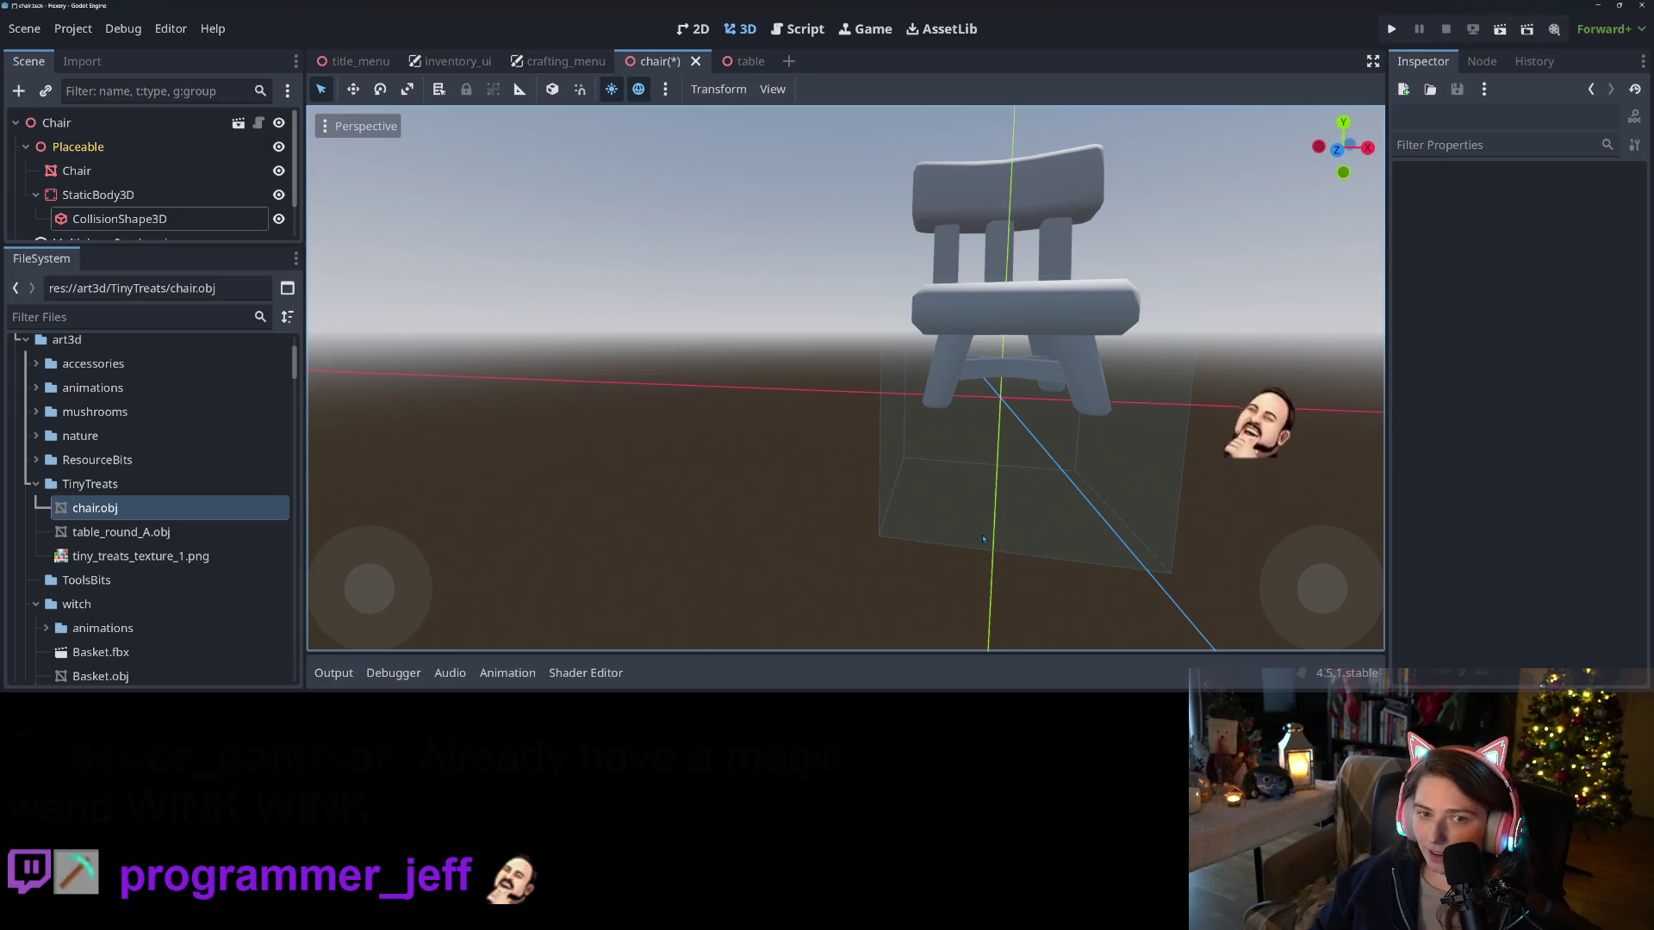
pyautogui.scroll(-3, 951, 530)
pyautogui.click(842, 410)
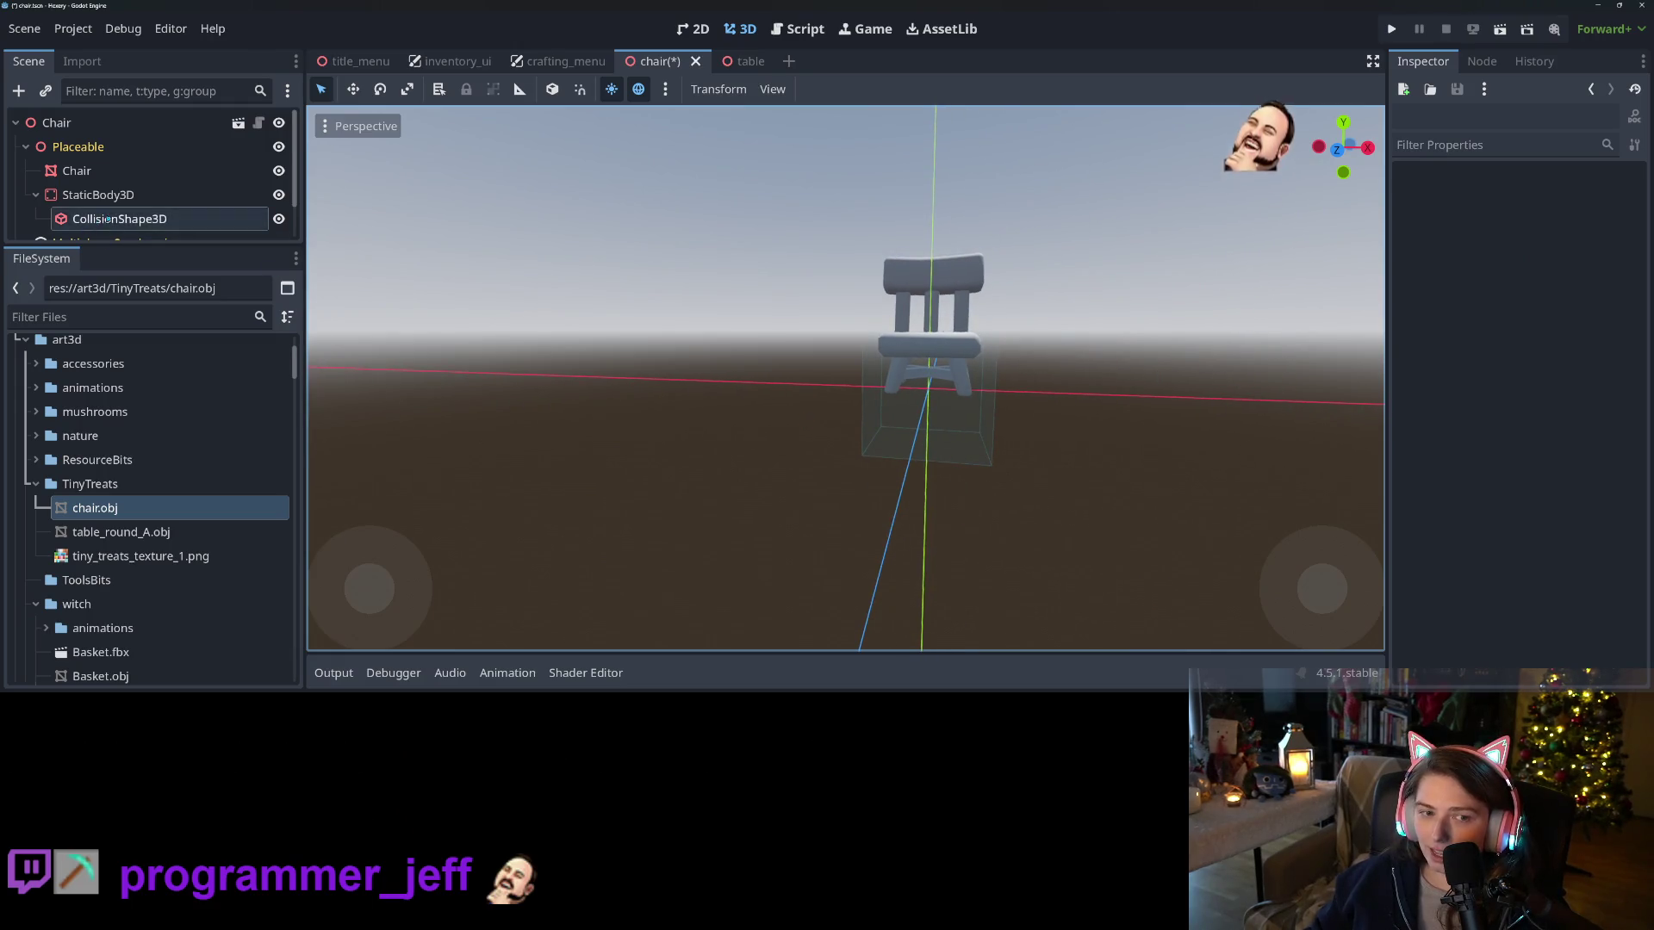
pyautogui.moveTo(843, 411); pyautogui.dragTo(981, 540)
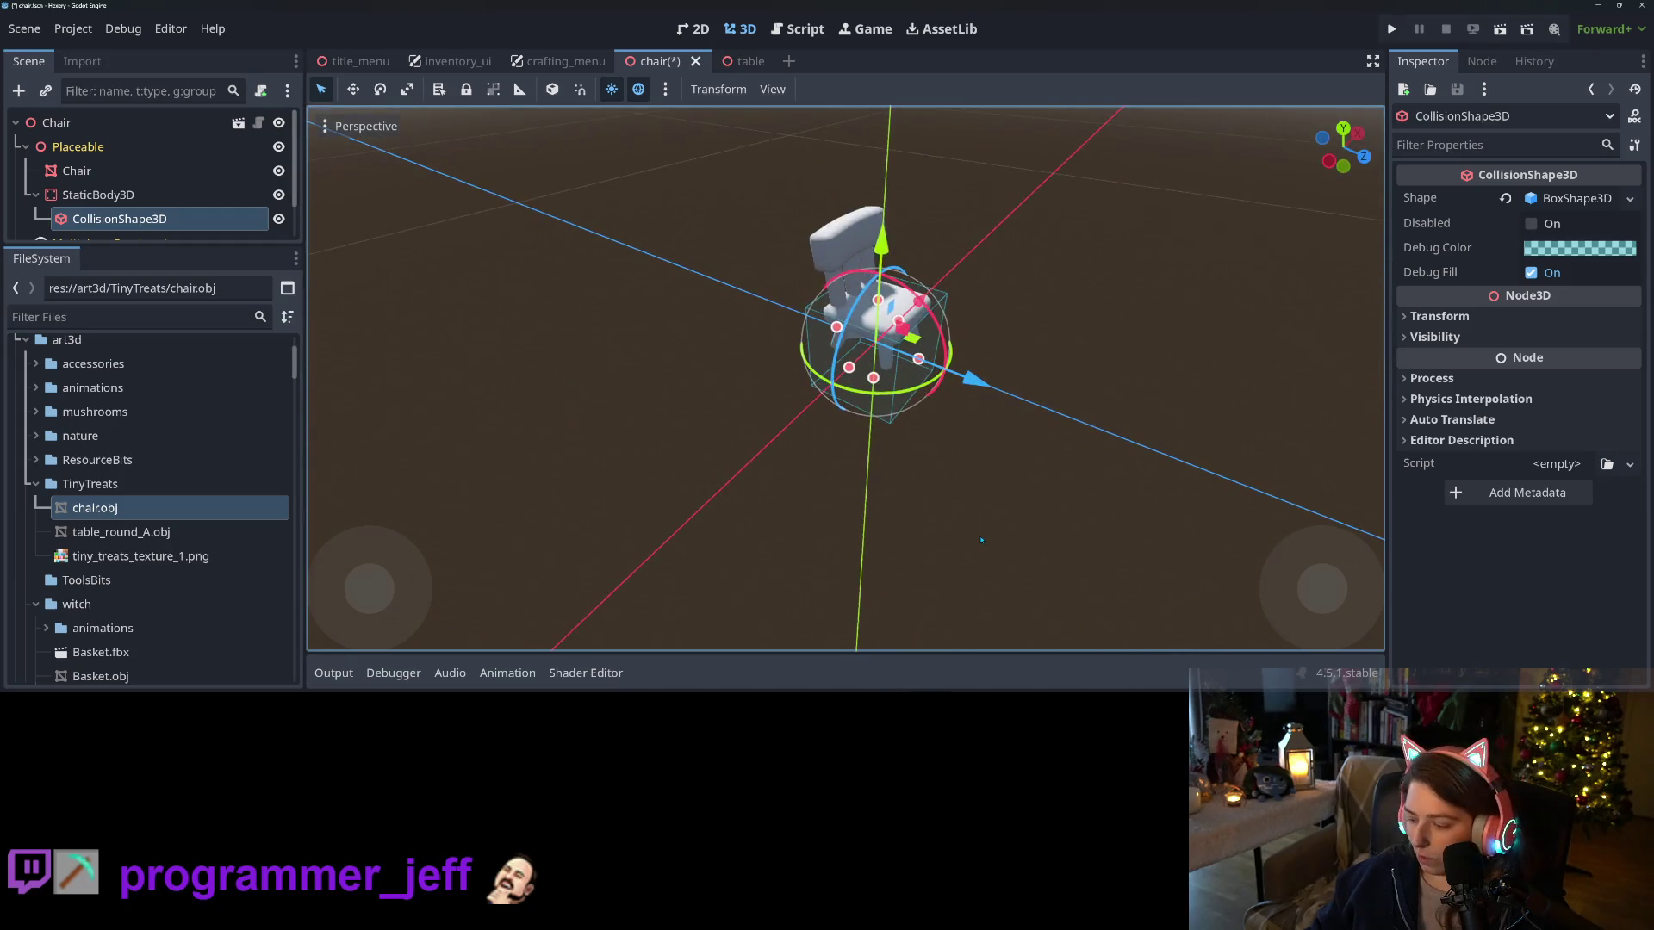
pyautogui.press('KP_1')
pyautogui.scroll(5, 926, 388)
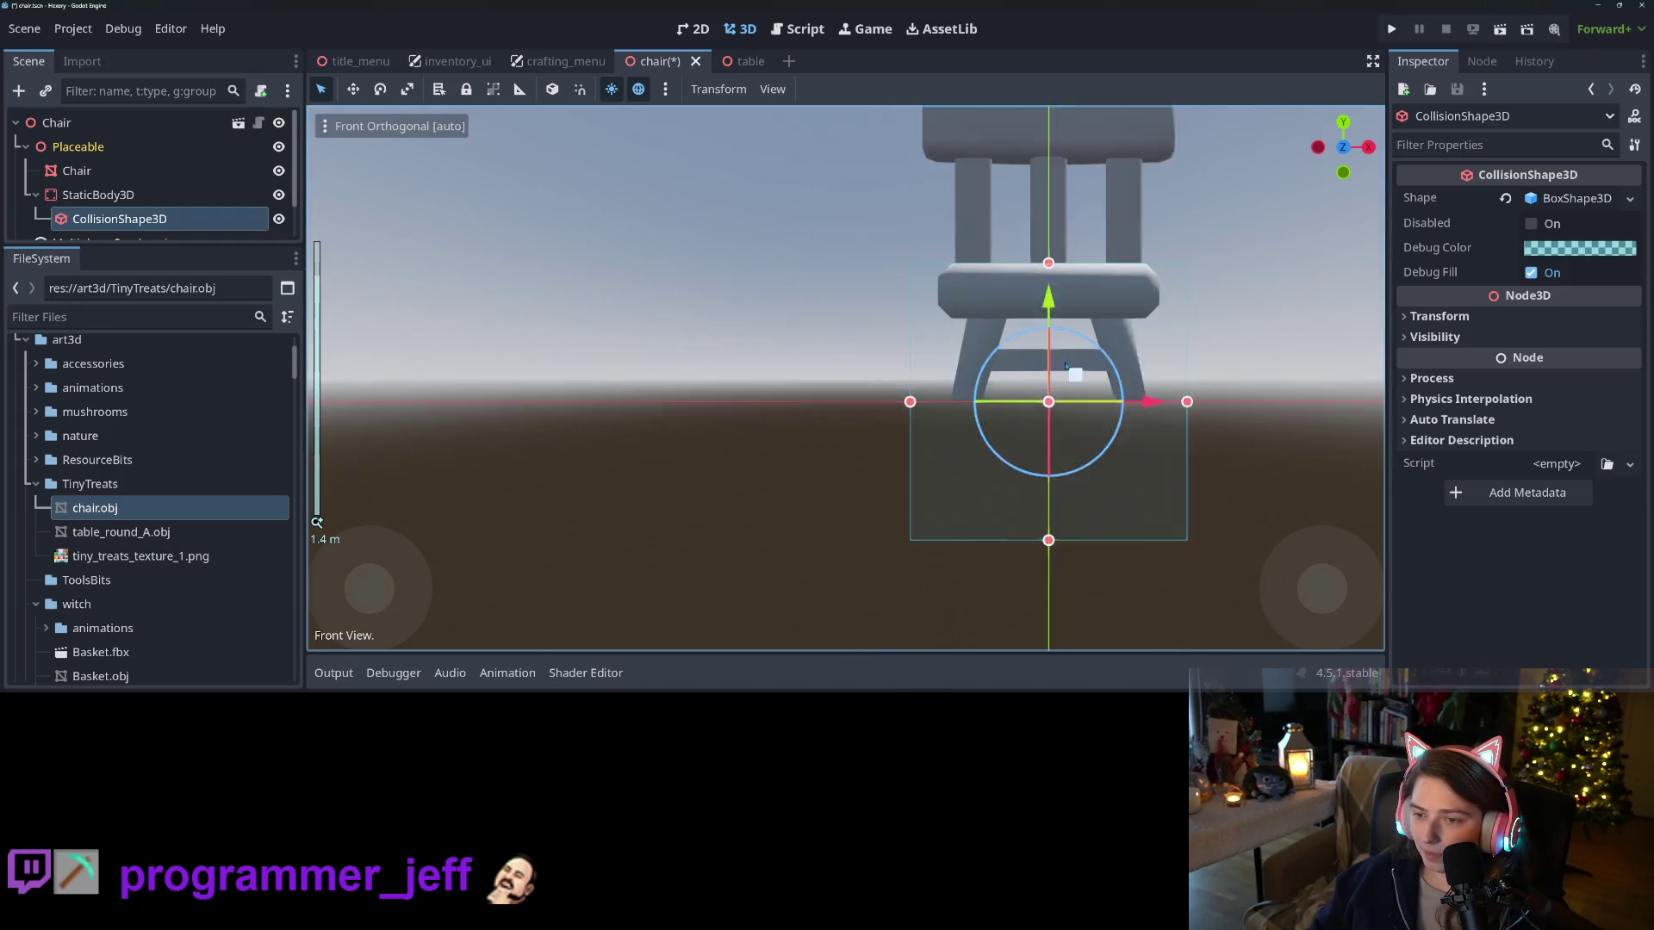
pyautogui.scroll(-2, 926, 387)
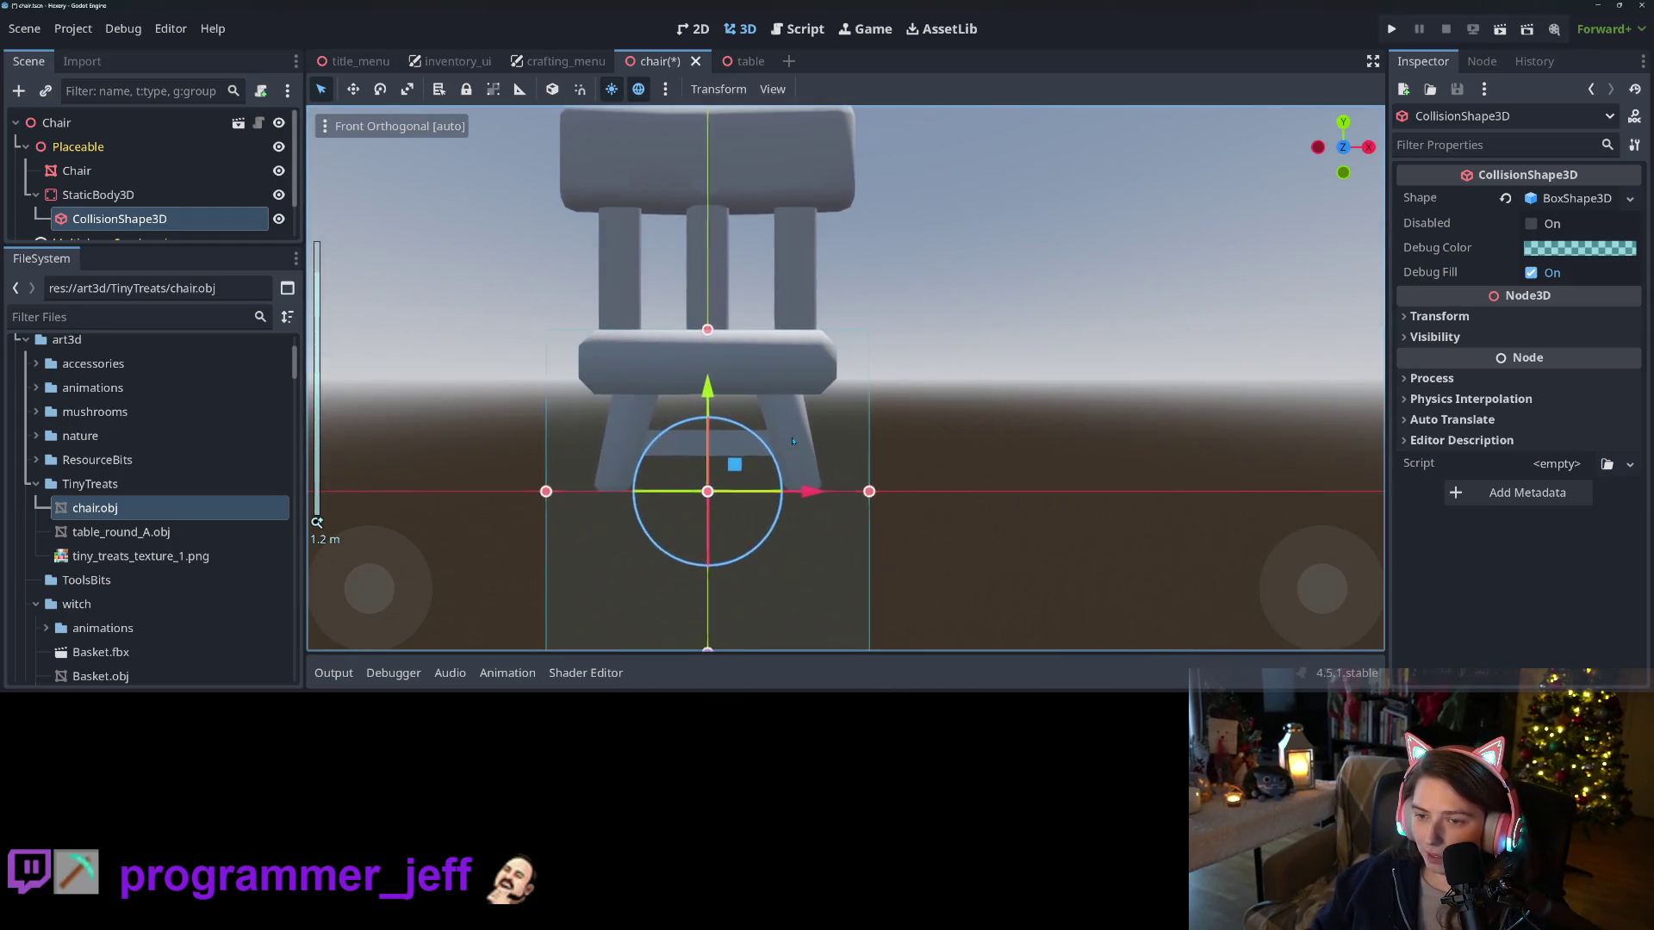
pyautogui.click(563, 497)
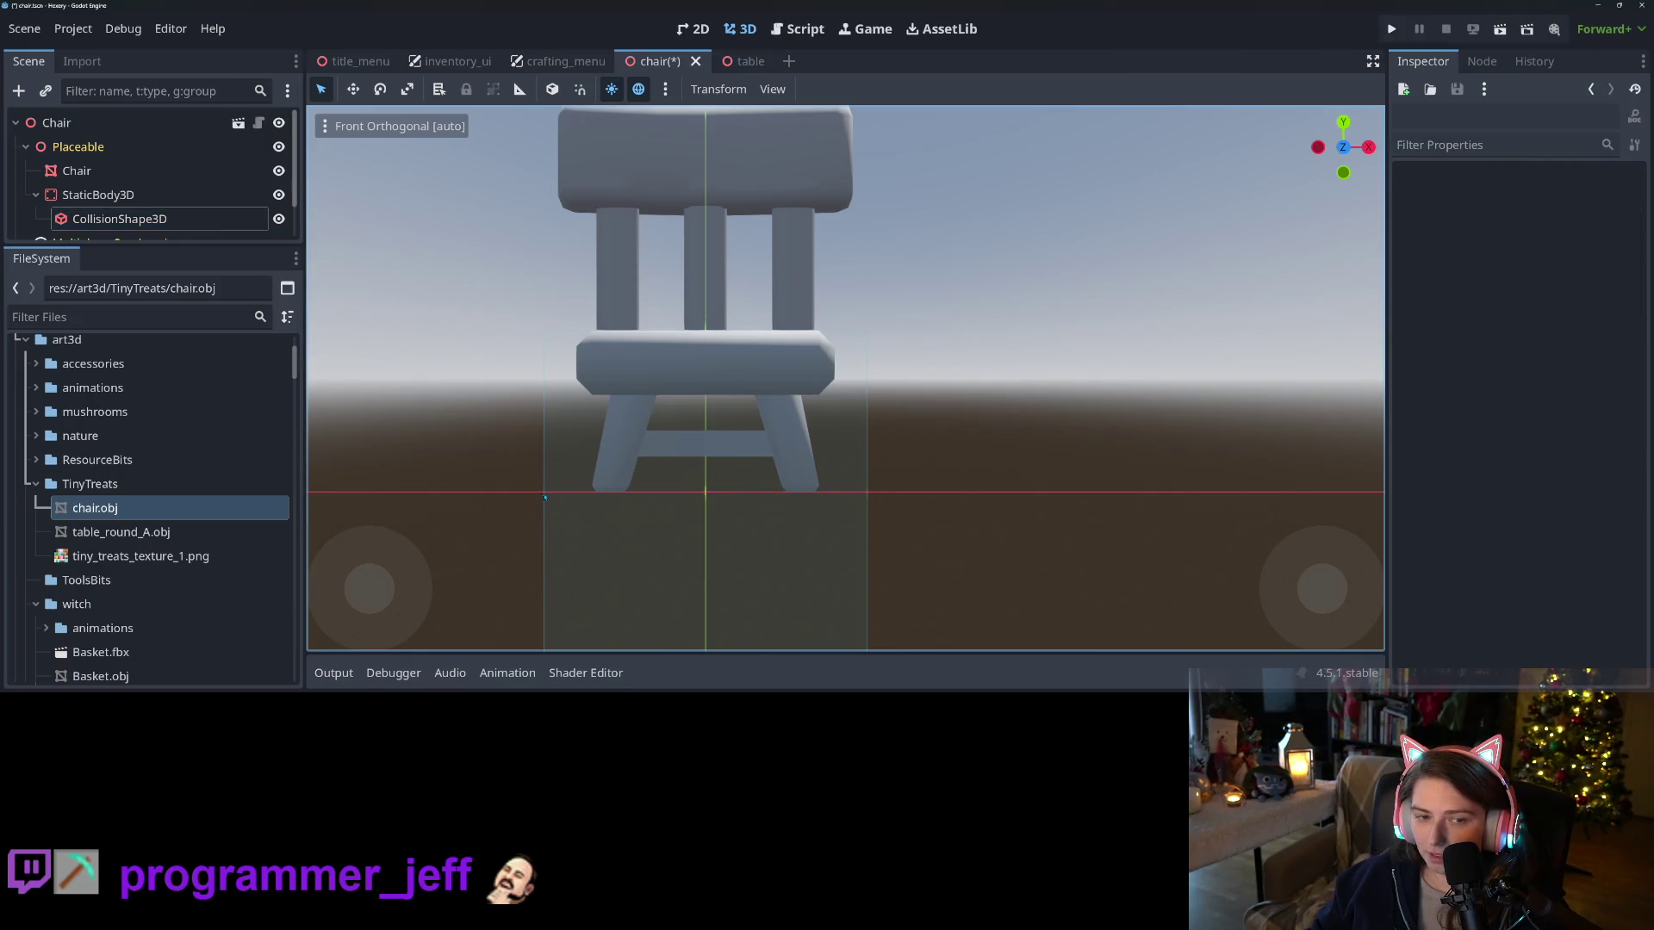
pyautogui.moveTo(544, 492); pyautogui.dragTo(578, 492)
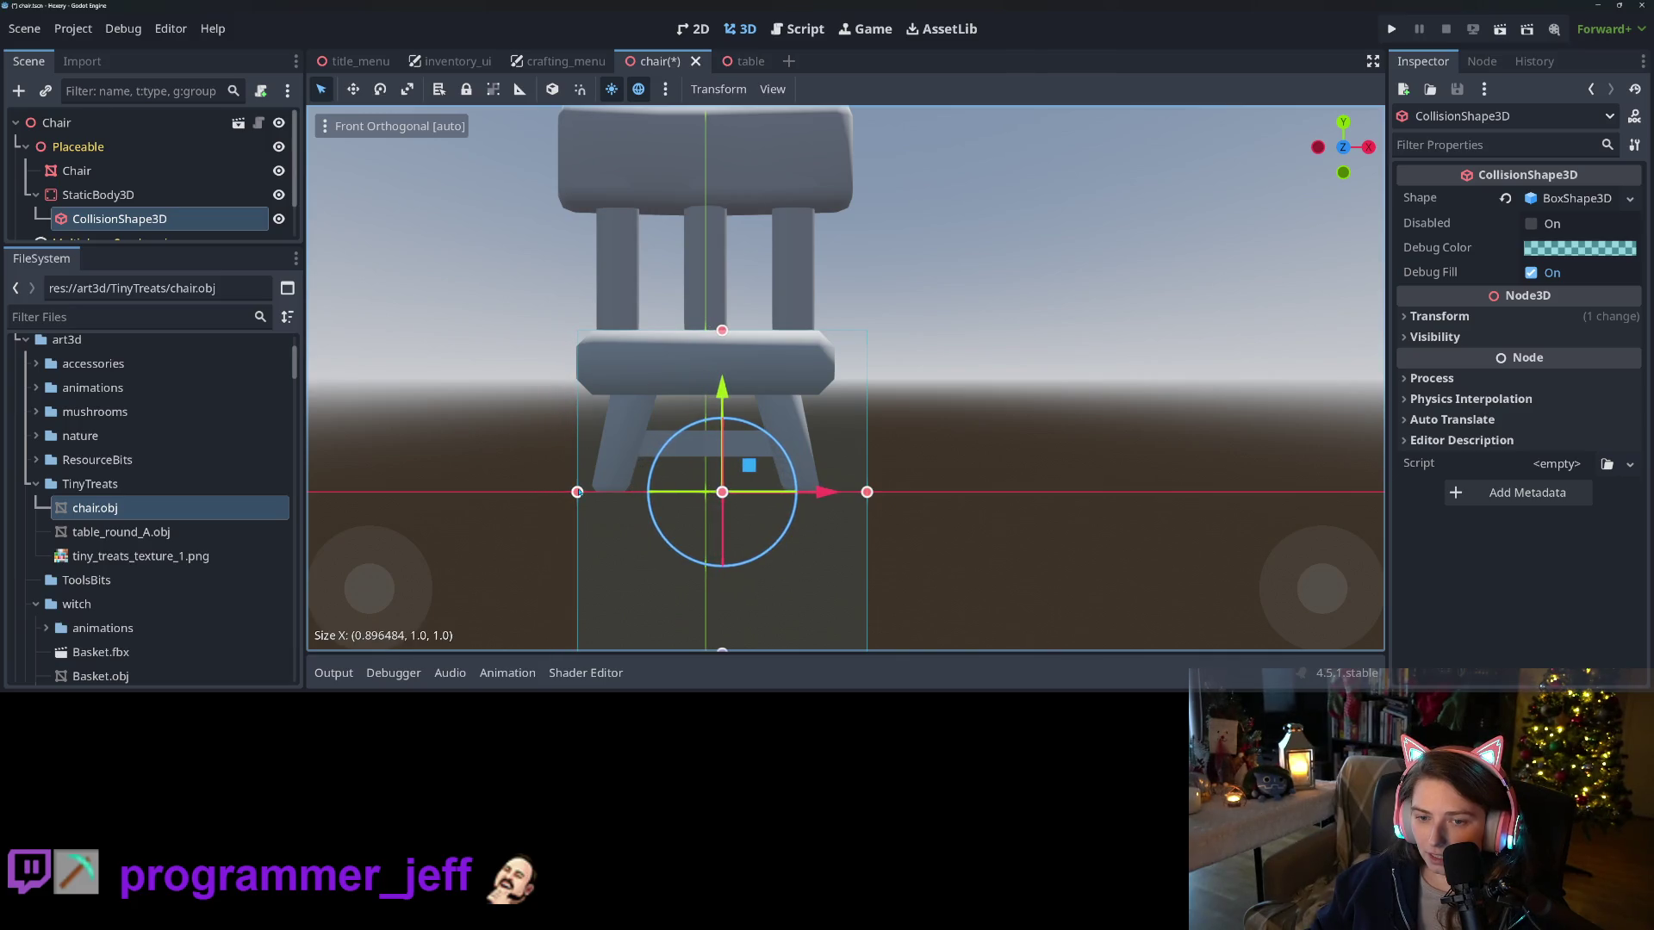
pyautogui.moveTo(868, 495); pyautogui.dragTo(836, 497)
pyautogui.moveTo(870, 553)
pyautogui.mouseDown()
pyautogui.moveTo(803, 484)
pyautogui.moveTo(770, 311)
pyautogui.mouseUp()
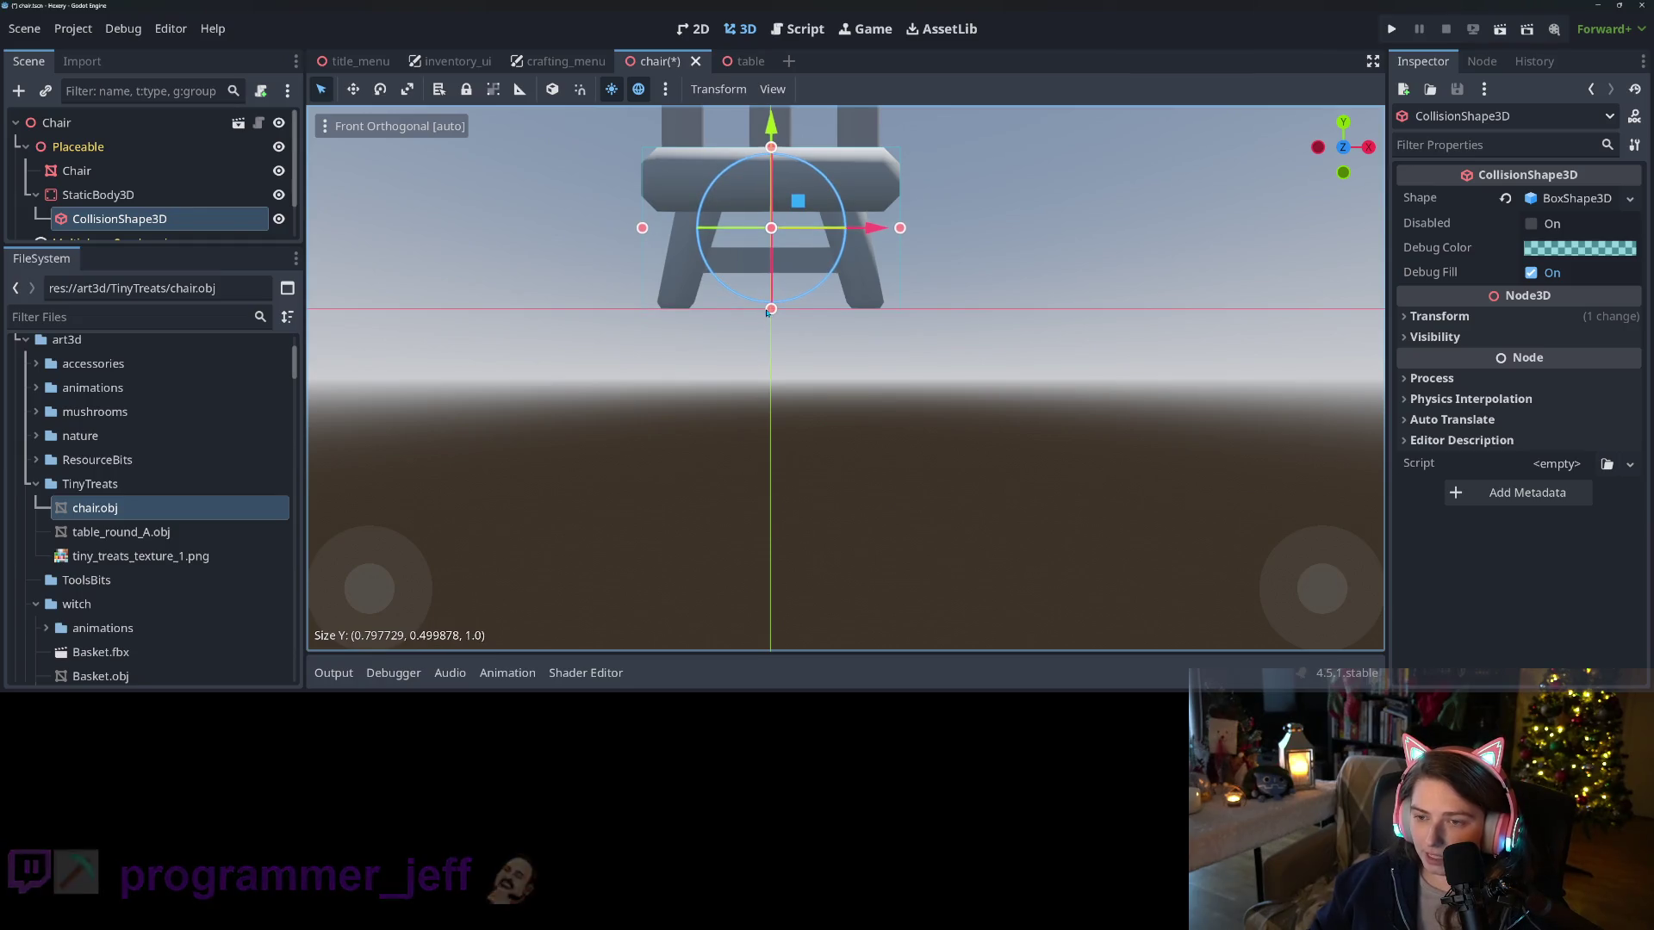
# In side view, shrink the collision box depth to about 0.75, then inspect it from above
pyautogui.press('KP_3')
pyautogui.scroll(5, 792, 324)
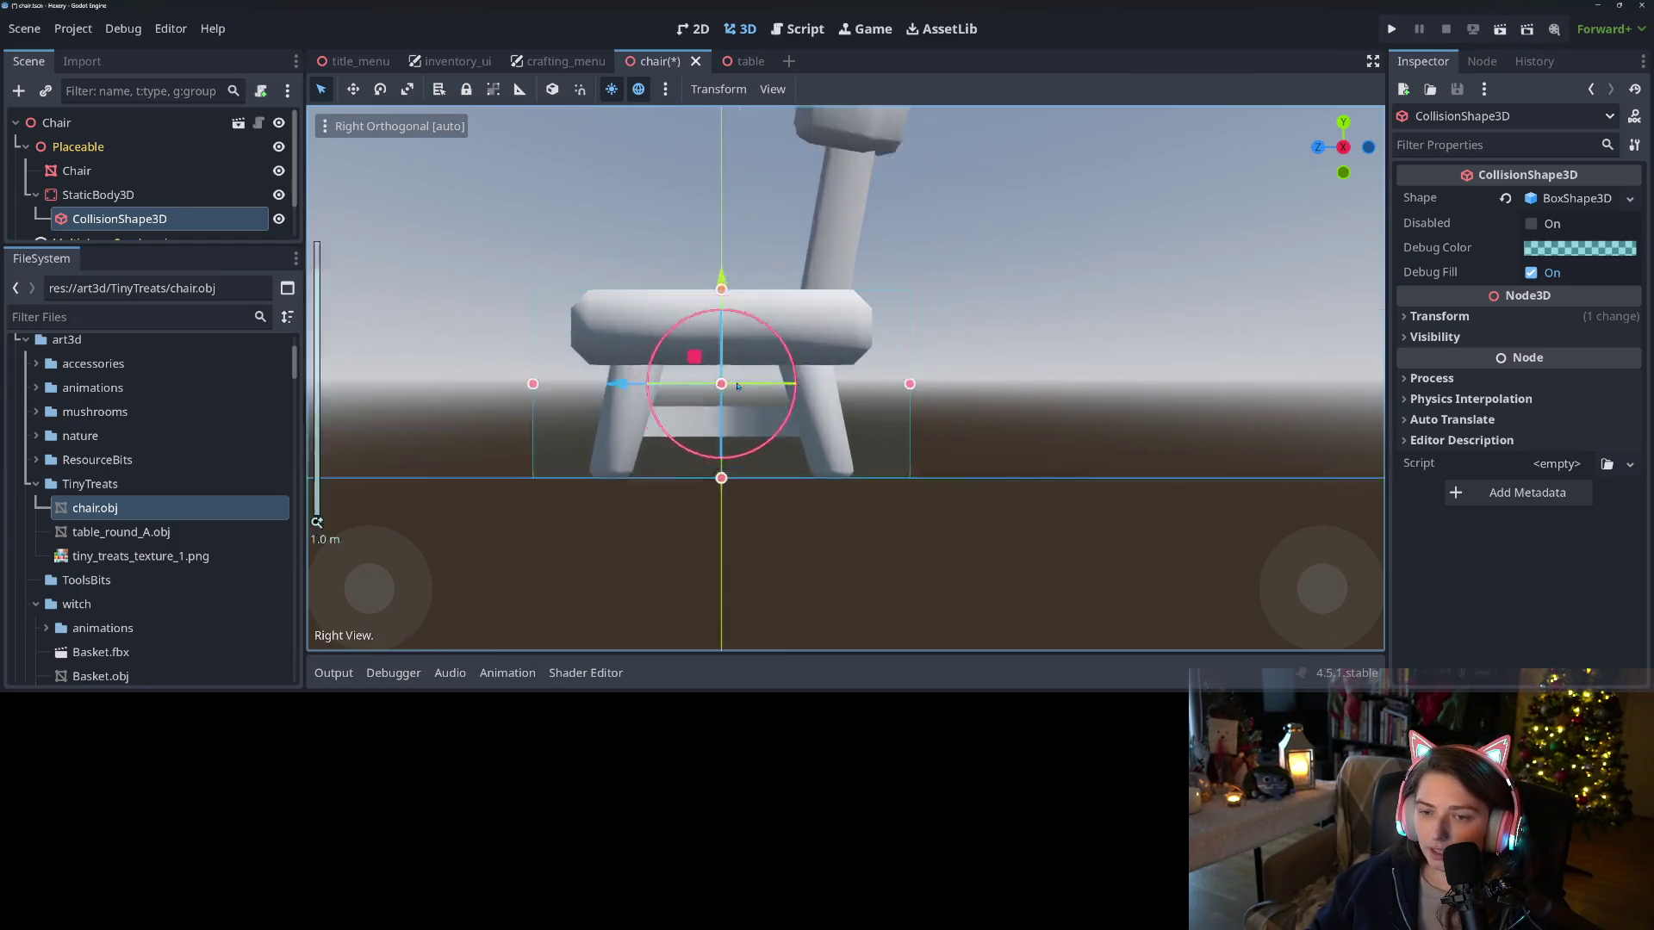
pyautogui.moveTo(432, 392); pyautogui.dragTo(470, 393)
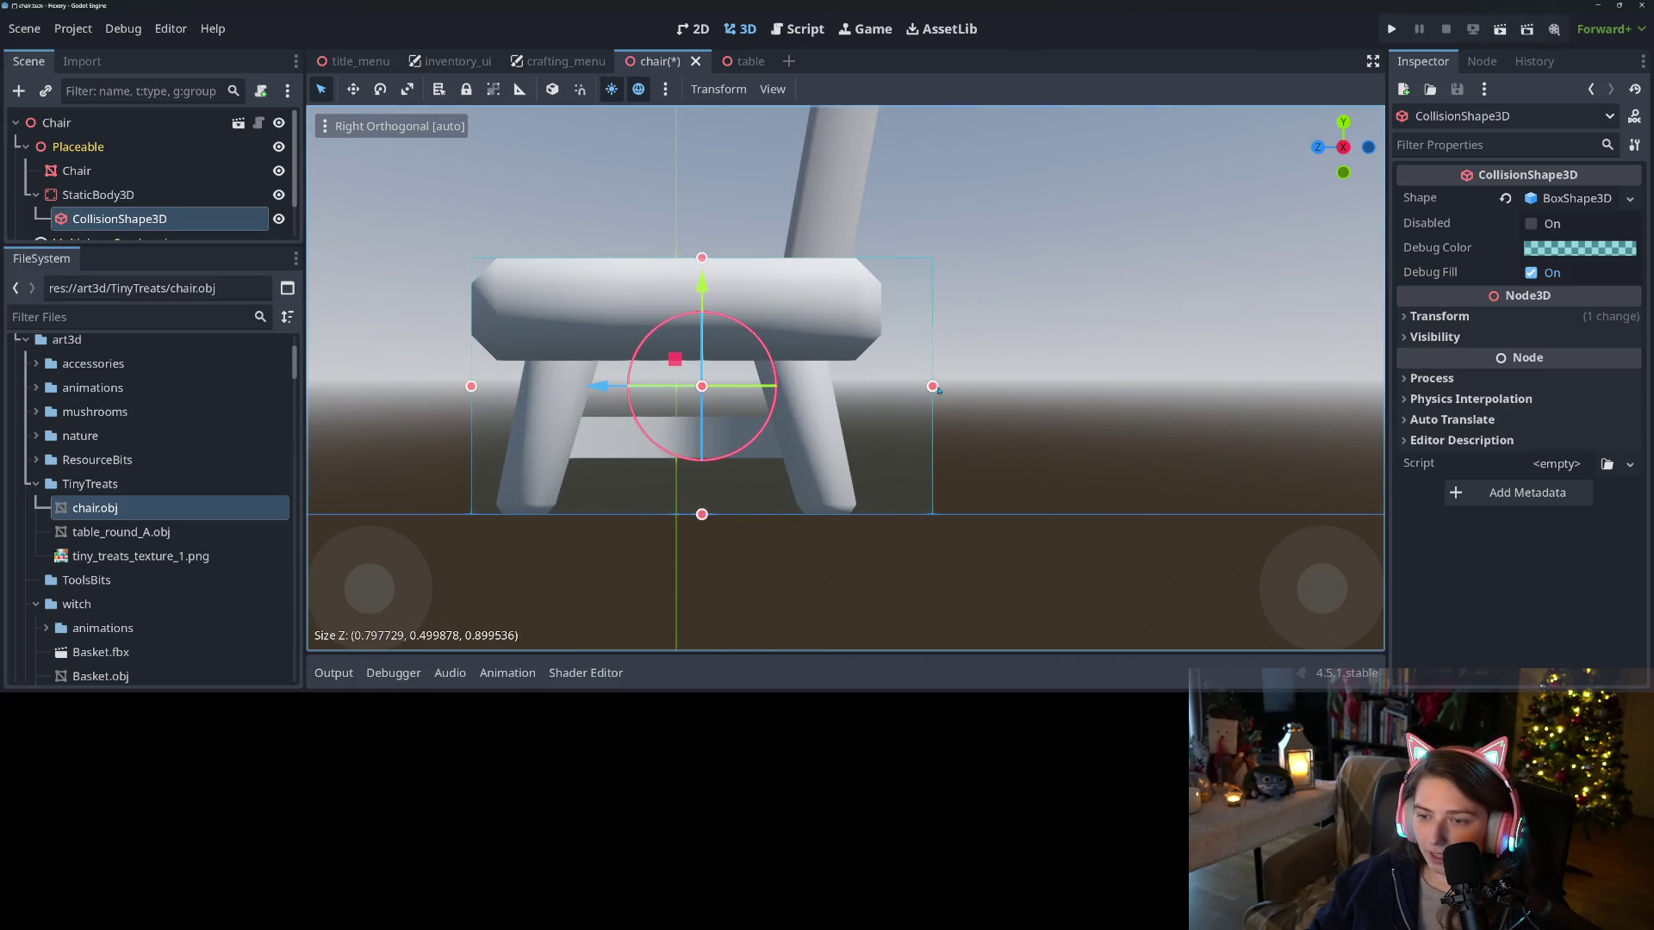
pyautogui.moveTo(932, 387); pyautogui.dragTo(858, 397)
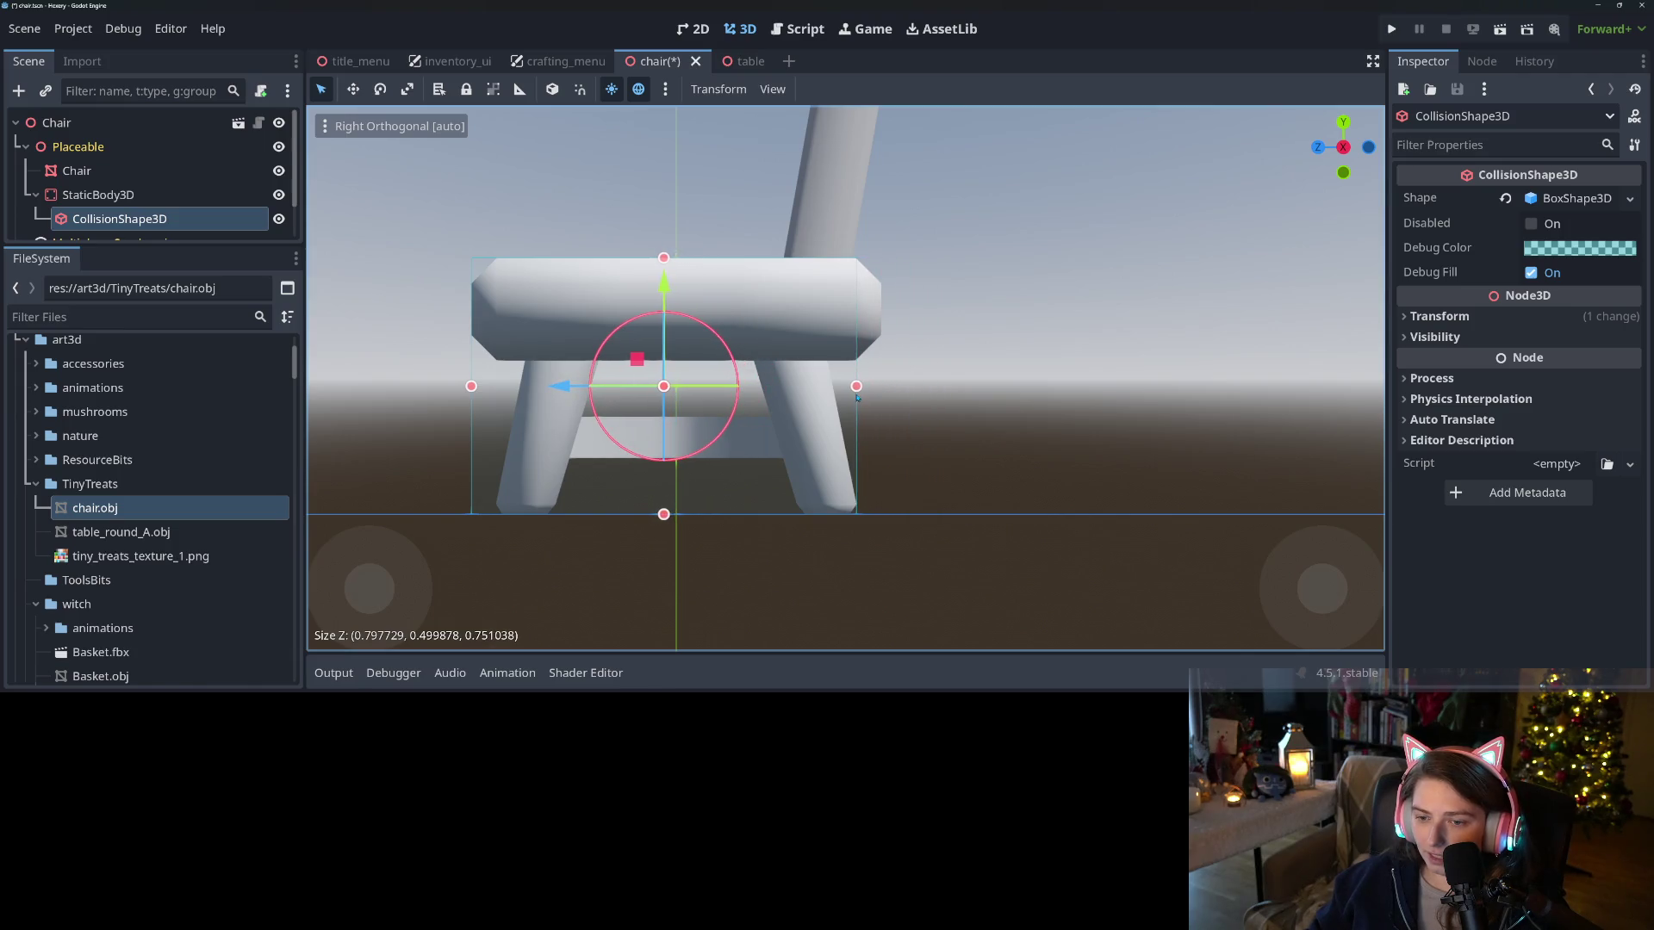
pyautogui.scroll(-10, 801, 389)
pyautogui.press('KP_7')
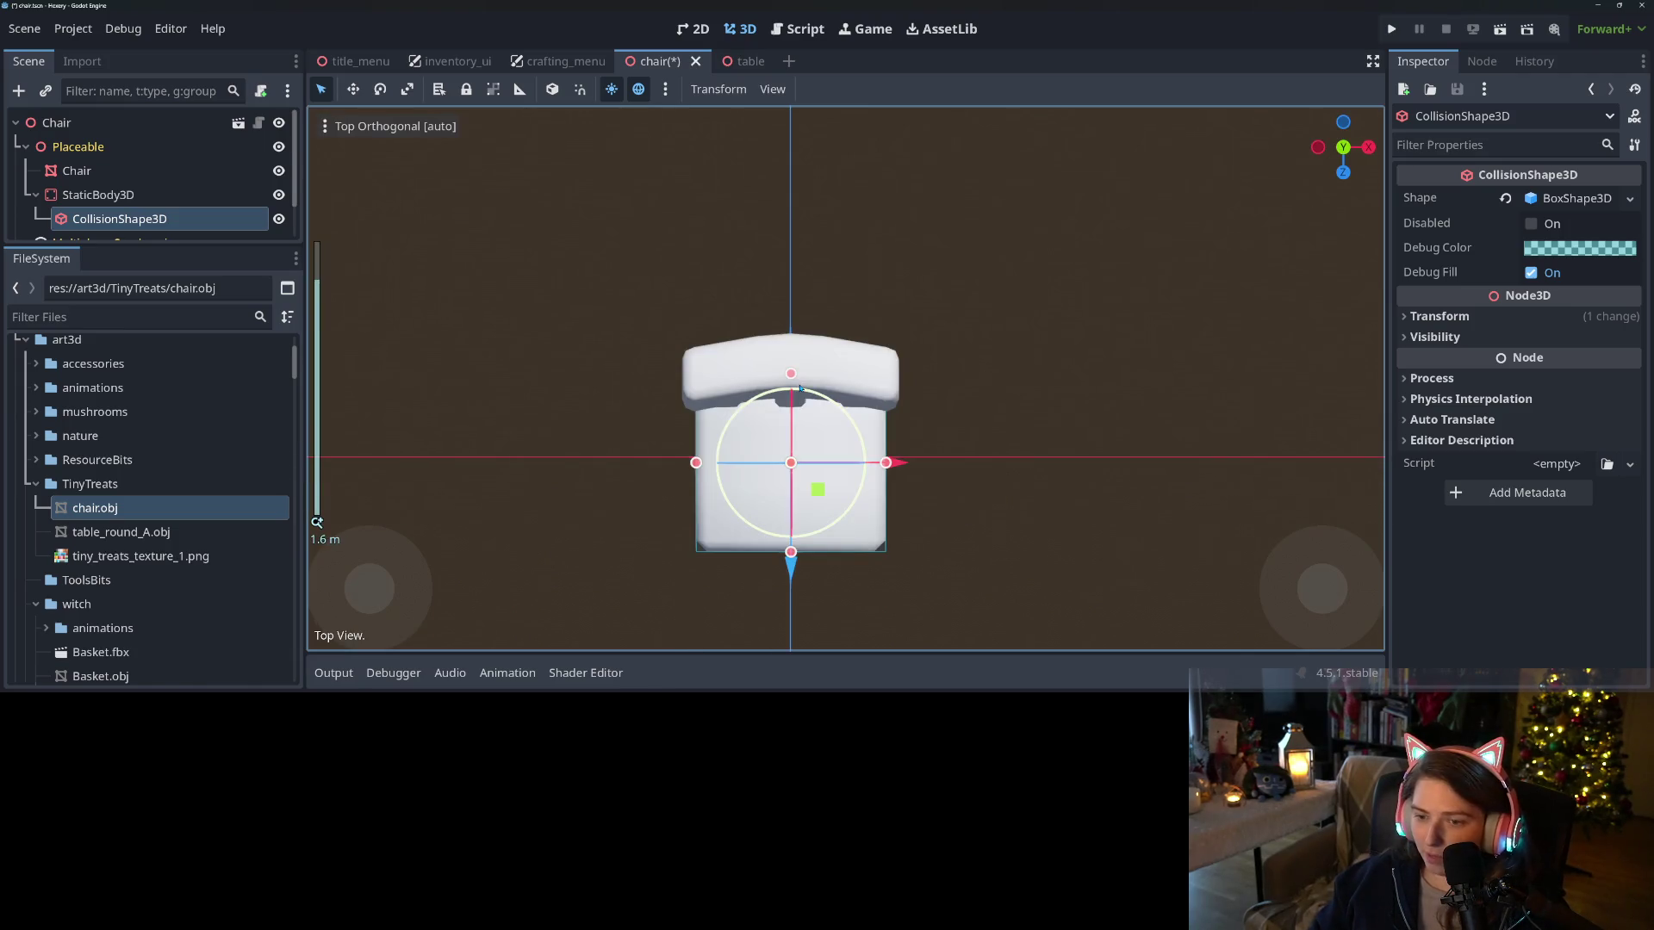
pyautogui.moveTo(801, 389)
pyautogui.mouseDown()
pyautogui.moveTo(885, 436)
pyautogui.moveTo(866, 420)
pyautogui.mouseUp()
pyautogui.scroll(3, 866, 421)
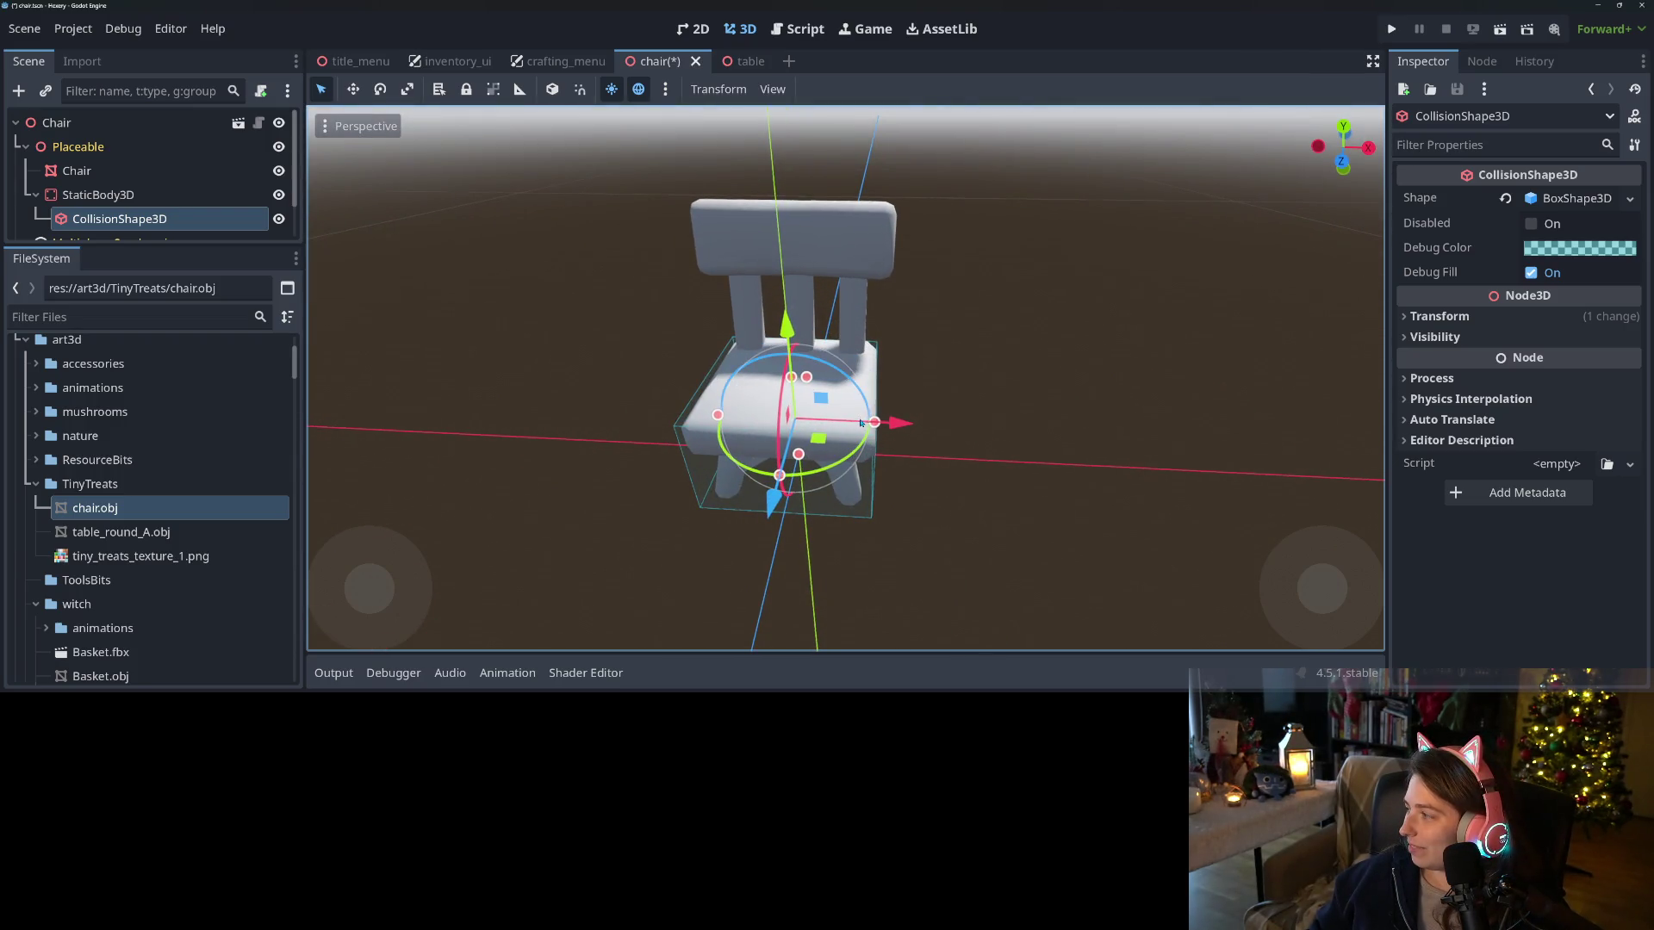
pyautogui.moveTo(840, 407); pyautogui.dragTo(736, 479)
pyautogui.scroll(1, 736, 478)
# Duplicate the box collision and, in side view, make it taller, thinner and tilted to the backrest
pyautogui.hotkey('ctrl', 'd')
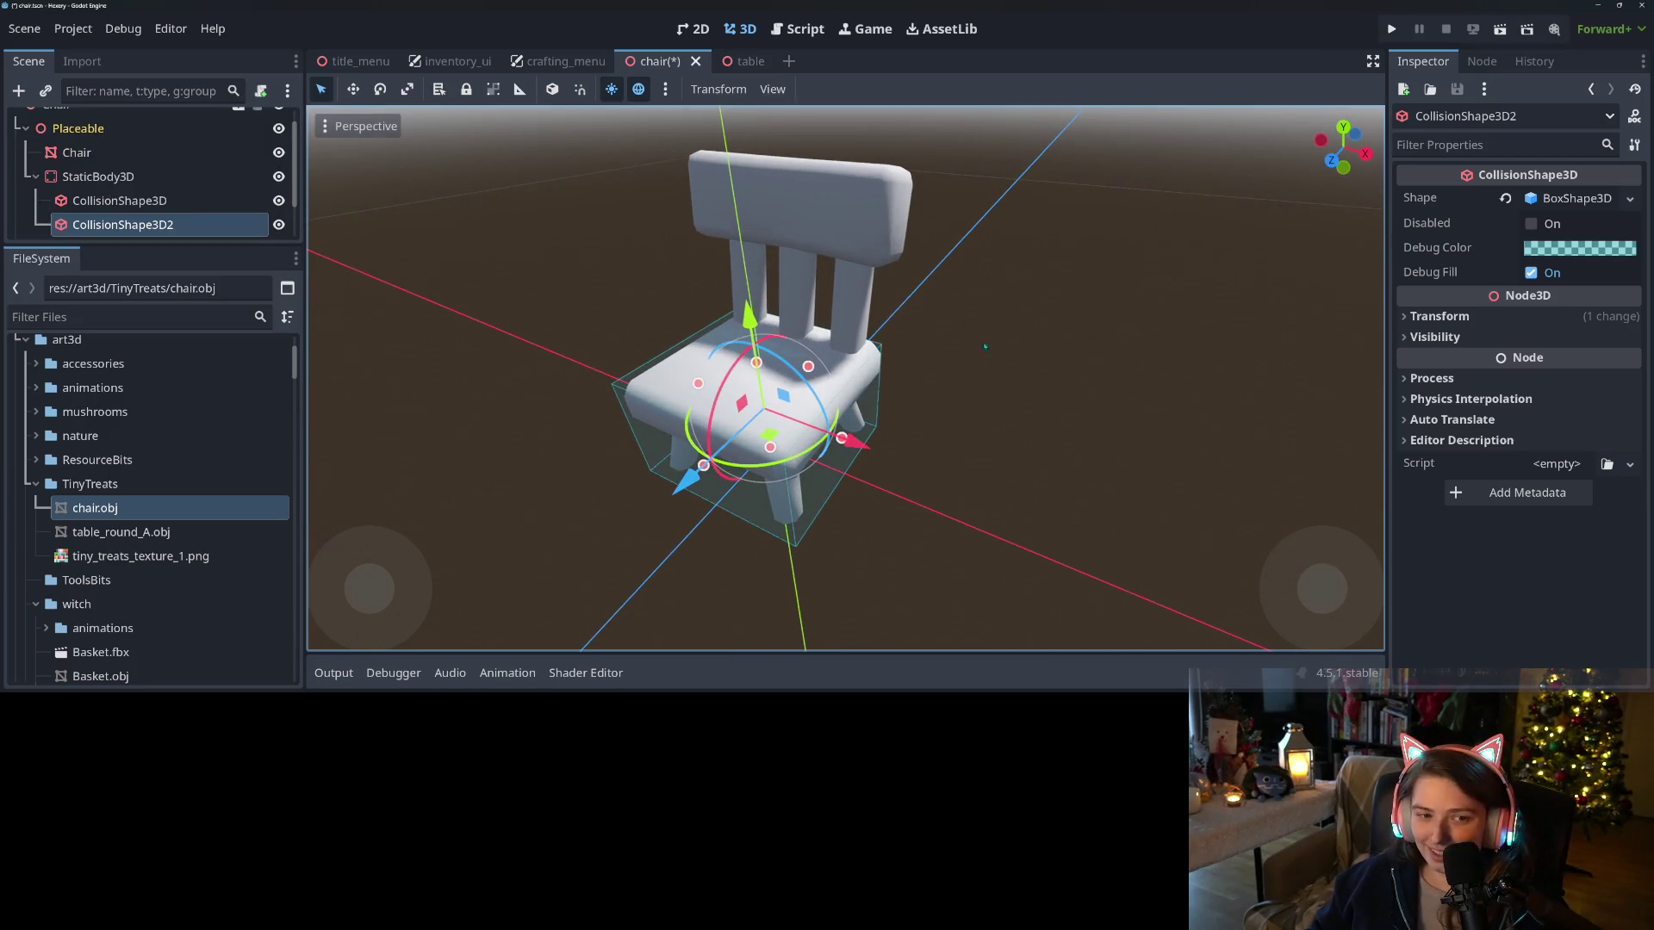
pyautogui.click(1630, 199)
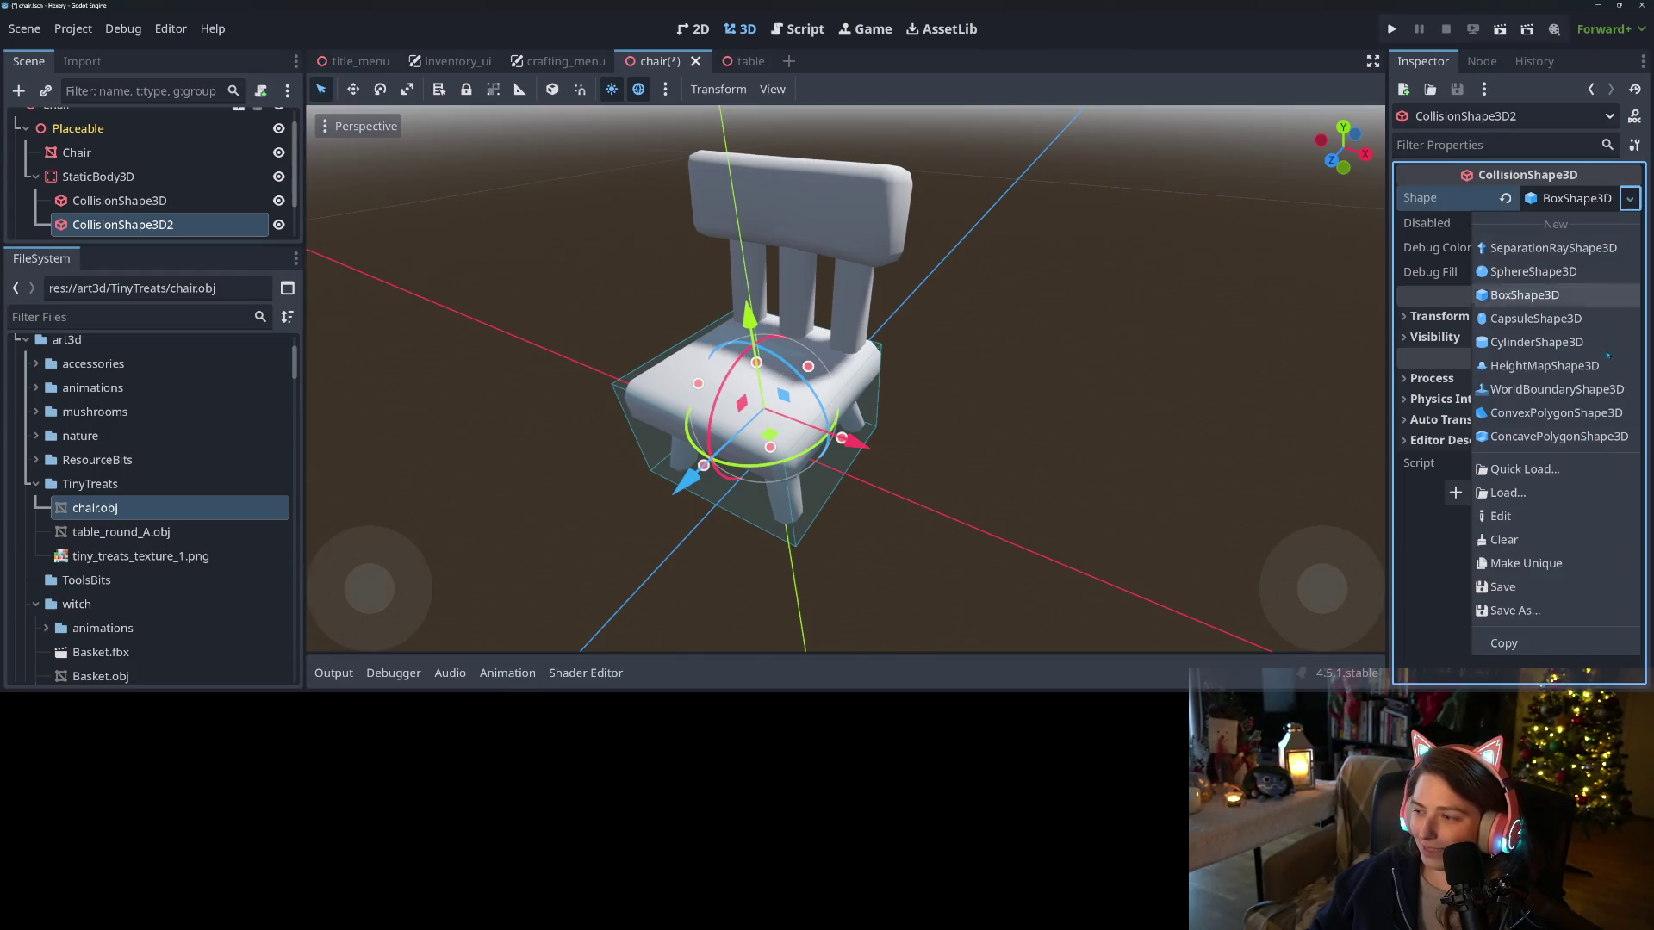
pyautogui.press('Escape')
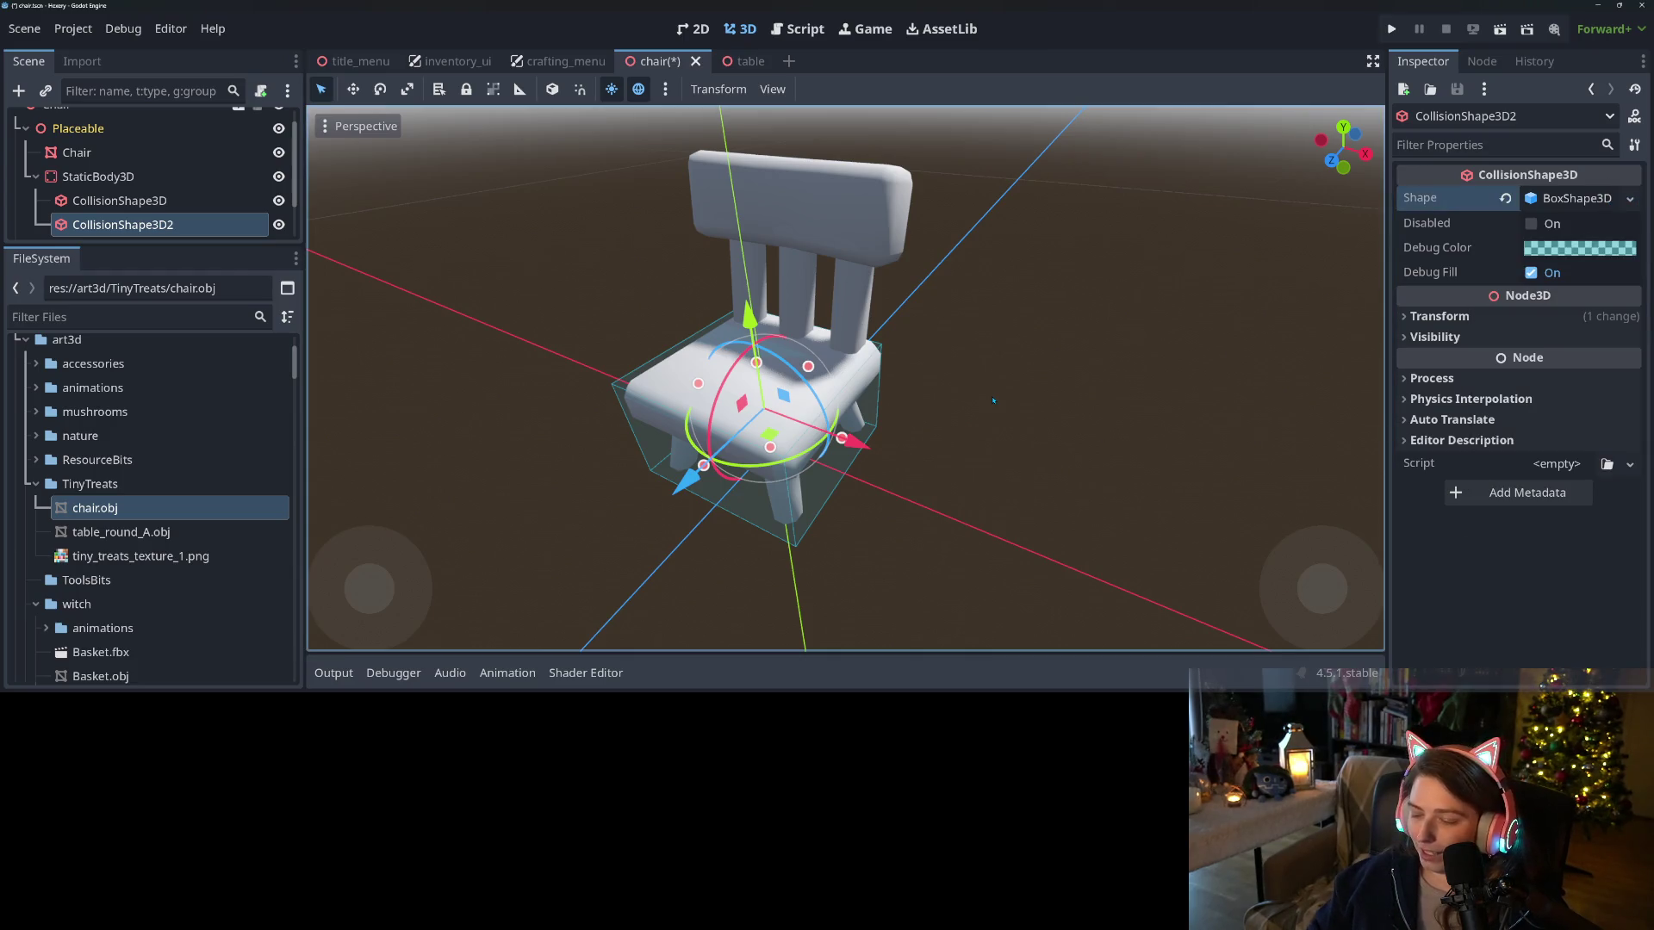
pyautogui.press('KP_7')
pyautogui.press('KP_3')
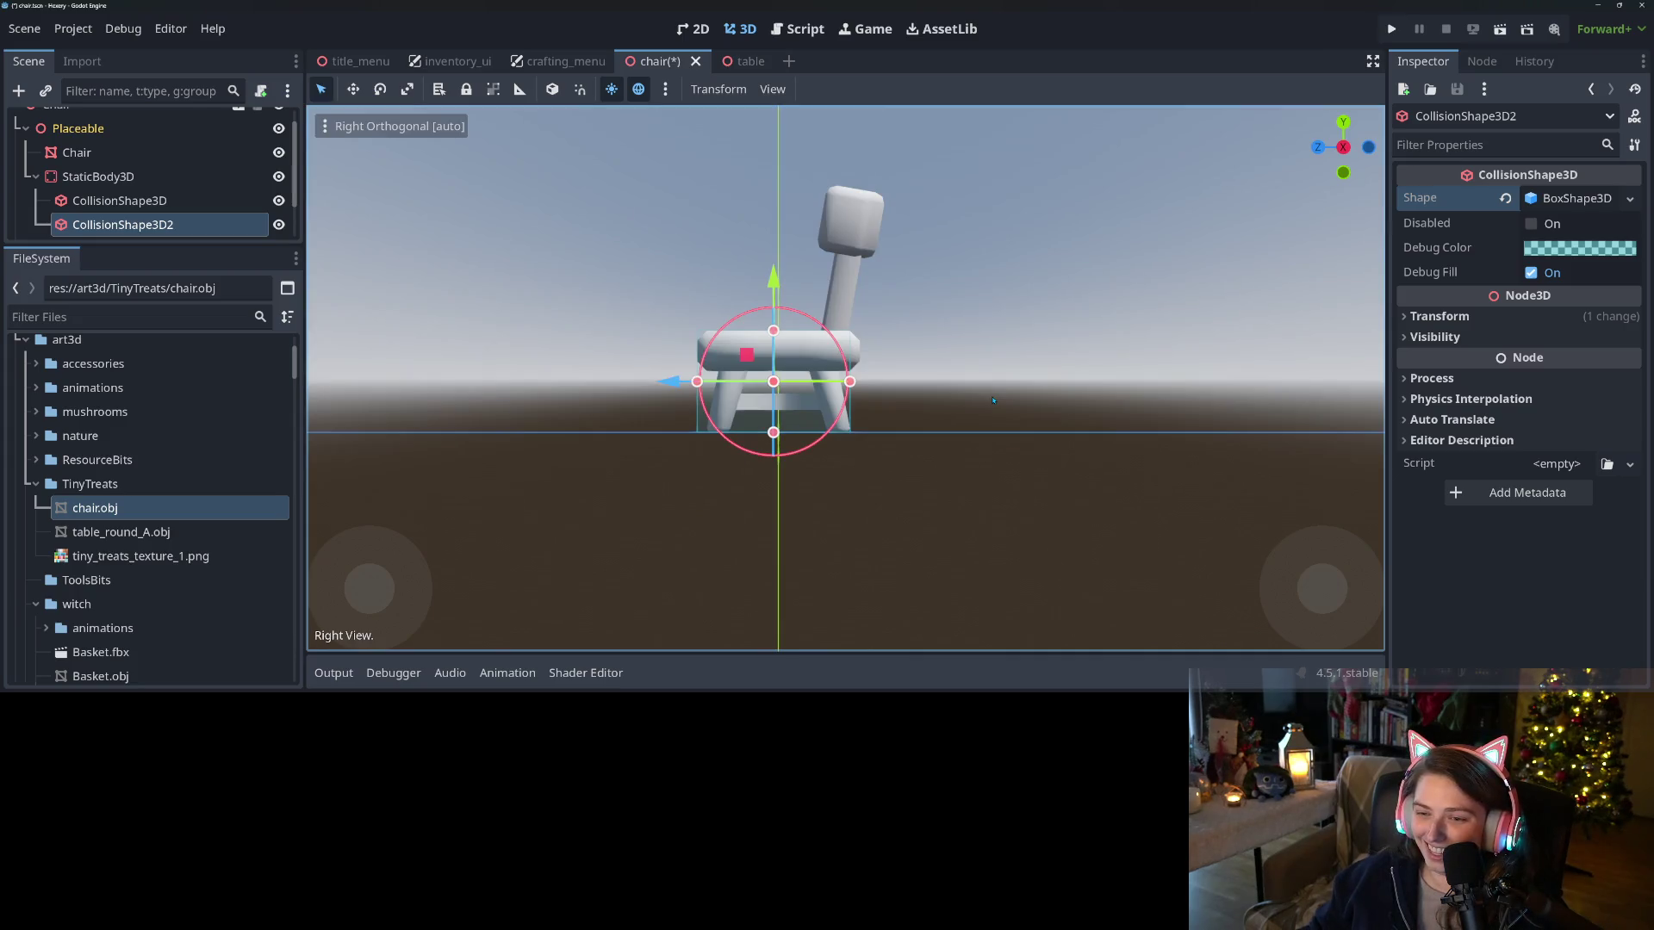
pyautogui.moveTo(773, 330); pyautogui.dragTo(788, 192)
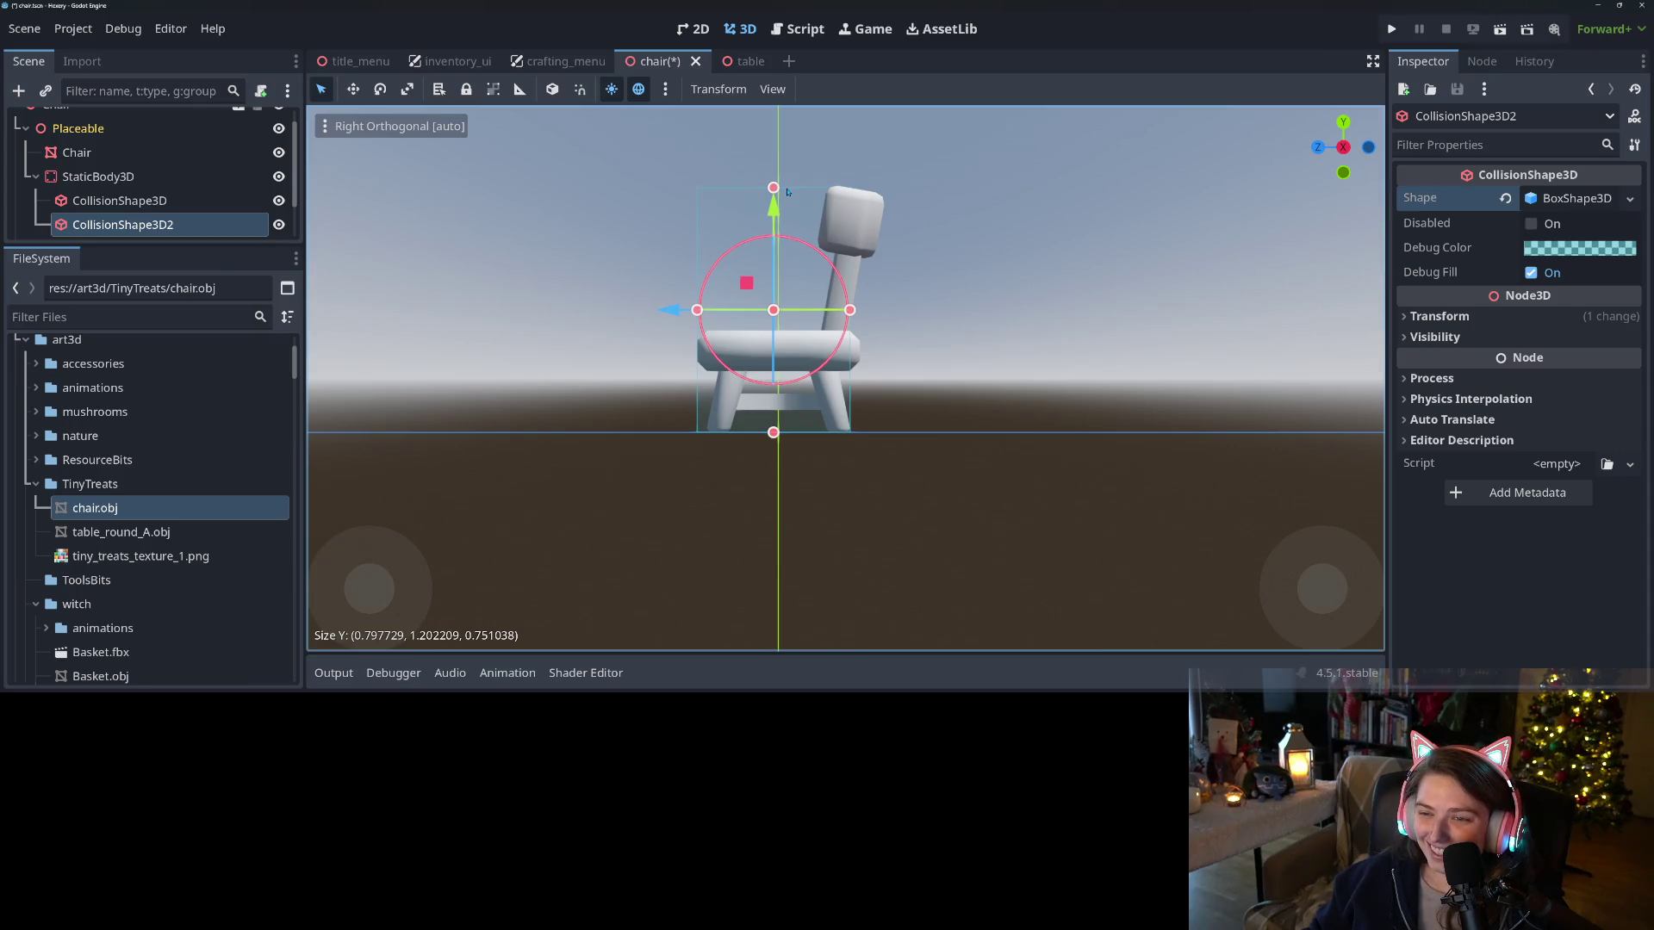
pyautogui.moveTo(698, 316); pyautogui.dragTo(824, 324)
pyautogui.moveTo(861, 241); pyautogui.dragTo(879, 255)
pyautogui.moveTo(802, 428); pyautogui.dragTo(825, 384)
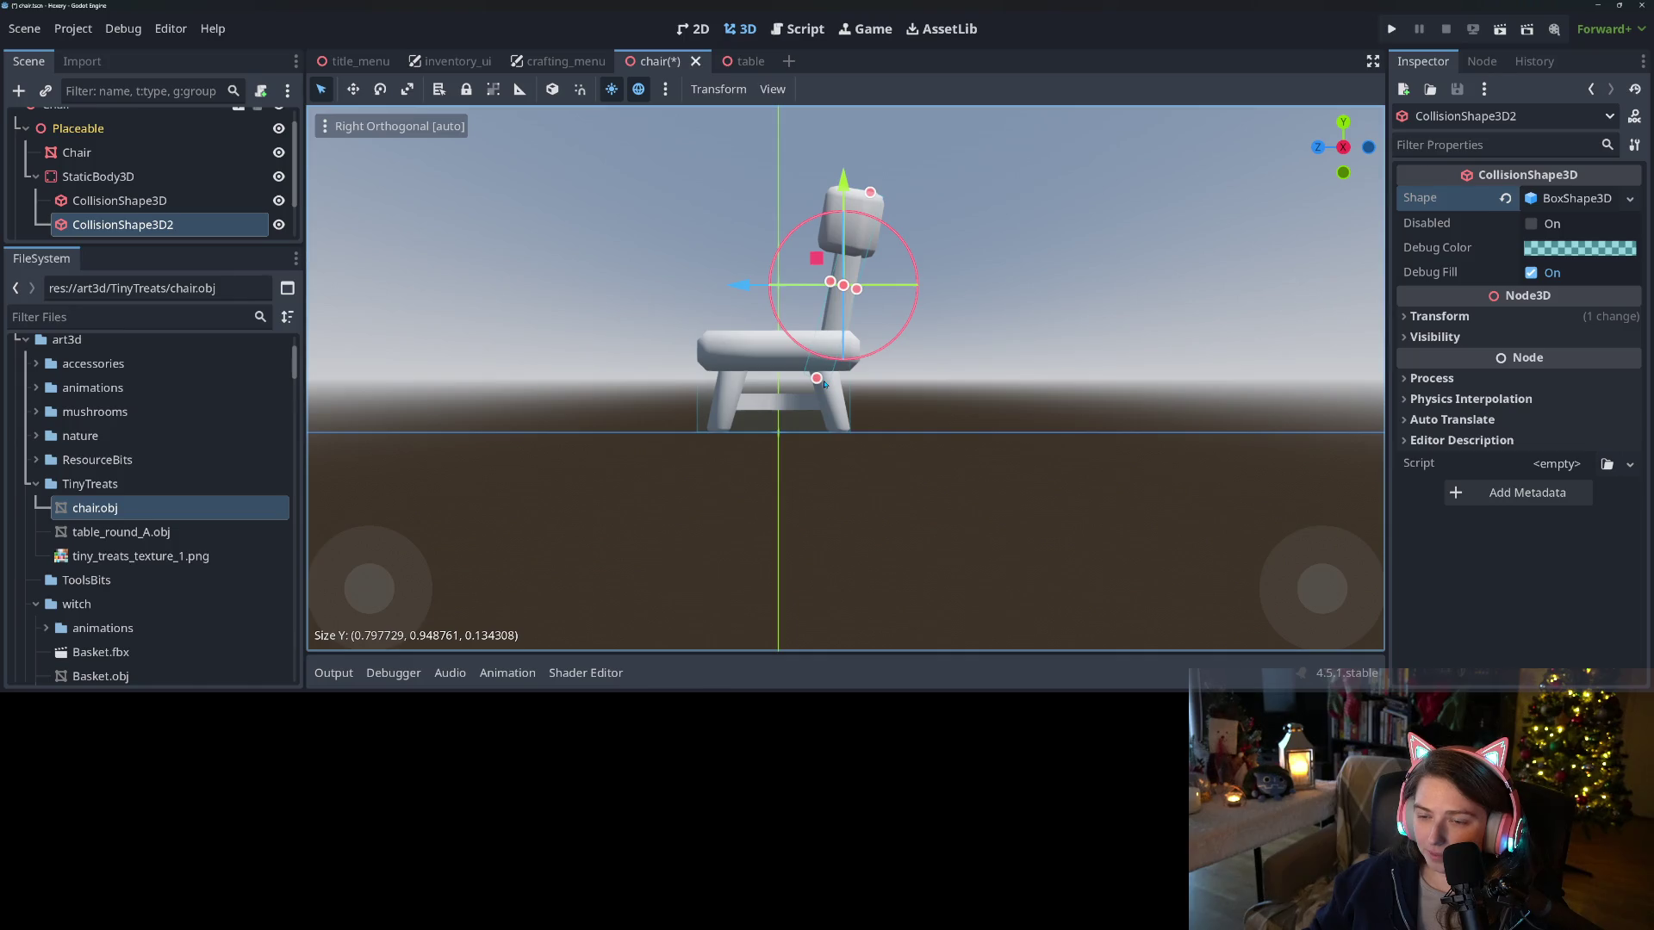
# In front view, widen the backrest box on both sides and shorten it to the backrest's height
pyautogui.press('KP_1')
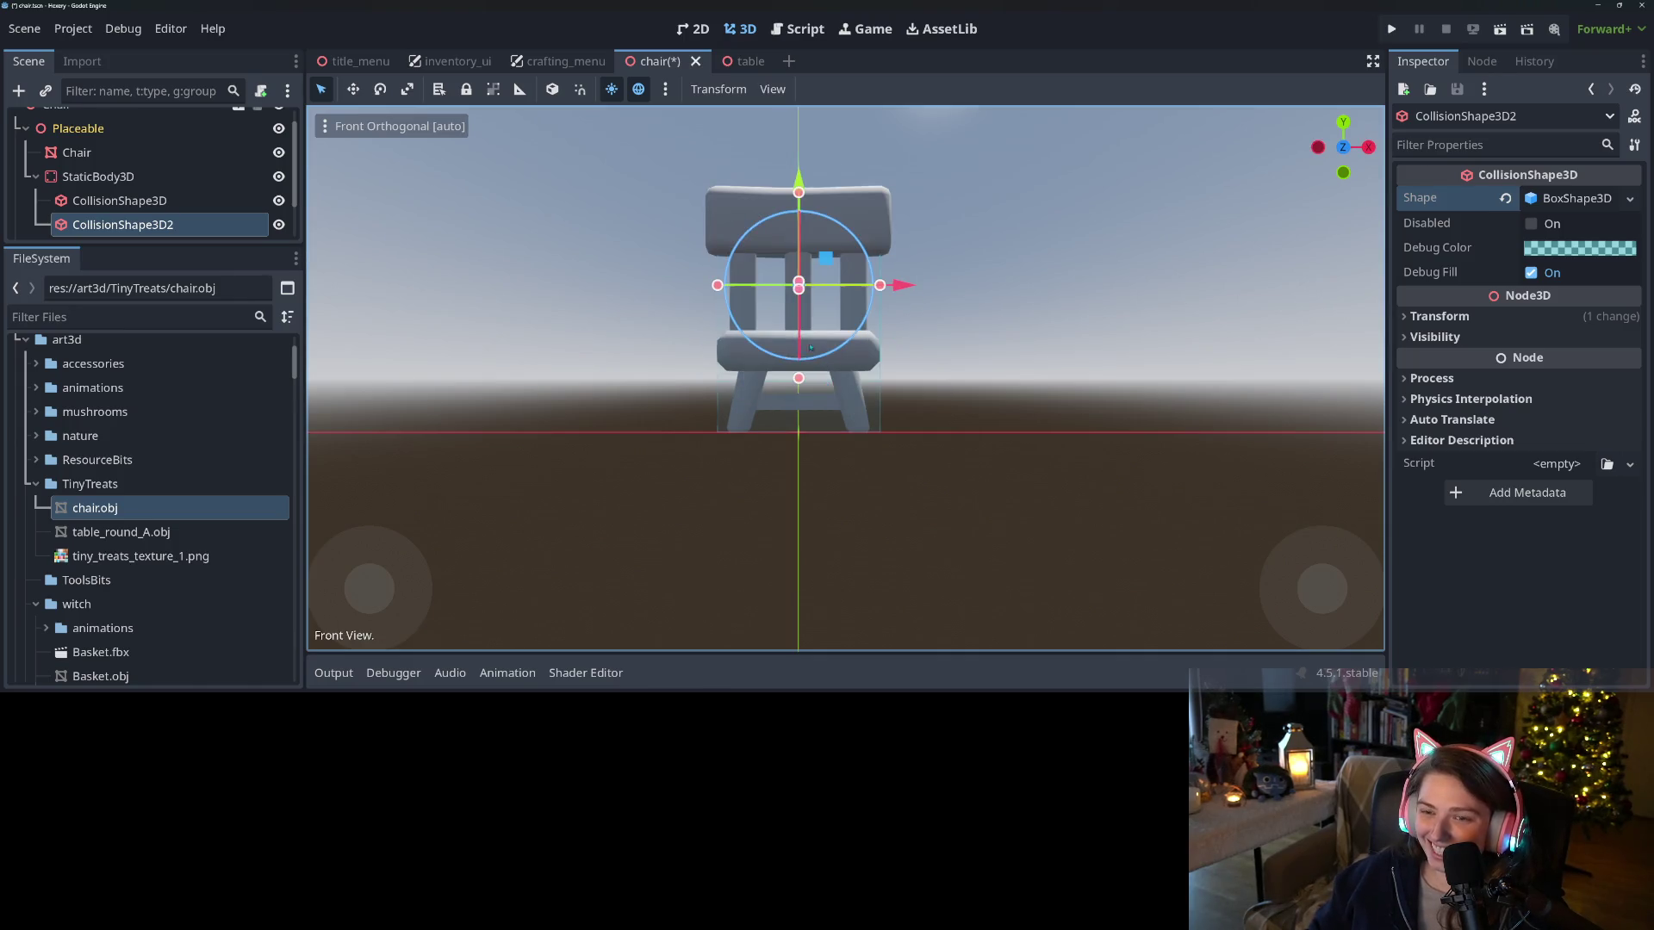
pyautogui.moveTo(718, 287); pyautogui.dragTo(705, 285)
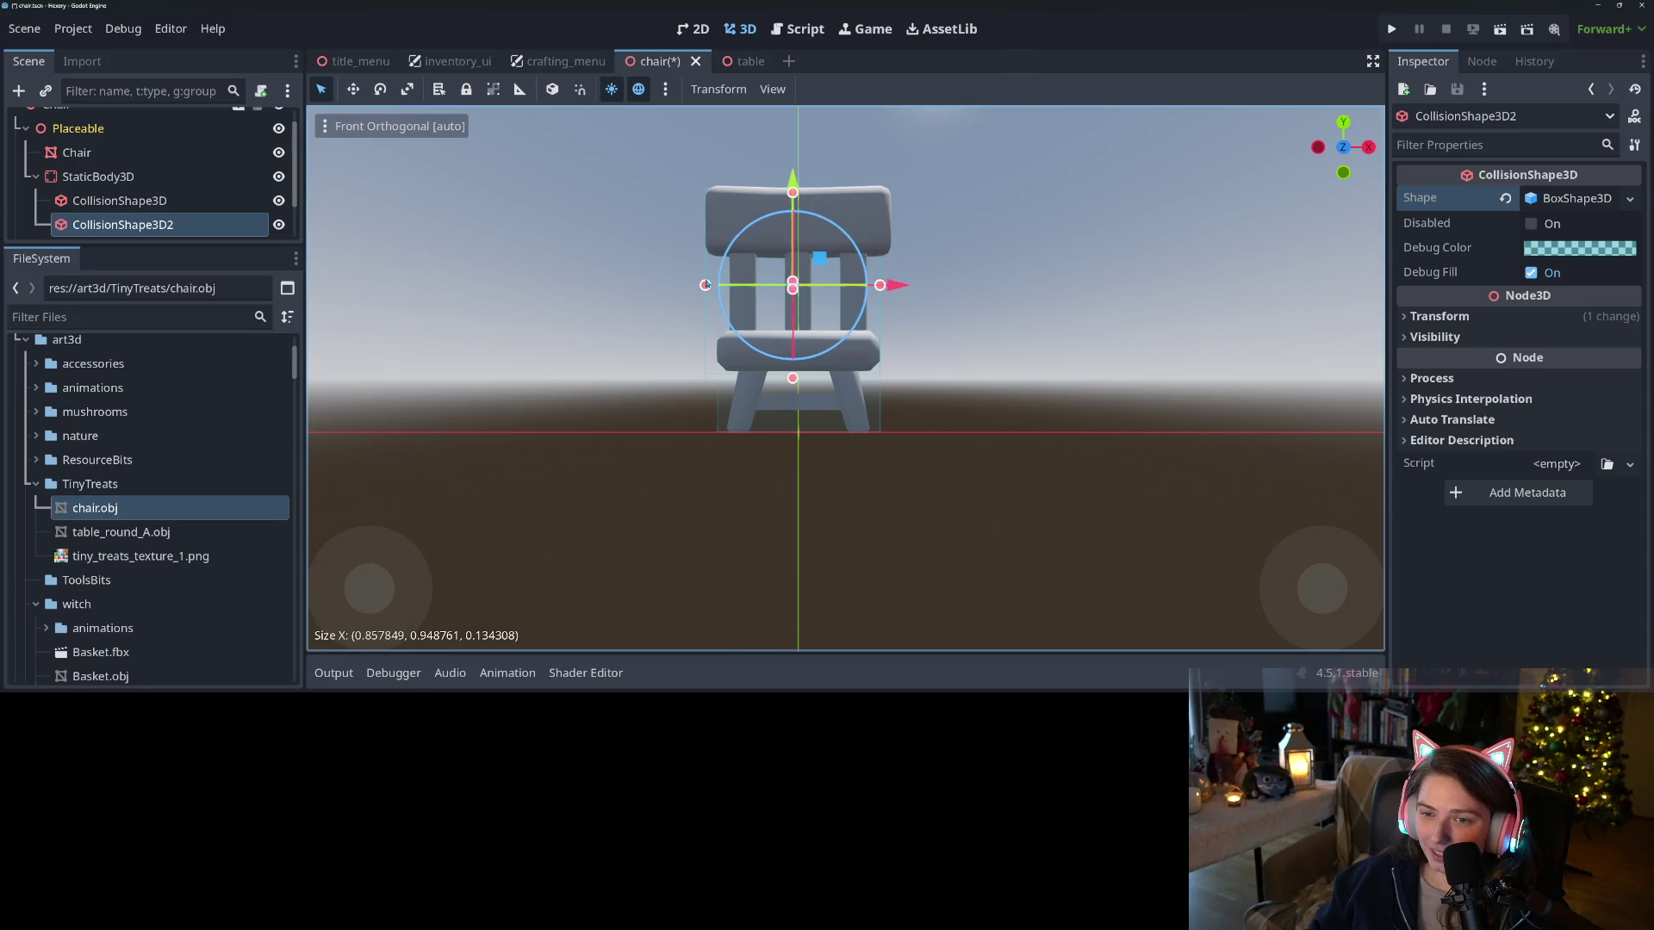
pyautogui.moveTo(880, 285); pyautogui.dragTo(890, 286)
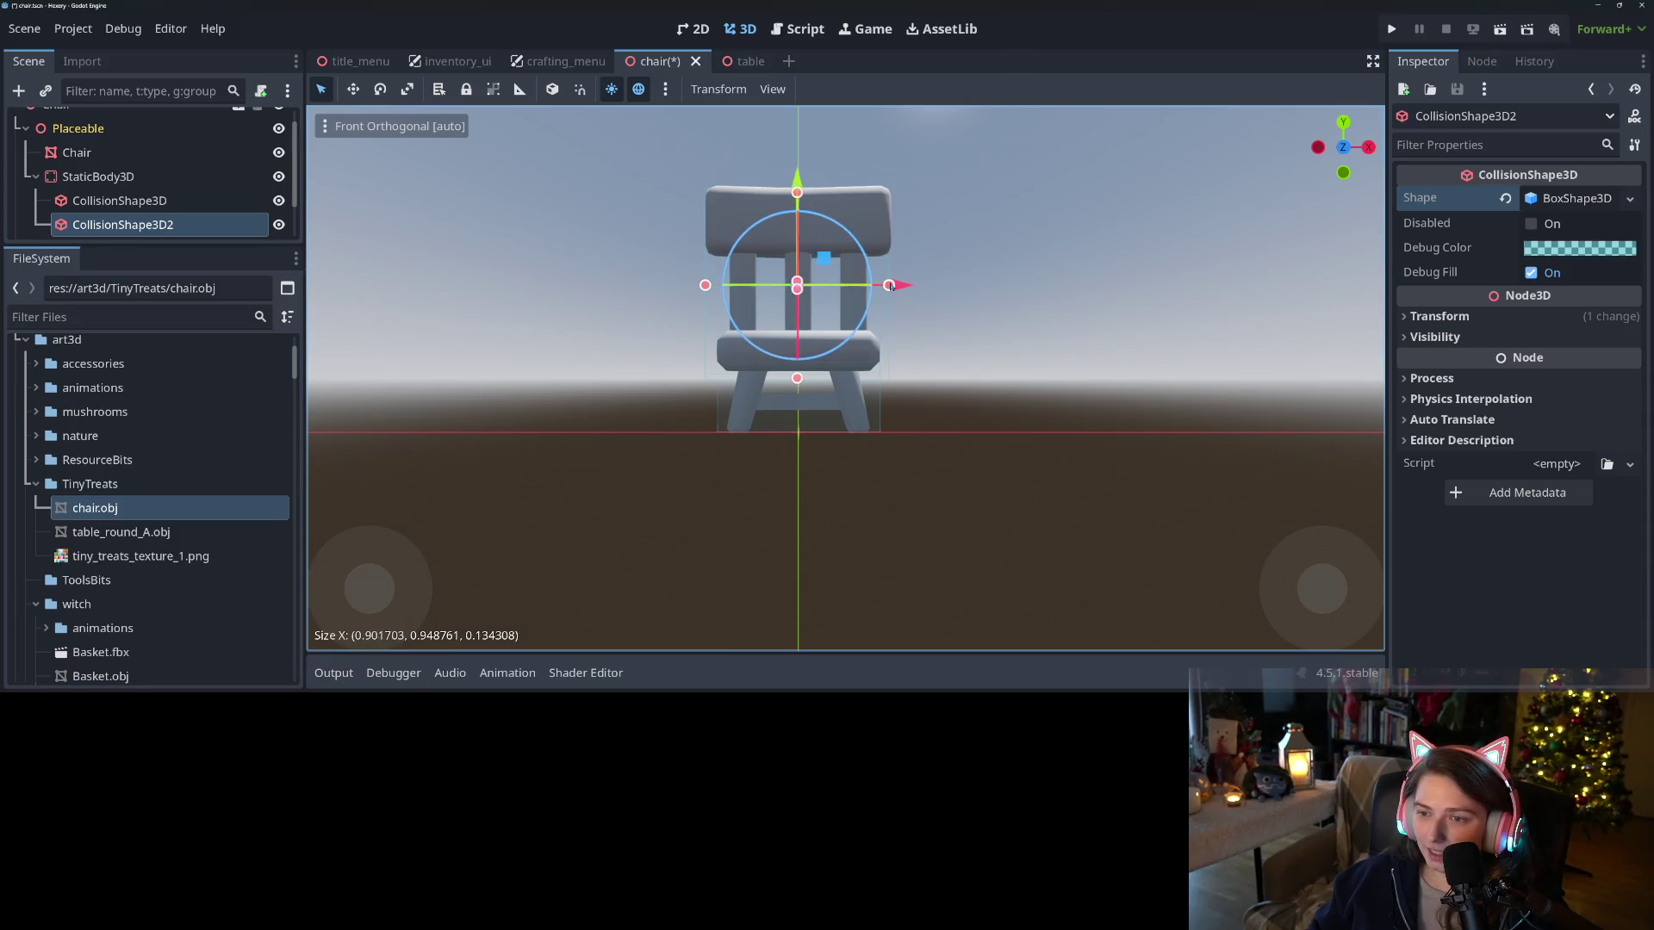
pyautogui.moveTo(798, 379); pyautogui.dragTo(806, 261)
# In top view, nudge and slightly rotate the backrest box onto the backrest
pyautogui.press('KP_3')
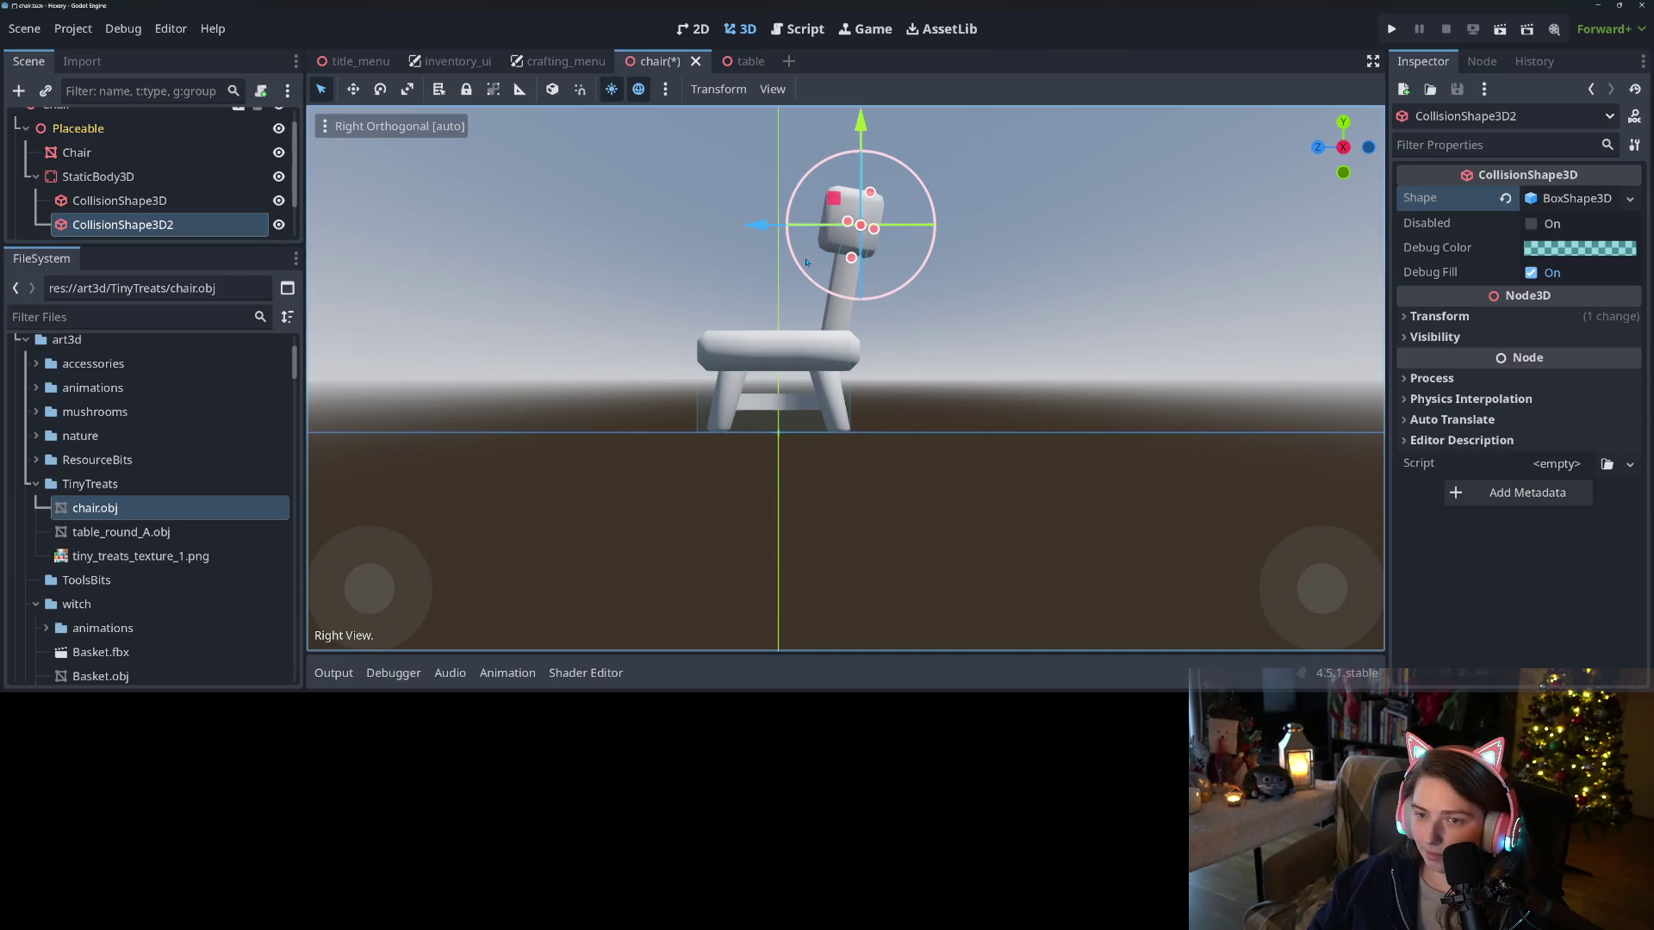
pyautogui.moveTo(844, 225); pyautogui.dragTo(849, 297)
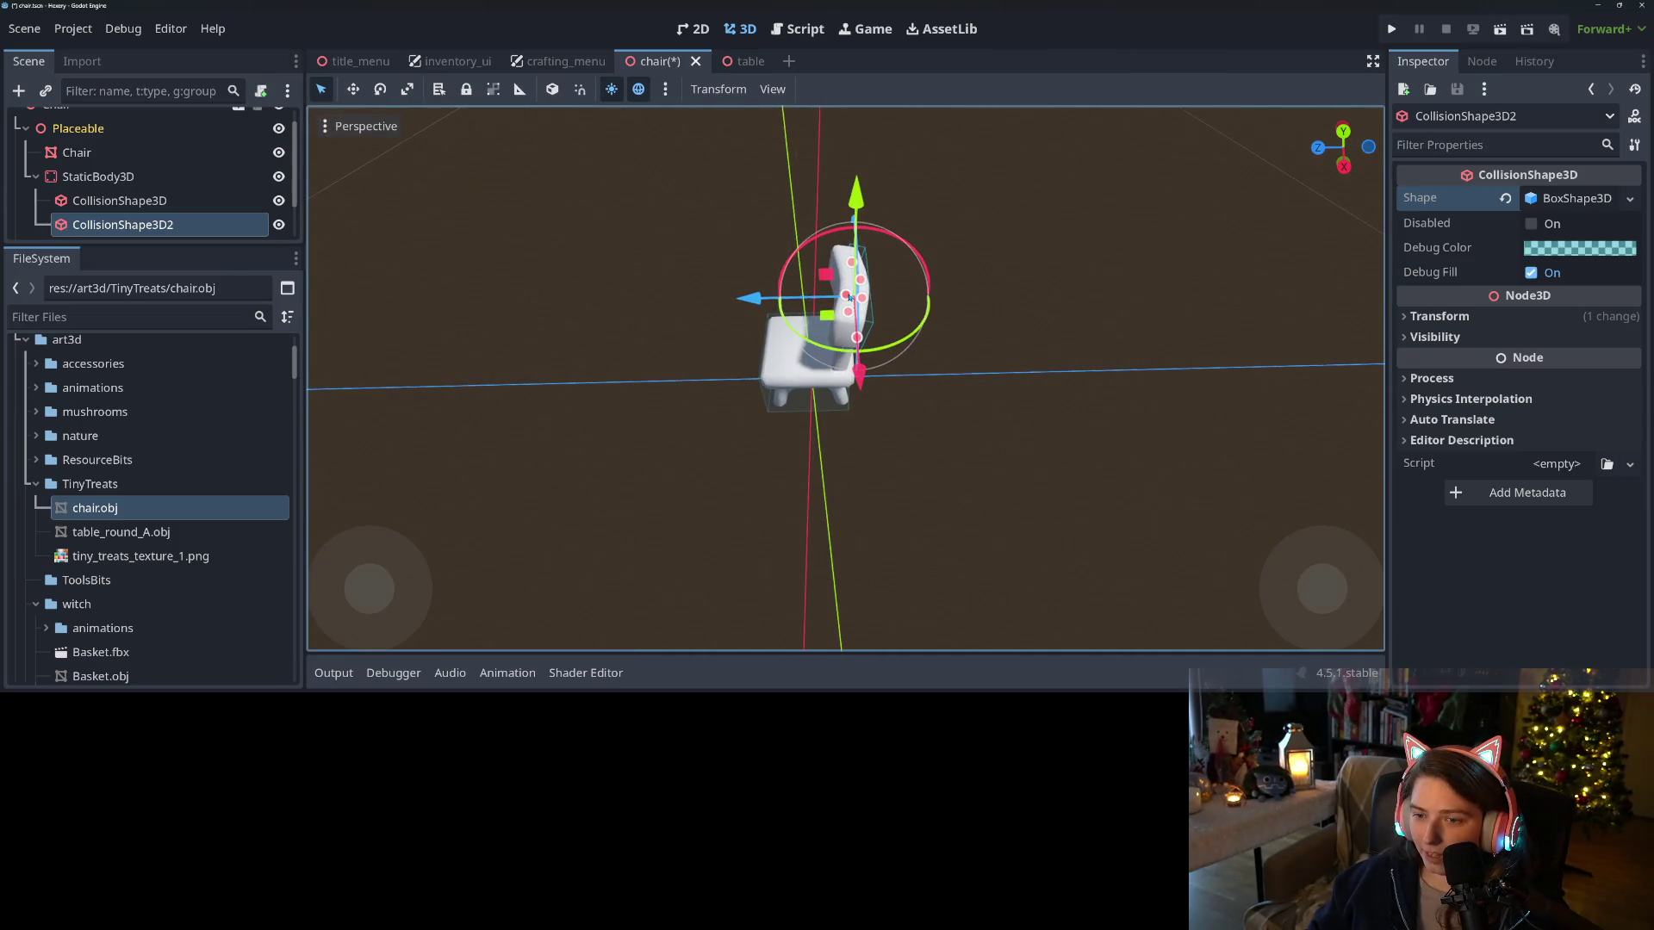
pyautogui.press('KP_7')
pyautogui.scroll(5, 813, 377)
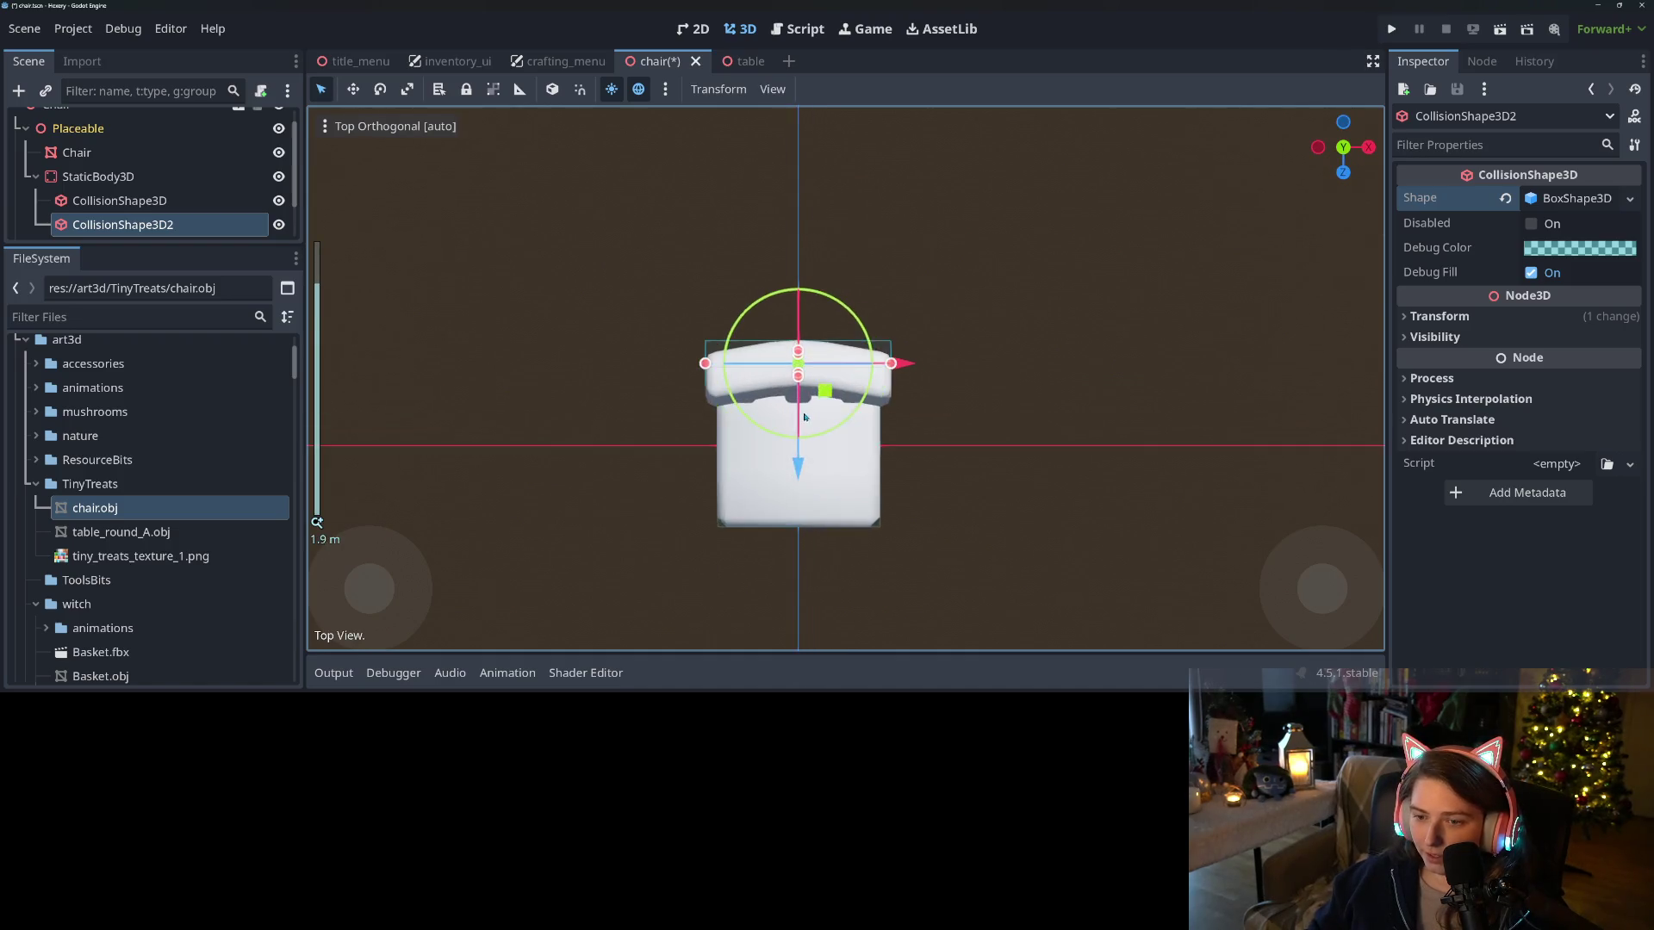
pyautogui.moveTo(782, 380)
pyautogui.mouseDown()
pyautogui.moveTo(702, 374)
pyautogui.moveTo(715, 437)
pyautogui.mouseUp()
pyautogui.press('KP_7')
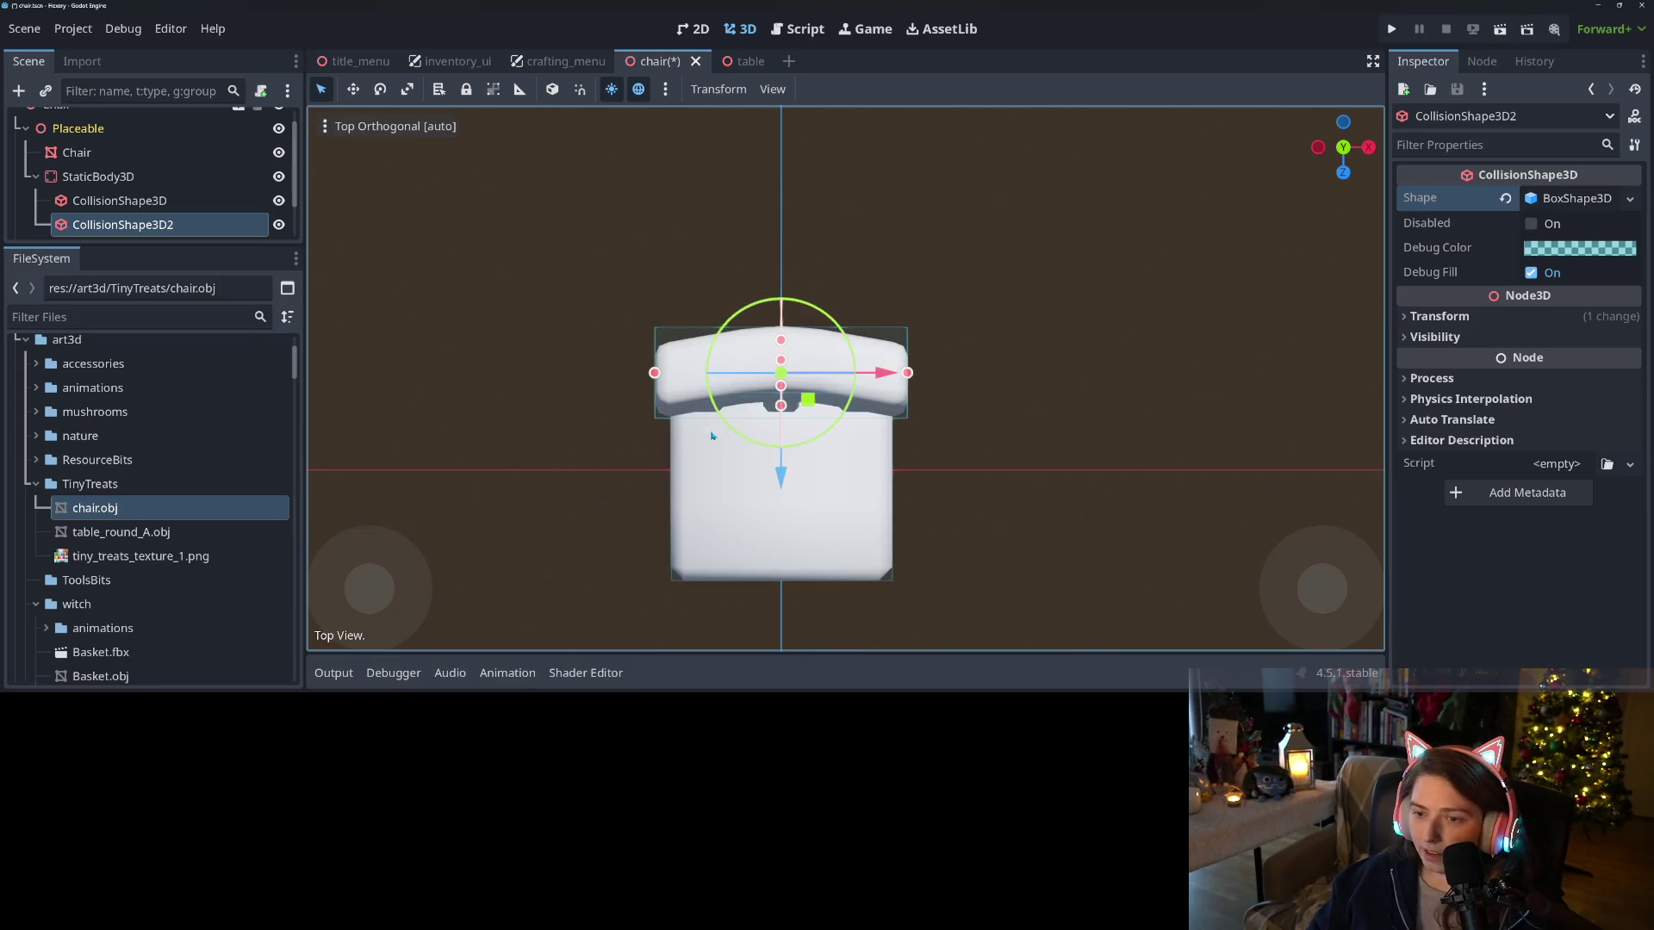
pyautogui.moveTo(778, 483); pyautogui.dragTo(778, 487)
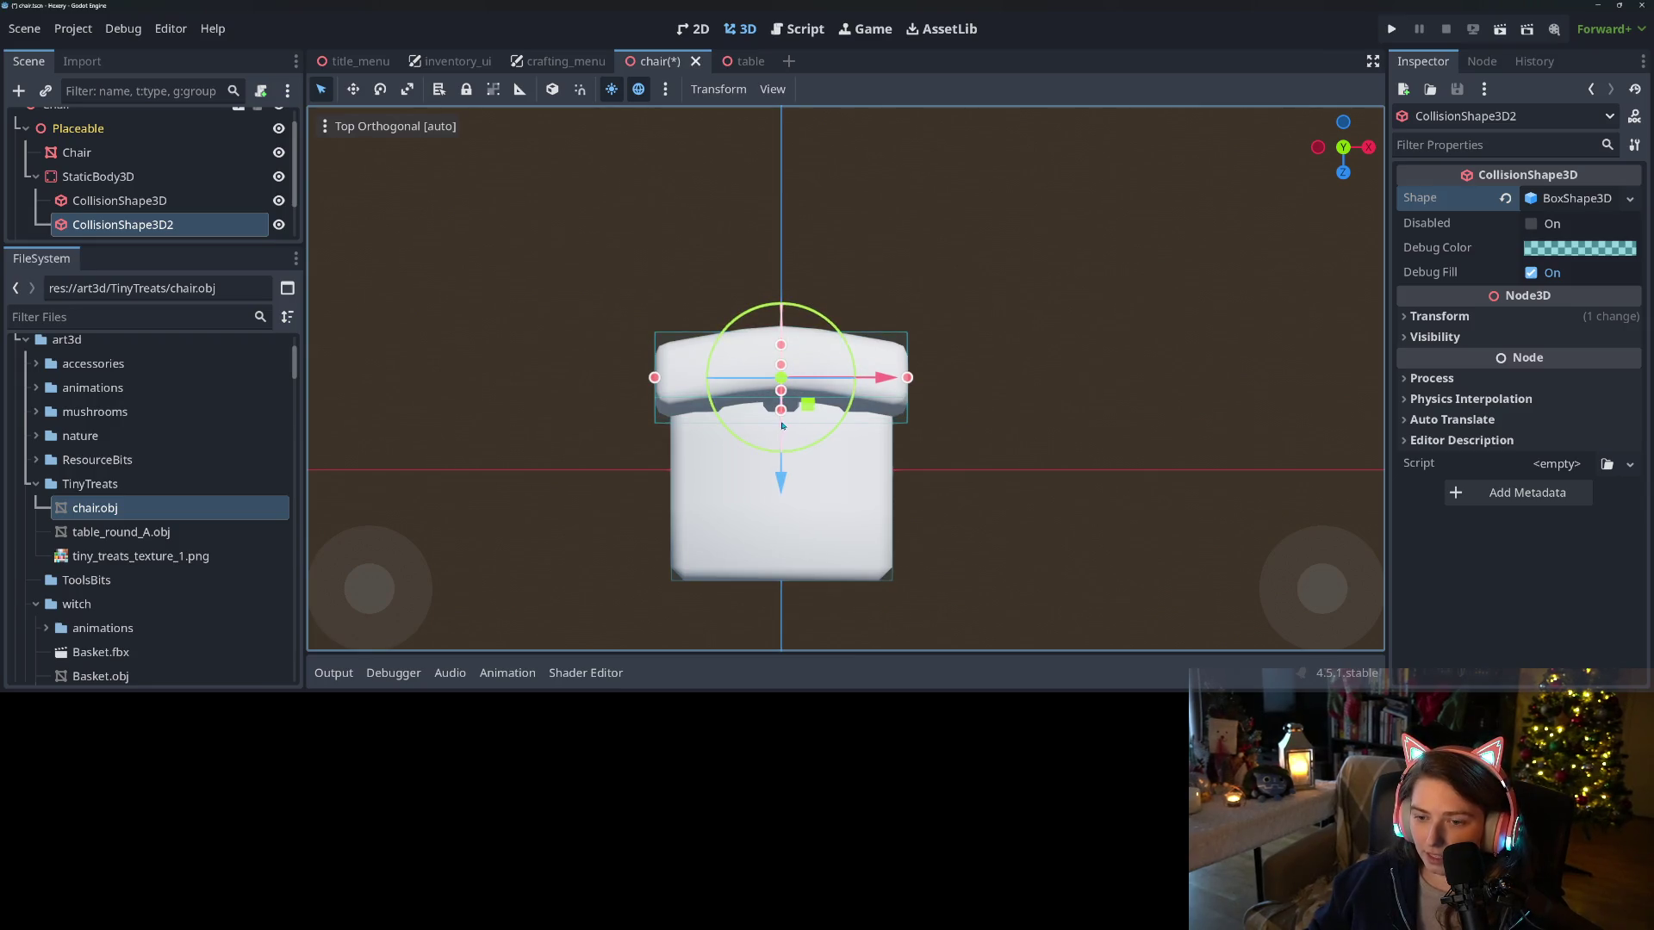
pyautogui.moveTo(784, 419)
pyautogui.mouseDown()
pyautogui.moveTo(887, 479)
pyautogui.moveTo(900, 431)
pyautogui.mouseUp()
# Check the backrest collision from the front and side and save the chair scene
pyautogui.press('KP_1')
pyautogui.scroll(-3, 900, 430)
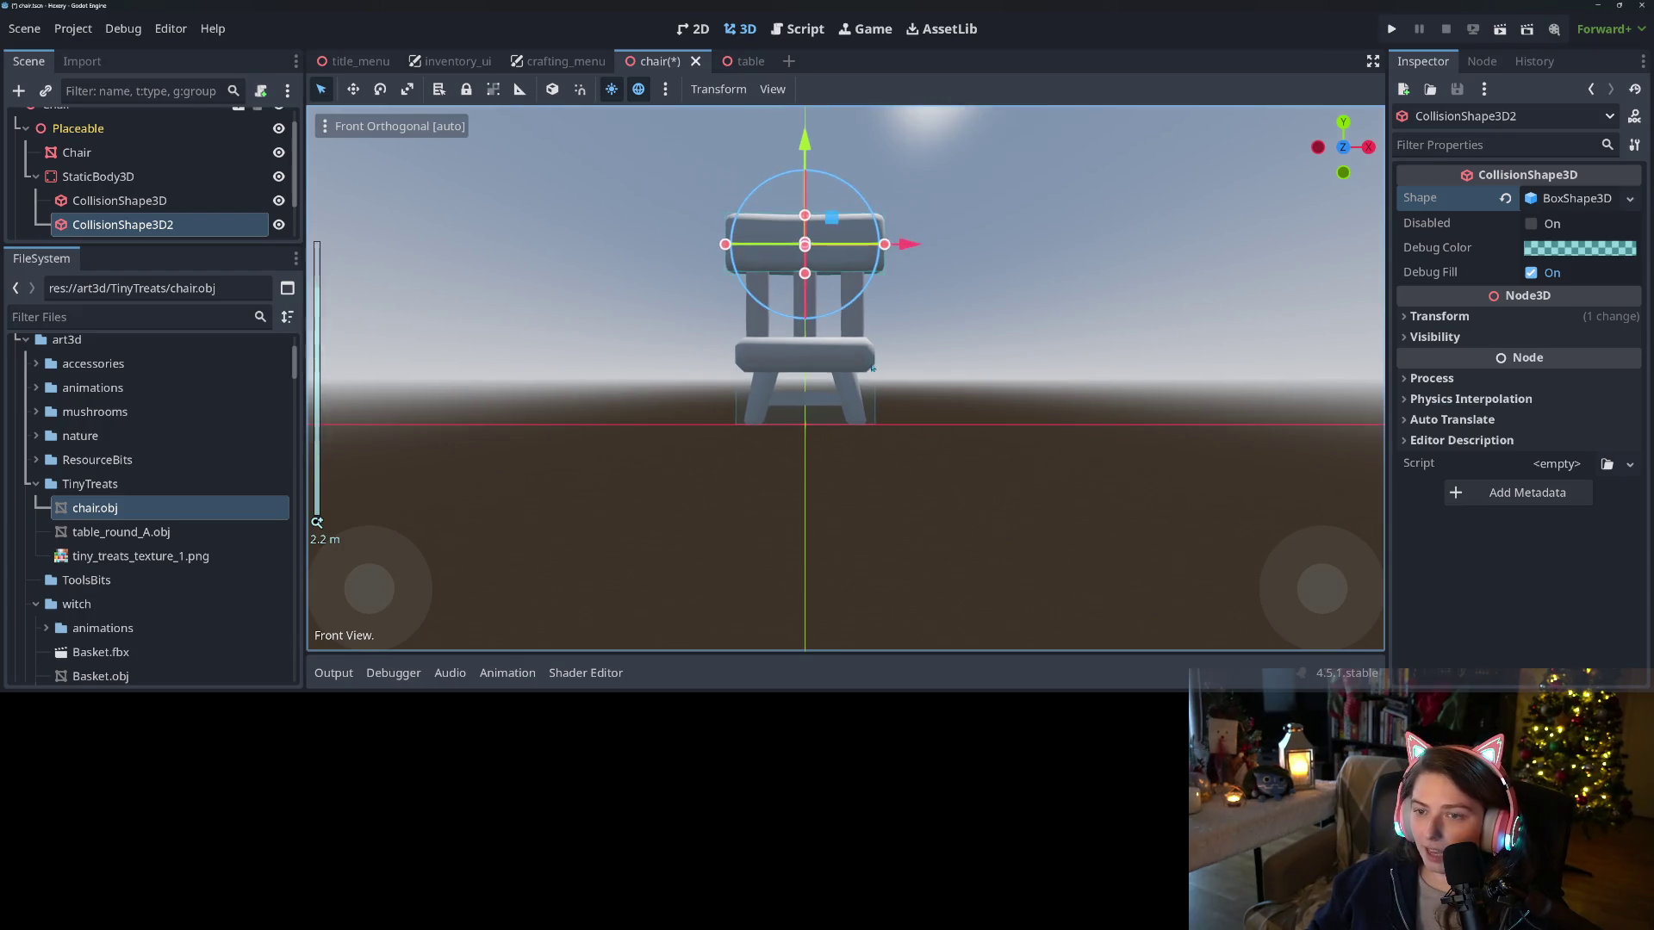
pyautogui.scroll(1, 887, 431)
pyautogui.hotkey('ctrl', 's')
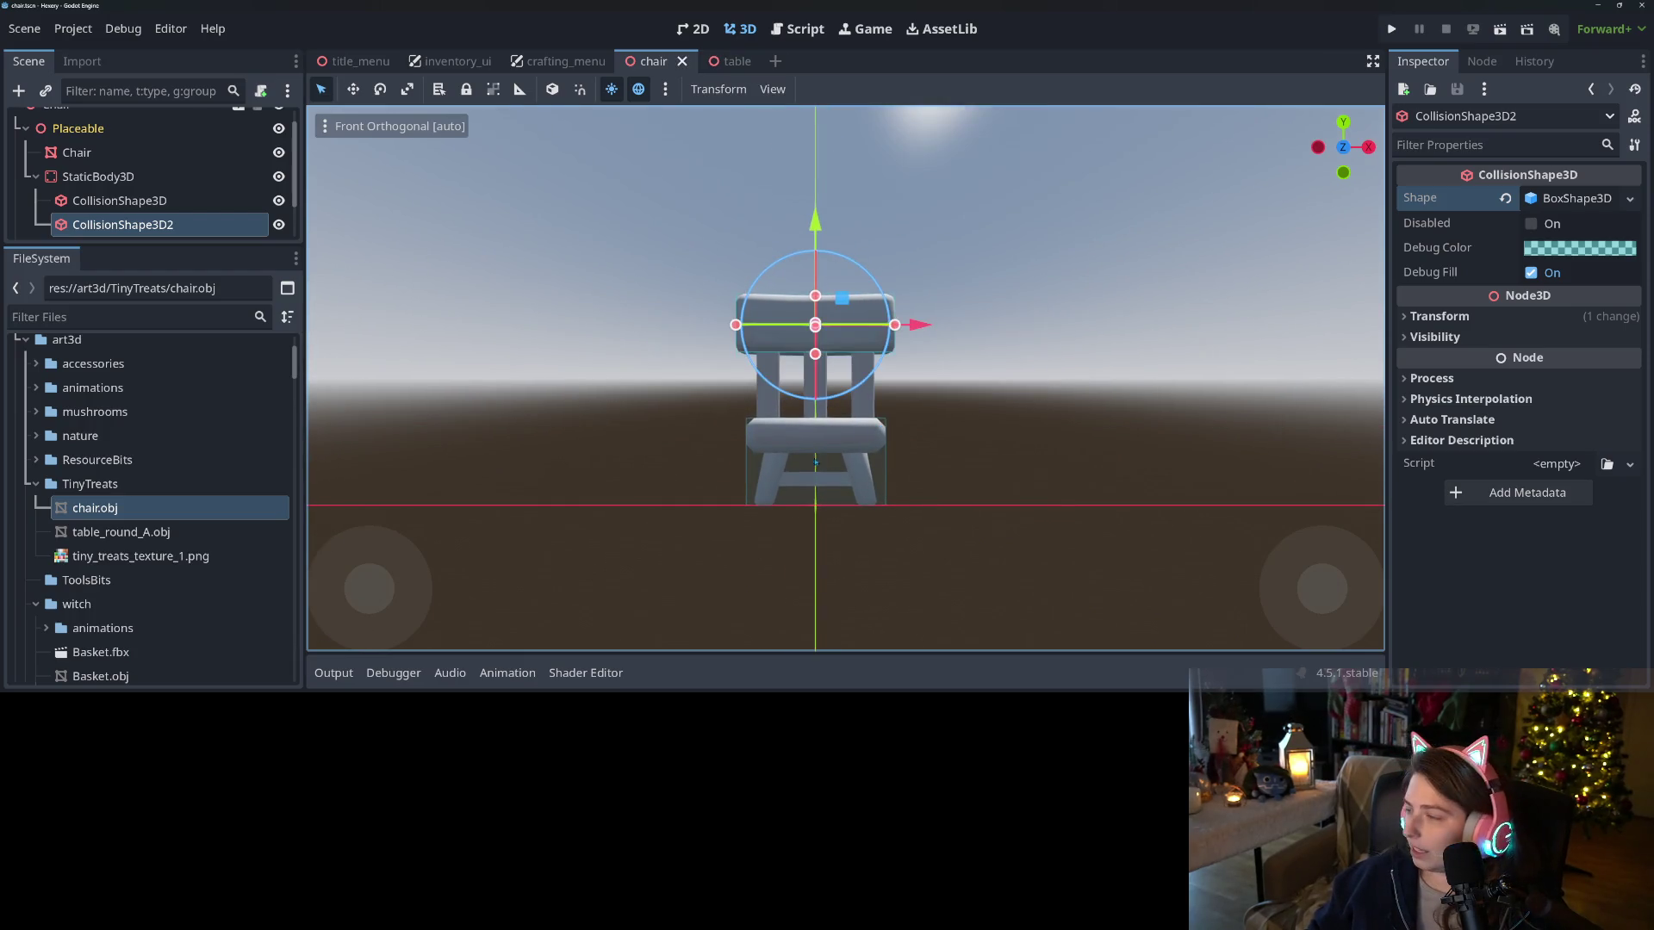
pyautogui.moveTo(826, 472)
pyautogui.mouseDown()
pyautogui.moveTo(1016, 501)
pyautogui.moveTo(830, 522)
pyautogui.moveTo(927, 558)
pyautogui.mouseUp()
pyautogui.scroll(-2, 836, 521)
pyautogui.scroll(3, 900, 538)
pyautogui.scroll(-2, 927, 558)
pyautogui.hotkey('ctrl', 's')
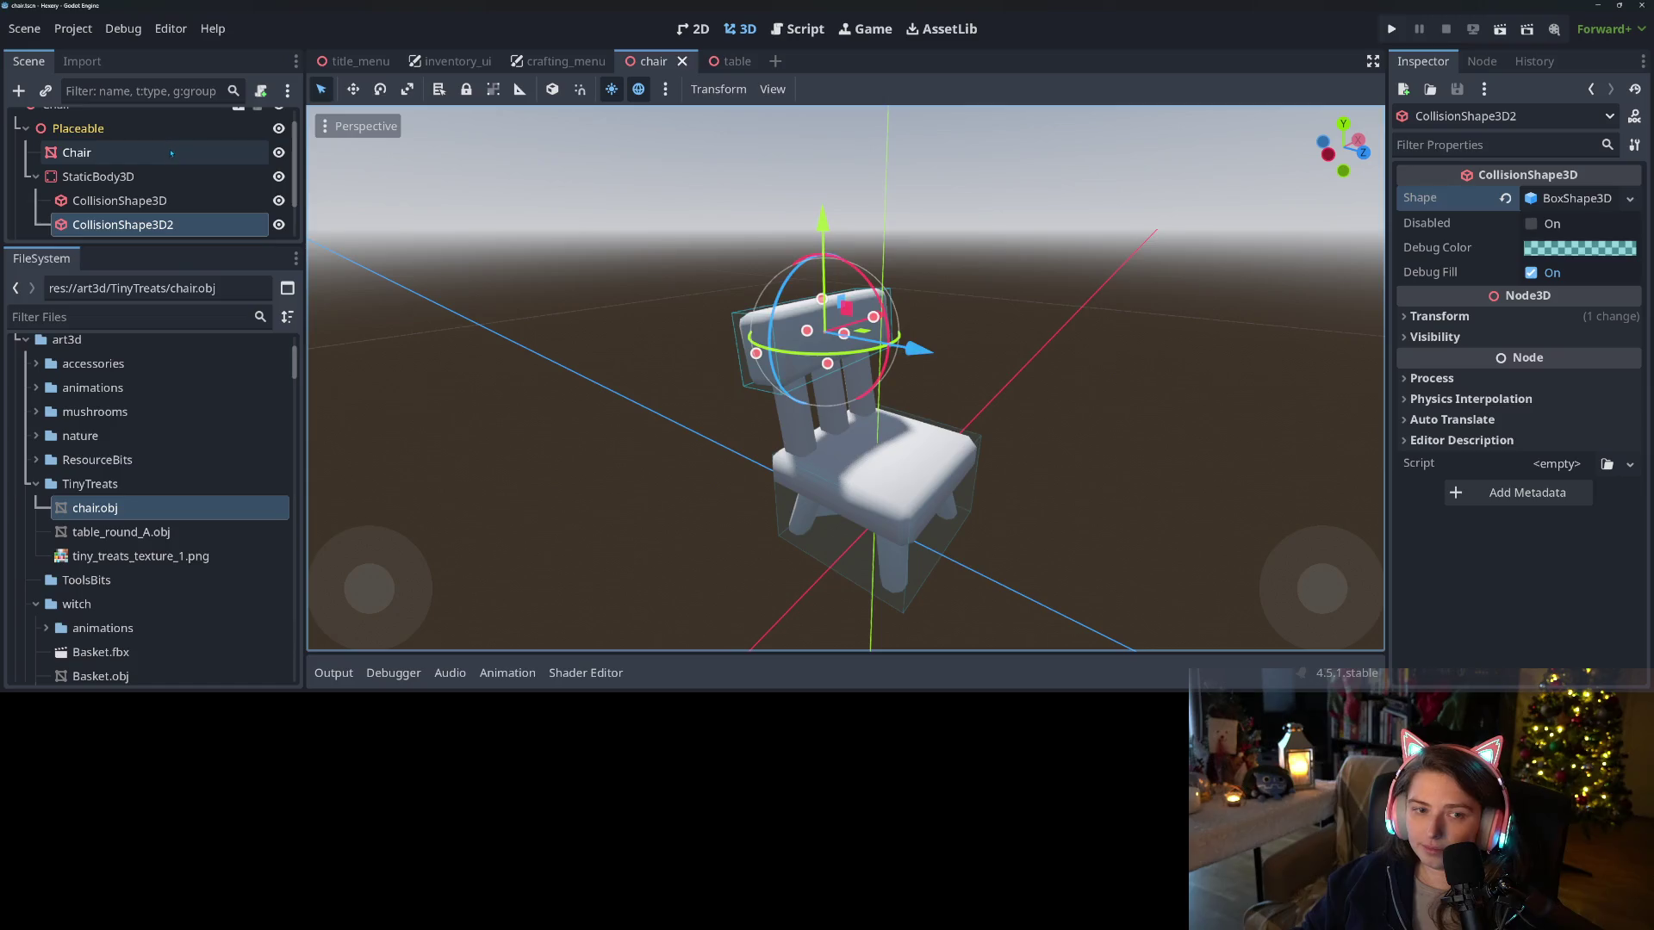
# Assign a material as the Chair mesh's Geometry material override, save, and orbit the textured chair
pyautogui.click(77, 152)
pyautogui.click(1437, 311)
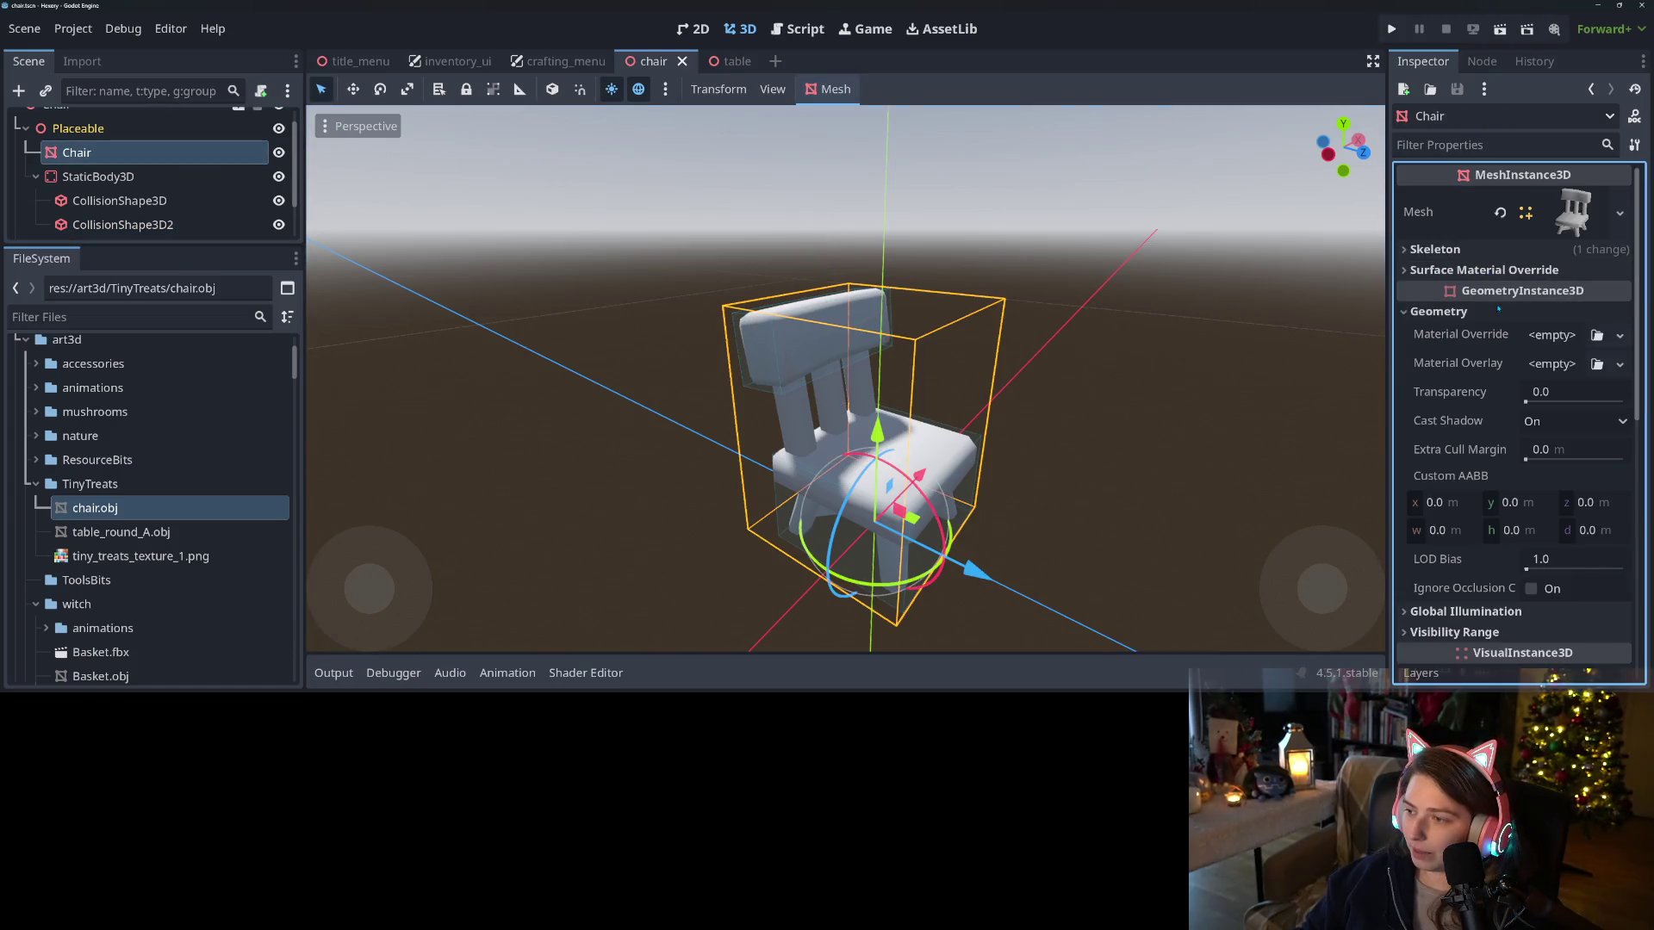
pyautogui.click(1597, 335)
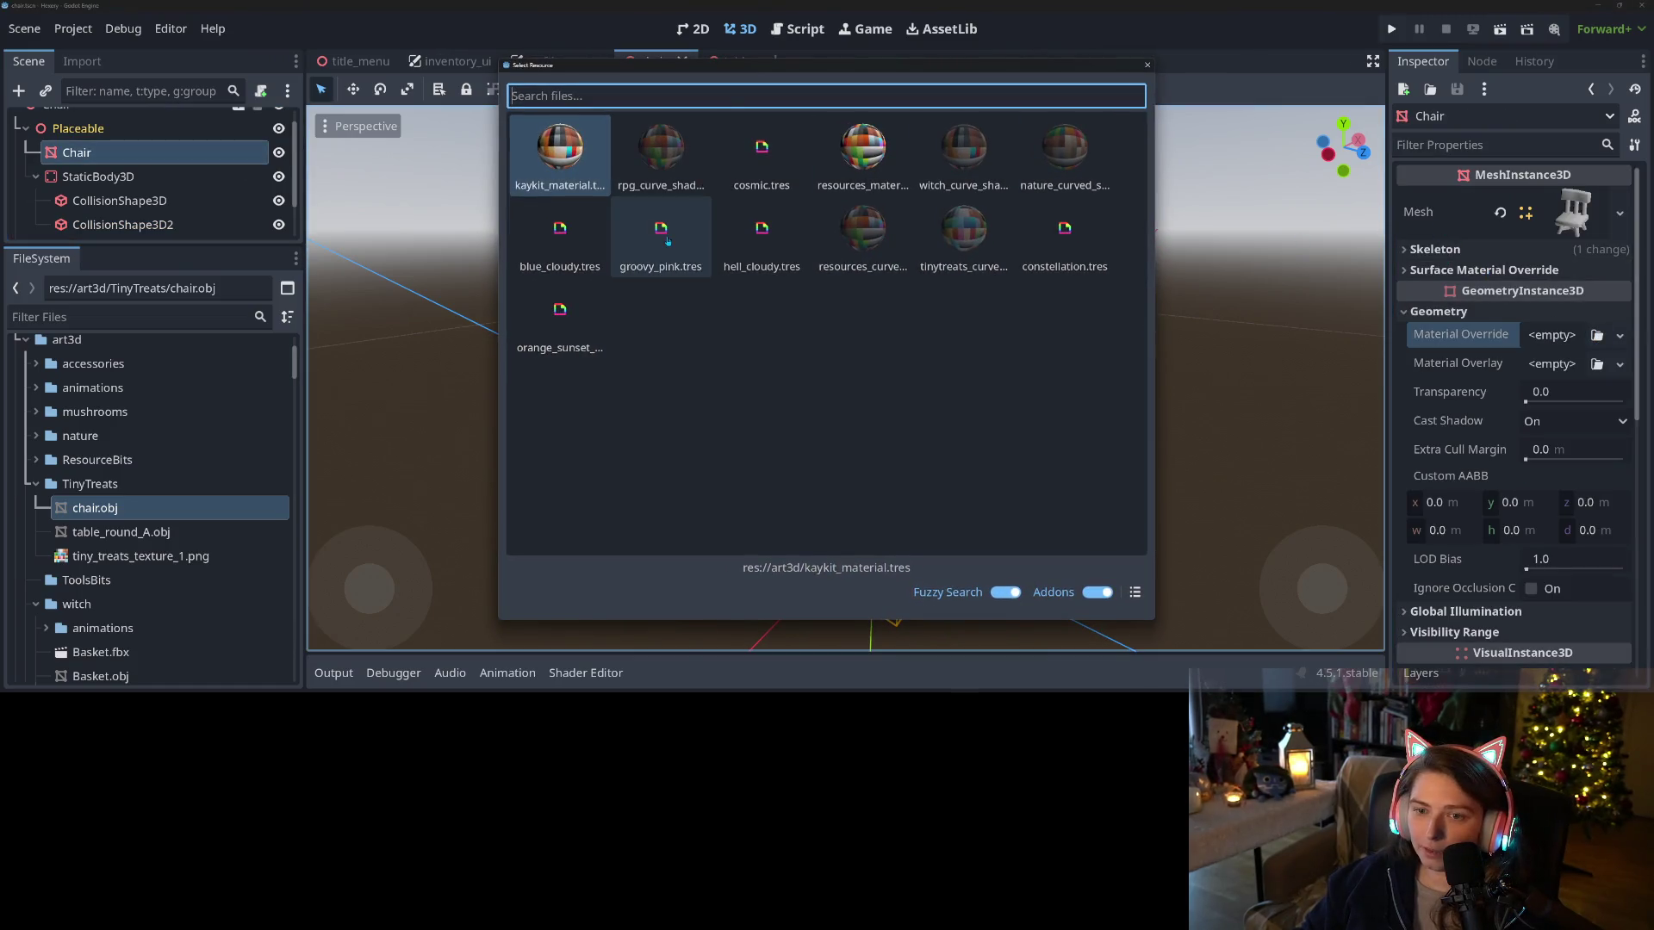
pyautogui.doubleClick(963, 228)
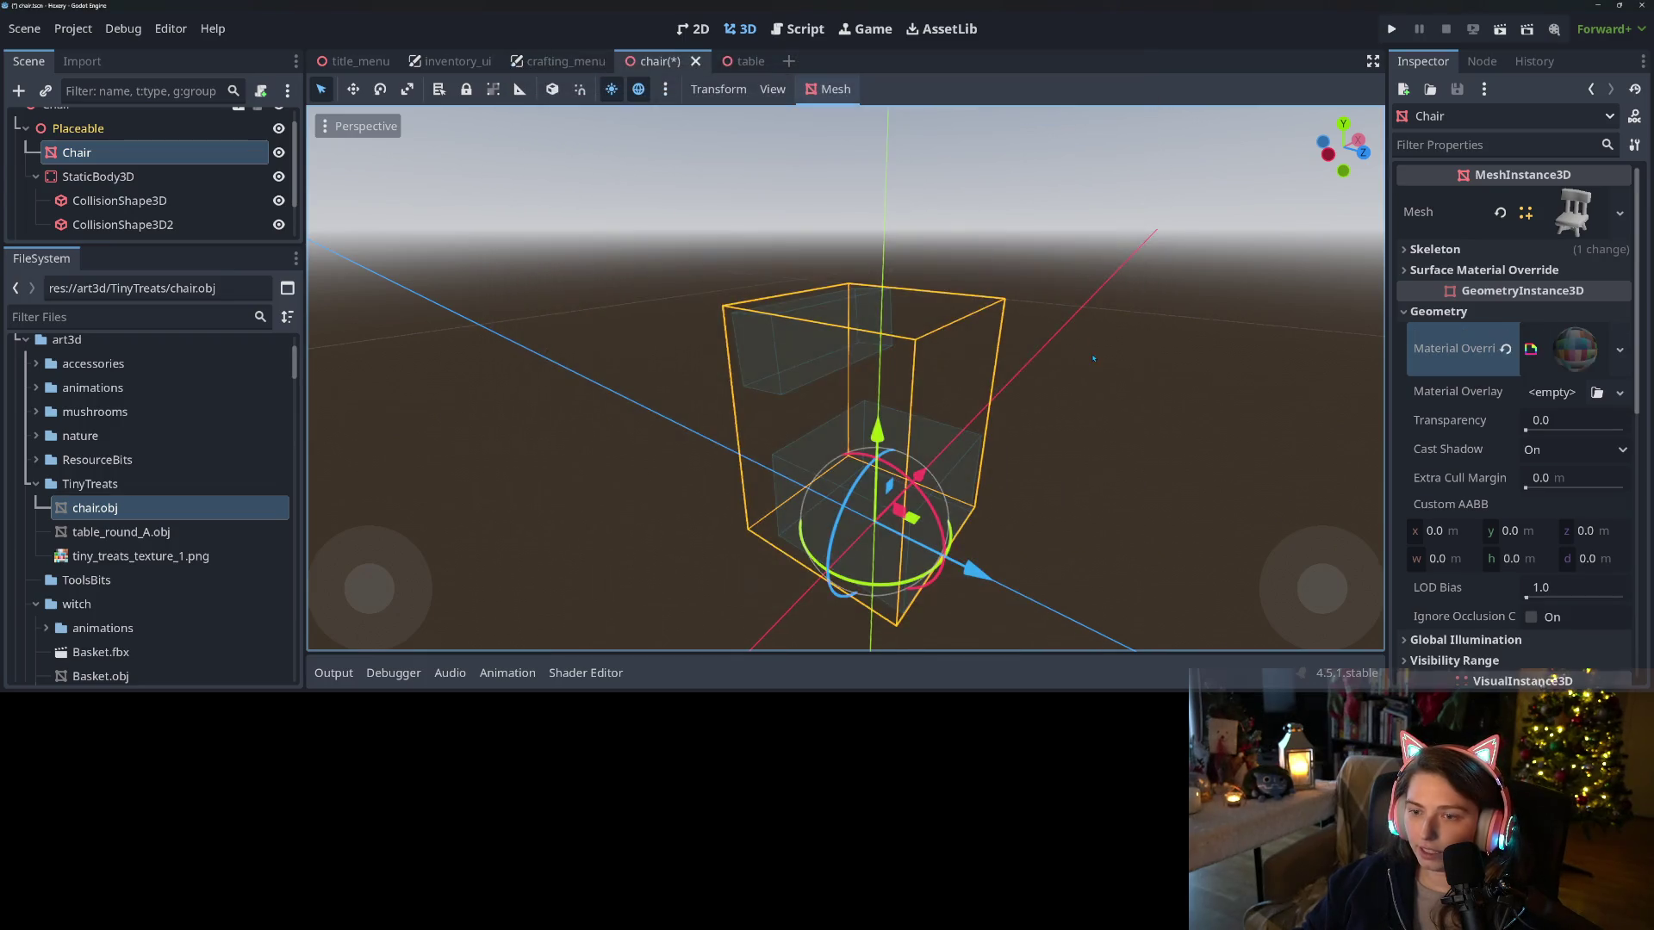
pyautogui.hotkey('ctrl', 's')
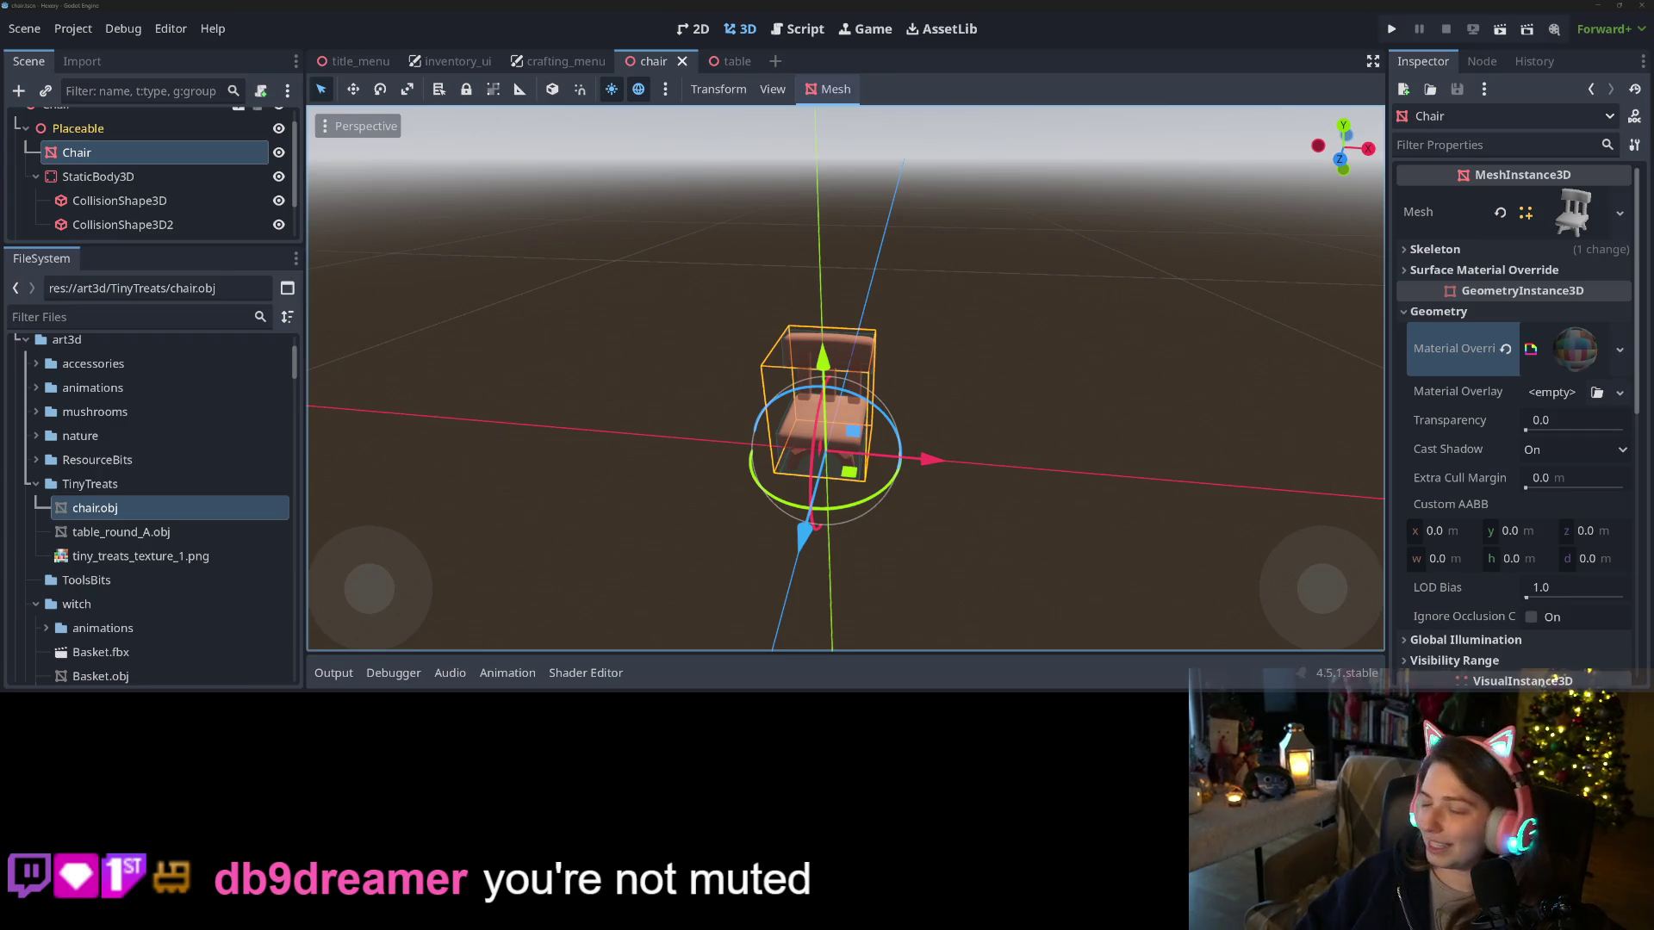
pyautogui.moveTo(827, 491)
pyautogui.mouseDown()
pyautogui.moveTo(851, 496)
pyautogui.moveTo(859, 552)
pyautogui.moveTo(963, 529)
pyautogui.mouseUp()
pyautogui.scroll(-3, 852, 497)
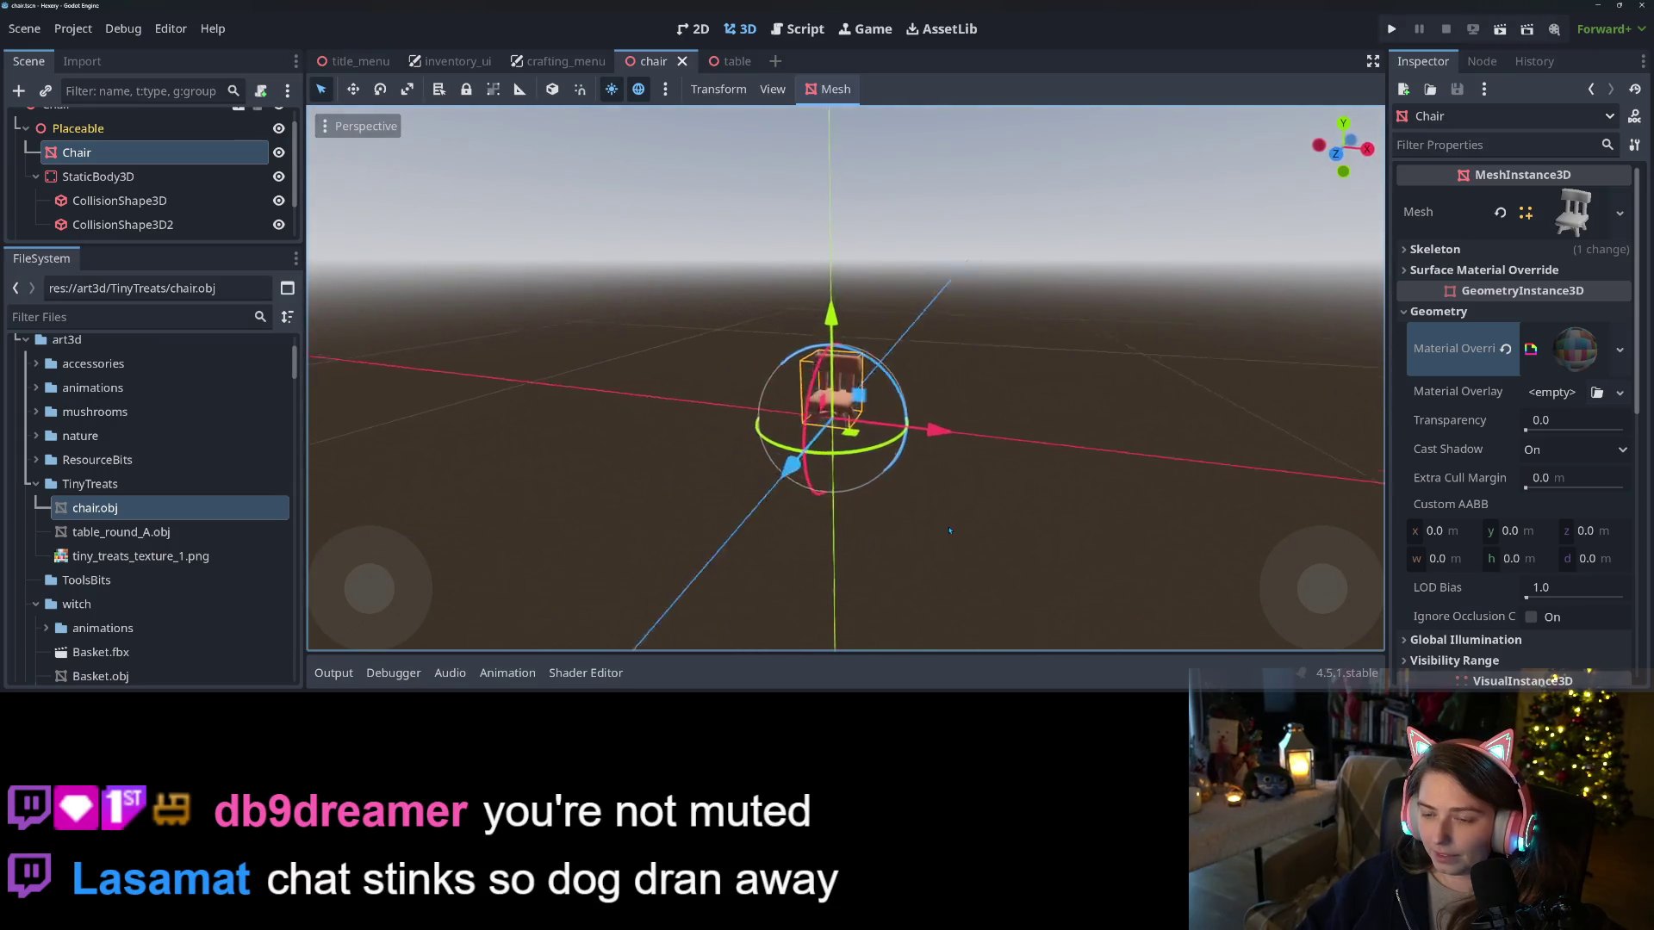
pyautogui.scroll(5, 963, 529)
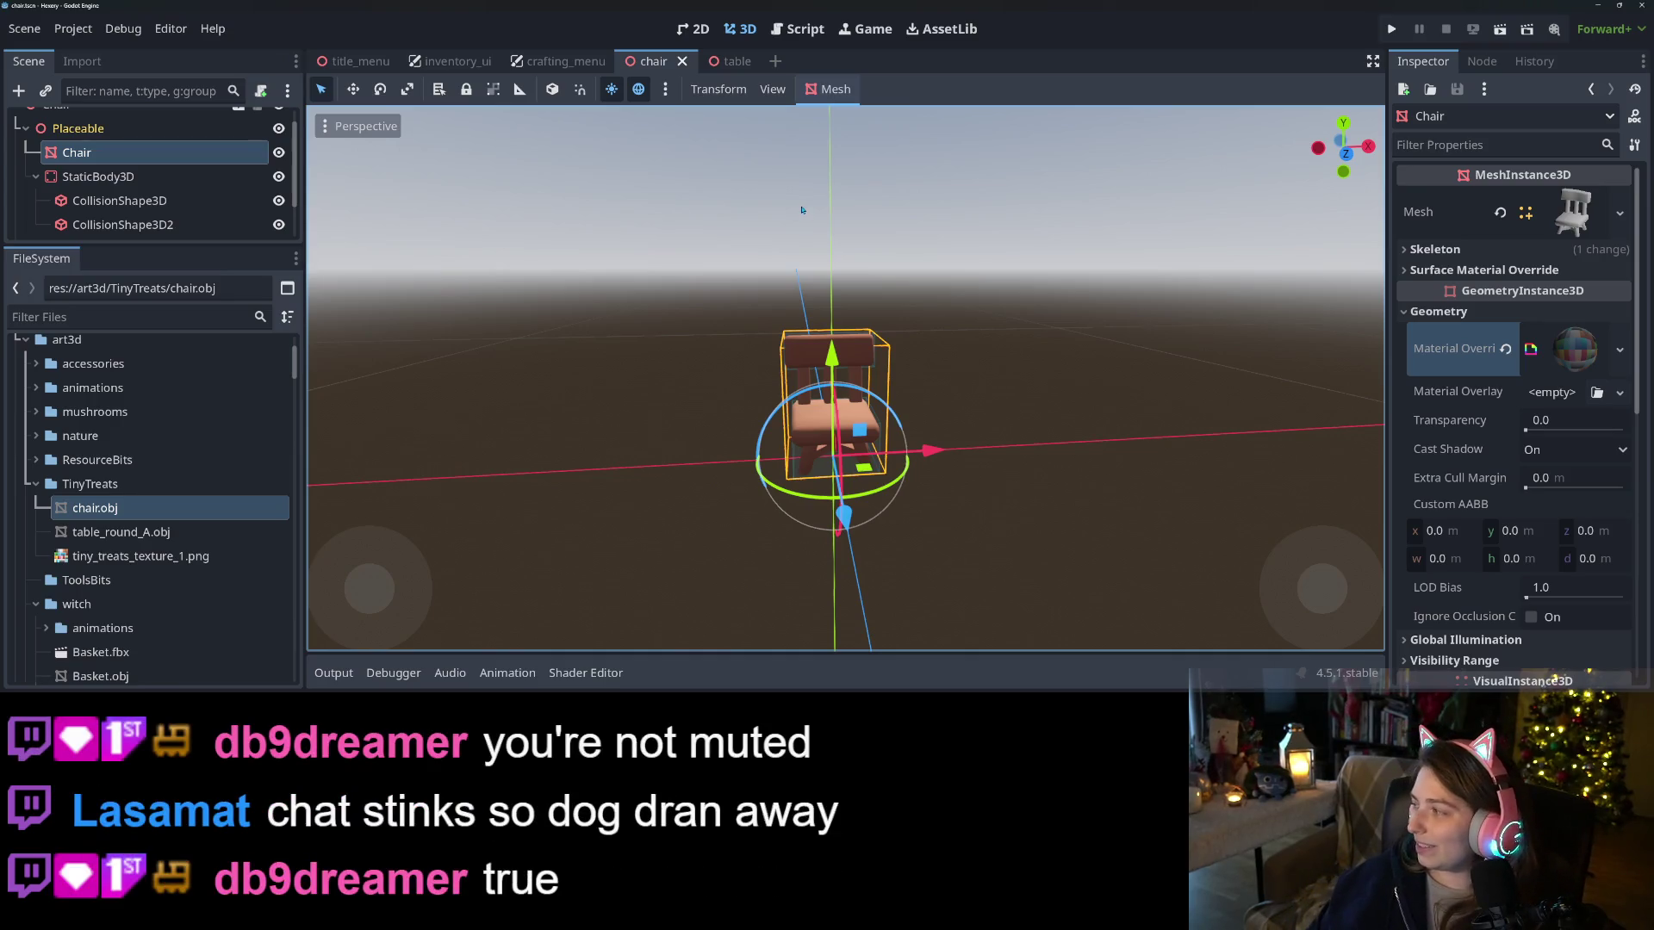
# Change the chair scene's root Item UID from Shears to Chair and save the scene
pyautogui.click(795, 41)
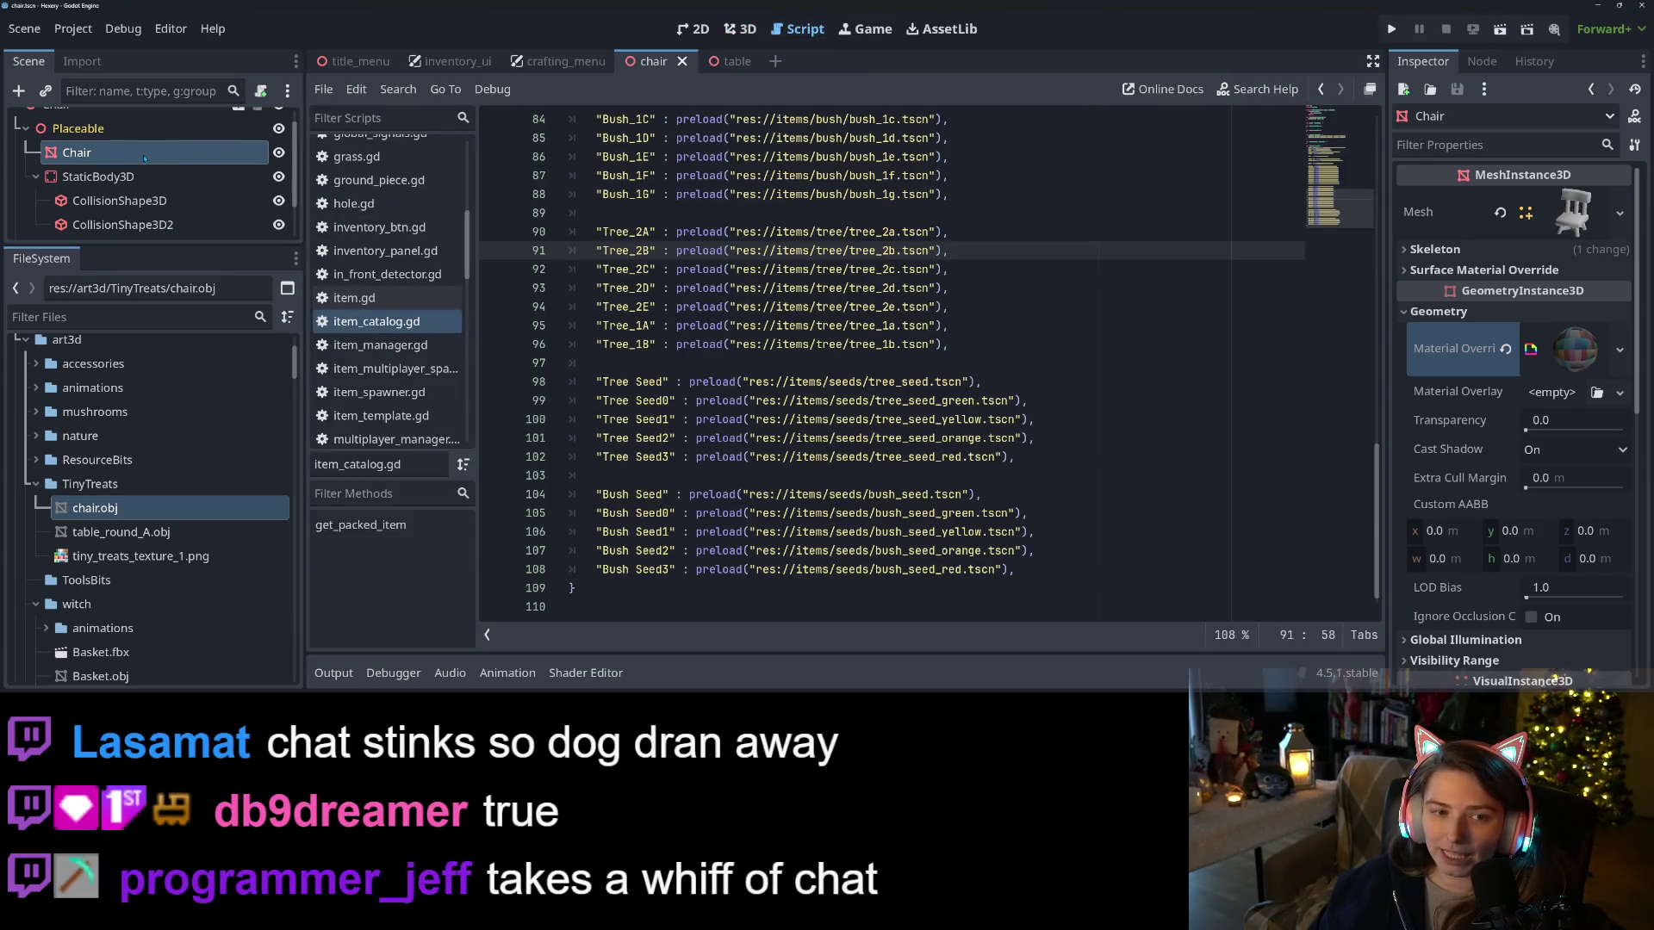
pyautogui.scroll(1, 146, 164)
pyautogui.click(160, 121)
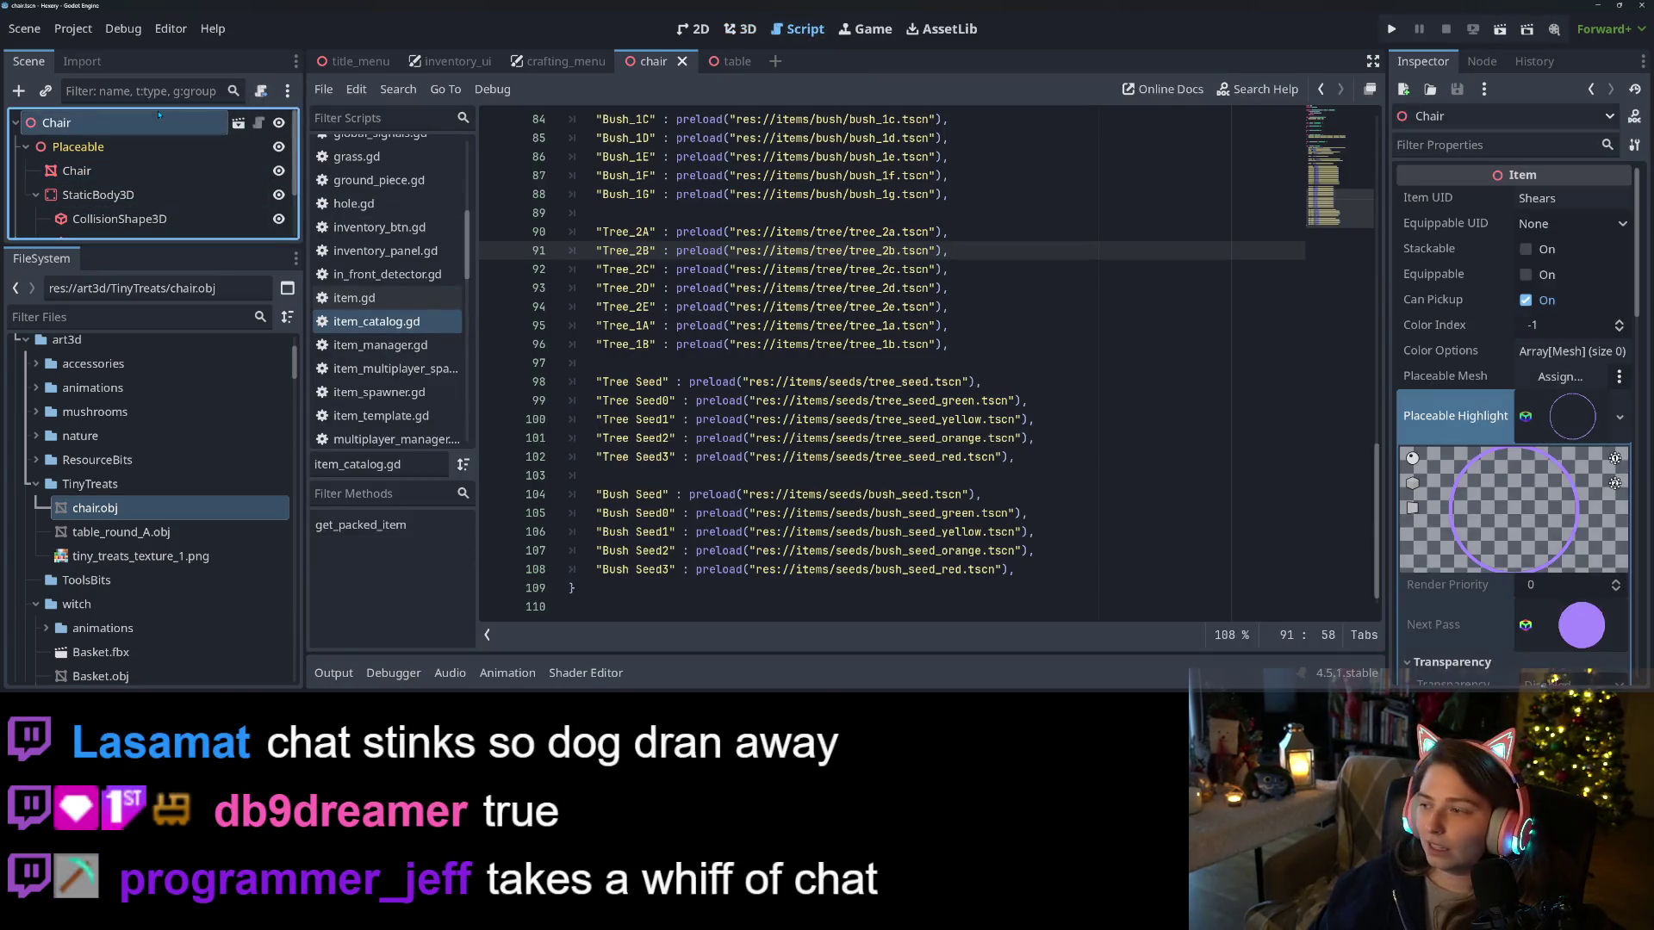
pyautogui.doubleClick(1541, 199)
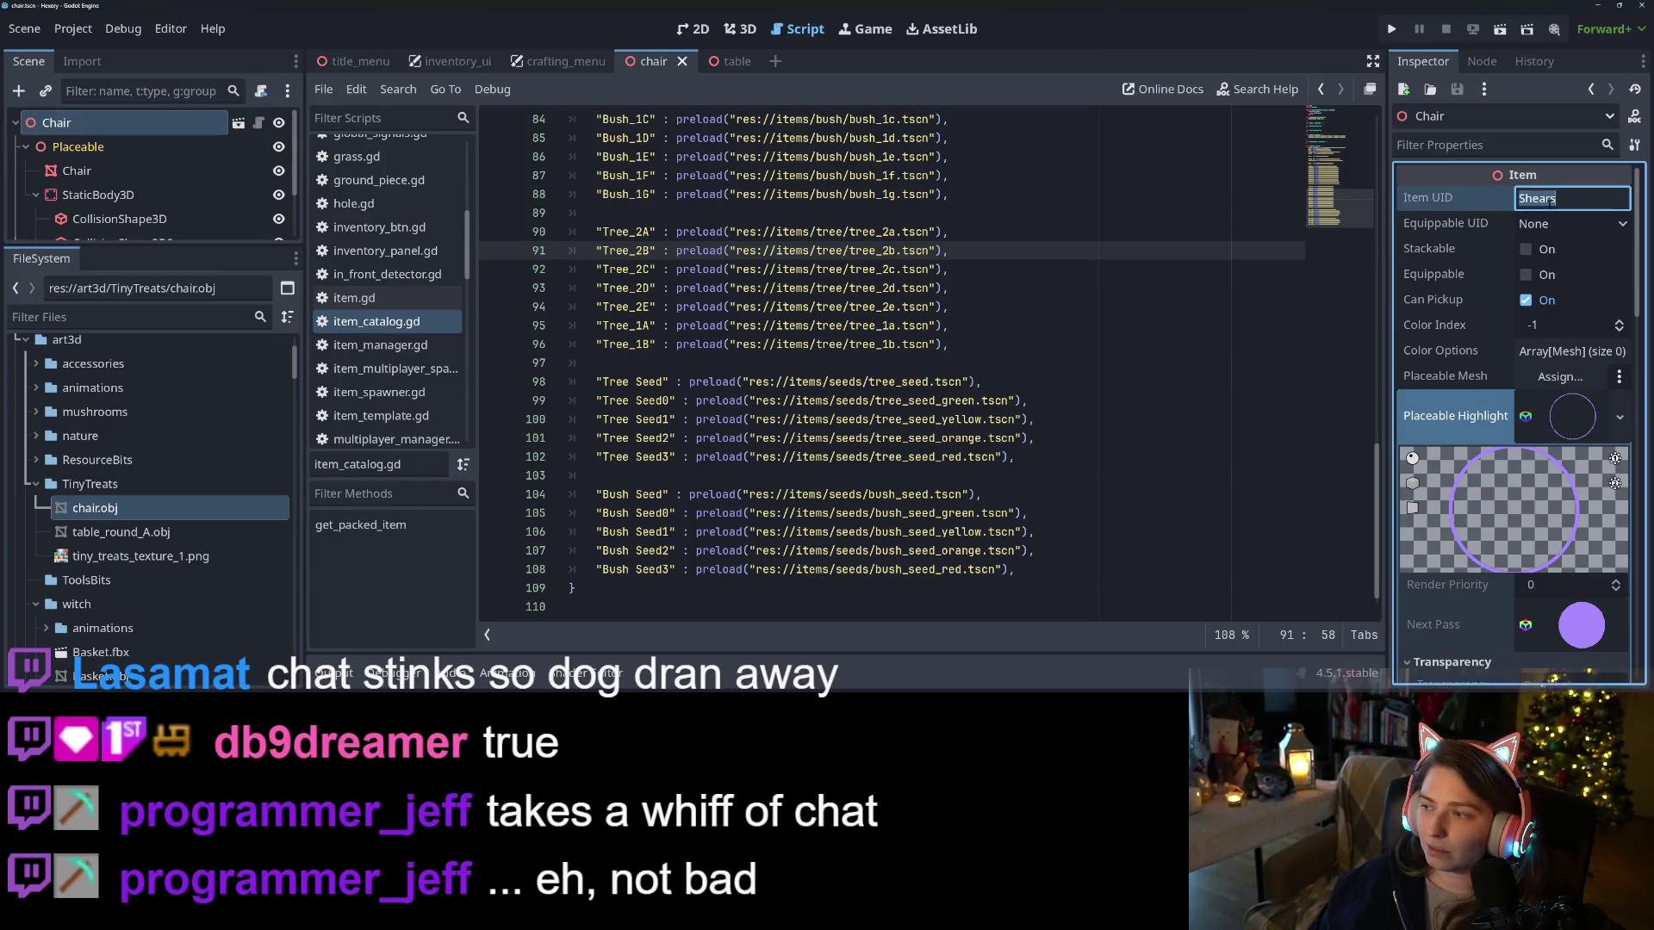
pyautogui.write('Chai')
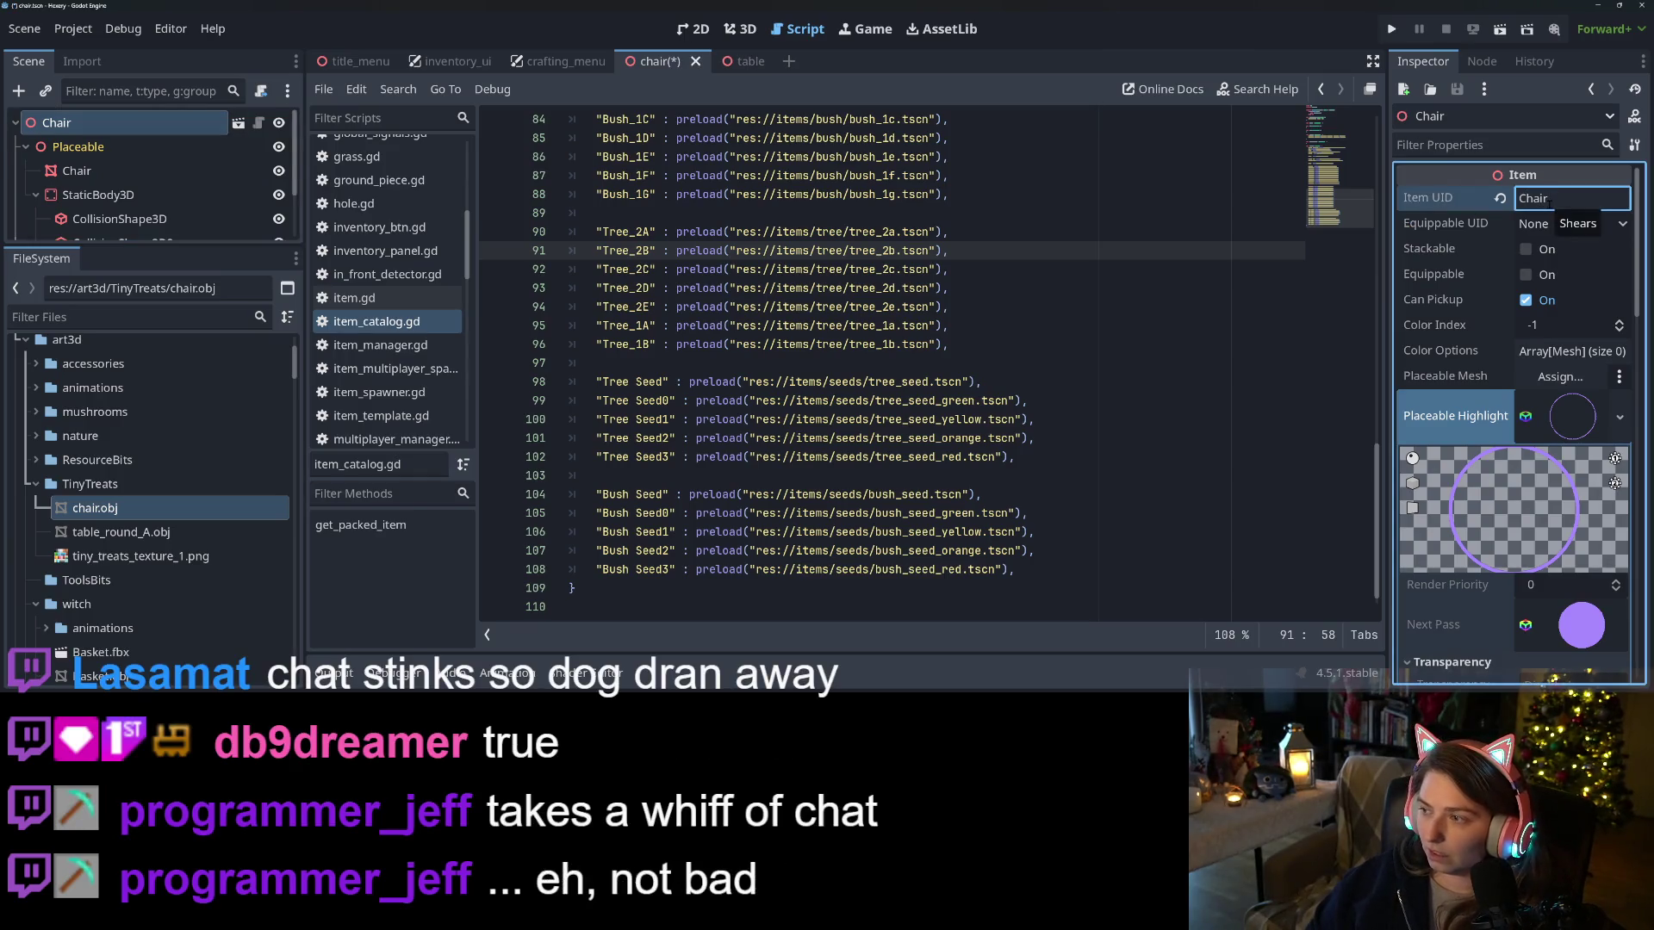
pyautogui.hotkey('ctrl', 's')
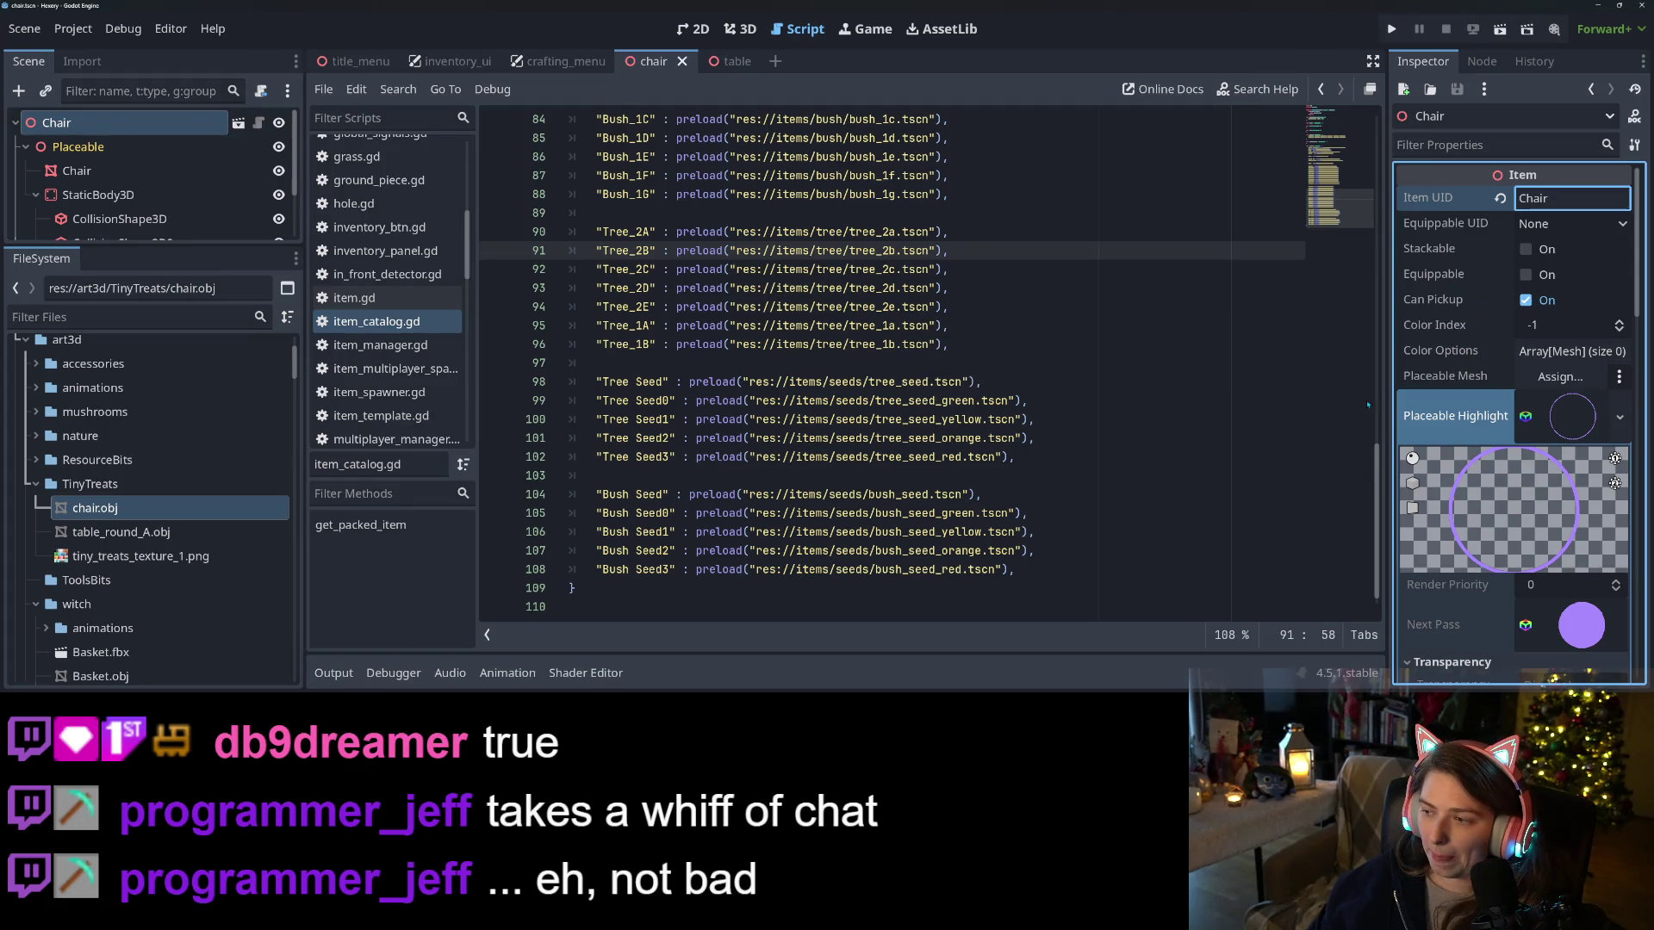
# After Crafting Bench in item_catalog.gd, add a "Chair" entry preloading res://items/furniture/chair.tscn
pyautogui.scroll(10, 877, 368)
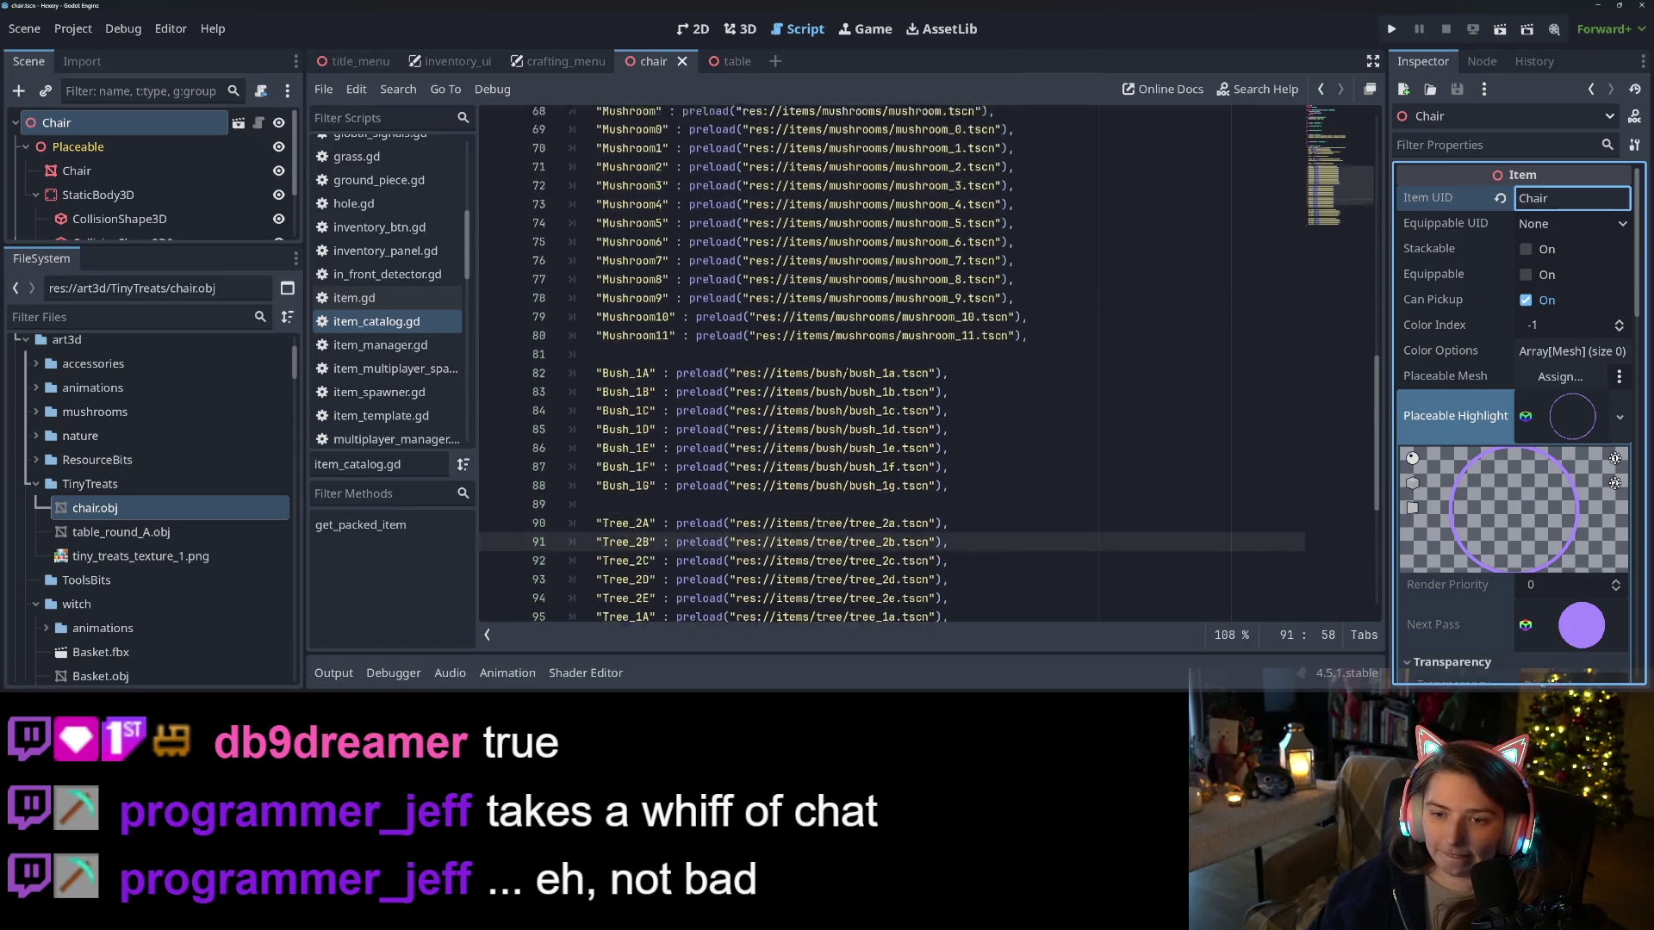
pyautogui.click(671, 344)
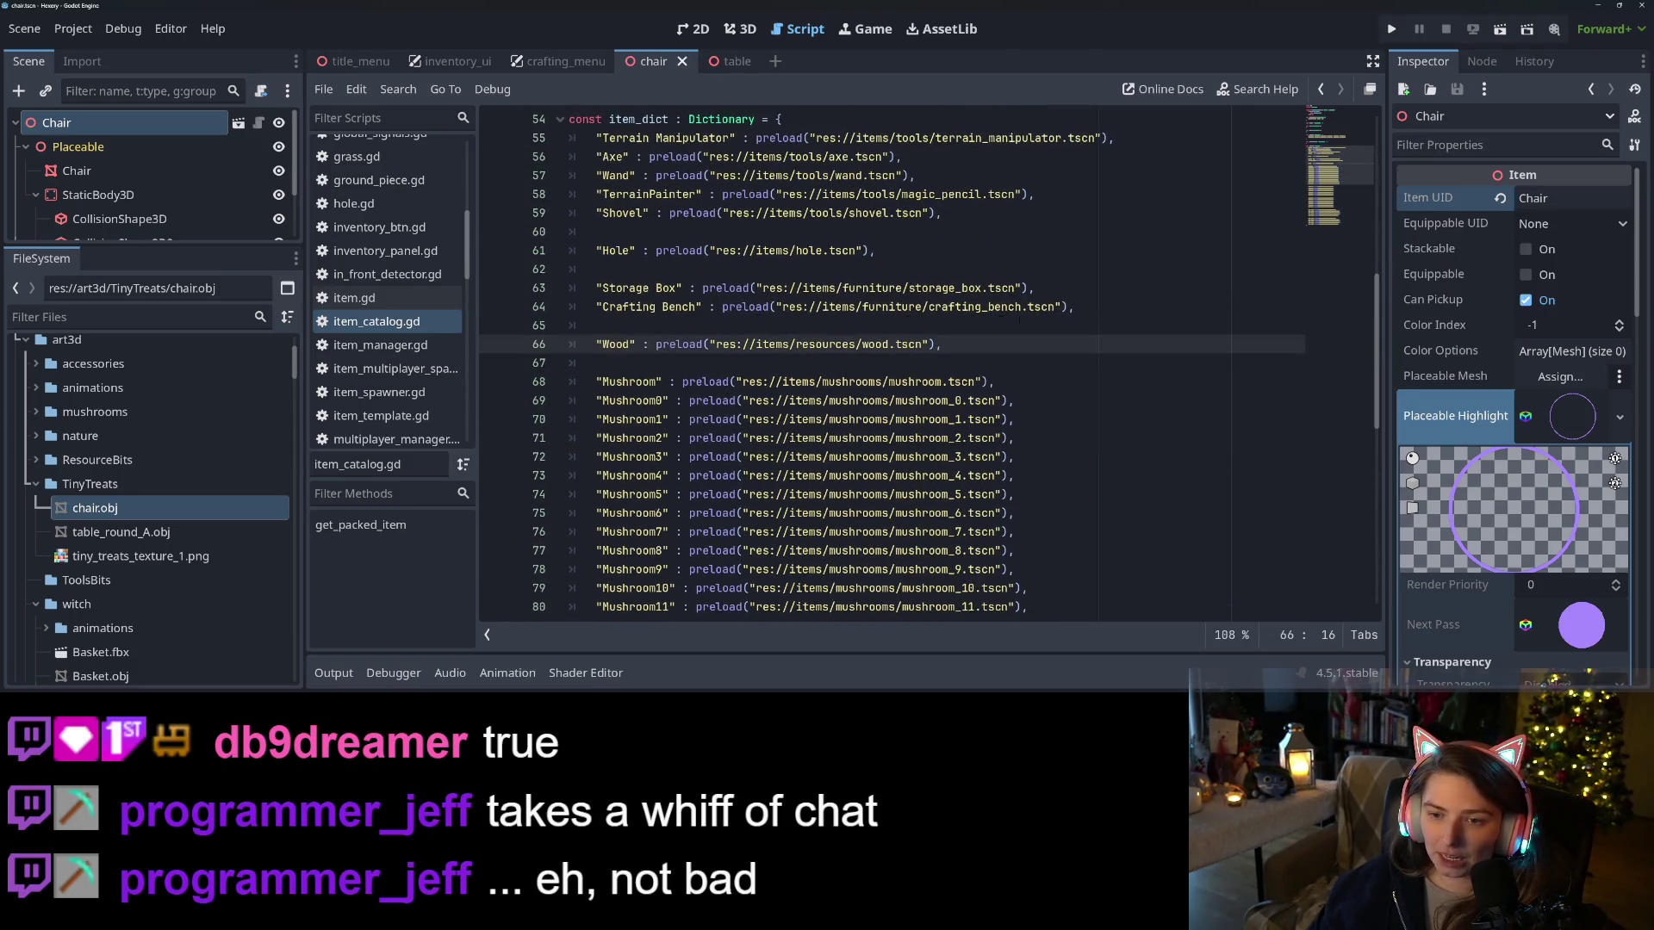
pyautogui.click(1098, 308)
pyautogui.press('Return')
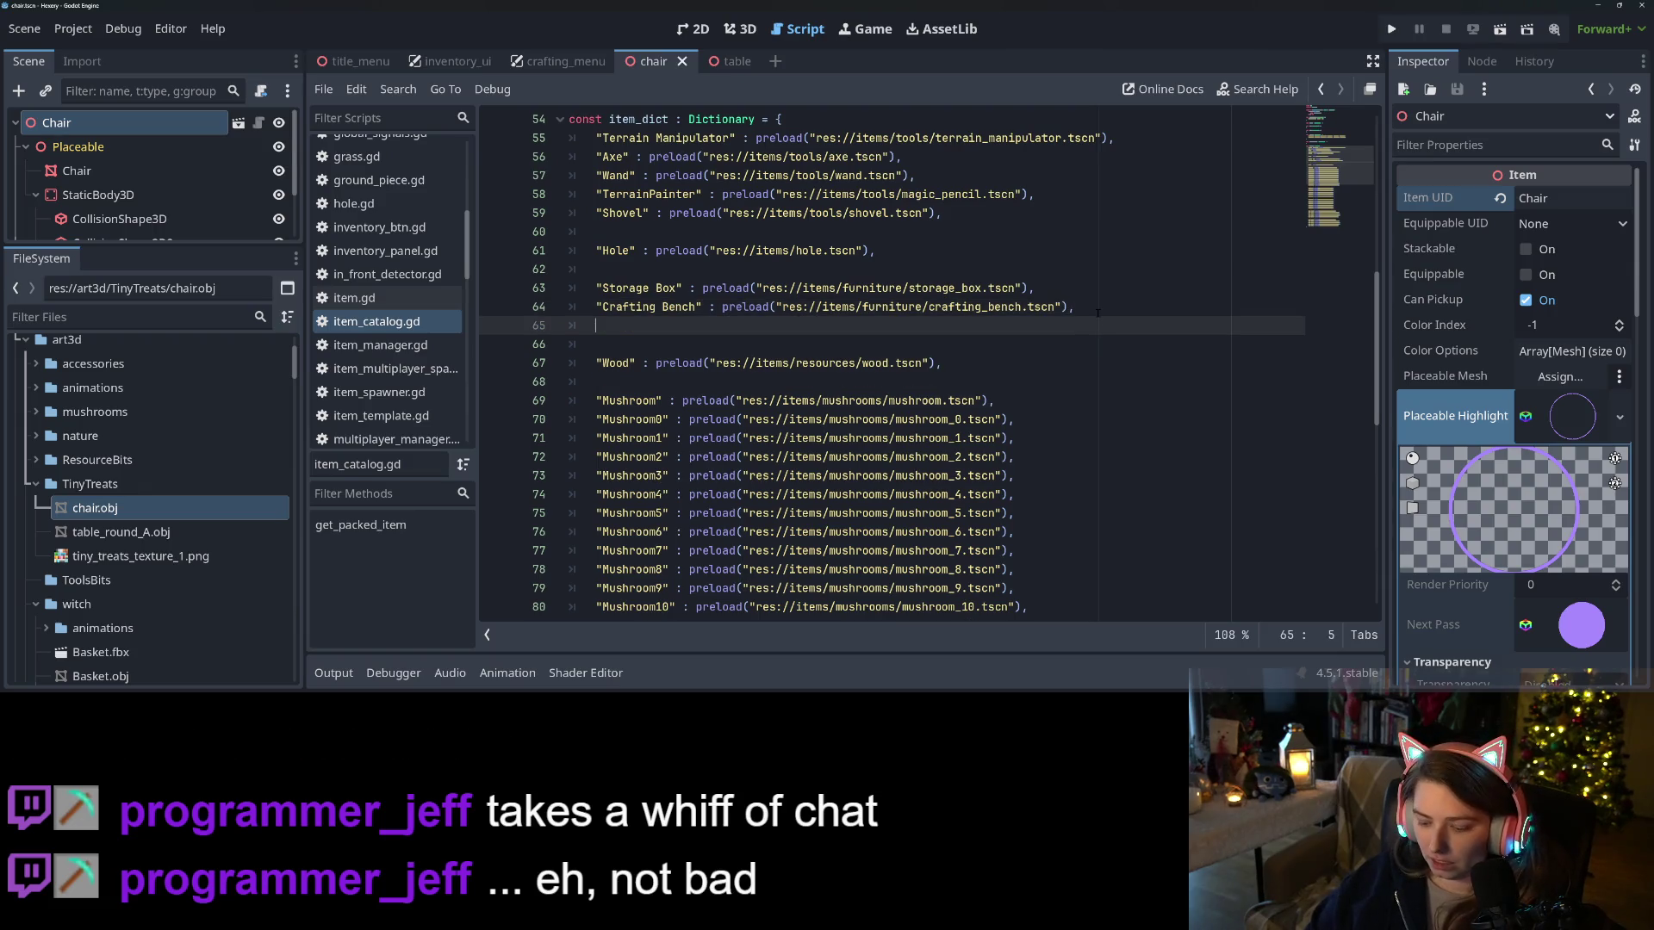
pyautogui.write('"Chair')
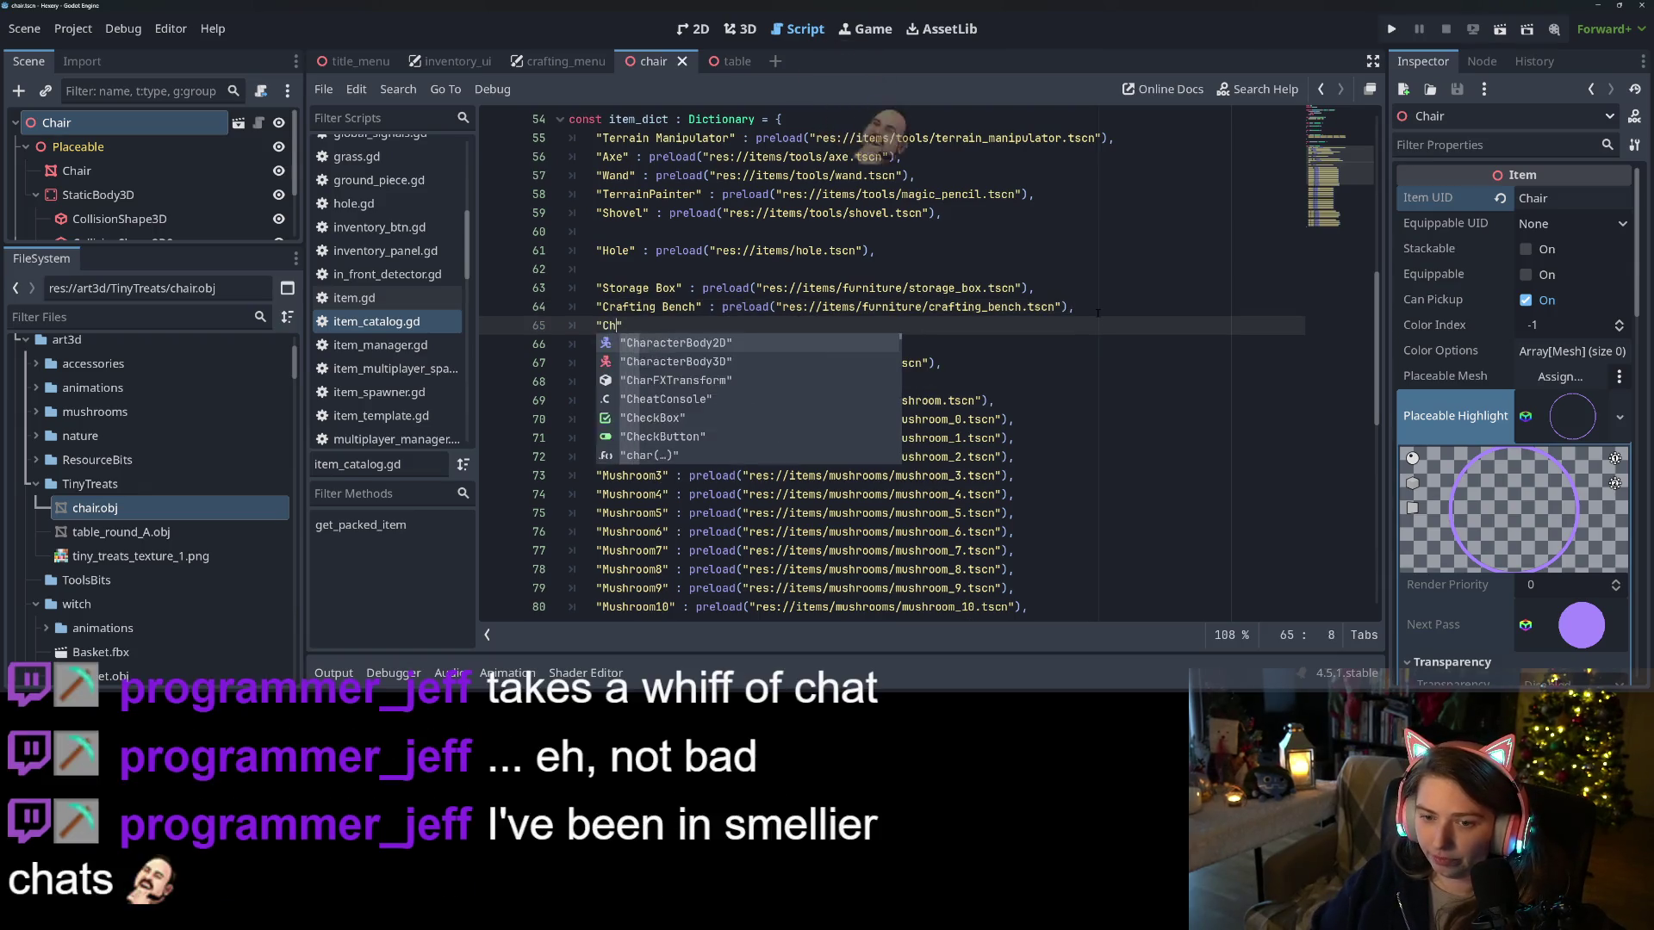
pyautogui.write('" : ')
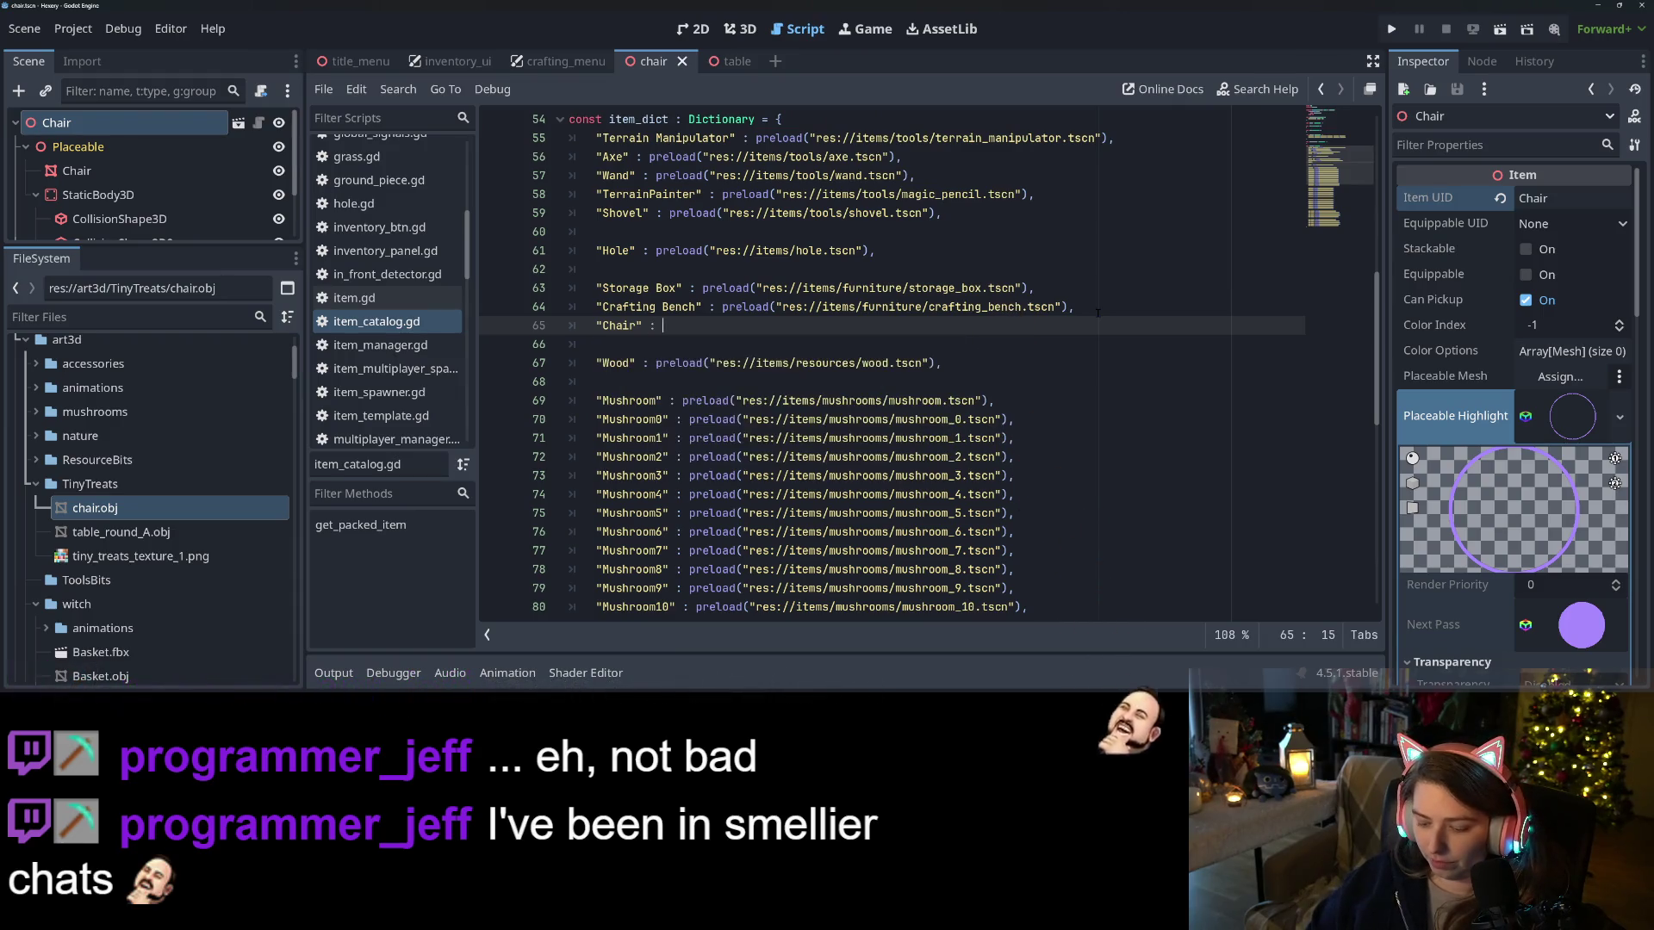
pyautogui.write('preload(')
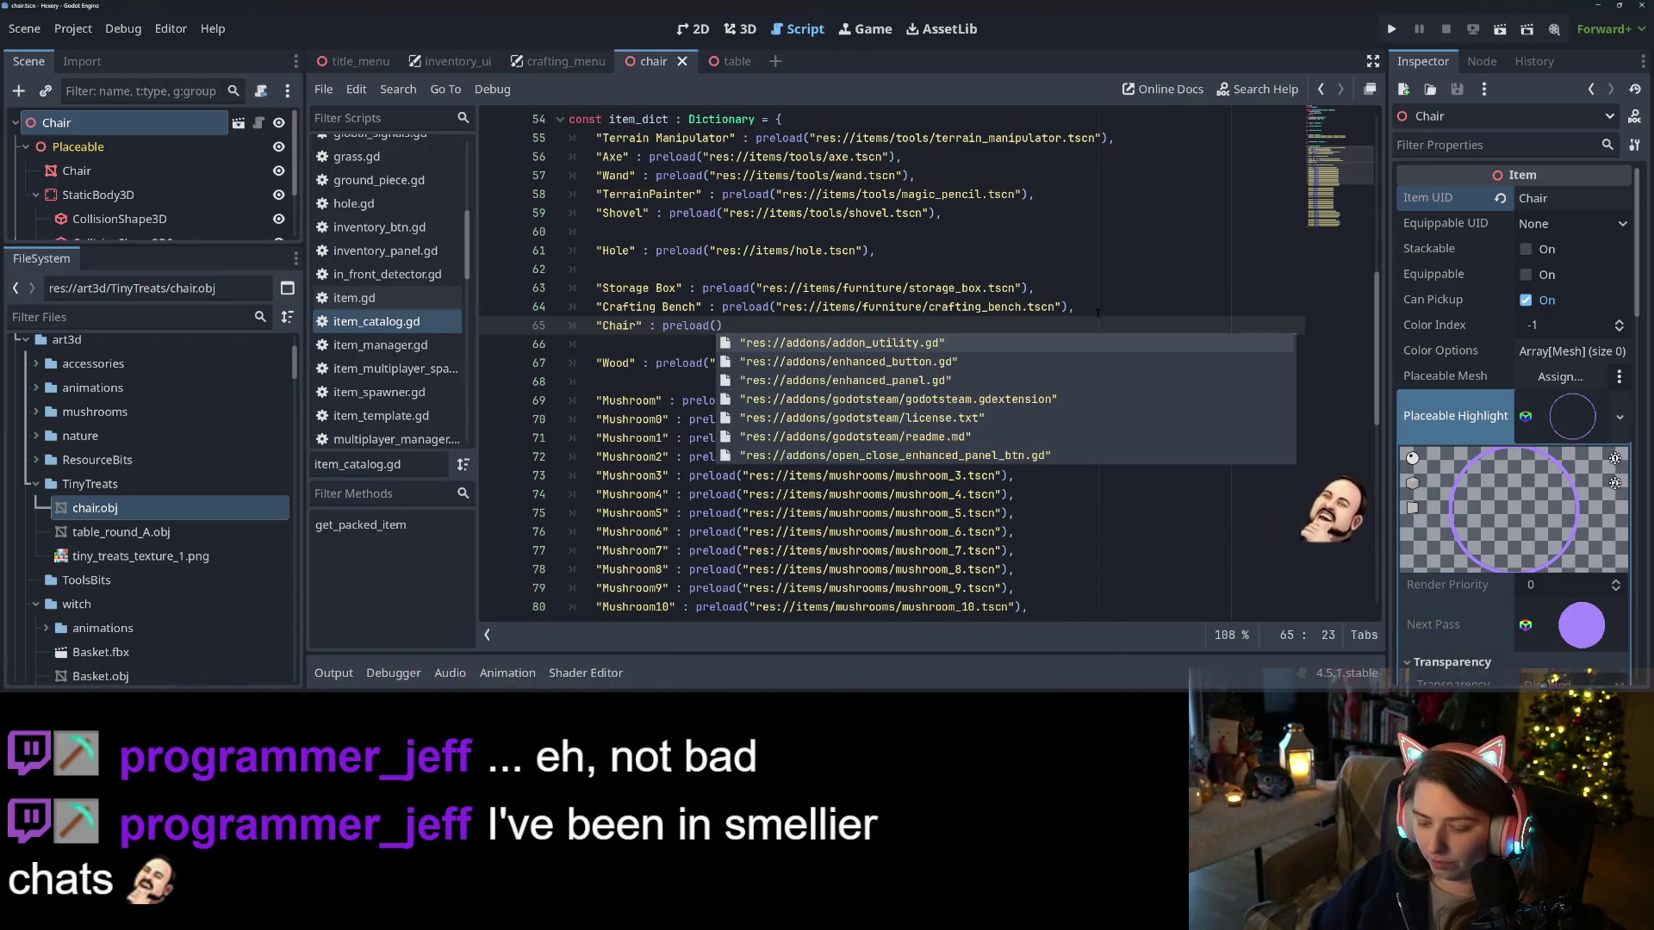
pyautogui.write('chair')
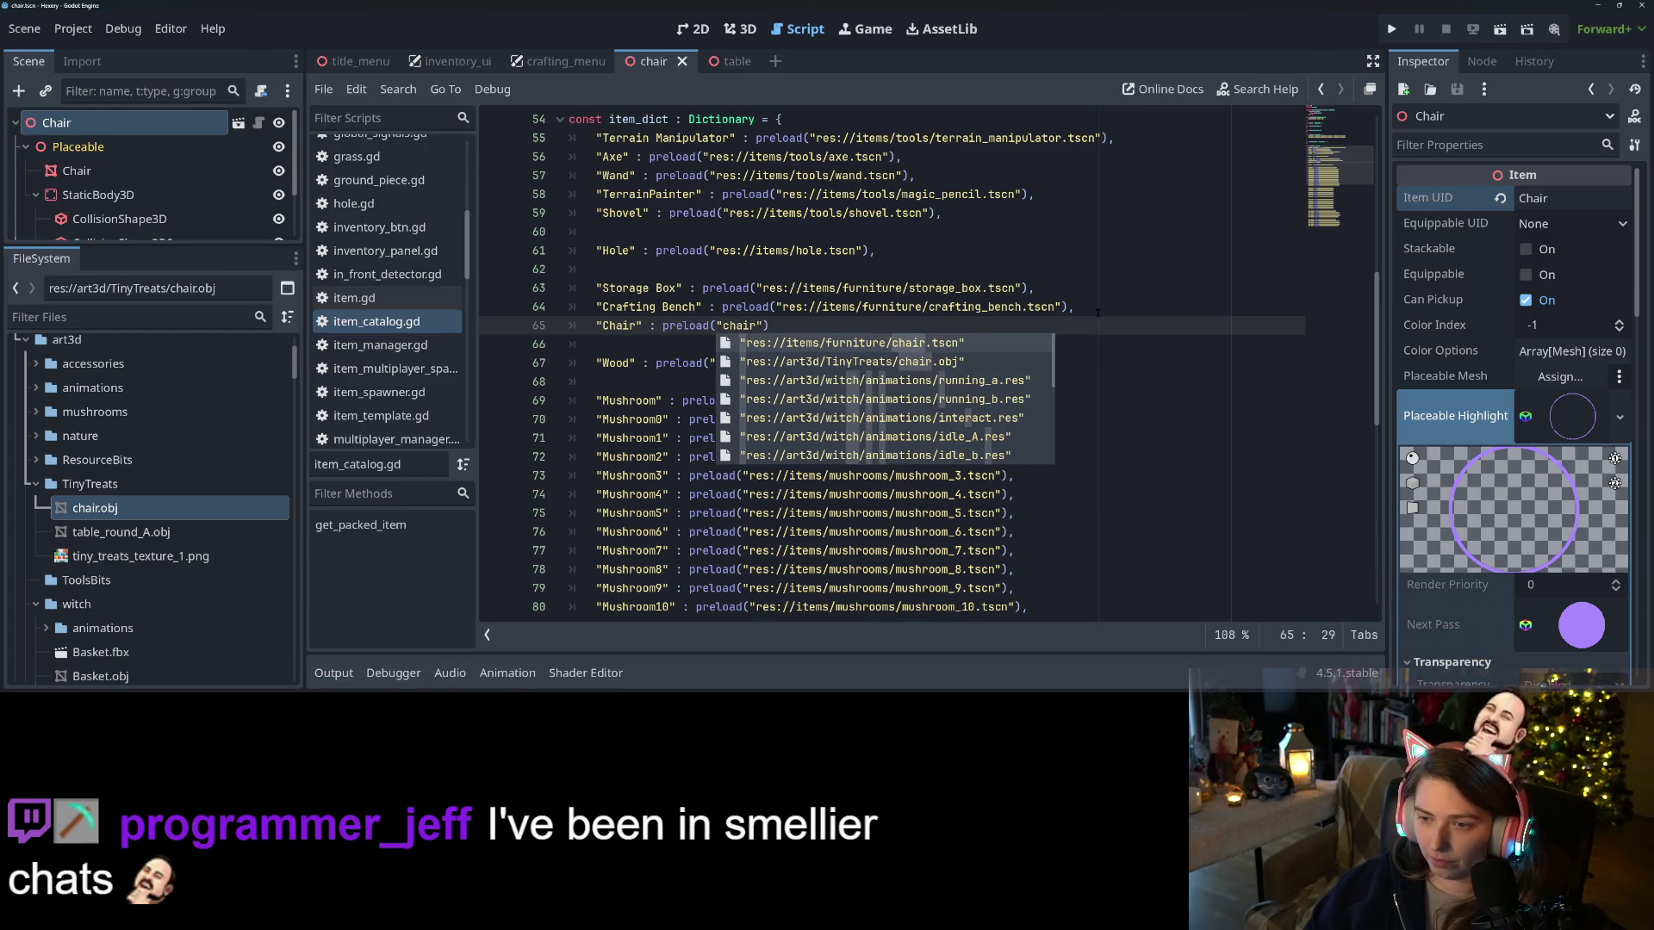
pyautogui.press('Return')
pyautogui.press('End')
pyautogui.hotkey('ctrl', 's')
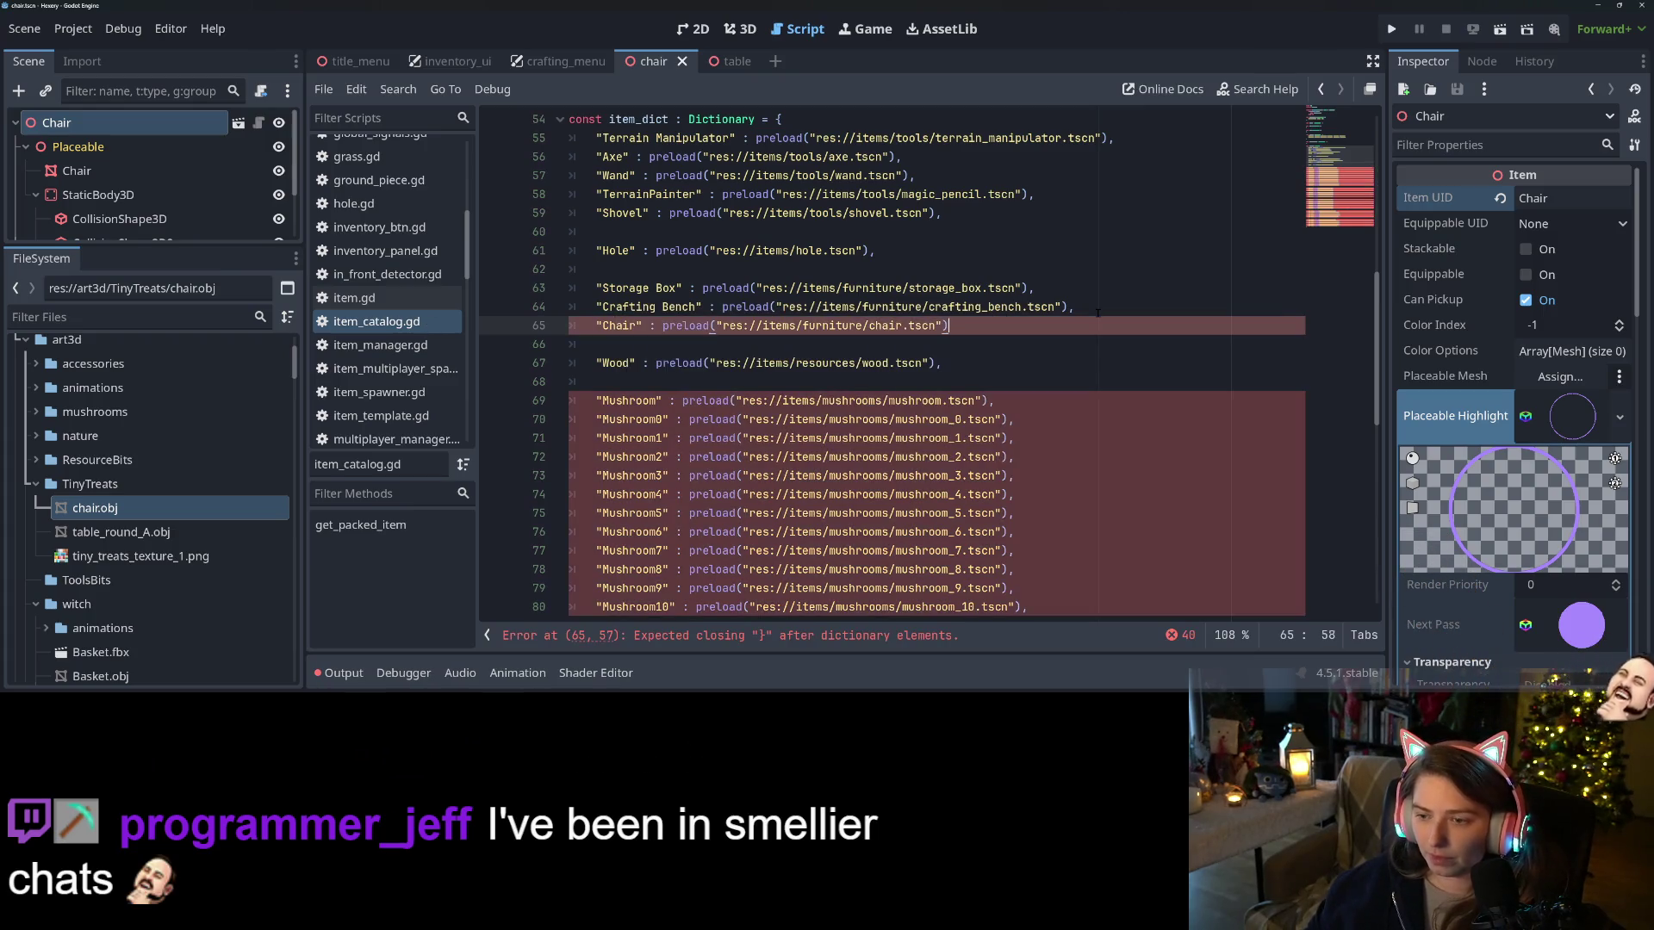
# Add a "Table" entry preloading res://items/furniture/table.tscn below Chair and save the script
pyautogui.write(',')
pyautogui.press('Return')
pyautogui.write('"Tab')
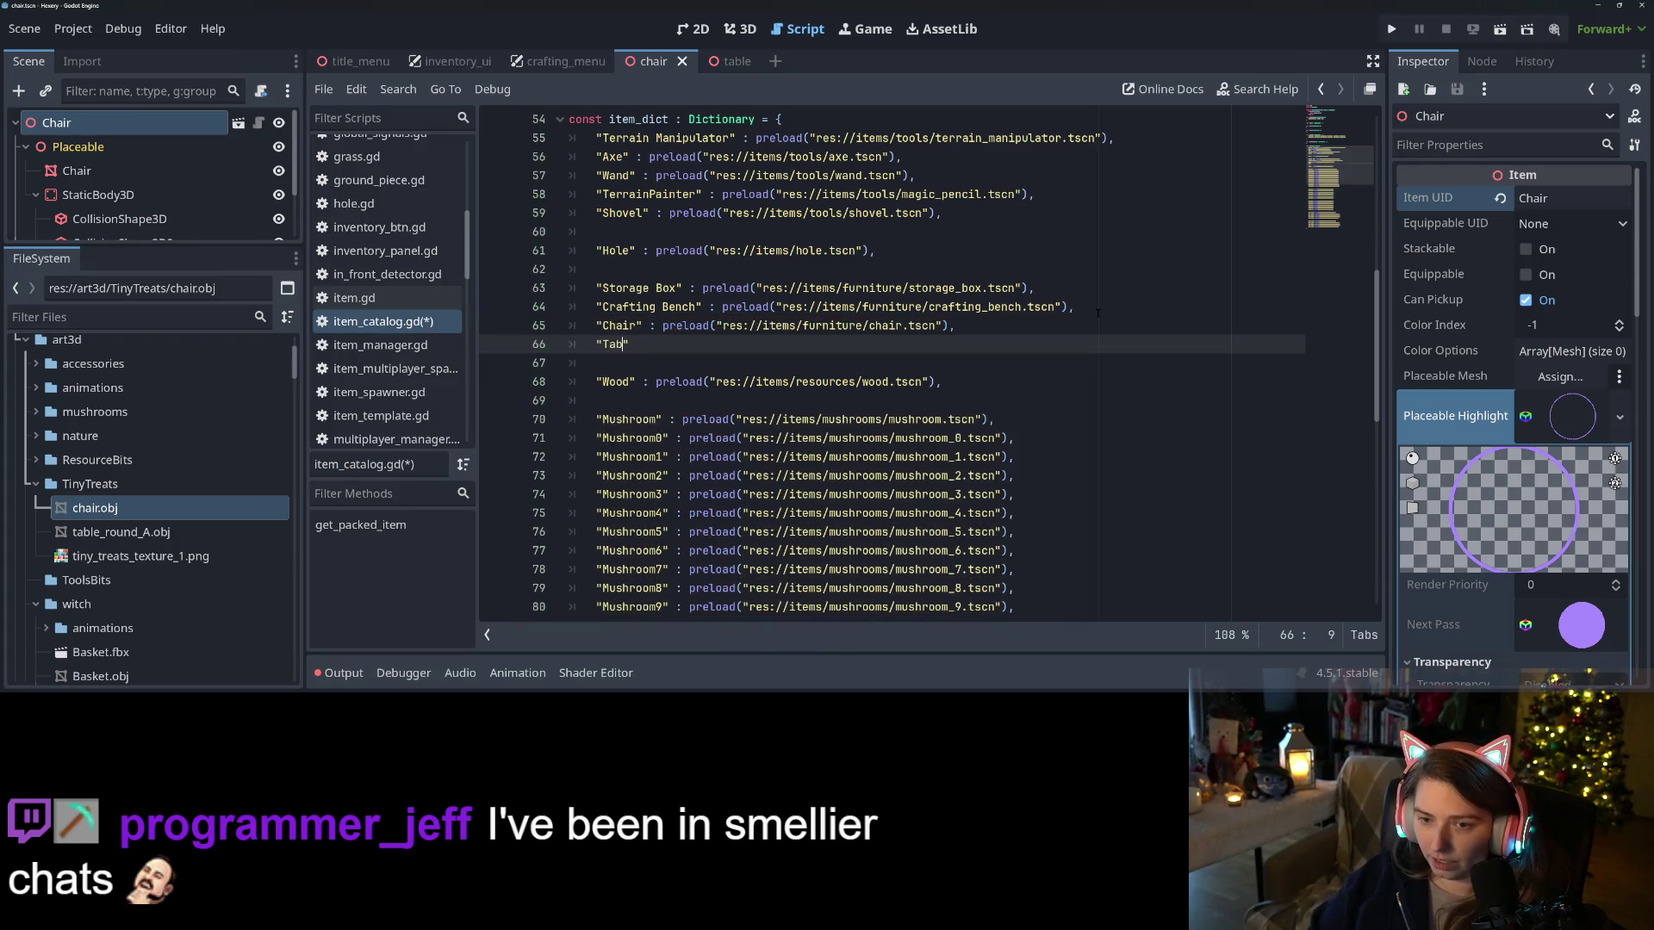
pyautogui.write('le" : p')
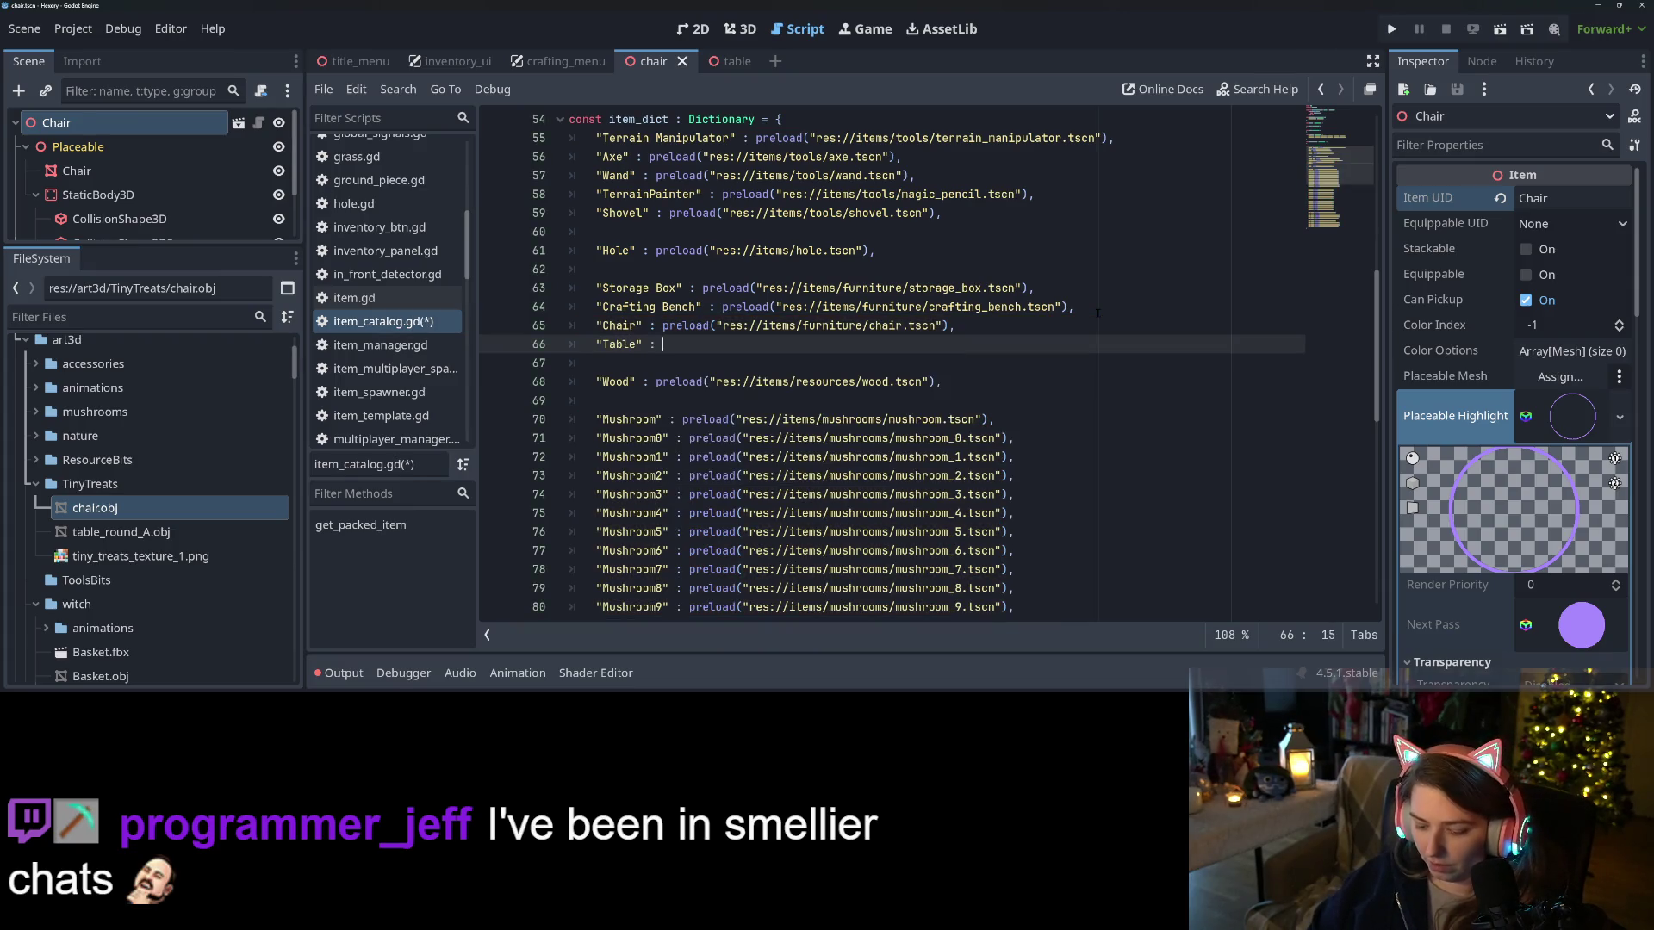
pyautogui.write('reload("')
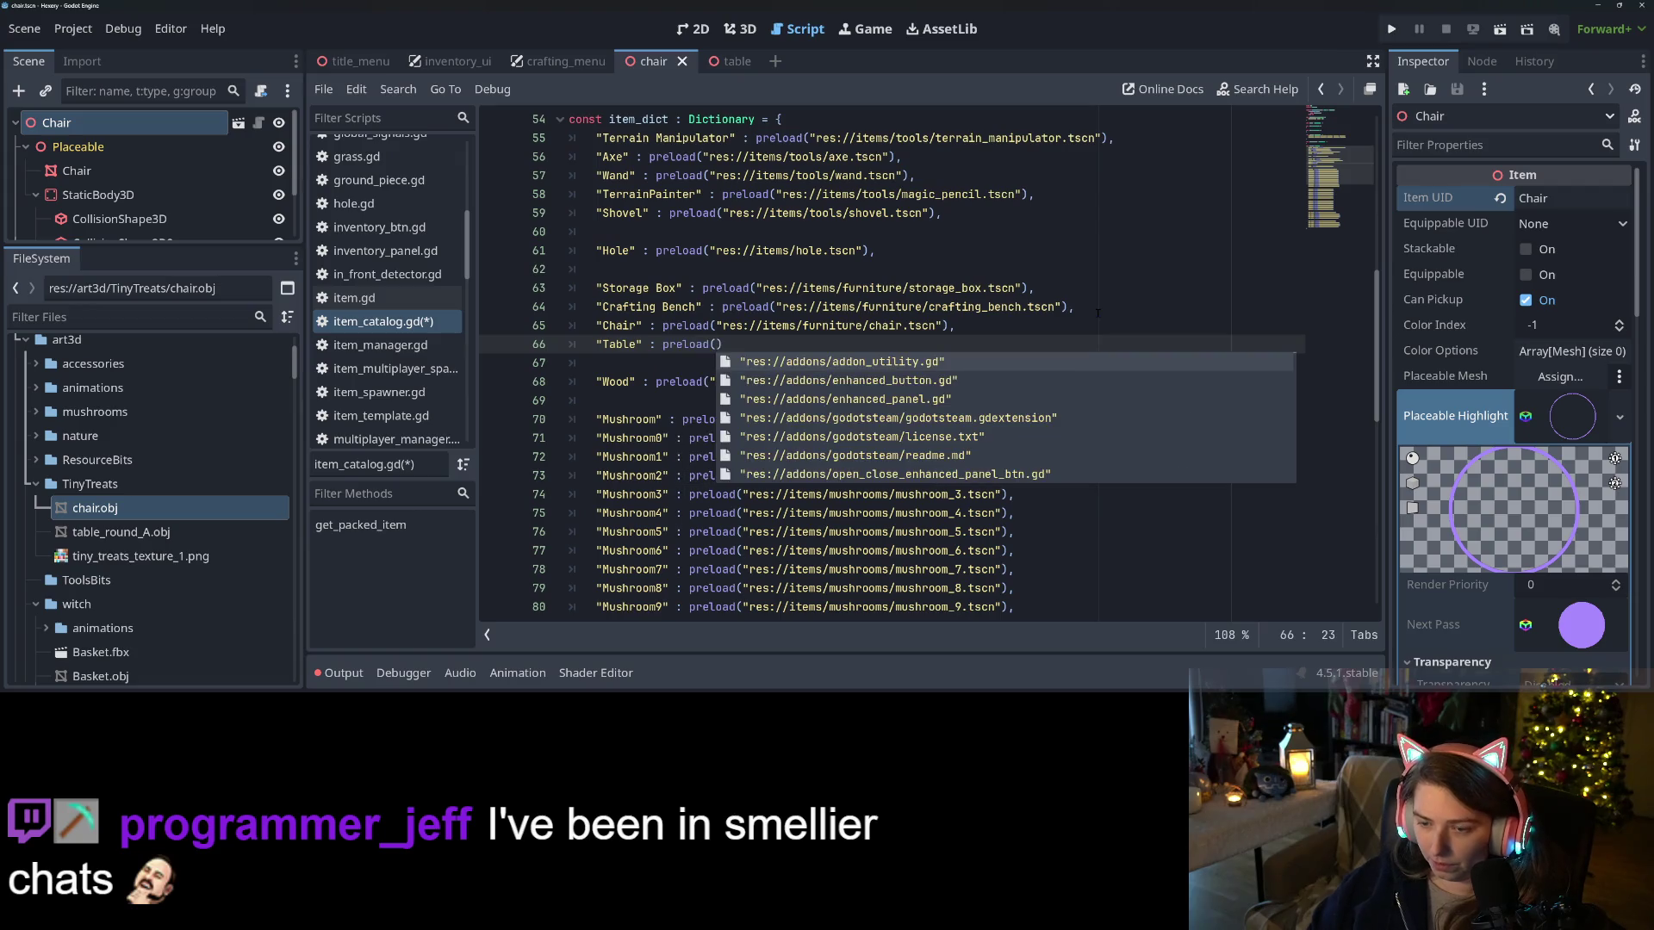
pyautogui.write('table')
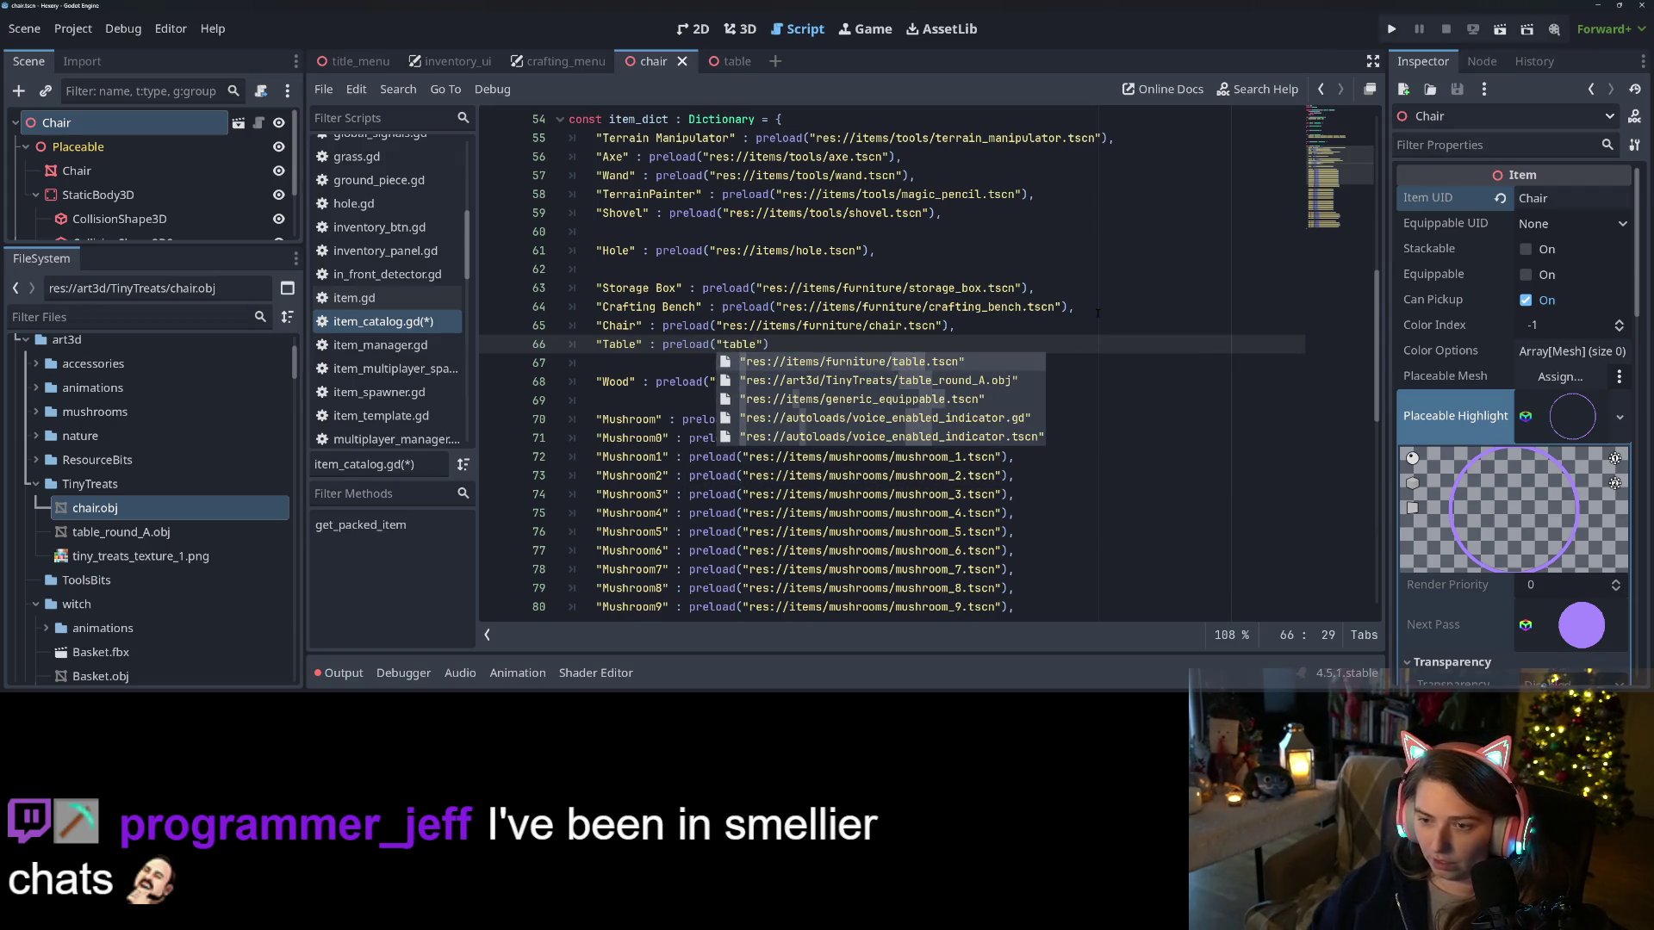
pyautogui.click(910, 360)
pyautogui.hotkey('ctrl', 's')
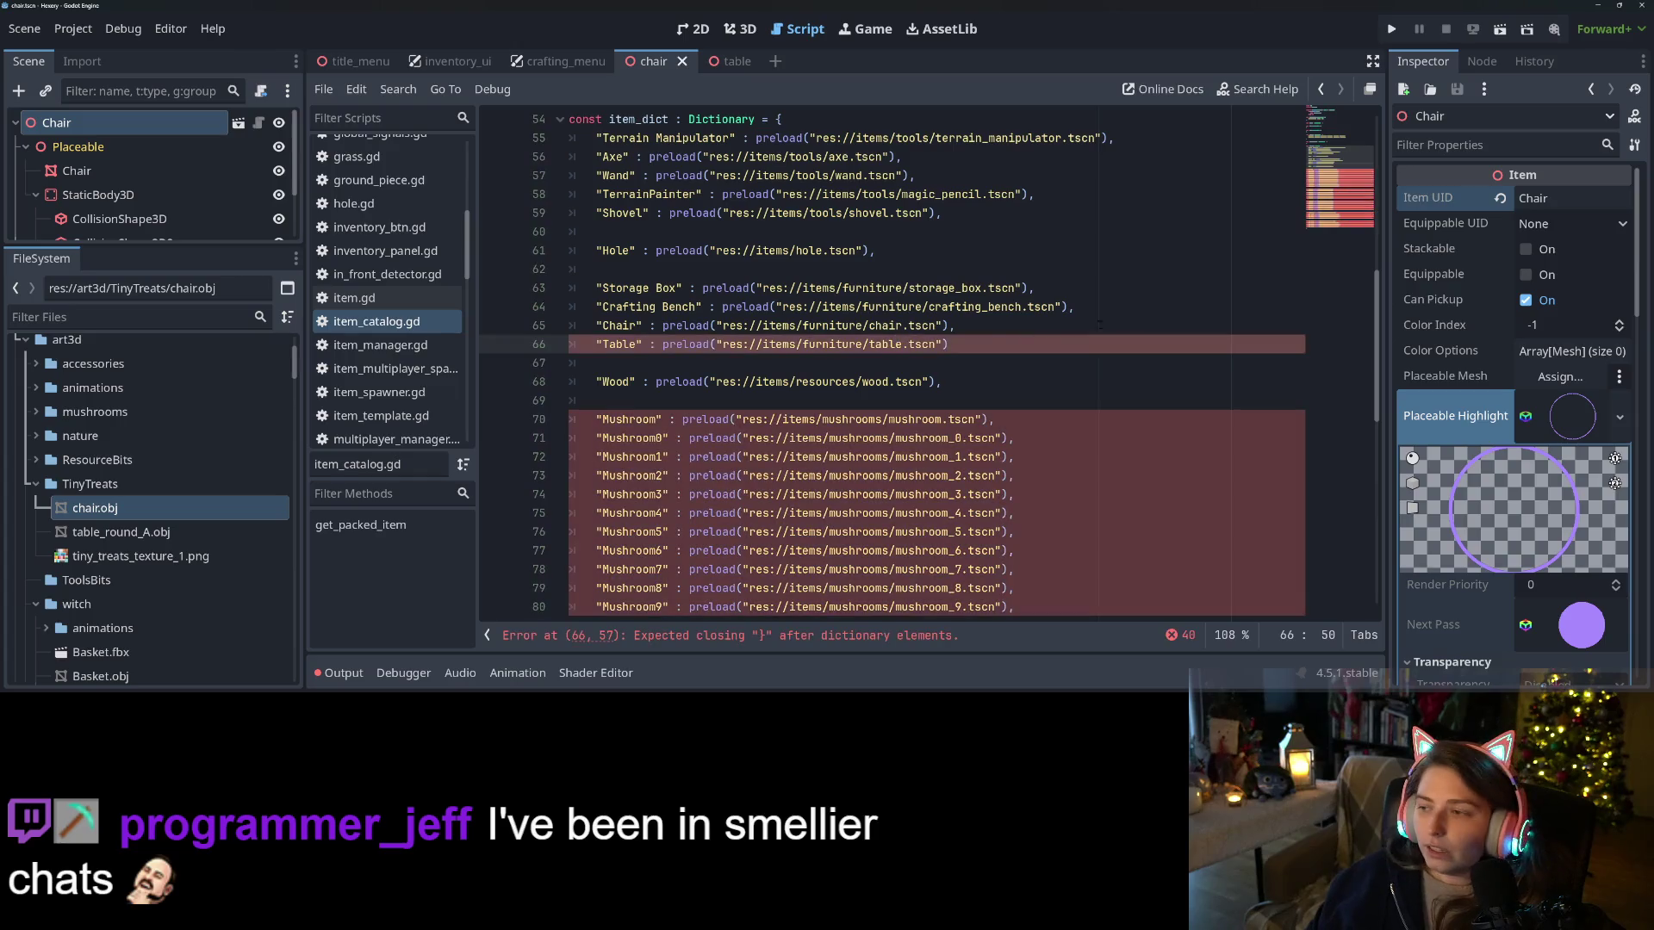
pyautogui.click(1029, 326)
pyautogui.click(1027, 345)
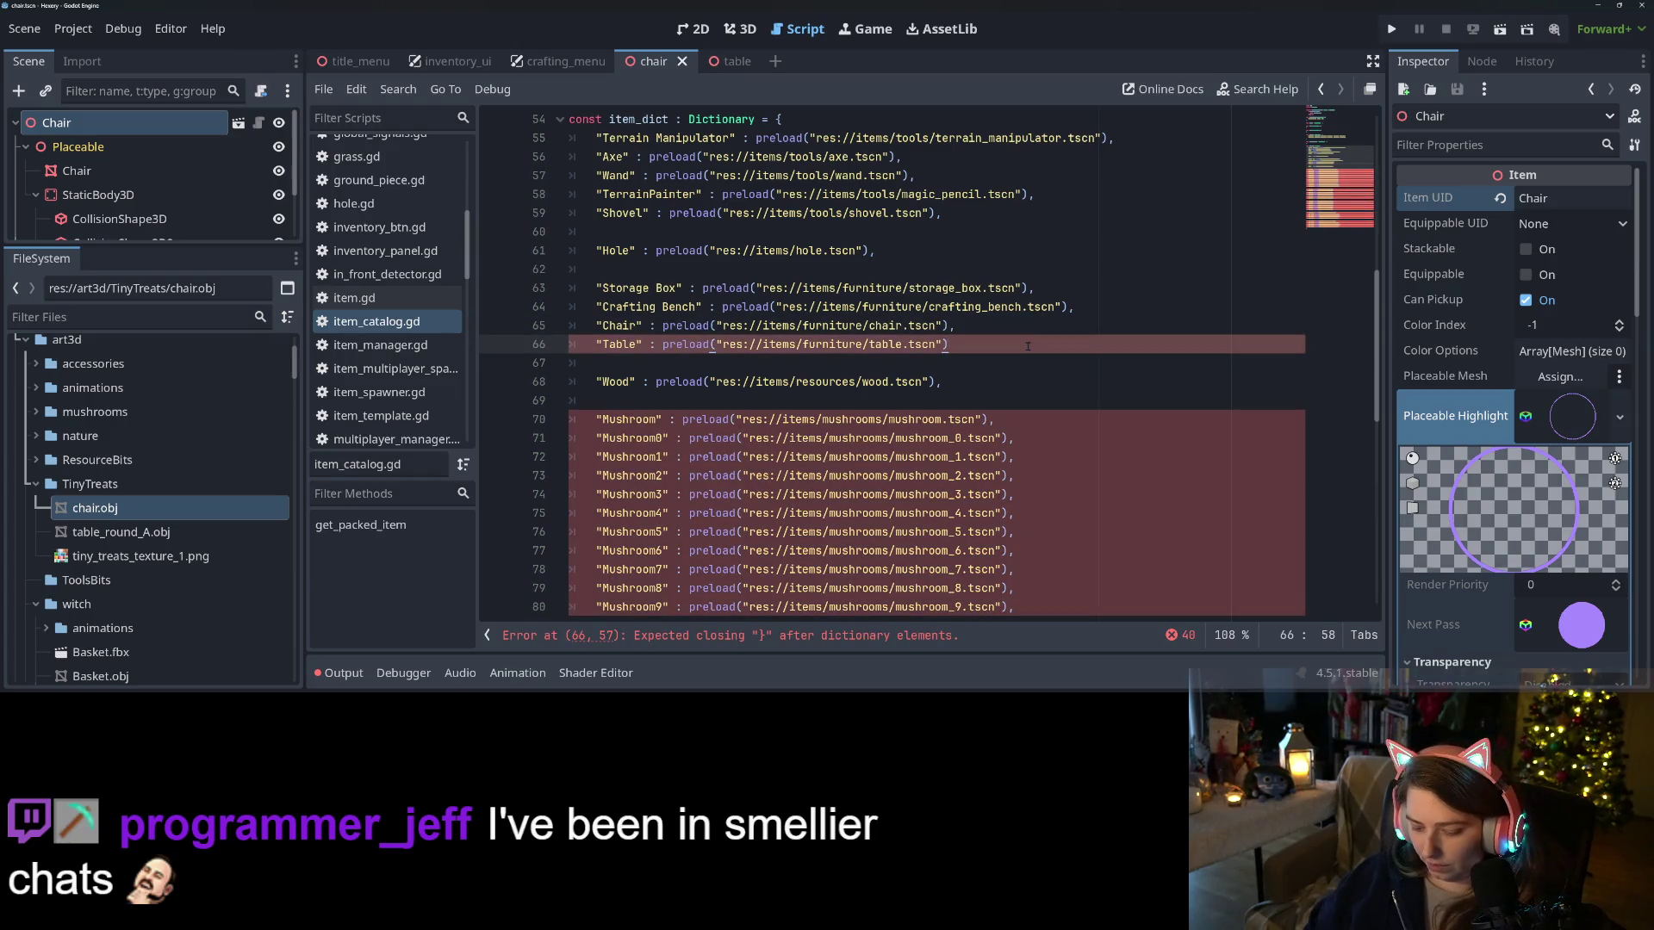
pyautogui.write(',')
pyautogui.hotkey('ctrl', 's')
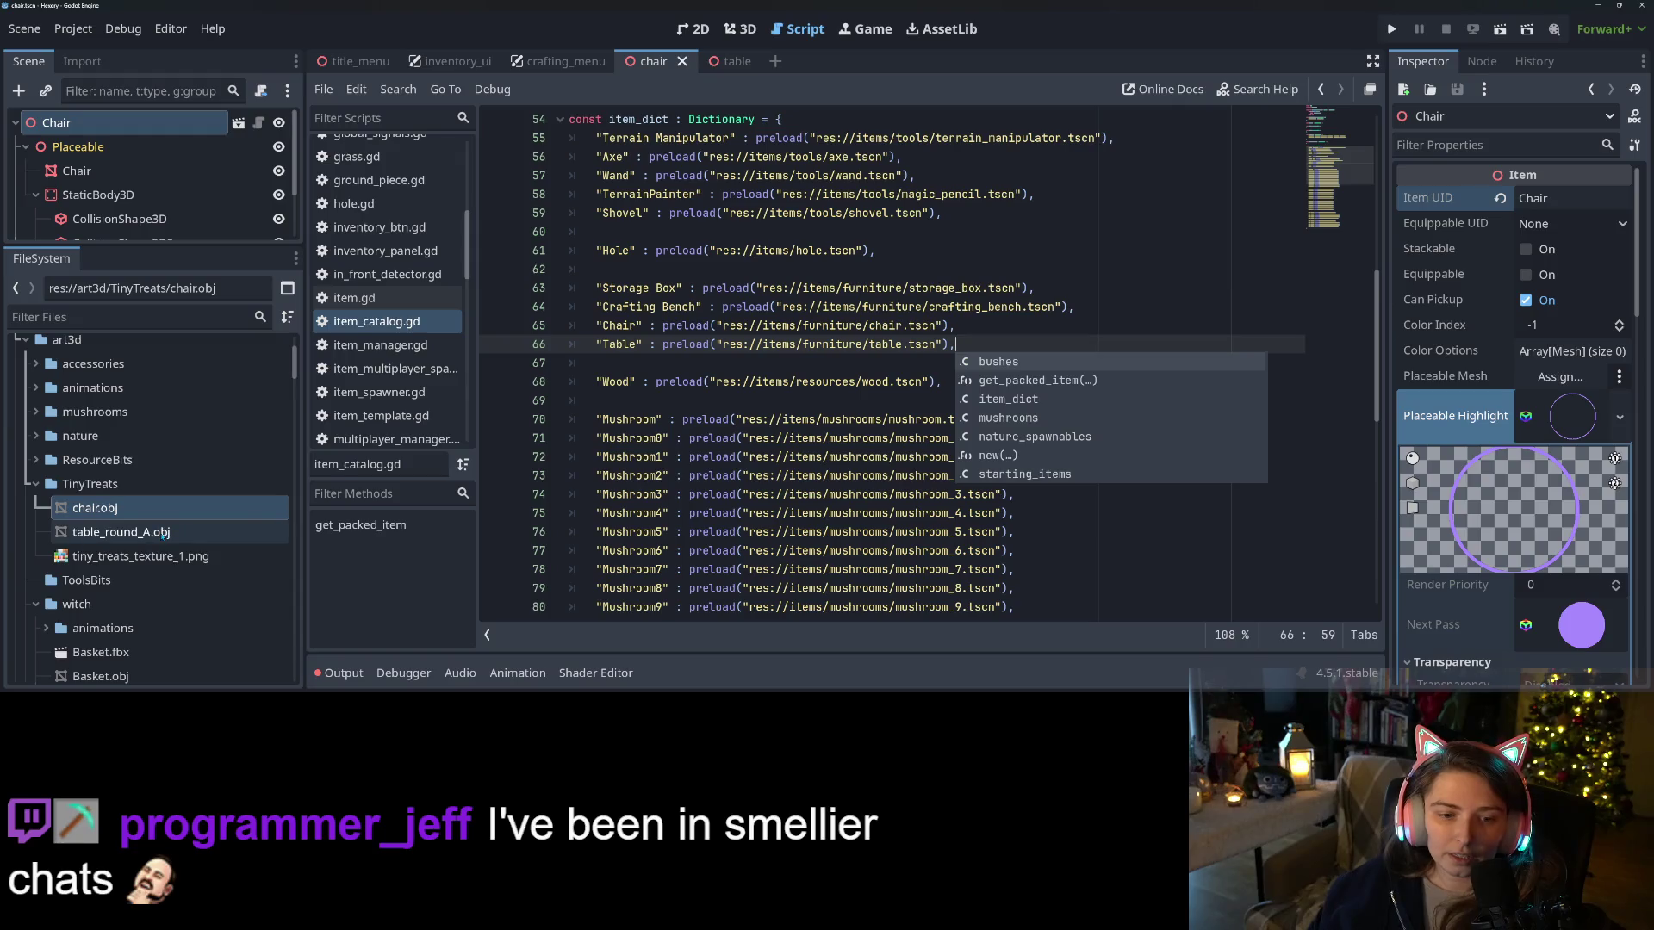
# Set the table scene's root Item UID from Shears to Table and save the scene
pyautogui.click(732, 62)
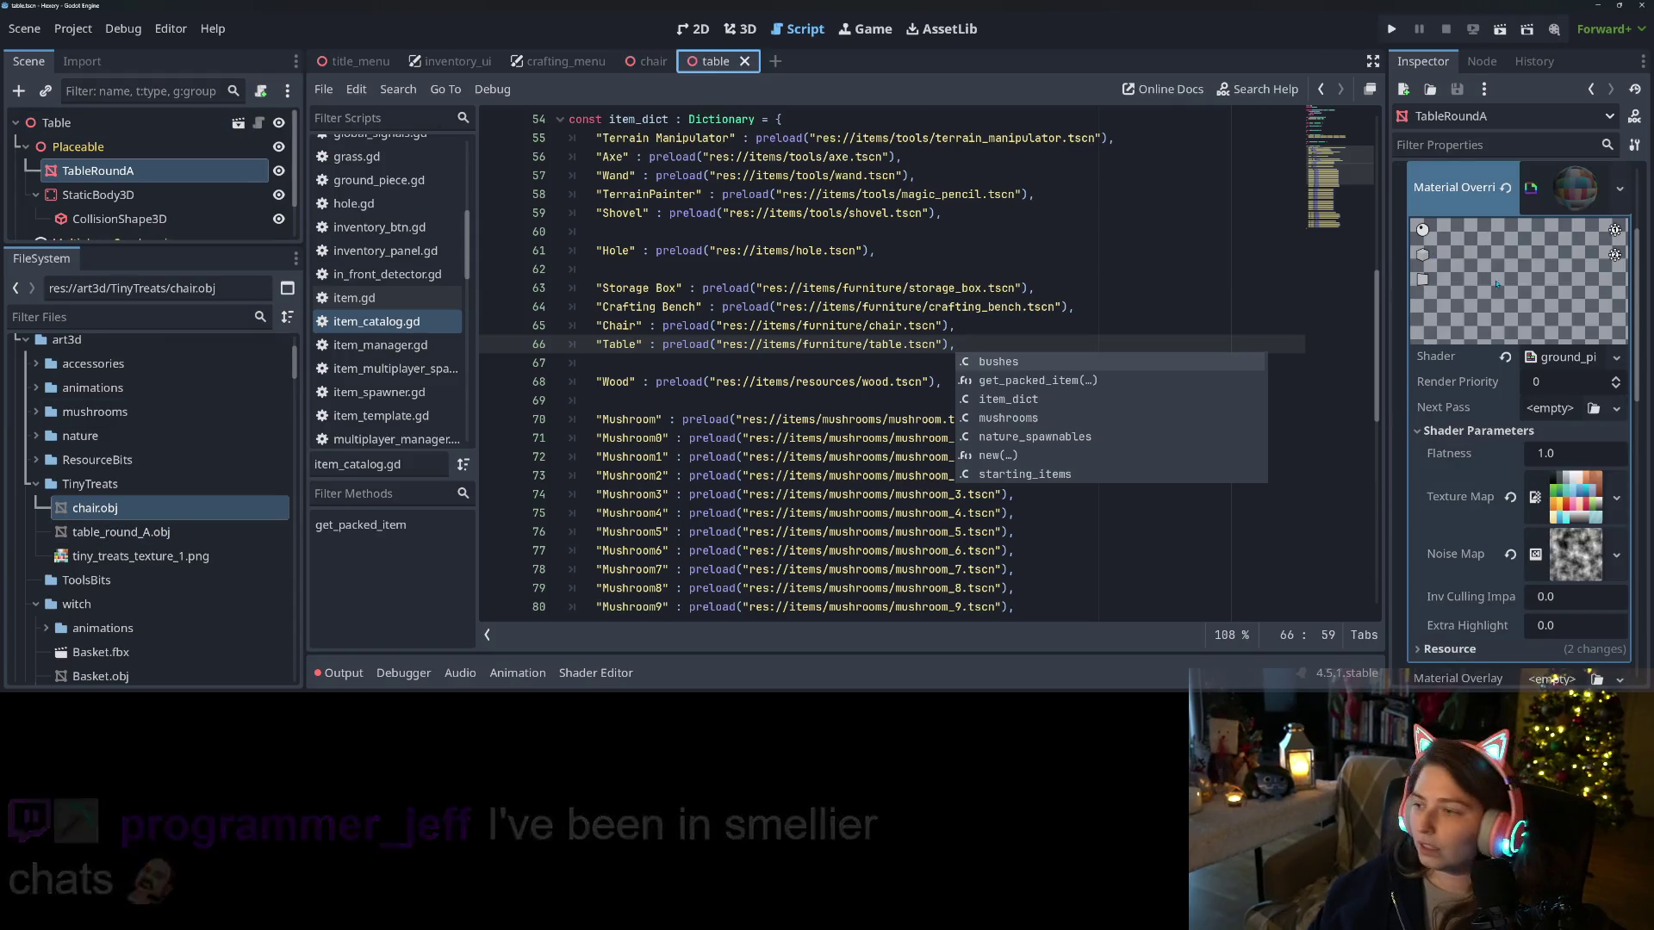
pyautogui.click(59, 123)
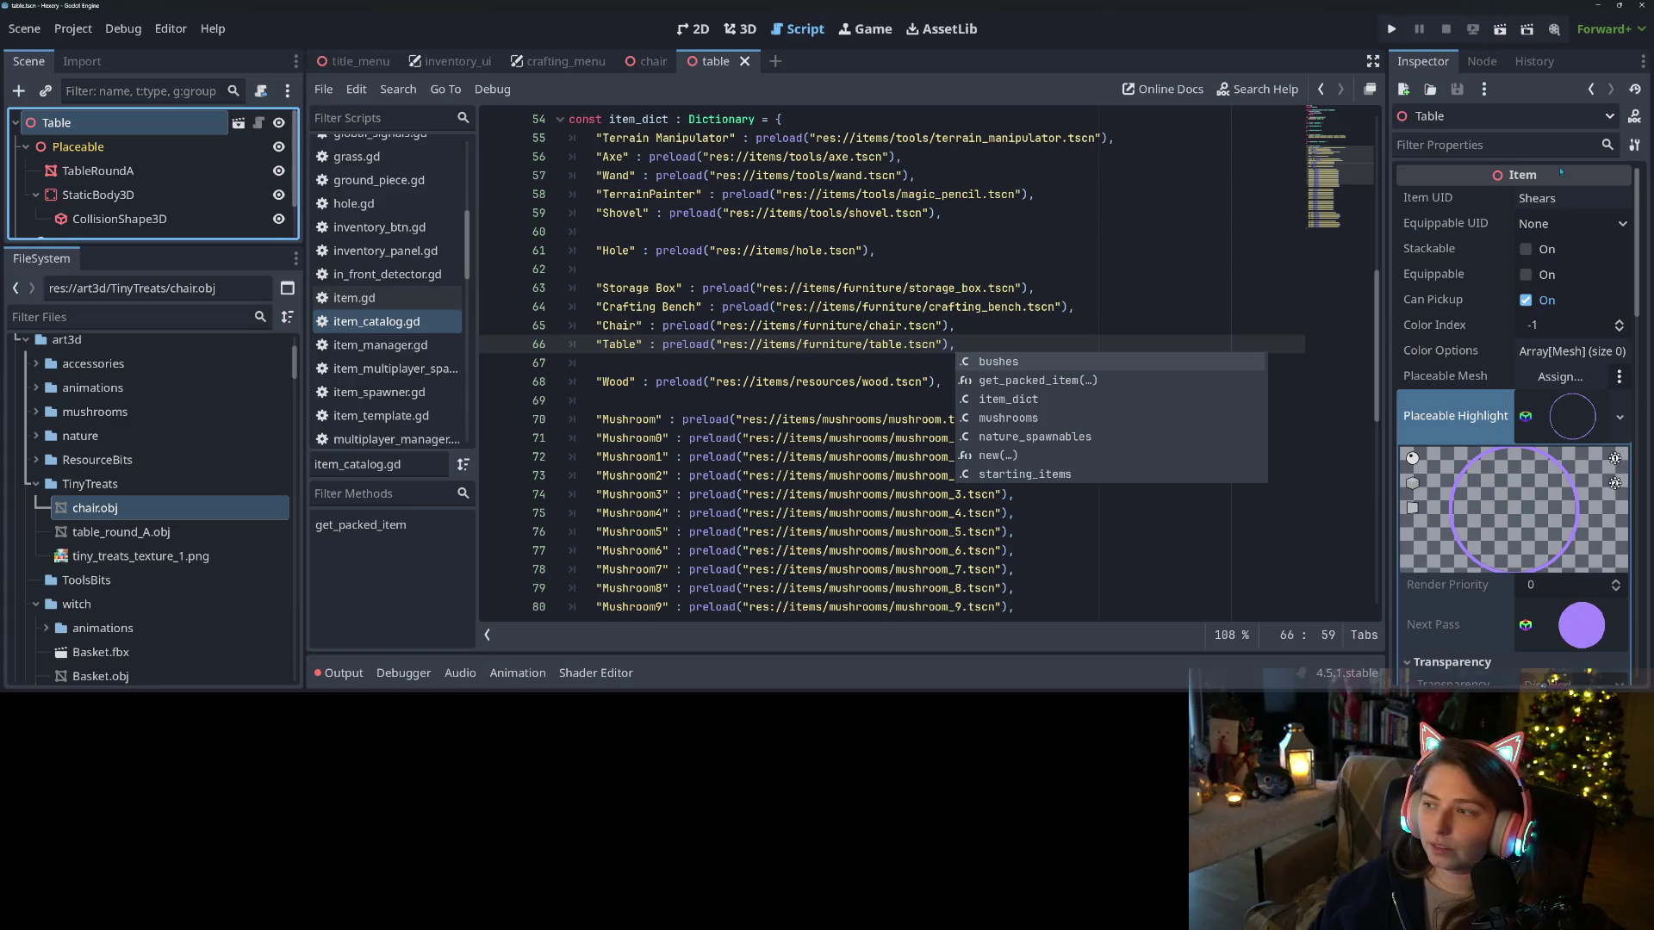
pyautogui.click(1590, 199)
pyautogui.write('Table')
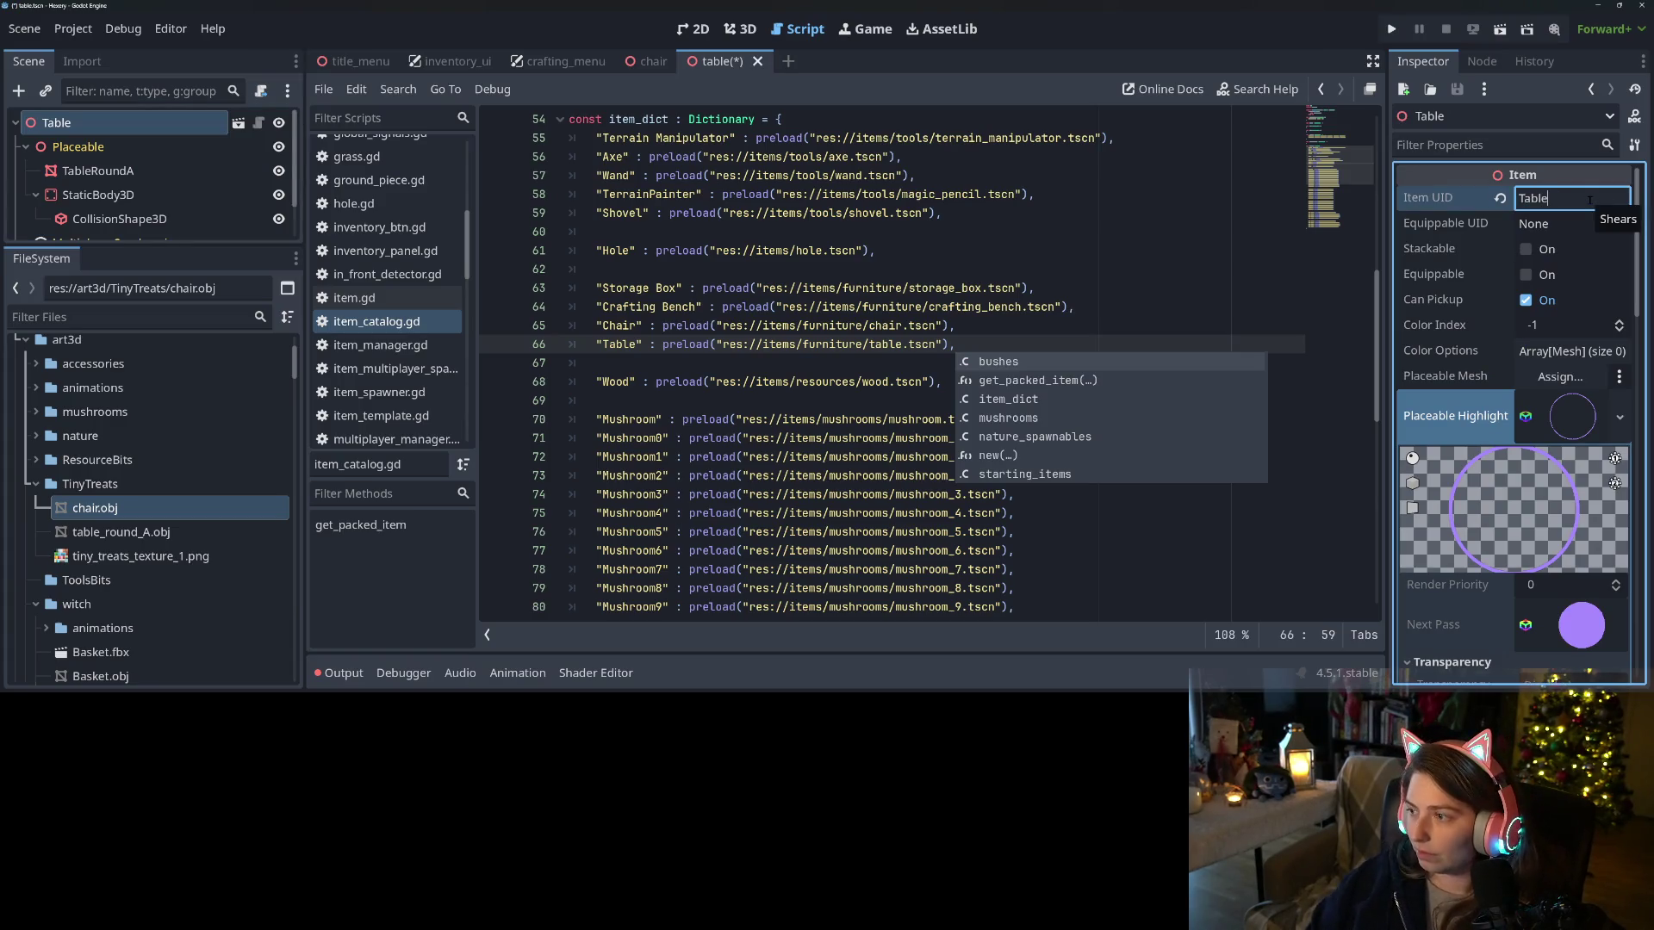
pyautogui.hotkey('ctrl', 's')
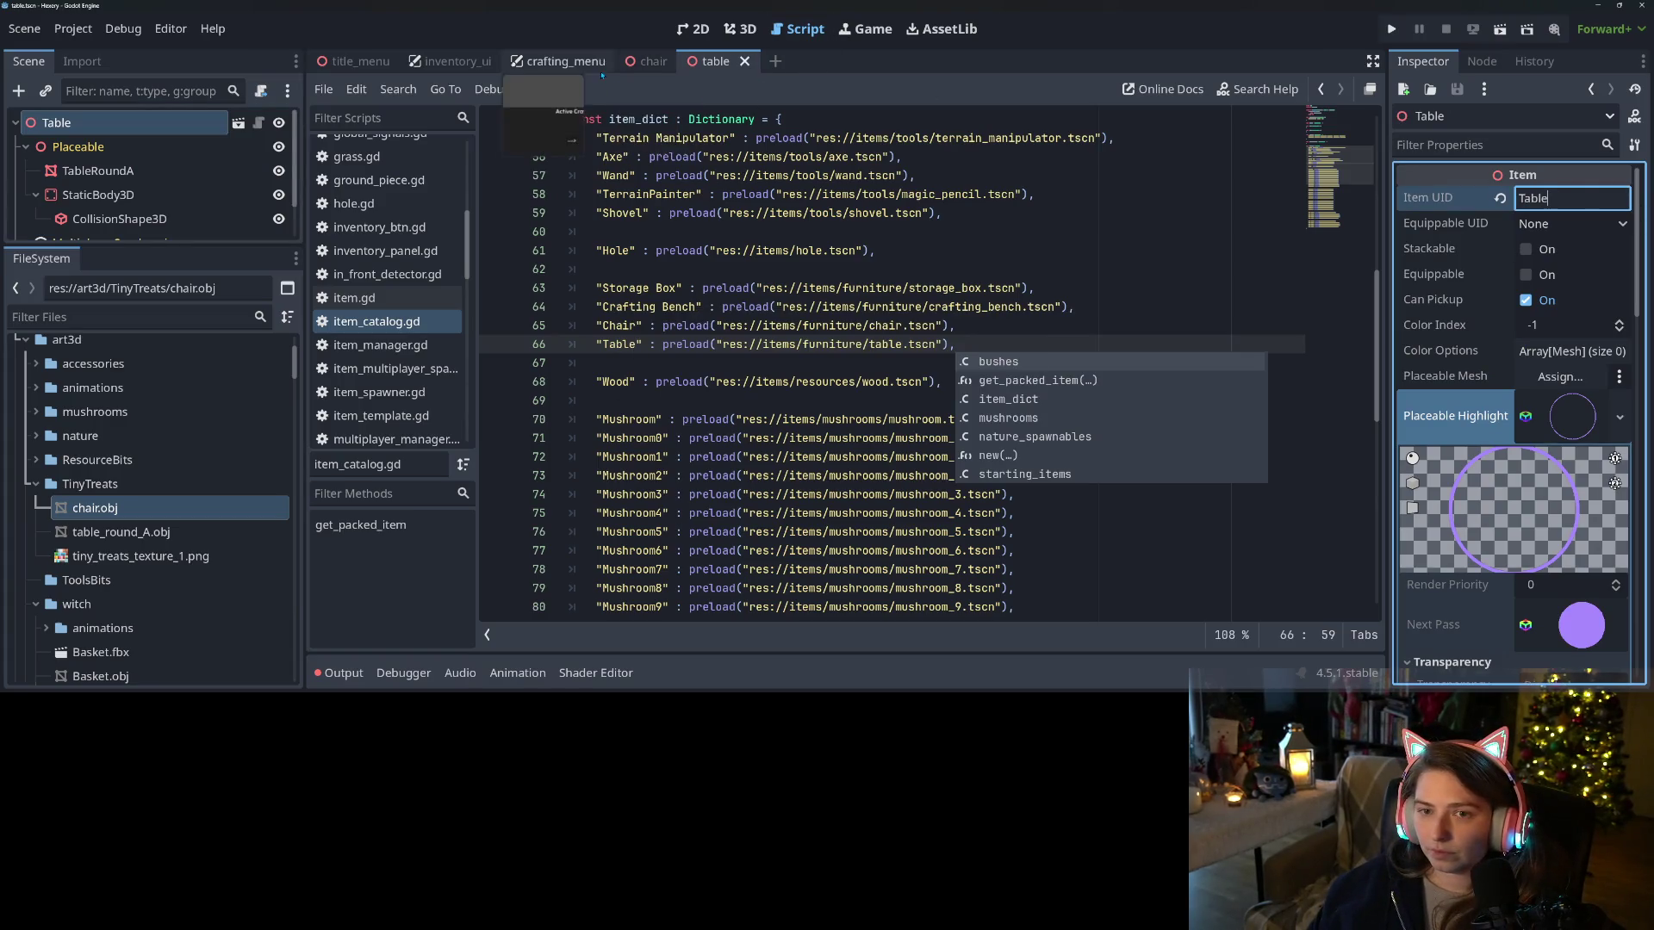
pyautogui.scroll(5, 439, 203)
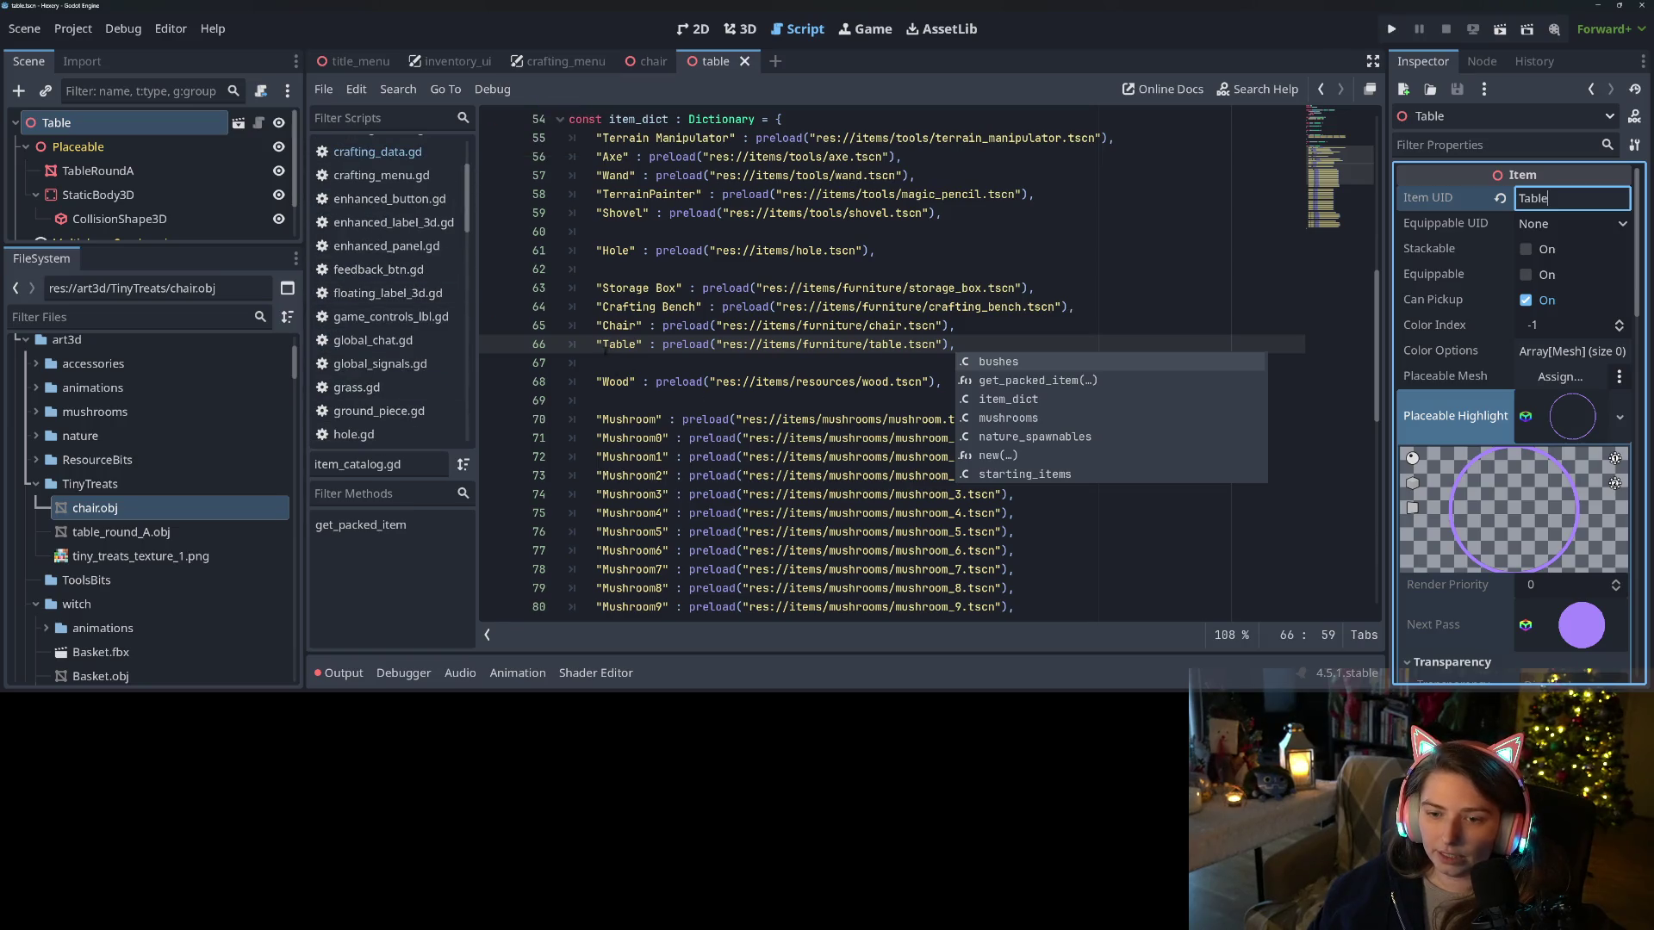
pyautogui.click(595, 344)
pyautogui.scroll(3, 431, 270)
# In crafting_data.gd, give the Crafting Bench recipe the Storage Box's work bench crafting-type line
pyautogui.click(430, 267)
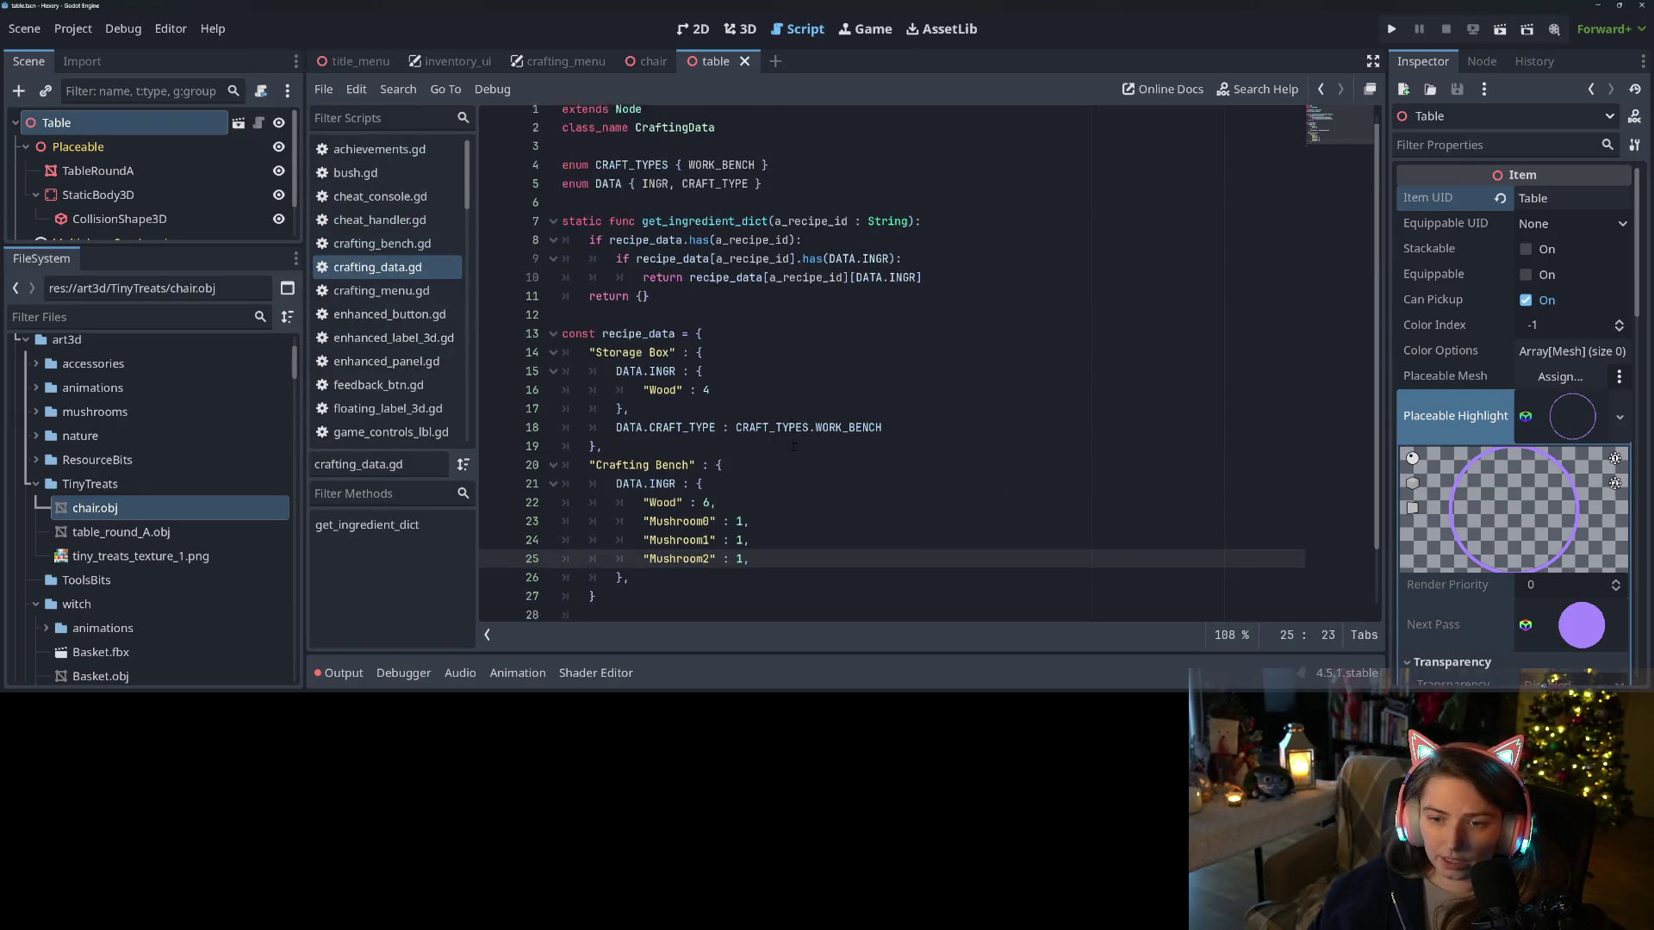
pyautogui.scroll(-2, 794, 446)
pyautogui.click(634, 533)
pyautogui.write(',')
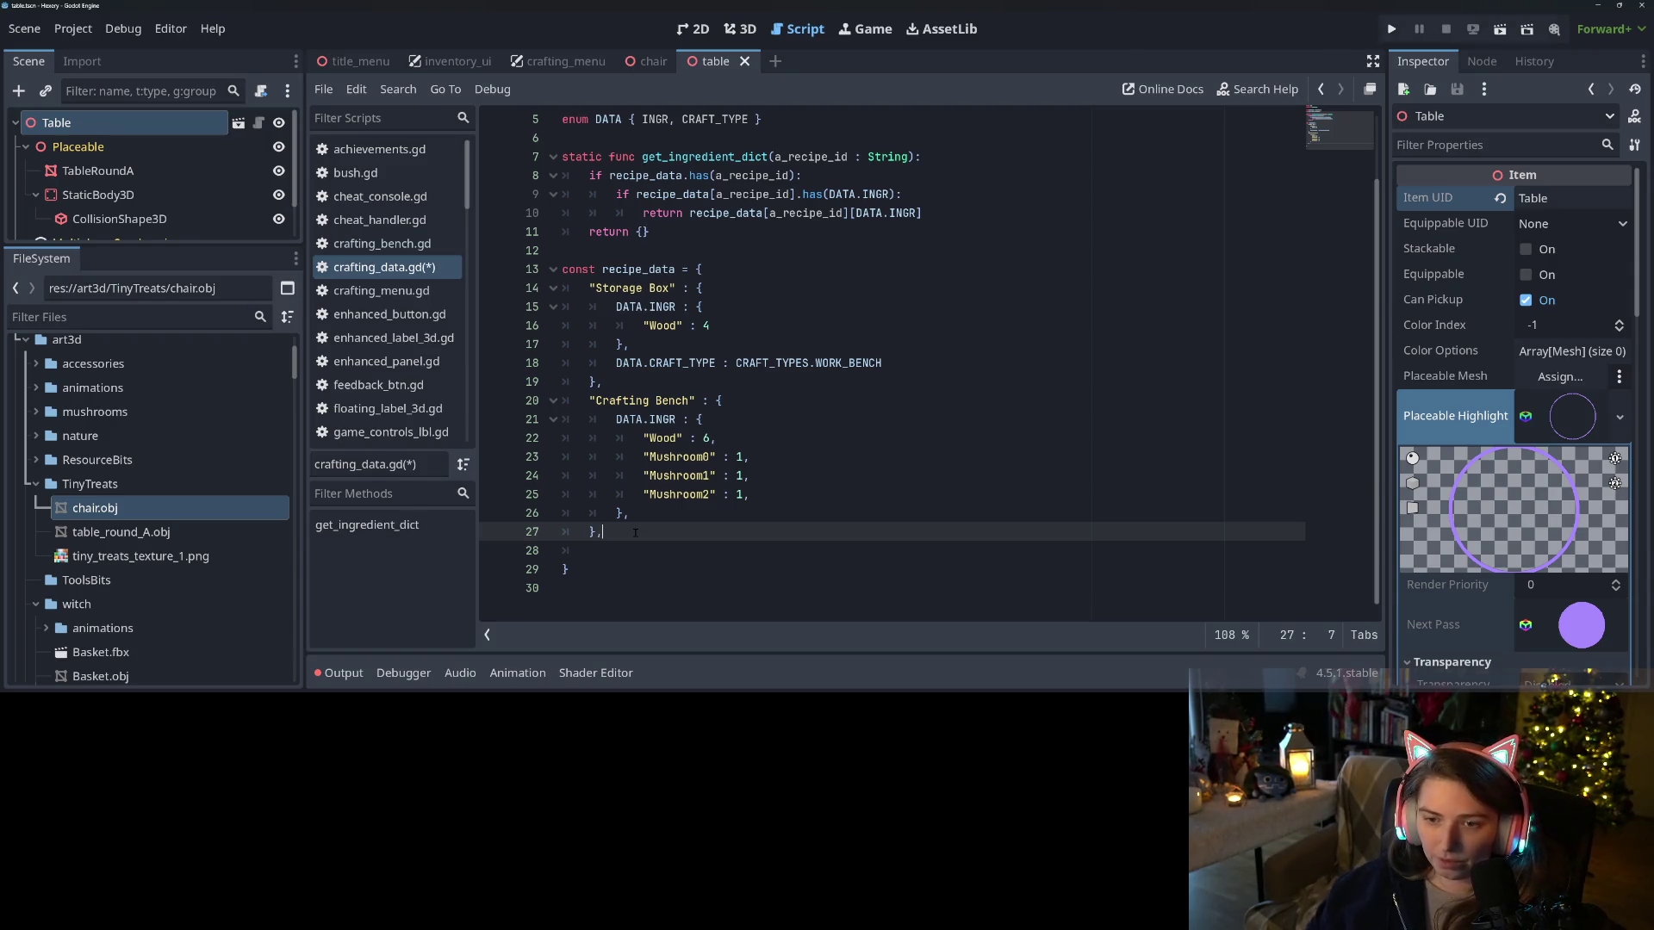
pyautogui.moveTo(590, 287)
pyautogui.mouseDown()
pyautogui.moveTo(622, 328)
pyautogui.moveTo(620, 362)
pyautogui.mouseUp()
pyautogui.click(638, 363)
pyautogui.press('Home')
pyautogui.hotkey('shift', 'End')
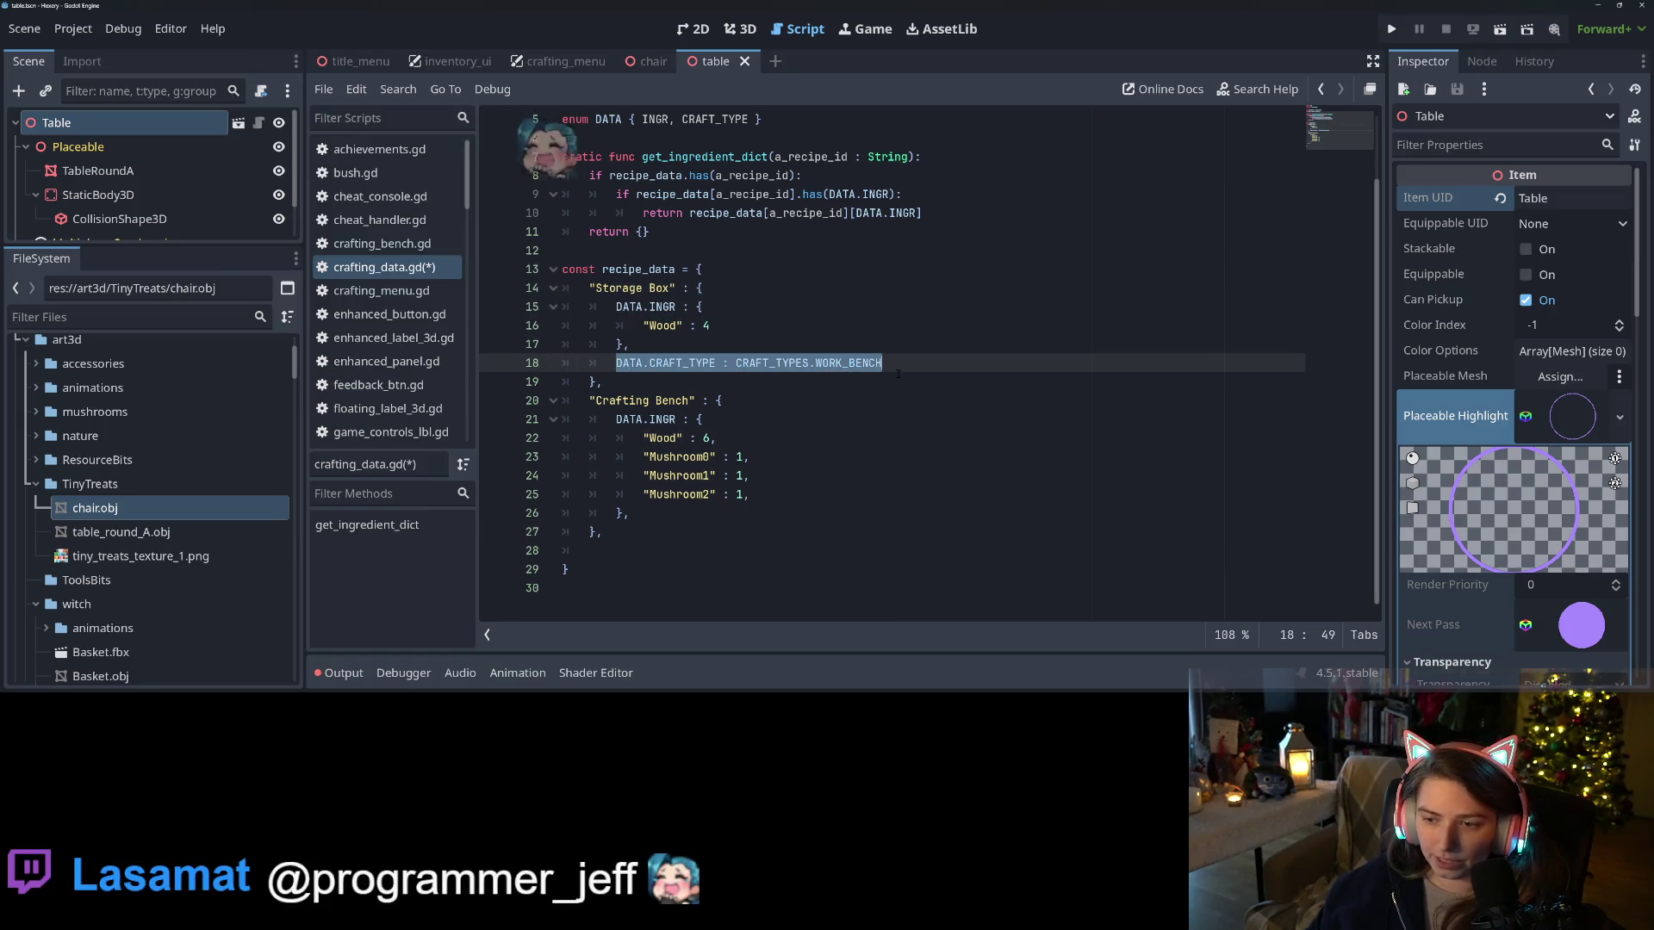
pyautogui.hotkey('ctrl', 'c')
pyautogui.click(648, 513)
pyautogui.press('Return')
pyautogui.hotkey('ctrl', 'v')
pyautogui.hotkey('ctrl', 's')
# Paste two copies of the Storage Box recipe after Crafting Bench, renamed Table and Chair
pyautogui.moveTo(590, 288)
pyautogui.mouseDown()
pyautogui.moveTo(654, 330)
pyautogui.moveTo(613, 376)
pyautogui.mouseUp()
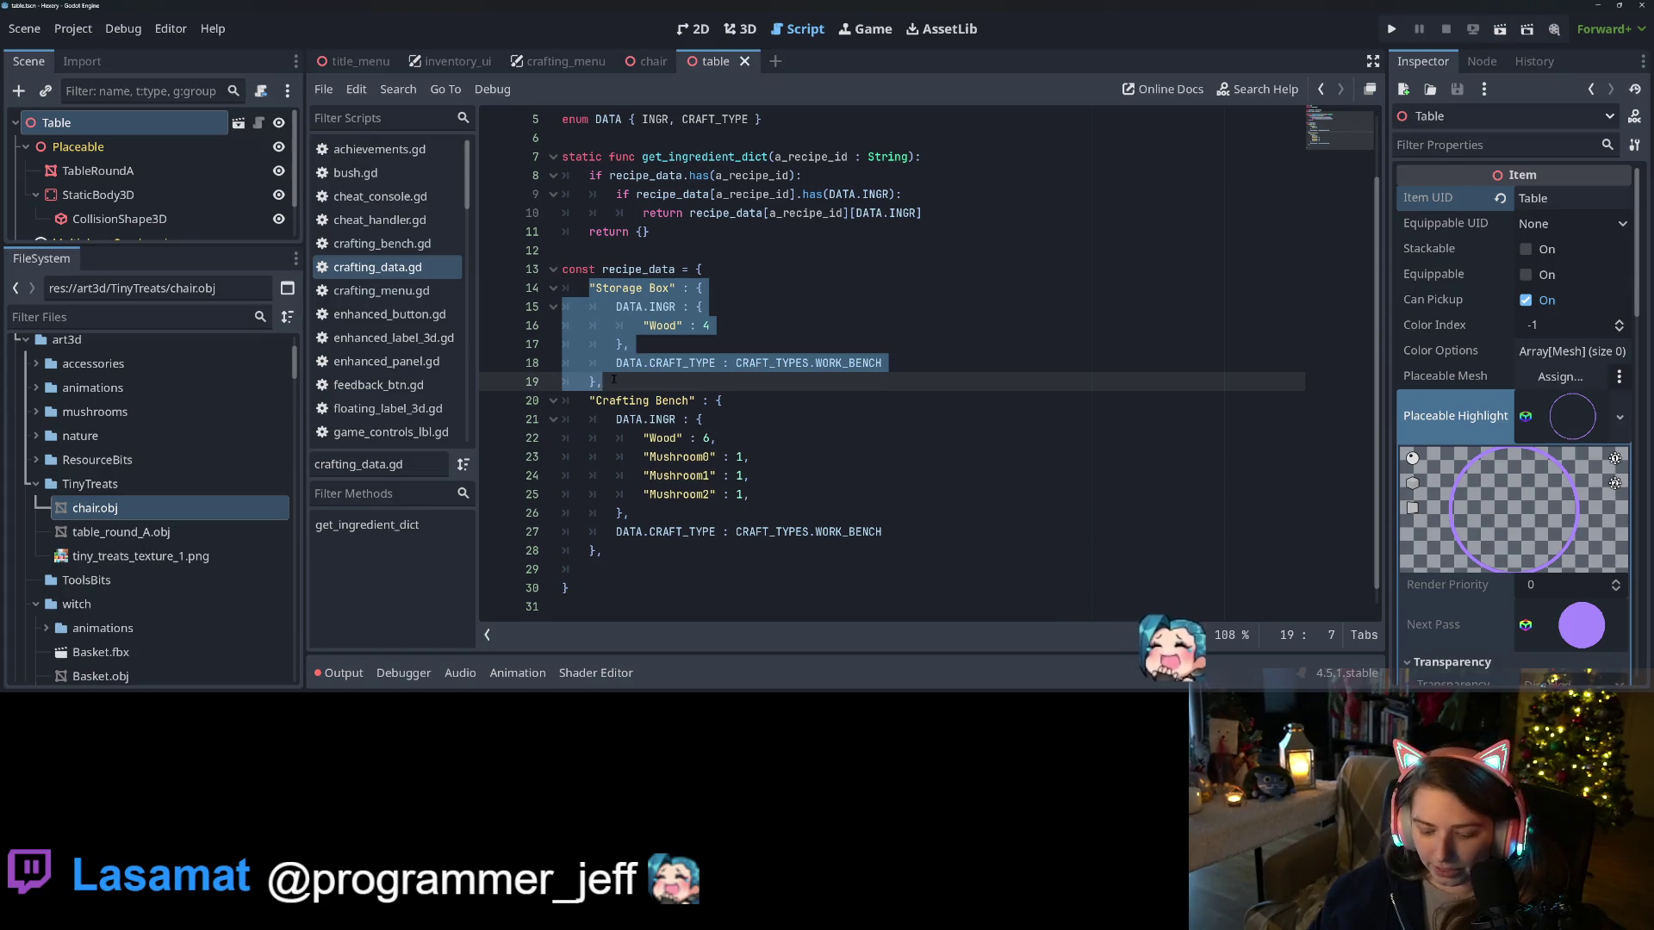
pyautogui.scroll(-1, 601, 537)
pyautogui.click(601, 532)
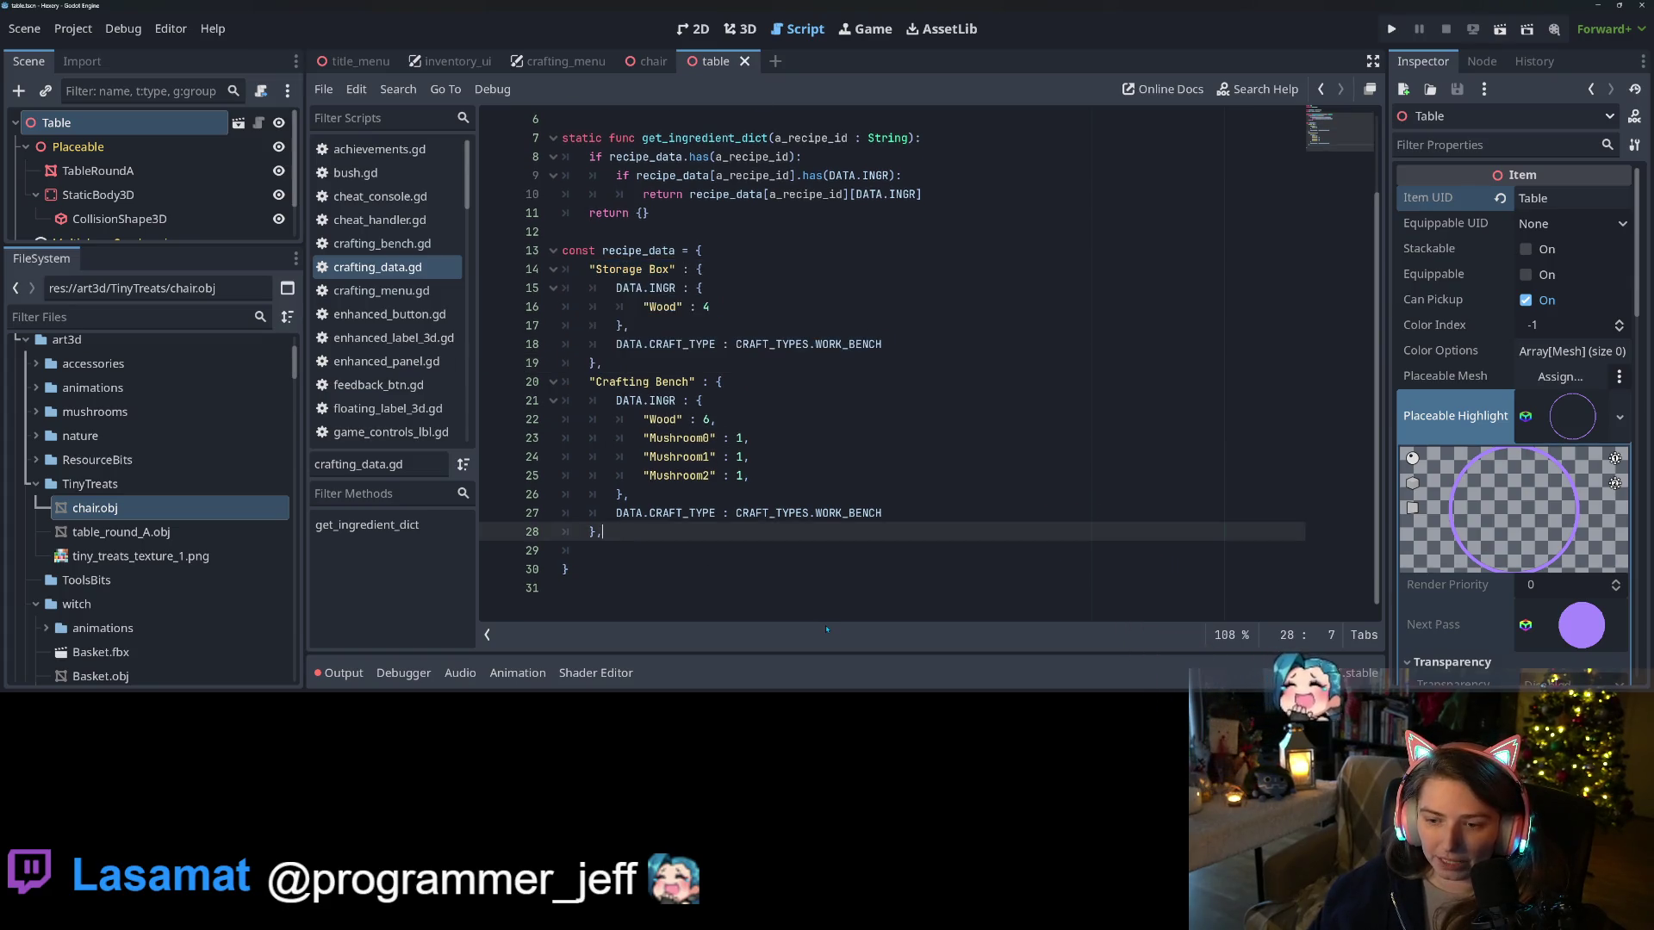
pyautogui.press('Return')
pyautogui.hotkey('ctrl', 'v')
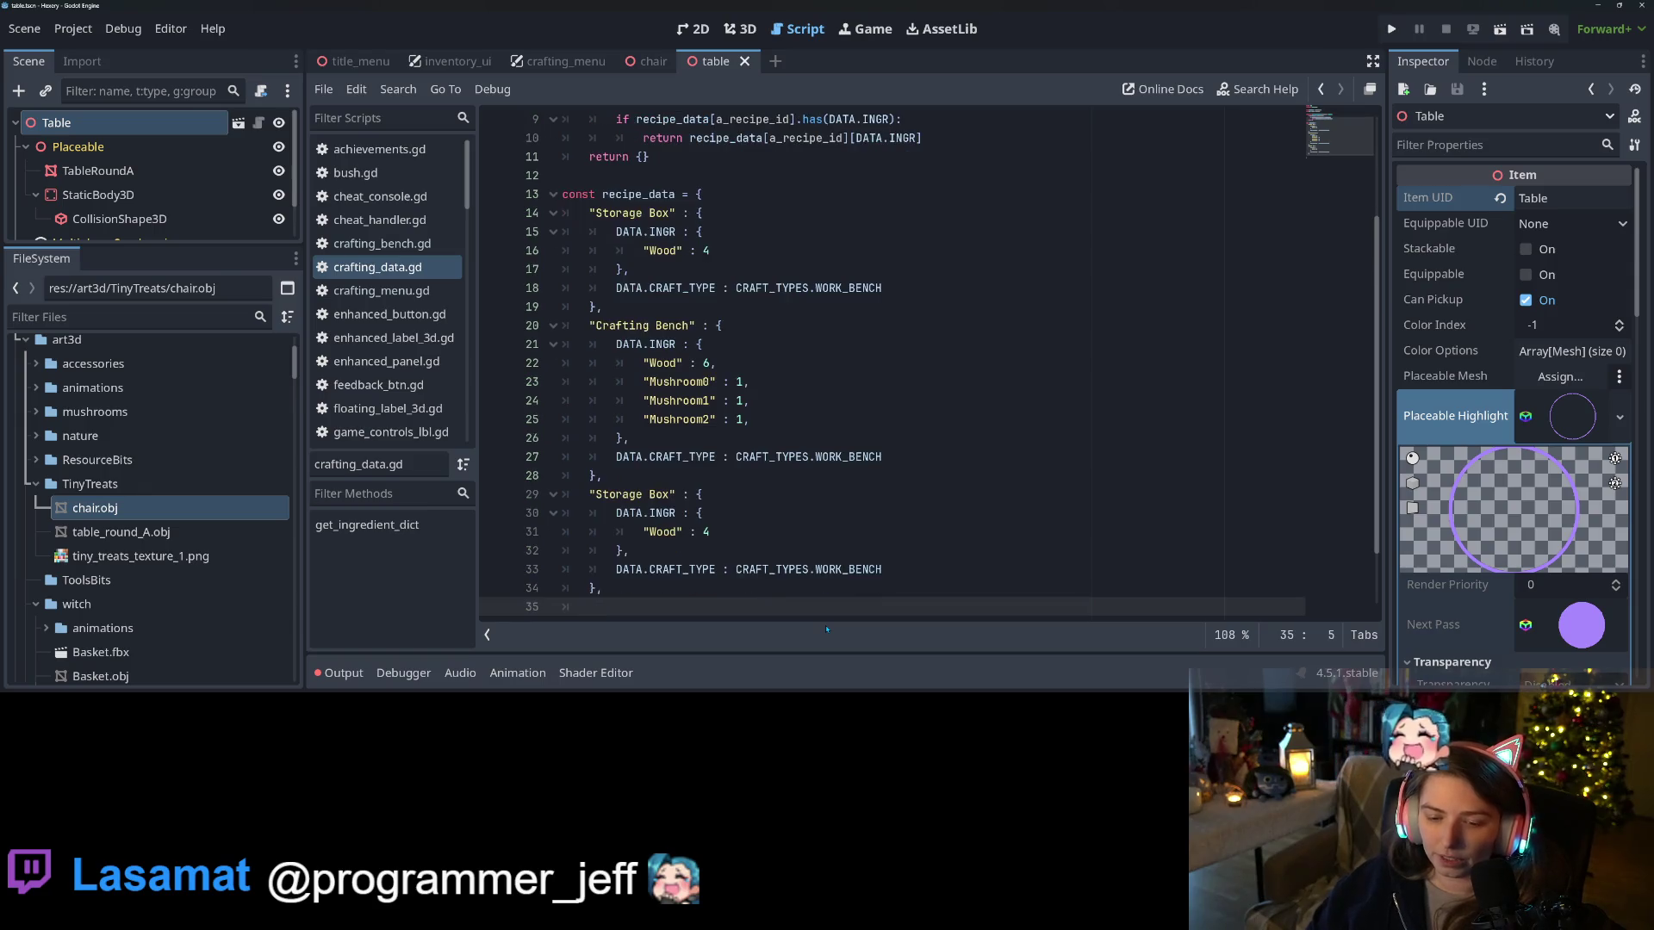
pyautogui.hotkey('ctrl', 'v')
pyautogui.moveTo(596, 400); pyautogui.dragTo(674, 400)
pyautogui.write('Table')
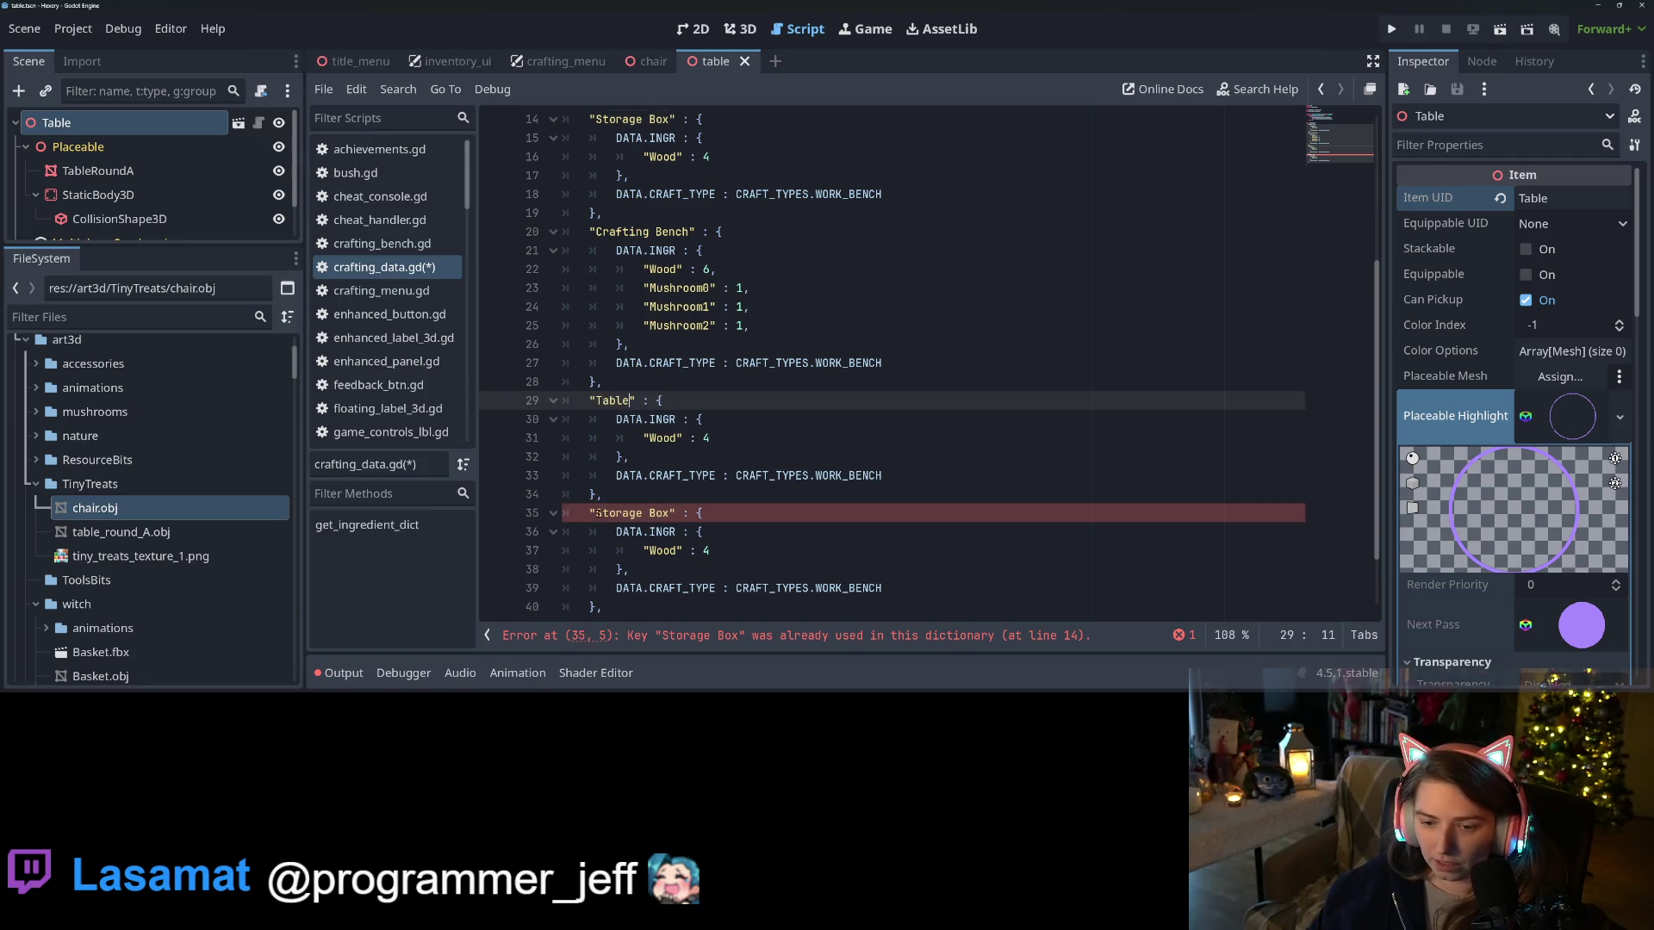
pyautogui.doubleClick(598, 512)
pyautogui.write('Chair')
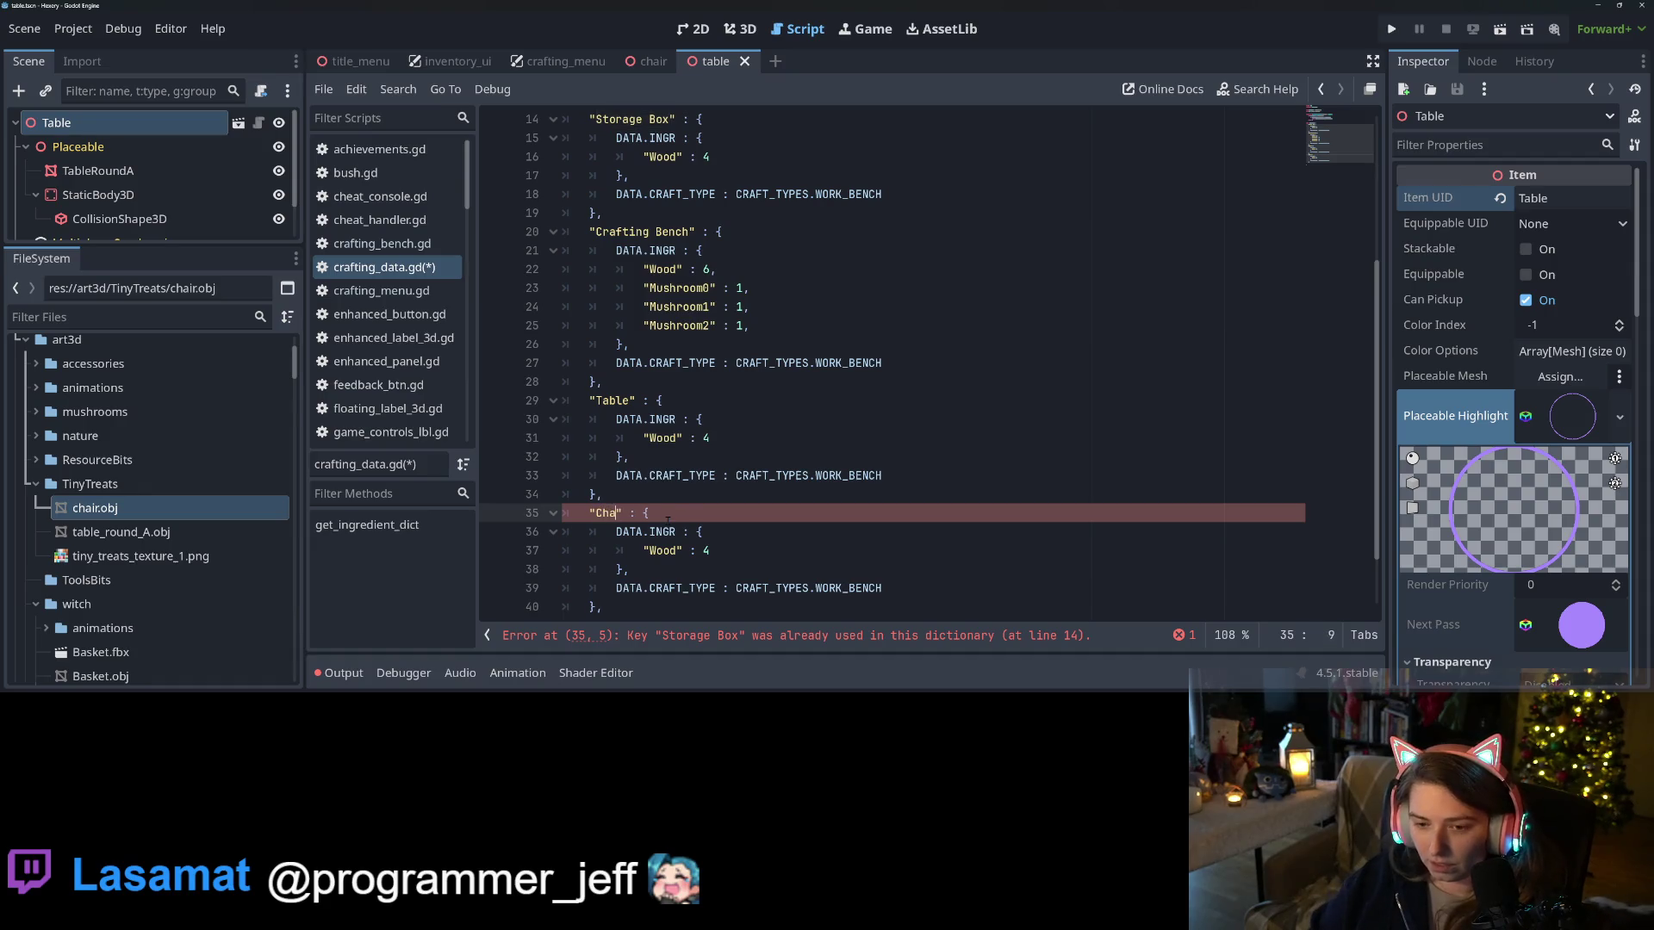
# Set the Chair recipe to 3 Wood and the Table recipe to 5 Wood, then save
pyautogui.click(716, 557)
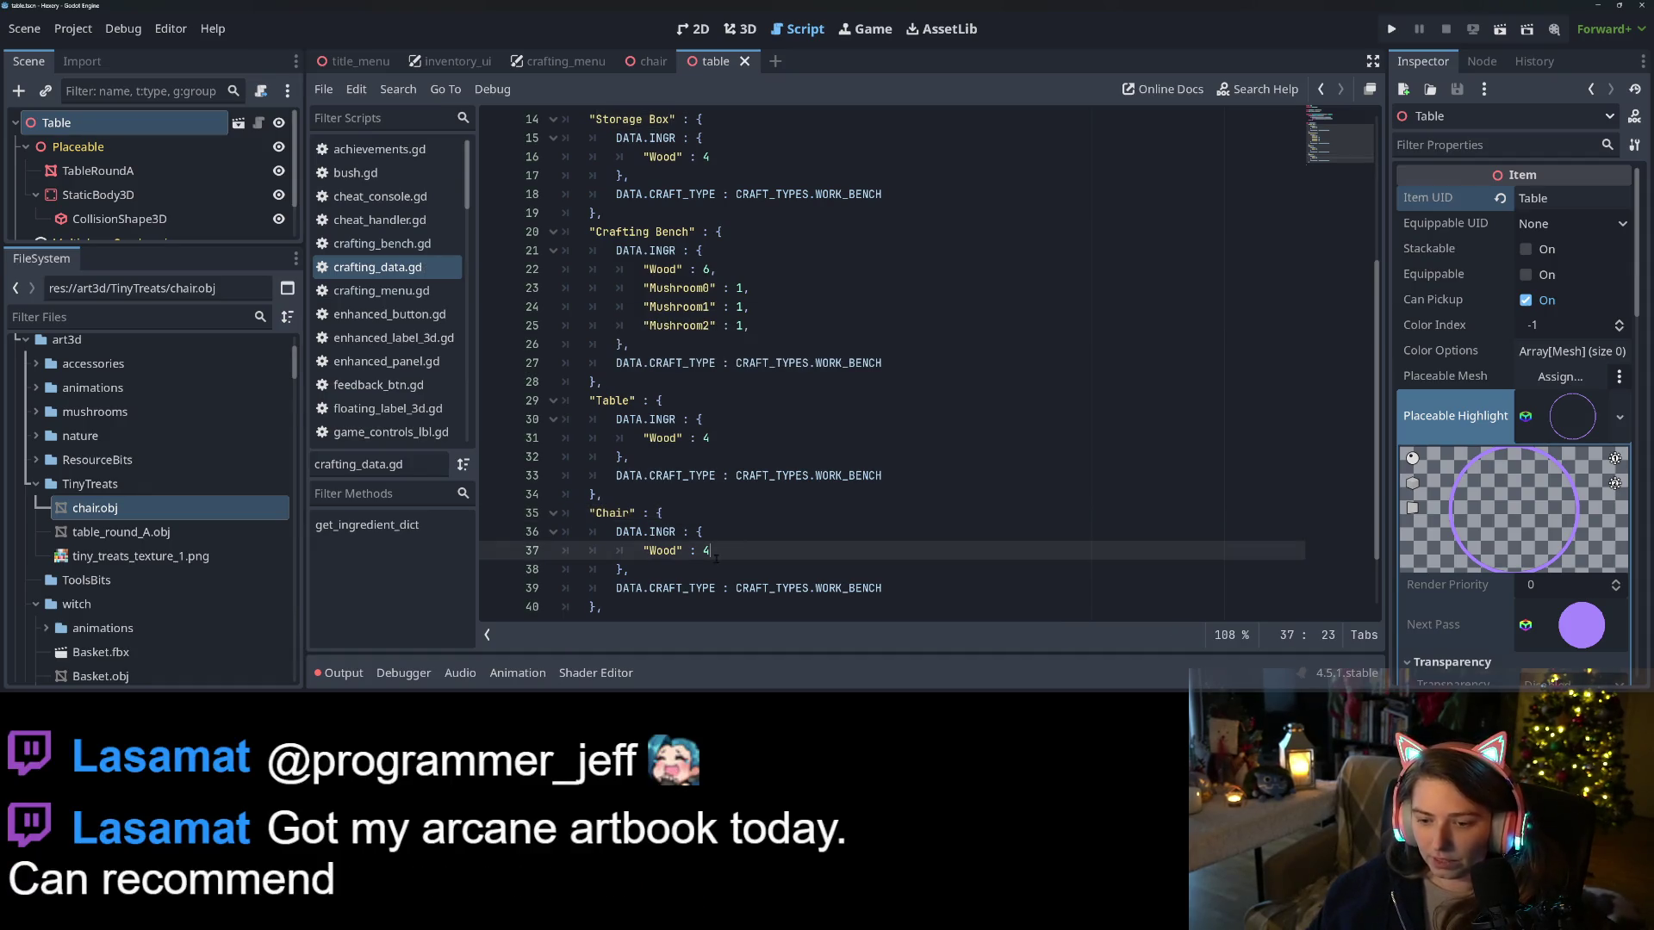
pyautogui.press('BackSpace')
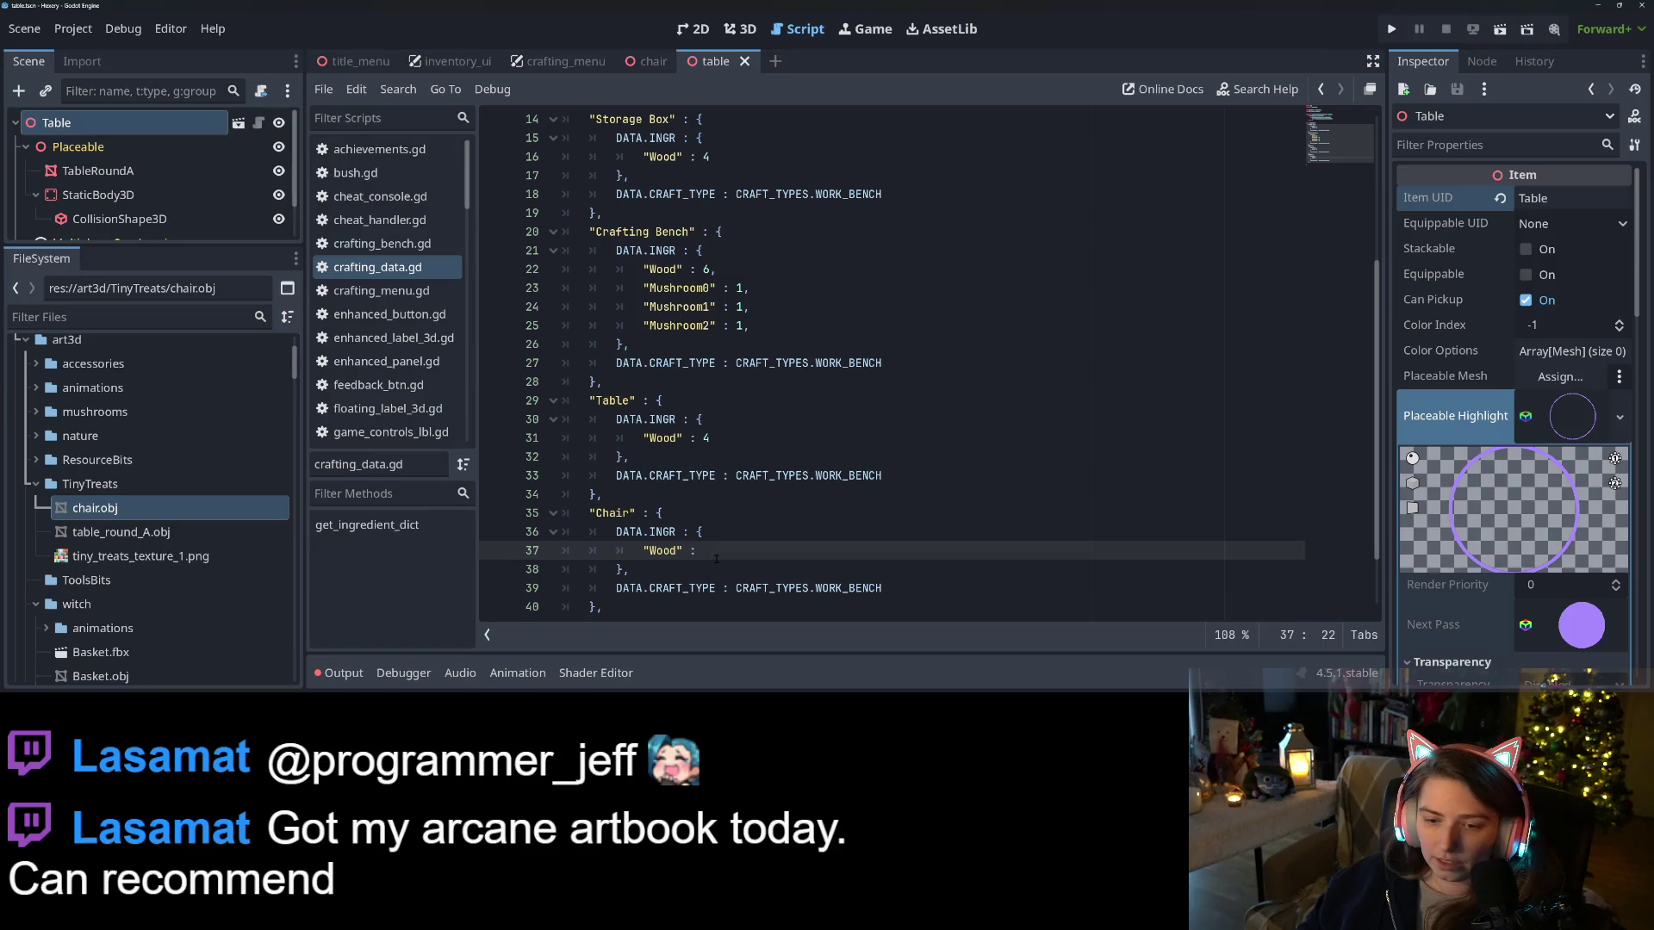
pyautogui.write('3')
pyautogui.press('Up')
pyautogui.press('Up')
pyautogui.press('Up')
pyautogui.press('BackSpace')
pyautogui.write('5')
pyautogui.hotkey('ctrl', 's')
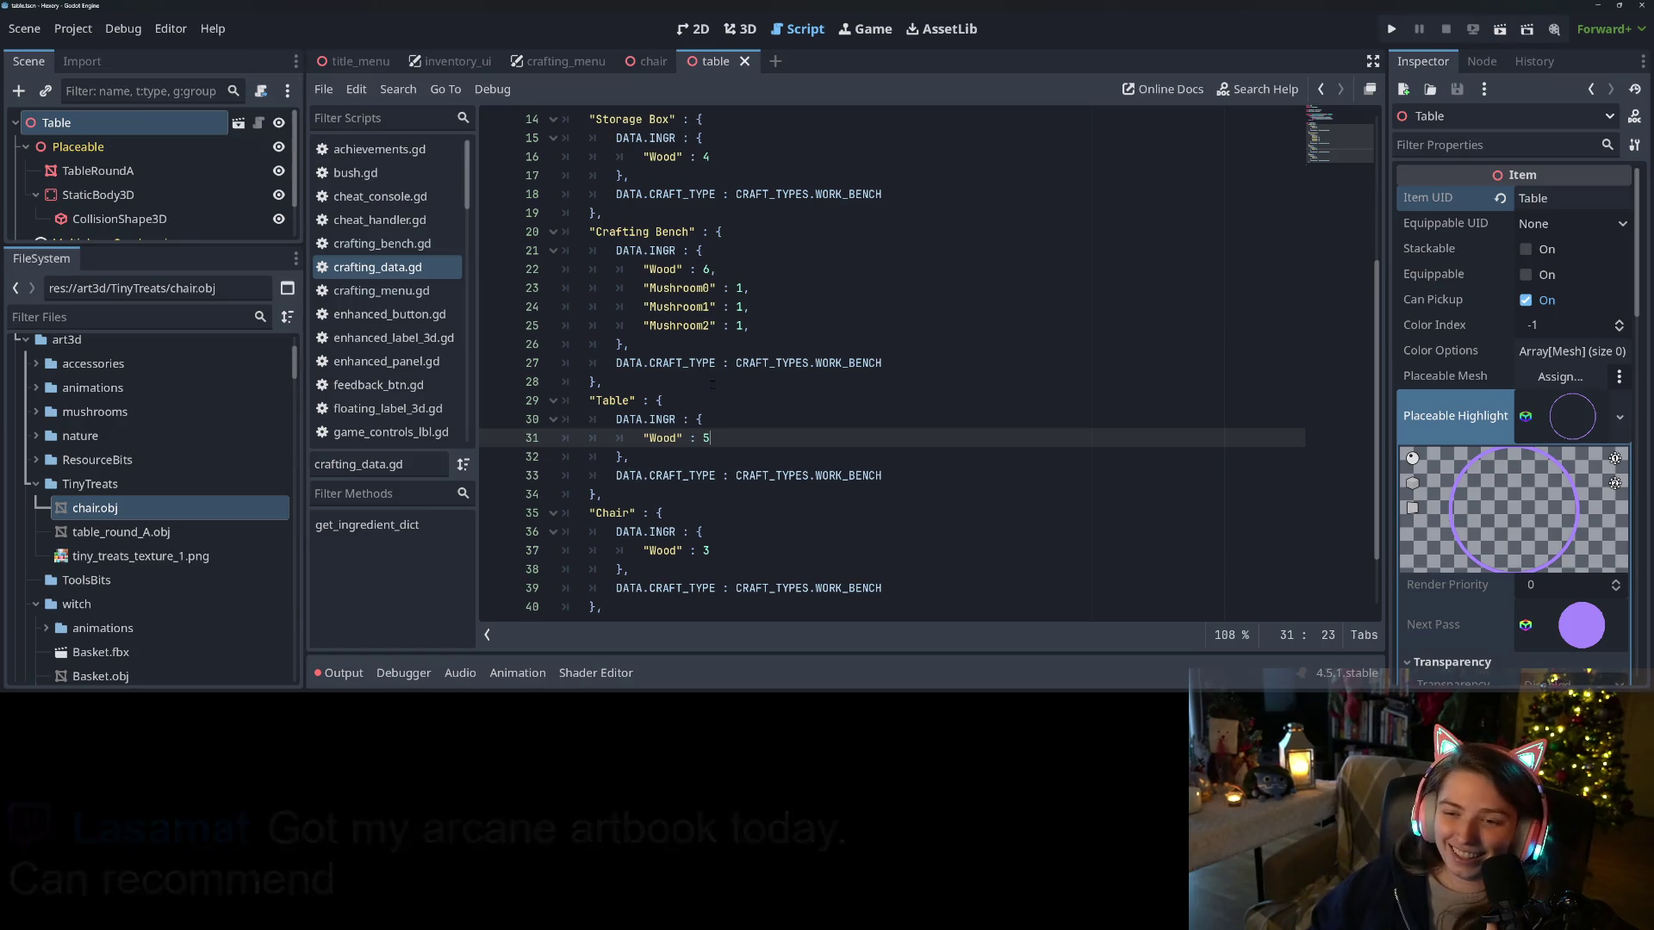
pyautogui.click(751, 417)
pyautogui.click(763, 441)
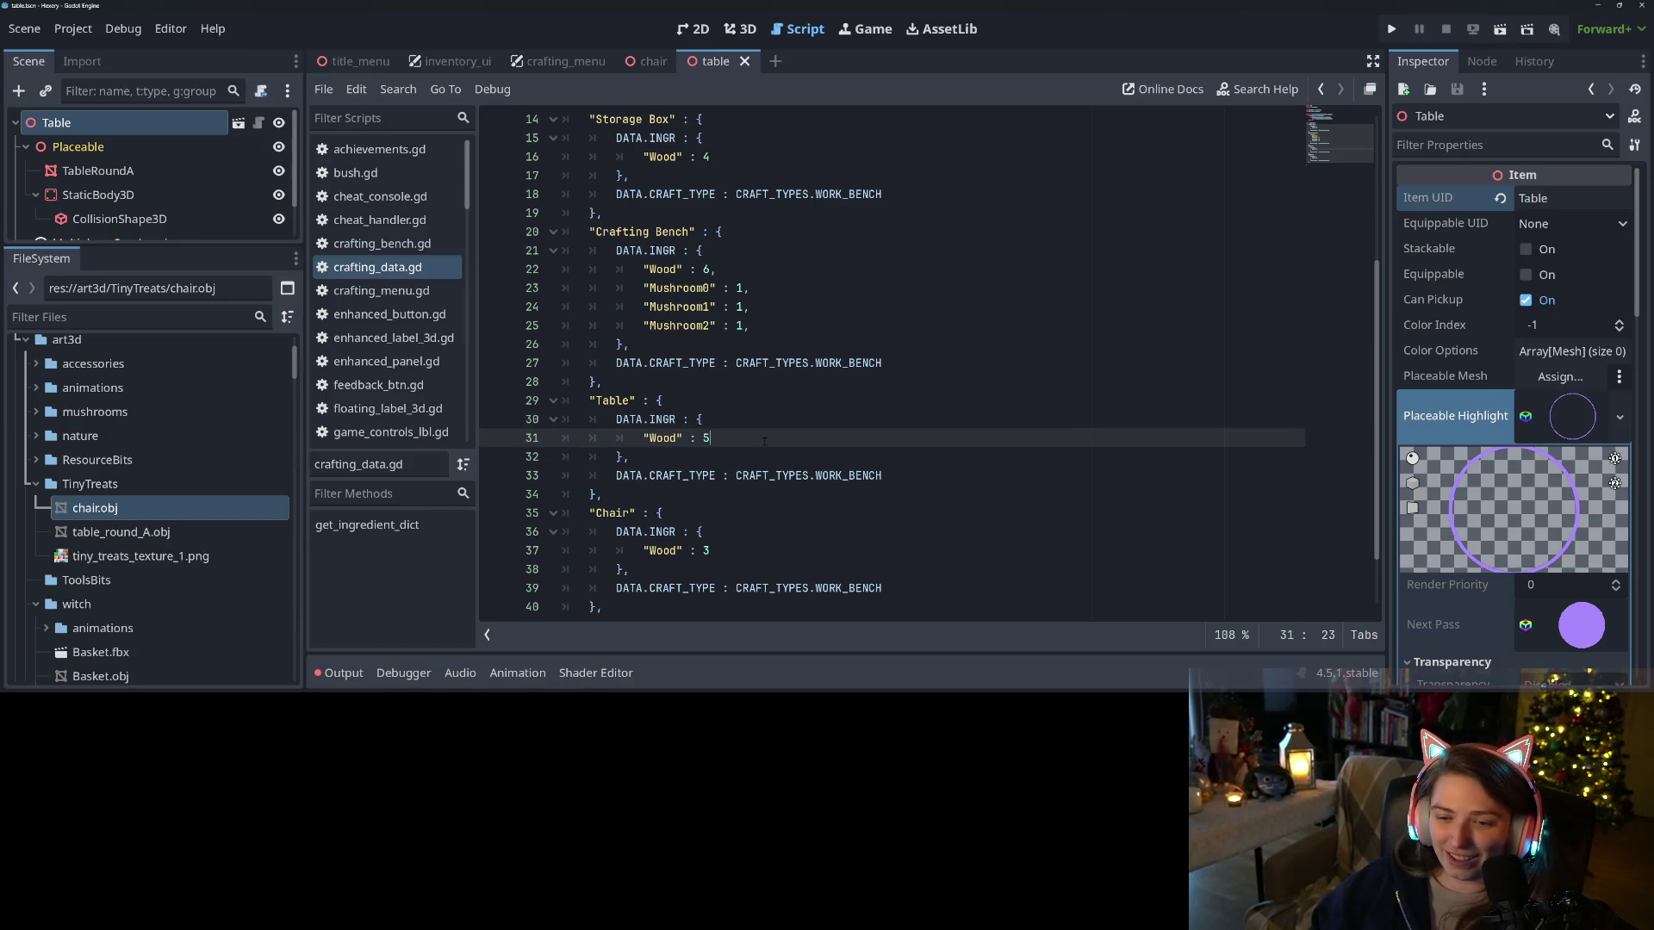
pyautogui.click(823, 512)
pyautogui.click(857, 536)
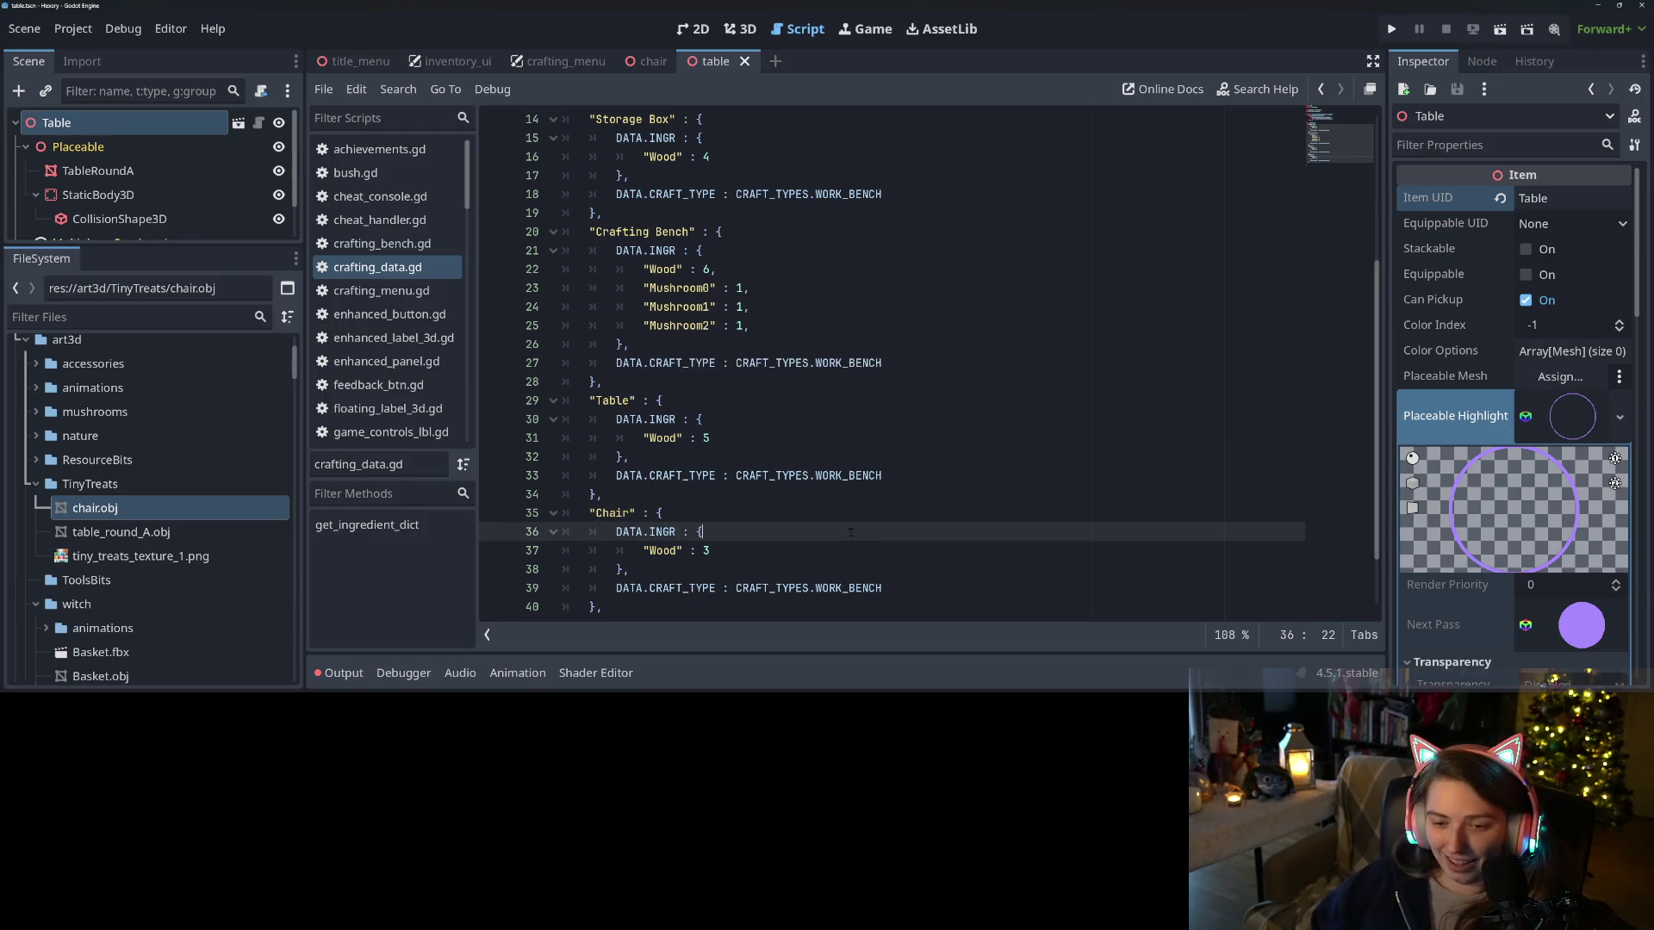
# In crafting_menu.gd, triplicate the debug _on_learn_new_recipe("Storage Box") line and rename the first copy Crafting Bench
pyautogui.click(420, 293)
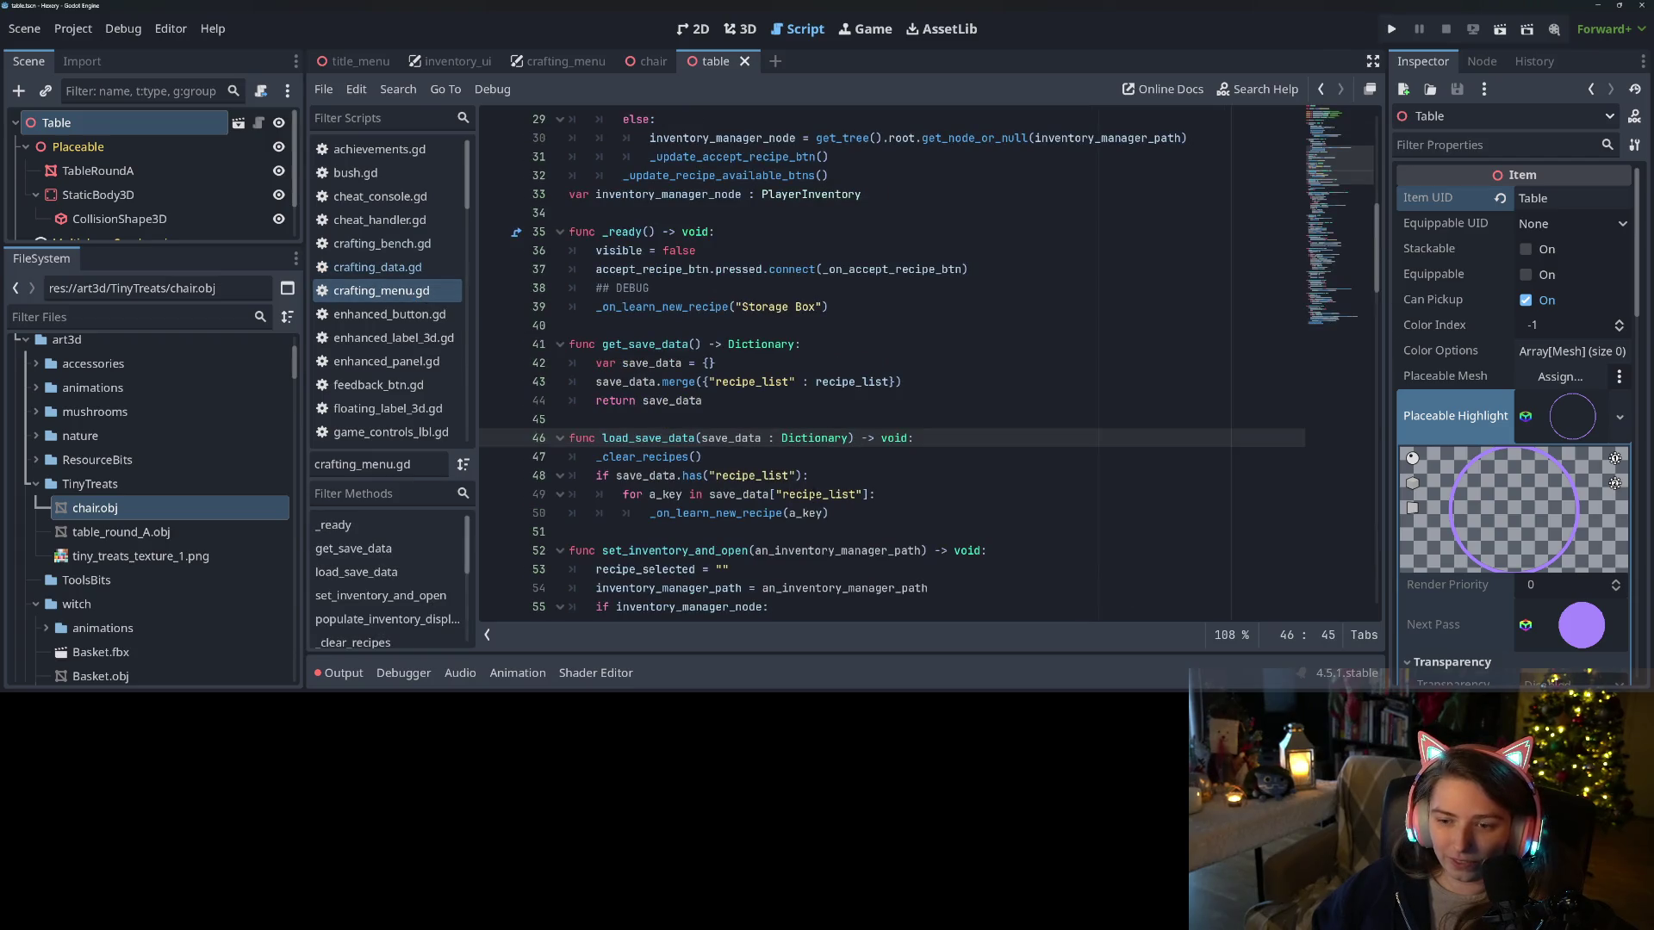
pyautogui.scroll(2, 878, 425)
pyautogui.click(878, 425)
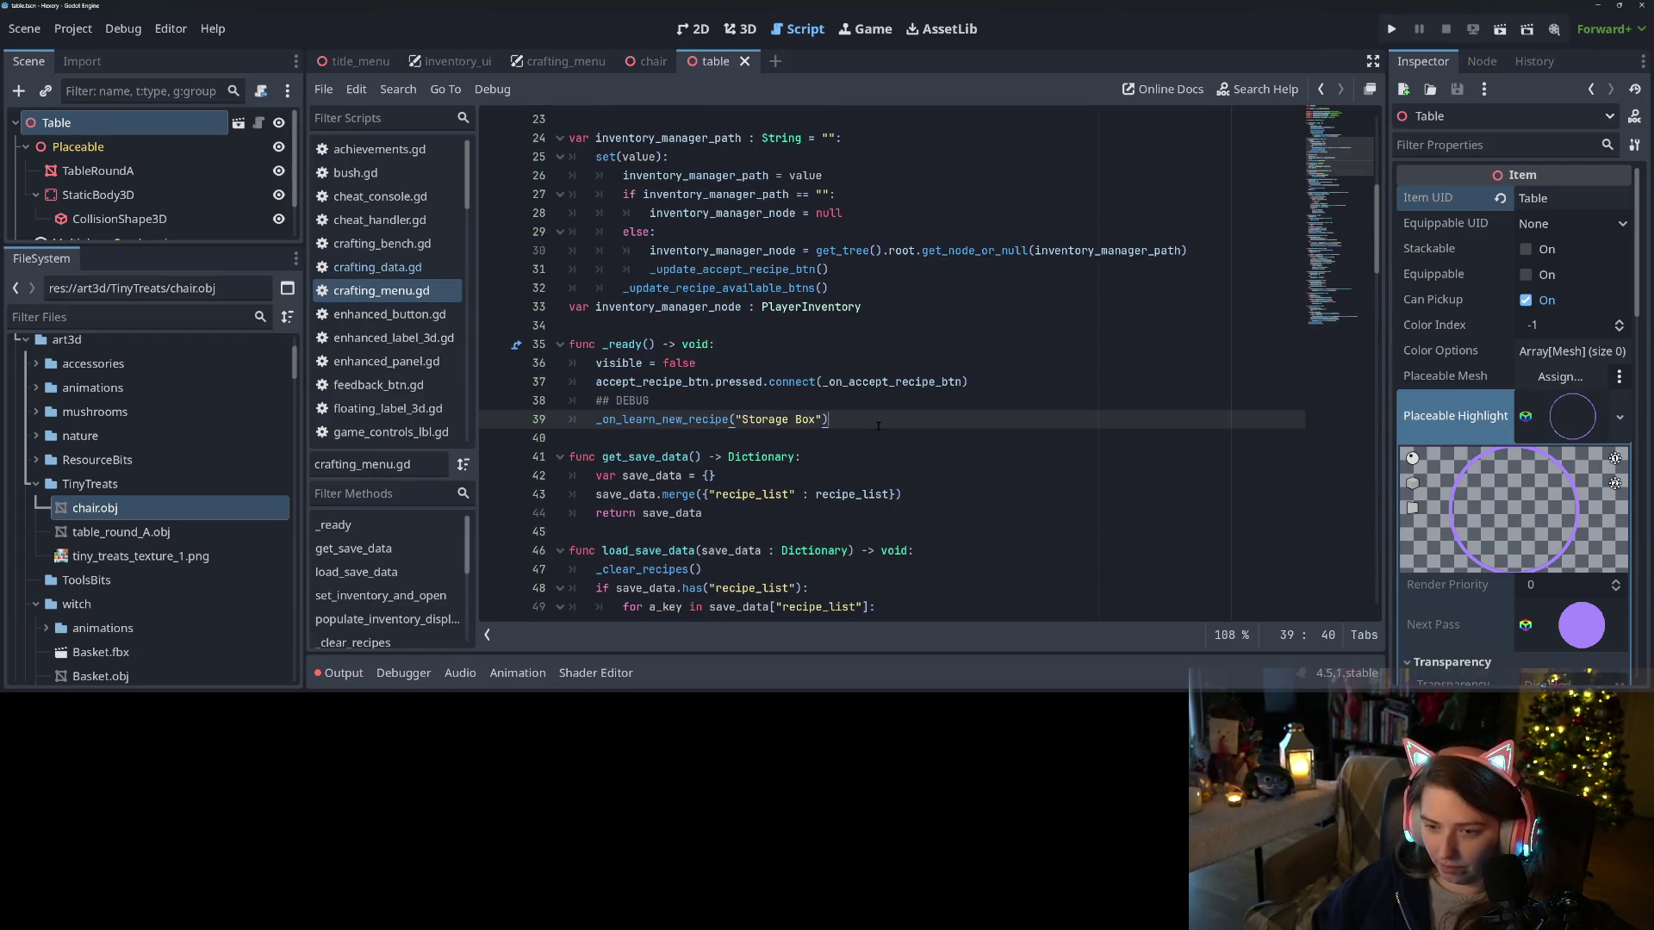
pyautogui.hotkey('ctrl', 'shift', 'd')
pyautogui.hotkey('ctrl', 'shift', 'd')
pyautogui.hotkey('ctrl', 'shift', 'd')
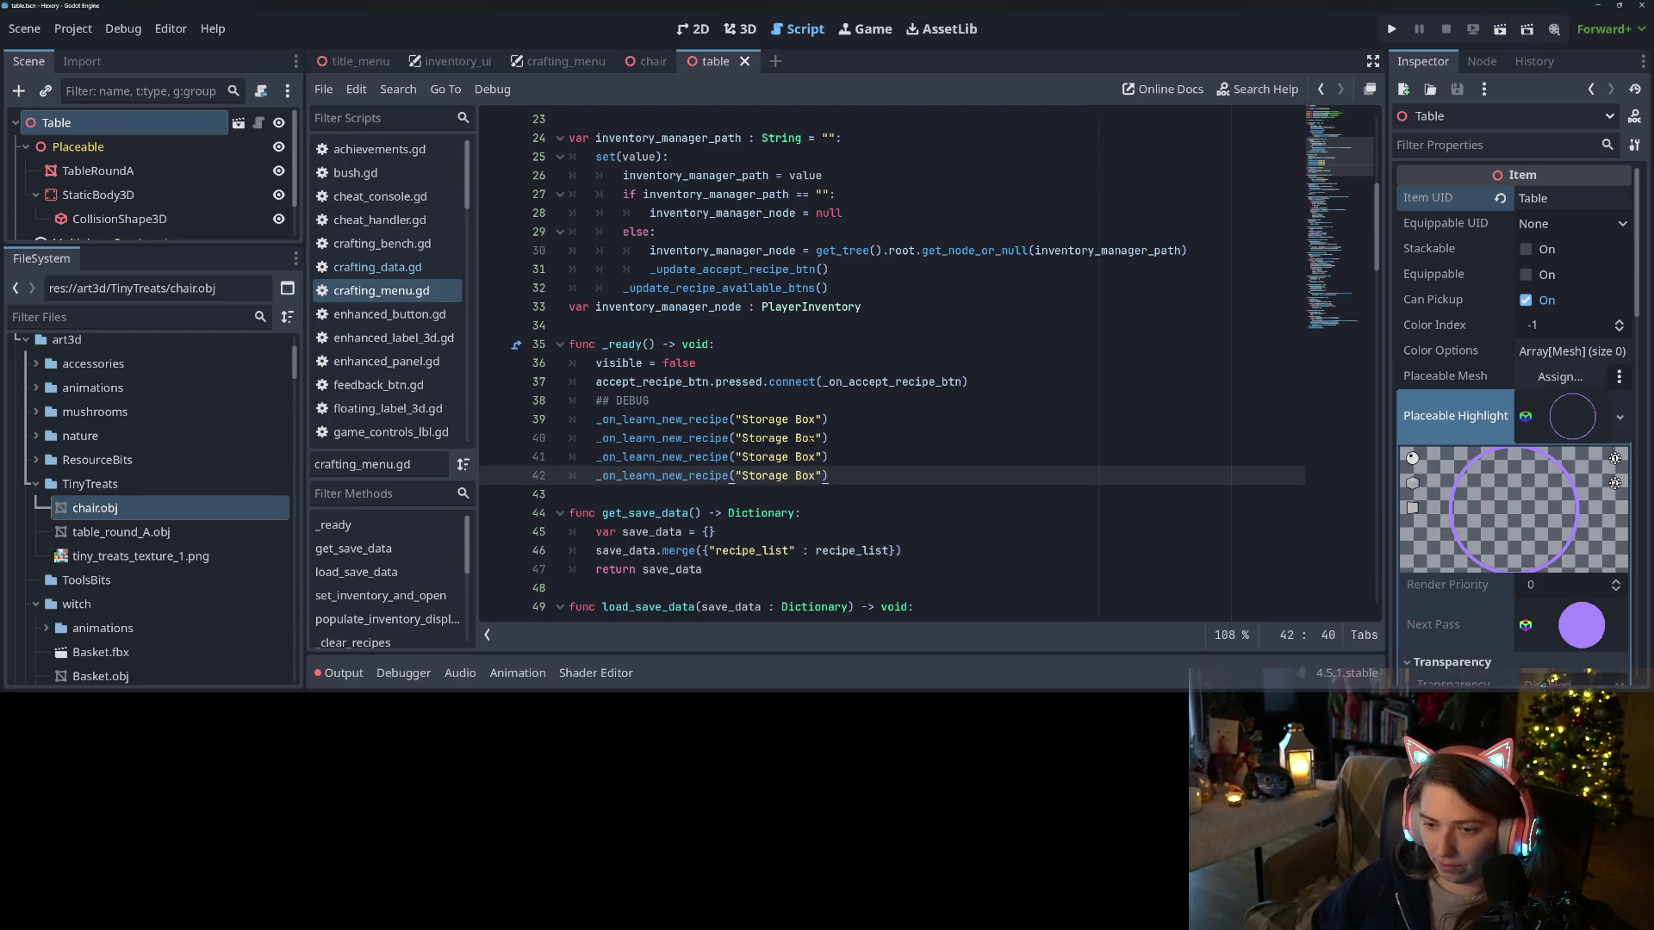
pyautogui.moveTo(817, 438); pyautogui.dragTo(743, 438)
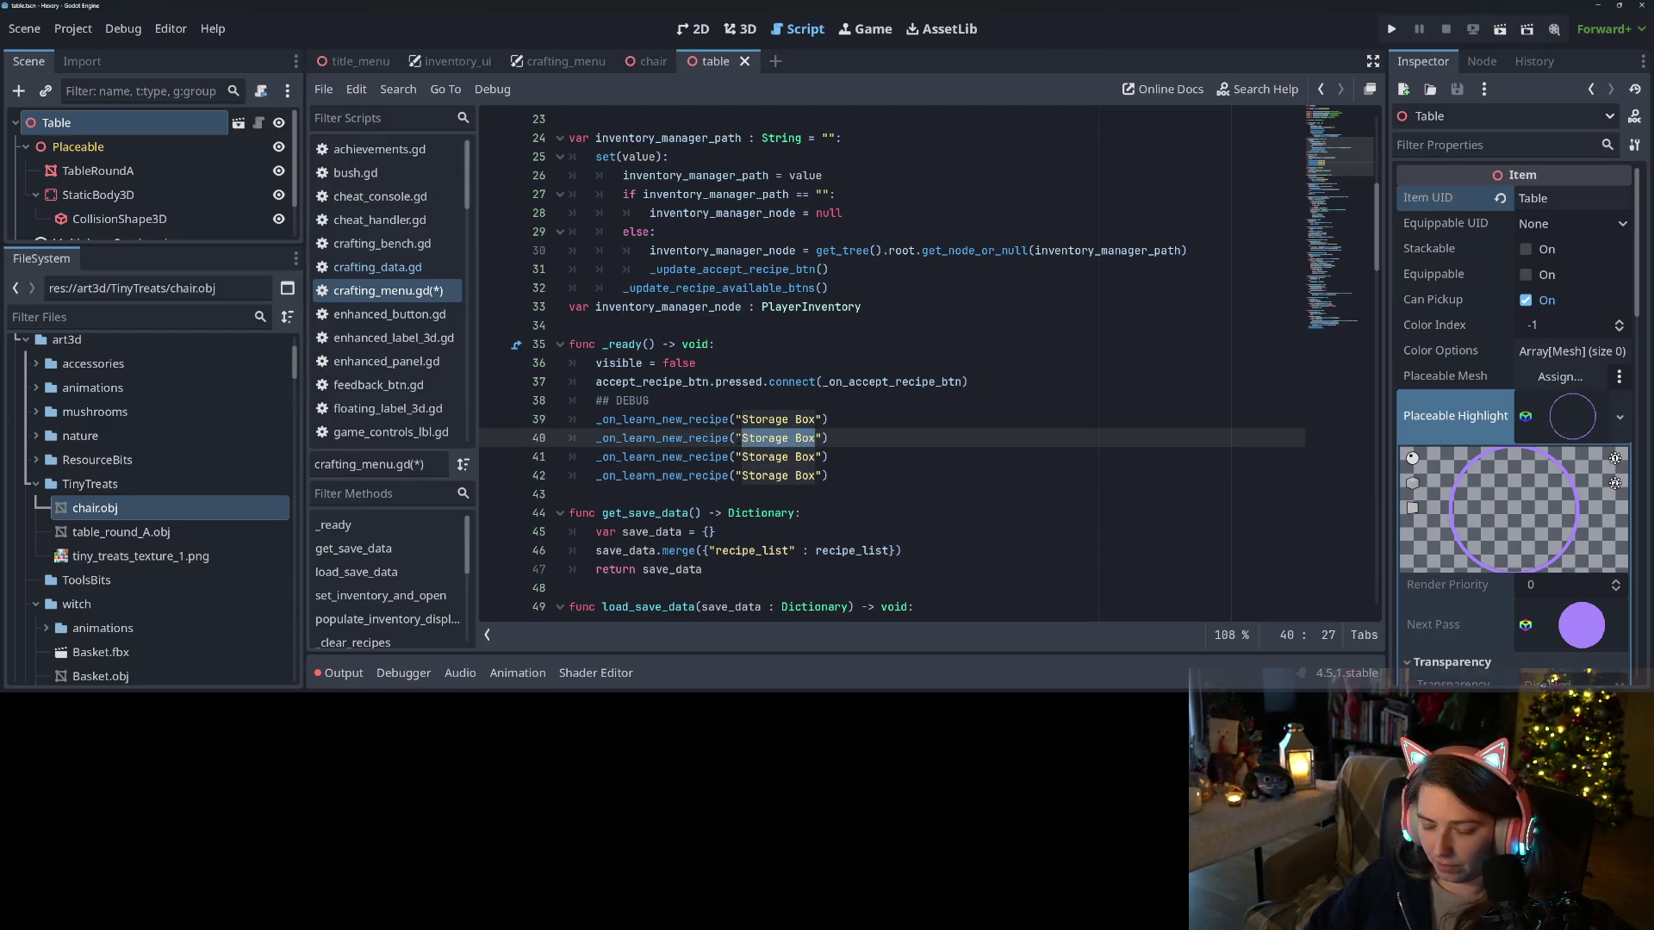
pyautogui.write('Craftin')
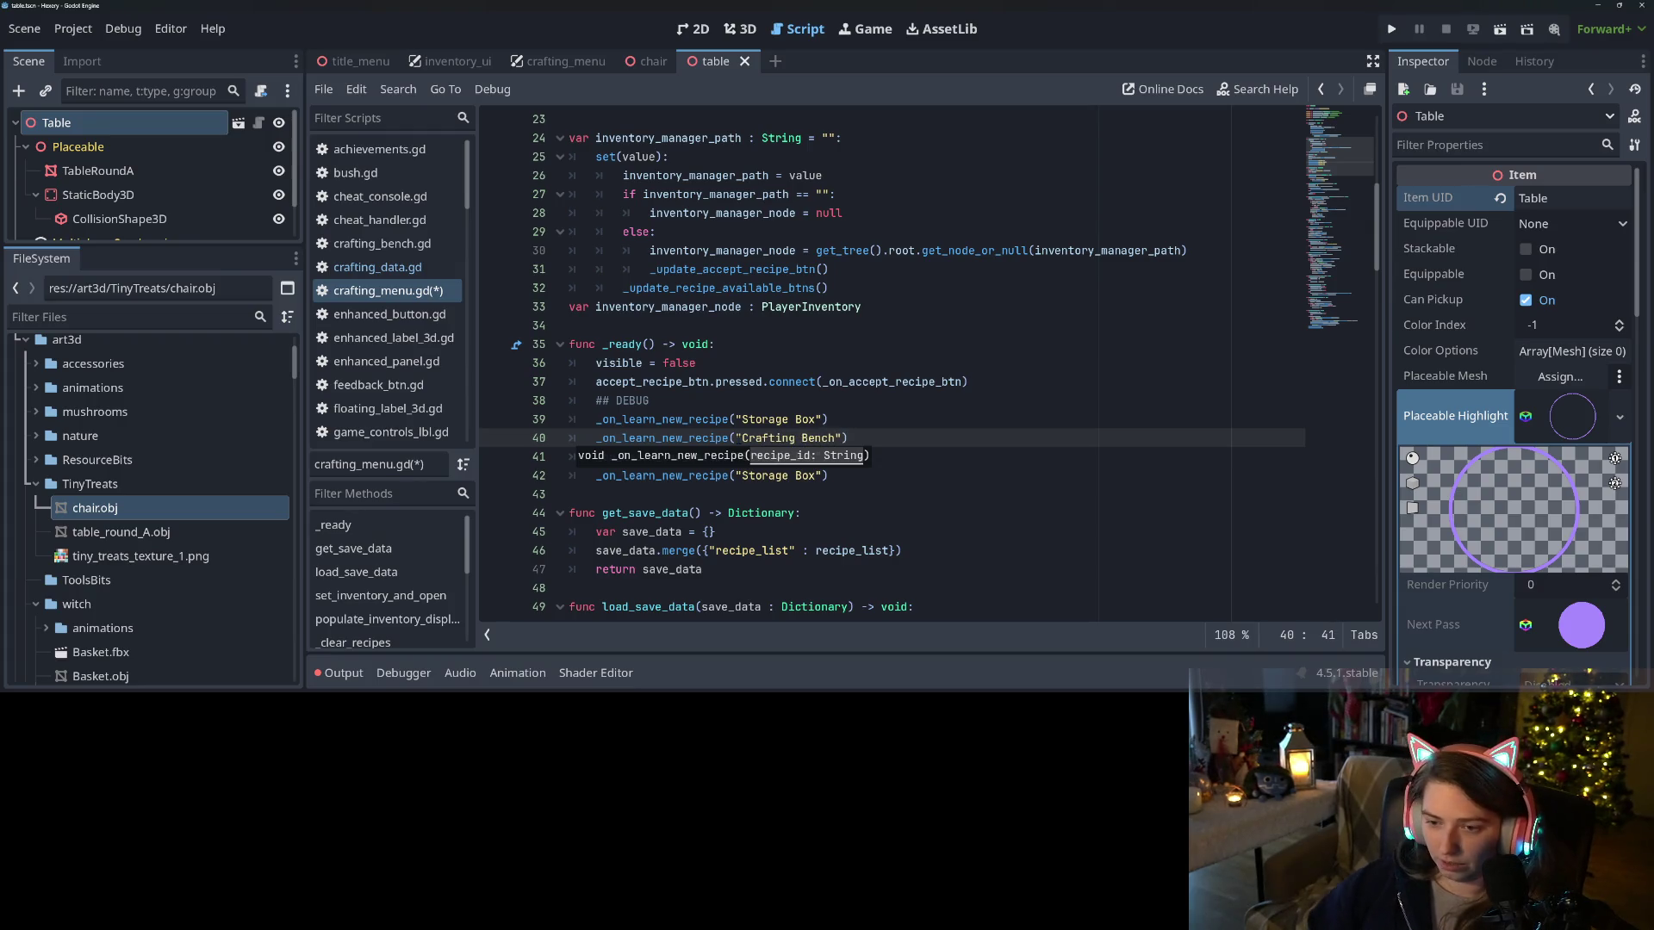
pyautogui.click(743, 438)
# Rename the remaining debug copies to Chair and Table and save the script
pyautogui.moveTo(743, 456); pyautogui.dragTo(816, 457)
pyautogui.write('Ca')
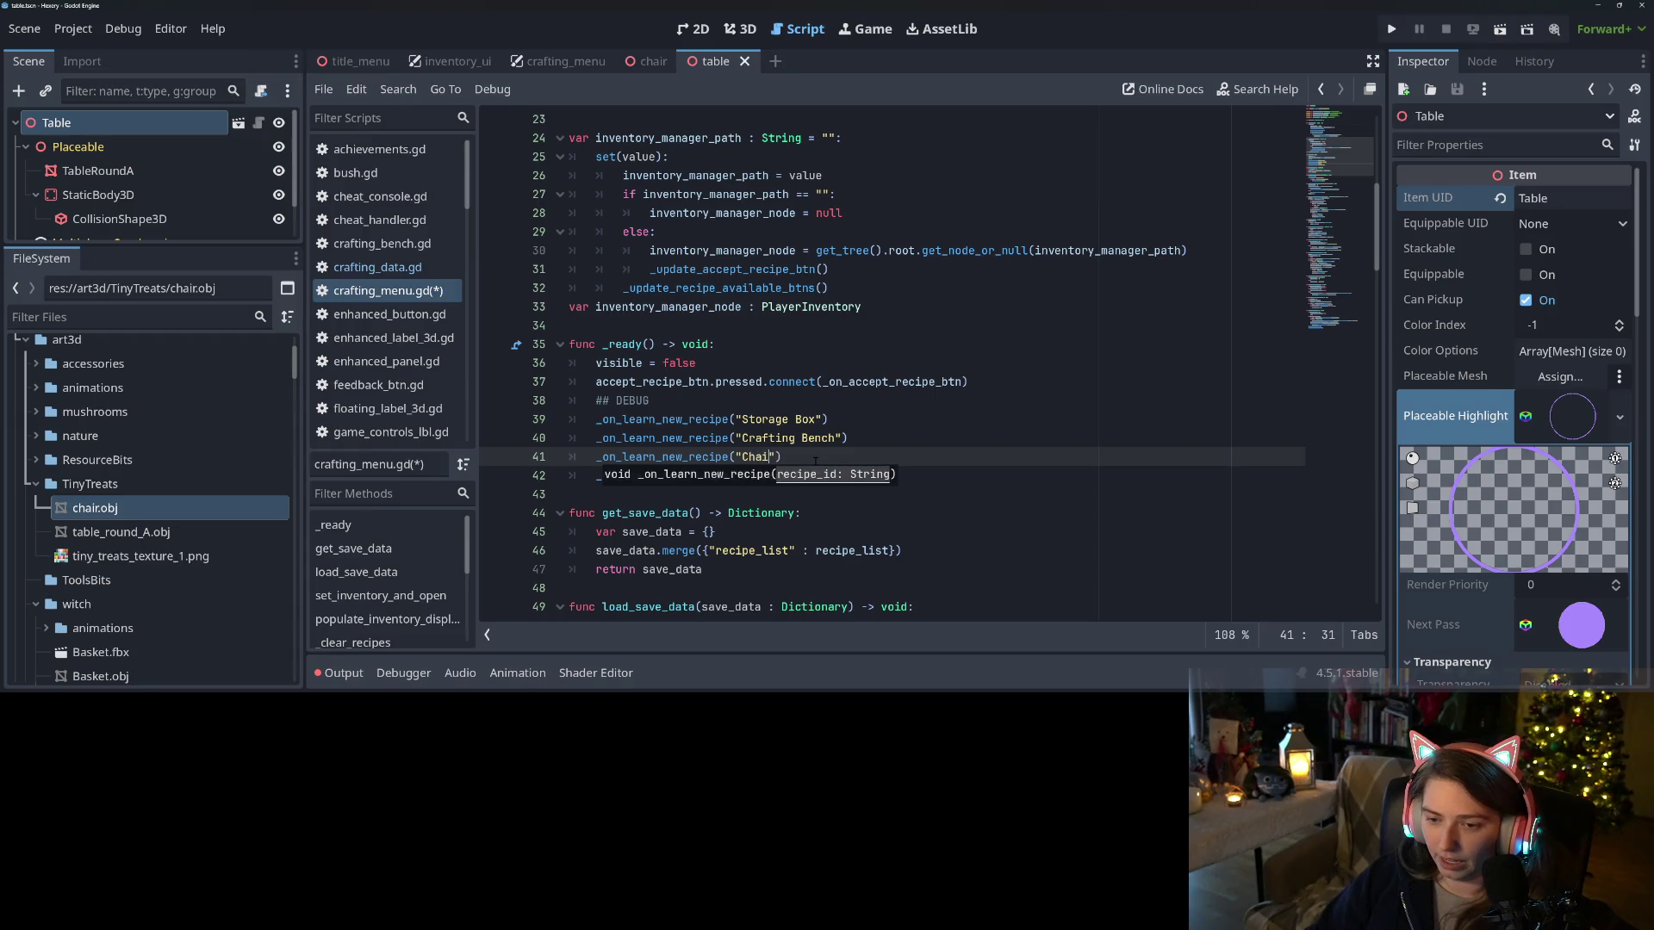
pyautogui.click(802, 457)
pyautogui.moveTo(742, 475); pyautogui.dragTo(816, 476)
pyautogui.write('Ta')
pyautogui.hotkey('ctrl', 's')
pyautogui.scroll(-6, 741, 475)
pyautogui.scroll(-9, 669, 475)
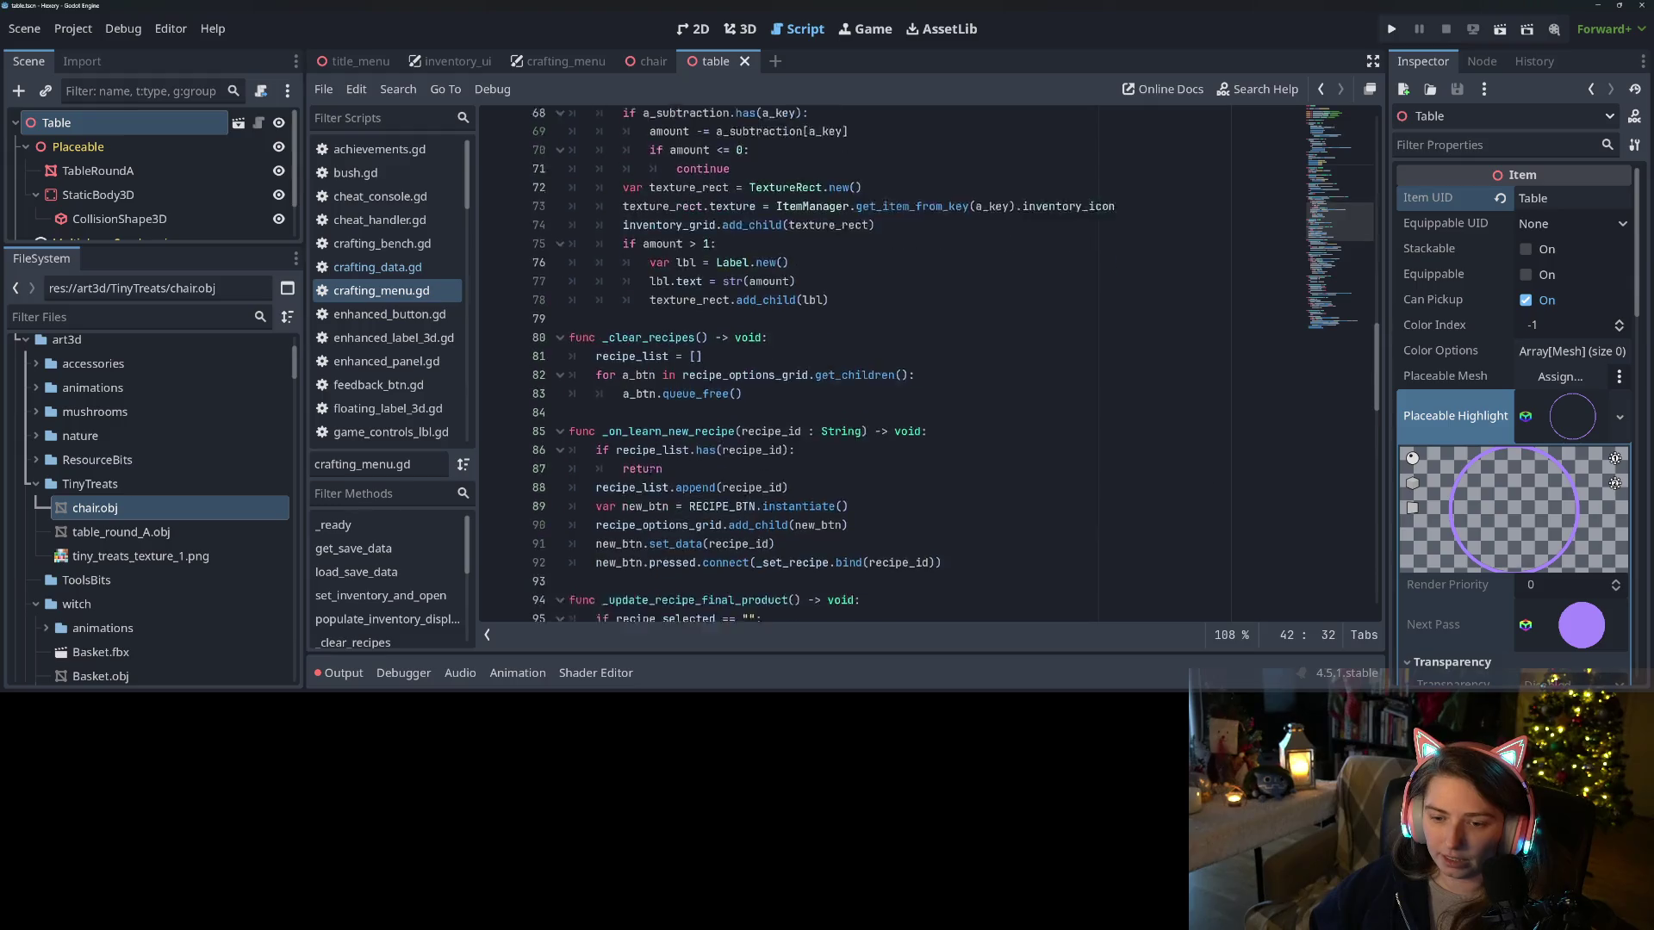
pyautogui.scroll(-1, 661, 470)
pyautogui.click(672, 381)
# Add 'if not CraftingData.recipe_data.has(recipe_id): return' to _on_learn_new_recipe and save
pyautogui.click(704, 420)
pyautogui.press('Return')
pyautogui.write('if not')
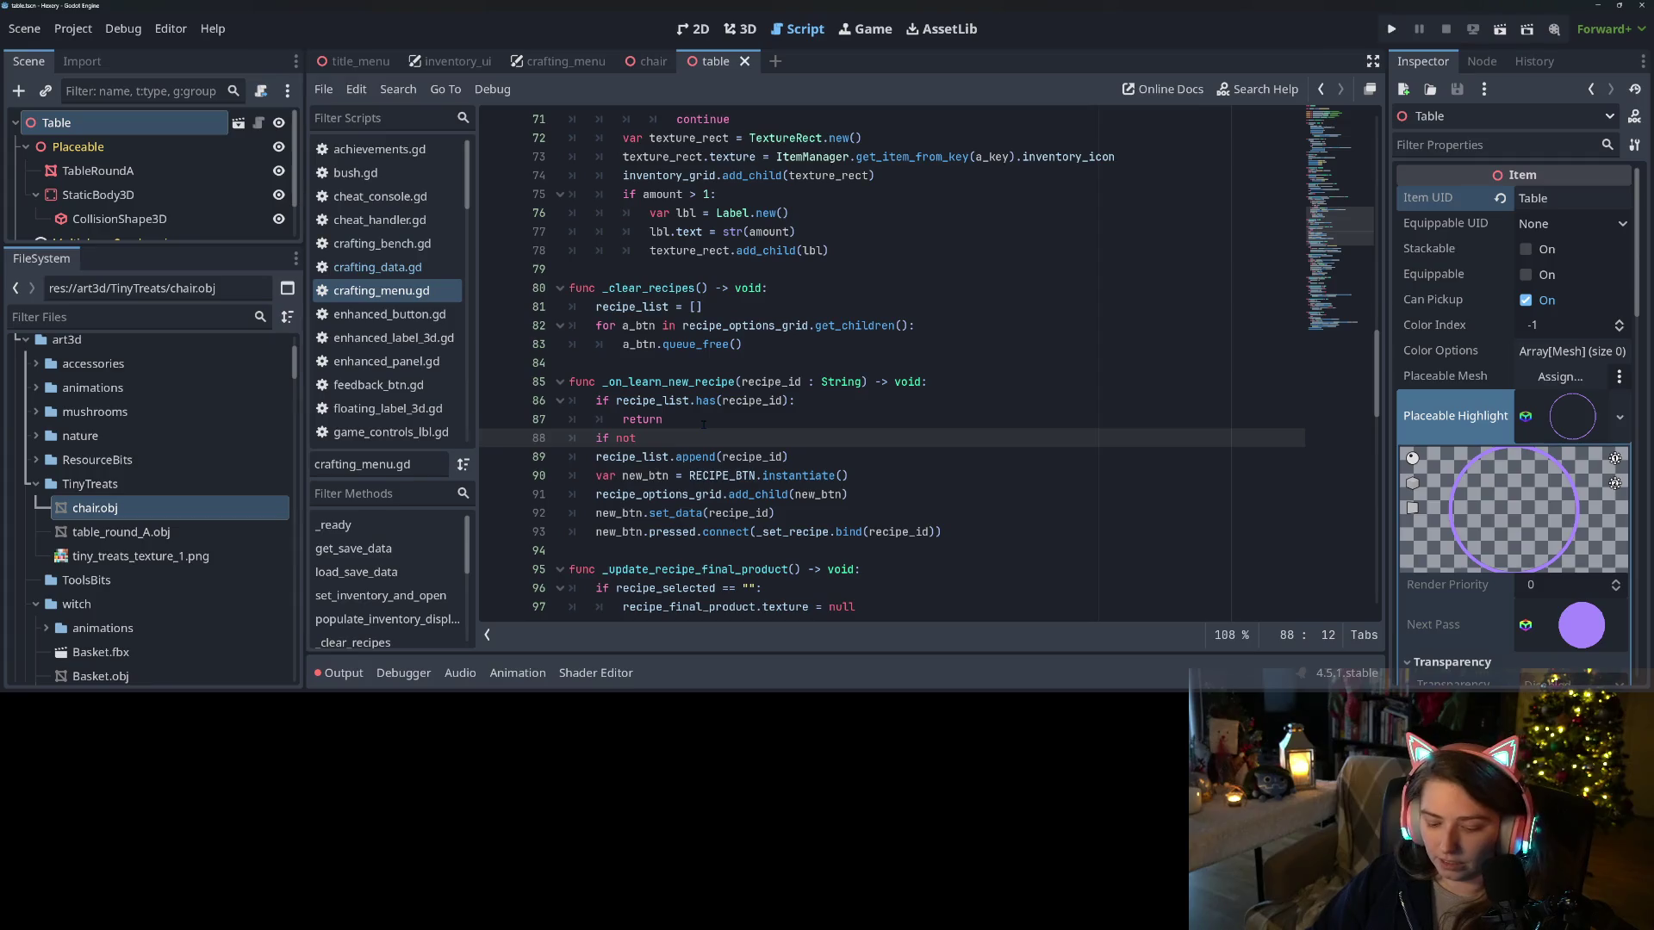
pyautogui.write('CraftingData.')
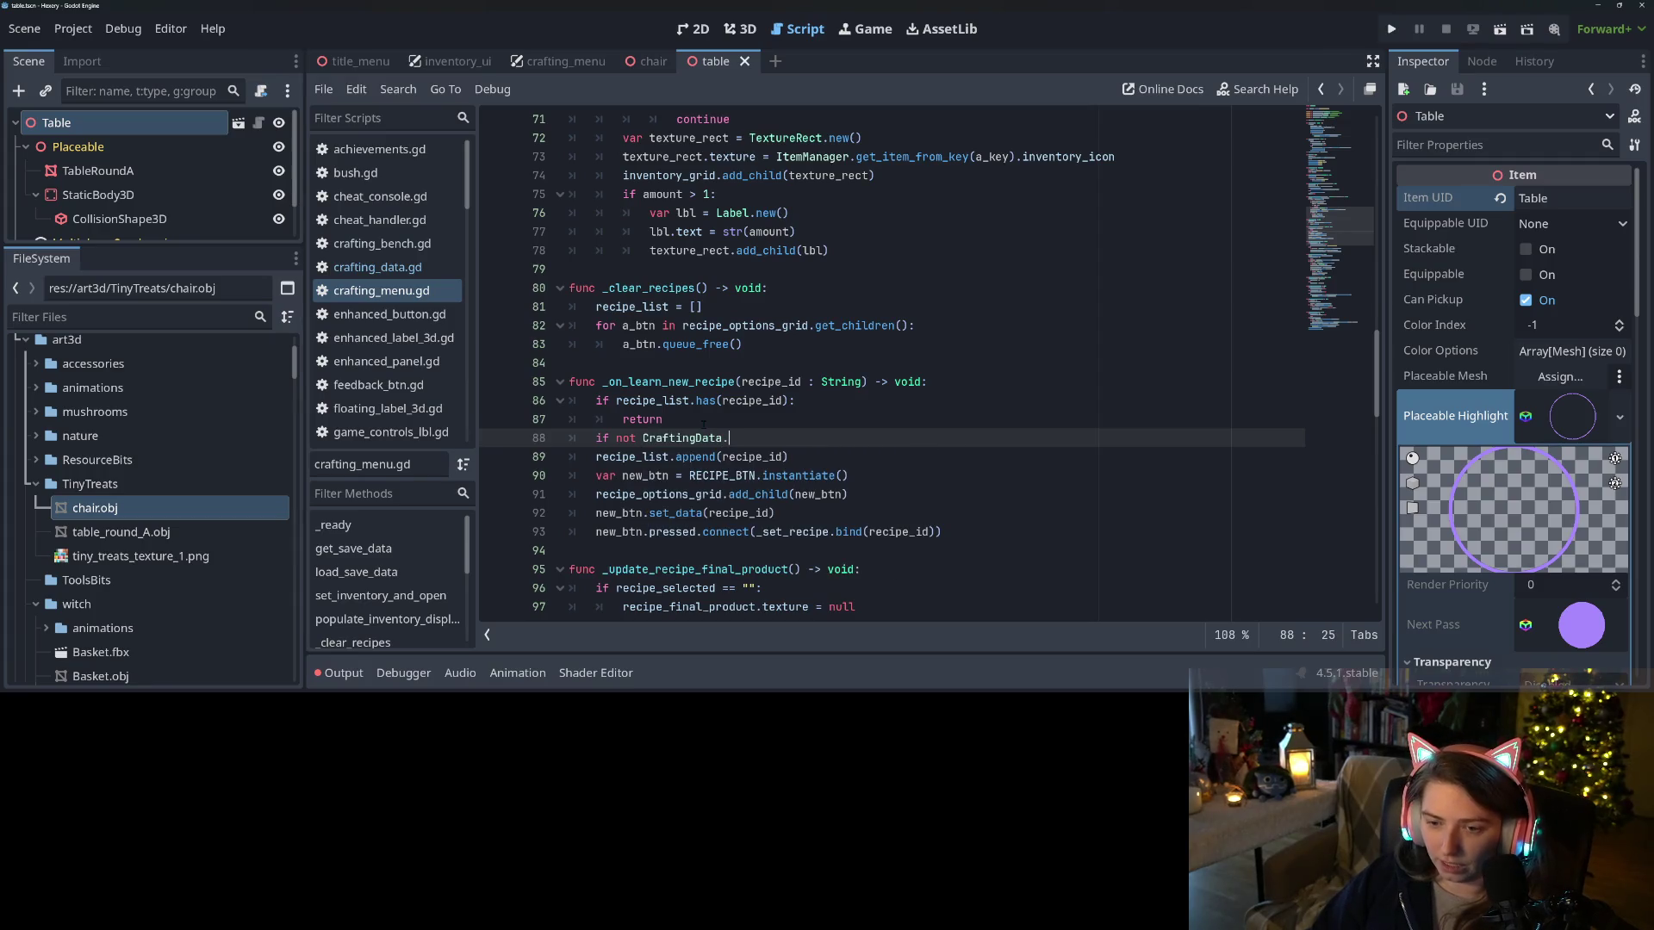
pyautogui.press('Down')
pyautogui.press('Down')
pyautogui.press('Down')
pyautogui.press('Return')
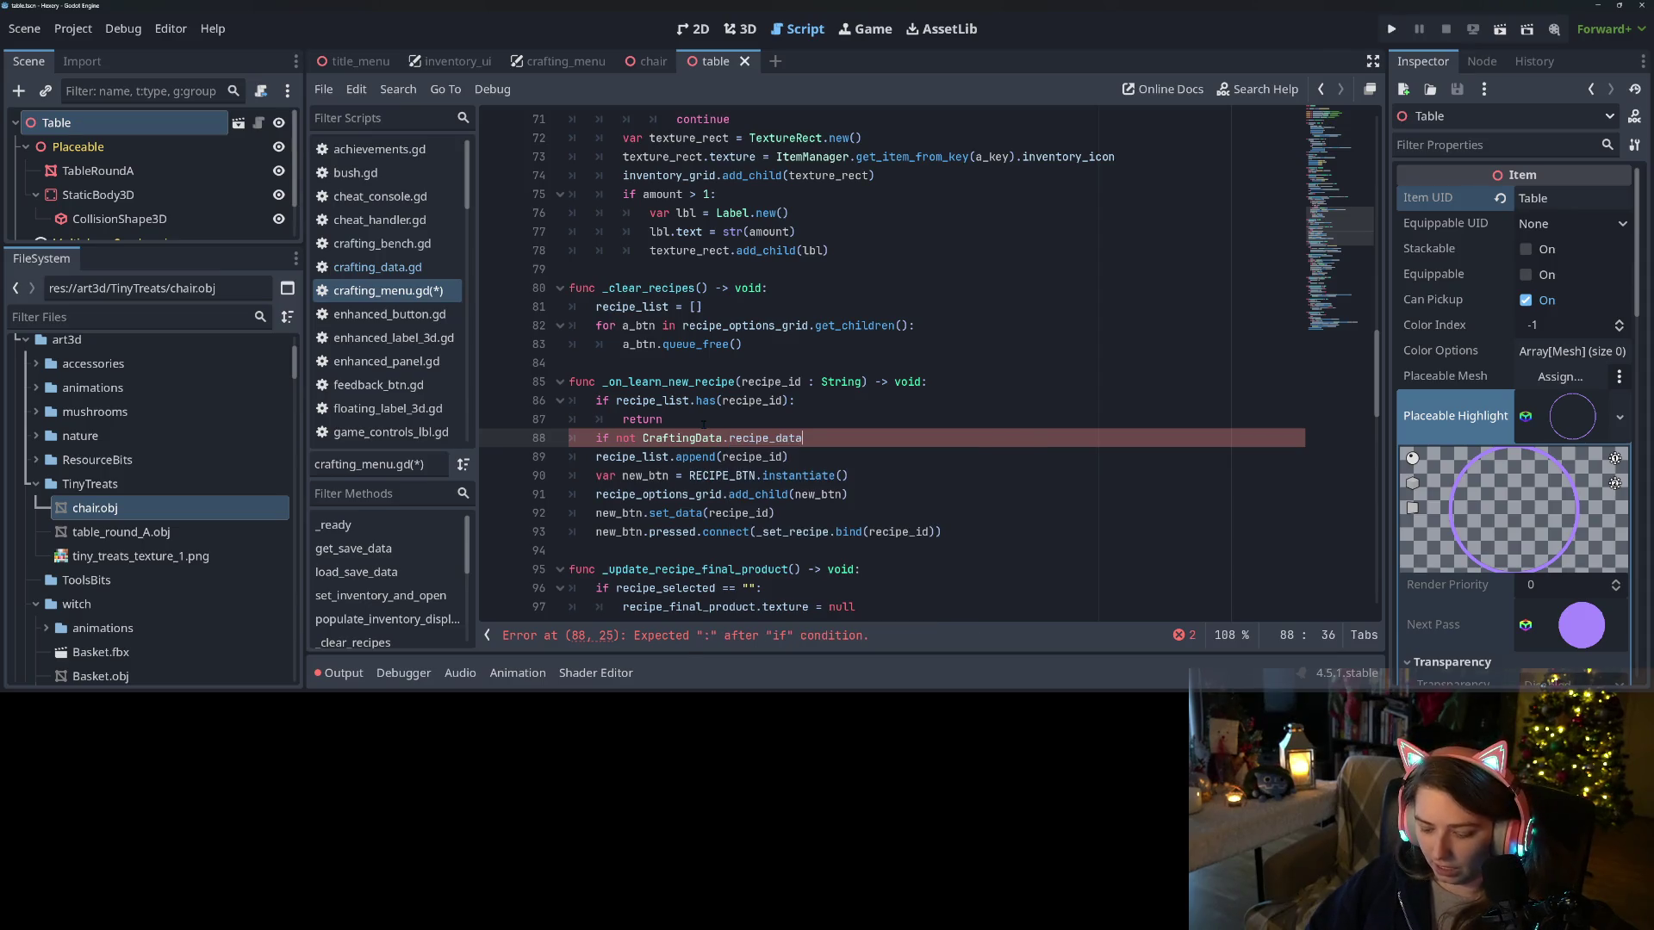
pyautogui.write('.has(re')
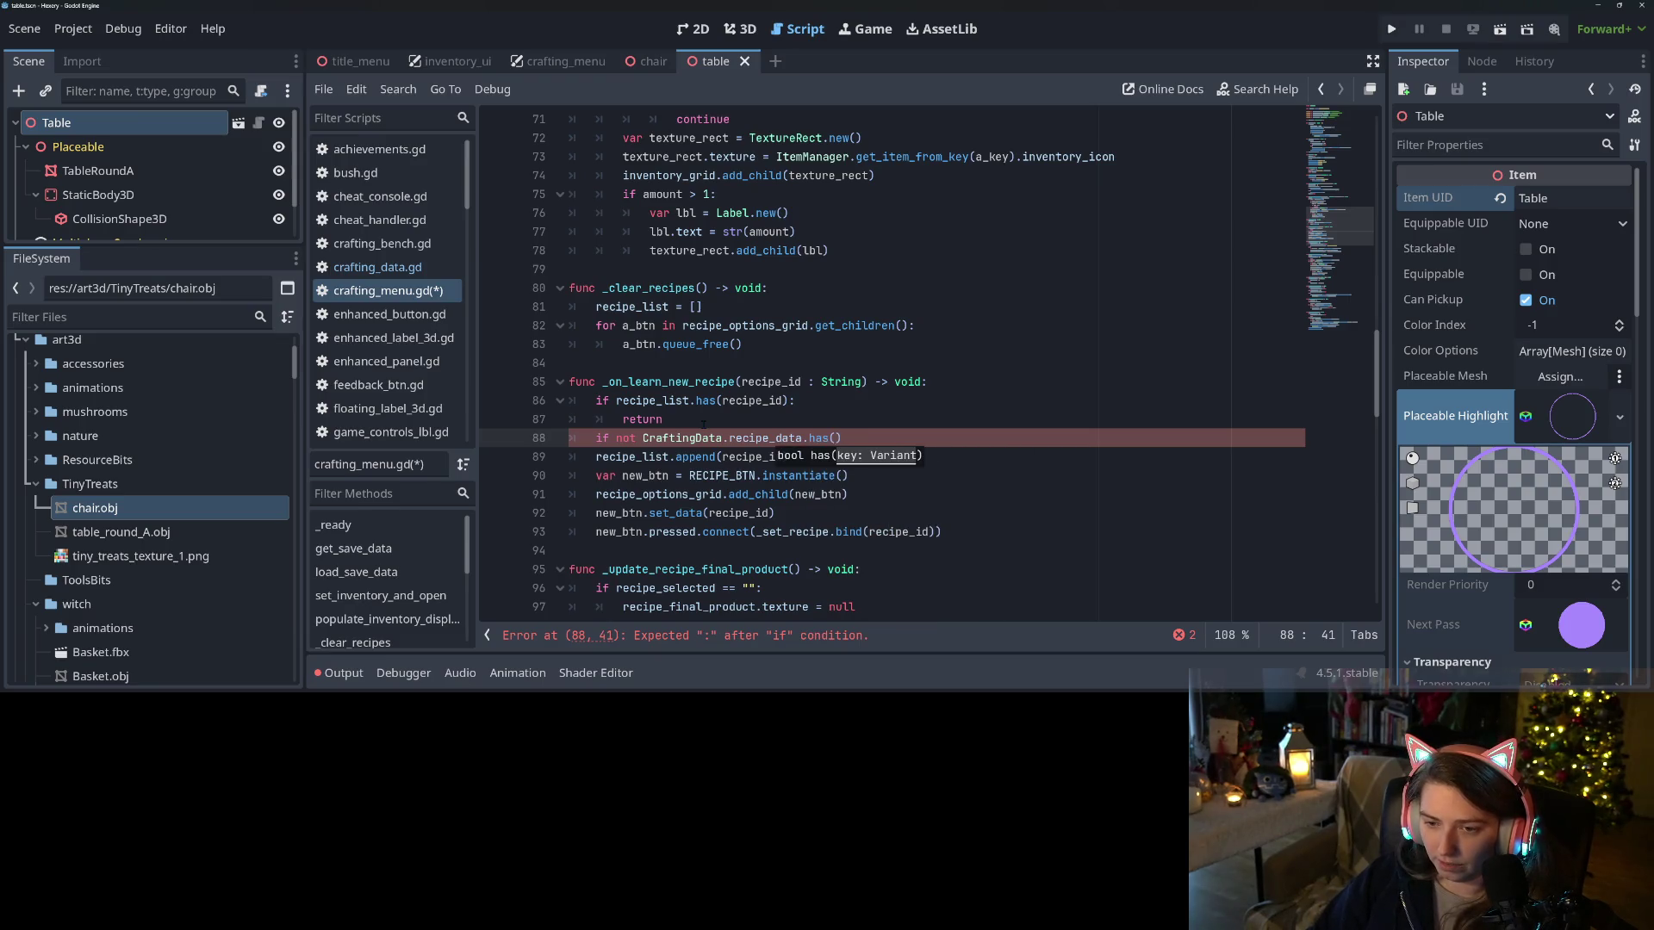
pyautogui.write('c')
pyautogui.press('Down')
pyautogui.press('Return')
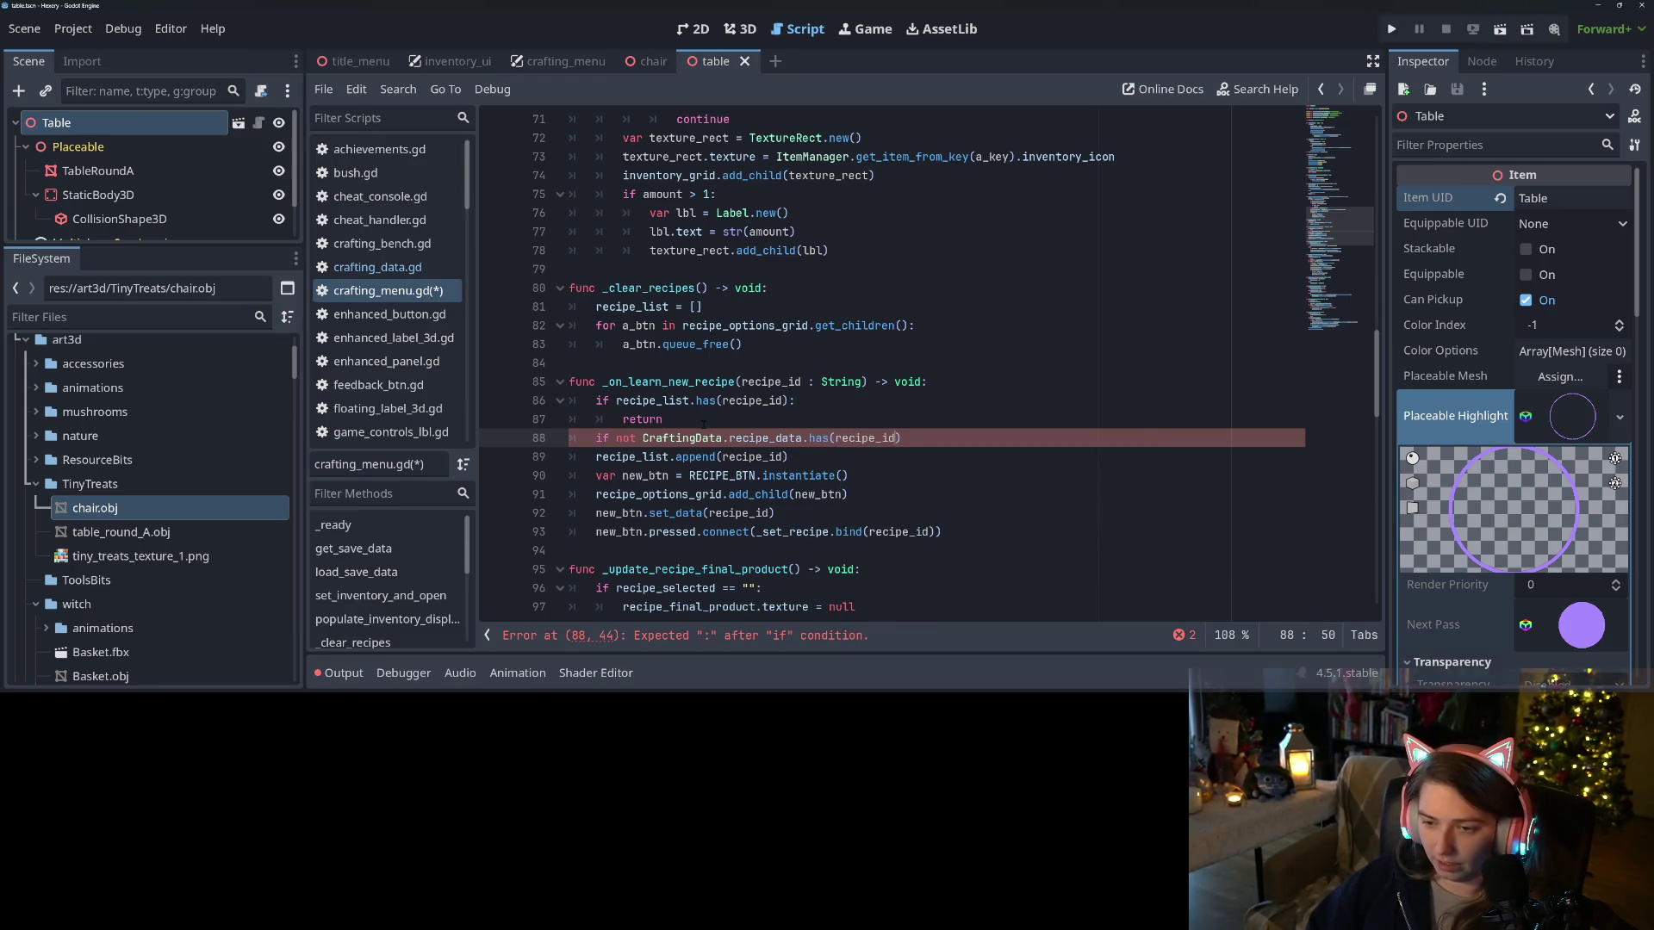
pyautogui.press('Return')
pyautogui.write('return')
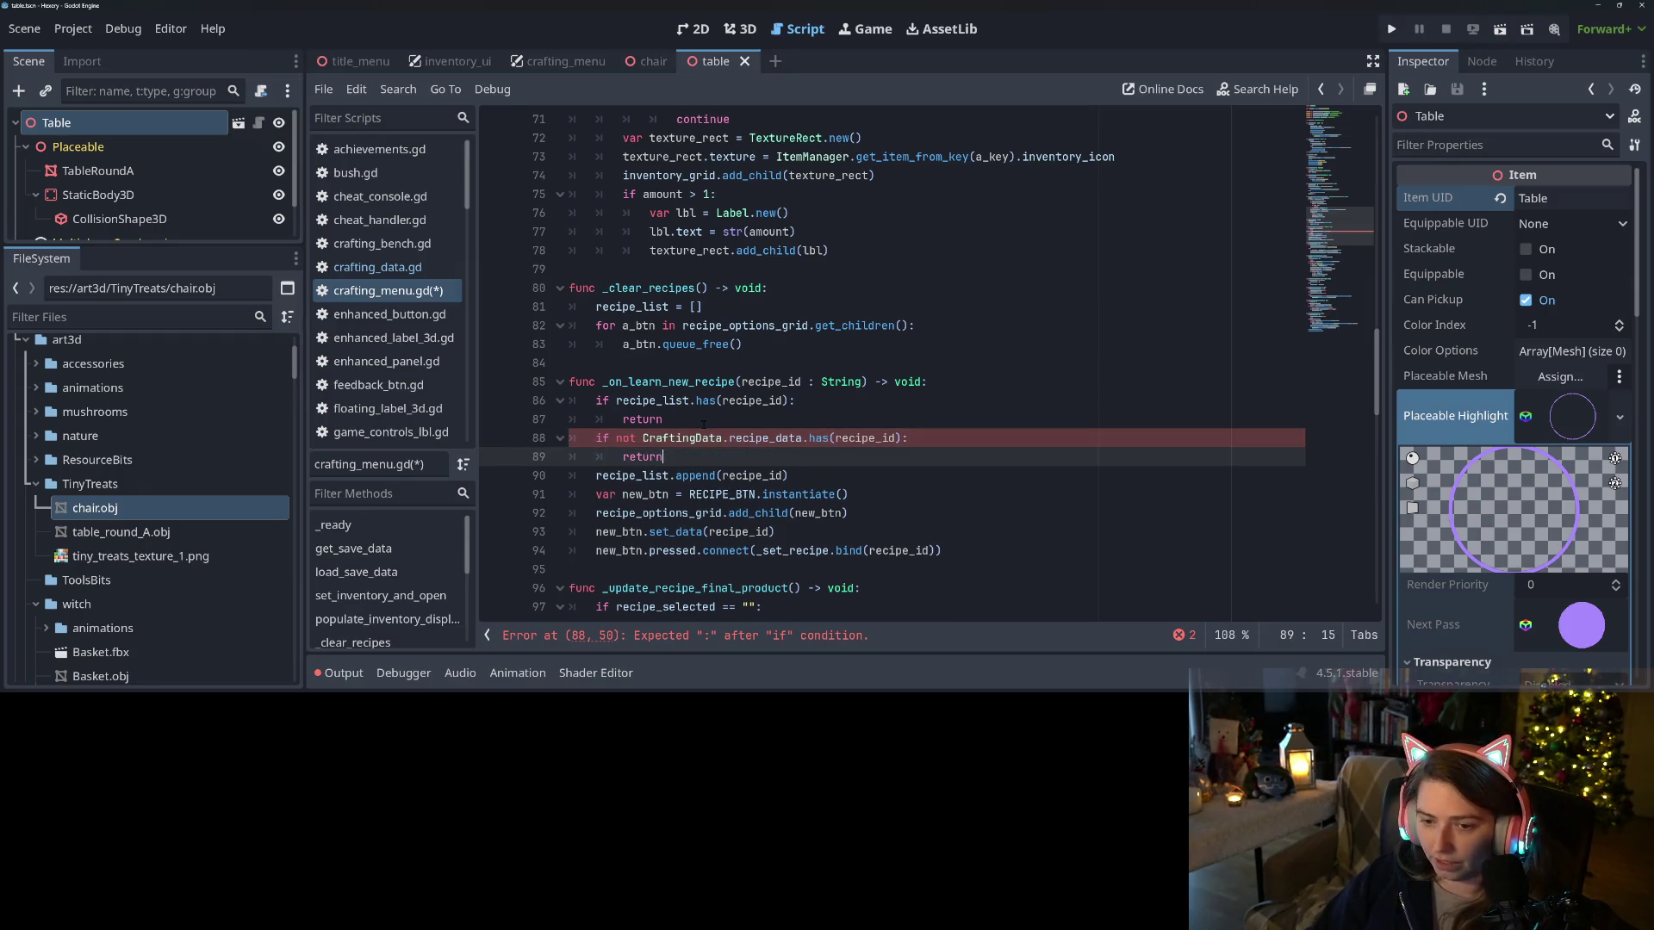
pyautogui.hotkey('ctrl', 's')
# Check the exact Crafting Bench recipe name in crafting_data.gd, then run the project
pyautogui.click(390, 268)
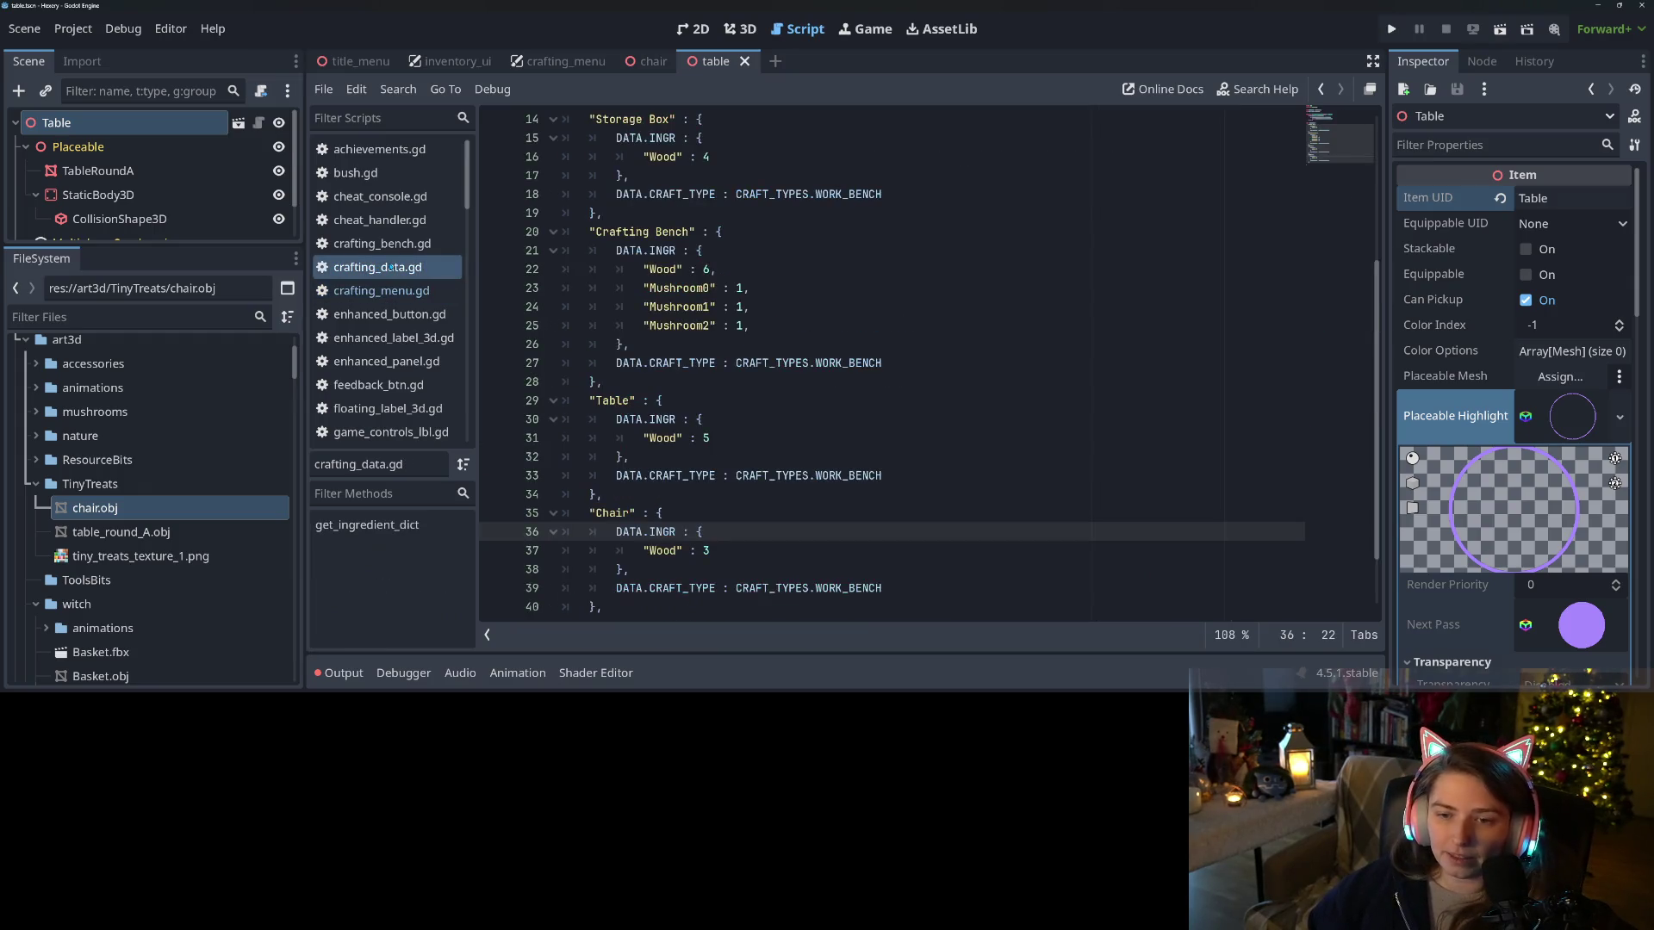
pyautogui.scroll(1, 681, 463)
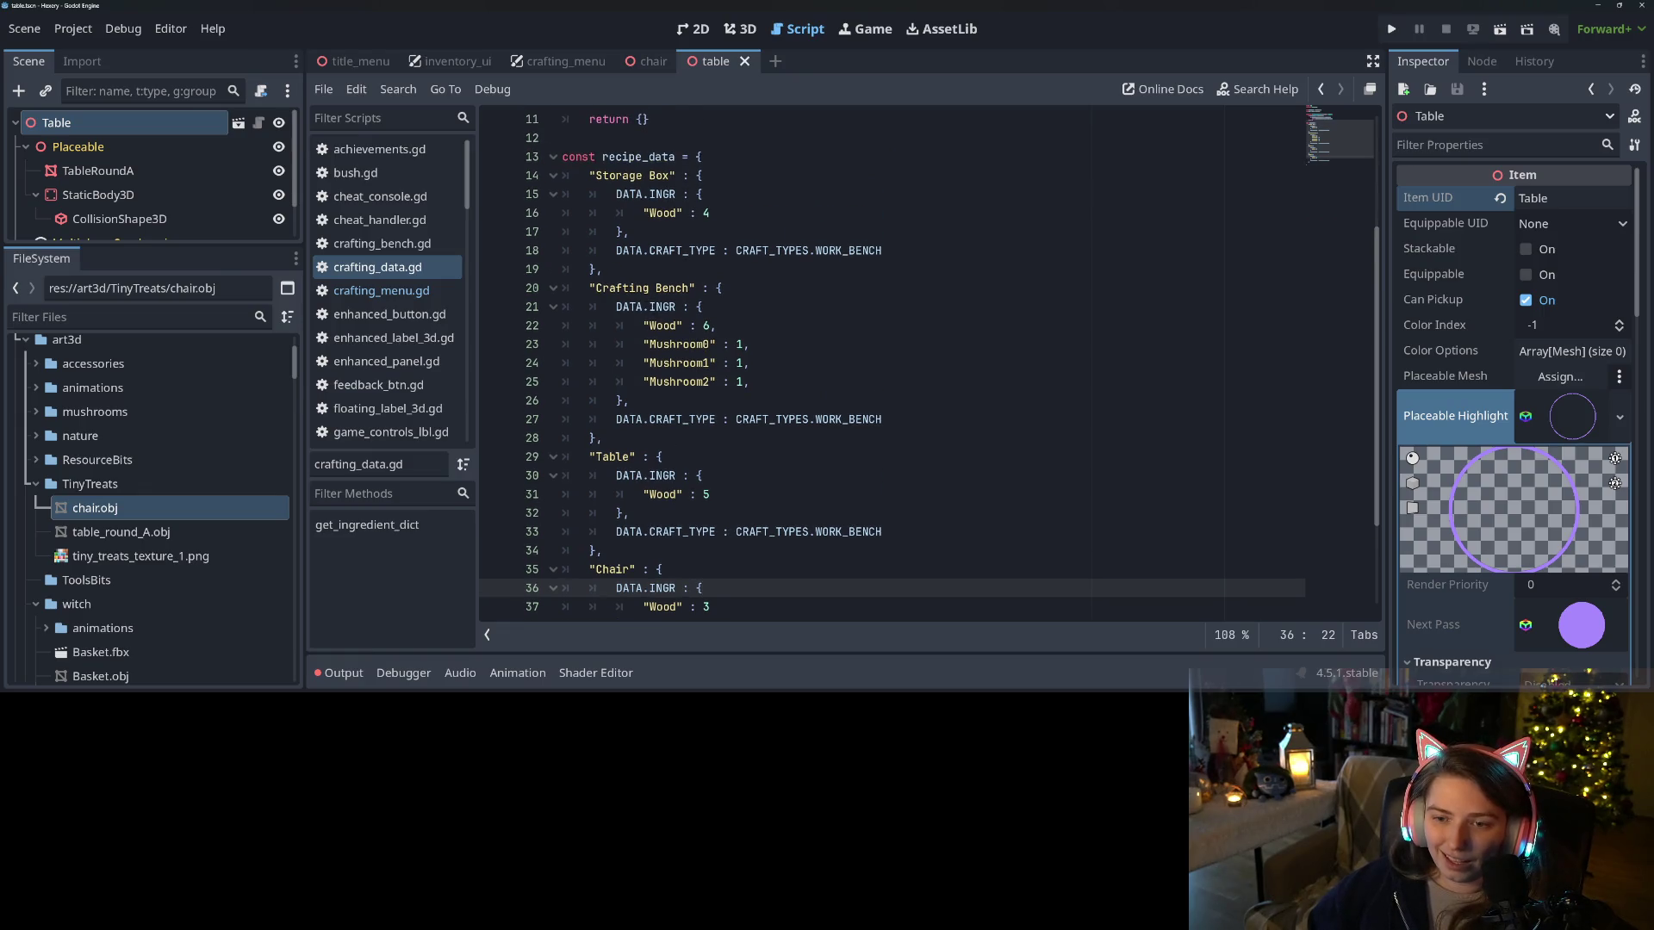
pyautogui.doubleClick(672, 287)
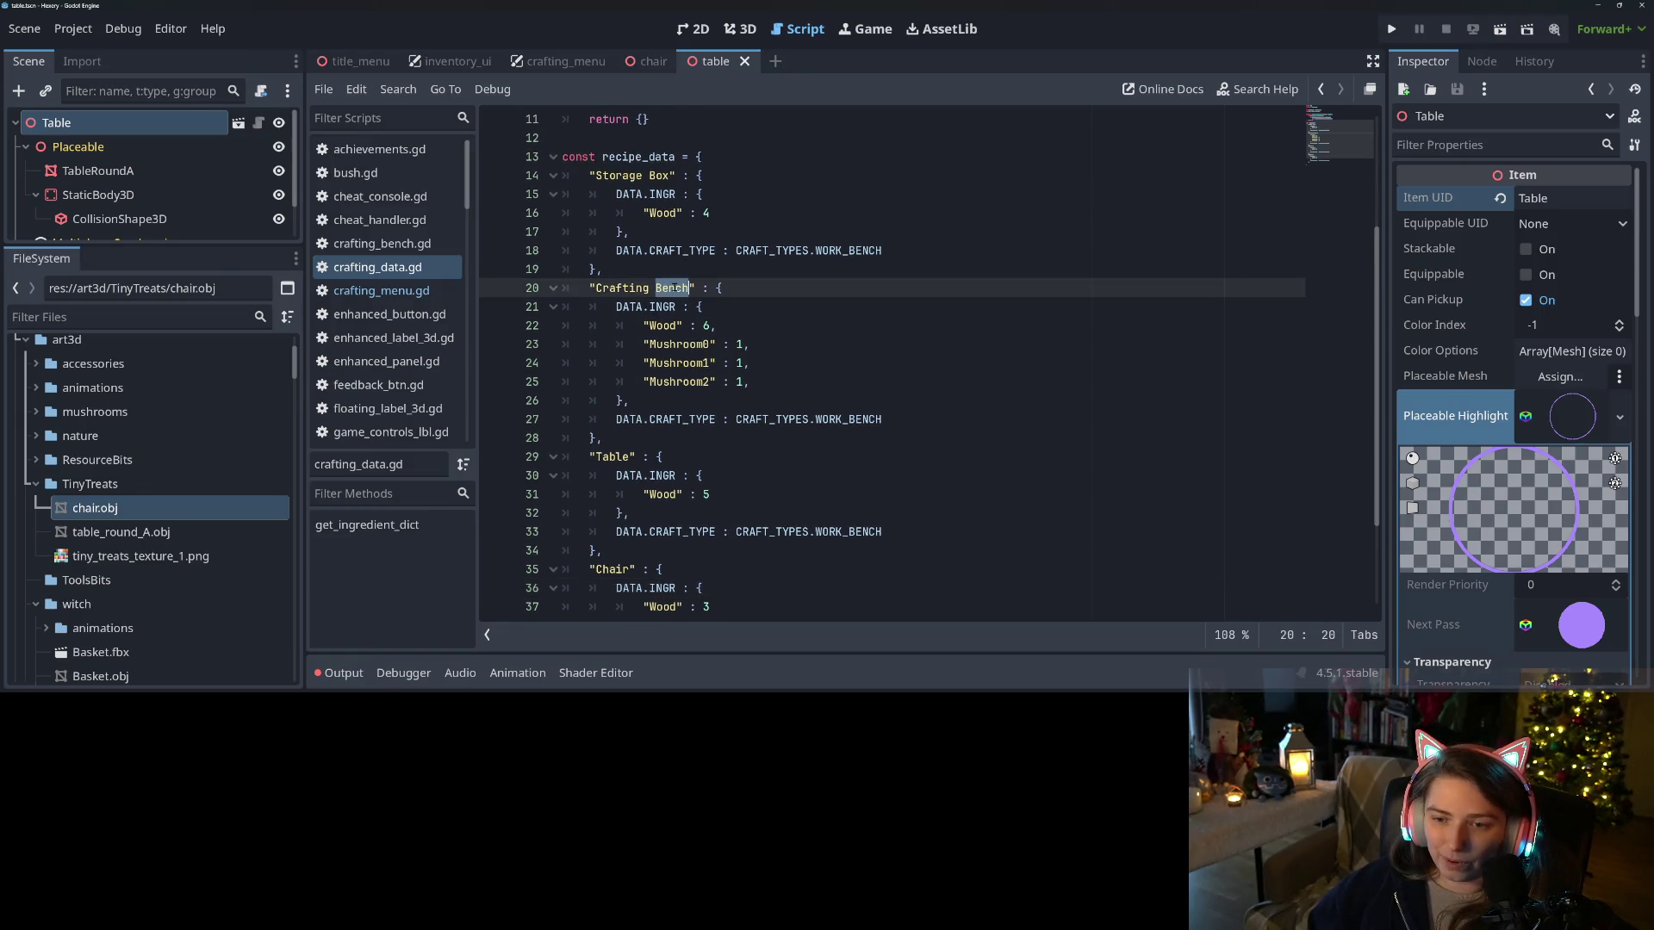
pyautogui.click(387, 292)
pyautogui.scroll(10, 808, 431)
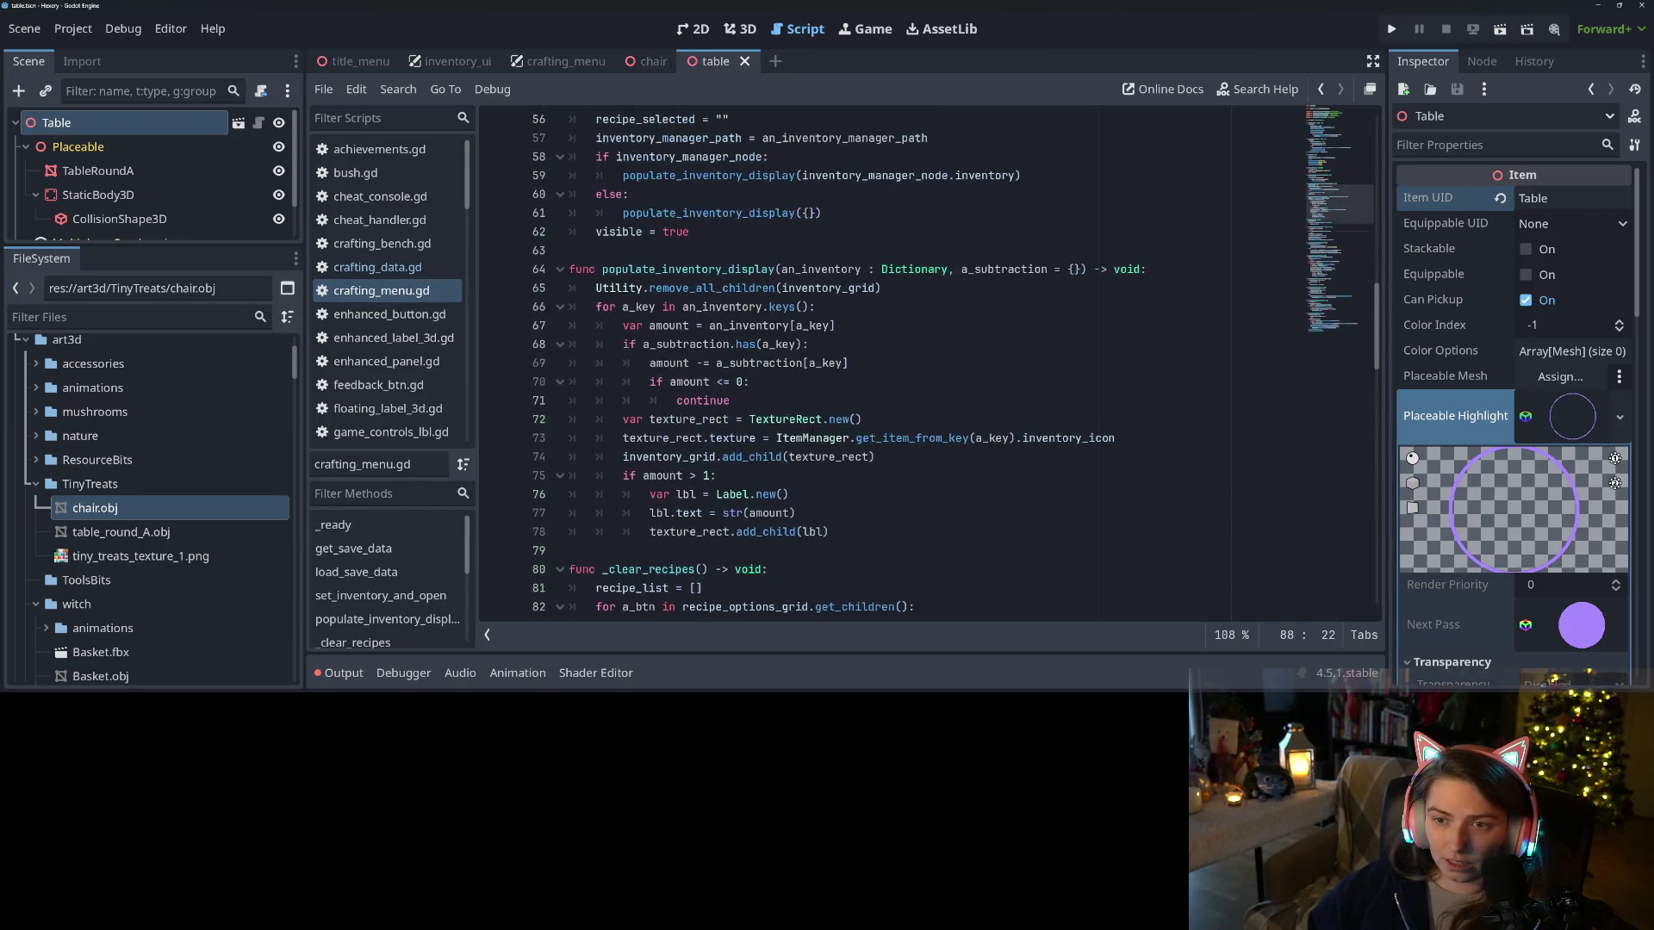
pyautogui.scroll(2, 808, 431)
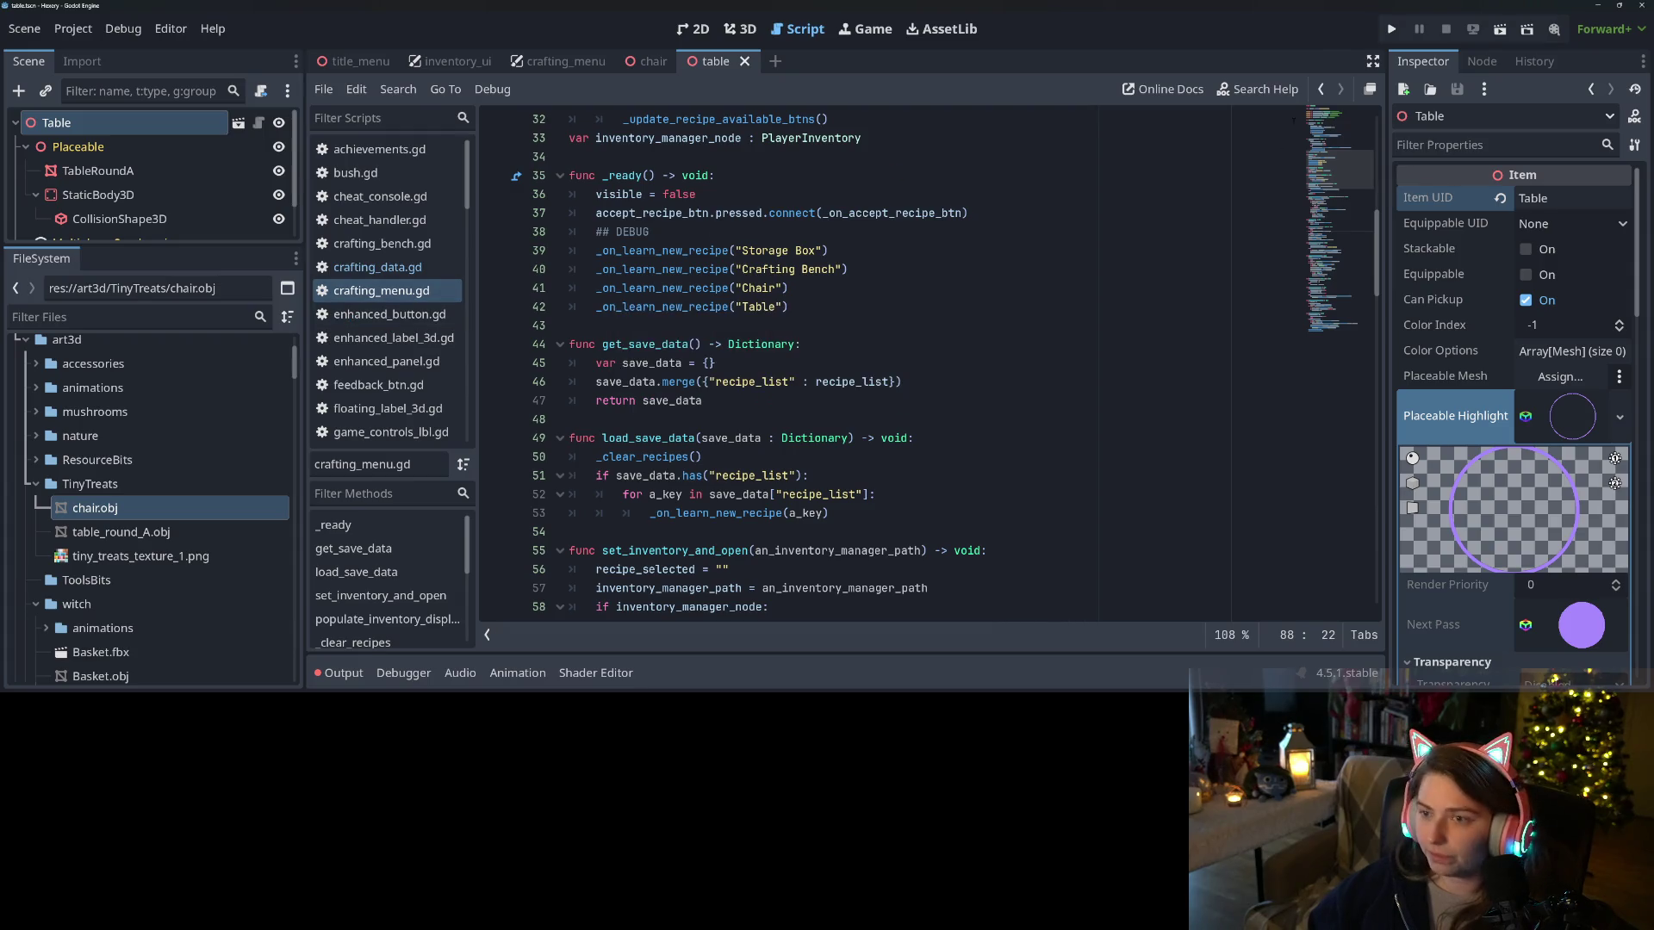
pyautogui.click(1391, 30)
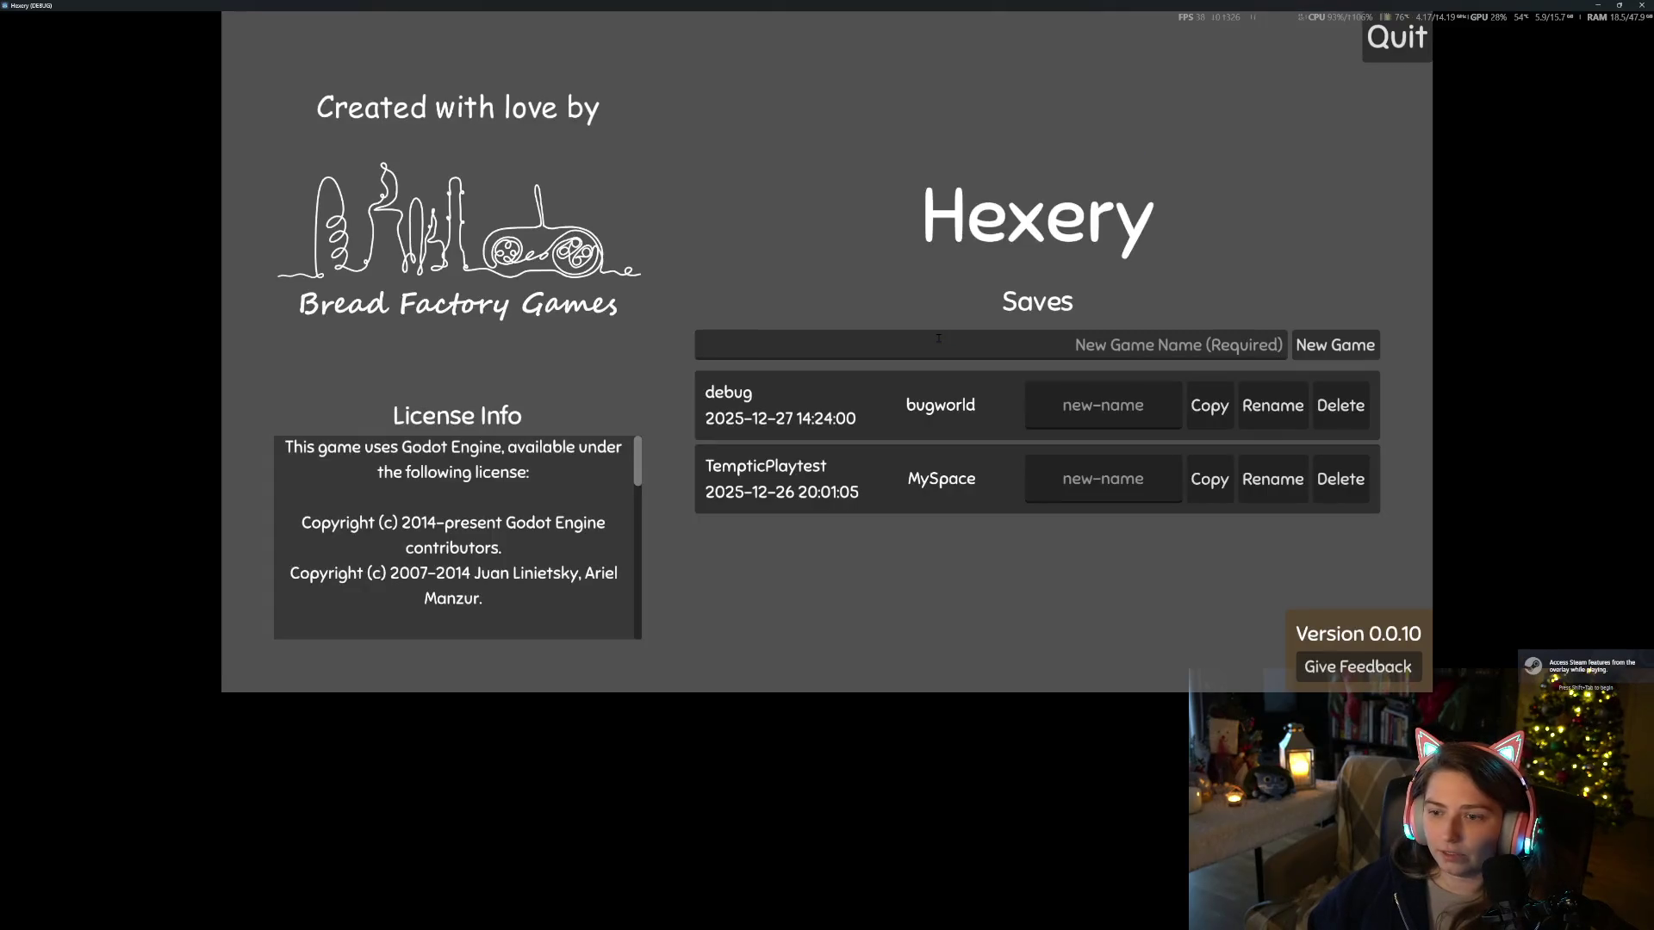
# Load the debug save, return to the menu, create a new world named test, and show the inventory
pyautogui.click(901, 414)
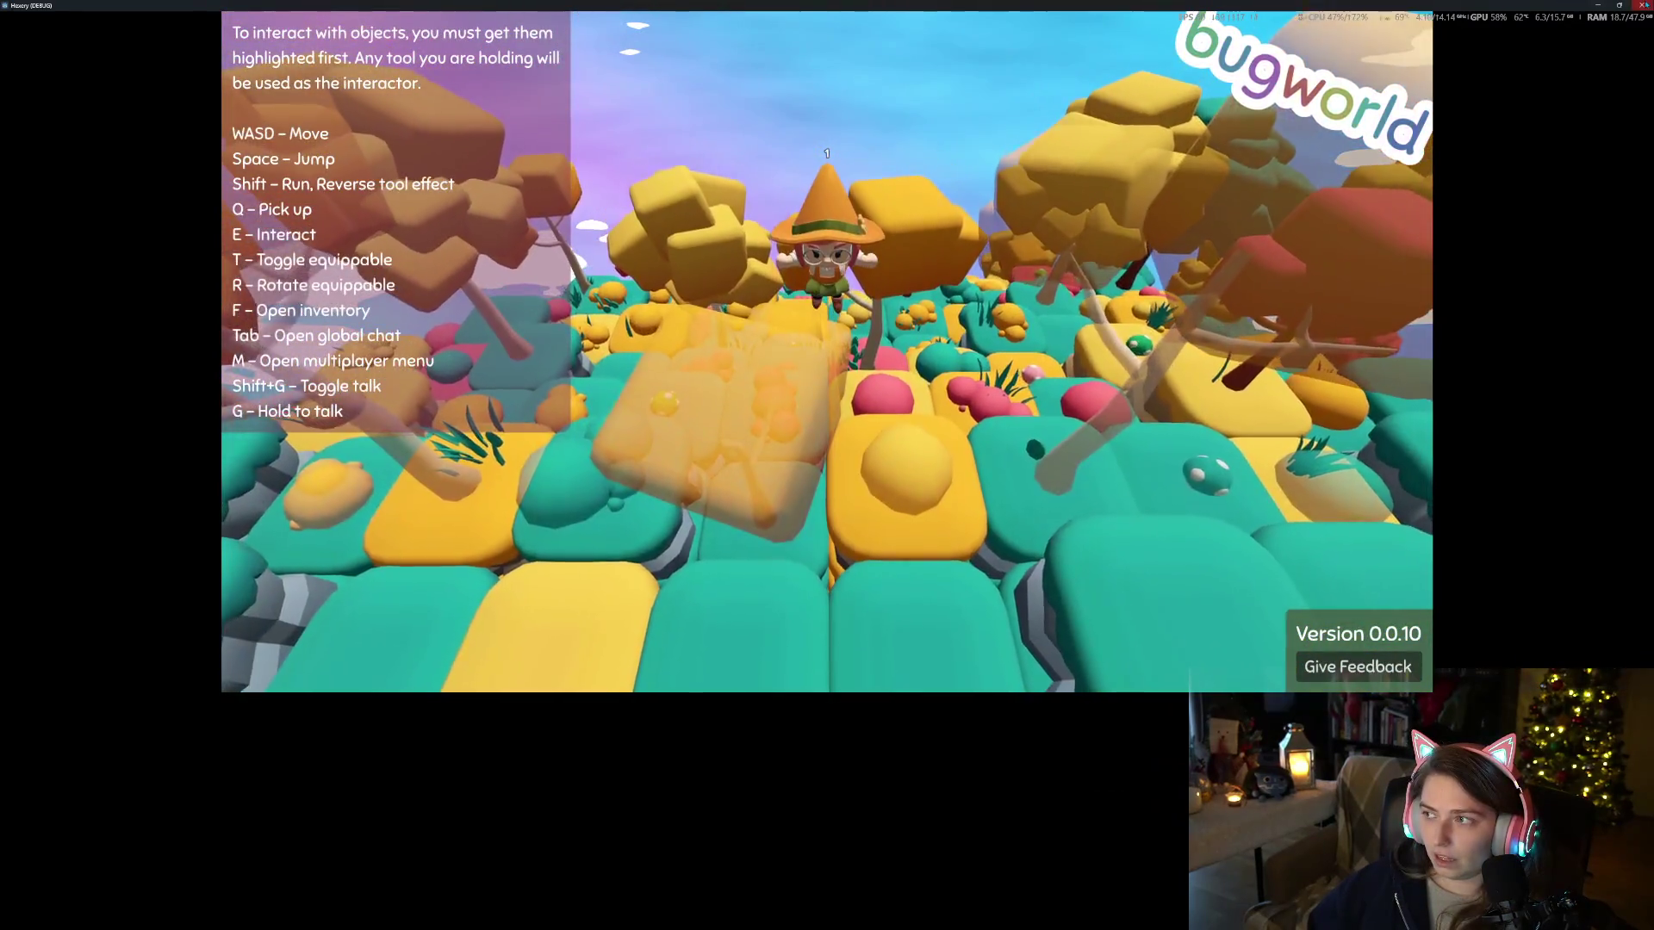
pyautogui.press('Escape')
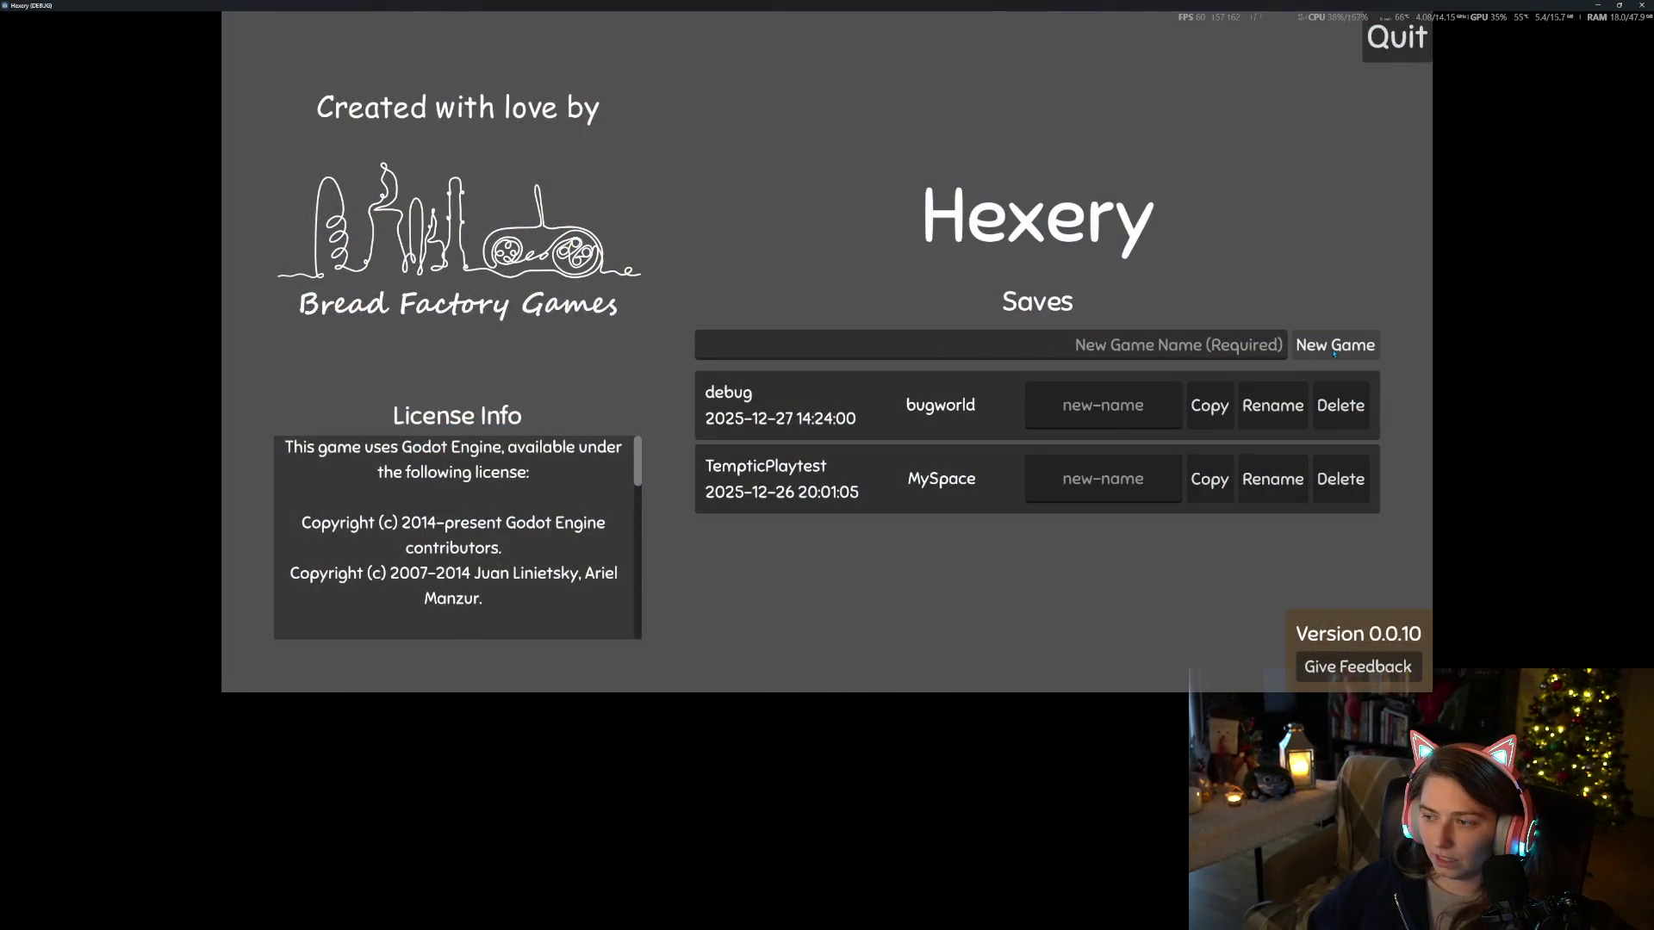
pyautogui.click(1249, 350)
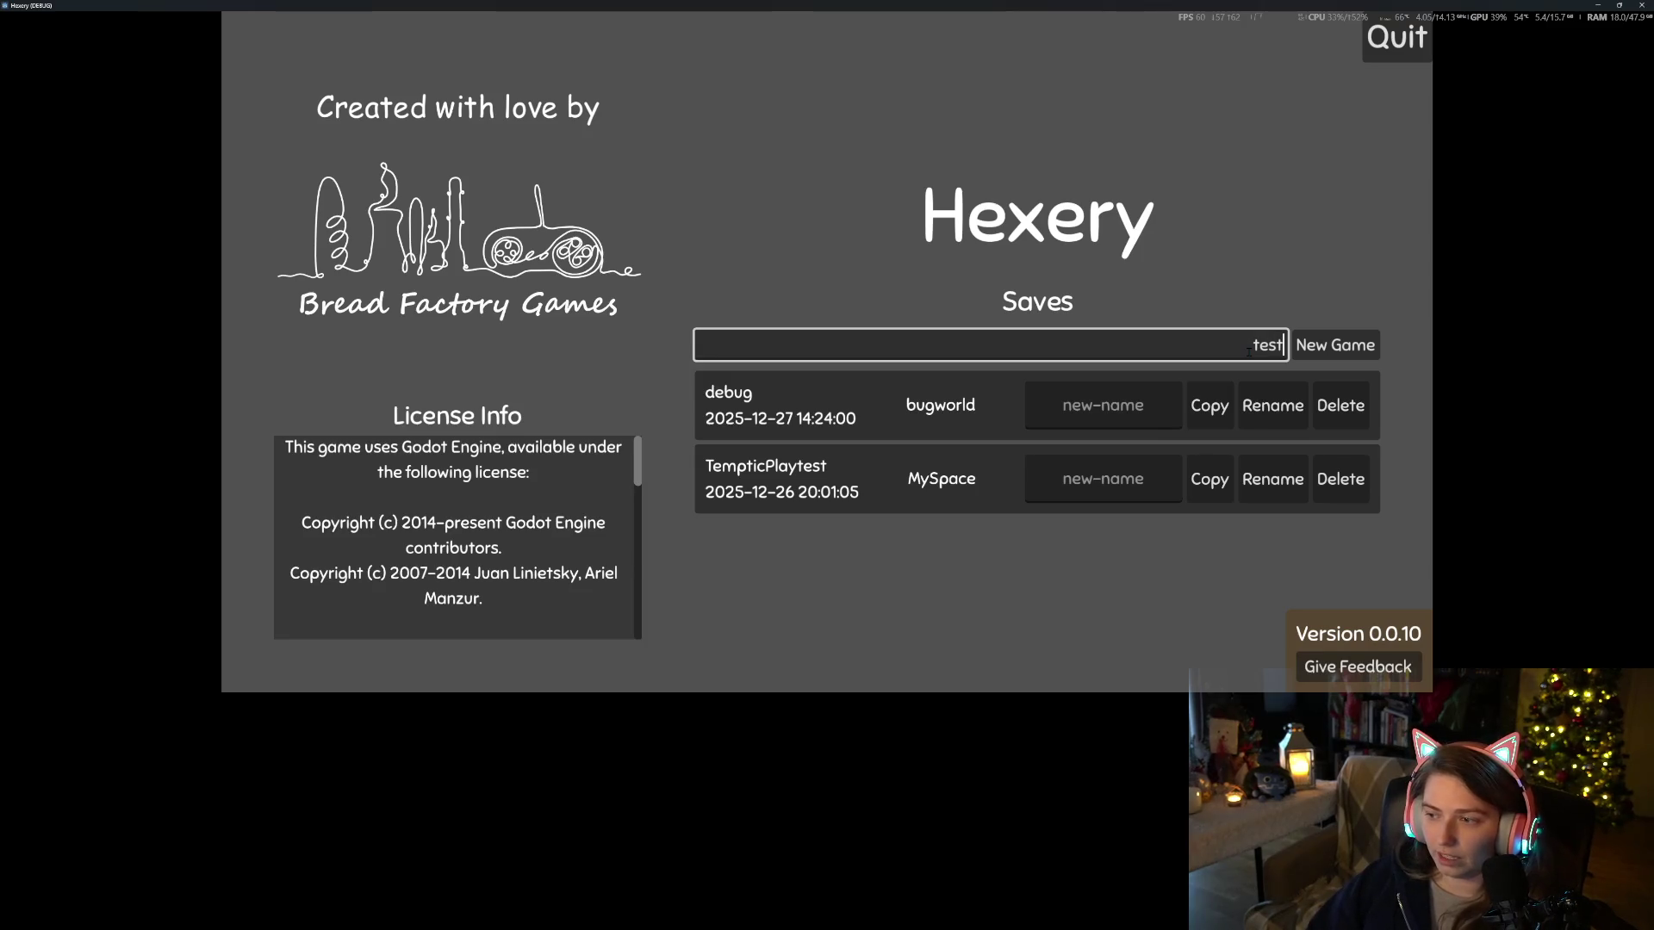
pyautogui.press('Return')
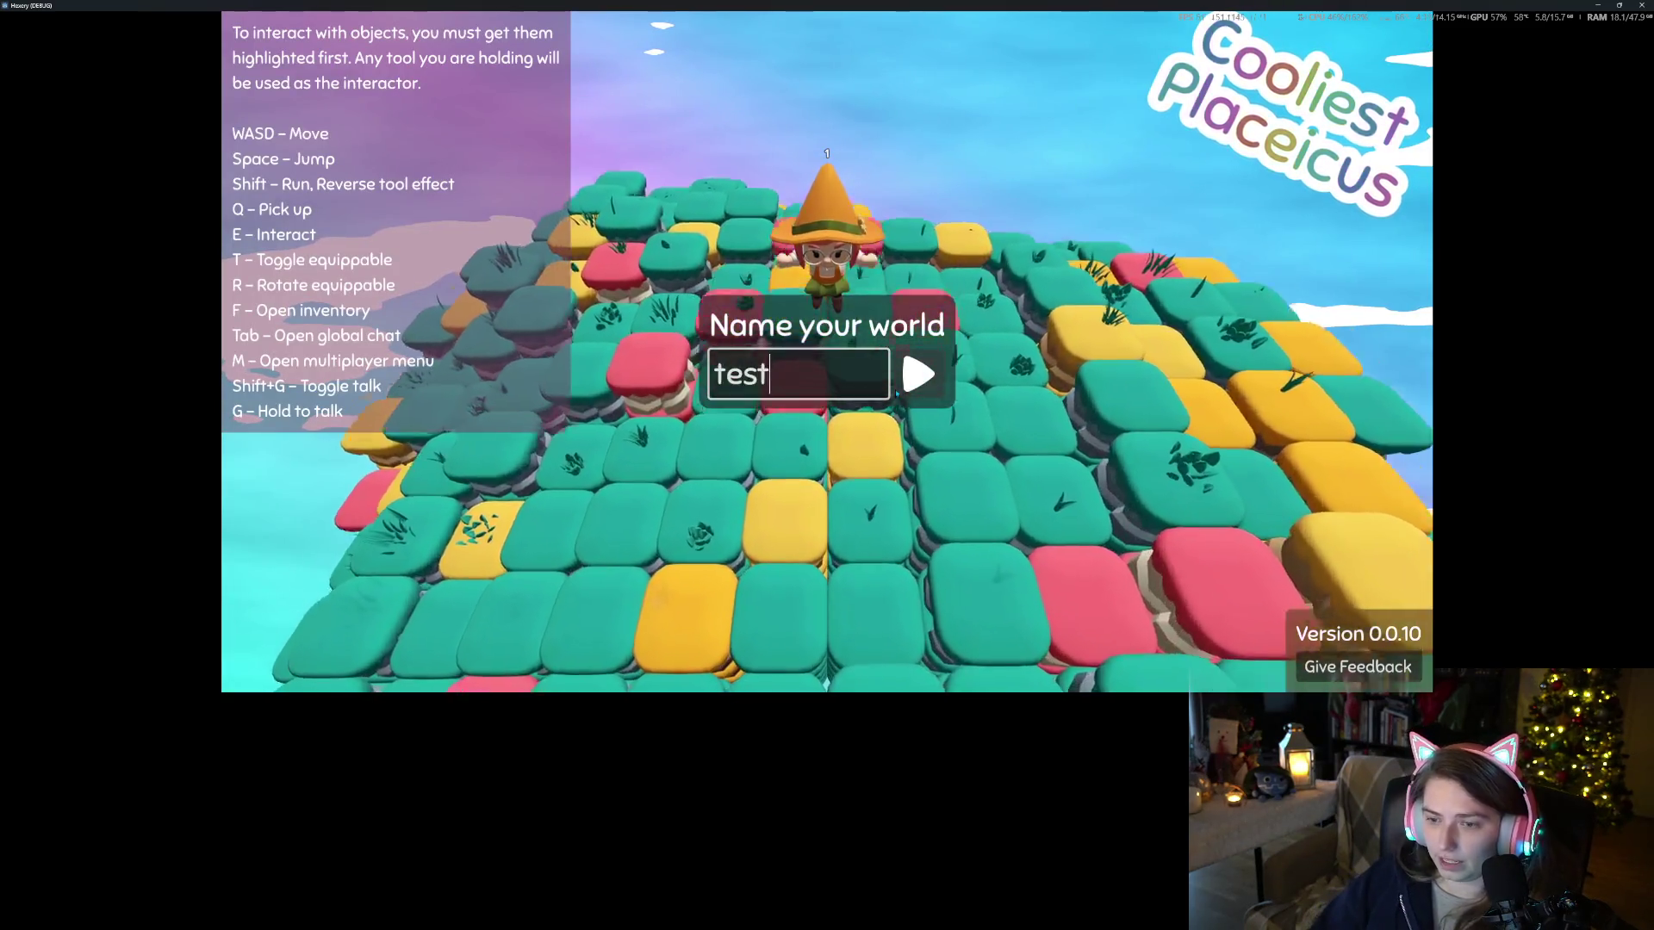
pyautogui.click(896, 391)
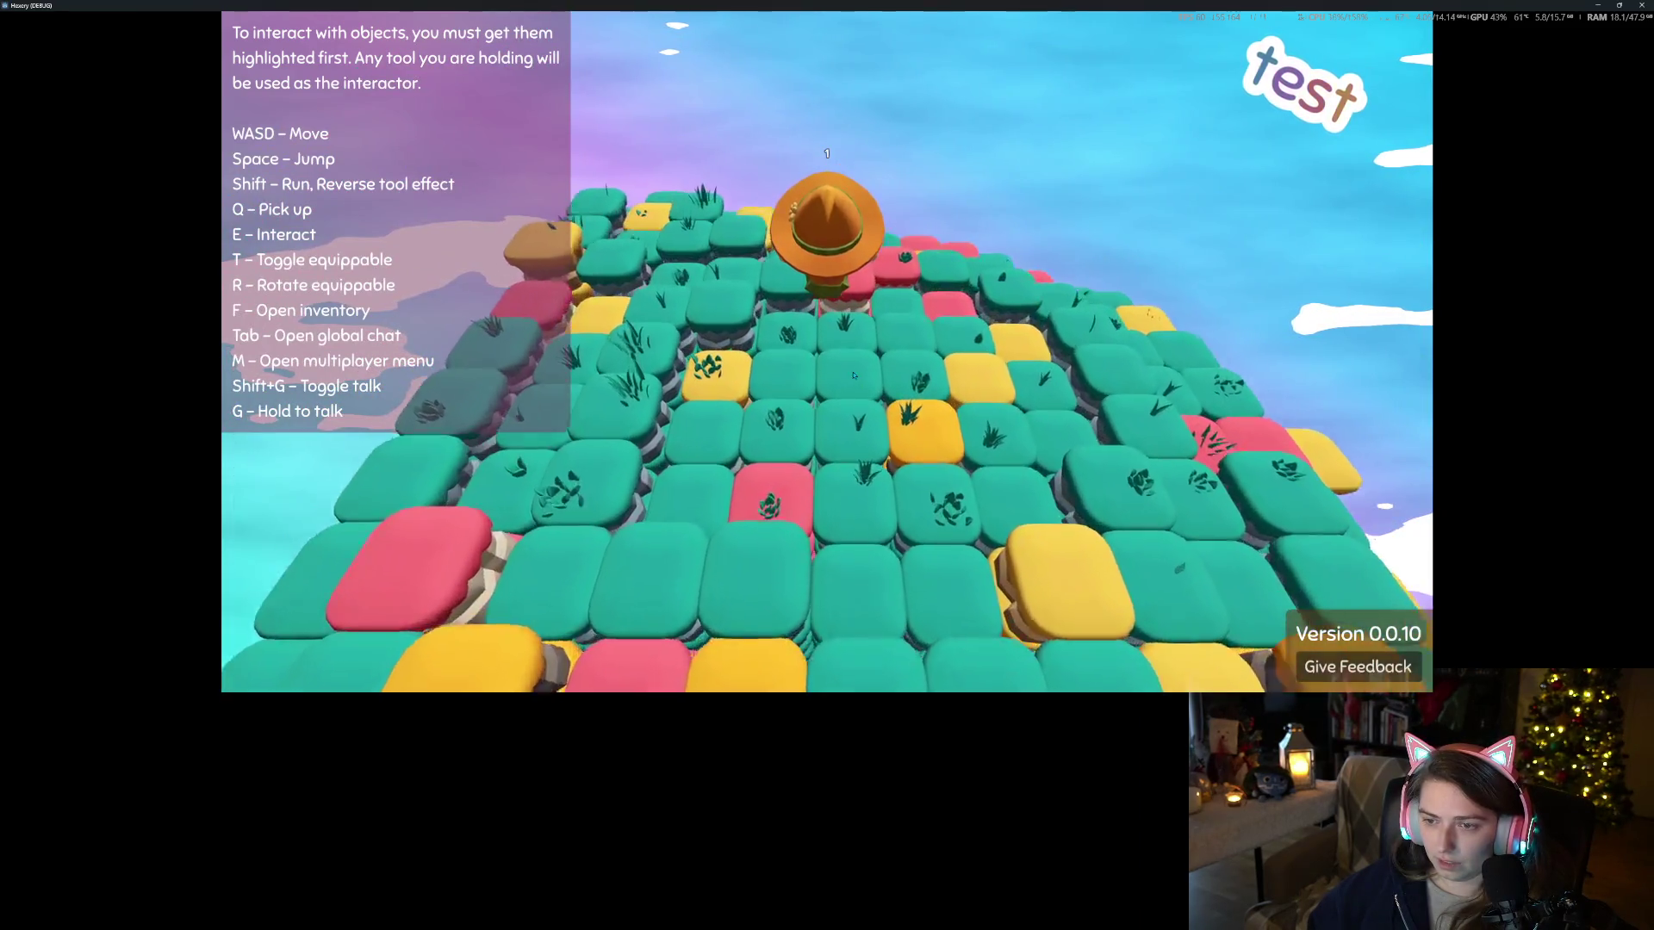
pyautogui.press('f')
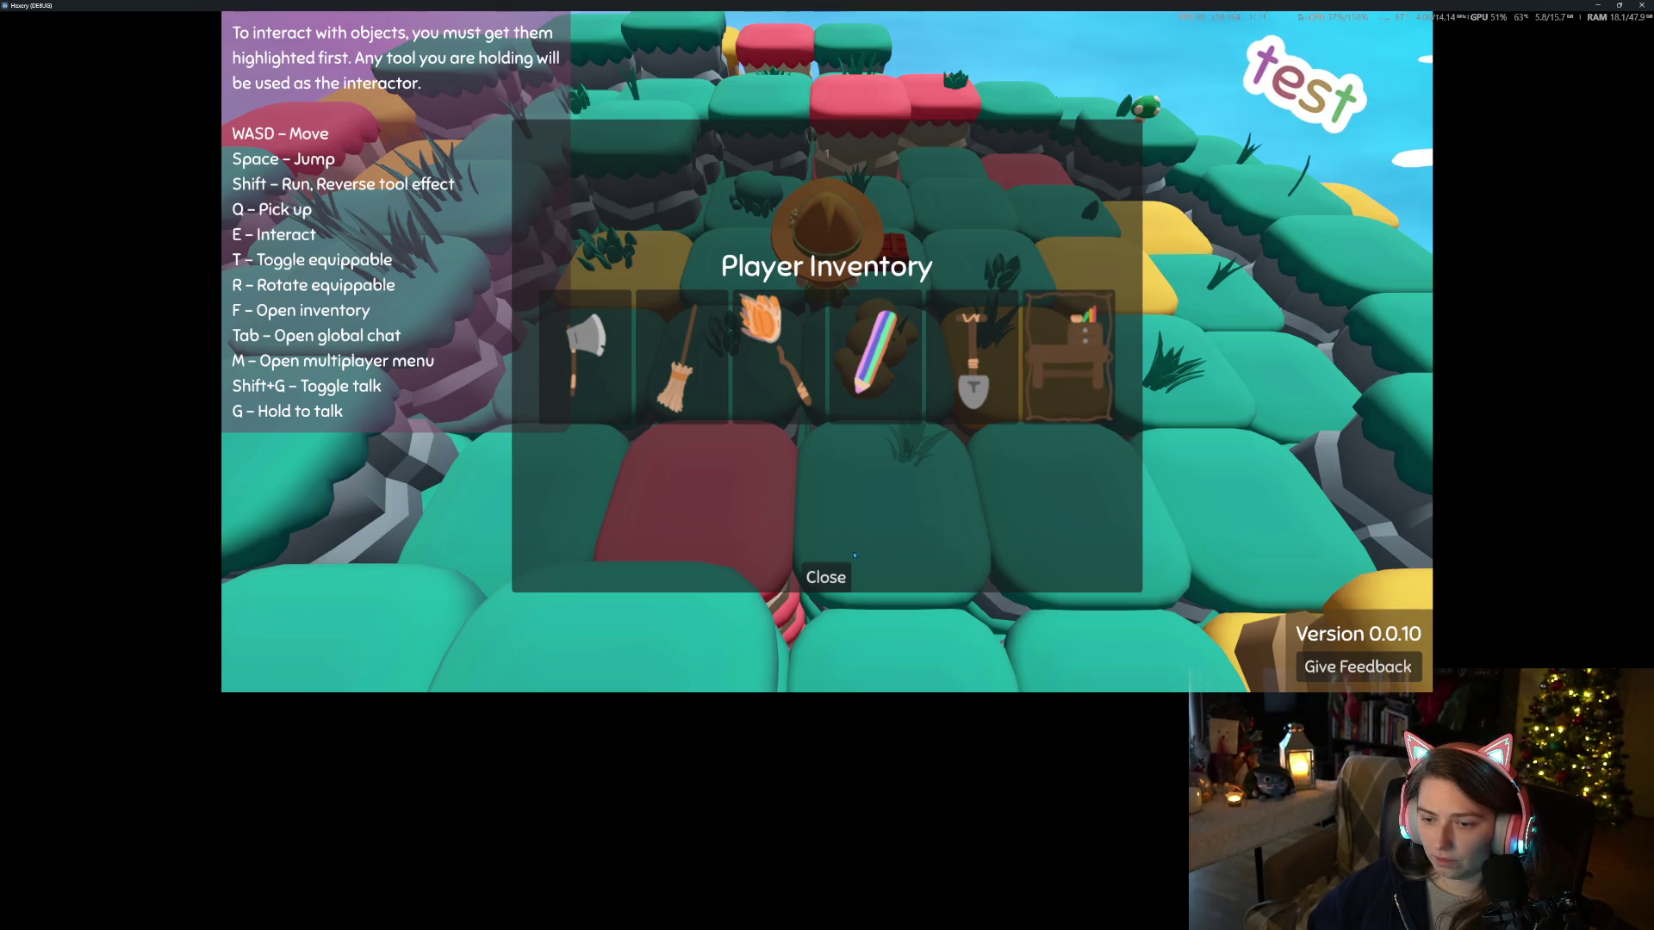
# Place the Table from the Player Inventory into the test world
pyautogui.click(827, 577)
pyautogui.press('f')
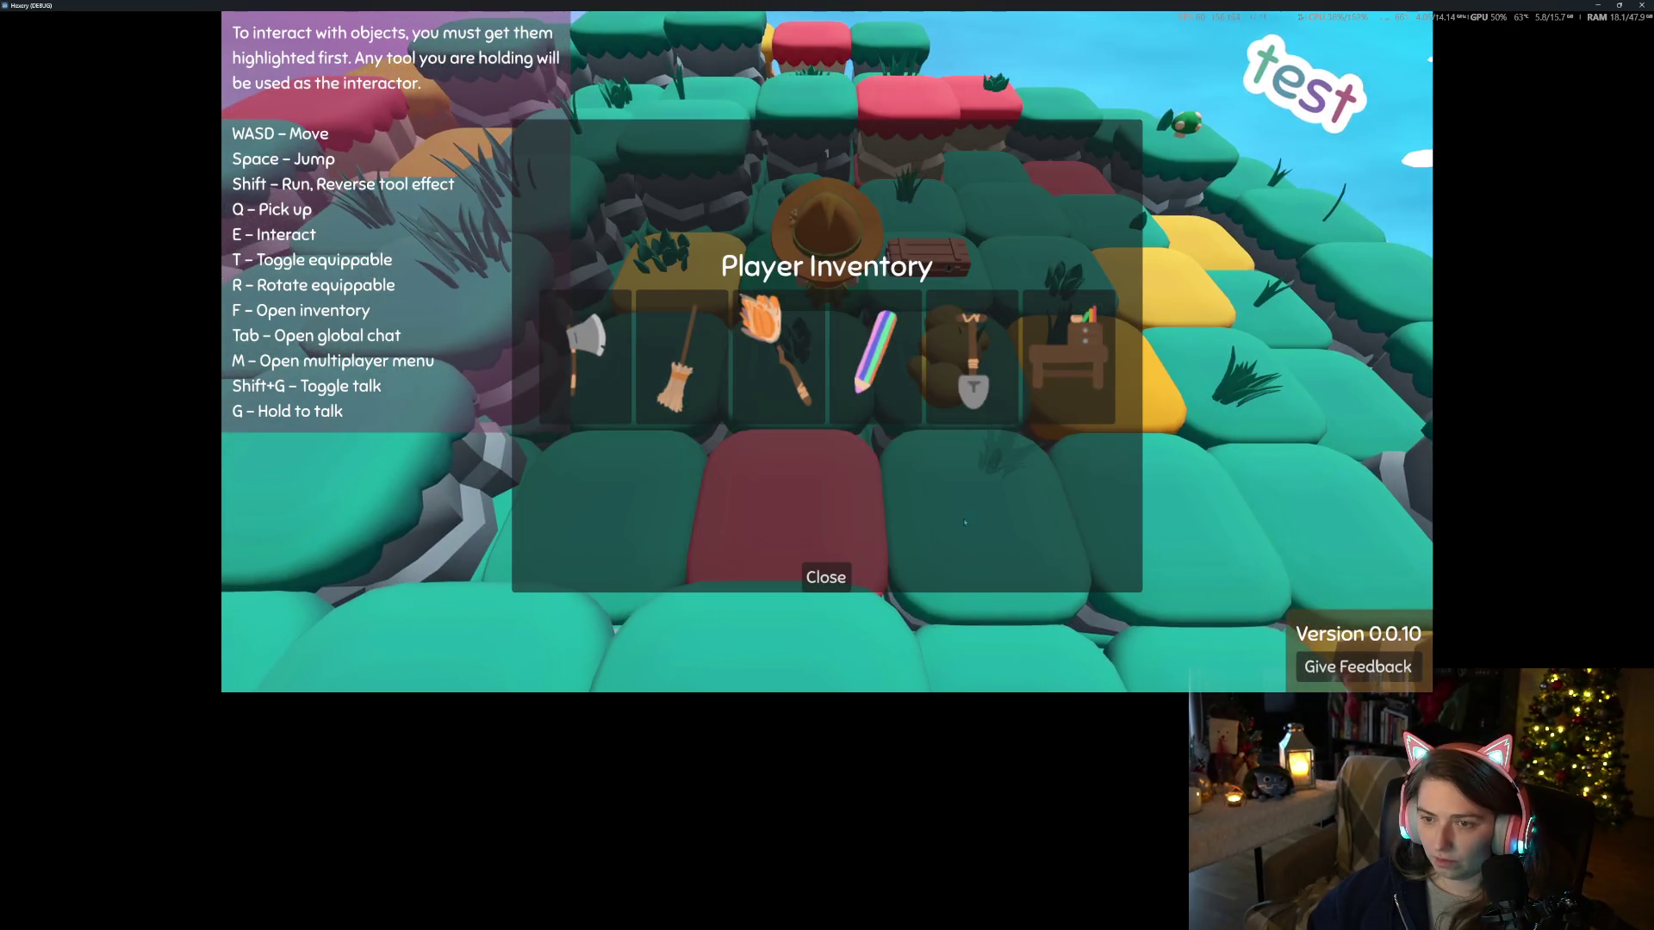
pyautogui.click(1049, 381)
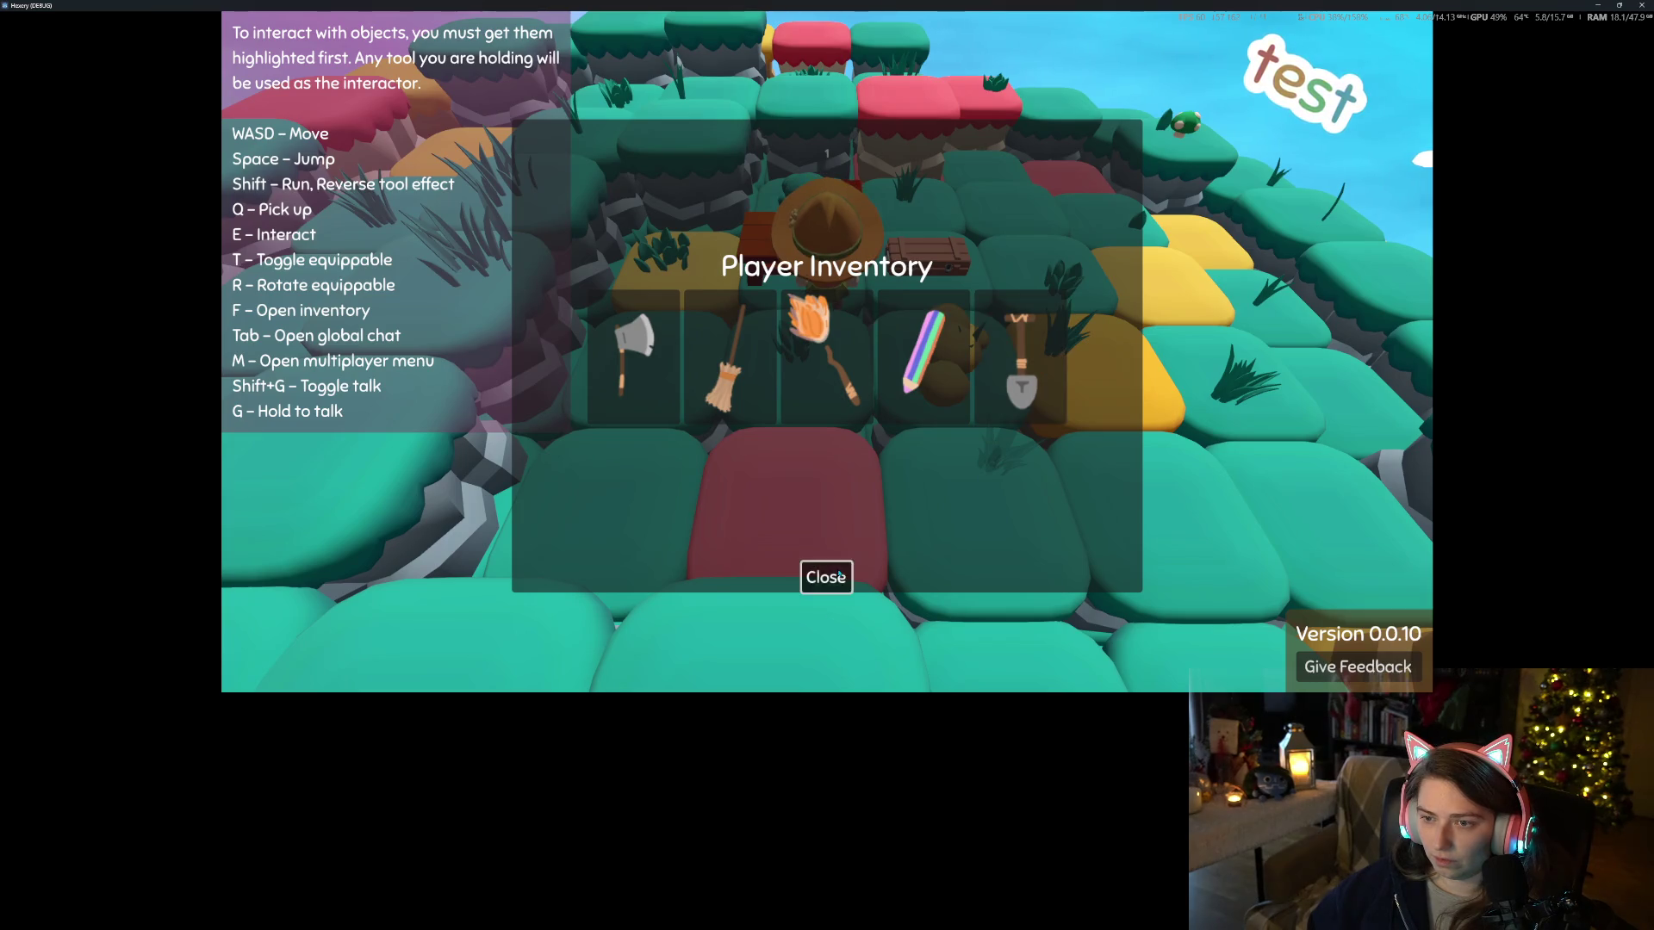
pyautogui.click(827, 578)
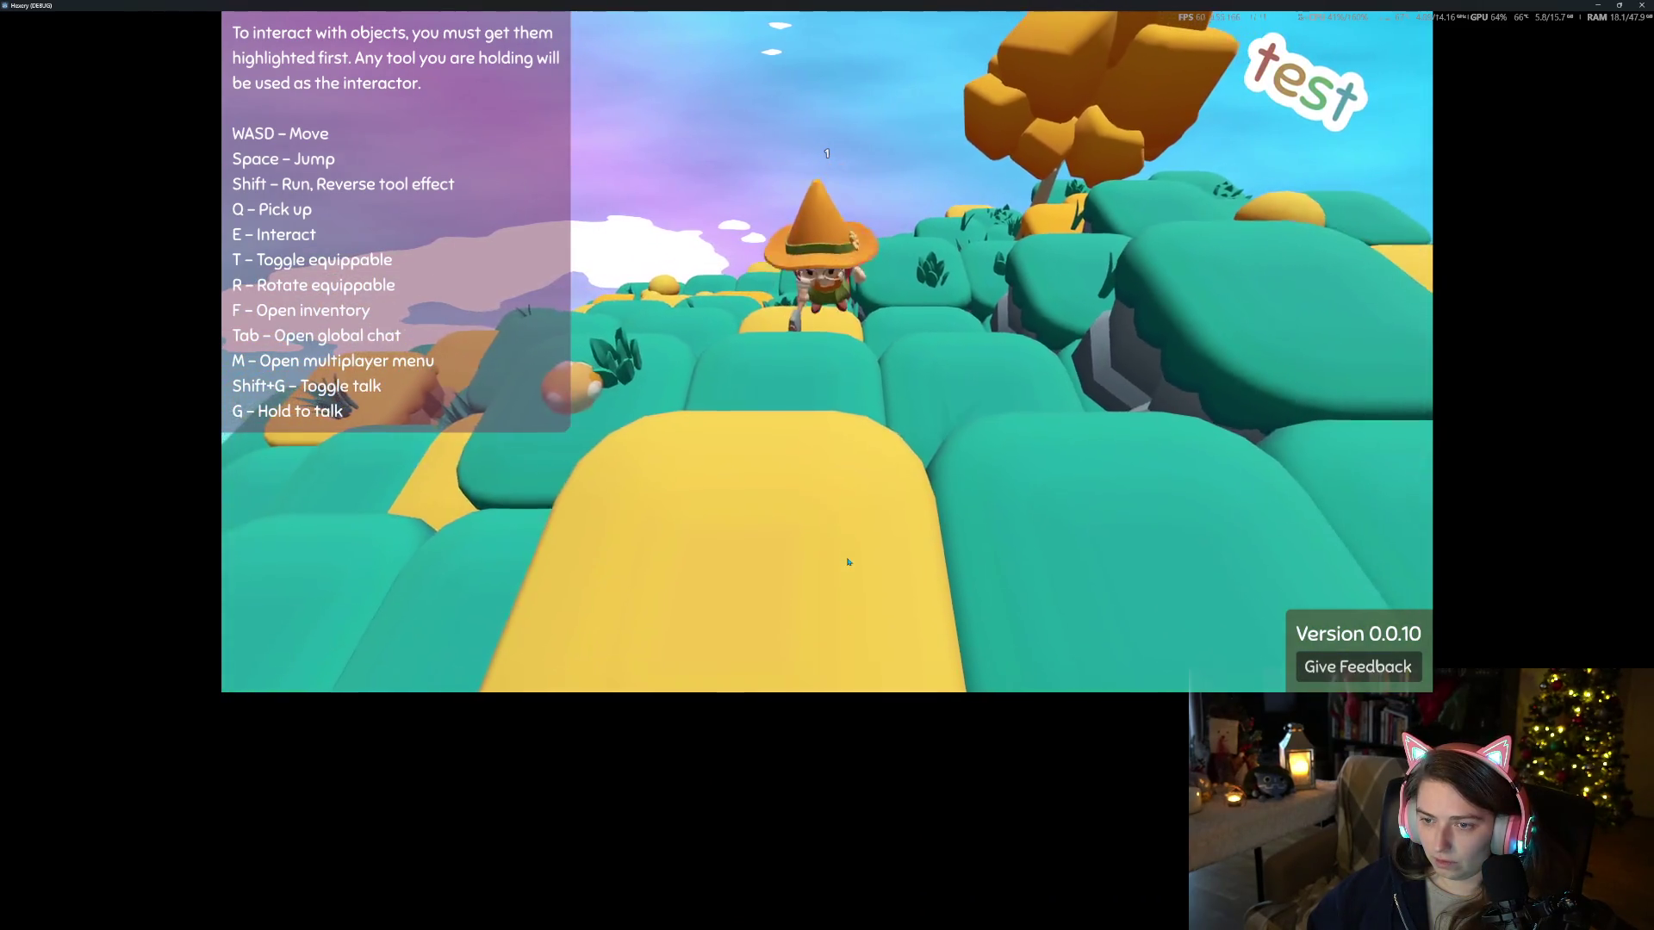
# Walk to the tree, pick up a log, and open the crafting menu at the work bench
pyautogui.press('w')
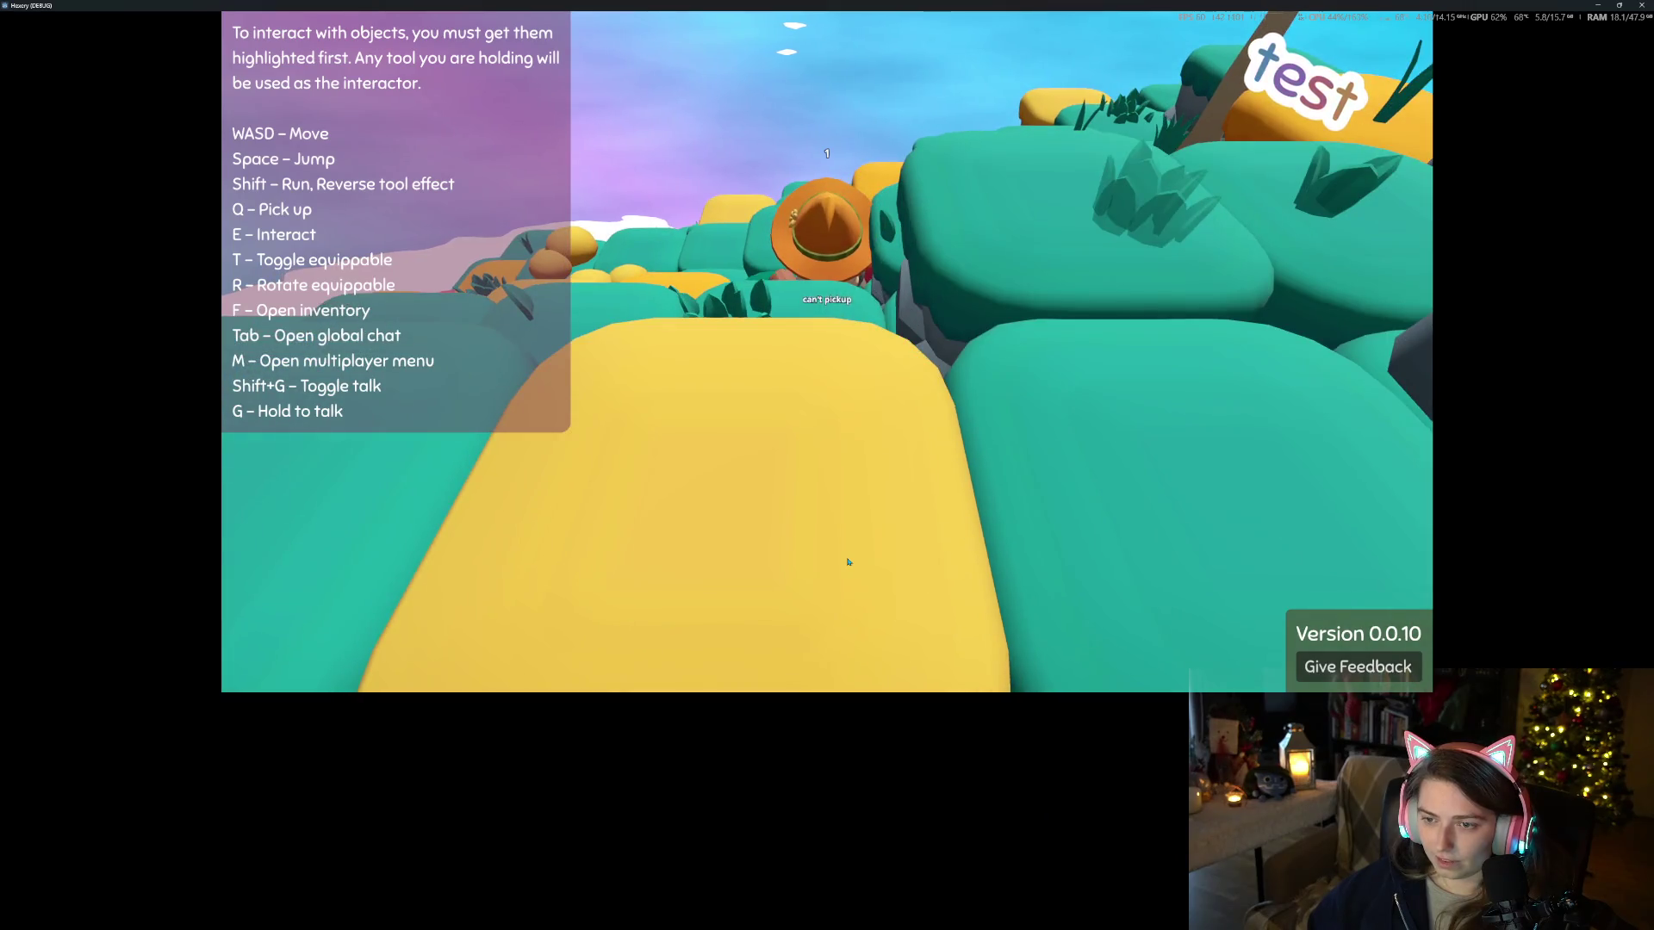
pyautogui.press('w')
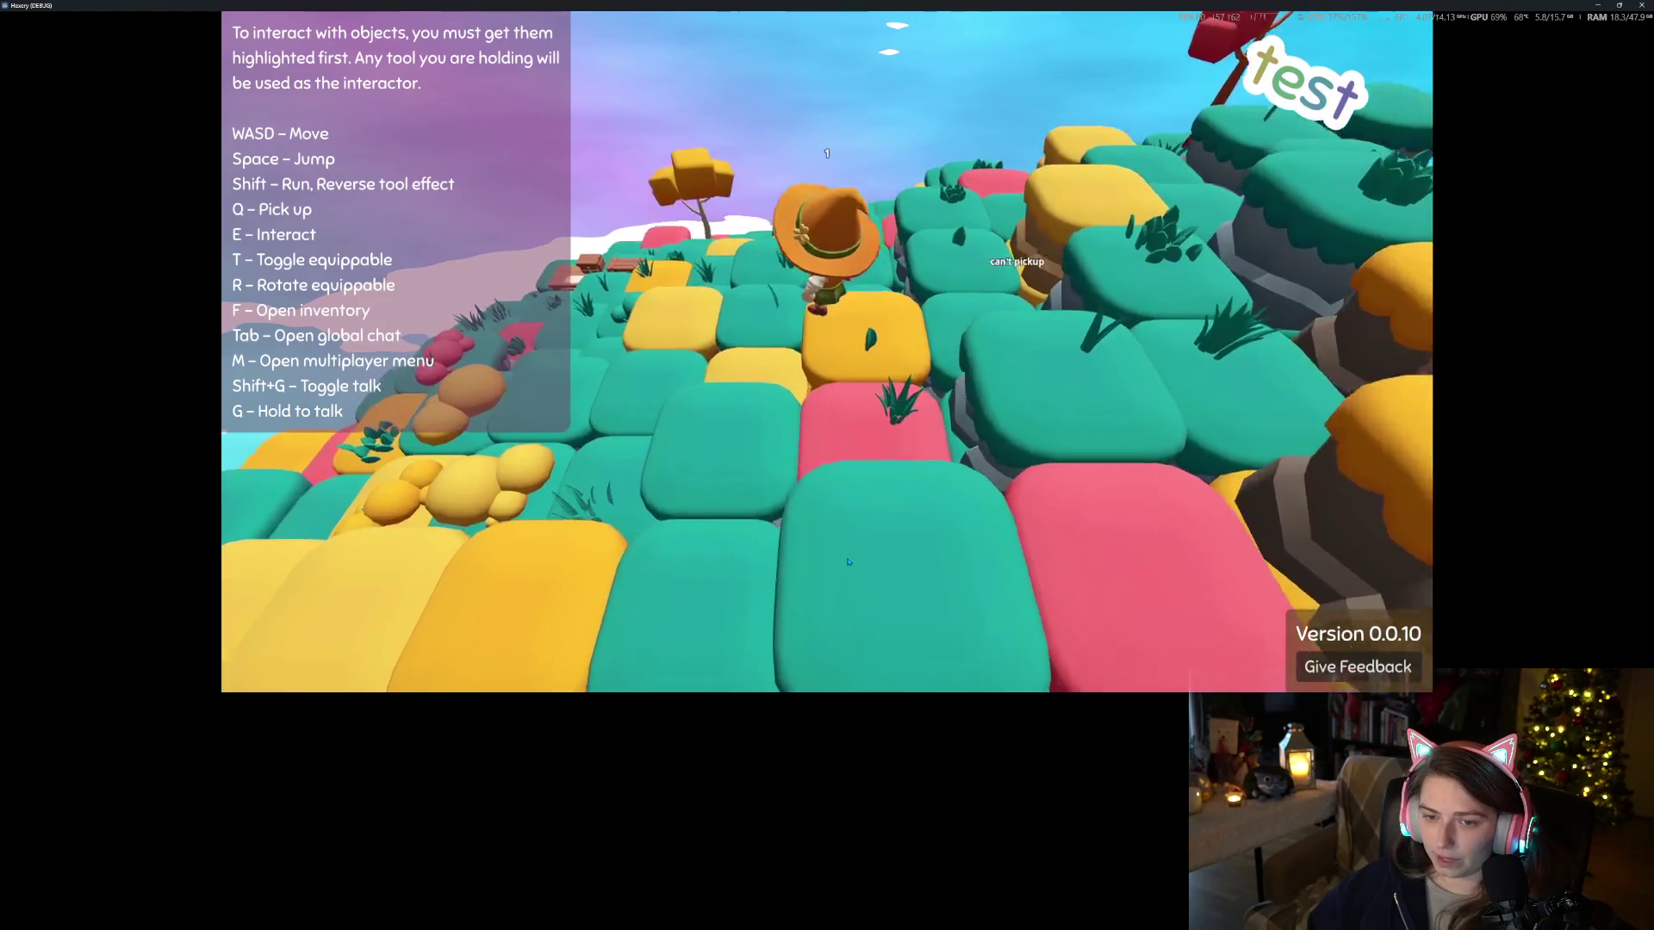
pyautogui.press('w')
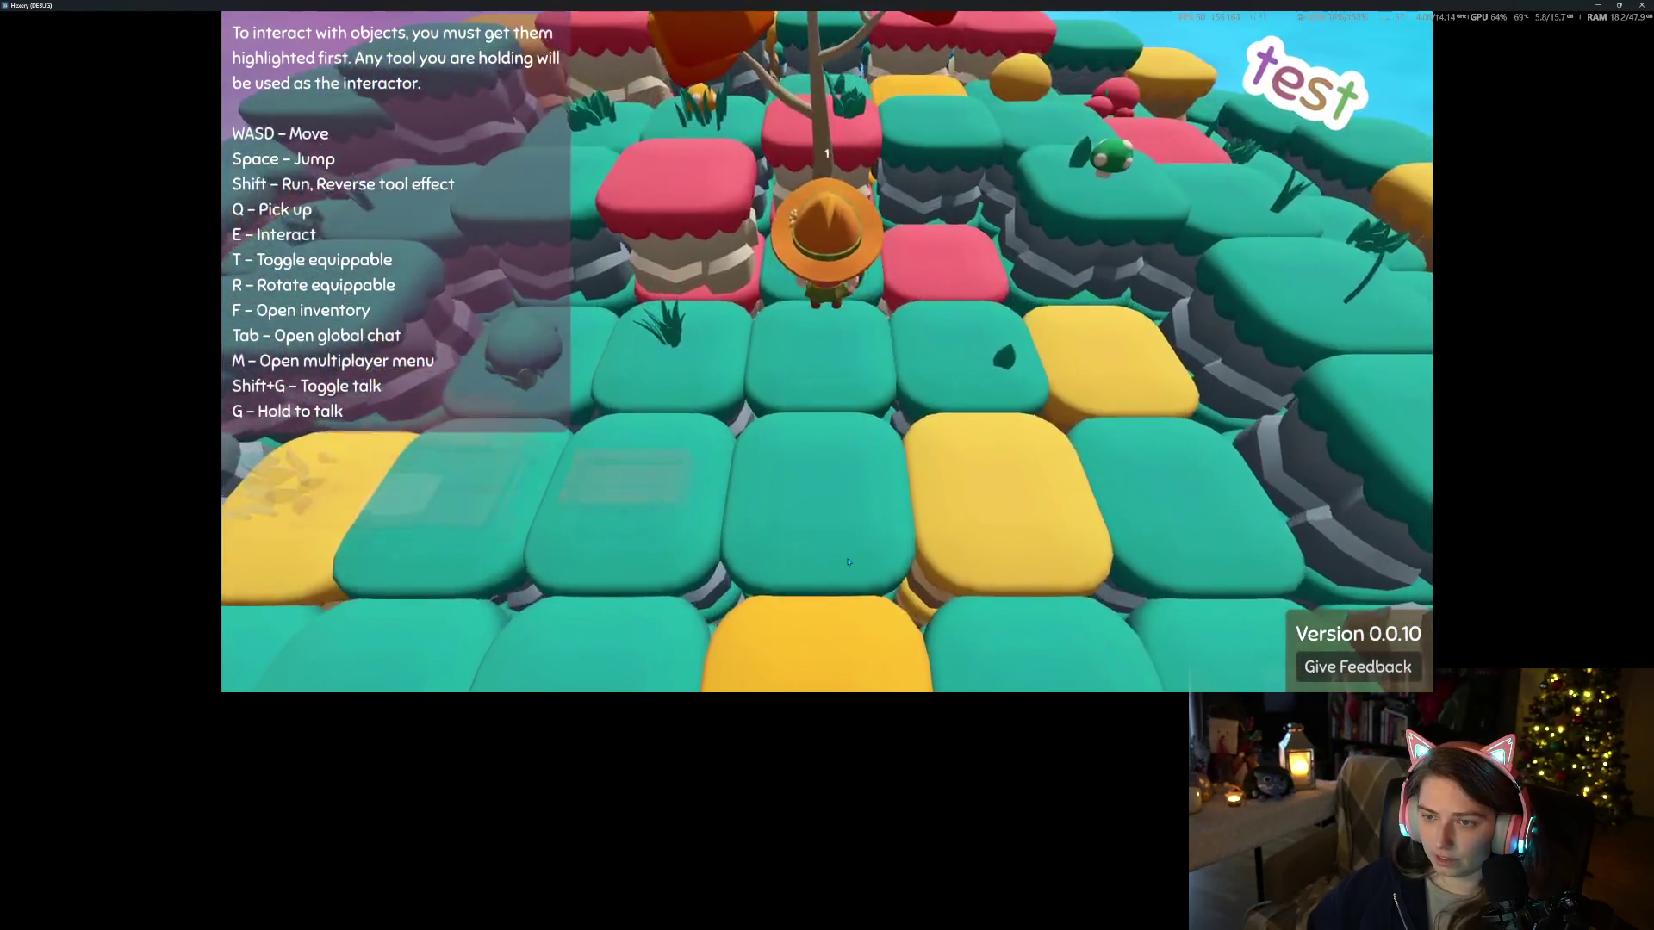
pyautogui.press('d')
pyautogui.press('q')
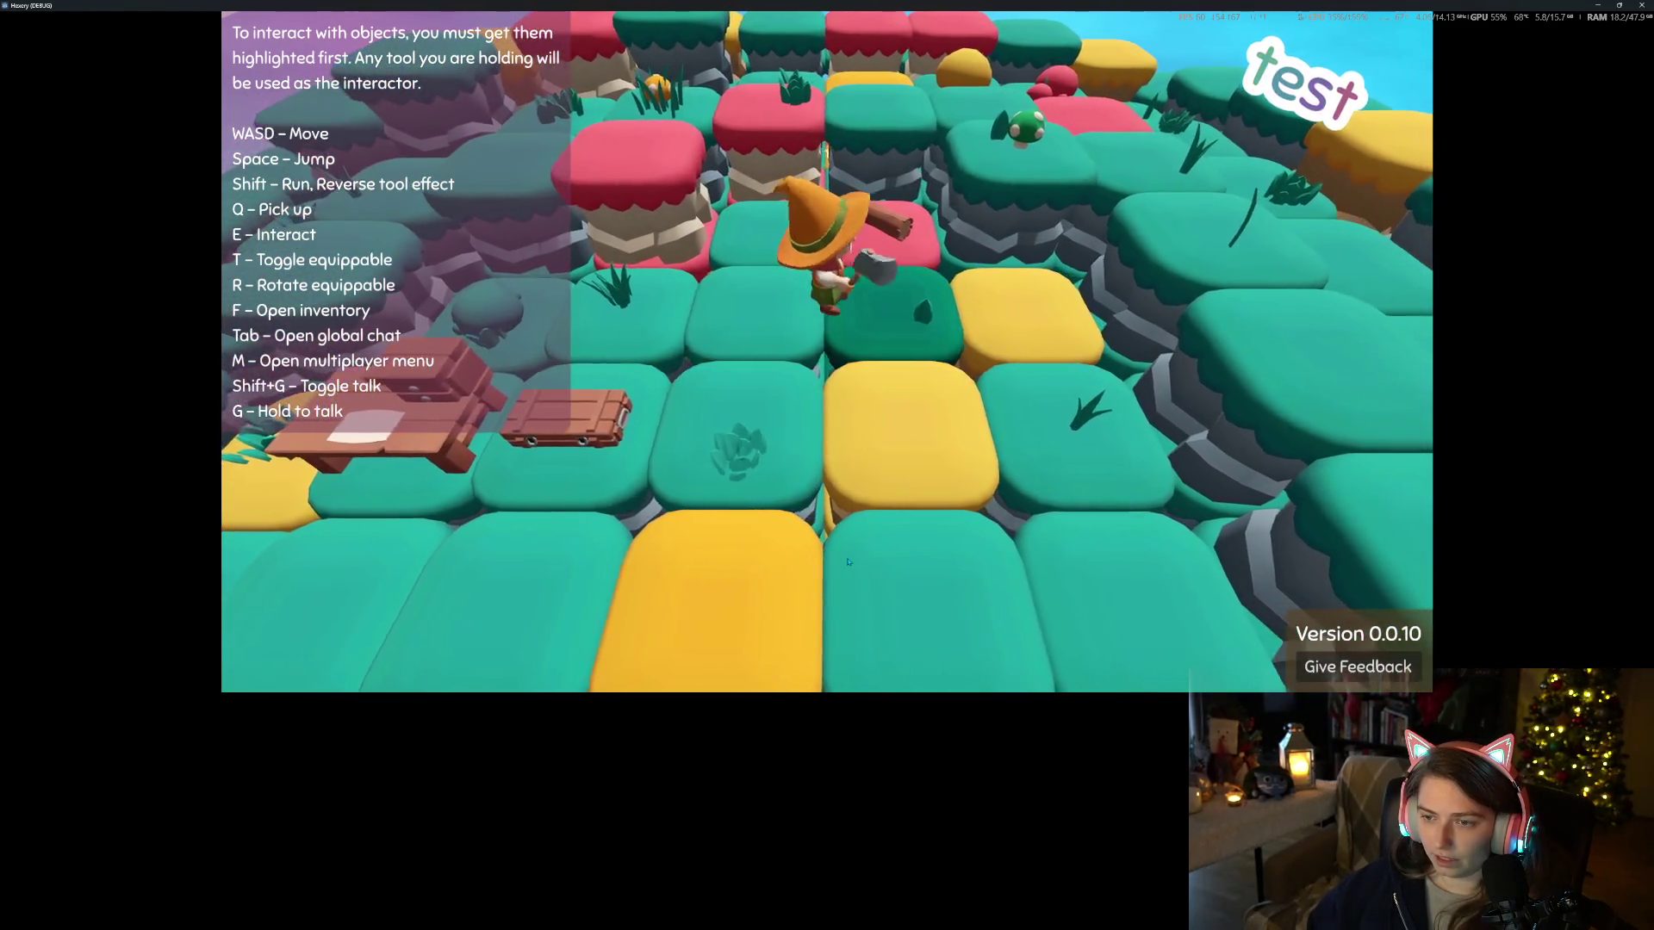
pyautogui.press('a')
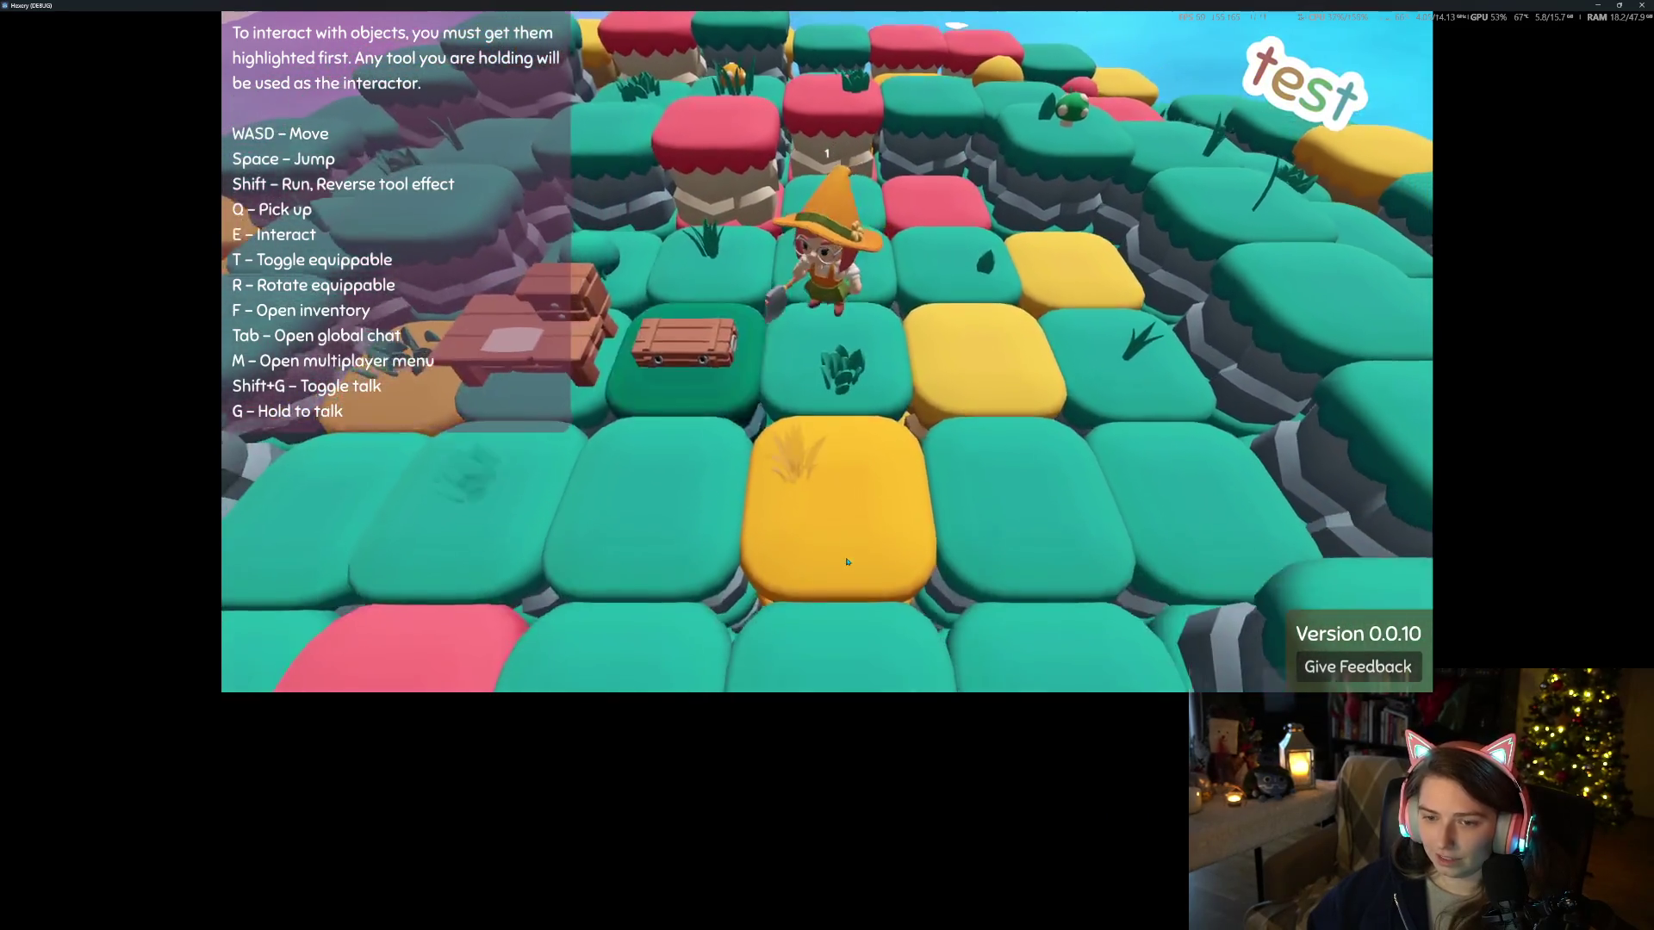
pyautogui.press('w')
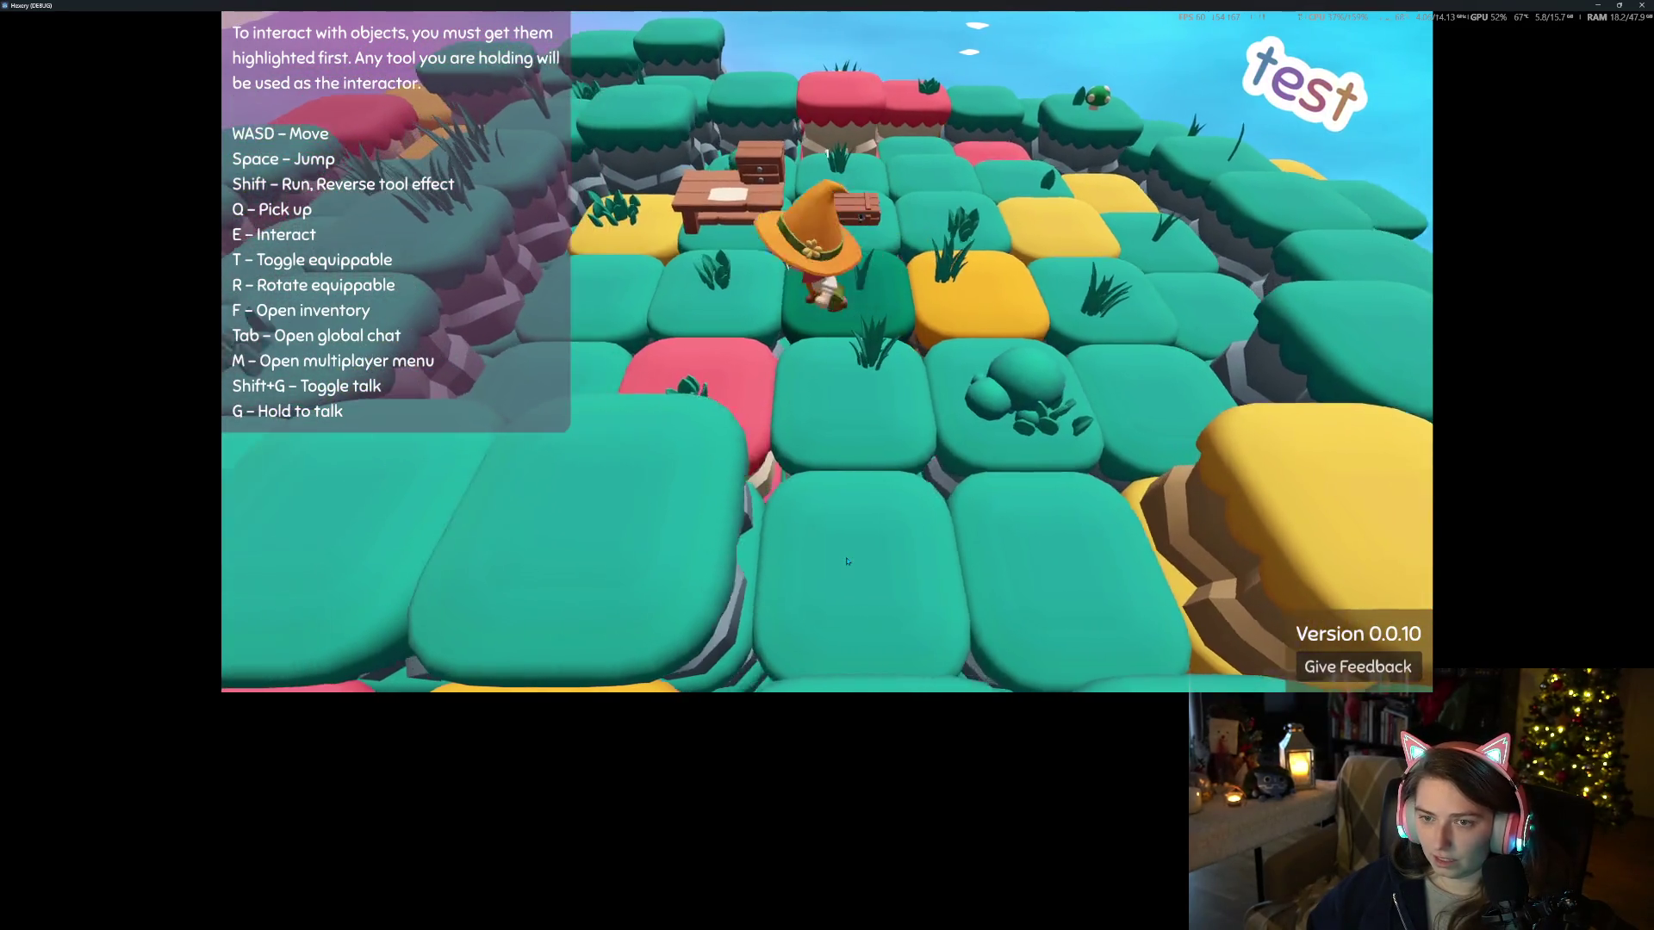
pyautogui.press('e')
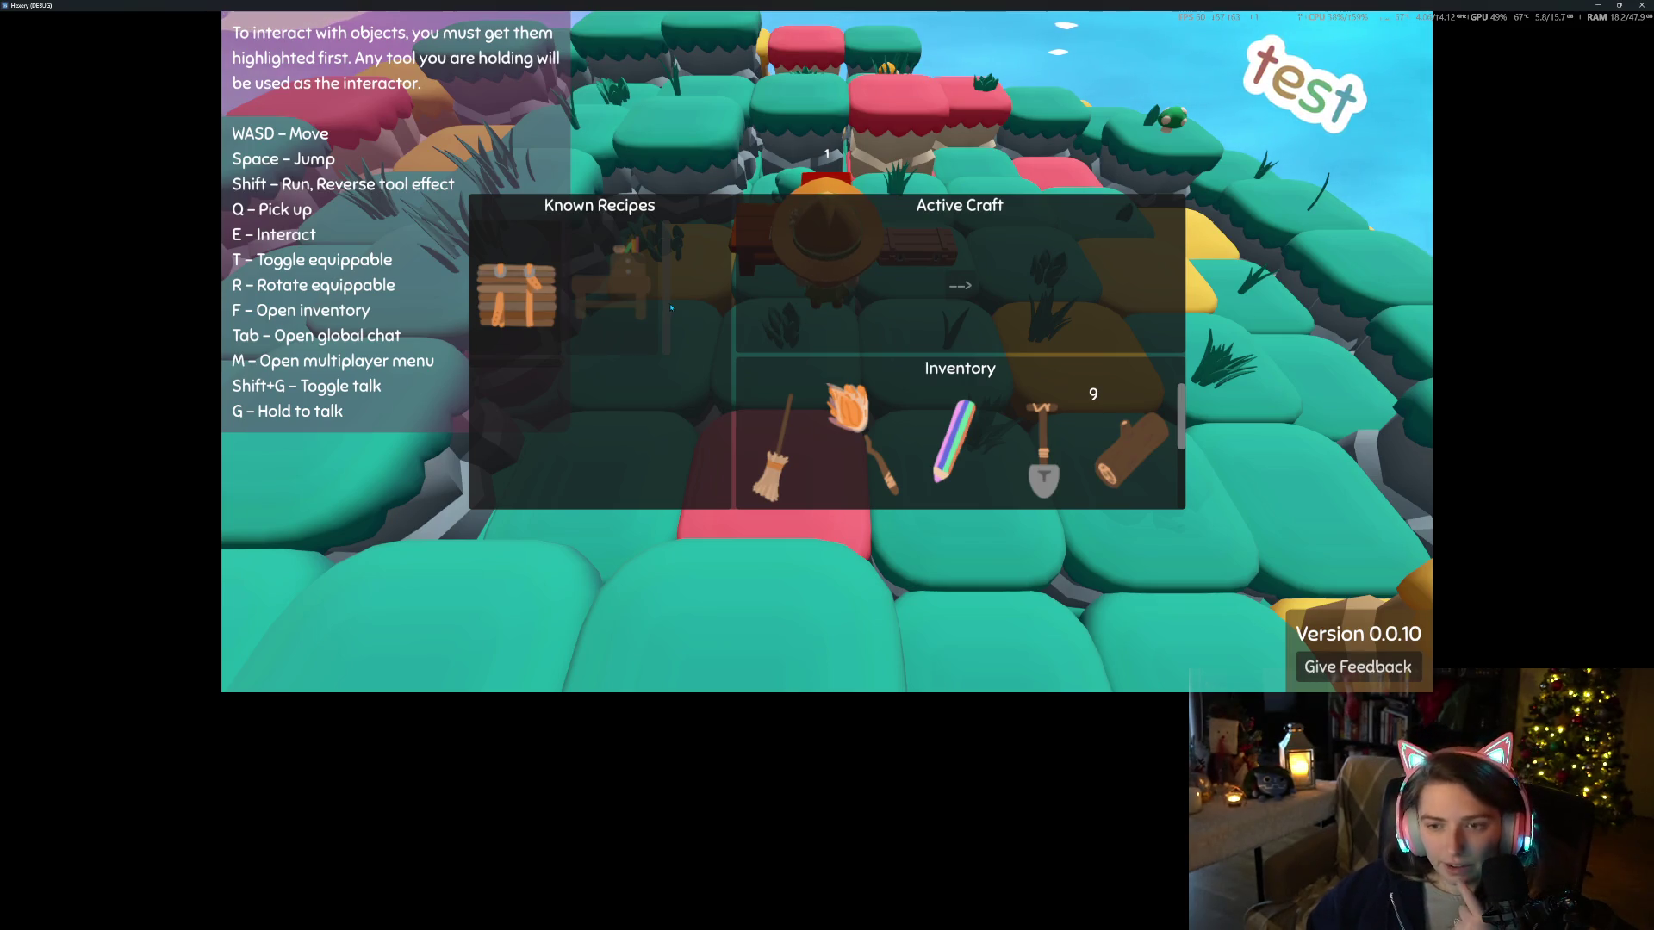
# Craft the second known recipe using 3 logs and close the crafting menu
pyautogui.click(671, 307)
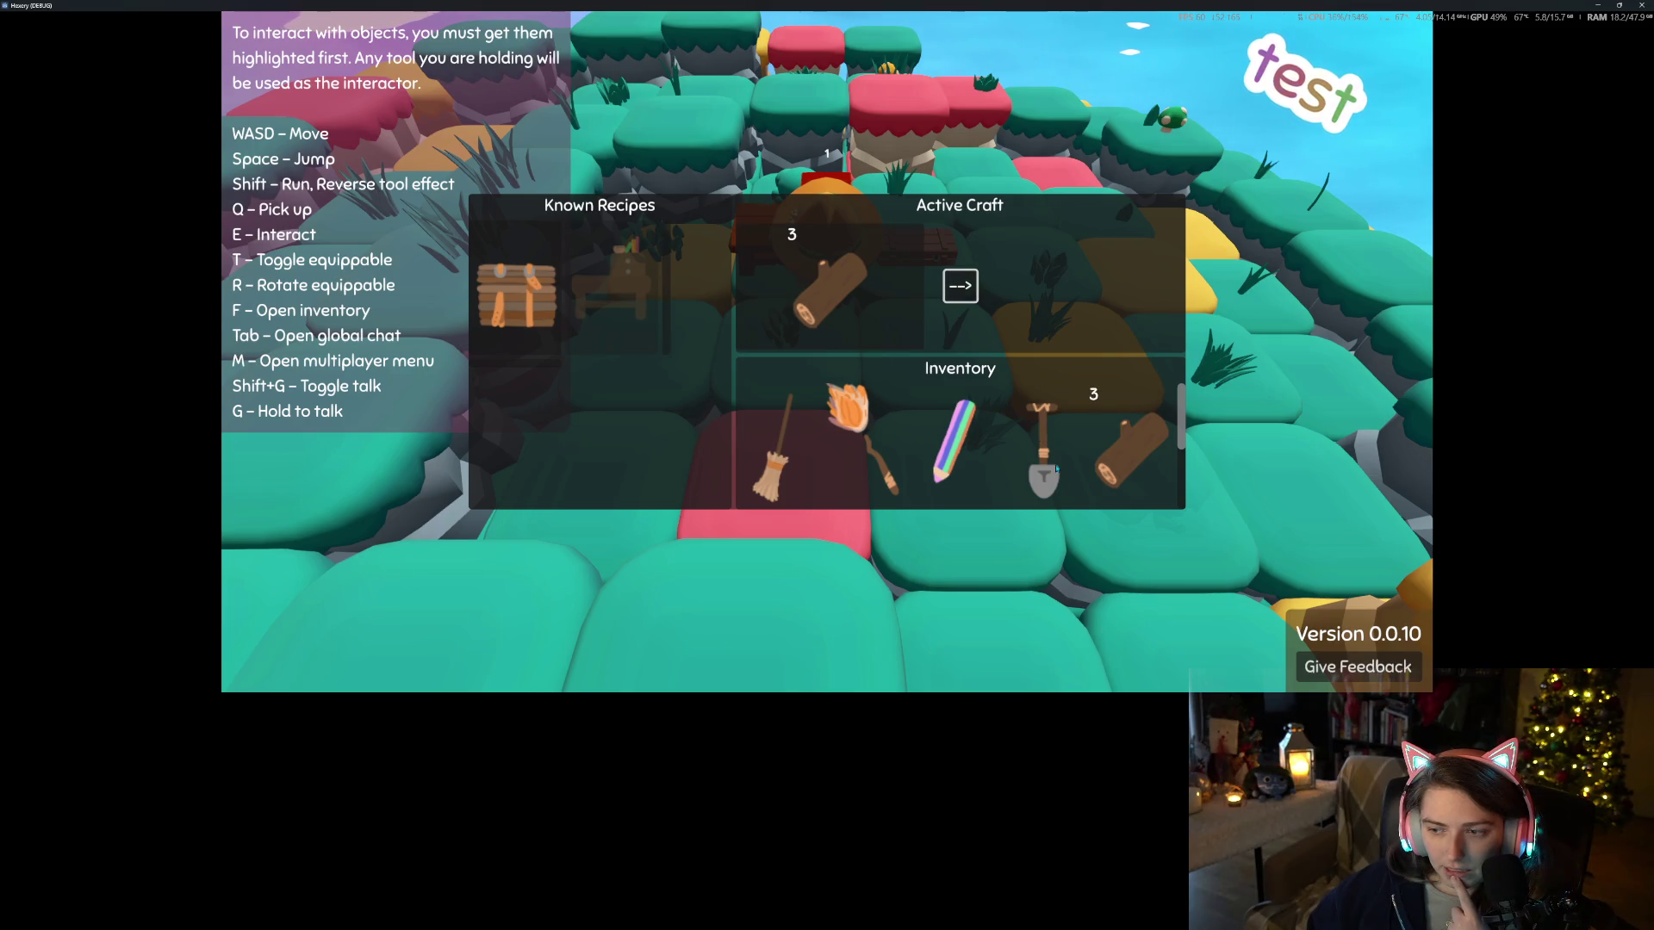
pyautogui.scroll(-2, 1057, 469)
pyautogui.scroll(2, 1043, 471)
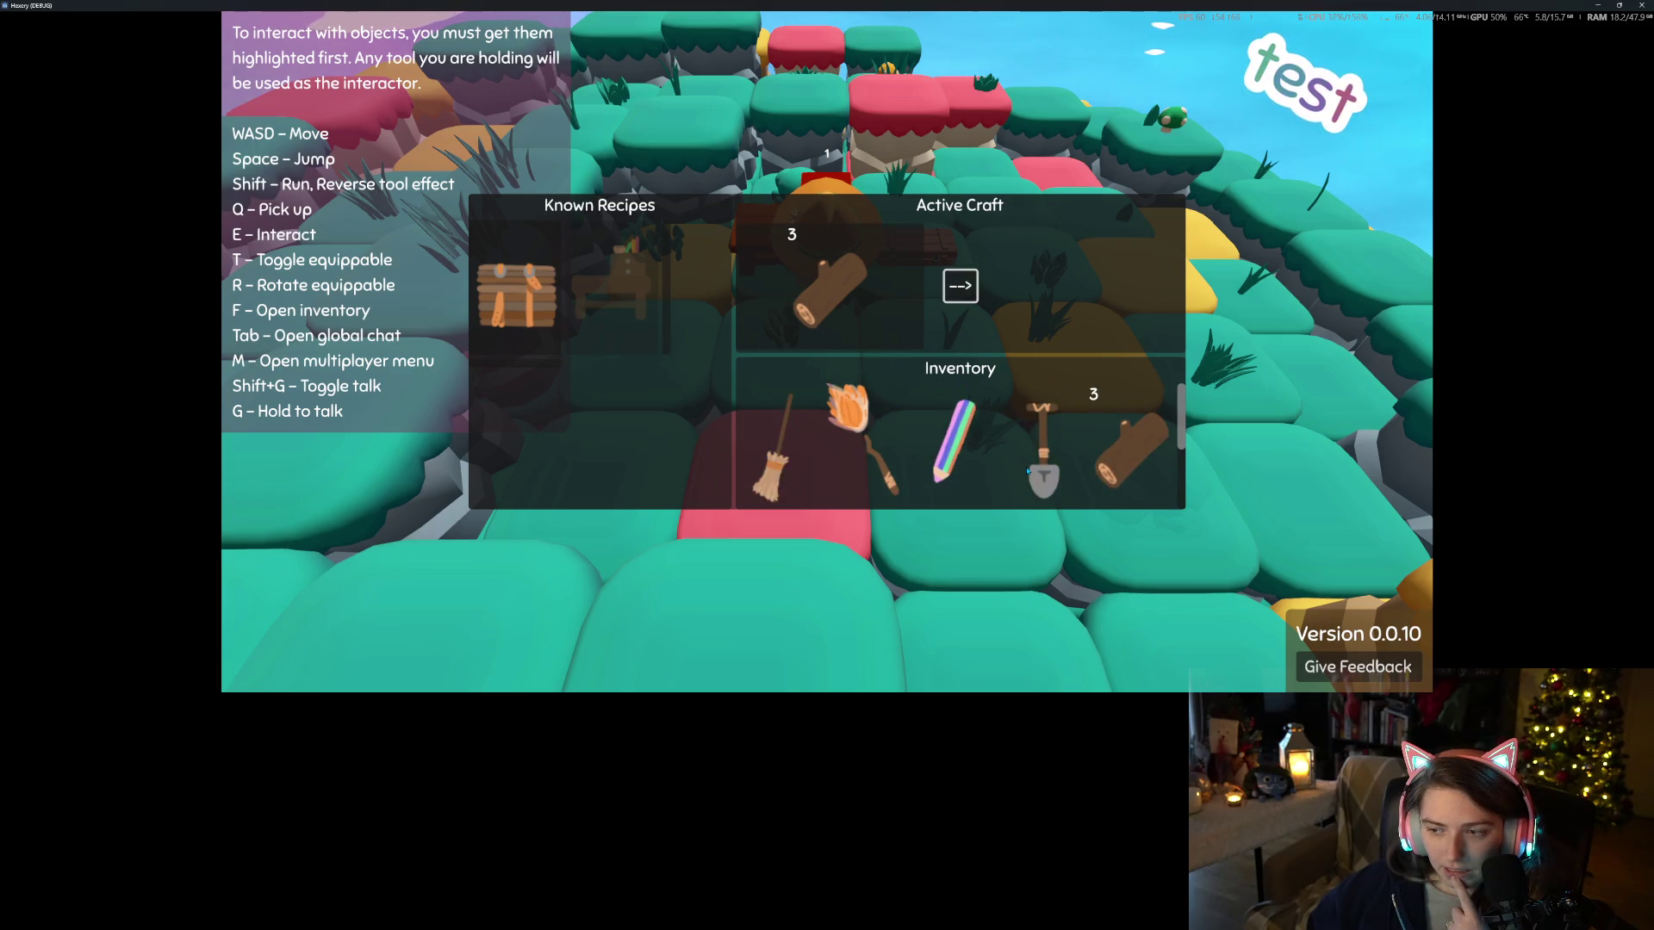
pyautogui.scroll(-1, 1028, 471)
pyautogui.scroll(-1, 1025, 471)
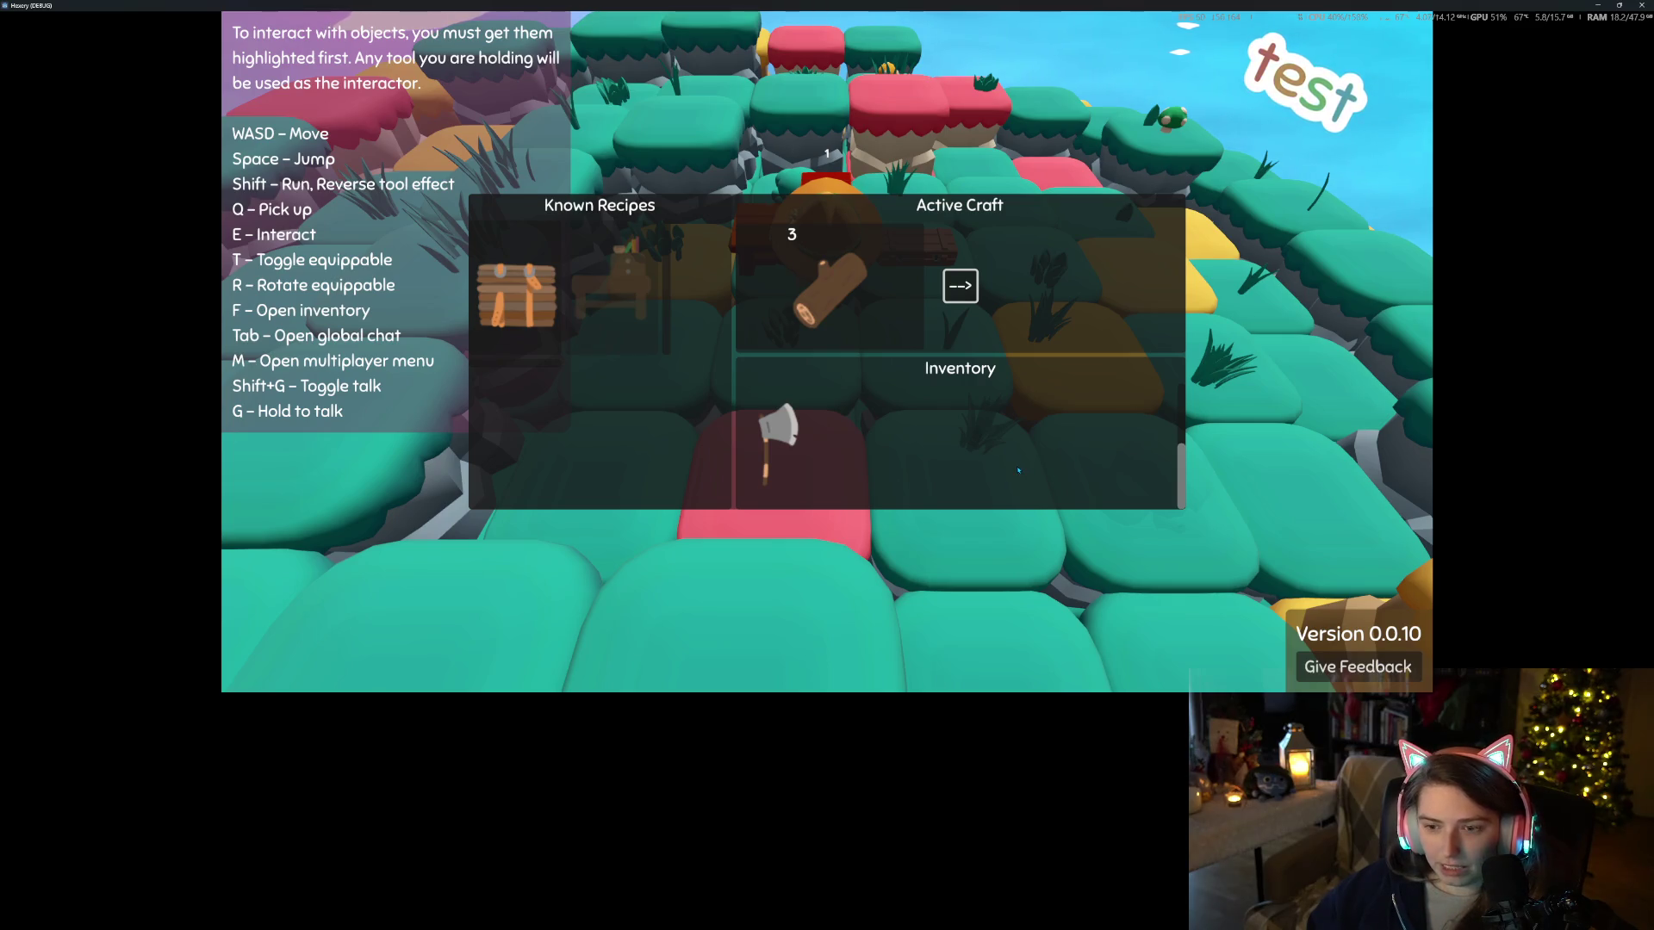
pyautogui.press('Escape')
# Confirm the inventory now holds 6 logs, then close the game window to end the test
pyautogui.press('f')
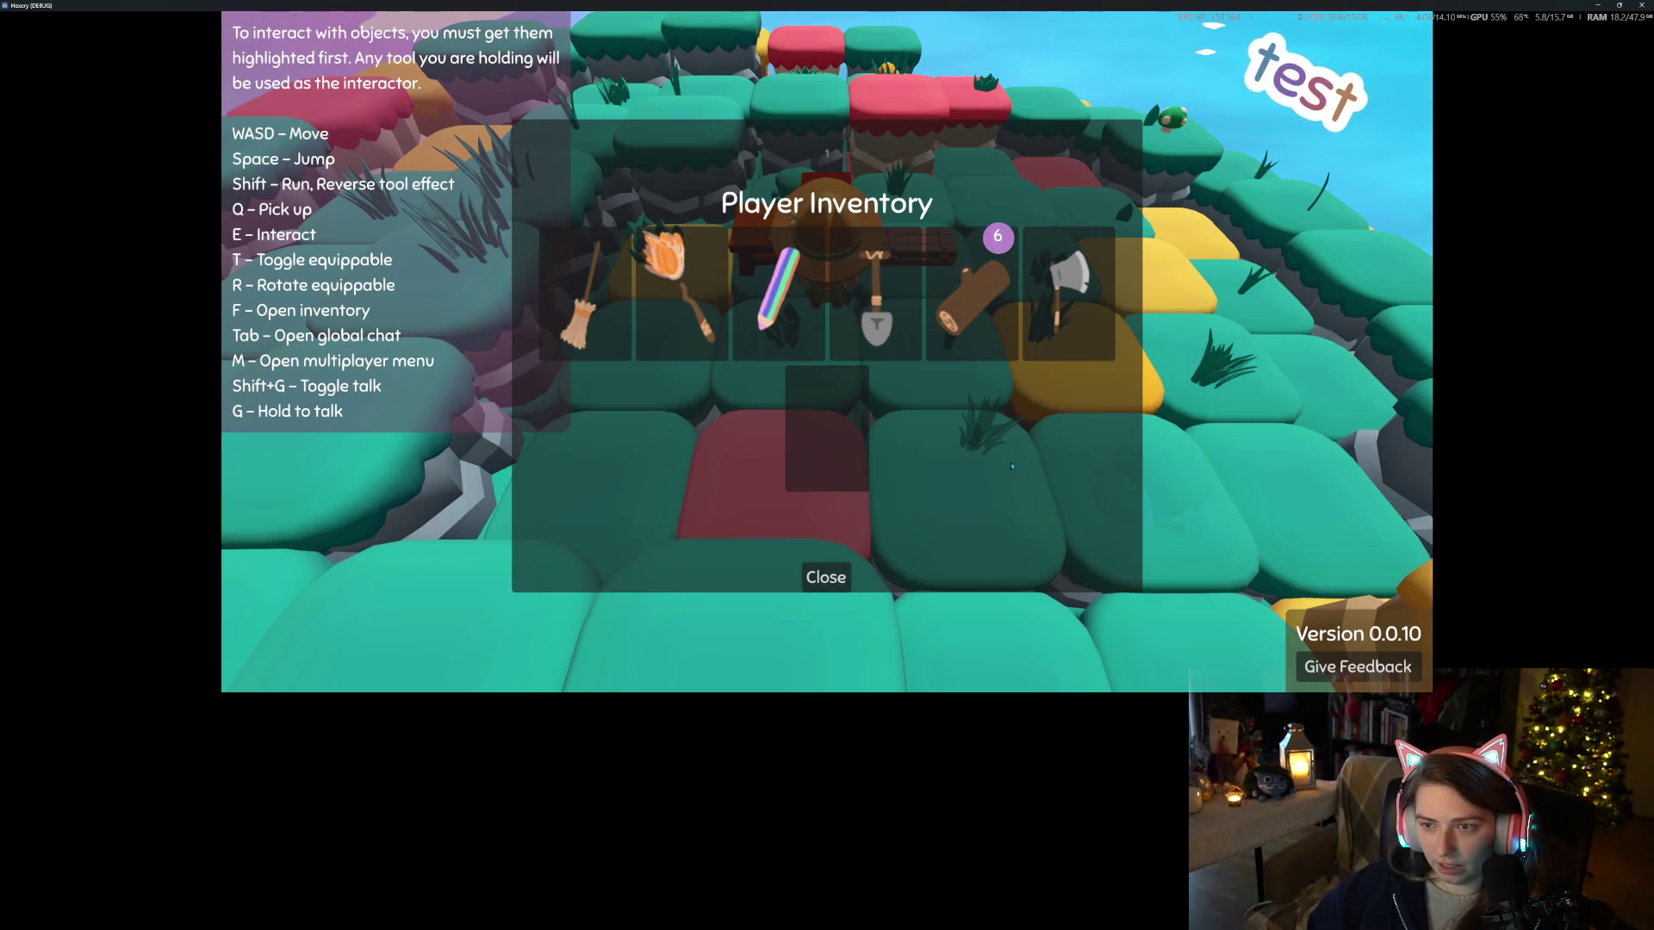
pyautogui.press('f')
pyautogui.press('f')
pyautogui.click(840, 581)
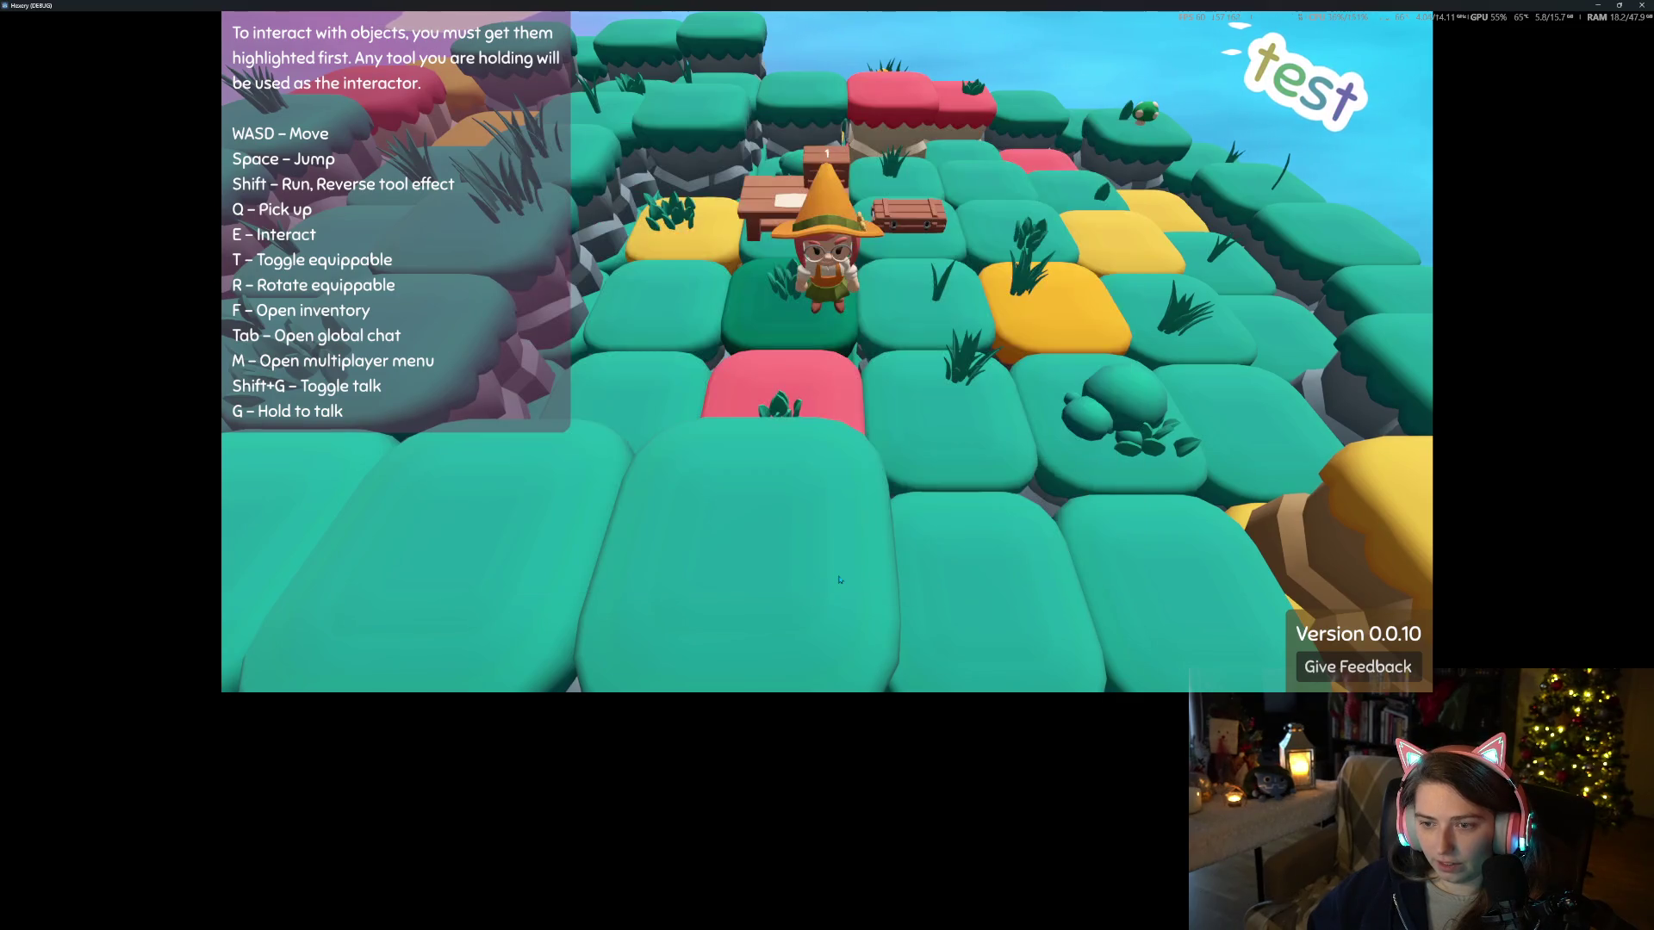
pyautogui.press('f')
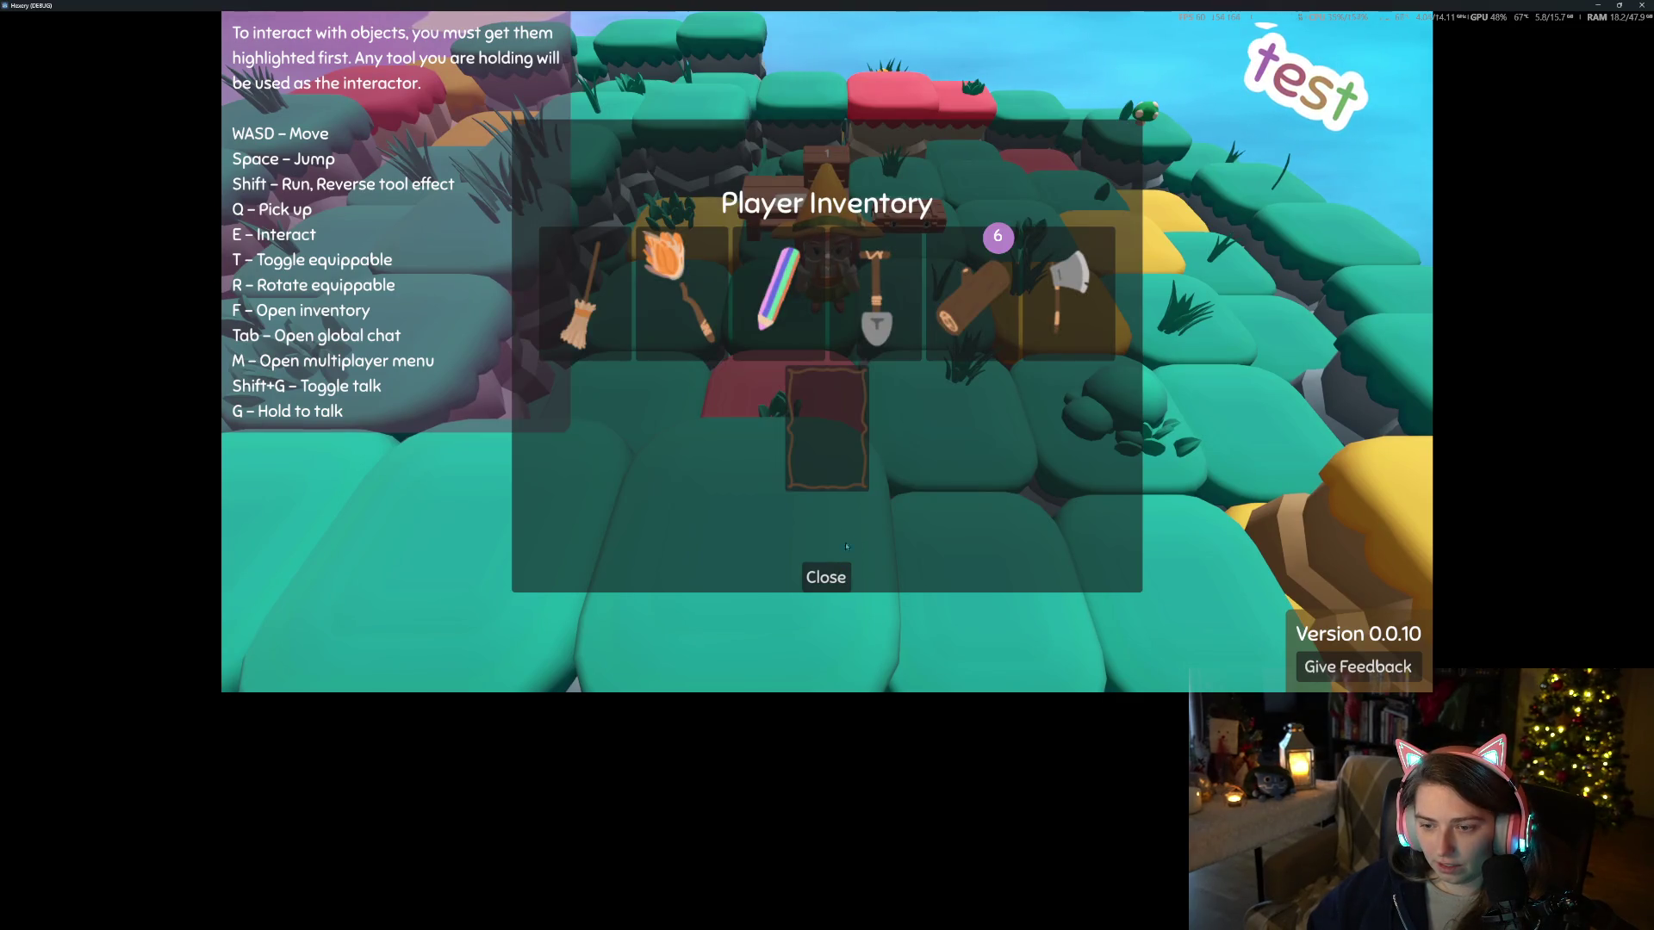
pyautogui.click(826, 576)
pyautogui.press('d')
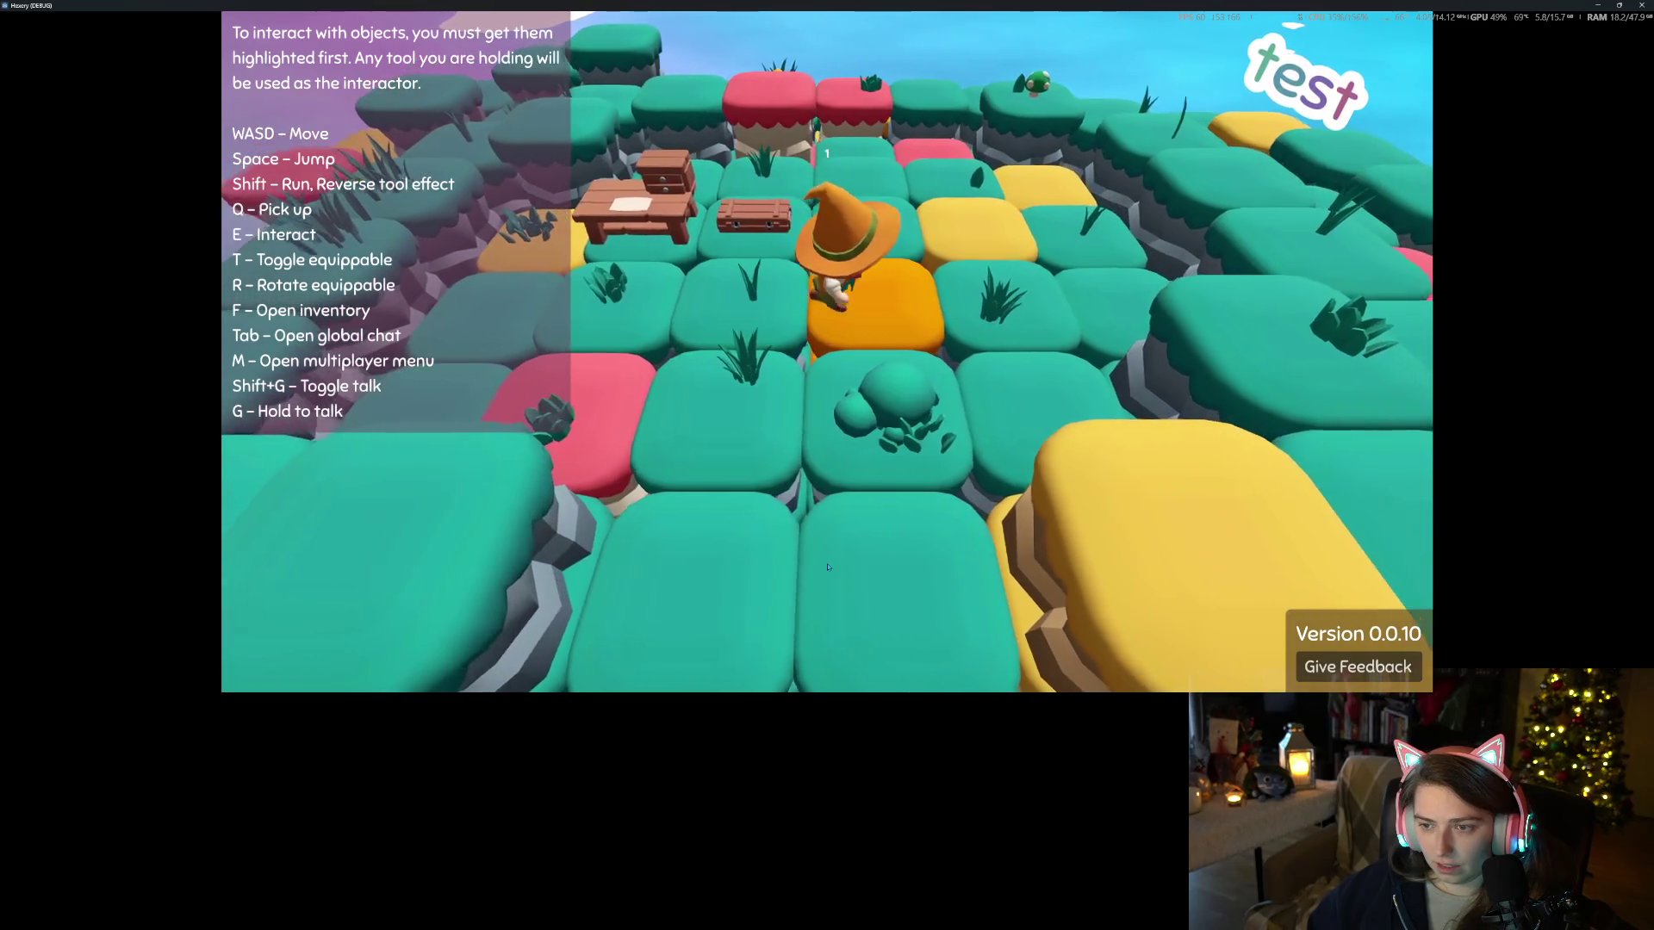
pyautogui.press('f')
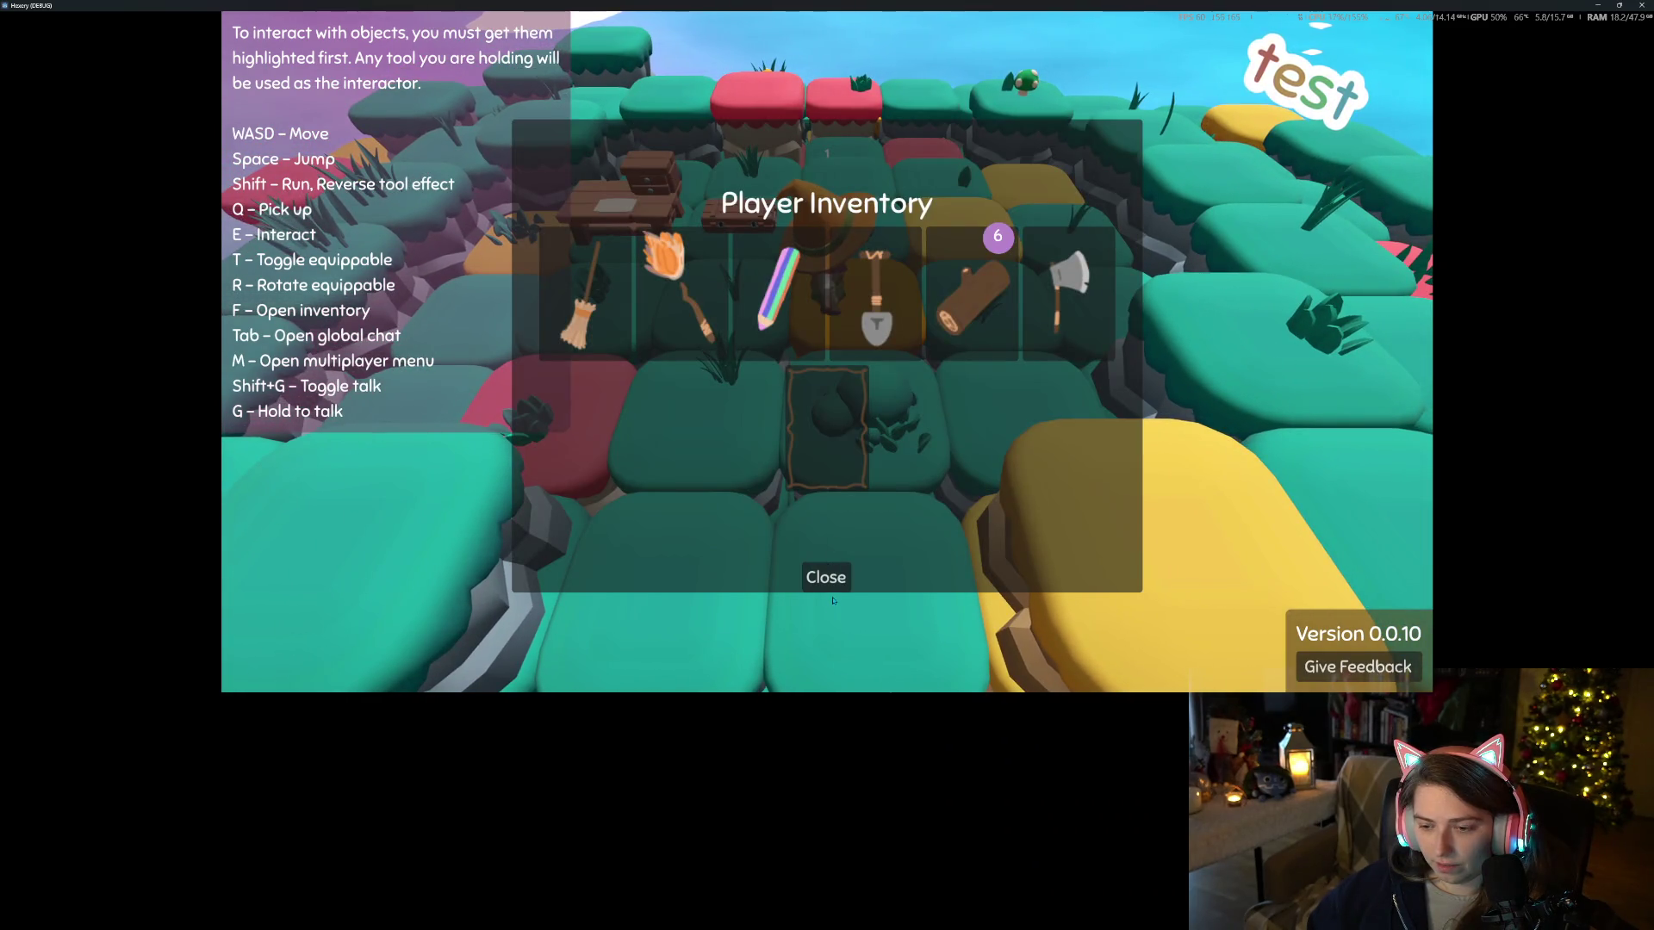
pyautogui.click(843, 576)
pyautogui.click(1640, 4)
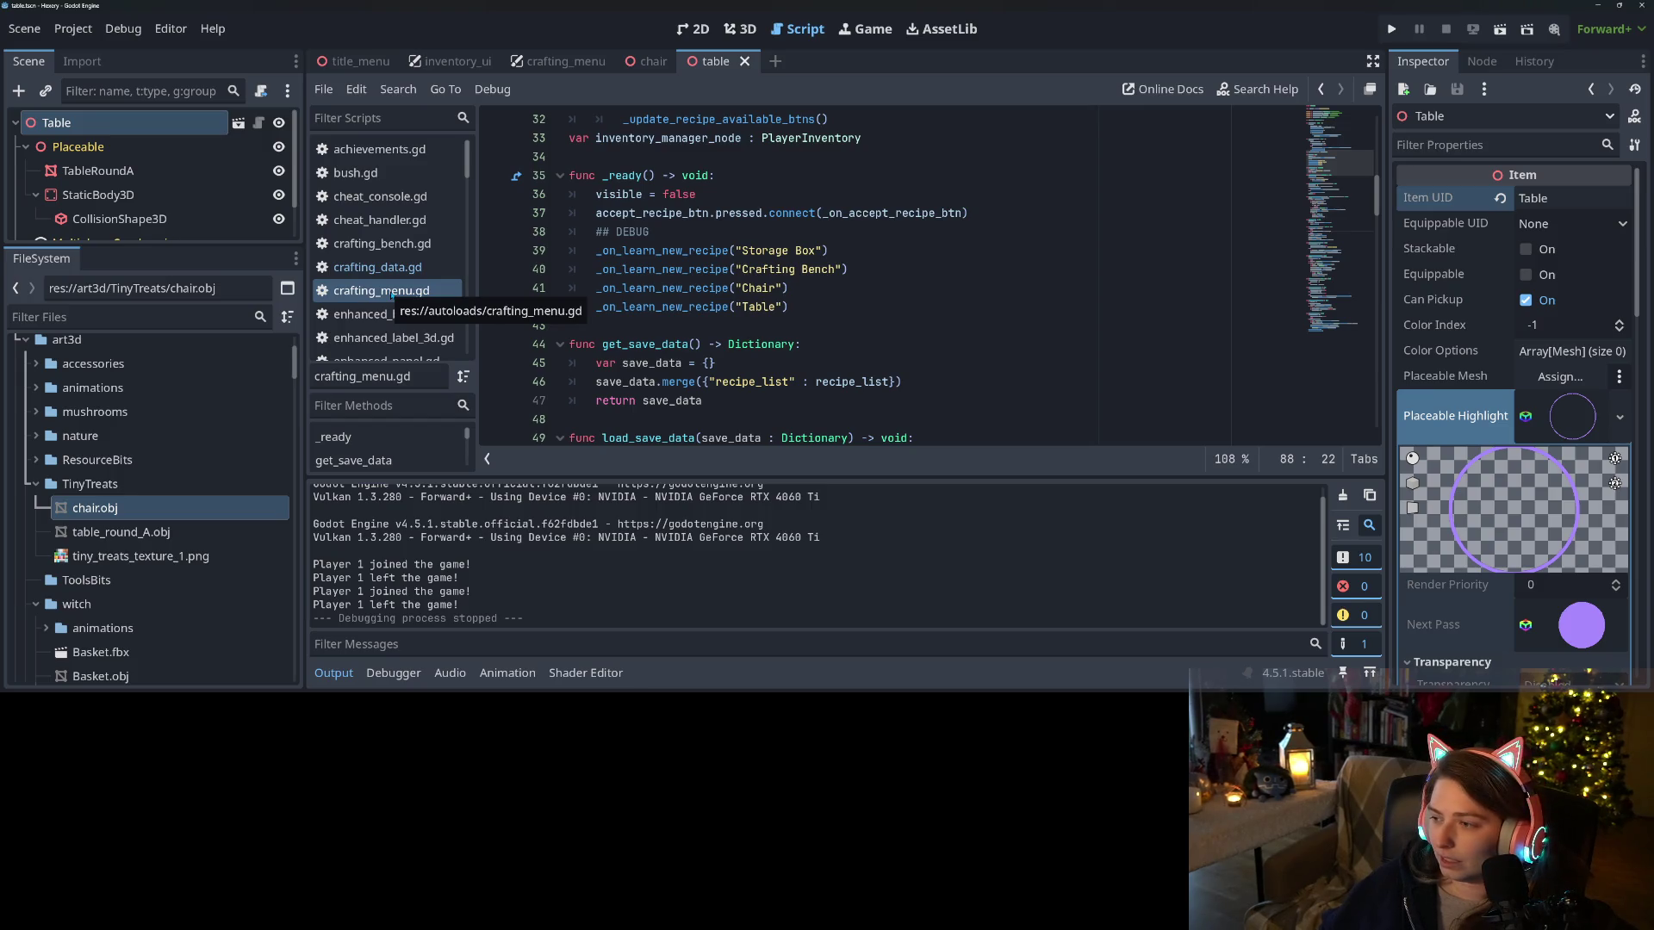
# Open item.gd in the Script editor and scroll down through it
pyautogui.scroll(-5, 389, 306)
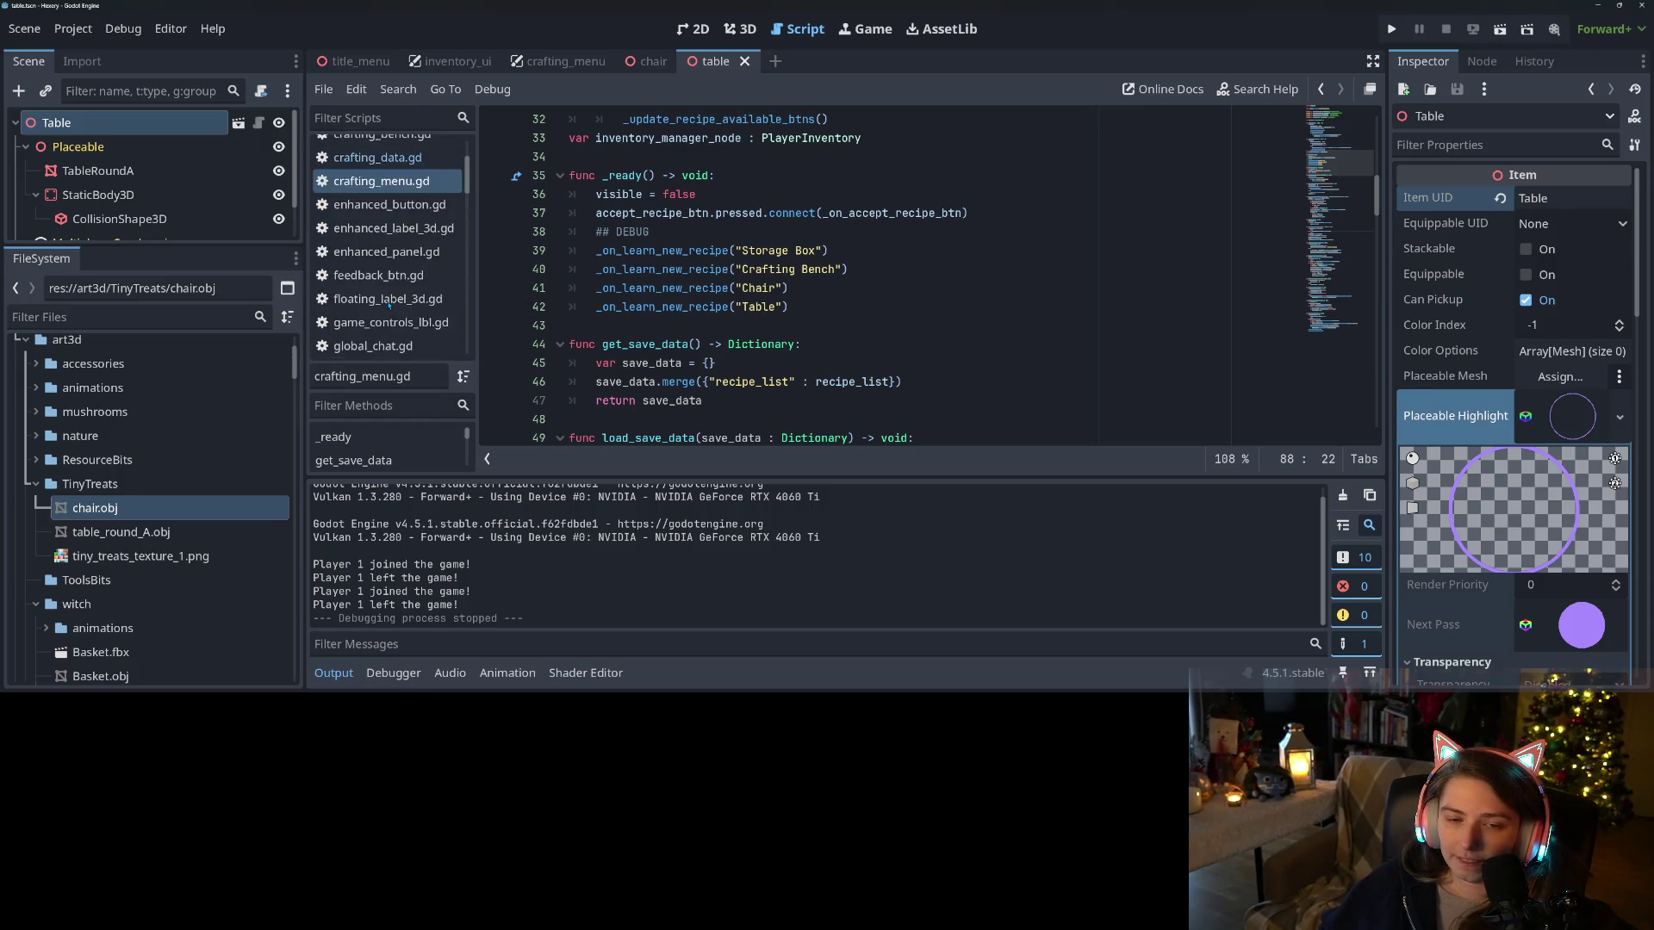
pyautogui.scroll(-6, 389, 306)
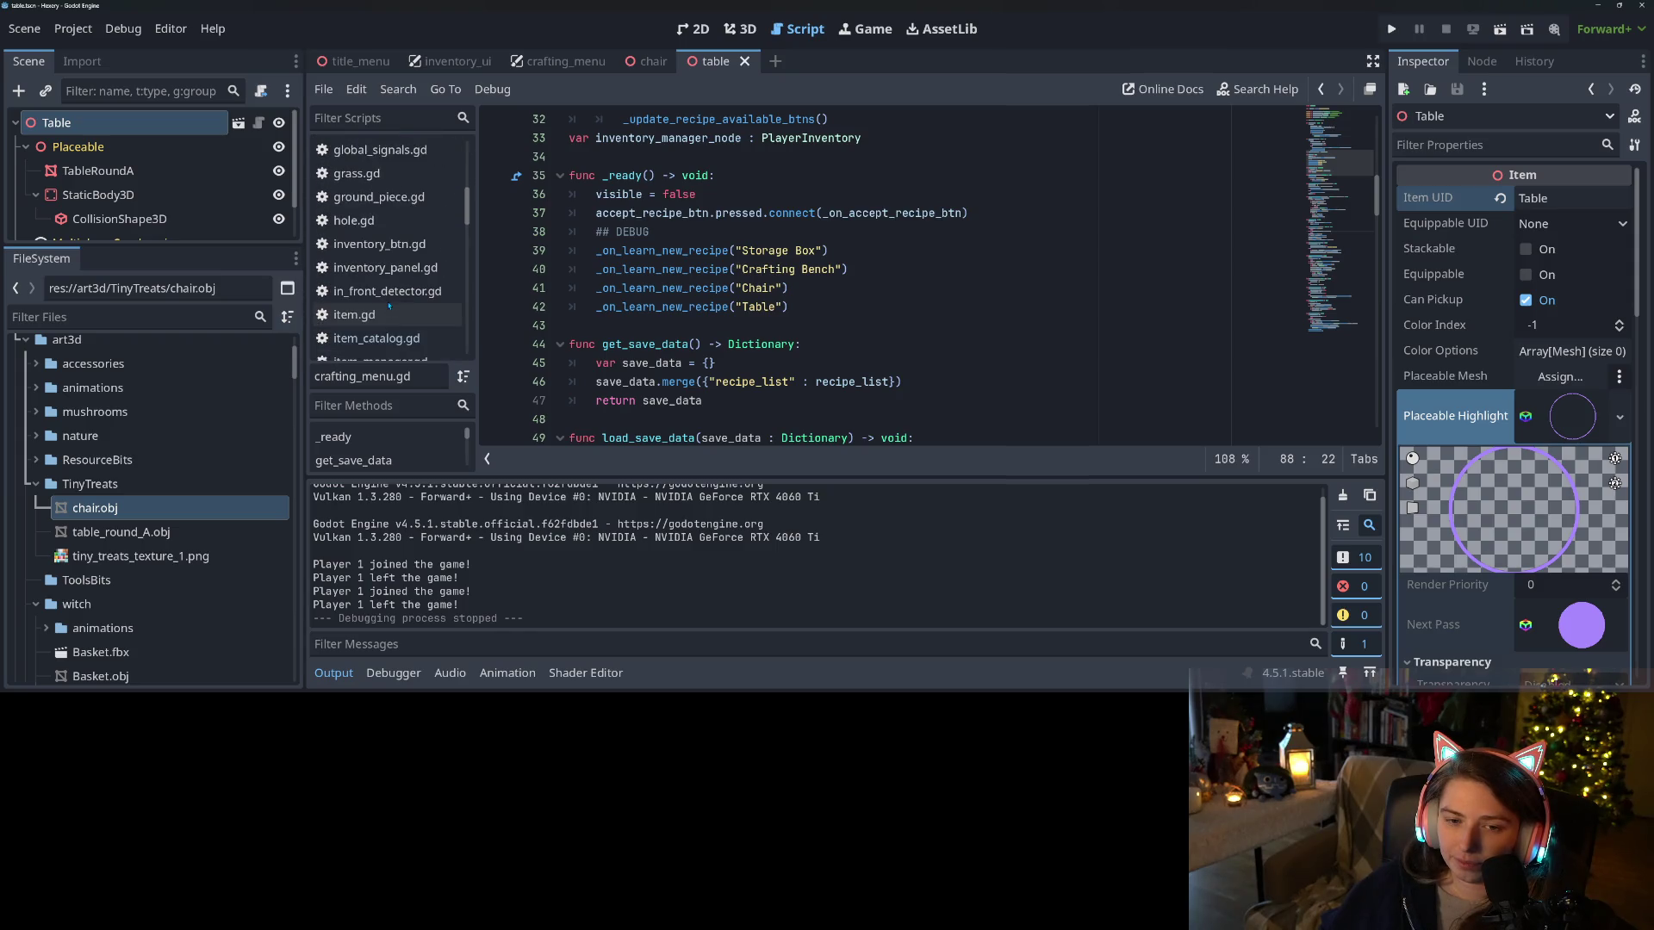
pyautogui.scroll(-3, 389, 306)
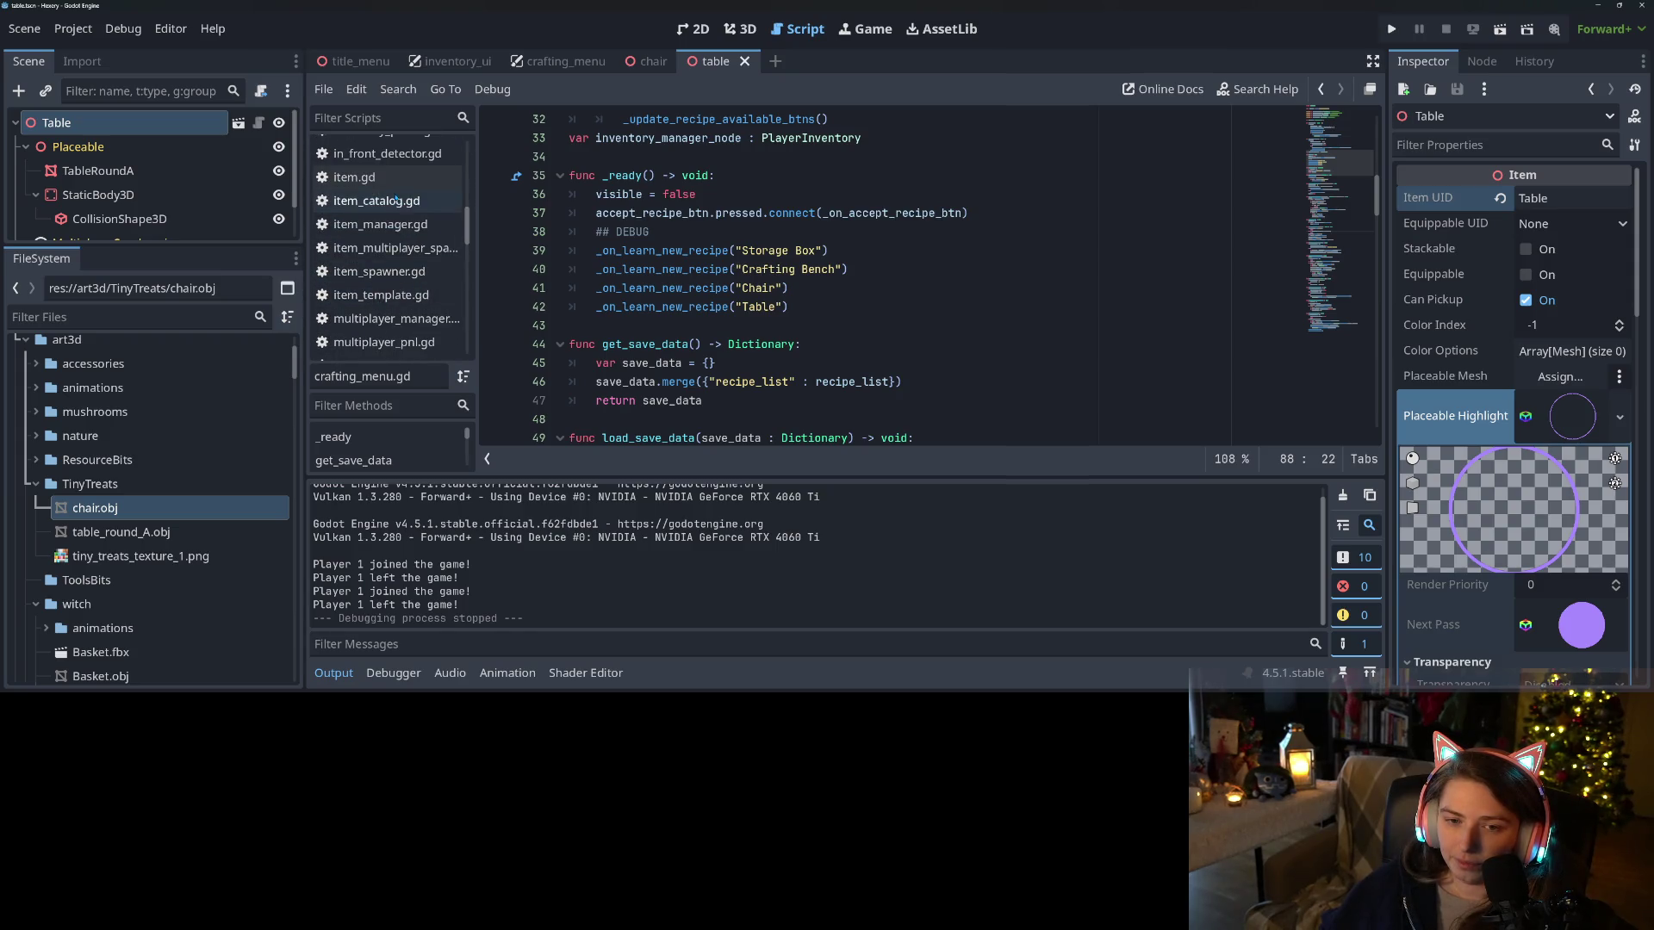
pyautogui.click(353, 176)
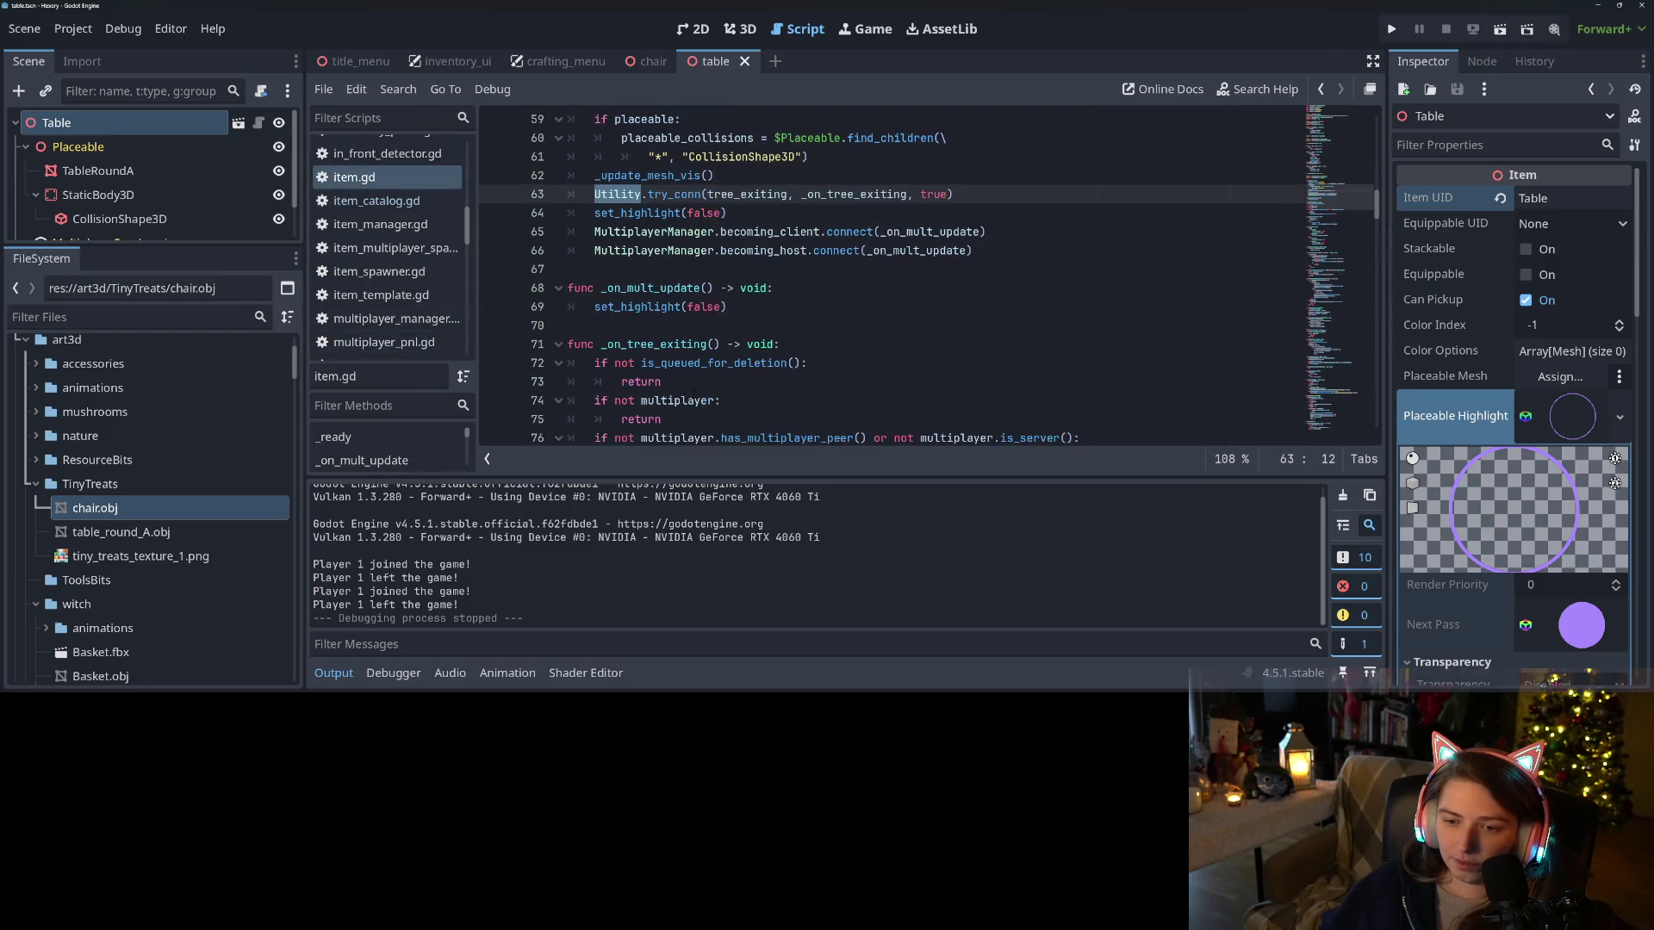
pyautogui.click(686, 362)
pyautogui.scroll(-9, 685, 363)
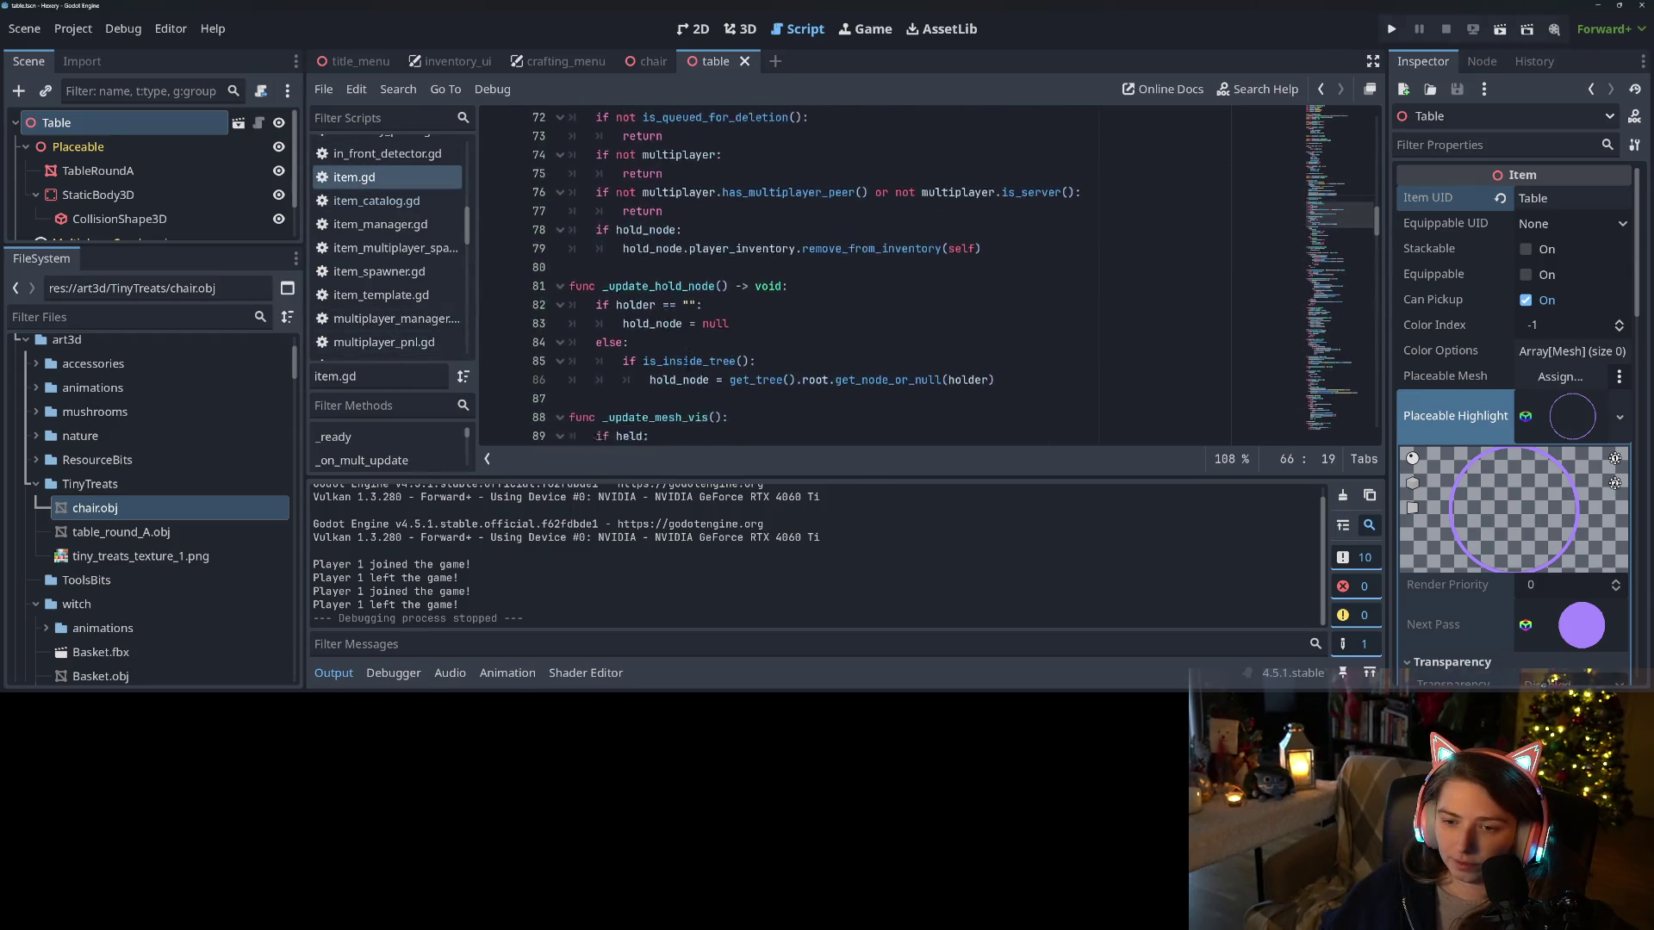
pyautogui.scroll(-4, 688, 363)
pyautogui.scroll(-2, 688, 363)
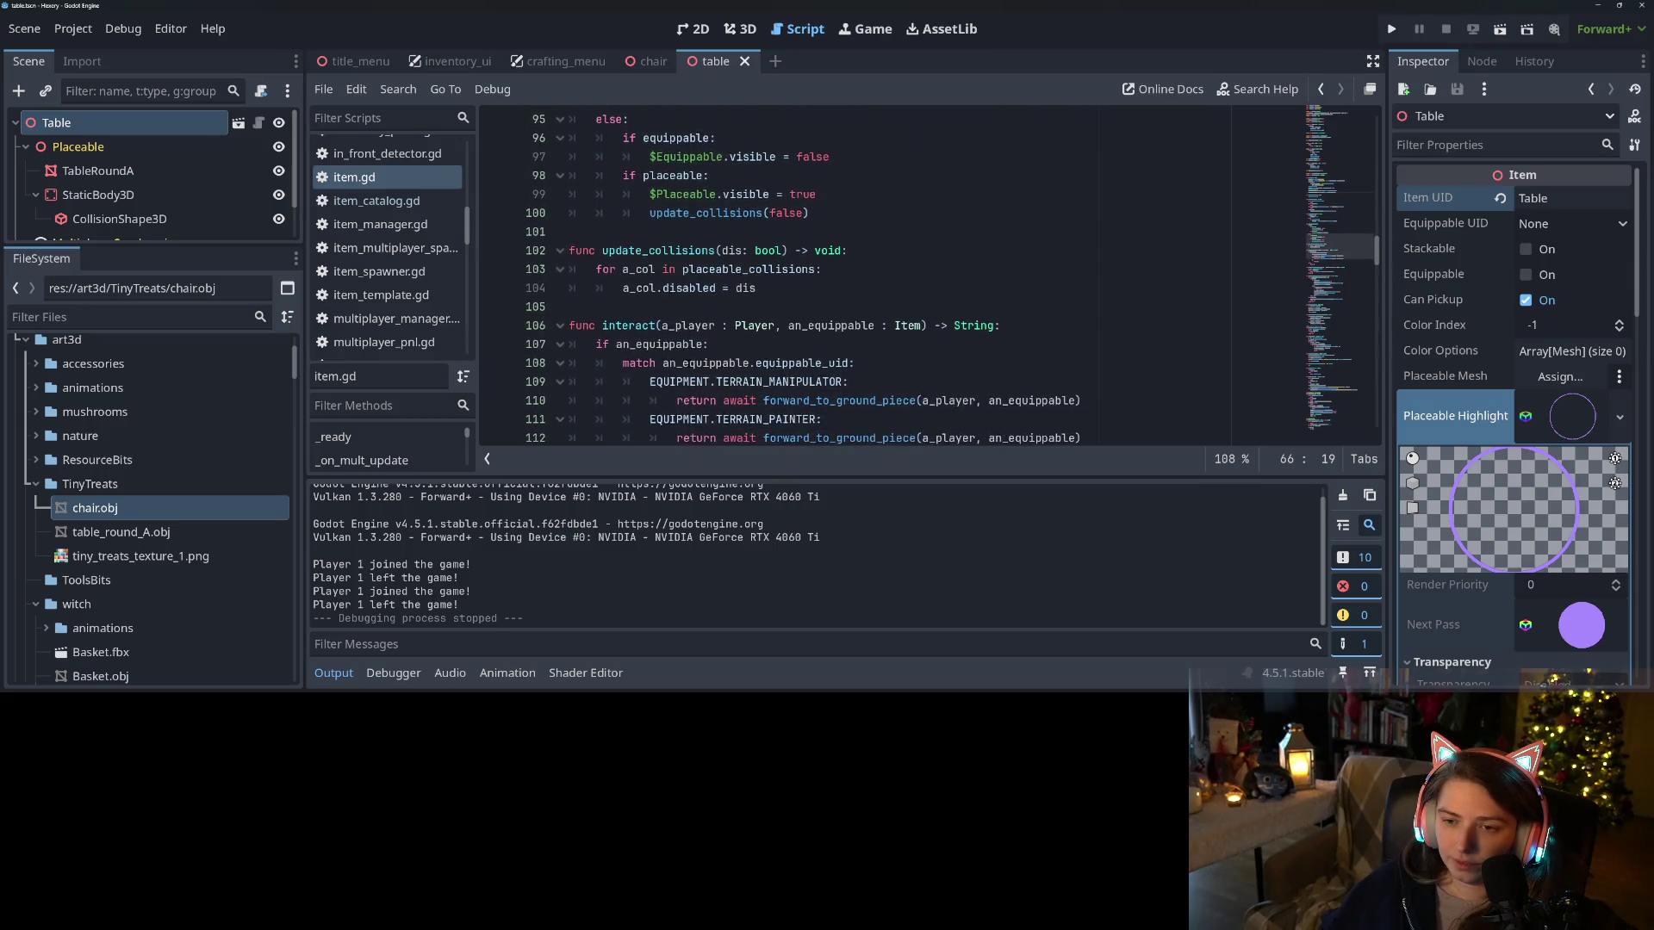
# Inspect the interact function and the end of the equippable branch around lines 141–142
pyautogui.click(722, 268)
pyautogui.scroll(-4, 721, 268)
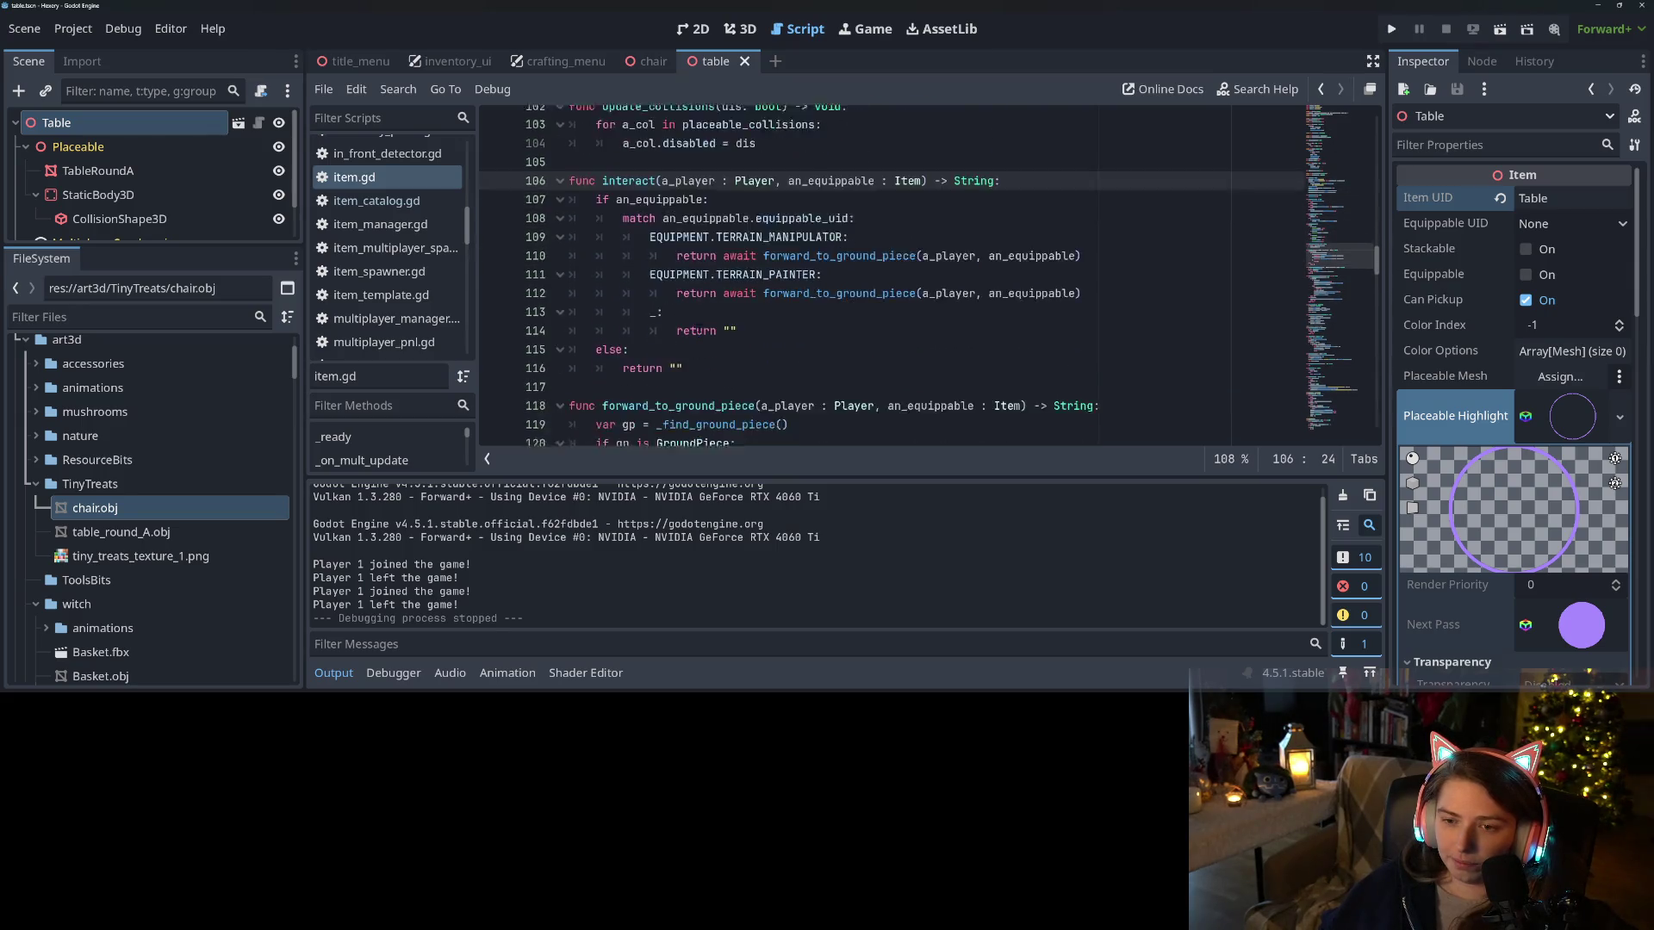
pyautogui.scroll(-3, 699, 330)
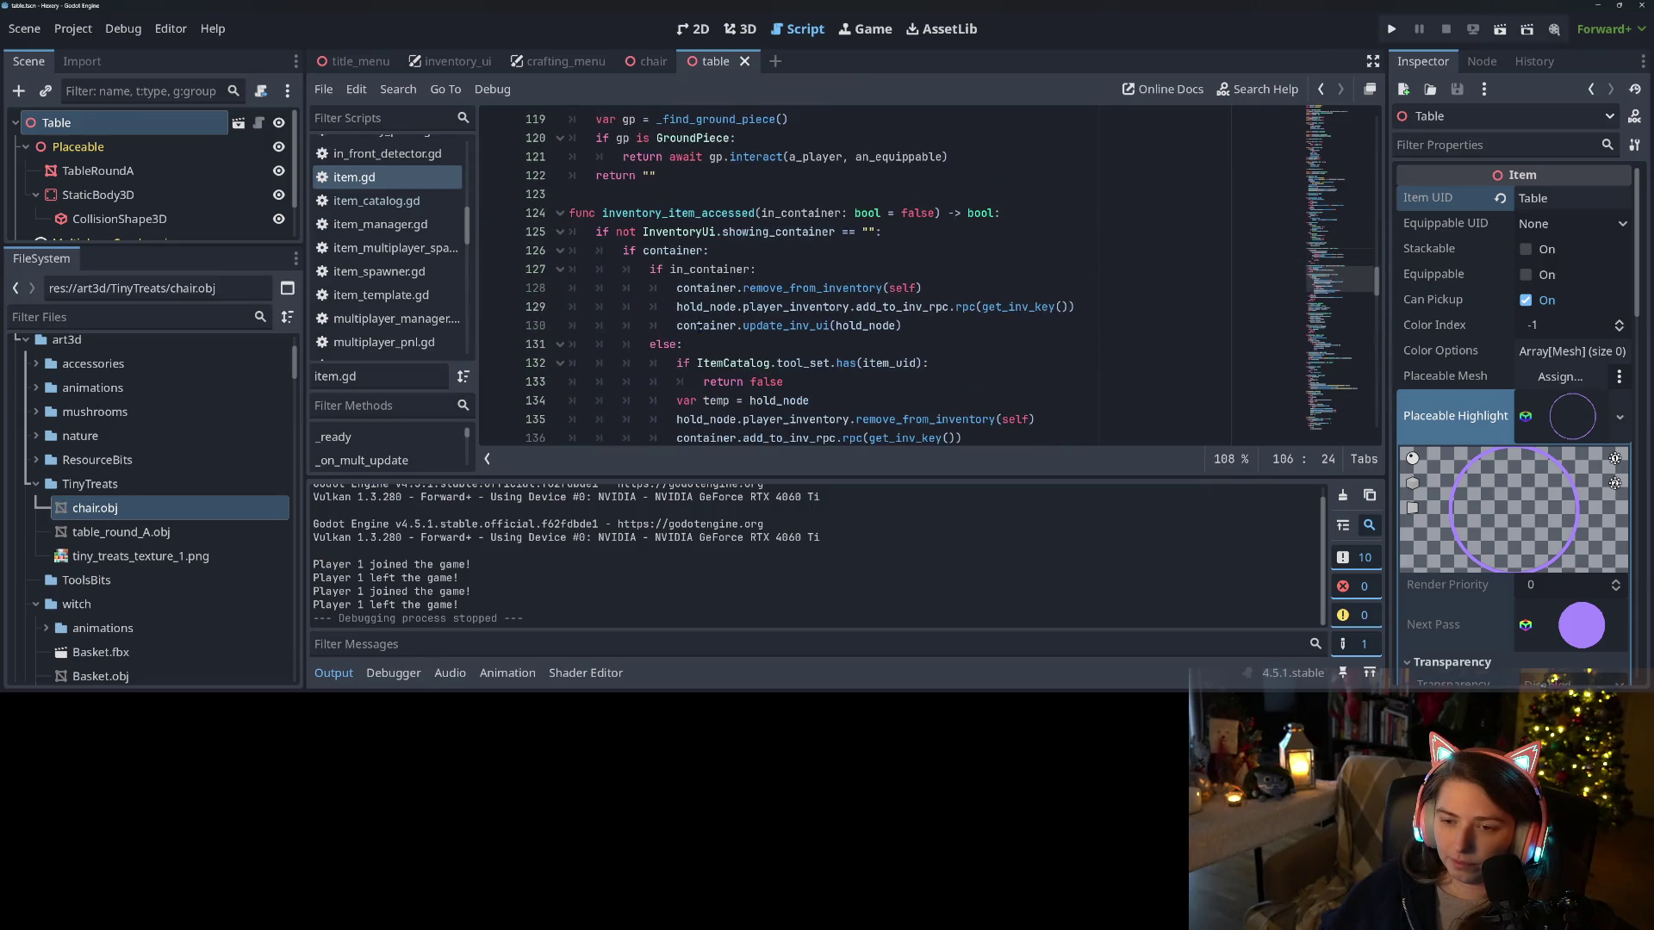
pyautogui.click(671, 213)
pyautogui.scroll(-4, 671, 212)
pyautogui.click(655, 288)
pyautogui.click(648, 325)
pyautogui.click(711, 308)
pyautogui.scroll(4, 711, 308)
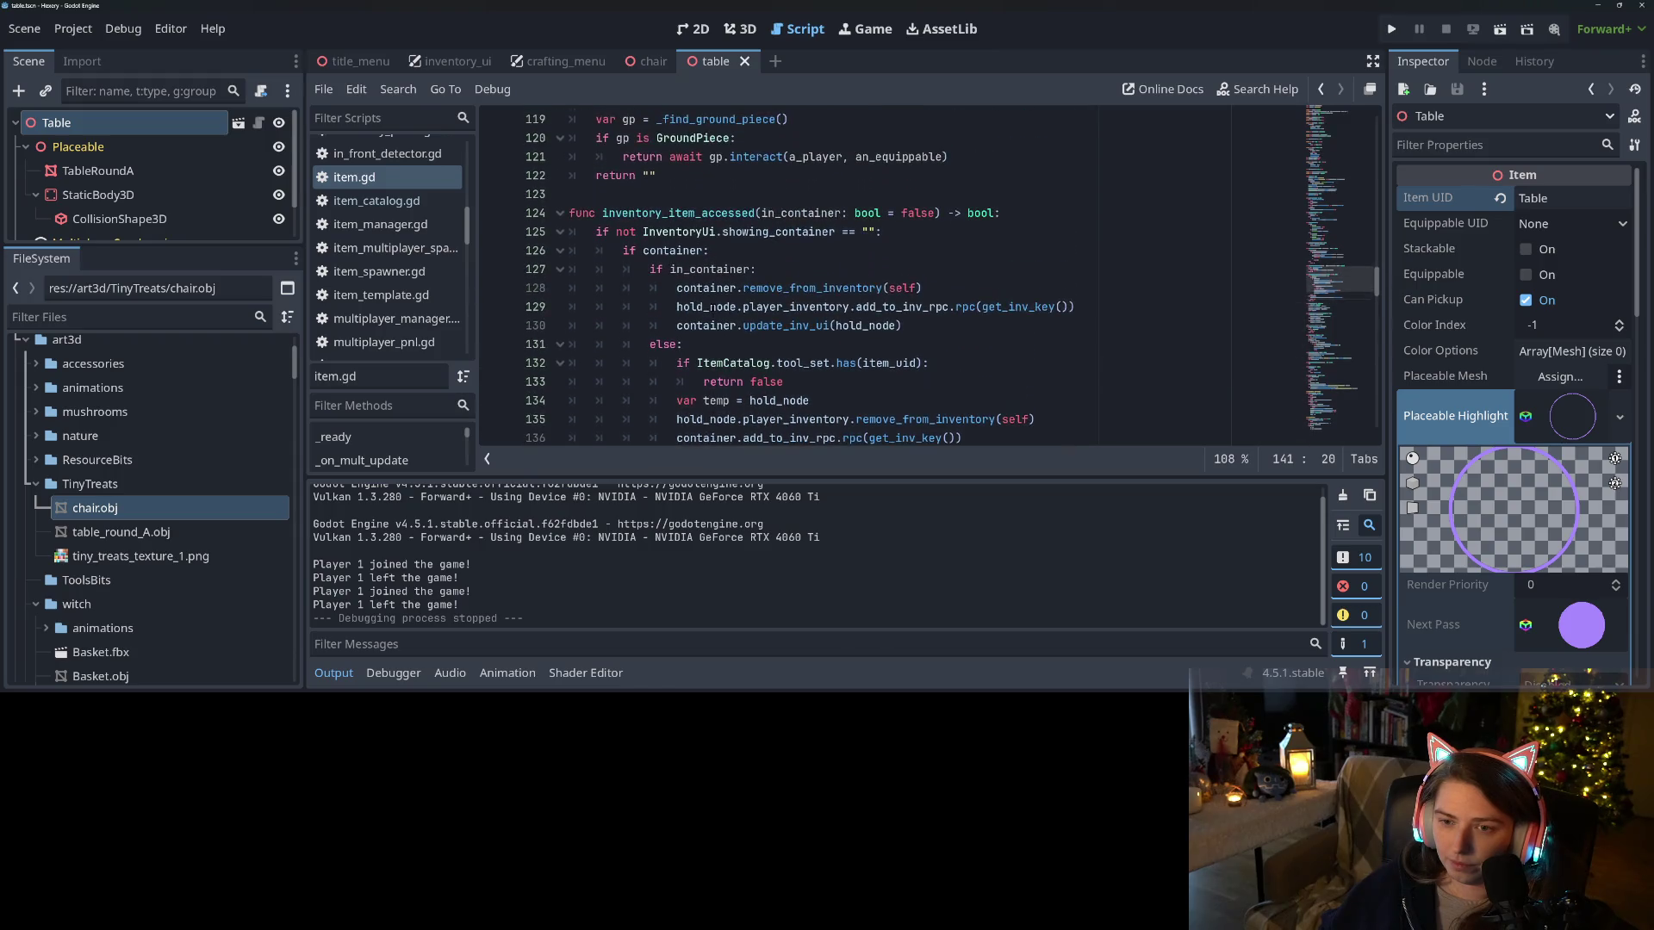
# Collapse the output panel and examine the showing_container check on lines 125–126
pyautogui.click(344, 672)
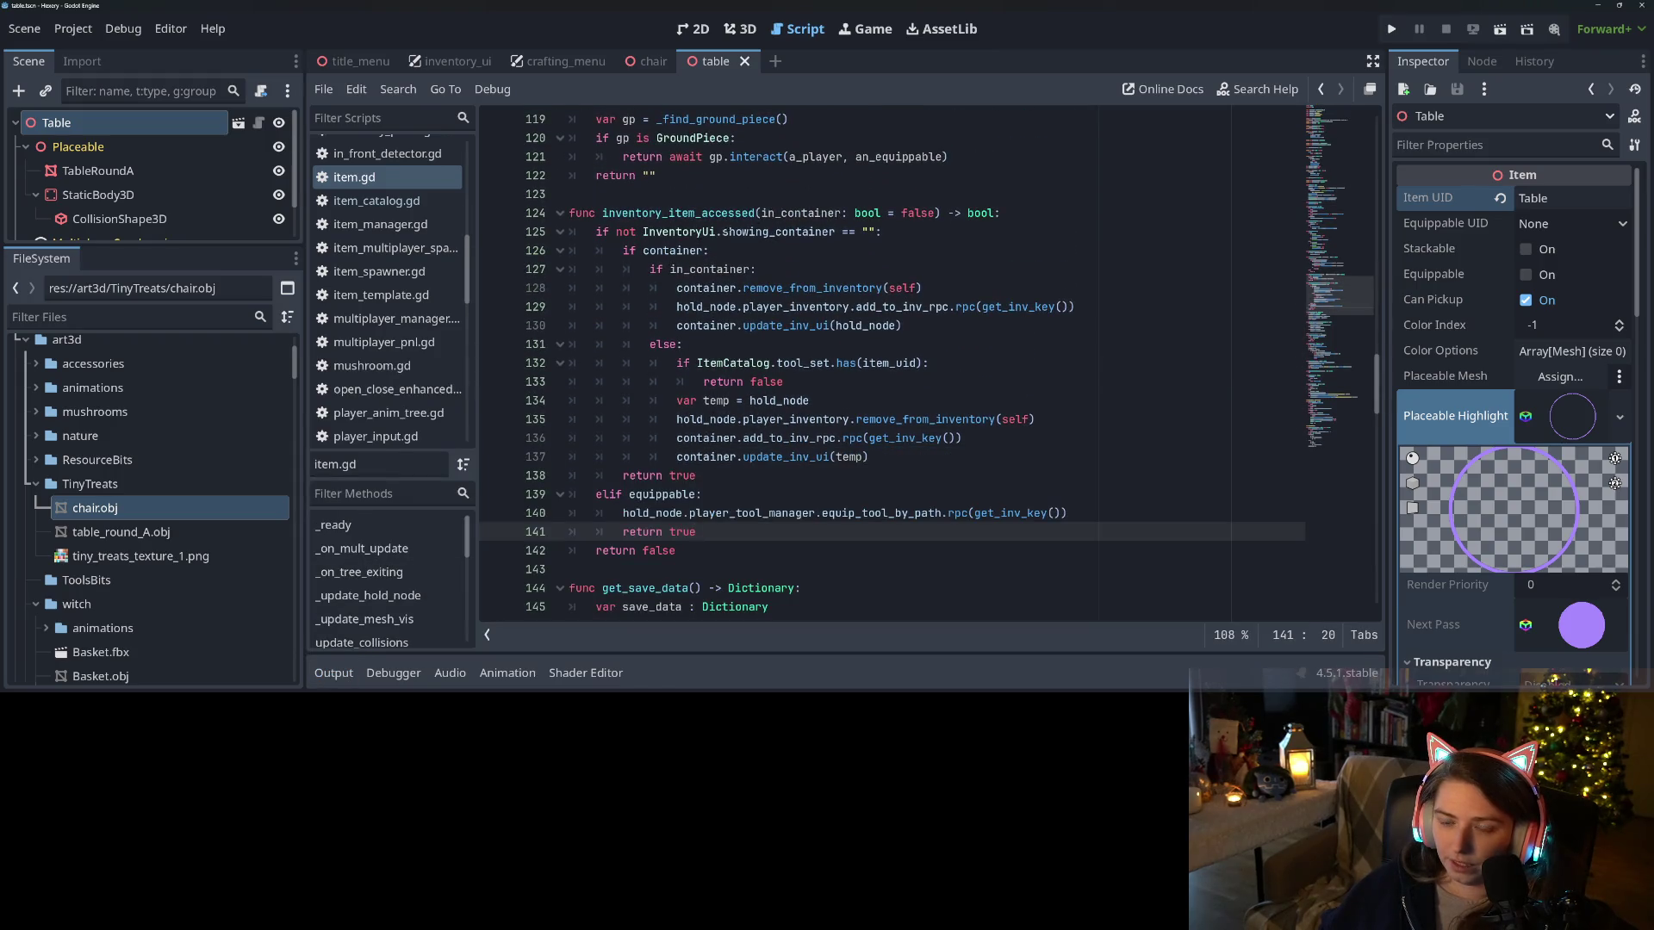
pyautogui.click(638, 251)
pyautogui.click(638, 288)
pyautogui.click(628, 251)
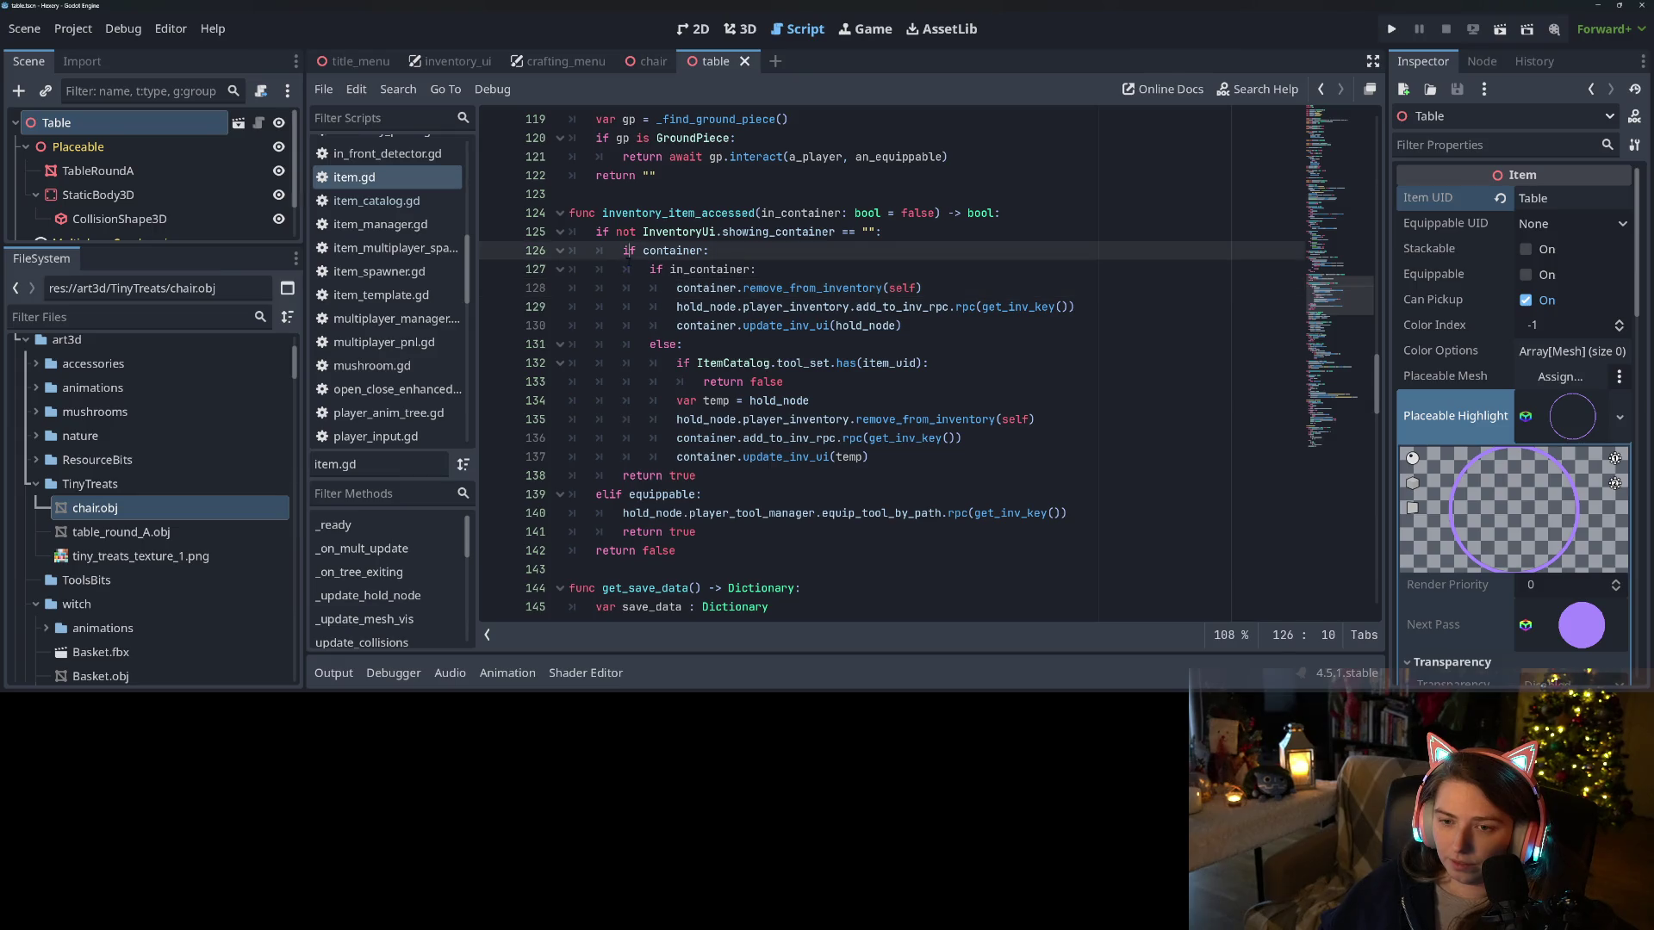
pyautogui.doubleClick(749, 233)
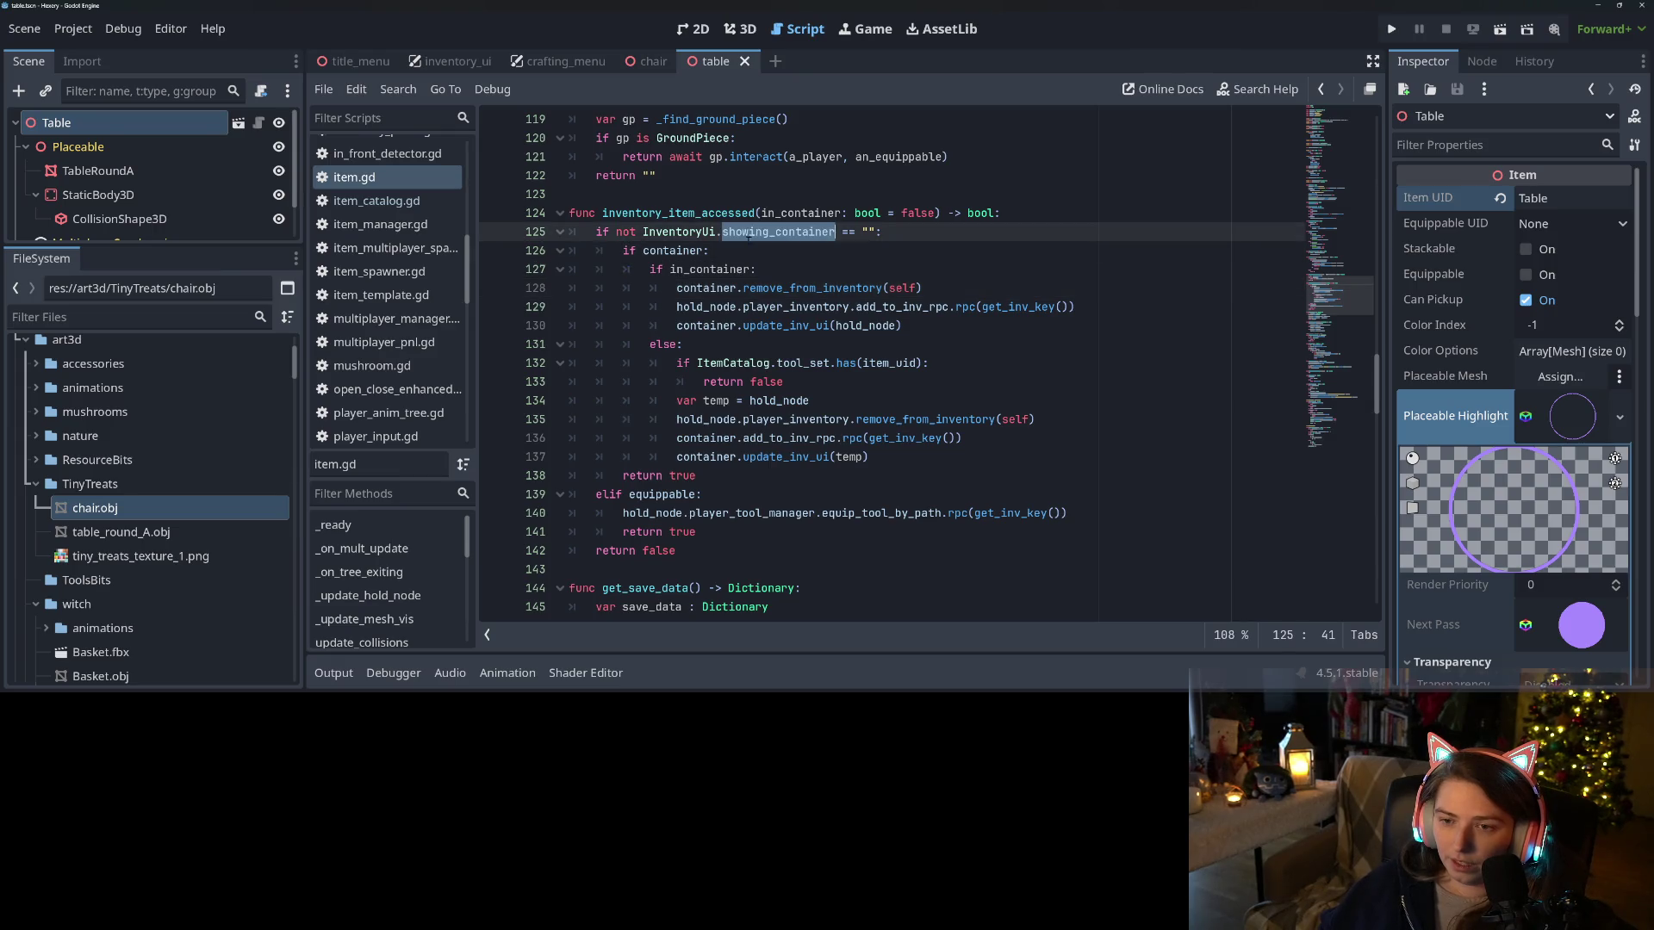
pyautogui.click(590, 236)
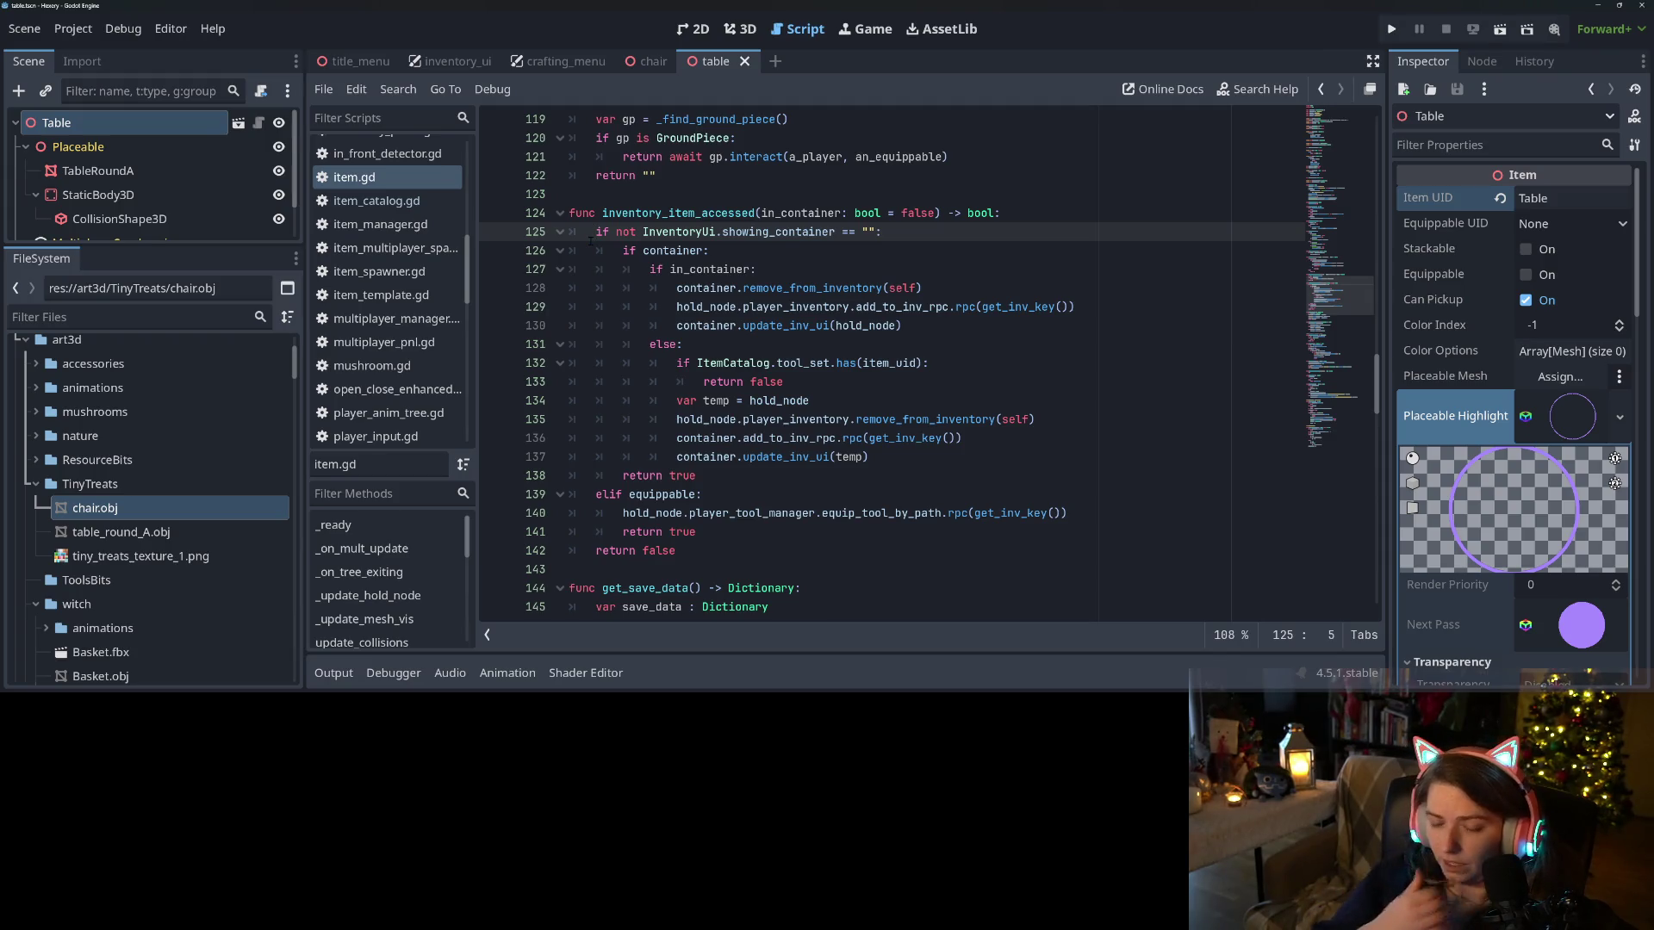
# Add an else branch calling try_place_item() after line 141, save item.gd, and run the project
pyautogui.click(698, 531)
pyautogui.press('Return')
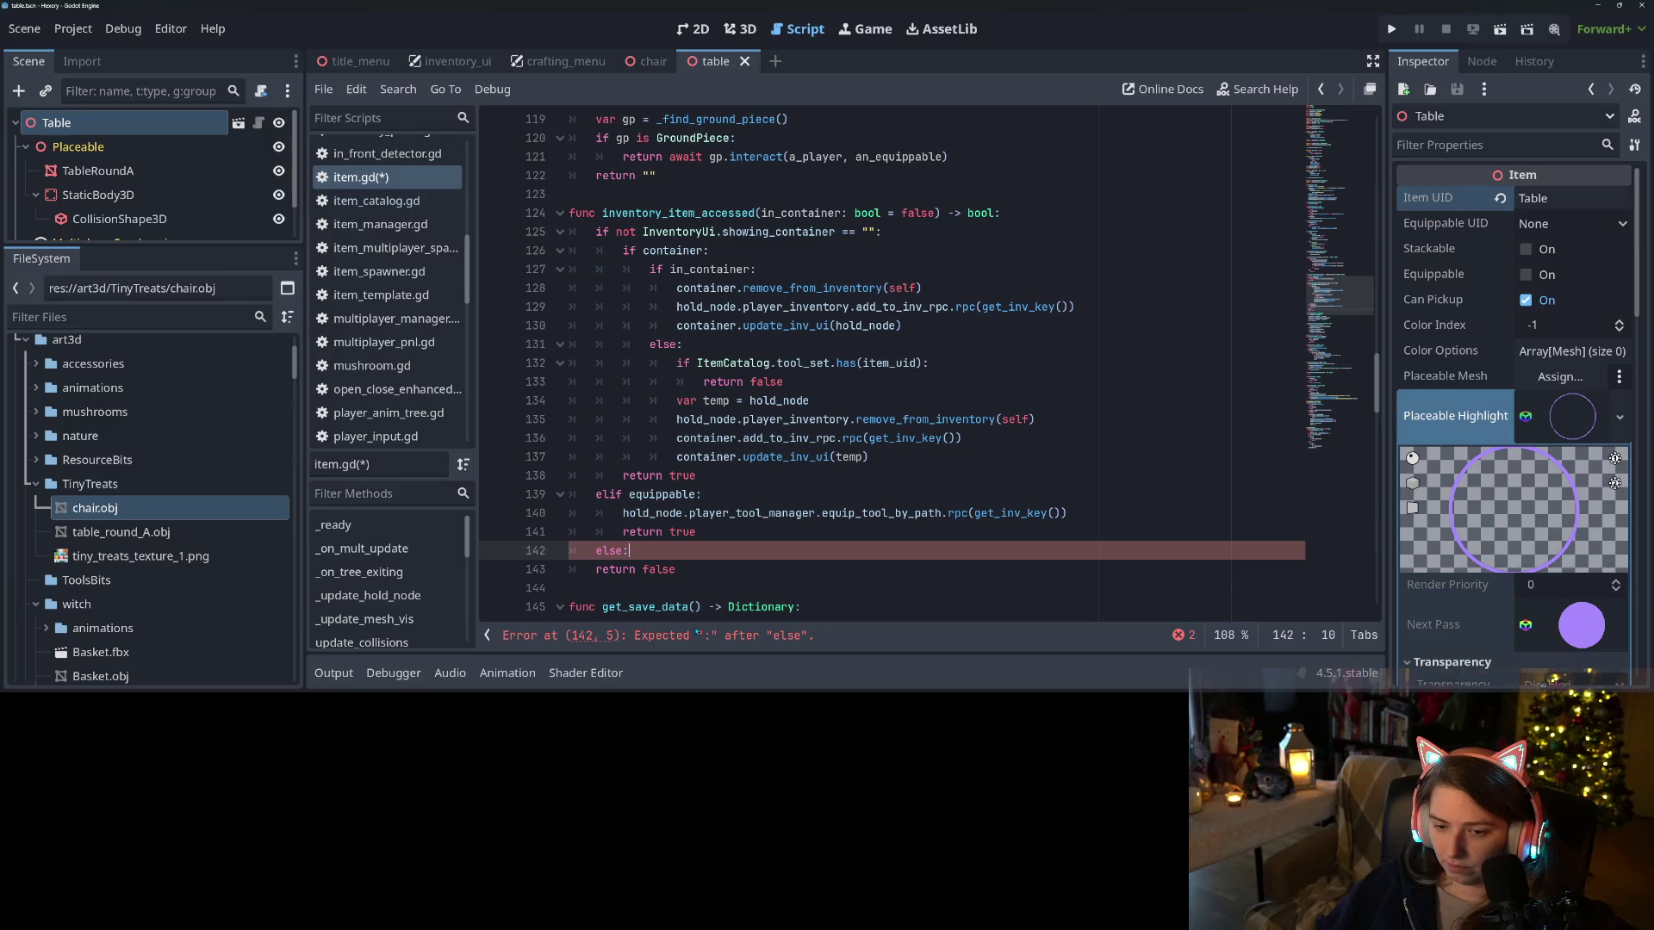
pyautogui.press('Return')
pyautogui.write('pl')
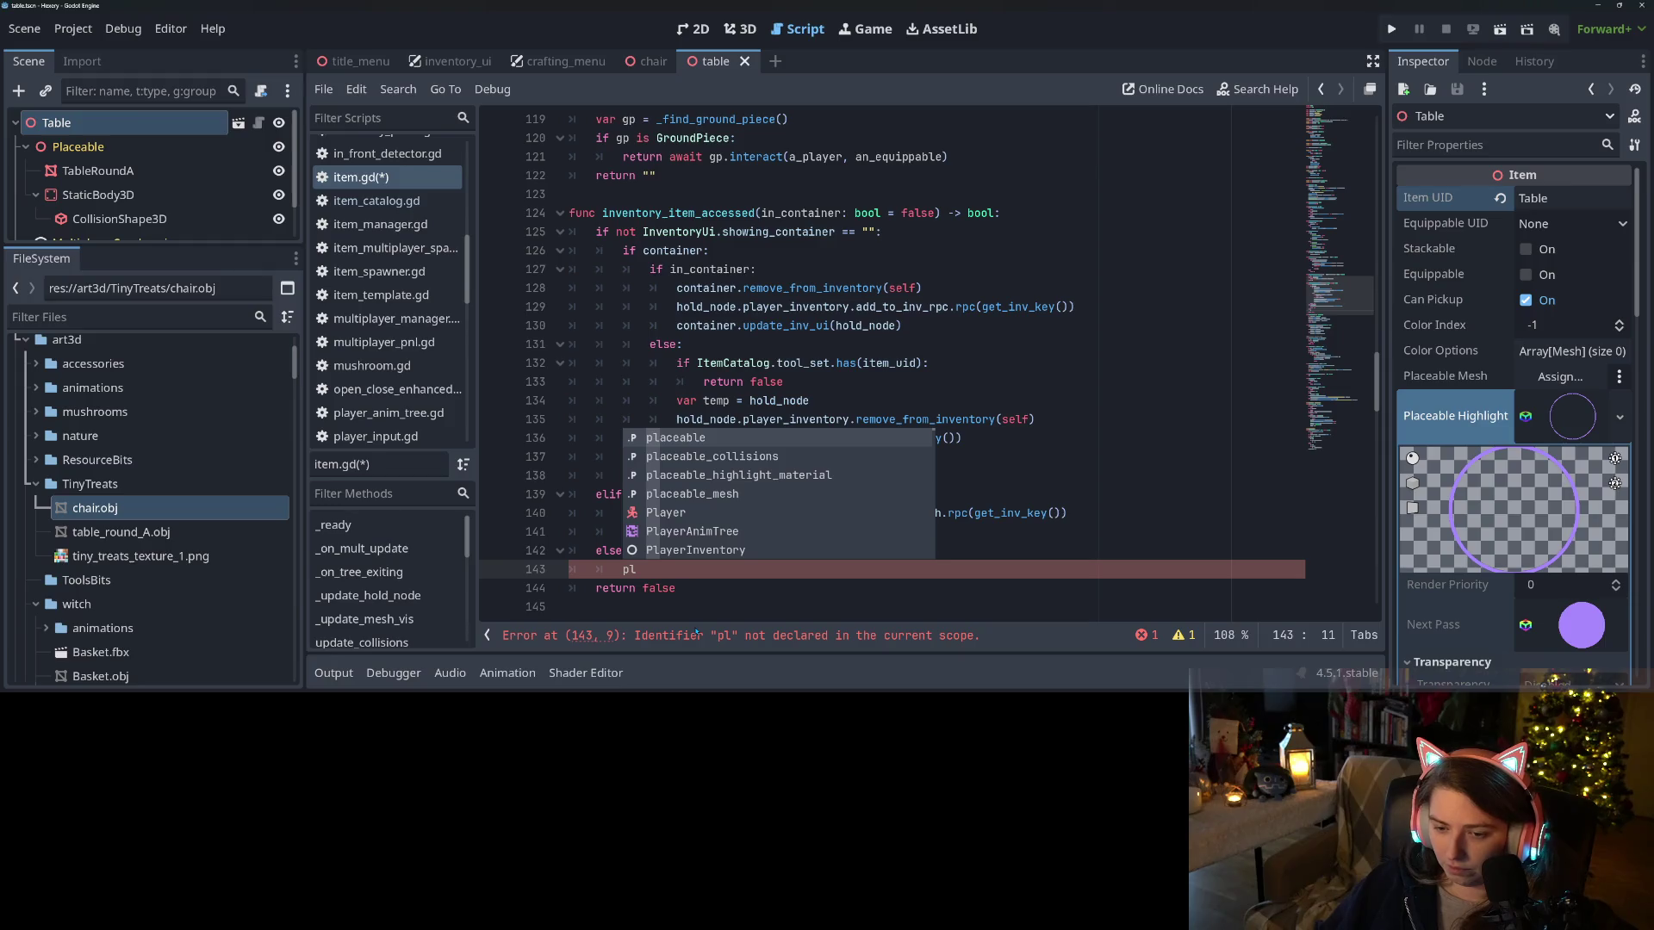
pyautogui.press('BackSpace')
pyautogui.press('BackSpace')
pyautogui.write('y')
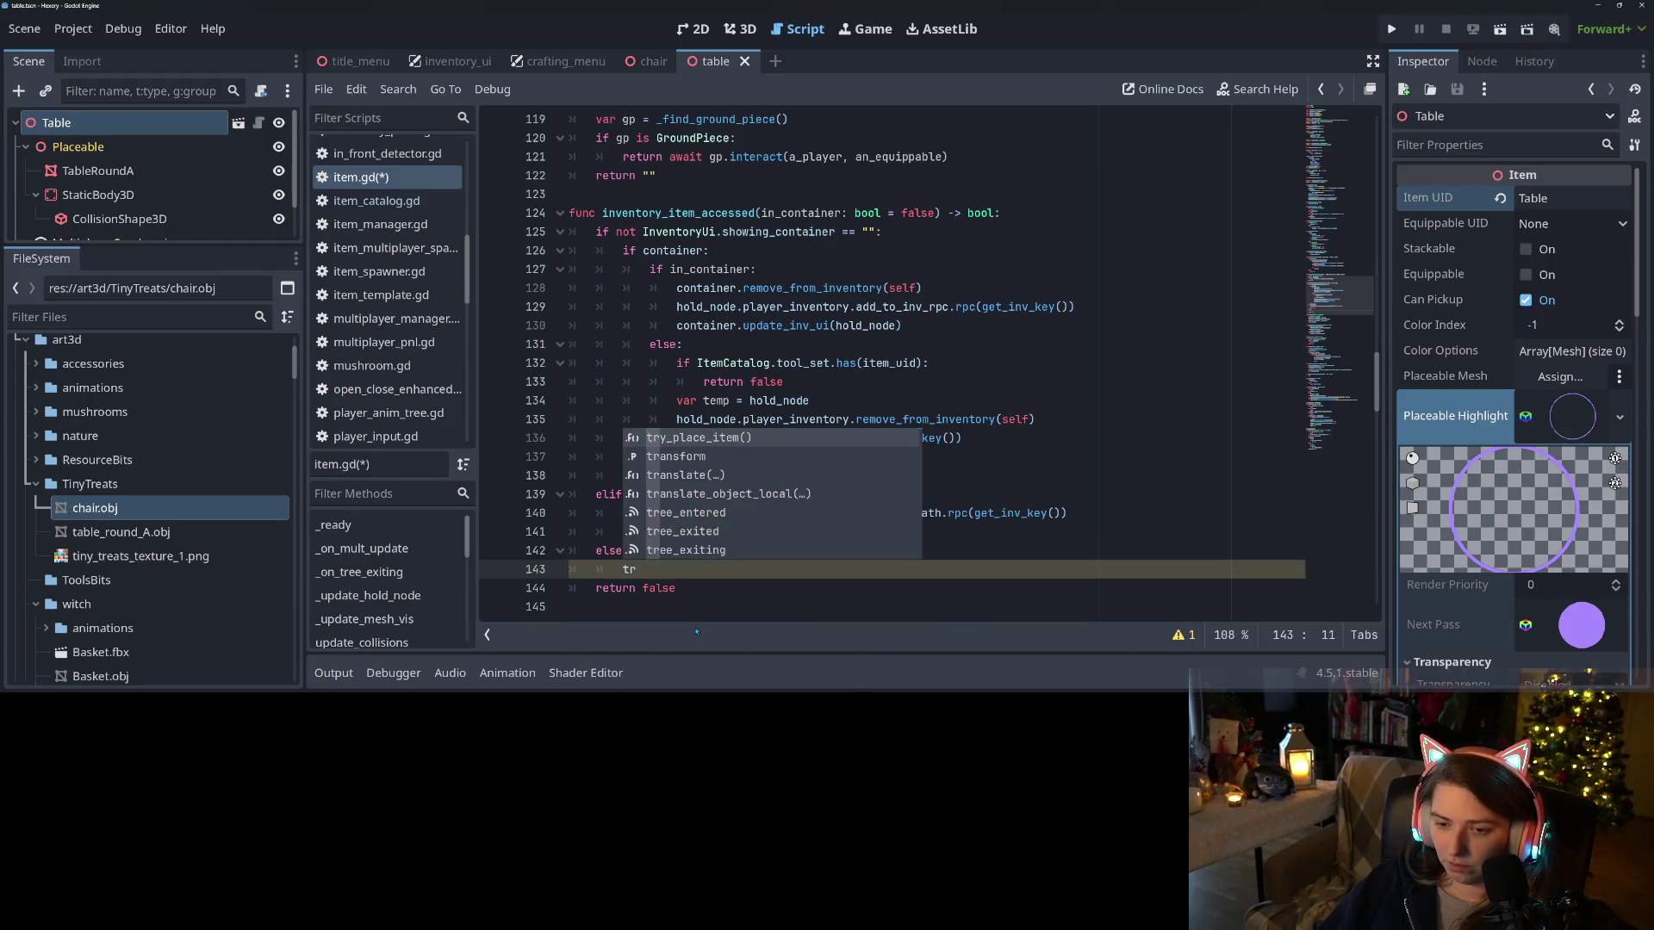
pyautogui.press('Return')
pyautogui.hotkey('ctrl', 's')
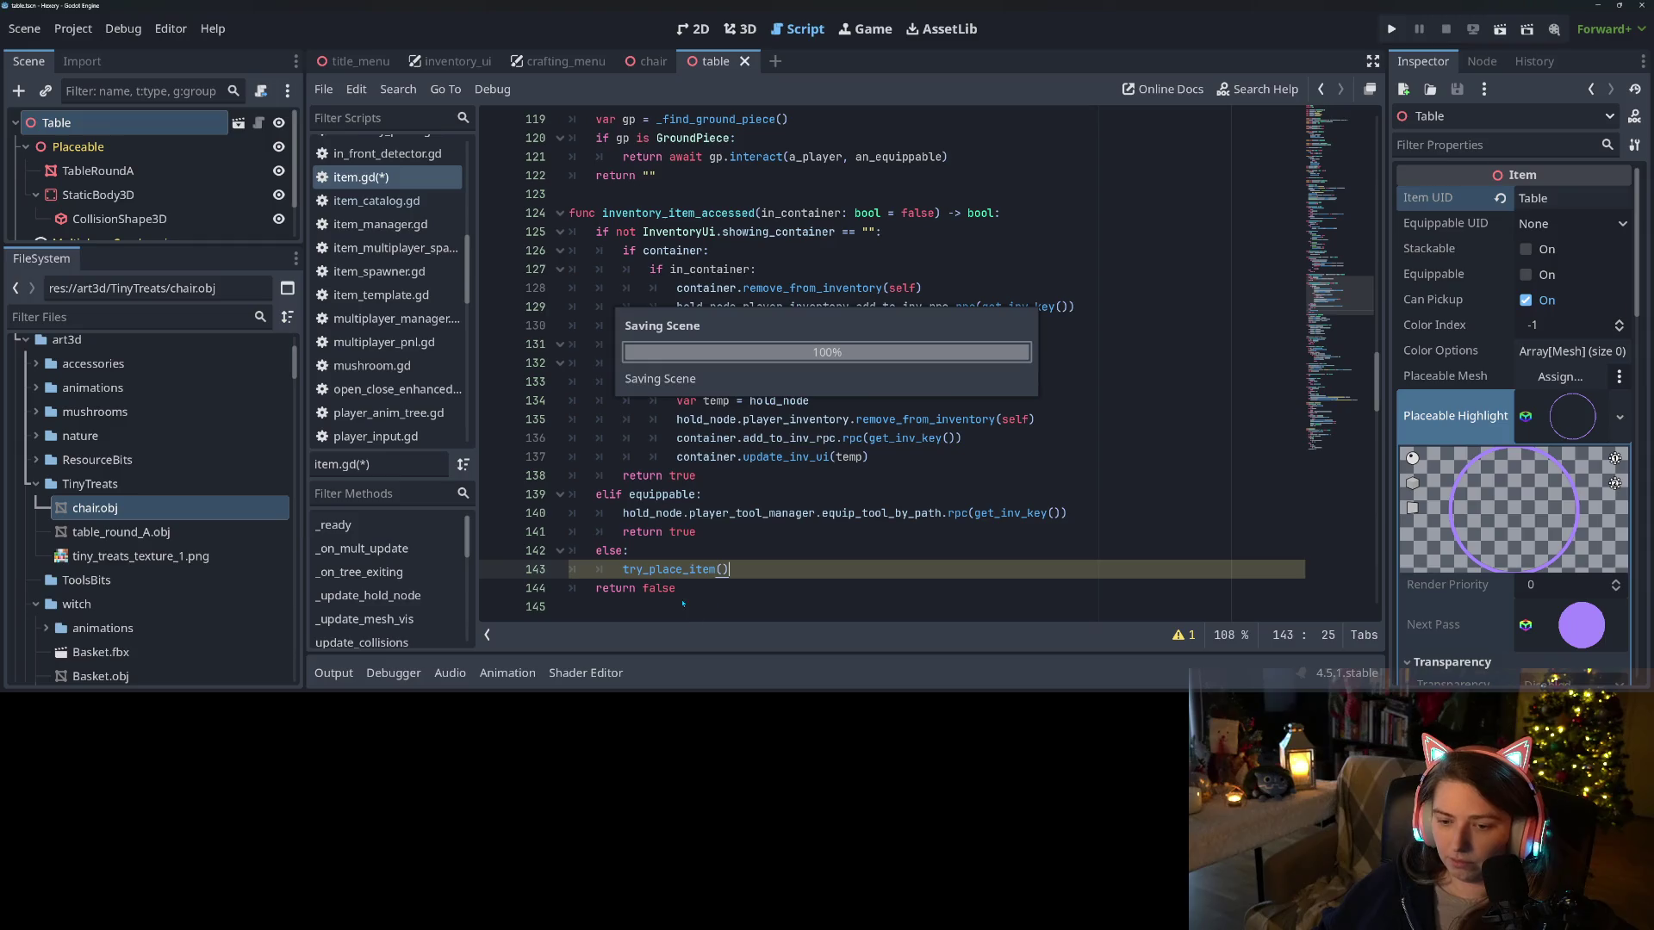
pyautogui.click(1390, 29)
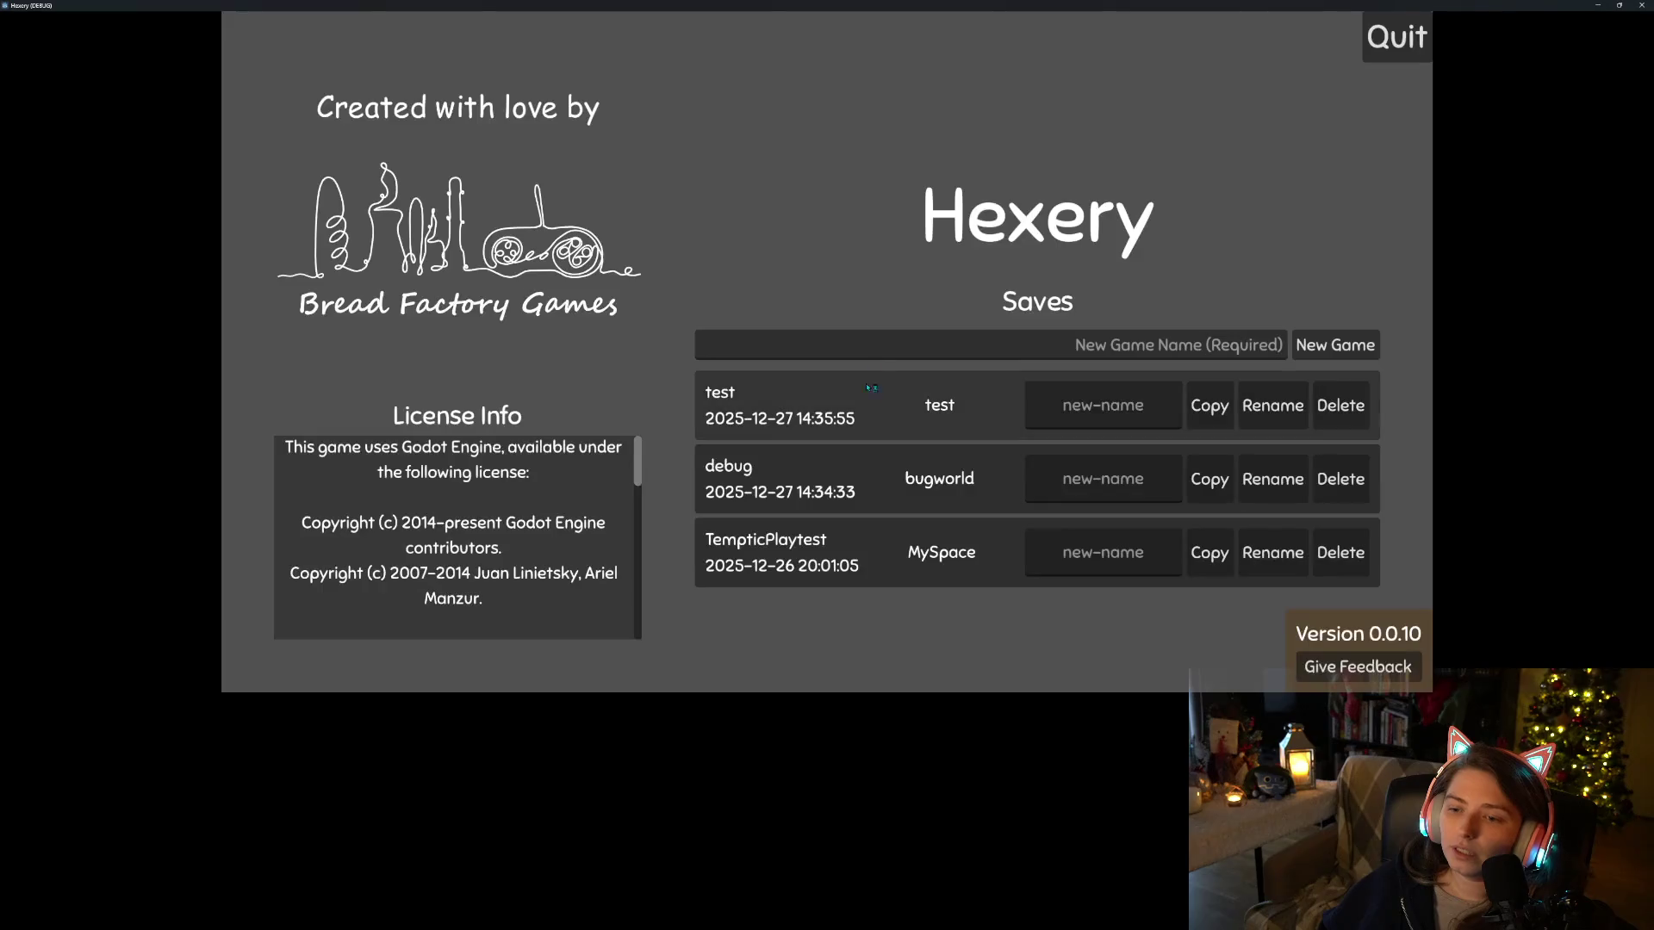
# Load the 'test' world save and check the player inventory
pyautogui.click(939, 404)
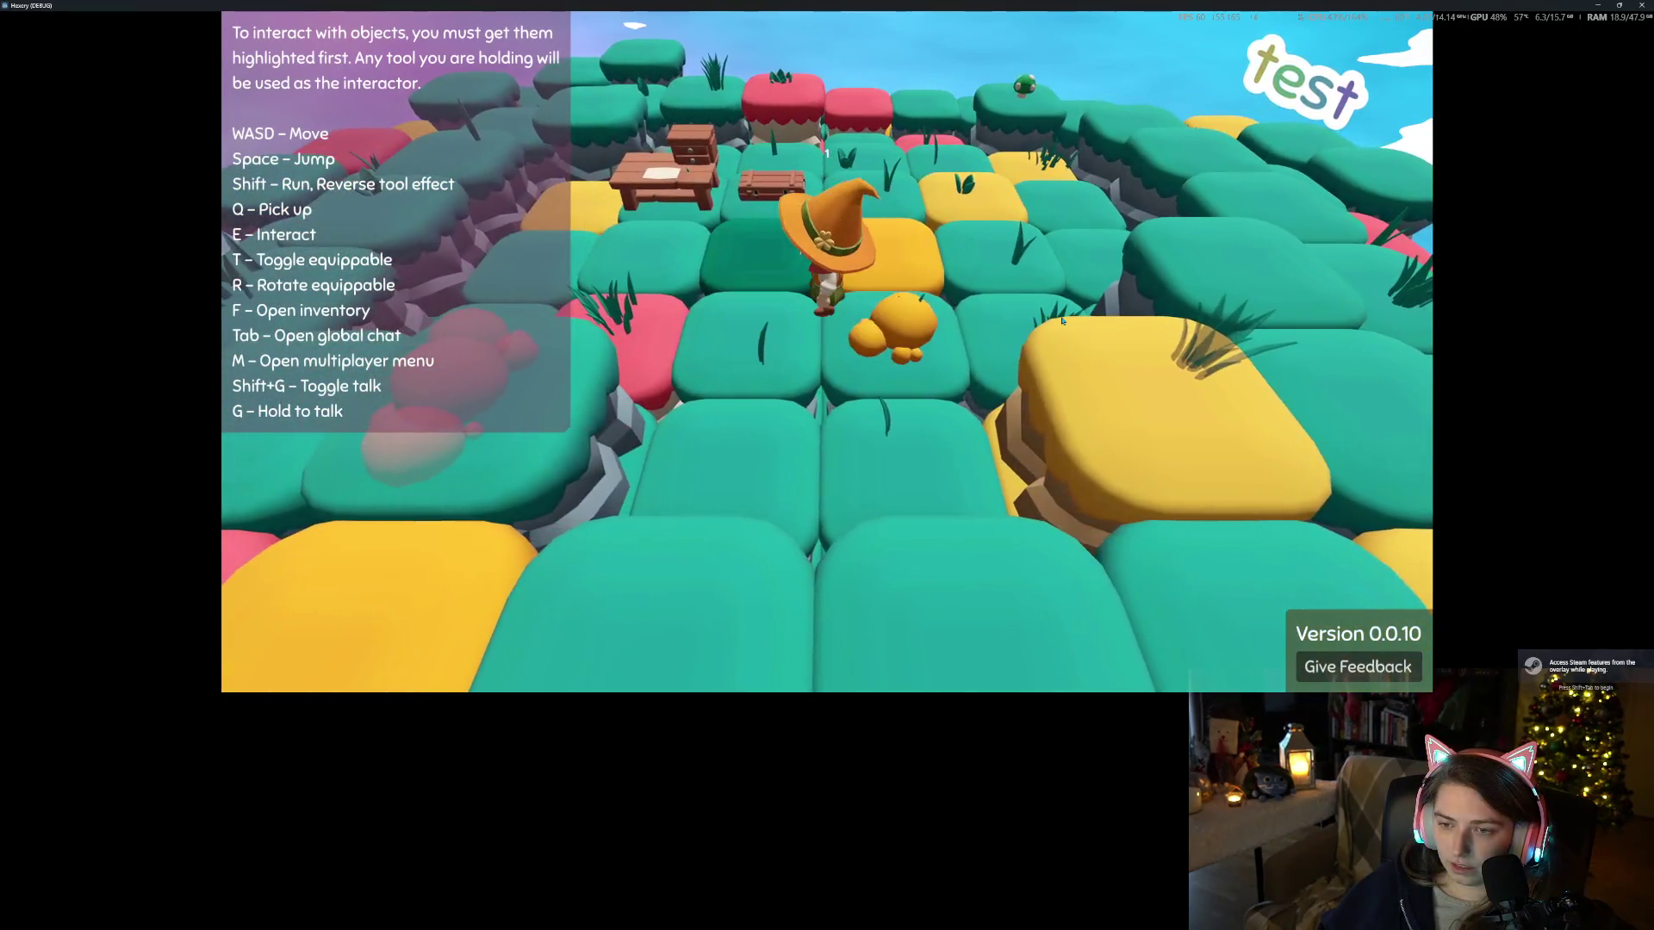
pyautogui.press('f')
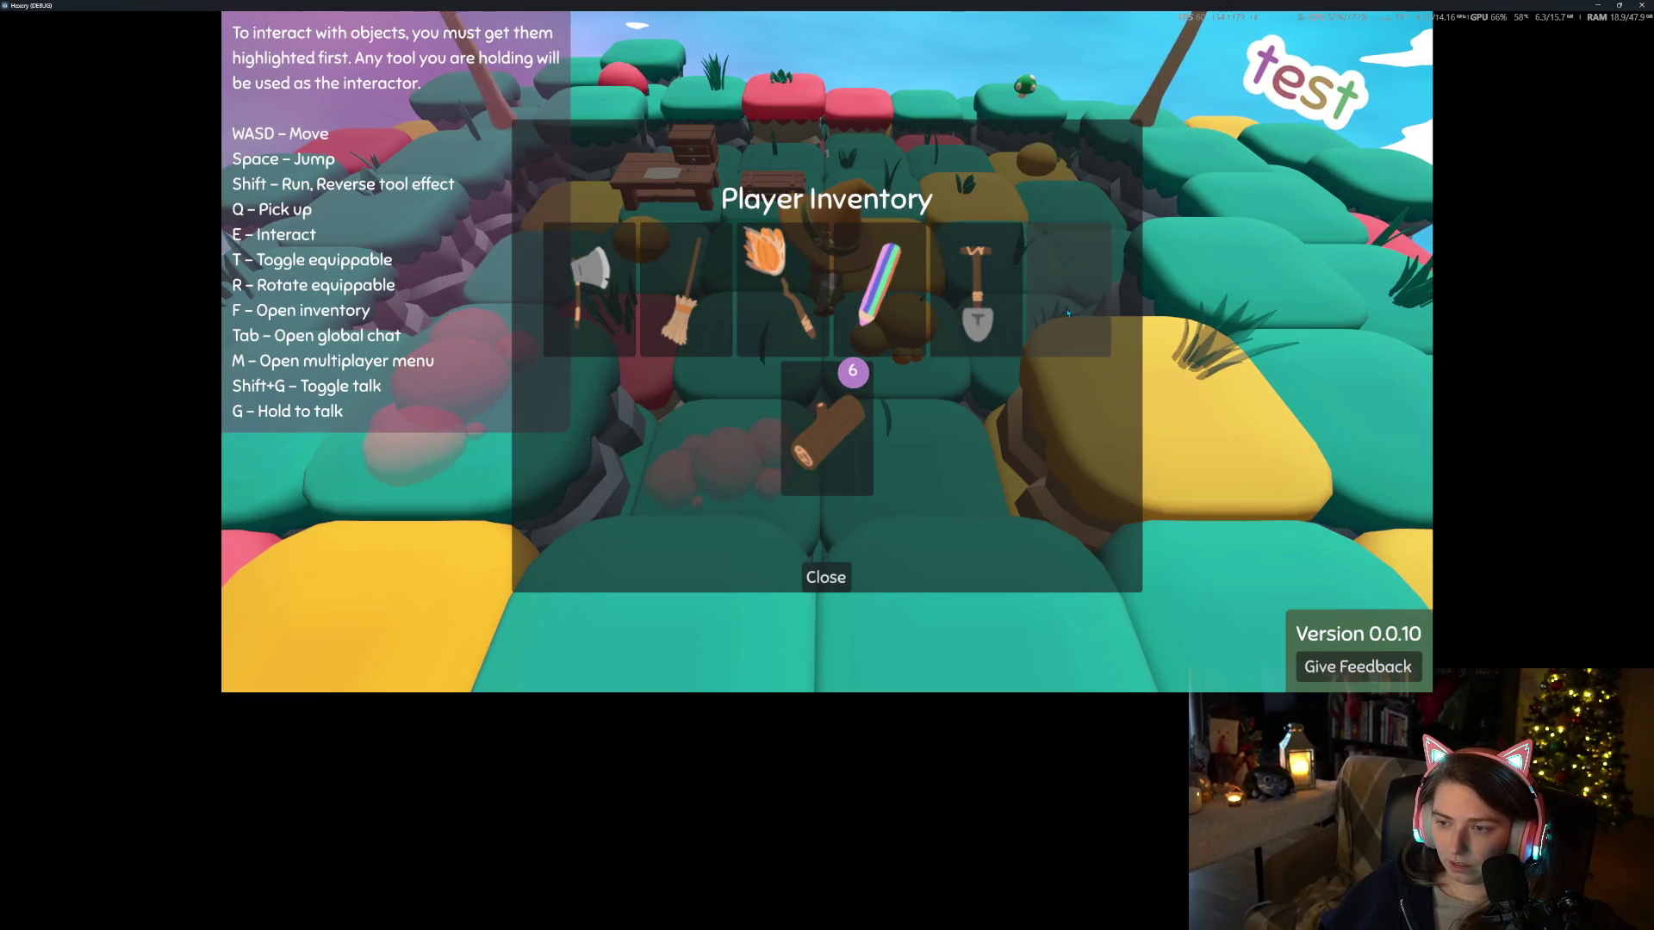
pyautogui.click(840, 574)
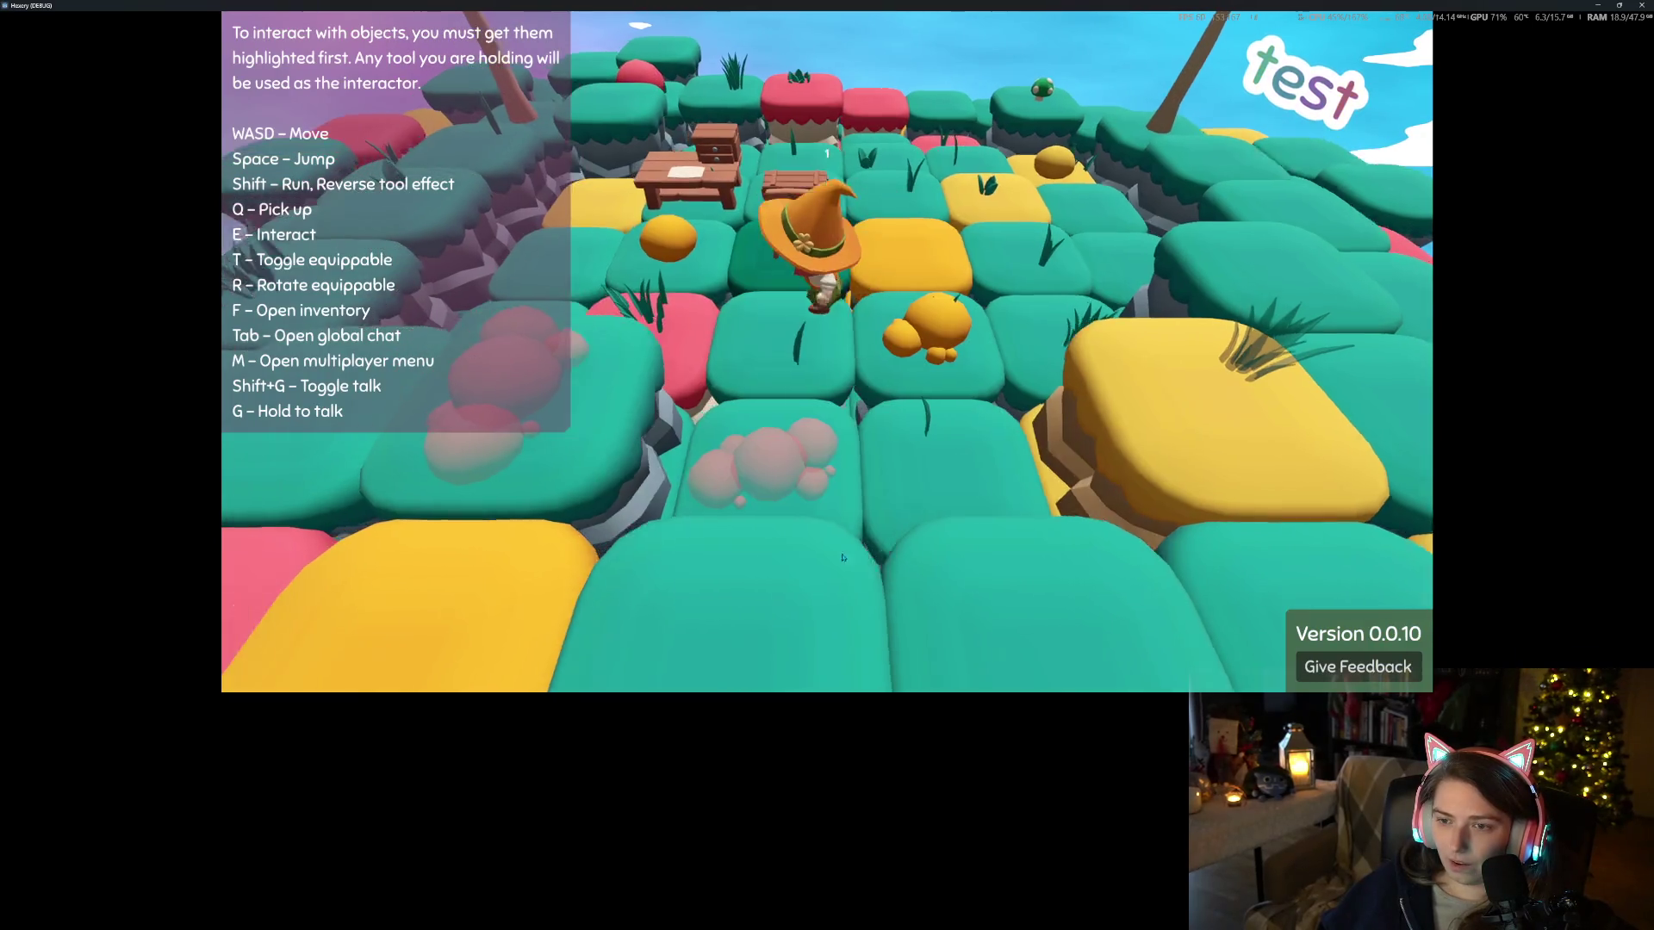
# Craft an item at the crafting table and confirm it in the inventory
pyautogui.press('e')
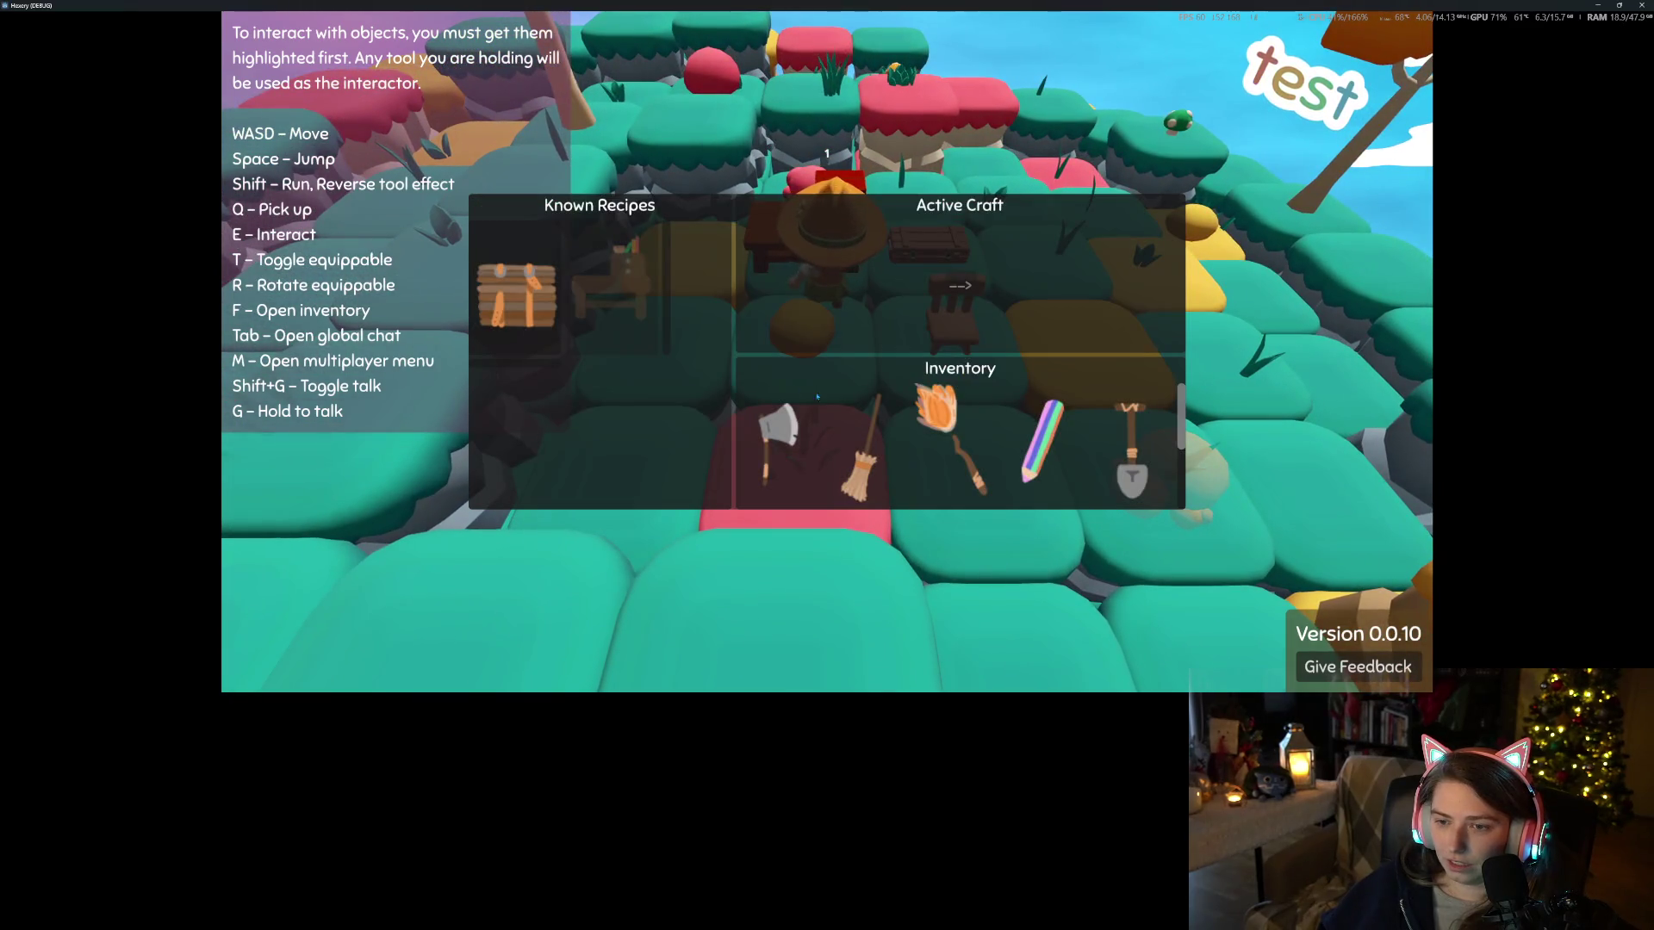
pyautogui.click(960, 285)
pyautogui.press('Escape')
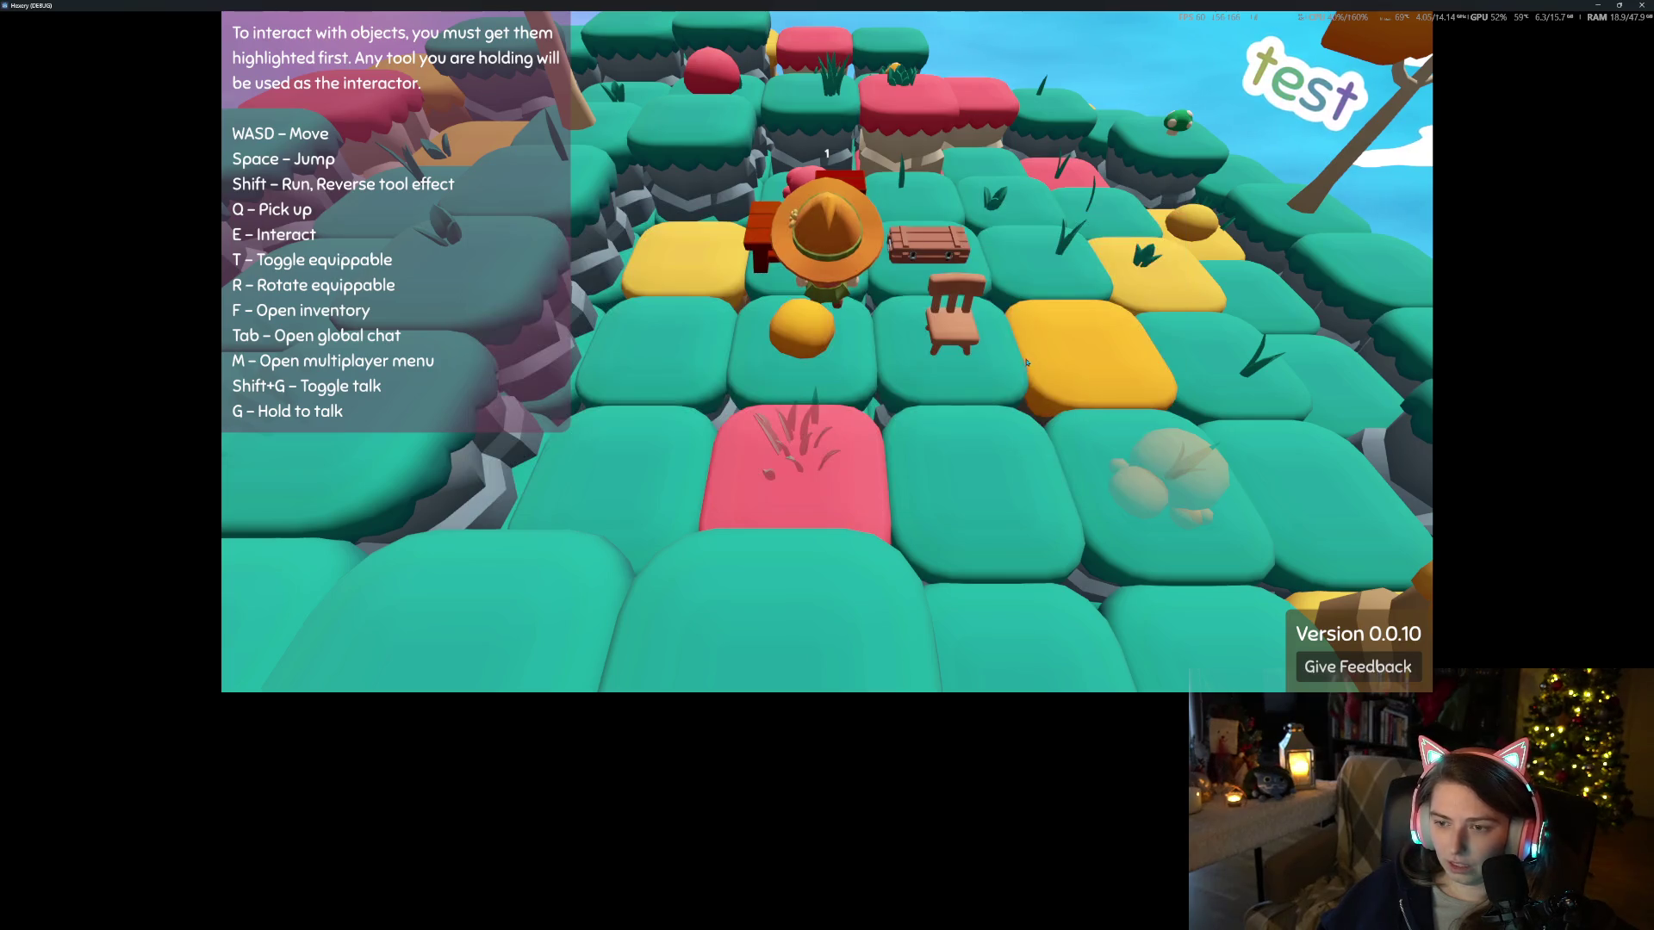
pyautogui.press('f')
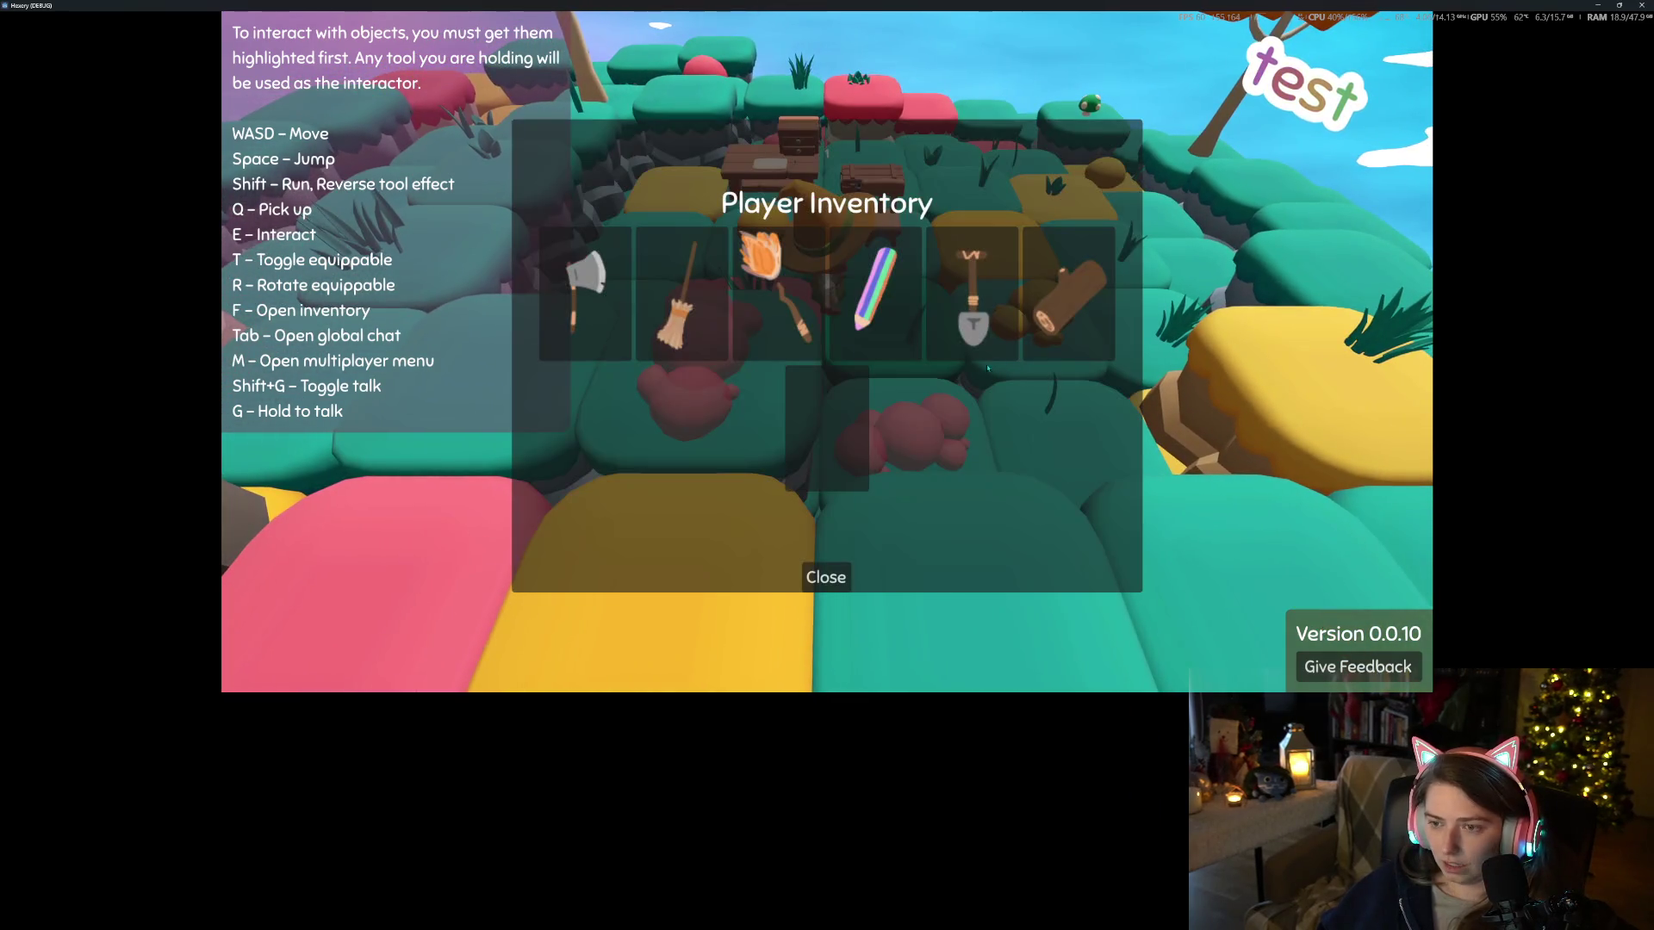
pyautogui.press('Escape')
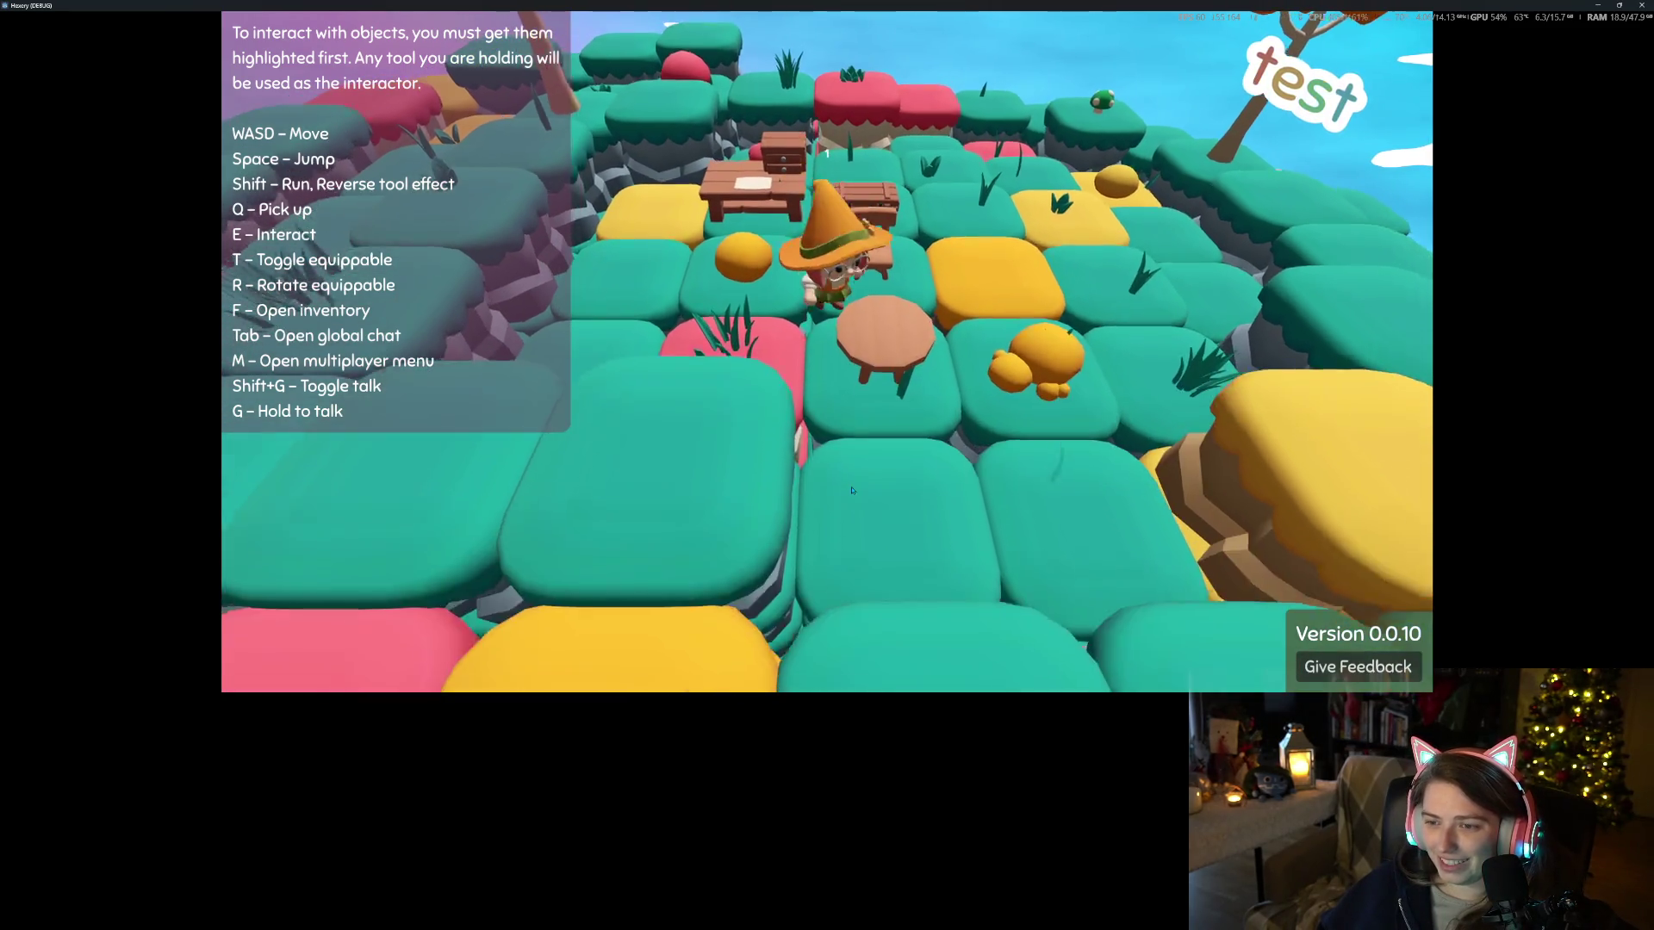
# Walk around the placed round table and chair to view them from several sides
pyautogui.press('s')
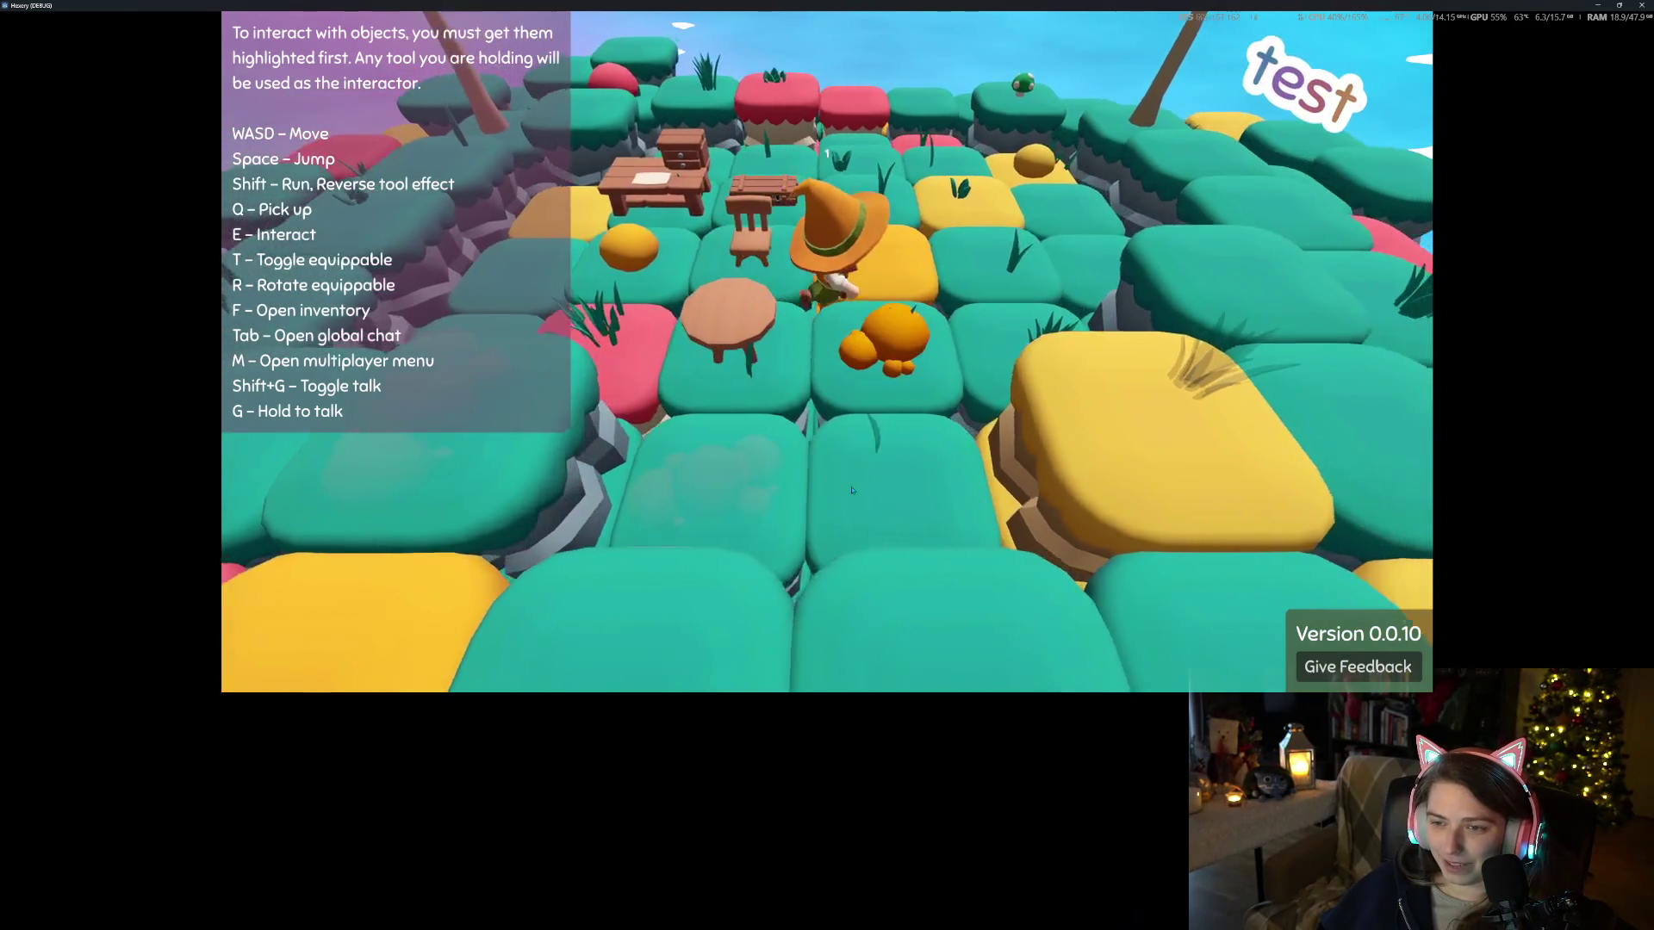
pyautogui.press('s')
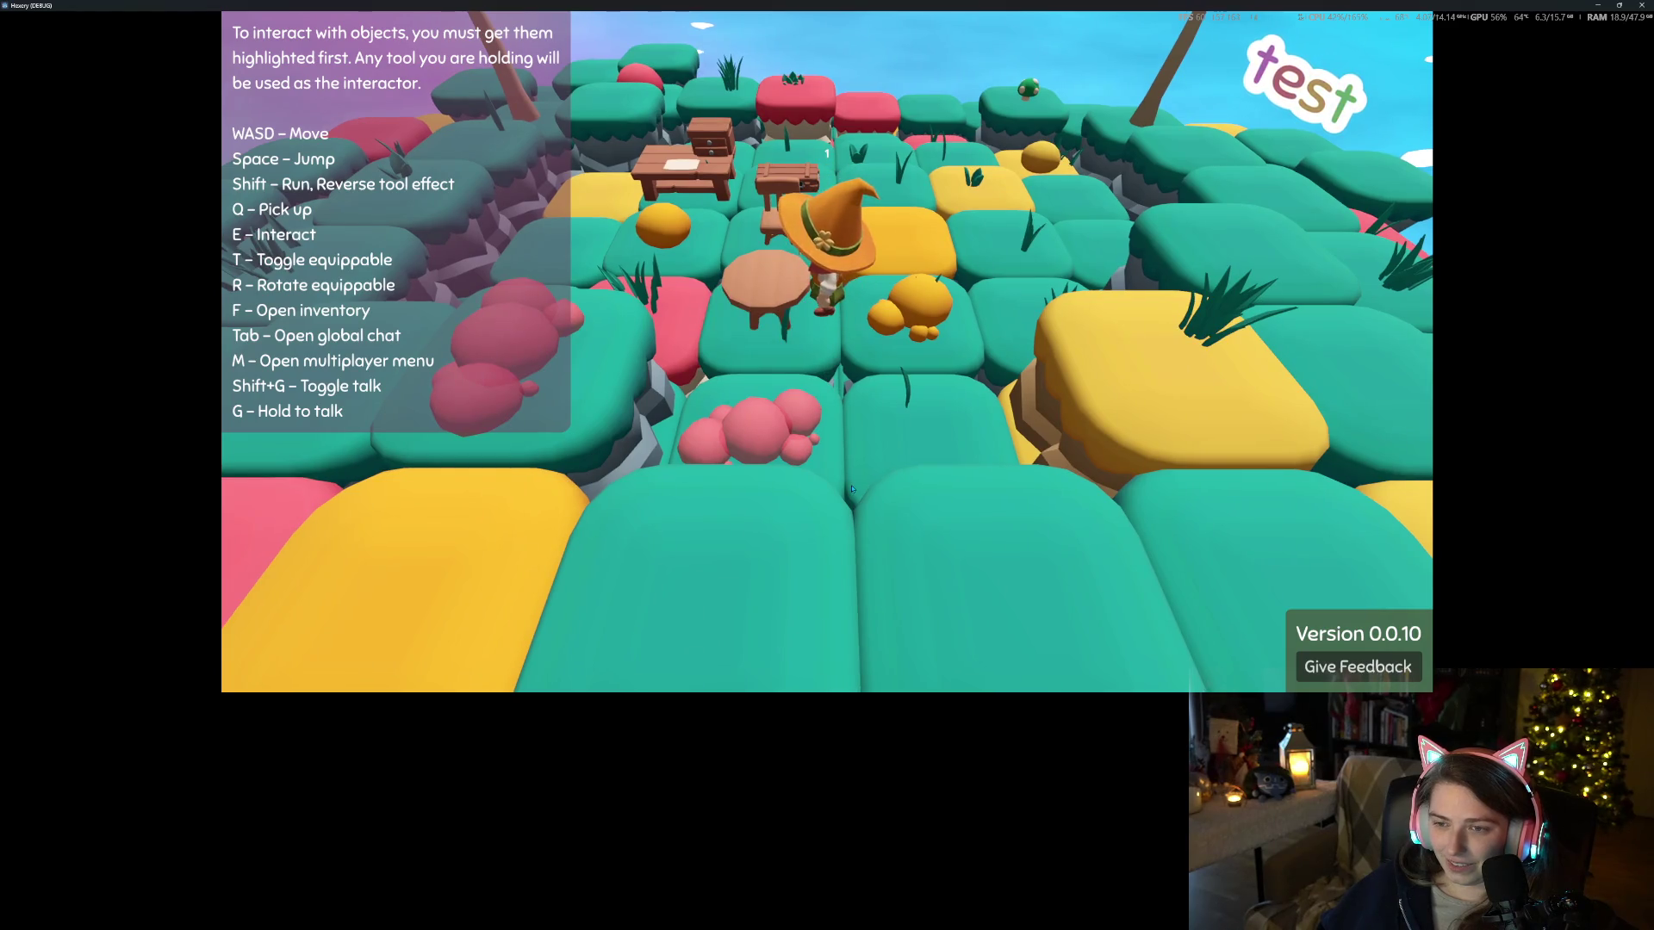
pyautogui.press('s')
pyautogui.press('a')
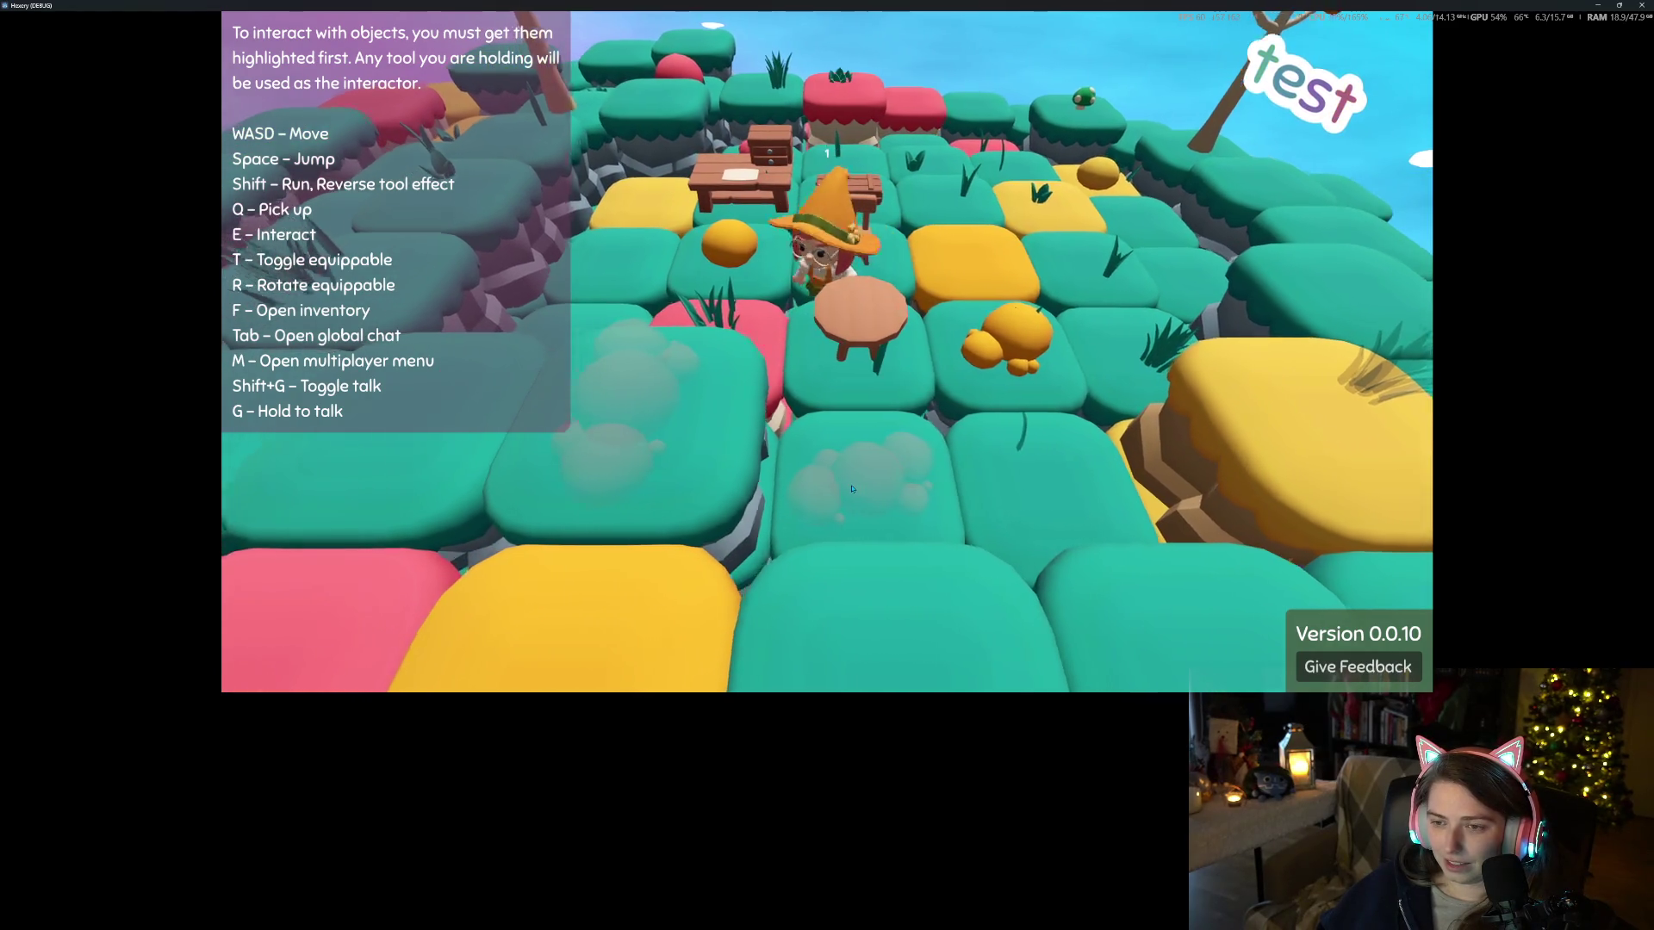
pyautogui.press('w')
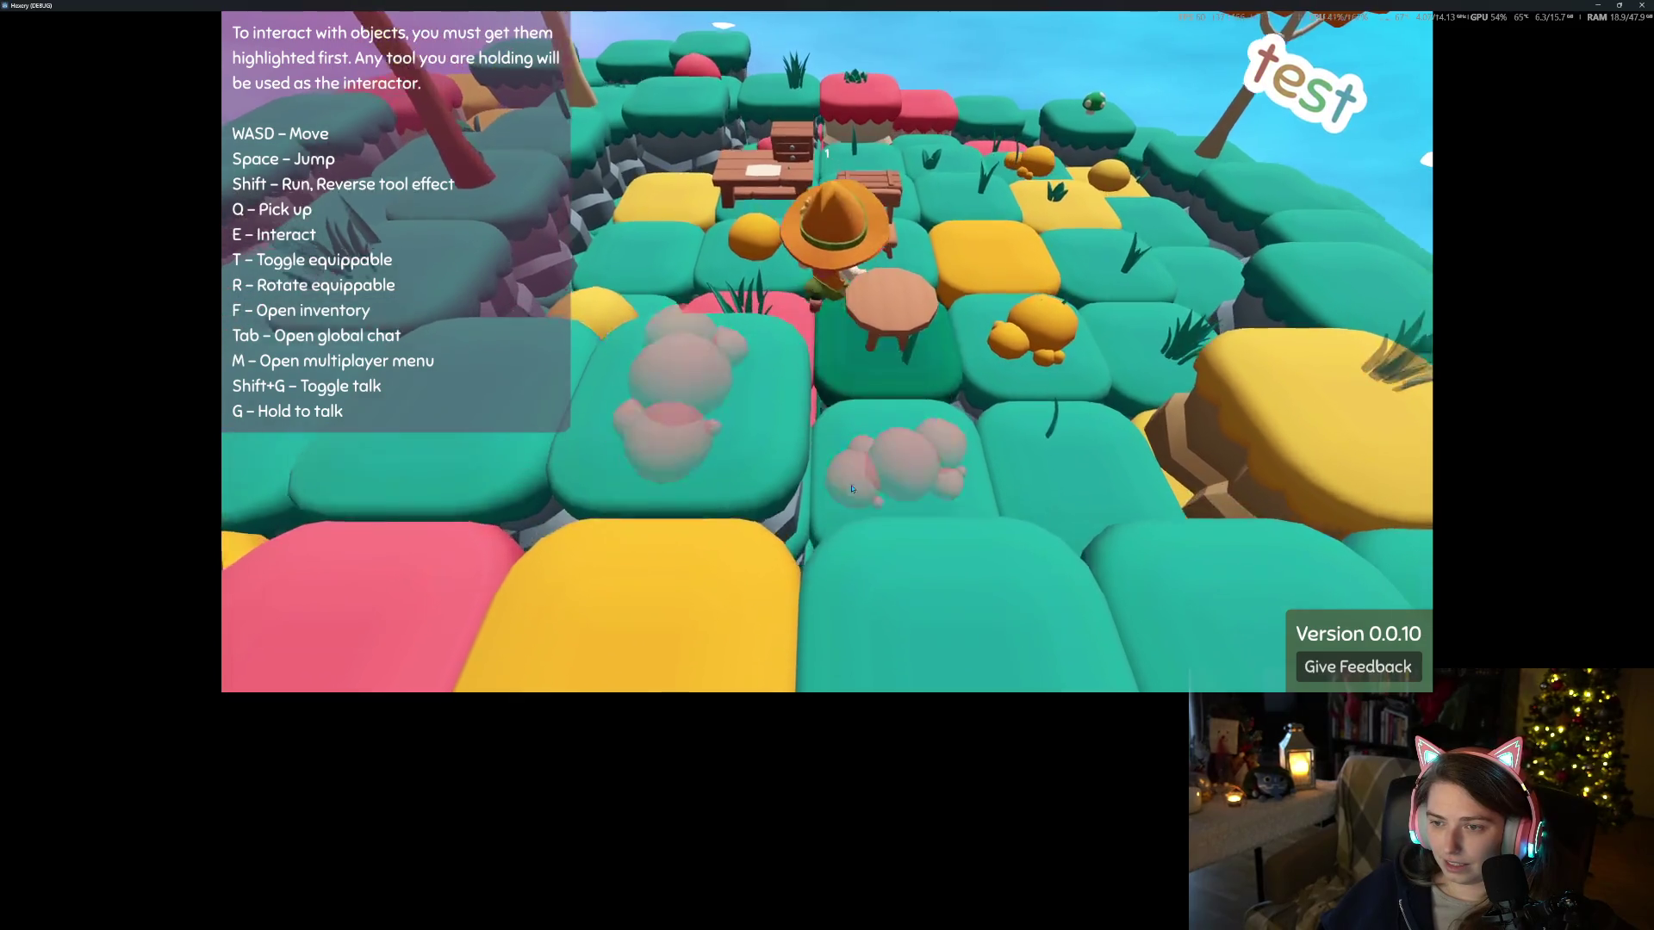
pyautogui.press('d')
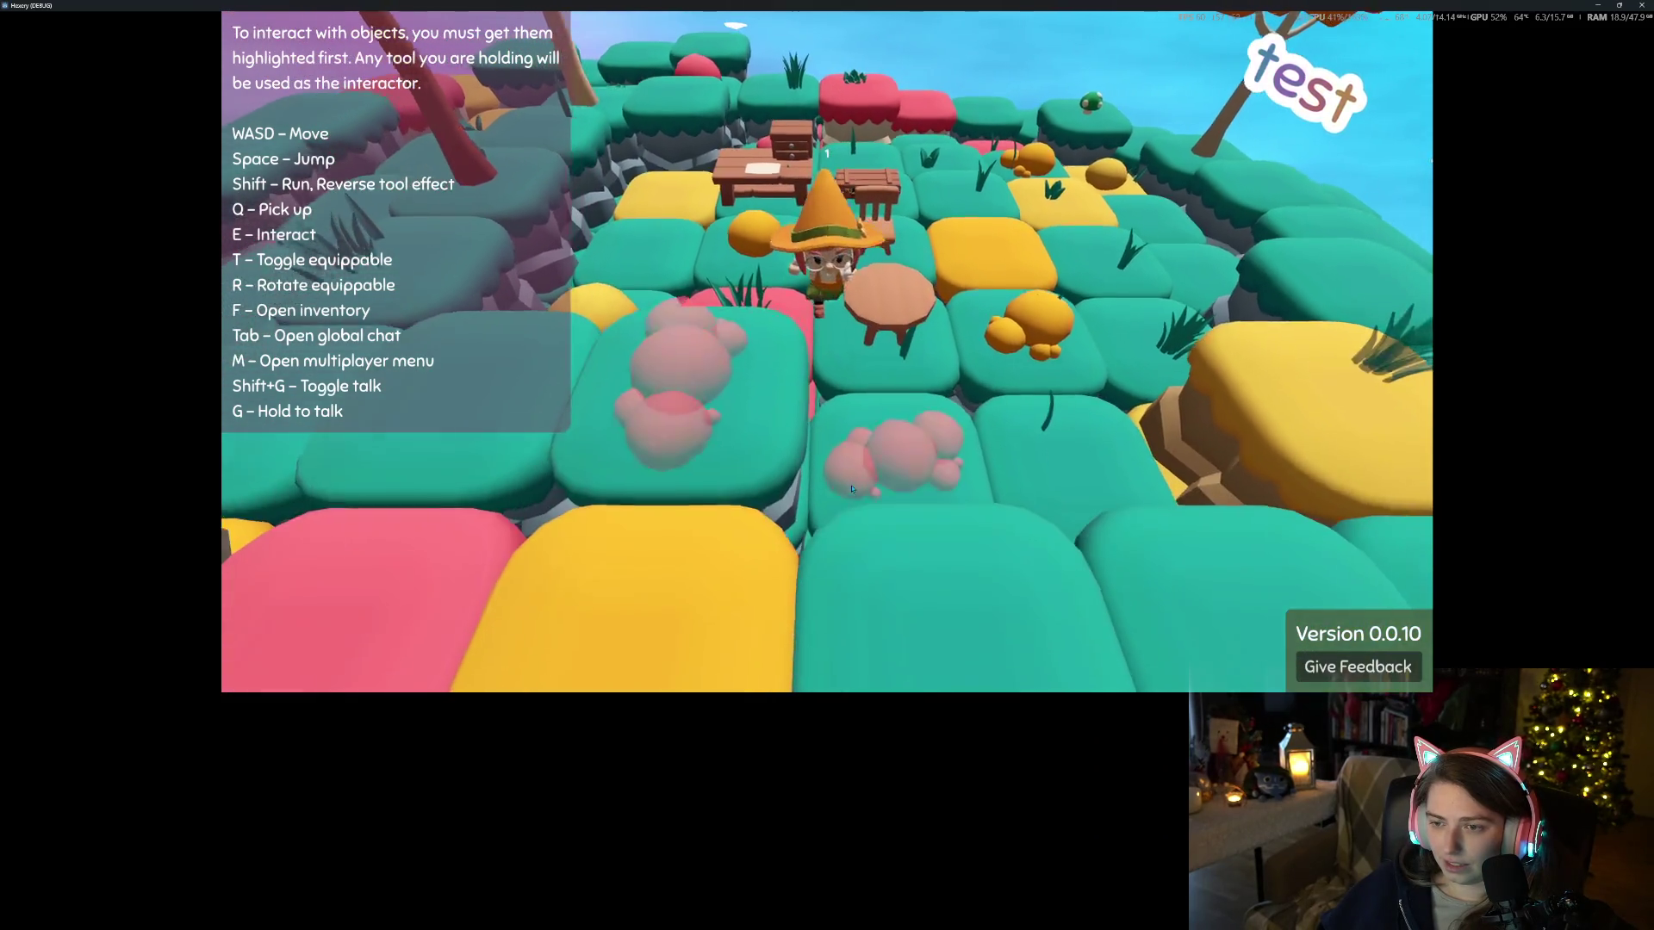
pyautogui.press('a')
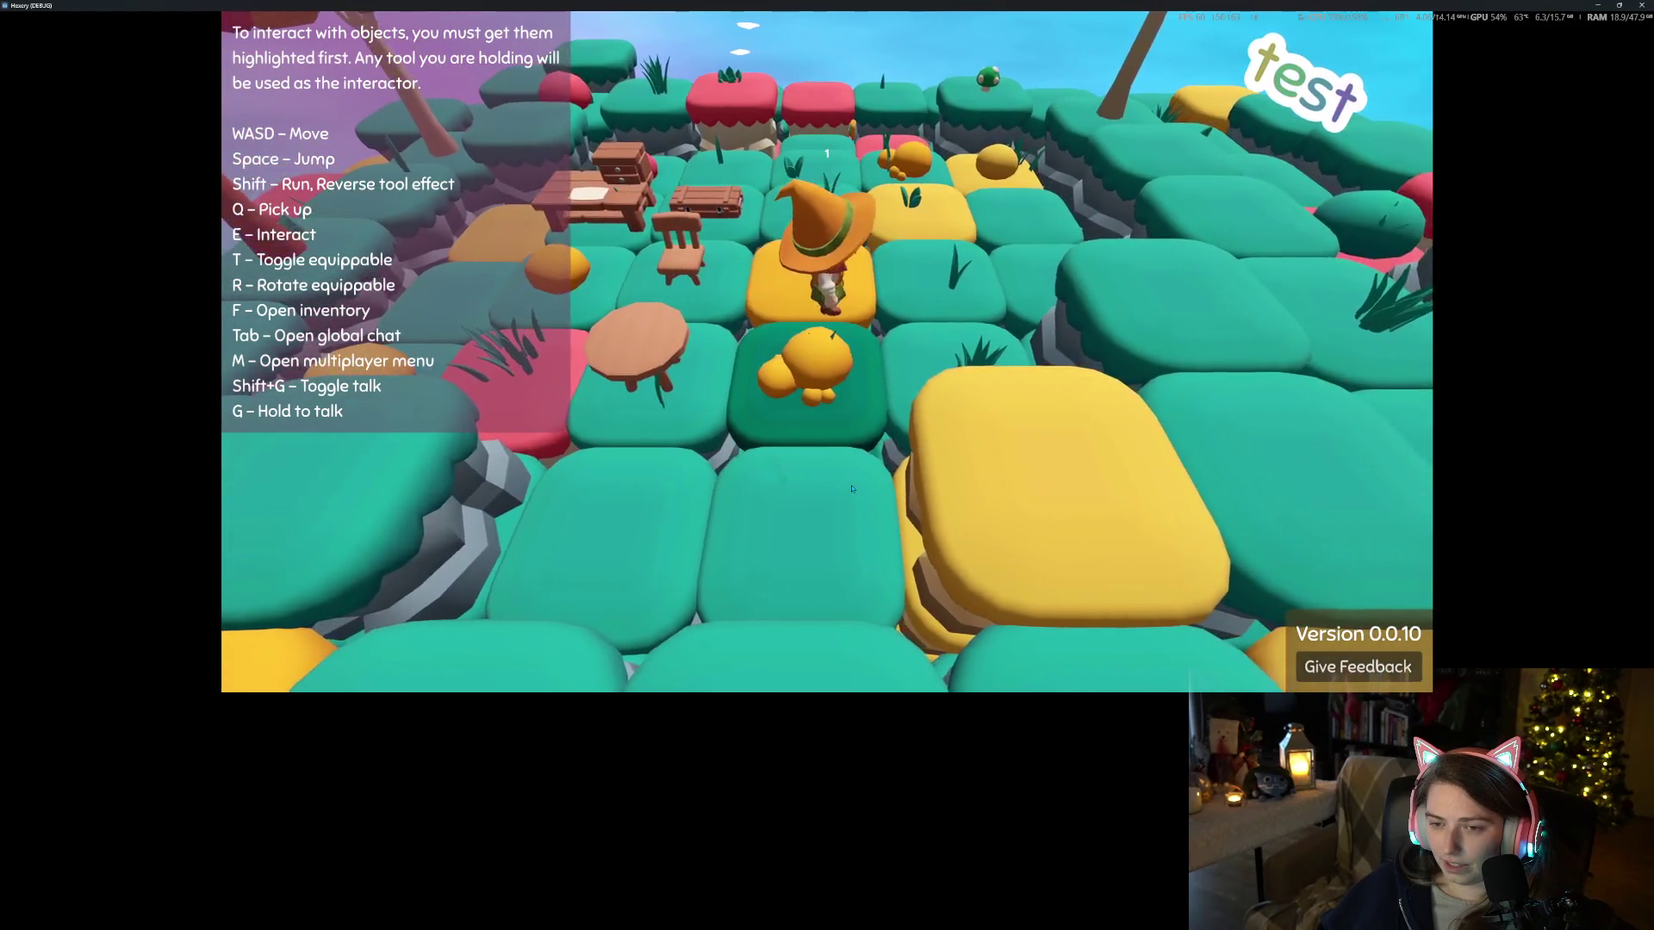
pyautogui.press('w')
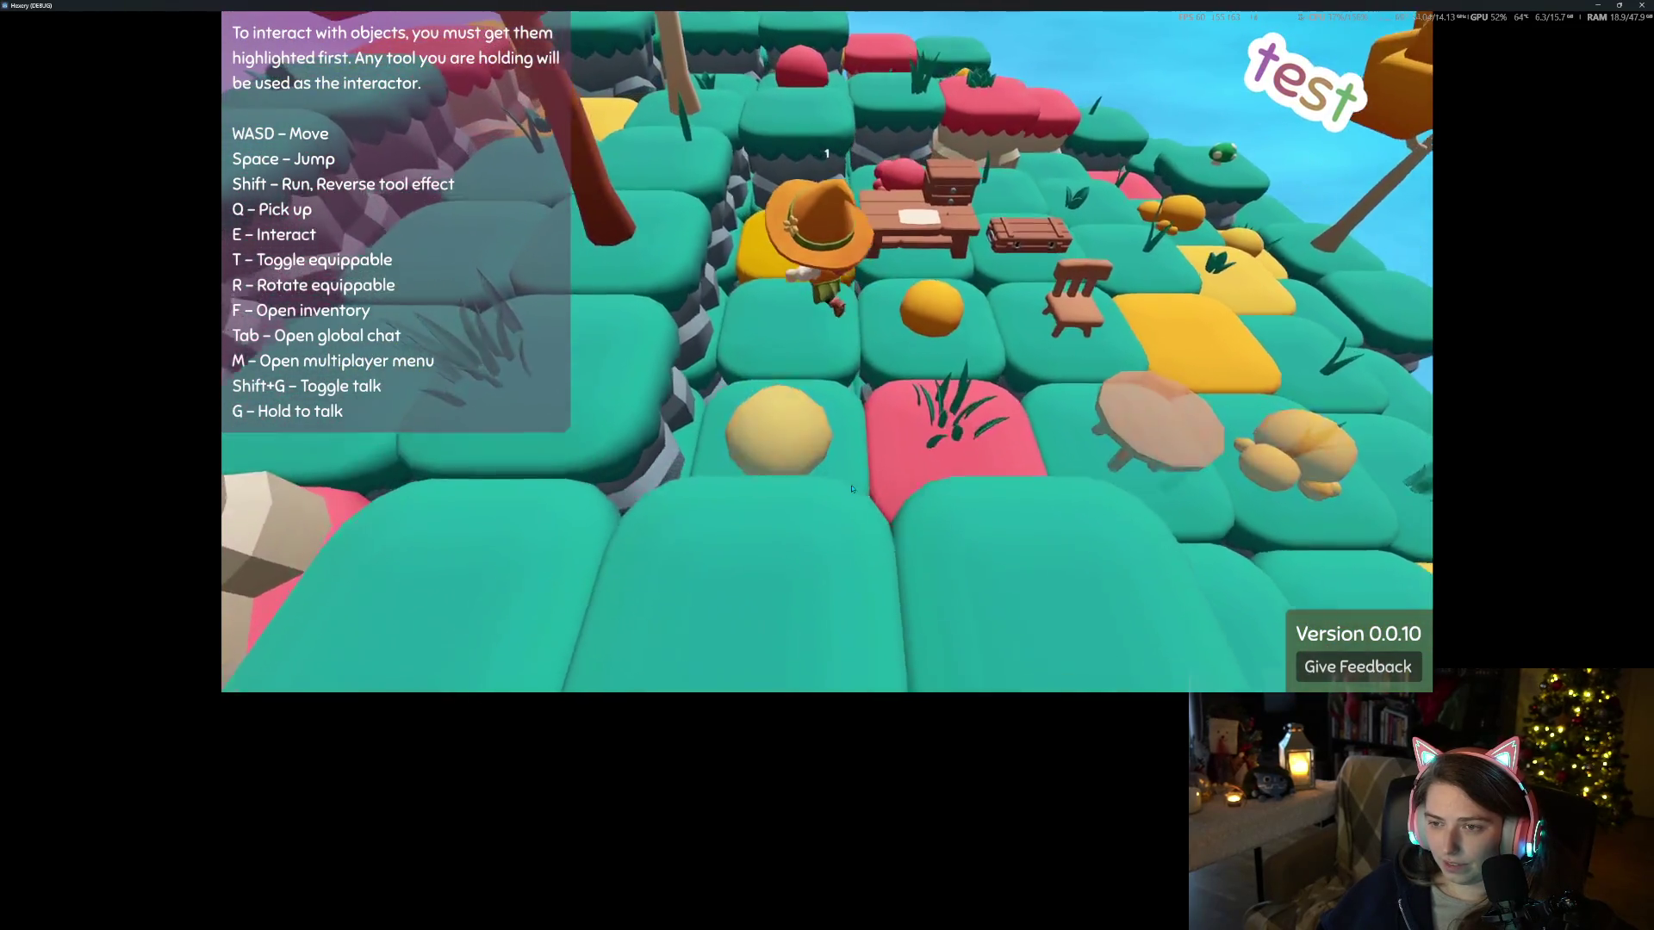
pyautogui.press('d')
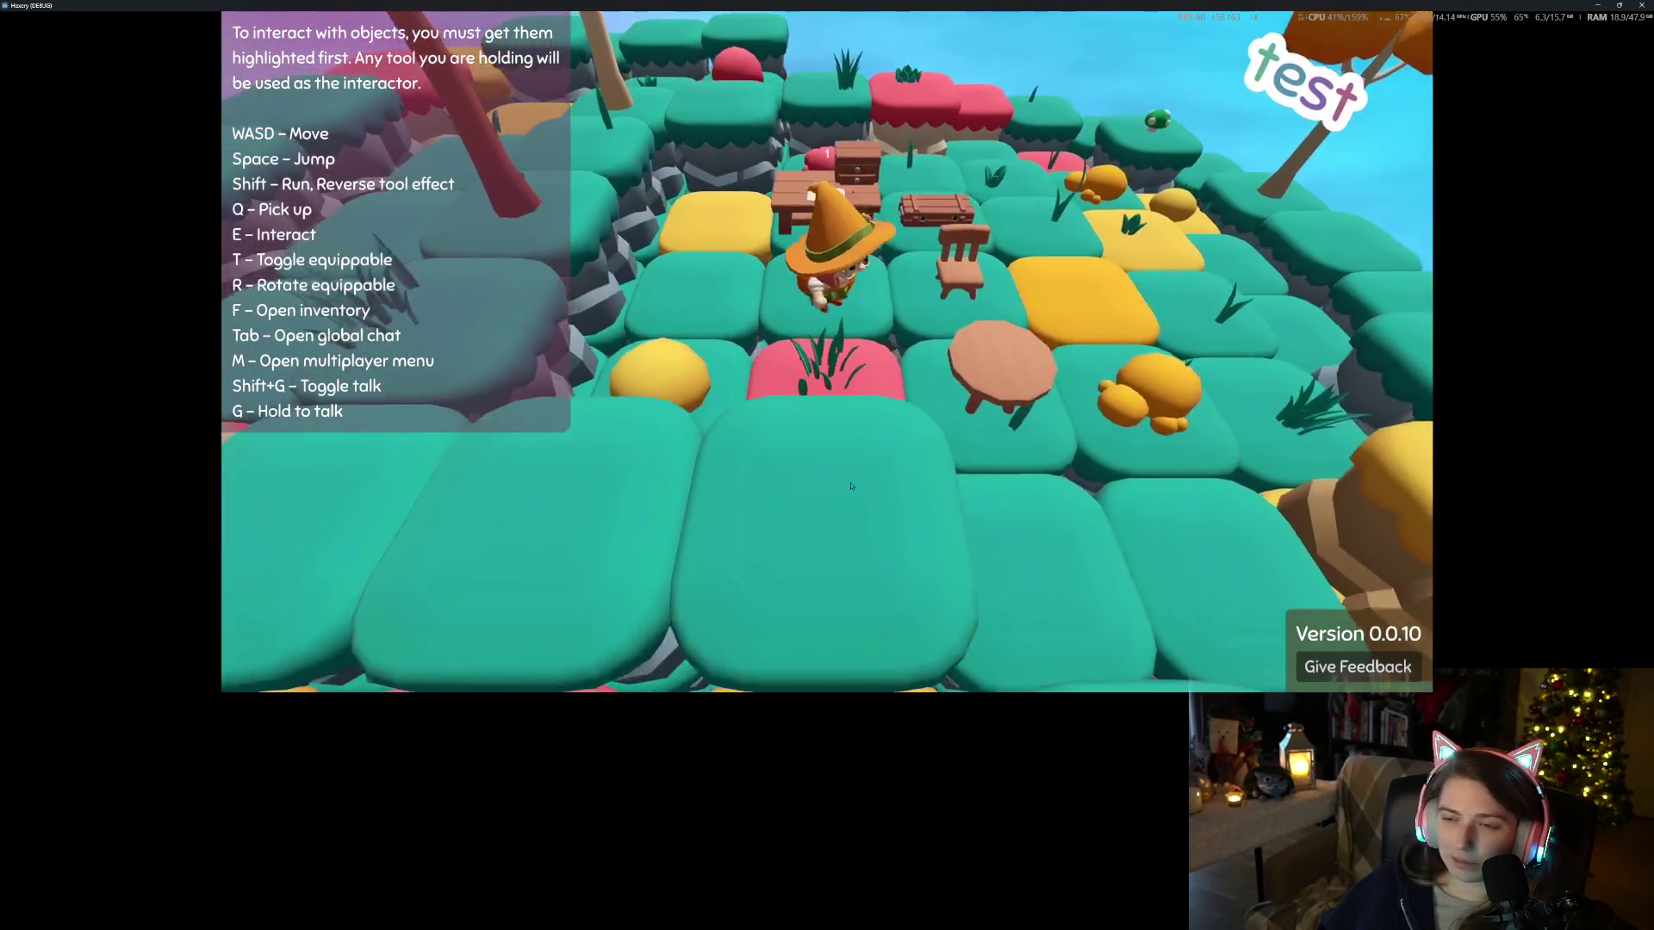
pyautogui.press('w')
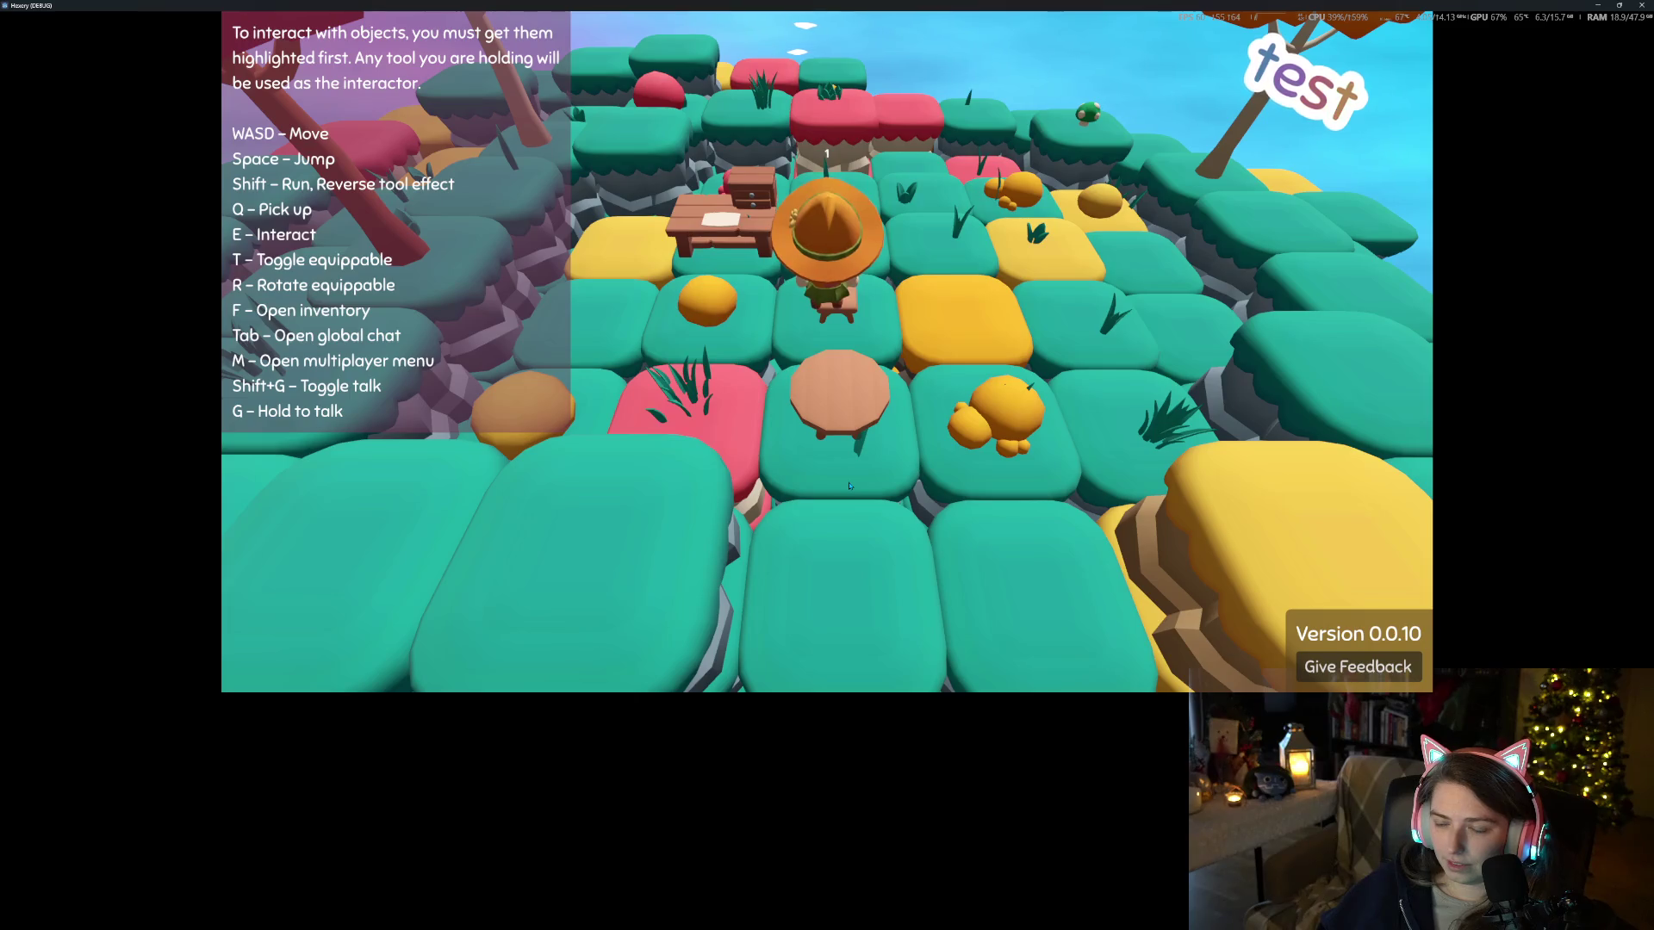
pyautogui.press('s')
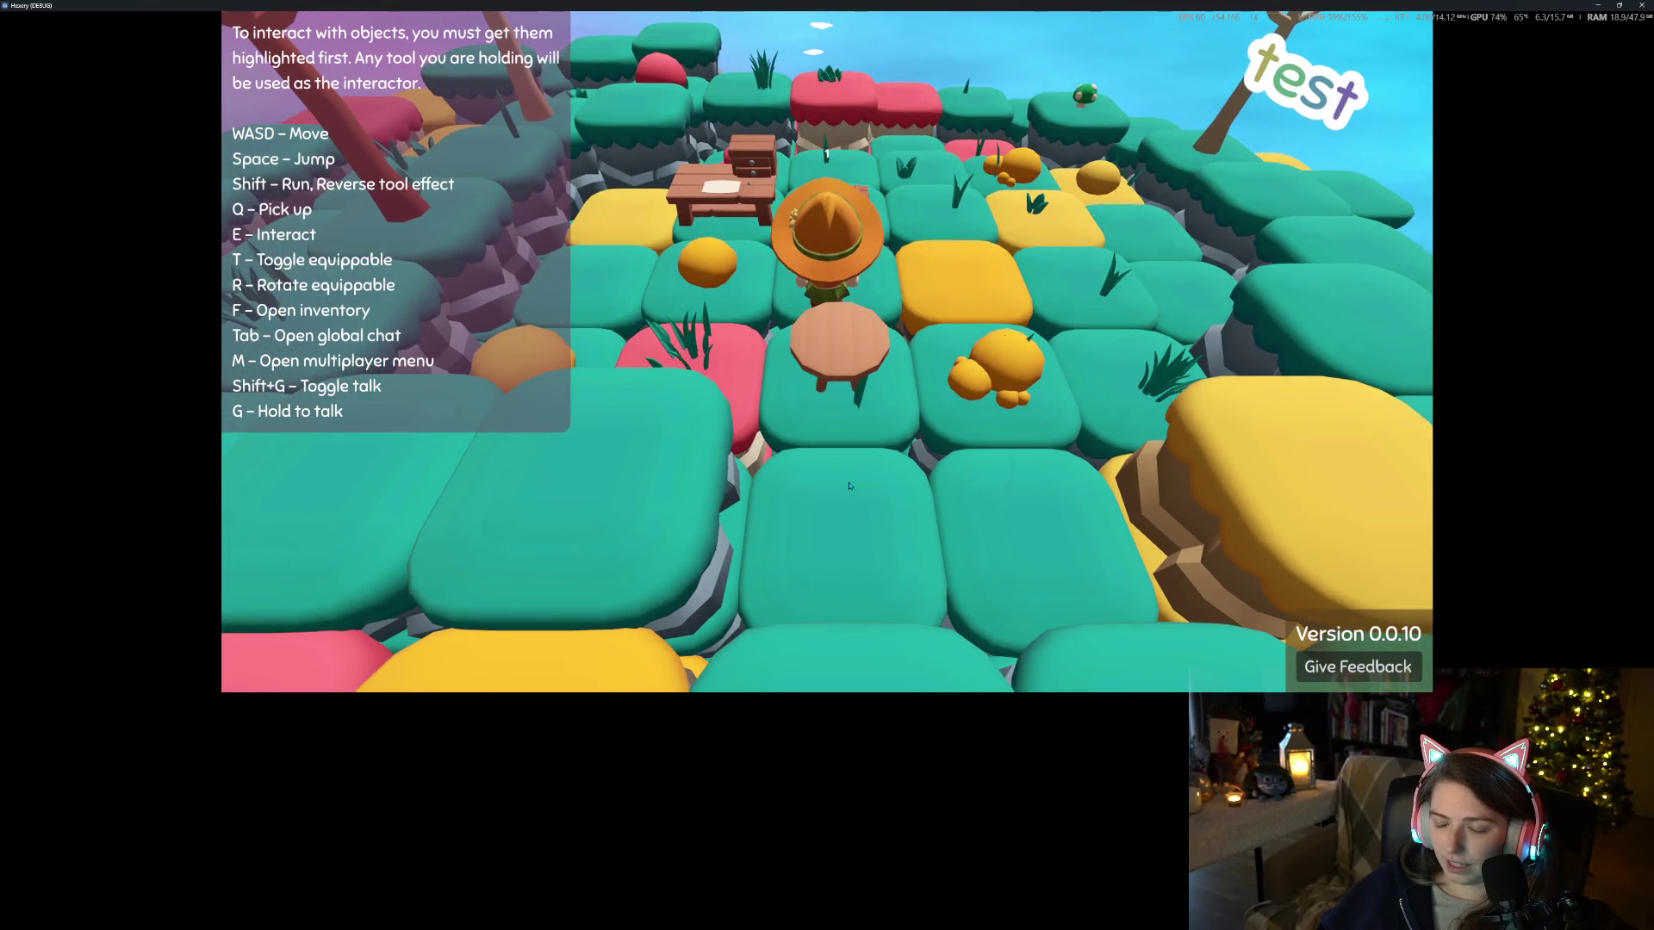
pyautogui.press('w')
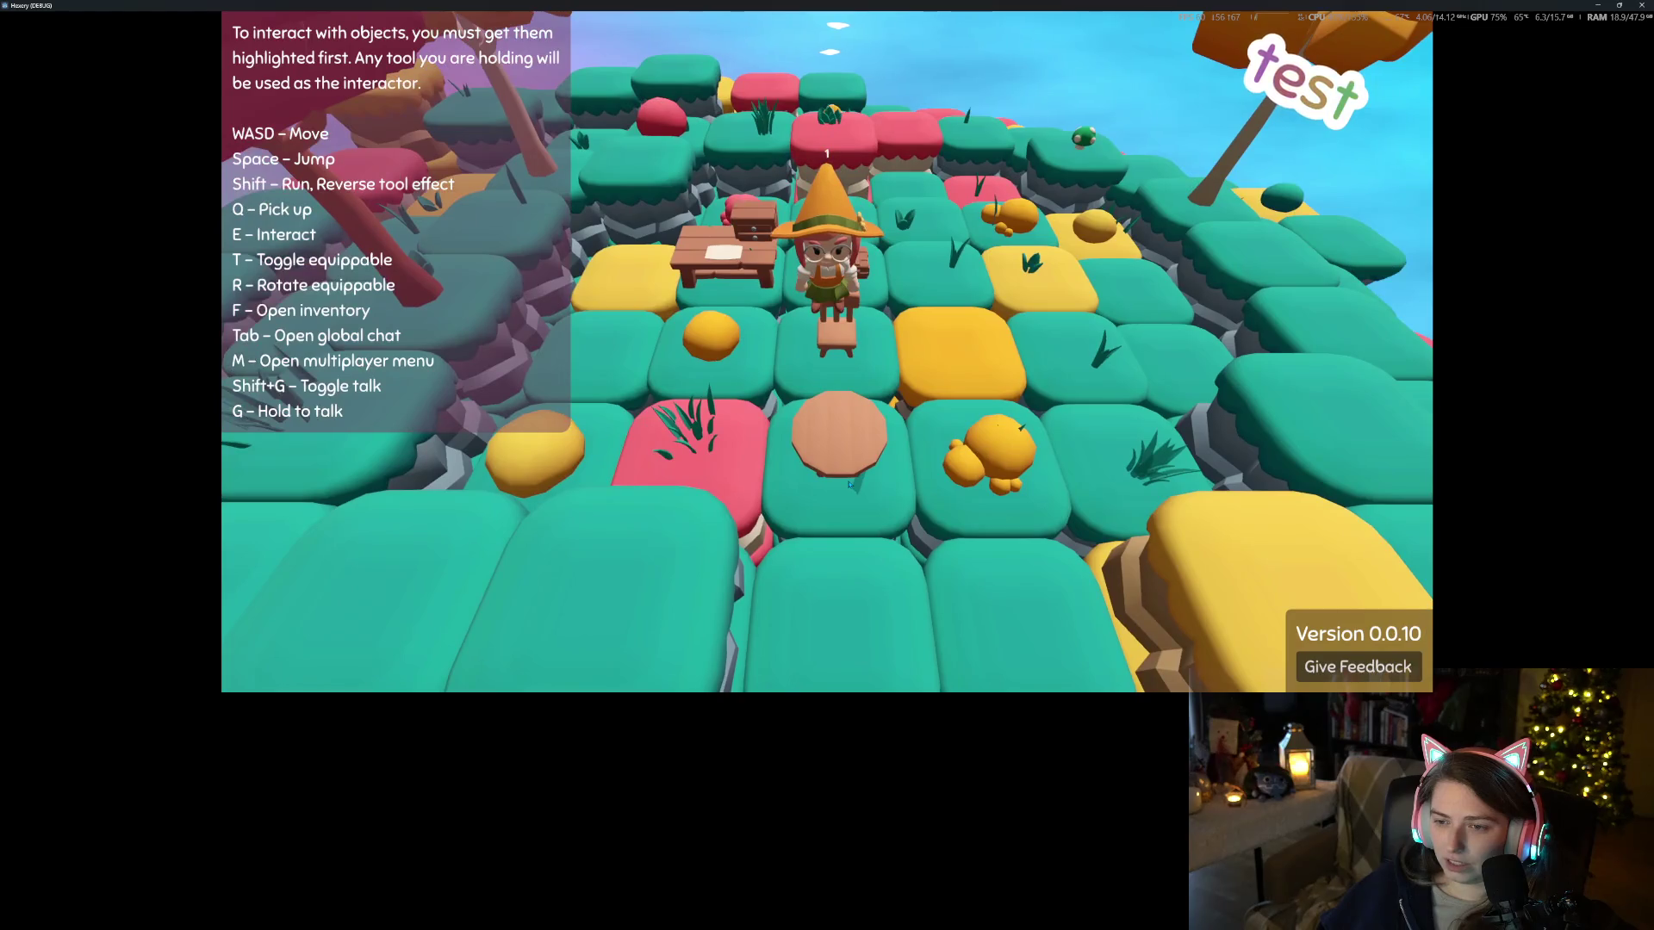
pyautogui.press('s')
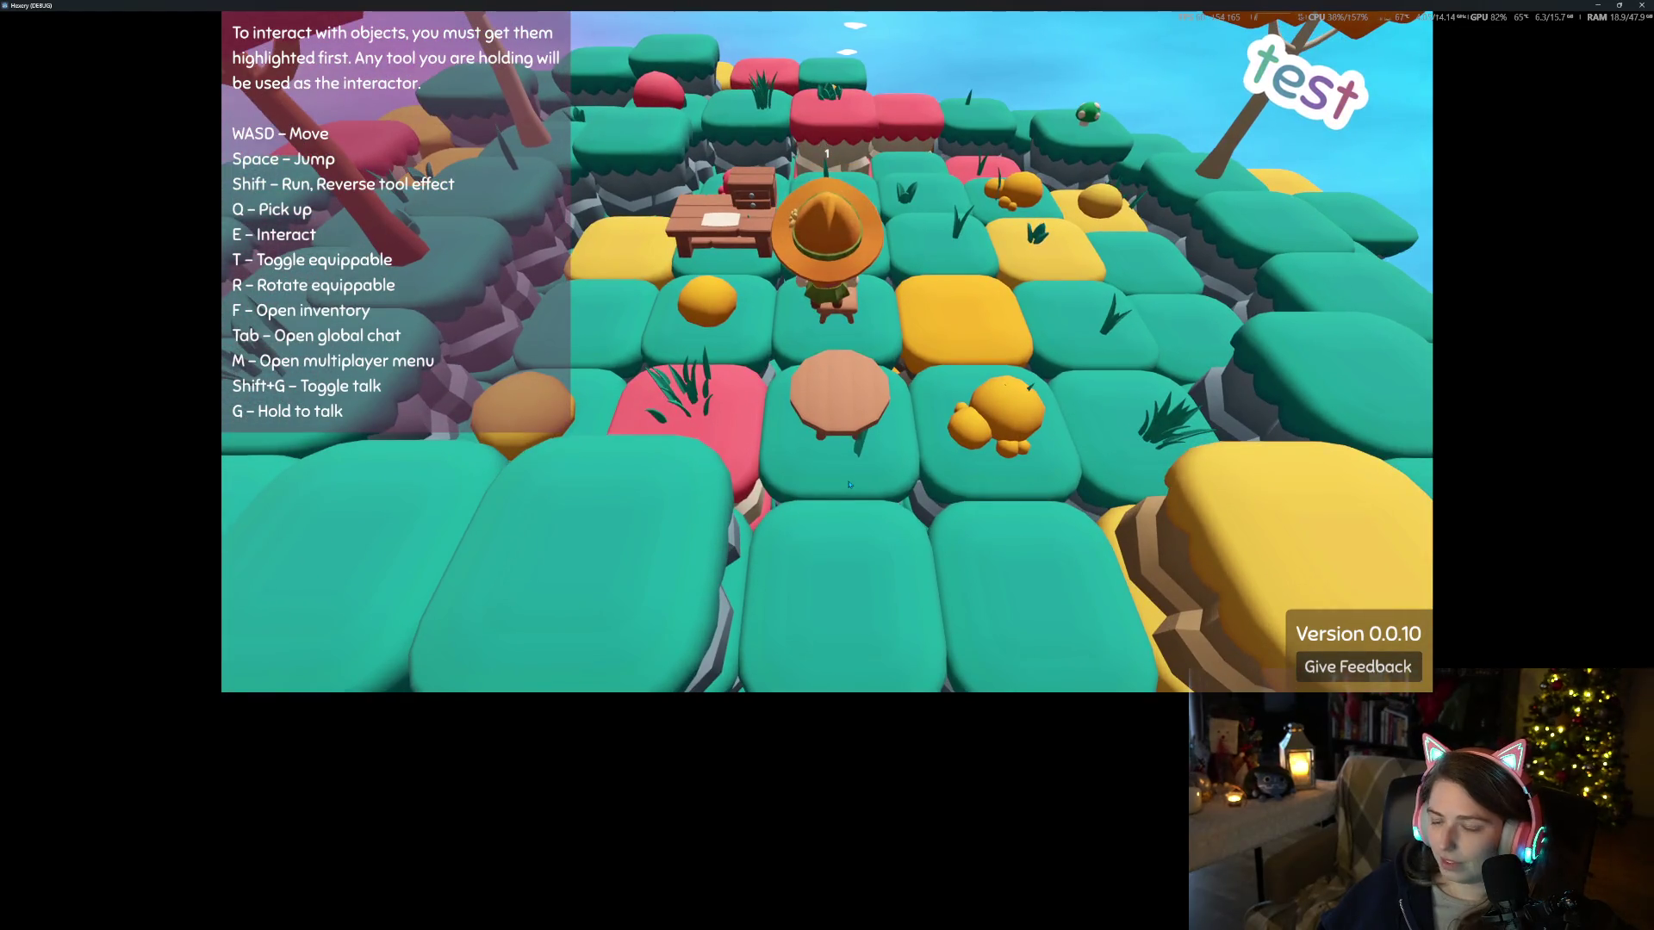
# Equip the axe and head up the island away from the furniture
pyautogui.press('w')
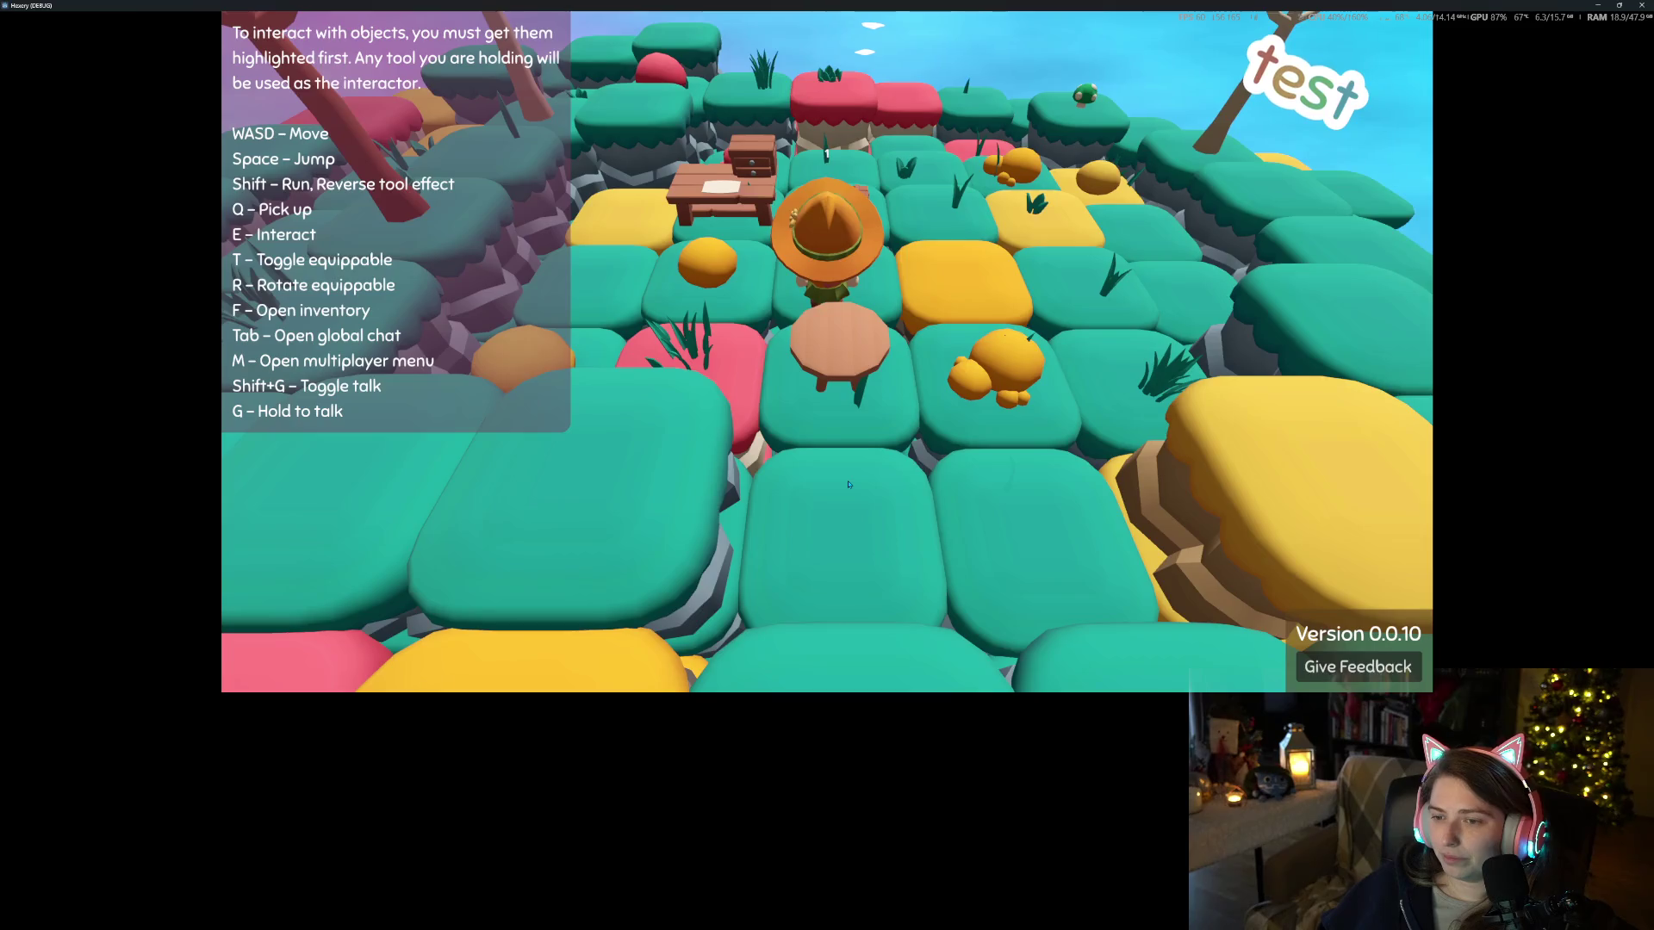
pyautogui.press('a')
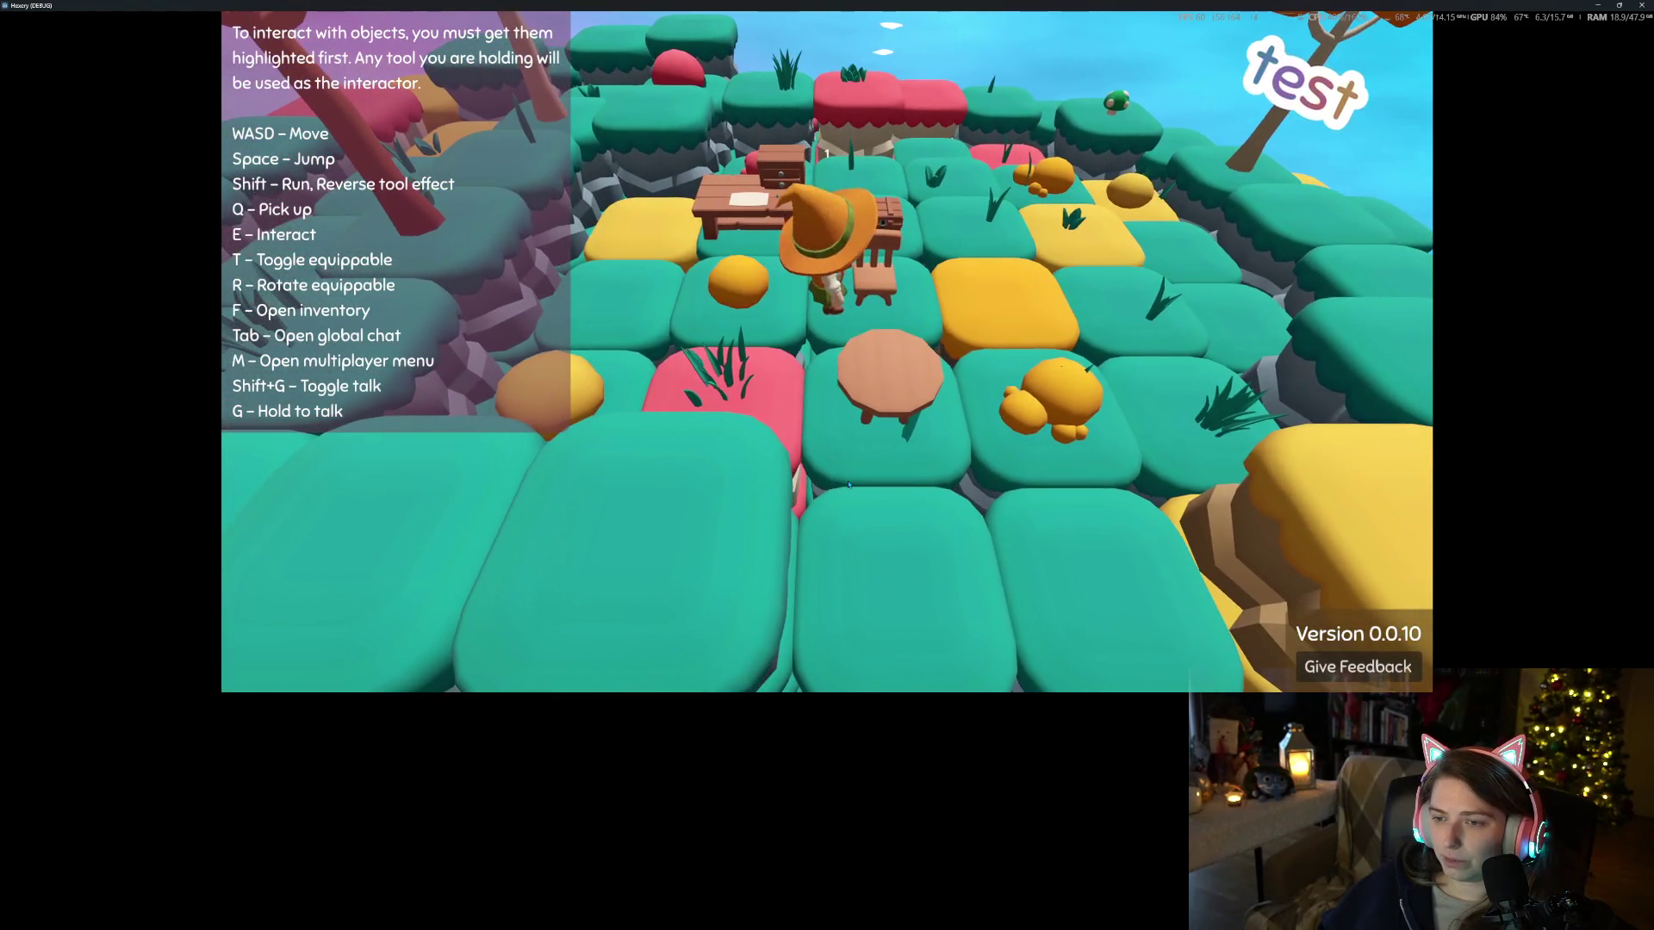
pyautogui.press('s')
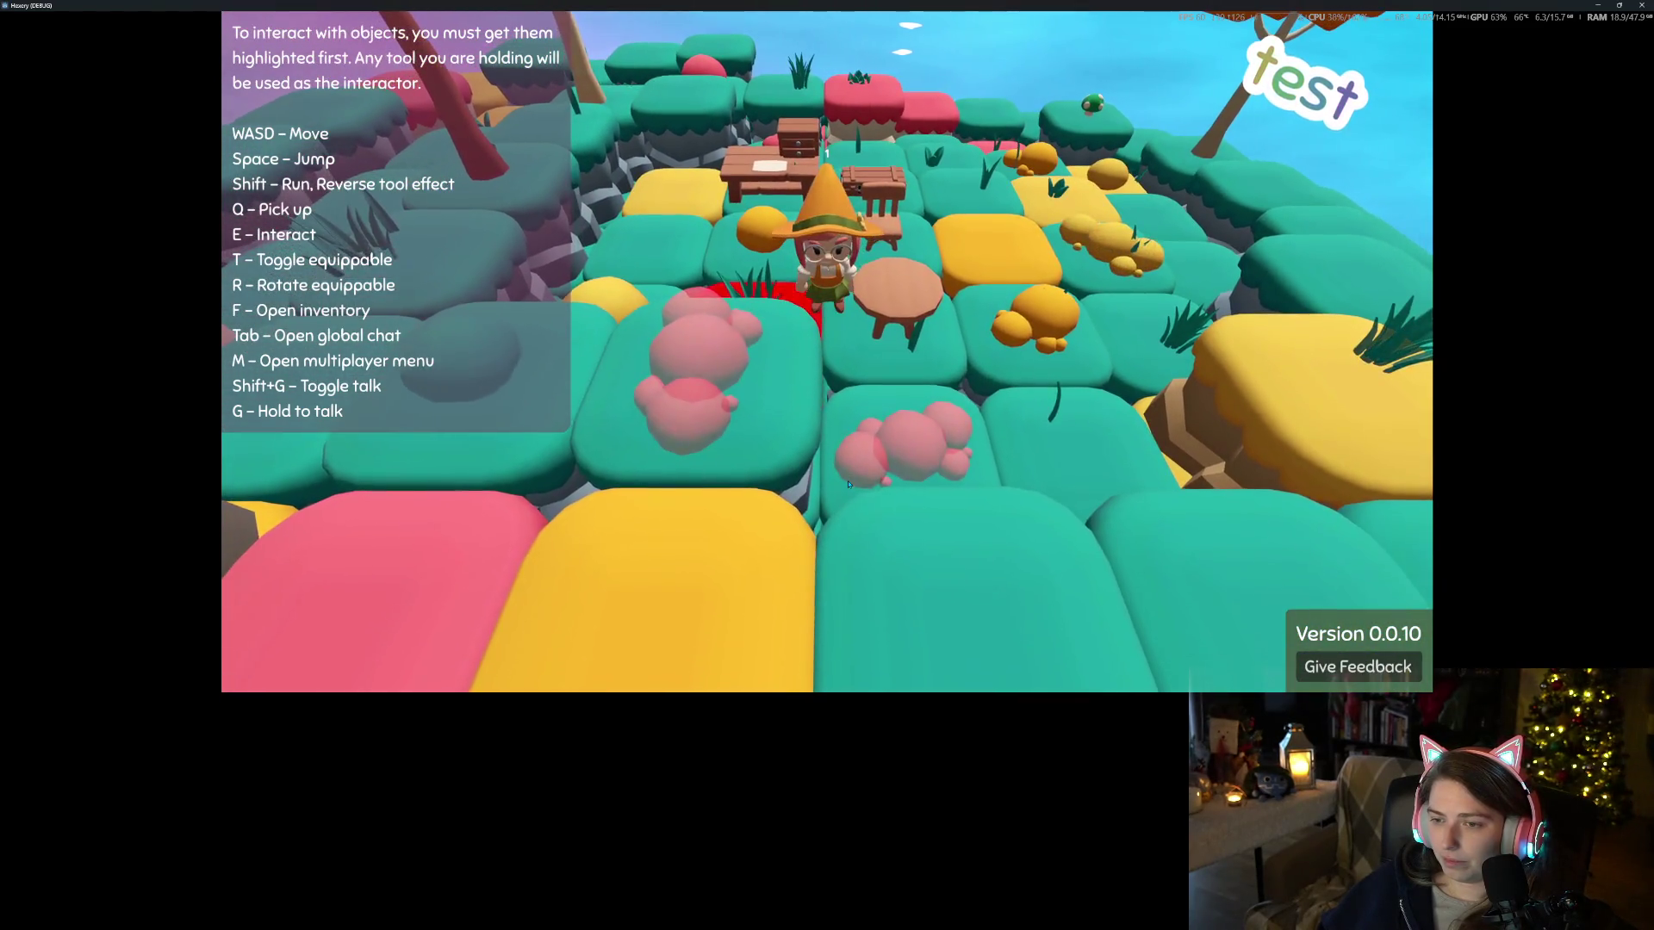
pyautogui.press('w')
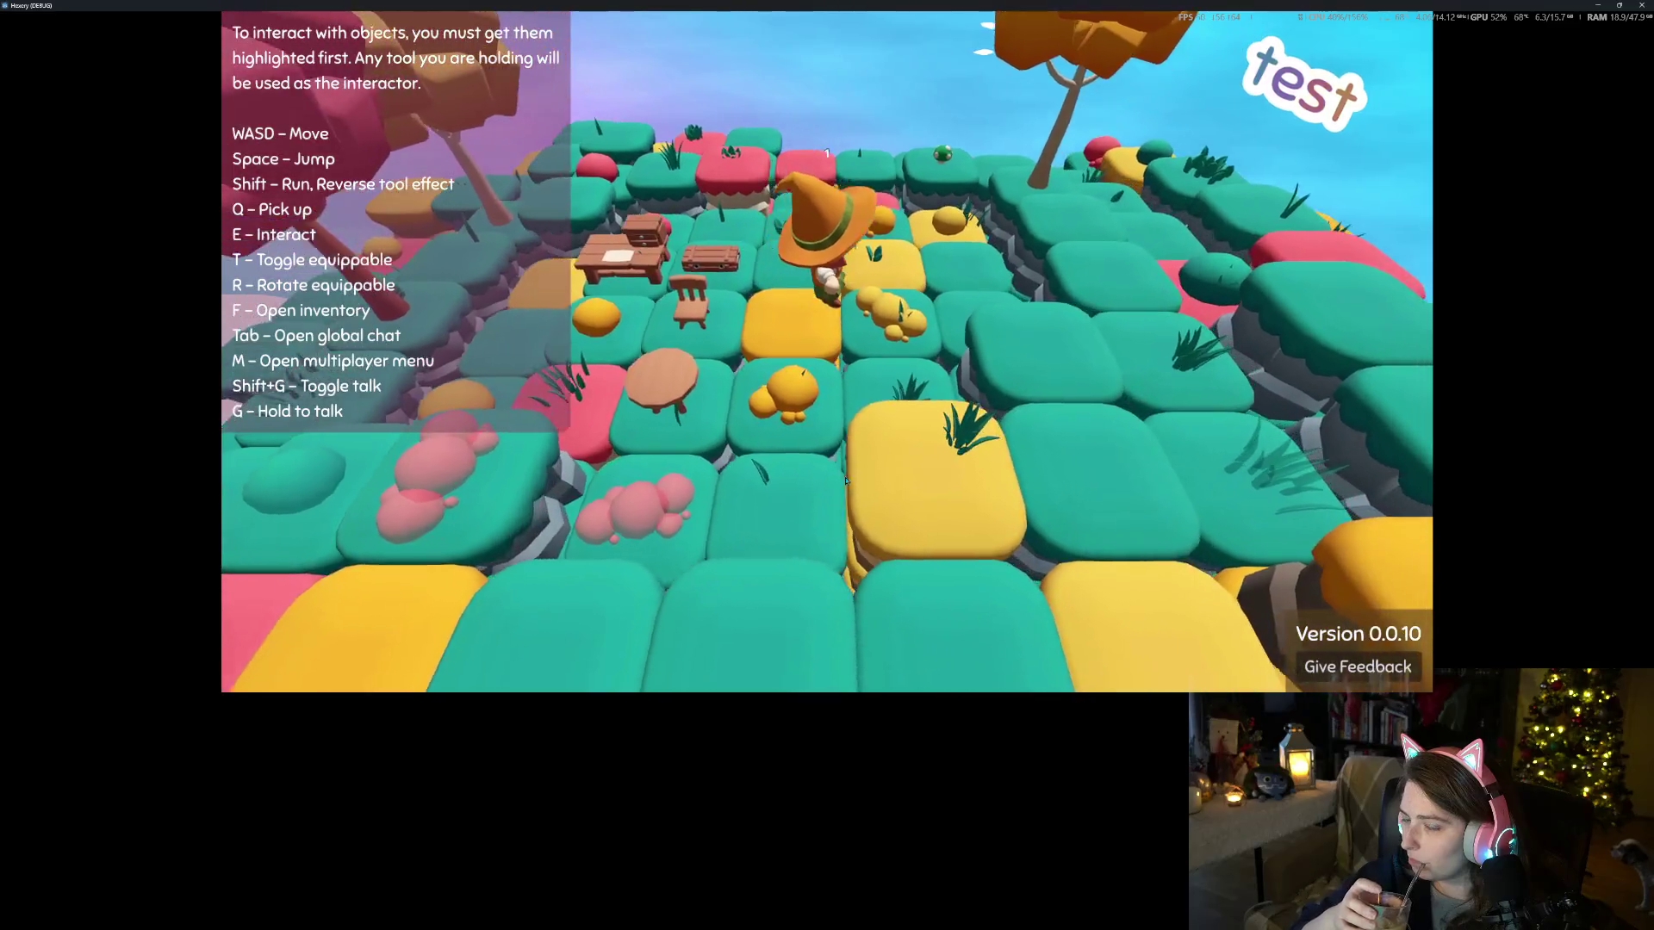
pyautogui.press('a')
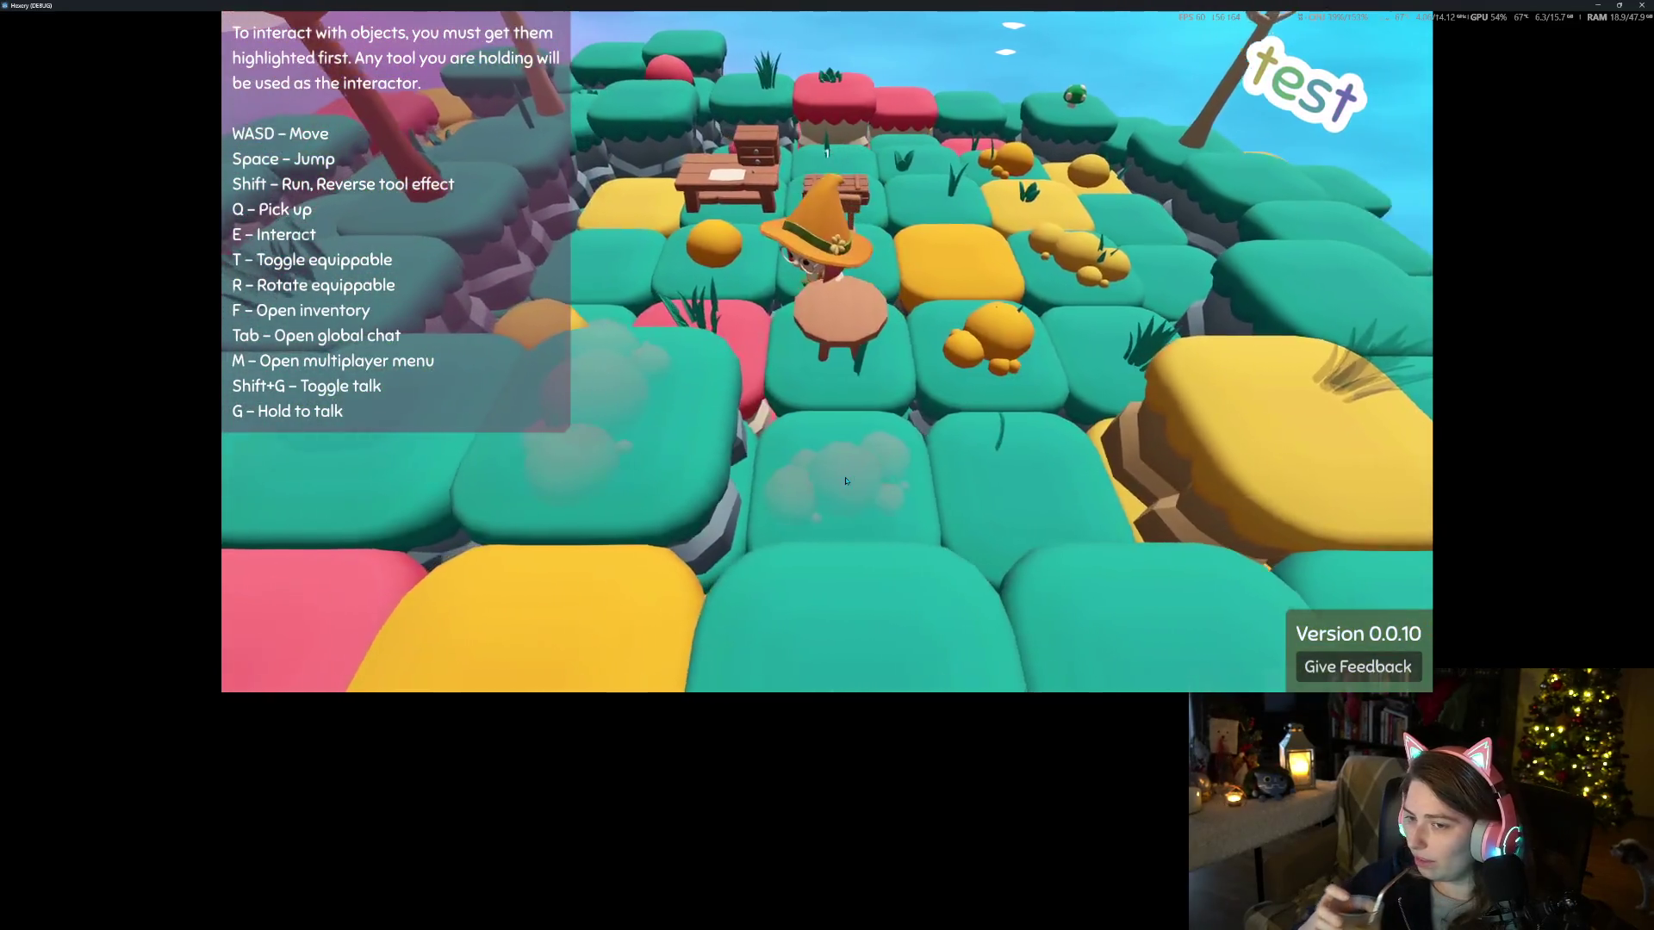
pyautogui.press('w')
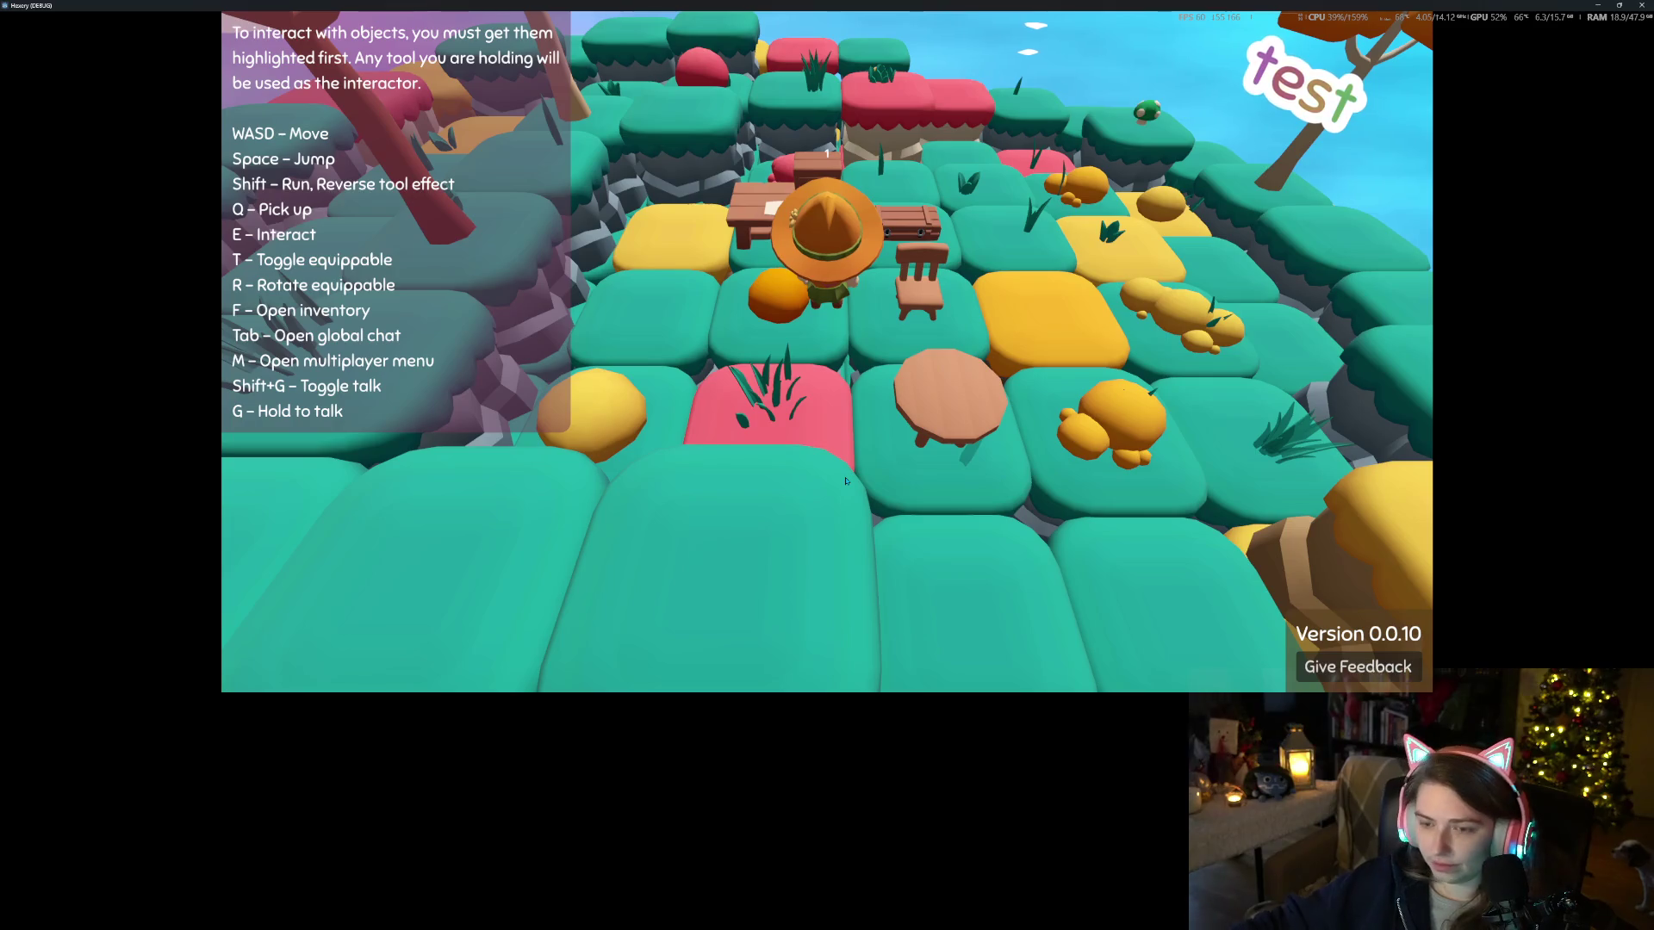
pyautogui.press('a')
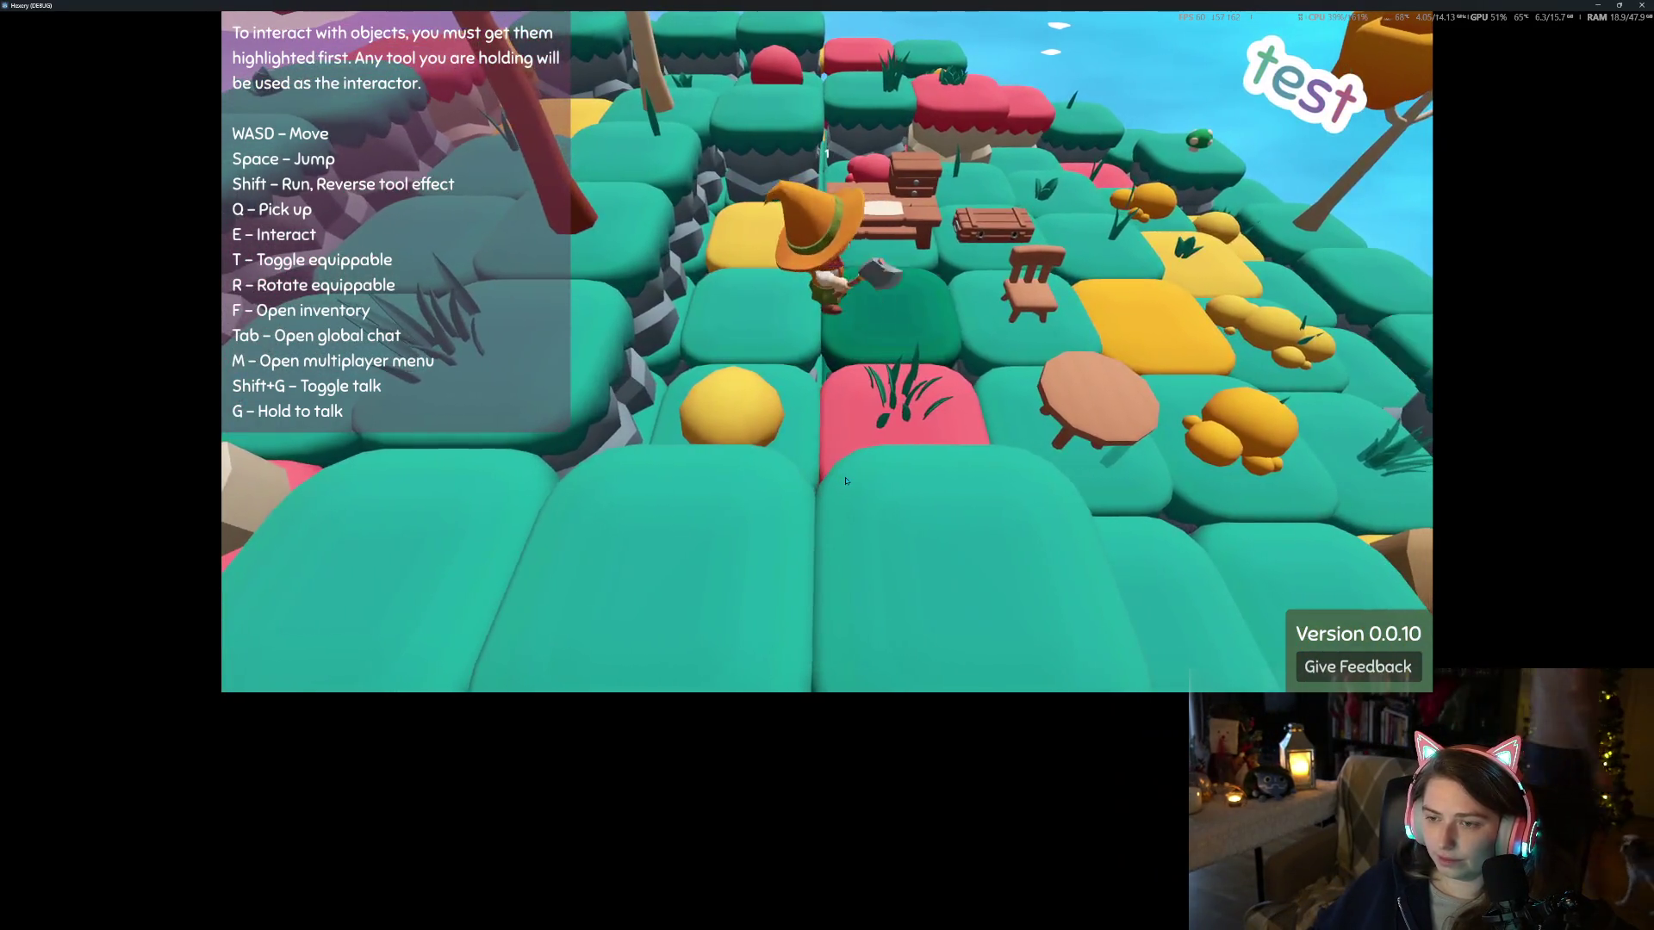
pyautogui.press('d')
pyautogui.press('s')
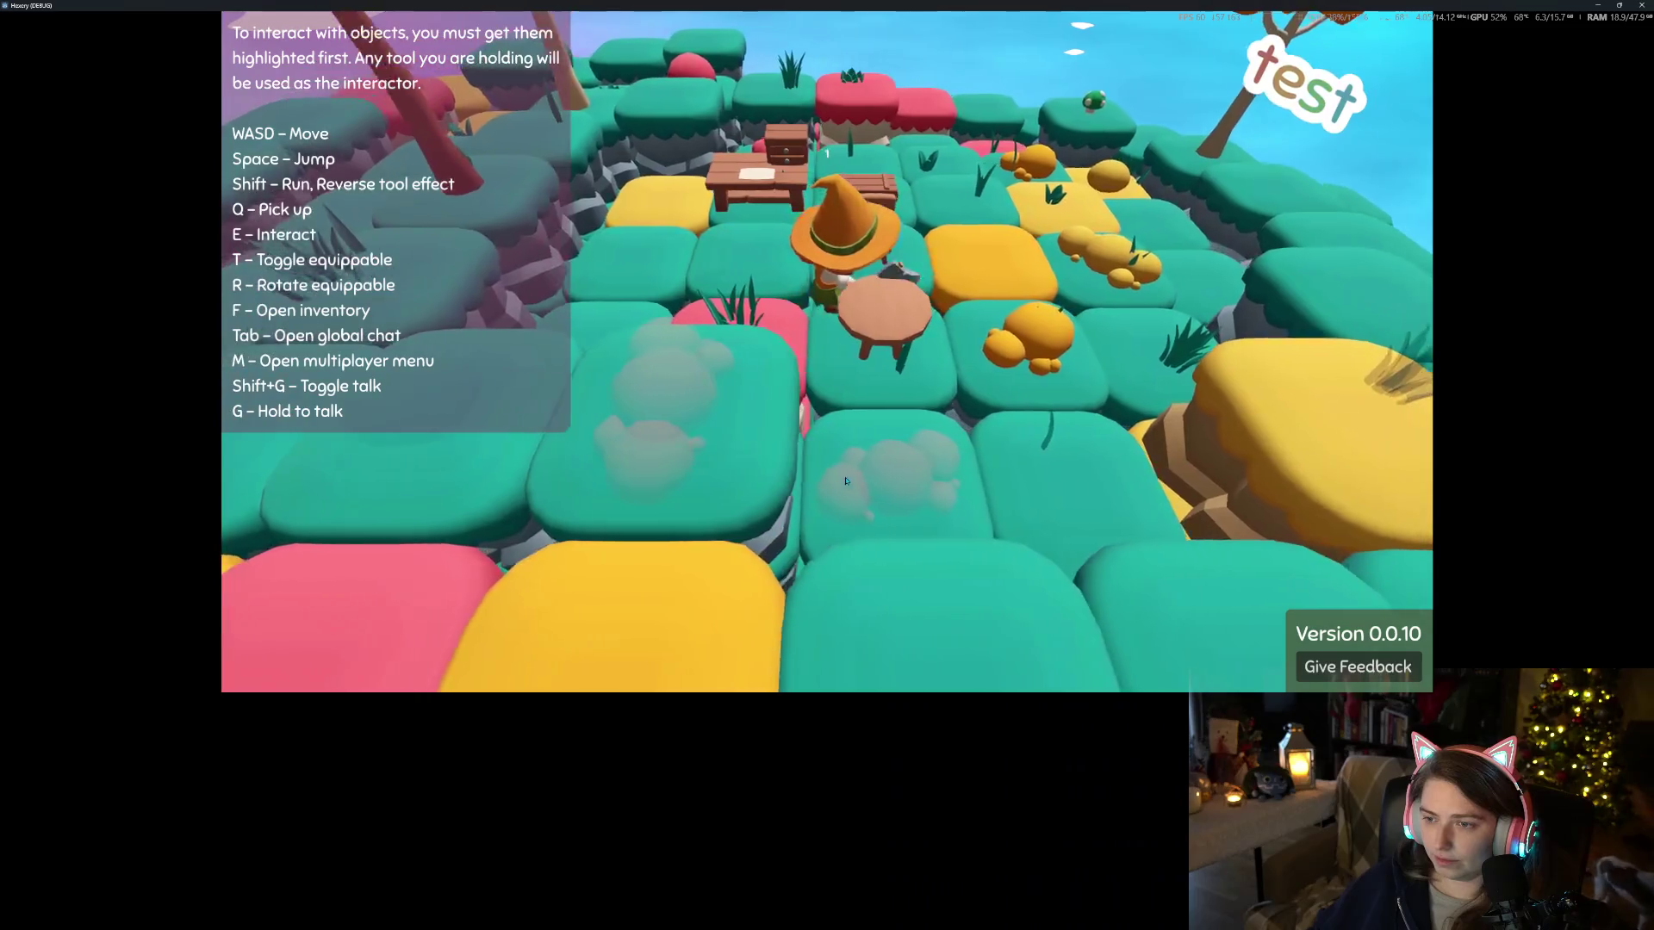
pyautogui.press('w')
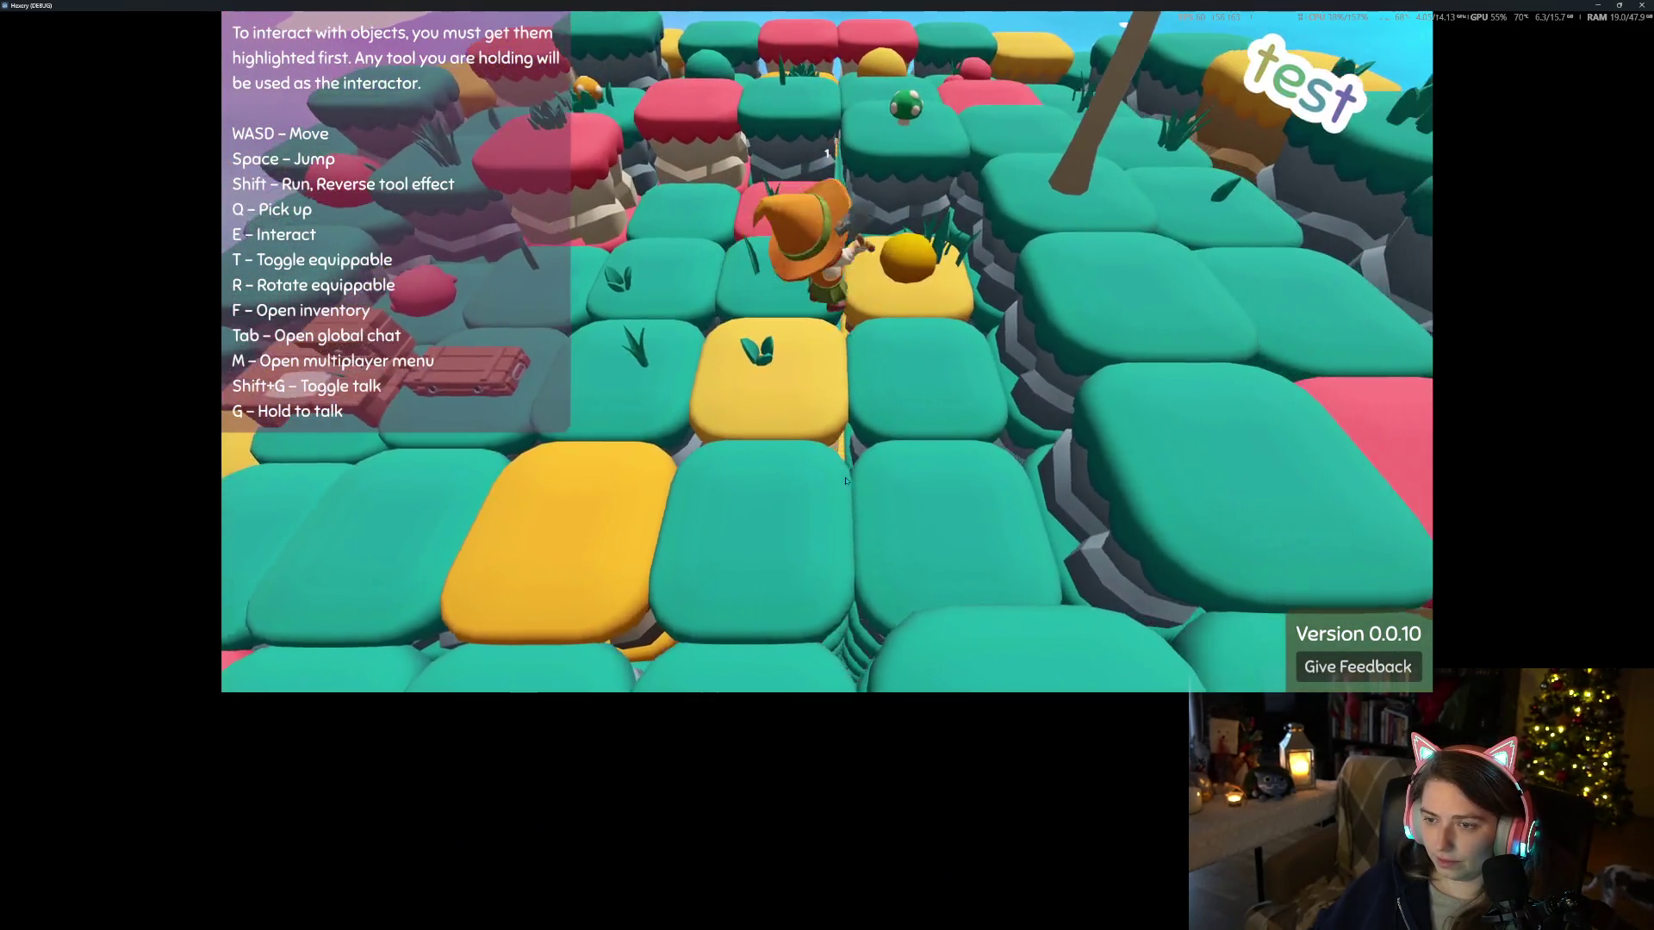
# Walk up the island to the fallen logs and try picking one up
pyautogui.press('w')
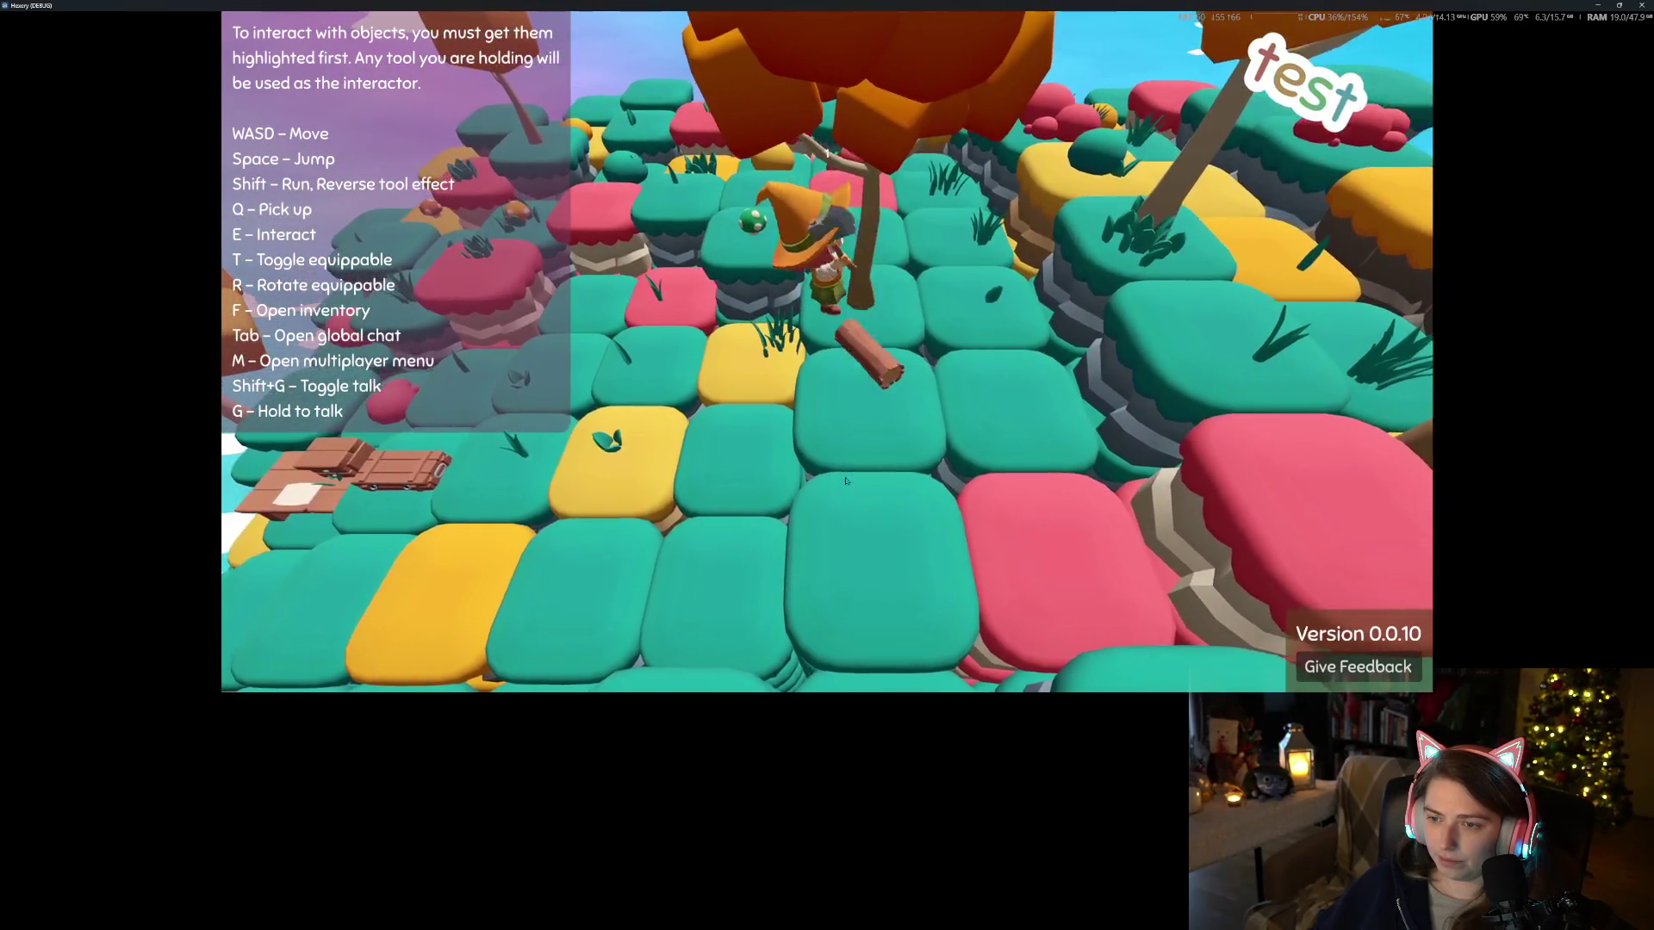
pyautogui.press('w')
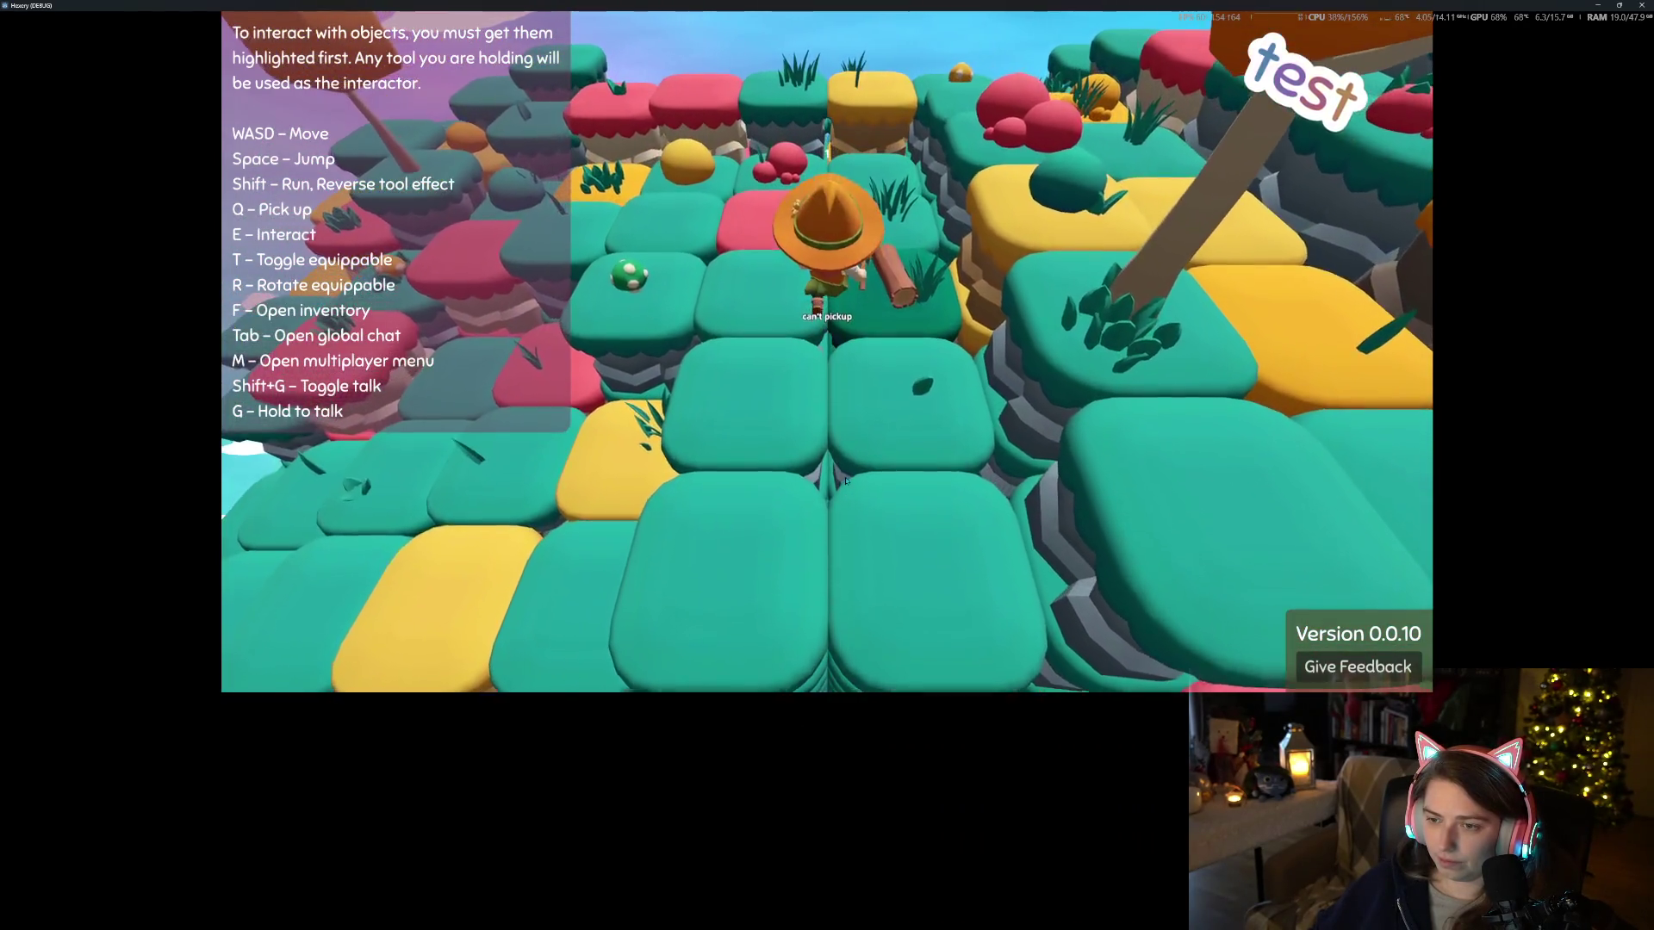
pyautogui.press('q')
# Return past the red rock to the table and chair
pyautogui.press('s')
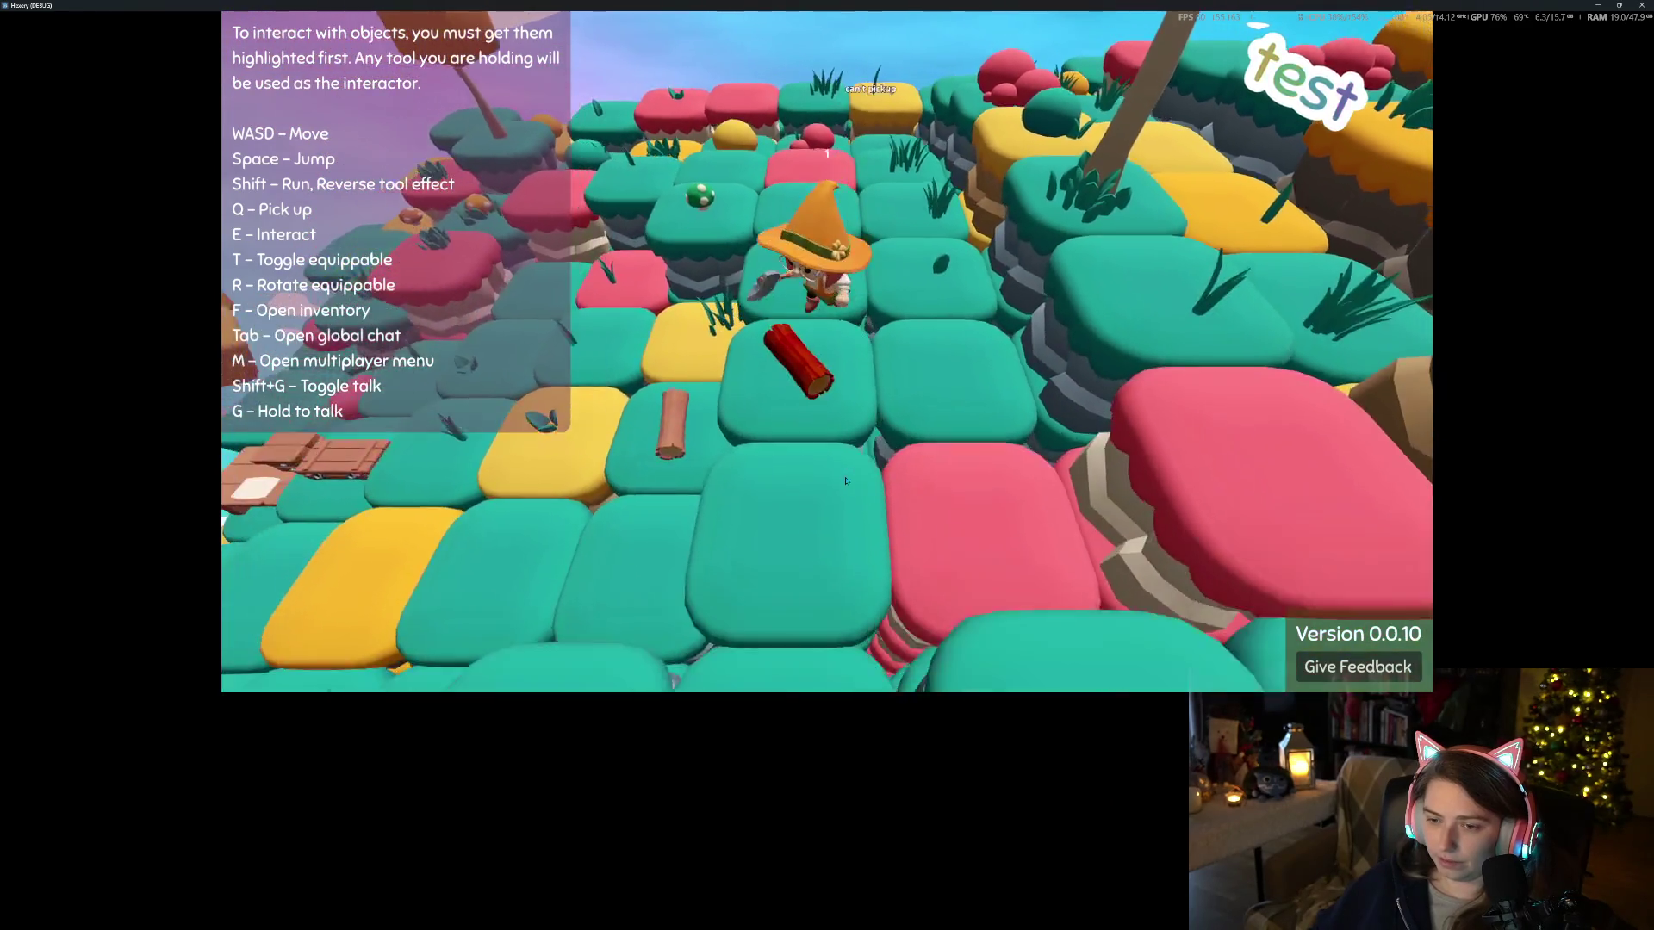
pyautogui.press('a')
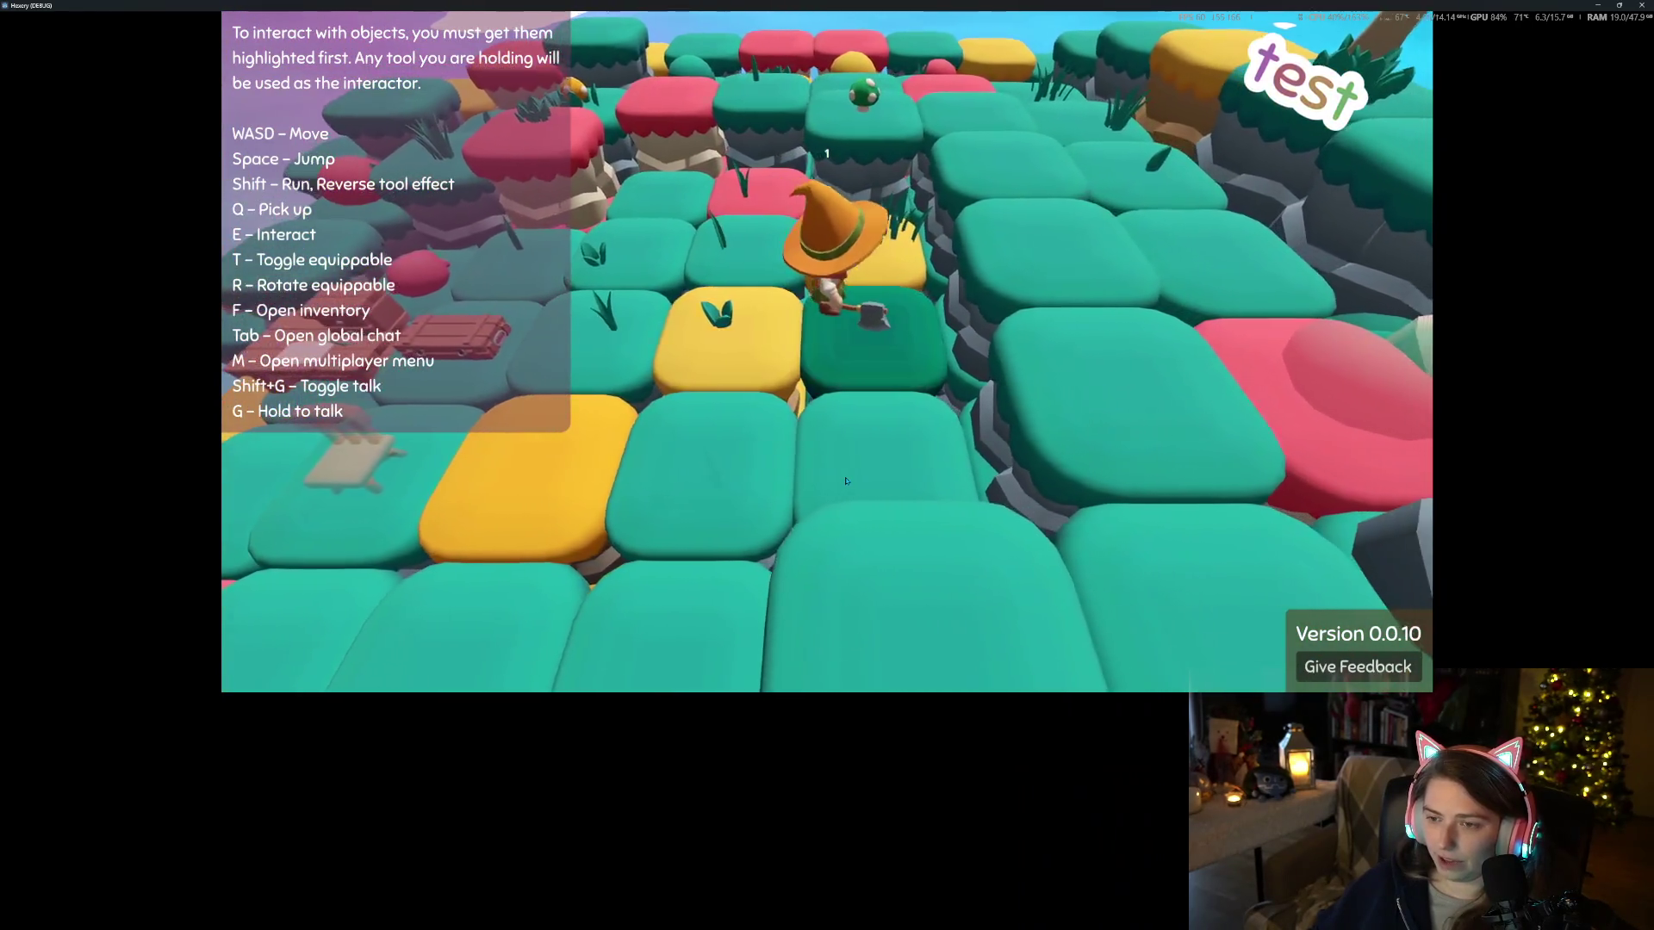
pyautogui.press('w')
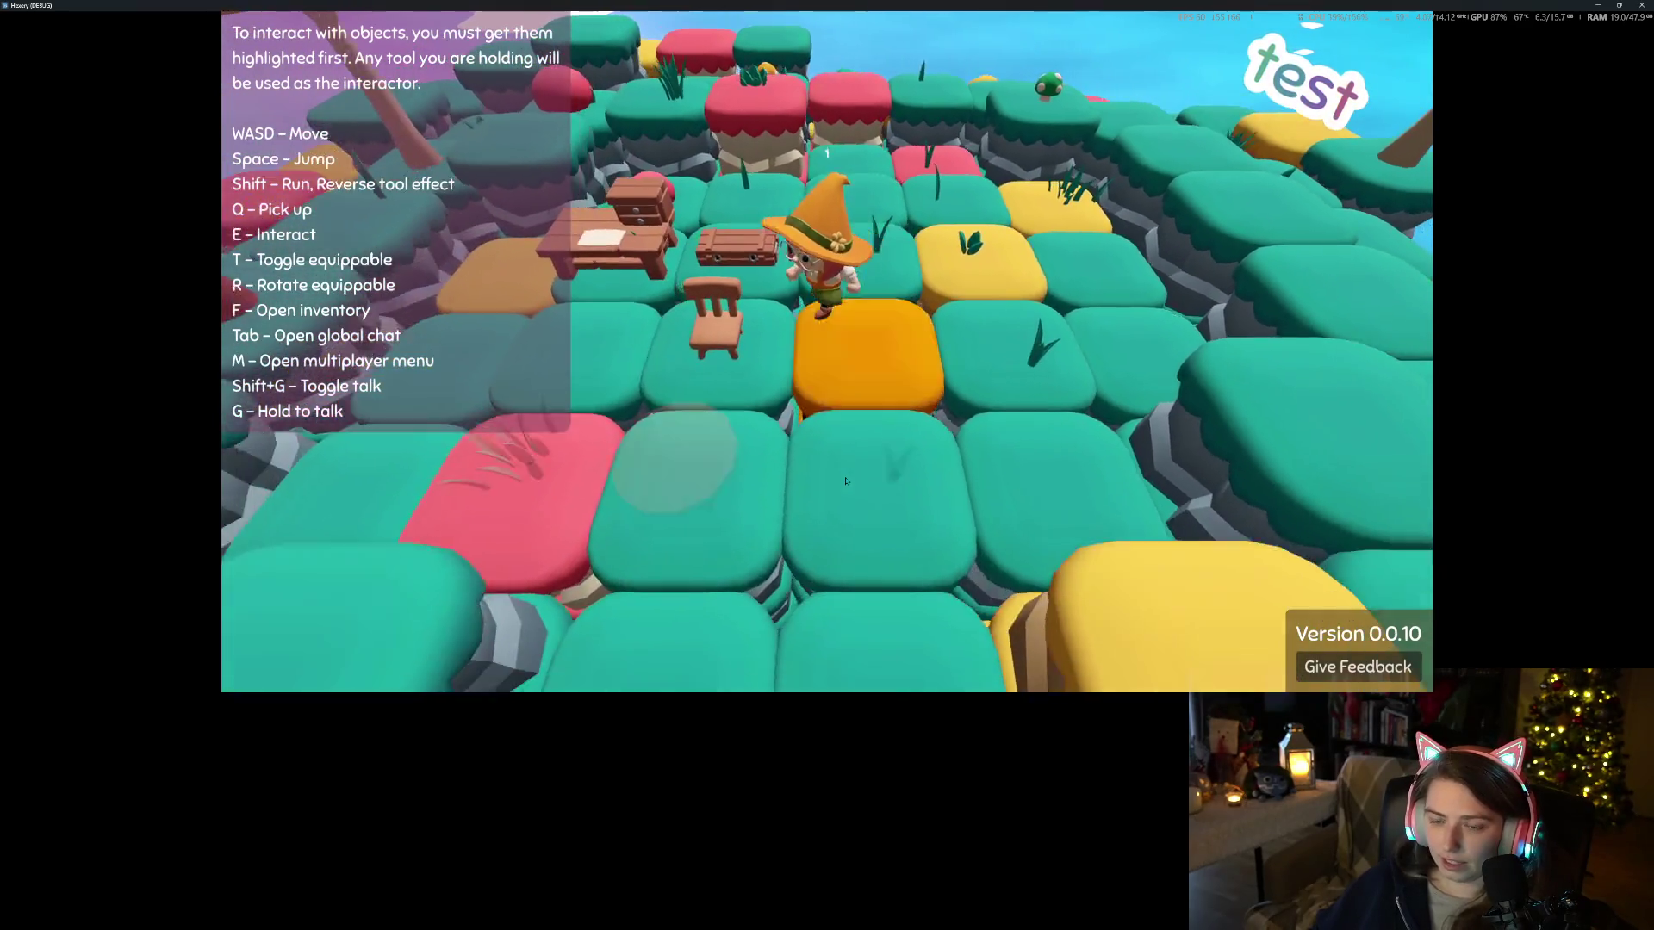
pyautogui.press('w')
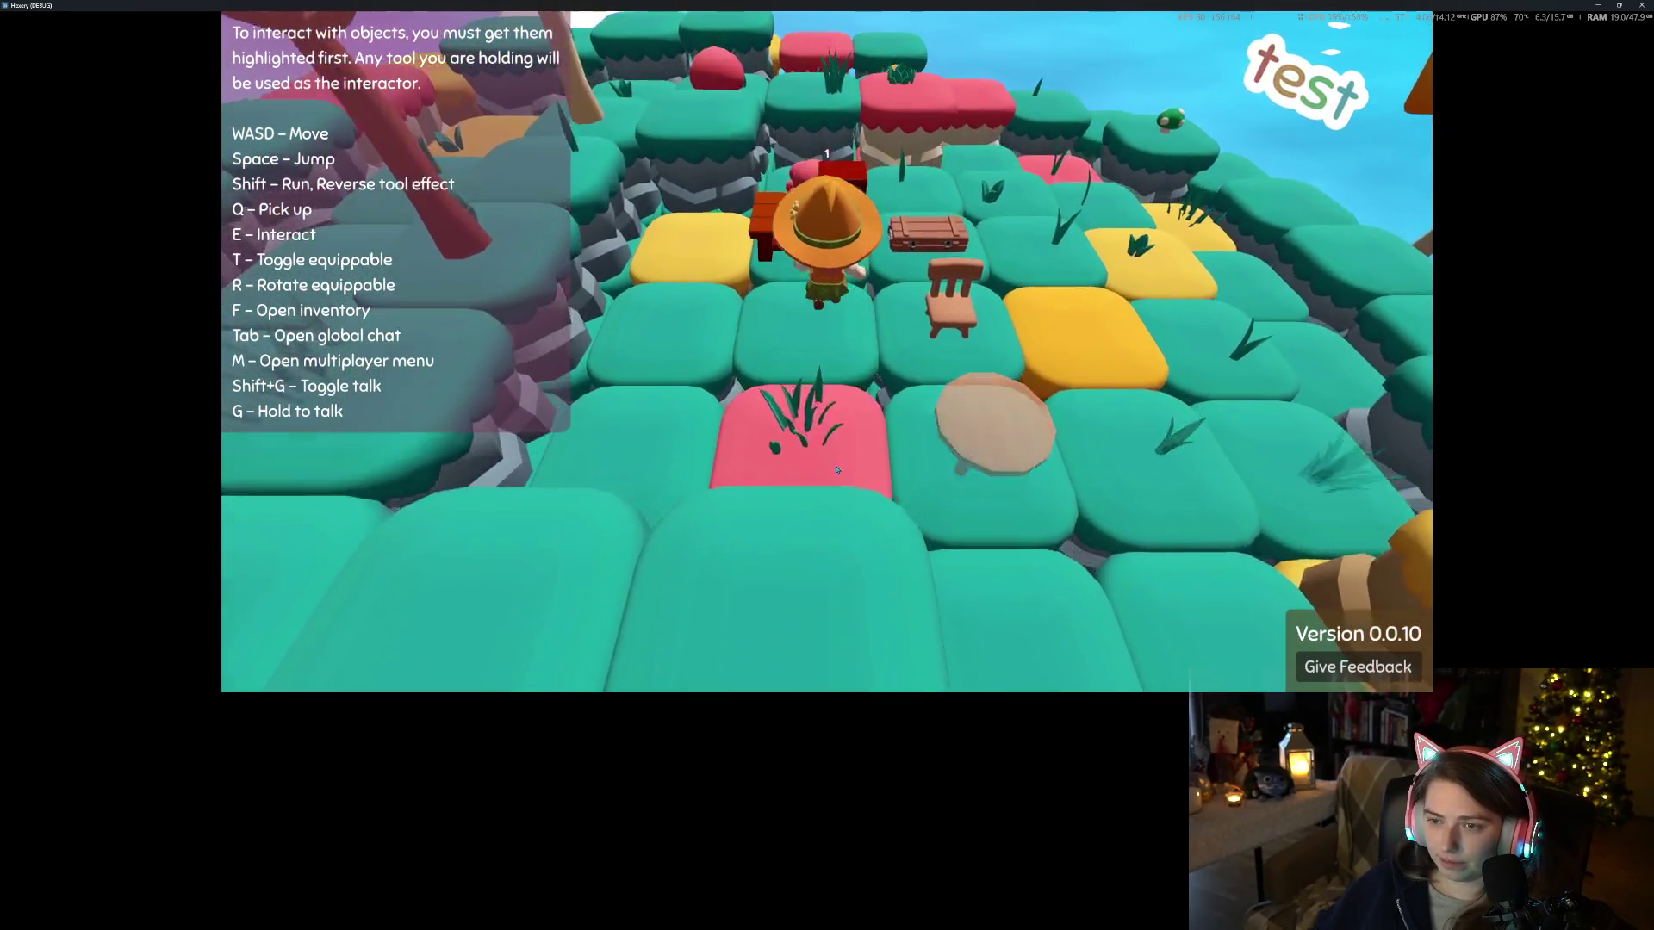
pyautogui.press('w')
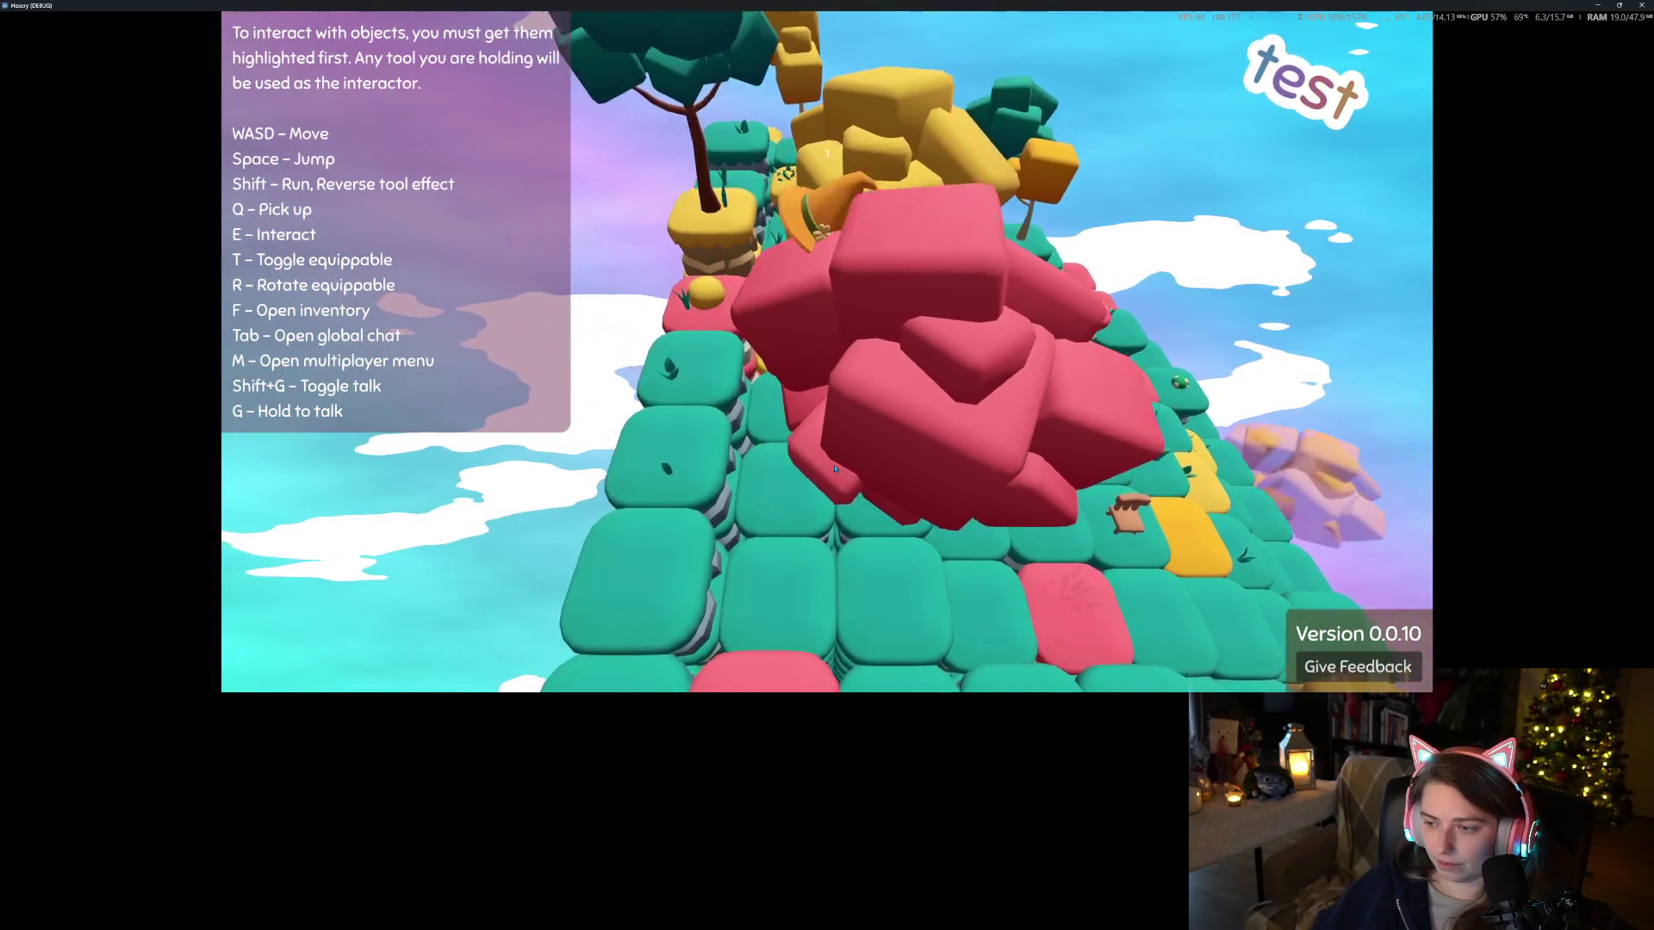
pyautogui.press('w')
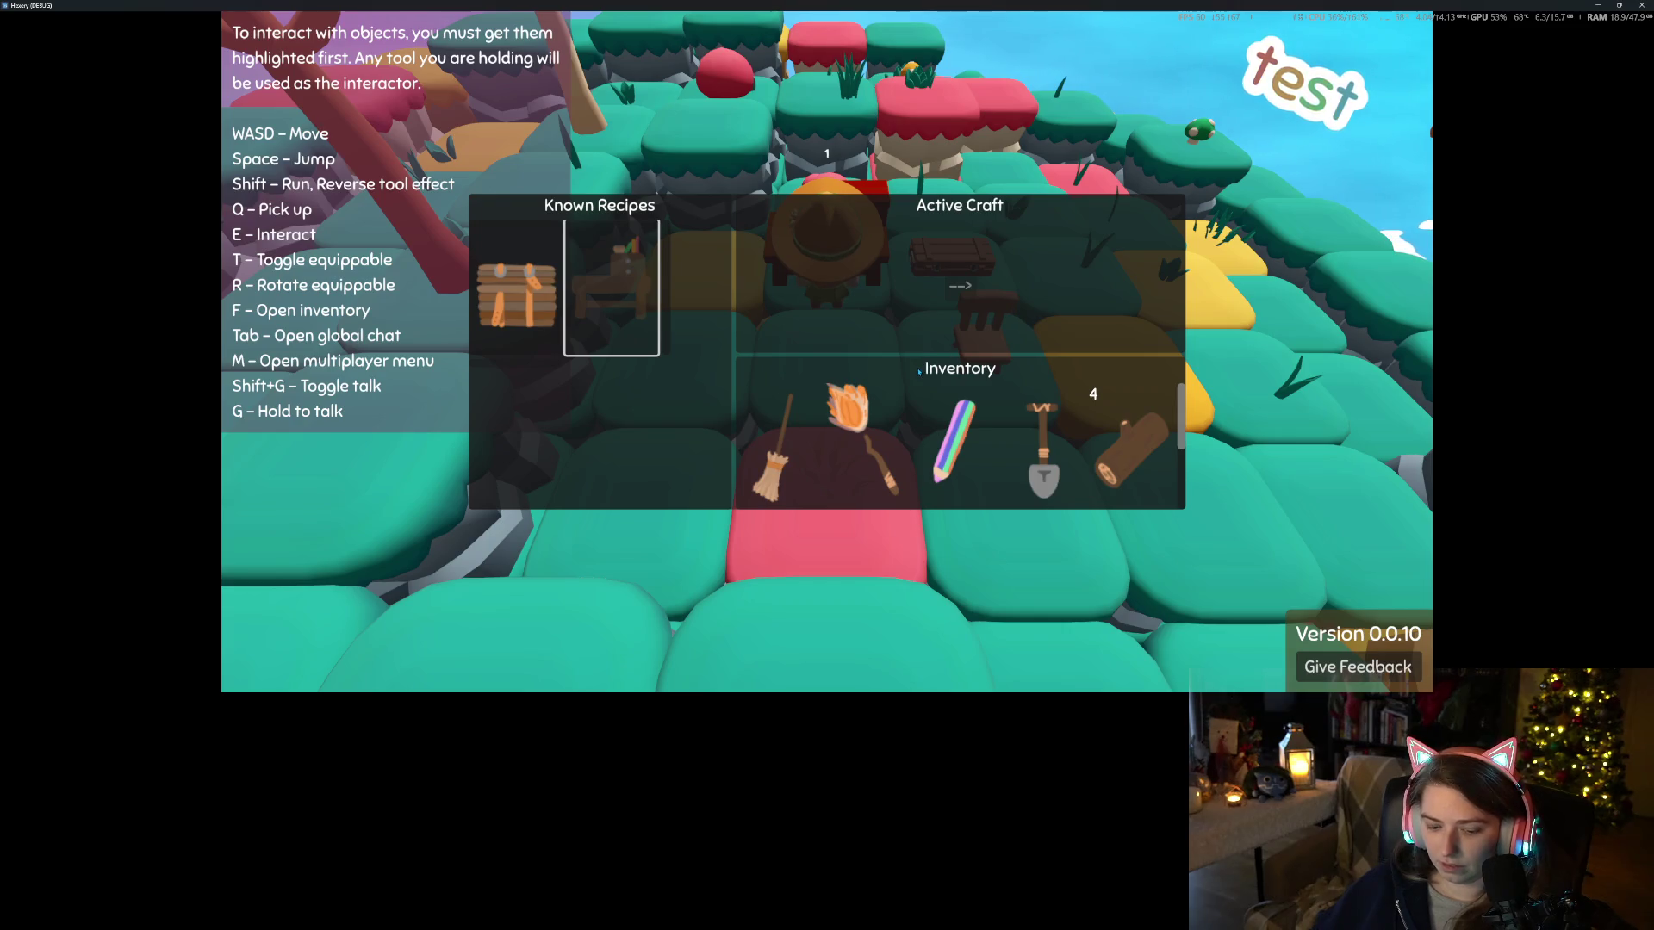
# Walk from the table and chair across the island, past the red bushes, toward the trees
pyautogui.press('s')
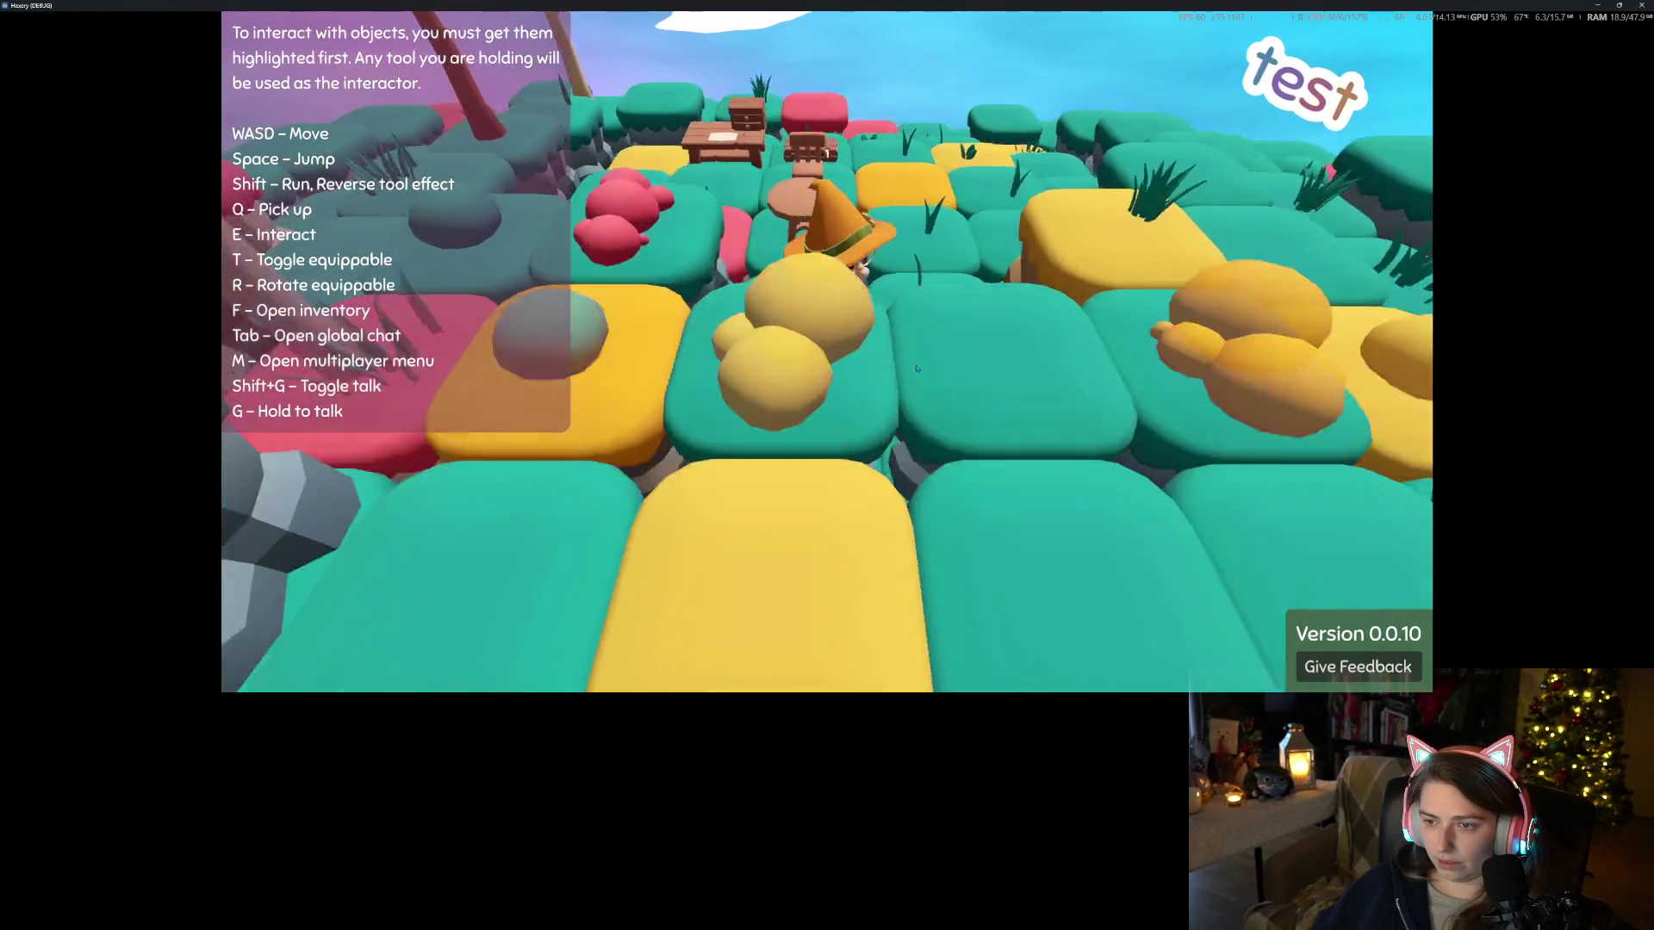
pyautogui.press('a')
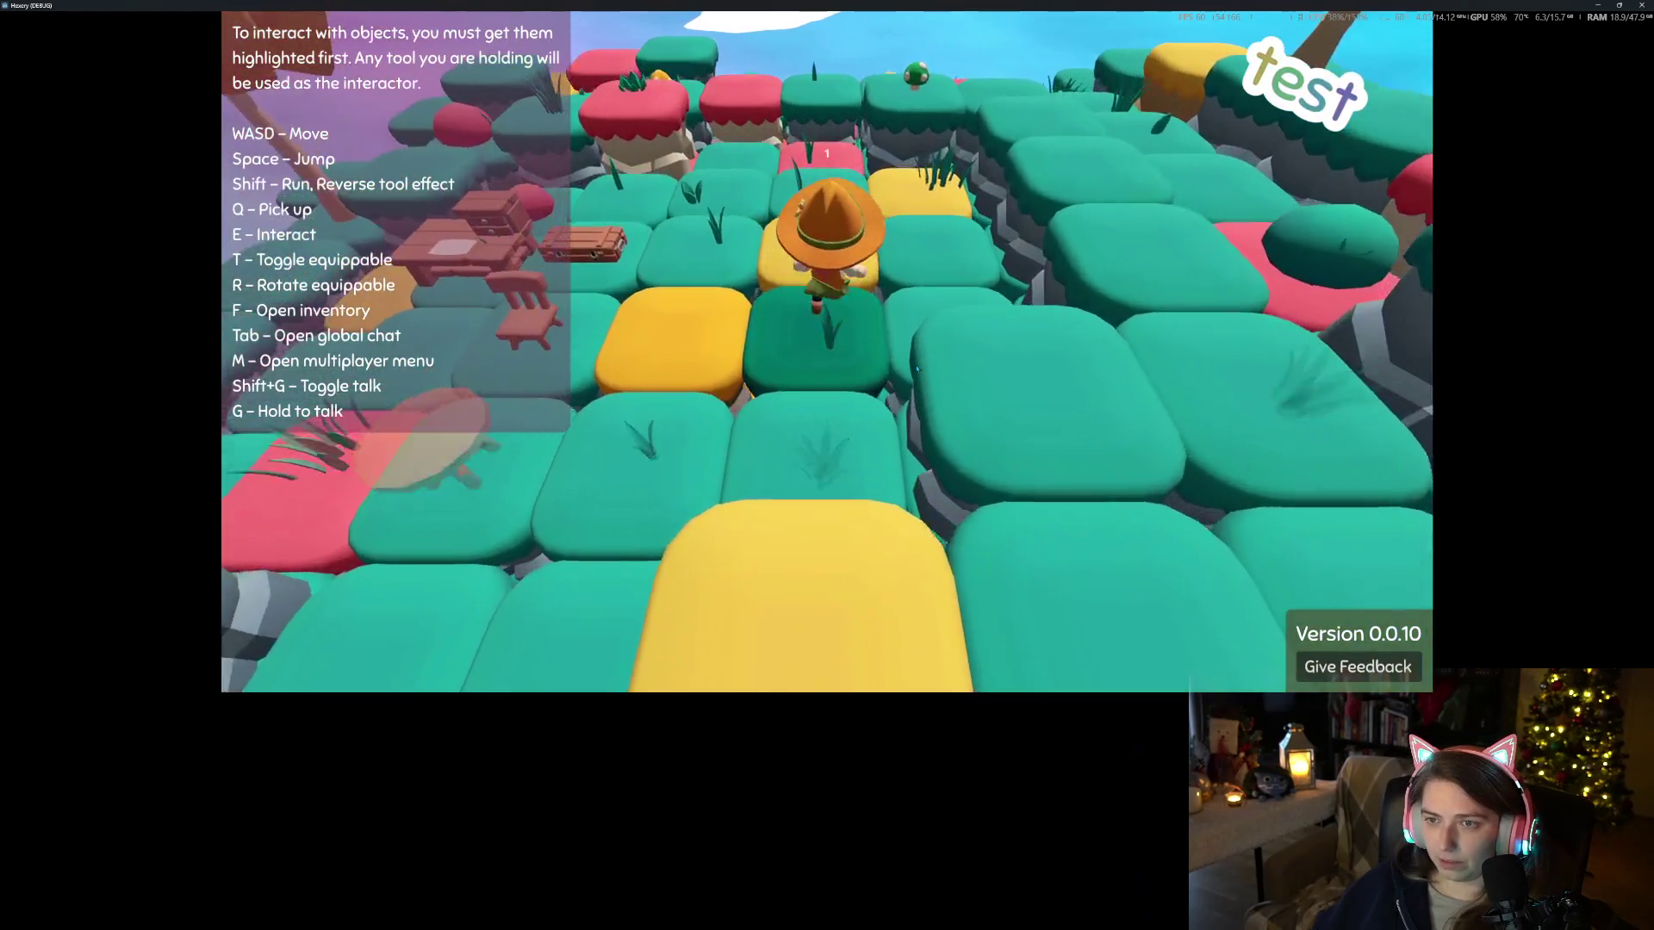
pyautogui.press('w')
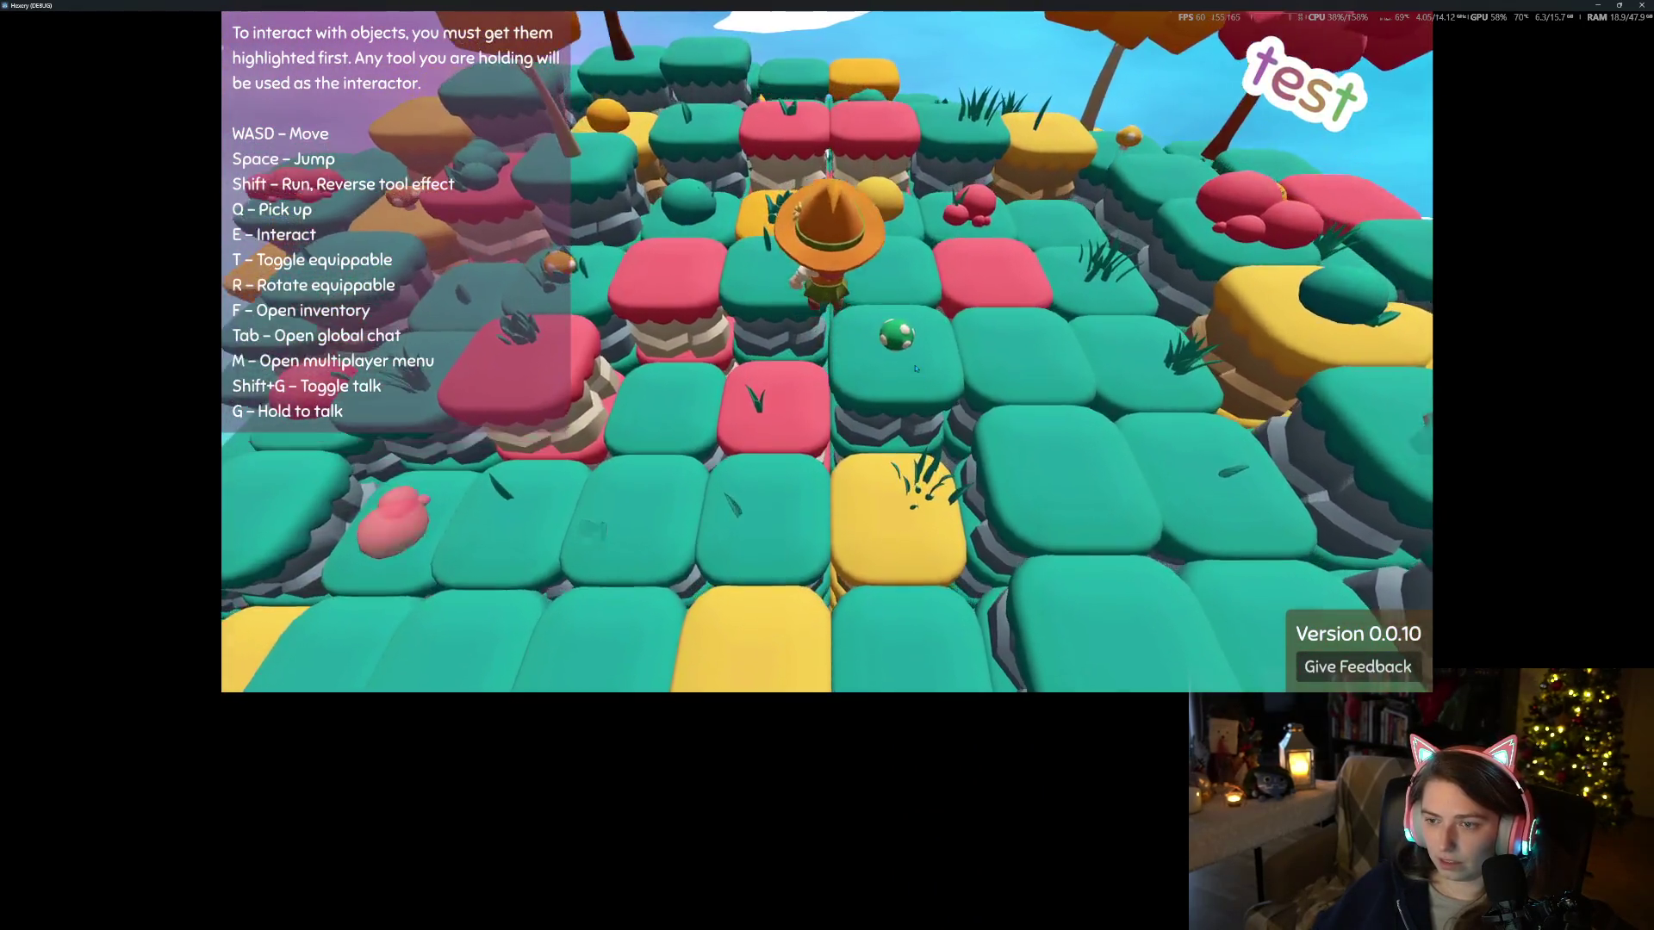
pyautogui.press('w')
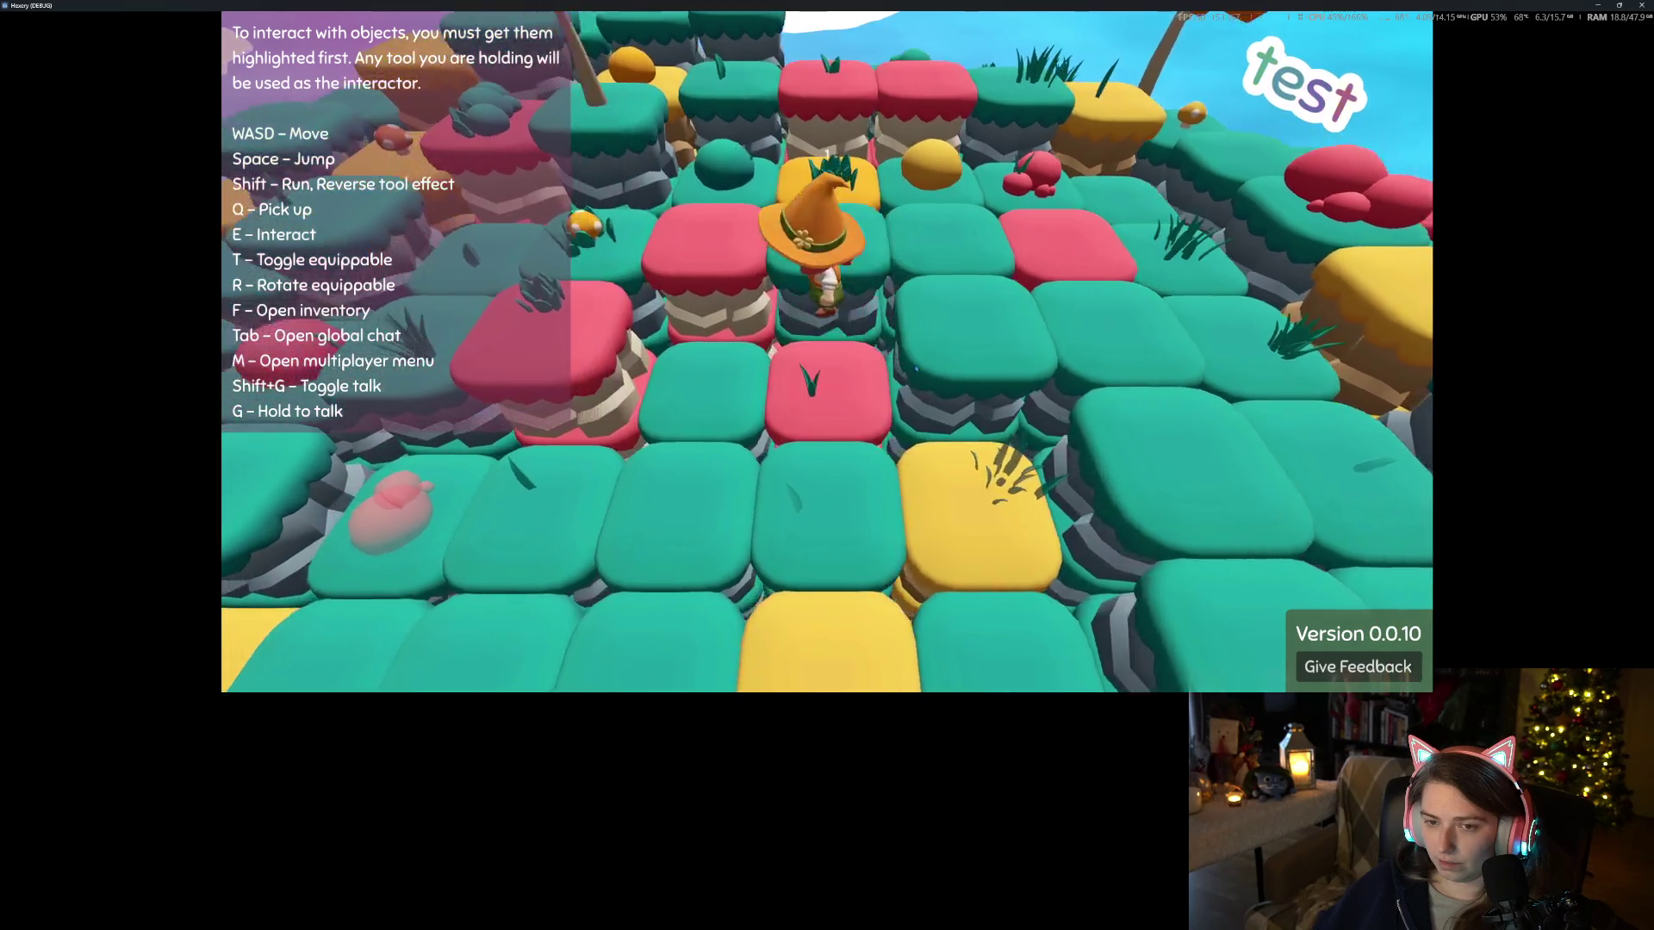
pyautogui.press('w')
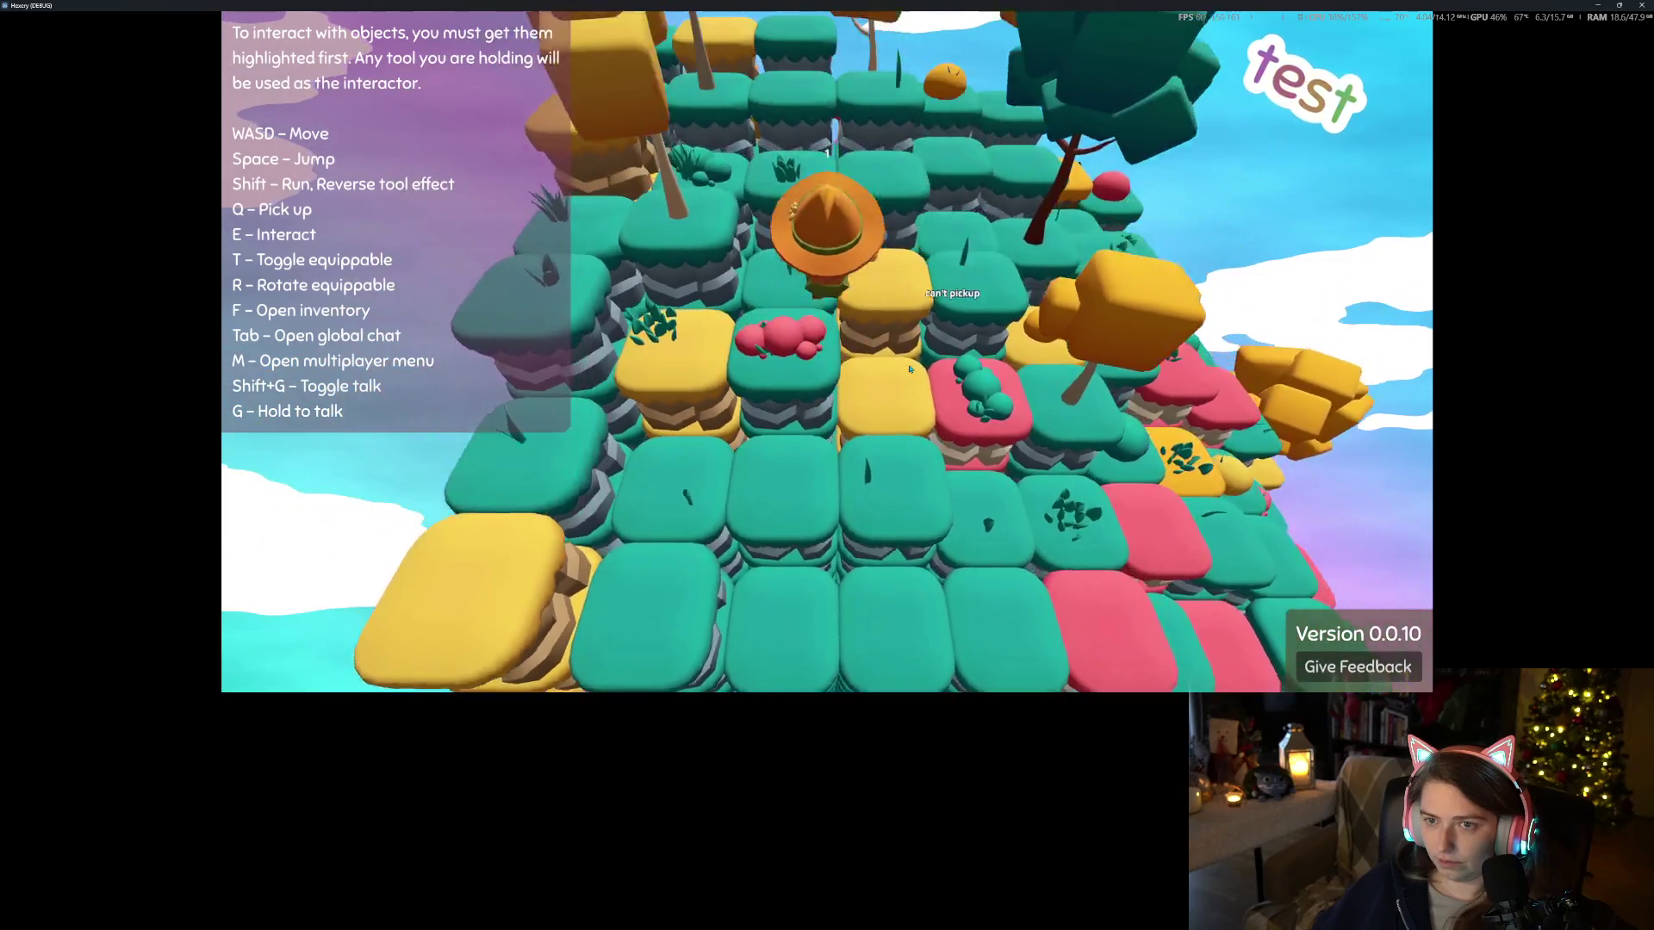
pyautogui.press('d')
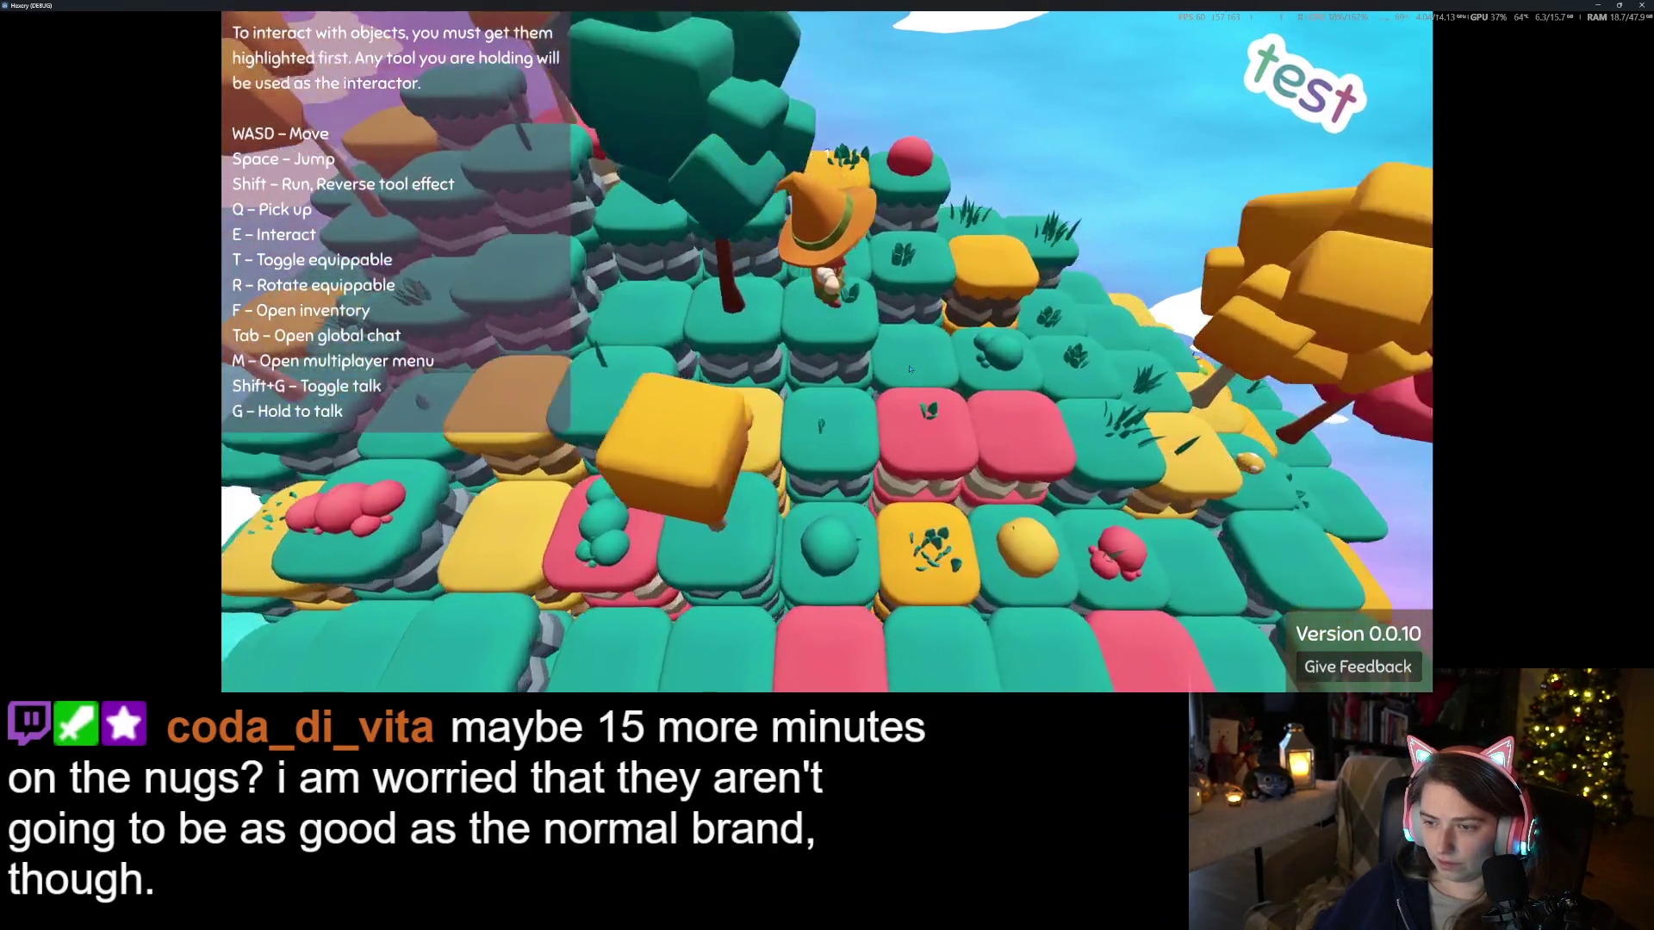
pyautogui.press('d')
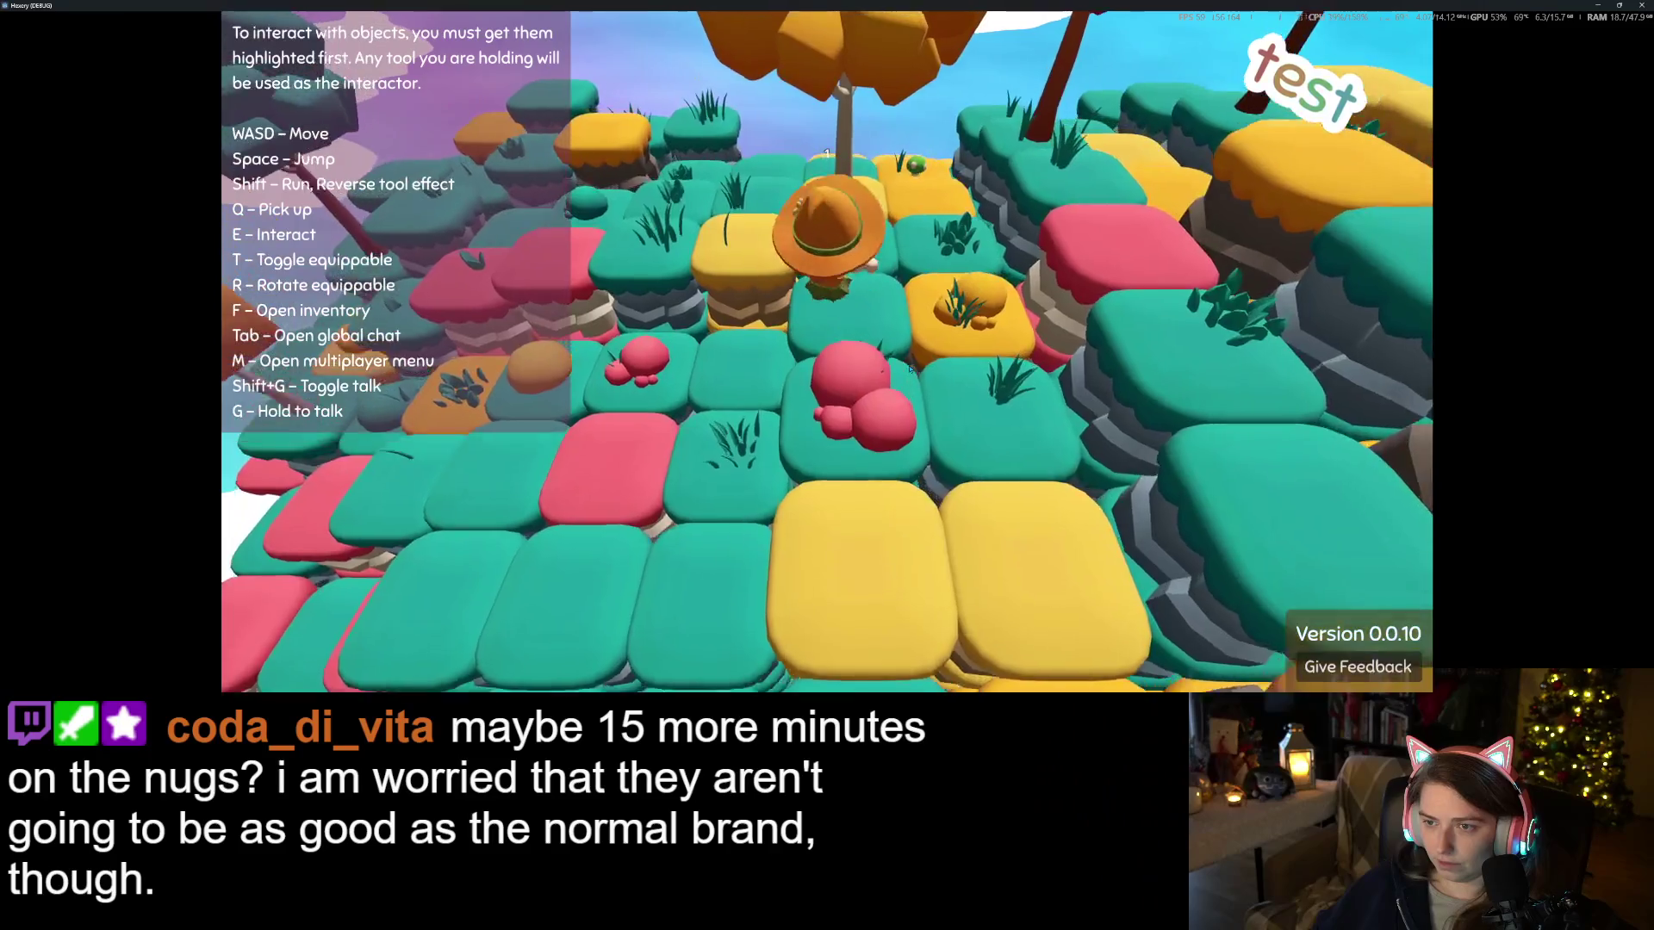
pyautogui.press('a')
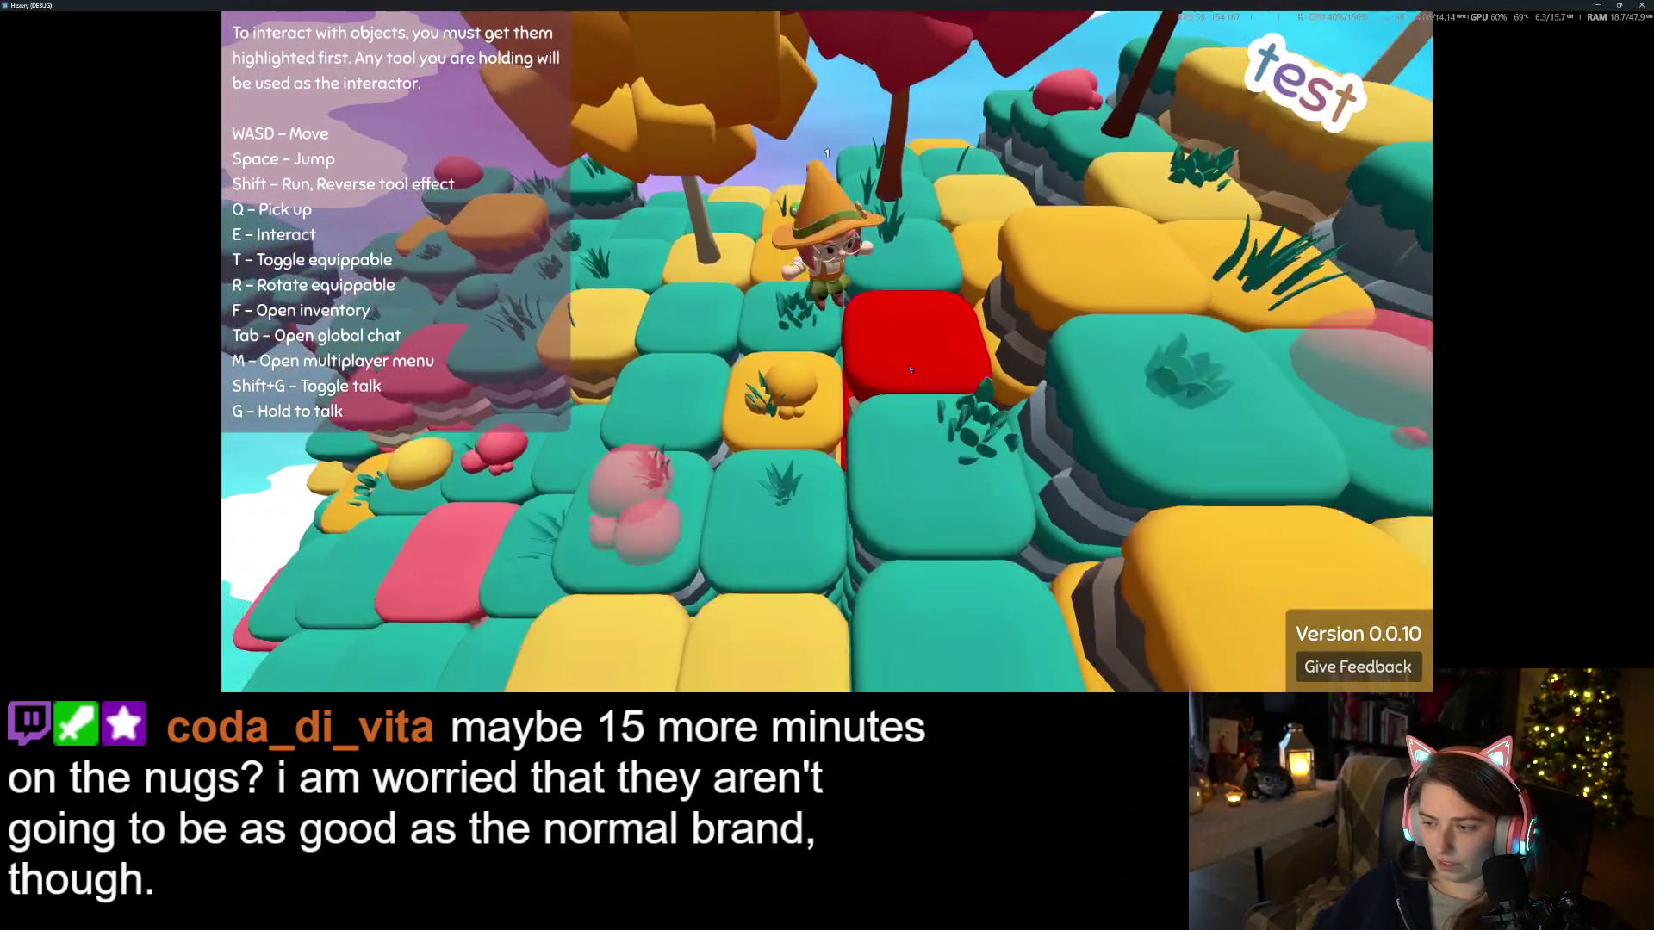
pyautogui.press('w')
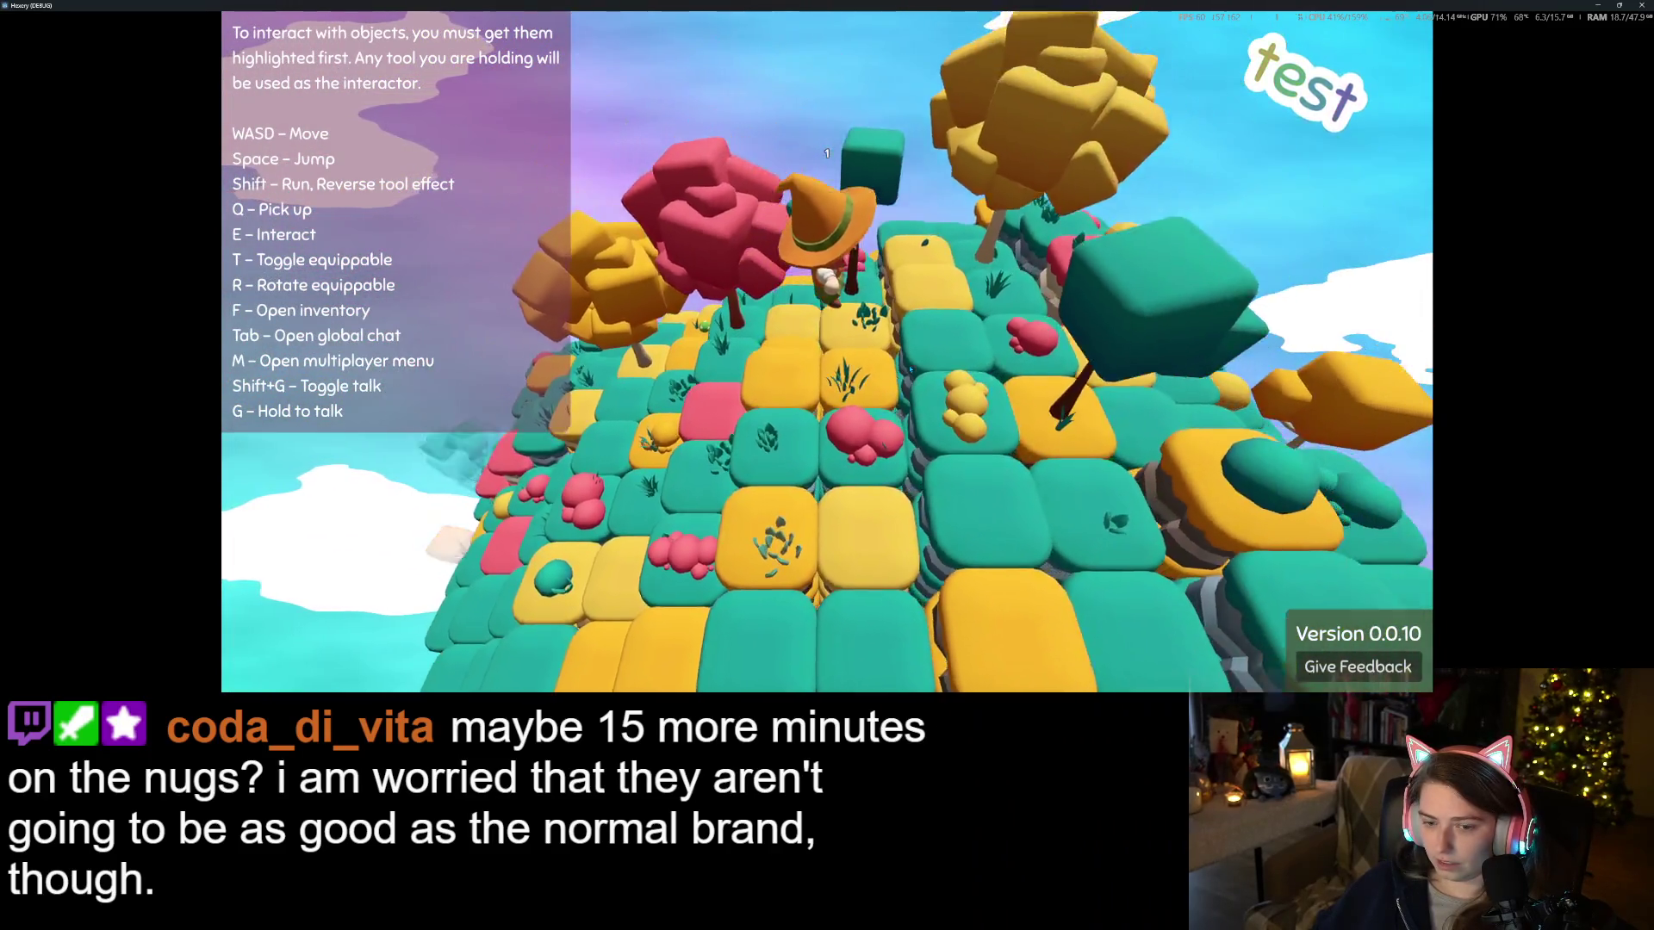
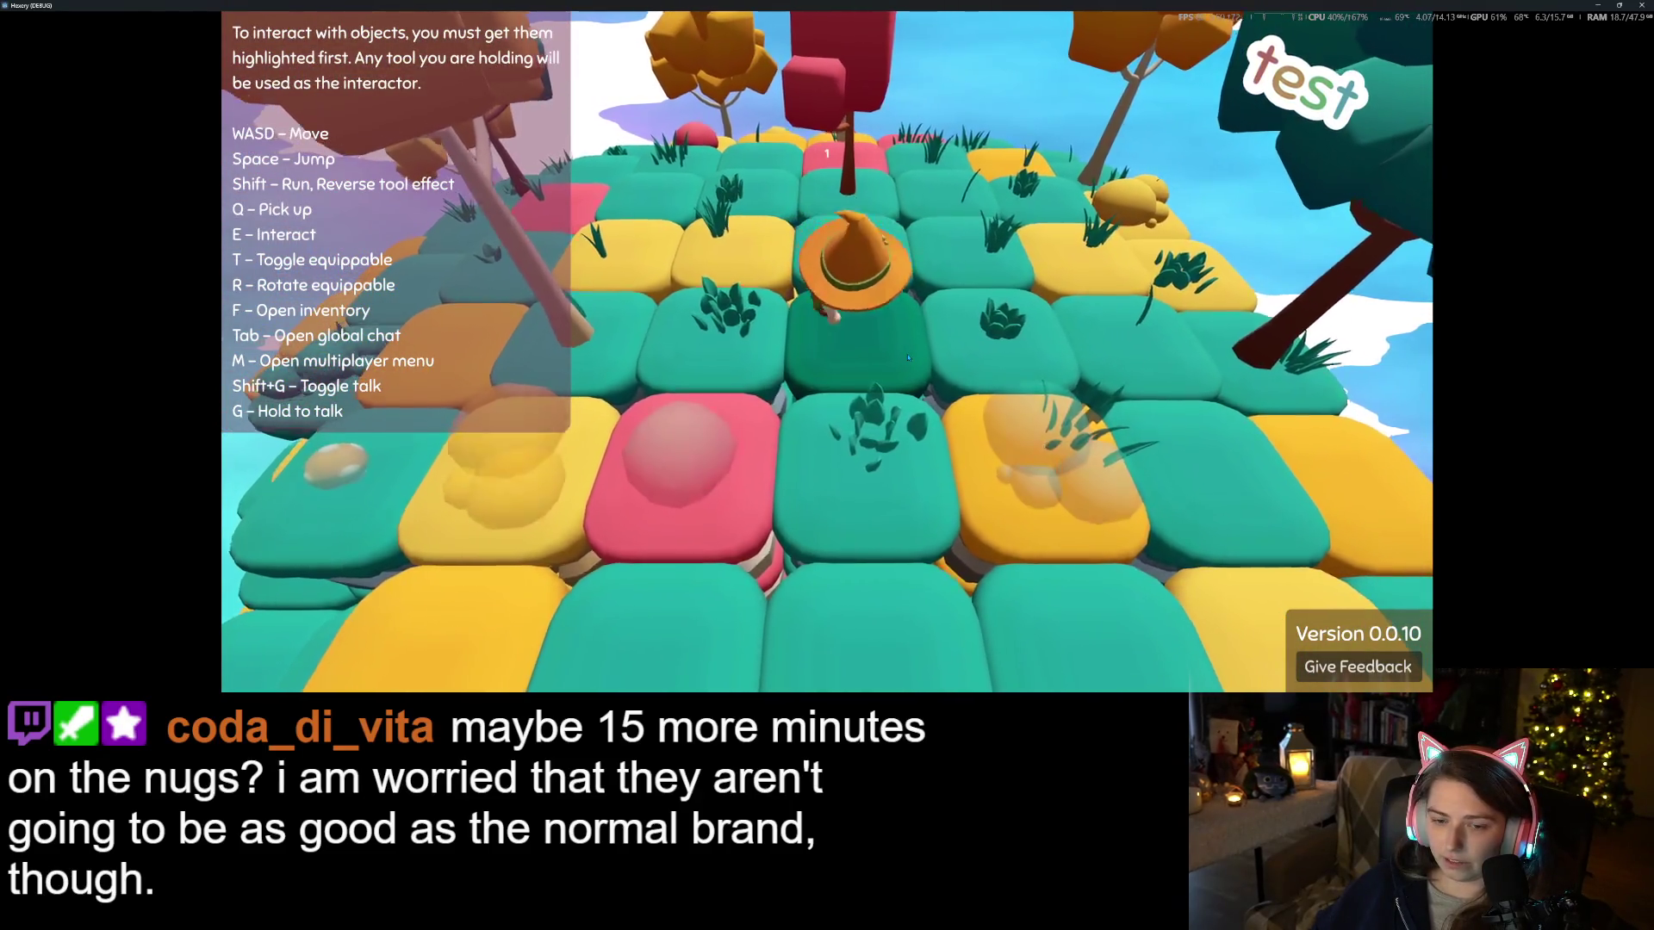
# Walk the witch forward across the island tiles up to the table and chair
pyautogui.press('w')
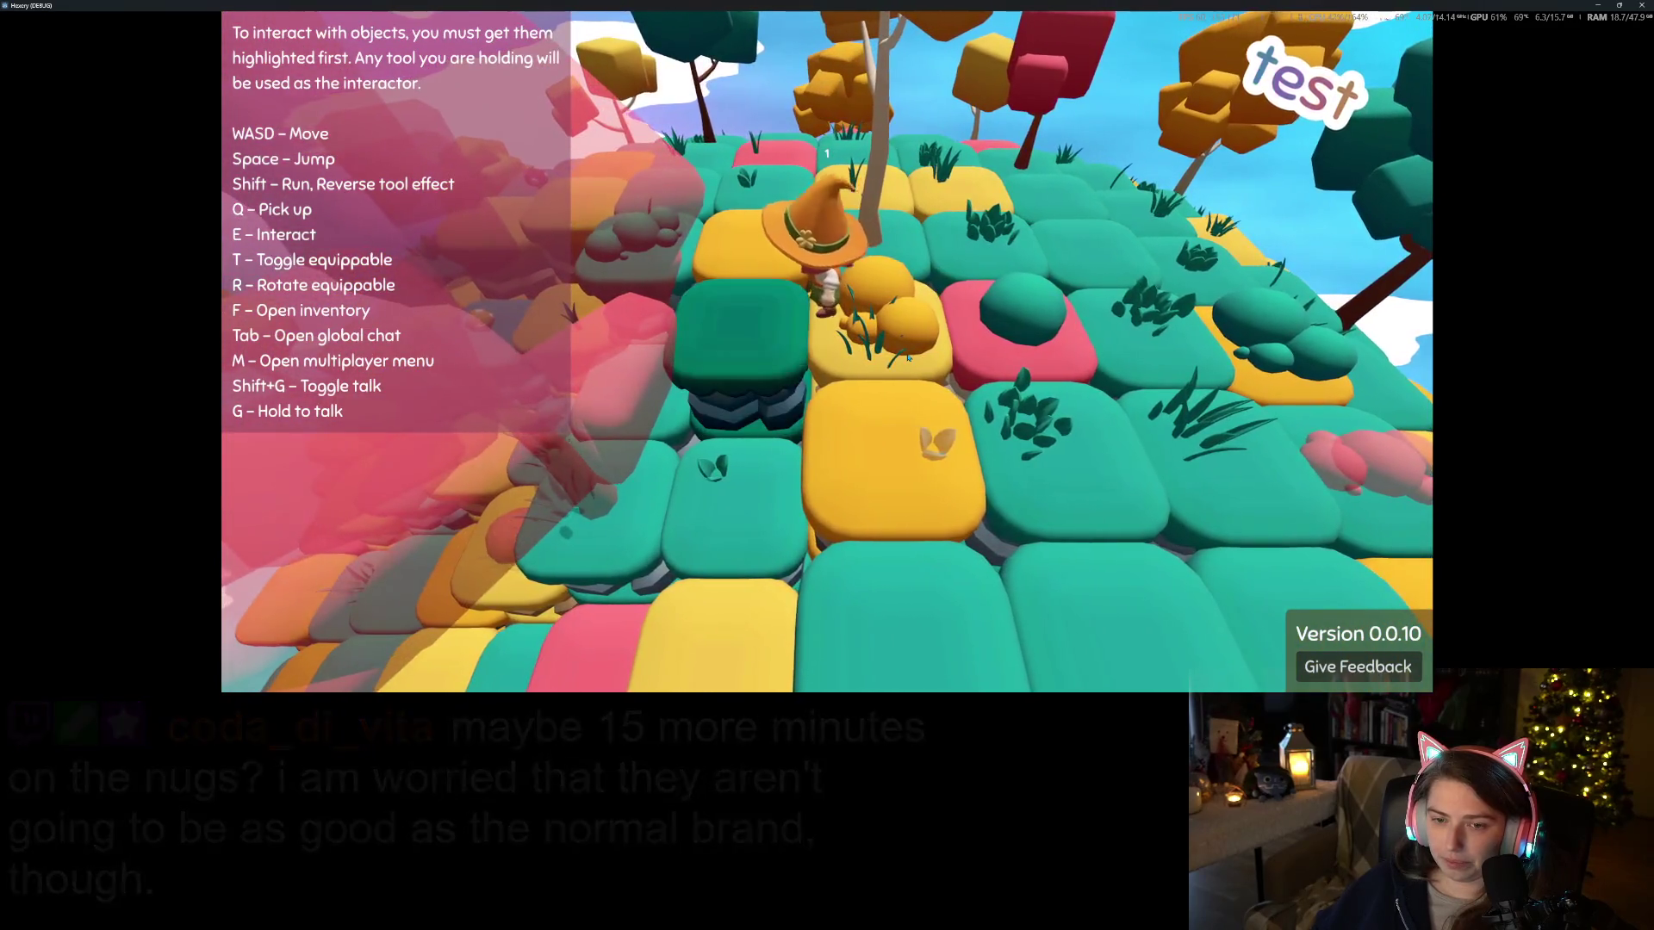
pyautogui.press('w')
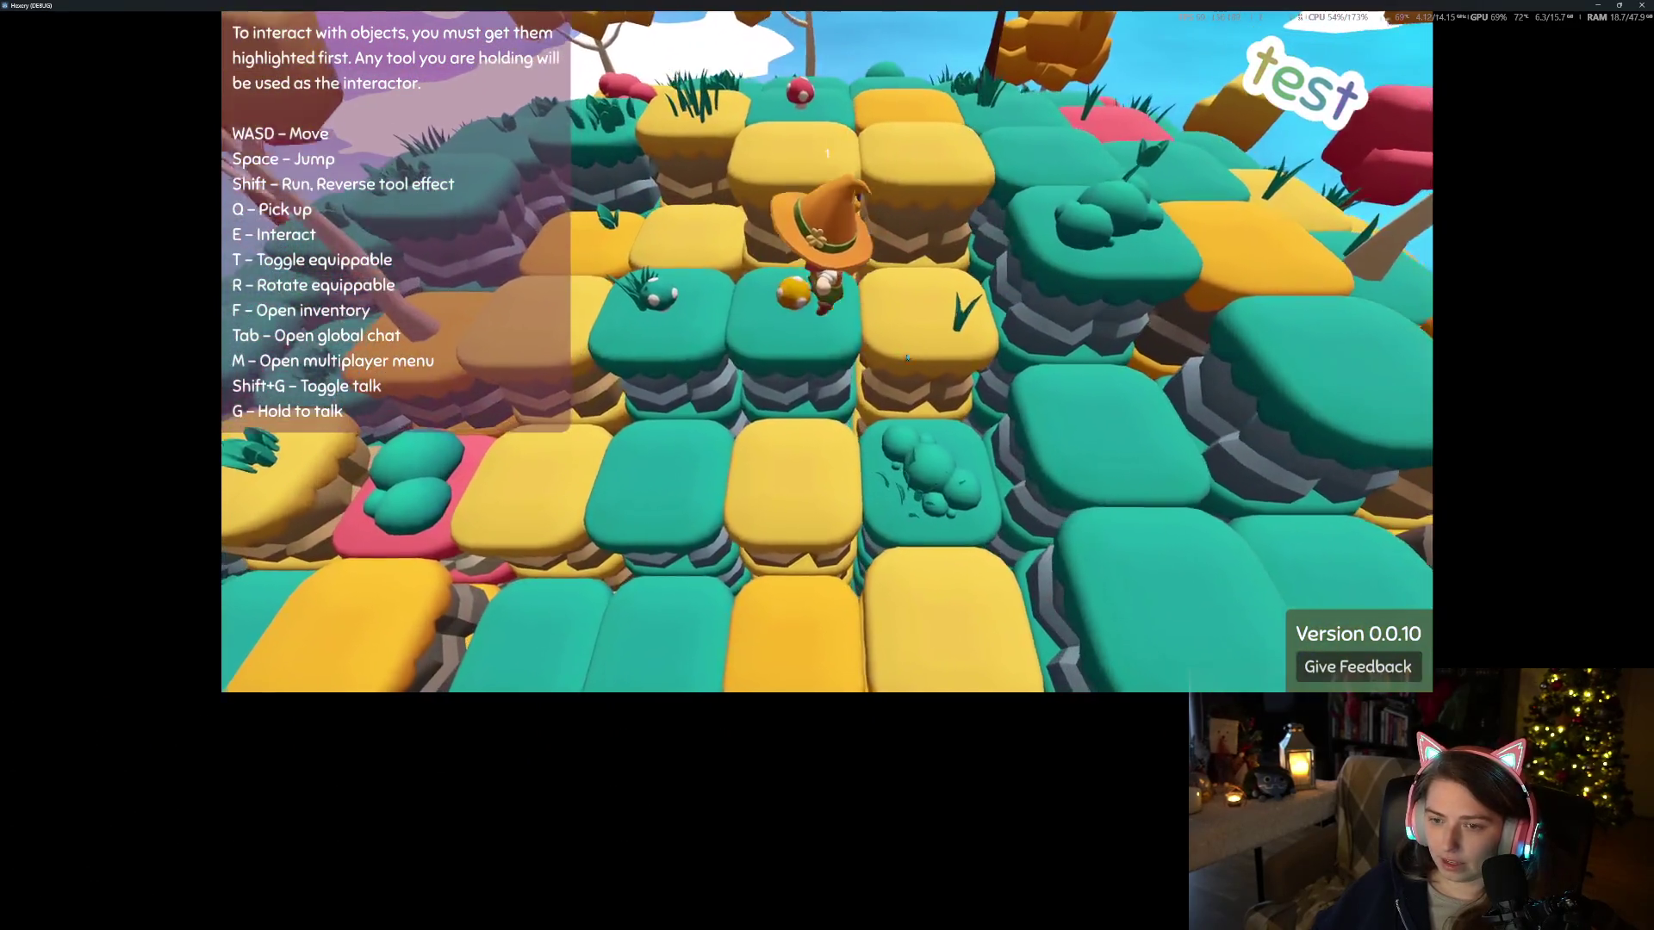
pyautogui.press('w')
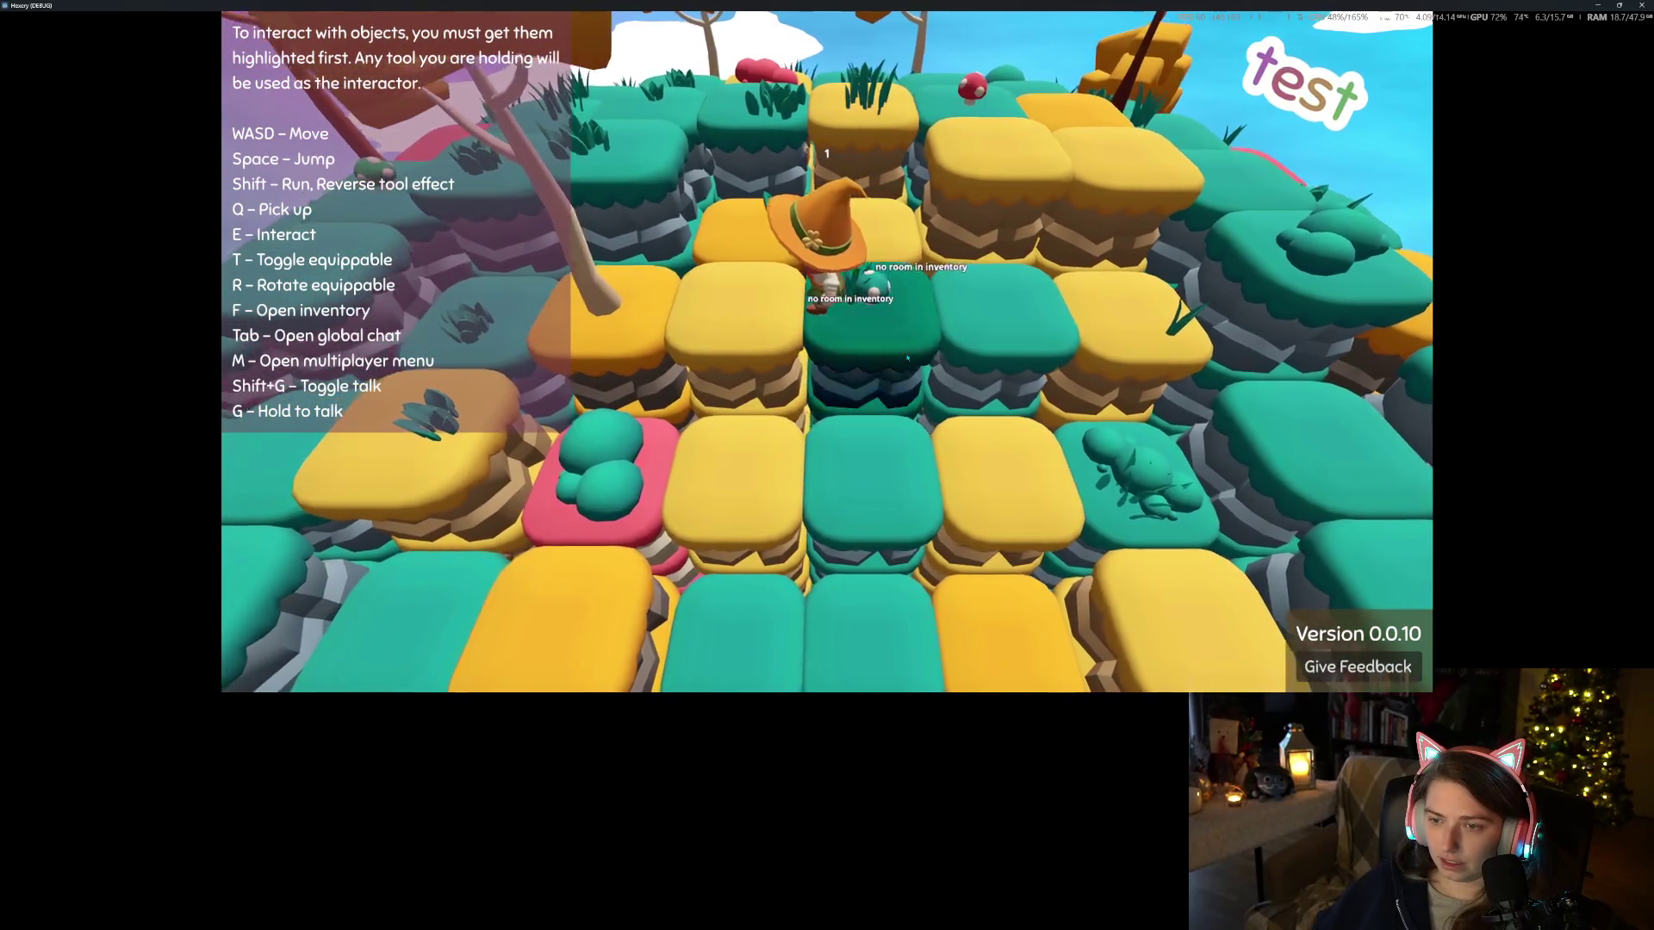
pyautogui.press('w')
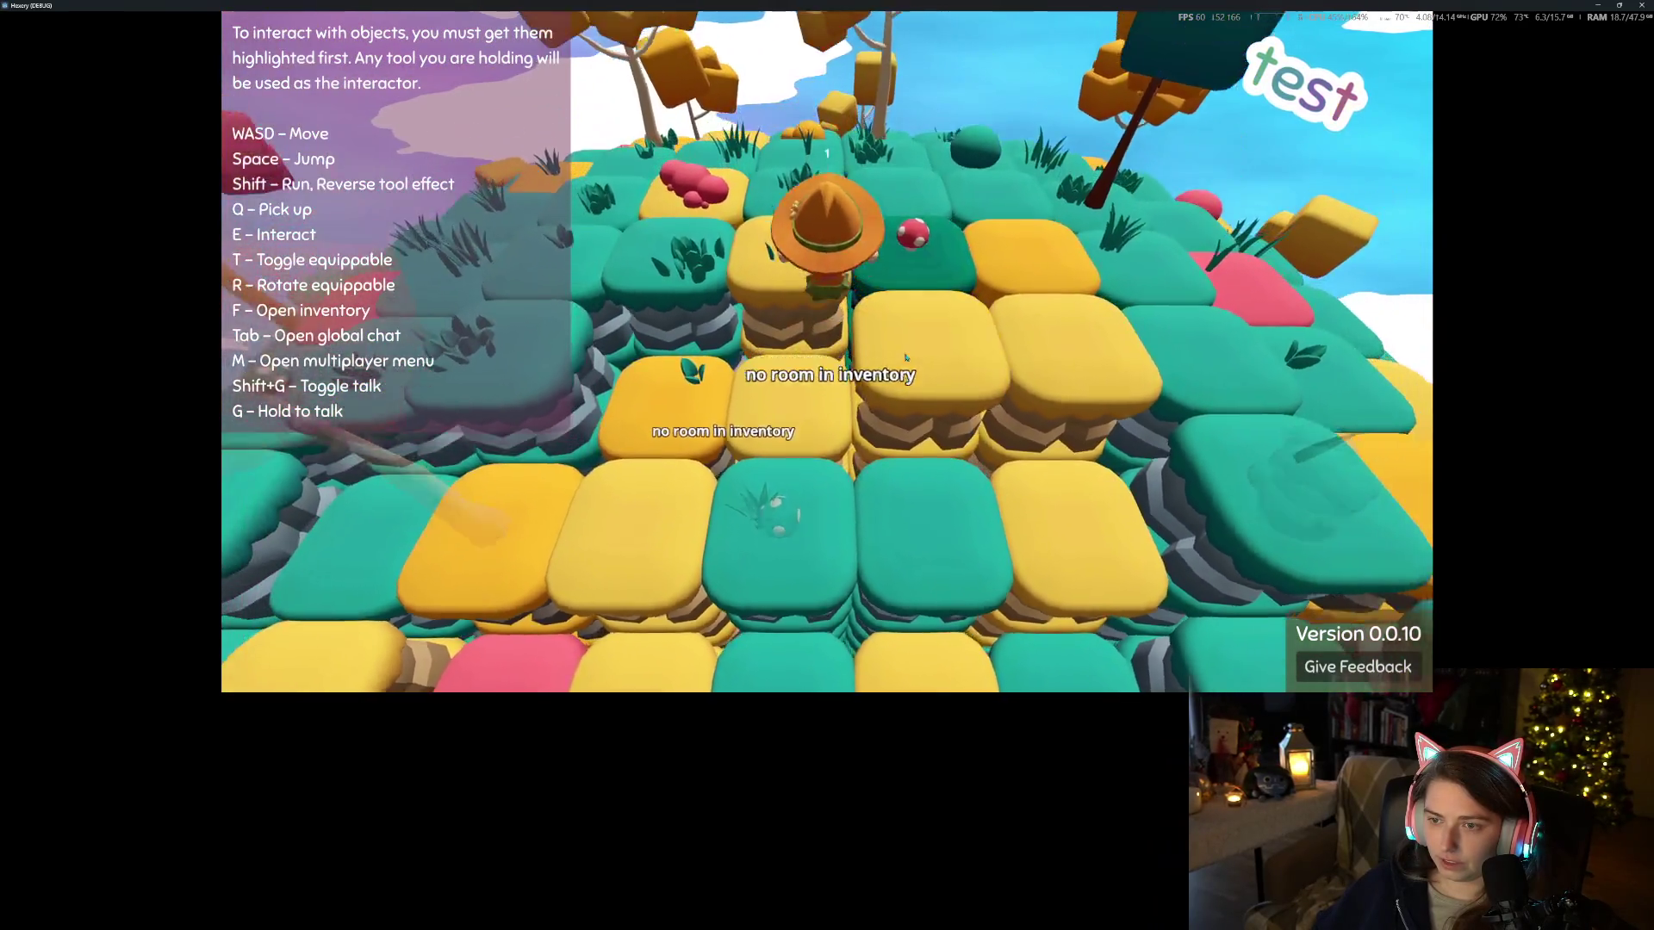
pyautogui.press('w')
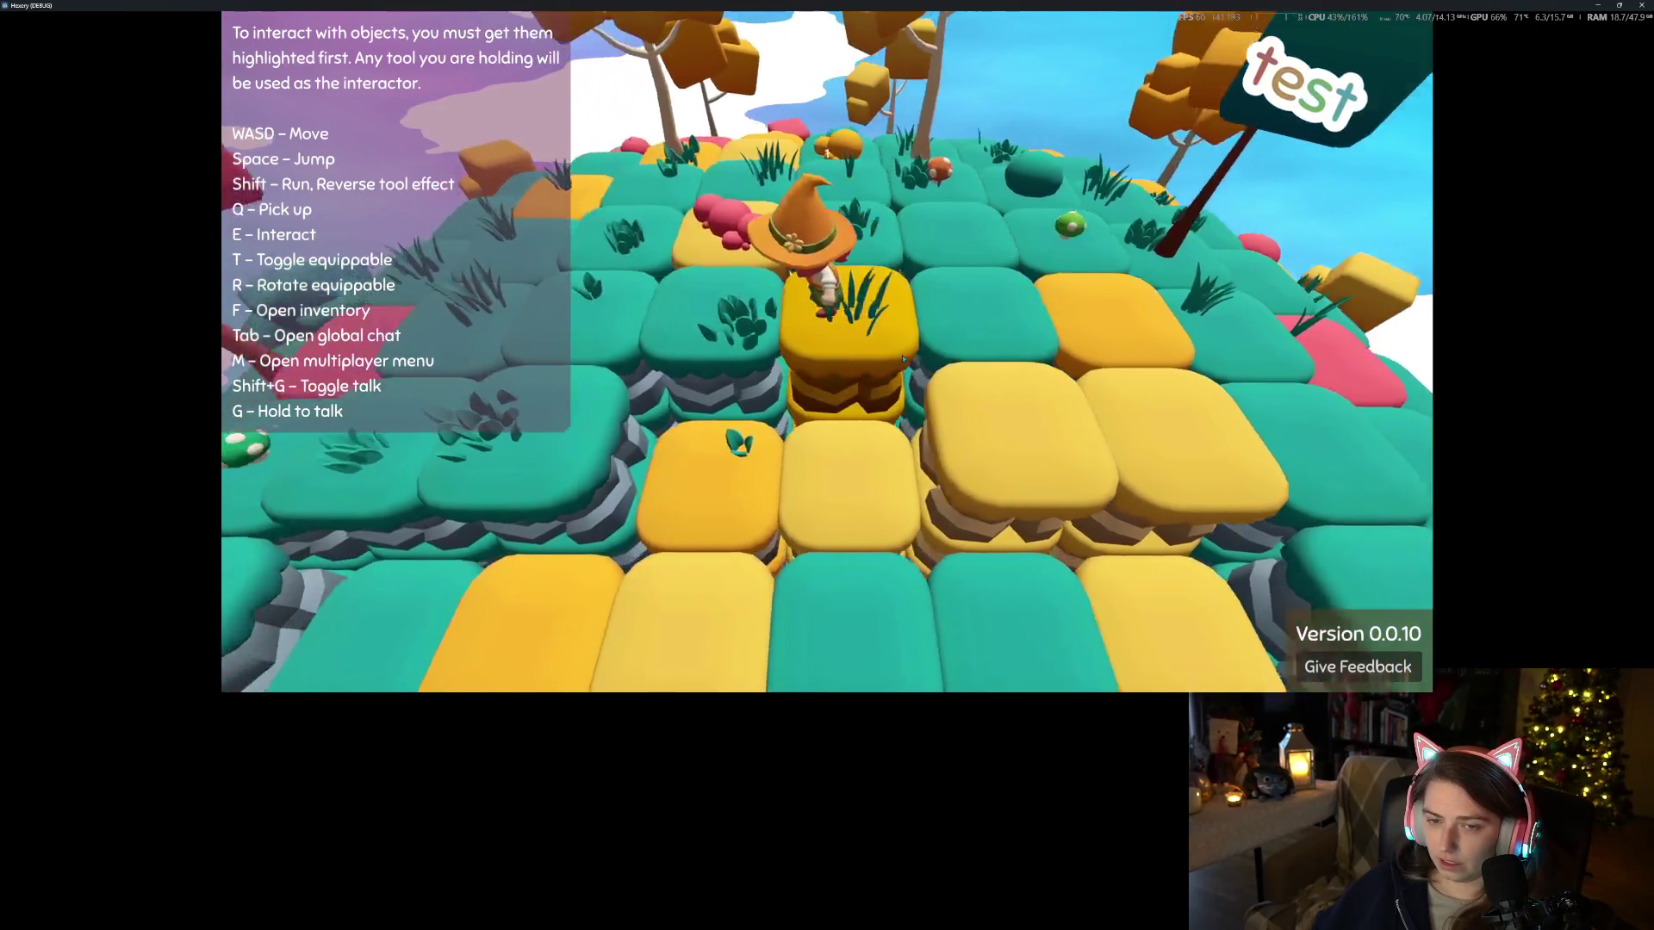
pyautogui.press('w')
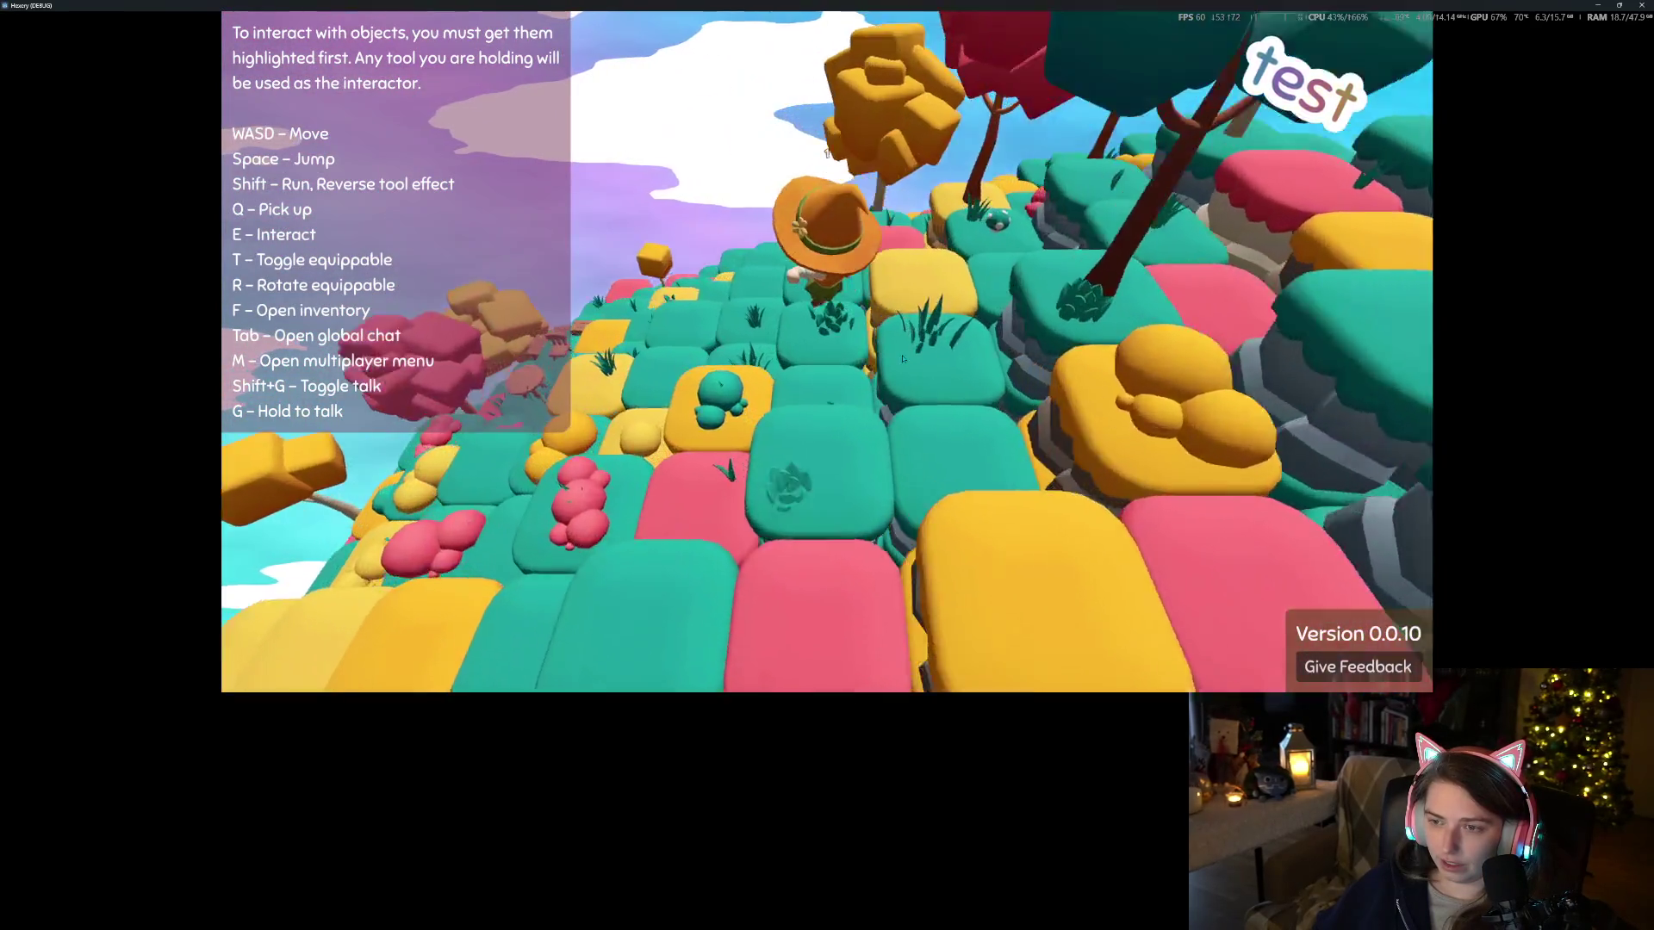
pyautogui.press('w')
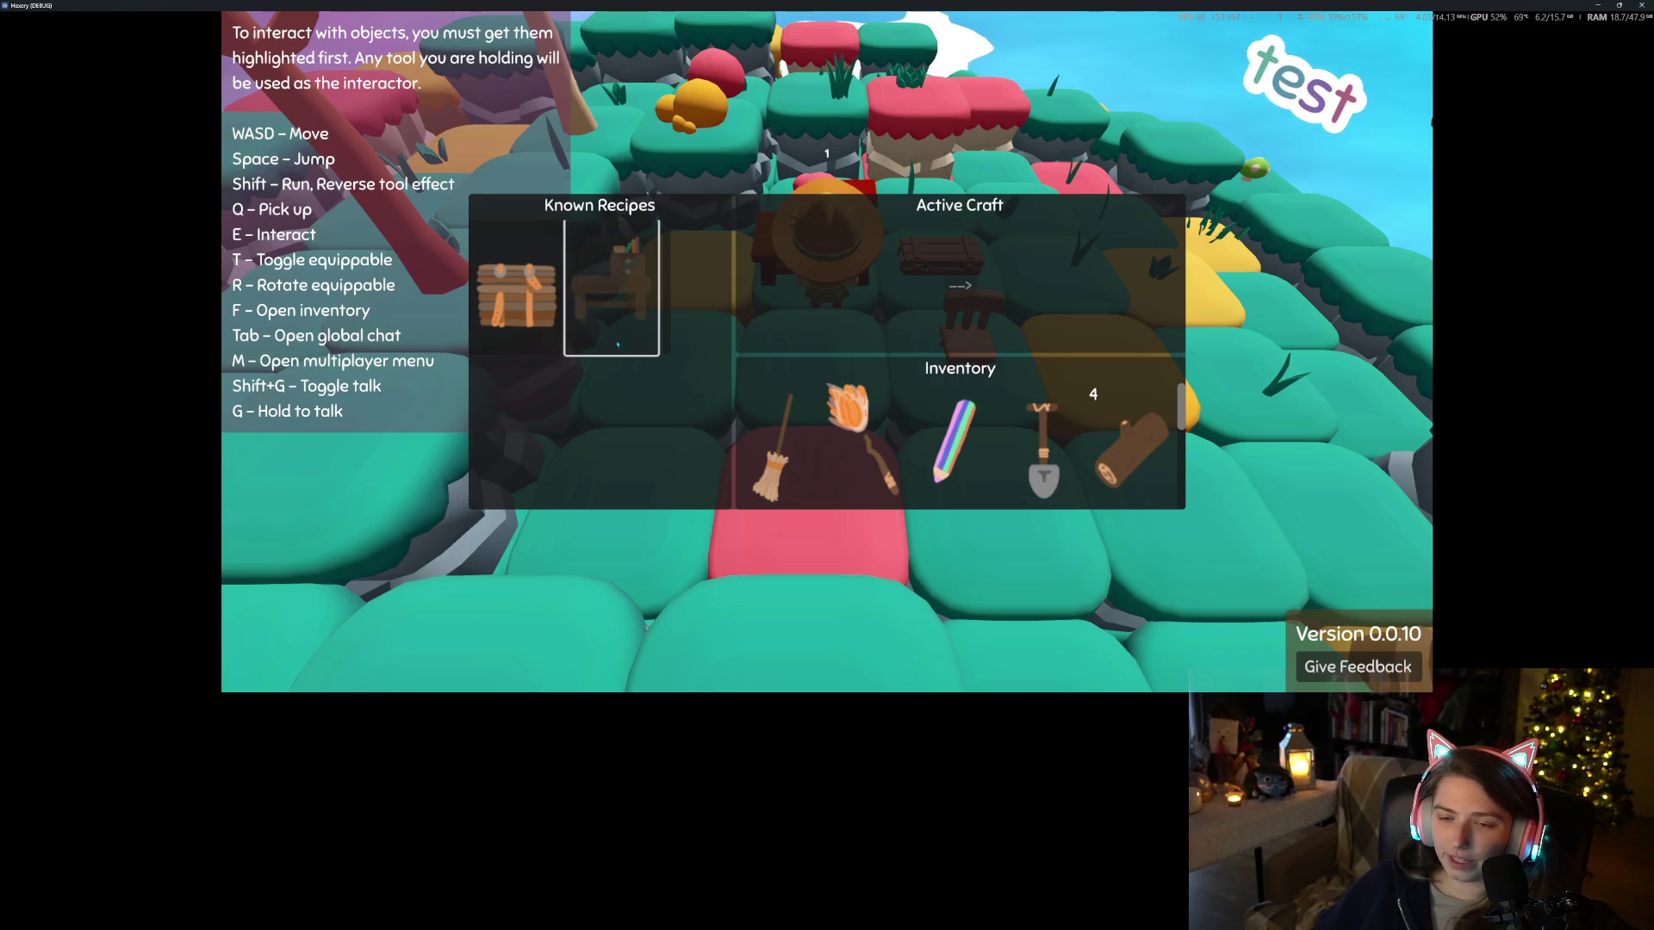
# Scroll through the known crafting recipes and inventory, then close the crafting panel
pyautogui.scroll(-2, 1014, 437)
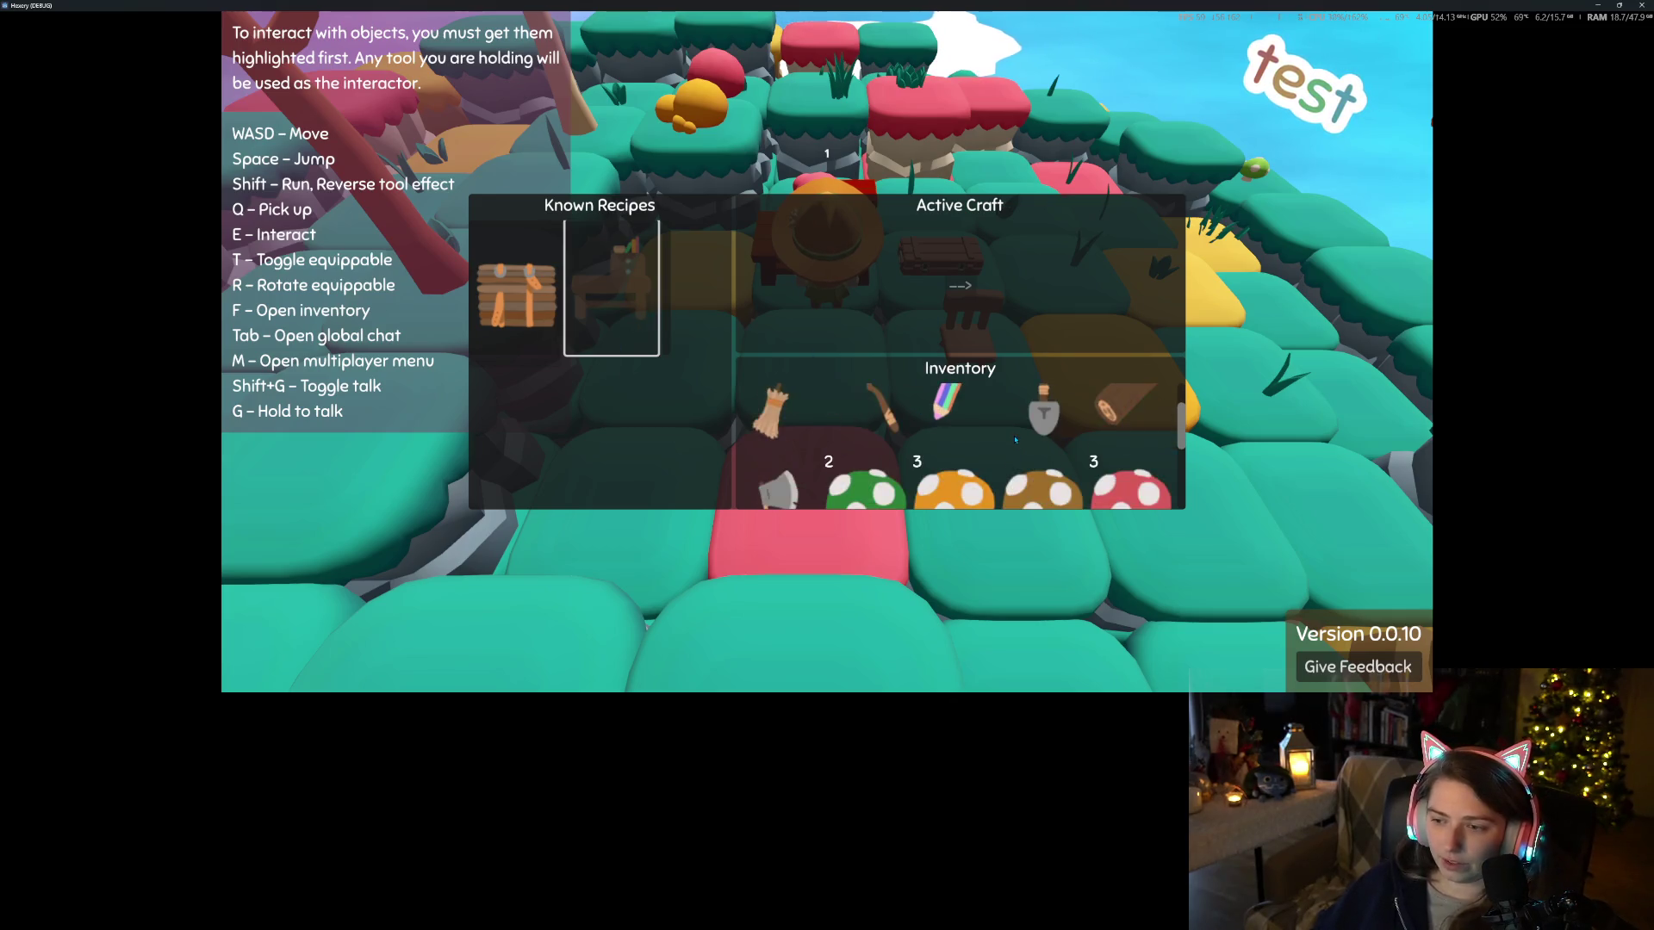
pyautogui.scroll(-1, 1013, 437)
pyautogui.scroll(1, 1007, 435)
pyautogui.scroll(-1, 1003, 434)
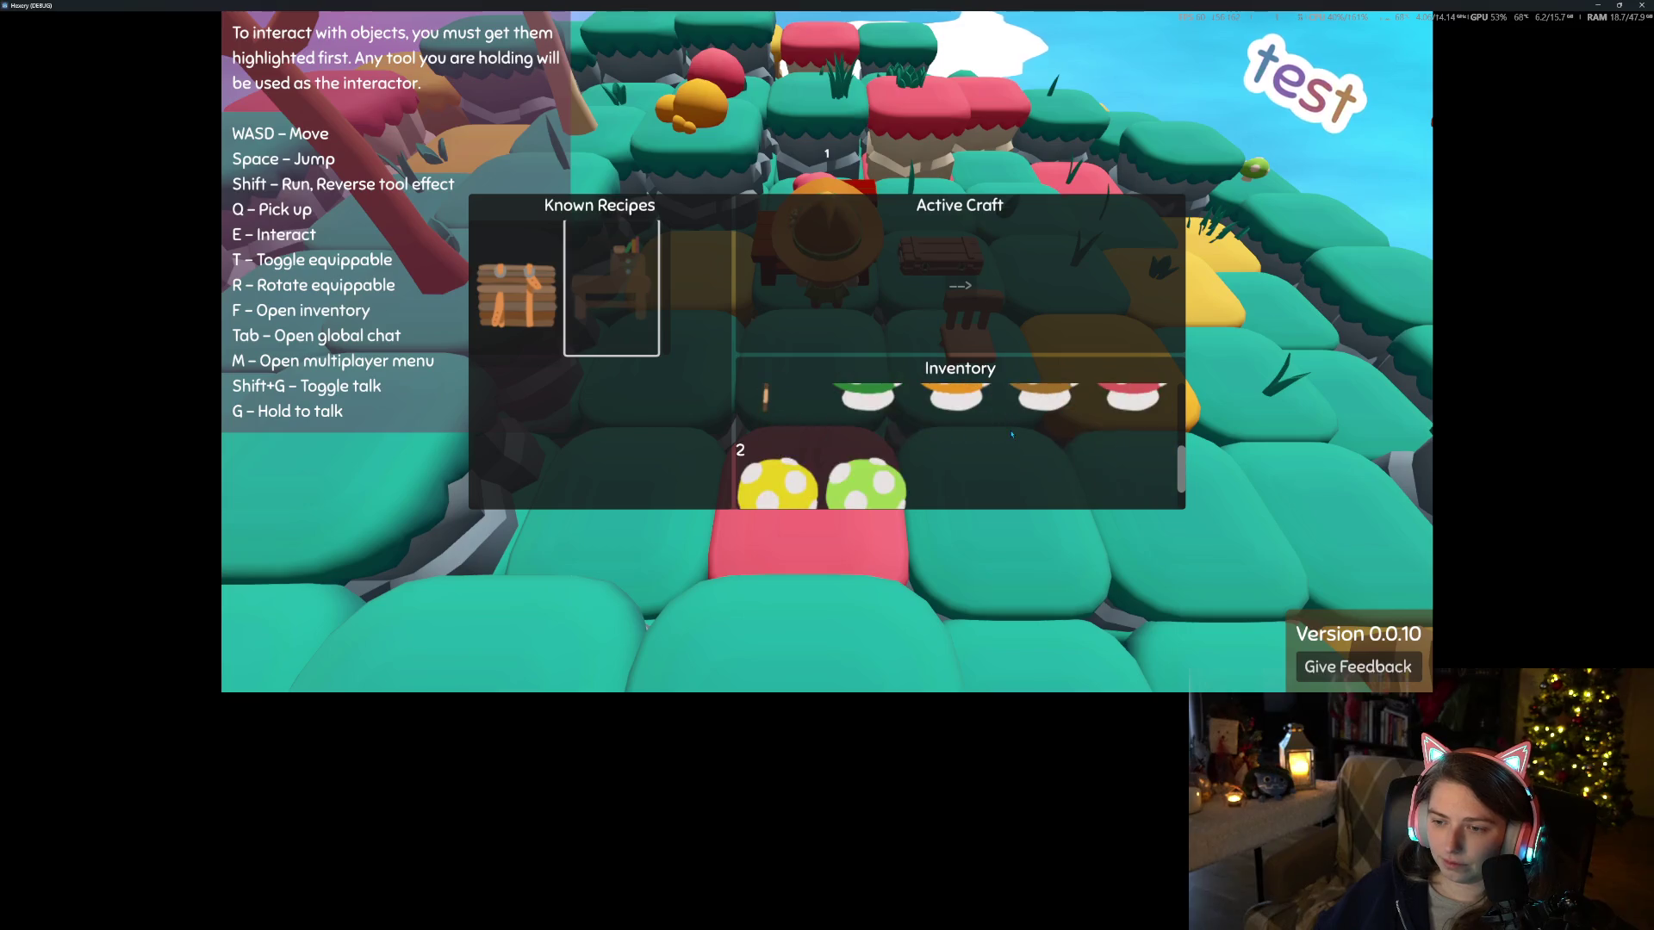
pyautogui.scroll(1, 1004, 434)
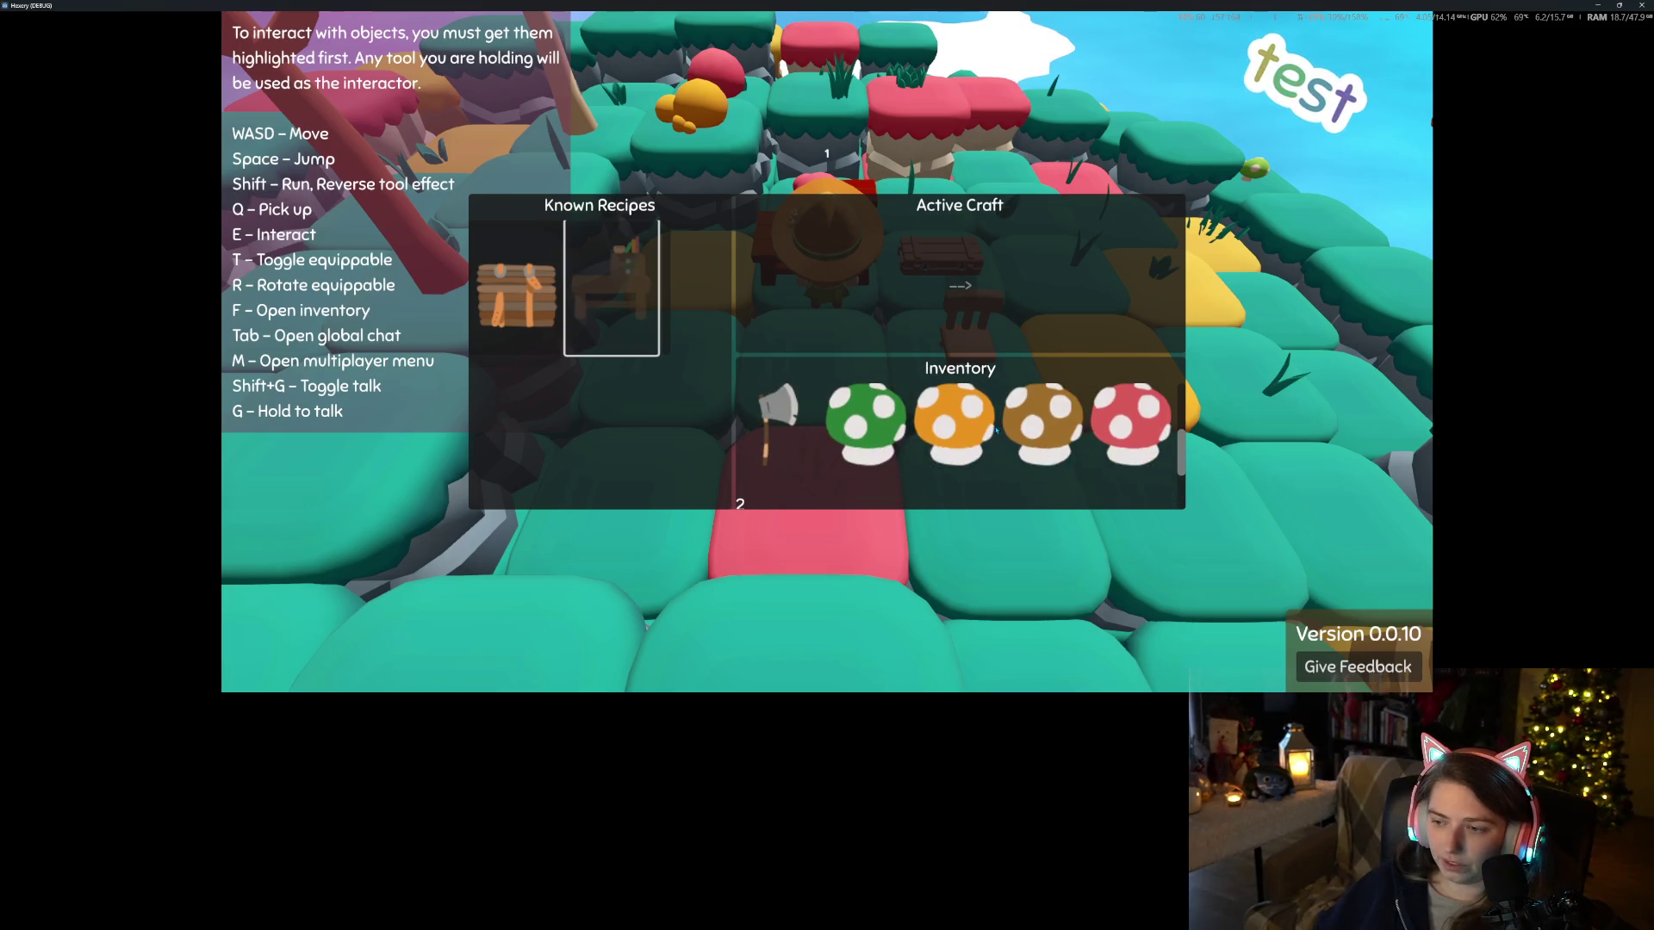
pyautogui.scroll(-1, 1060, 436)
pyautogui.scroll(1, 1056, 435)
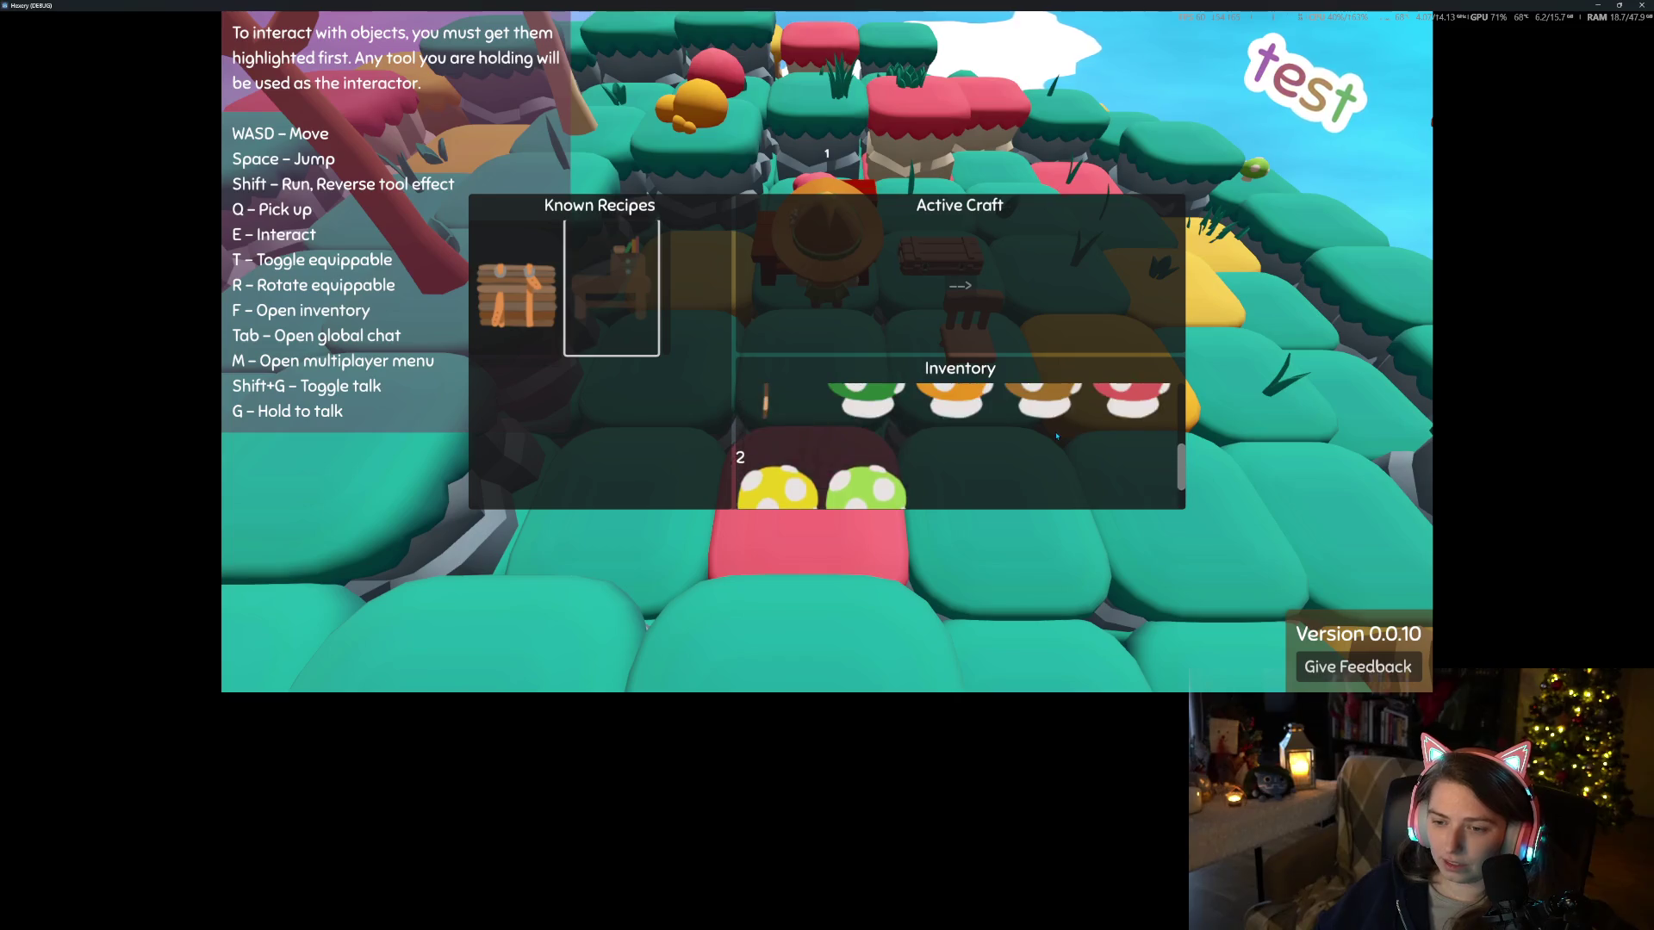
pyautogui.scroll(1, 1056, 435)
pyautogui.press('Escape')
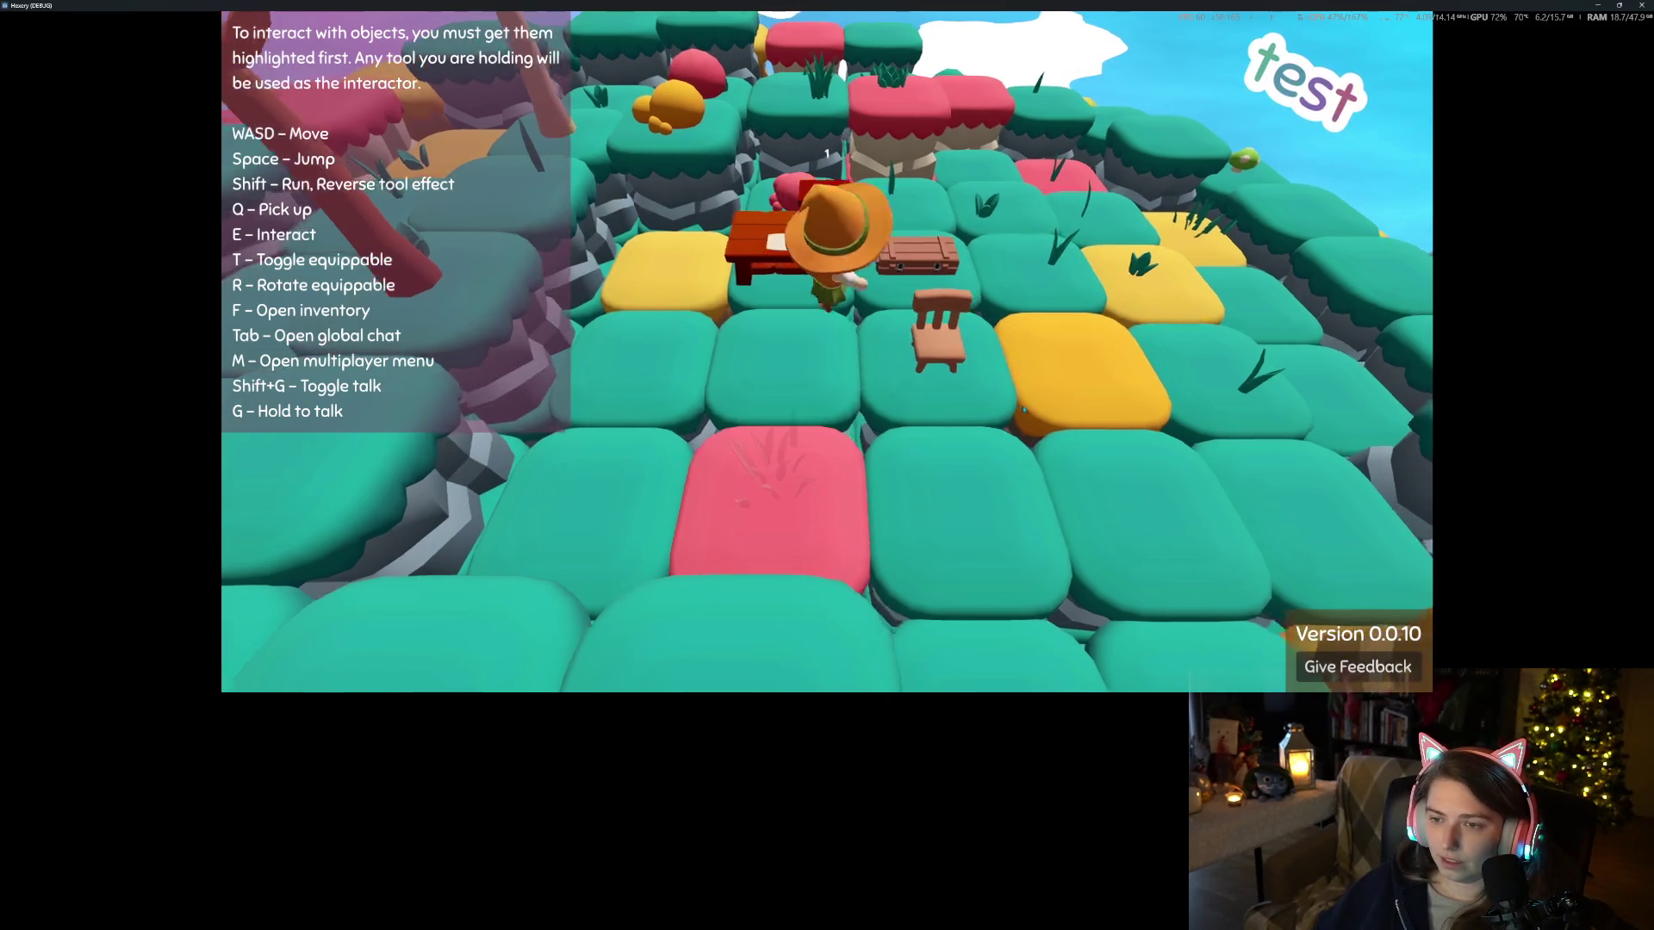
# Move the brown mushroom into the chest's container beside the table
pyautogui.press('e')
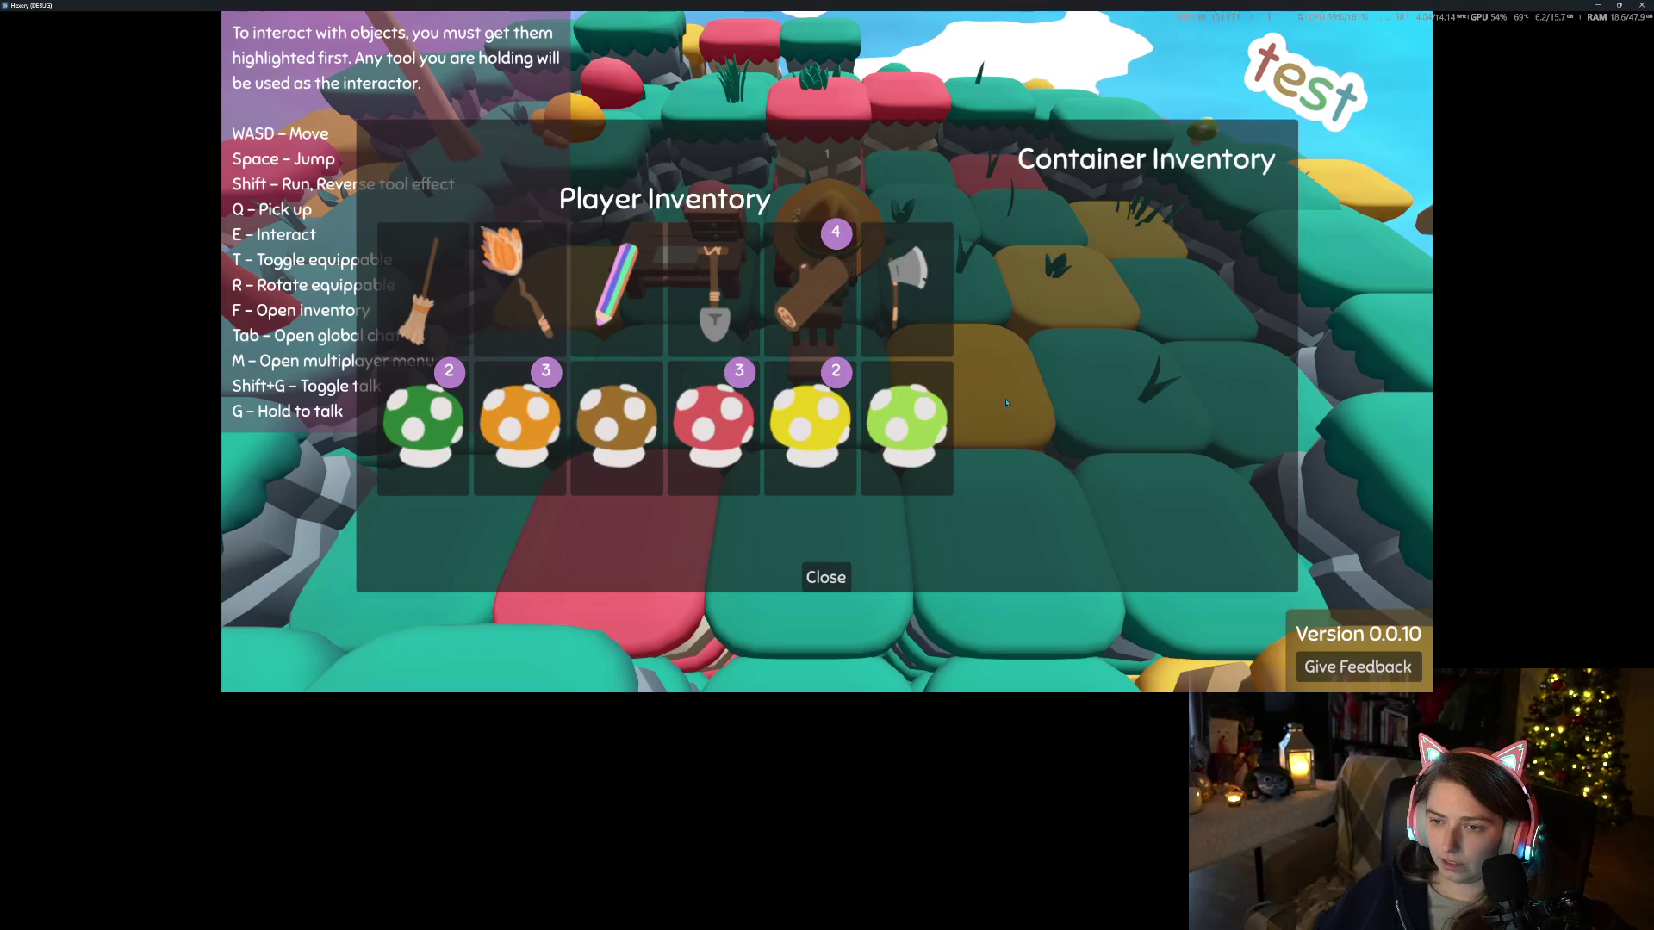
pyautogui.click(642, 455)
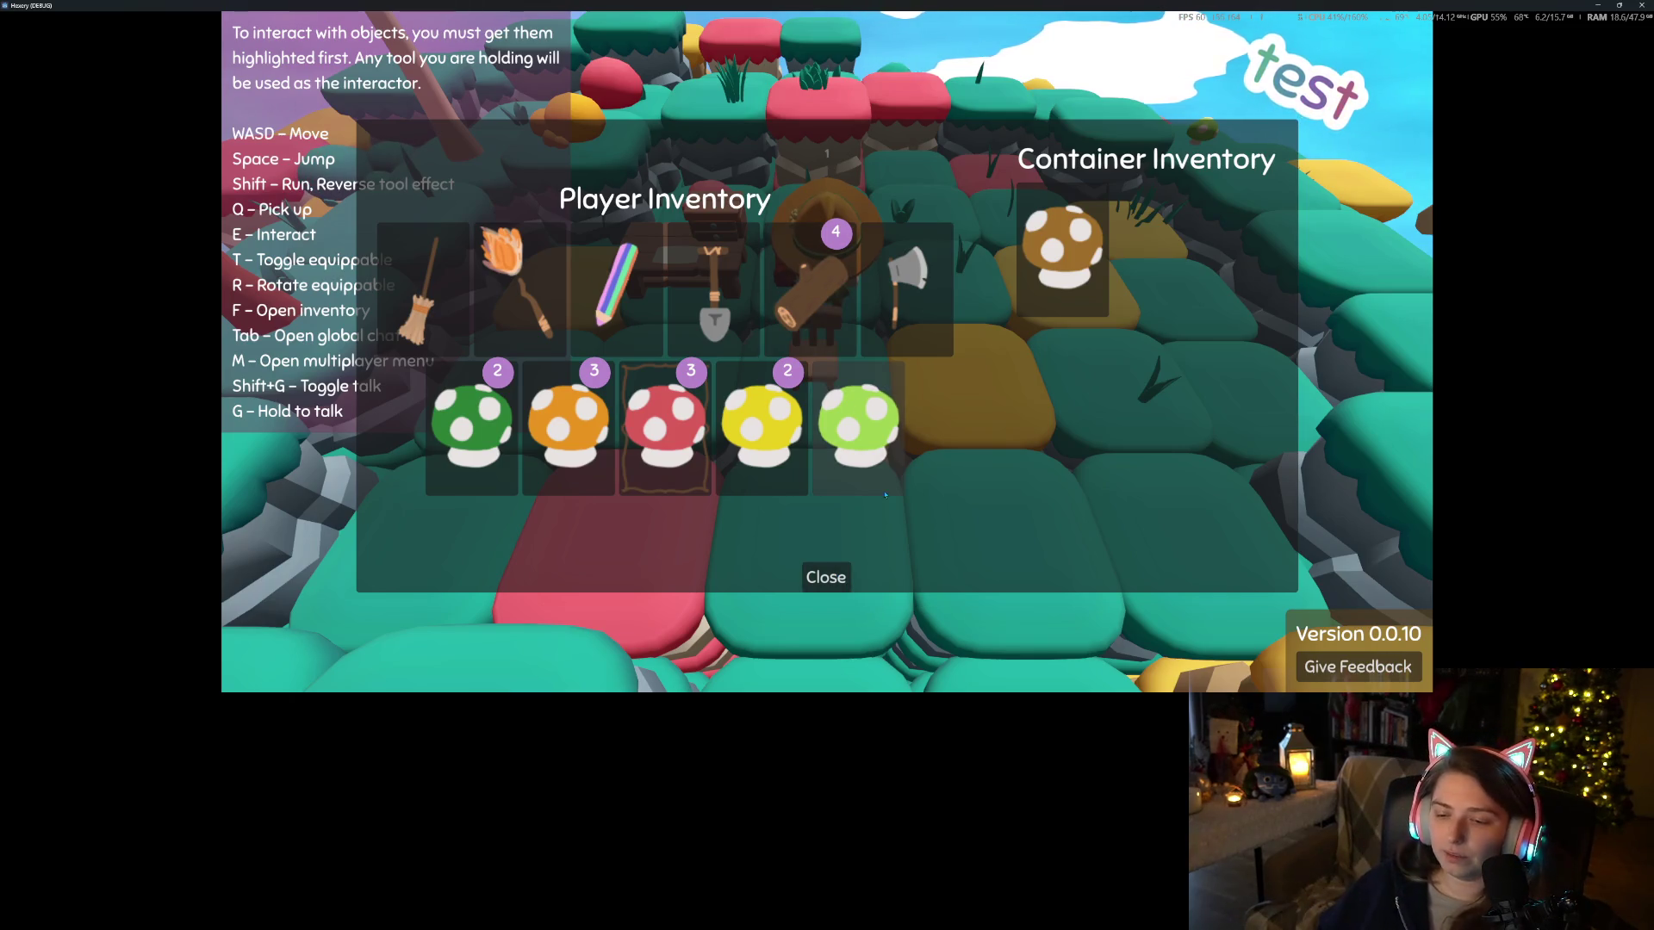
pyautogui.press('BackSpace')
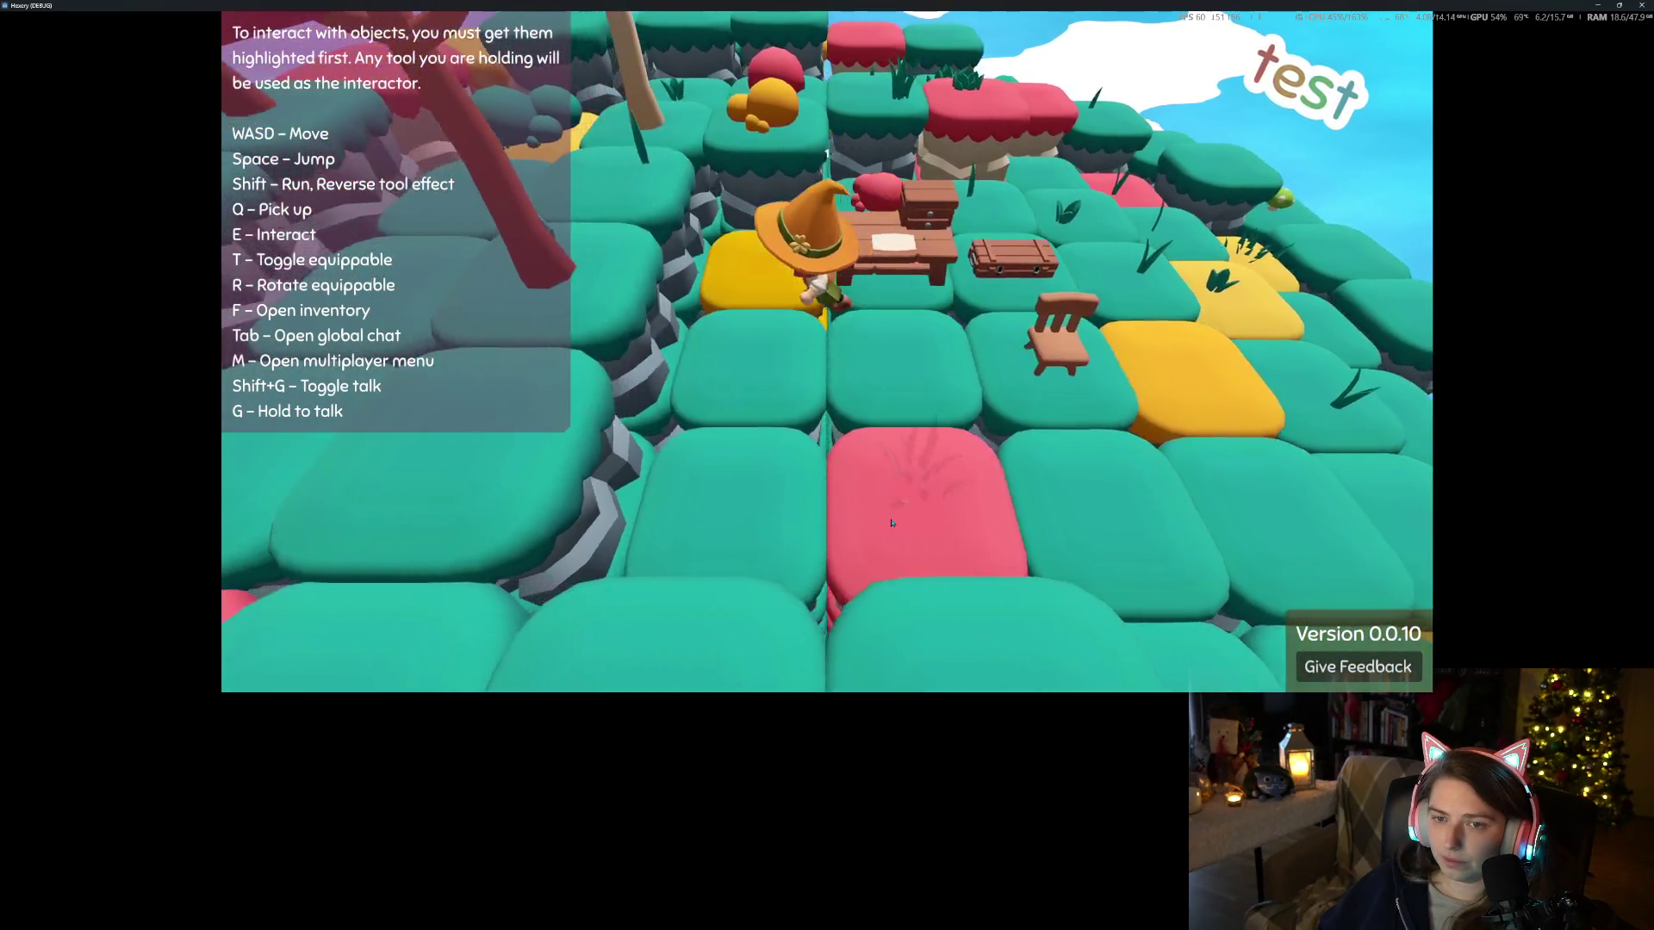
# Walk the witch away from the table, briefly back to it, then off across the tiles
pyautogui.press('s')
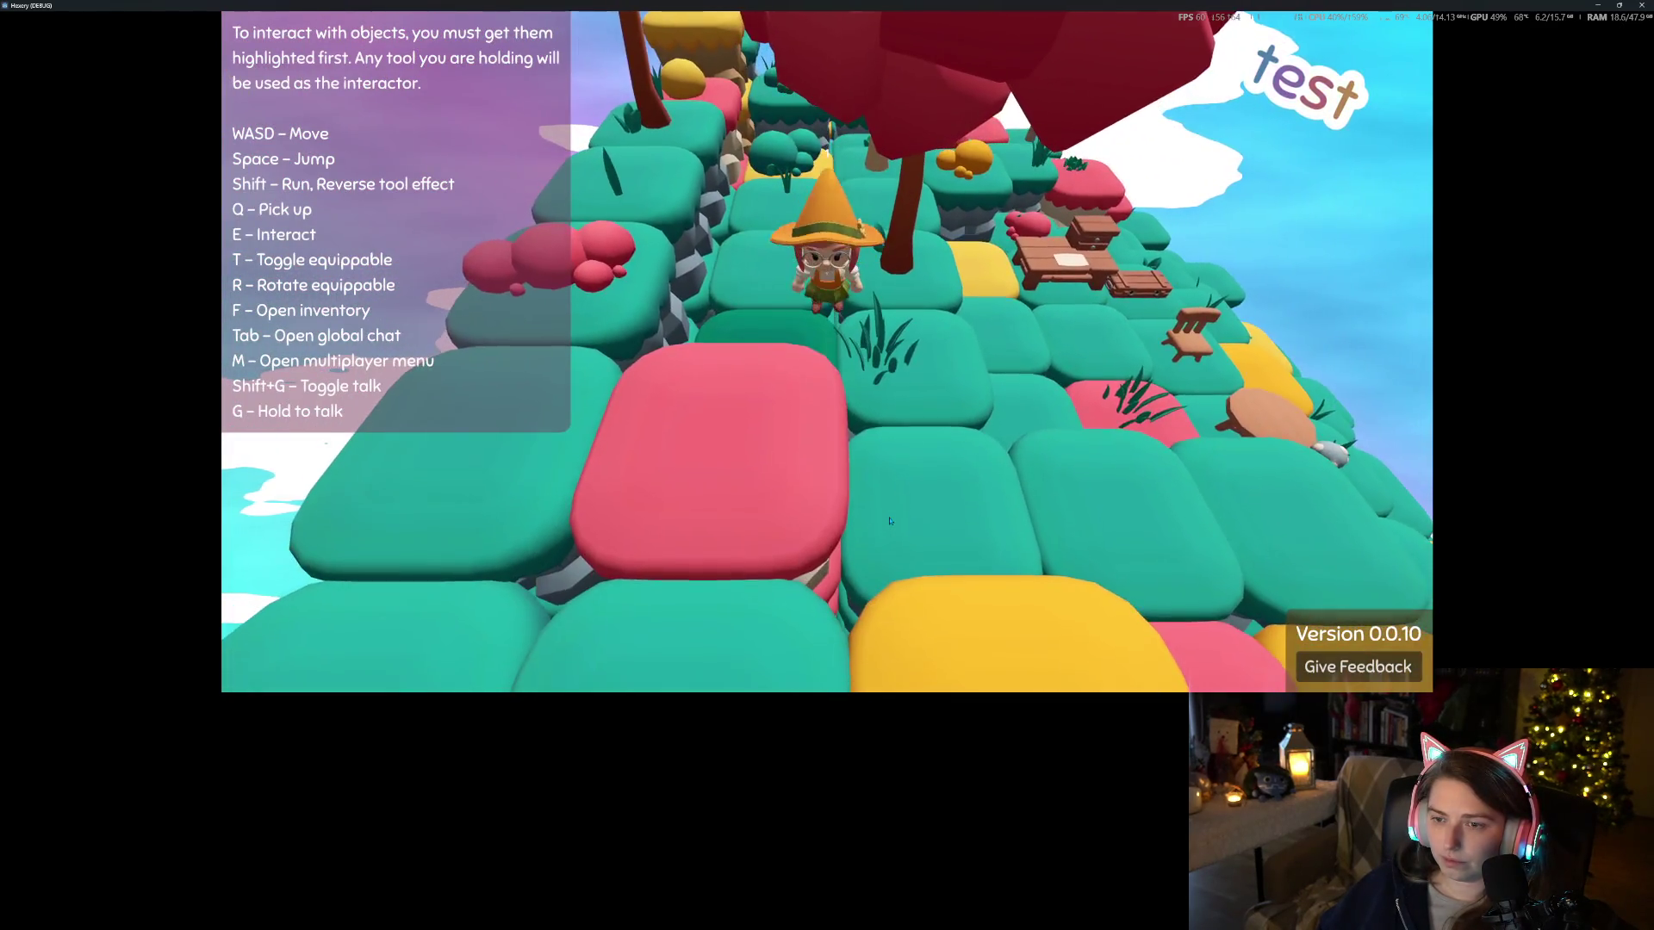
pyautogui.press('s')
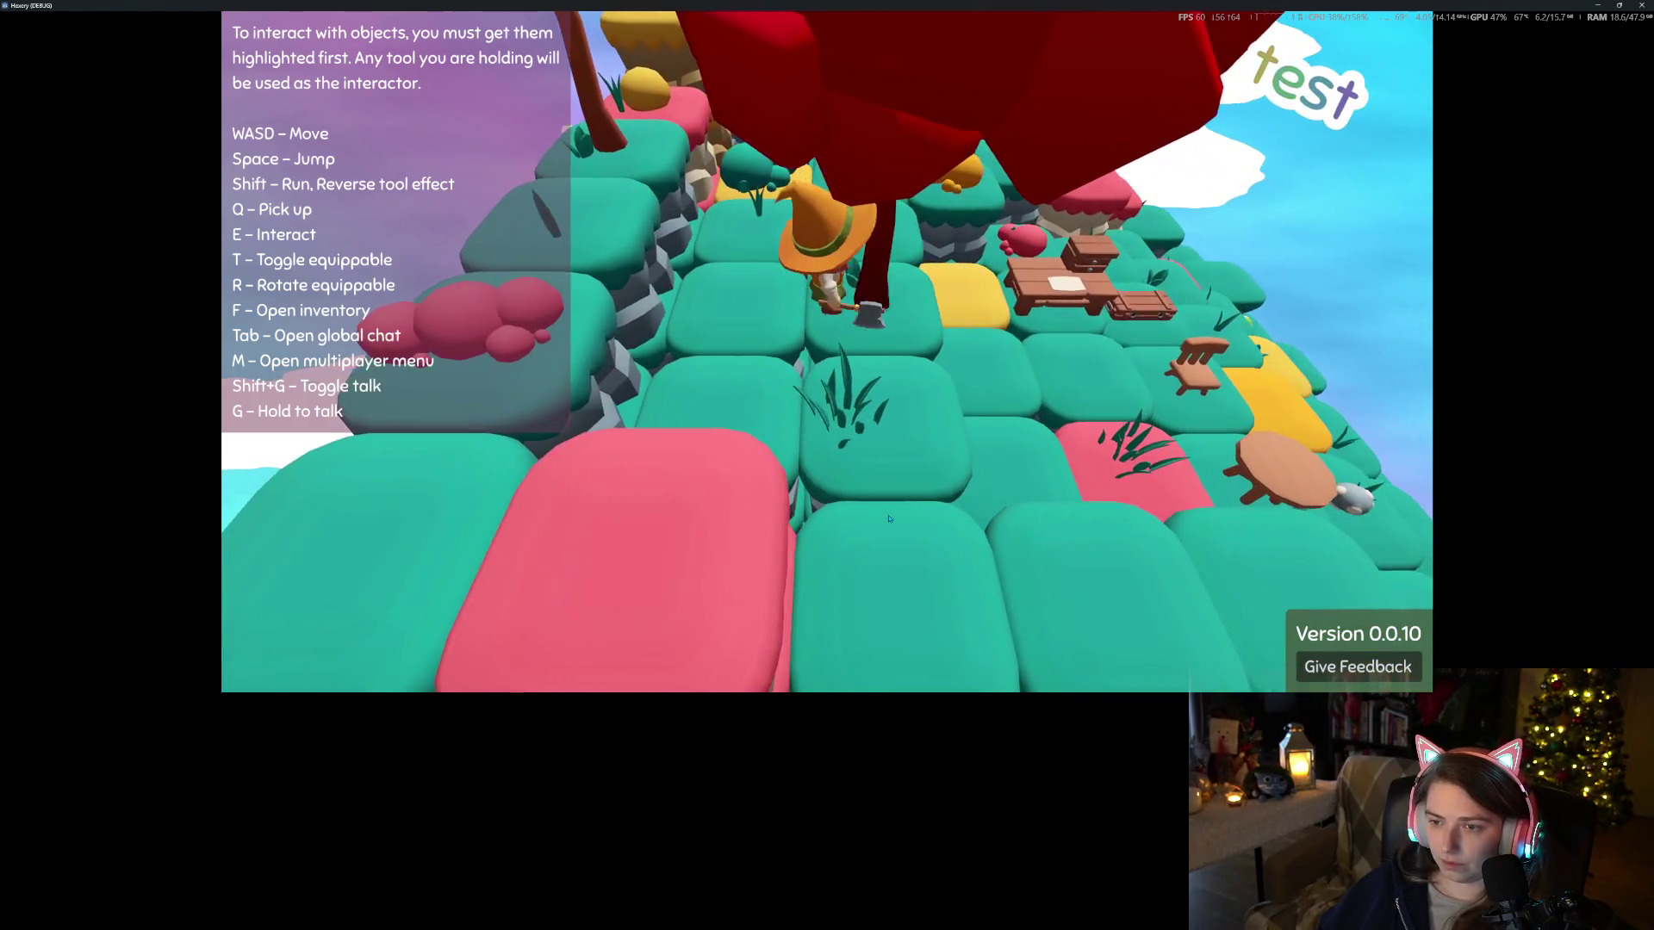
pyautogui.press('w')
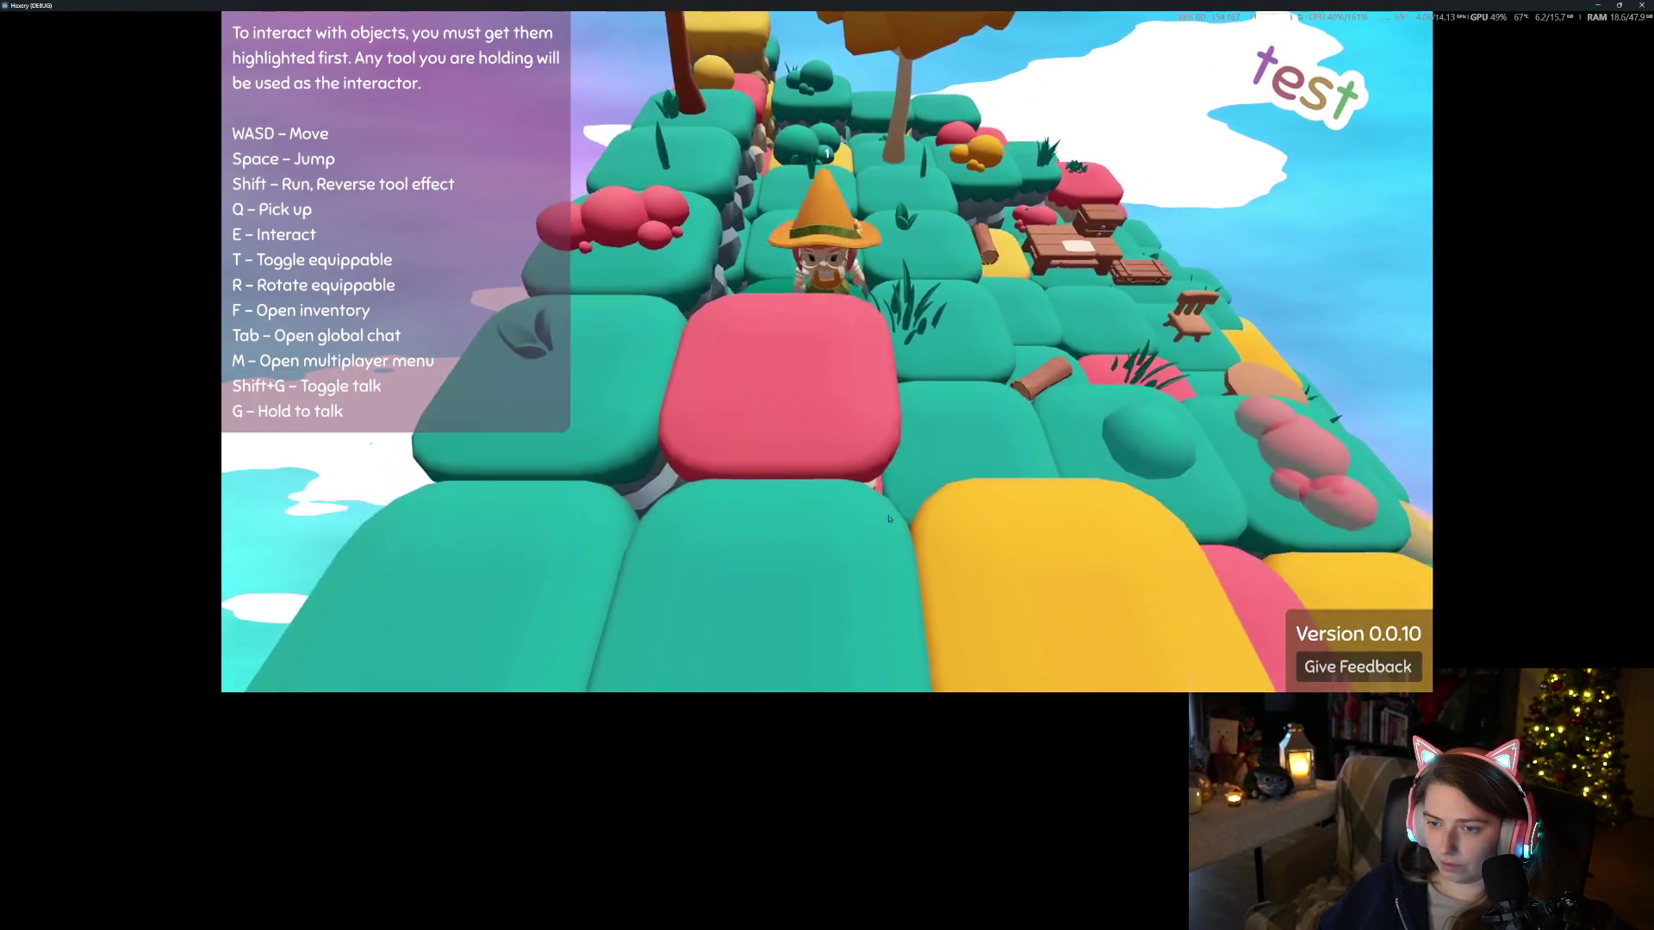
pyautogui.press('w')
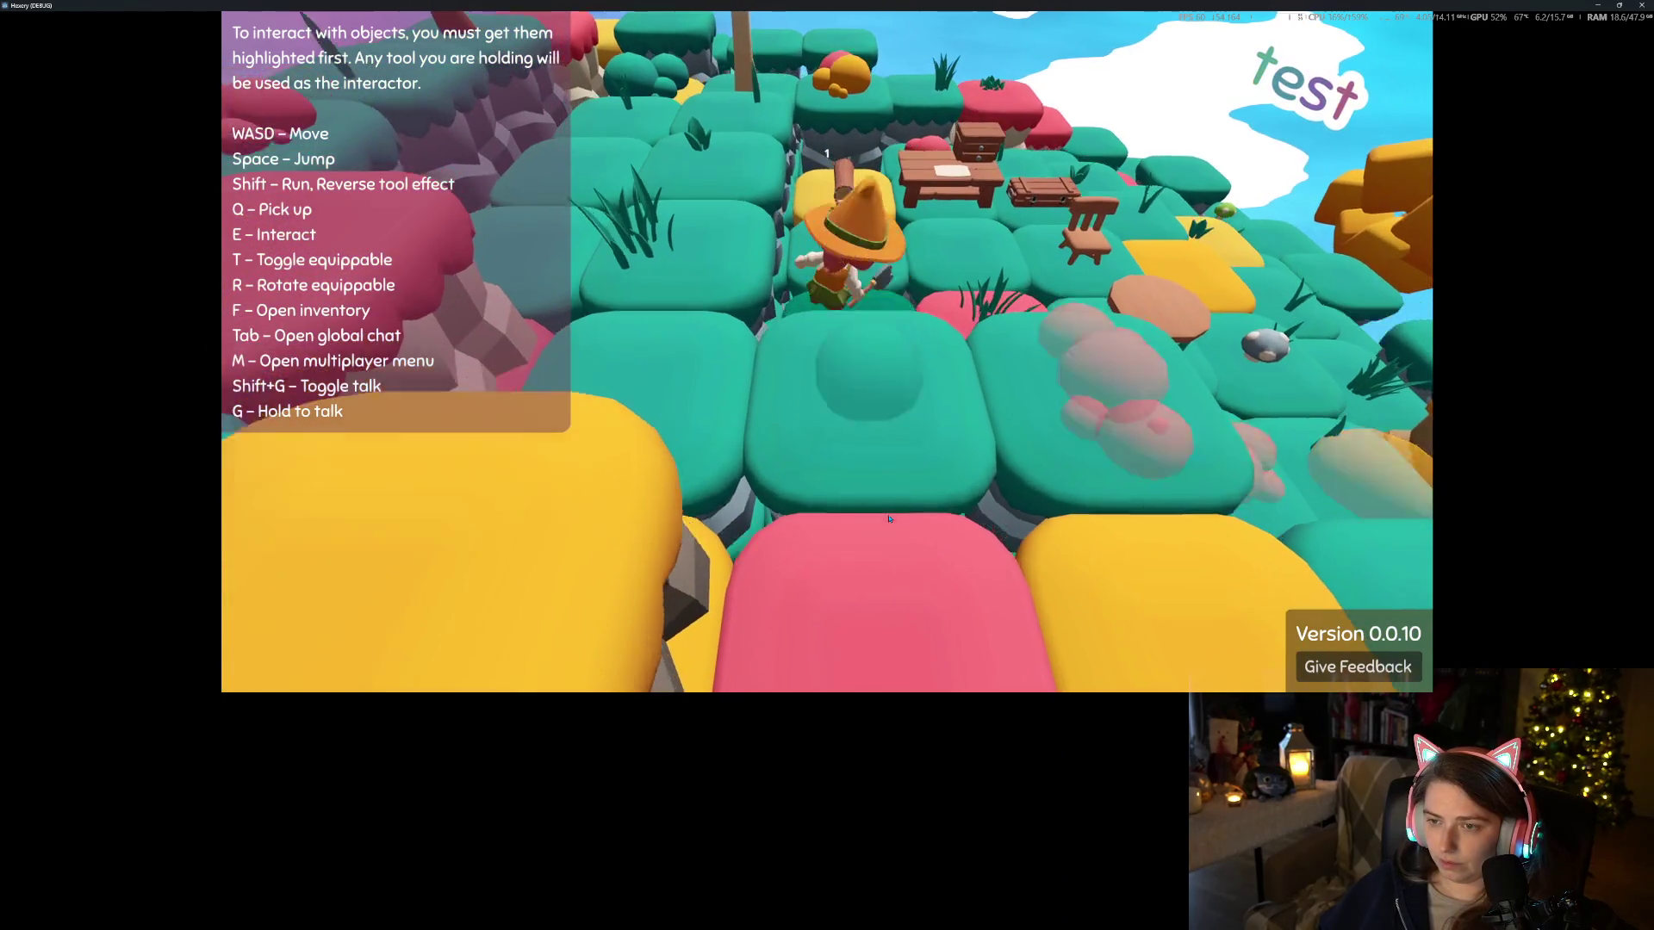
pyautogui.press('s')
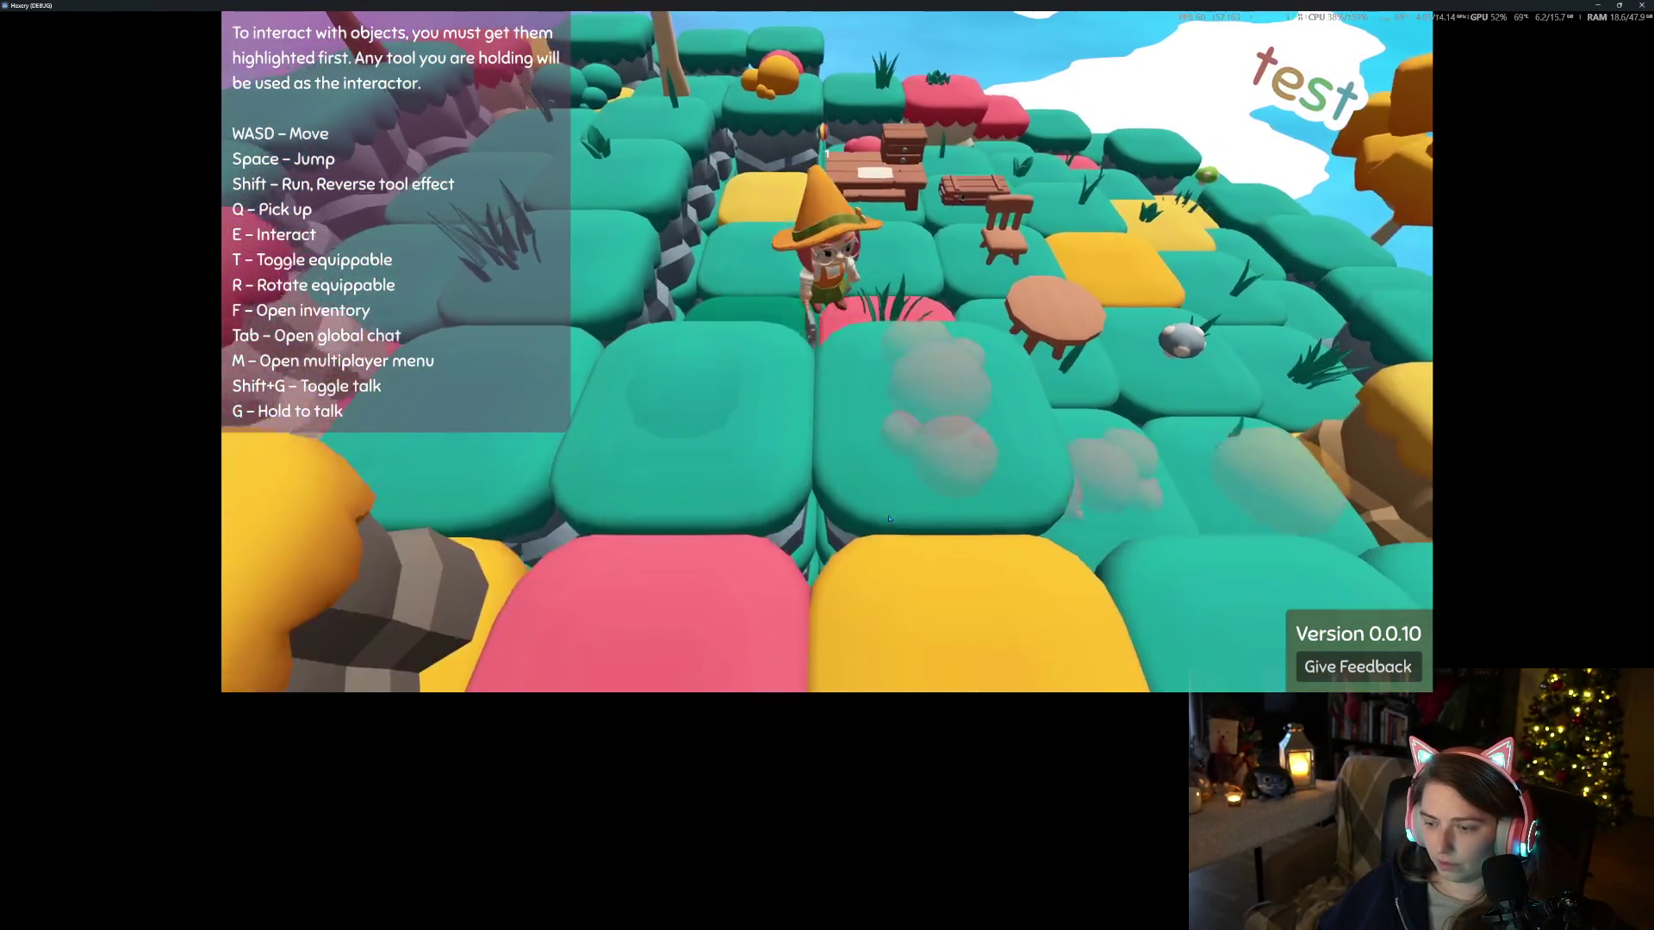
pyautogui.press('s')
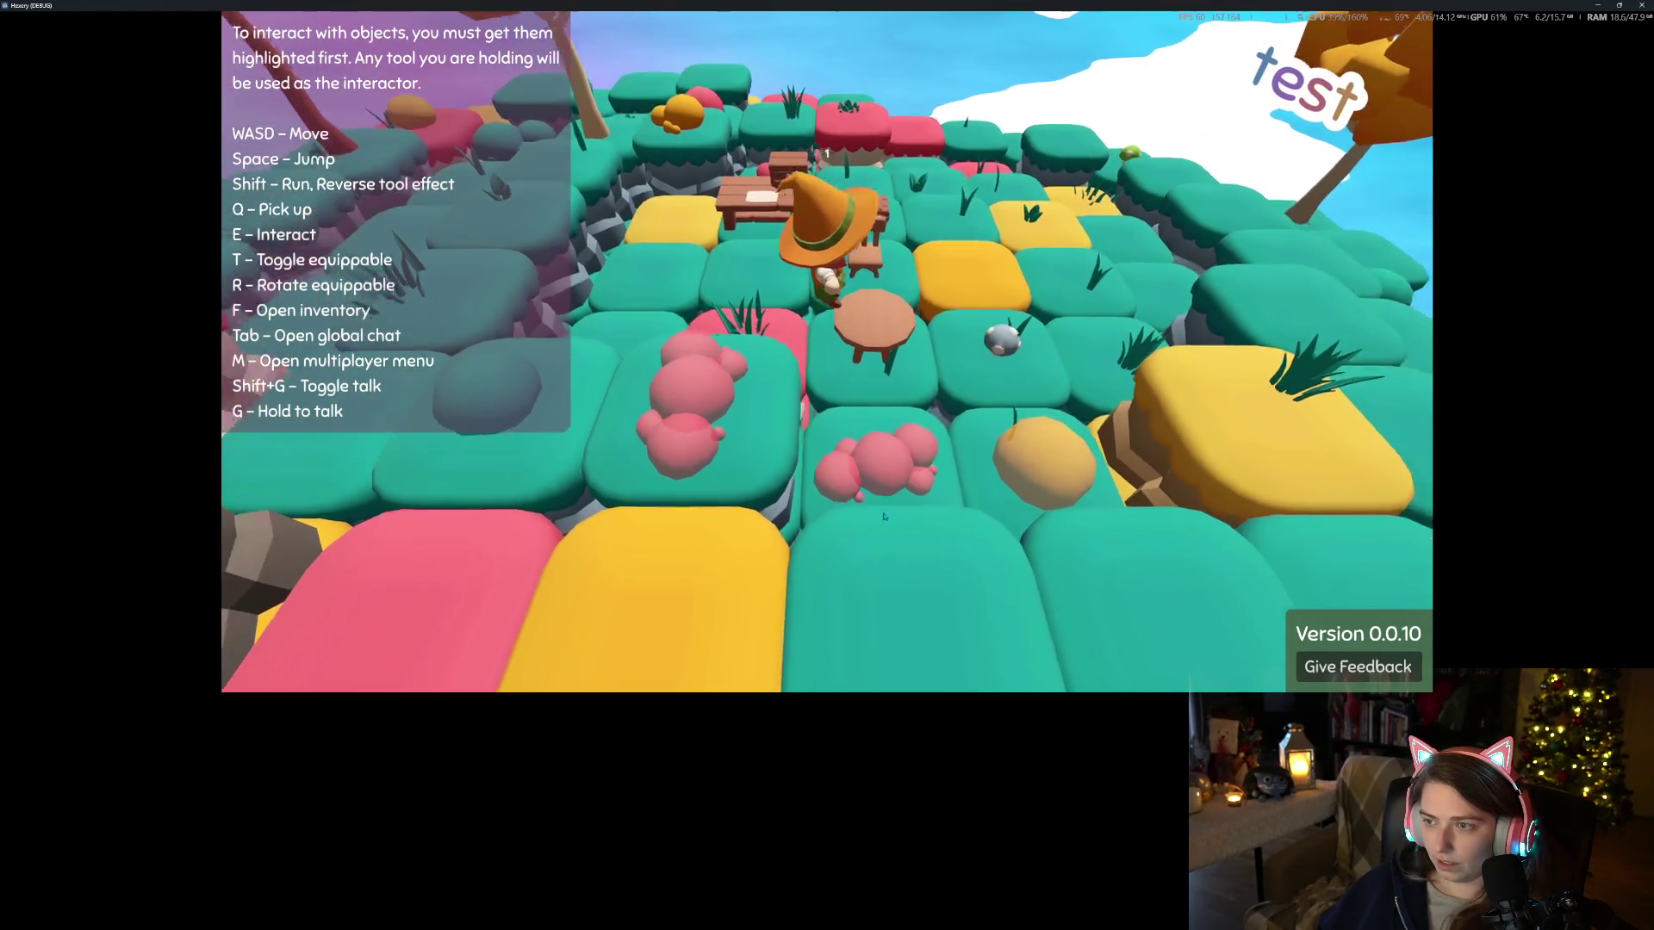
pyautogui.press('s')
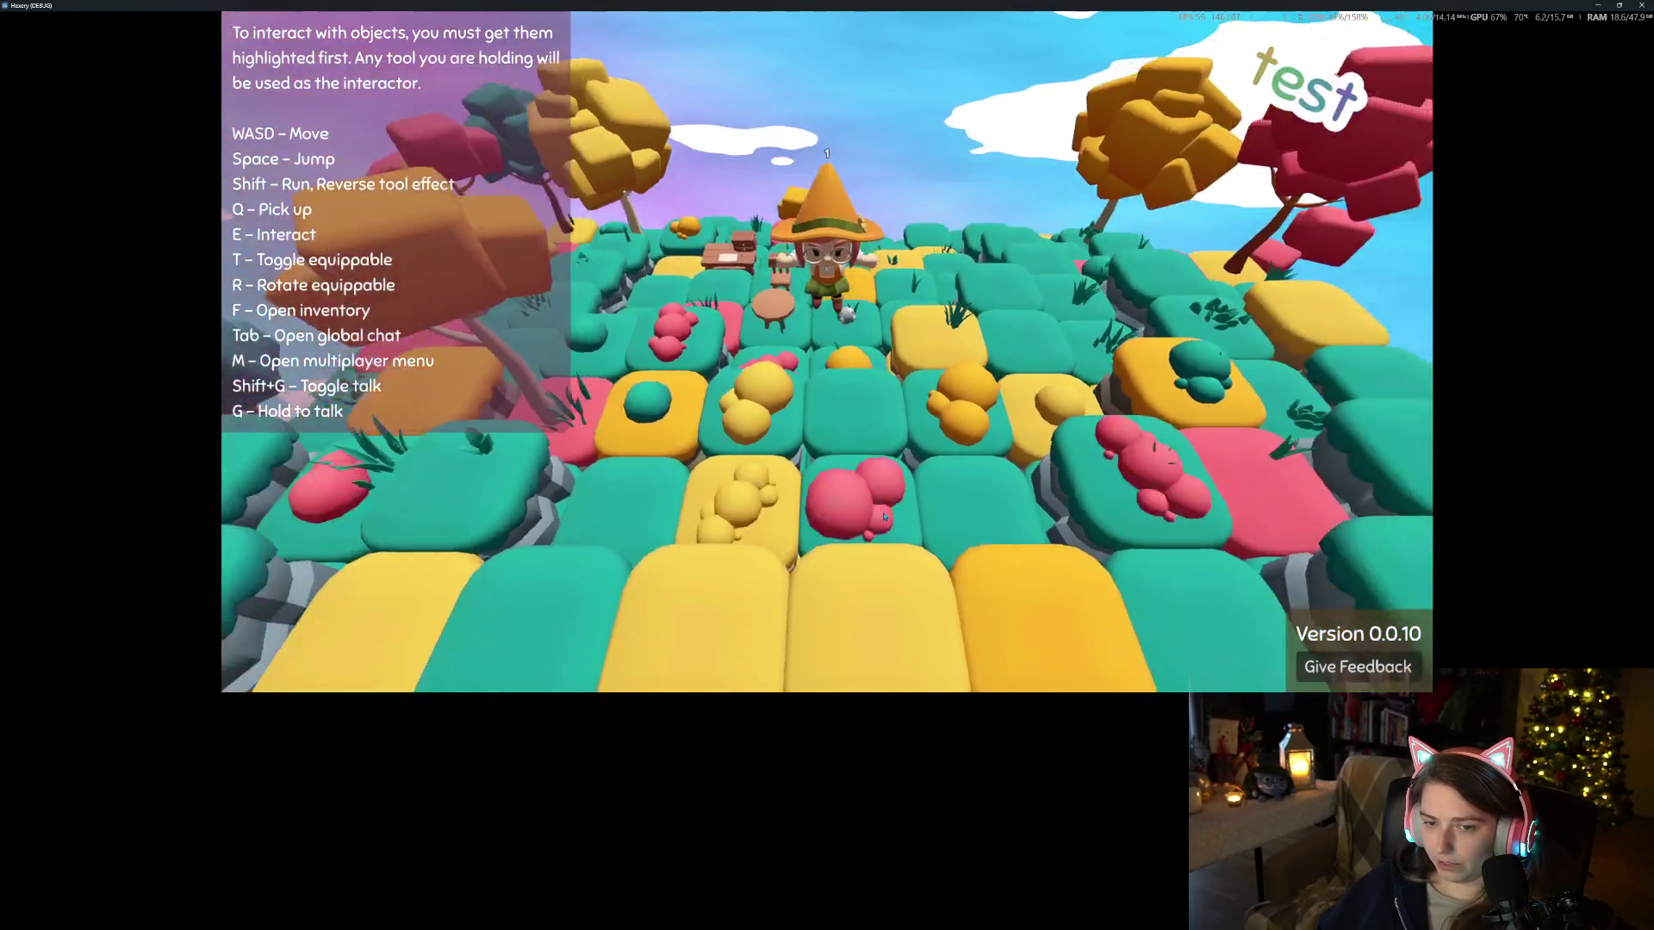
pyautogui.press('s')
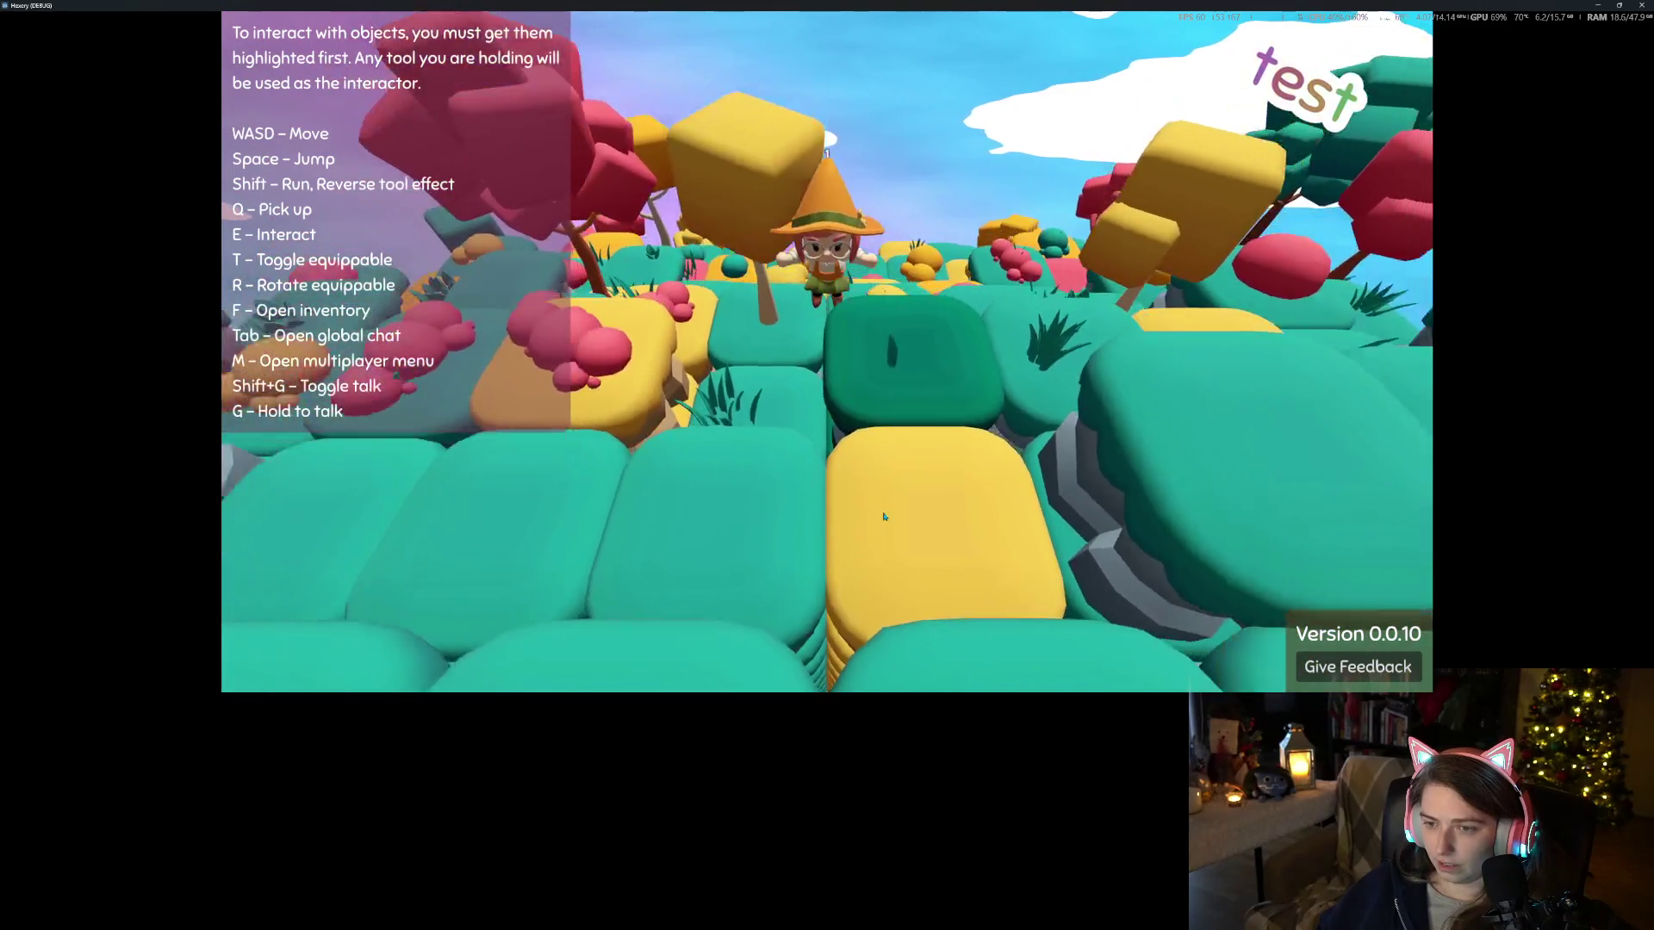
pyautogui.press('w')
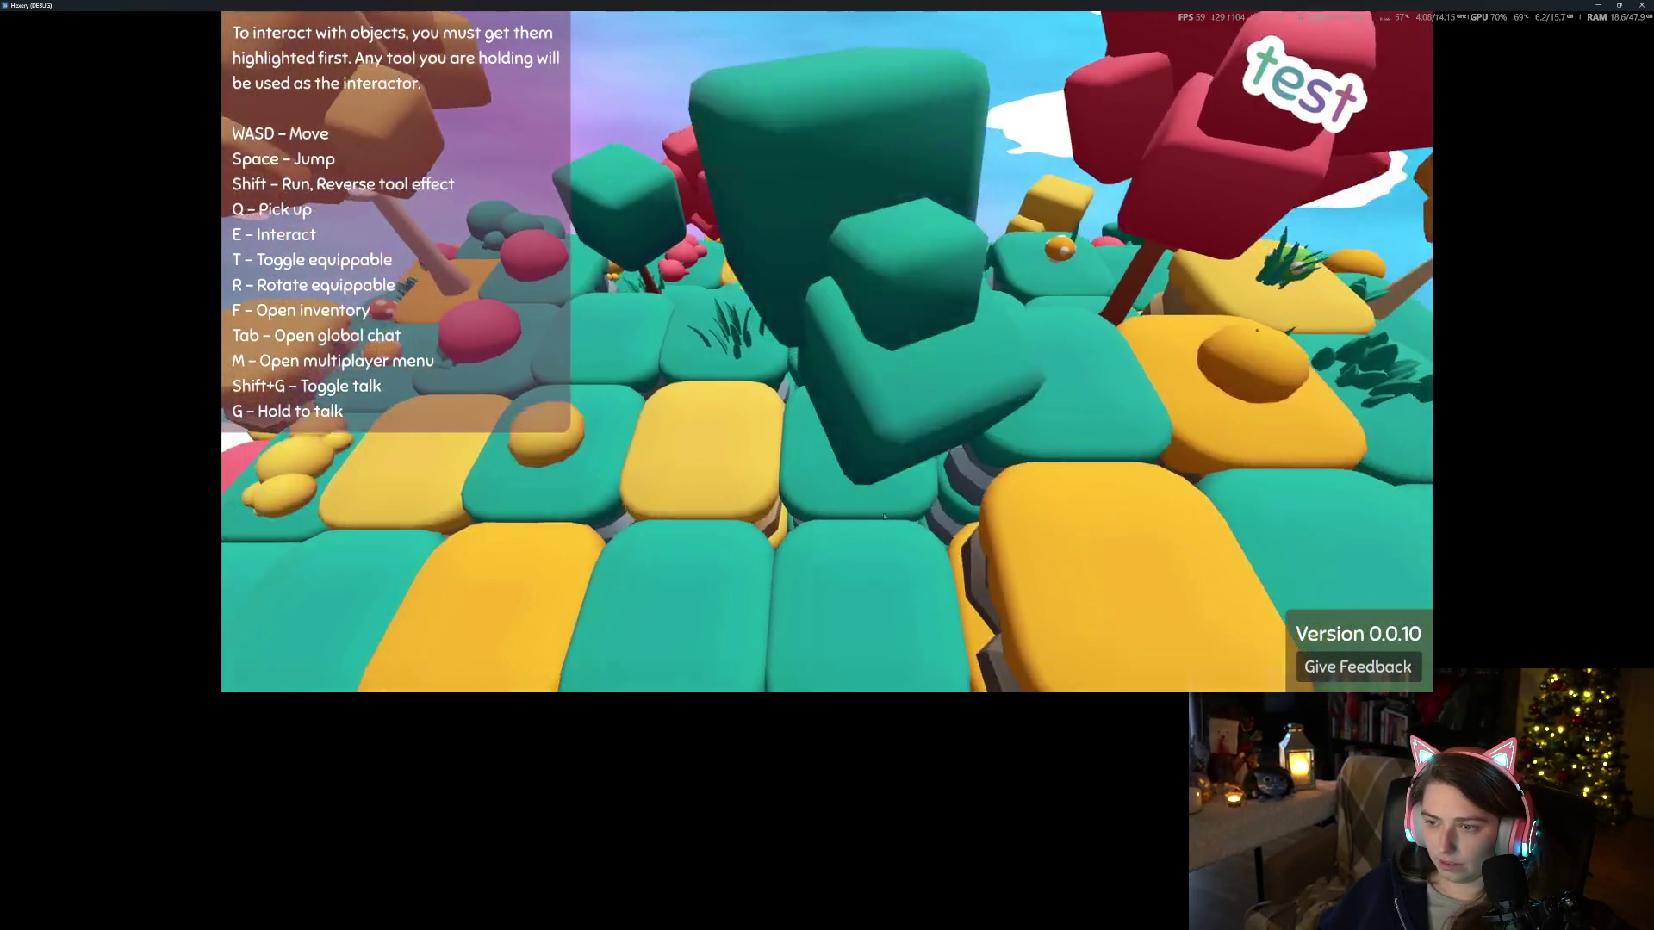
# Walk left past the green creature and onto the raised yellow tile
pyautogui.press('a')
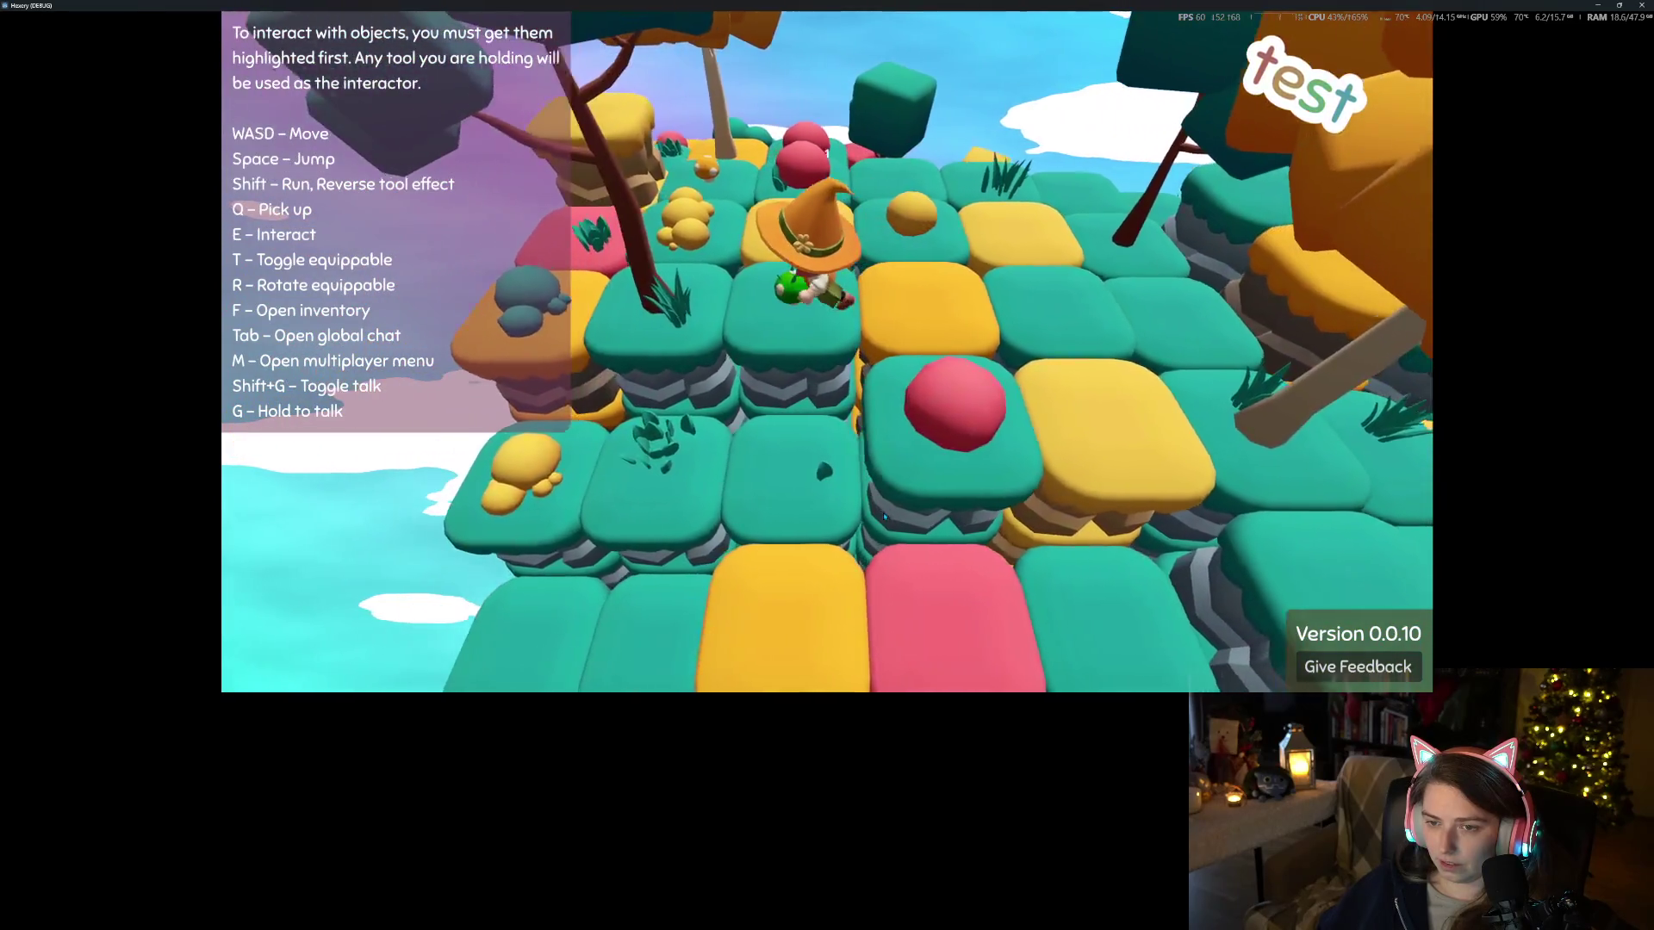
pyautogui.press('a')
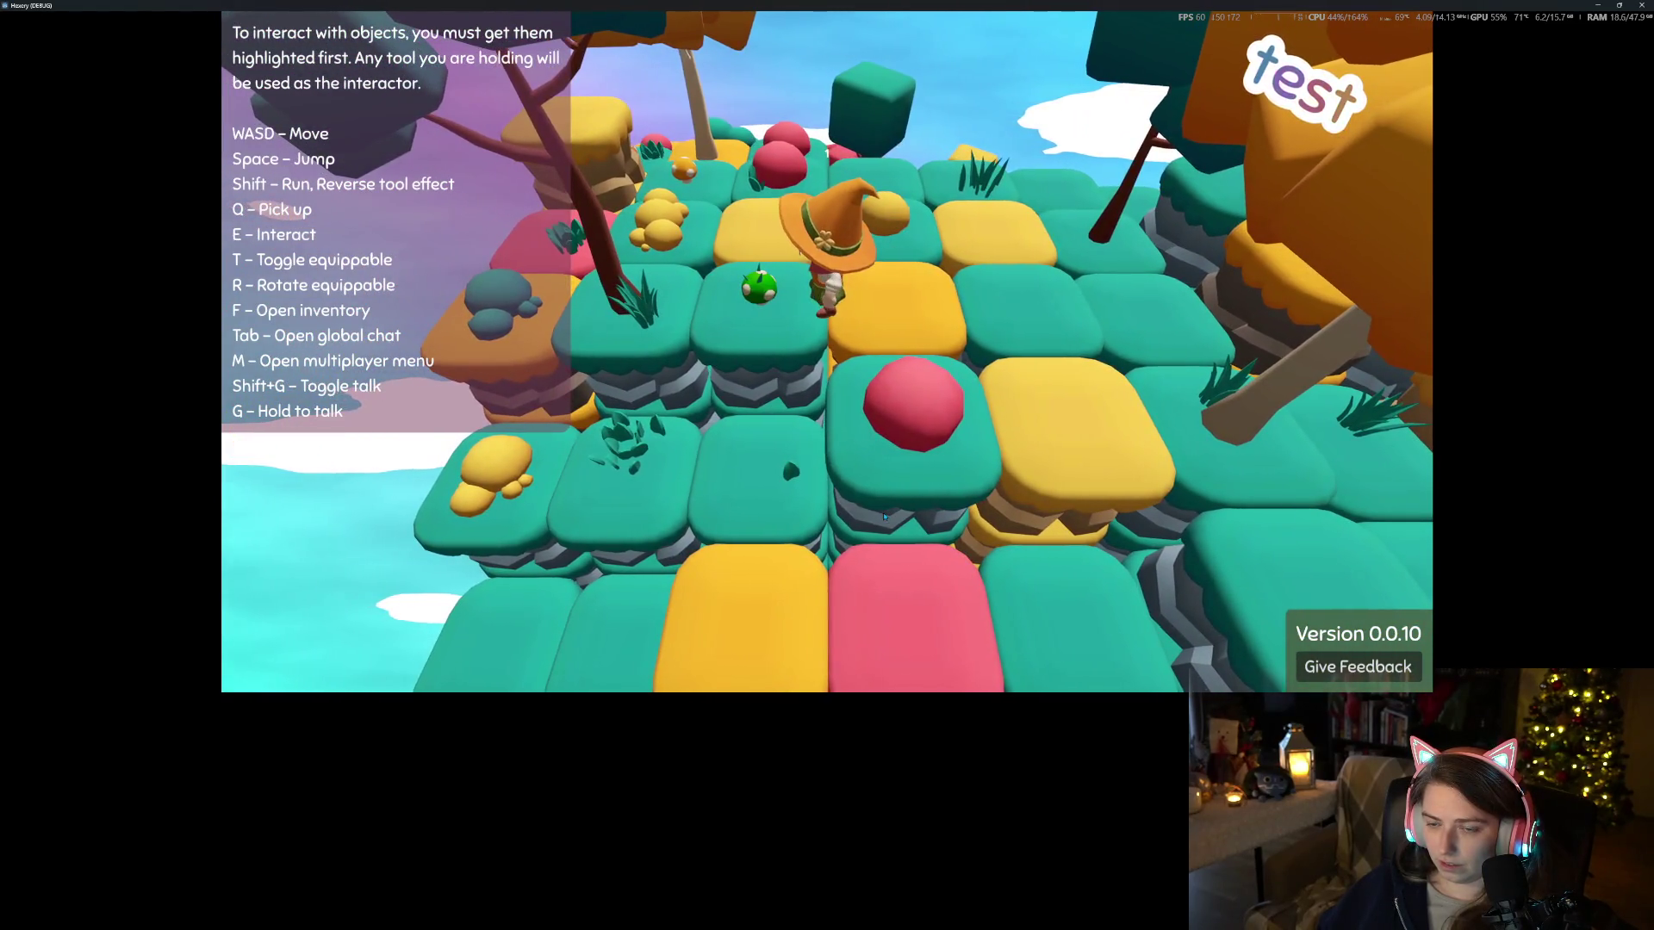
pyautogui.press('s')
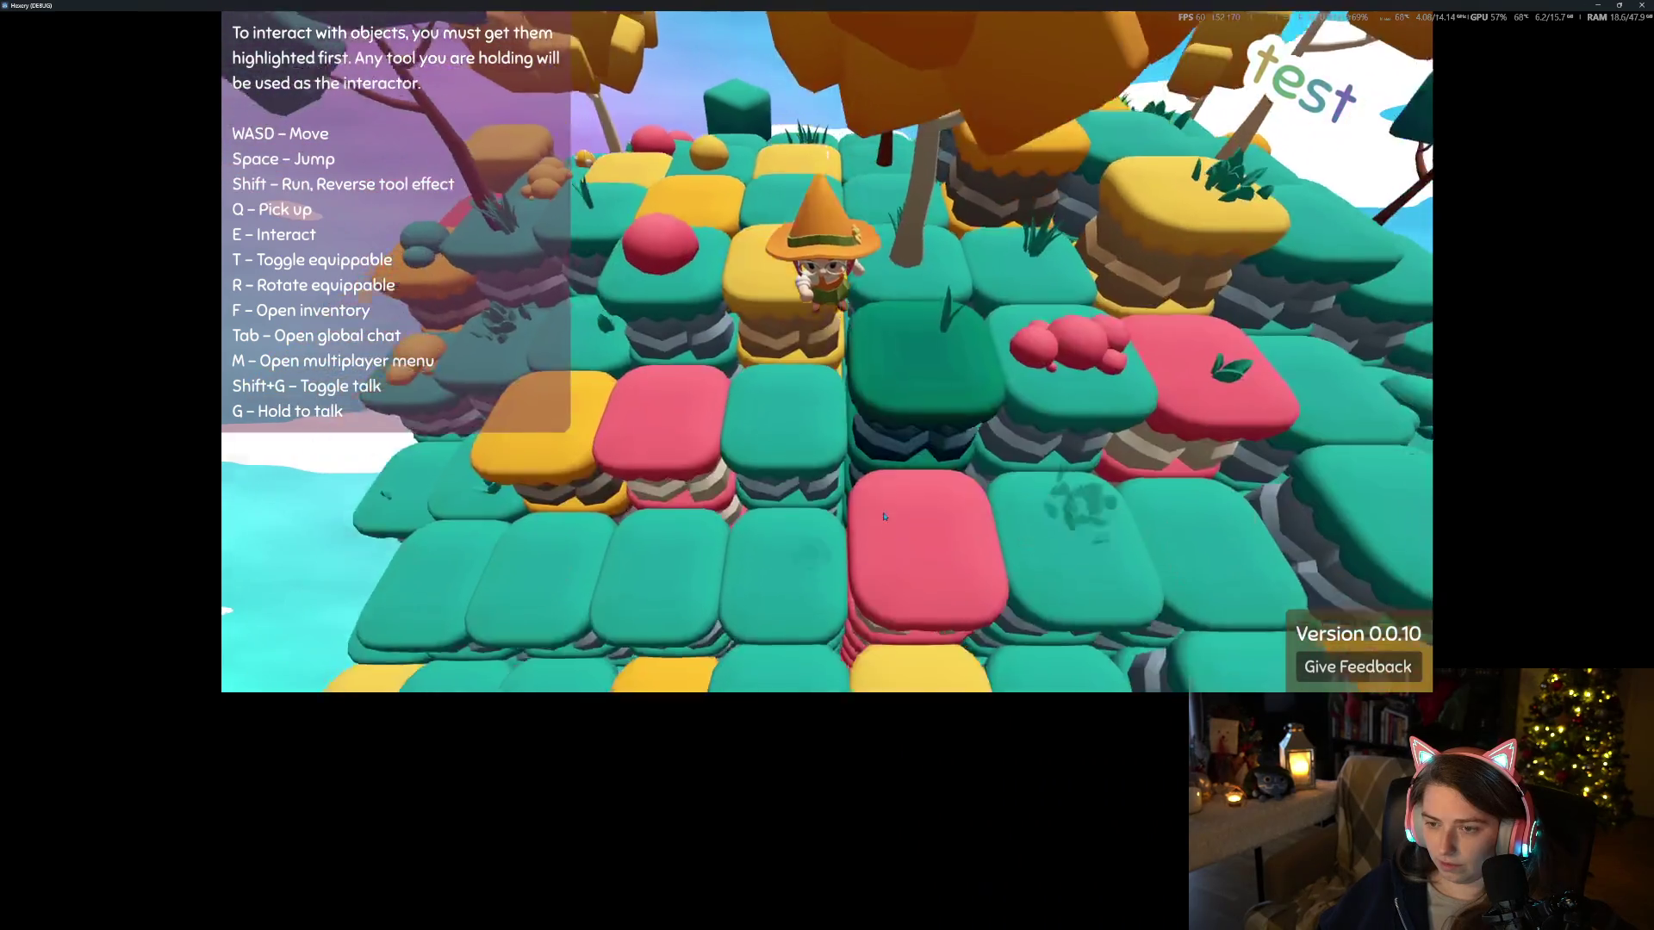
pyautogui.press('w')
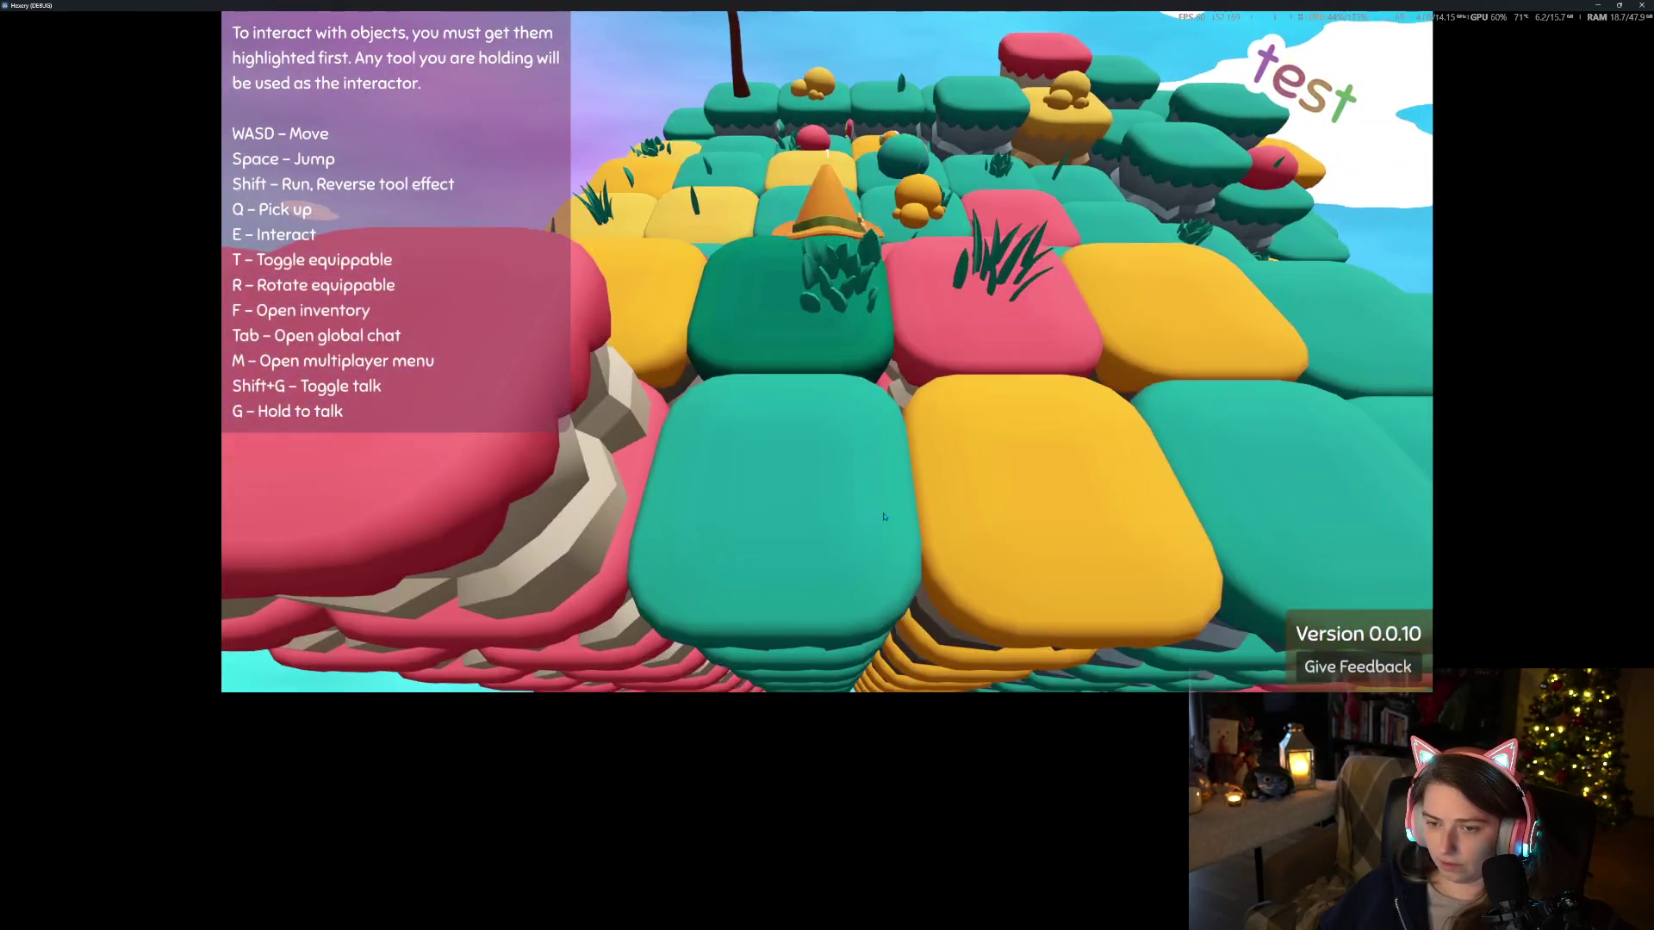
pyautogui.press('w')
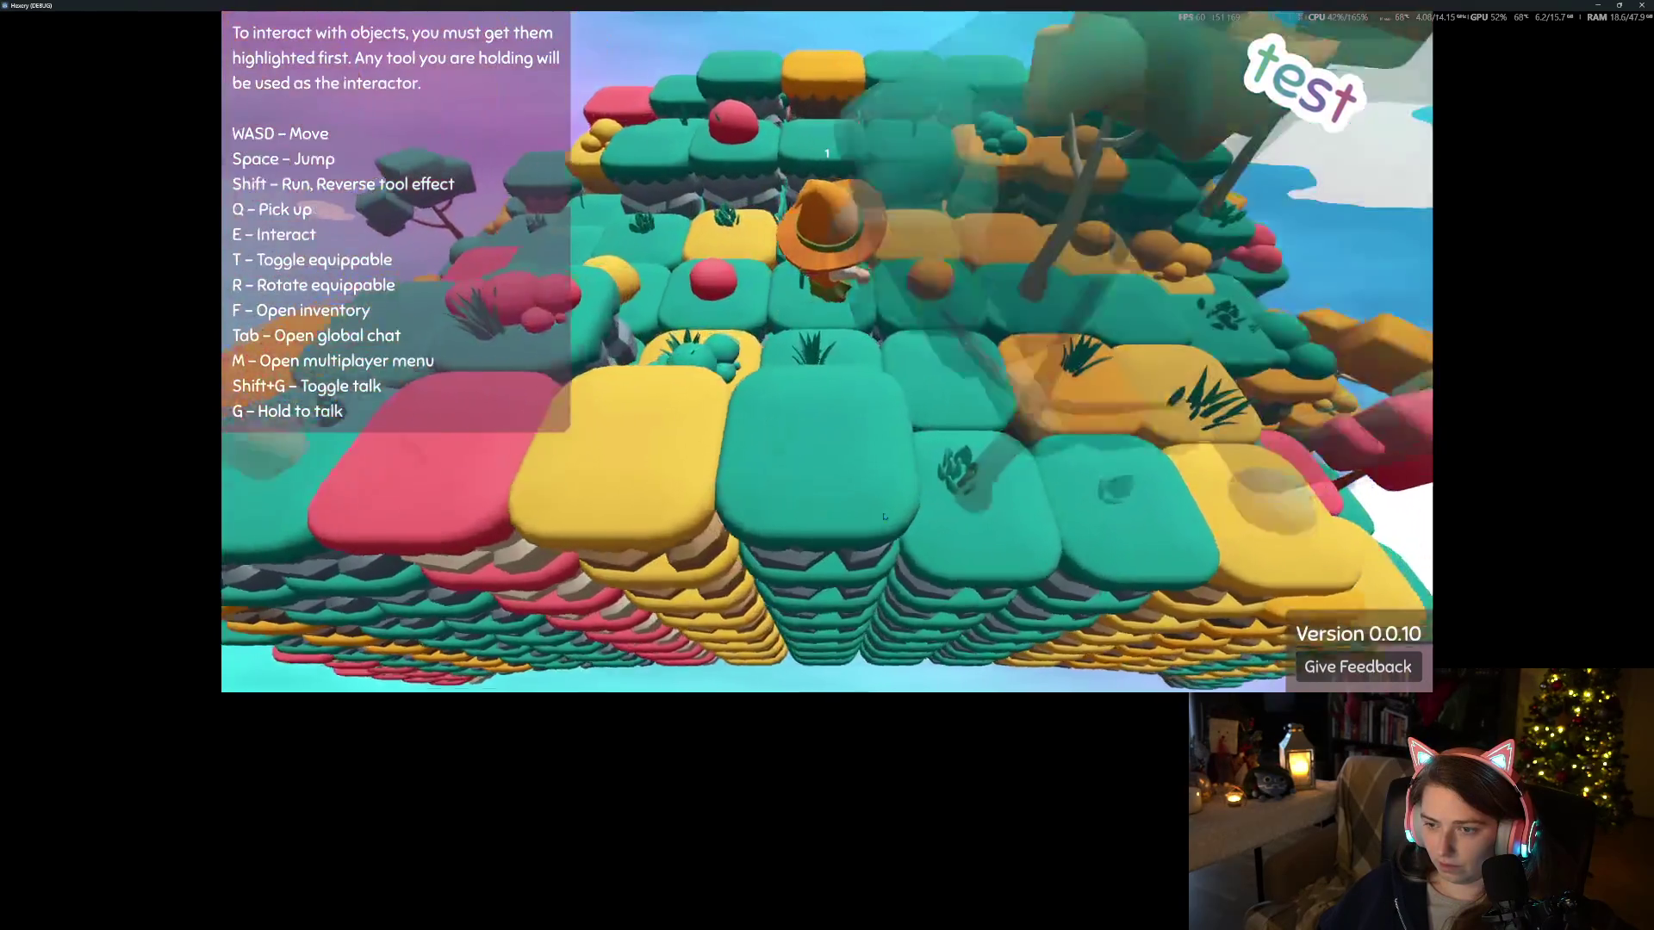
pyautogui.press('w')
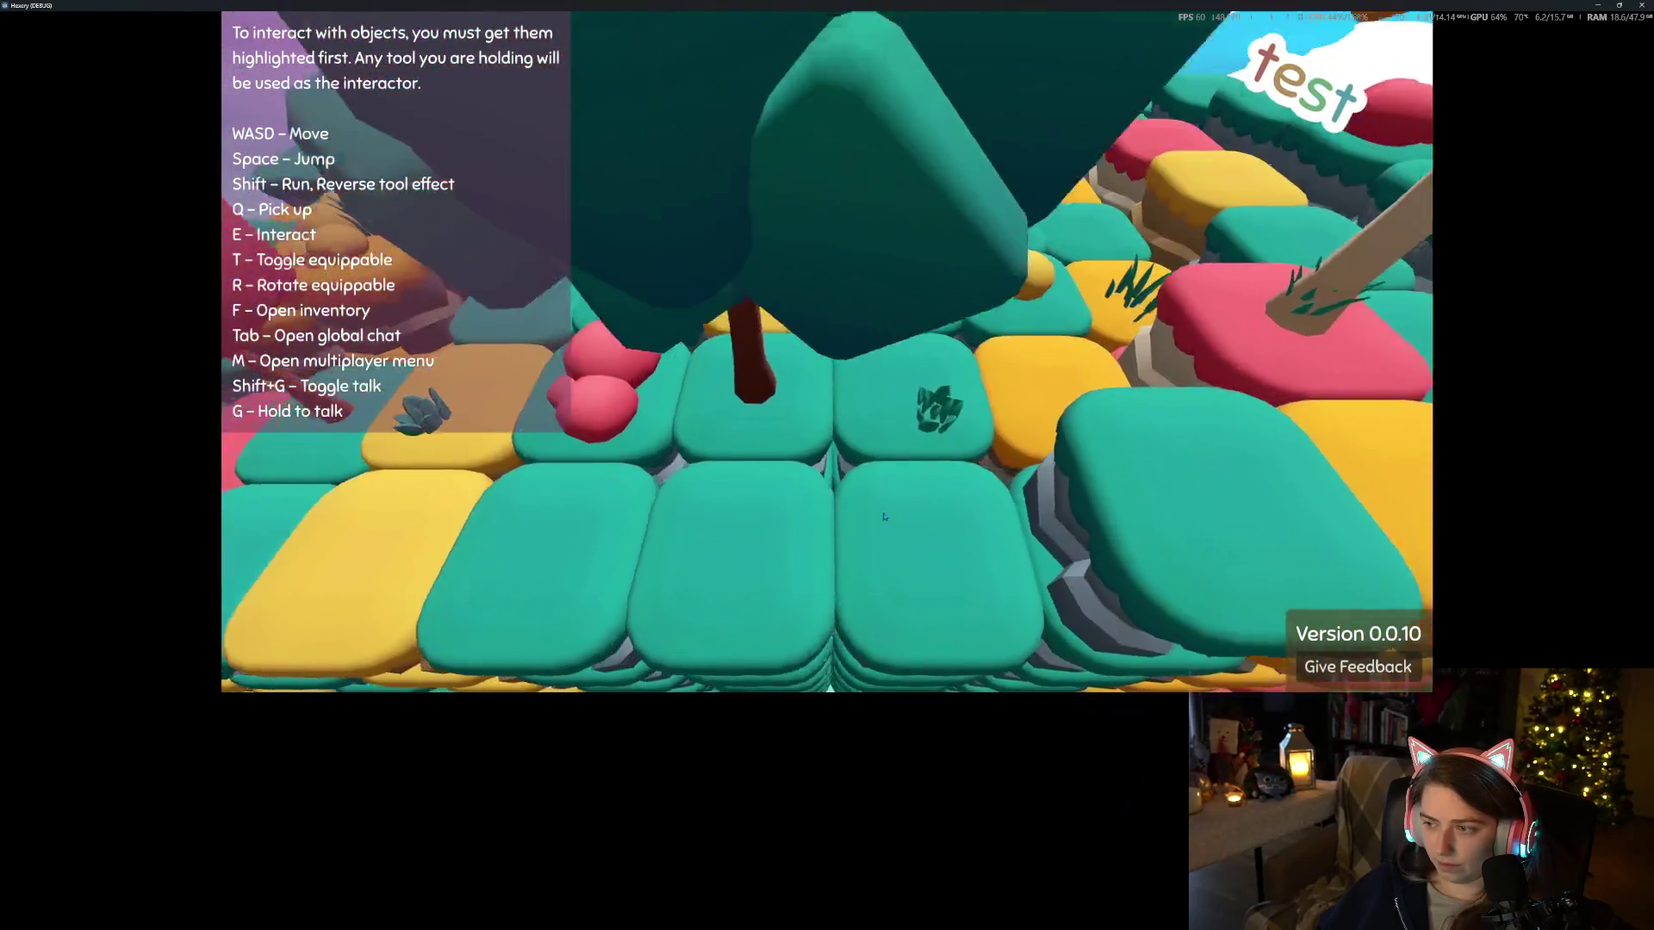
pyautogui.press('w')
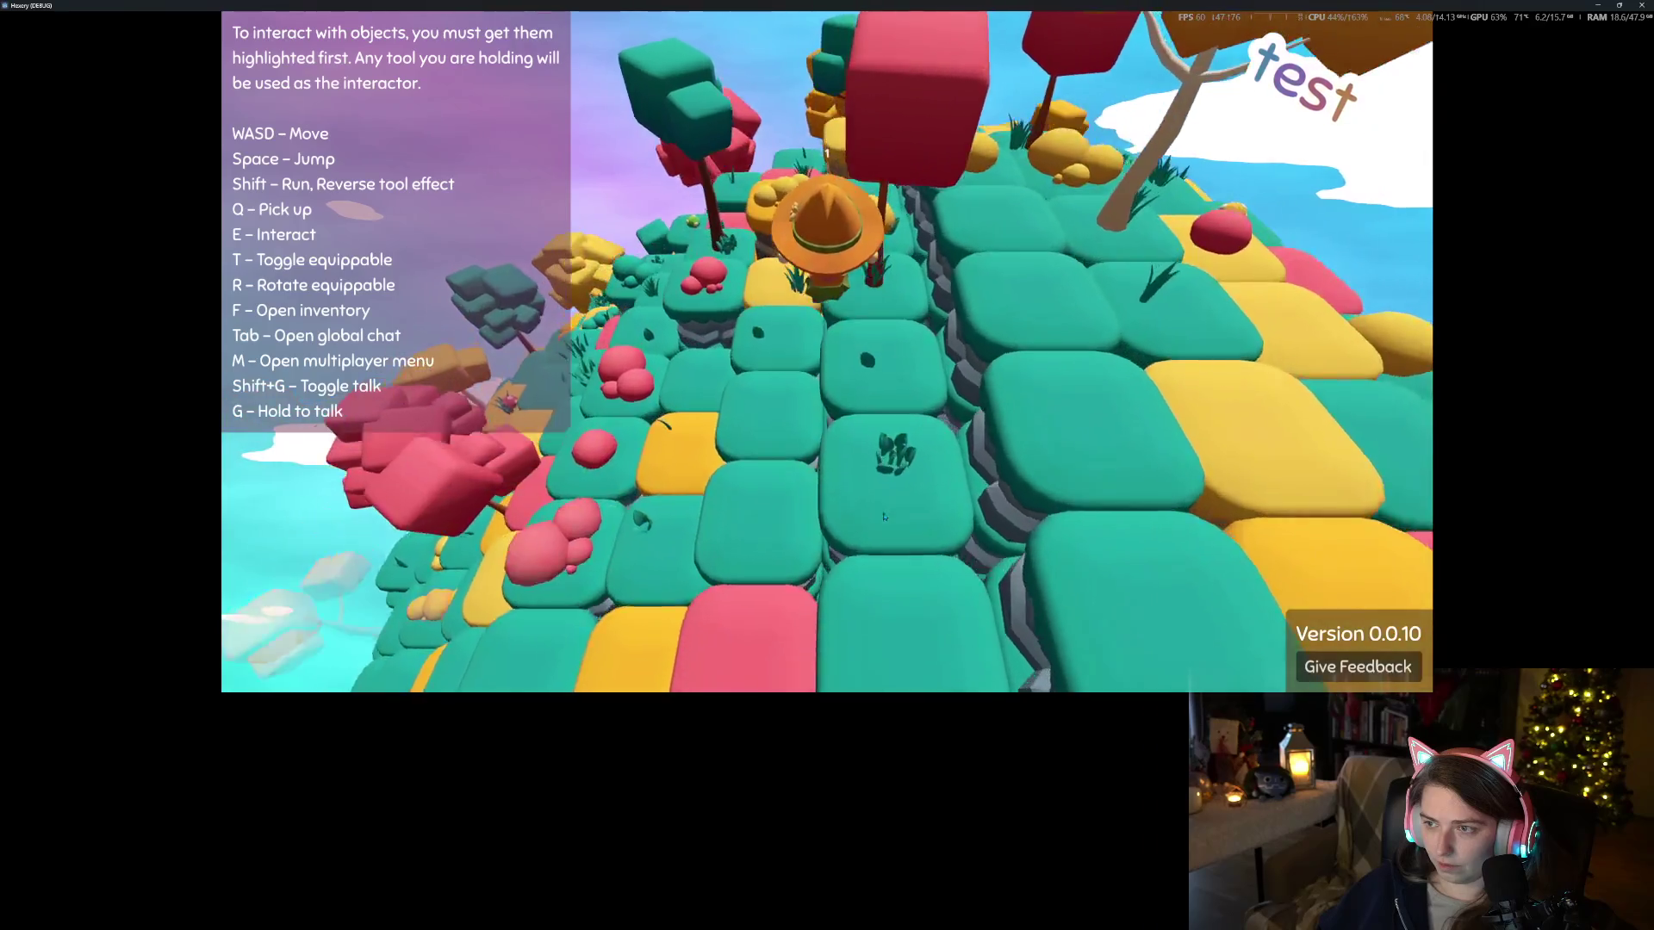
pyautogui.press('w')
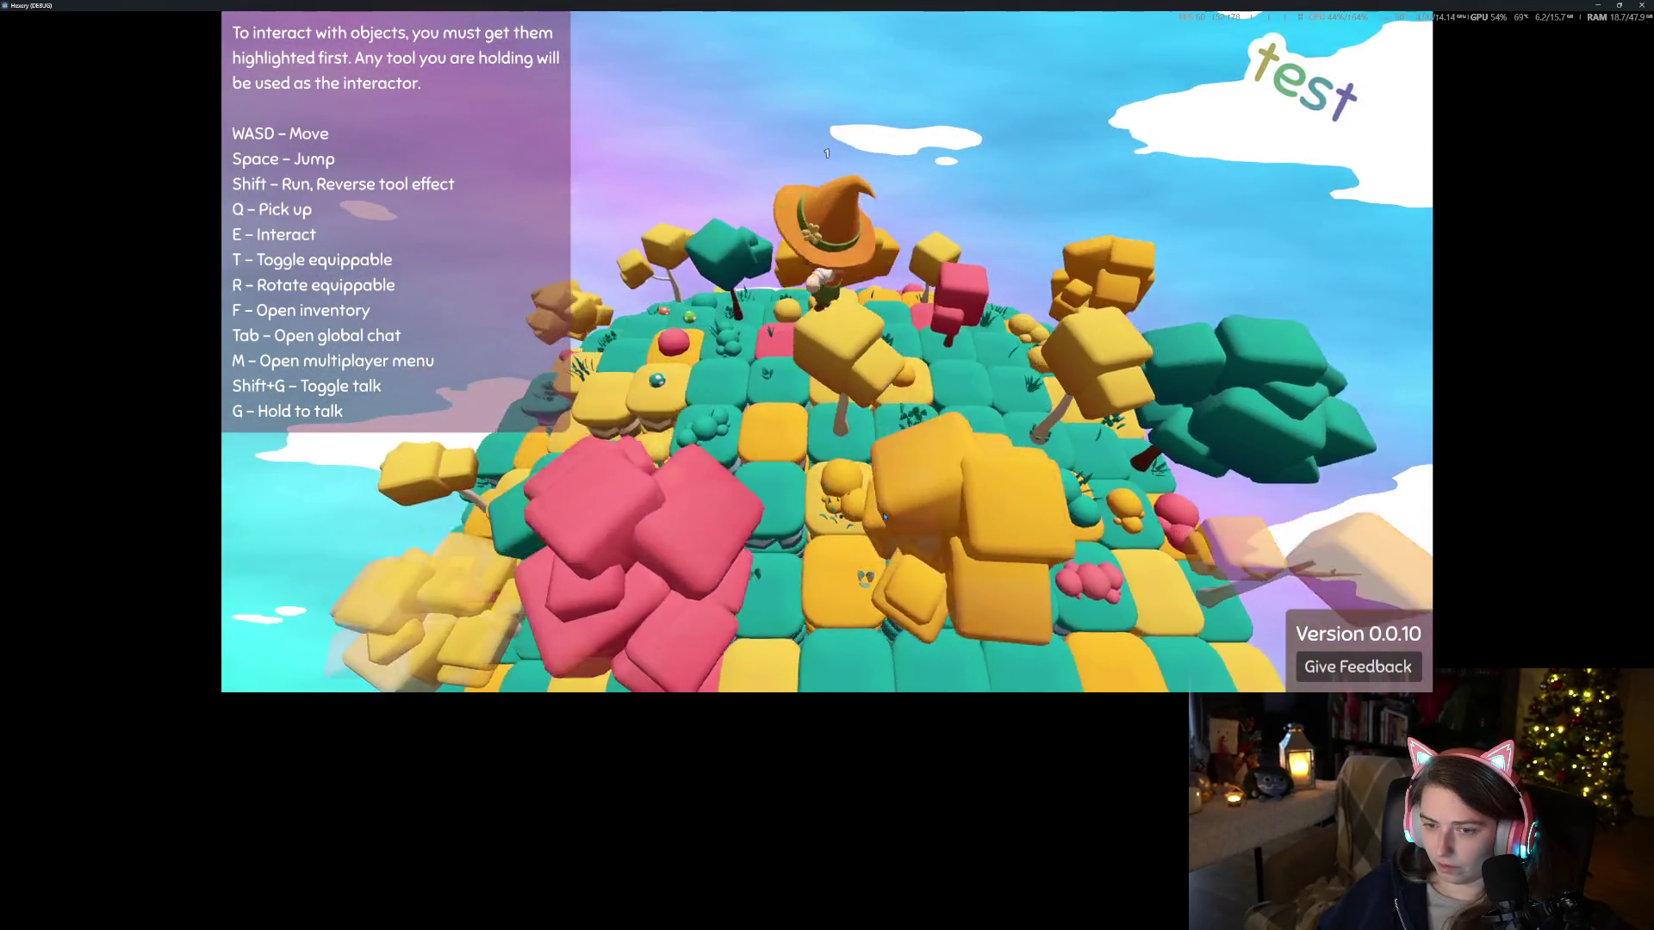
# Attempt to pick up the green mushroom with Q, then bring up the player inventory
pyautogui.press('s')
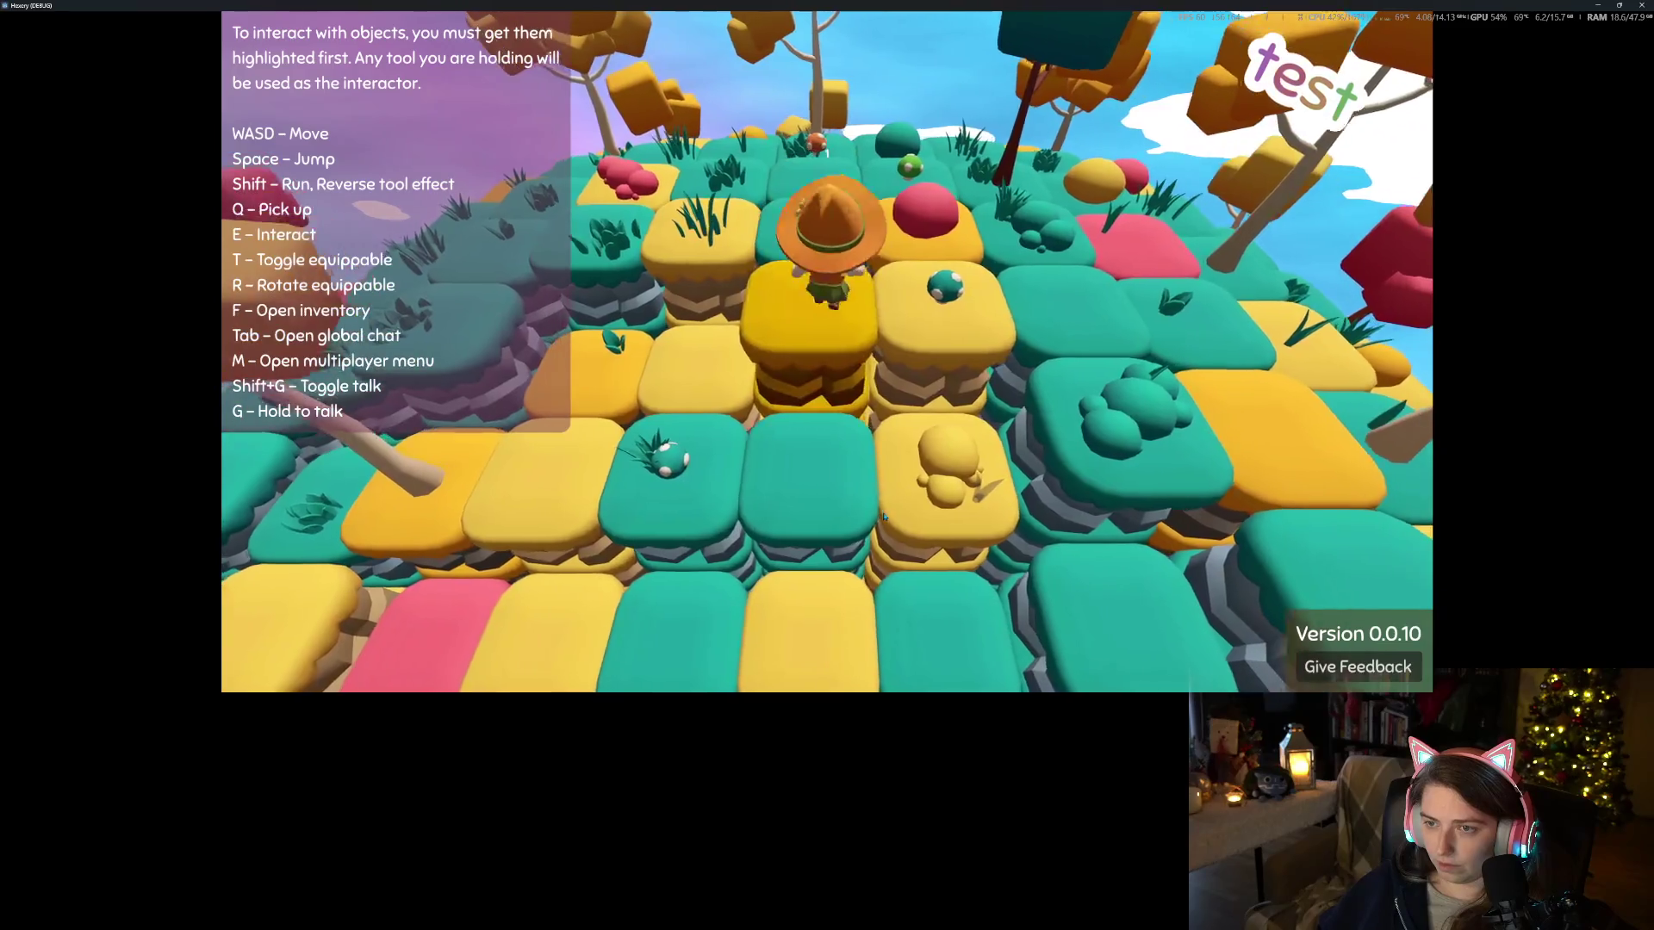
pyautogui.press('q')
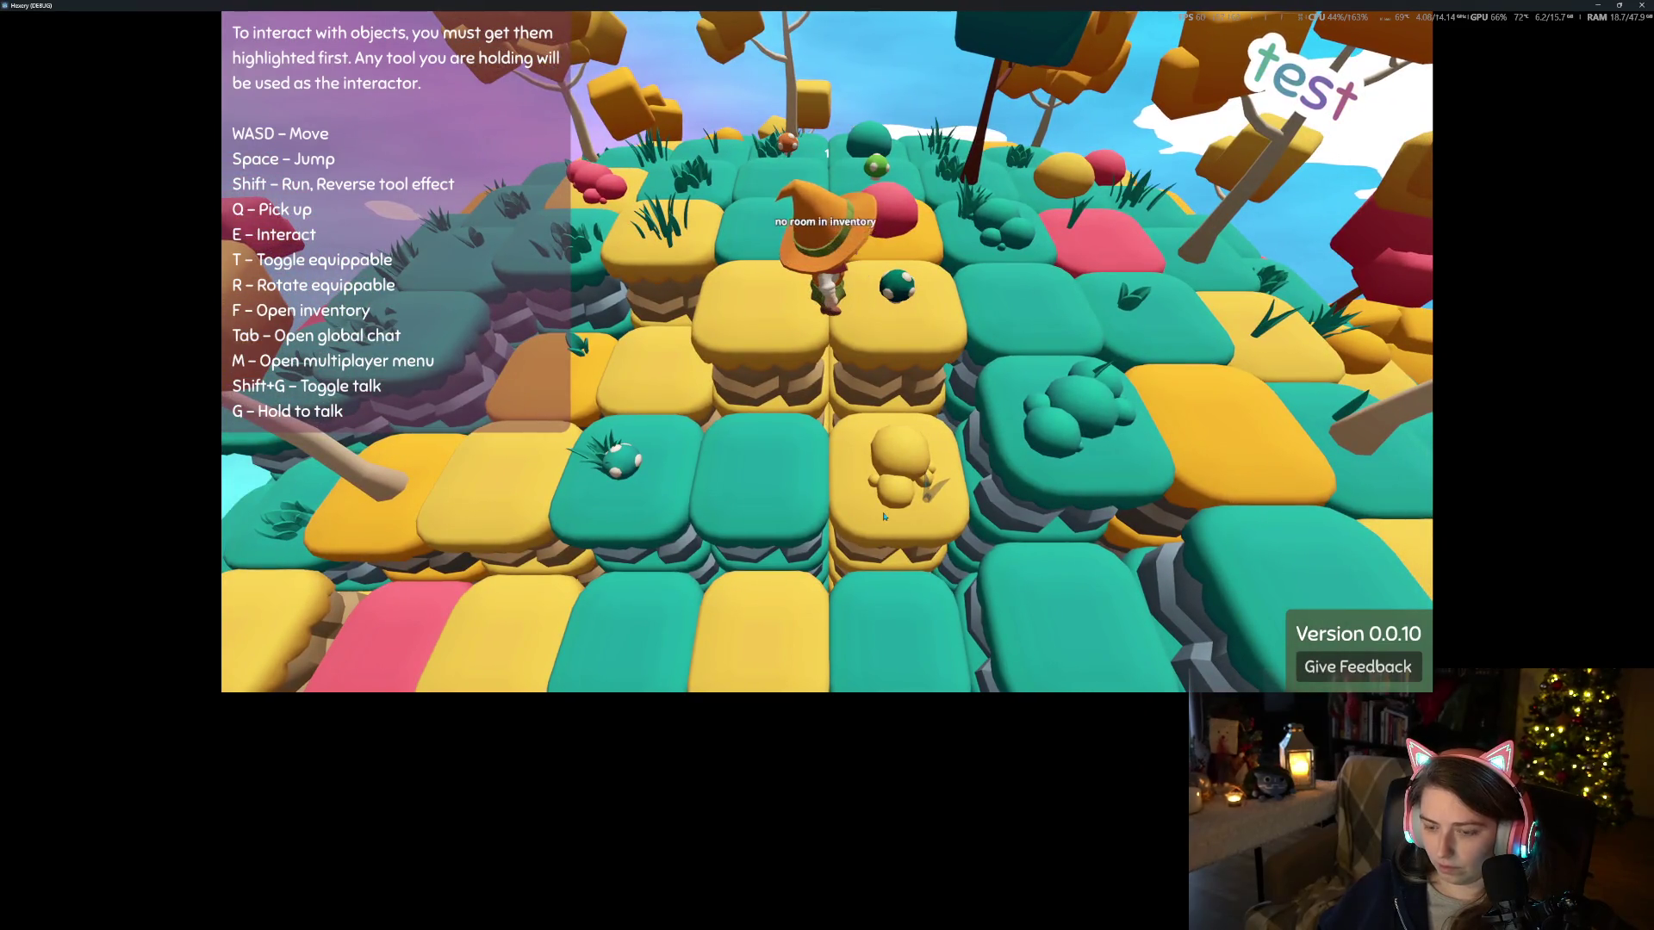
pyautogui.press('f')
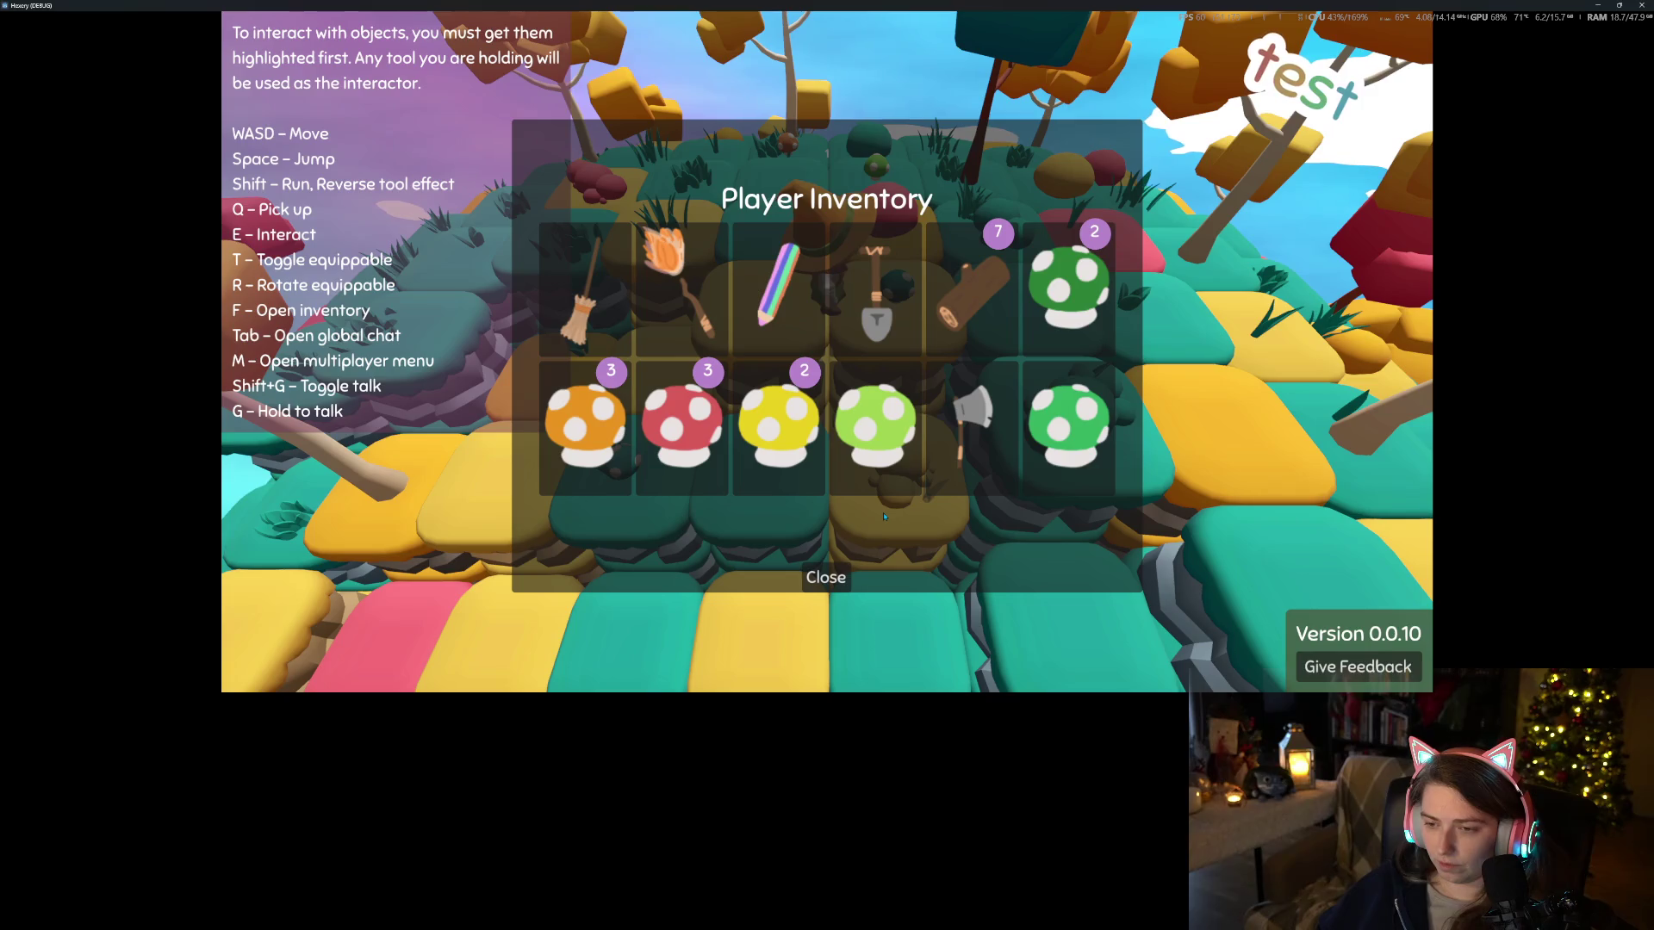
# Use the light-green mushroom to trigger the is_server crash, examine item.gd line 209, and stop the game
pyautogui.click(873, 472)
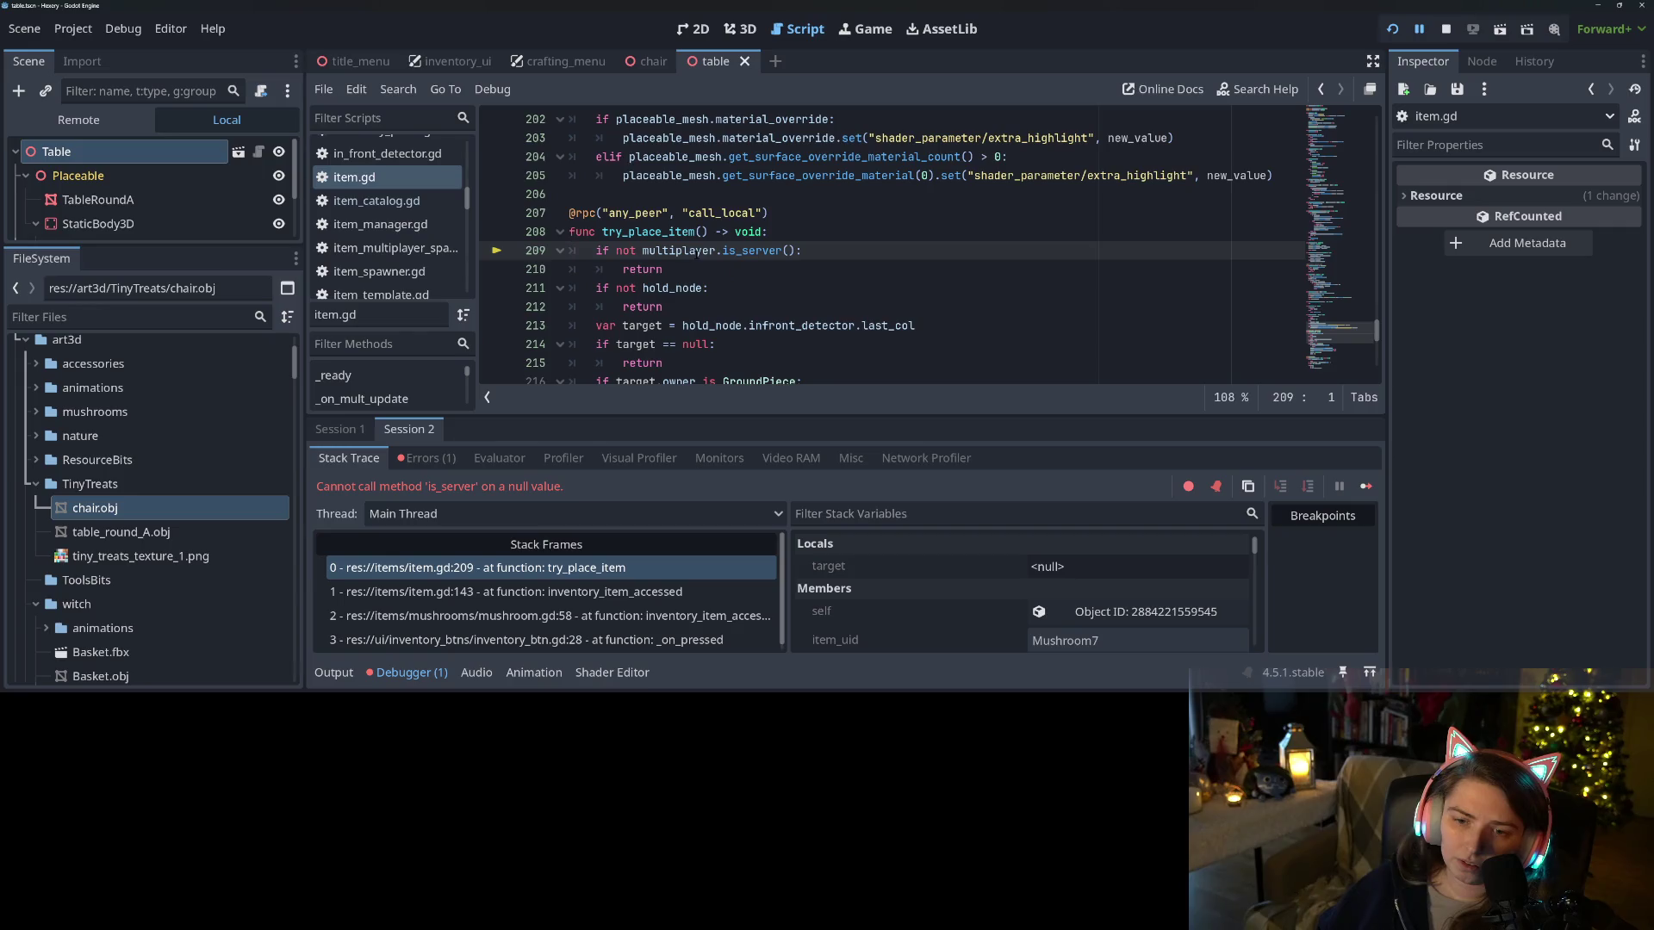
pyautogui.moveTo(697, 251)
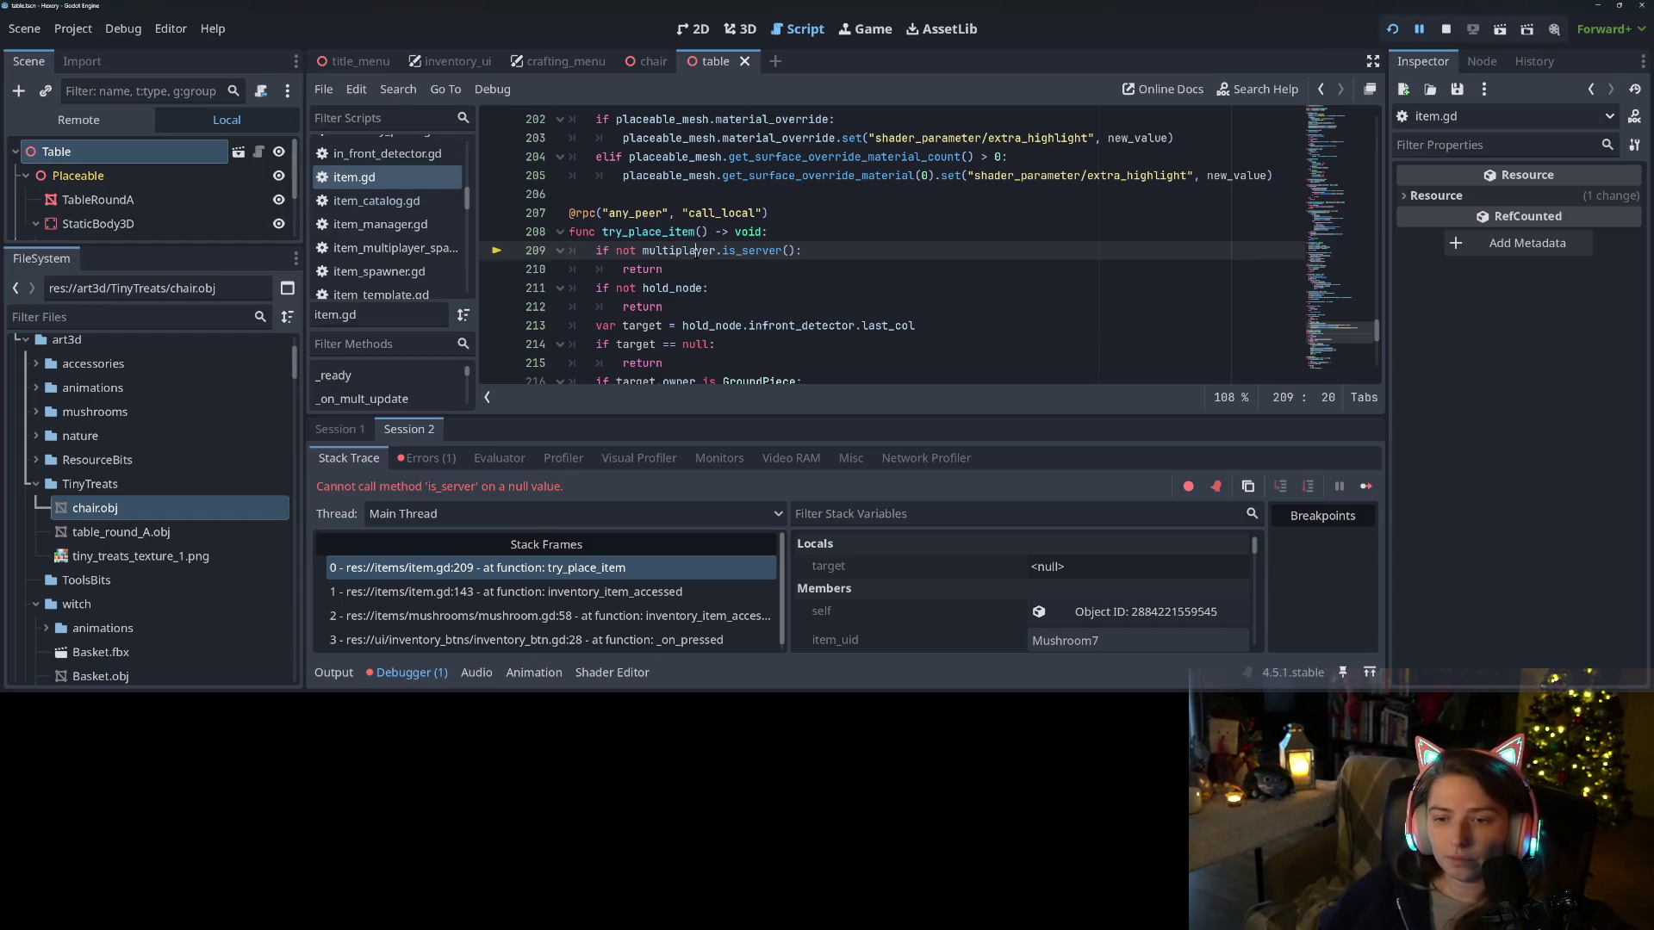
pyautogui.doubleClick(697, 251)
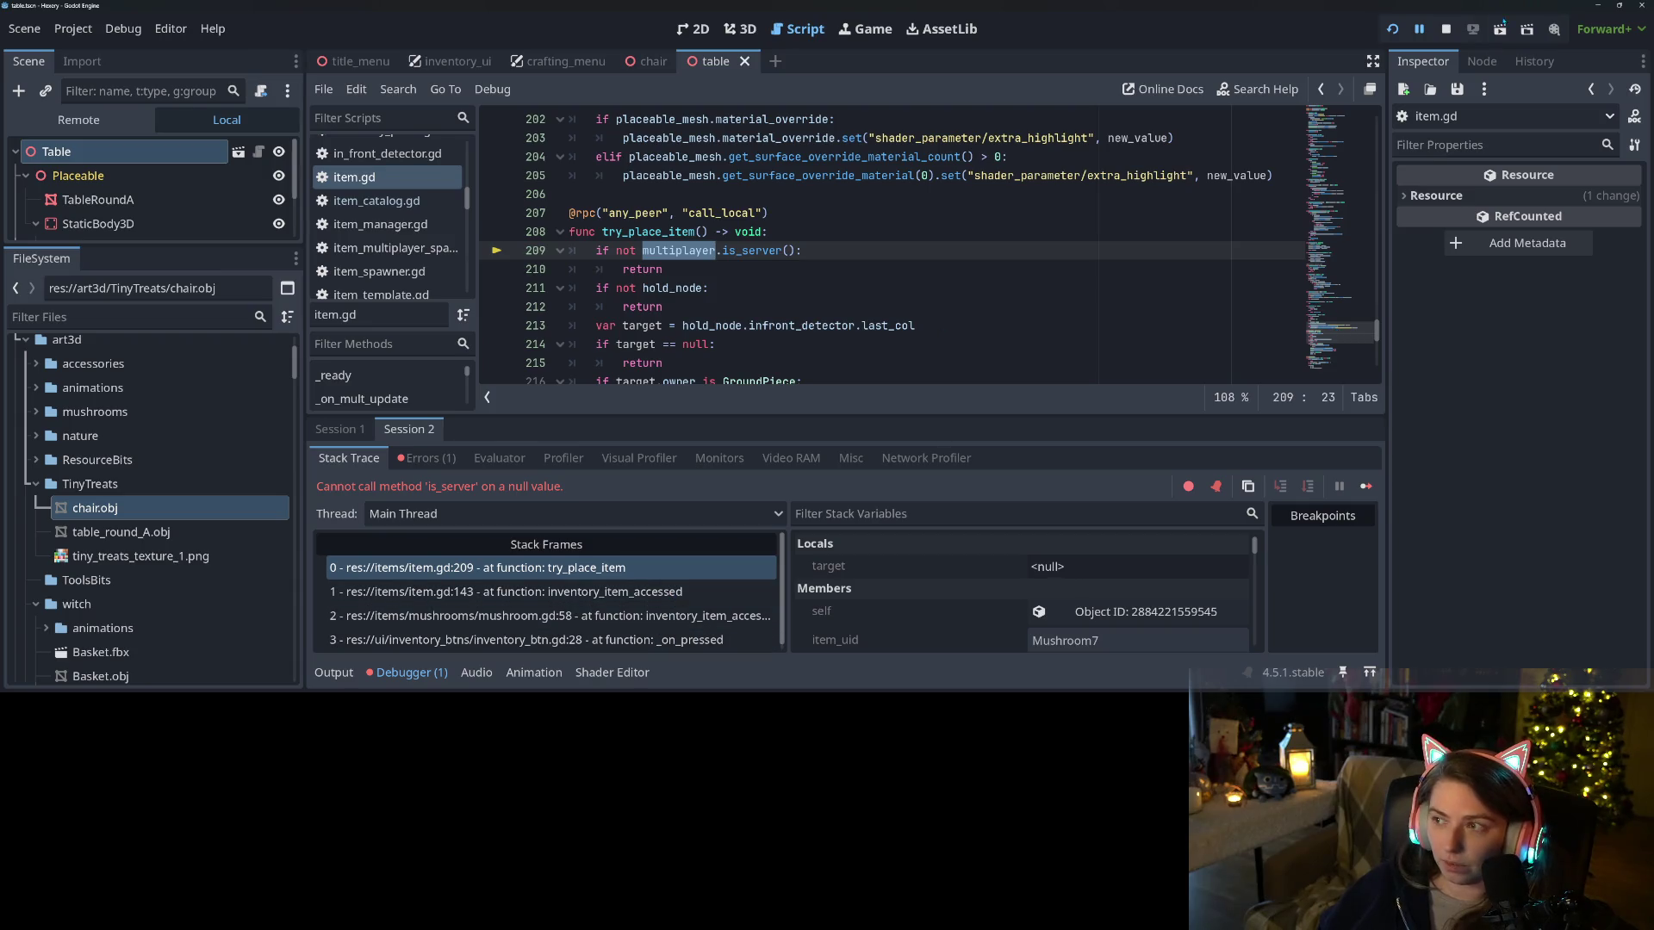
pyautogui.click(1447, 29)
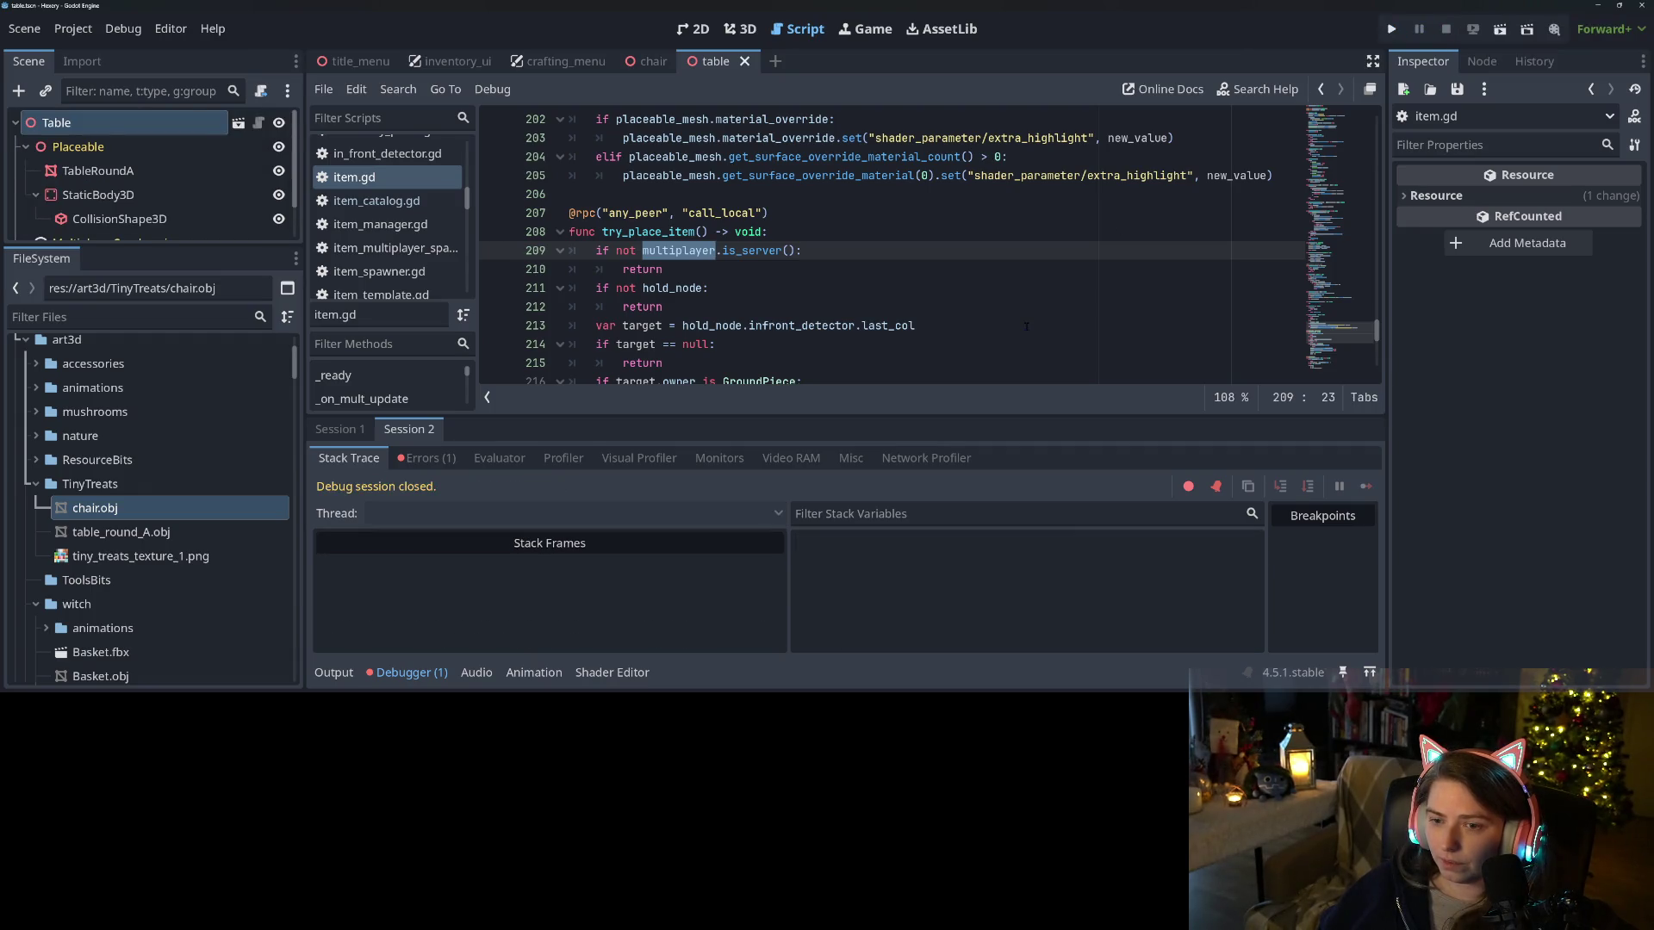
# Go to the try_place_item signature in item.gd and collapse the debugger panel
pyautogui.click(811, 276)
pyautogui.click(836, 249)
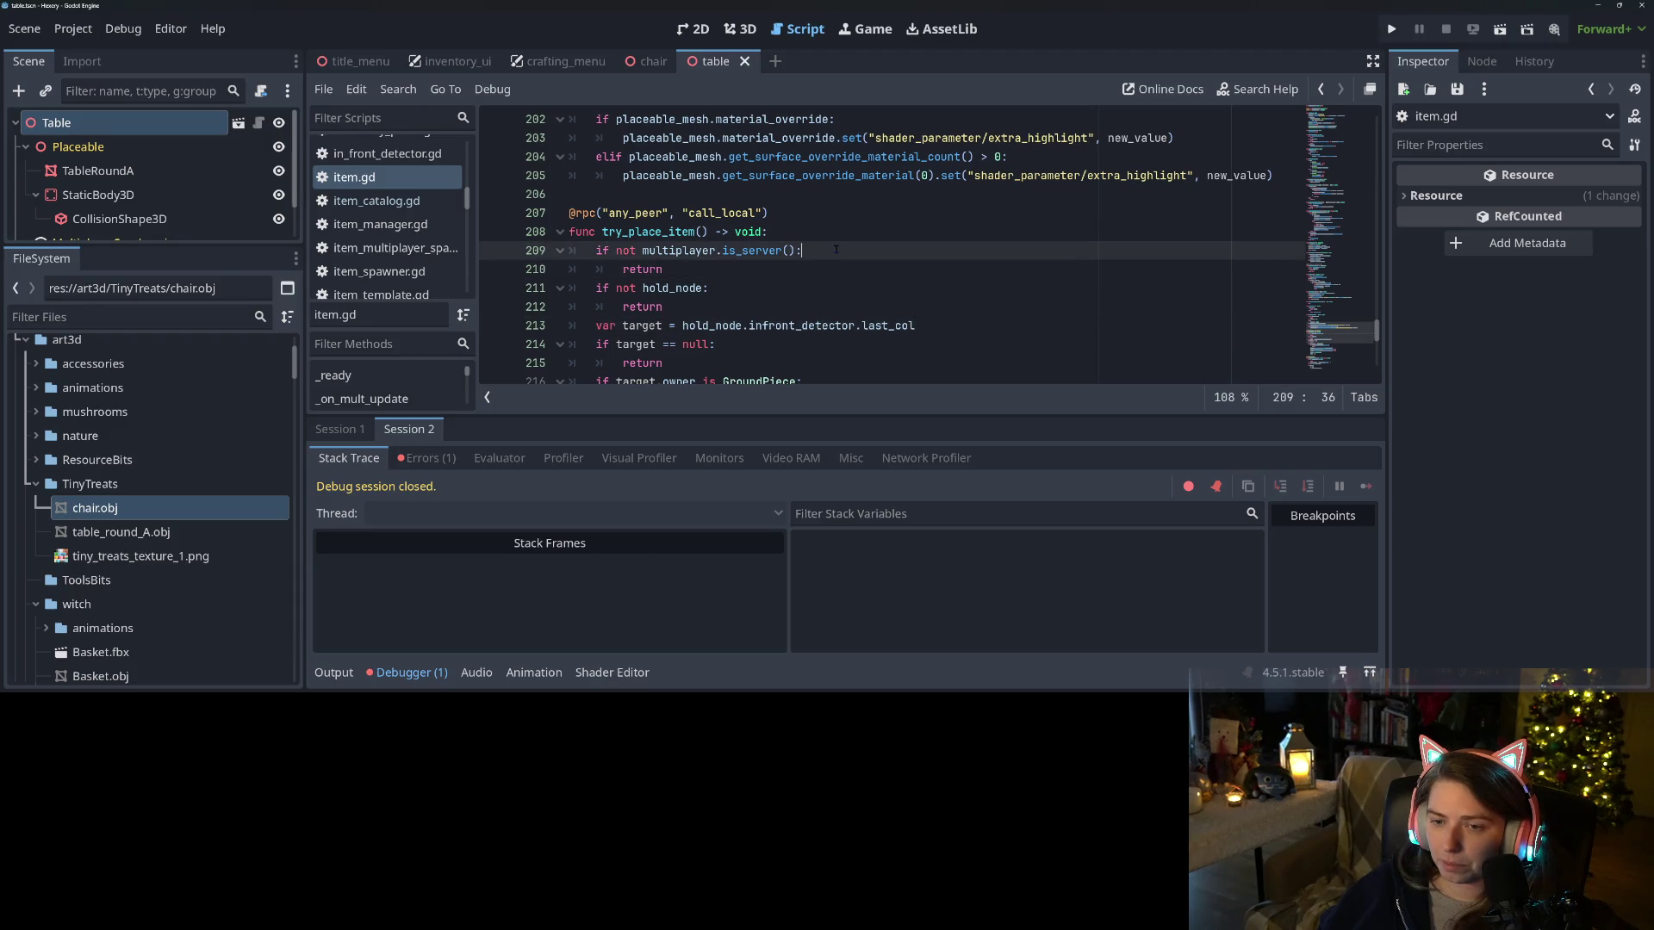
pyautogui.doubleClick(680, 232)
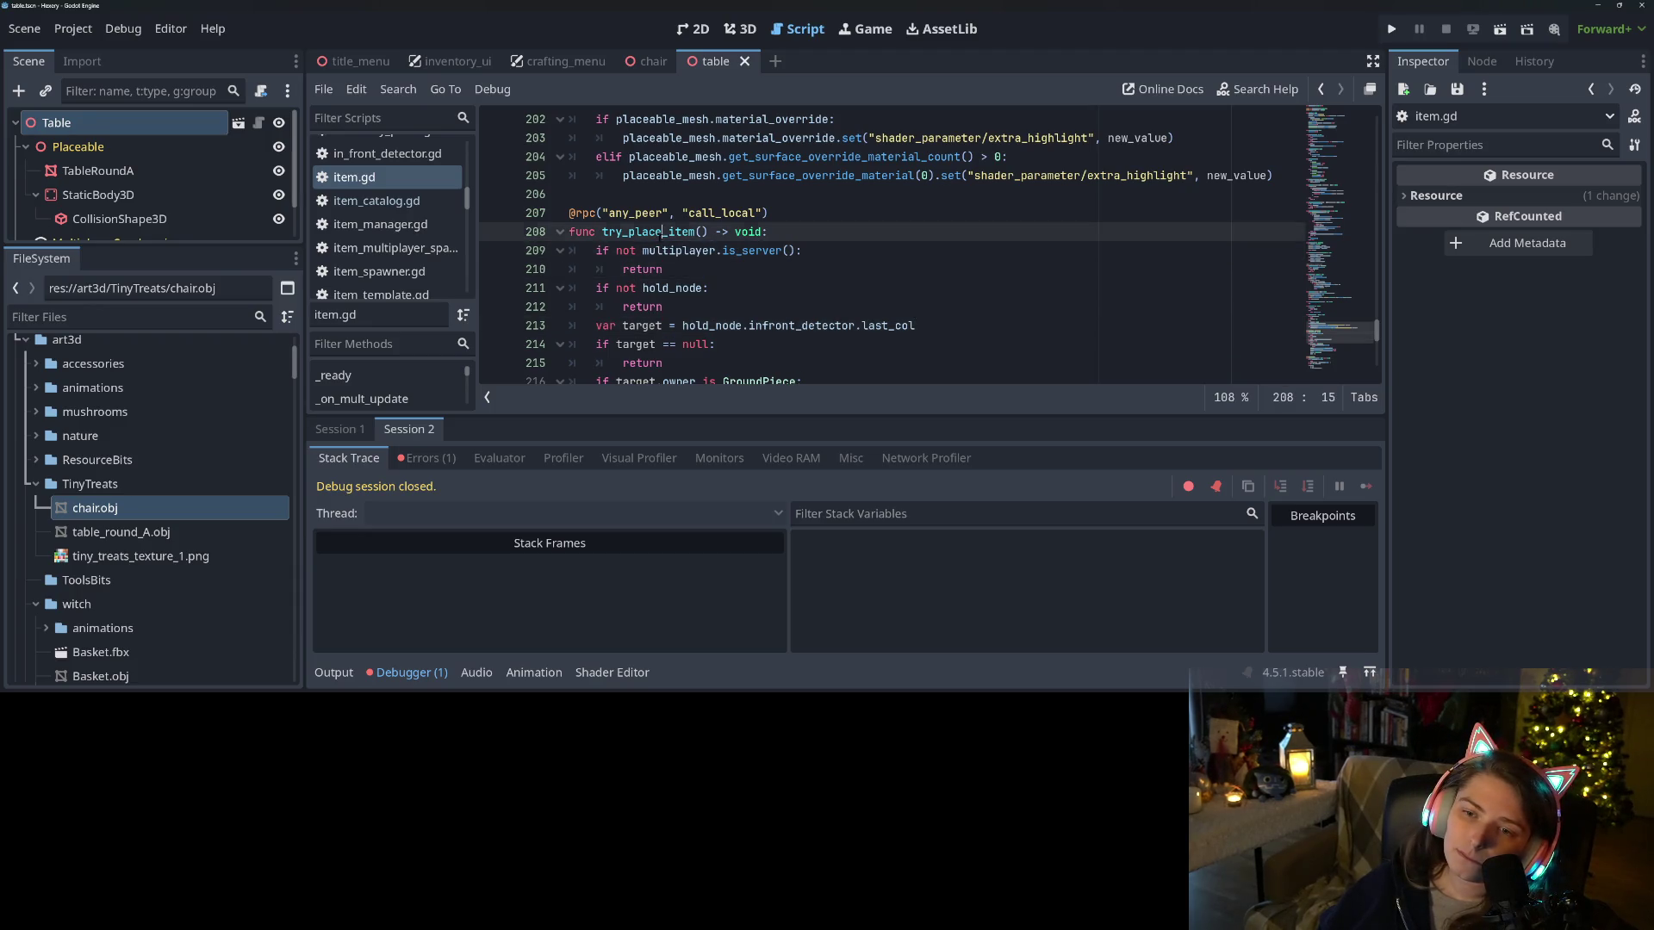
pyautogui.click(406, 673)
pyautogui.click(803, 238)
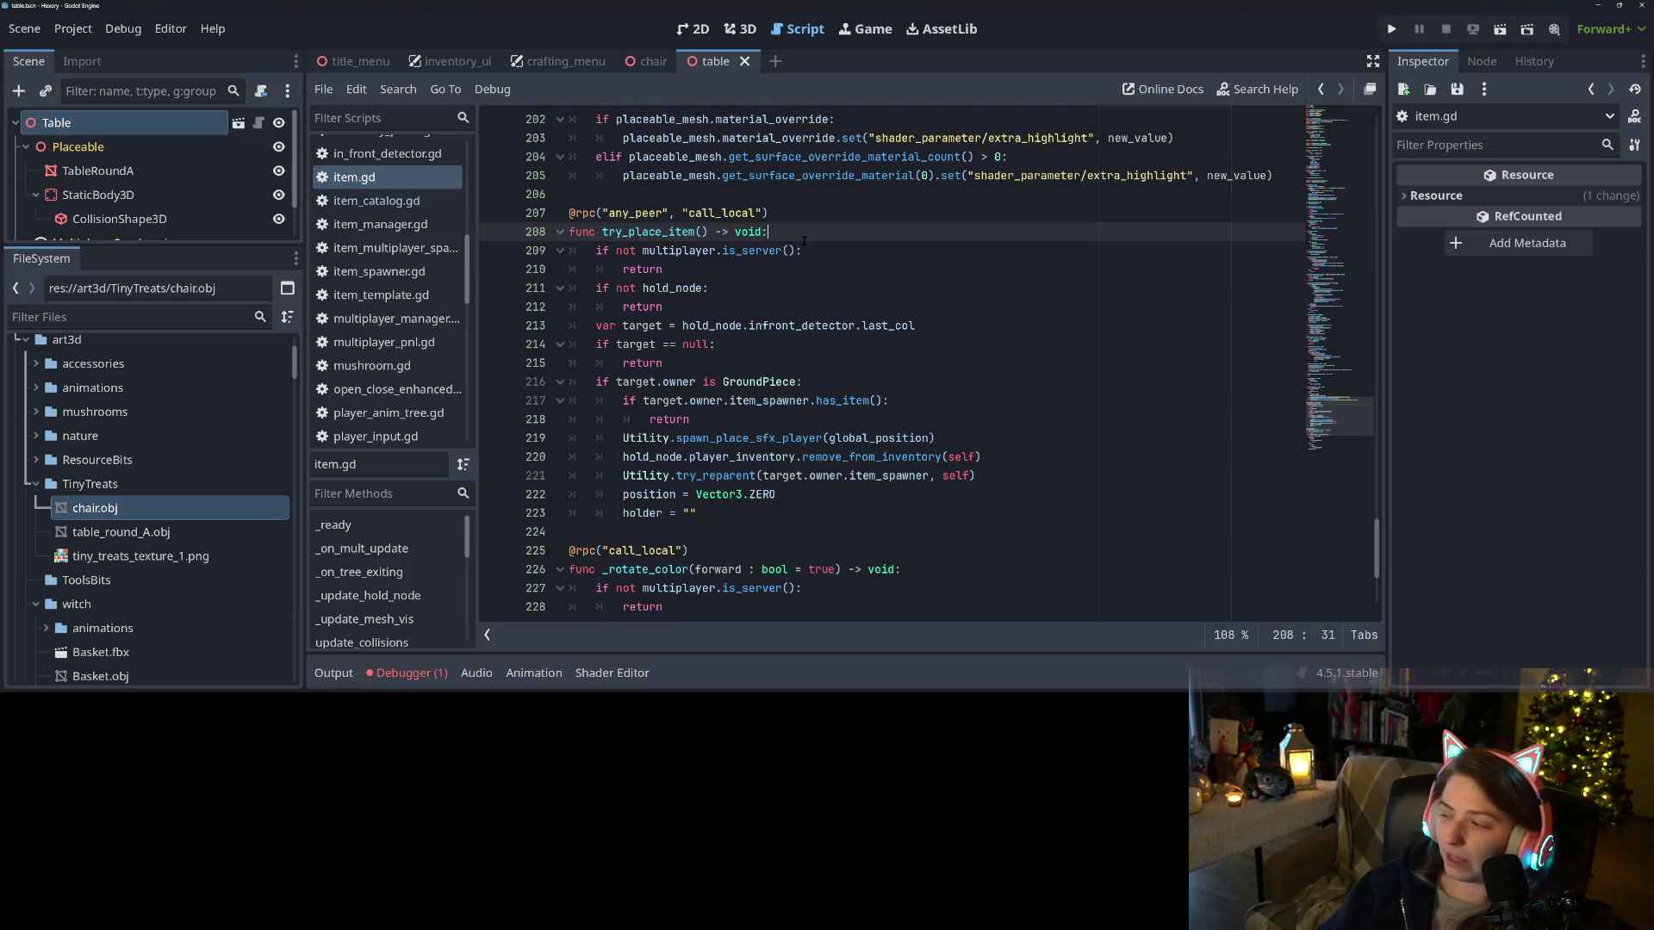
# Insert an 'if not is_inside_tree():' guard at the top of try_place_item and save item.gd
pyautogui.press('Return')
pyautogui.write('if not')
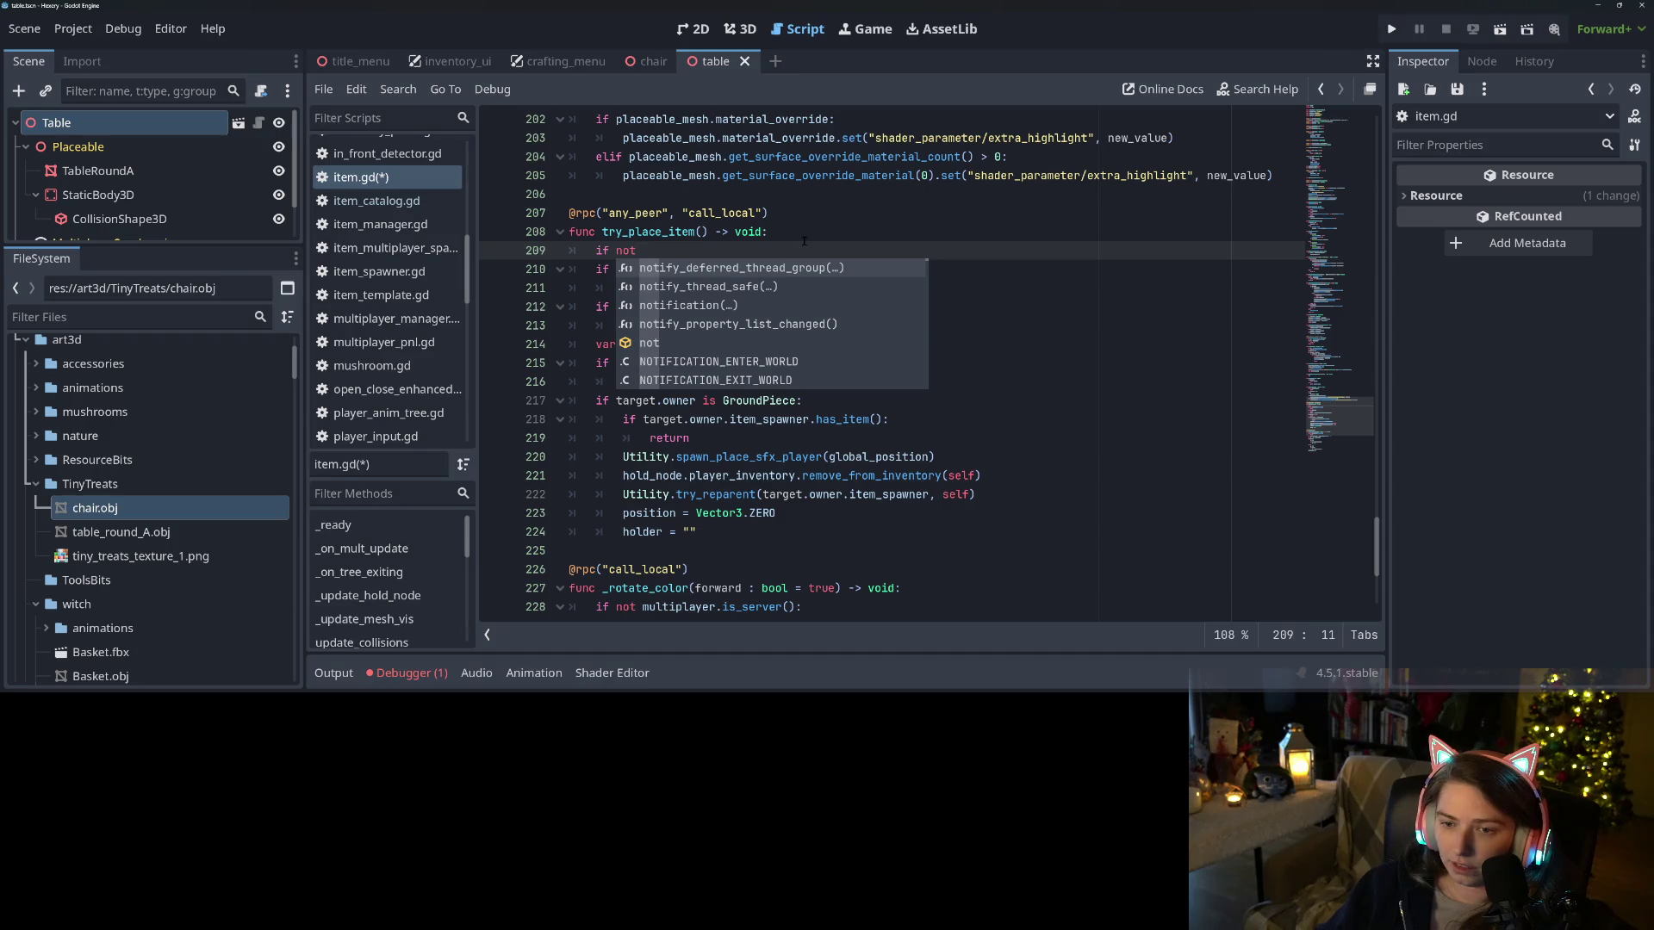
pyautogui.write(' is')
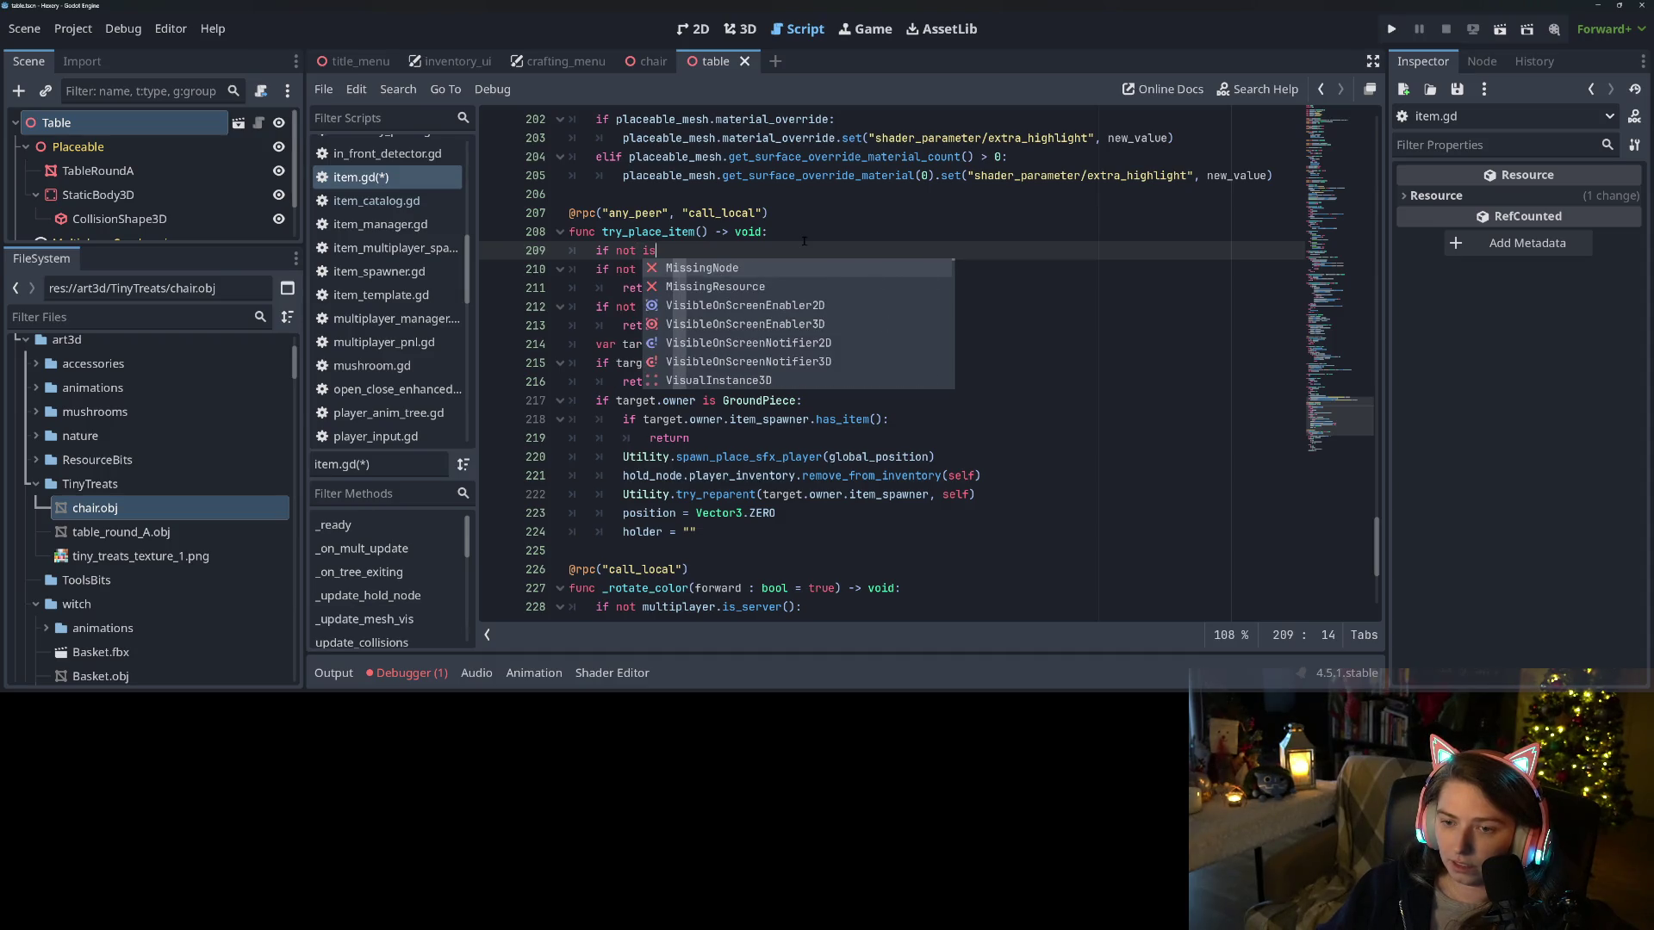
pyautogui.press('BackSpace')
pyautogui.press('BackSpace')
pyautogui.write('is')
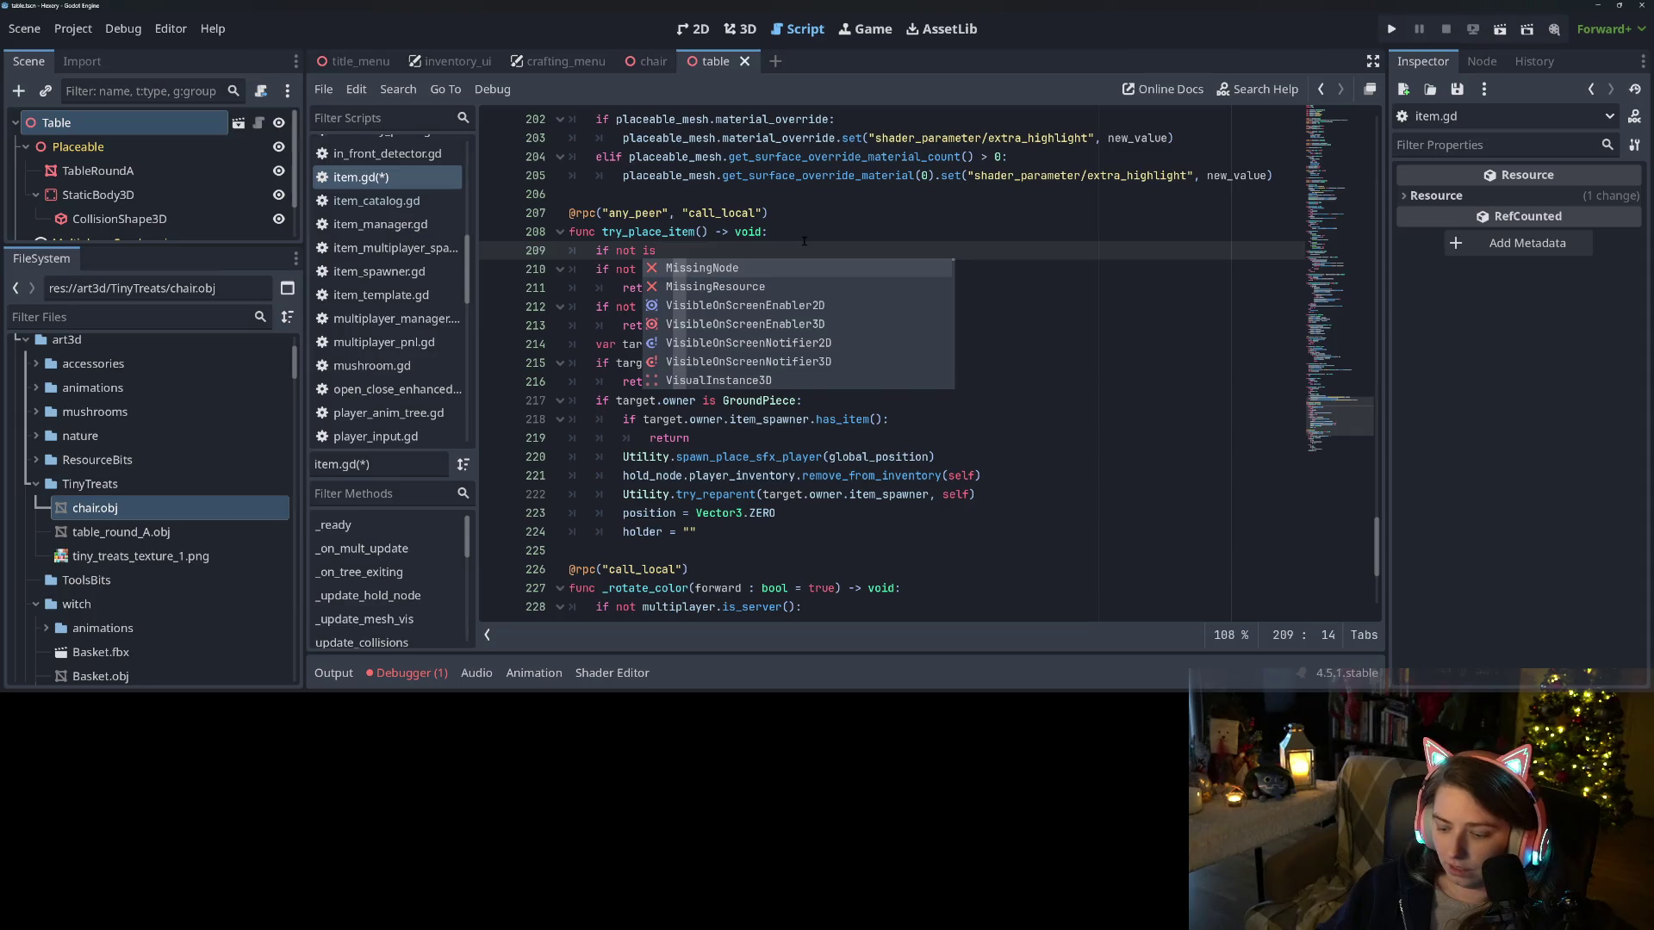
pyautogui.write('_in')
pyautogui.press('Return')
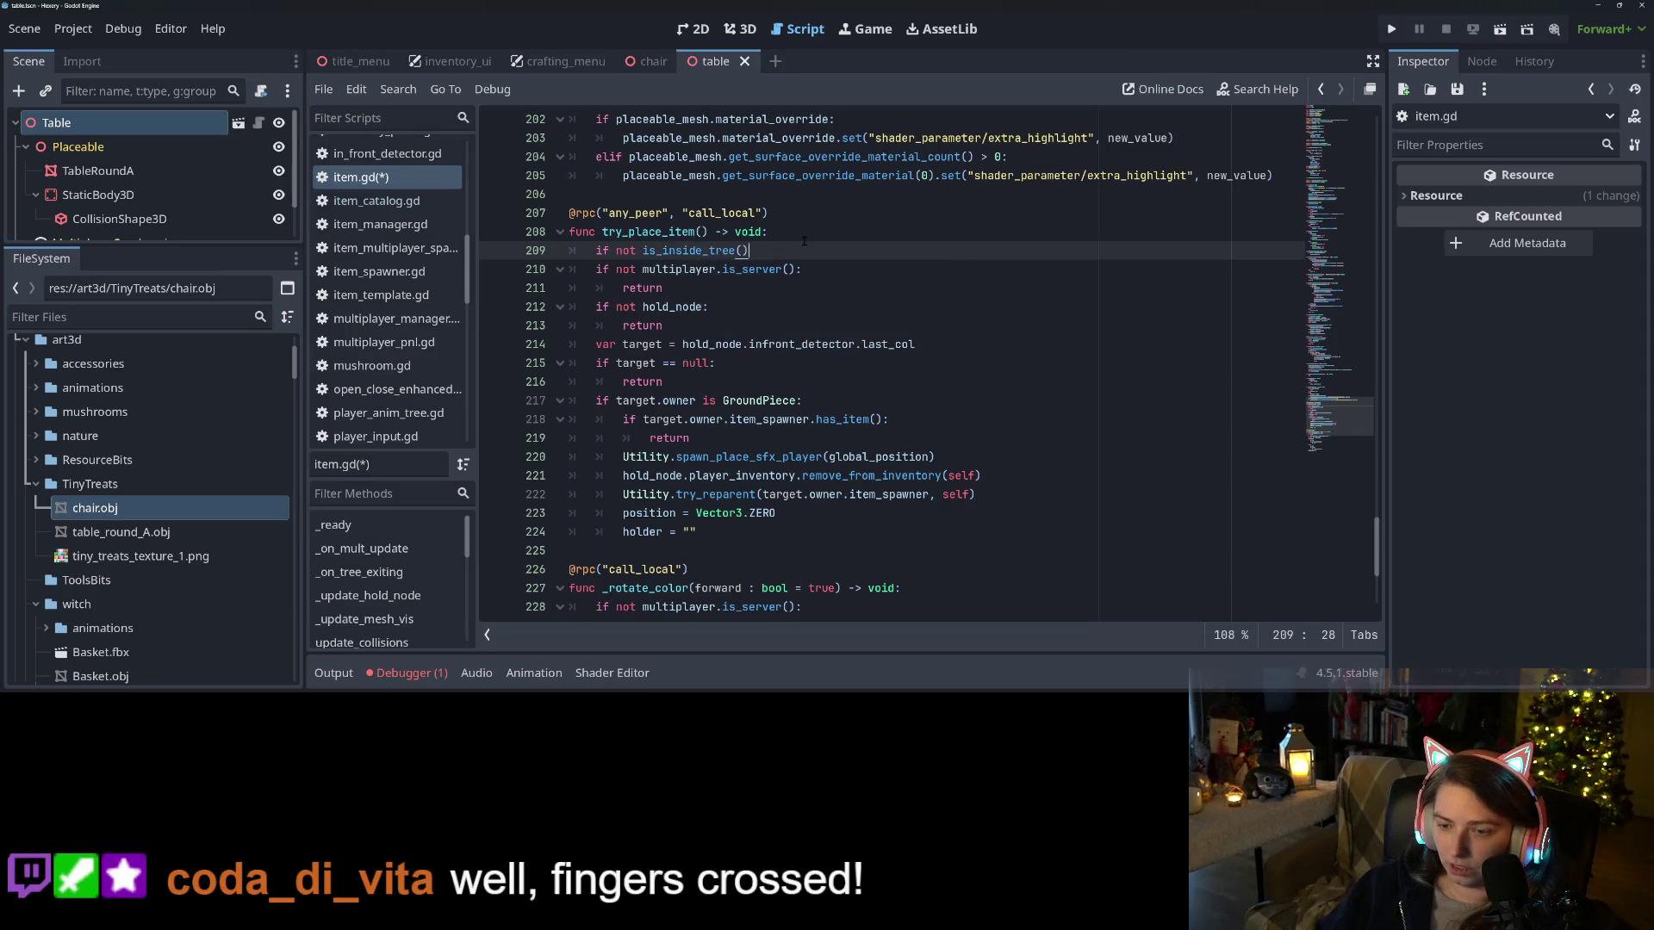
pyautogui.write(':')
pyautogui.press('Return')
pyautogui.write('return')
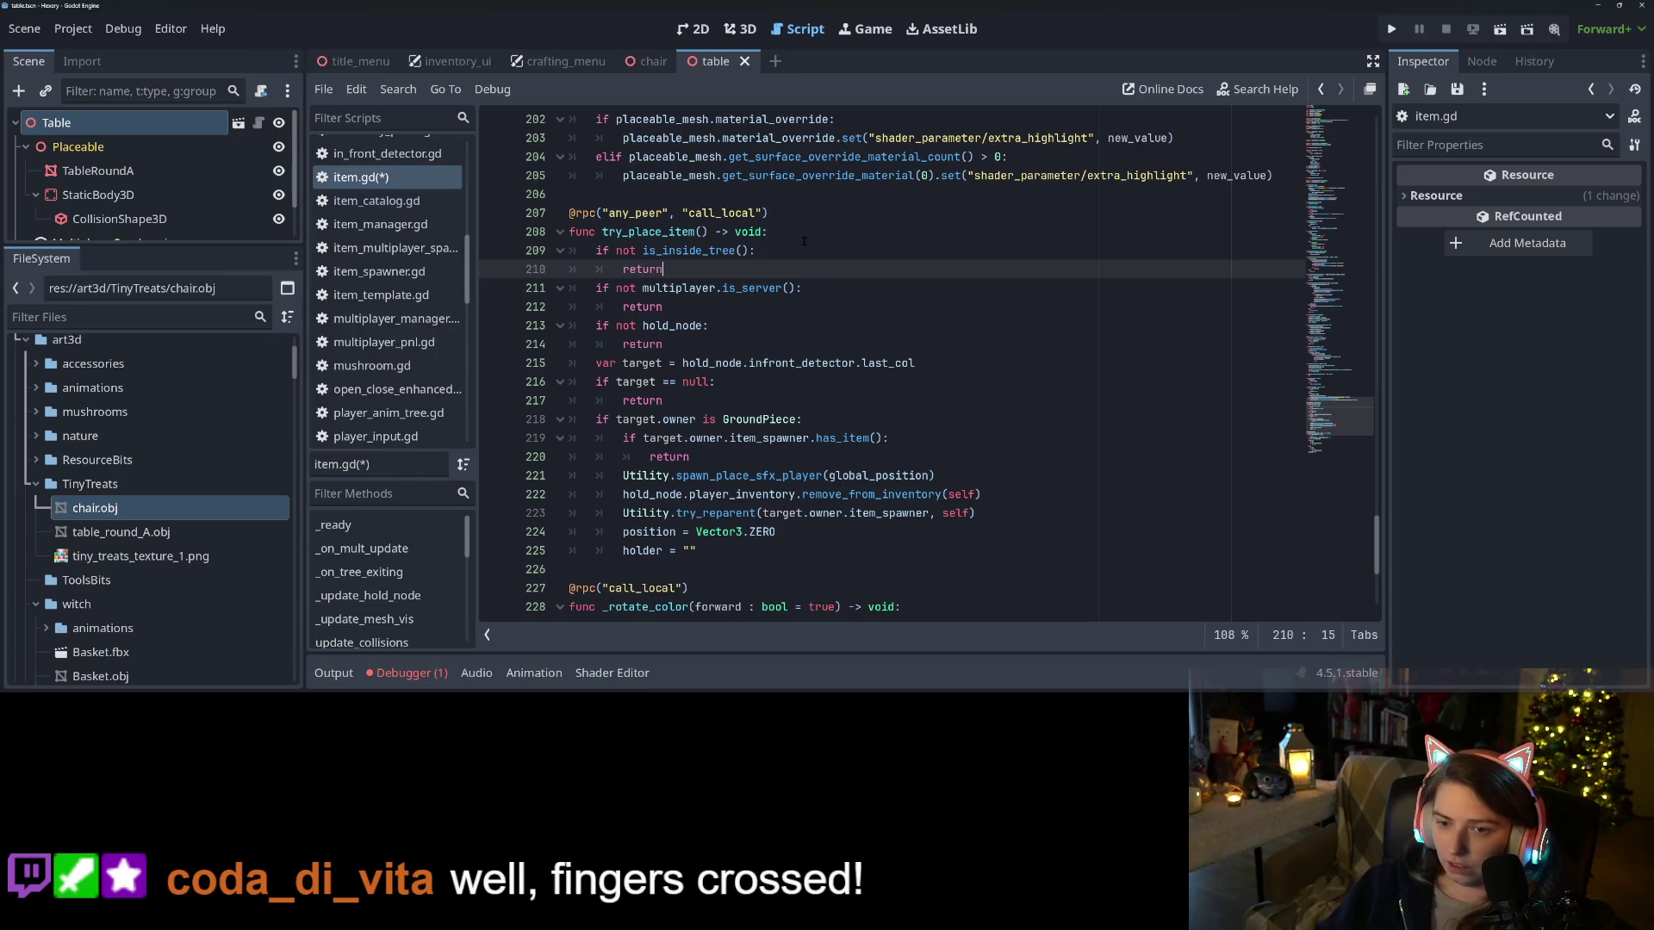
pyautogui.hotkey('ctrl', 's')
# Check the is_inside_tree documentation, then relaunch the game
pyautogui.doubleClick(701, 251)
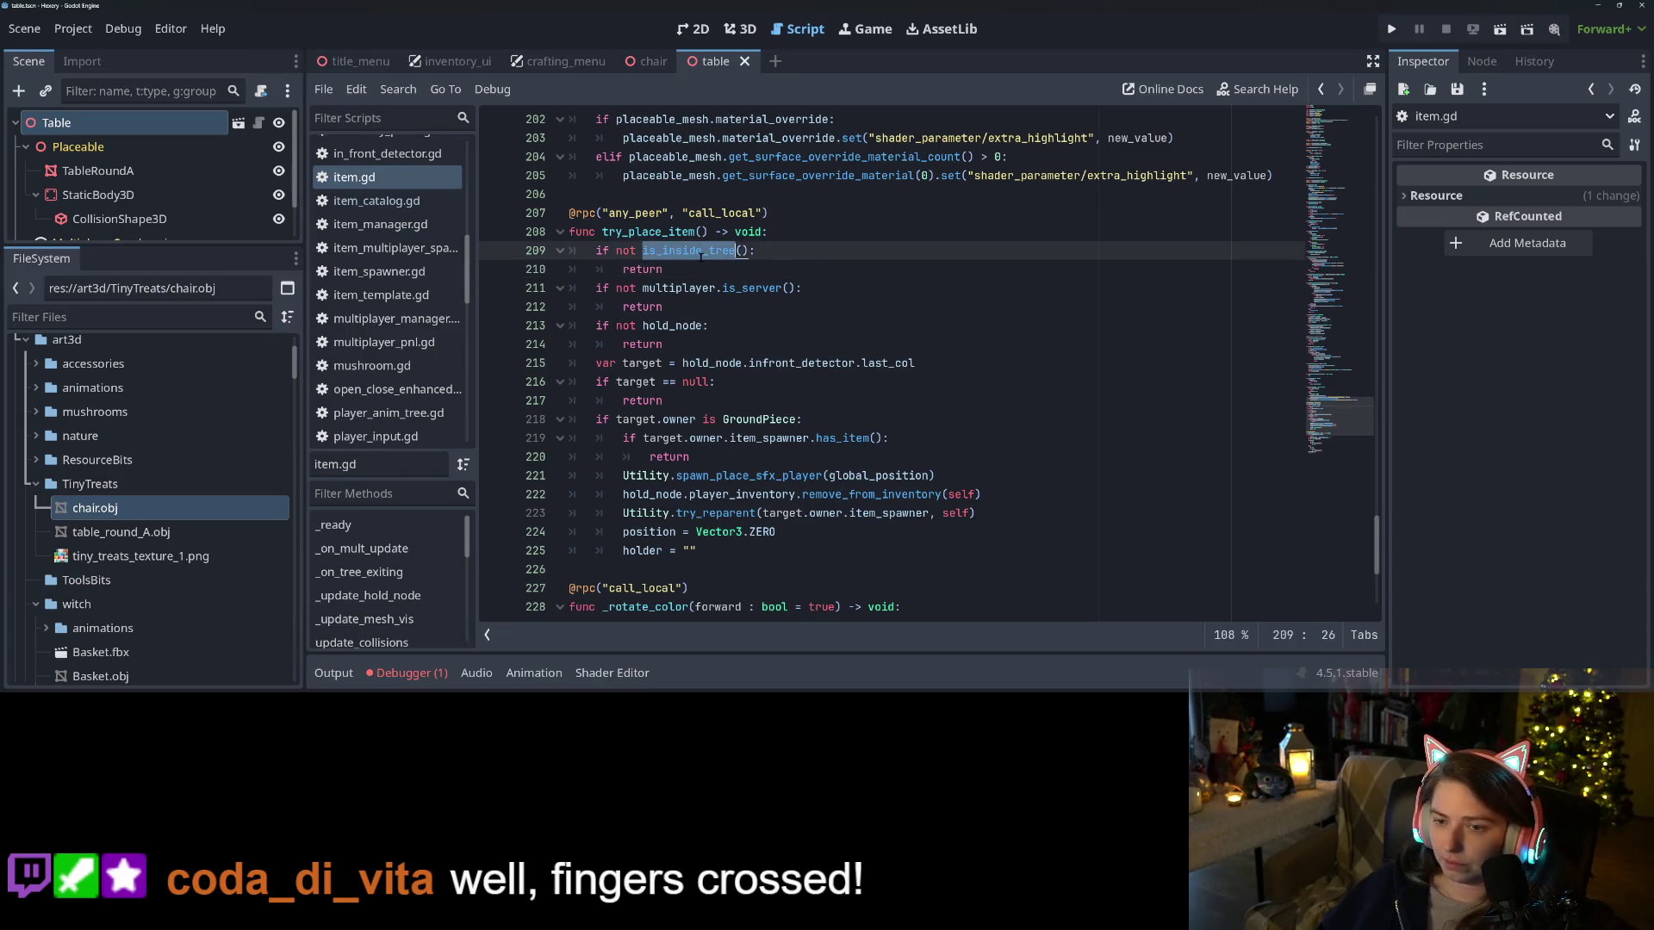
pyautogui.click(721, 252)
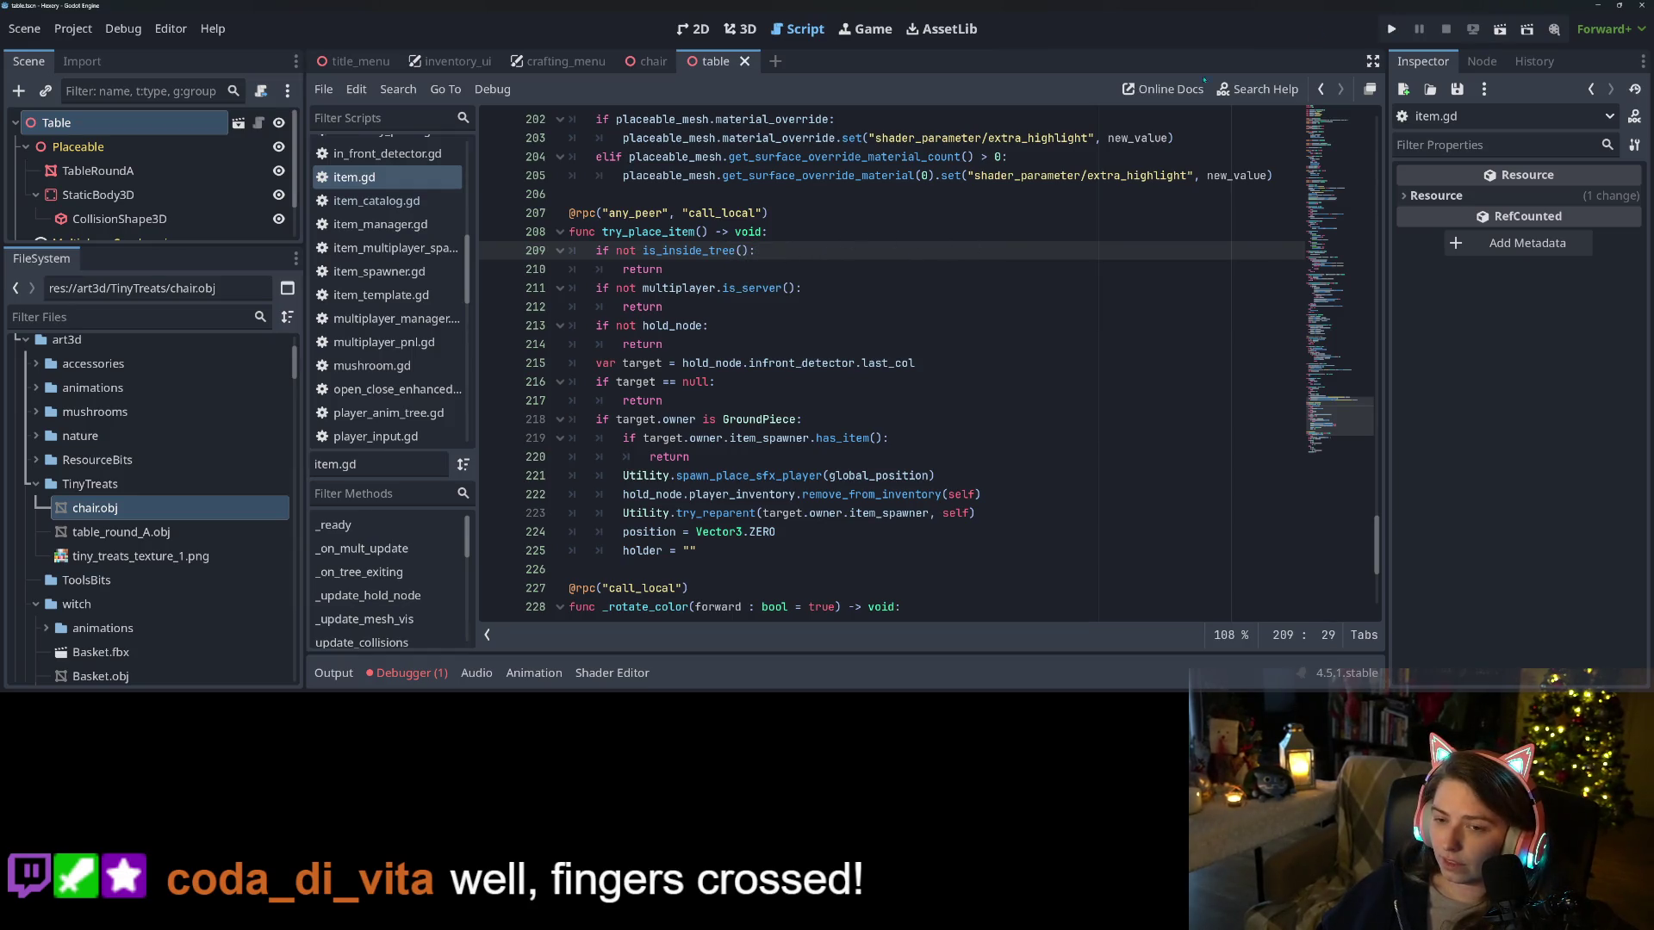
pyautogui.click(1391, 29)
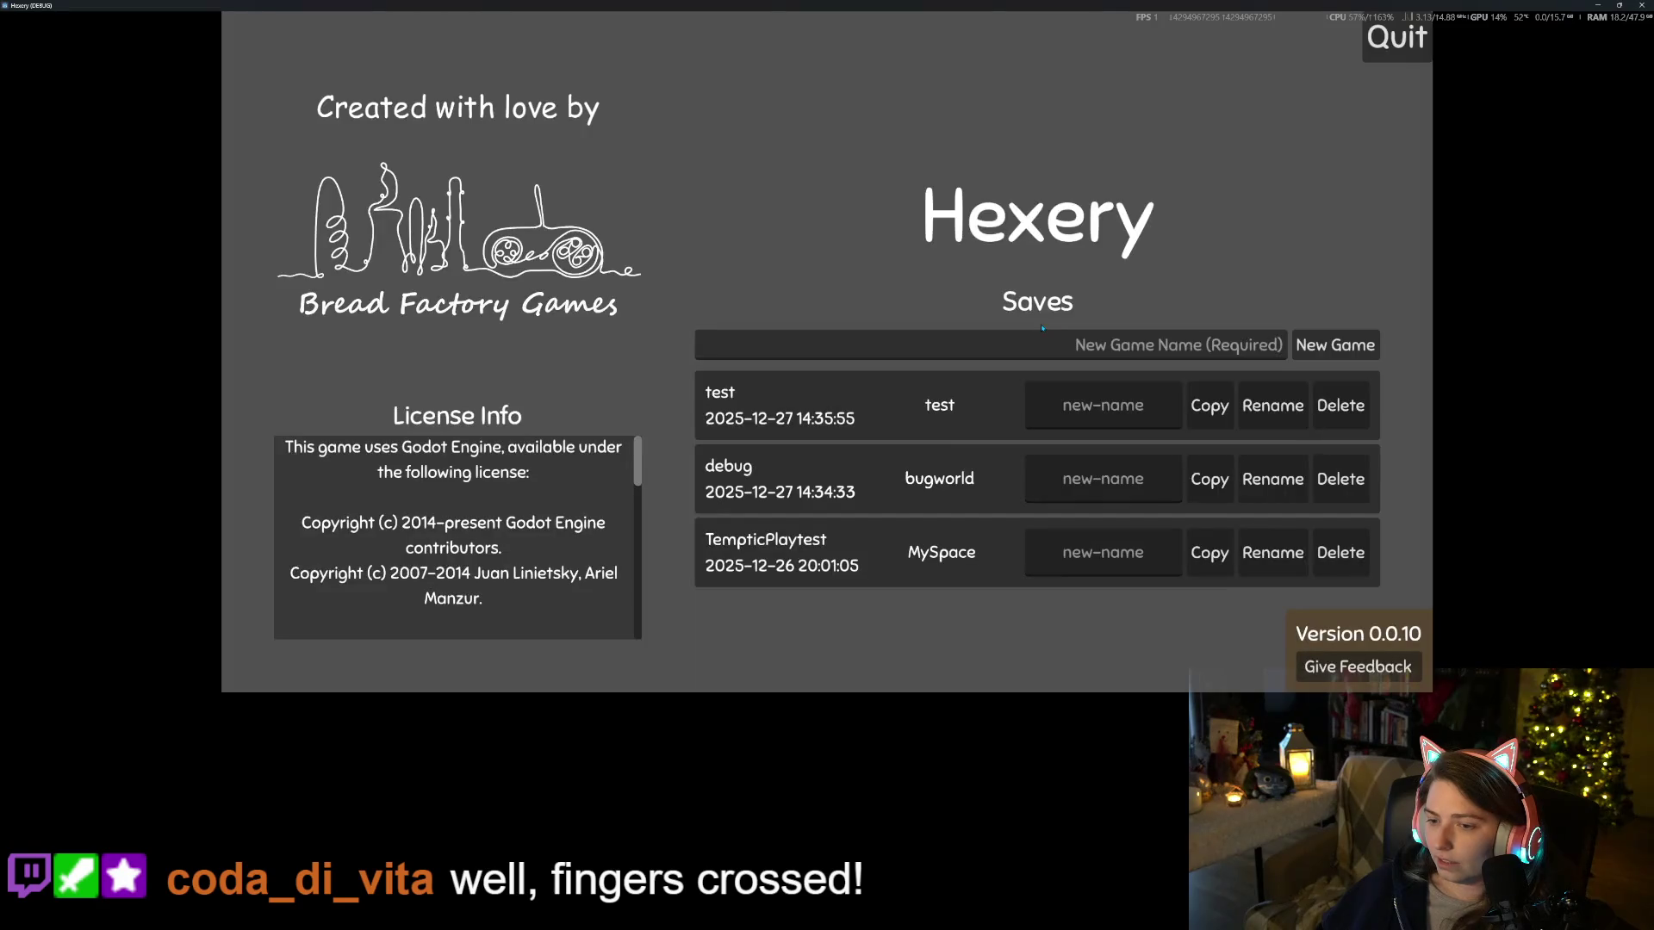
# Load the test save and move the stack of 6 logs into the inventory's top row
pyautogui.click(848, 404)
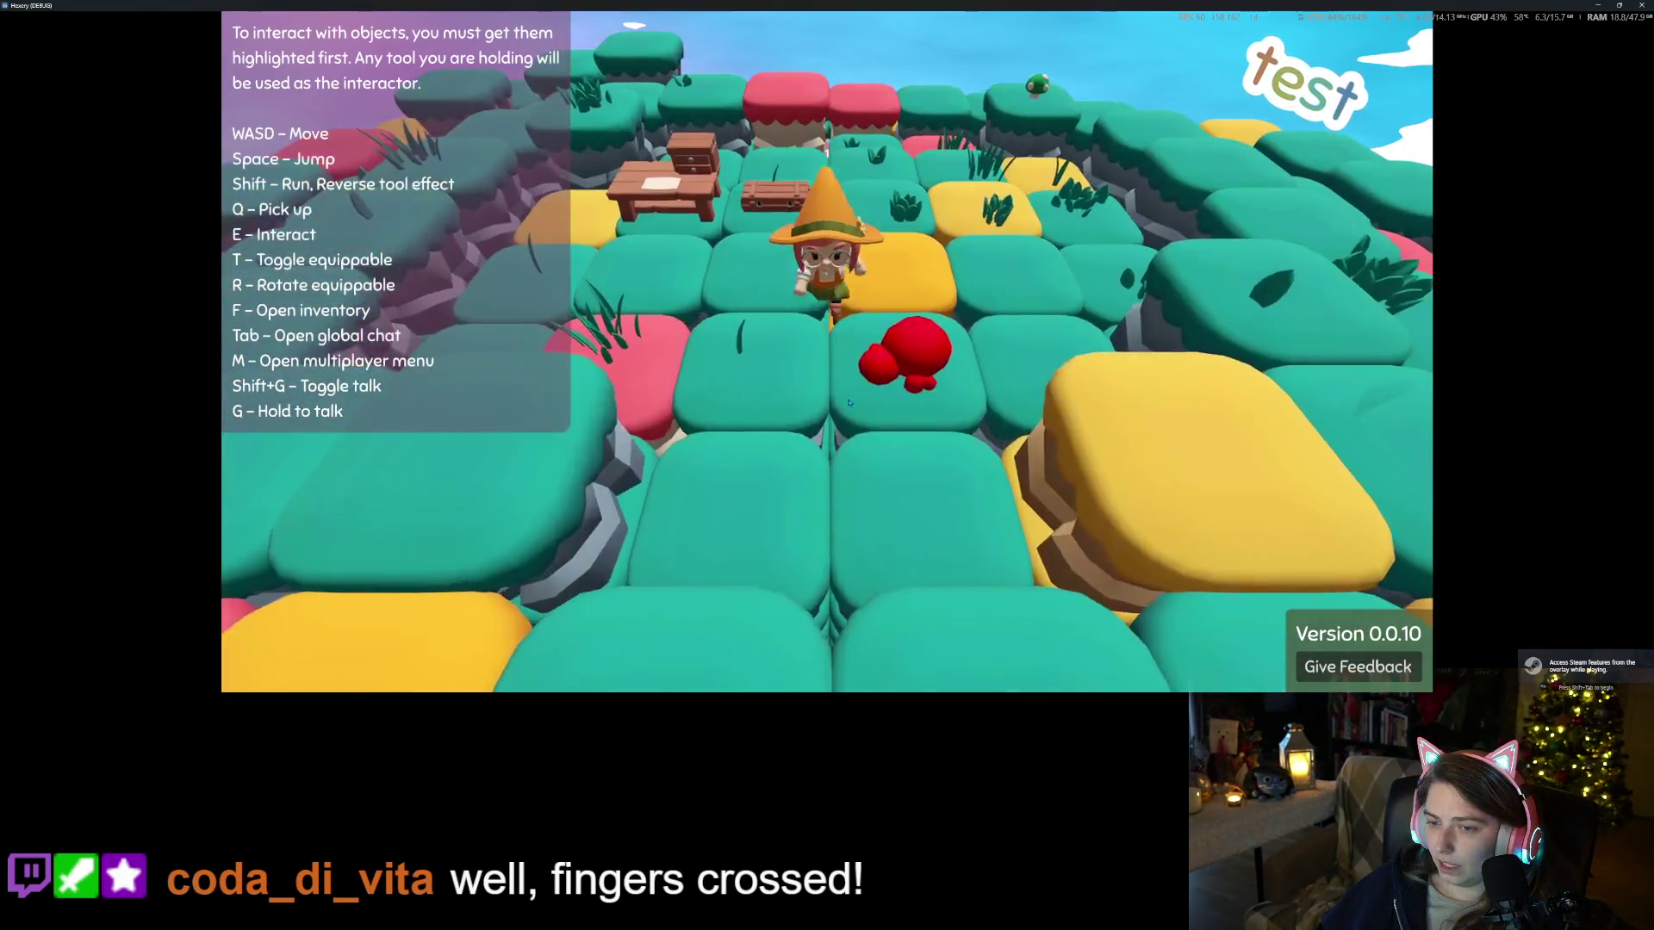
pyautogui.press('f')
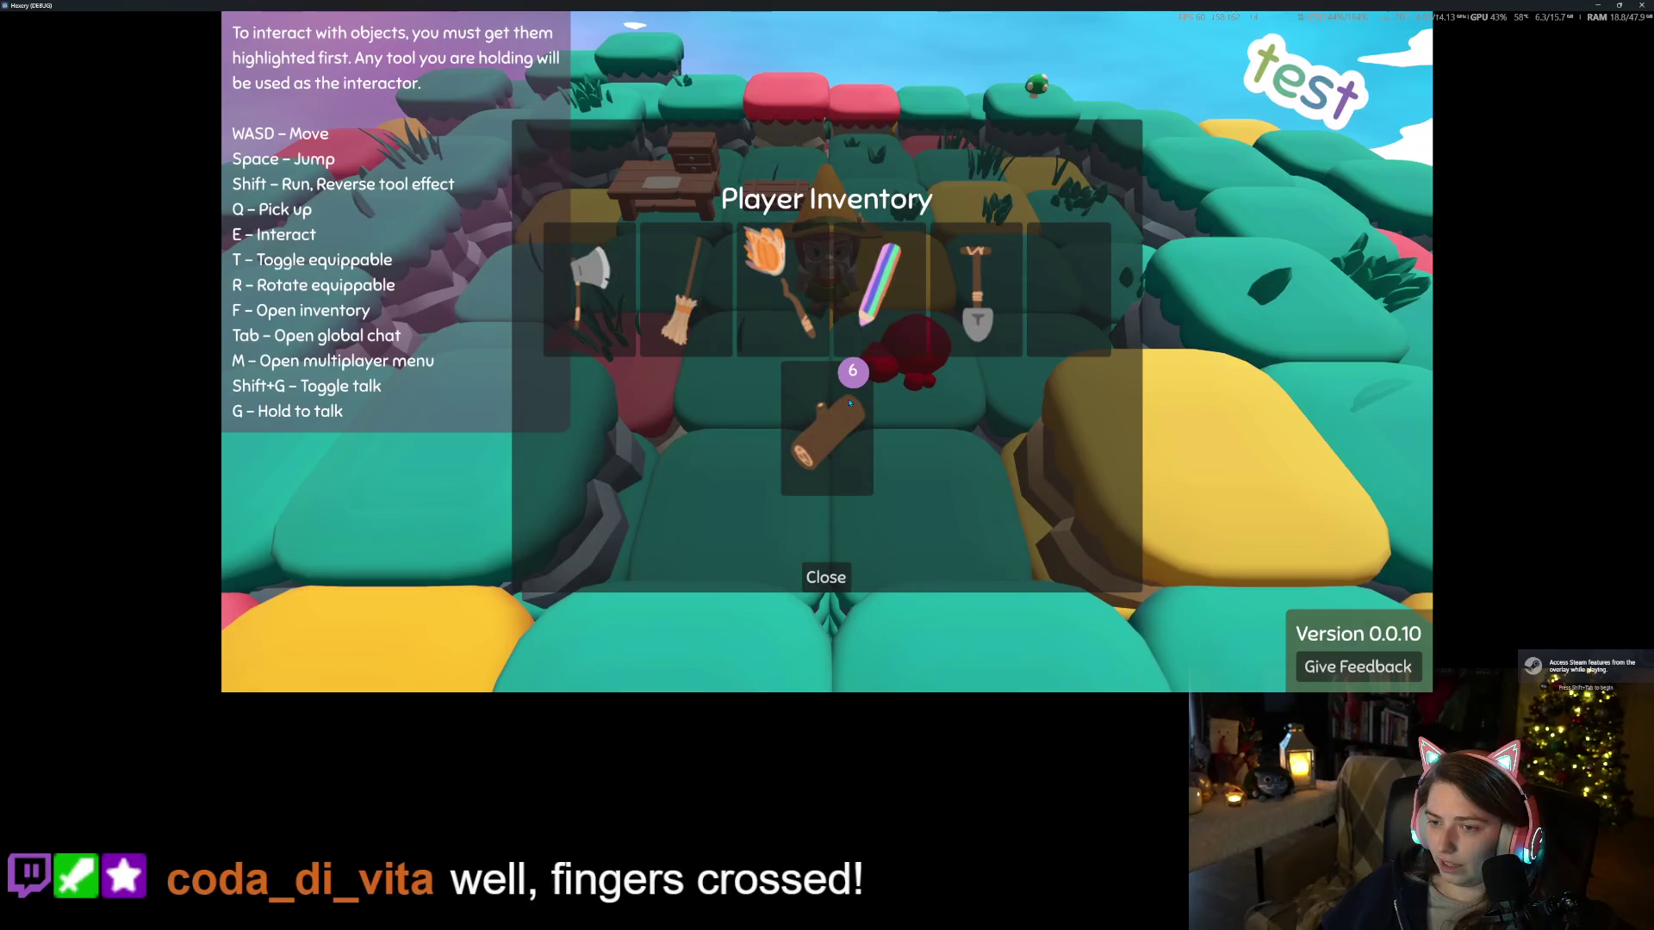
pyautogui.click(829, 576)
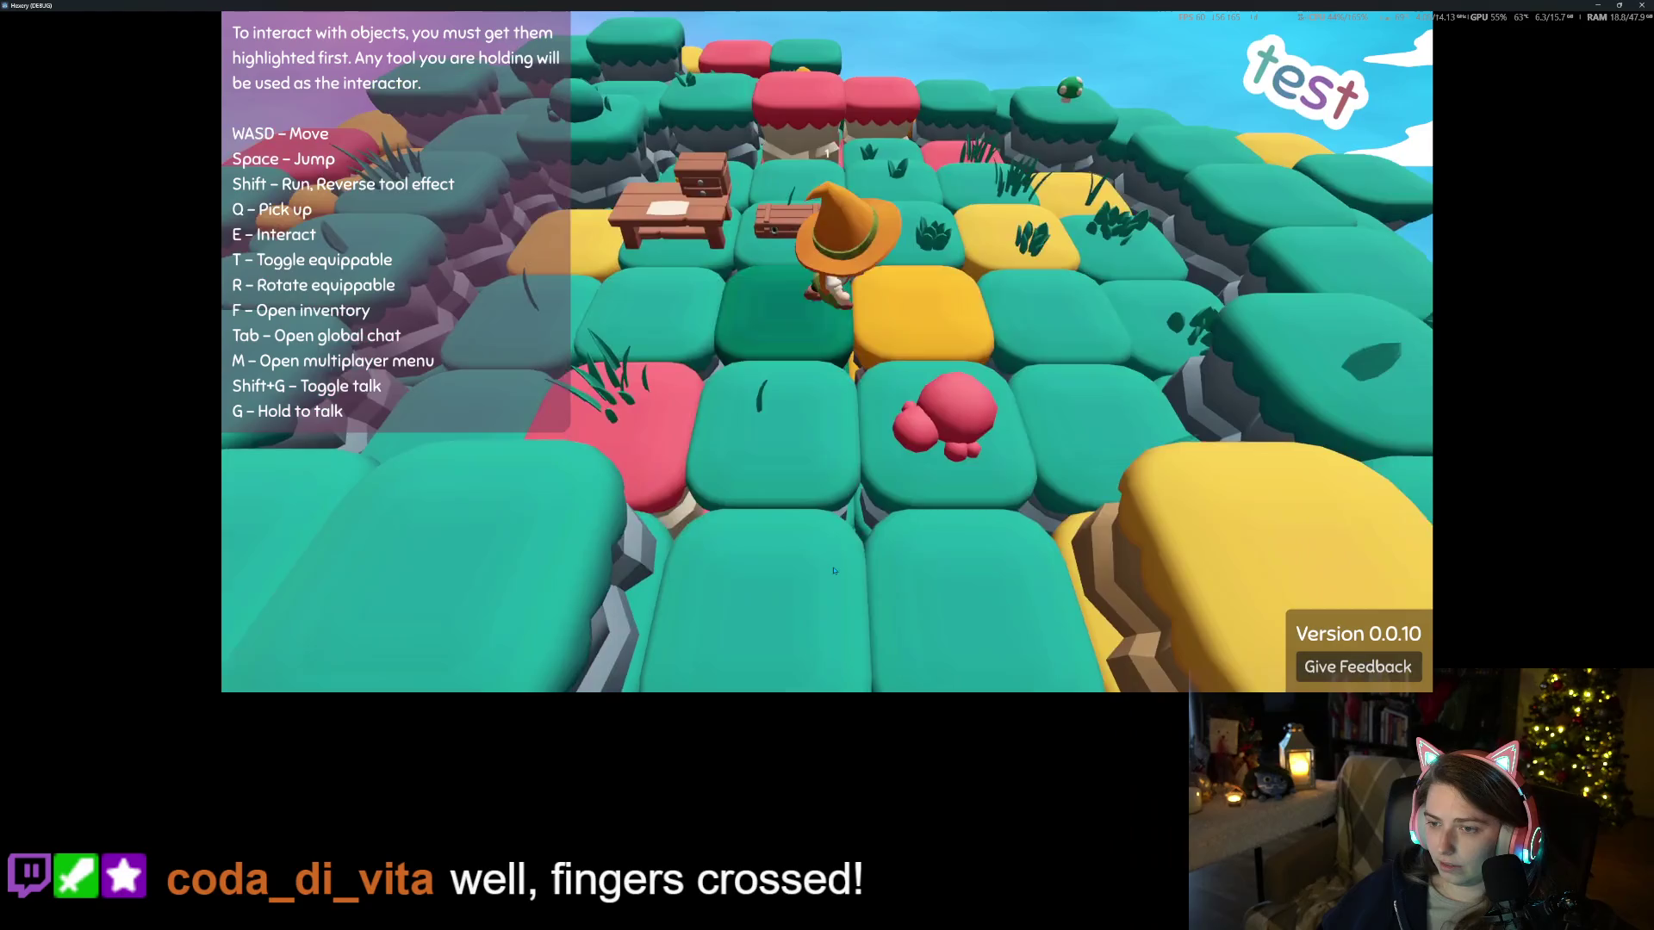
pyautogui.press('f')
pyautogui.click(827, 435)
pyautogui.click(827, 577)
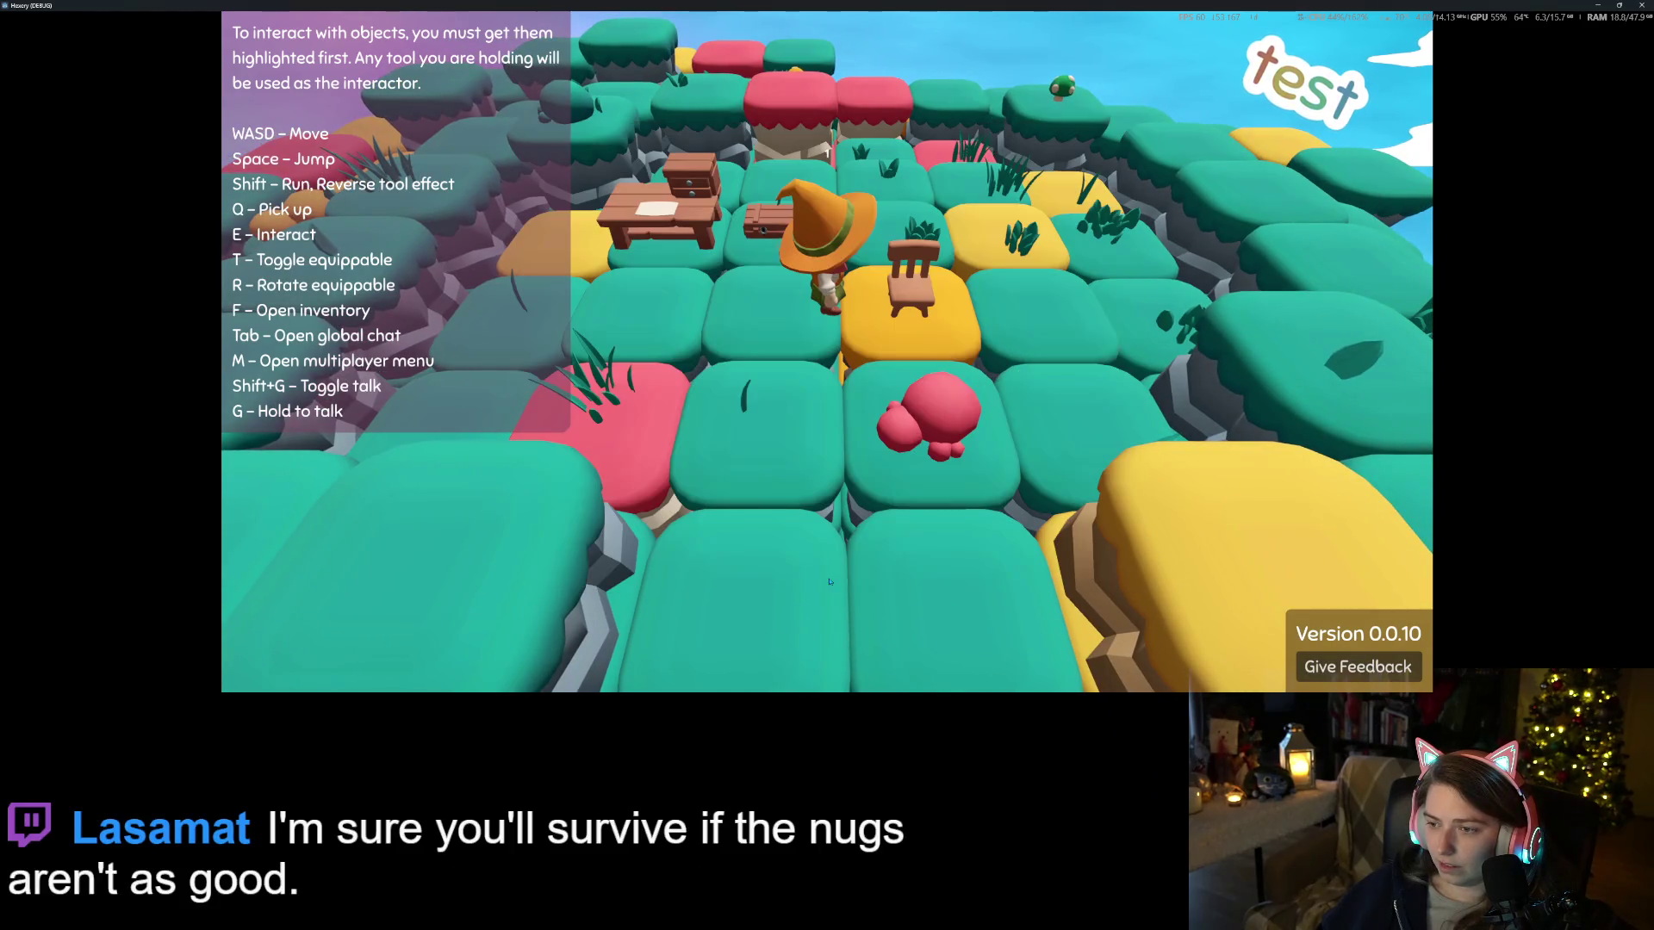
# Collect the orange and green mushrooms, then exit to the main menu and minimise the game
pyautogui.press('w')
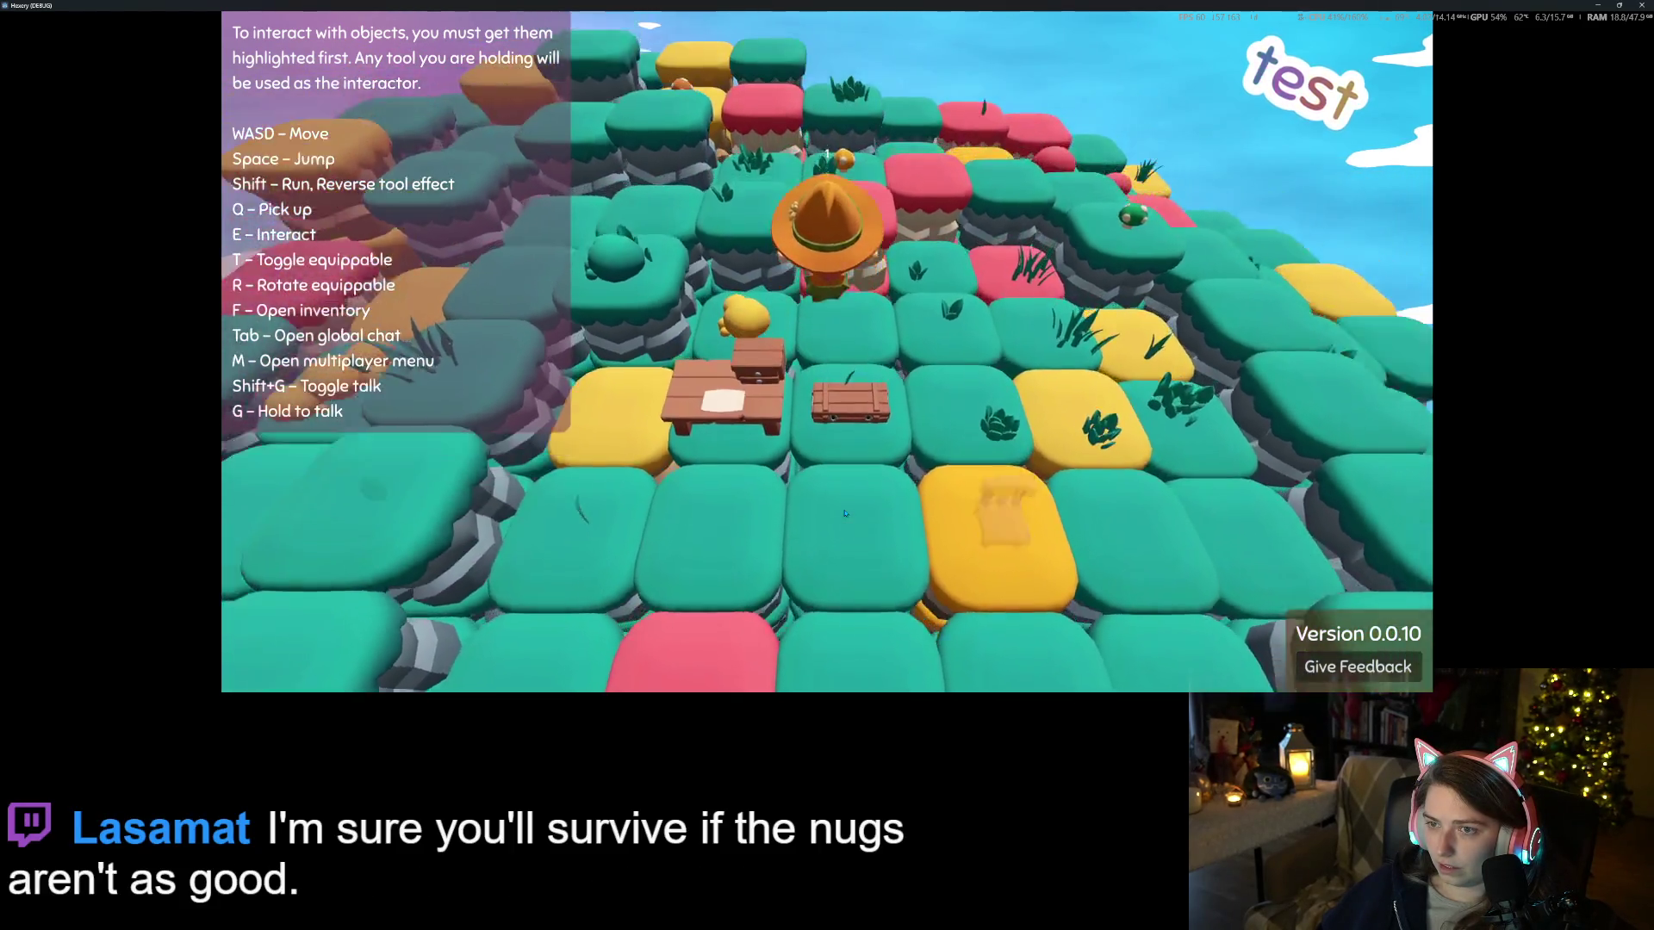
pyautogui.scroll(5, 844, 513)
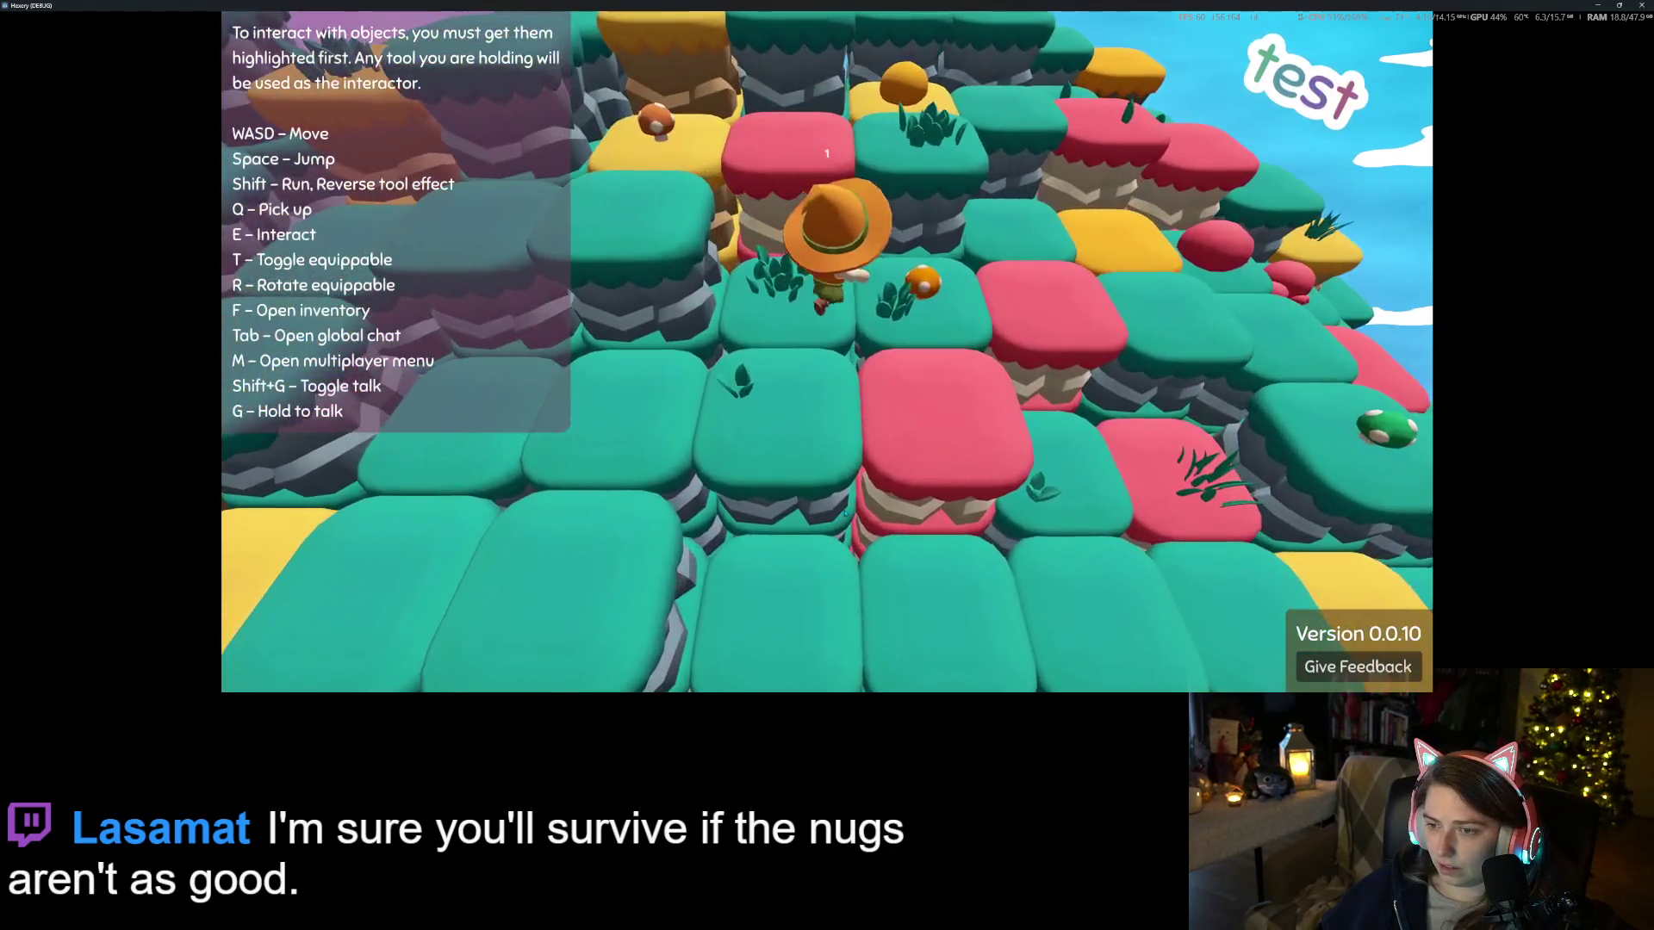
pyautogui.press('d')
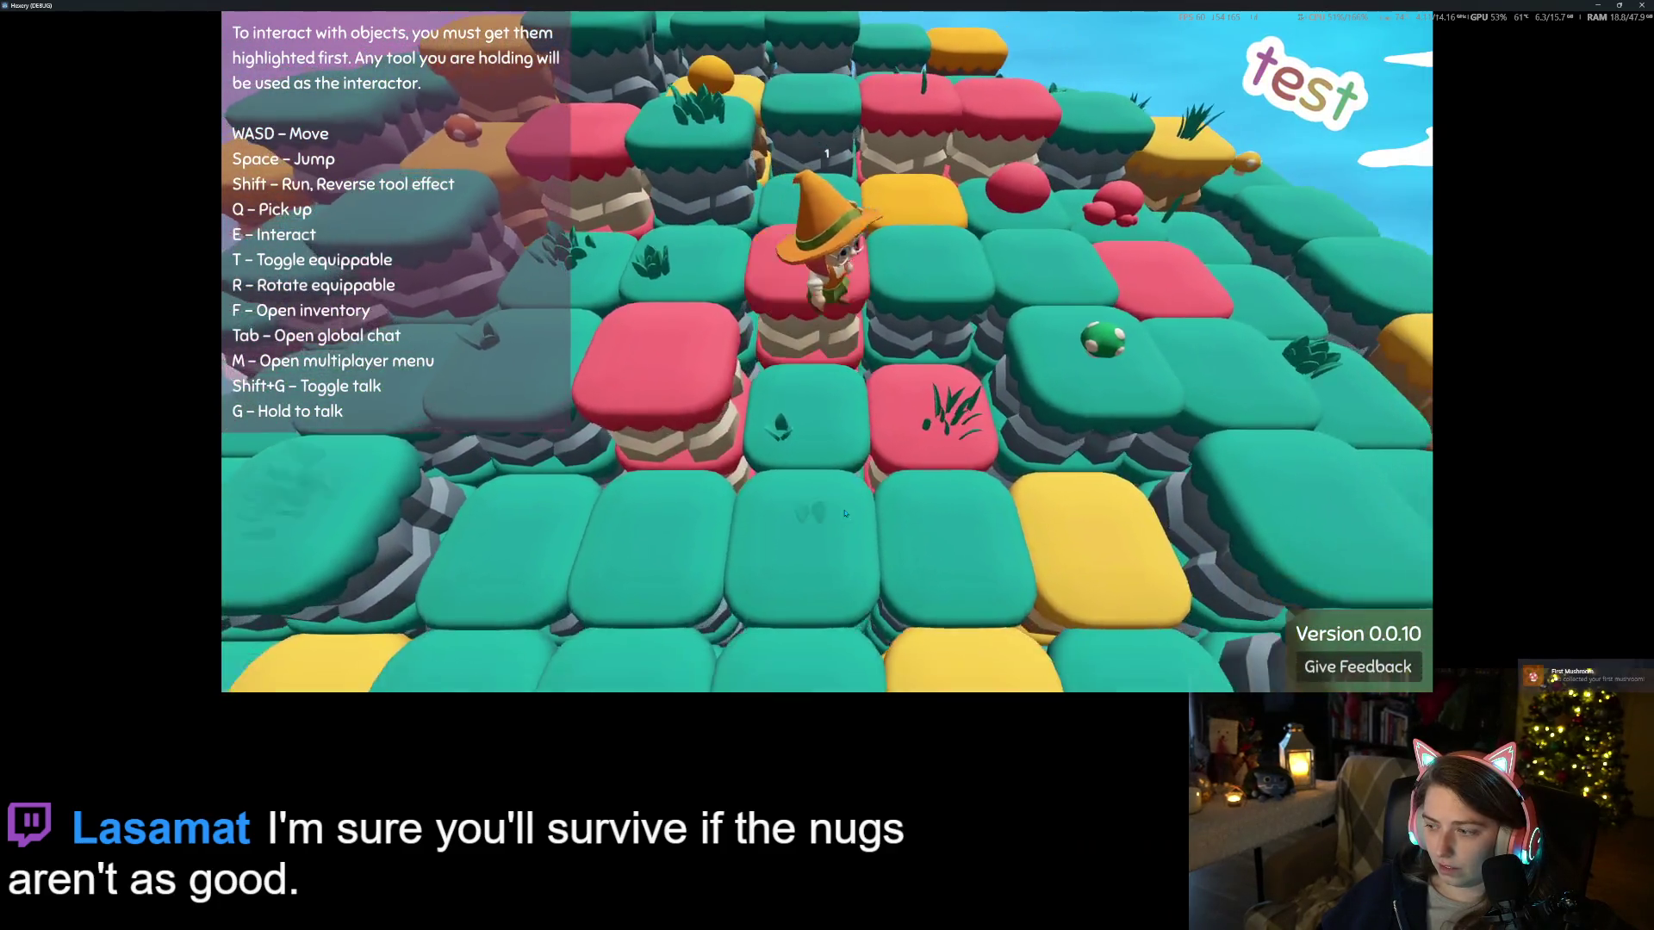
pyautogui.press('d')
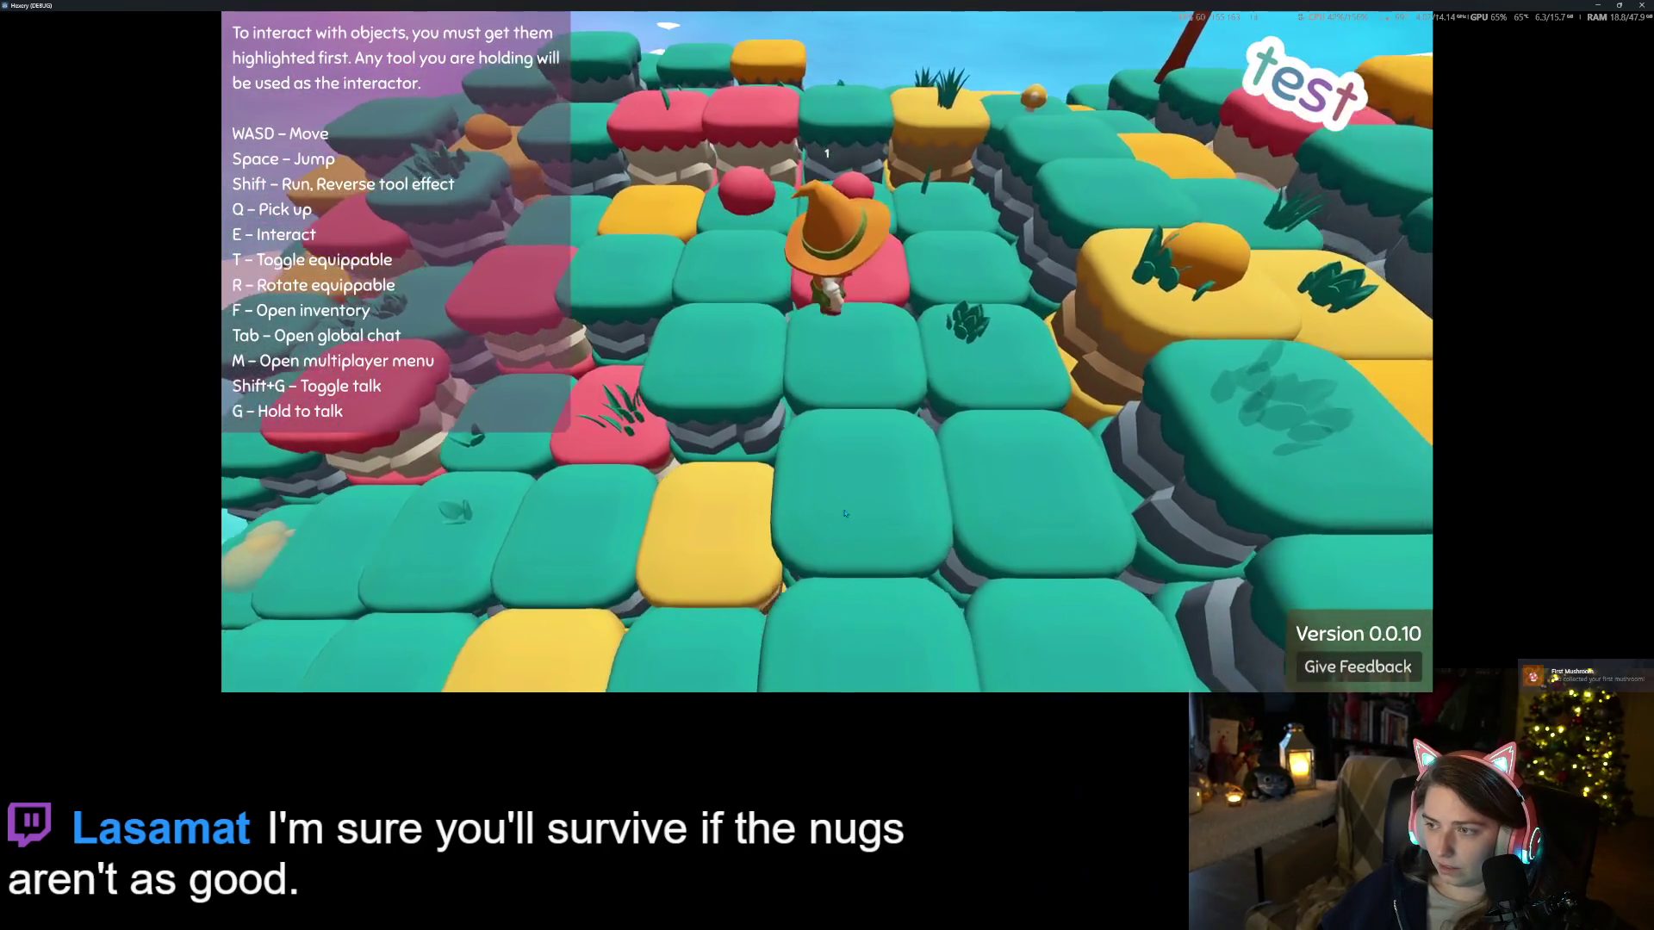
pyautogui.scroll(-5, 845, 514)
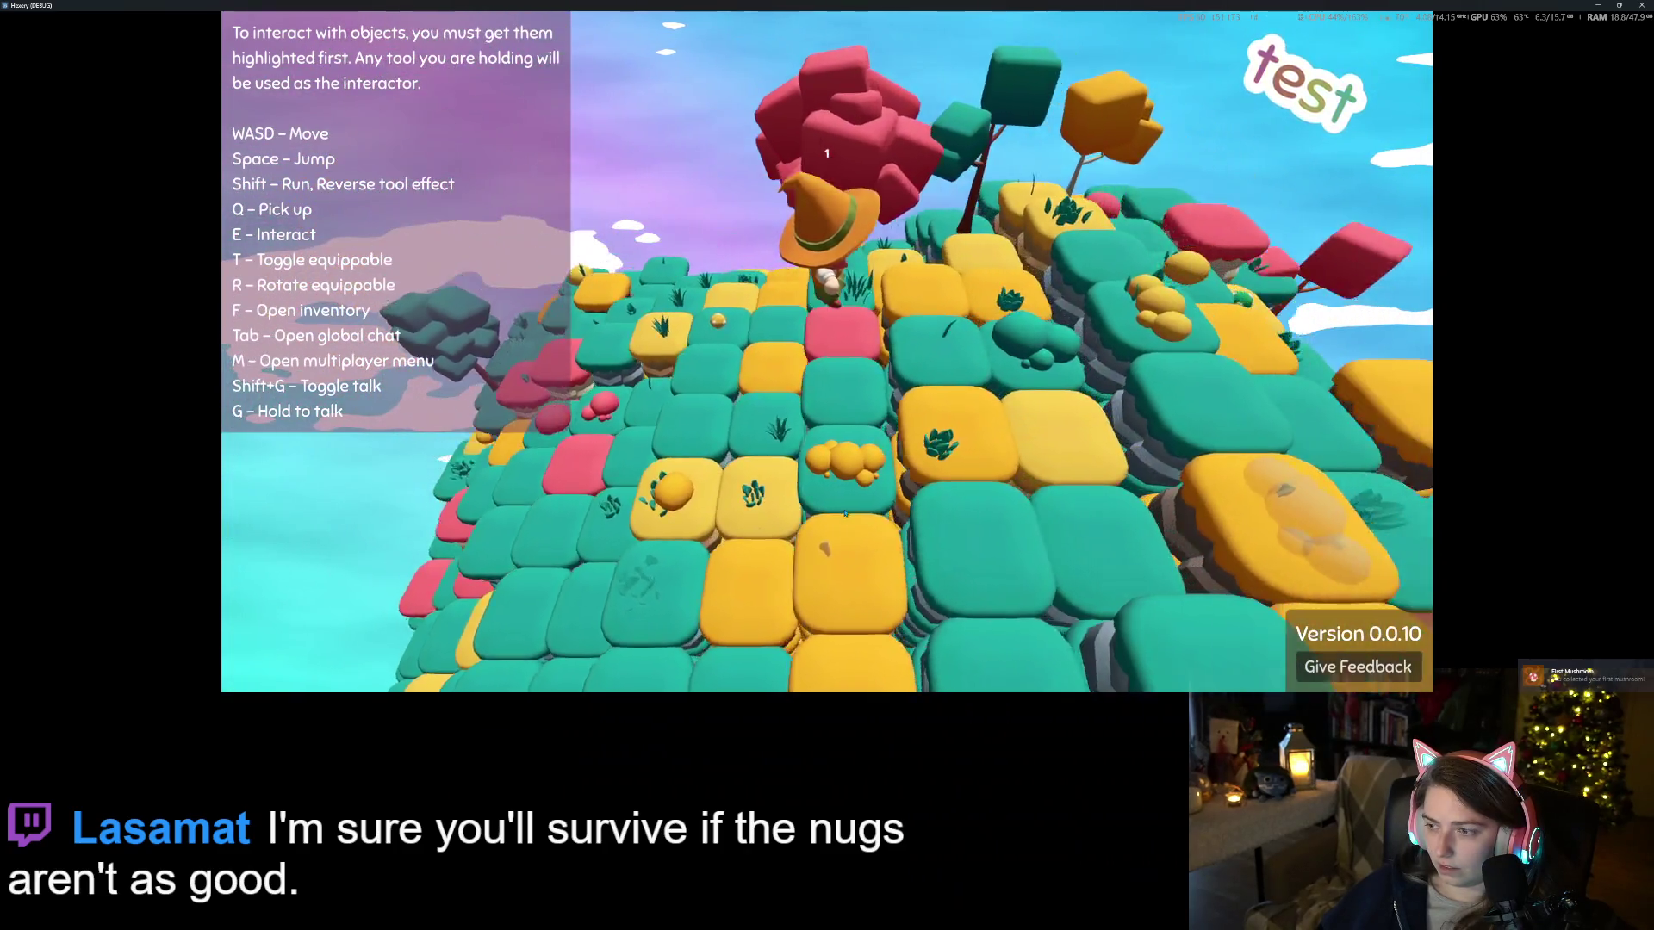
pyautogui.press('Left')
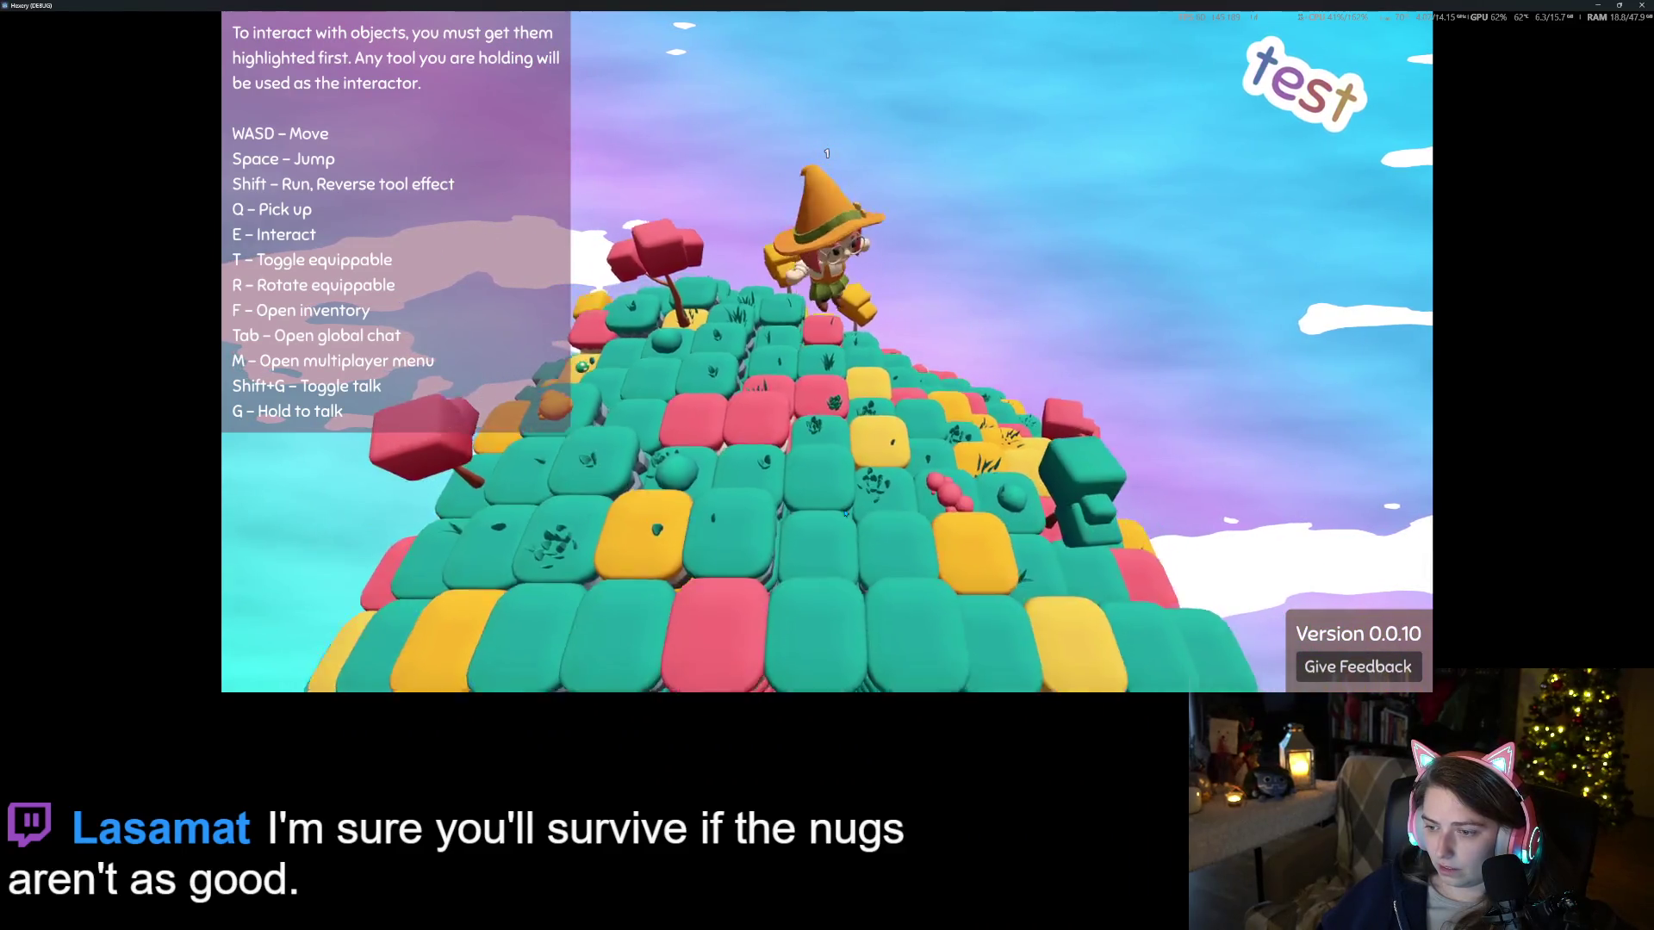
pyautogui.press('Left')
pyautogui.scroll(3, 844, 513)
pyautogui.press('Left')
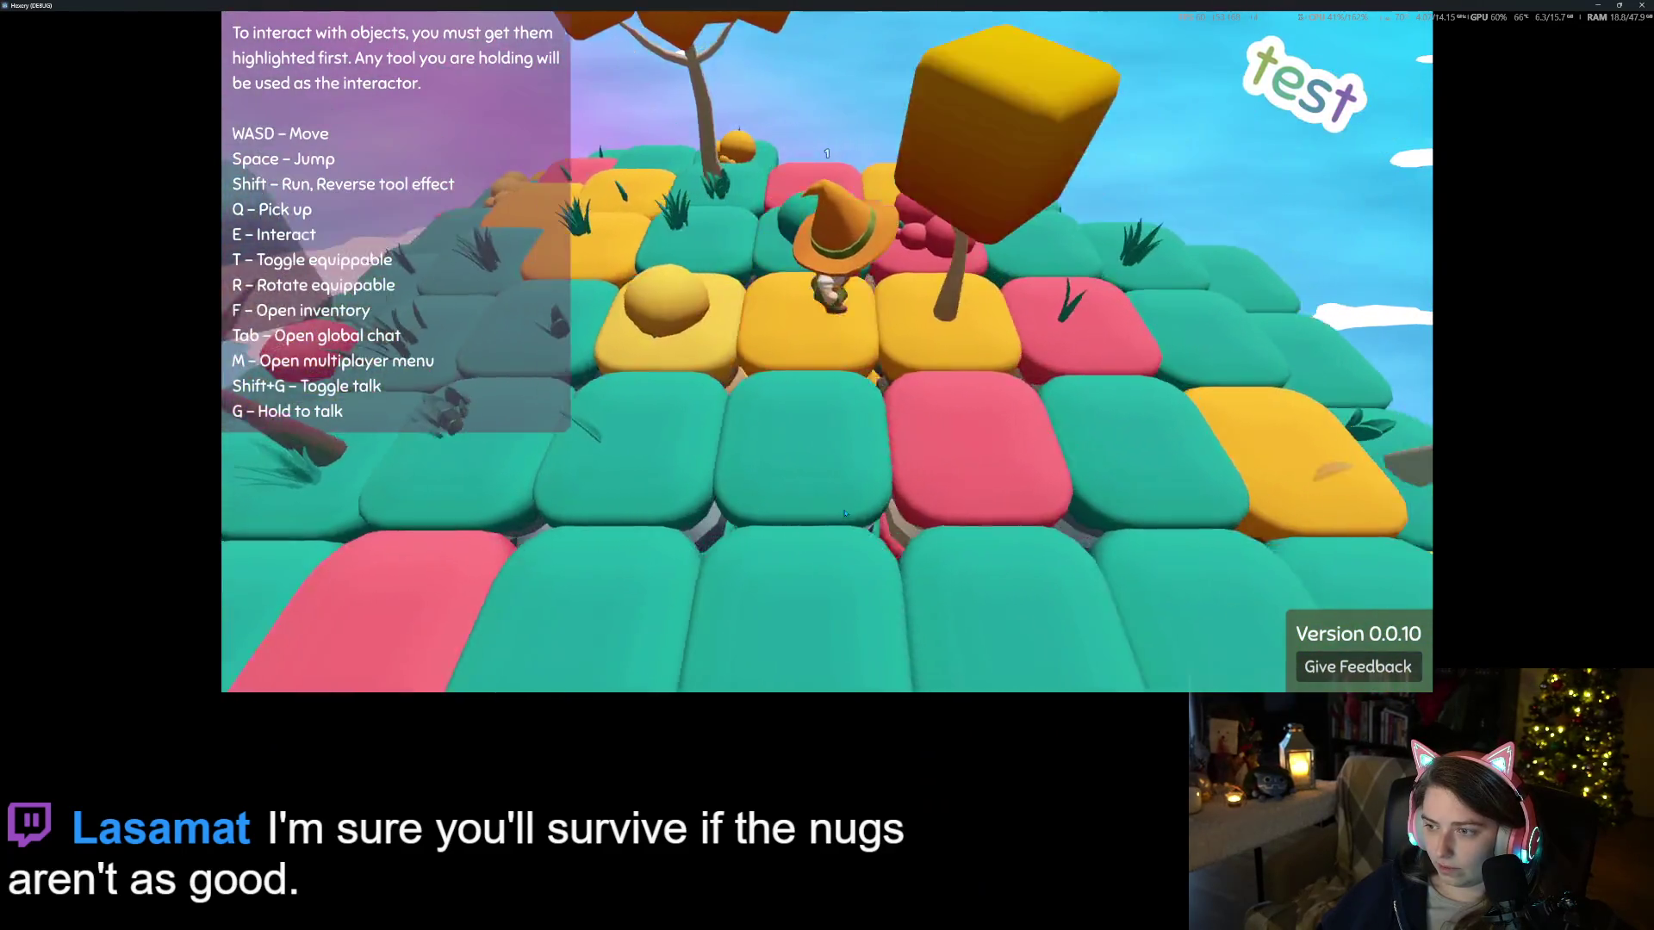
pyautogui.press('Left')
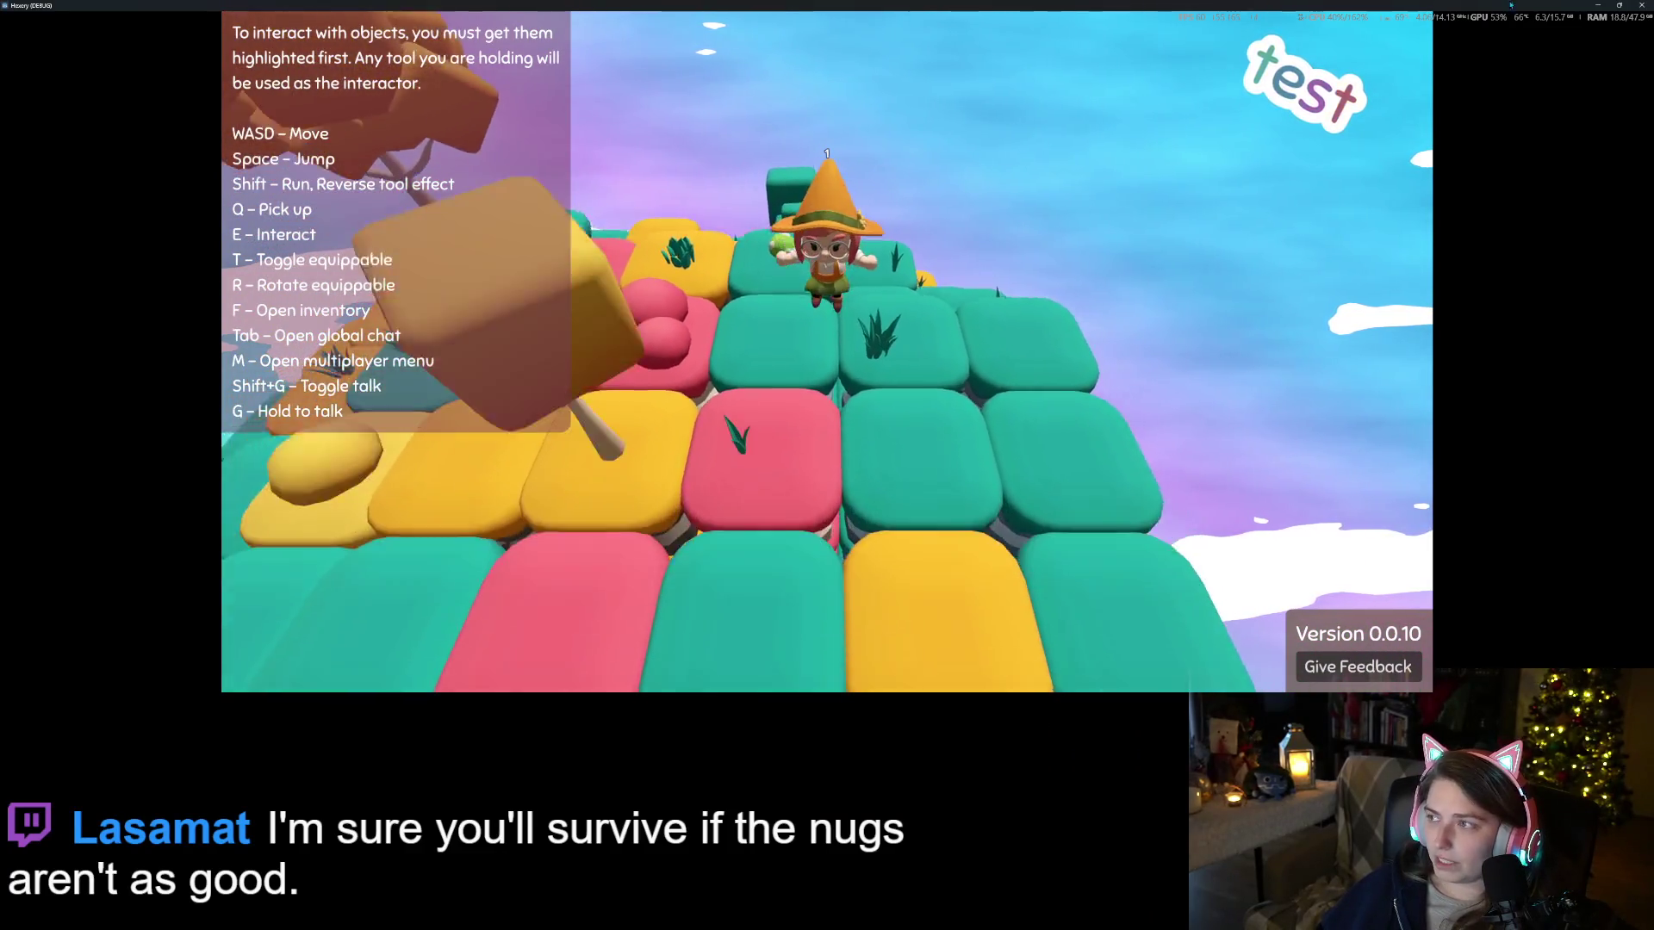
pyautogui.press('Escape')
pyautogui.click(1596, 7)
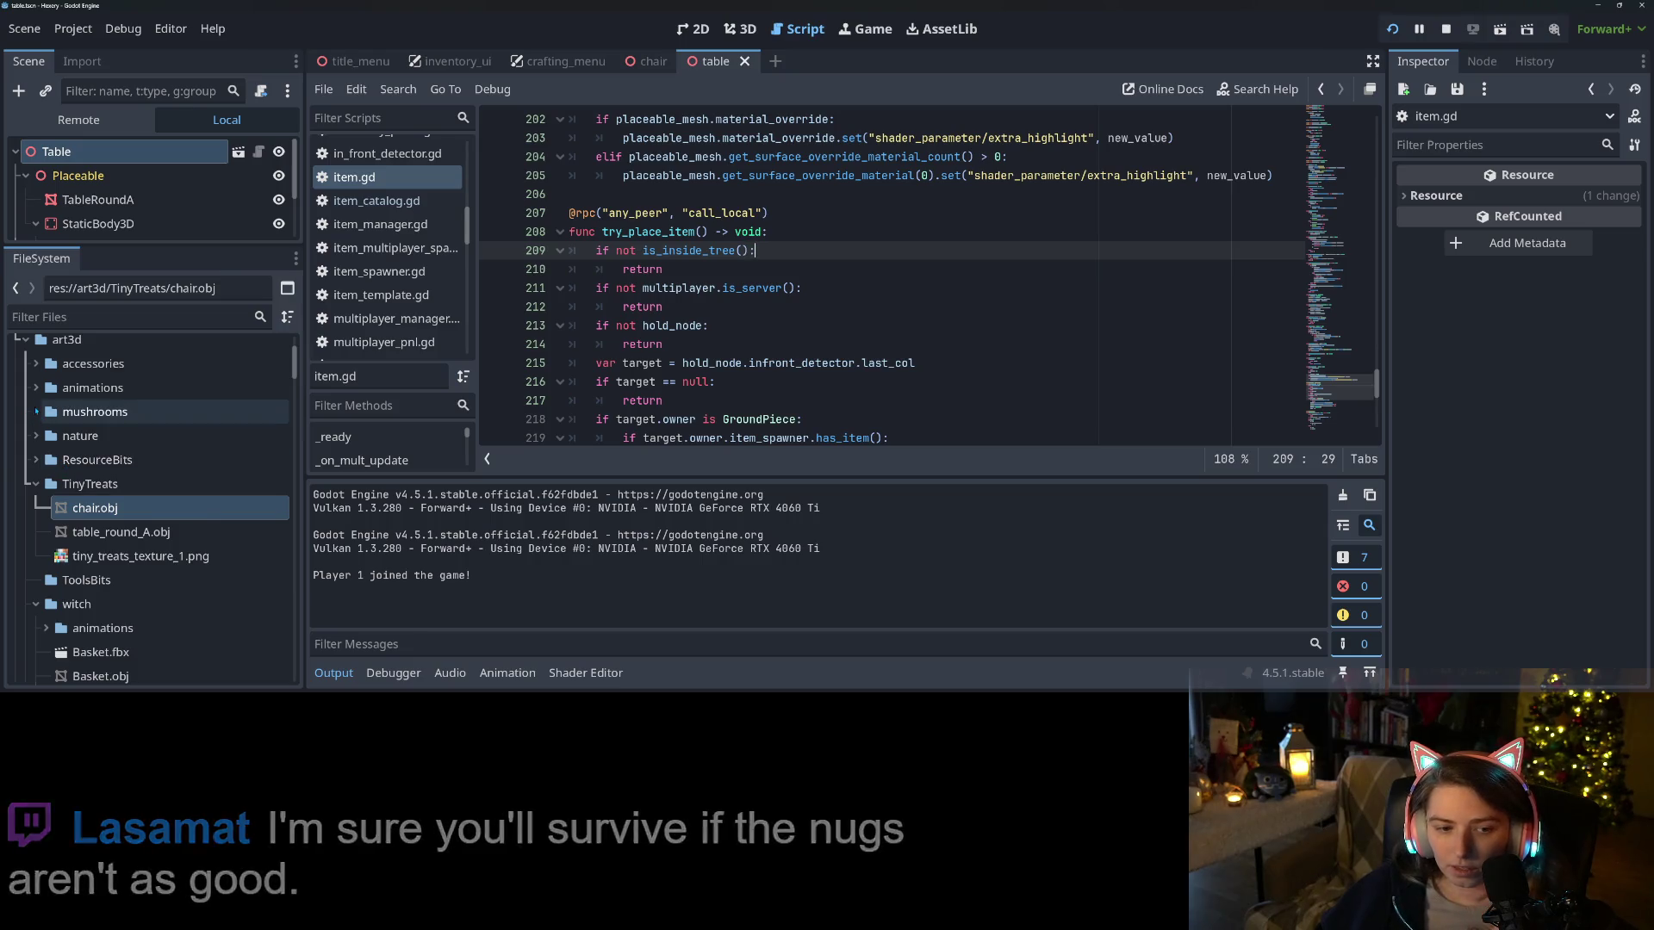
# Open mushroom.tscn from the items/mushrooms folder and select its Mushroom root node
pyautogui.click(36, 413)
pyautogui.scroll(-15, 163, 561)
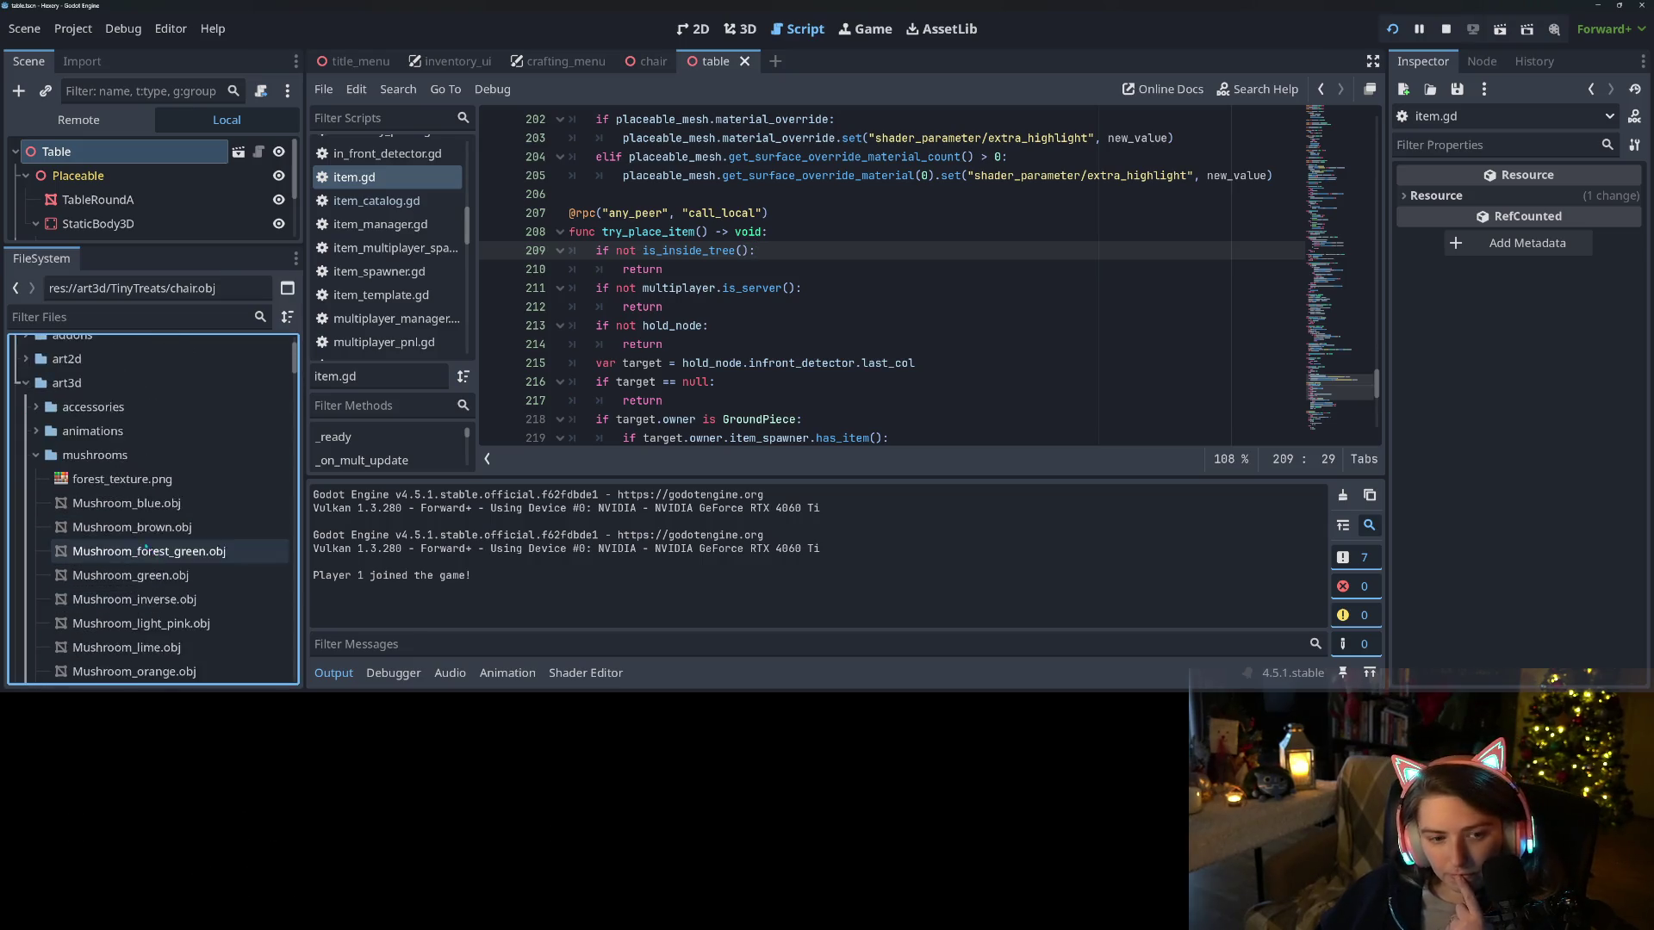
pyautogui.scroll(-15, 128, 595)
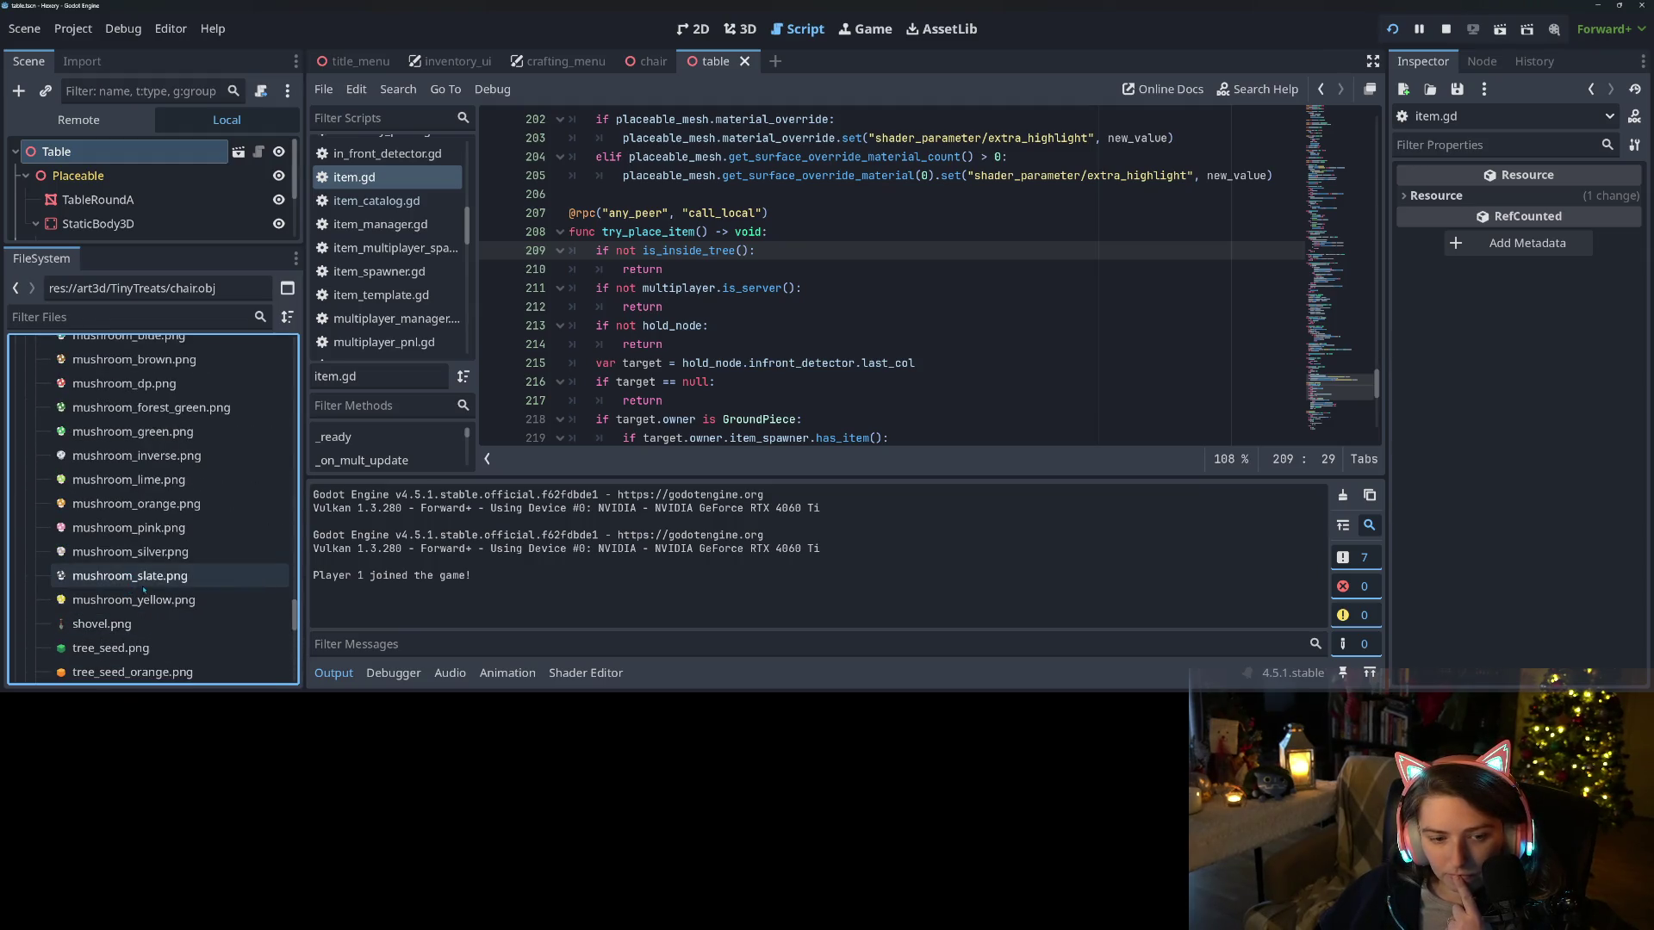
pyautogui.scroll(5, 136, 578)
pyautogui.scroll(15, 138, 574)
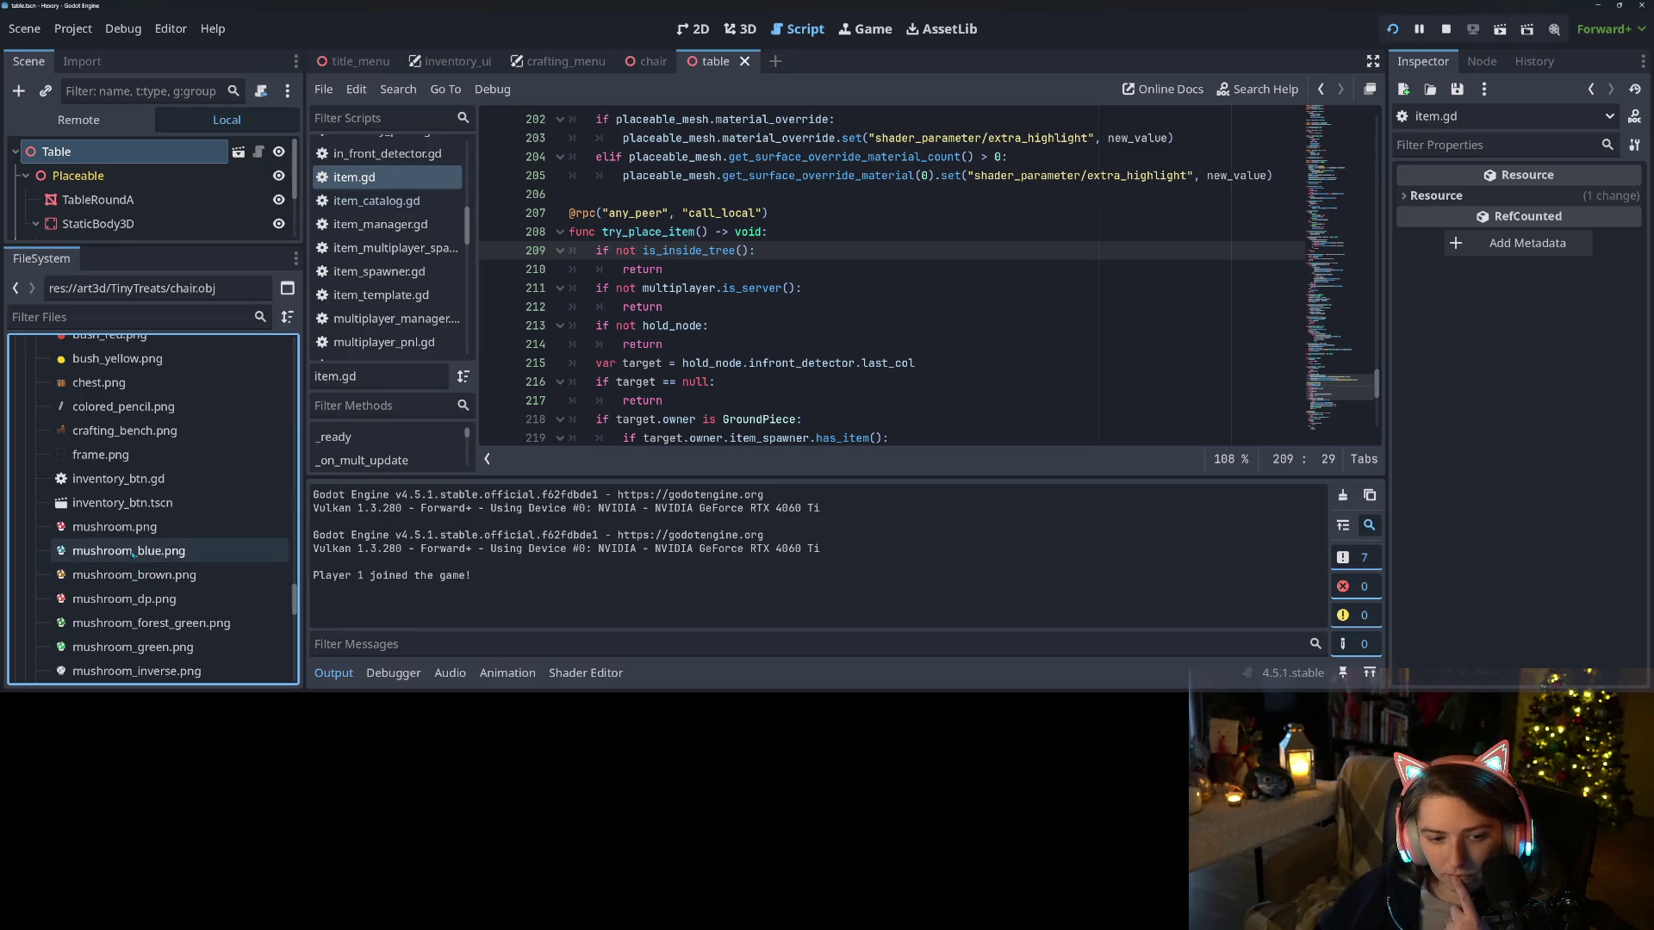
pyautogui.scroll(7, 135, 572)
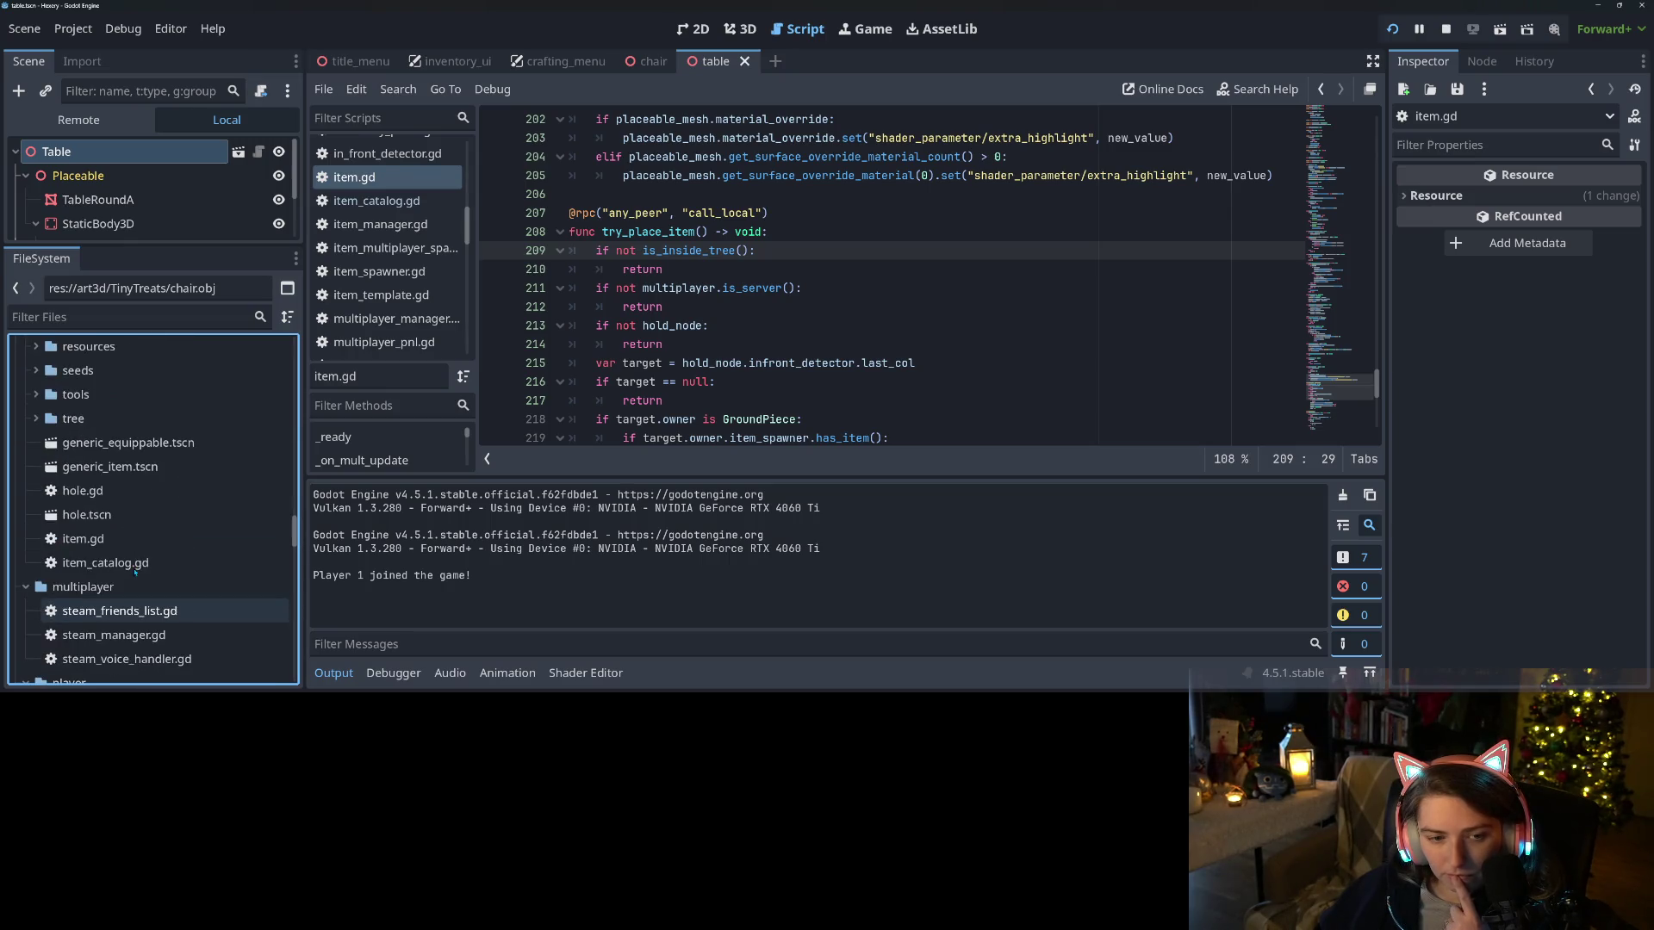
pyautogui.click(36, 451)
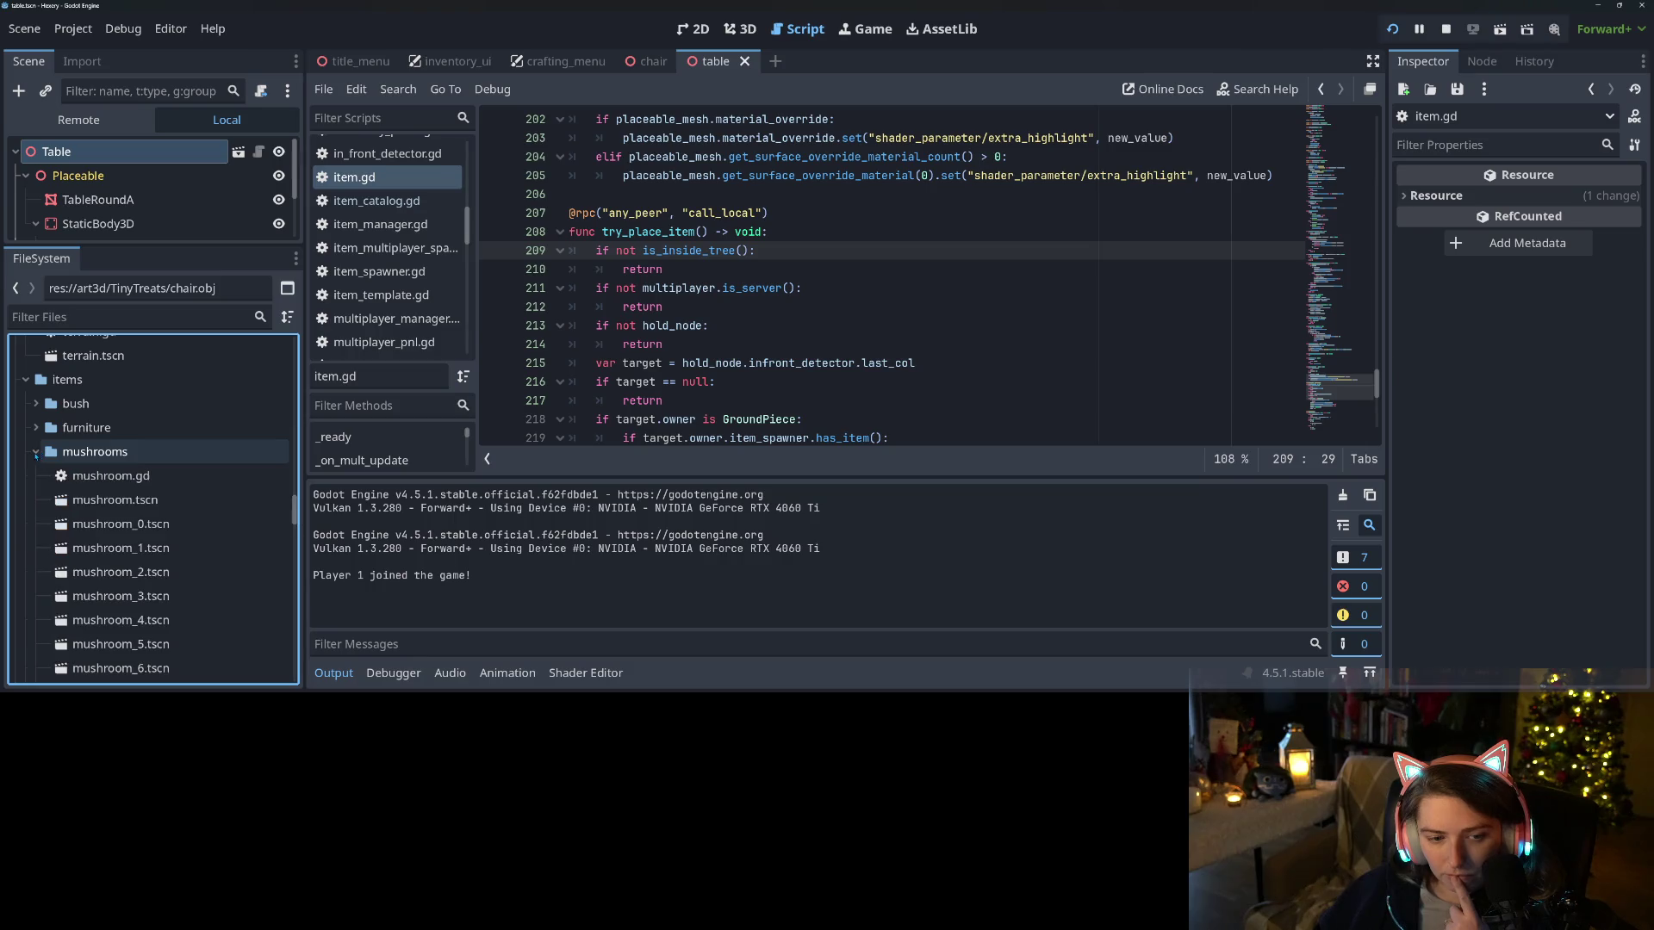
pyautogui.doubleClick(97, 500)
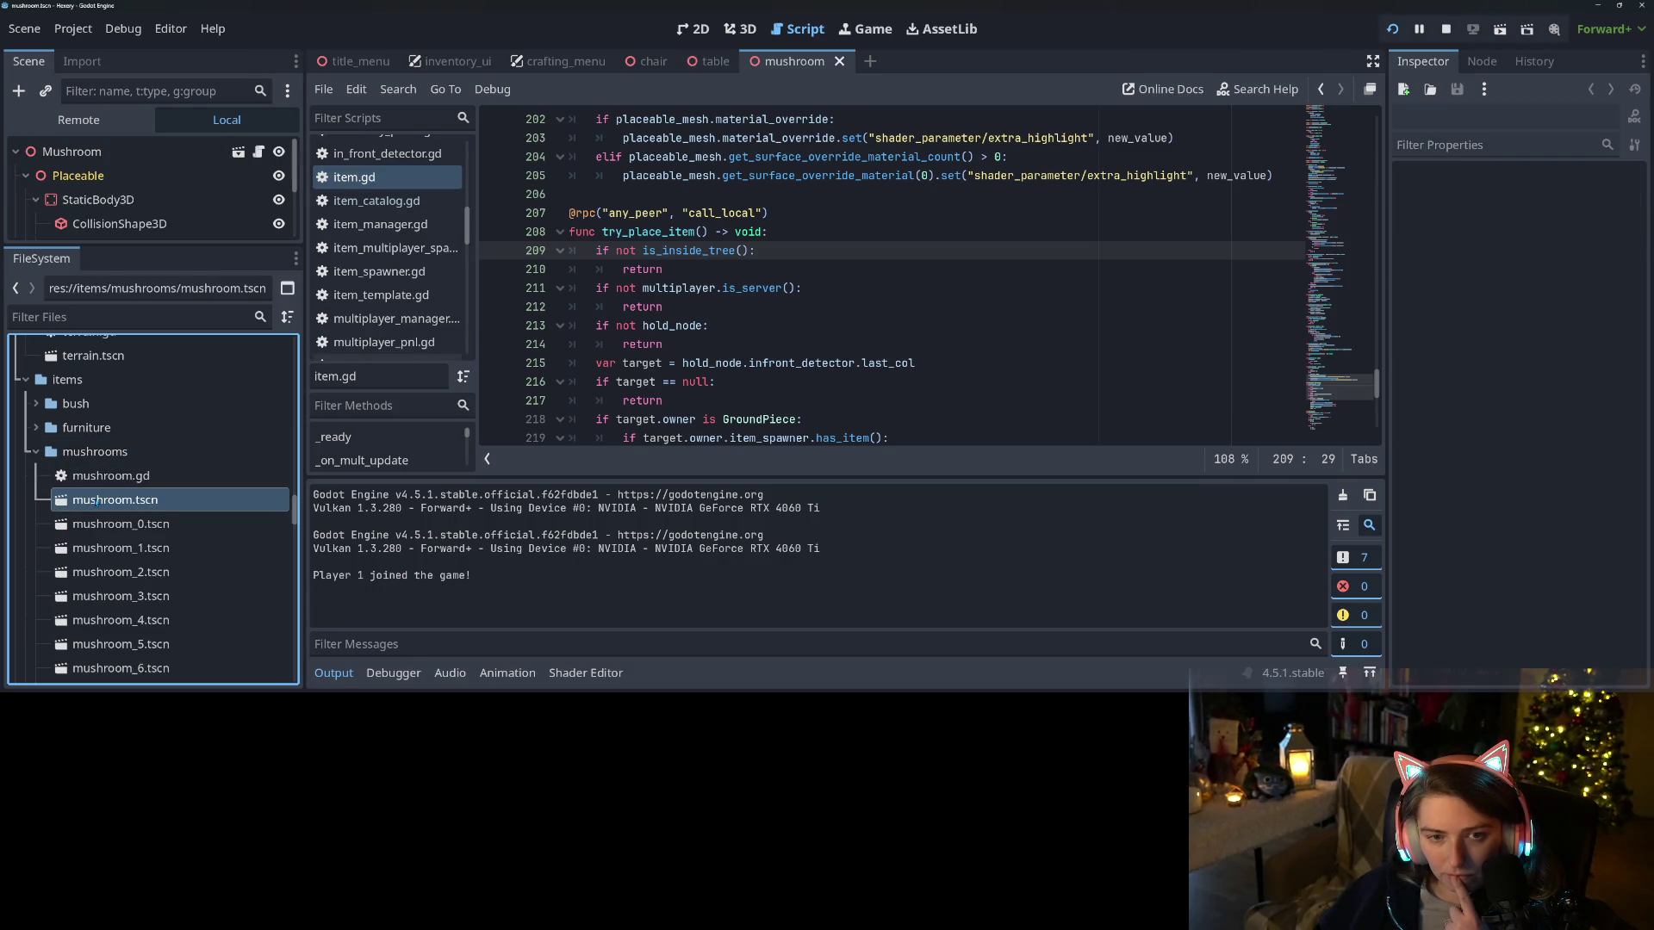
pyautogui.click(72, 151)
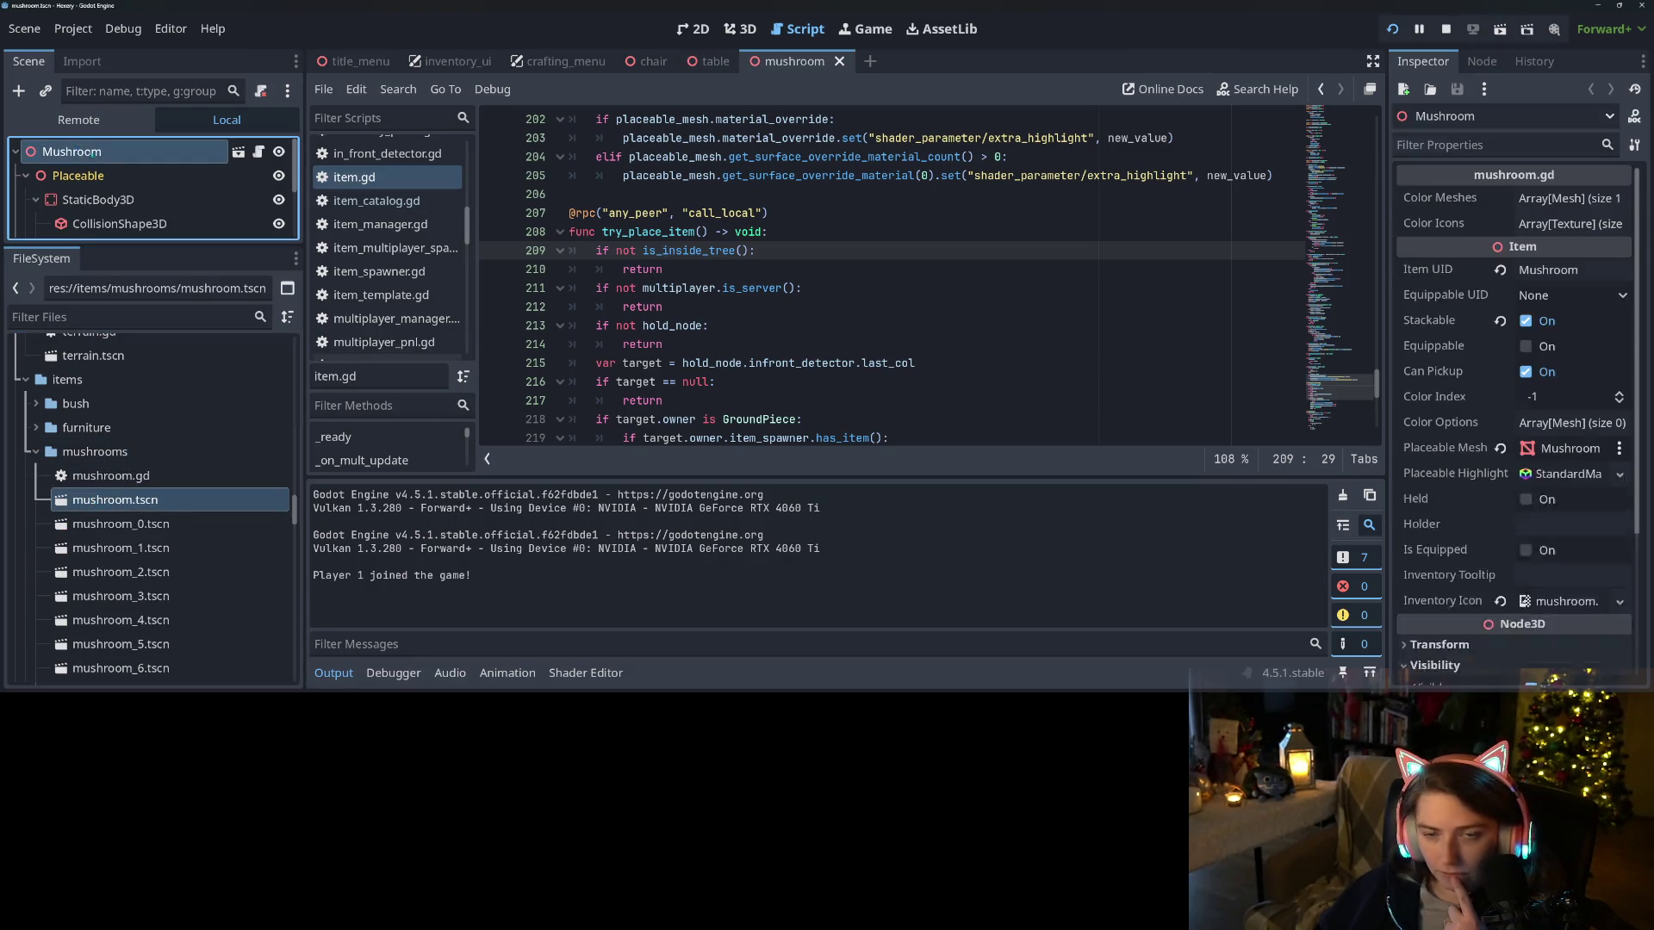
# Expand the Mushroom's Color Meshes, preview entries 0 to 2, stop the game and run it again
pyautogui.click(1569, 198)
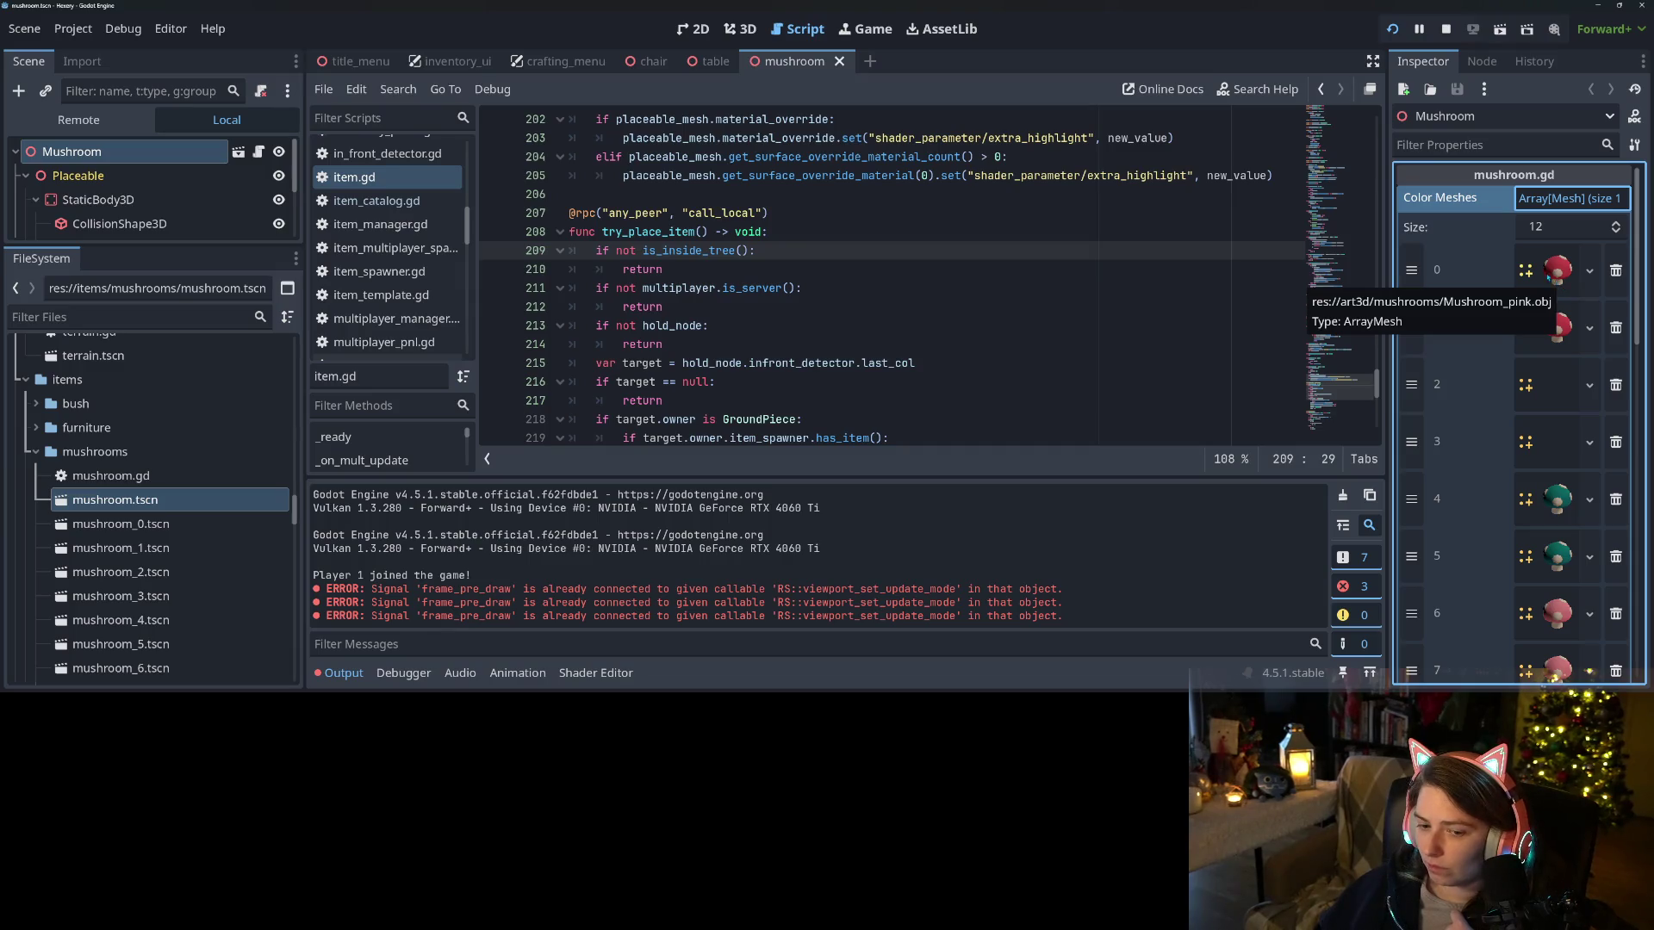
pyautogui.press('F8')
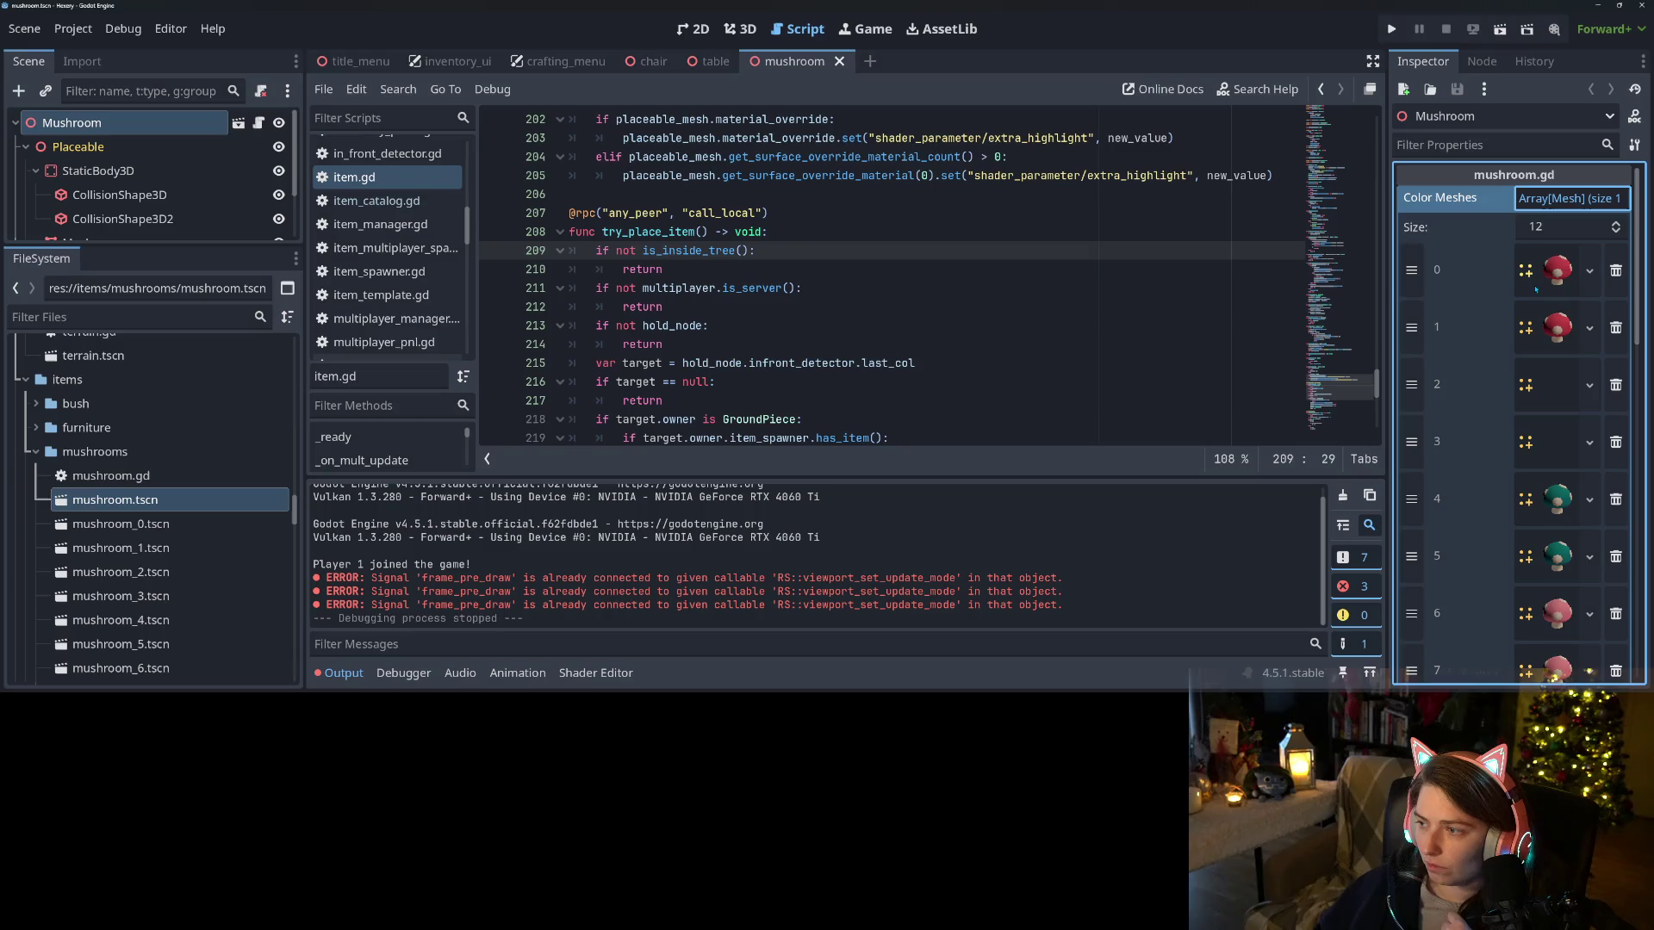
pyautogui.click(1564, 269)
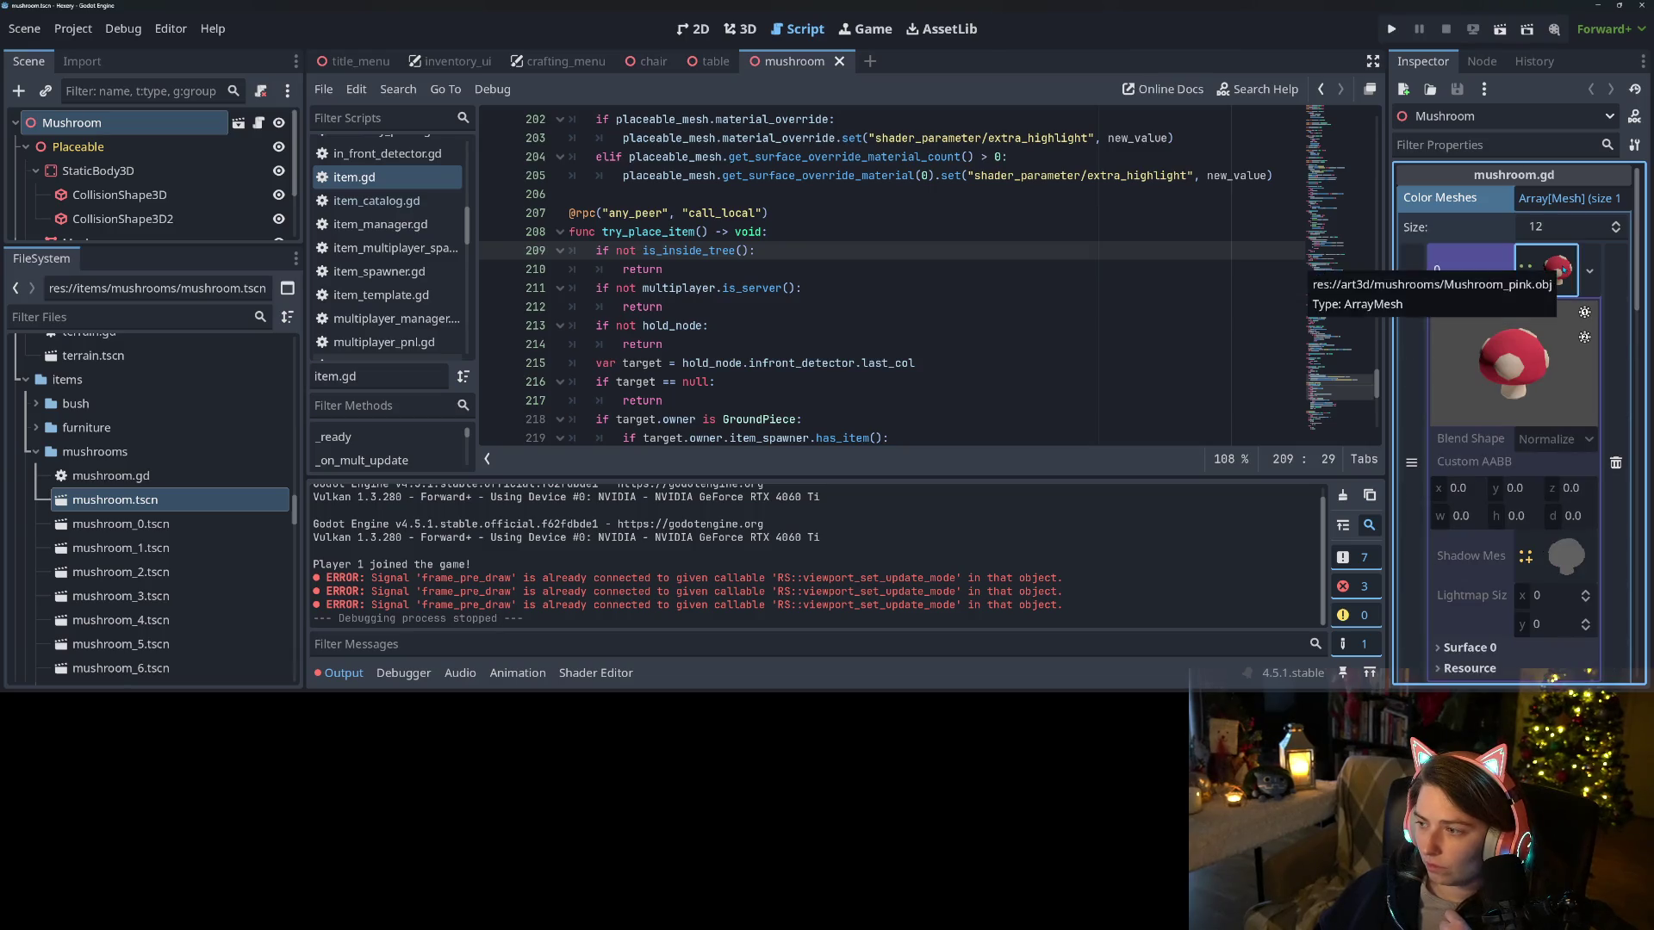
pyautogui.click(1563, 270)
pyautogui.click(1559, 319)
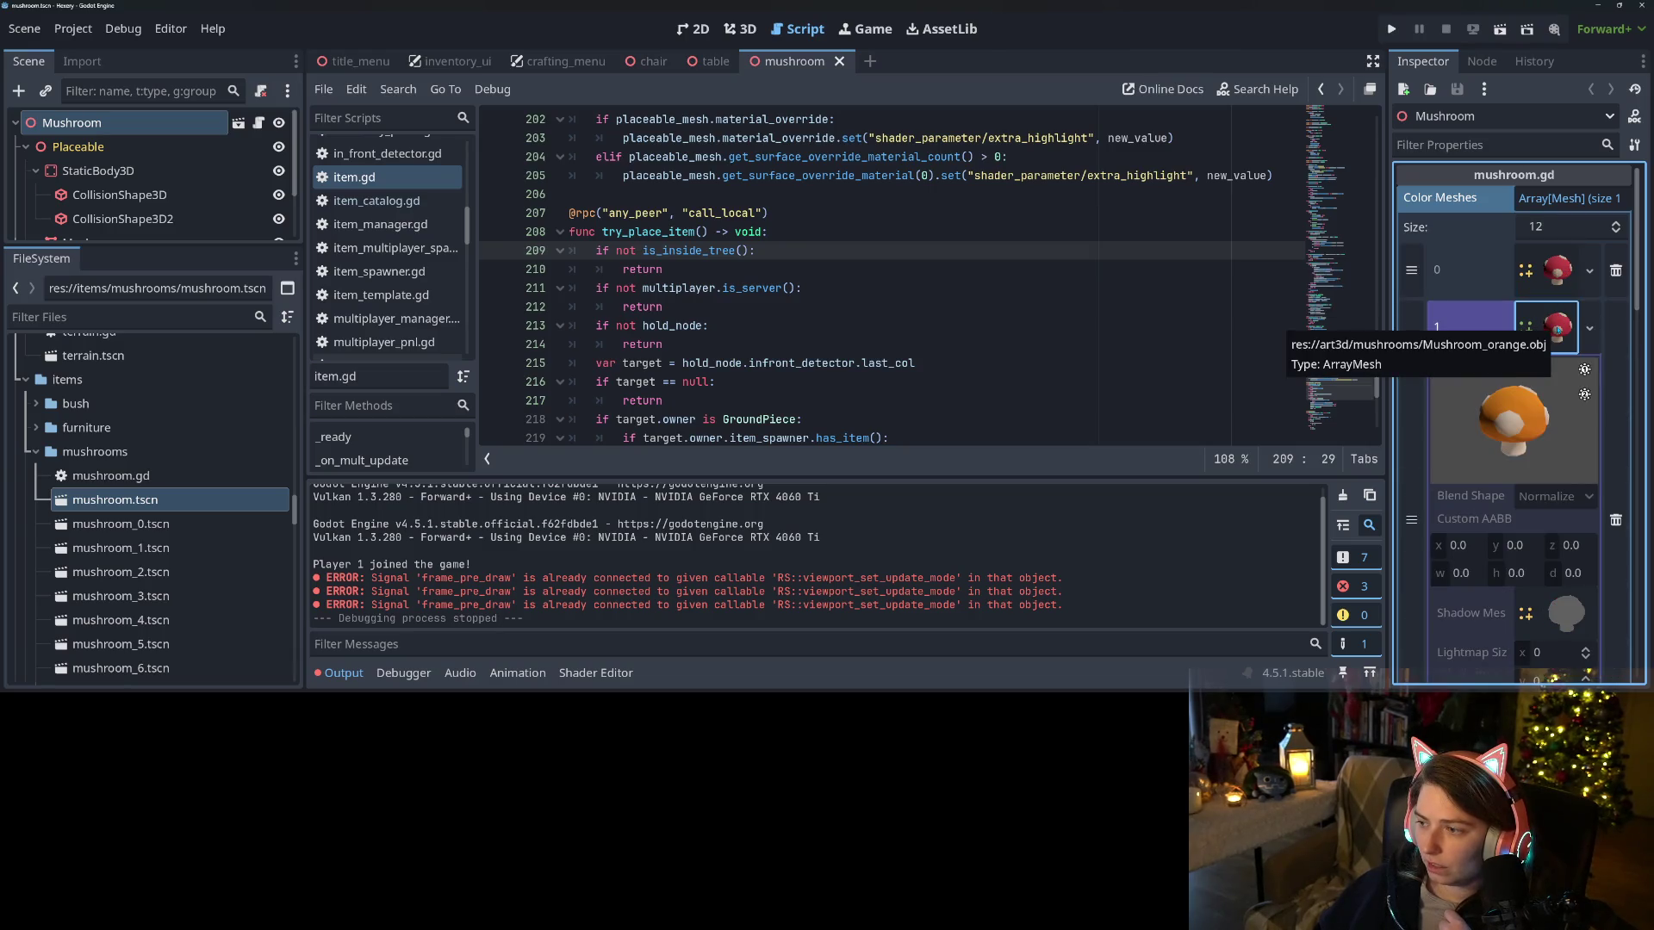
pyautogui.click(1559, 327)
pyautogui.click(1558, 400)
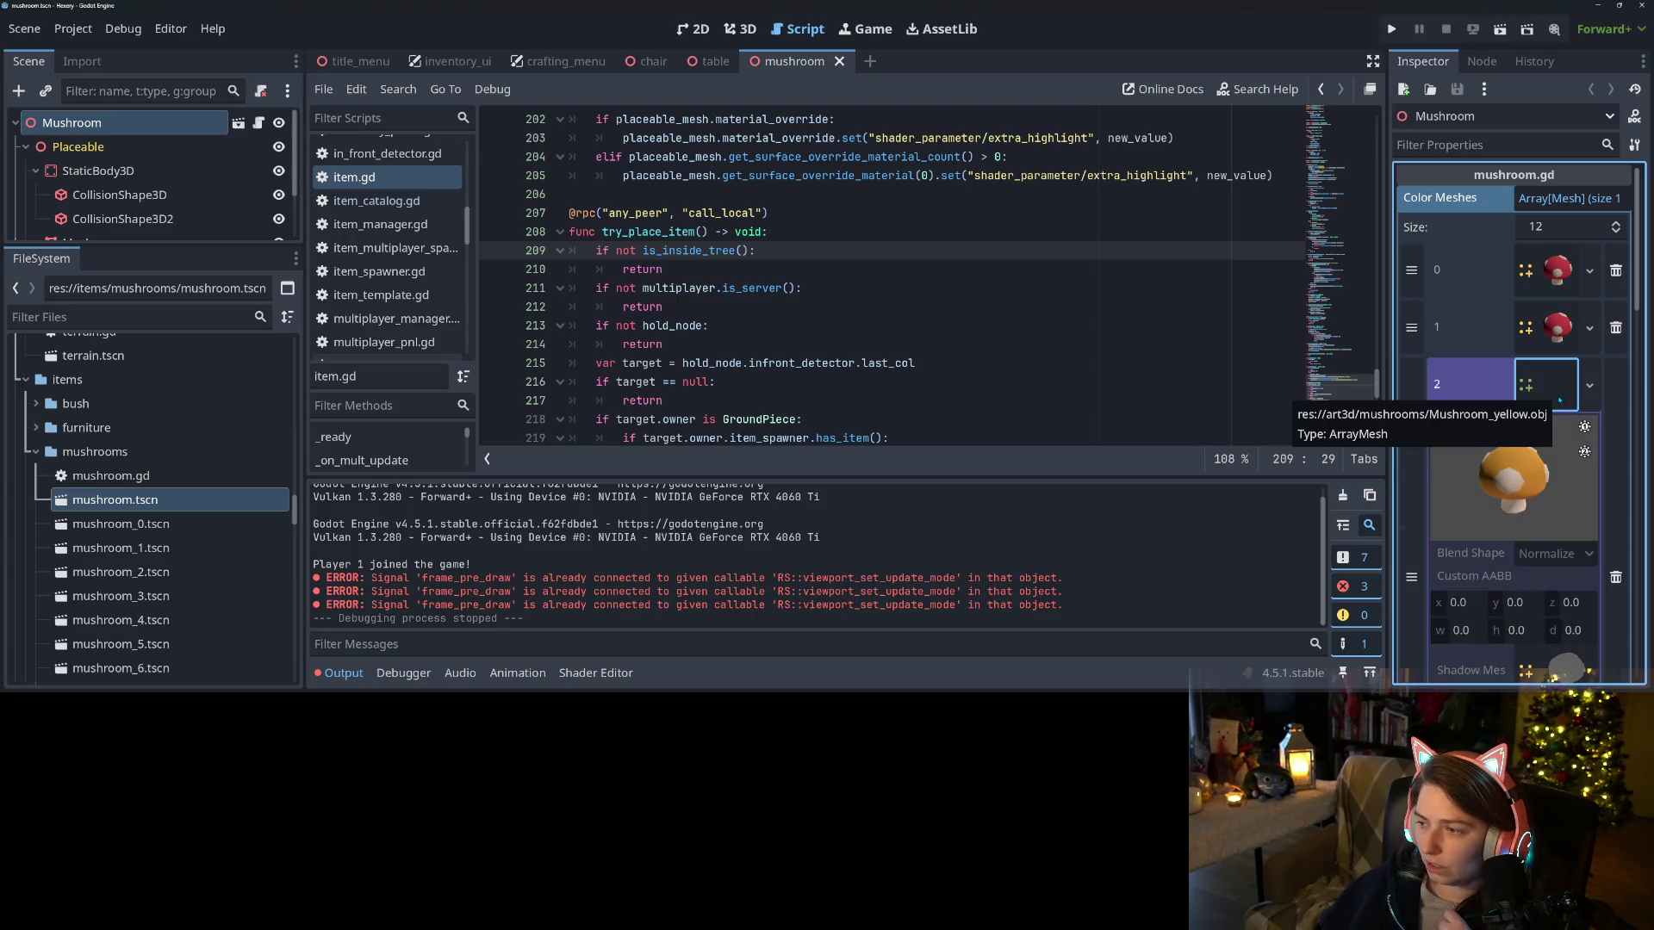
pyautogui.click(1554, 411)
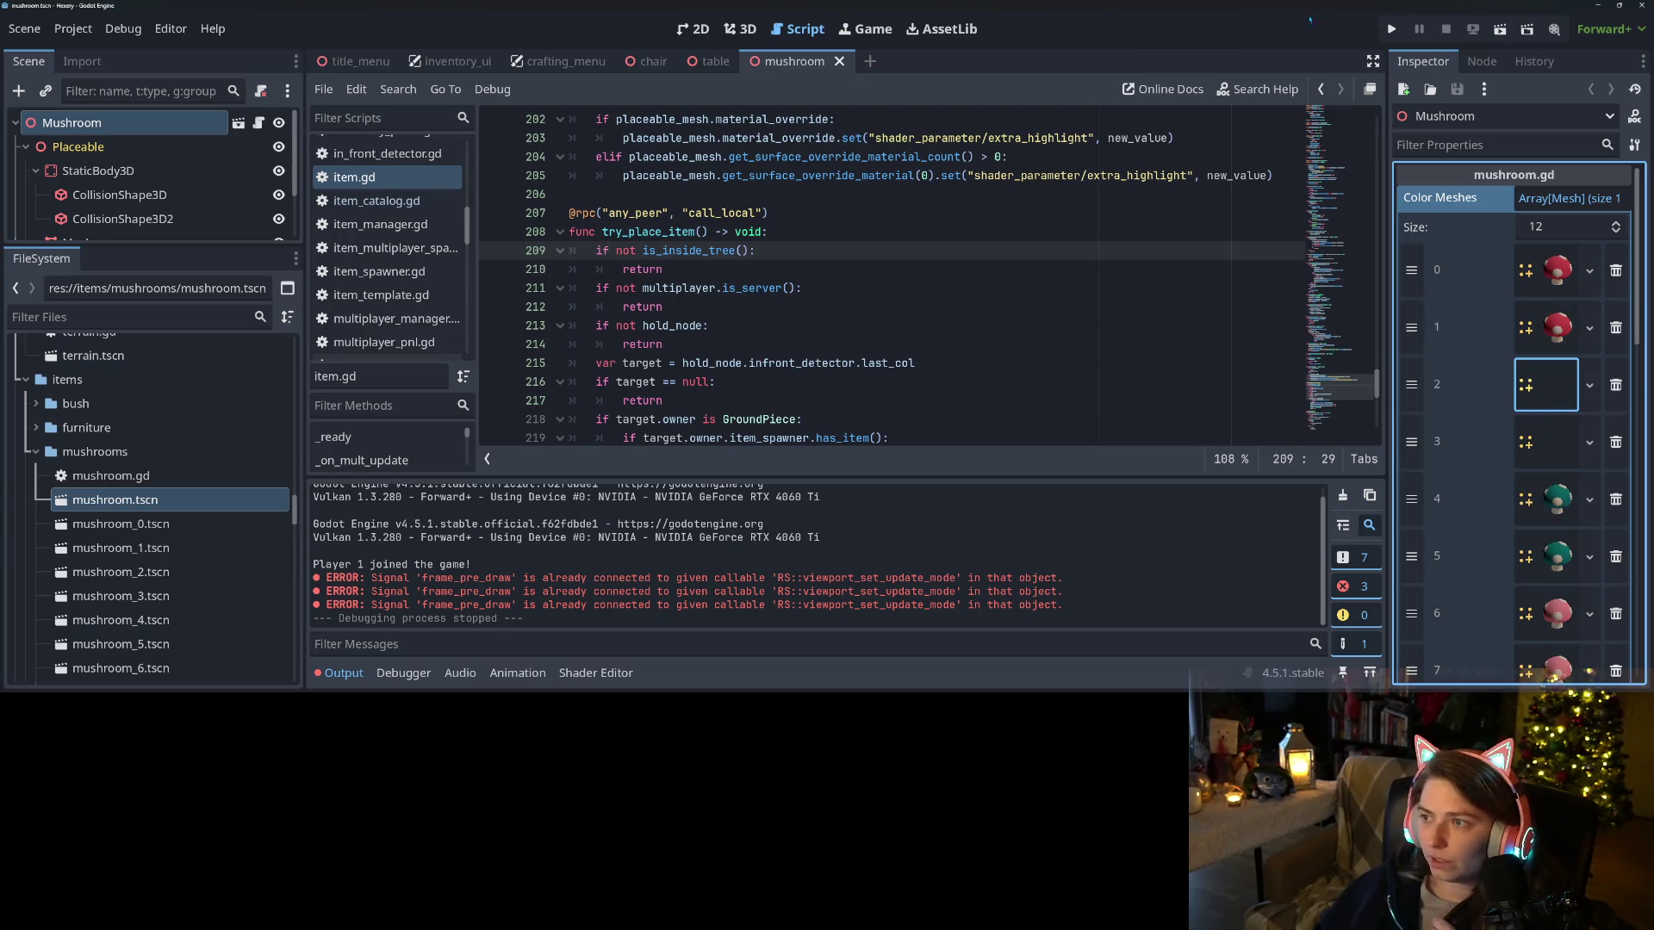
pyautogui.click(1391, 31)
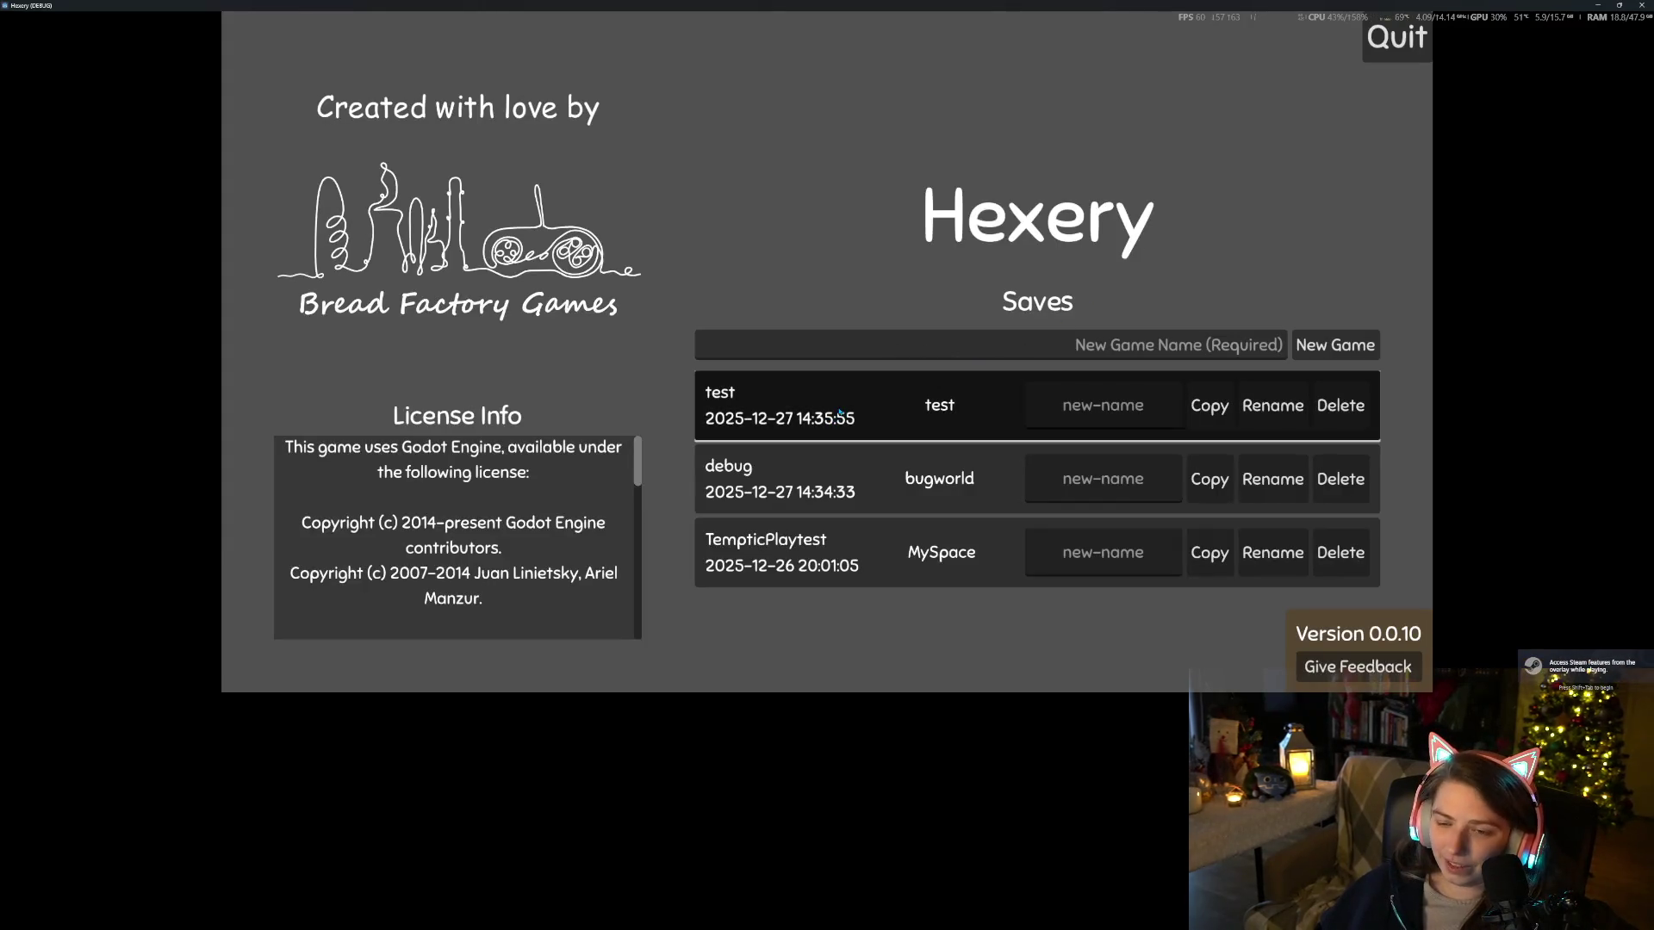
# Load the test world save and check the player inventory
pyautogui.click(840, 413)
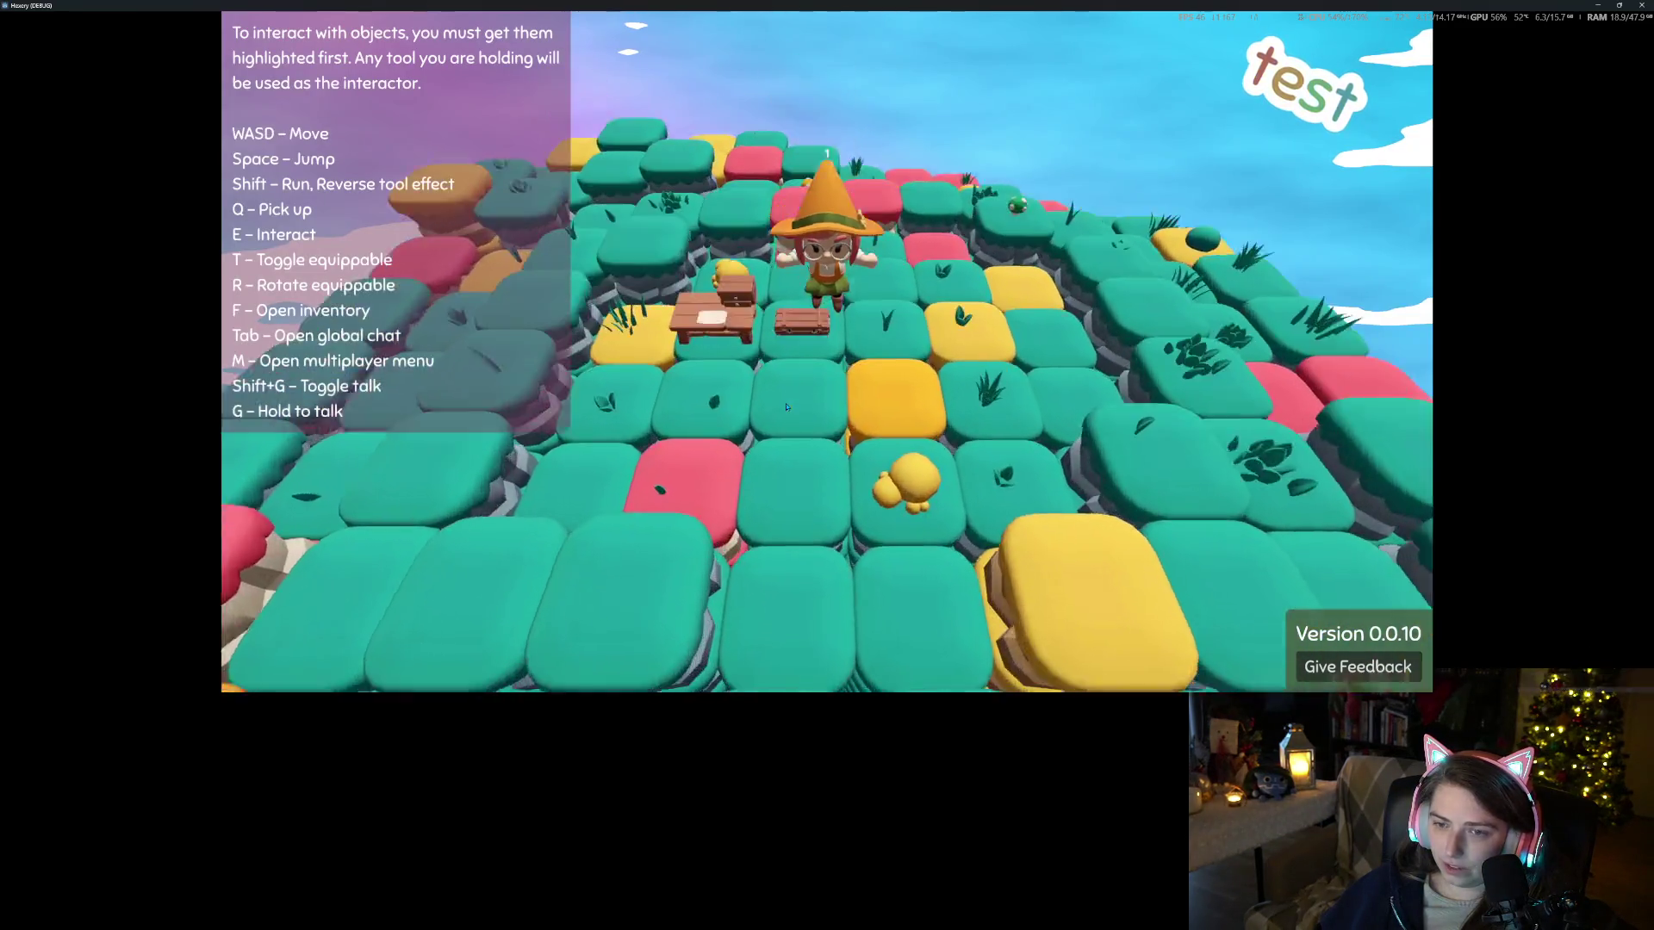
pyautogui.press('f')
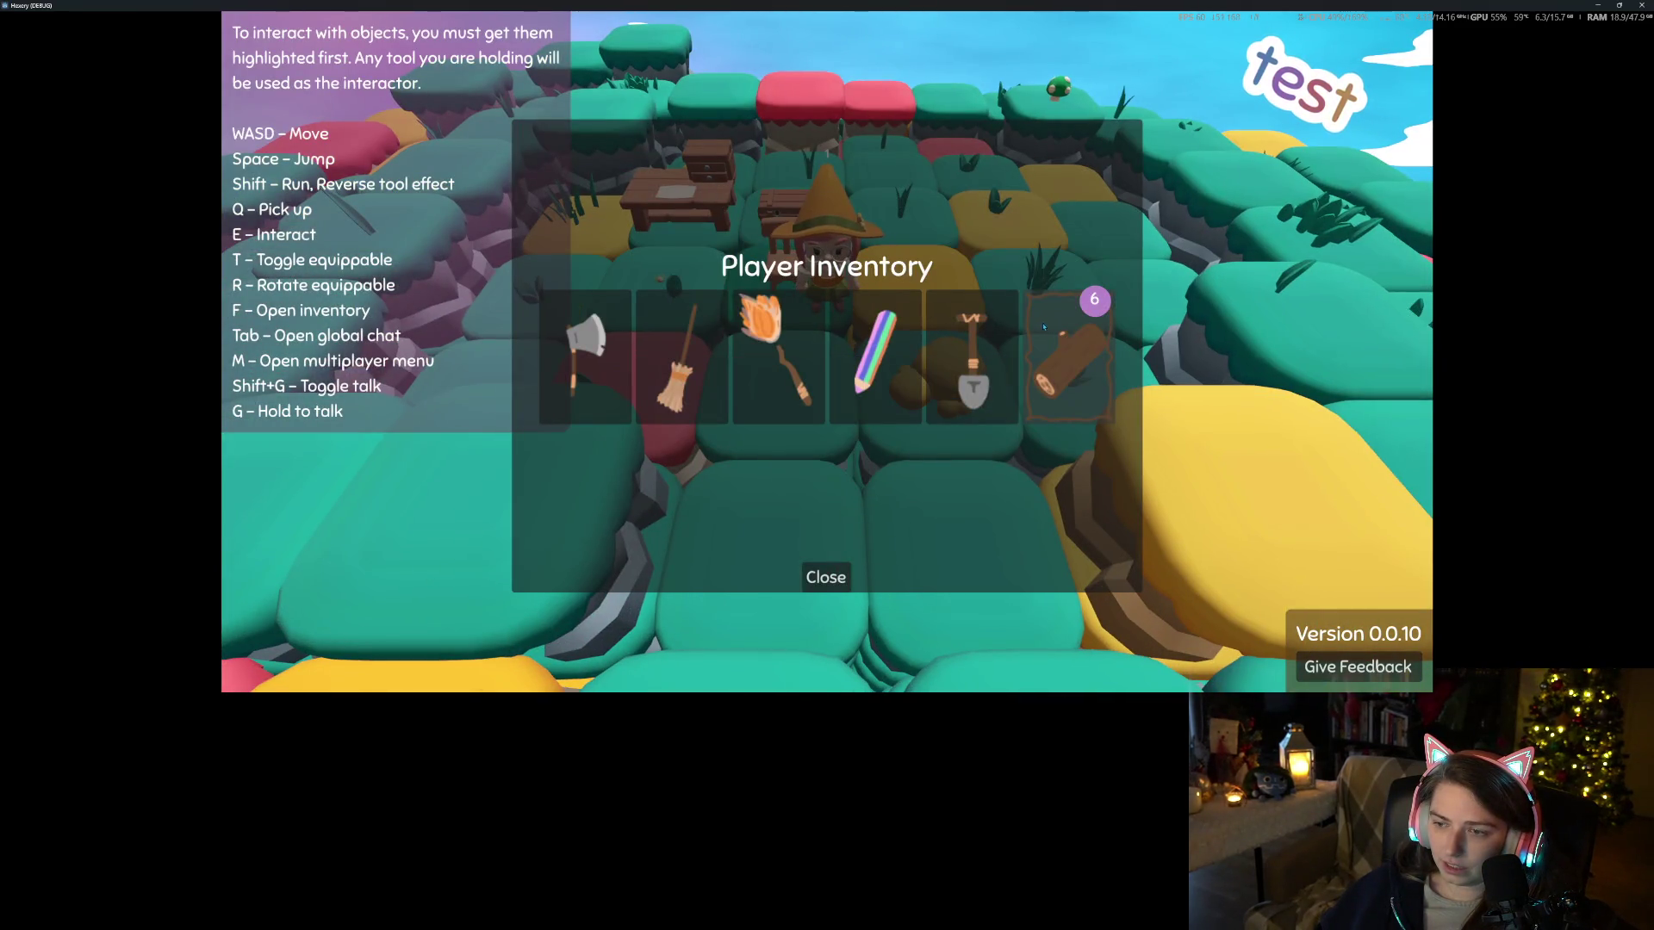
pyautogui.click(824, 576)
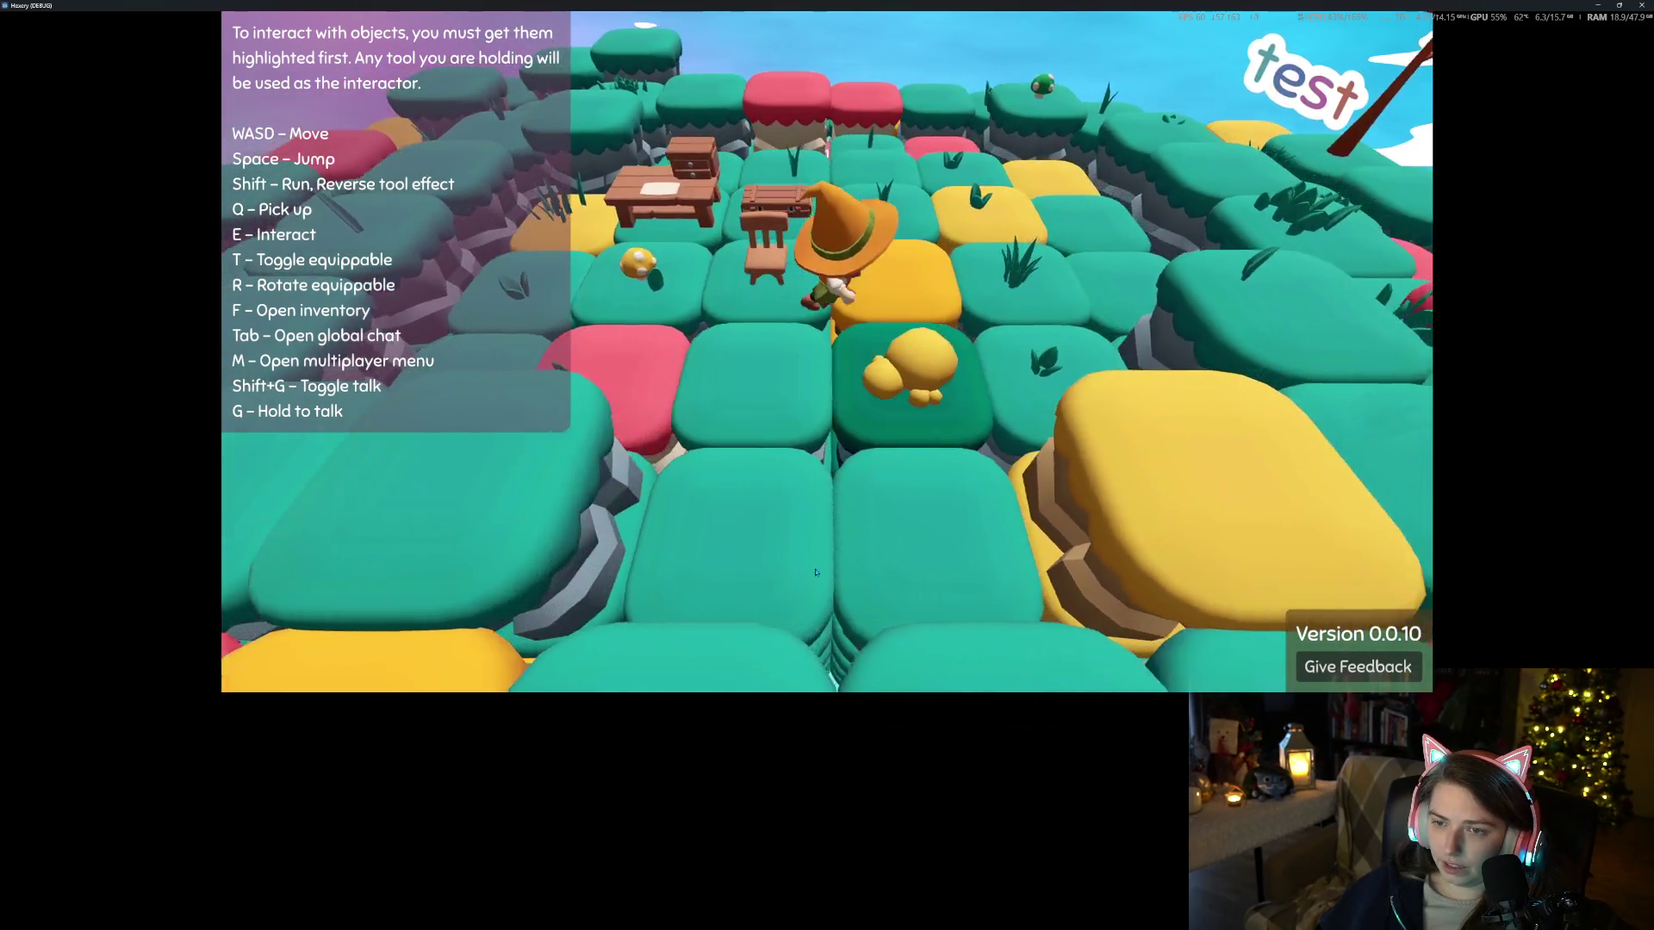
# Walk the witch forward past the tree and back toward the camera
pyautogui.press('w')
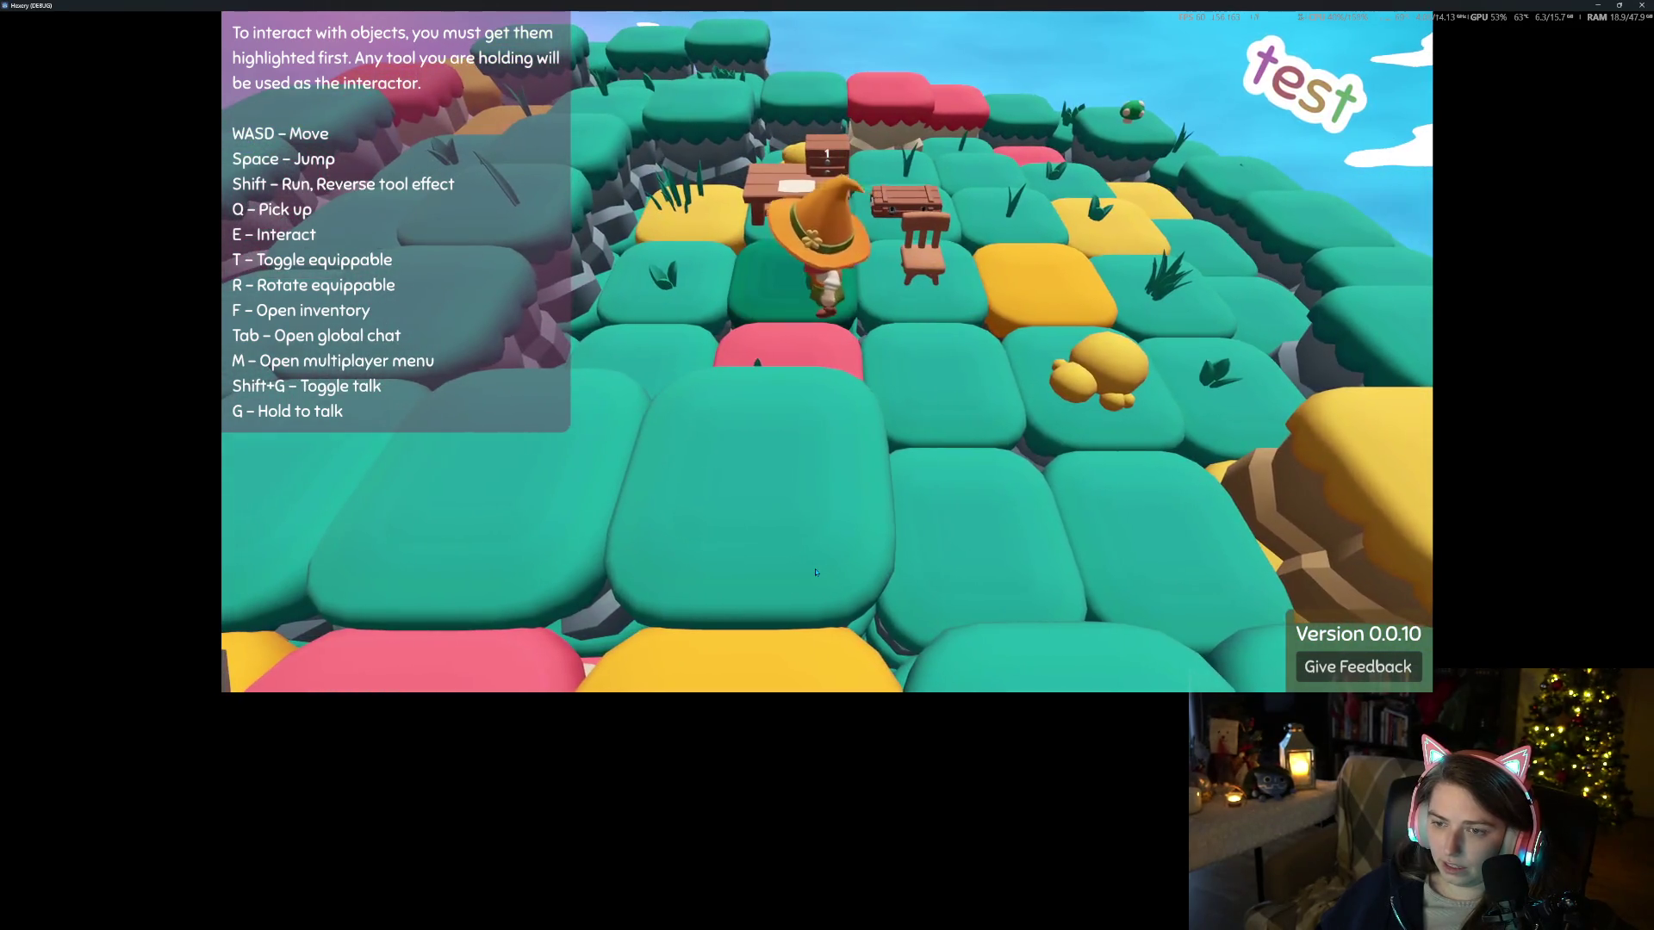
pyautogui.press('s')
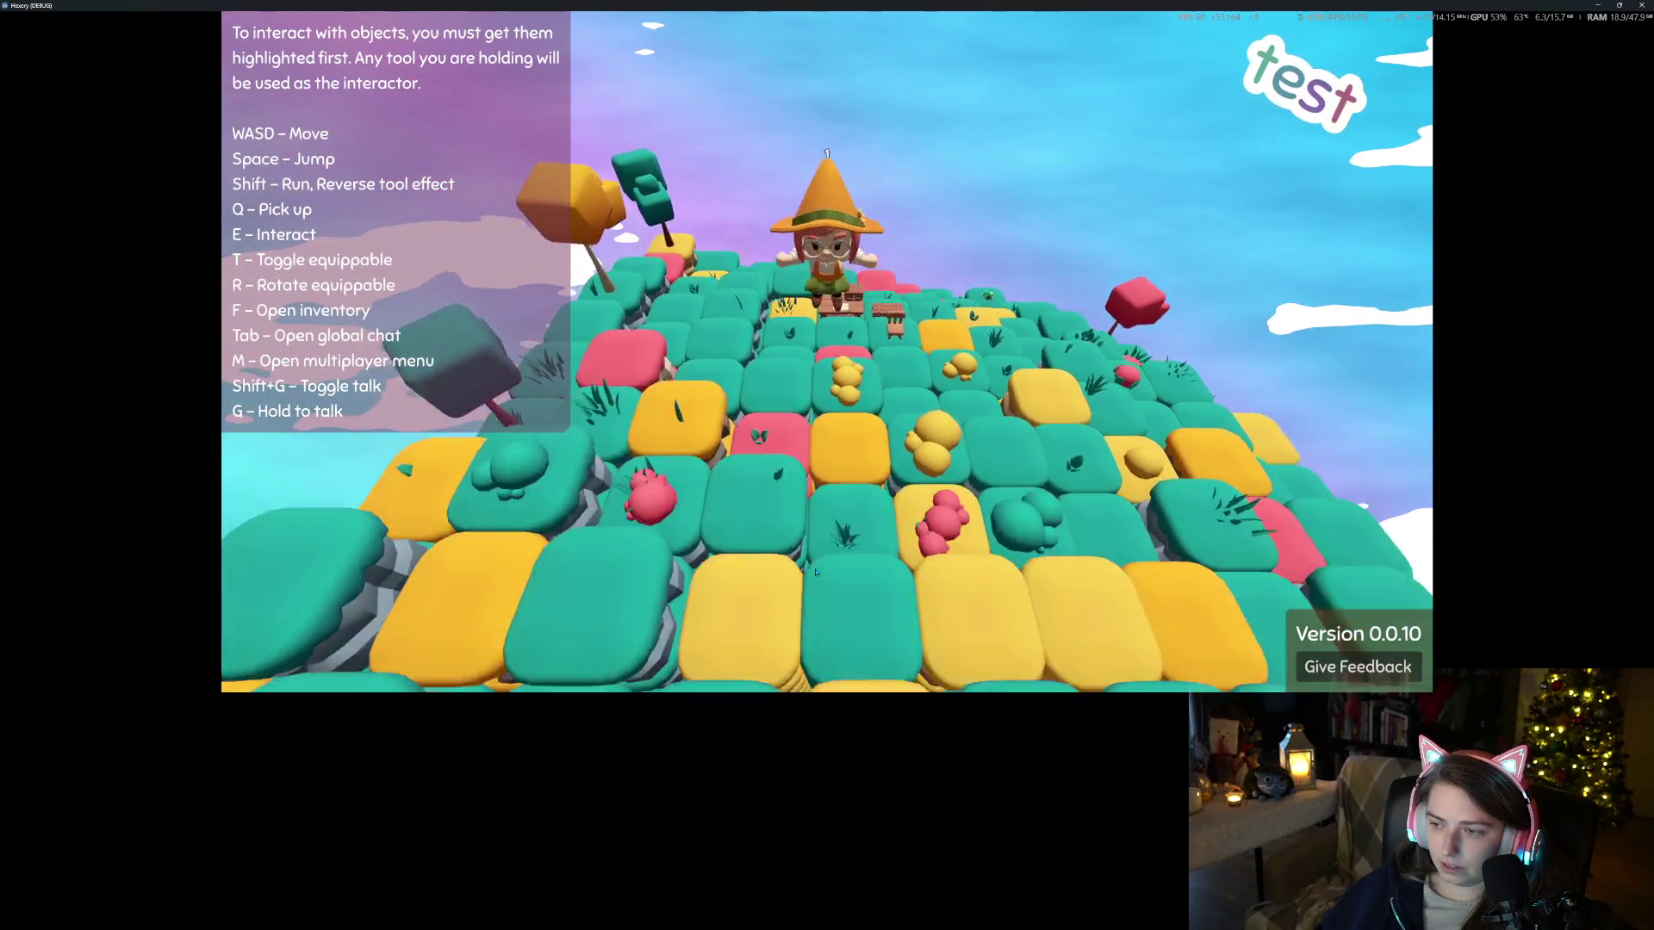
pyautogui.press('w')
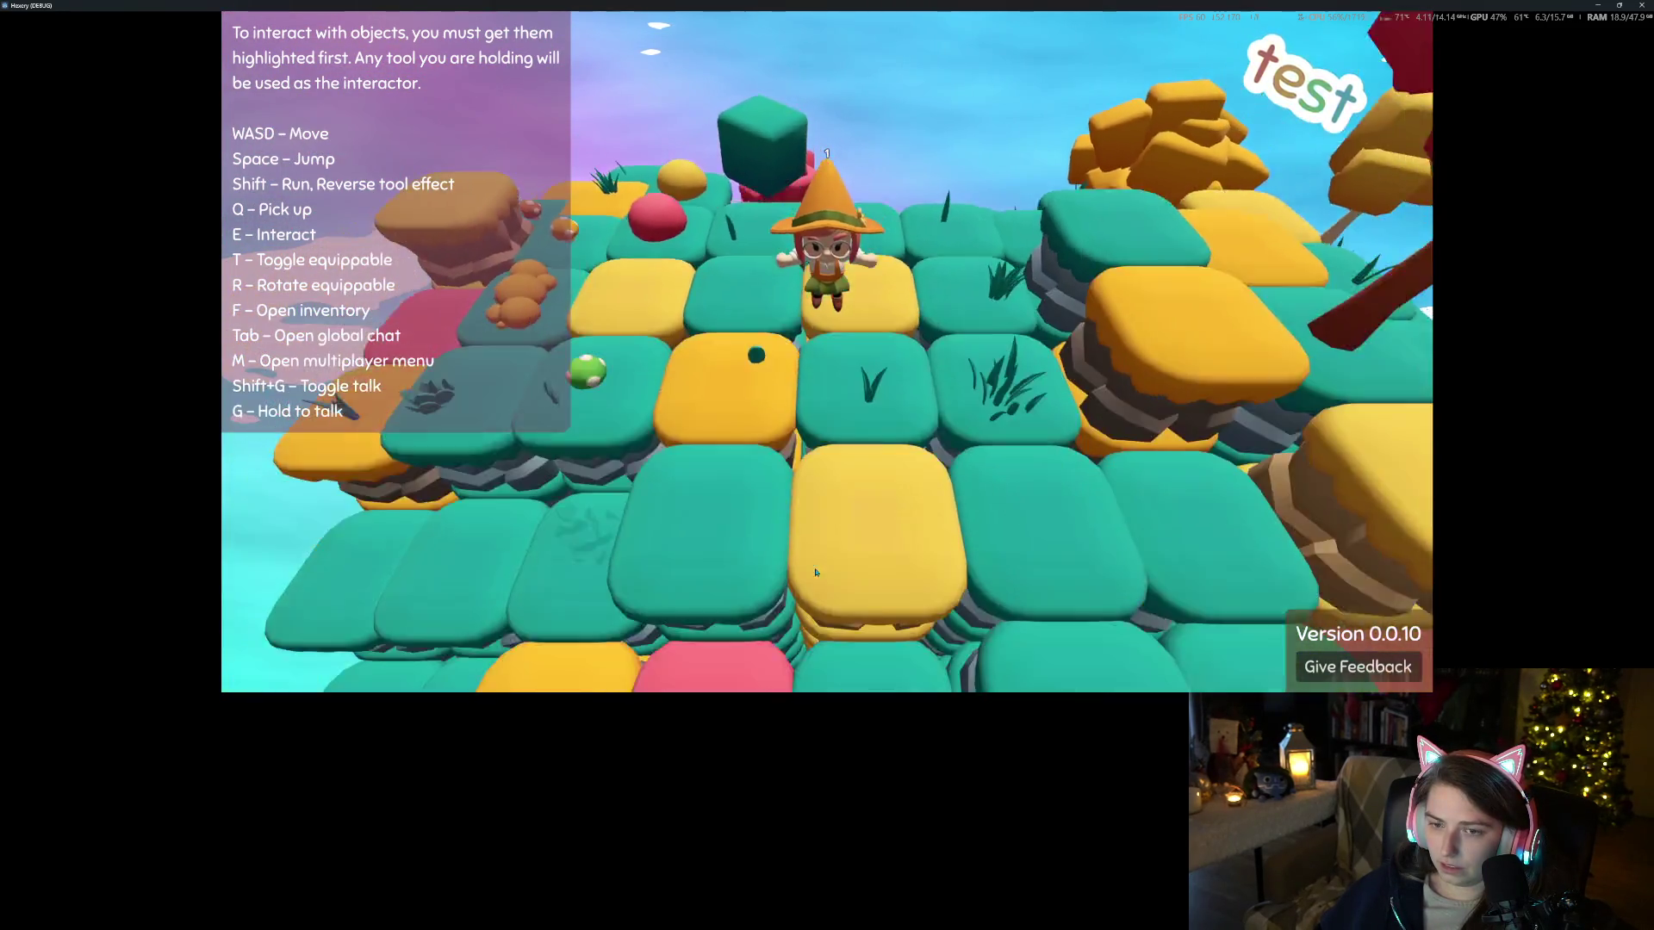
pyautogui.press('w')
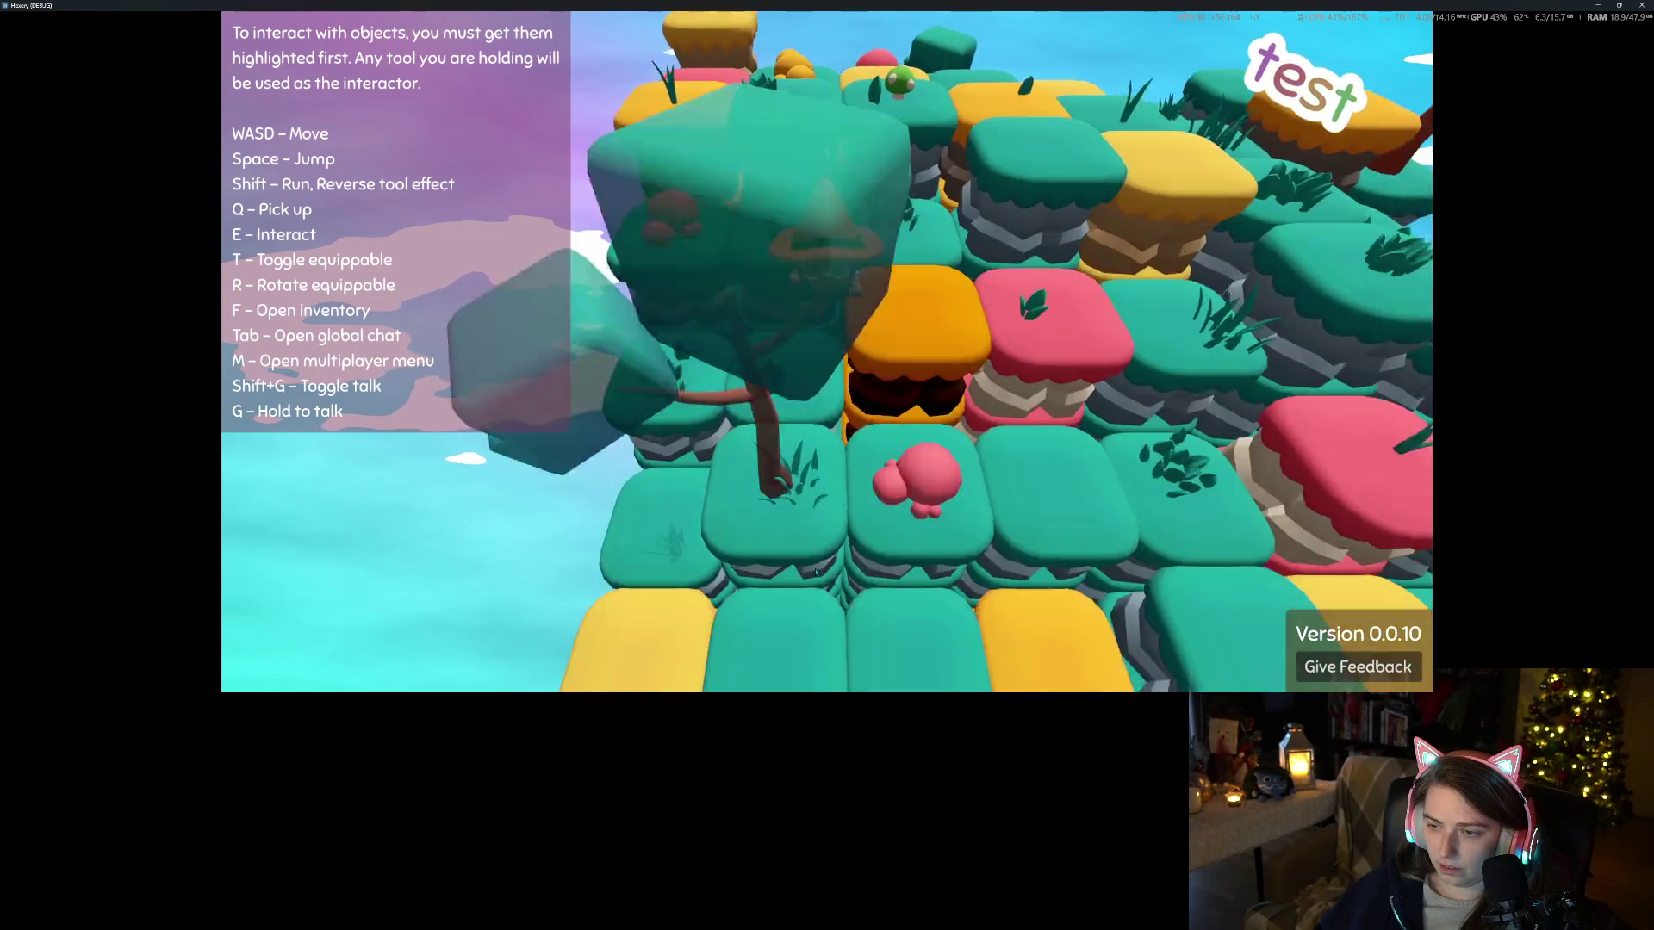
pyautogui.press('w')
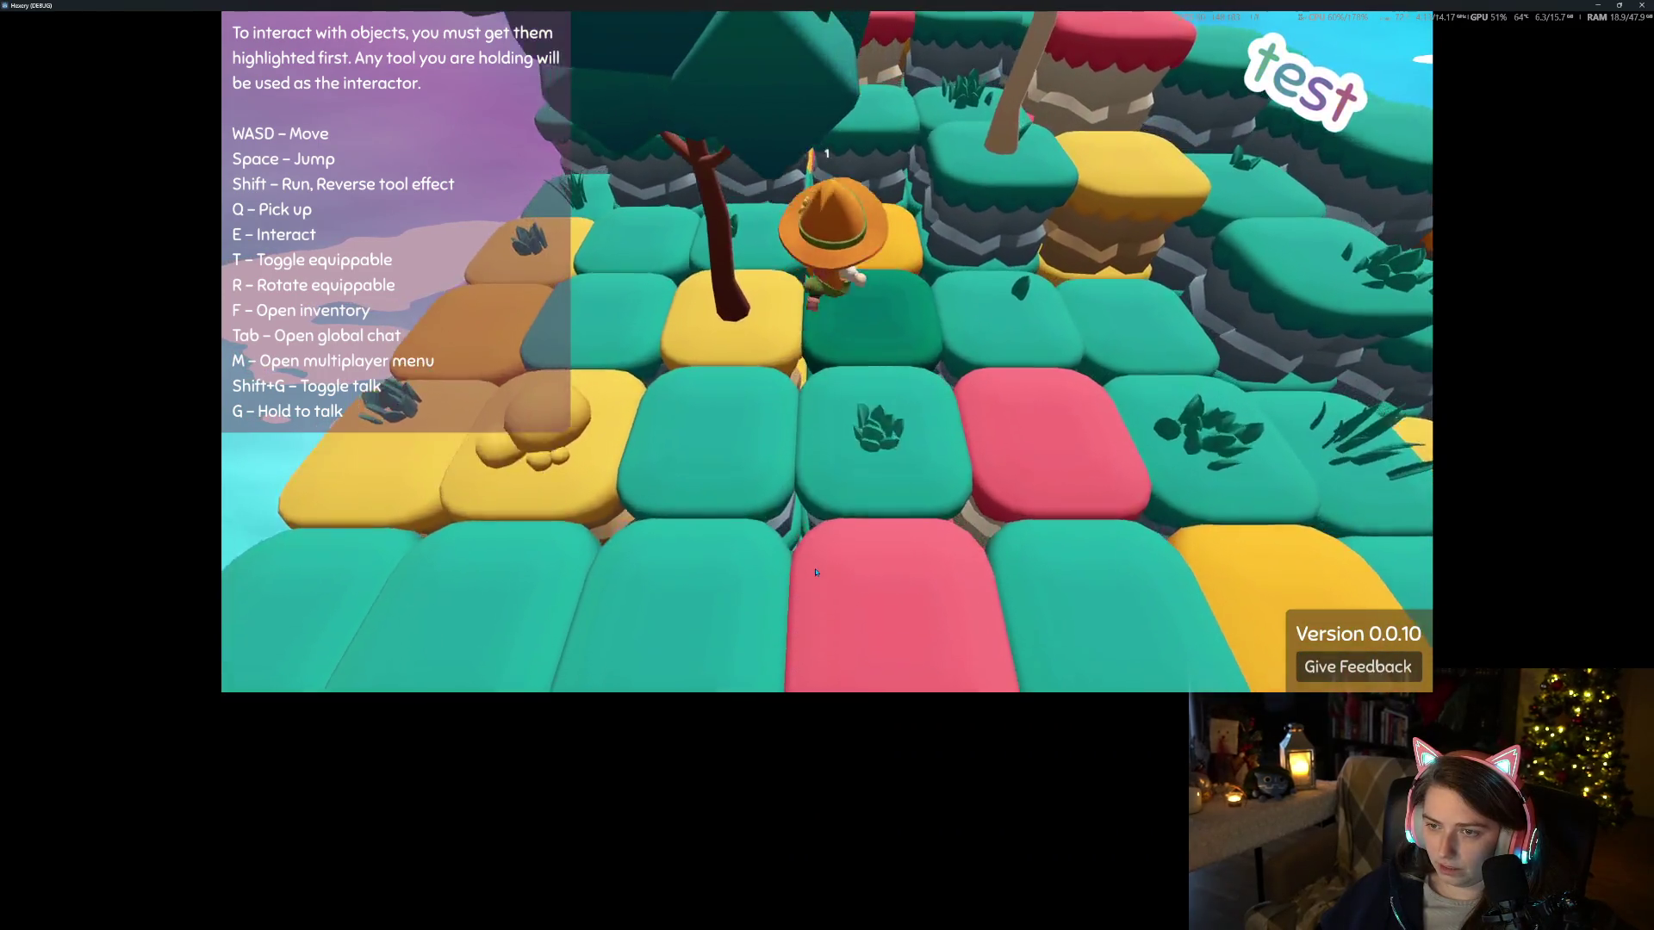
pyautogui.press('s')
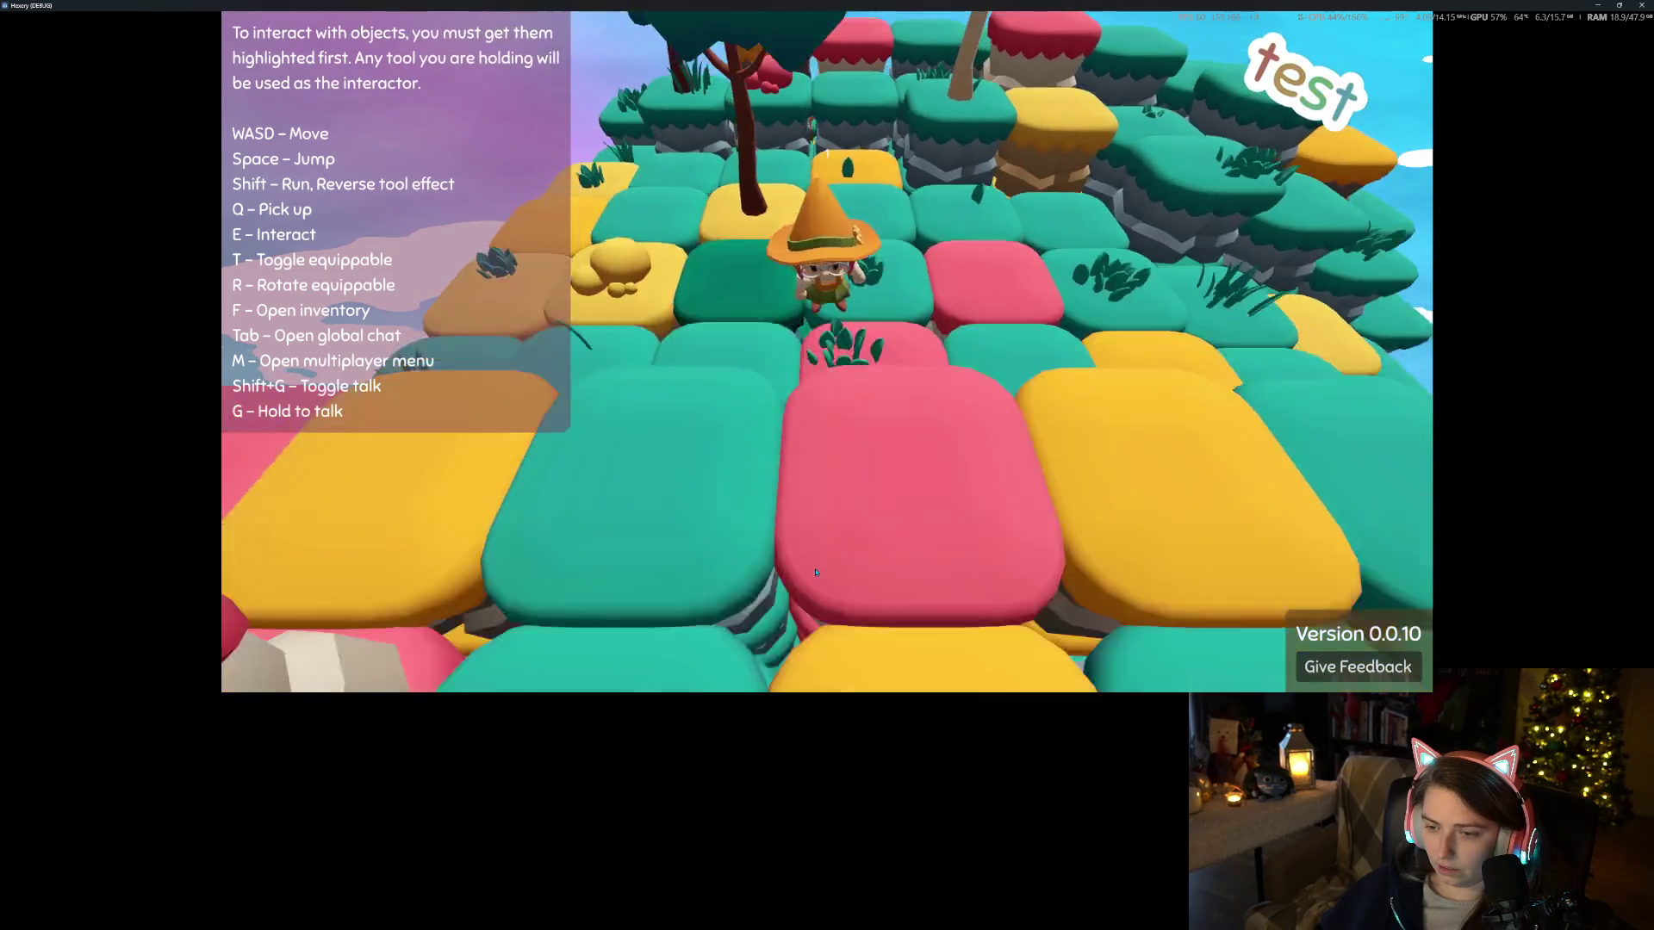
pyautogui.scroll(-5, 815, 571)
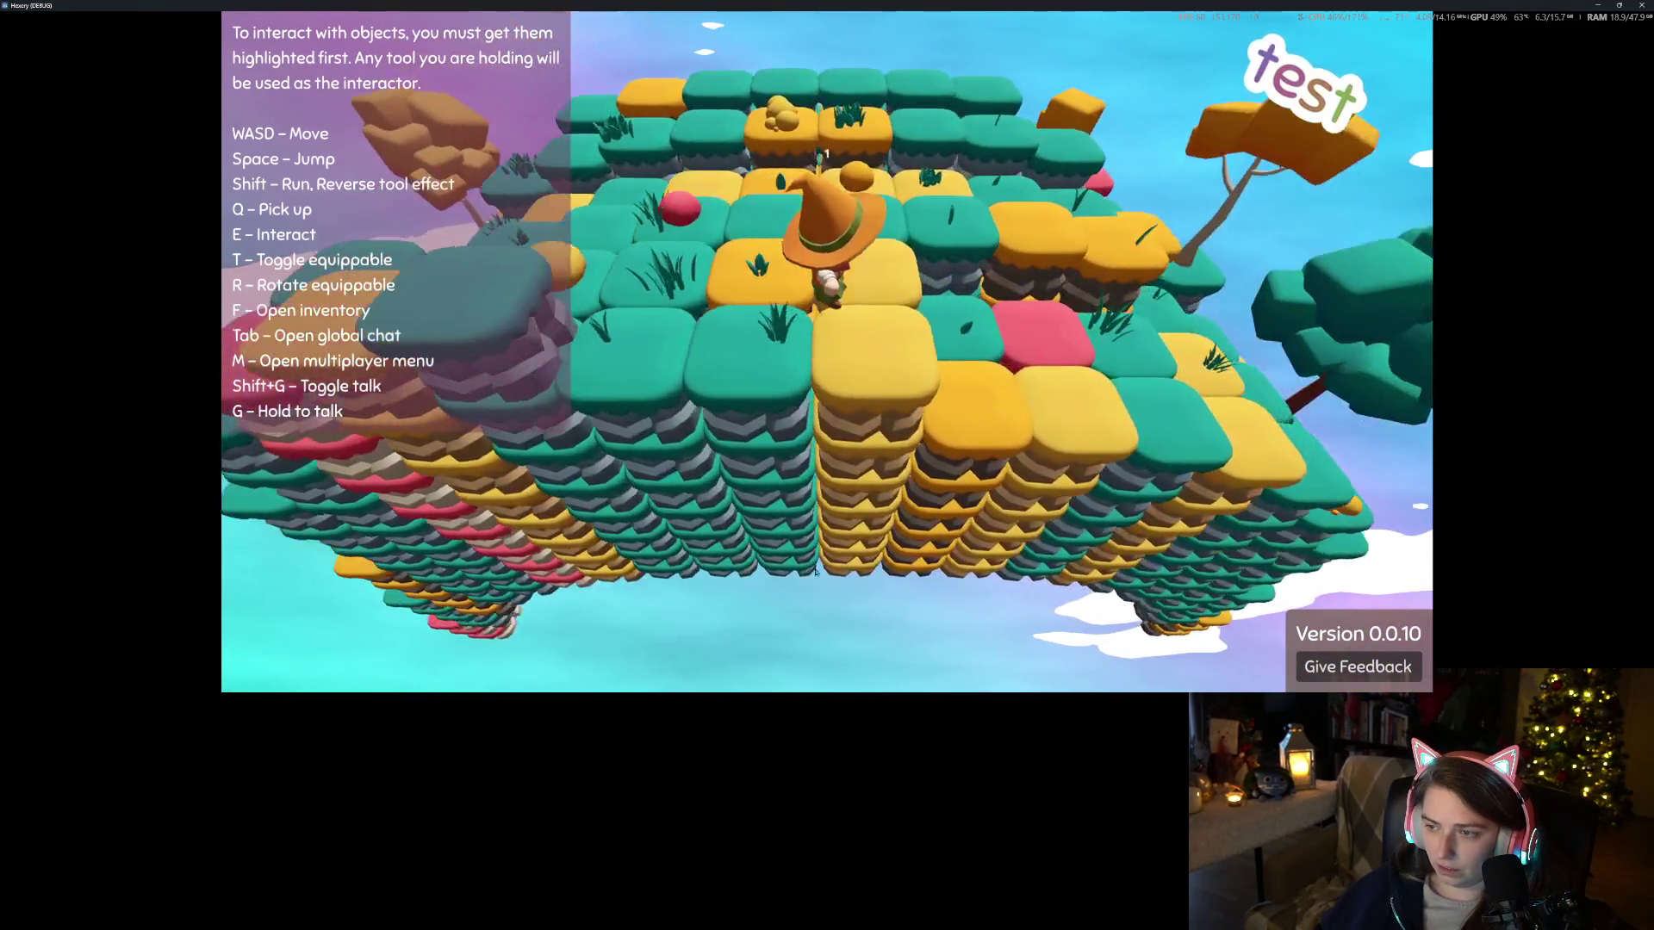
pyautogui.scroll(5, 815, 571)
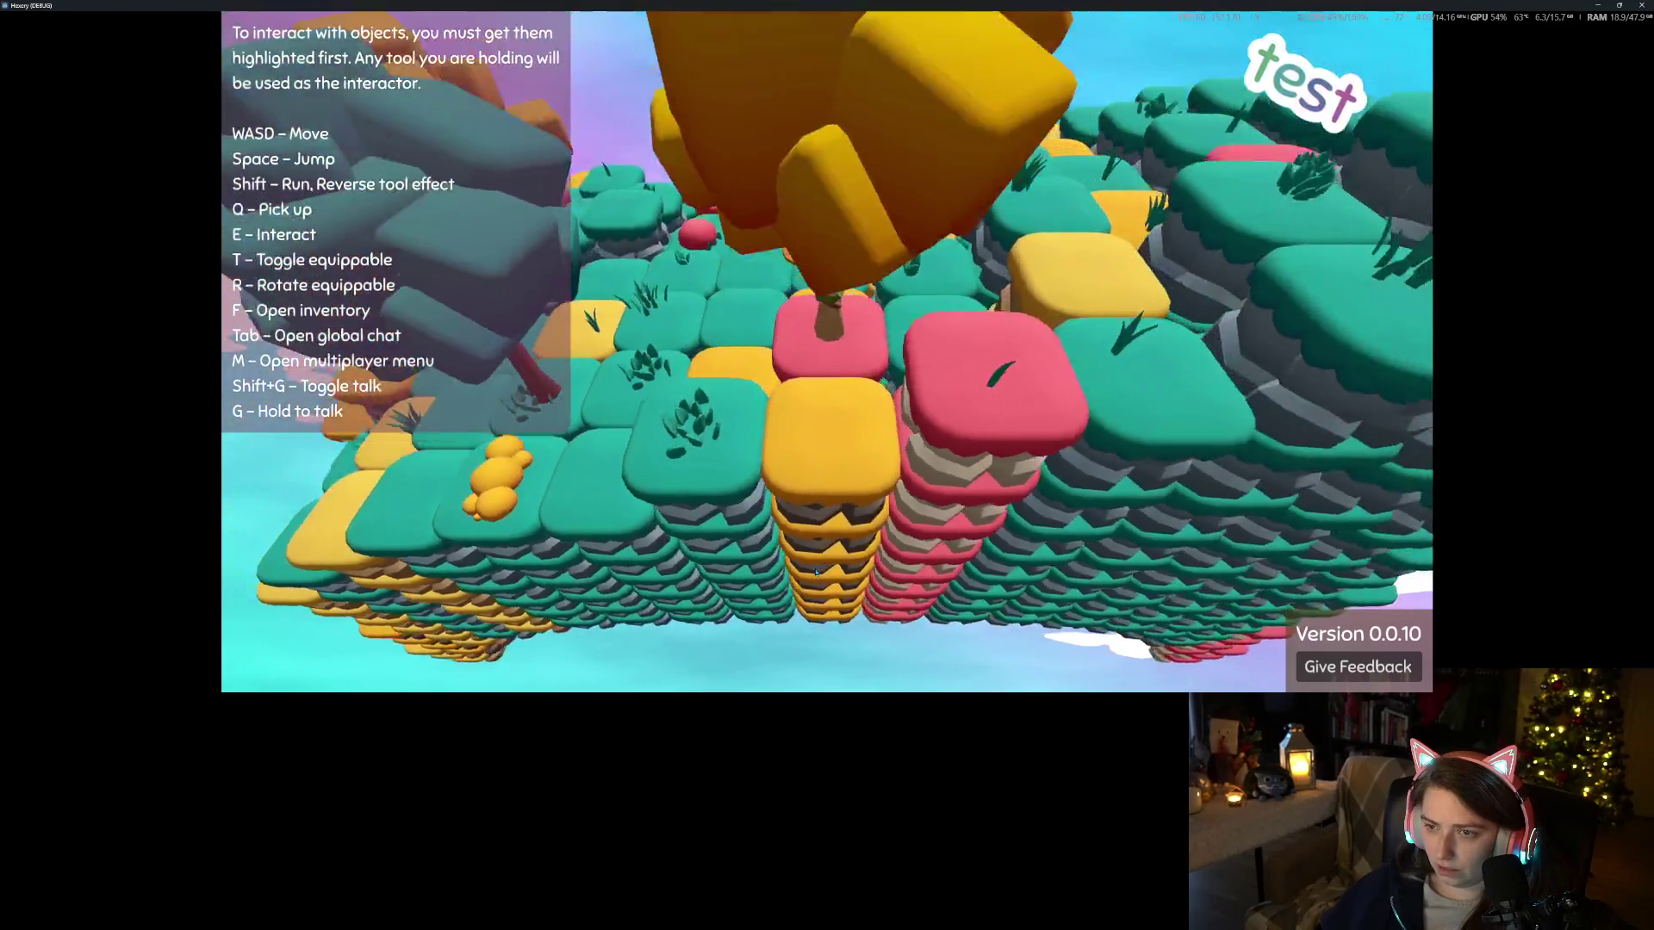
pyautogui.scroll(-2, 815, 571)
pyautogui.scroll(3, 815, 571)
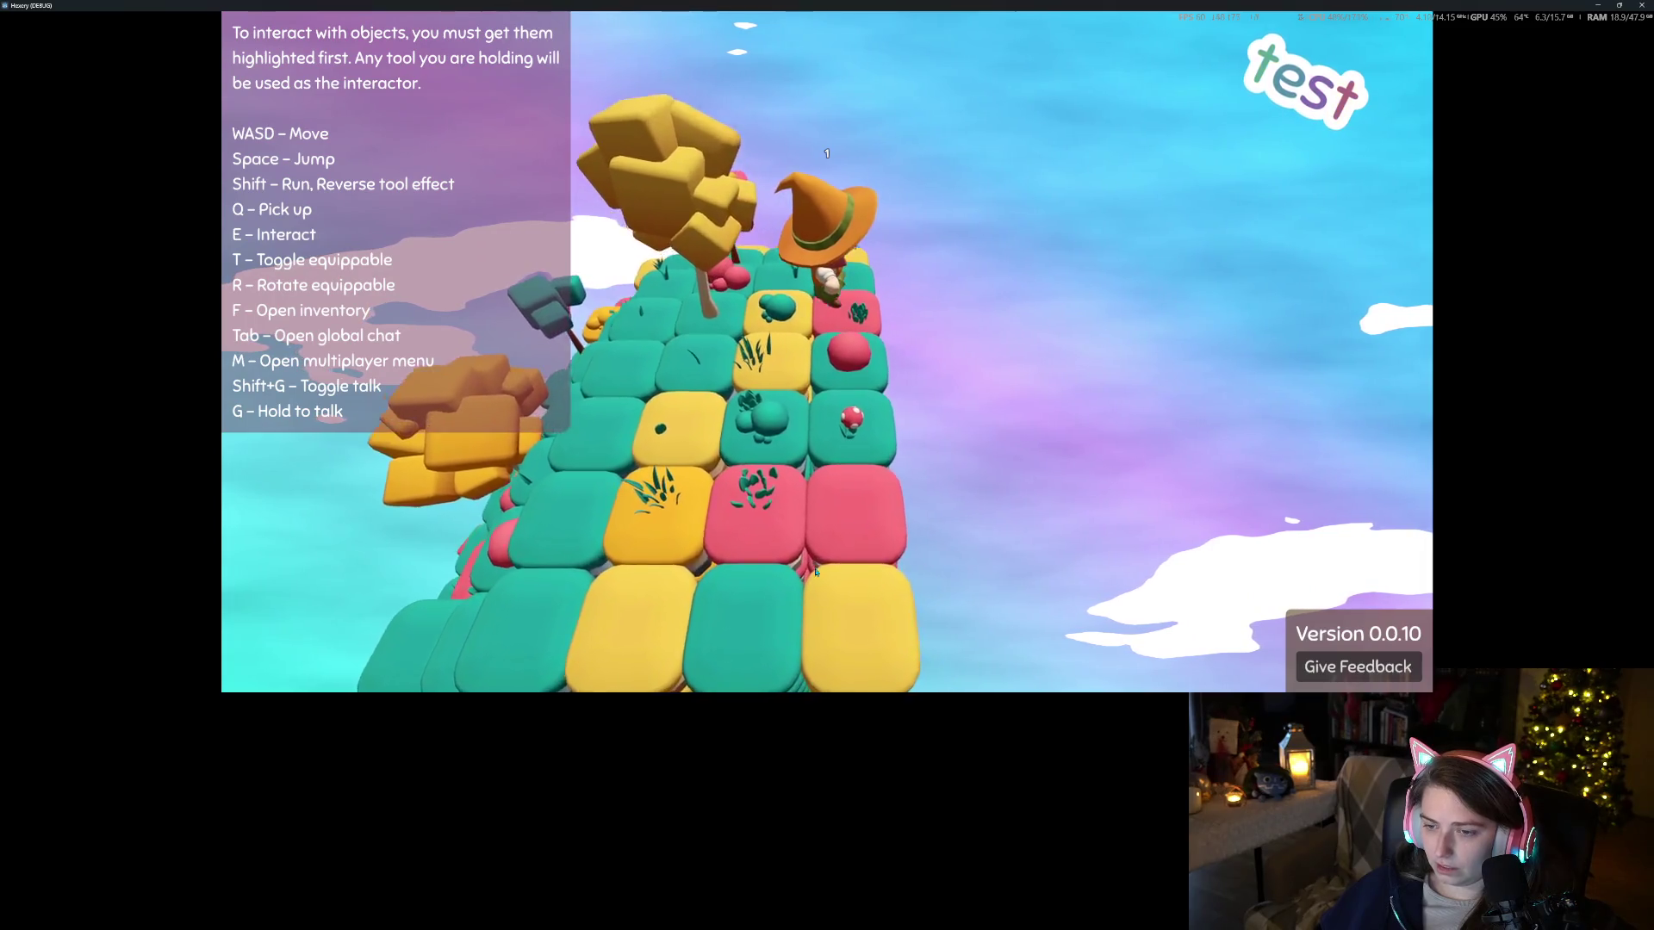
# Cross the island, attempt a pickup with Q, and walk up to the crafting table
pyautogui.press('w')
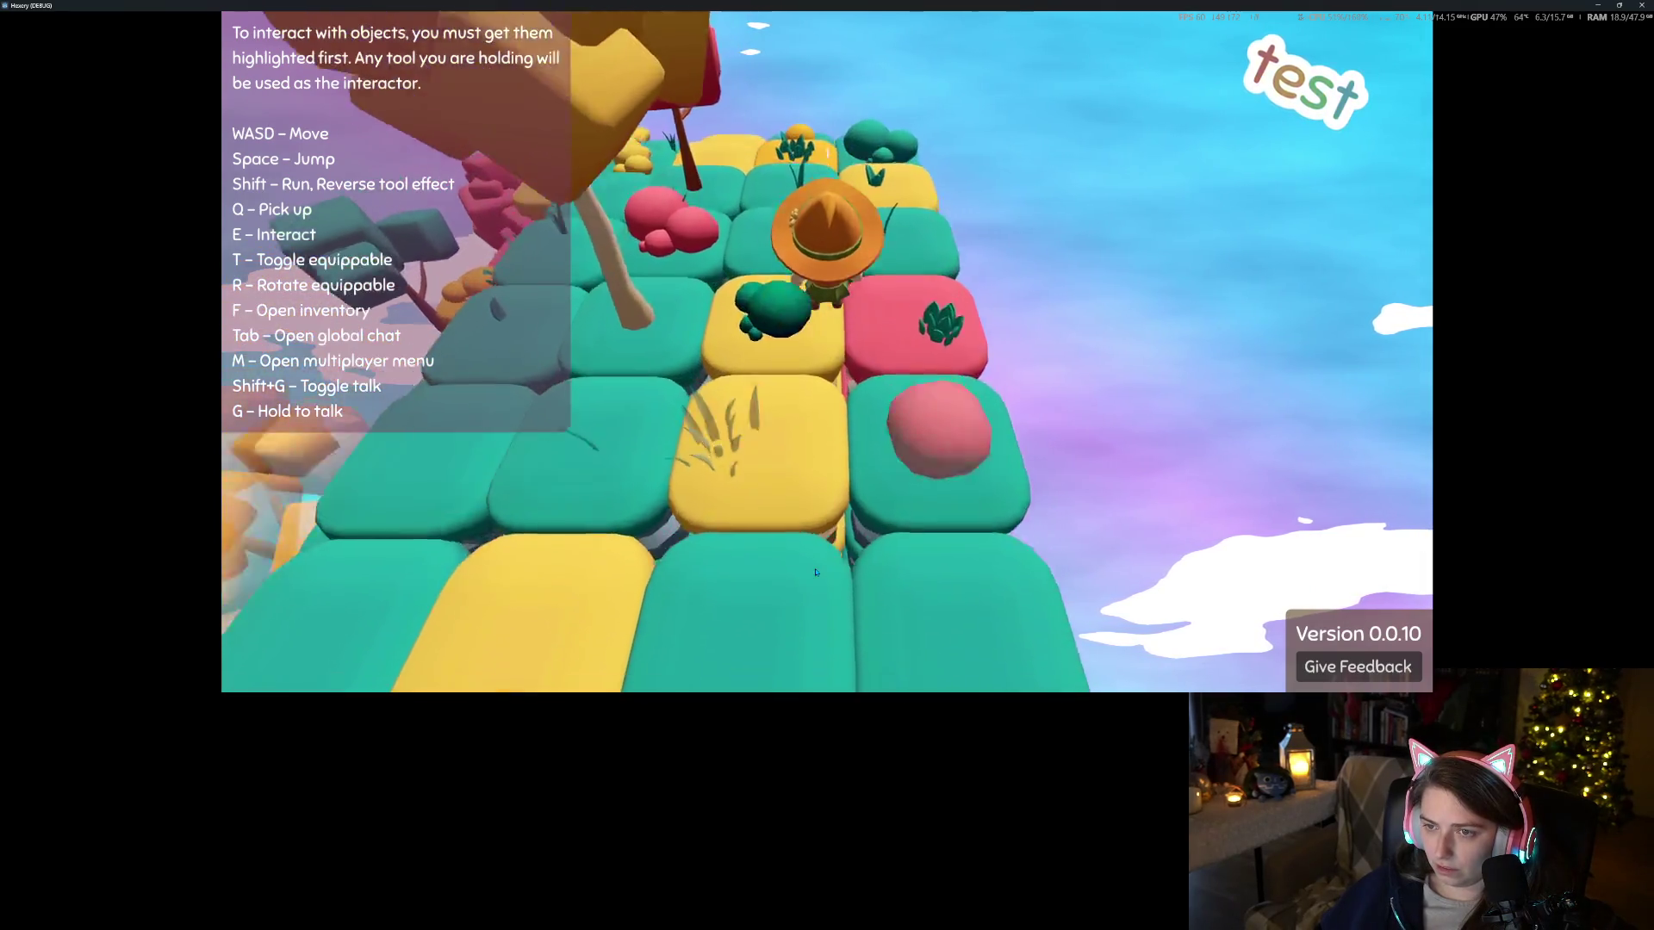
pyautogui.press('a')
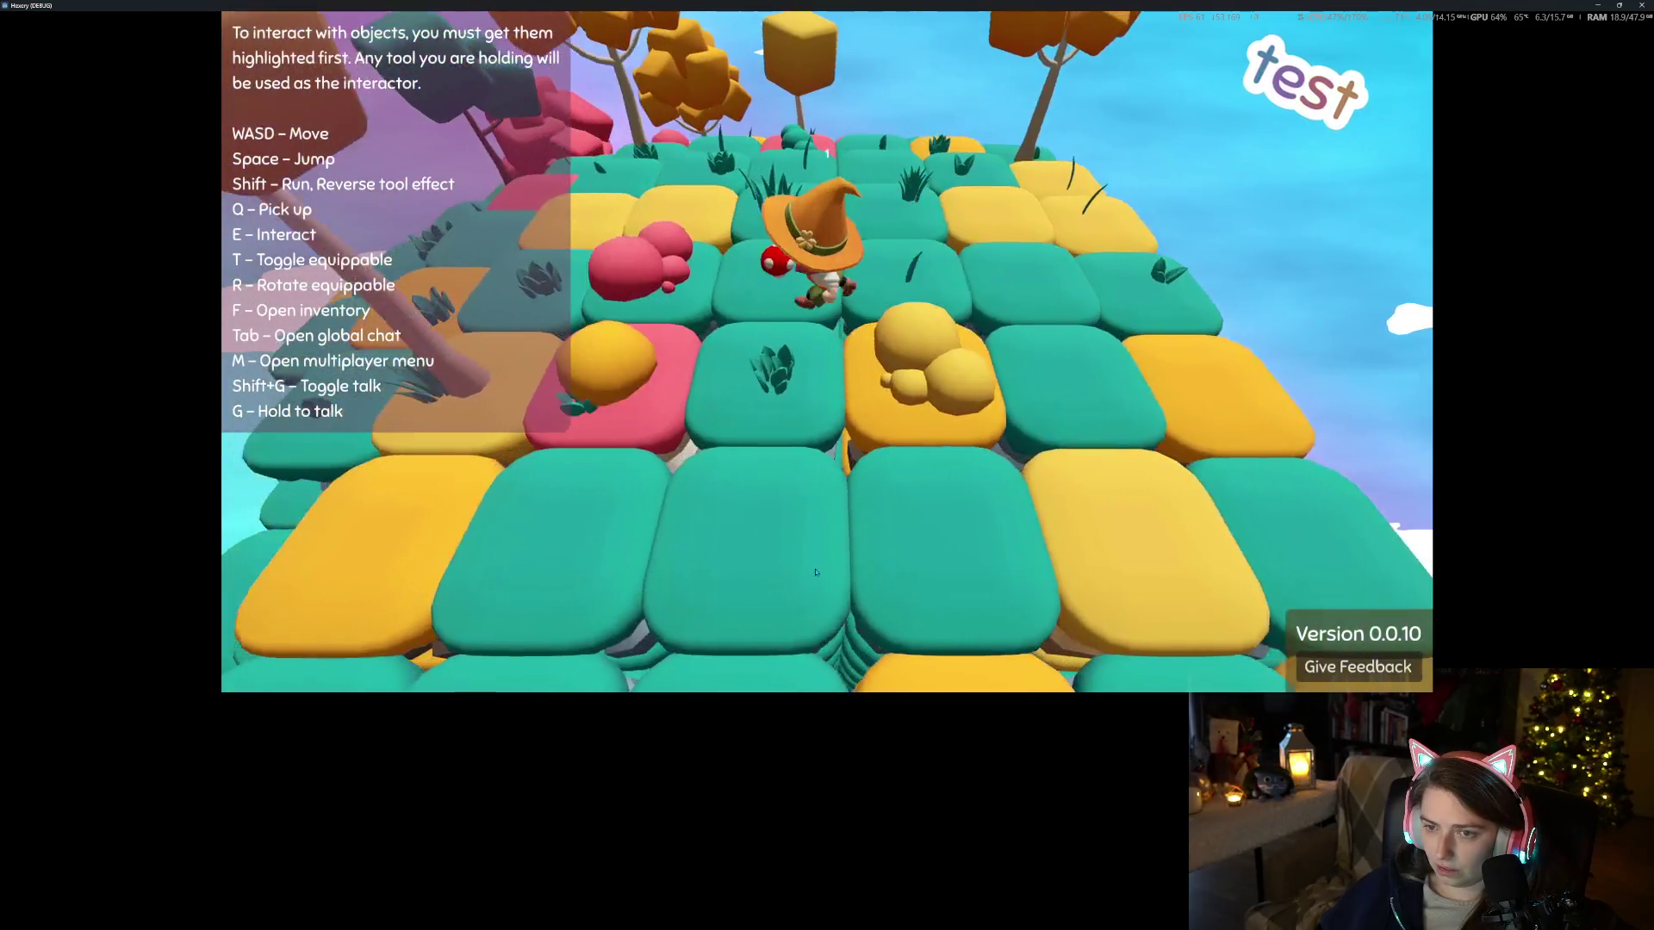
pyautogui.press('w')
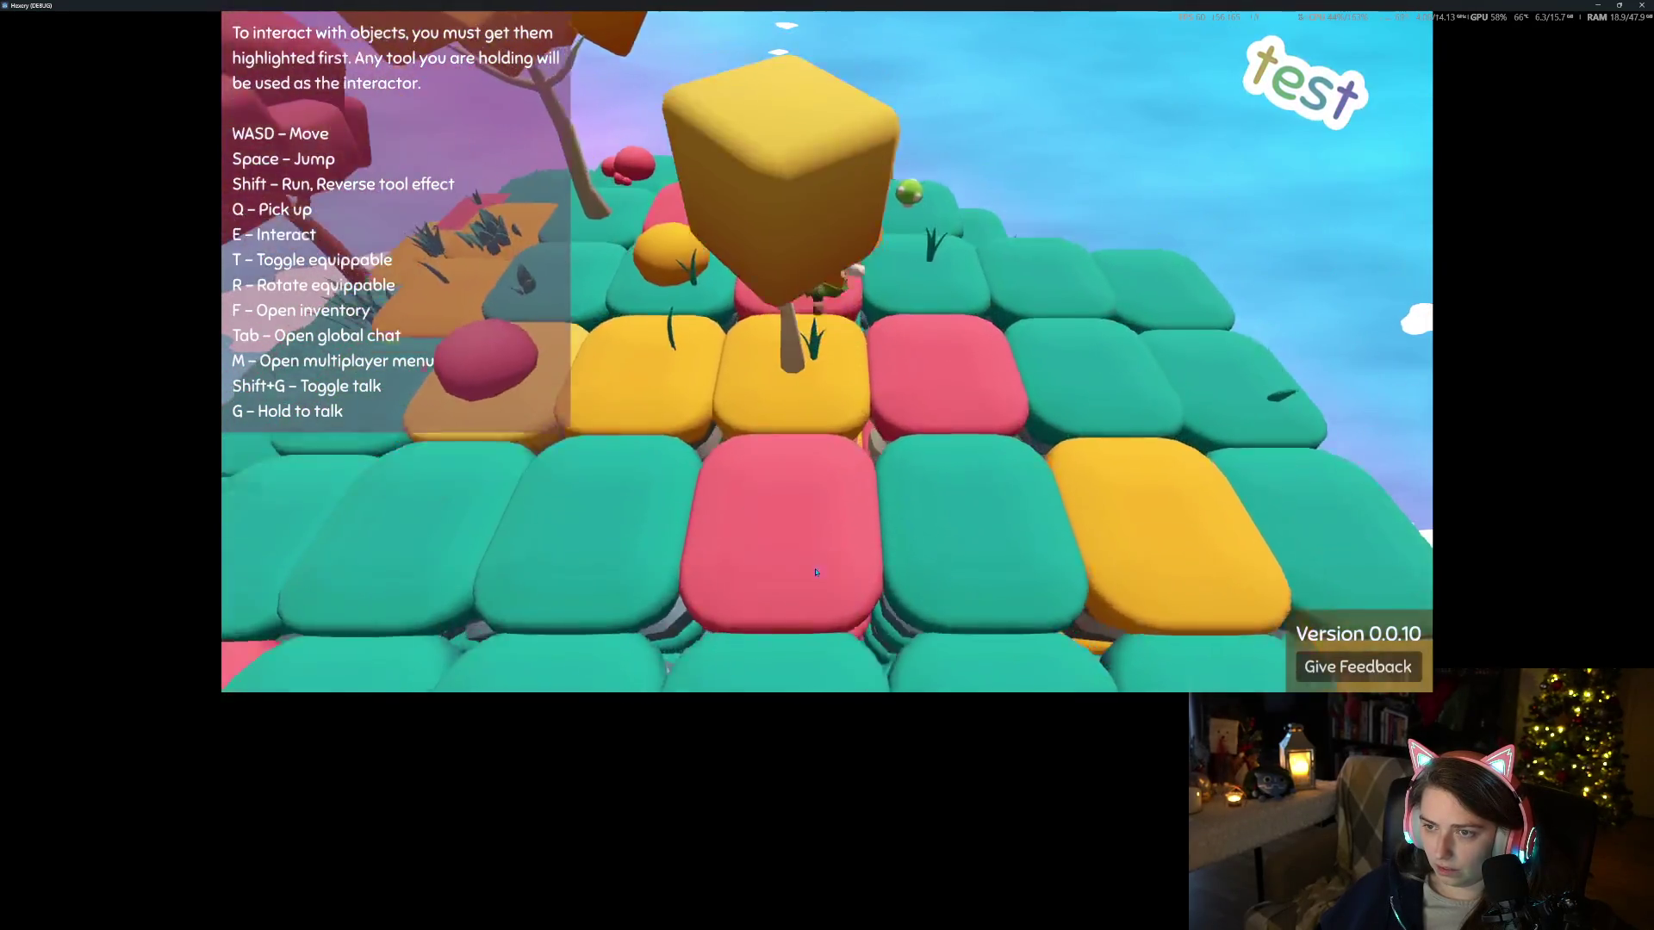
pyautogui.press('w')
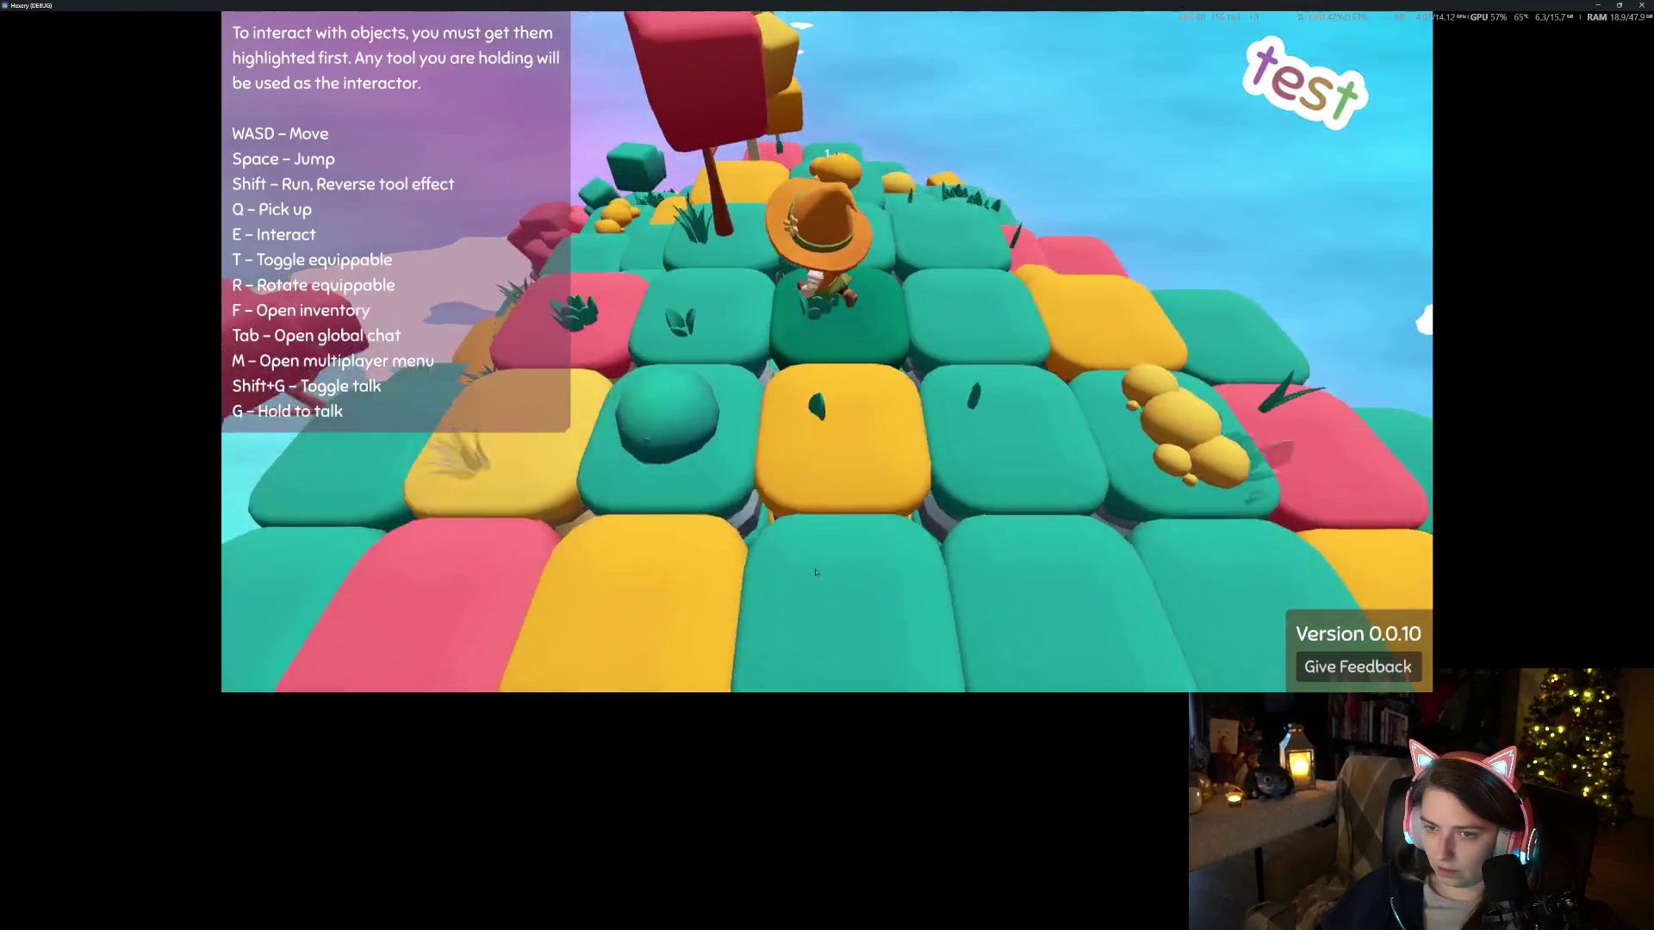
pyautogui.press('s')
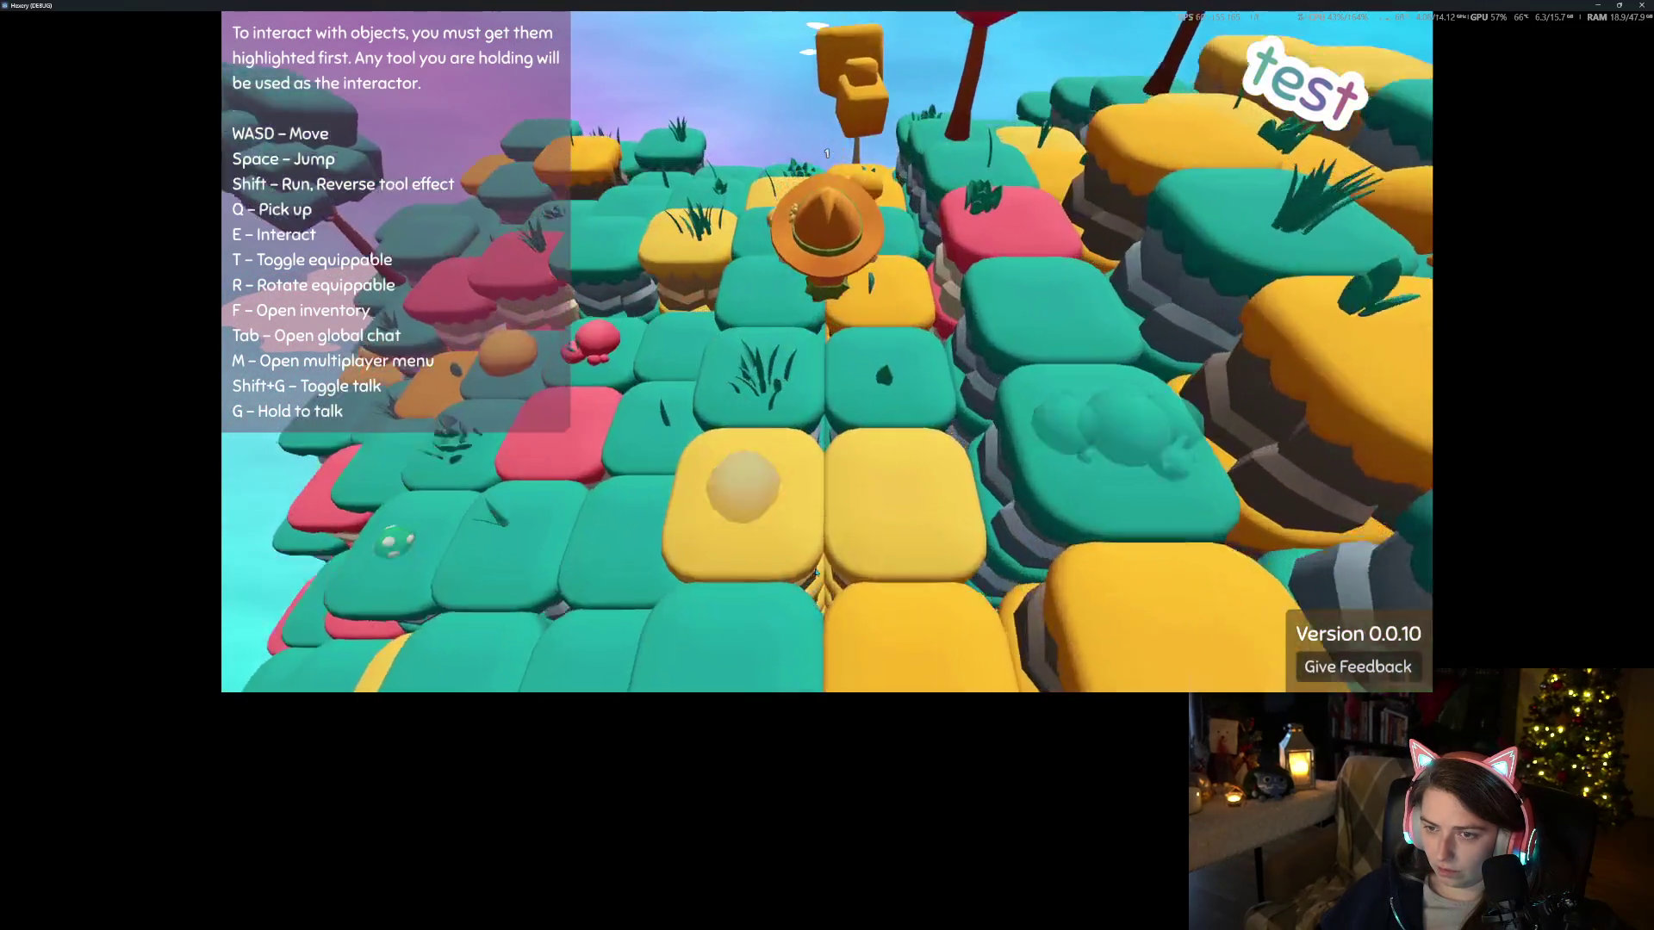
pyautogui.press('q')
pyautogui.press('s')
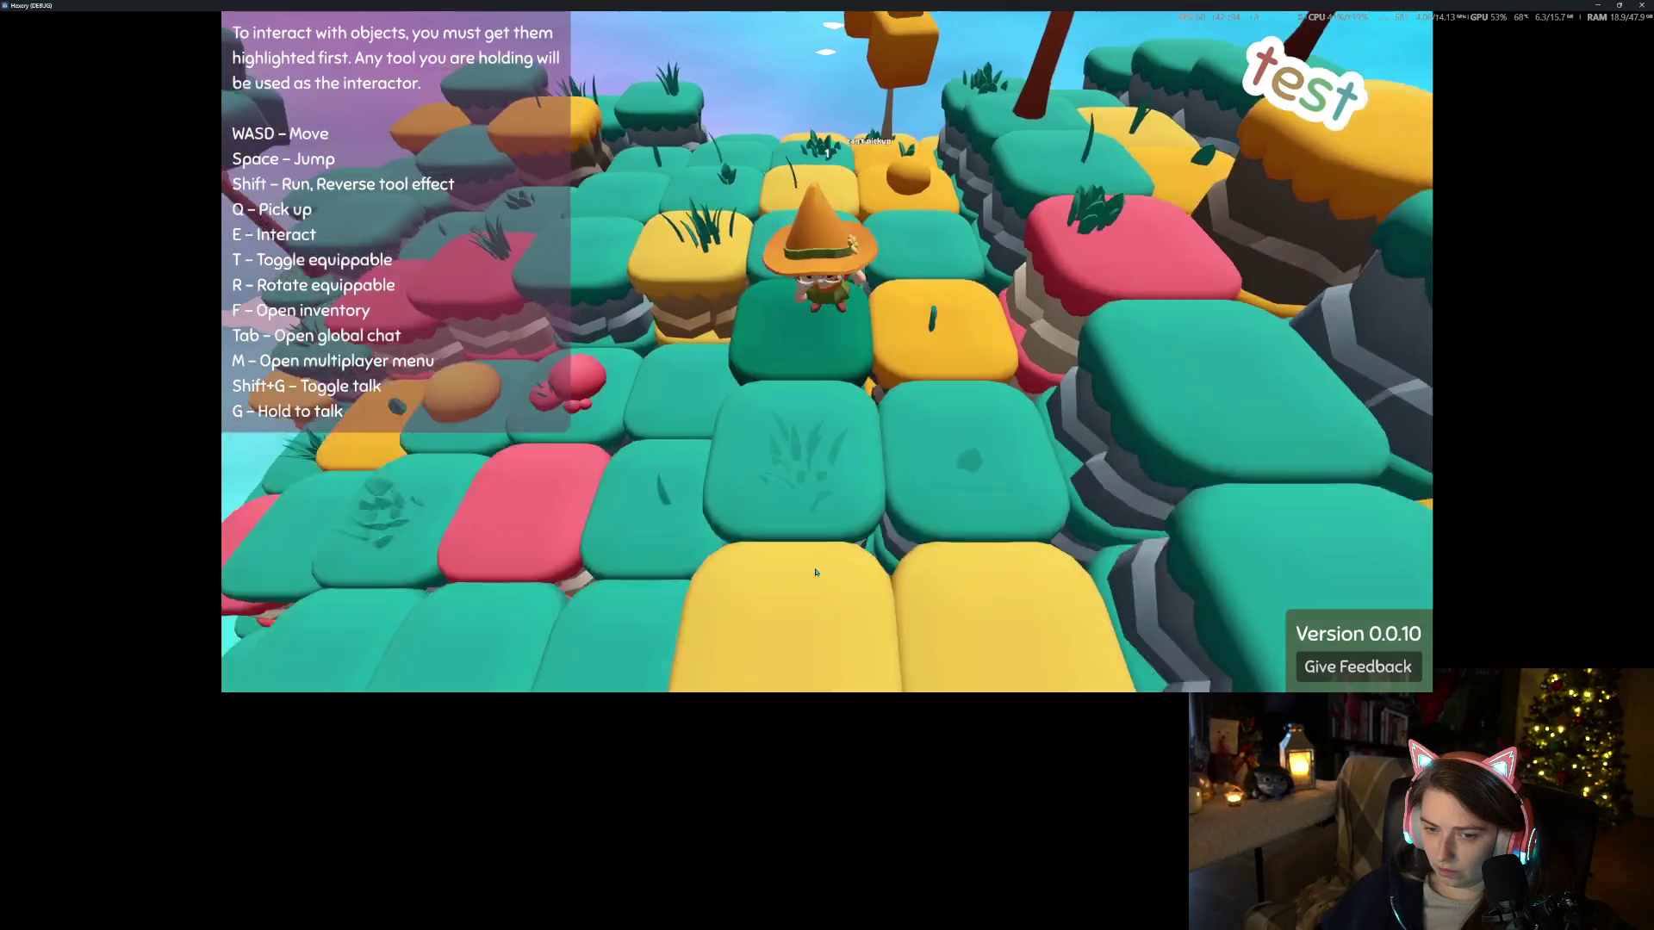
pyautogui.press('w')
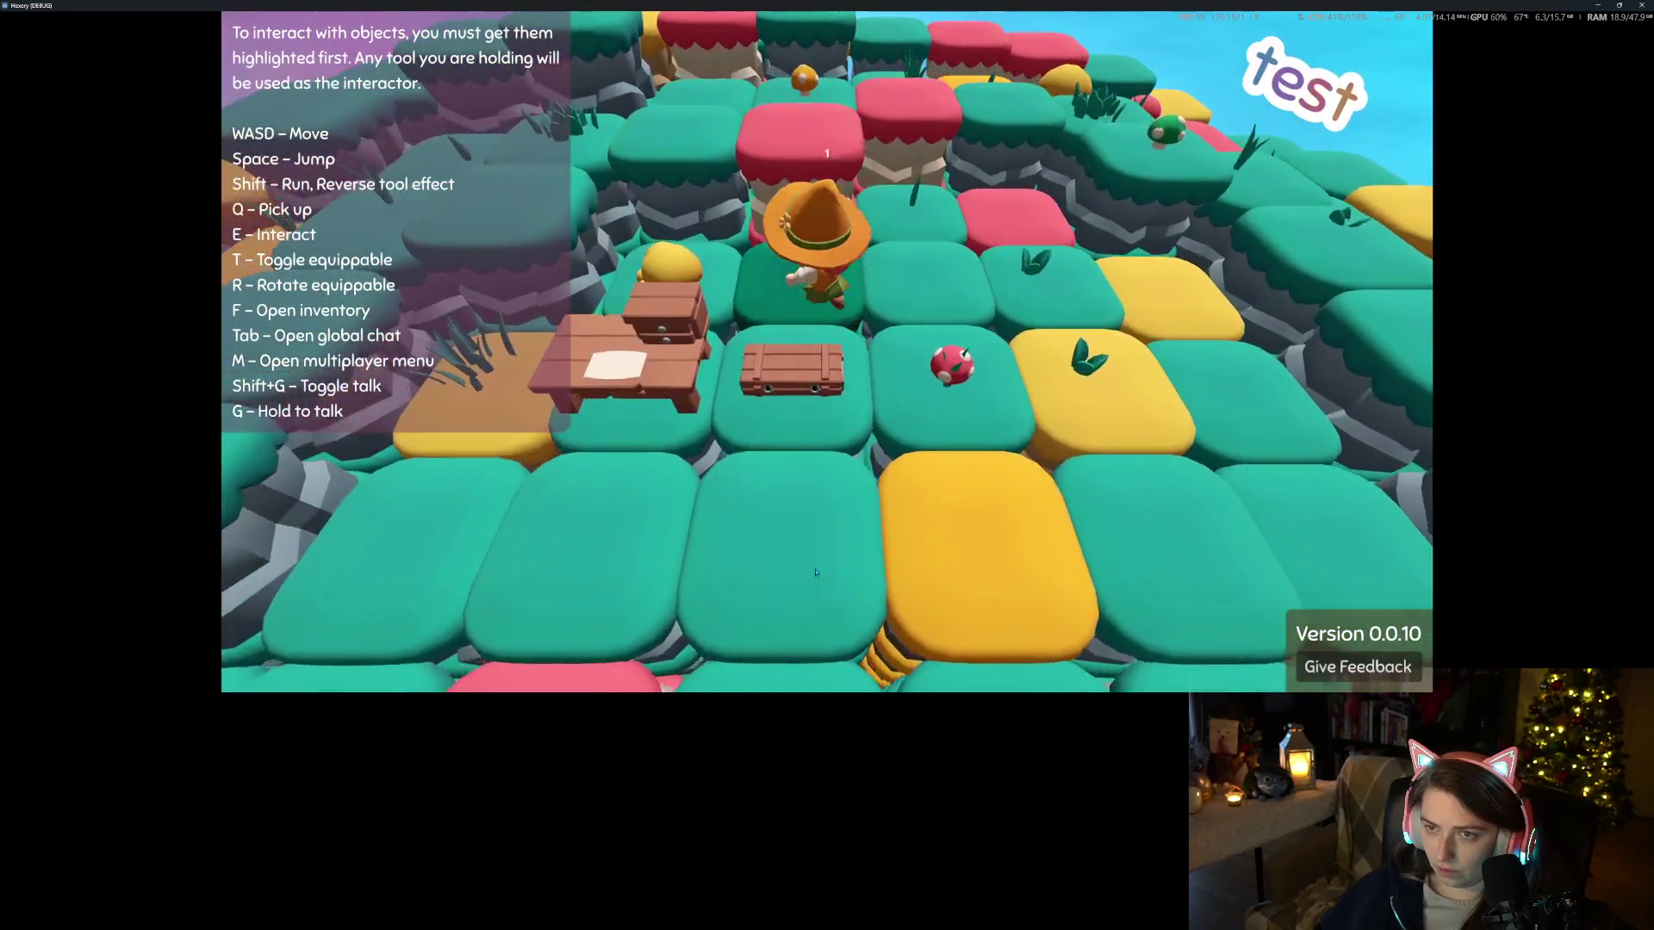
pyautogui.press('s')
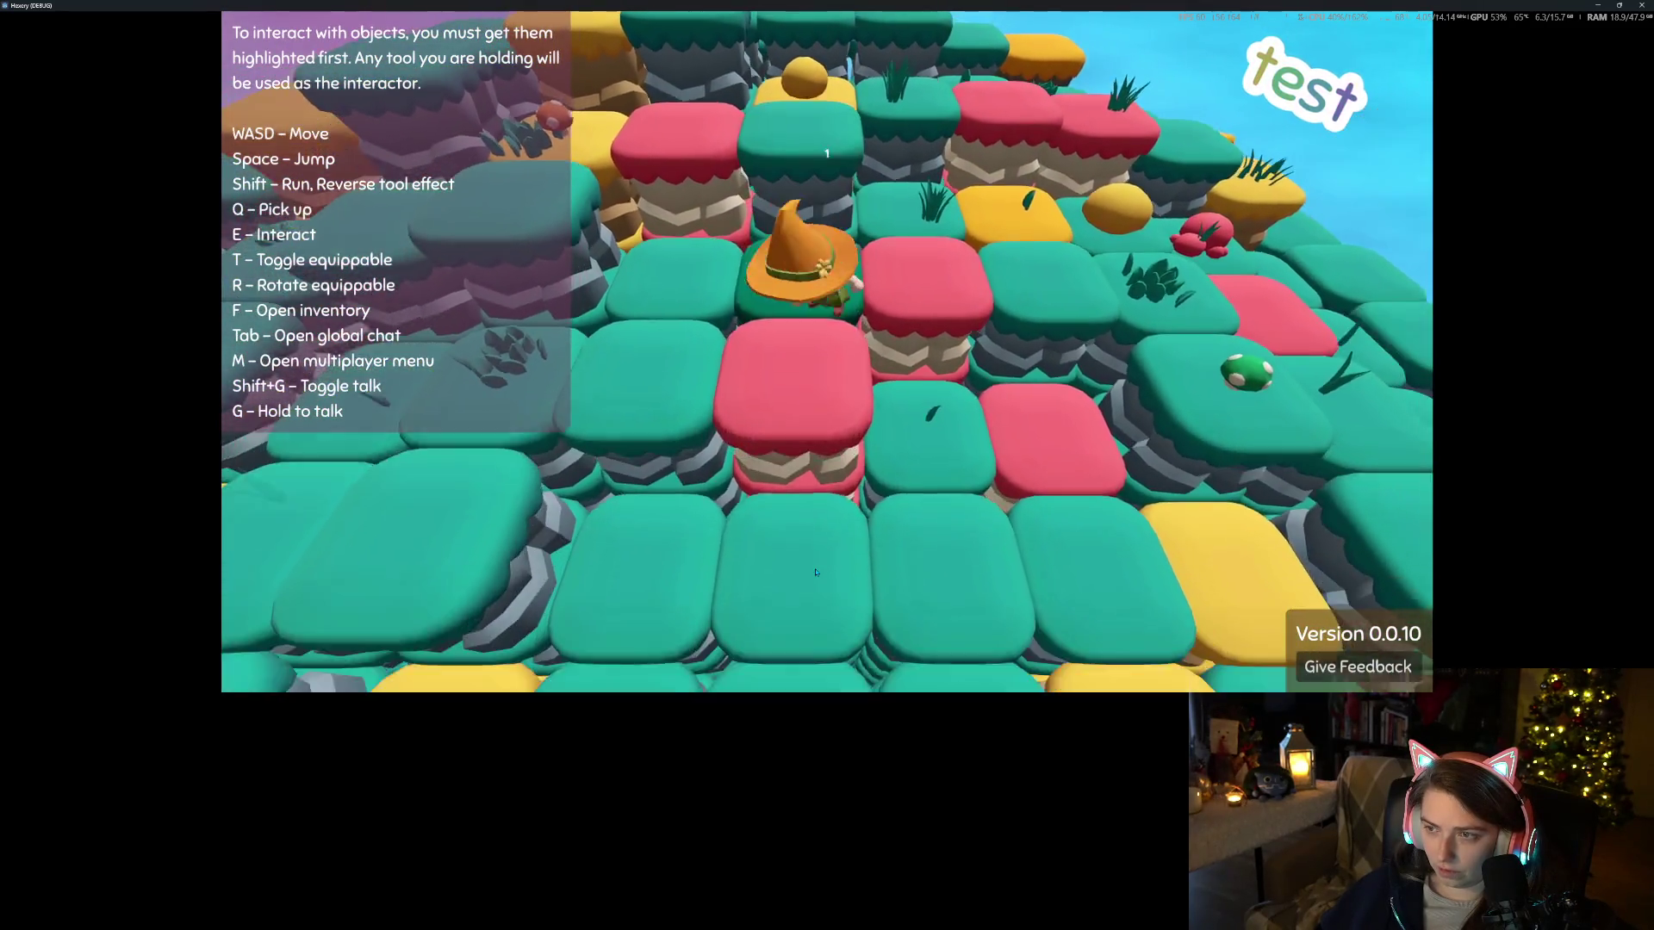
pyautogui.press('w')
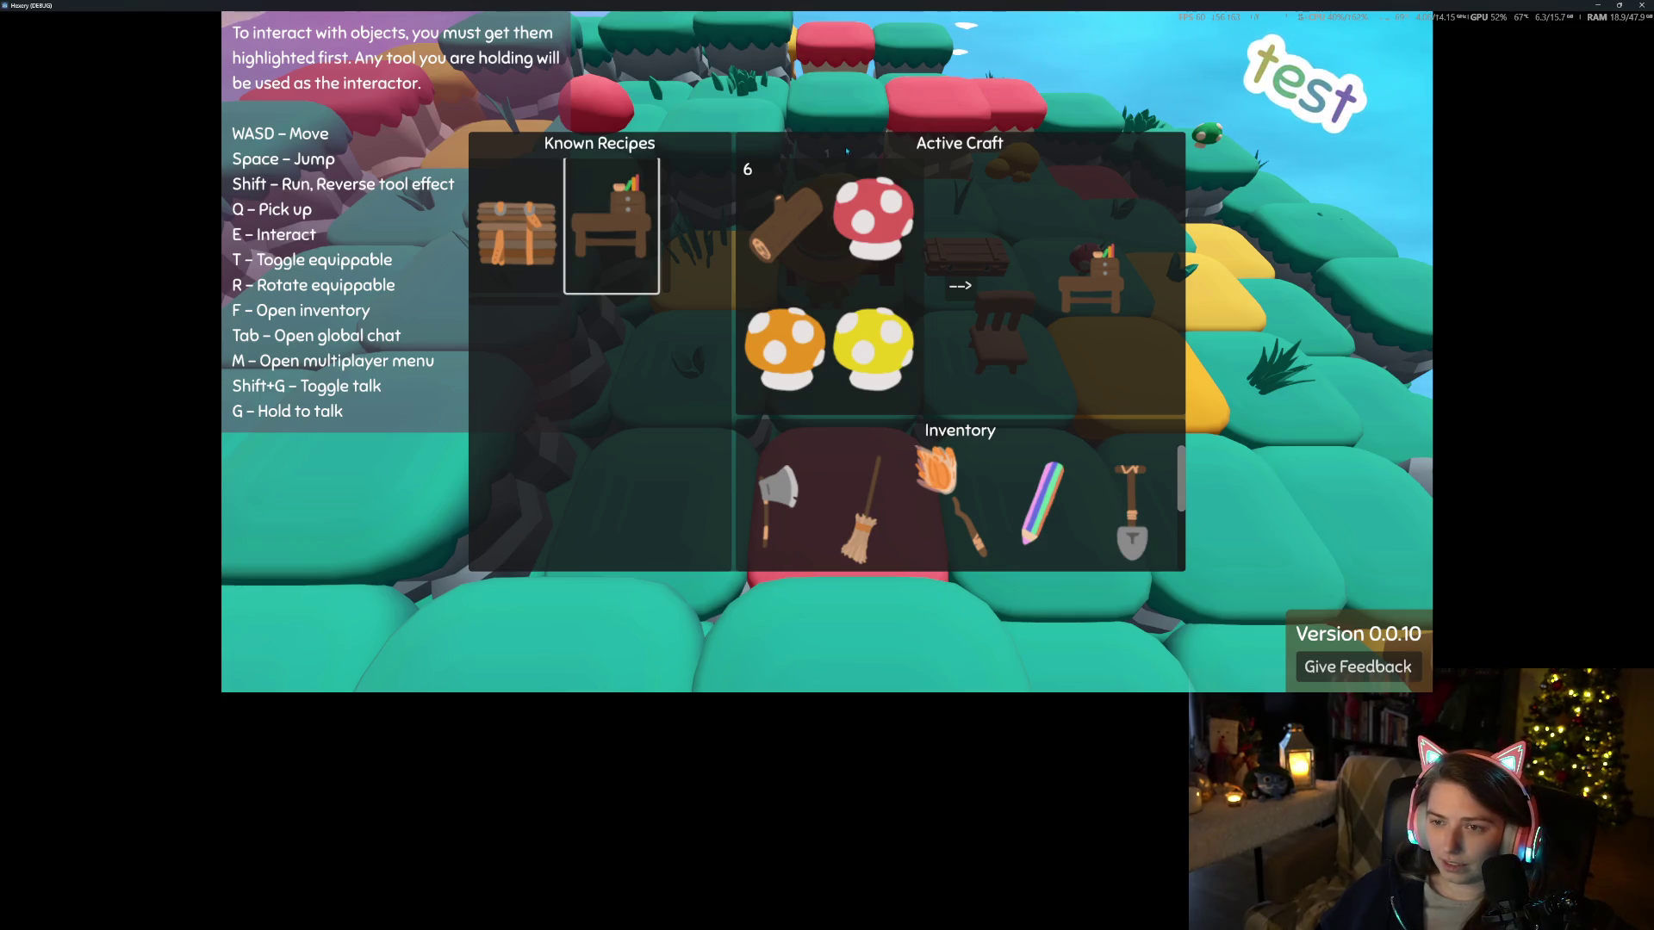
# Craft the chair from the log and mushrooms at the crafting table
pyautogui.click(971, 291)
pyautogui.scroll(-2, 1052, 457)
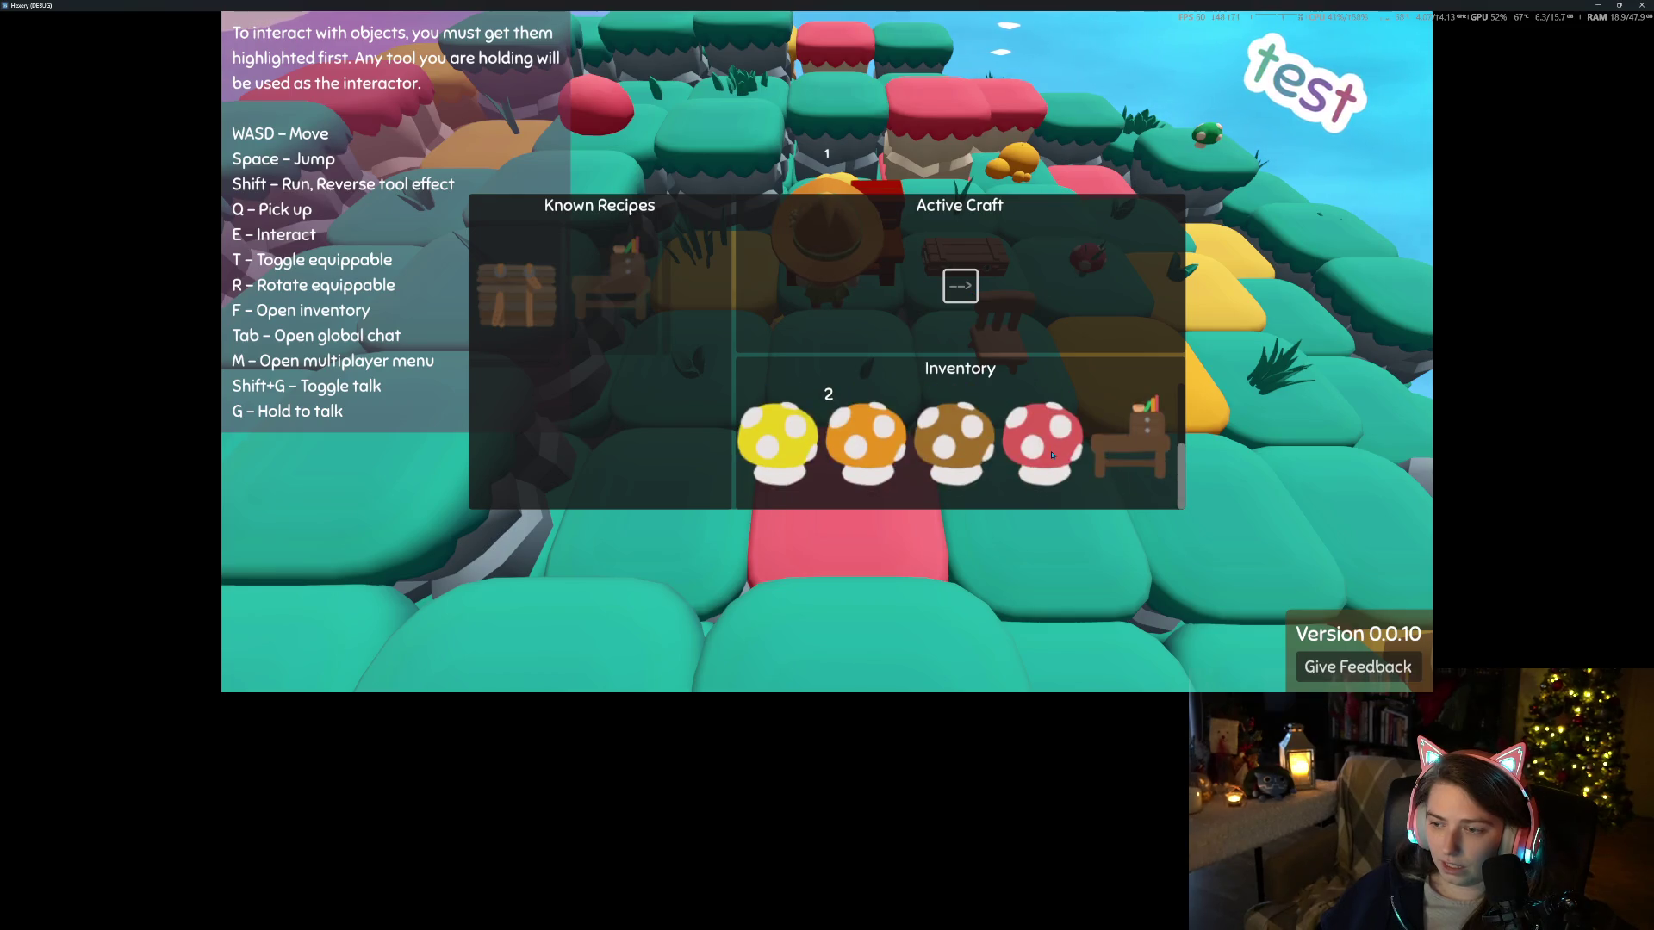
pyautogui.press('Escape')
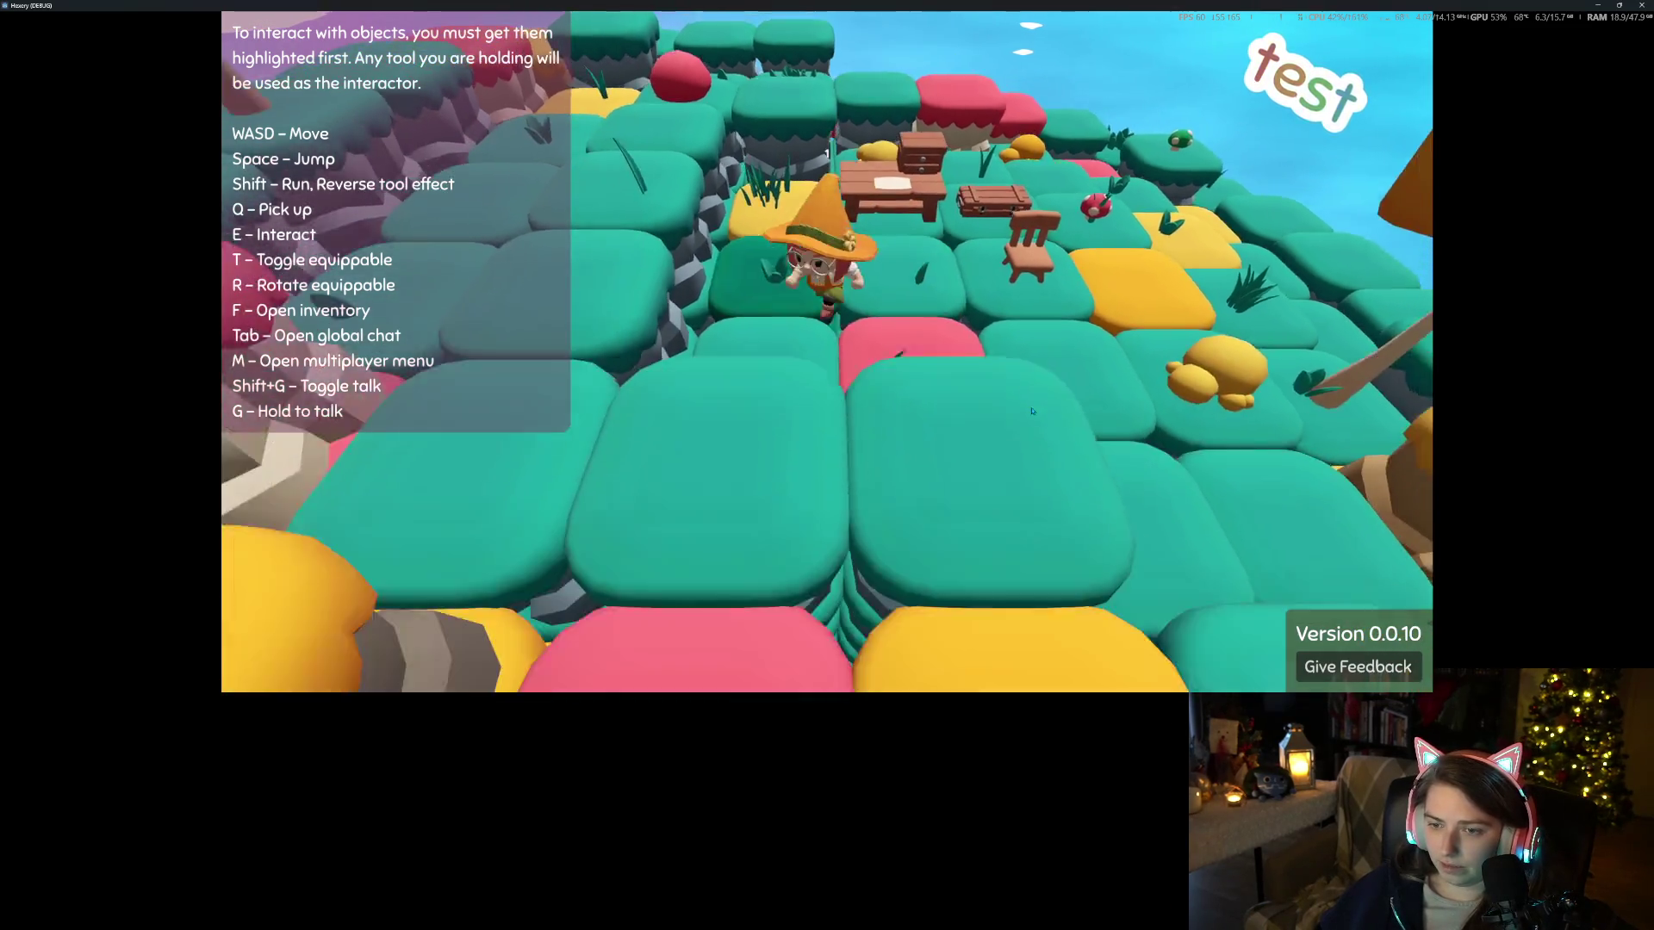
pyautogui.press('f')
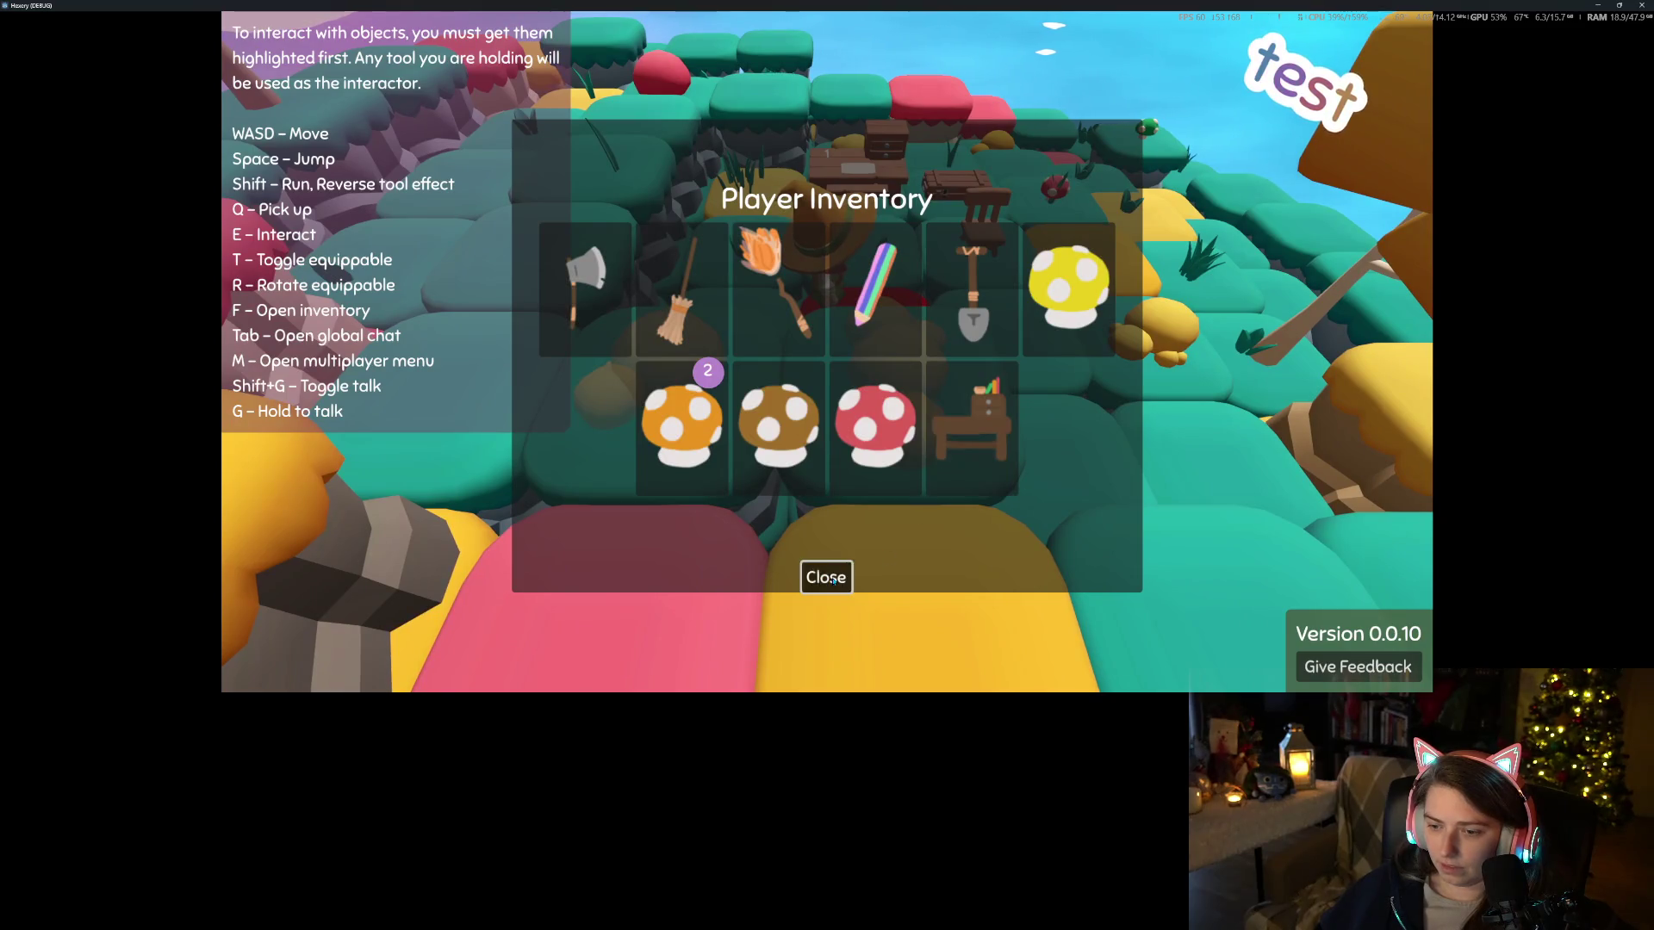
pyautogui.click(833, 581)
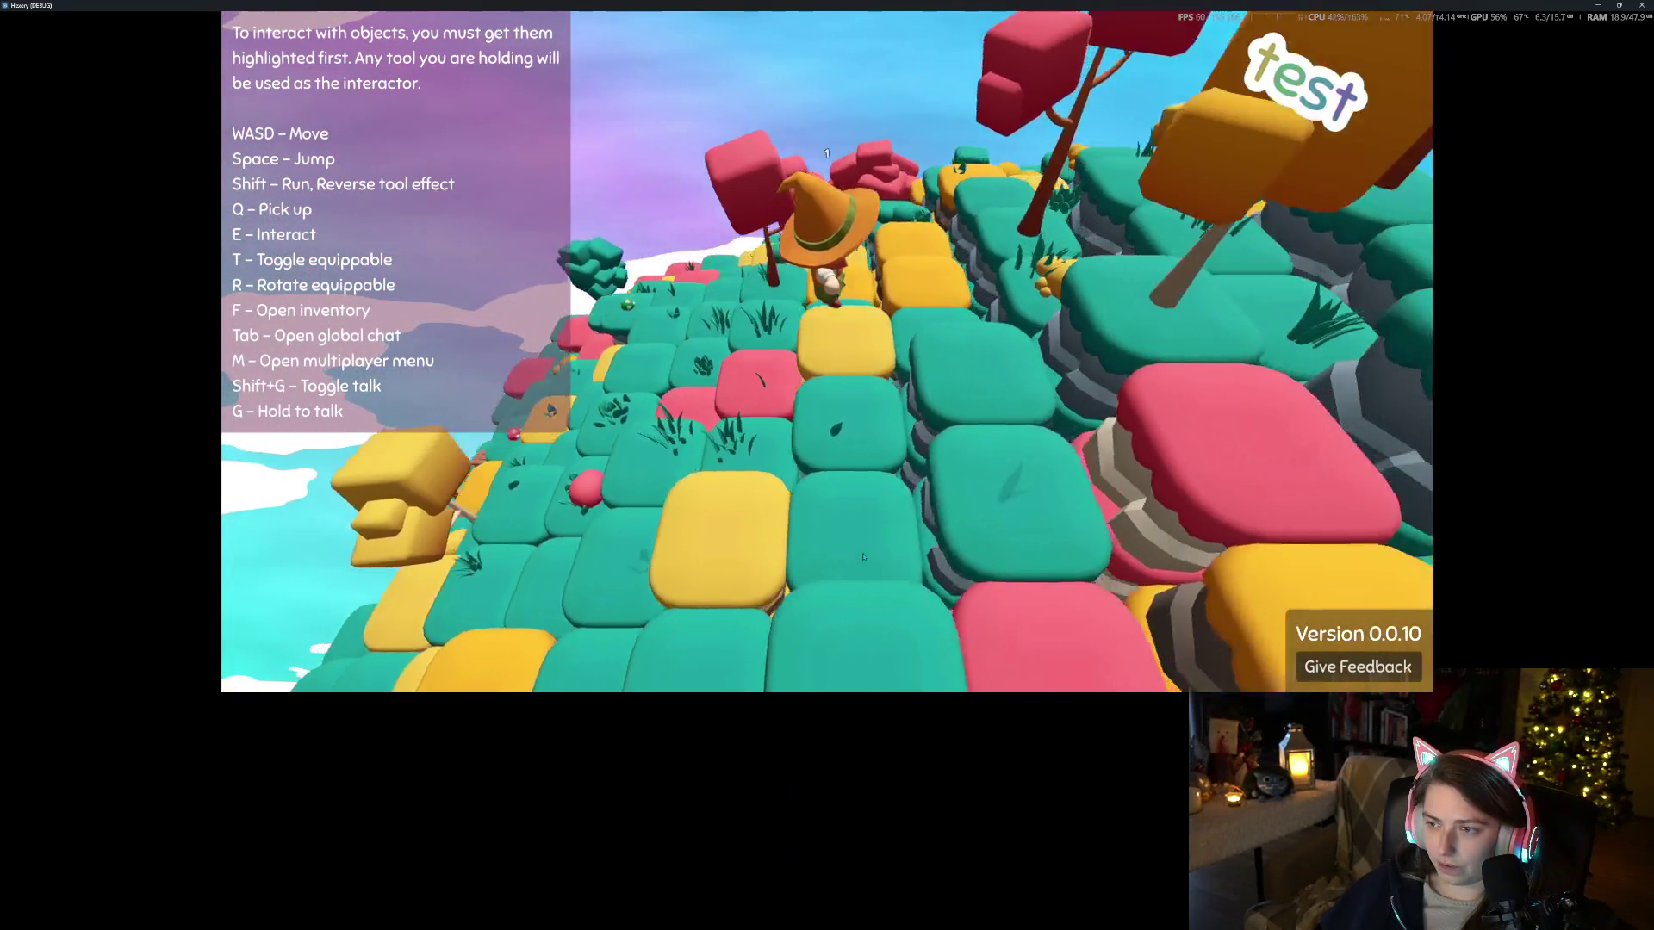
# Walk the witch onto the island tiles and place the crafted chair from the inventory
pyautogui.press('w')
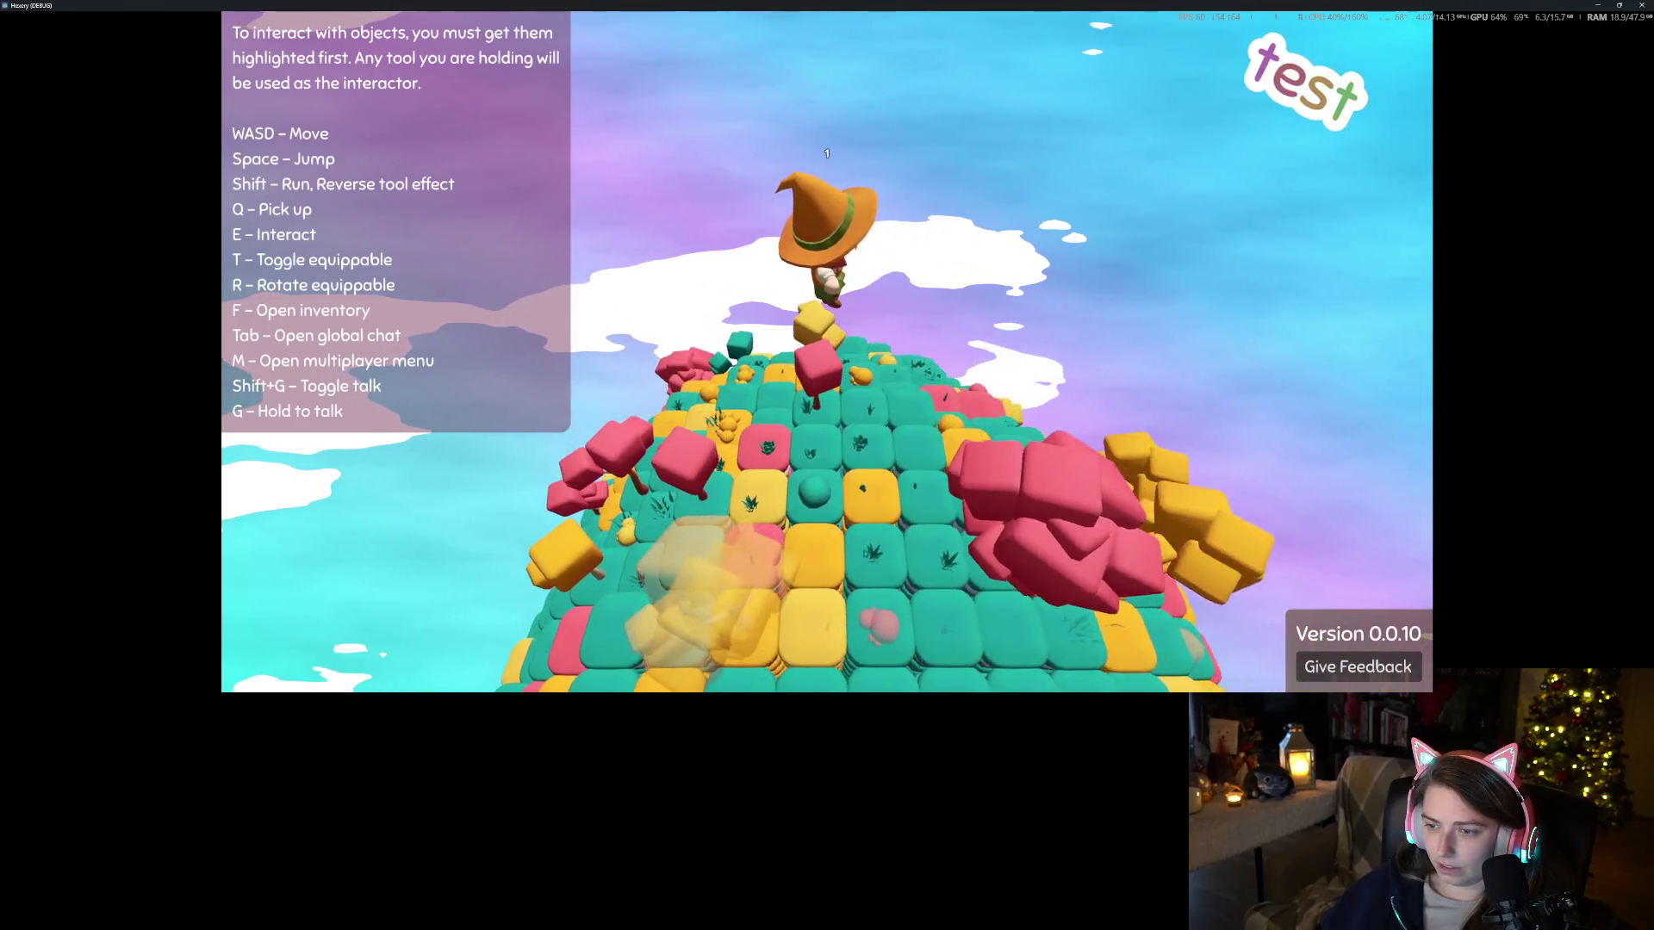
pyautogui.press('w')
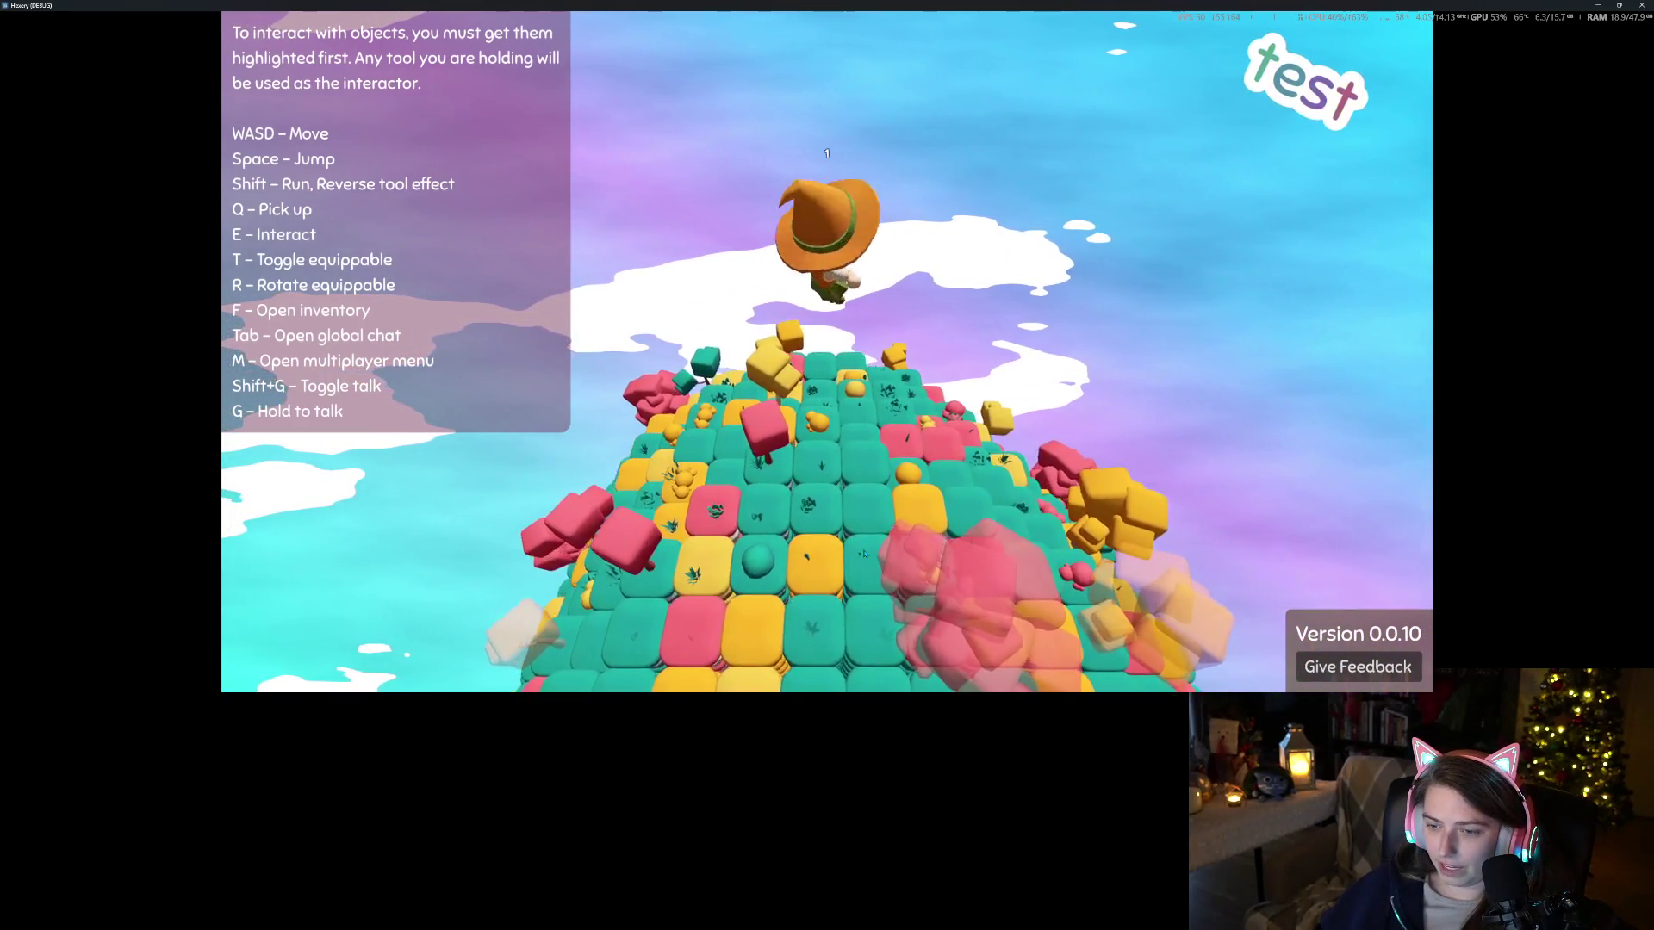
pyautogui.press('w')
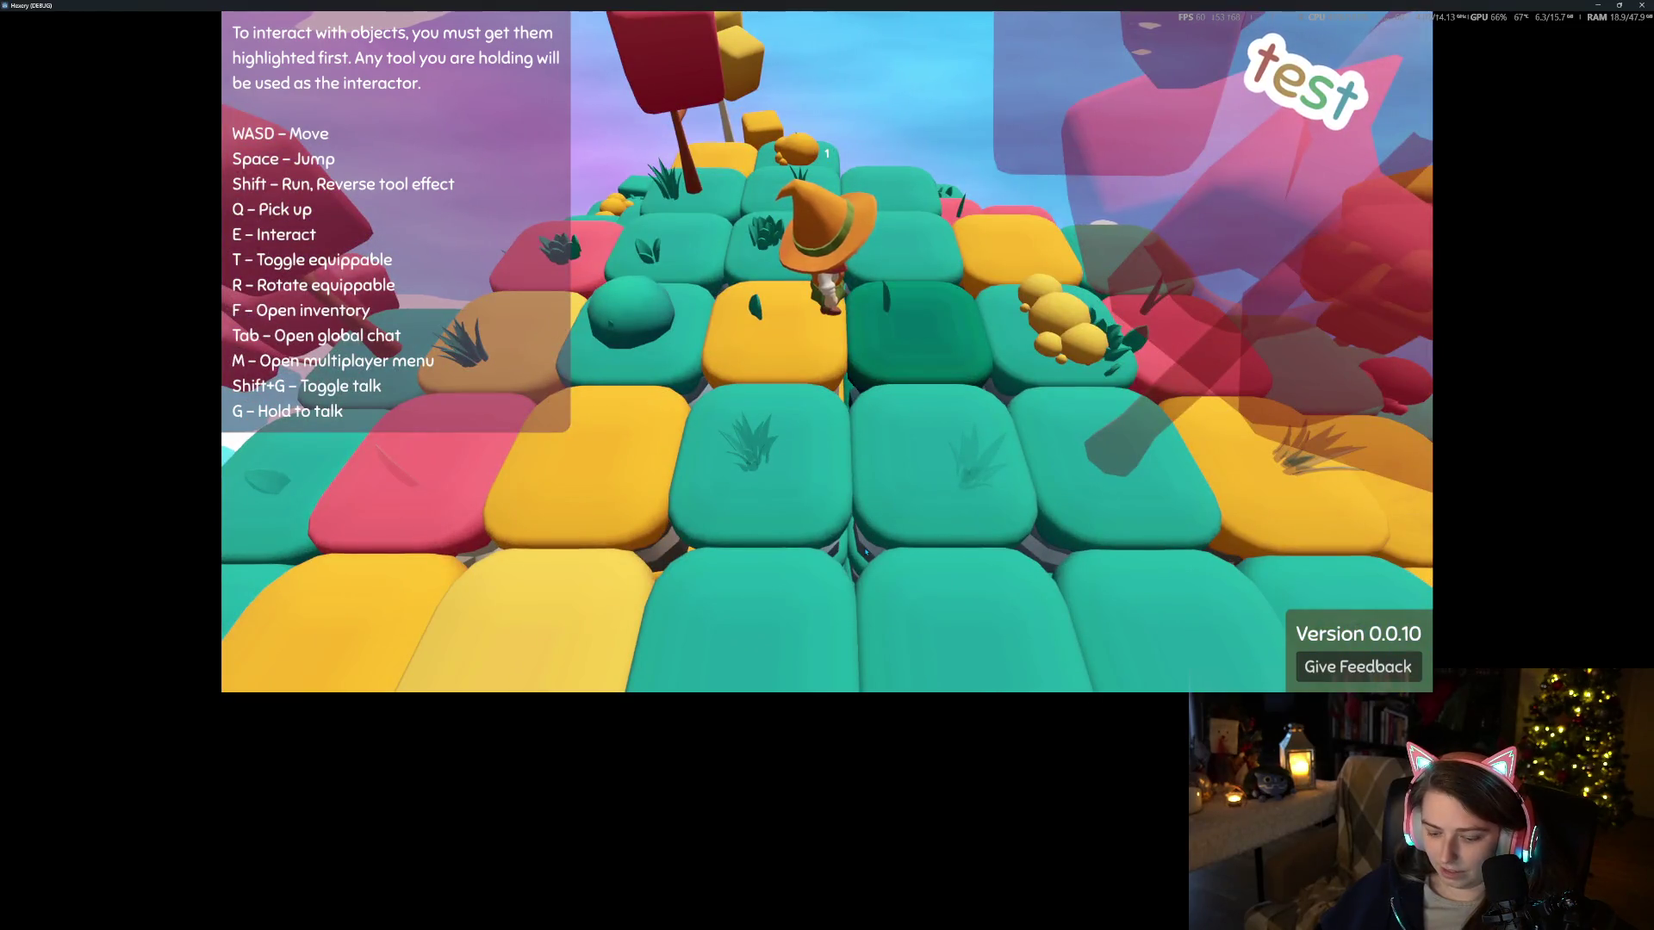
pyautogui.press('f')
pyautogui.click(985, 421)
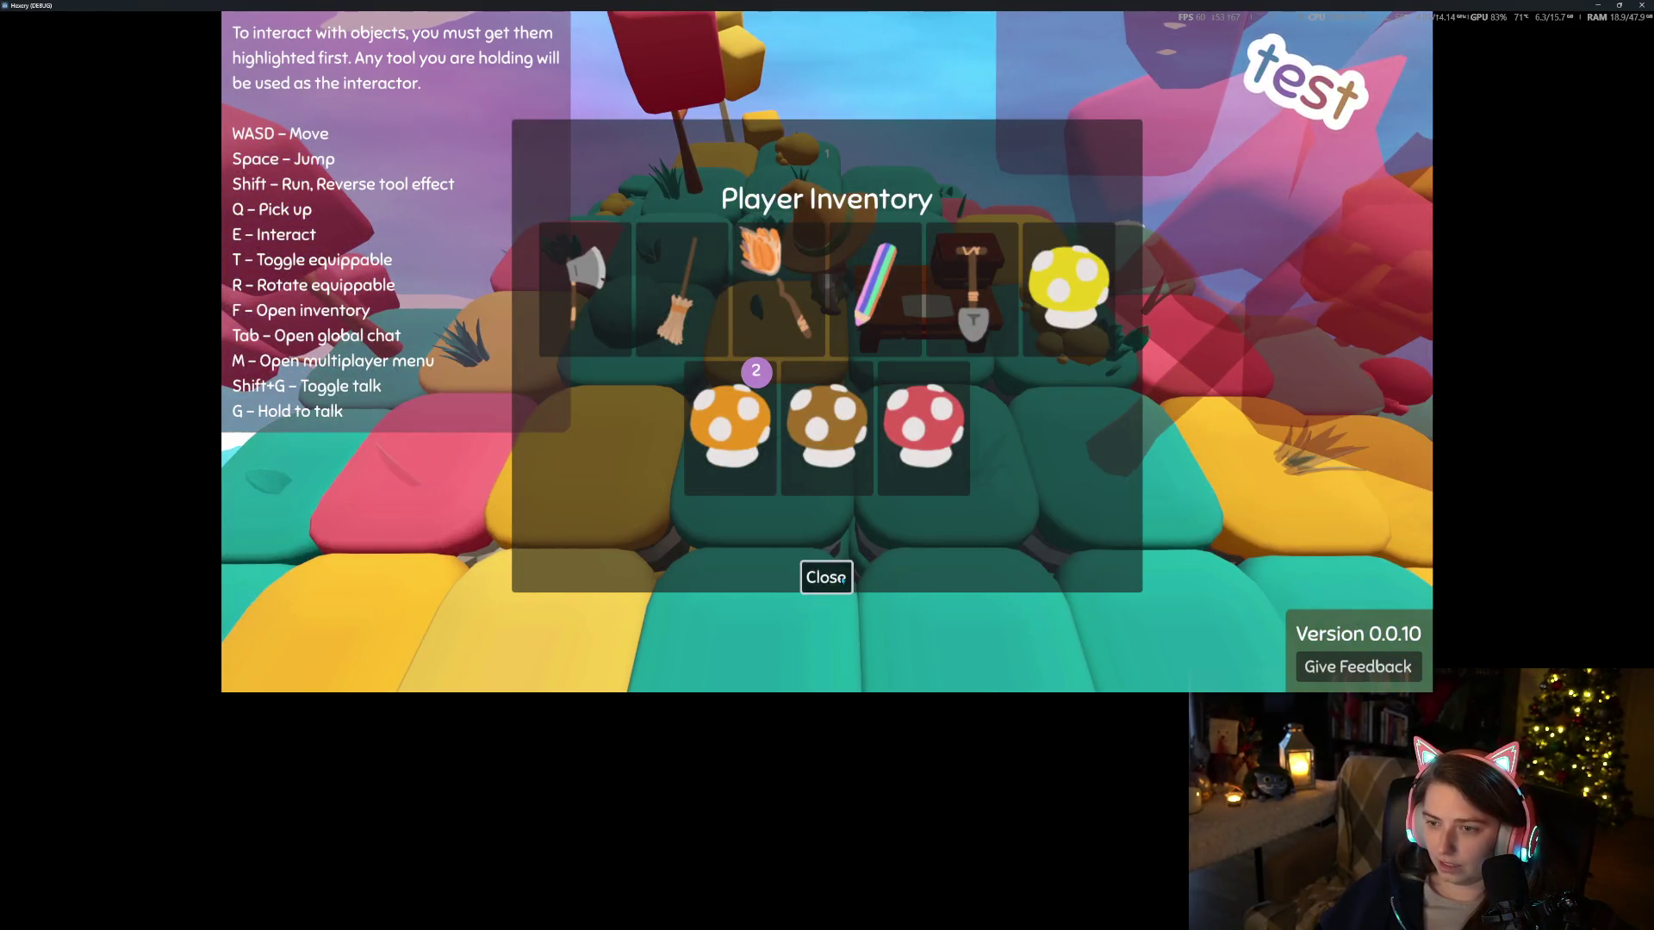
pyautogui.click(841, 579)
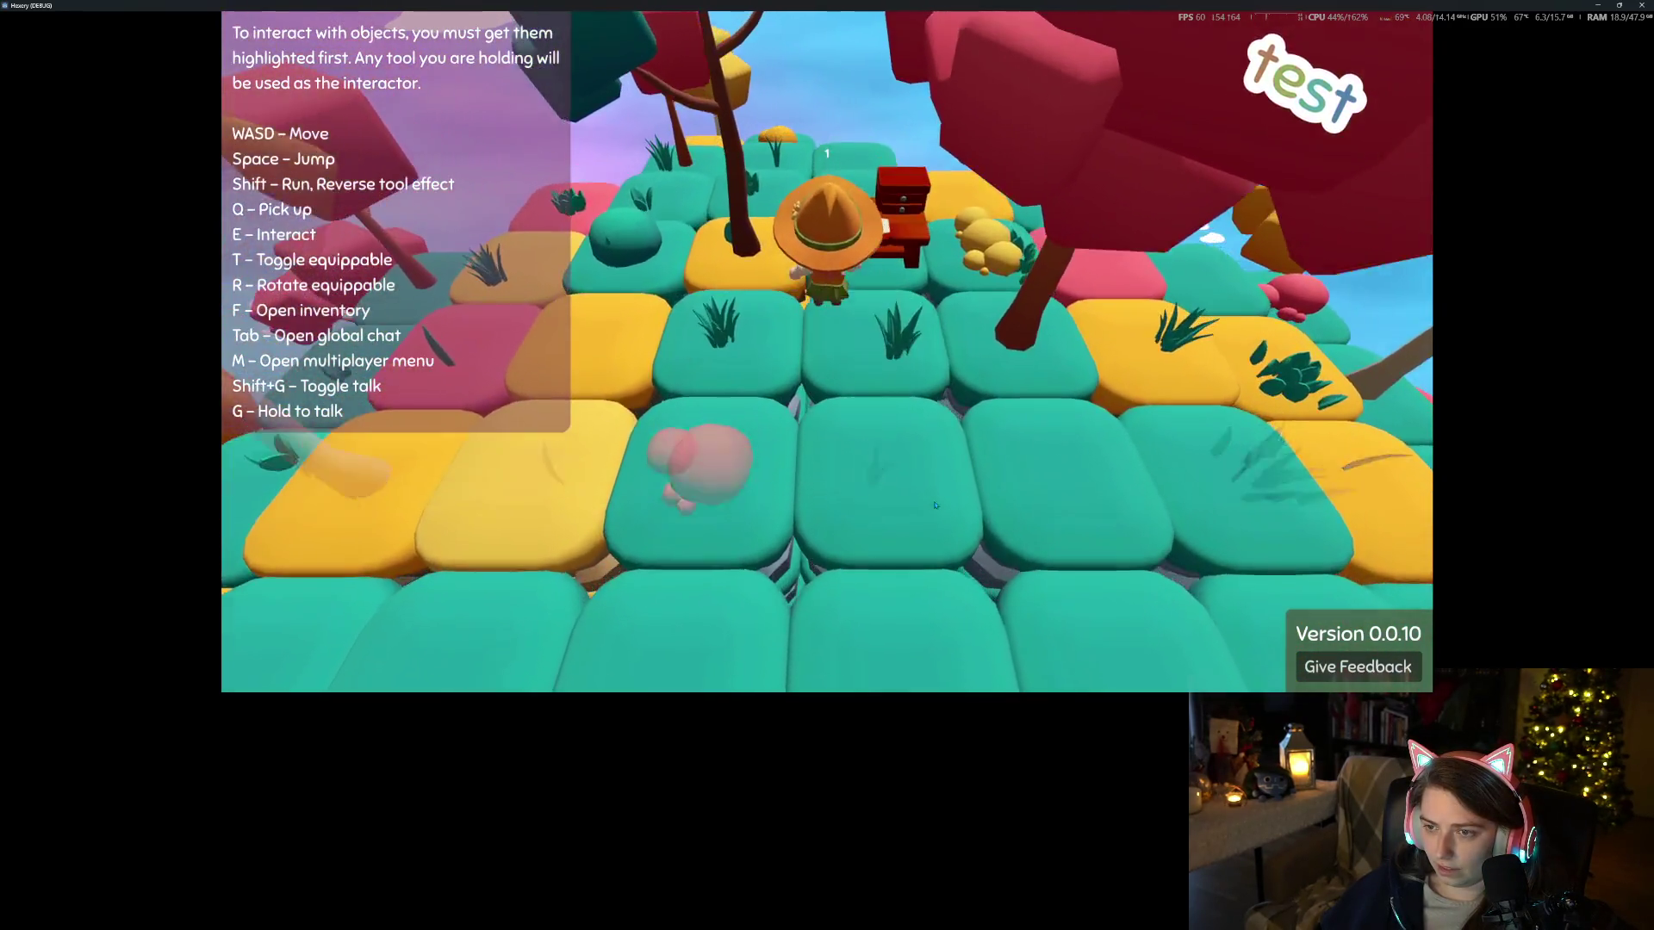
# Recheck the crafting menu, walk away from the table, and look over the inventory
pyautogui.press('e')
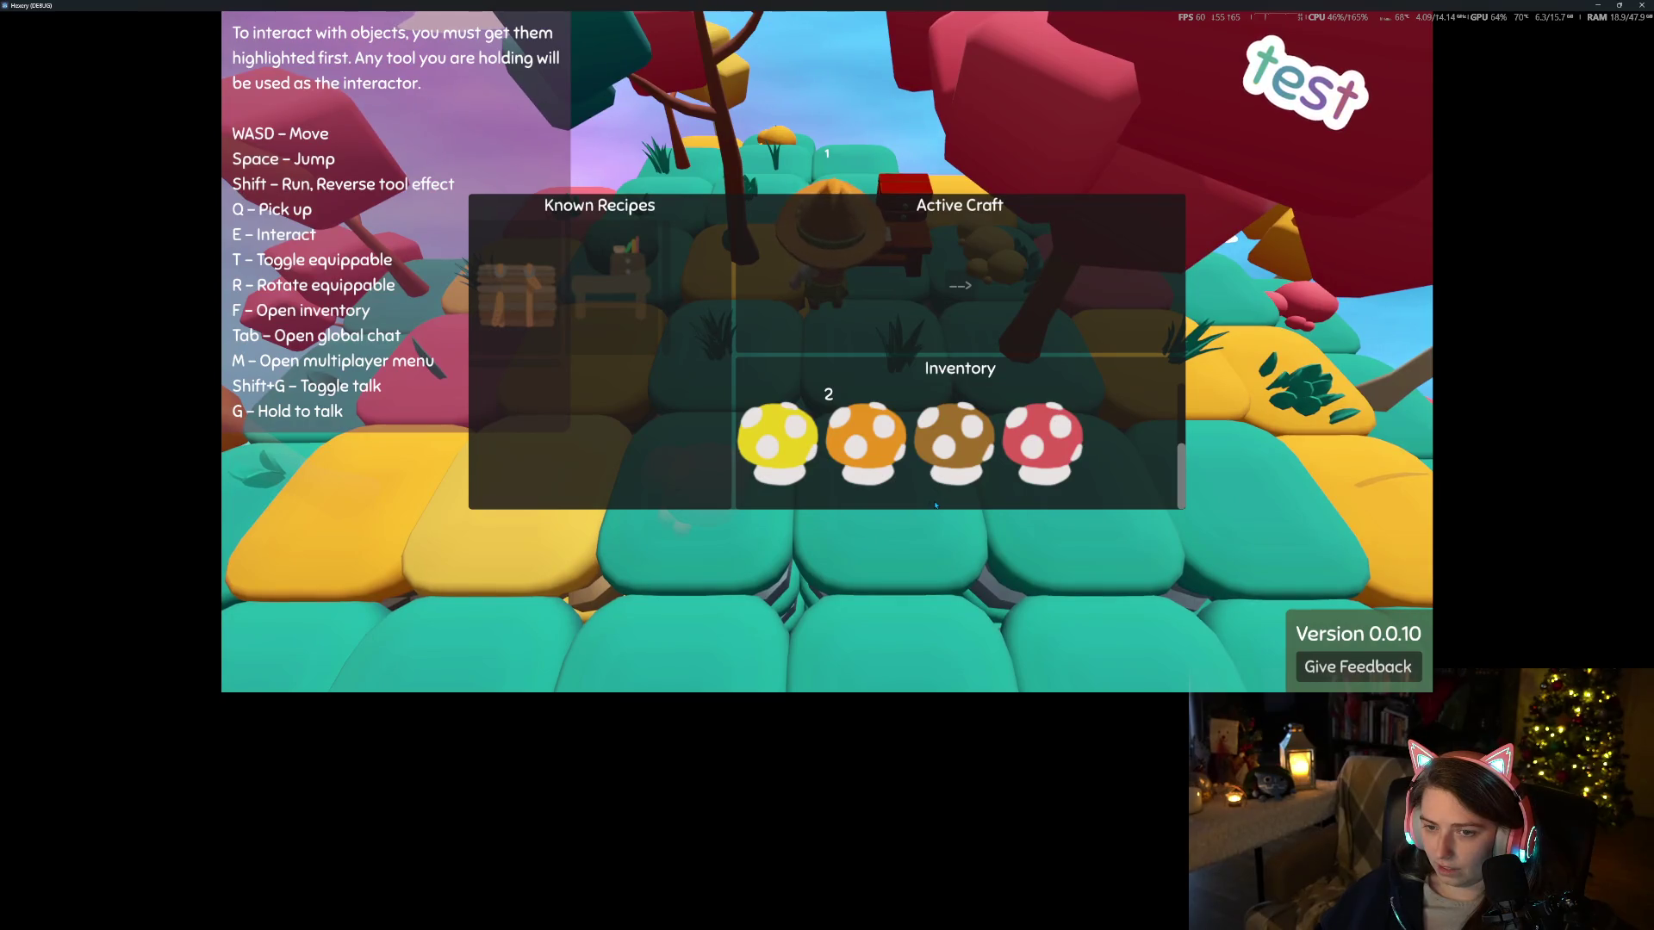
pyautogui.press('Escape')
pyautogui.press('s')
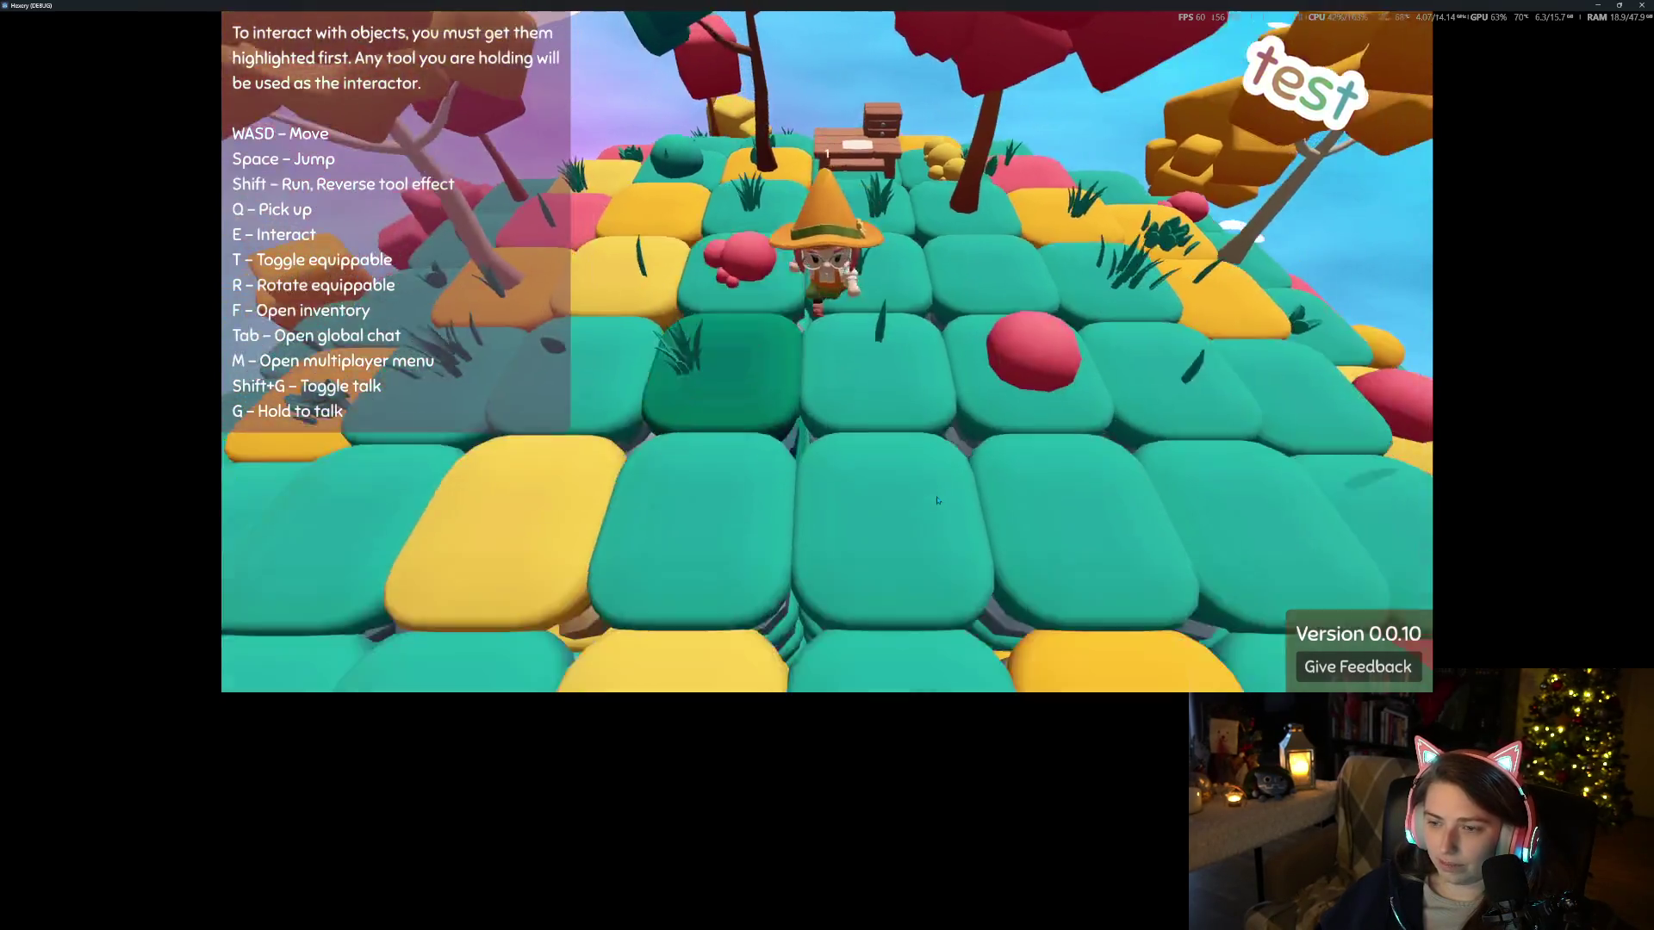
pyautogui.scroll(-5, 937, 500)
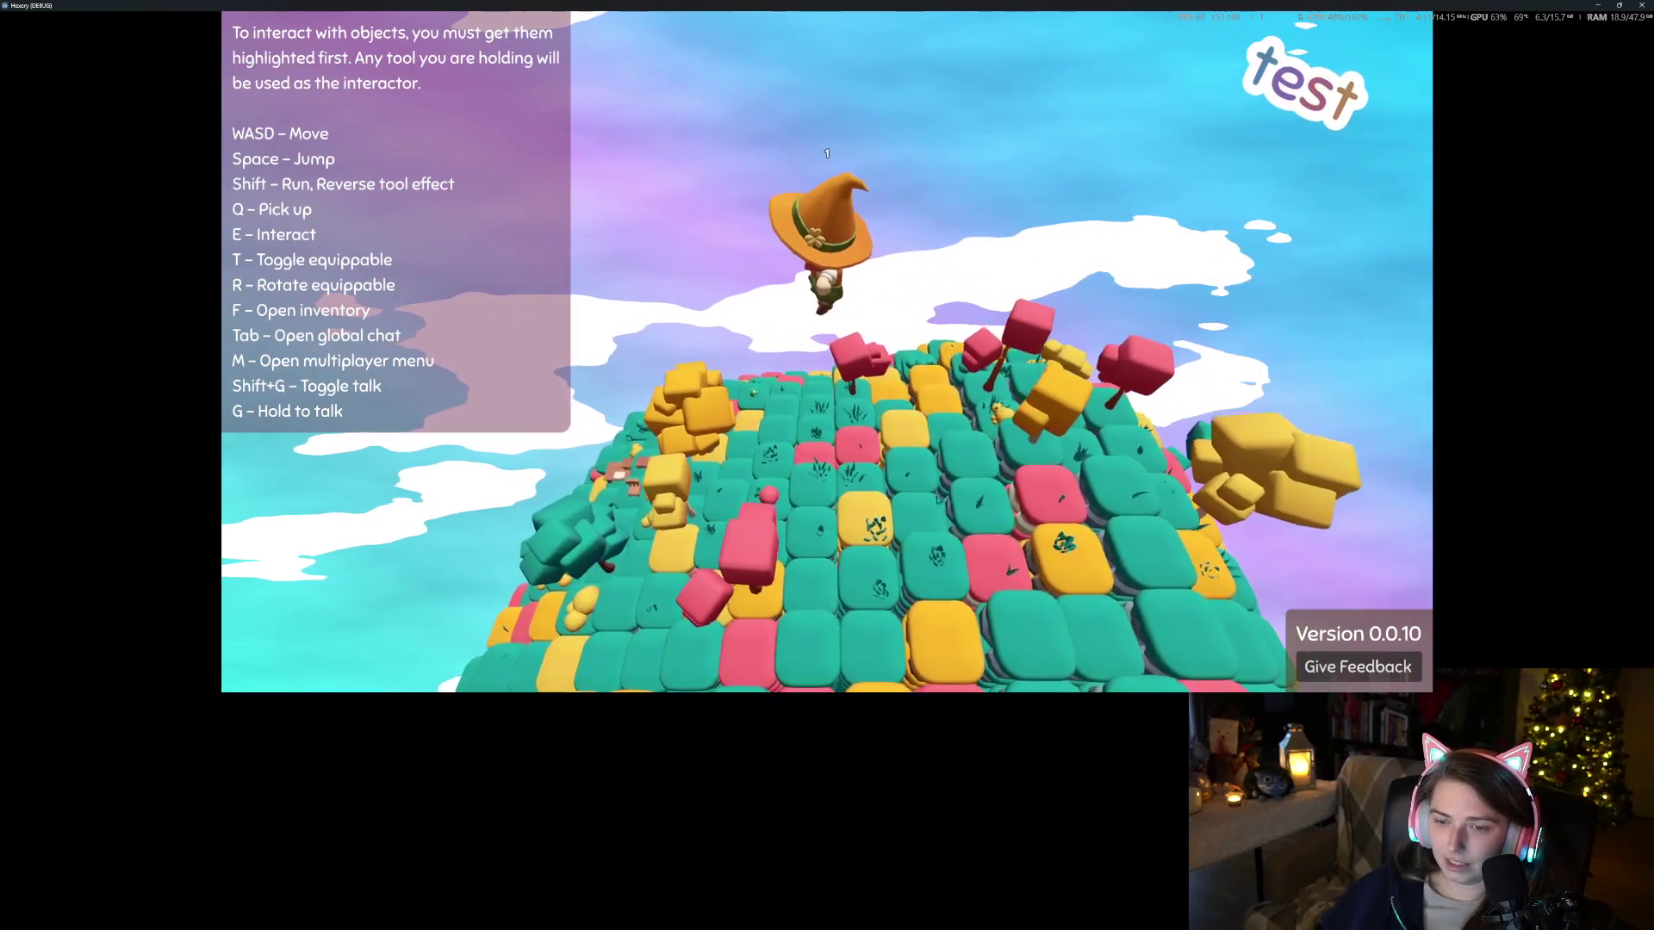
pyautogui.scroll(5, 937, 500)
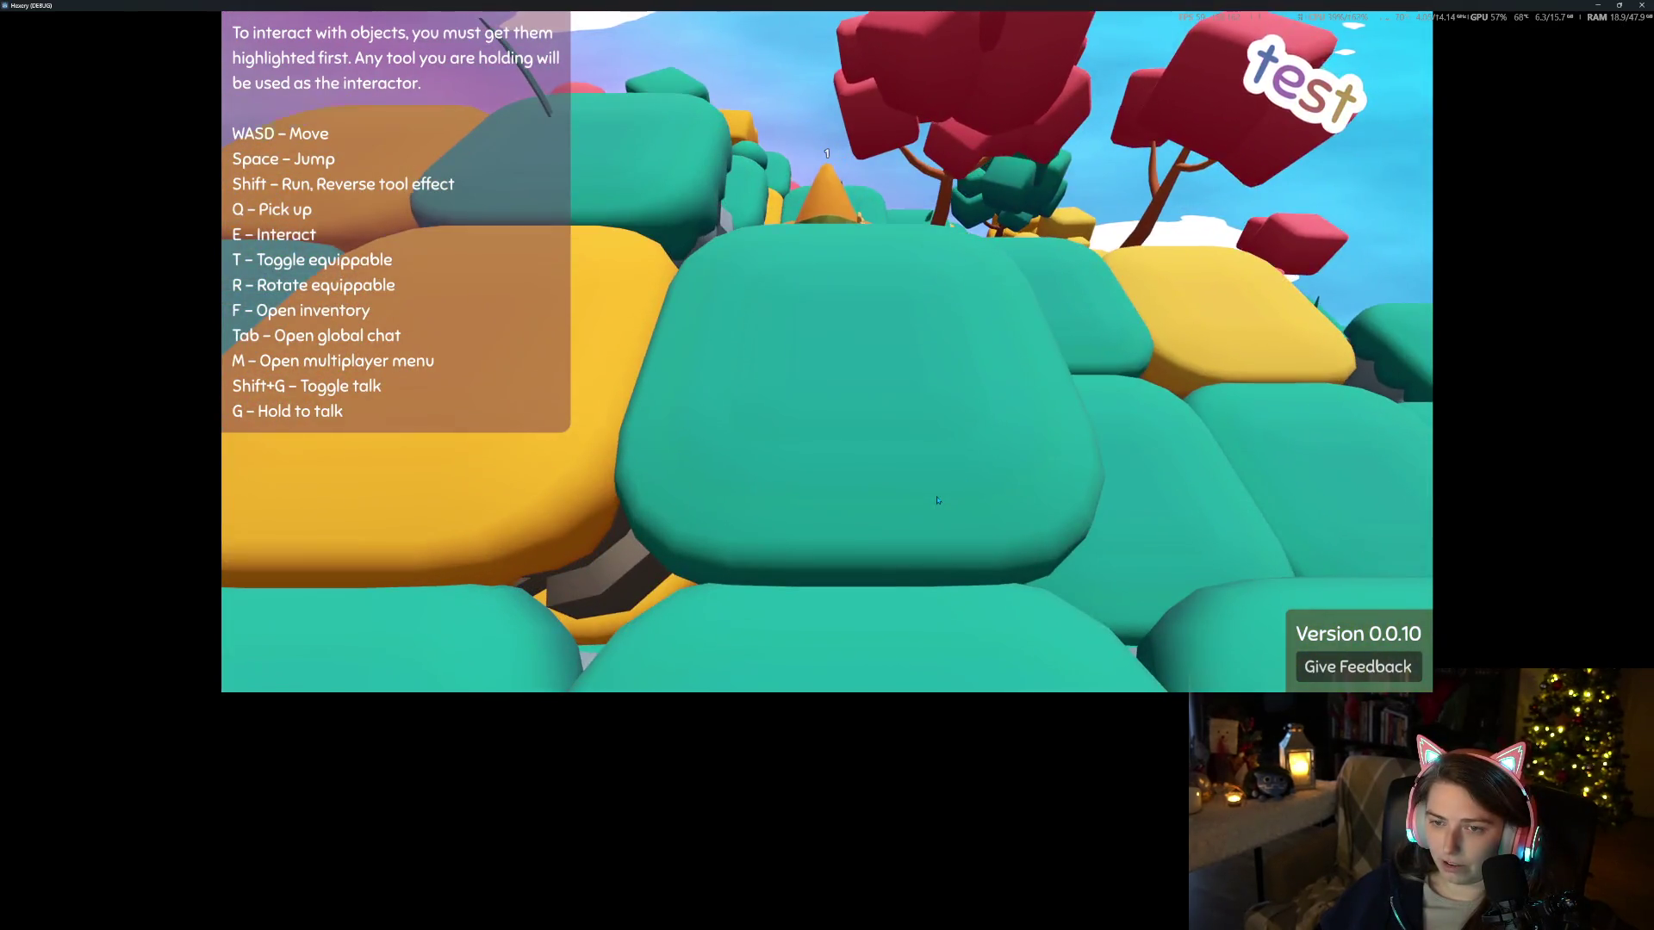
pyautogui.scroll(-3, 937, 500)
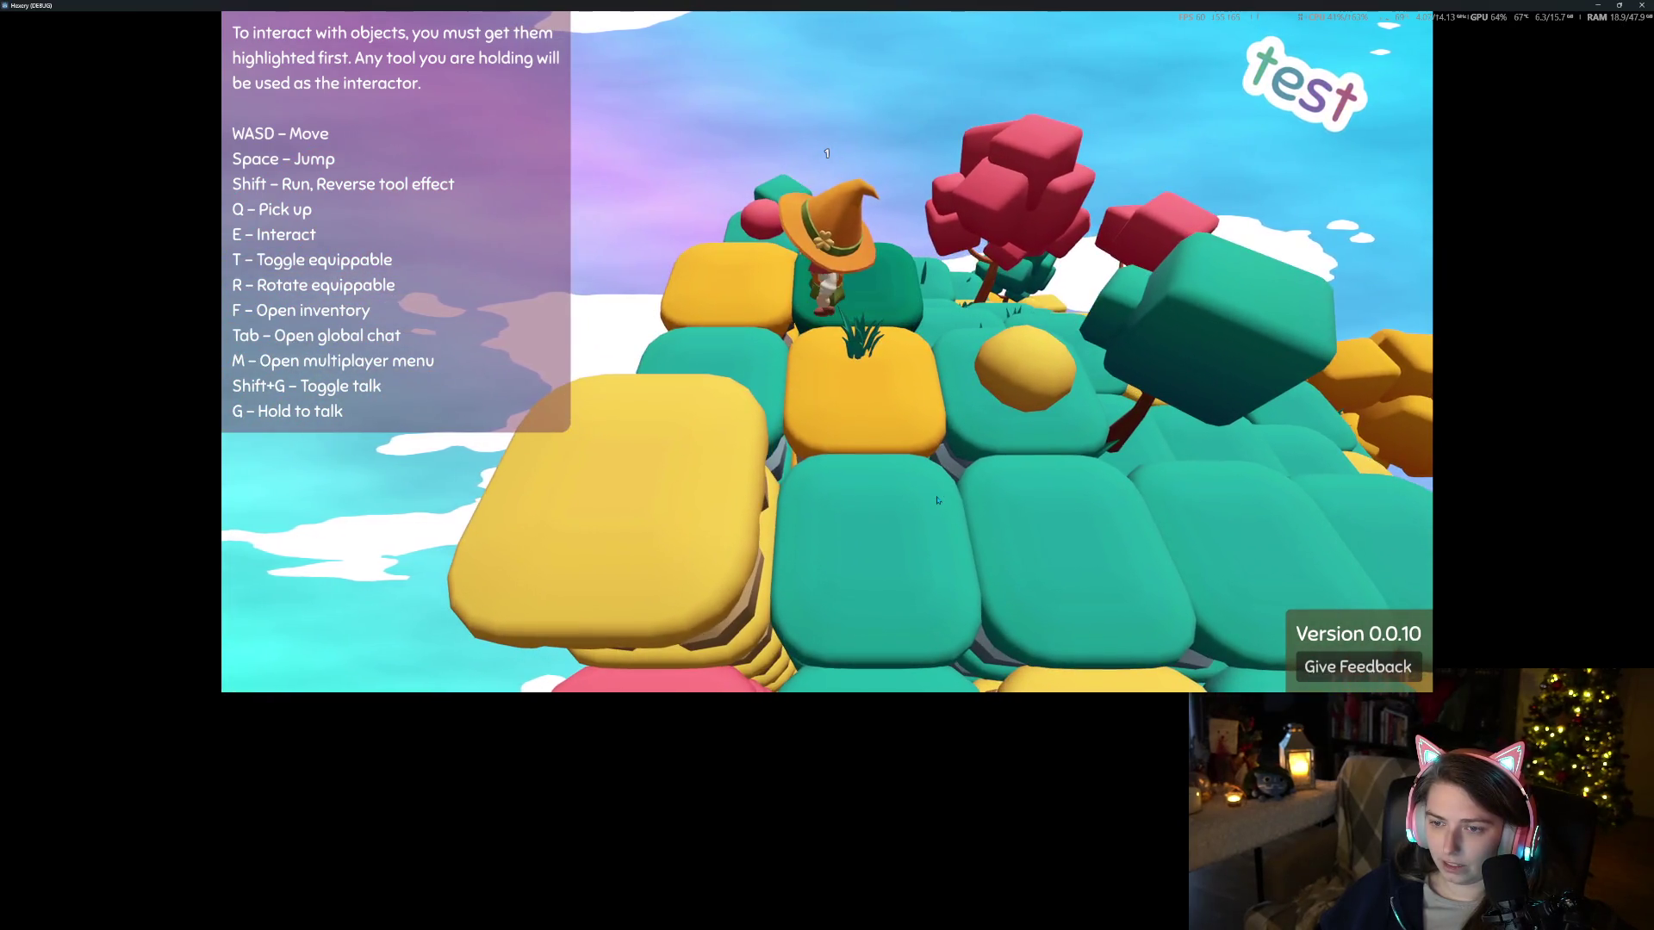
pyautogui.press('f')
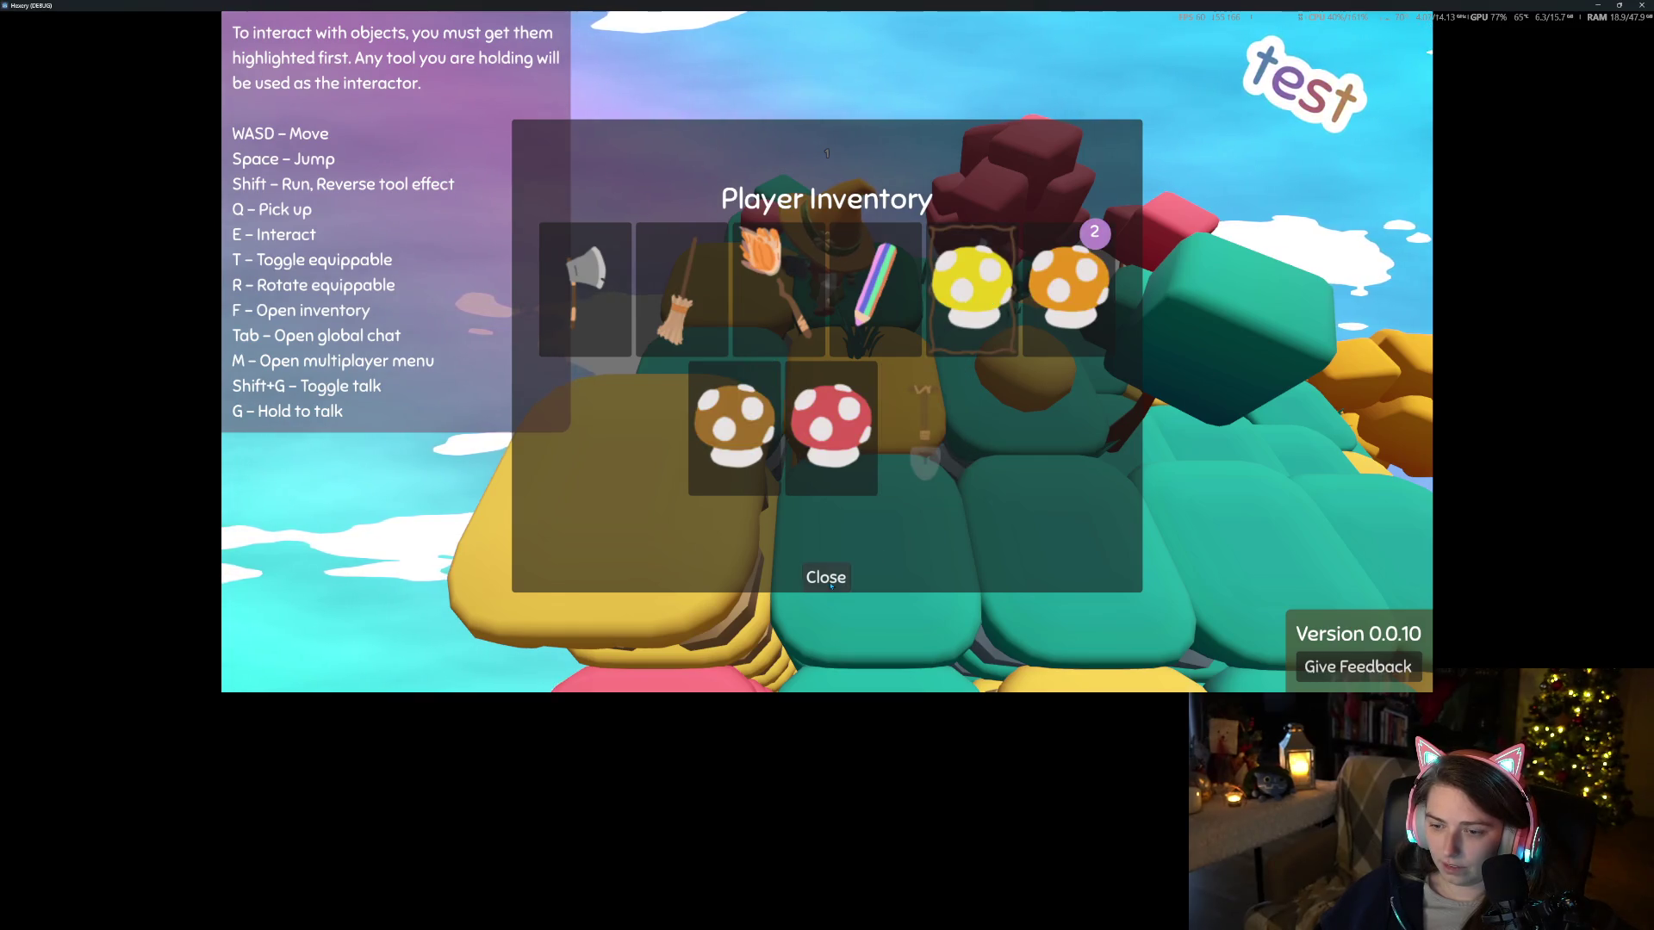
pyautogui.click(831, 586)
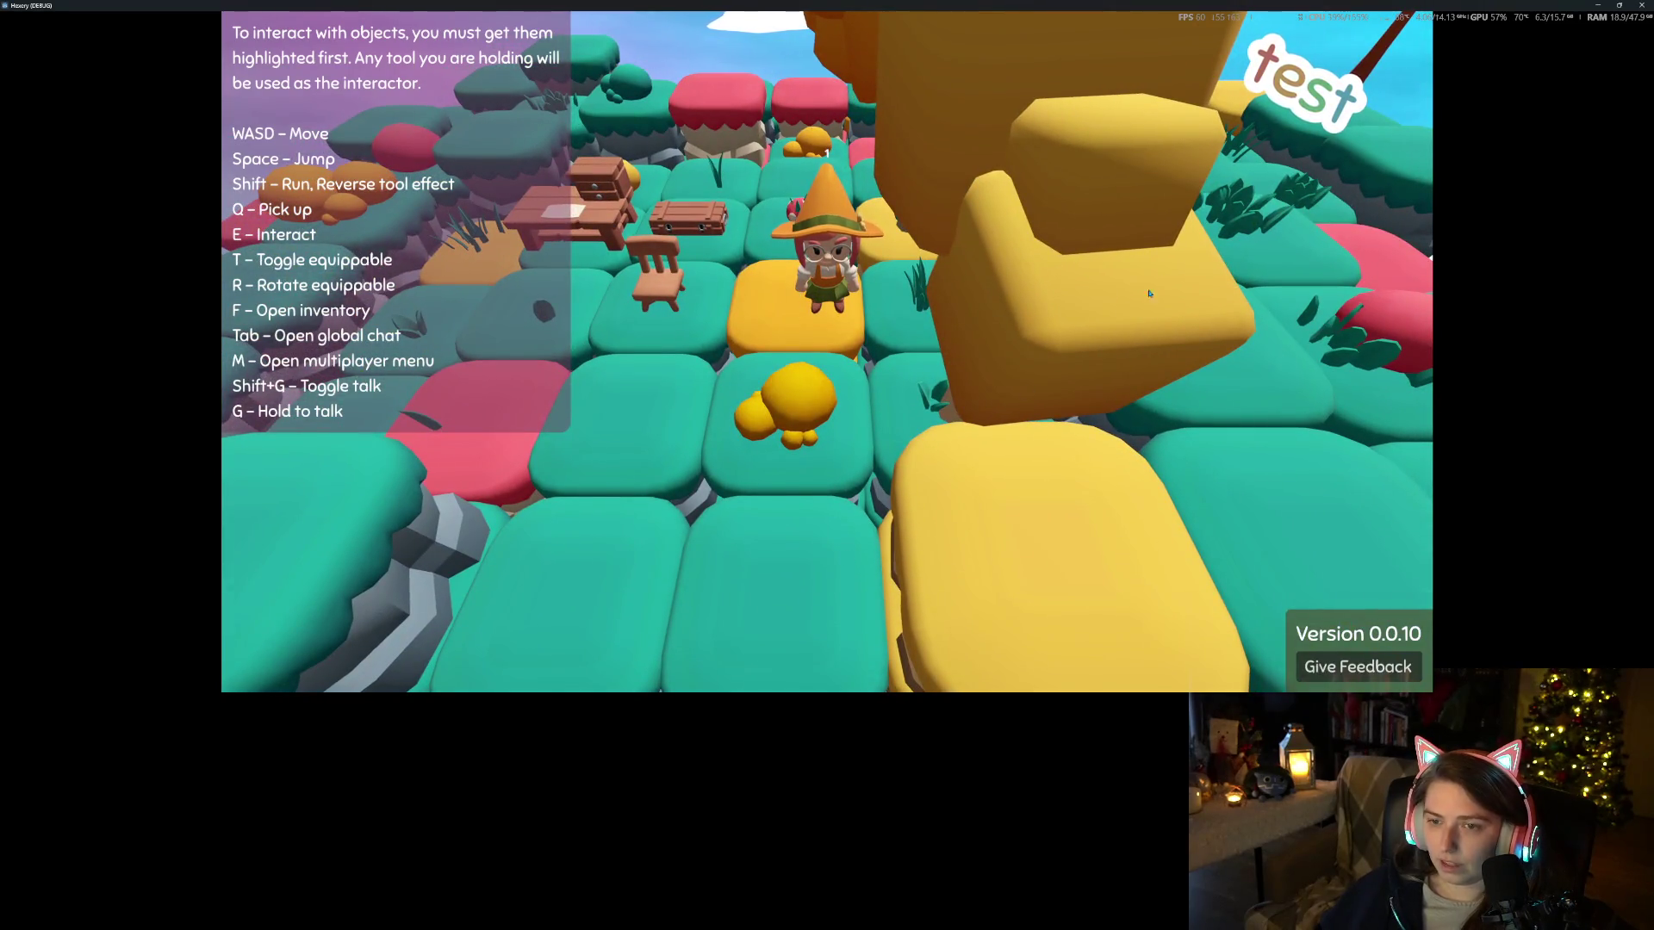
# Move beside the placed chair, then quit to the main menu and close the game
pyautogui.press('a')
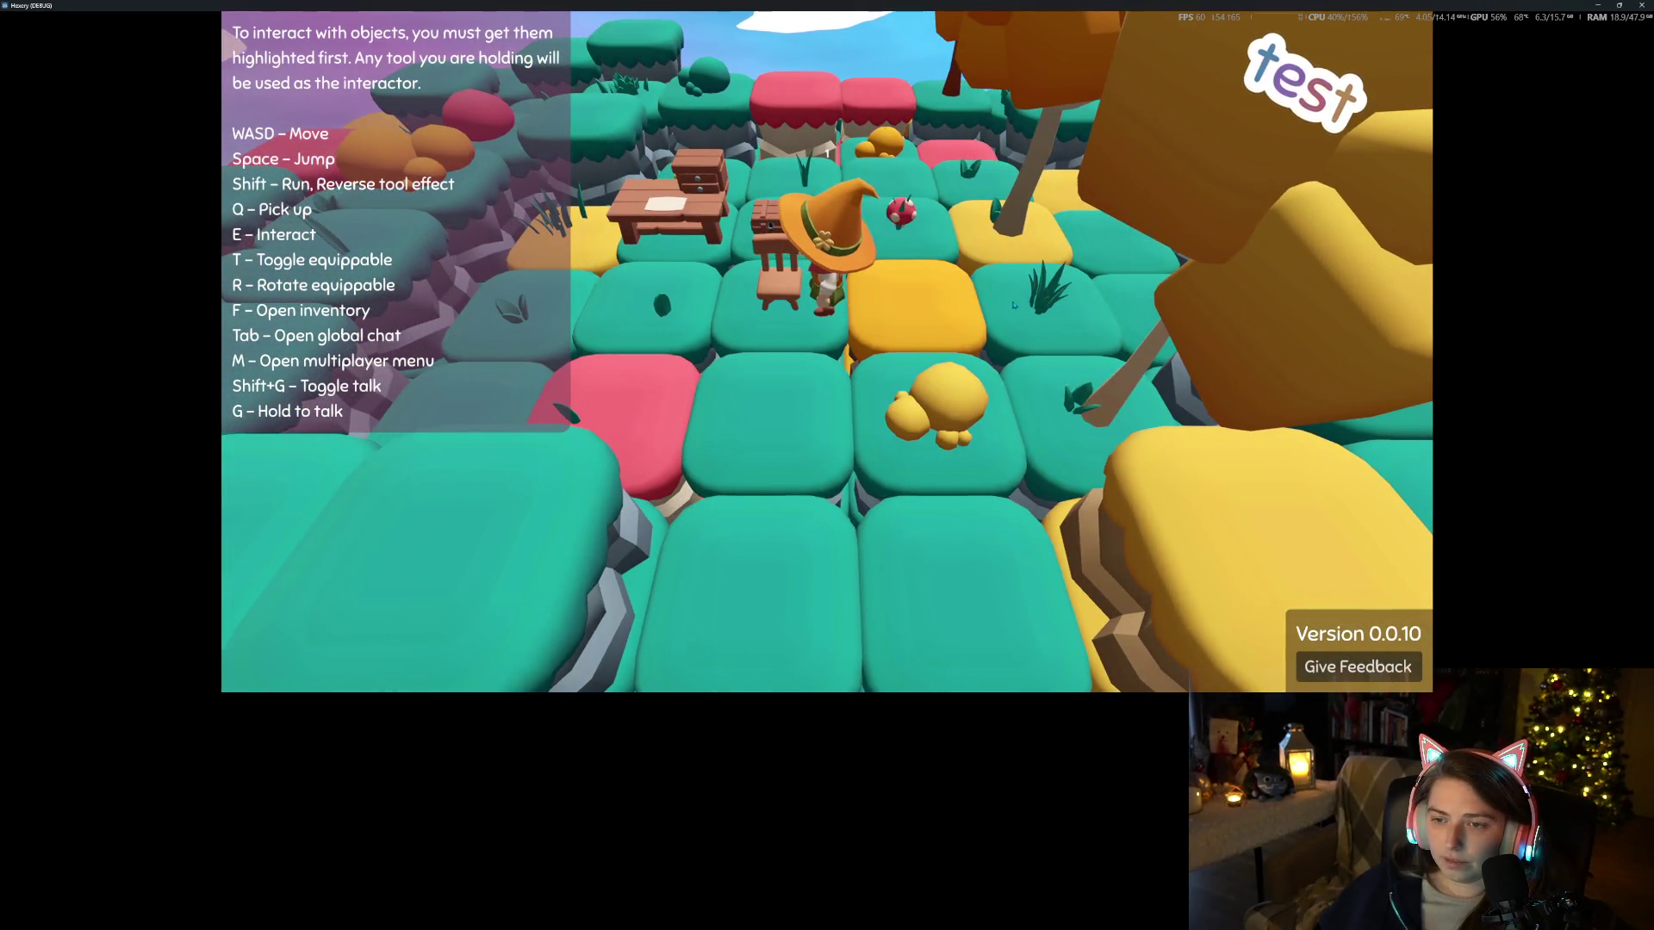
pyautogui.press('f')
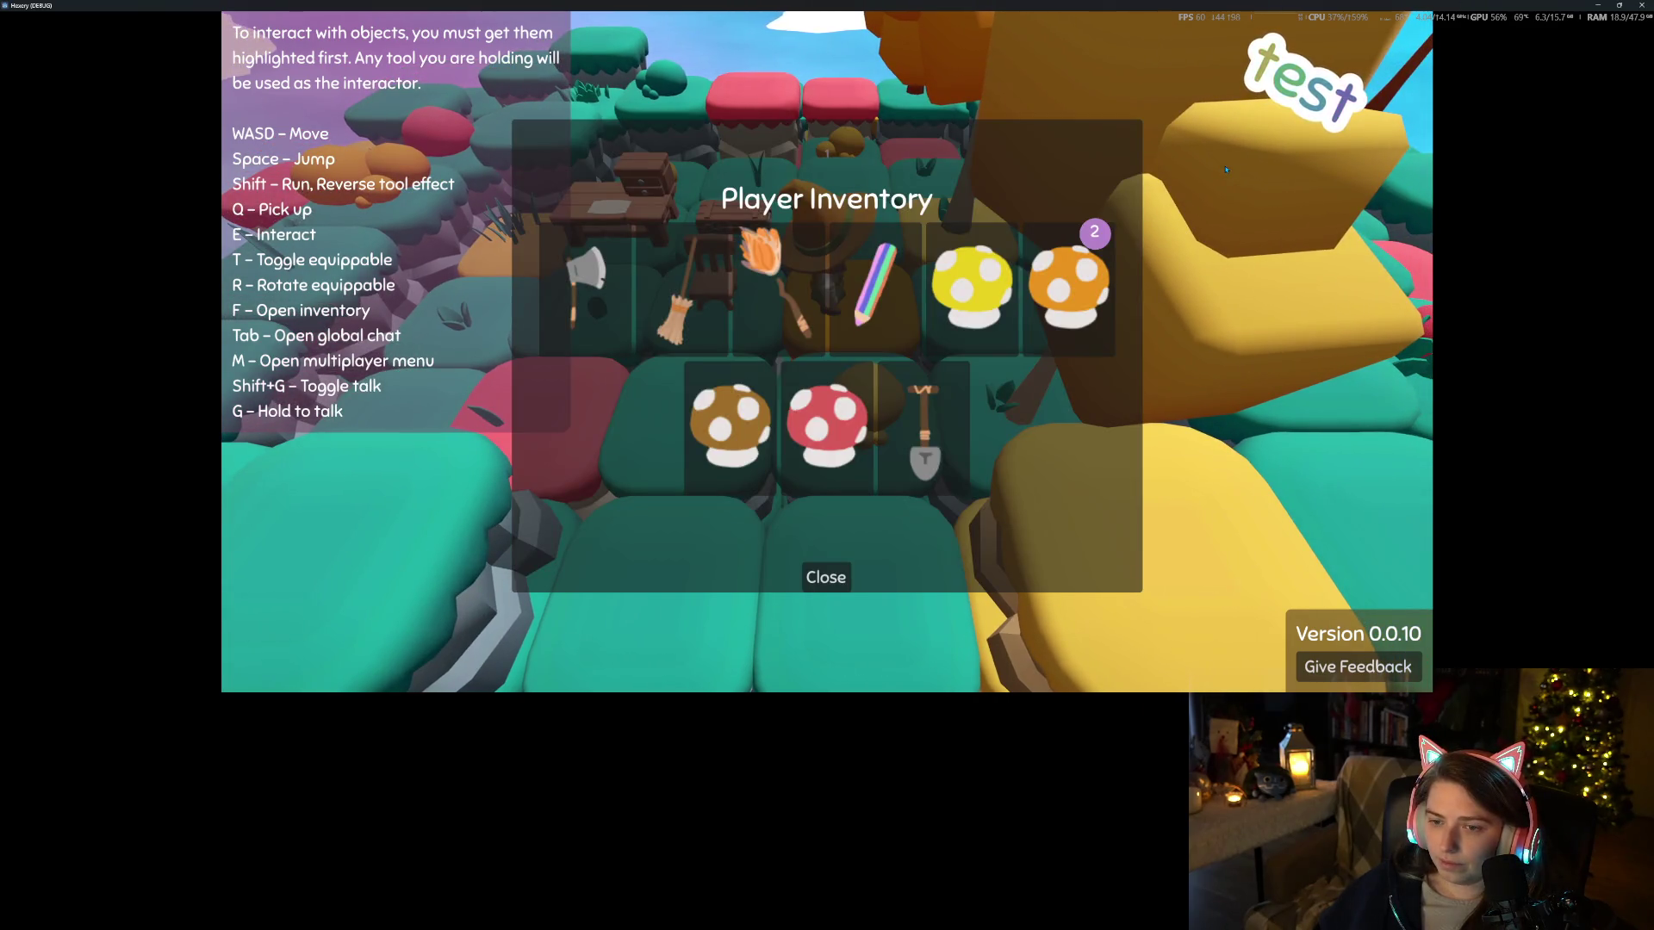
pyautogui.press('f')
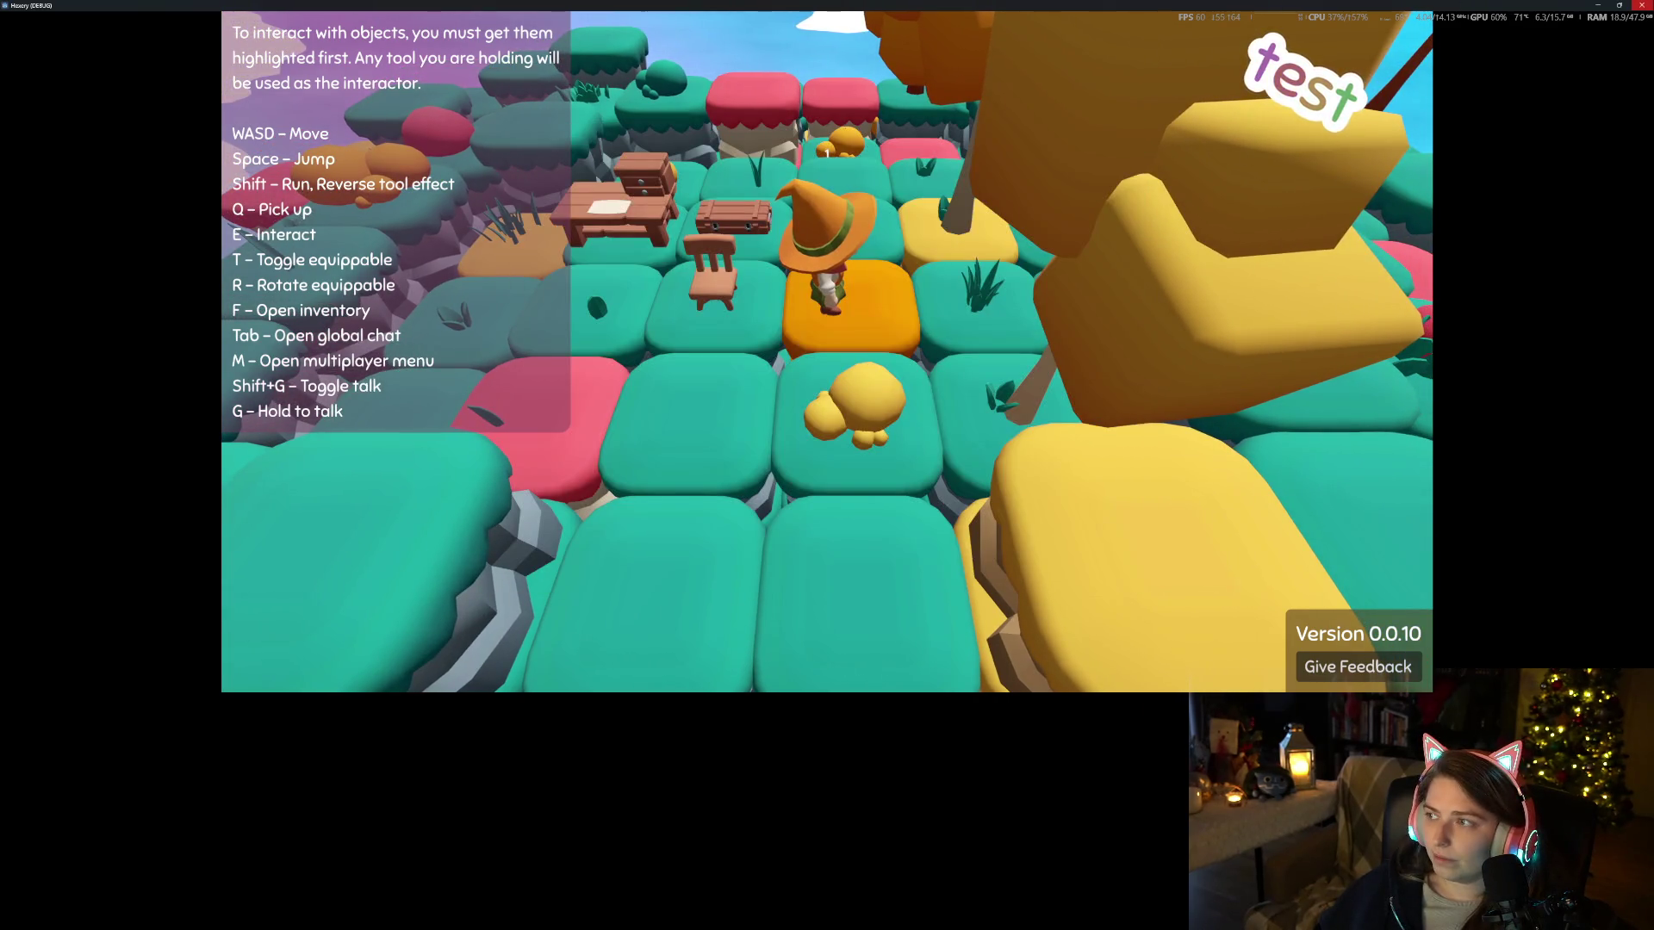
pyautogui.press('Escape')
pyautogui.click(1643, 6)
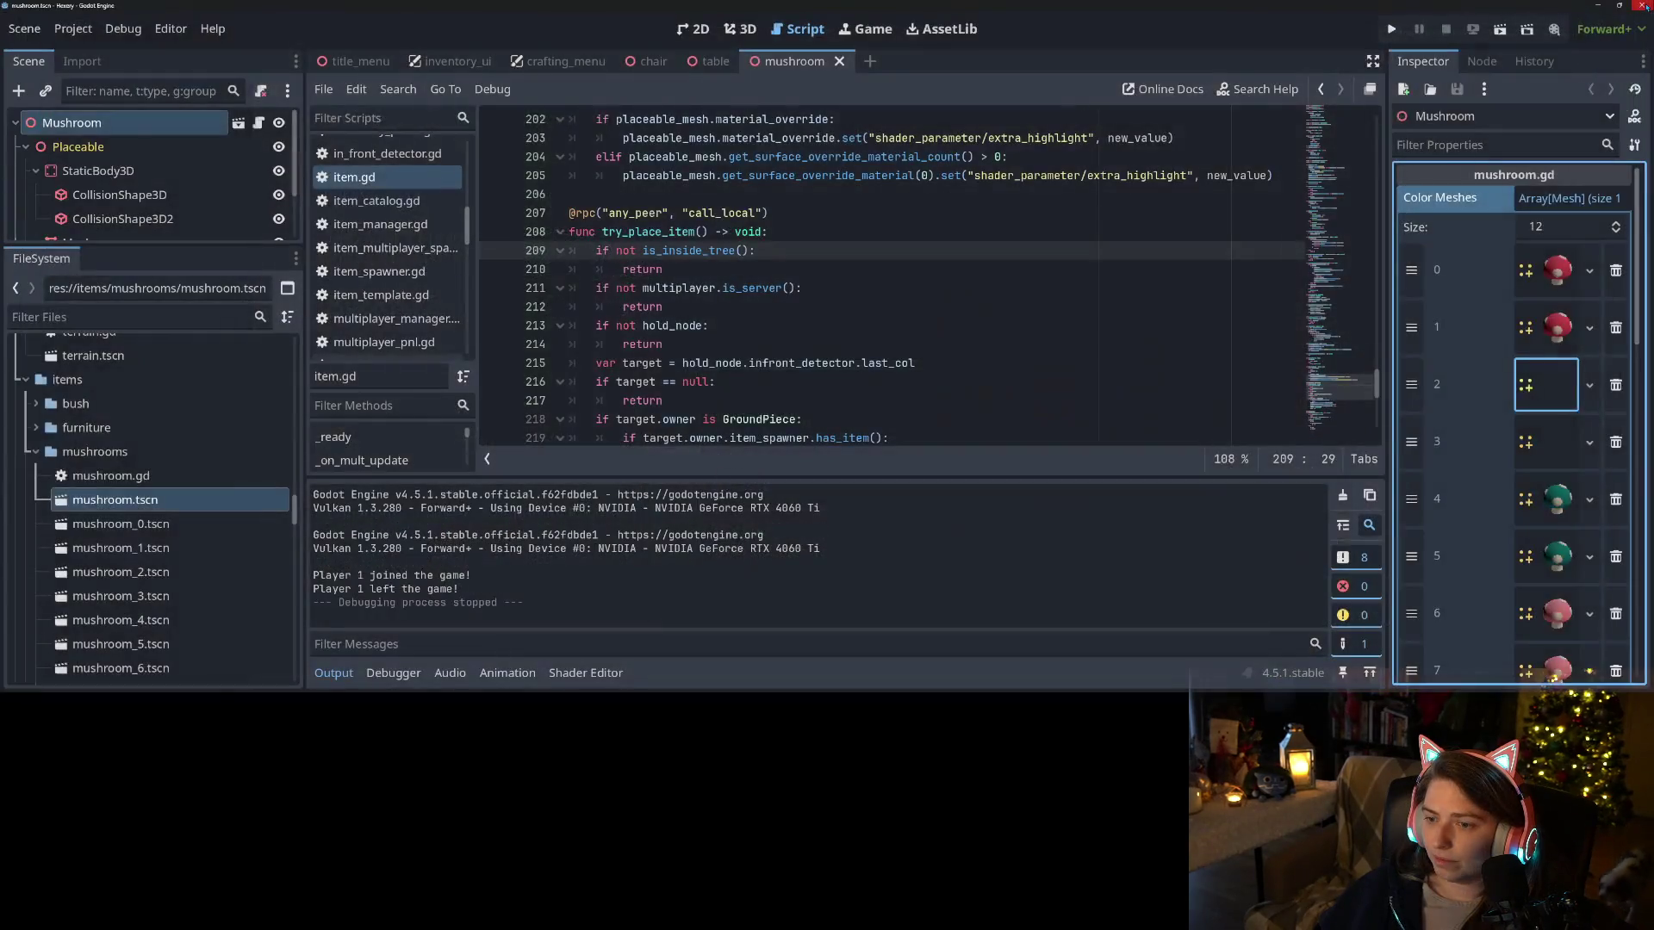
# Review the server check on lines 211–212 of item.gd, then switch to the chair and table scenes
pyautogui.click(930, 290)
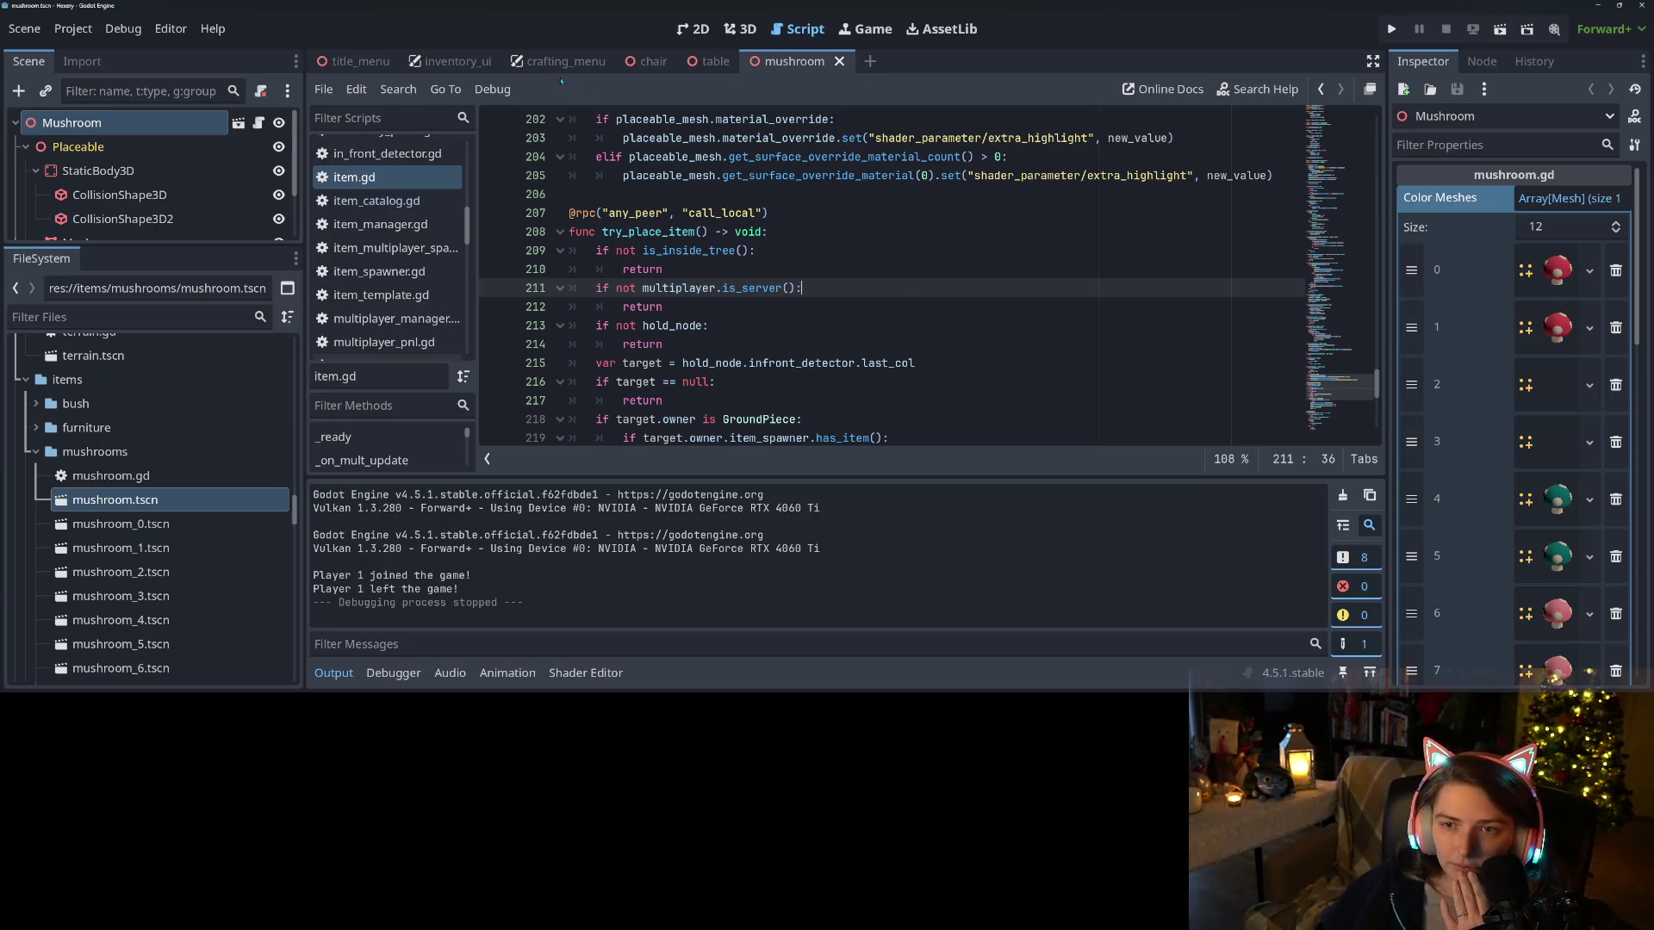
pyautogui.click(835, 316)
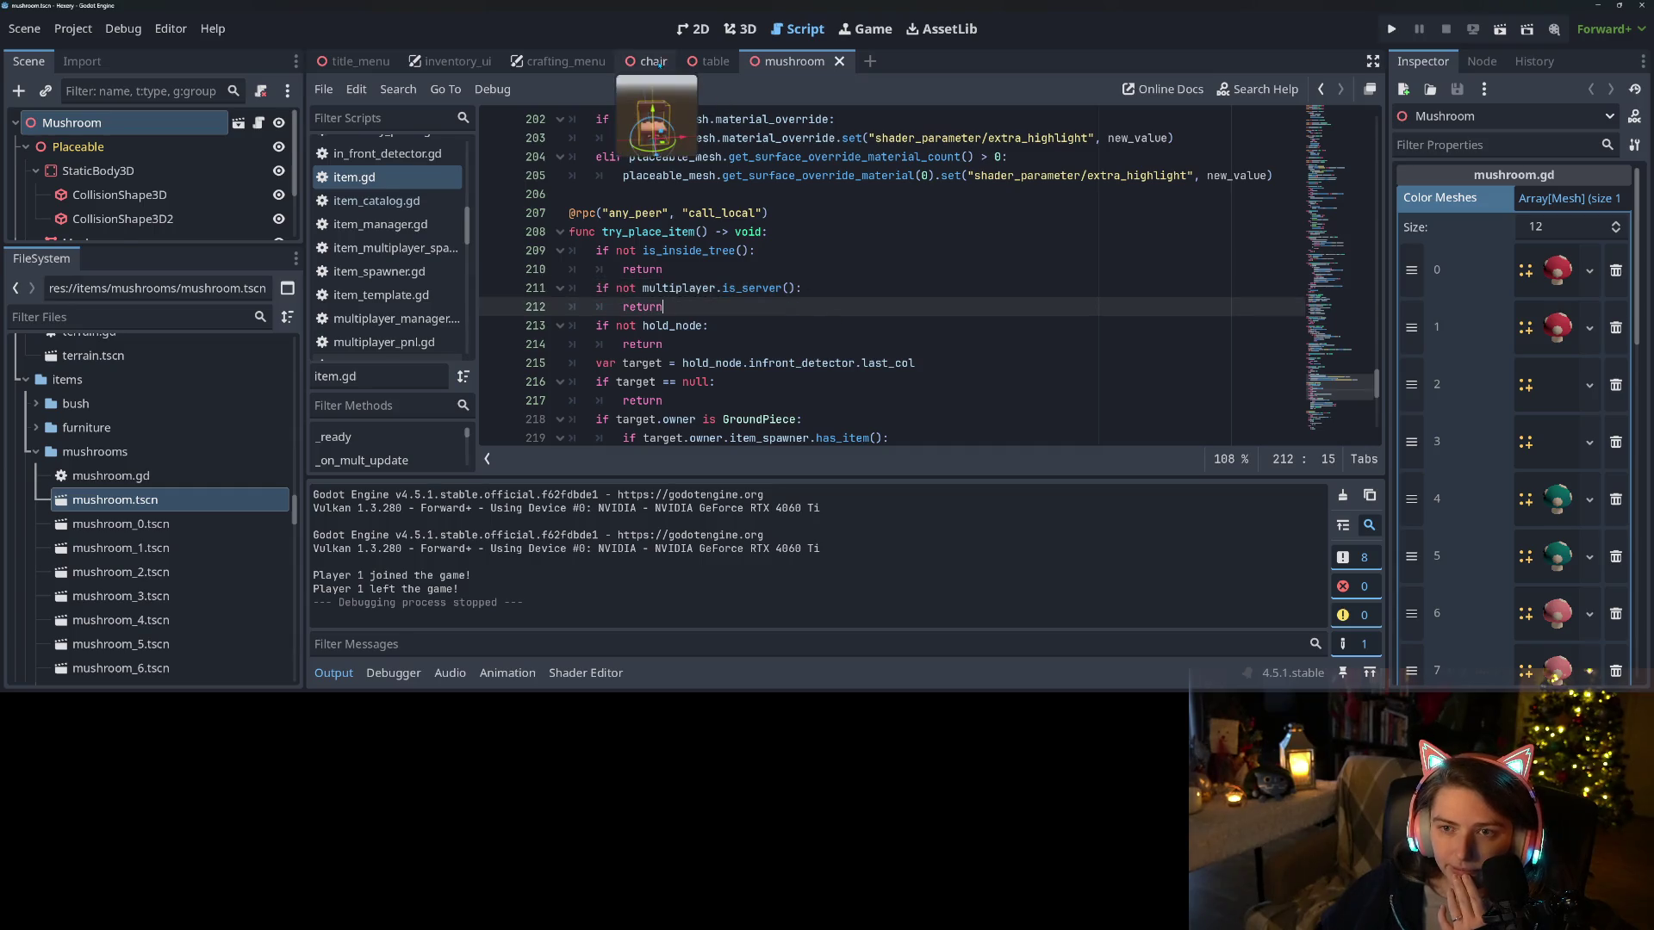
pyautogui.click(652, 62)
pyautogui.click(716, 61)
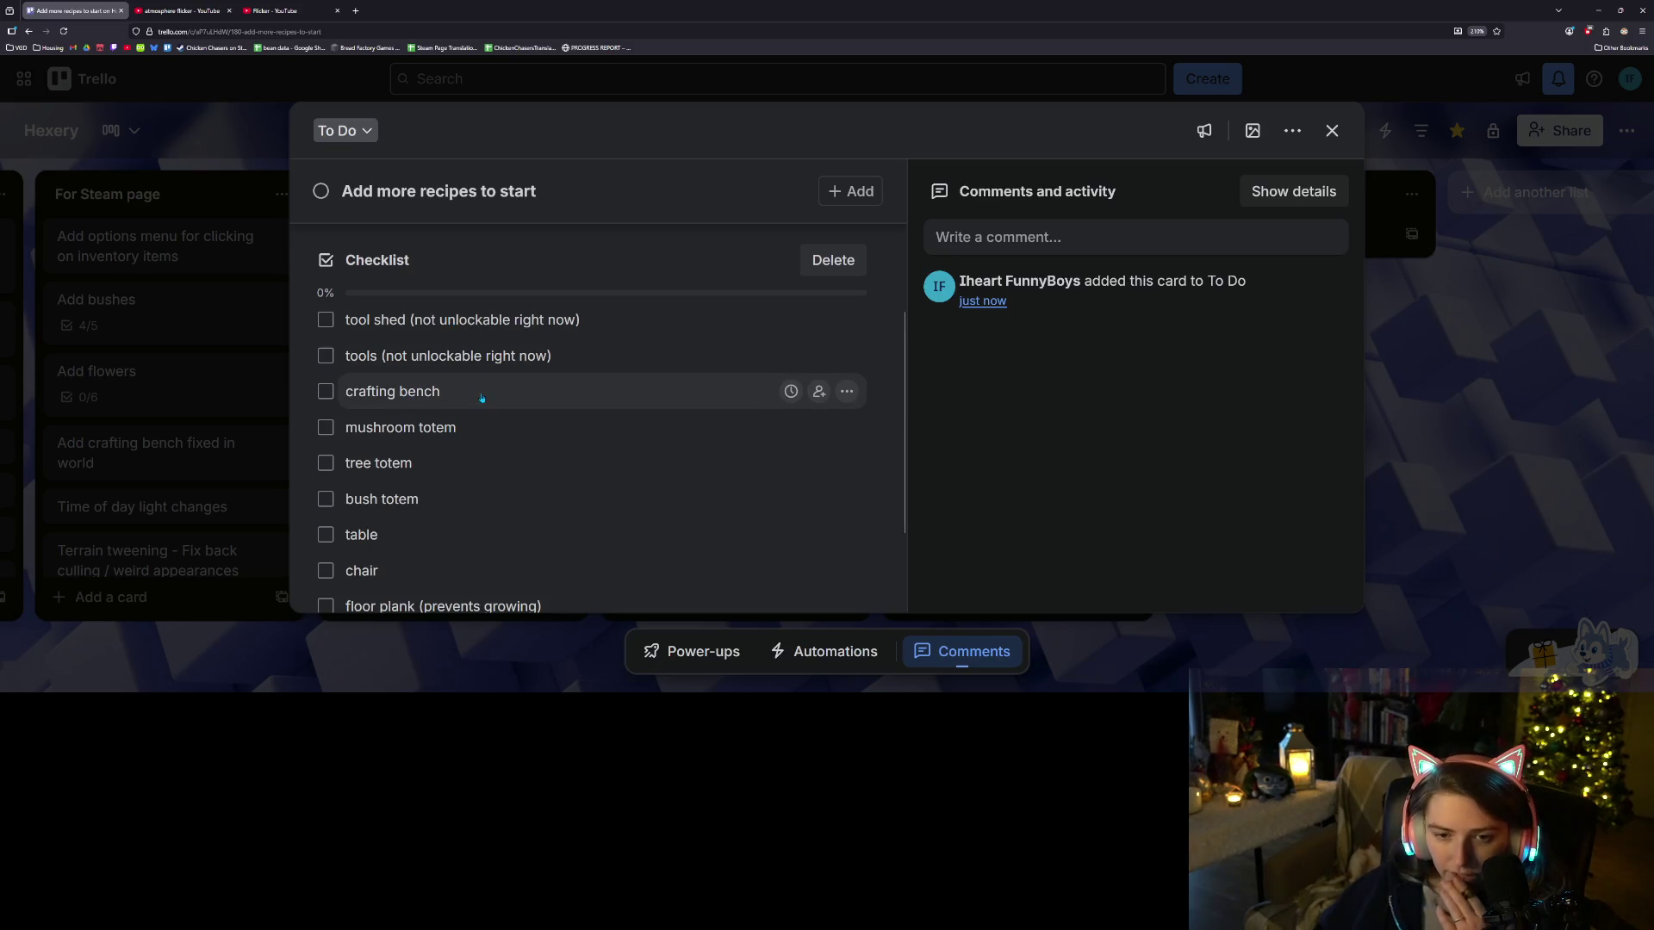
# Scroll through the Trello recipe checklist, then minimize the browser and refocus the Godot editor
pyautogui.scroll(-1, 476, 432)
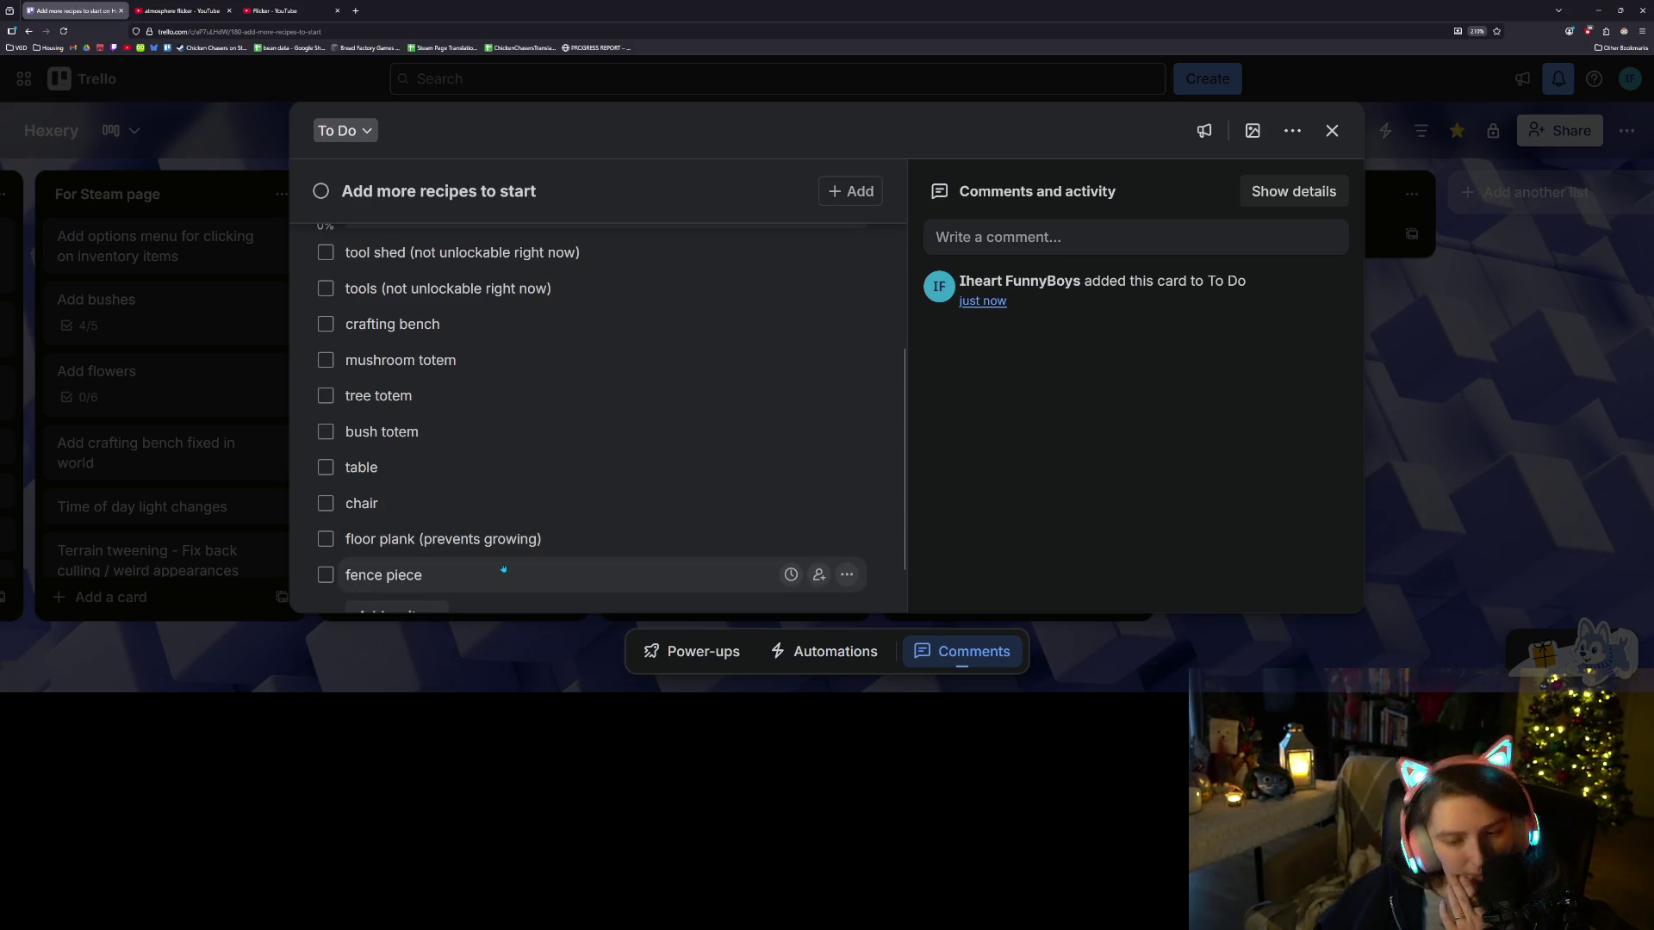
pyautogui.scroll(1, 515, 469)
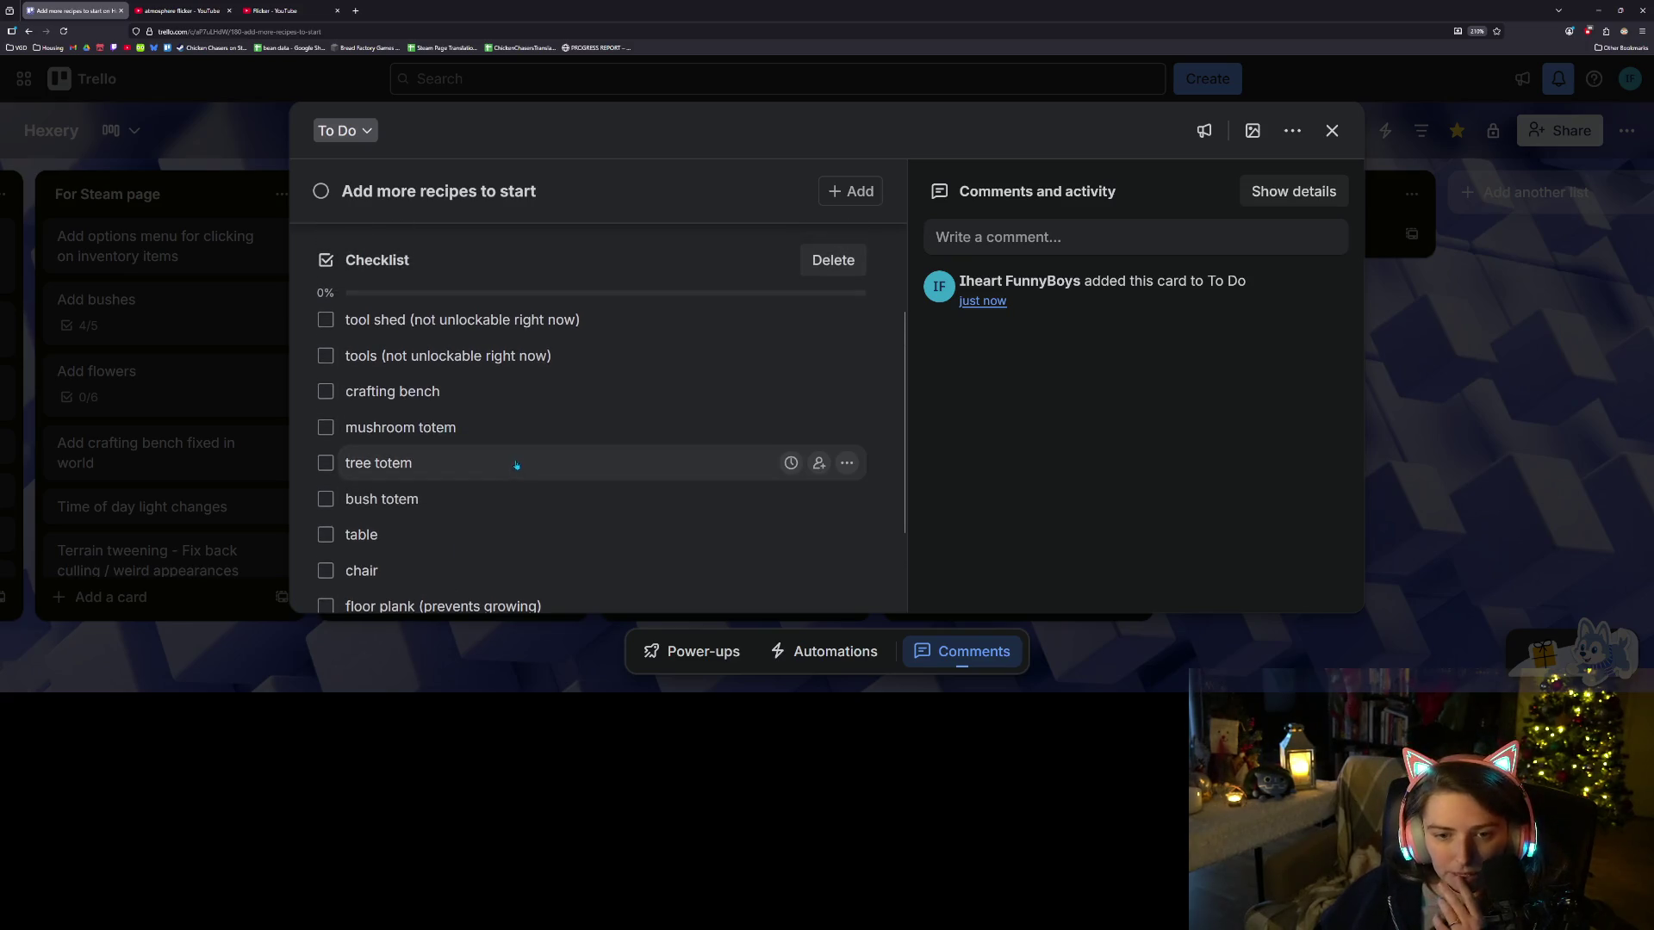
pyautogui.click(1597, 13)
pyautogui.click(893, 380)
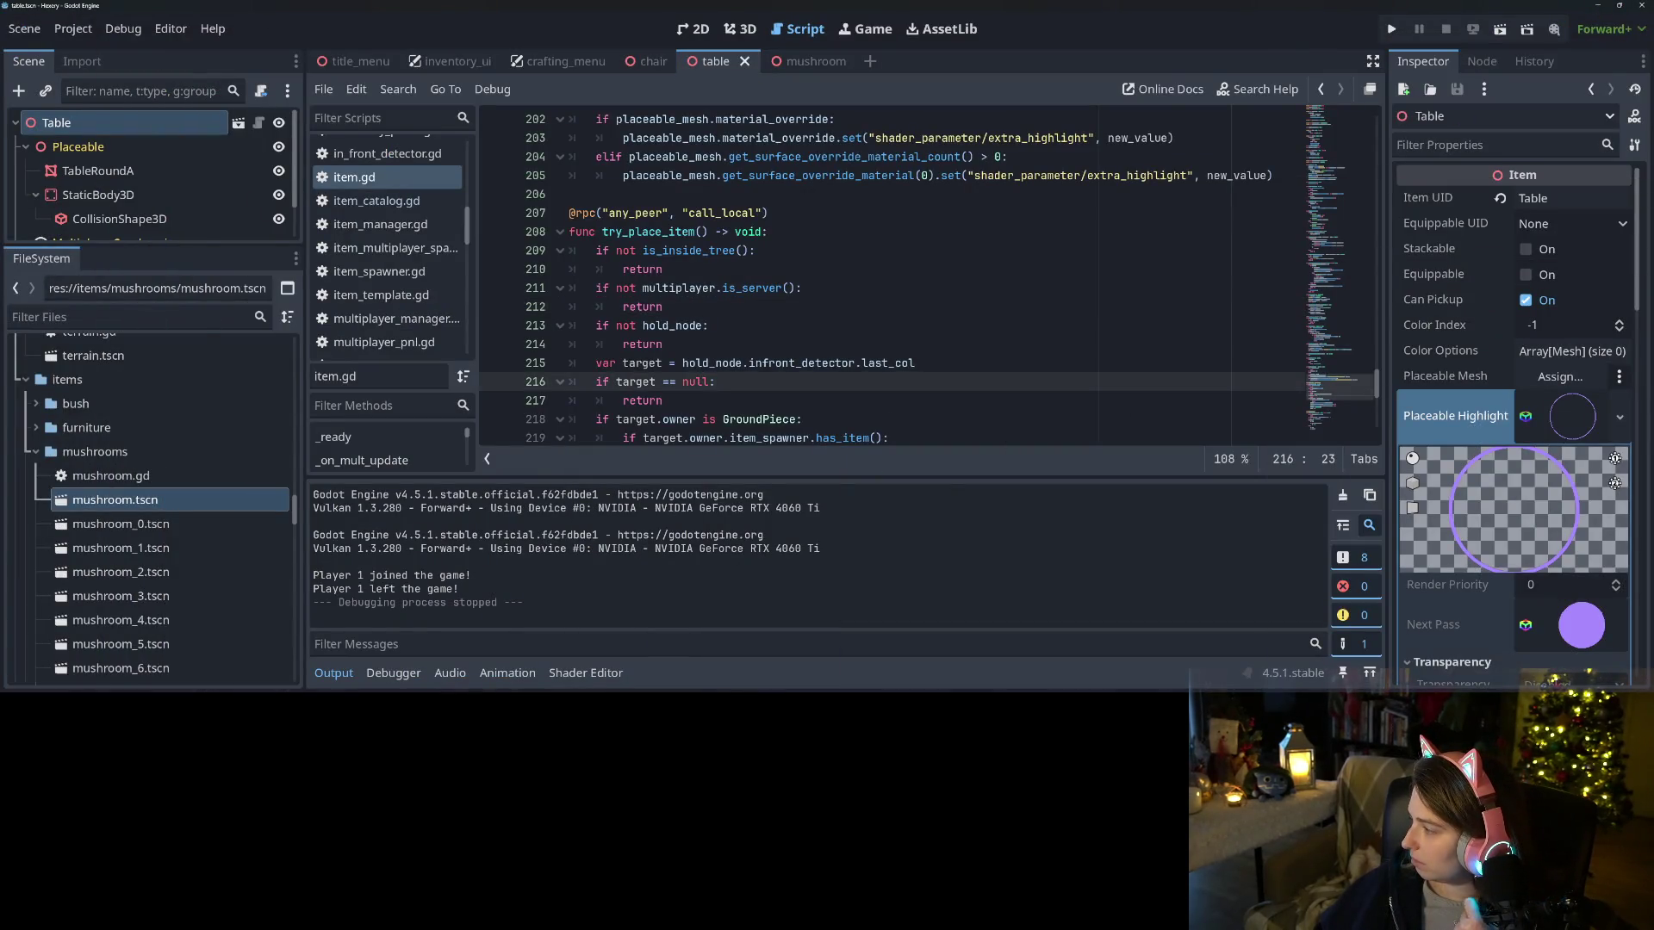
# Bring up the asset folders and drag floor_wood from the obj folder into TinyTreats
pyautogui.hotkey('alt', 'Tab')
pyautogui.hotkey('alt', 'Tab')
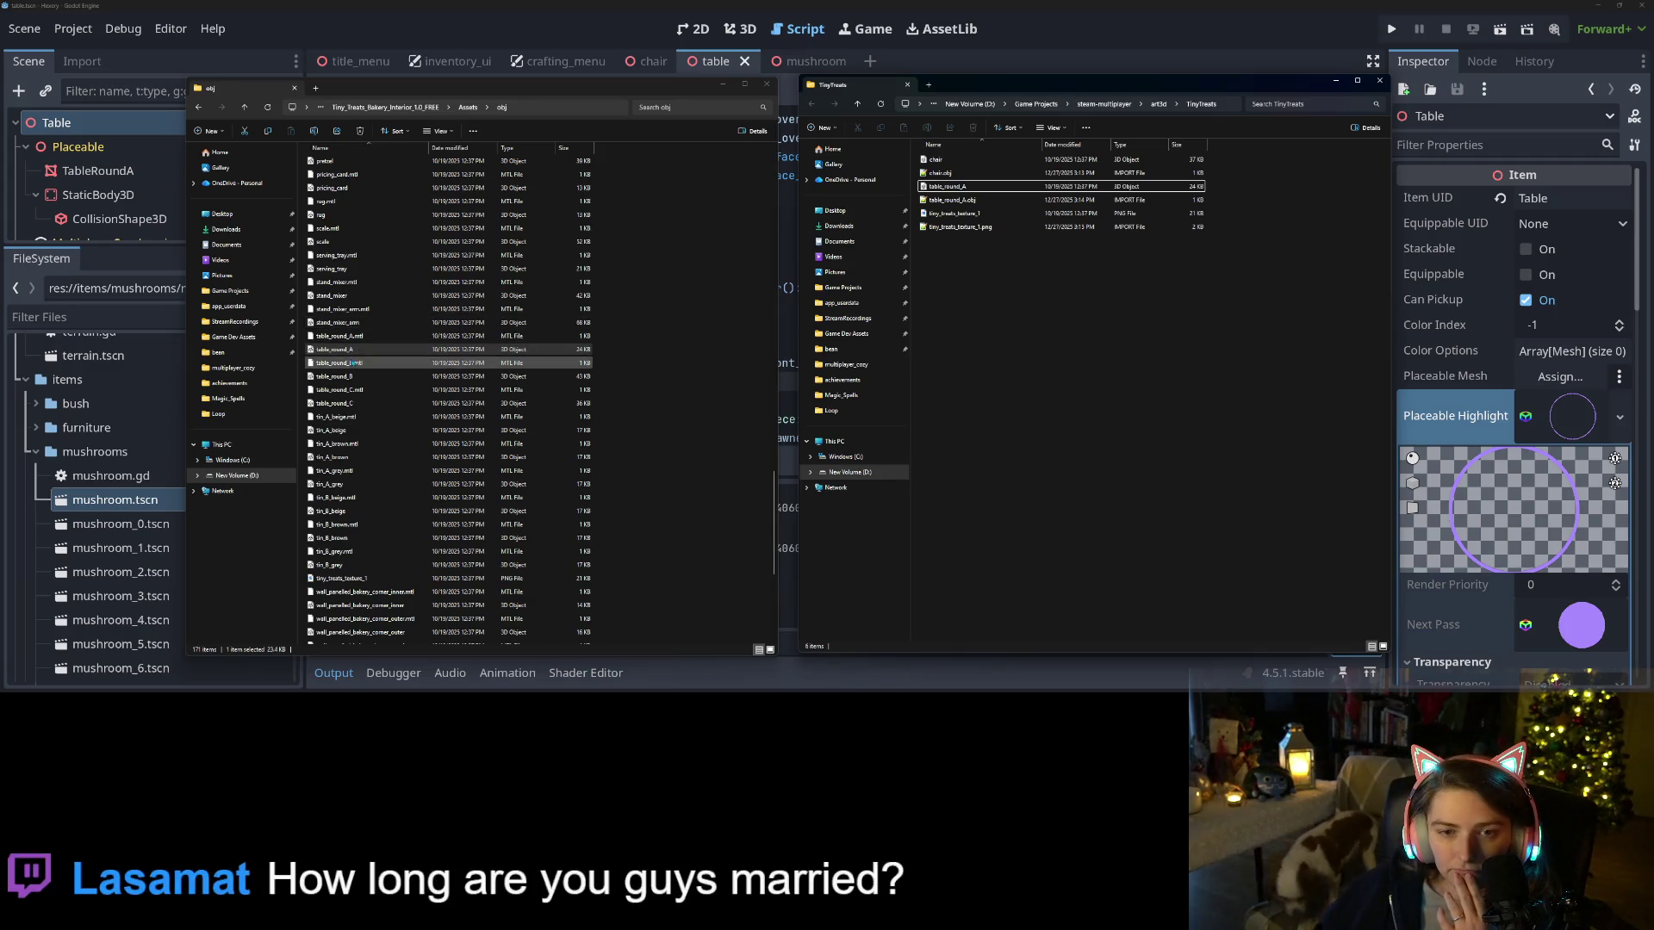
pyautogui.scroll(10, 365, 396)
pyautogui.scroll(-10, 365, 400)
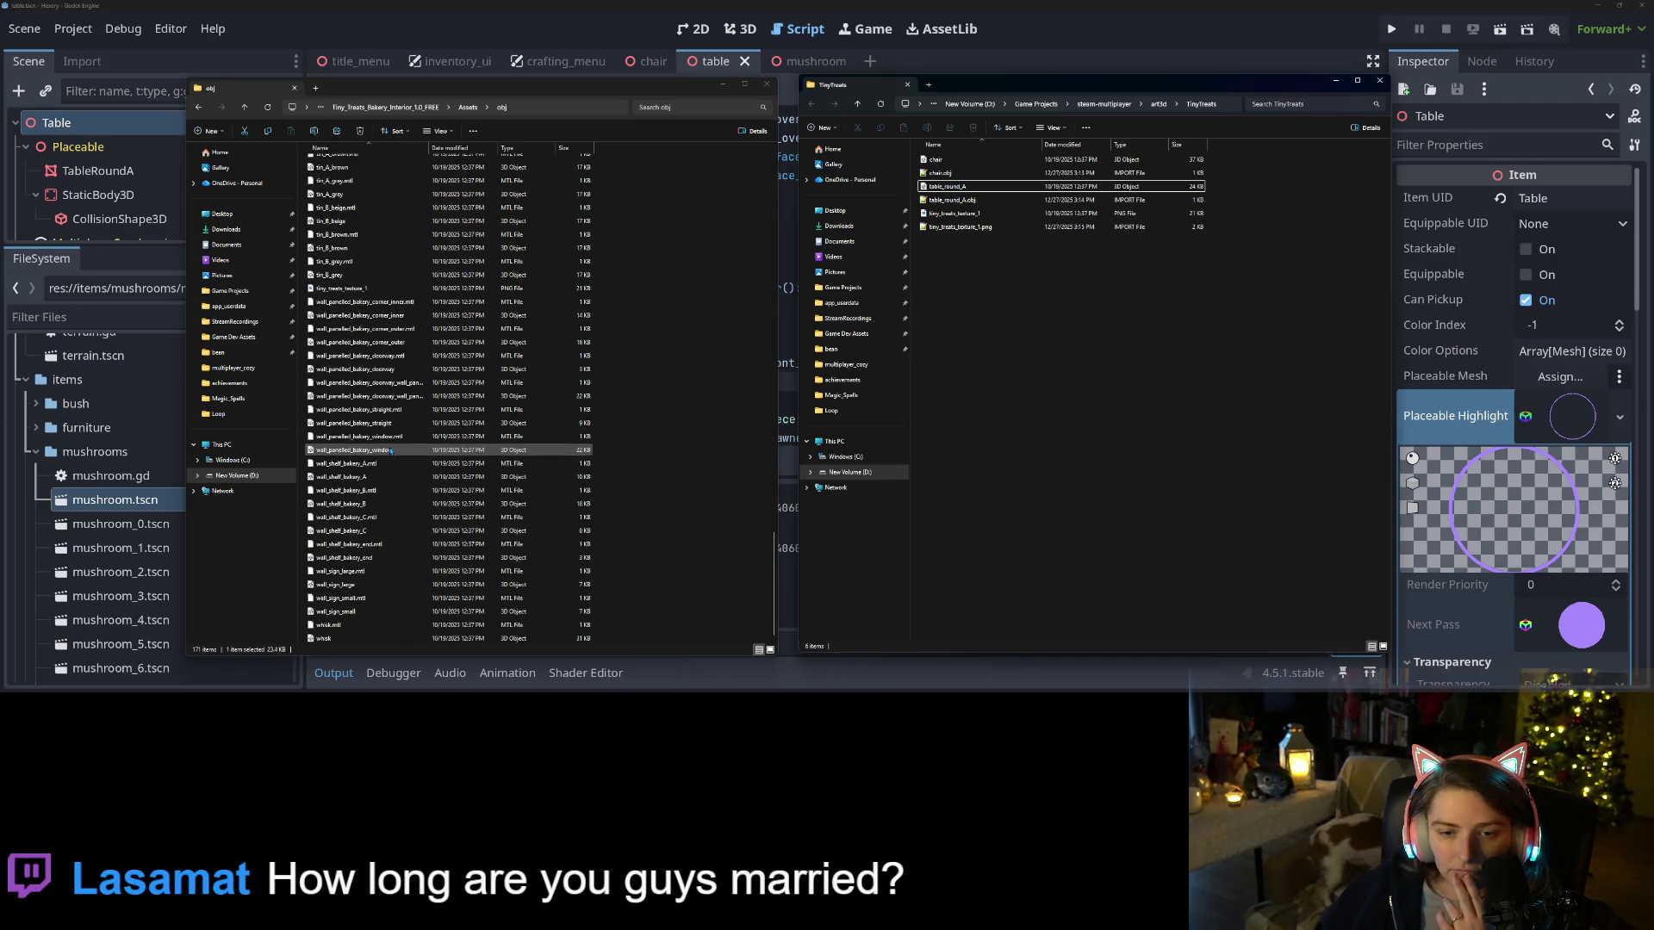
pyautogui.scroll(7, 392, 451)
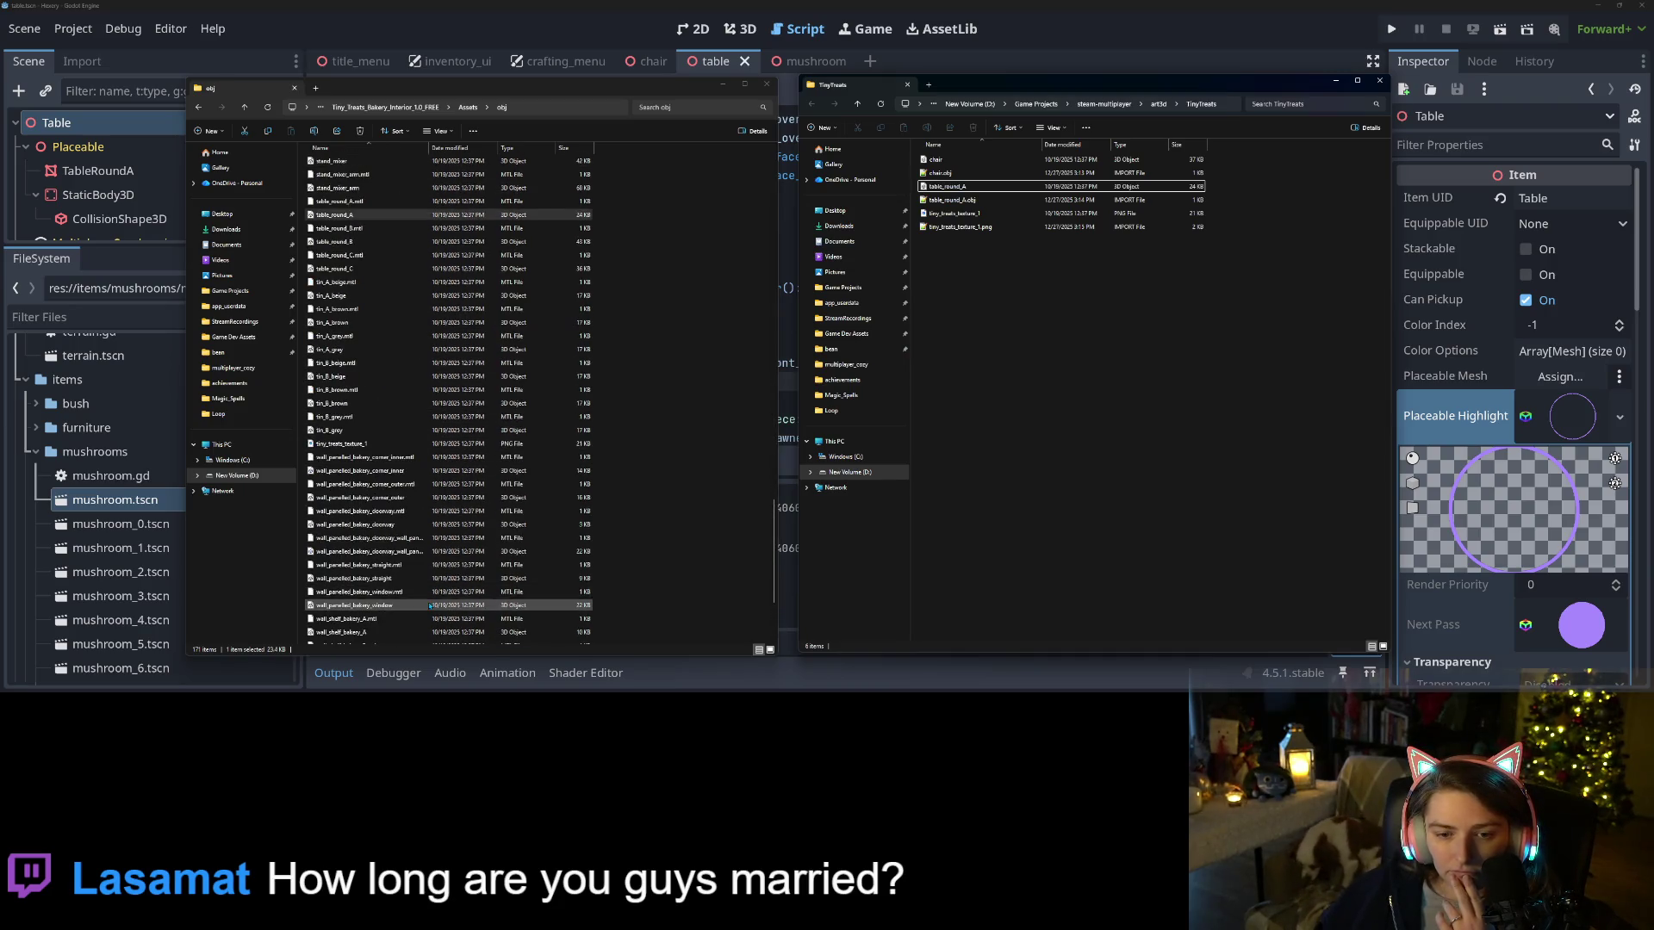
pyautogui.scroll(15, 438, 577)
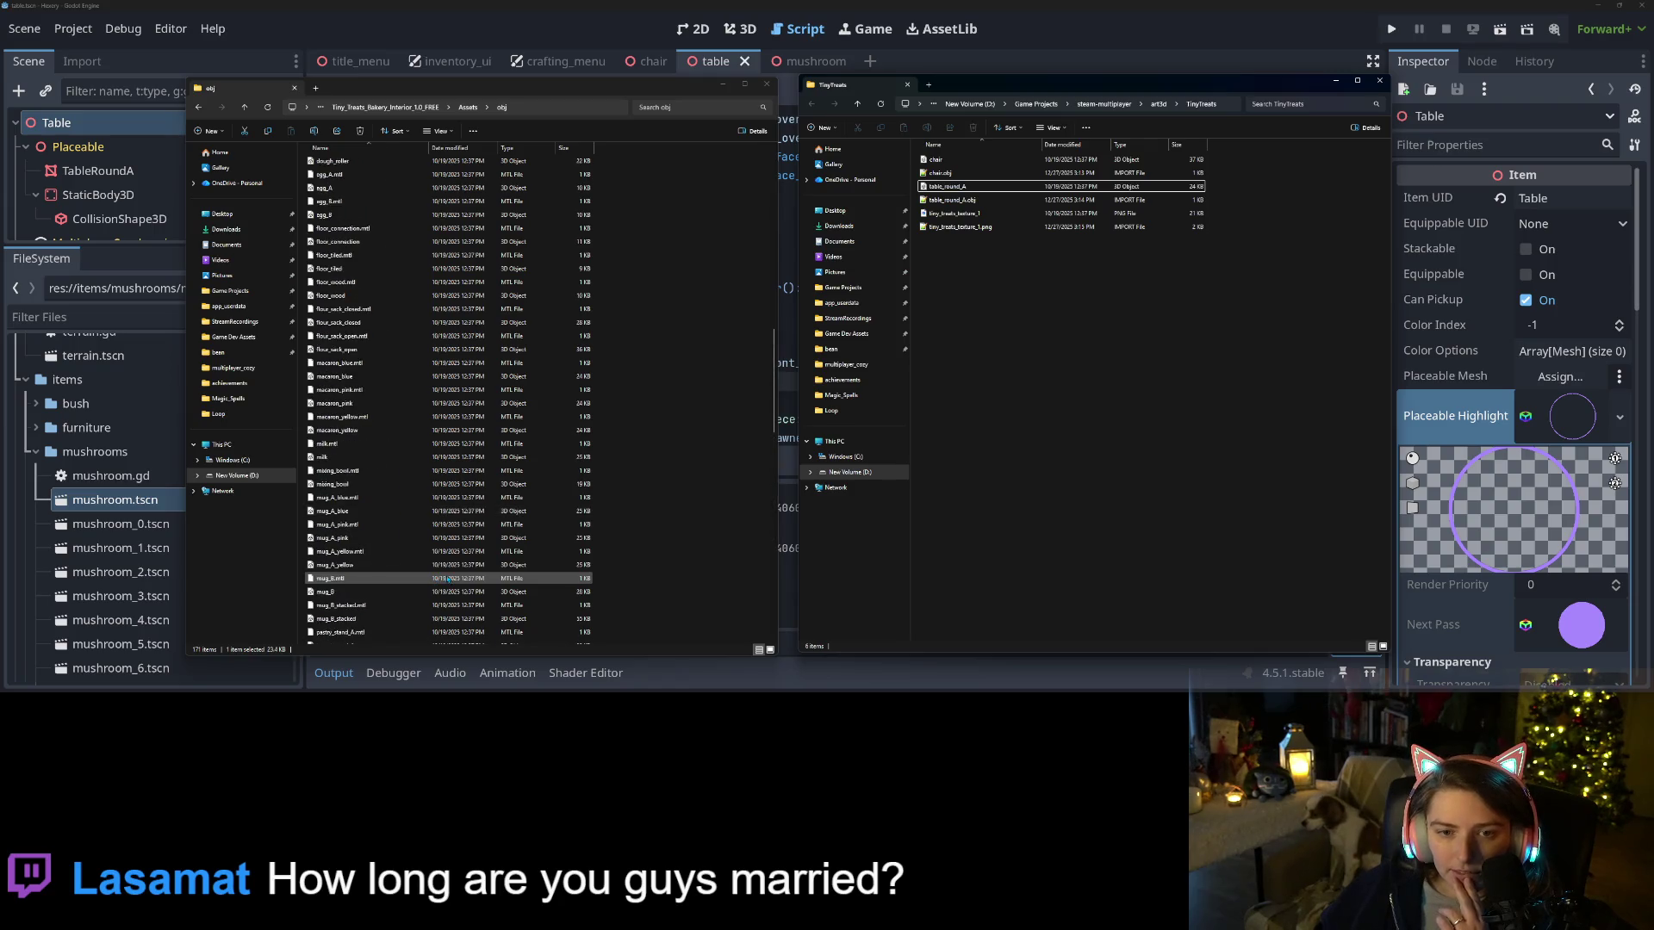
pyautogui.scroll(14, 441, 575)
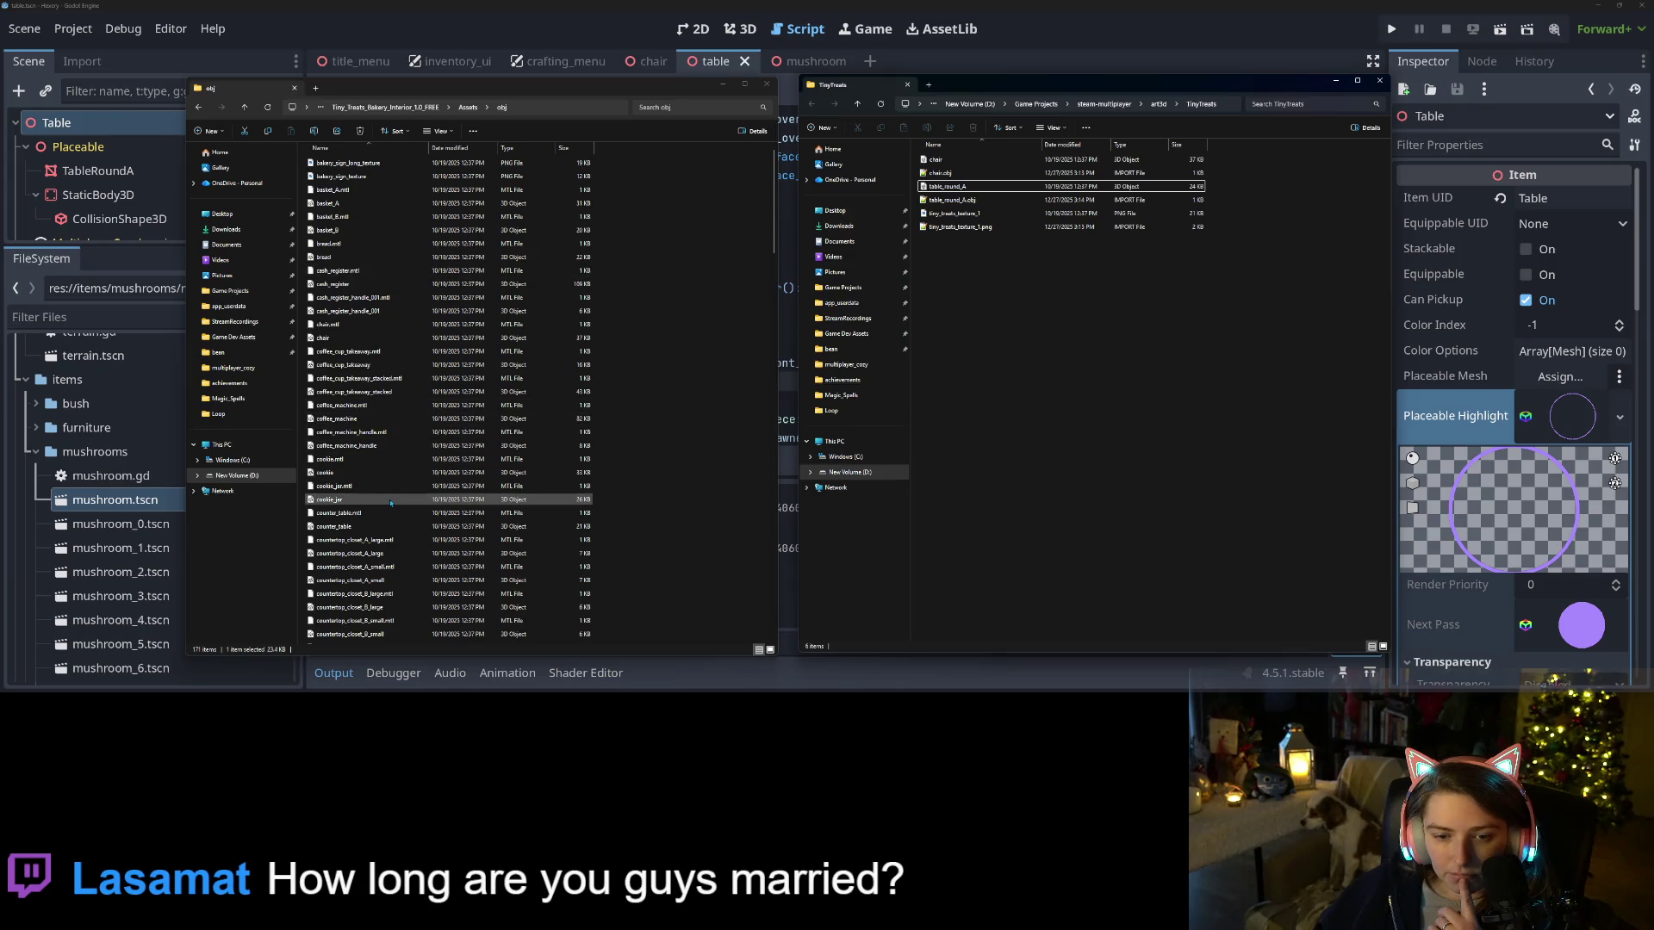
pyautogui.scroll(-1, 390, 502)
pyautogui.scroll(-7, 391, 502)
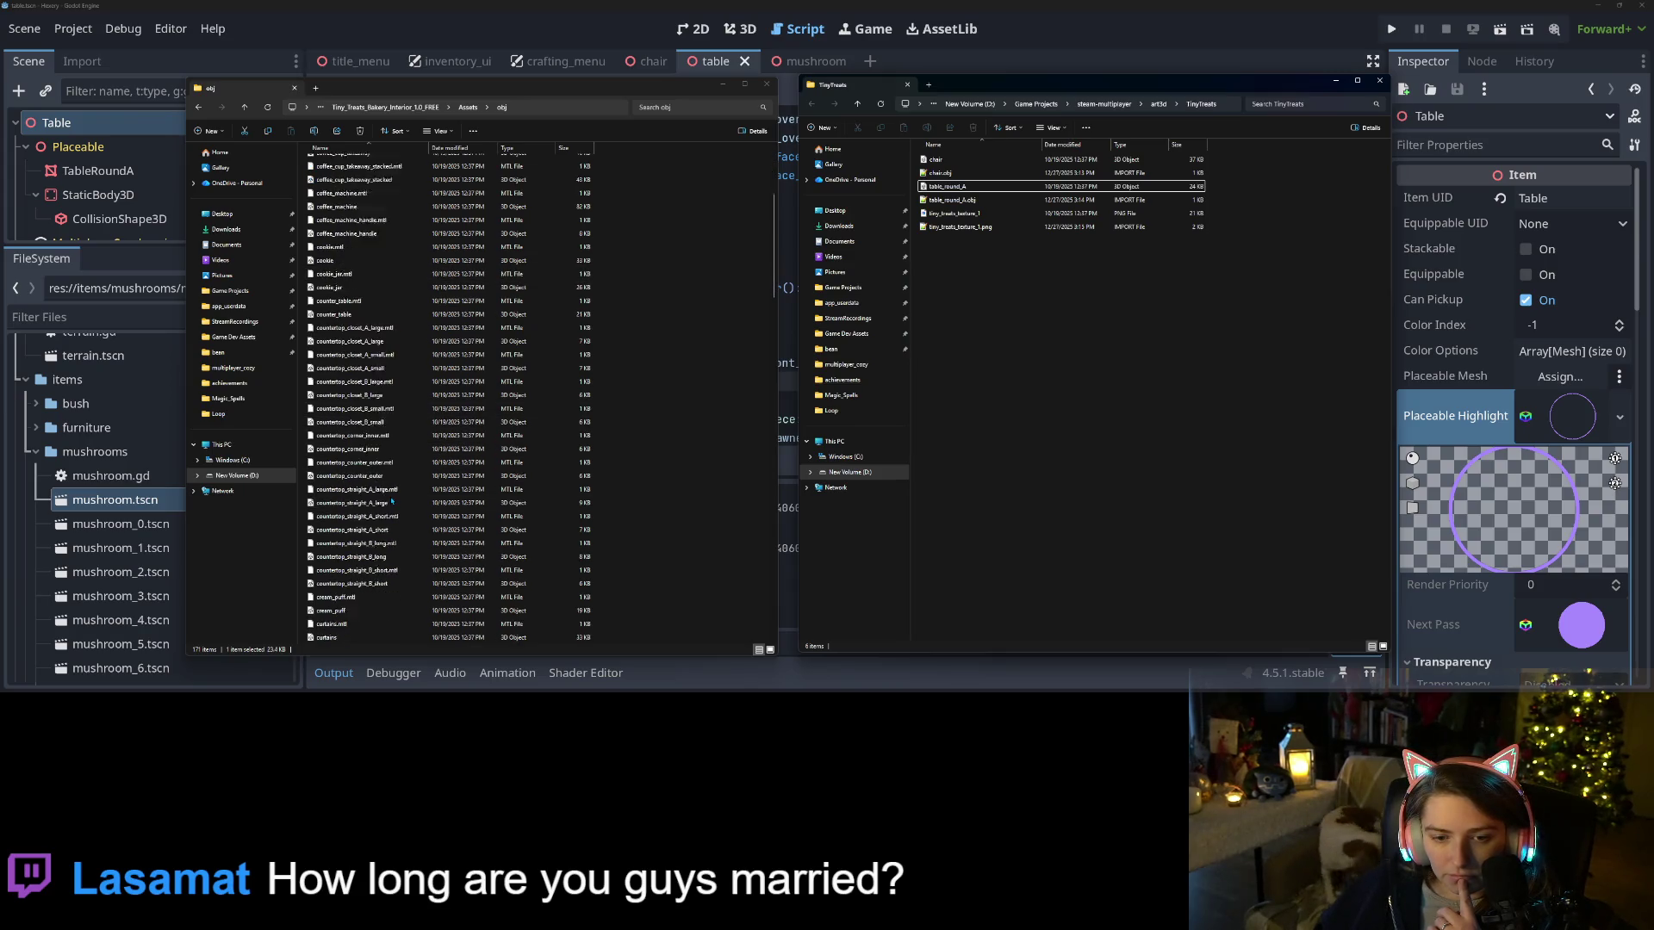
pyautogui.scroll(-6, 392, 501)
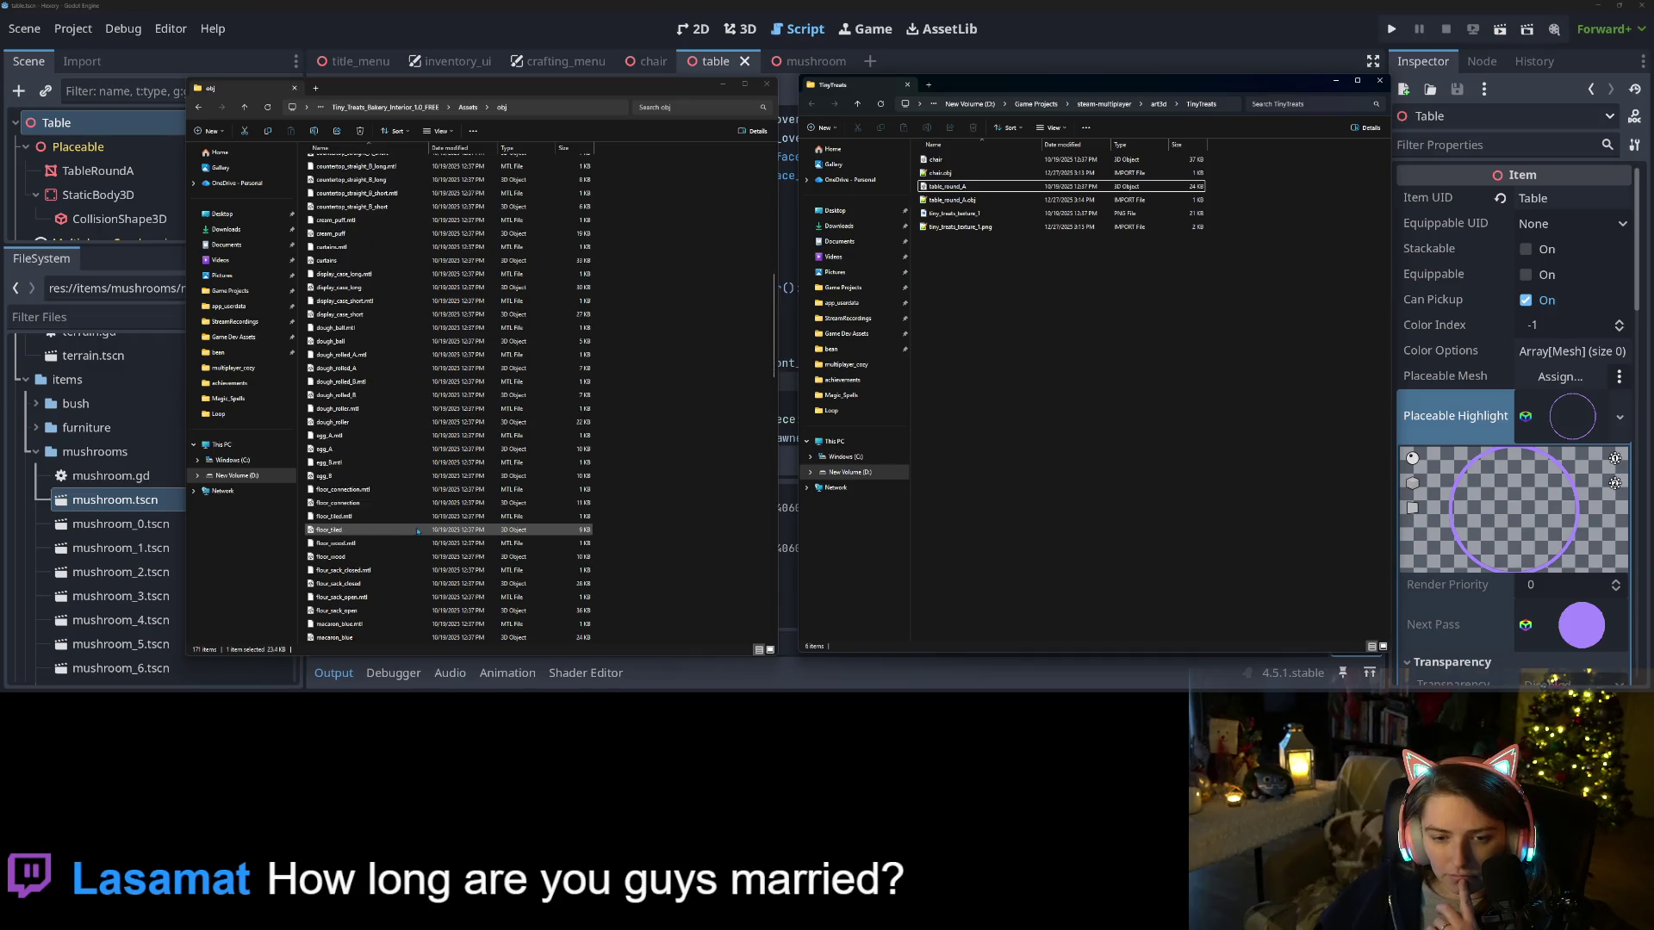
pyautogui.scroll(-4, 405, 482)
pyautogui.click(366, 398)
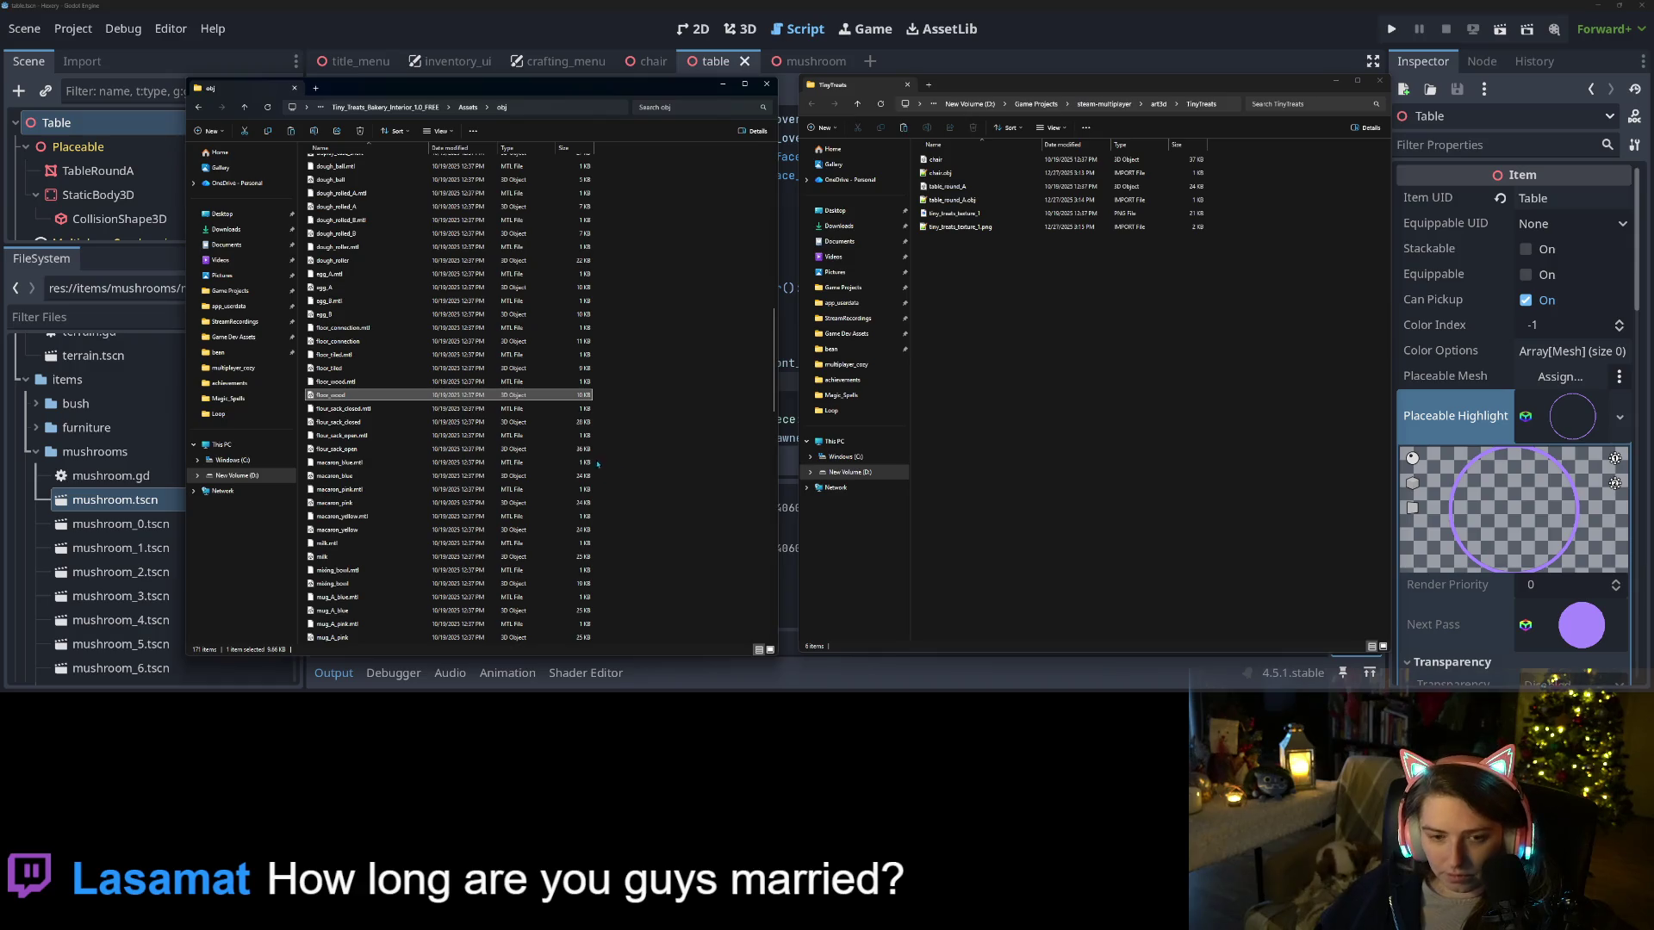
pyautogui.moveTo(1180, 336); pyautogui.dragTo(1179, 337)
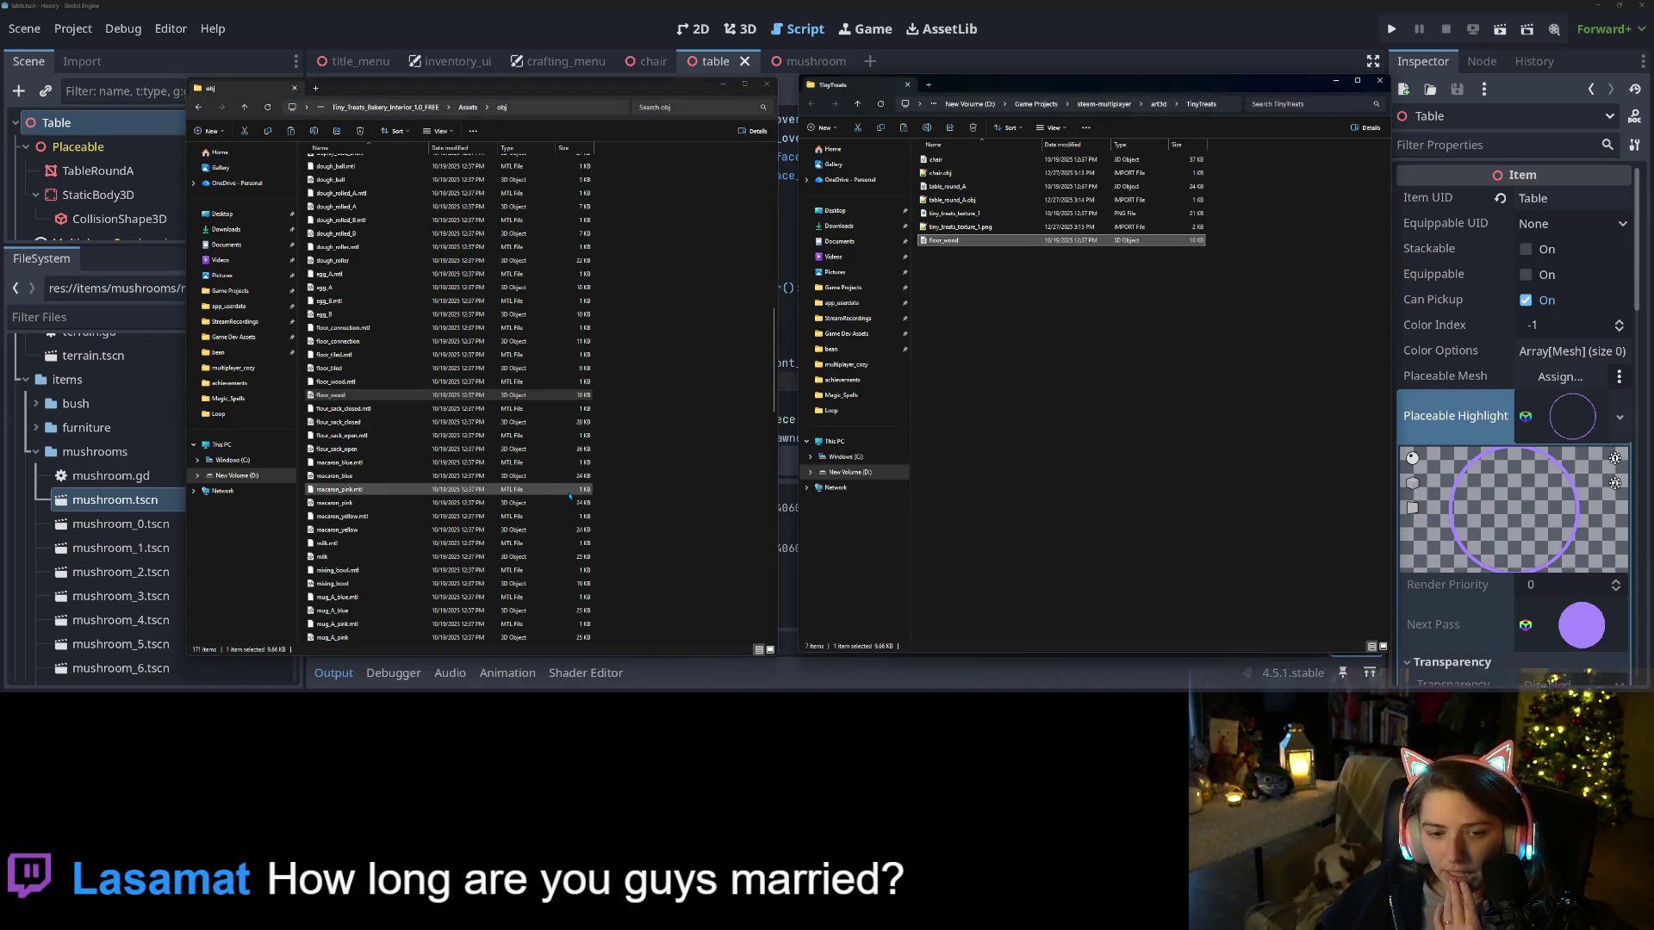
# Scroll through the folders to confirm the floor_wood copy, then return to Godot for import
pyautogui.scroll(10, 465, 501)
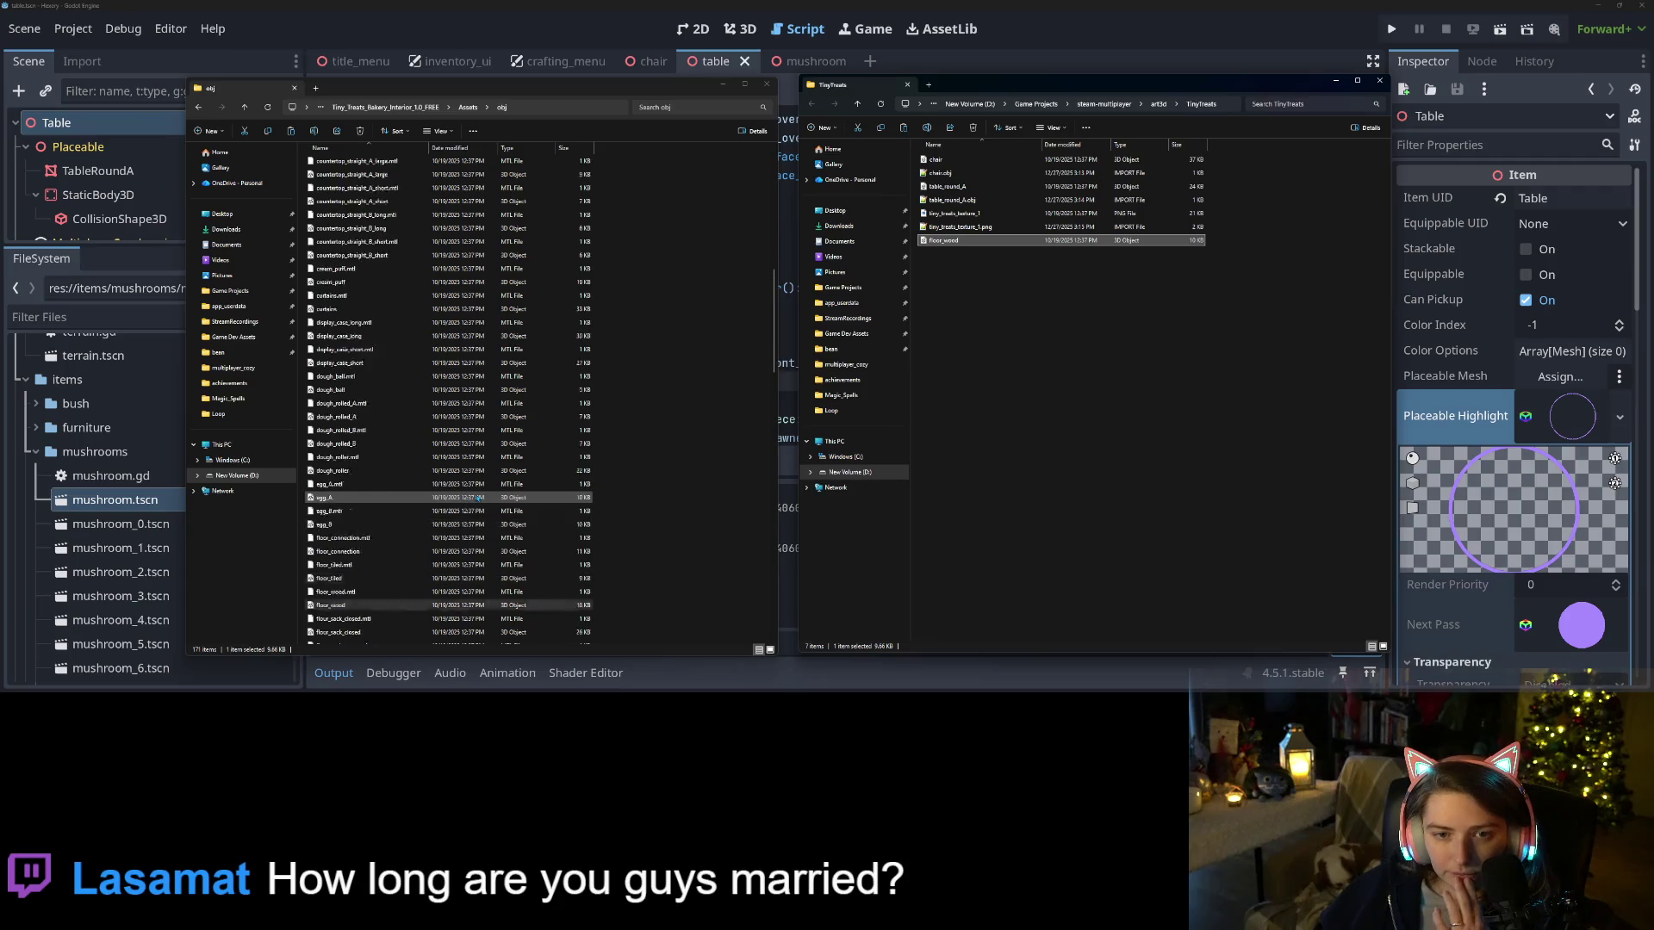
pyautogui.scroll(6, 476, 498)
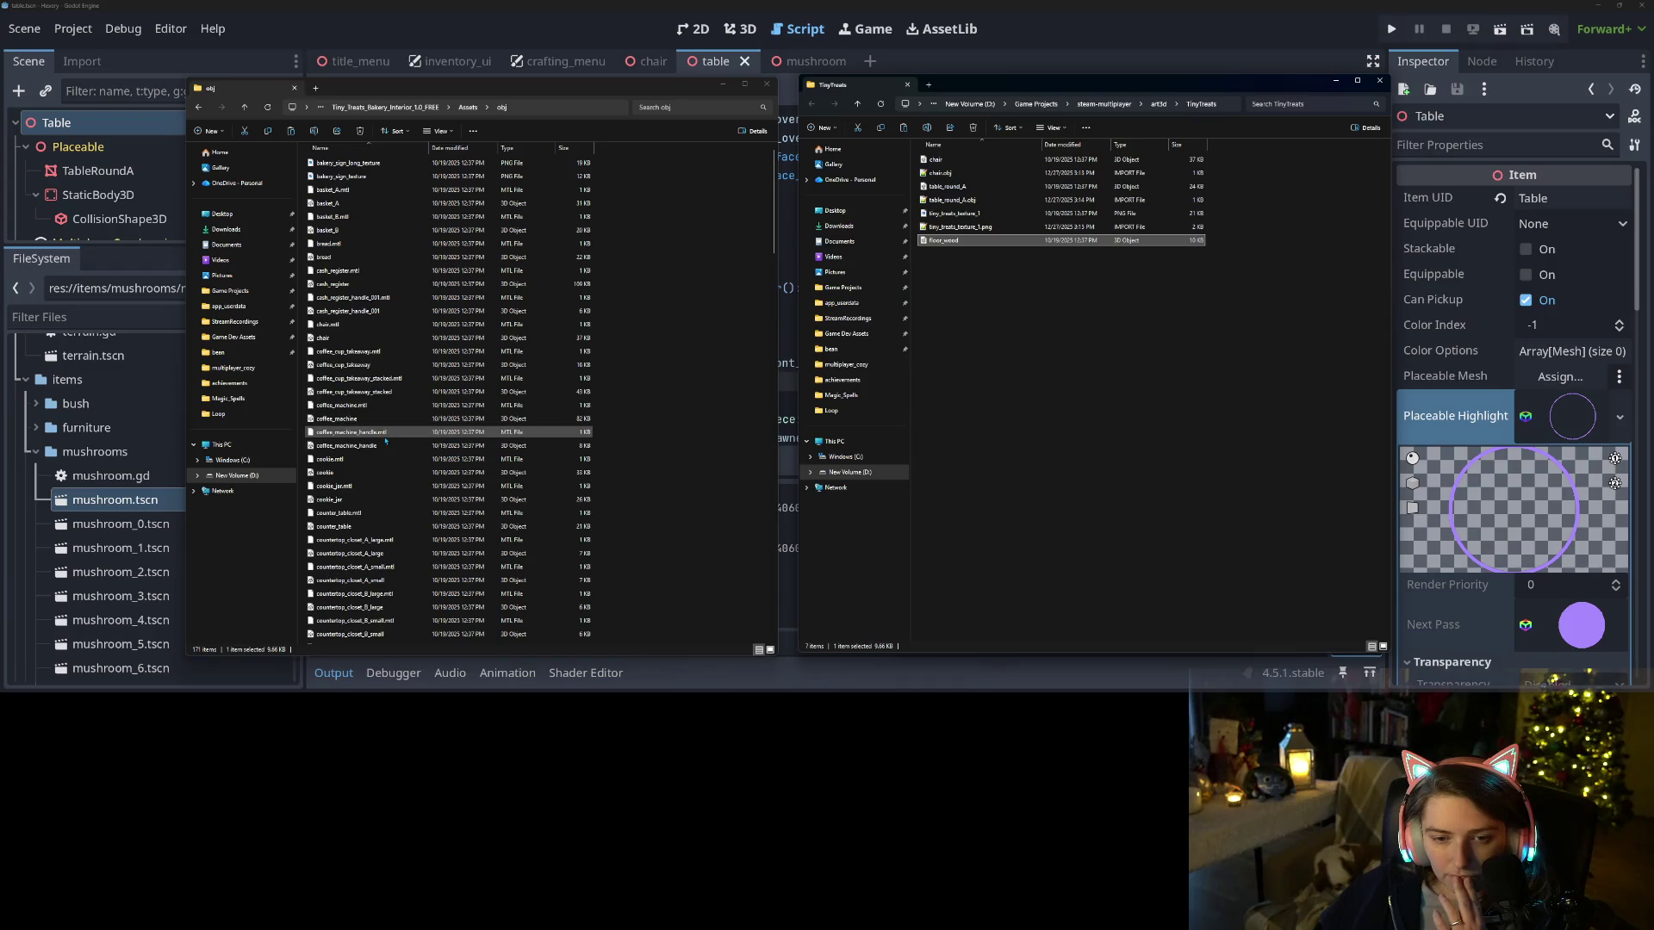
pyautogui.scroll(-7, 372, 413)
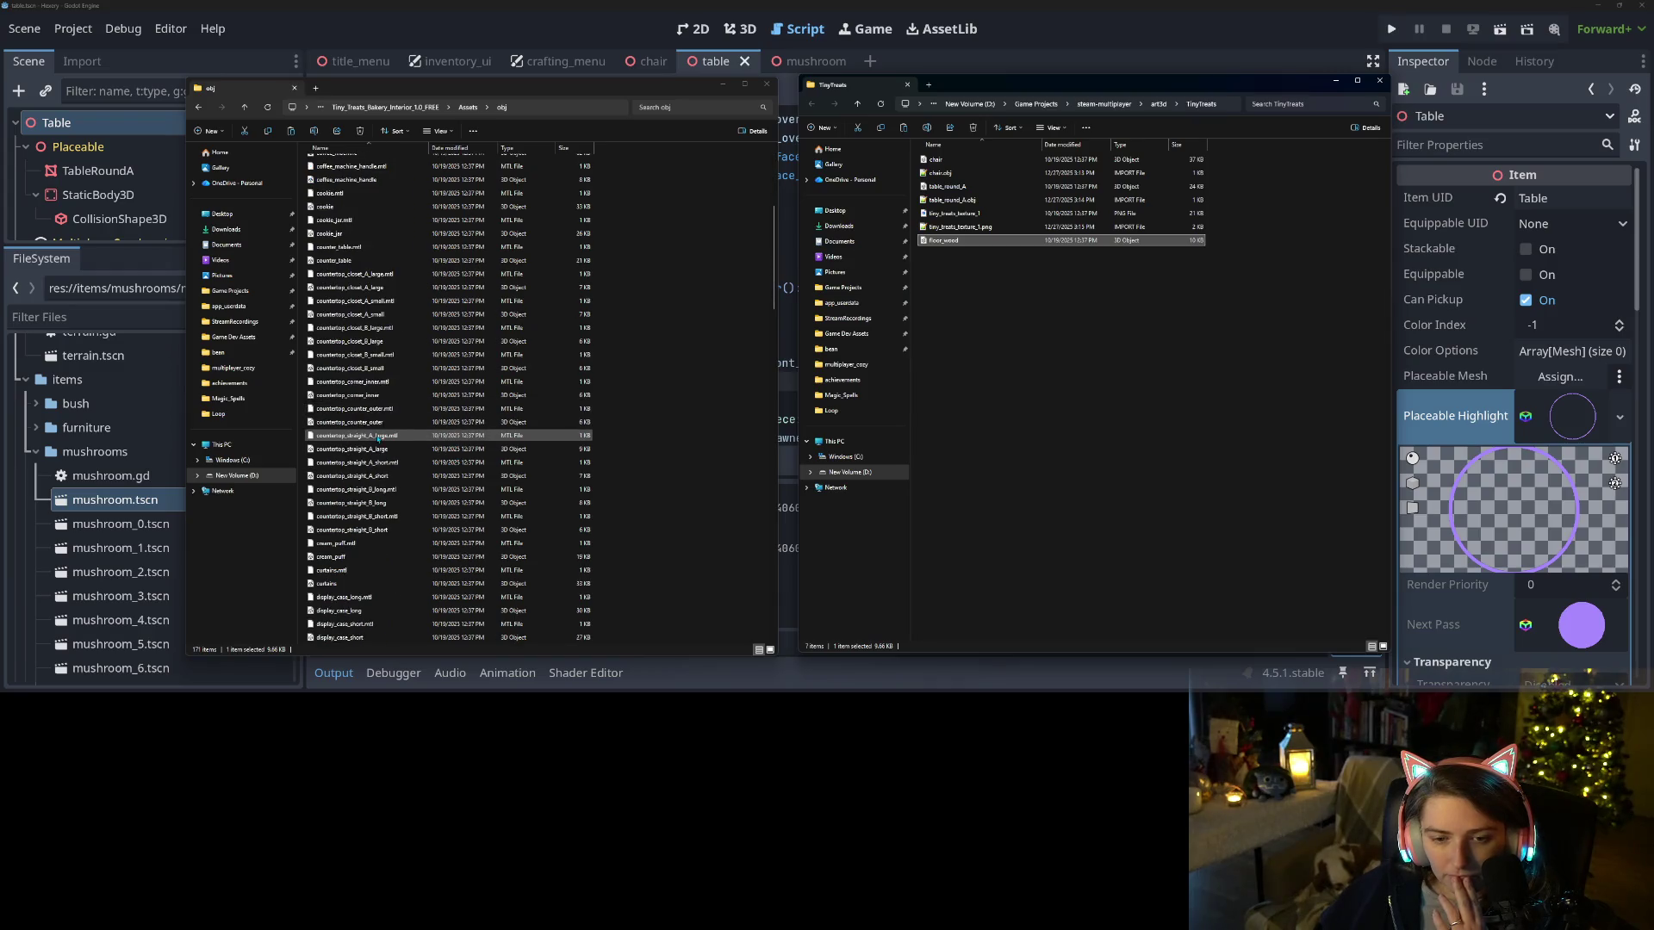
pyautogui.scroll(-3, 378, 438)
pyautogui.scroll(-1, 399, 443)
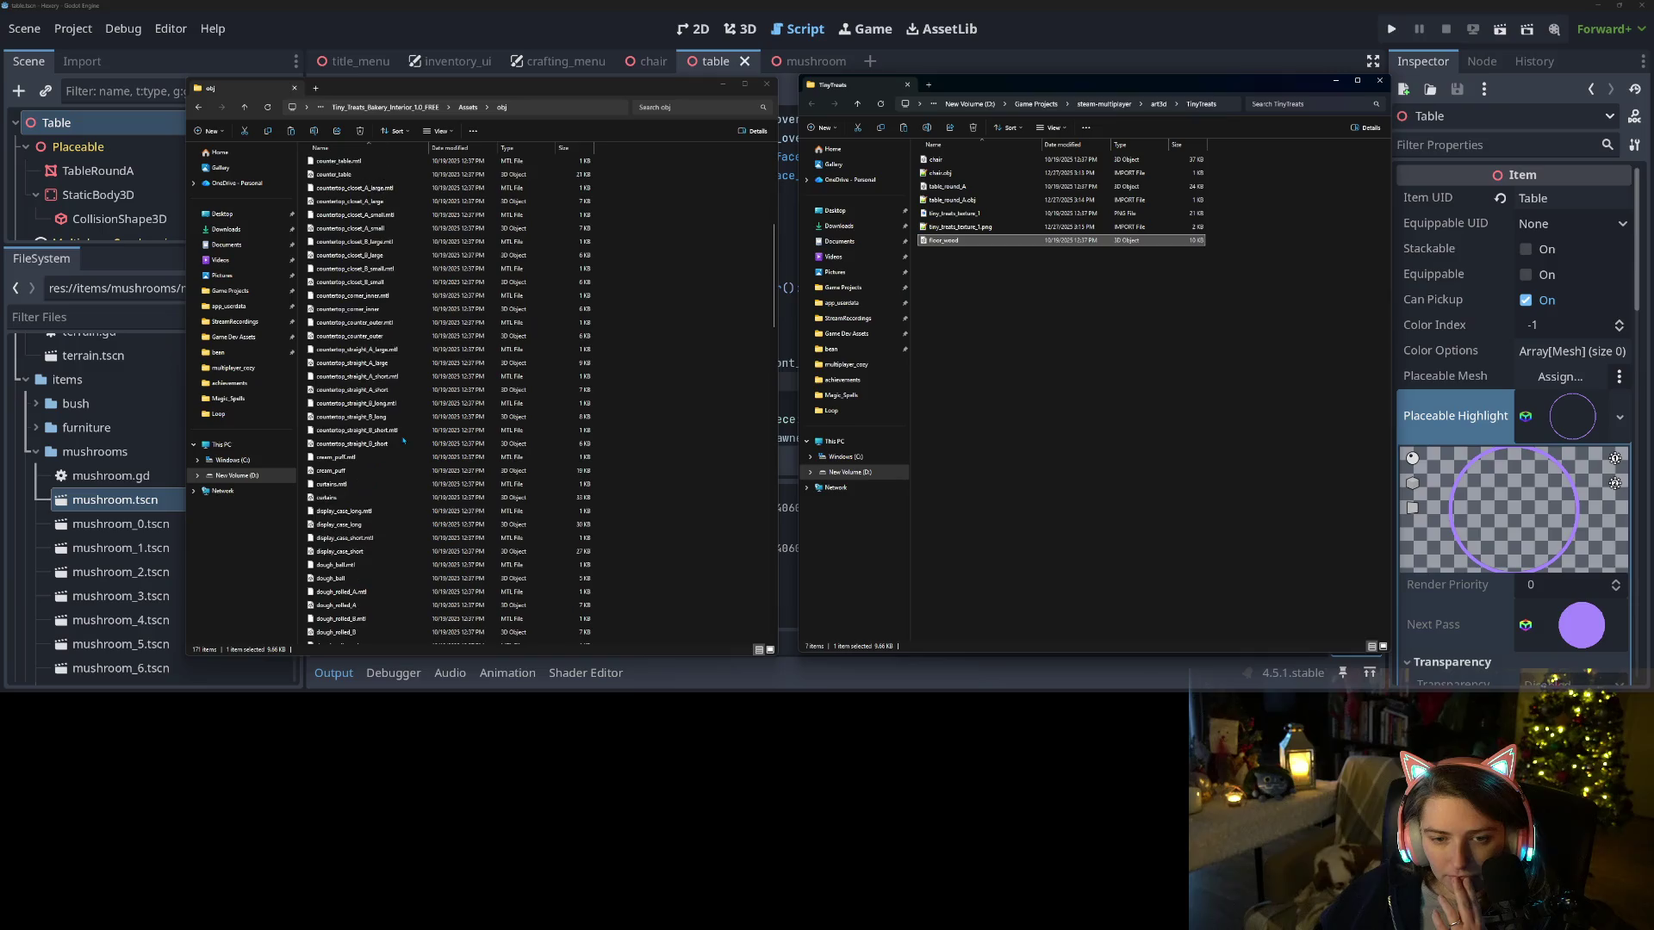
pyautogui.scroll(-1, 403, 440)
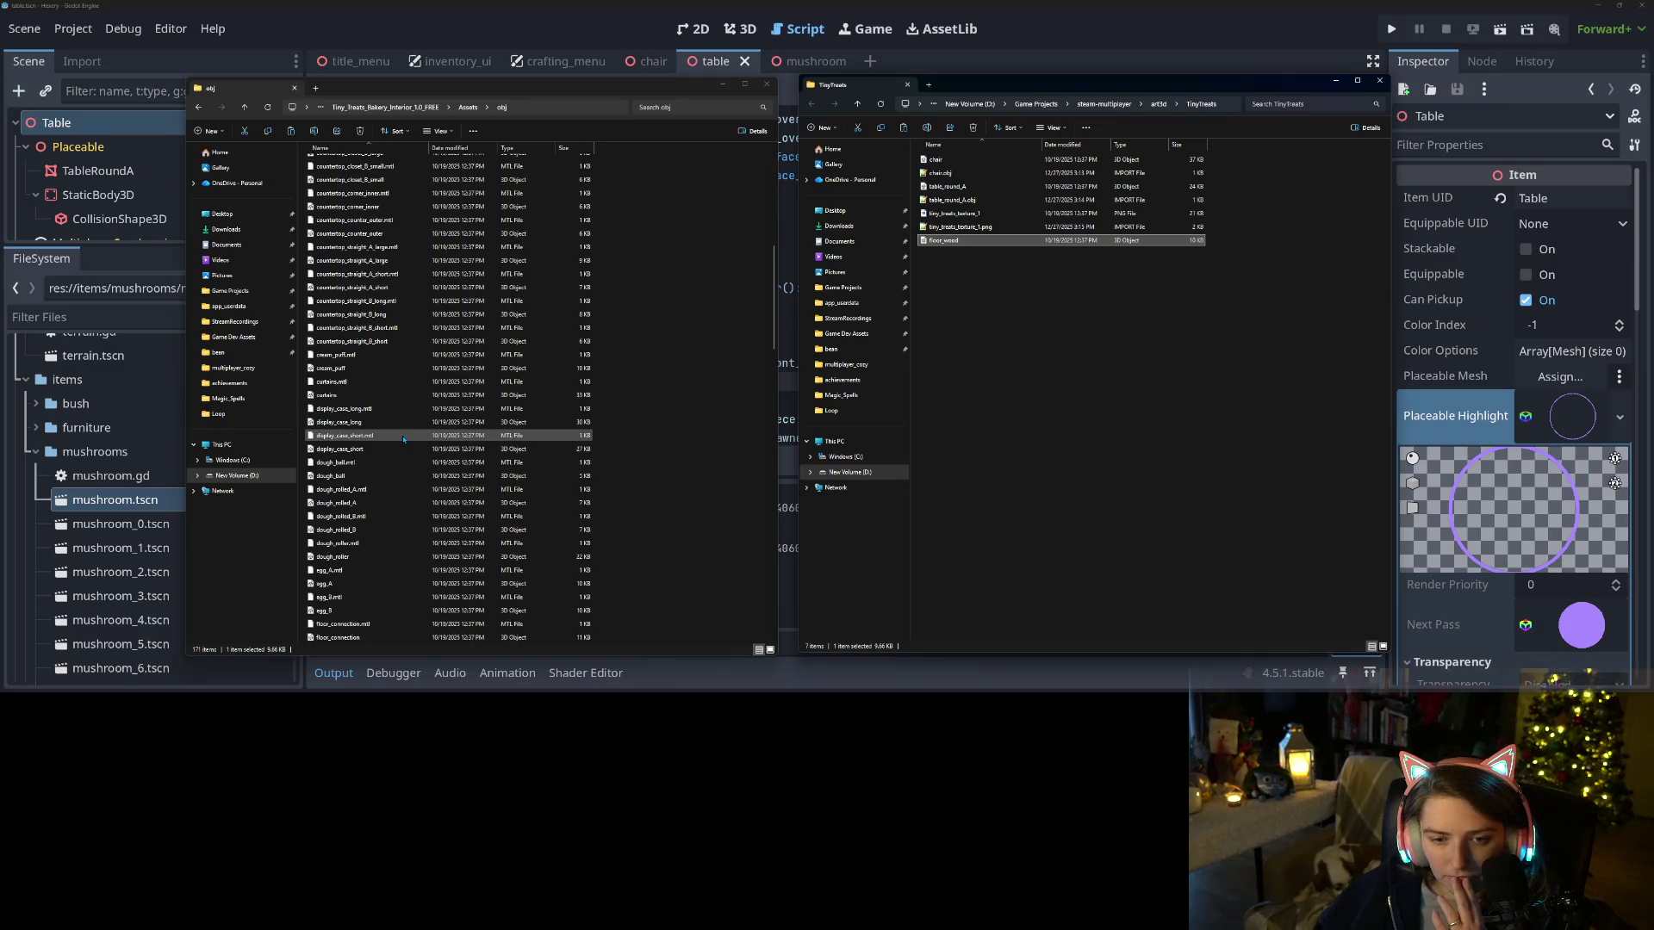
pyautogui.scroll(-2, 405, 439)
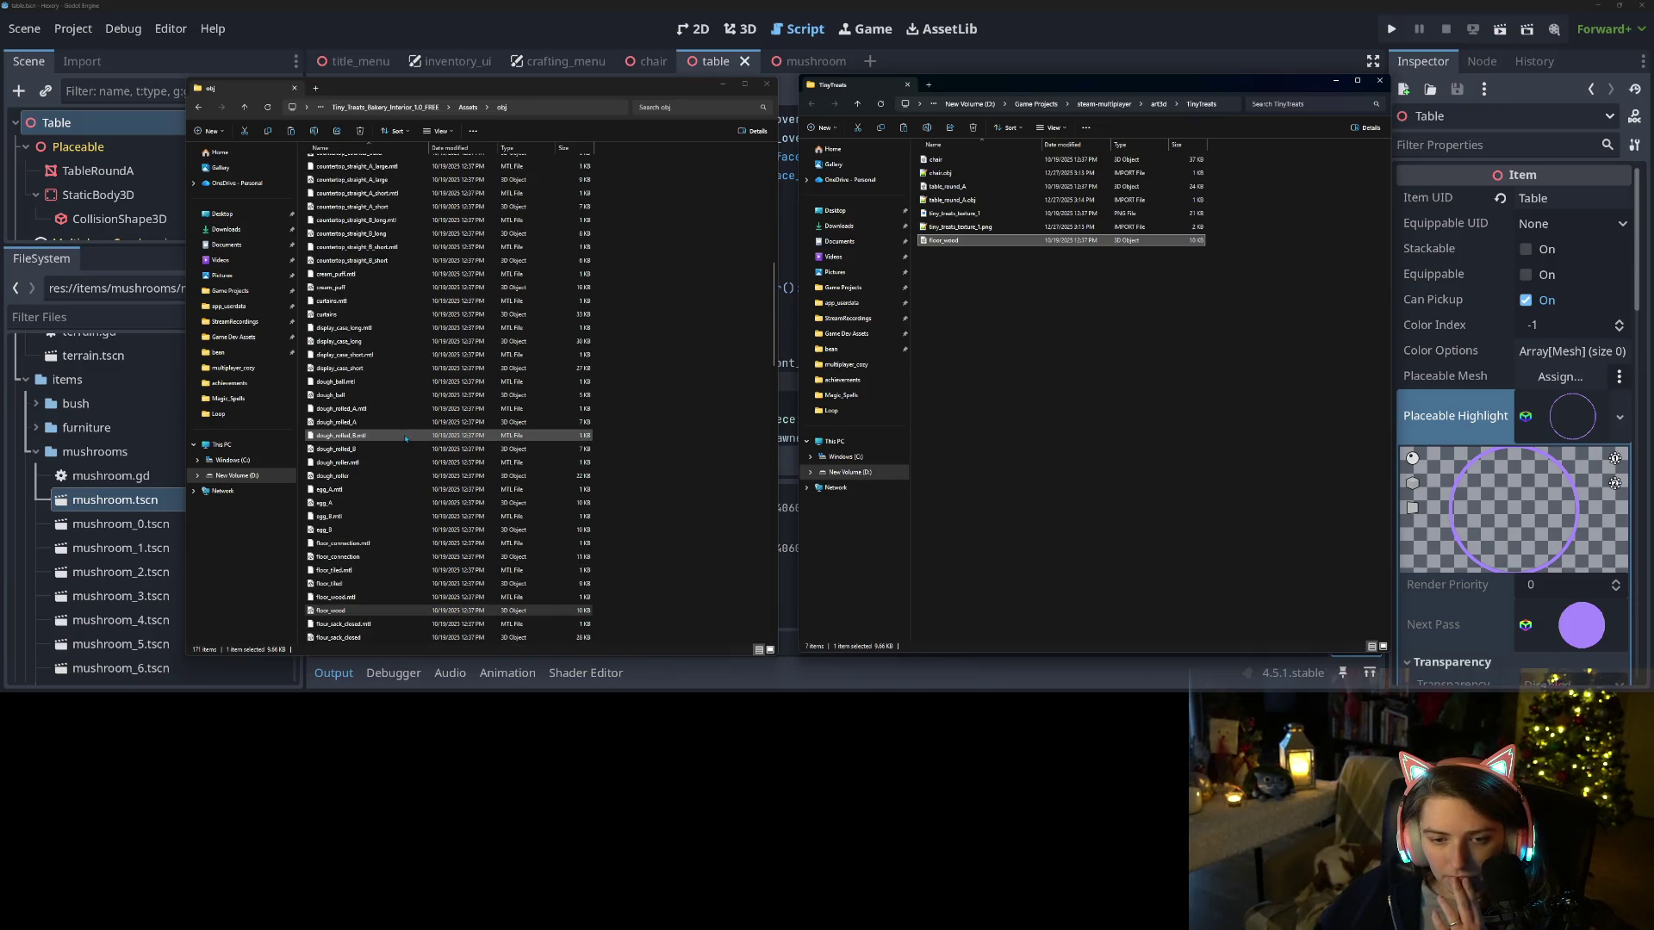
pyautogui.scroll(-5, 406, 438)
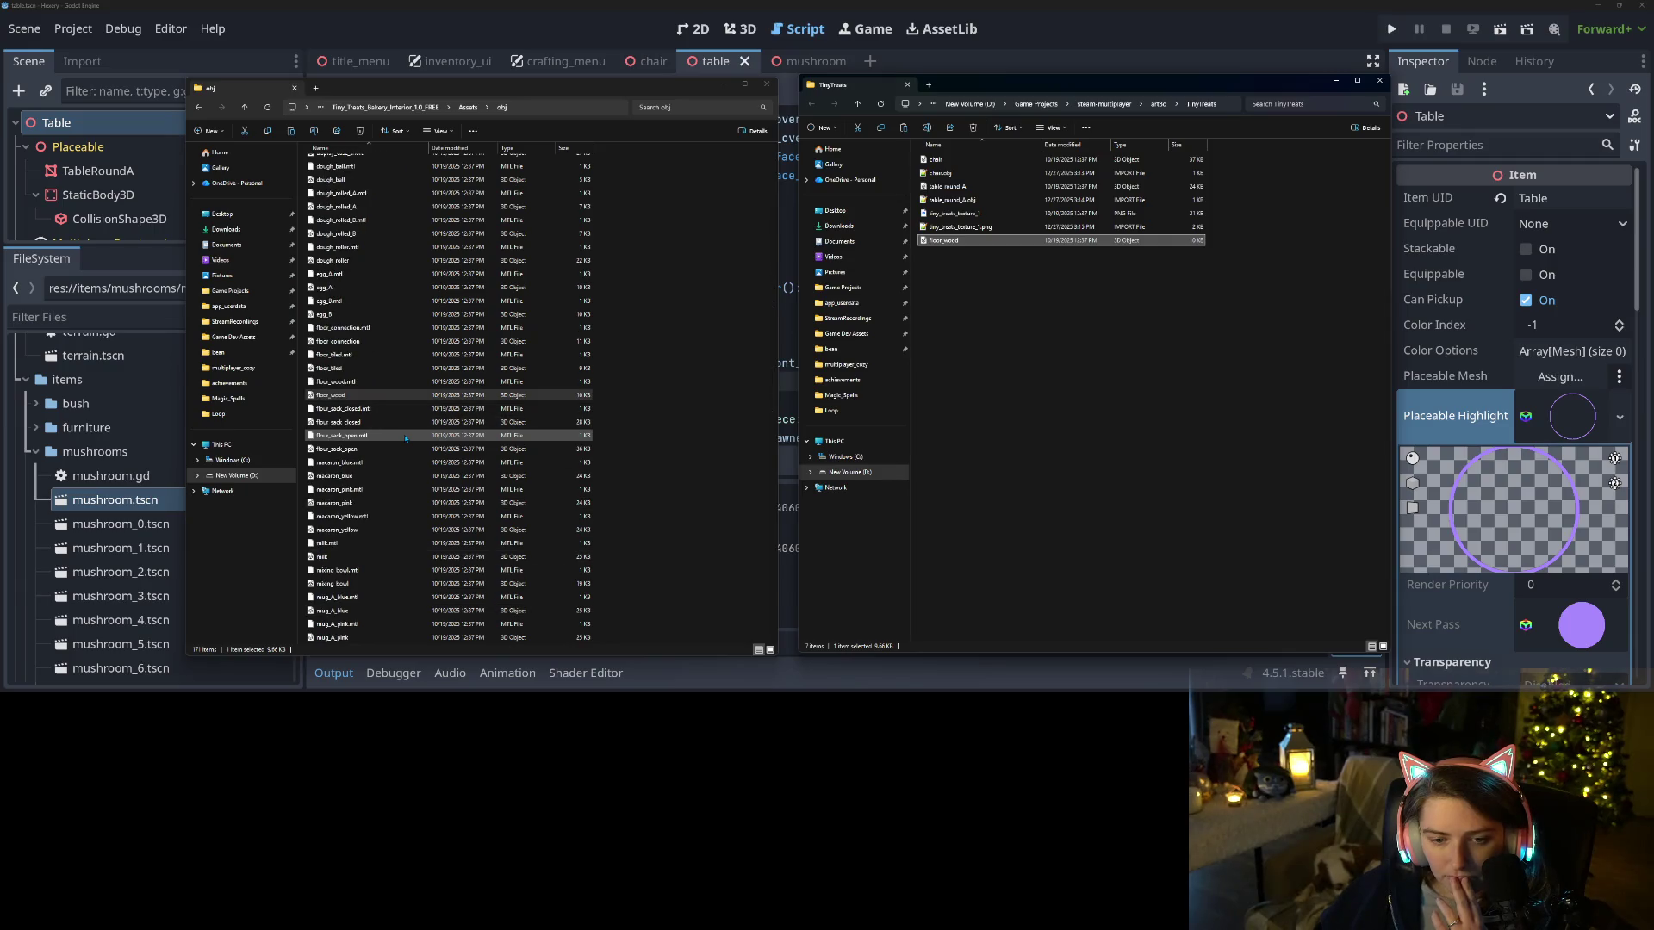
pyautogui.scroll(-3, 406, 438)
pyautogui.scroll(-7, 405, 439)
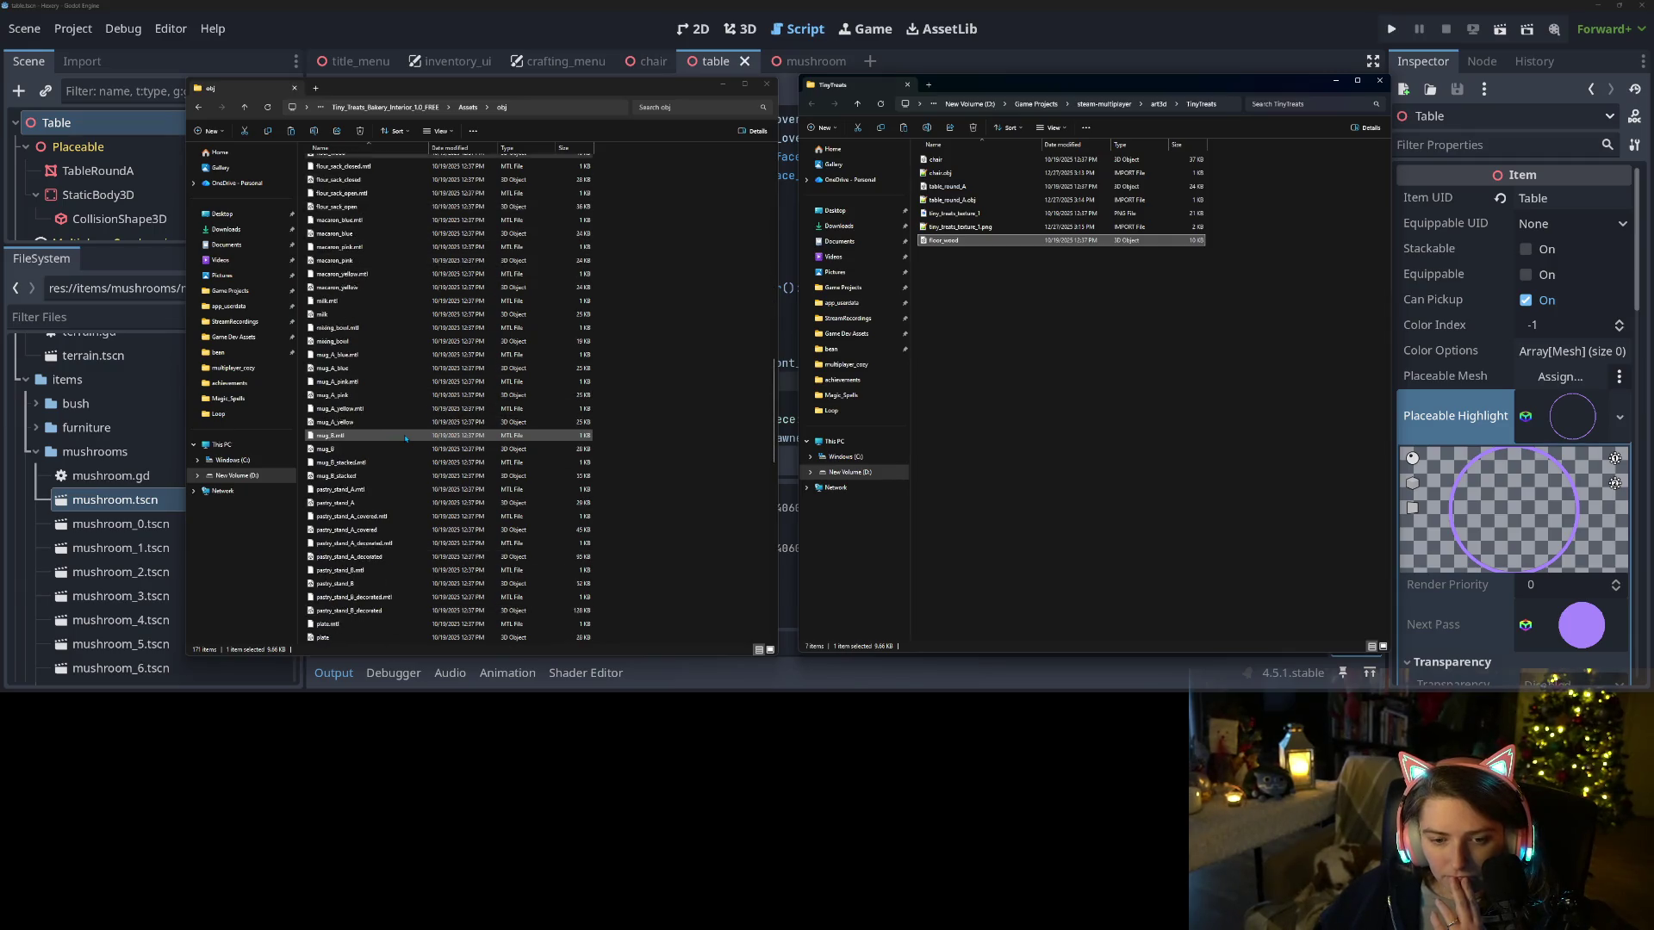
pyautogui.scroll(-3, 406, 438)
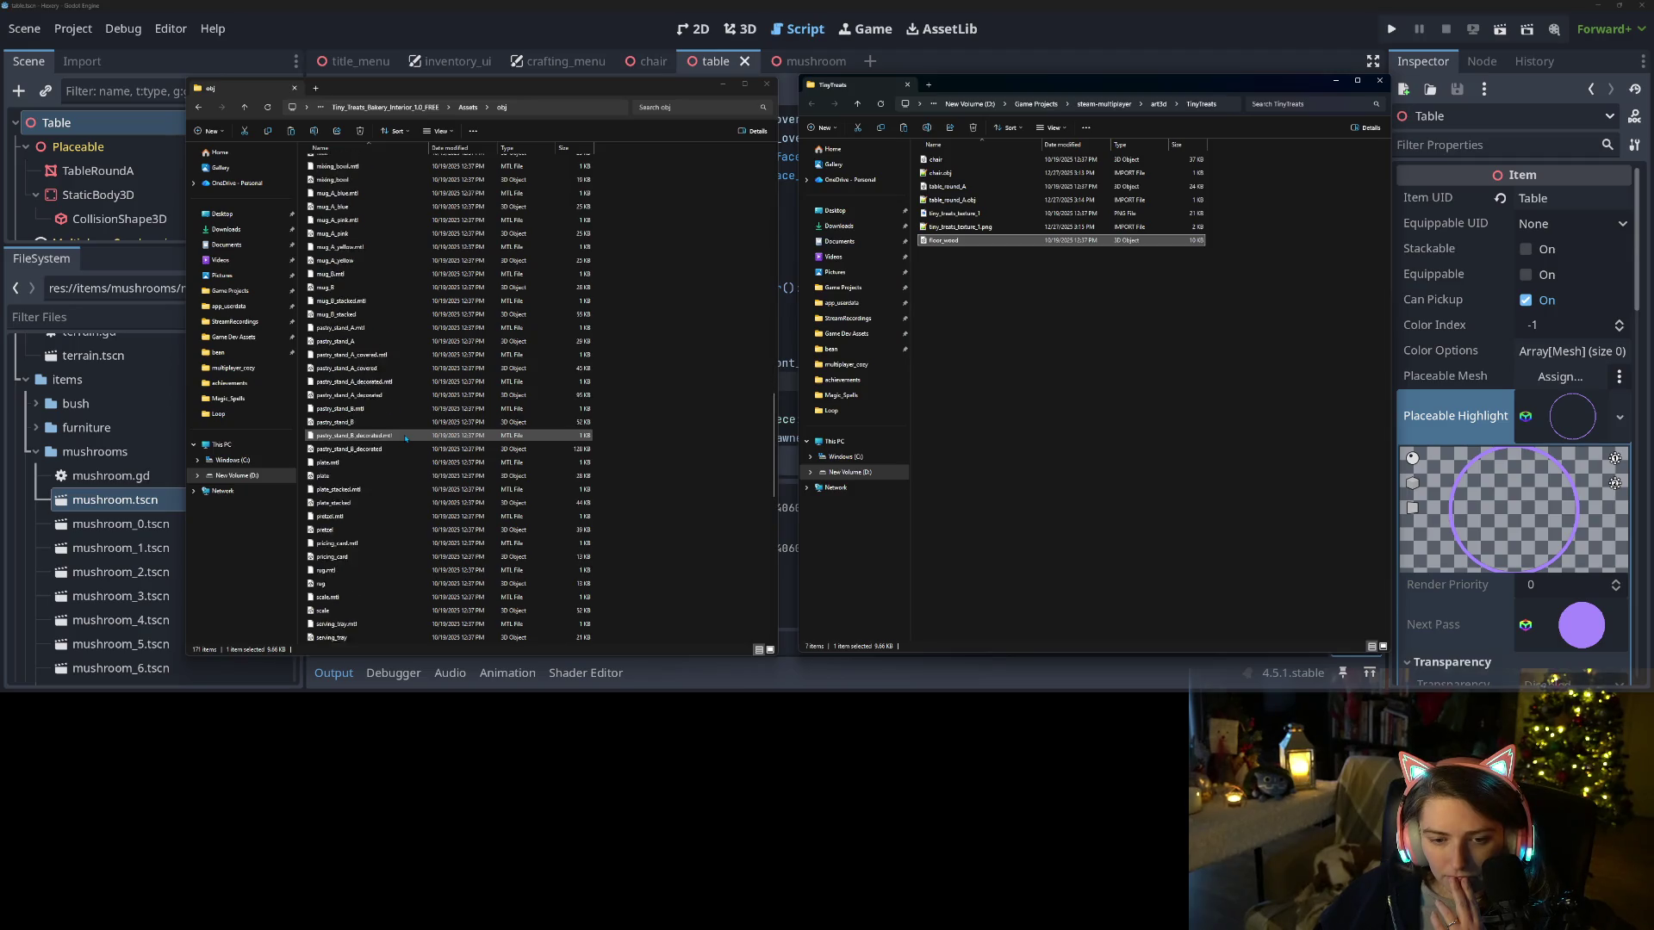
pyautogui.scroll(-7, 405, 439)
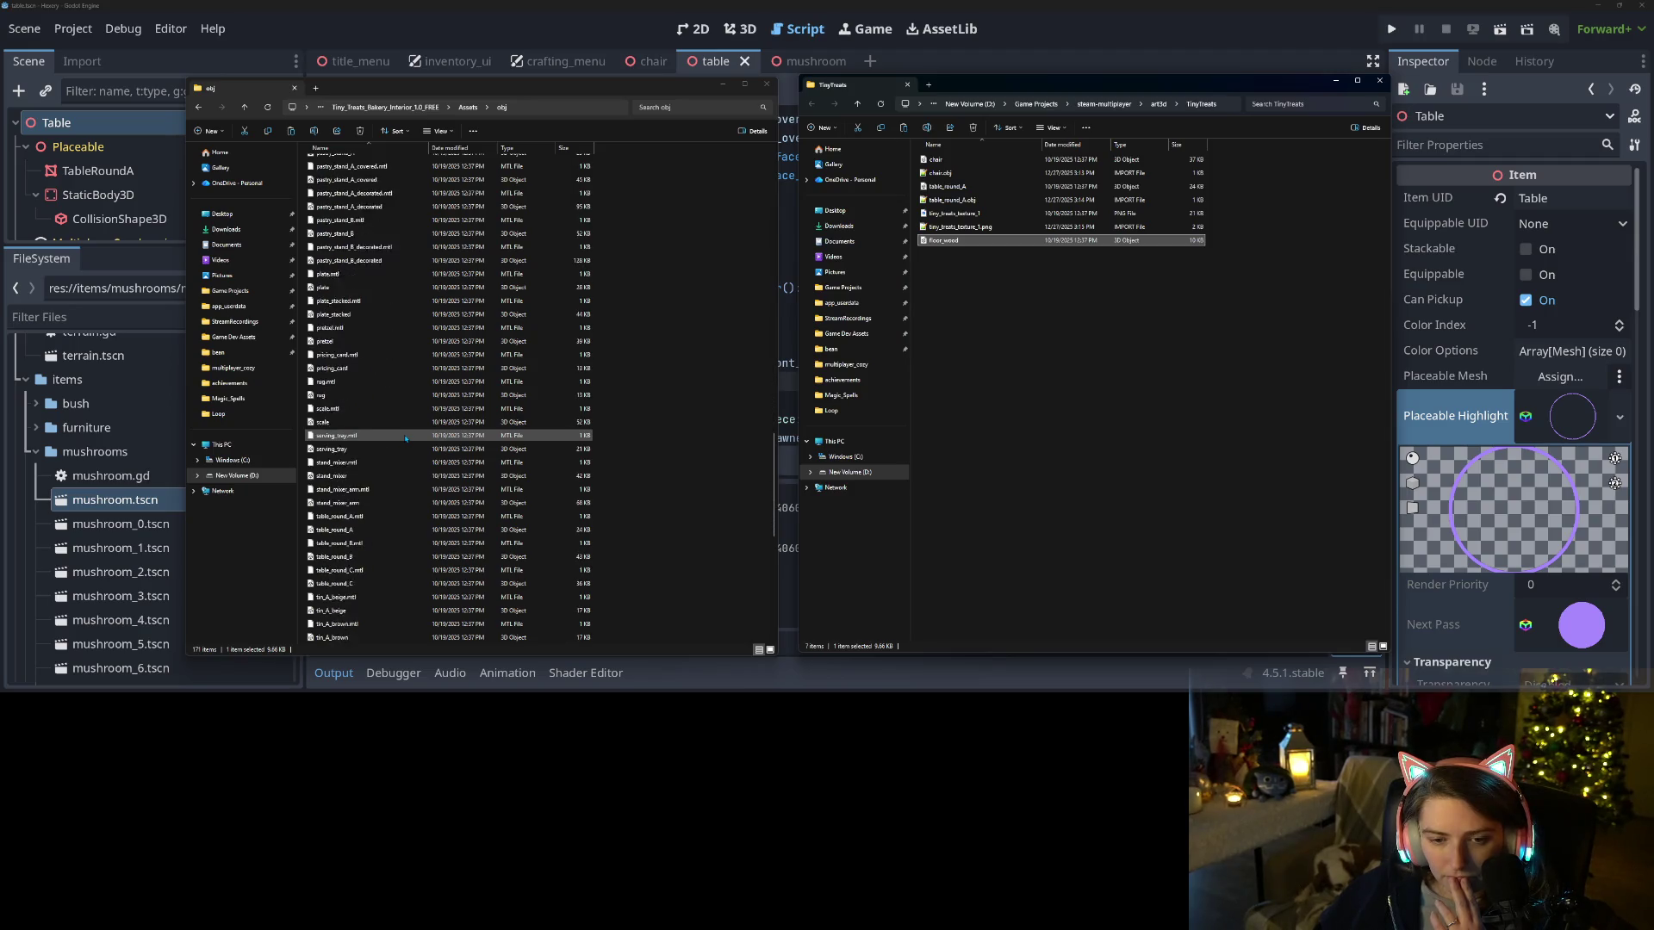
pyautogui.scroll(-4, 405, 438)
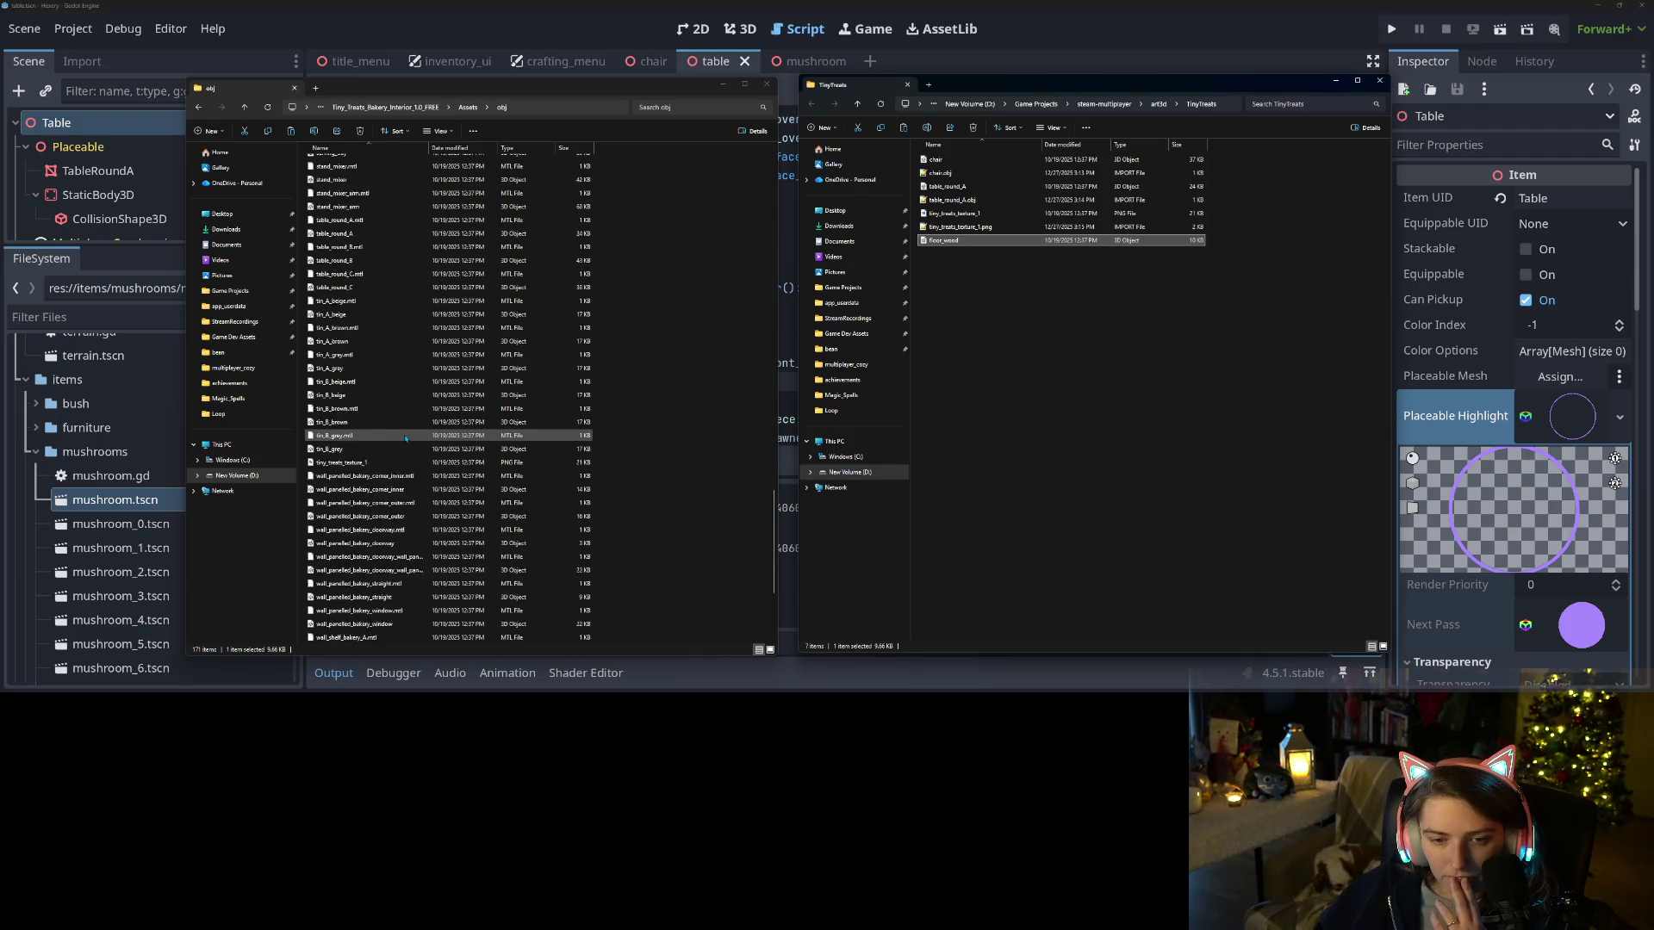
pyautogui.scroll(-3, 405, 437)
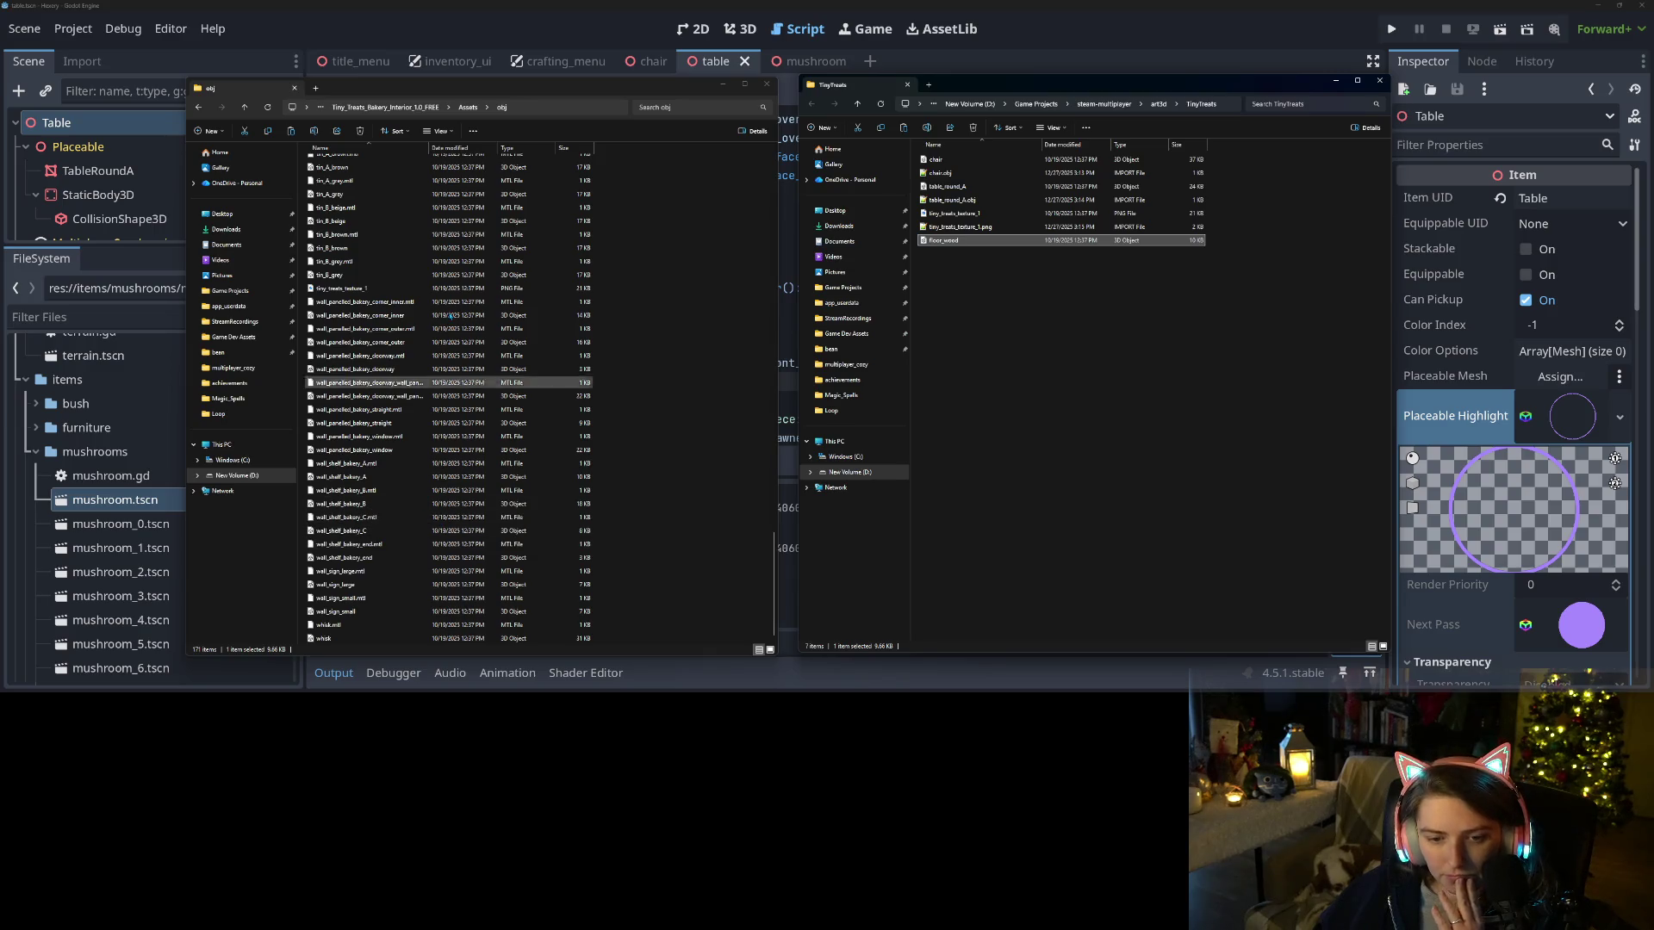
pyautogui.click(411, 4)
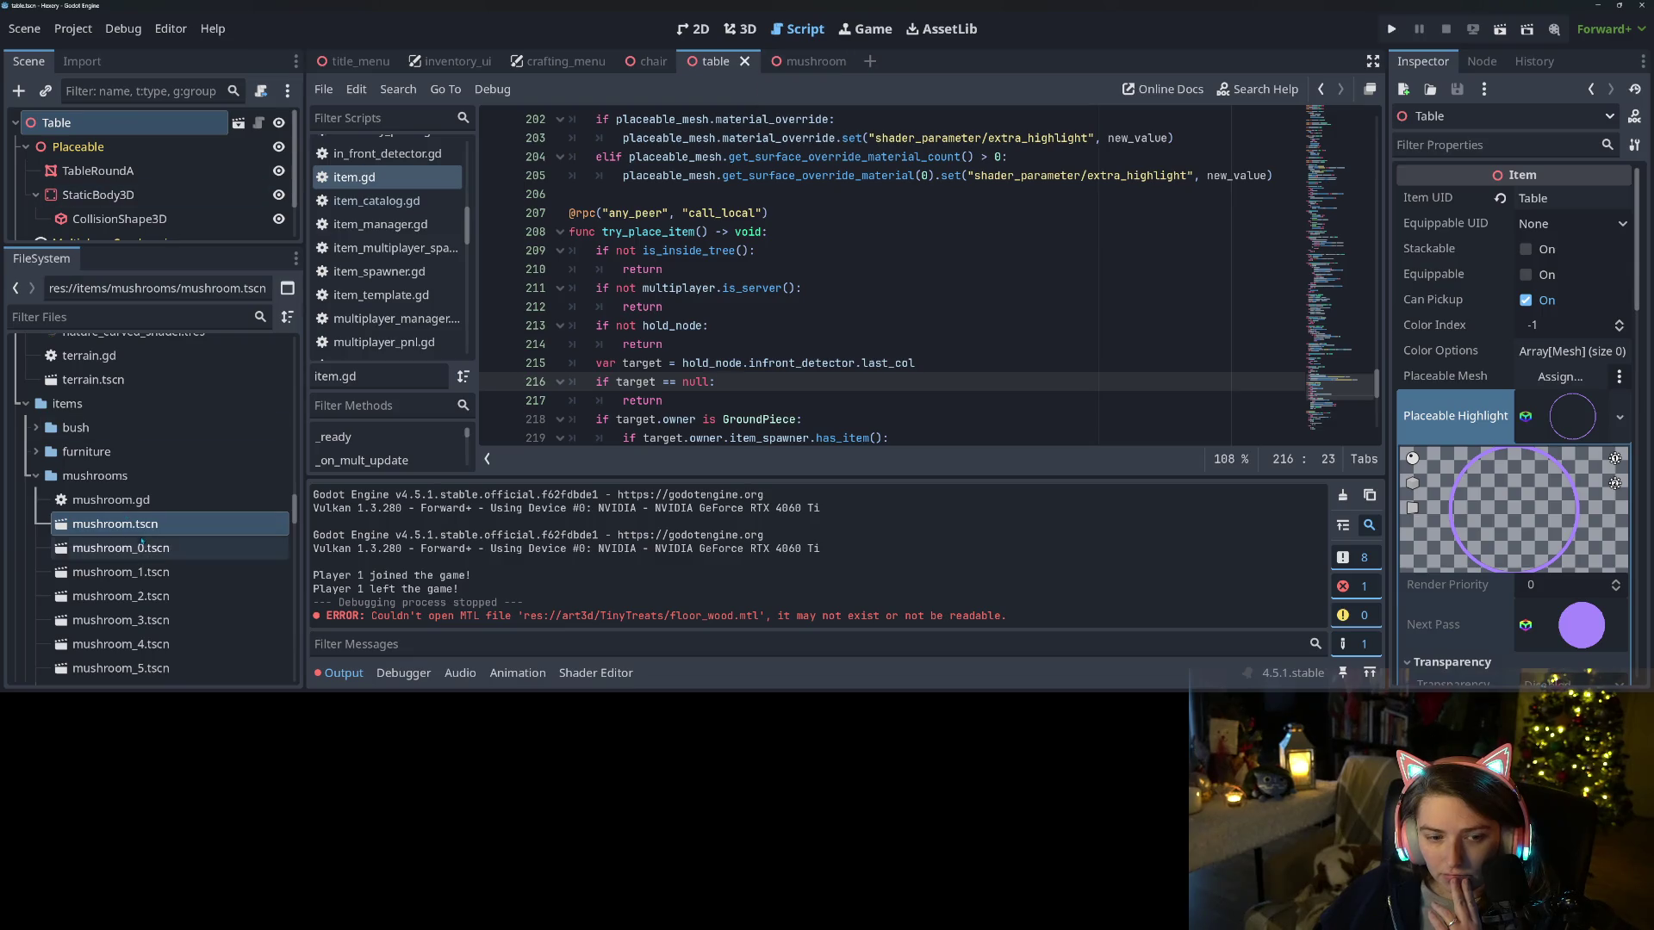
# Create a new scene inherited from generic_item.tscn in the FileSystem dock
pyautogui.click(35, 476)
pyautogui.scroll(-2, 175, 529)
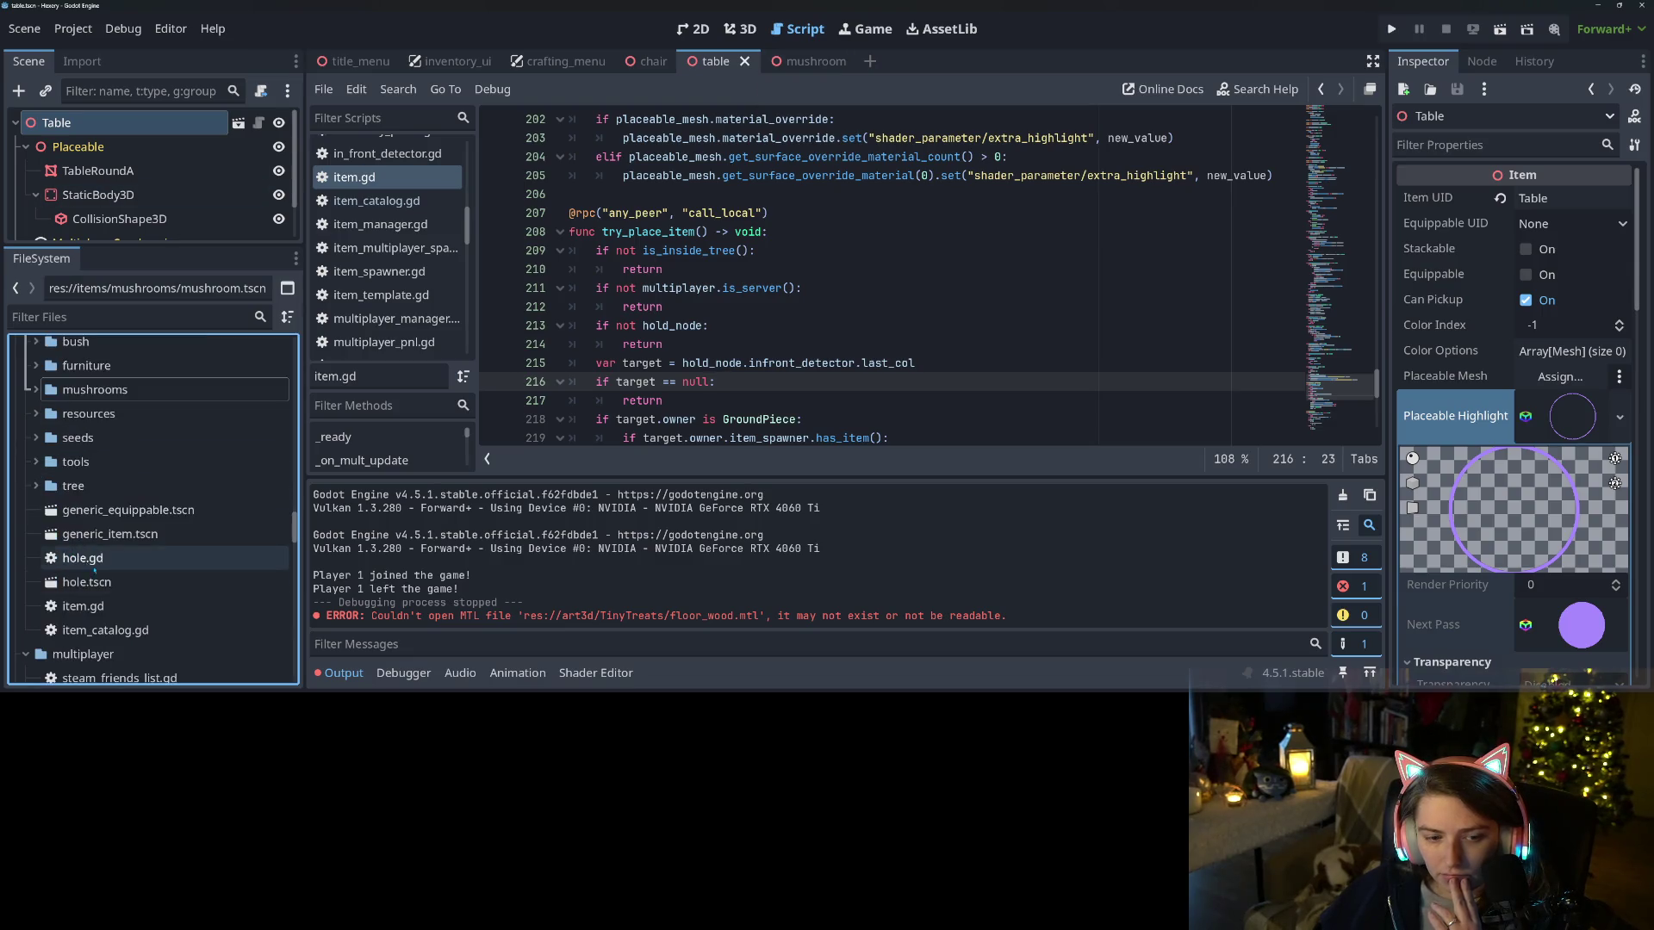
pyautogui.rightClick(136, 534)
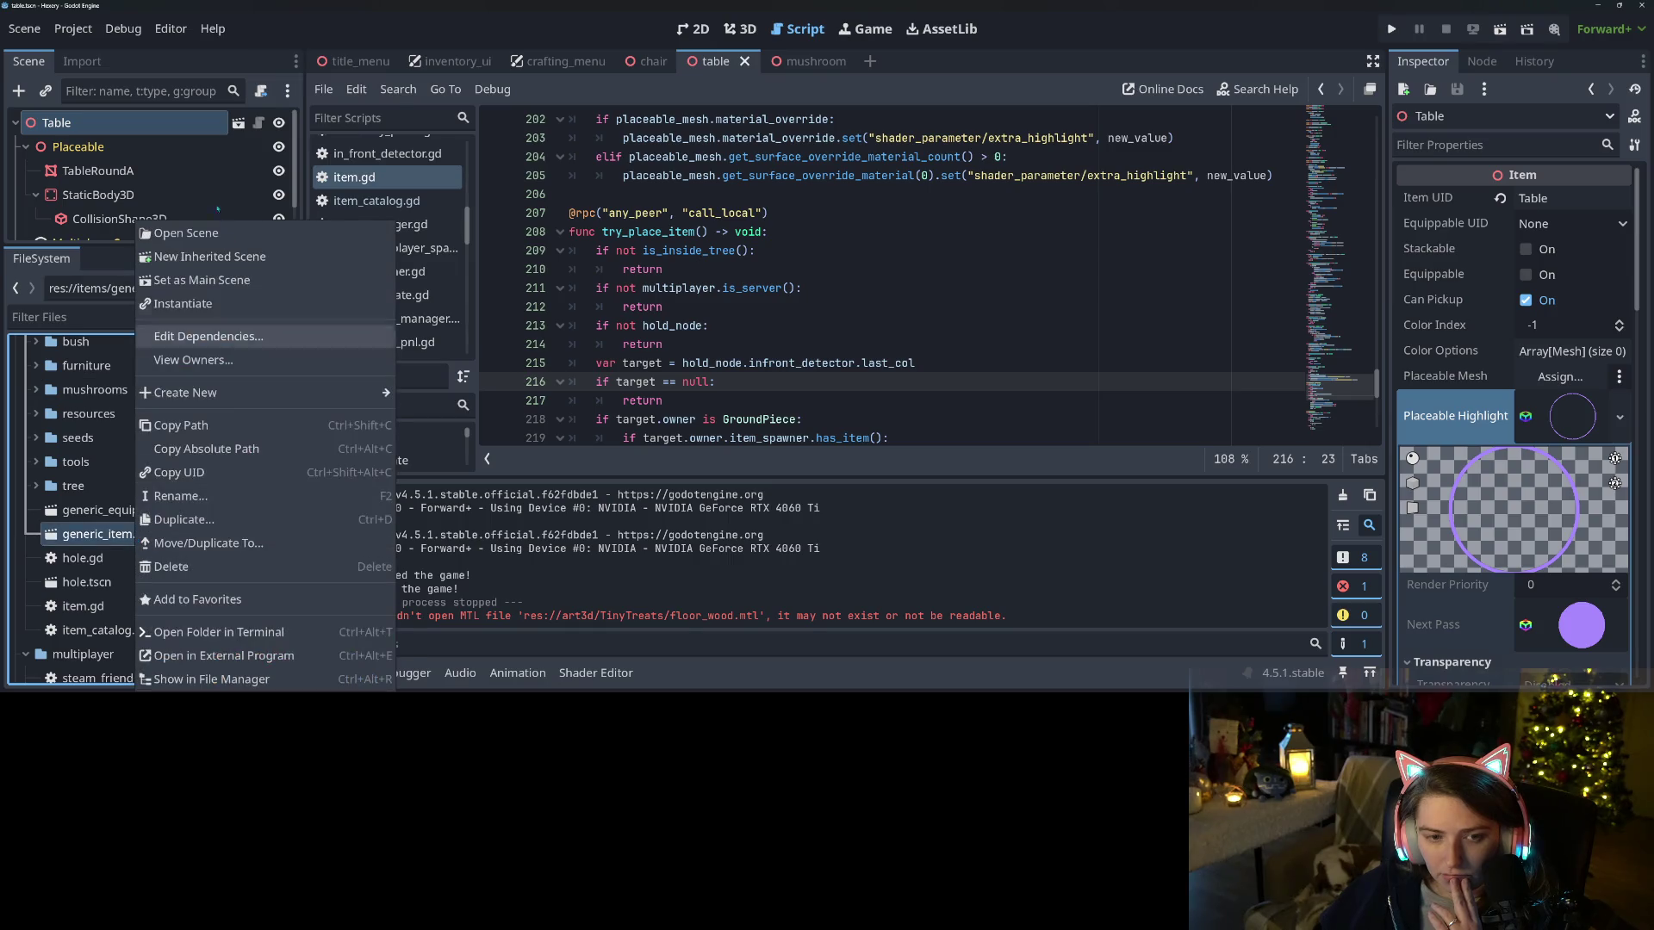
pyautogui.click(207, 259)
# Rename the inherited GenericItem root node to WoodFloor
pyautogui.rightClick(129, 128)
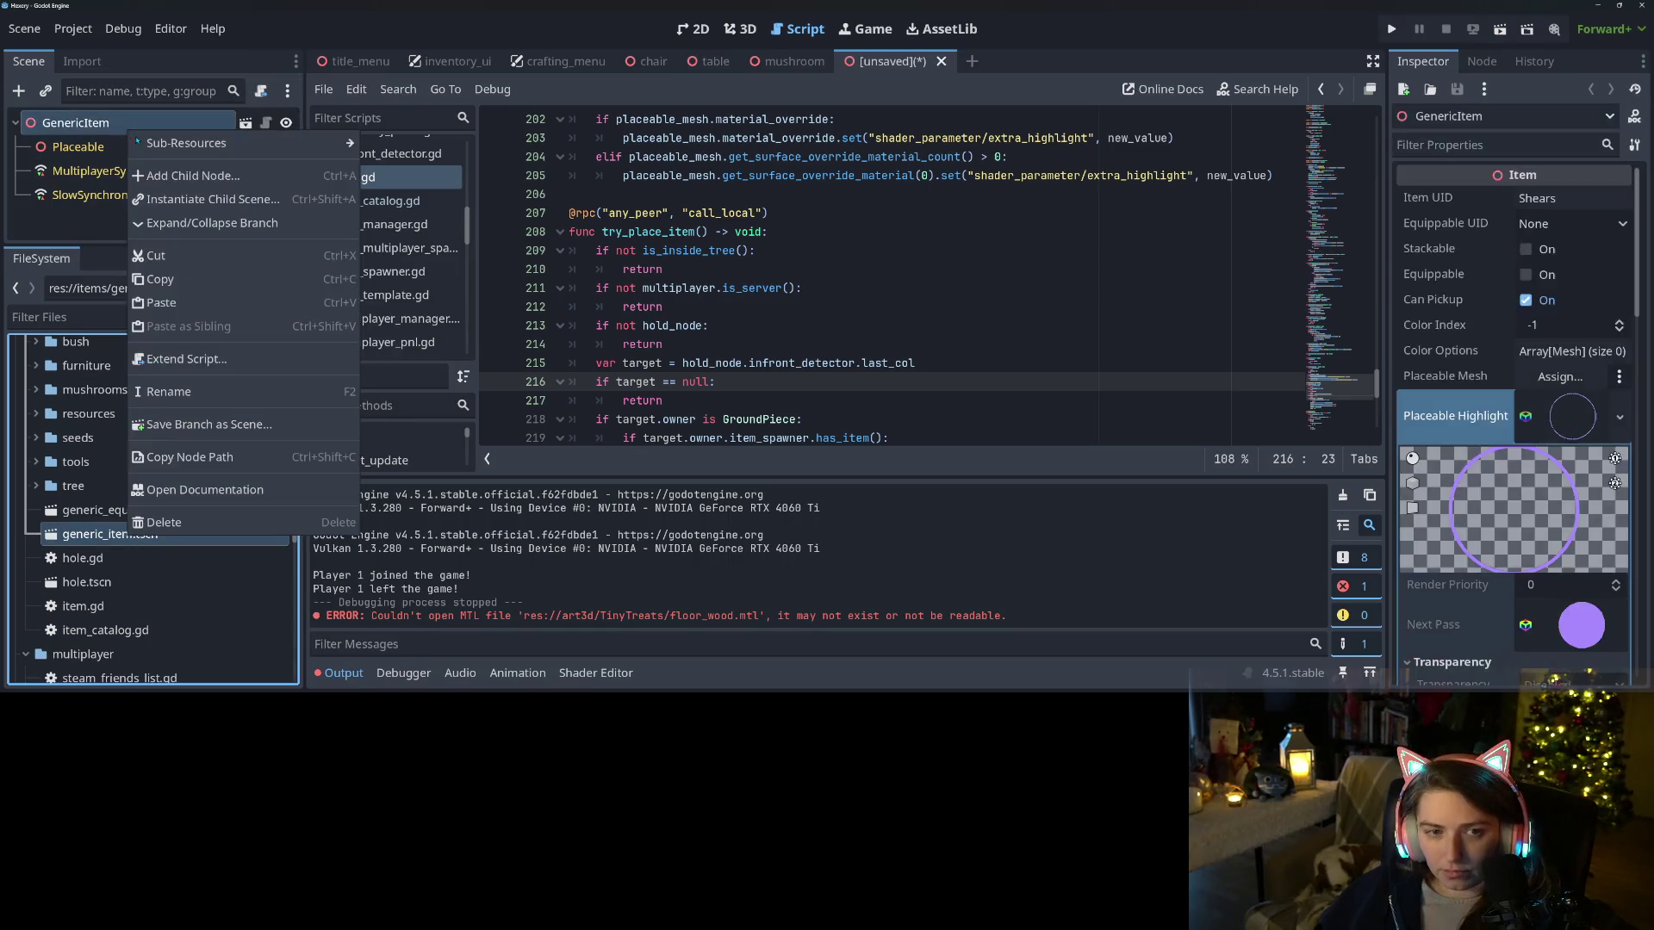
pyautogui.click(191, 395)
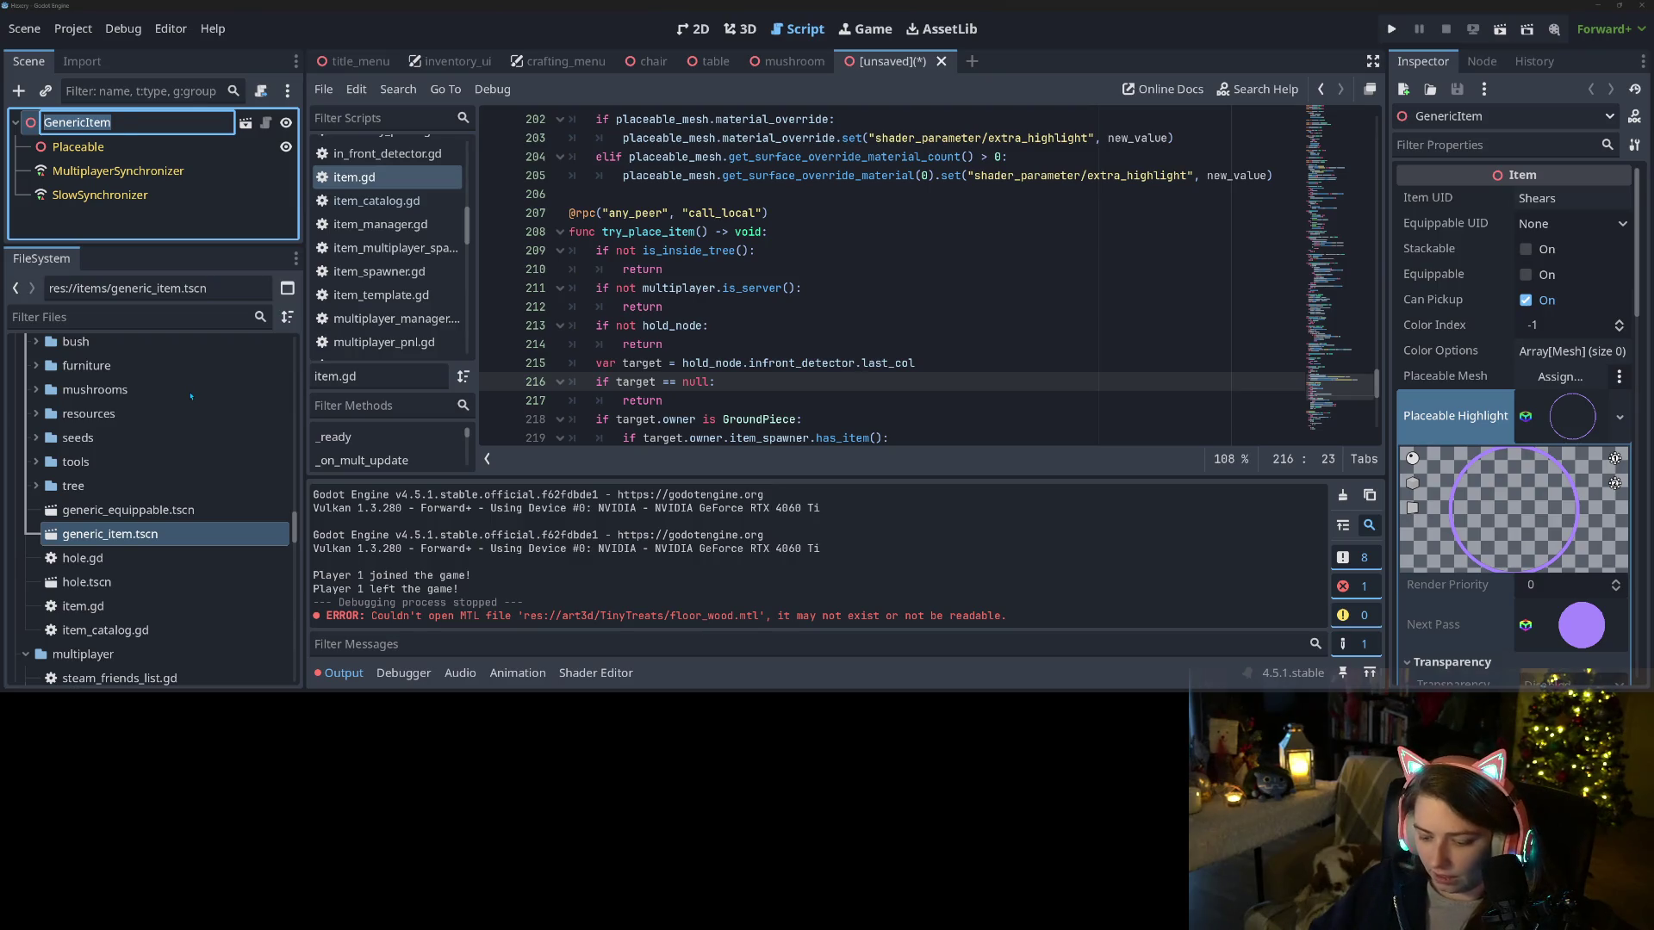
pyautogui.write('WoodFloor')
pyautogui.press('Return')
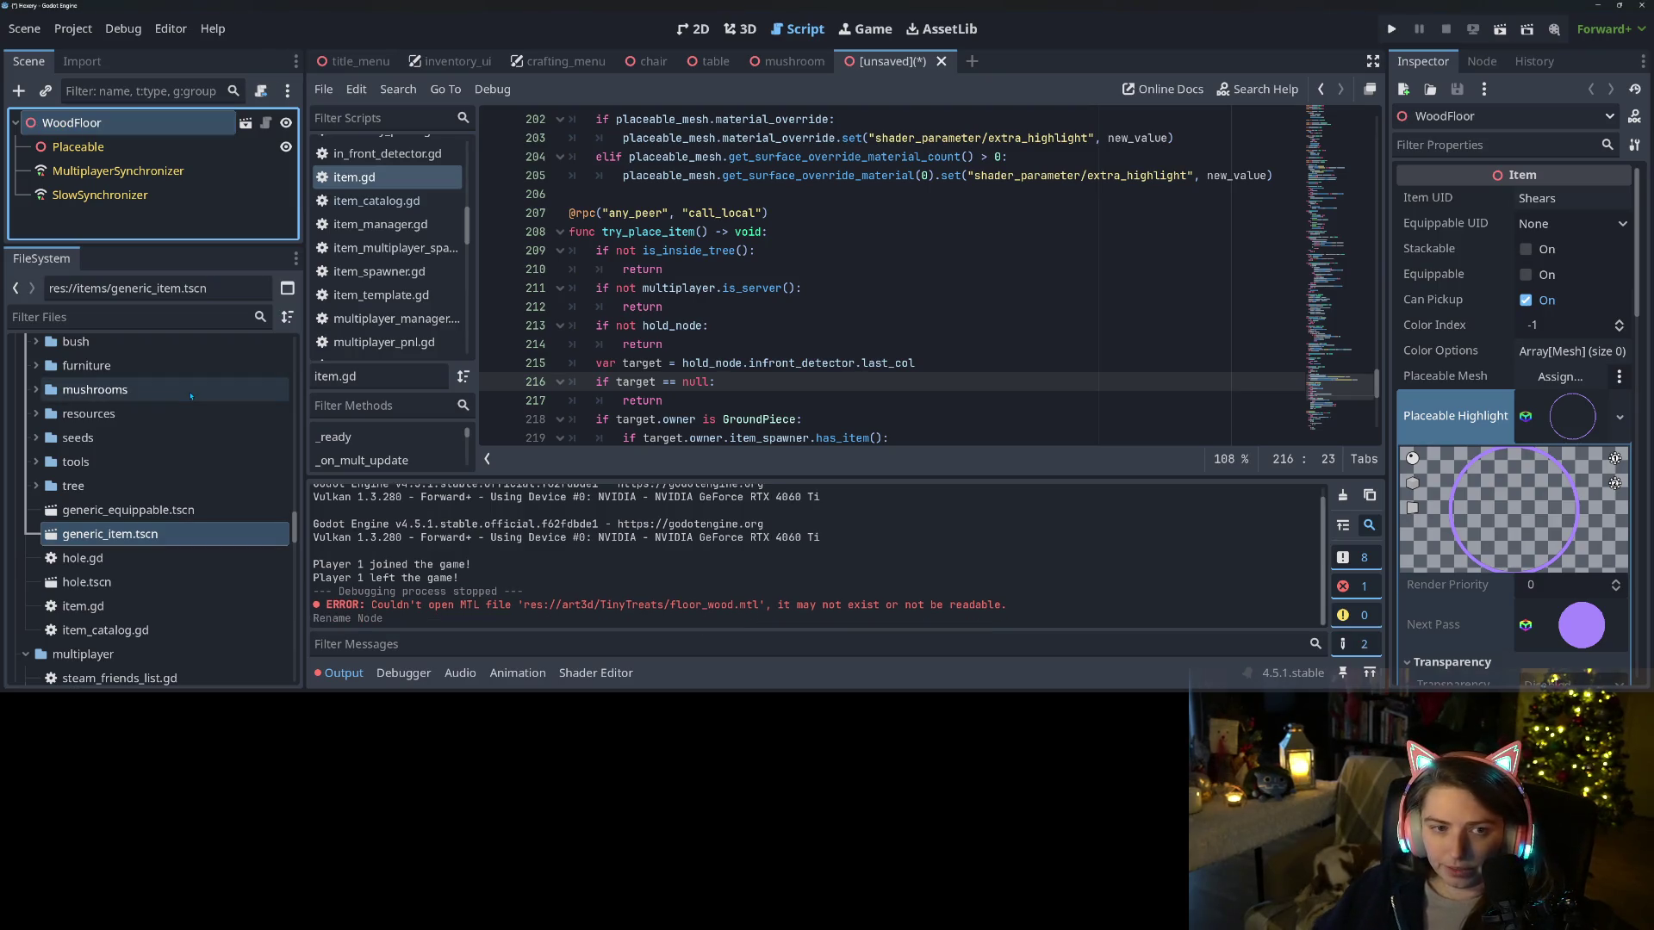
pyautogui.scroll(-10, 129, 603)
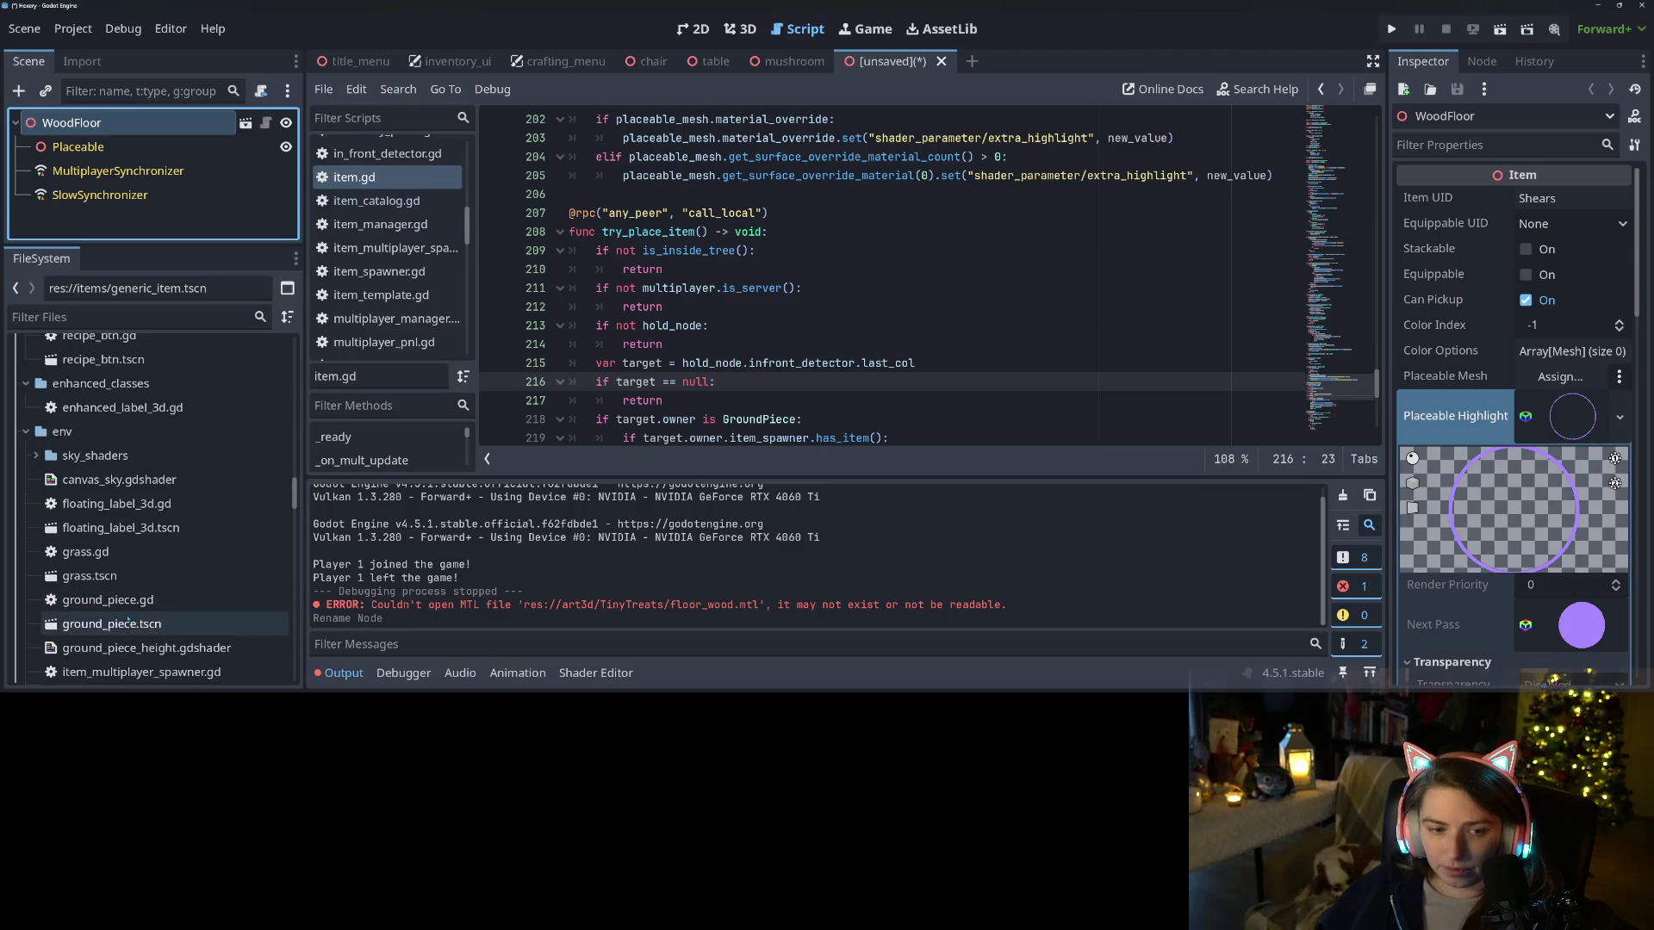
pyautogui.scroll(10, 129, 609)
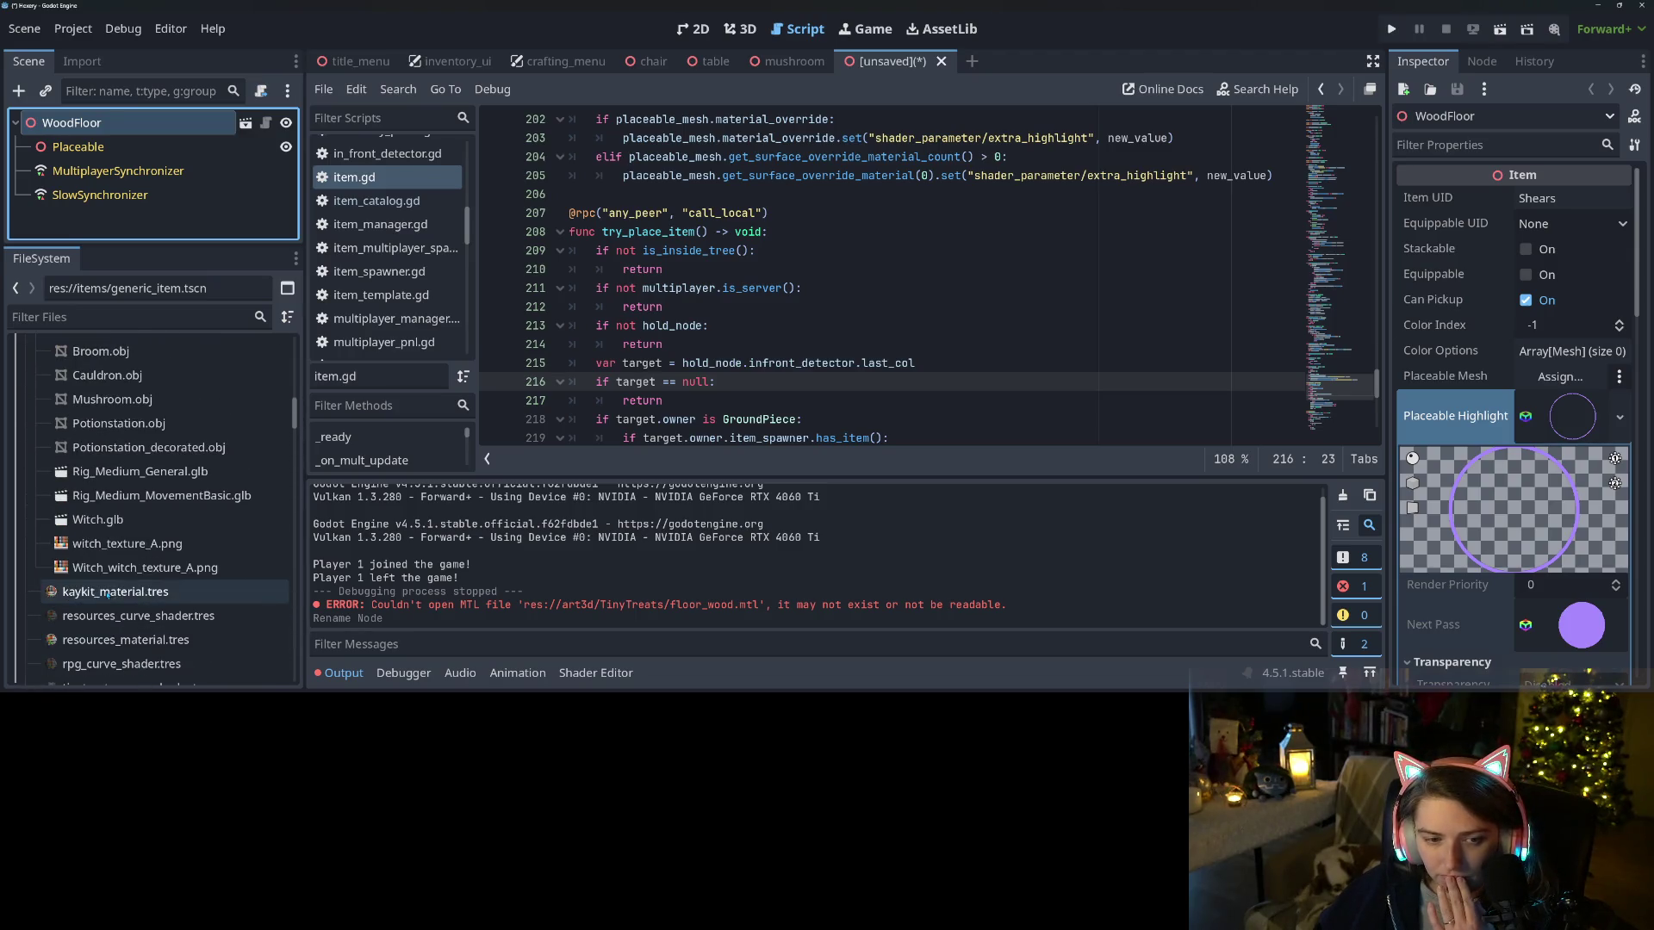
pyautogui.scroll(5, 132, 511)
# Drop floor_wood.obj into the 3D viewport and reset its position to the origin
pyautogui.moveTo(112, 500)
pyautogui.mouseDown()
pyautogui.moveTo(780, 121)
pyautogui.moveTo(741, 28)
pyautogui.mouseUp()
pyautogui.click(740, 28)
pyautogui.scroll(3, 129, 560)
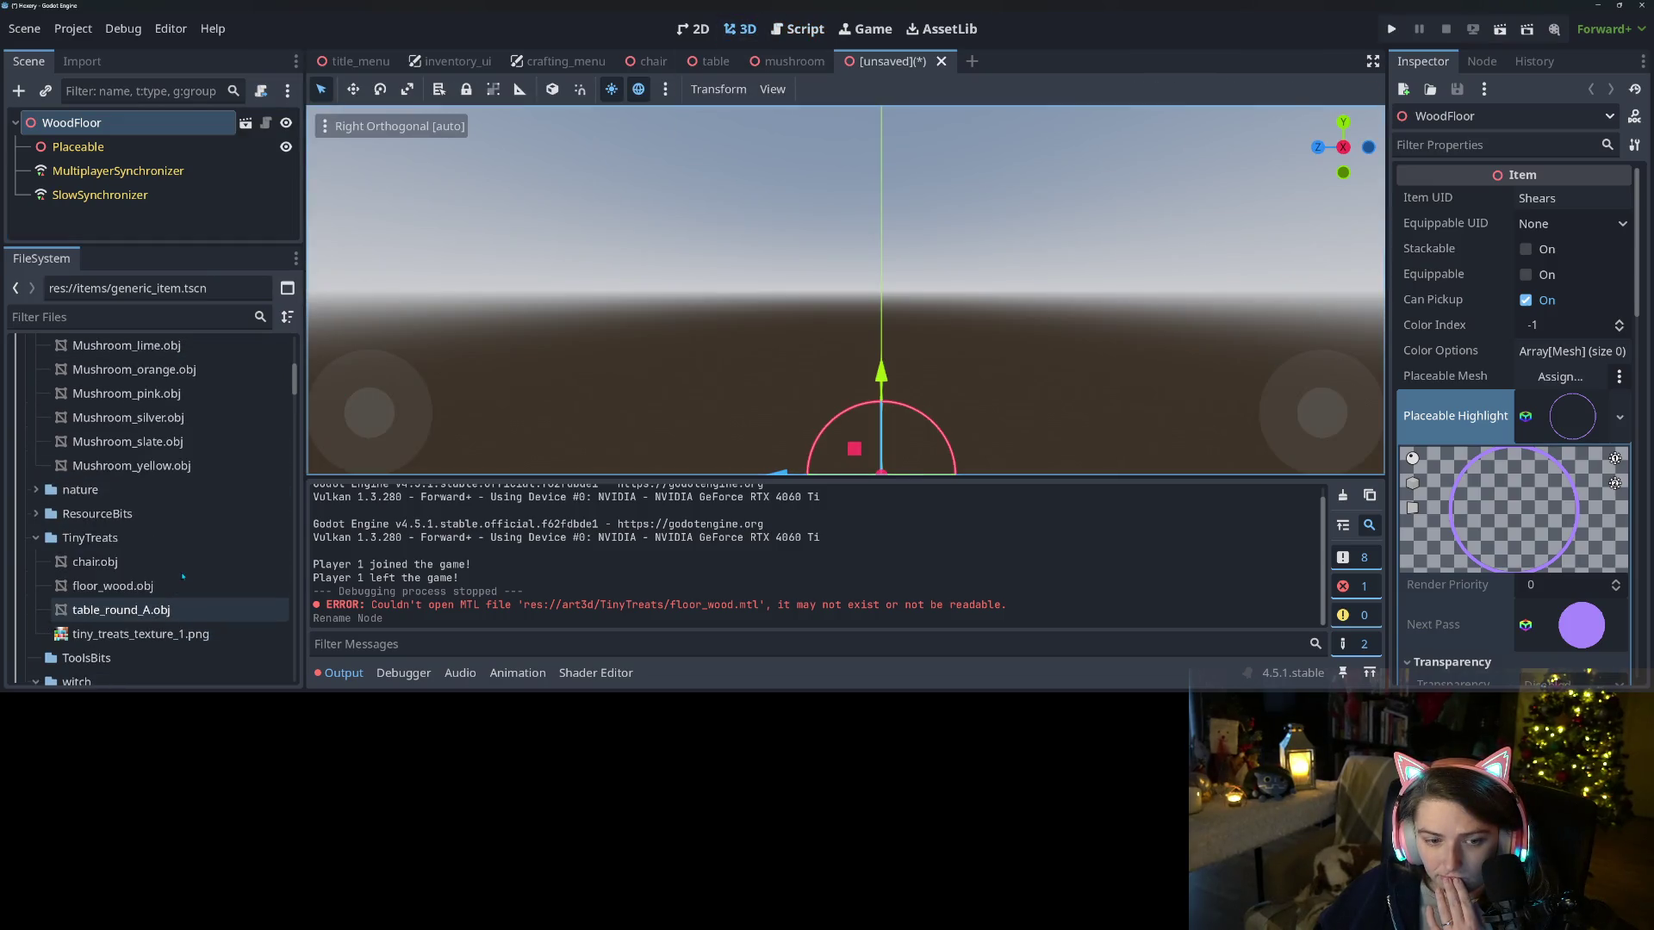
pyautogui.moveTo(129, 579)
pyautogui.mouseDown()
pyautogui.moveTo(827, 443)
pyautogui.moveTo(775, 445)
pyautogui.mouseUp()
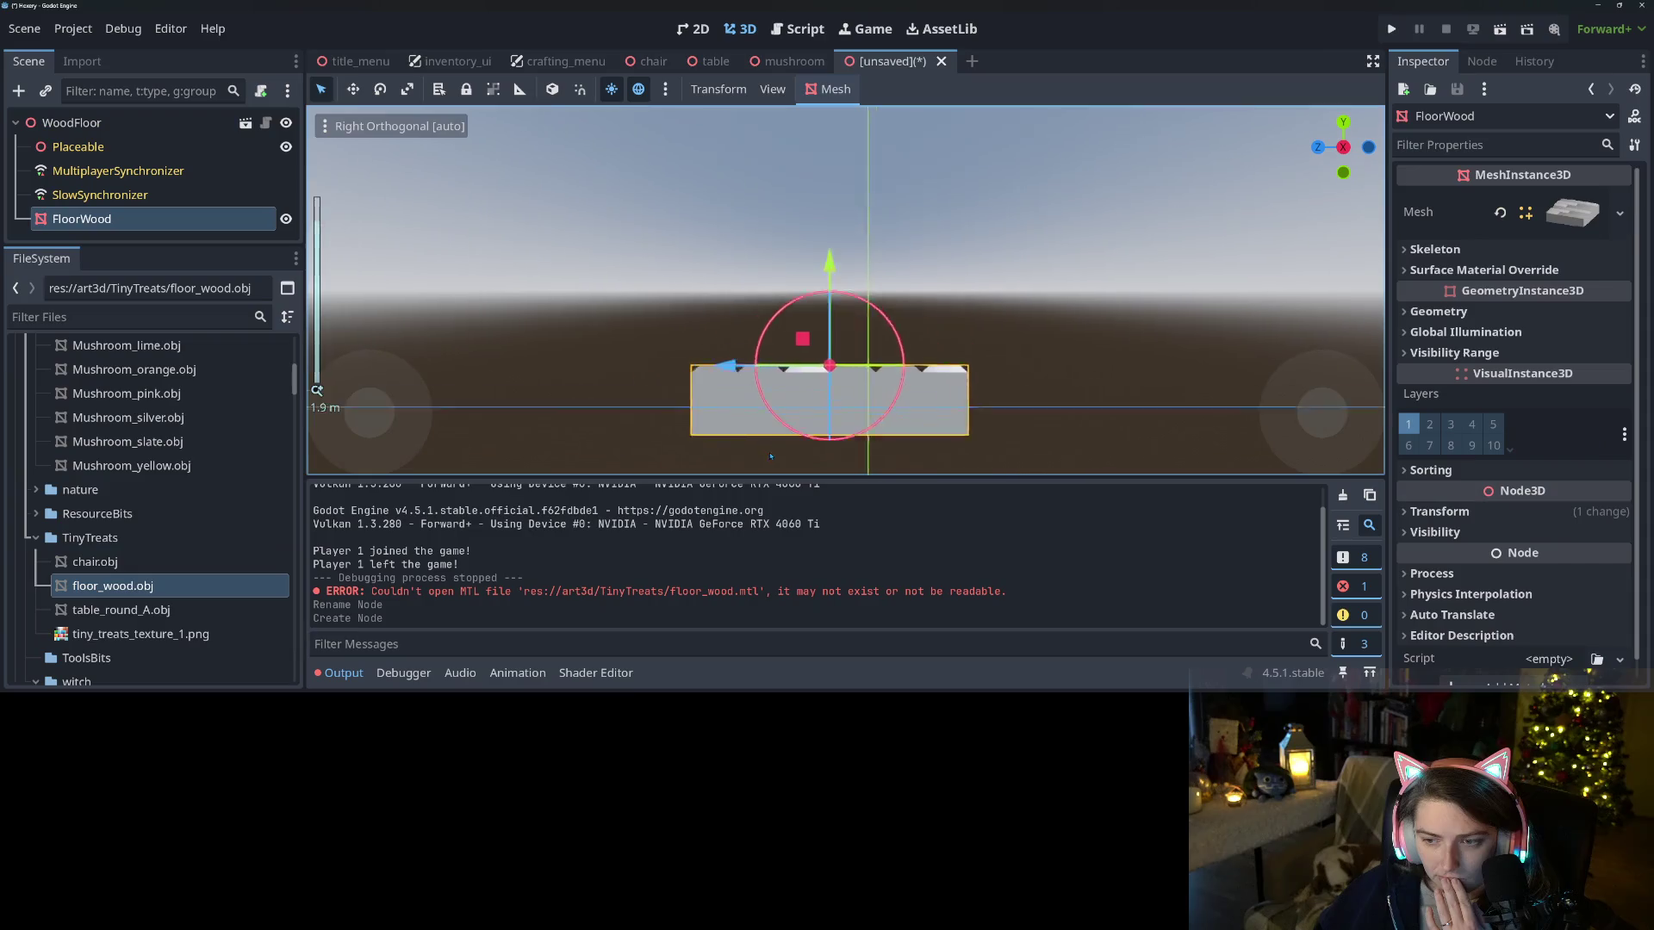
pyautogui.press('KP_1')
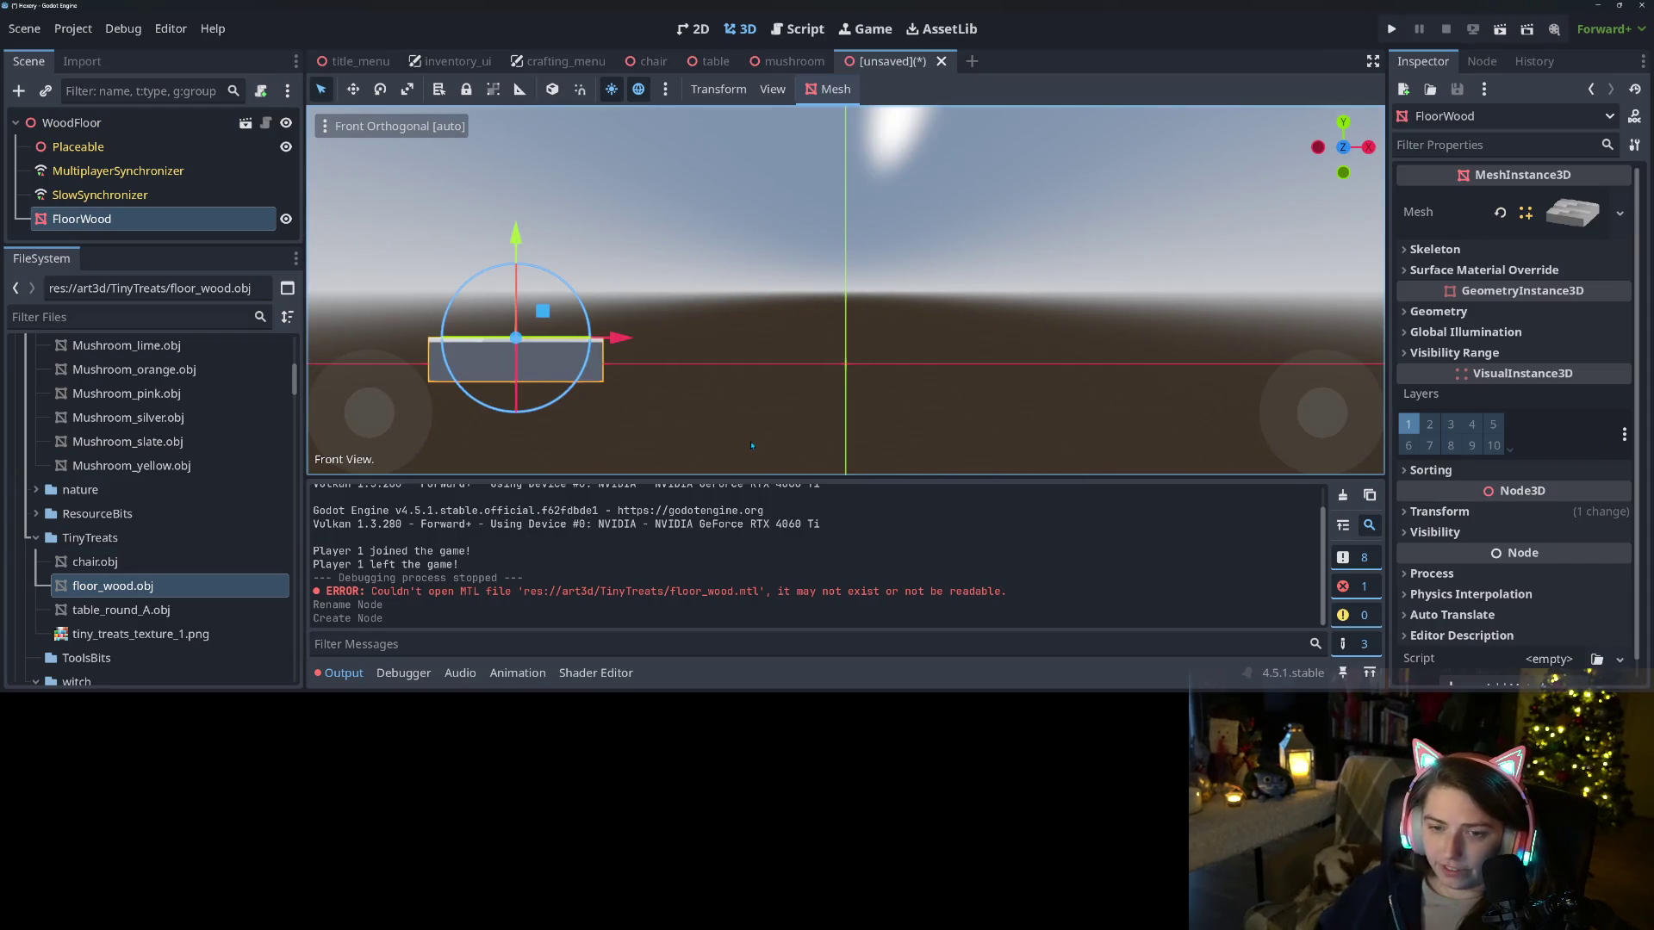
pyautogui.click(1439, 511)
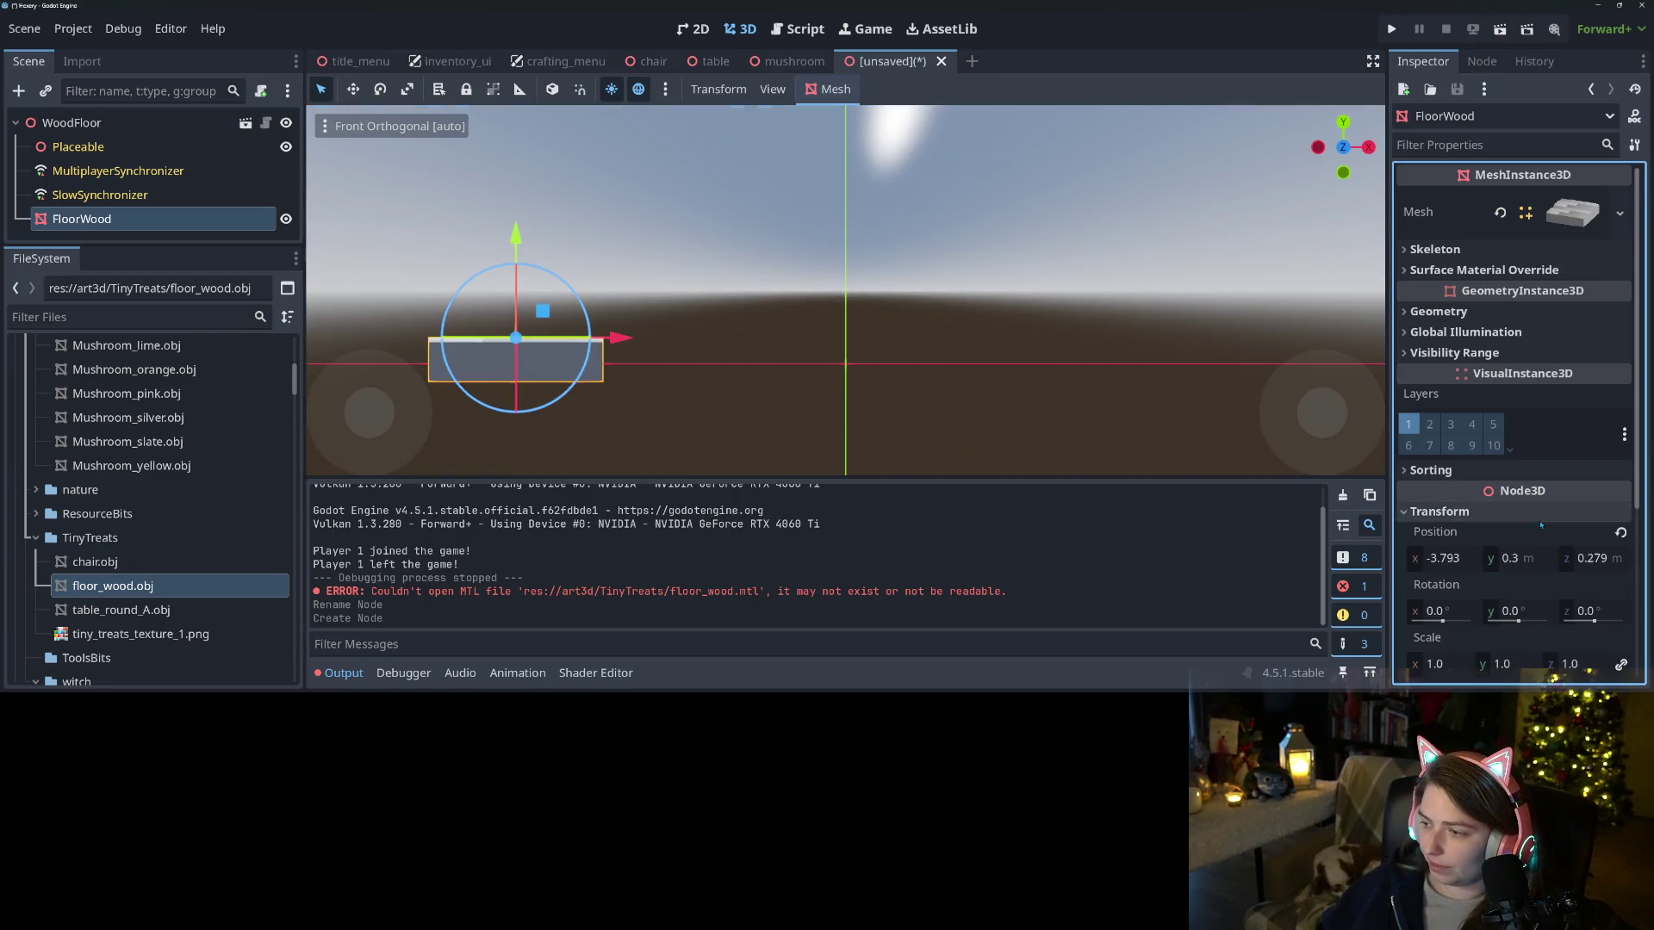
pyautogui.click(1619, 532)
# Nest the FloorWood mesh node under the Placeable node
pyautogui.scroll(-5, 864, 299)
pyautogui.moveTo(864, 299); pyautogui.dragTo(948, 370)
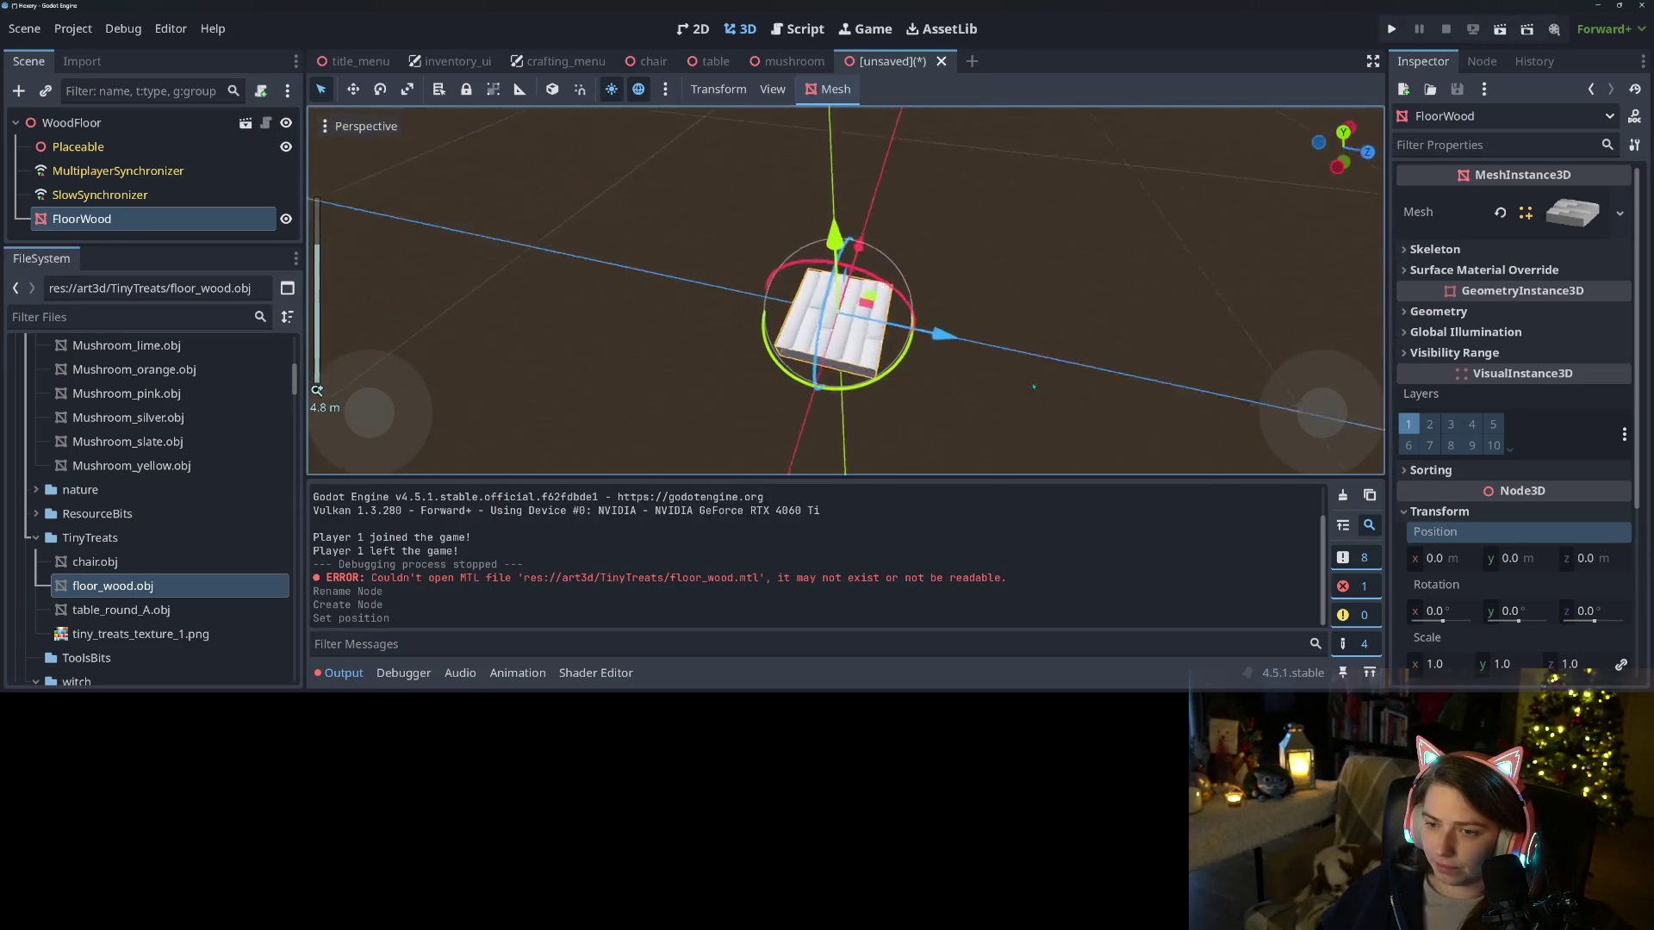
pyautogui.scroll(8, 956, 379)
pyautogui.press('KP_1')
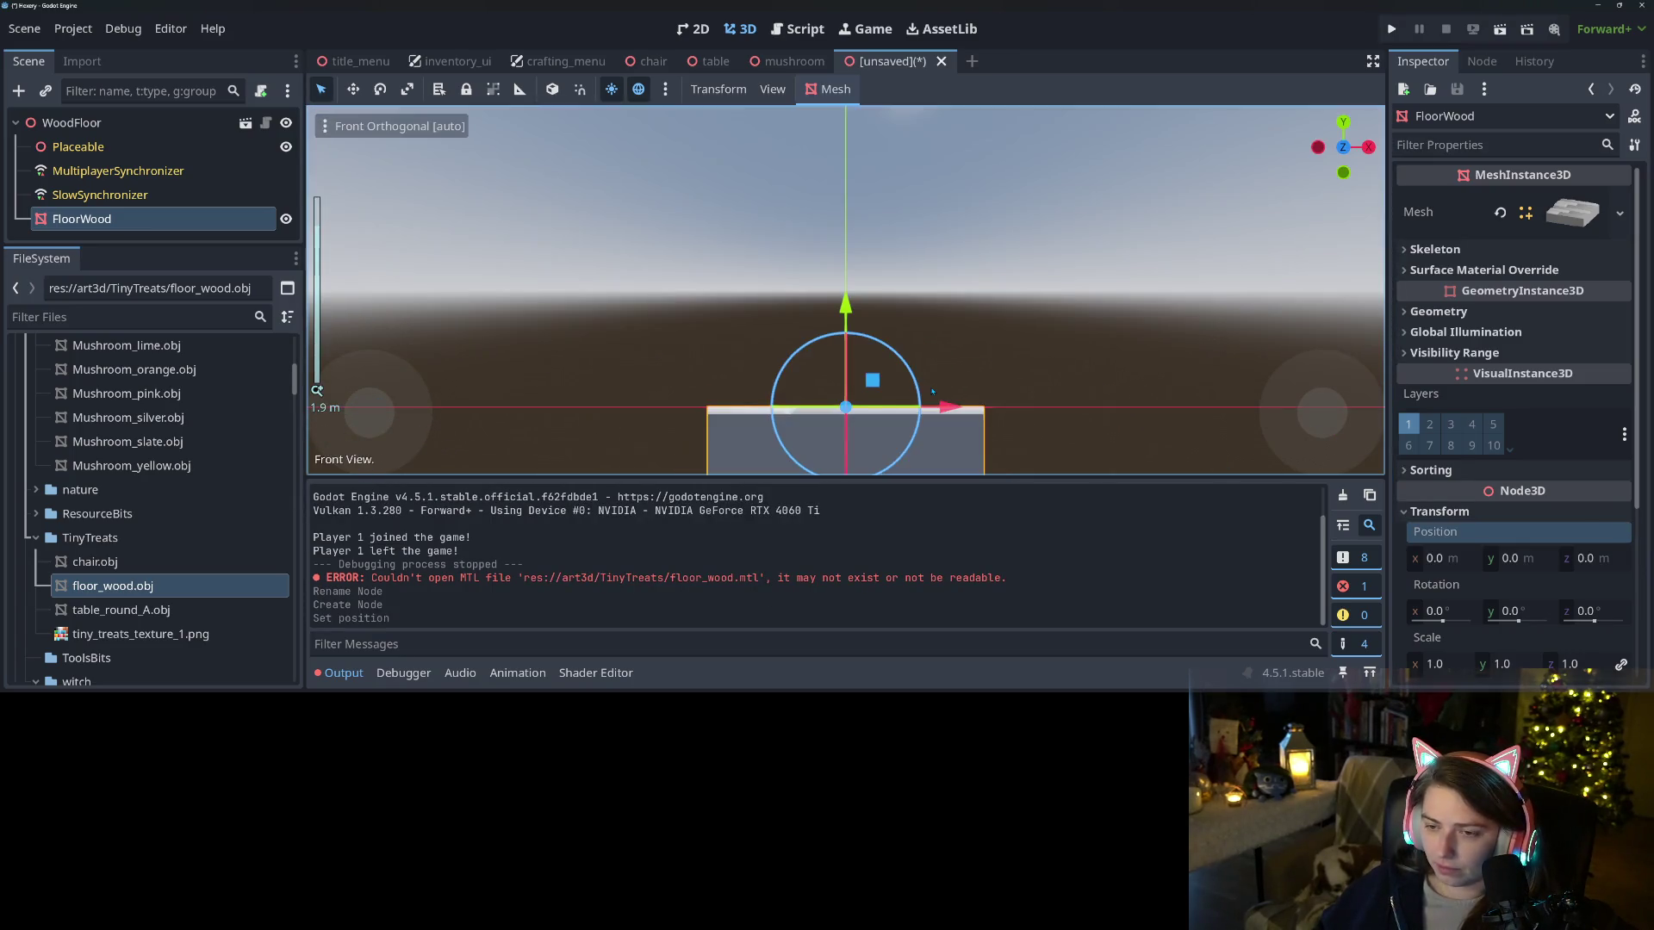
pyautogui.moveTo(82, 219); pyautogui.dragTo(95, 148)
pyautogui.rightClick(124, 146)
pyautogui.press('Escape')
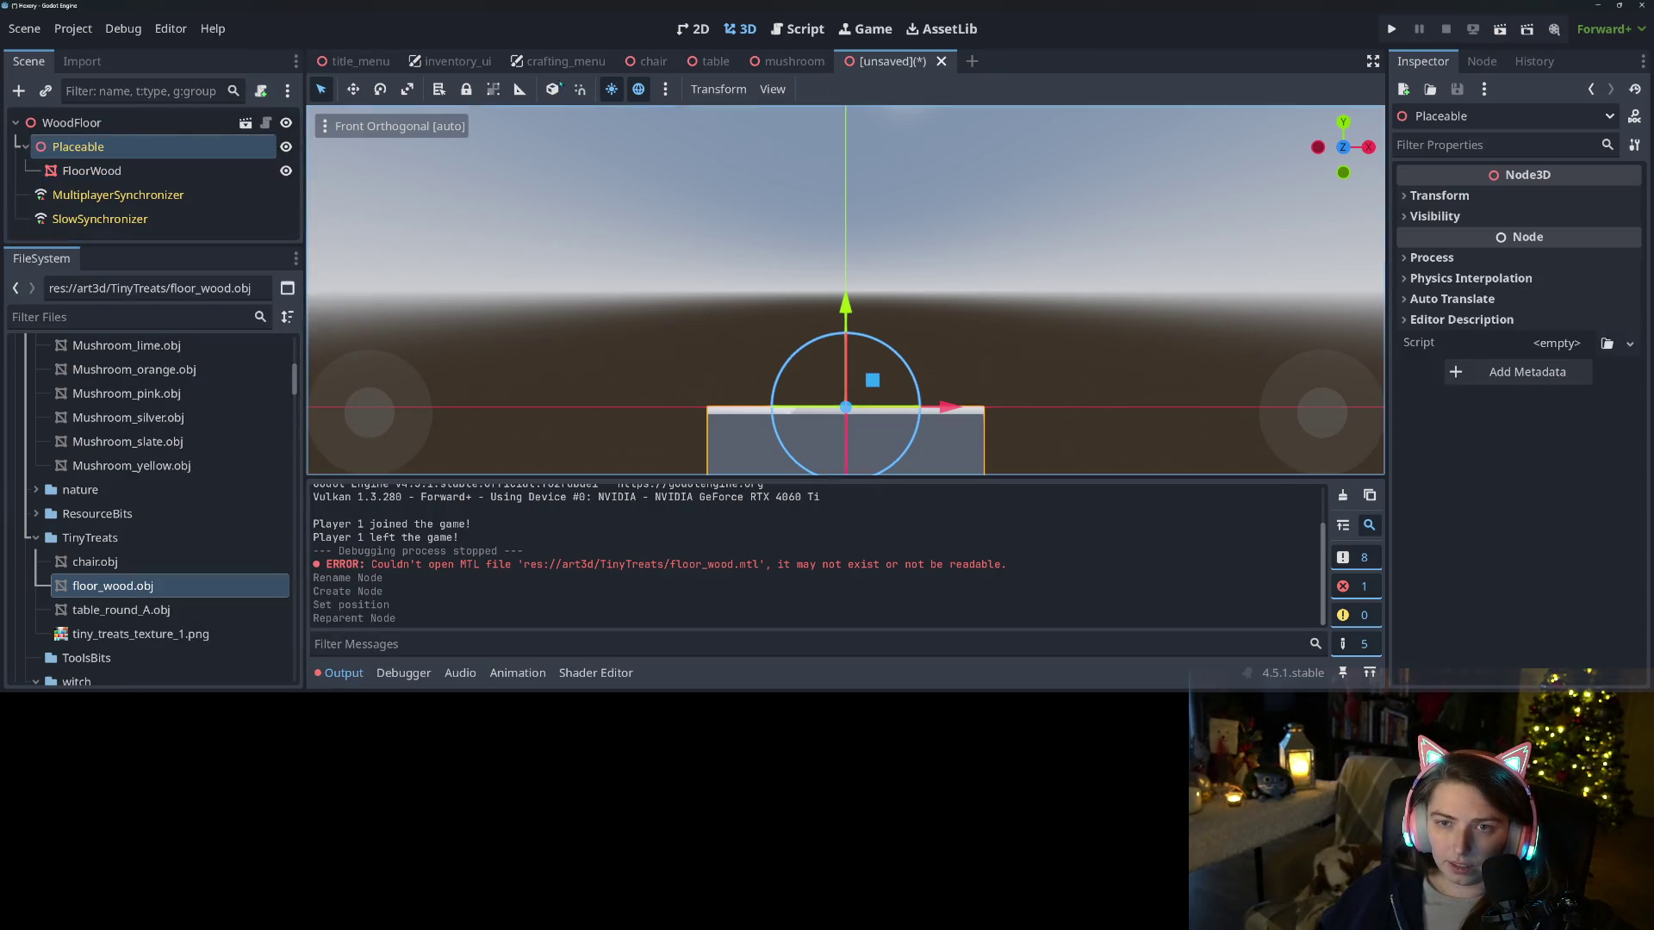
# Copy the StaticBody3D collision body from the mushroom scene
pyautogui.click(789, 61)
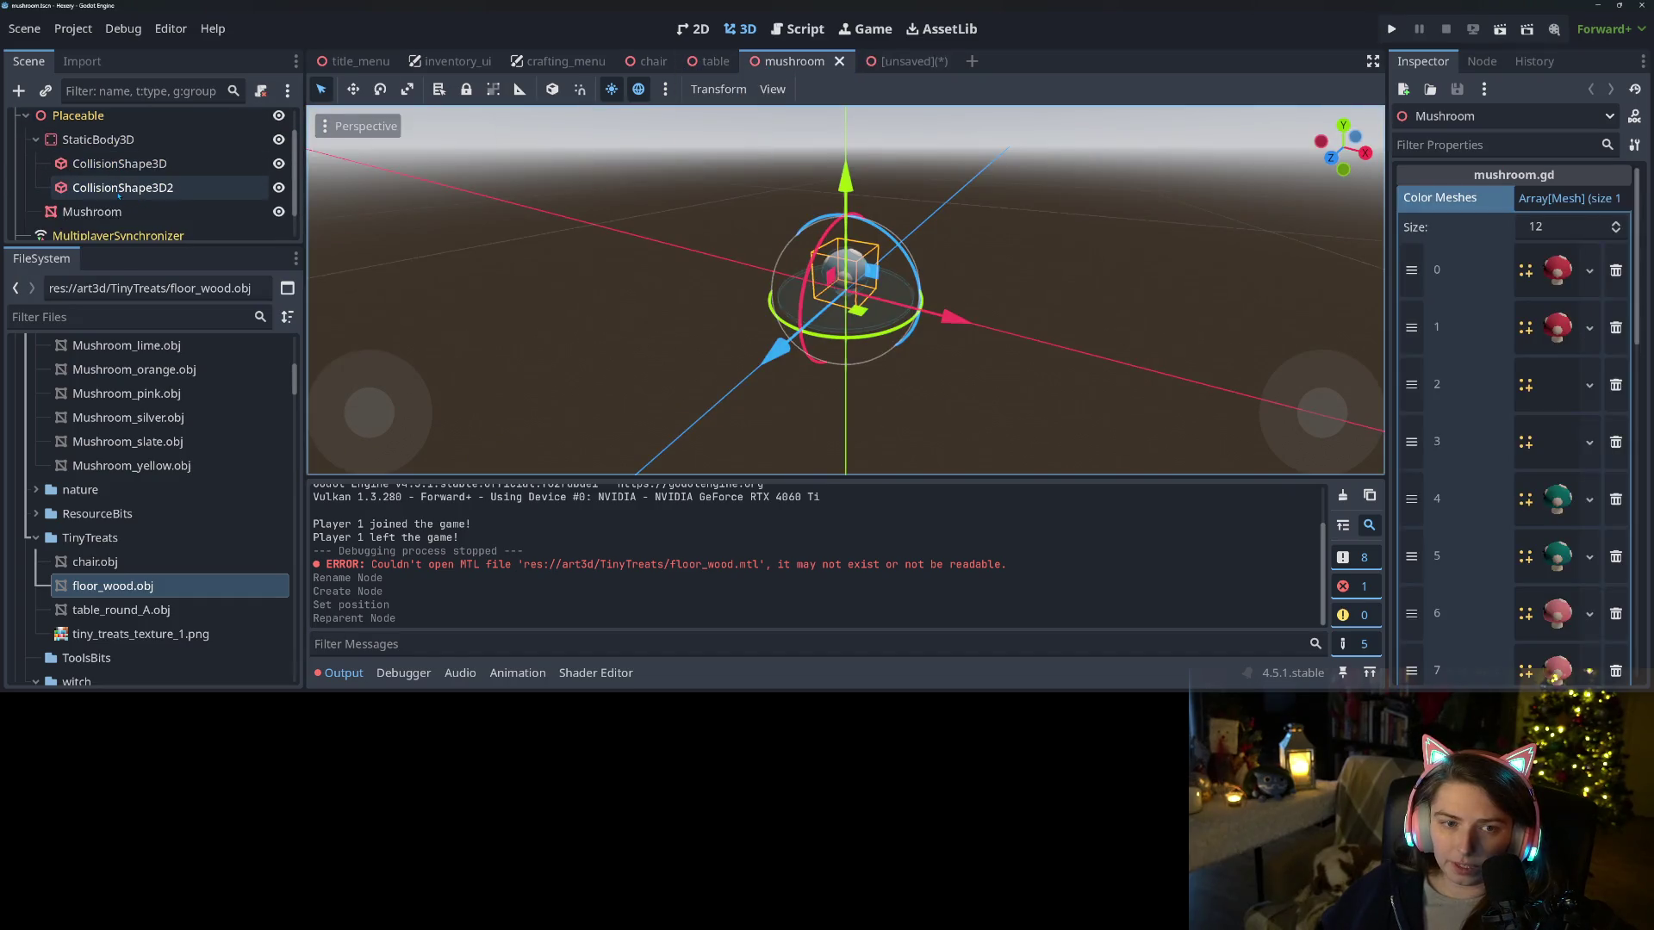
pyautogui.scroll(1, 120, 181)
pyautogui.click(98, 155)
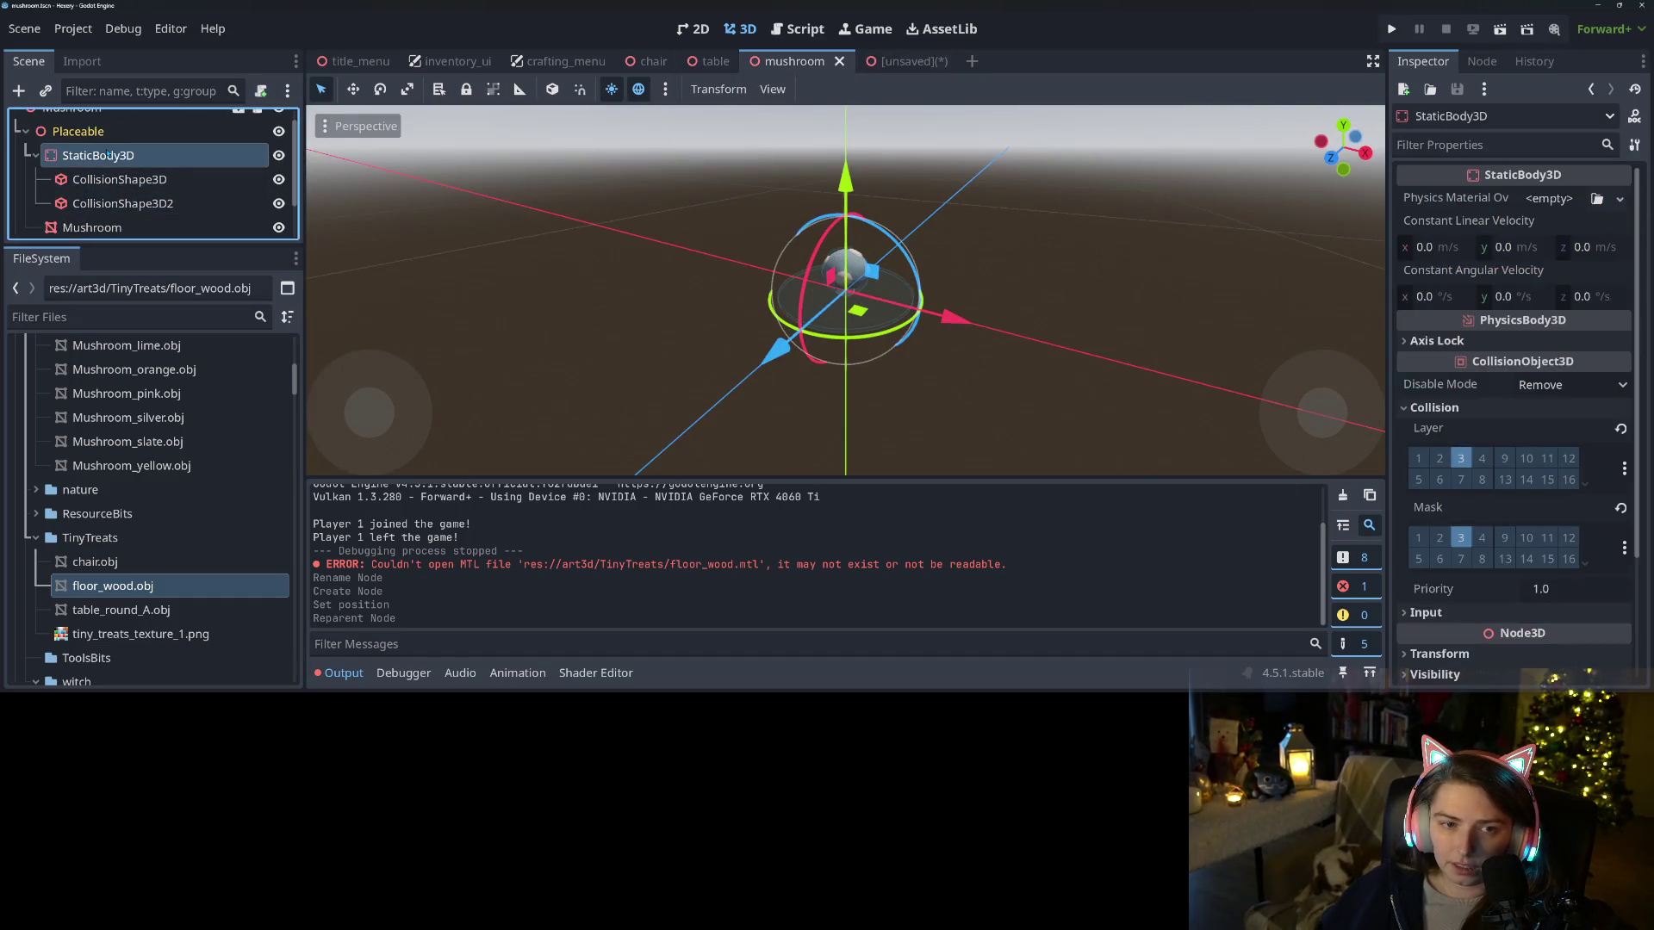
pyautogui.click(112, 180)
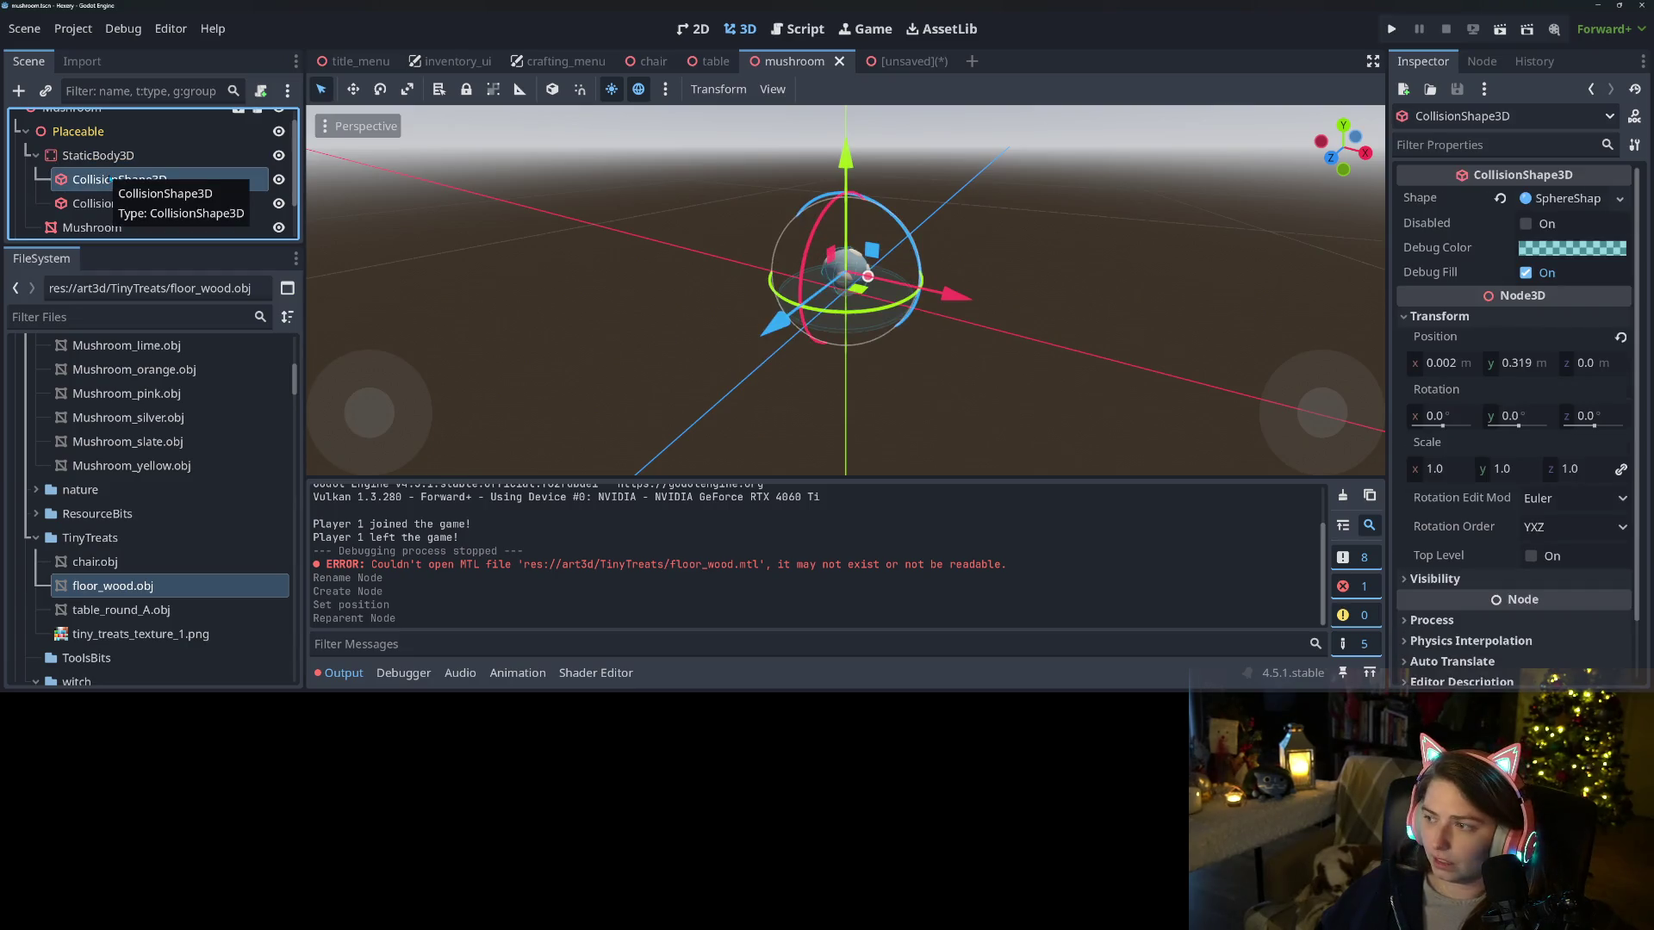
pyautogui.click(102, 158)
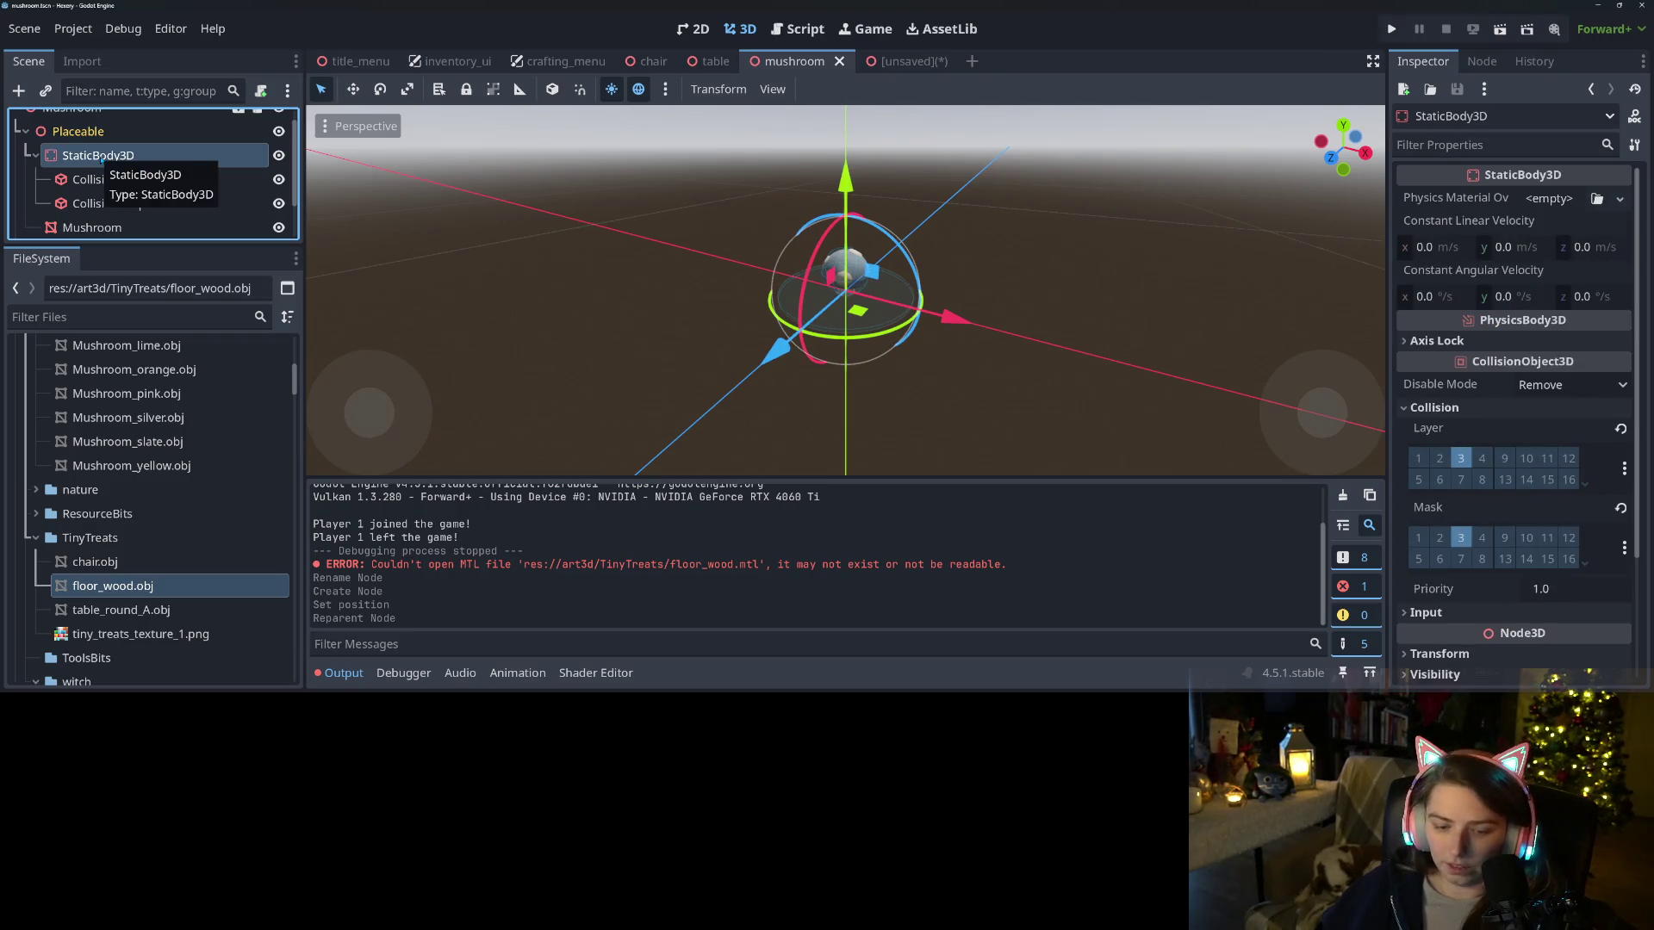
# Paste it under Placeable in the wood floor scene and delete the sphere collision shape
pyautogui.click(899, 67)
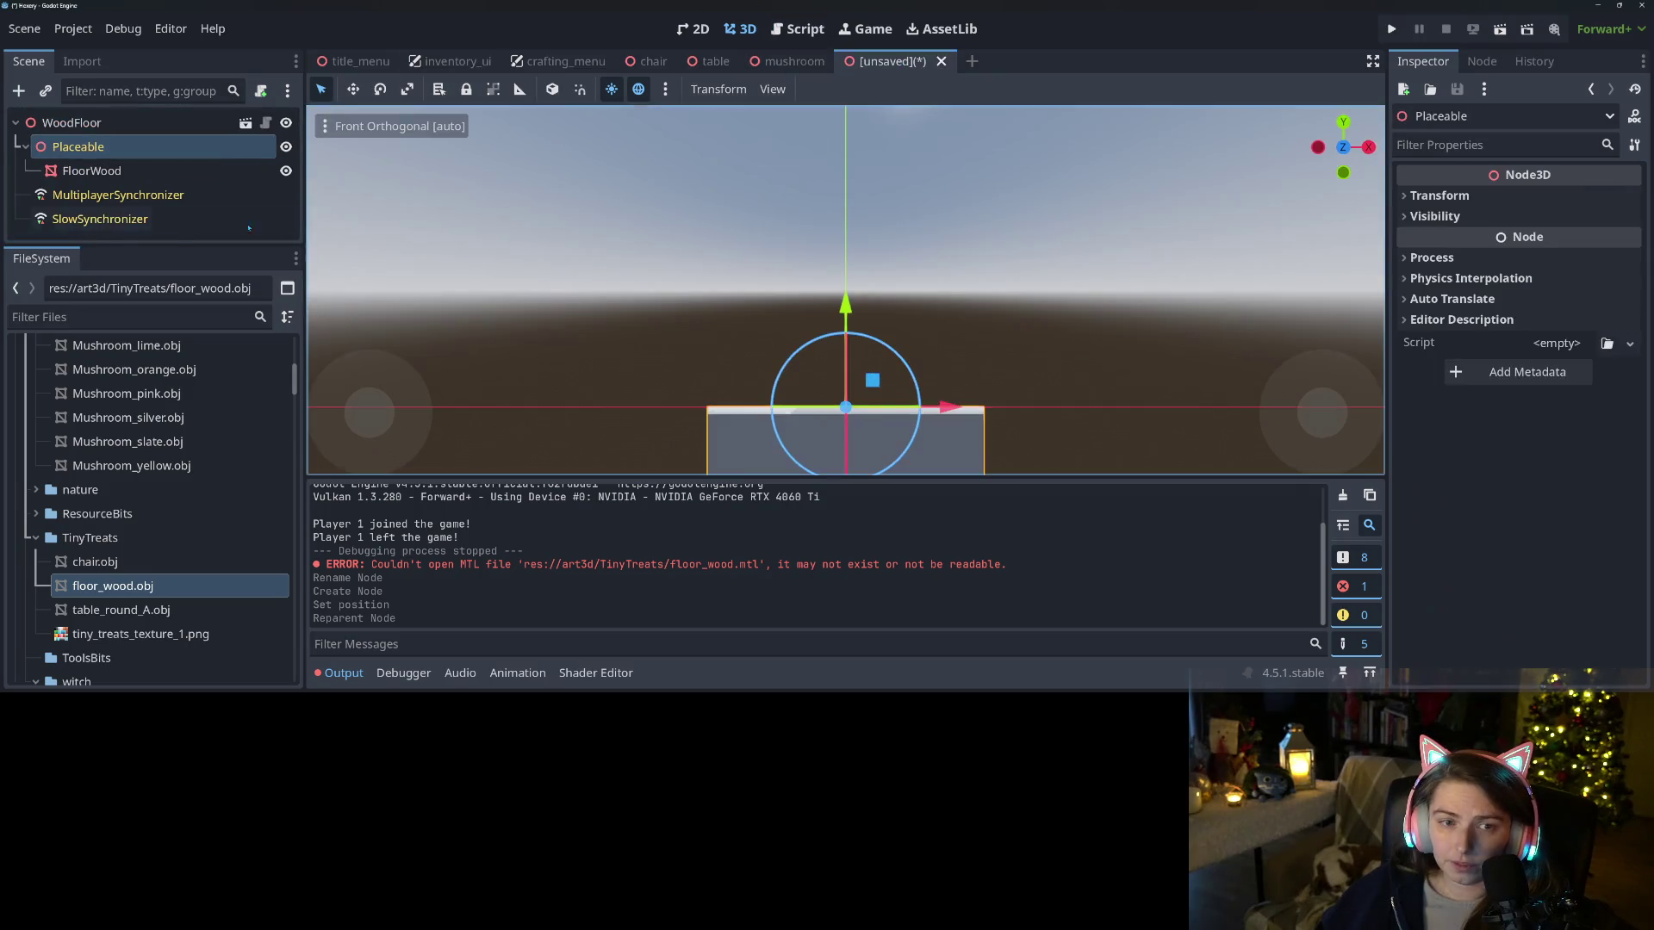
pyautogui.hotkey('ctrl', 'v')
pyautogui.click(119, 220)
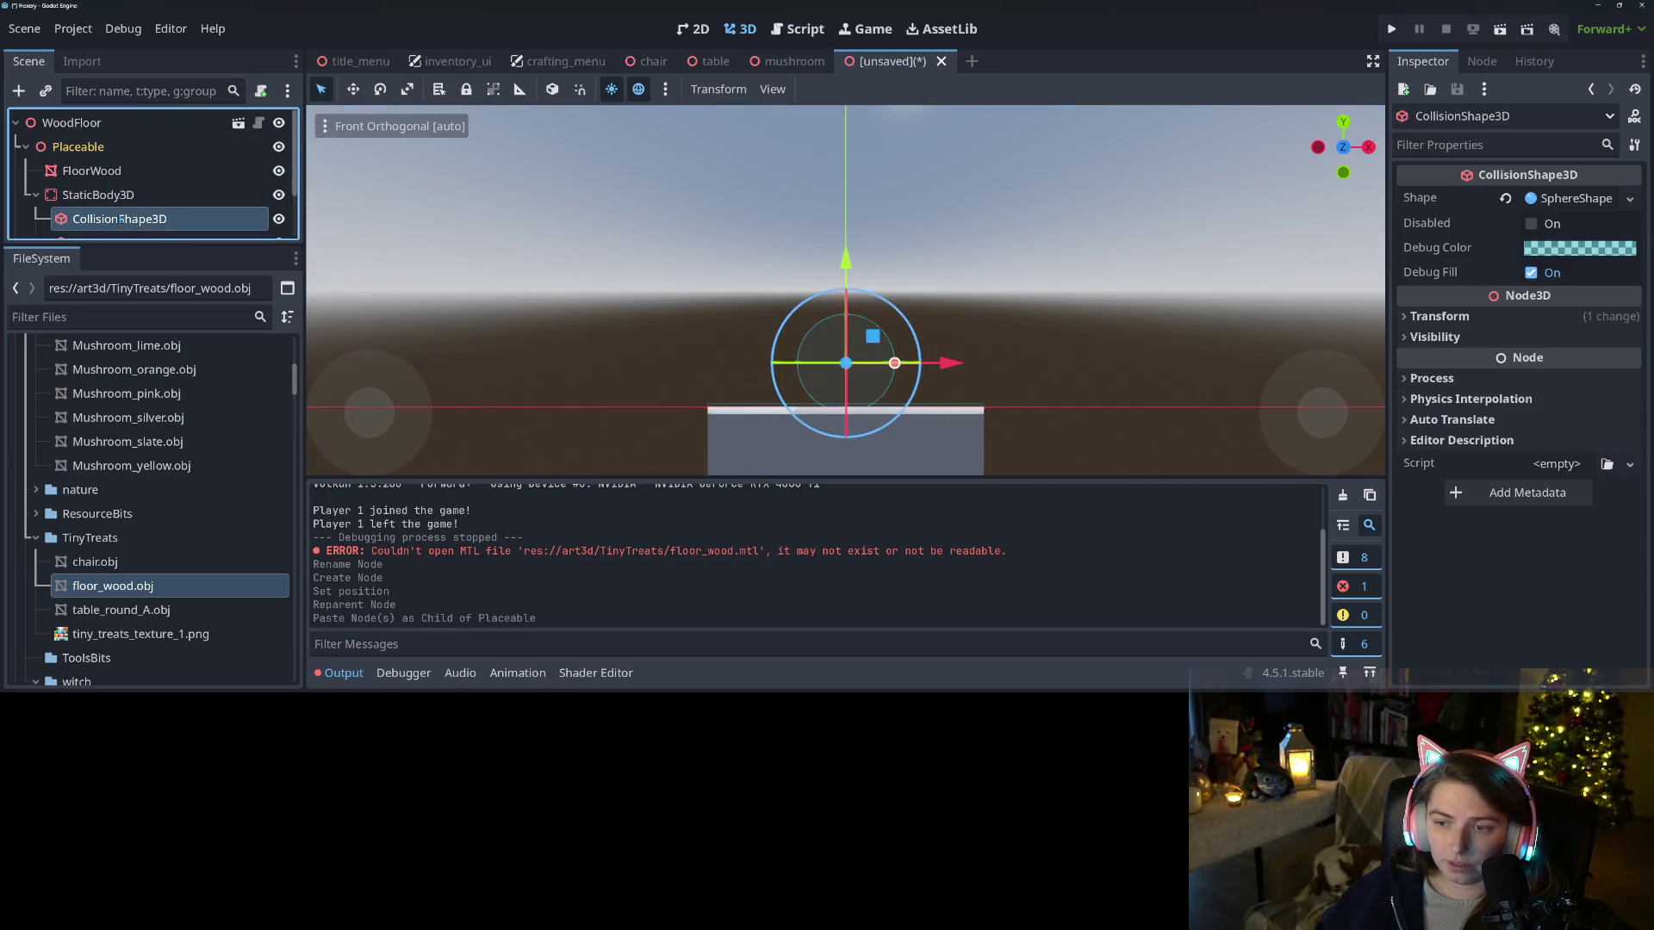
pyautogui.press('Delete')
pyautogui.press('Return')
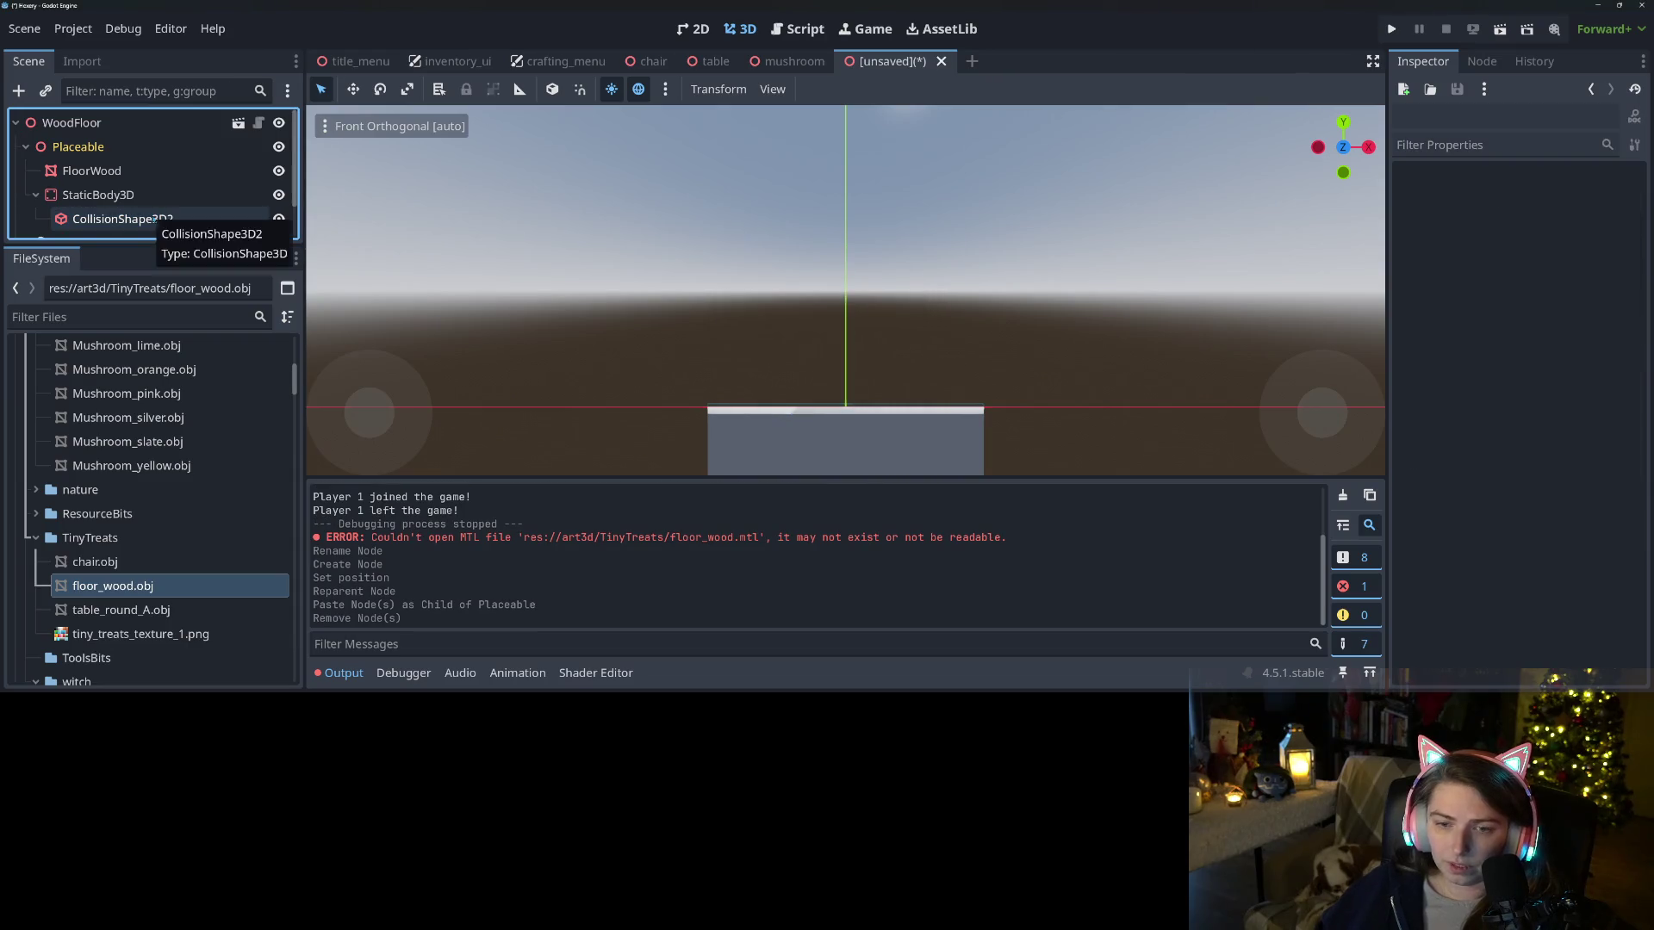
pyautogui.scroll(-2, 128, 213)
pyautogui.click(123, 176)
pyautogui.moveTo(827, 413)
pyautogui.mouseDown()
pyautogui.moveTo(834, 442)
pyautogui.moveTo(651, 368)
pyautogui.moveTo(517, 344)
pyautogui.moveTo(388, 258)
pyautogui.mouseUp()
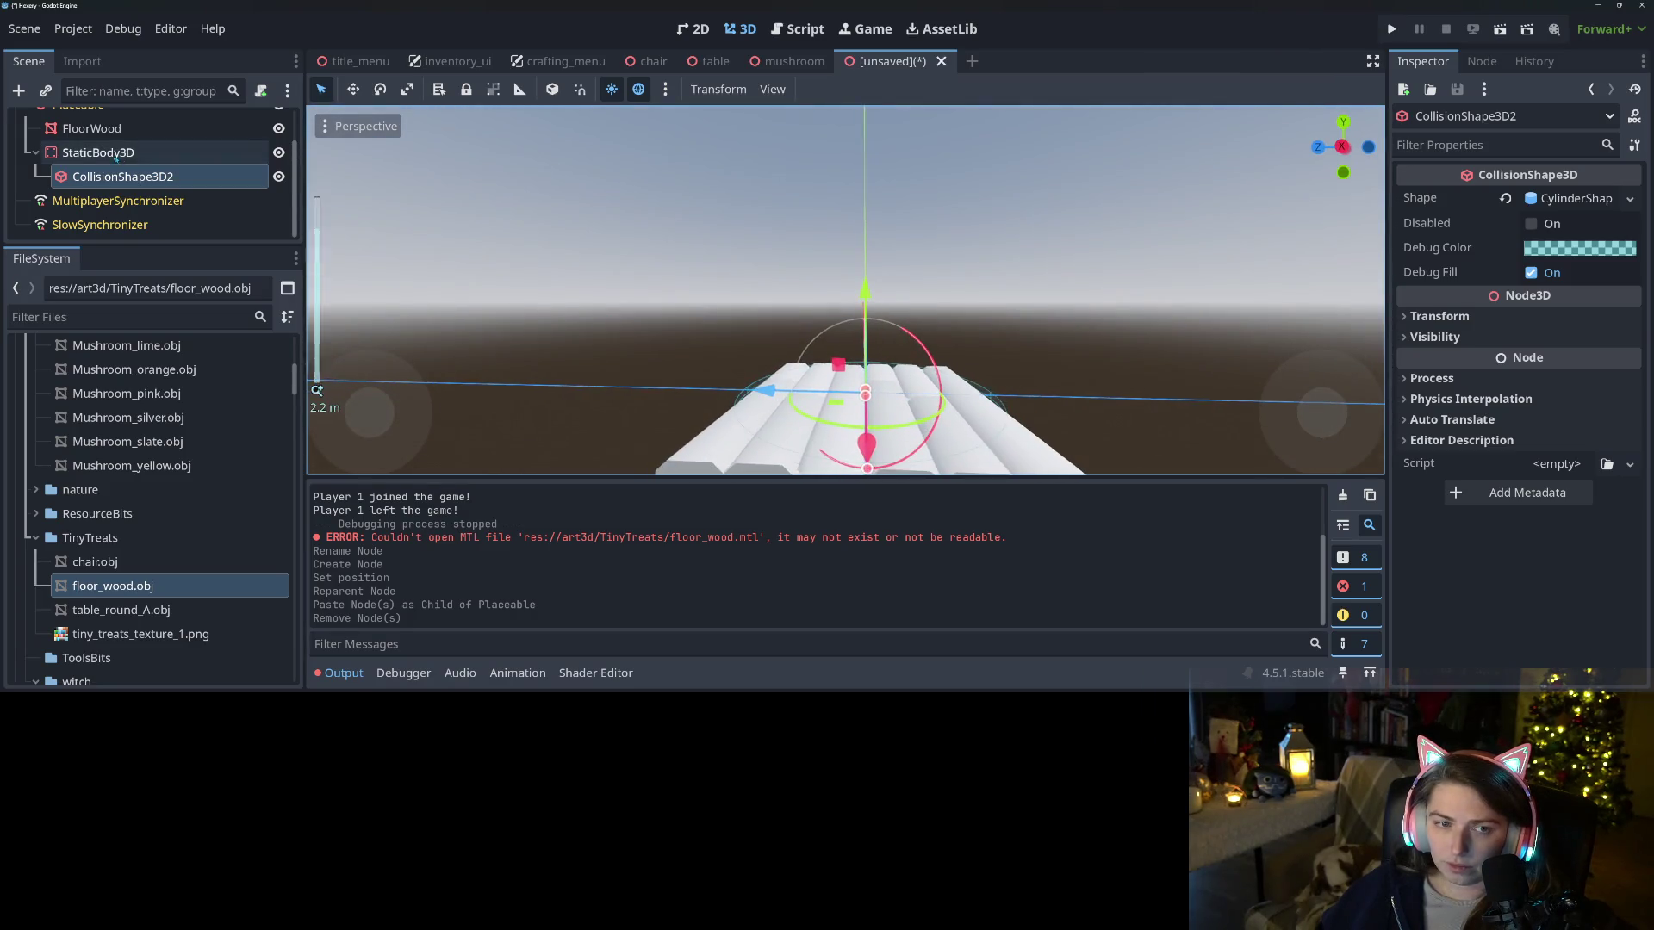
# Rename the collision body InteractZone and save the scene
pyautogui.rightClick(118, 152)
pyautogui.click(172, 349)
pyautogui.write('InteractZ')
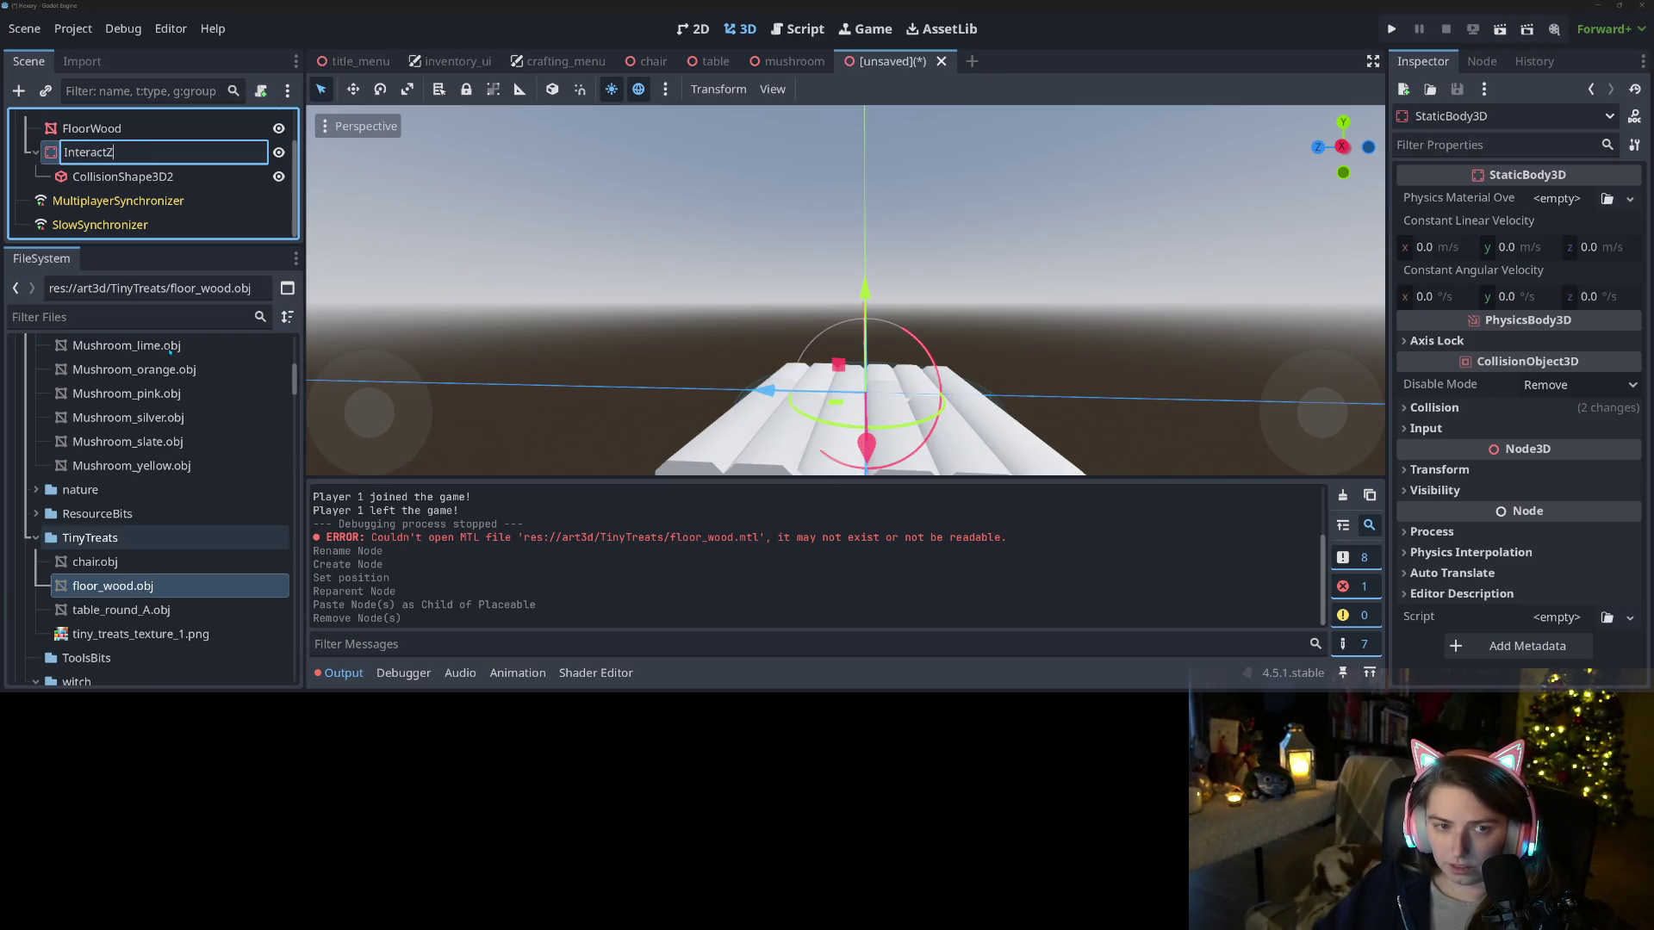
pyautogui.write('one')
pyautogui.press('Return')
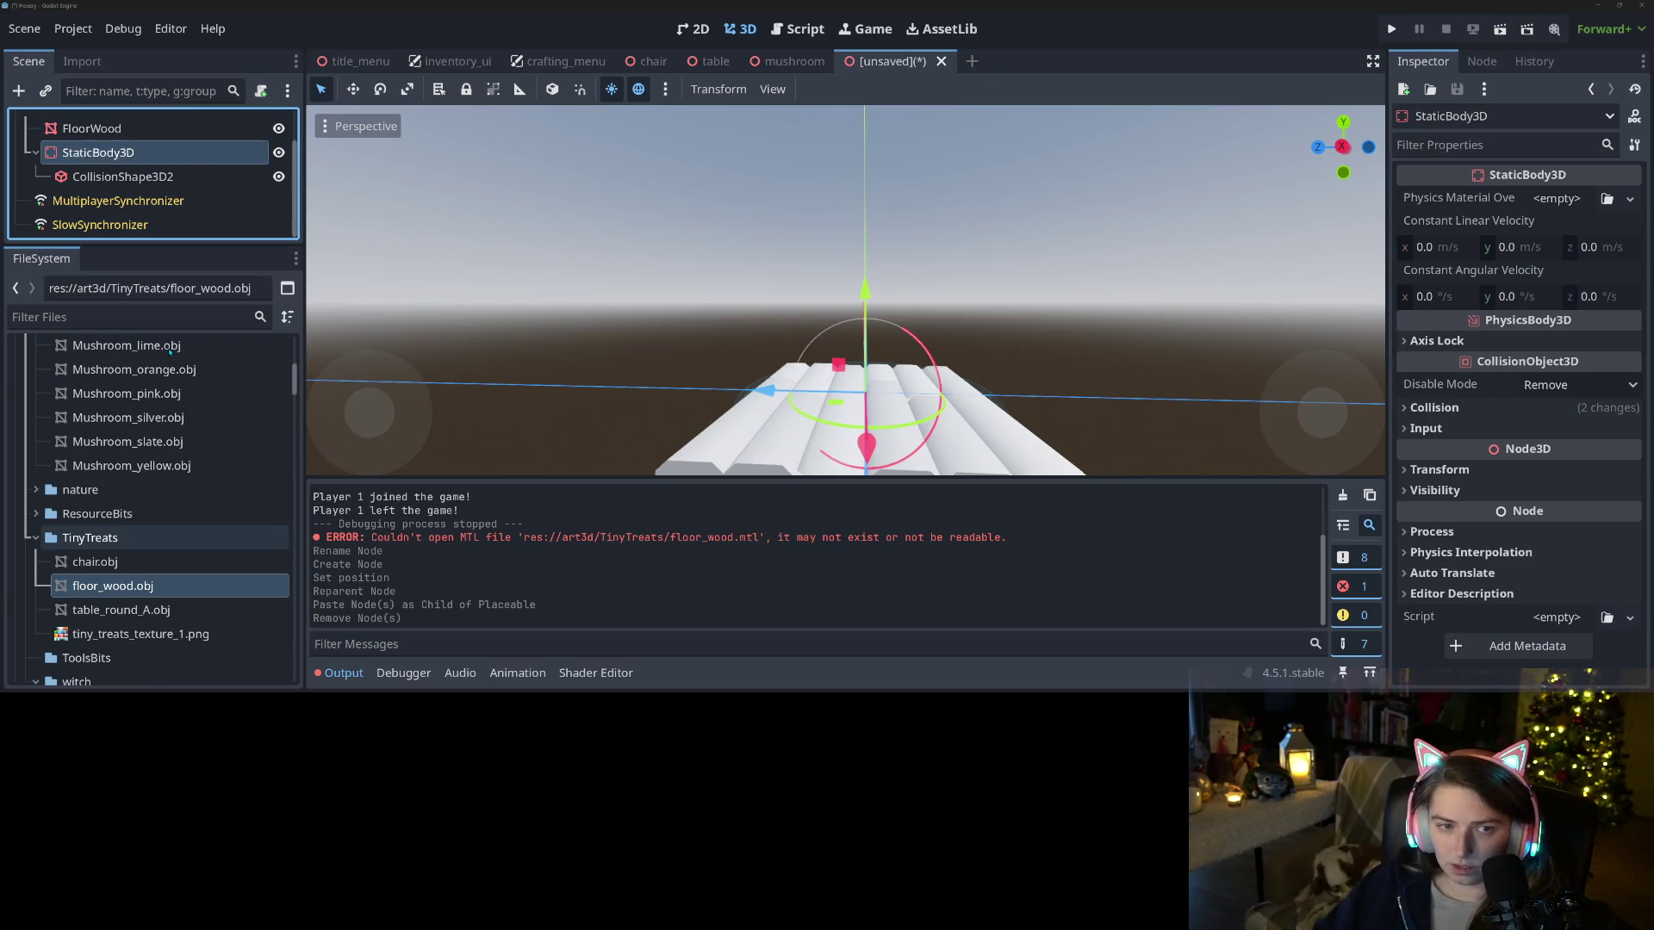
pyautogui.hotkey('ctrl', 's')
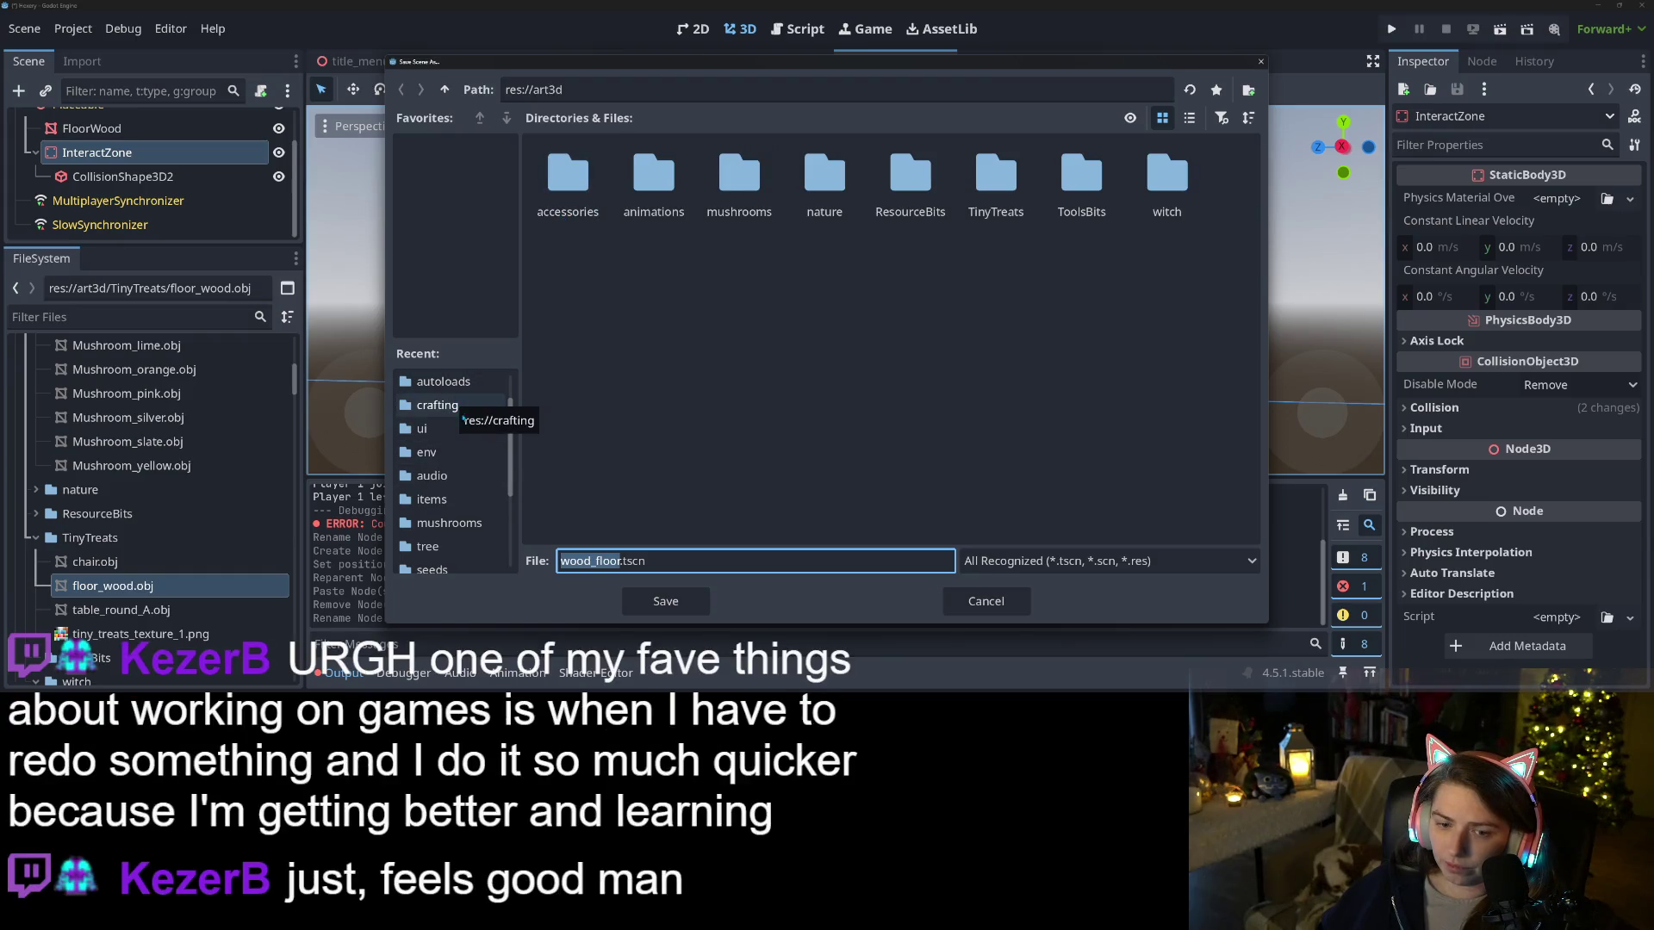
# Save the scene as wood_floor.tscn in the items/furniture folder
pyautogui.scroll(-1, 443, 536)
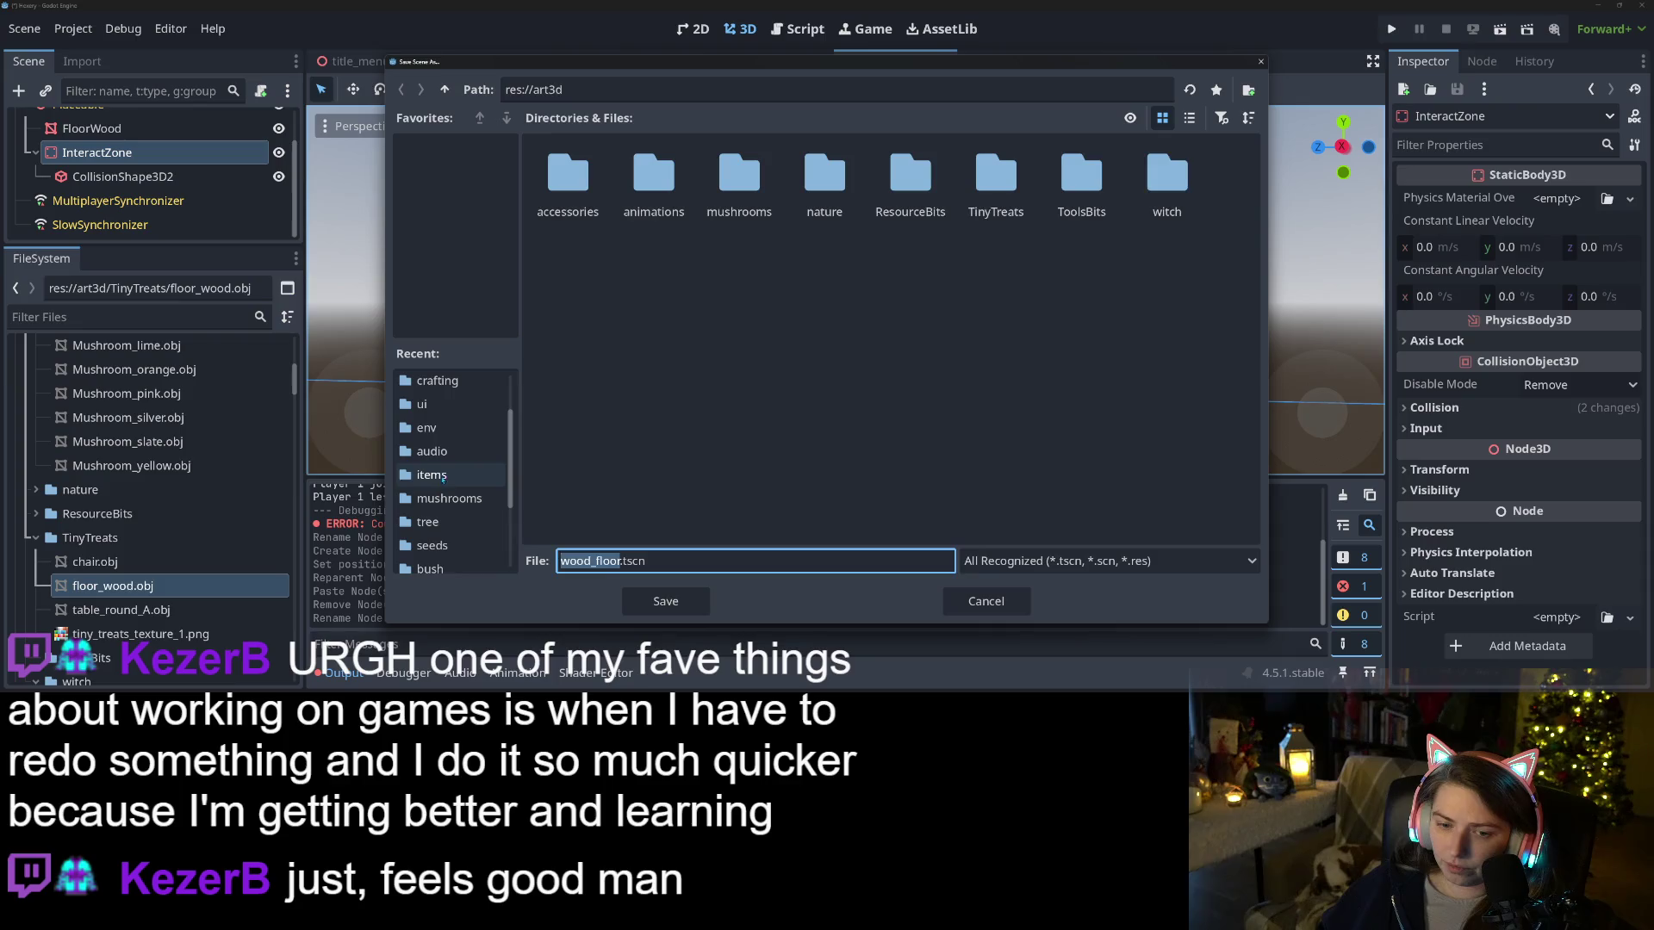
pyautogui.click(443, 476)
pyautogui.doubleClick(652, 177)
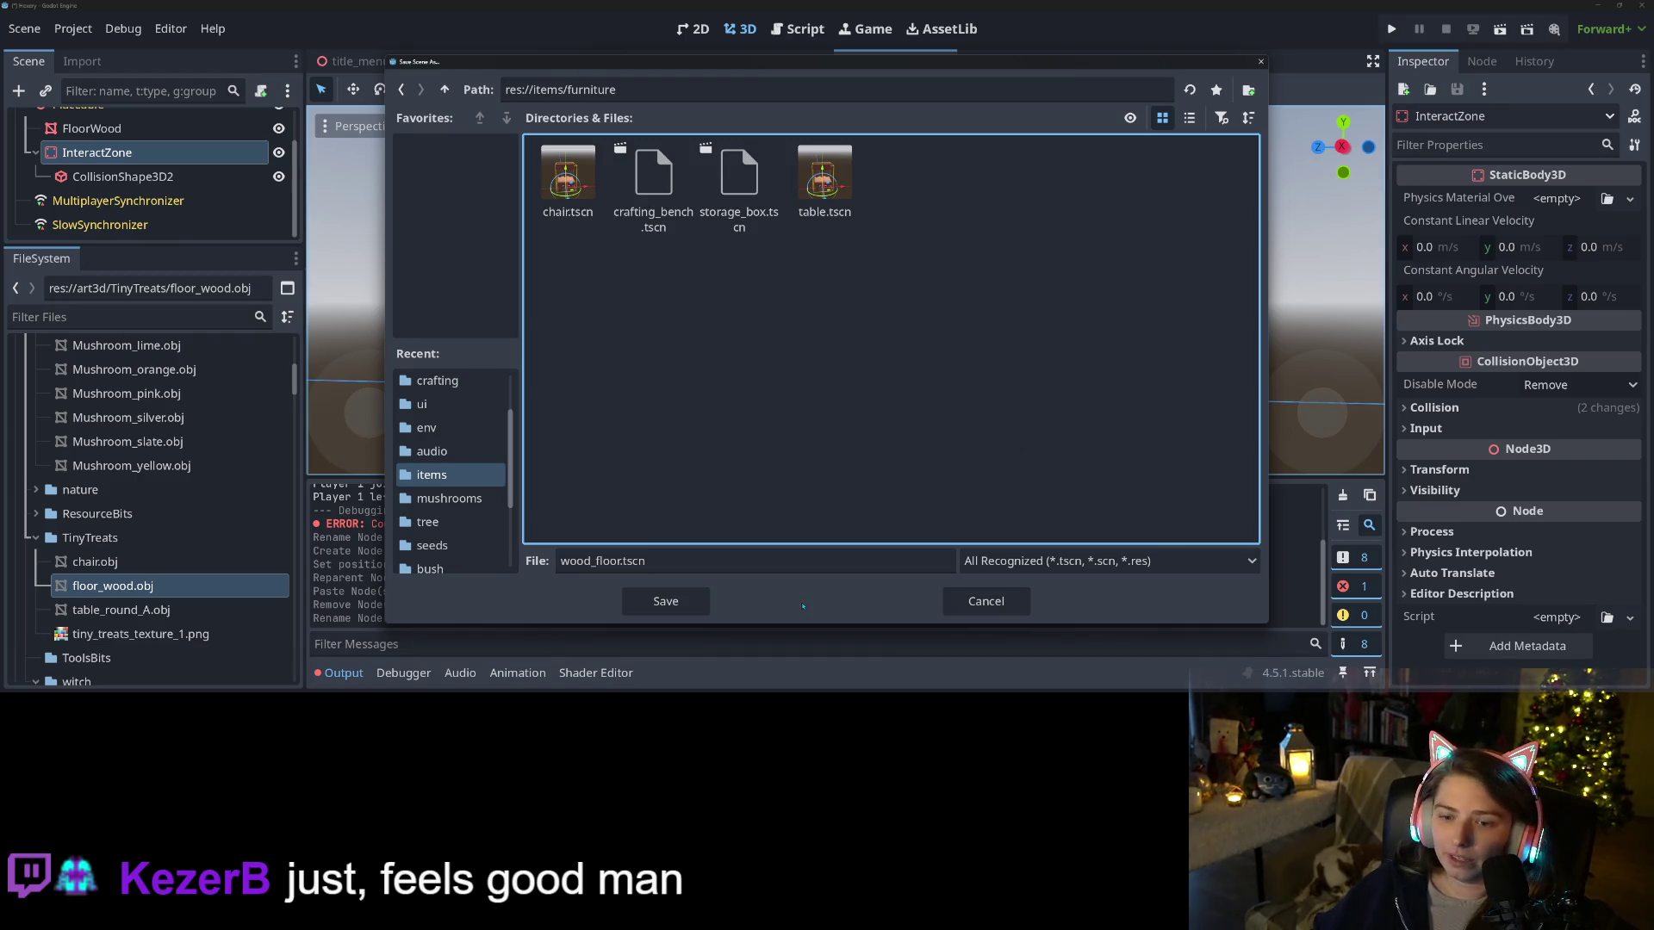
pyautogui.click(663, 600)
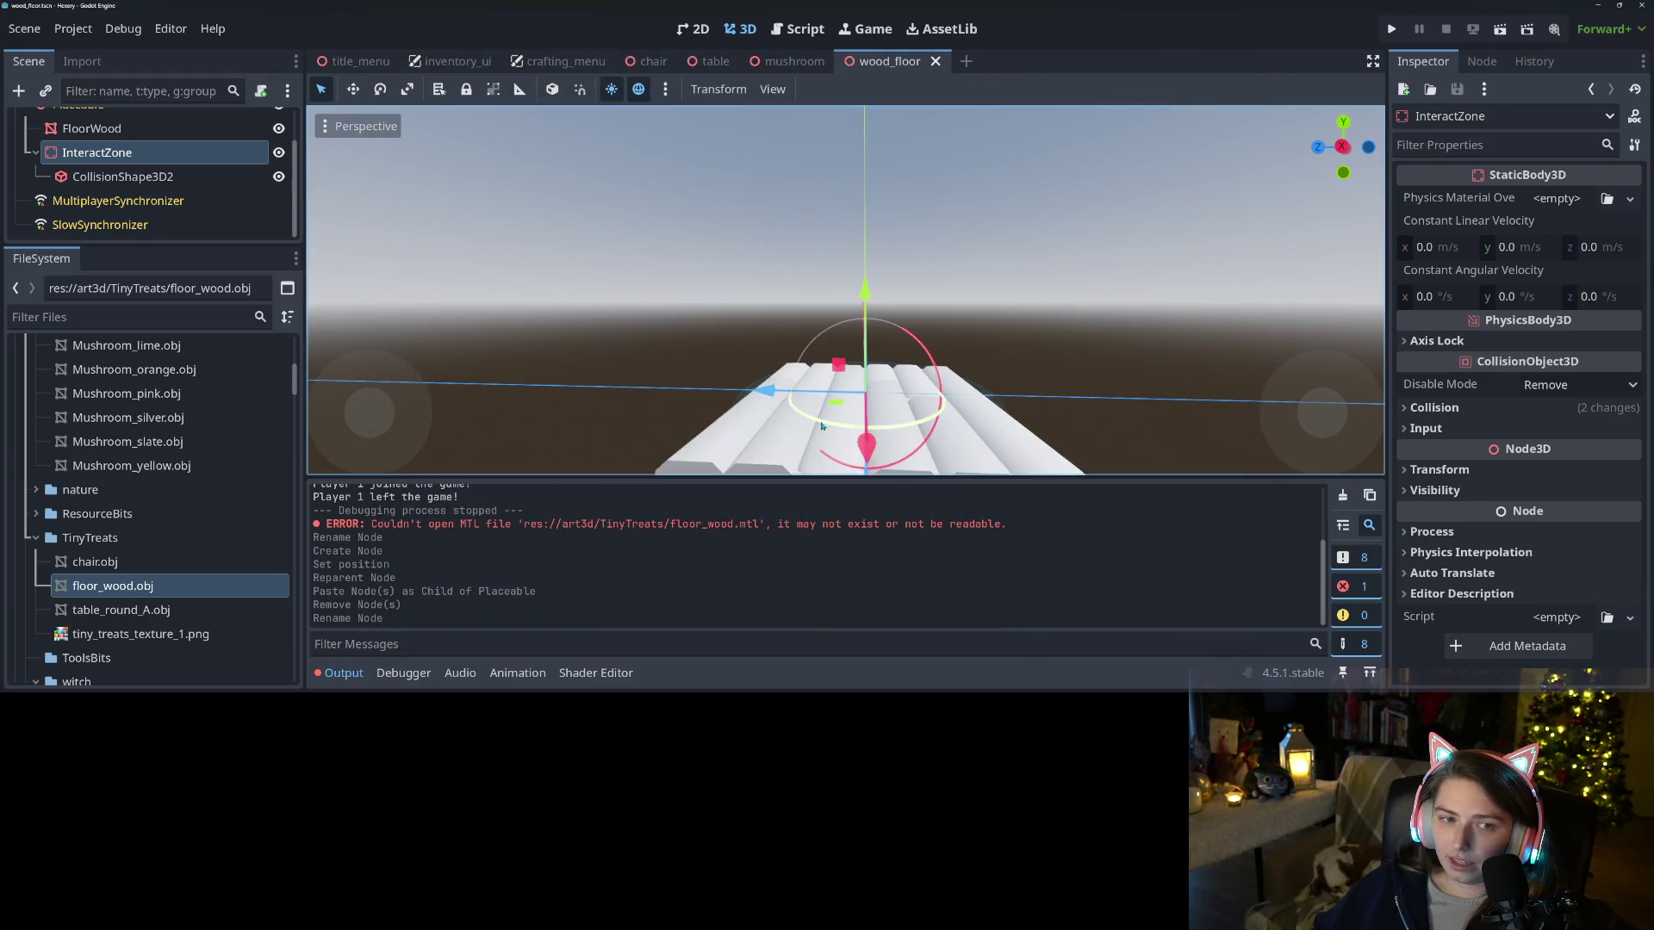
# Select FloorWood and open a material picker for its surface material override slot
pyautogui.scroll(-5, 821, 426)
pyautogui.moveTo(810, 422)
pyautogui.mouseDown()
pyautogui.moveTo(679, 410)
pyautogui.moveTo(654, 362)
pyautogui.mouseUp()
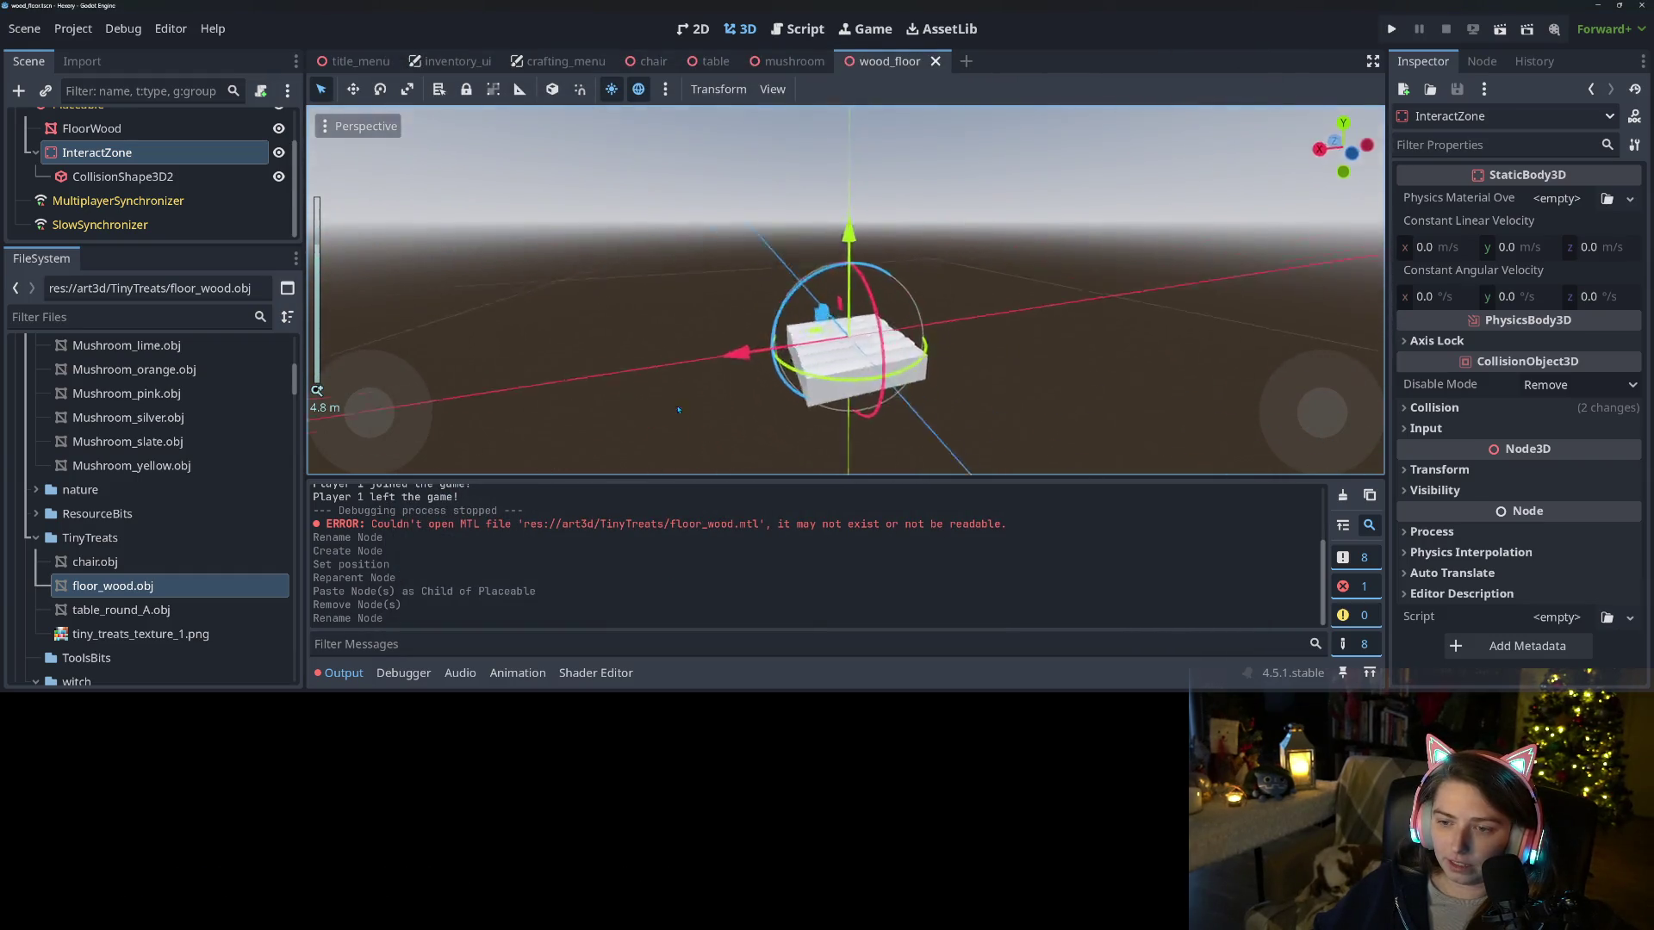
pyautogui.scroll(3, 646, 345)
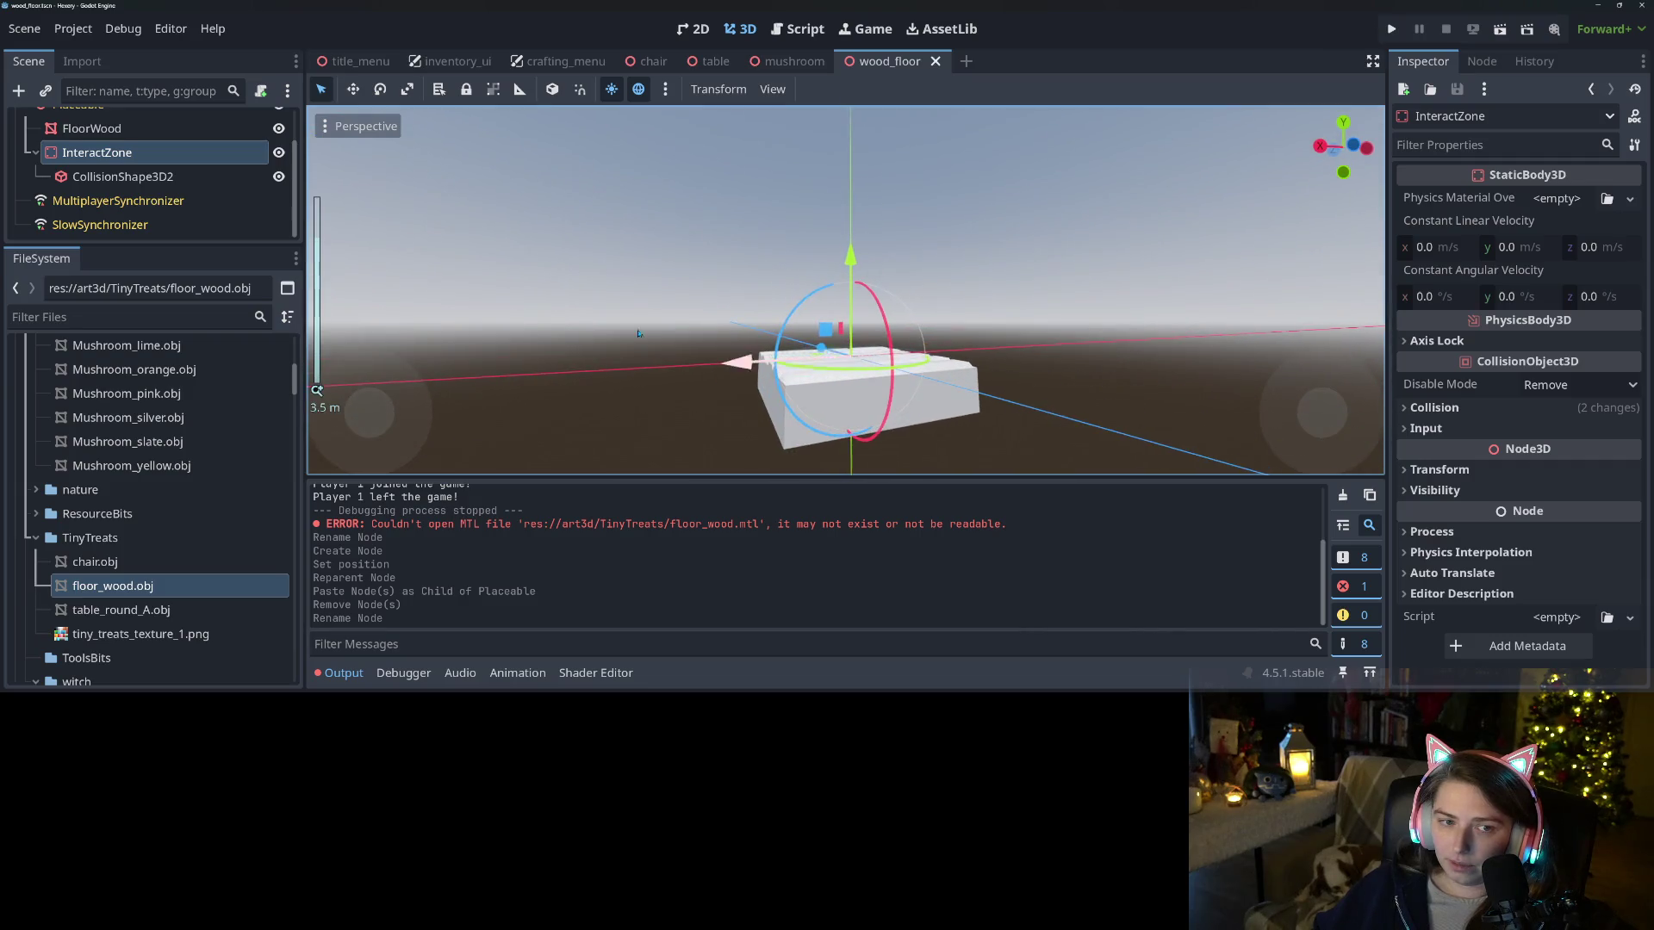
pyautogui.click(91, 127)
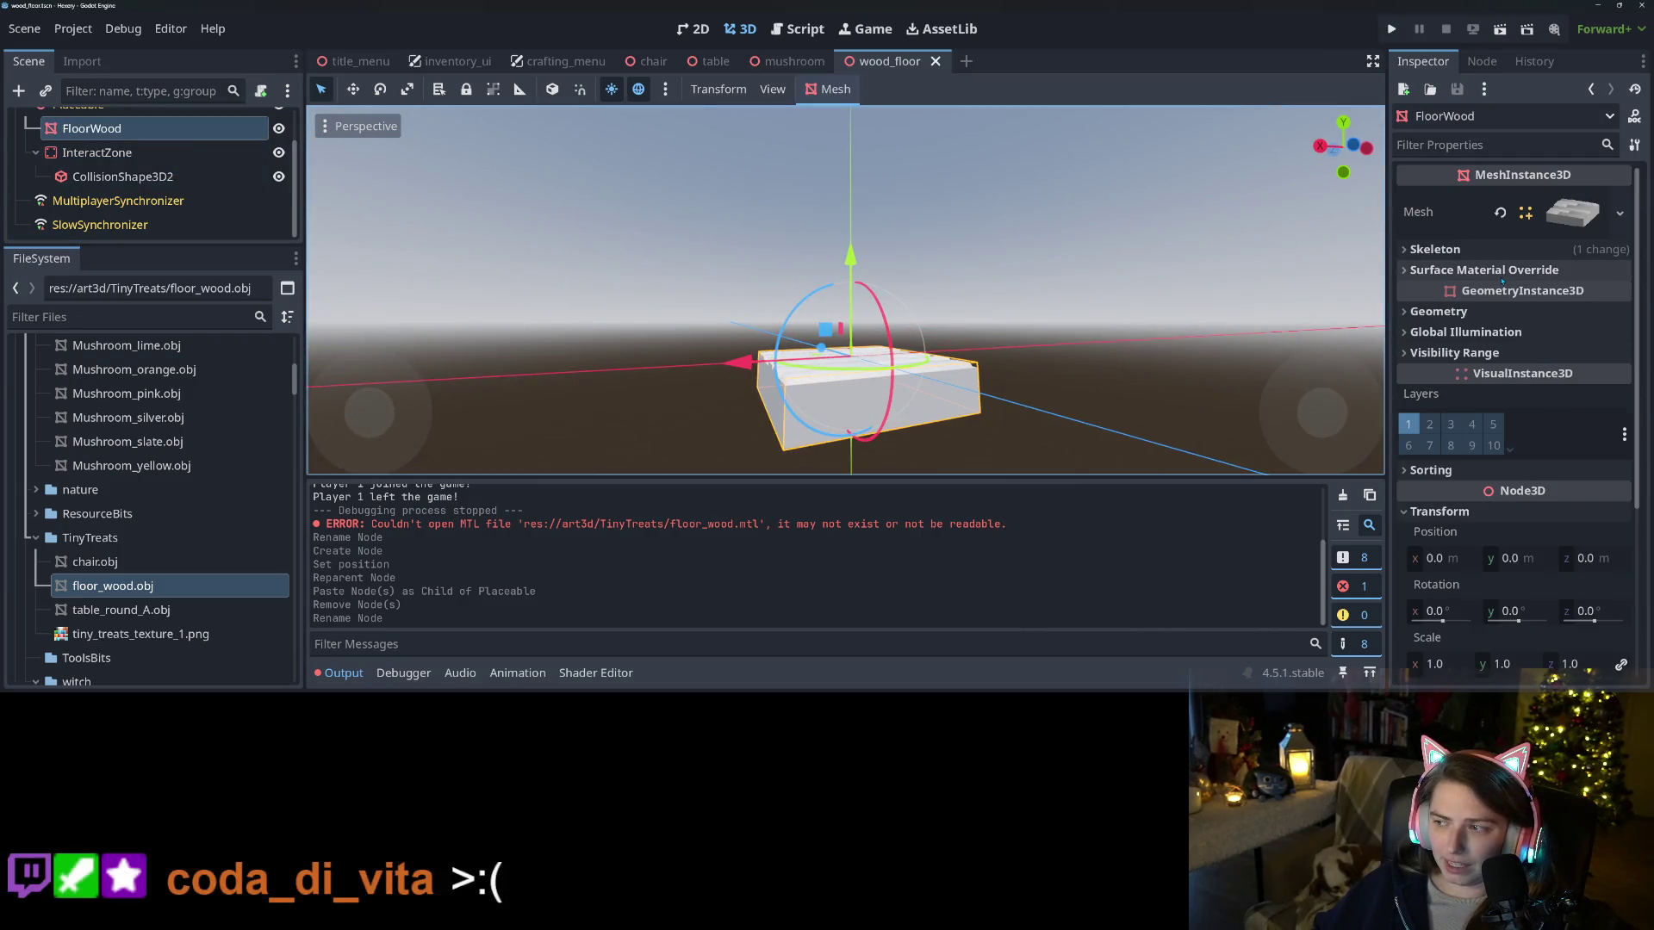
pyautogui.click(1499, 270)
pyautogui.click(1596, 293)
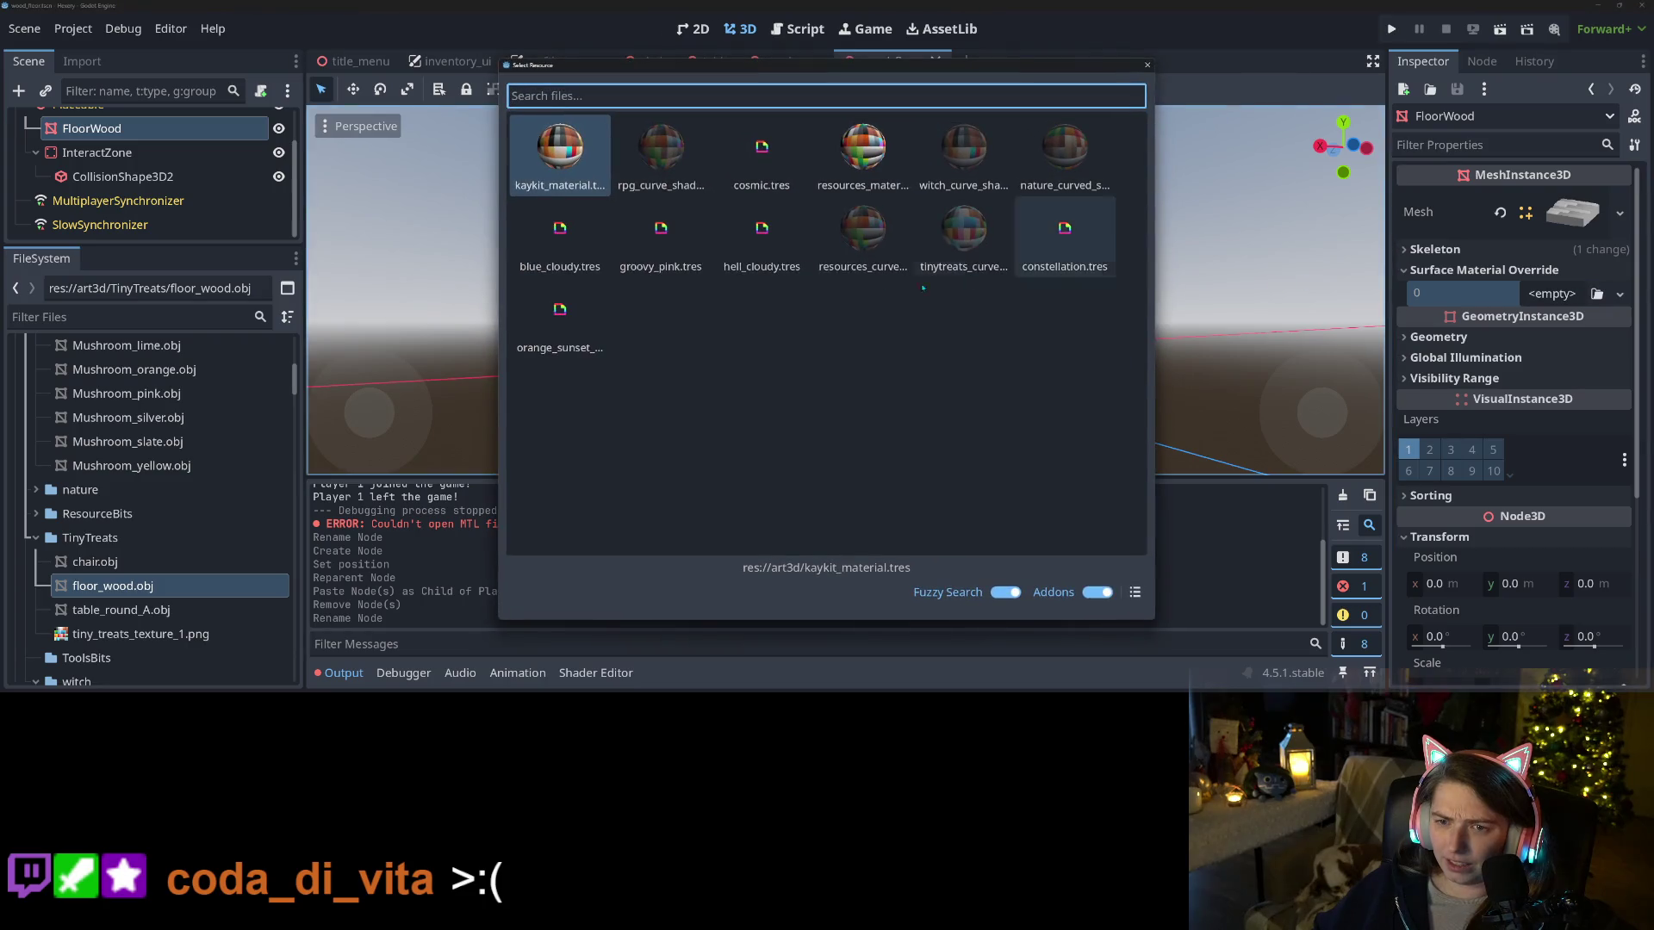
# Load the tinytreats material into FloorWood's override slot 0 and save wood_floor.tscn
pyautogui.doubleClick(969, 236)
pyautogui.moveTo(1322, 411)
pyautogui.mouseDown()
pyautogui.moveTo(1284, 429)
pyautogui.moveTo(1019, 385)
pyautogui.mouseUp()
pyautogui.scroll(1, 1019, 385)
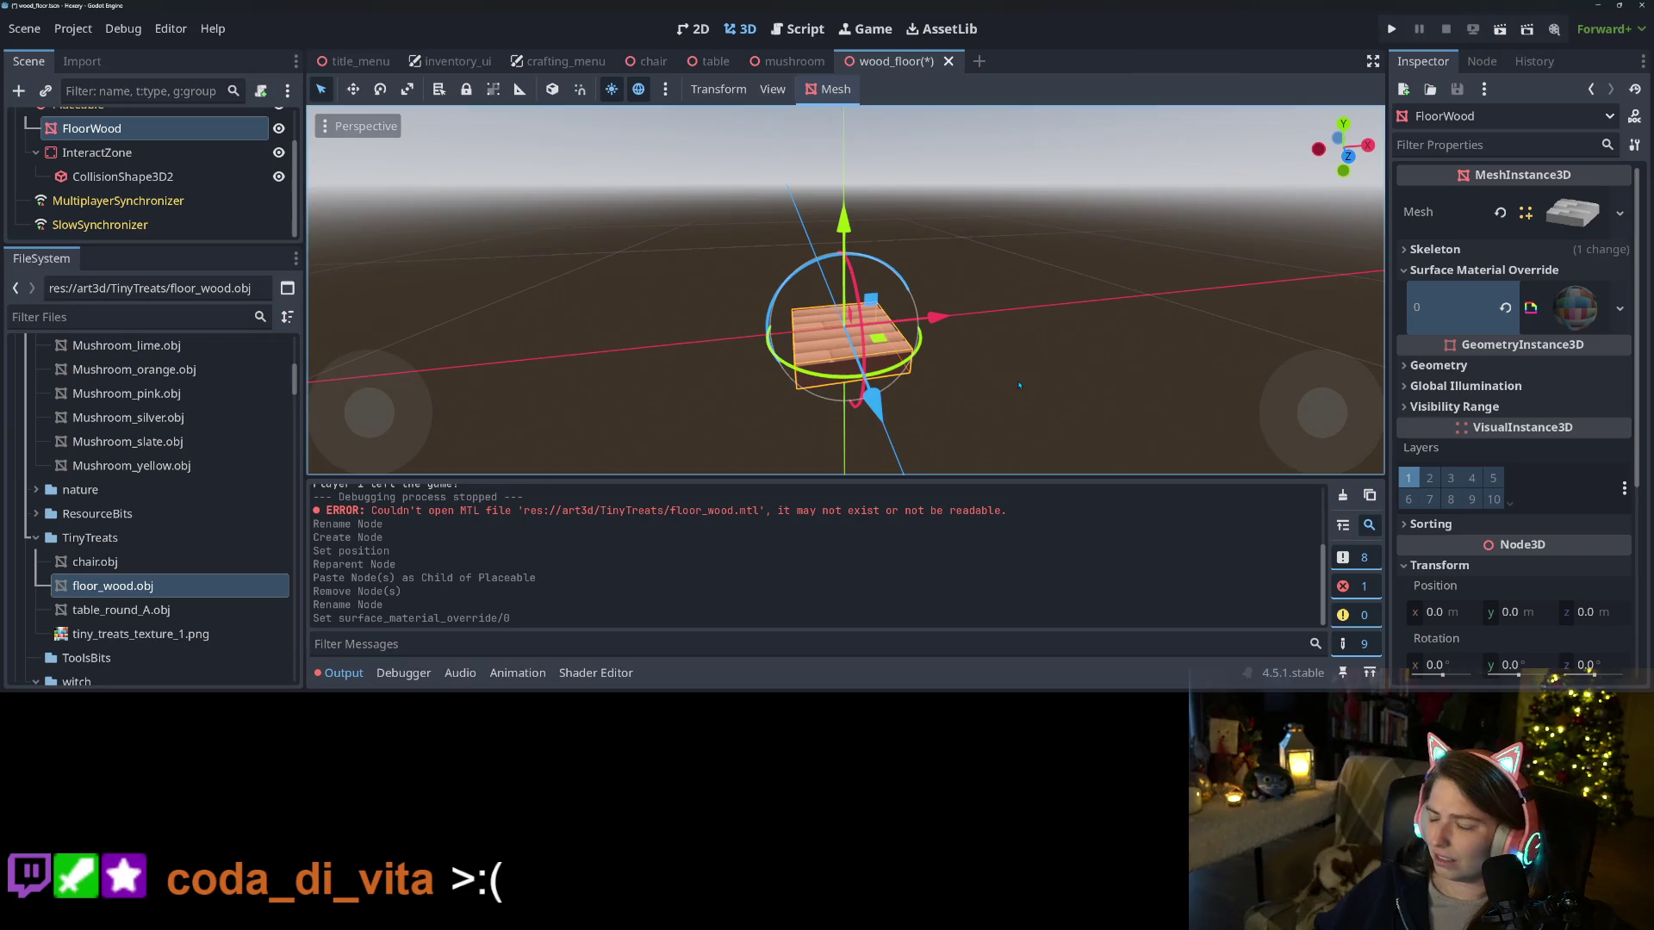
pyautogui.hotkey('ctrl', 's')
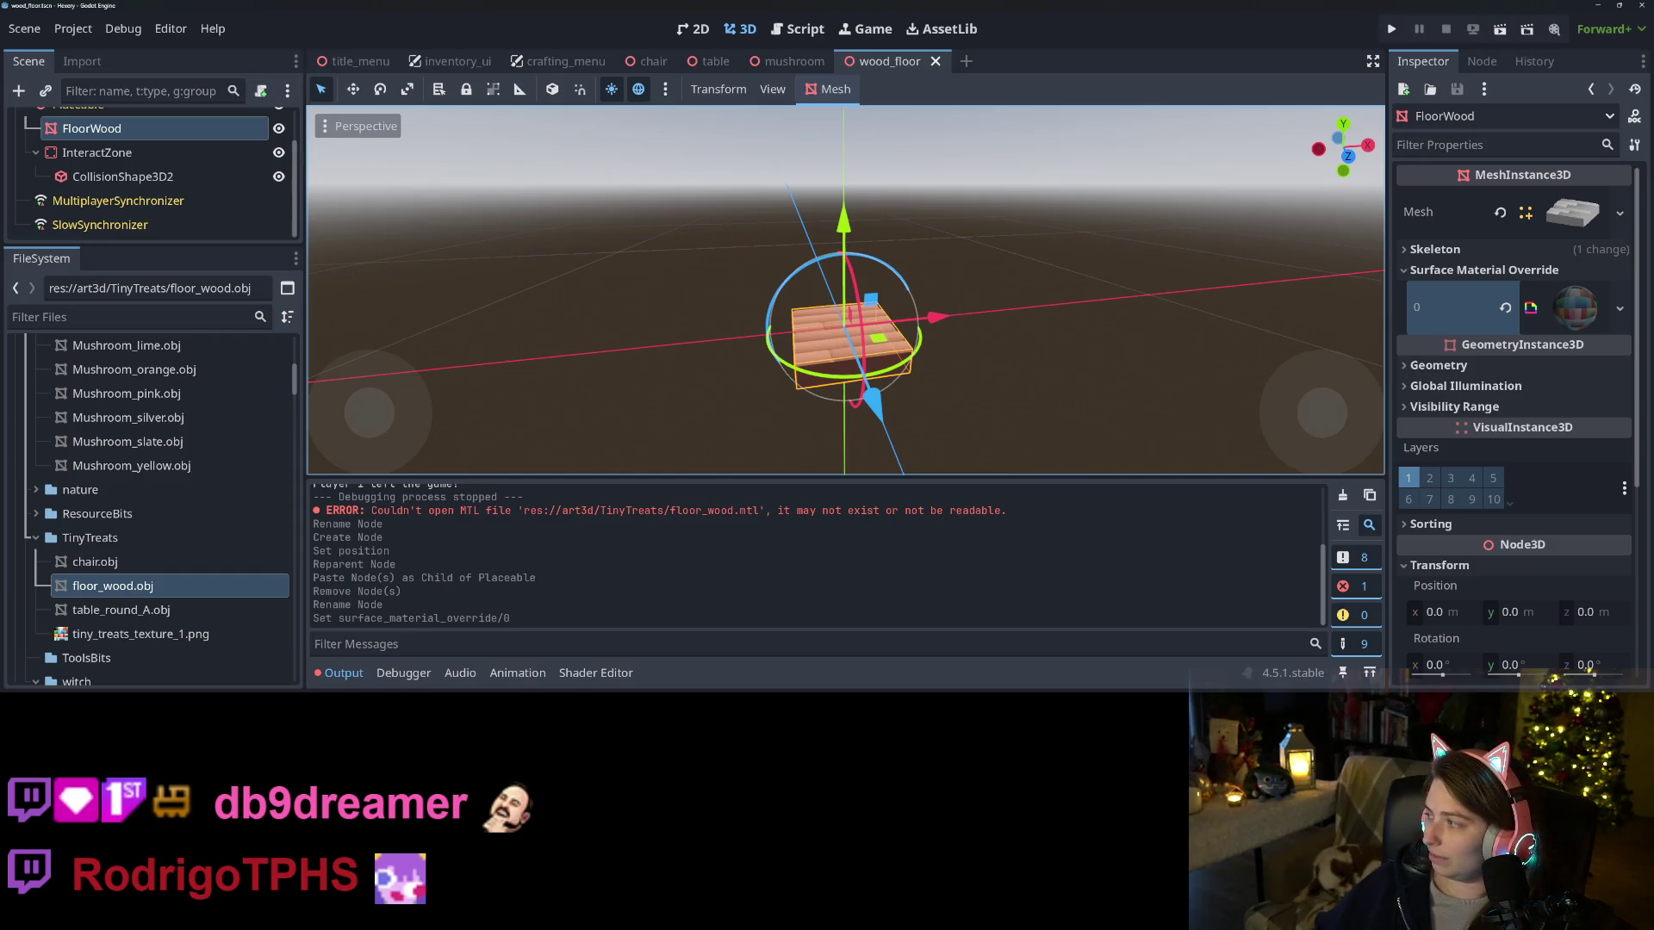
pyautogui.moveTo(829, 365)
pyautogui.mouseDown()
pyautogui.moveTo(801, 367)
pyautogui.moveTo(842, 382)
pyautogui.moveTo(921, 366)
pyautogui.mouseUp()
pyautogui.hotkey('ctrl', 's')
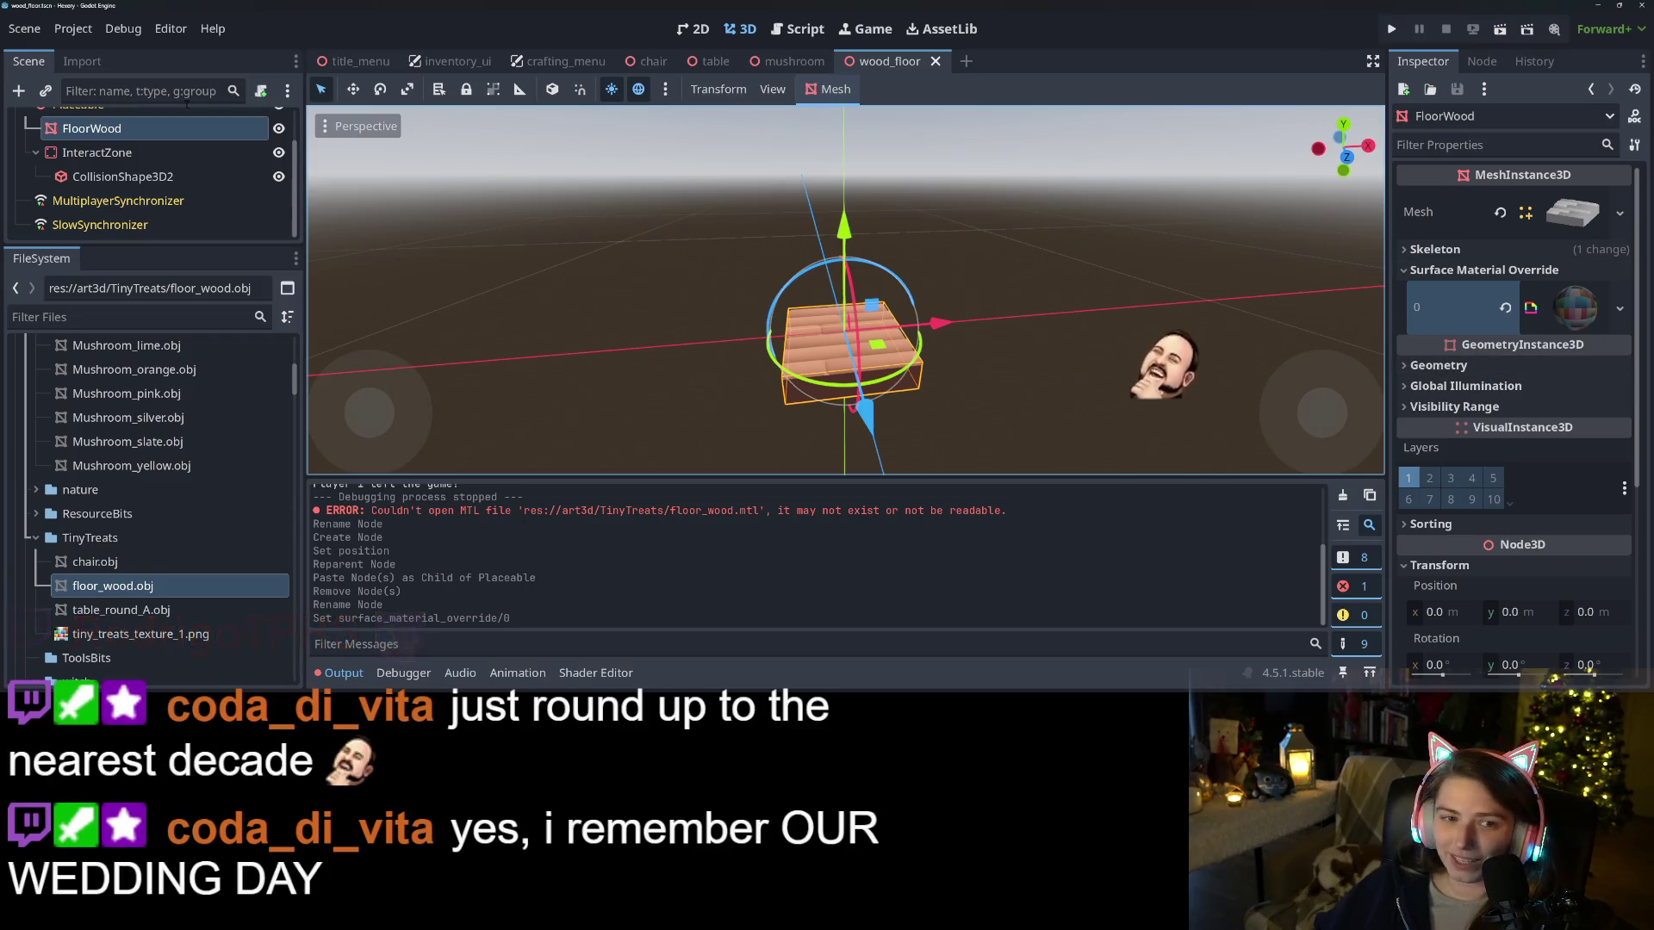
pyautogui.scroll(2, 147, 172)
pyautogui.click(72, 123)
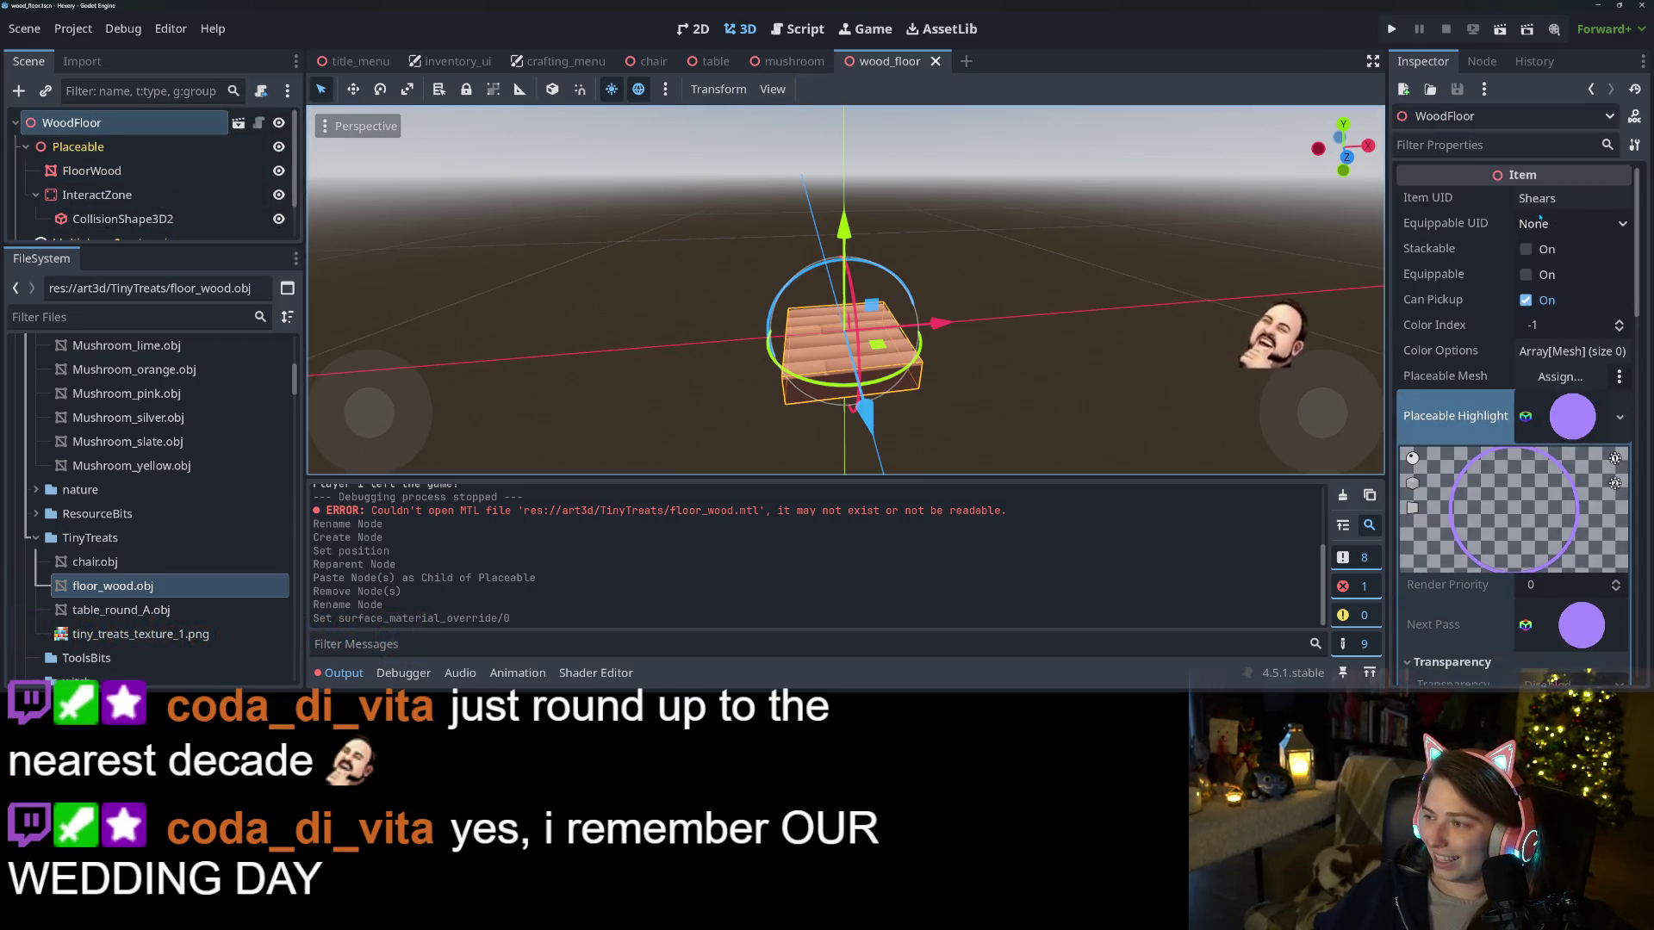
# Set the item UID to 'Wood Floor', enable Stackable, and save the scene
pyautogui.click(1557, 197)
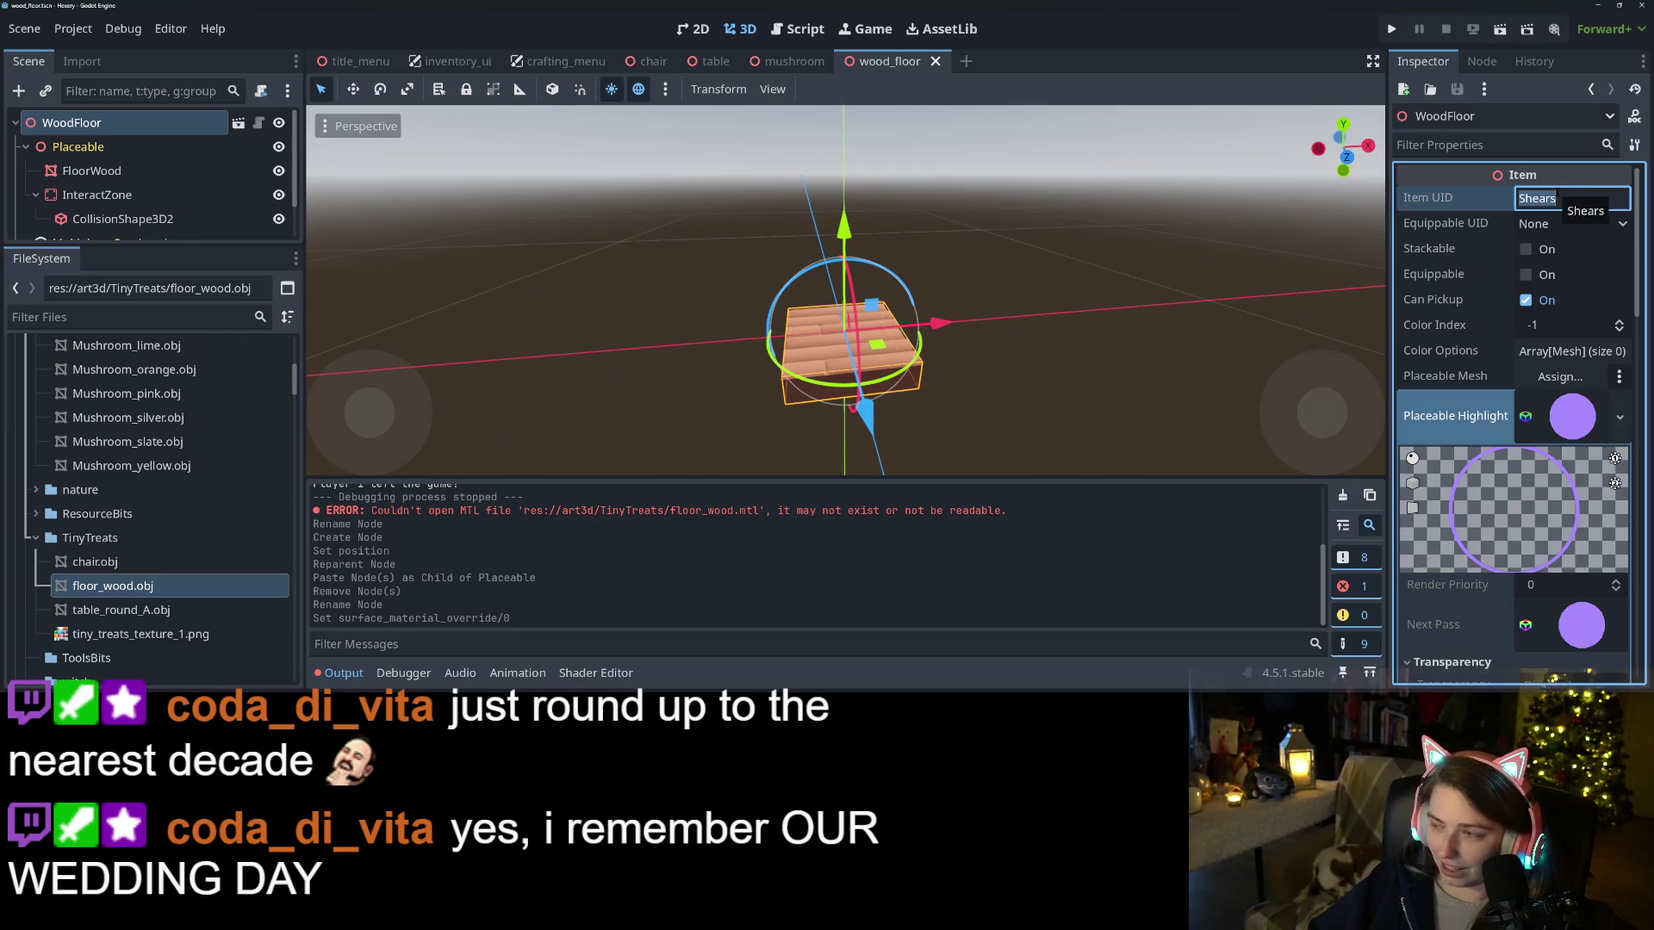
pyautogui.write('WoodFloor')
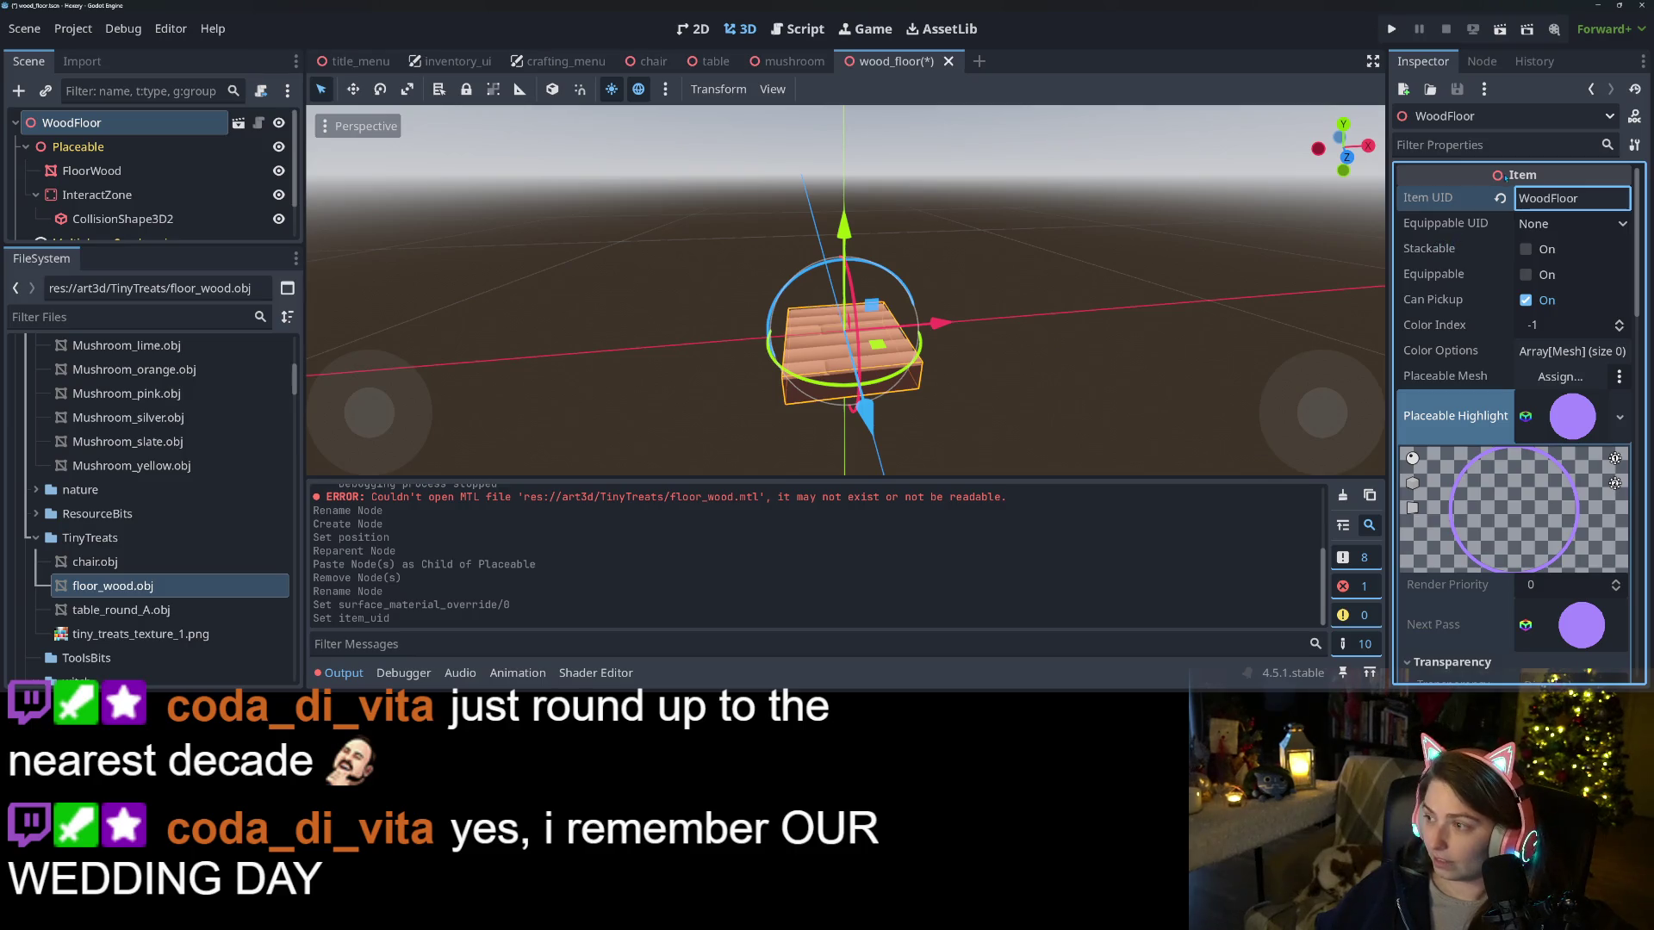
pyautogui.press('Return')
pyautogui.hotkey('ctrl', 's')
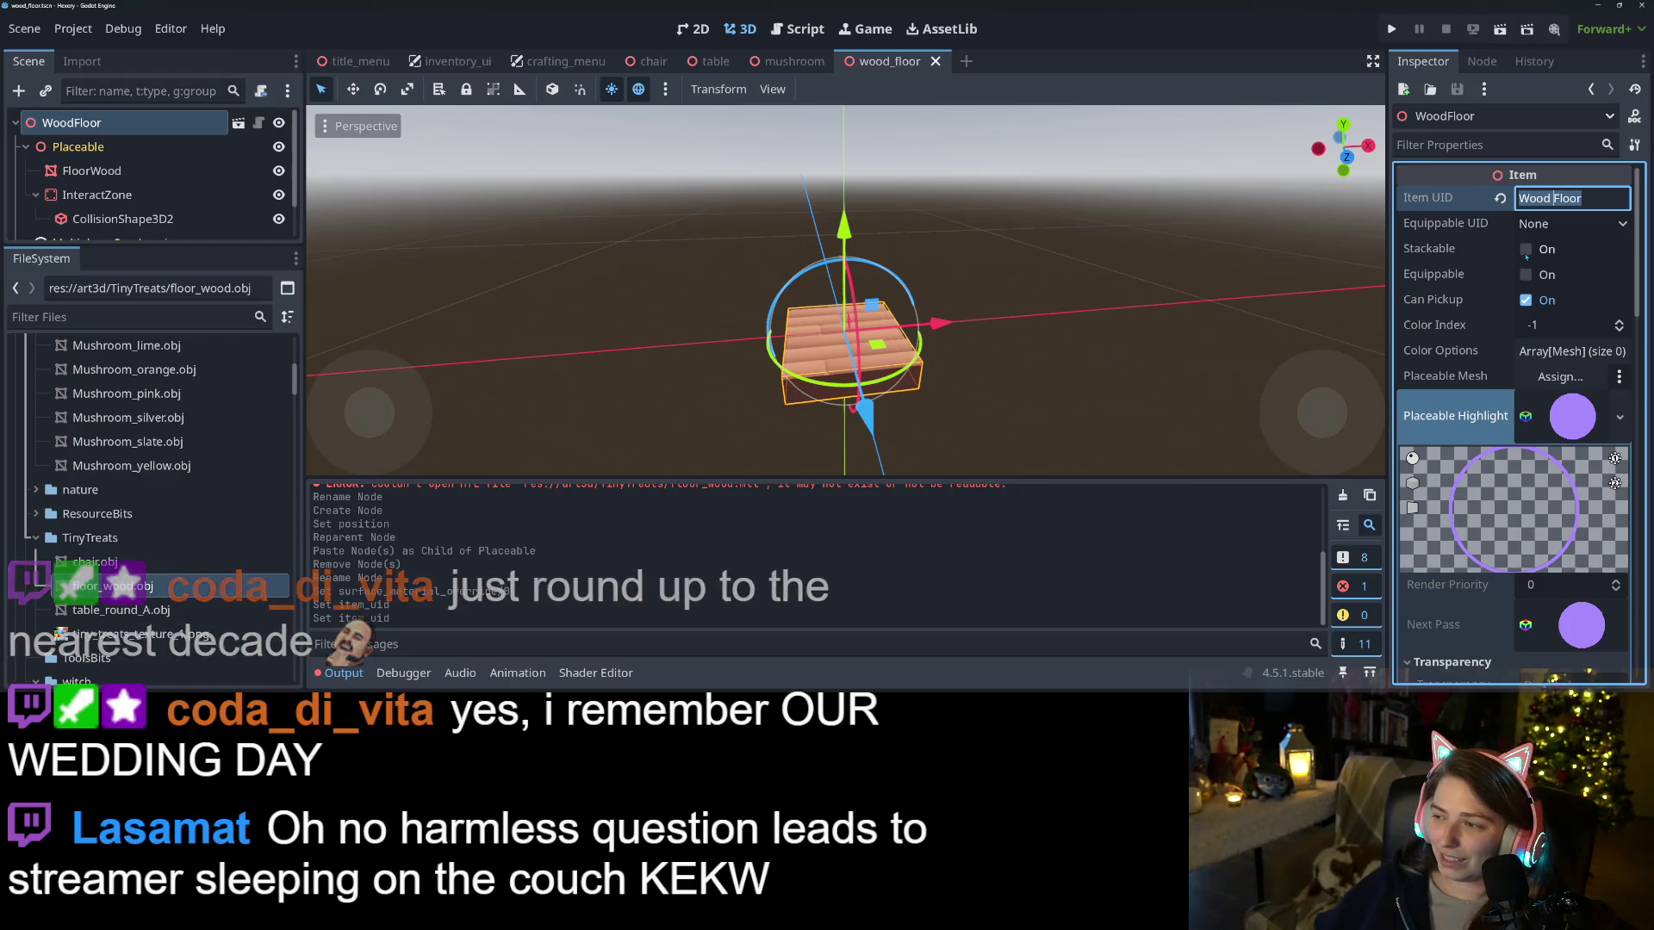
pyautogui.click(1526, 250)
pyautogui.hotkey('ctrl', 's')
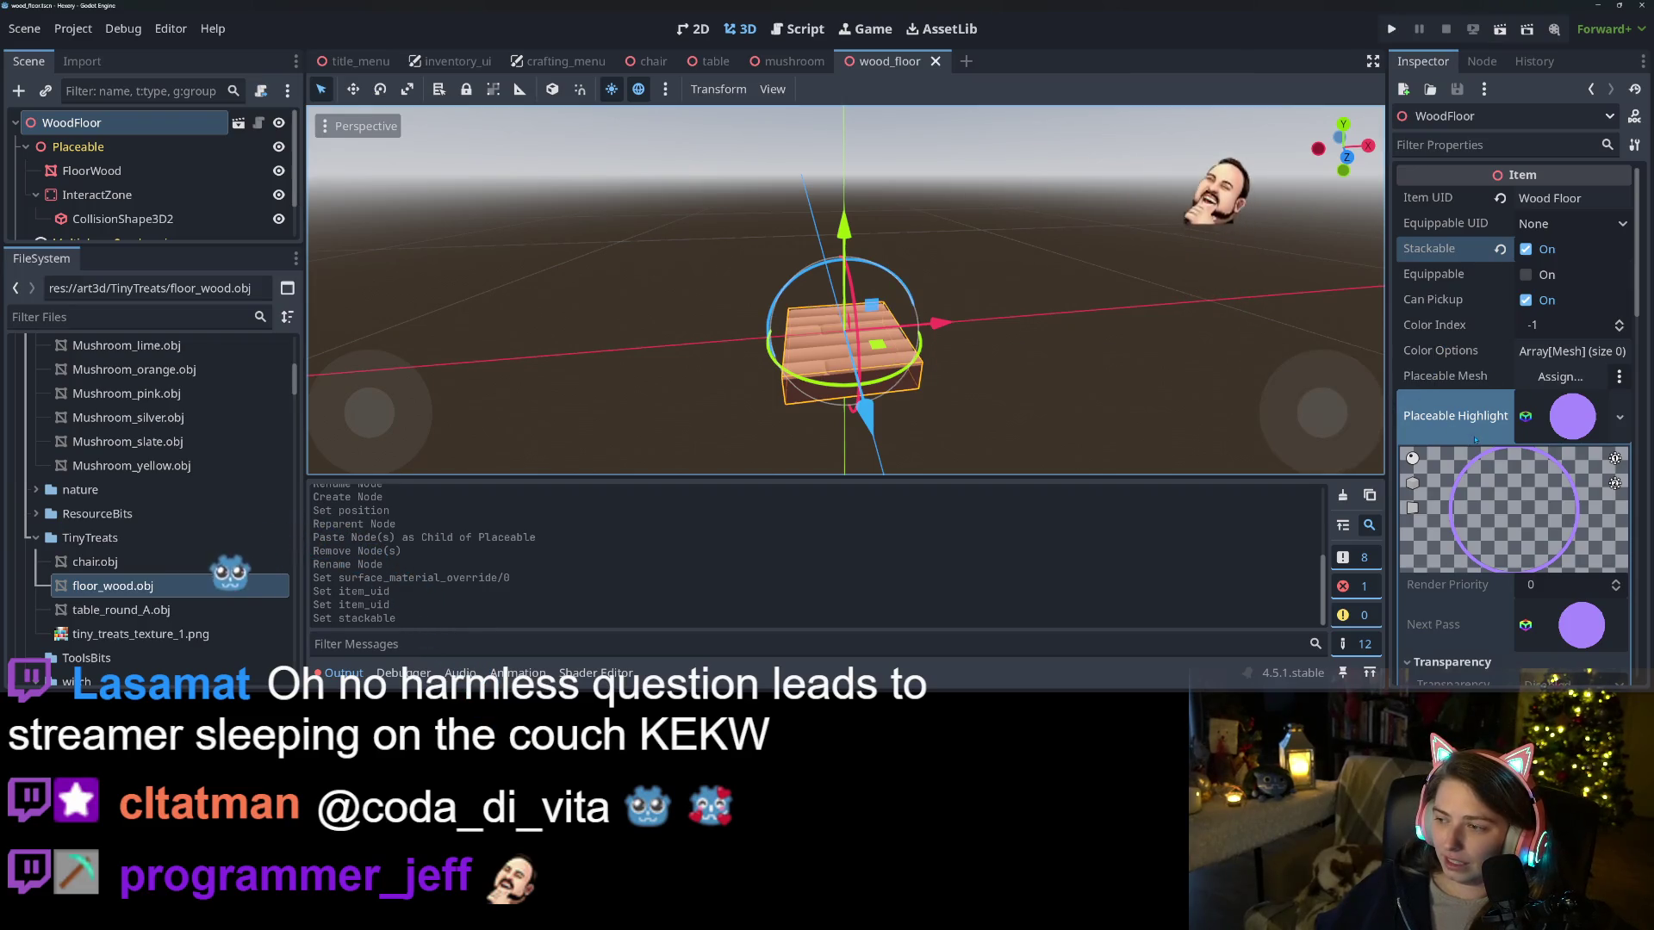
# Collapse the placeable highlight material settings and switch to the item.gd script
pyautogui.click(1557, 435)
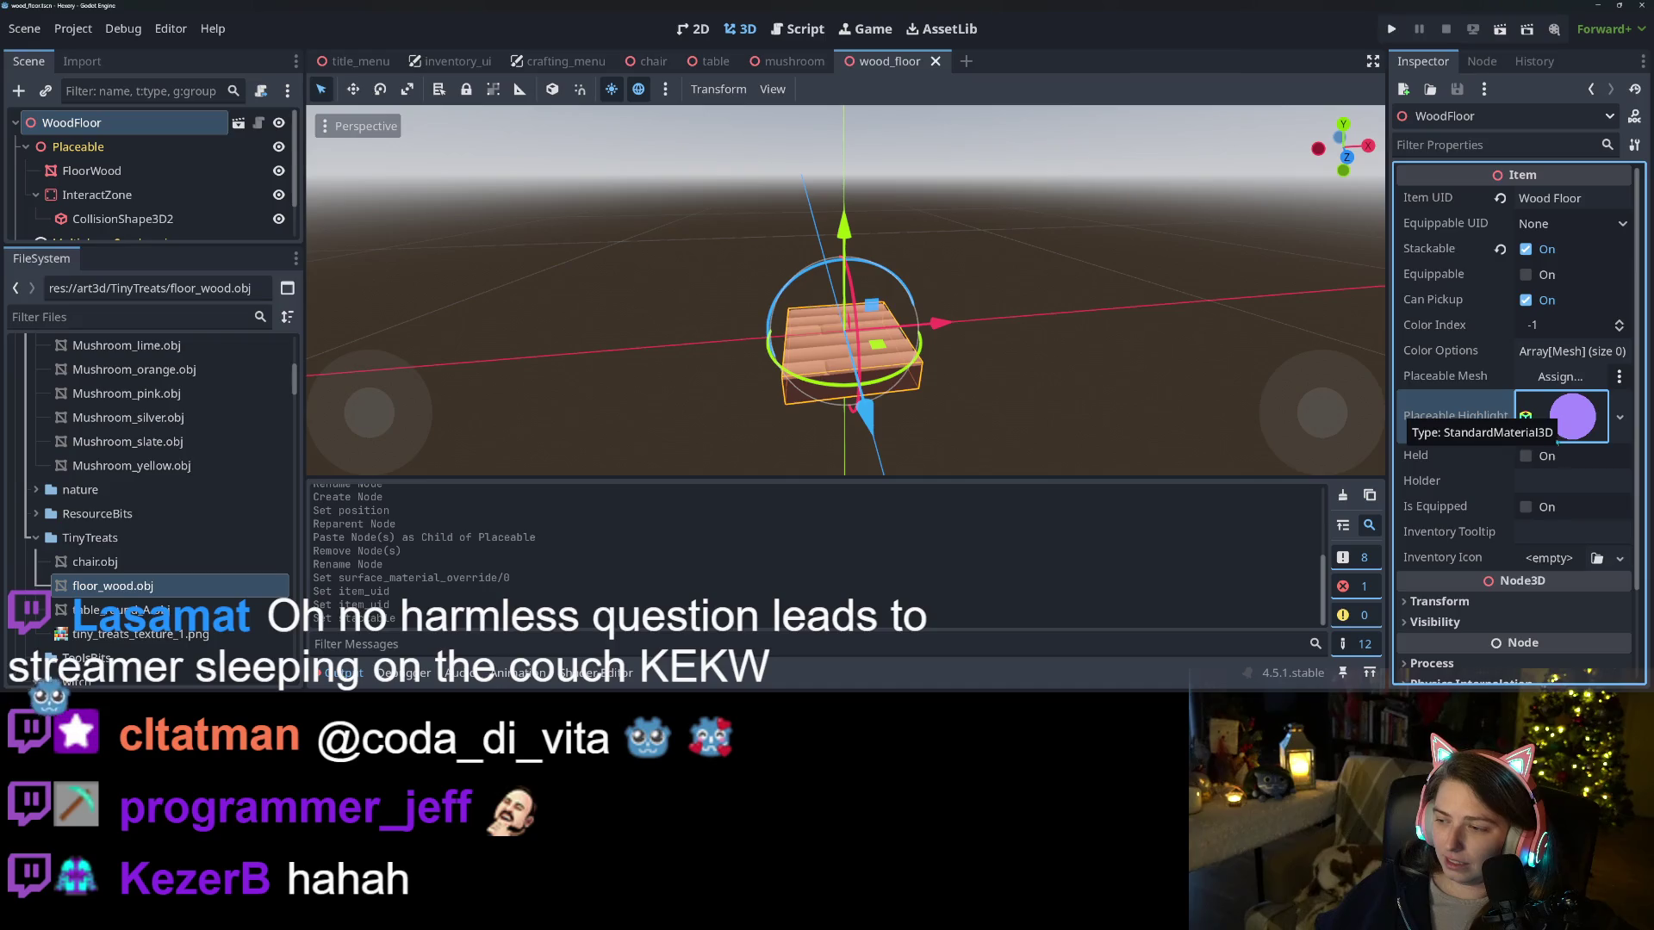
pyautogui.scroll(-1, 1468, 497)
pyautogui.scroll(-1, 1477, 506)
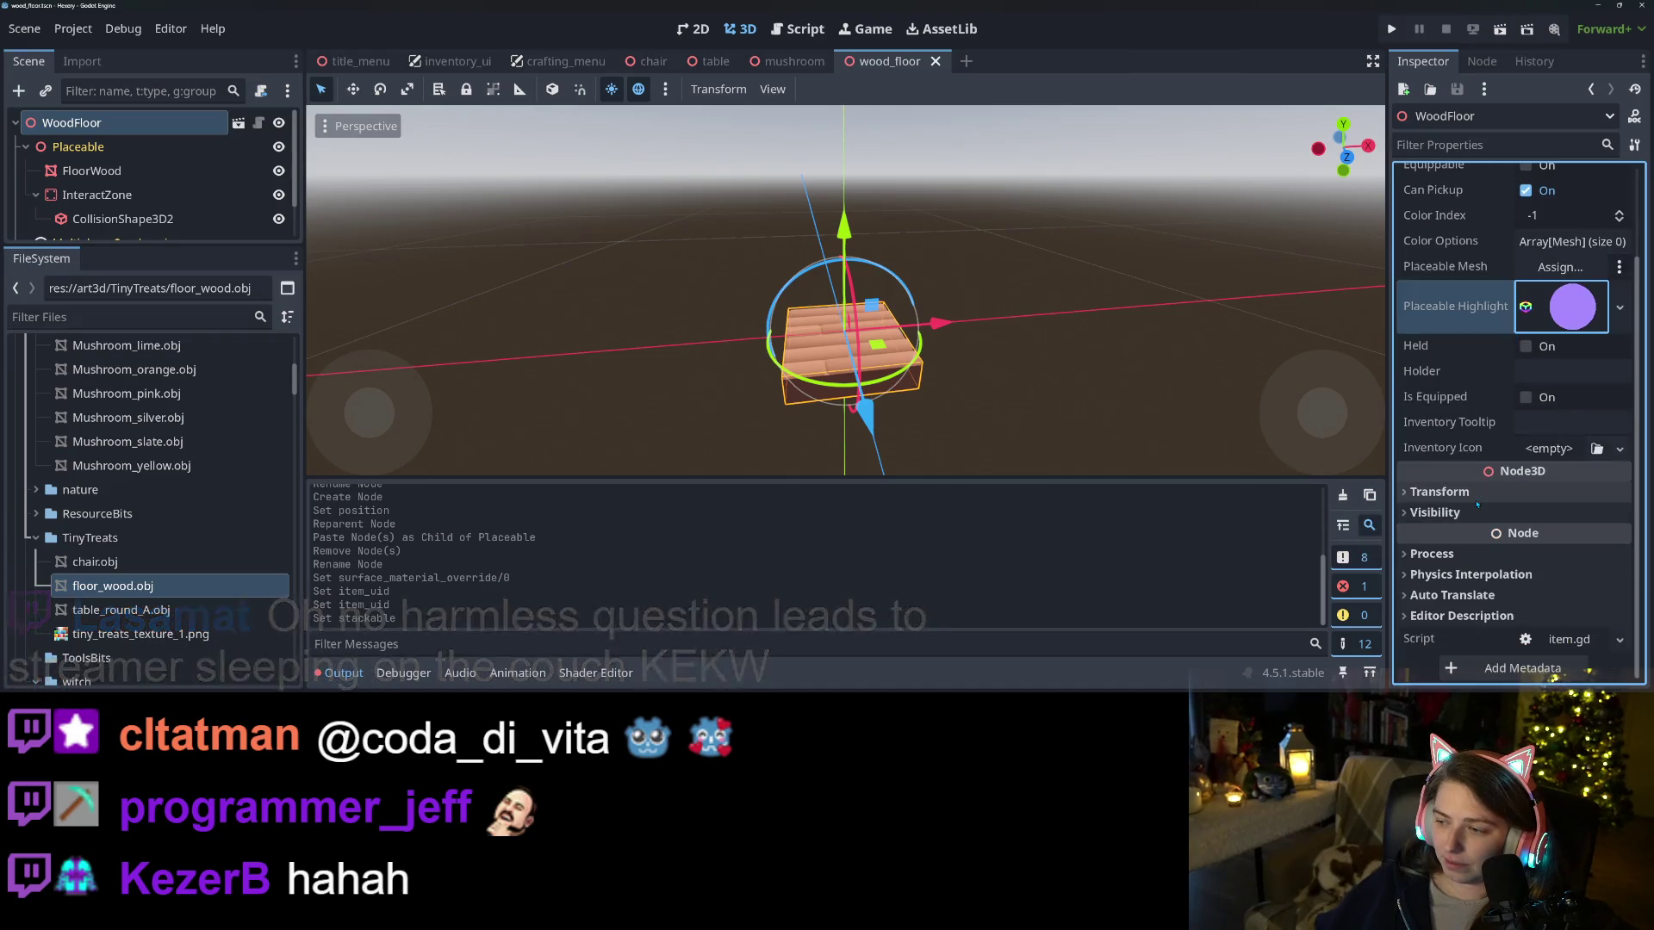
pyautogui.scroll(2, 1477, 506)
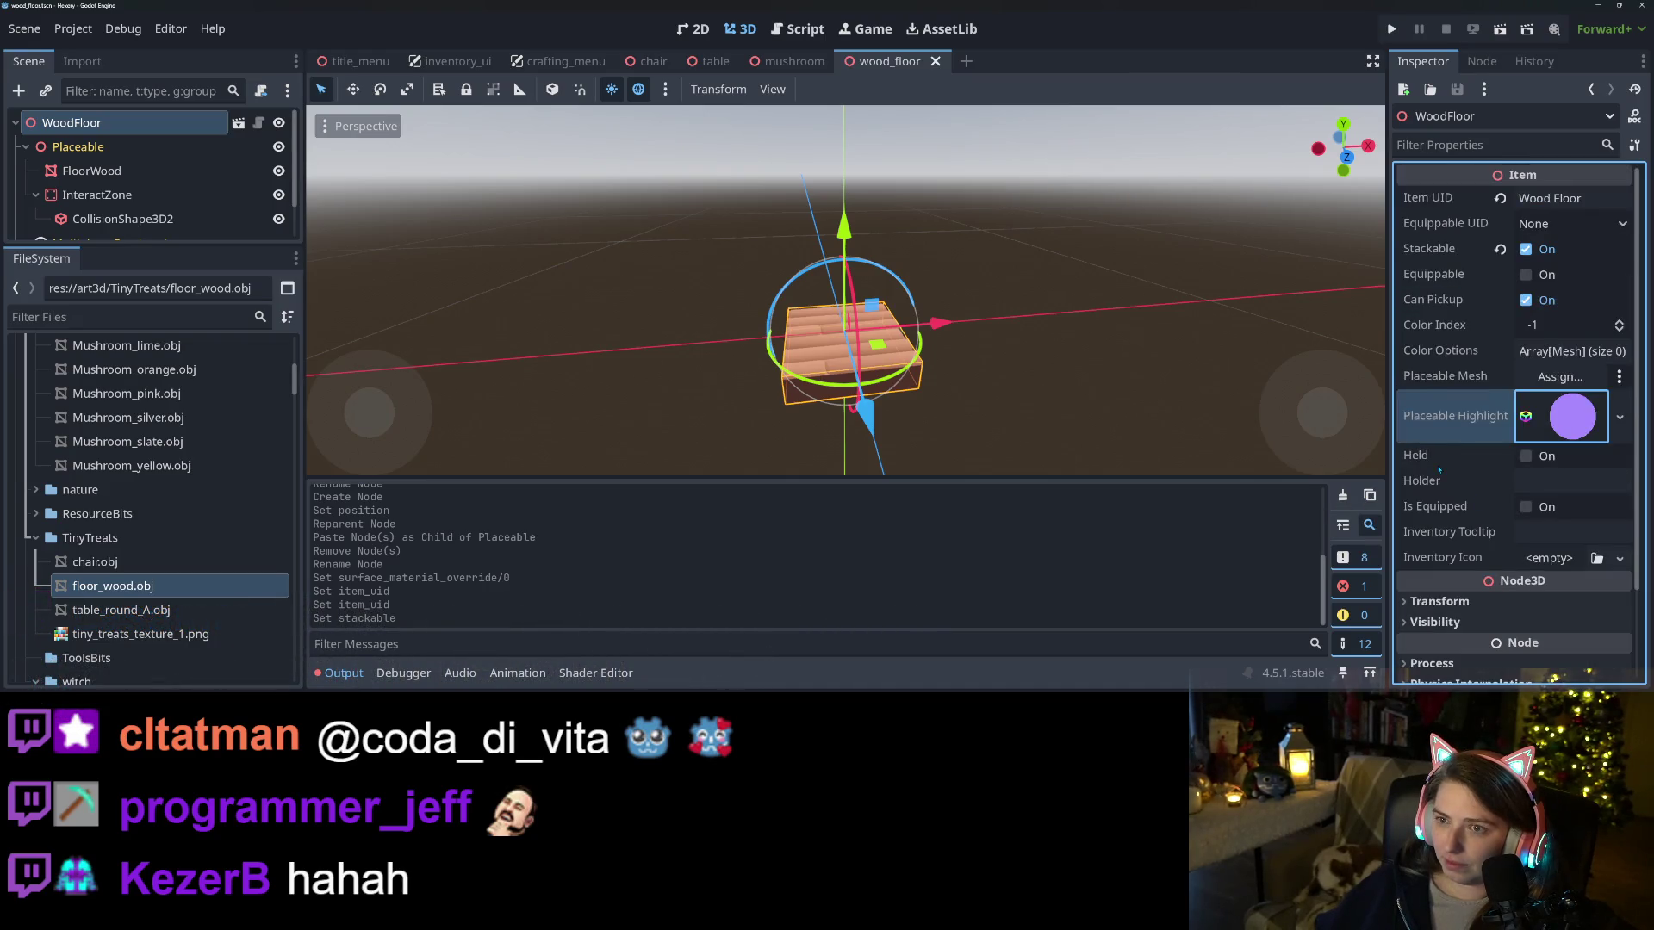
pyautogui.click(797, 28)
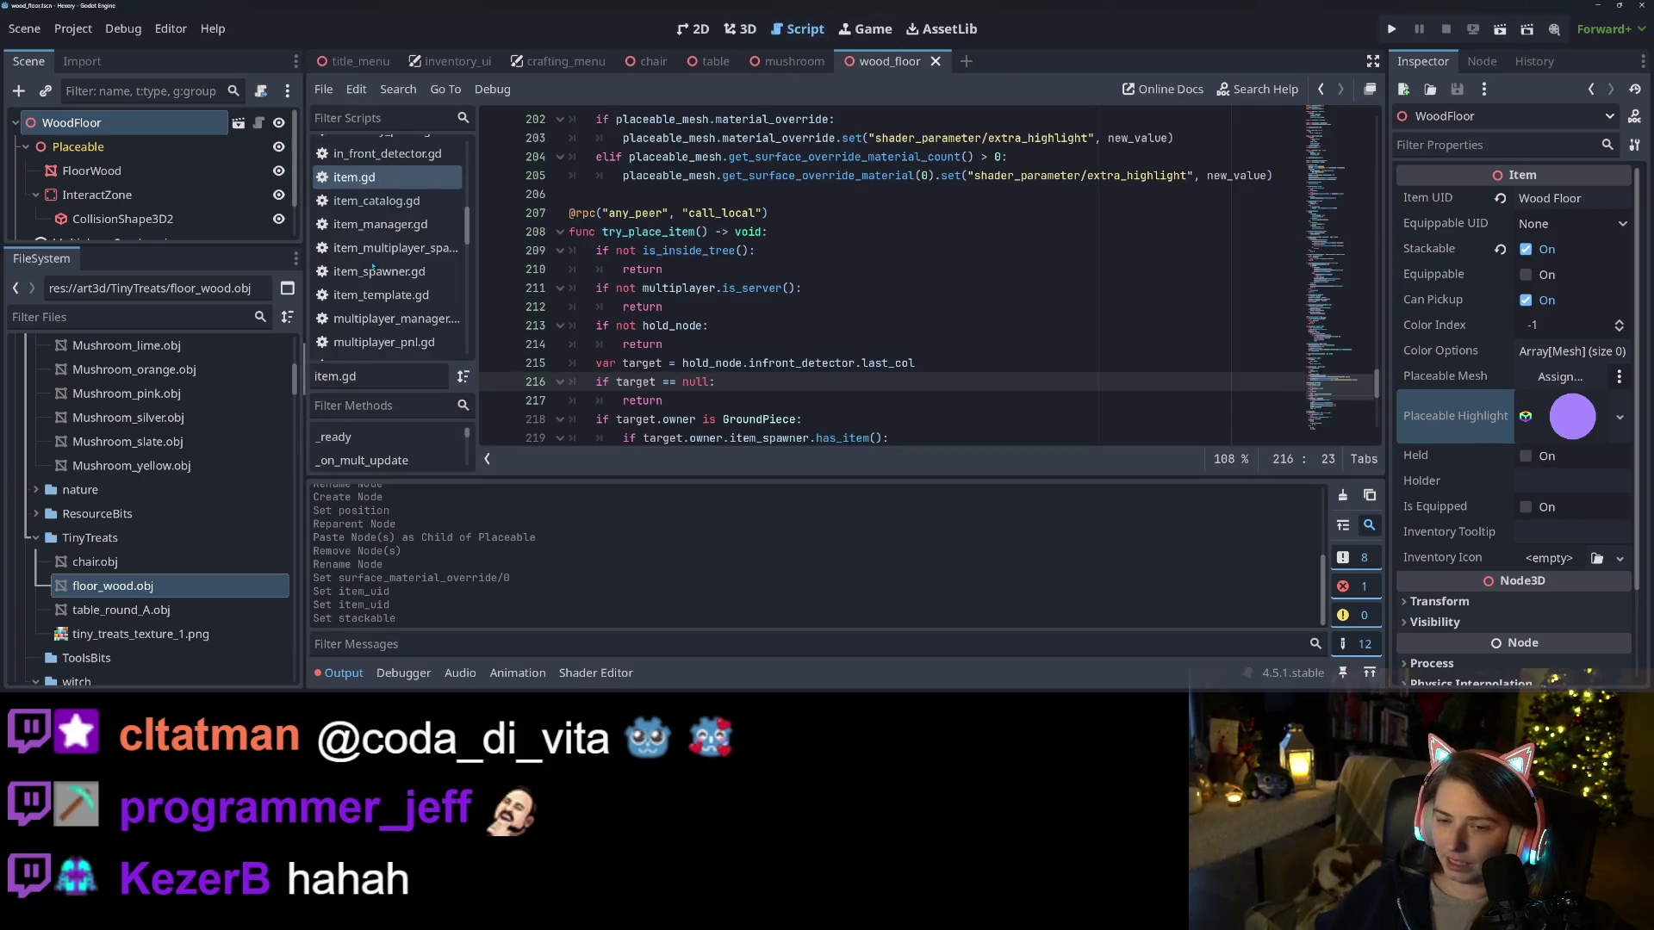
# In item_catalog.gd, add "Wood Floor" : preload("res://items/furniture/wood_floor.tscn") below Table and save
pyautogui.doubleClick(696, 250)
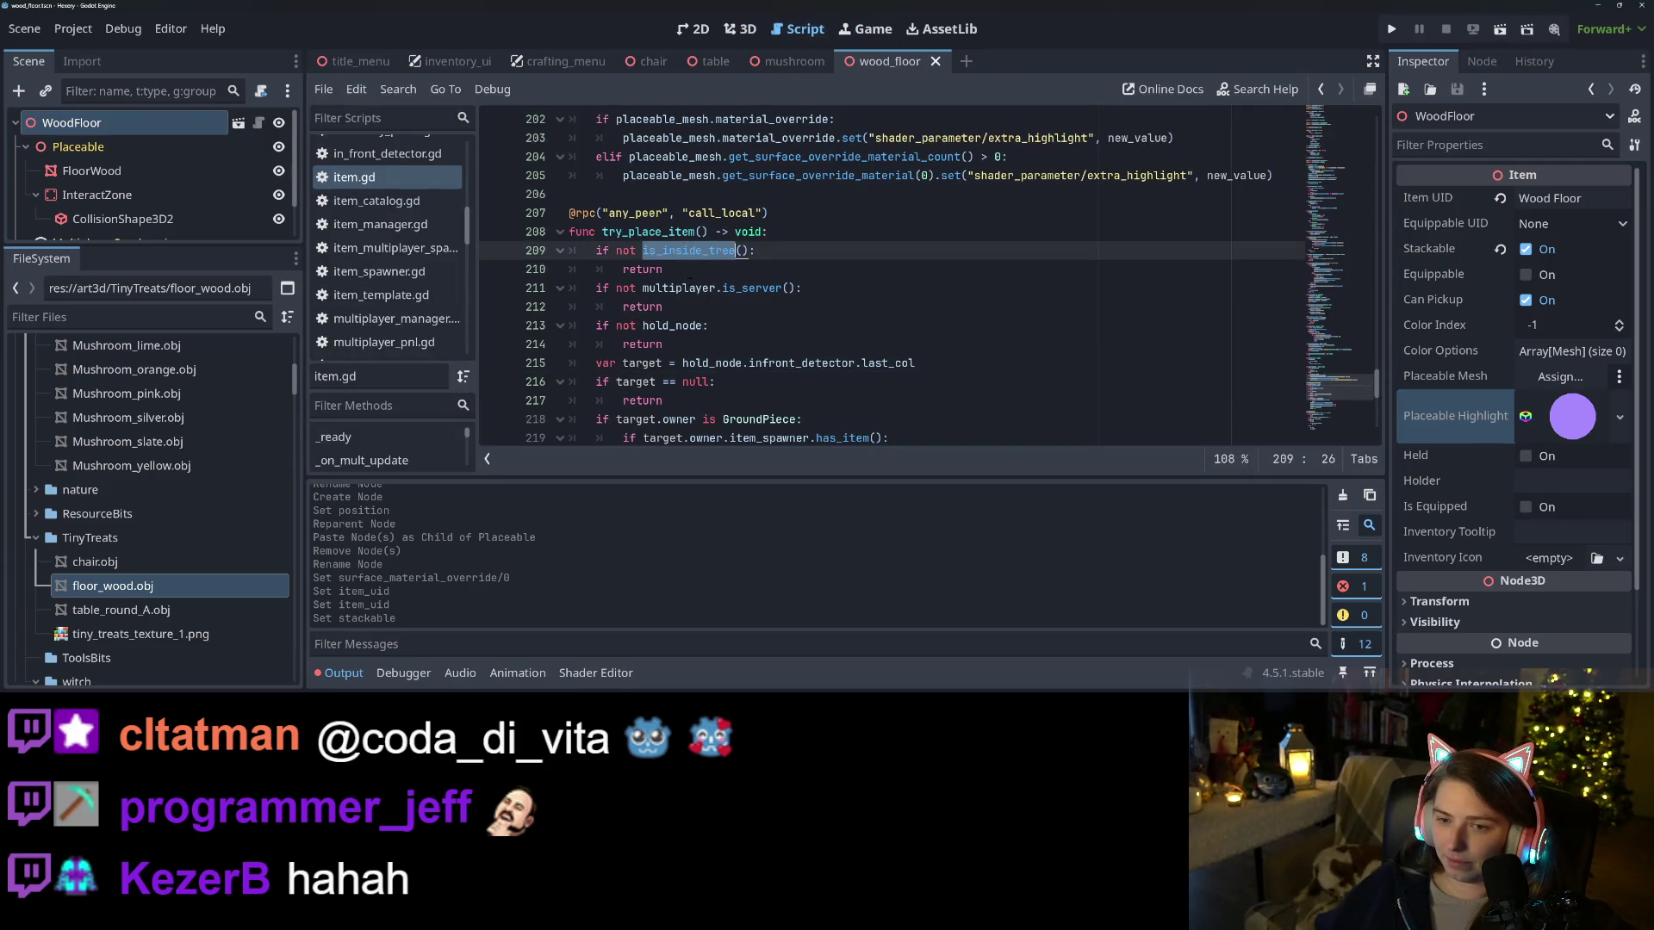
pyautogui.scroll(5, 694, 310)
pyautogui.scroll(2, 388, 276)
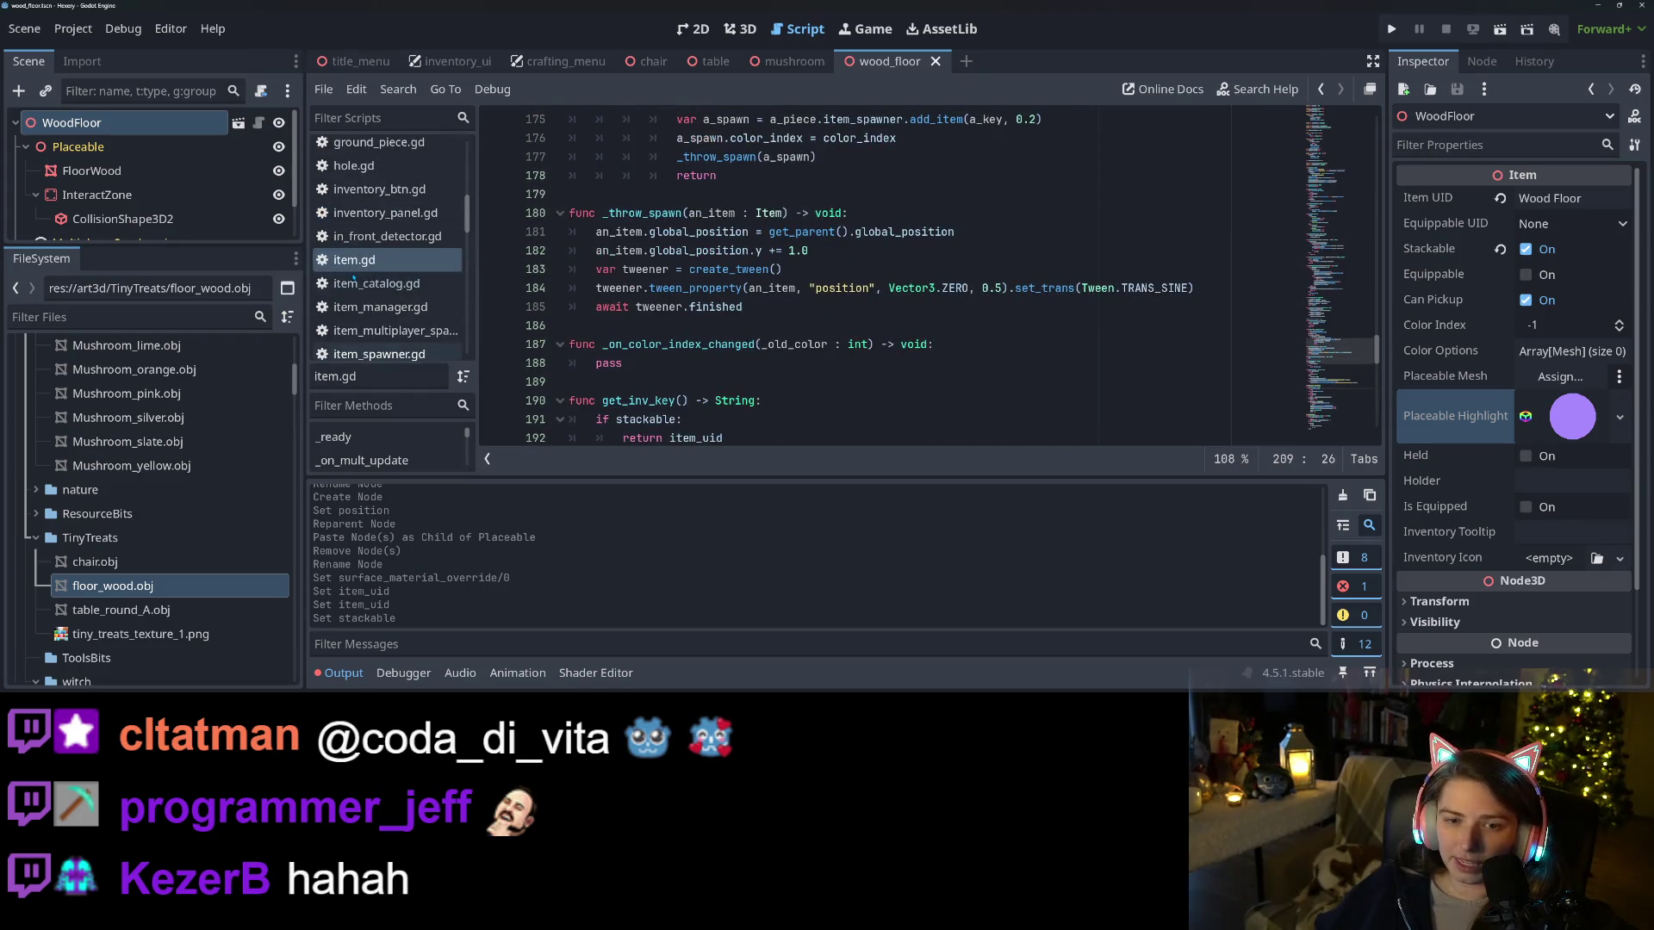
pyautogui.click(376, 284)
pyautogui.click(928, 344)
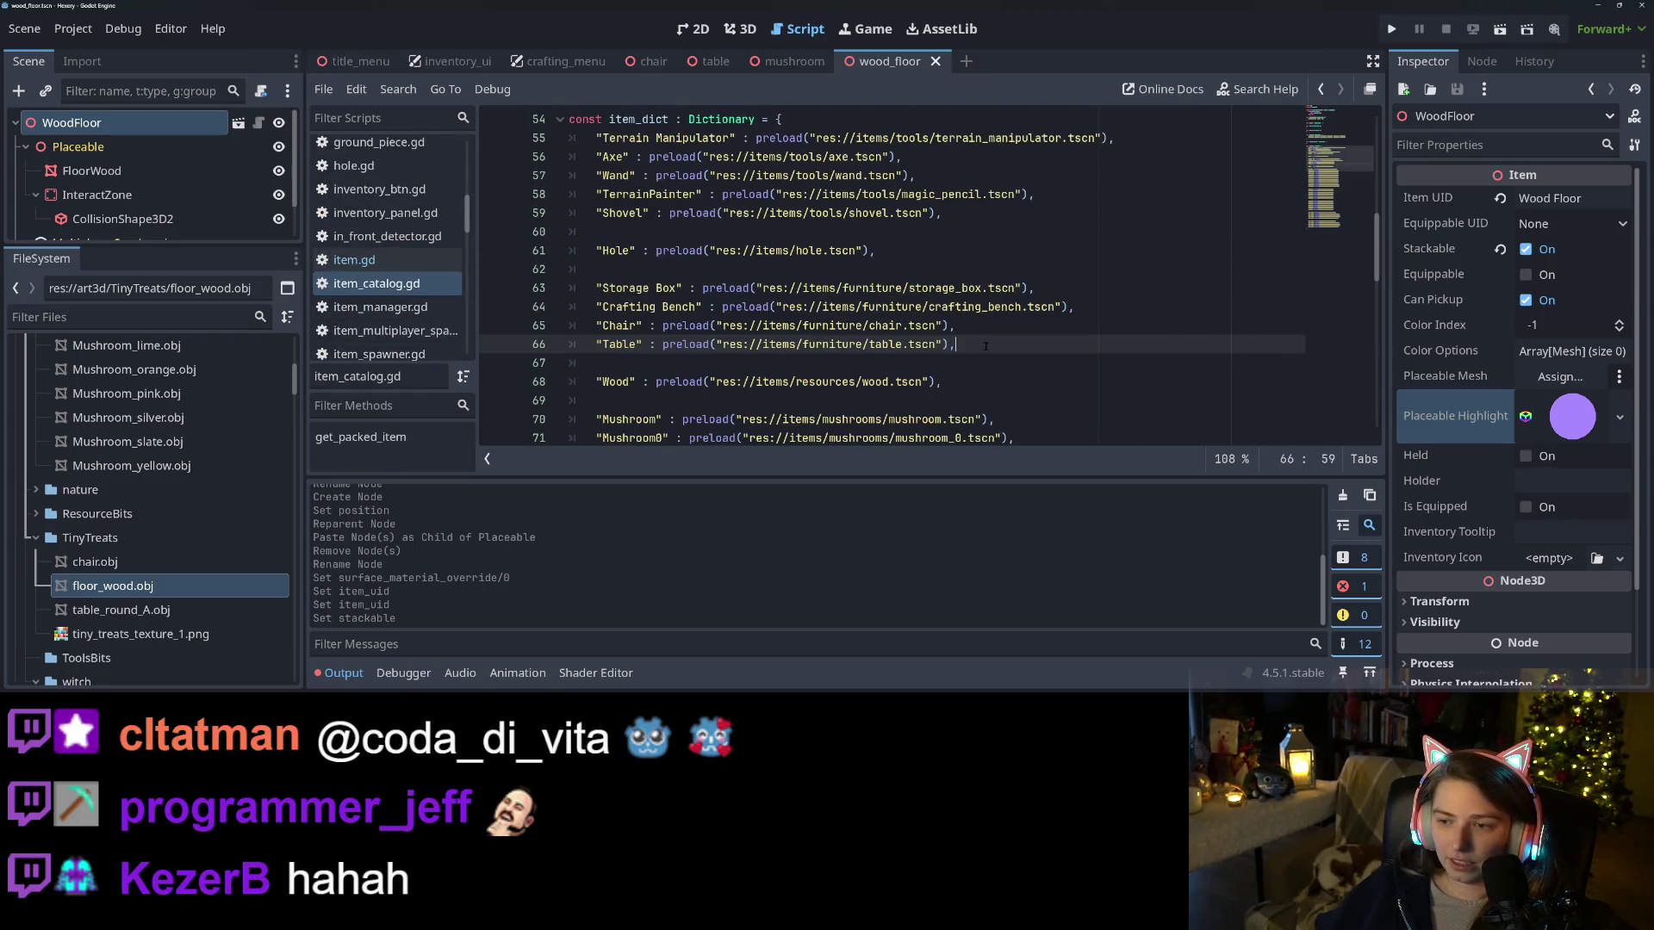
pyautogui.press('Return')
pyautogui.write('Wood Floor"')
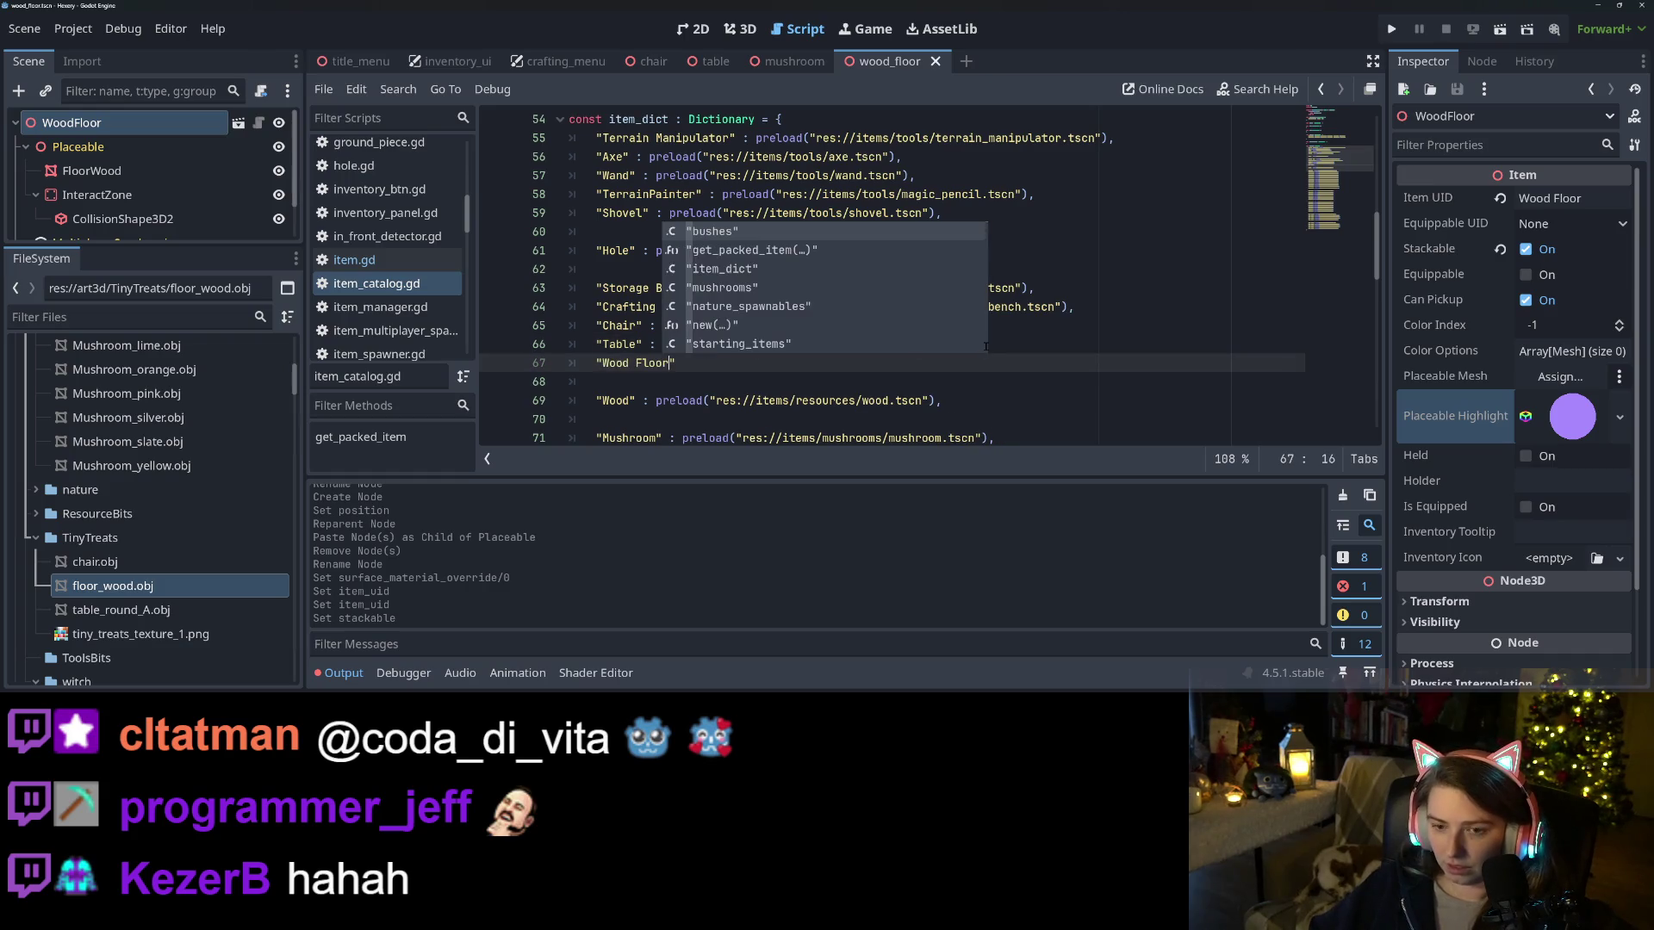
pyautogui.write(' : pre')
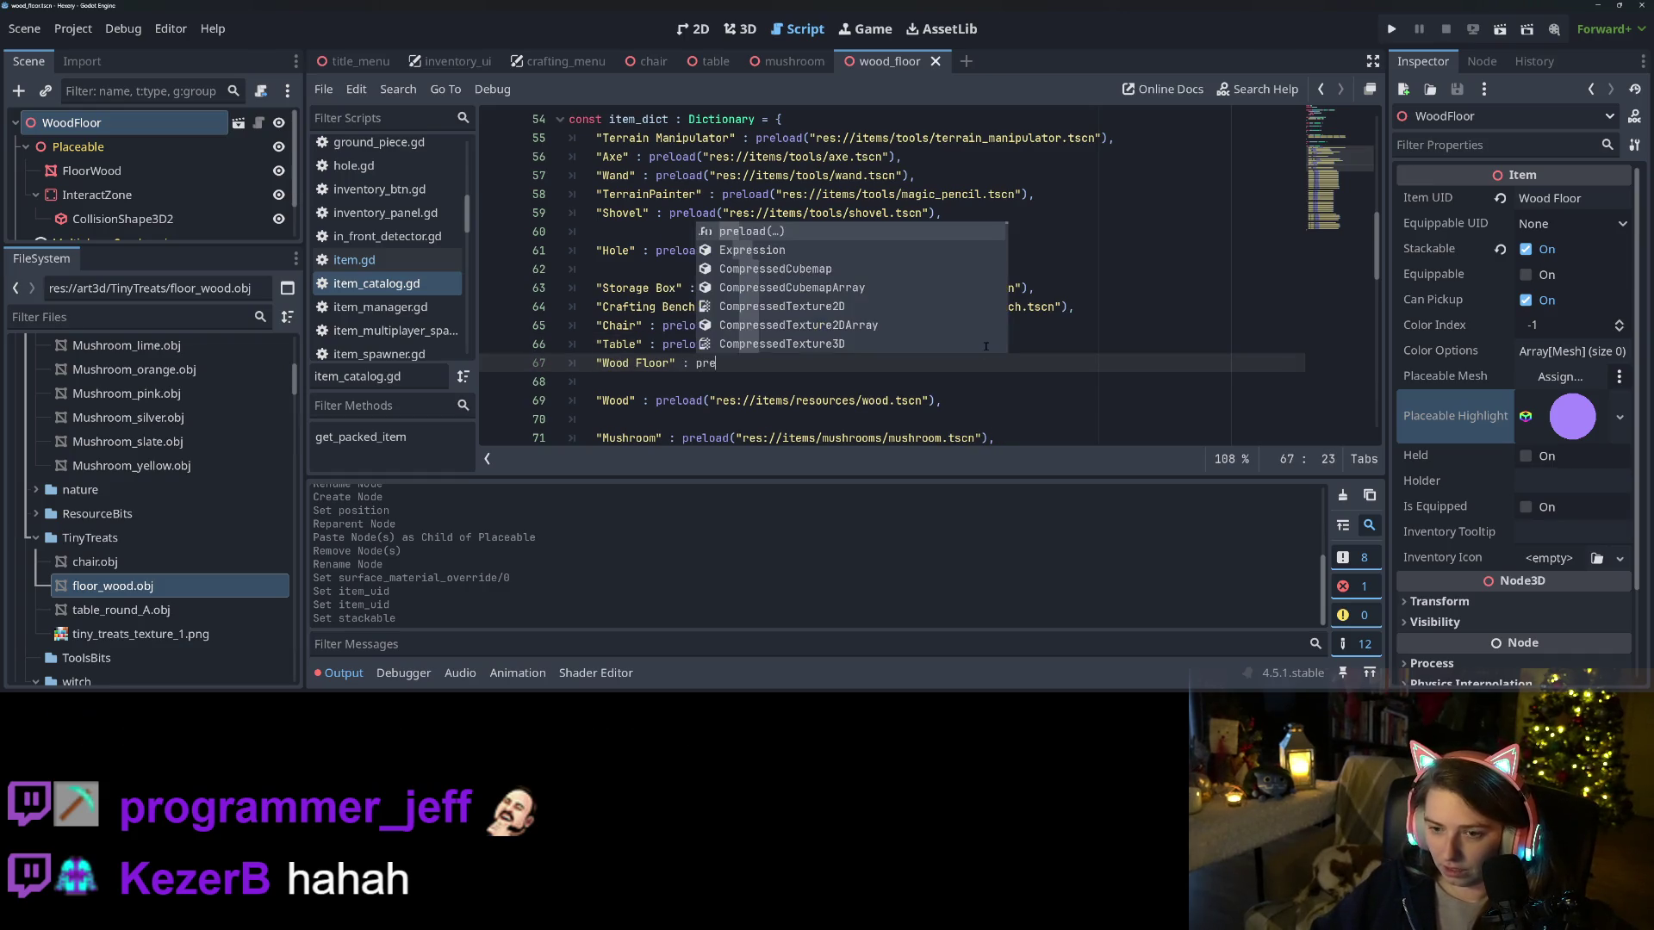
pyautogui.press('Return')
pyautogui.write('woof')
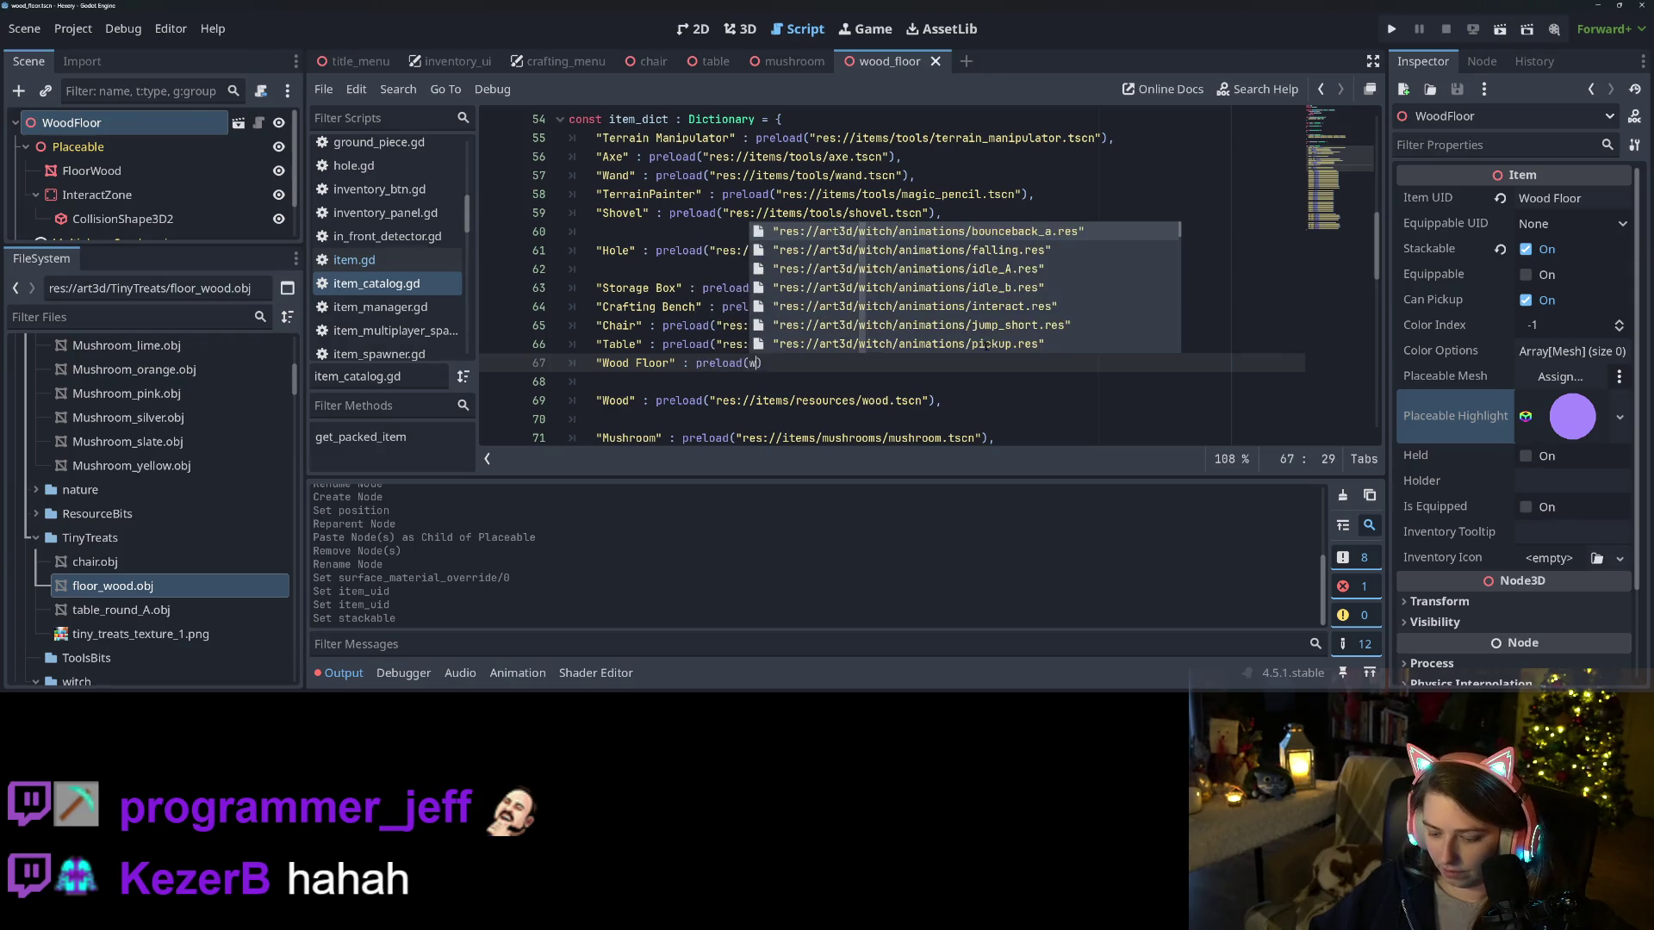
pyautogui.press('Return')
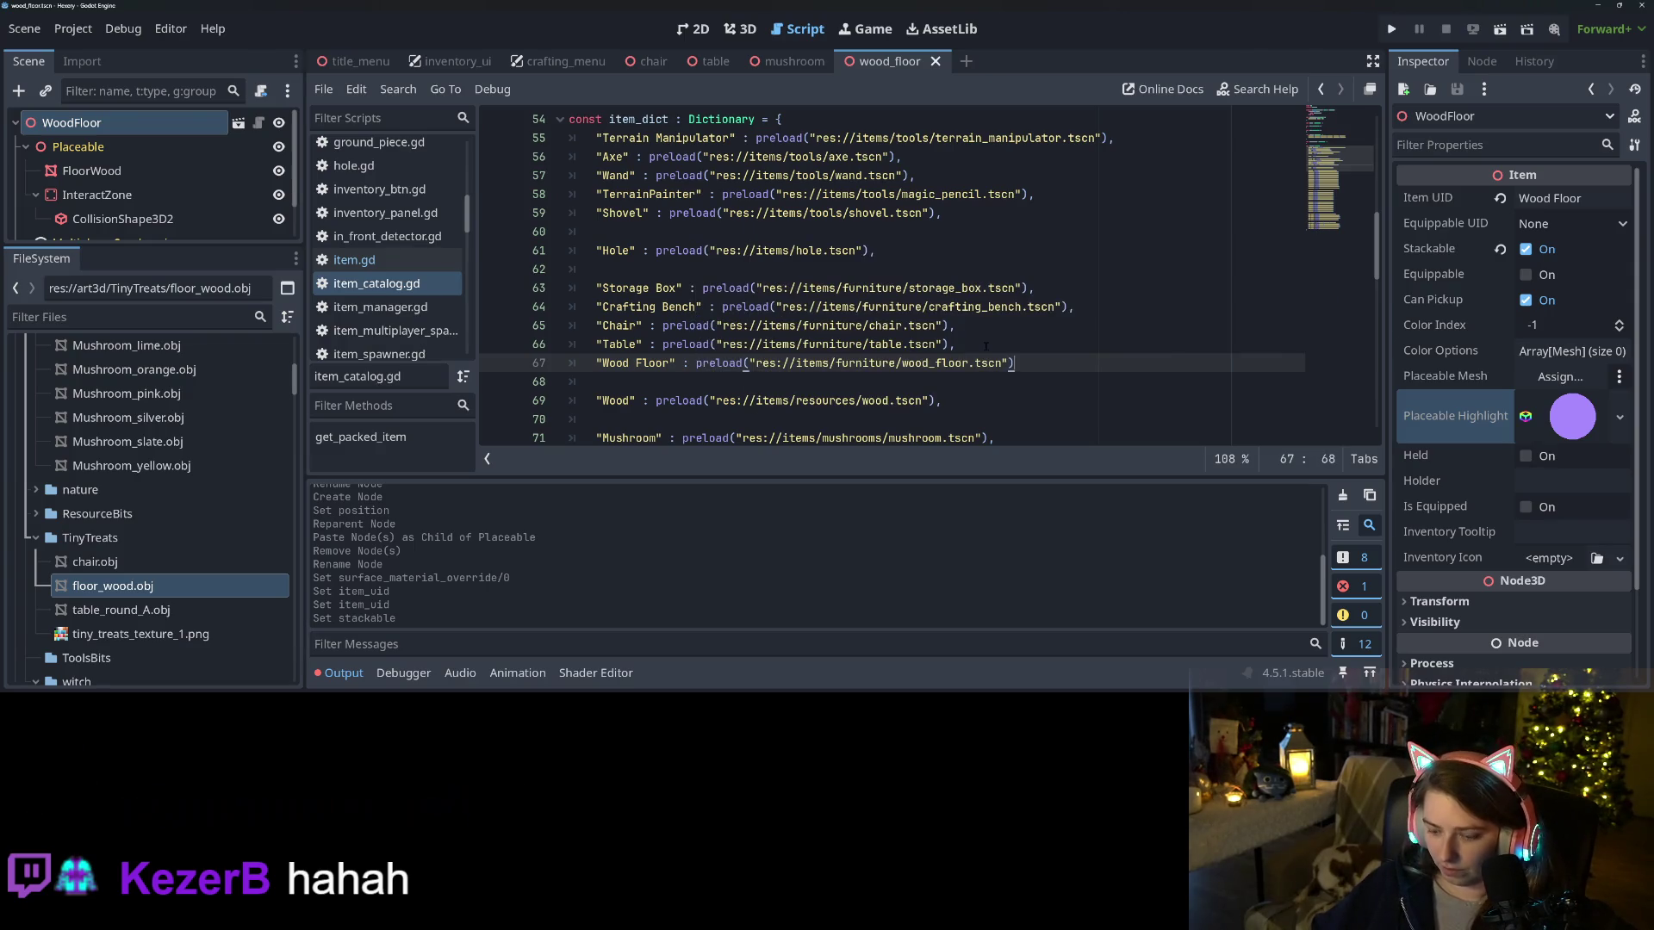
pyautogui.write(',')
pyautogui.hotkey('ctrl', 's')
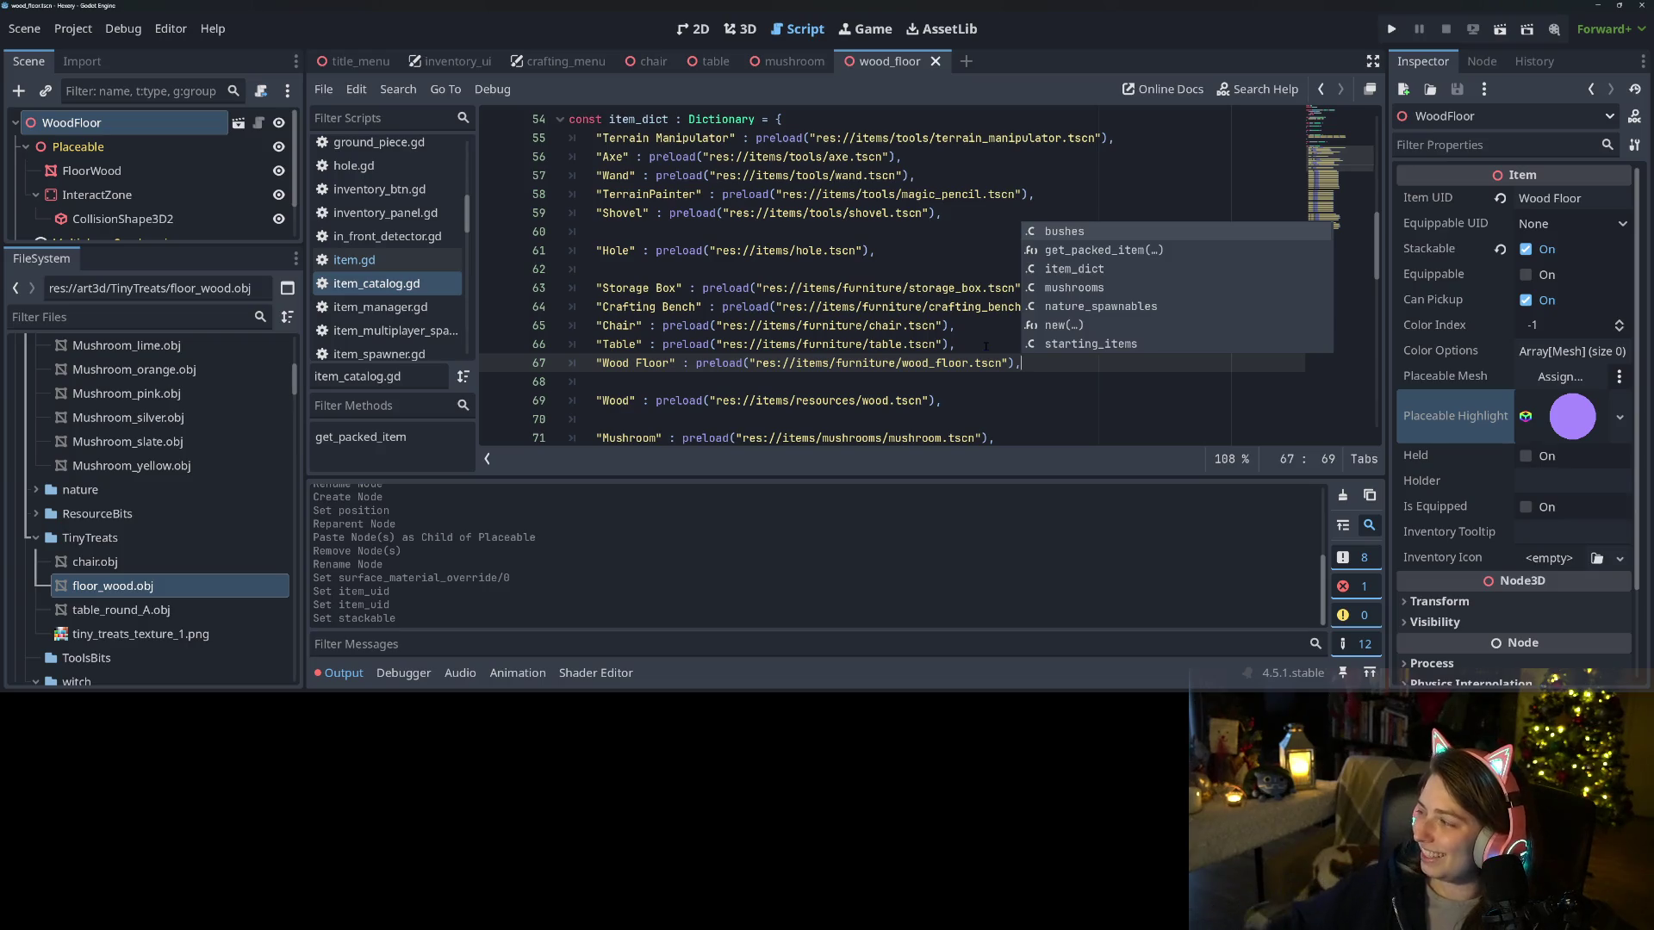
pyautogui.click(745, 325)
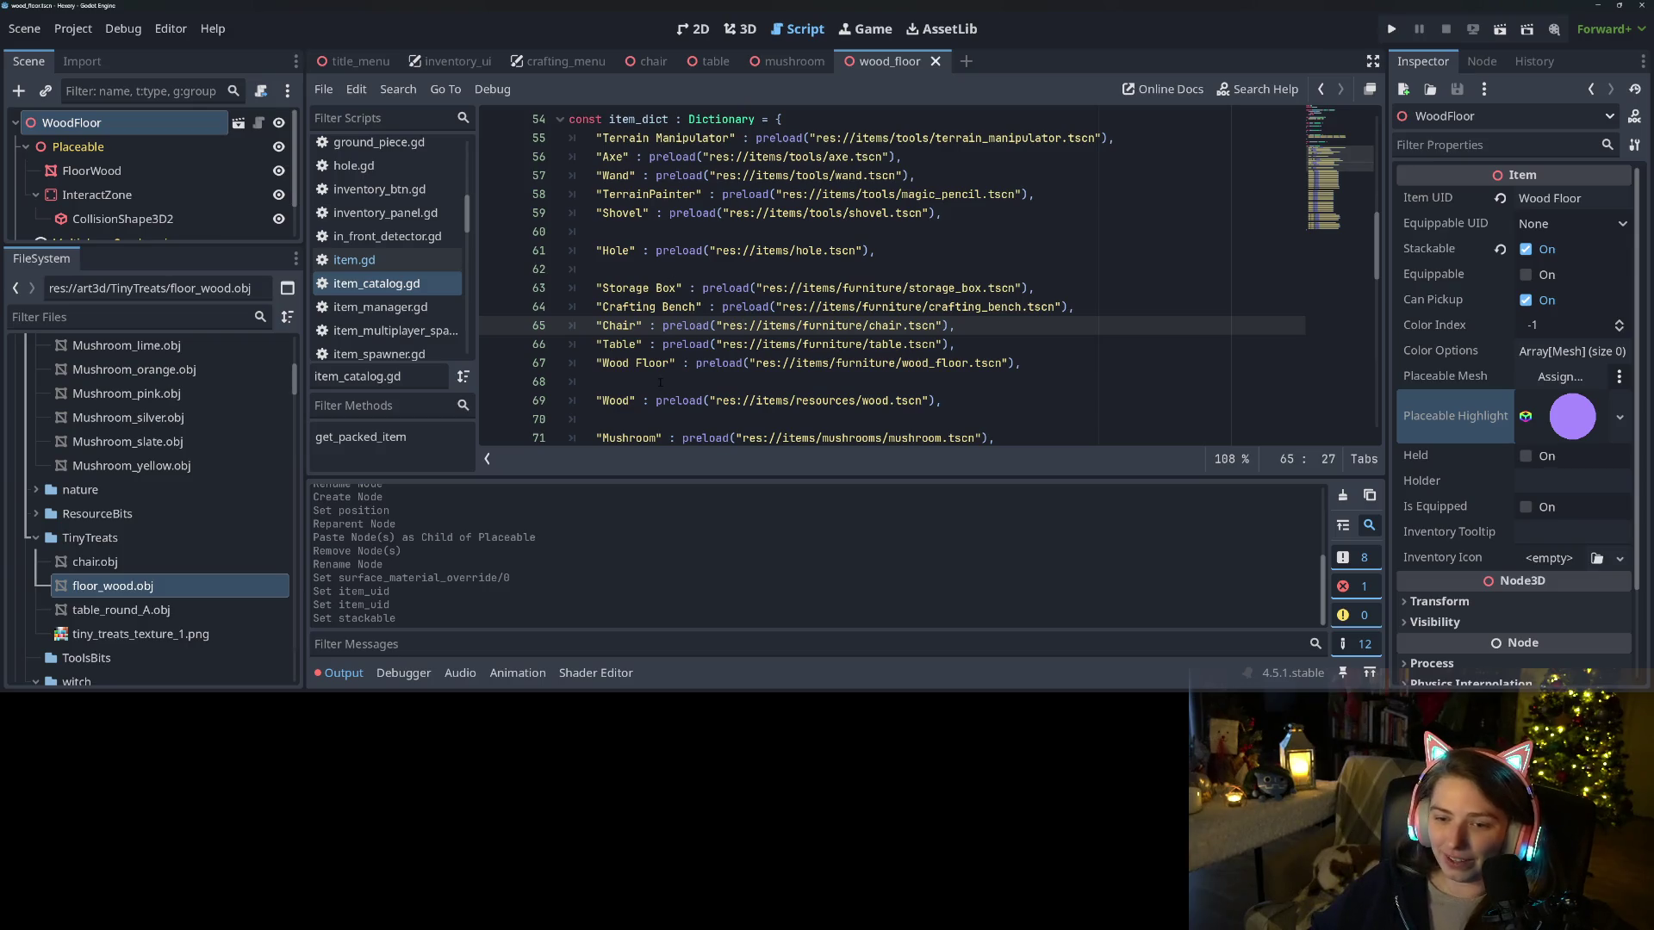
# In crafting_data.gd, add a "Wood Floor" recipe after Chair with a Wood ingredient entry
pyautogui.moveTo(596, 363); pyautogui.dragTo(676, 362)
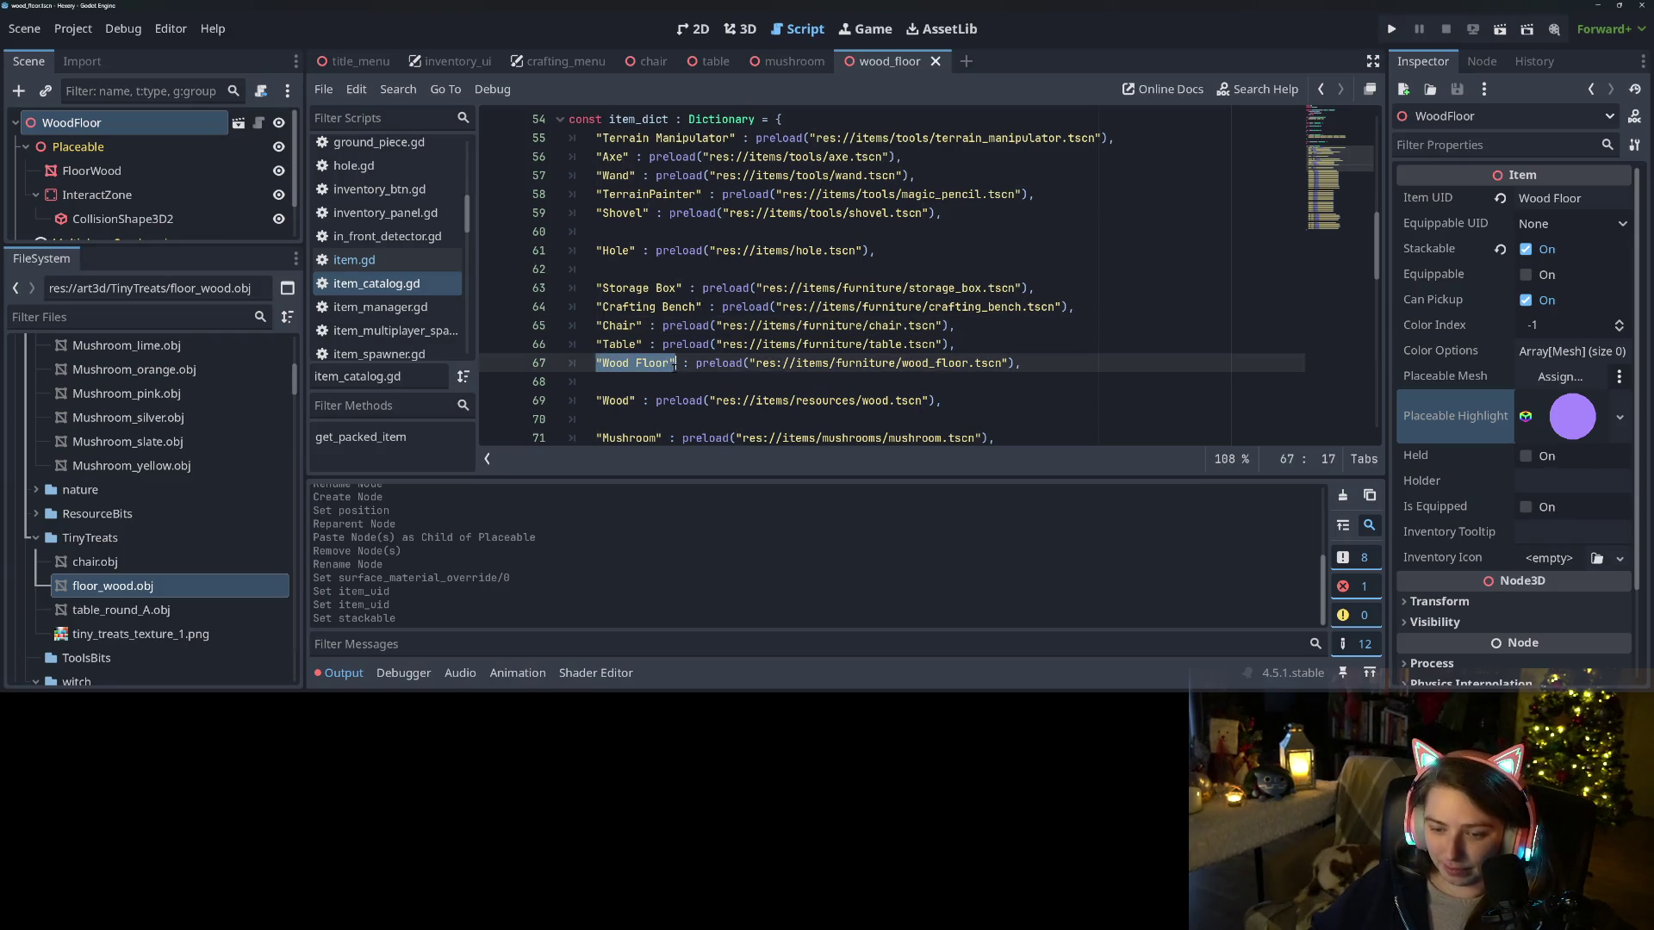
pyautogui.scroll(5, 378, 284)
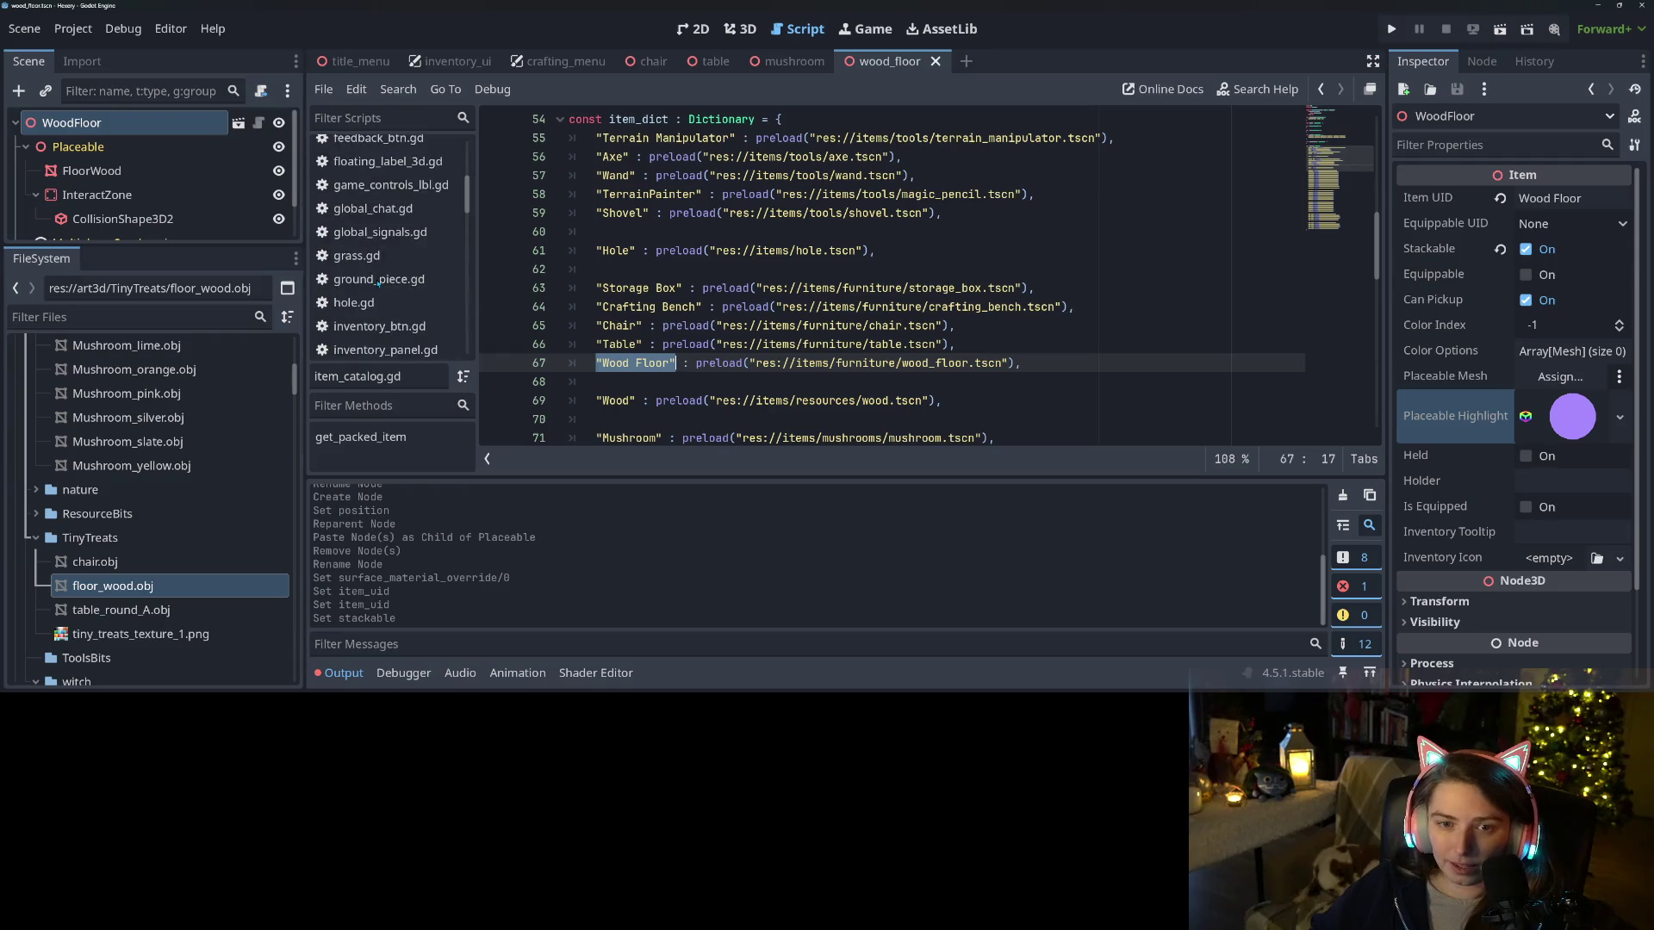
pyautogui.scroll(3, 377, 284)
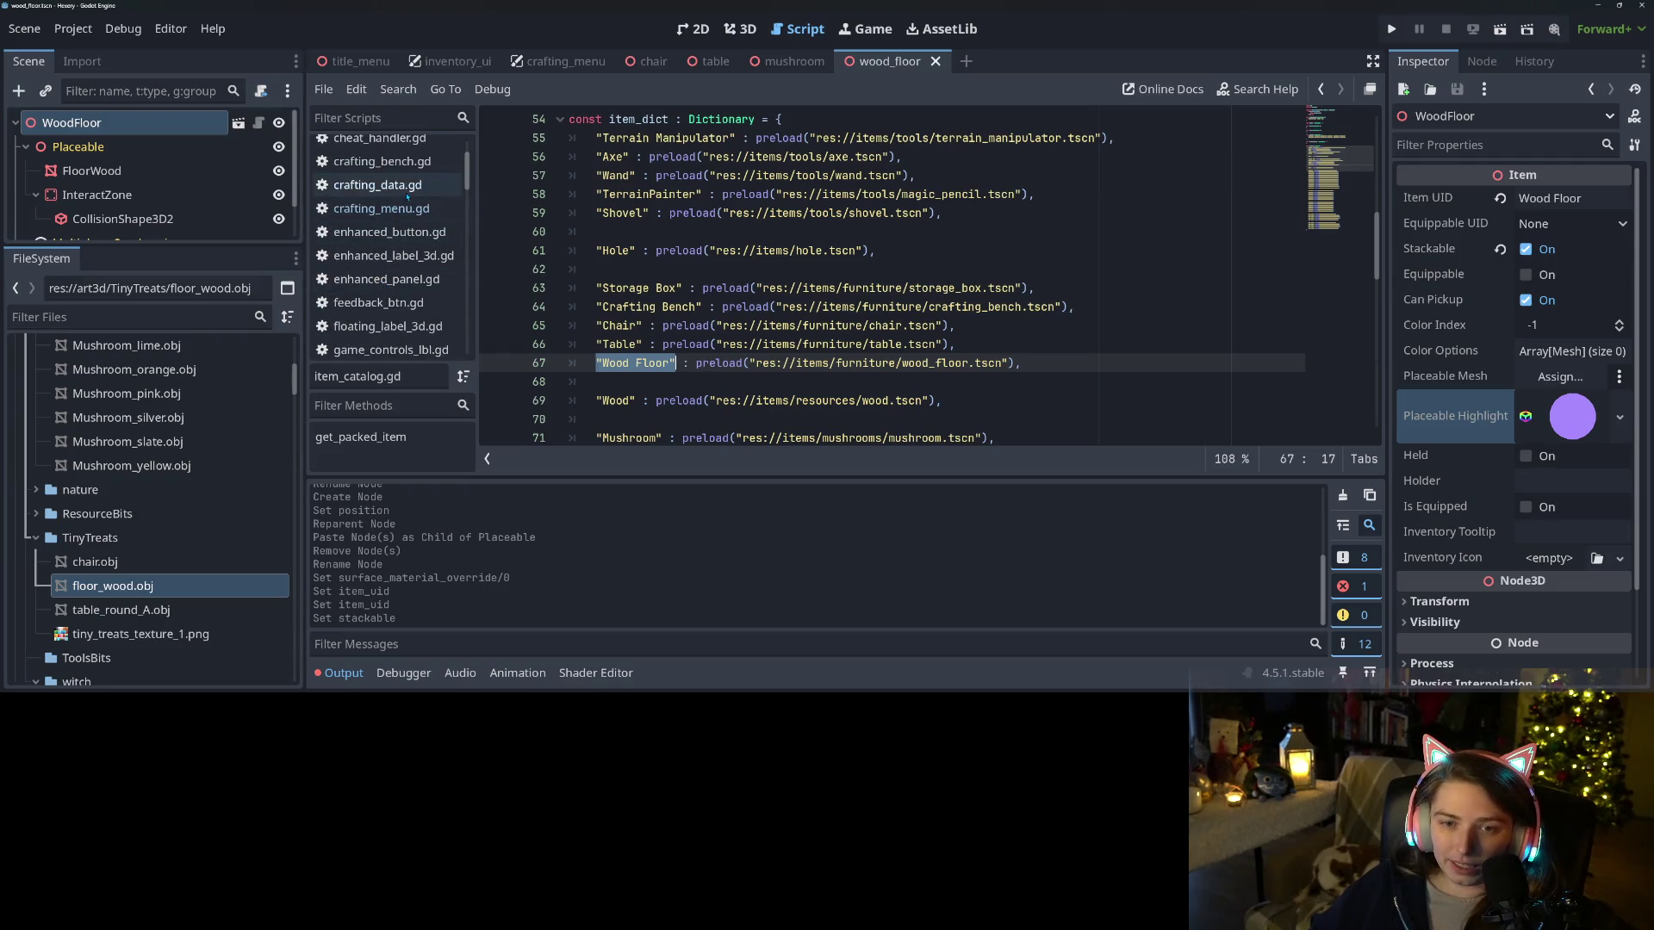
pyautogui.click(379, 208)
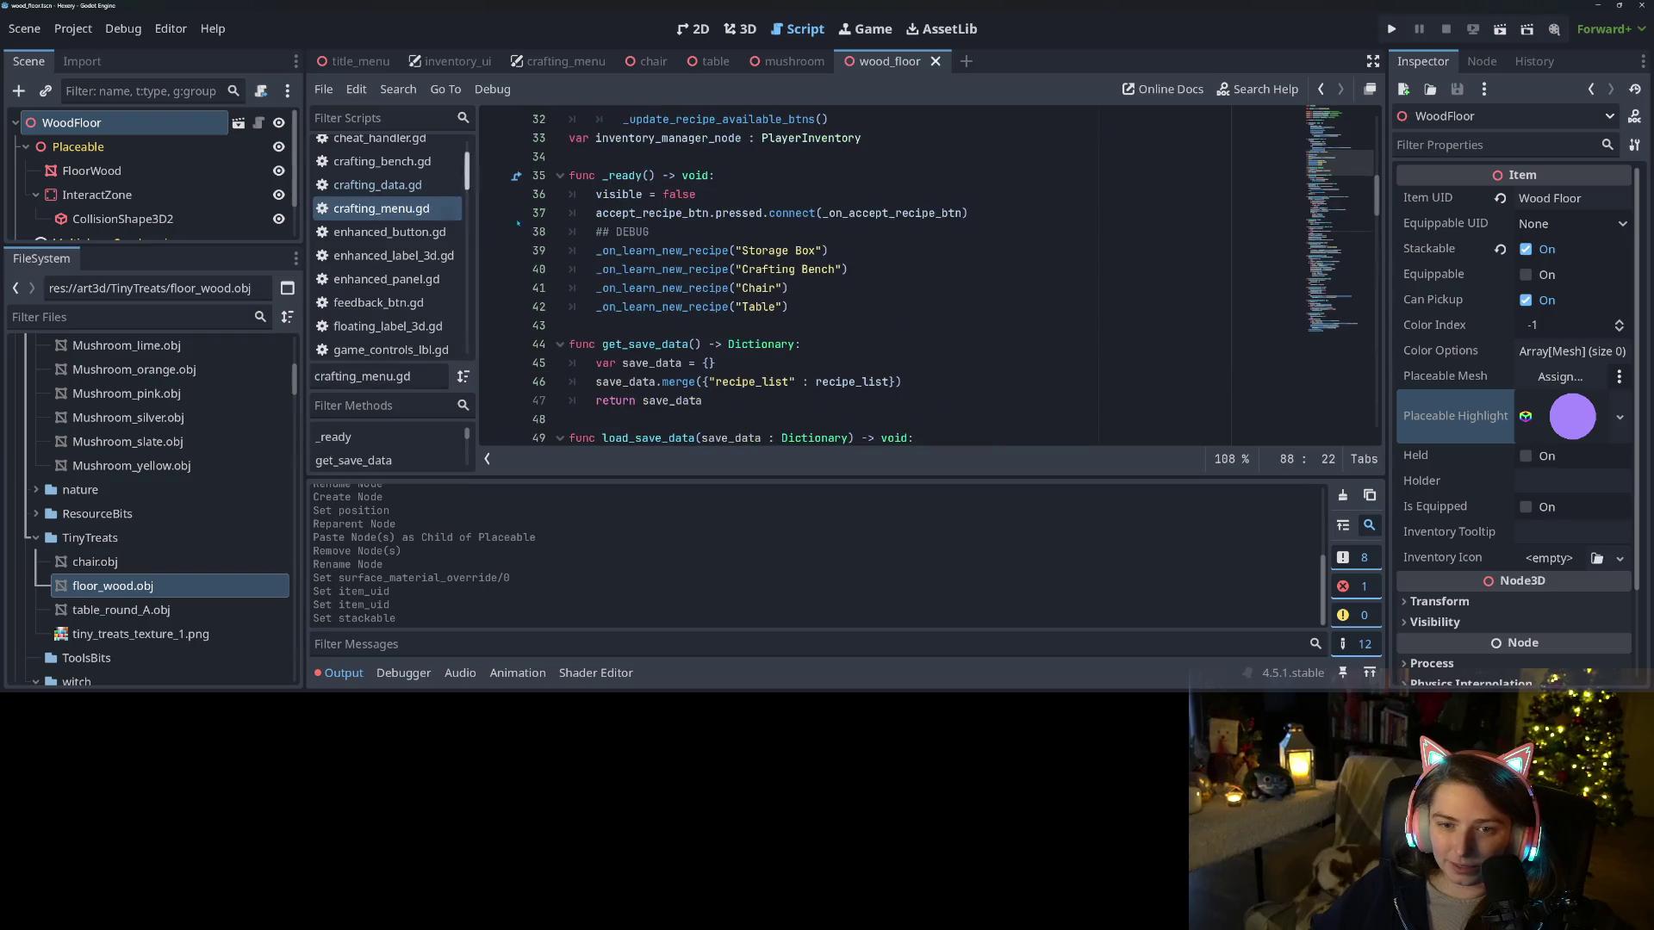
pyautogui.click(379, 185)
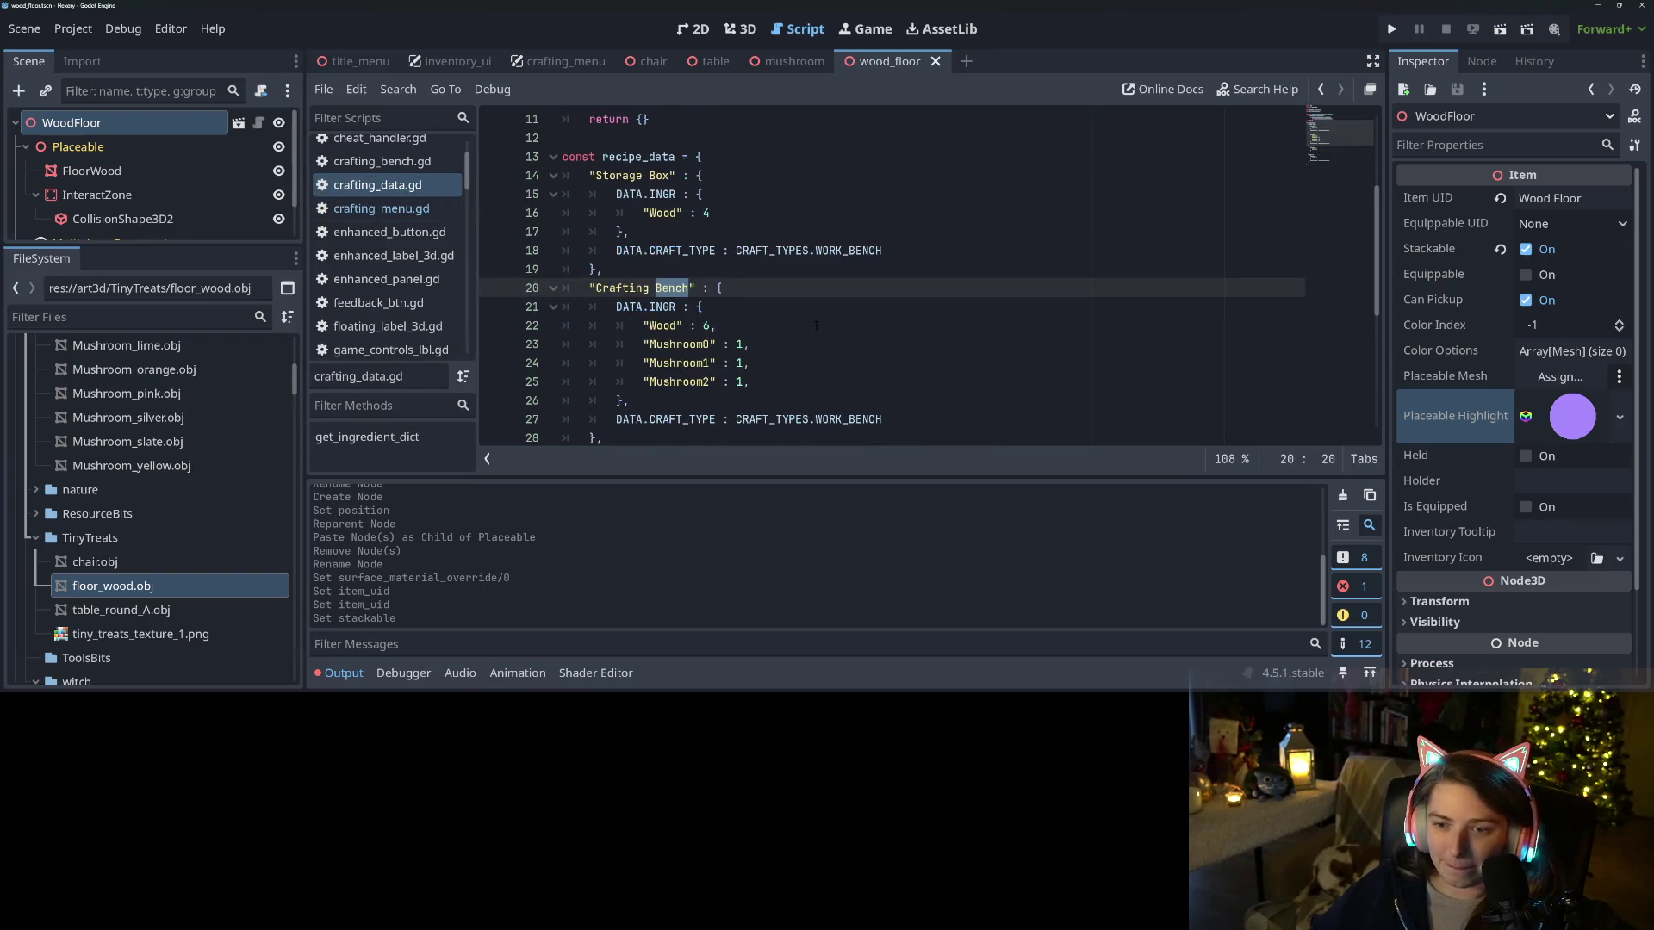
pyautogui.scroll(-6, 680, 333)
pyautogui.scroll(-2, 679, 335)
pyautogui.click(640, 346)
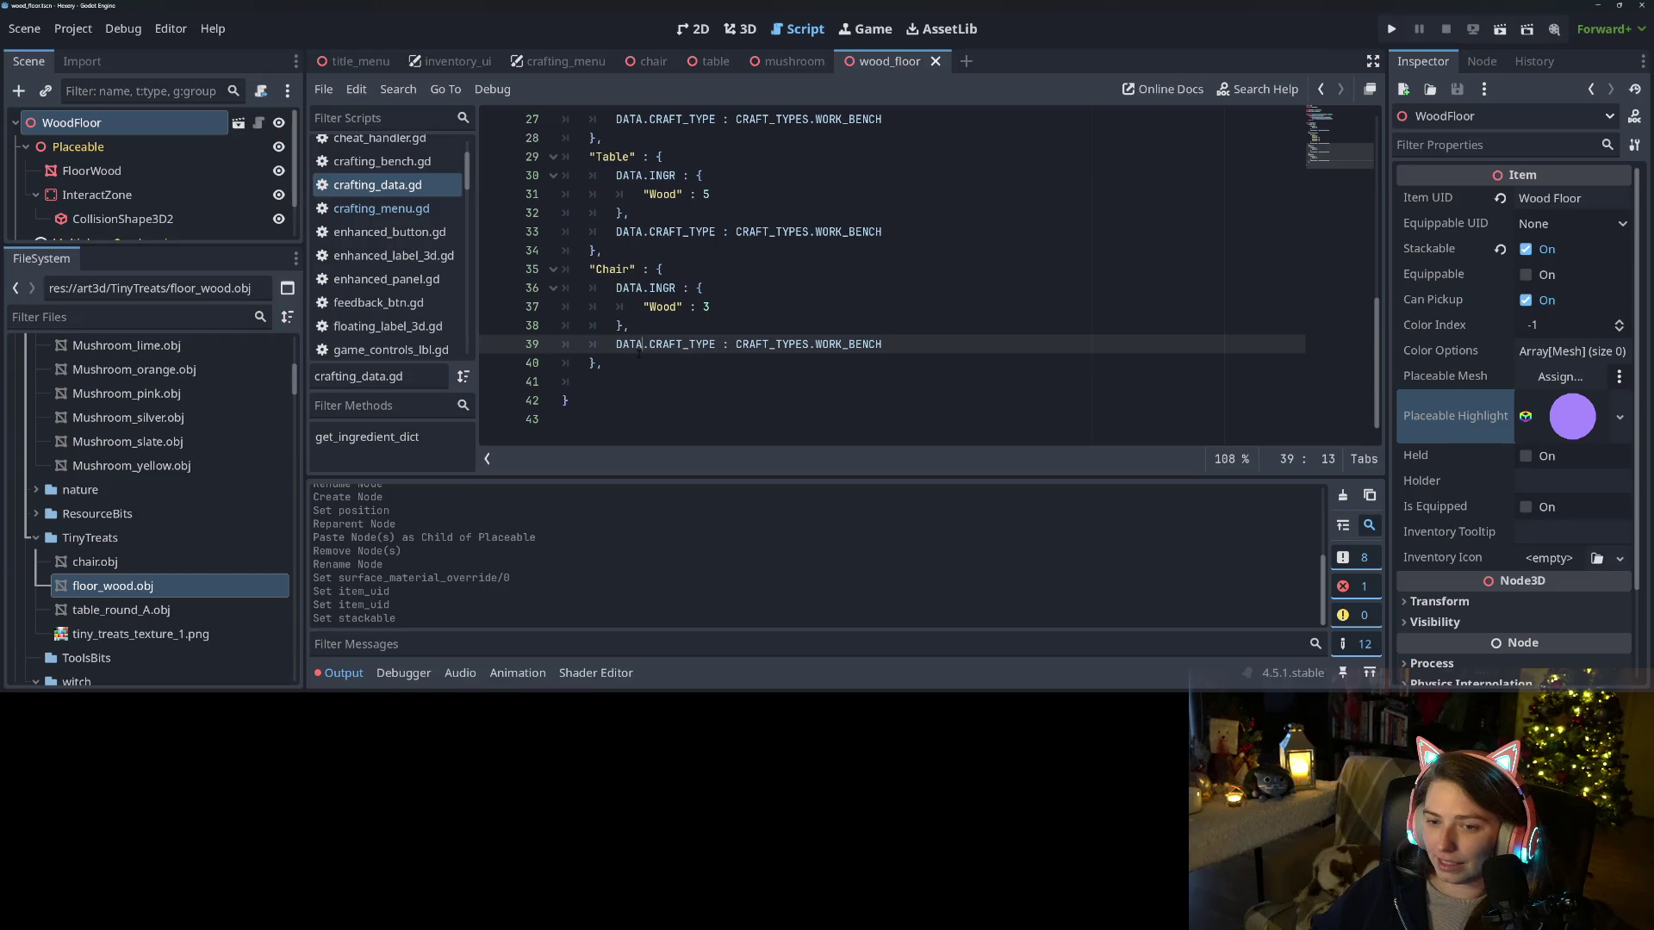
pyautogui.click(643, 363)
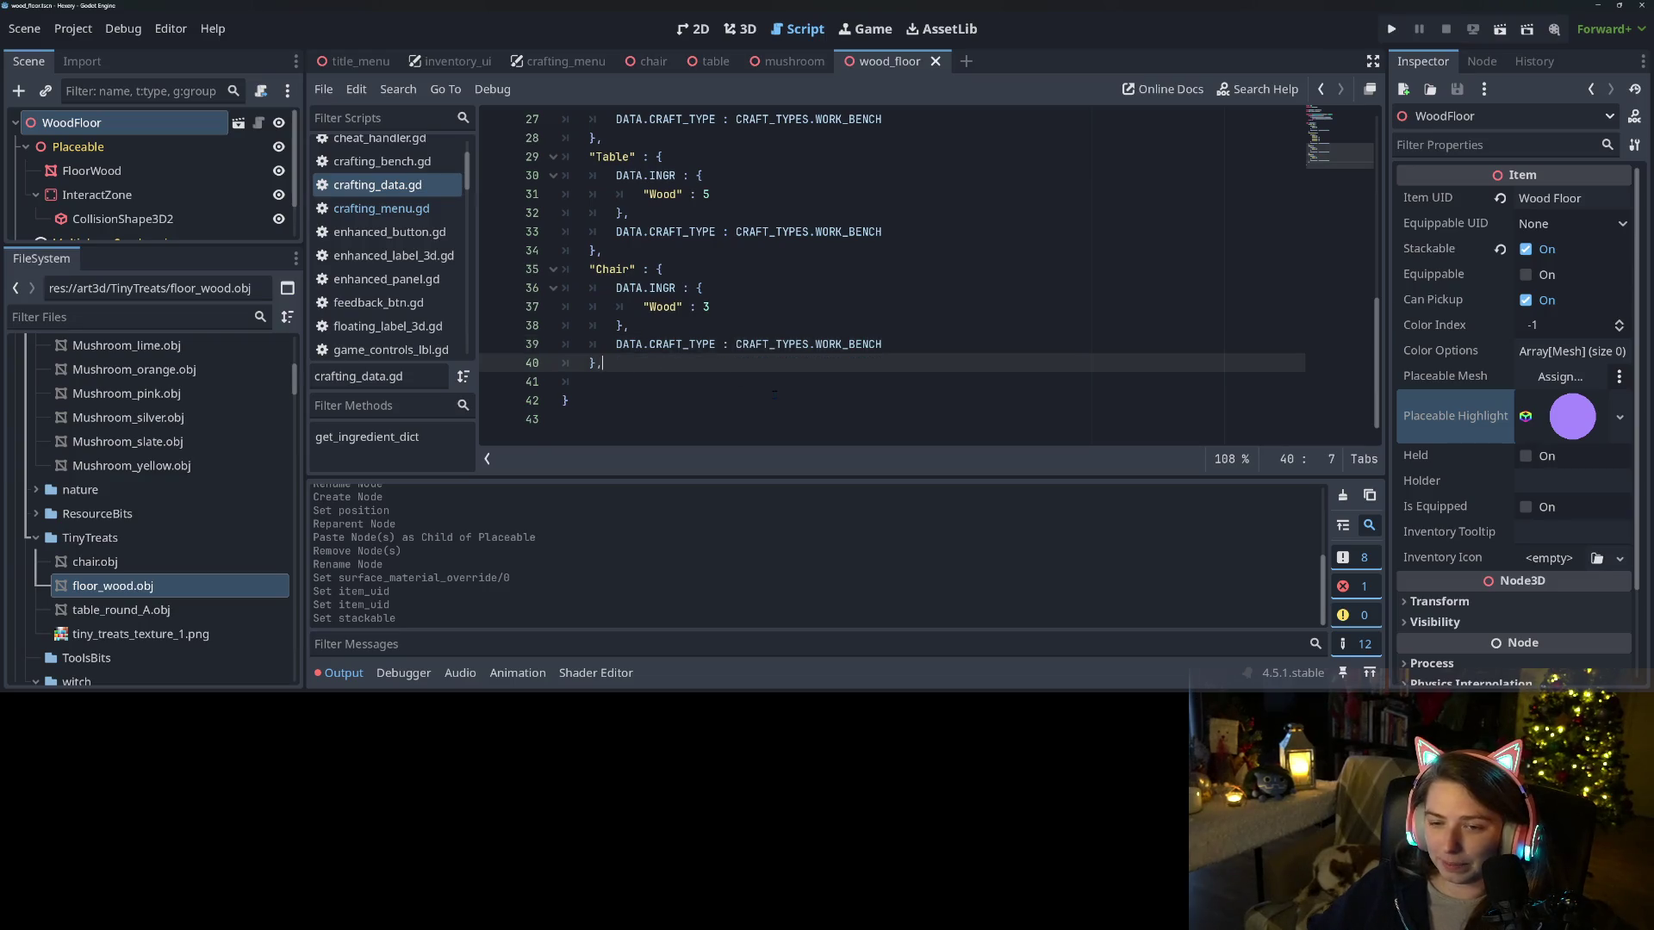
pyautogui.press('Return')
pyautogui.write('"Wood Floor"')
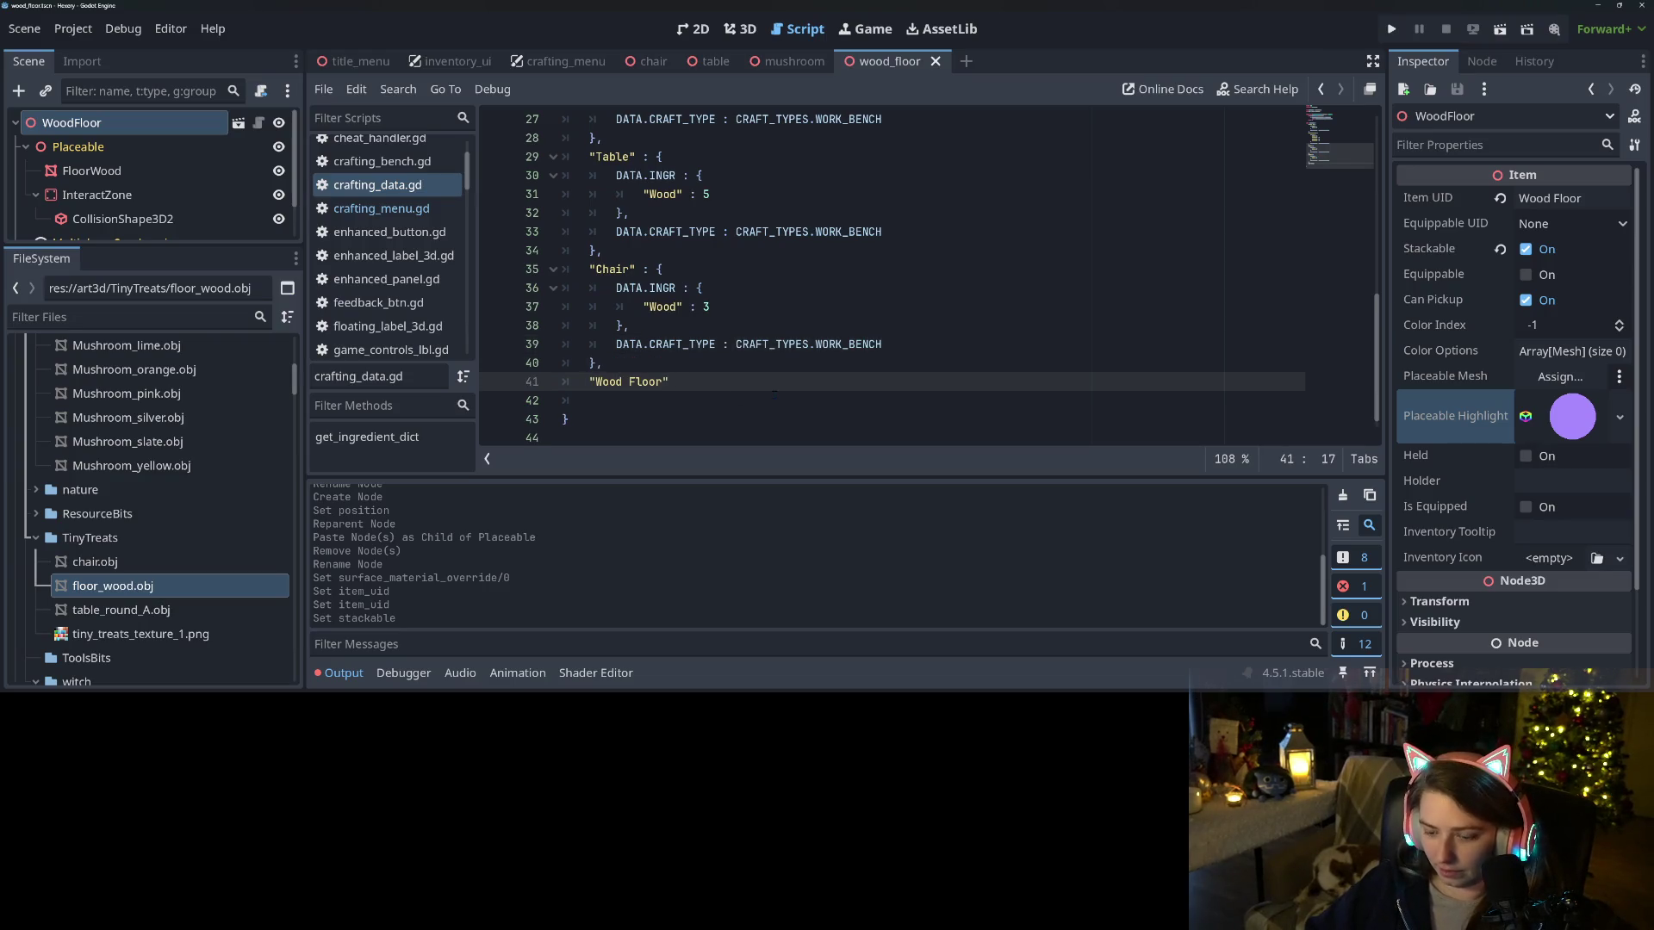
pyautogui.write(' : {')
pyautogui.press('Return')
pyautogui.write('D')
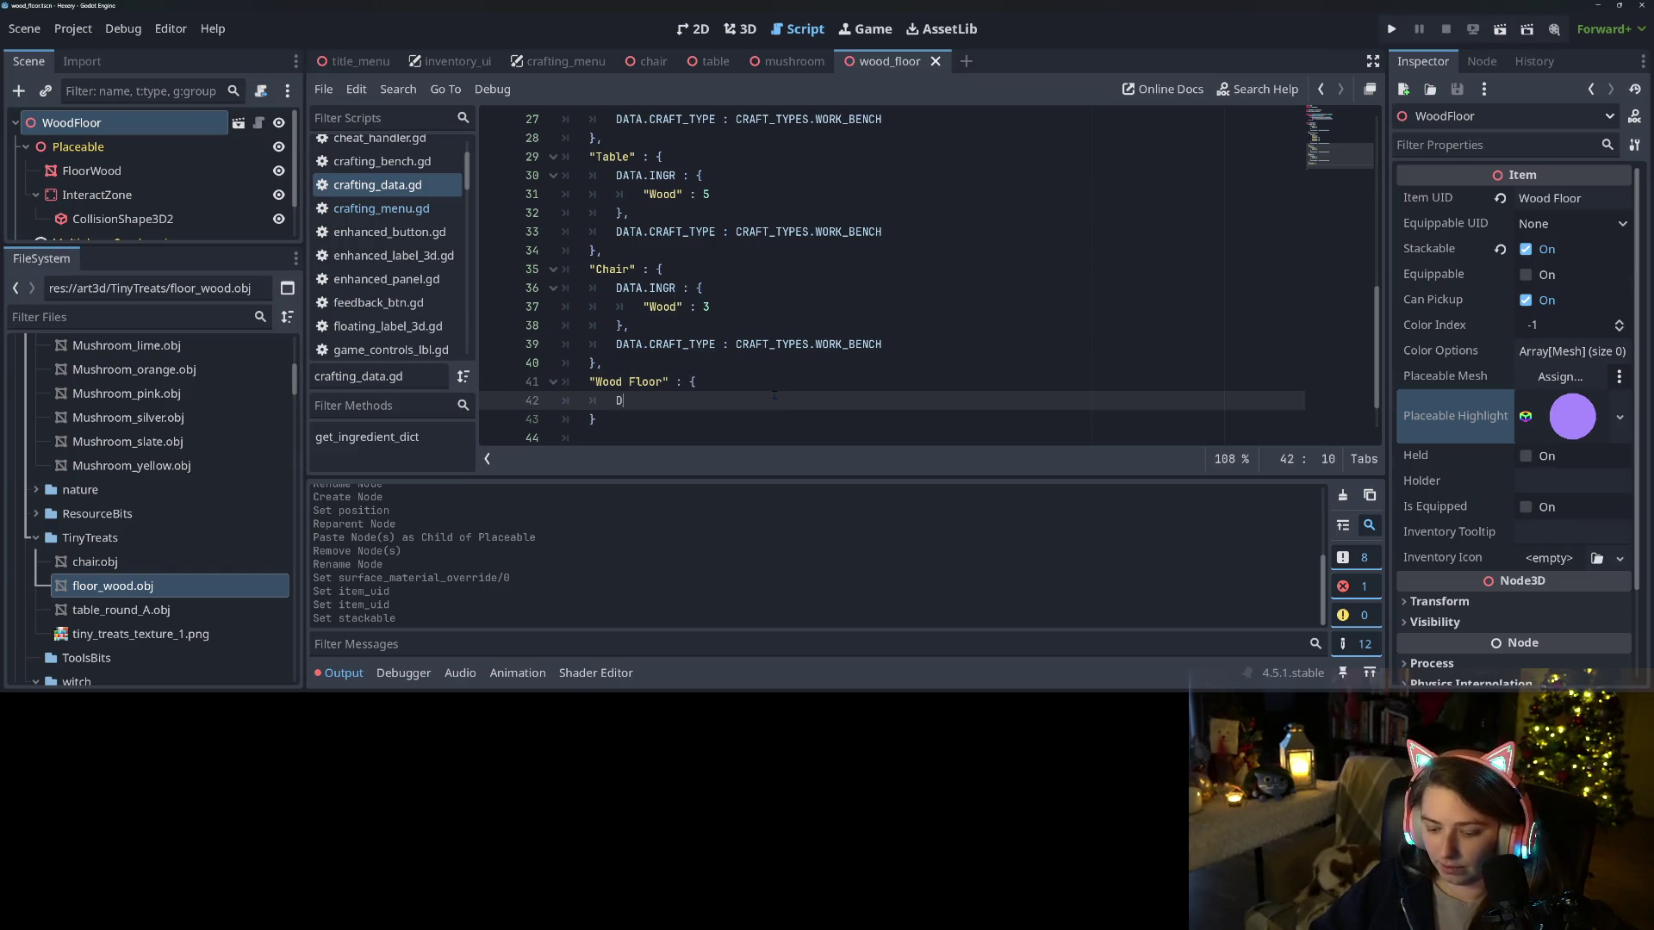
pyautogui.write('ATA.INGR')
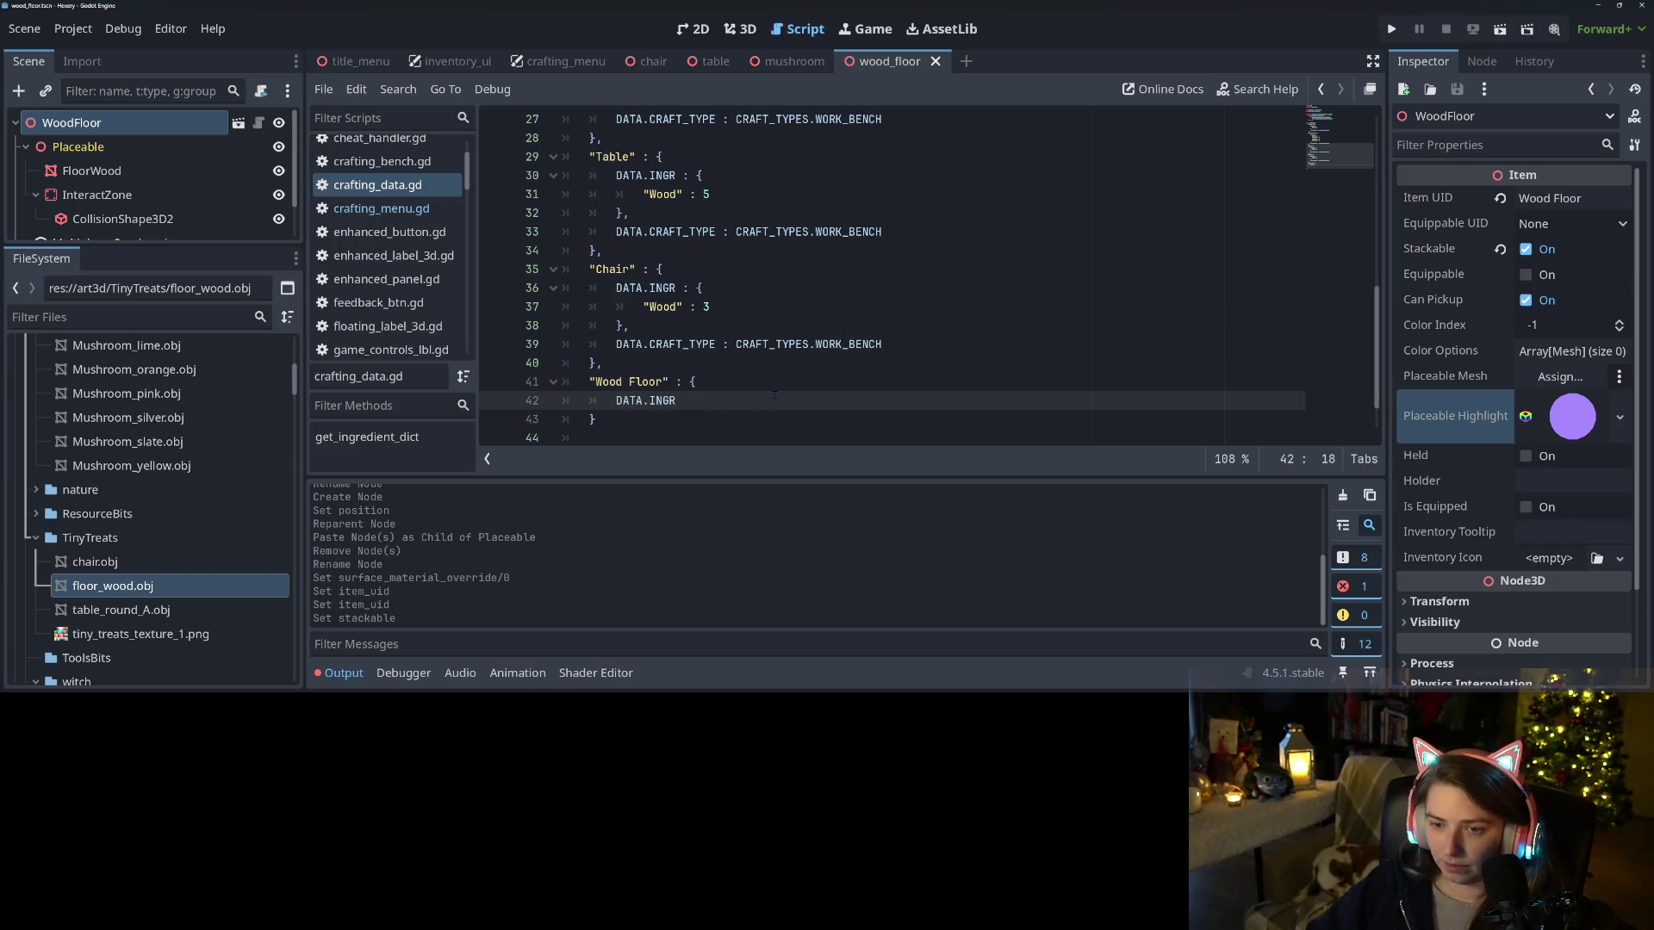
pyautogui.press('Return')
pyautogui.write('Wood" : 2')
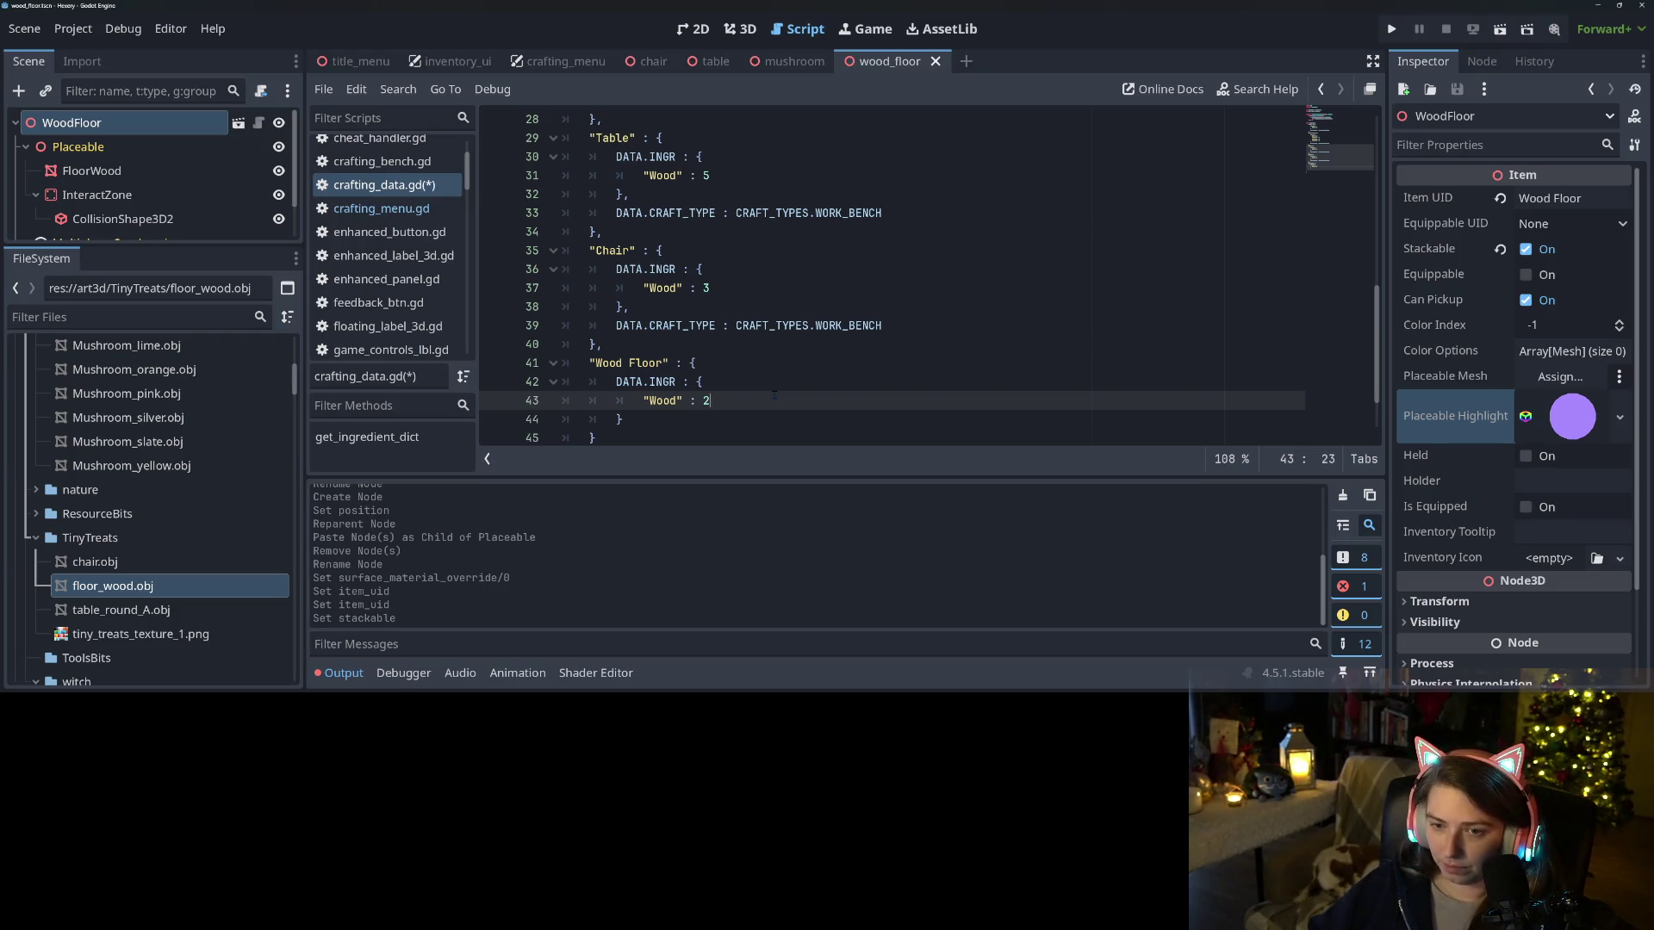
# Set the Wood Floor recipe's DATA.CRAFT_TYPE to CRAFT_TYPES.WORK_BENCH and save the script
pyautogui.press('Down')
pyautogui.press('Return')
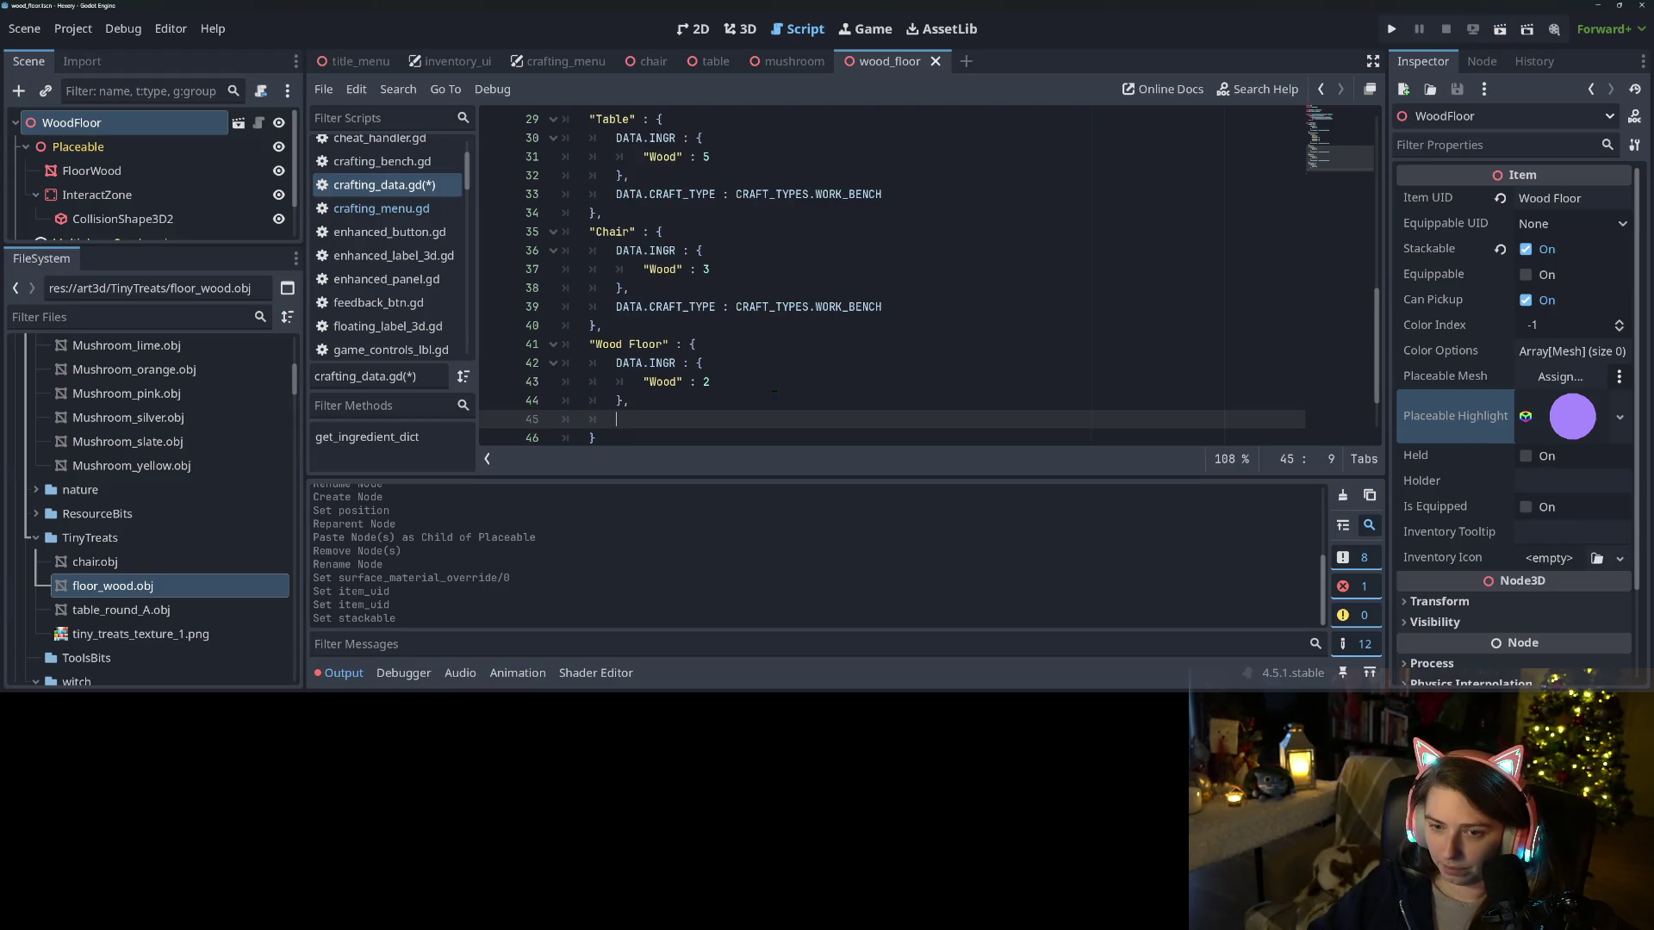
pyautogui.write('DATA.')
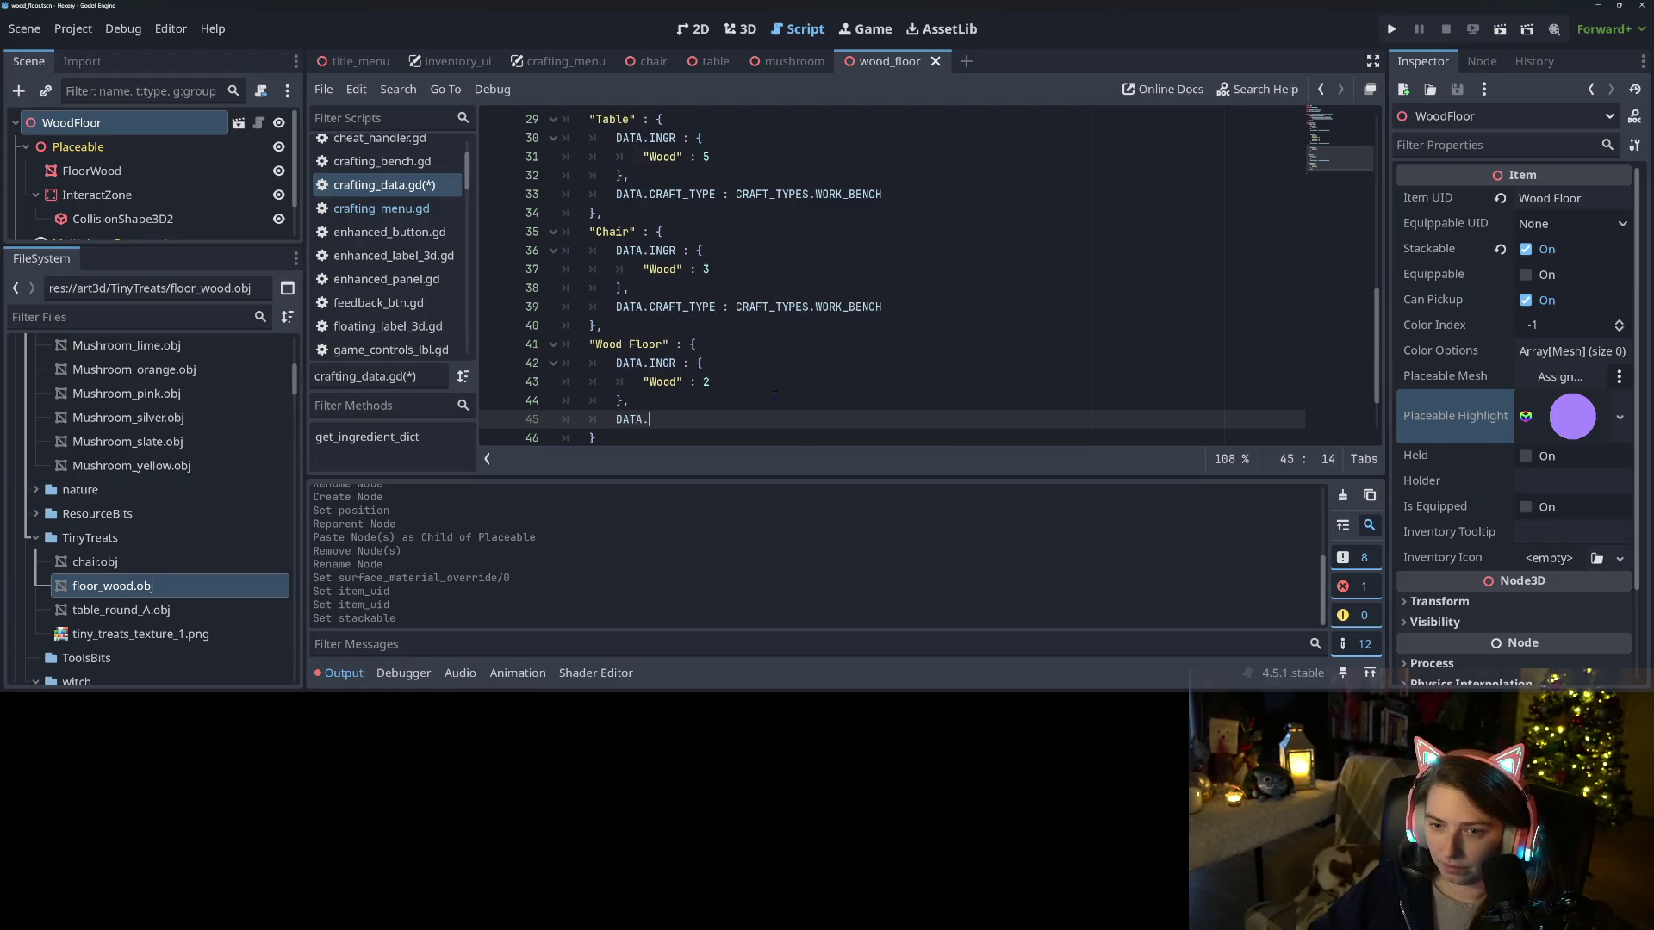
pyautogui.write('C')
pyautogui.press('Return')
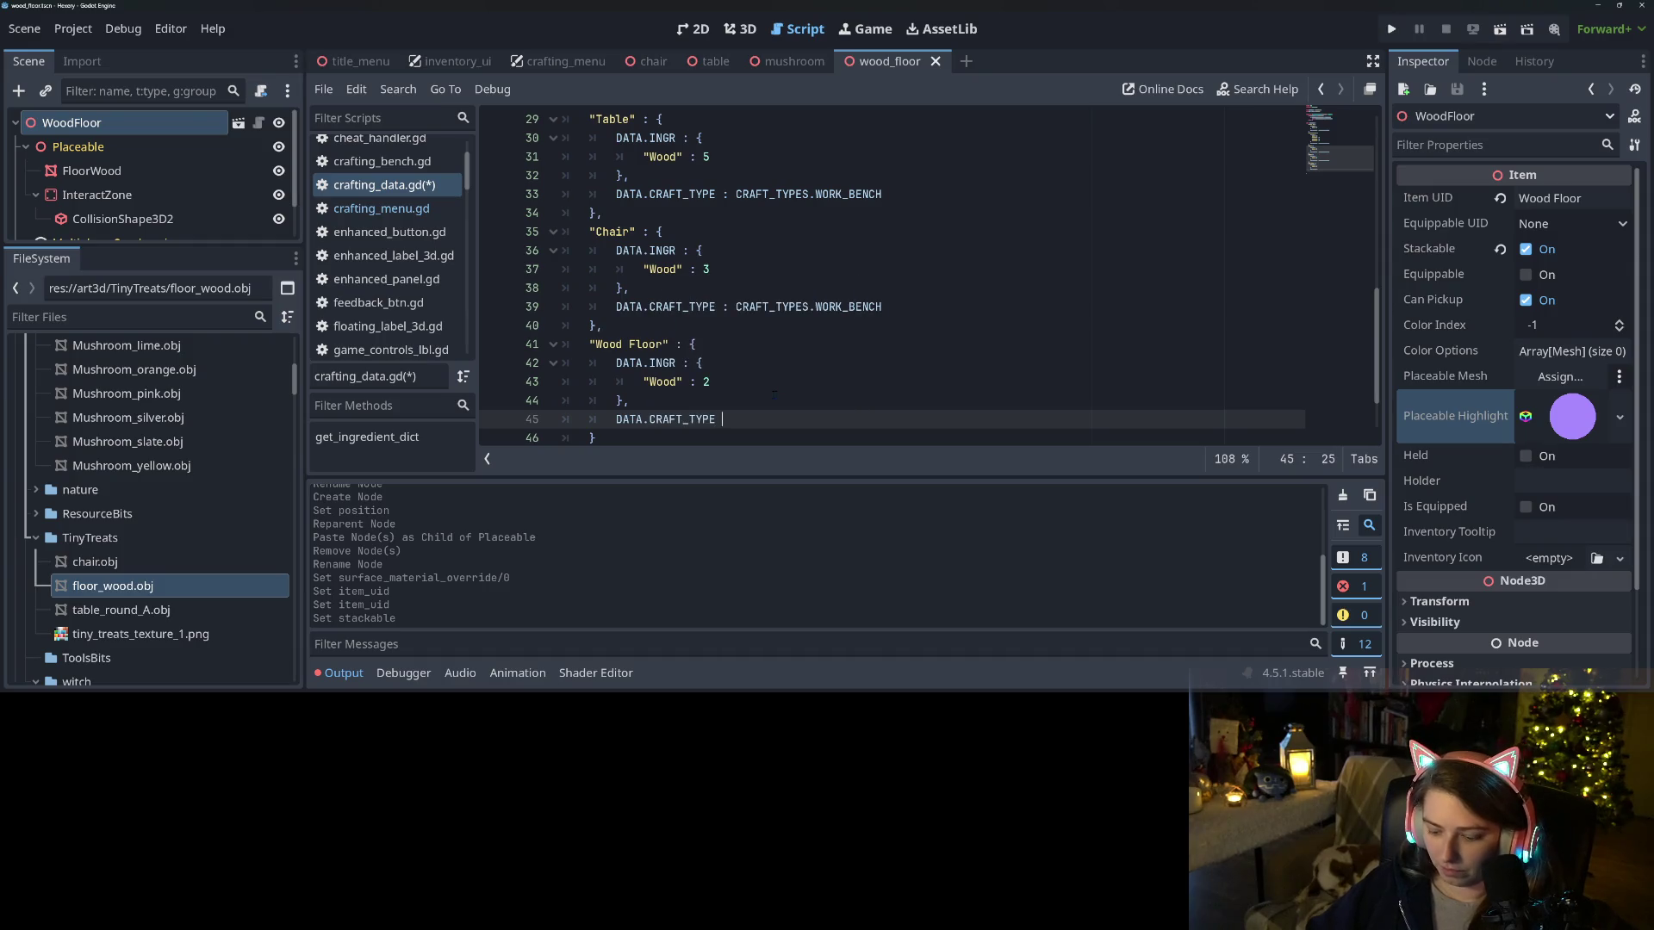
pyautogui.write(': CR')
pyautogui.press('Return')
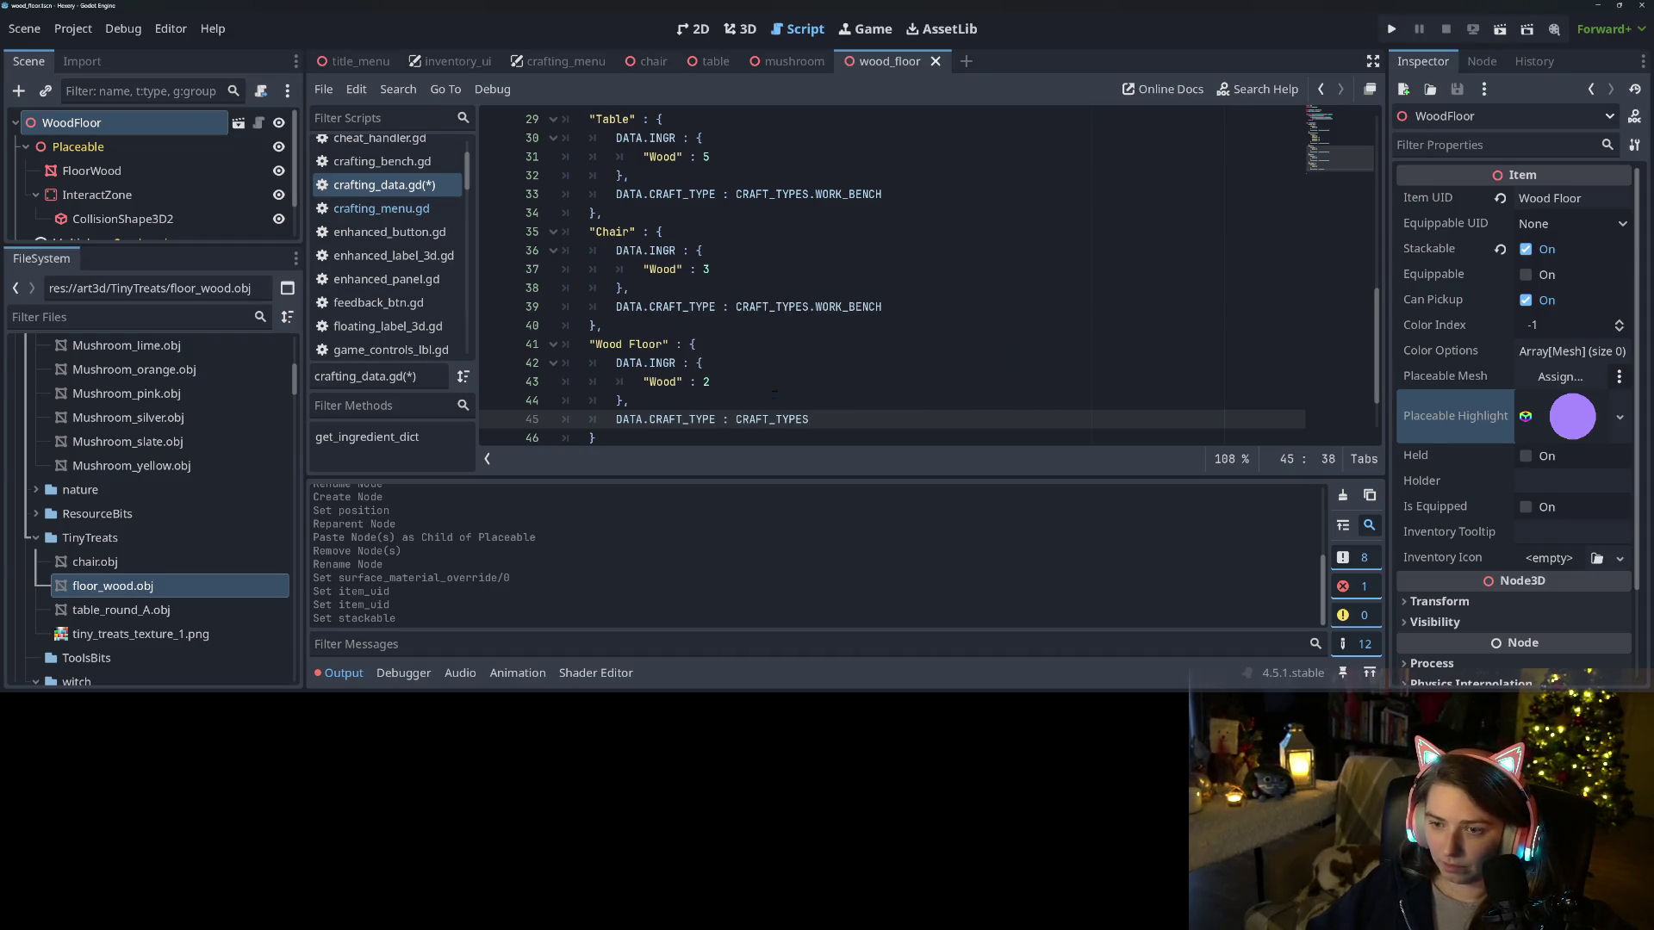
pyautogui.write('.W')
pyautogui.press('Return')
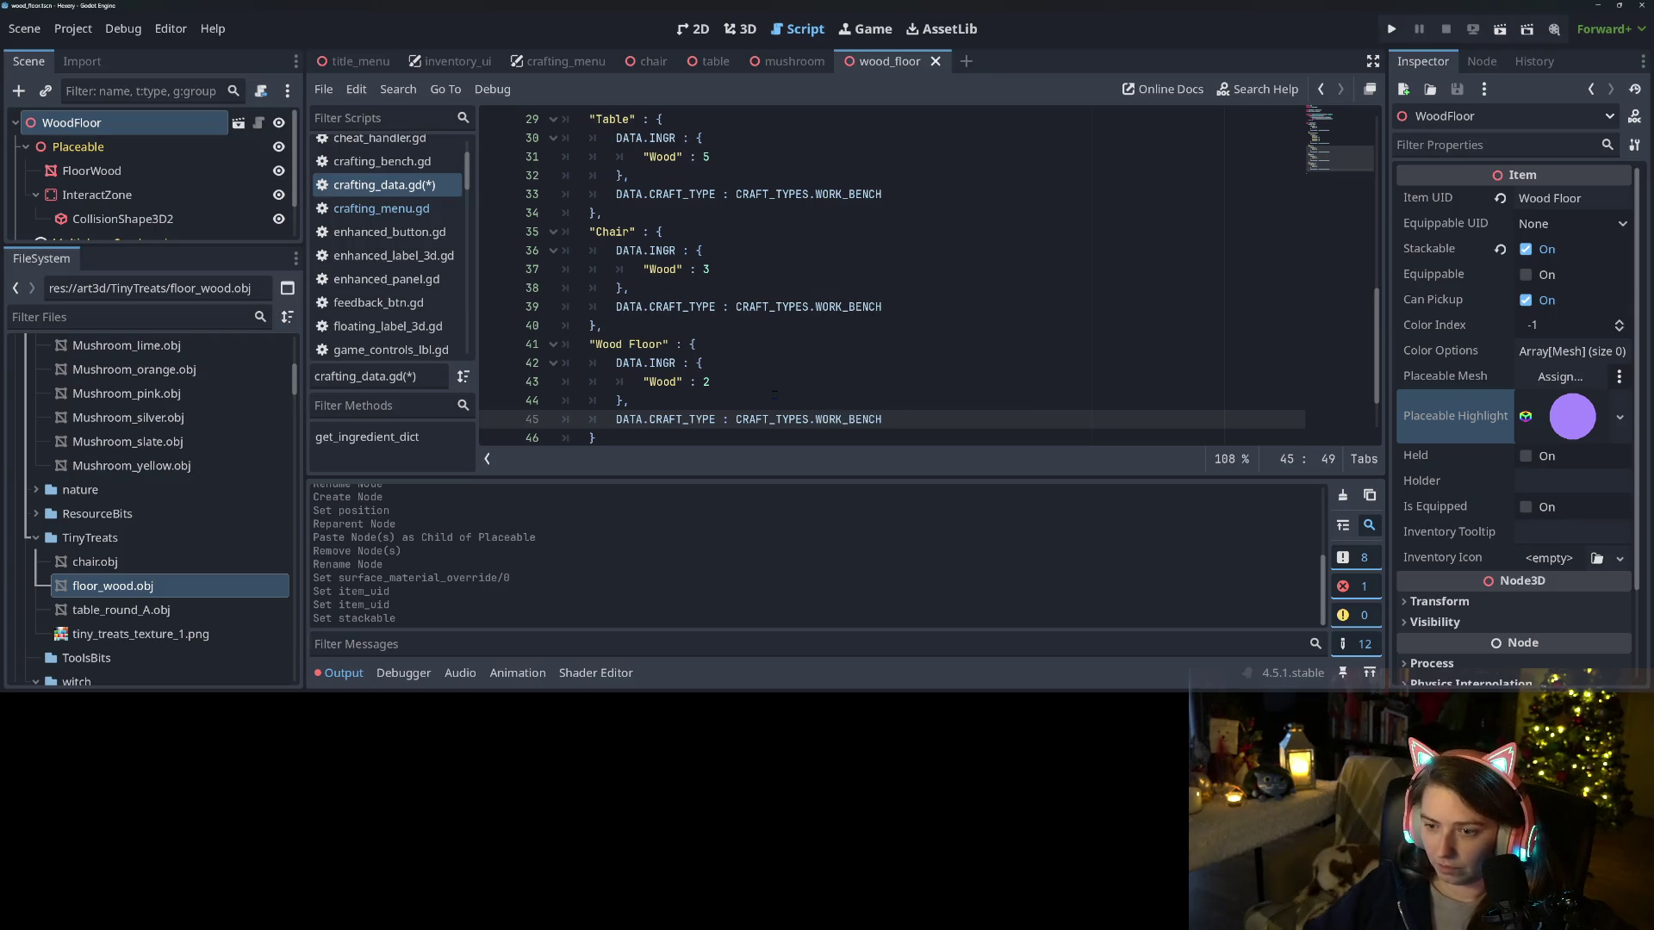
pyautogui.hotkey('ctrl', 's')
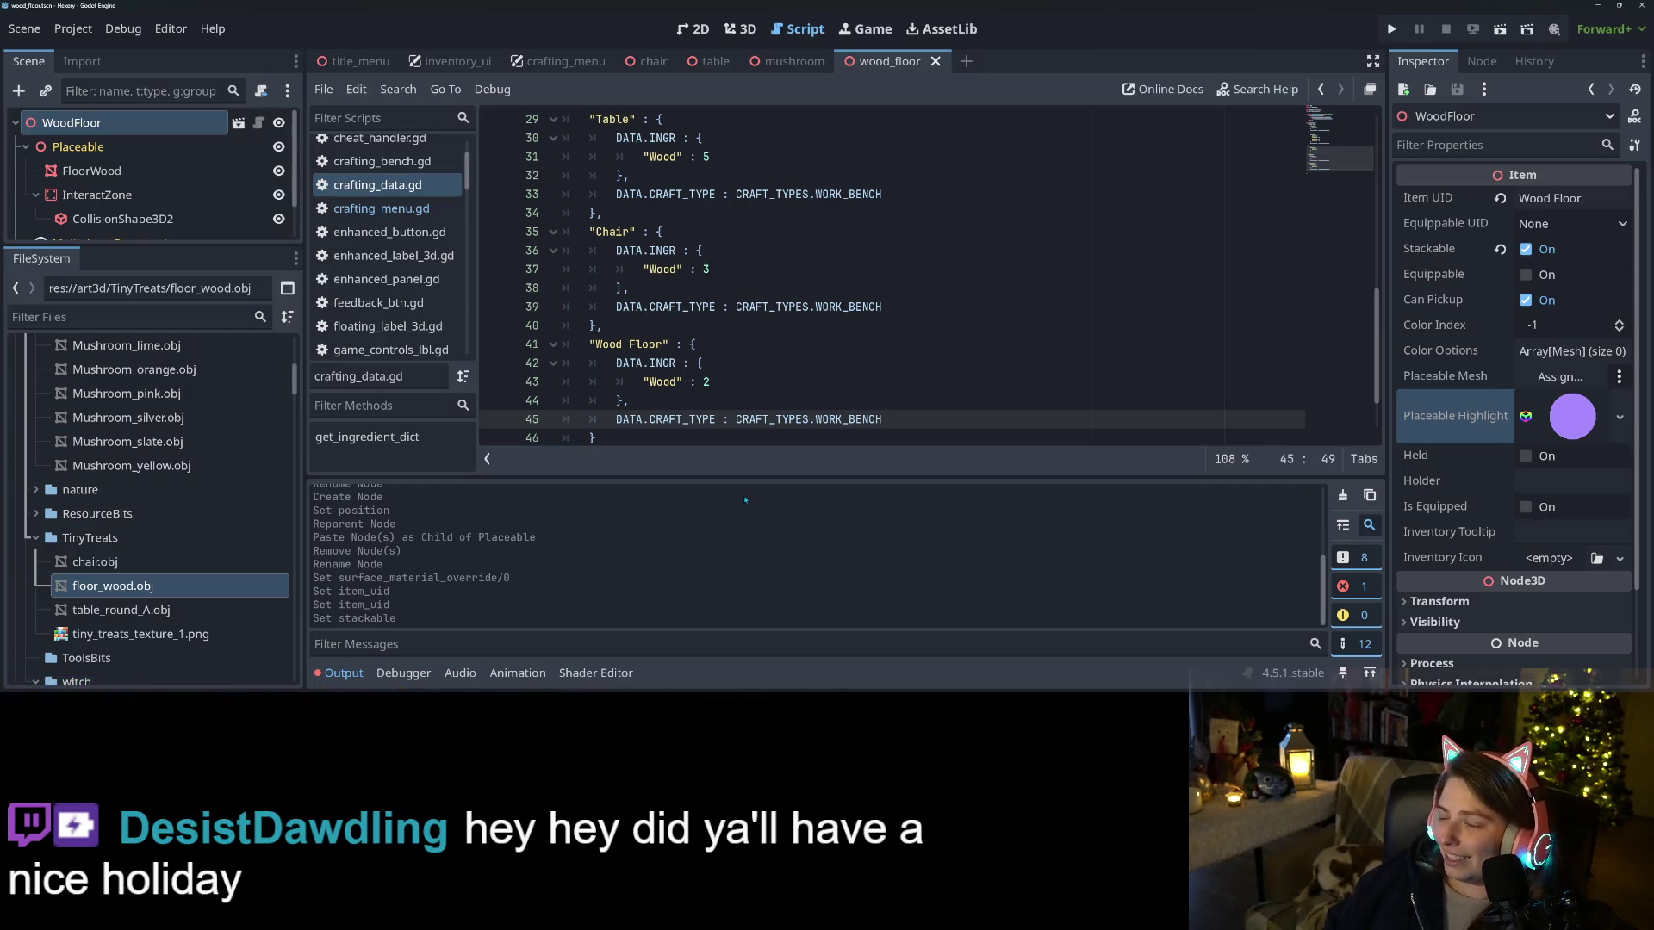
pyautogui.click(342, 672)
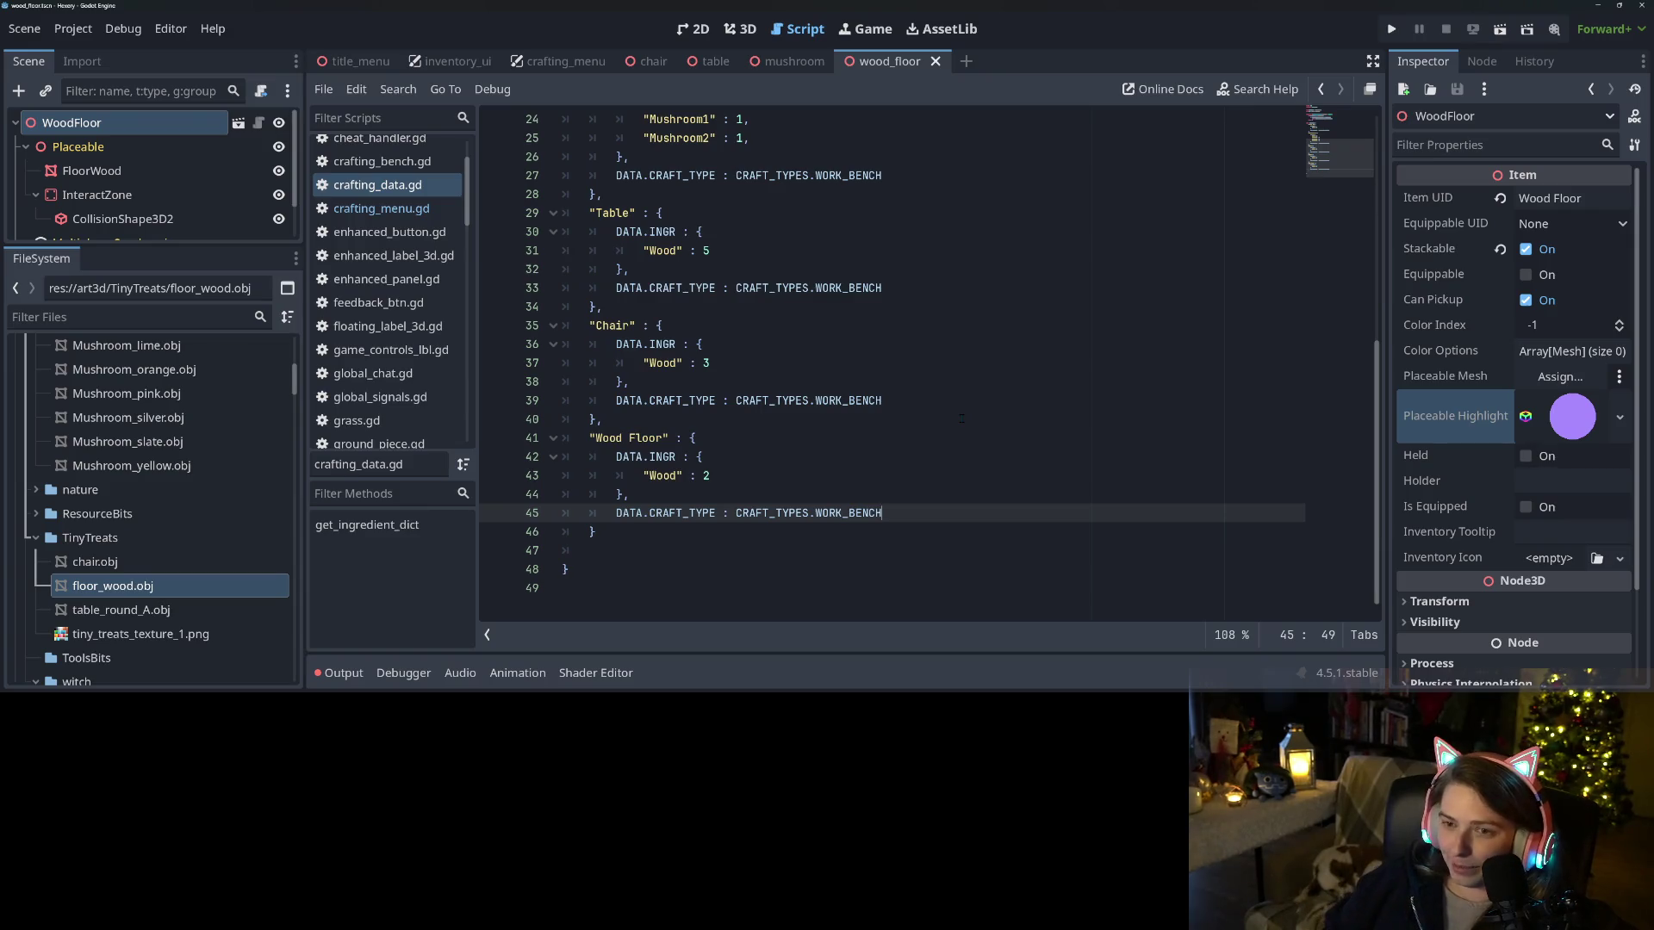
# In crafting_menu.gd, copy the Table unlock line, change it to unlock "Wood Floor", and save
pyautogui.moveTo(589, 438); pyautogui.dragTo(669, 438)
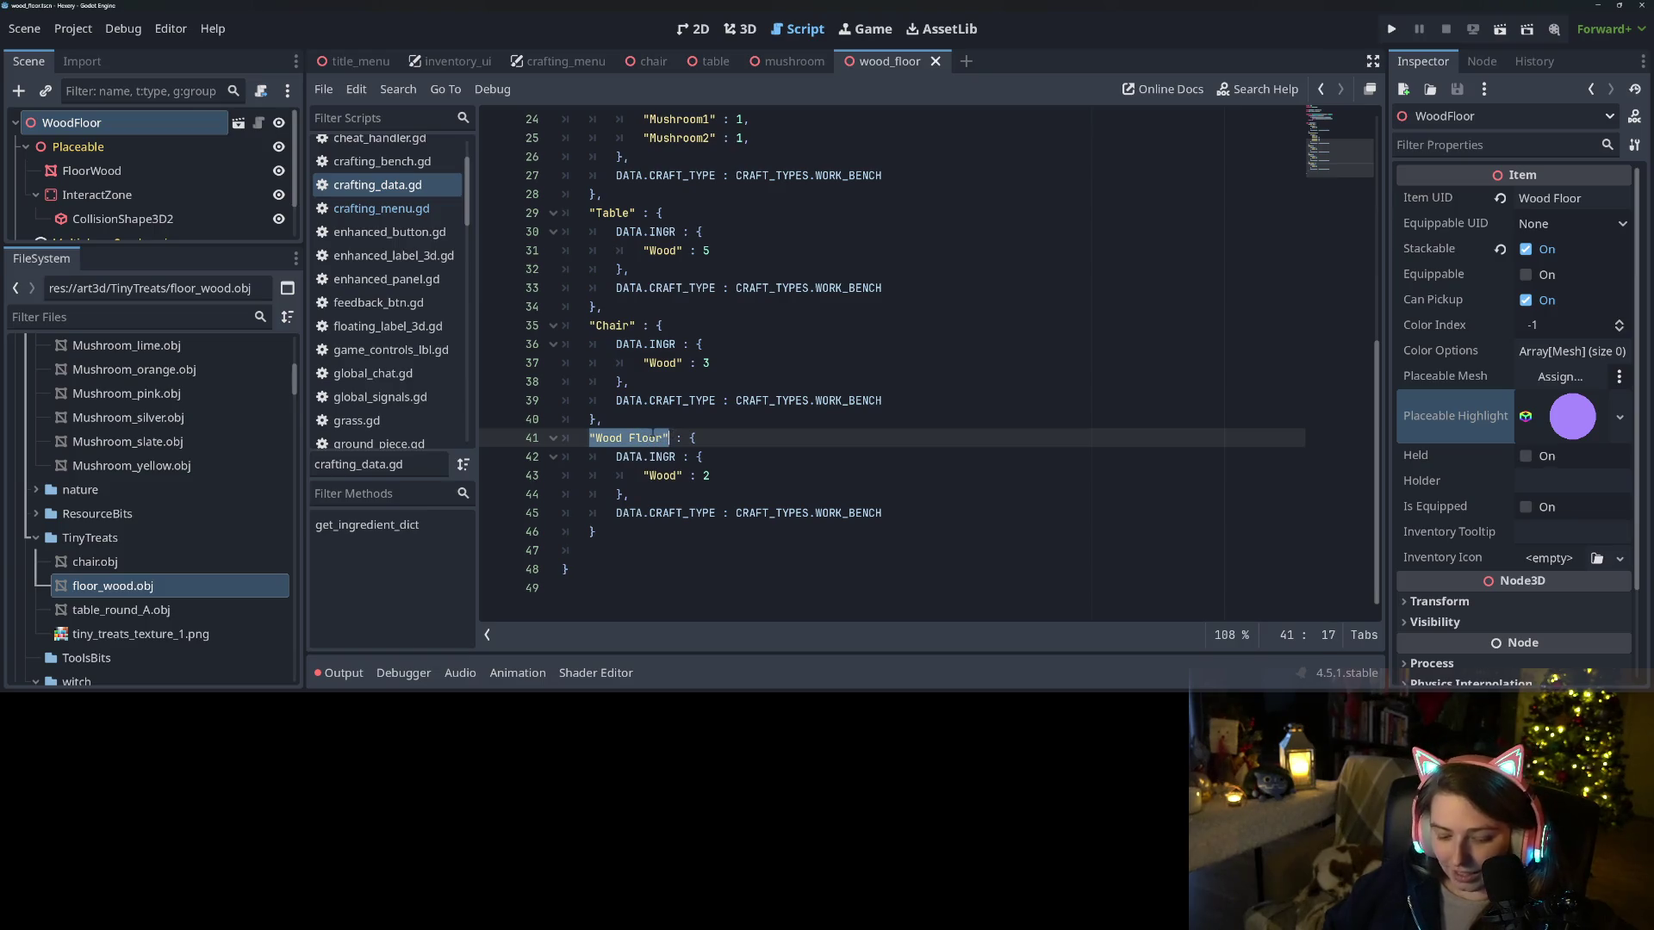
pyautogui.click(407, 208)
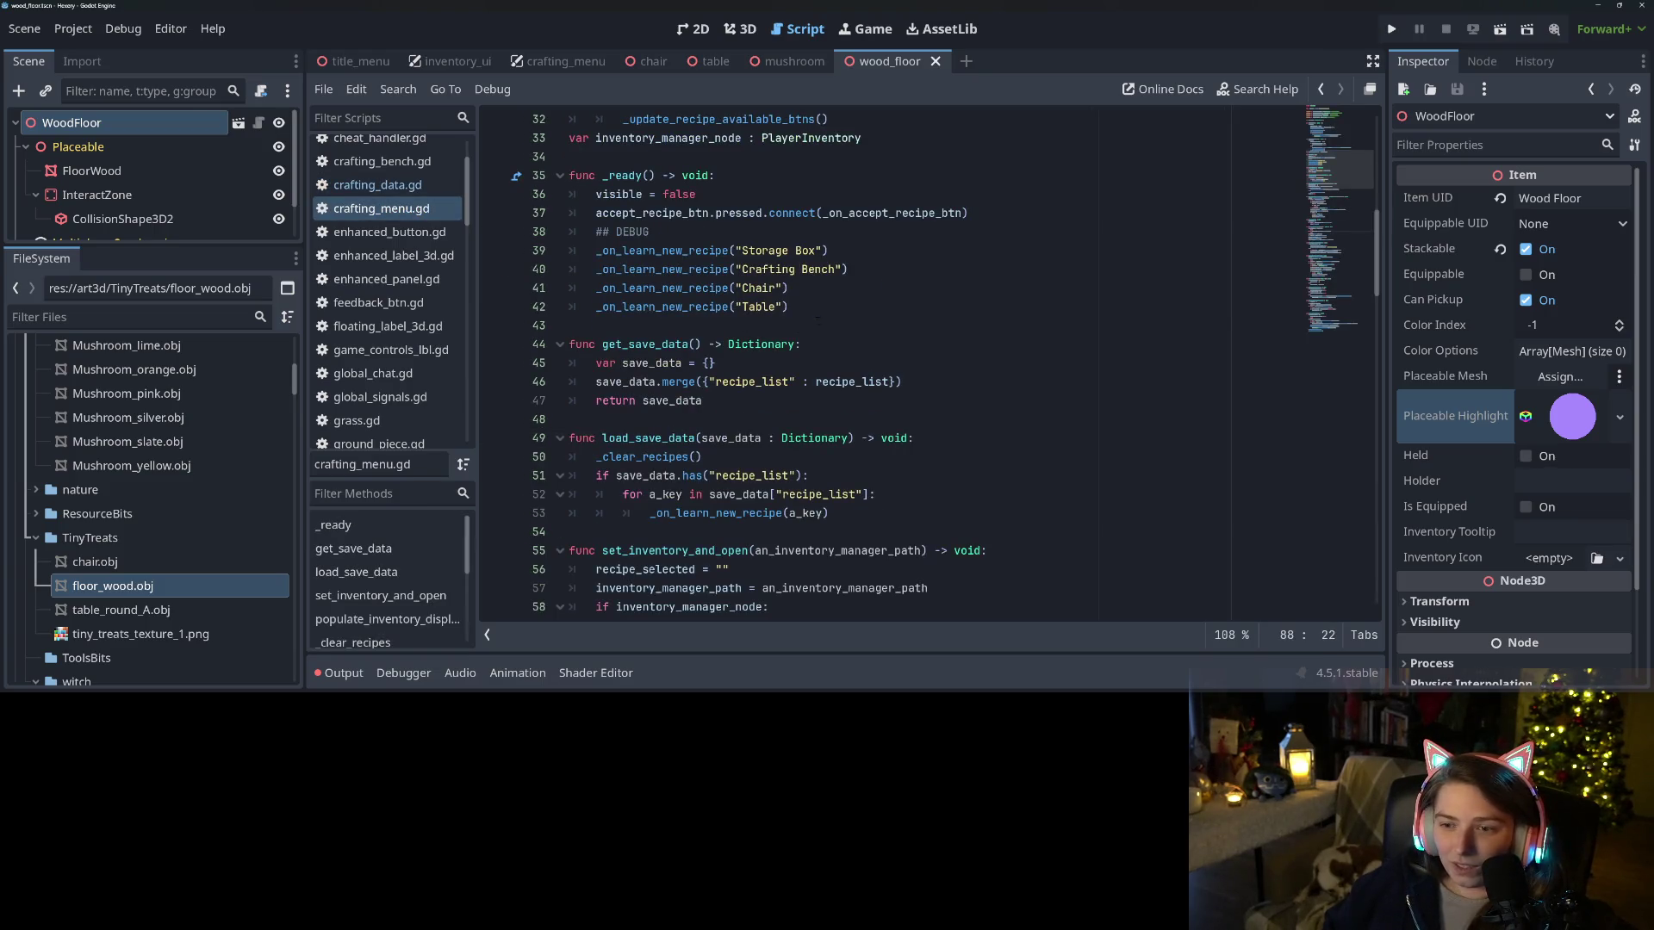
pyautogui.click(805, 310)
pyautogui.hotkey('ctrl', 'shift', 'd')
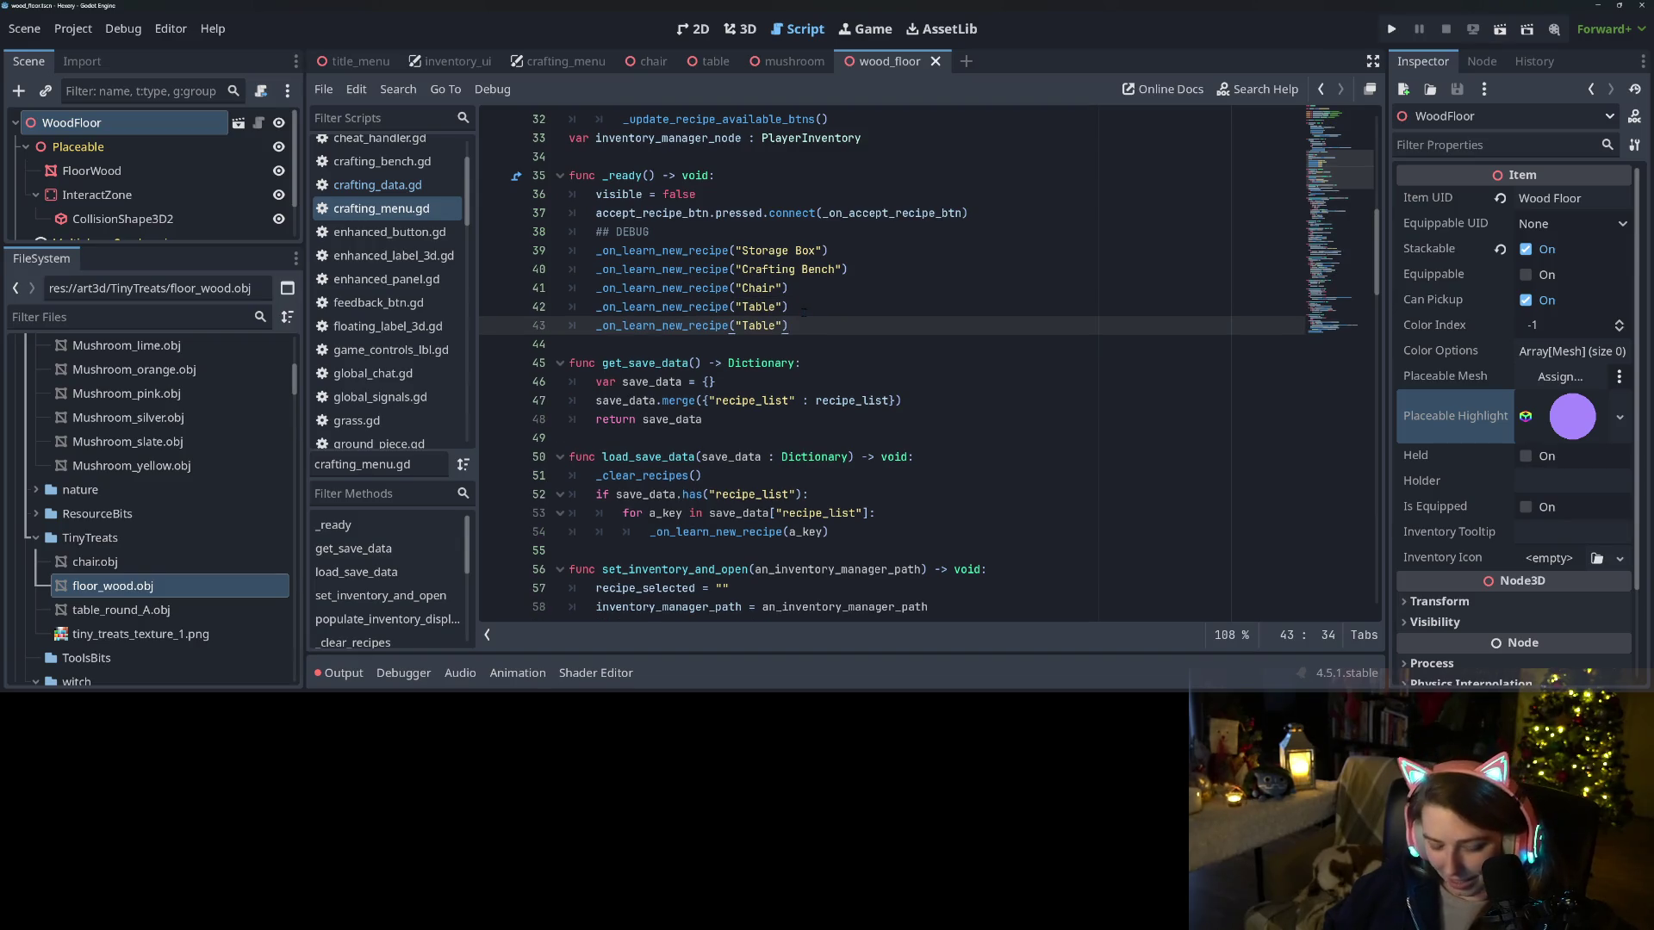
pyautogui.doubleClick(749, 325)
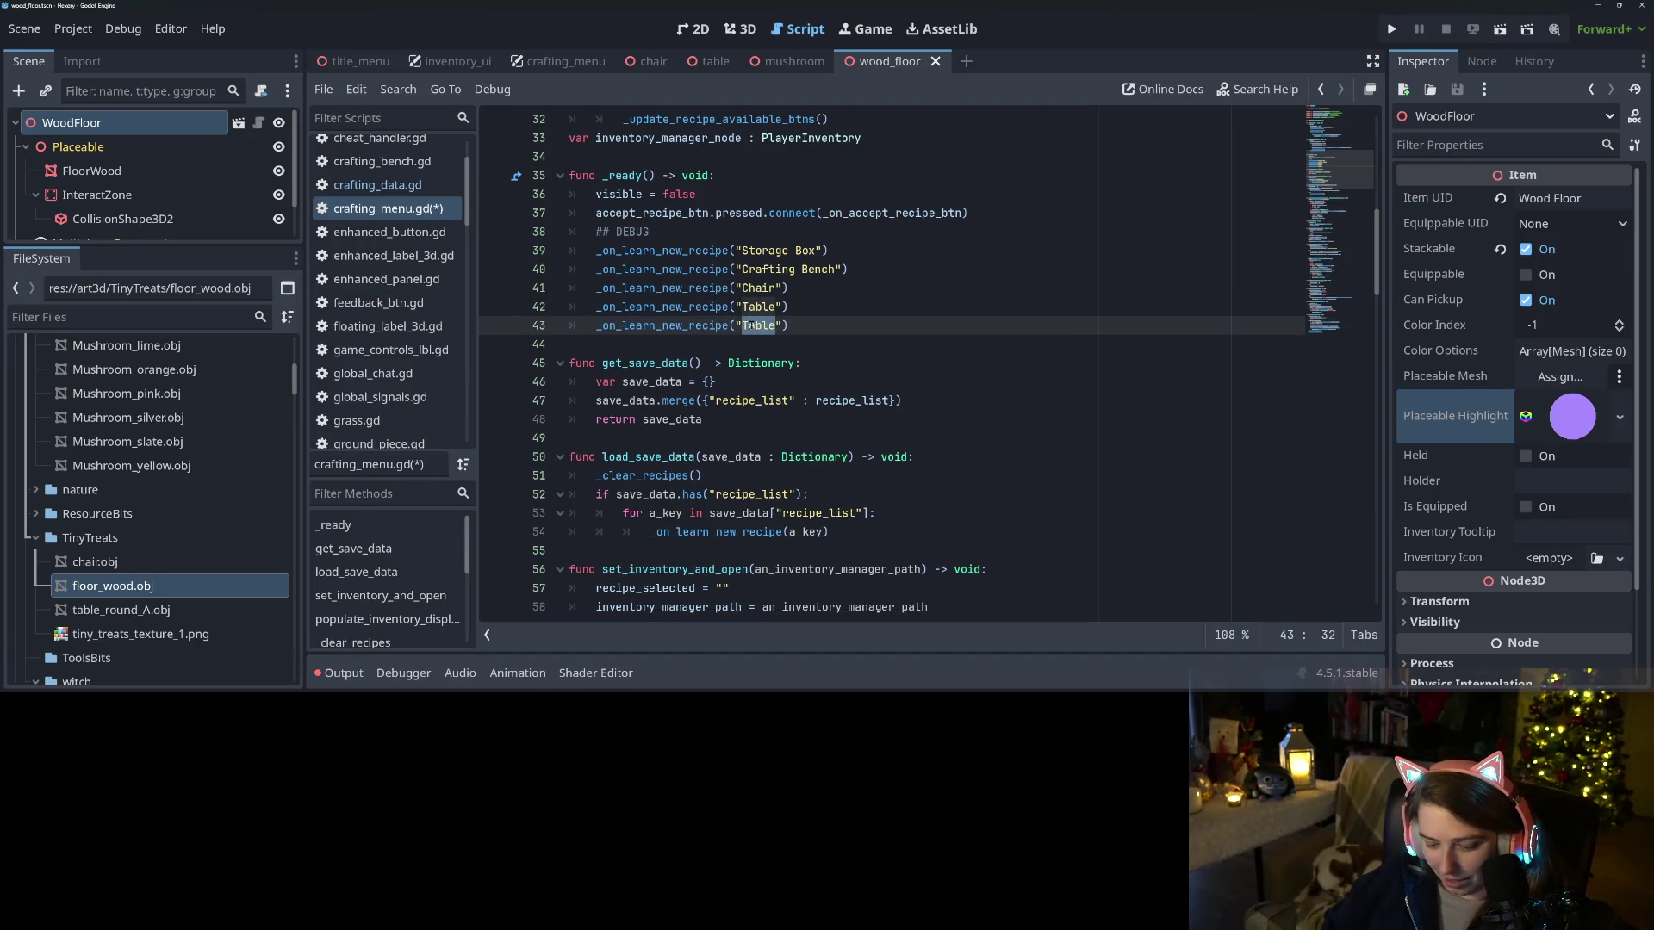
pyautogui.press('BackSpace')
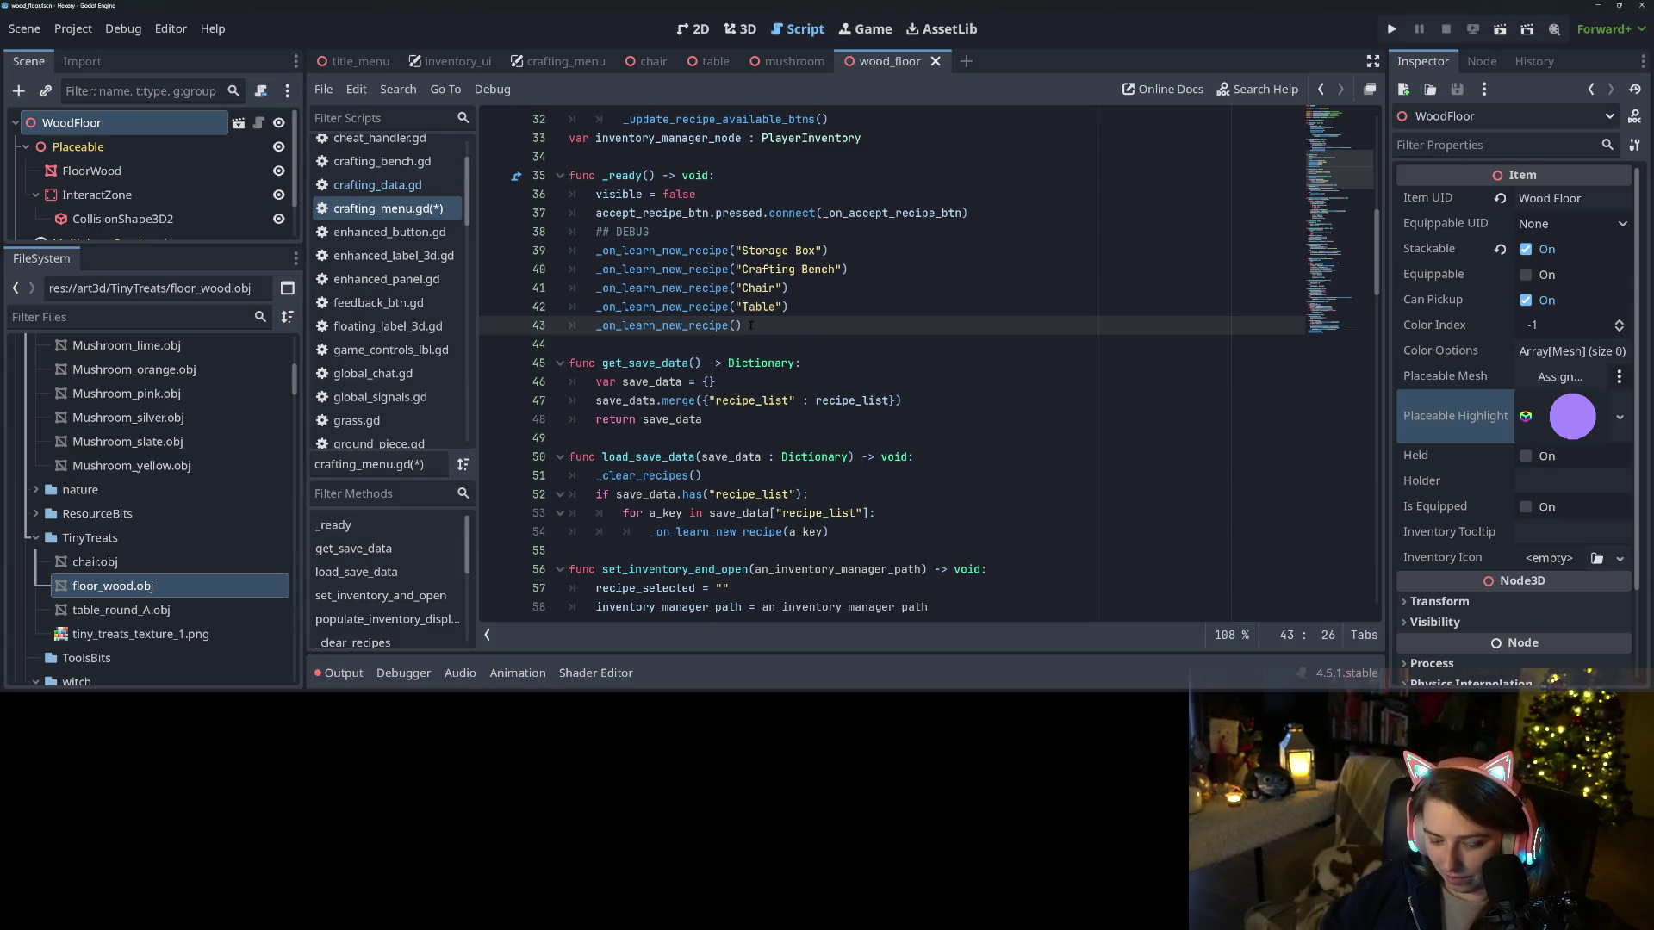
pyautogui.write('"Wood Floor"')
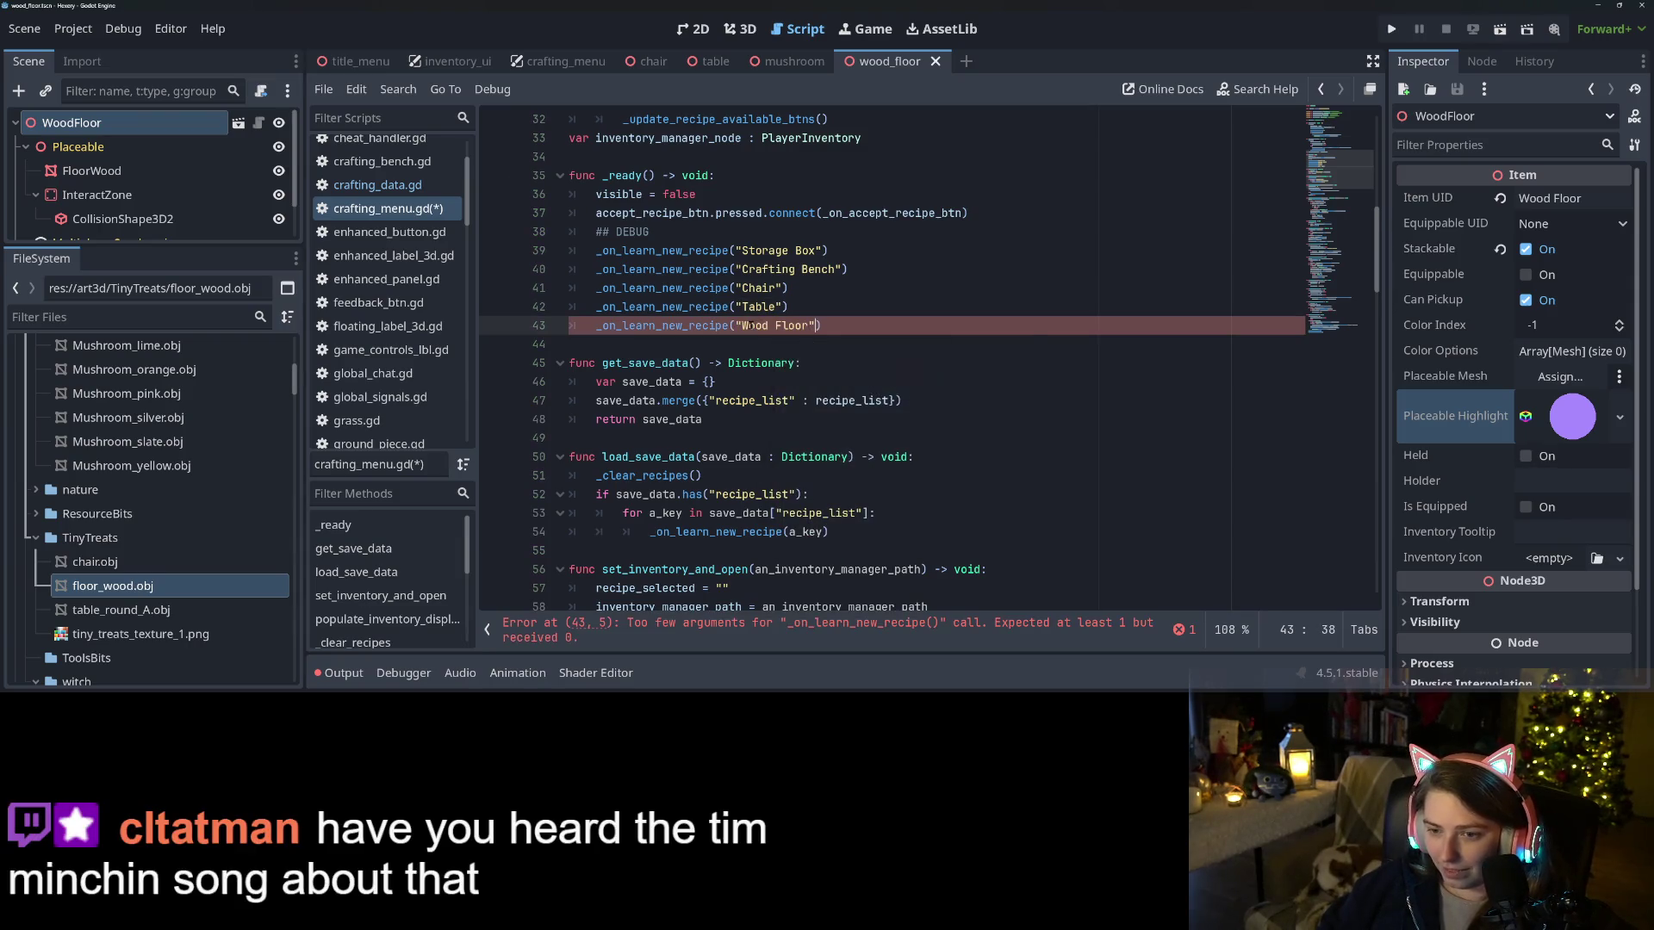
pyautogui.hotkey('ctrl', 's')
# Check the _on_learn_new_recipe calls, then run the game to test the recipe
pyautogui.press('Right')
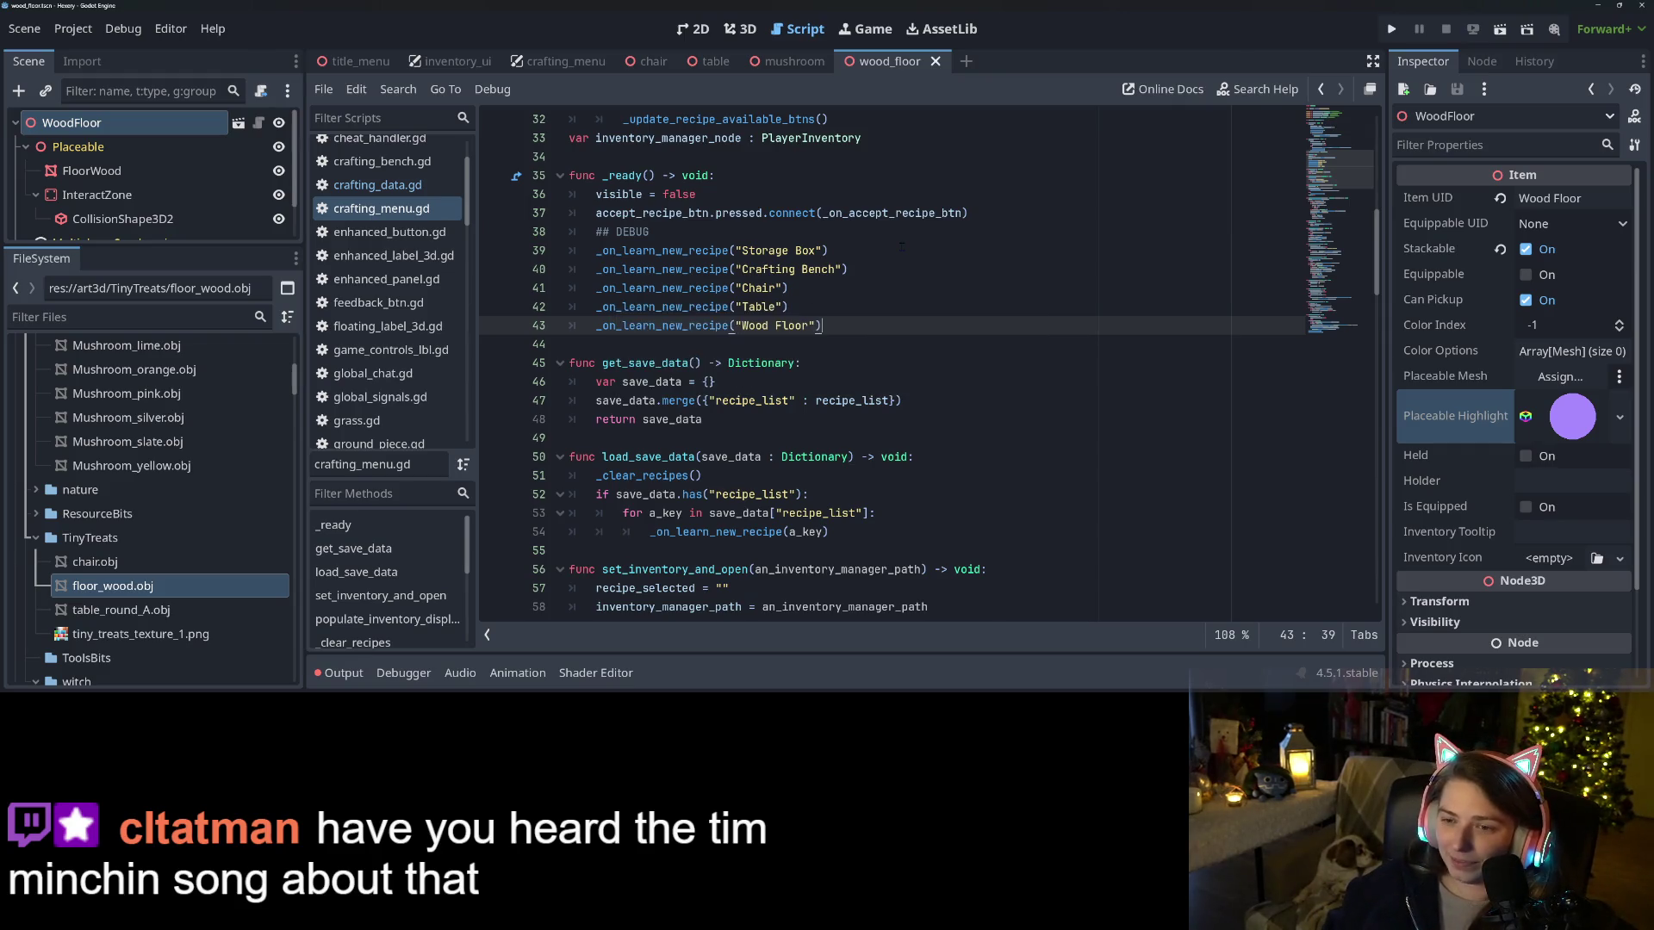
pyautogui.doubleClick(626, 326)
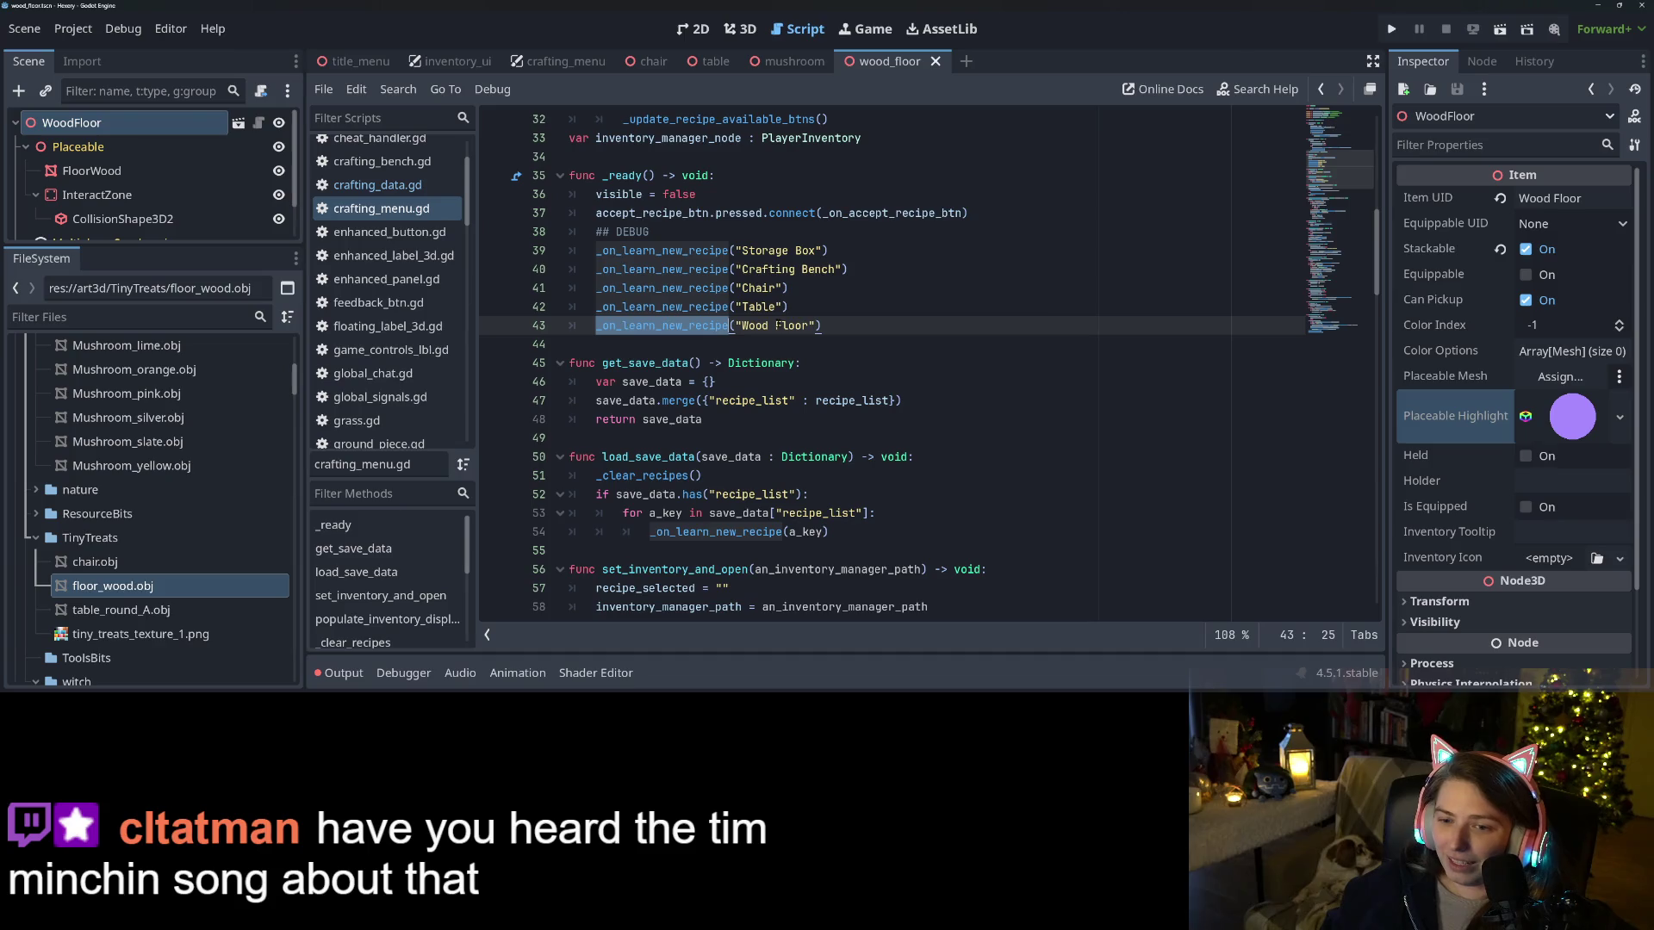
pyautogui.click(880, 325)
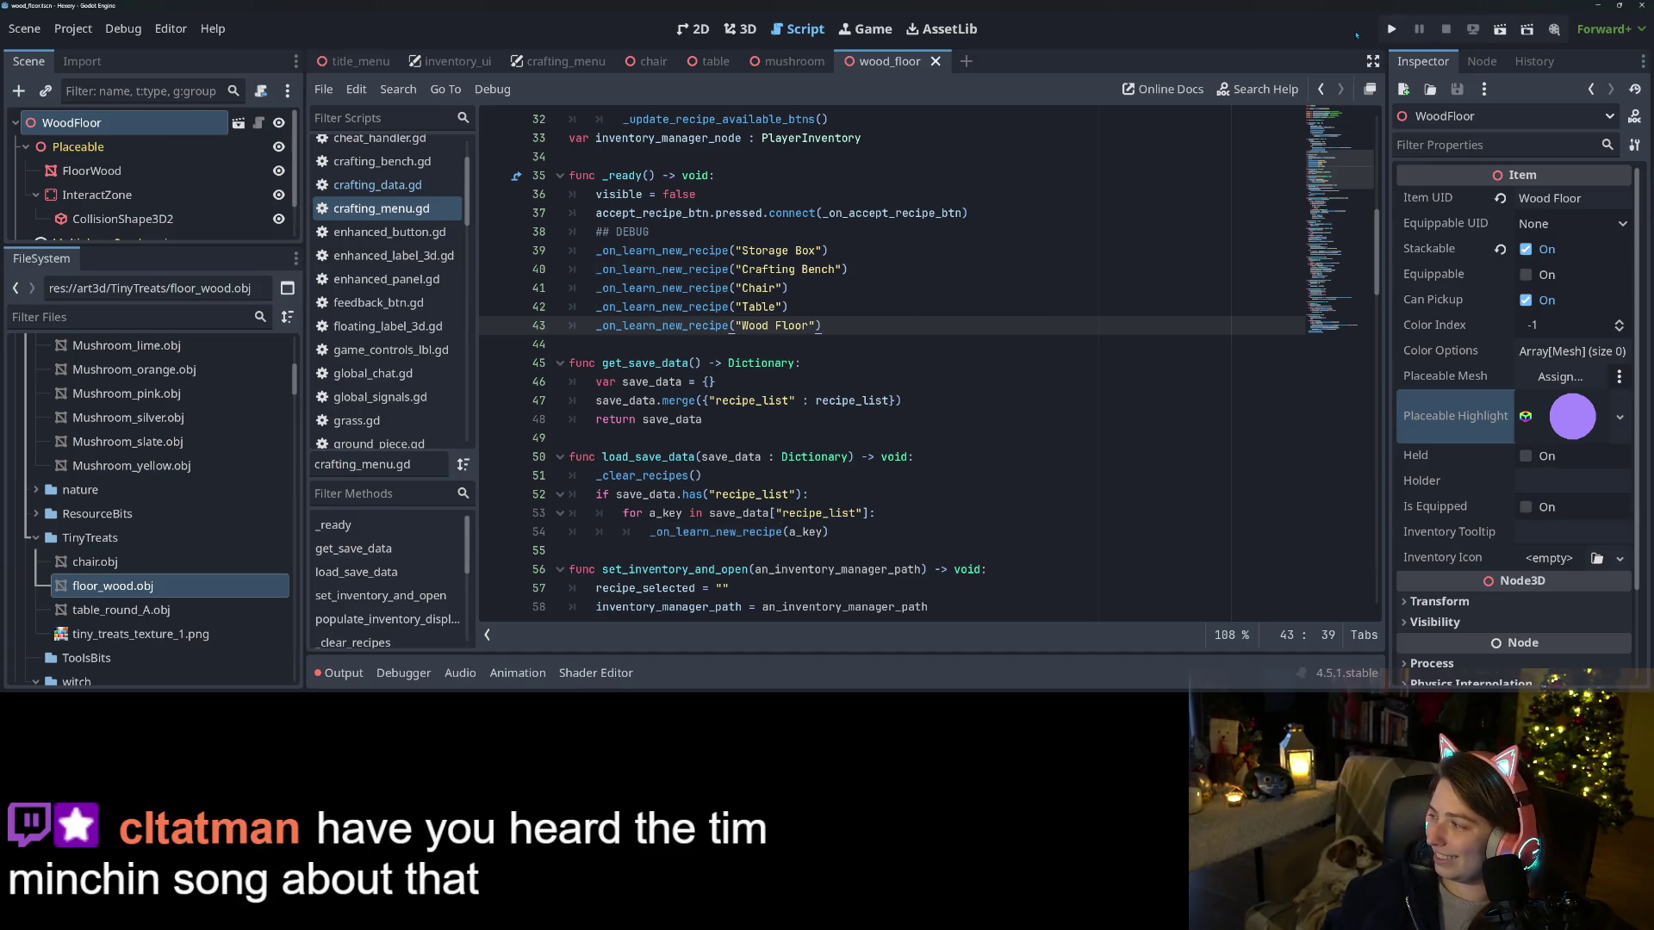
pyautogui.click(1391, 28)
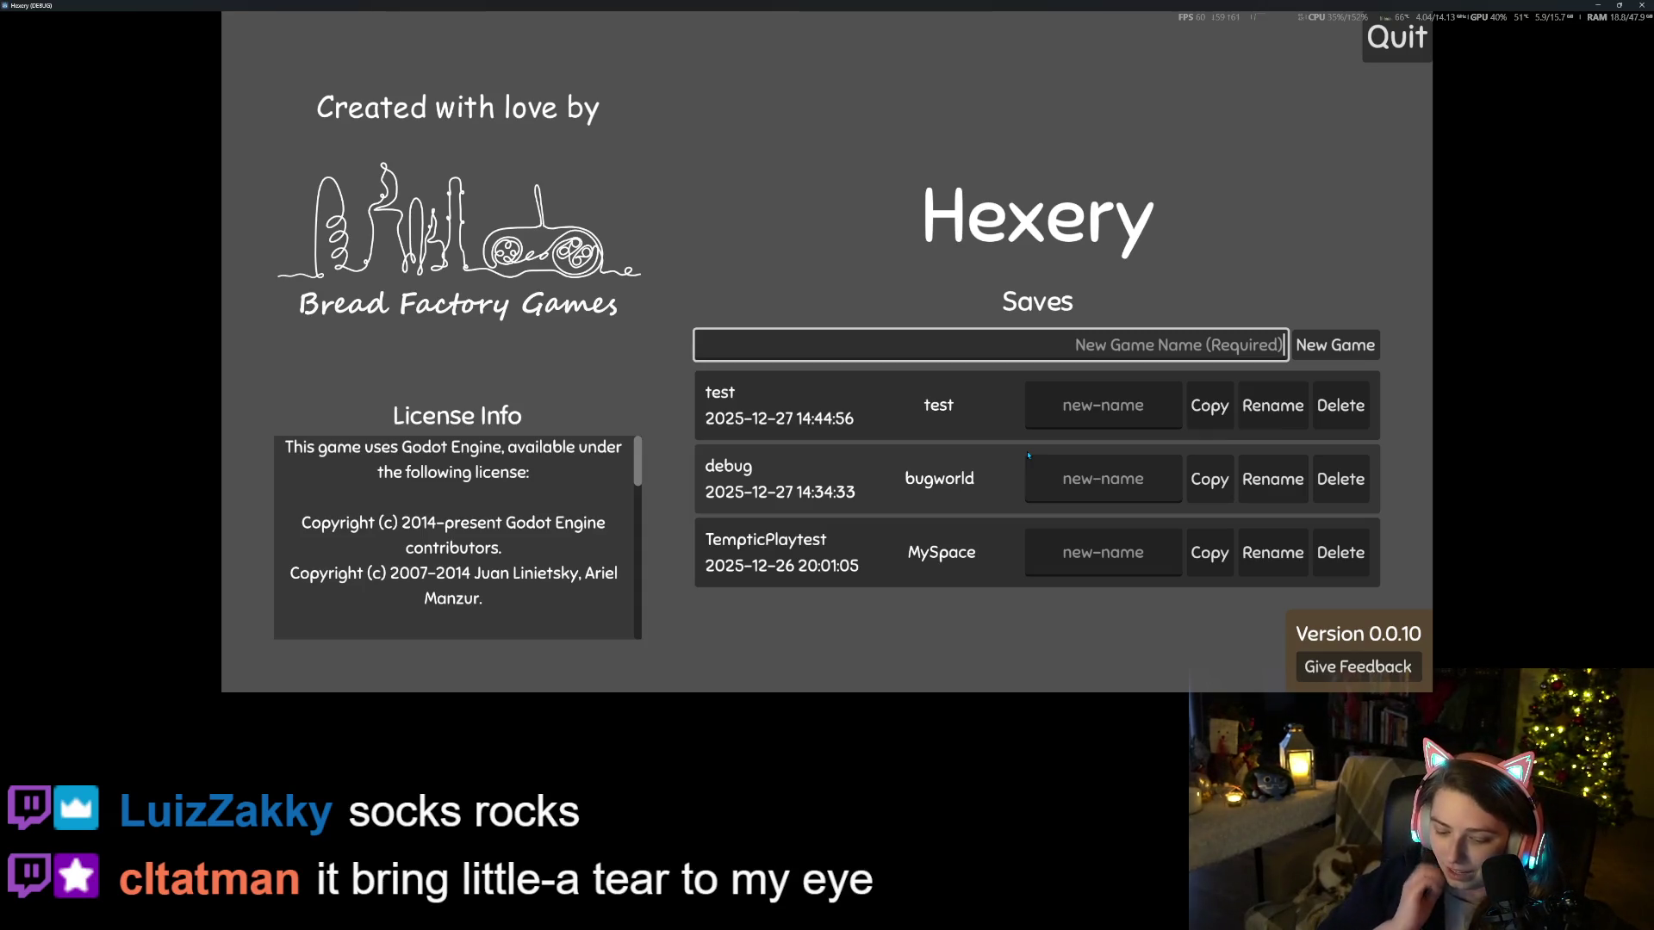
# Create a new save named 'test2'
pyautogui.write('test2')
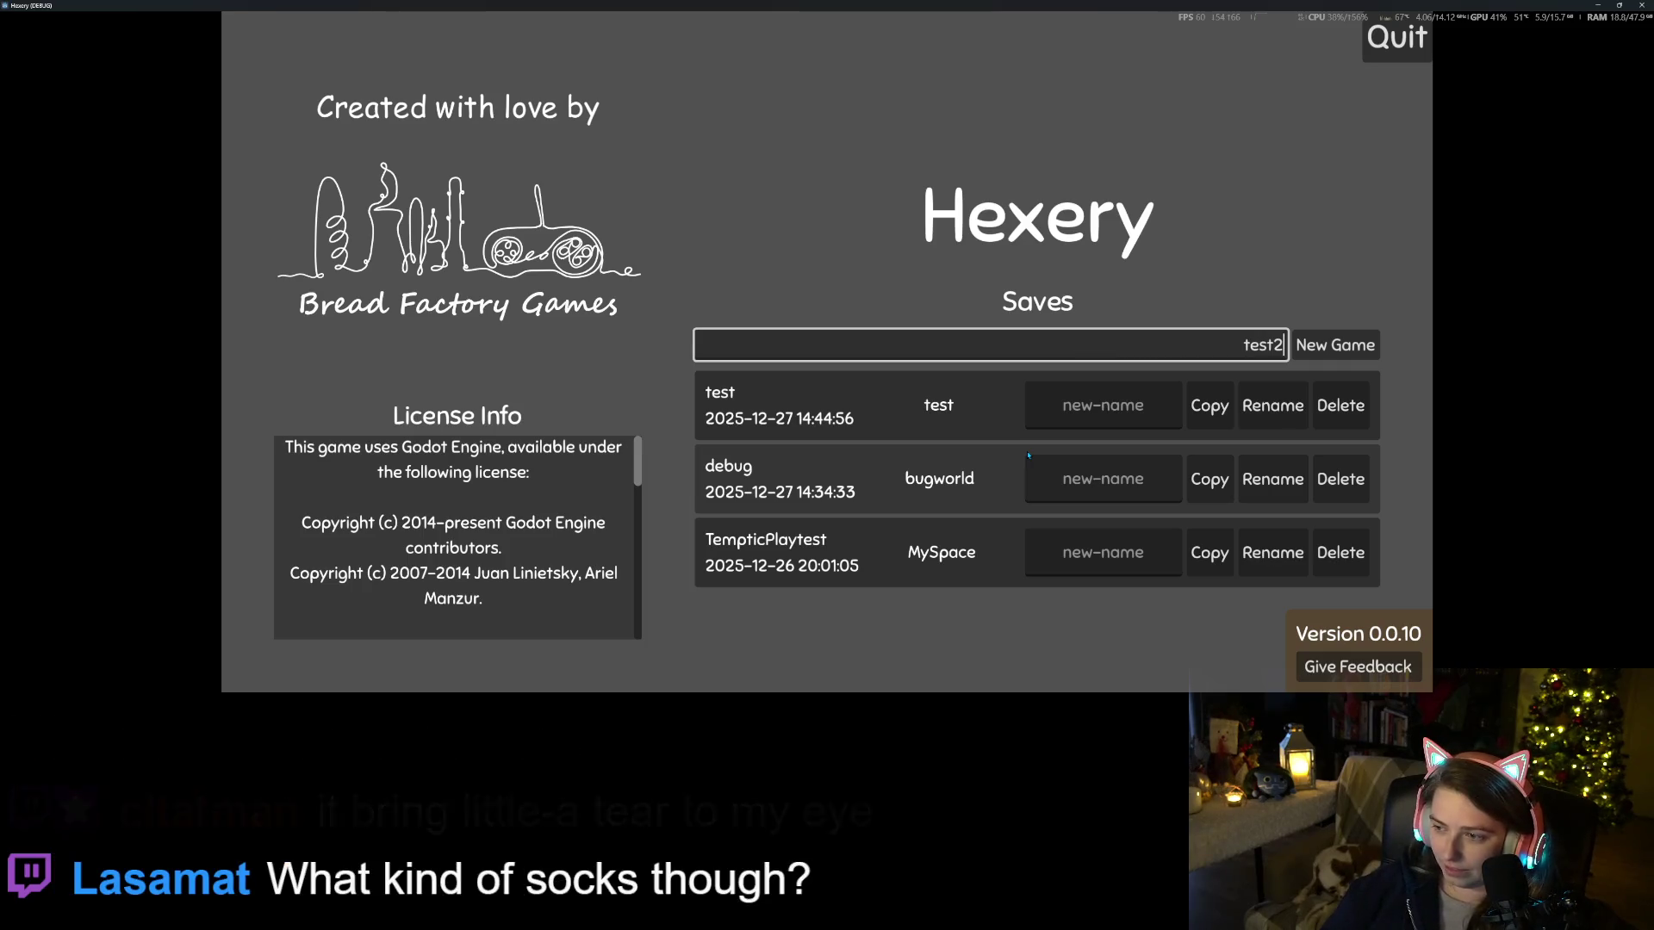
pyautogui.press('Return')
# Name the world 'testet', walk forward, and take the table item from the inventory
pyautogui.write('teste')
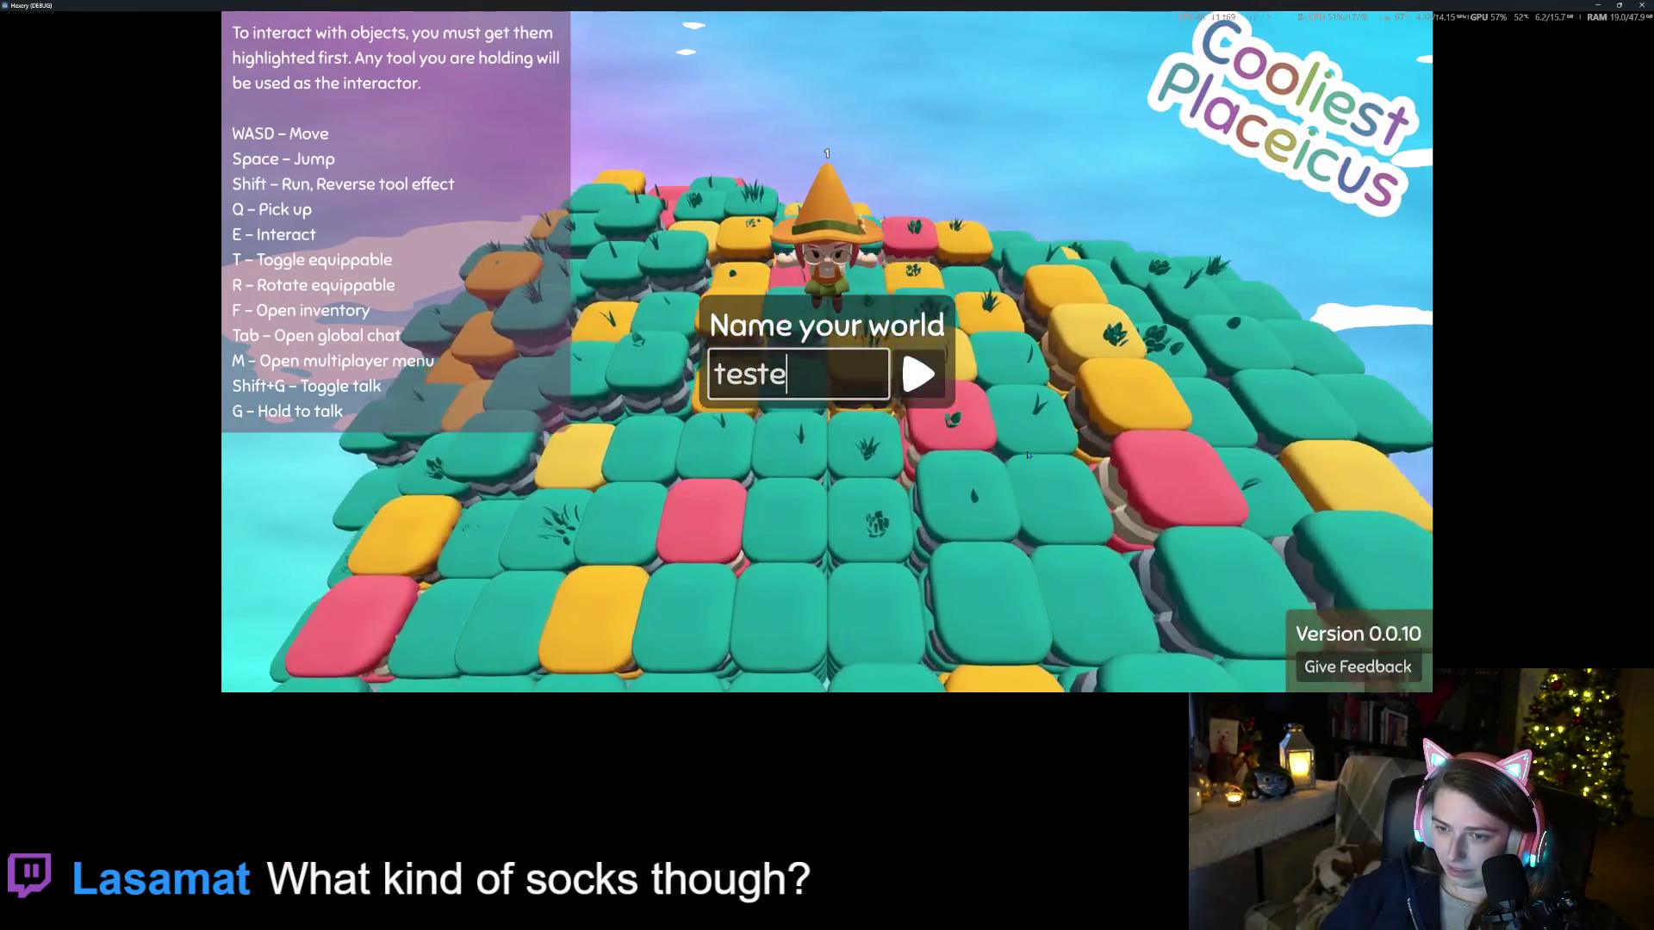
pyautogui.write('t')
pyautogui.click(915, 389)
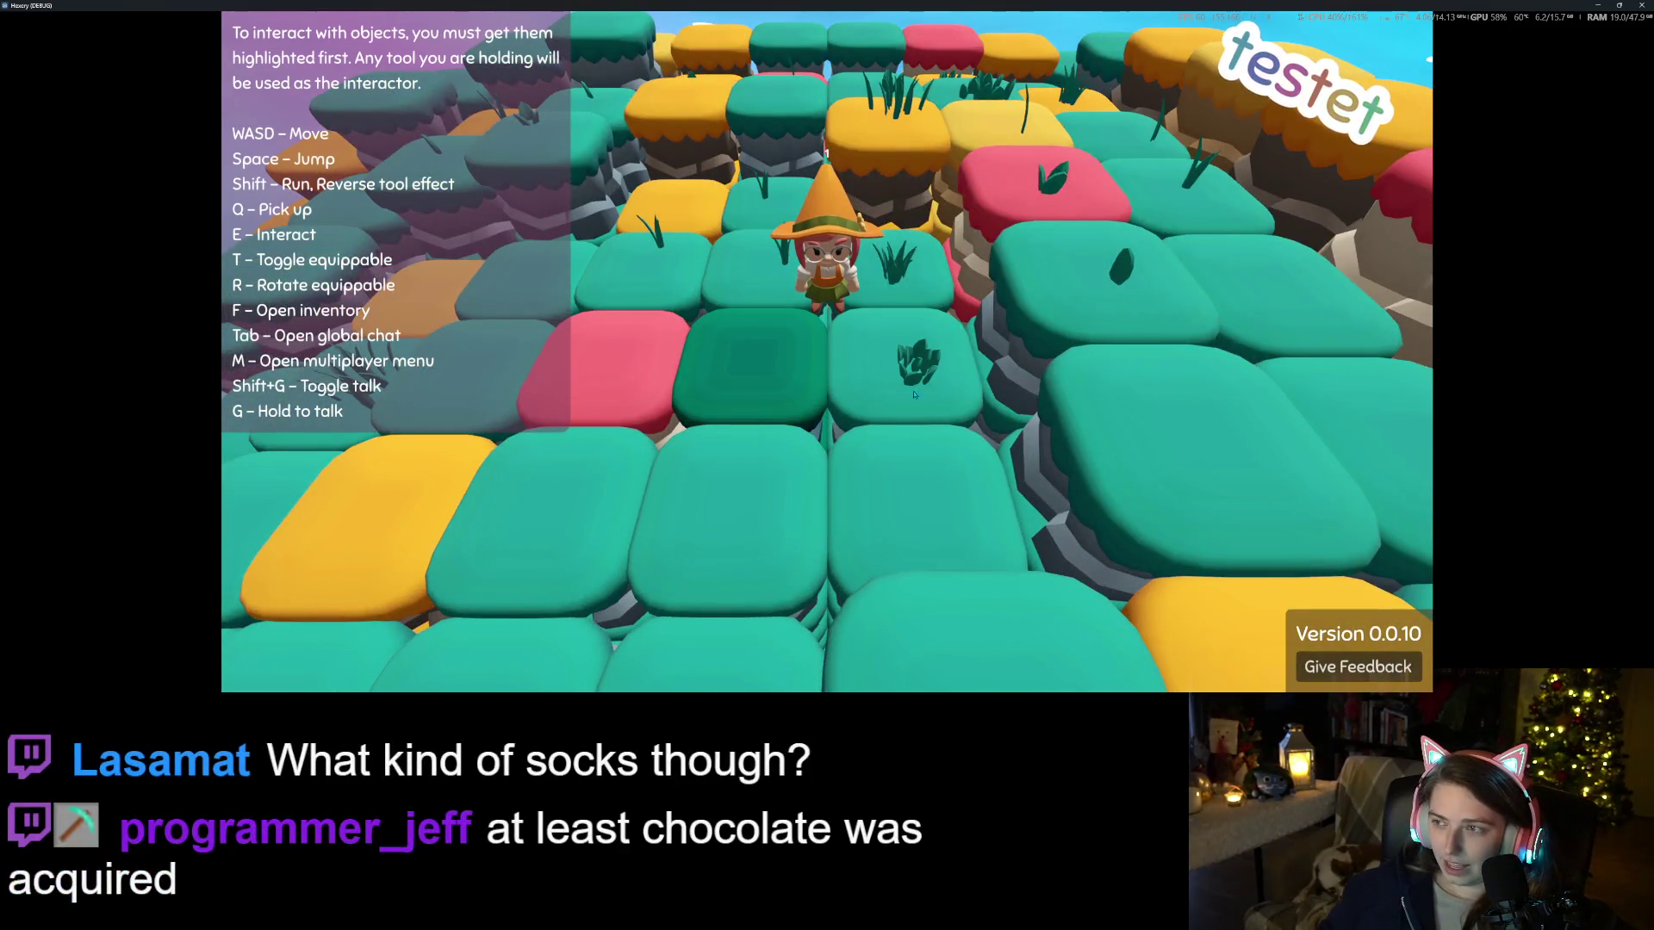
pyautogui.press('w')
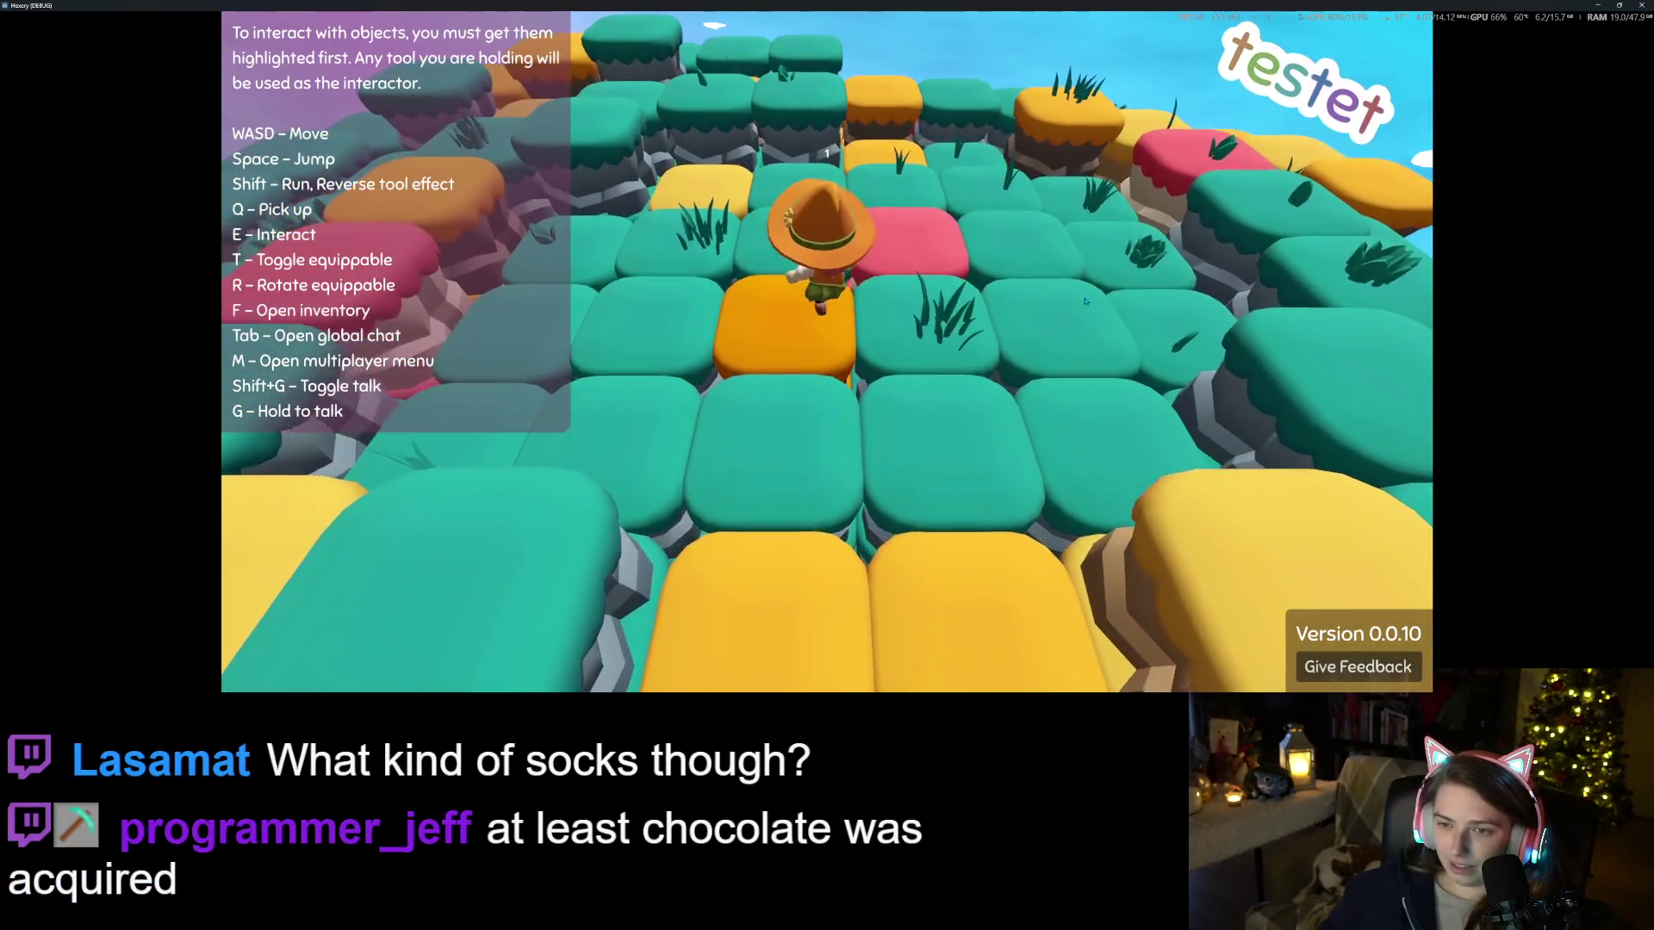
pyautogui.press('f')
pyautogui.click(1030, 306)
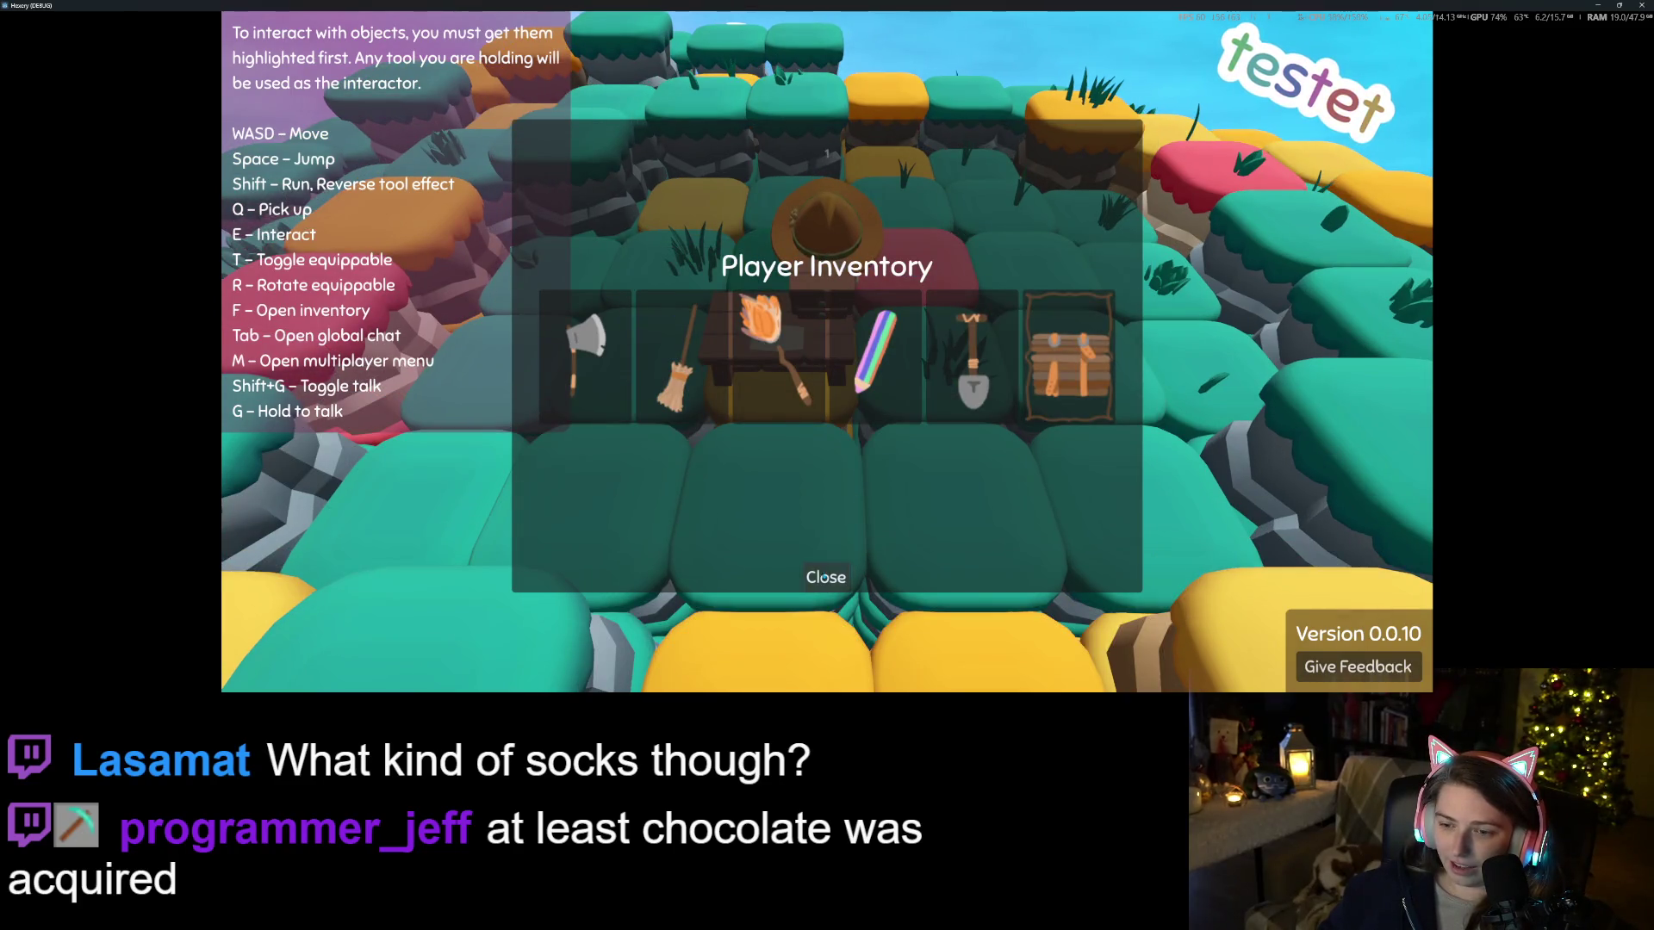
pyautogui.click(825, 577)
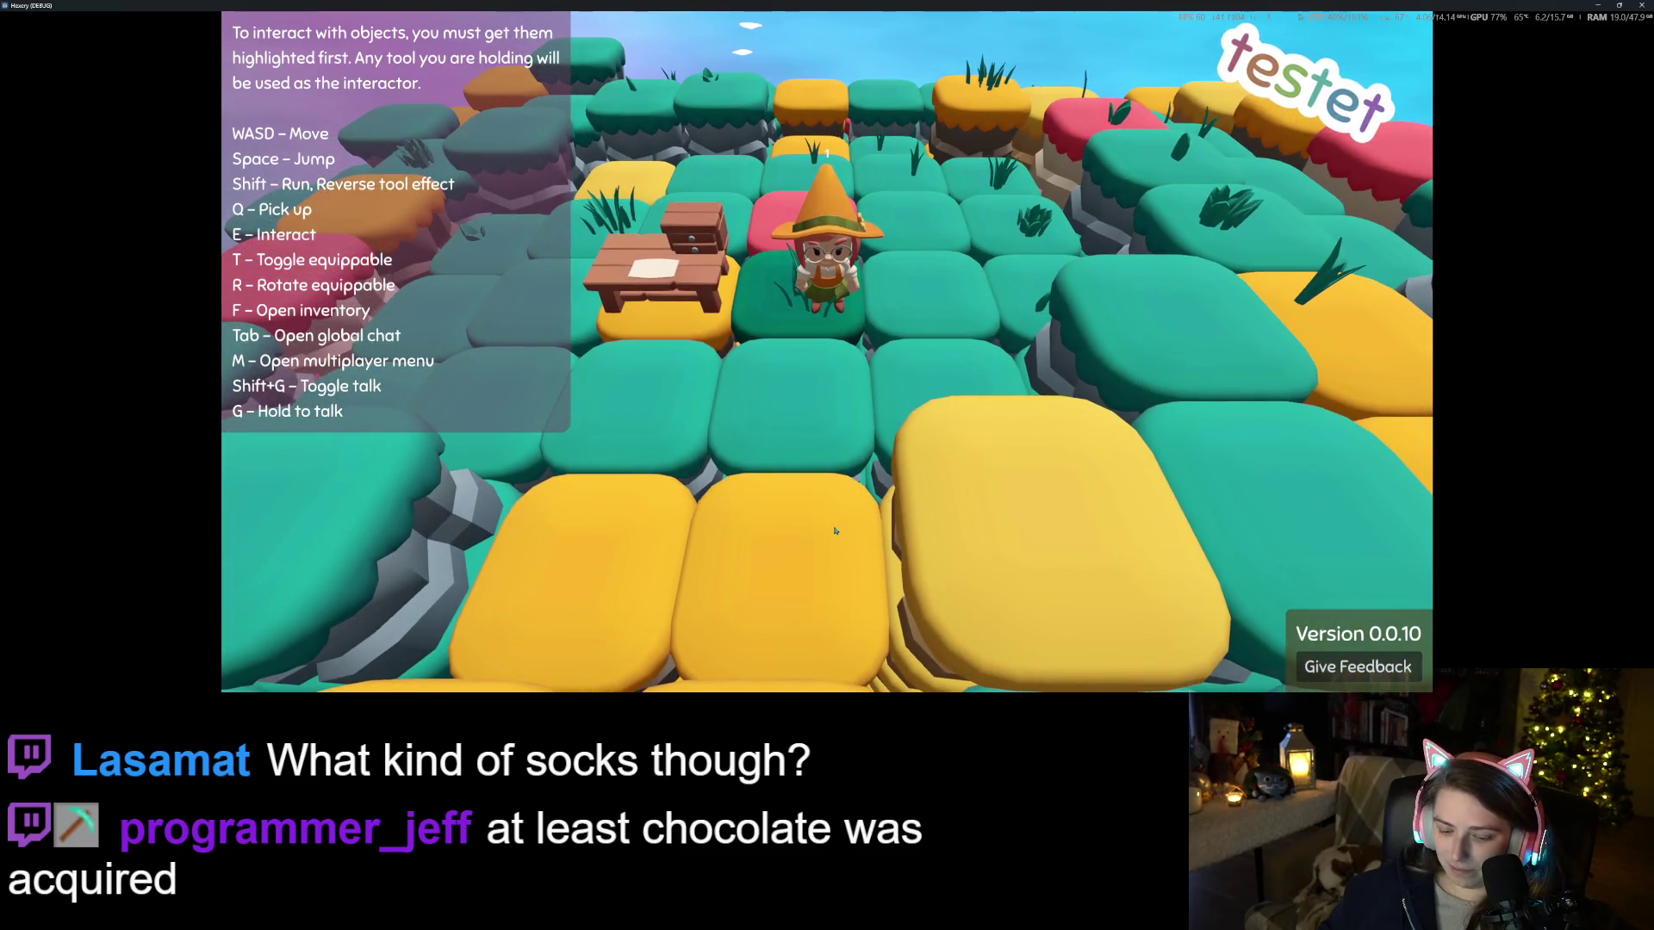
# Walk left and forward, check the inventory, then walk down the terraces
pyautogui.press('a')
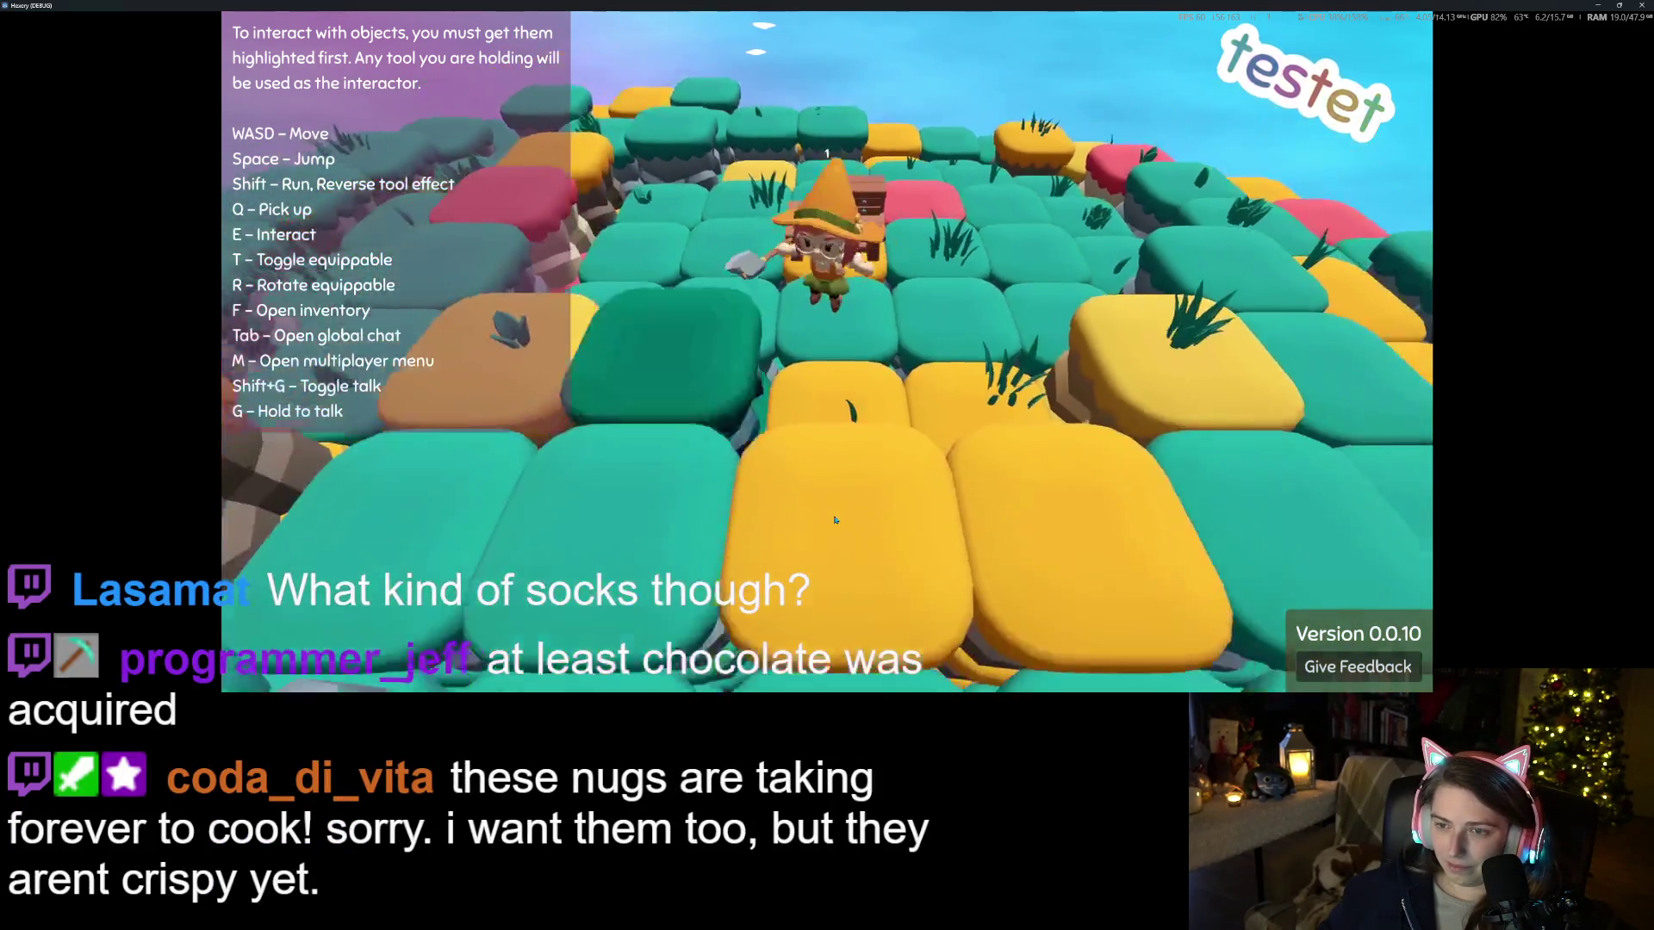
pyautogui.press('w')
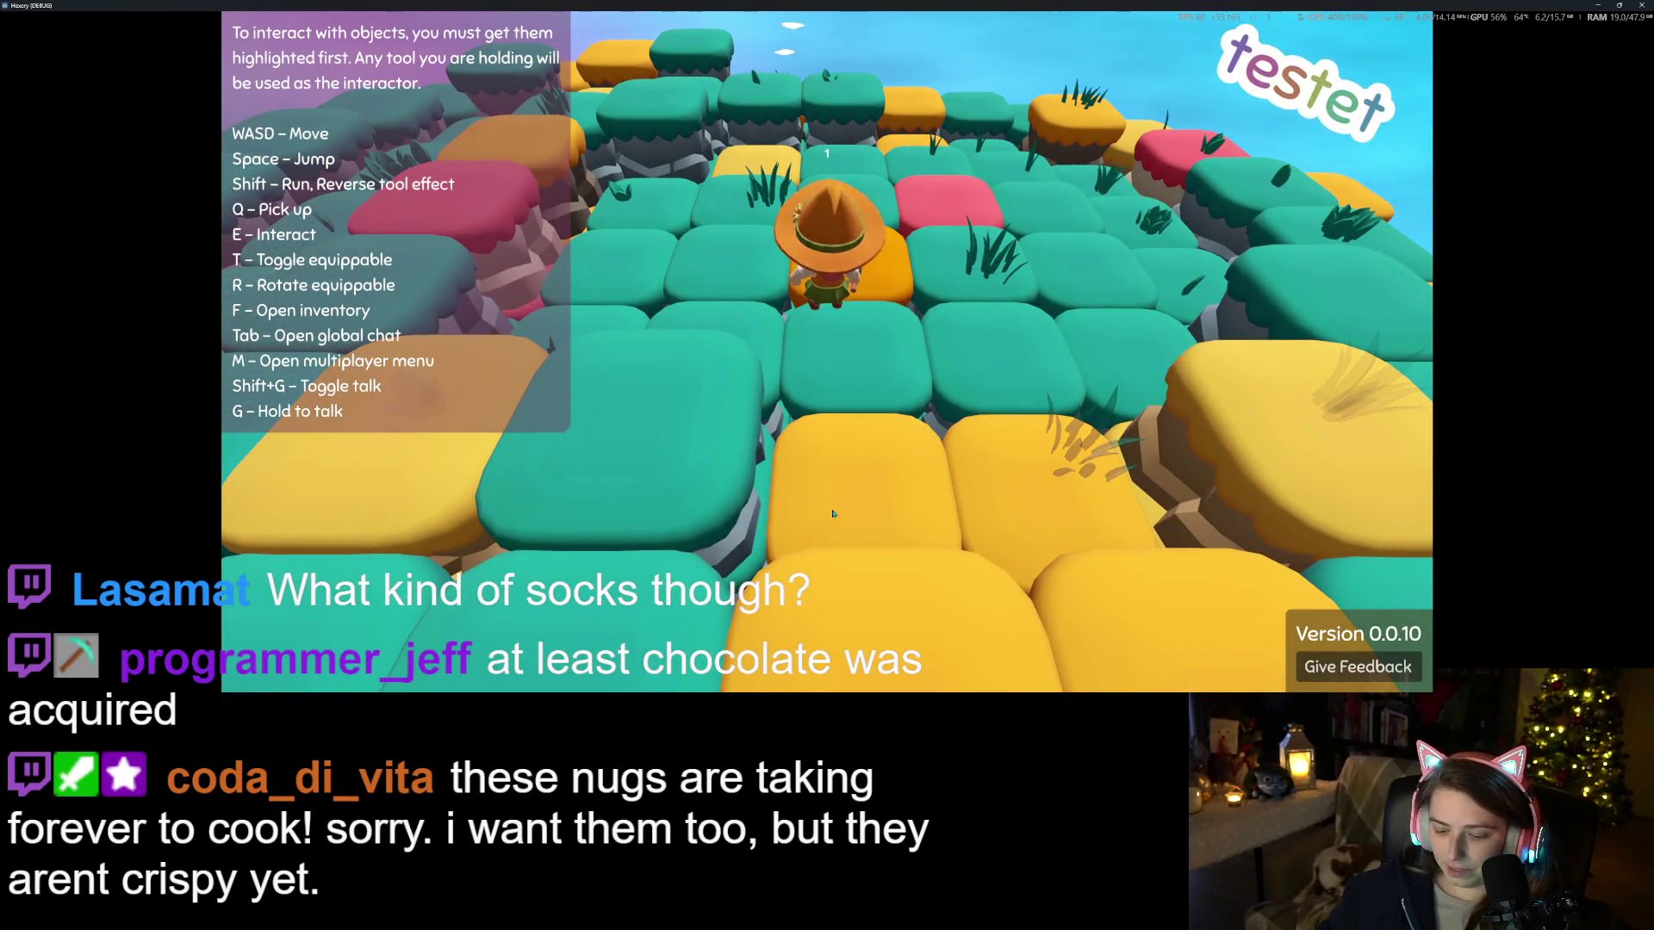
pyautogui.press('f')
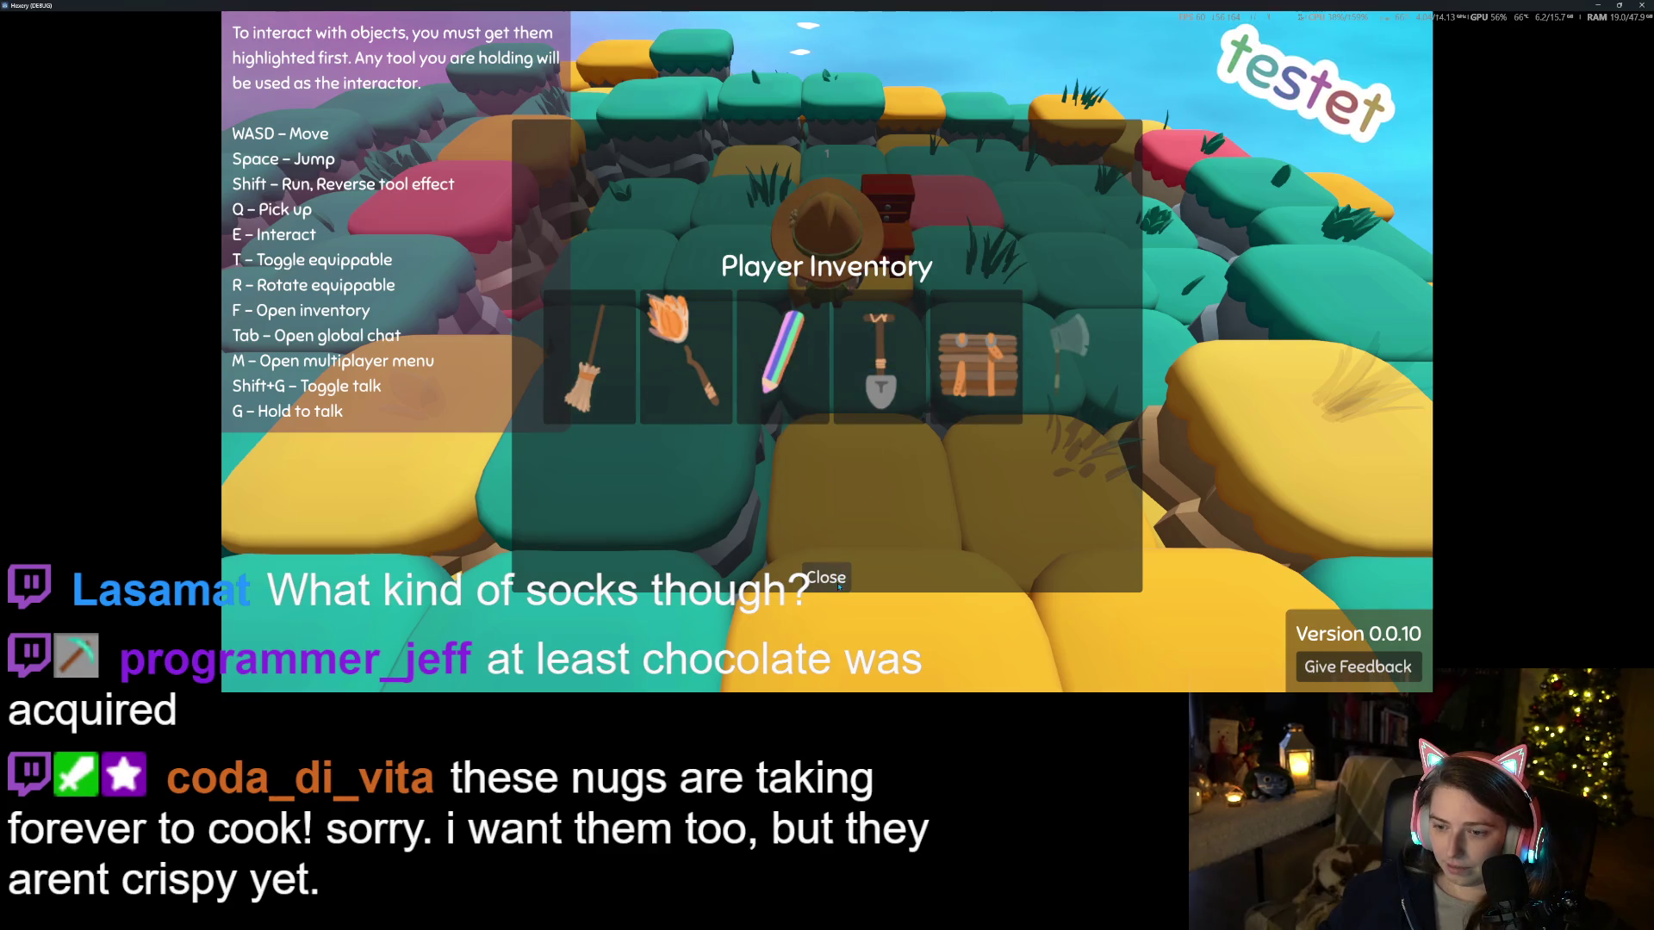
pyautogui.click(839, 586)
pyautogui.press('s')
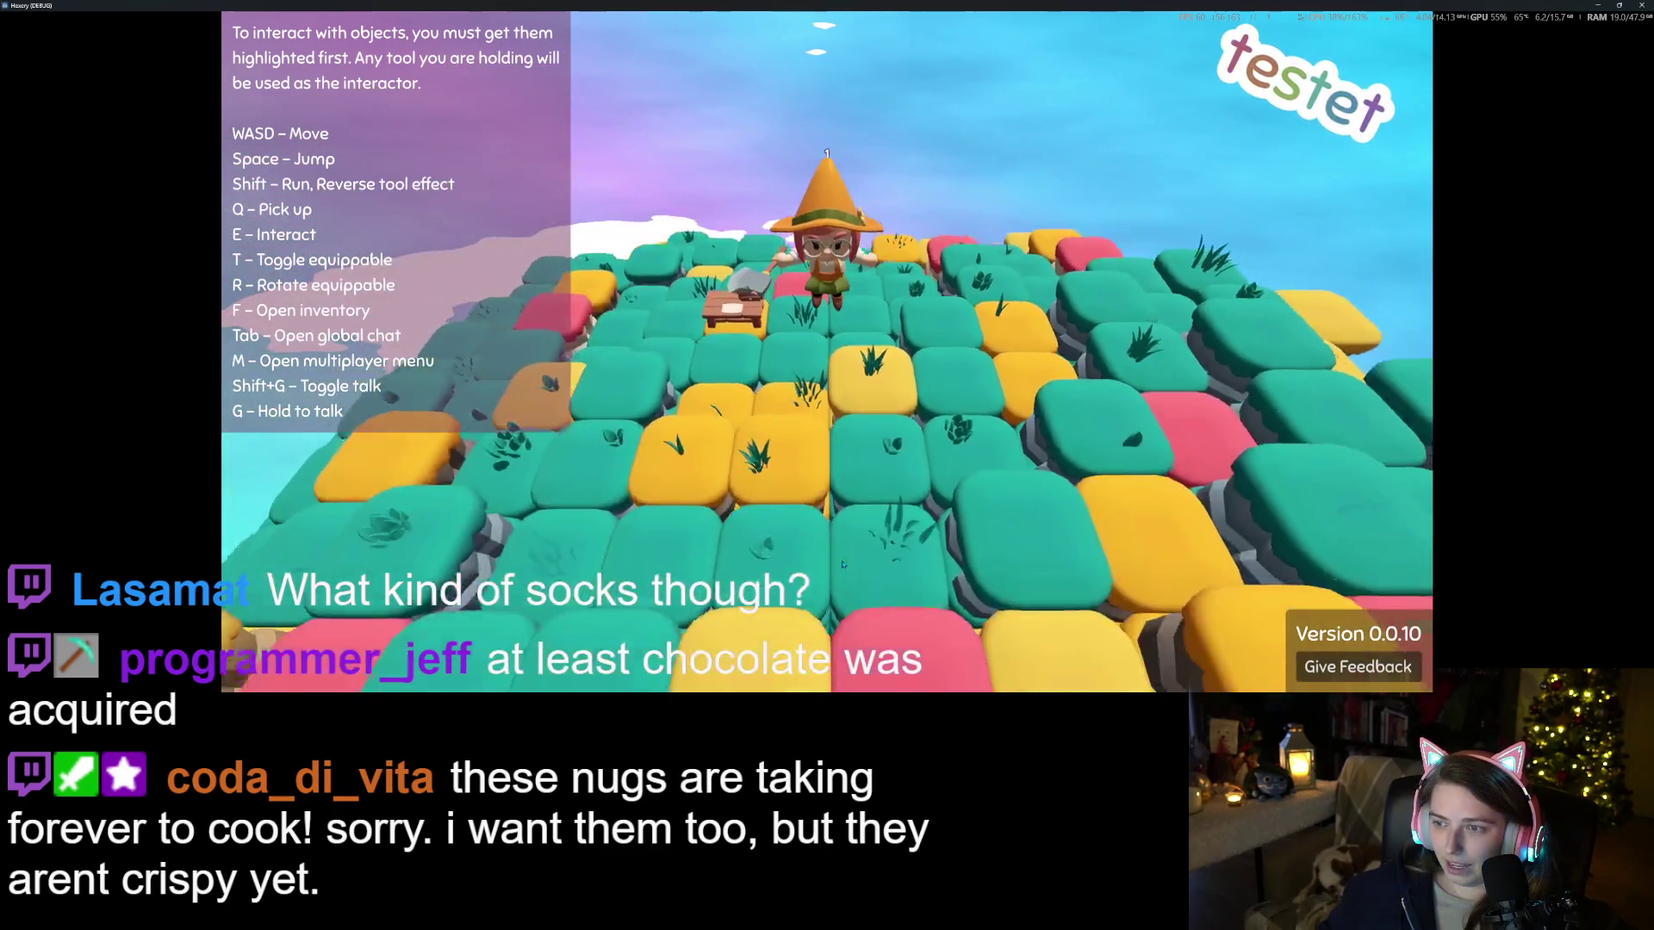
pyautogui.press('s')
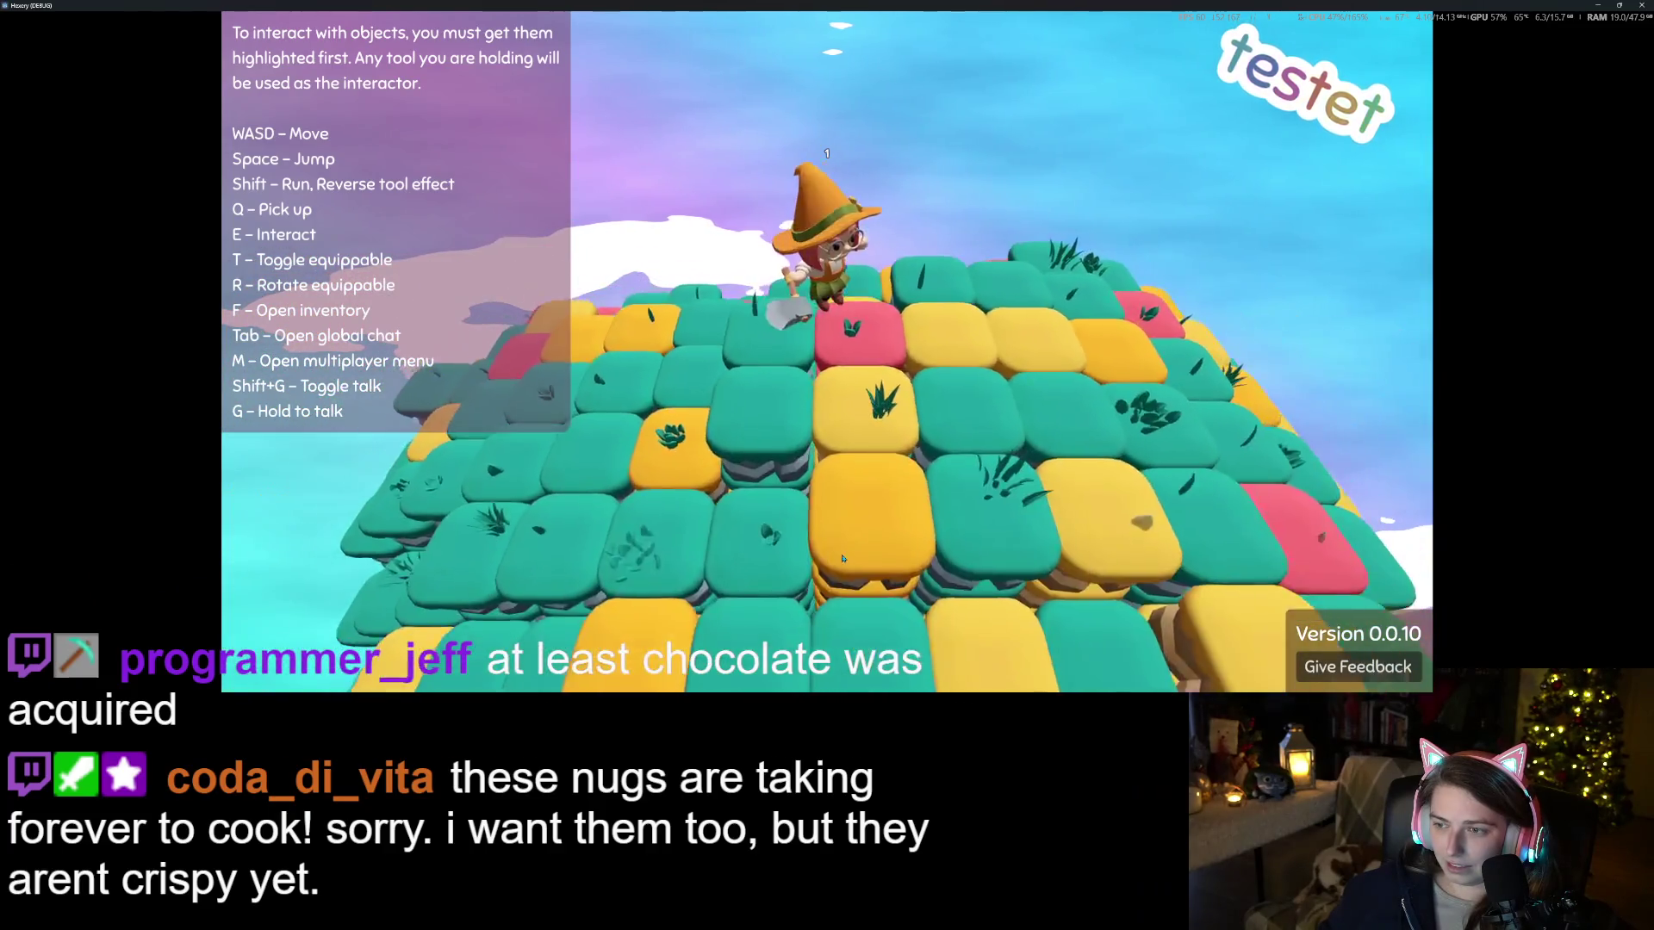
pyautogui.press('s')
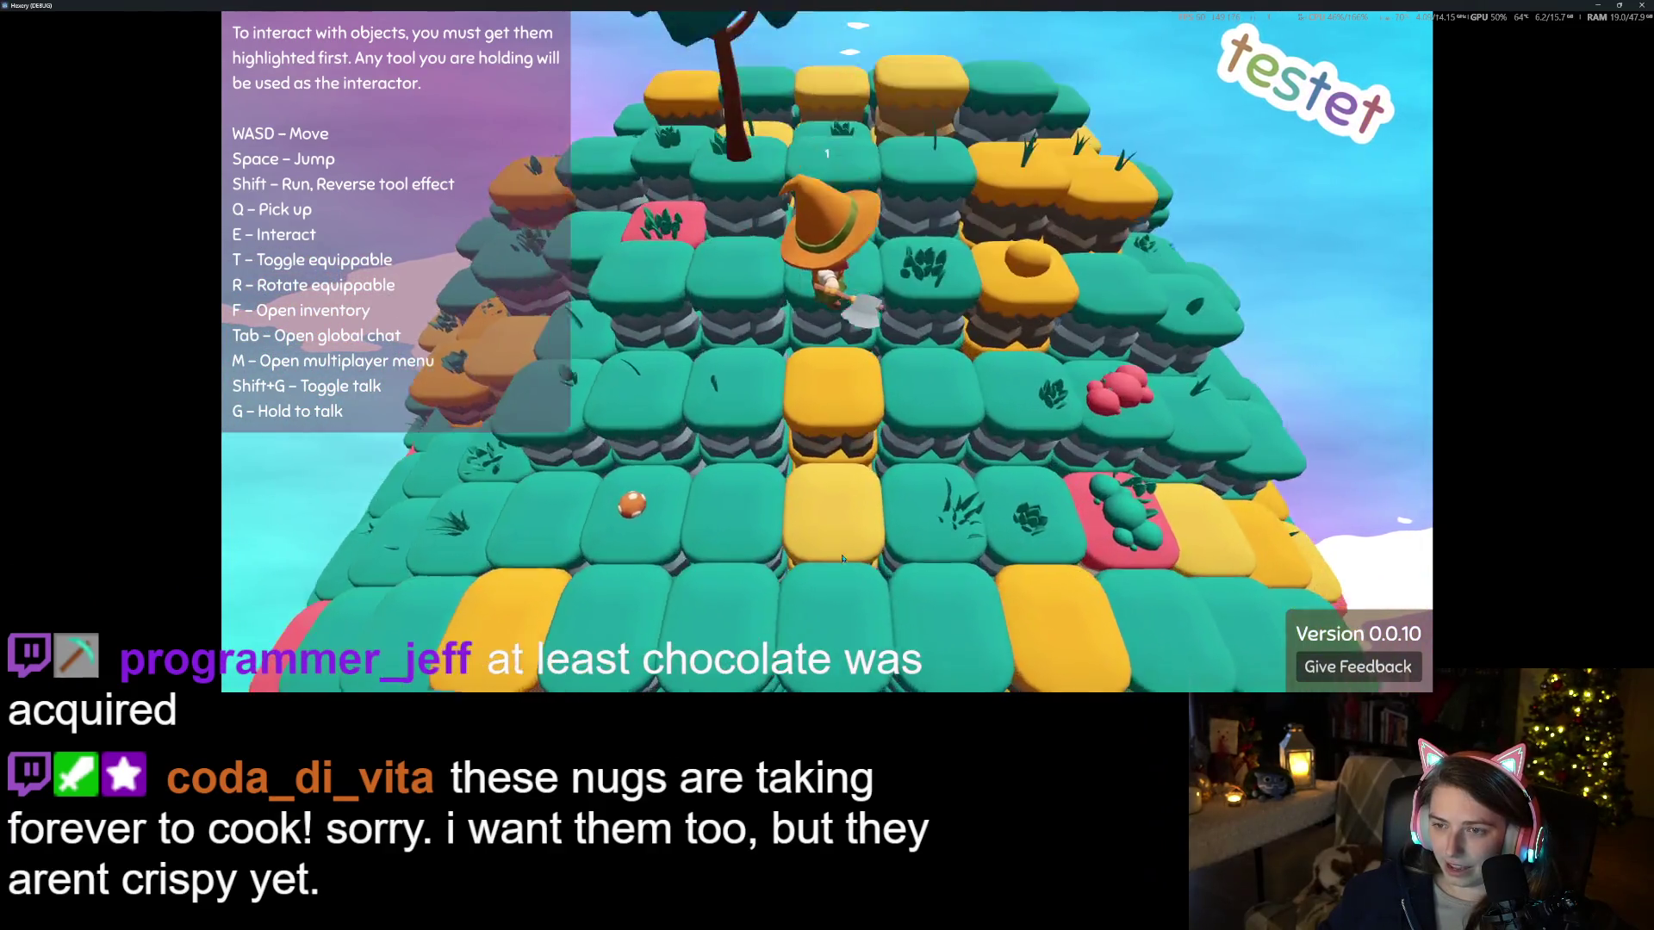
pyautogui.press('s')
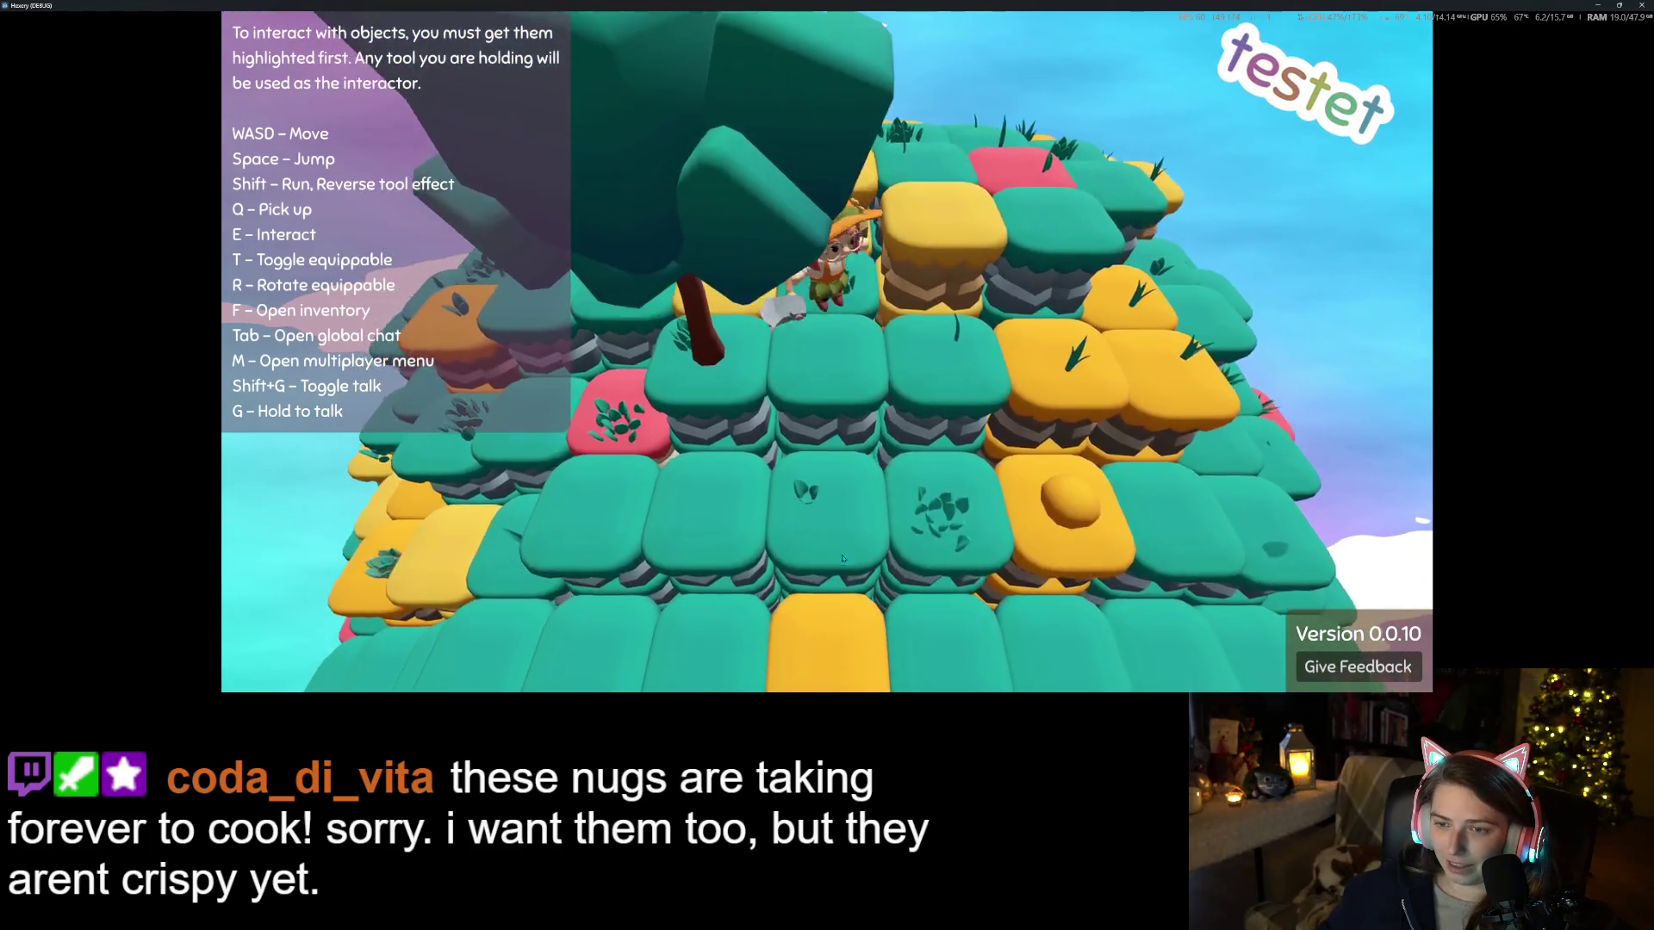
pyautogui.press('s')
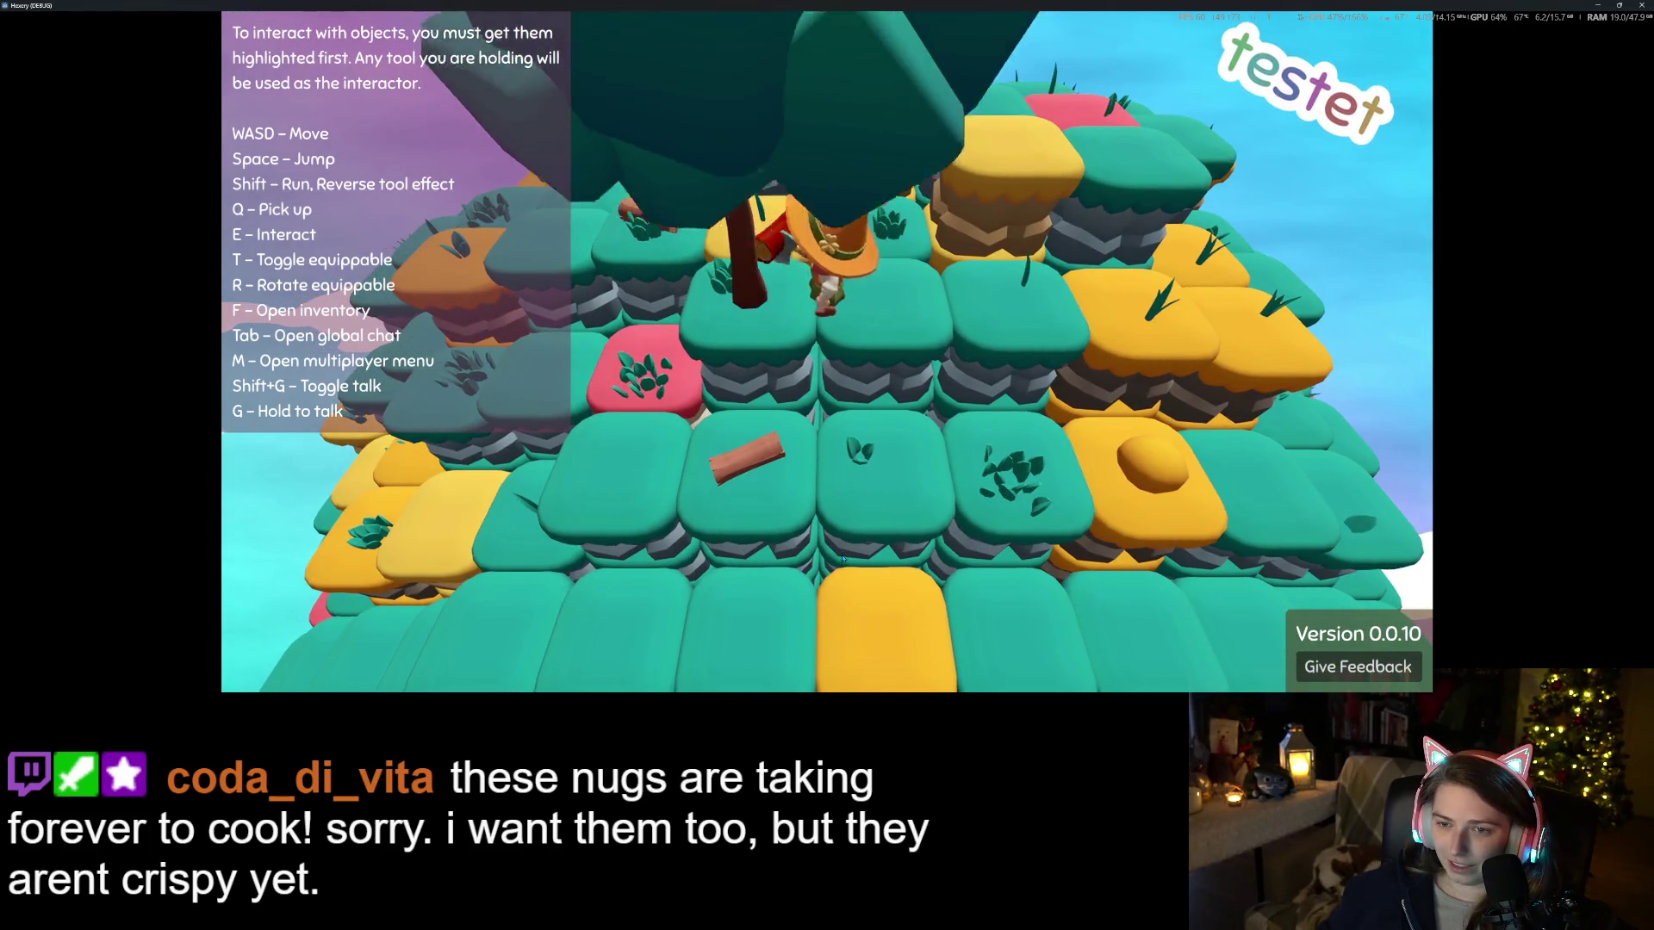
# Walk across the island past the red tree and stop beside the crafting bench
pyautogui.press('q')
pyautogui.press('a')
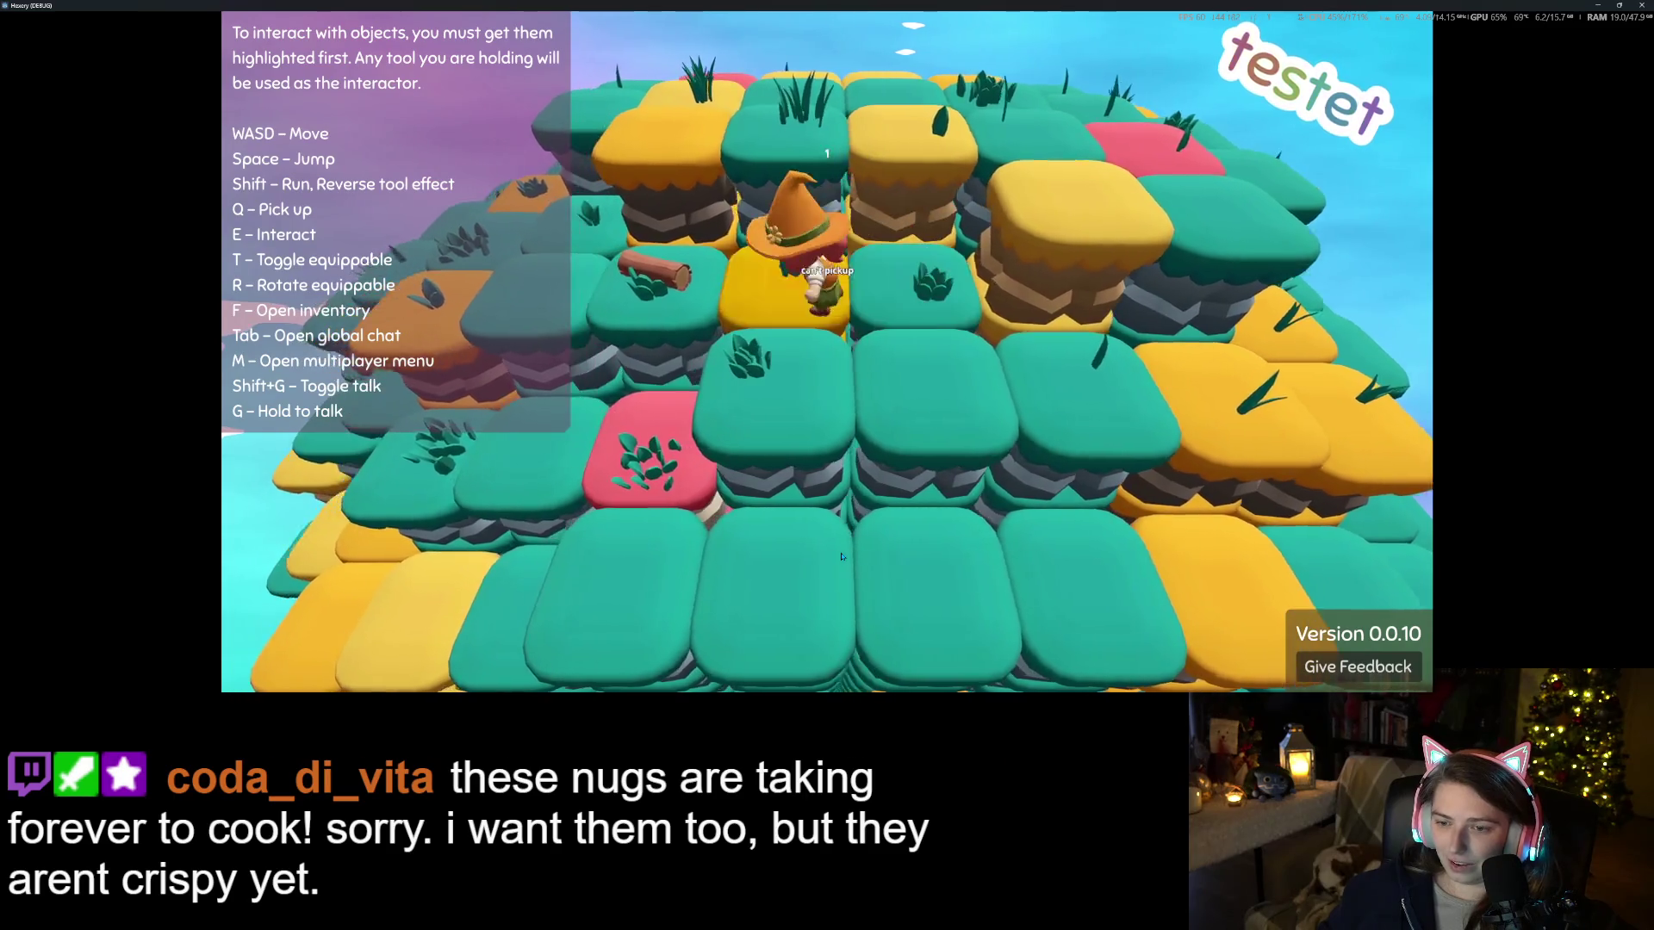
pyautogui.press('w')
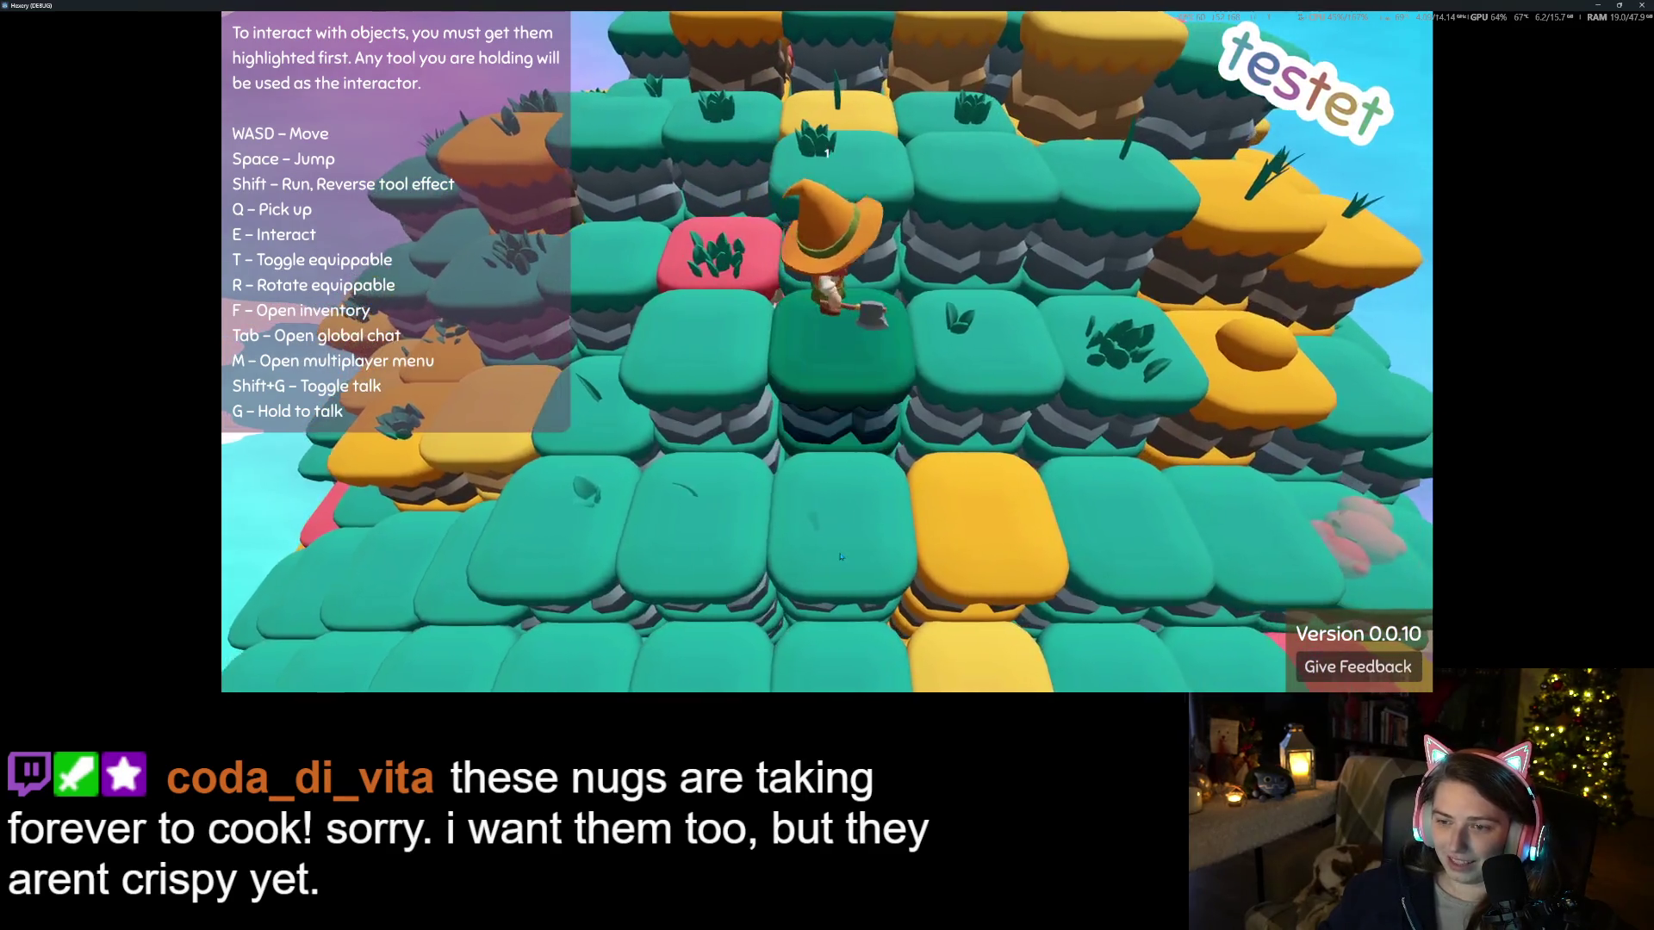
pyautogui.press('w')
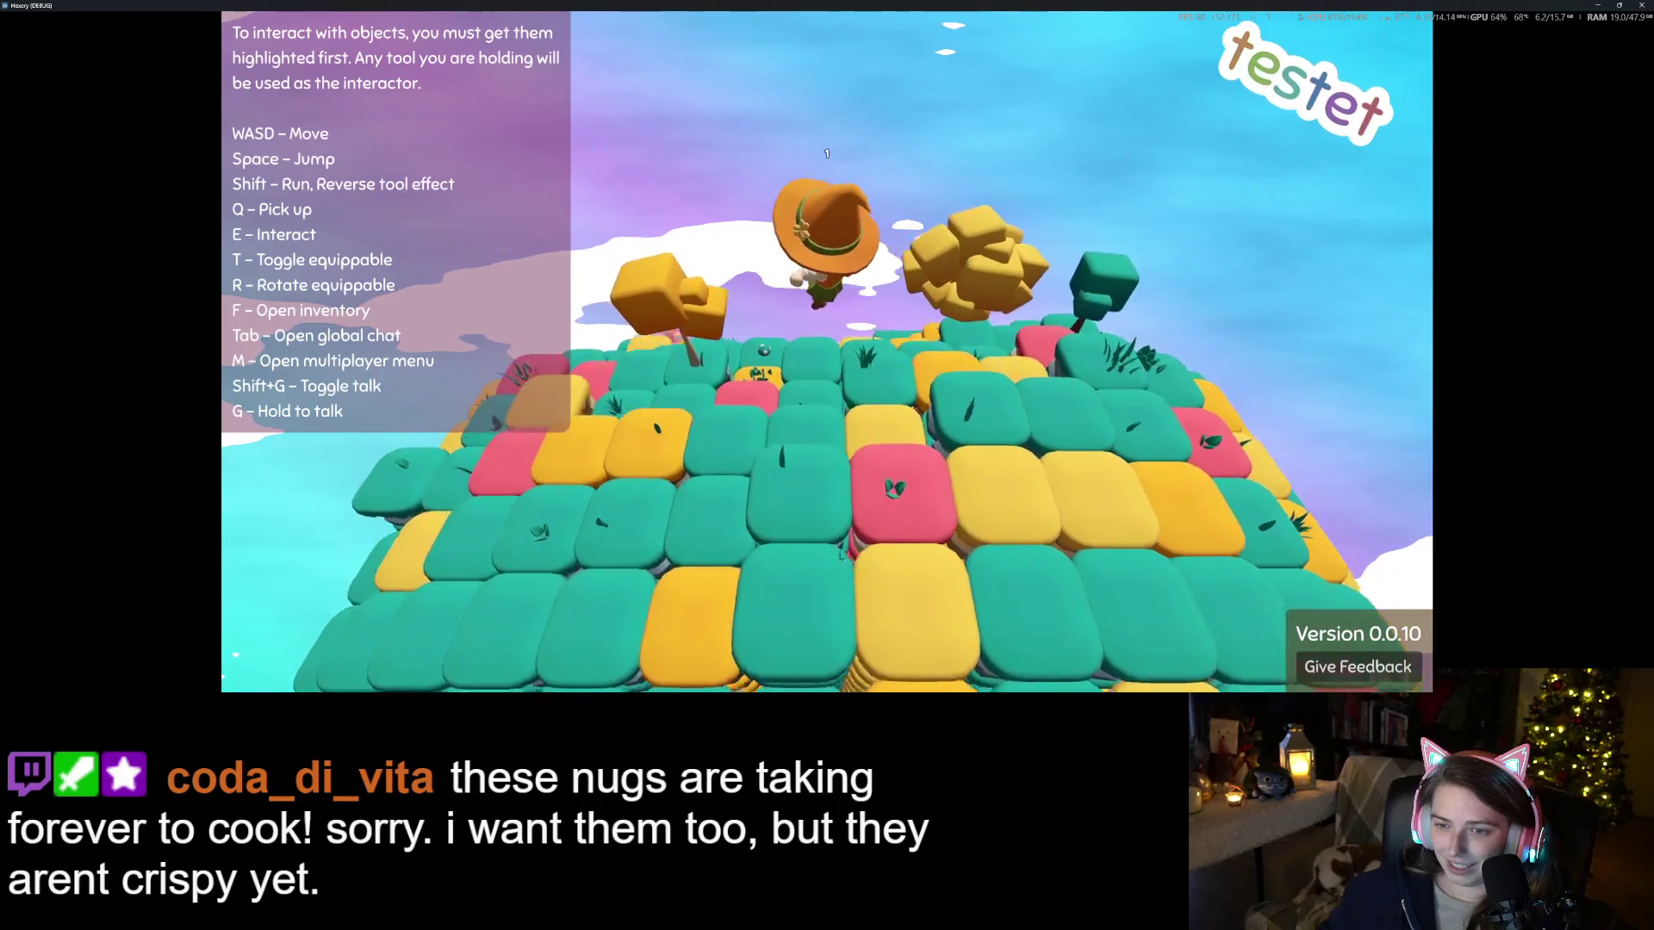
pyautogui.press('w')
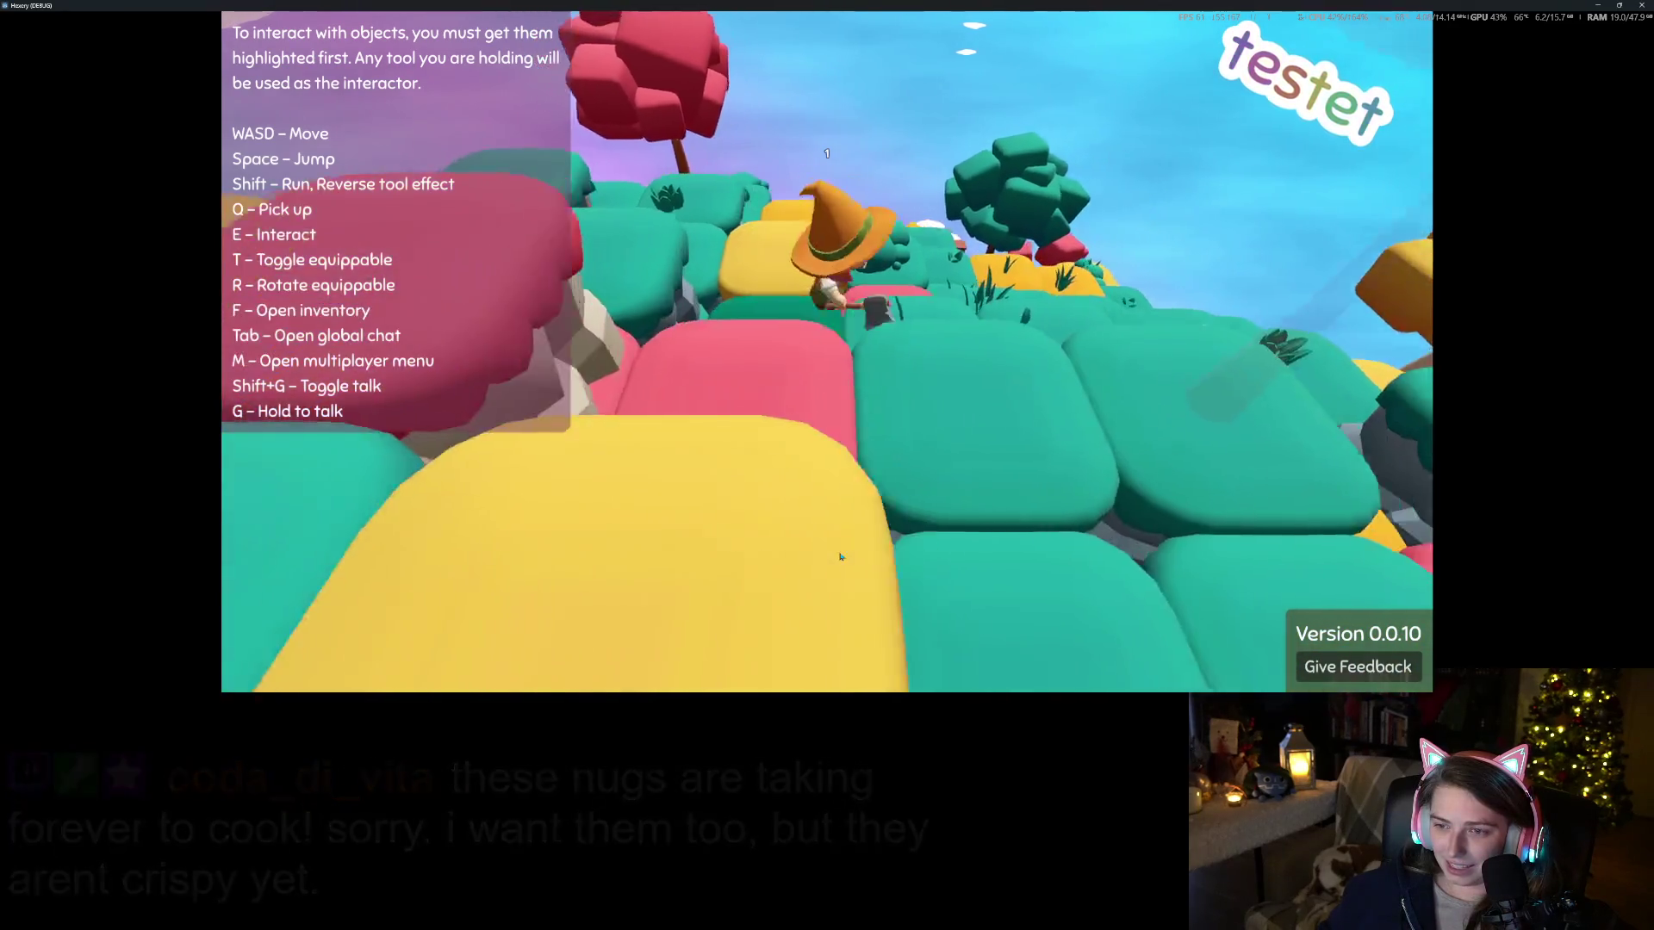
pyautogui.press('w')
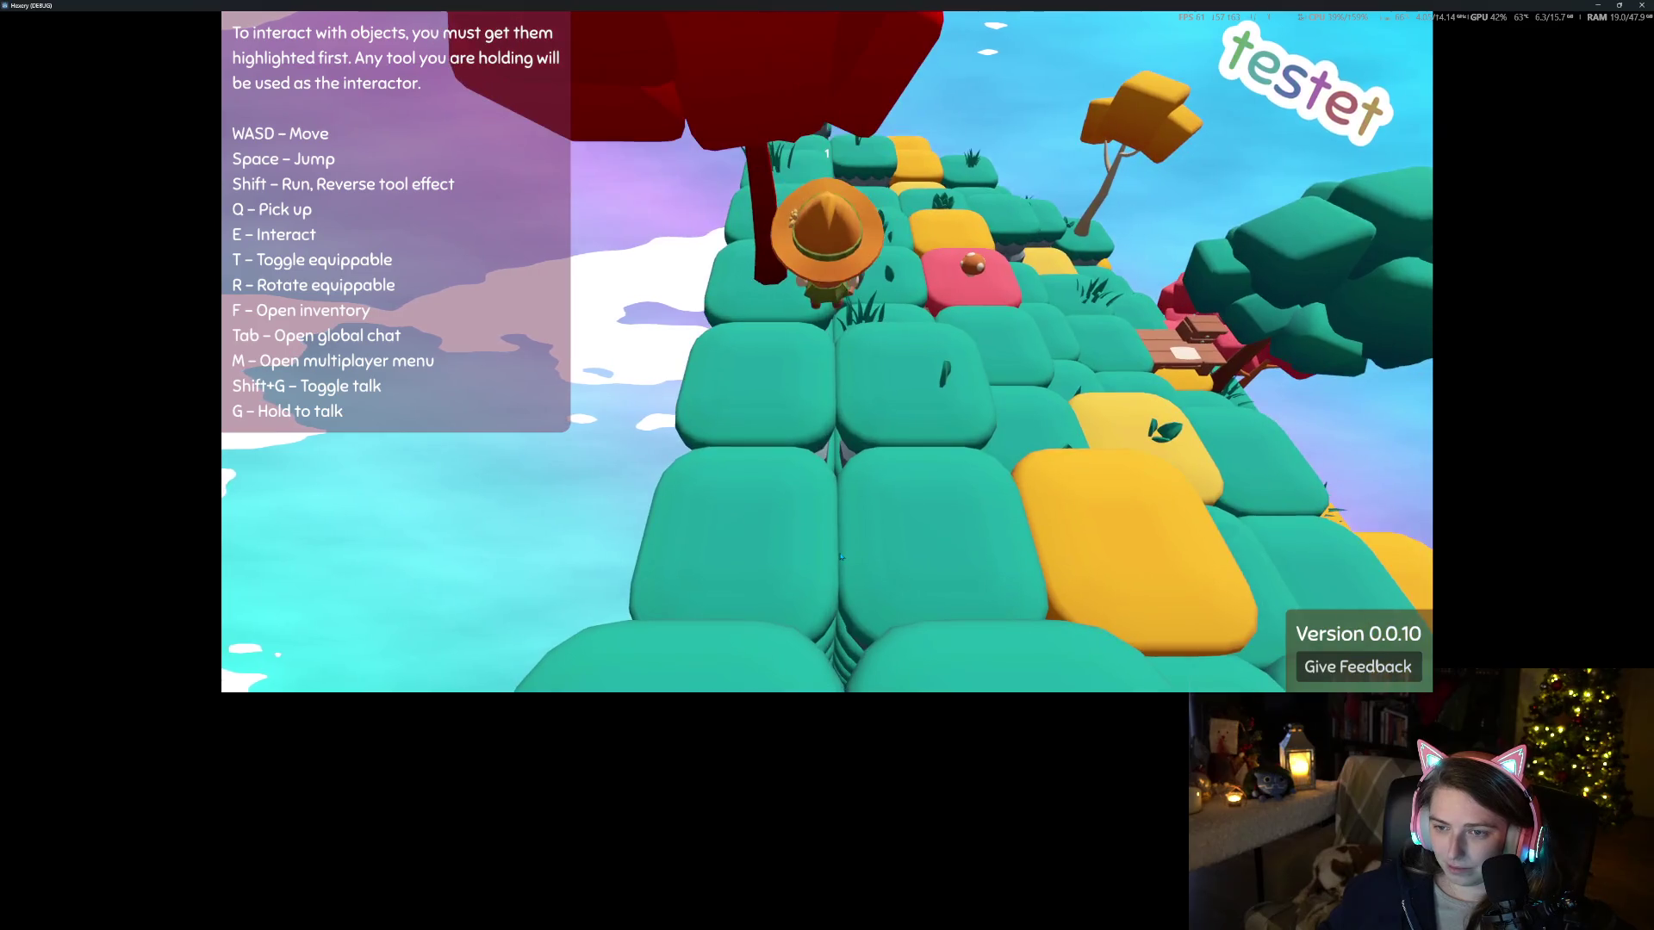
pyautogui.press('w')
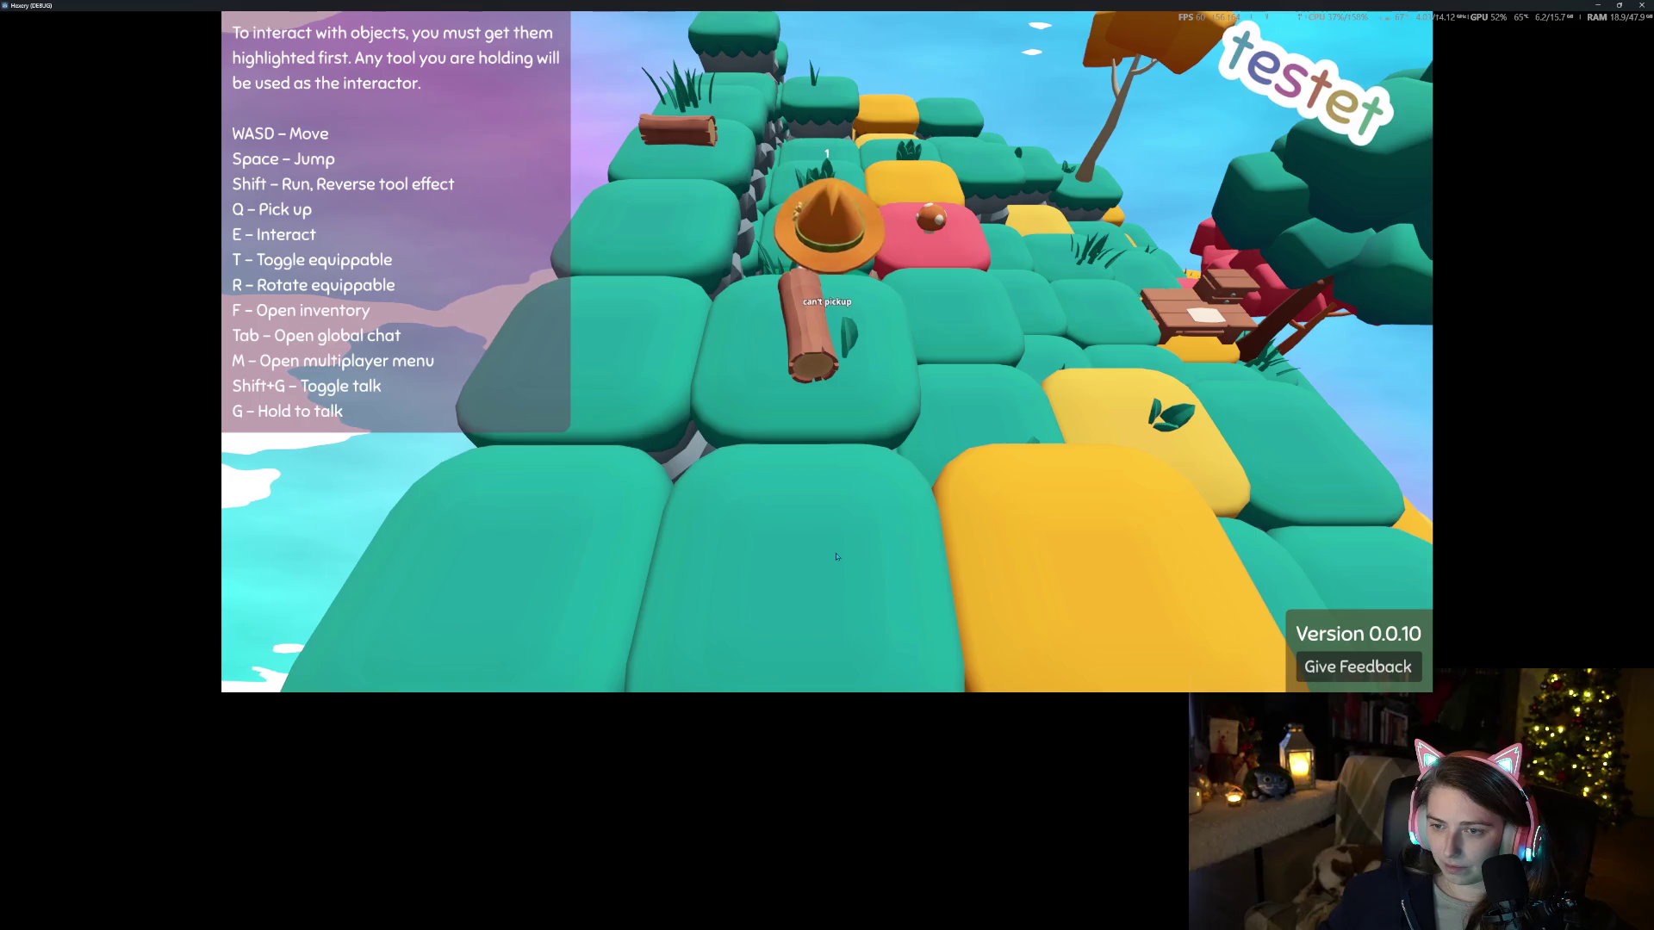
pyautogui.press('a')
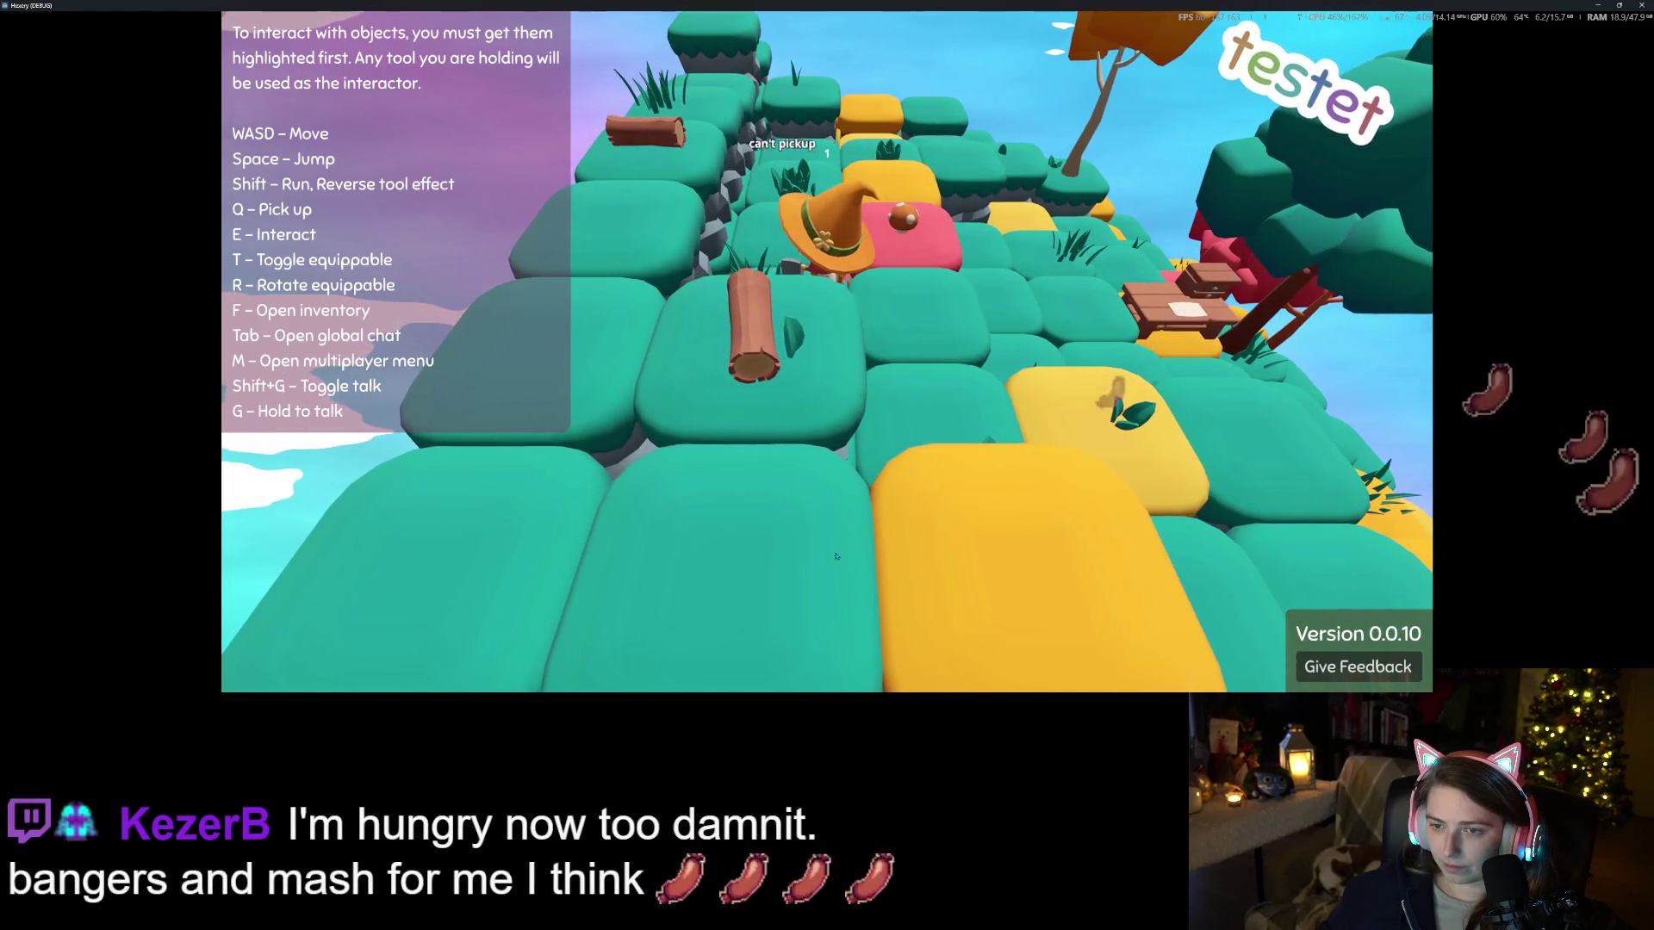
pyautogui.press('a')
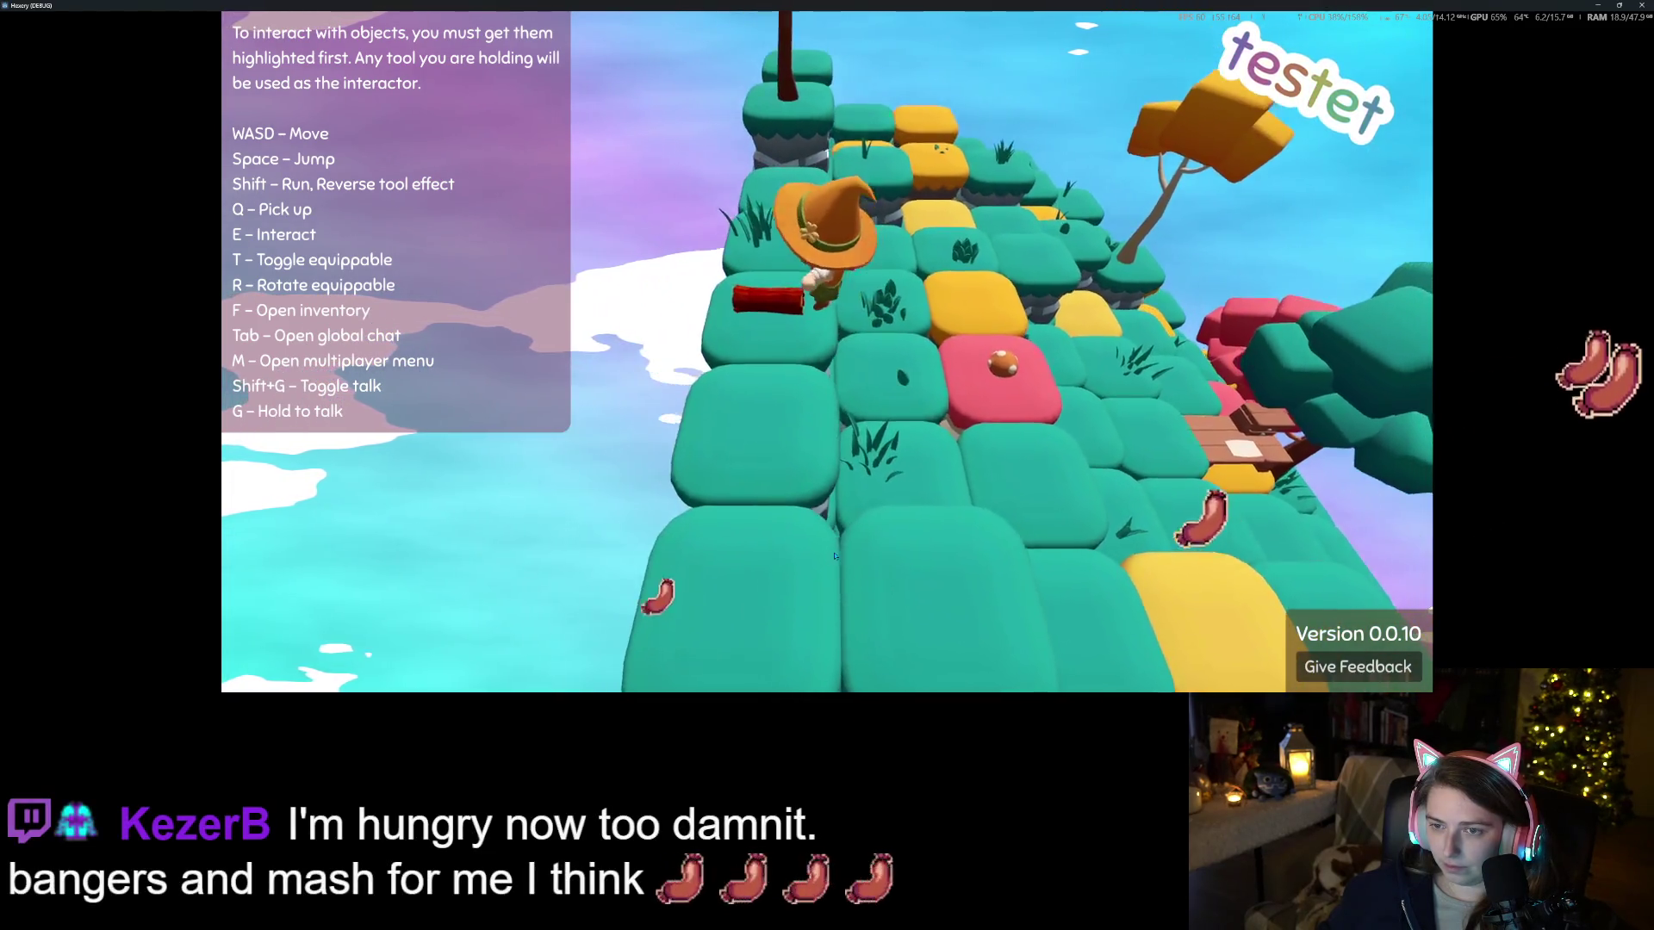
pyautogui.press('w')
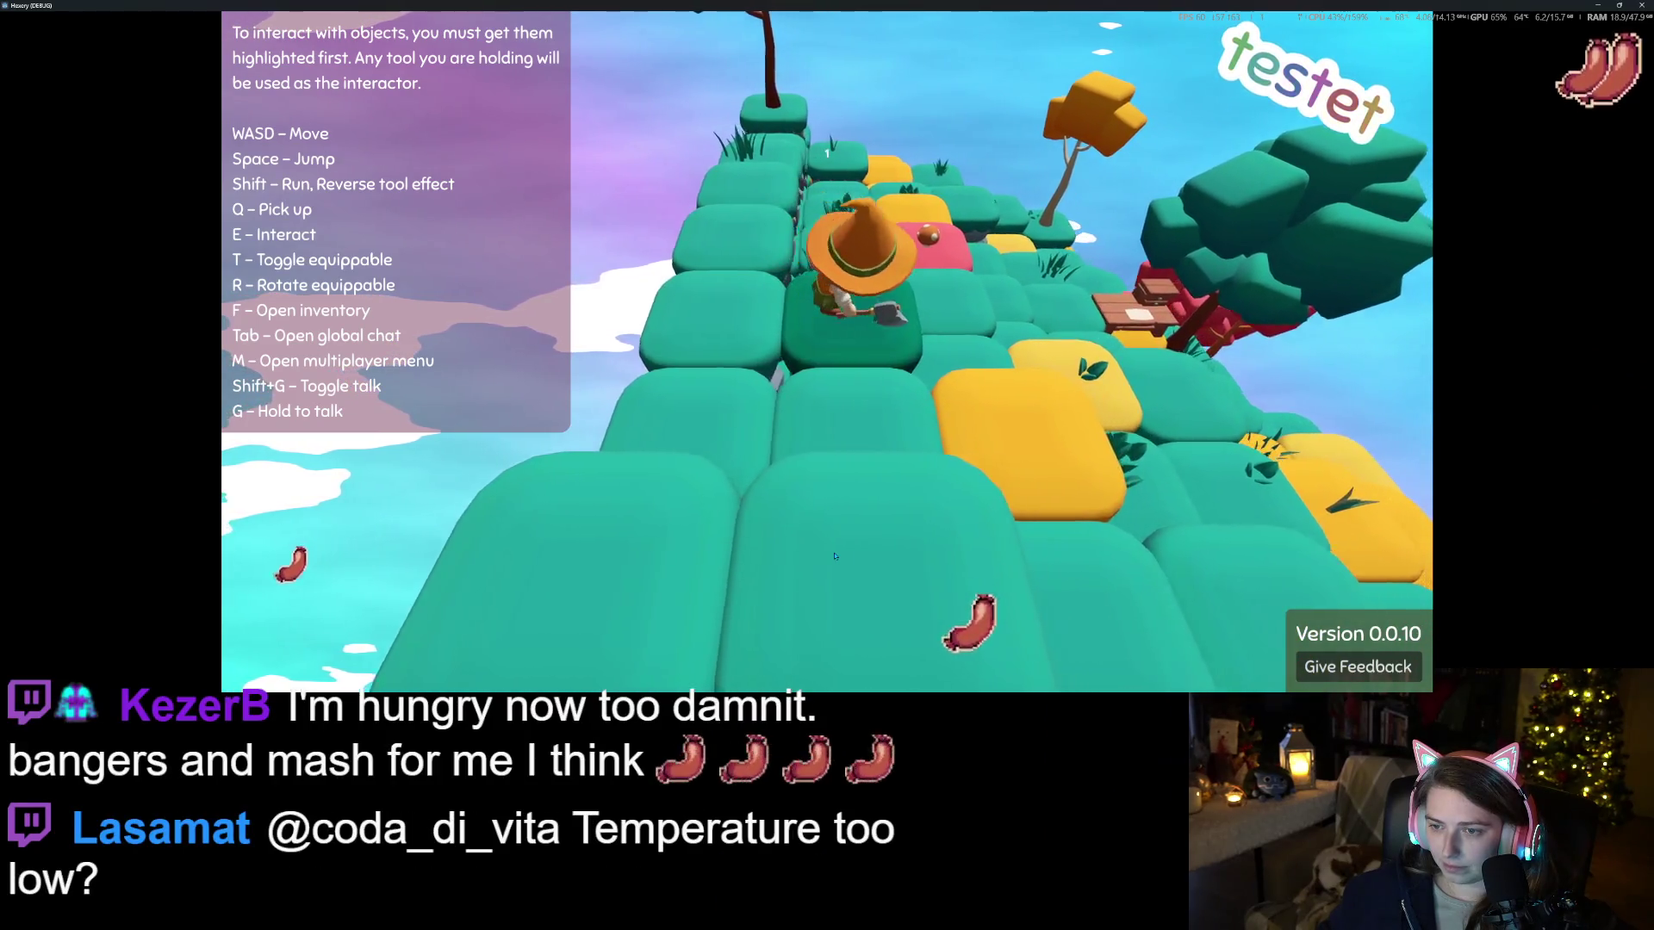
pyautogui.press('d')
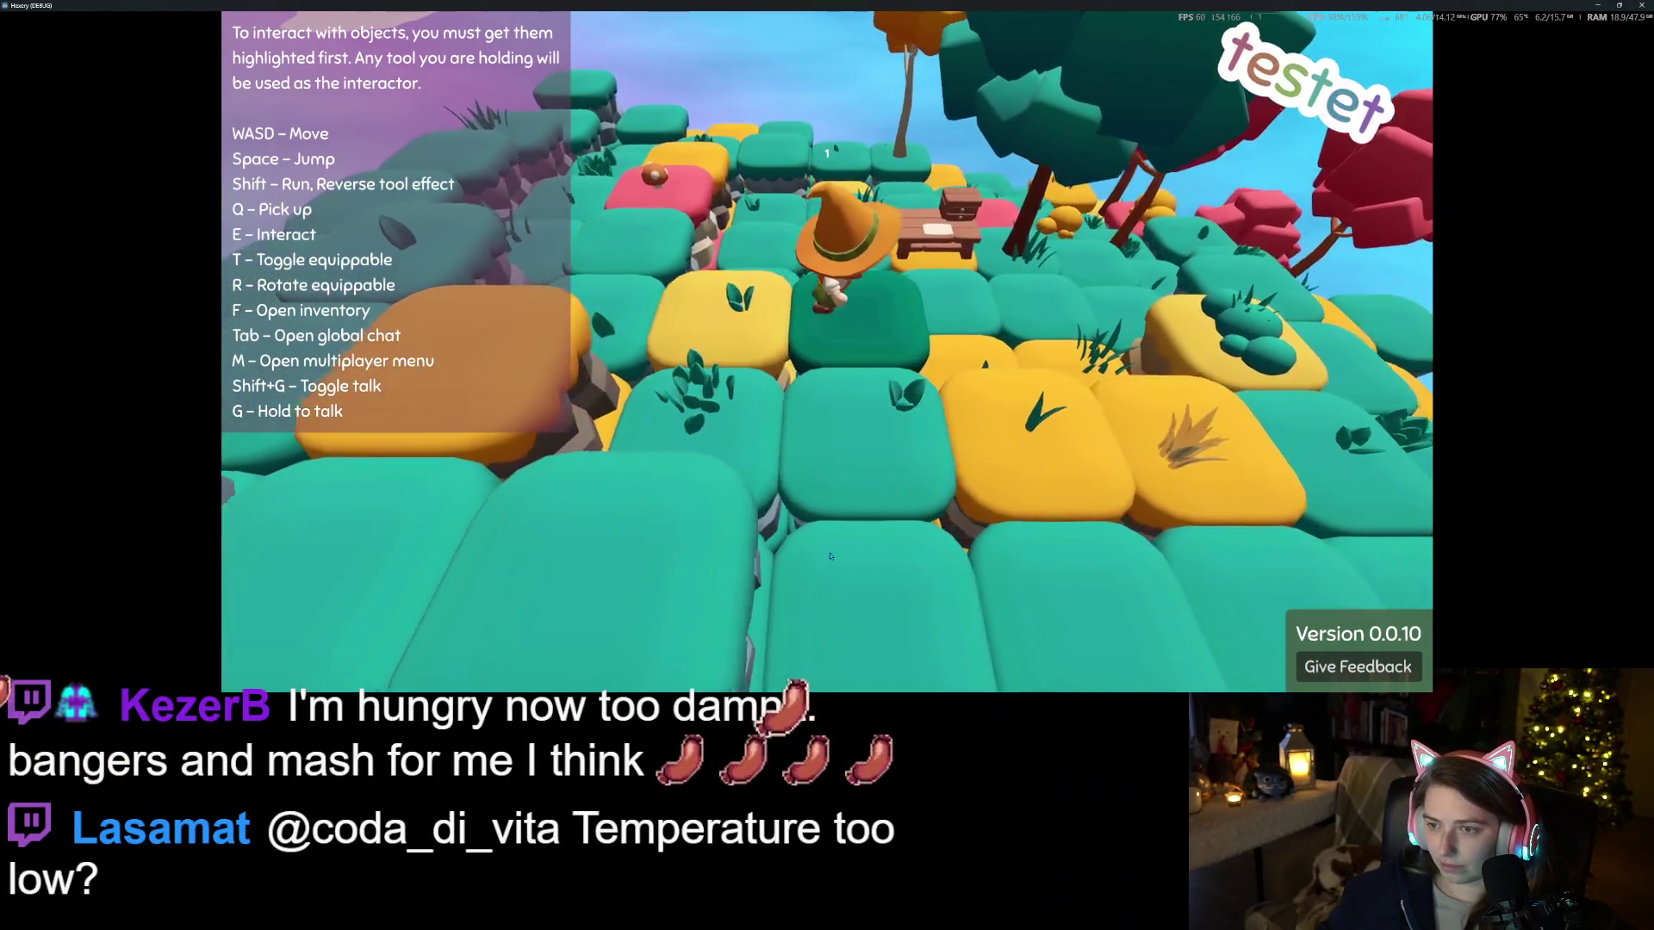
pyautogui.press('d')
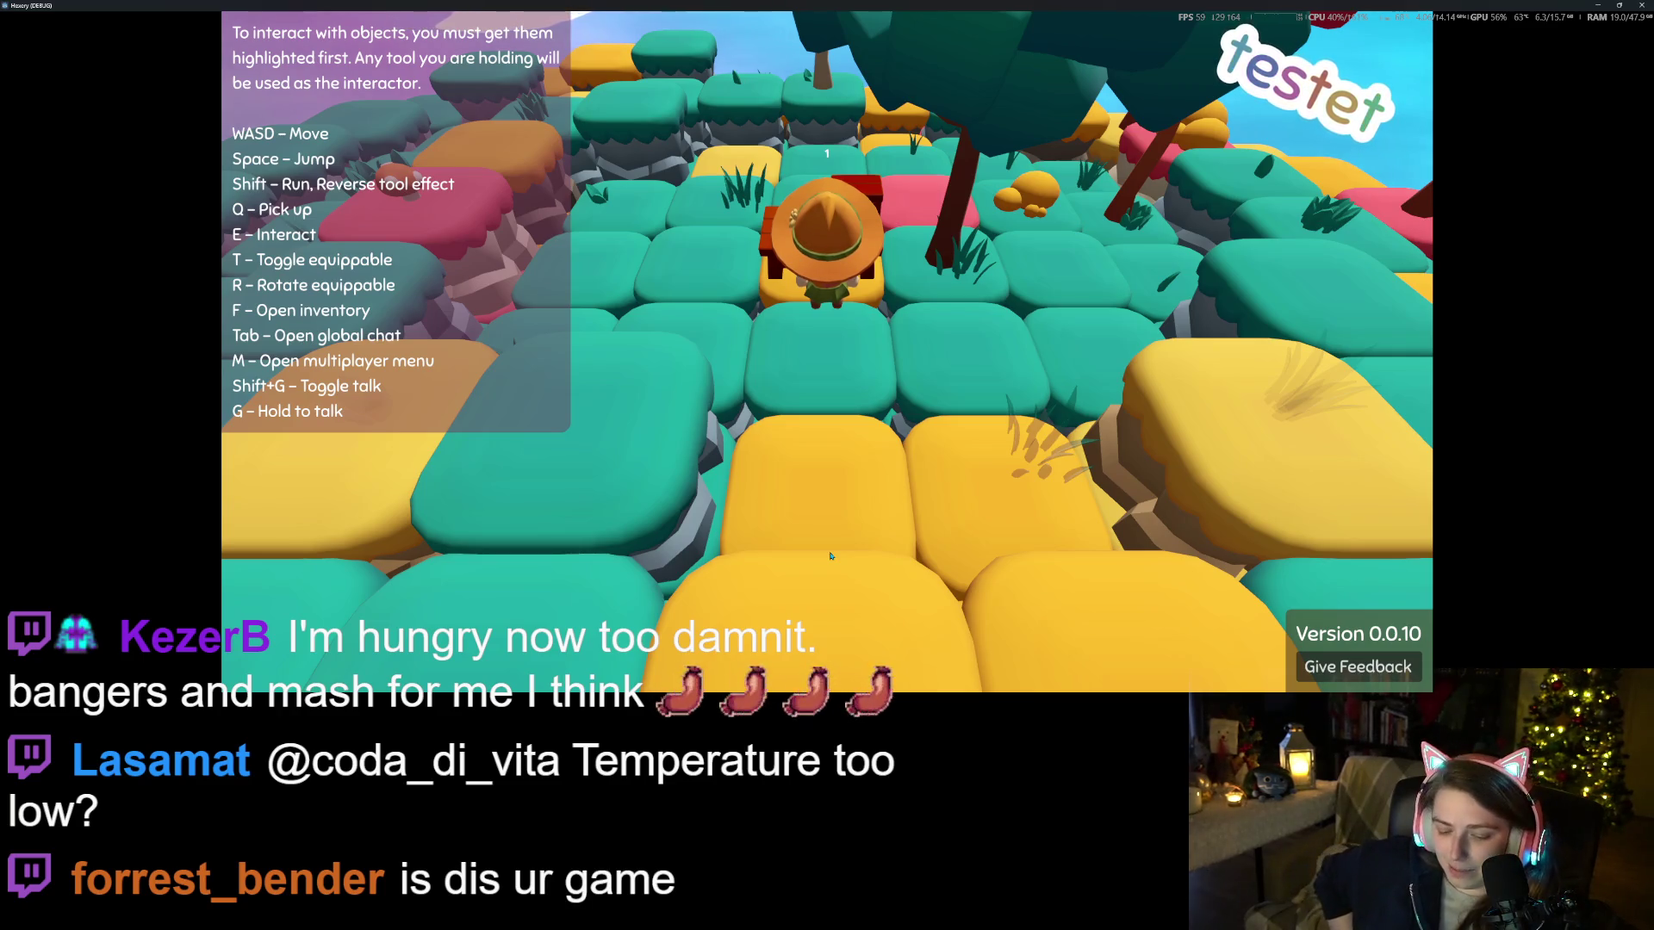
# At the bench, preview a known recipe's log cost in the crafting menu
pyautogui.press('f')
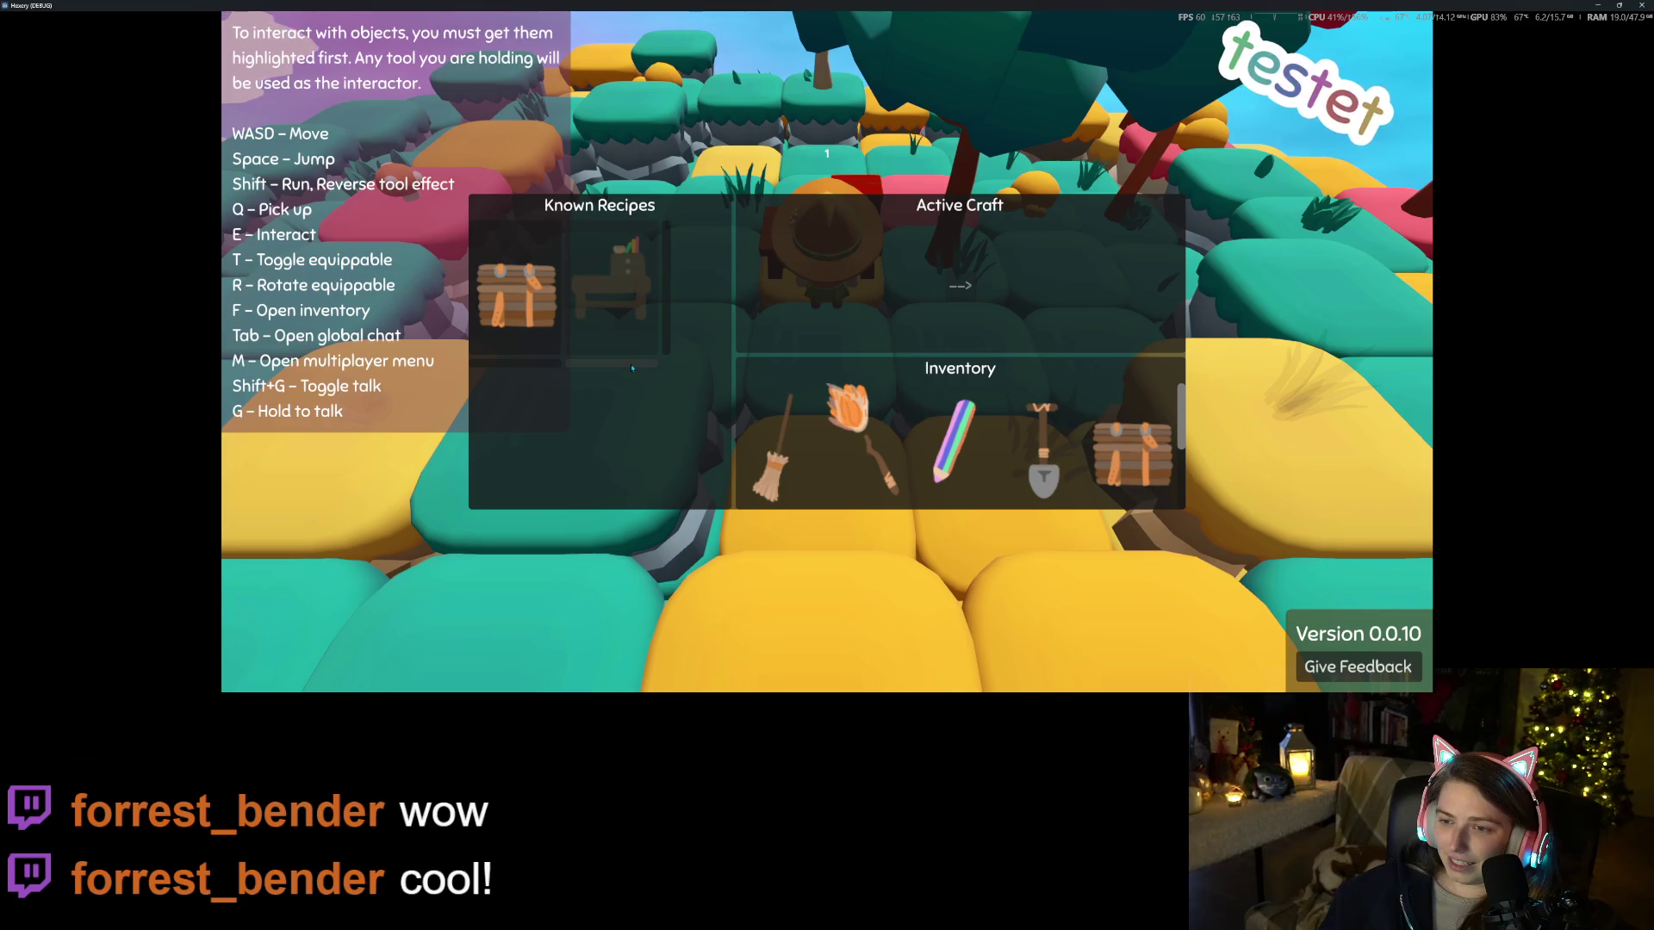
pyautogui.click(632, 368)
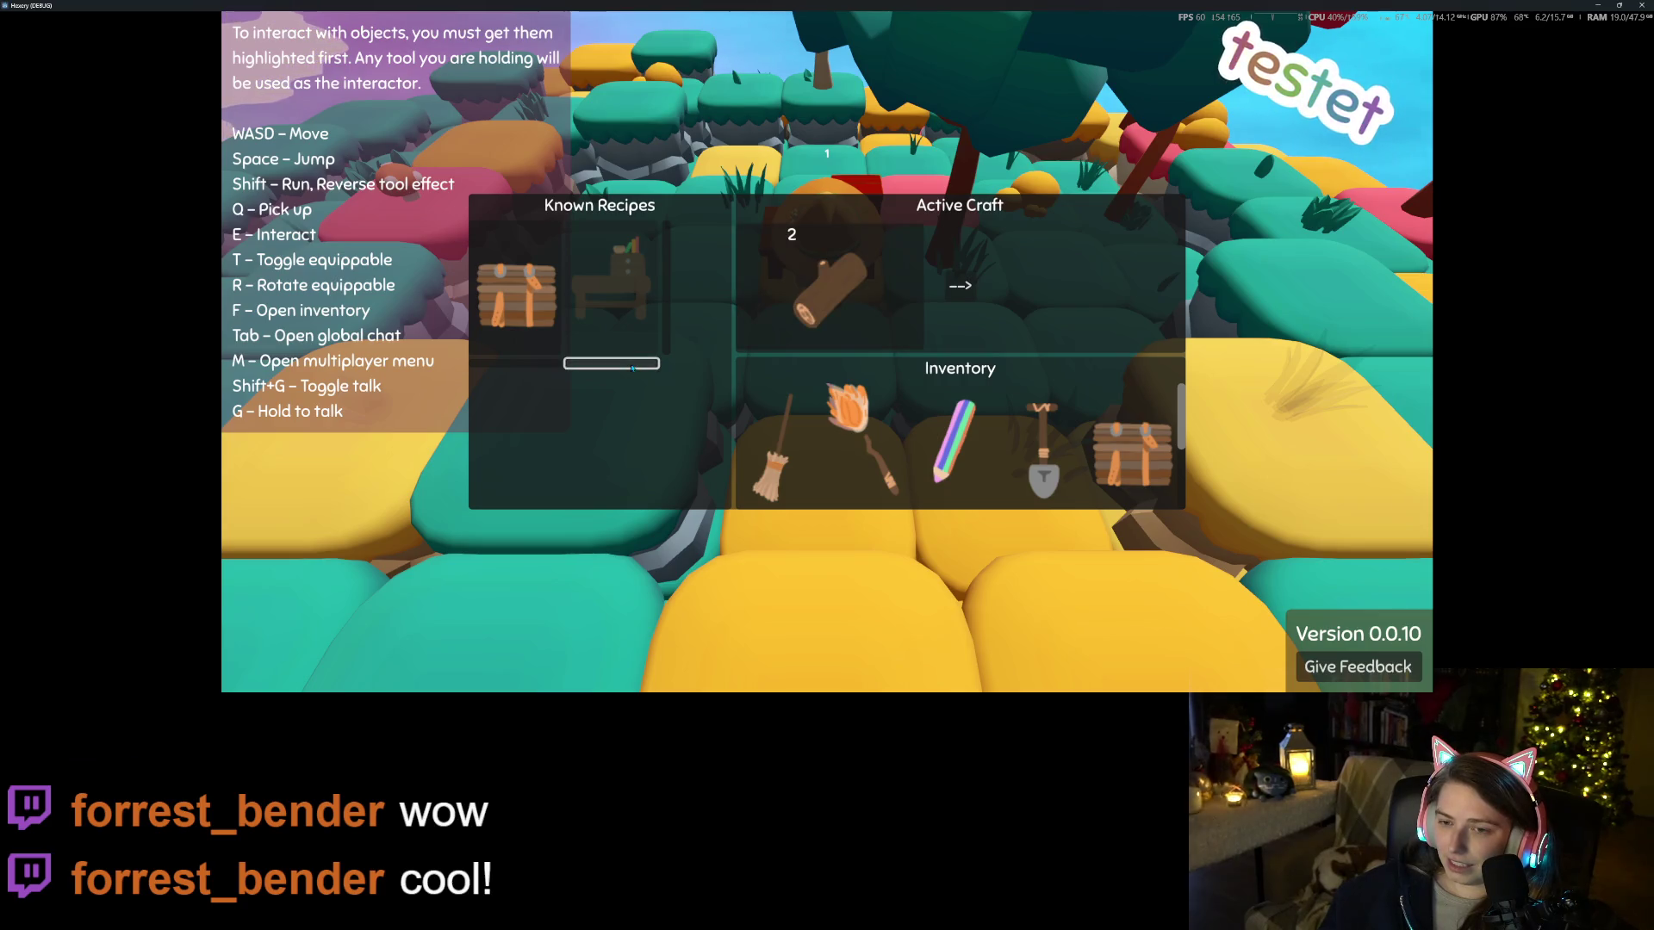
pyautogui.scroll(-3, 871, 357)
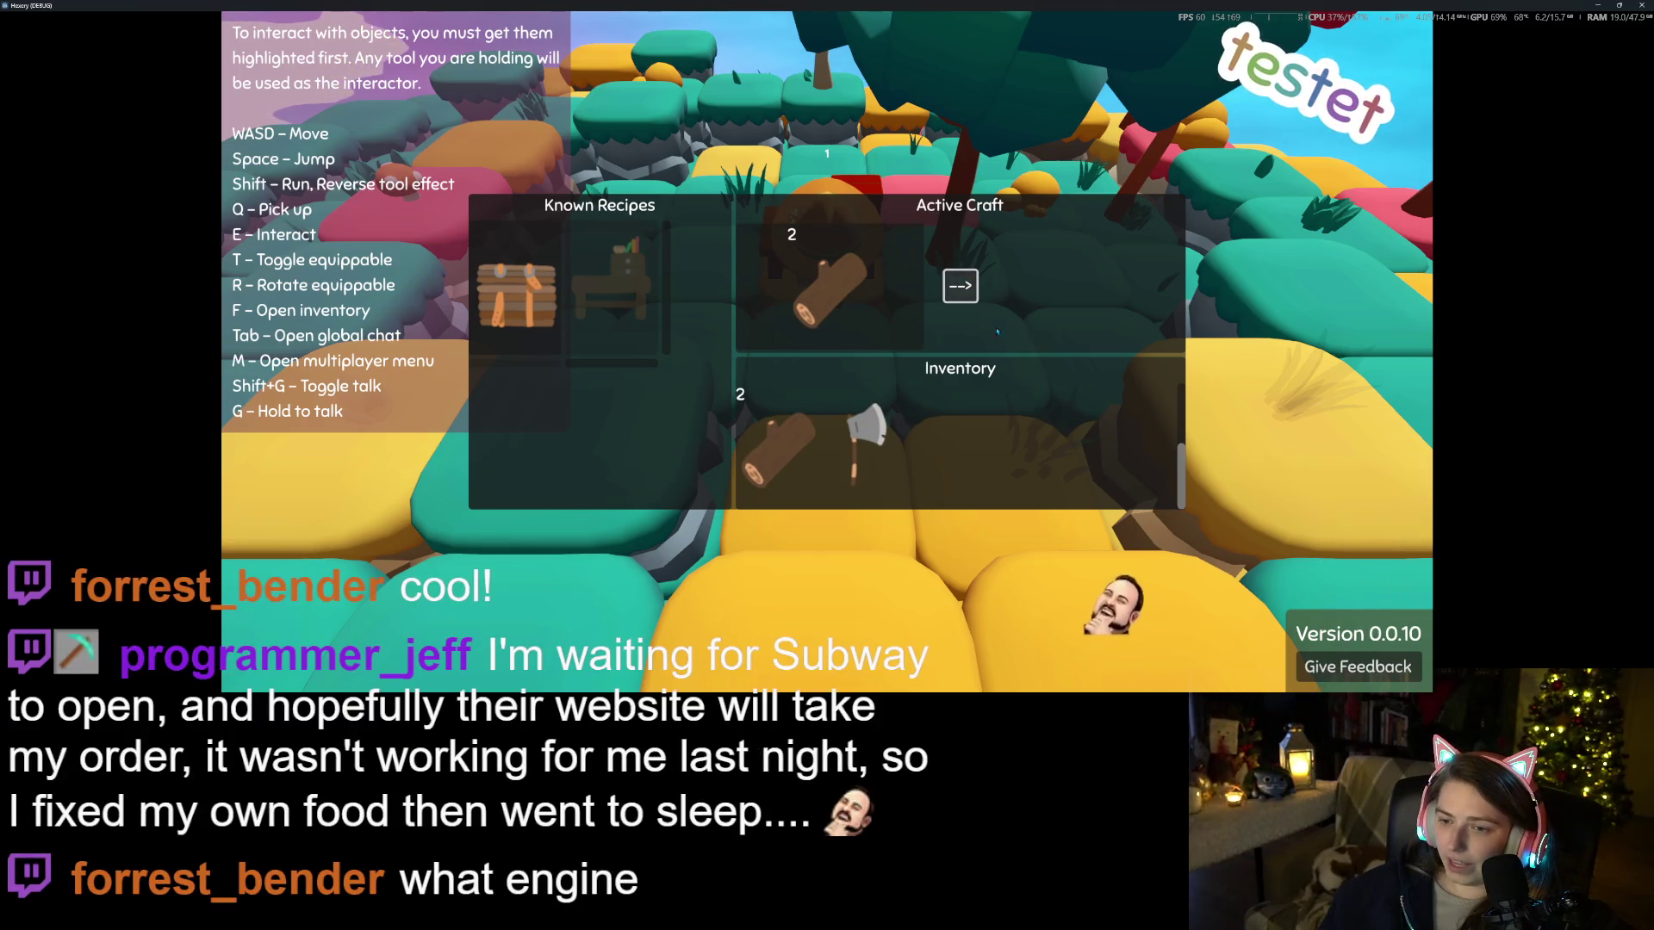
pyautogui.press('Escape')
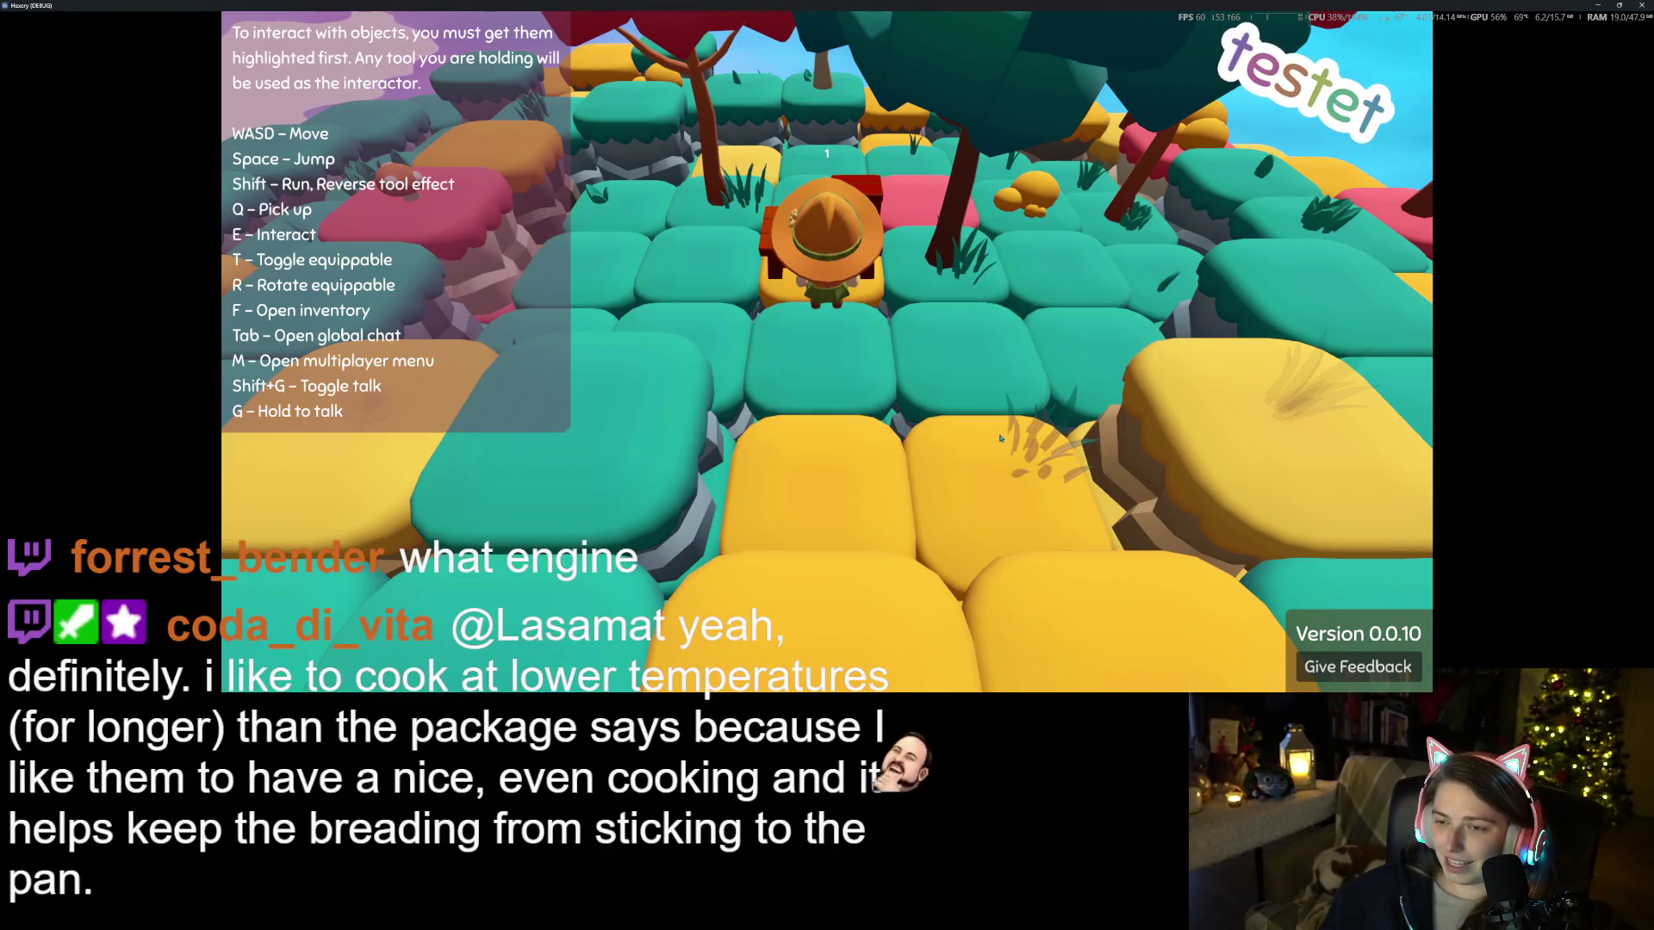
# Check the player inventory, then exit to the main menu and close the game
pyautogui.press('f')
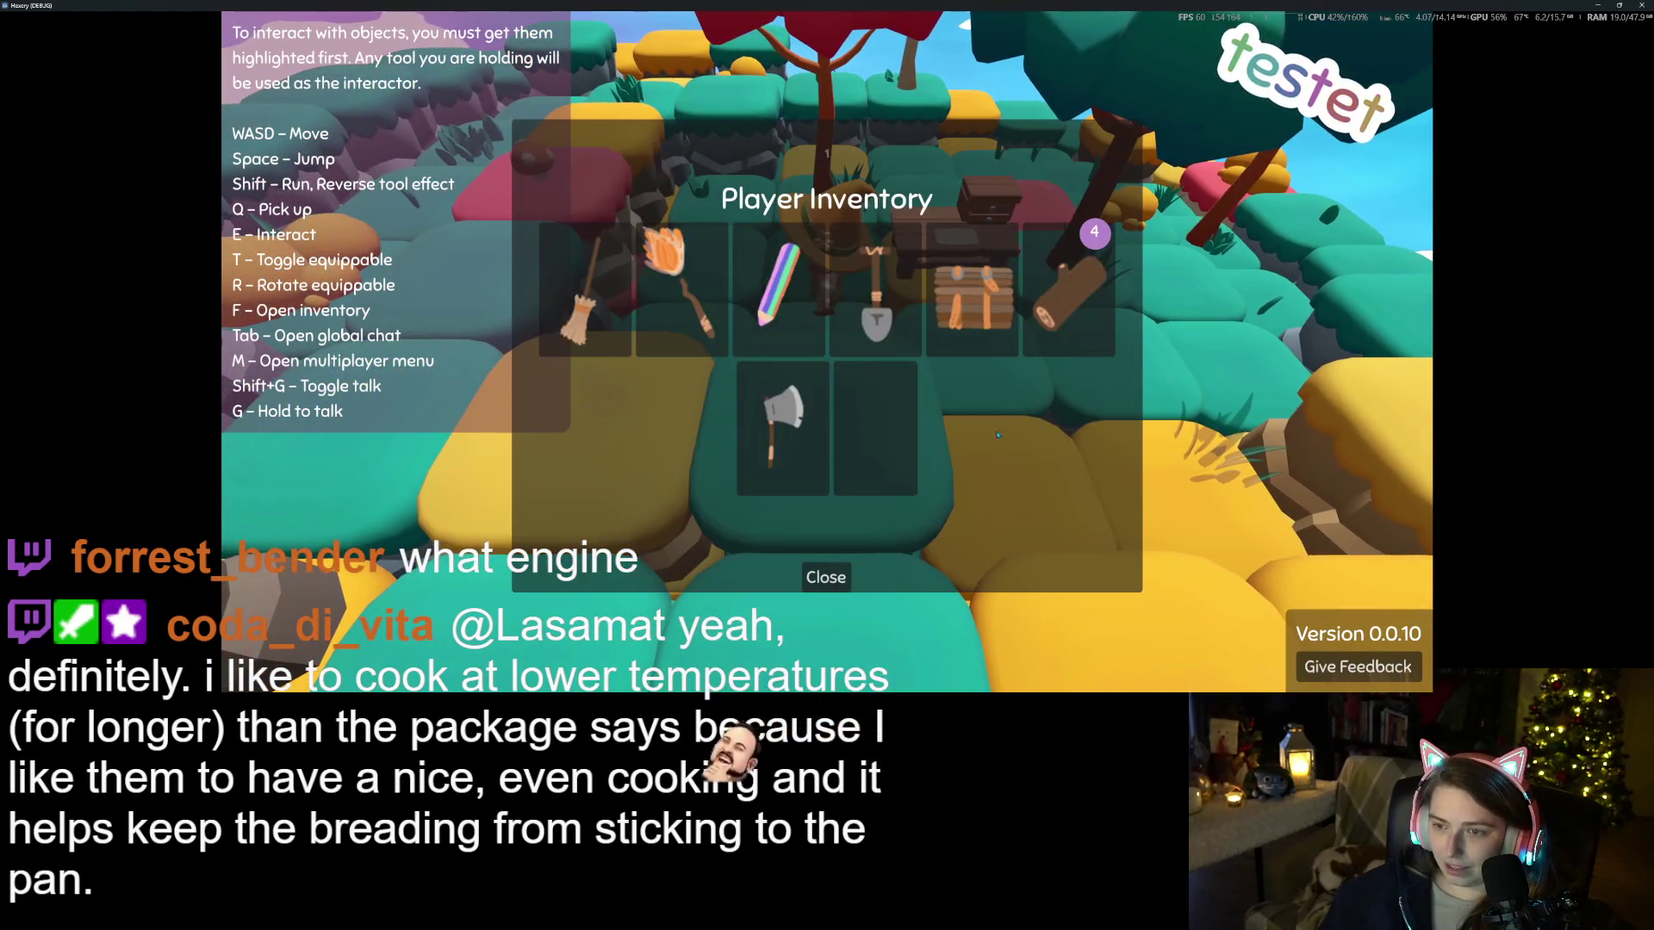
pyautogui.click(874, 428)
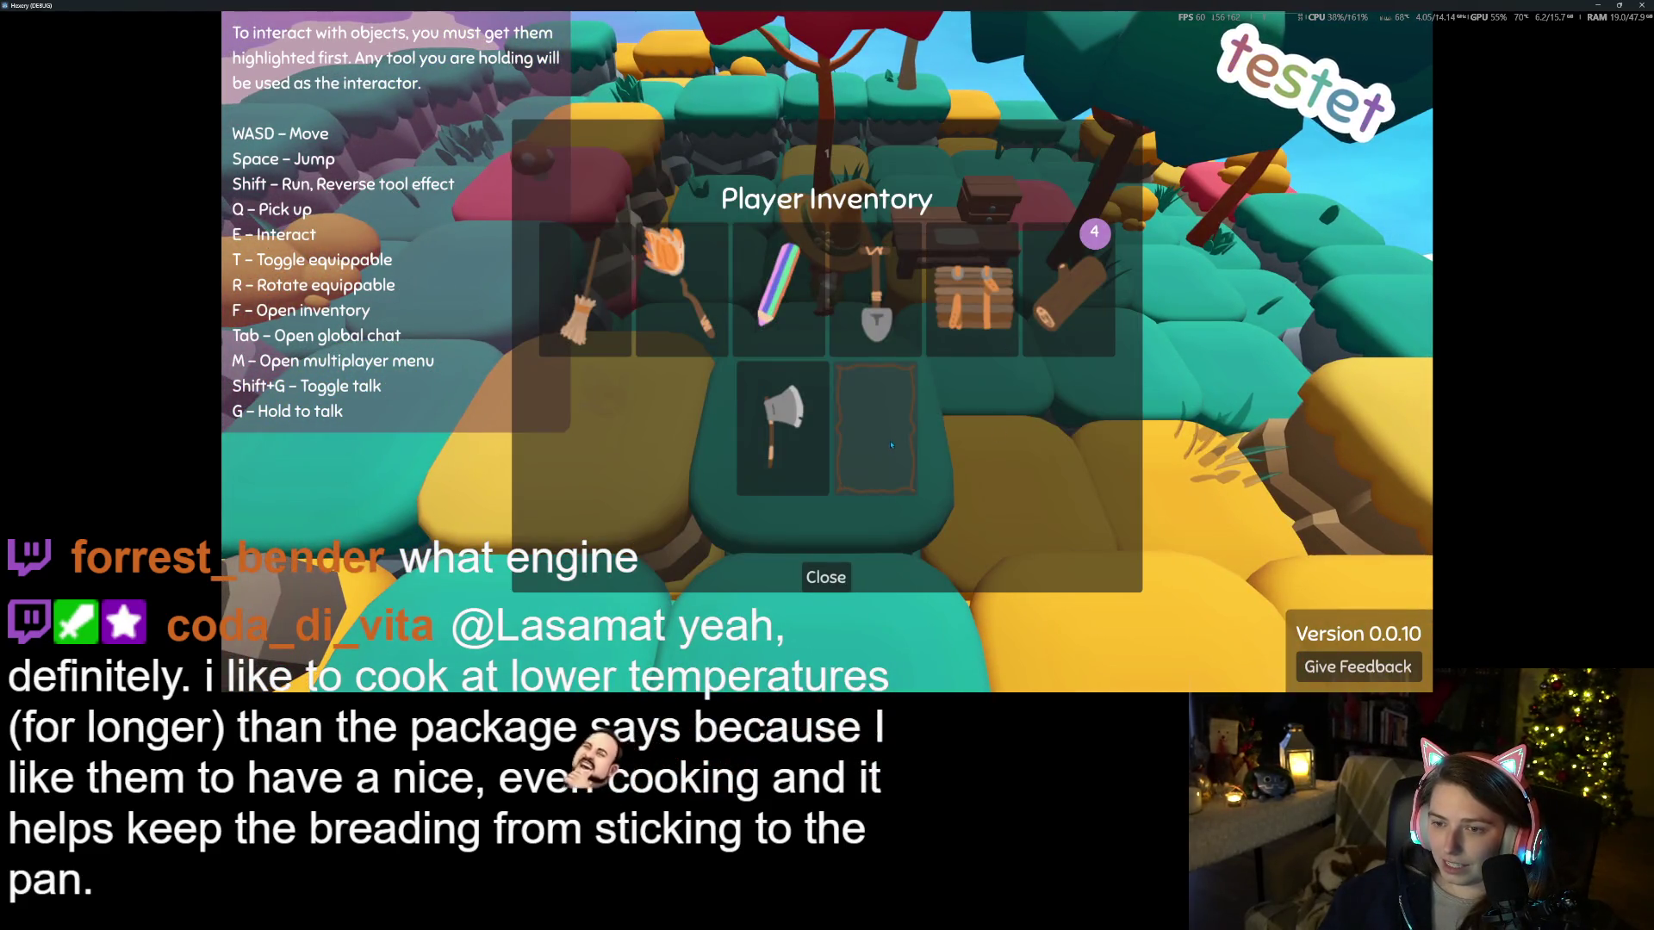
pyautogui.click(817, 578)
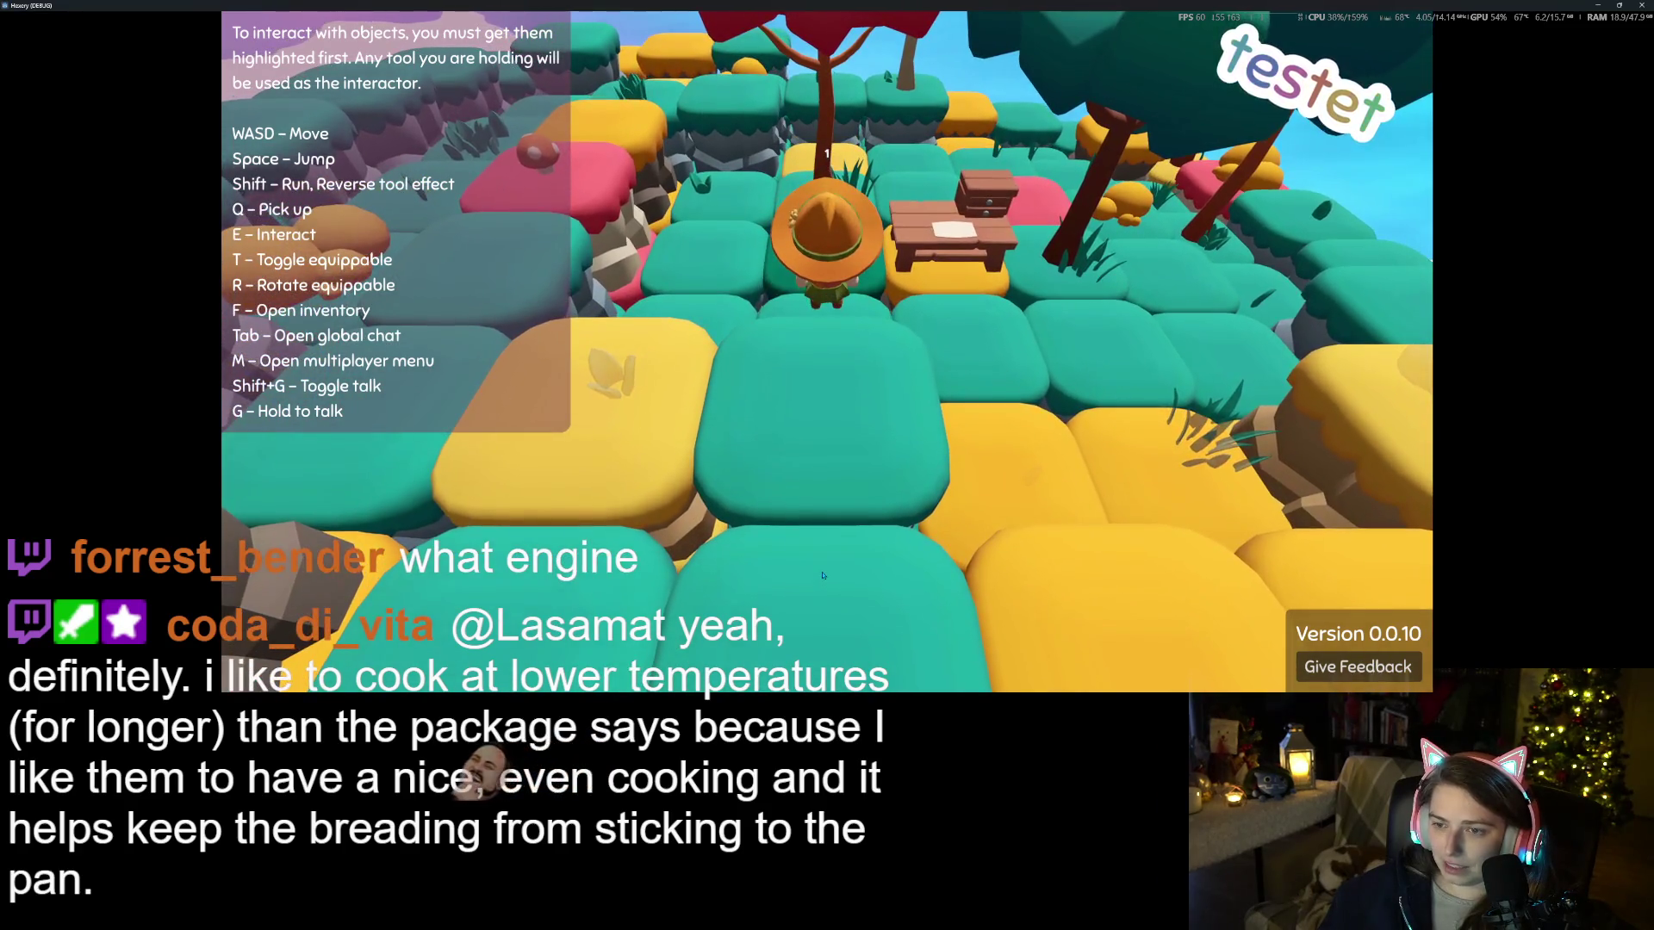
pyautogui.press('f')
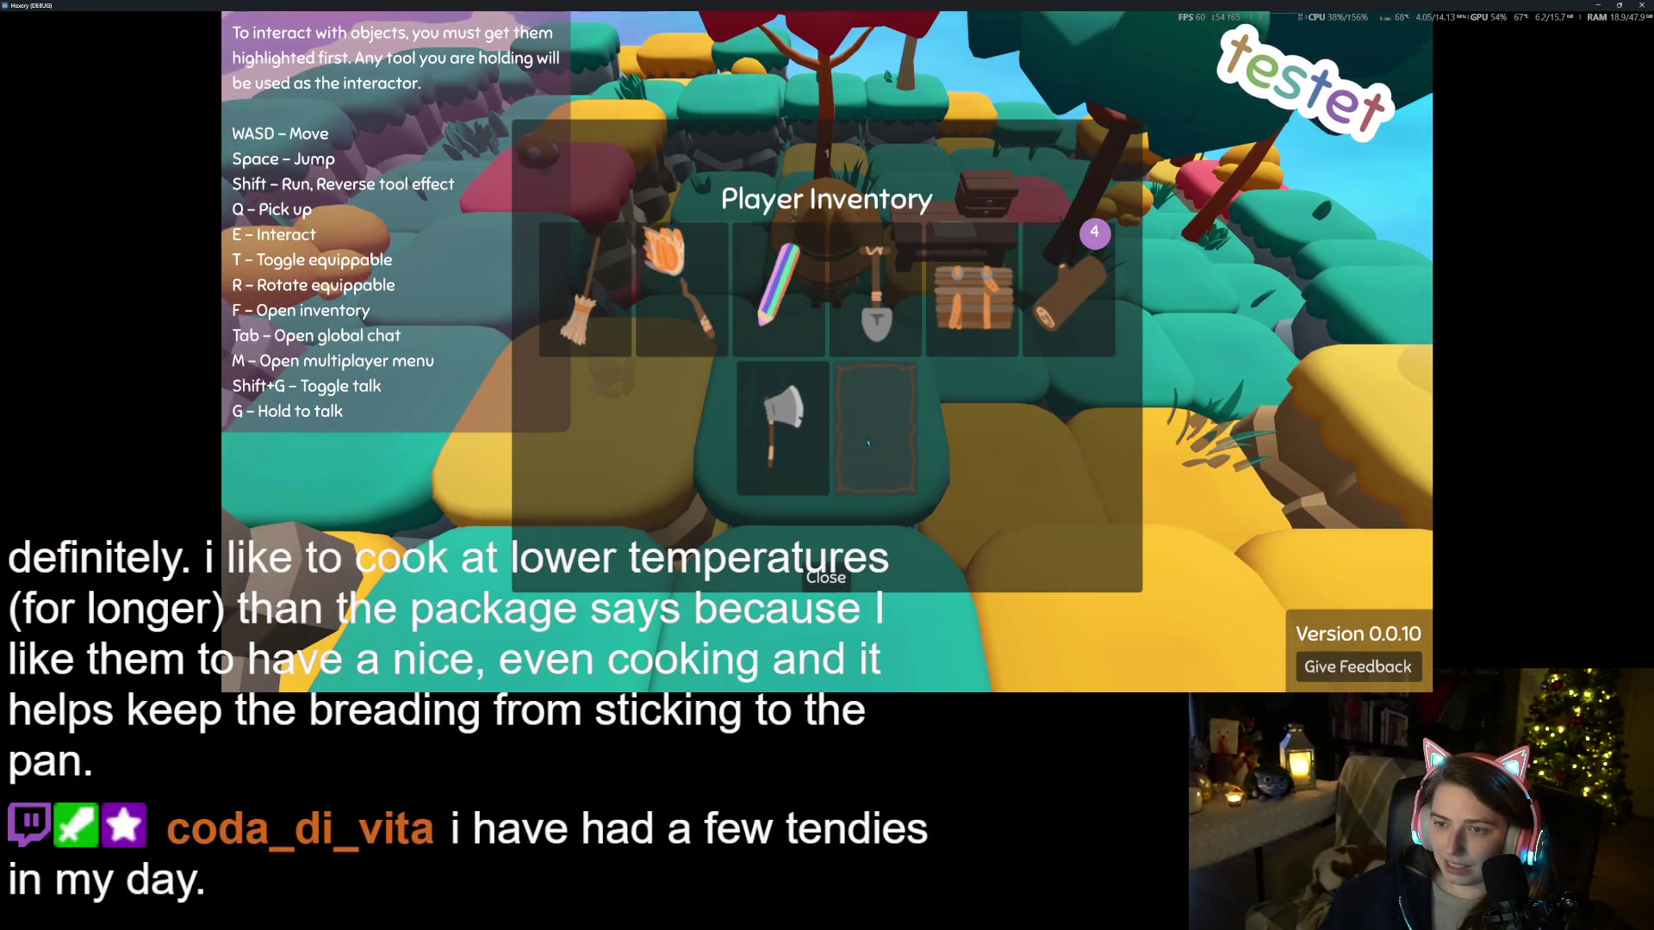
pyautogui.click(825, 578)
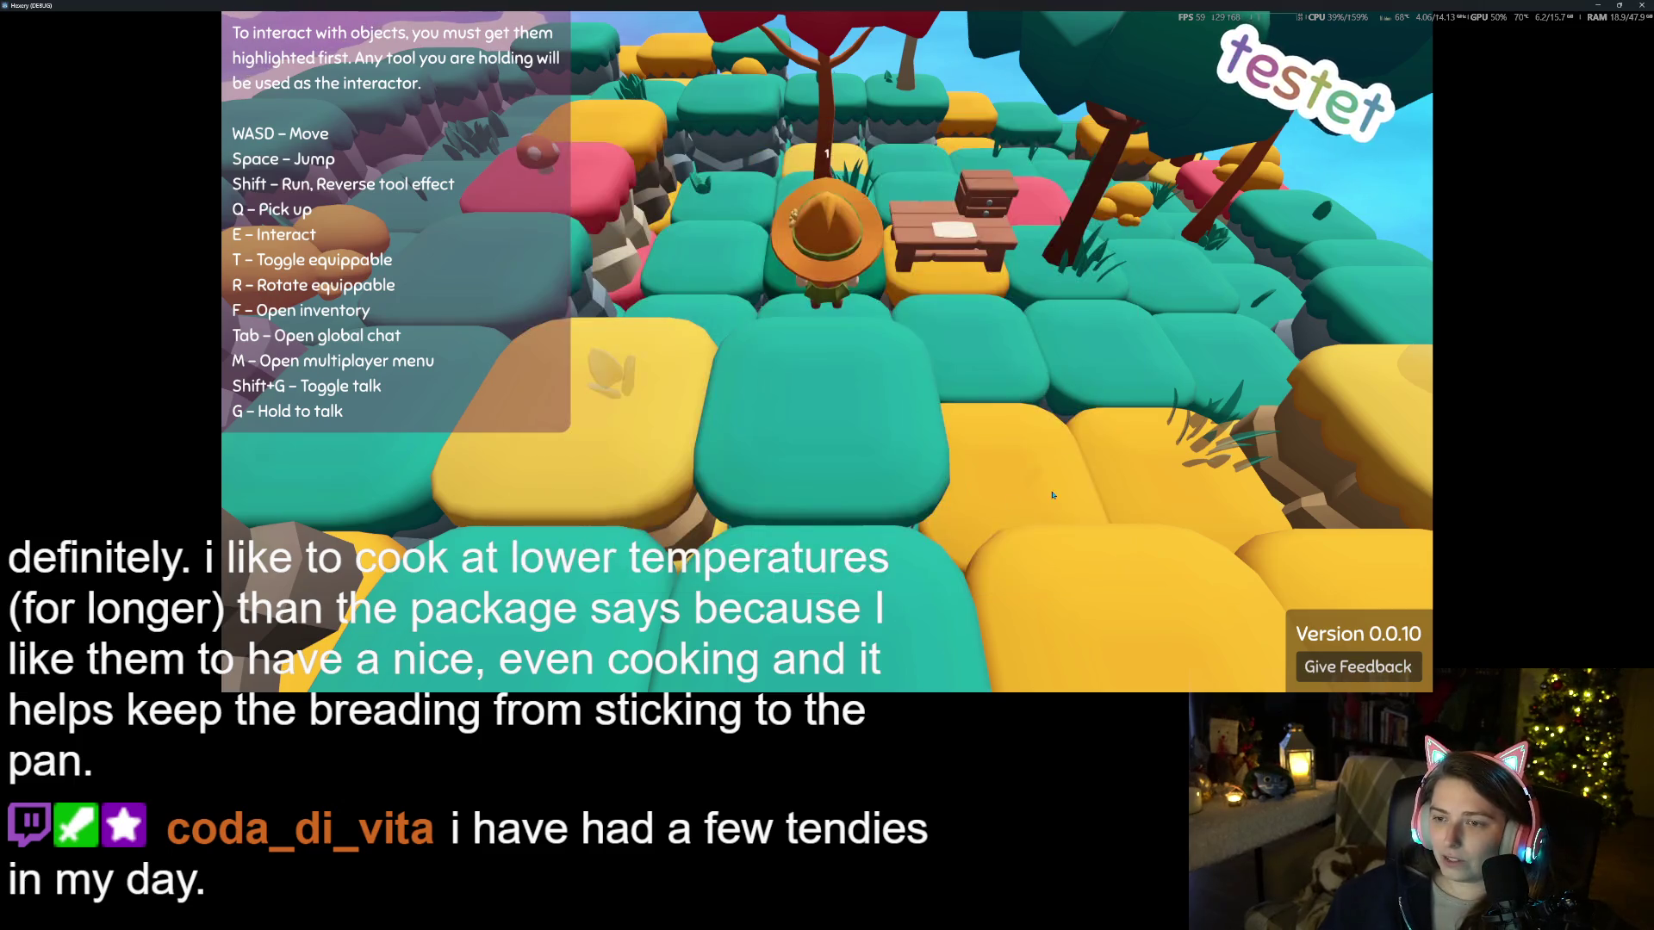
pyautogui.press('Escape')
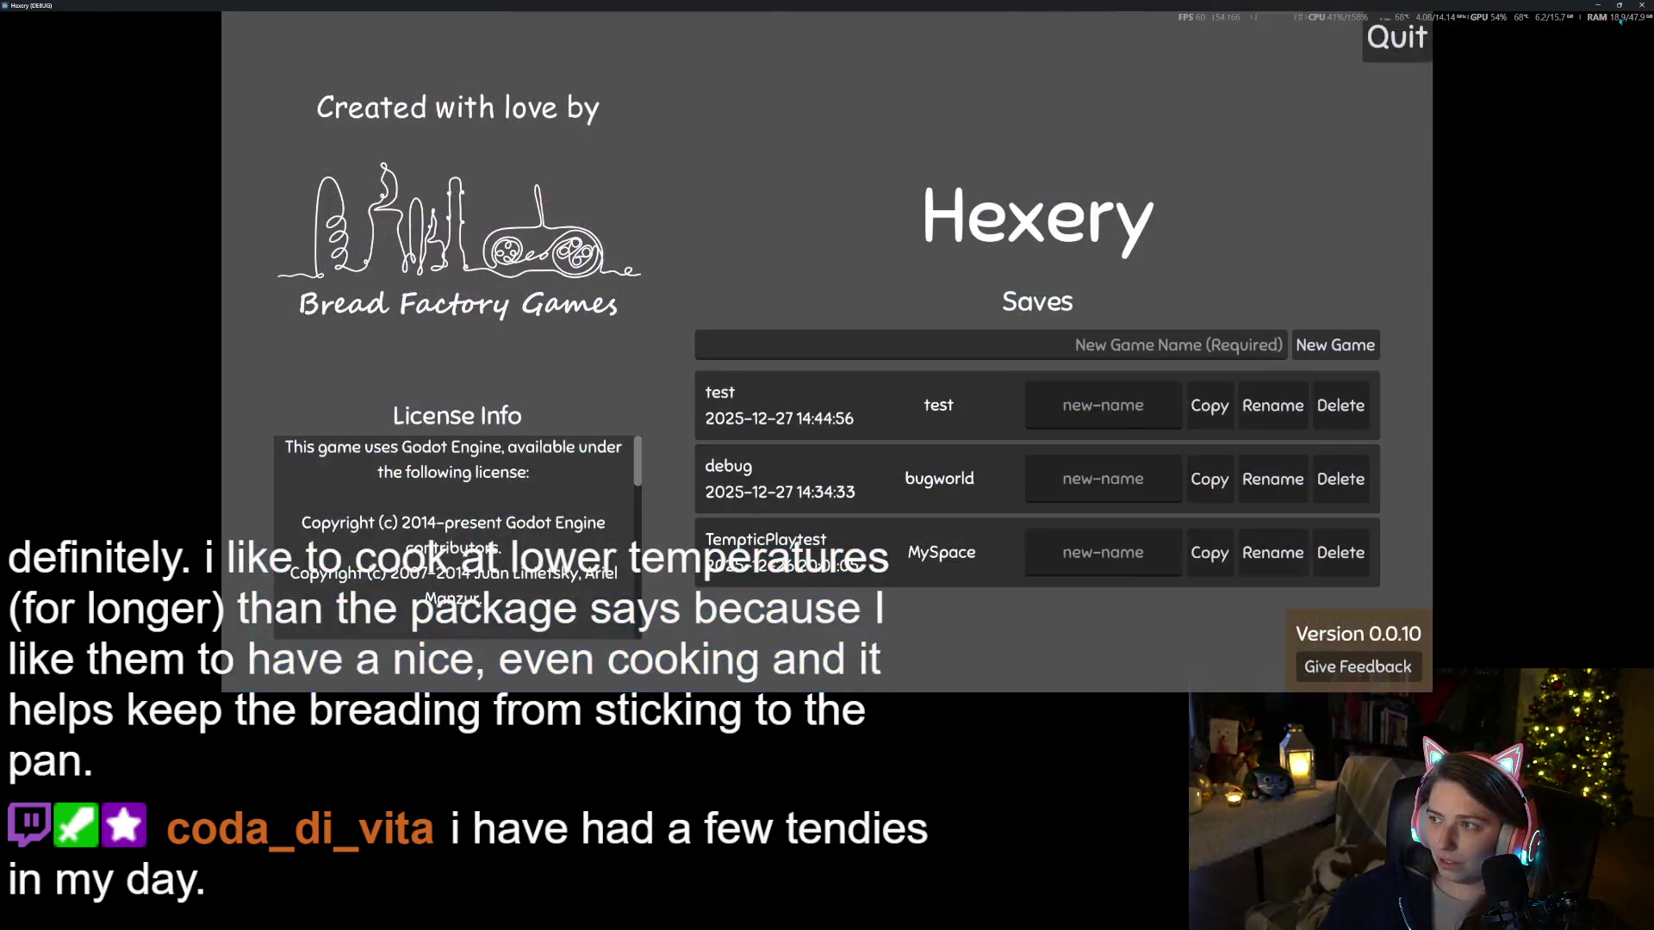
pyautogui.click(1642, 4)
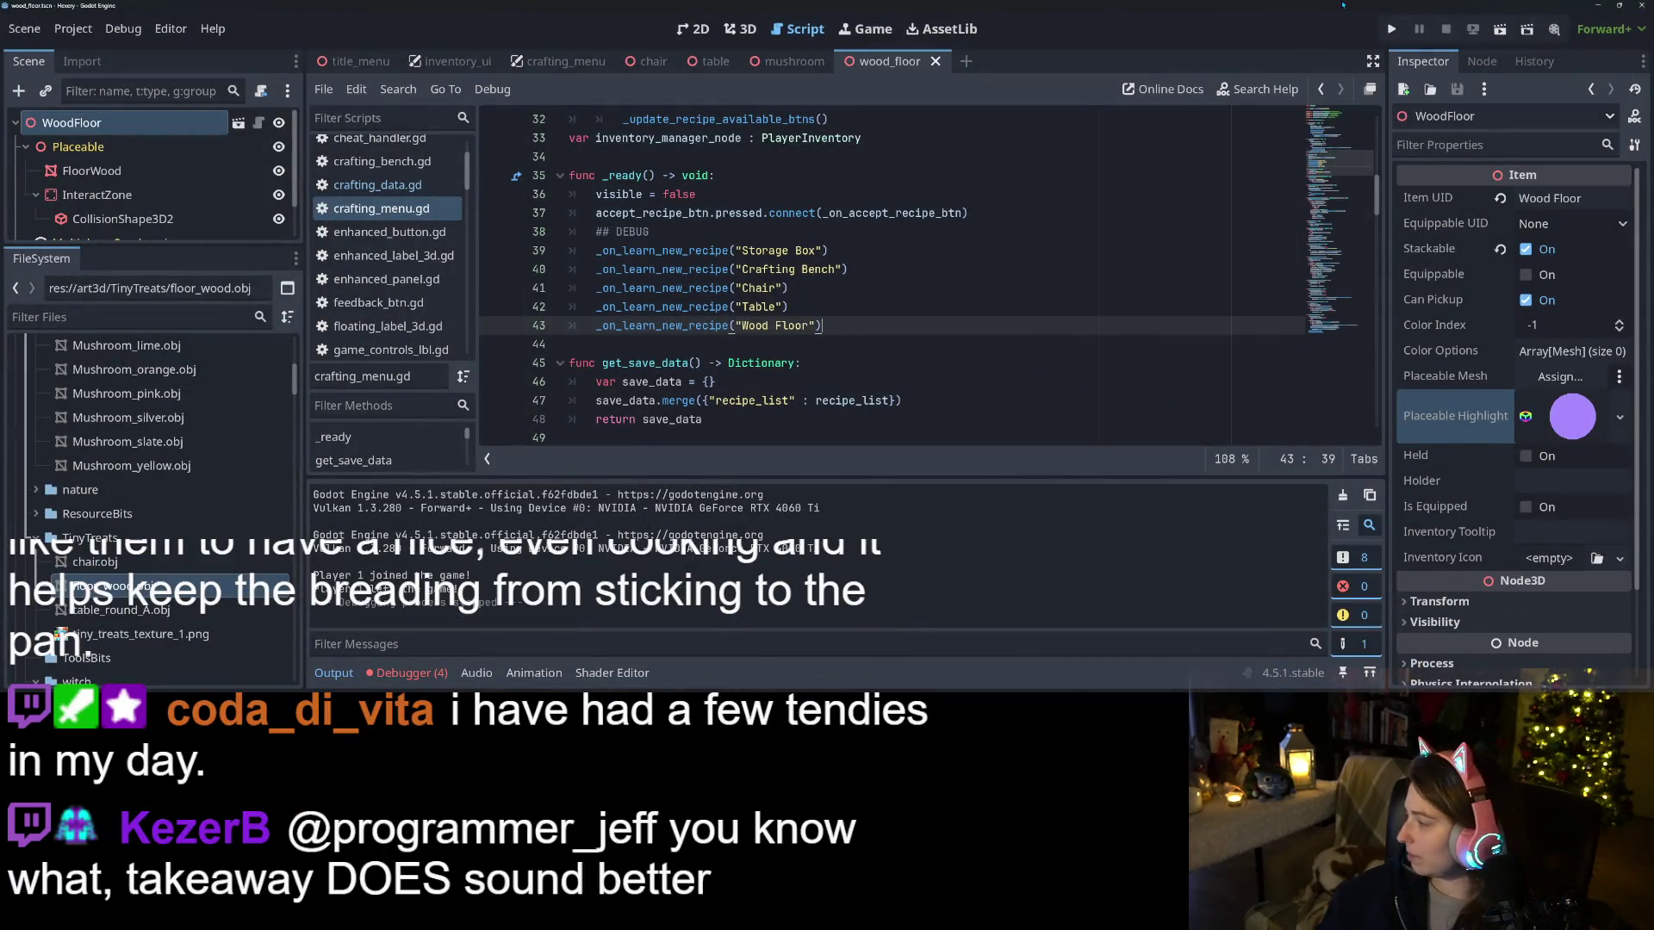
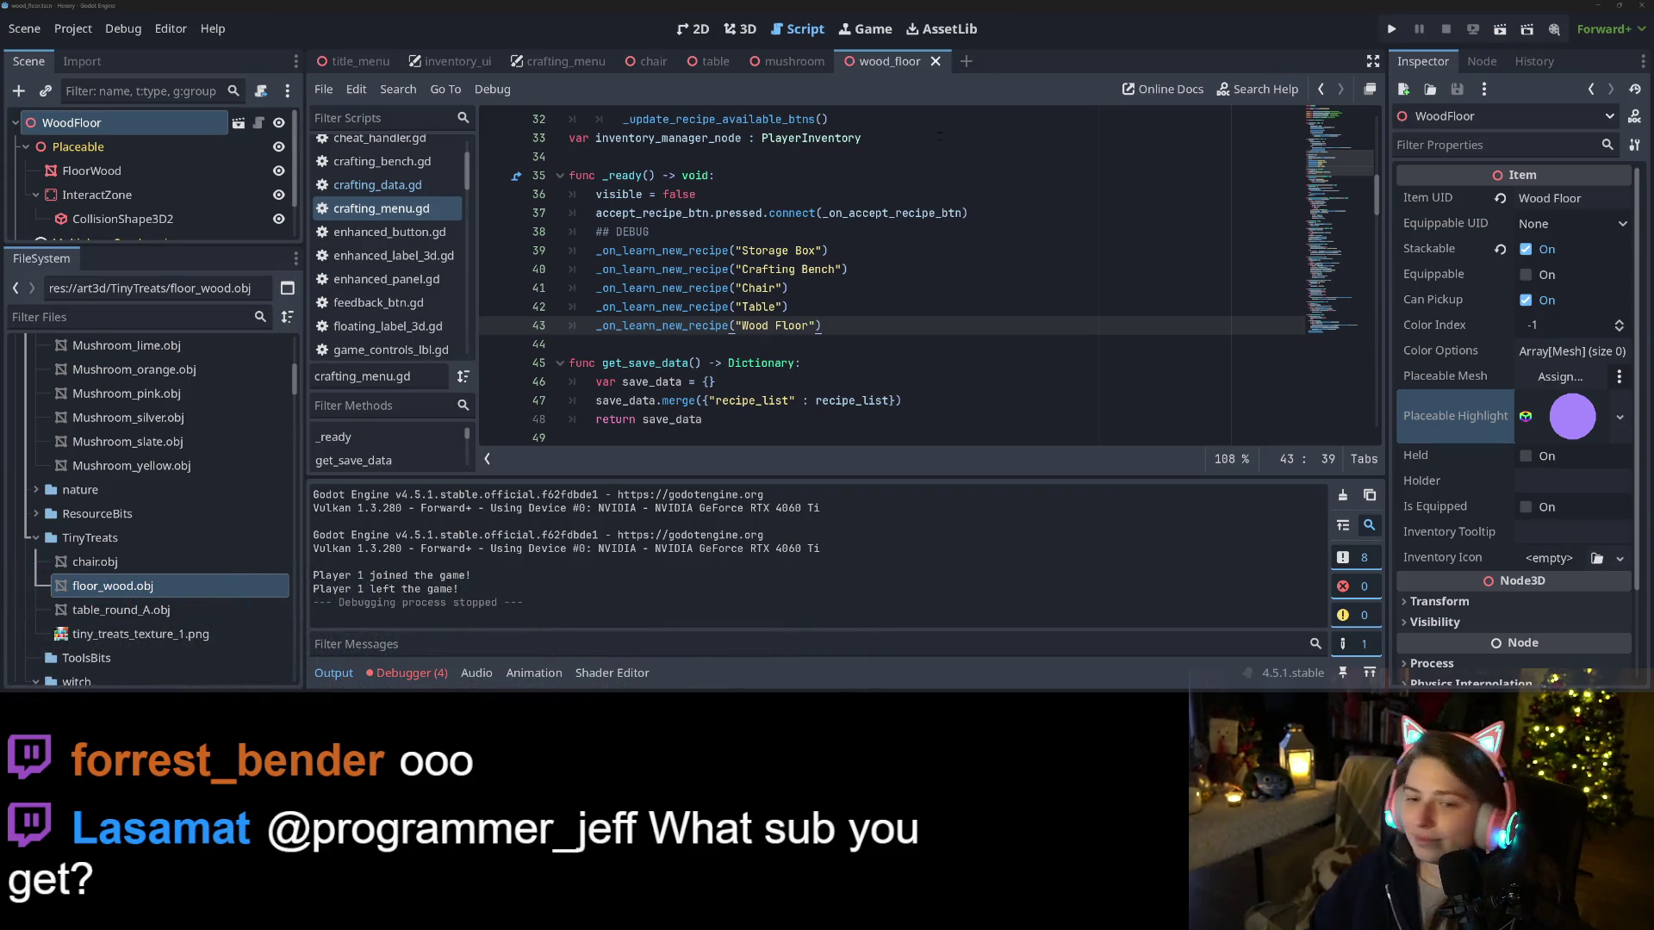
# Open the debugger's Errors list and expand the material_casts_shadows null-material error
pyautogui.click(428, 673)
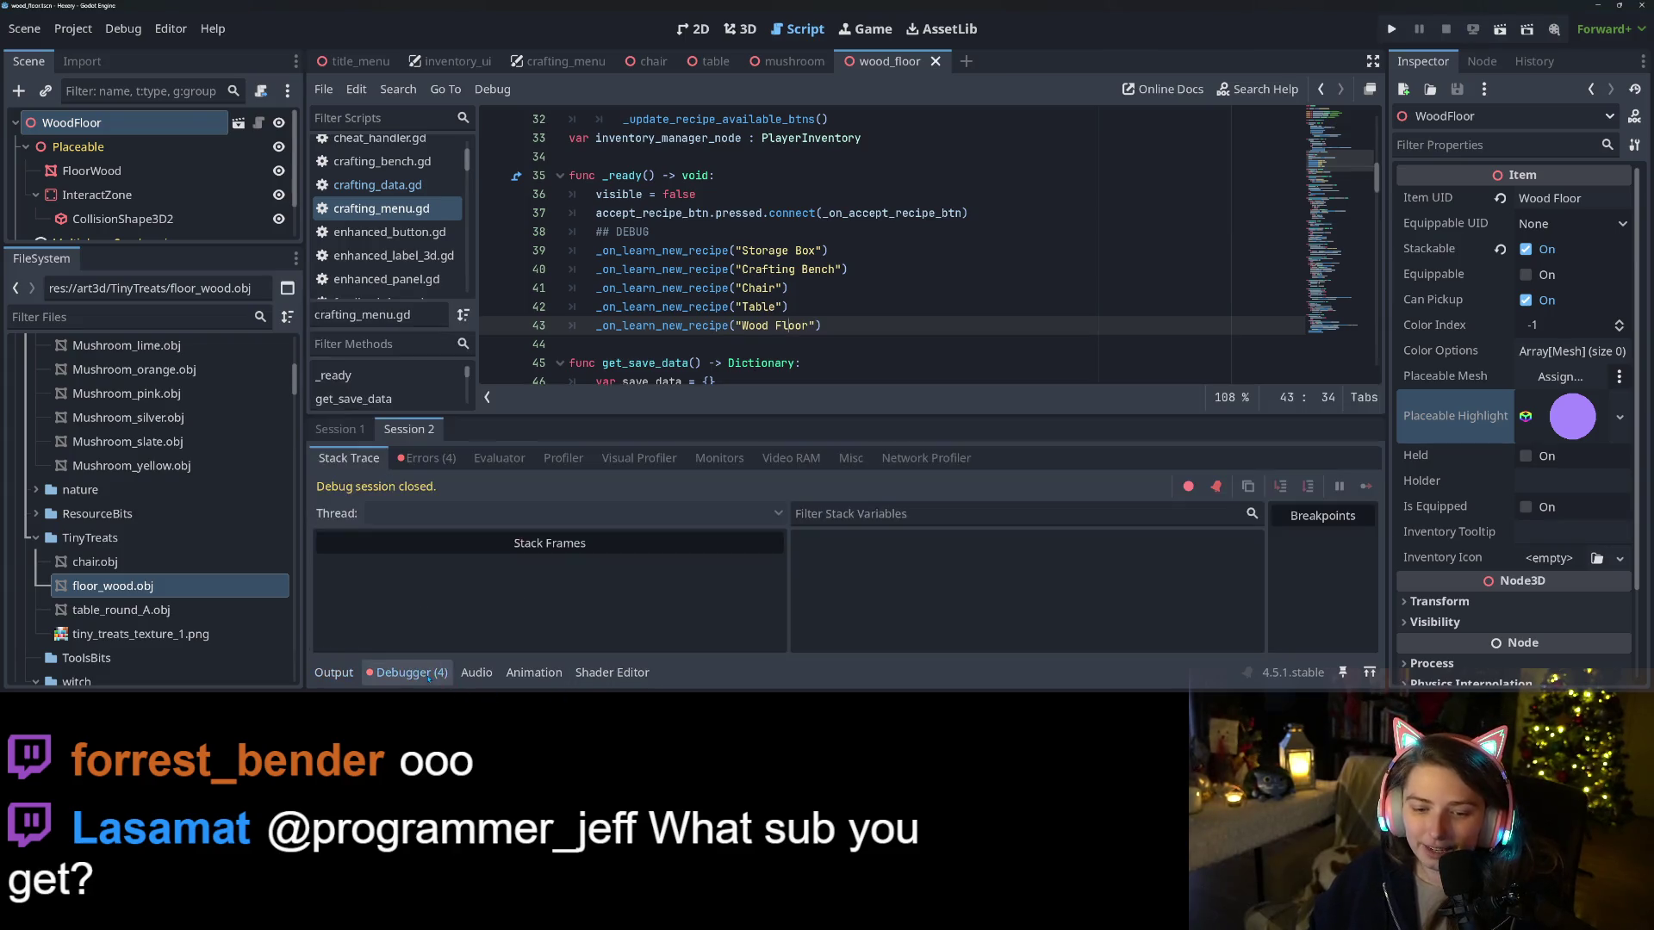
pyautogui.click(428, 459)
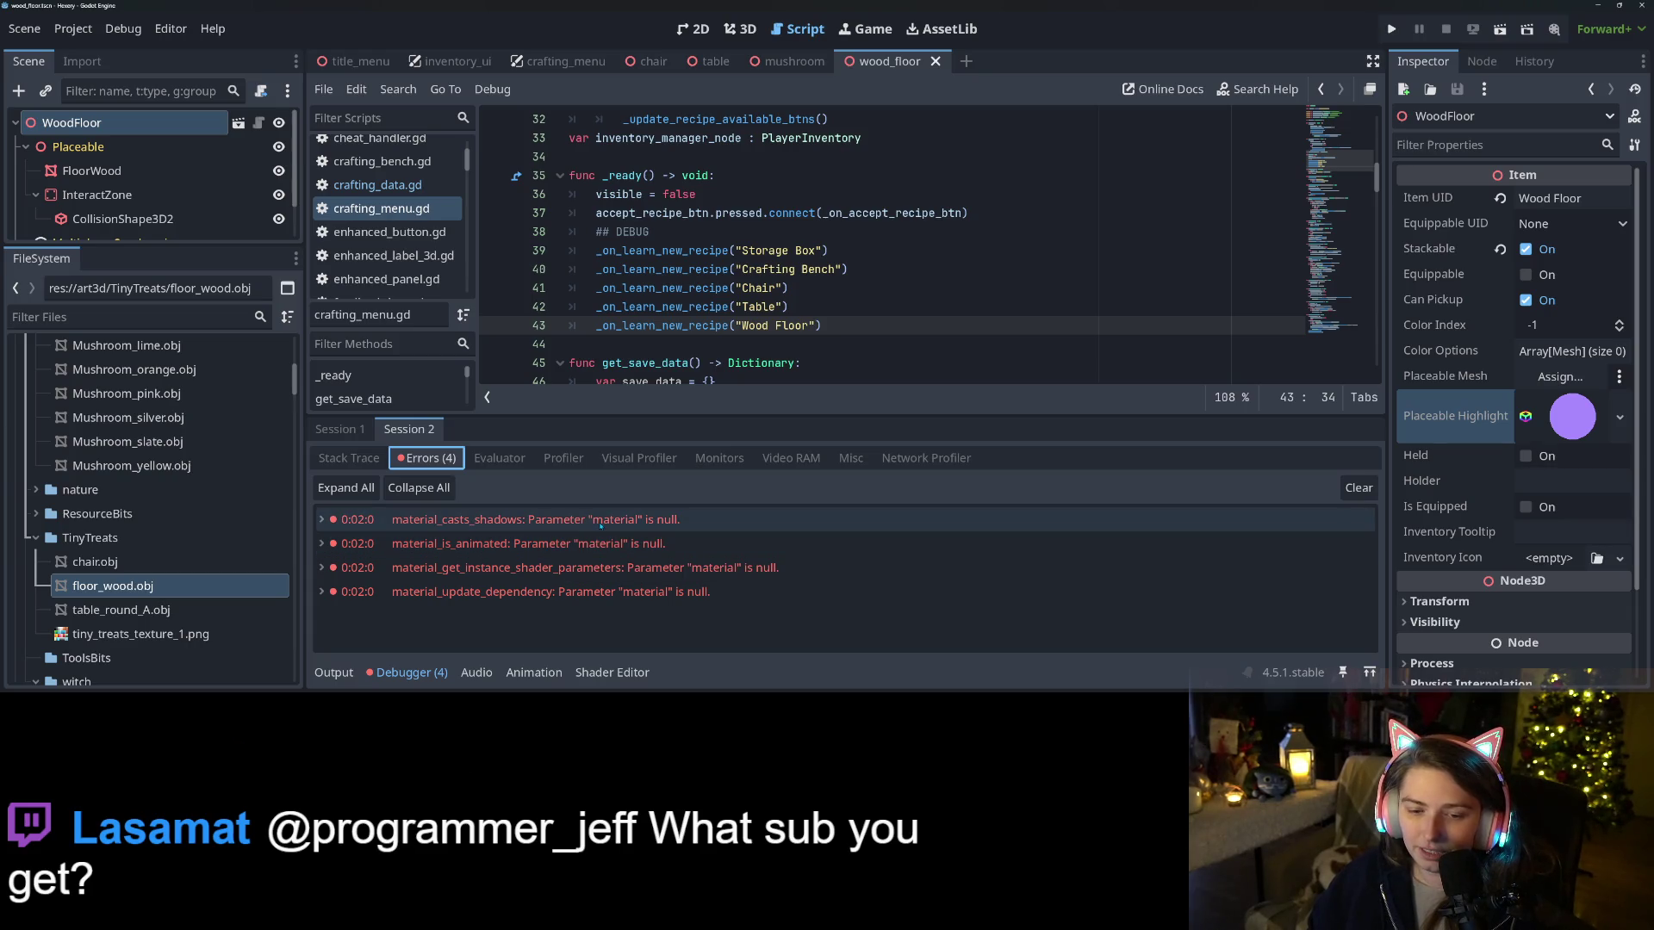
pyautogui.click(638, 568)
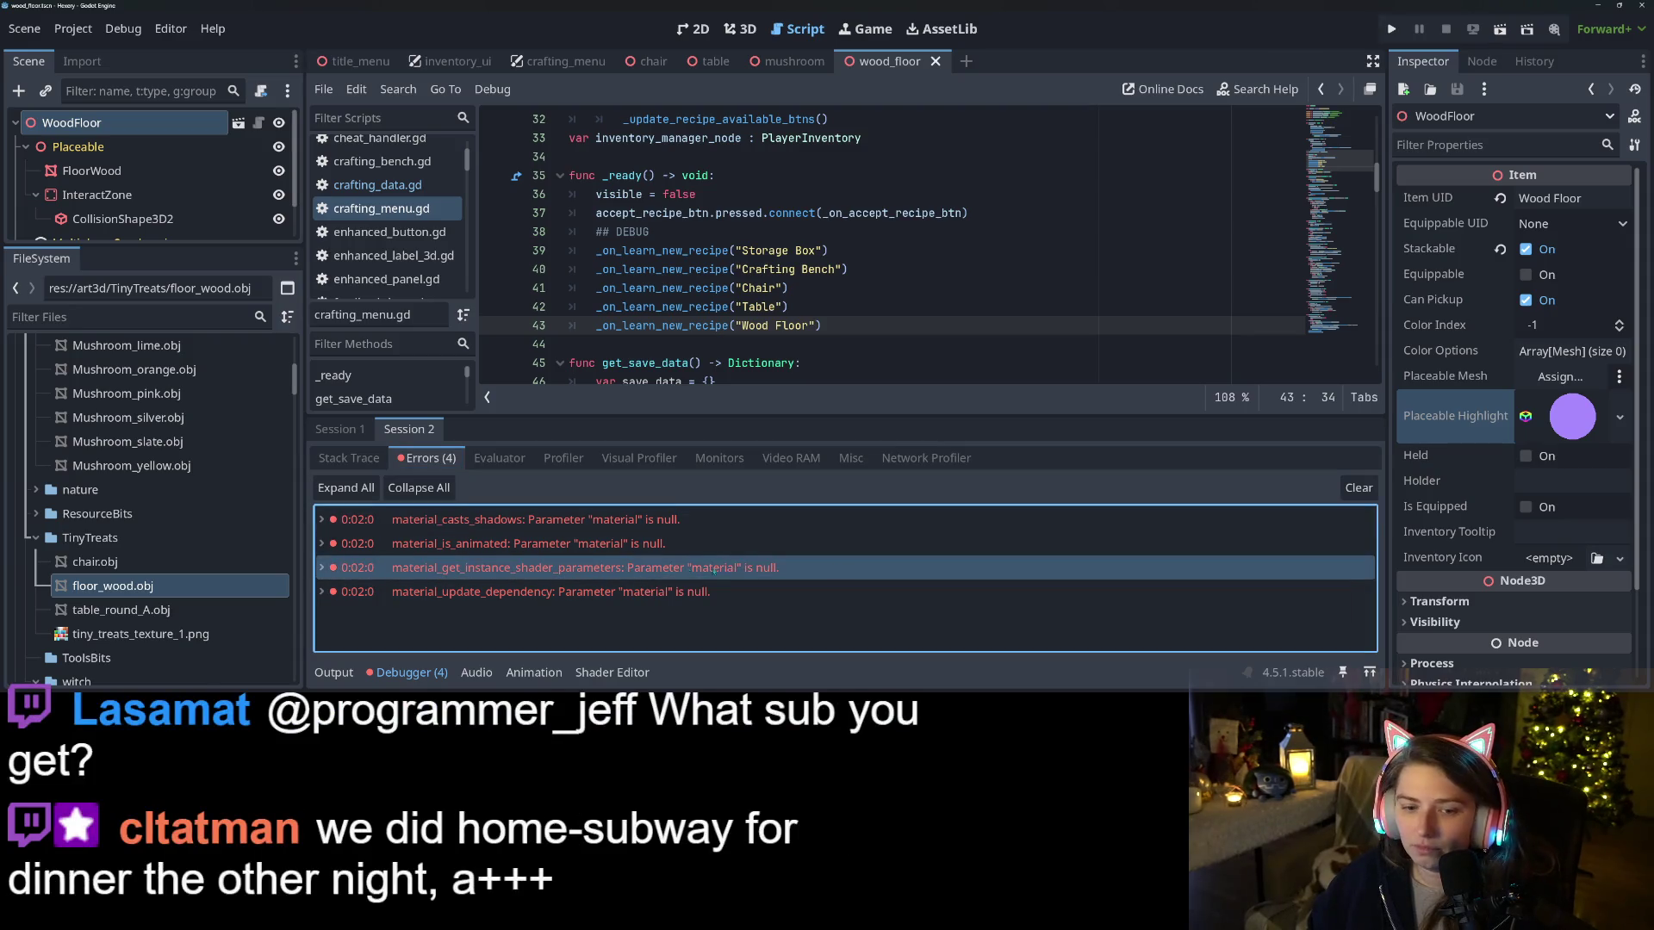
pyautogui.click(422, 523)
pyautogui.click(329, 522)
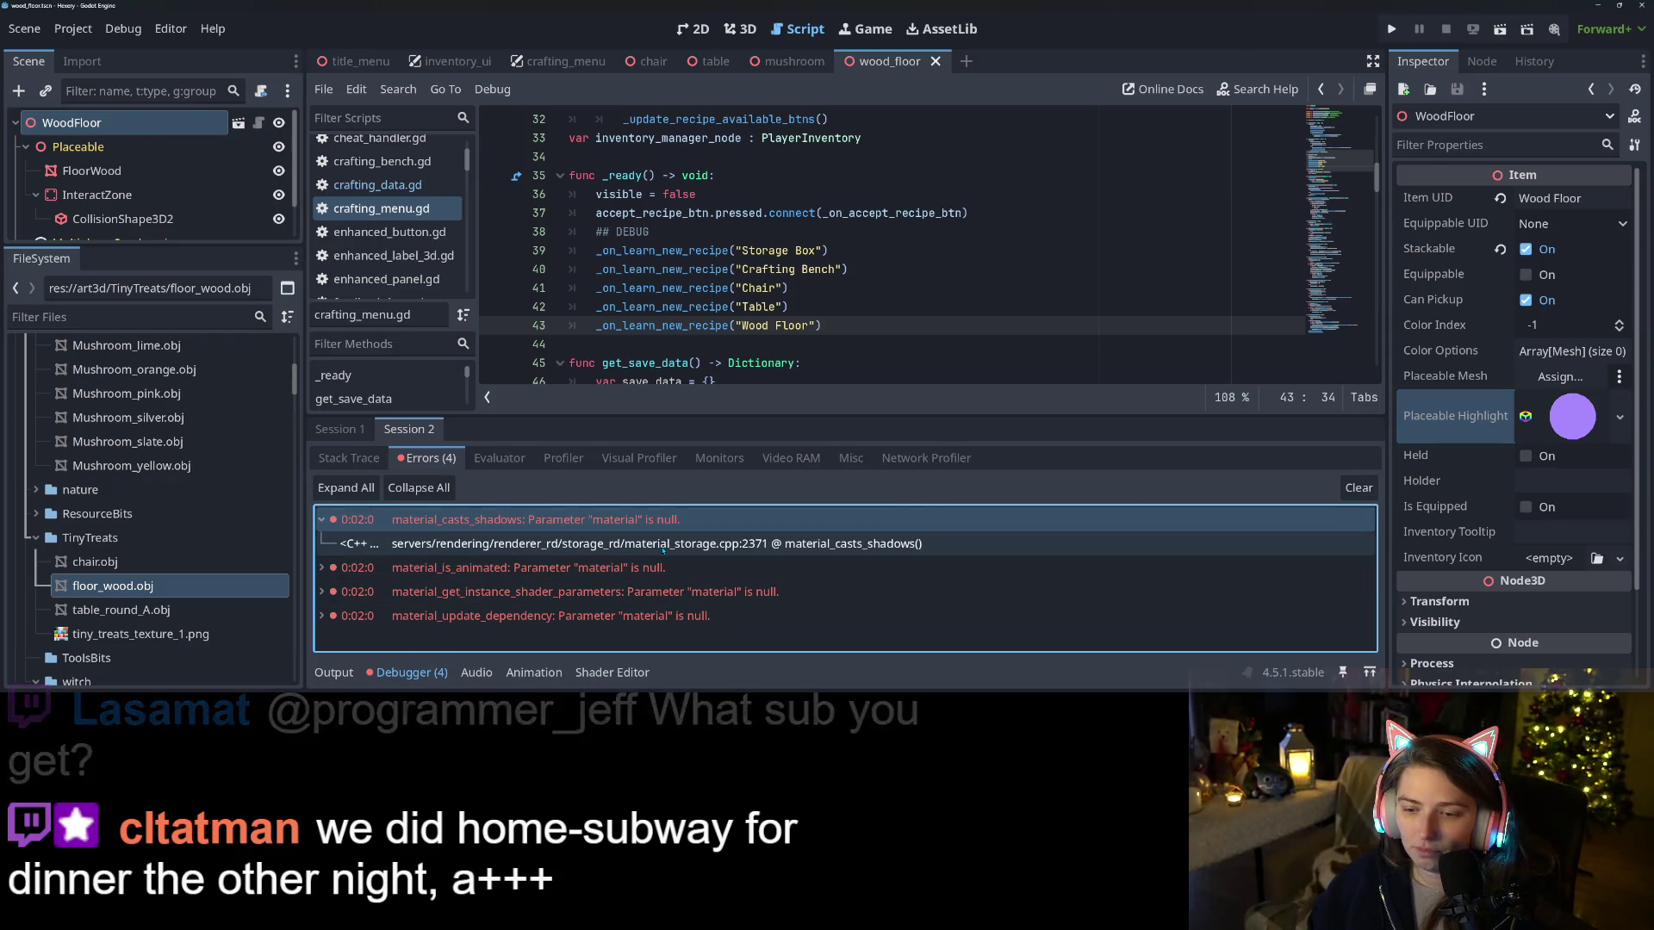
# Inspect the error's source line, collapse it, and show the wood floor scene in 3D
pyautogui.click(662, 549)
pyautogui.click(321, 521)
pyautogui.click(320, 521)
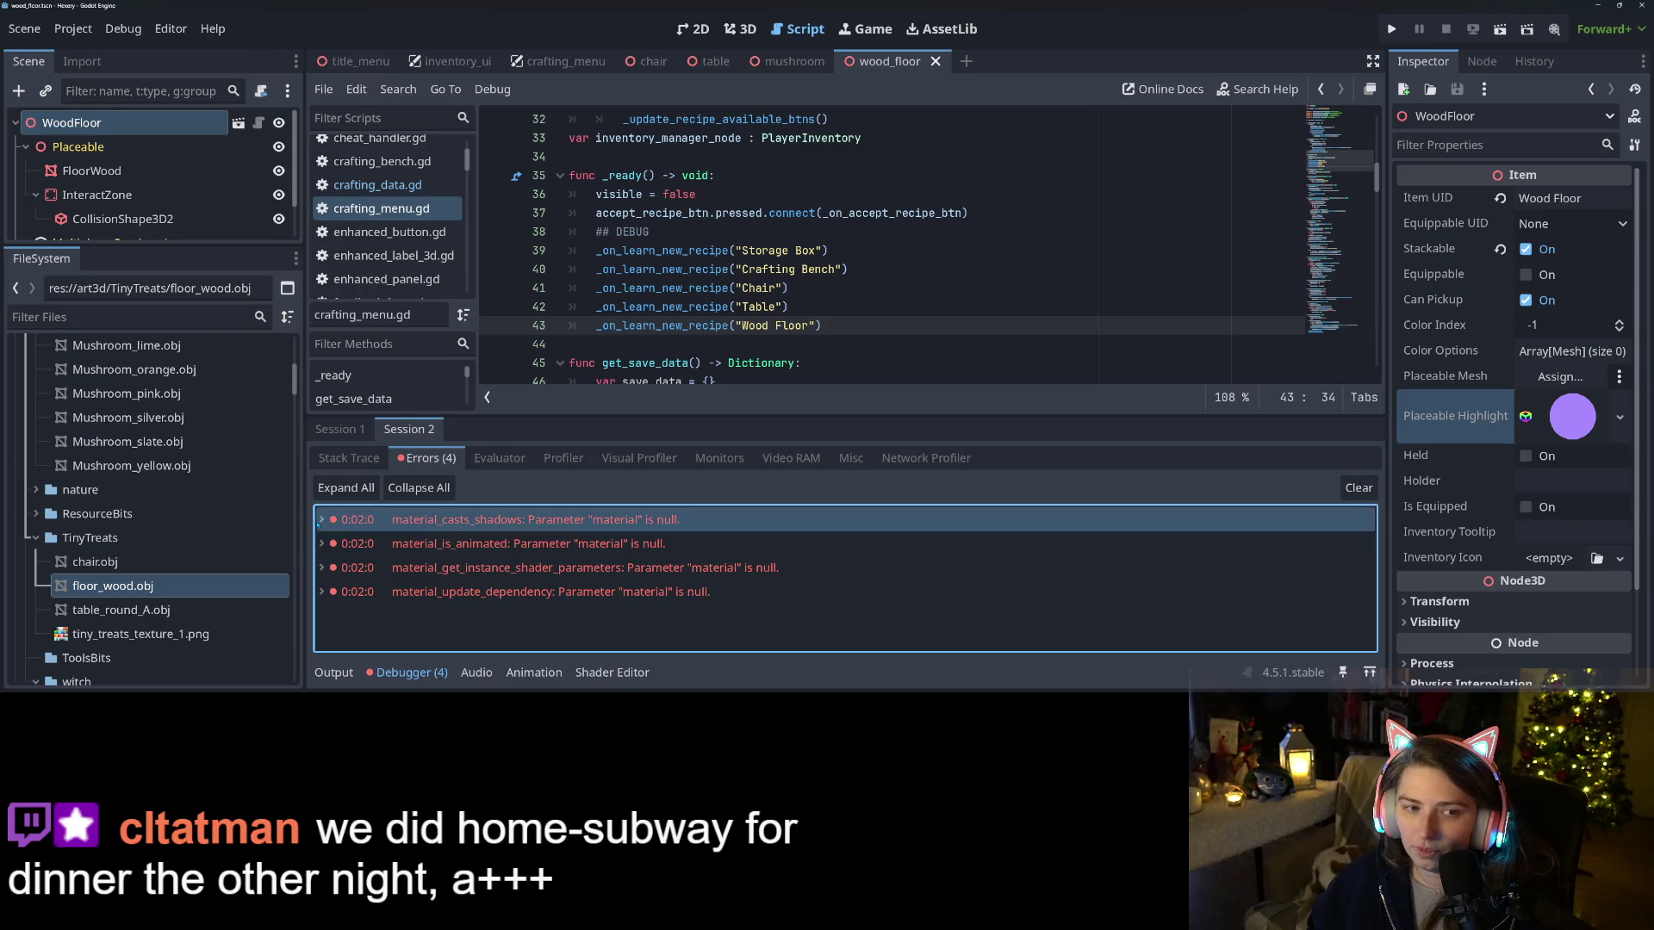
pyautogui.click(183, 130)
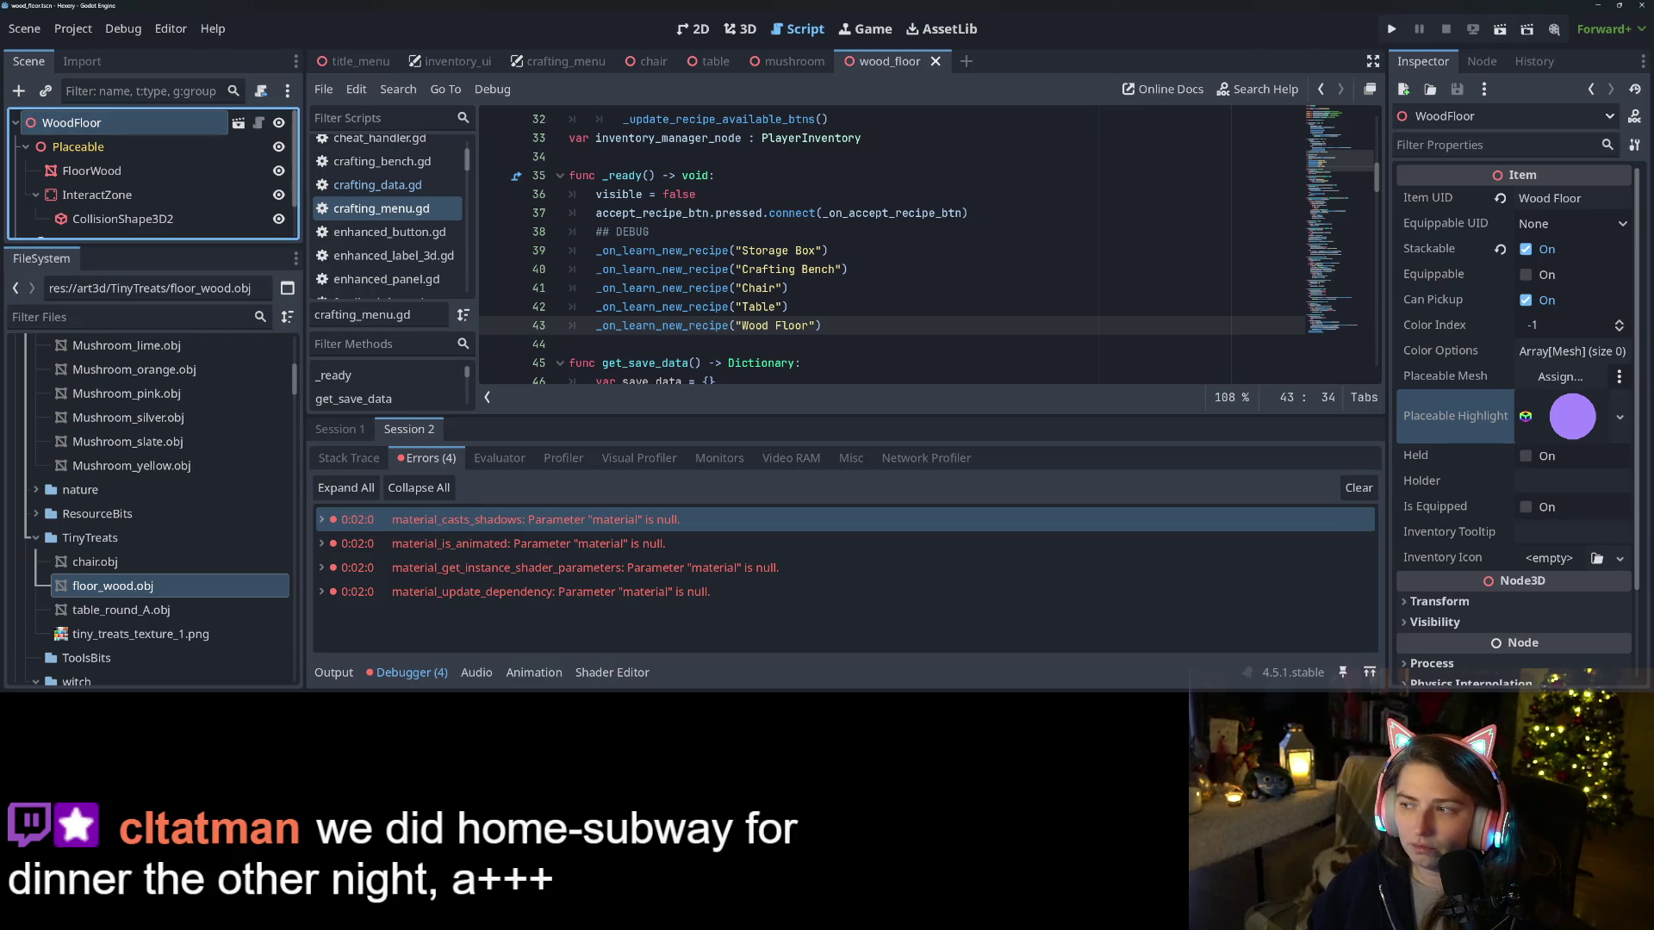
pyautogui.click(737, 27)
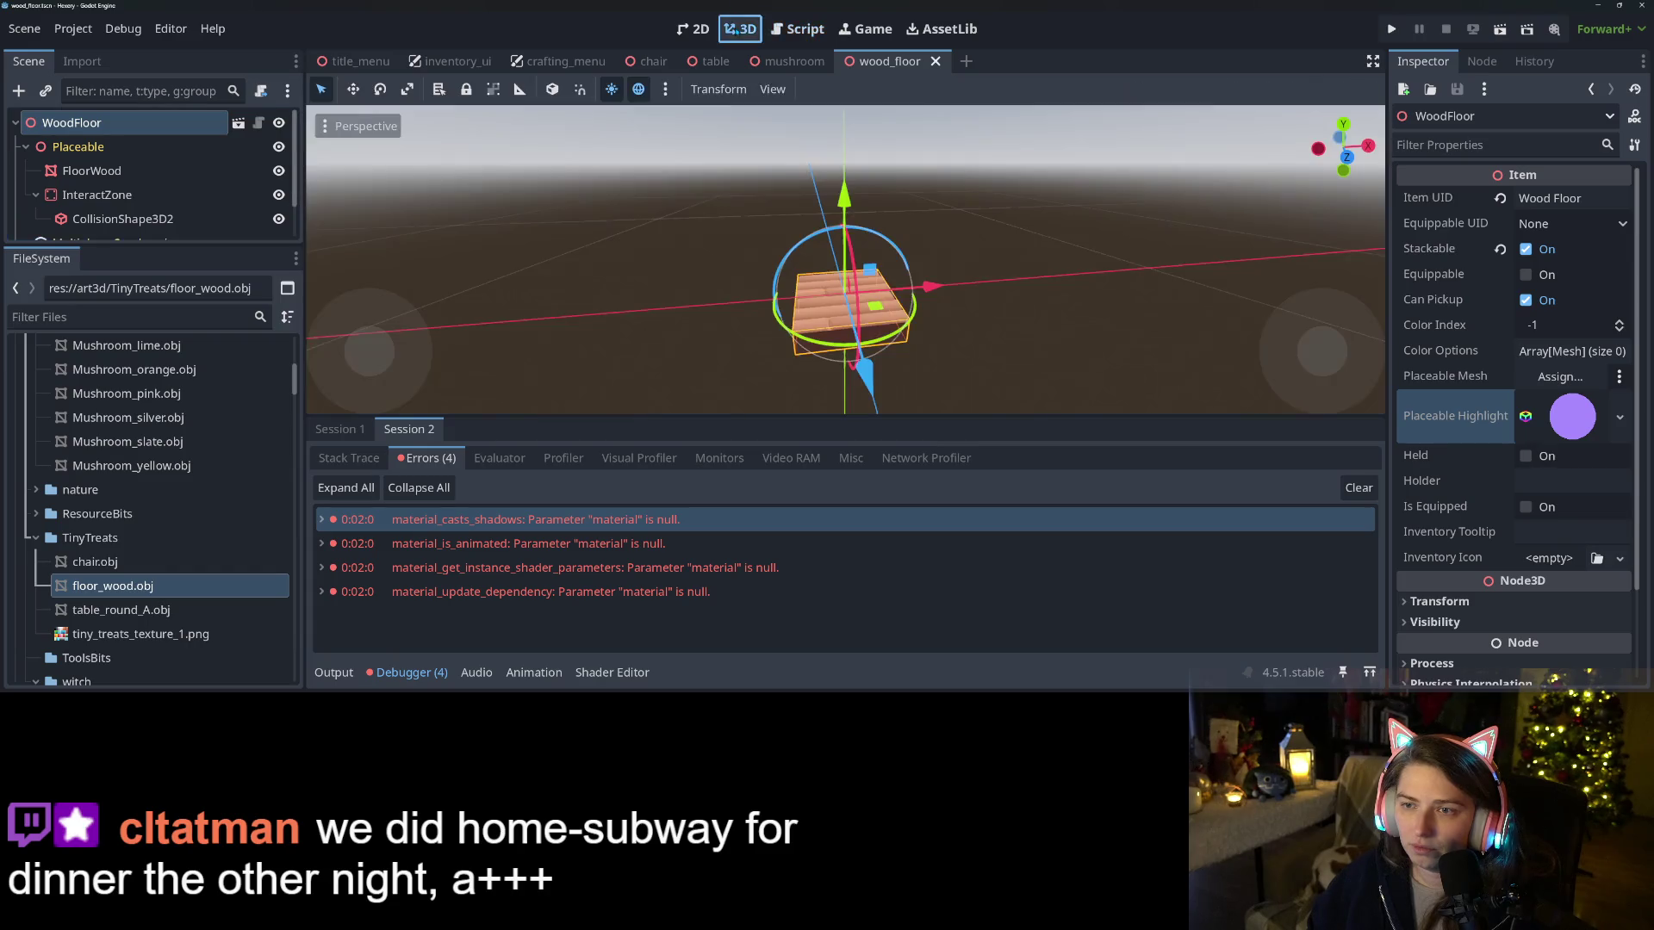
# Inspect FloorWood's mesh surface, which has an empty material and scale 1.0
pyautogui.click(93, 171)
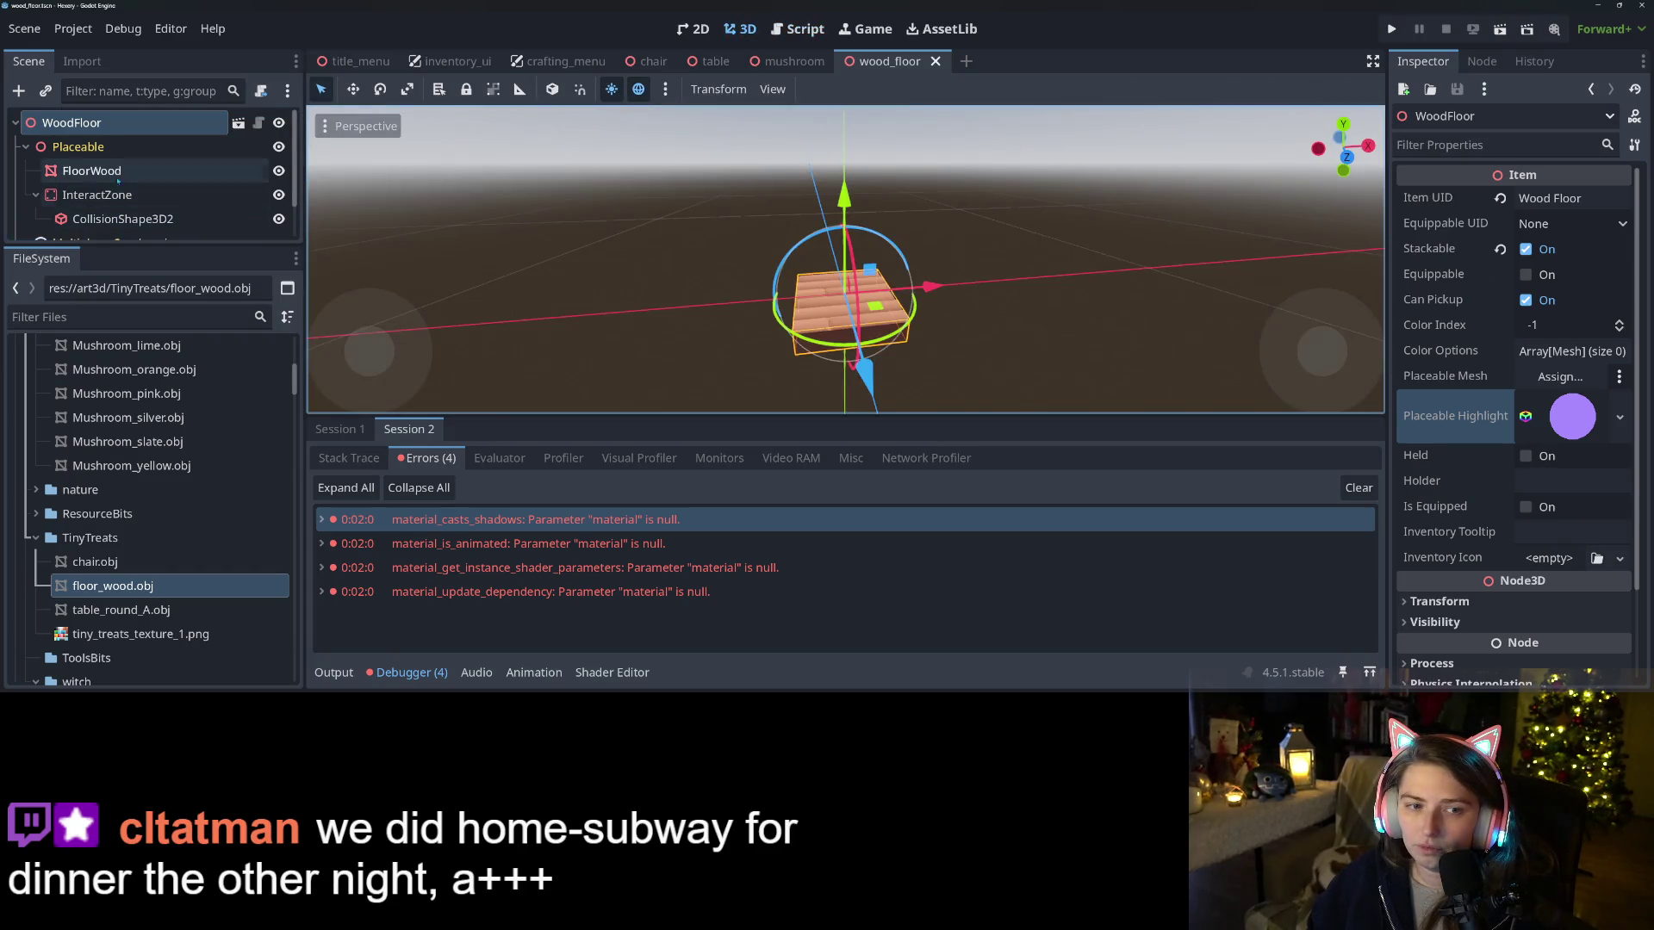
pyautogui.click(1581, 219)
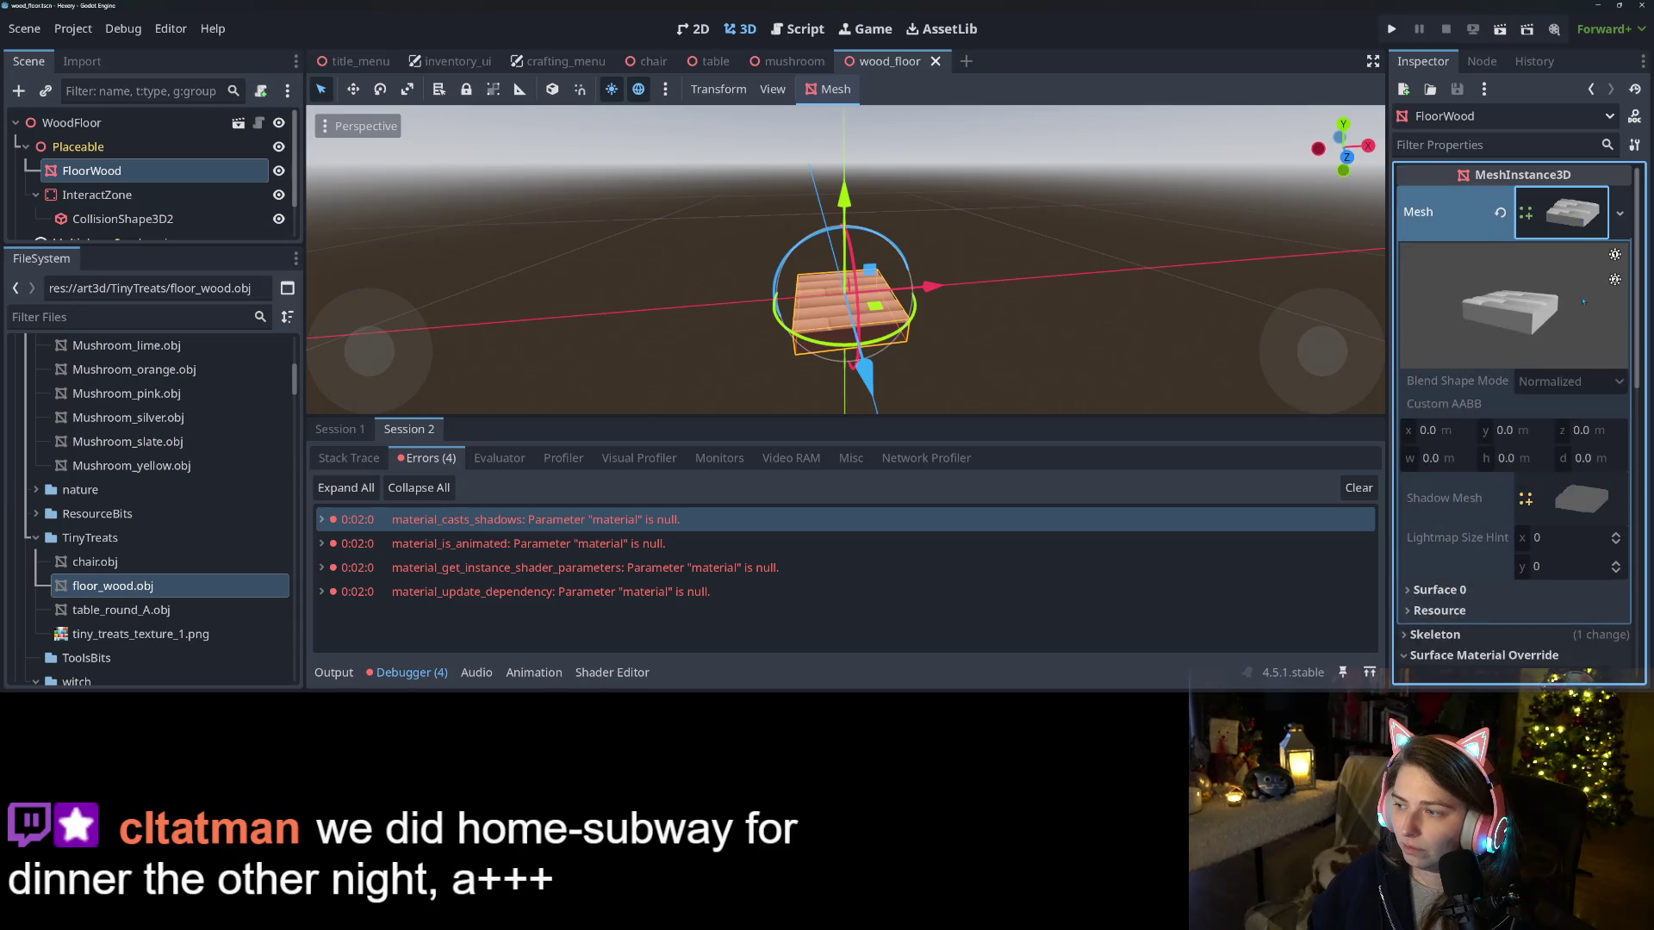
pyautogui.click(1455, 590)
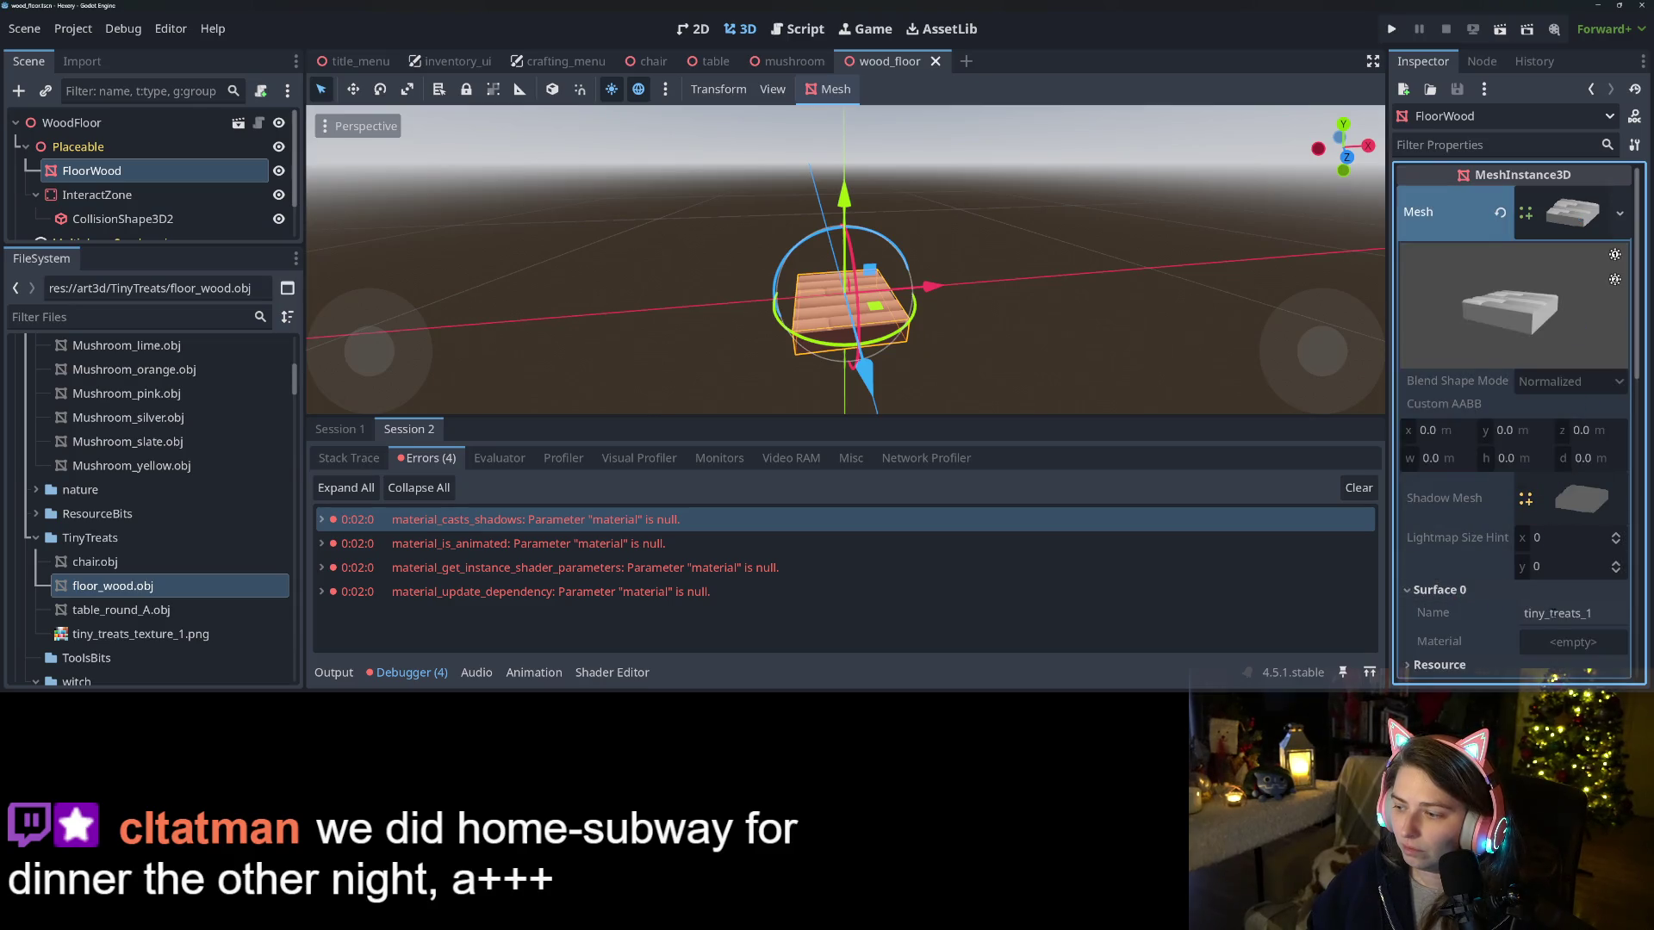
pyautogui.click(1619, 213)
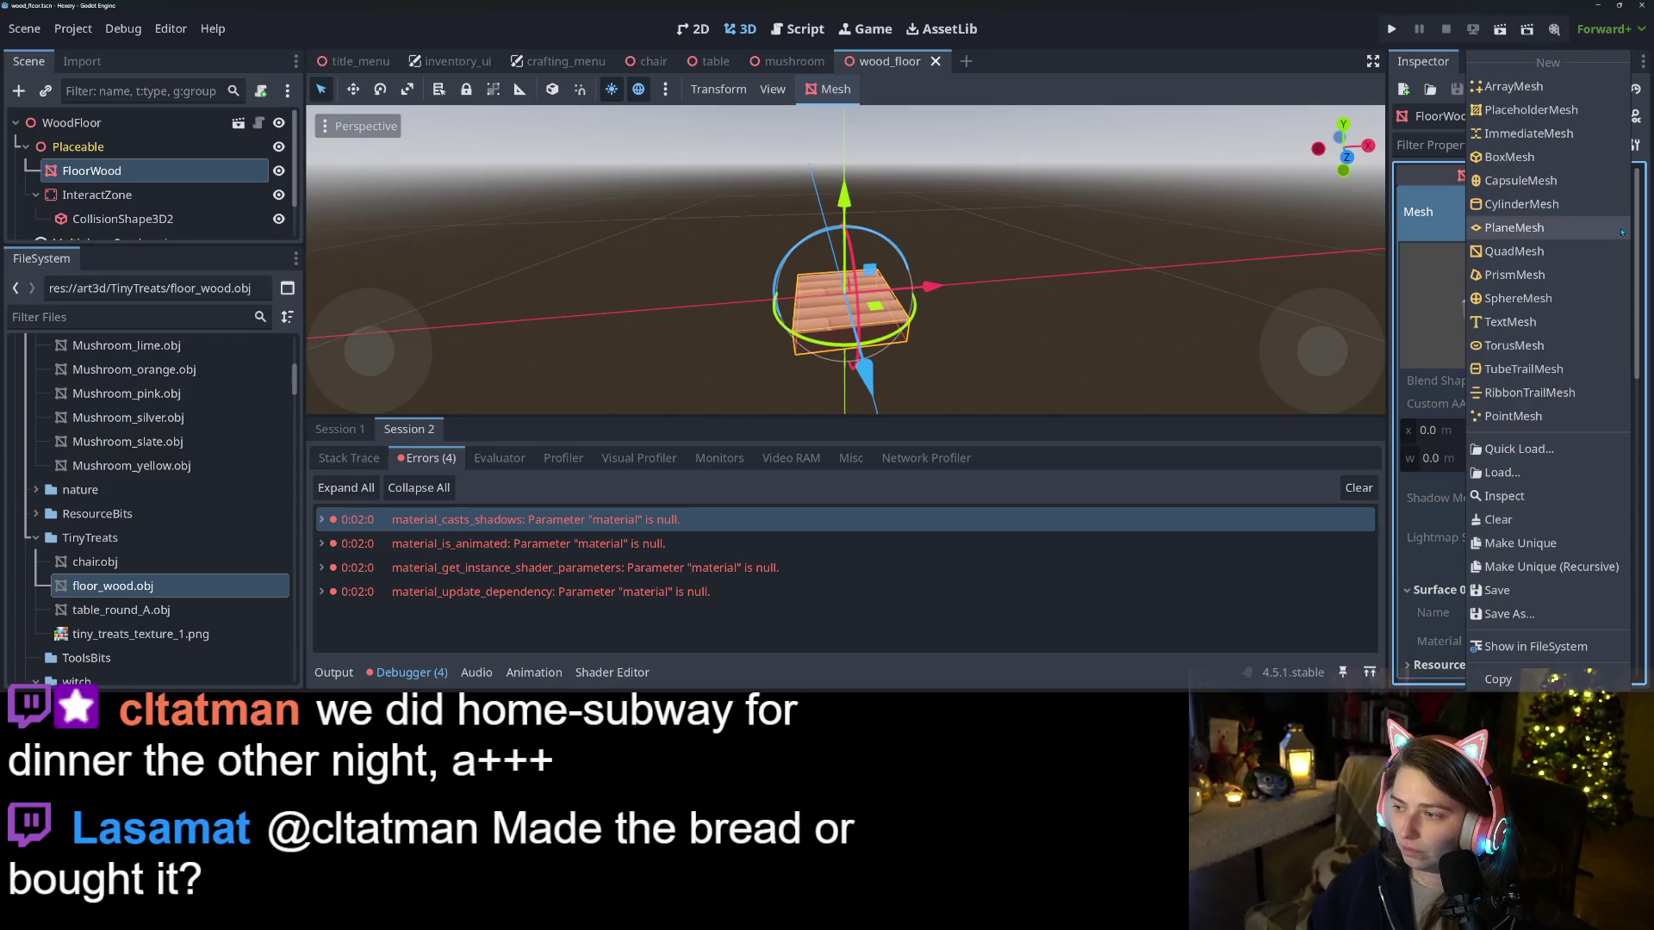
pyautogui.click(1258, 217)
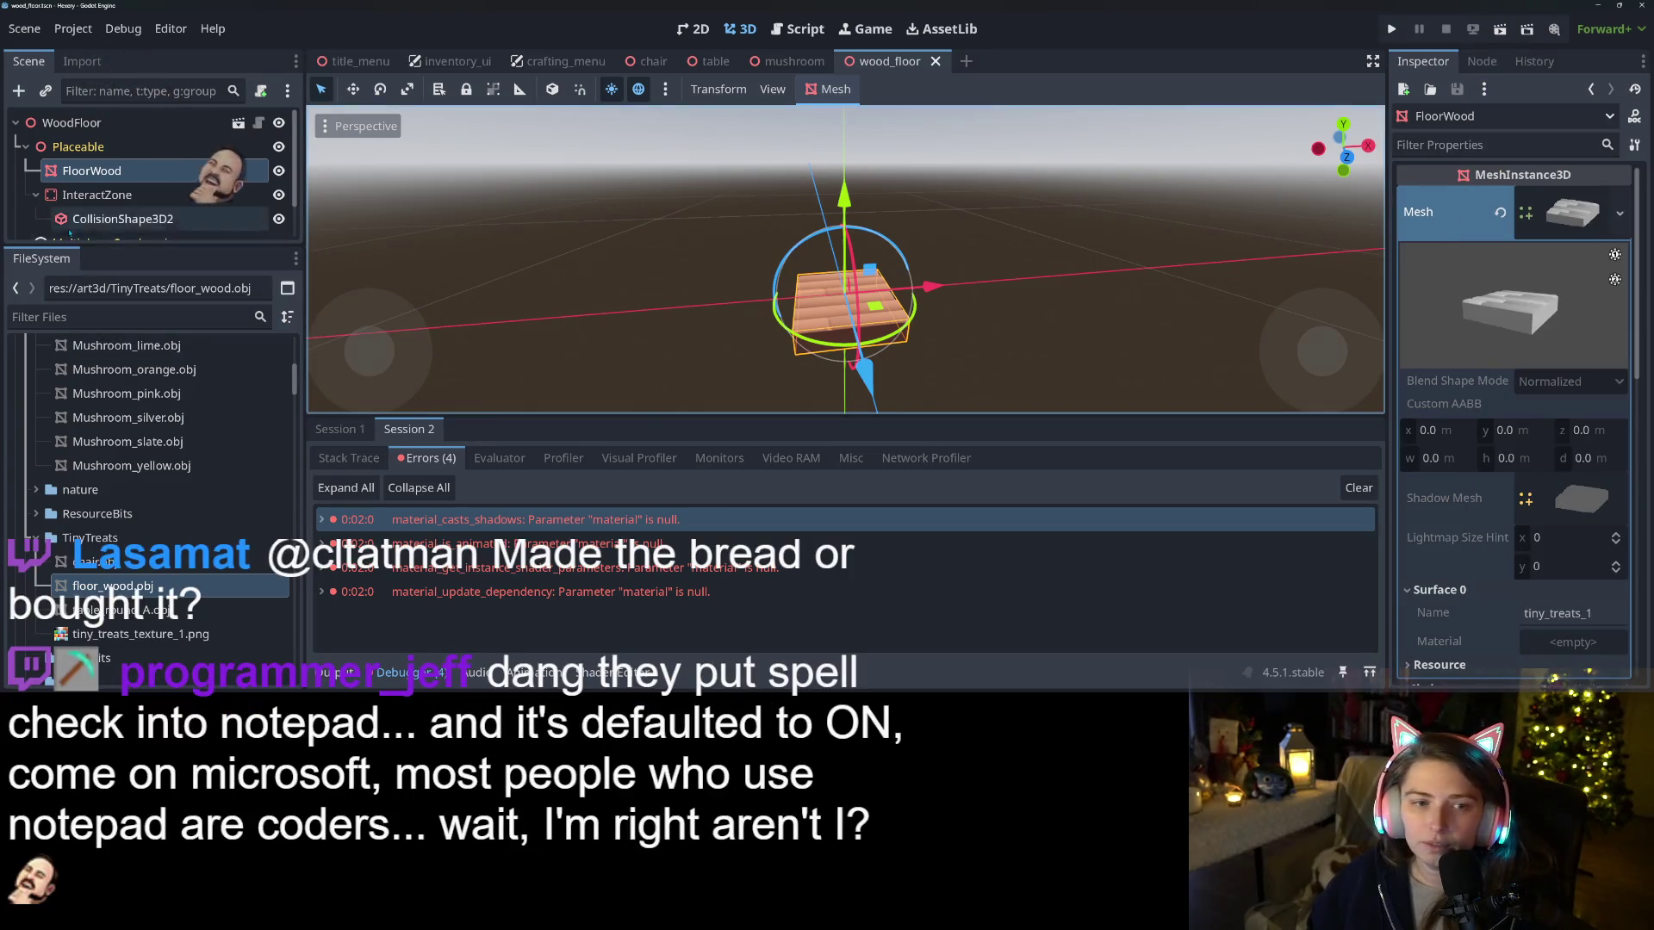
# Show floor_wood.obj's import settings in an enlarged Import dock, then table_round_A.obj's
pyautogui.click(112, 586)
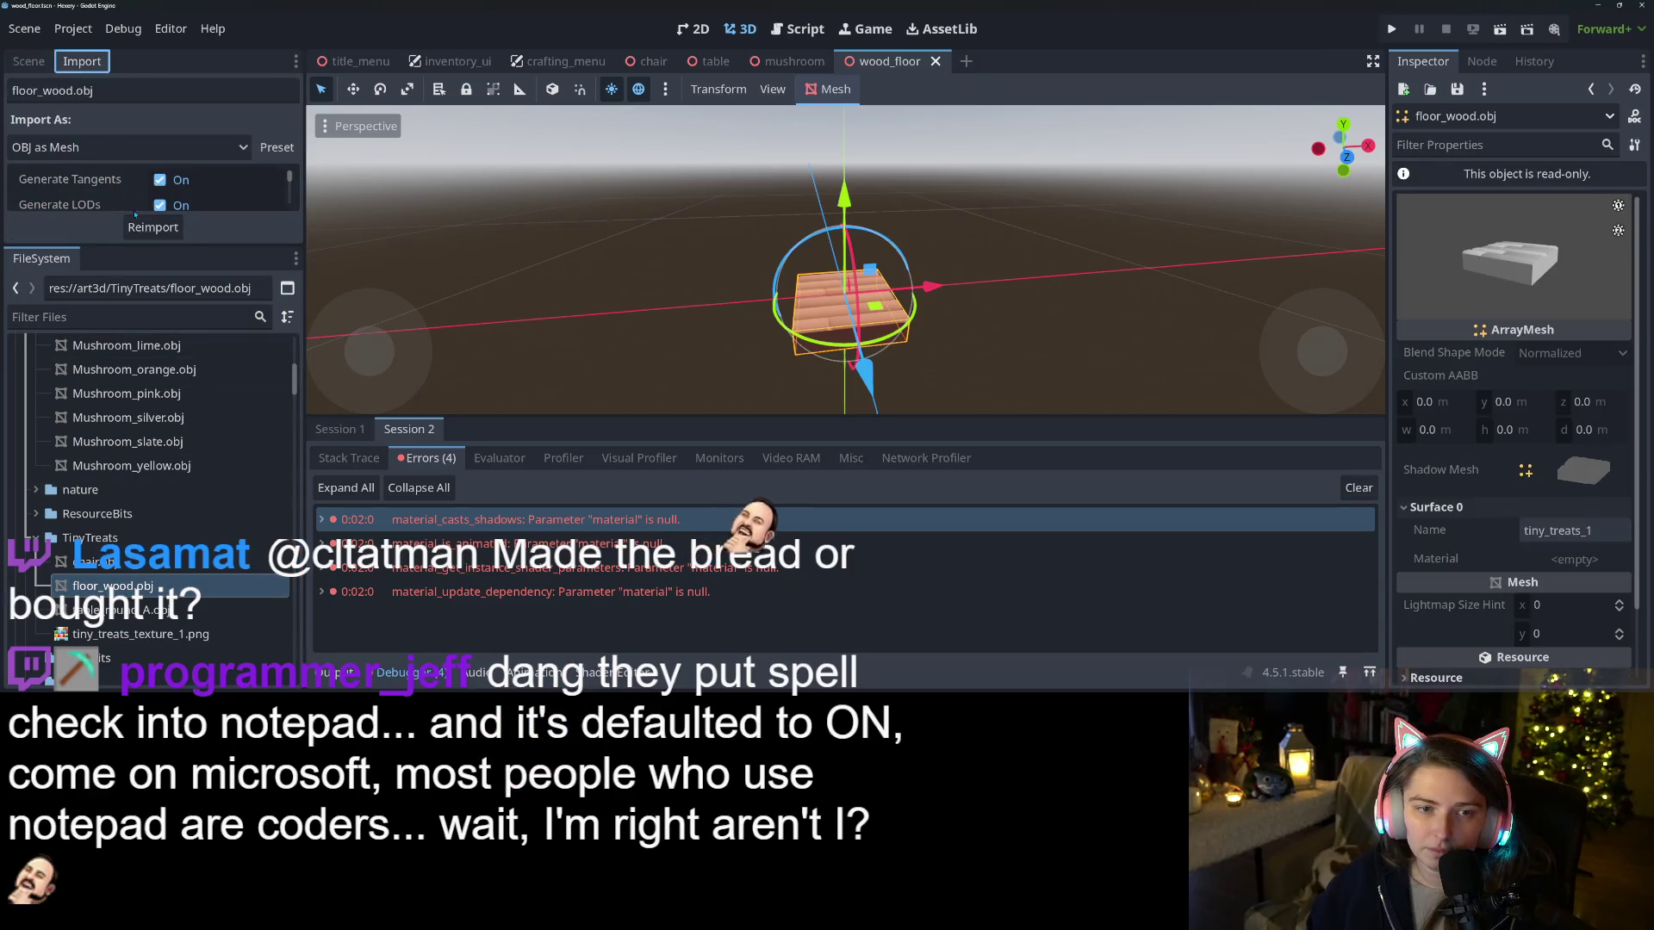
pyautogui.moveTo(152, 247)
pyautogui.mouseDown()
pyautogui.moveTo(152, 517)
pyautogui.moveTo(185, 385)
pyautogui.mouseUp()
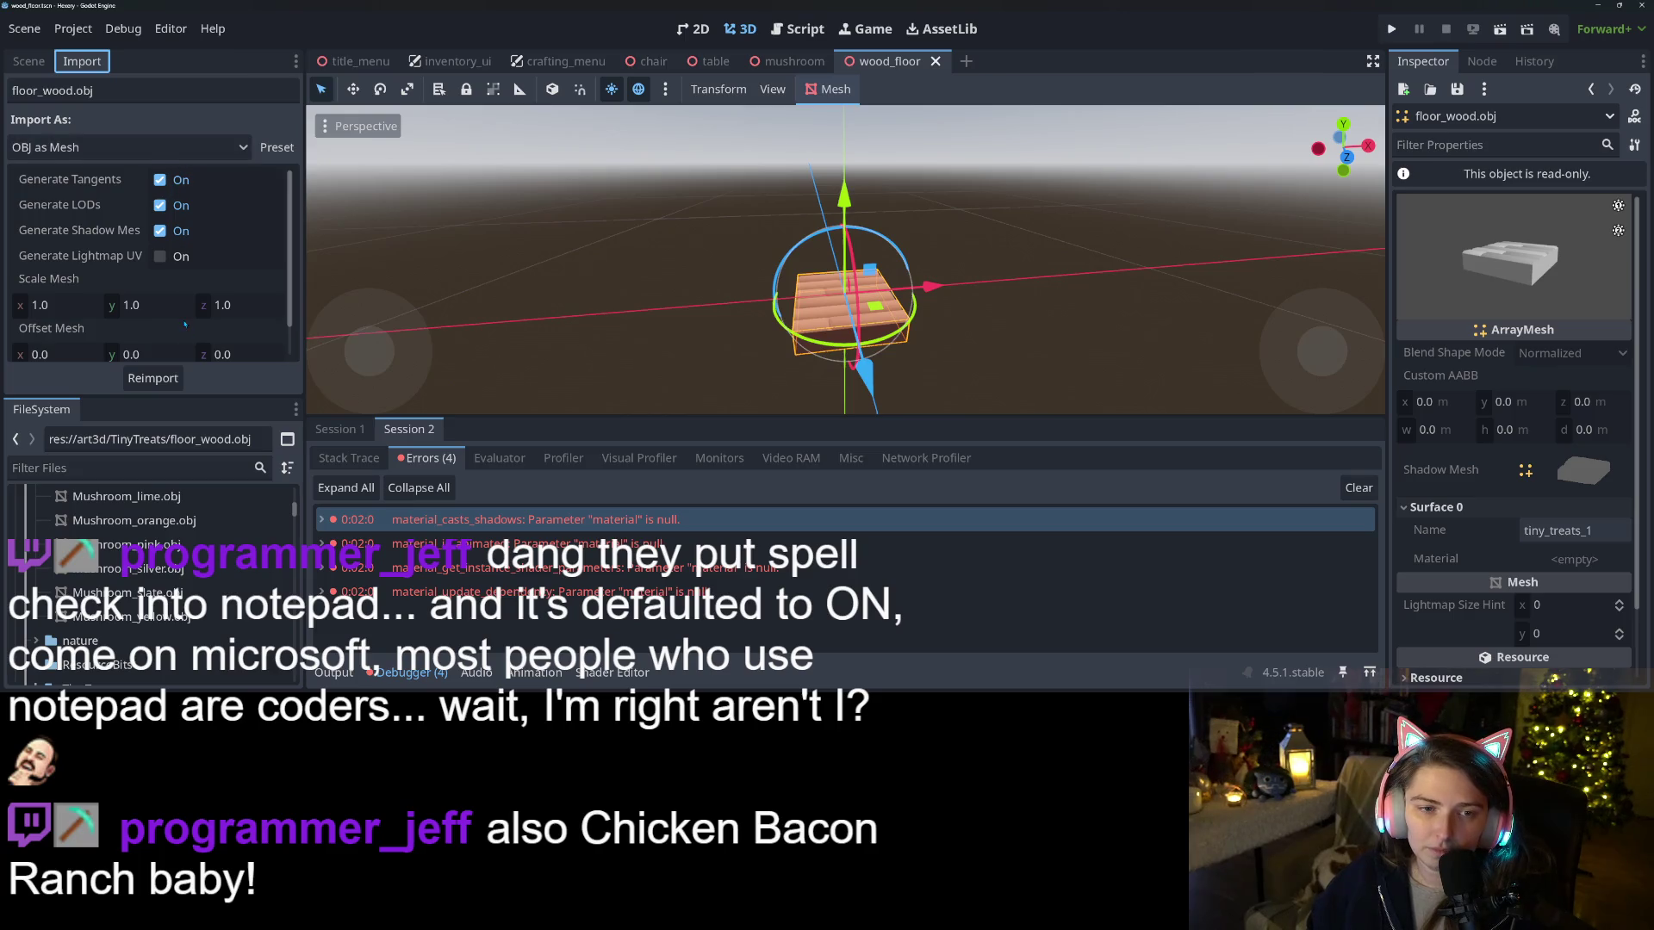
pyautogui.scroll(-1, 185, 324)
pyautogui.scroll(-4, 173, 595)
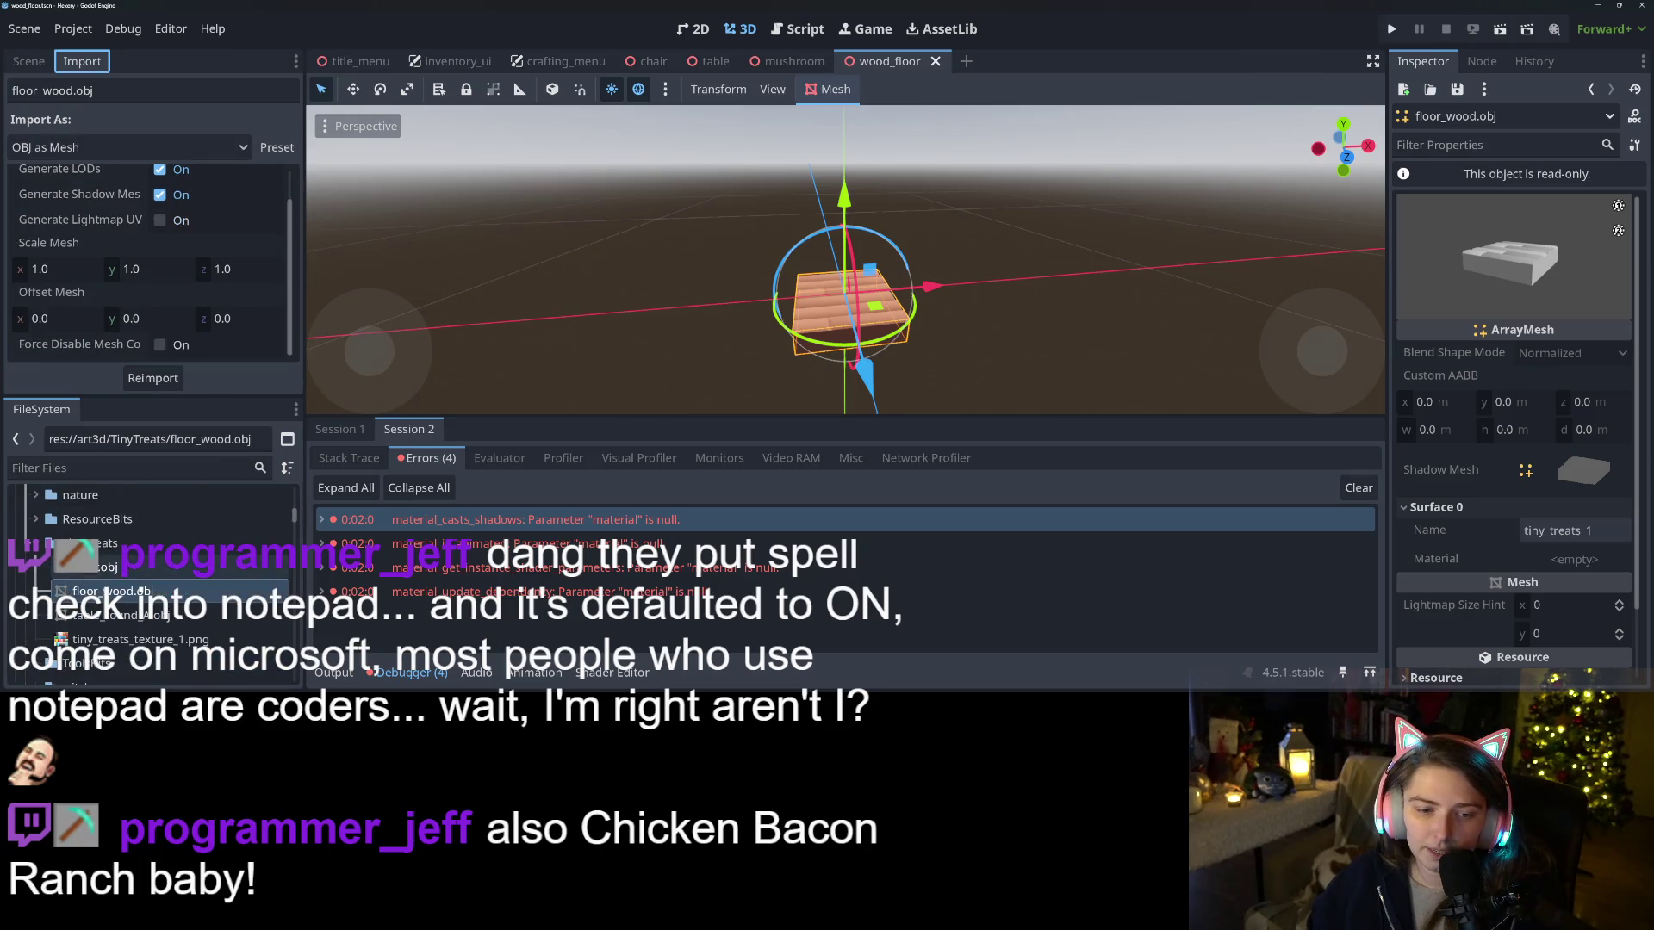
pyautogui.scroll(-2, 1566, 415)
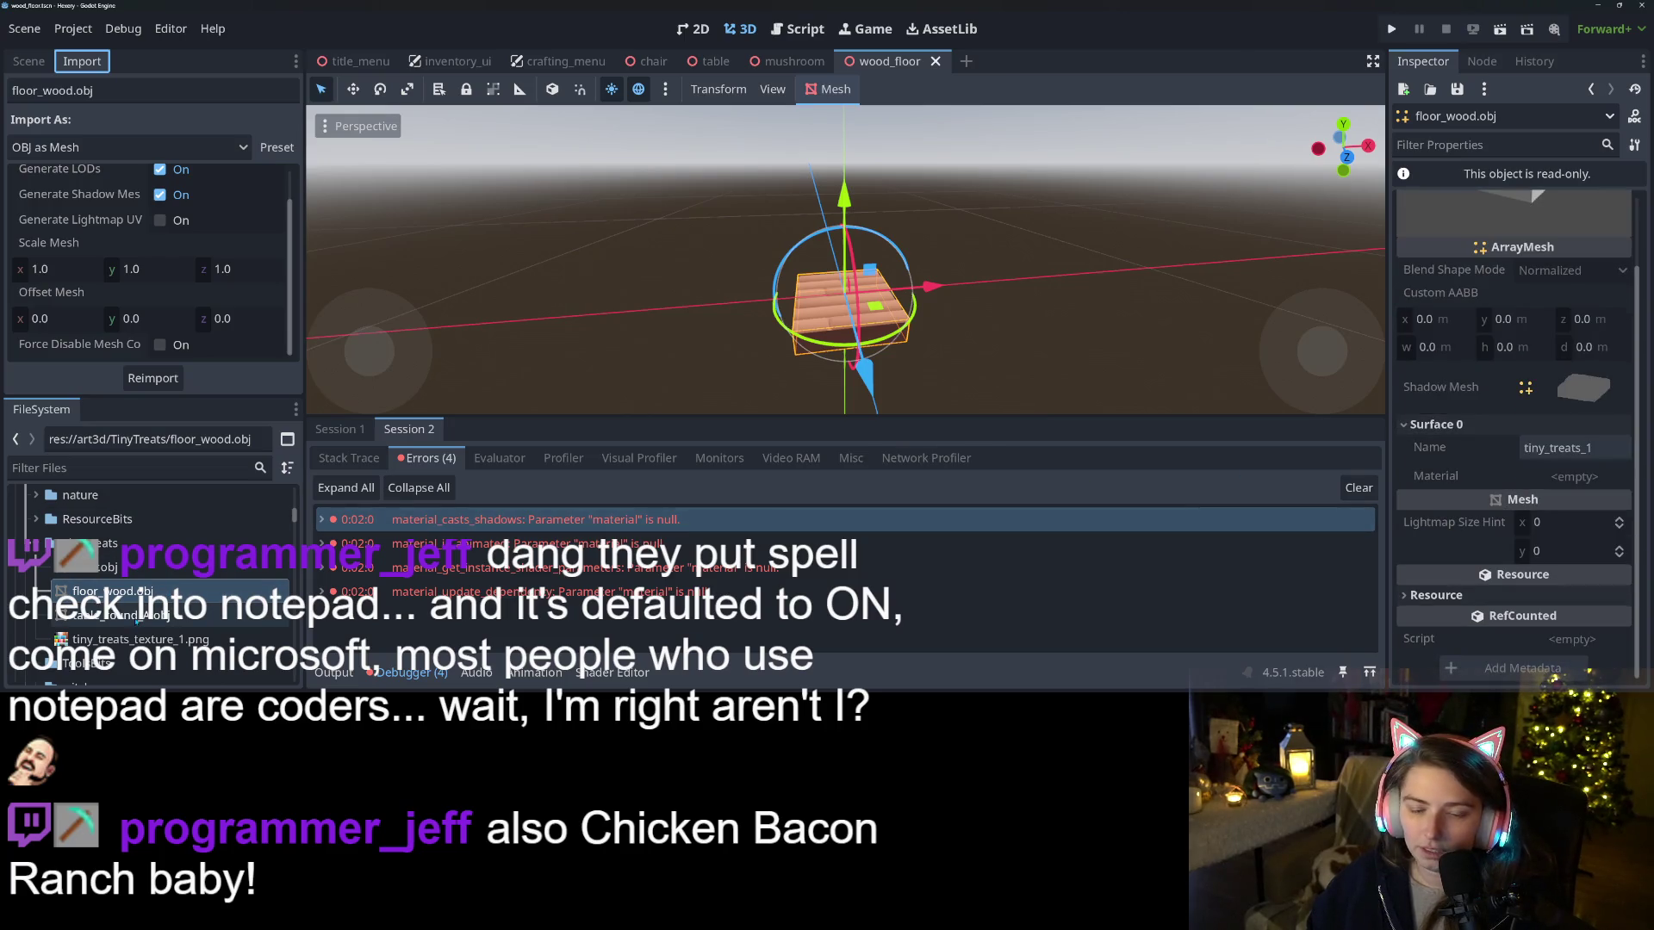
pyautogui.click(138, 617)
# Inspect chair.obj's mesh and its surface material details
pyautogui.click(1412, 508)
pyautogui.click(95, 566)
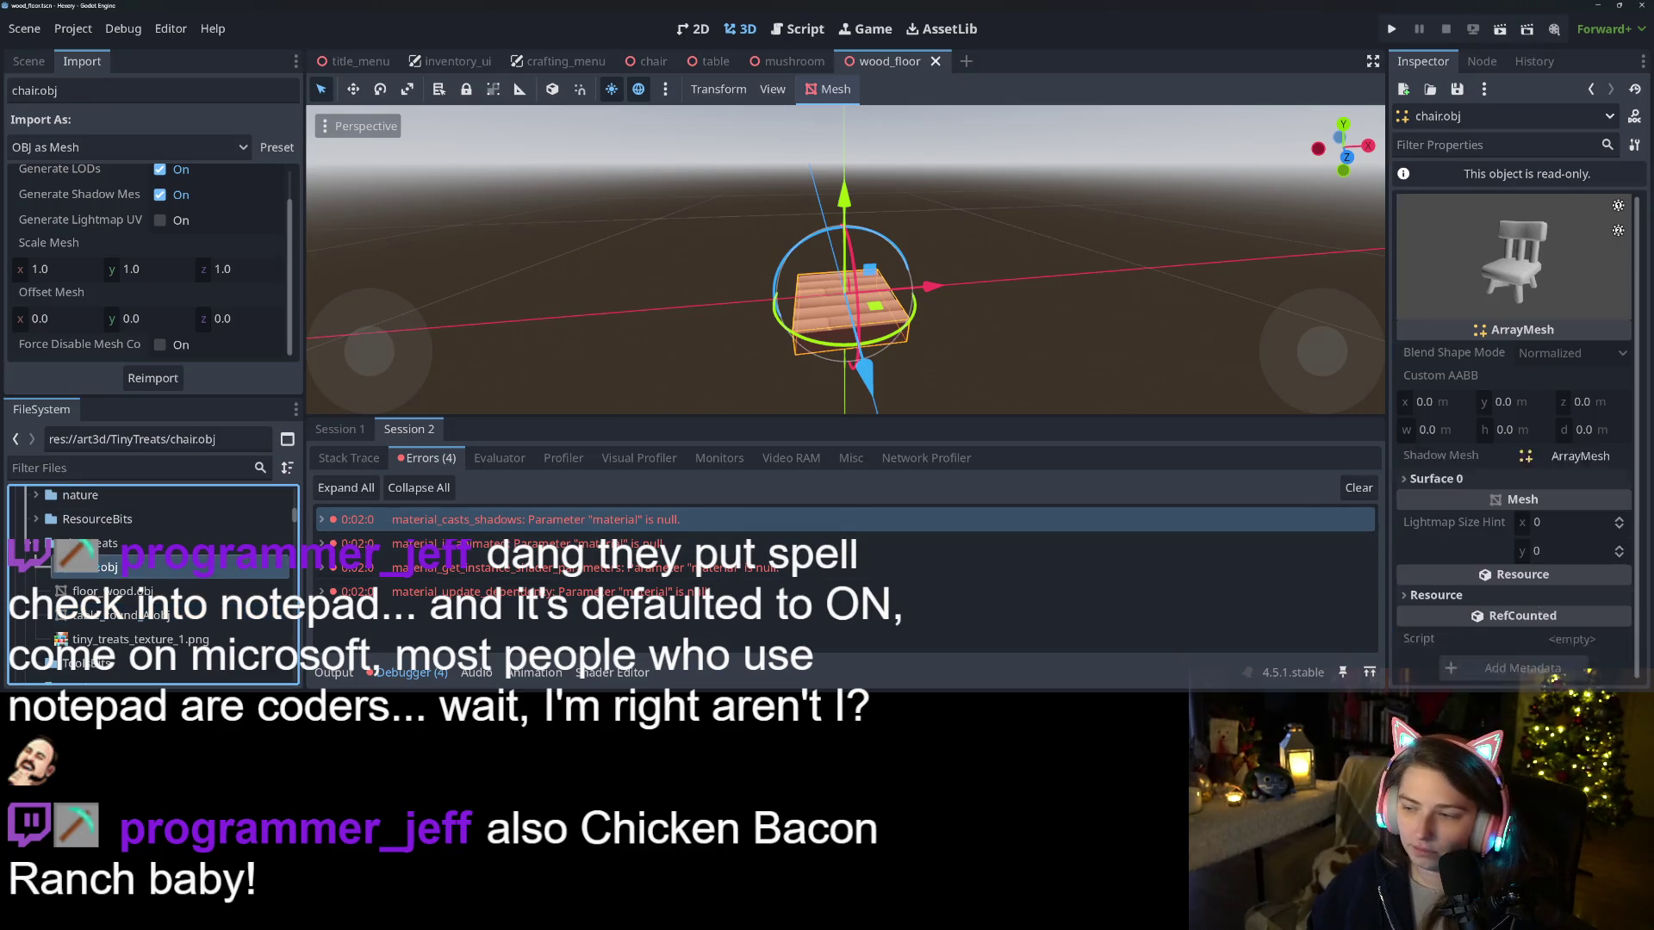
pyautogui.click(1430, 508)
pyautogui.click(1430, 512)
# Inspect Mushroom_light_pink.obj's own surface material, then bring up the asset pack's obj folder
pyautogui.scroll(5, 131, 587)
pyautogui.scroll(3, 131, 588)
pyautogui.scroll(-8, 147, 599)
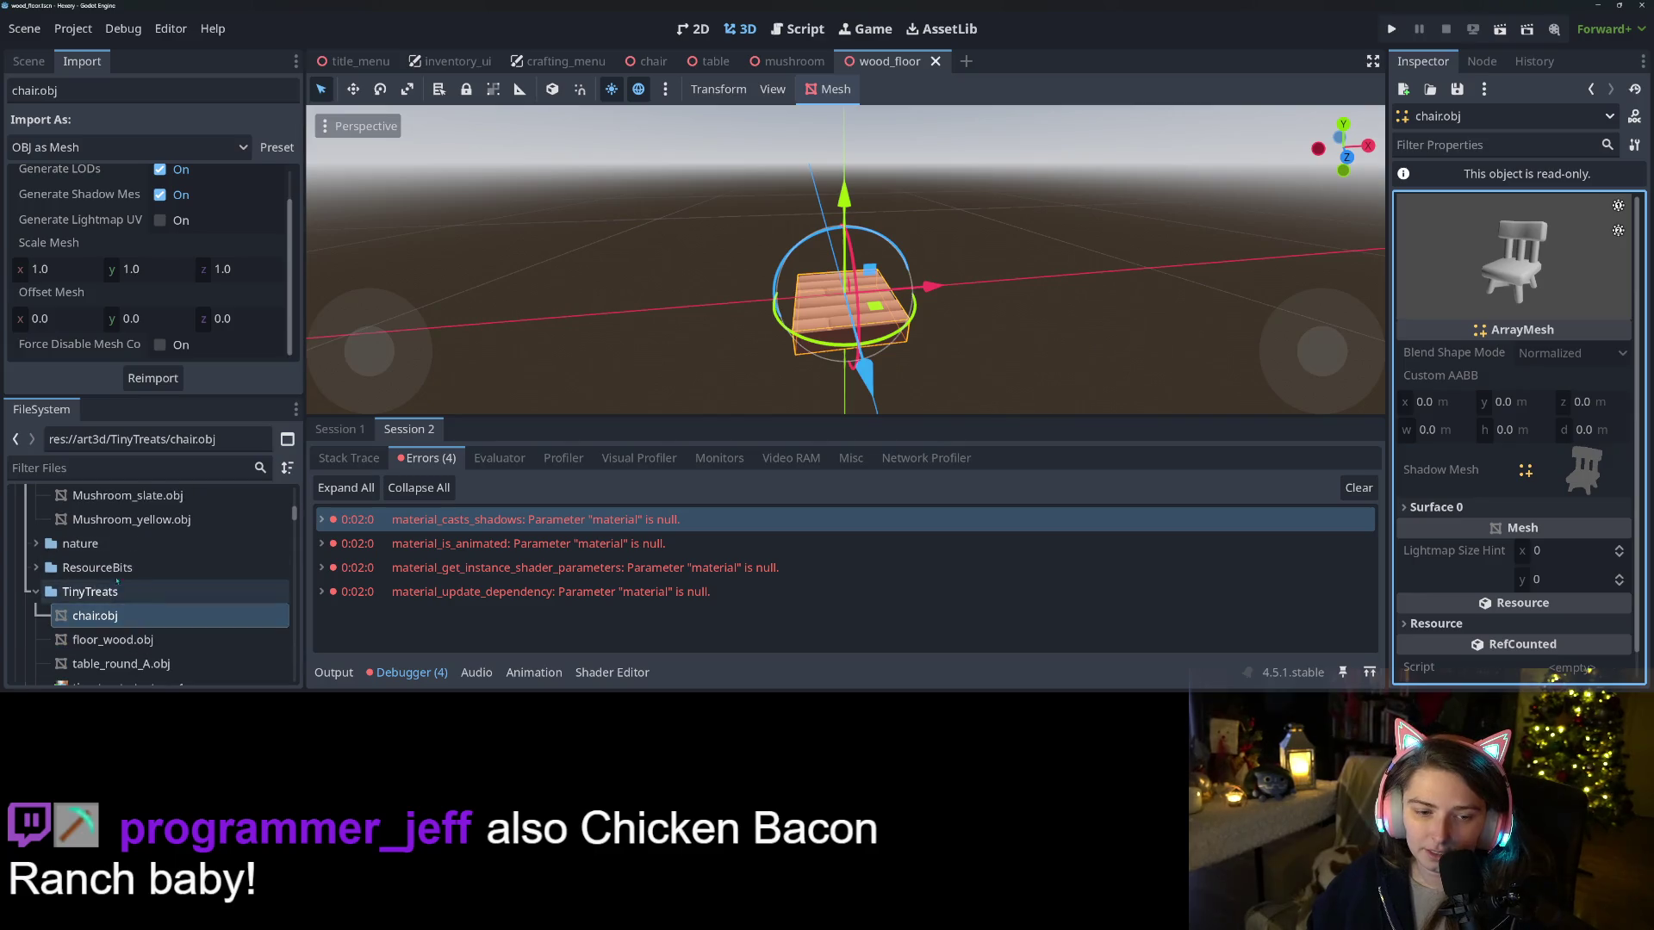
pyautogui.scroll(-5, 157, 613)
pyautogui.scroll(-7, 152, 617)
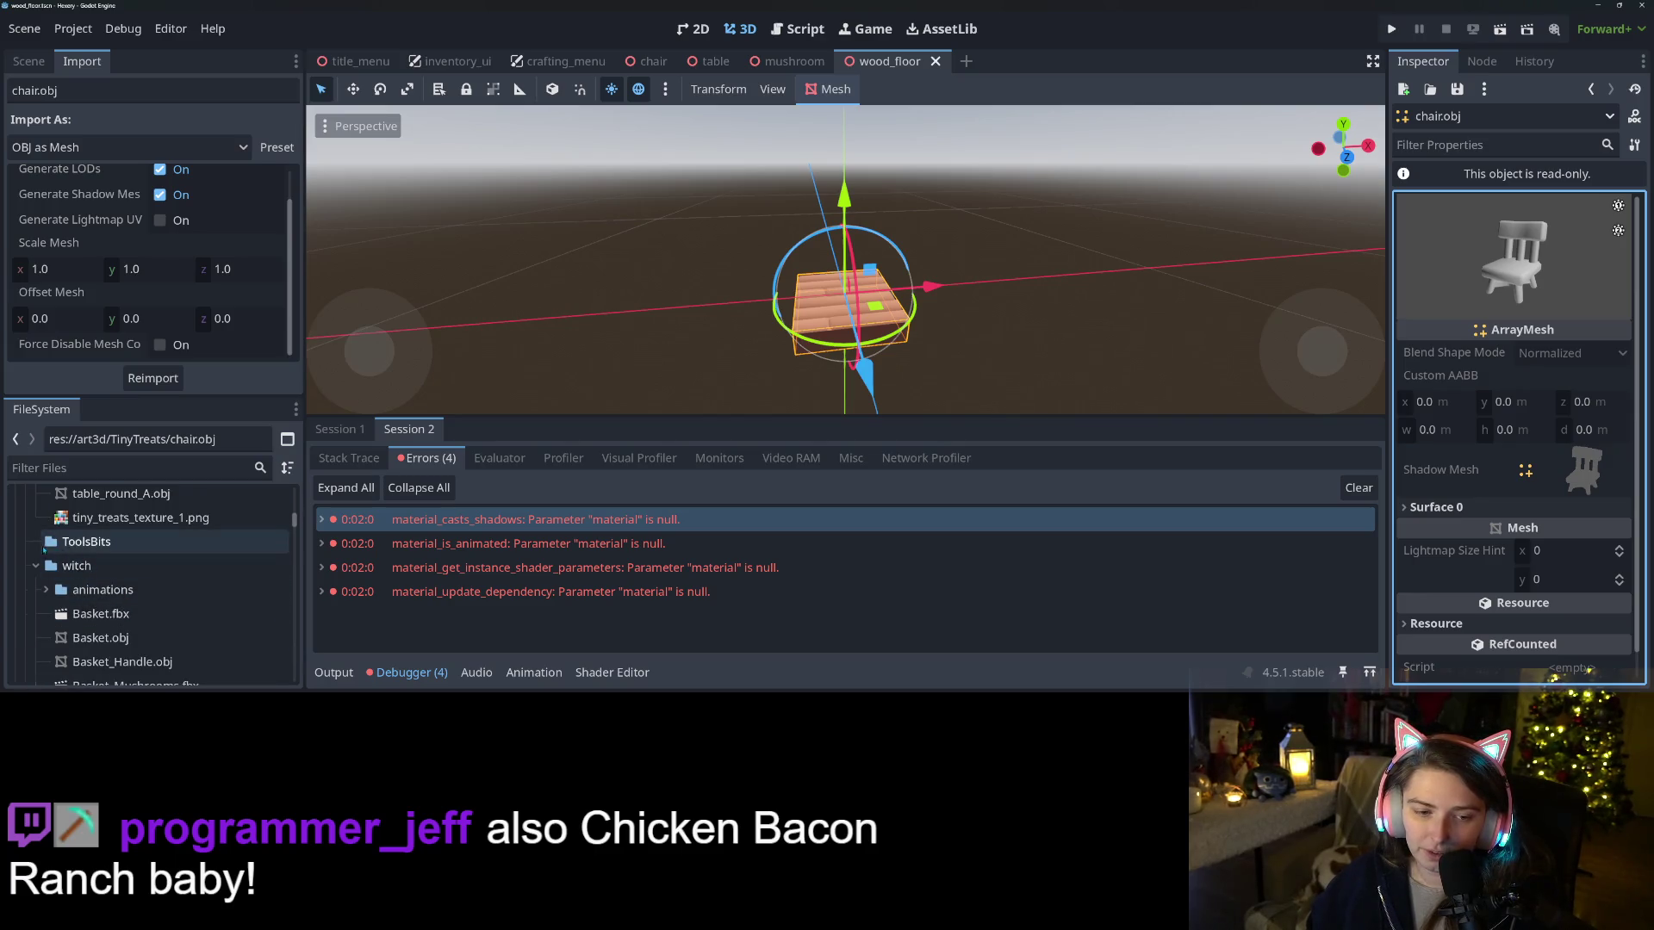
pyautogui.scroll(15, 147, 590)
pyautogui.scroll(10, 143, 586)
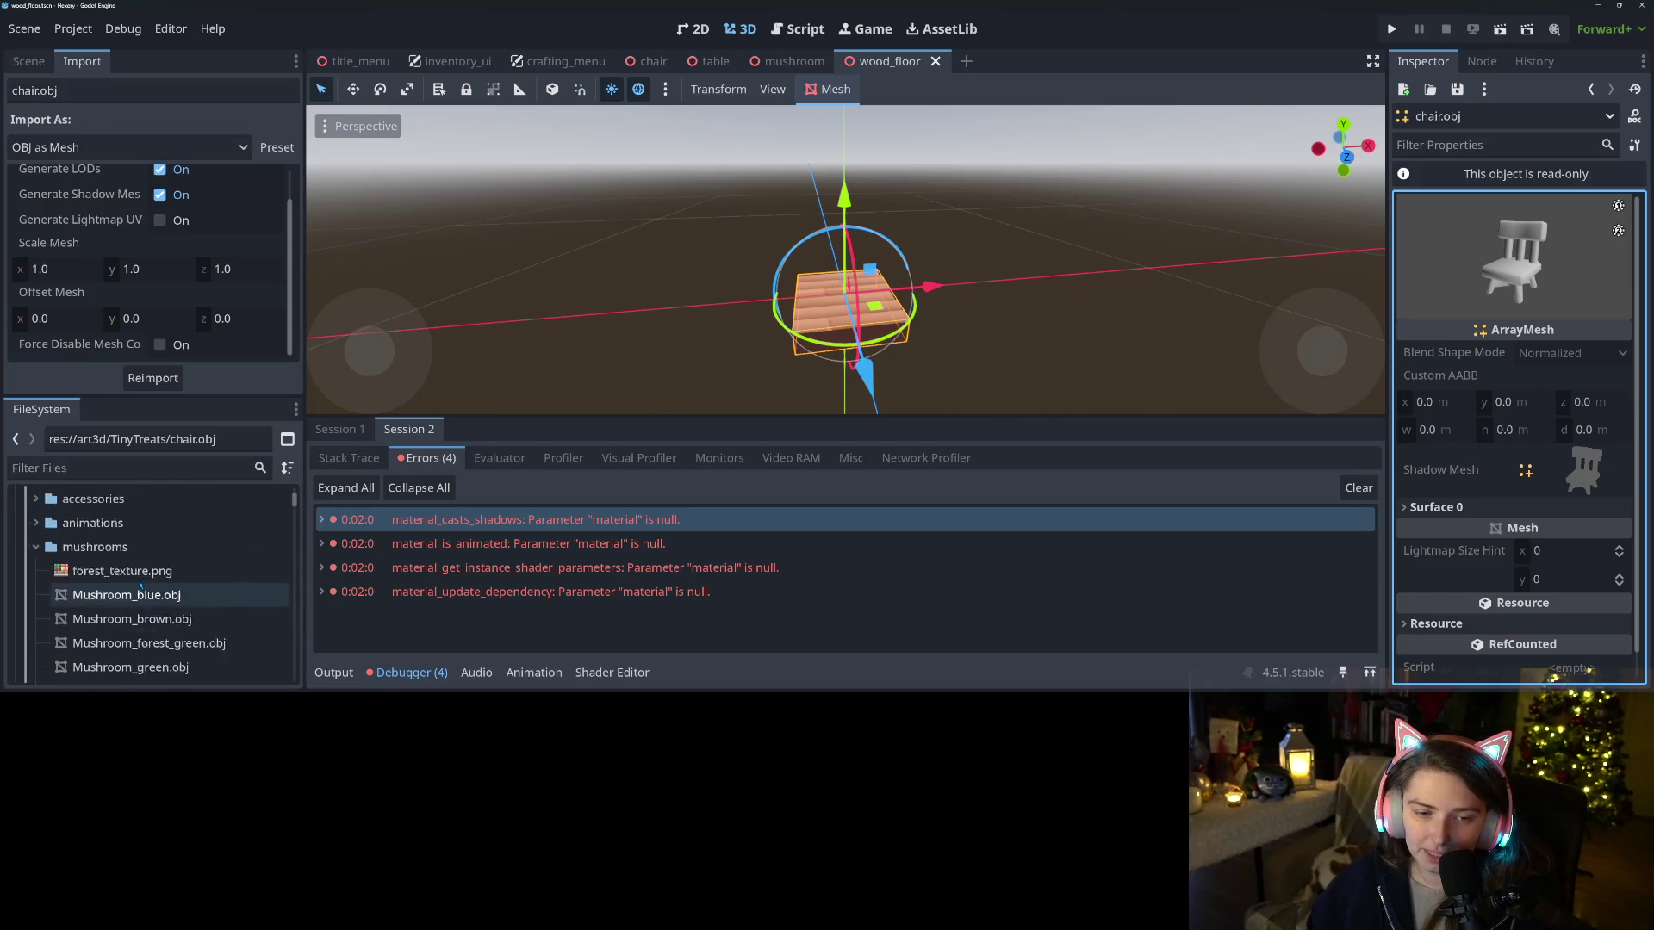
pyautogui.scroll(-1, 47, 640)
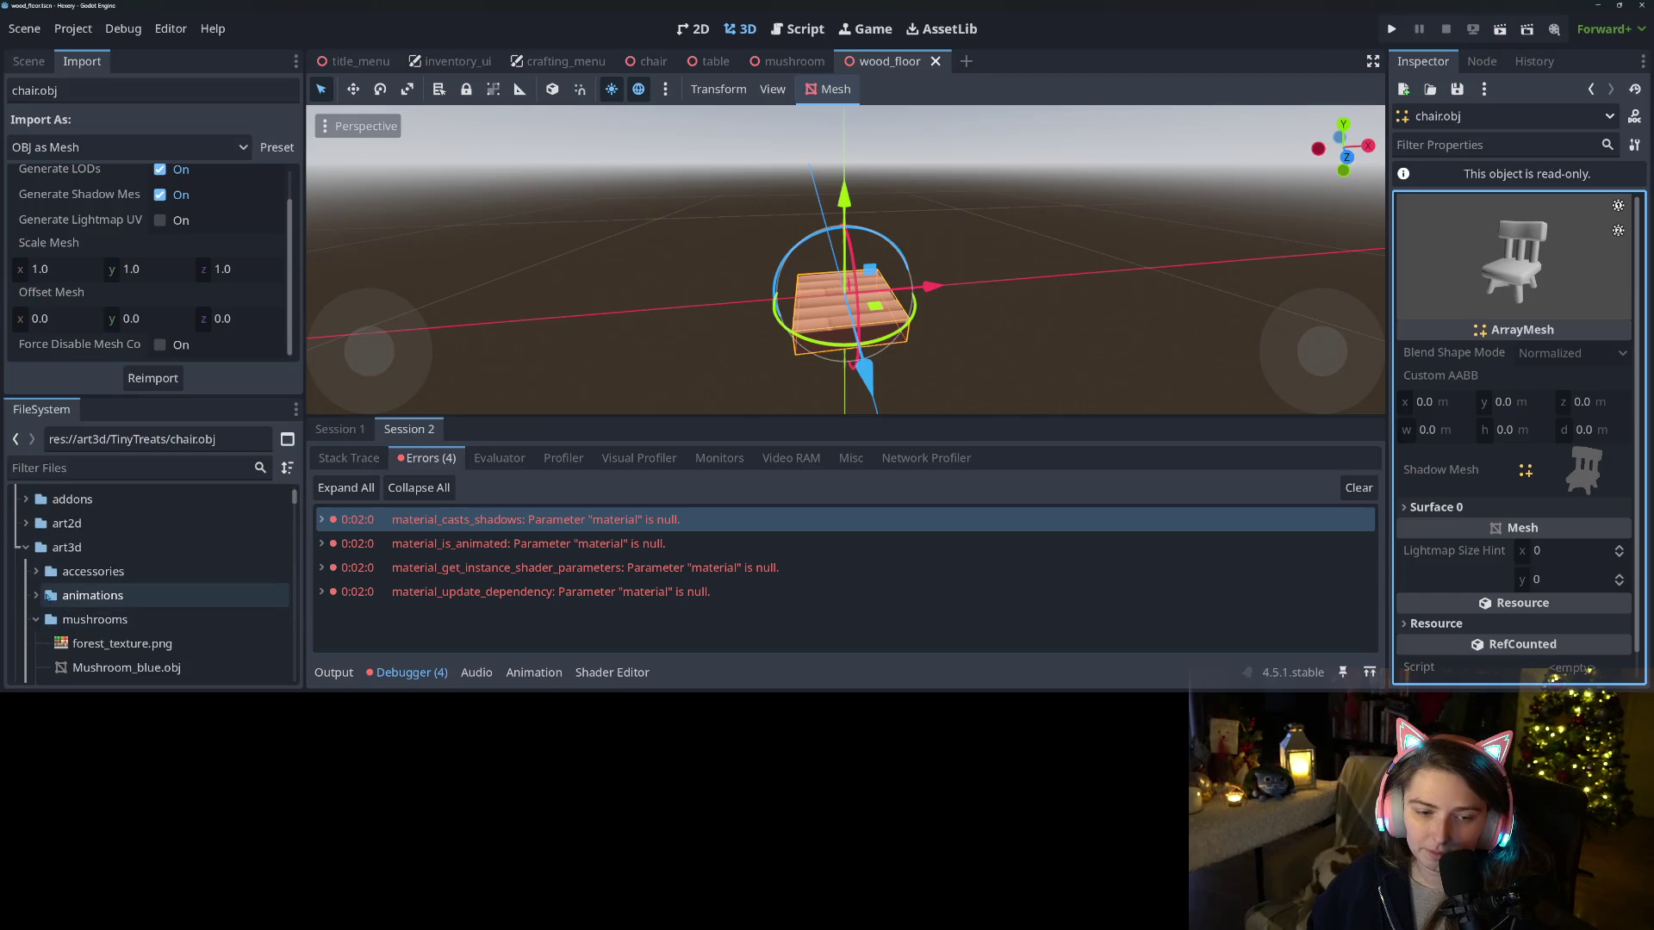
pyautogui.scroll(-4, 35, 602)
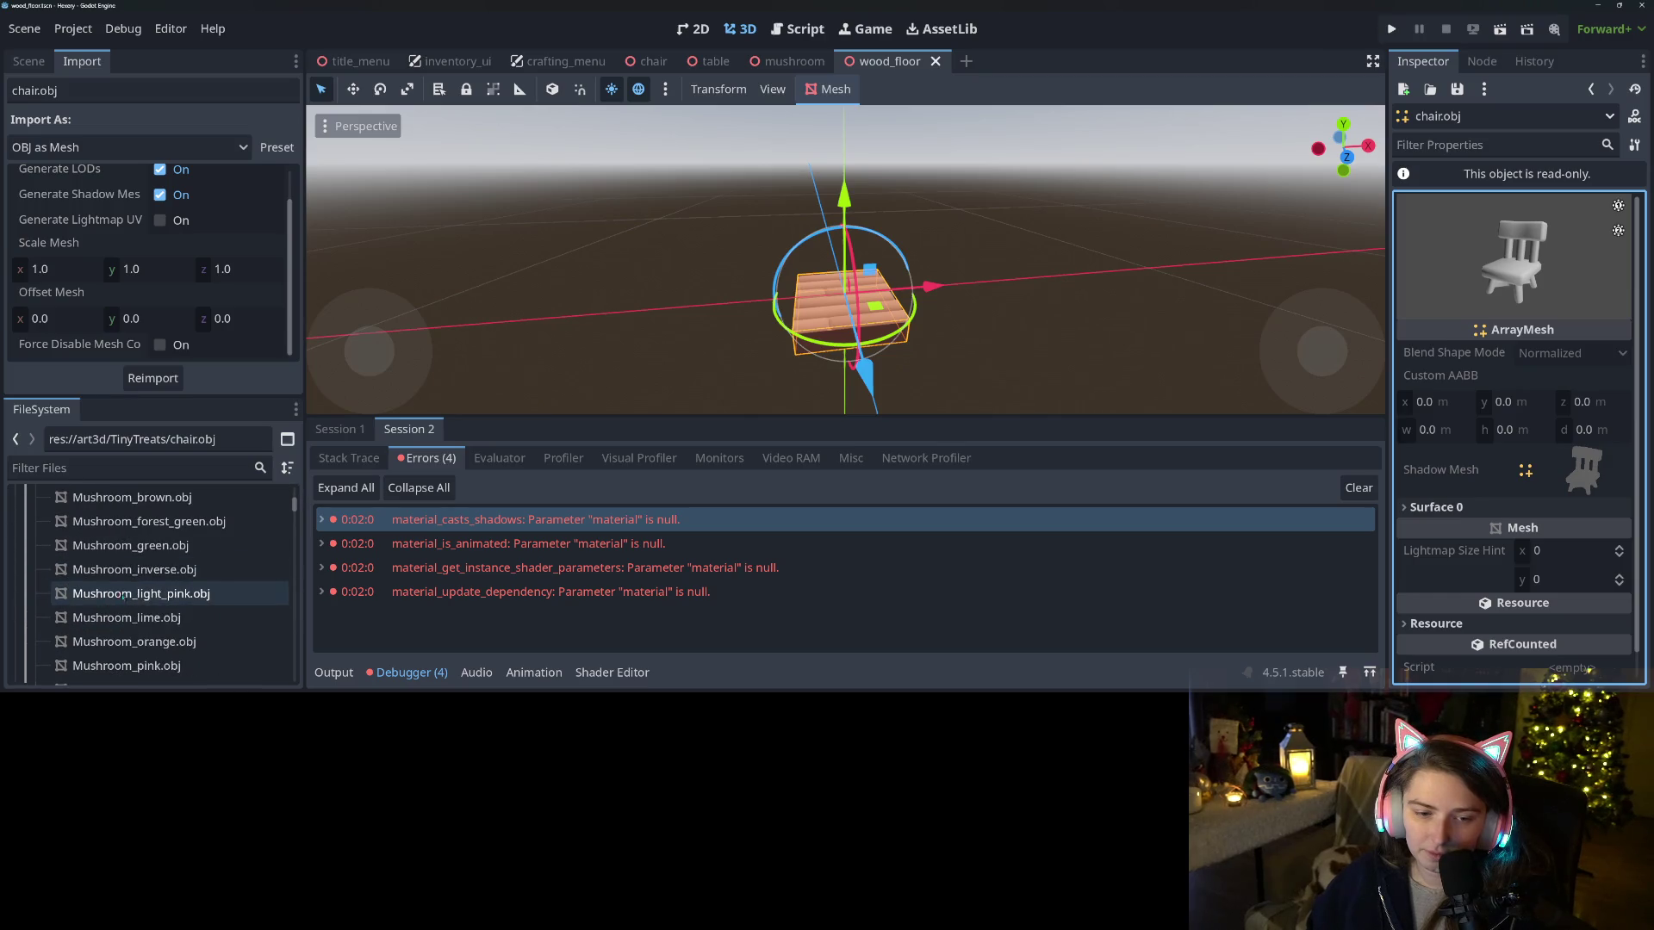
pyautogui.click(143, 594)
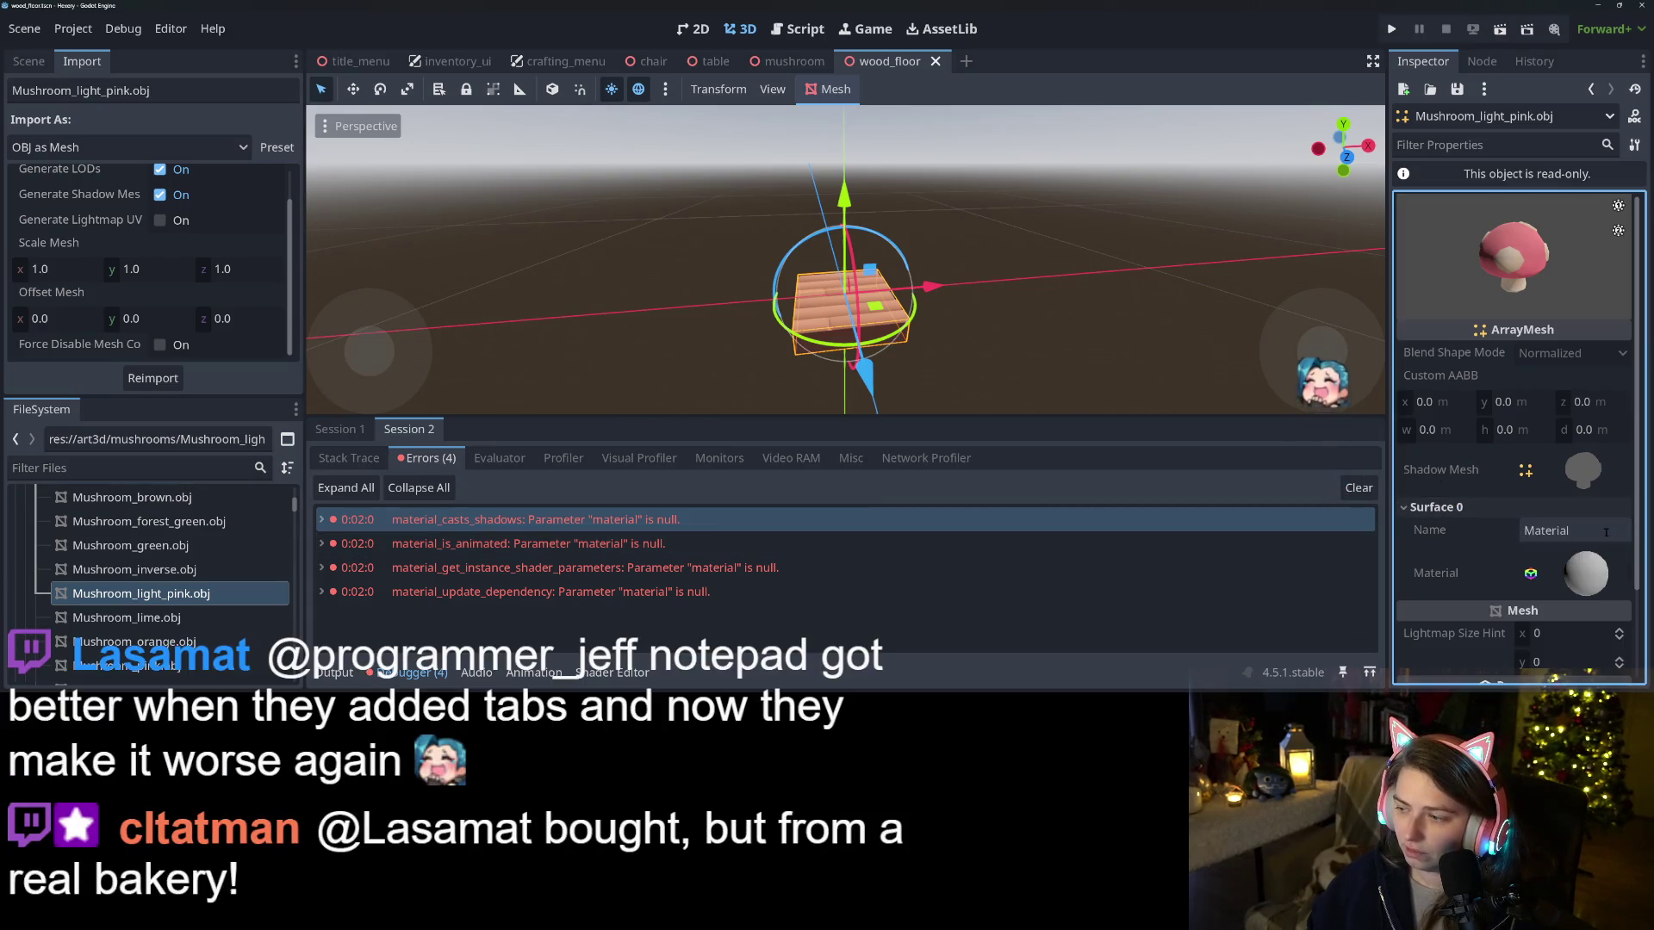
pyautogui.click(1447, 507)
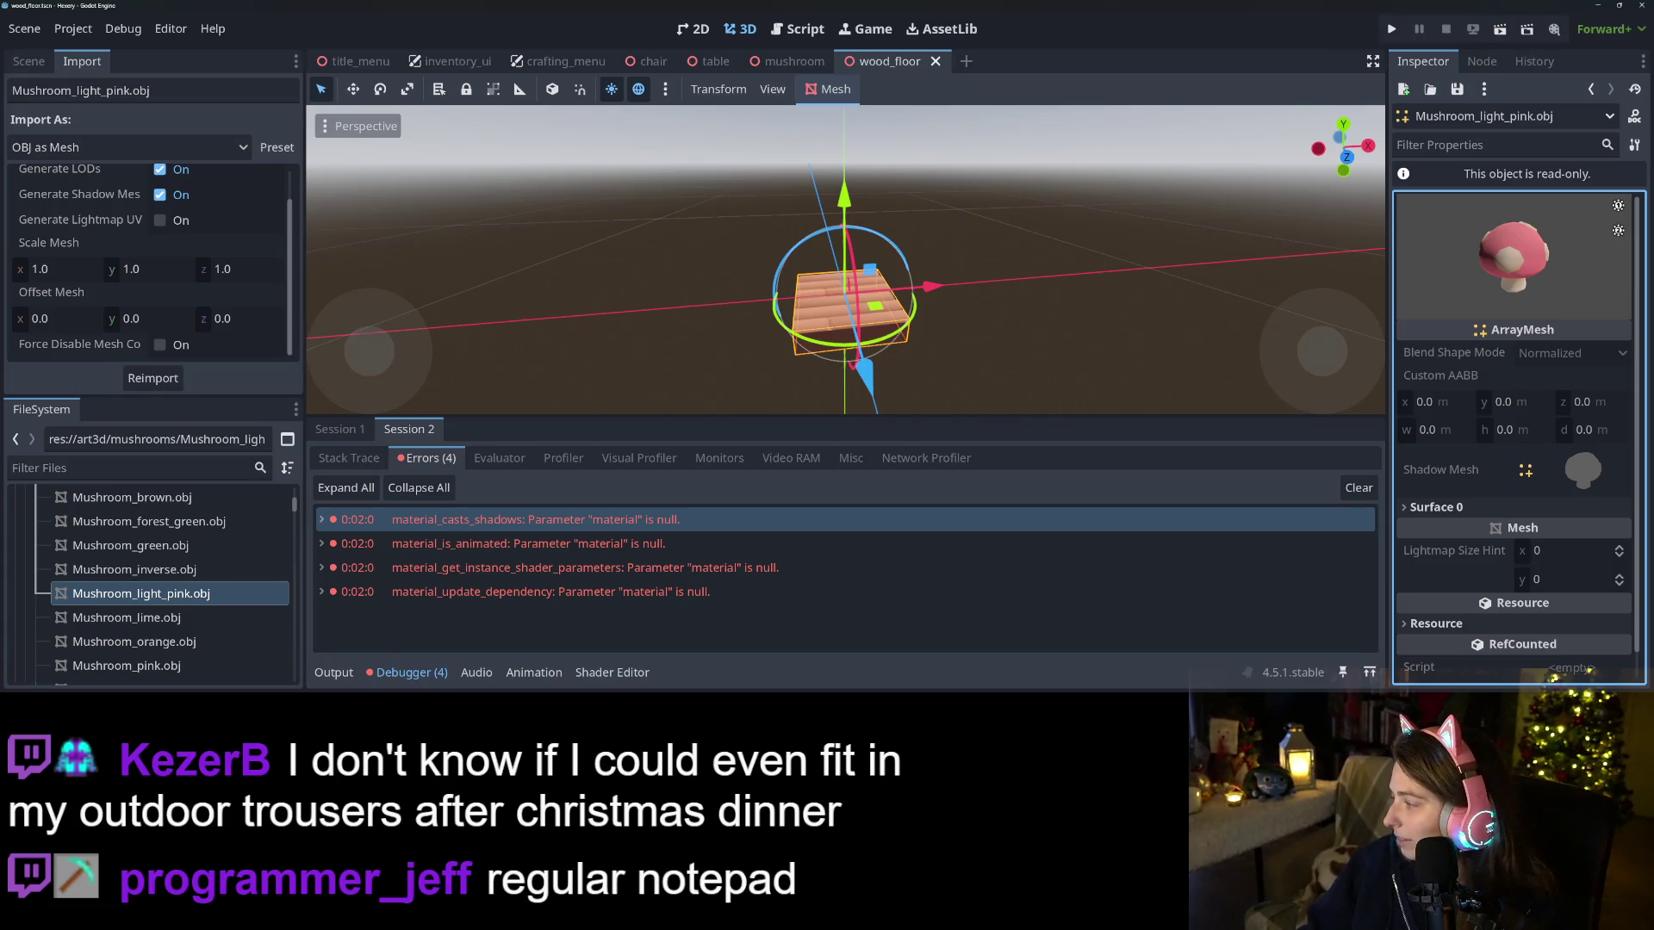
pyautogui.hotkey('alt', 'Tab')
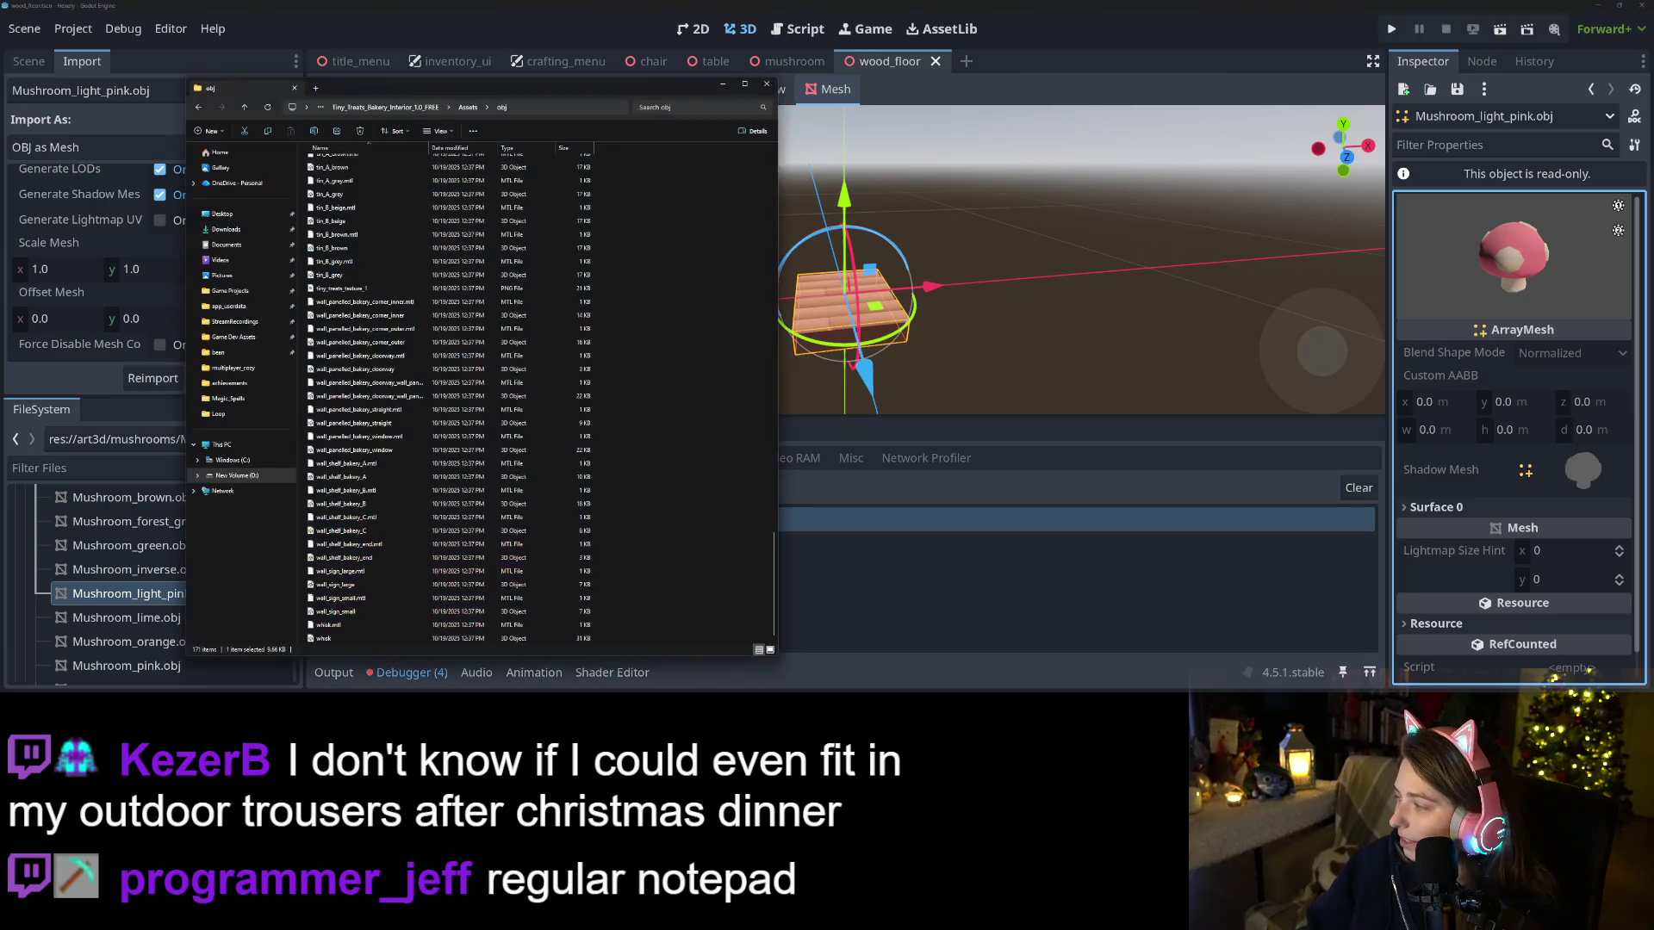
# Drag floor_wood.mtl from the asset pack into the TinyTreats folder
pyautogui.hotkey('alt', 'Tab')
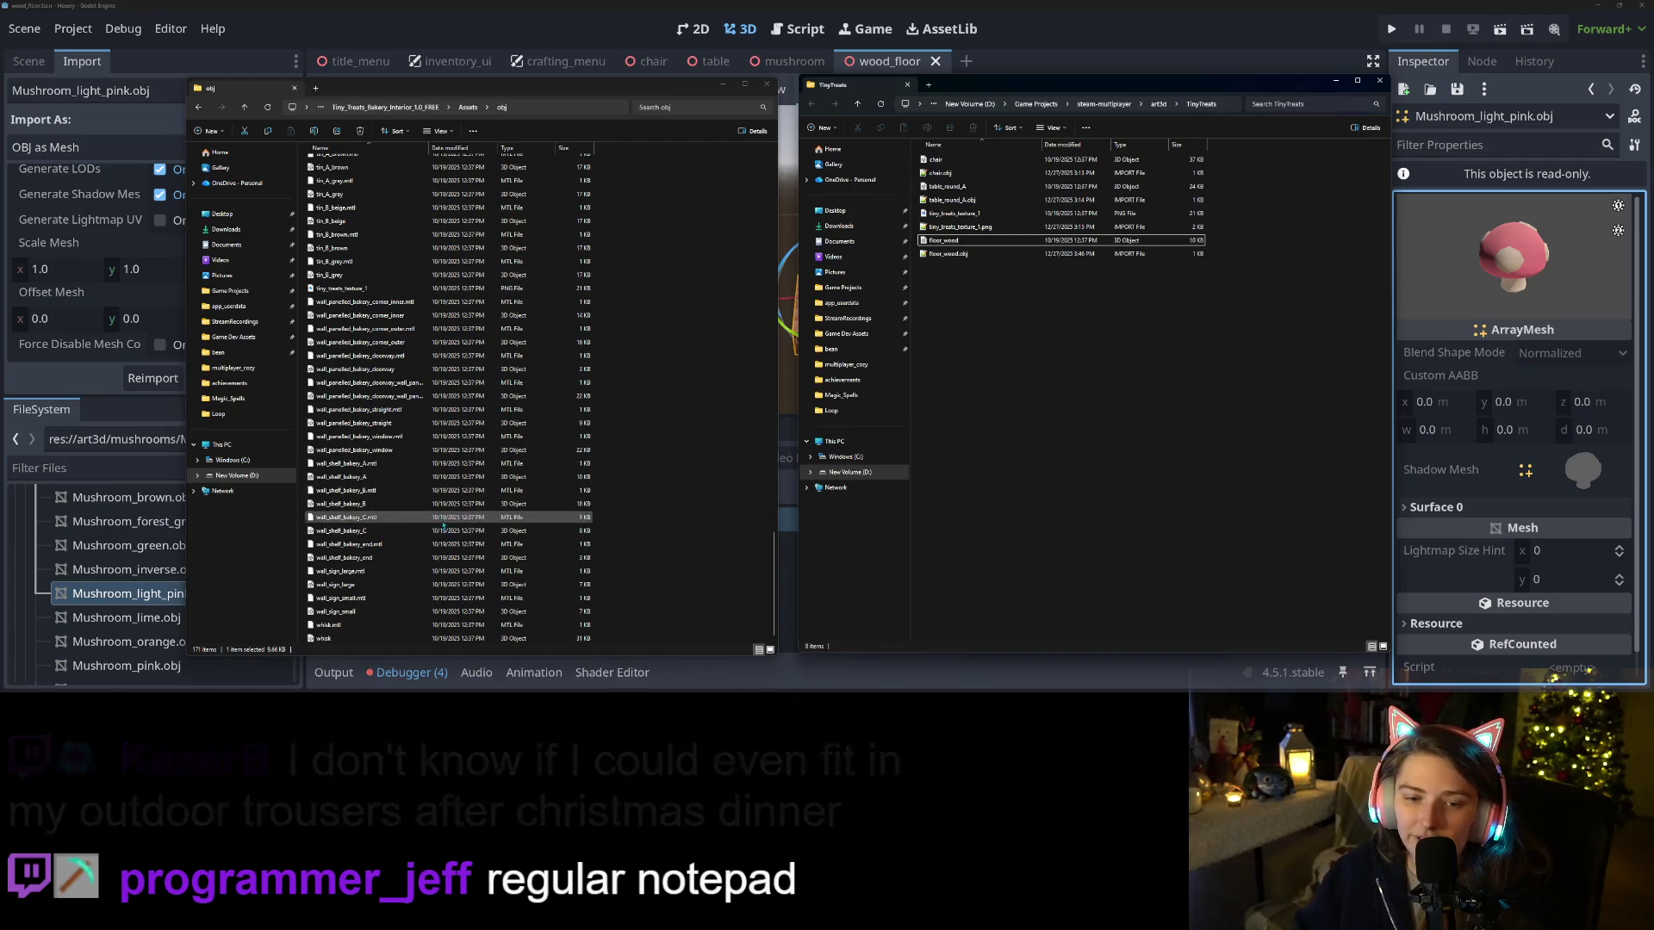
pyautogui.click(583, 572)
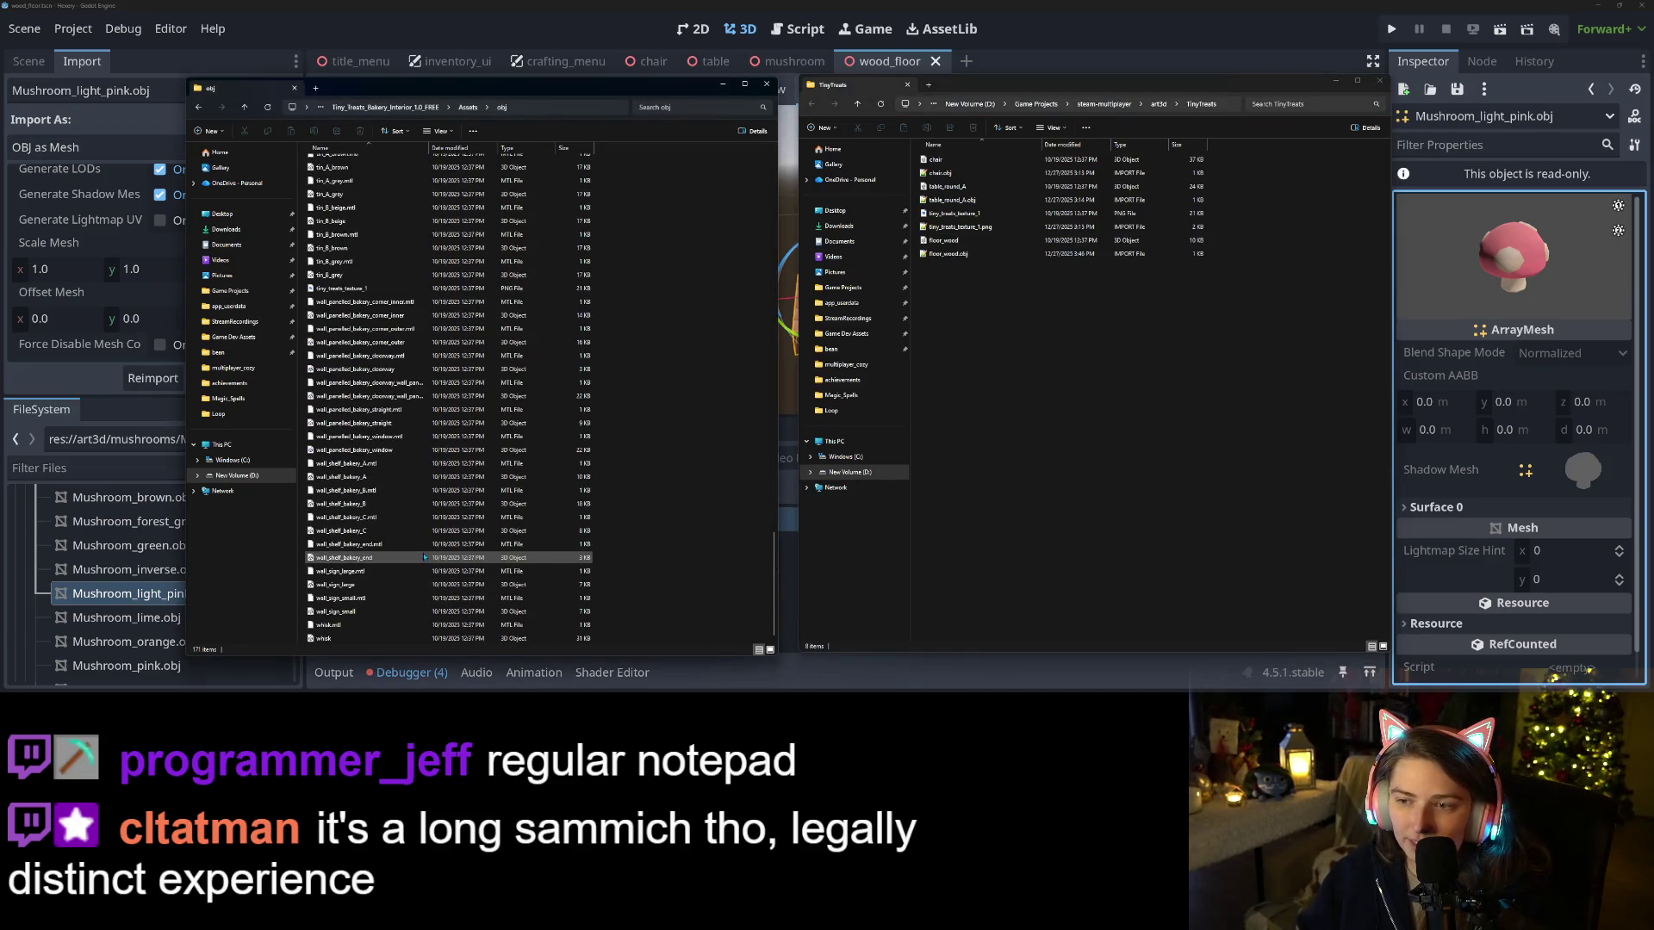
pyautogui.scroll(9, 424, 557)
pyautogui.scroll(13, 416, 546)
pyautogui.scroll(1, 417, 546)
pyautogui.click(386, 282)
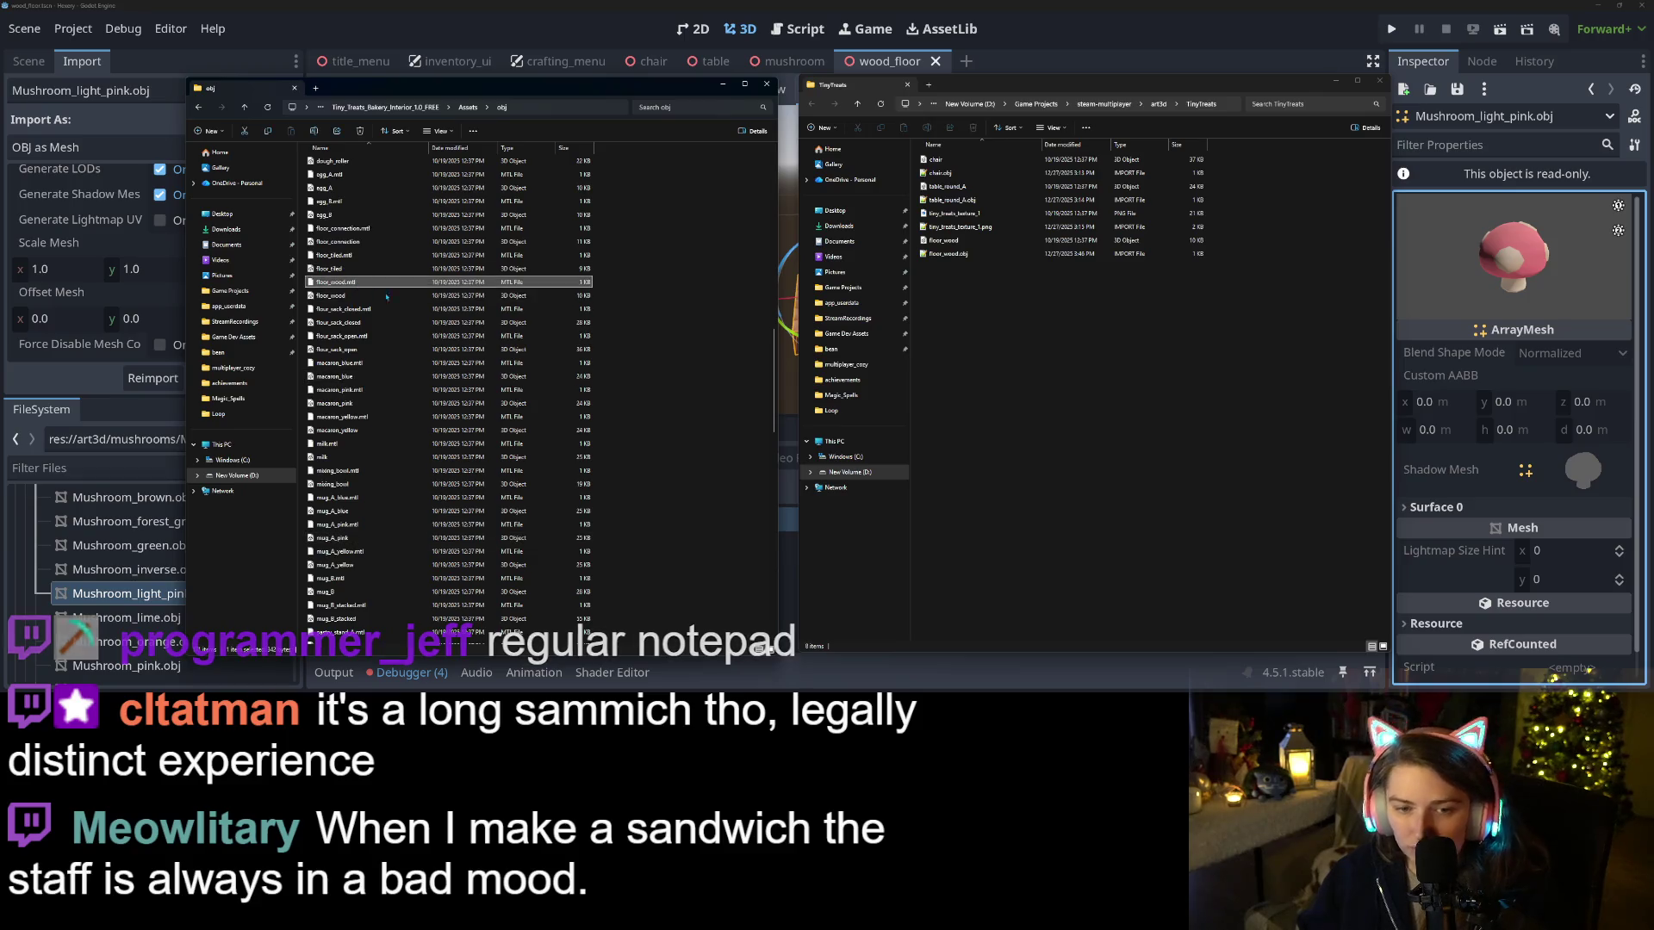
pyautogui.moveTo(370, 283); pyautogui.dragTo(1034, 345)
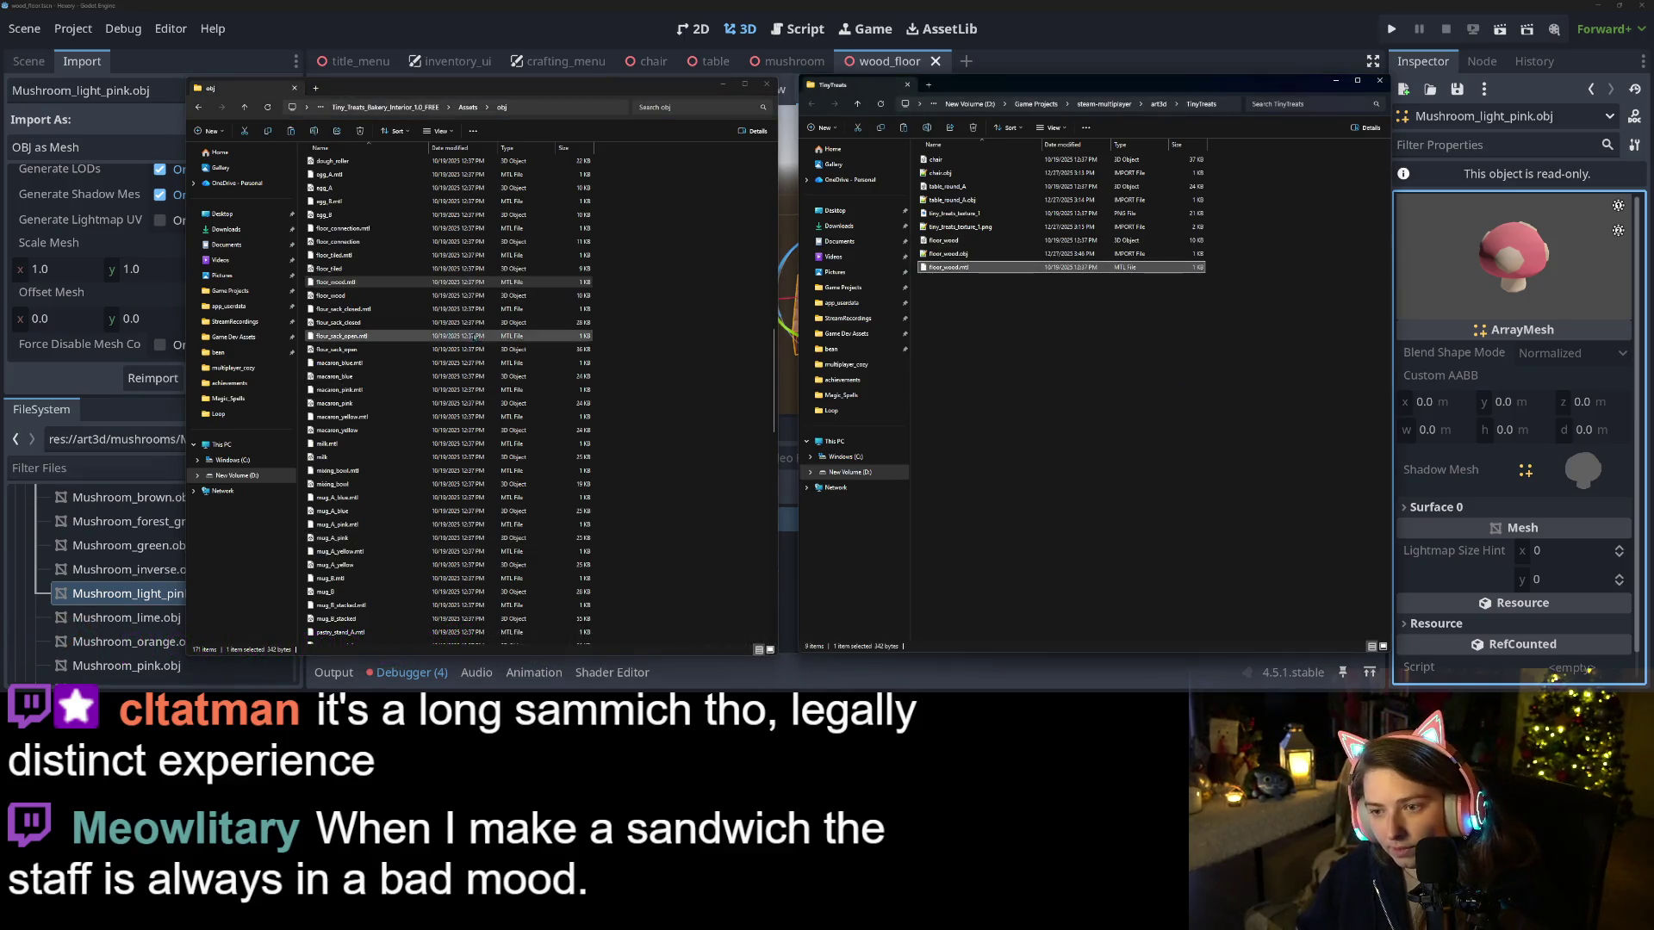
# Copy table_round_A.mtl into the TinyTreats folder
pyautogui.scroll(10, 430, 421)
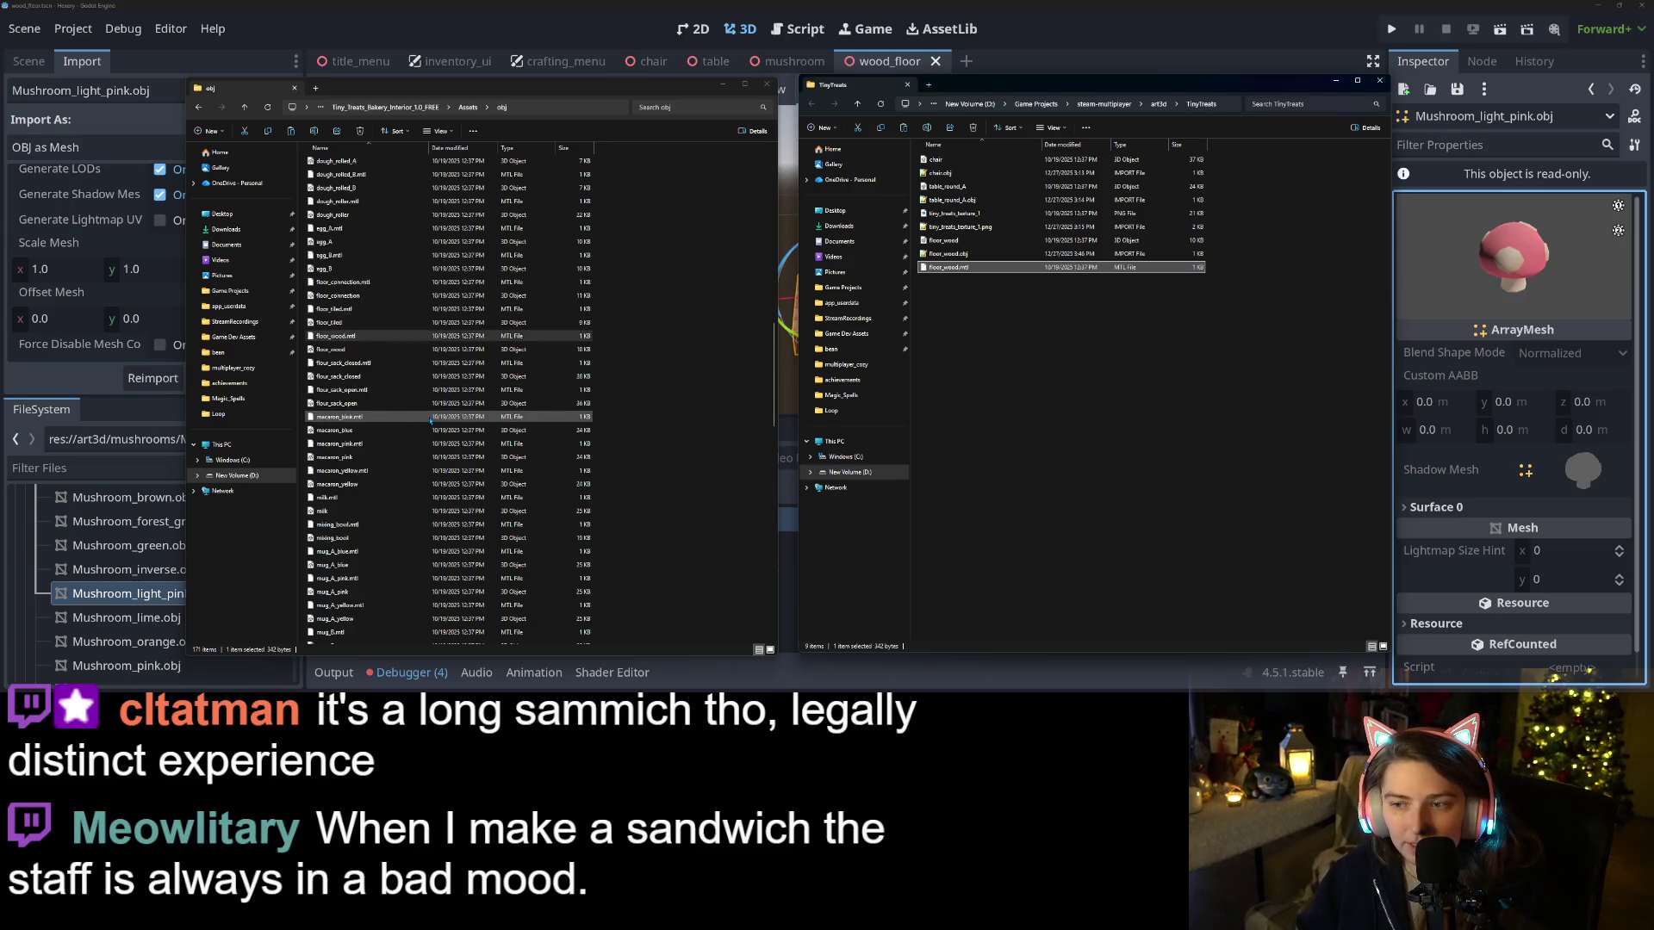
pyautogui.scroll(-20, 431, 420)
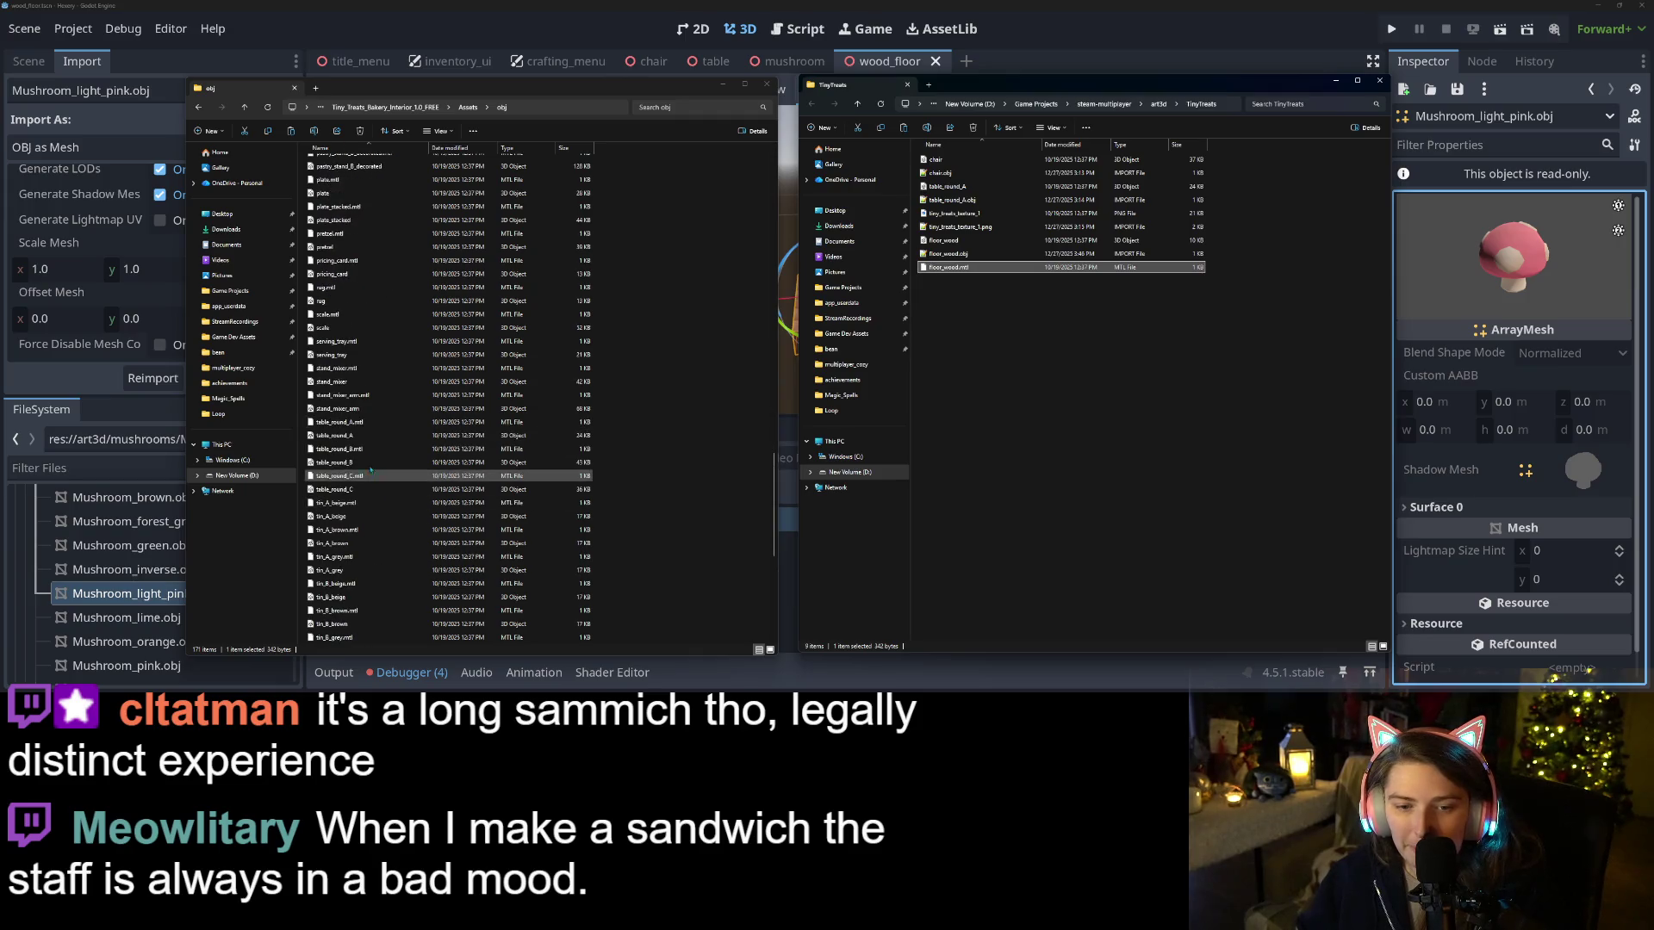
pyautogui.click(371, 423)
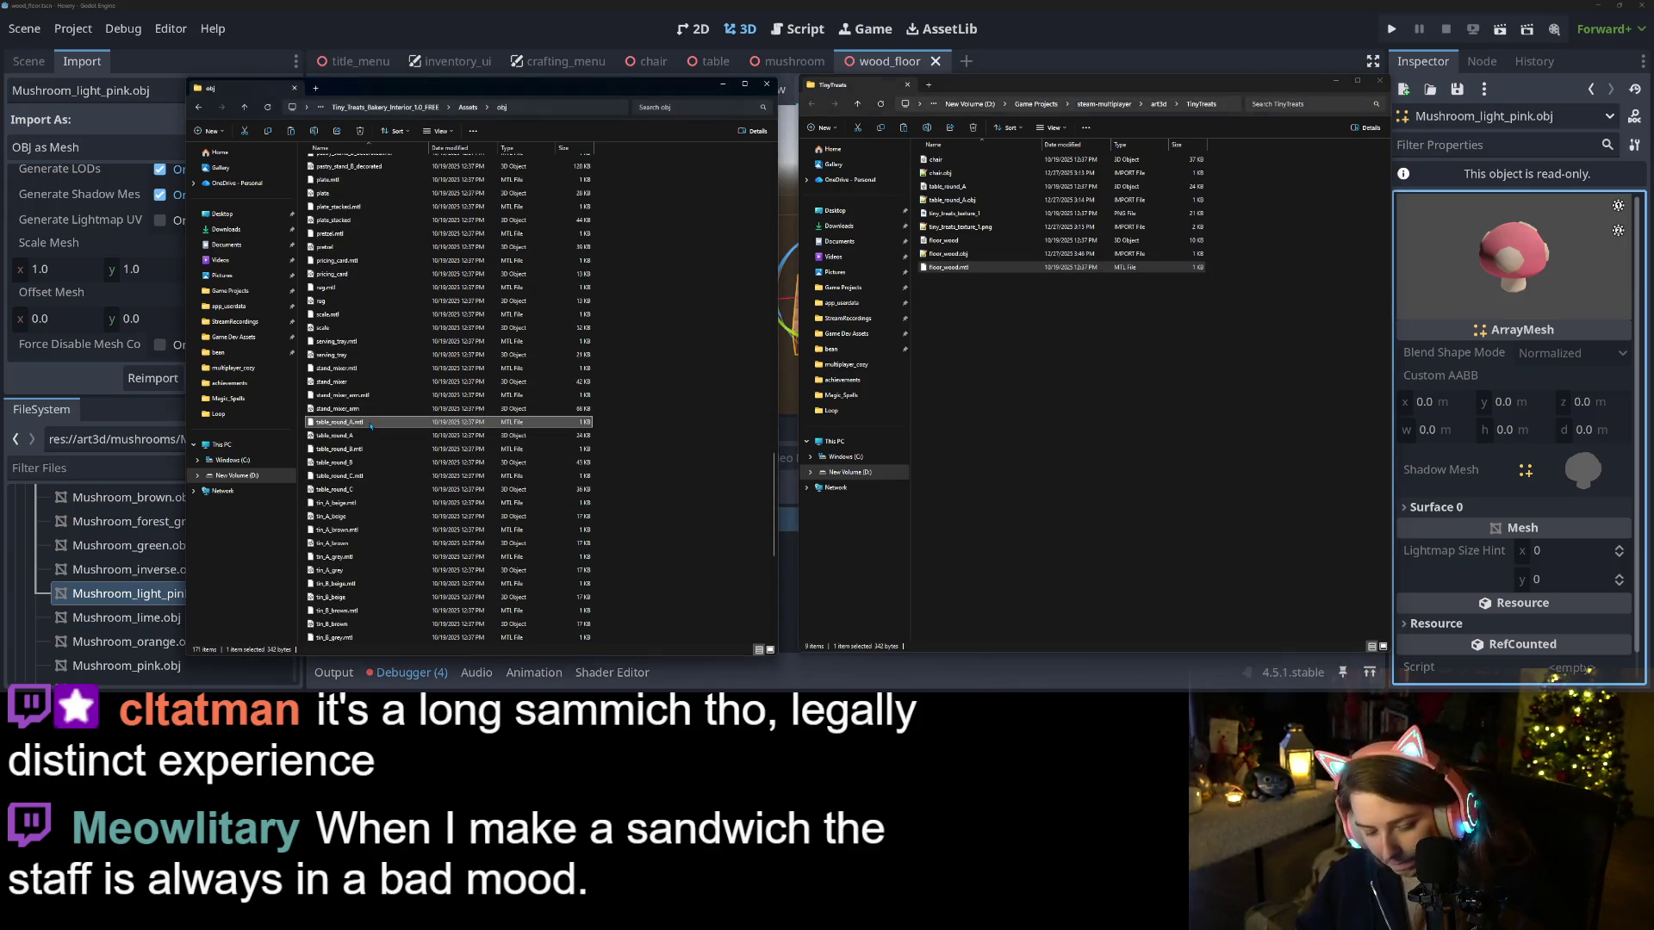
pyautogui.hotkey('ctrl', 'c')
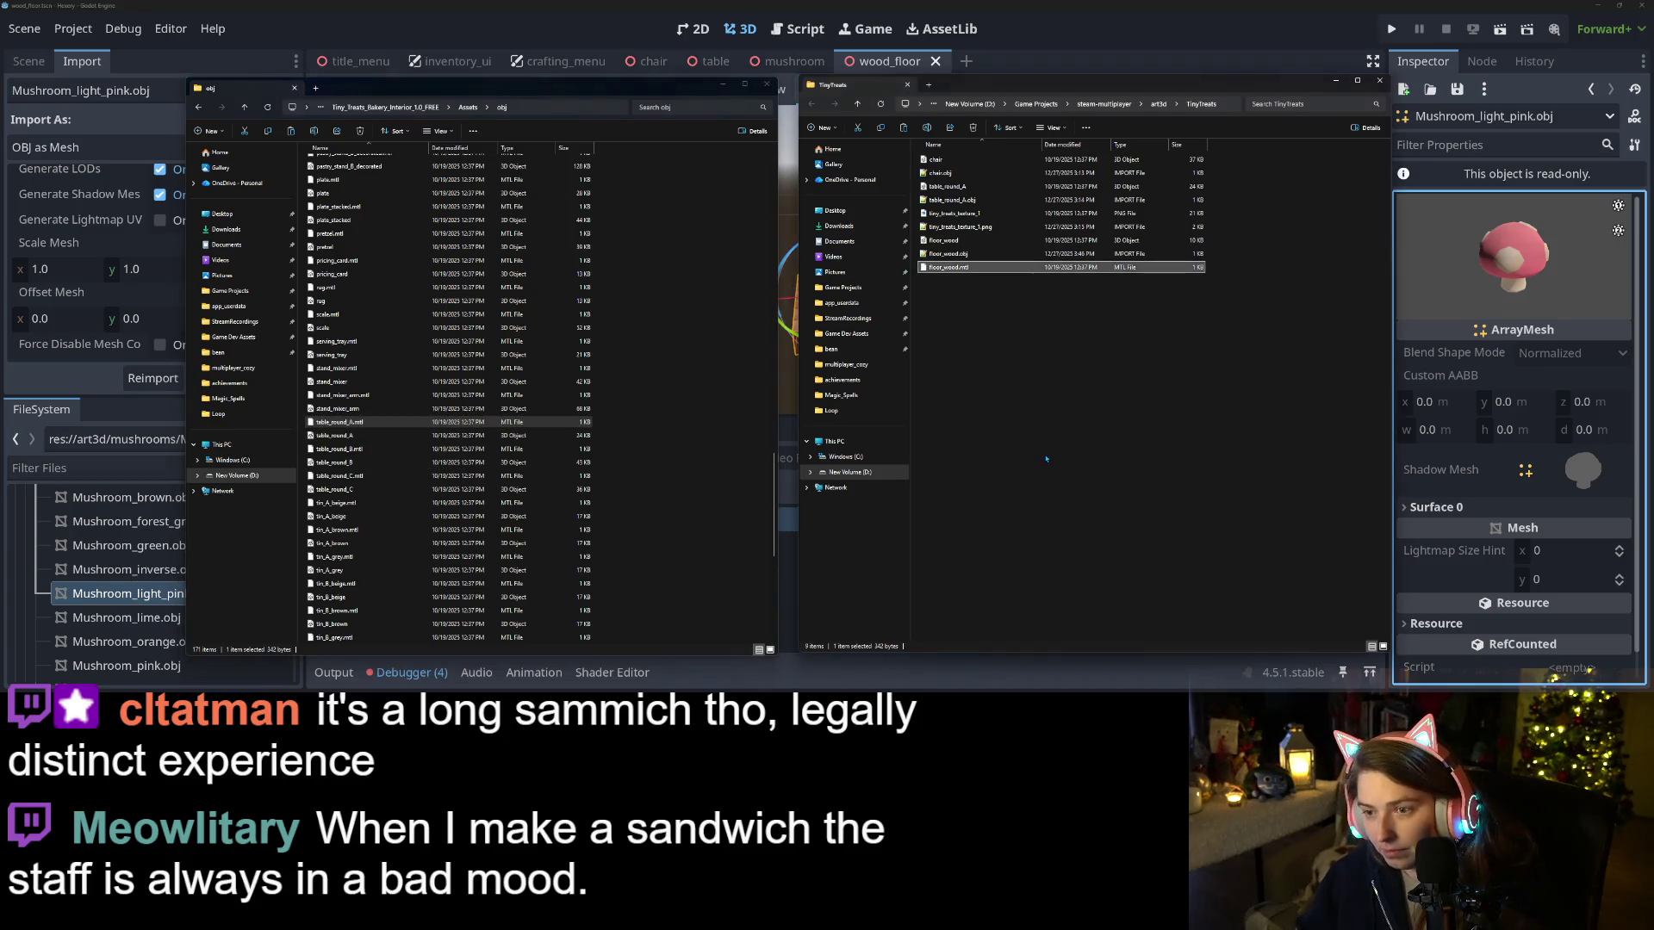
pyautogui.hotkey('alt', 'Tab')
pyautogui.hotkey('ctrl', 'v')
# Paste chair.mtl into the TinyTreats folder and return to Godot
pyautogui.scroll(20, 514, 328)
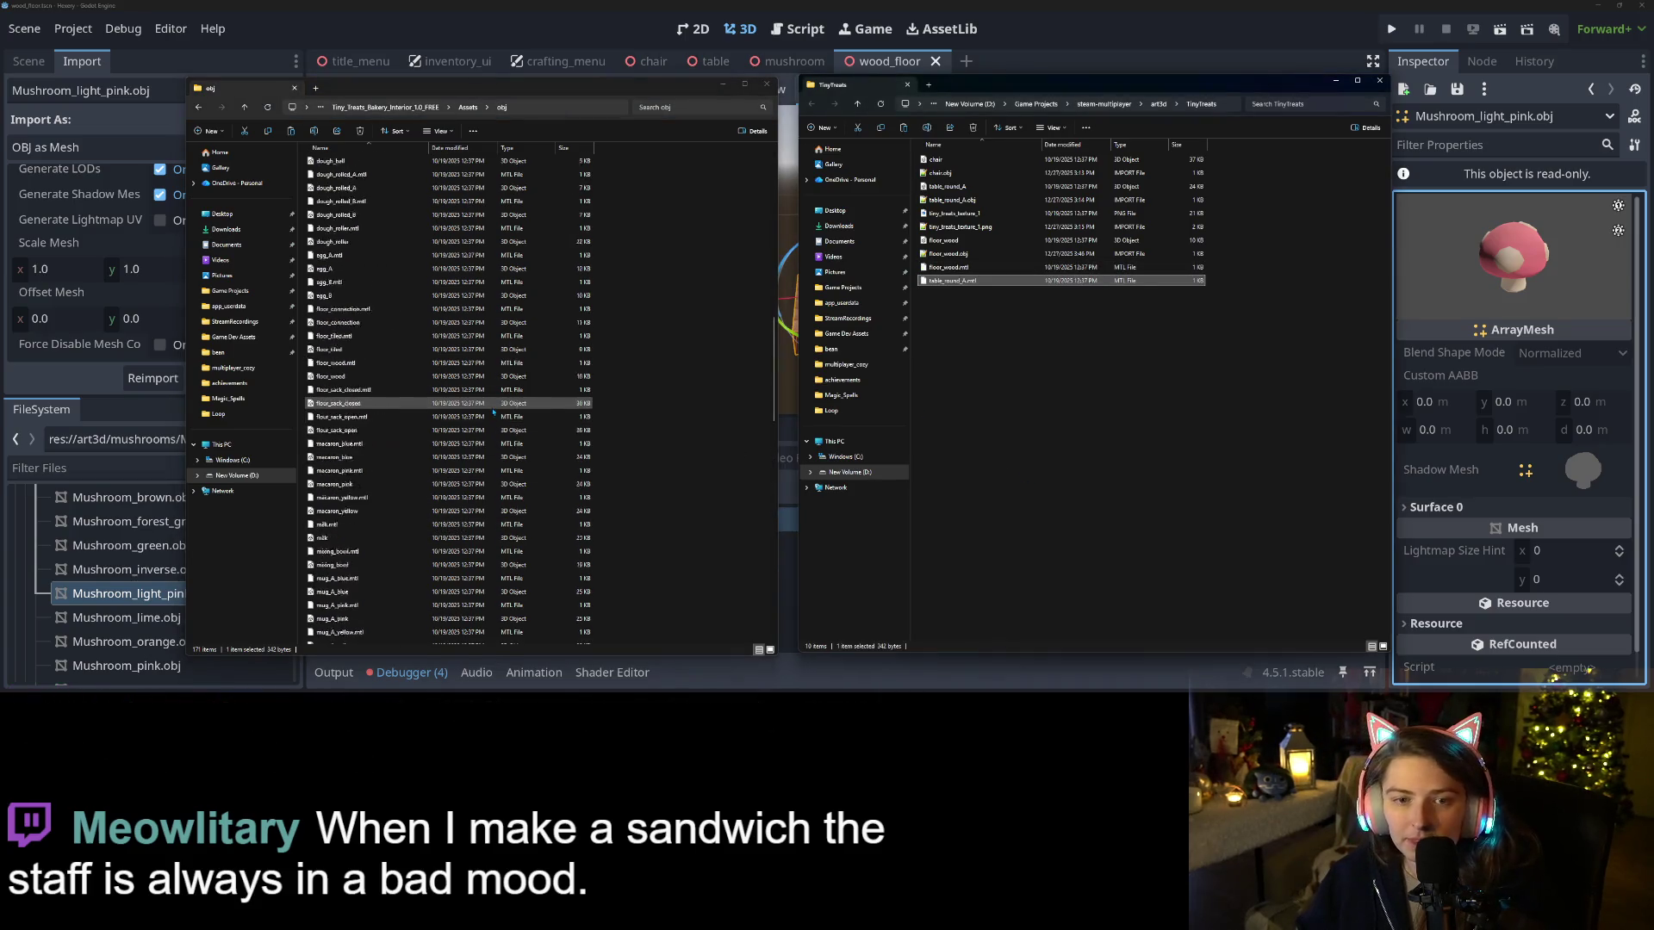
pyautogui.scroll(-3, 493, 416)
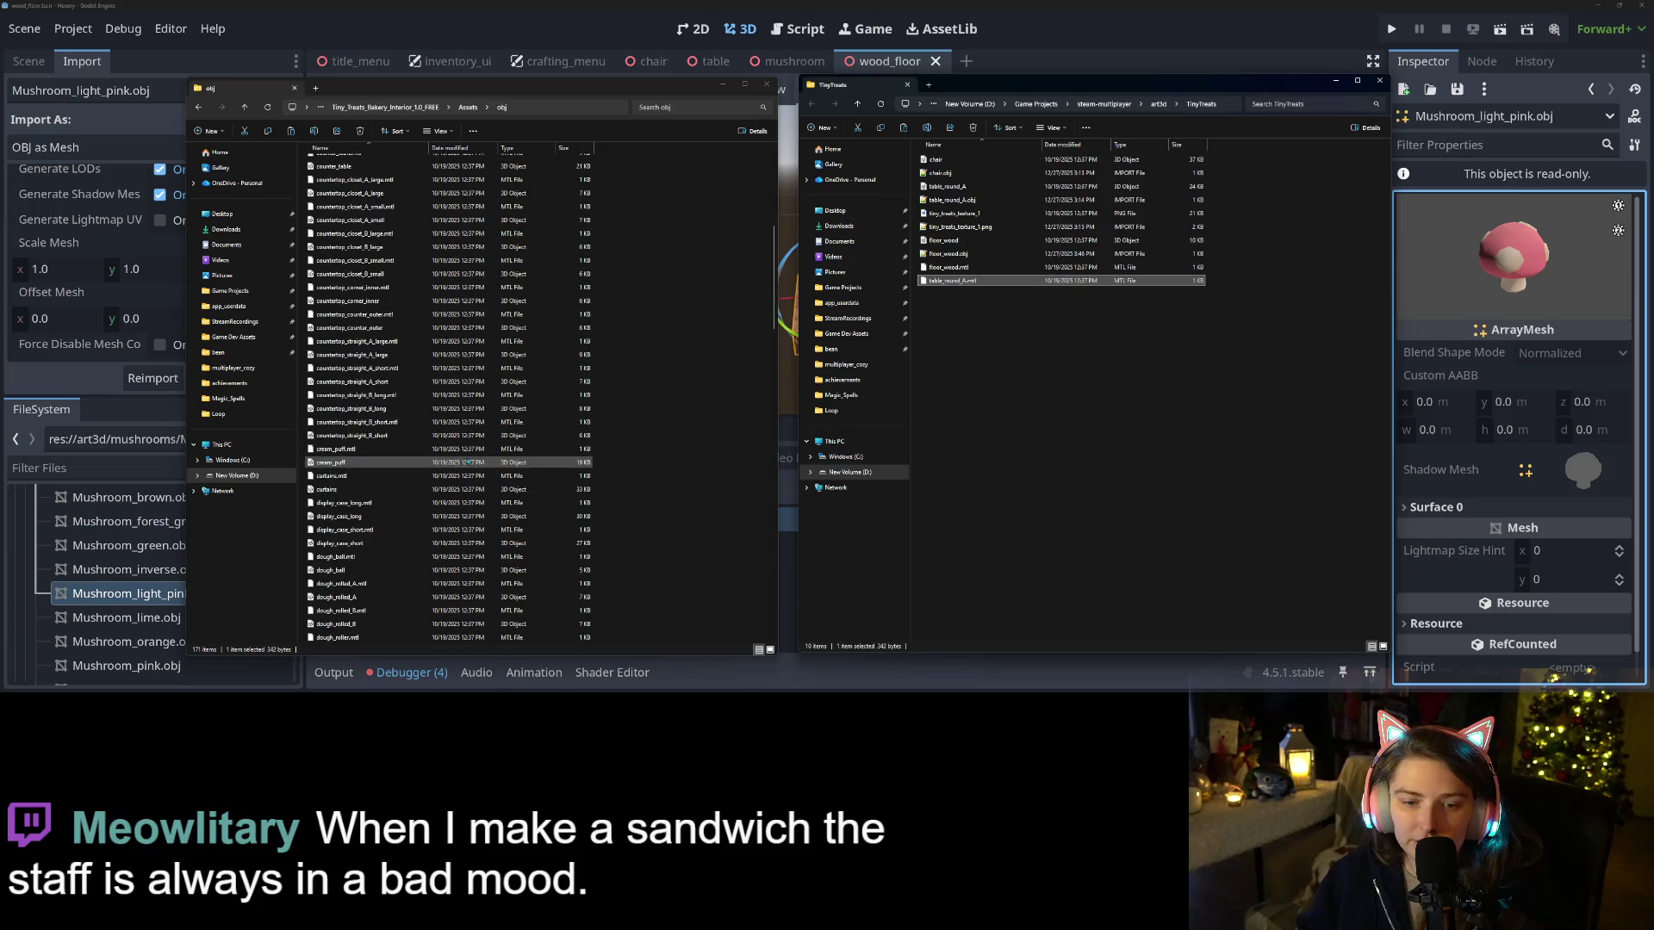
pyautogui.scroll(3, 407, 473)
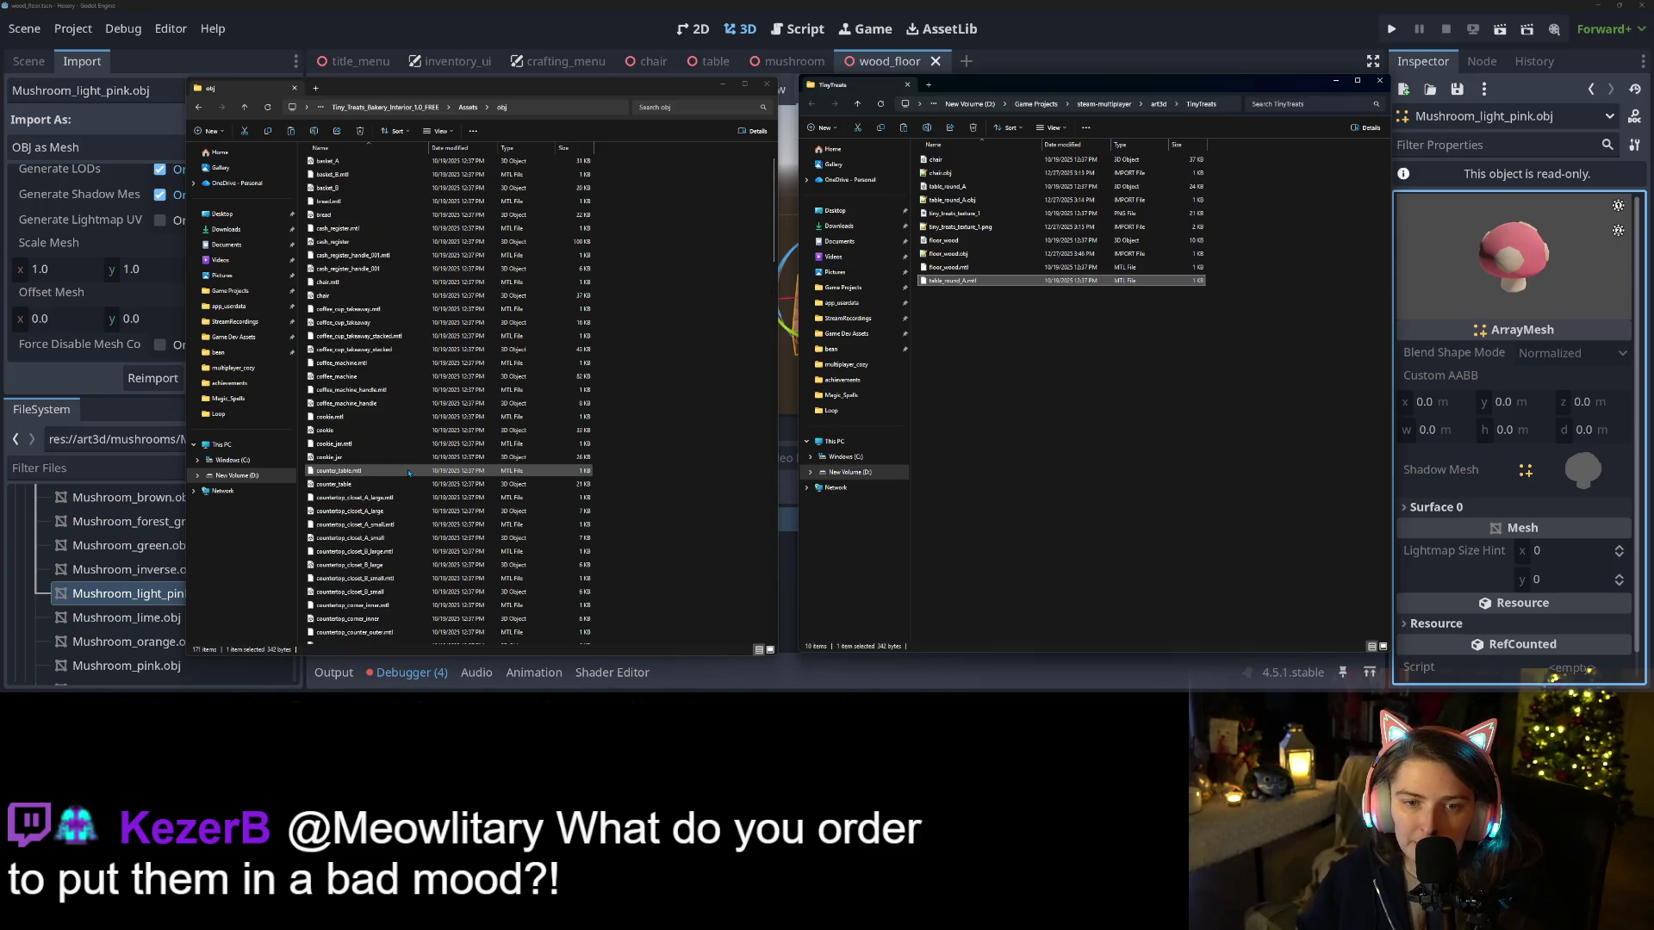
pyautogui.scroll(5, 355, 328)
pyautogui.click(435, 325)
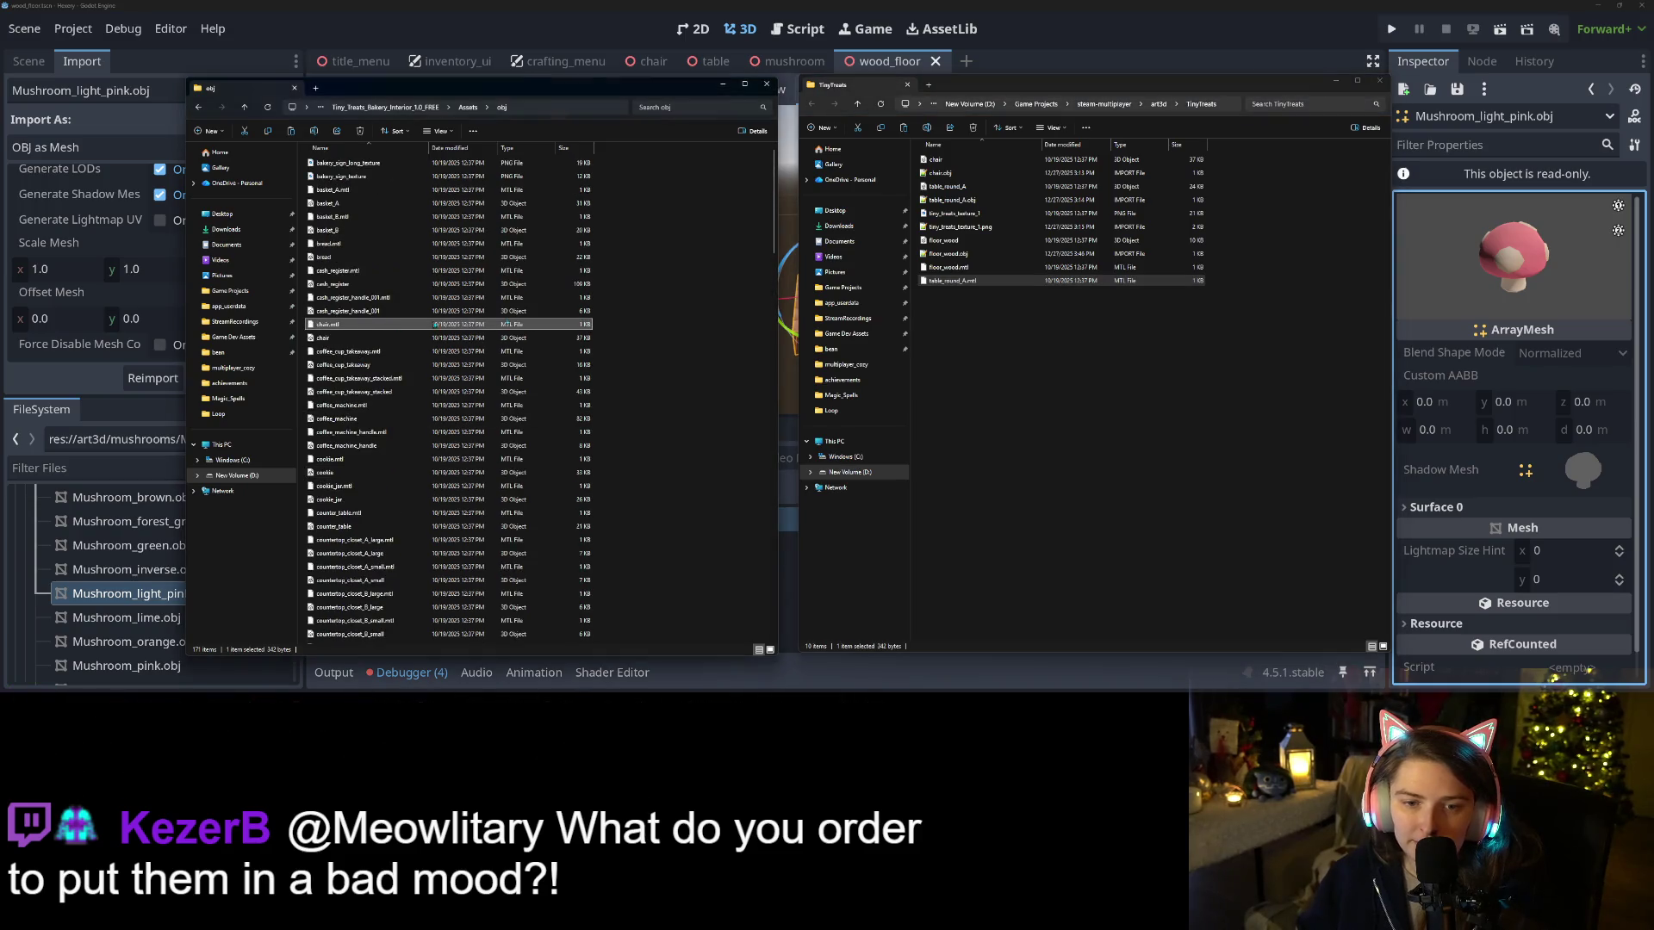
pyautogui.click(988, 385)
pyautogui.hotkey('ctrl', 'v')
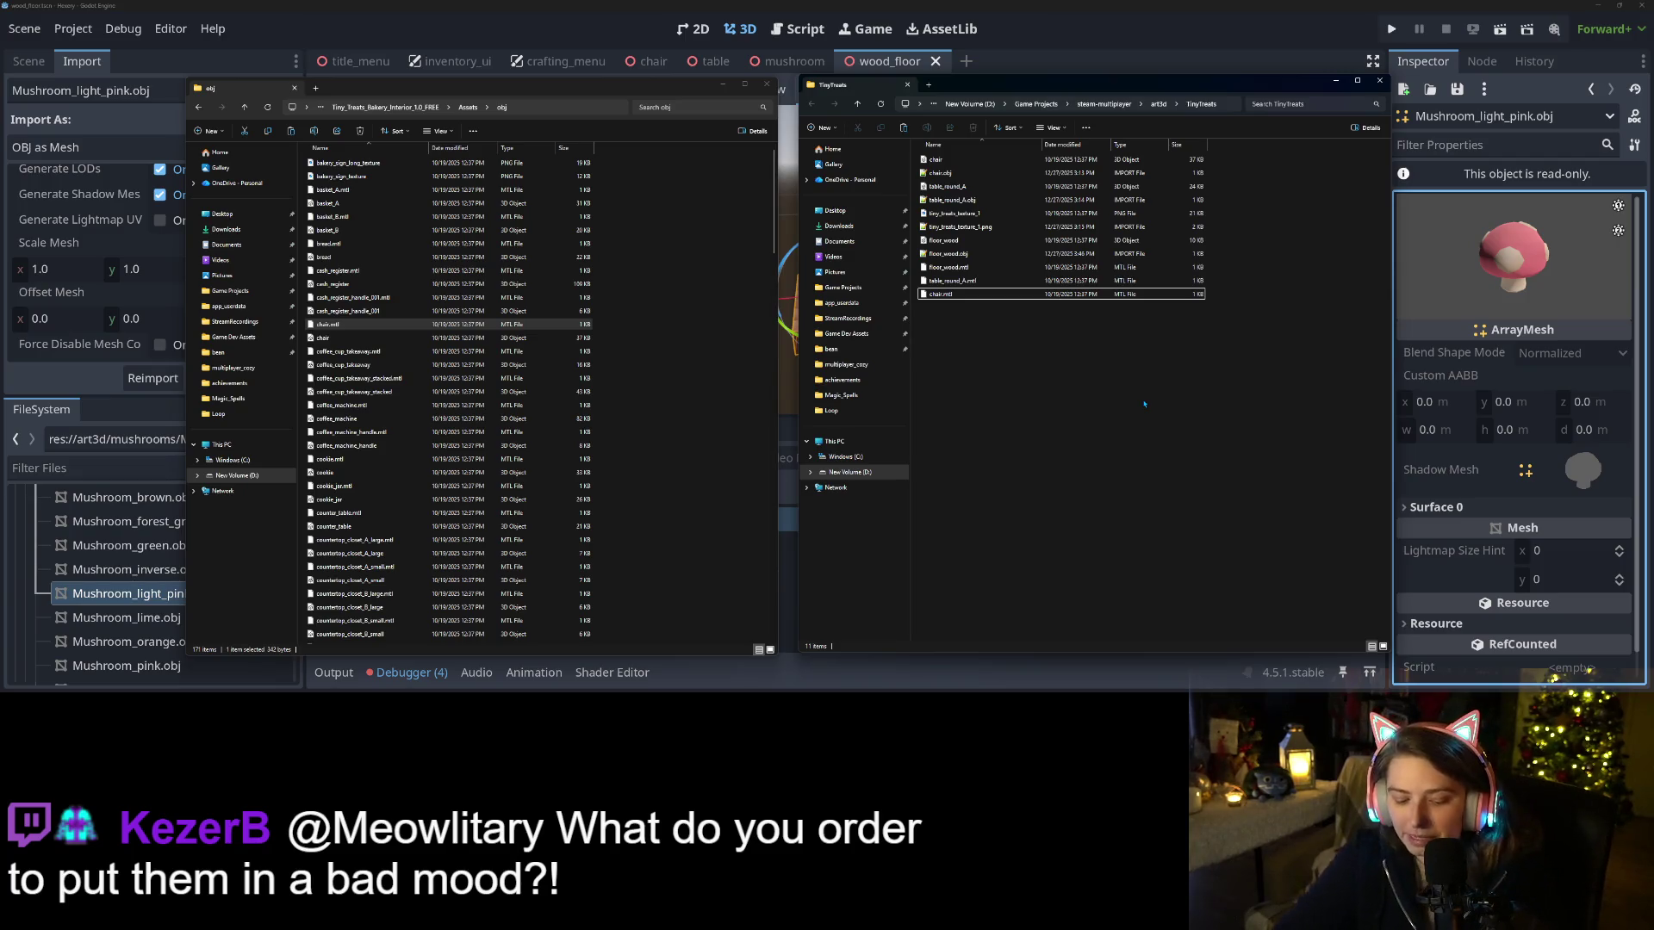
pyautogui.click(1069, 5)
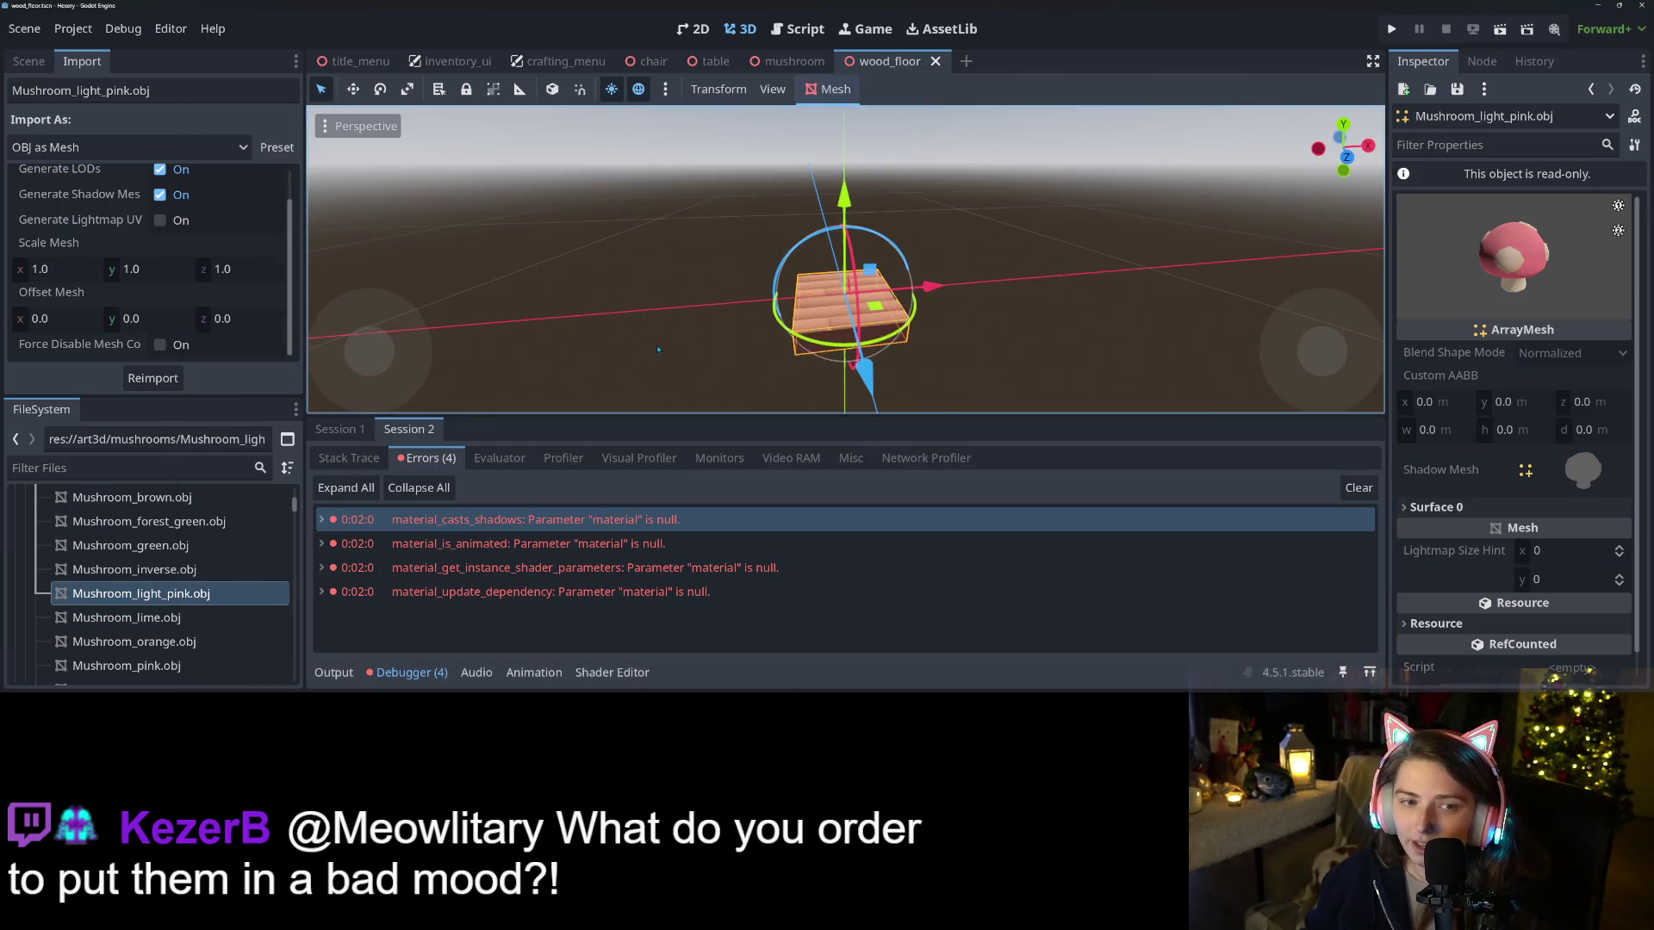
# In the expanded TinyTreats folder, select chair.obj, floor_wood.obj and table_round_A.obj and reimport them
pyautogui.scroll(3, 164, 616)
pyautogui.scroll(2, 164, 616)
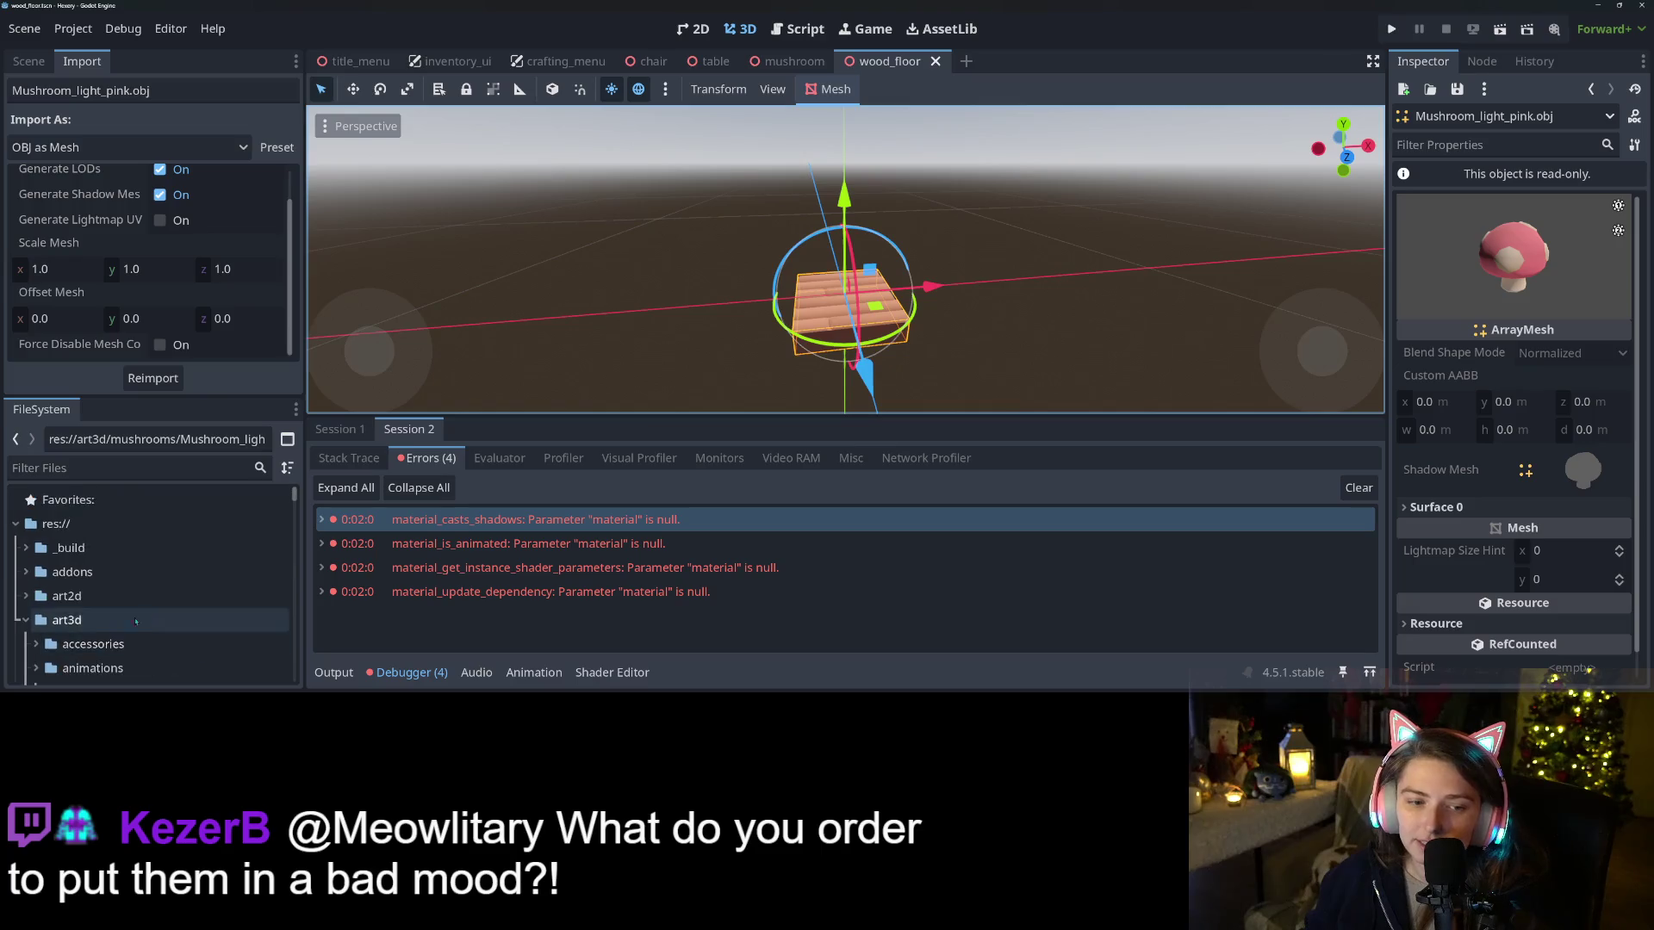
pyautogui.click(33, 620)
pyautogui.scroll(-1, 34, 620)
pyautogui.click(36, 669)
pyautogui.scroll(-2, 128, 573)
pyautogui.click(94, 571)
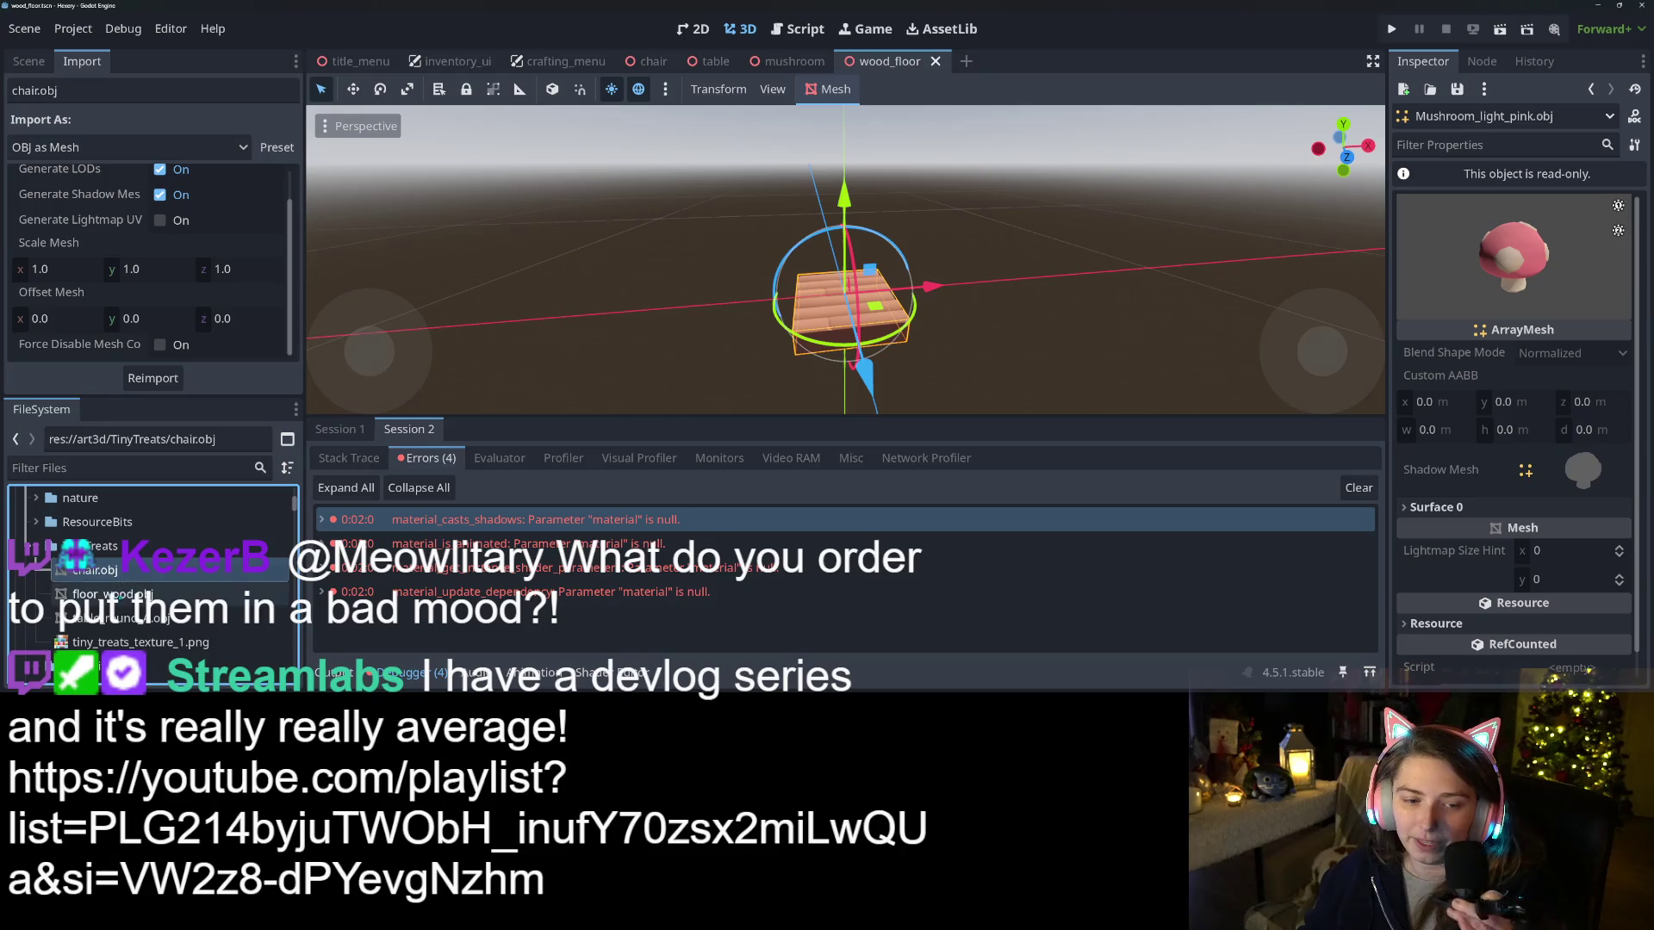
pyautogui.keyDown('shift'); pyautogui.click(112, 628); pyautogui.keyUp('shift')
pyautogui.click(152, 378)
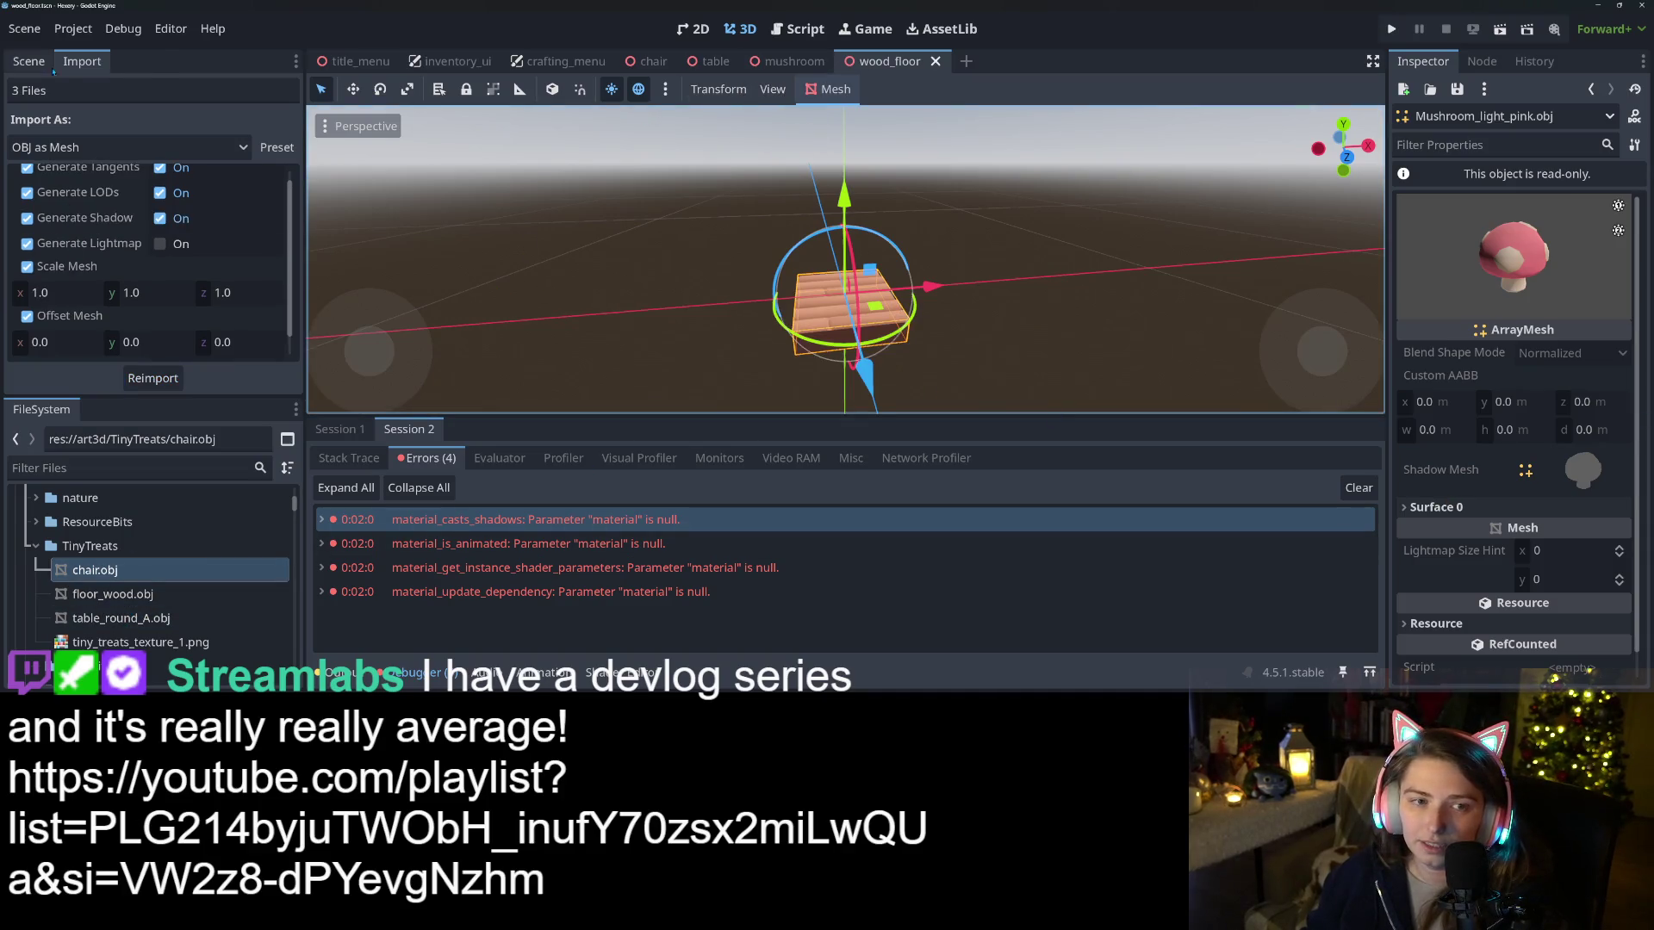
# Review the FloorWood mesh node in the wood_floor scene's Inspector
pyautogui.click(40, 61)
pyautogui.click(122, 218)
pyautogui.click(91, 170)
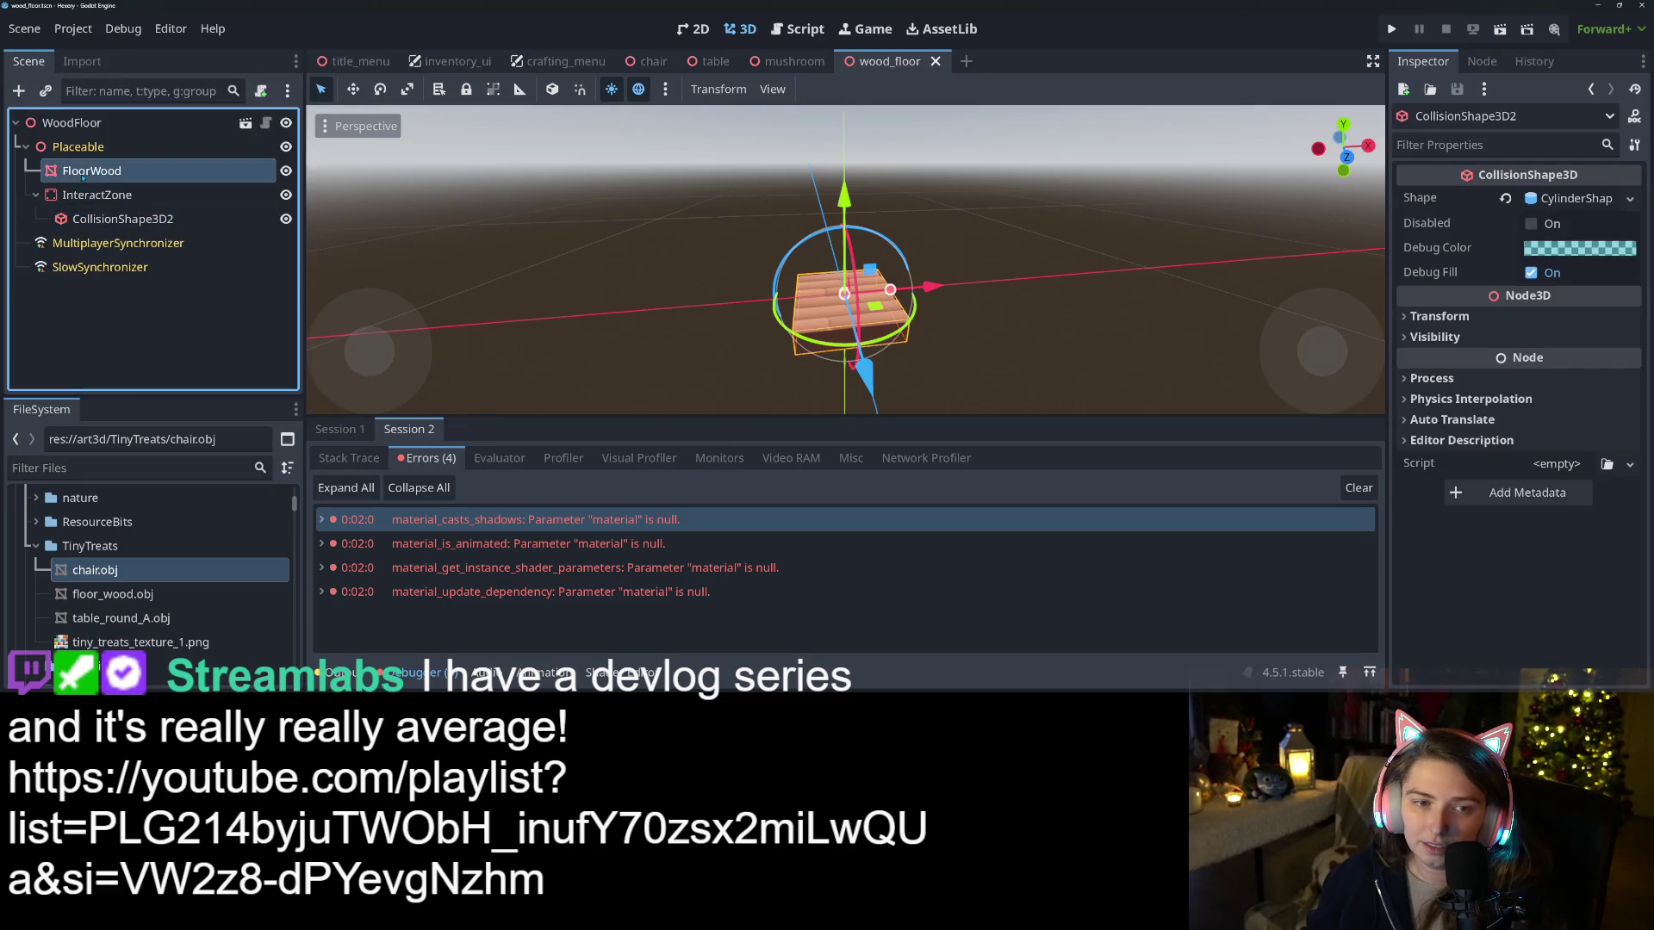
pyautogui.scroll(-3, 1575, 497)
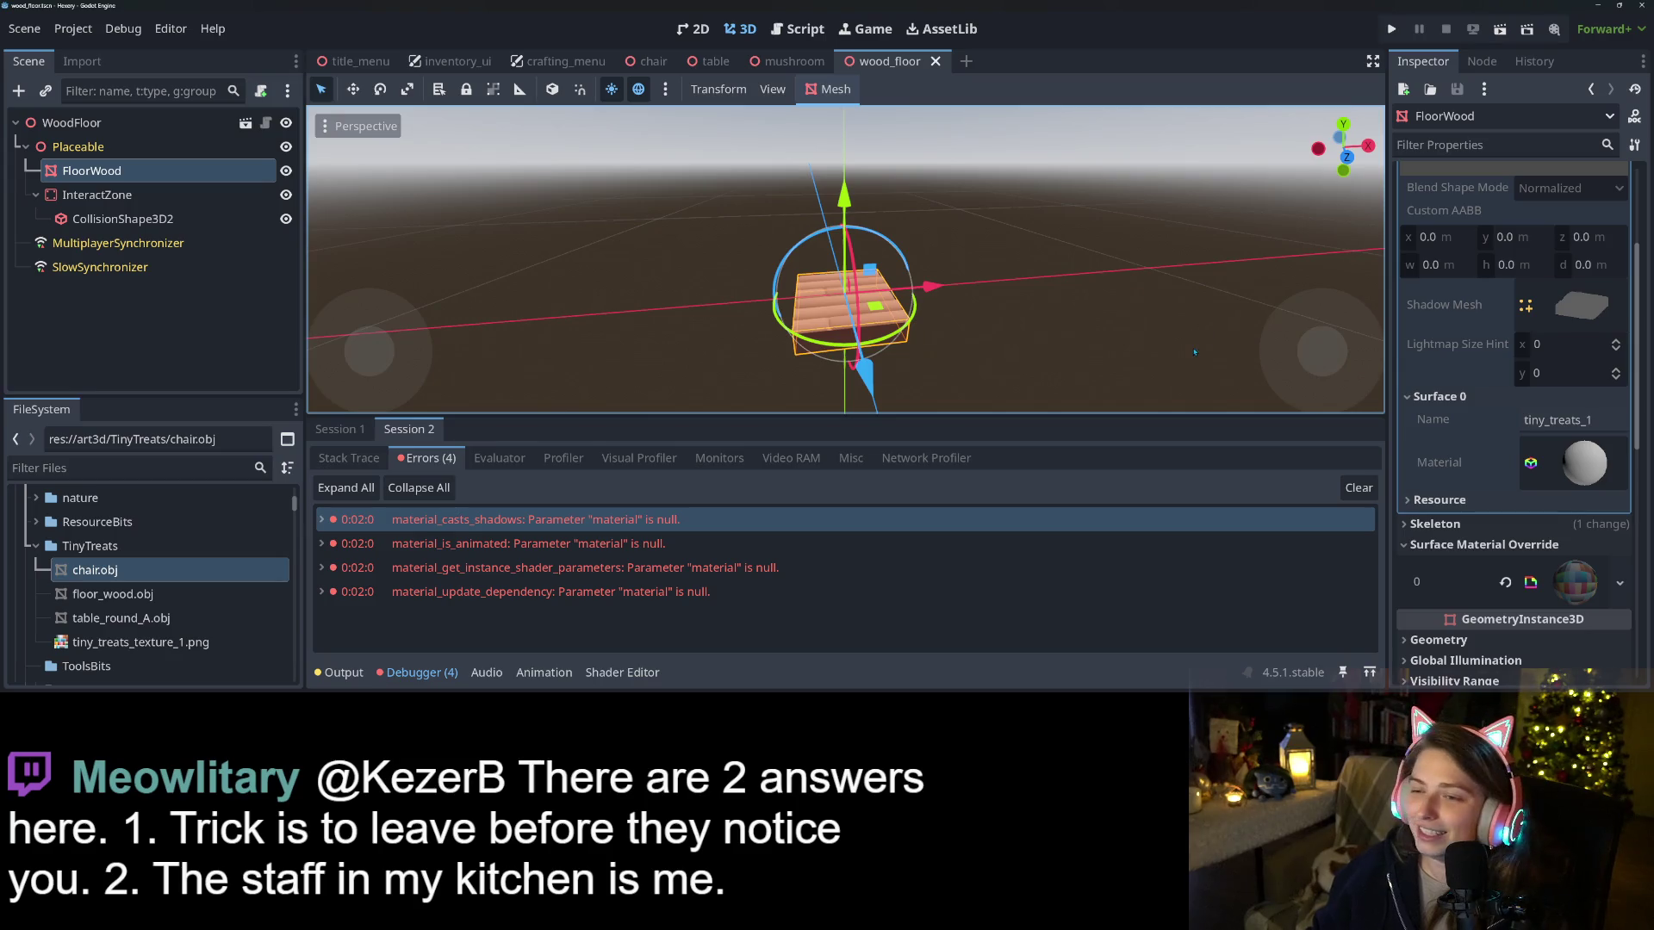
# Clear the old errors, save the wood_floor scene, and open item.gd in the script editor
pyautogui.click(1358, 487)
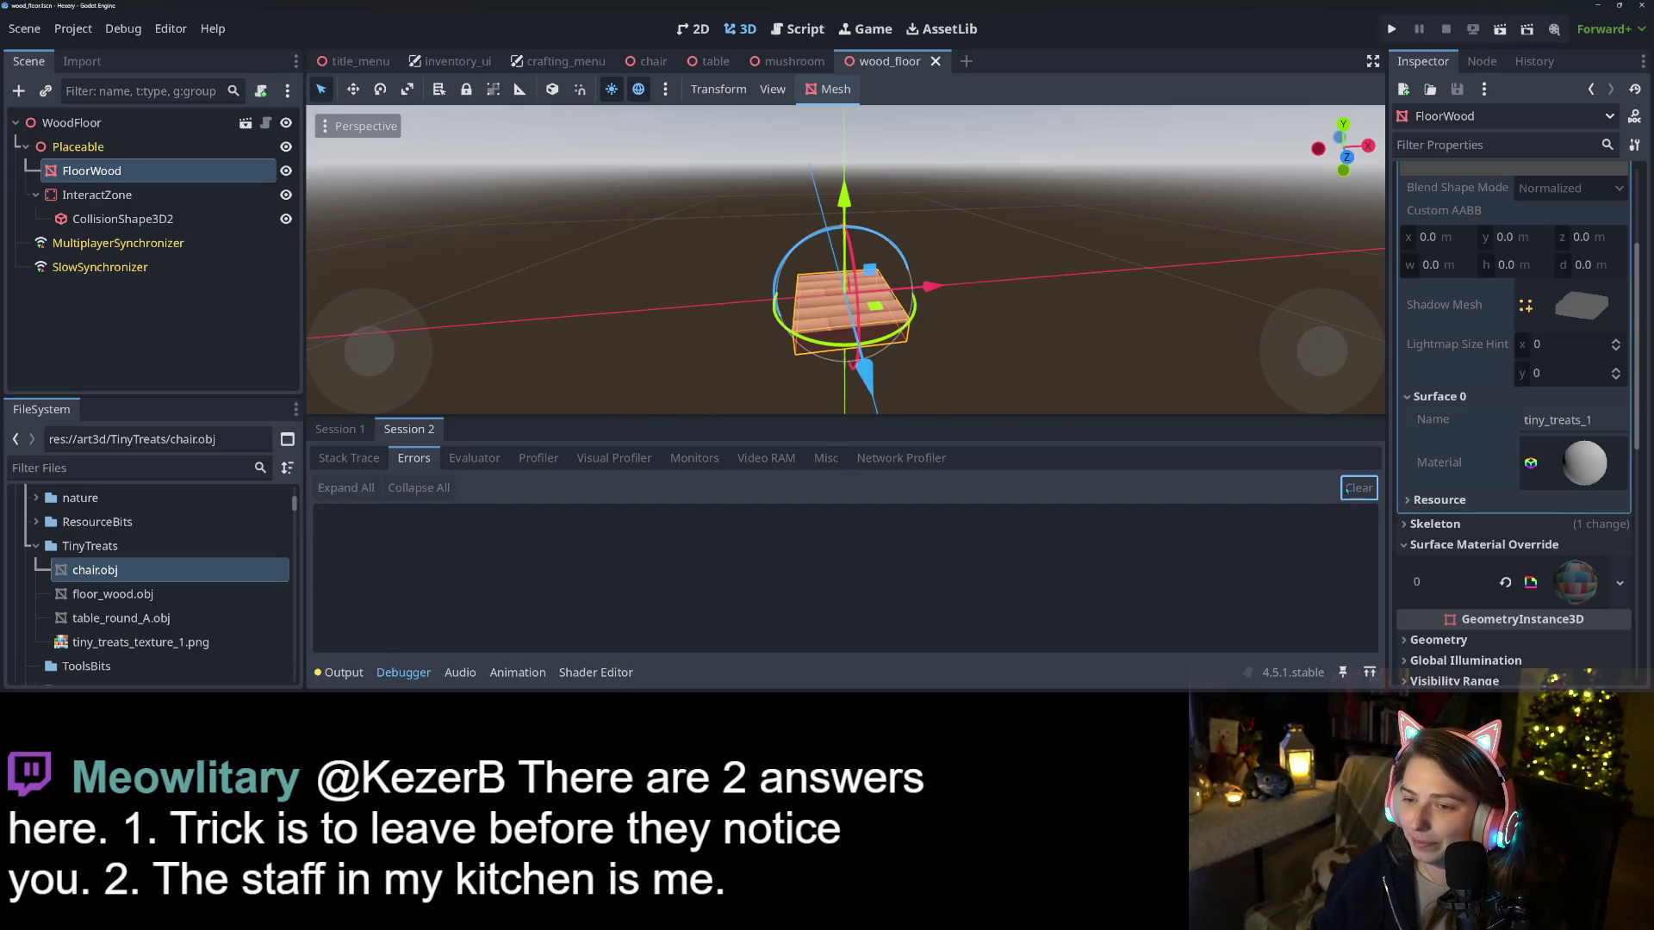
pyautogui.scroll(3, 1473, 537)
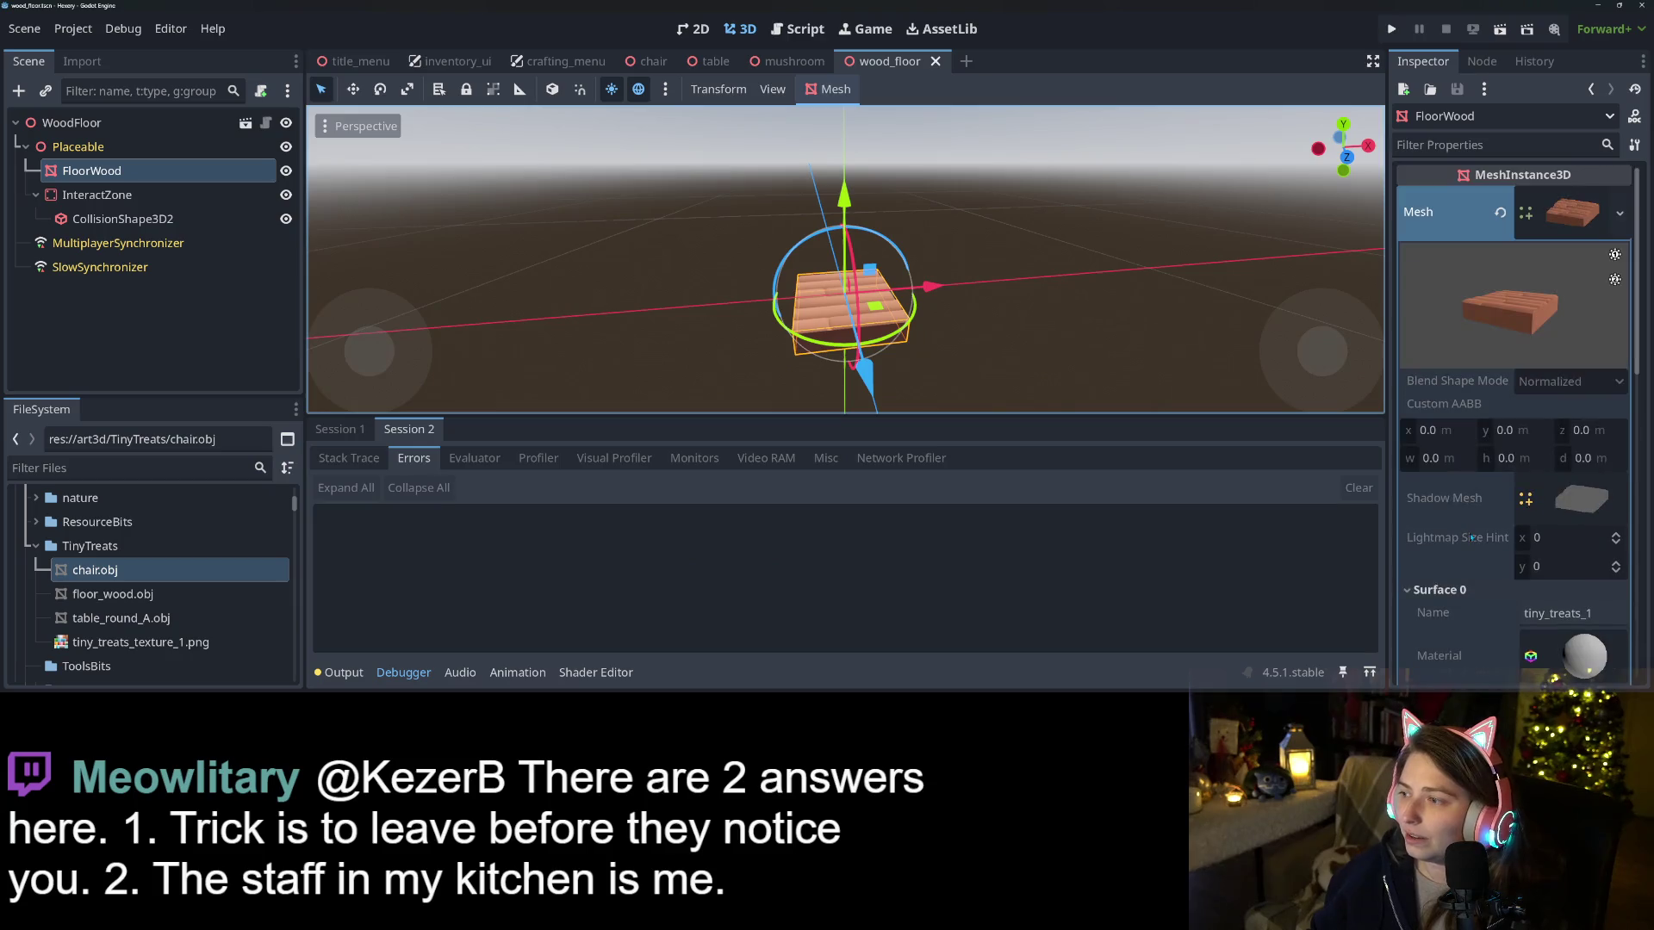
pyautogui.click(1560, 228)
pyautogui.hotkey('ctrl', 's')
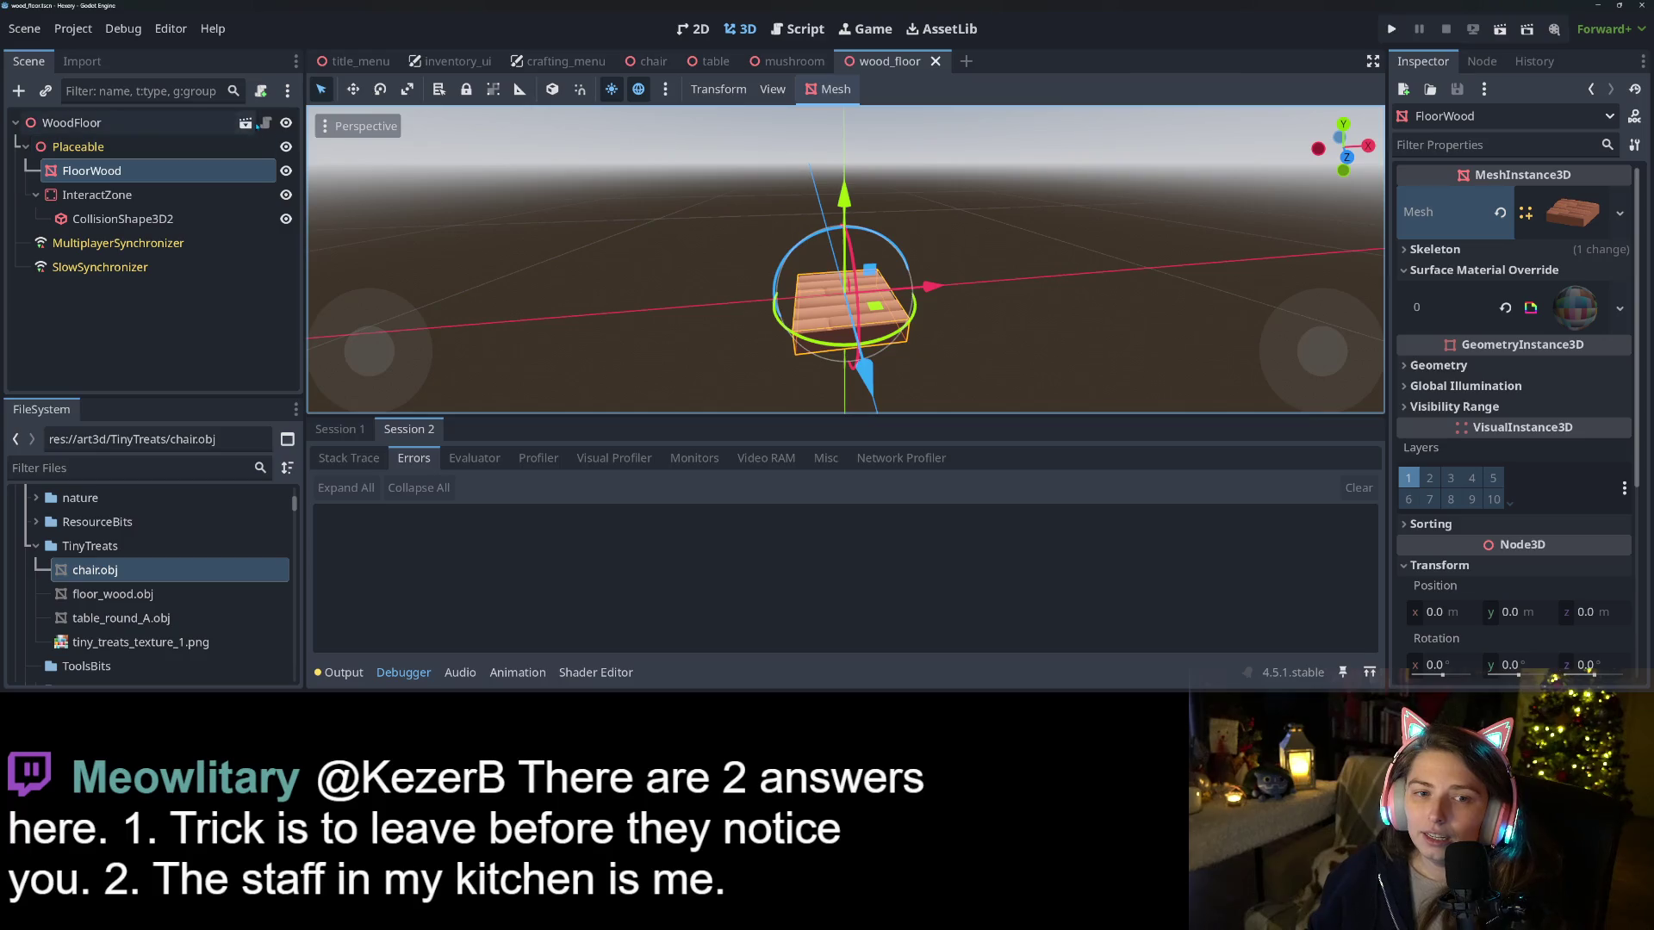
pyautogui.click(266, 123)
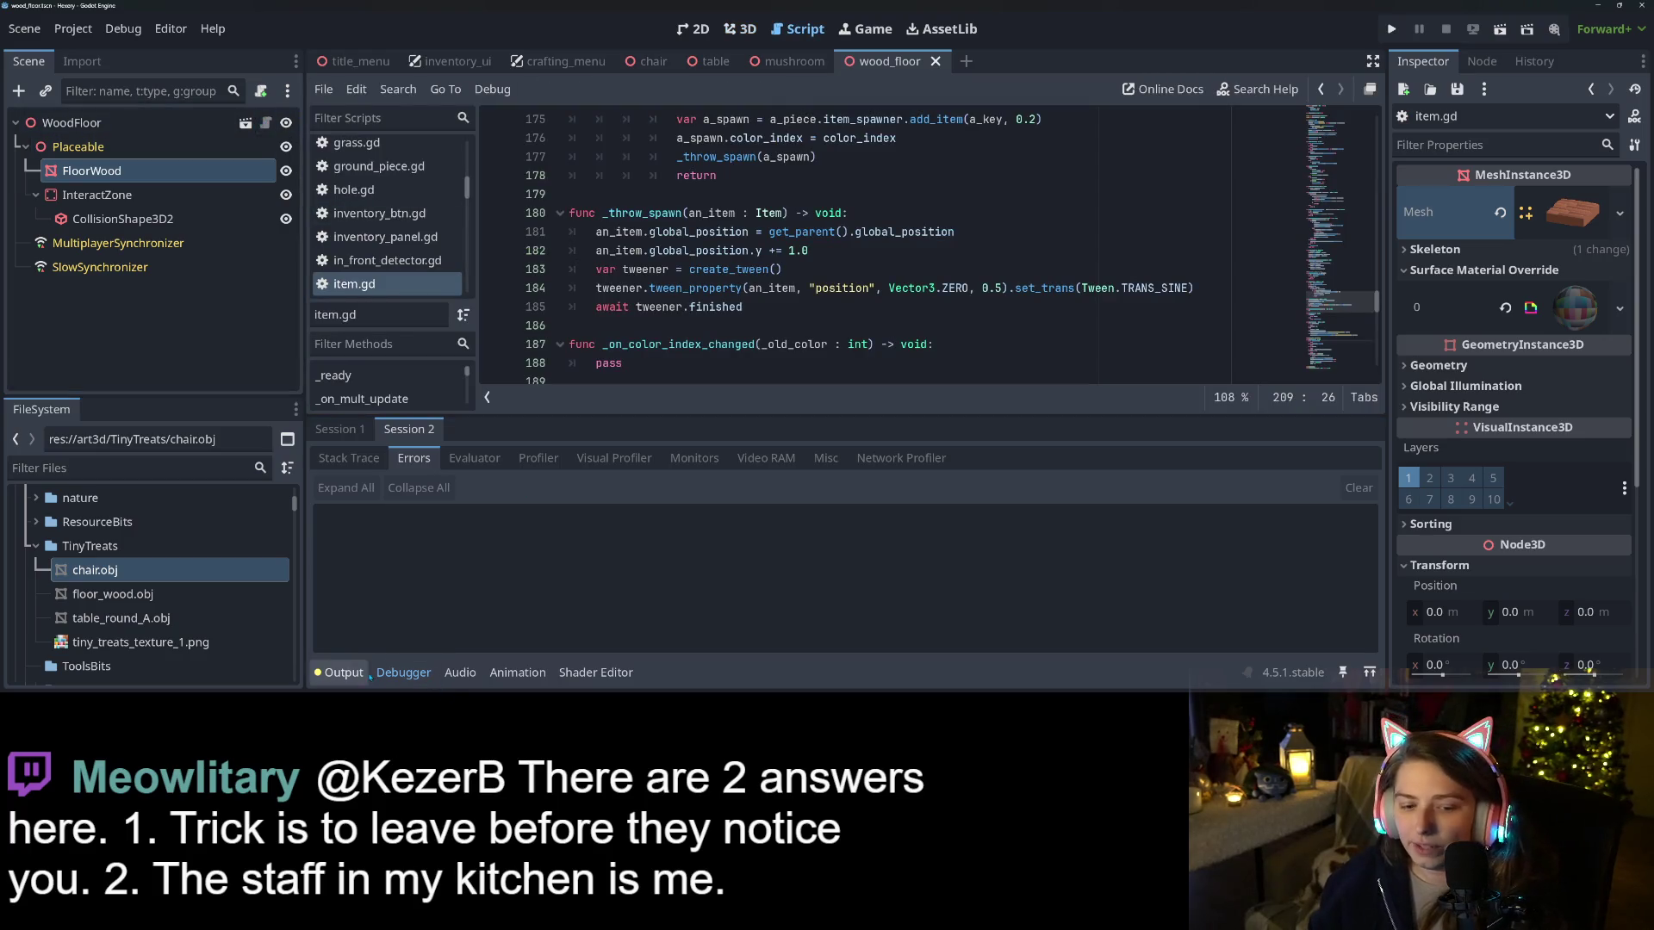
# Hide the bottom panel and select try_place_item near line 208 of item.gd
pyautogui.click(343, 673)
pyautogui.click(345, 674)
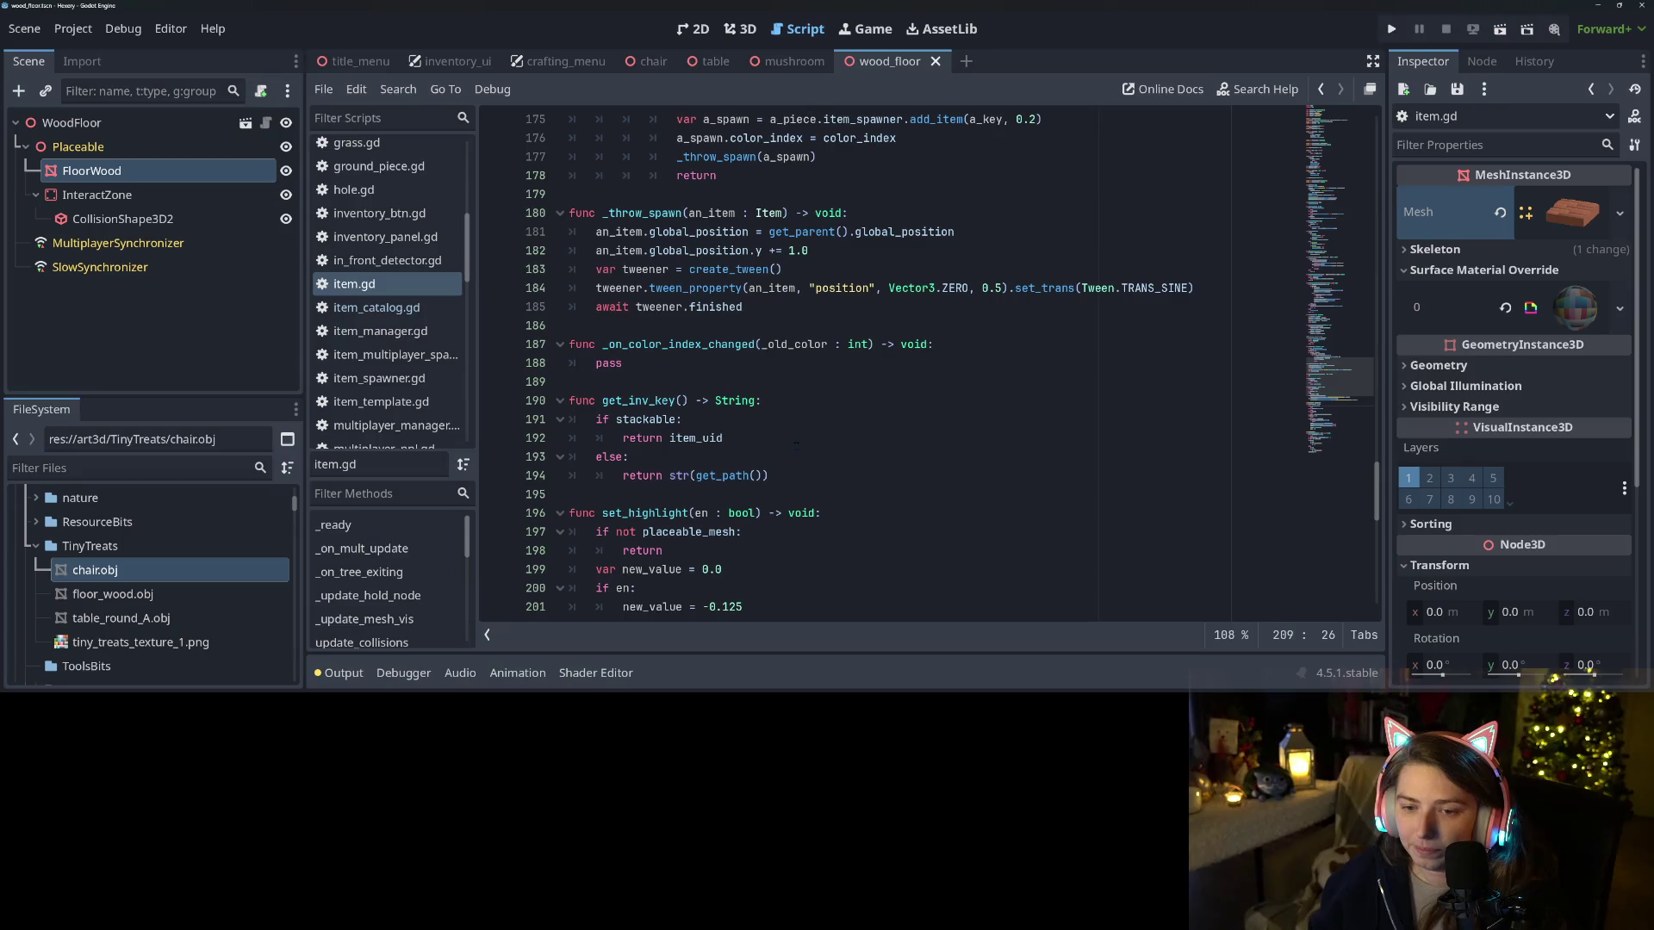
pyautogui.scroll(-8, 767, 454)
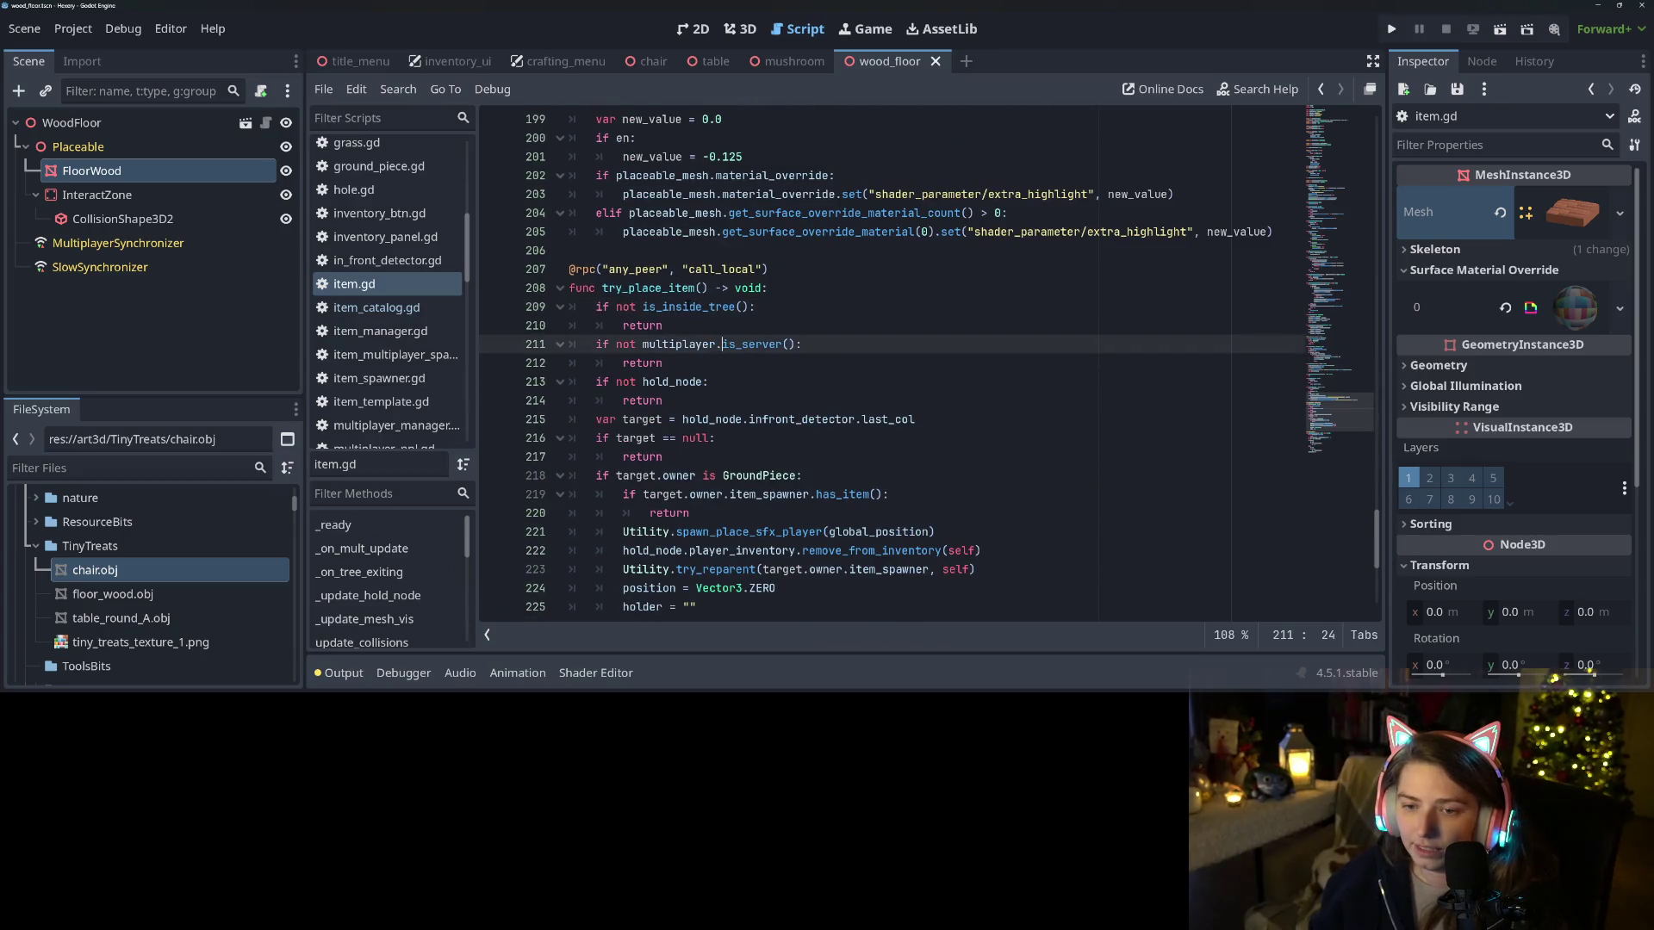
pyautogui.click(767, 314)
pyautogui.doubleClick(663, 326)
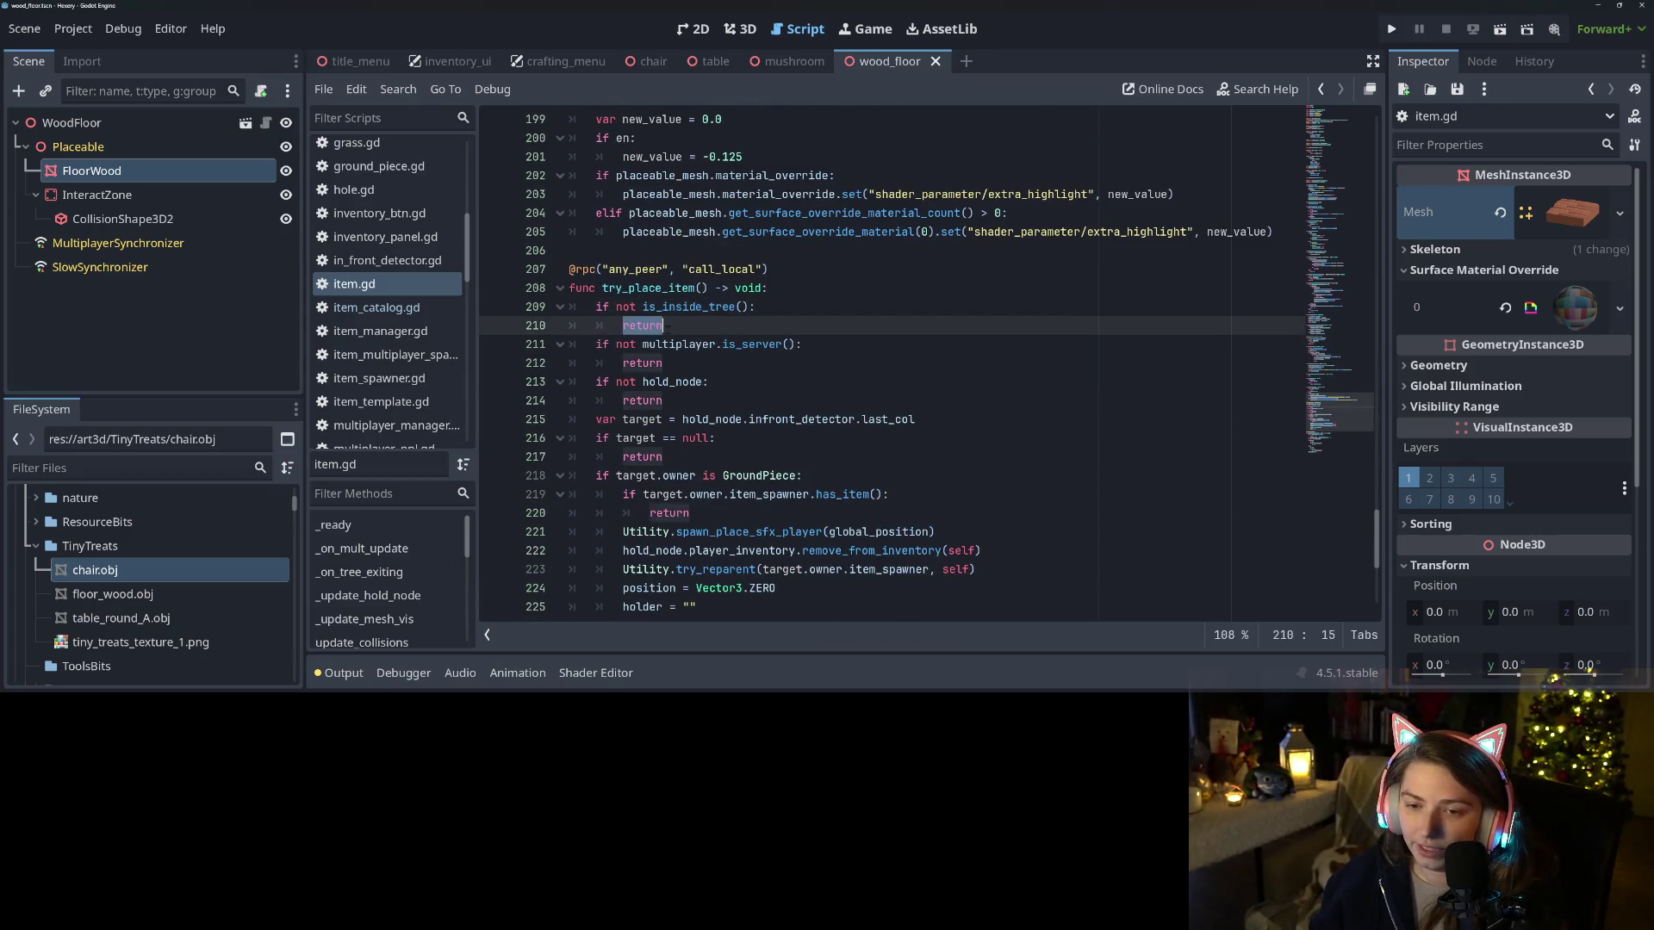
pyautogui.click(780, 308)
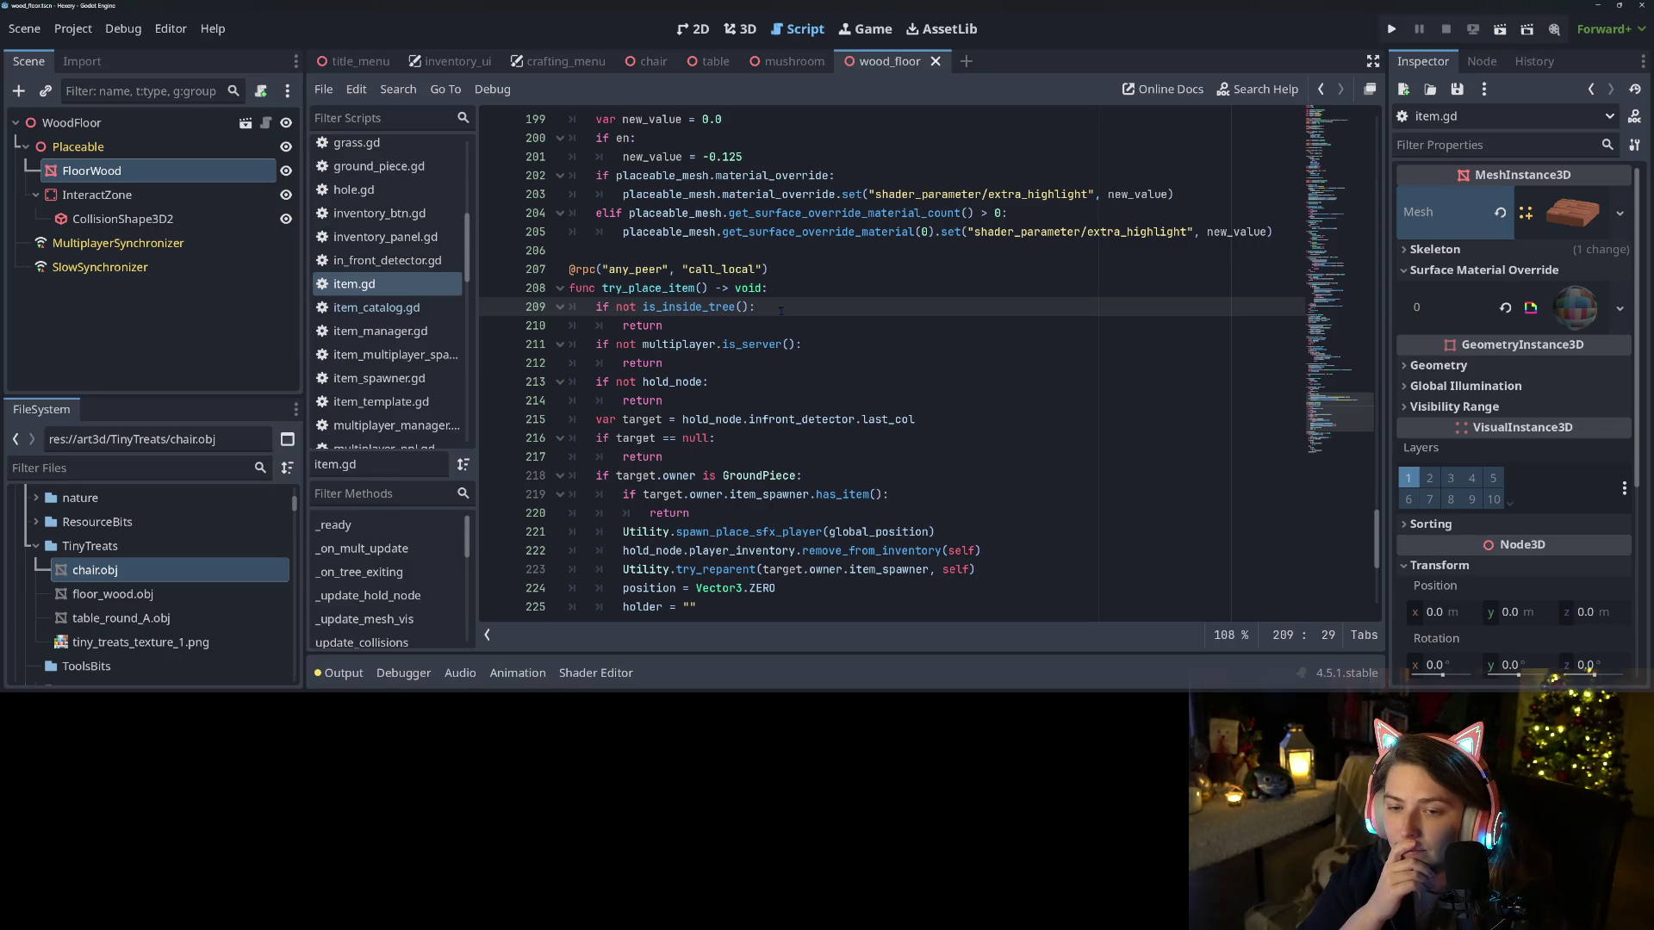
pyautogui.doubleClick(638, 289)
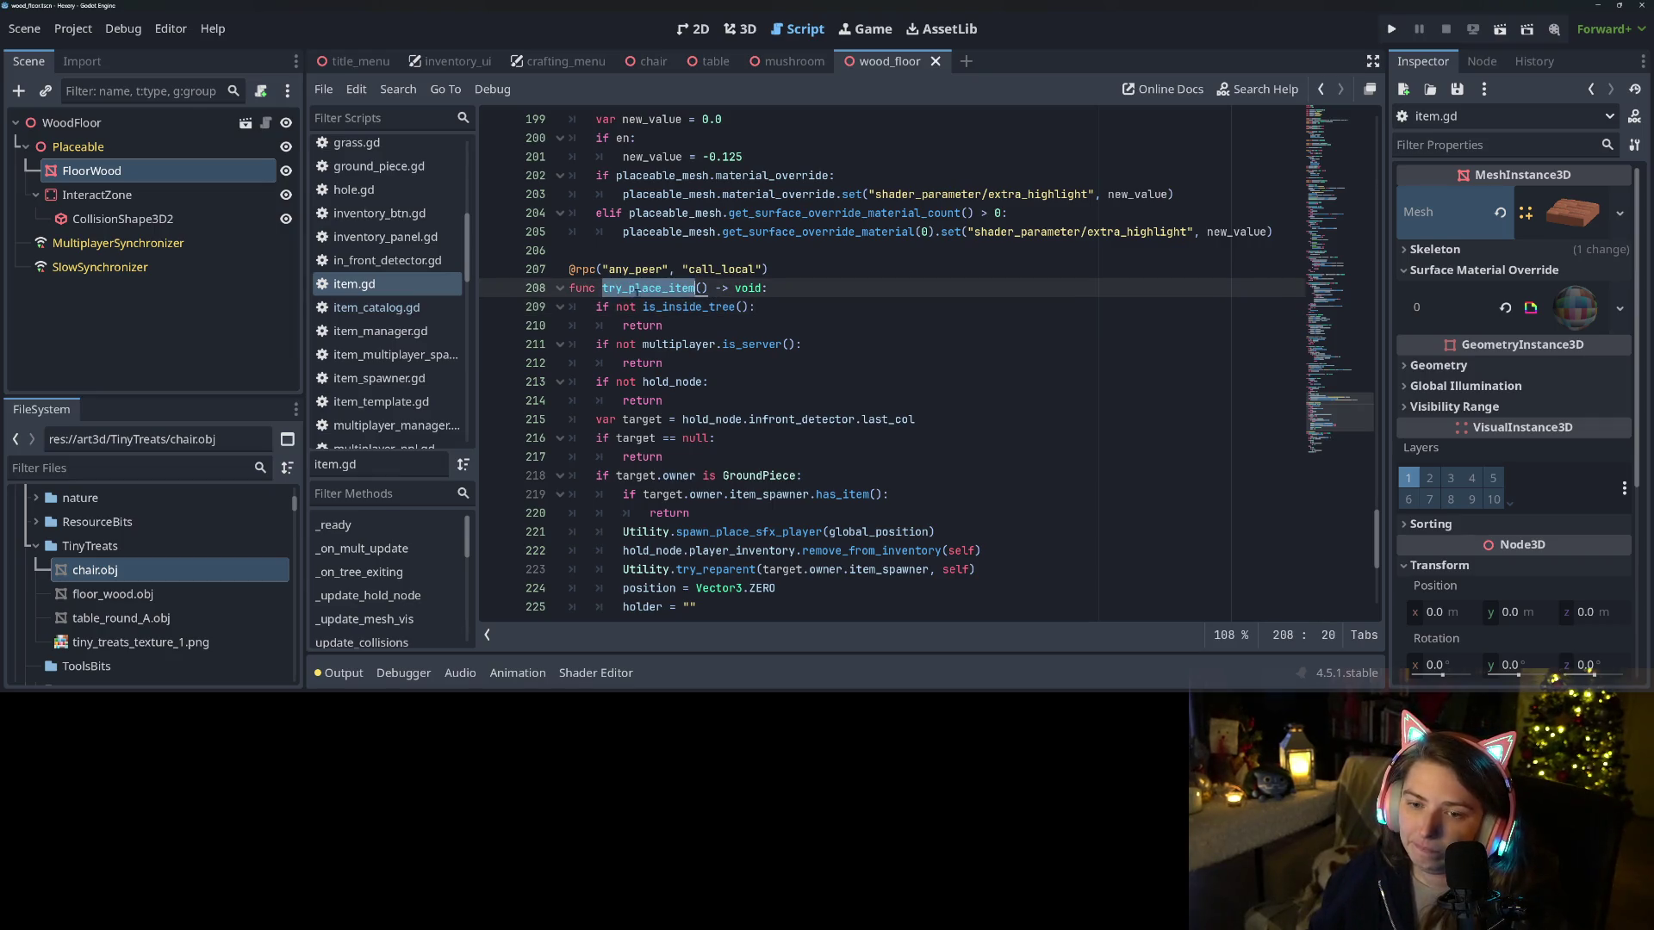
# Reselect the try_place_item declaration name after scrolling around it
pyautogui.scroll(4, 691, 362)
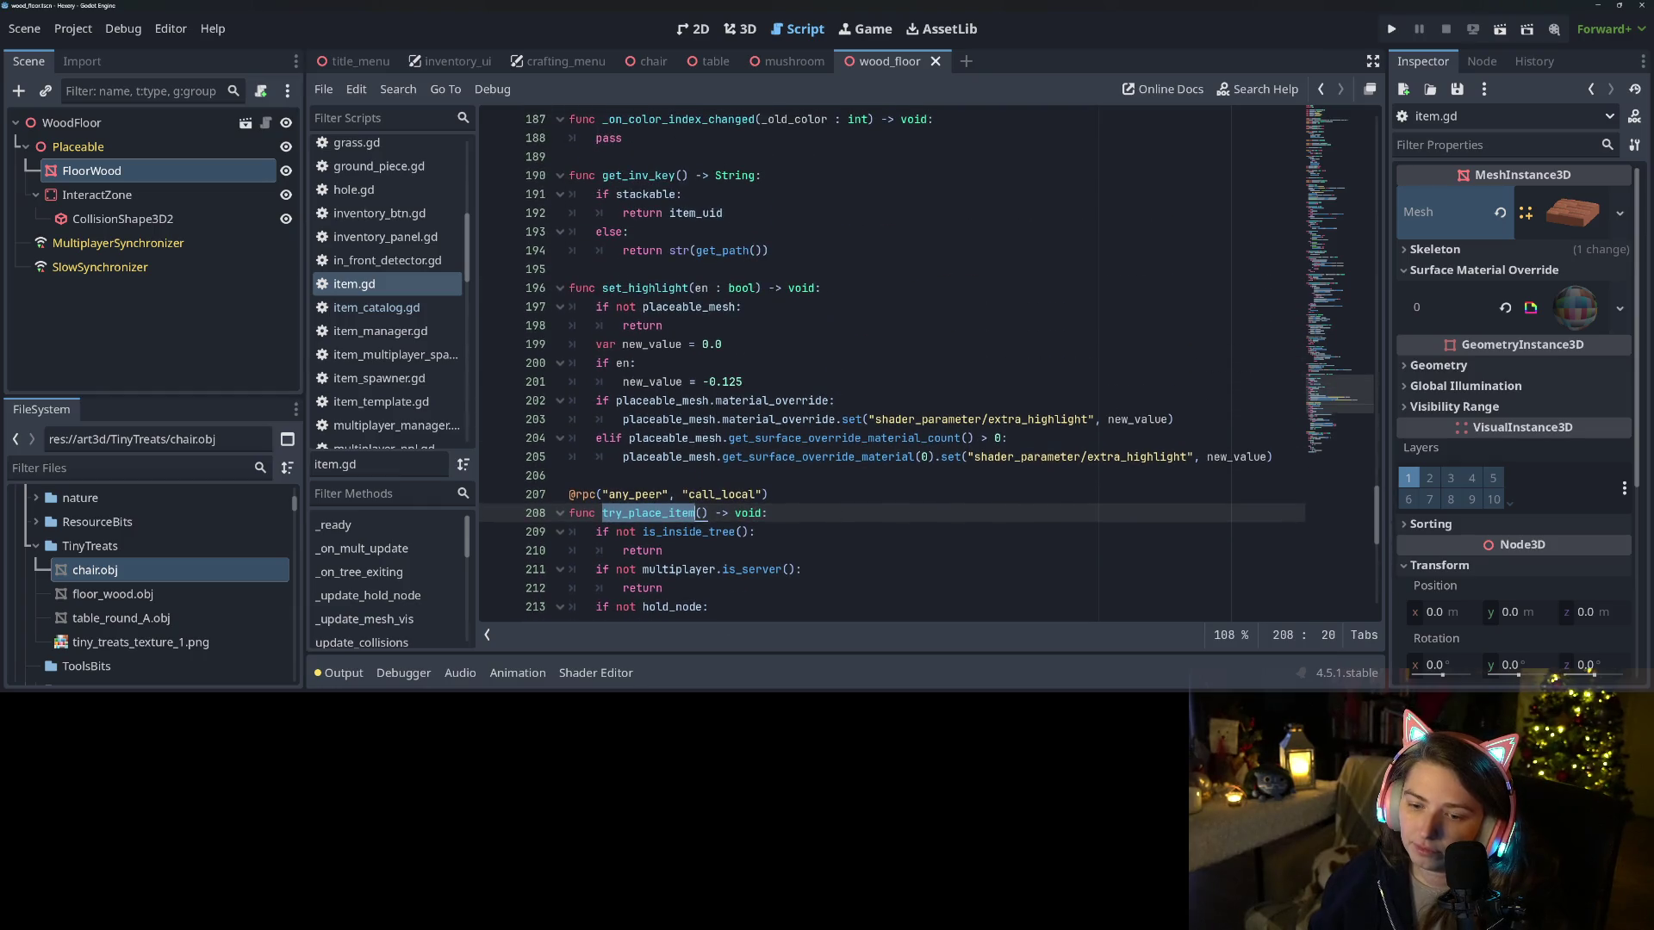
pyautogui.scroll(15, 691, 361)
pyautogui.scroll(-3, 692, 362)
pyautogui.scroll(3, 691, 362)
pyautogui.scroll(-5, 691, 362)
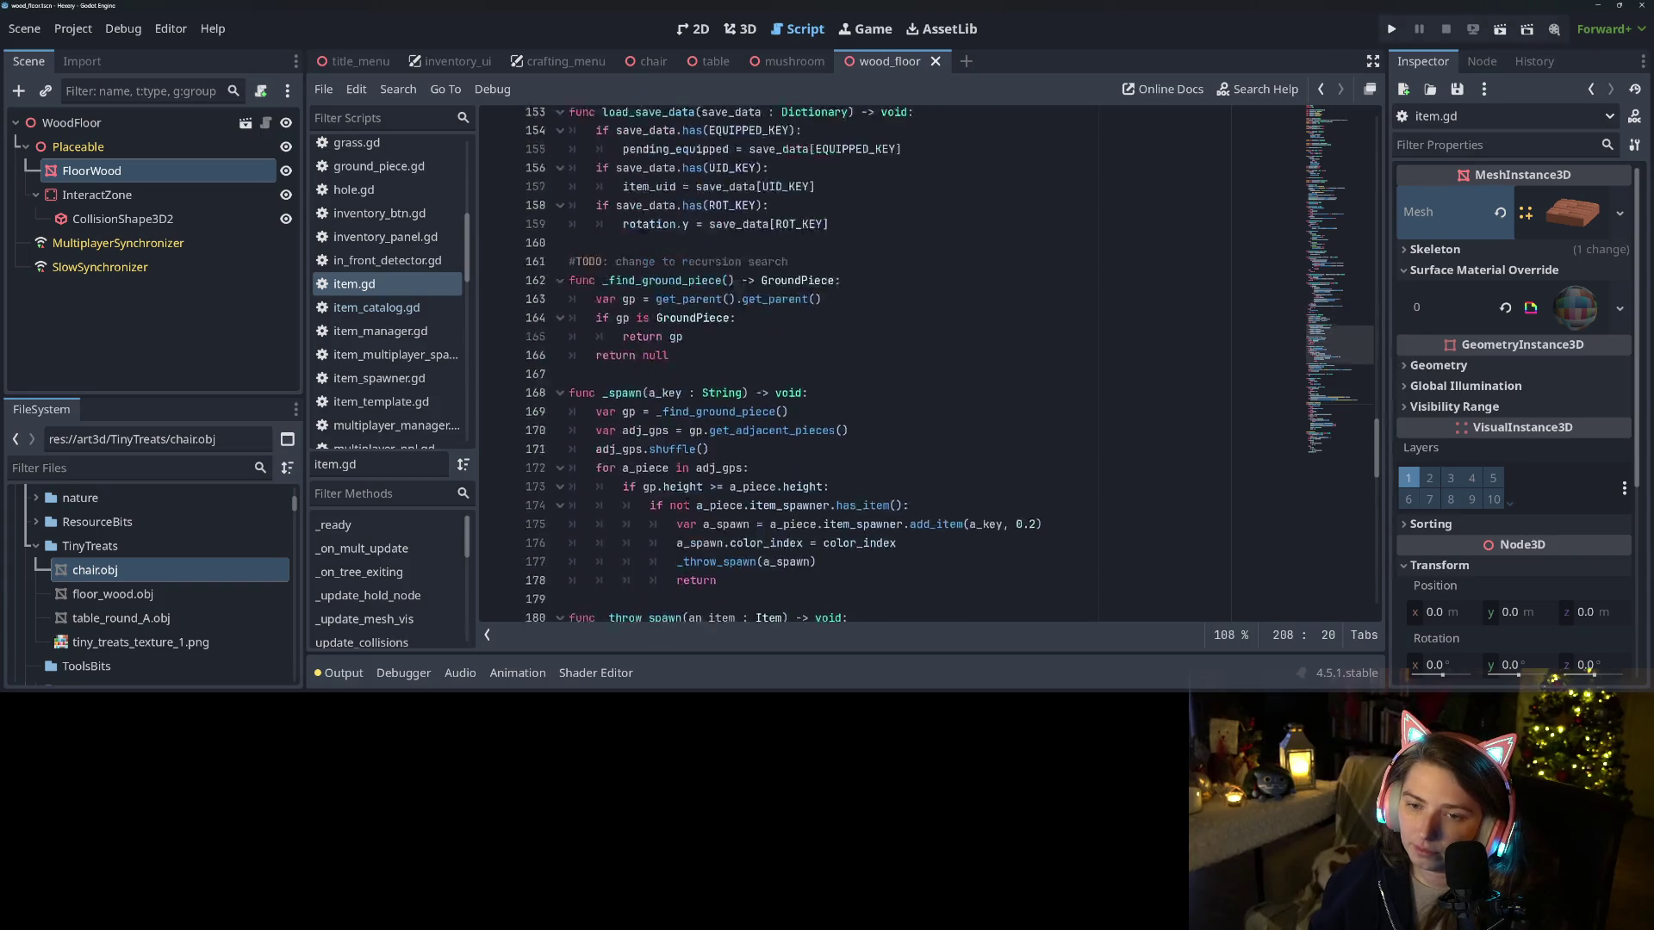
pyautogui.scroll(-13, 741, 388)
pyautogui.click(741, 419)
pyautogui.click(671, 400)
pyautogui.doubleClick(671, 400)
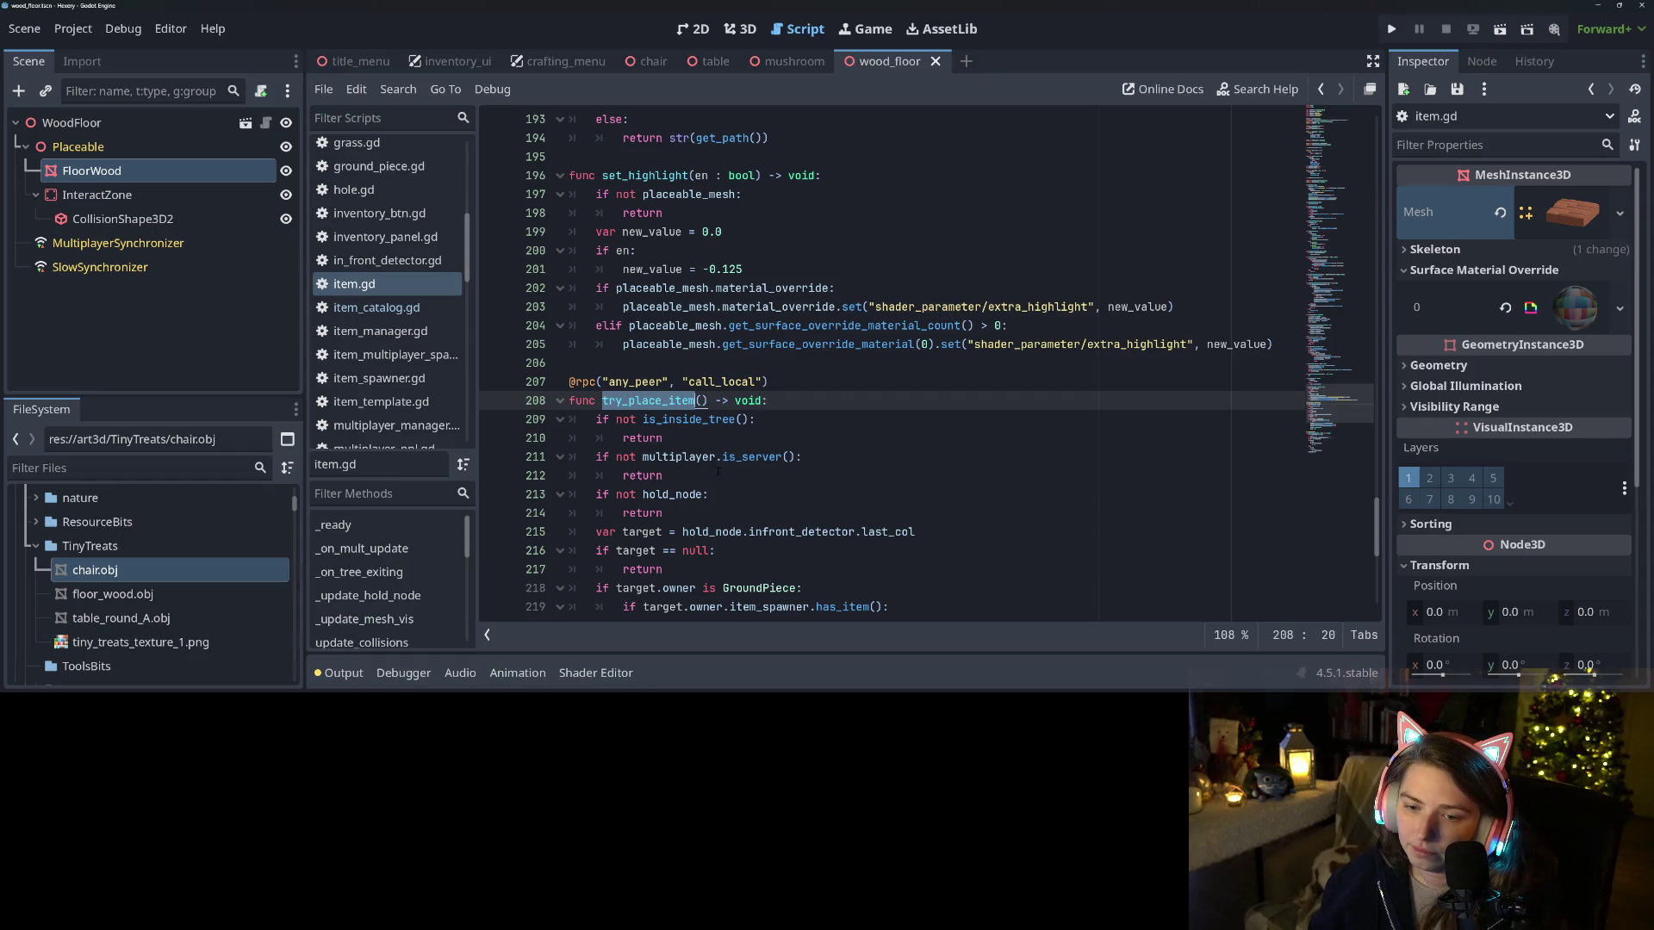
# Select the try_place_item call at line 143, then search the project for inventory_item_accessed
pyautogui.scroll(13, 718, 471)
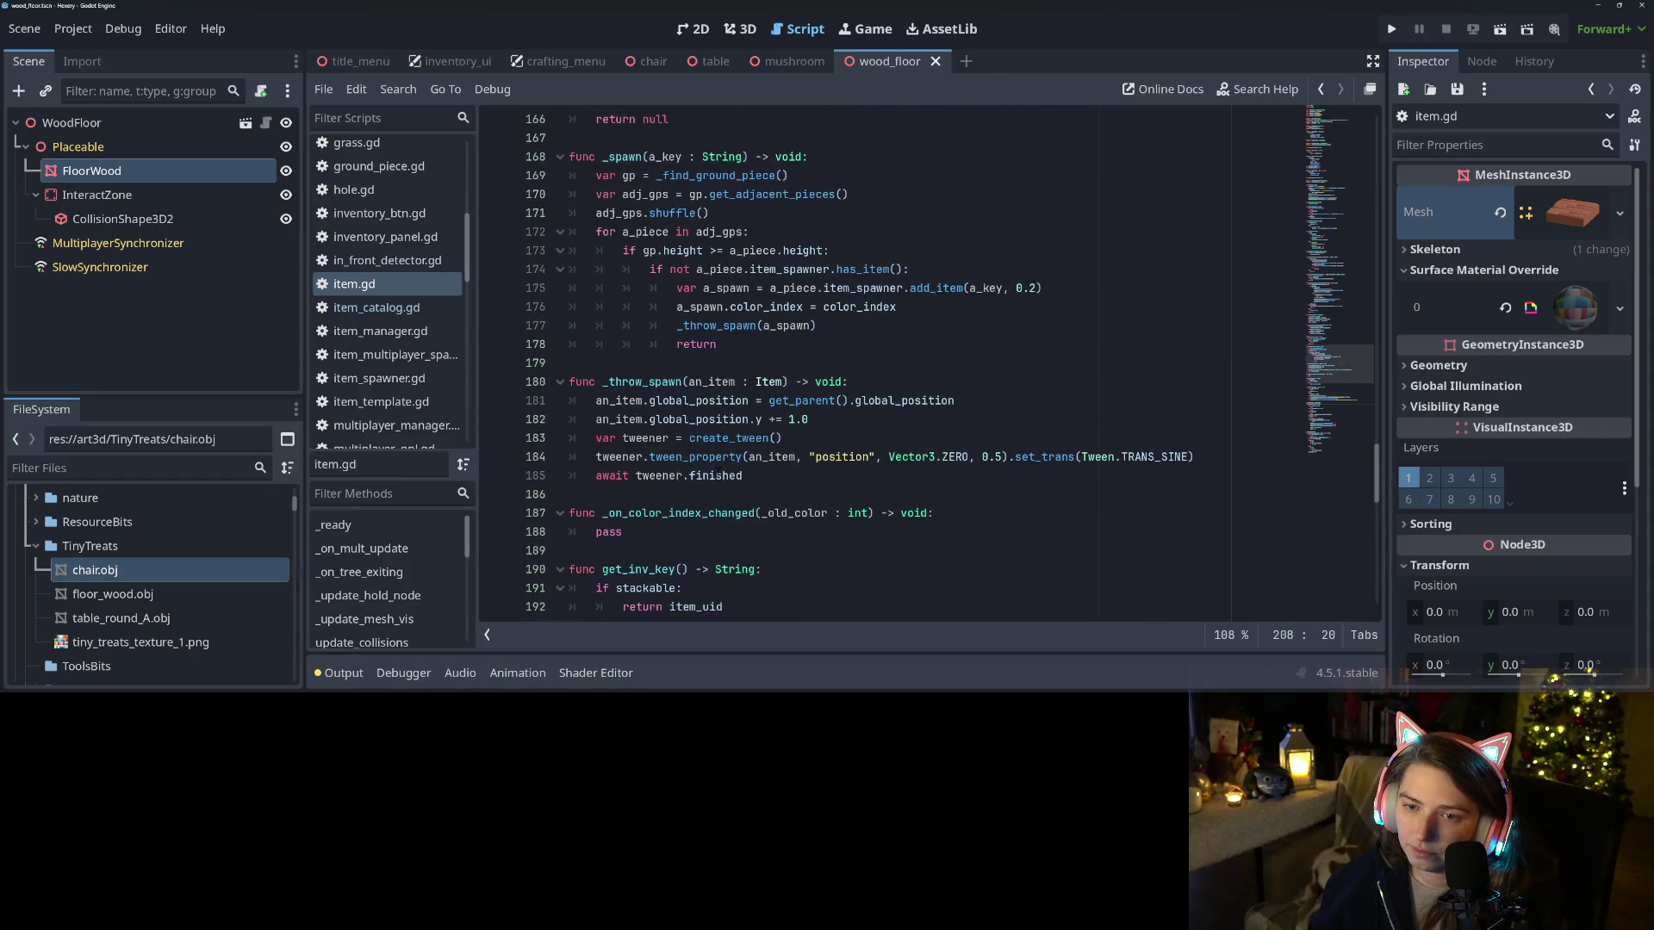
pyautogui.scroll(8, 718, 471)
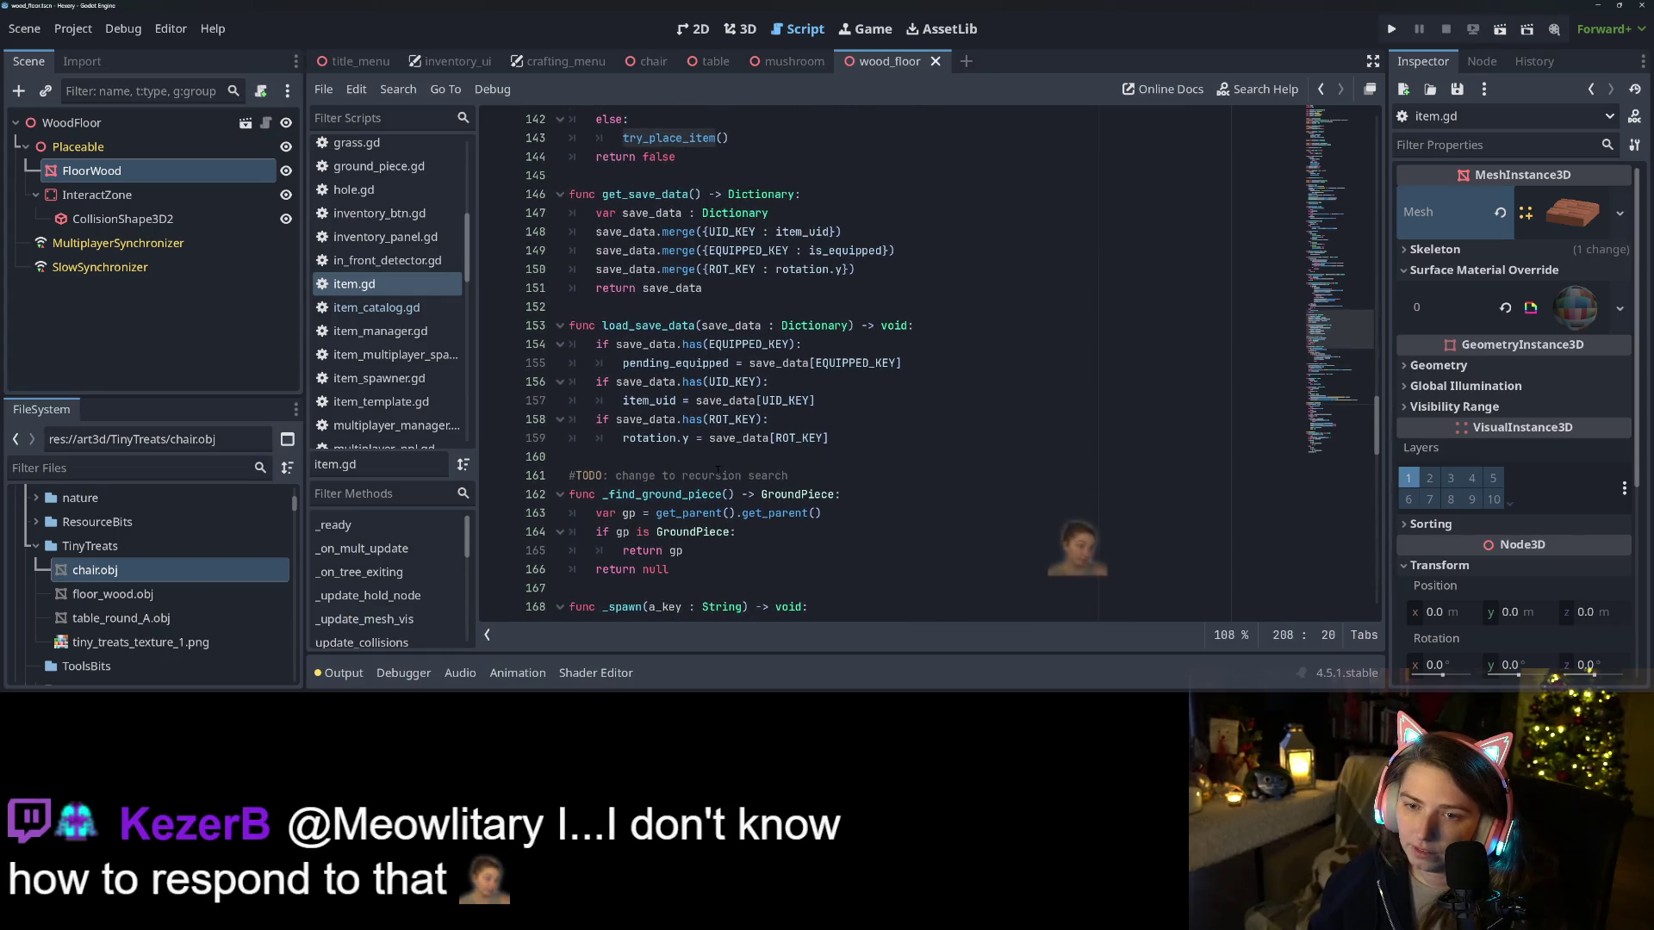
pyautogui.scroll(2, 762, 469)
pyautogui.click(763, 475)
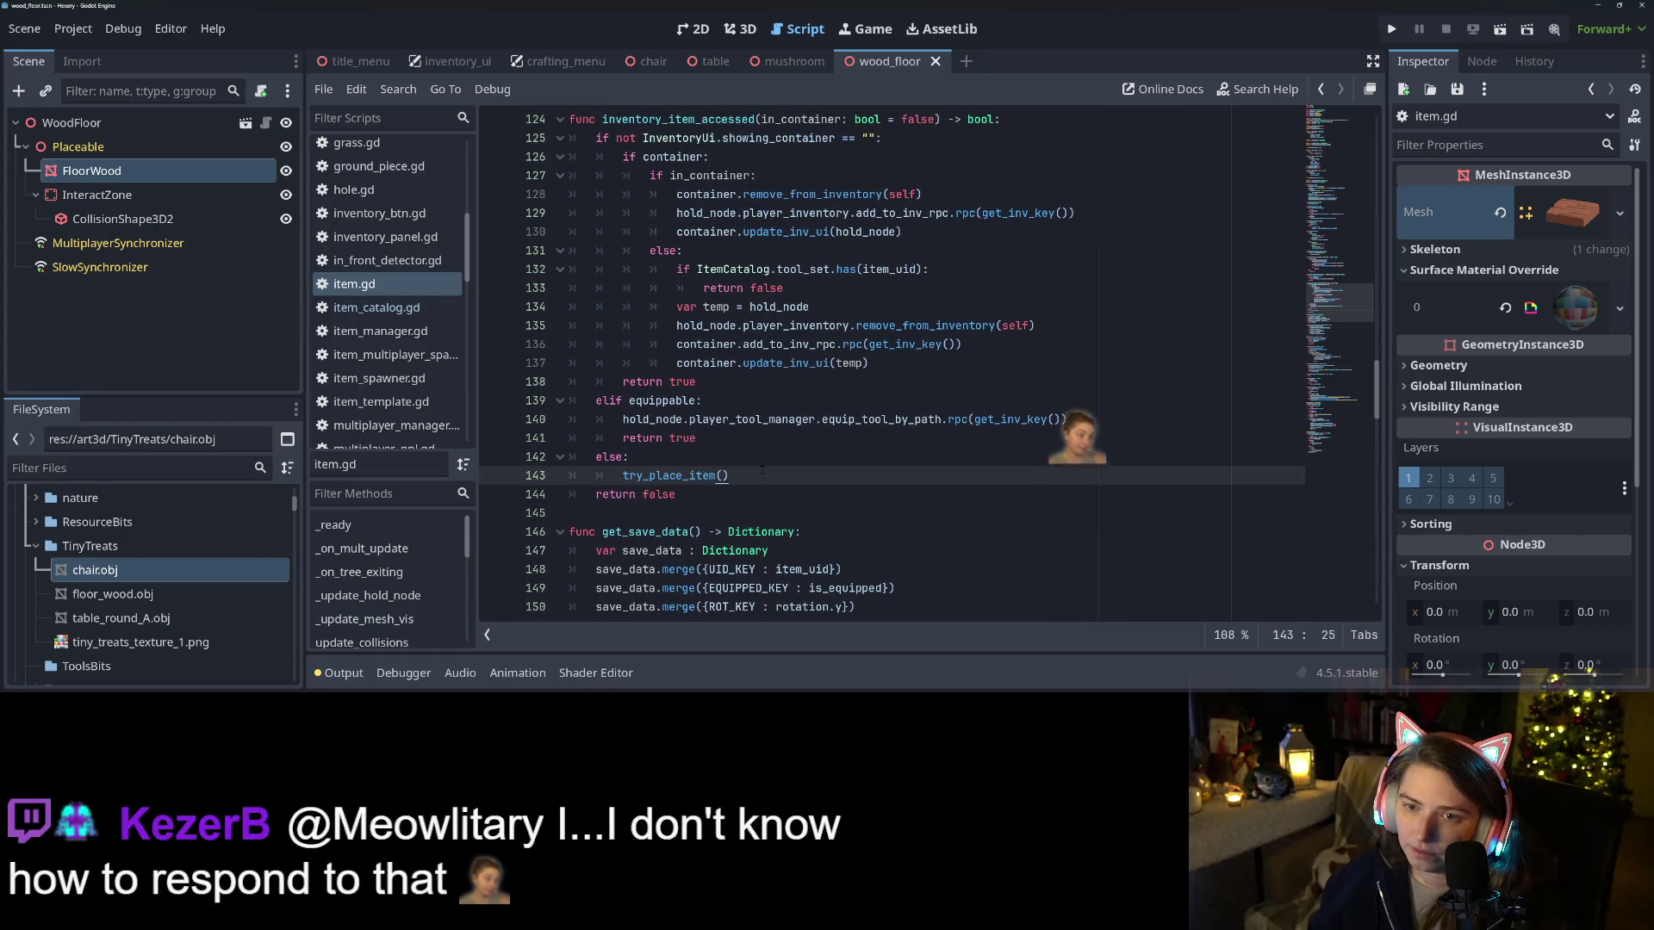
pyautogui.doubleClick(683, 476)
pyautogui.moveTo(683, 479)
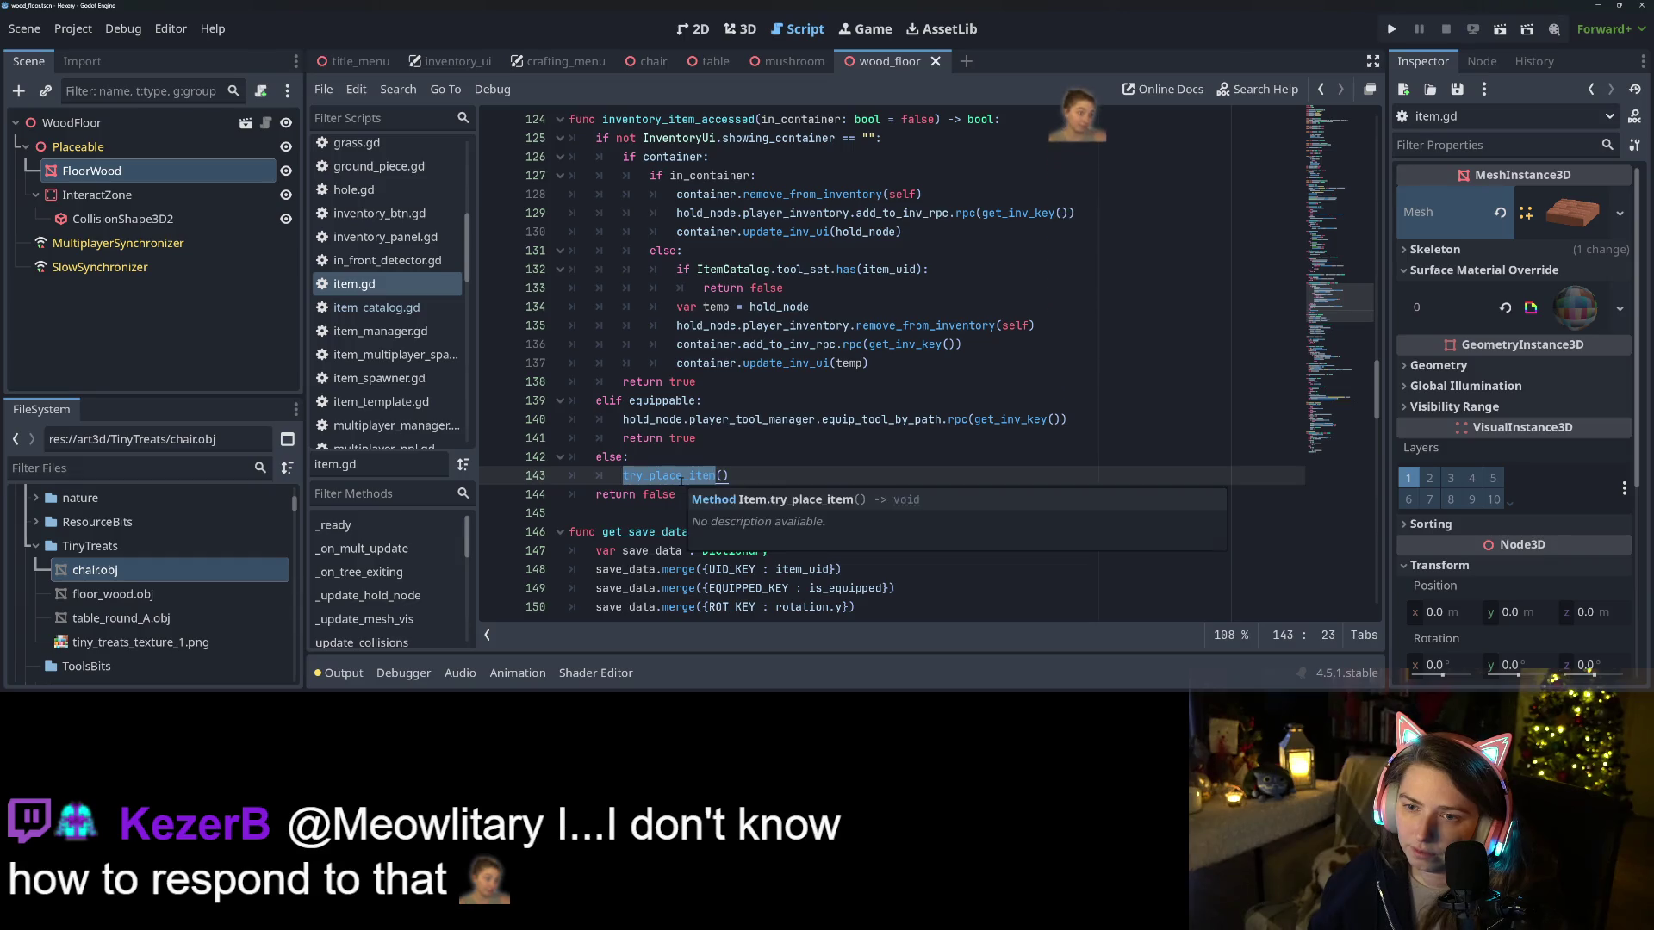
pyautogui.scroll(4, 683, 479)
pyautogui.doubleClick(650, 345)
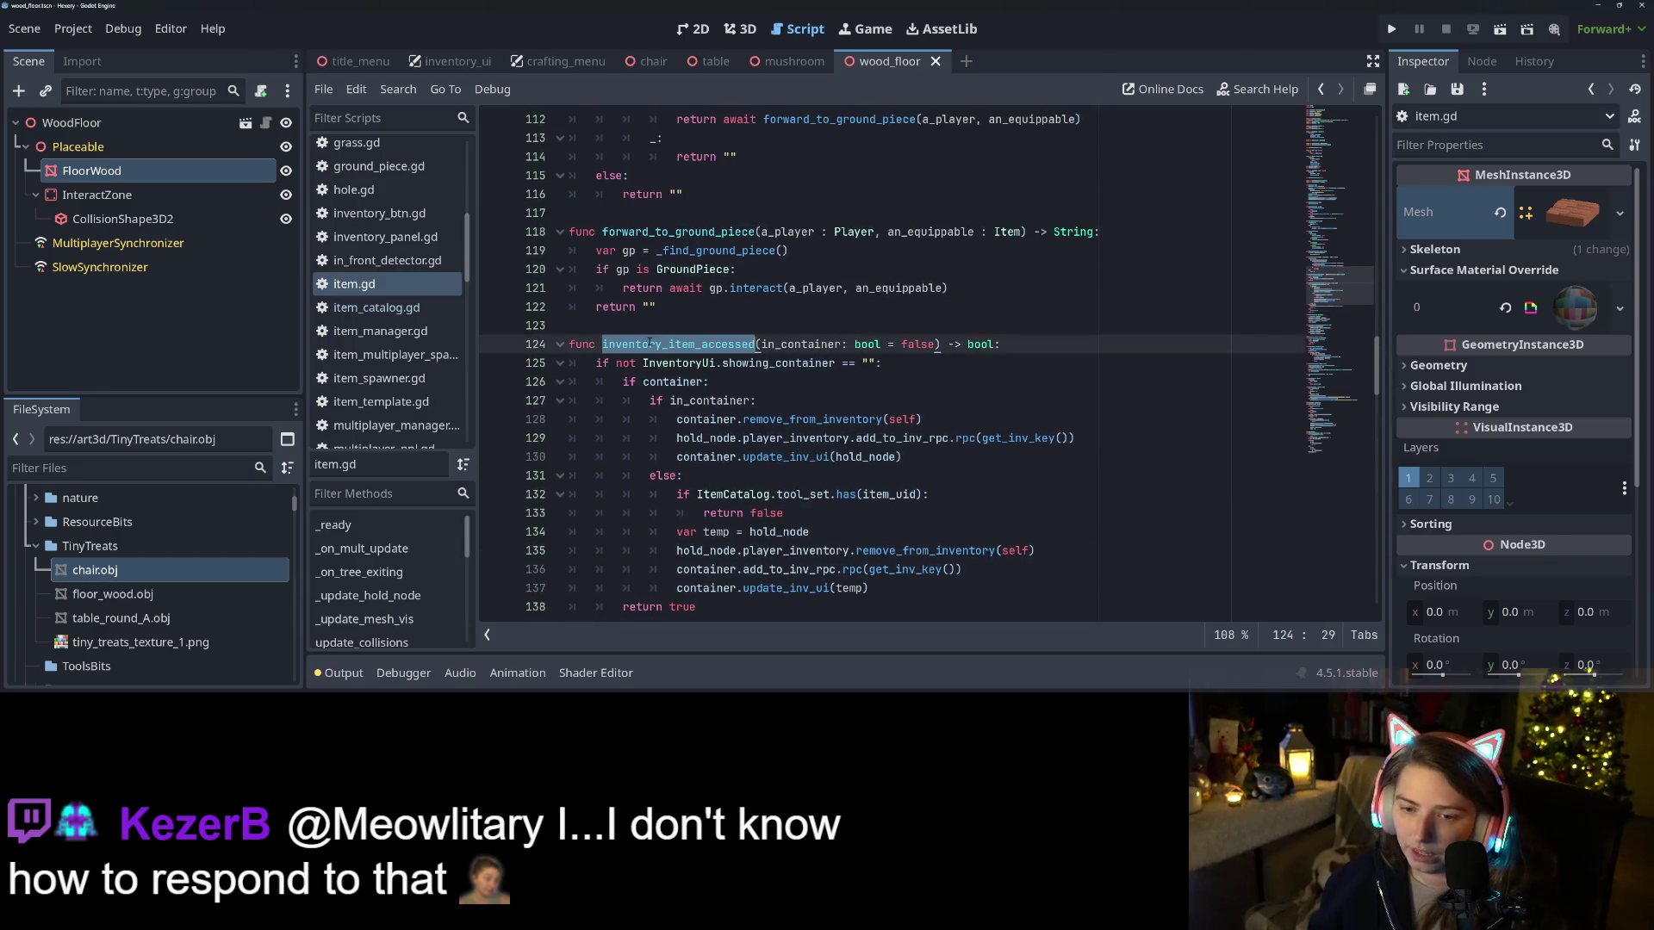
pyautogui.hotkey('ctrl', 'shift', 'f')
# Run the inventory_item_accessed search and scroll its matches, starting at bush.gd line 31
pyautogui.click(827, 434)
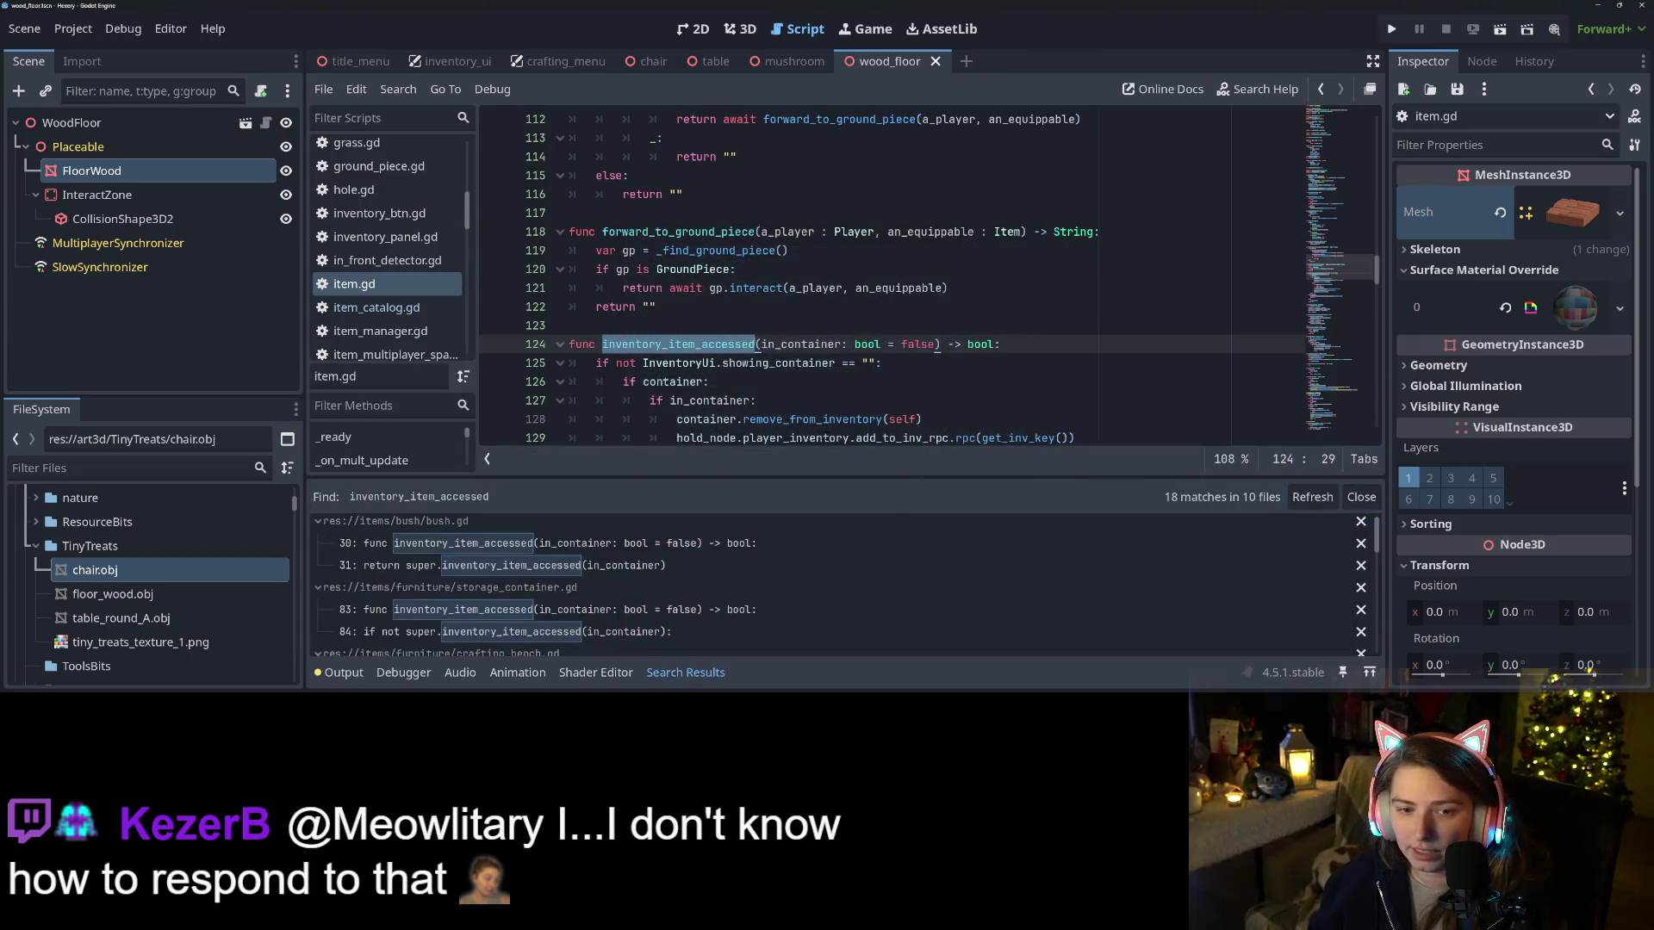
pyautogui.click(705, 570)
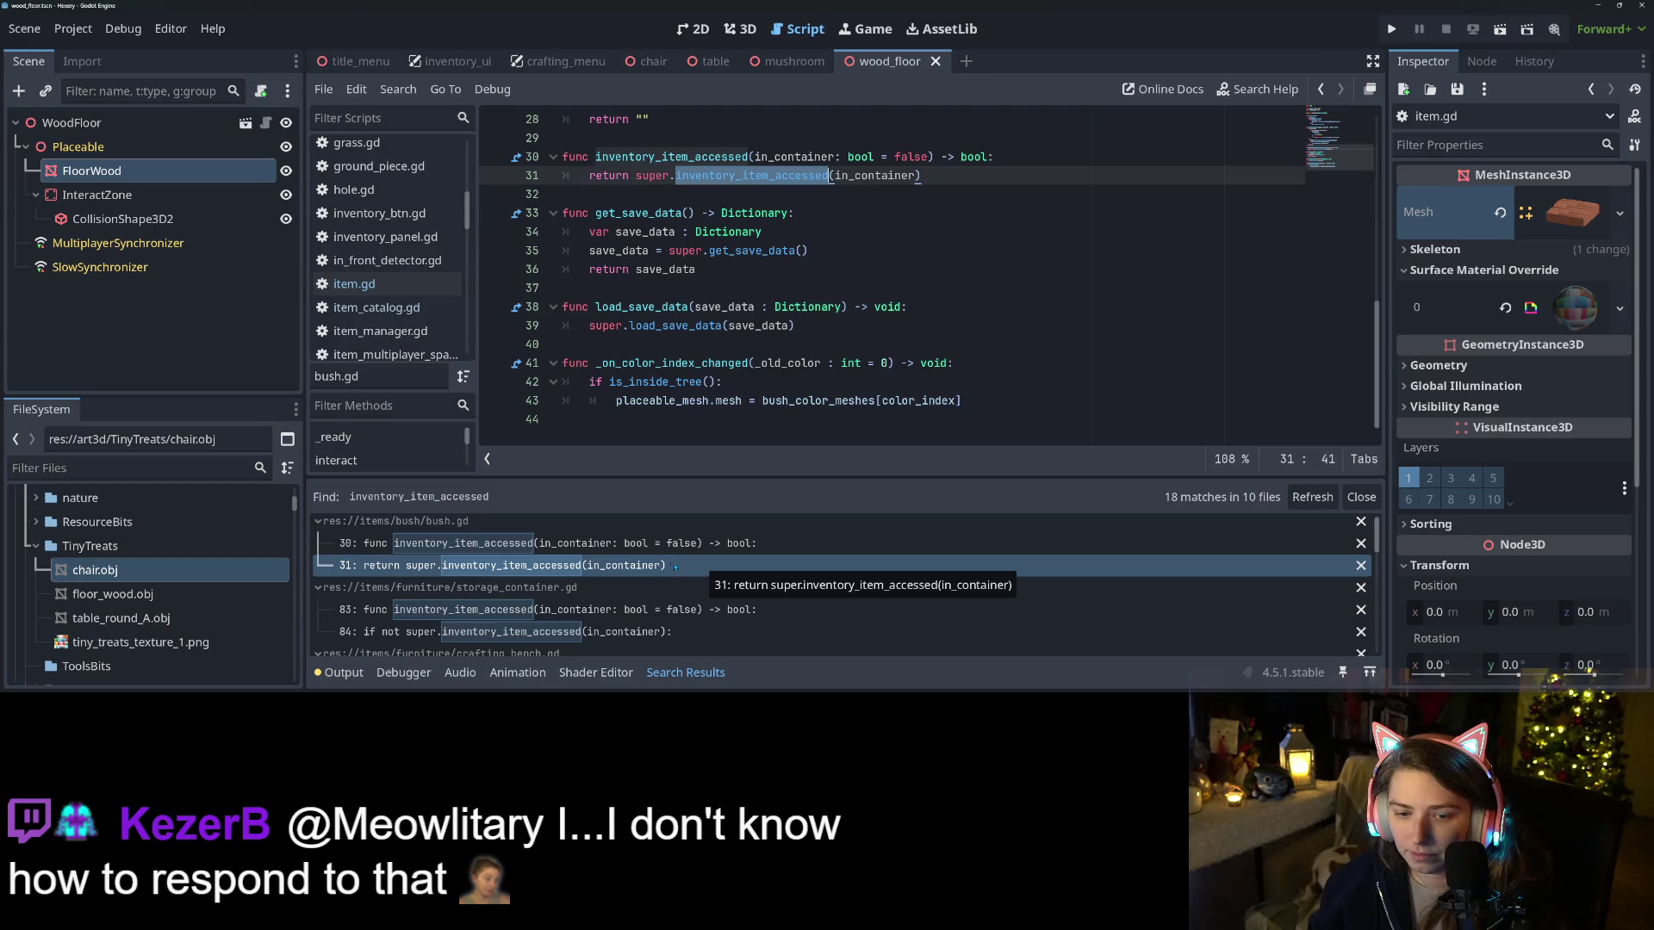
pyautogui.scroll(-5, 701, 632)
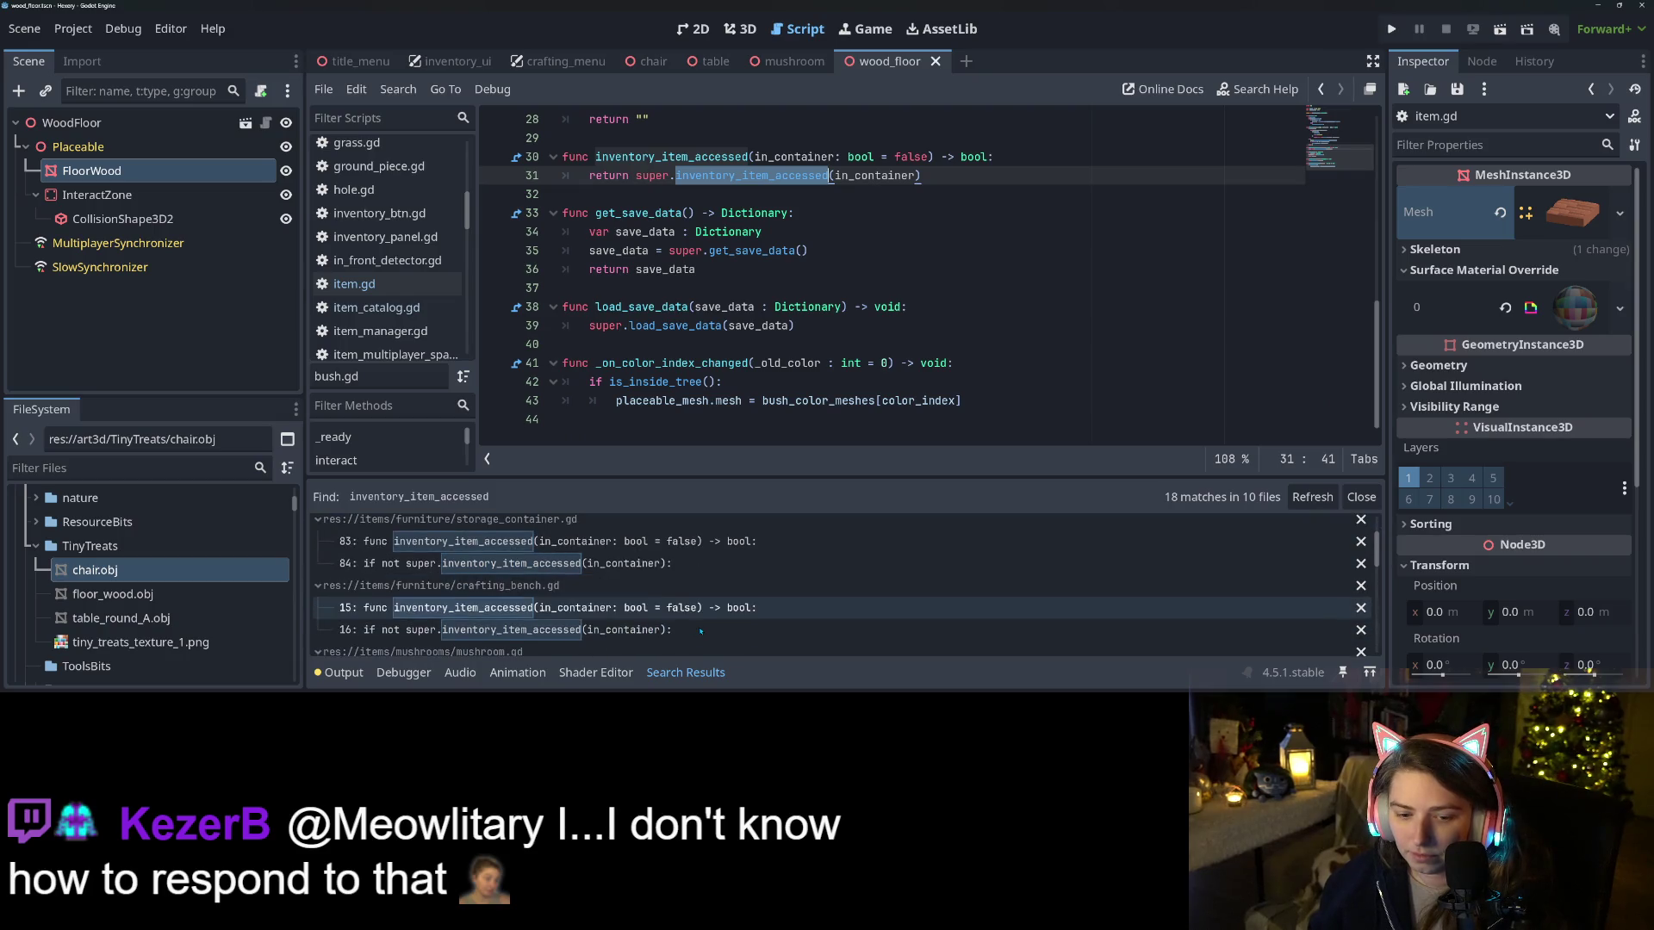
pyautogui.scroll(-3, 701, 631)
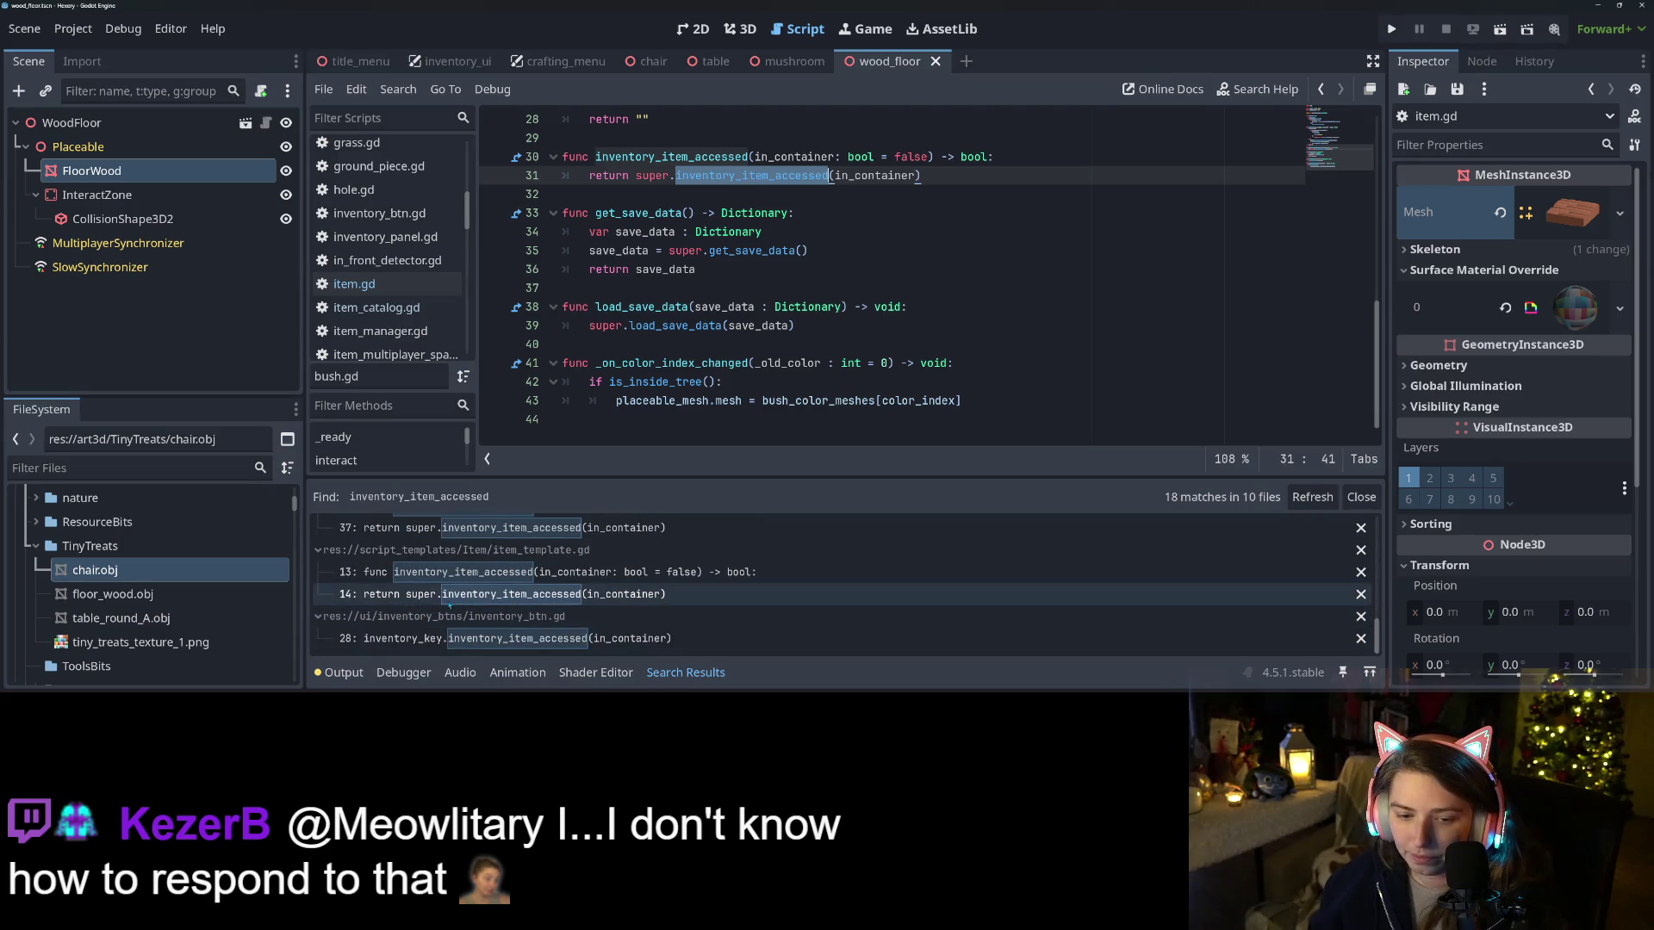
pyautogui.scroll(1, 560, 607)
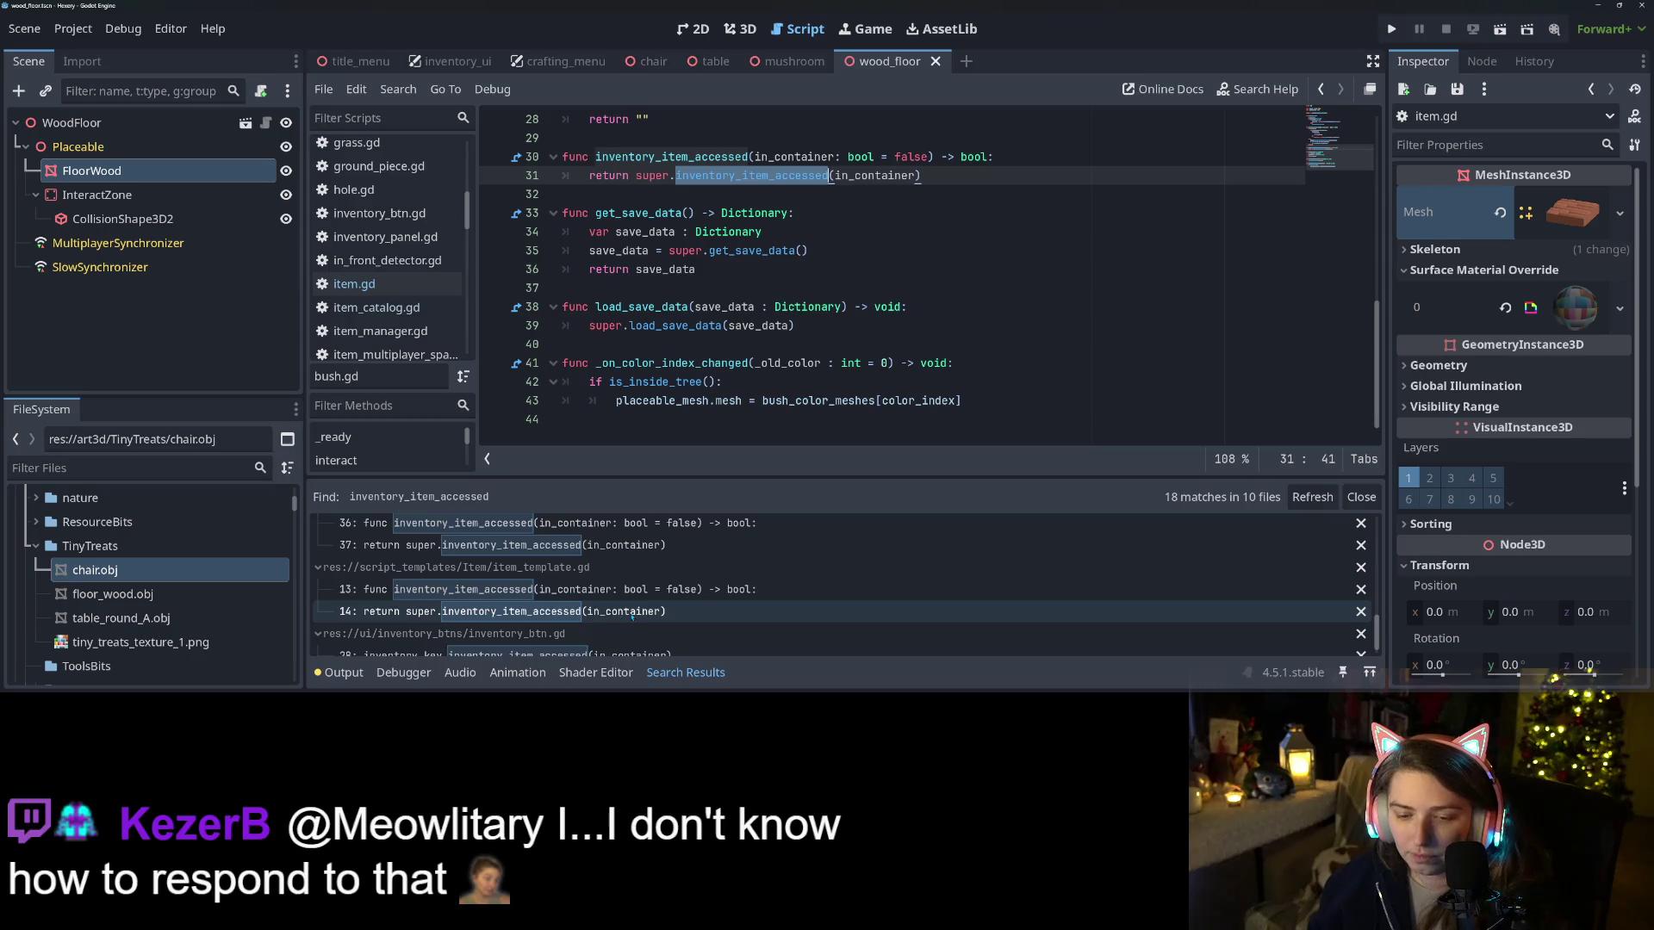
pyautogui.scroll(1, 632, 615)
pyautogui.scroll(-5, 589, 630)
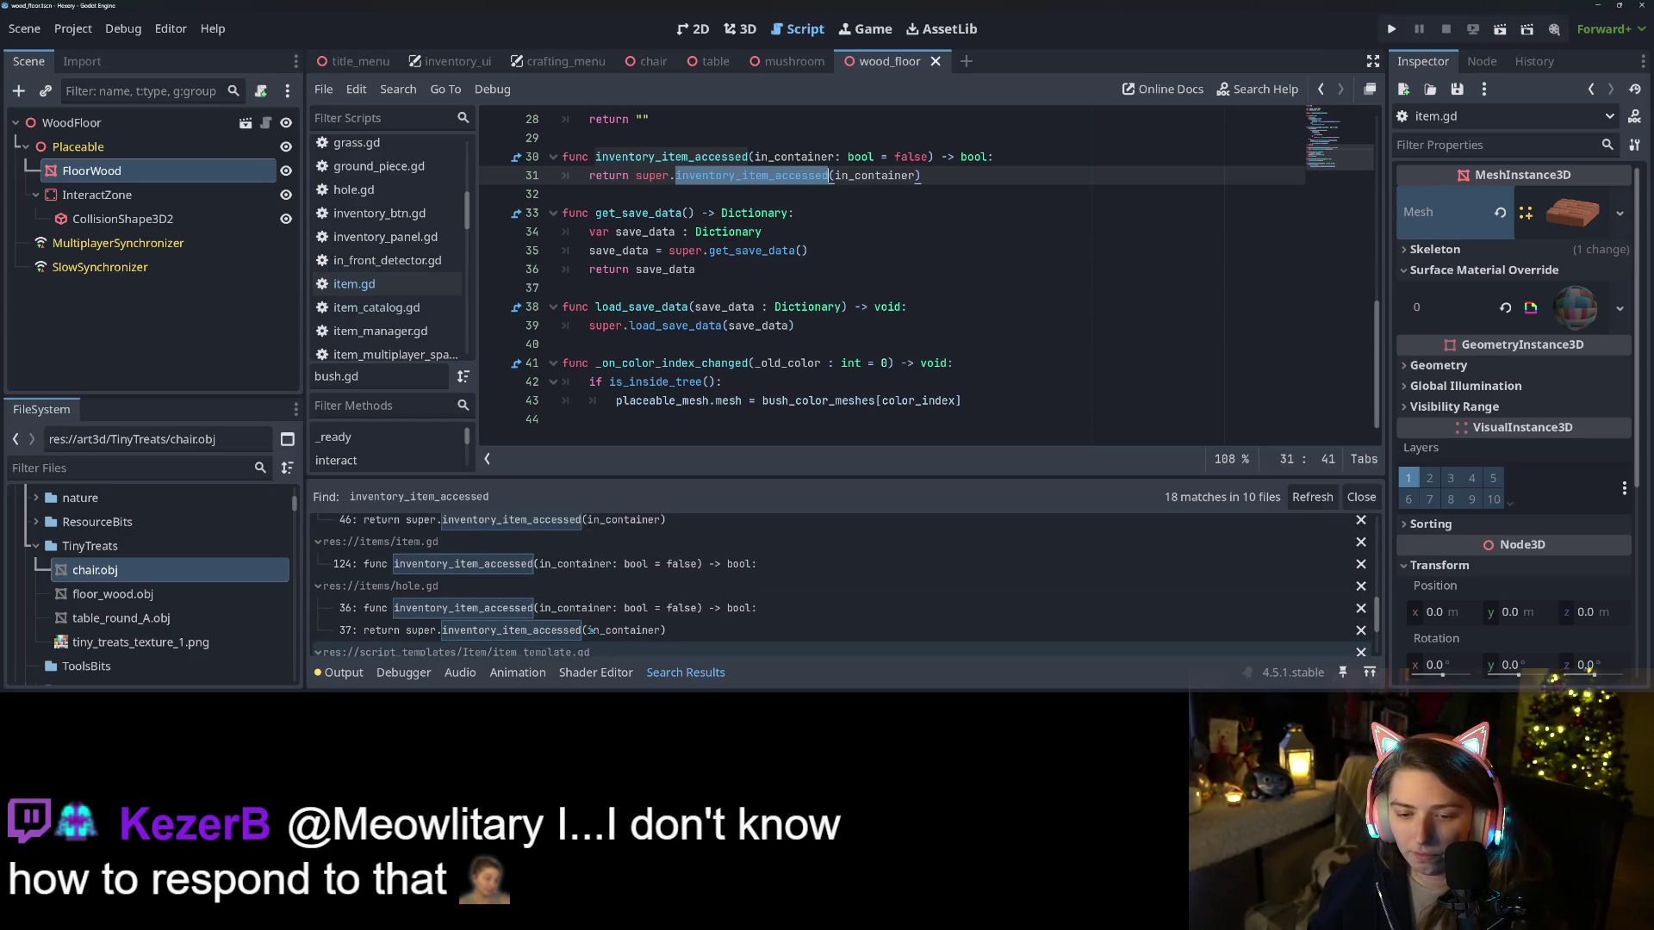
pyautogui.scroll(-5, 592, 629)
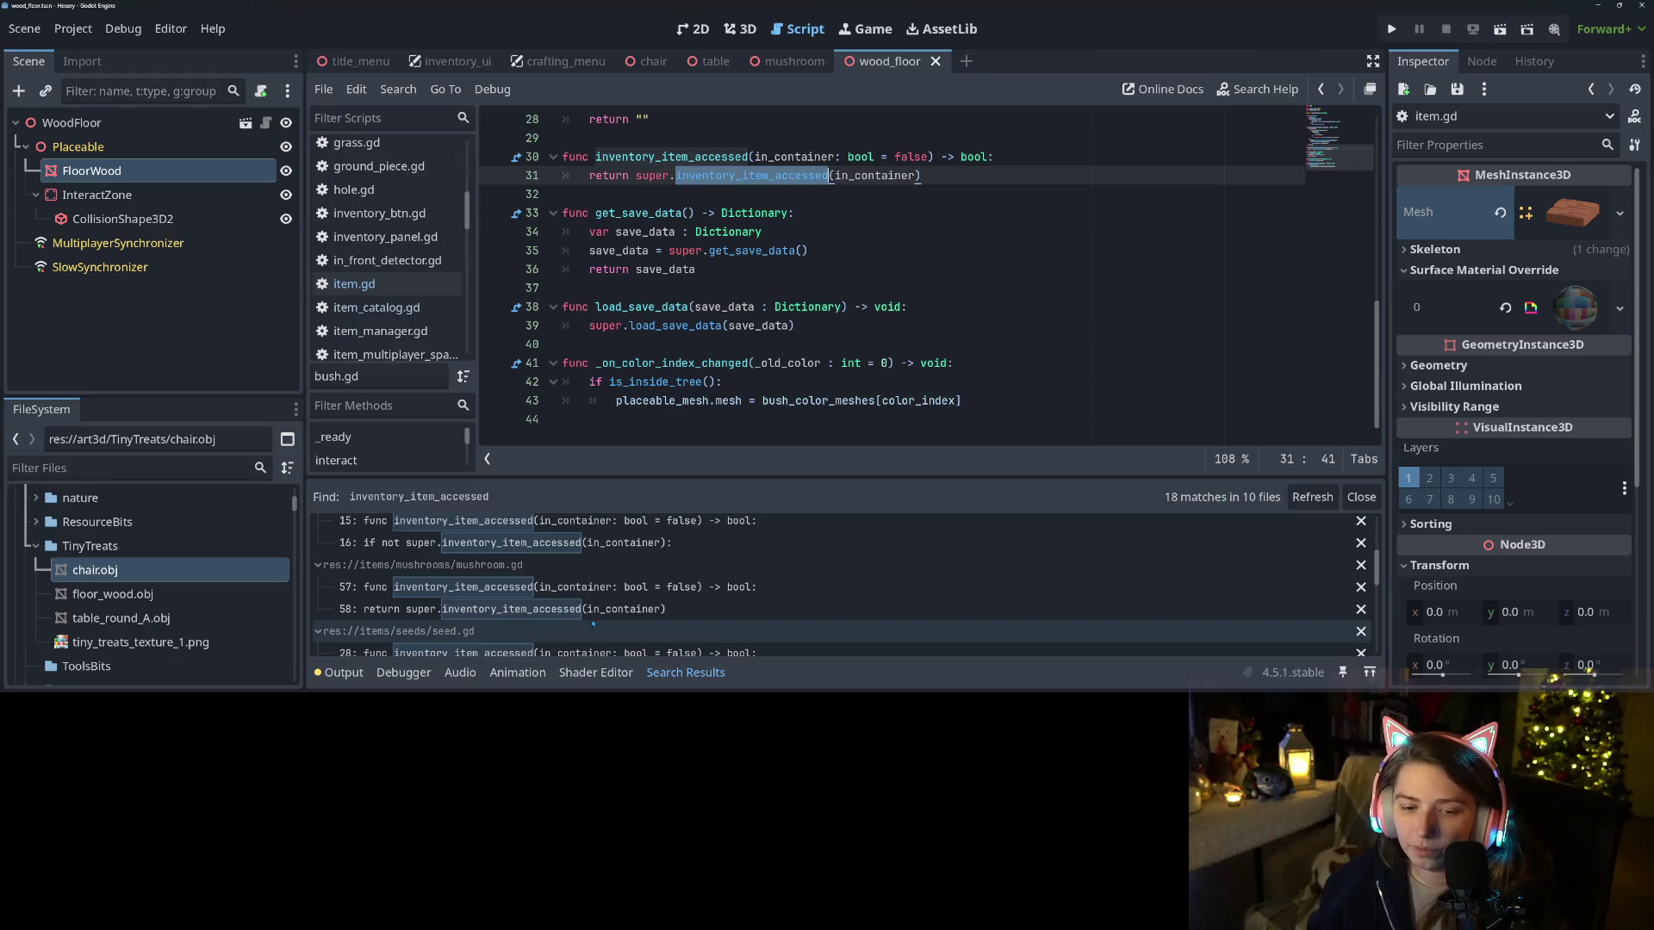
pyautogui.scroll(2, 592, 625)
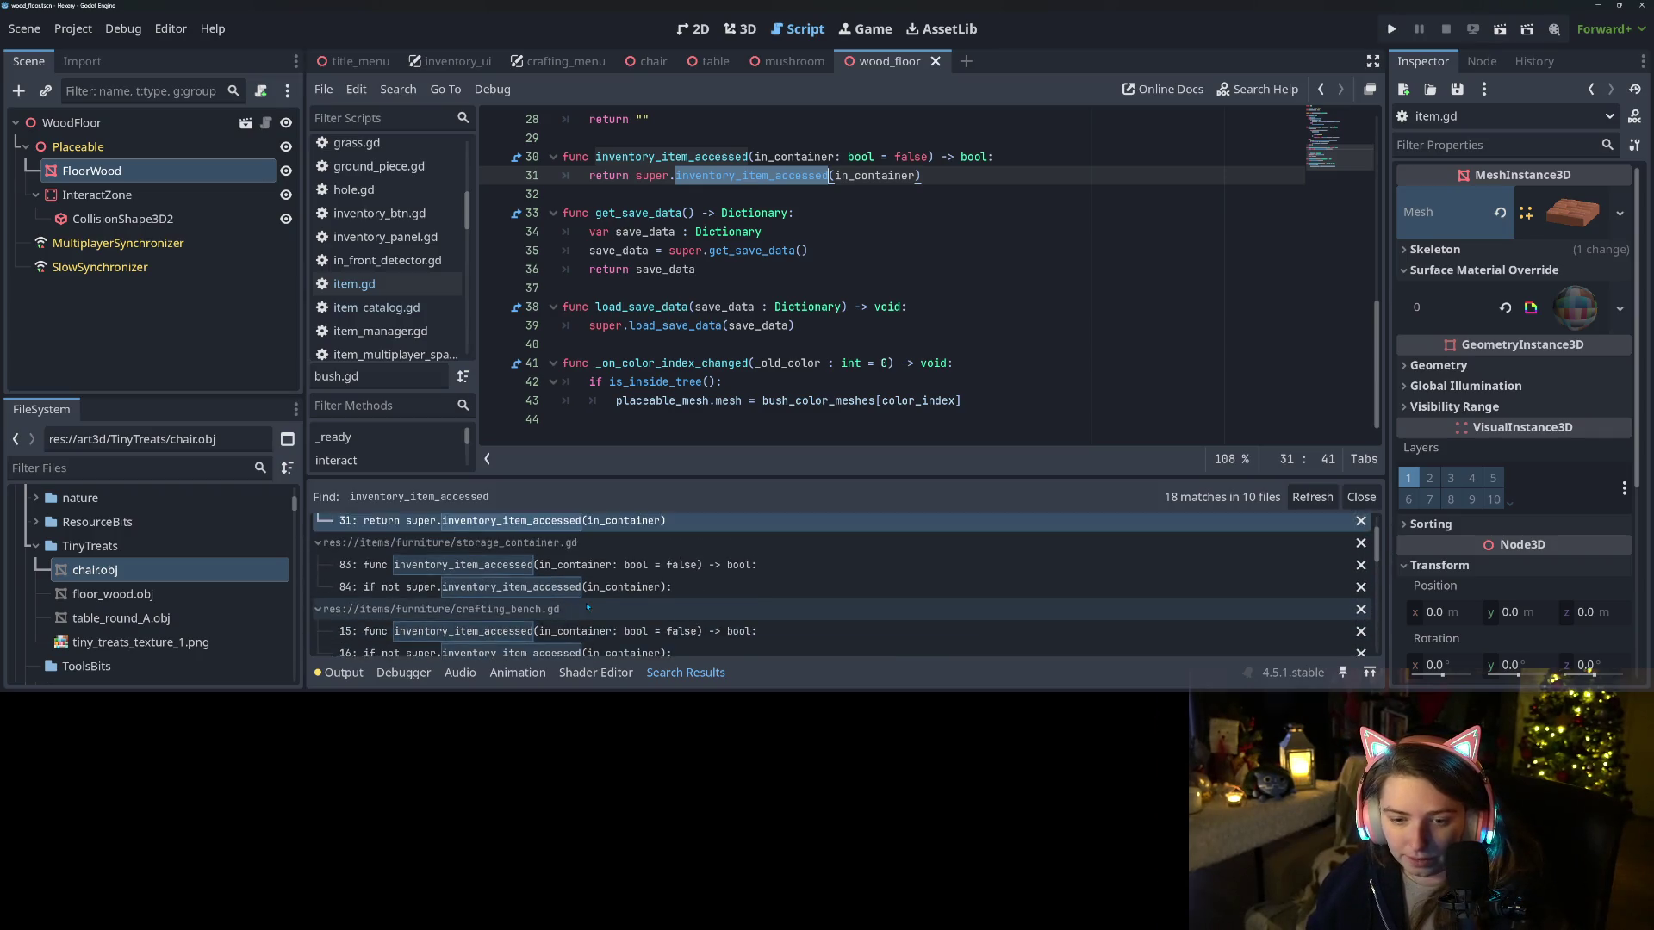
pyautogui.scroll(-1, 594, 616)
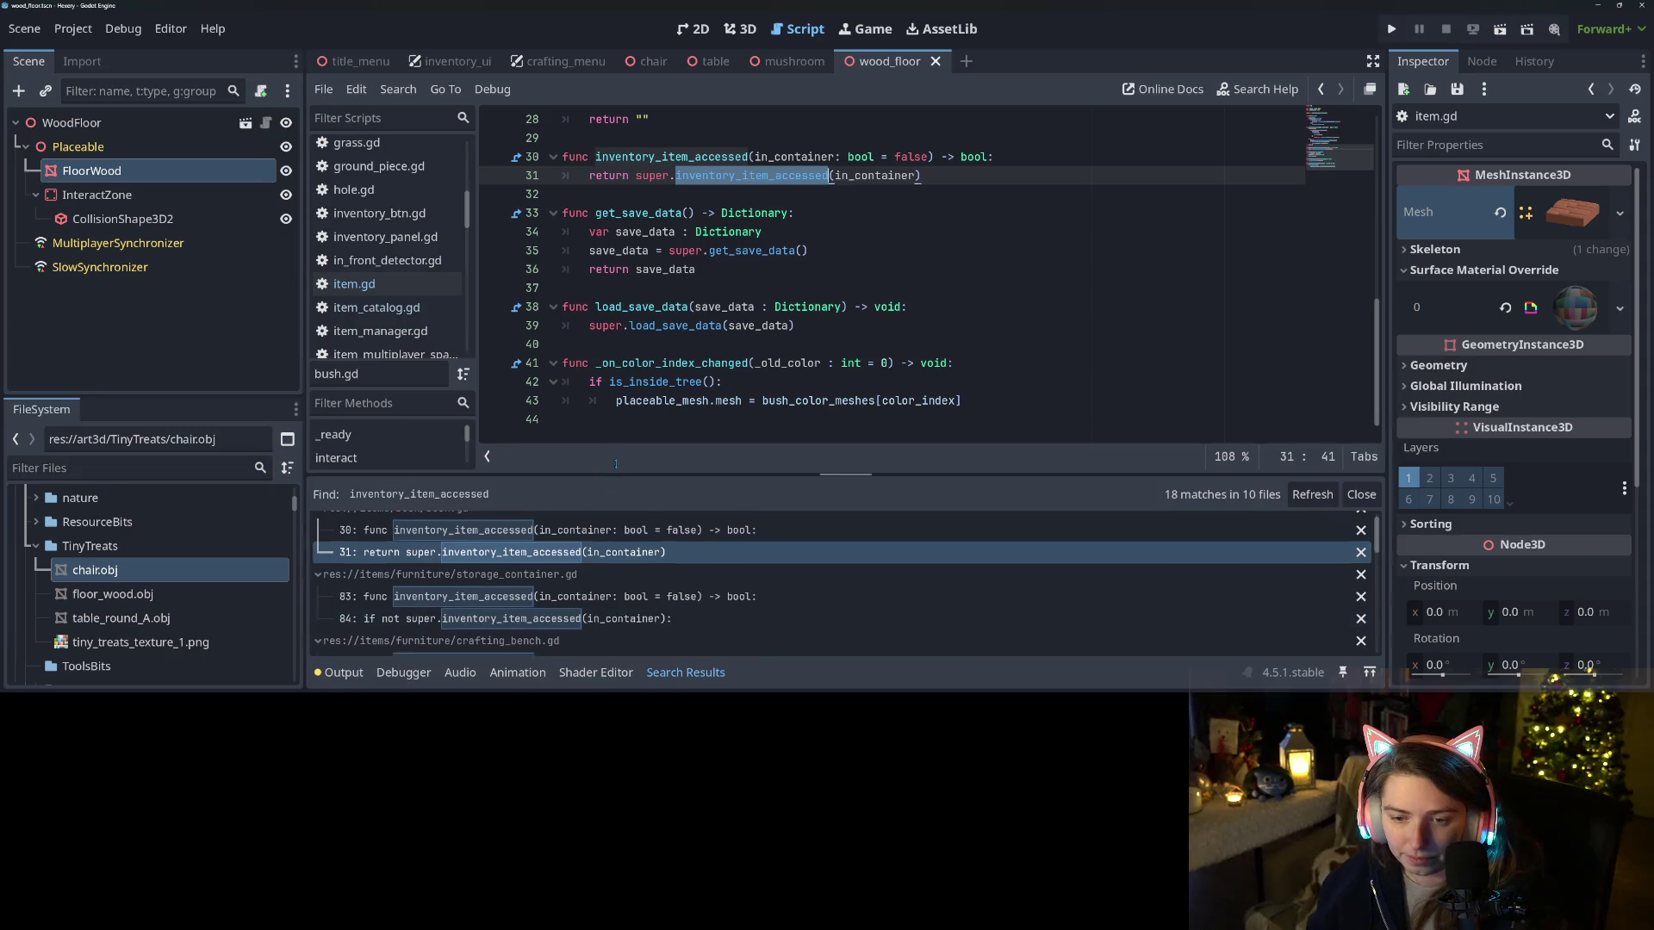
# Make the results panel taller and open the inventory_btn.gd line 28 match
pyautogui.moveTo(618, 478); pyautogui.dragTo(618, 302)
pyautogui.scroll(-5, 590, 587)
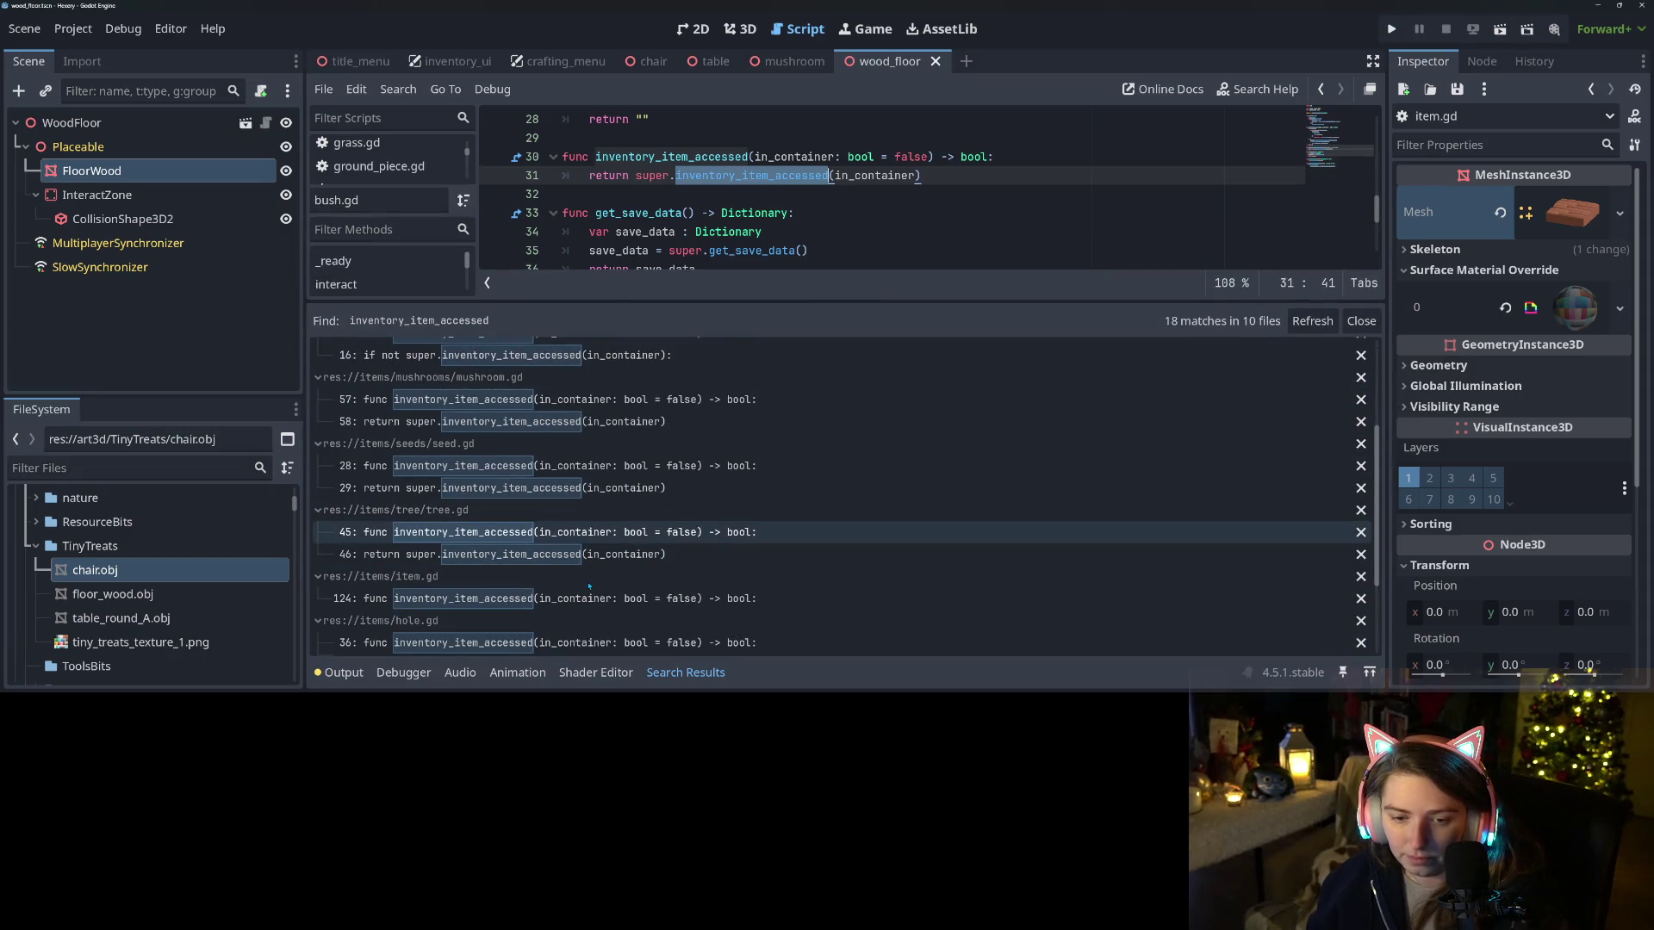
pyautogui.scroll(-5, 590, 587)
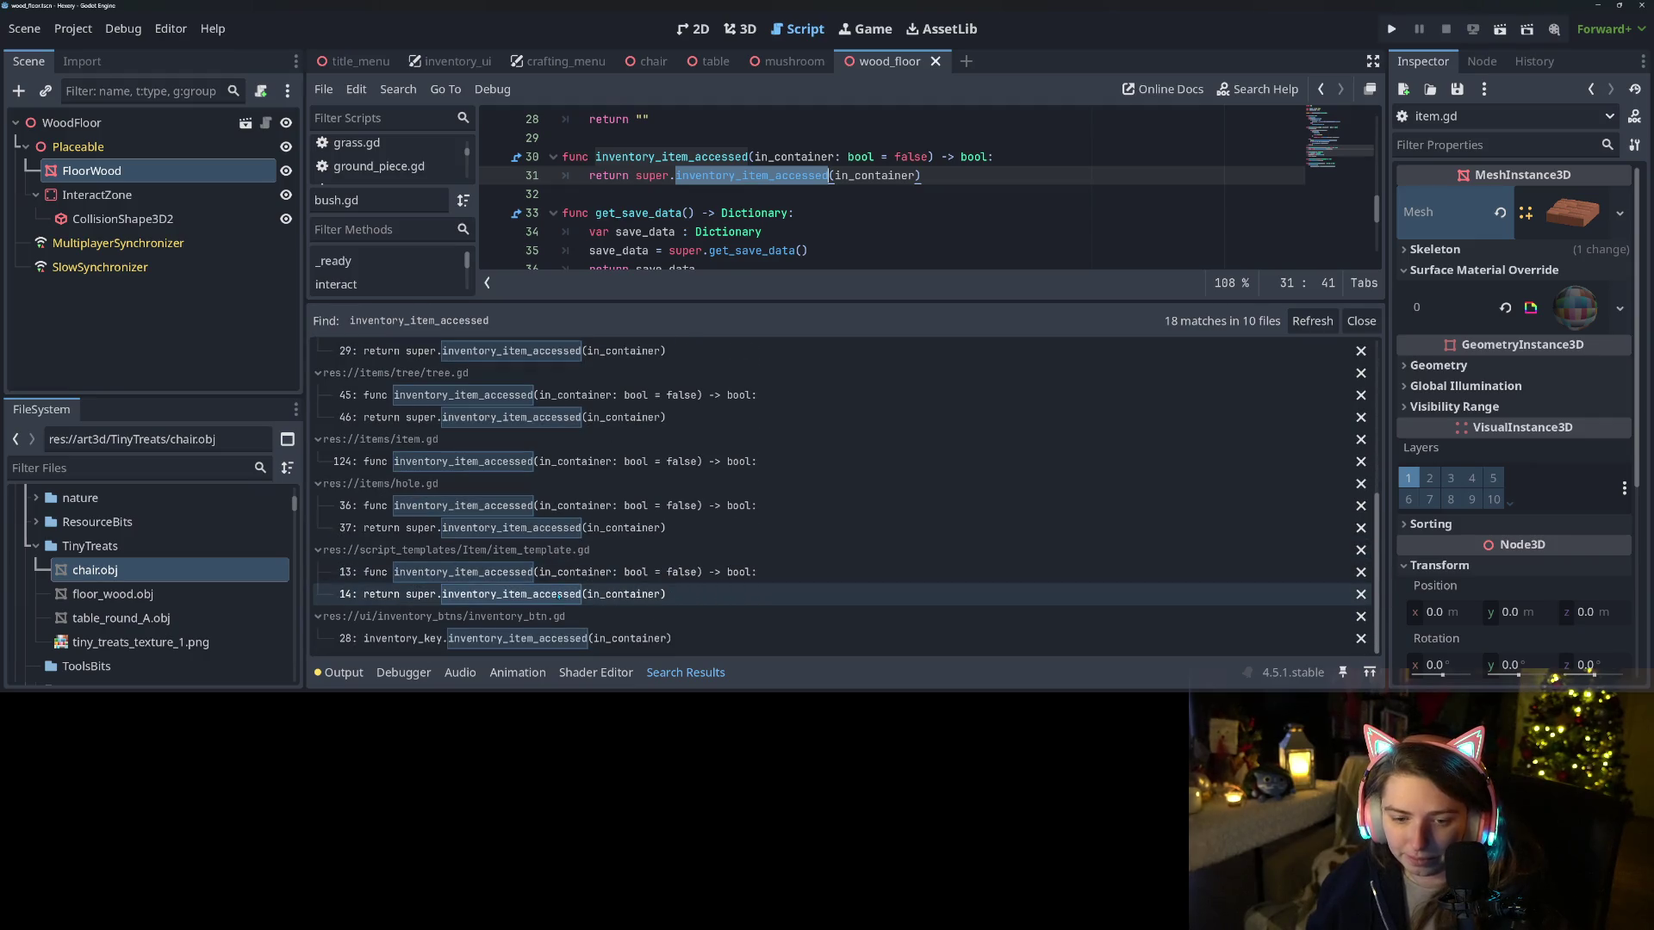
pyautogui.click(560, 639)
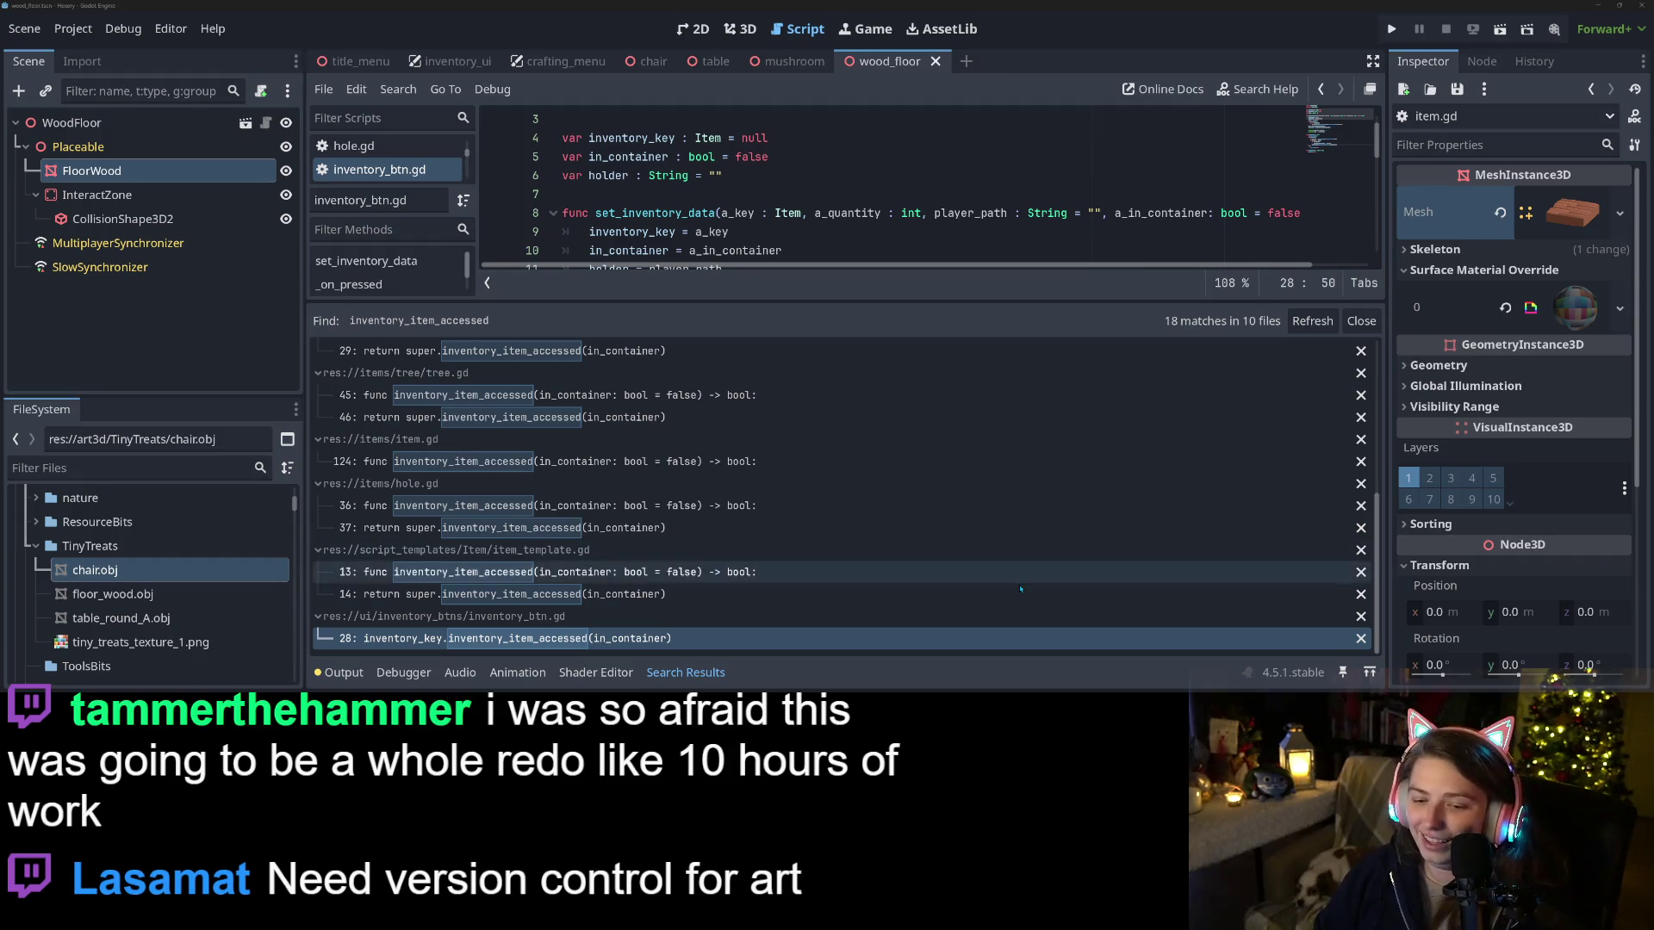
# Bring line 28's inventory_item_accessed call inside _on_pressed into view
pyautogui.click(654, 638)
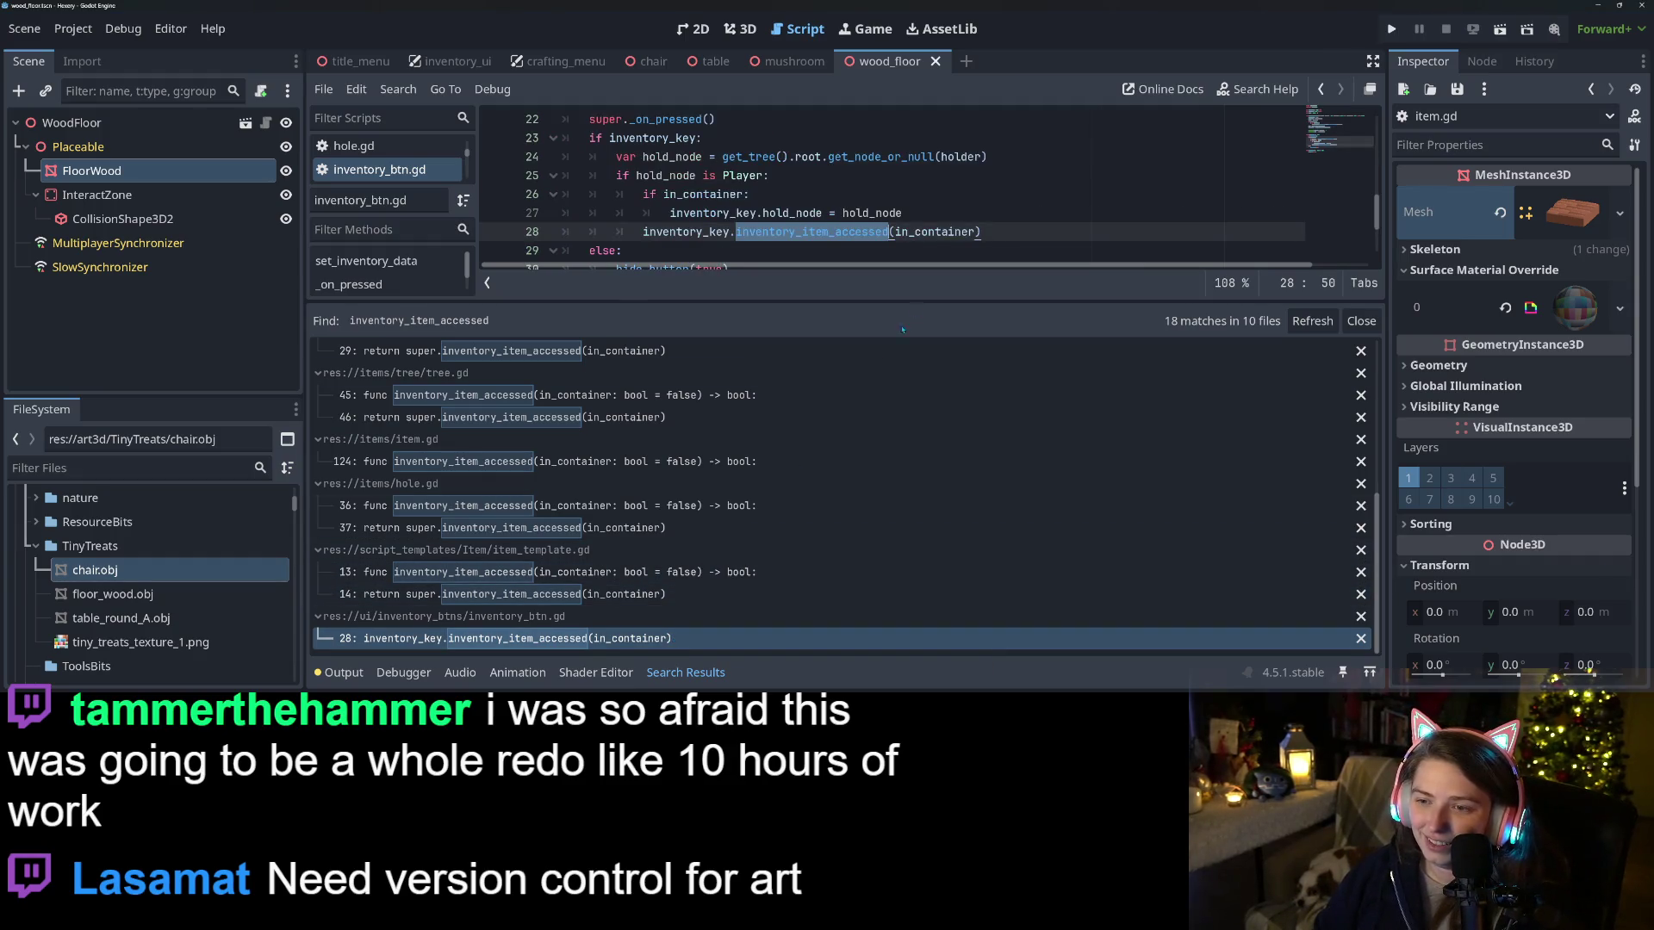
# Hide the search results and review the hold_node, in_container and inventory_key lines 25–28
pyautogui.click(648, 674)
pyautogui.click(730, 475)
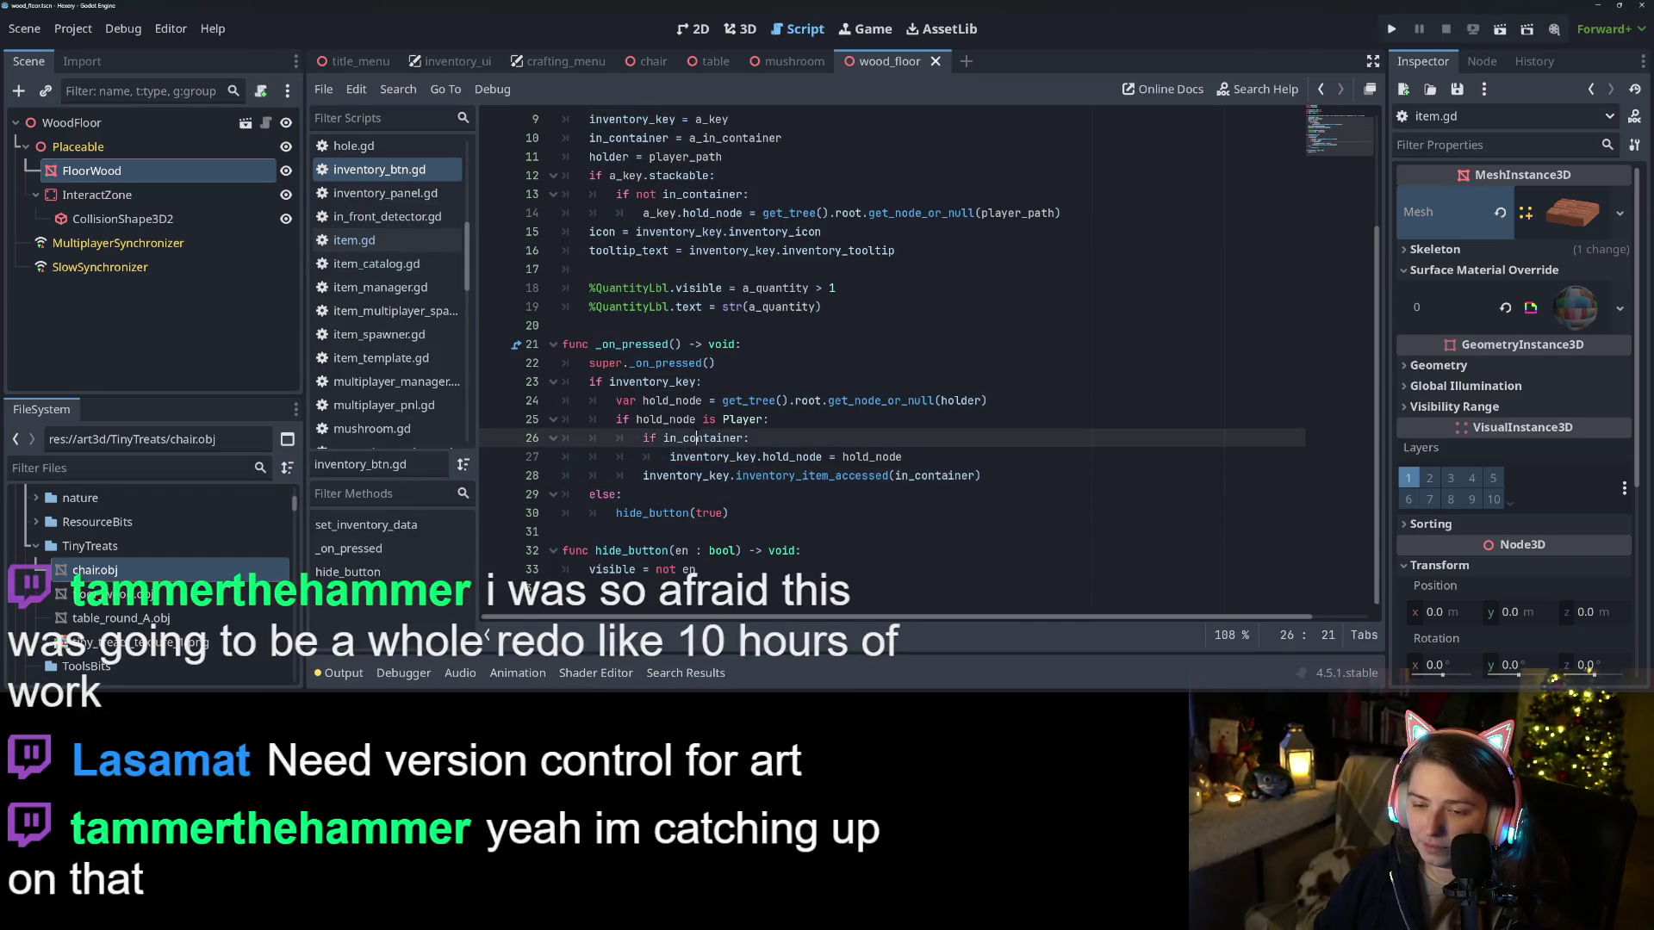
pyautogui.doubleClick(640, 419)
pyautogui.doubleClick(742, 419)
pyautogui.doubleClick(648, 420)
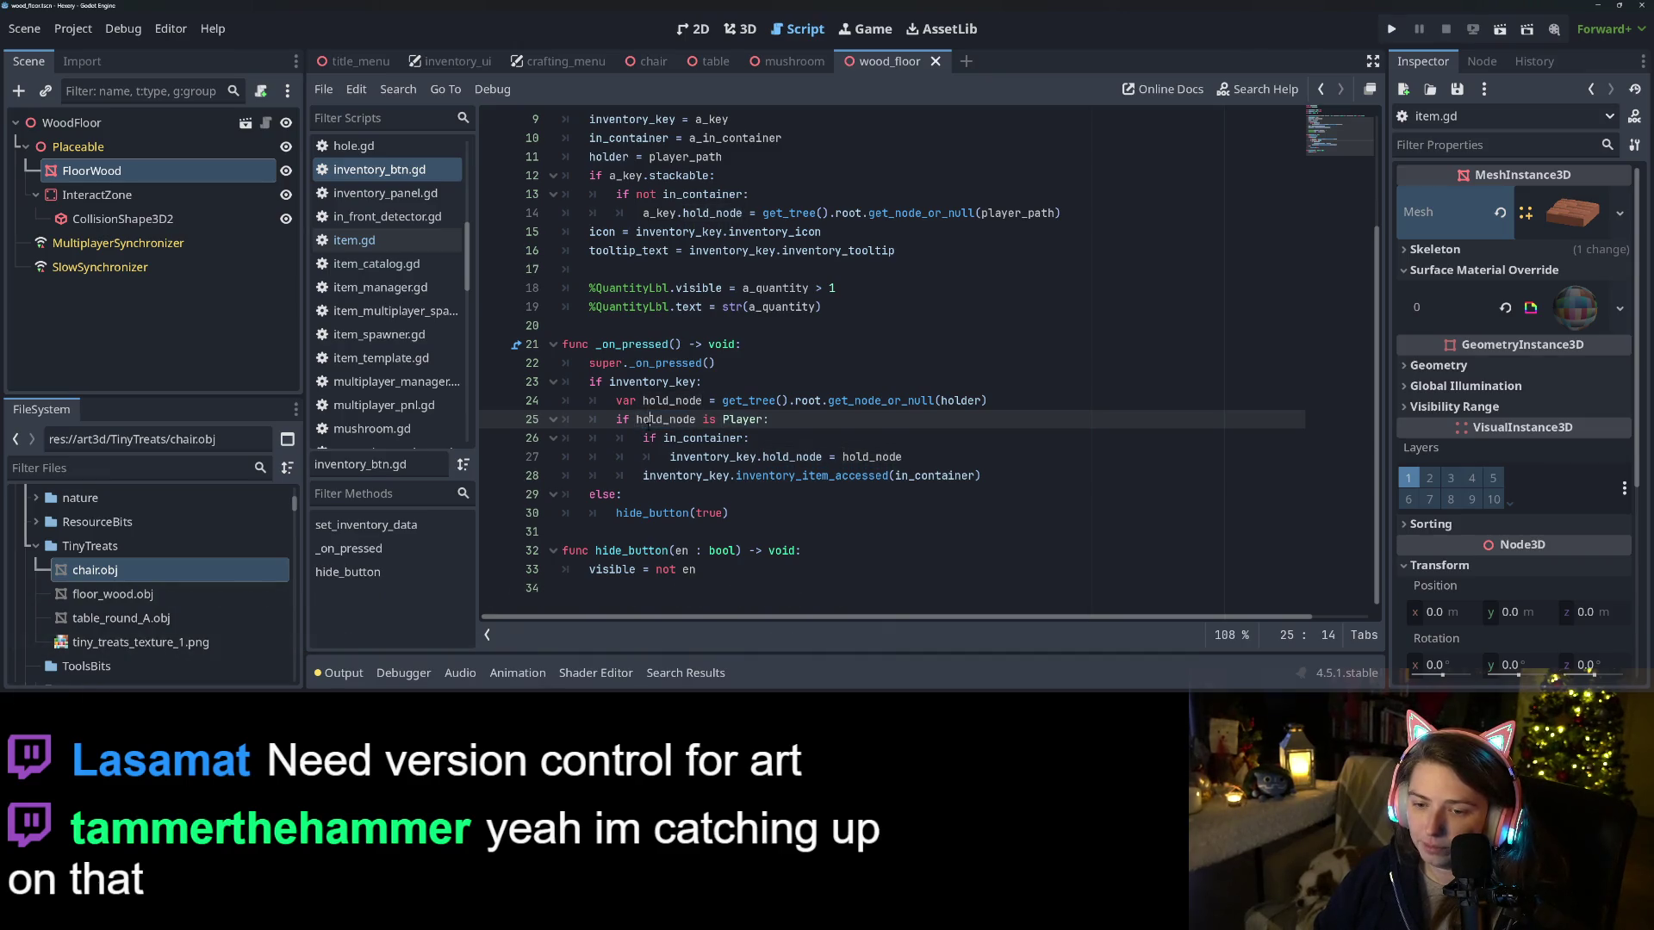
pyautogui.doubleClick(689, 438)
pyautogui.doubleClick(708, 457)
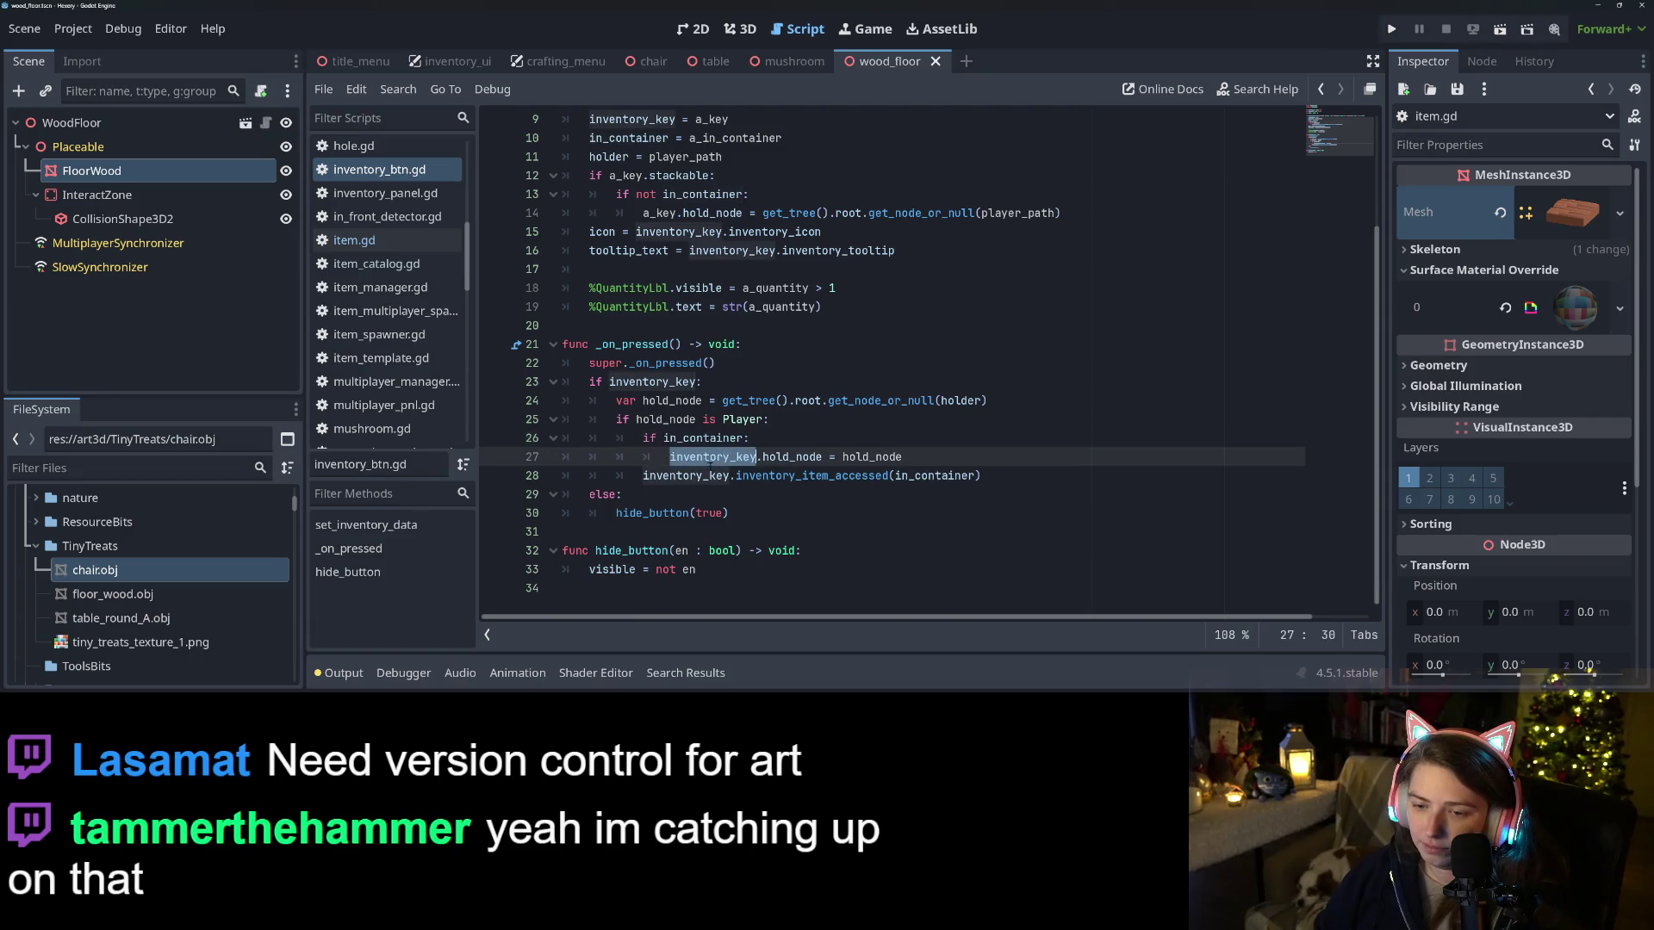
pyautogui.doubleClick(672, 476)
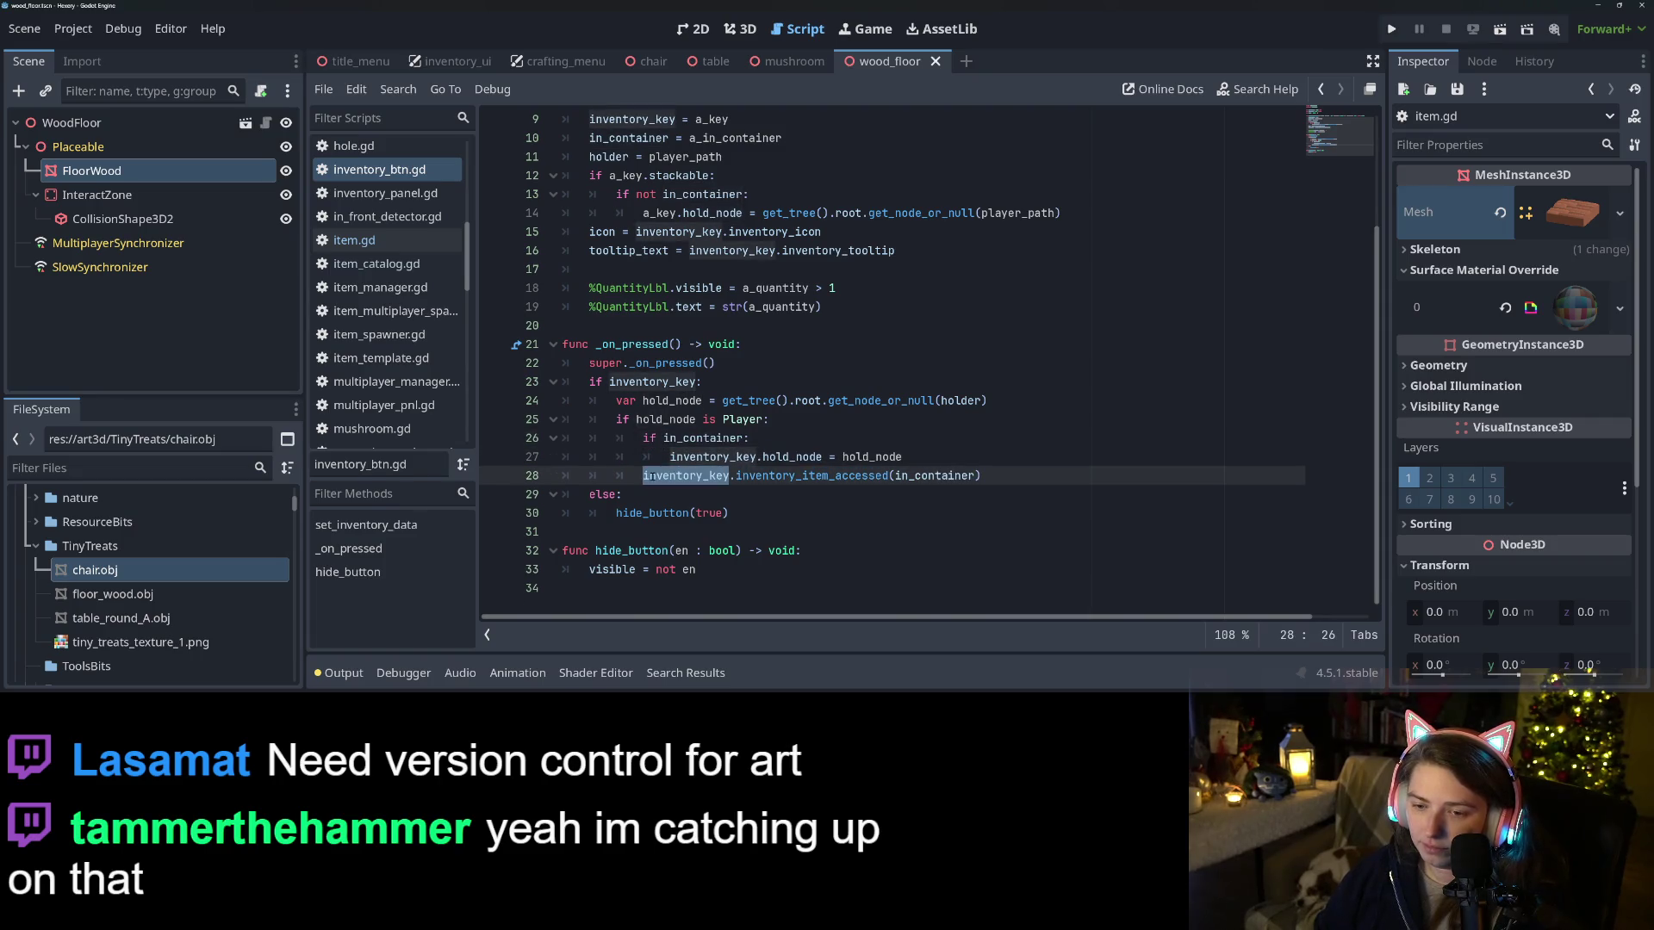
pyautogui.click(641, 476)
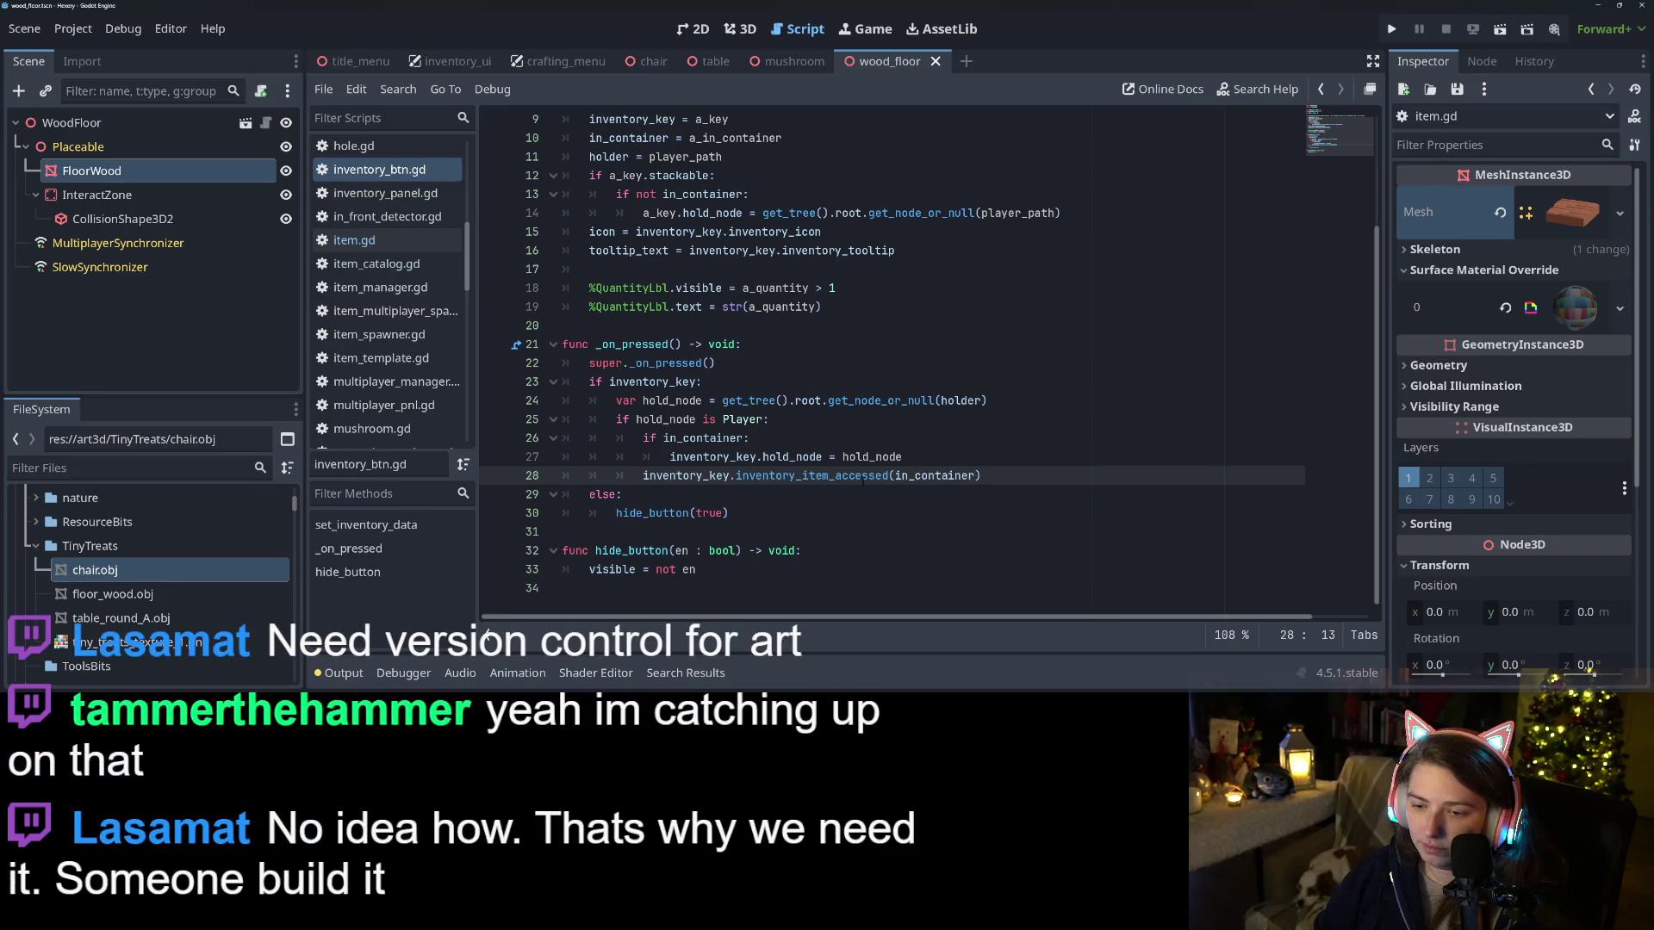
pyautogui.doubleClick(680, 476)
pyautogui.scroll(3, 699, 476)
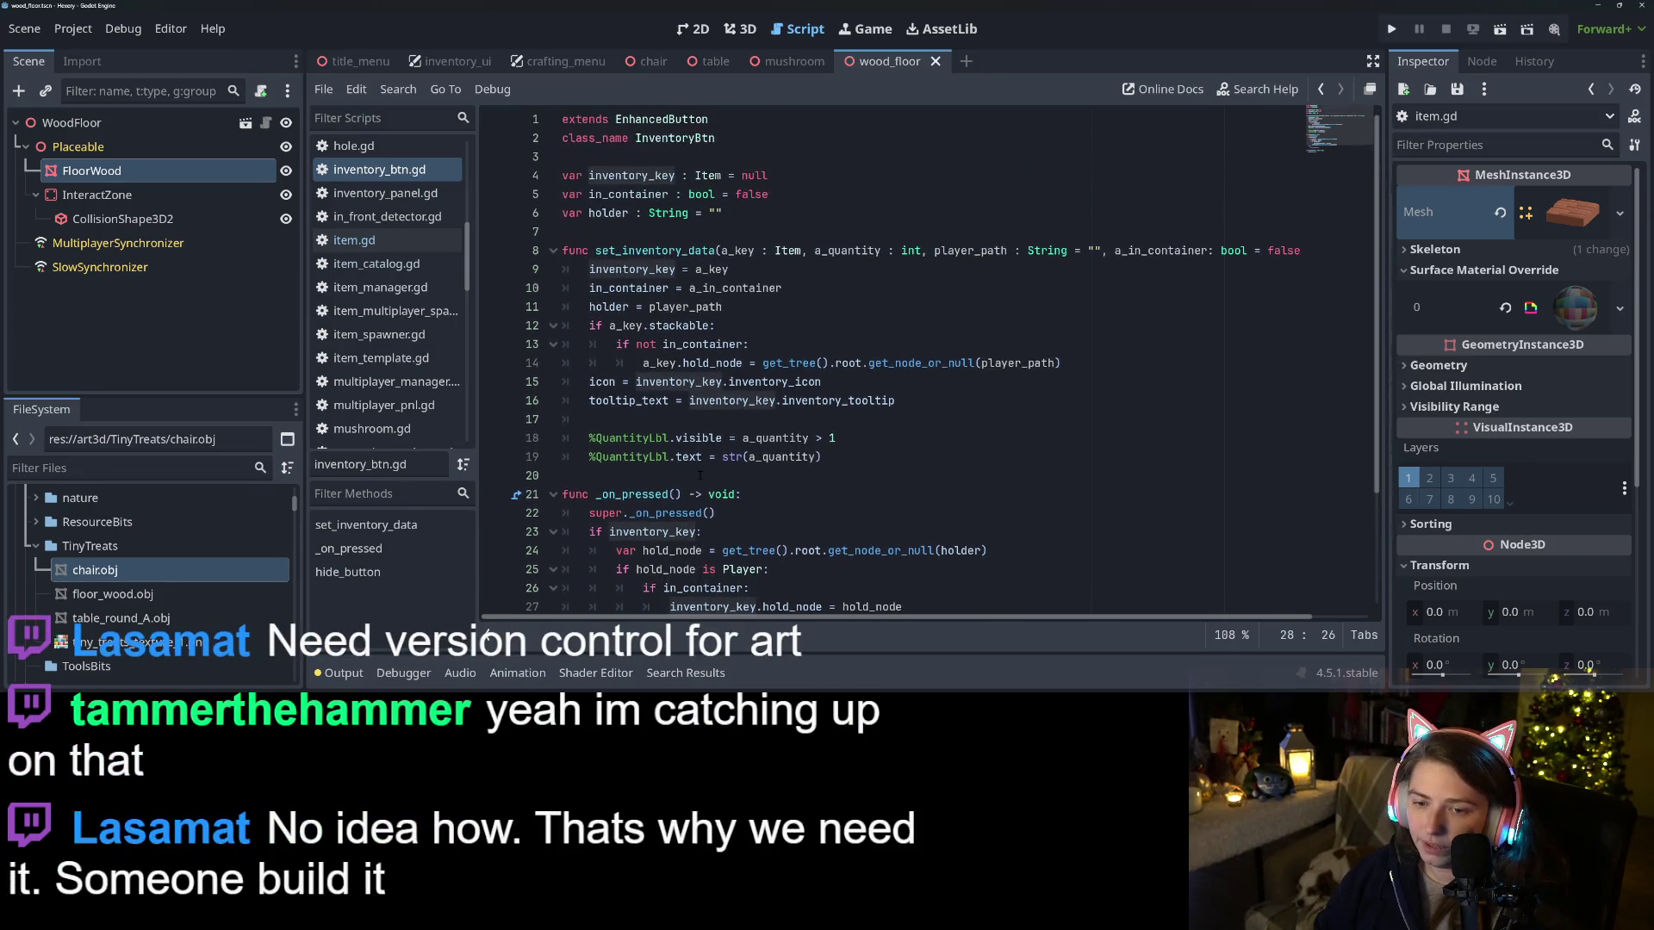
pyautogui.scroll(-3, 678, 389)
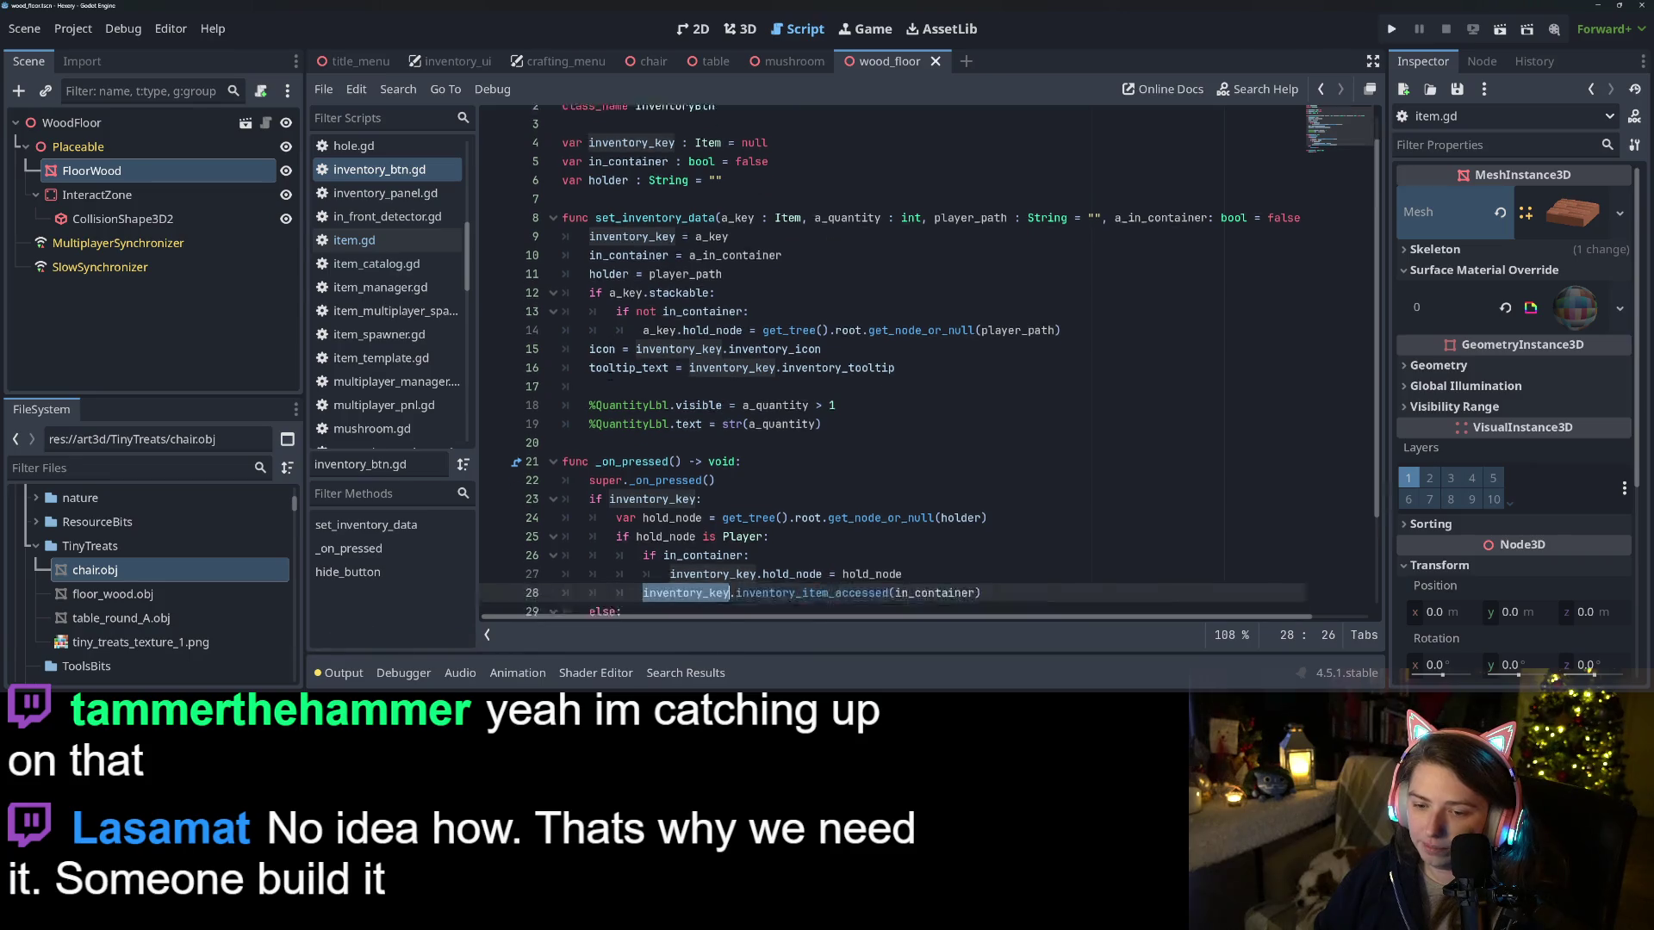
pyautogui.click(643, 478)
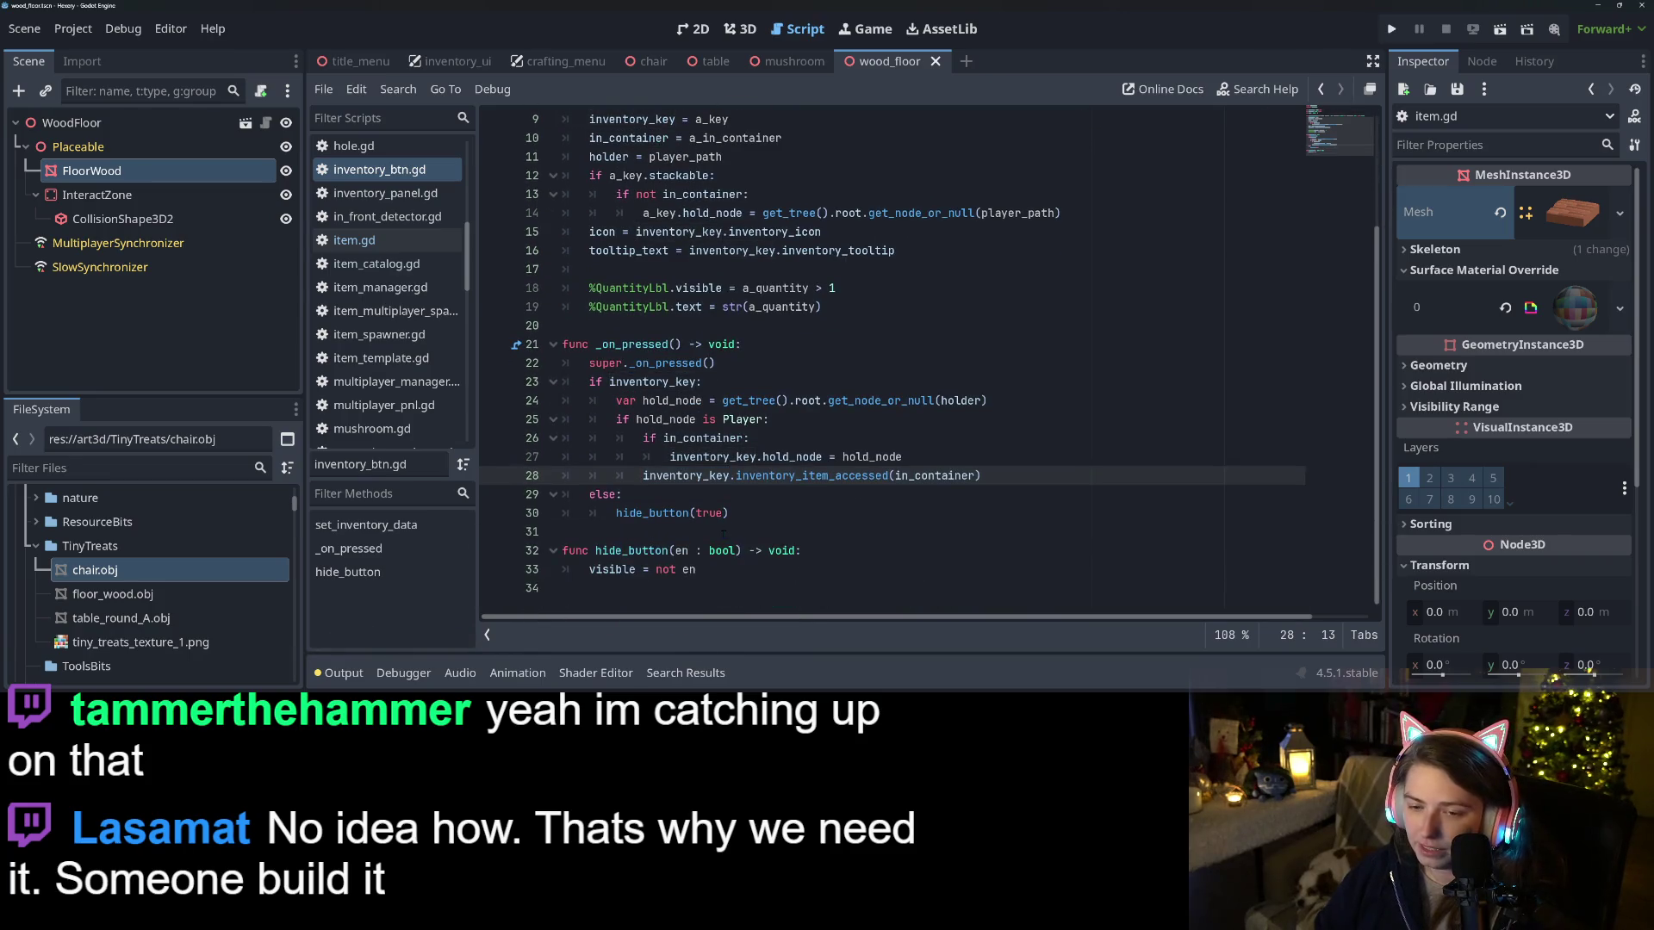
# Above the inventory_item_accessed call, add 'if inventory_key.stackable:' with add_child(inventory_key)
pyautogui.press('Return')
pyautogui.press('Up')
pyautogui.write('if i')
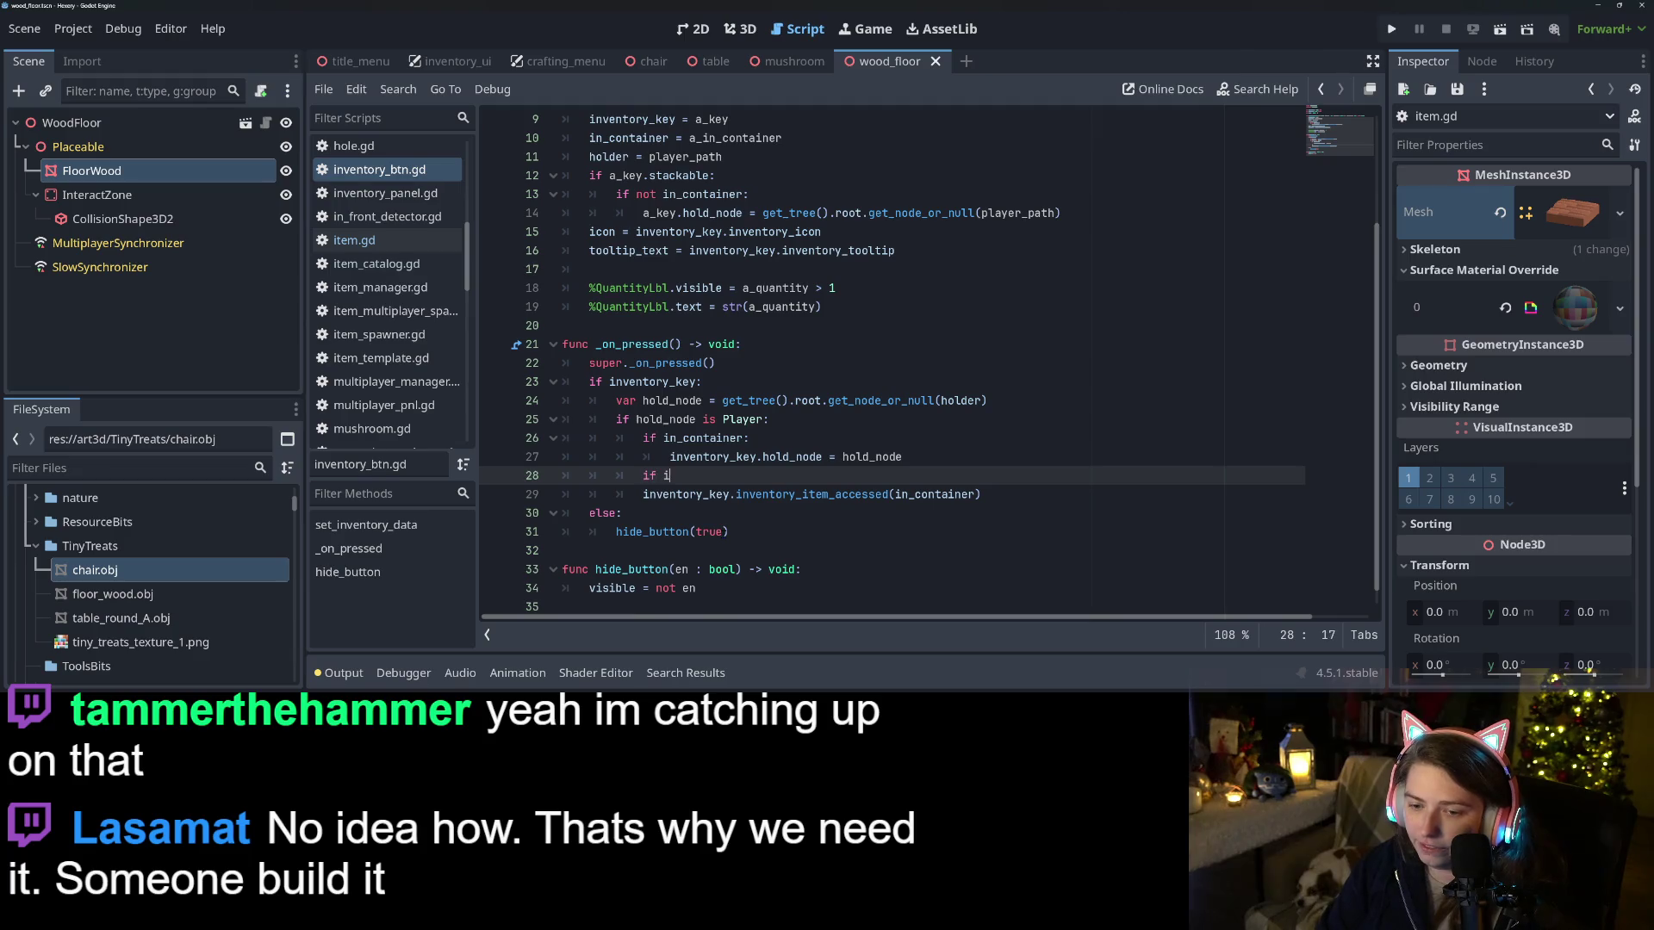
pyautogui.write('nventory_key.stackable:')
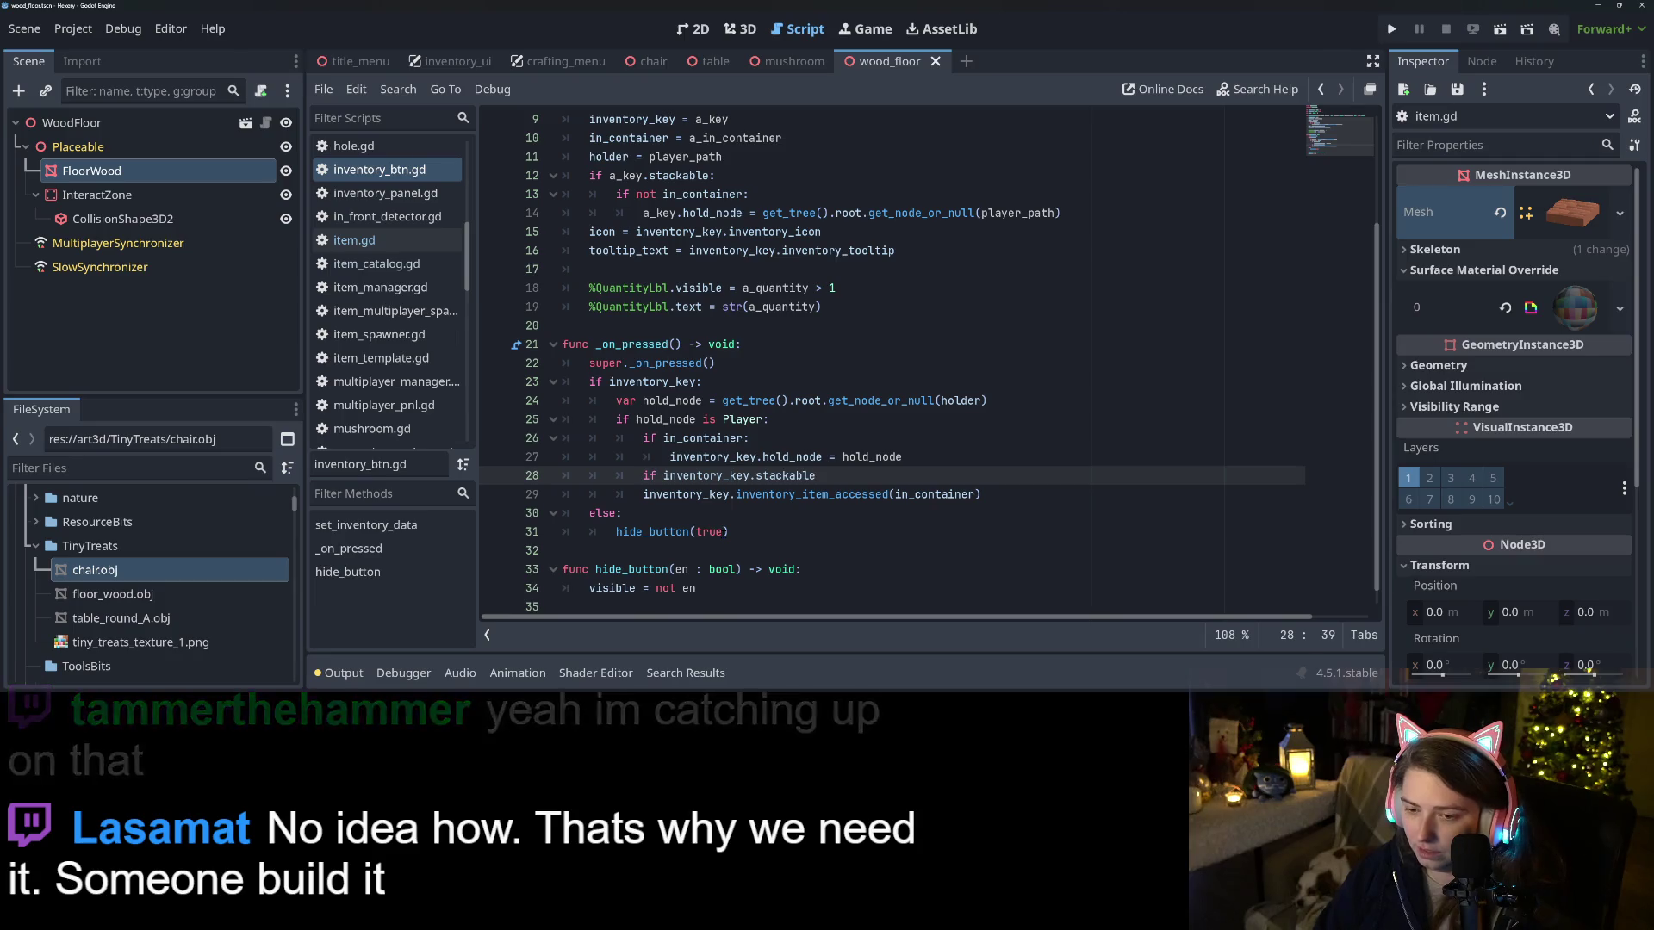
pyautogui.press('Return')
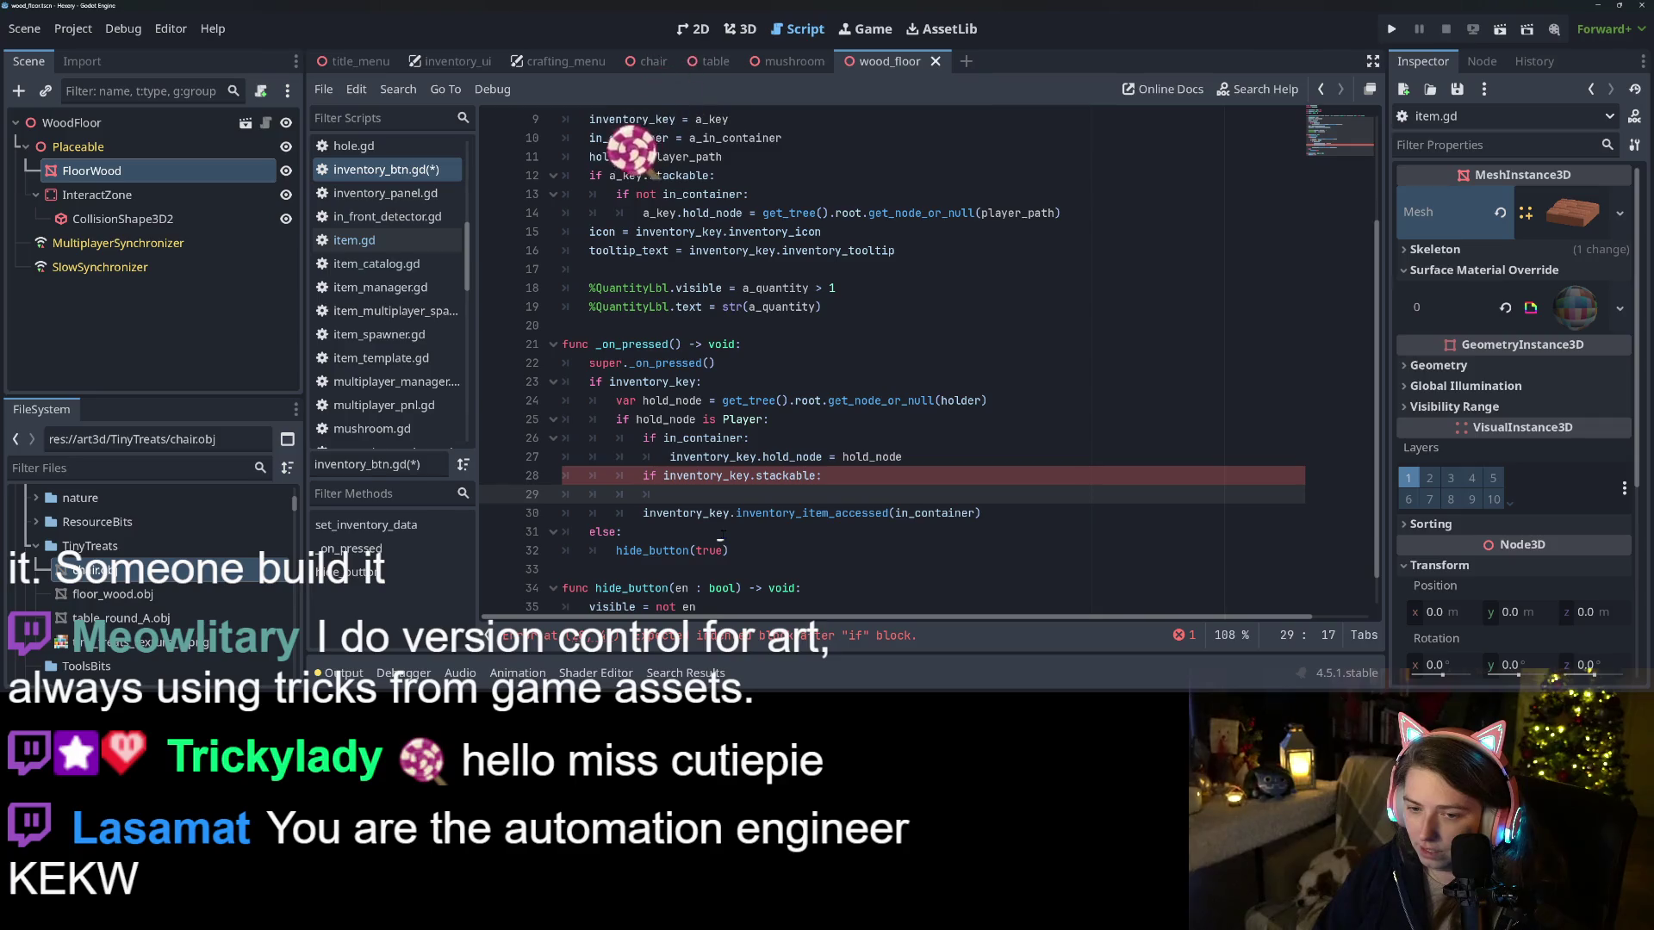
pyautogui.write('add_chi')
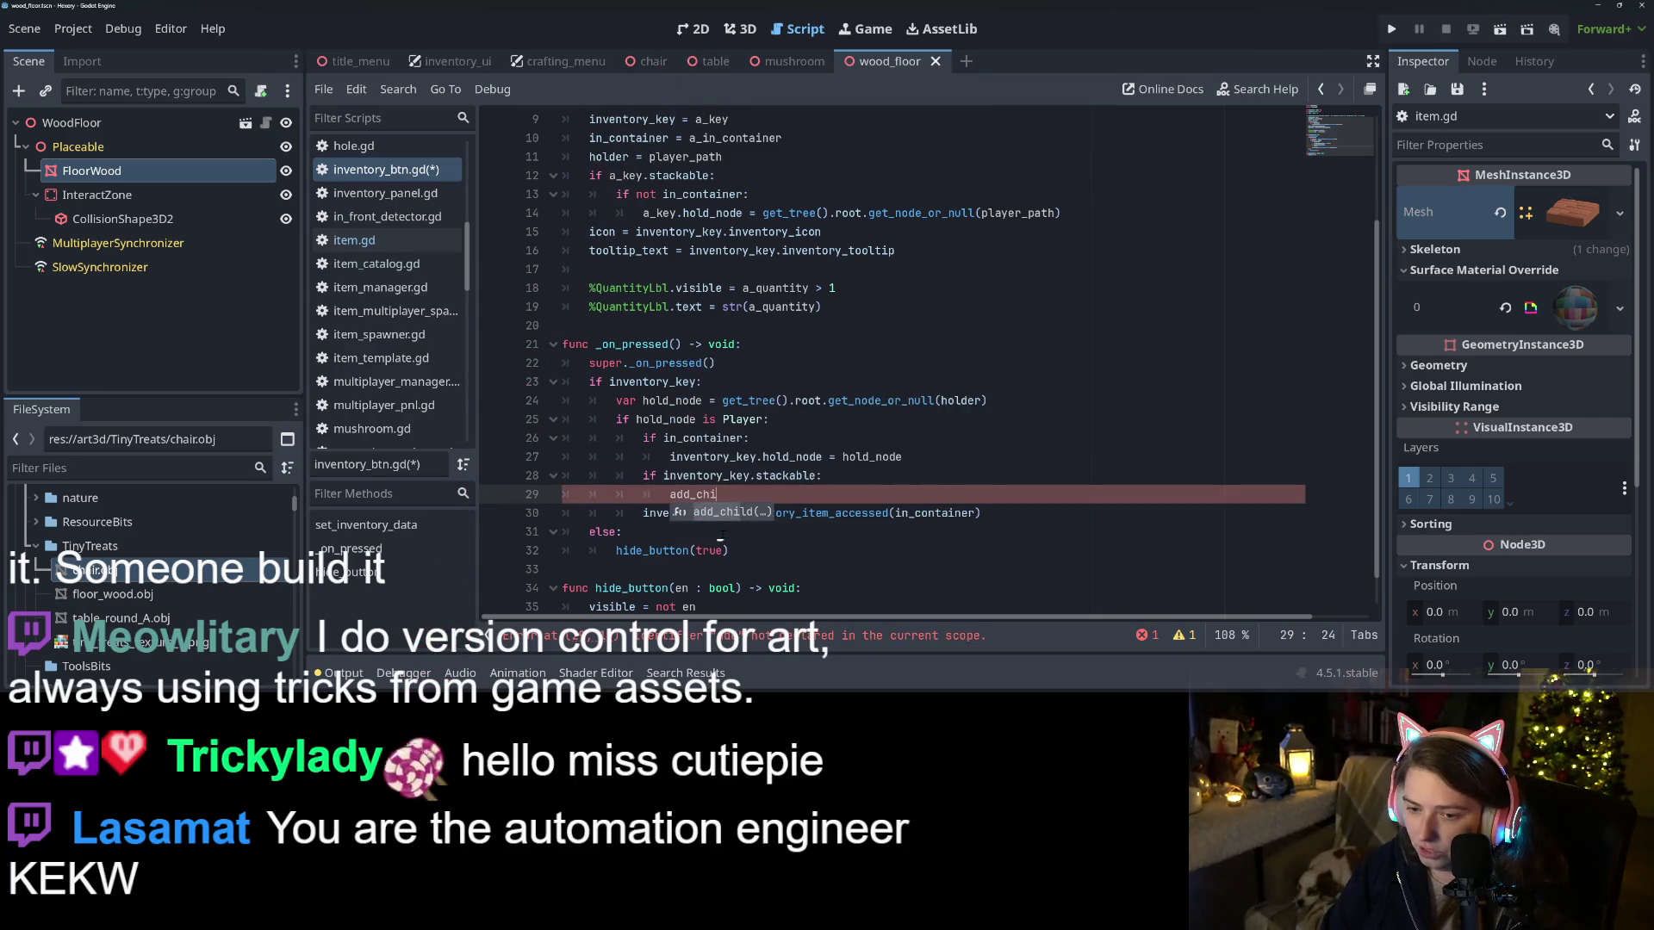
pyautogui.press('Return')
pyautogui.write('inv')
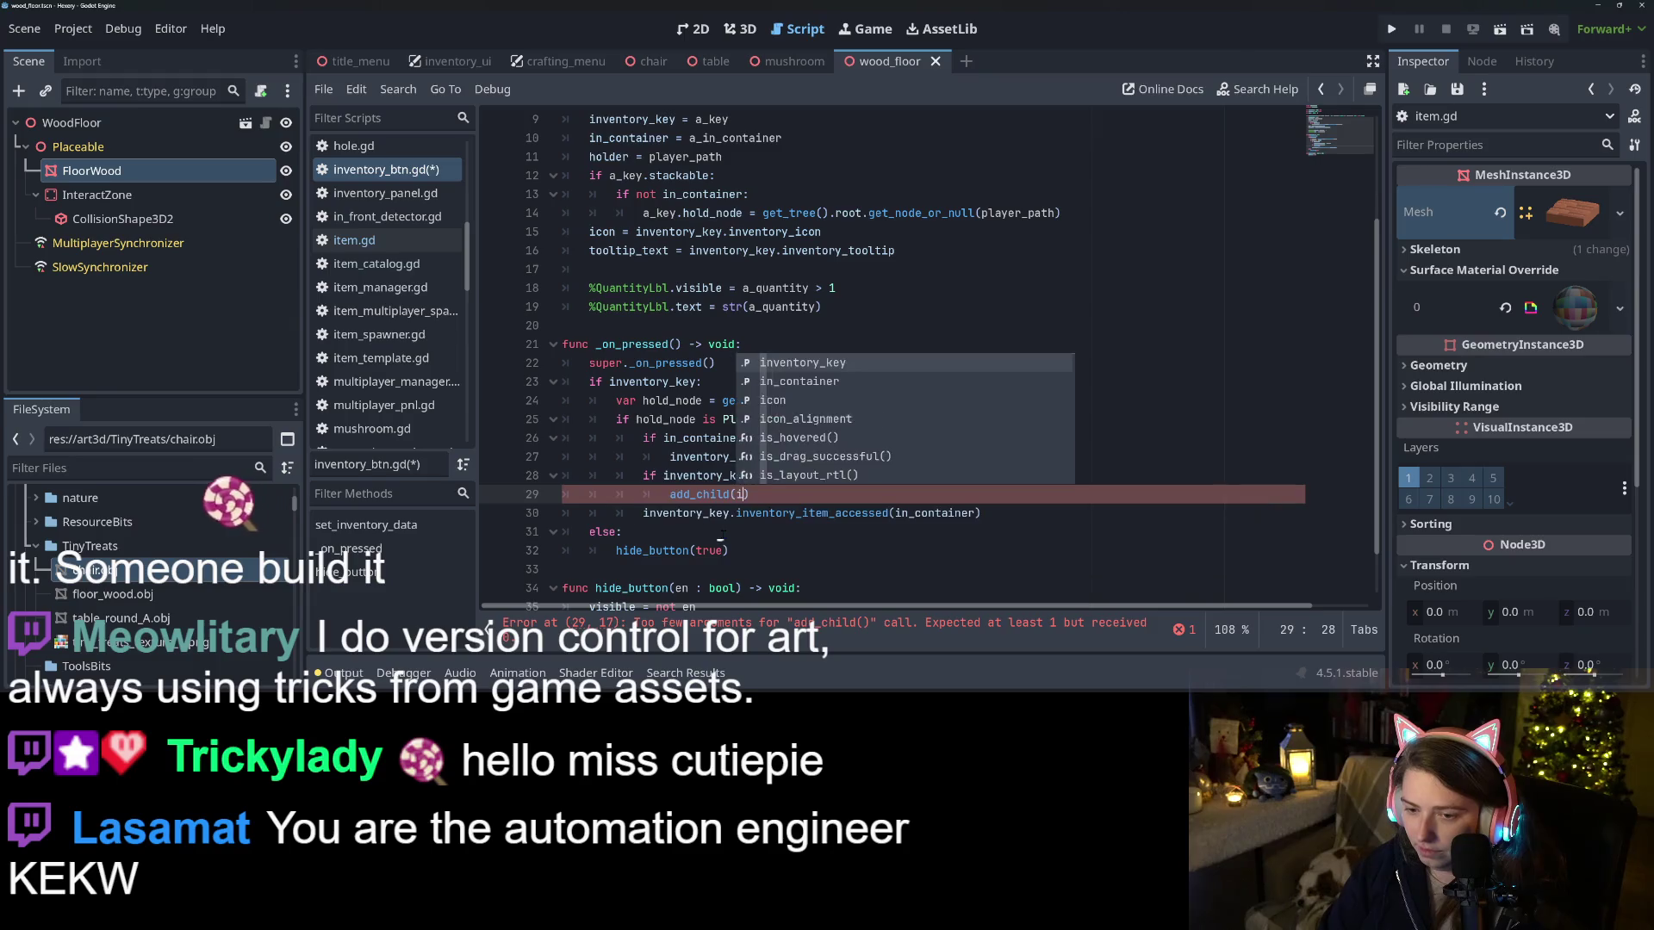
pyautogui.press('Return')
# After the call, add a check that get_children() has inventory_key
pyautogui.press('Down')
pyautogui.press('End')
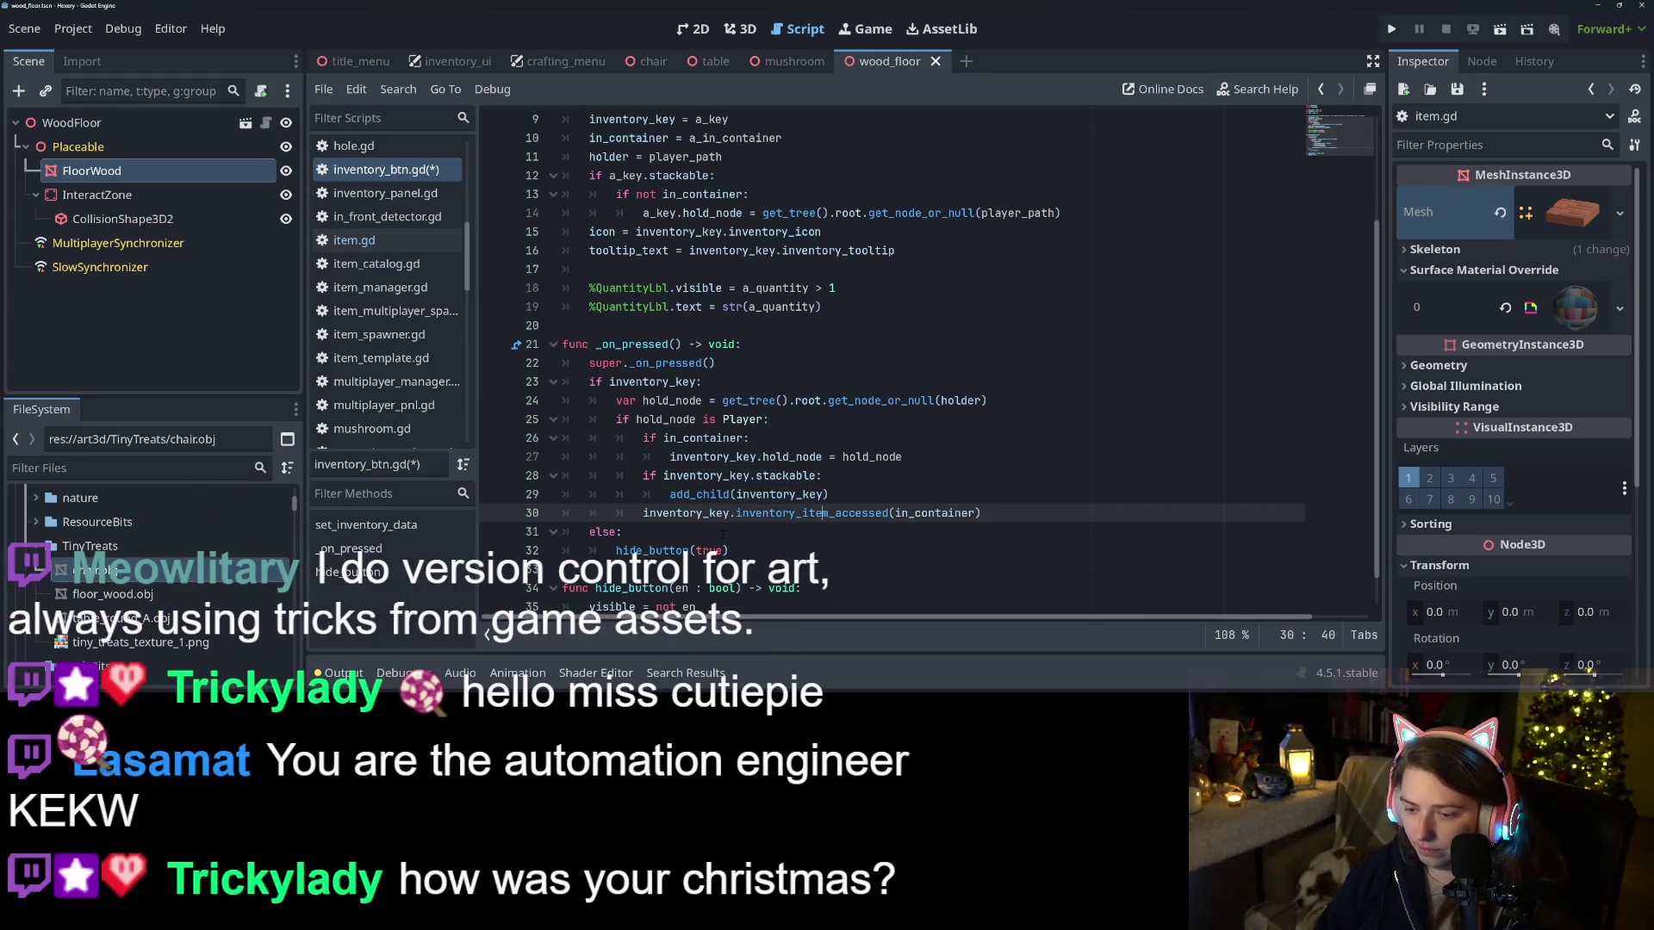
pyautogui.press('Return')
pyautogui.write('if')
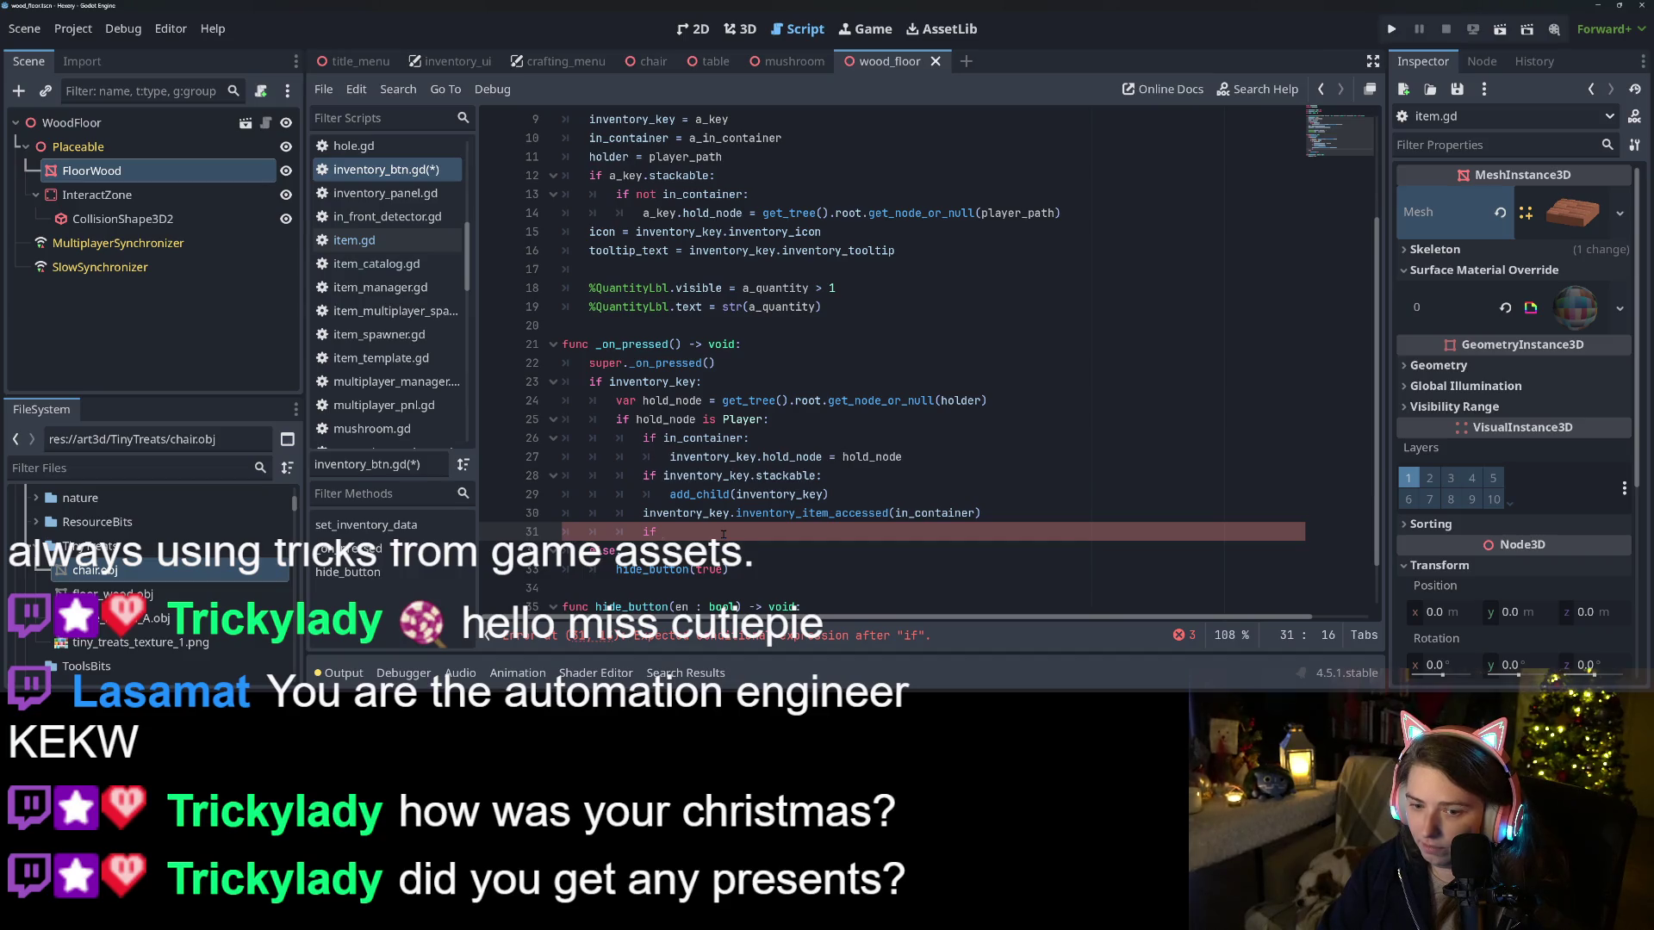
pyautogui.write('get_child')
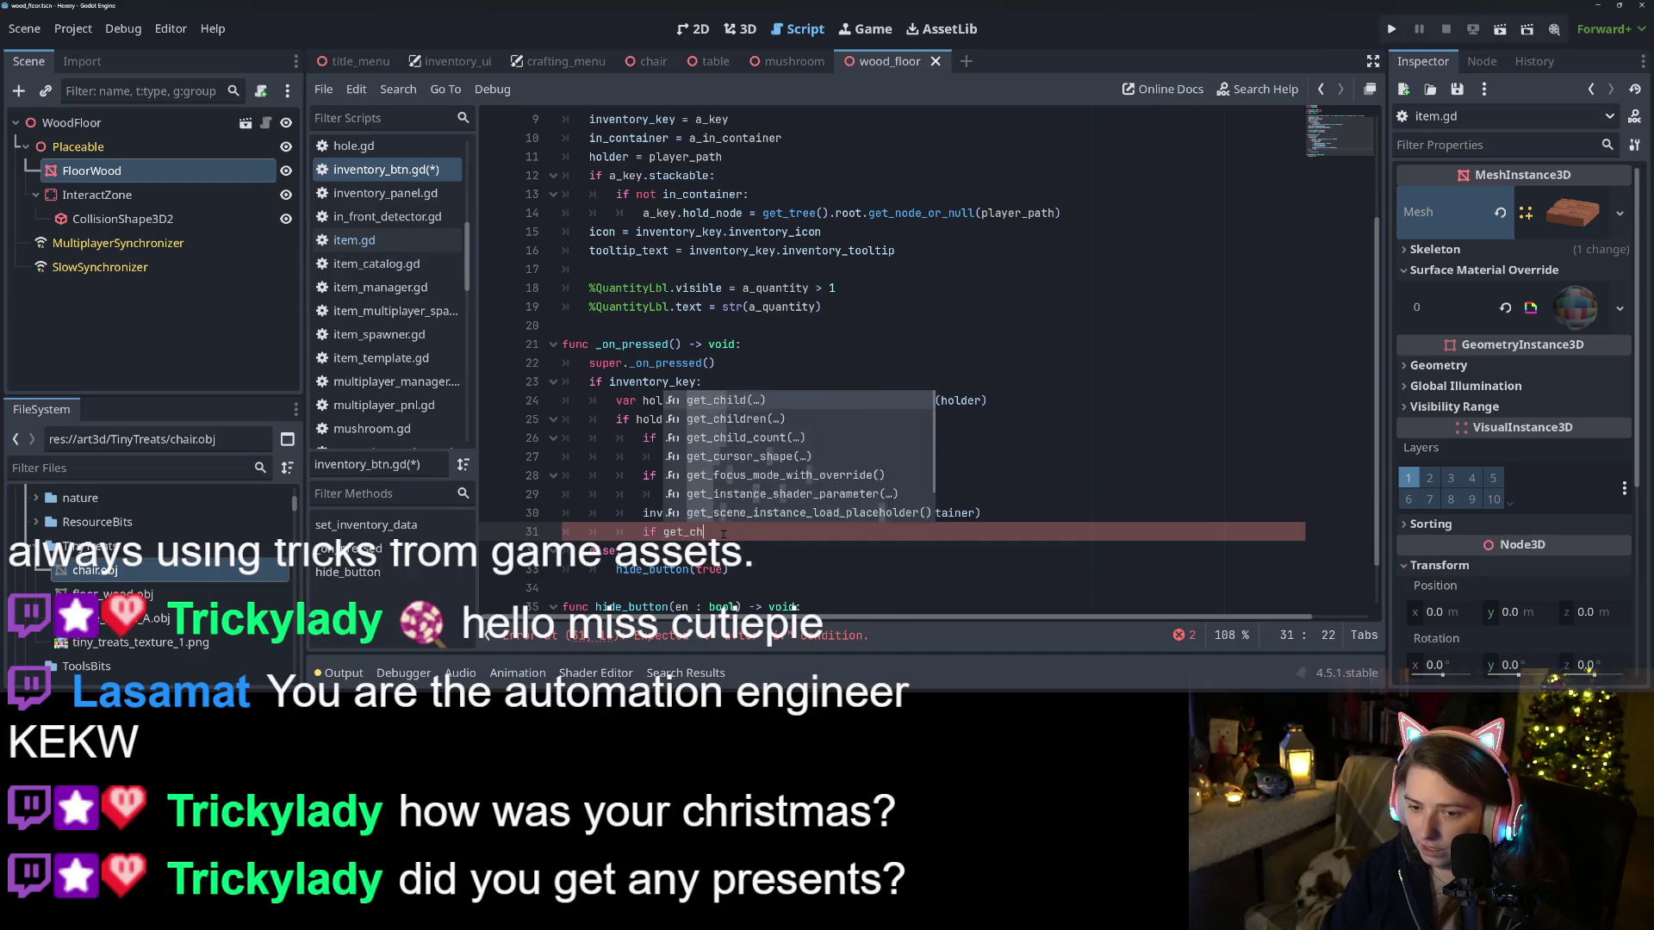
pyautogui.write('ren().h')
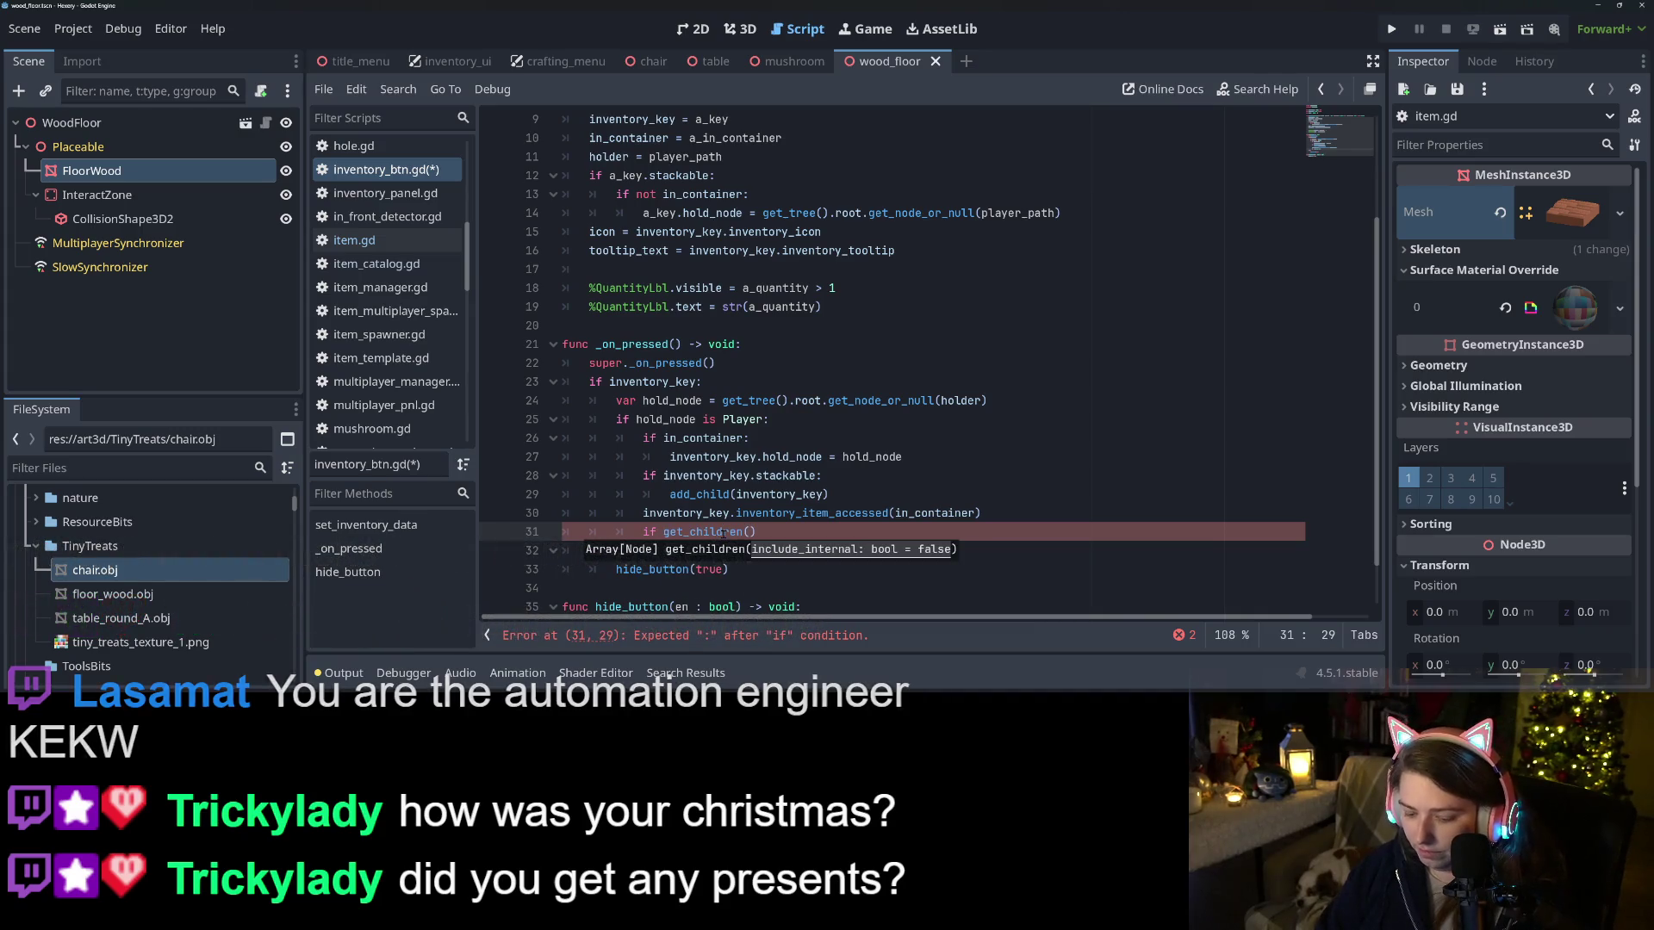
pyautogui.press('Return')
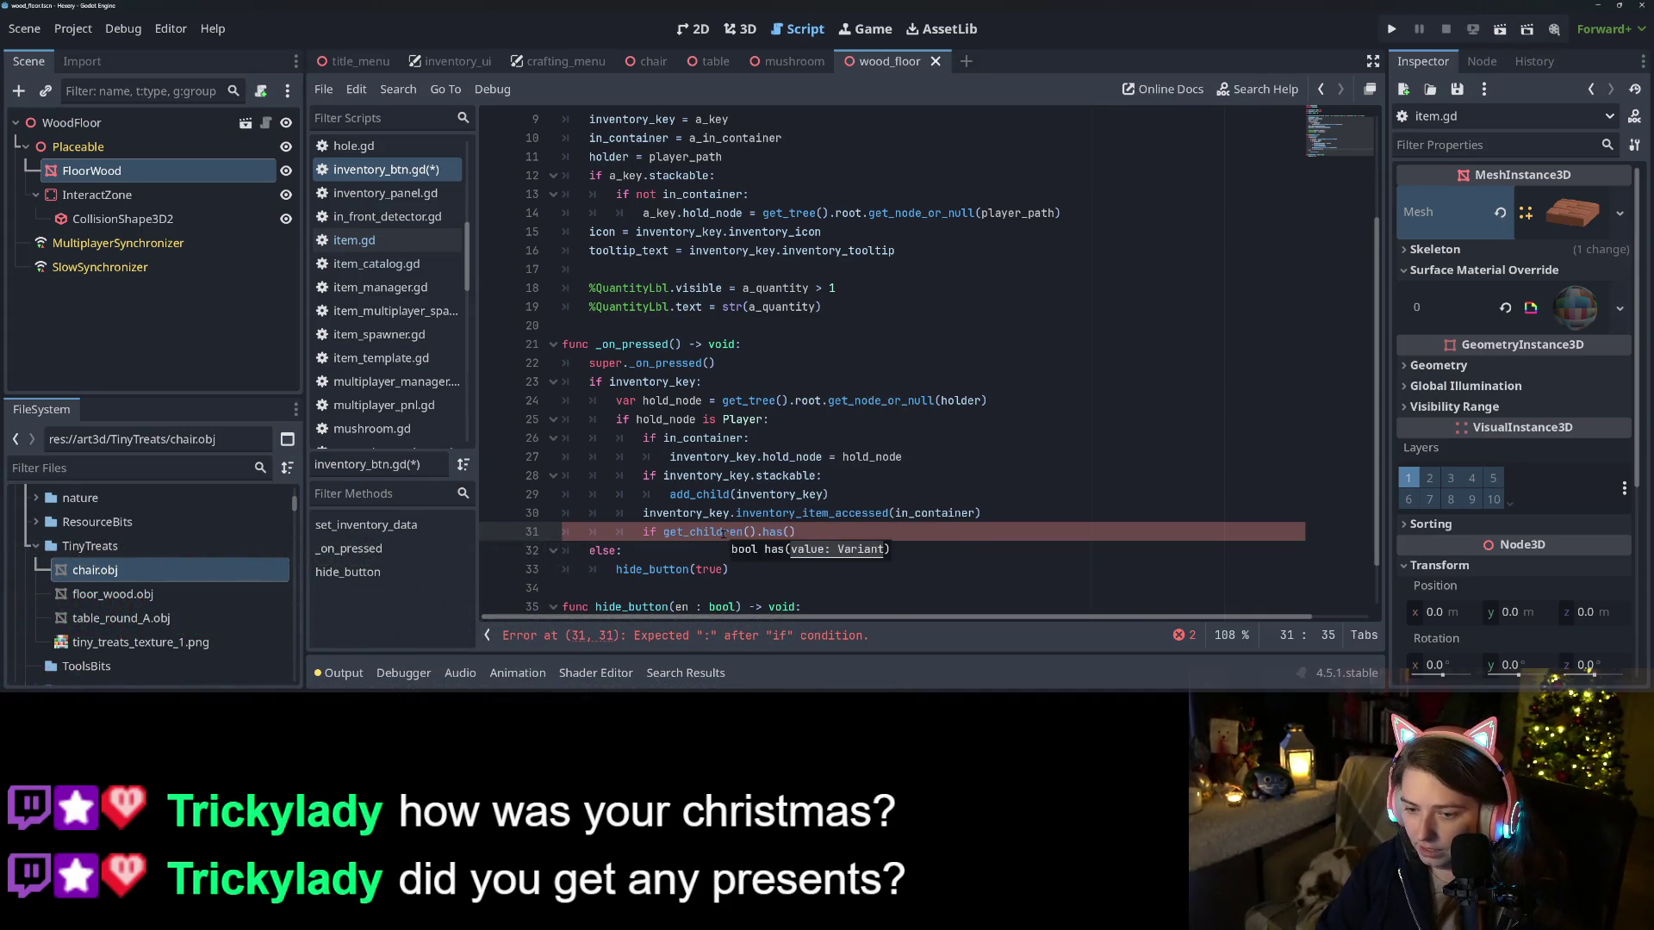
pyautogui.press('Return')
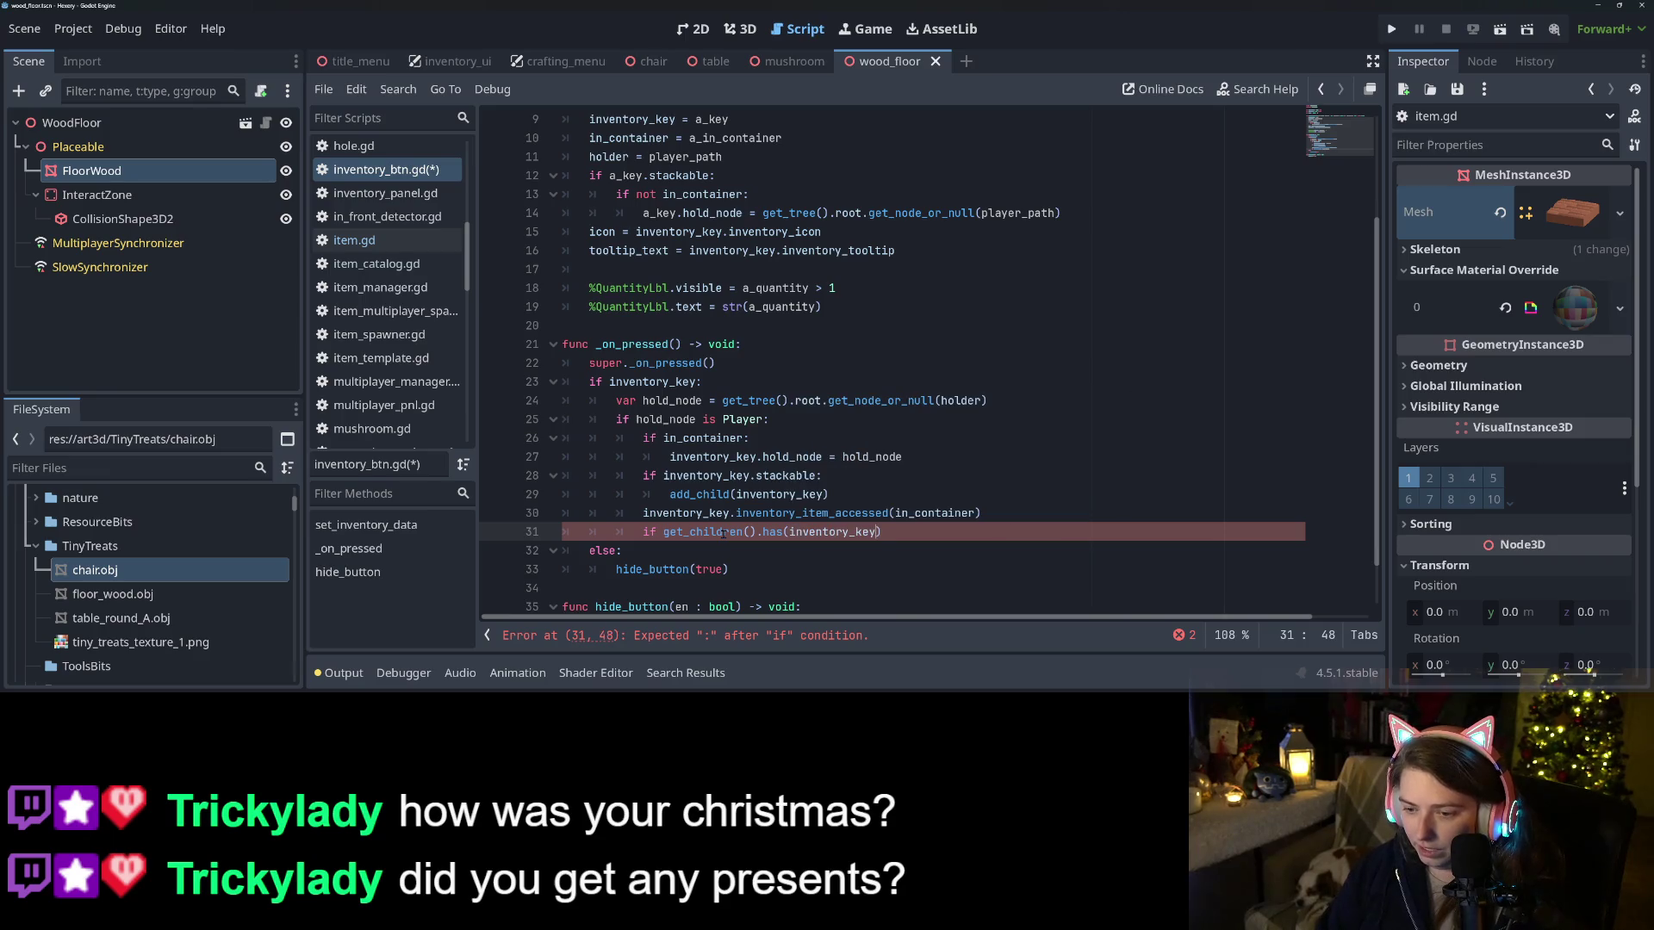
pyautogui.write(':')
pyautogui.press('Return')
# Inside that check call remove_child(inventory_key), close the parenthesis, and save the script
pyautogui.write('remo')
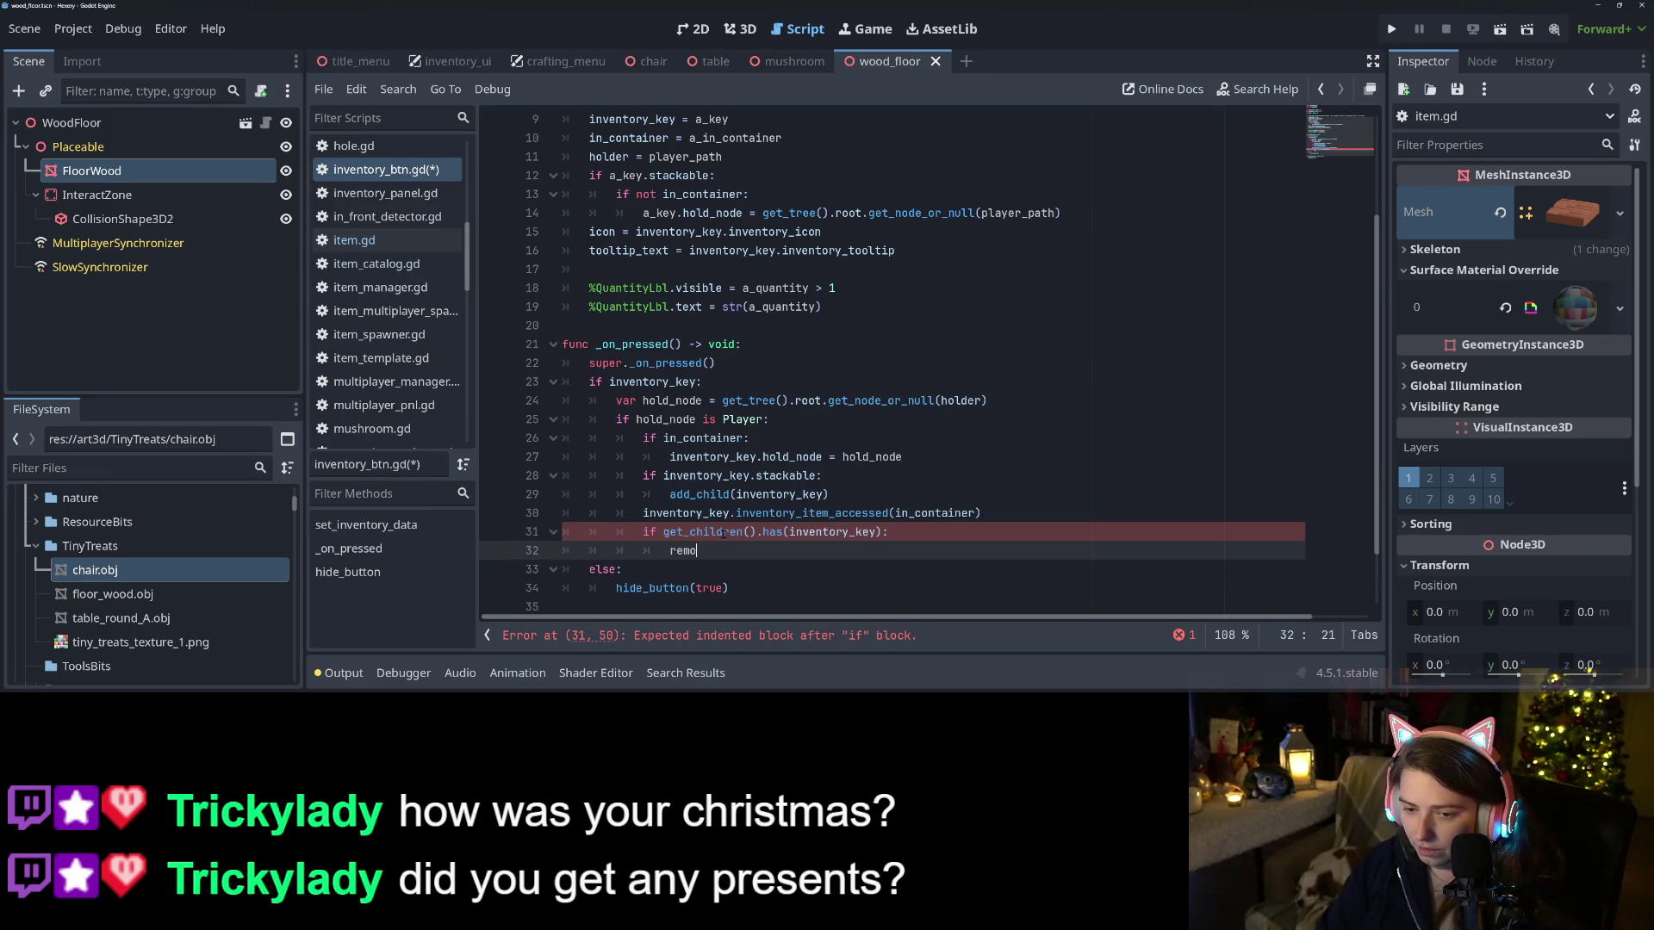
pyautogui.write('ve_ch')
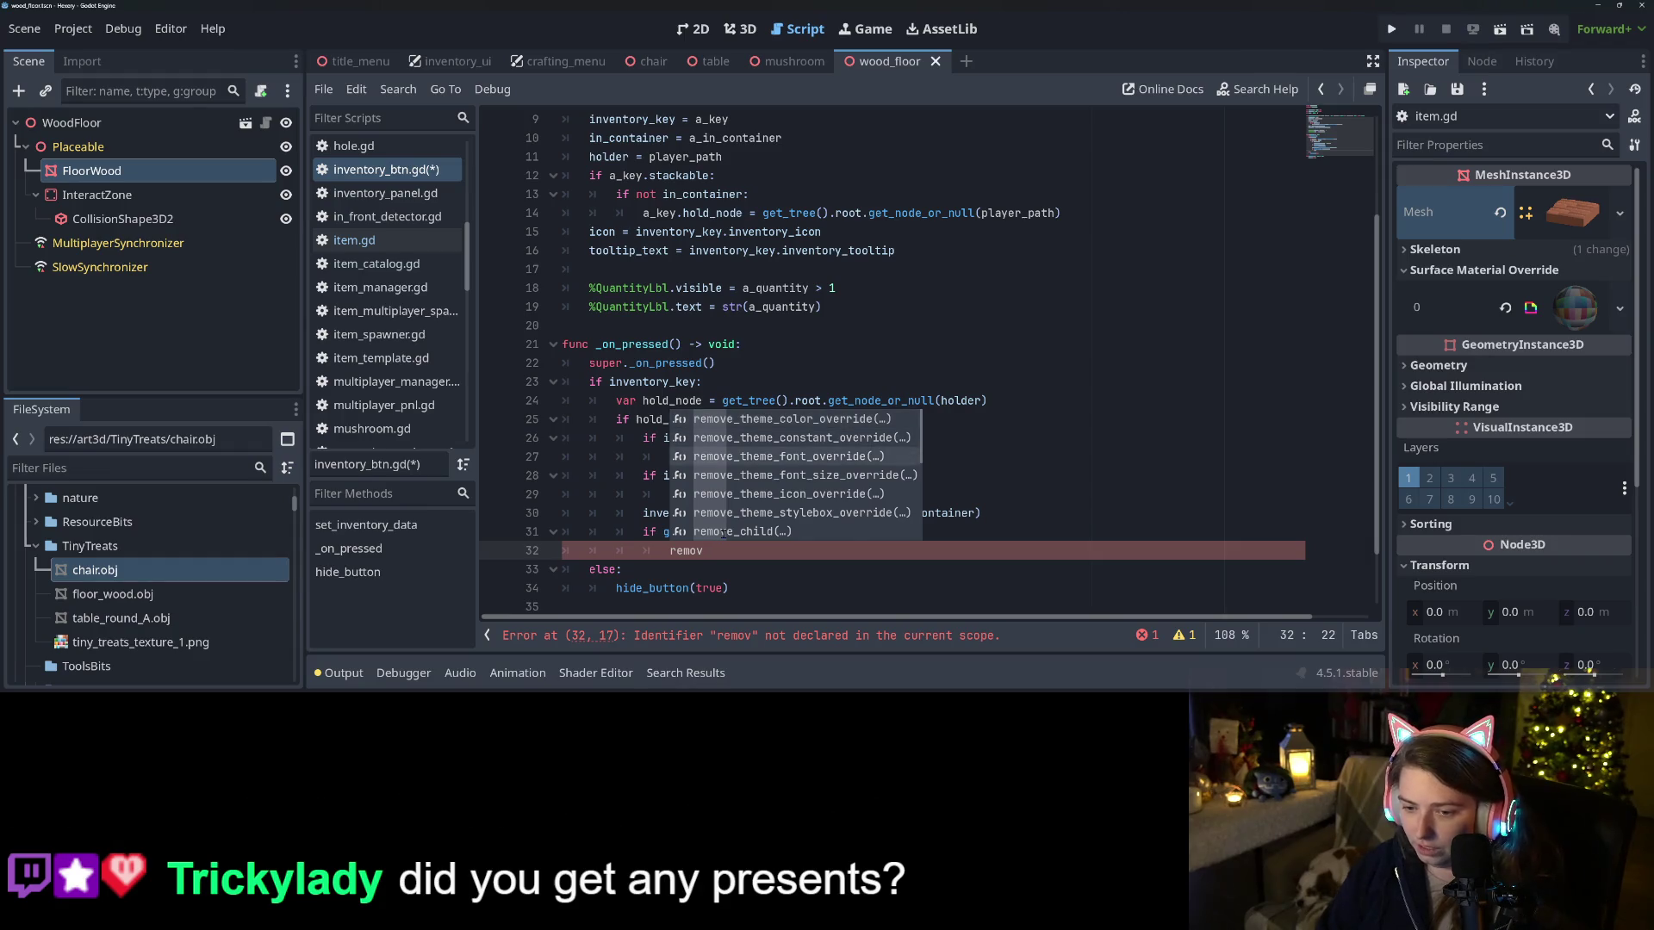
pyautogui.press('Return')
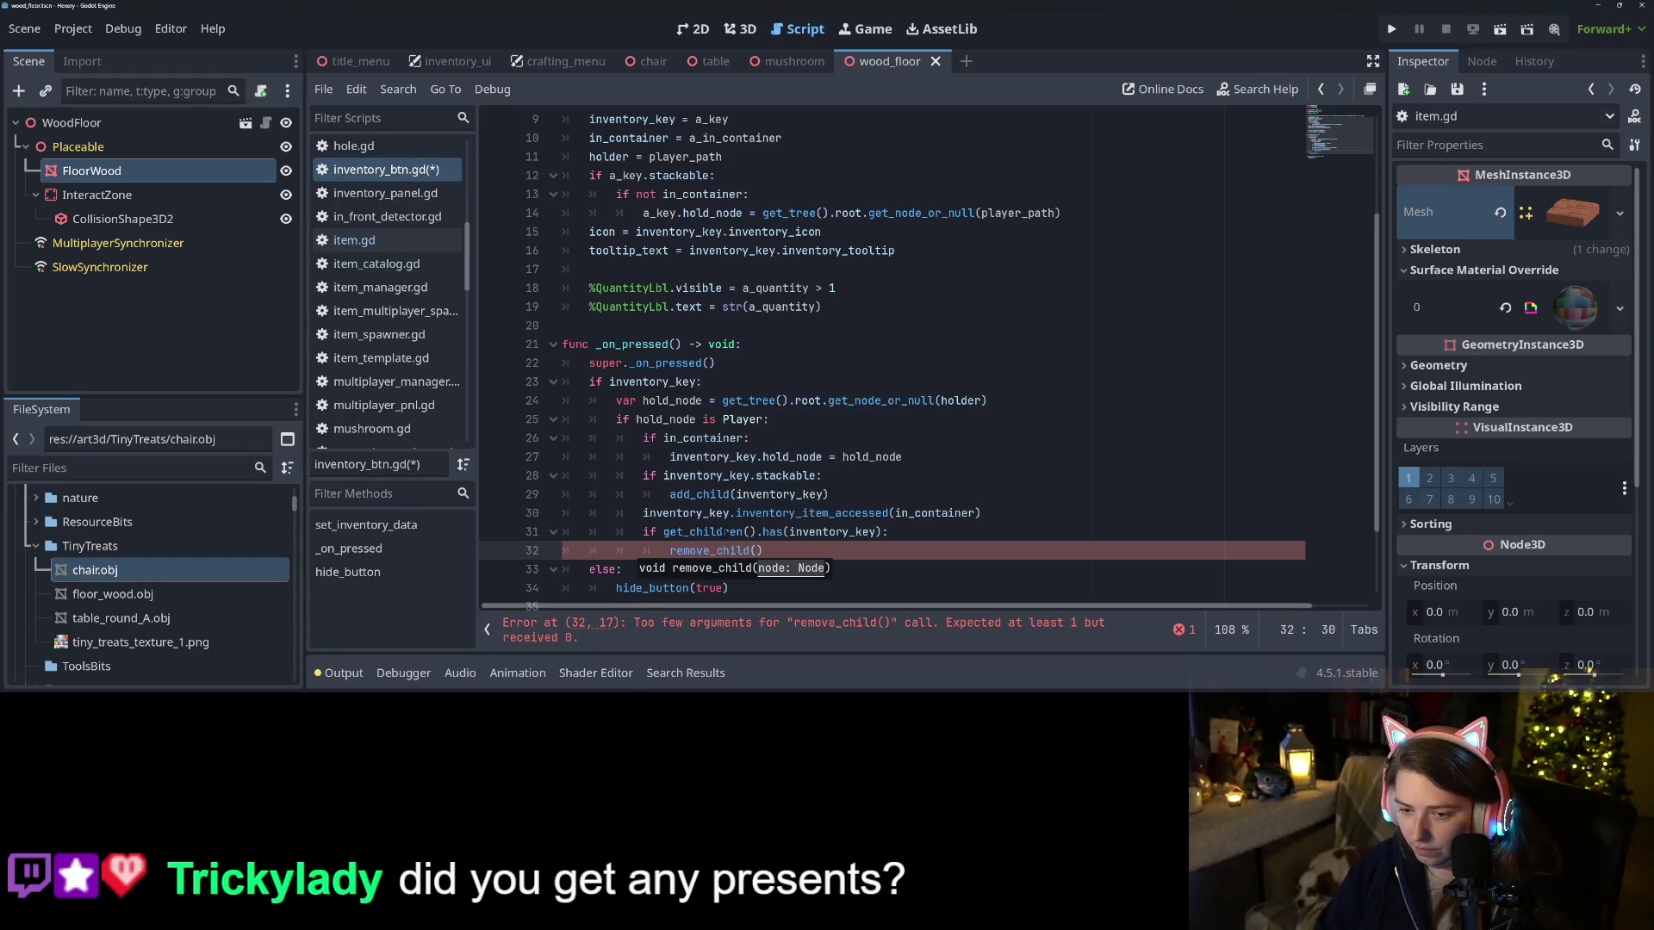
pyautogui.press('Return')
pyautogui.hotkey('ctrl', 's')
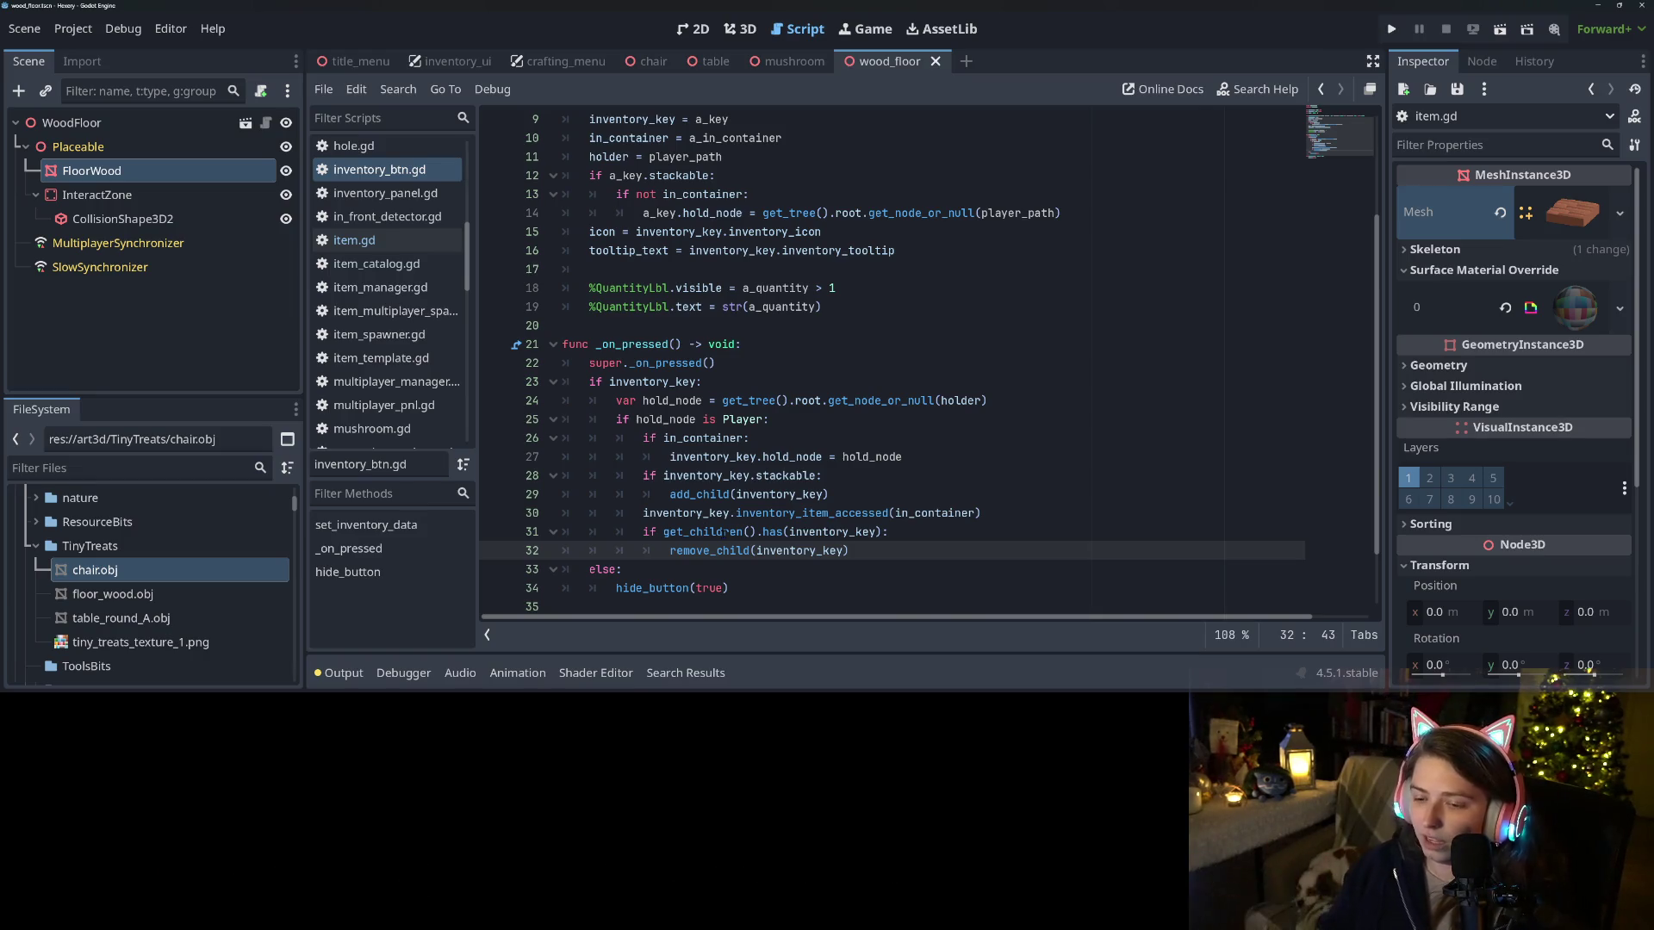
pyautogui.write(')')
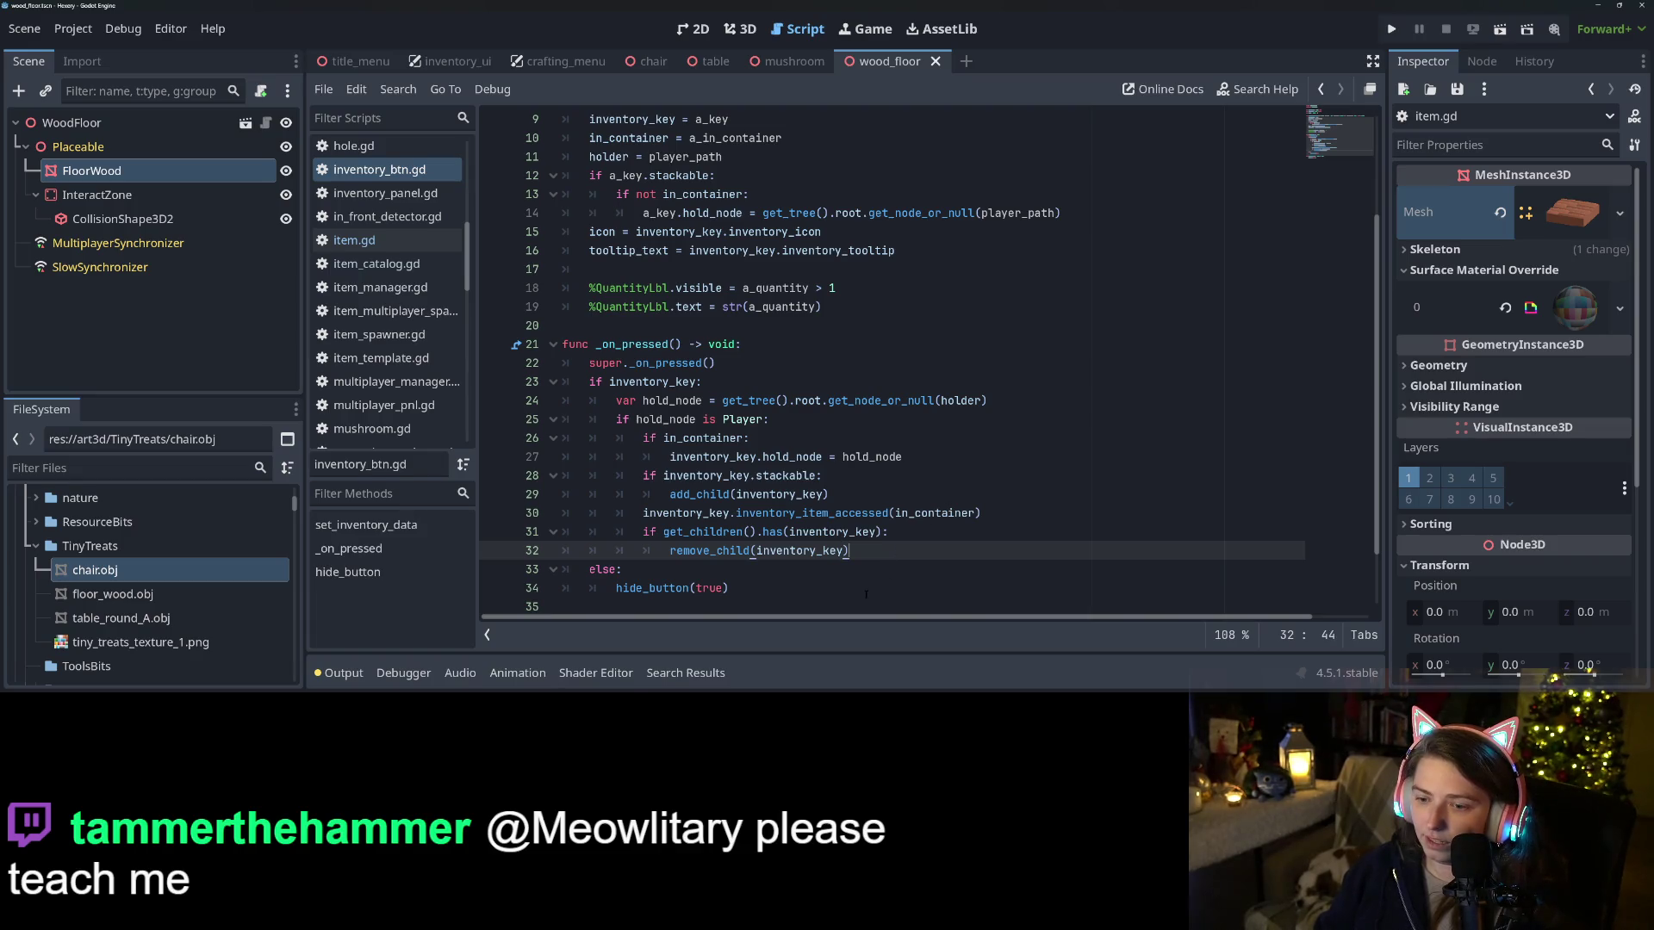
pyautogui.doubleClick(862, 514)
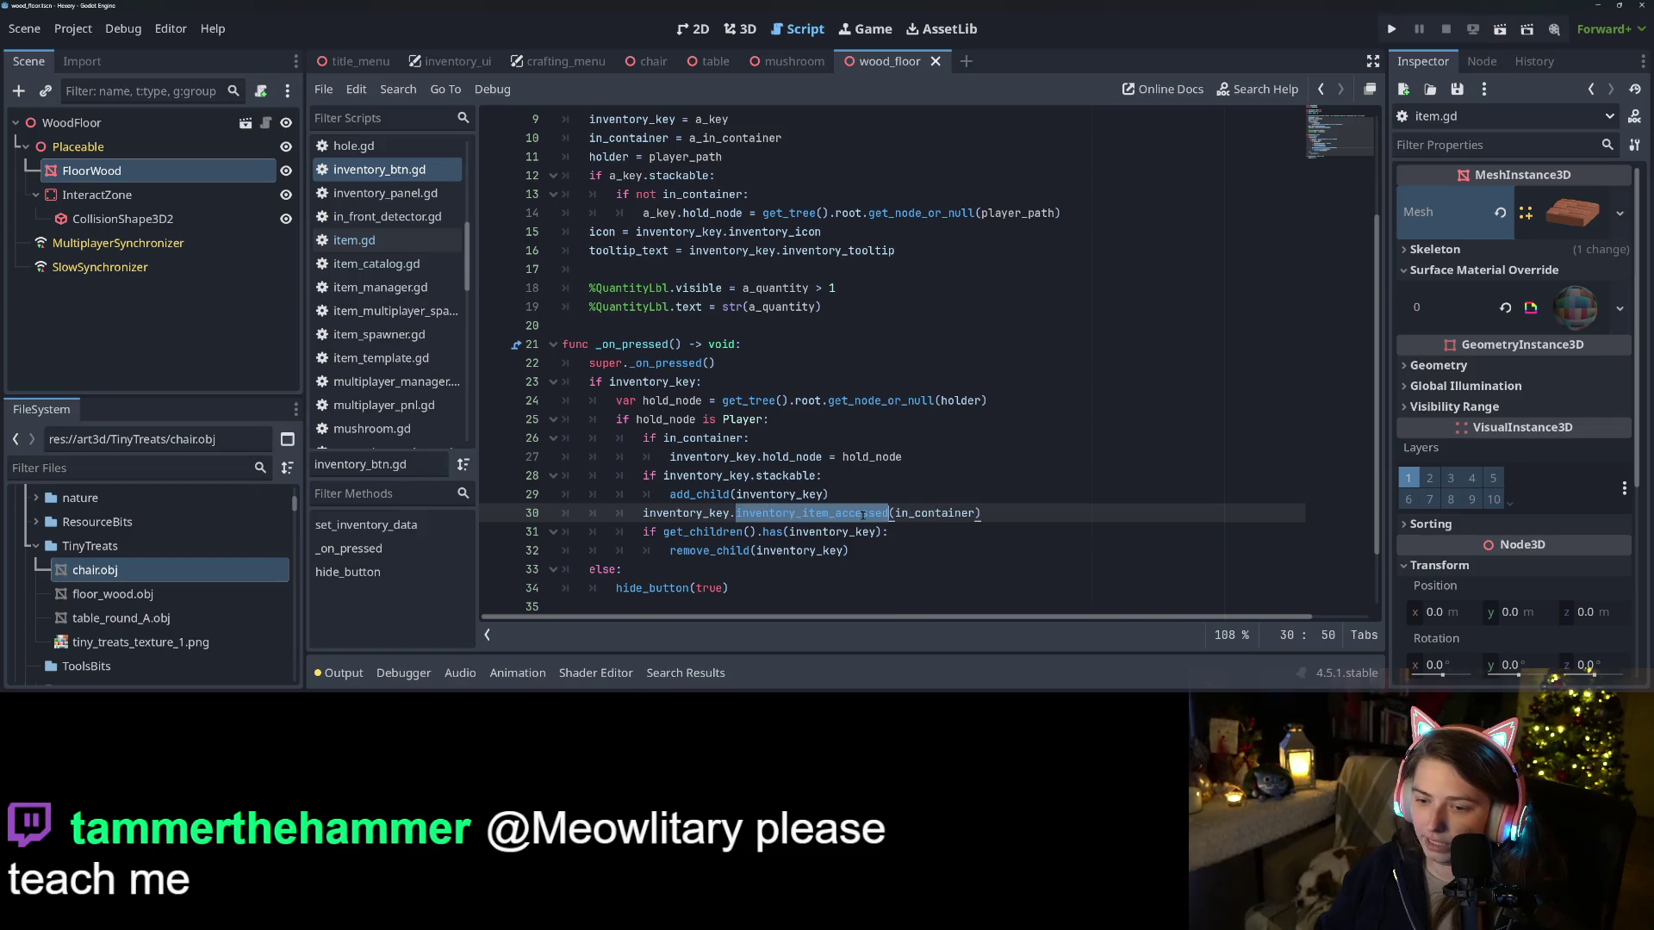
# Jump to the inventory_item_accessed definition in item.gd, then launch the game
pyautogui.keyDown('ctrl'); pyautogui.click(850, 514); pyautogui.keyUp('ctrl')
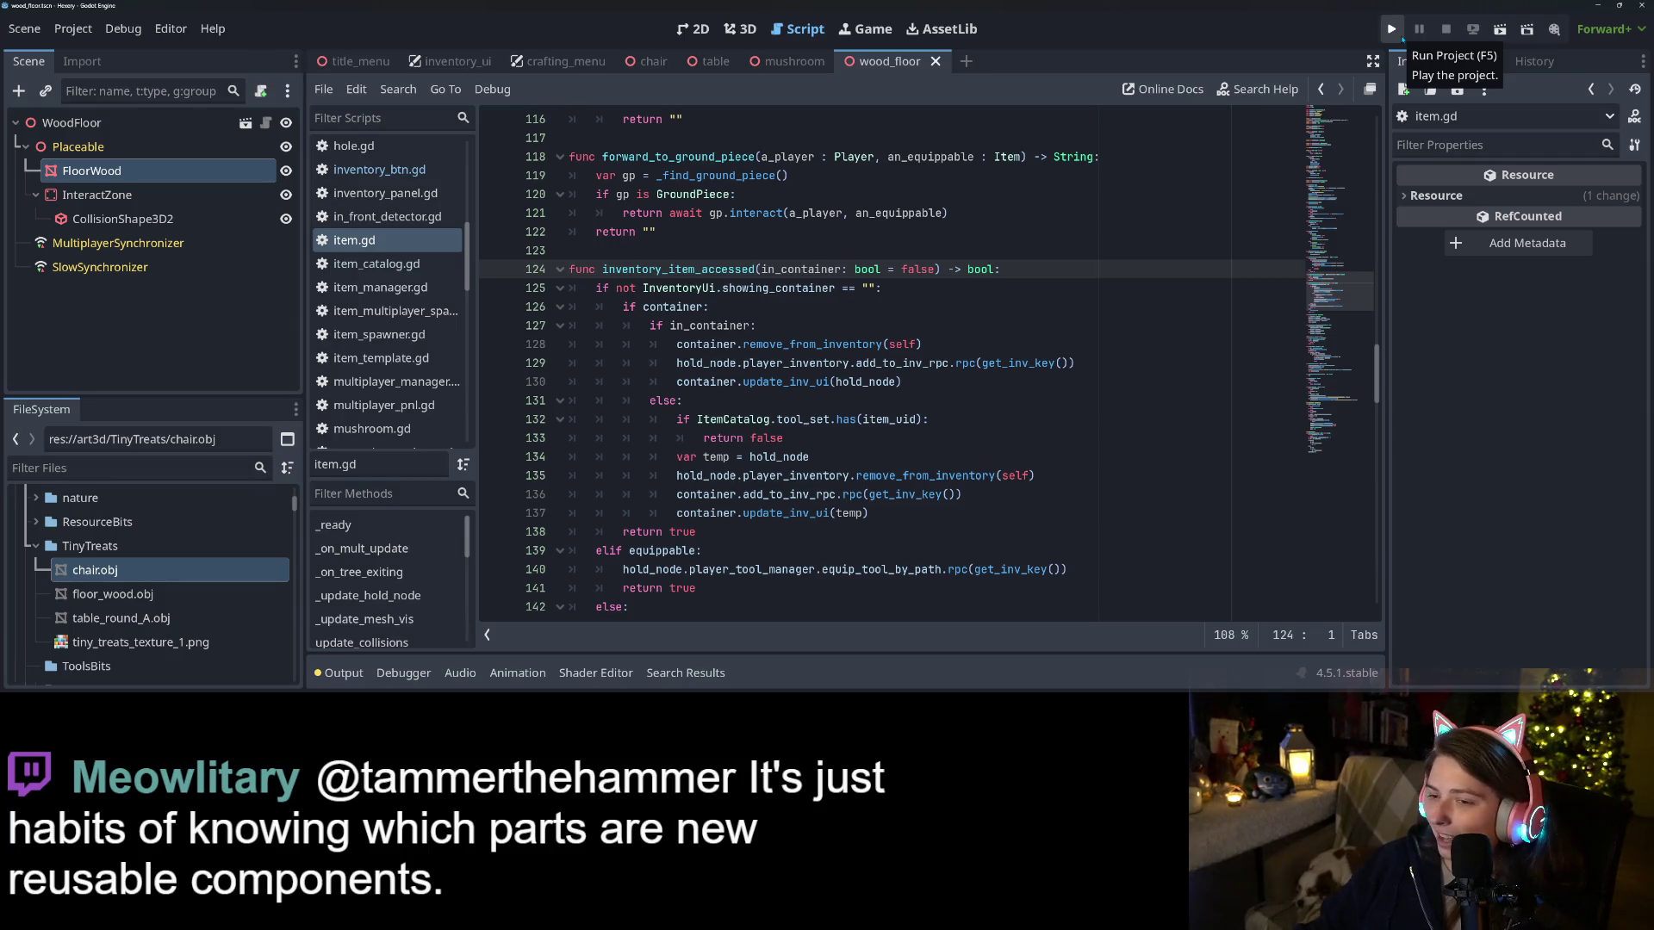
pyautogui.click(1401, 37)
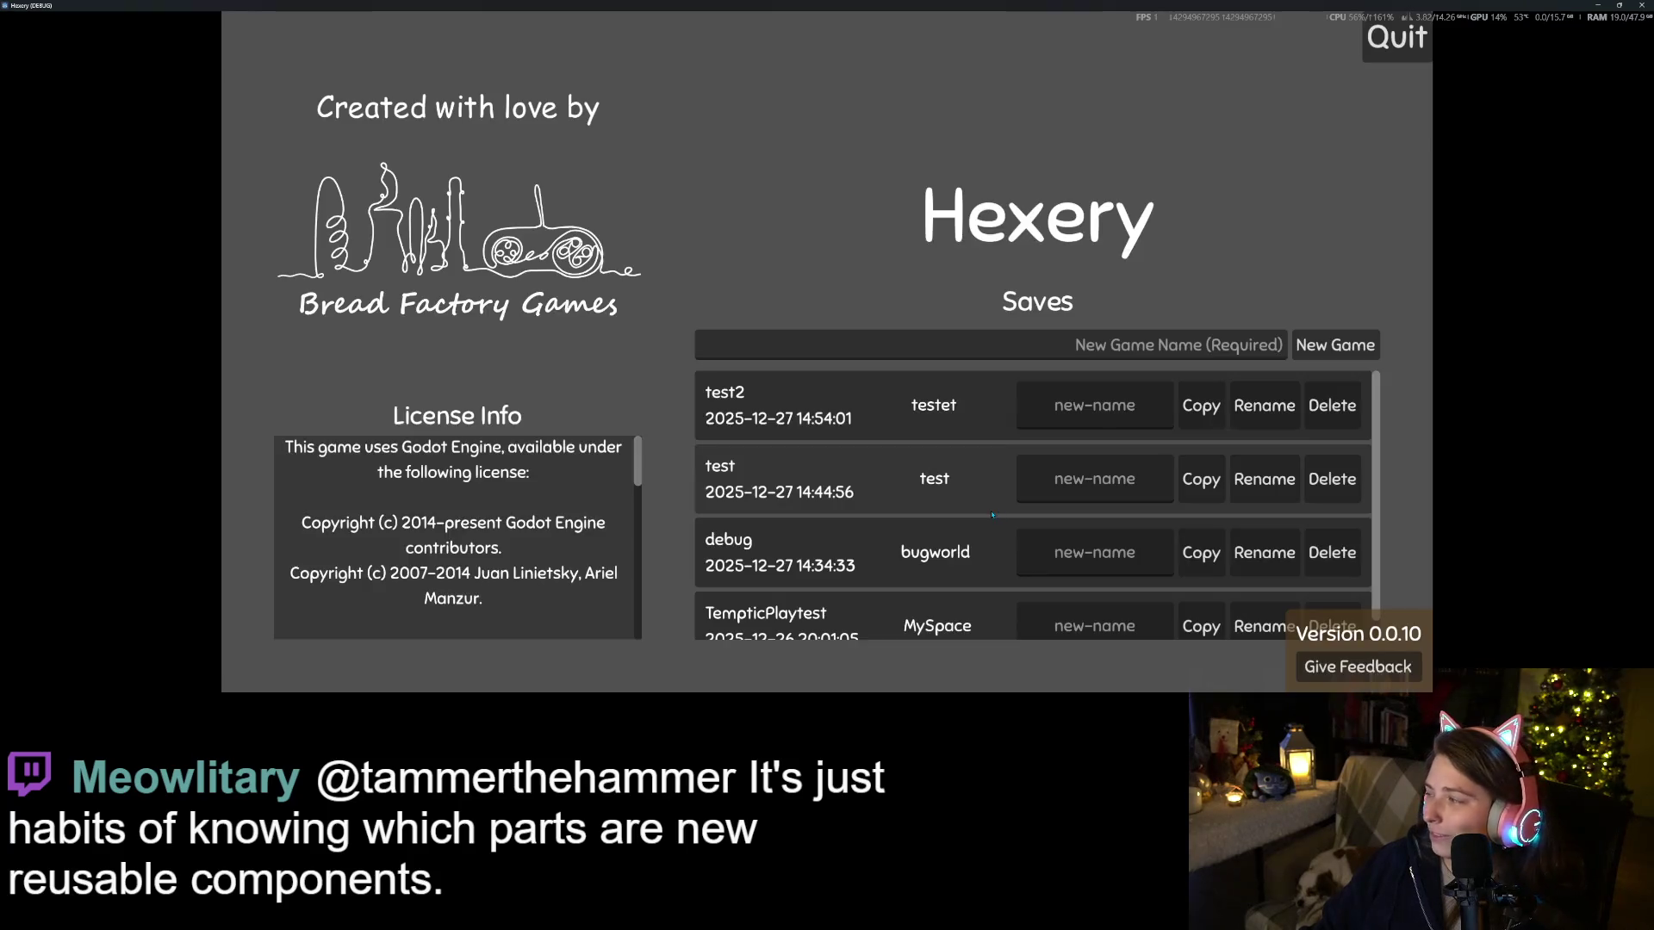
# Load the test2 save, check the inventory, walk past the floor and table, then quit
pyautogui.click(964, 406)
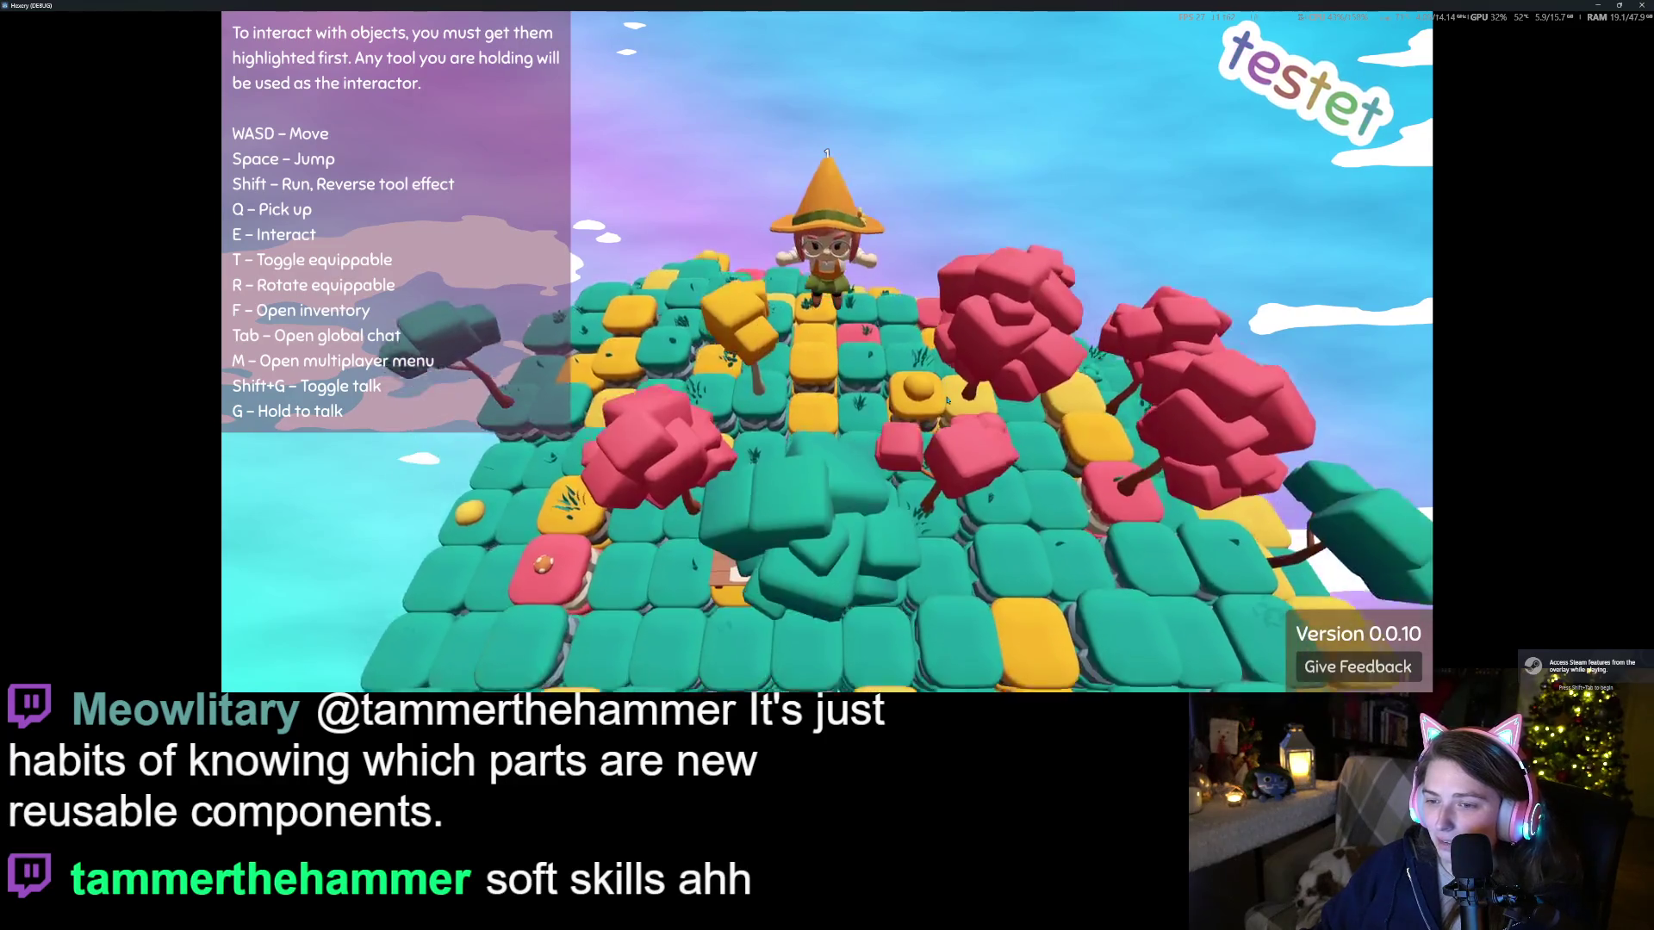
pyautogui.press('f')
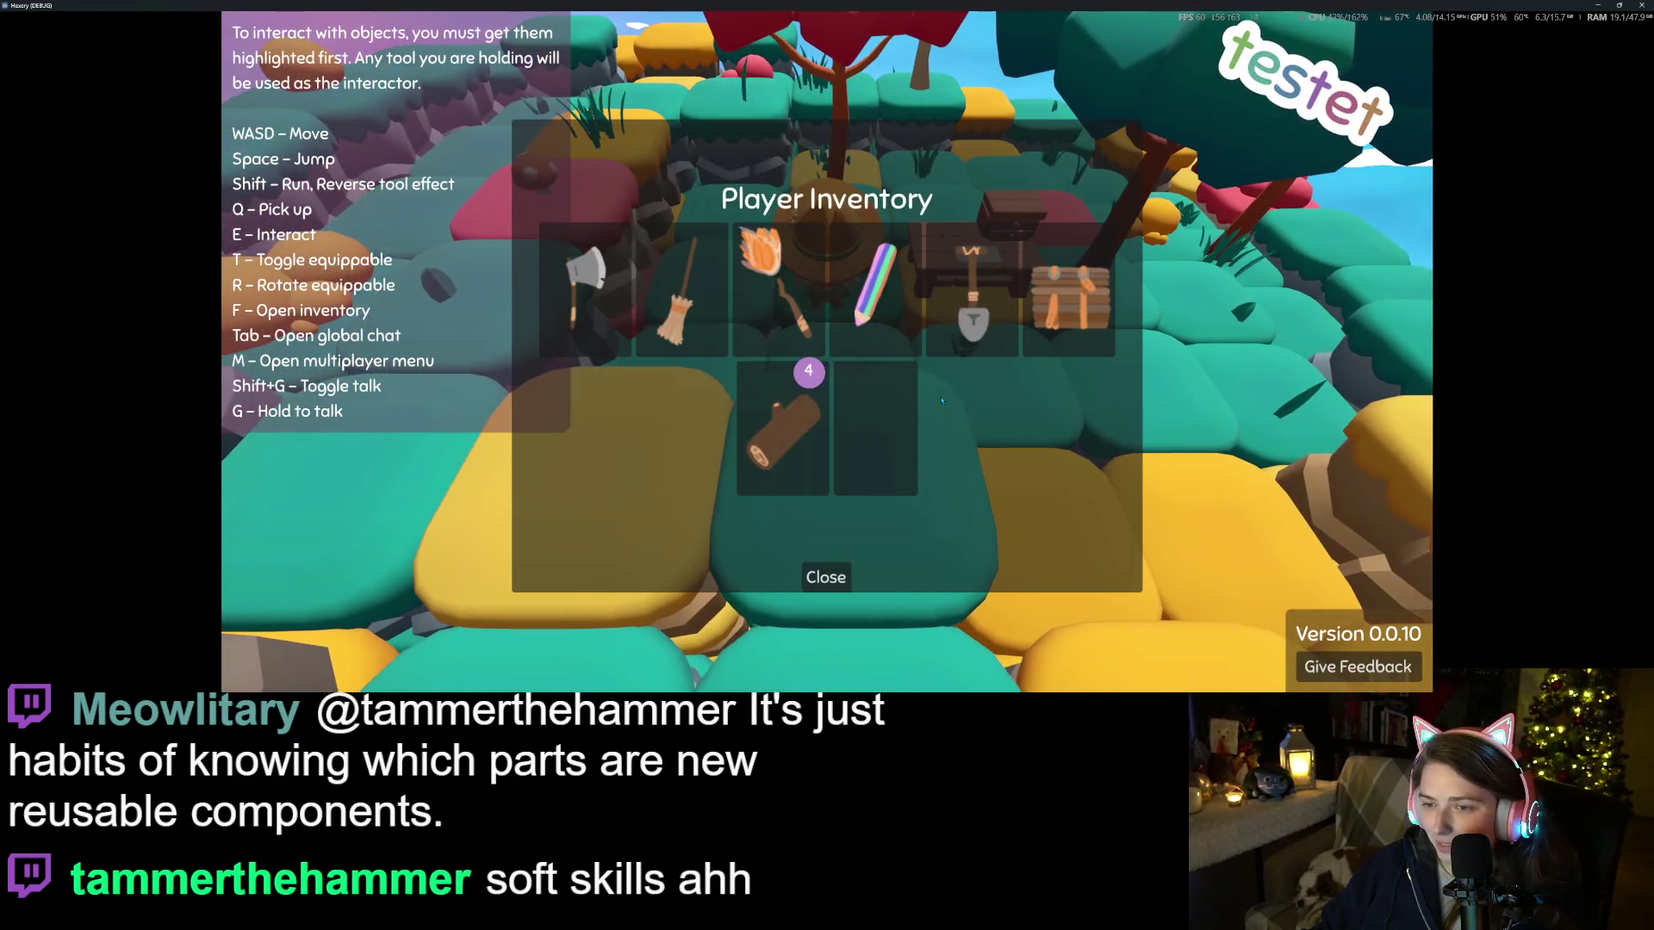
pyautogui.click(891, 471)
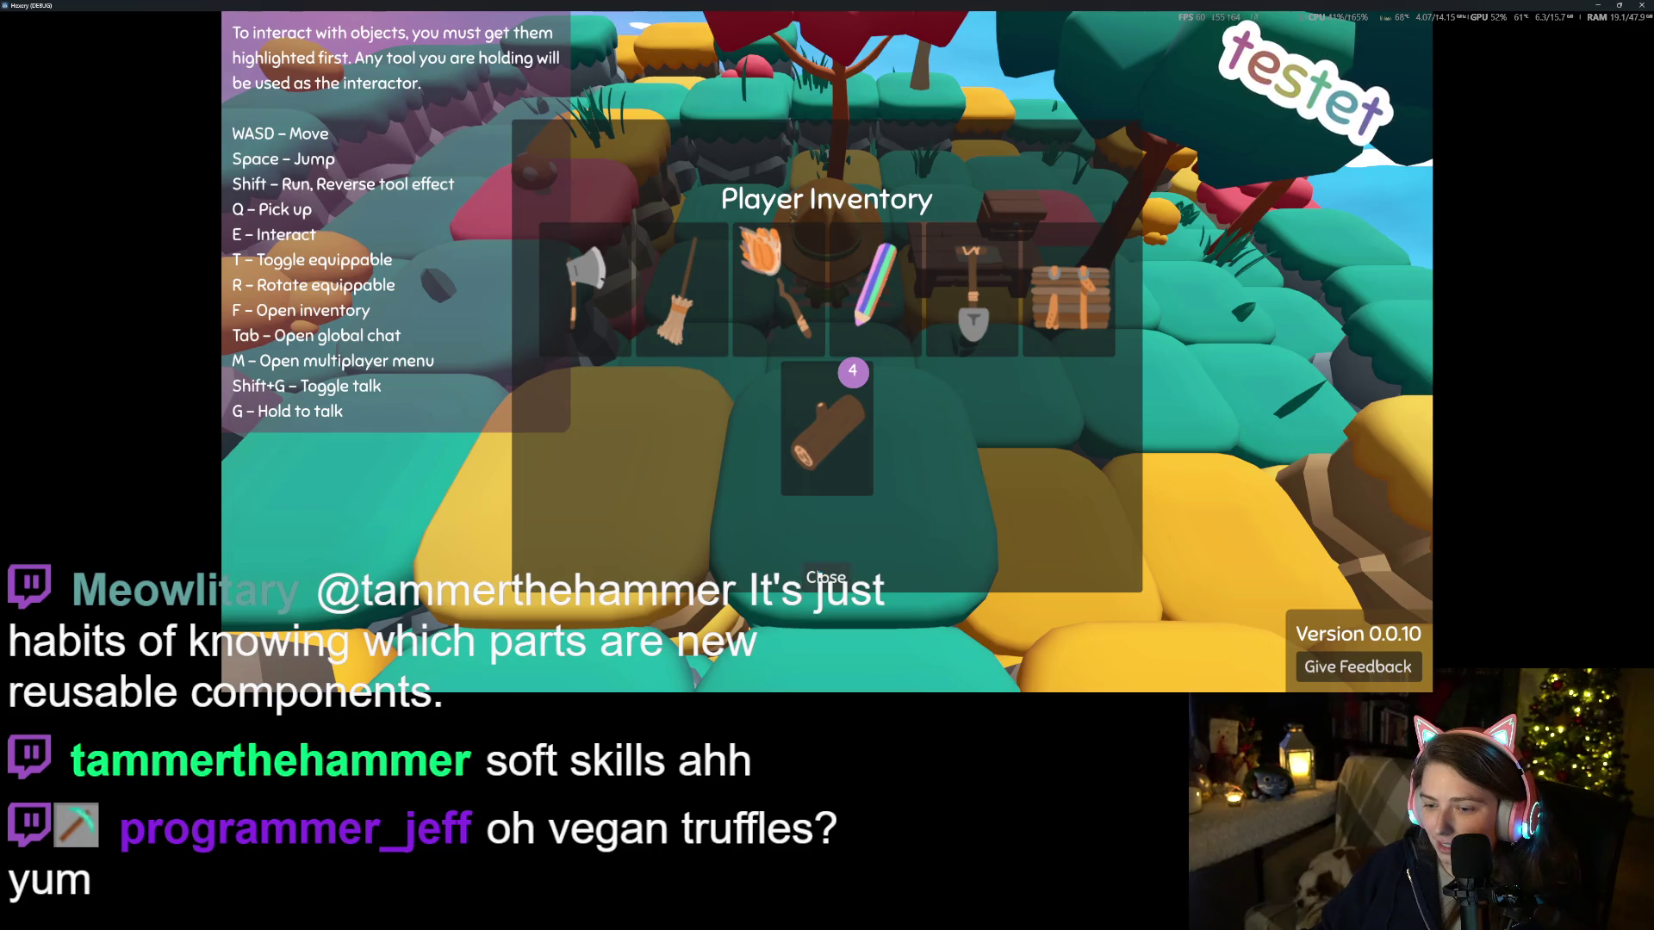
pyautogui.click(814, 577)
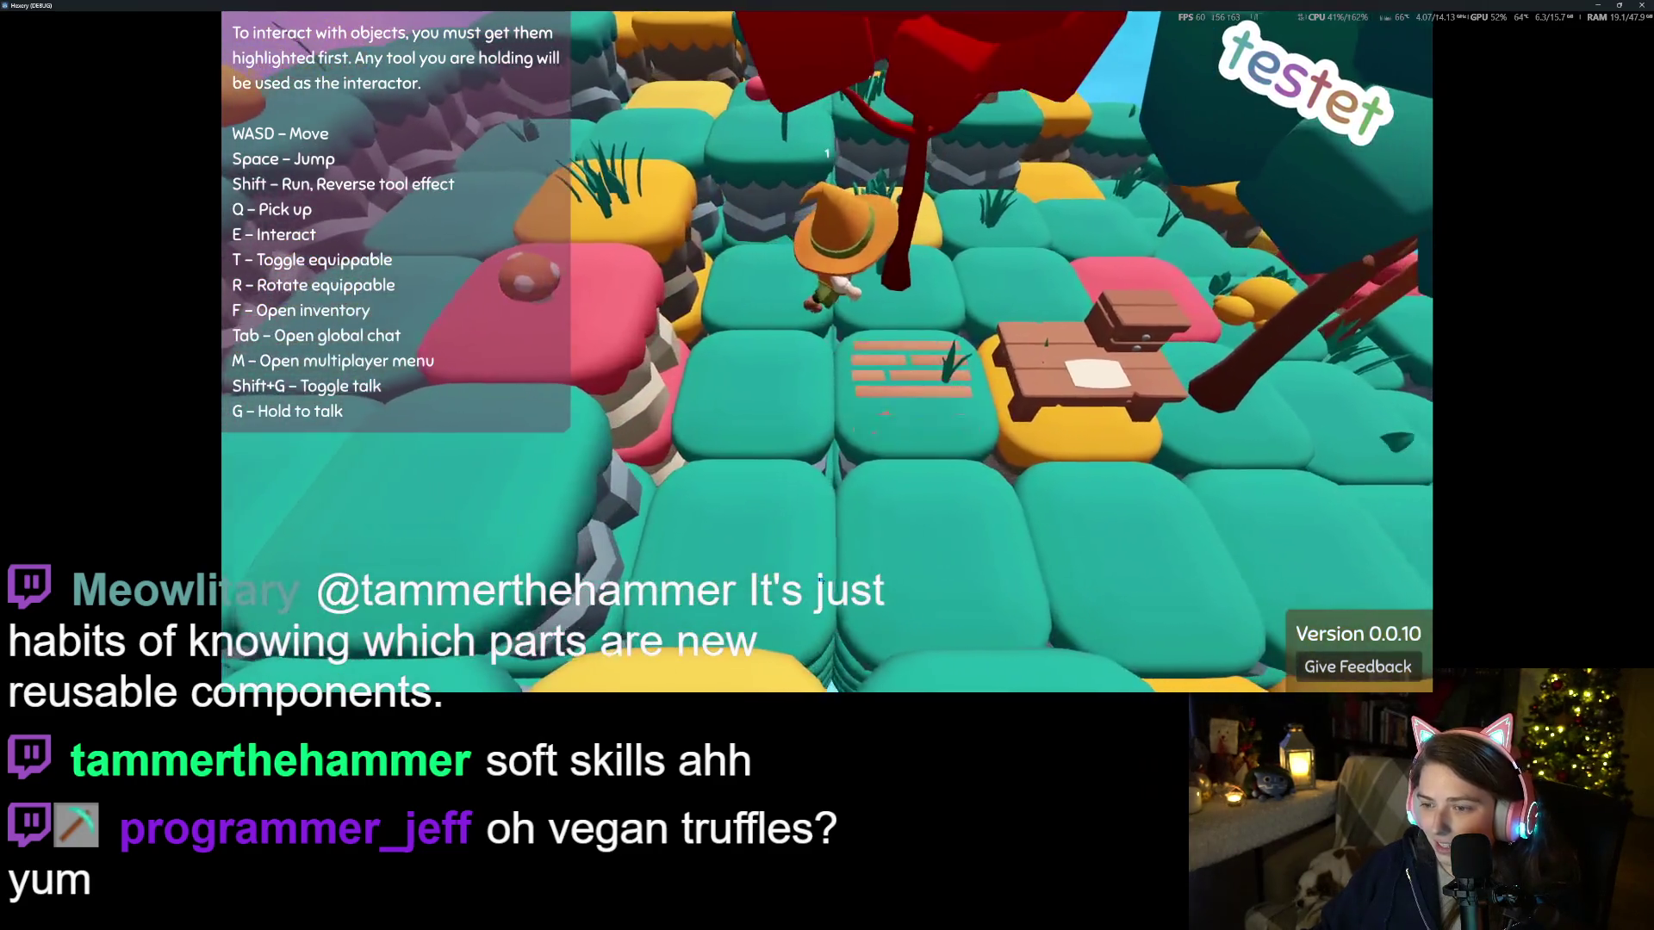
pyautogui.press('s')
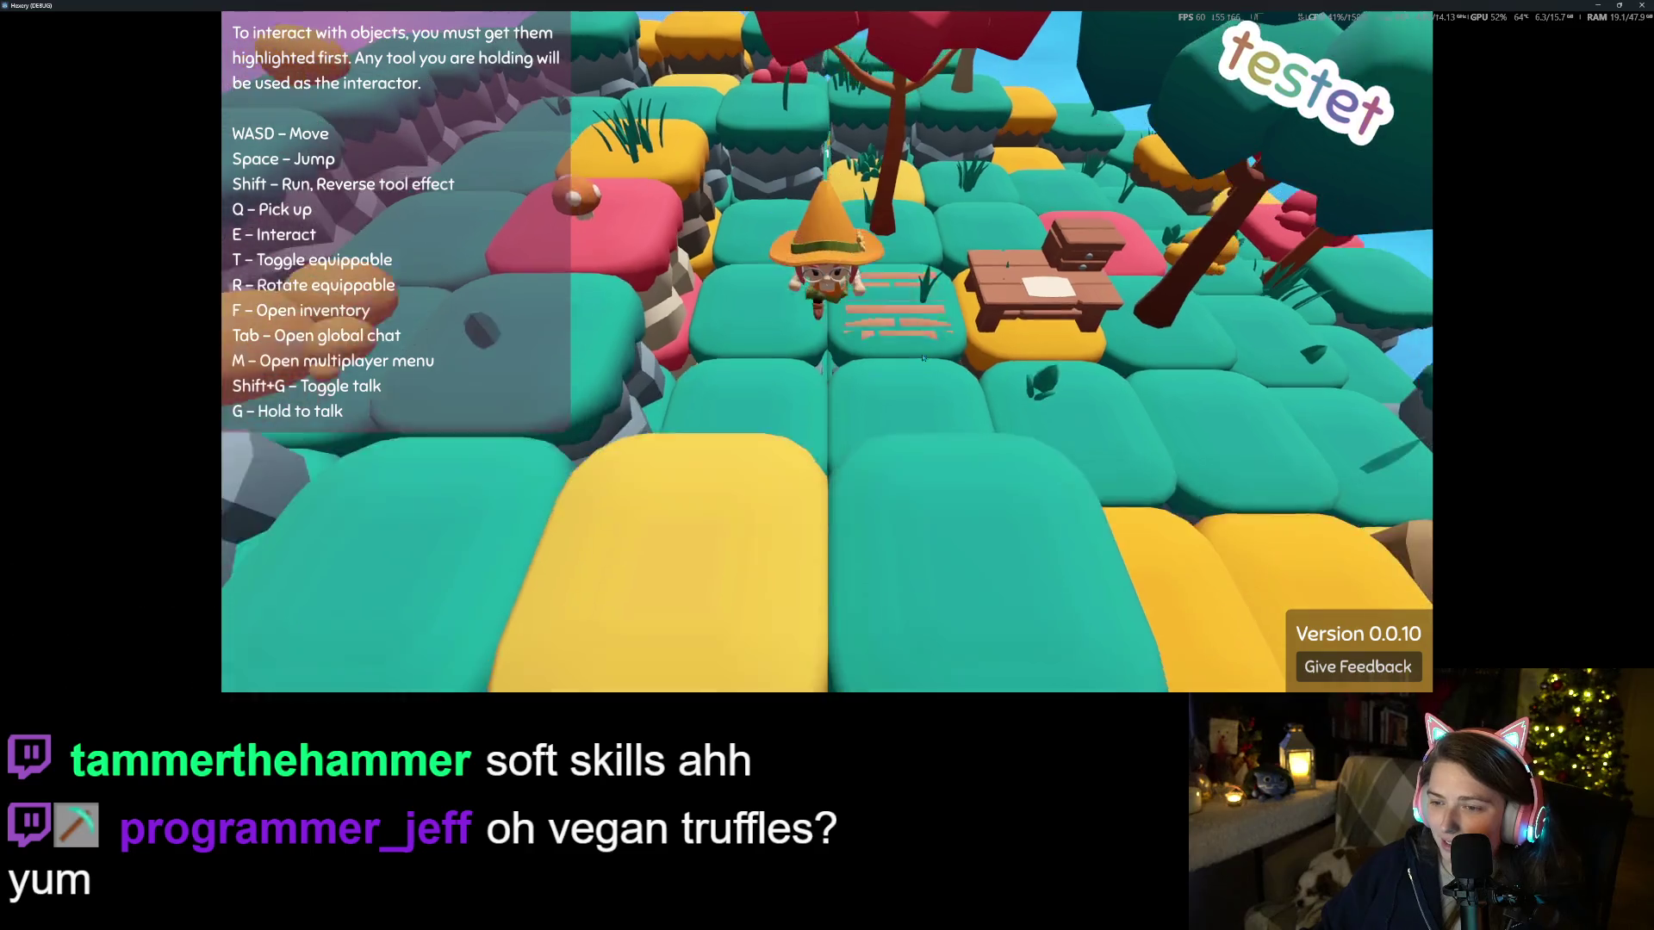
pyautogui.press('w')
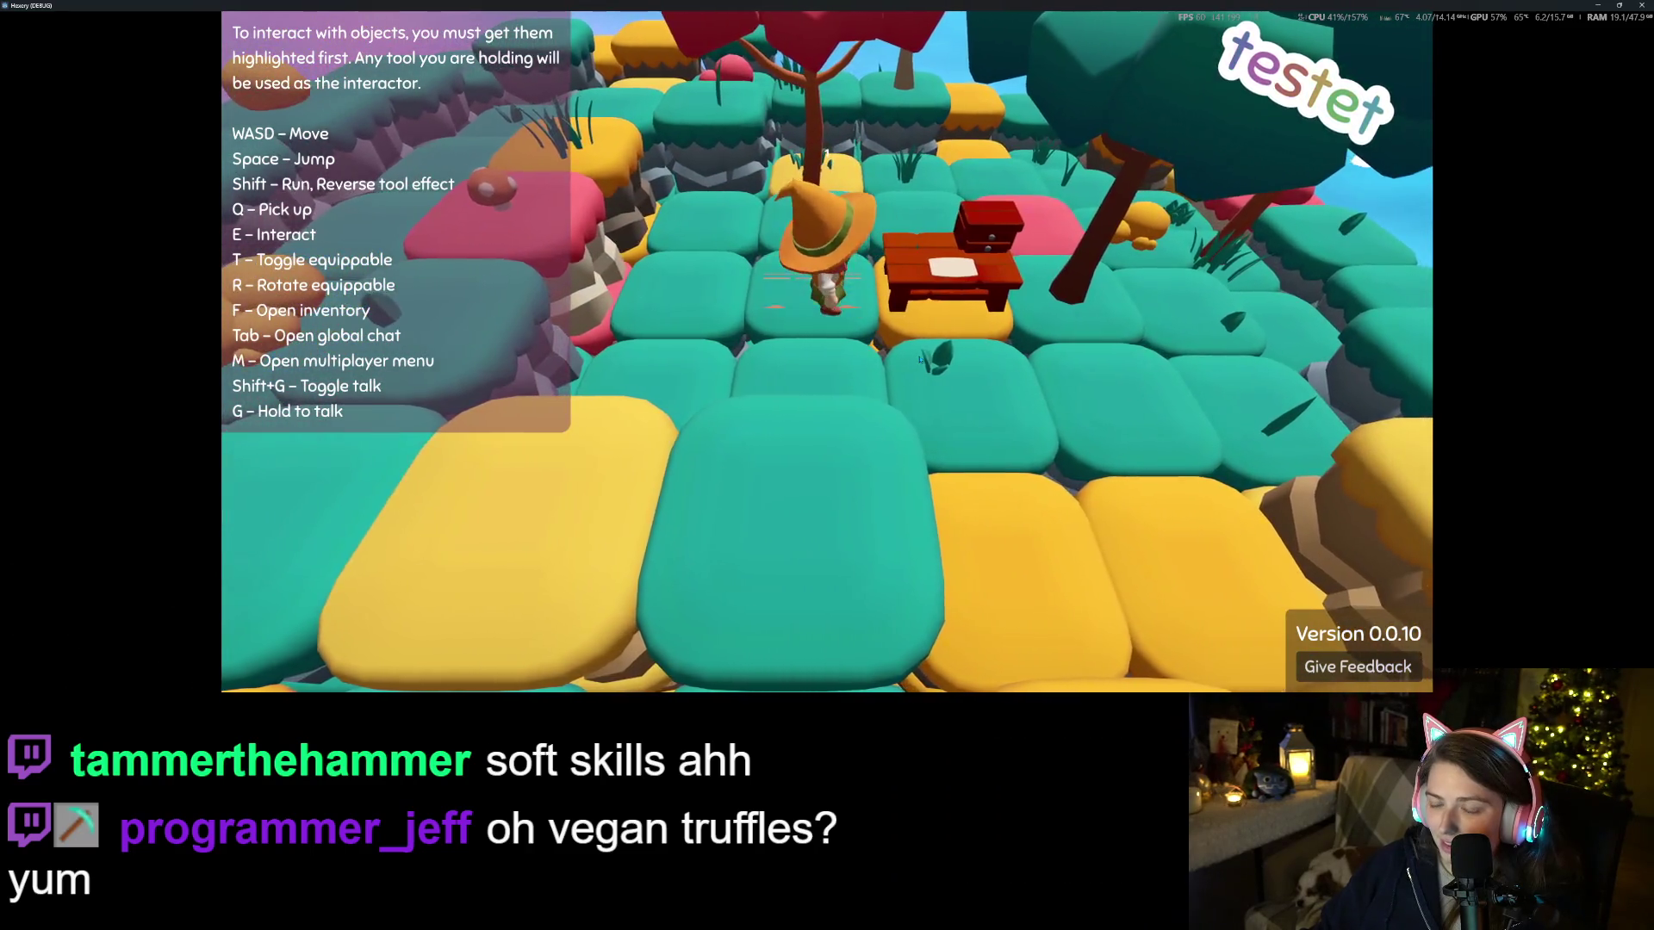
pyautogui.press('a')
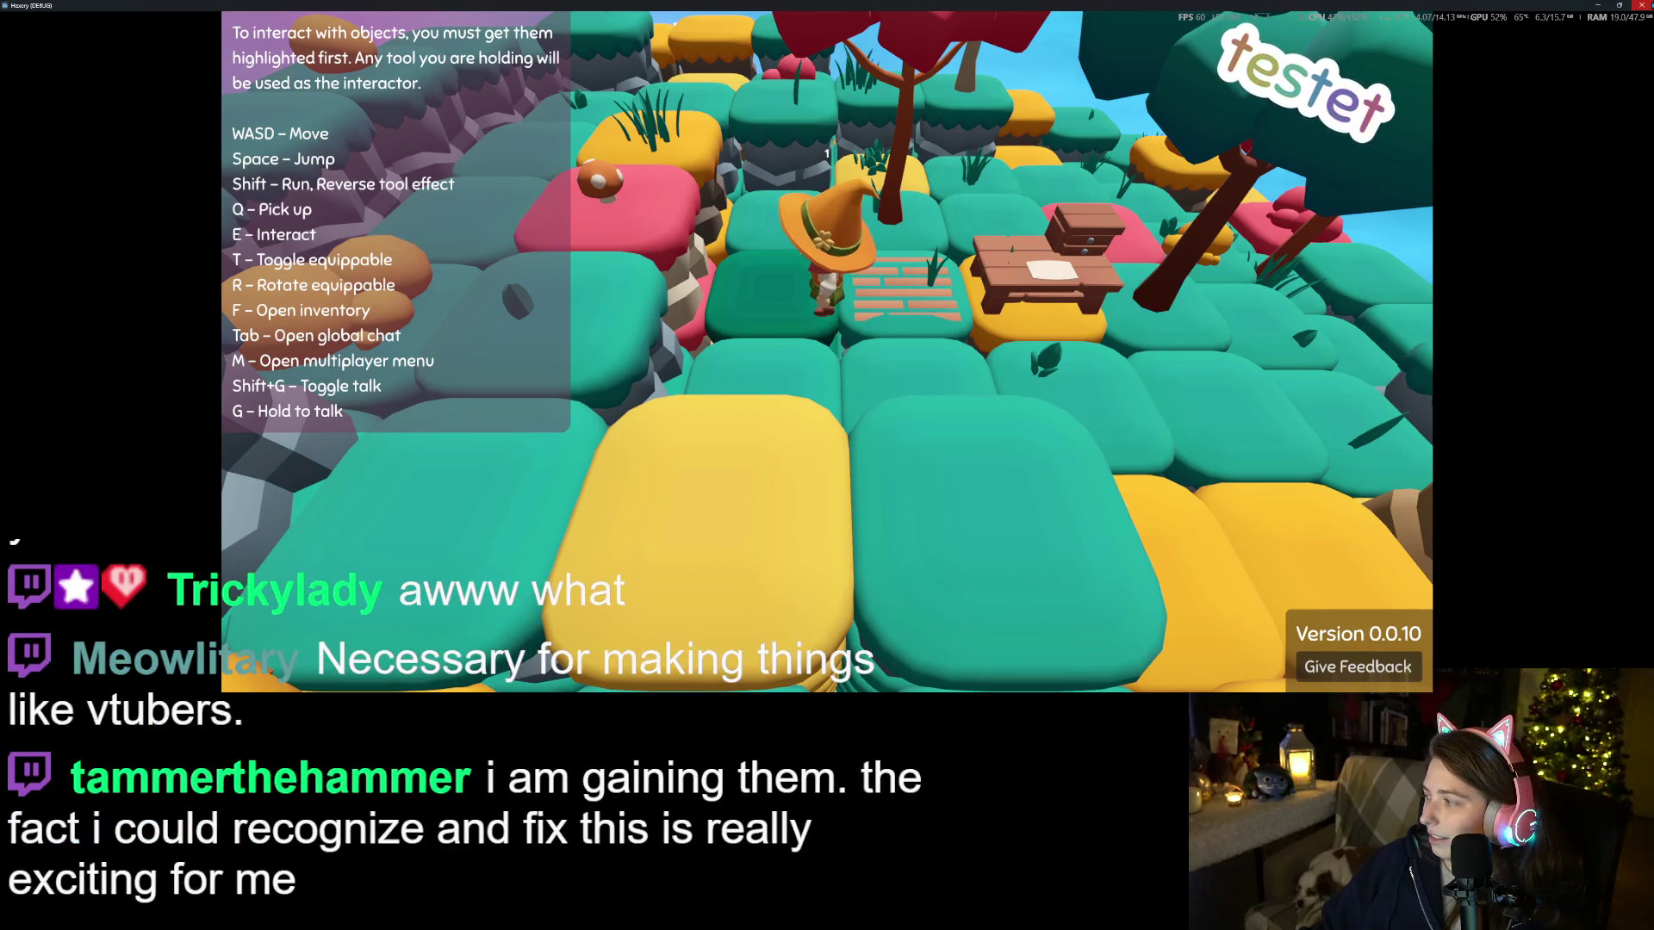
pyautogui.press('Escape')
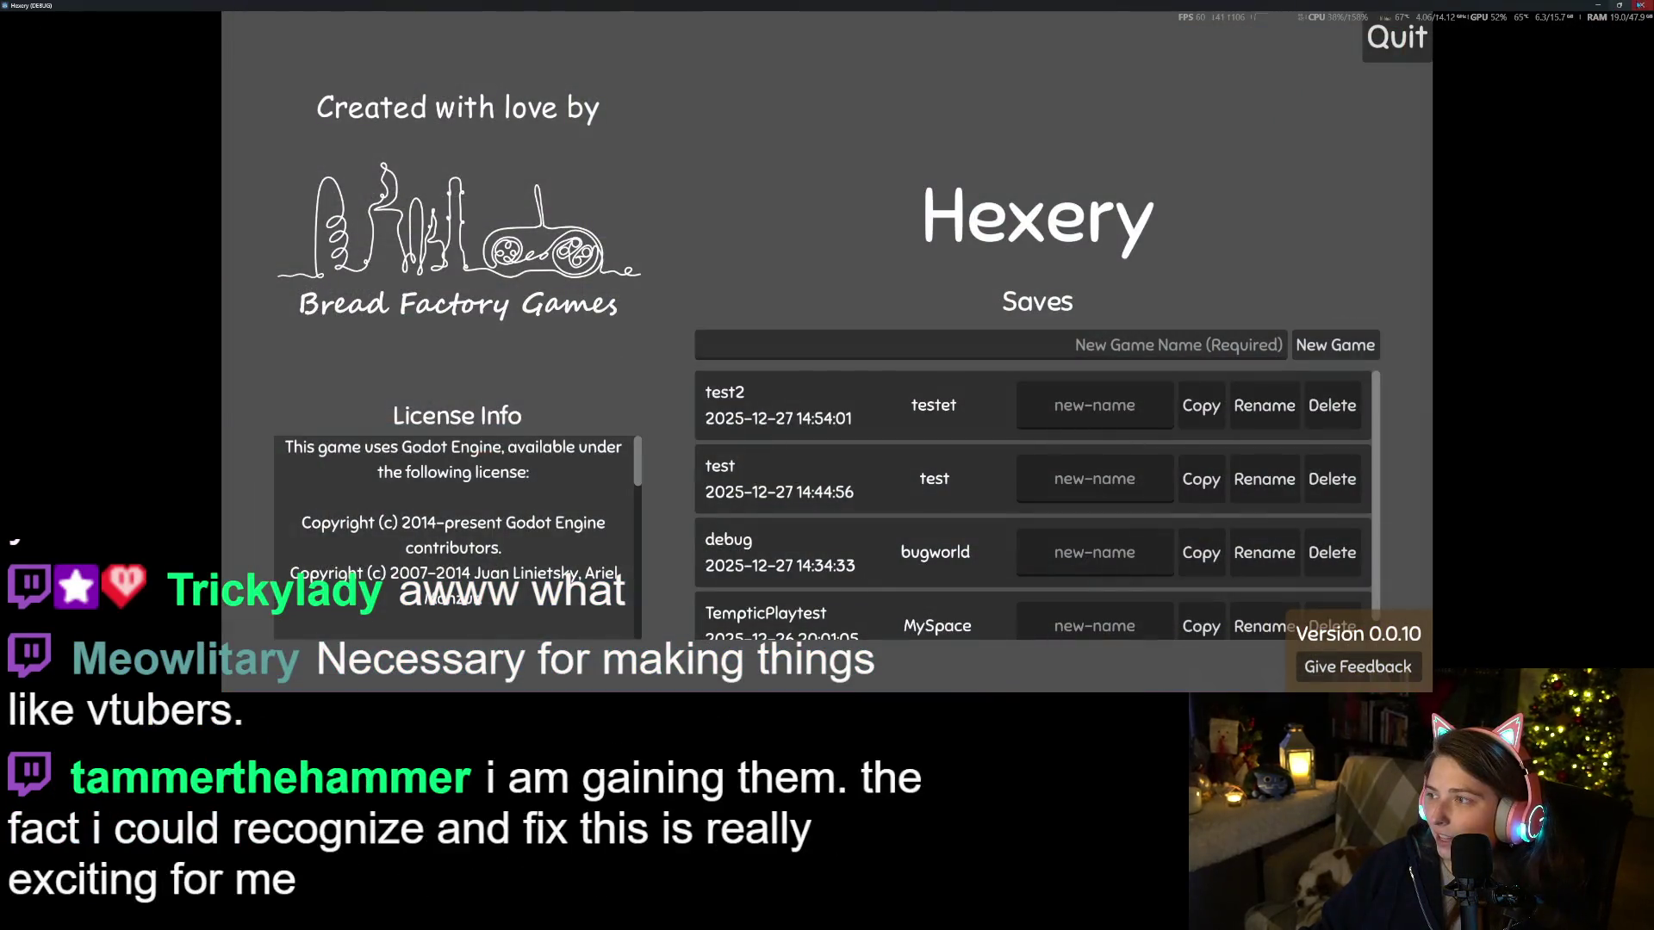
pyautogui.click(1640, 5)
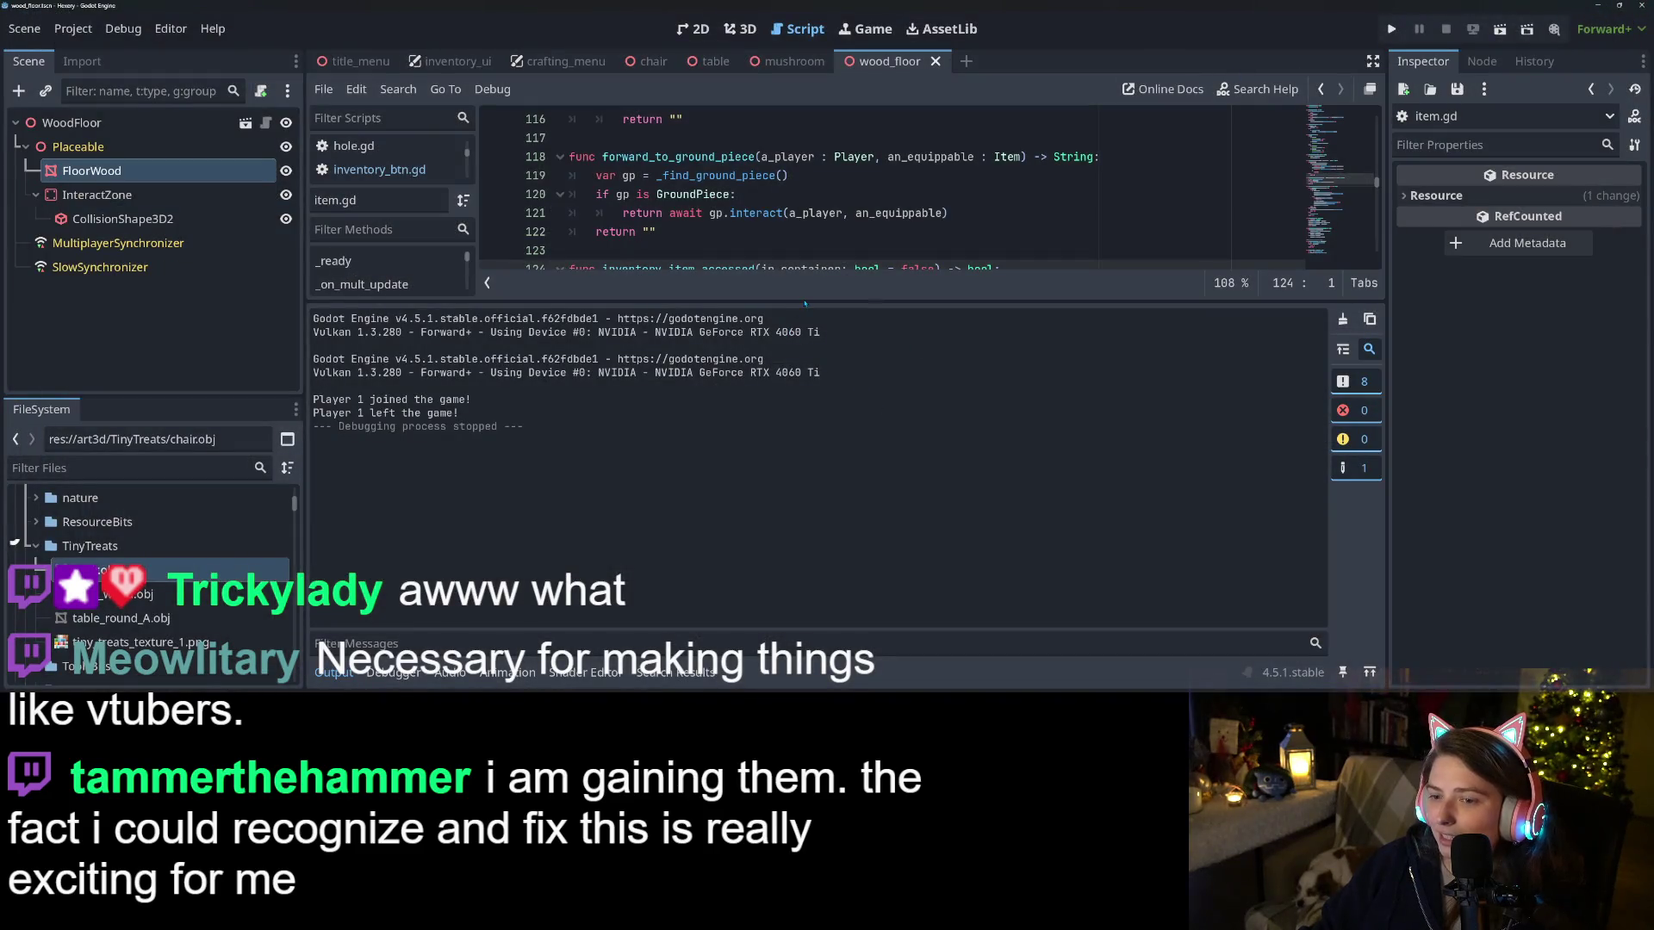
# Raise the FloorWood mesh slightly to 0.053 on Y in the front orthogonal view
pyautogui.click(317, 680)
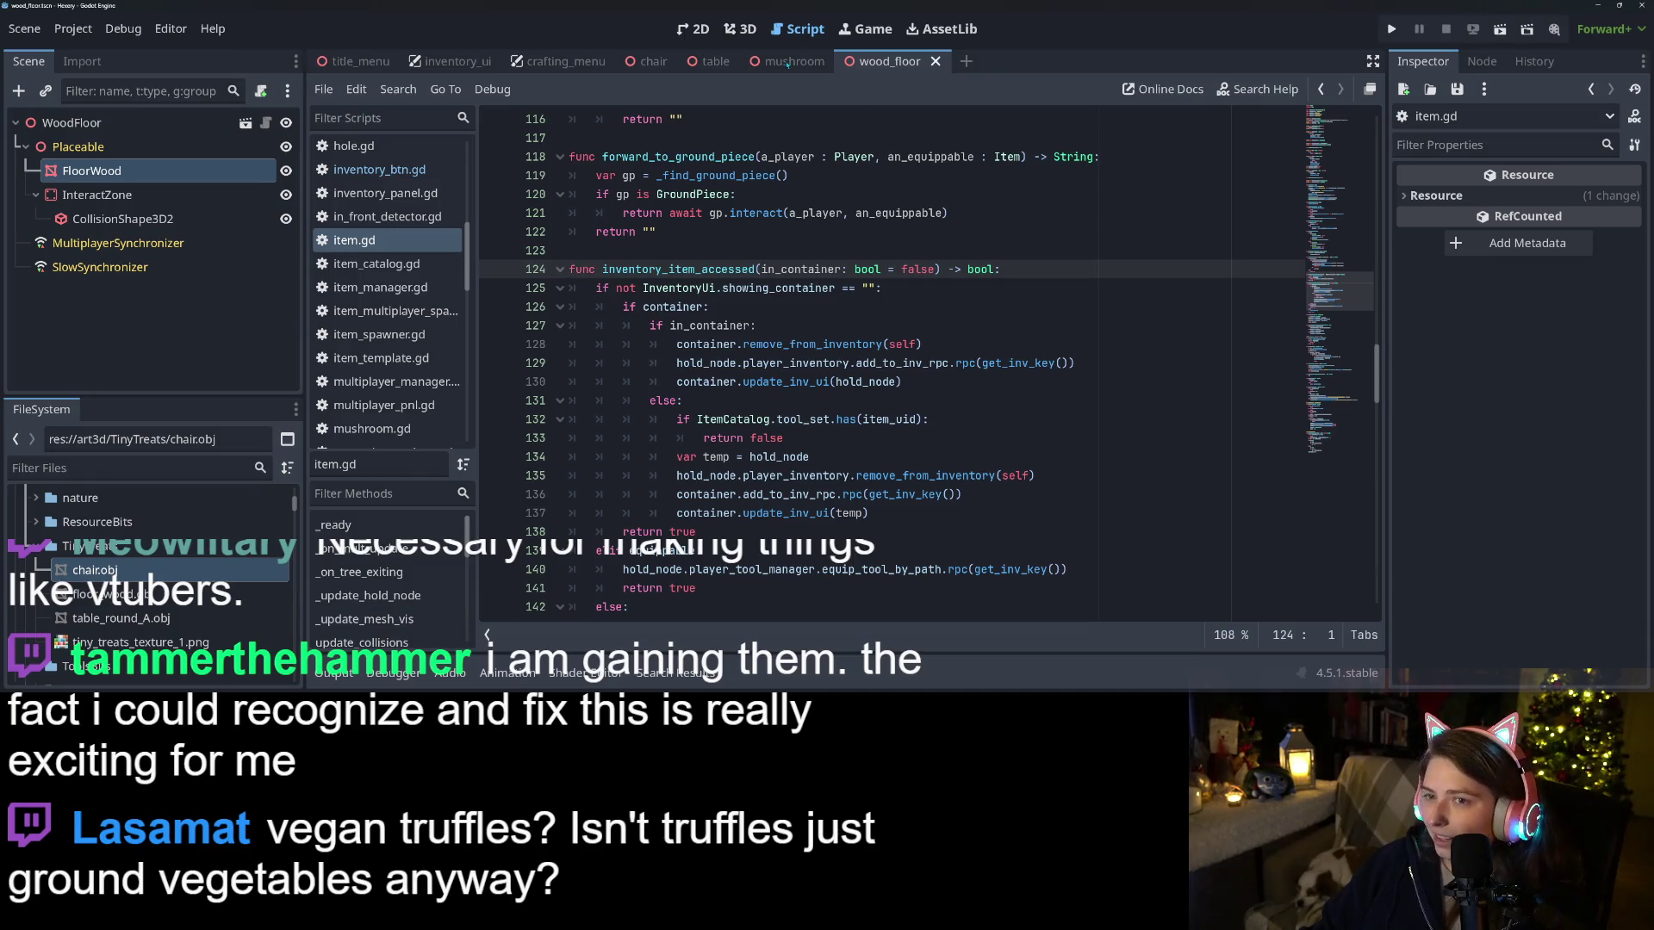
pyautogui.click(742, 32)
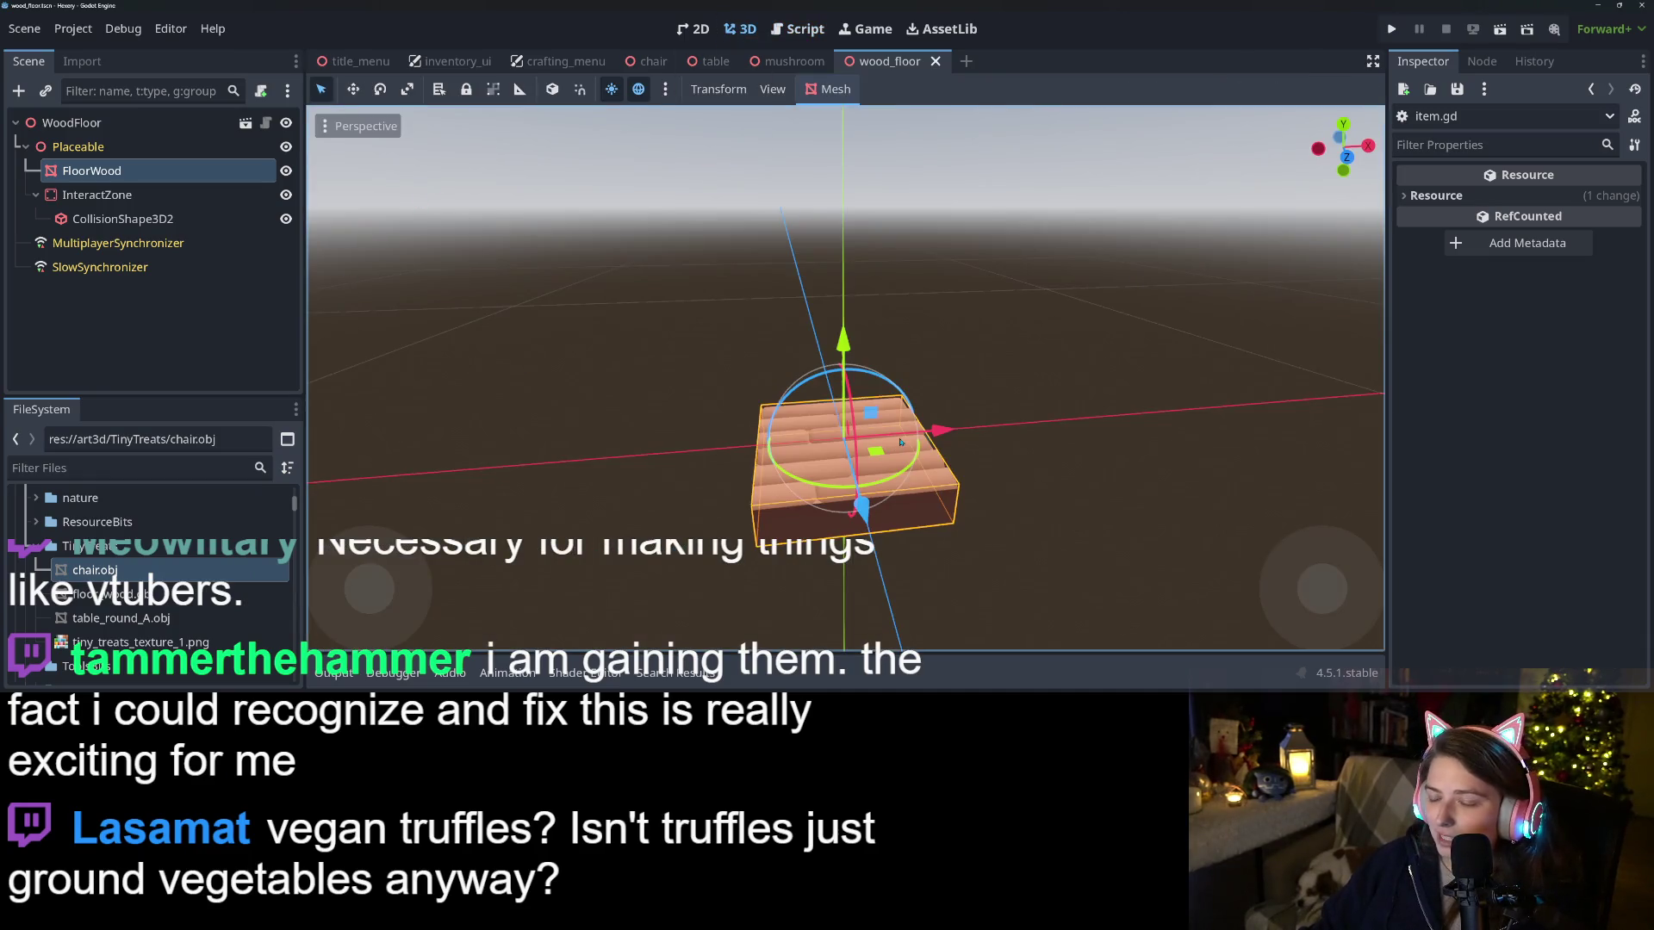
pyautogui.press('KP_1')
pyautogui.scroll(3, 877, 507)
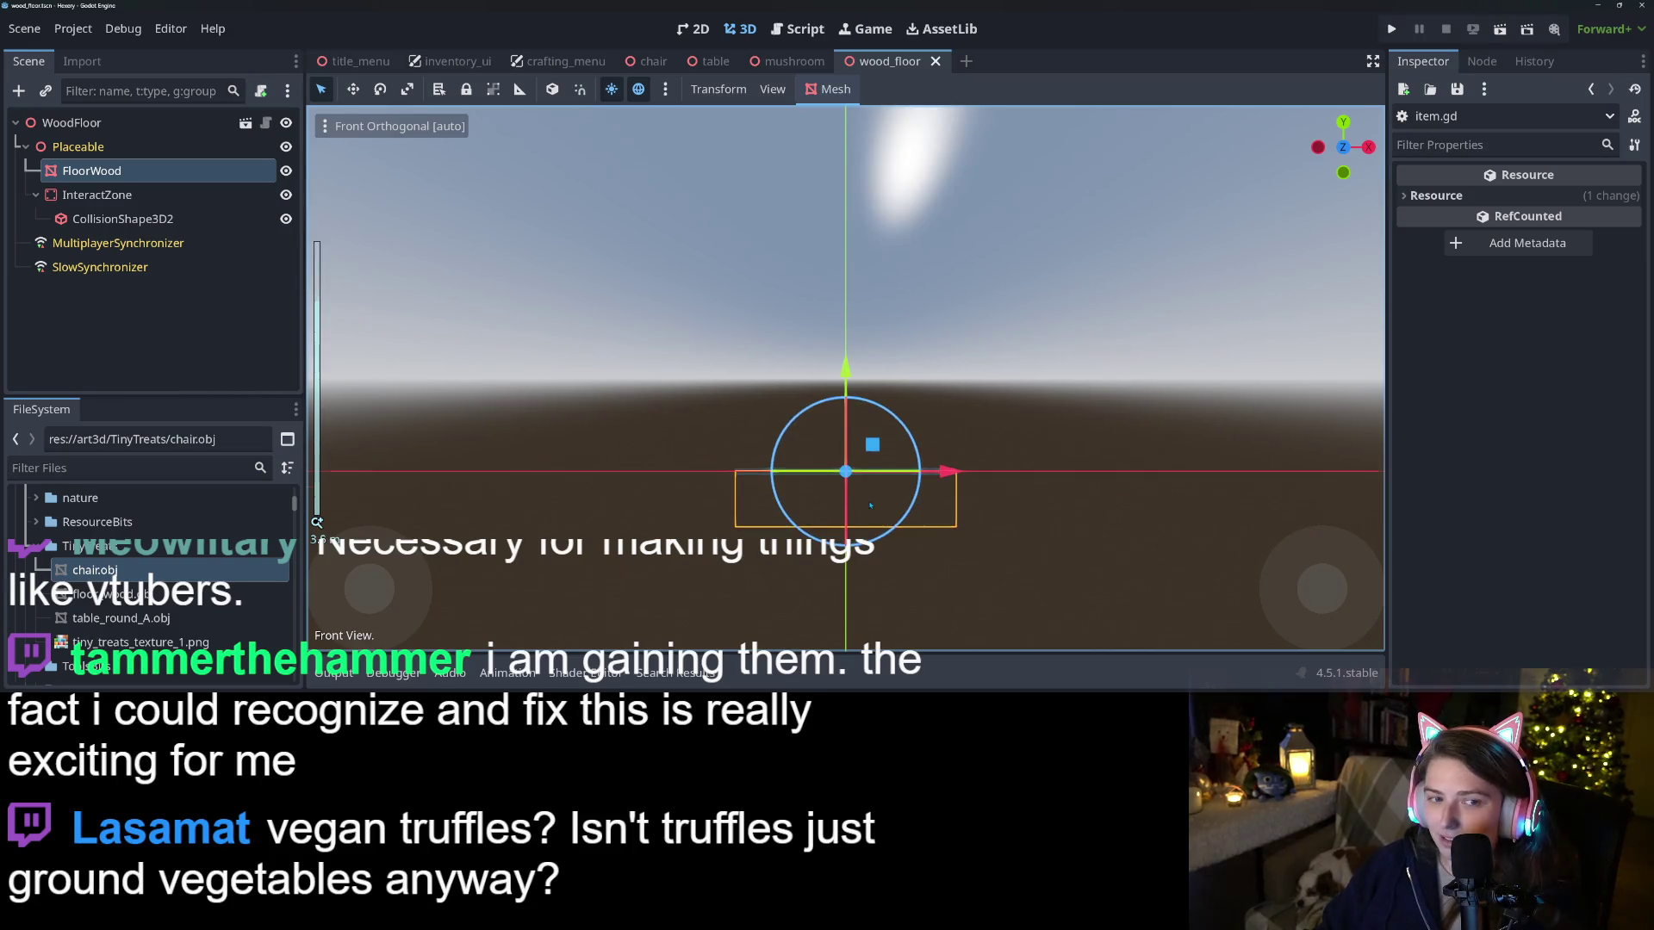
pyautogui.scroll(2, 898, 452)
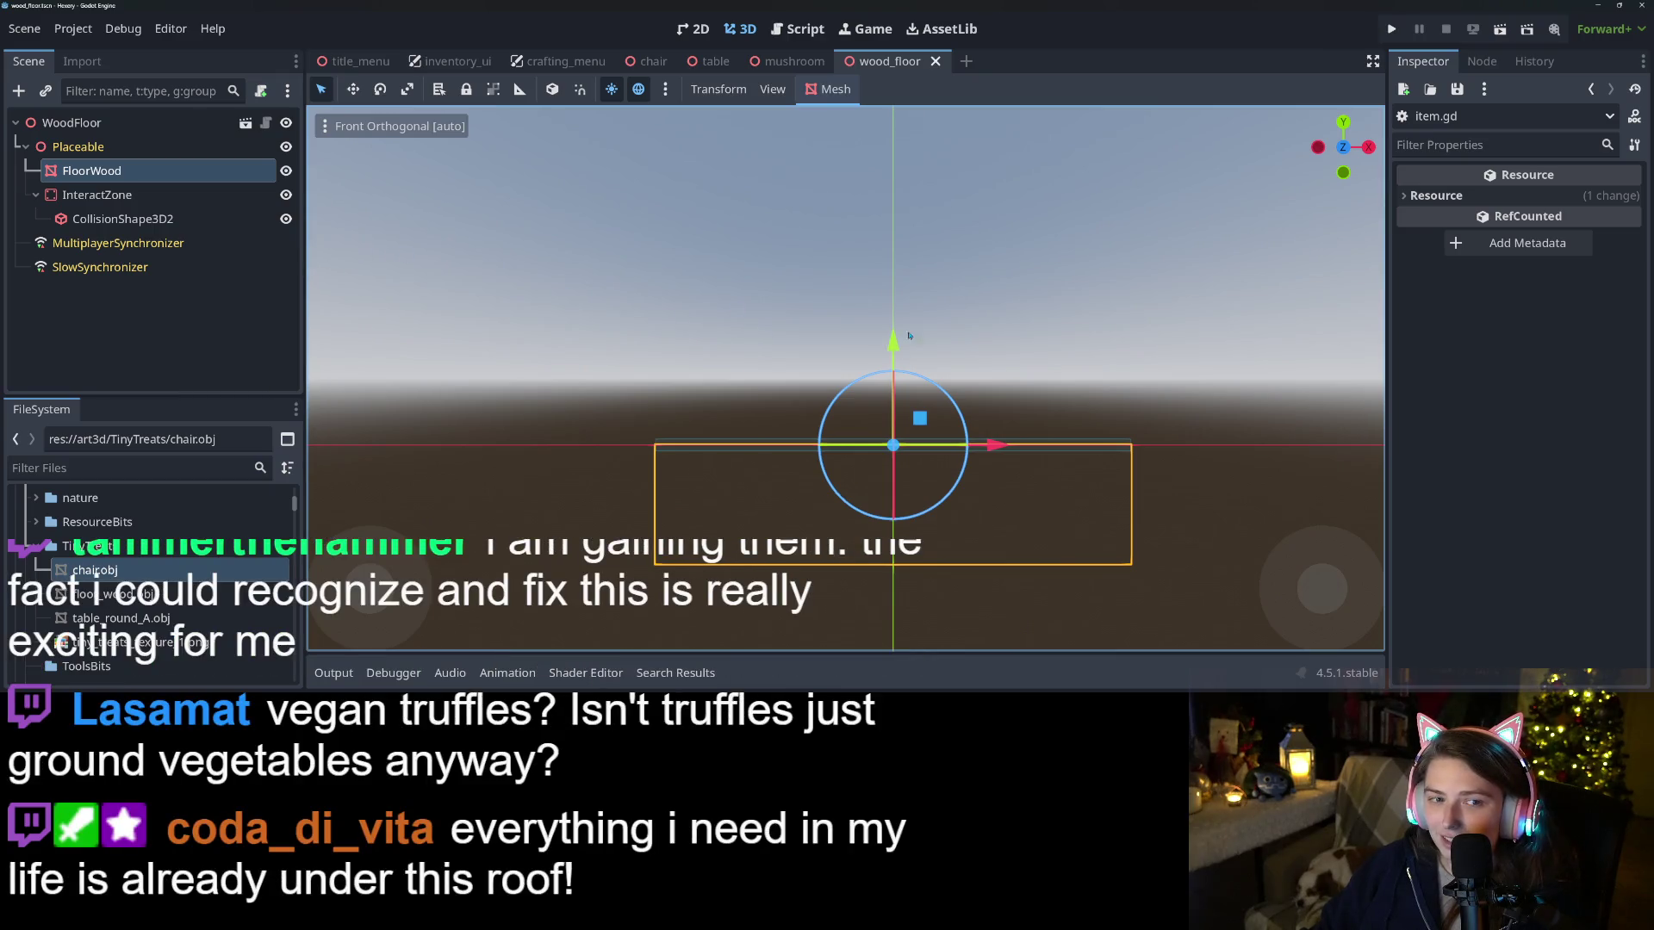
pyautogui.moveTo(898, 360); pyautogui.dragTo(898, 339)
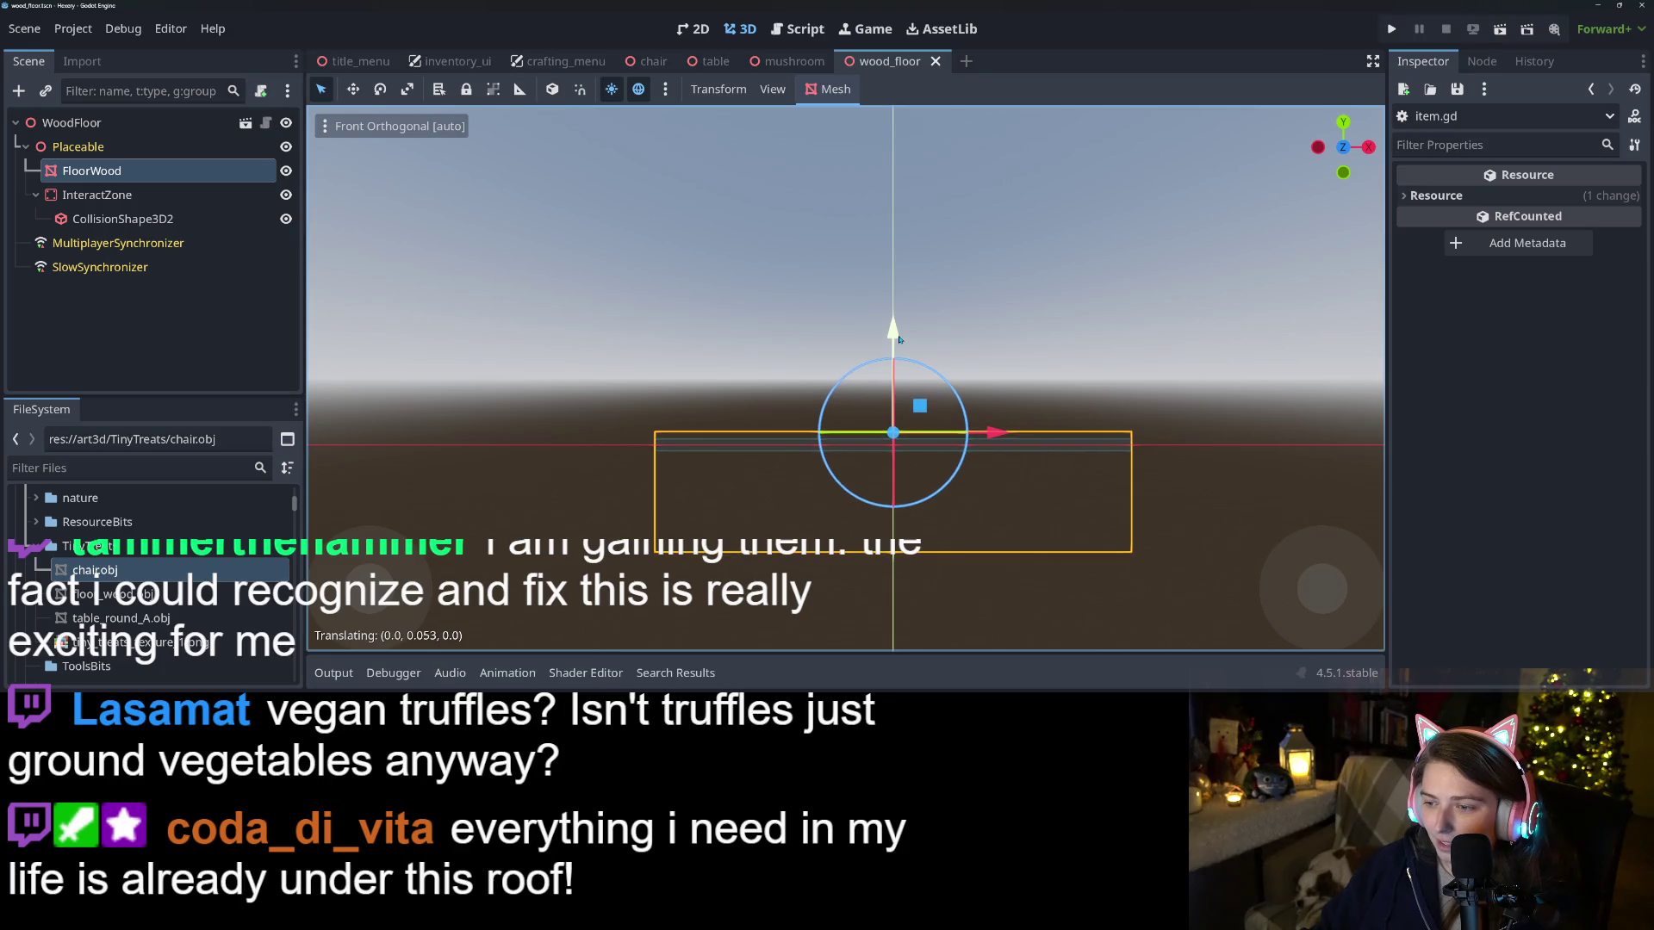
# Save the wood_floor scene and run the game again
pyautogui.moveTo(1003, 401)
pyautogui.mouseDown()
pyautogui.moveTo(1000, 487)
pyautogui.moveTo(1334, 92)
pyautogui.mouseUp()
pyautogui.scroll(-3, 1000, 484)
pyautogui.hotkey('ctrl', 's')
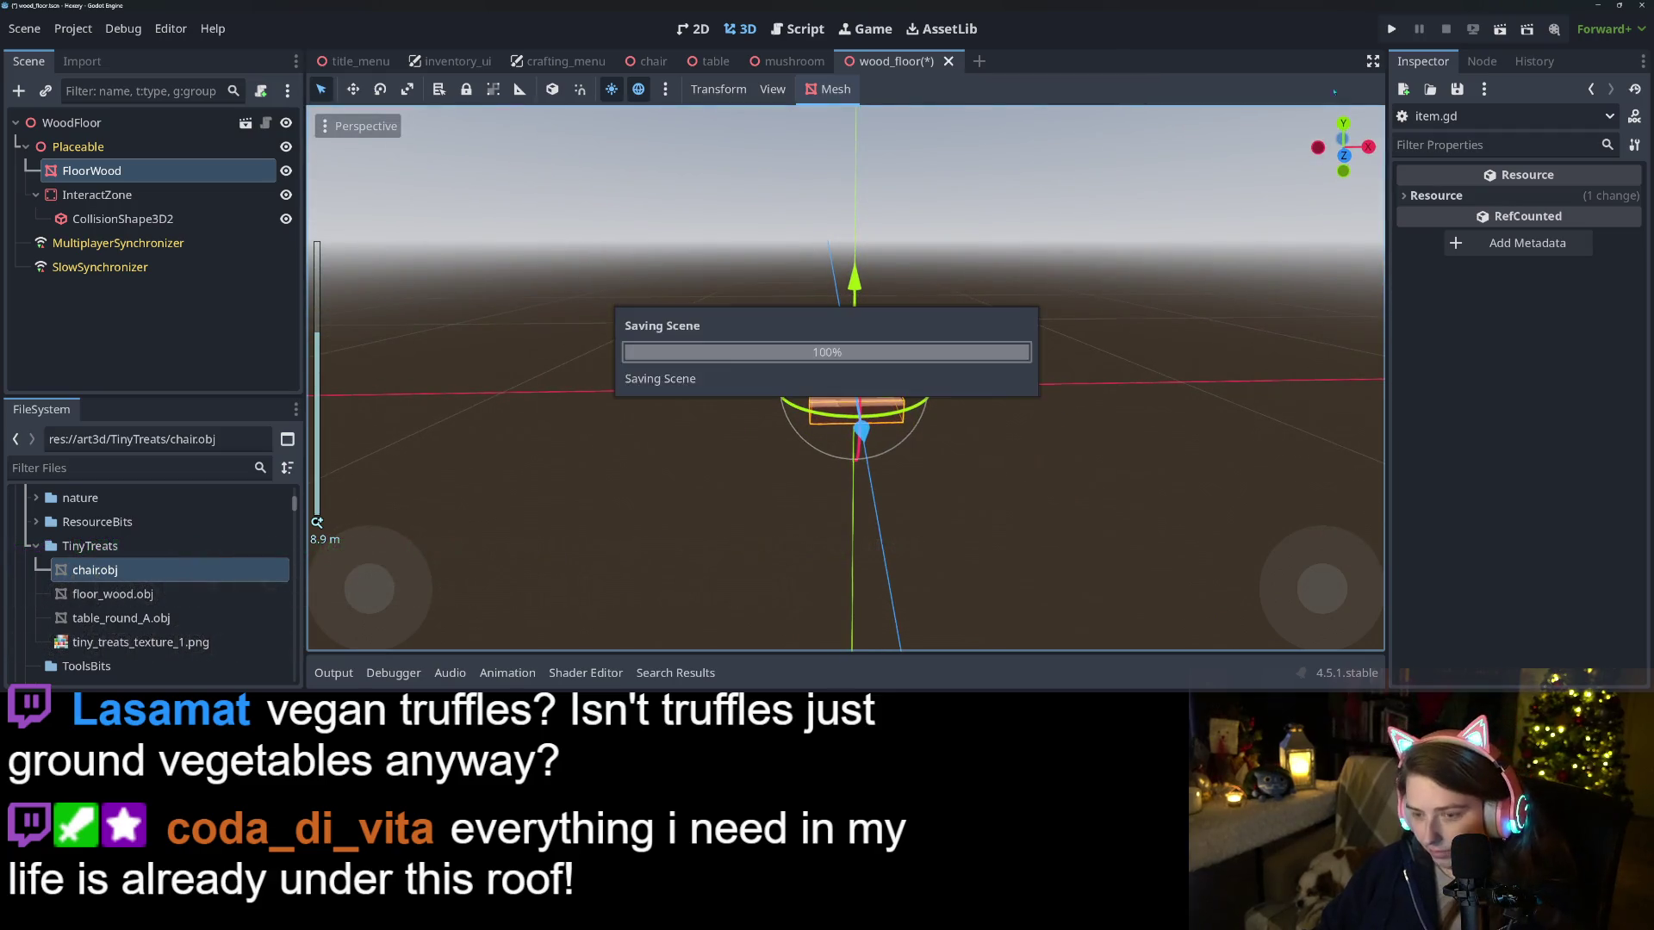
pyautogui.scroll(-3, 1340, 147)
pyautogui.press('F5')
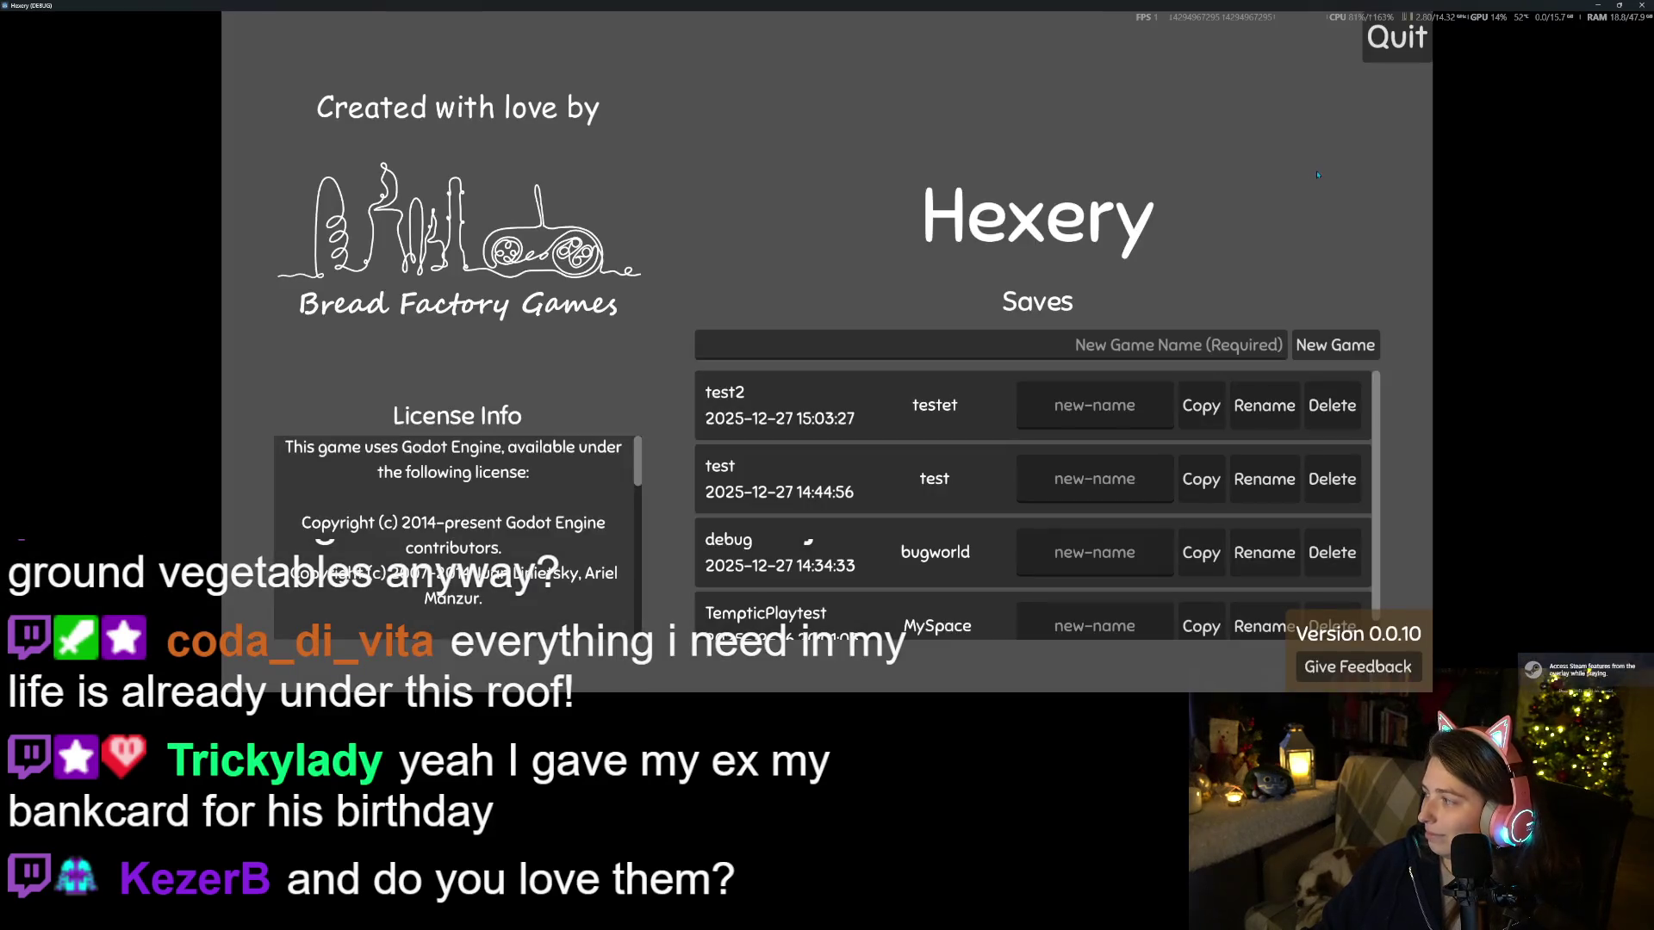
# Load test2, walk on and off the raised wood floor tile, then close the game
pyautogui.click(1050, 387)
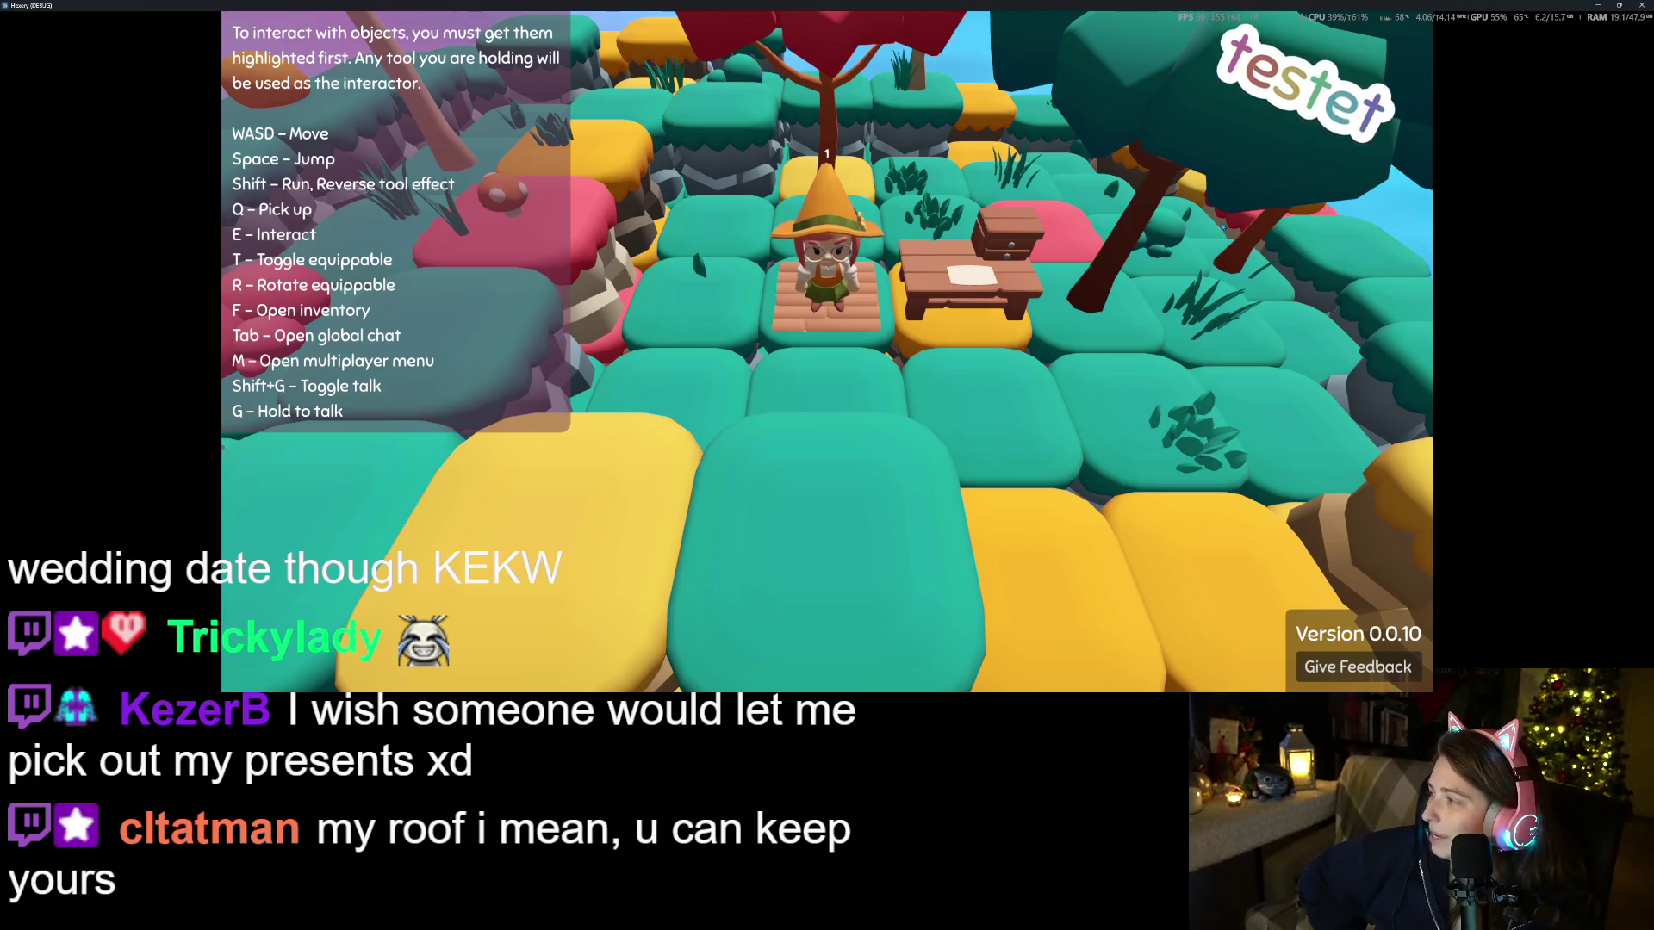
pyautogui.press('a')
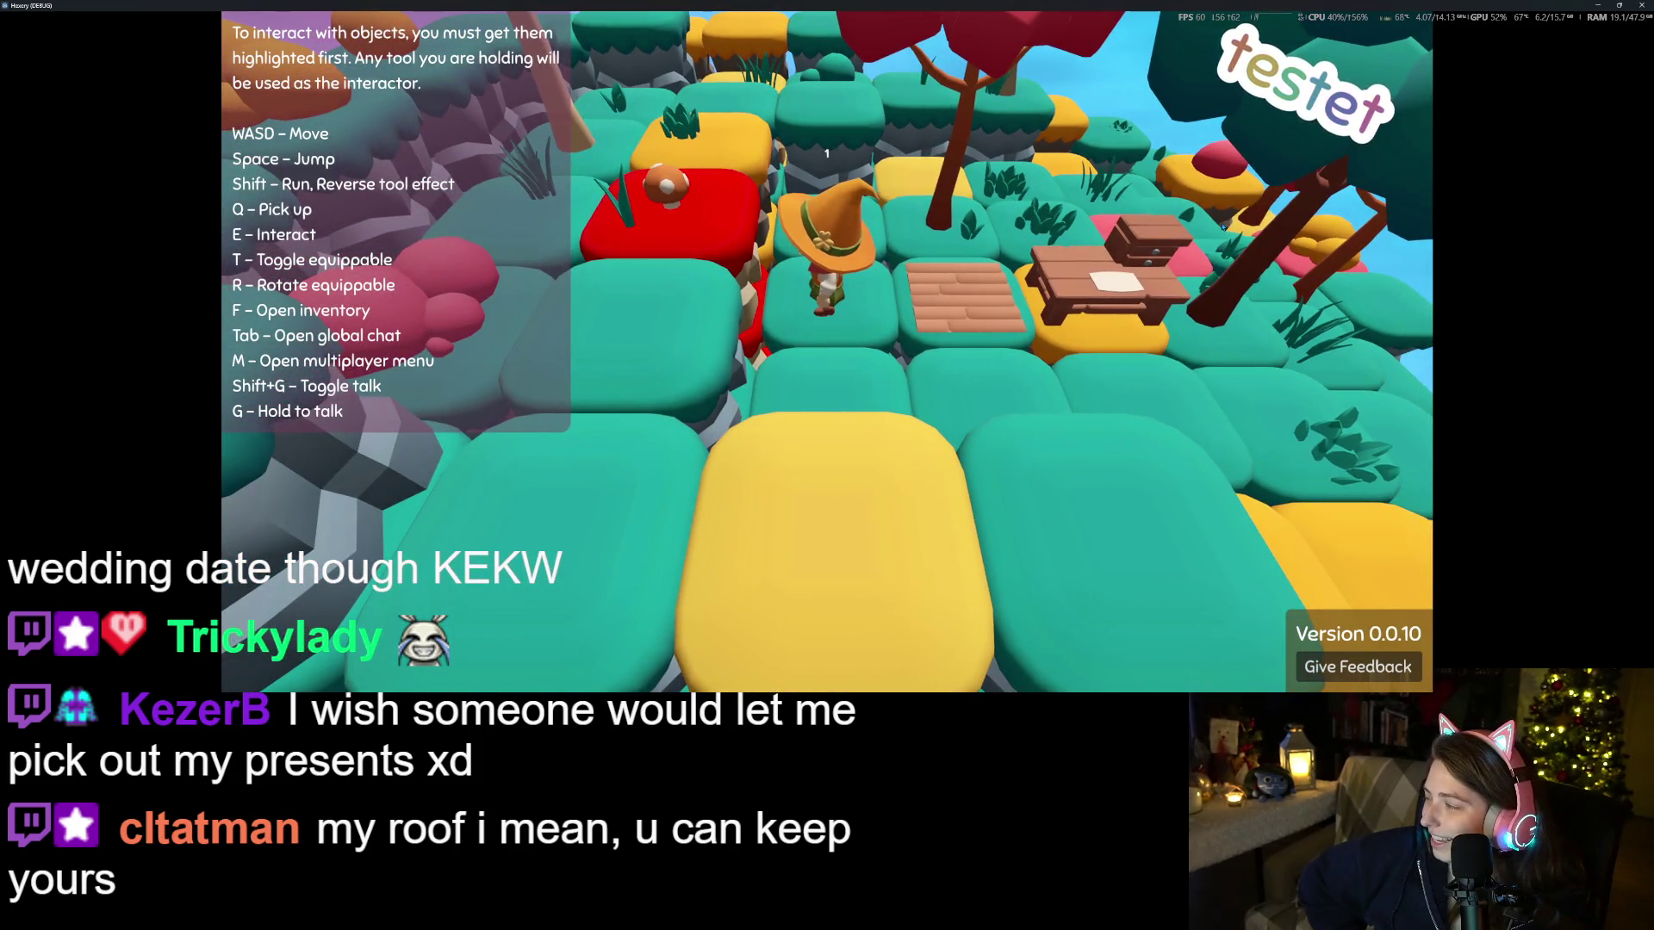
pyautogui.press('Left')
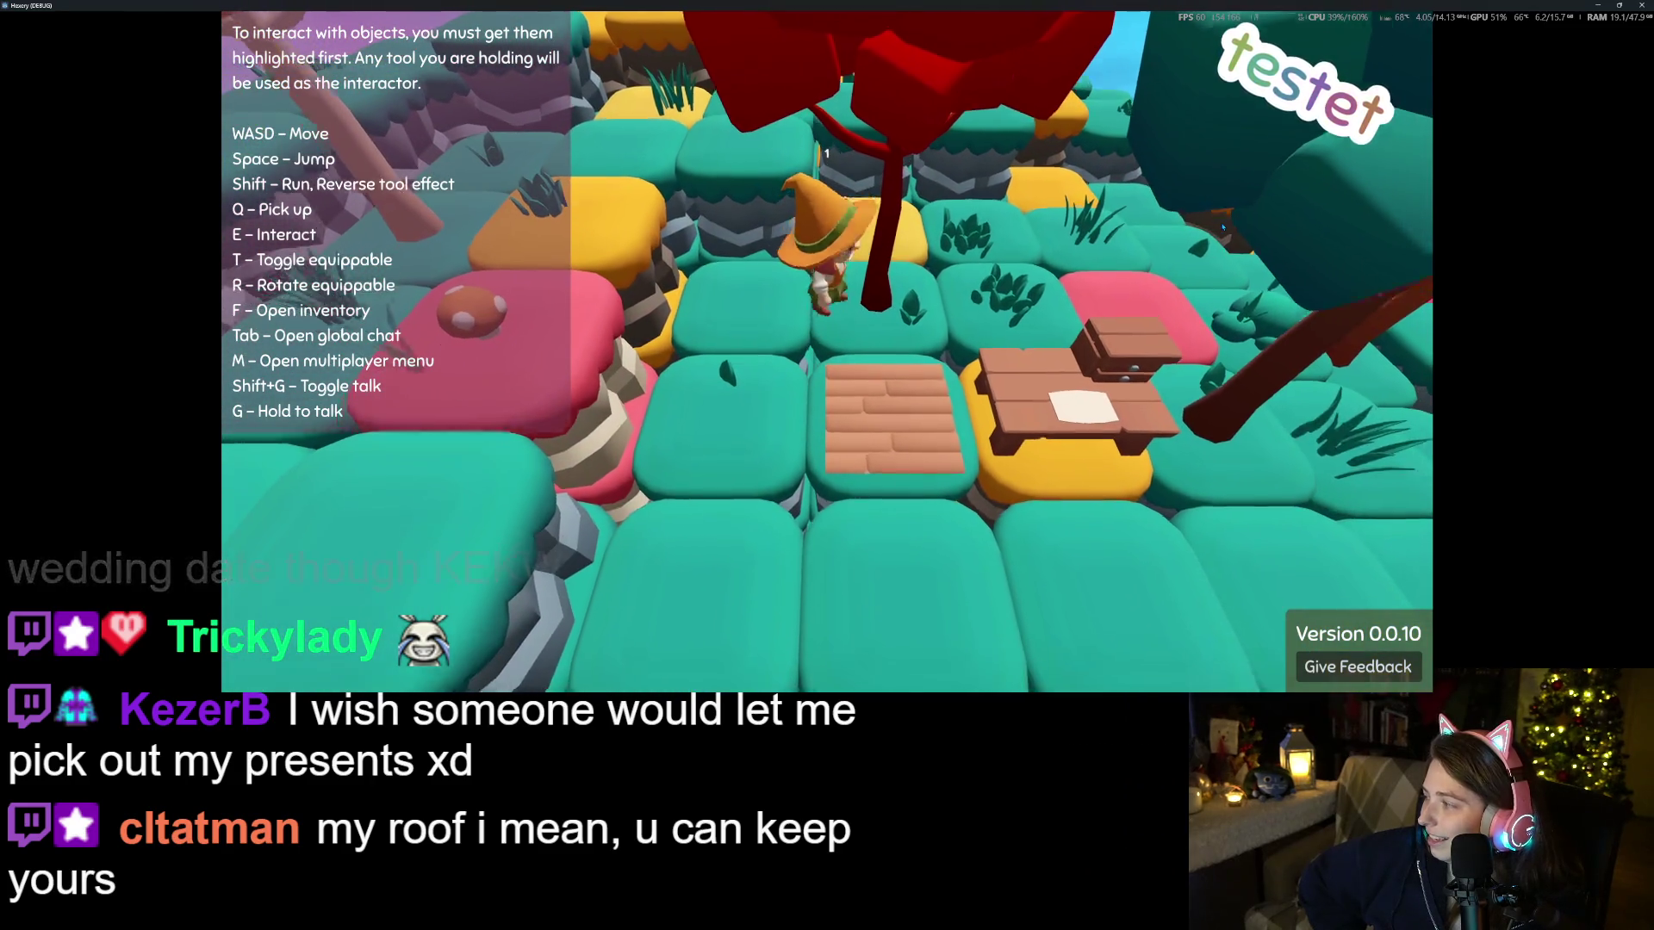
pyautogui.press('s')
pyautogui.press('s')
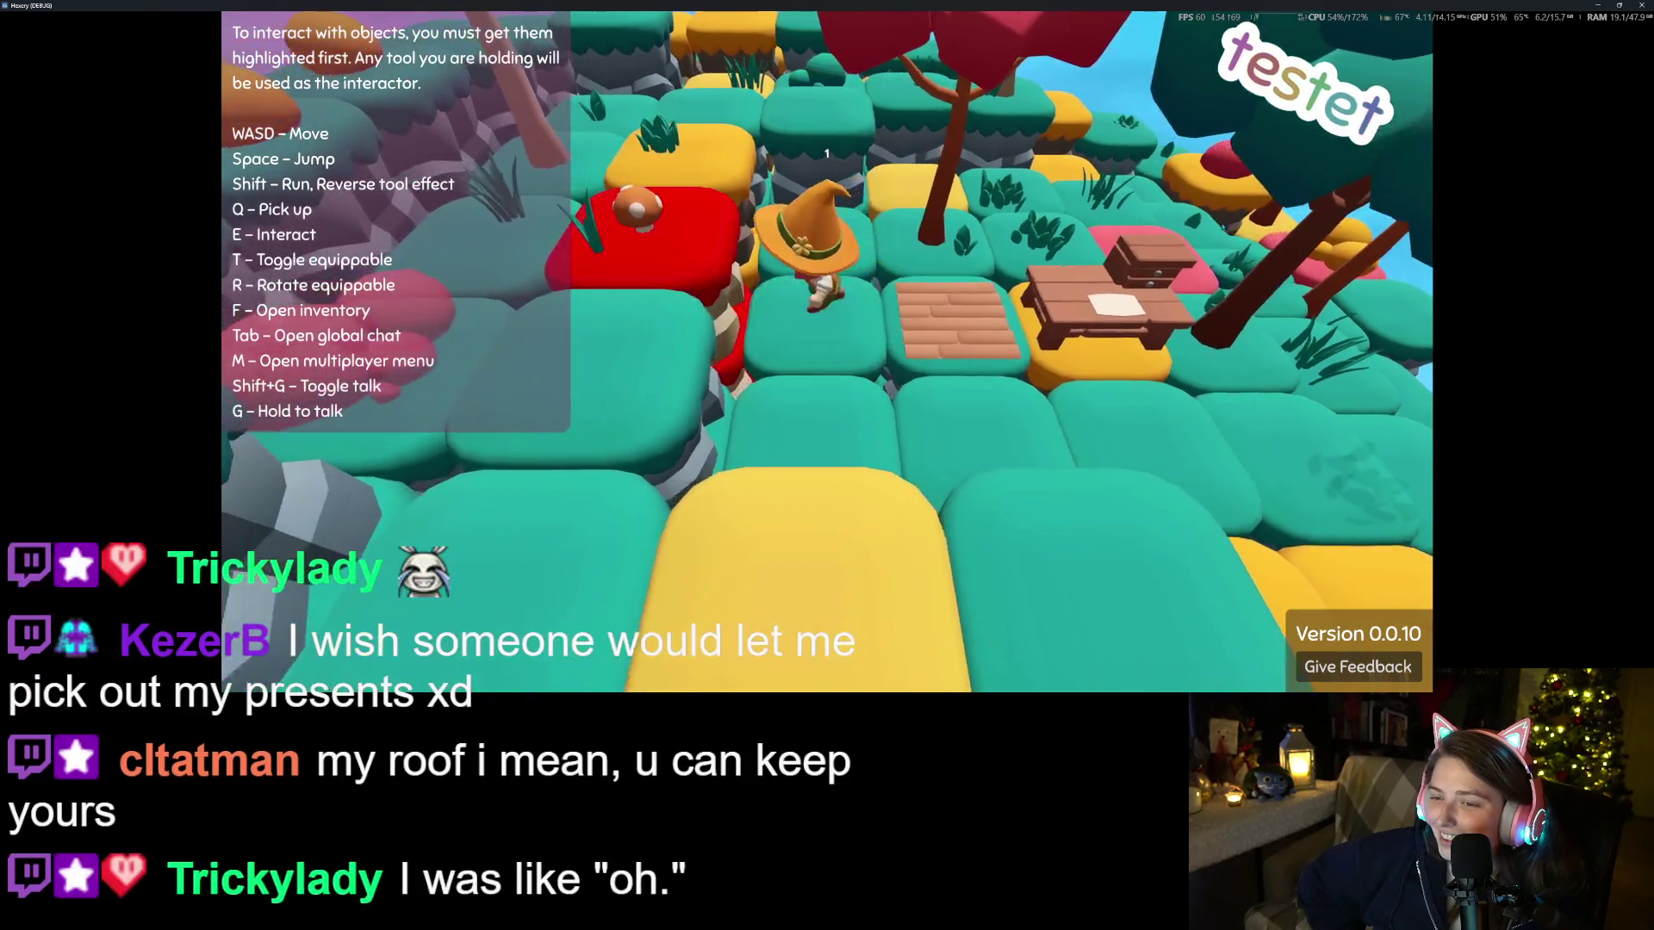
pyautogui.press('w')
pyautogui.press('a')
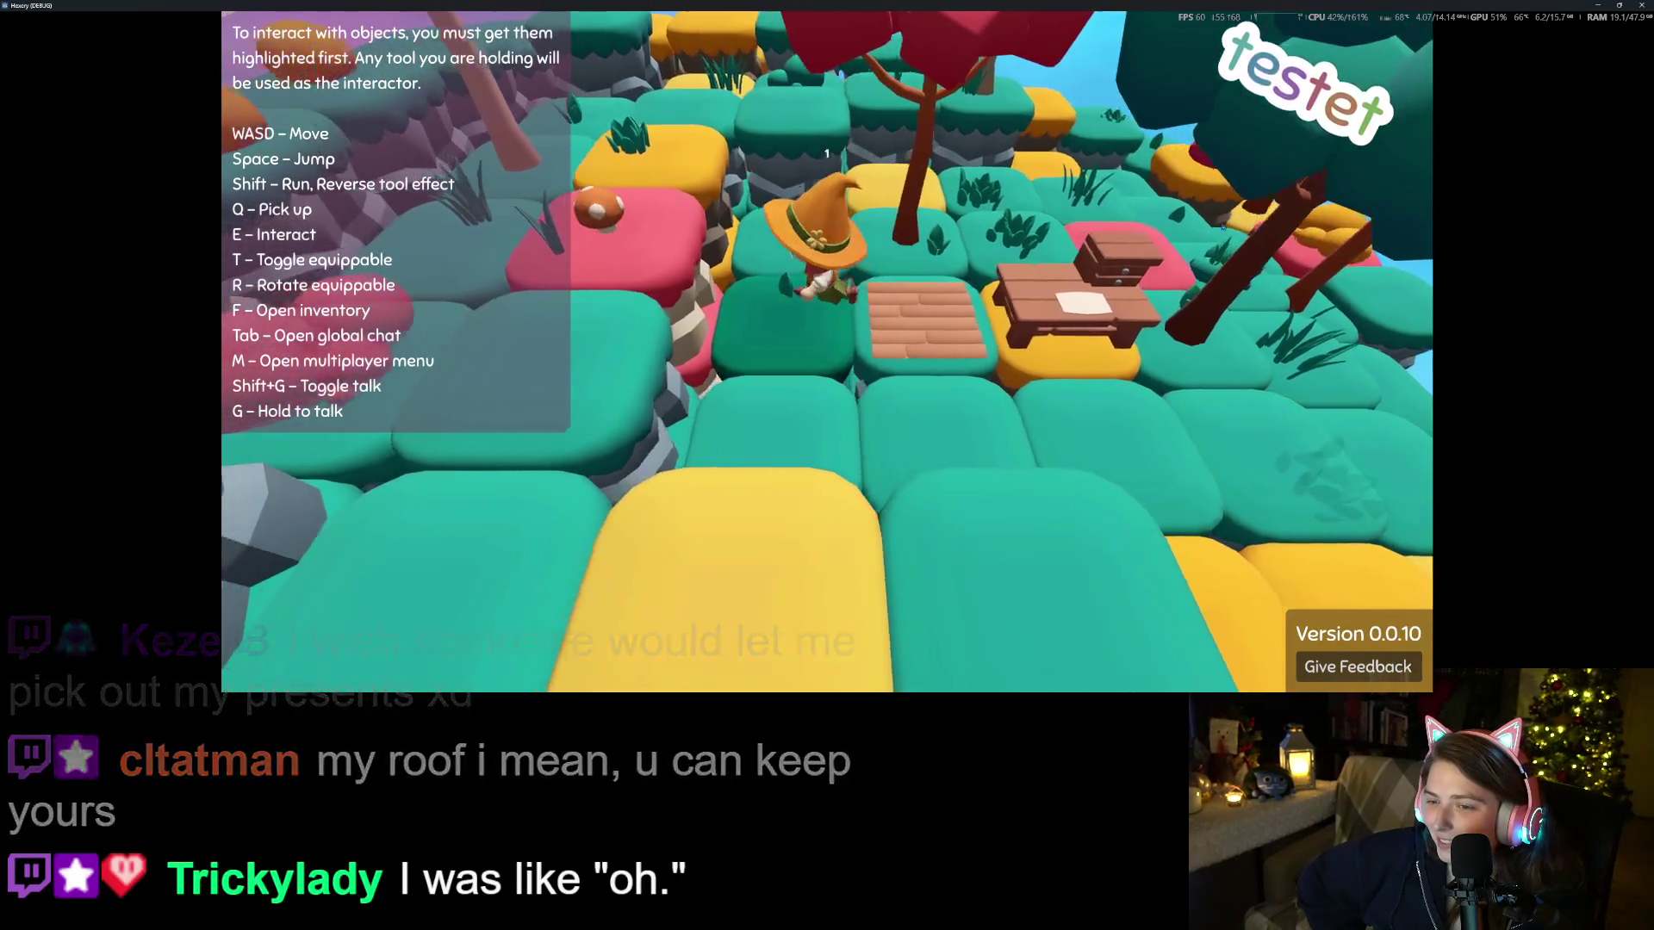
pyautogui.press('d')
pyautogui.press('s')
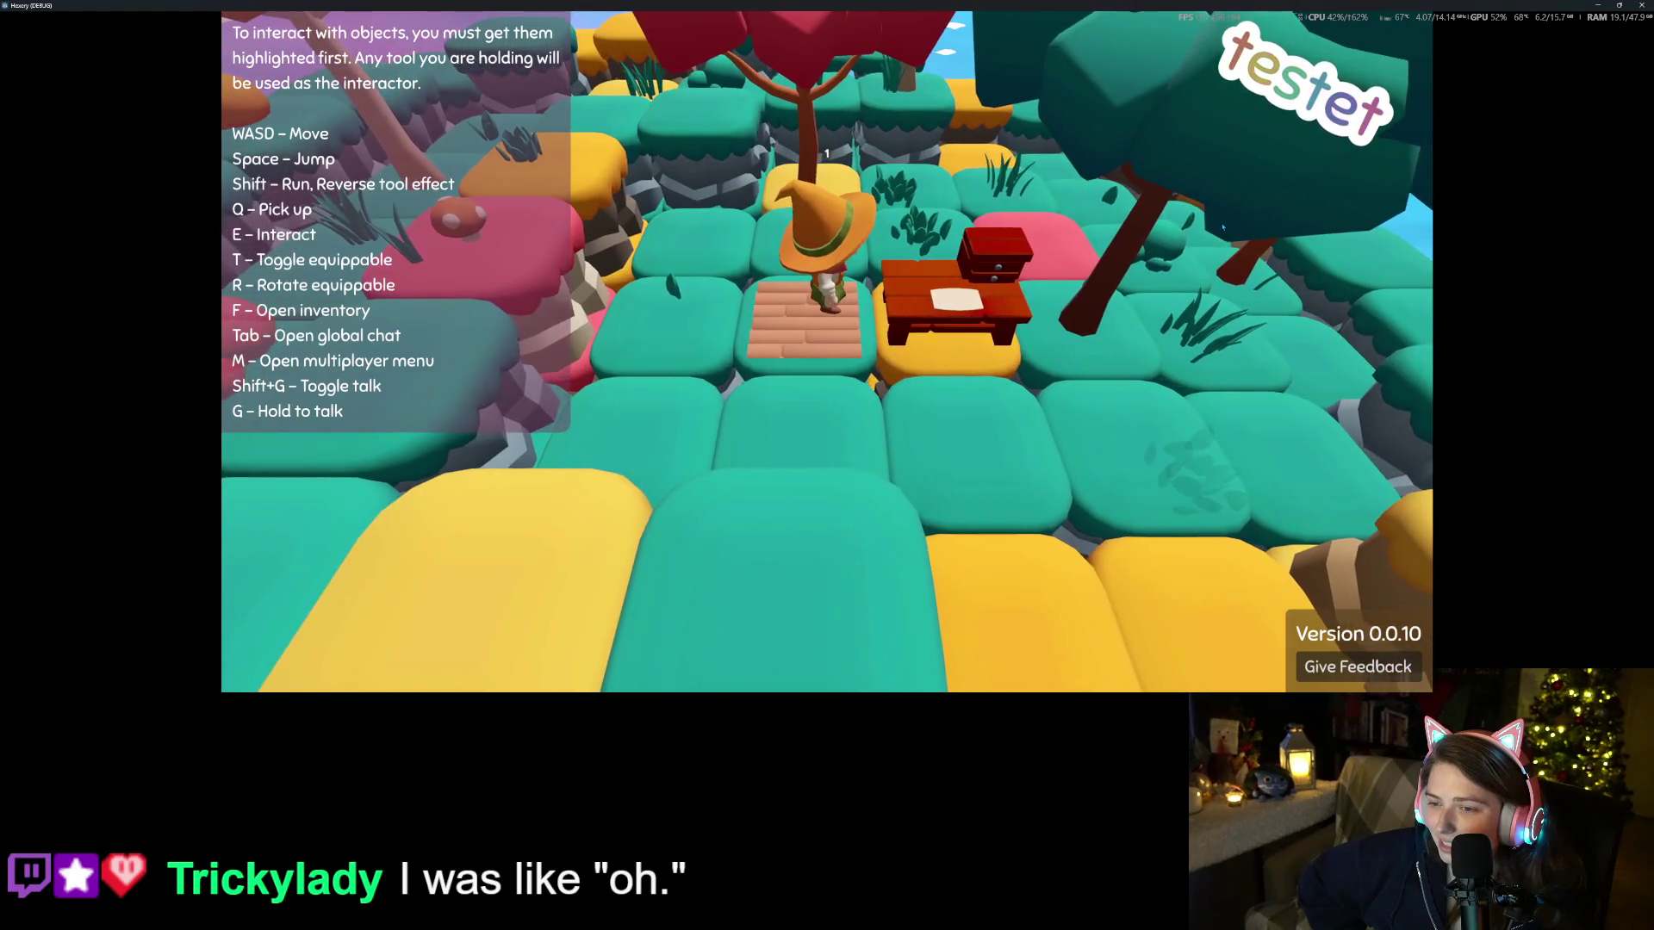
pyautogui.press('a')
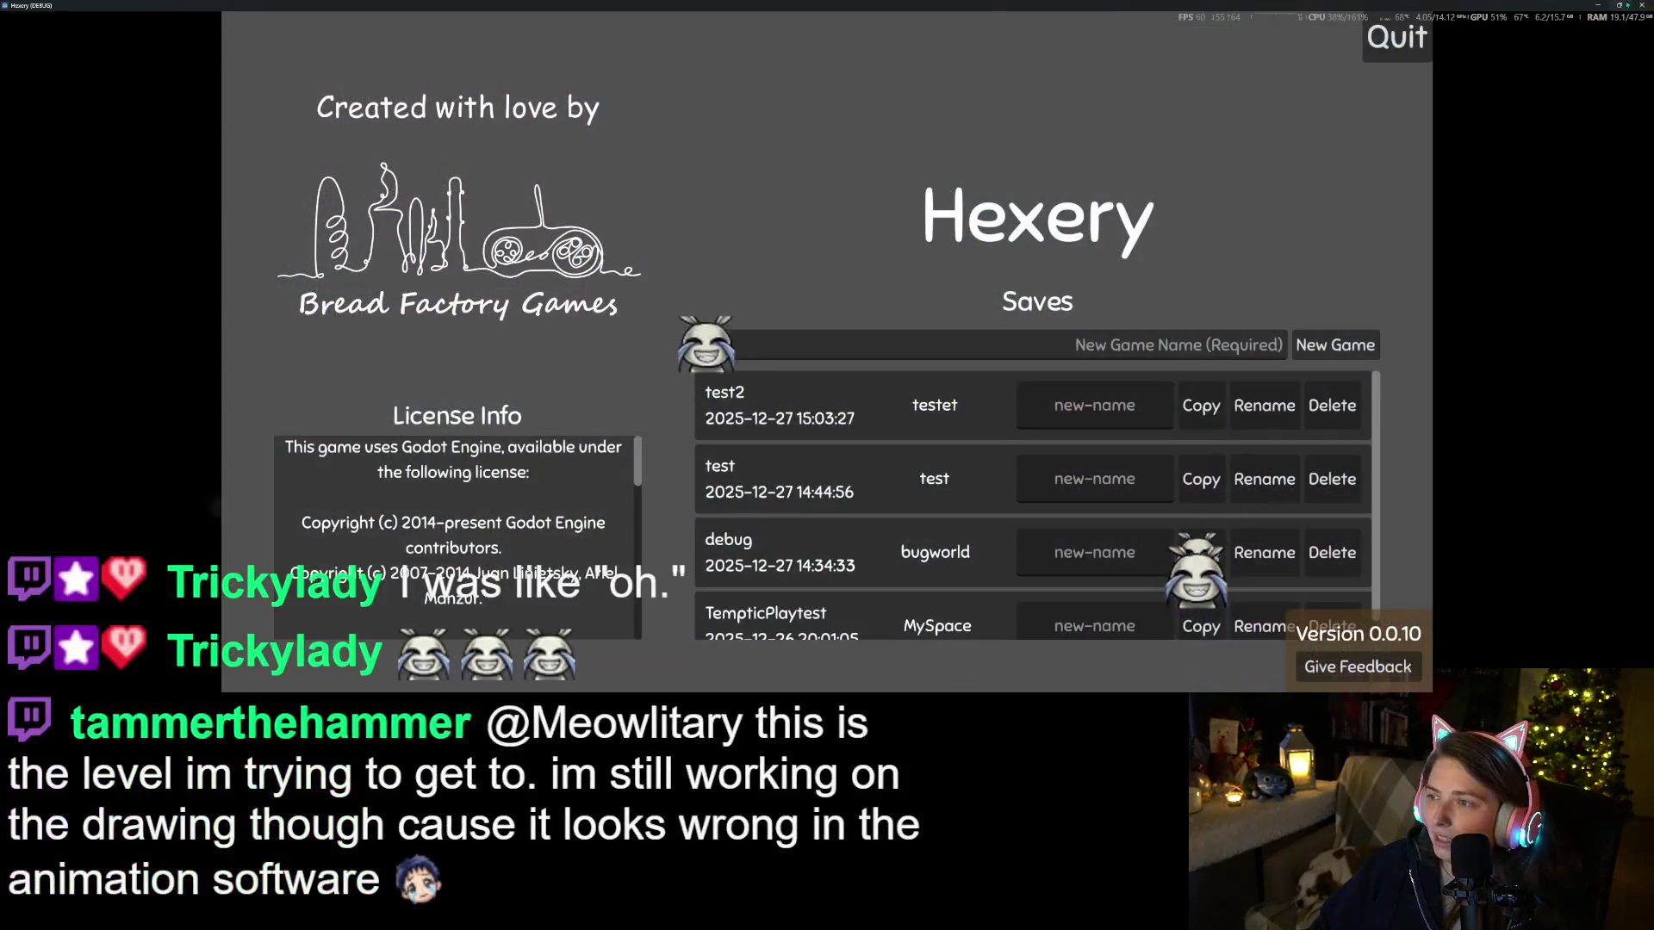
pyautogui.hotkey('alt', 'F4')
# Replace FloorWood's surface material override with the ground material as its material override, then run
pyautogui.click(91, 170)
pyautogui.rightClick(1435, 303)
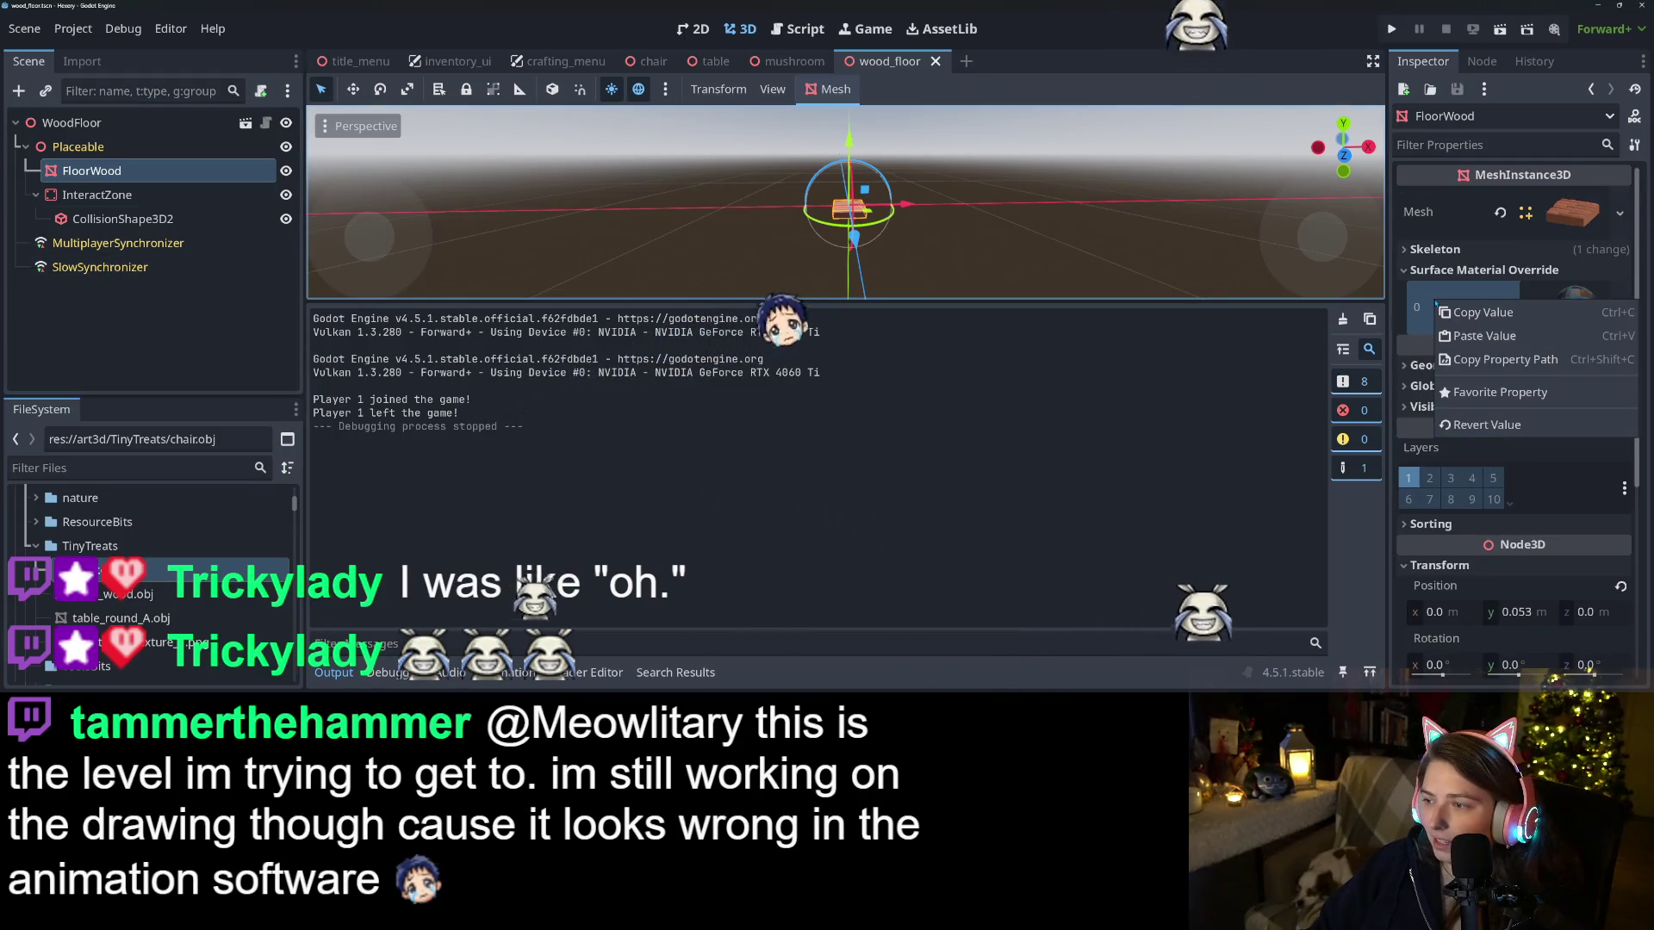
pyautogui.click(1486, 424)
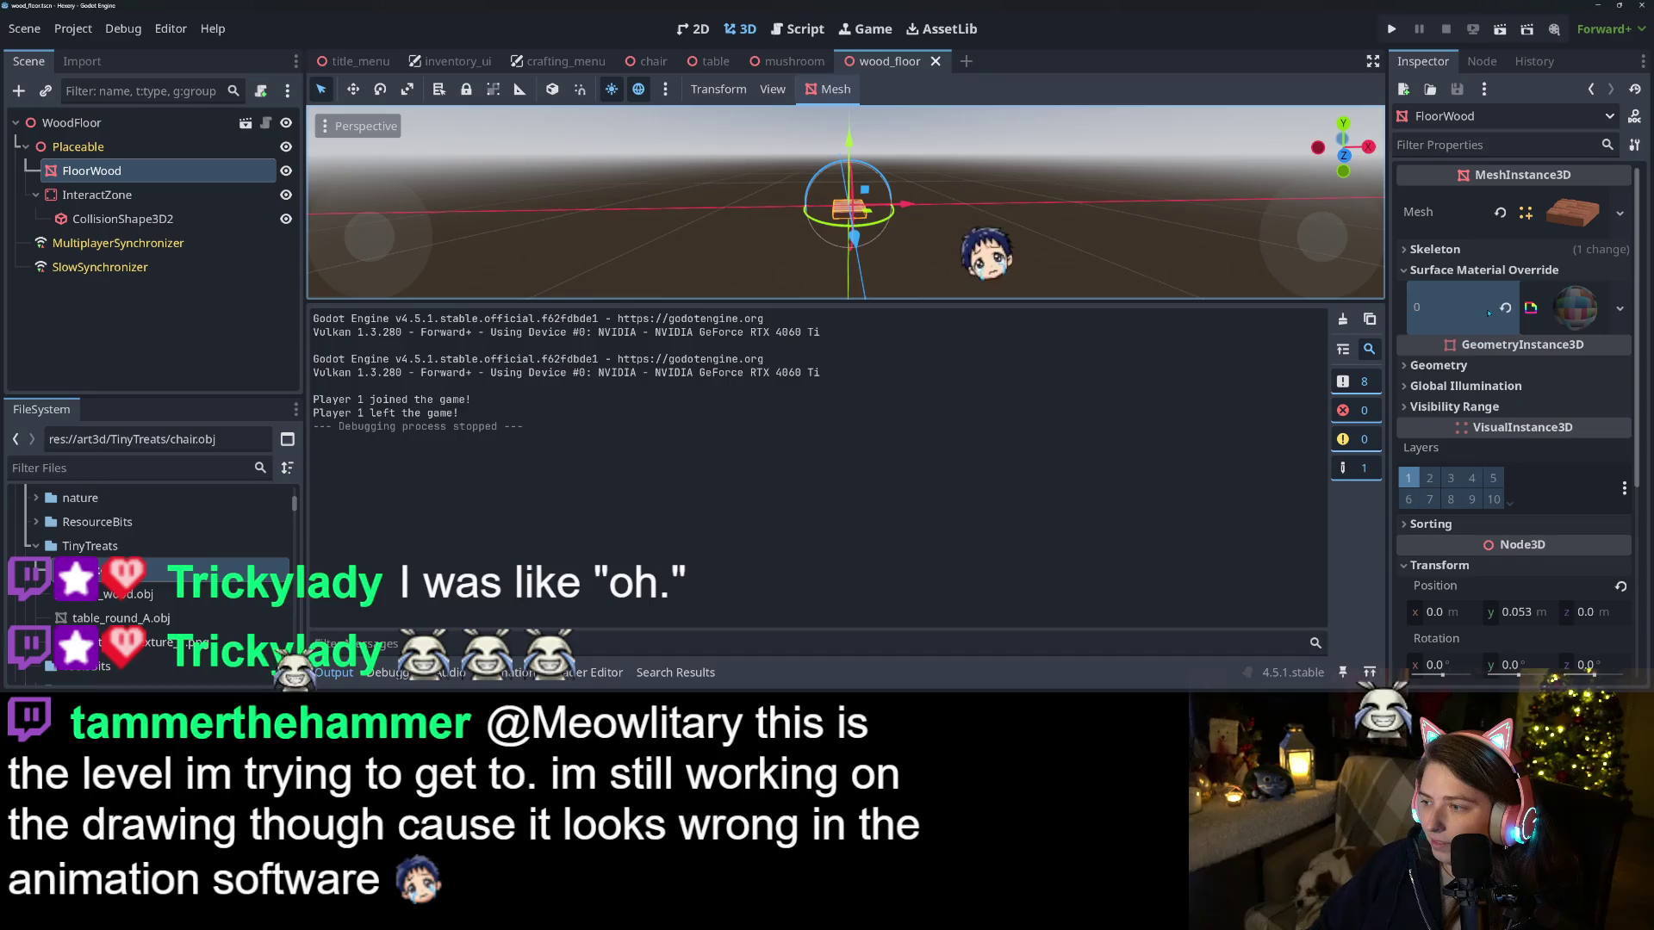
pyautogui.rightClick(1480, 362)
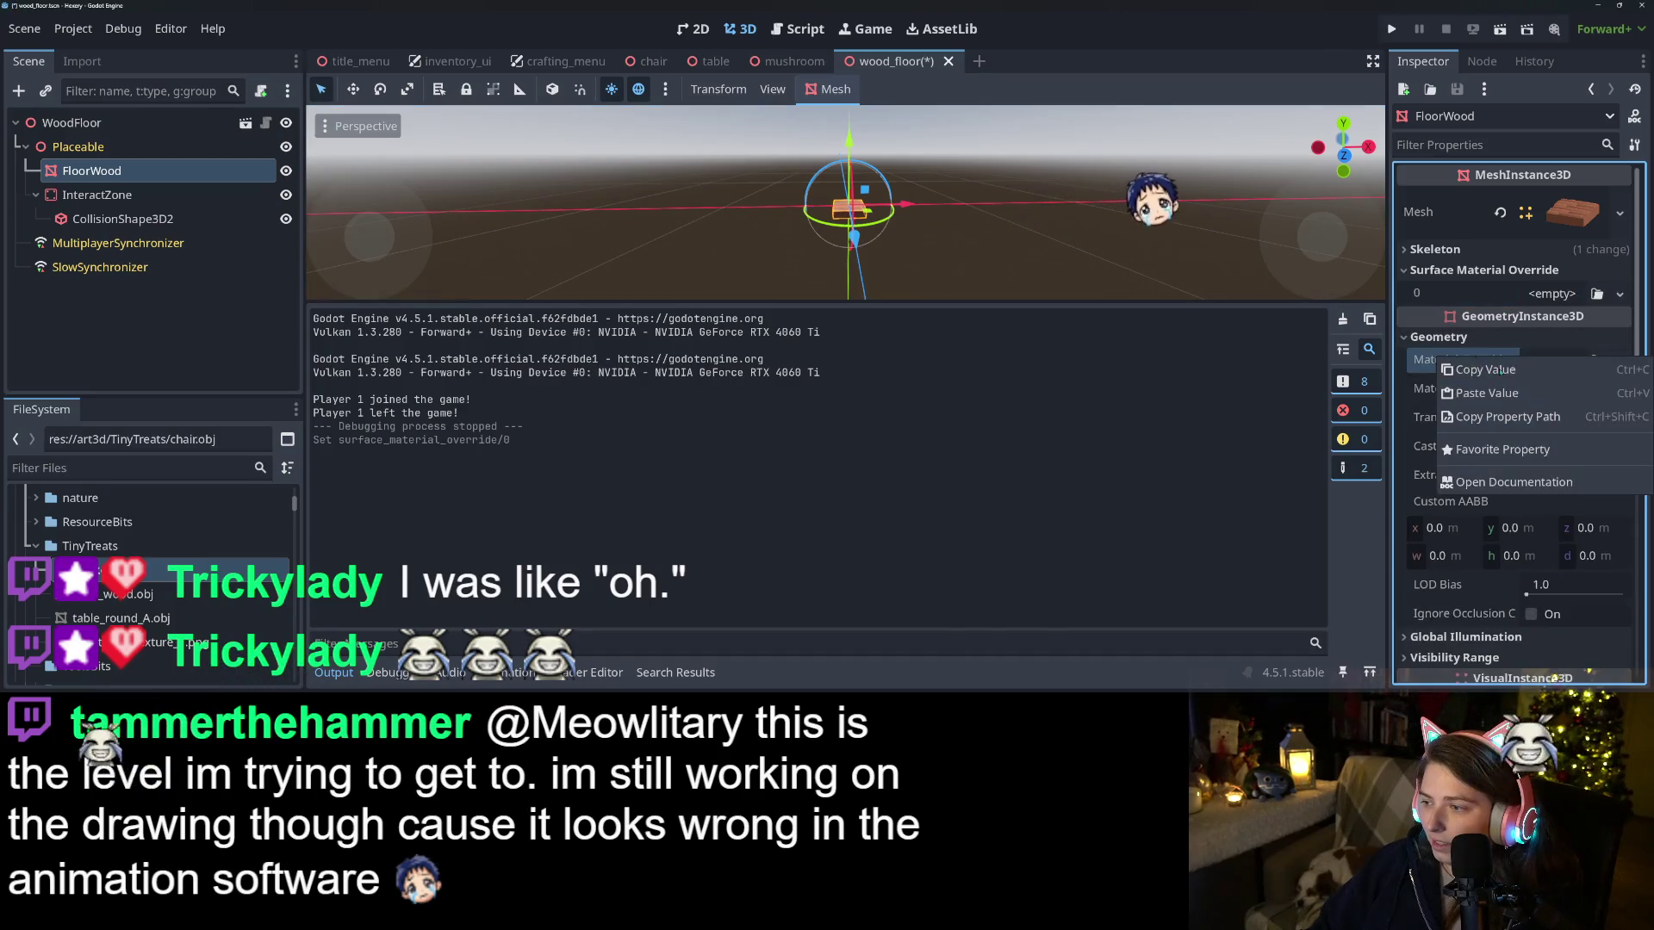
pyautogui.click(1514, 407)
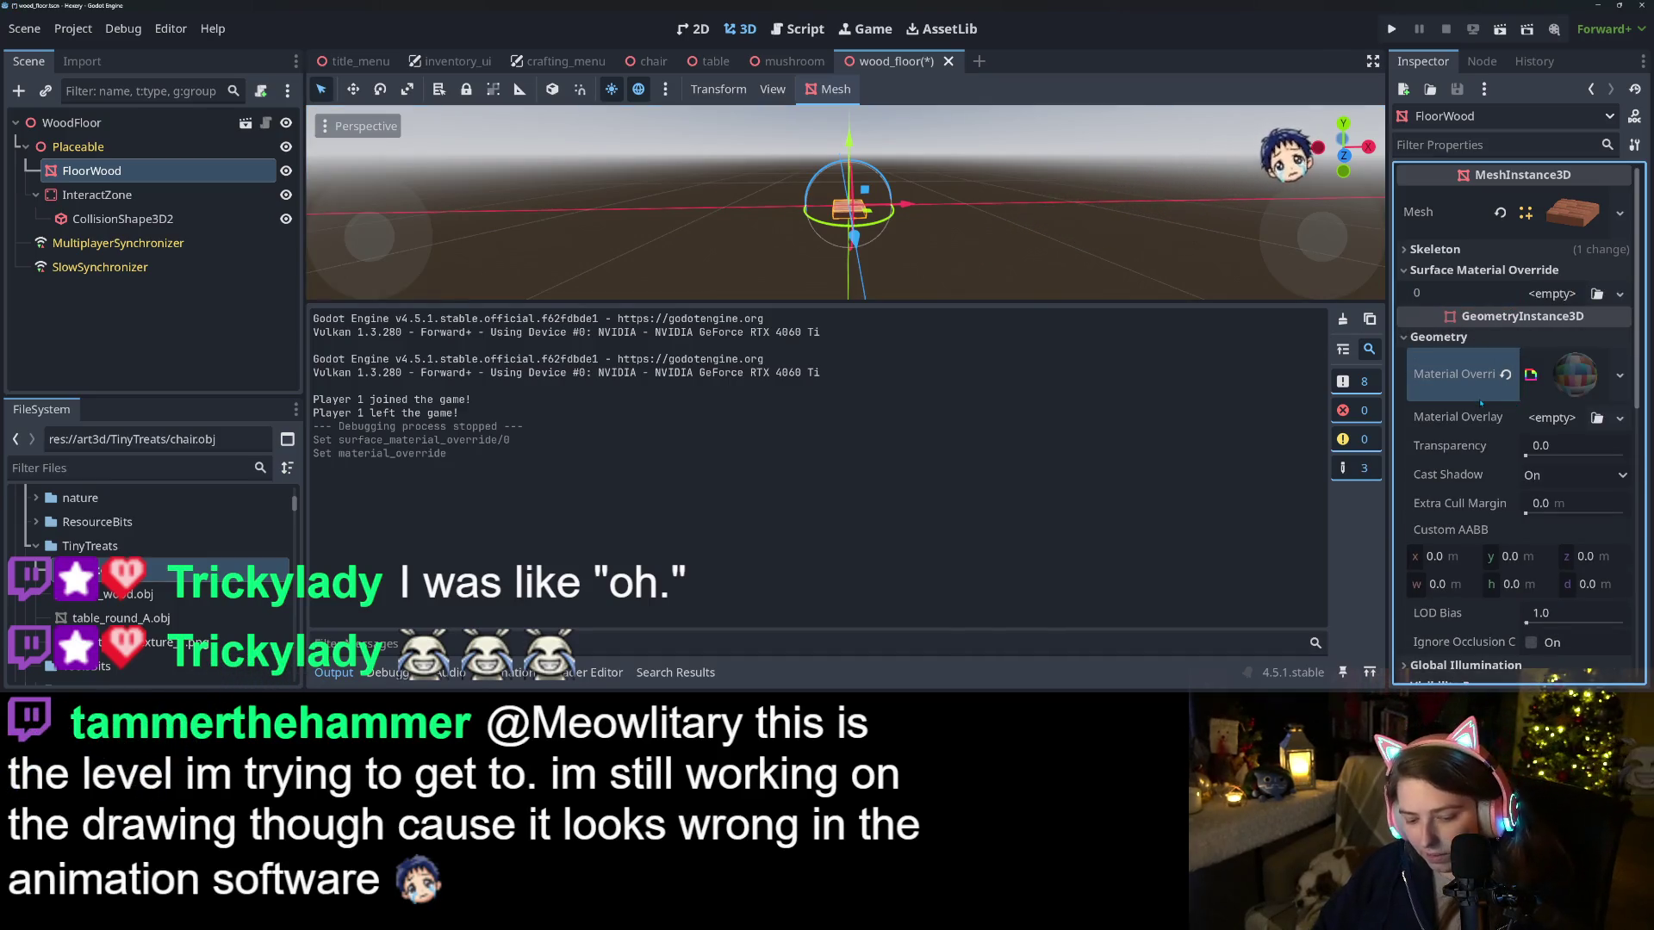
pyautogui.press('F5')
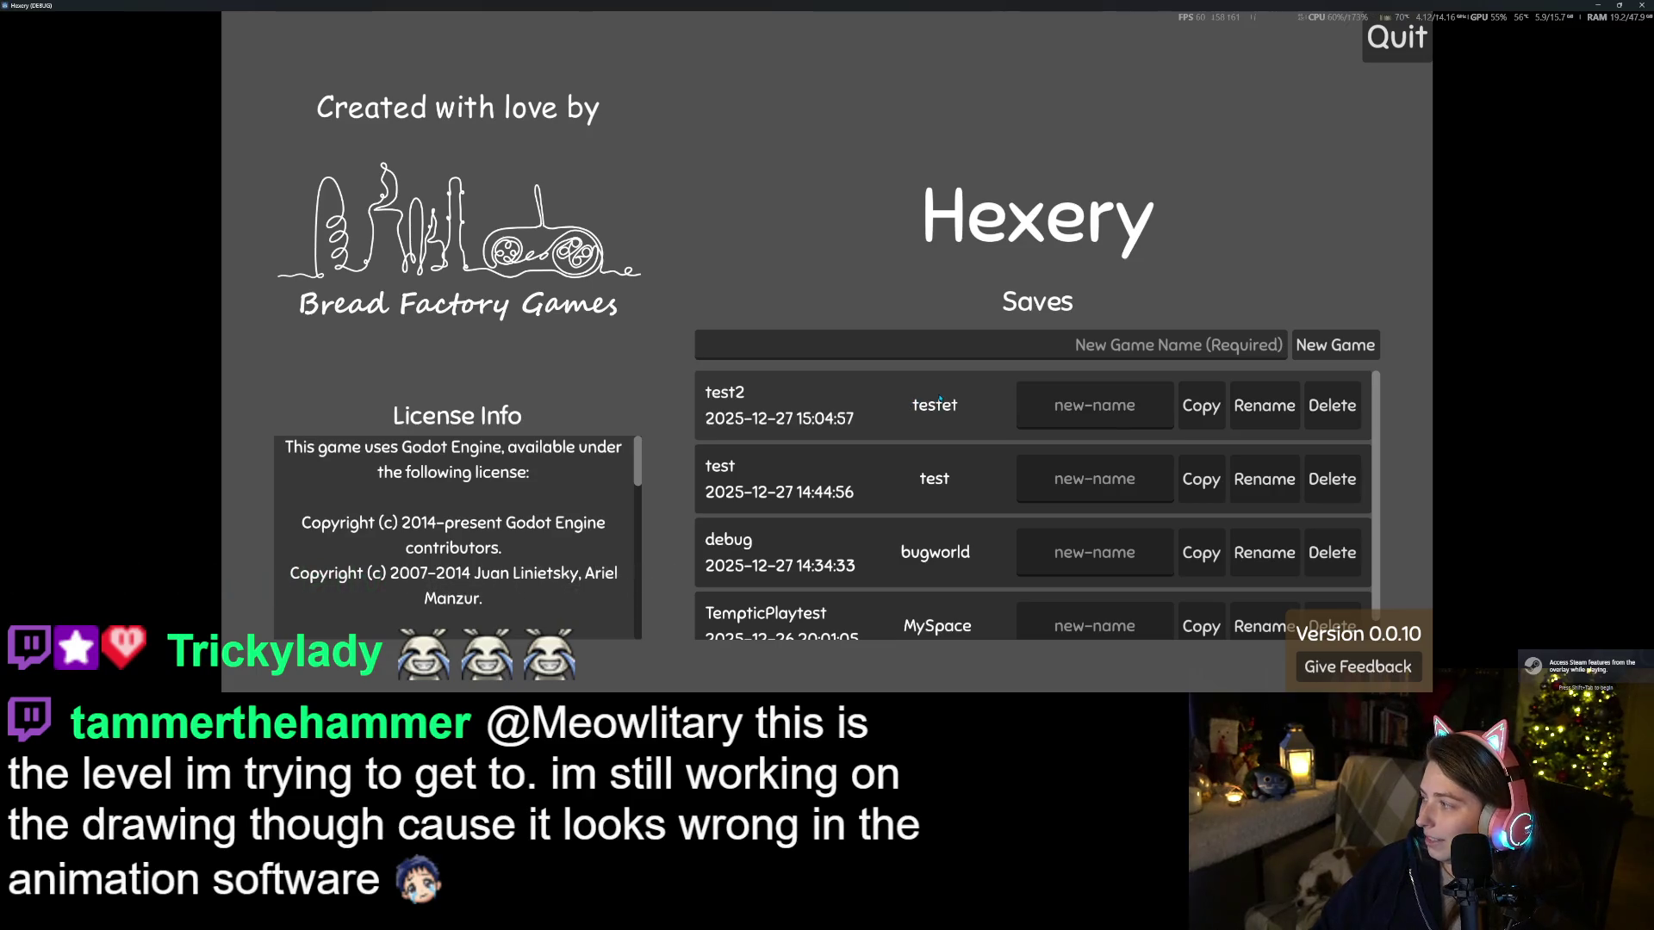
# Load test2, walk onto and past the wood floor tile, checking the inventory twice
pyautogui.click(844, 407)
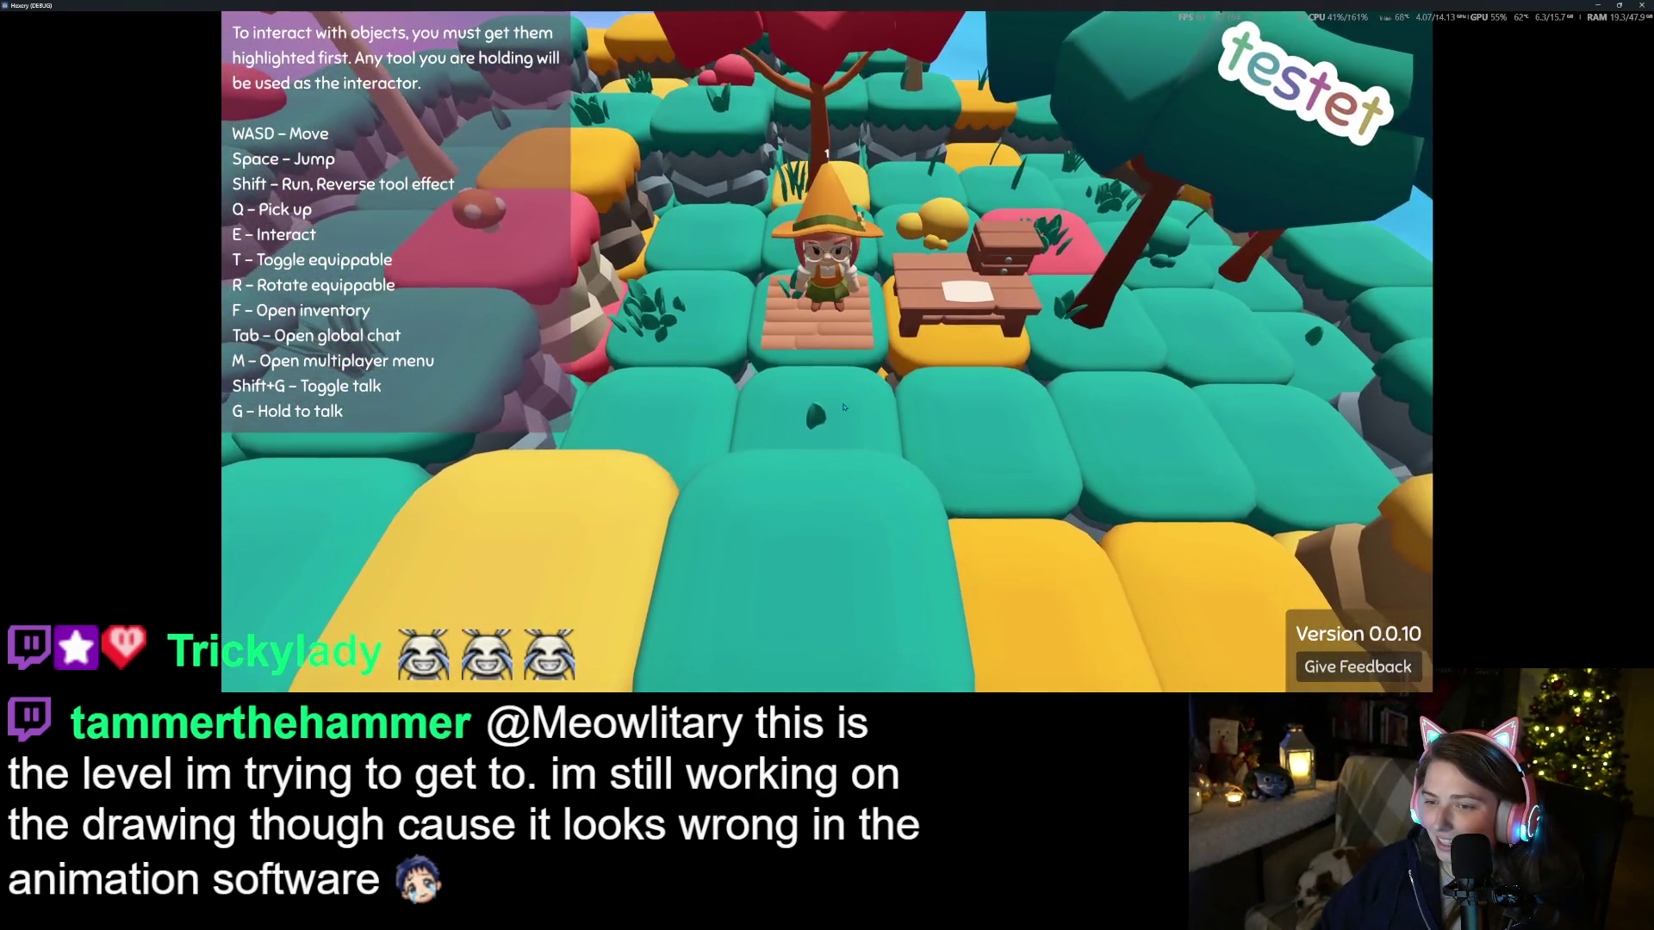
pyautogui.press('w')
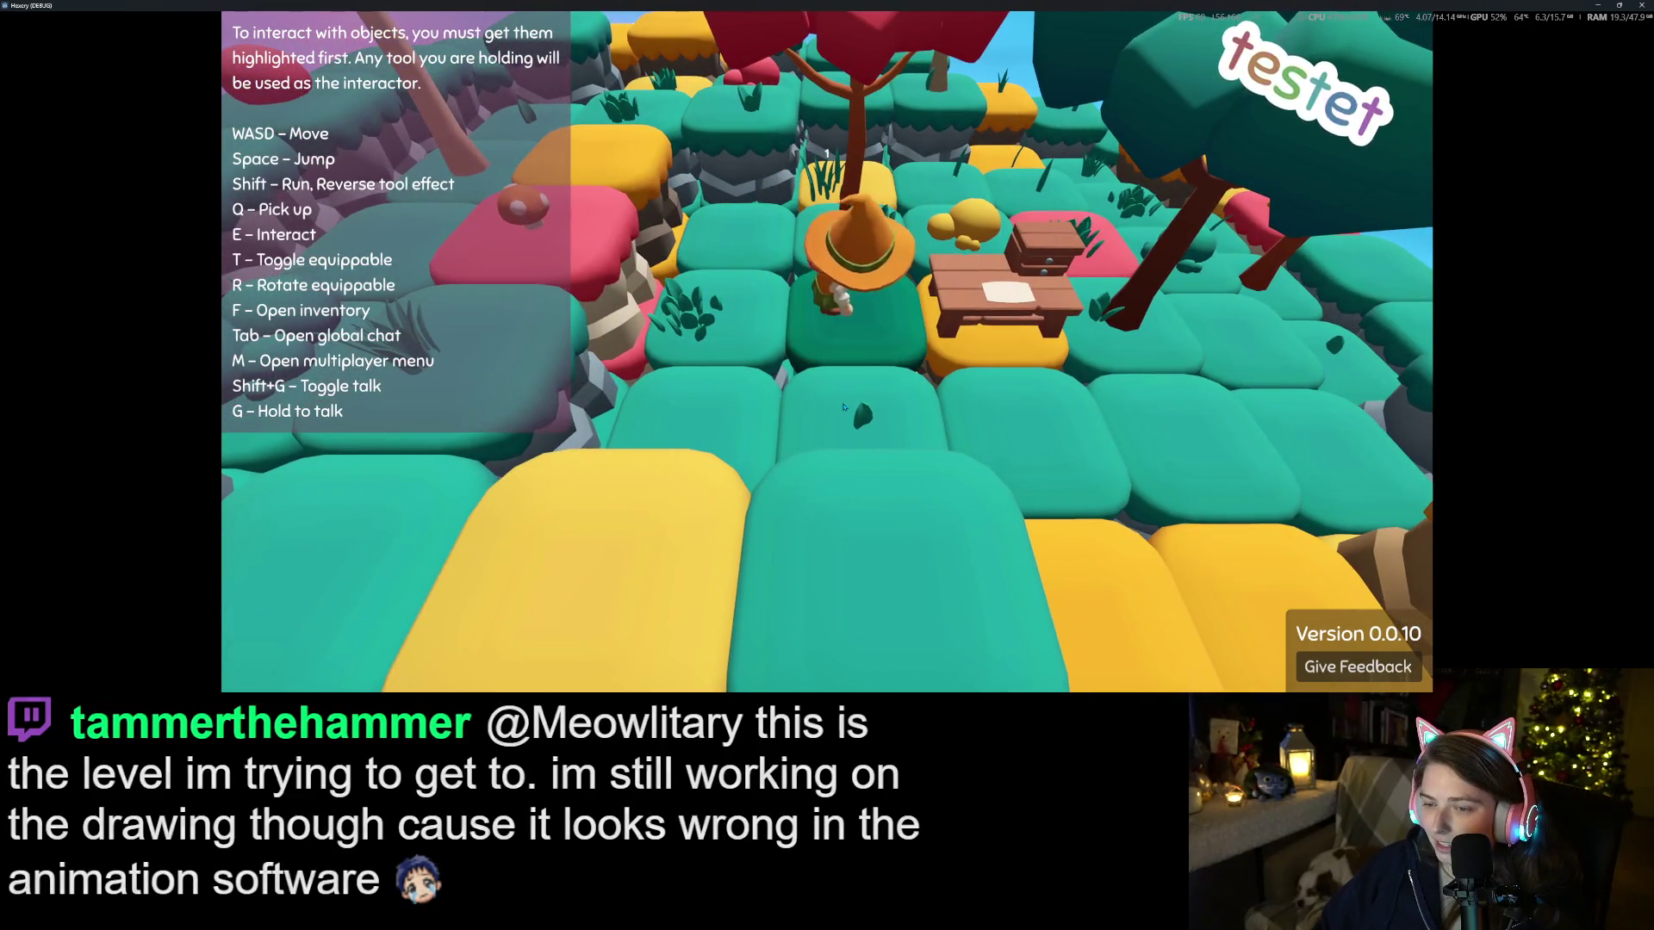
pyautogui.press('f')
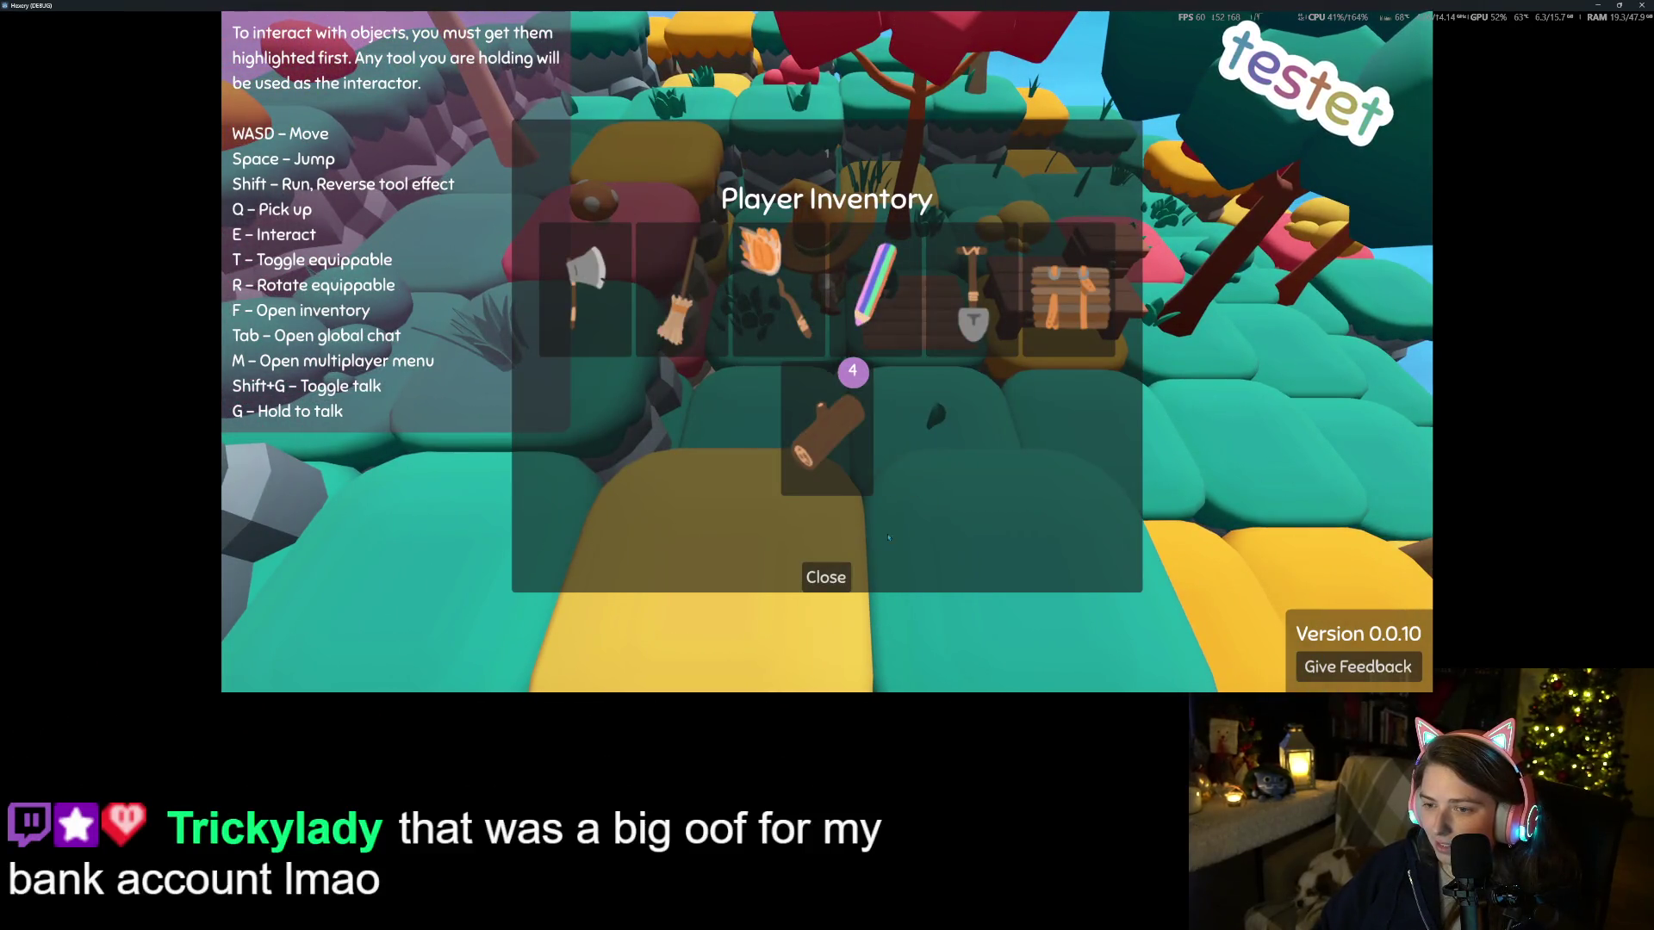
pyautogui.click(826, 591)
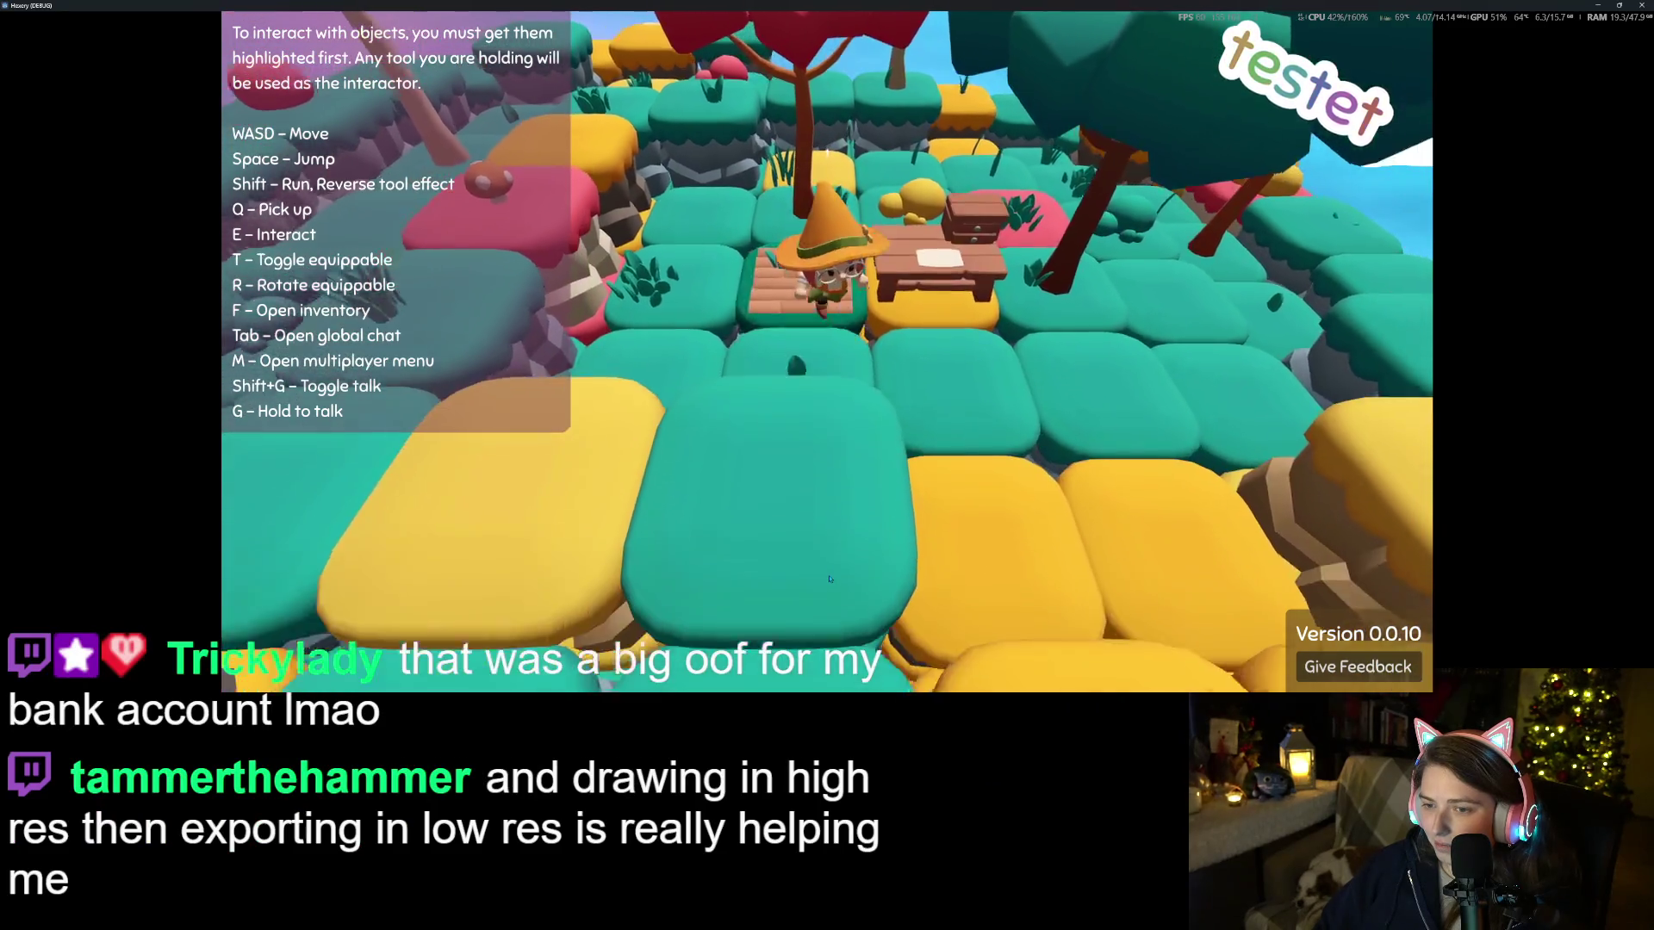
pyautogui.press('w')
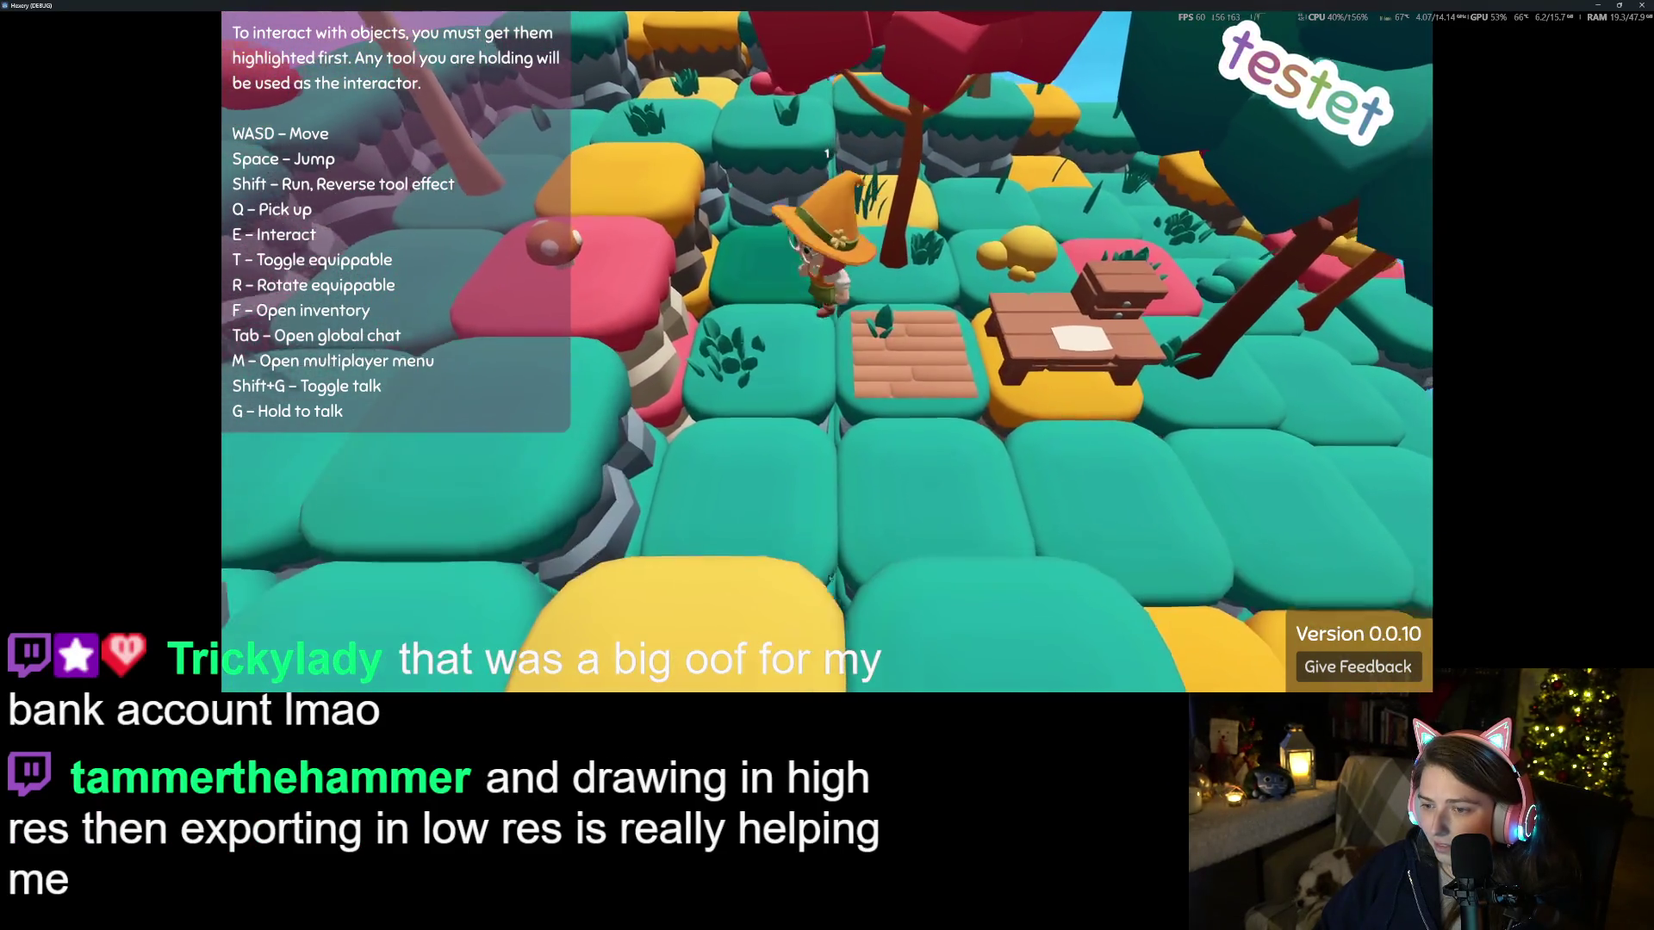
pyautogui.press('w')
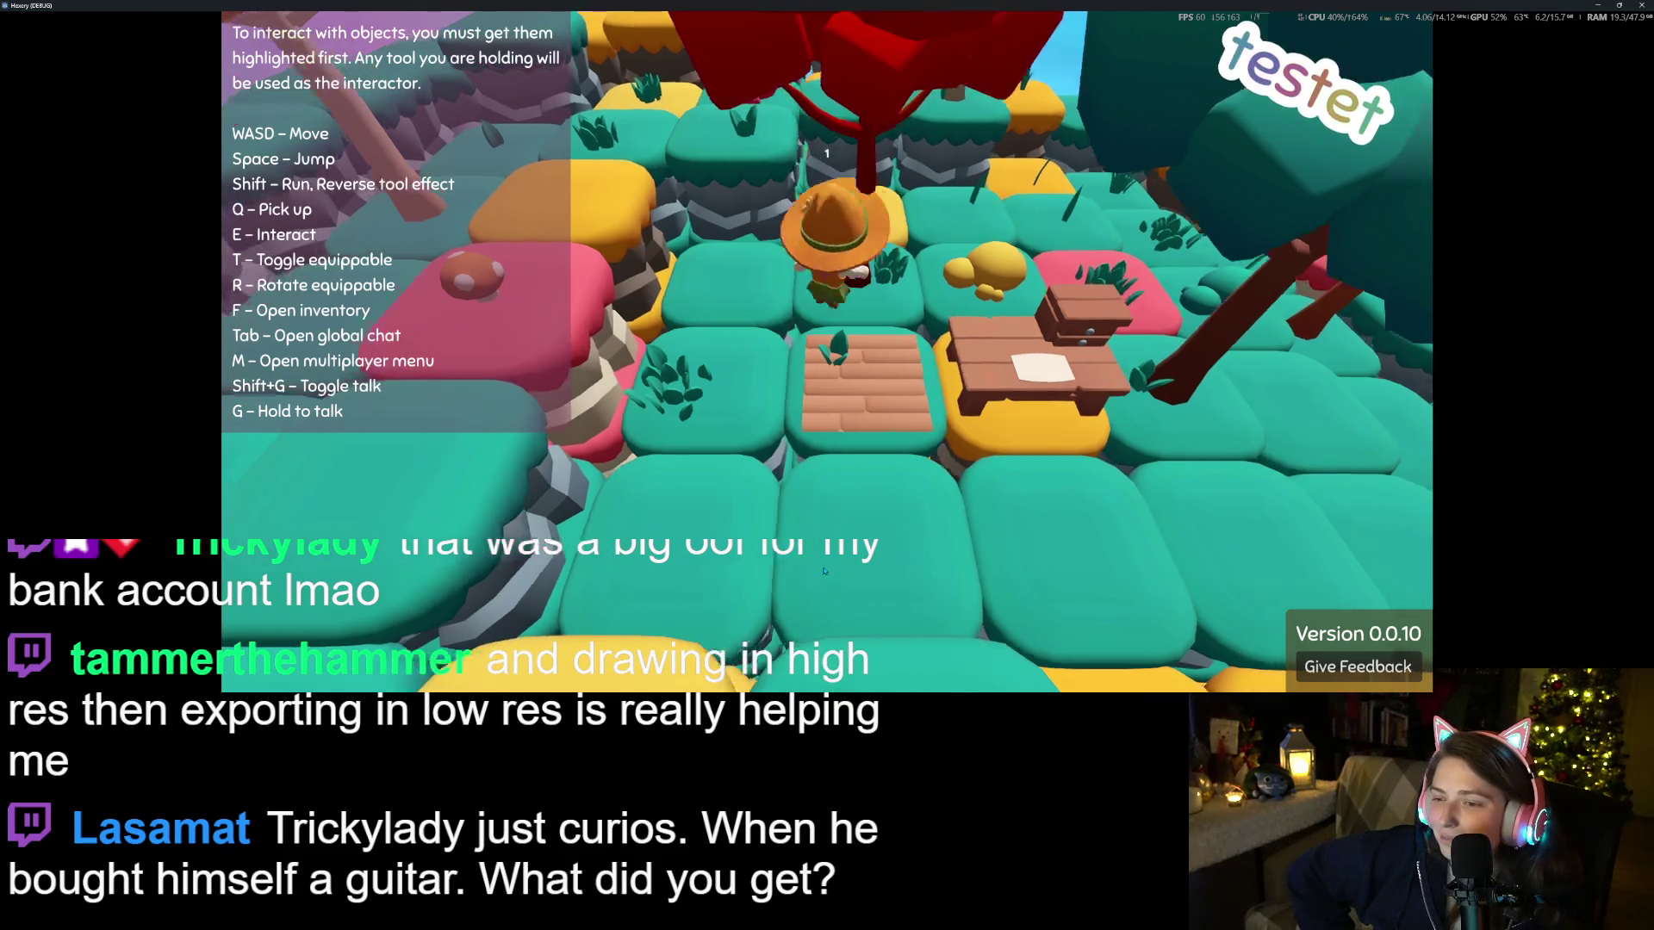
pyautogui.press('s')
pyautogui.press('w')
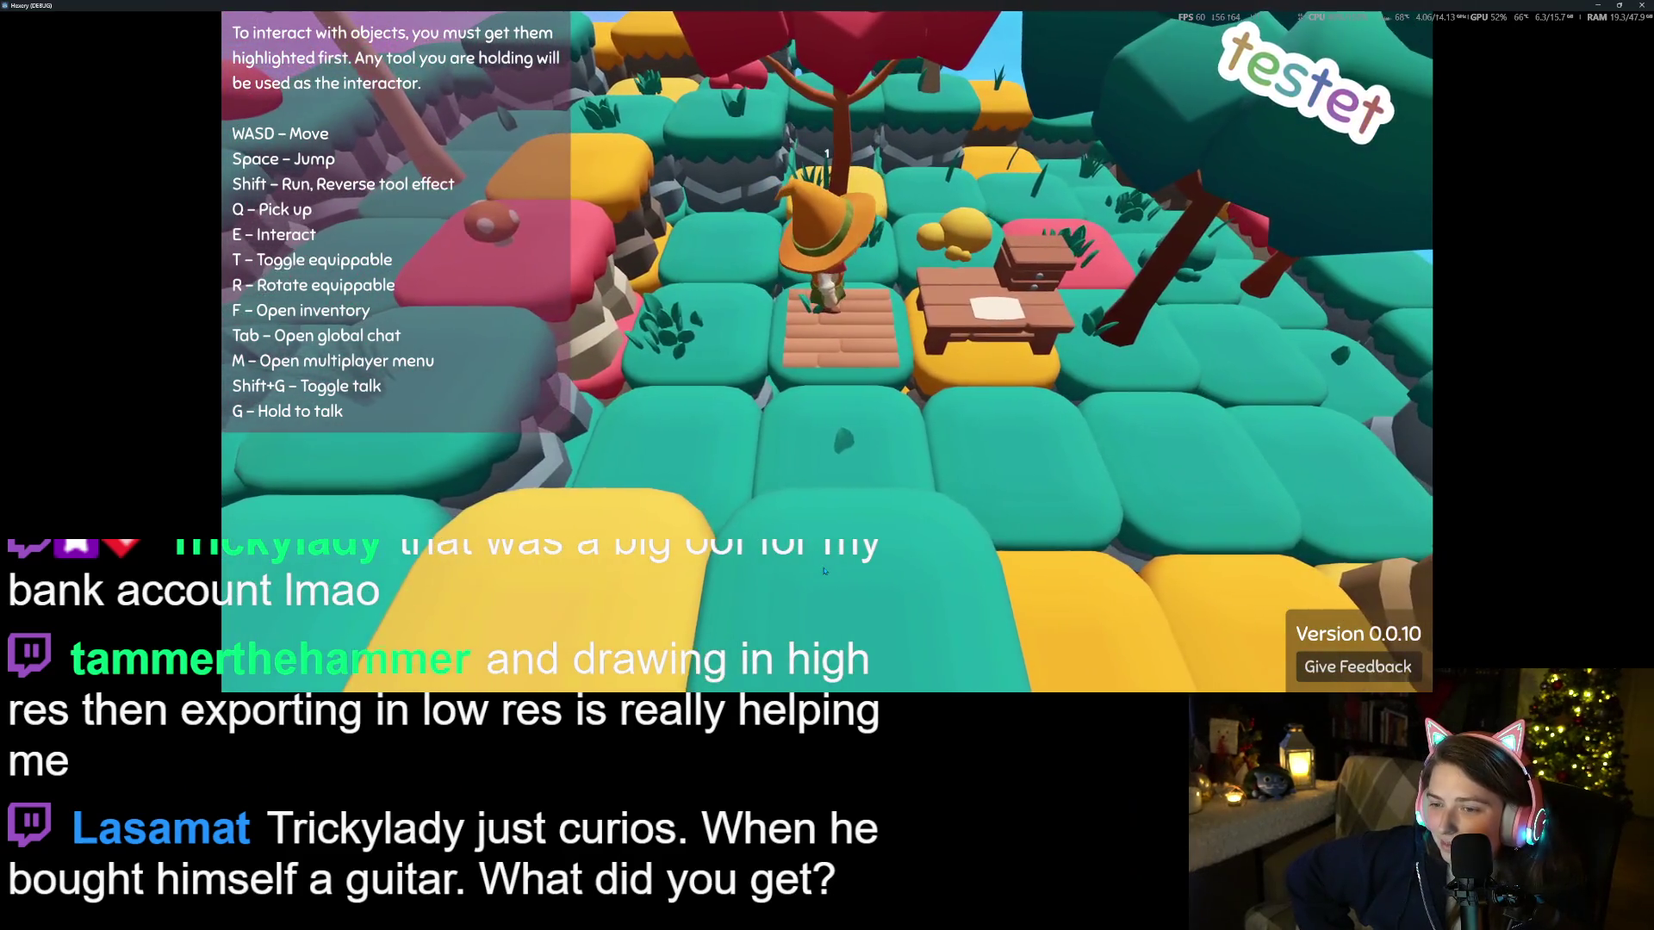
pyautogui.press('f')
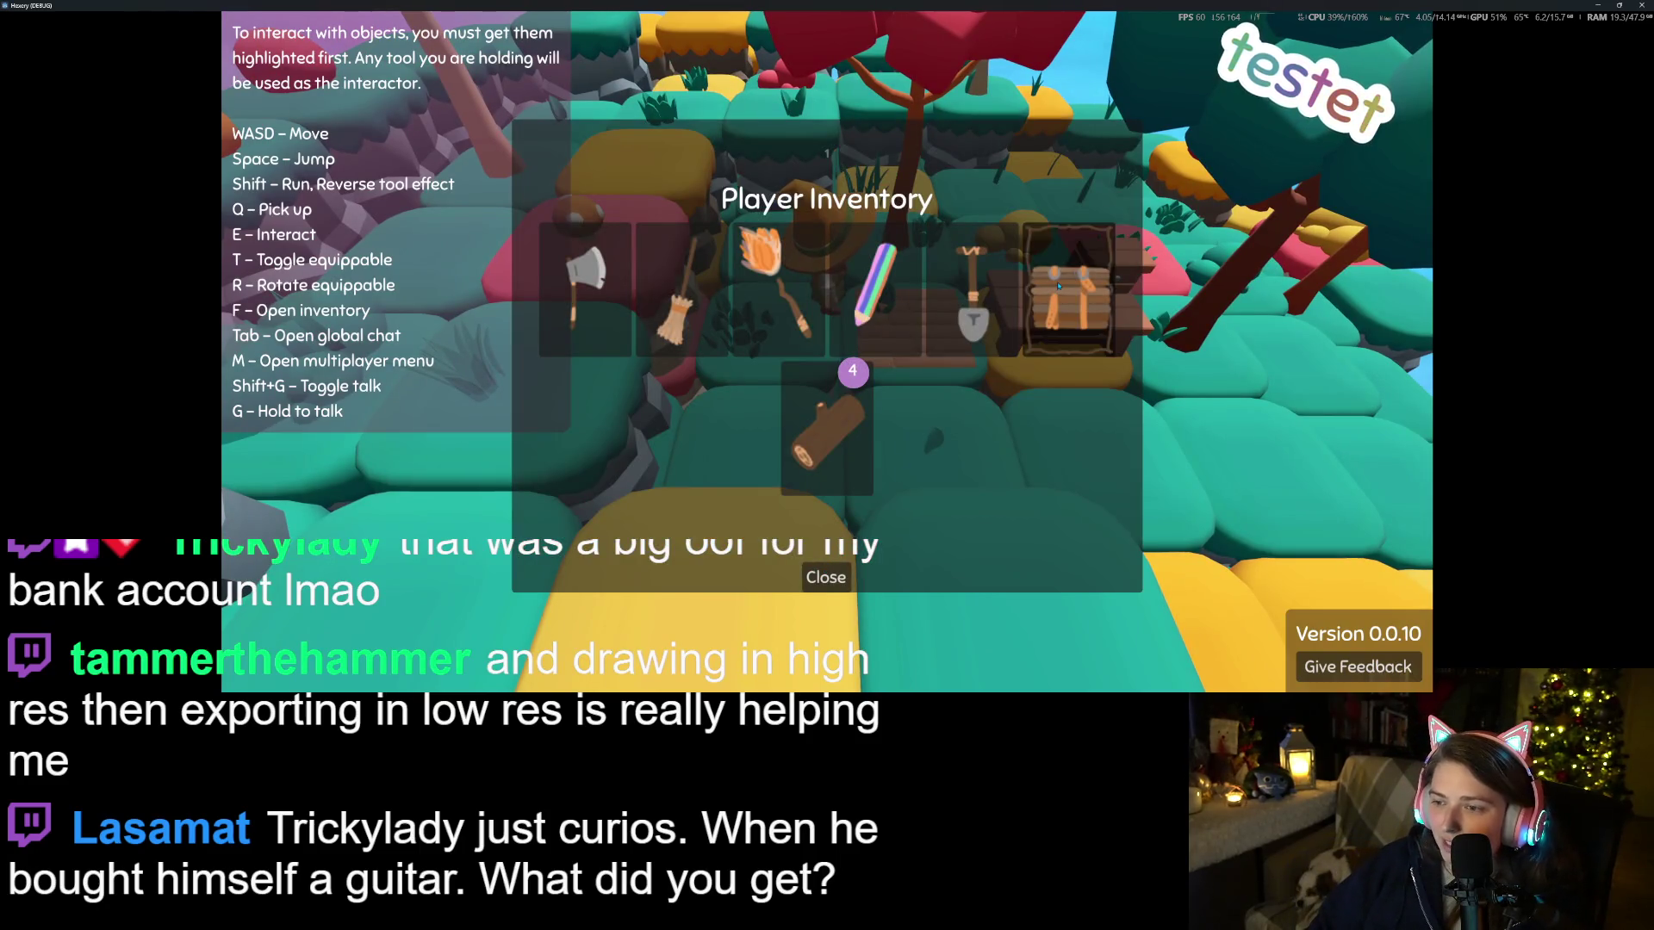
pyautogui.click(847, 586)
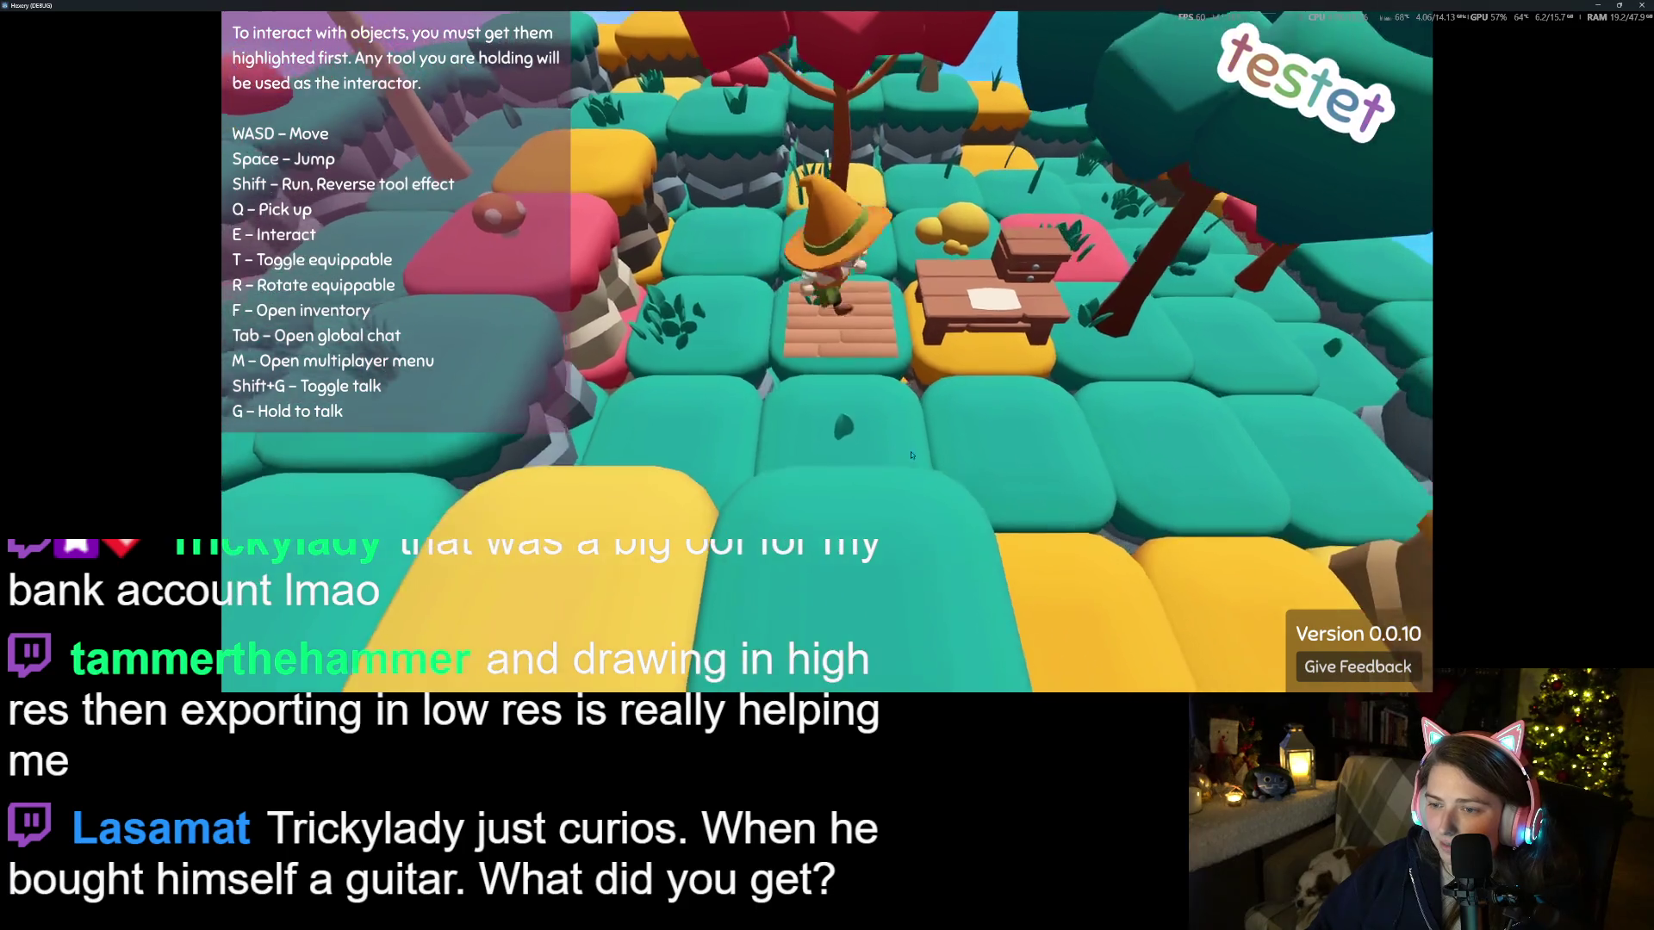
# Walk across the wood floor to the table and open its crafting panel
pyautogui.press('s')
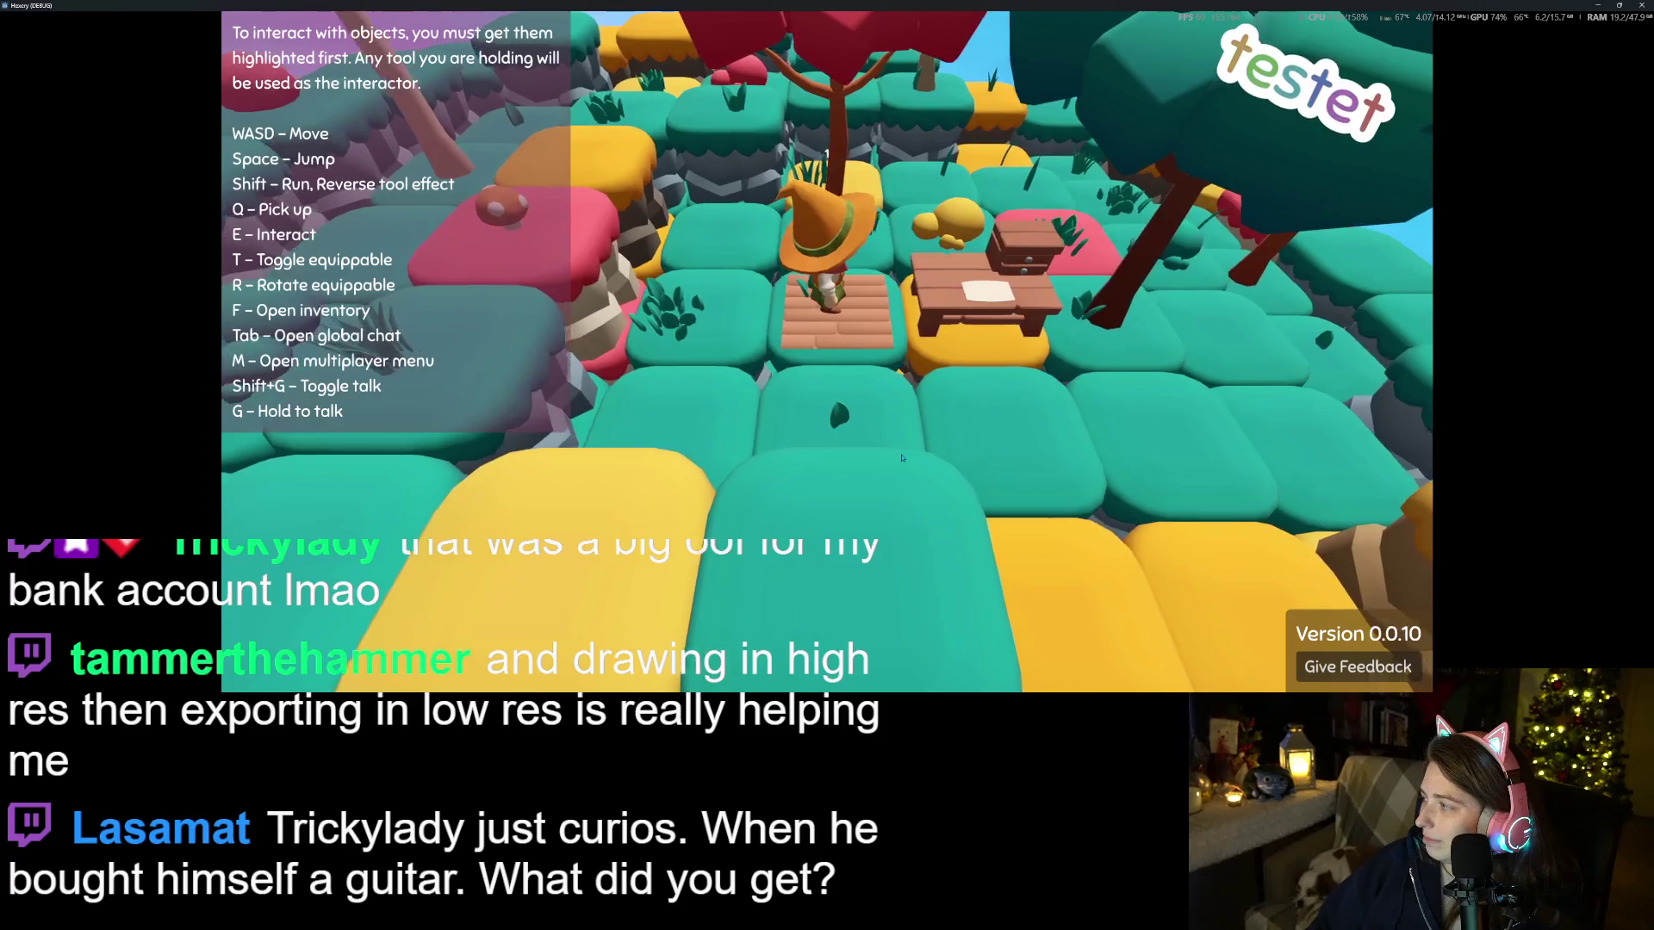
pyautogui.press('d')
pyautogui.press('a')
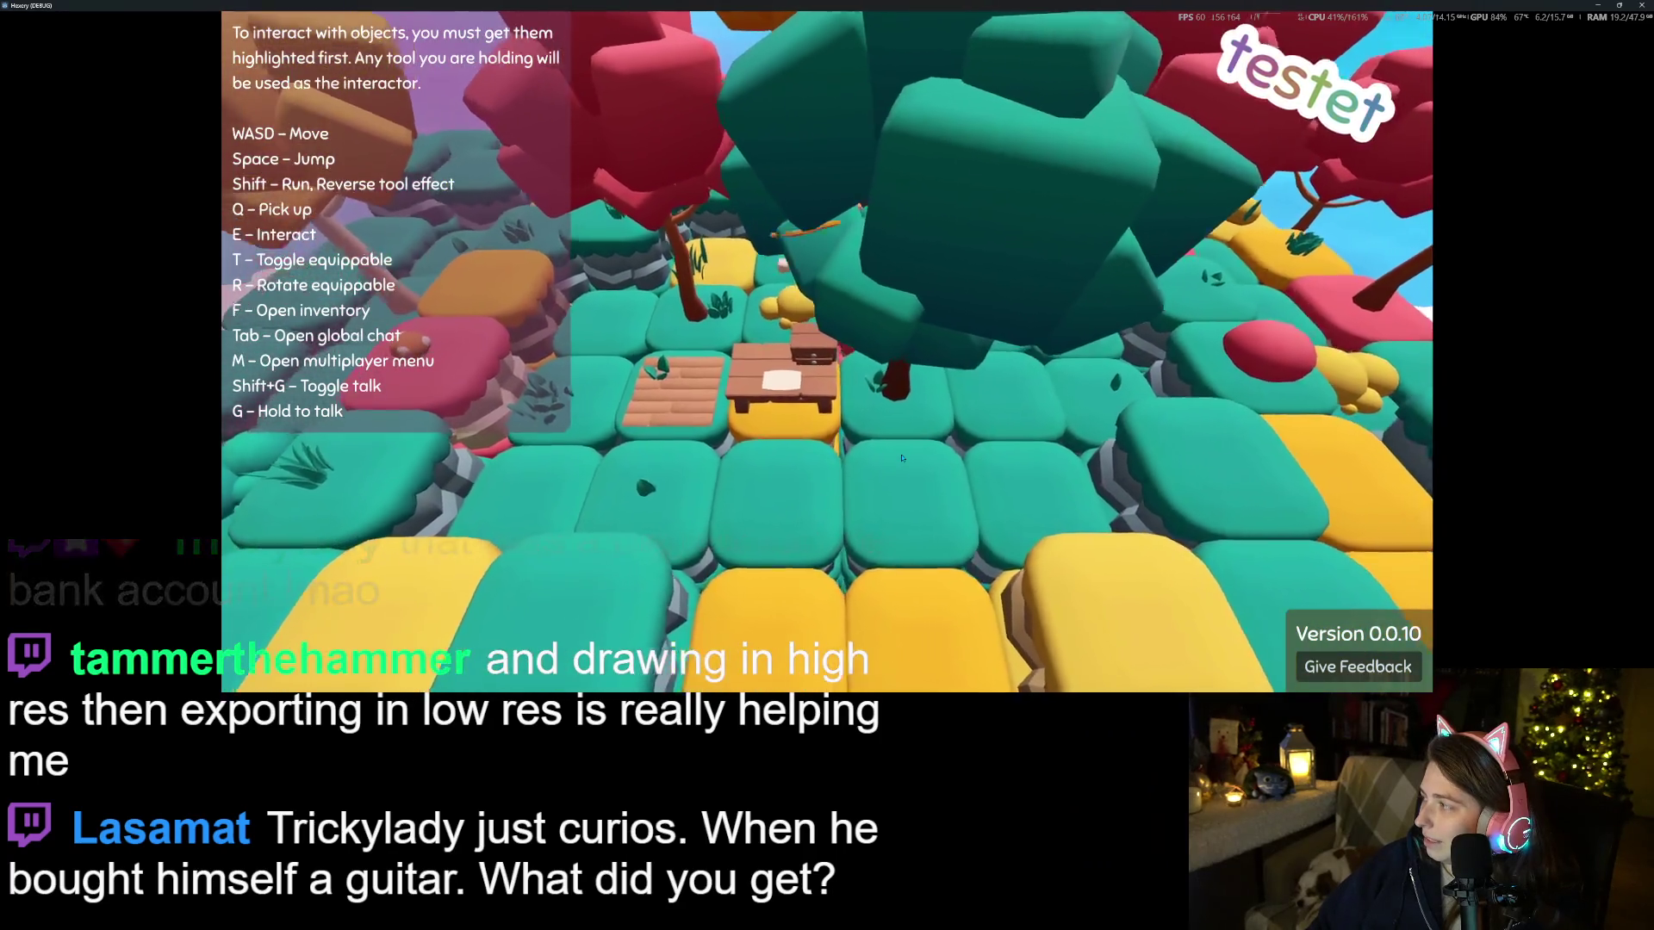
pyautogui.press('d')
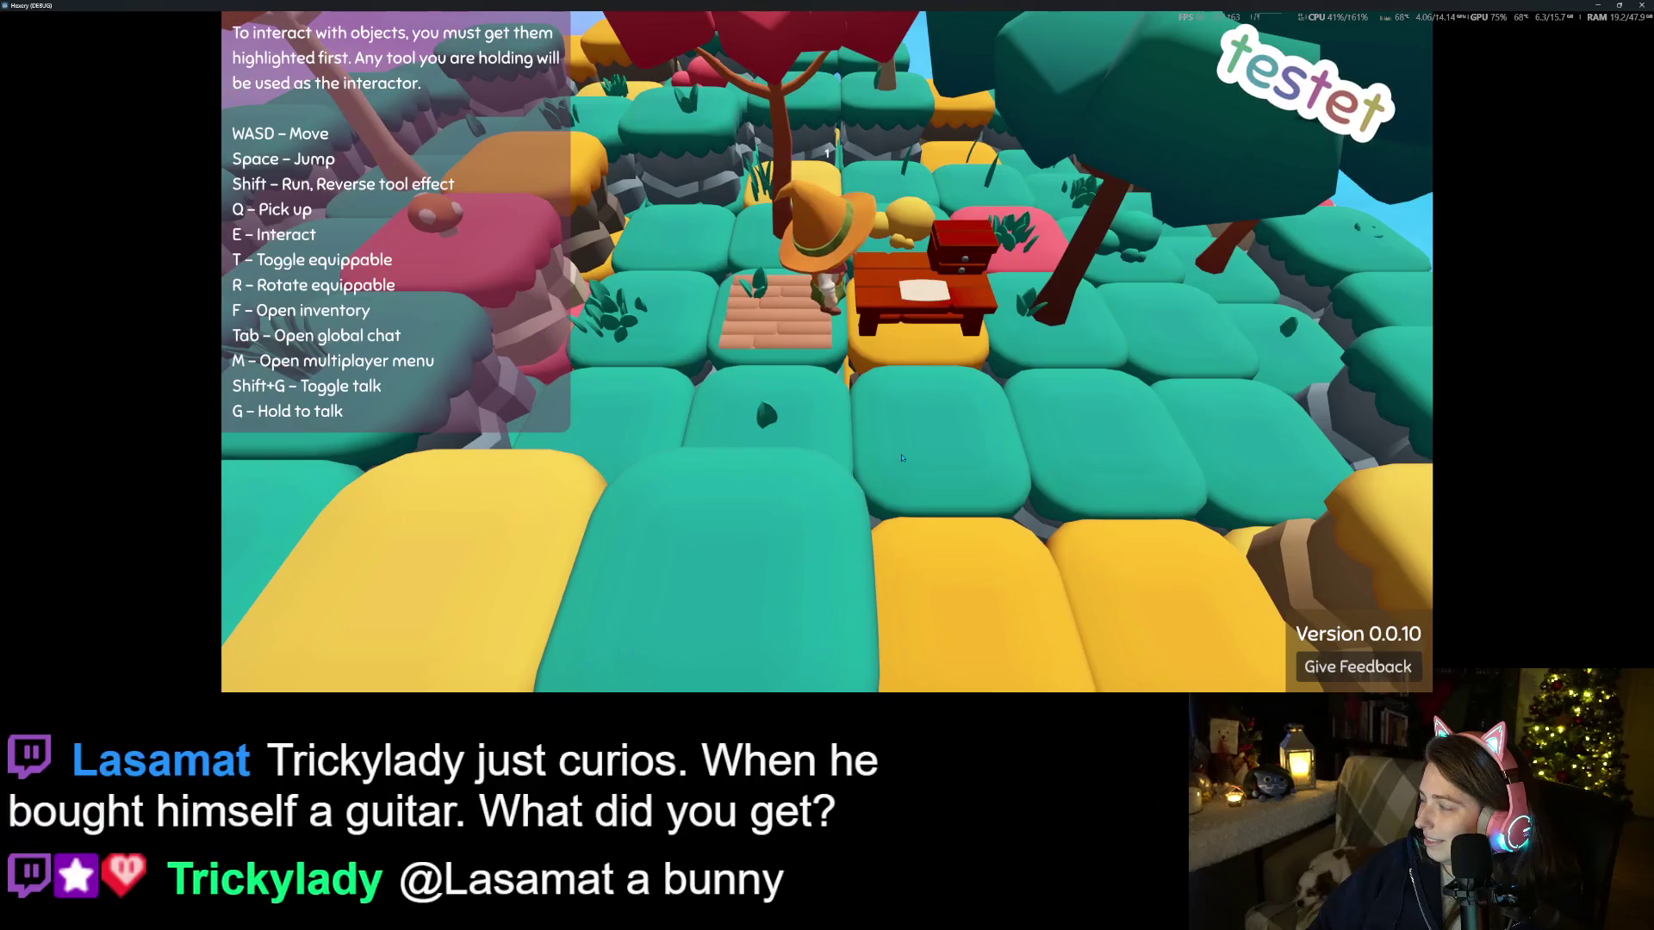
pyautogui.press('s')
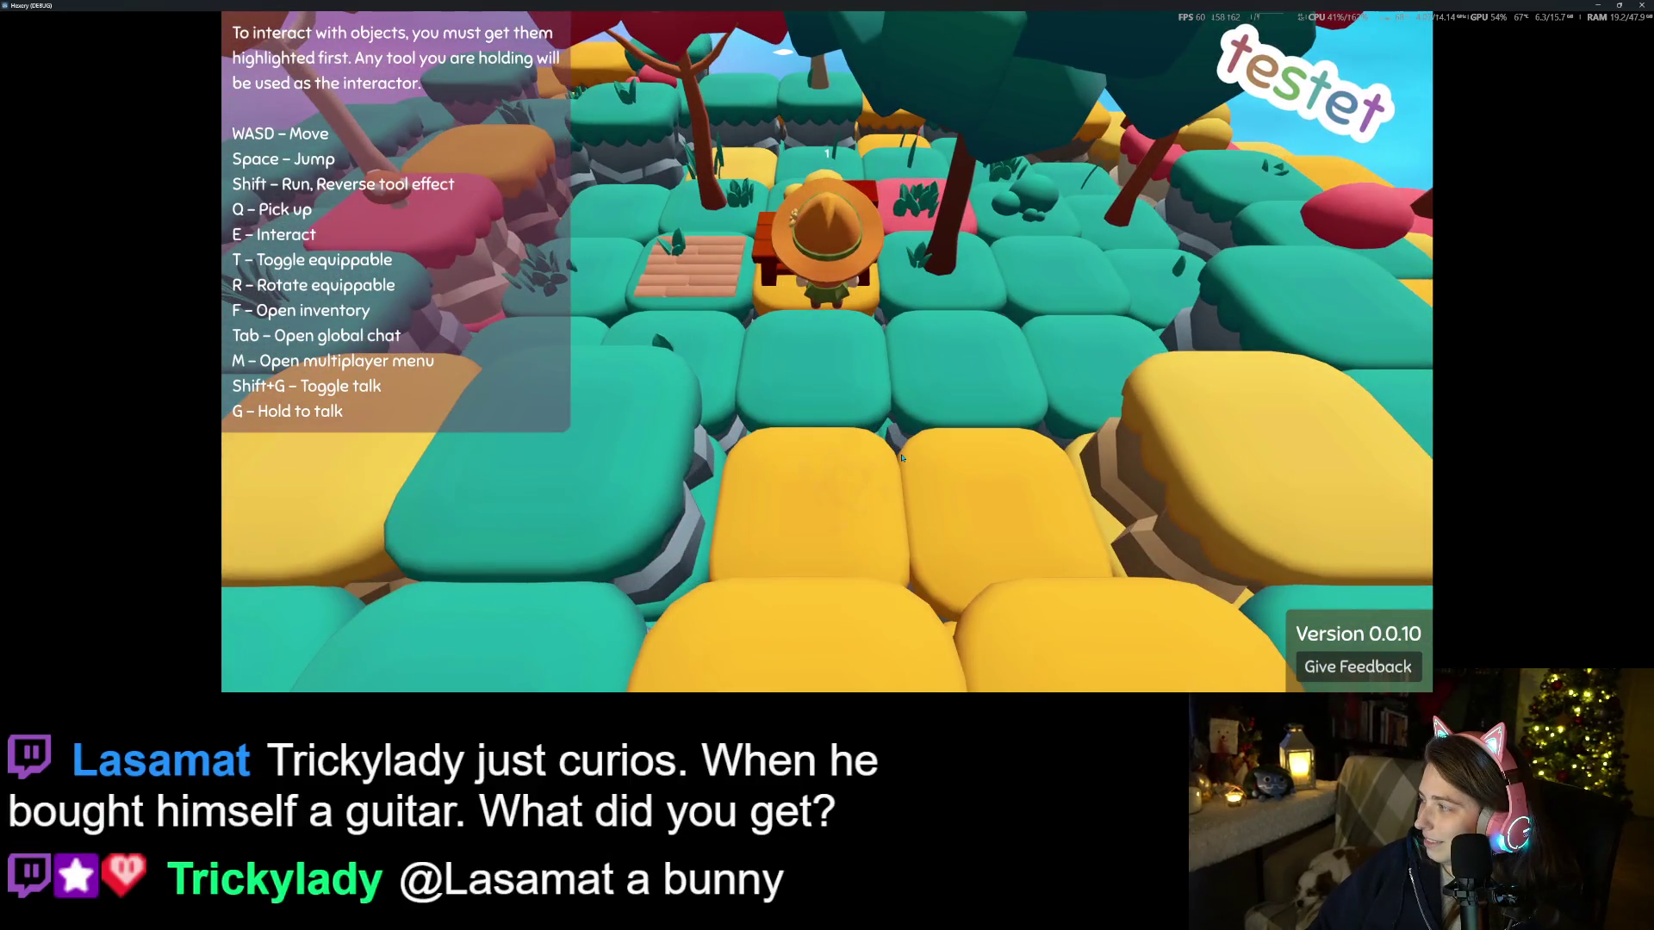
pyautogui.press('e')
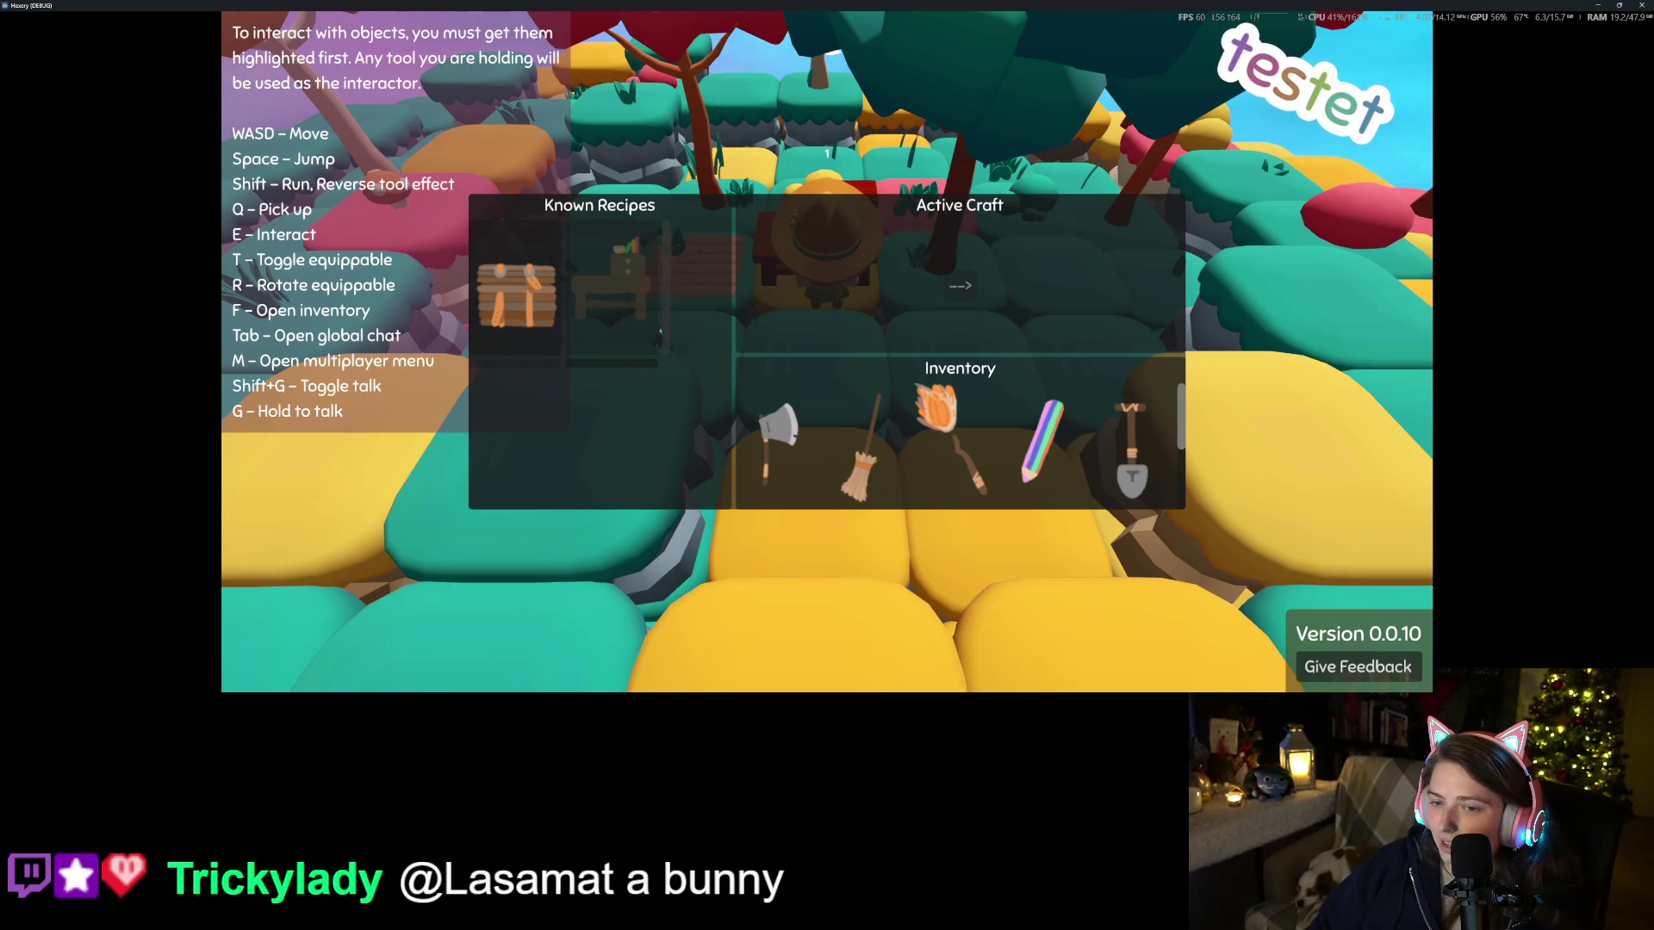
# Craft the chosen known recipe, close the panel, and check the inventory
pyautogui.click(953, 286)
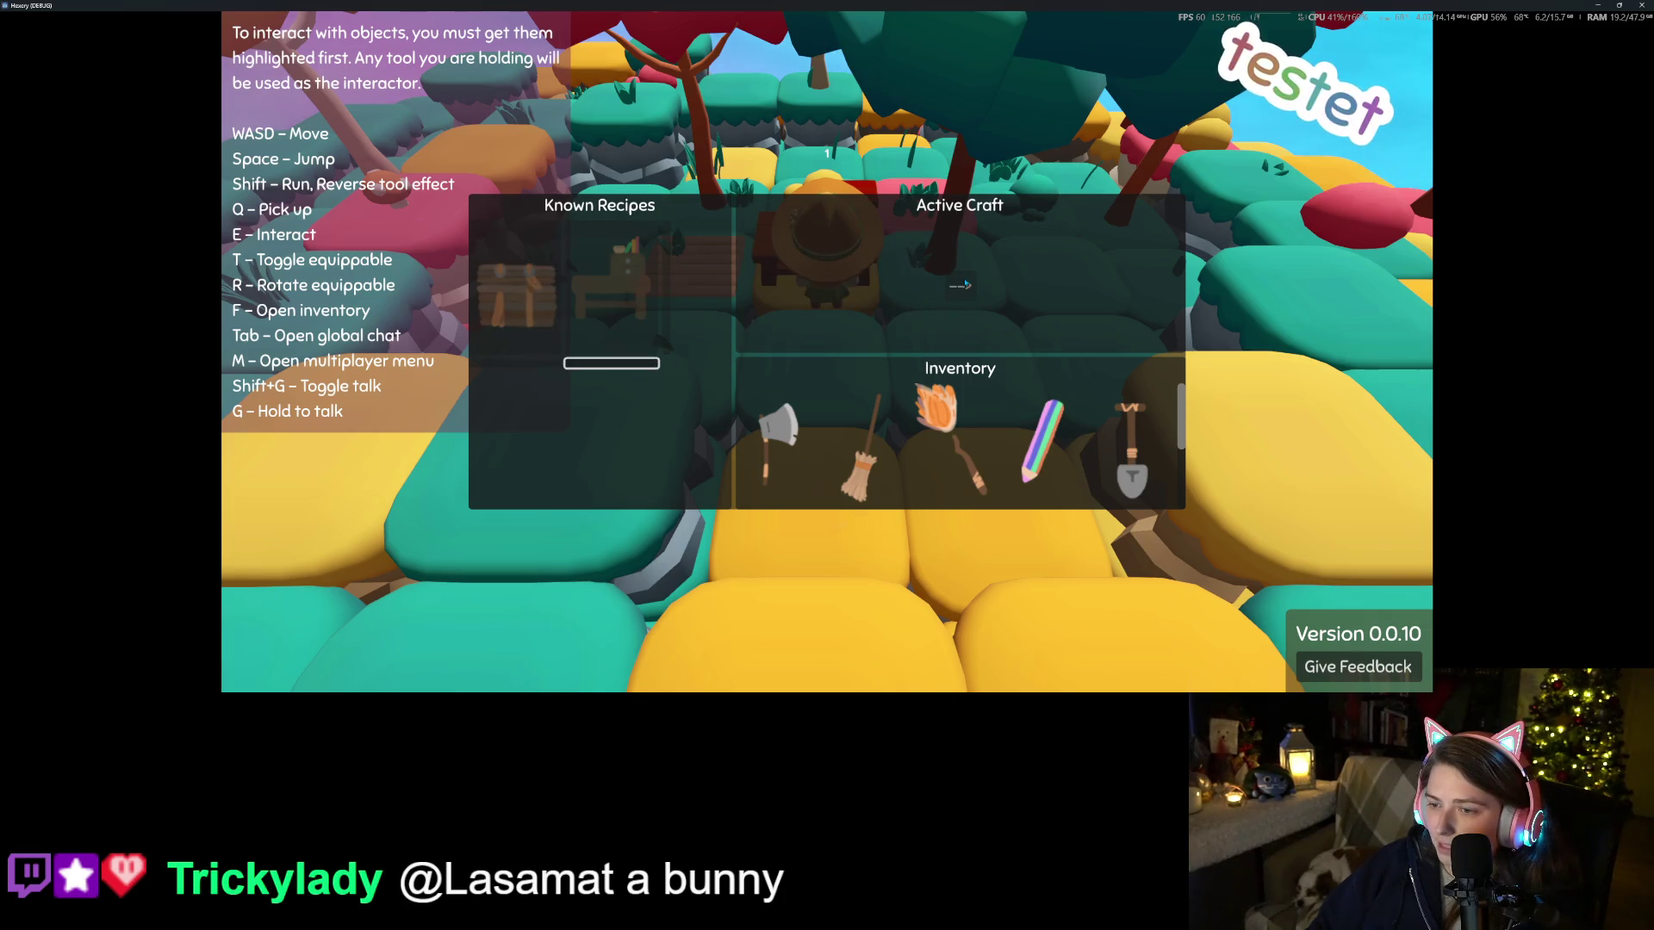
pyautogui.press('Escape')
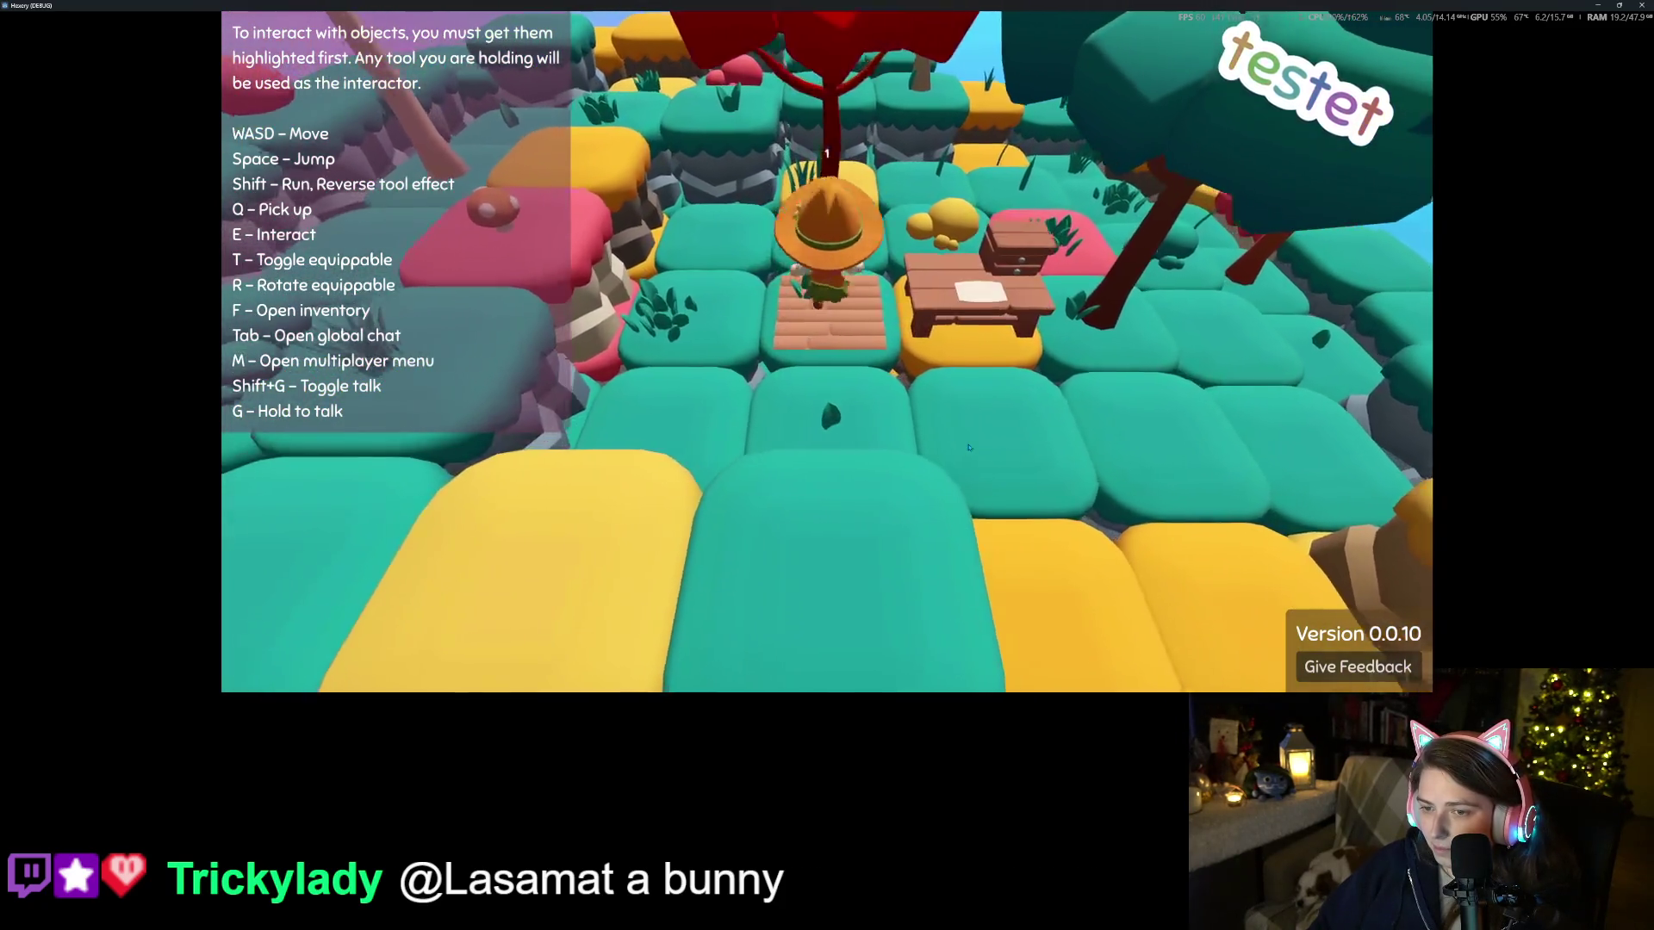
pyautogui.press('f')
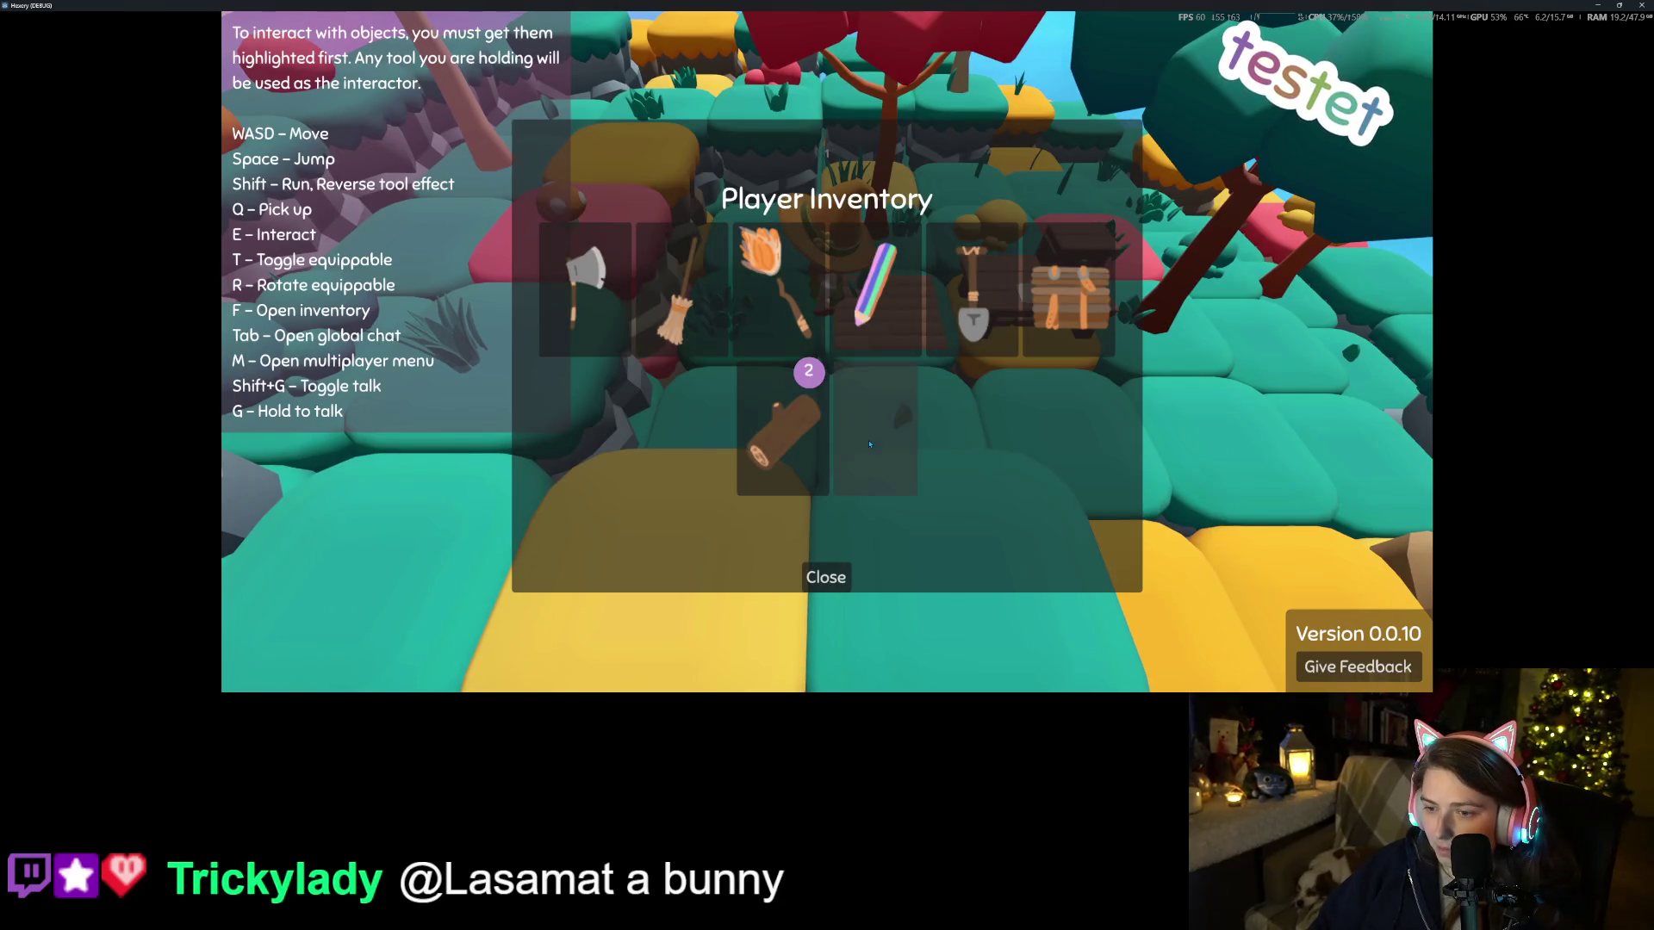
pyautogui.click(840, 577)
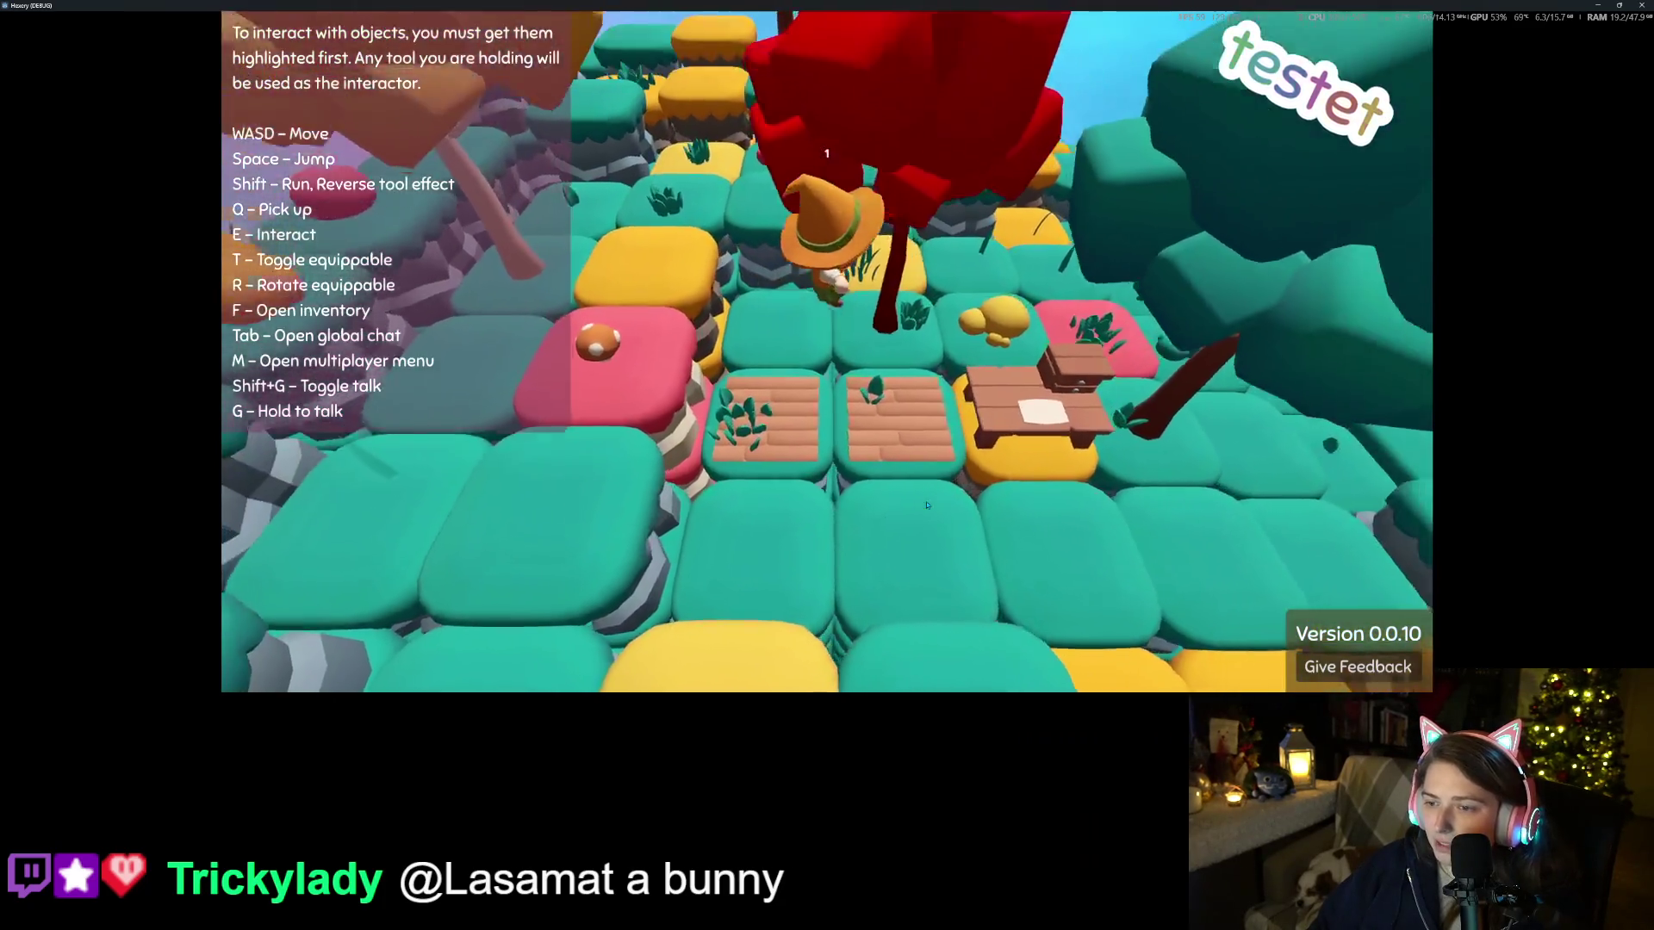
# Walk across and around both wood floor tiles, then leave the world for the saves menu
pyautogui.press('s')
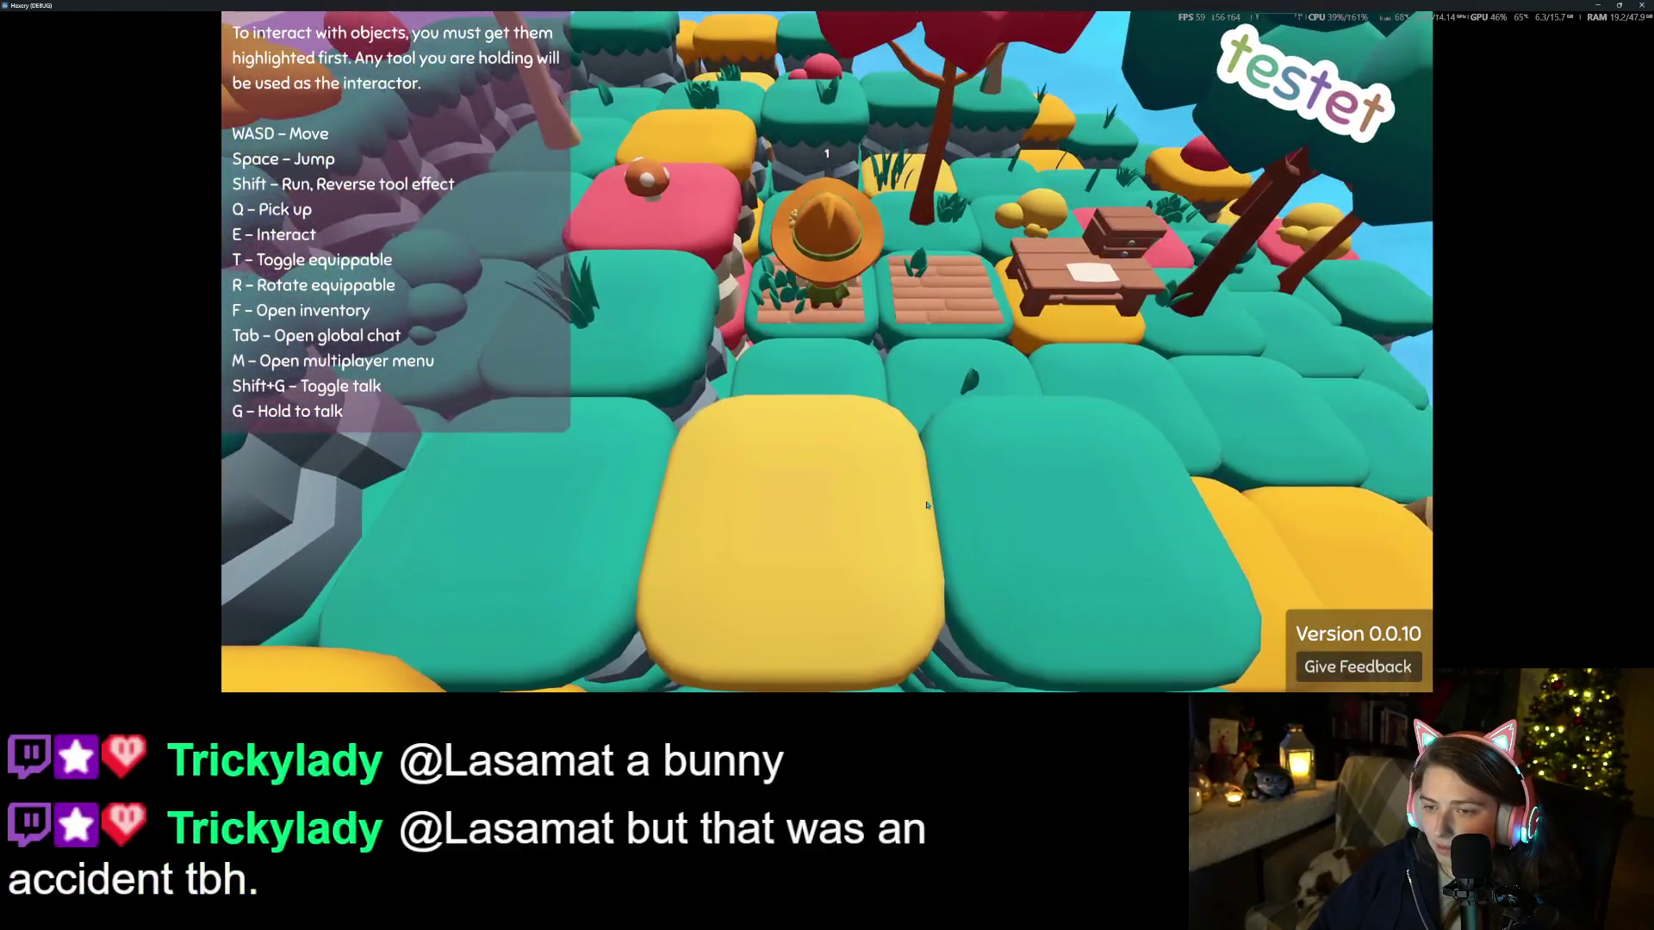
pyautogui.press('d')
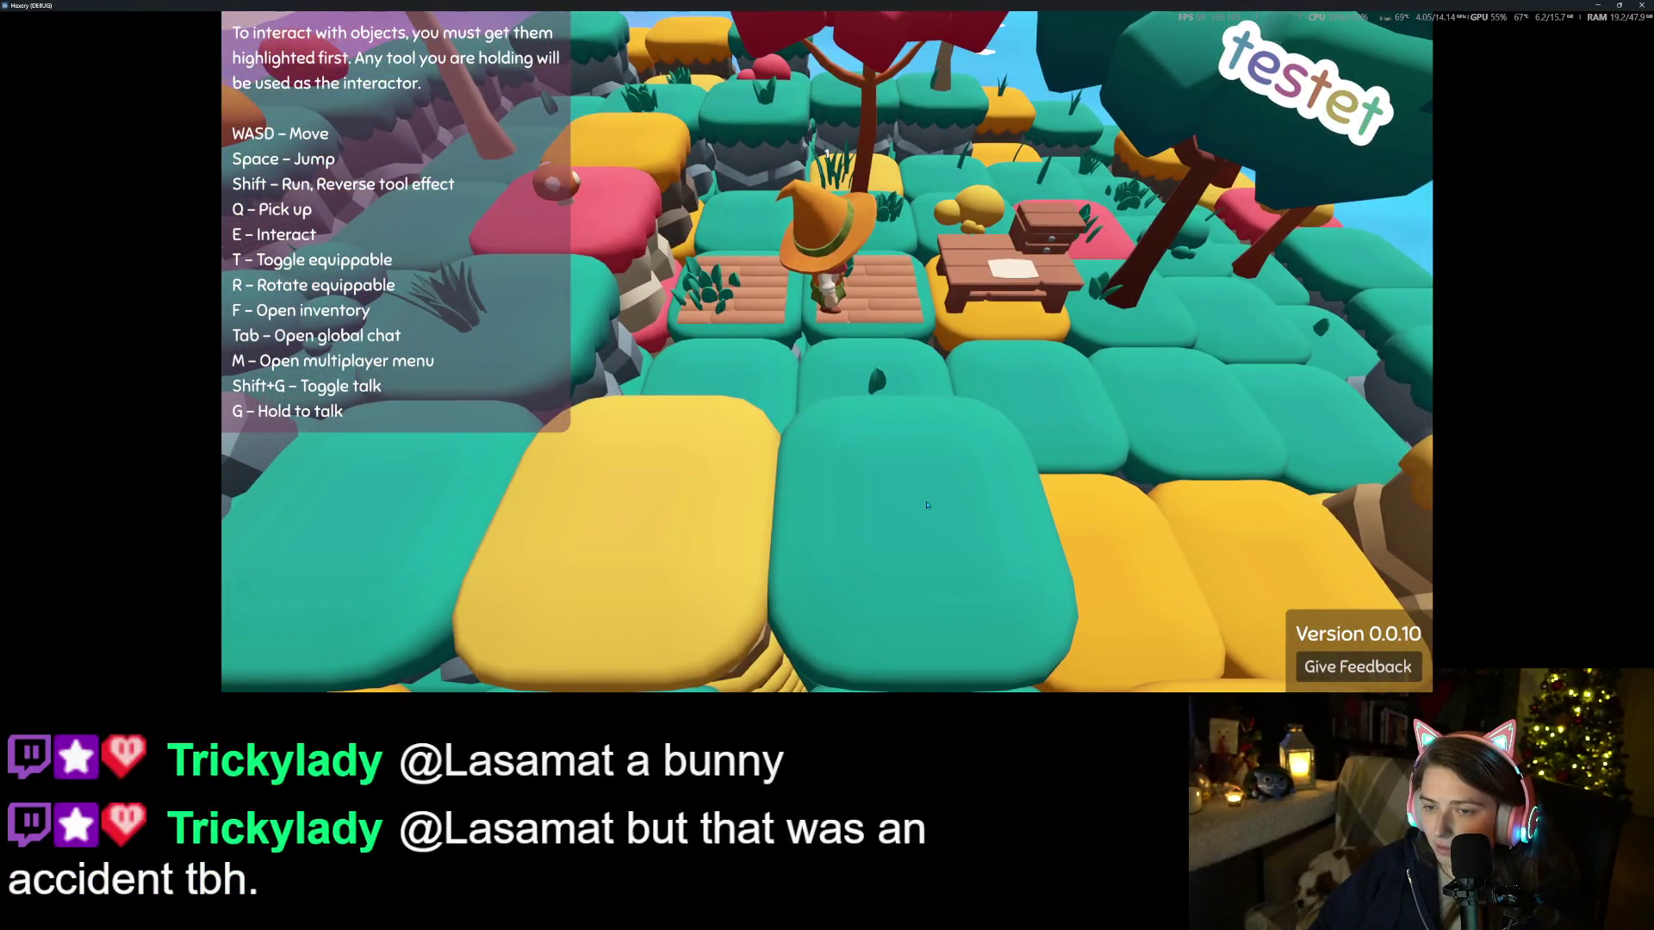
pyautogui.press('s')
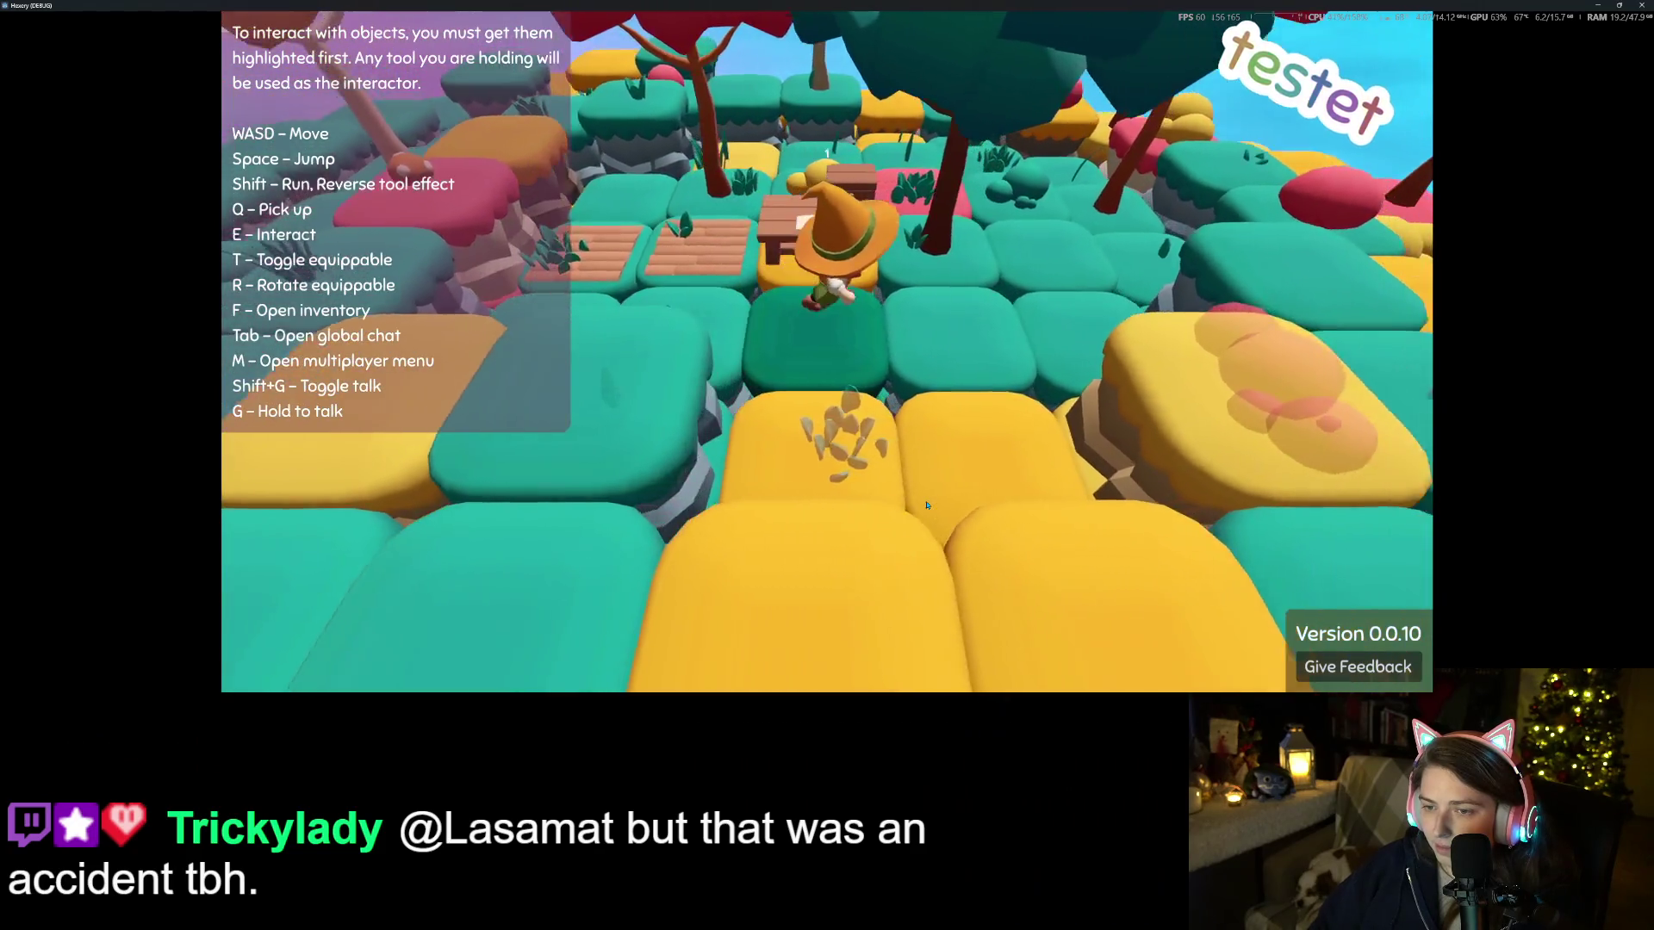
pyautogui.press('a')
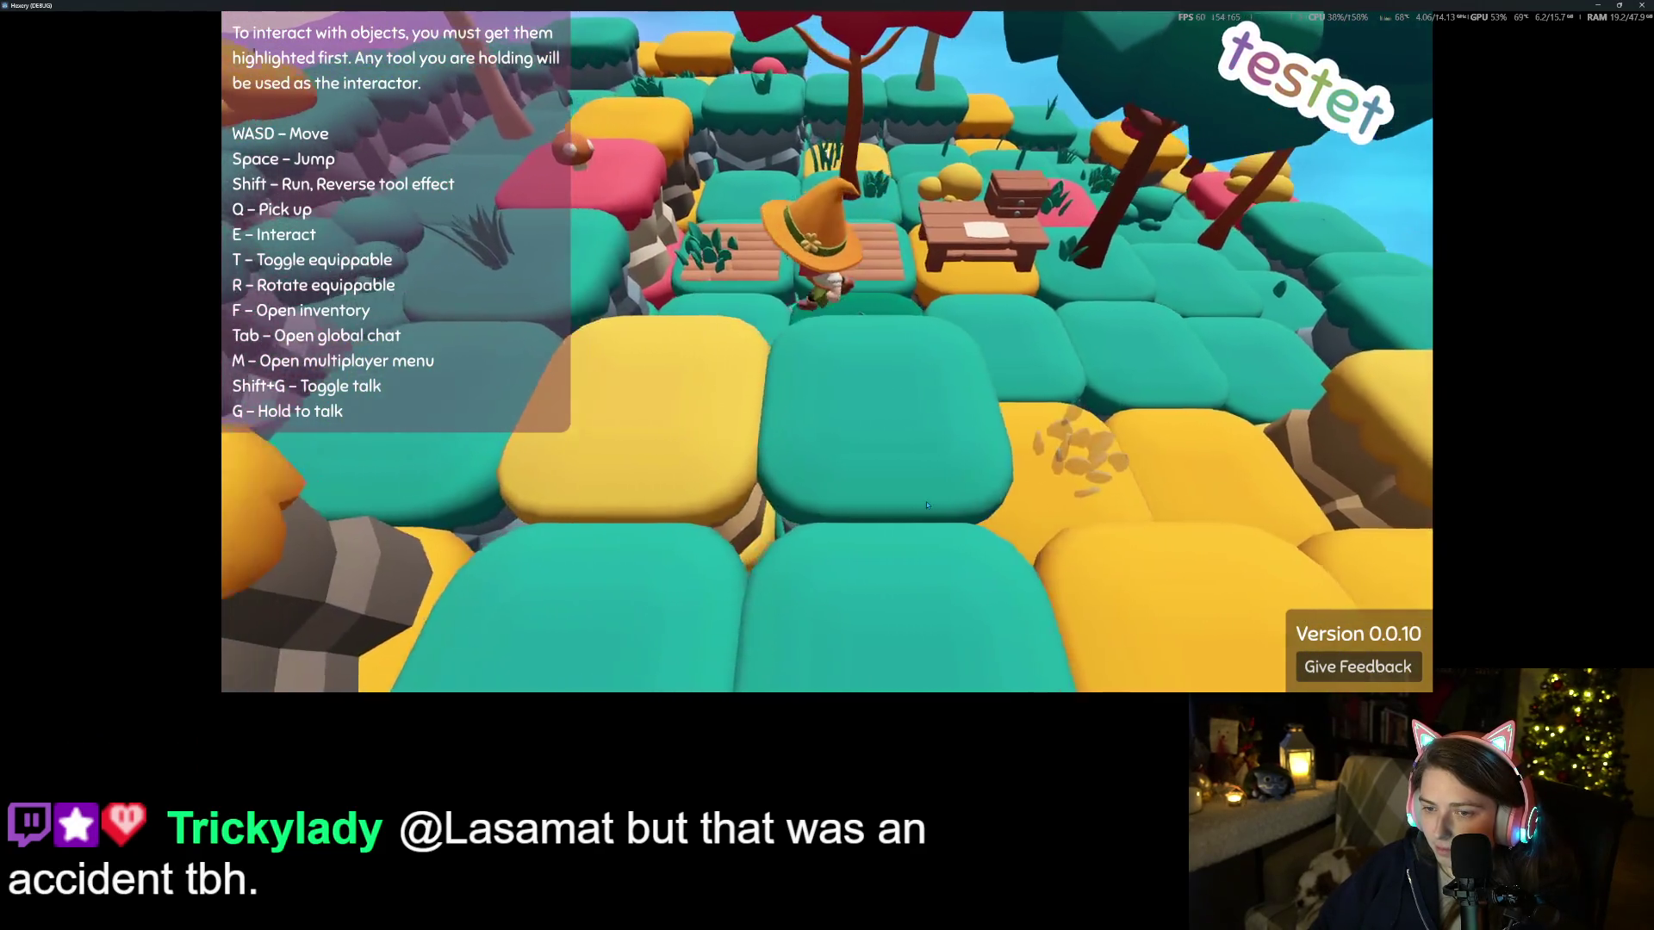
pyautogui.press('a')
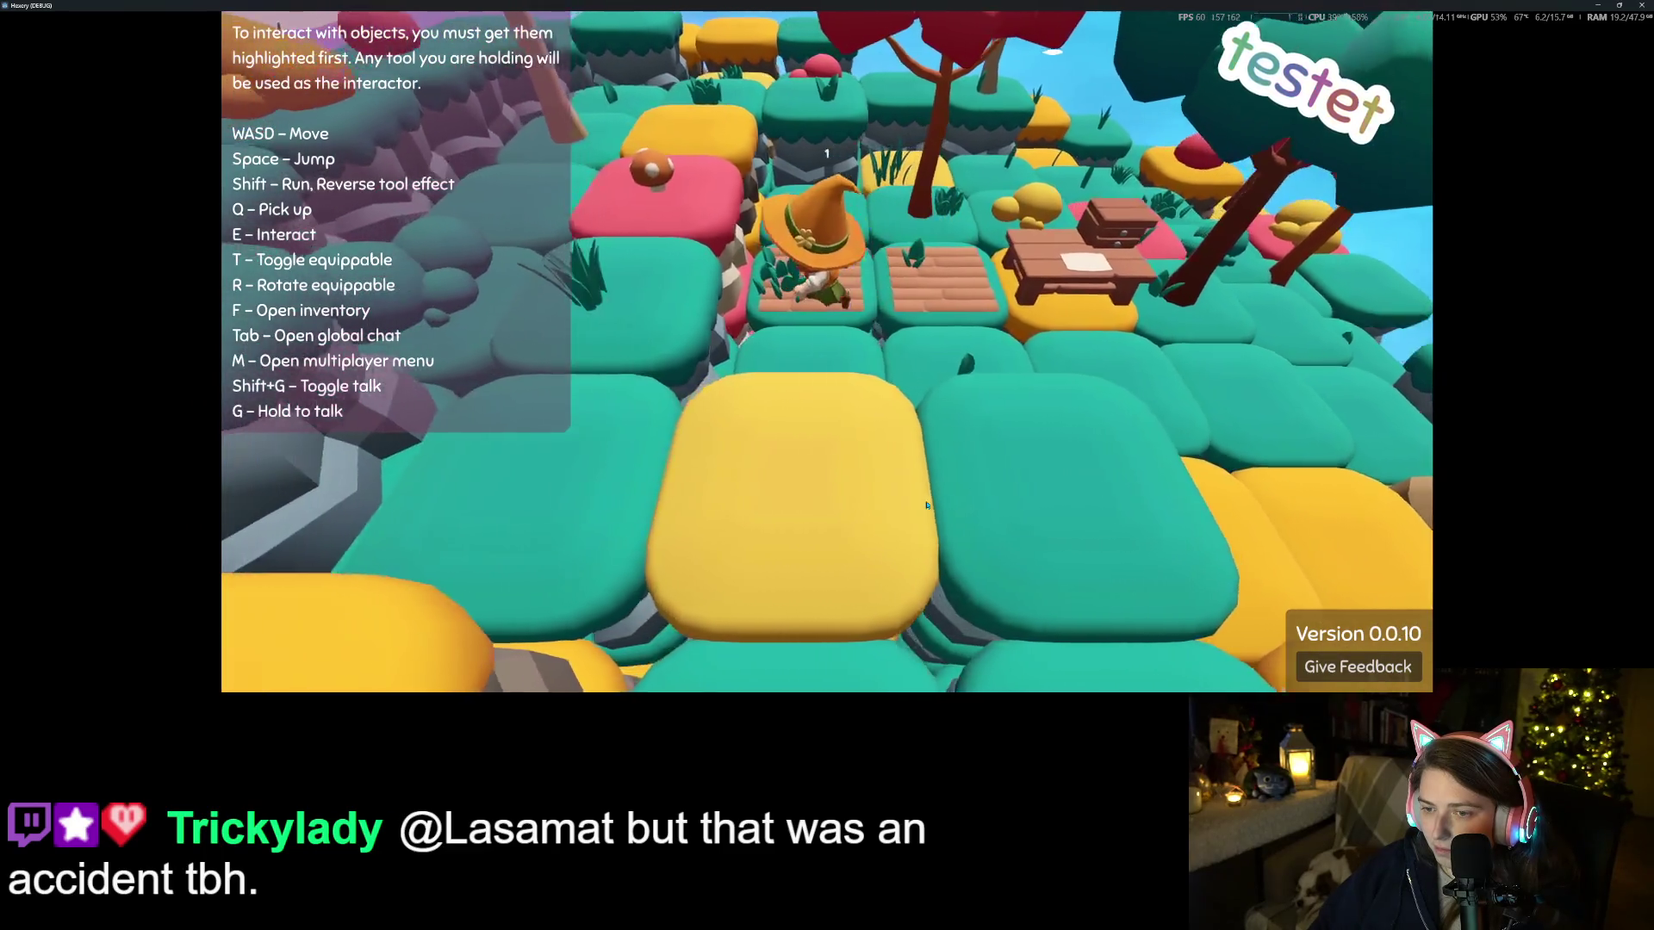
pyautogui.press('d')
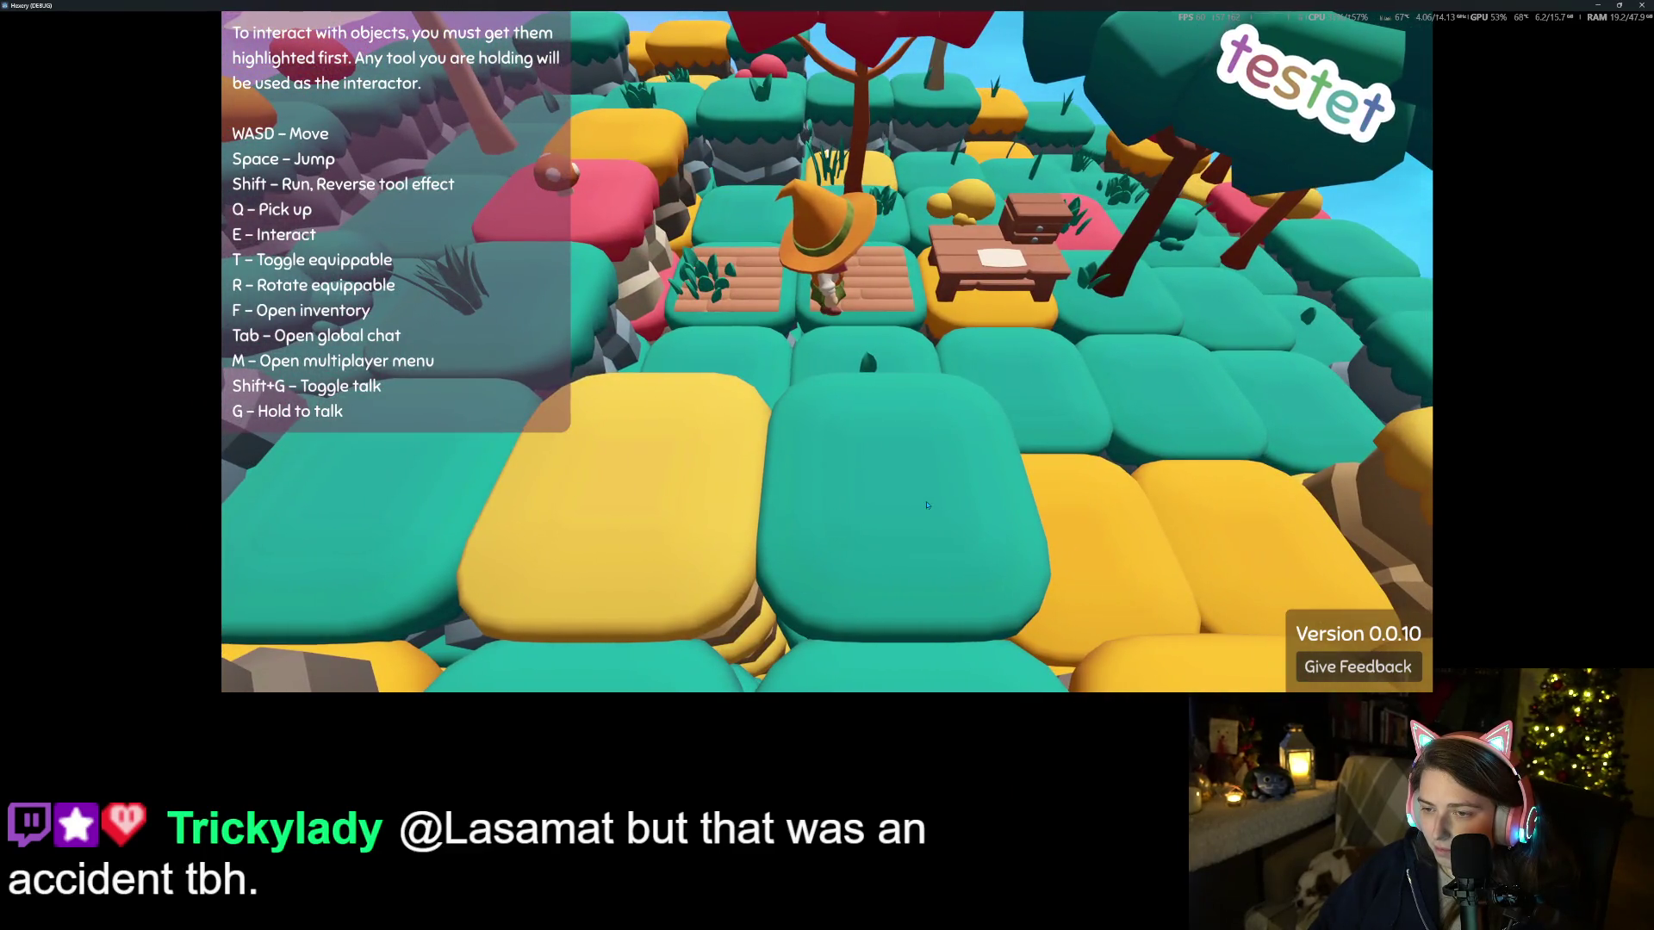
pyautogui.press('w')
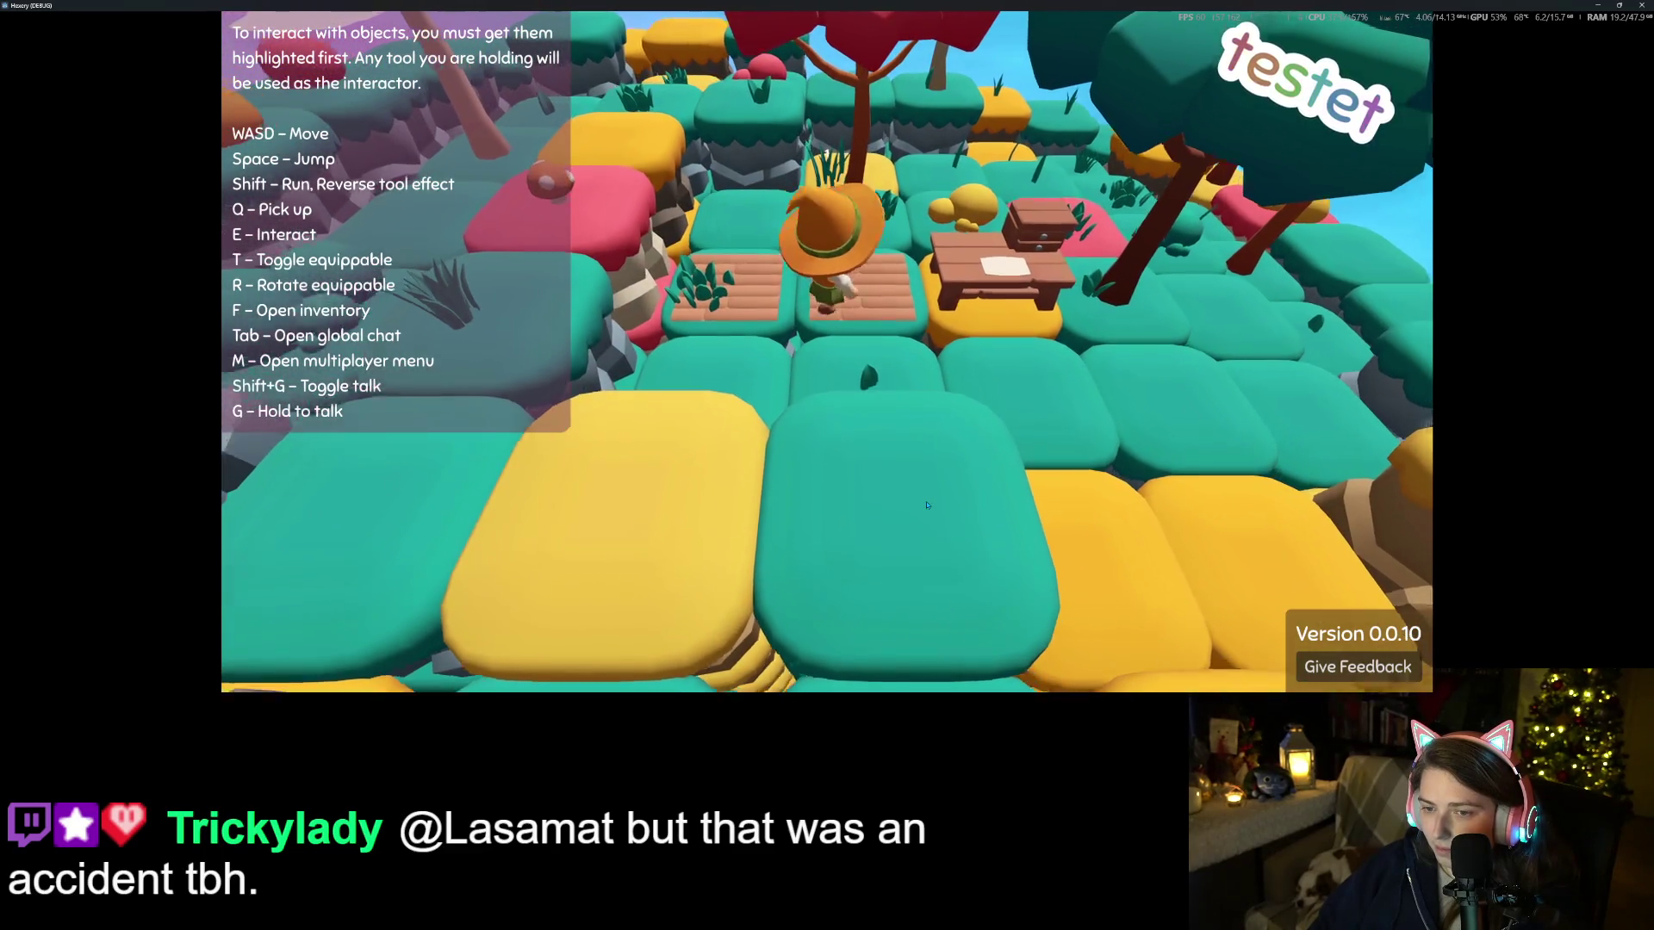
pyautogui.press('d')
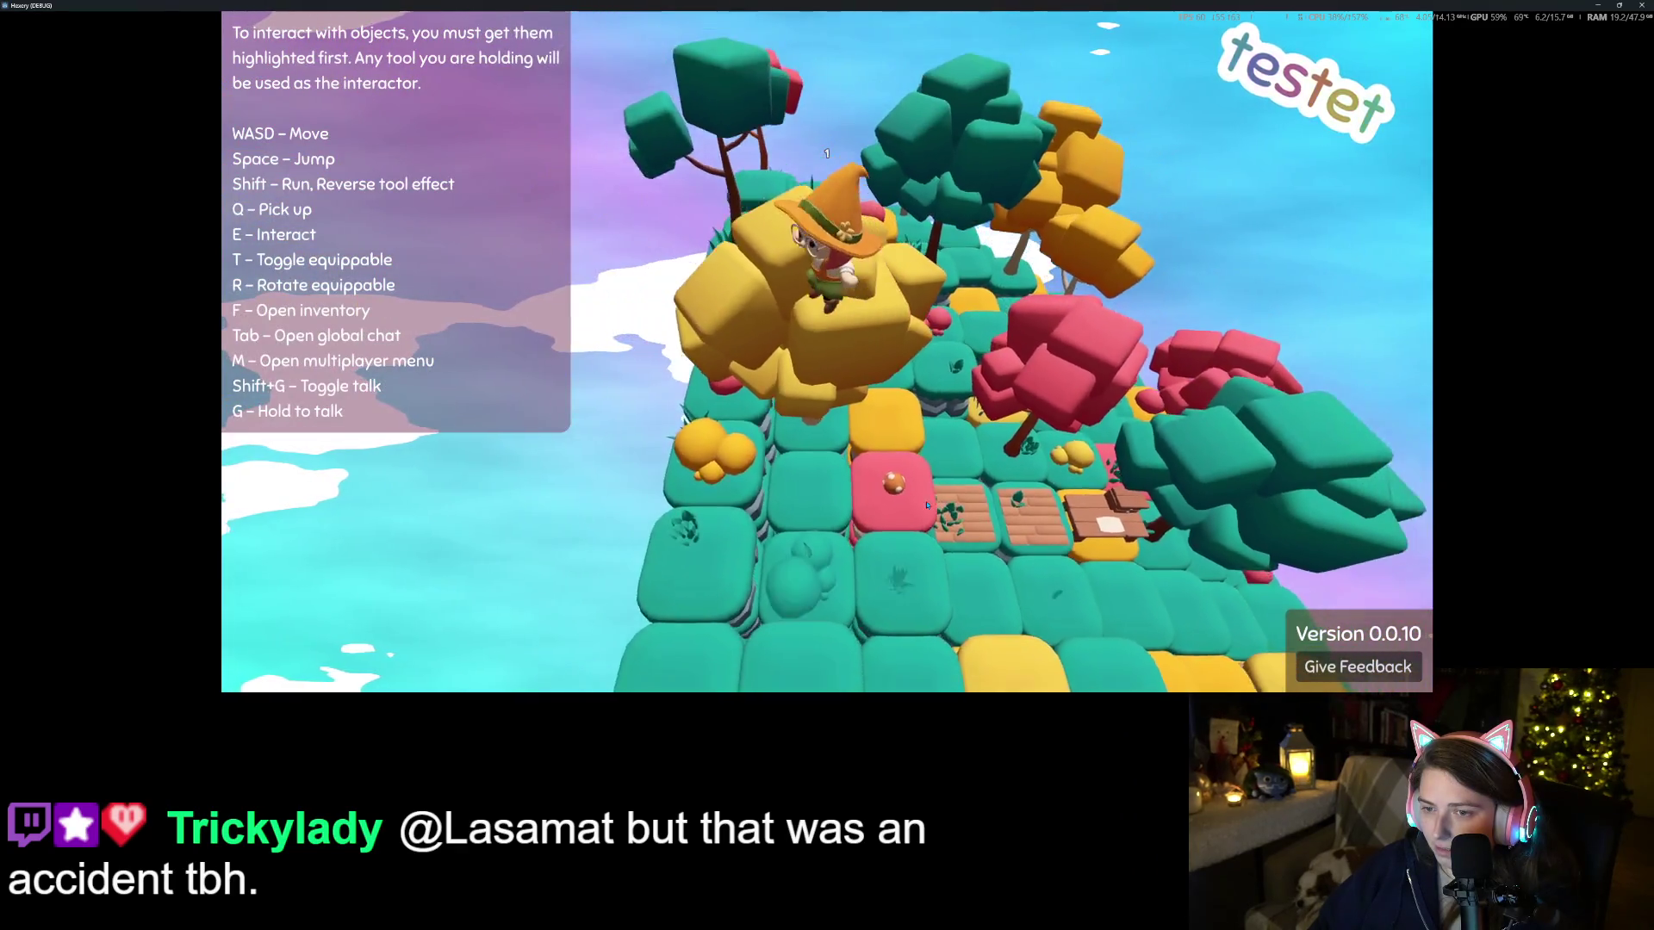
pyautogui.press('s')
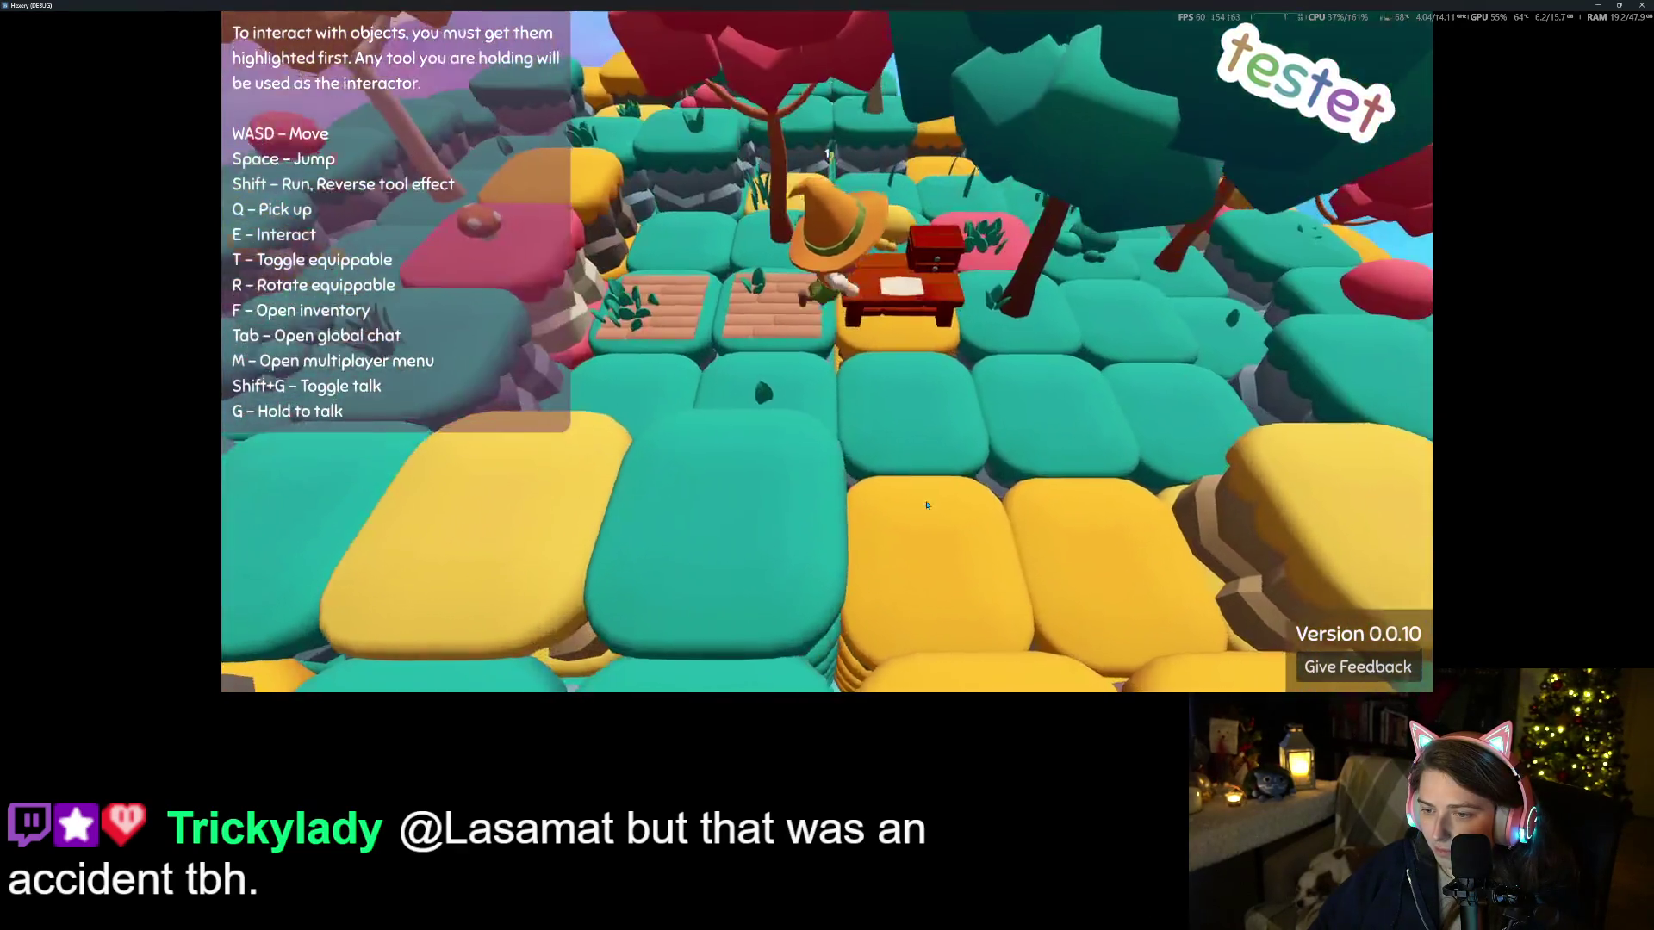
pyautogui.press('w')
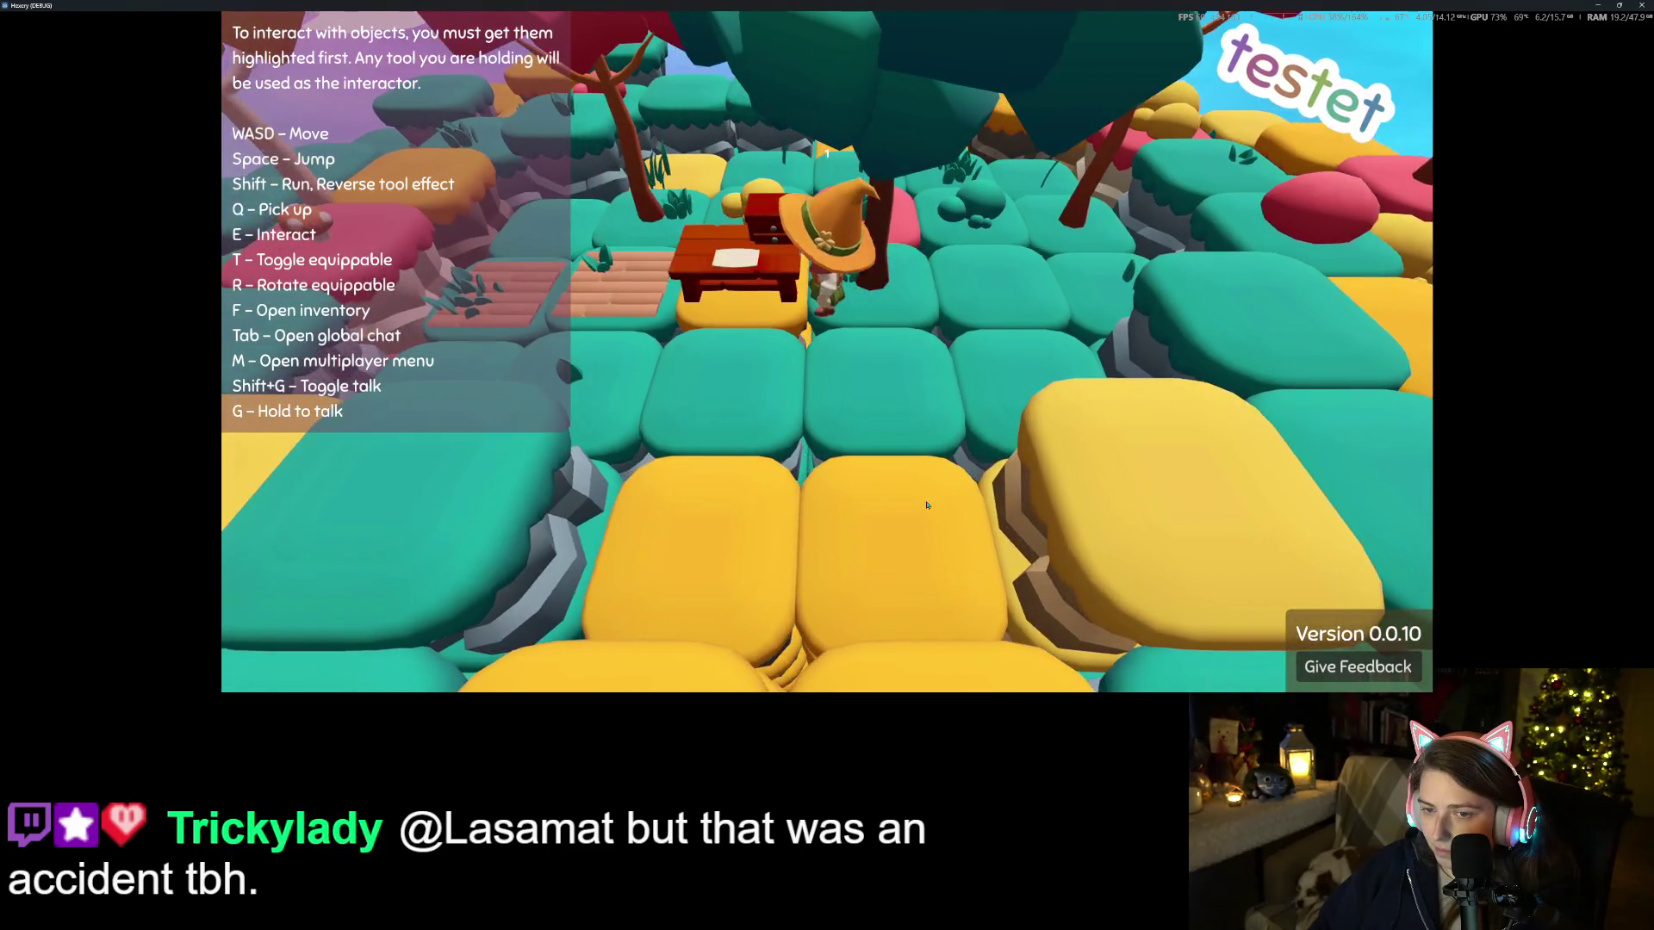
pyautogui.press('w')
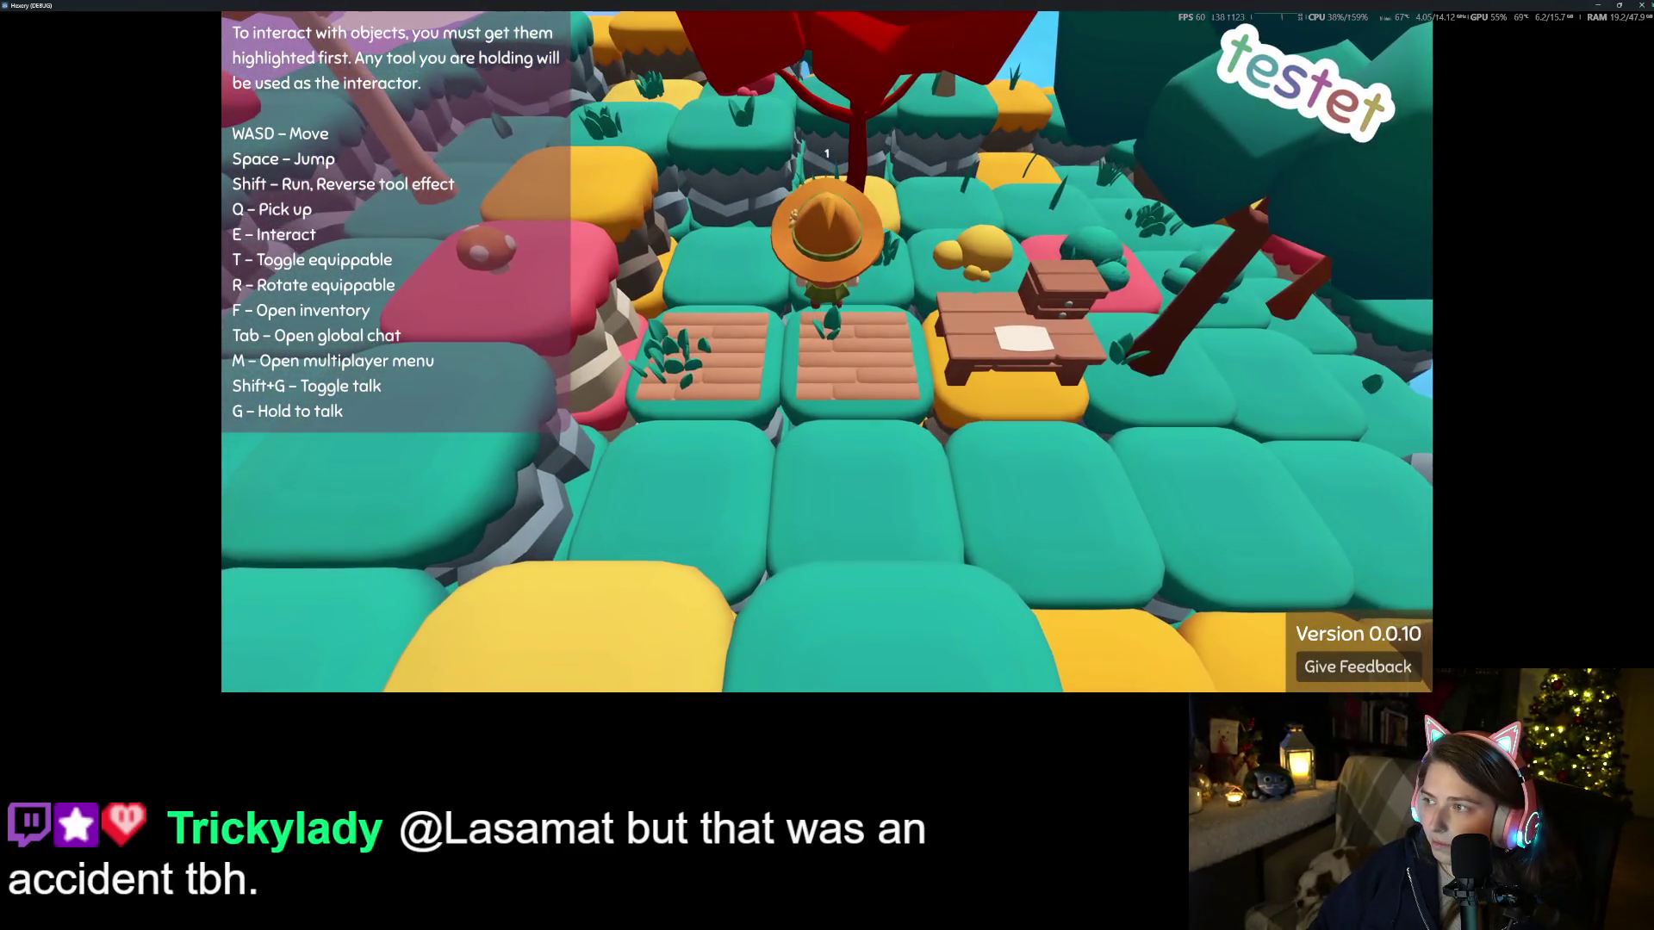
pyautogui.press('Escape')
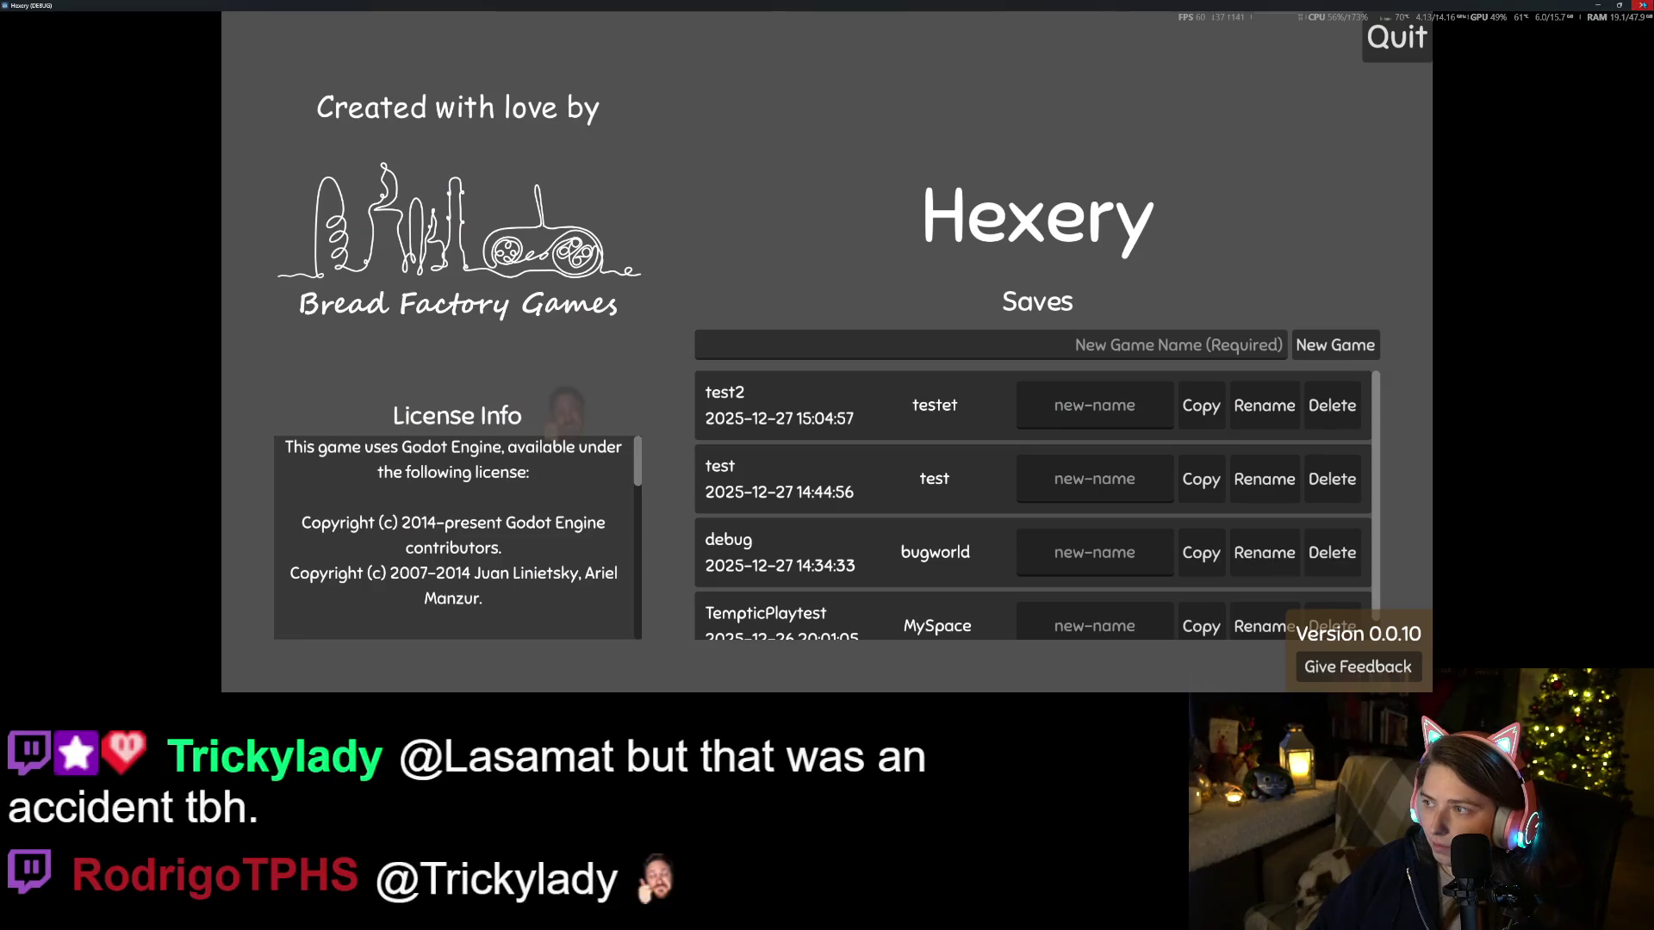
# Stop the game with F8, inspect FloorWood's material override resource details, then open the mushroom scene
pyautogui.press('F8')
pyautogui.click(1572, 374)
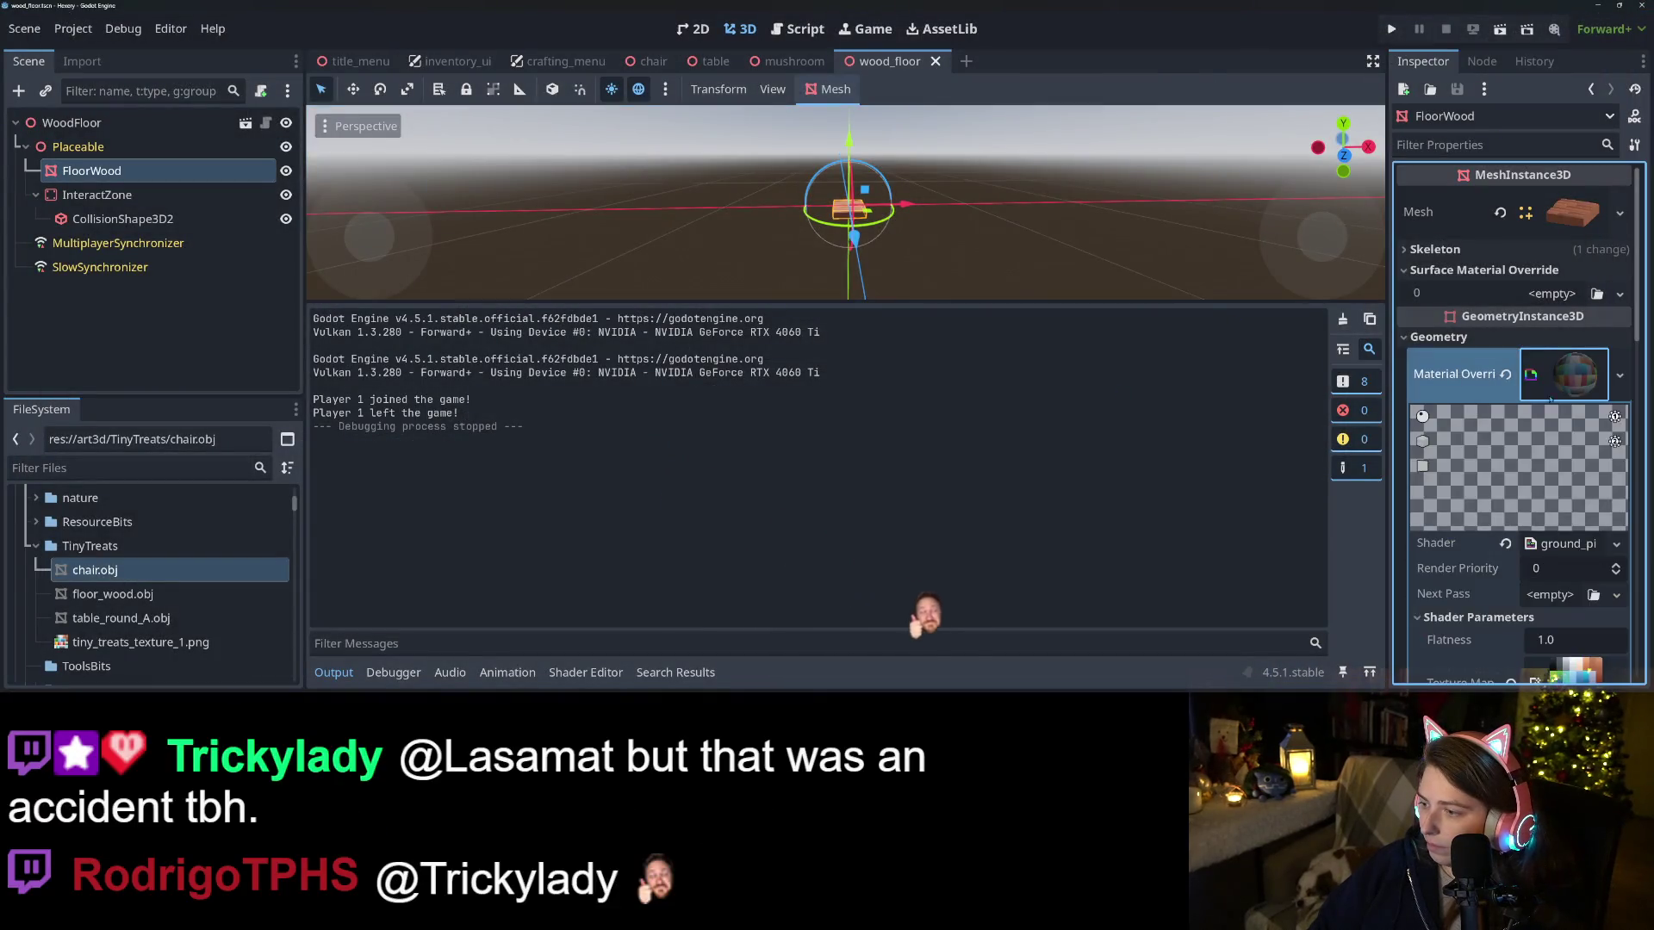
pyautogui.scroll(-5, 1465, 431)
pyautogui.click(1465, 449)
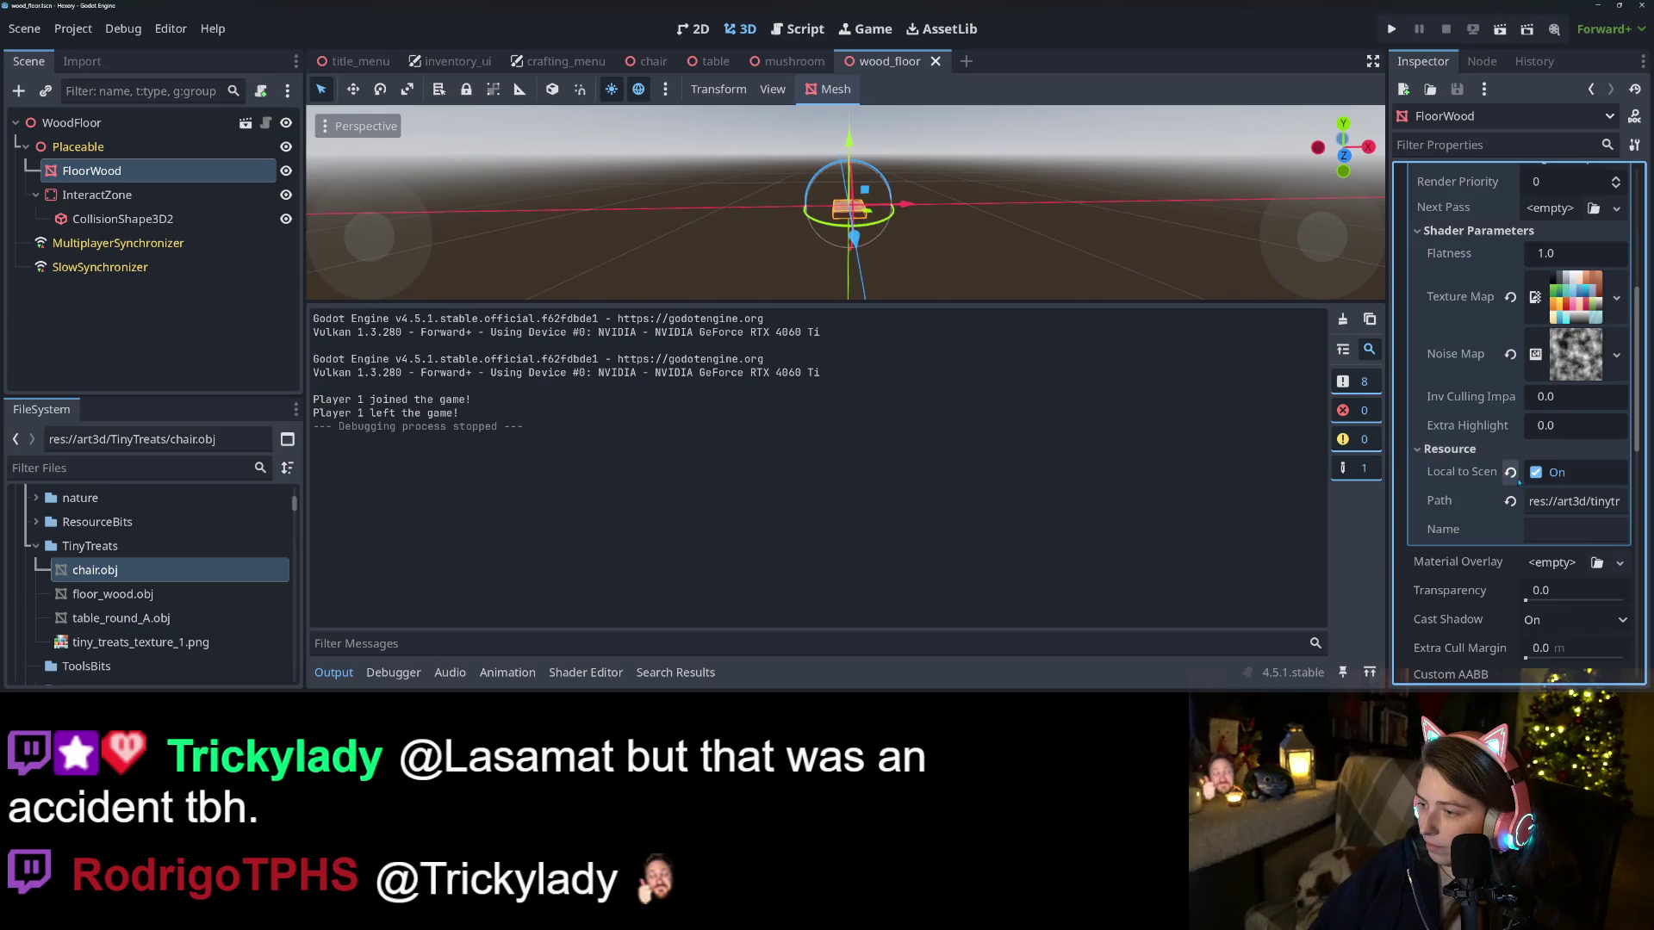
pyautogui.scroll(5, 1580, 345)
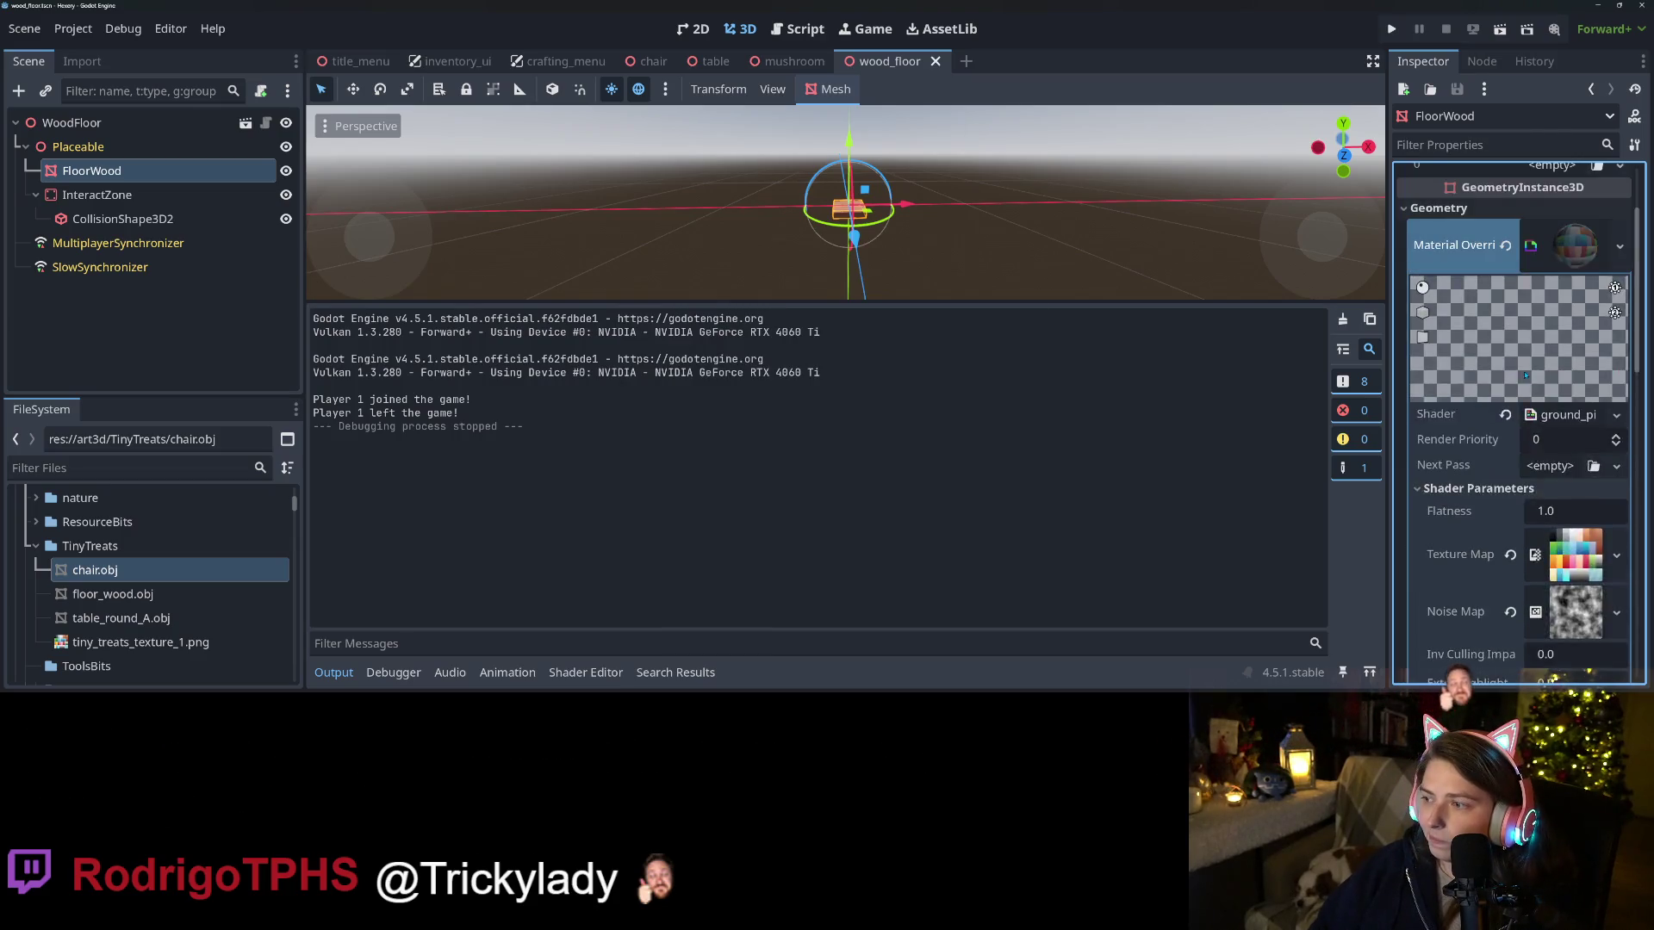
pyautogui.click(1575, 374)
pyautogui.click(793, 62)
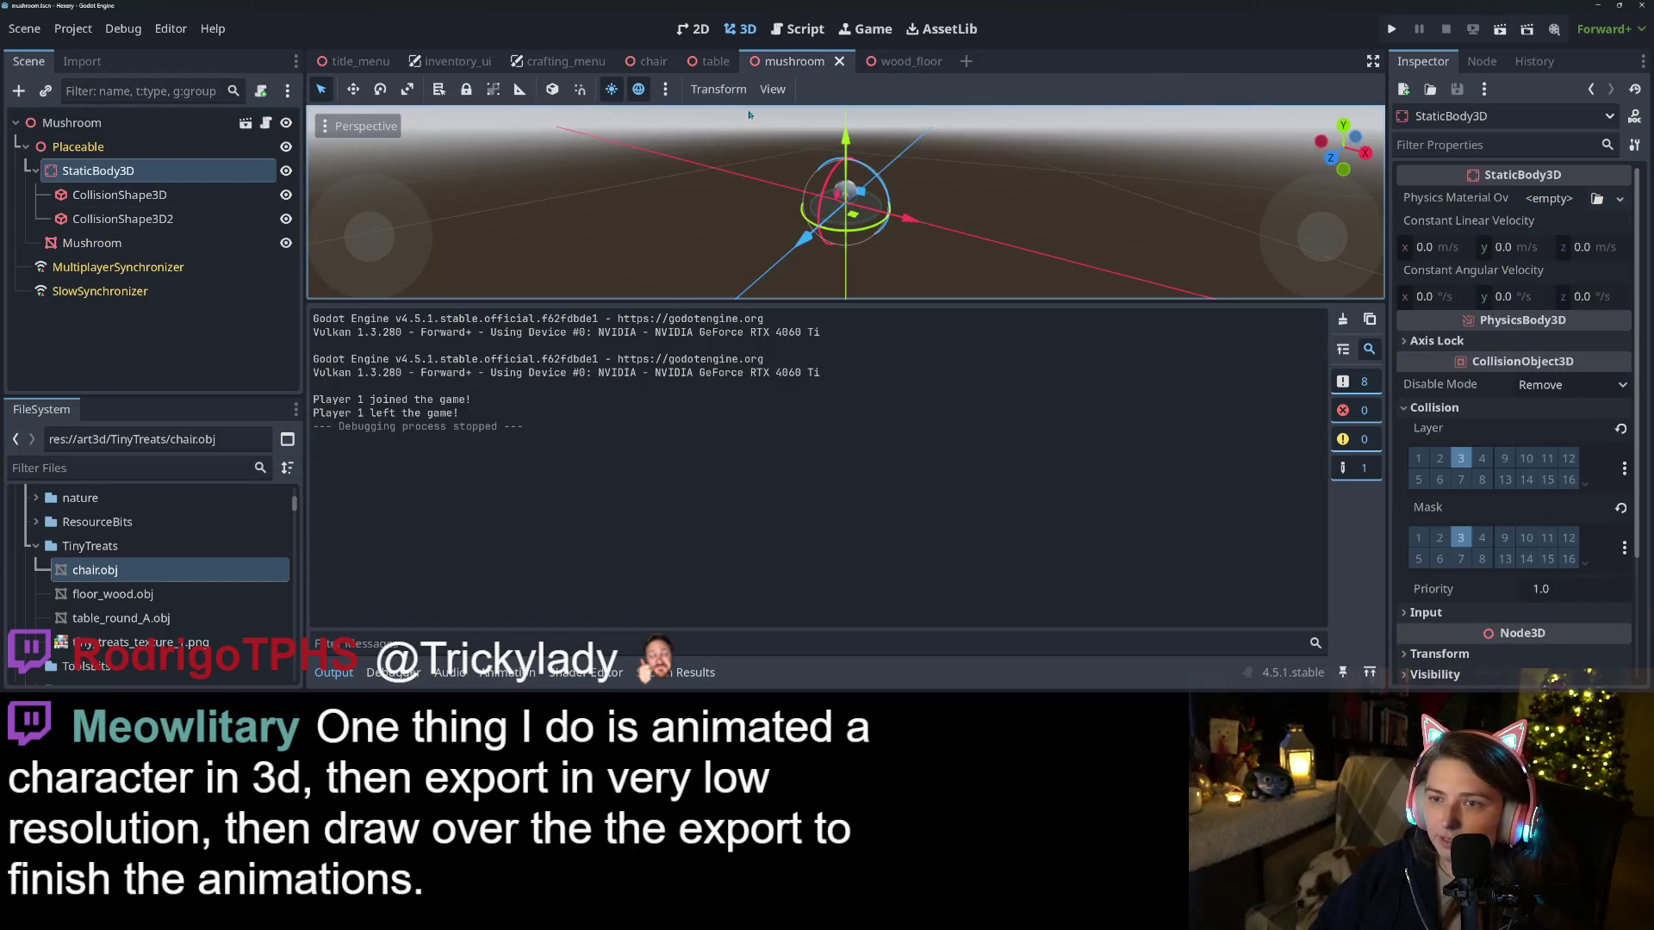
# Close the mushroom scene and inspect TableRoundA's material override
pyautogui.click(838, 61)
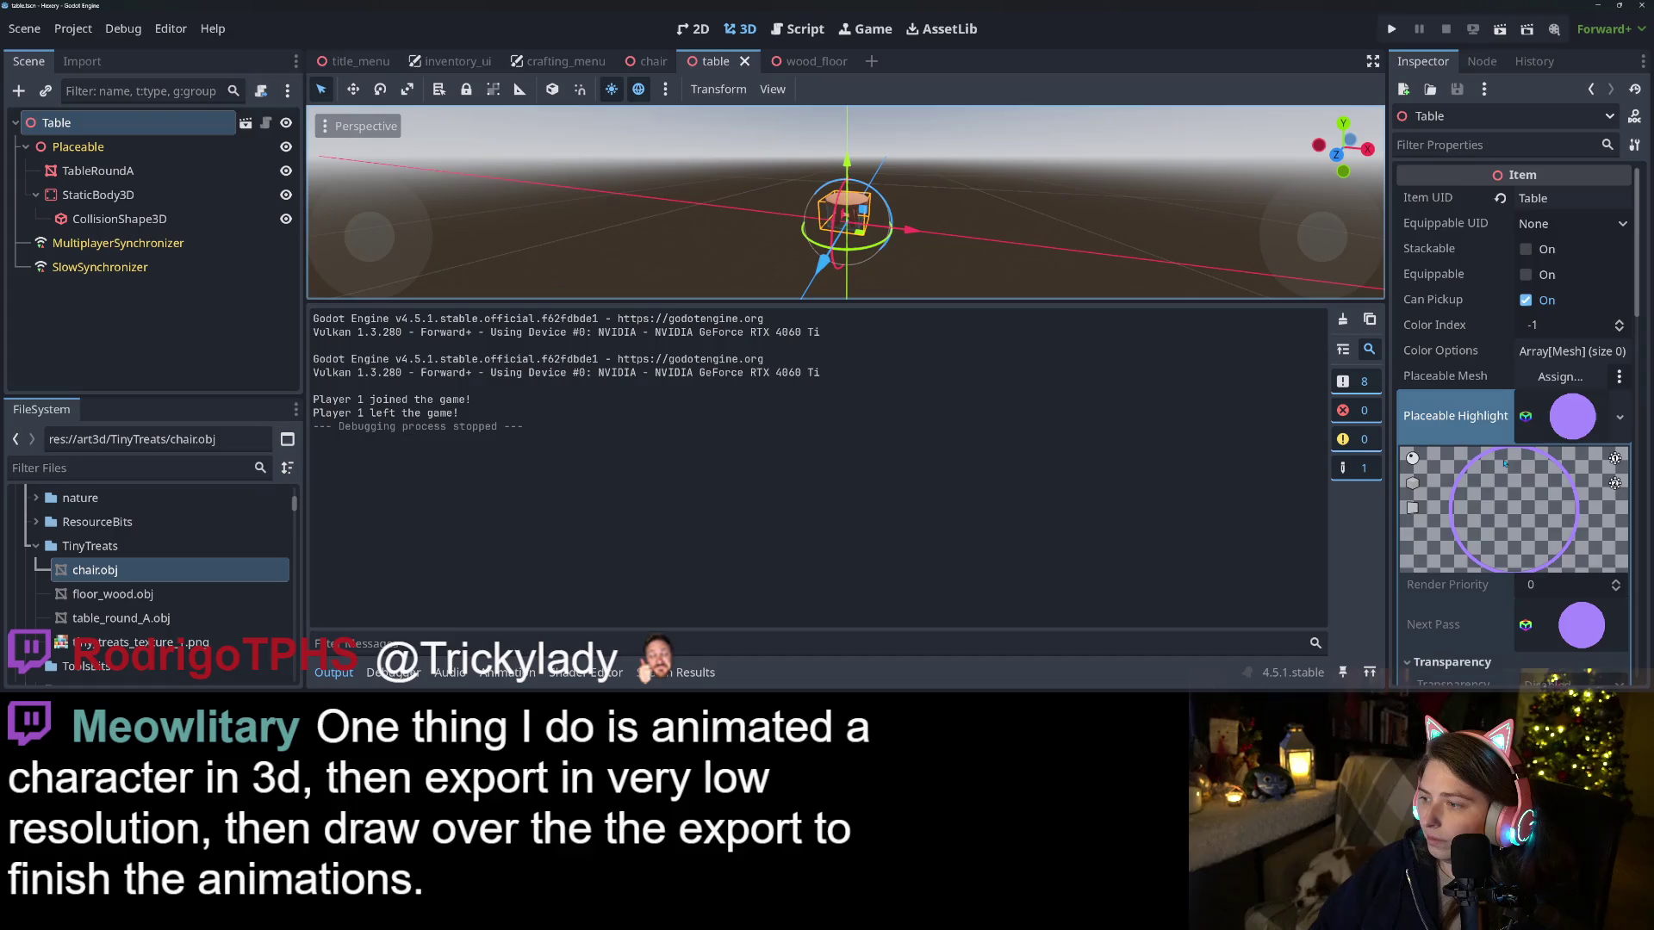
pyautogui.scroll(-6, 1497, 466)
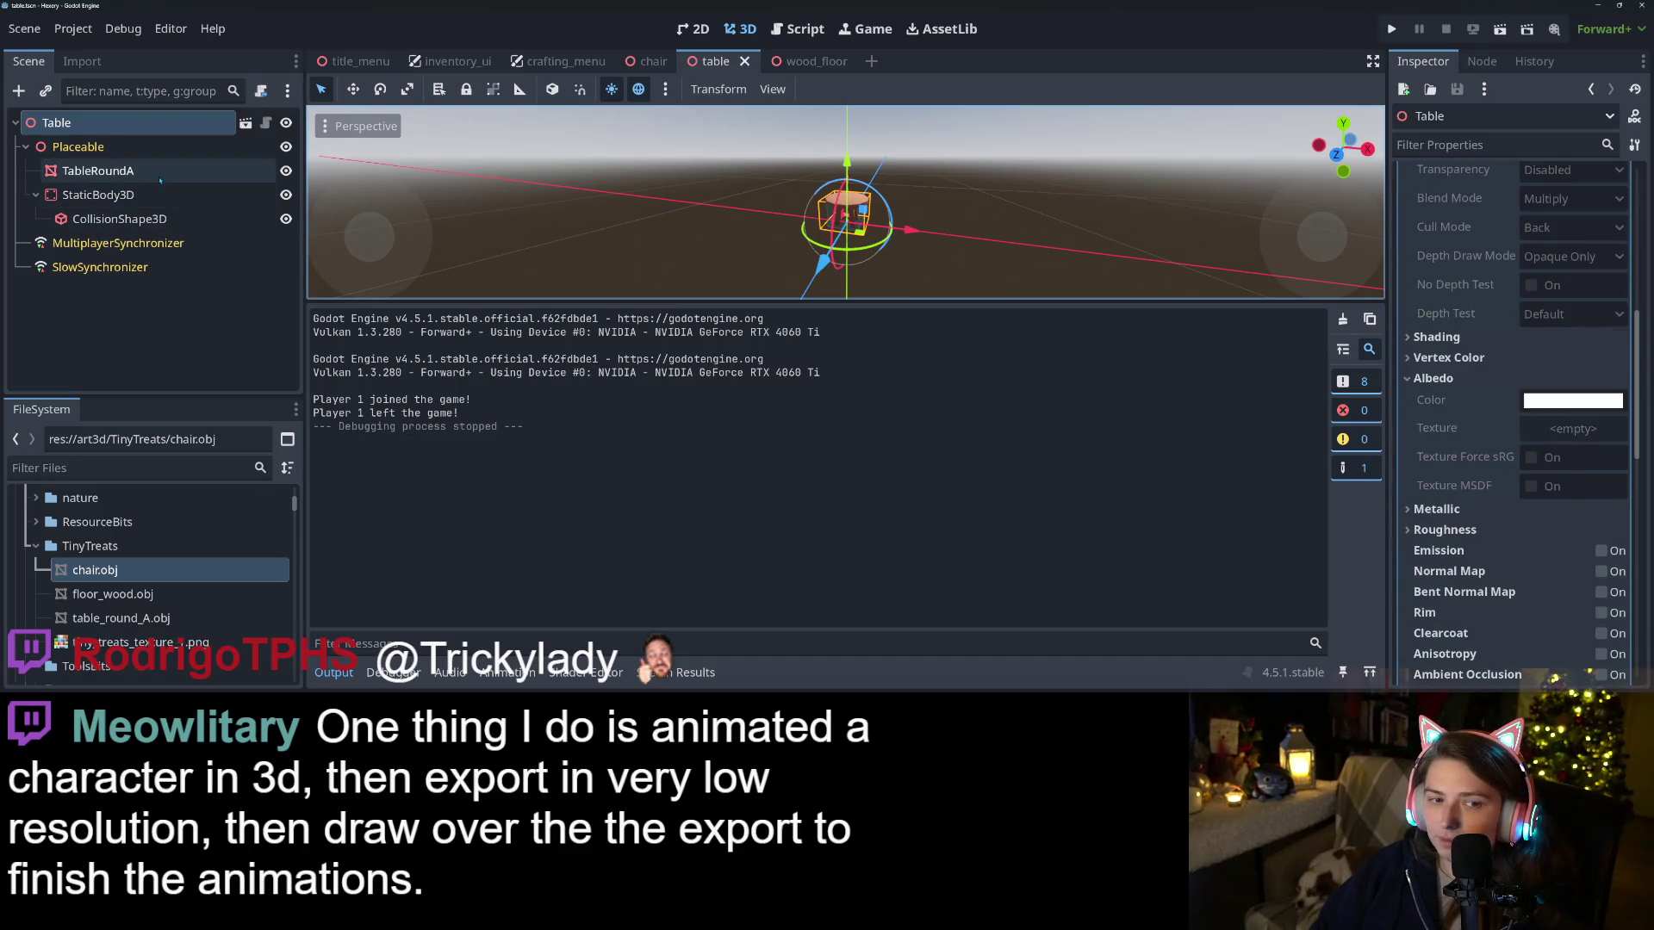
pyautogui.click(98, 171)
pyautogui.scroll(2, 1522, 452)
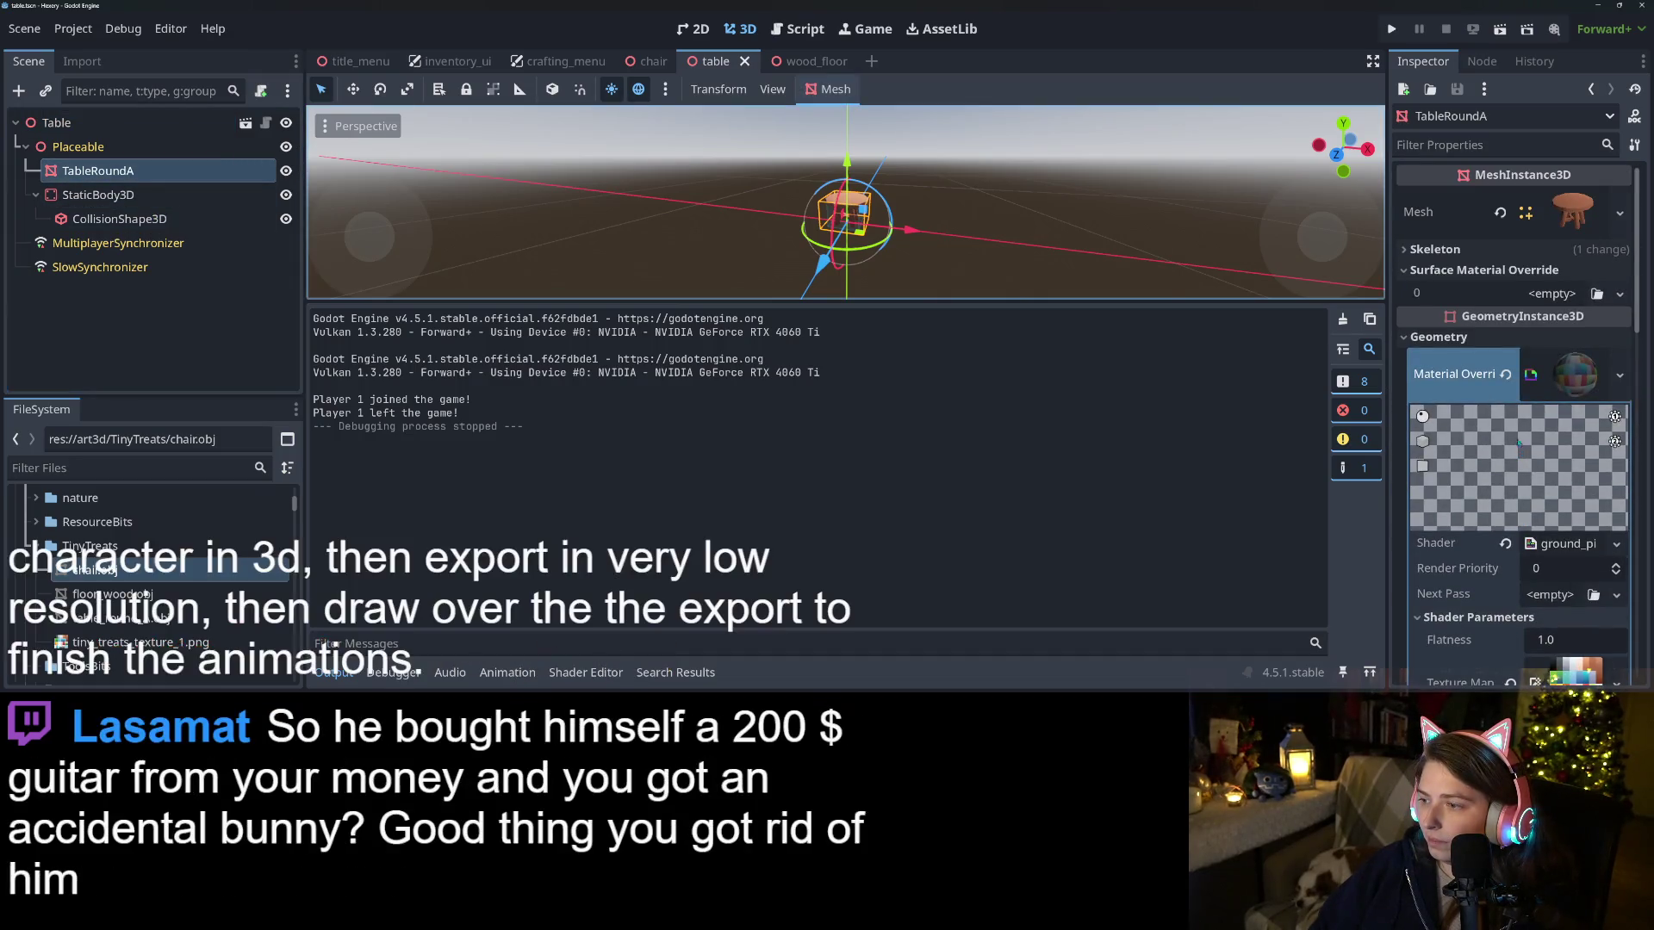
# View the chair scene with the output log hidden, then return to wood_floor
pyautogui.click(653, 61)
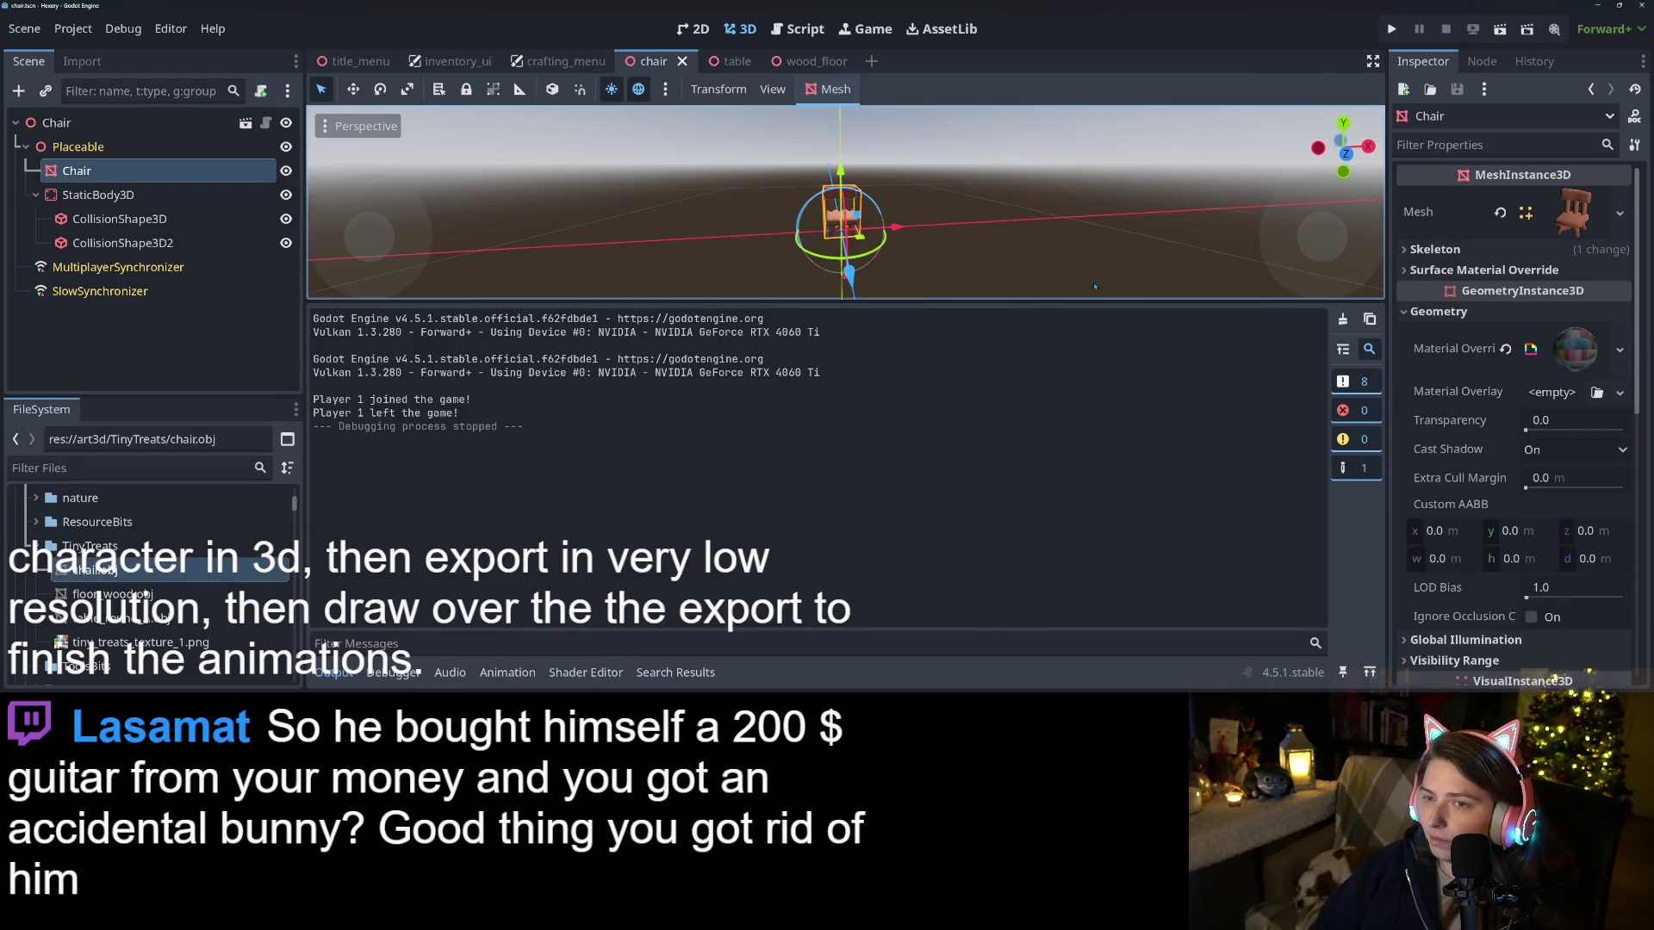
pyautogui.click(351, 683)
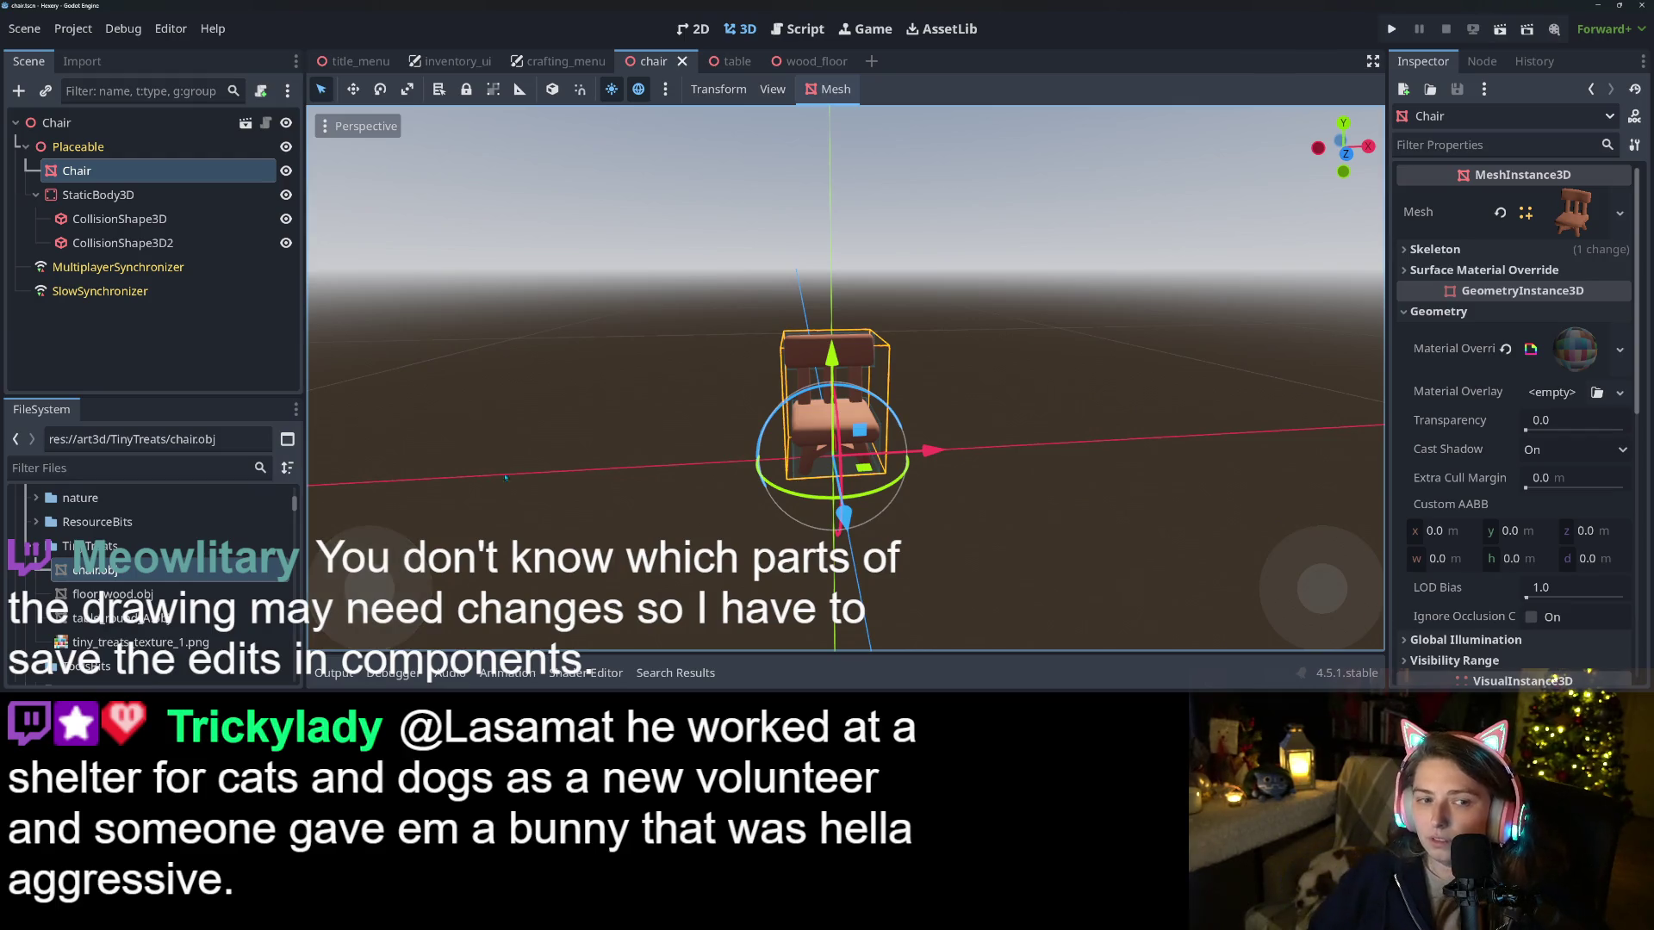
pyautogui.click(802, 54)
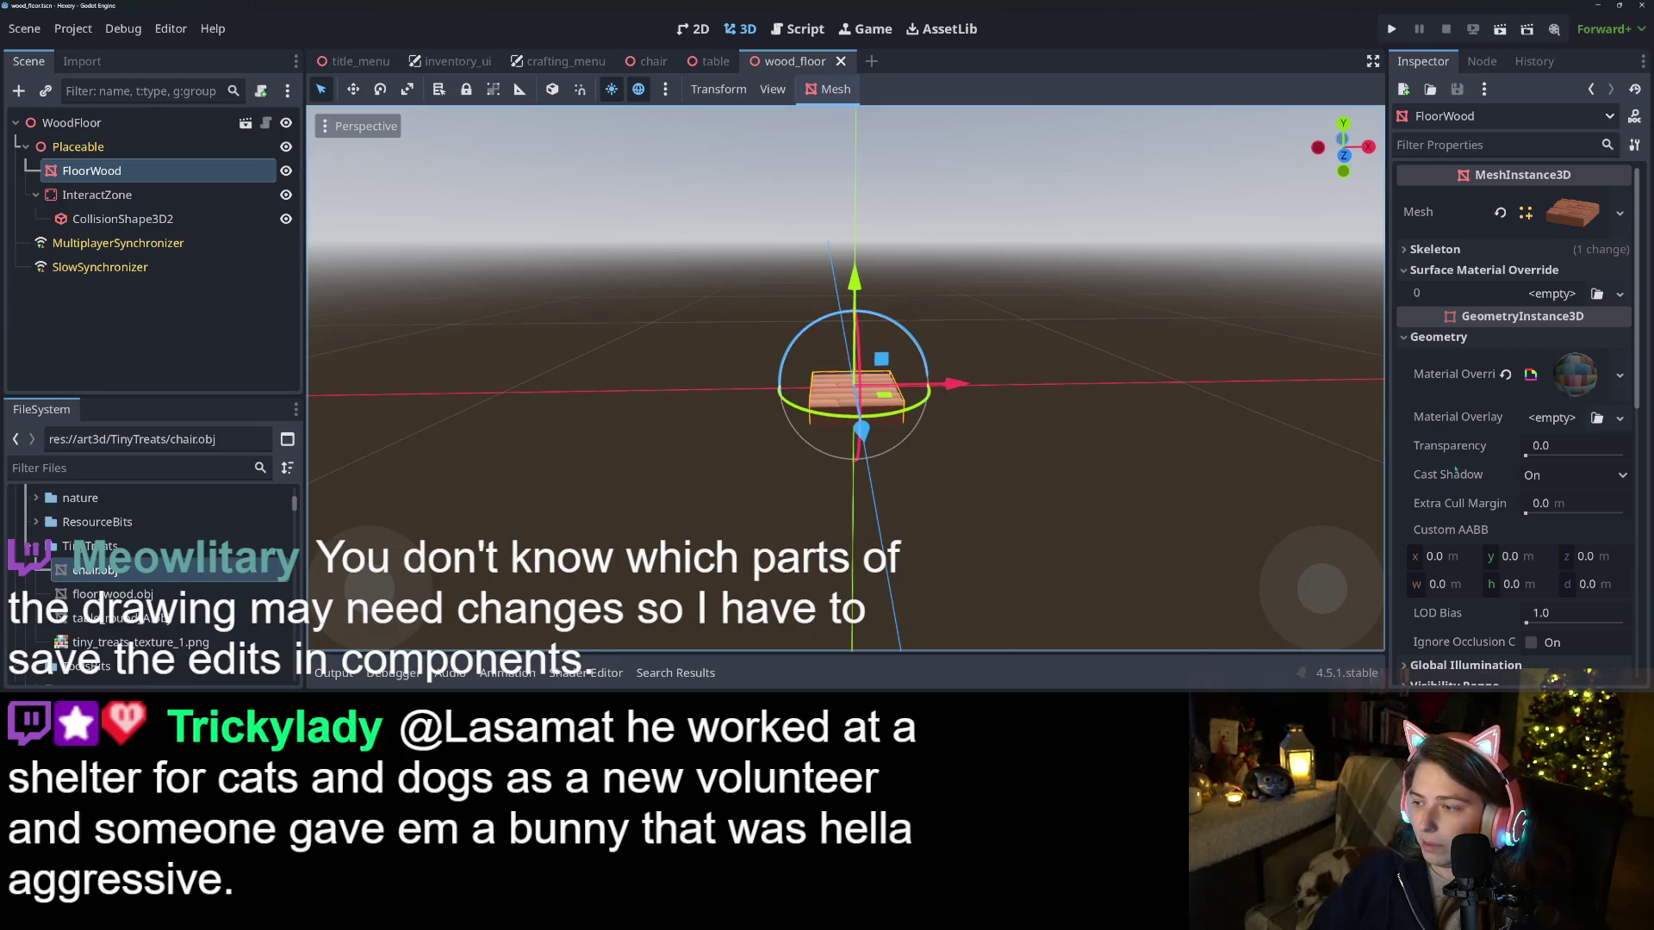
# Scale the FloorWood mesh to 1.2 on Z and X, save wood_floor, and launch the game
pyautogui.scroll(-10, 1455, 471)
pyautogui.click(1589, 418)
pyautogui.write('1.2')
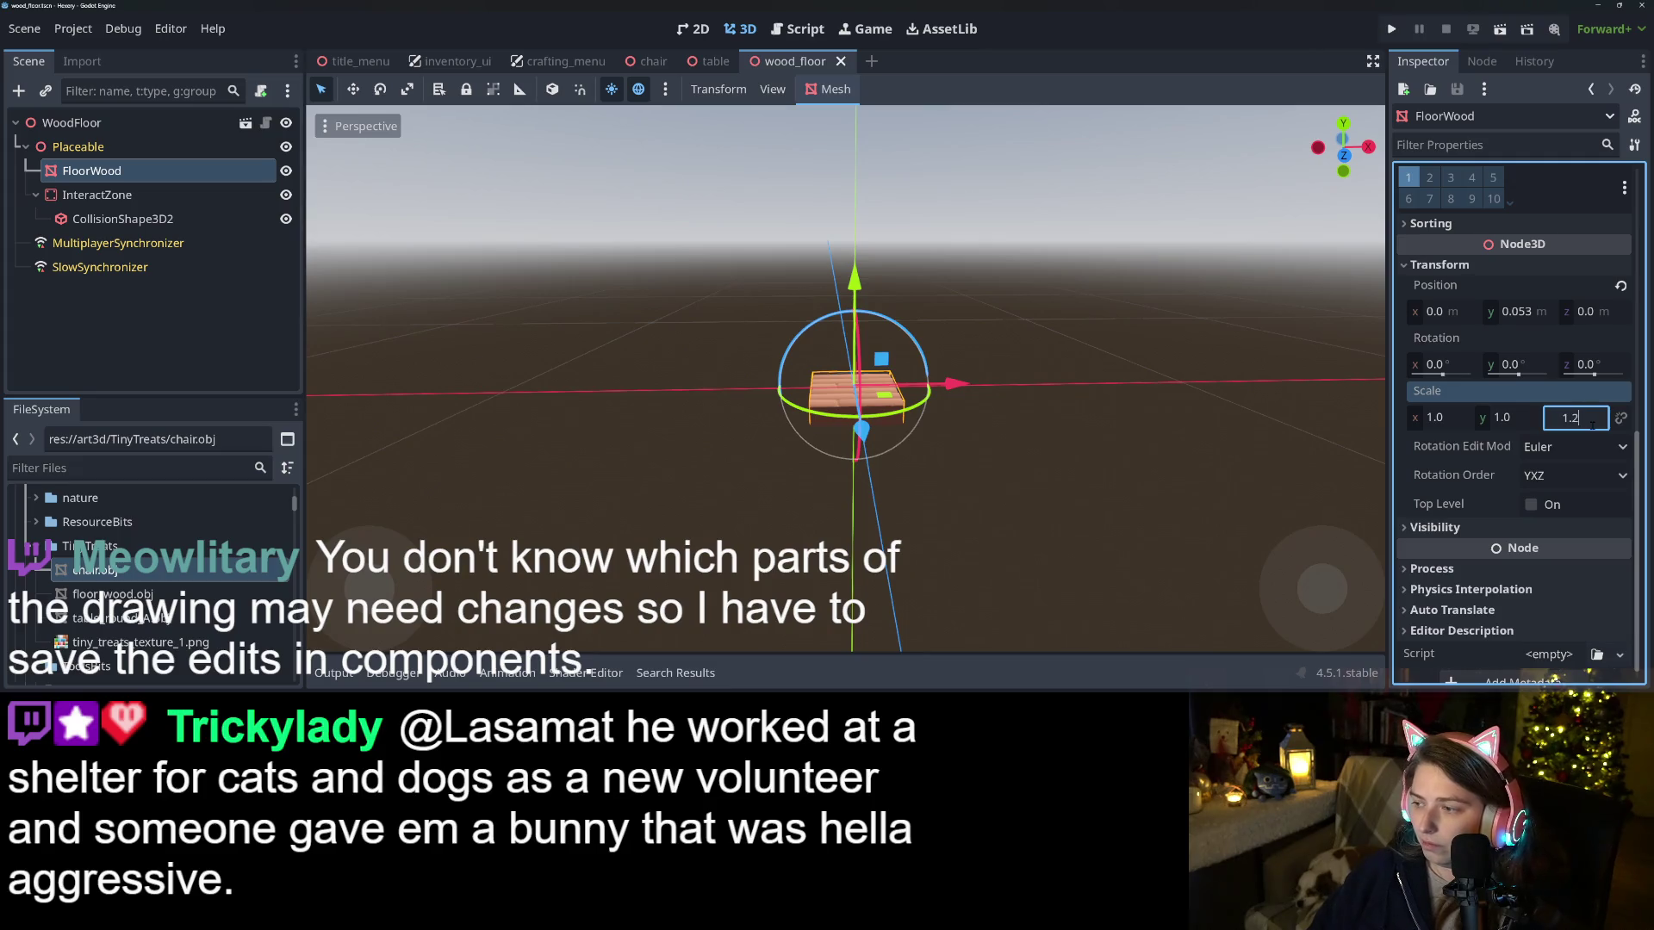
pyautogui.click(1454, 416)
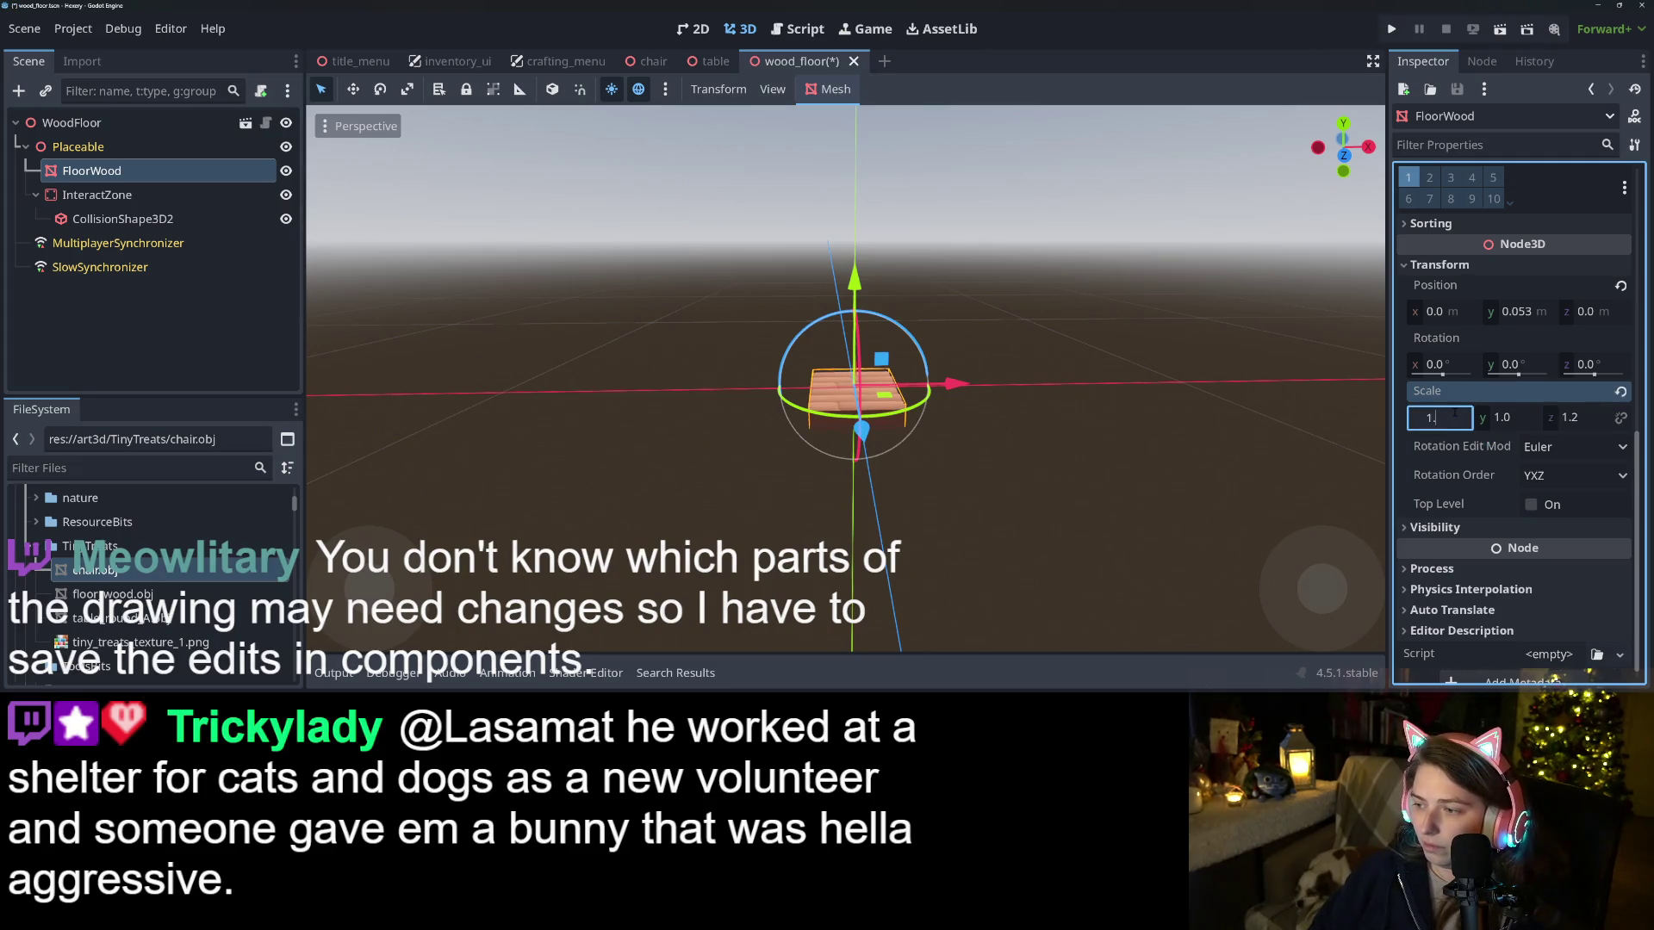
pyautogui.write('2')
pyautogui.press('Return')
pyautogui.hotkey('ctrl', 's')
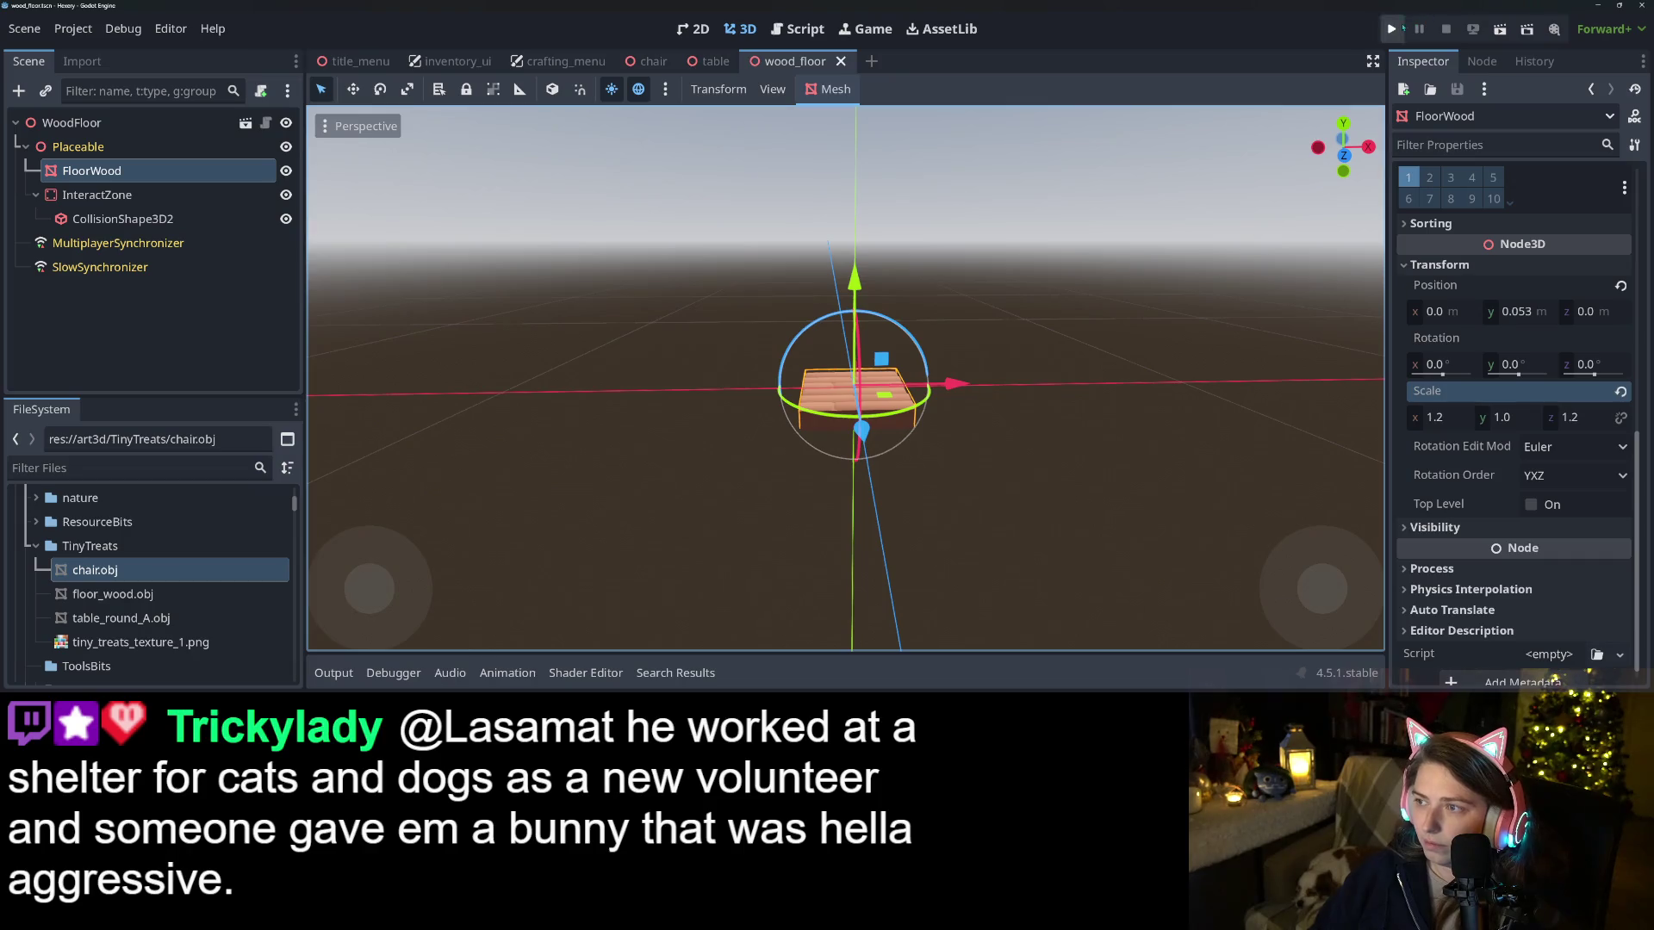
pyautogui.click(1391, 29)
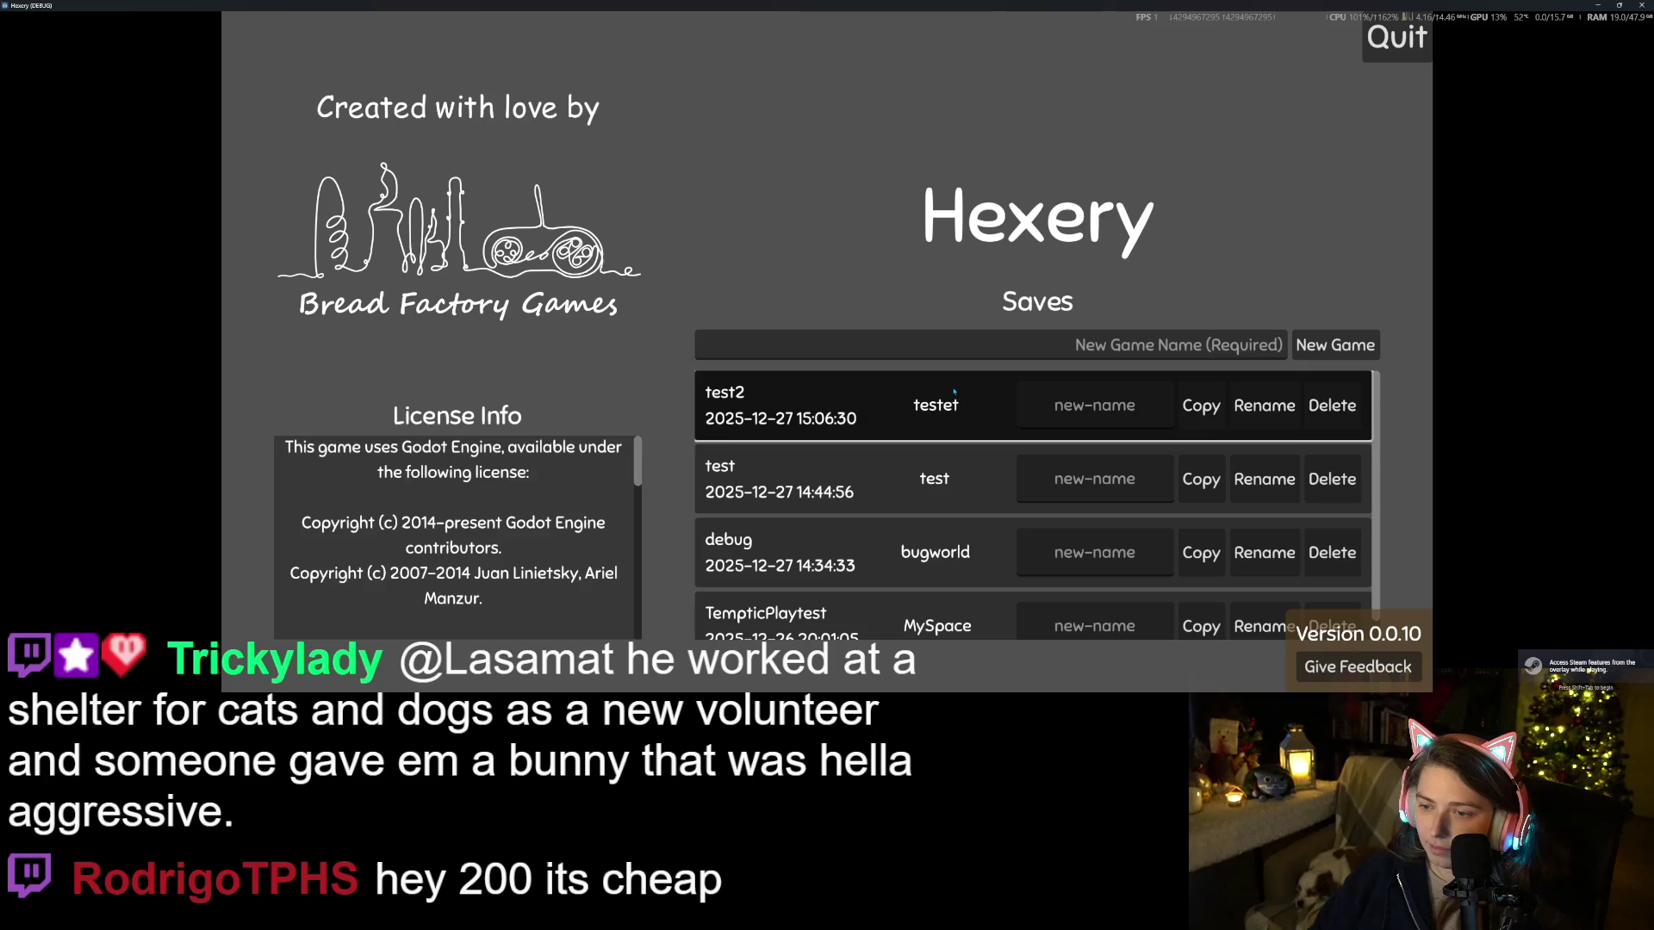
# Load the testet save and walk the witch onto the wider wooden floor
pyautogui.click(954, 392)
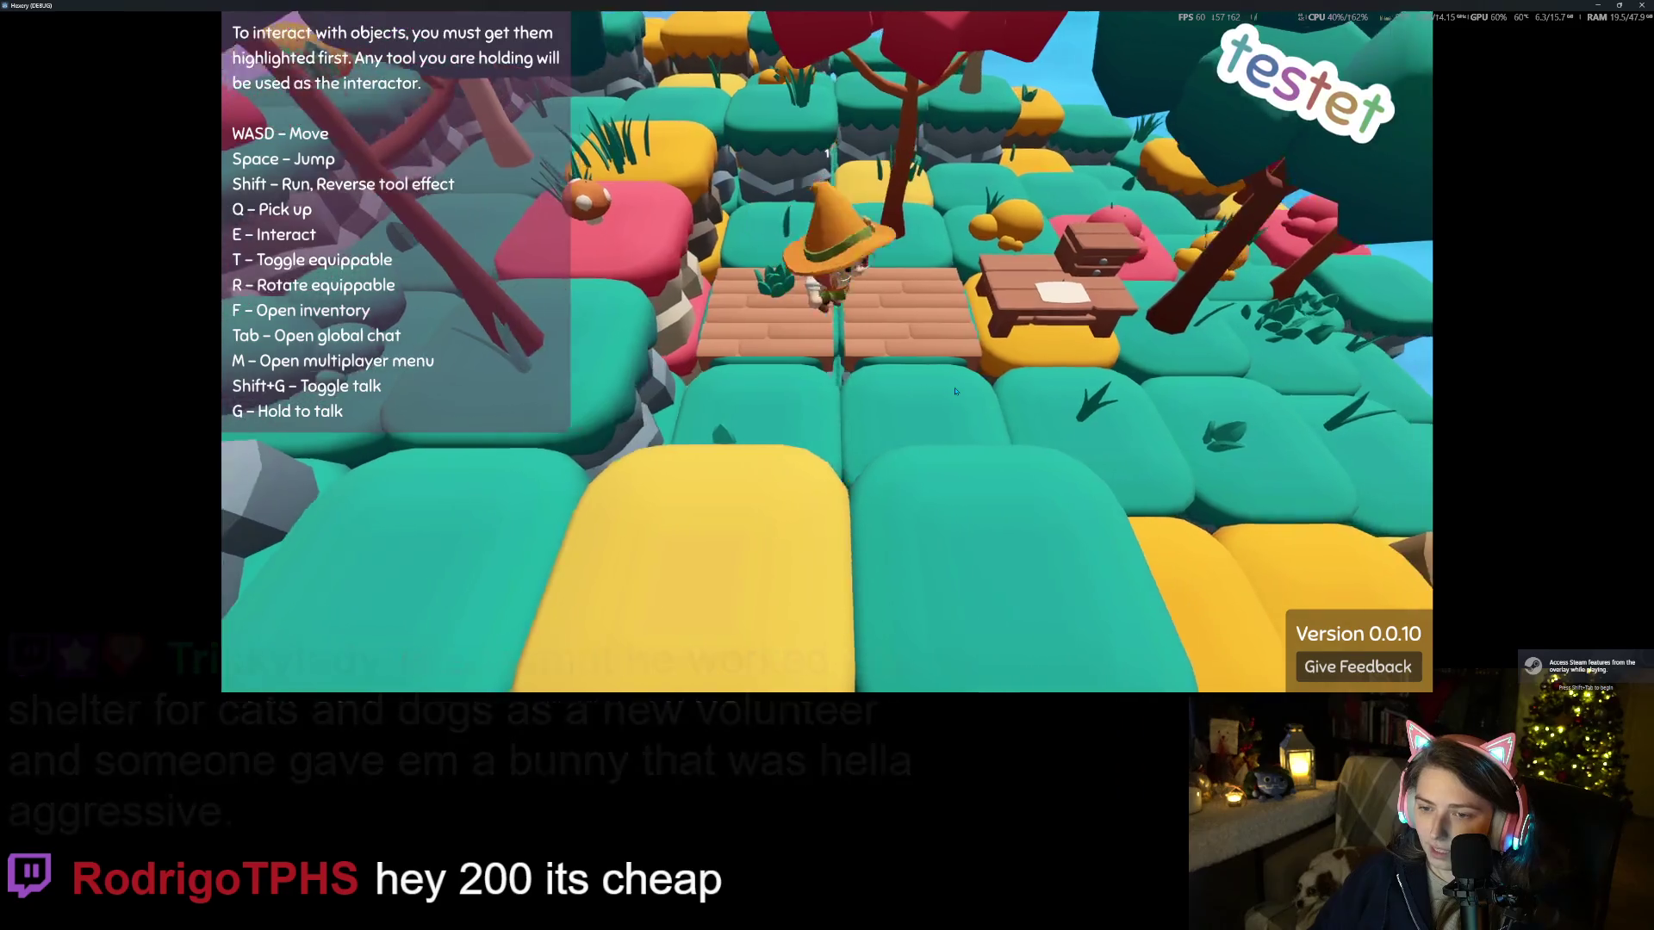
pyautogui.press('d')
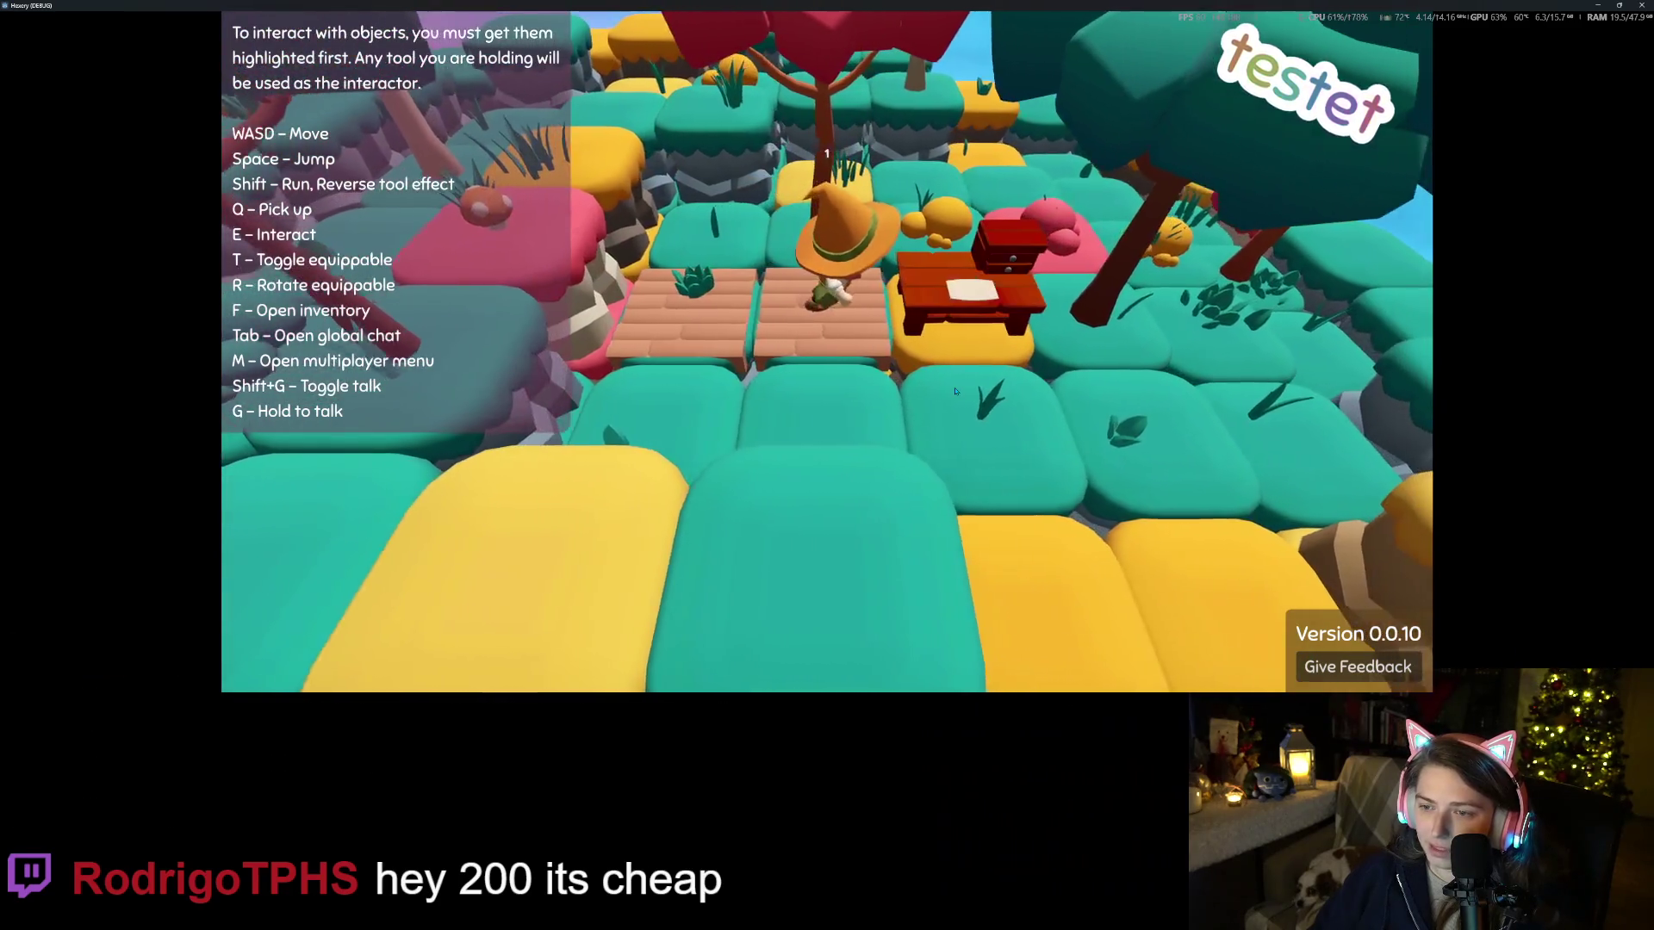
pyautogui.press('s')
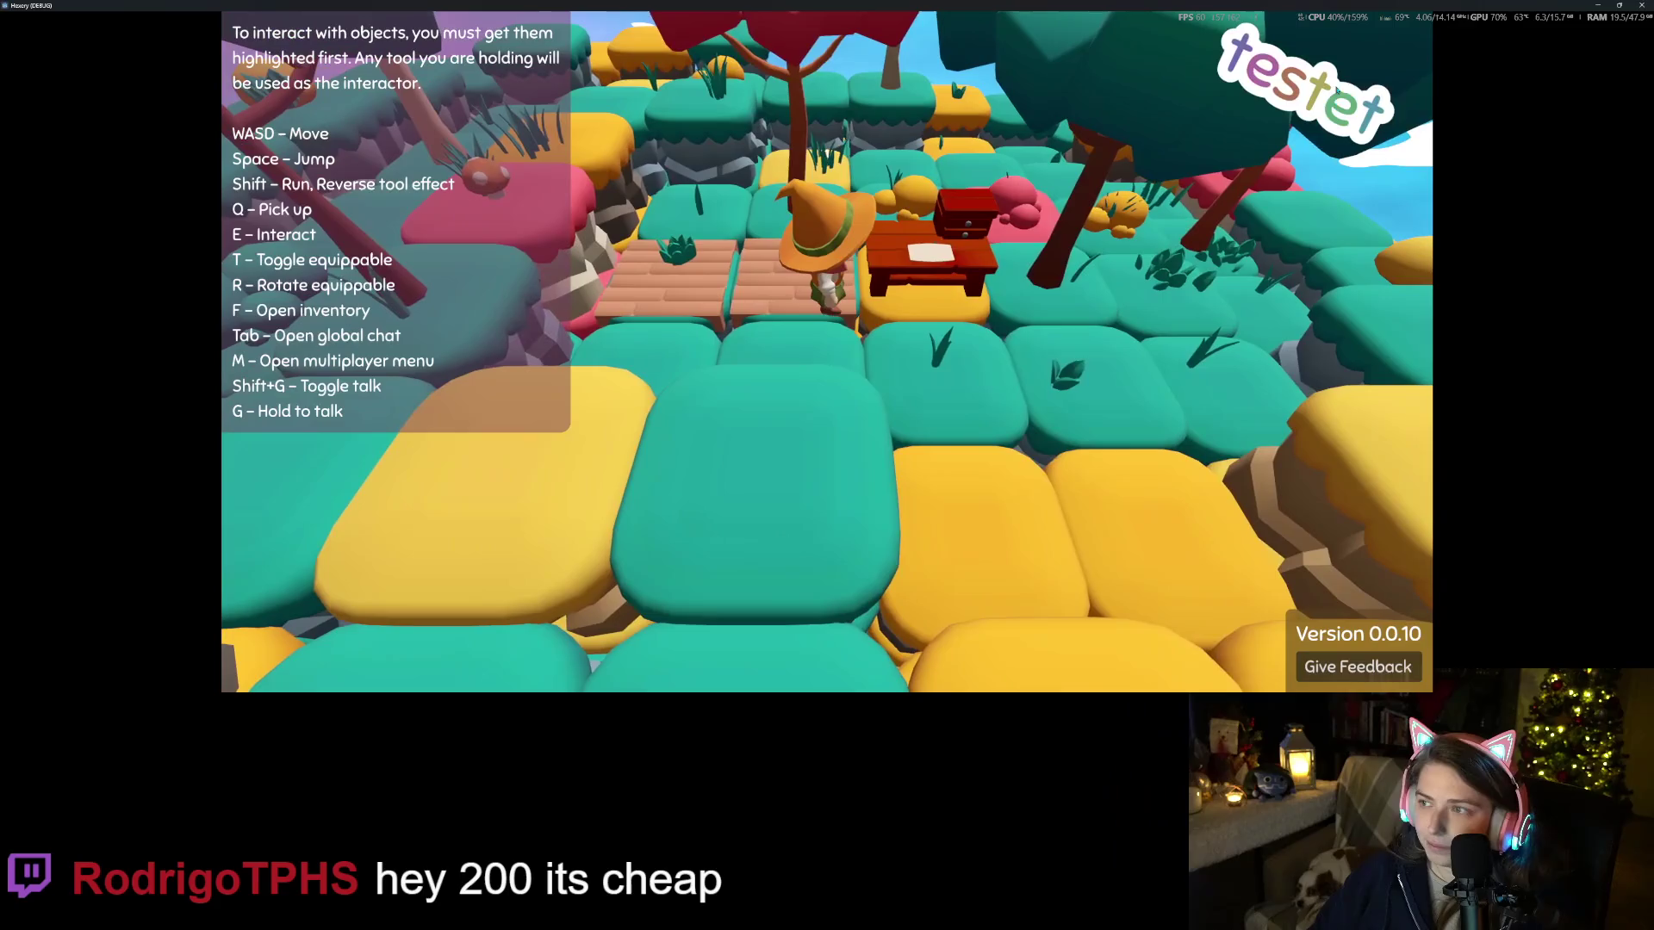
# Exit to the main menu, close the game, and select FloorWood's Scale z field
pyautogui.press('Escape')
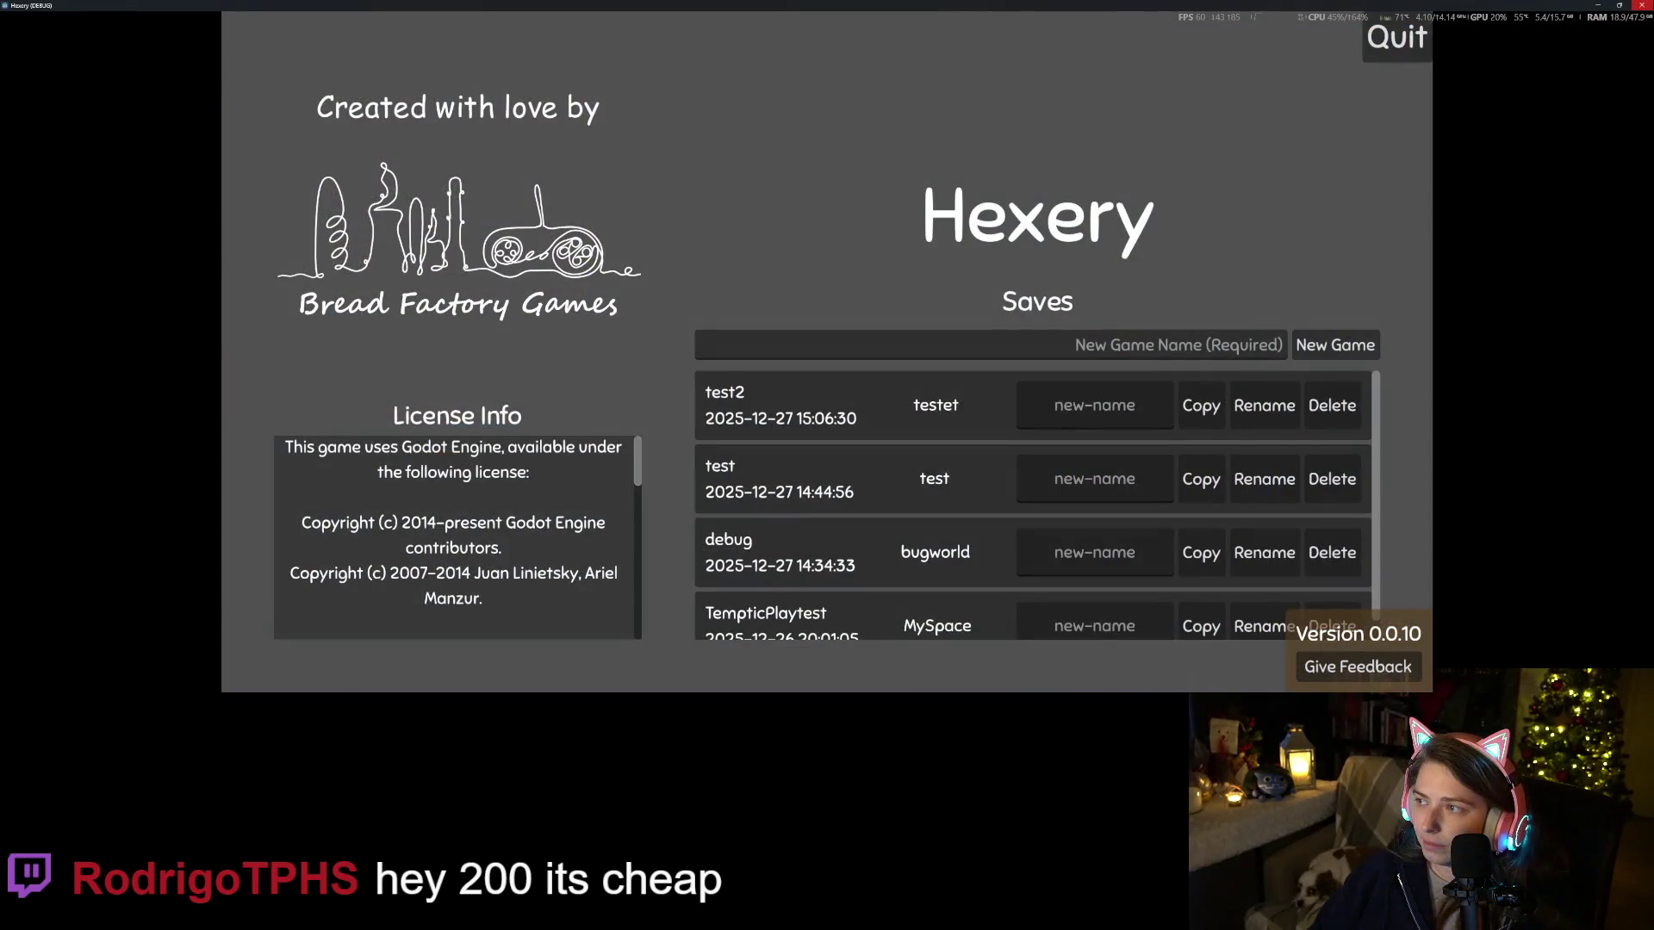
pyautogui.hotkey('alt', 'F4')
pyautogui.click(1580, 417)
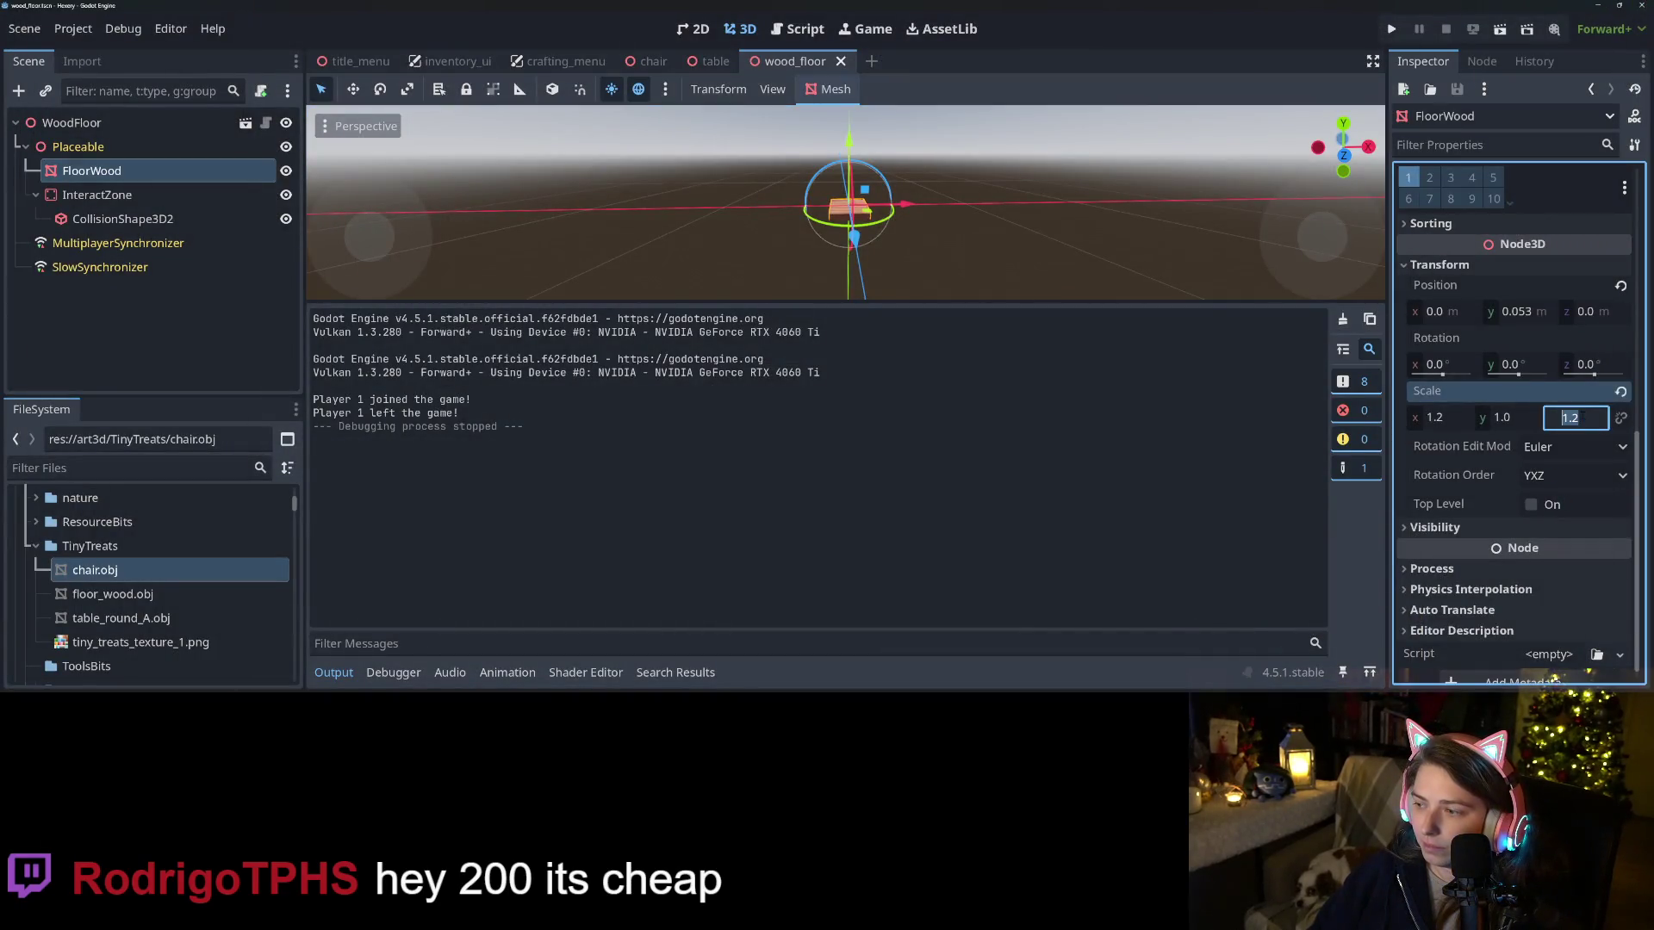
pyautogui.write('1.3')
# Commit a 1.3 z scale on FloorWood, then rerun the game into the testet world
pyautogui.press('Return')
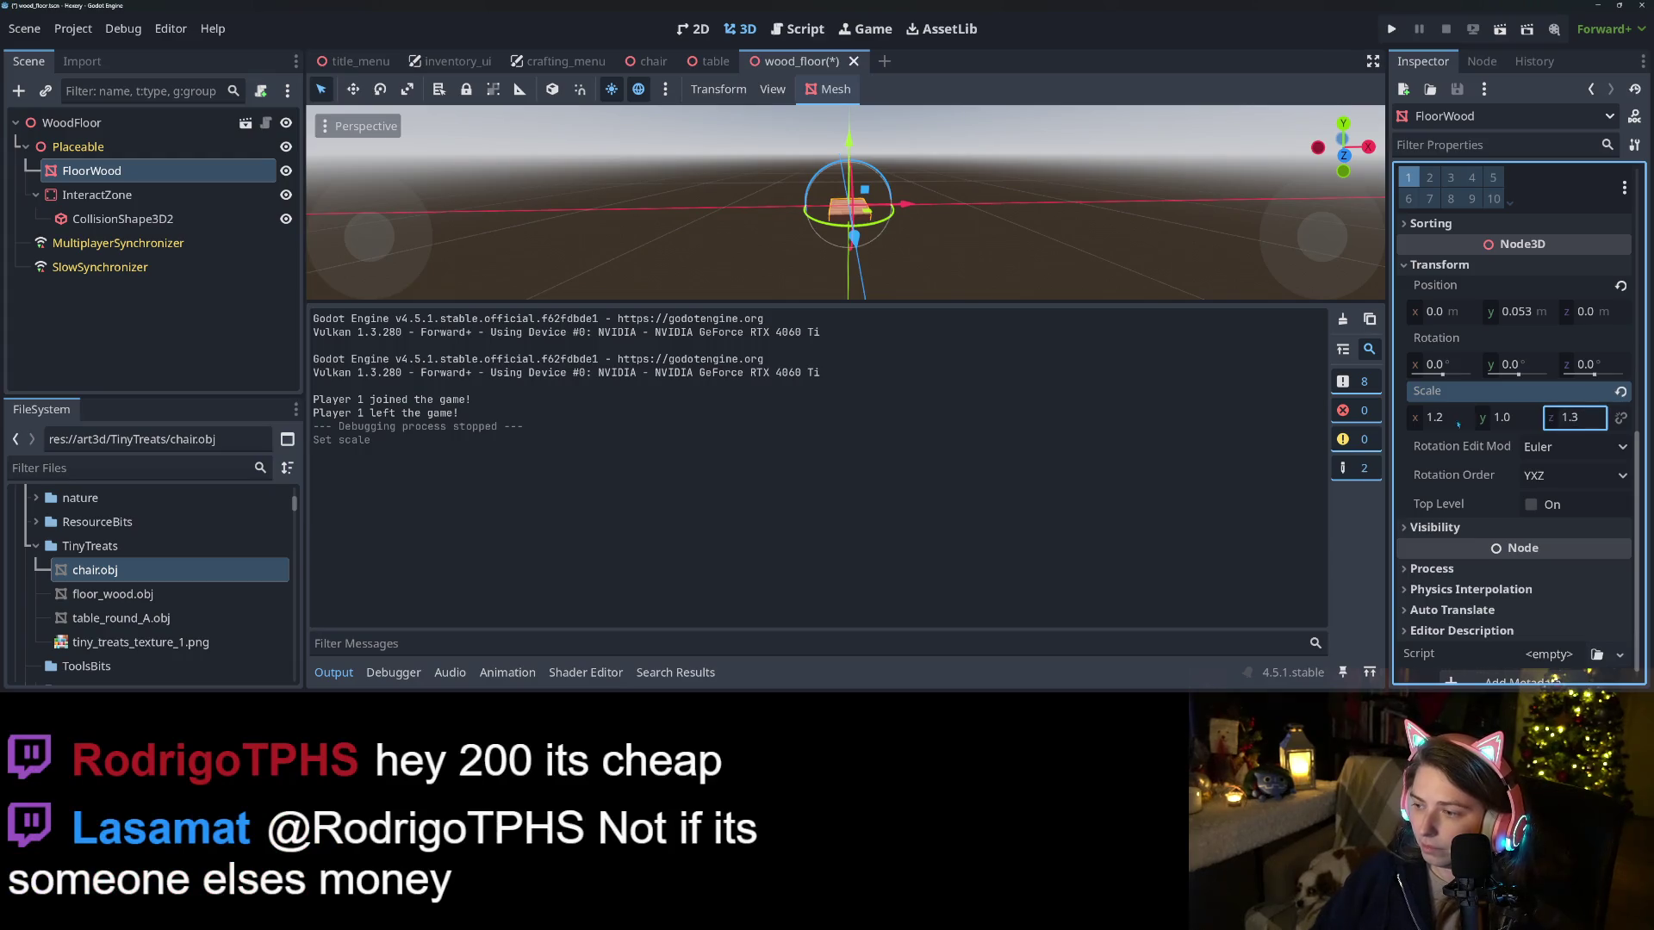
pyautogui.click(1391, 29)
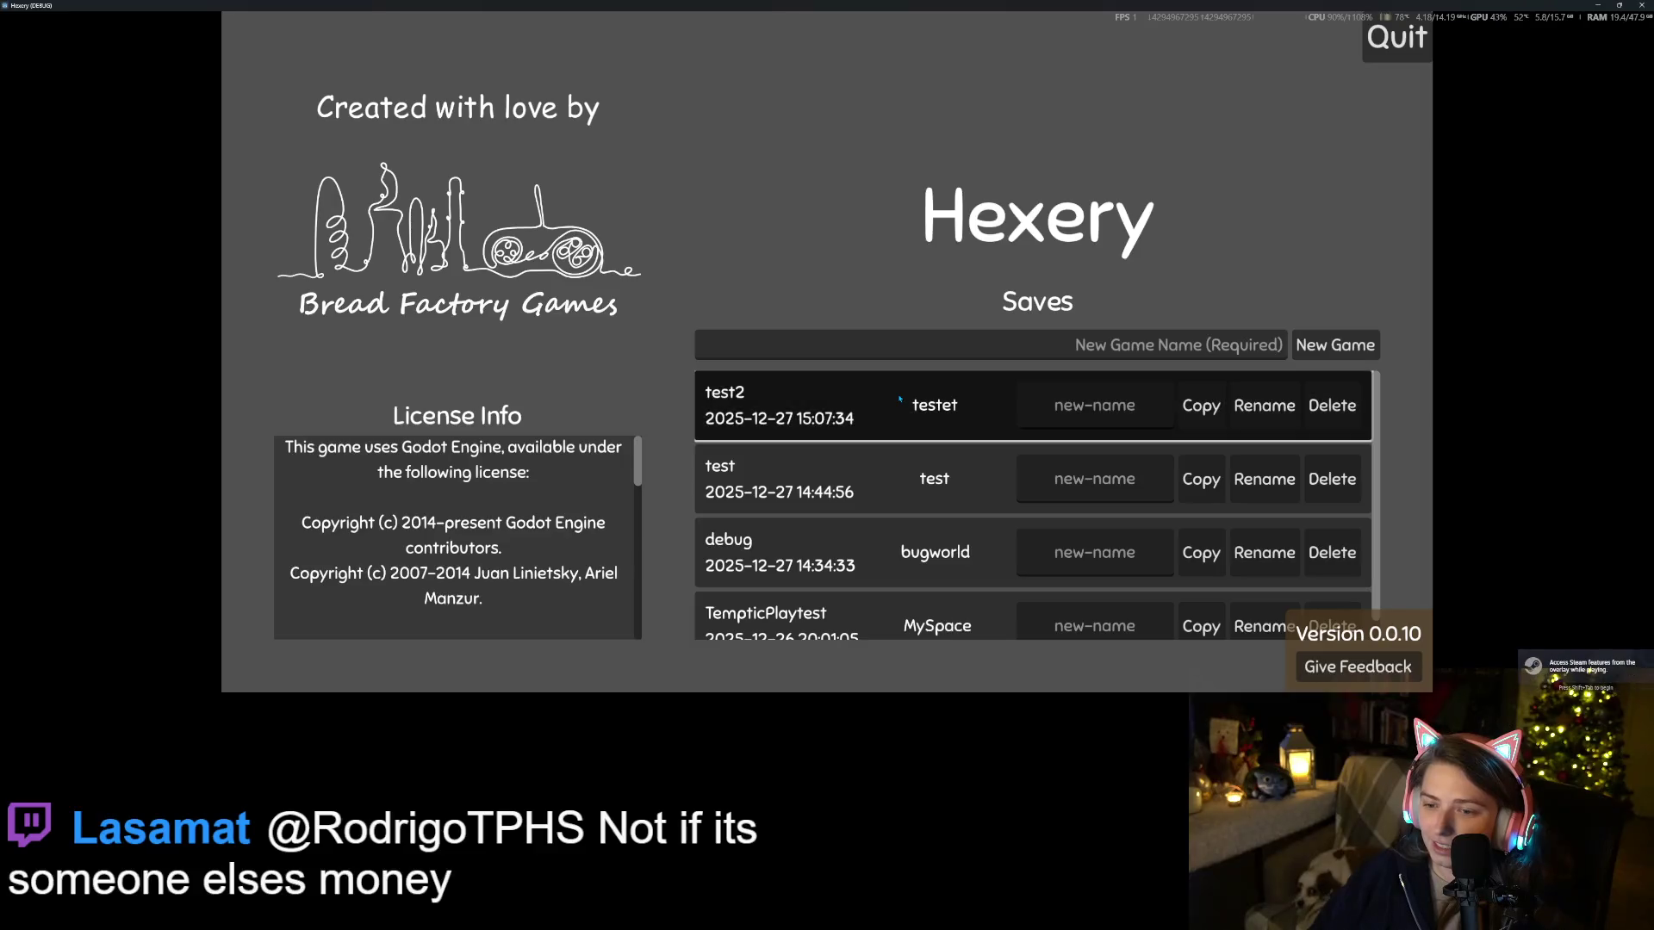
pyautogui.click(902, 398)
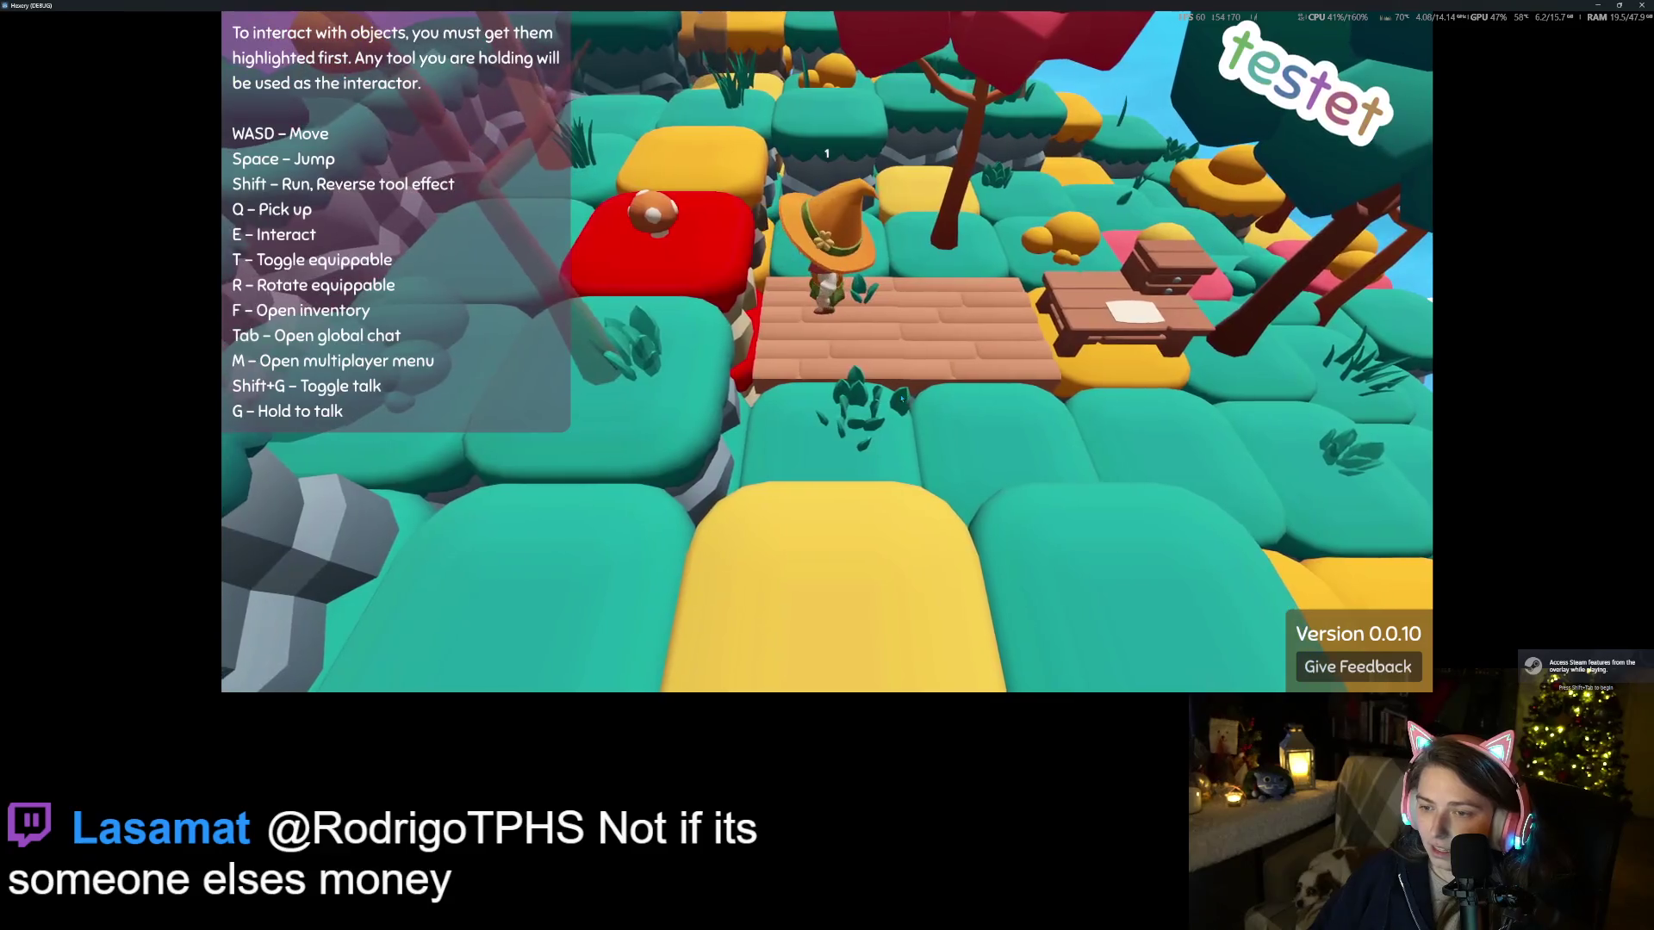
# Walk the witch off, around and back onto the rescaled wooden platform
pyautogui.press('d')
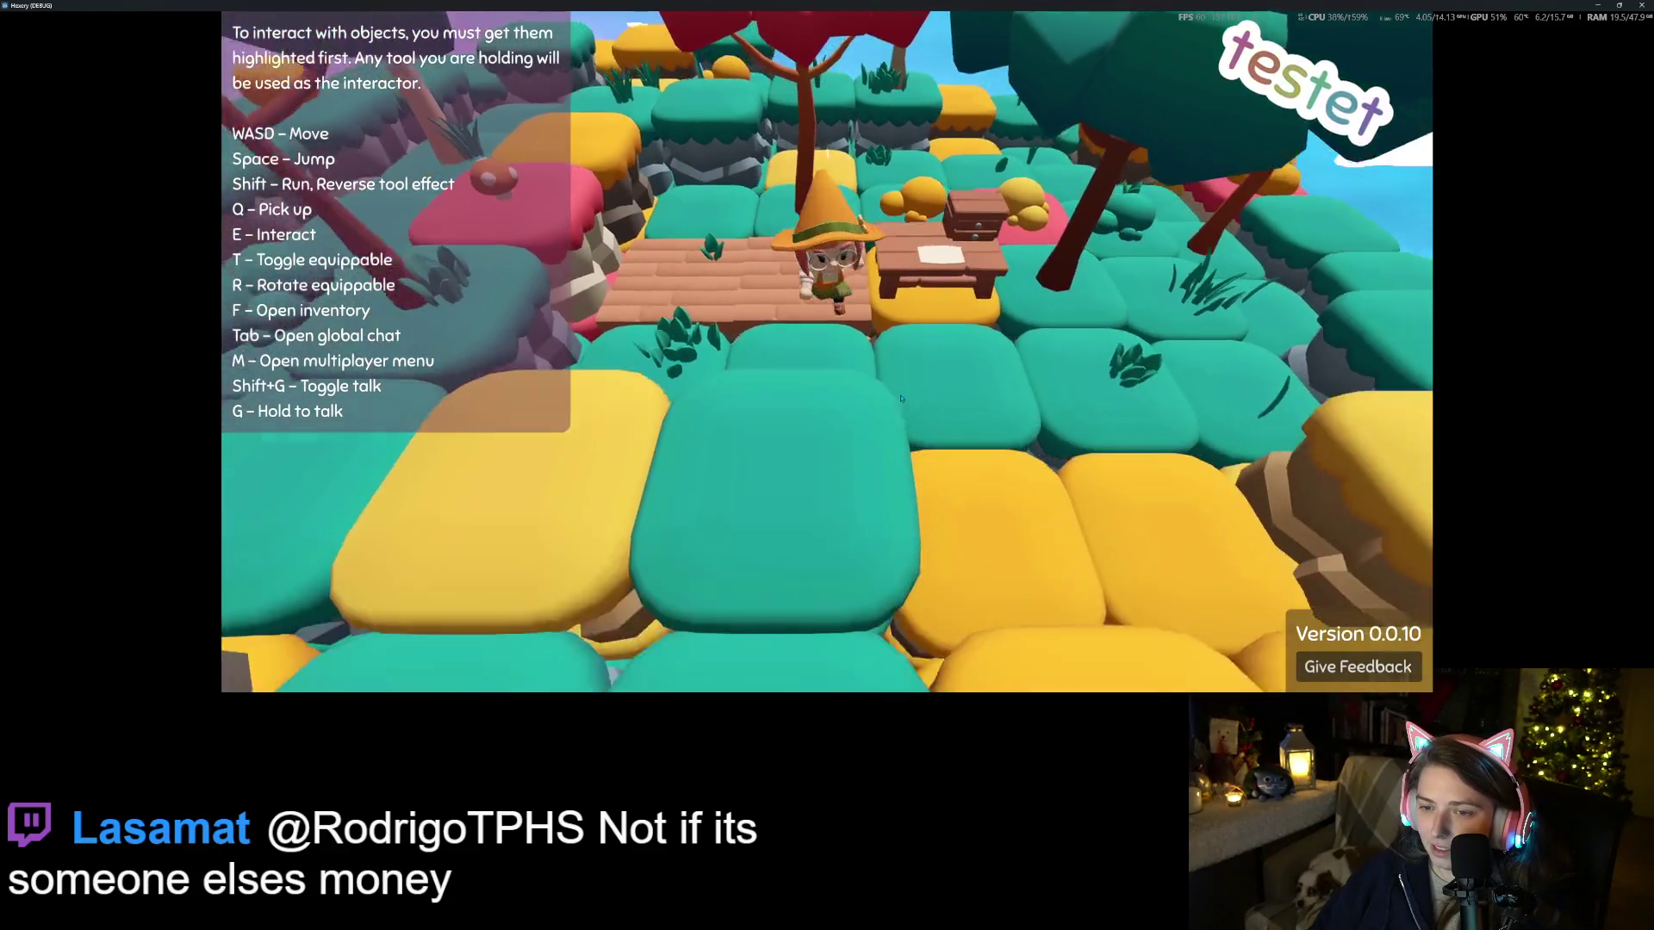
pyautogui.press('a')
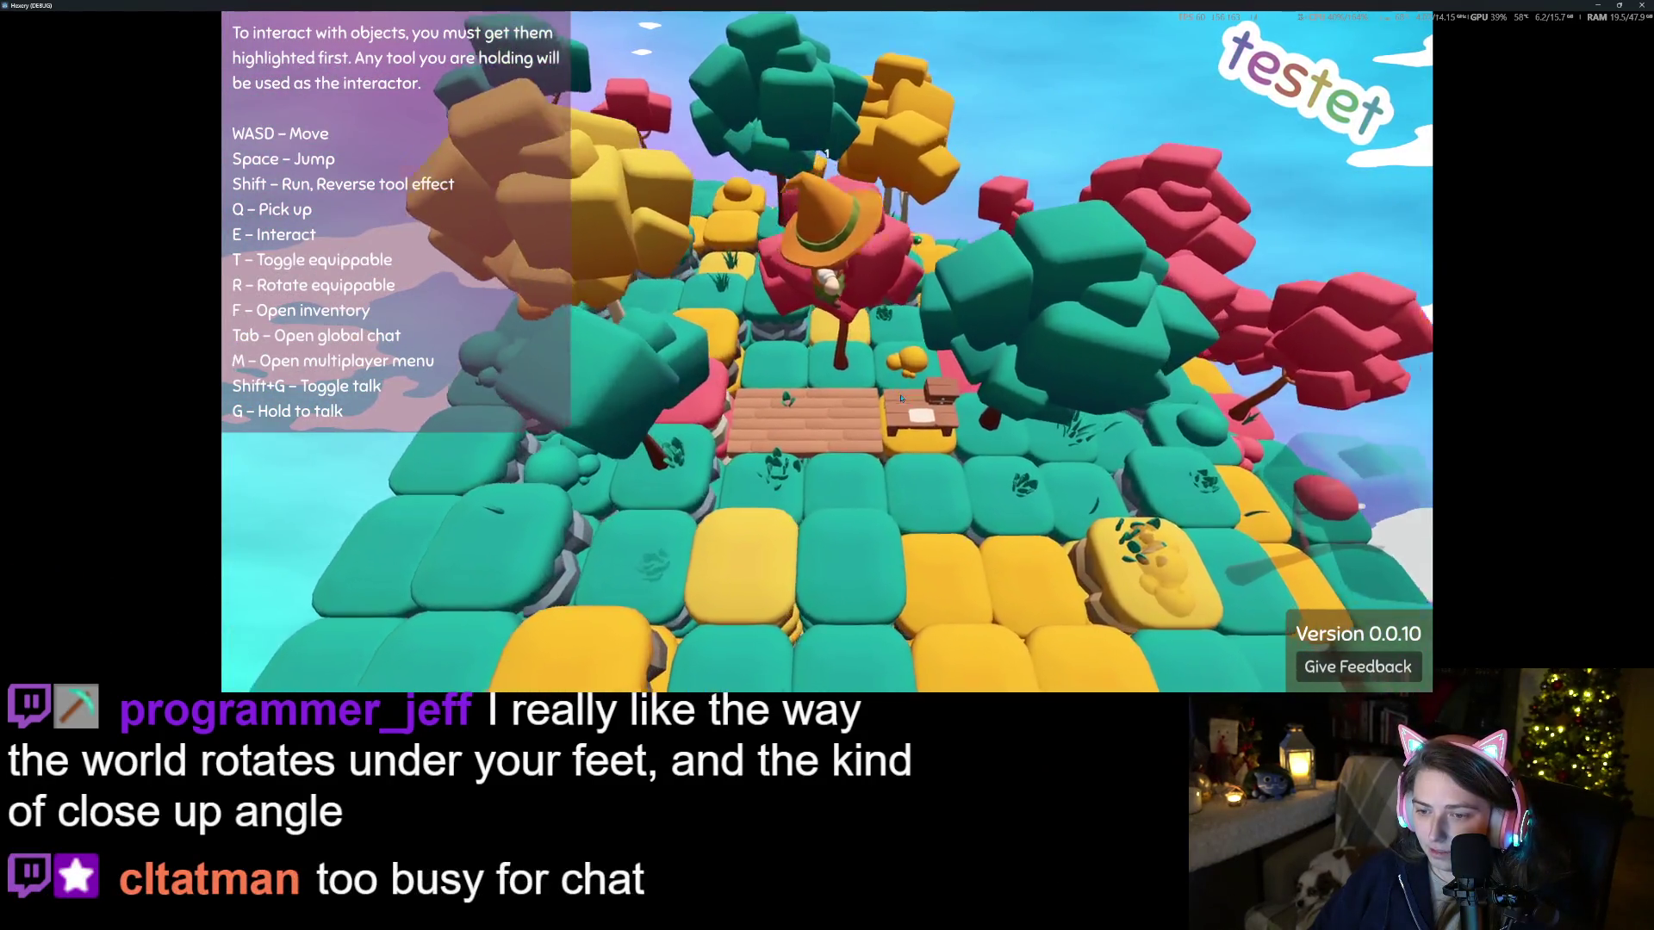
pyautogui.press('d')
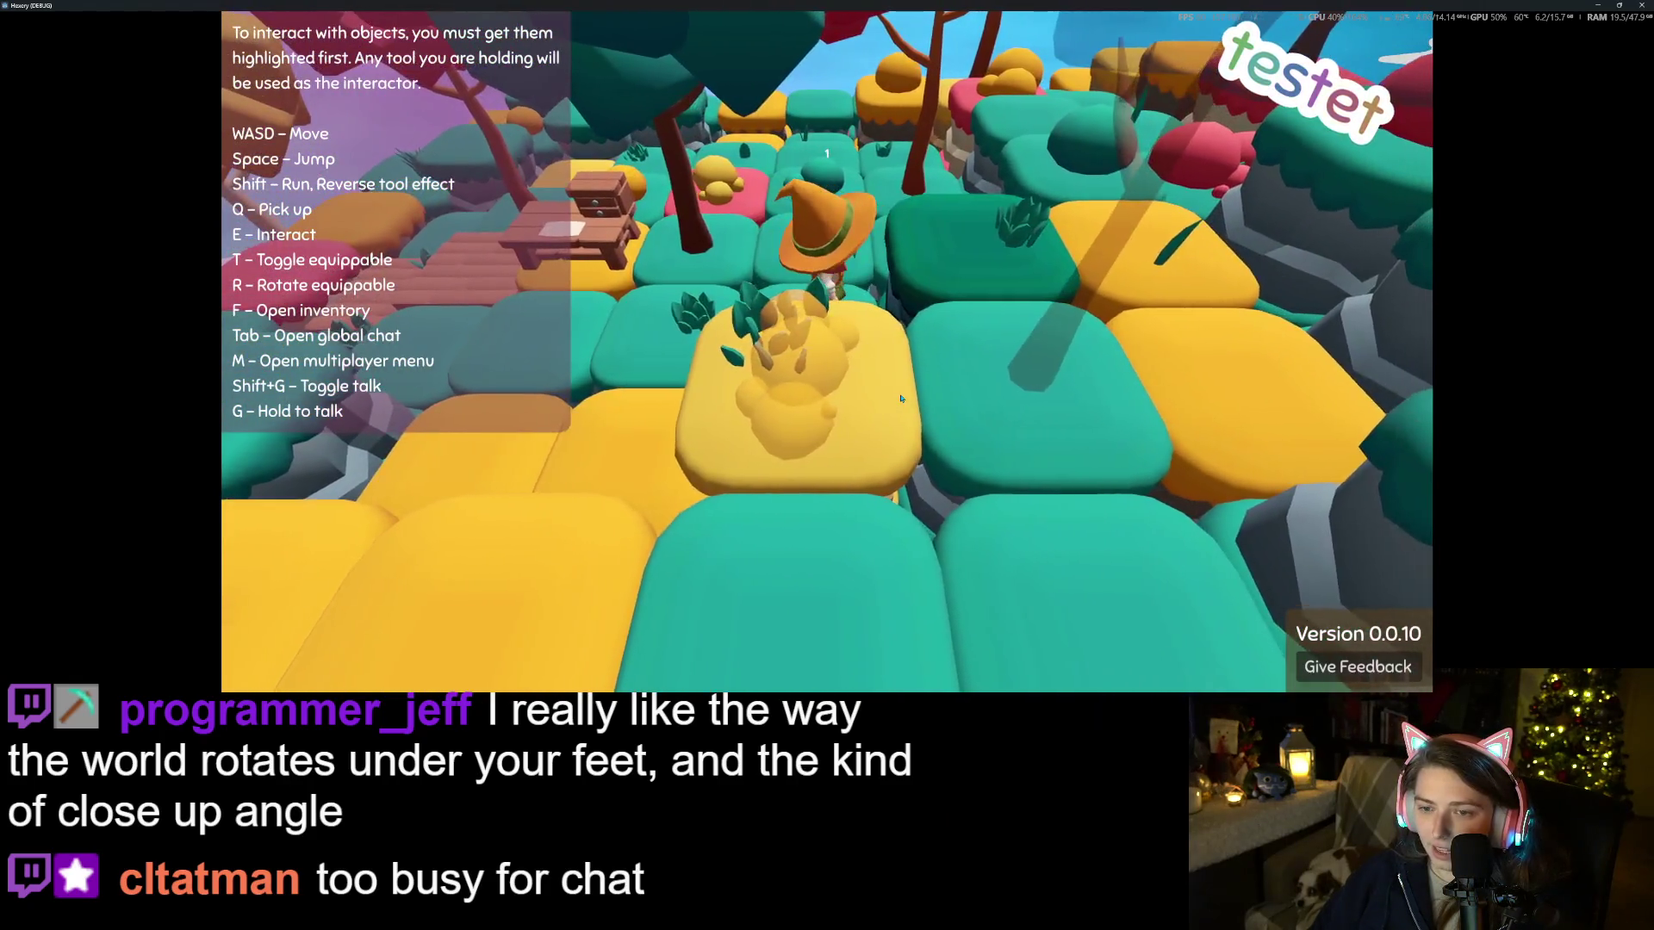
pyautogui.press('a')
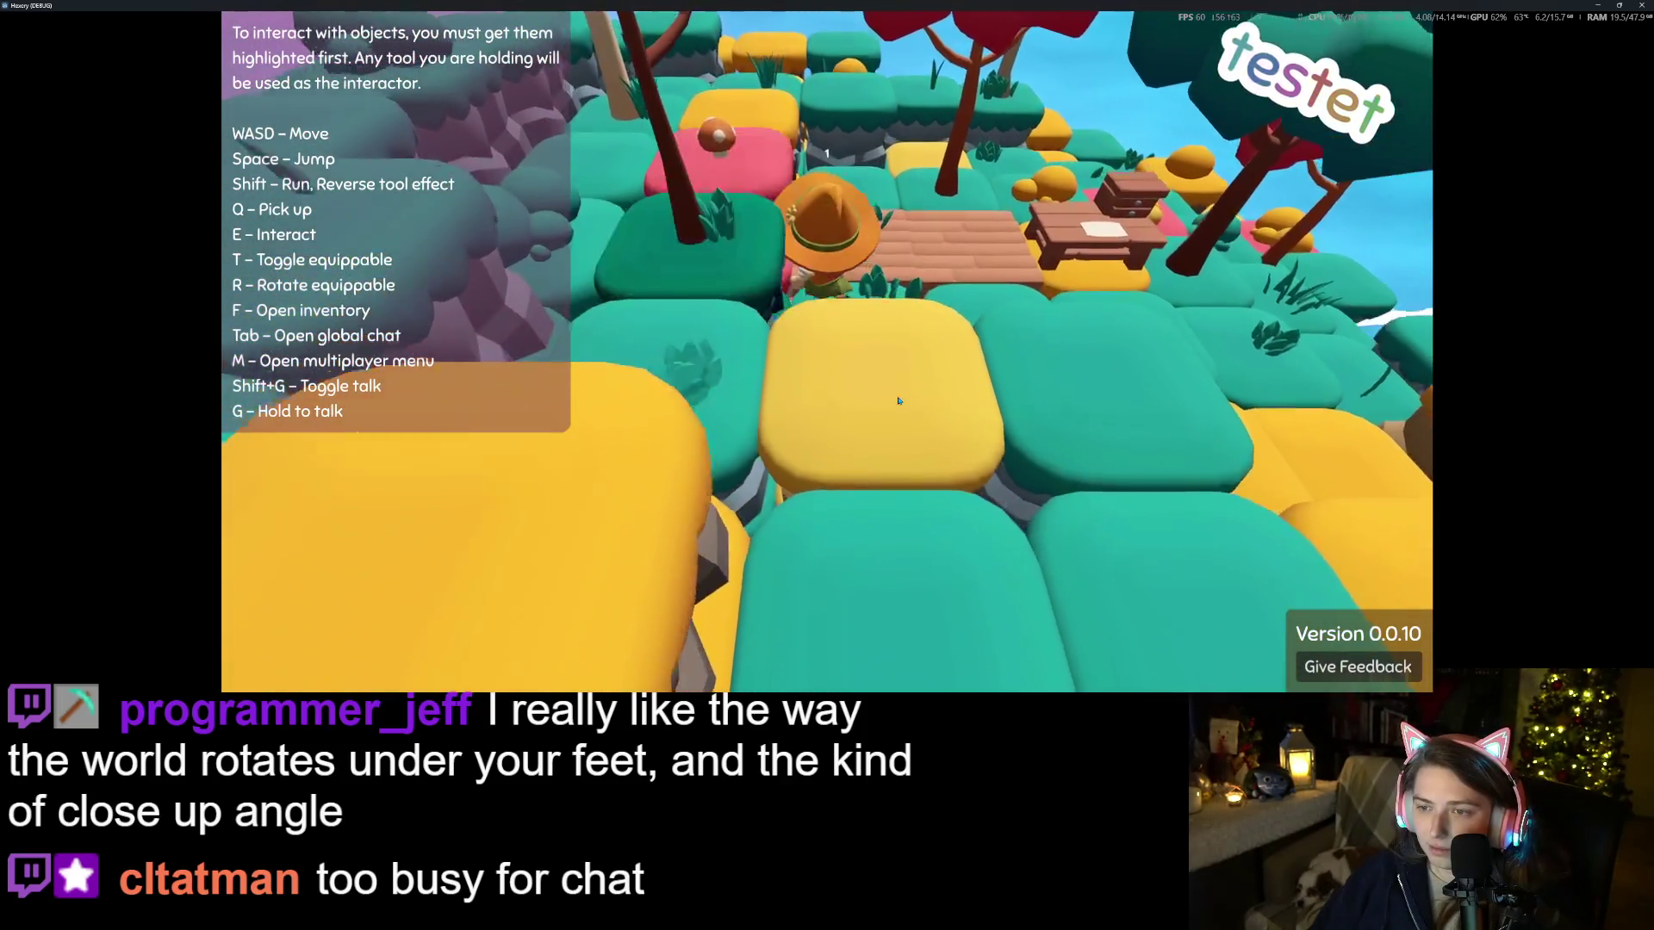
pyautogui.press('w')
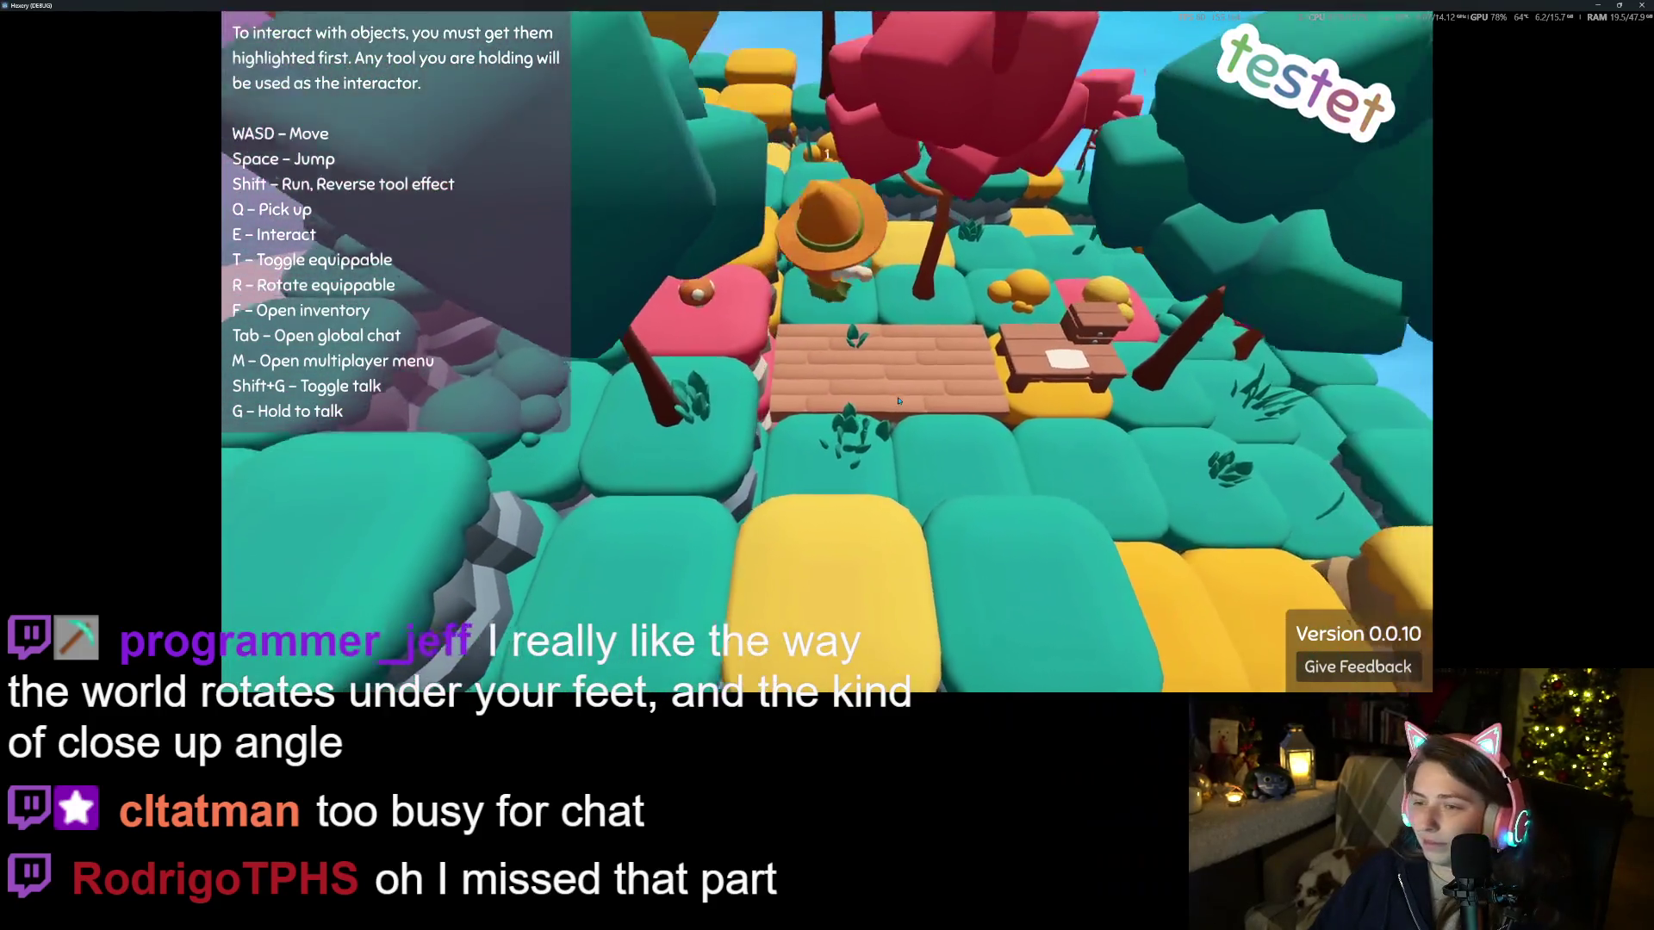
pyautogui.press('a')
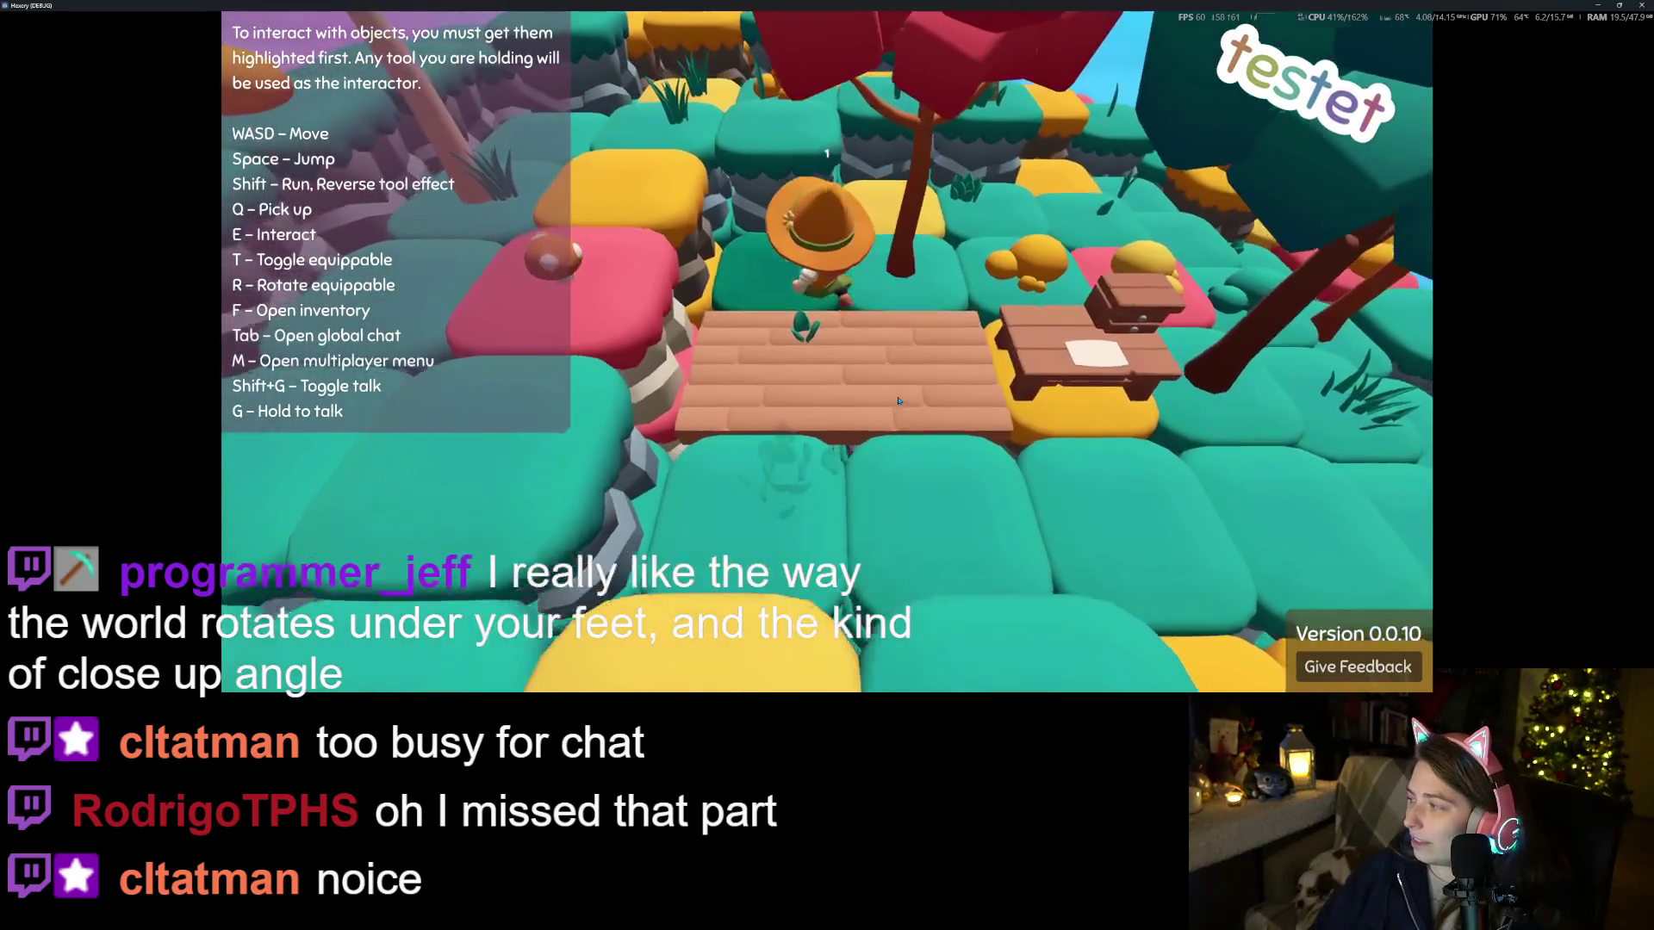
pyautogui.press('s')
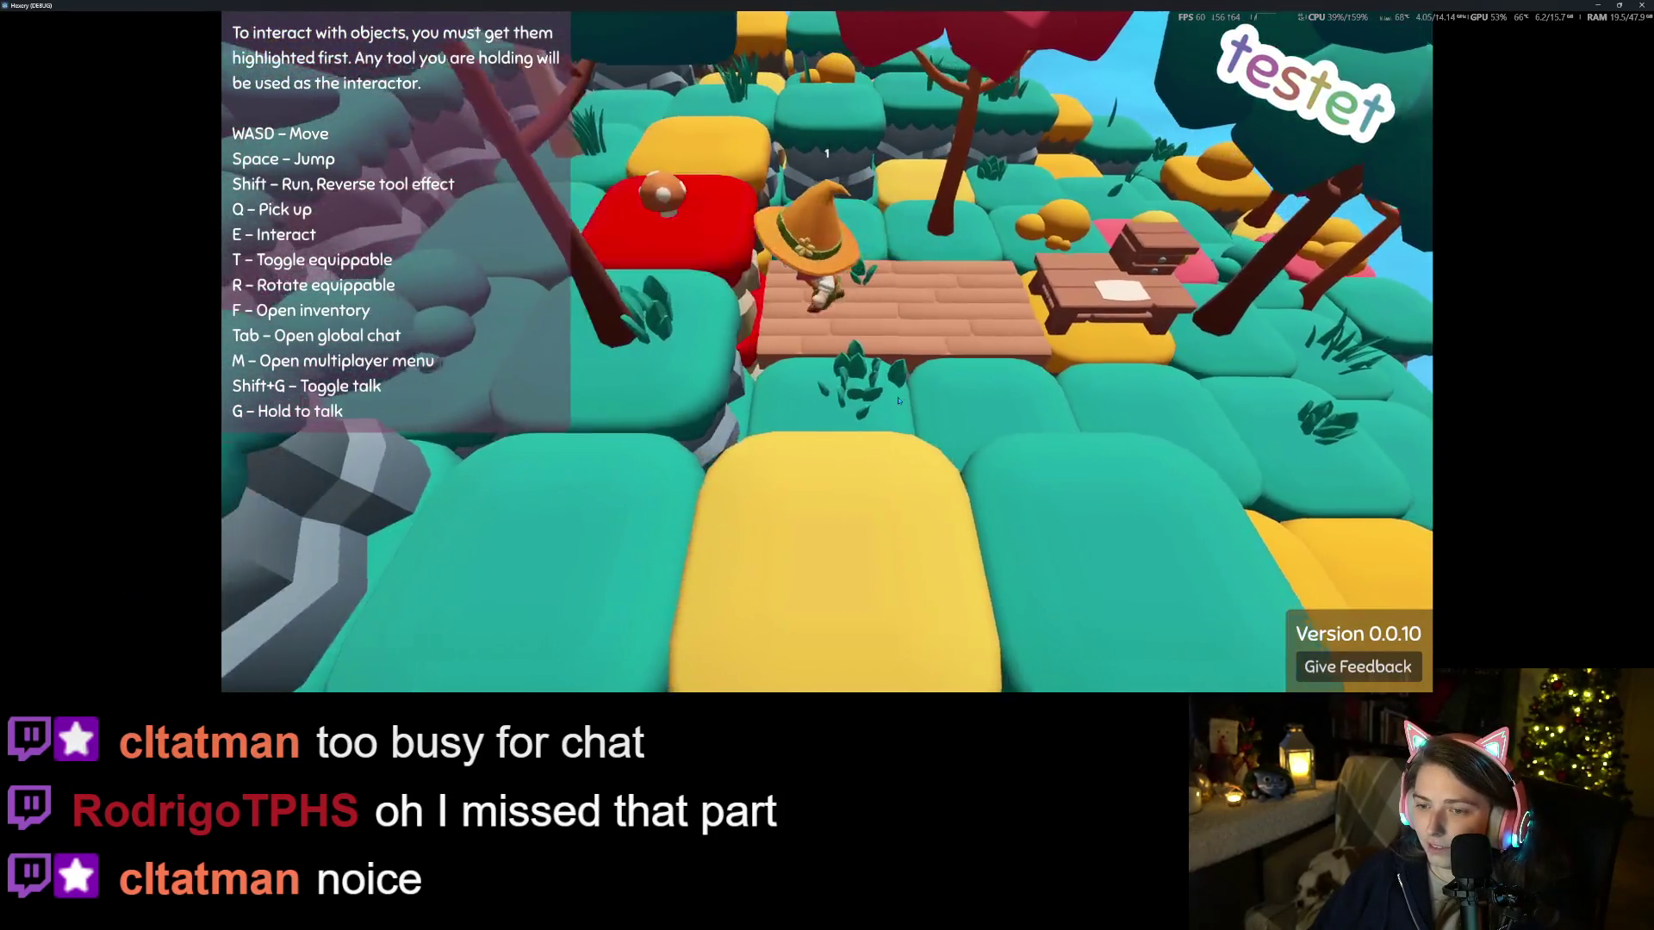
# Walk right to the table and open its crafting window
pyautogui.press('d')
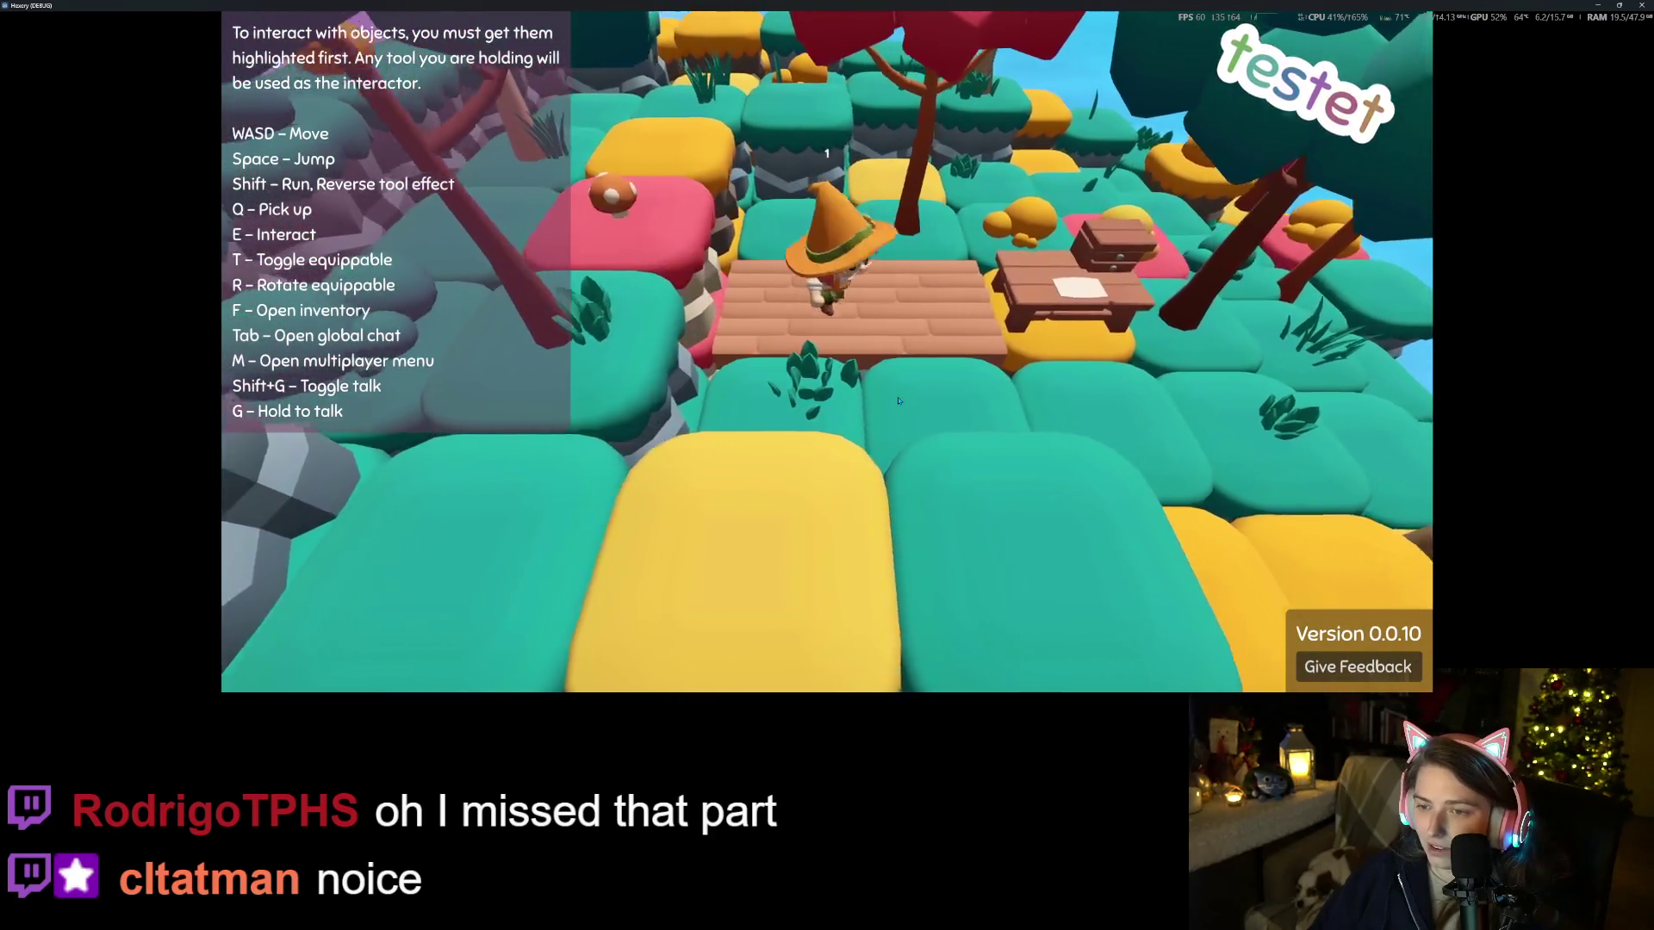
pyautogui.press('d')
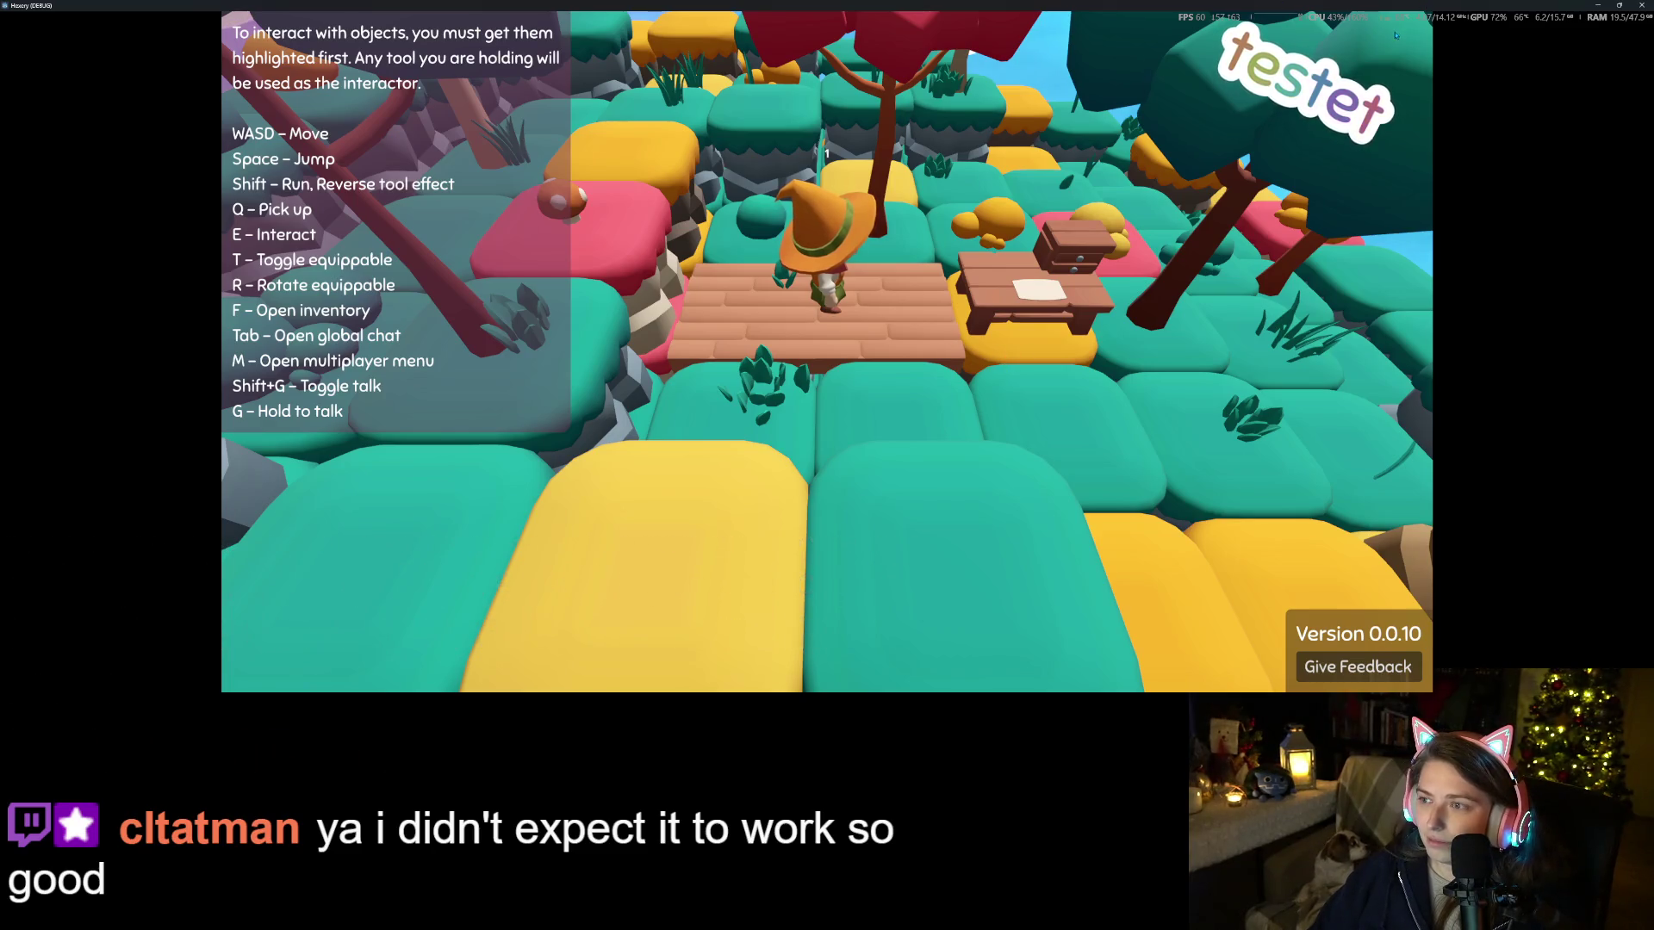
pyautogui.press('e')
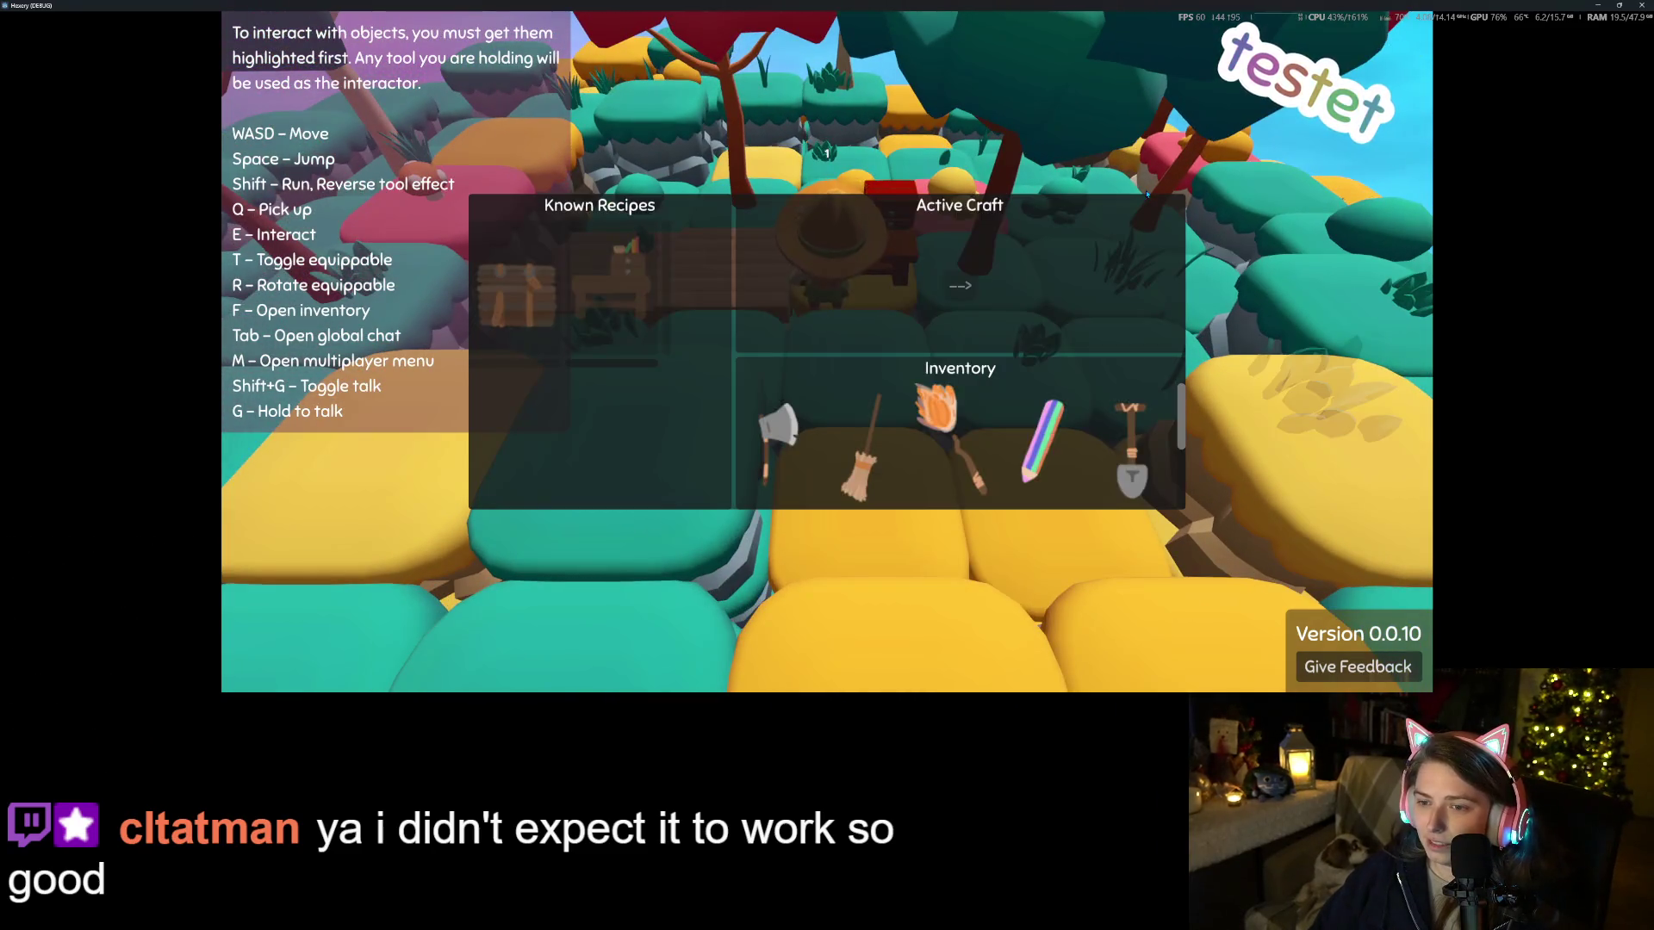
# Start a known recipe, take the log back out of the active craft, and close crafting
pyautogui.click(626, 366)
pyautogui.scroll(-1, 1011, 417)
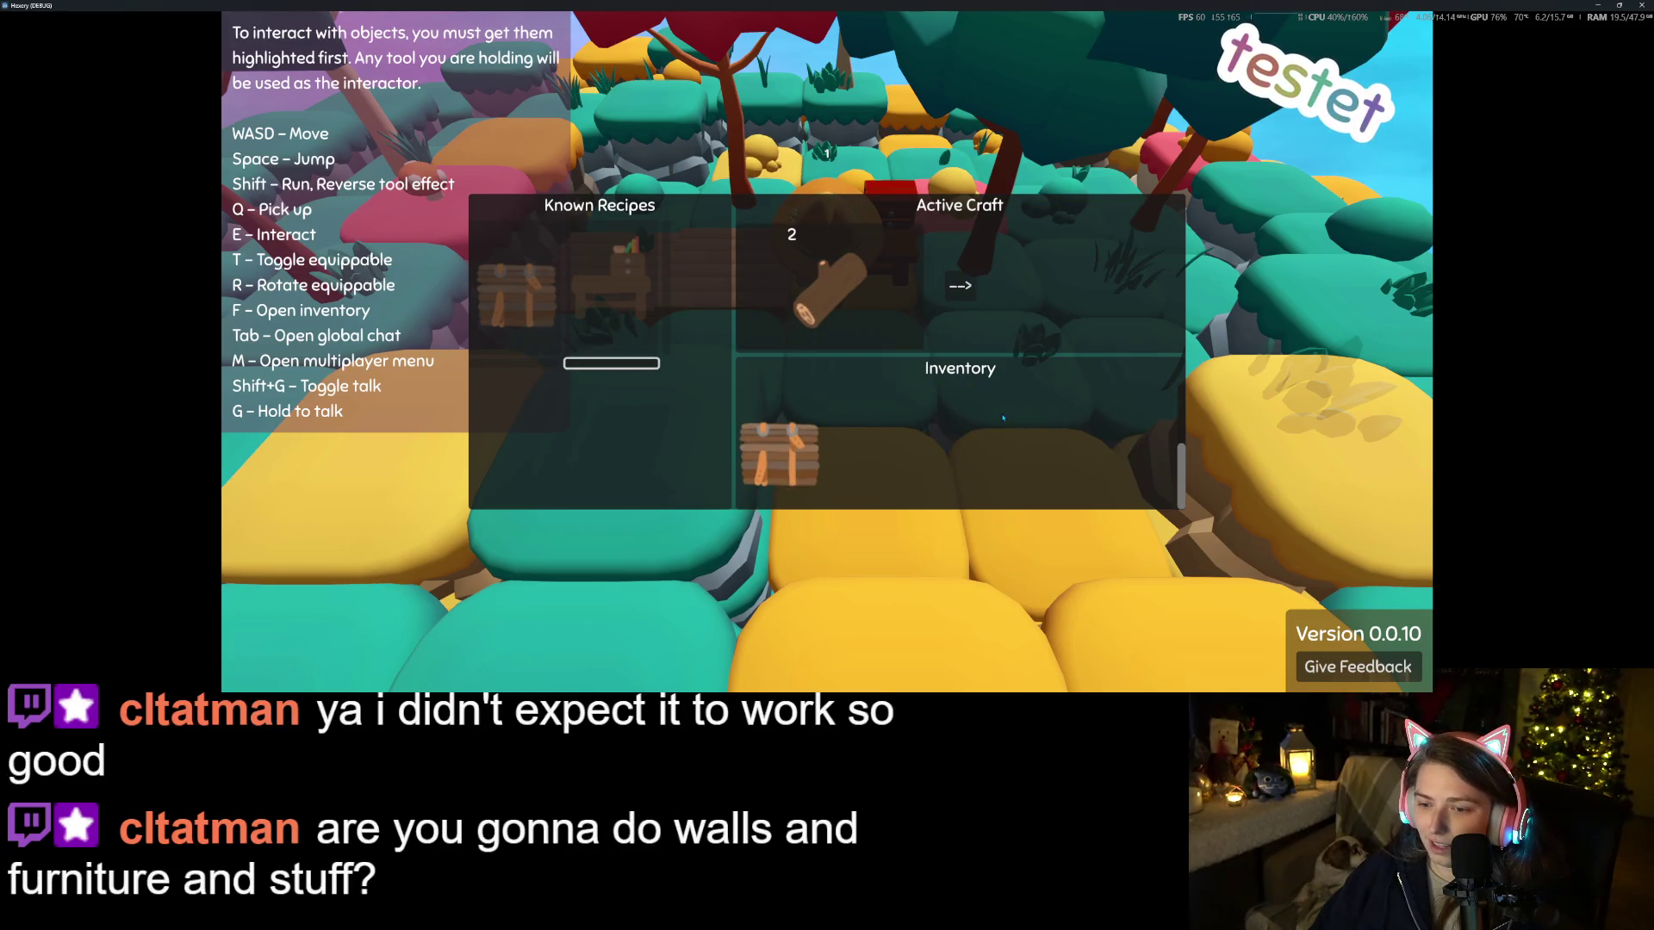
pyautogui.scroll(1, 1003, 417)
pyautogui.click(967, 285)
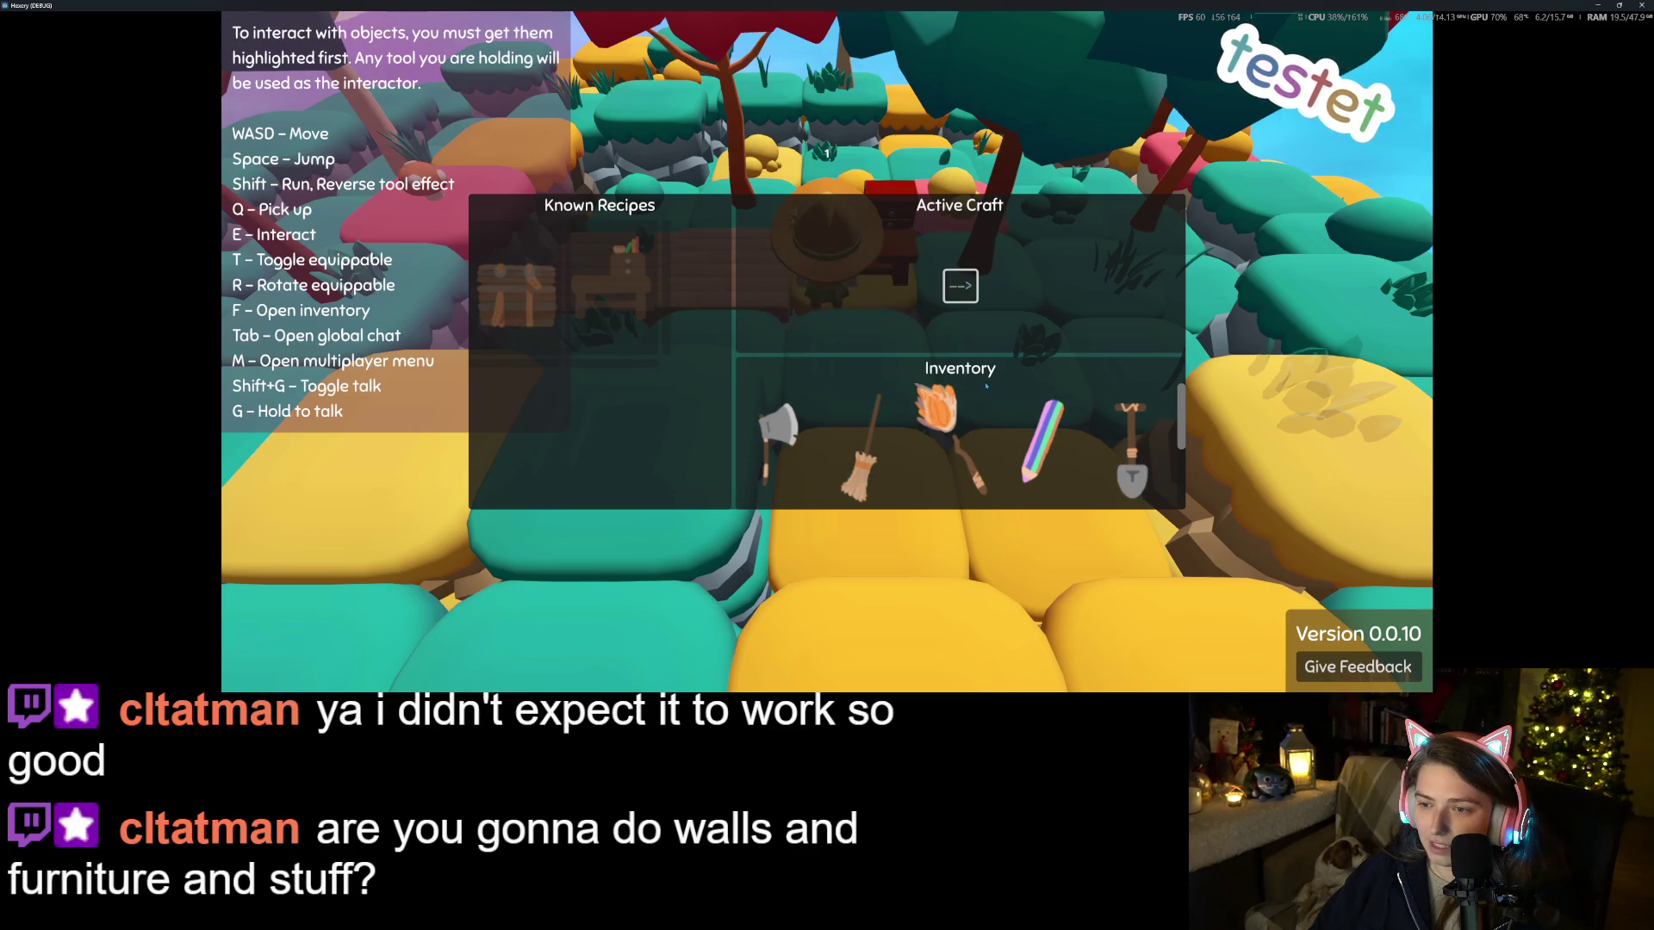
pyautogui.scroll(-1, 963, 440)
pyautogui.scroll(1, 963, 443)
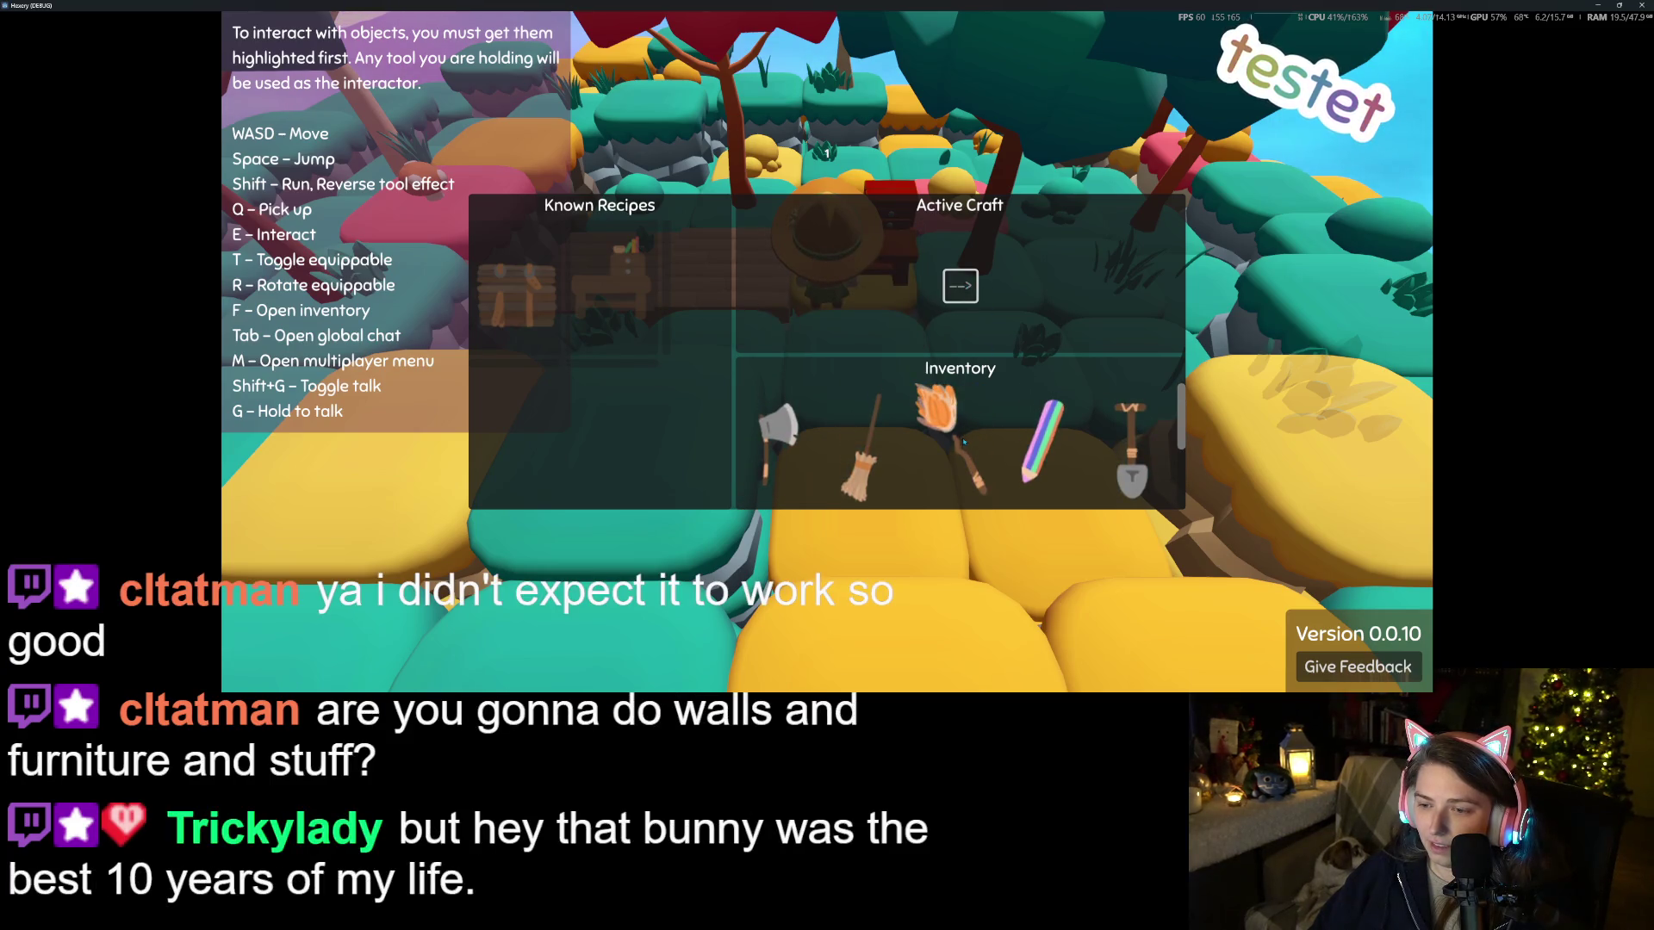
pyautogui.press('Escape')
# Walk along the wooden deck checking the inventory, then open and close the workbench crafting panel
pyautogui.press('f')
pyautogui.press('f')
pyautogui.press('s')
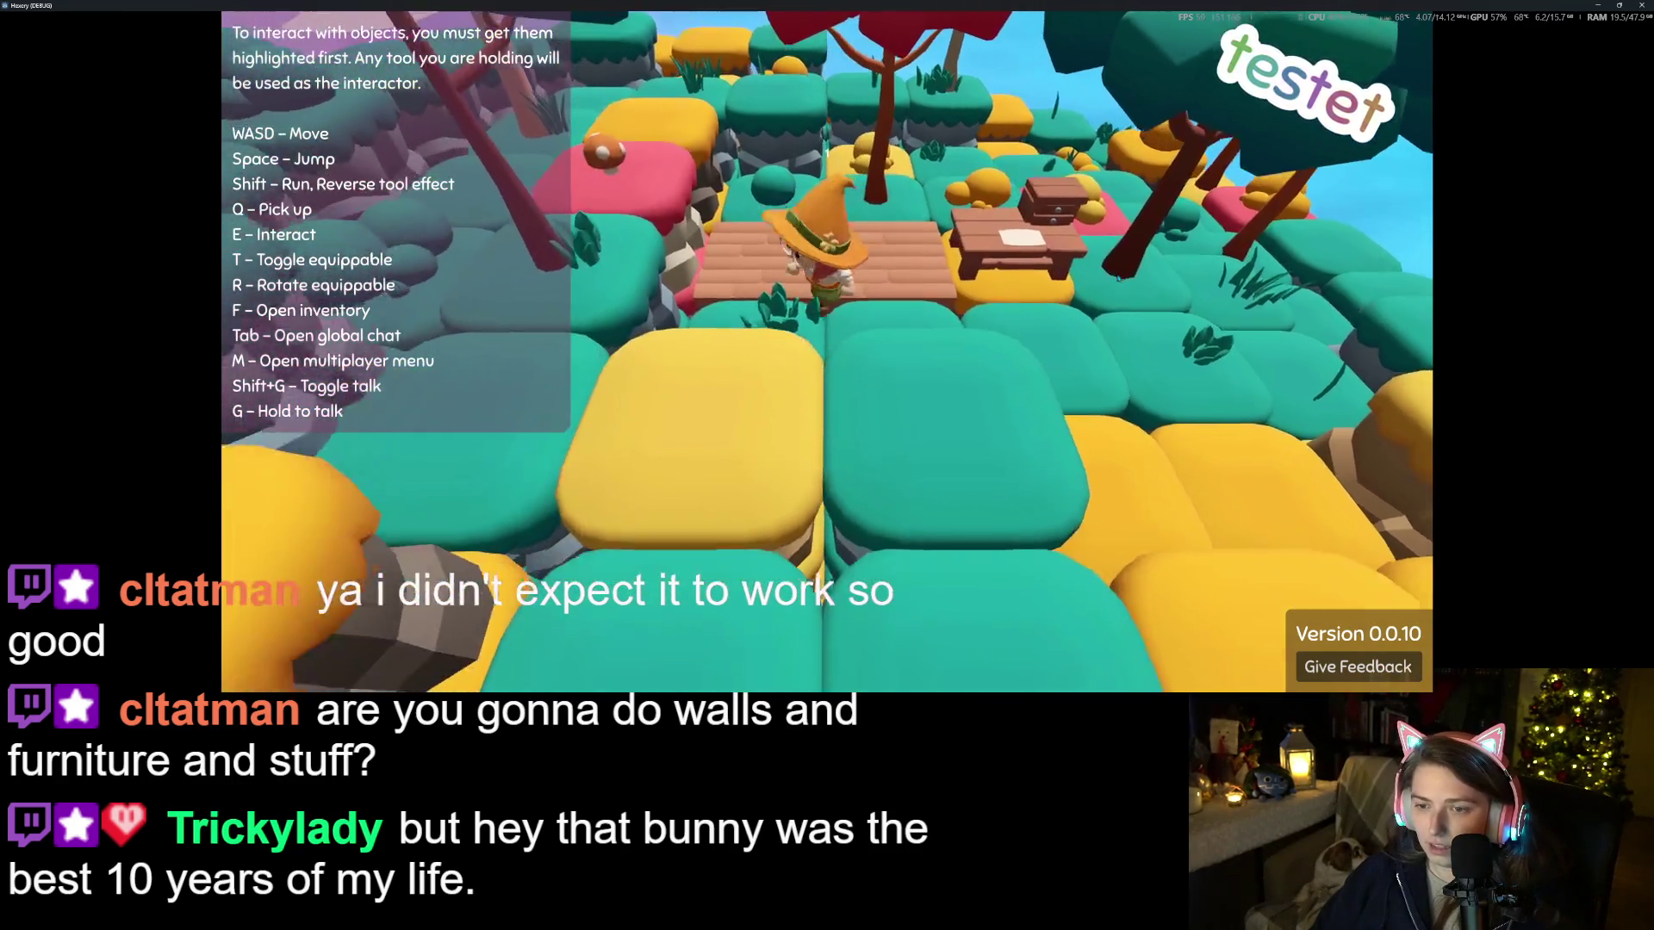
pyautogui.press('f')
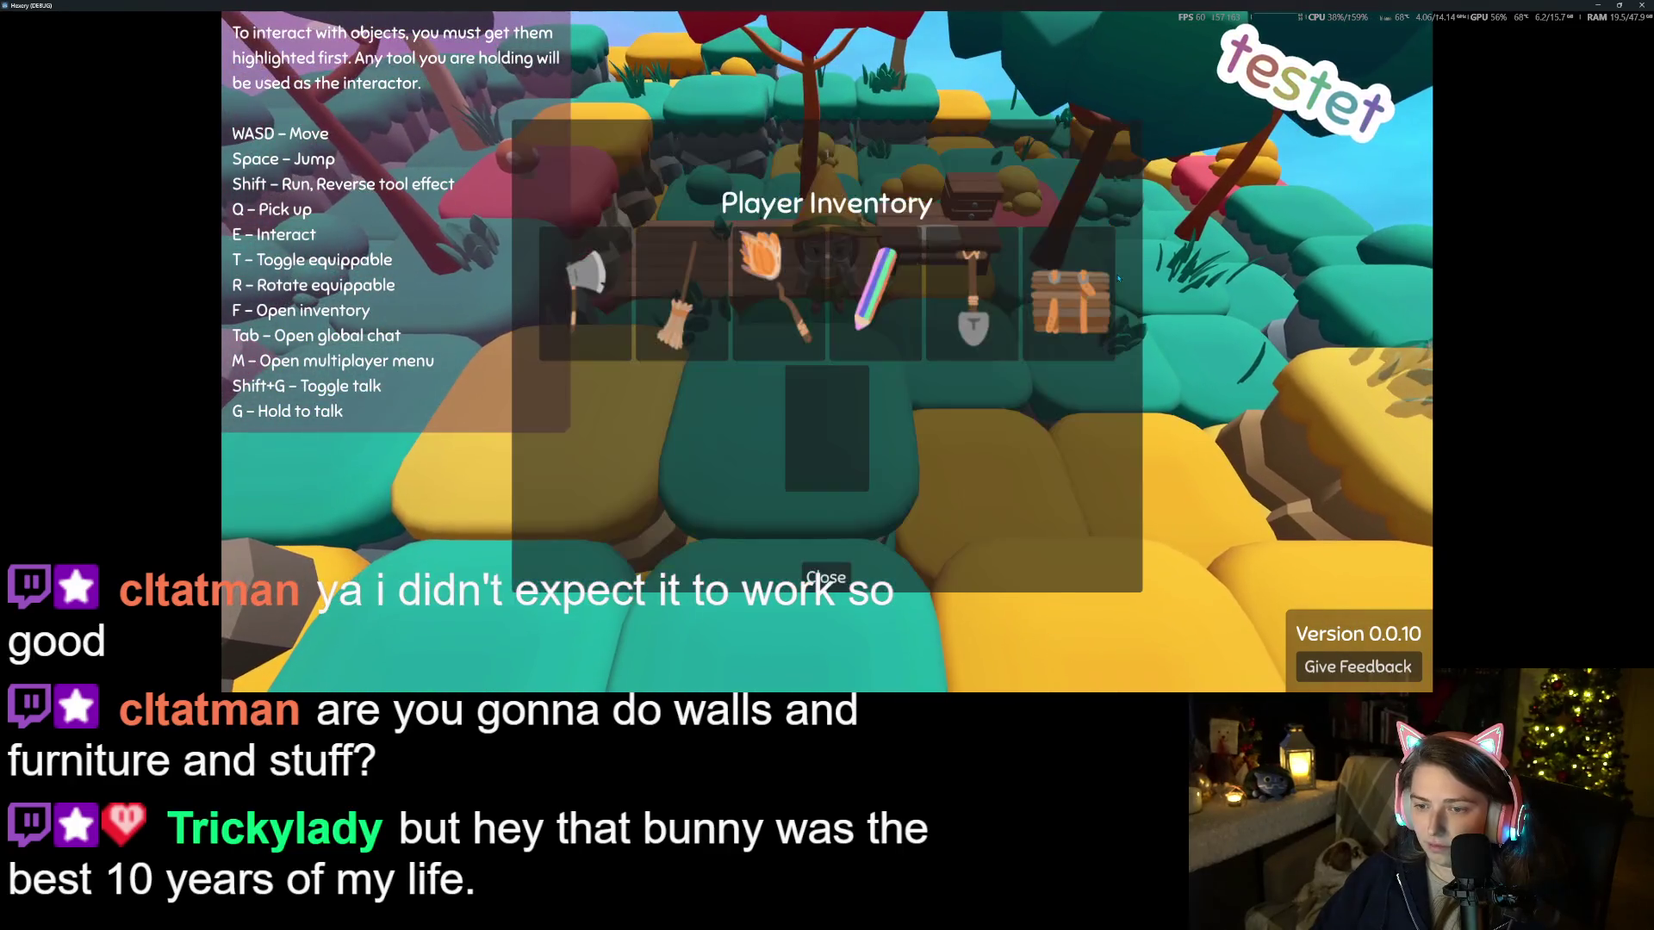
pyautogui.click(829, 578)
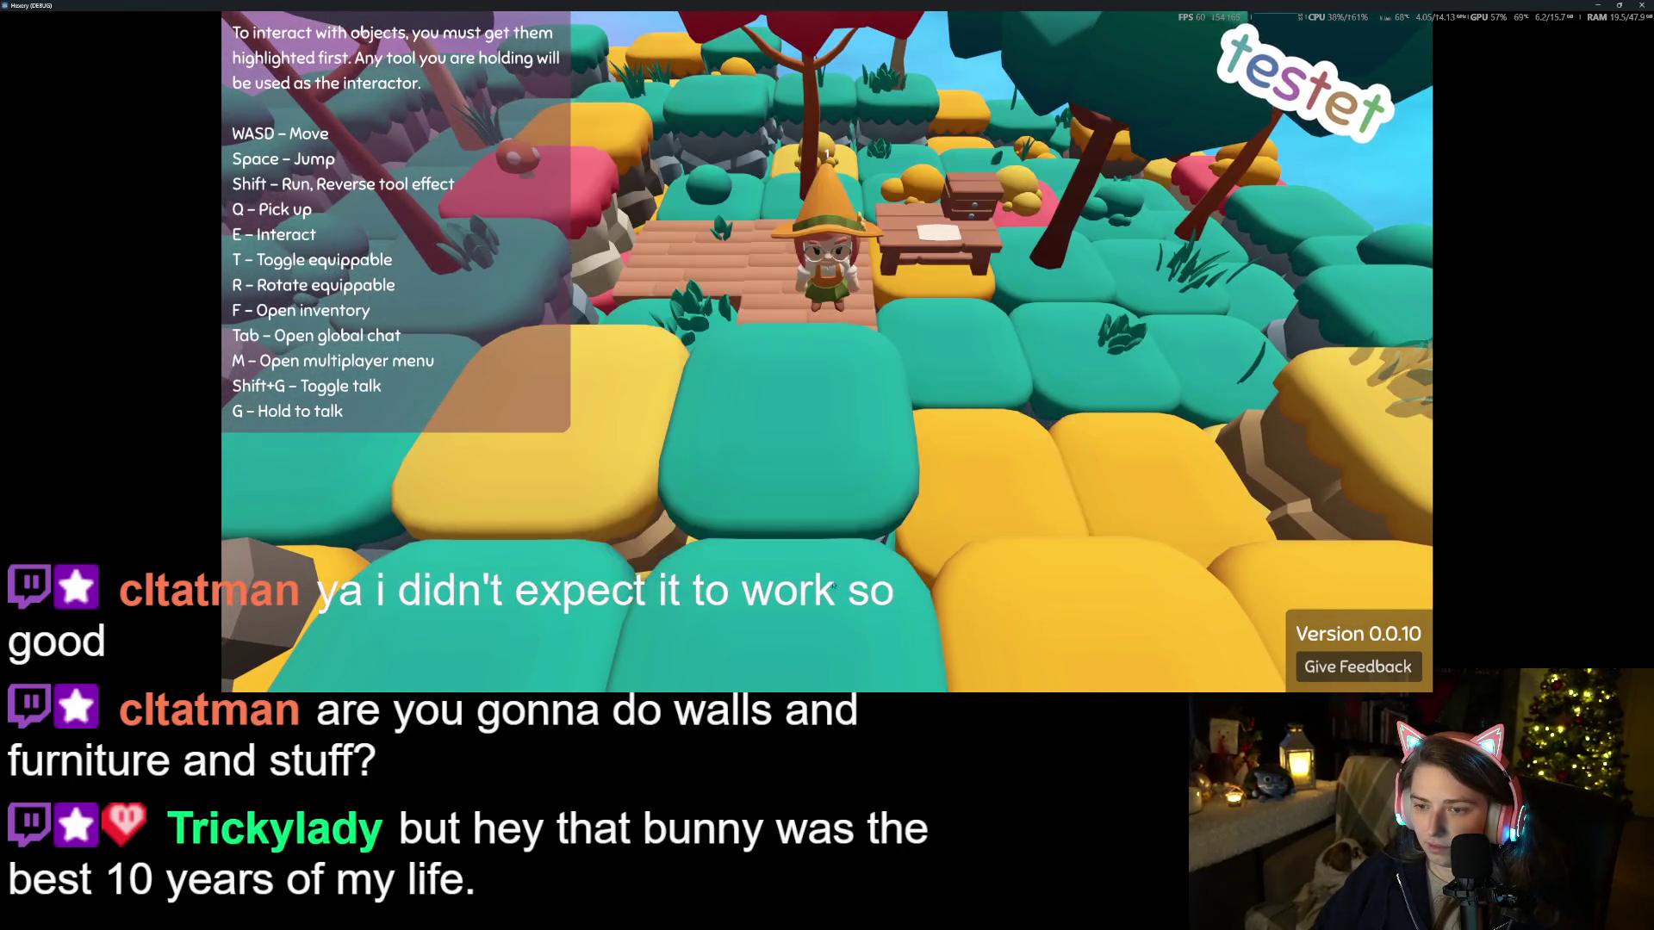
pyautogui.press('s')
pyautogui.press('w')
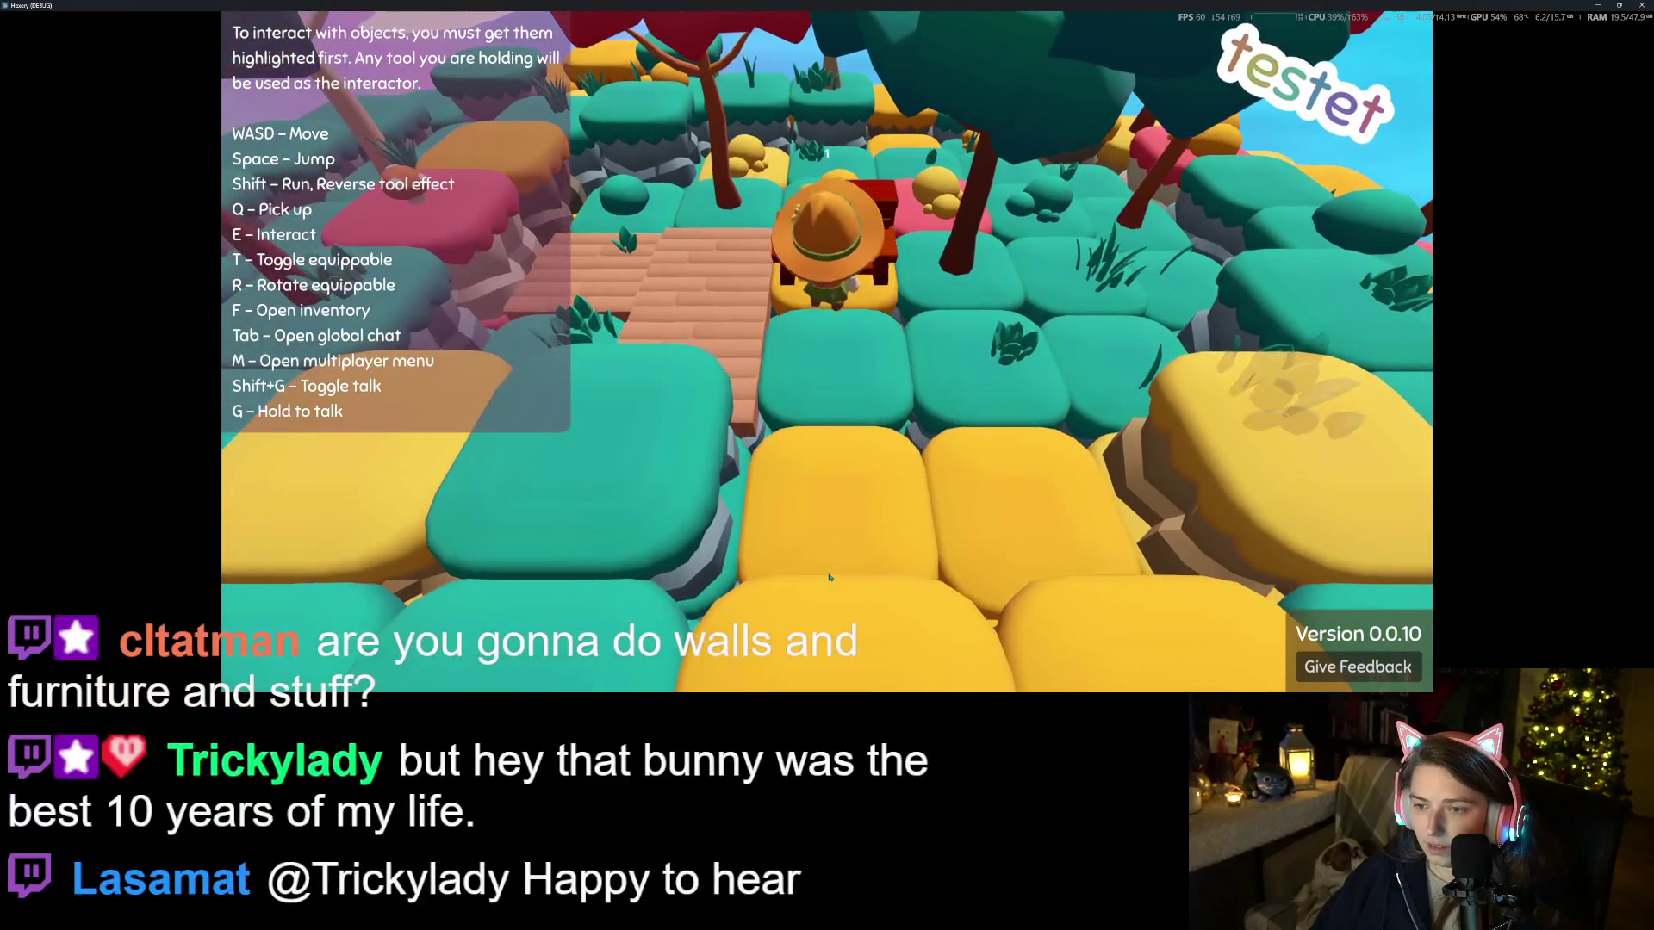
pyautogui.press('f')
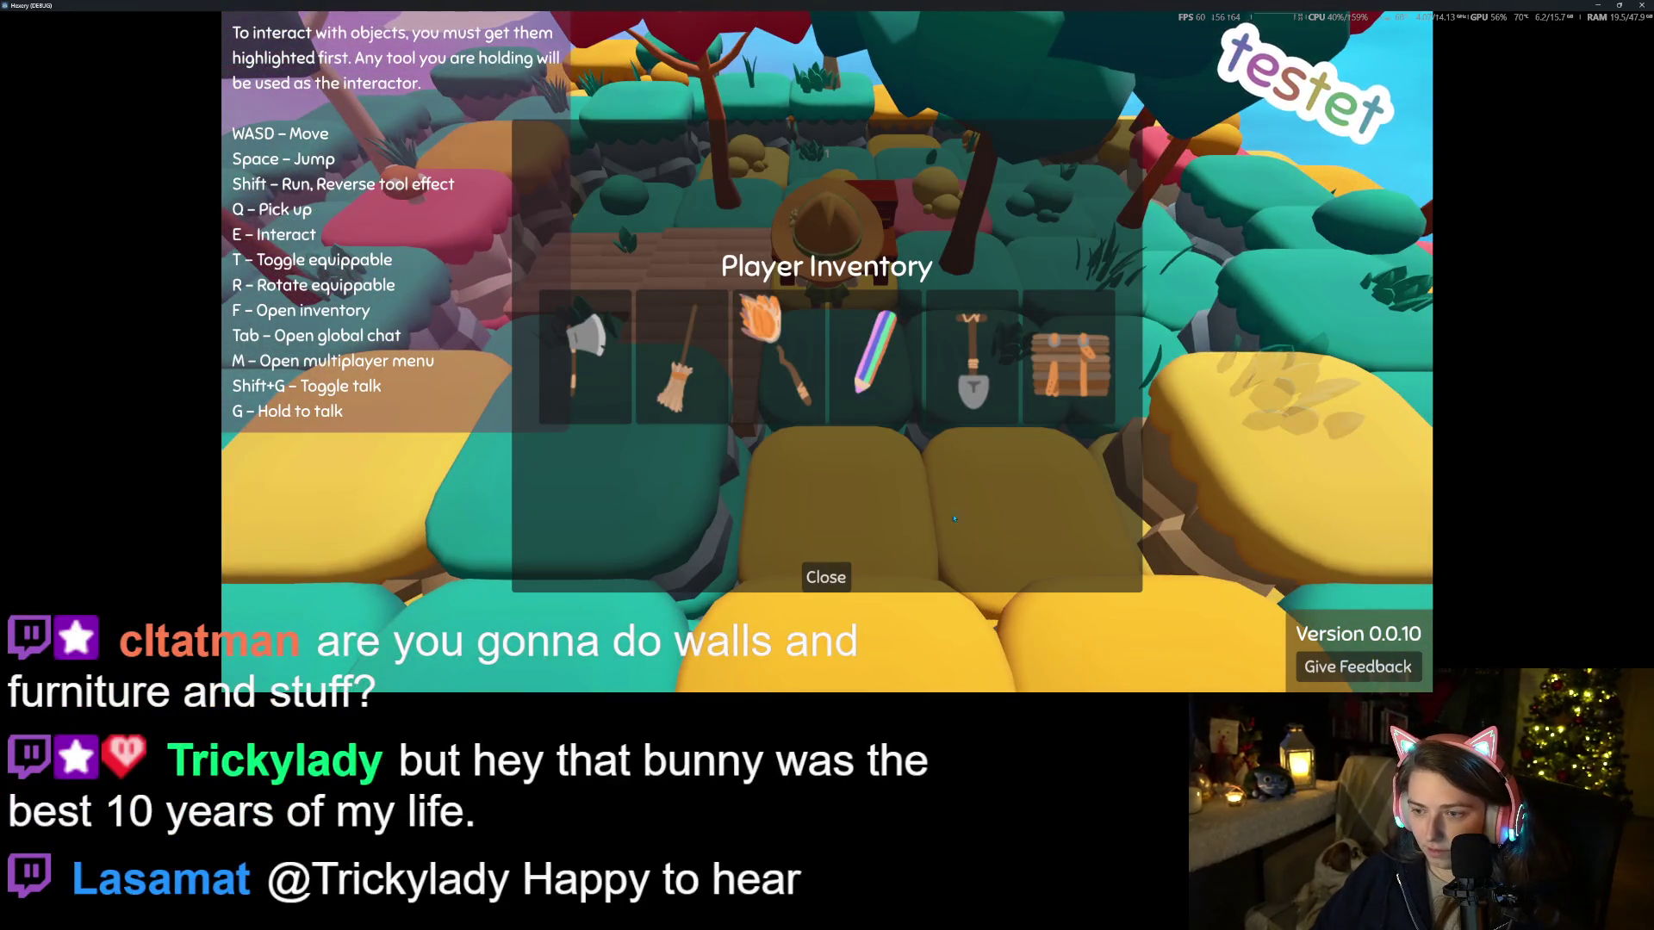
pyautogui.click(844, 577)
pyautogui.press('e')
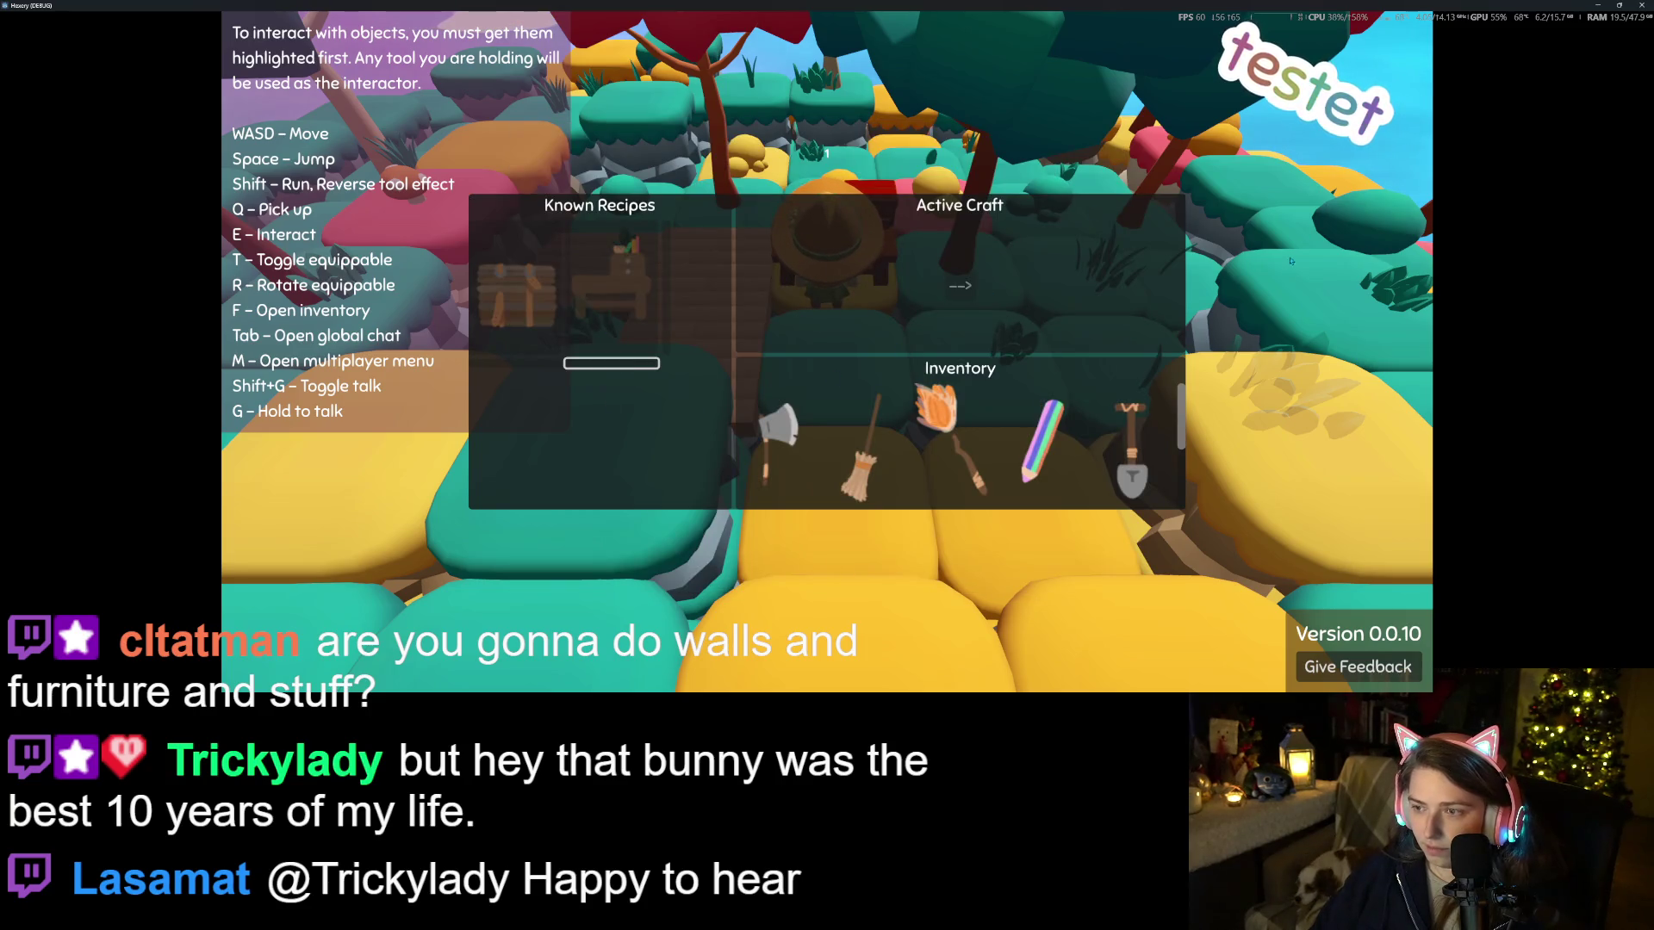
pyautogui.press('Escape')
# Walk the wooden path and the yellow and green tiles beside the table
pyautogui.press('a')
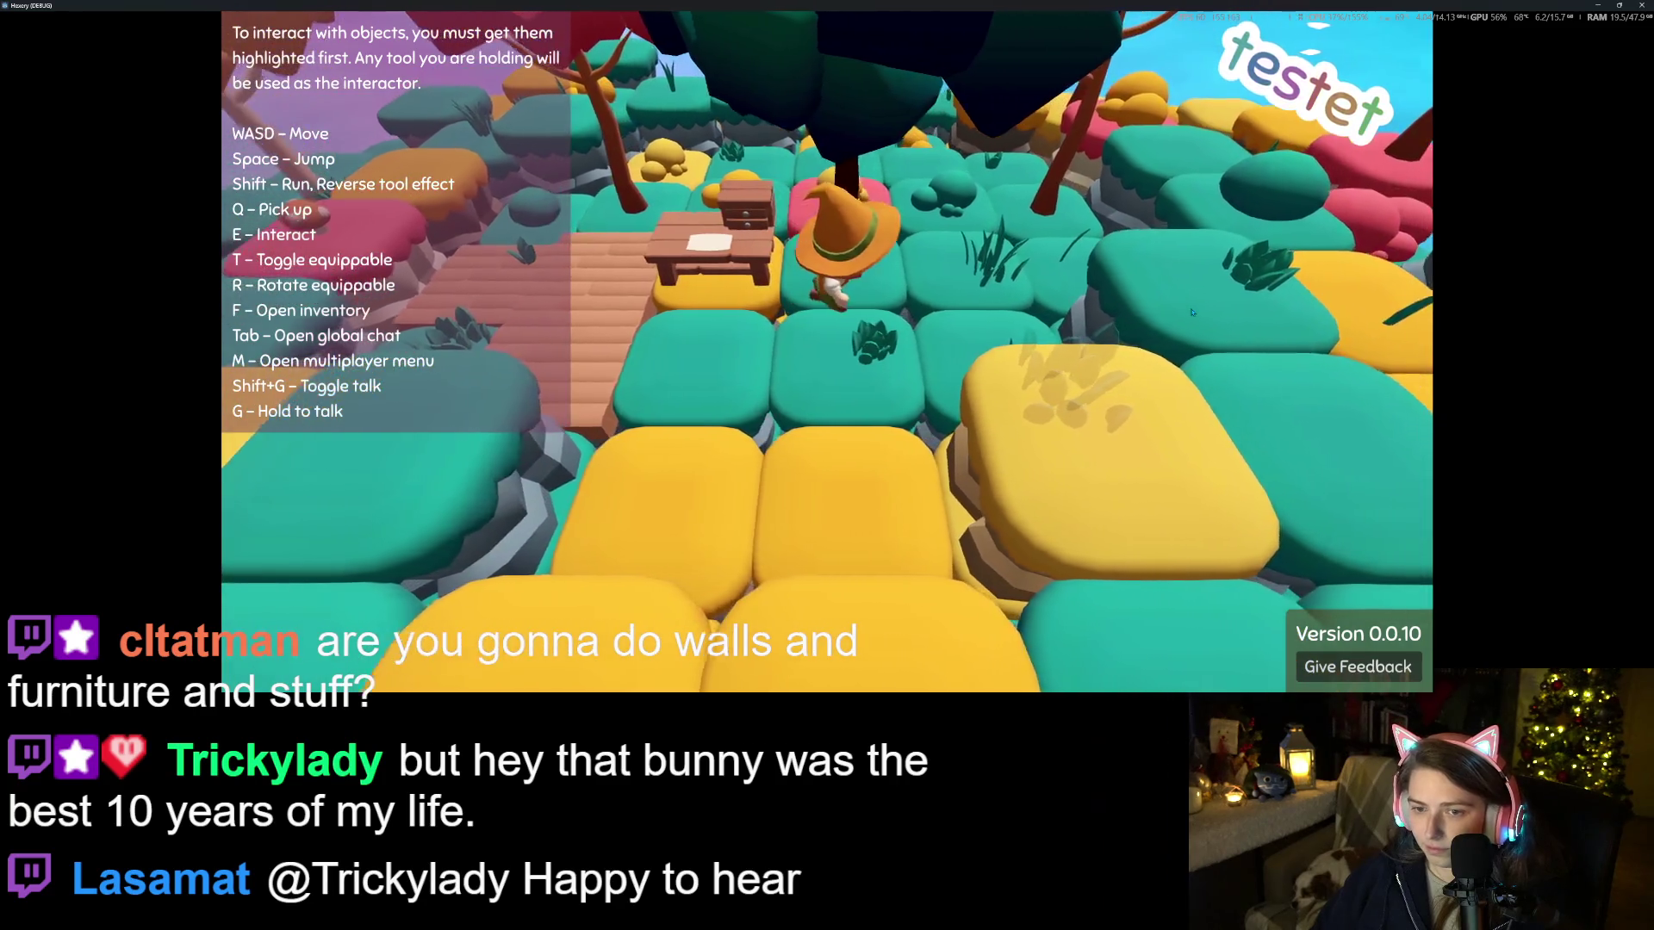
pyautogui.press('d')
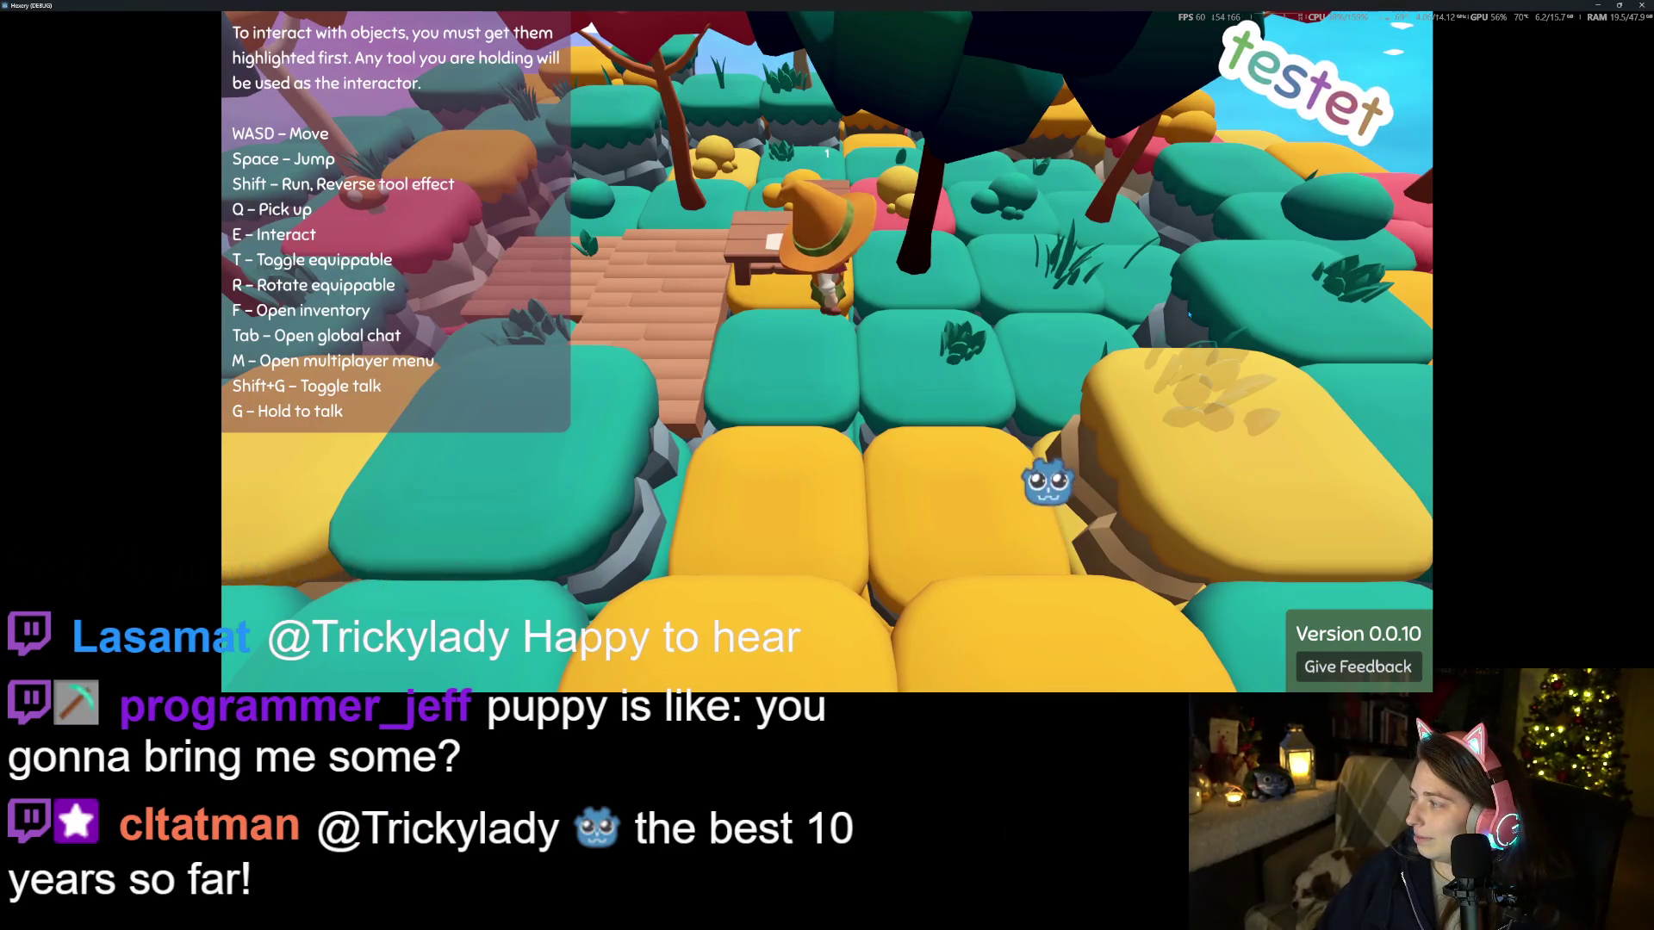
pyautogui.press('a')
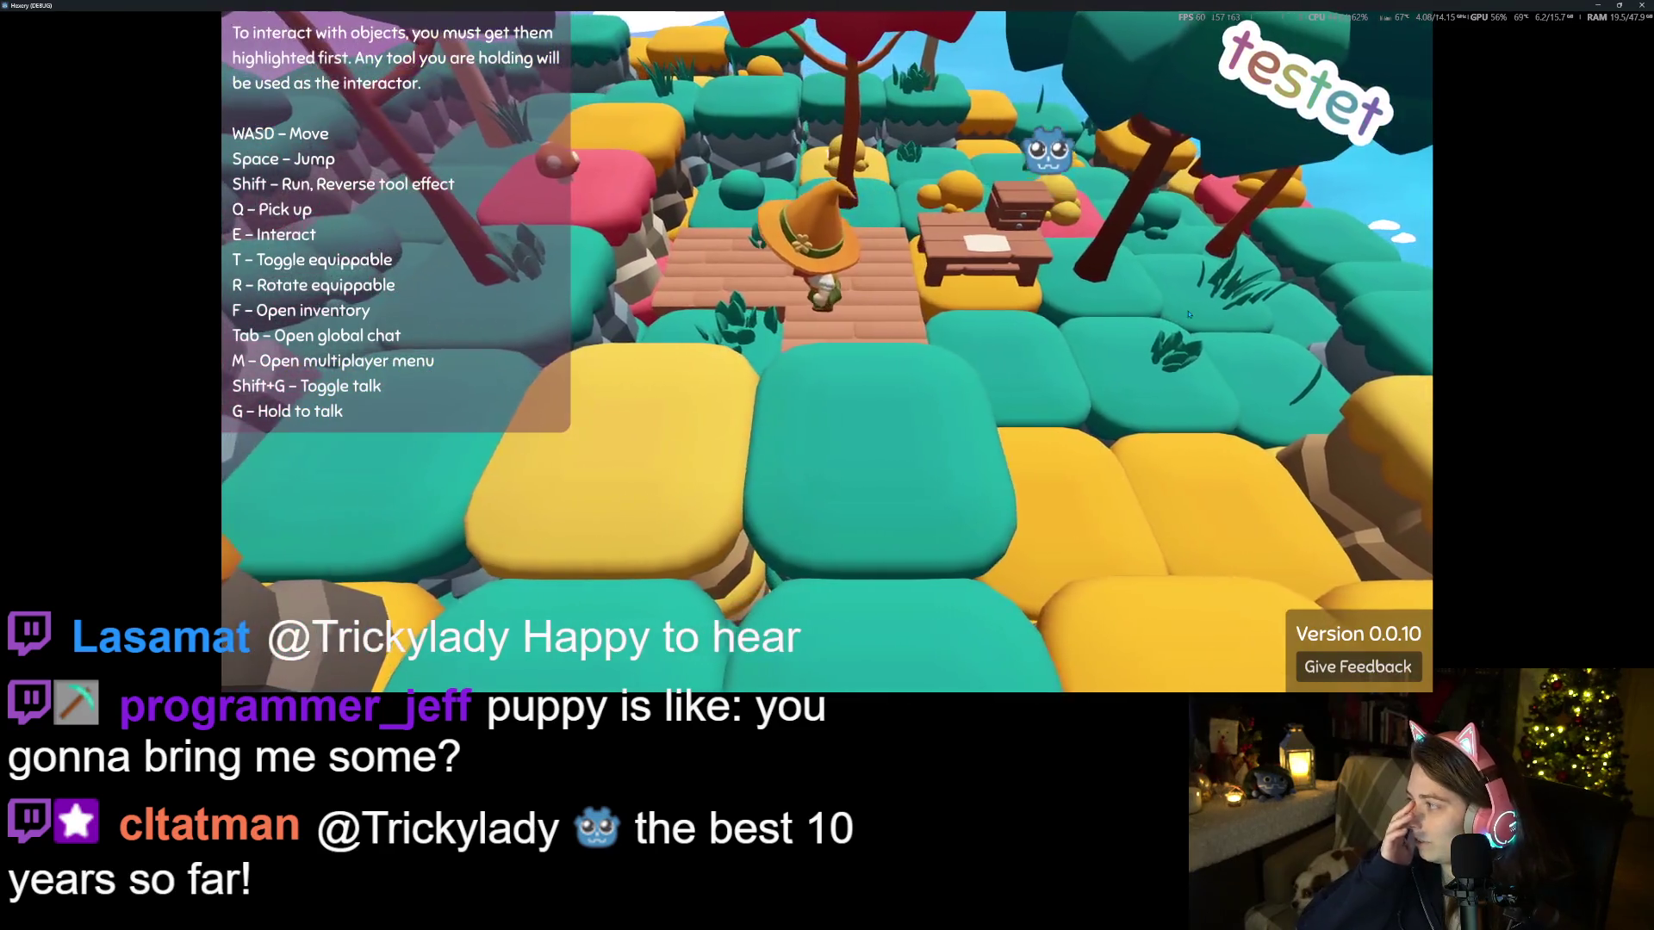
pyautogui.press('w')
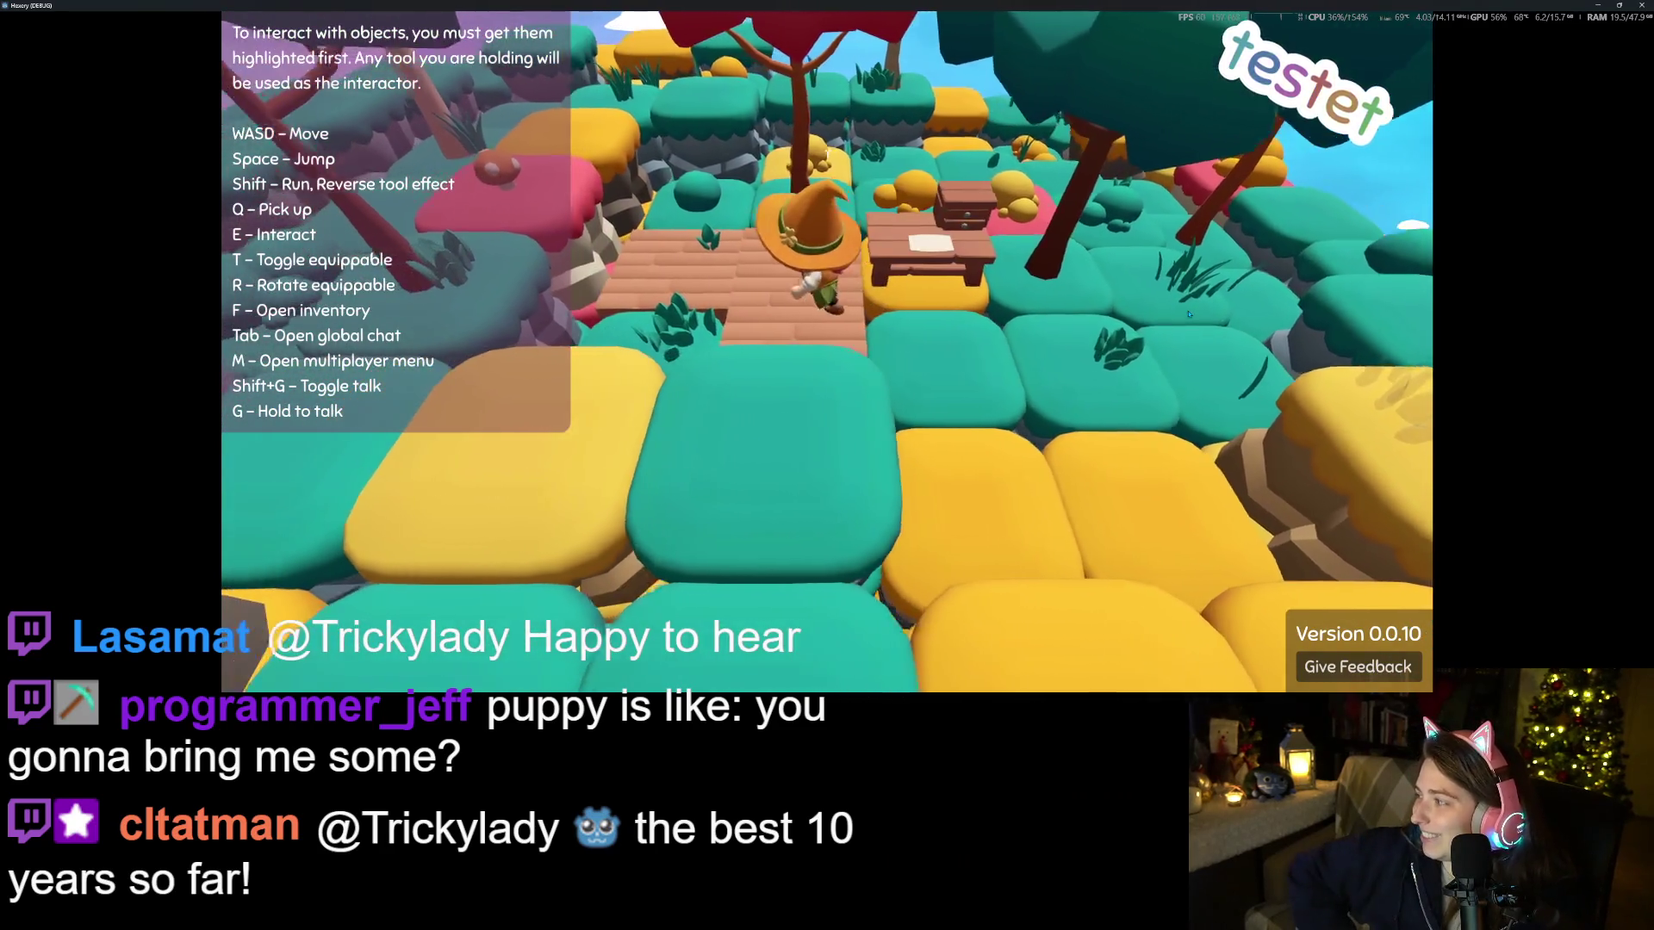
pyautogui.press('s')
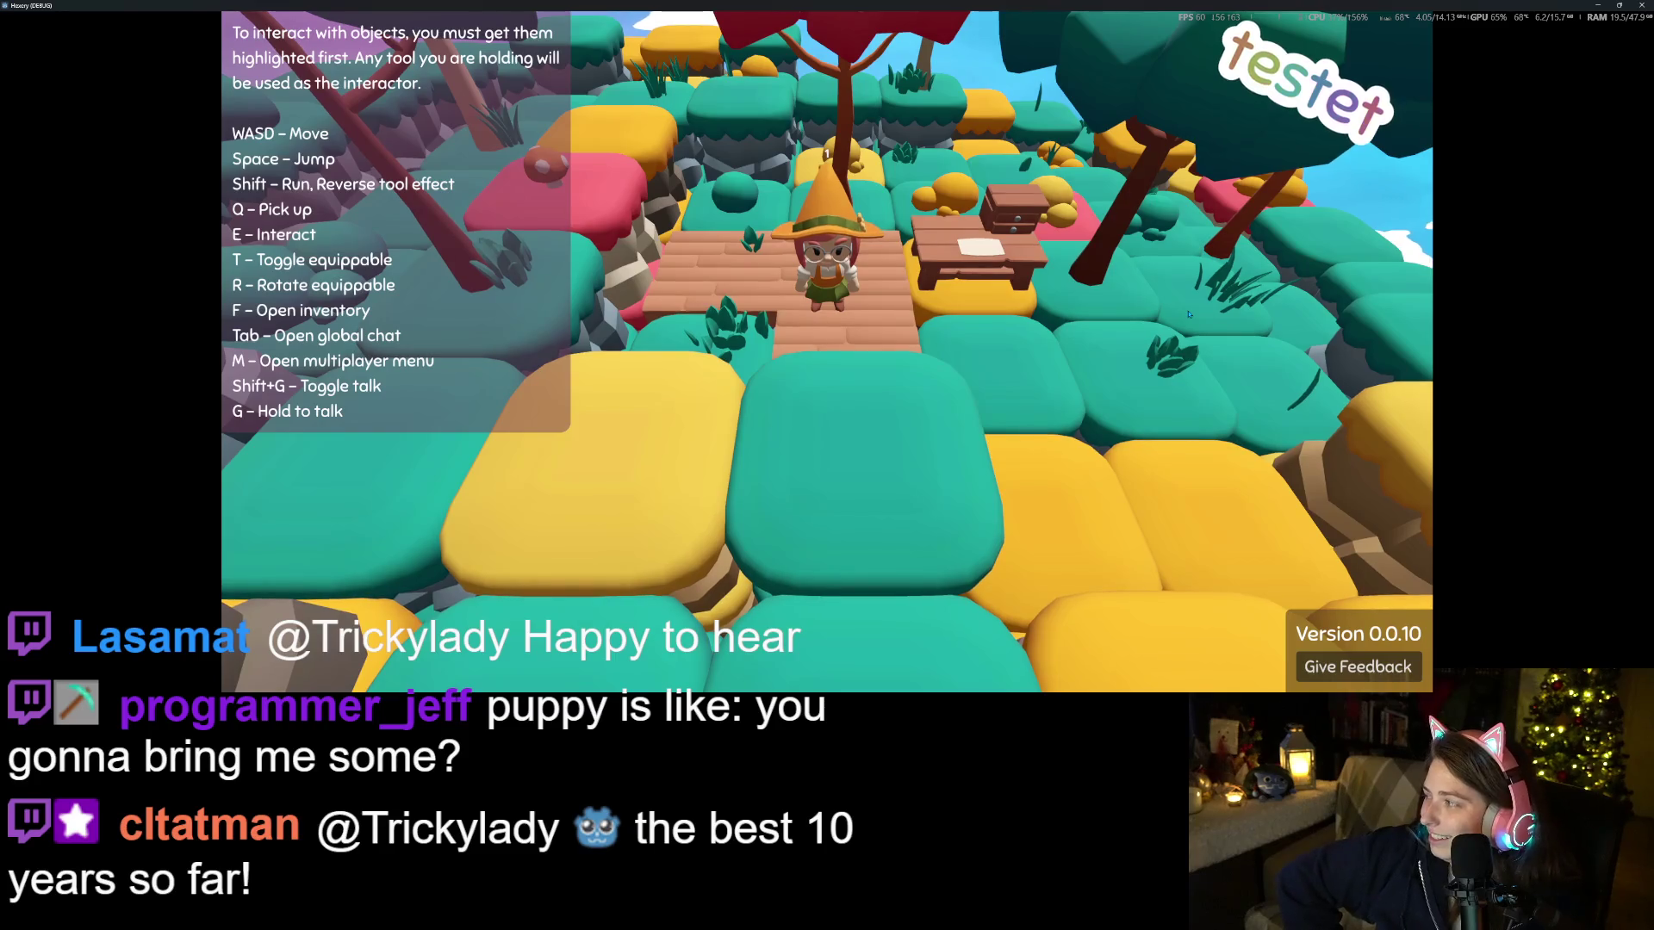
pyautogui.press('d')
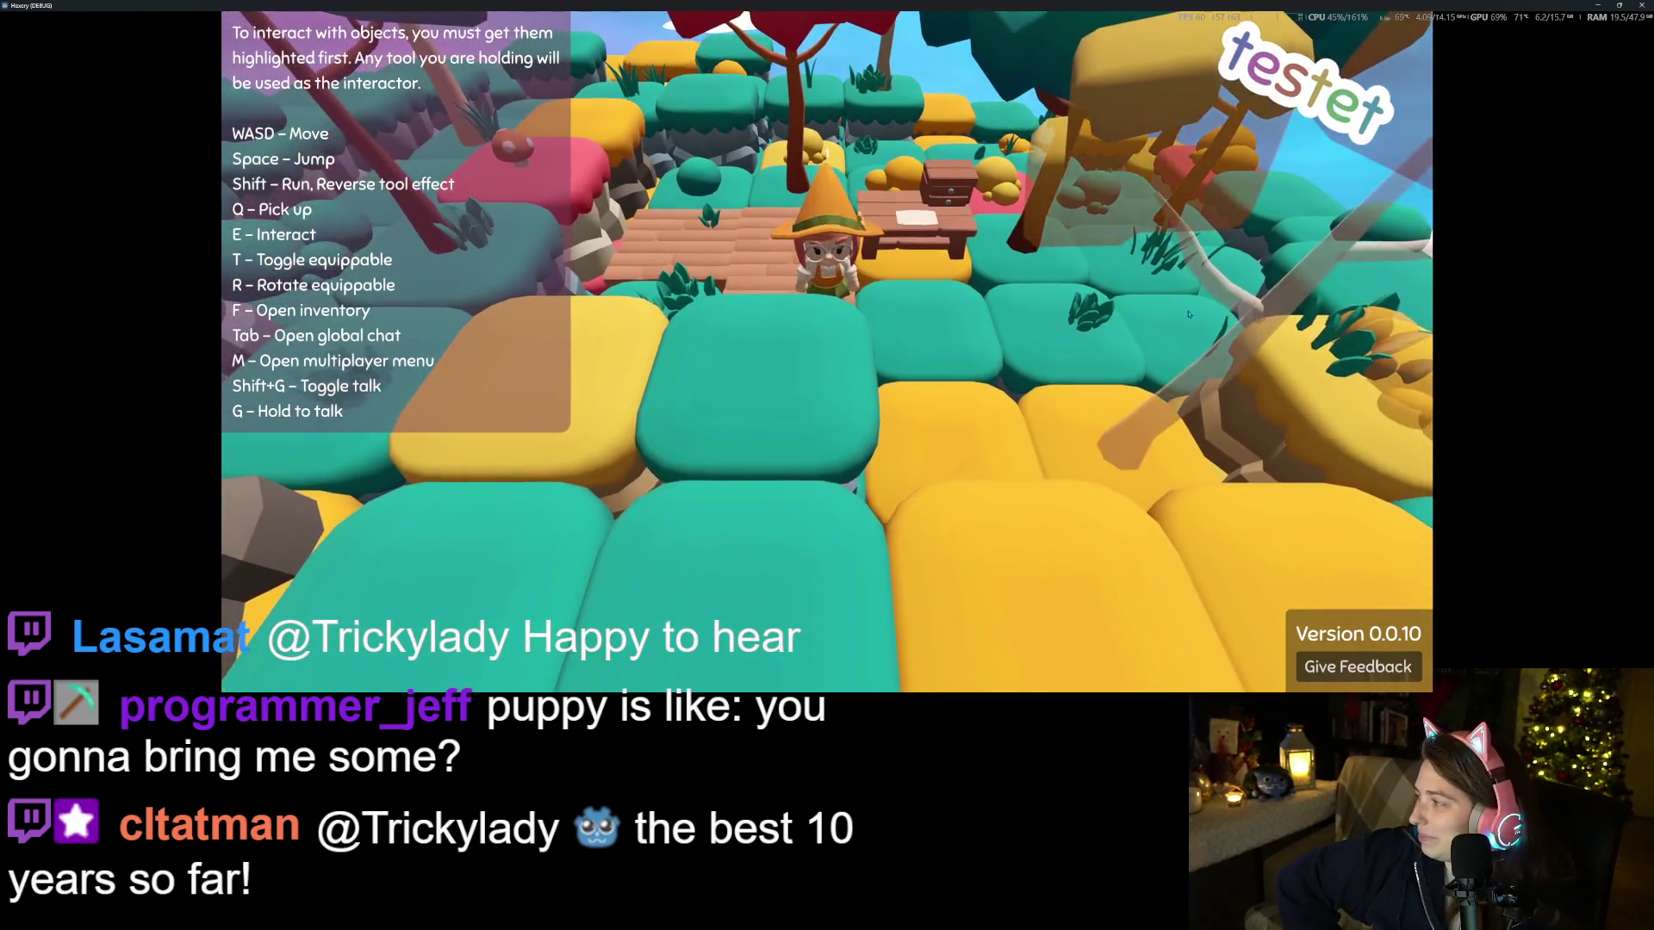
pyautogui.press('s')
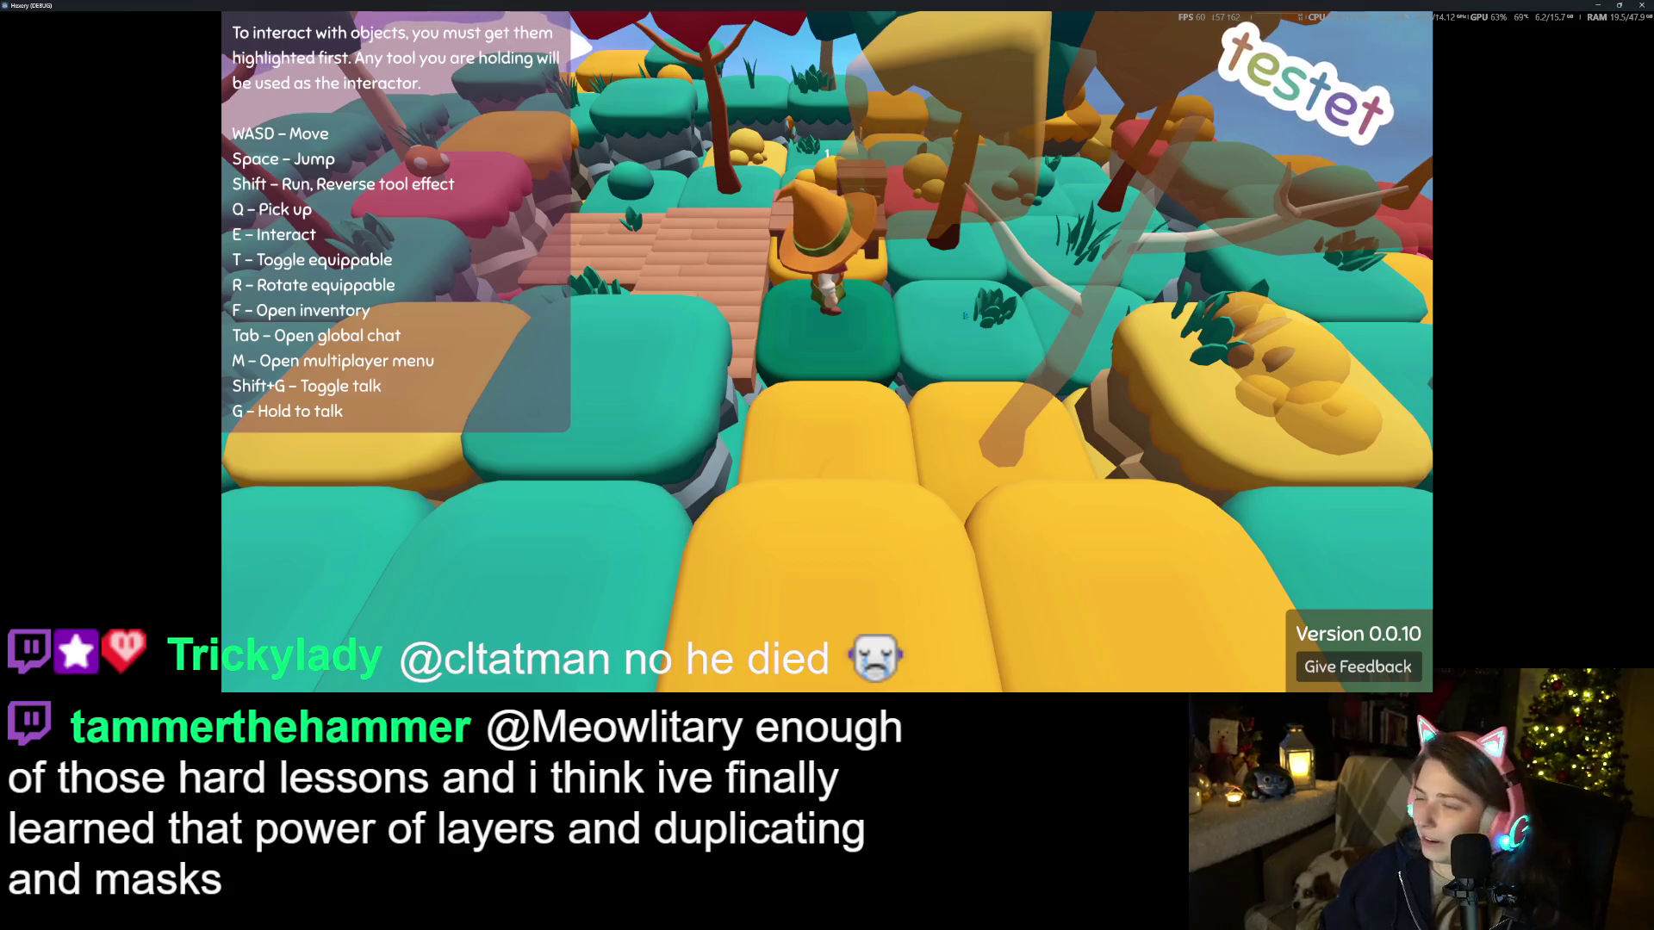
pyautogui.press('a')
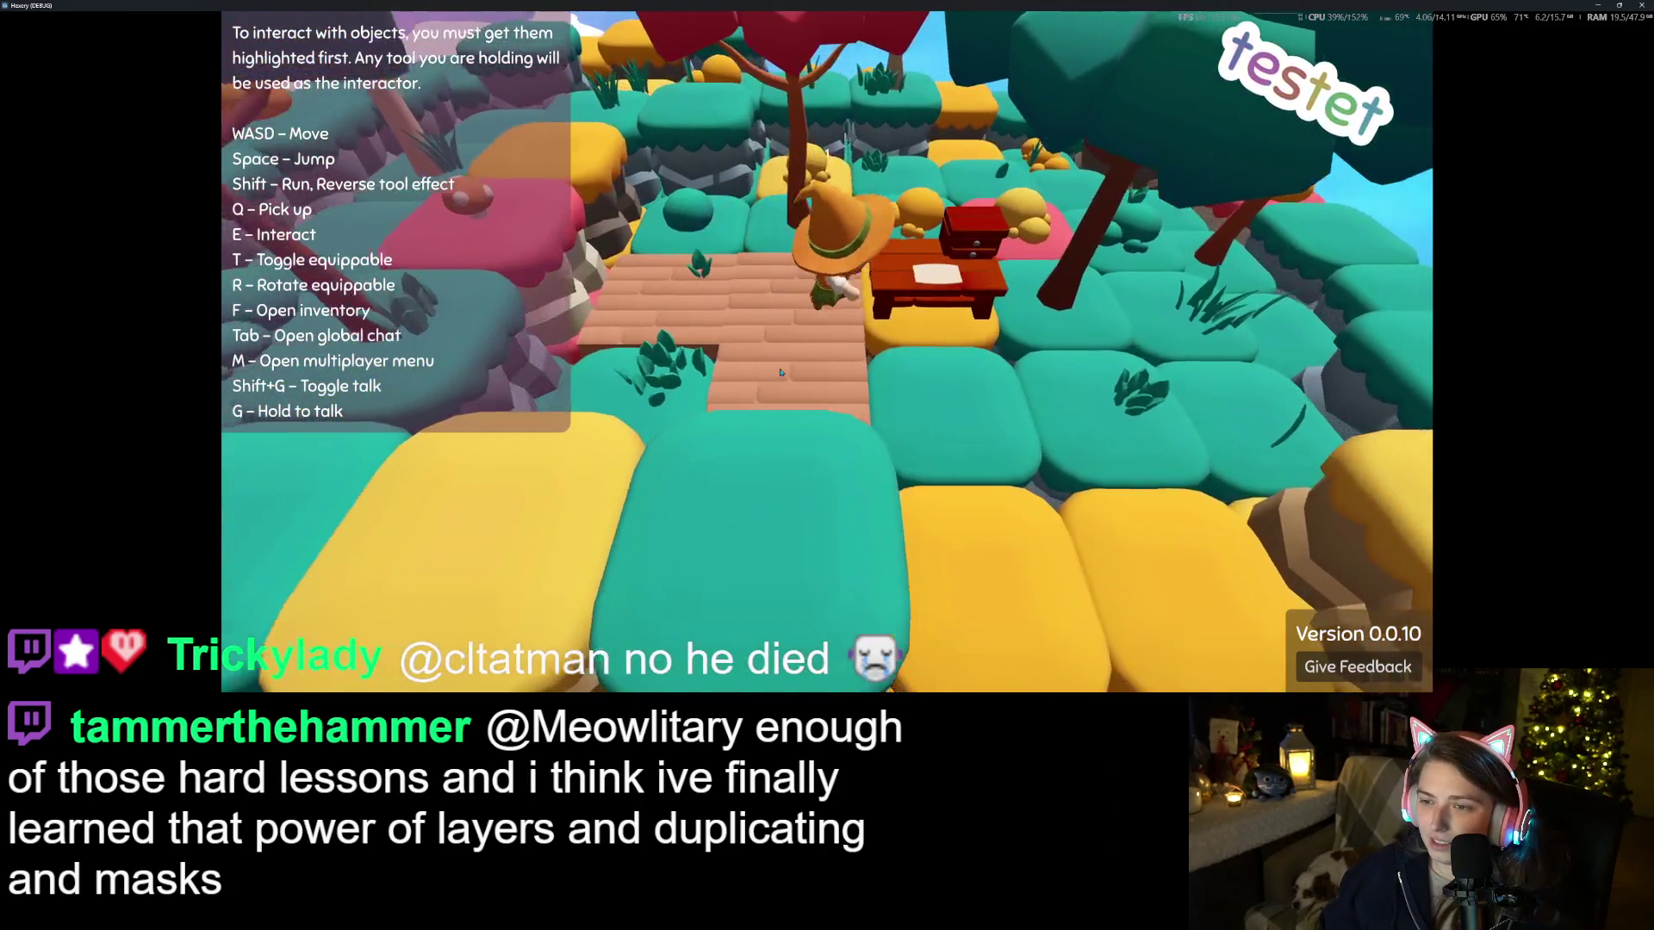
# Check the inventory, switch the held tool, and walk toward the trees
pyautogui.press('f')
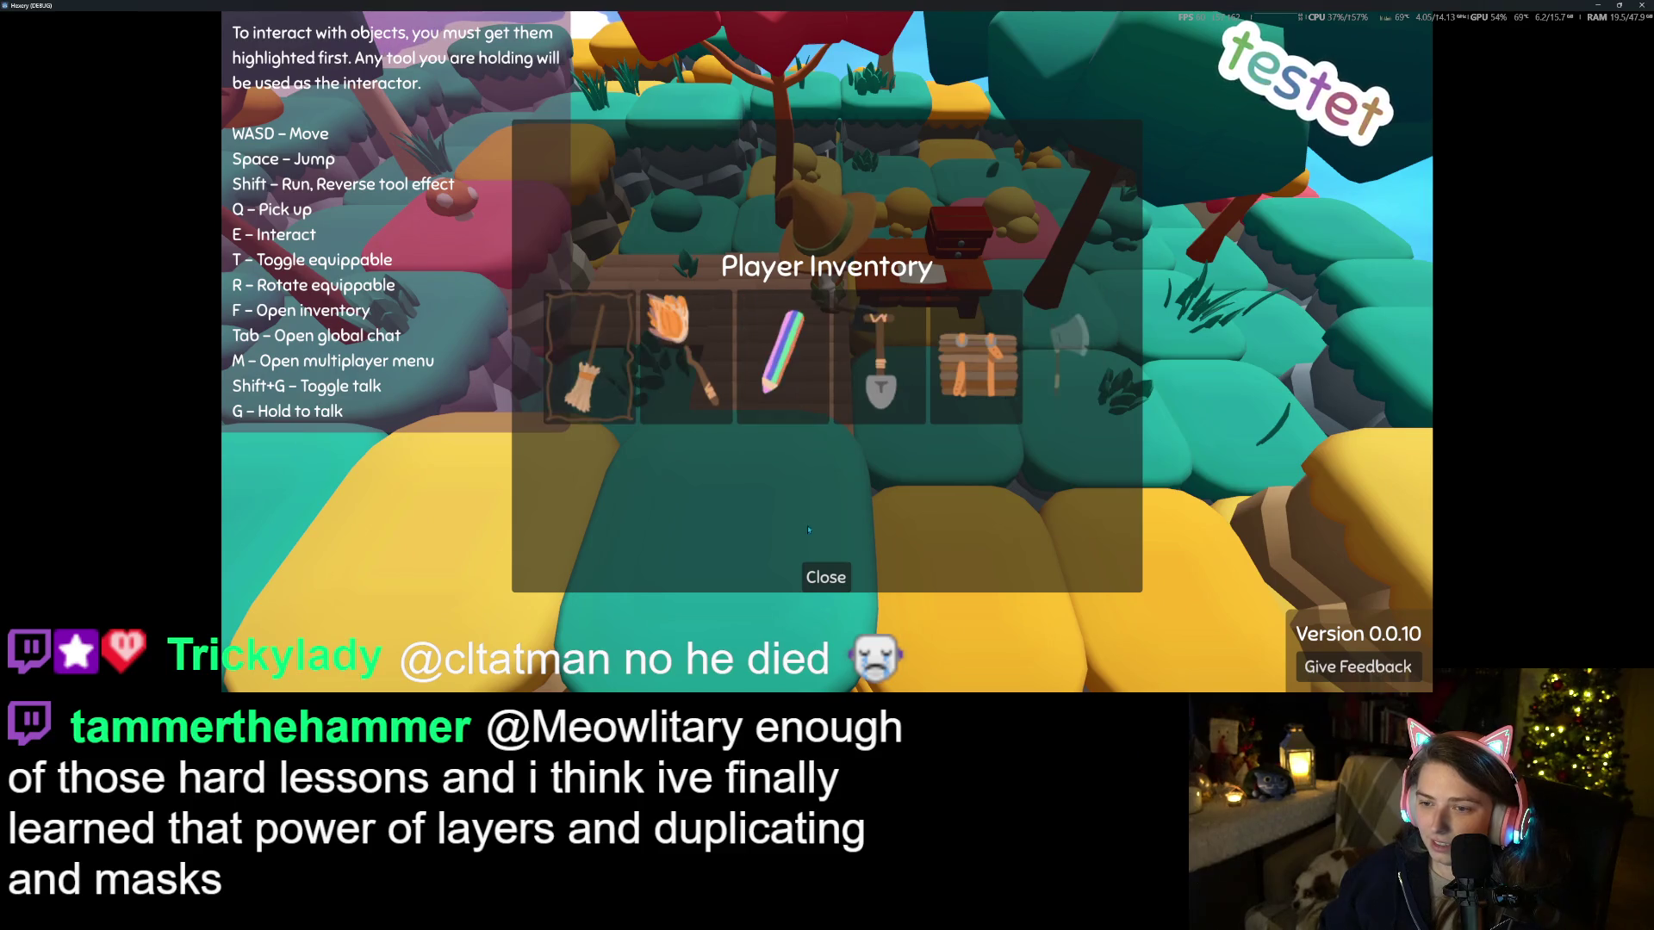
pyautogui.click(819, 590)
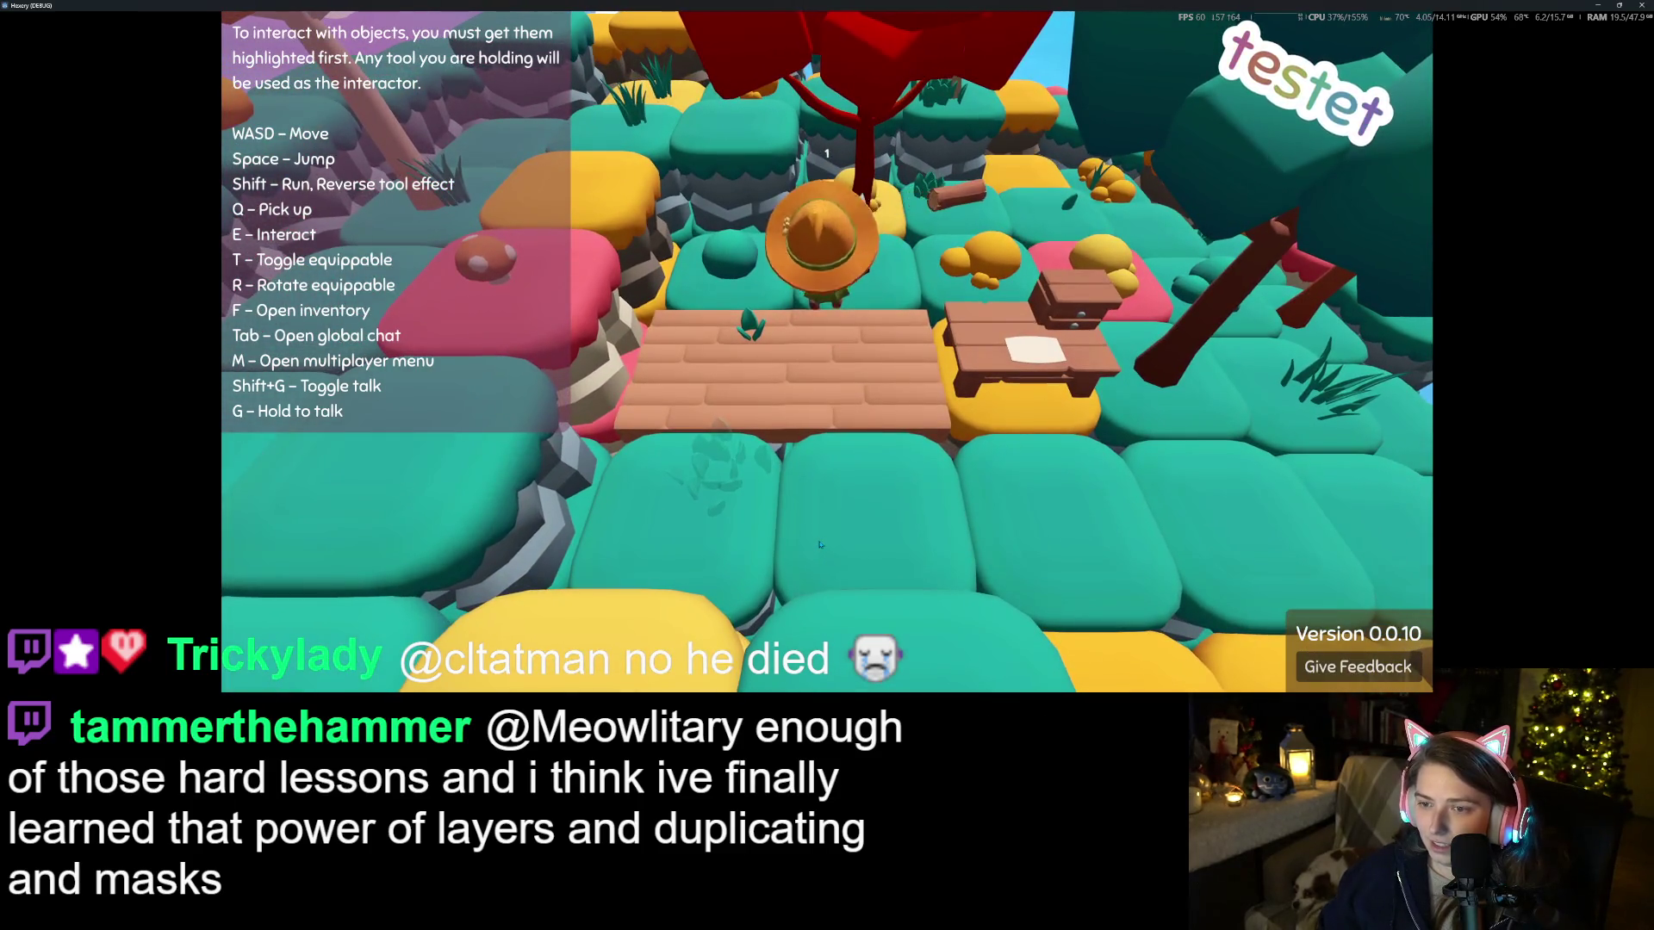
pyautogui.press('w')
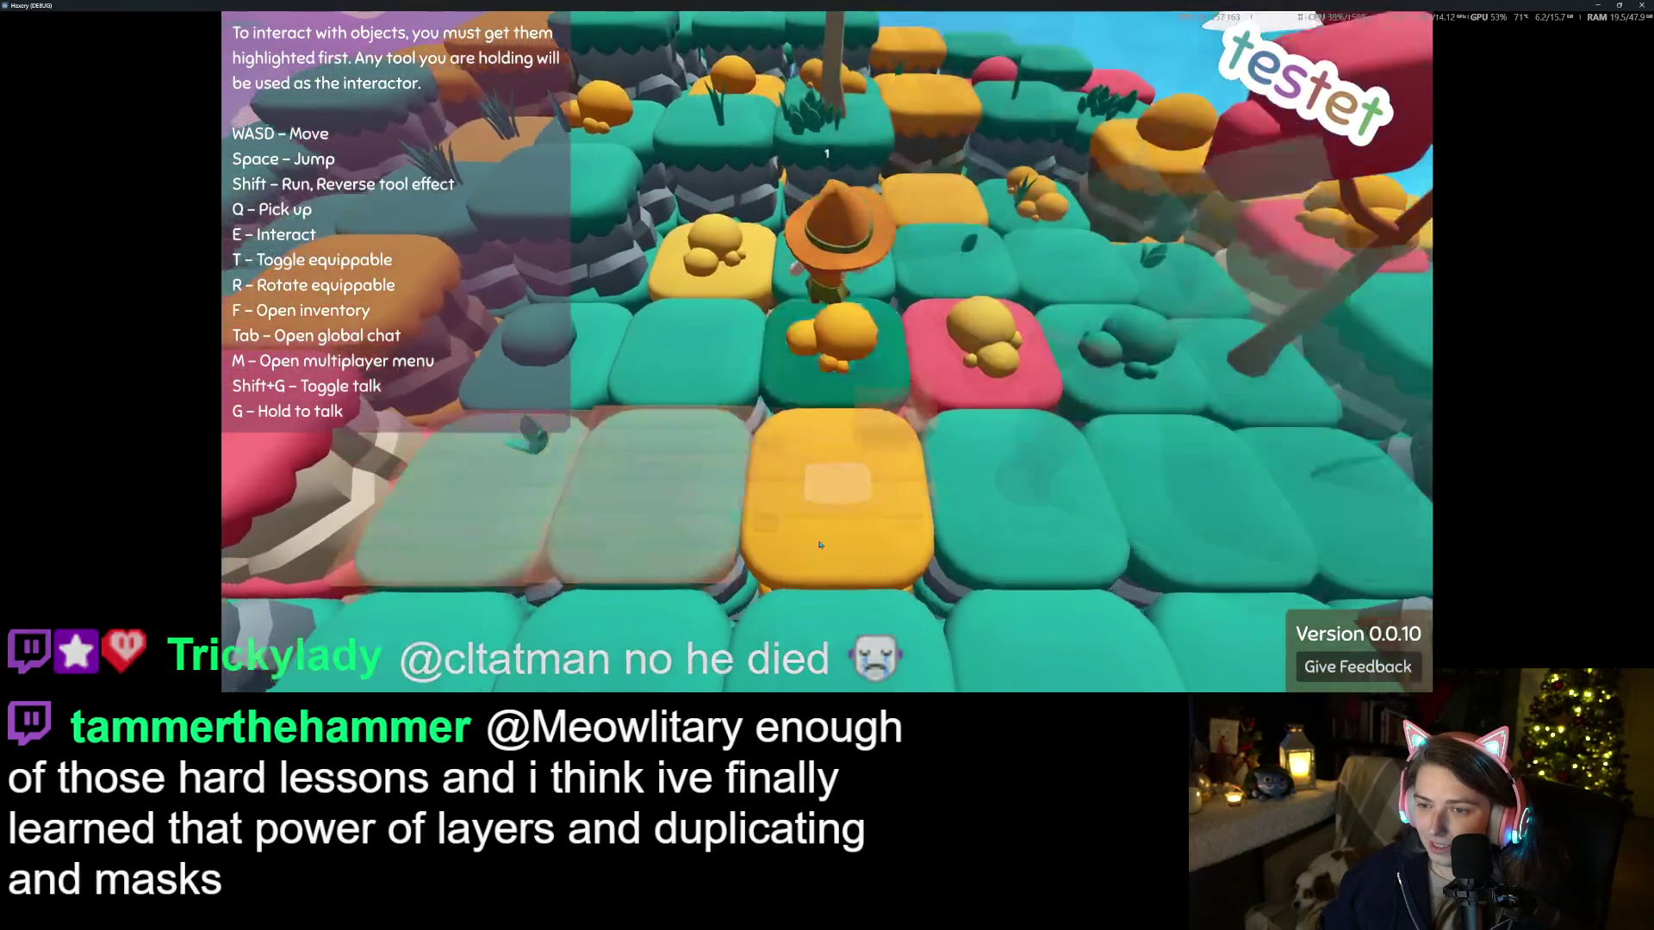
pyautogui.press('a')
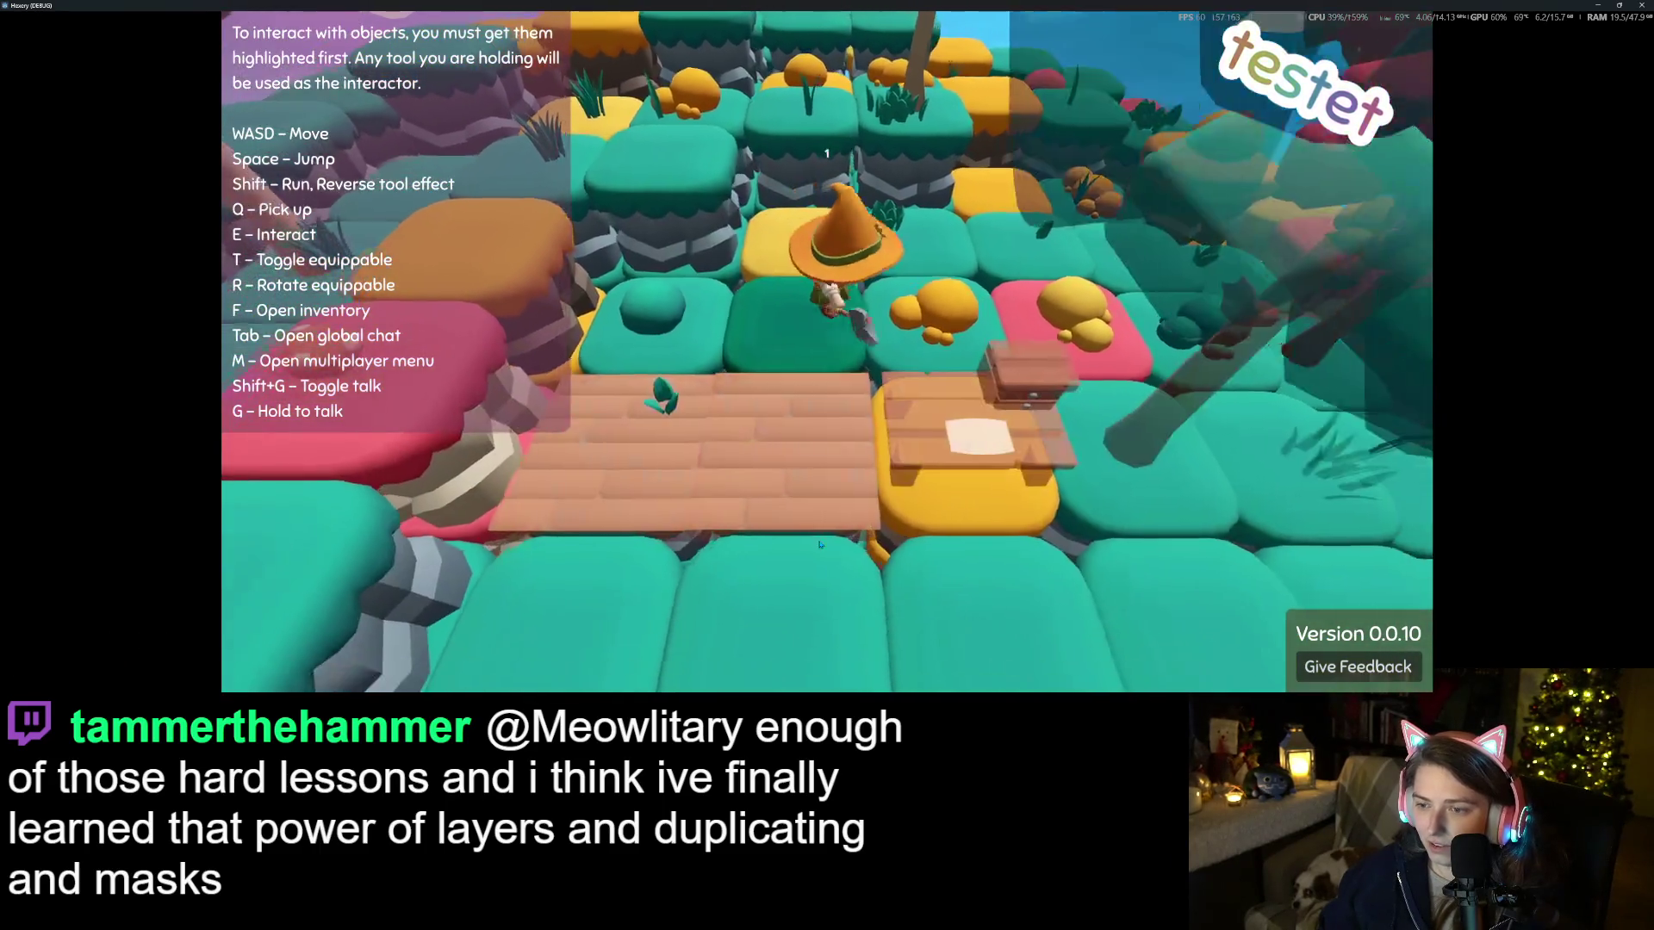
pyautogui.press('w')
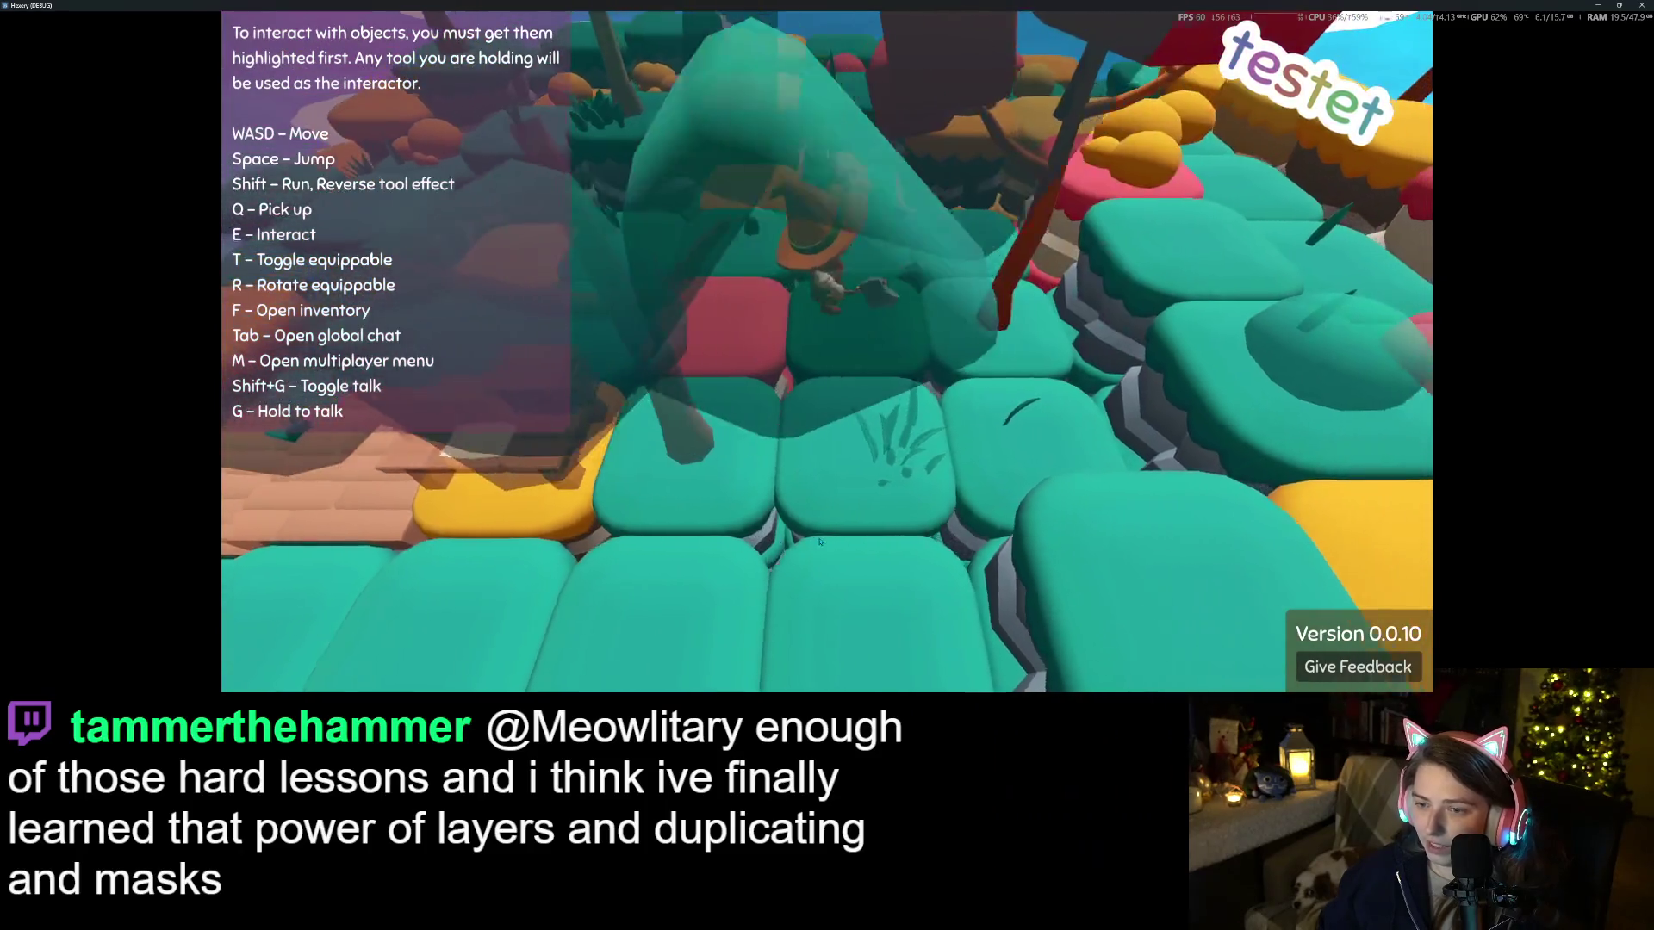
pyautogui.press('w')
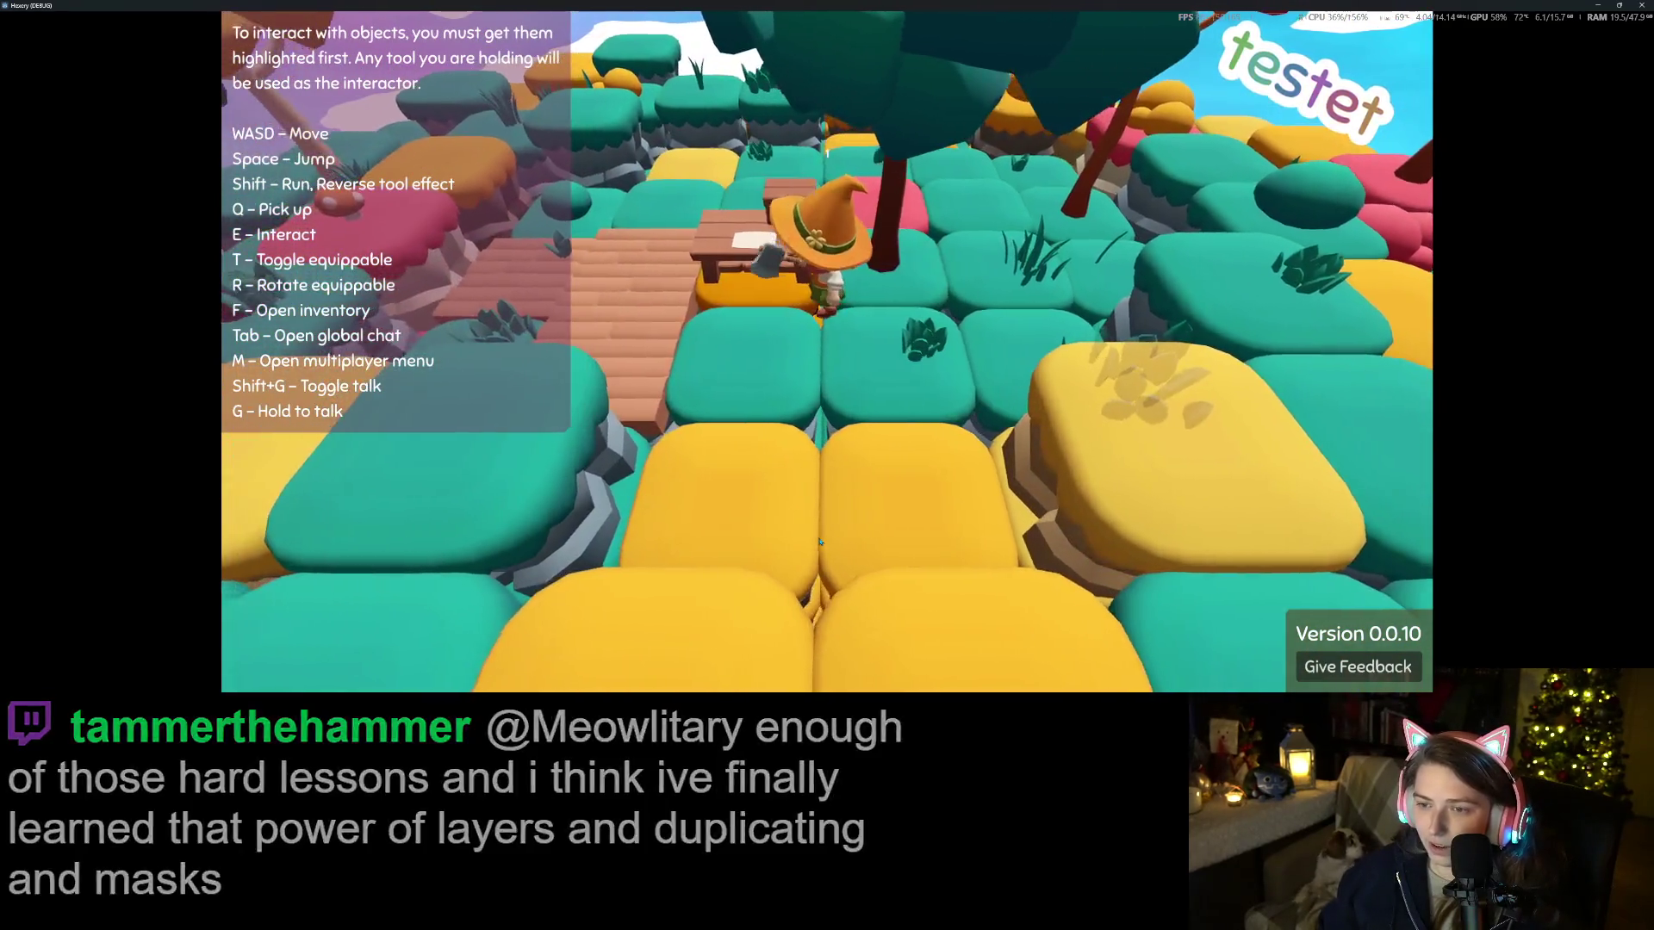
# Chop down two trees, including the red one, and pick up their logs
pyautogui.press('e')
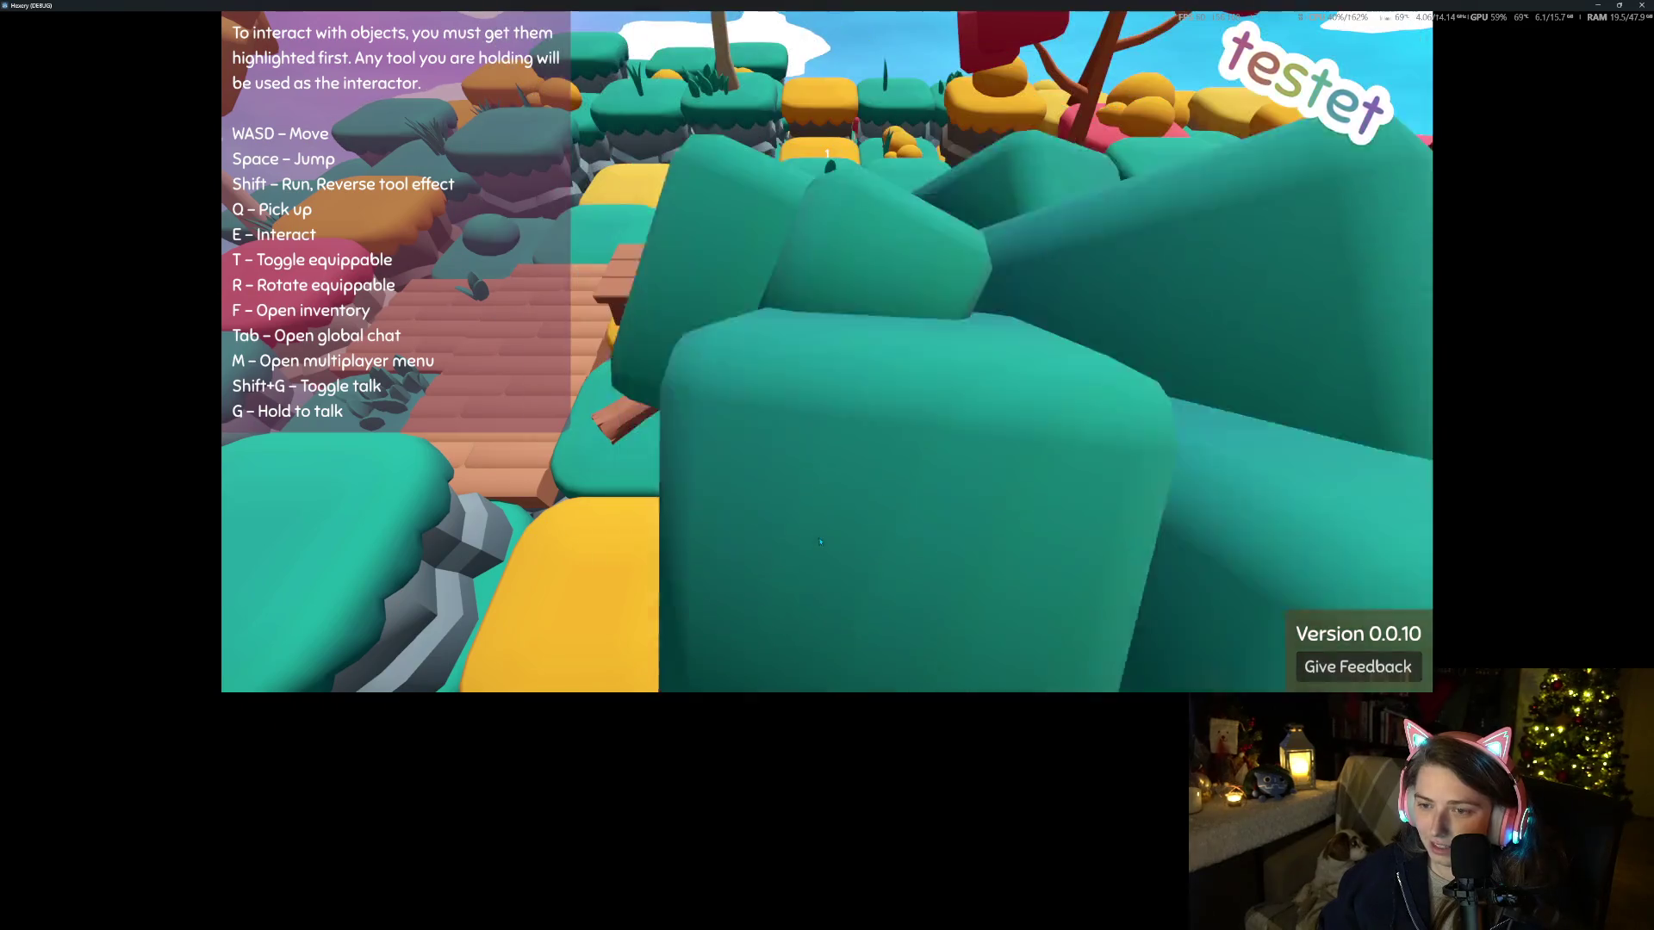
pyautogui.press('q')
pyautogui.press('w')
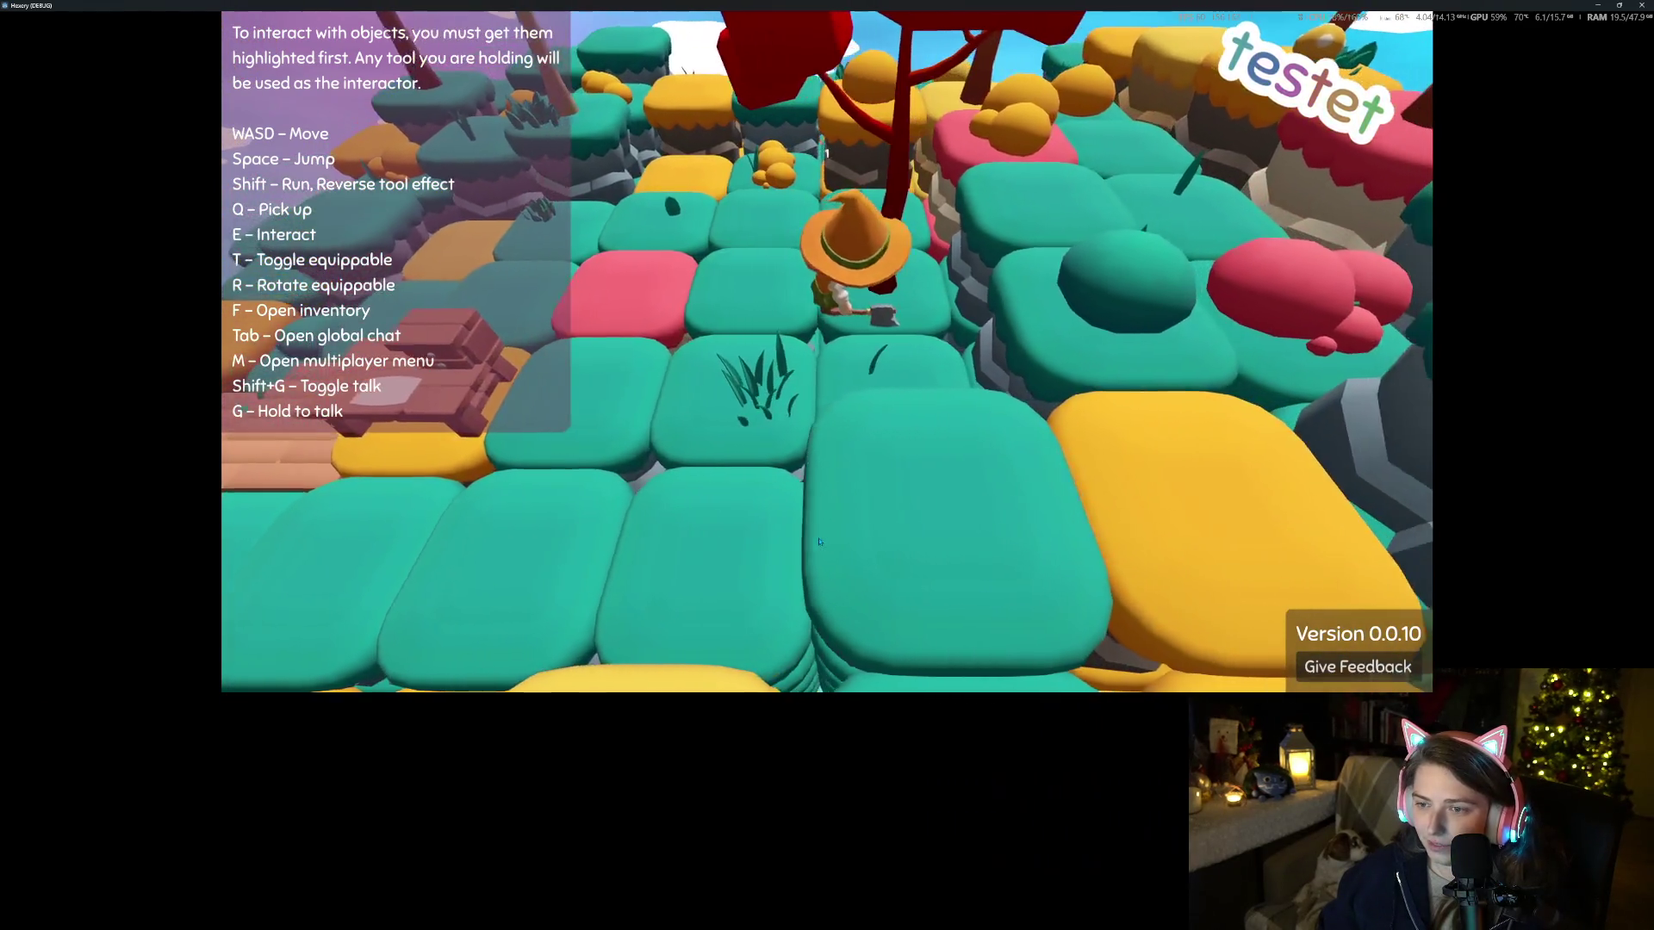
pyautogui.press('q')
pyautogui.press('e')
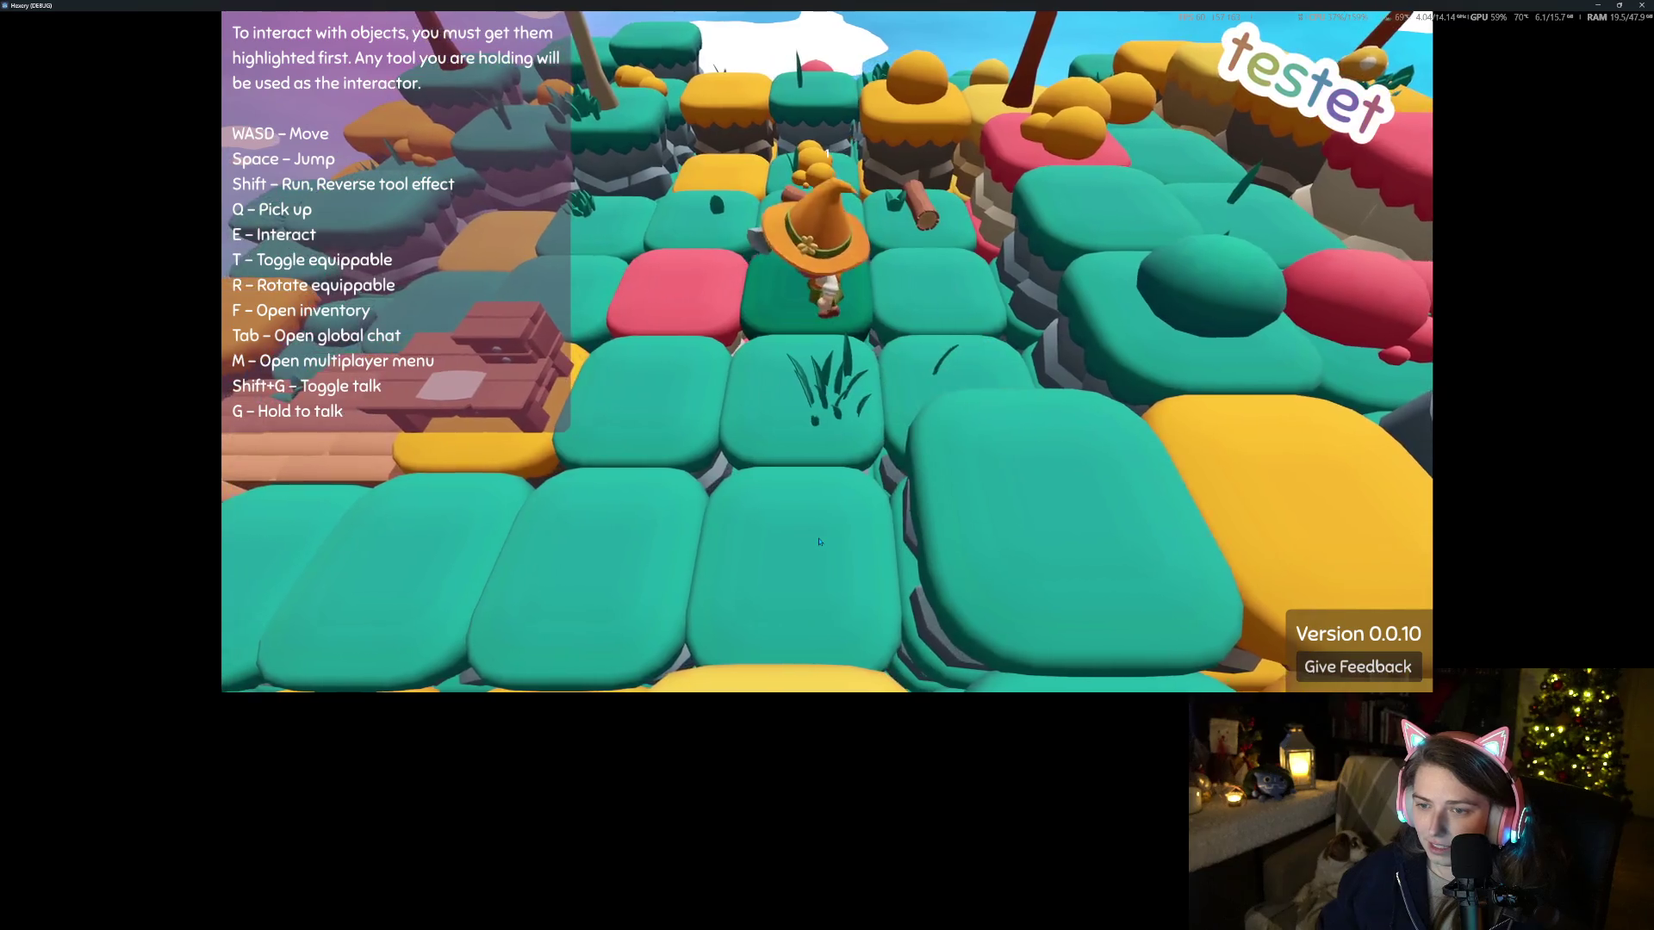
pyautogui.press('d')
pyautogui.press('w')
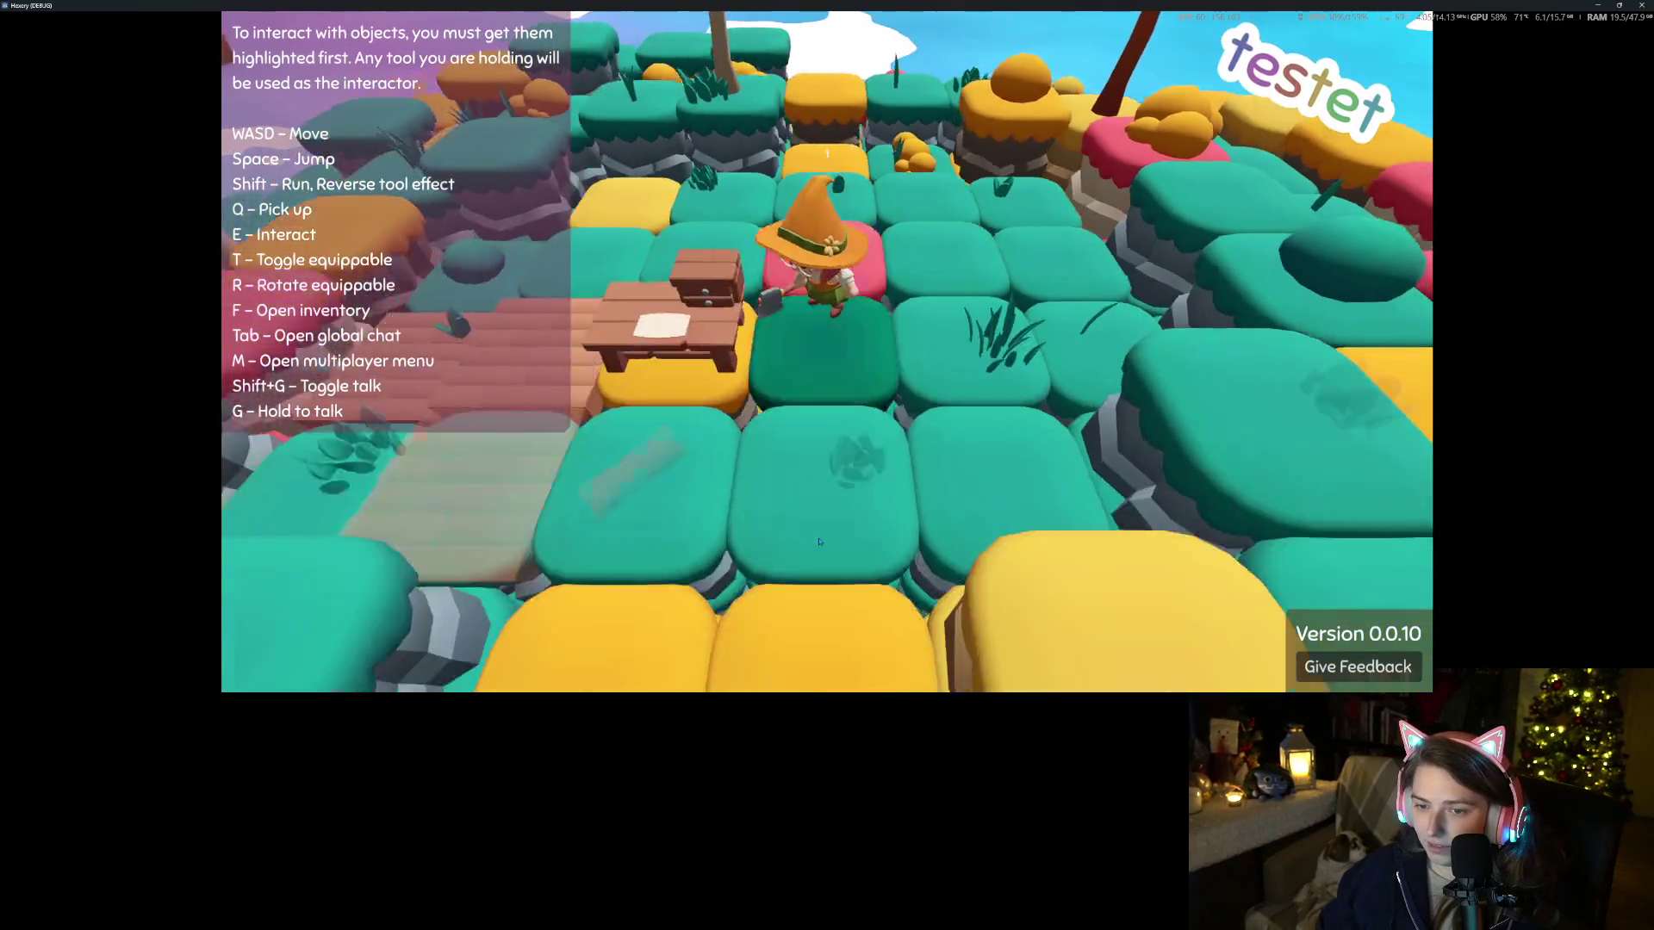
pyautogui.press('q')
# Check the collected logs in the inventory and glance at the workbench crafting panel
pyautogui.press('f')
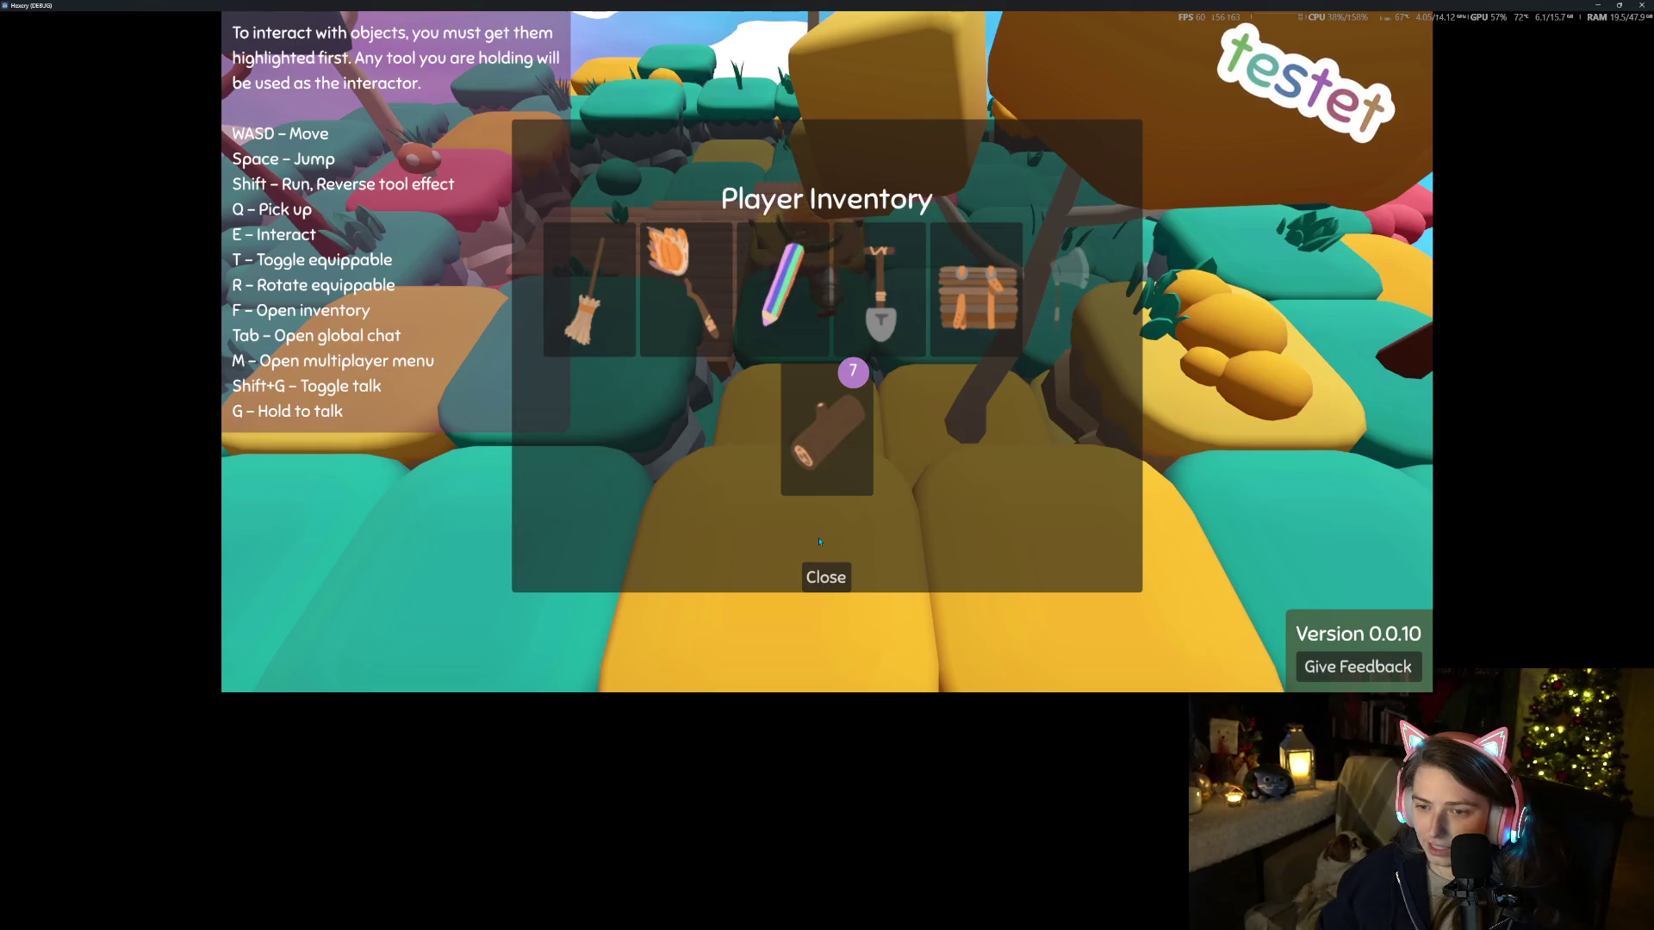
pyautogui.click(837, 580)
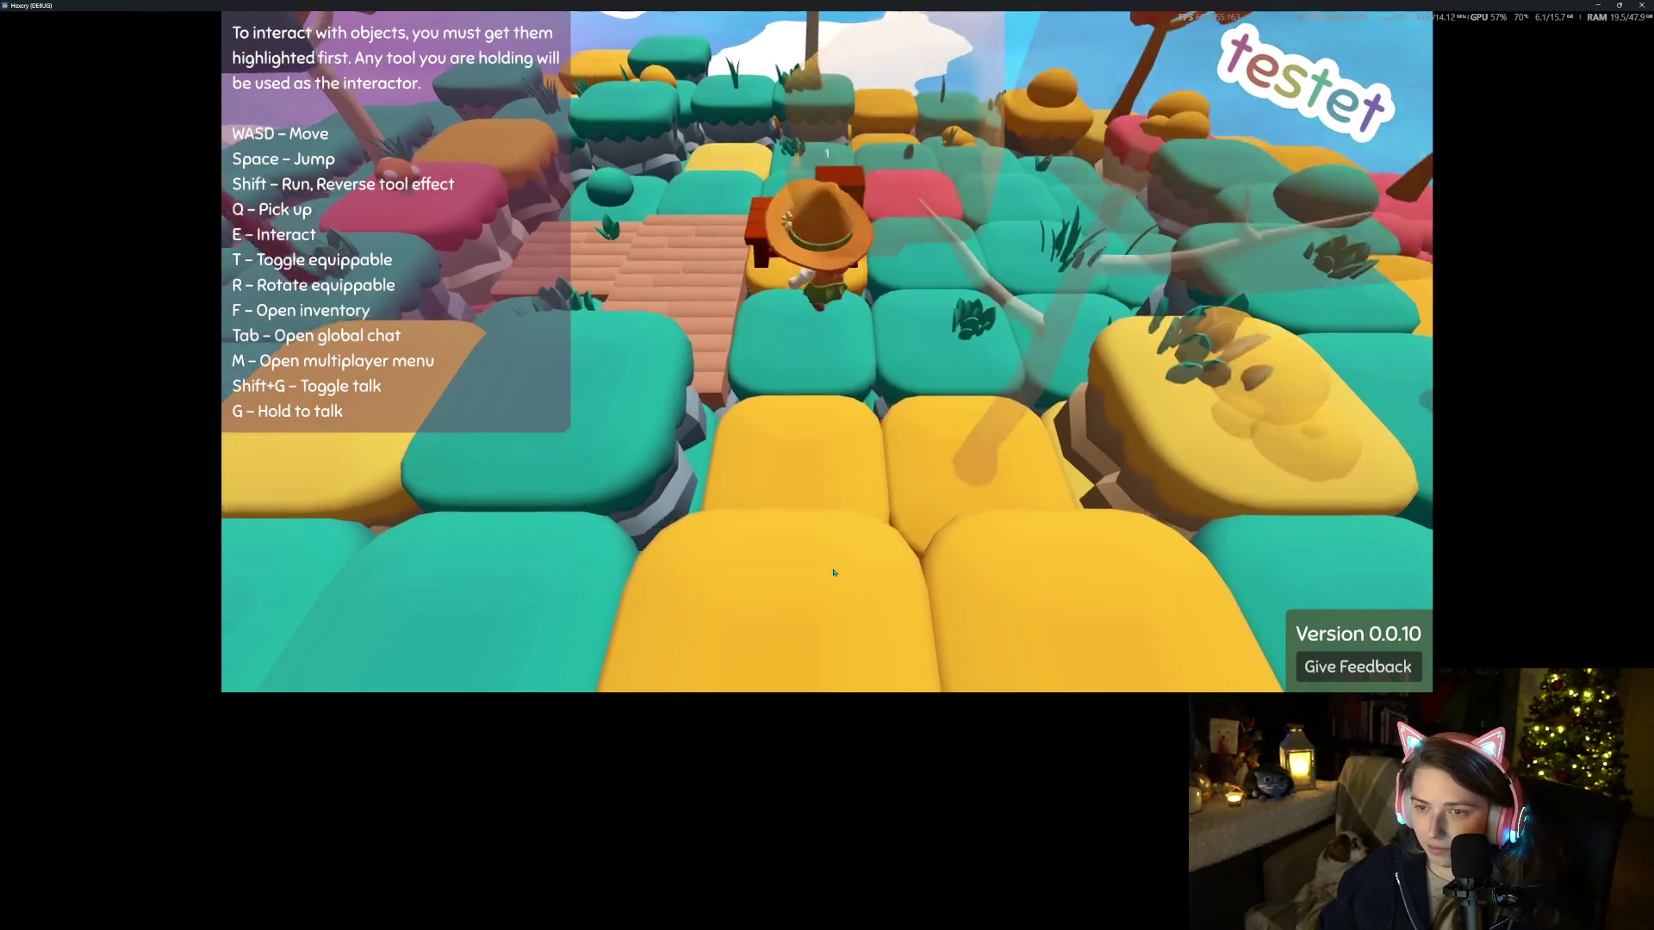
pyautogui.press('e')
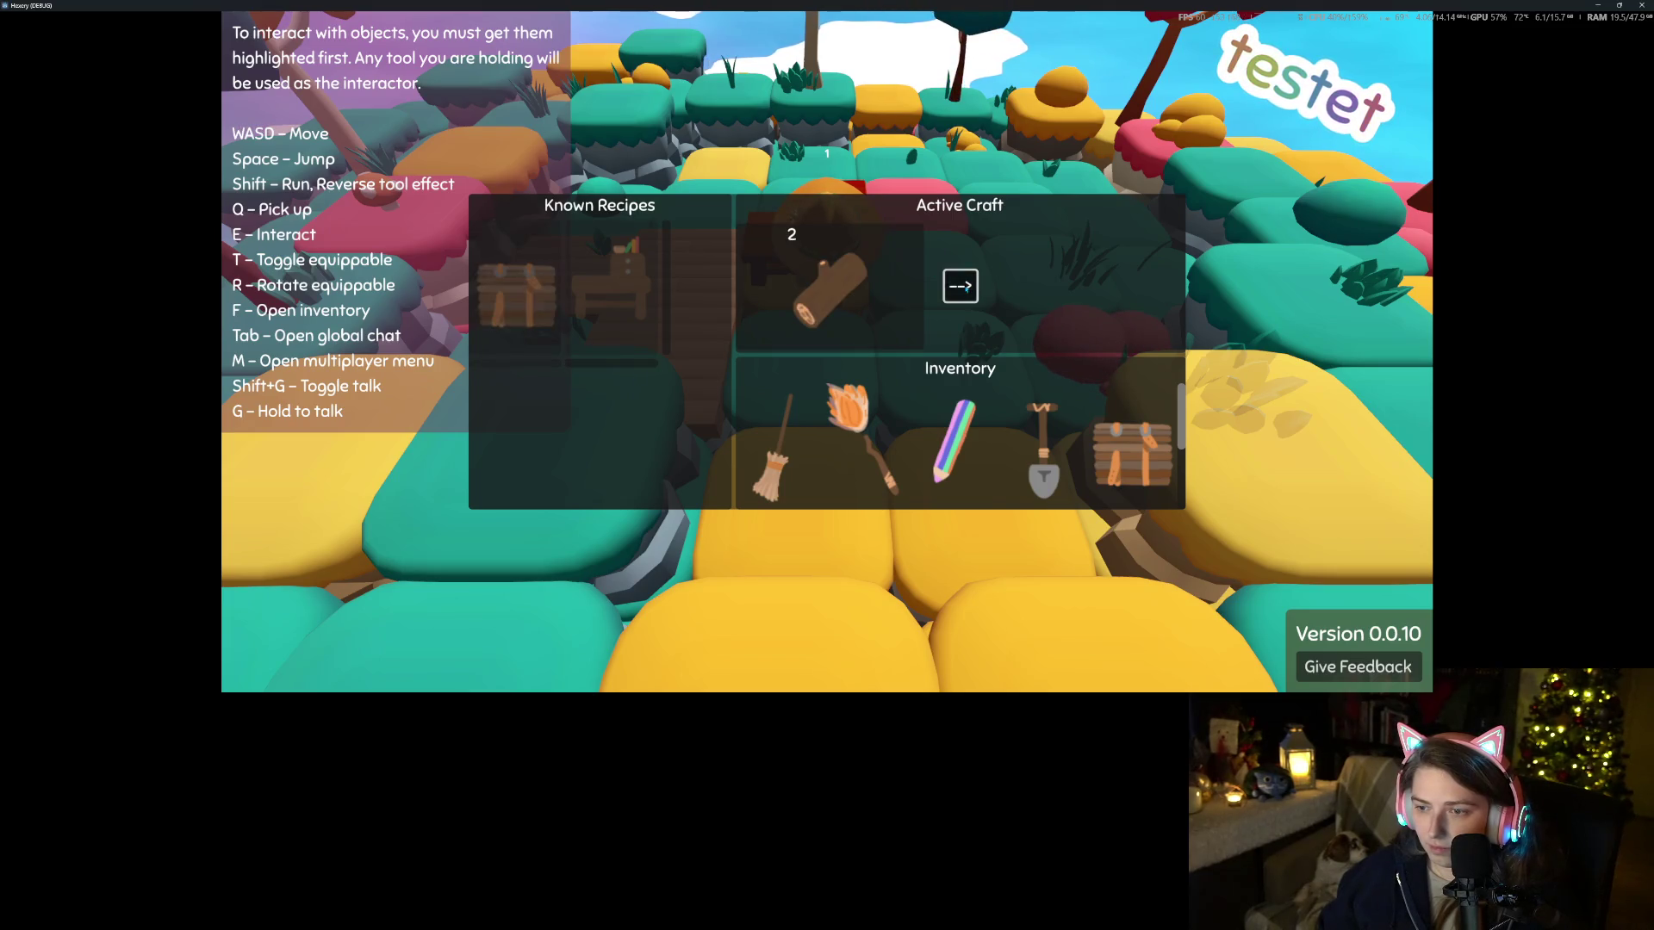
pyautogui.press('Escape')
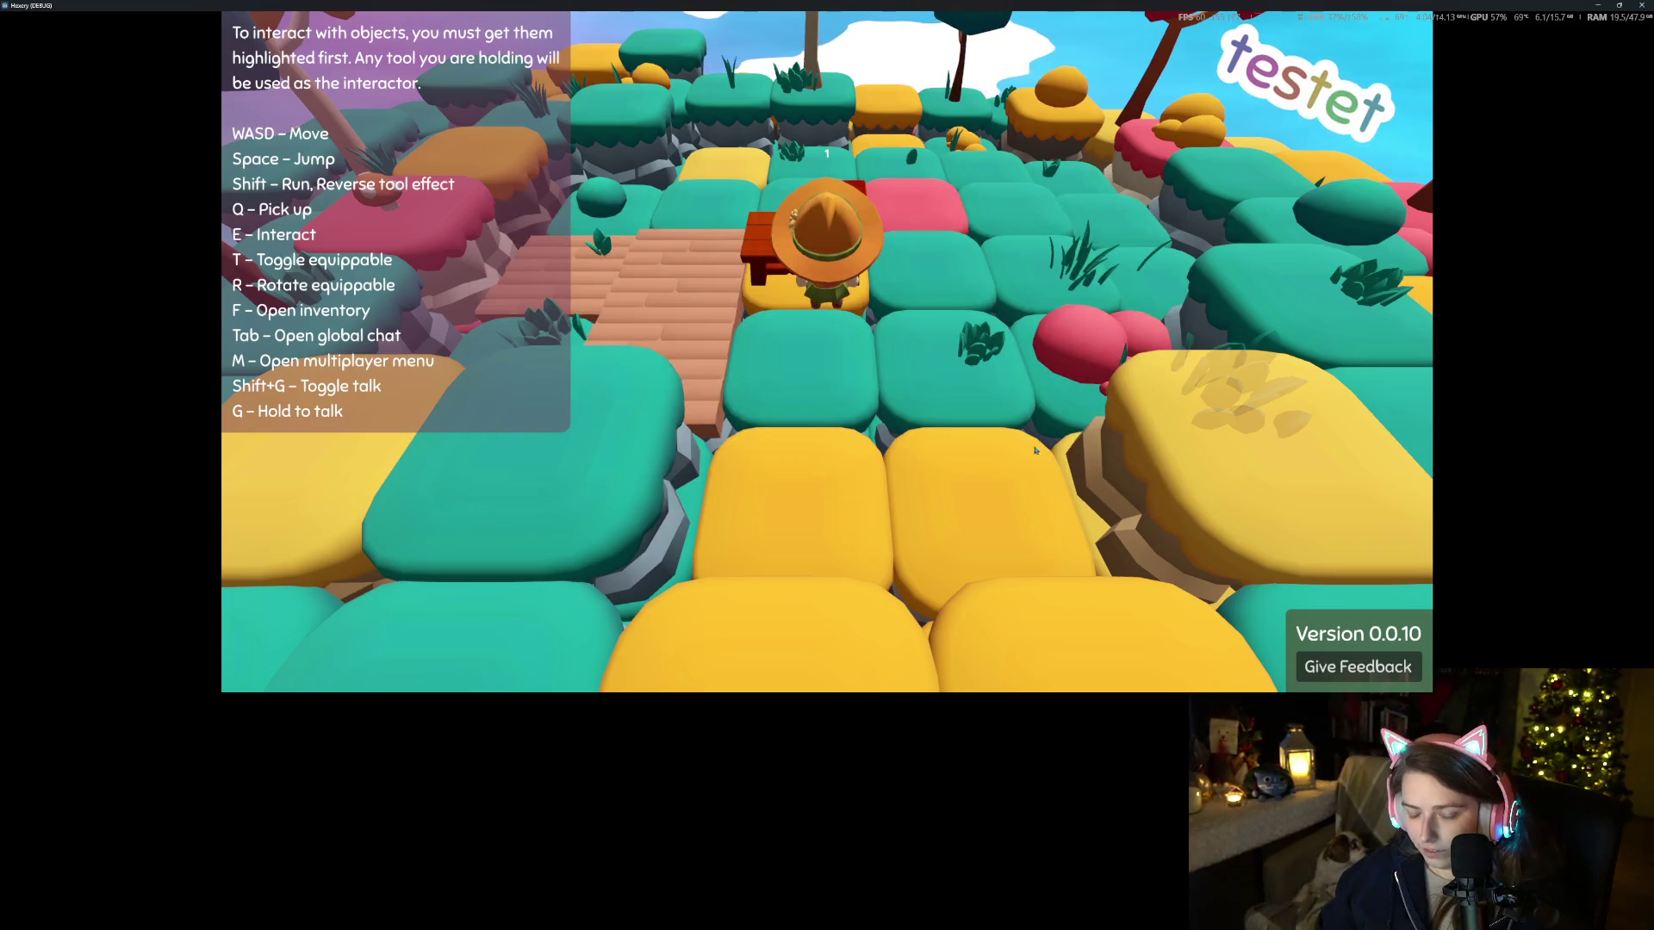
pyautogui.press('f')
pyautogui.click(830, 582)
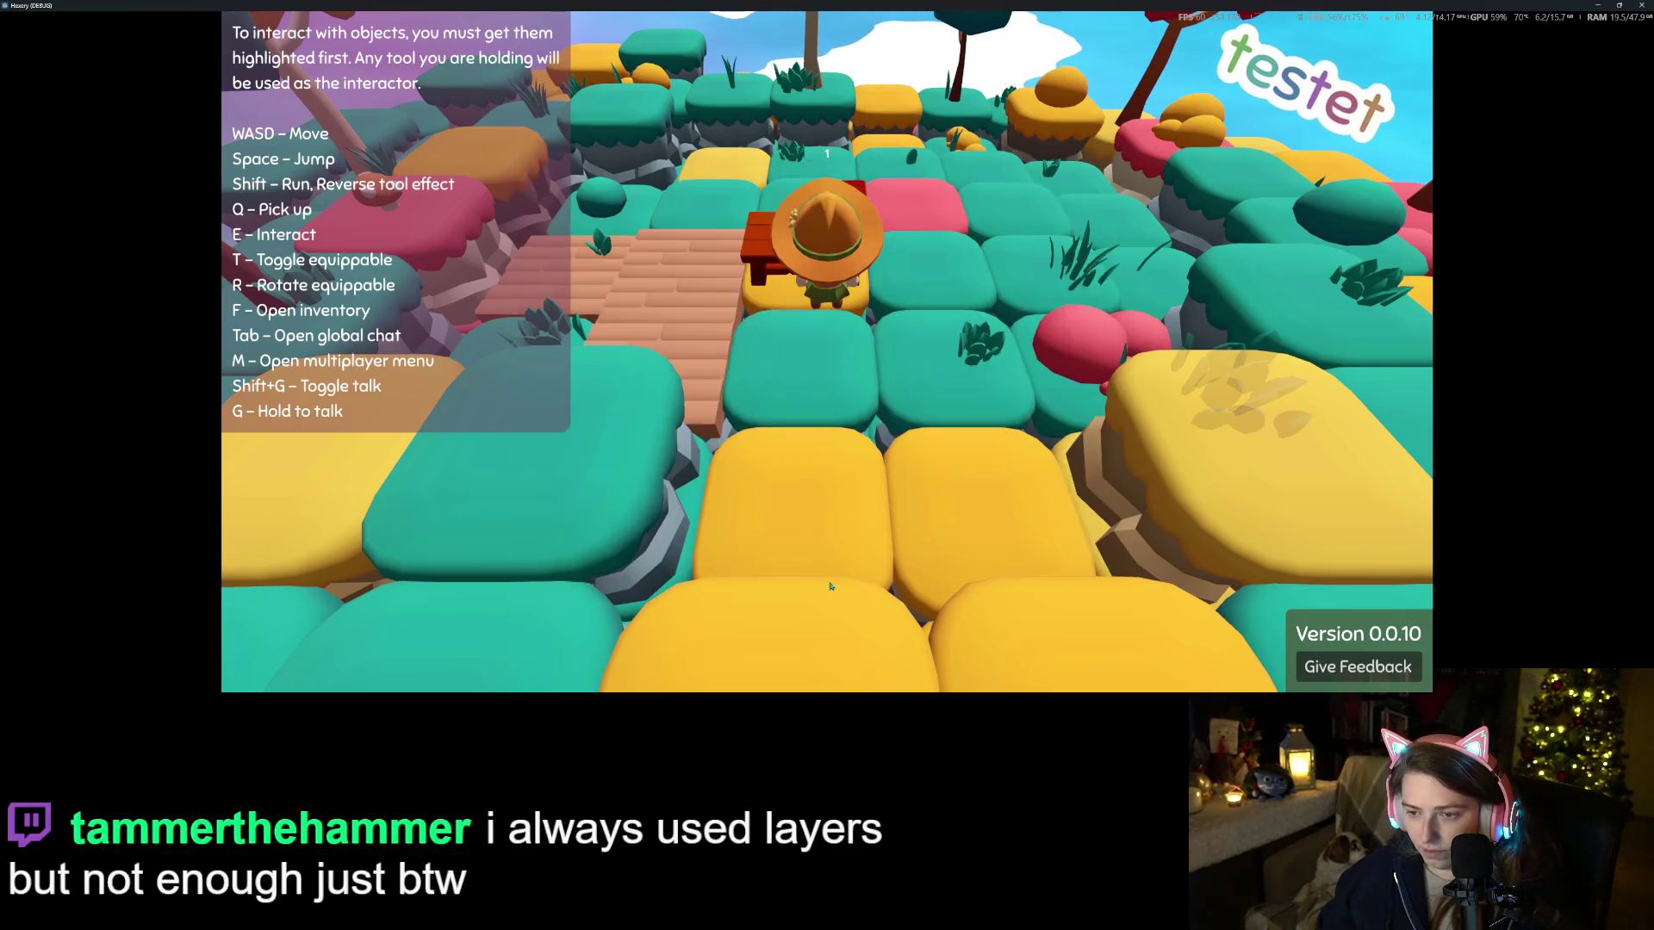
# Walk toward the table and place a wooden floor piece from the inventory
pyautogui.press('w')
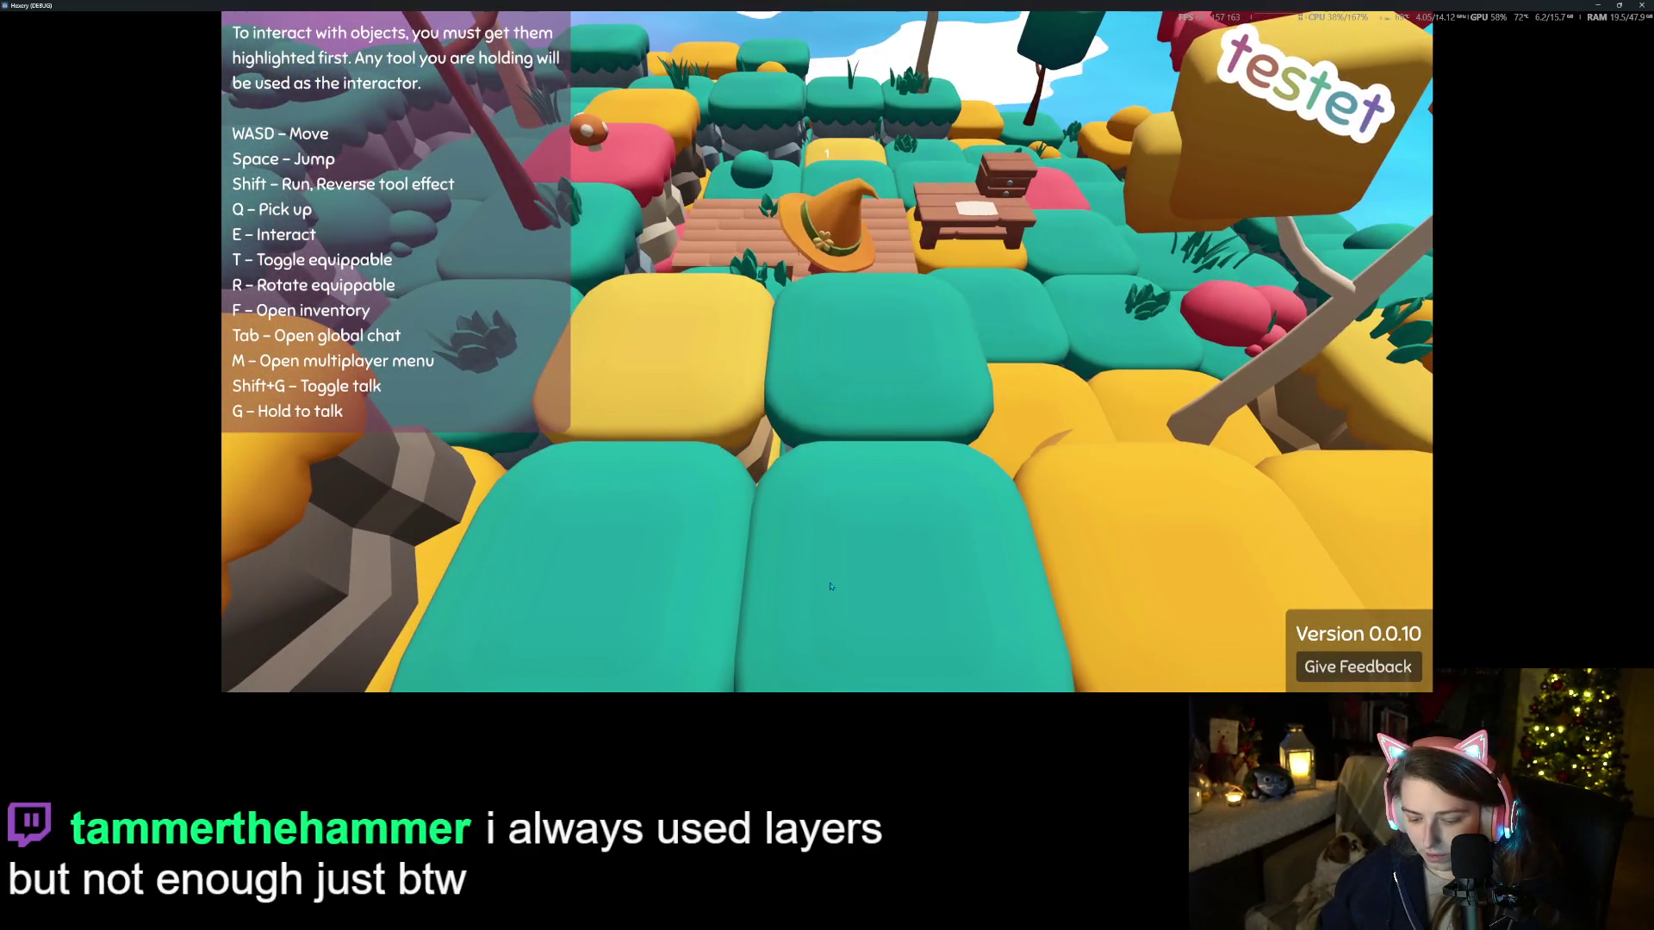
pyautogui.press('f')
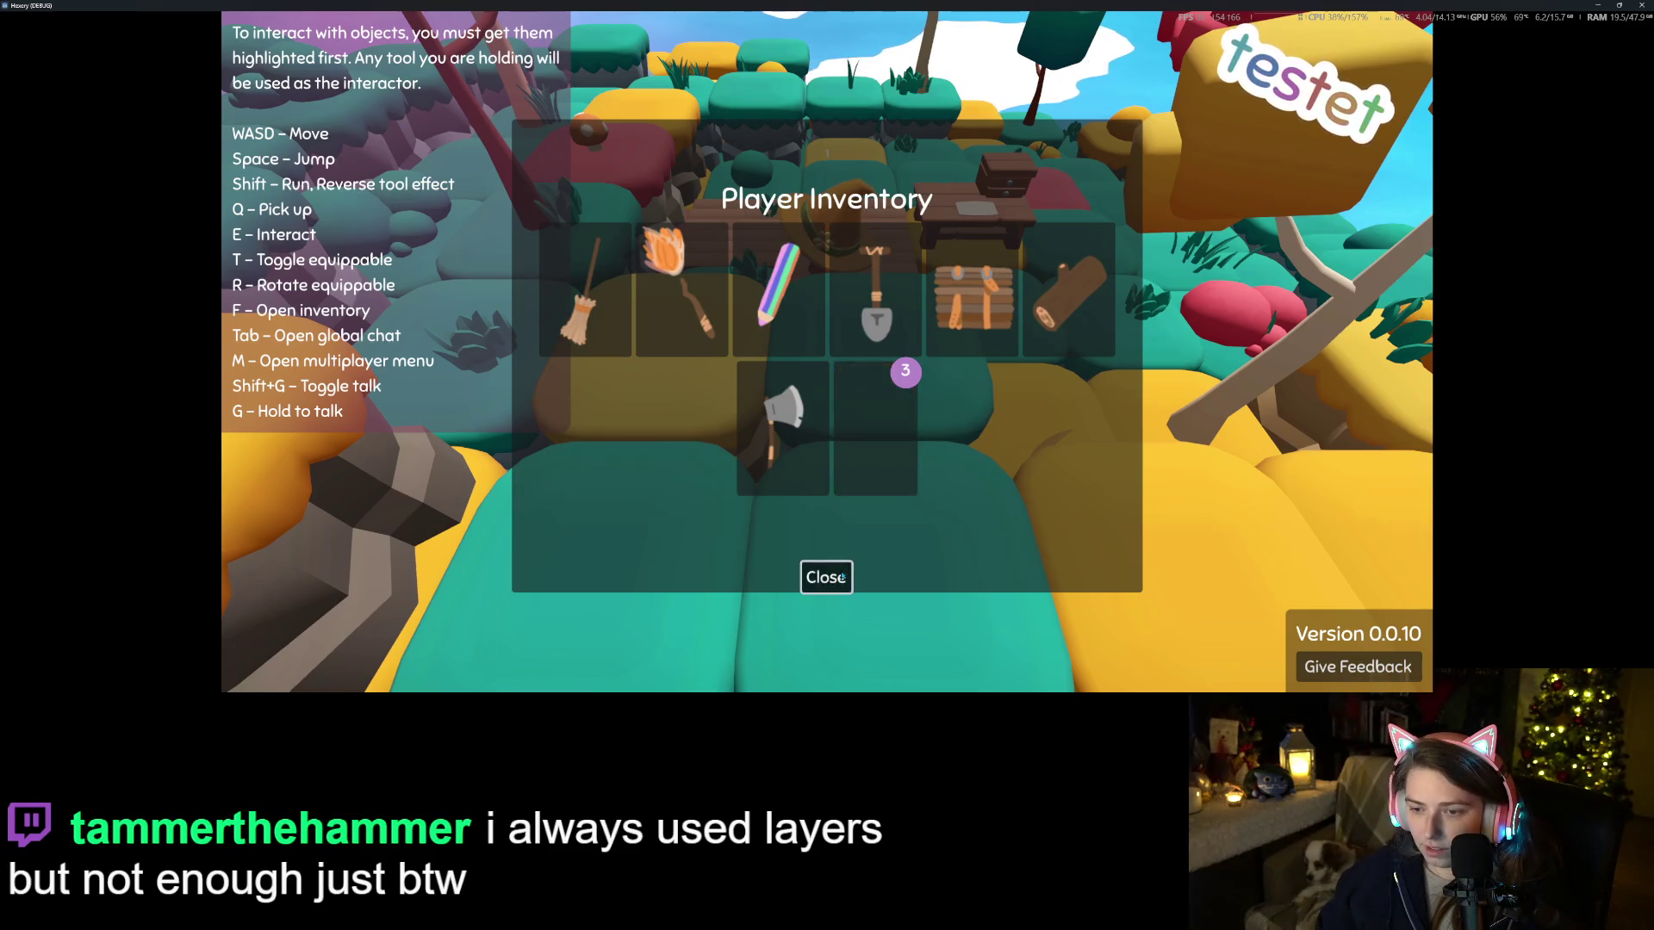
pyautogui.click(841, 578)
pyautogui.press('f')
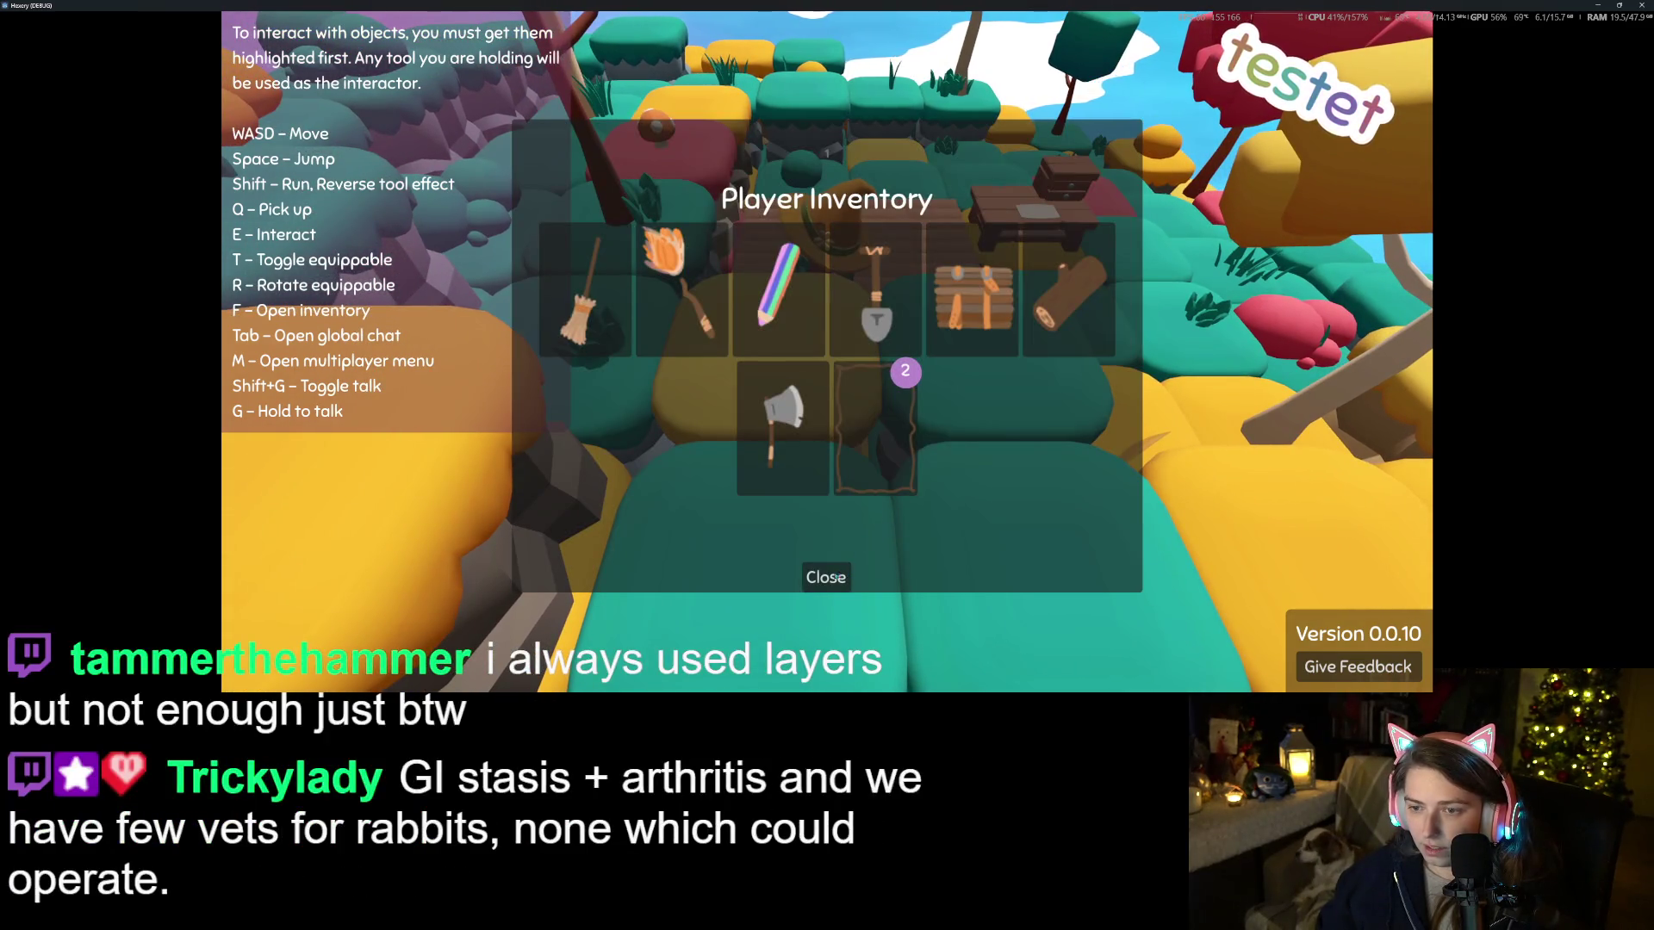
pyautogui.click(834, 577)
pyautogui.press('w')
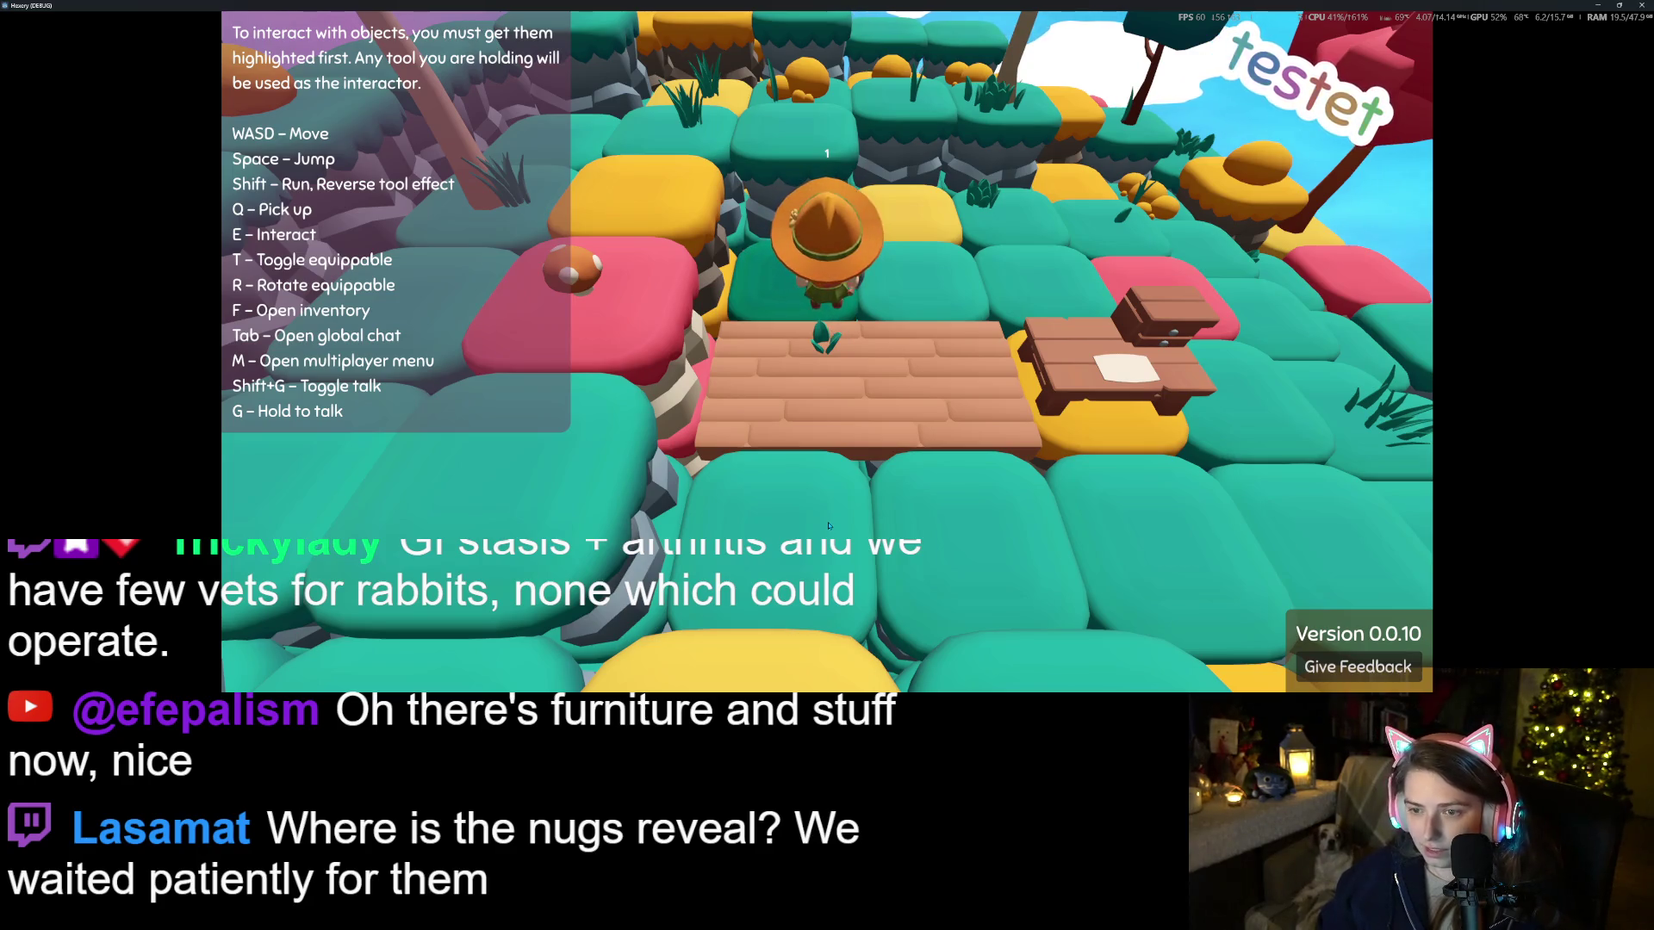
# Take the stacked floor item and lay the last floor pieces on the path
pyautogui.press('f')
pyautogui.click(1065, 292)
pyautogui.click(824, 577)
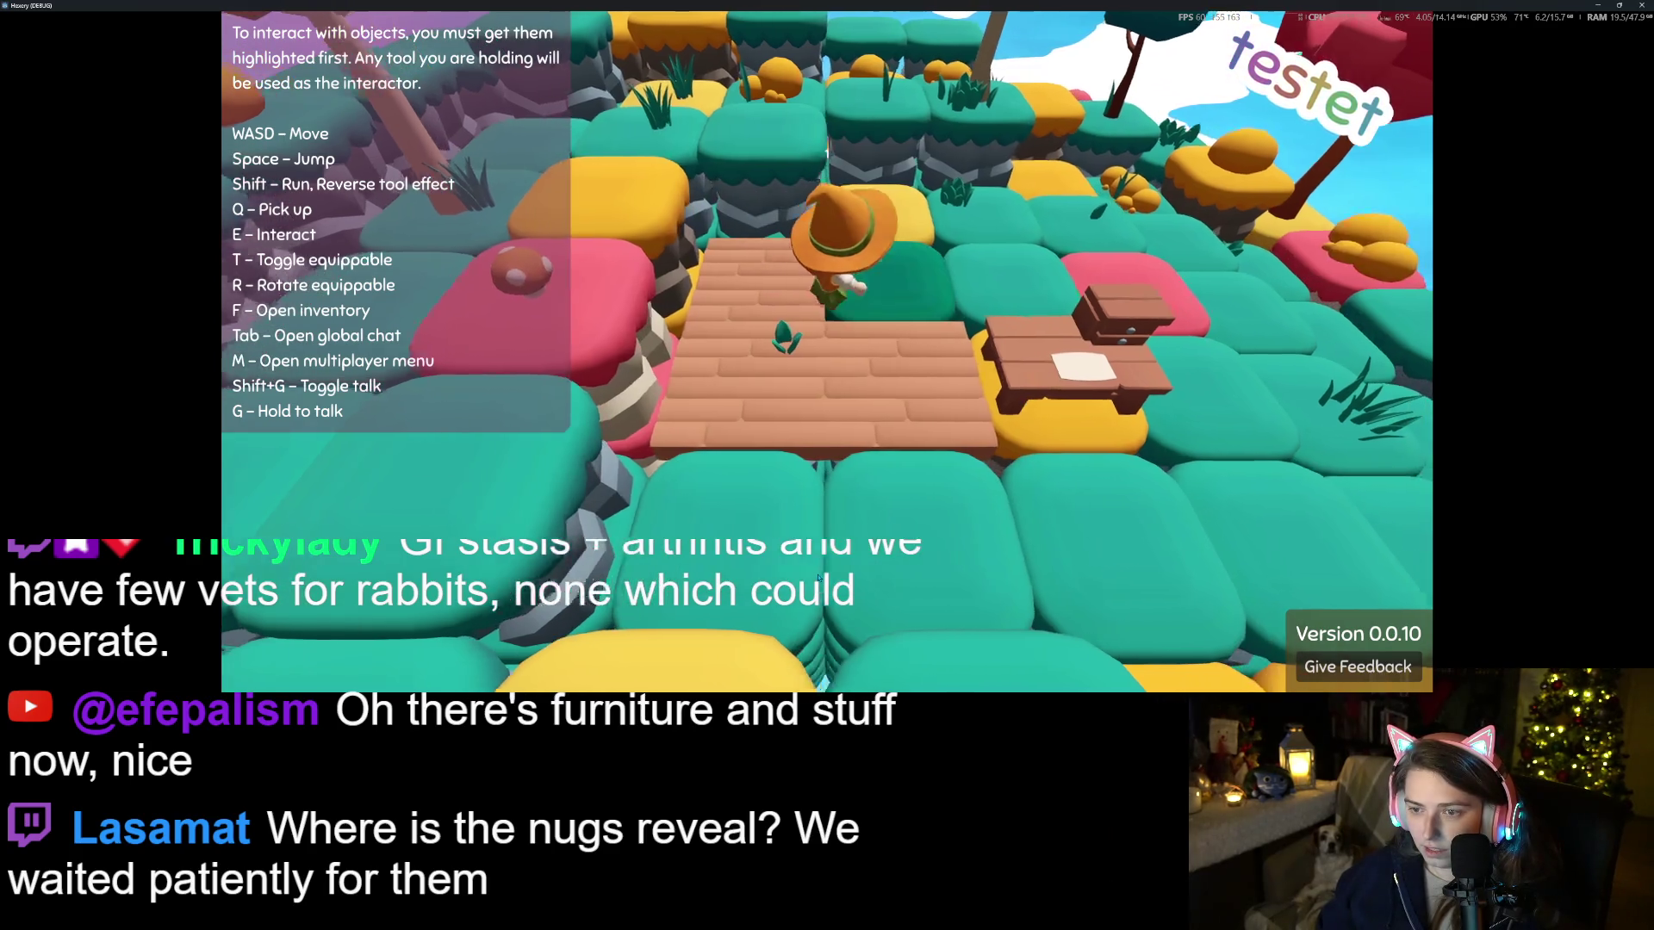
pyautogui.press('f')
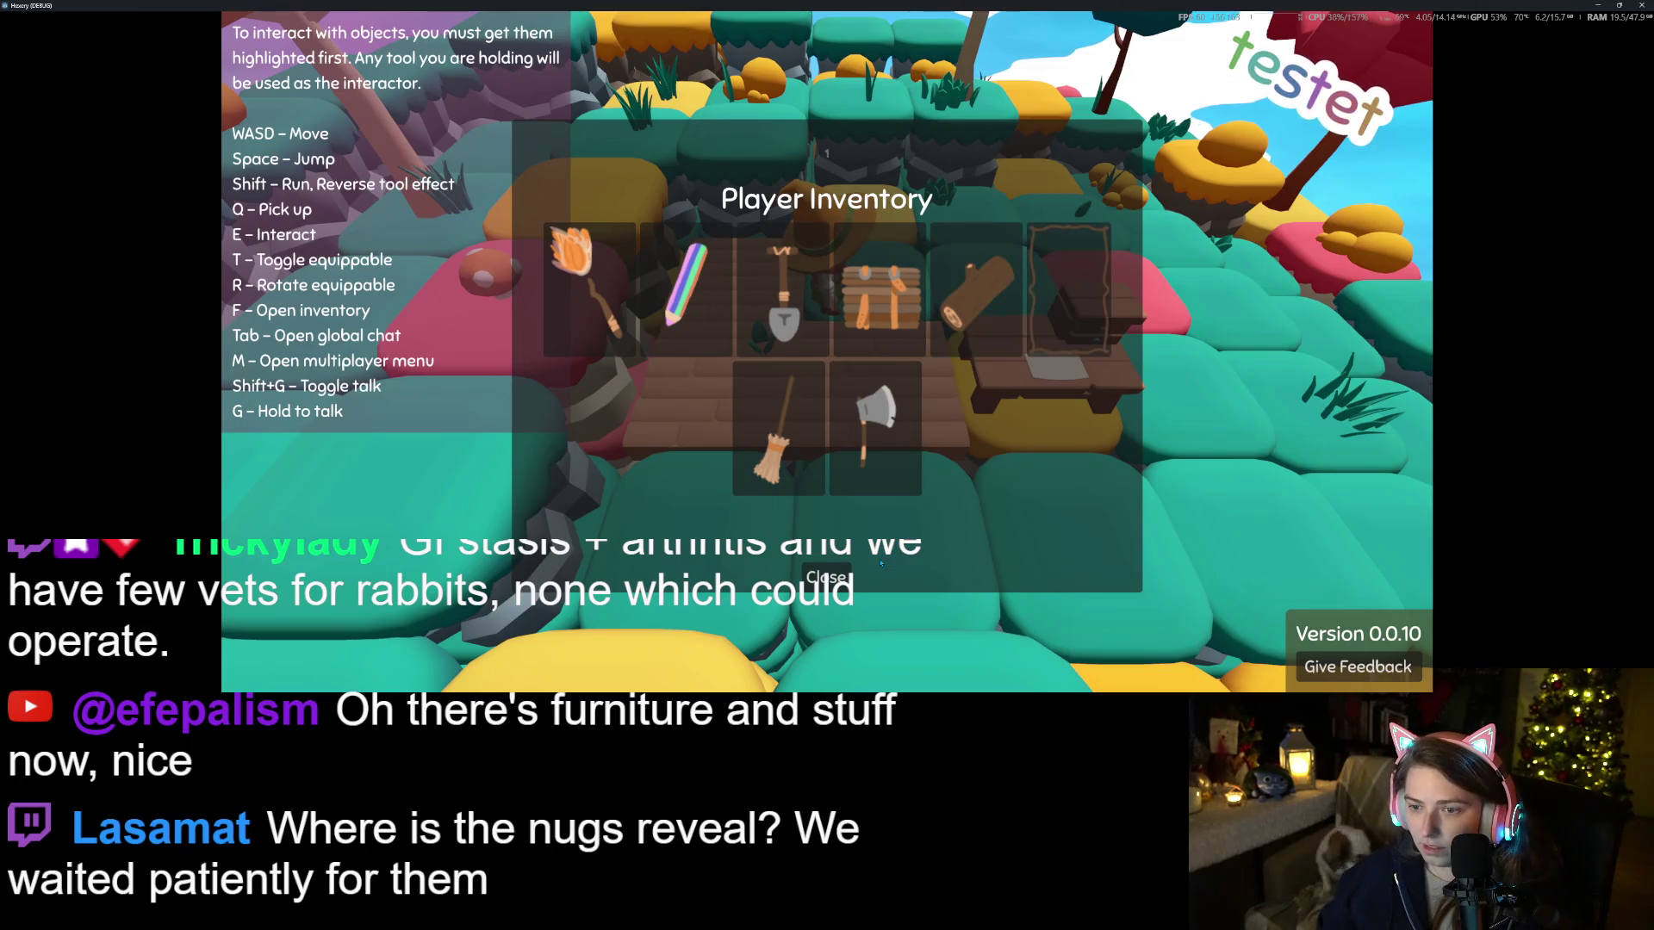
pyautogui.click(824, 577)
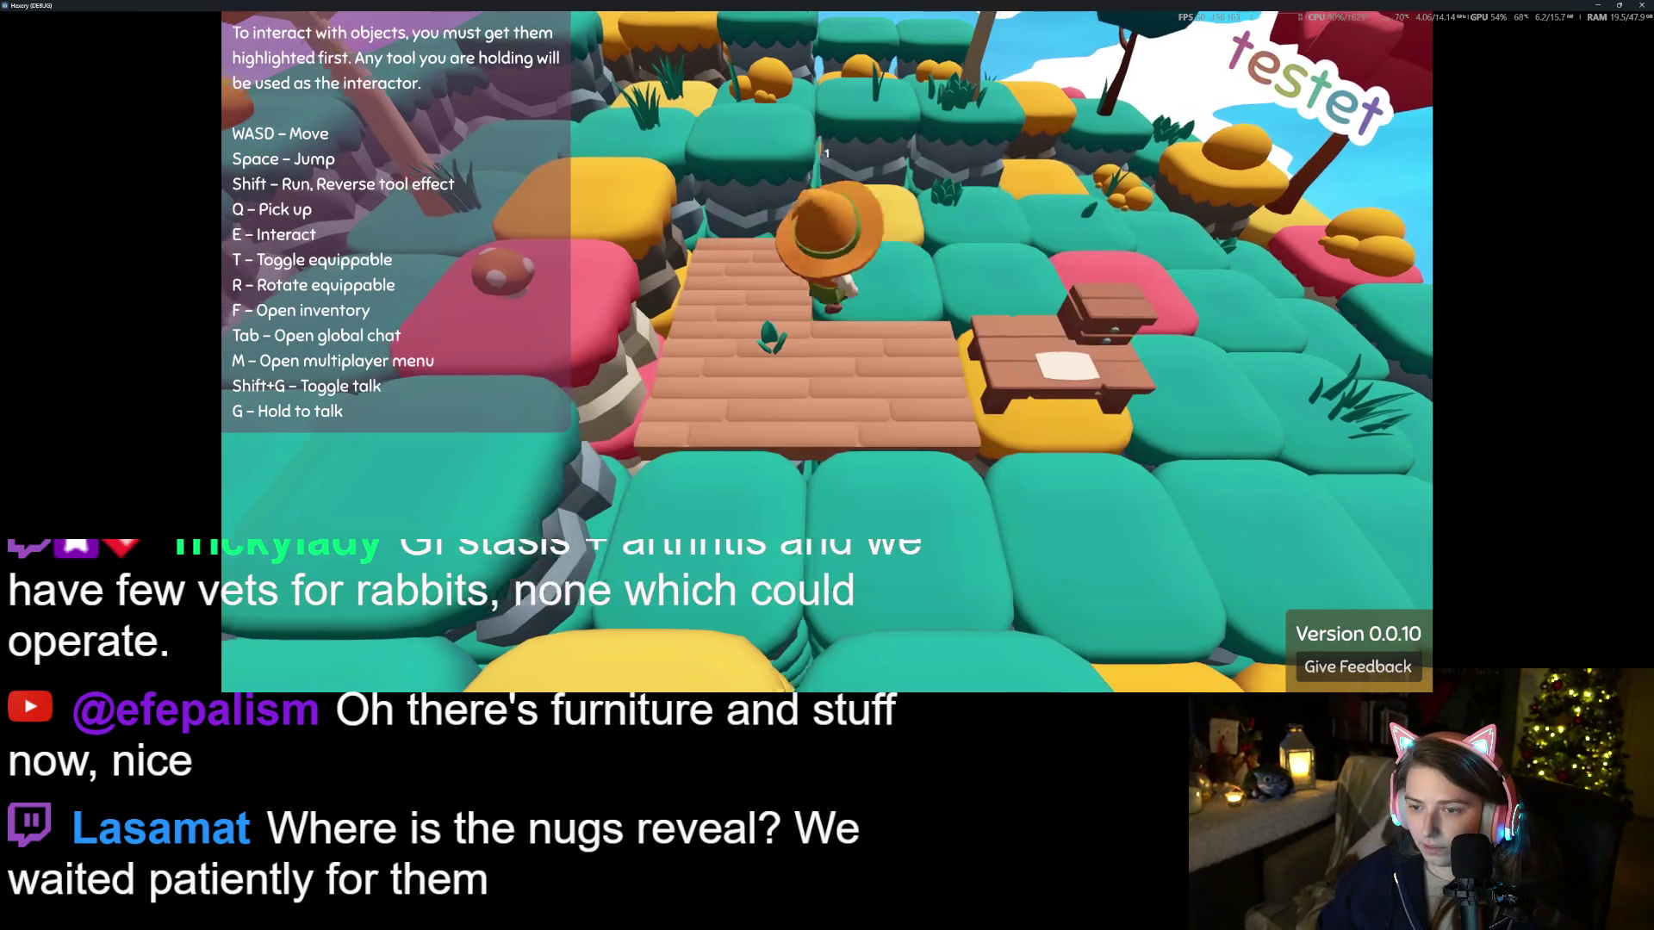
pyautogui.press('f')
# Move the broom into the empty top-row inventory slot, then walk onto the wooden path
pyautogui.click(1072, 306)
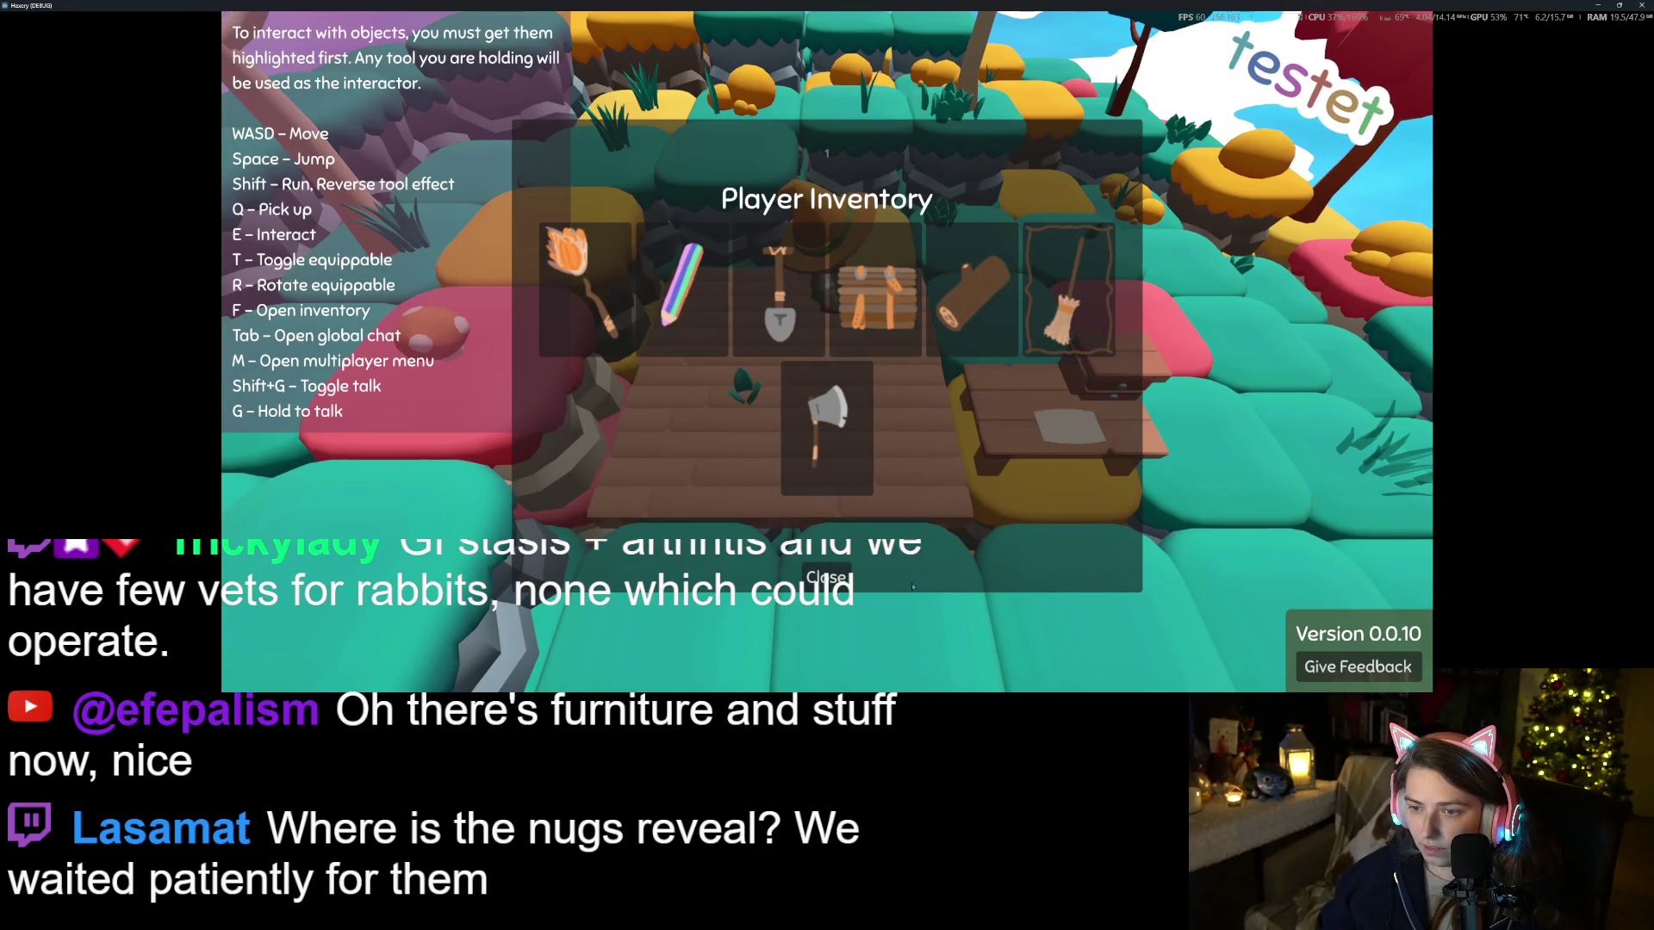
pyautogui.click(818, 579)
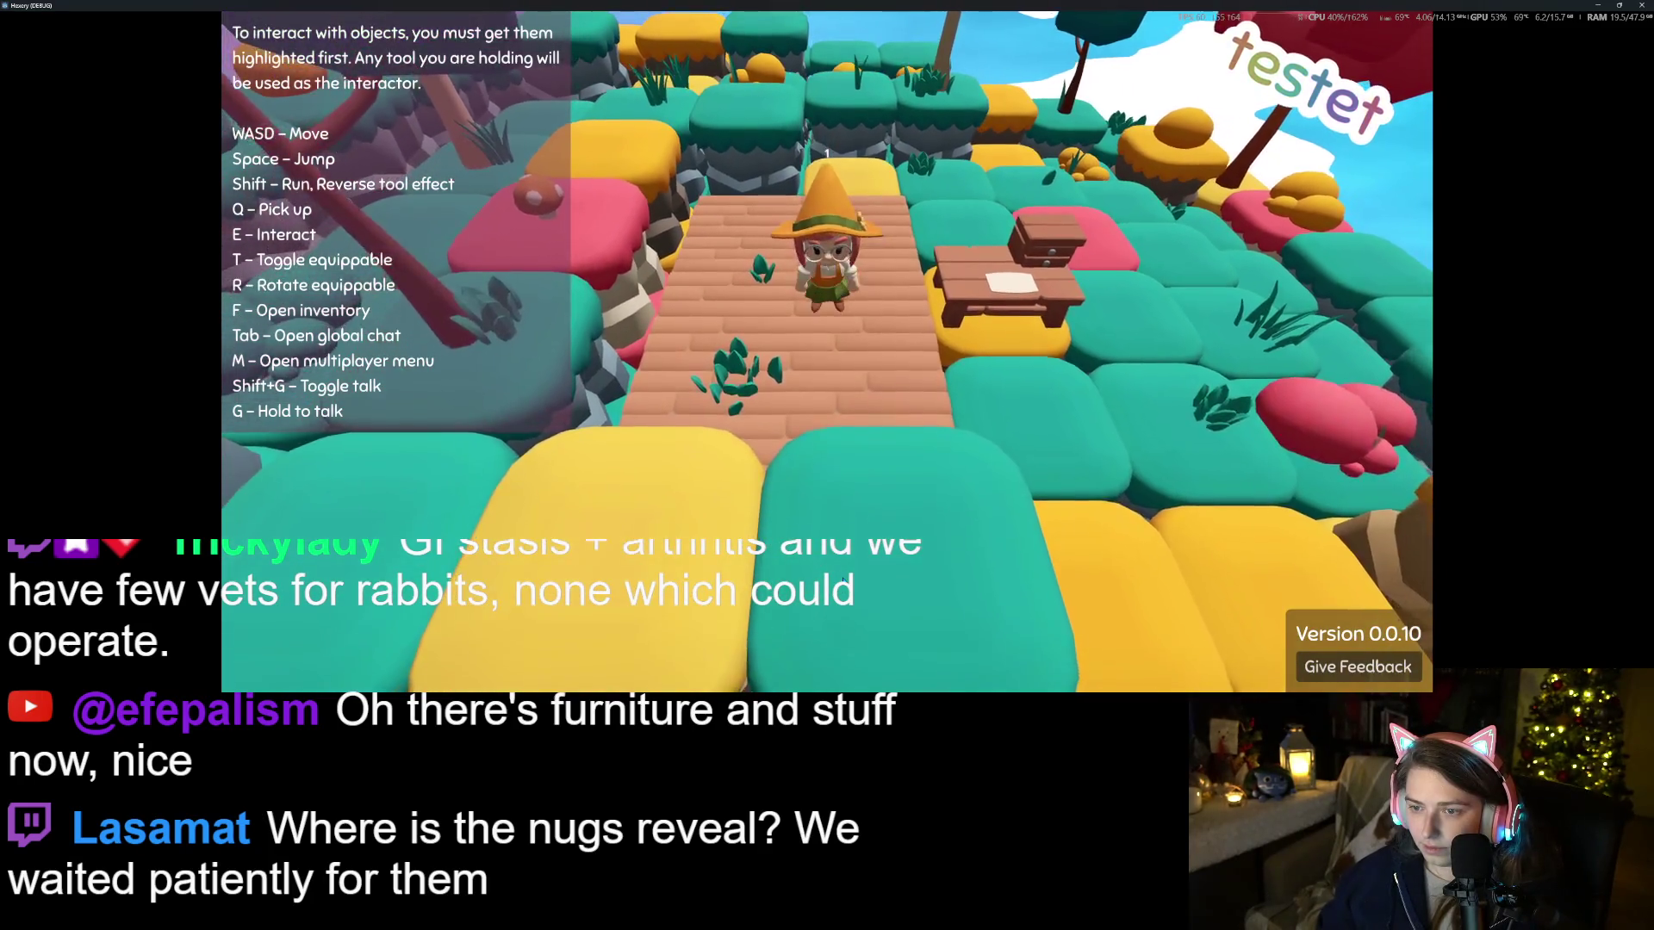
pyautogui.press('f')
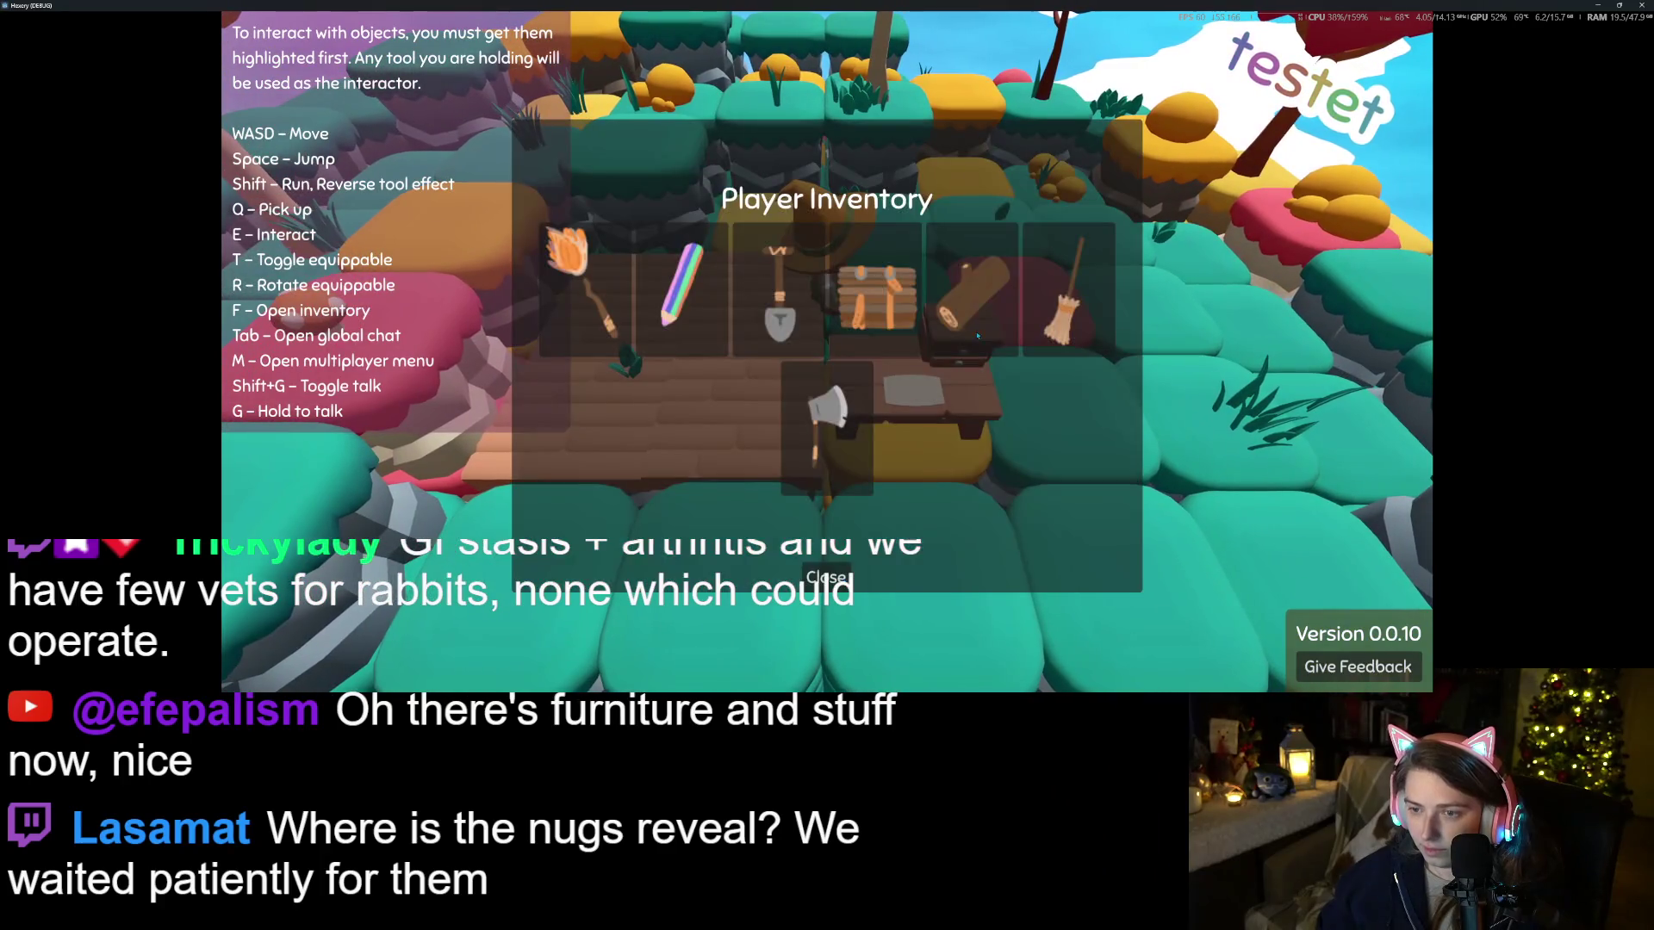
pyautogui.click(823, 567)
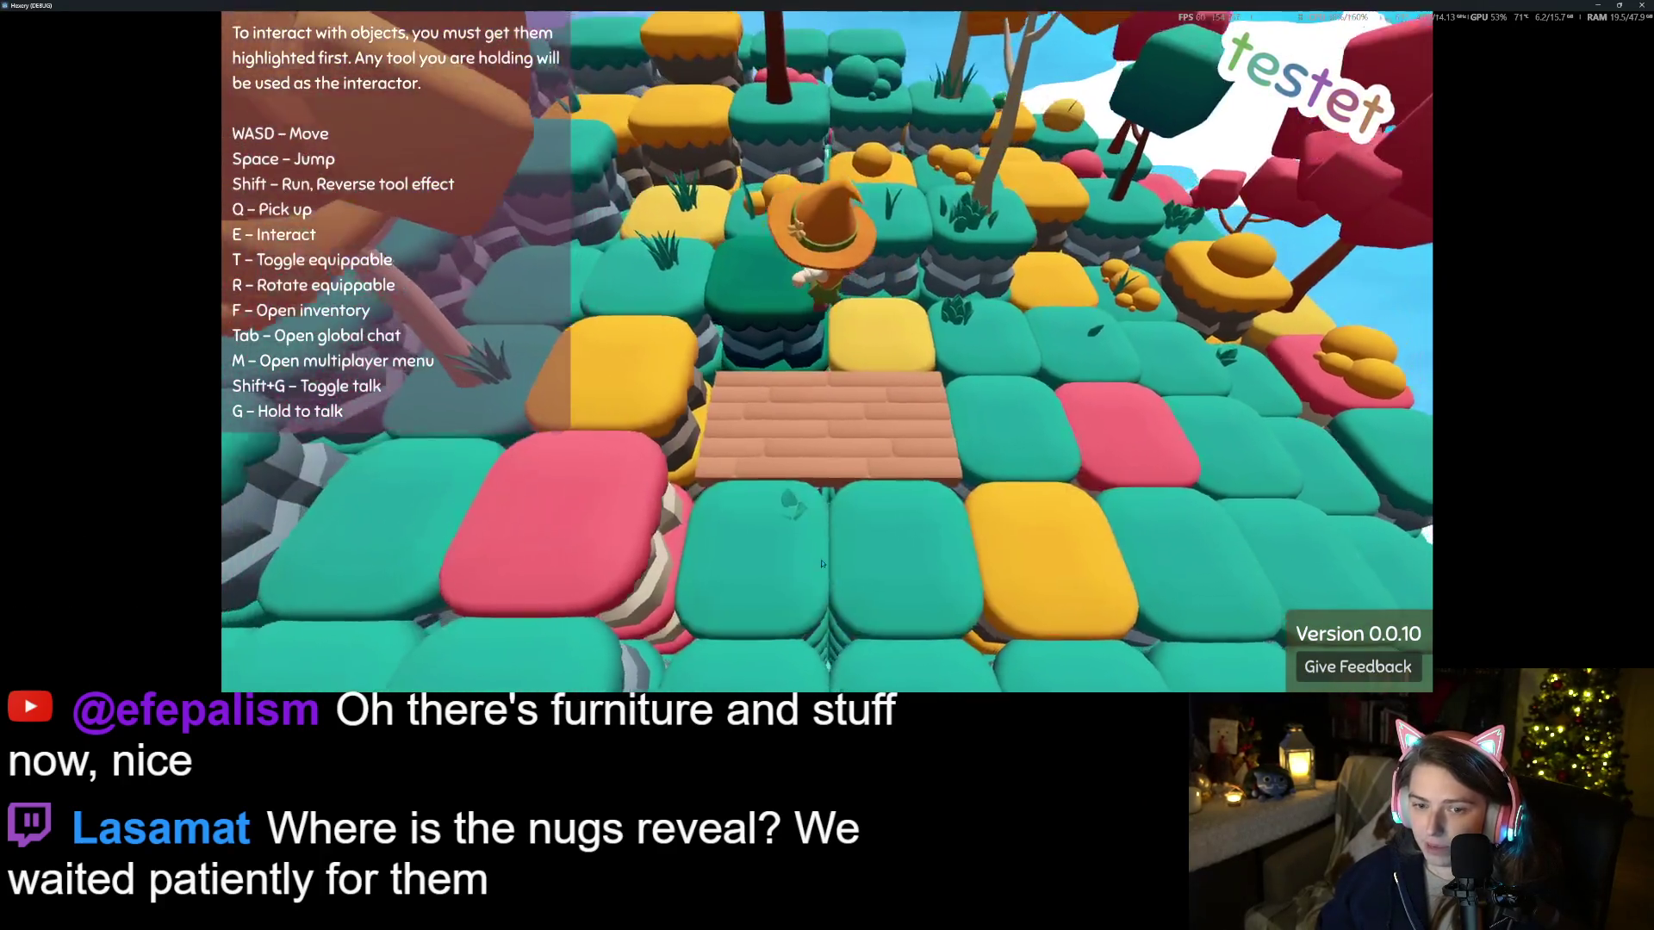
pyautogui.press('s')
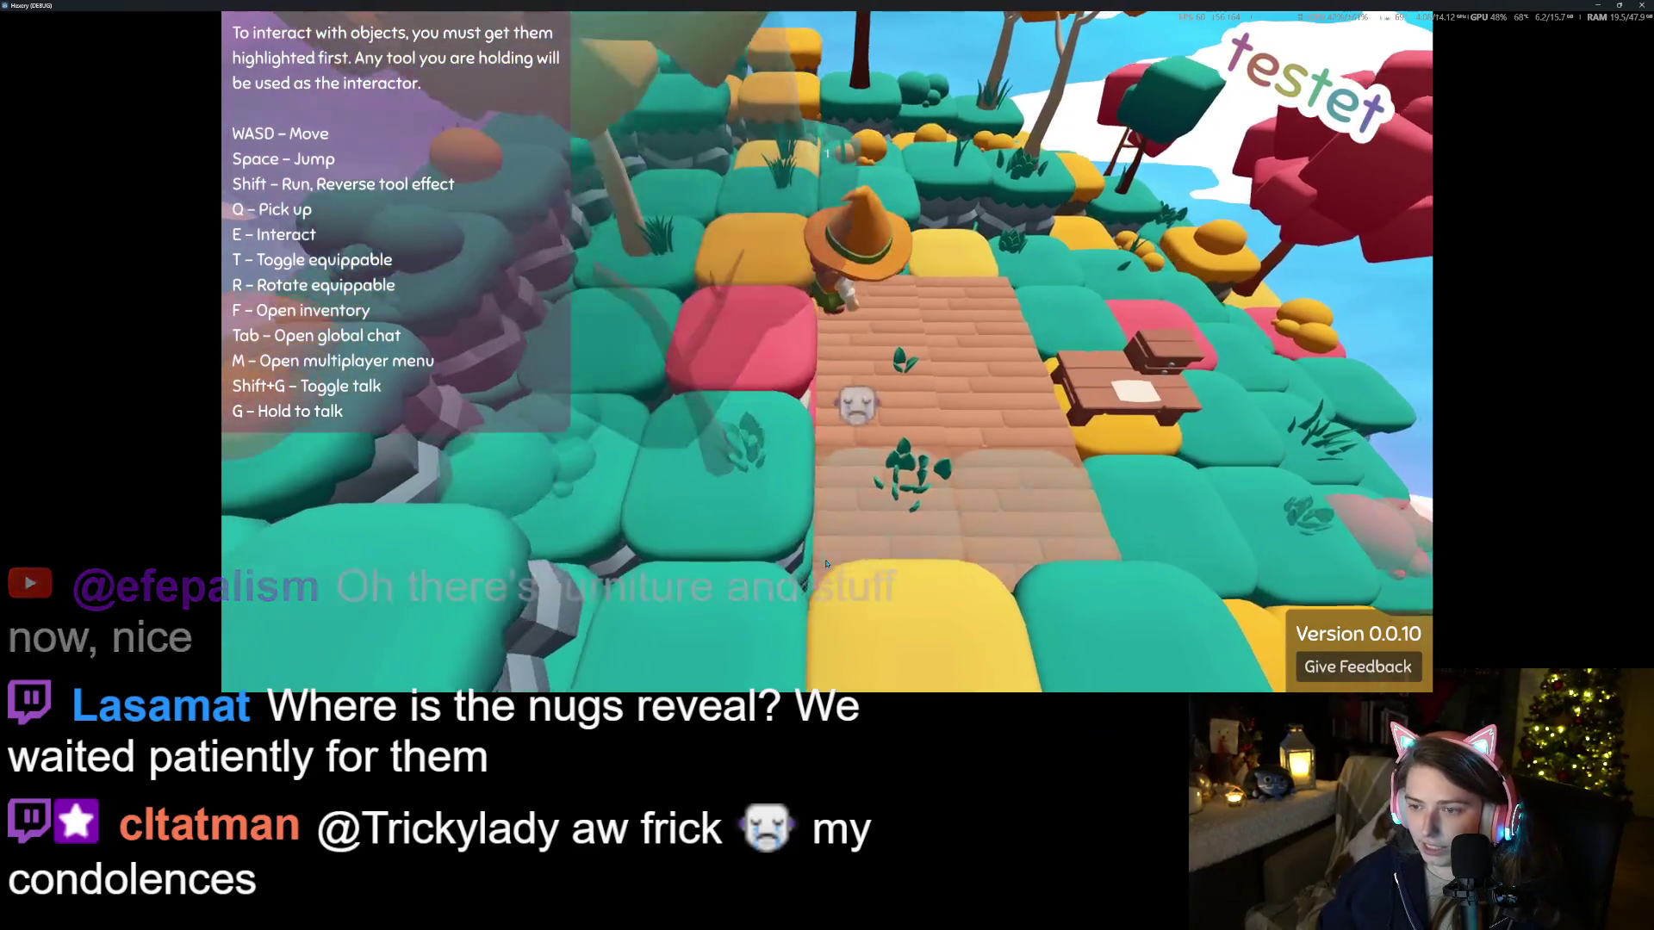
pyautogui.press('f')
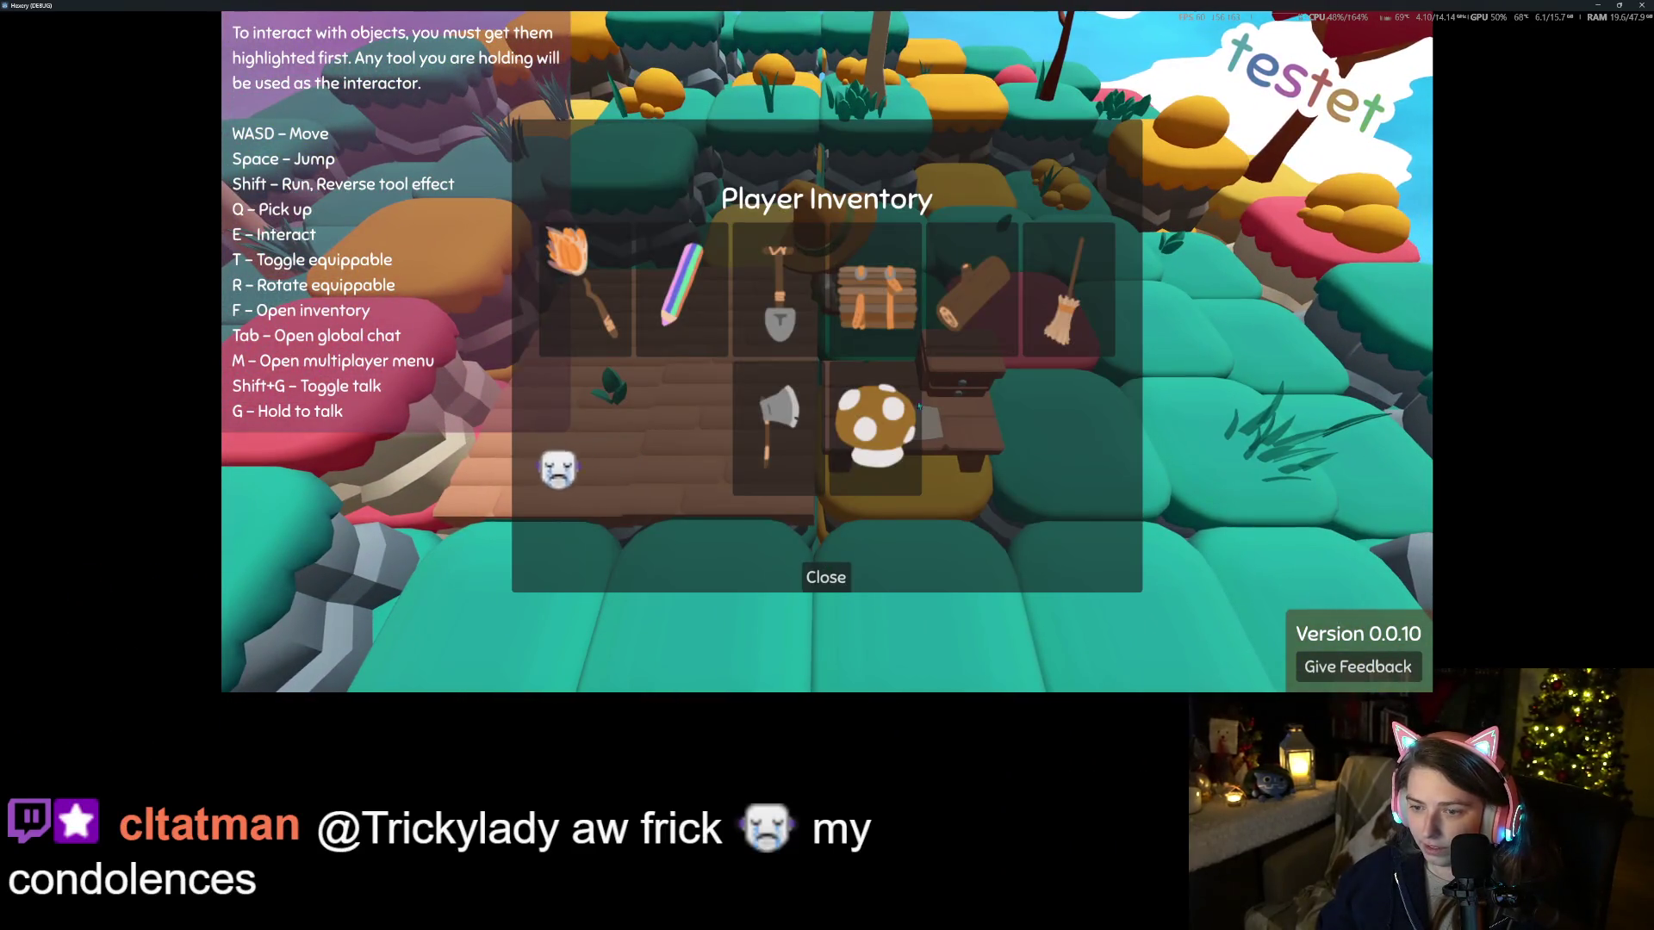
pyautogui.click(825, 577)
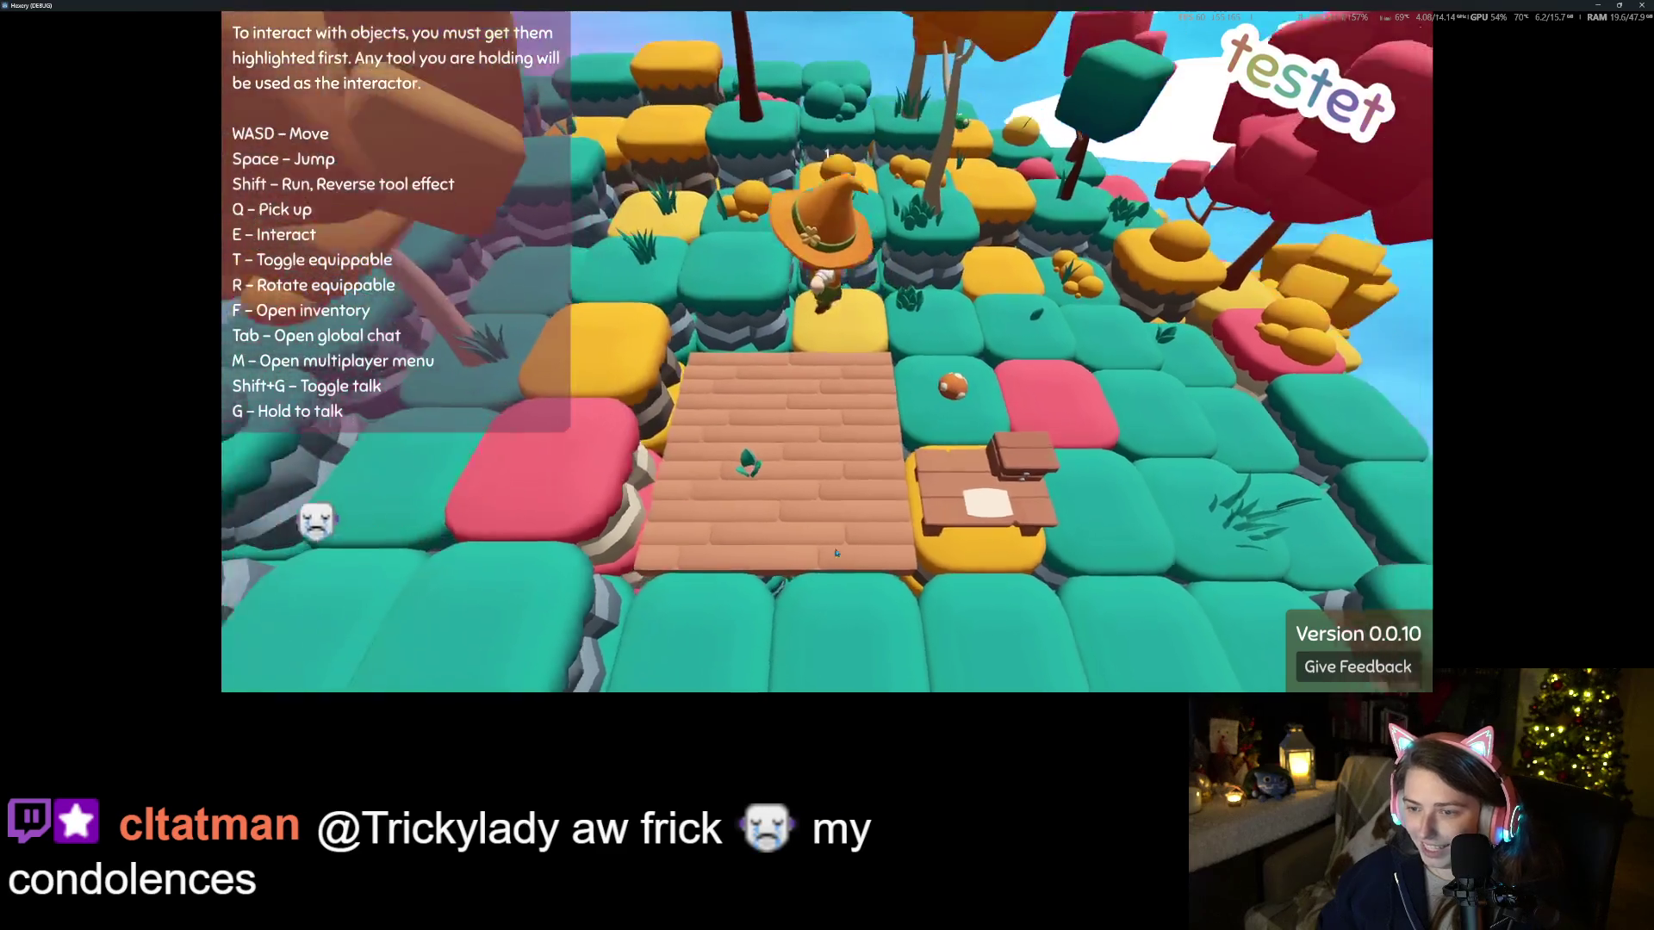
# Walk the witch up the path, to its left edge, past the tree and back across it
pyautogui.press('s')
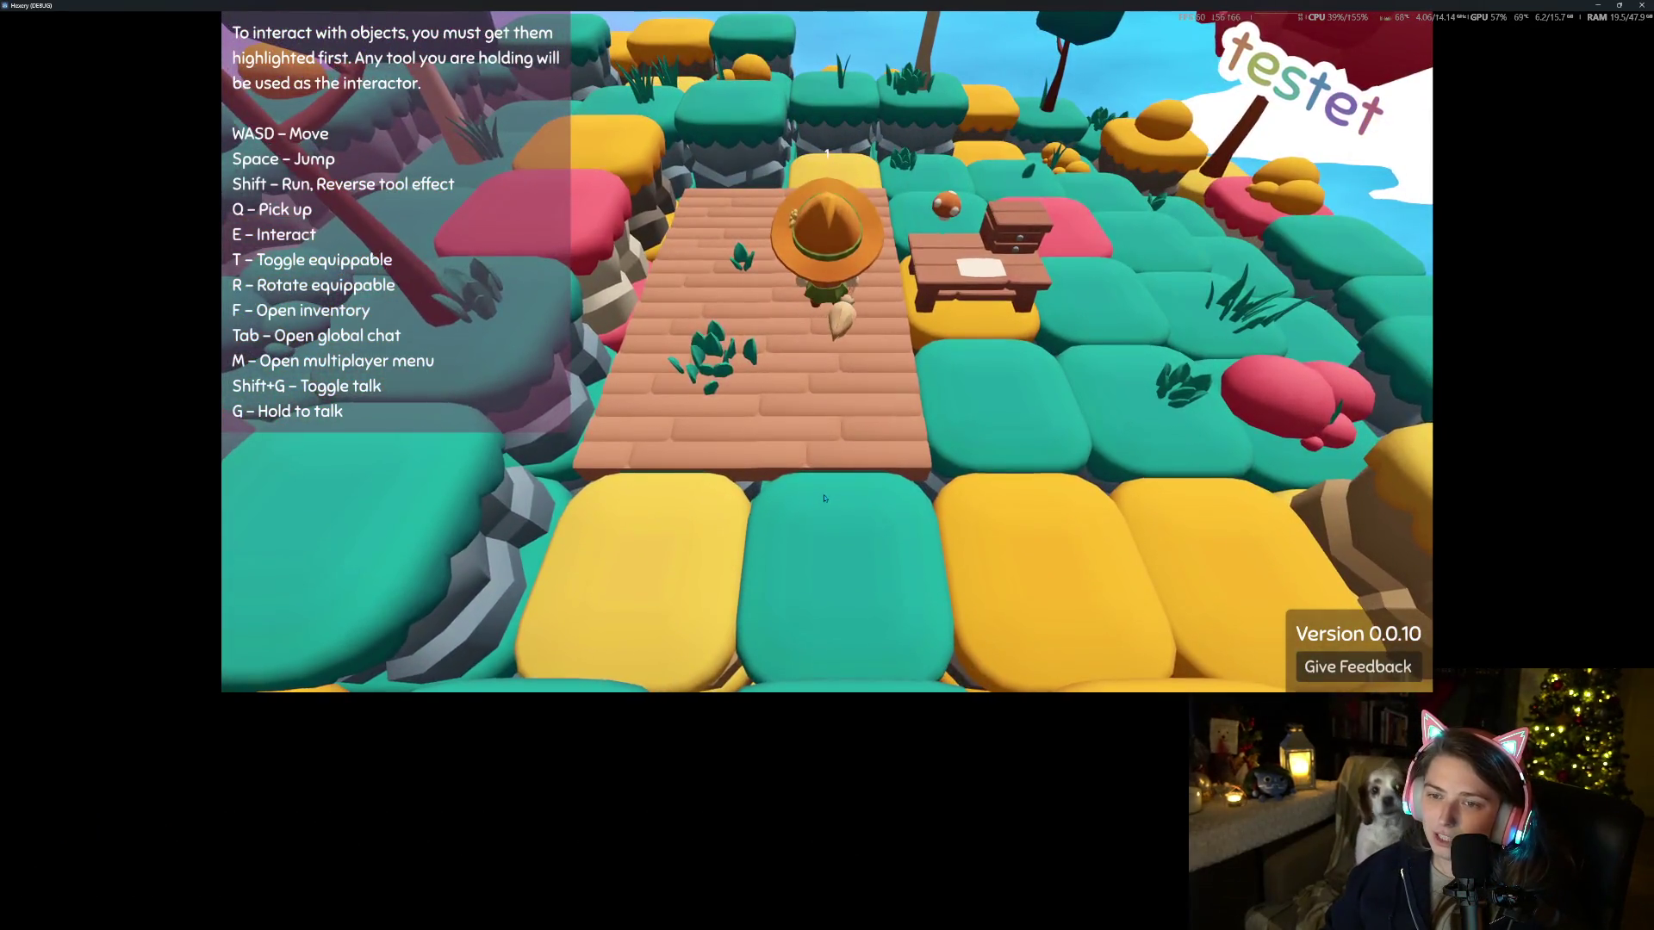
pyautogui.press('w')
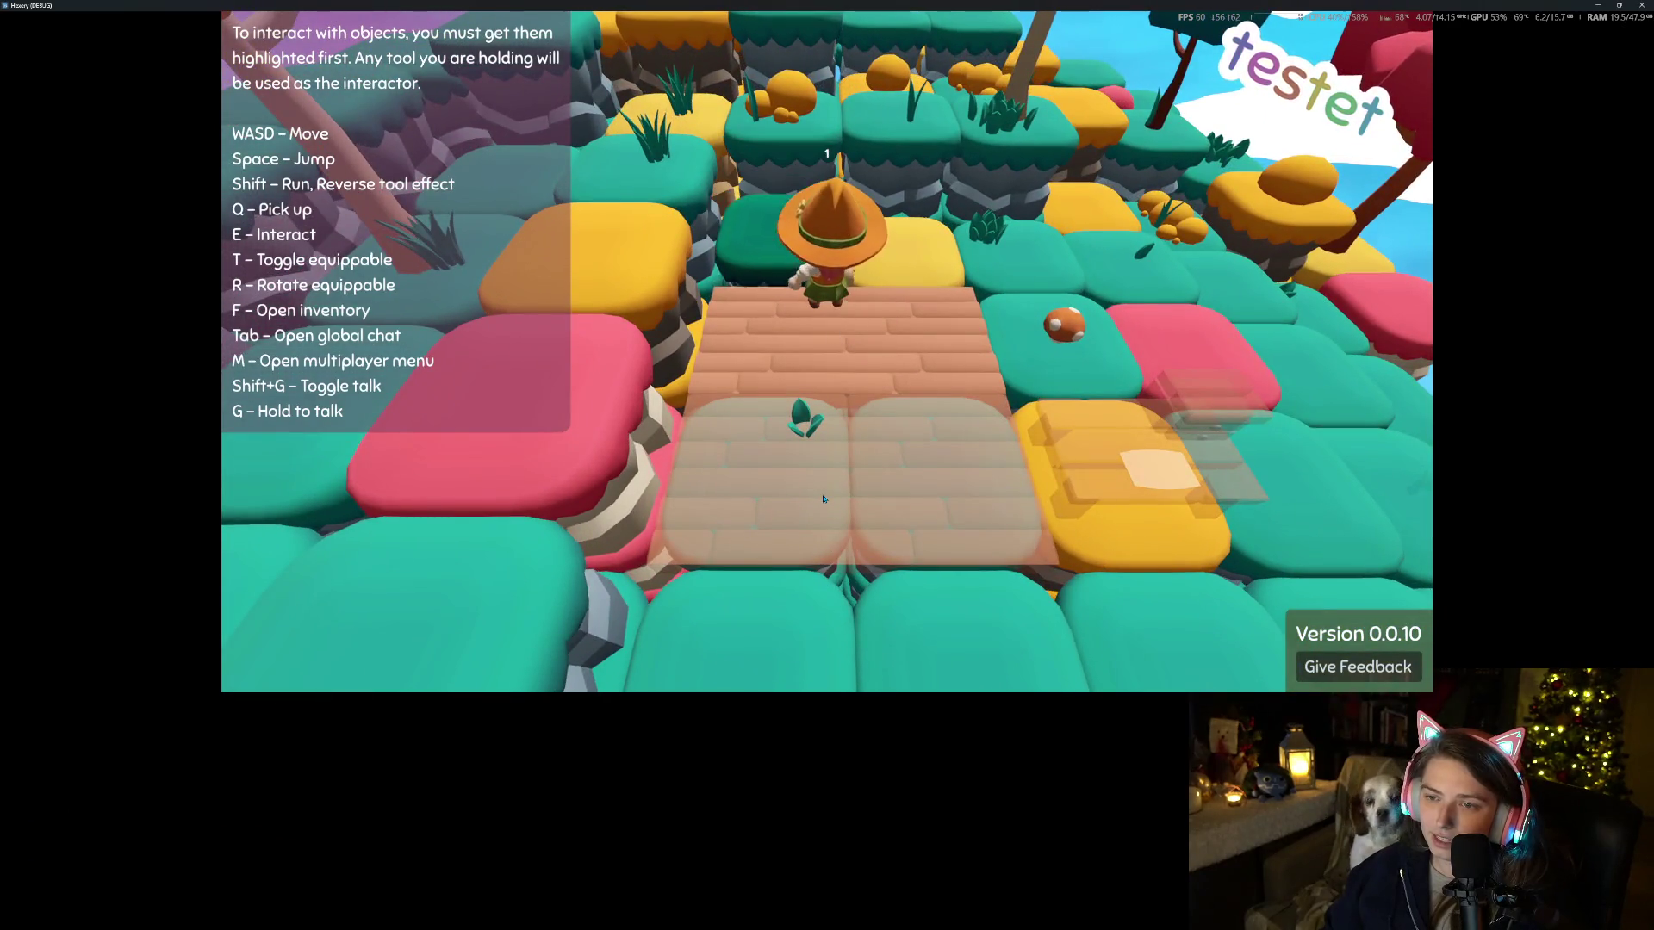
pyautogui.press('a')
pyautogui.press('a')
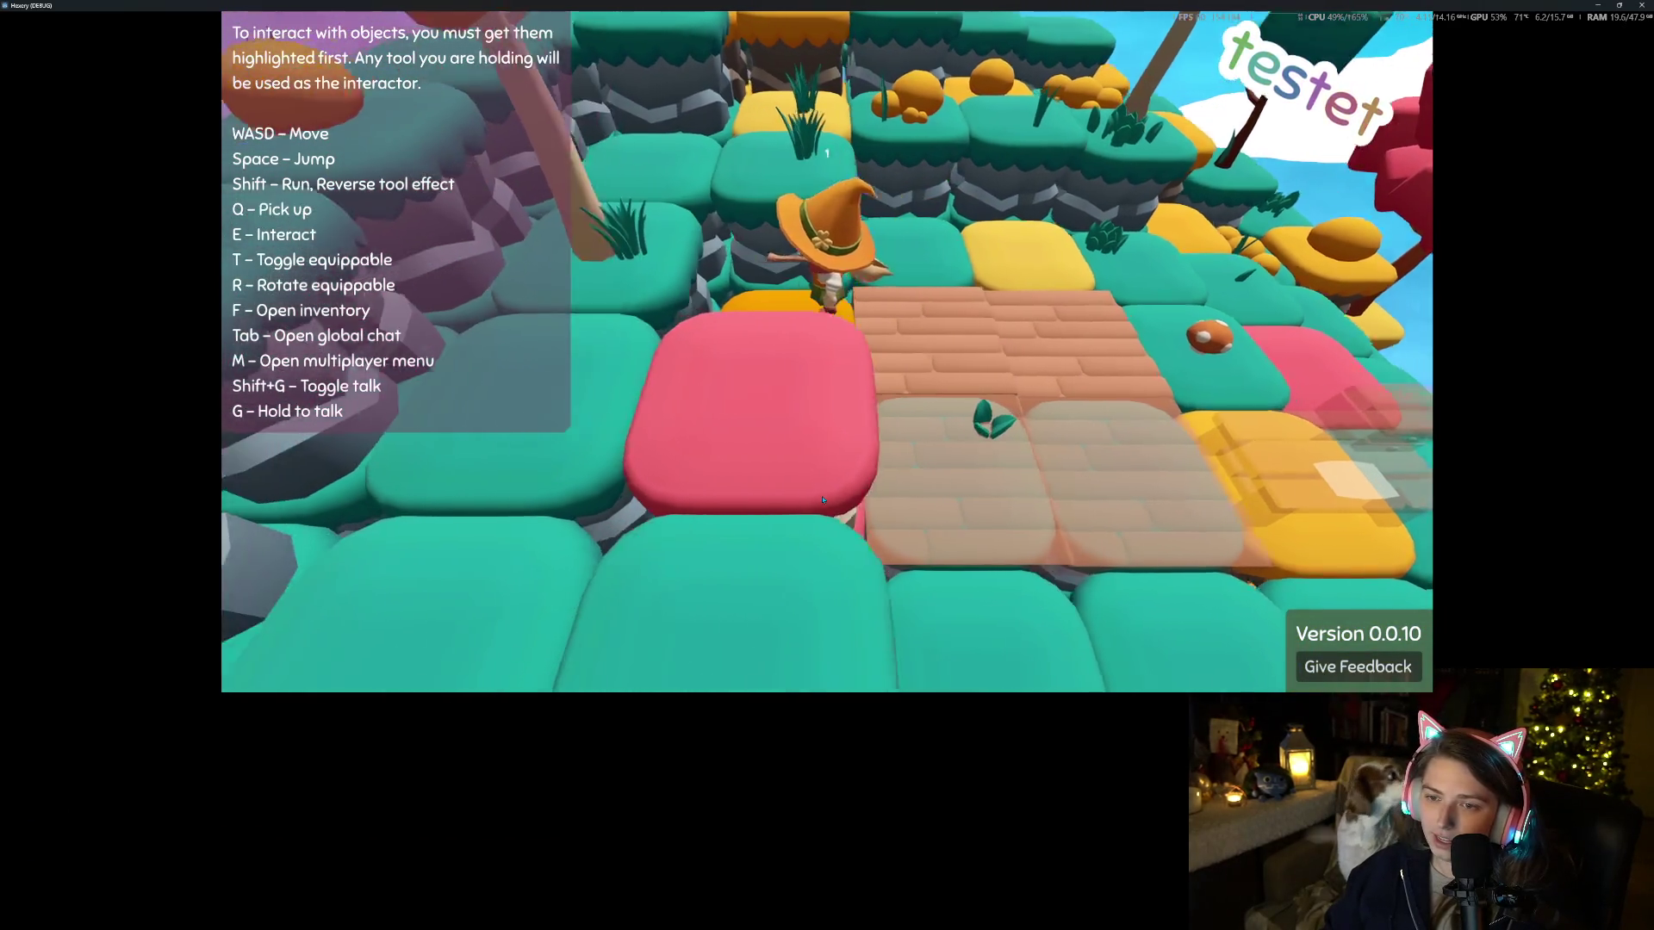
pyautogui.press('s')
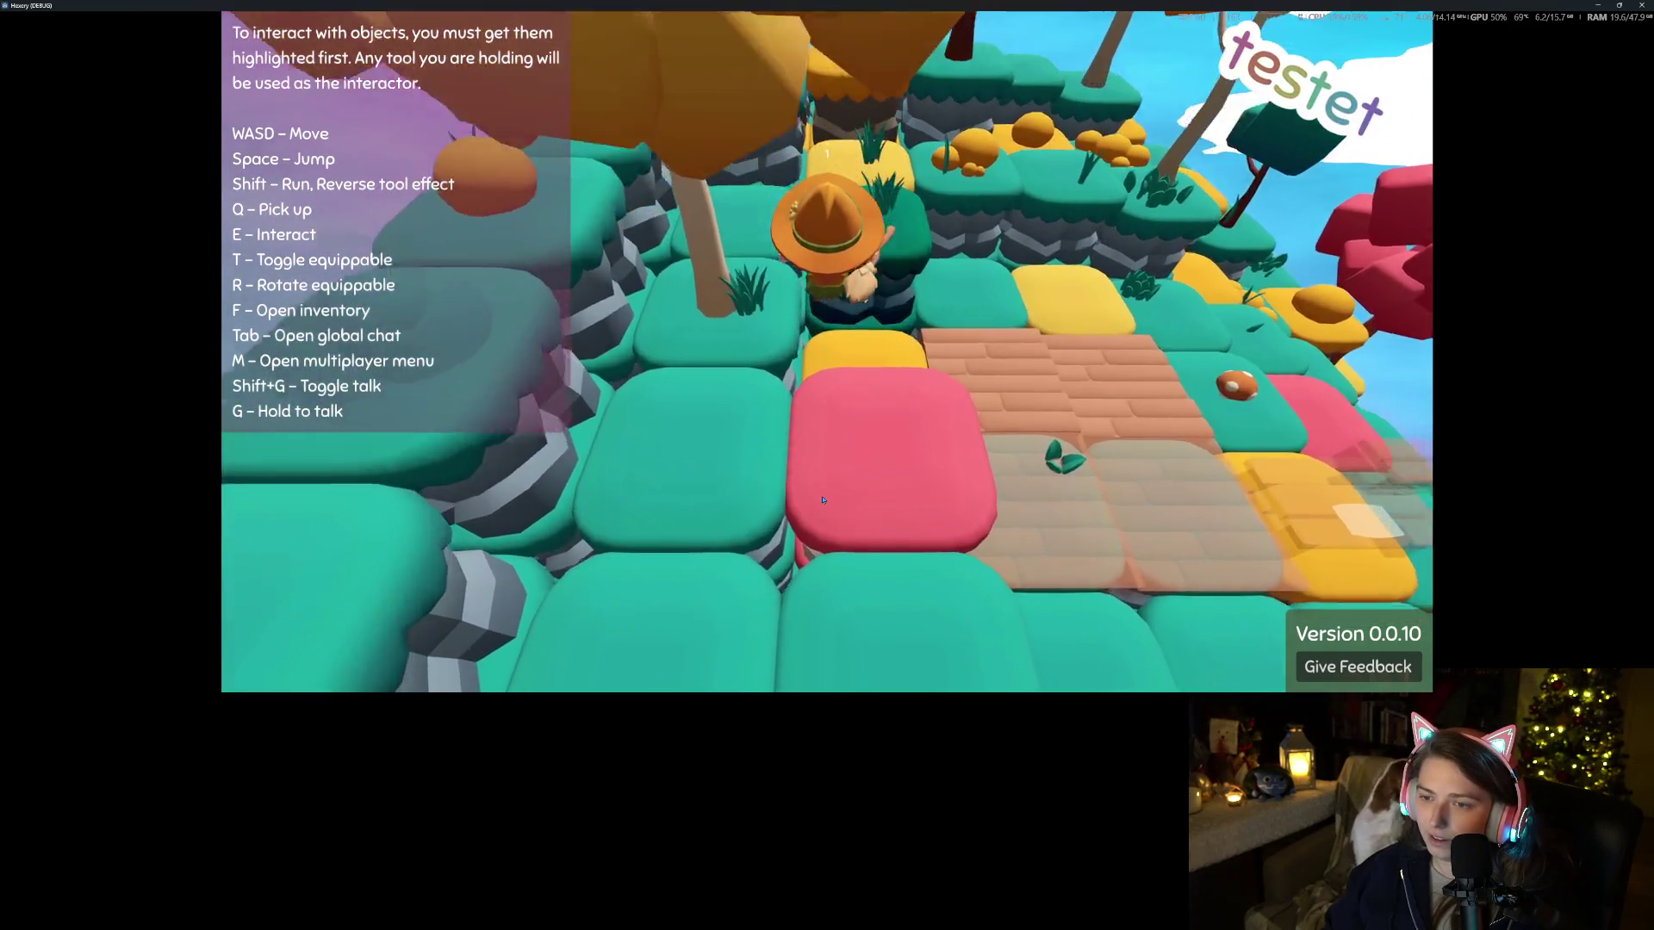
pyautogui.press('s')
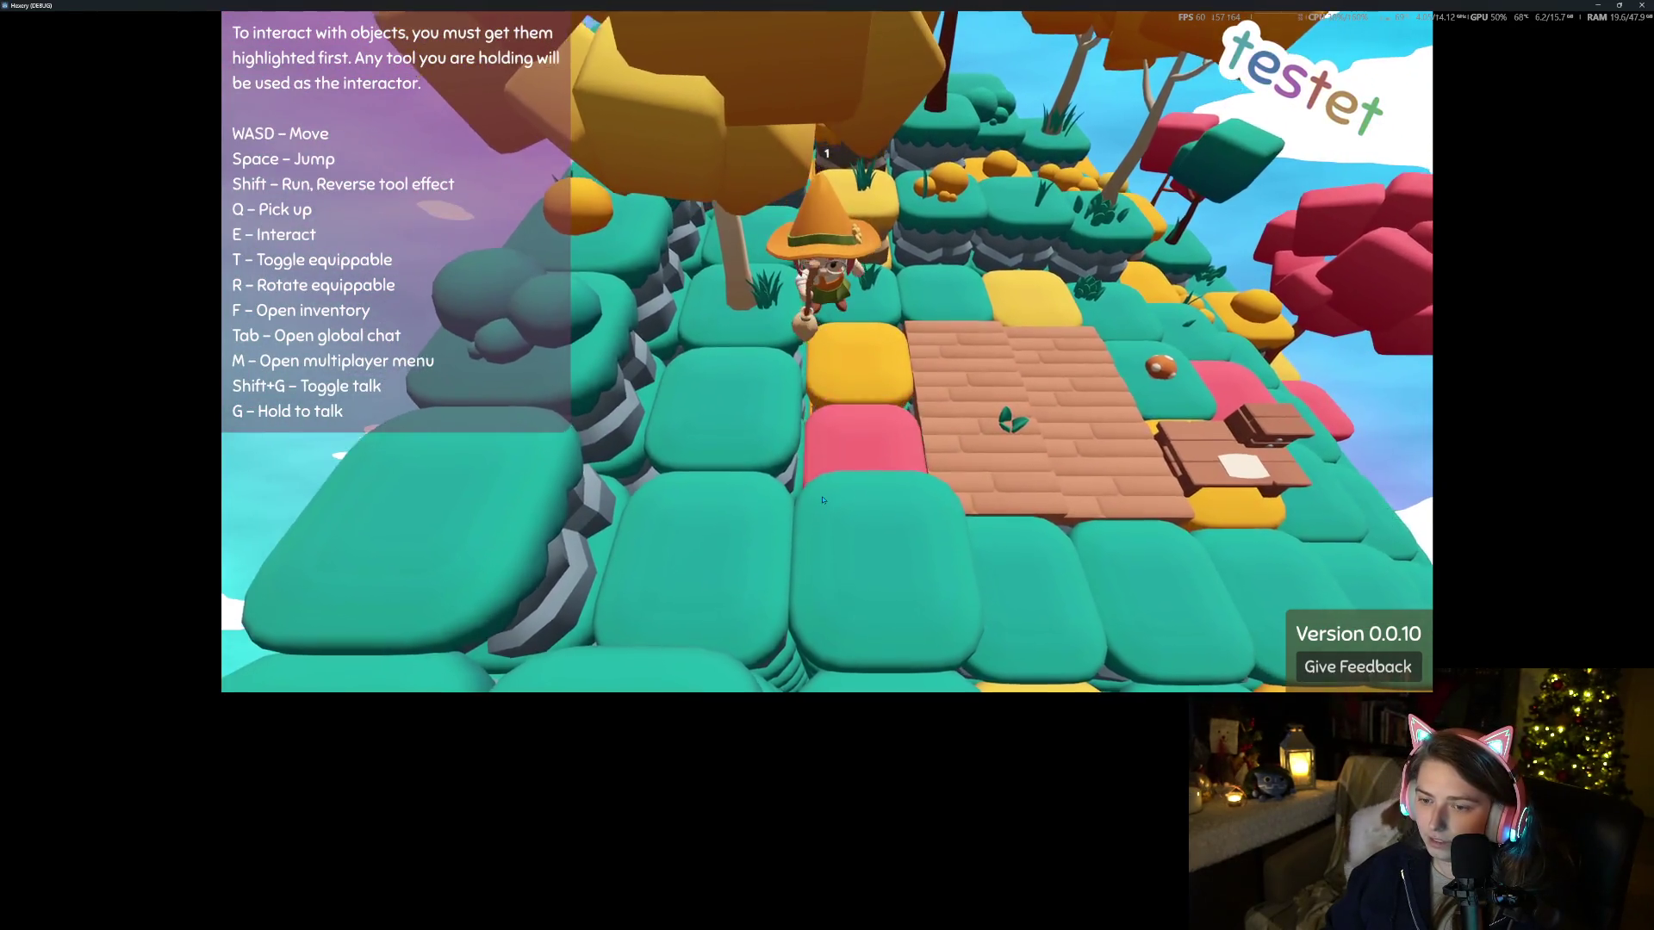
pyautogui.press('s')
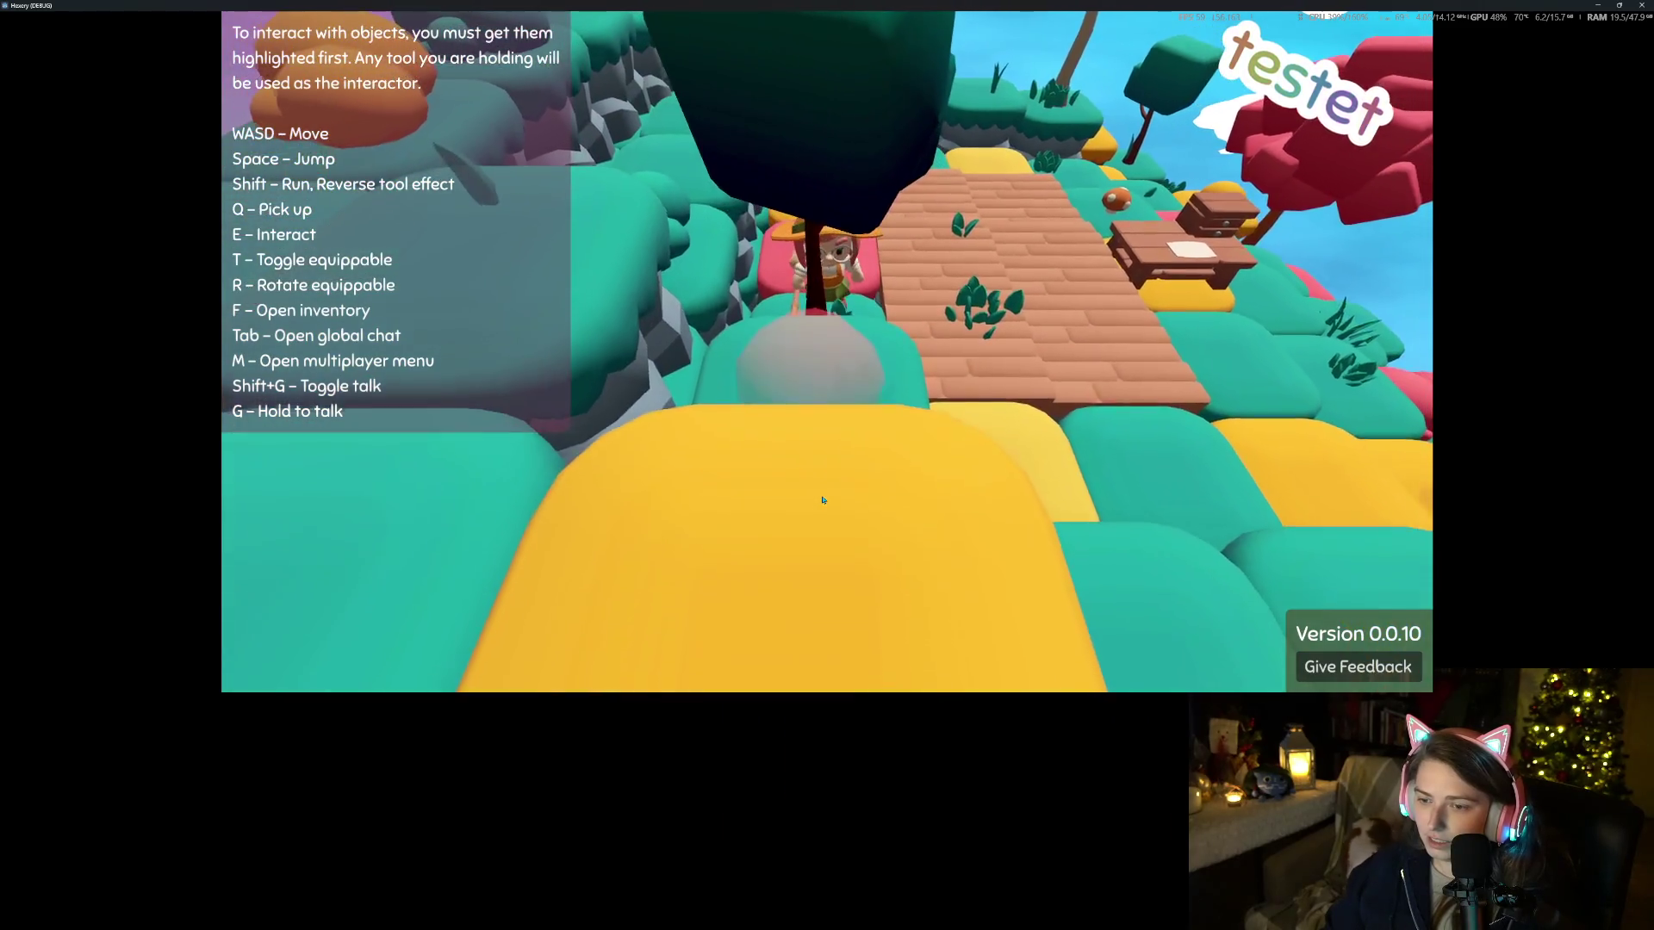
pyautogui.press('s')
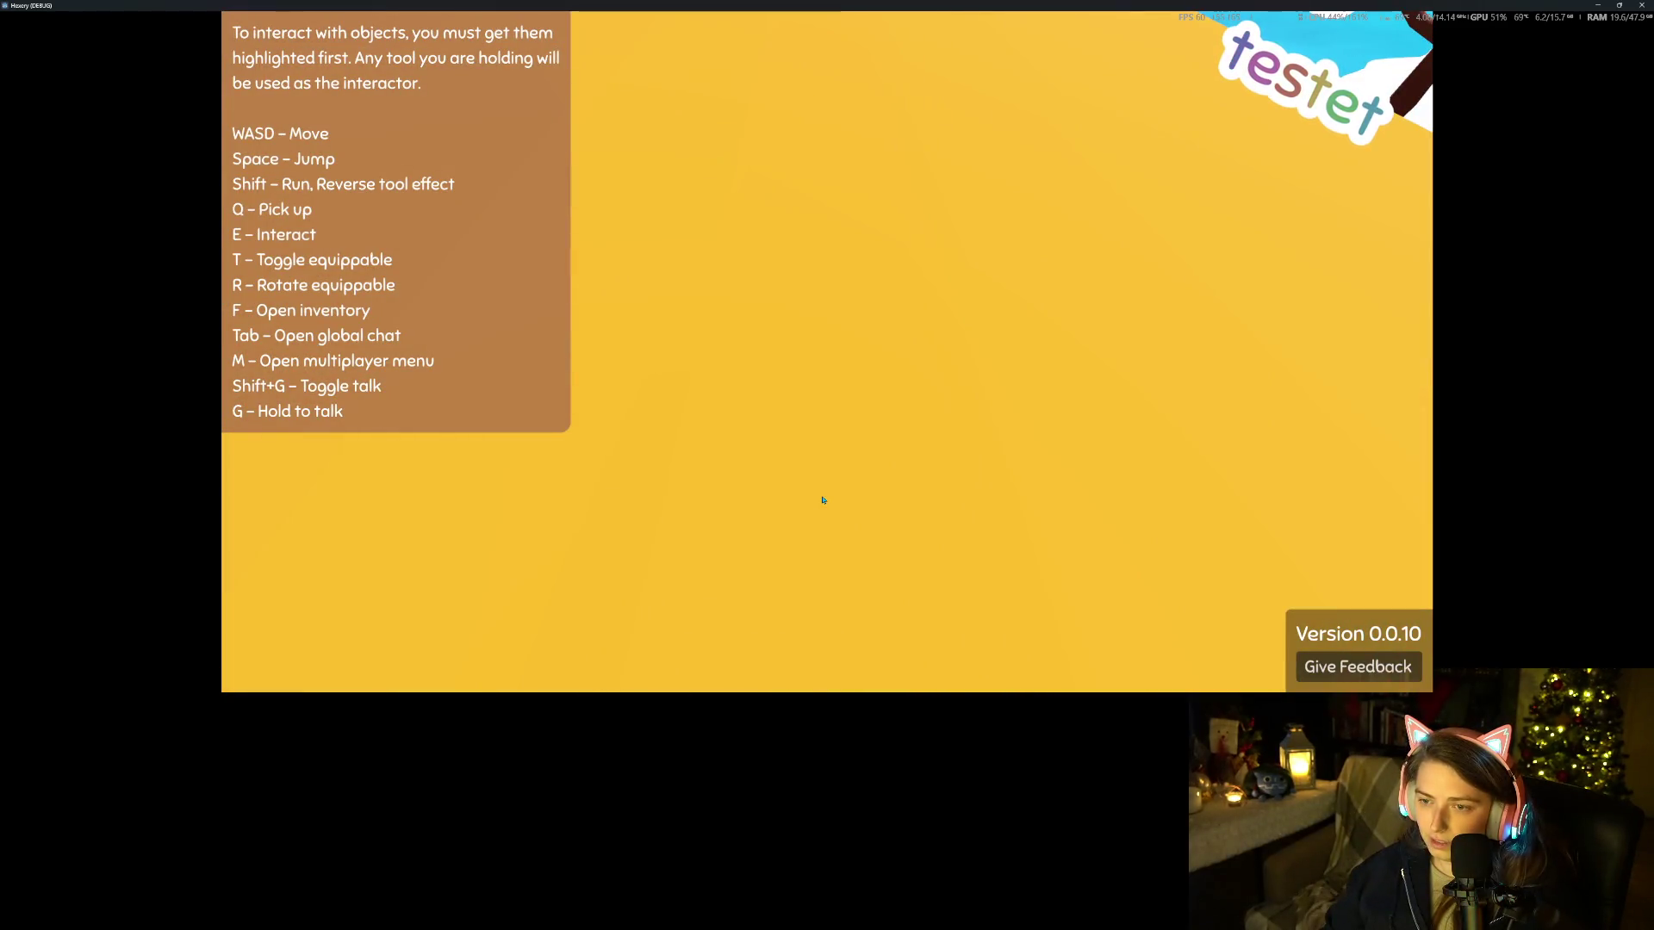
pyautogui.press('w')
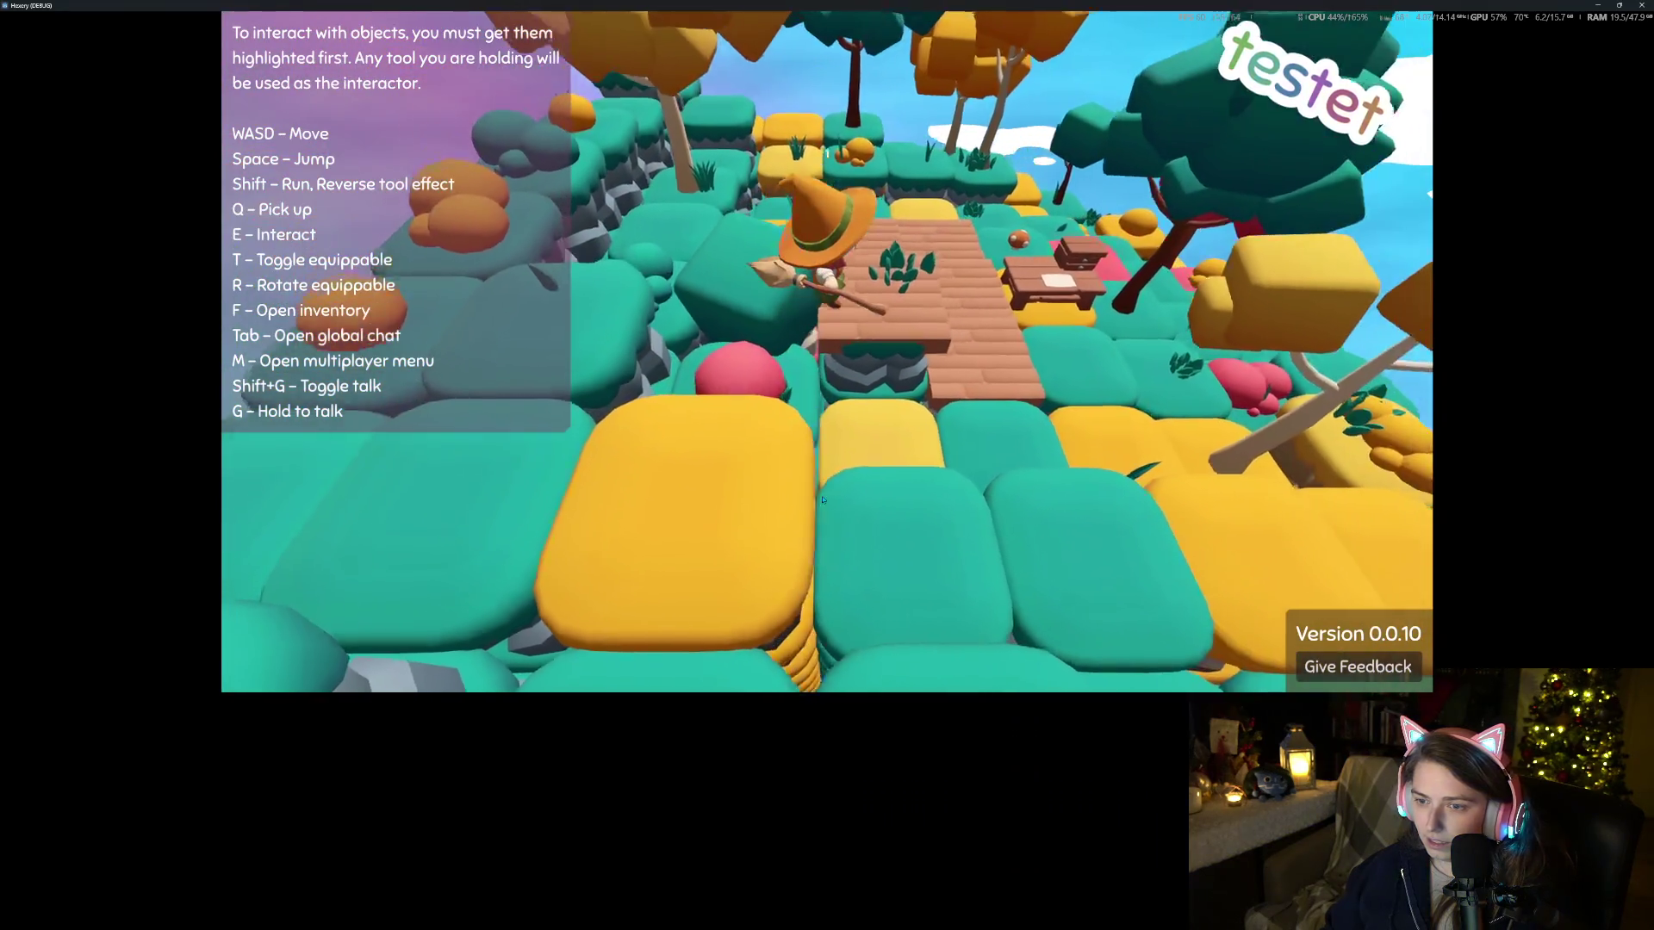
pyautogui.press('s')
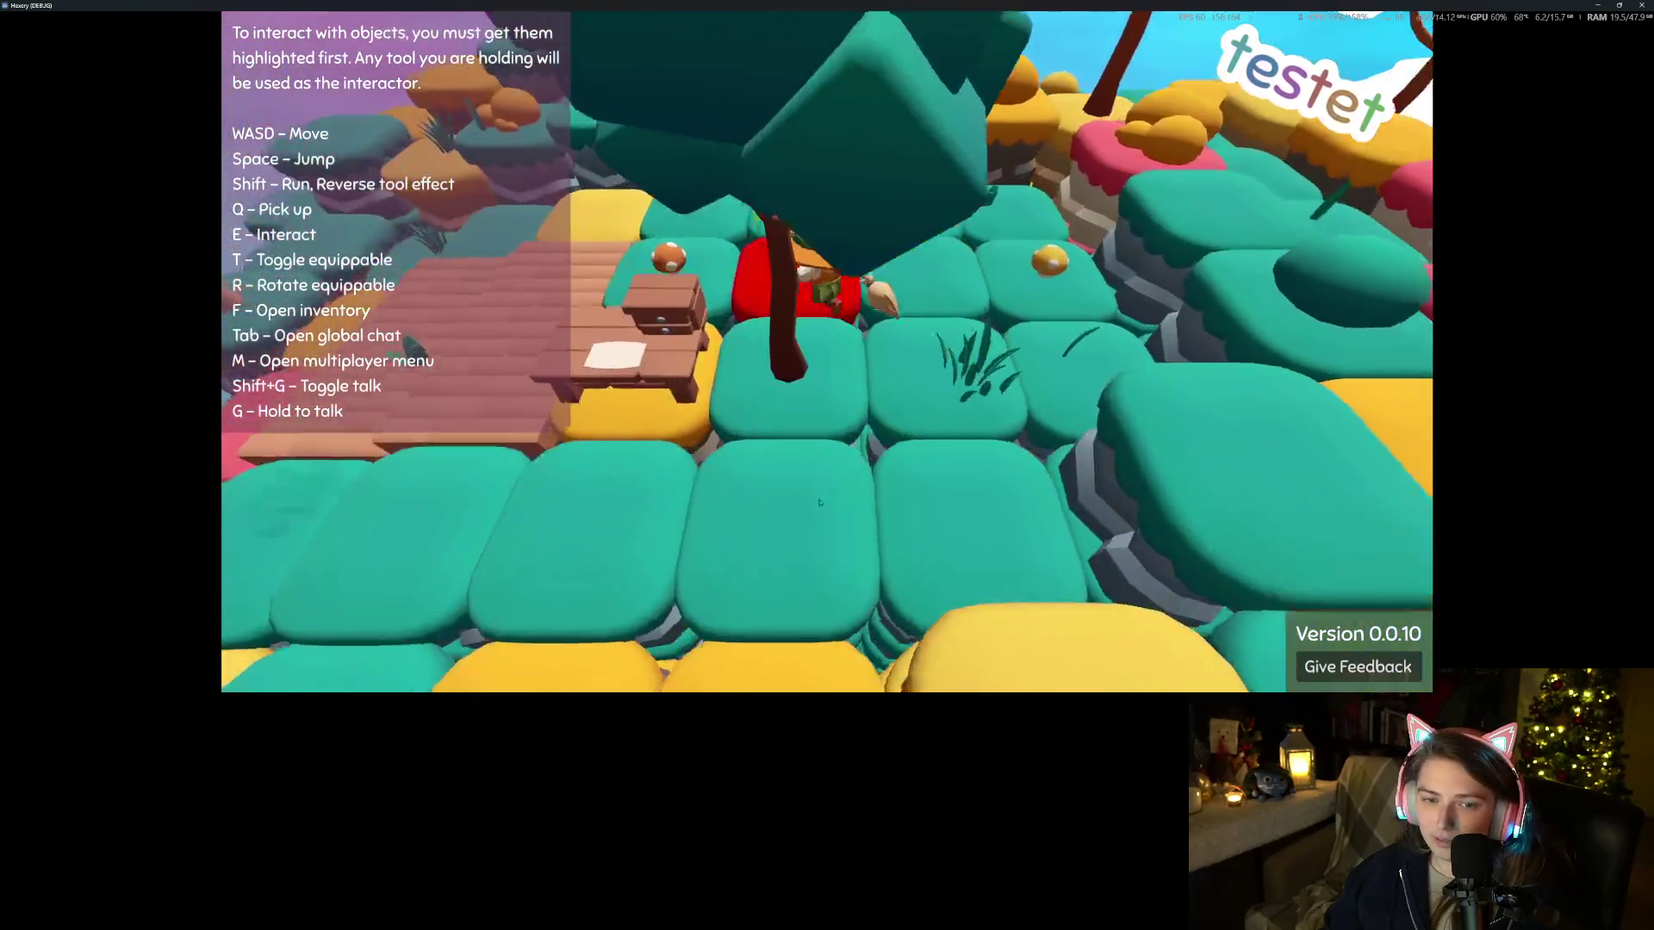
# Zoom the game camera out and in repeatedly to frame the wooden path and table
pyautogui.scroll(-3, 819, 503)
pyautogui.scroll(5, 819, 503)
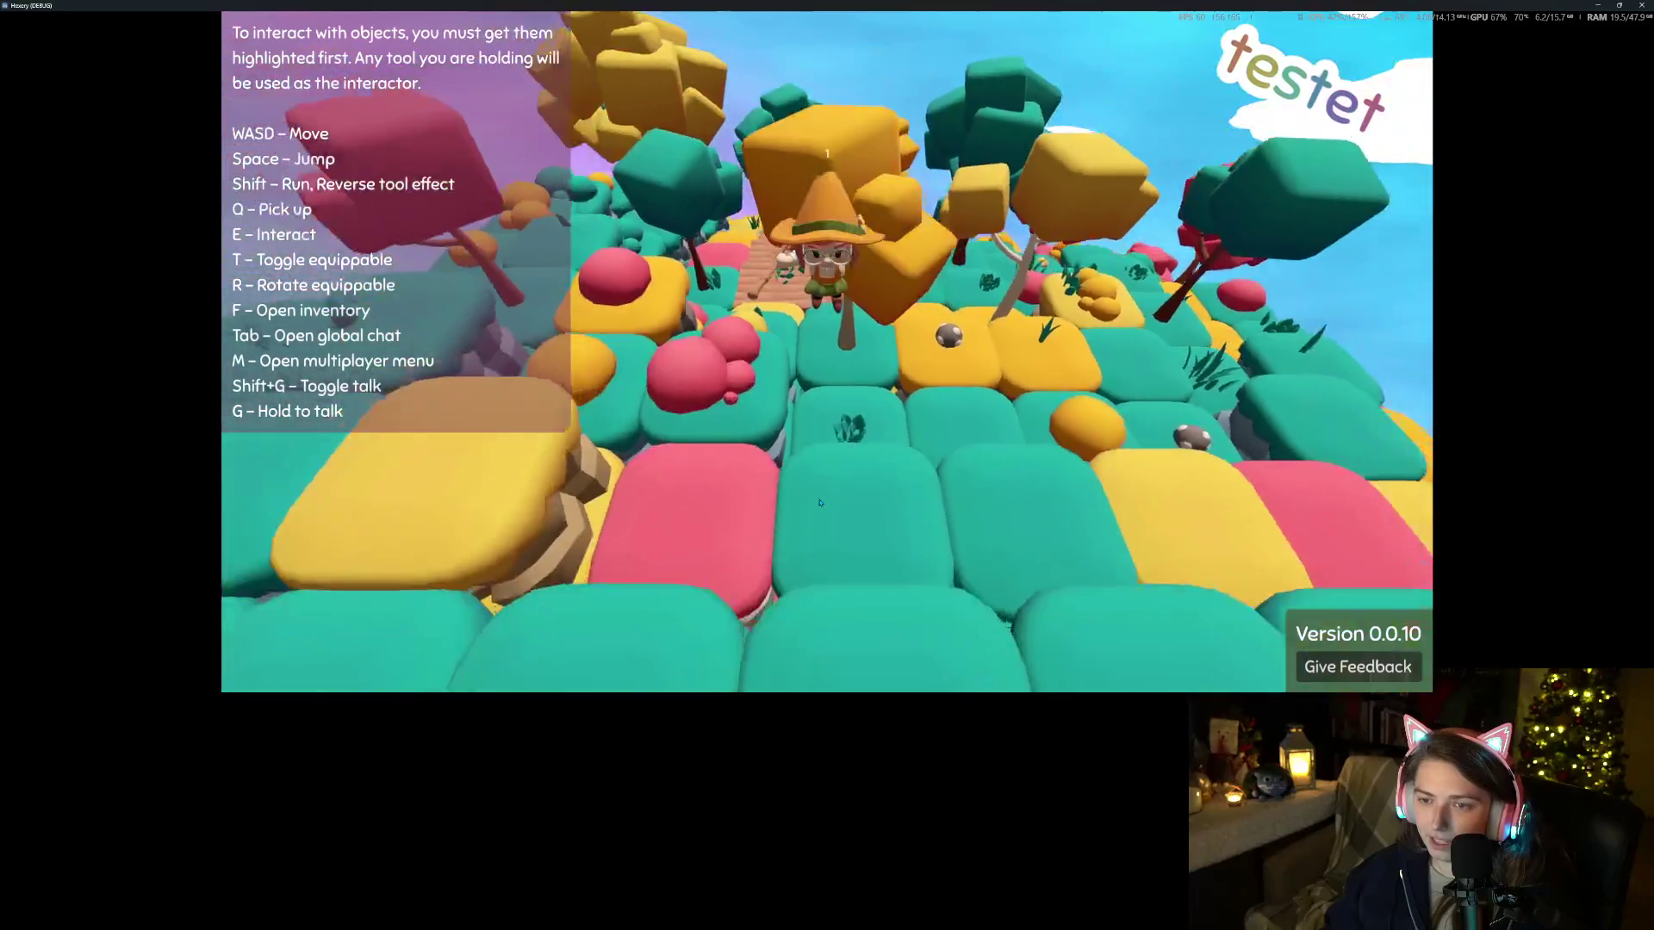
pyautogui.scroll(-3, 819, 503)
pyautogui.scroll(4, 819, 503)
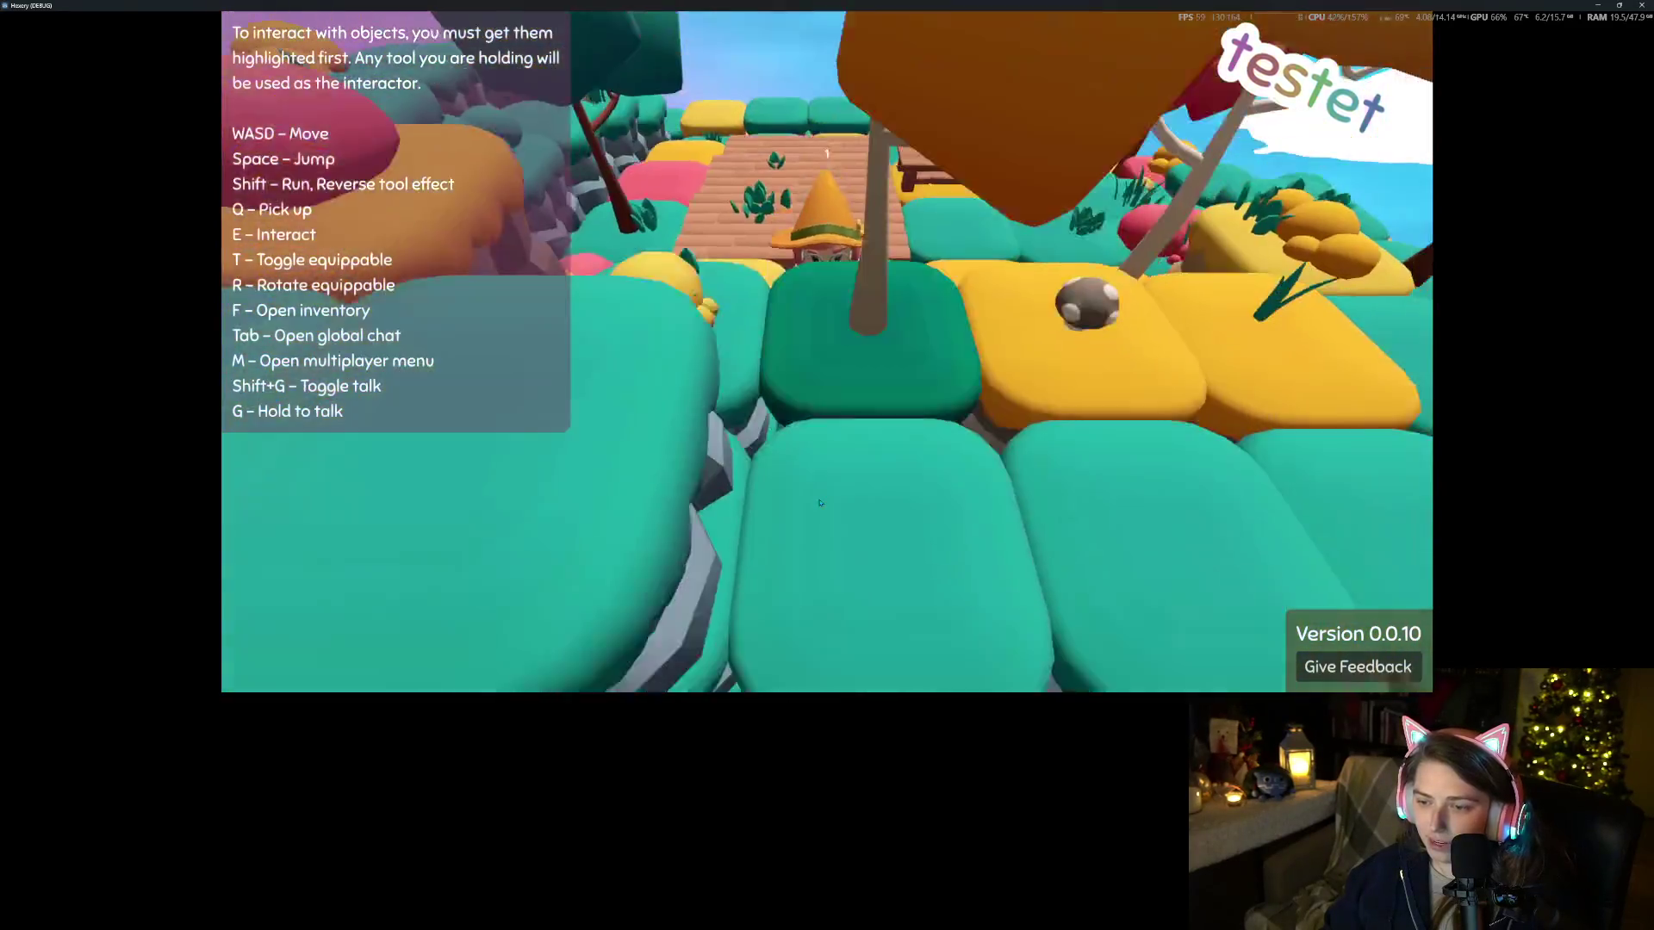
pyautogui.scroll(-4, 819, 503)
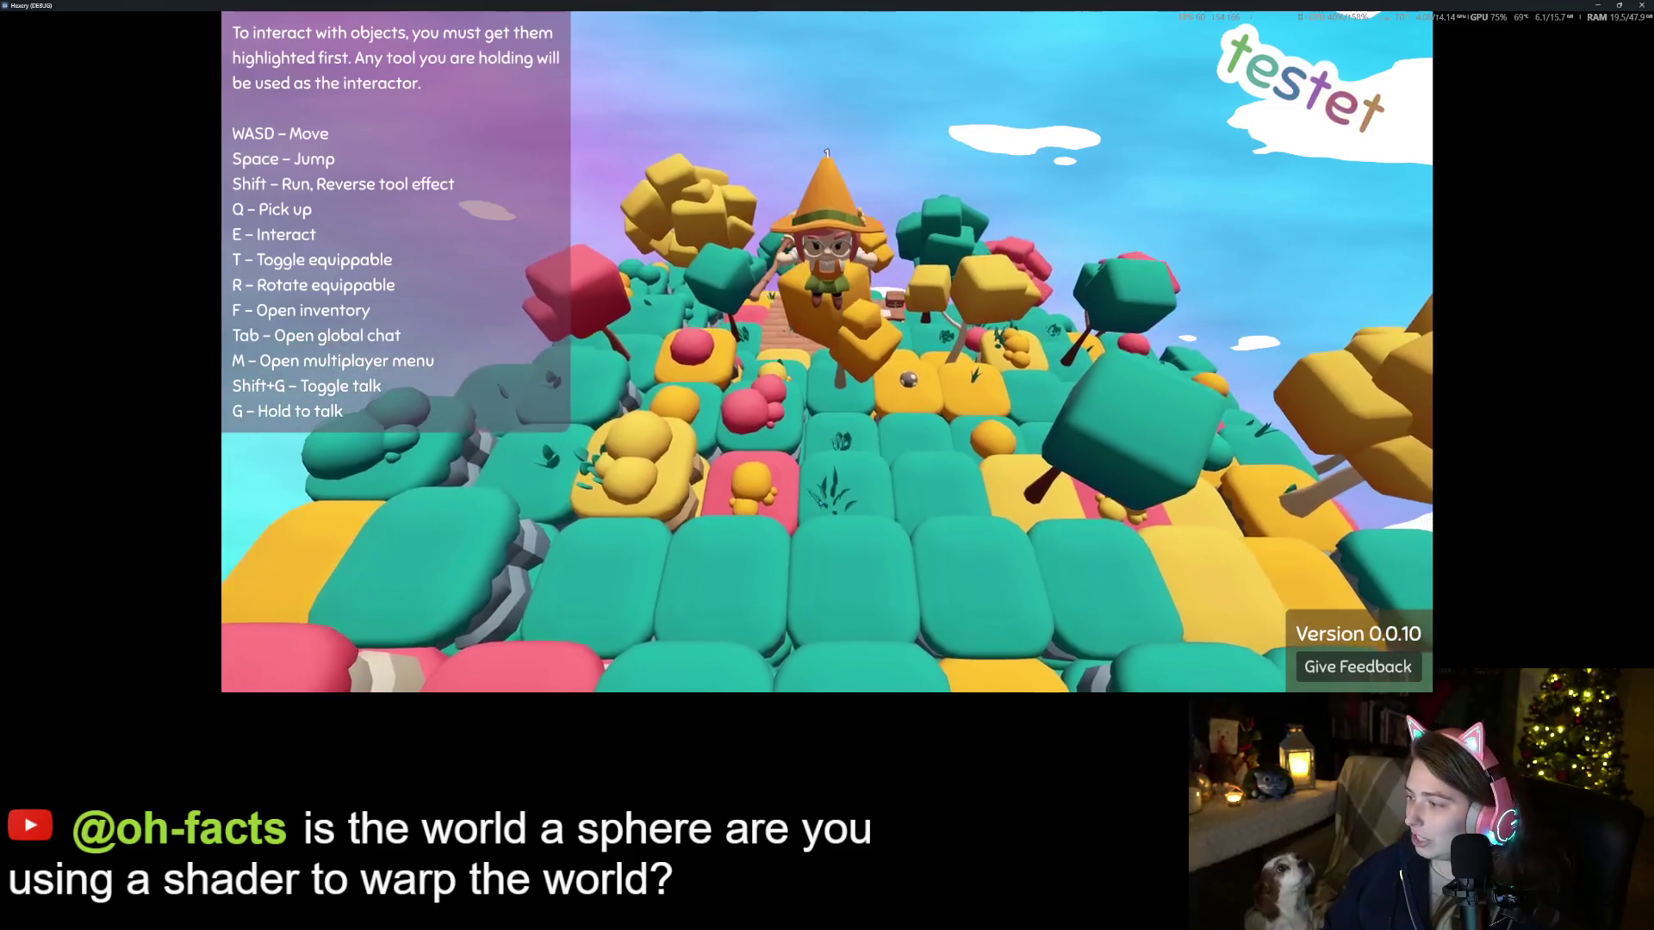
pyautogui.scroll(4, 819, 503)
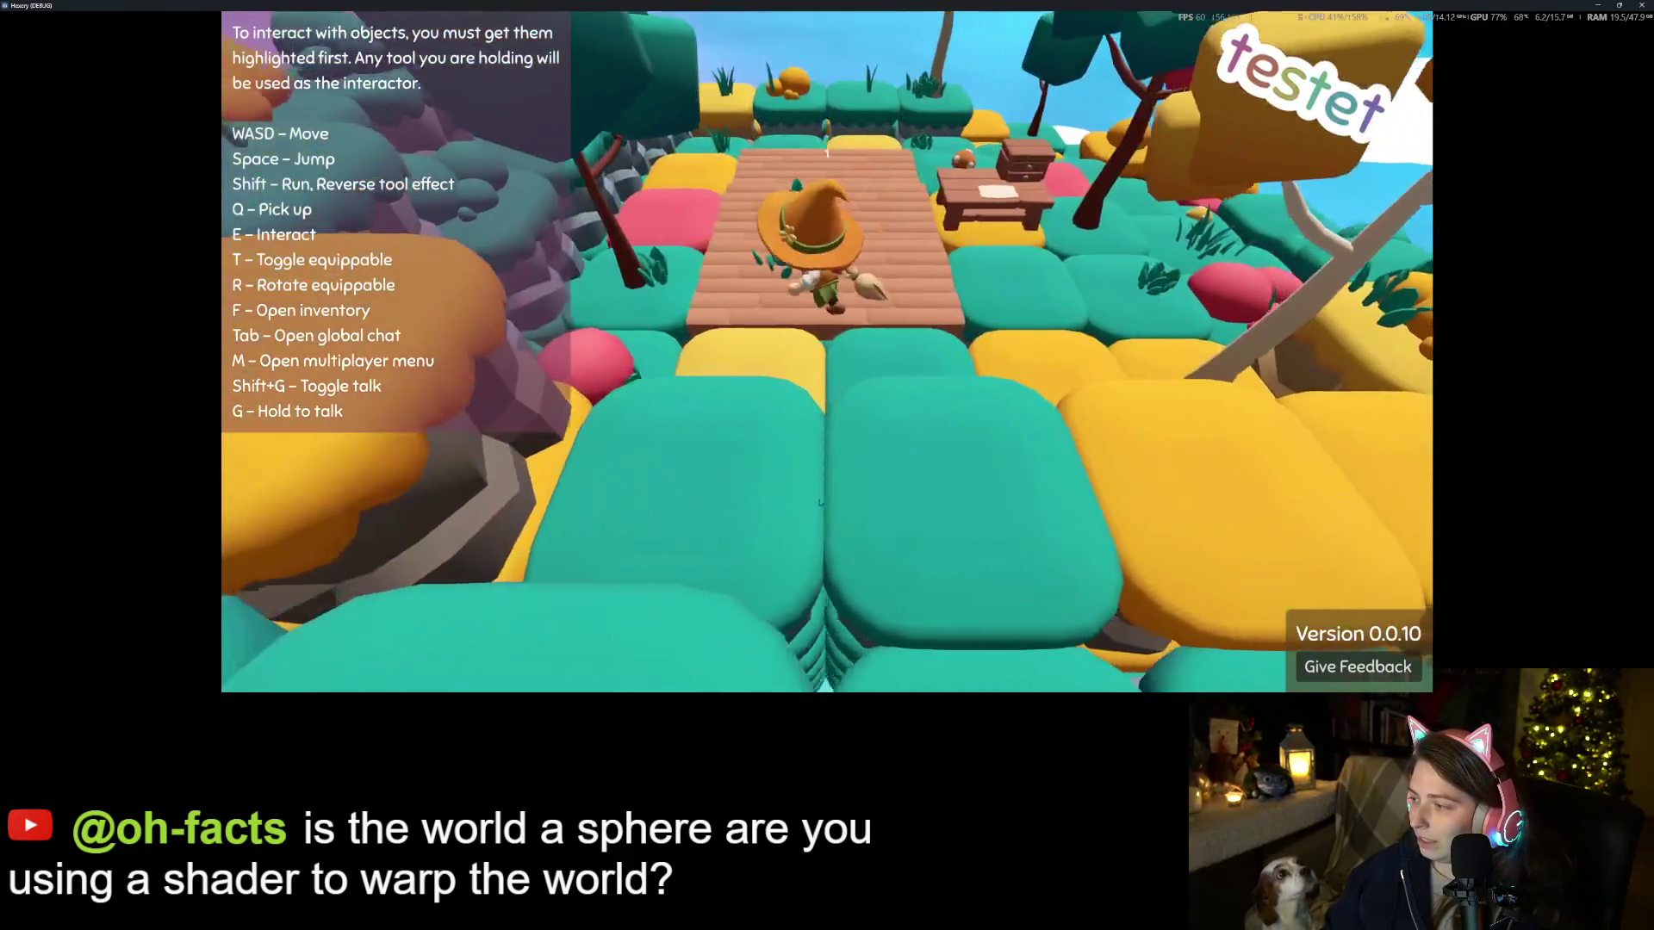
pyautogui.scroll(-2, 819, 503)
pyautogui.scroll(2, 819, 503)
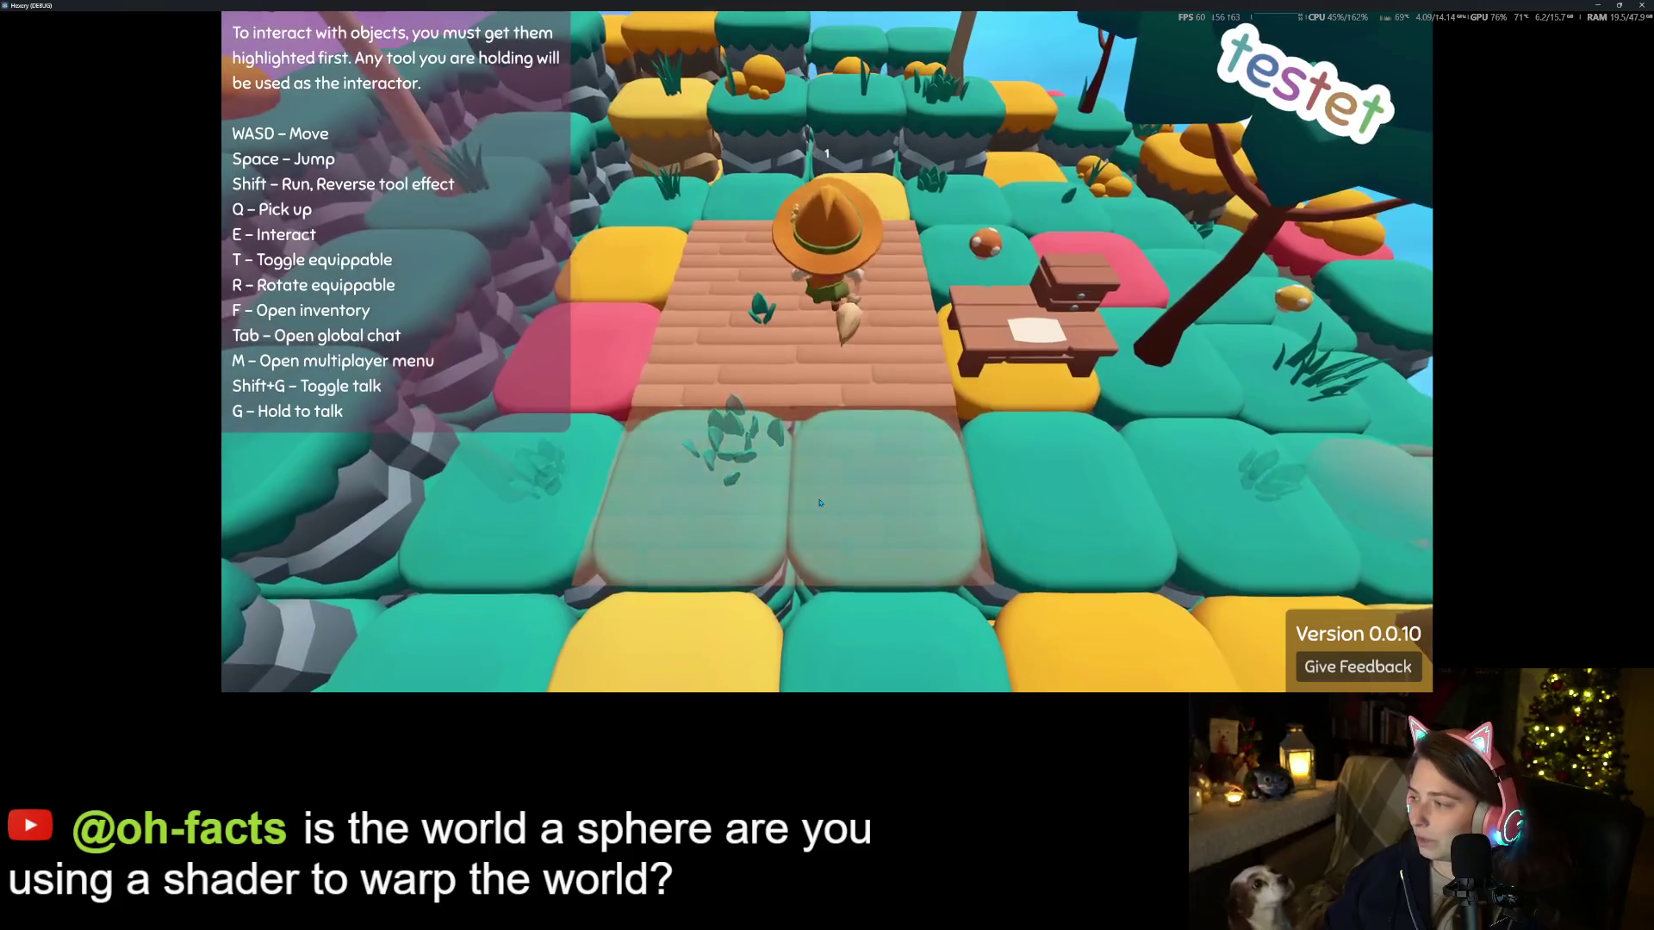
pyautogui.scroll(-2, 819, 503)
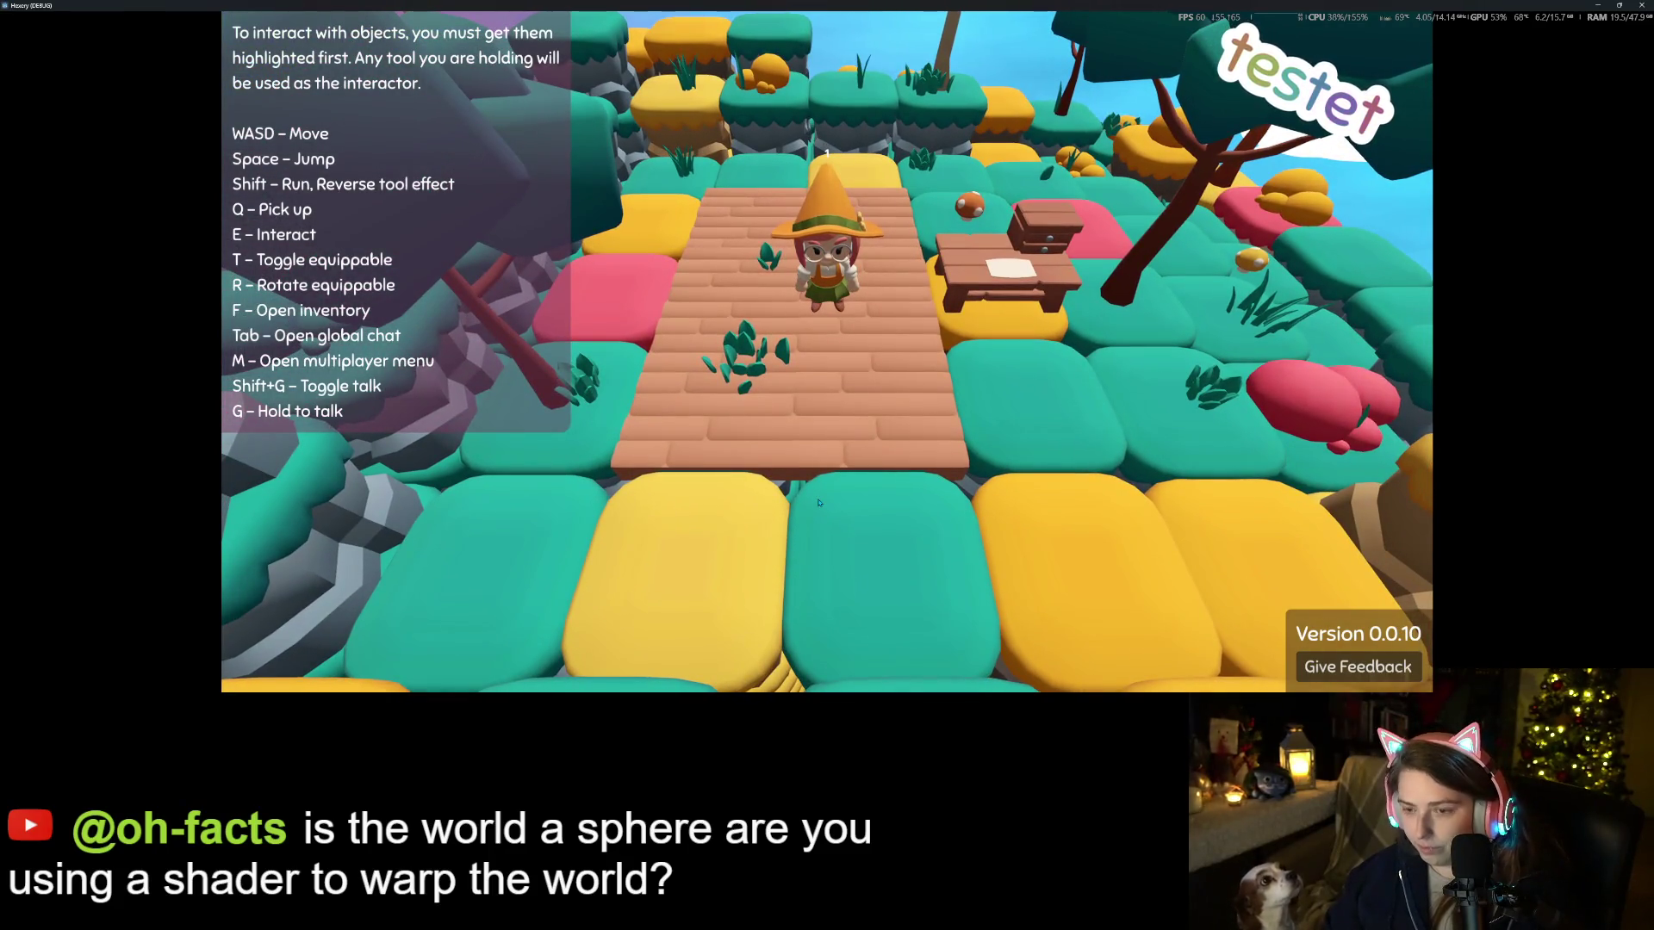
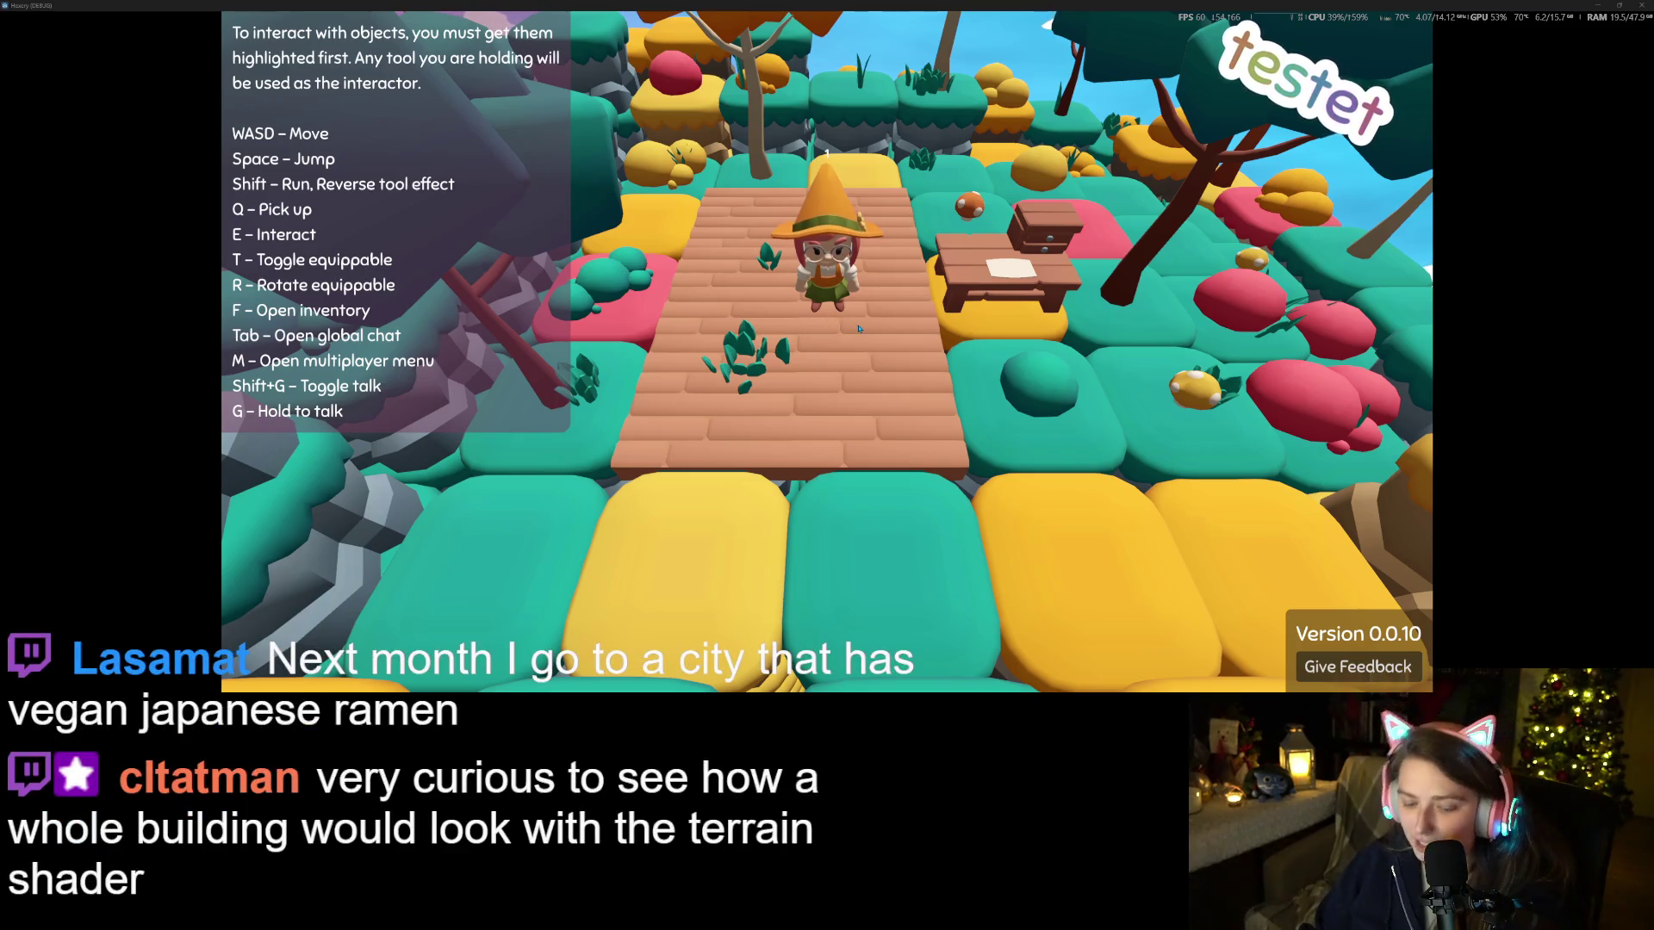
# Check the inventory with F while standing on the wooden deck, then close it
pyautogui.scroll(-5, 858, 328)
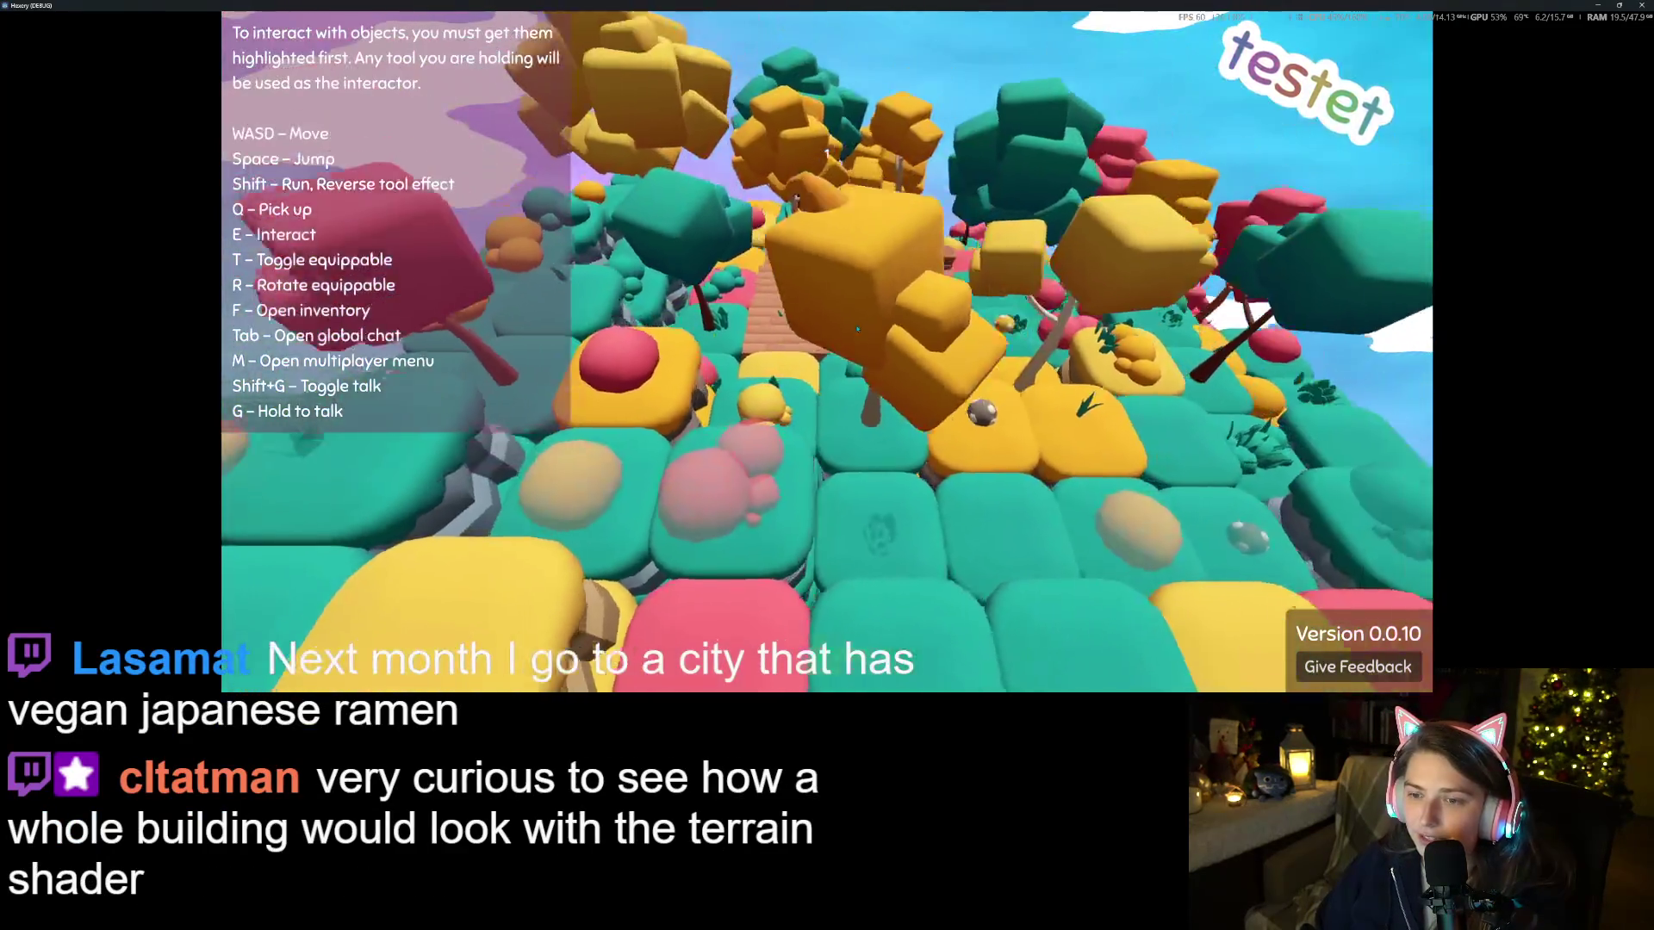
pyautogui.scroll(5, 858, 329)
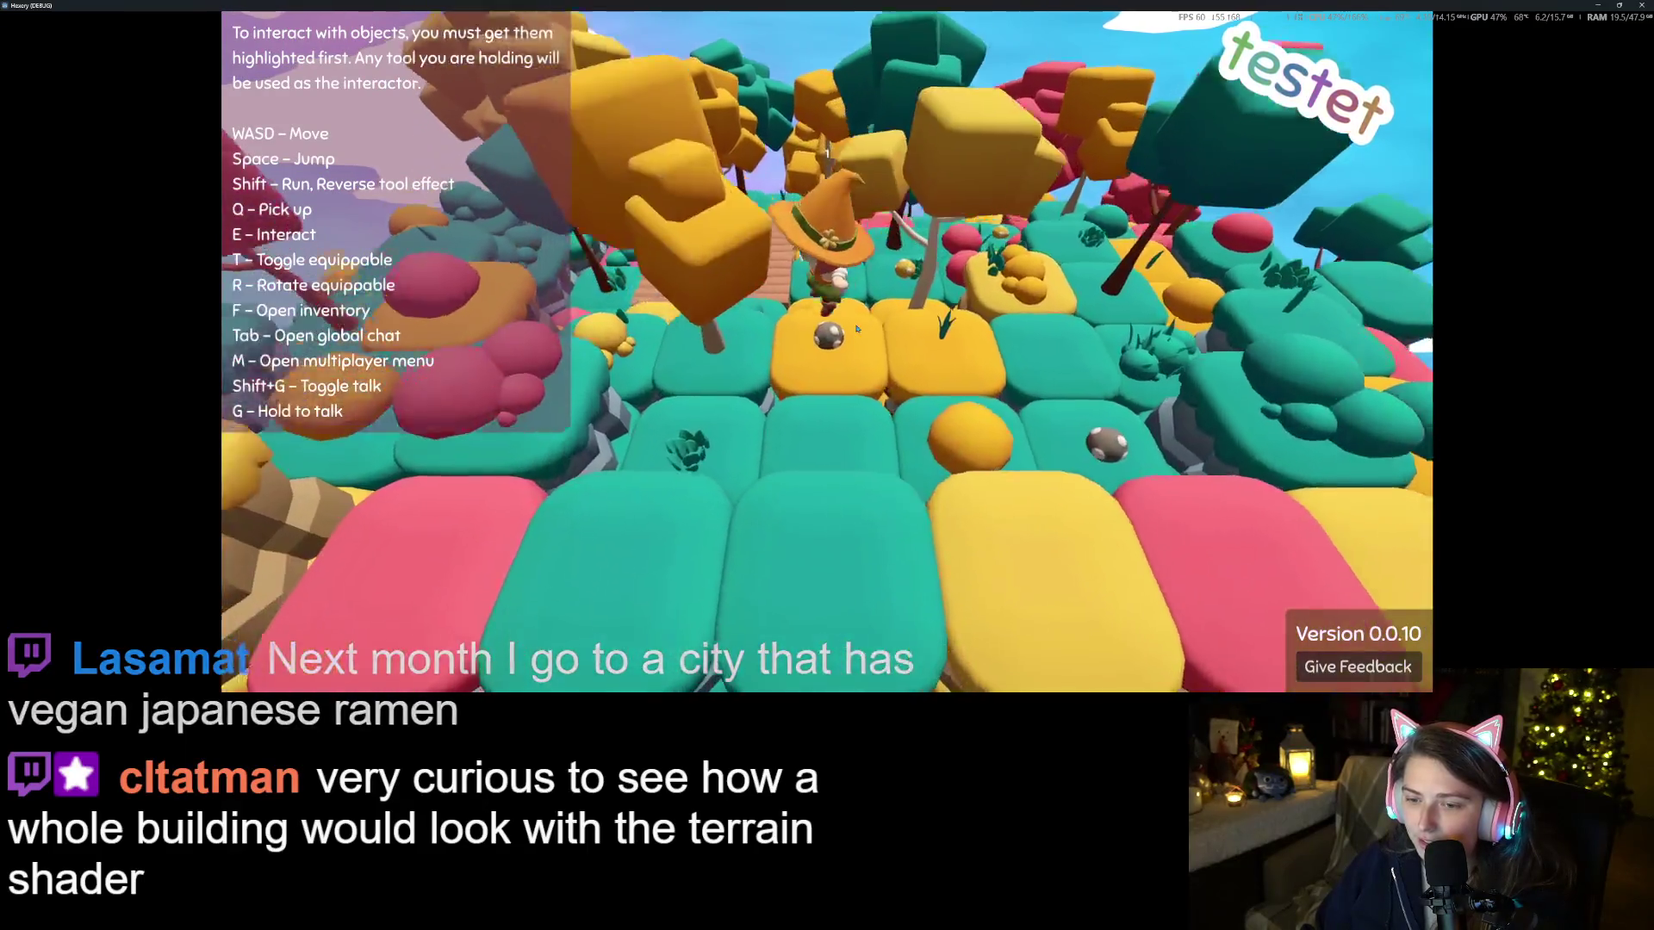
pyautogui.scroll(3, 856, 329)
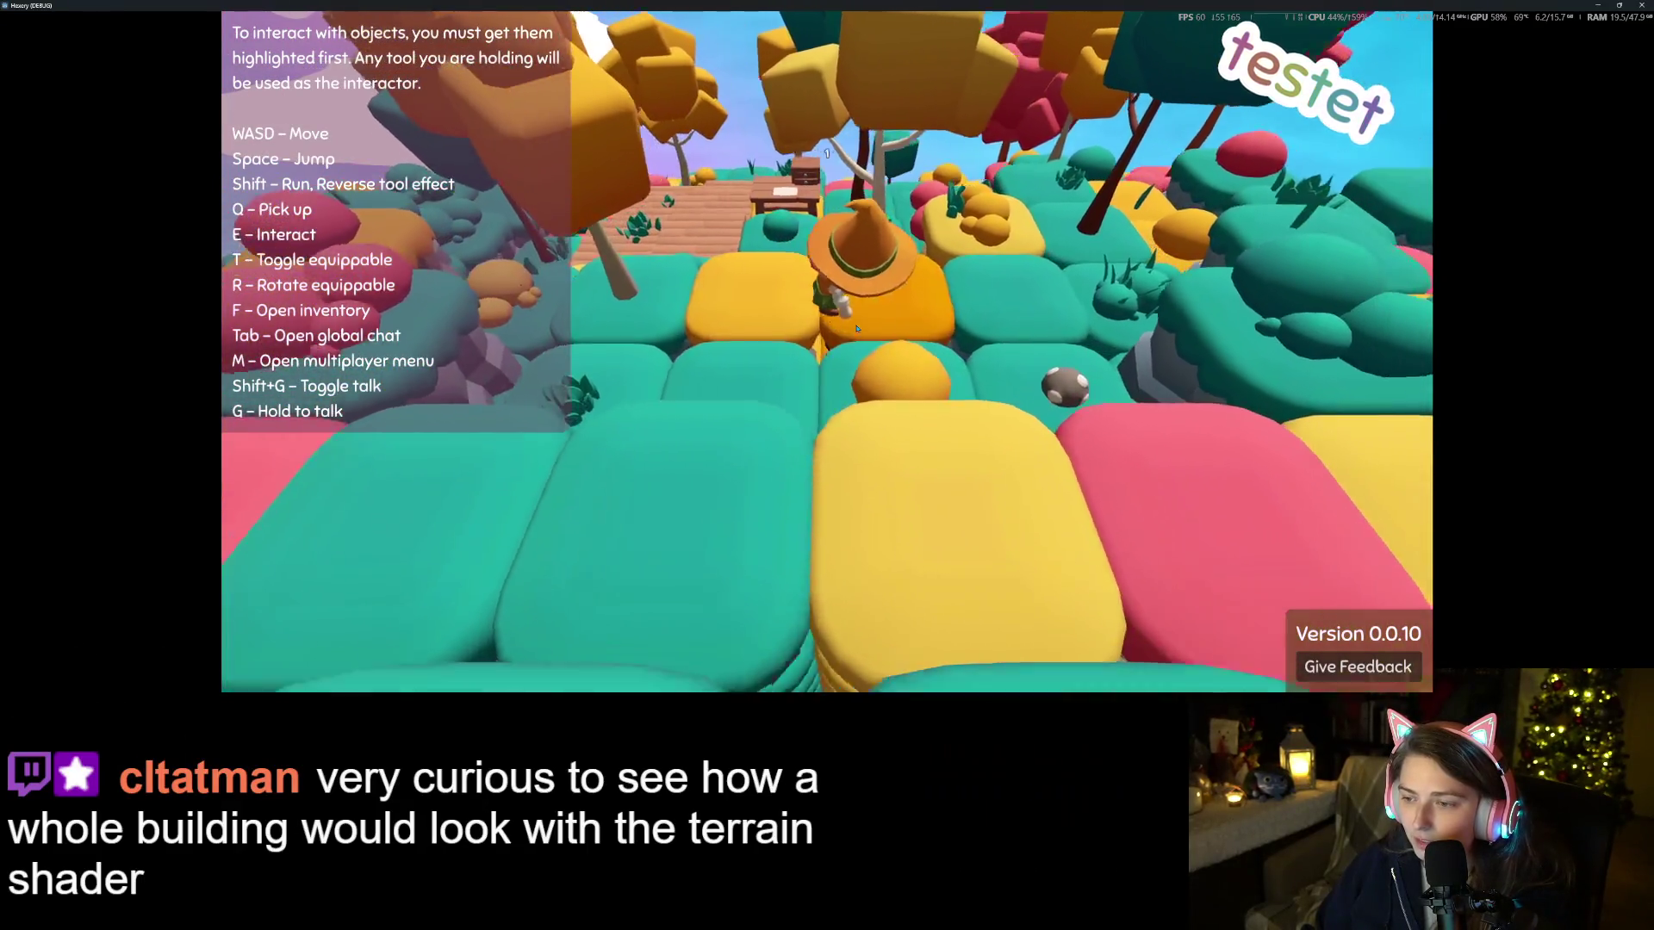
pyautogui.scroll(-3, 856, 328)
pyautogui.press('f')
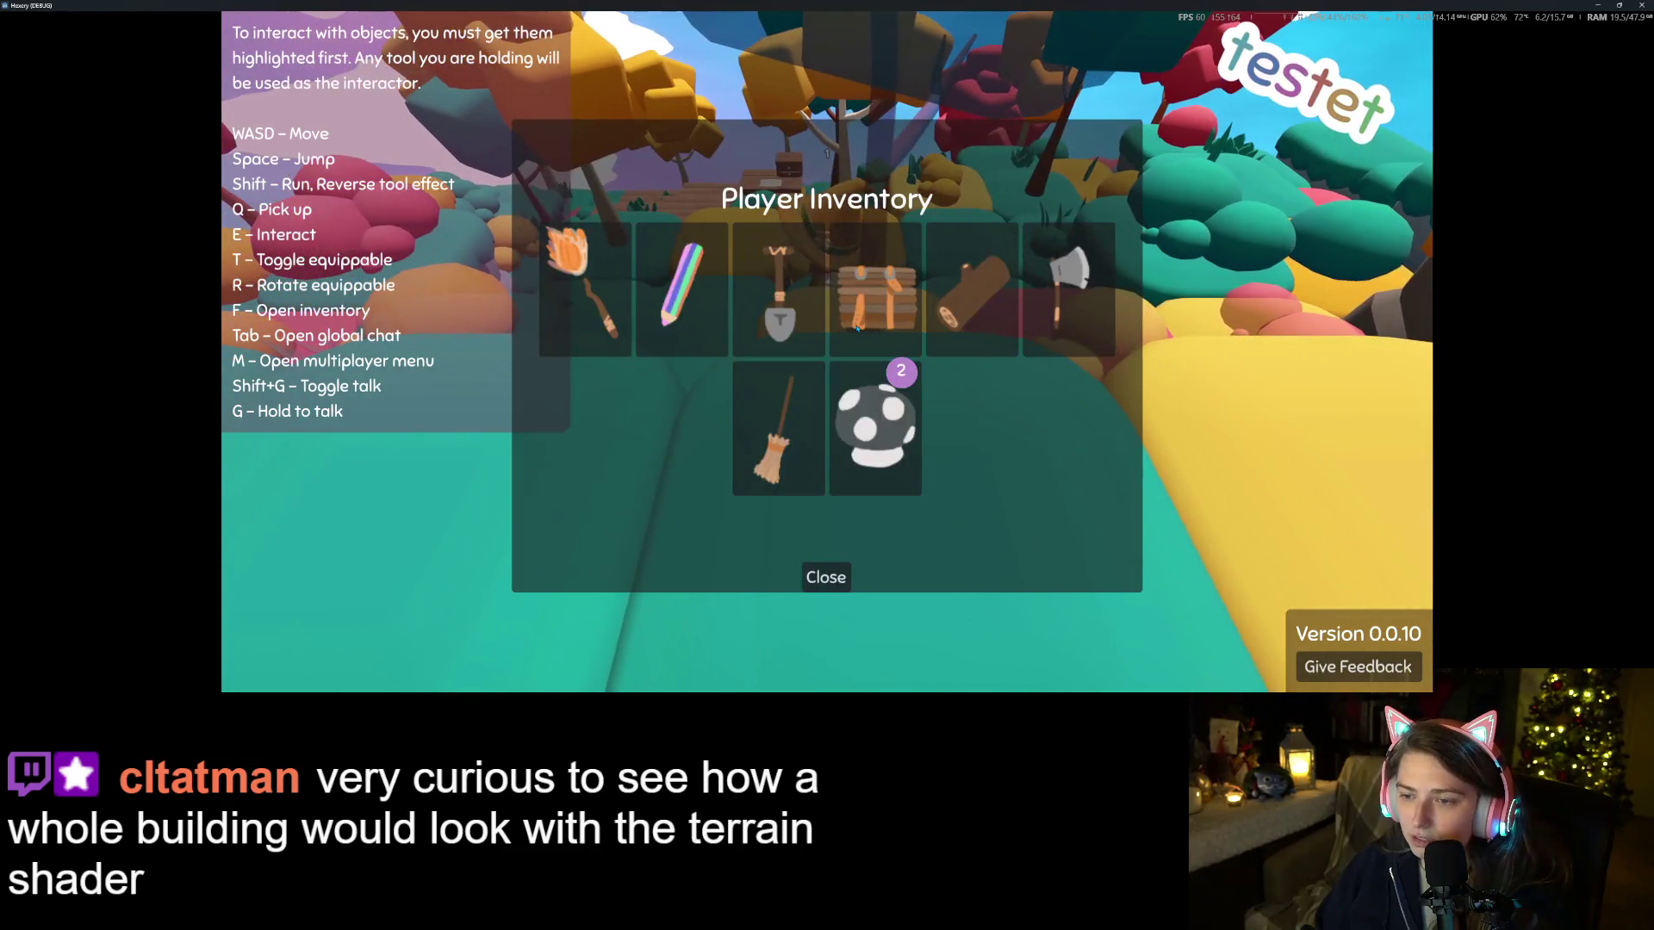
pyautogui.press('f')
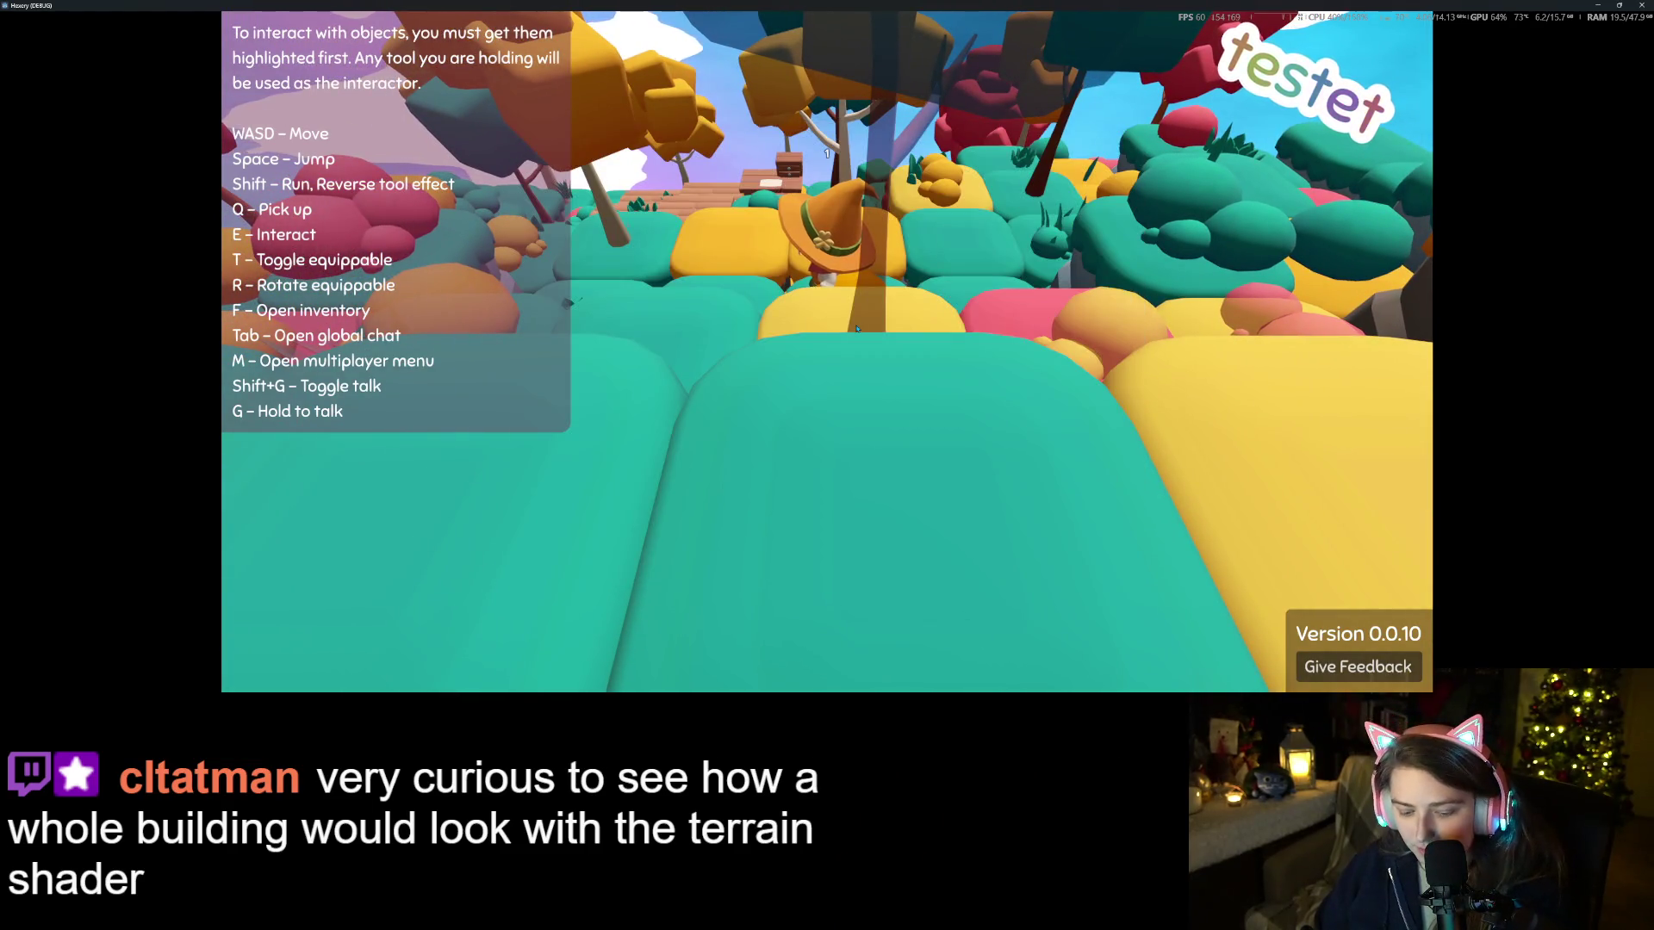
pyautogui.scroll(-5, 856, 329)
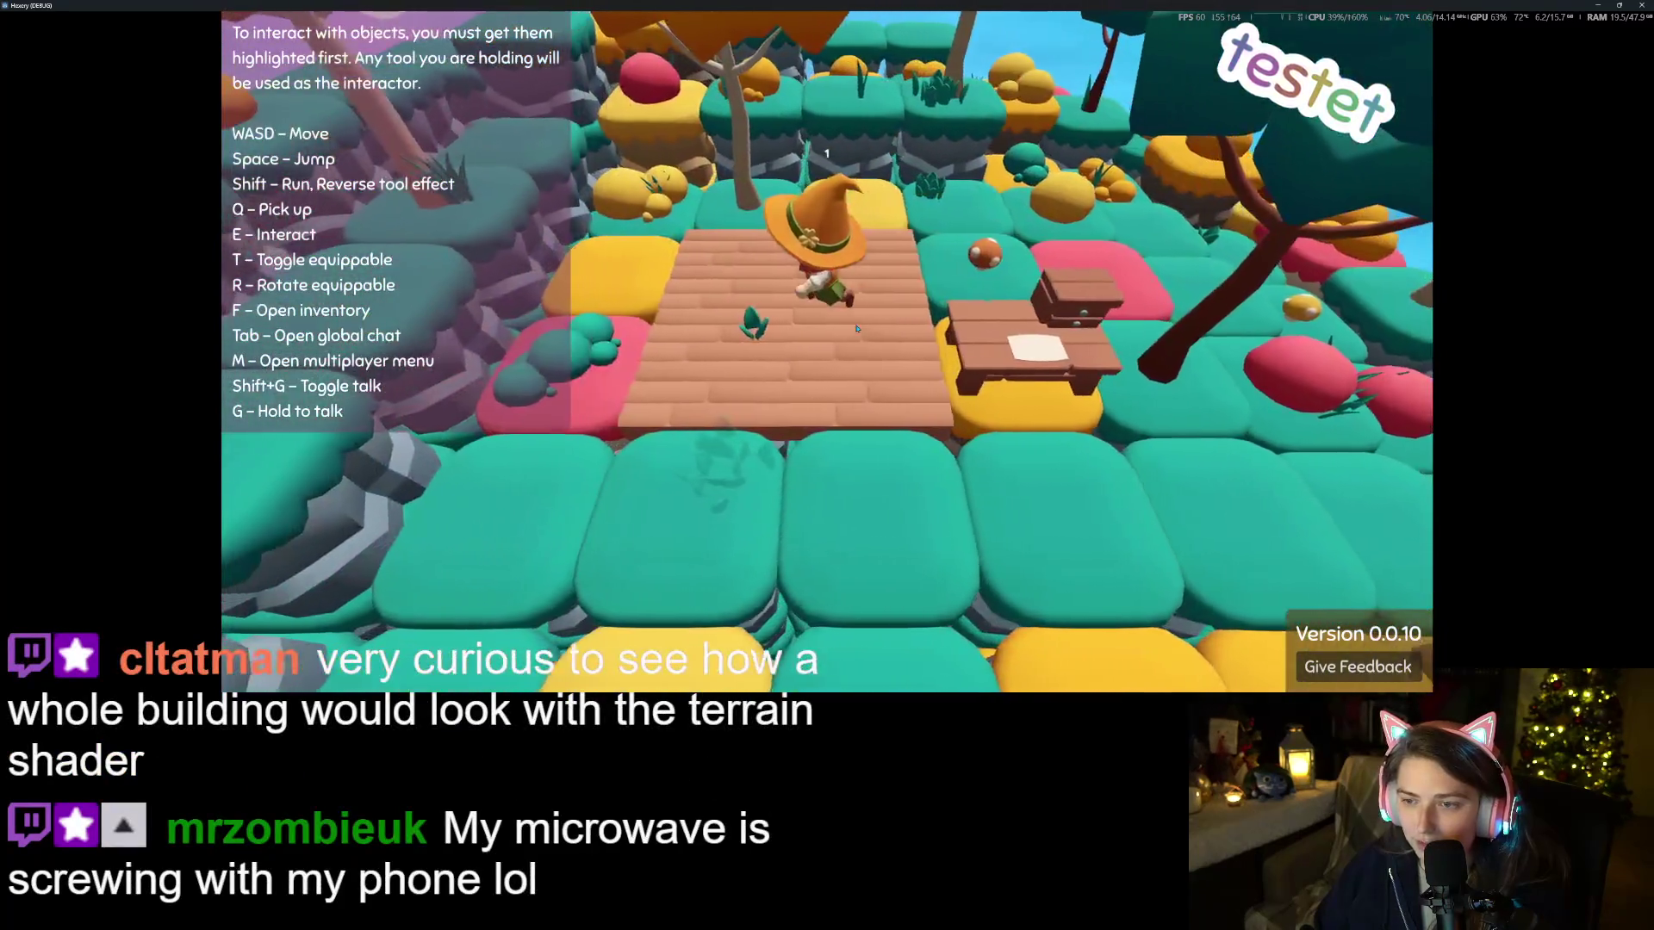
# Walk forward off the deck, checking the inventory twice, and return to the deck
pyautogui.press('w')
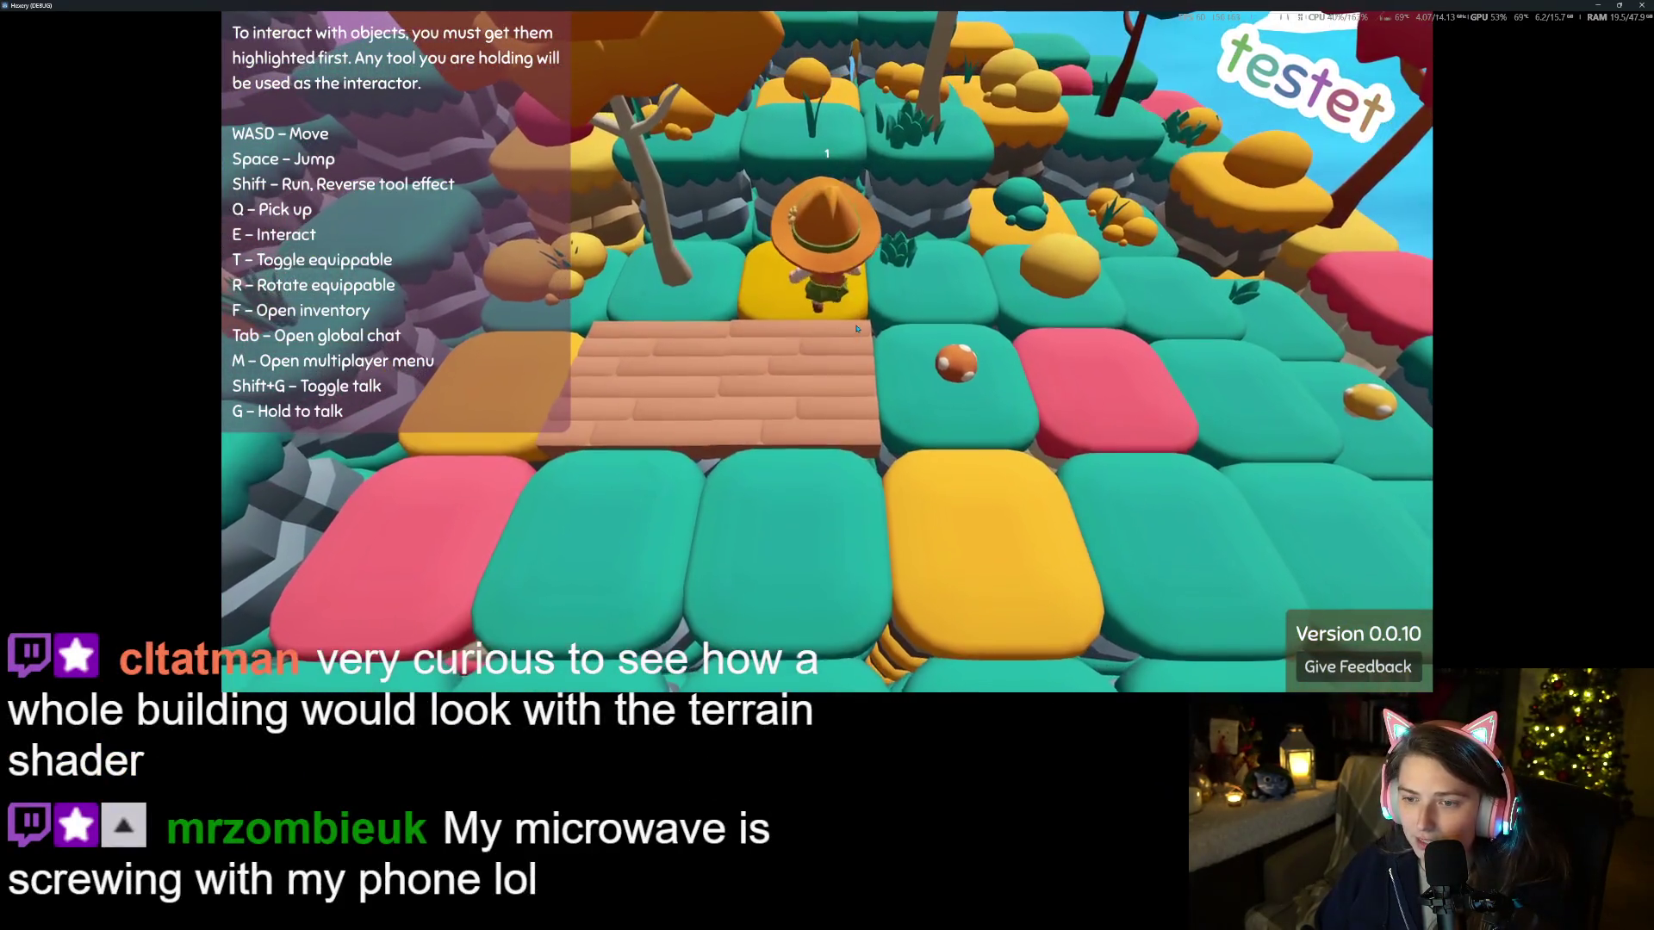
pyautogui.press('f')
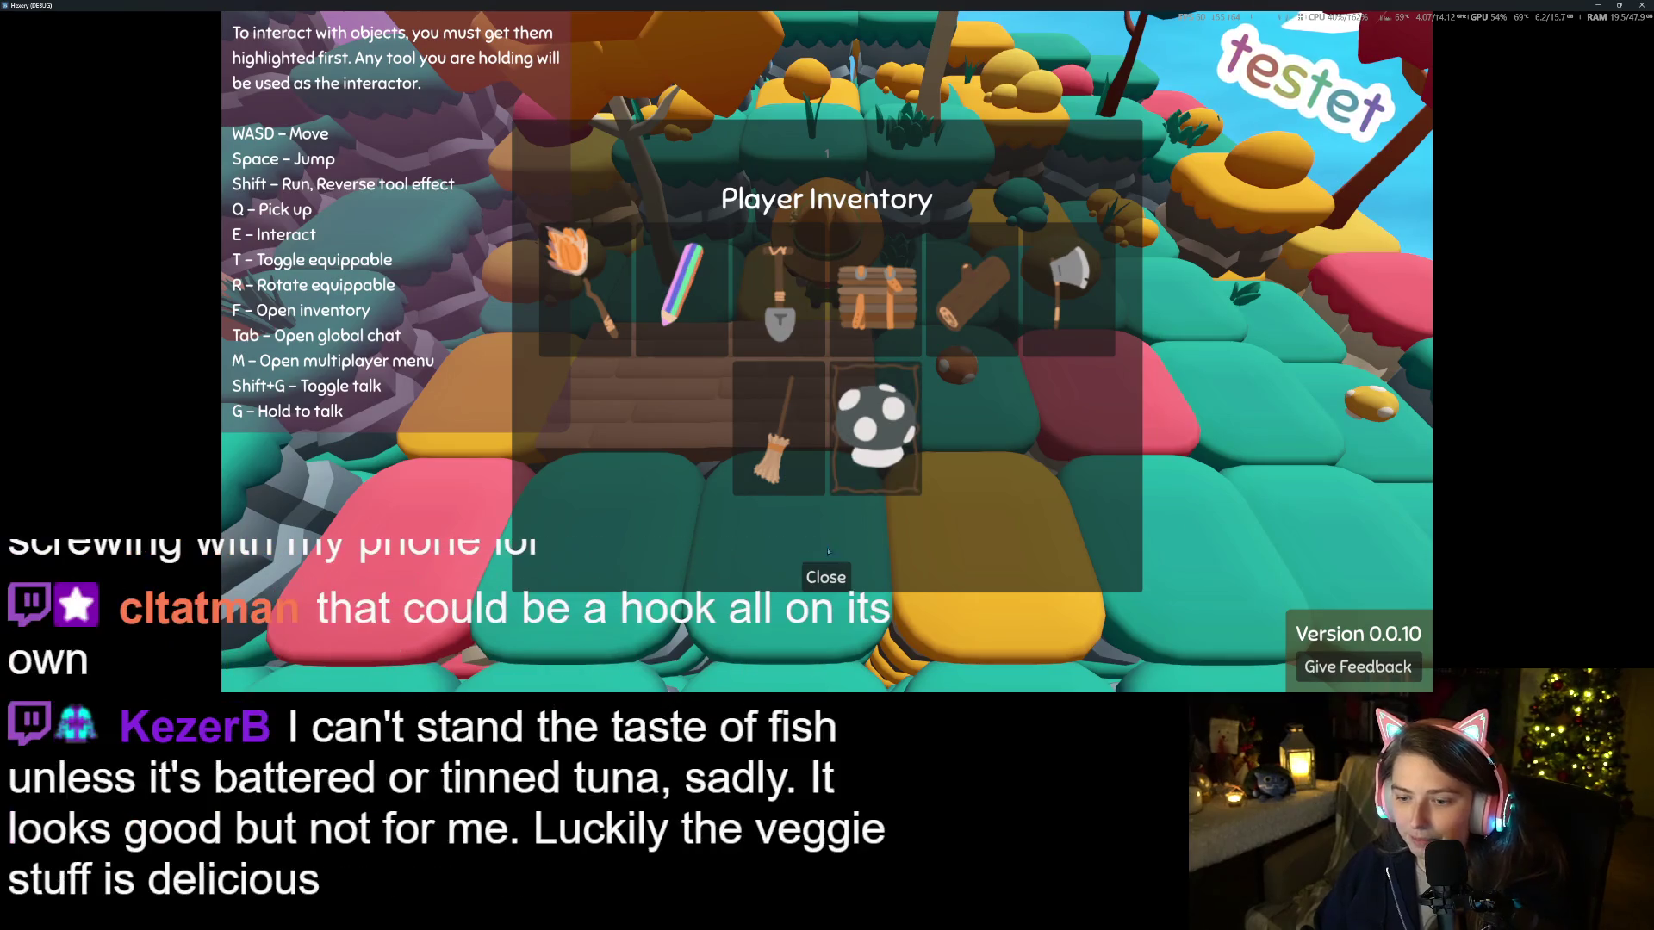
pyautogui.click(831, 574)
pyautogui.press('s')
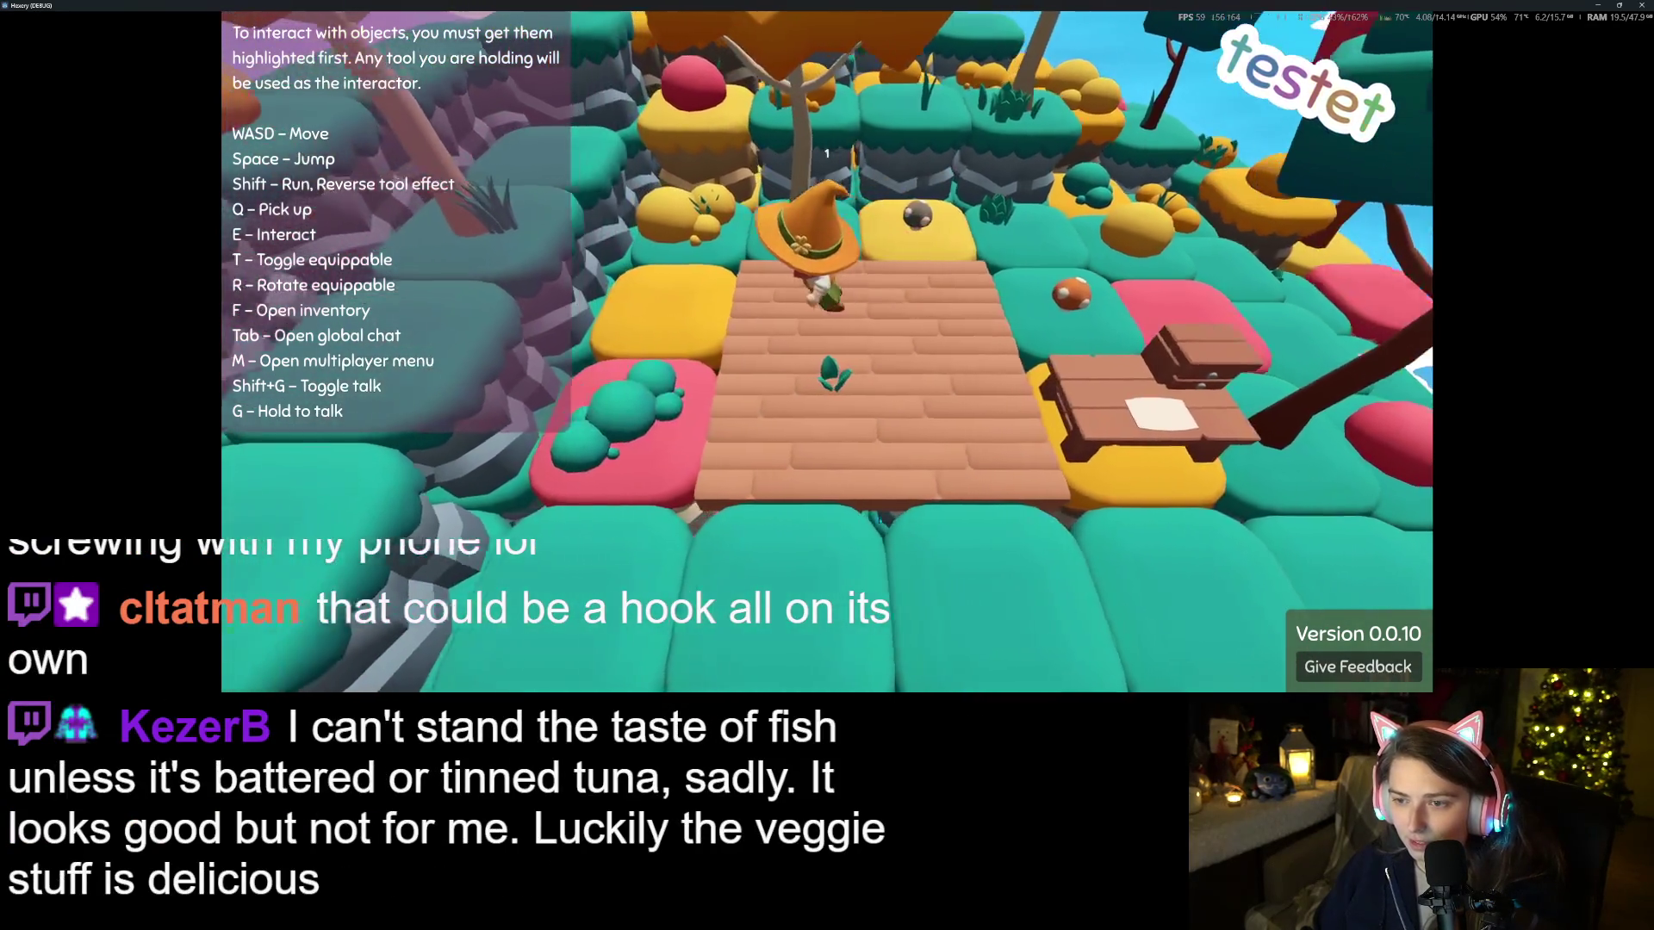
pyautogui.press('w')
pyautogui.press('f')
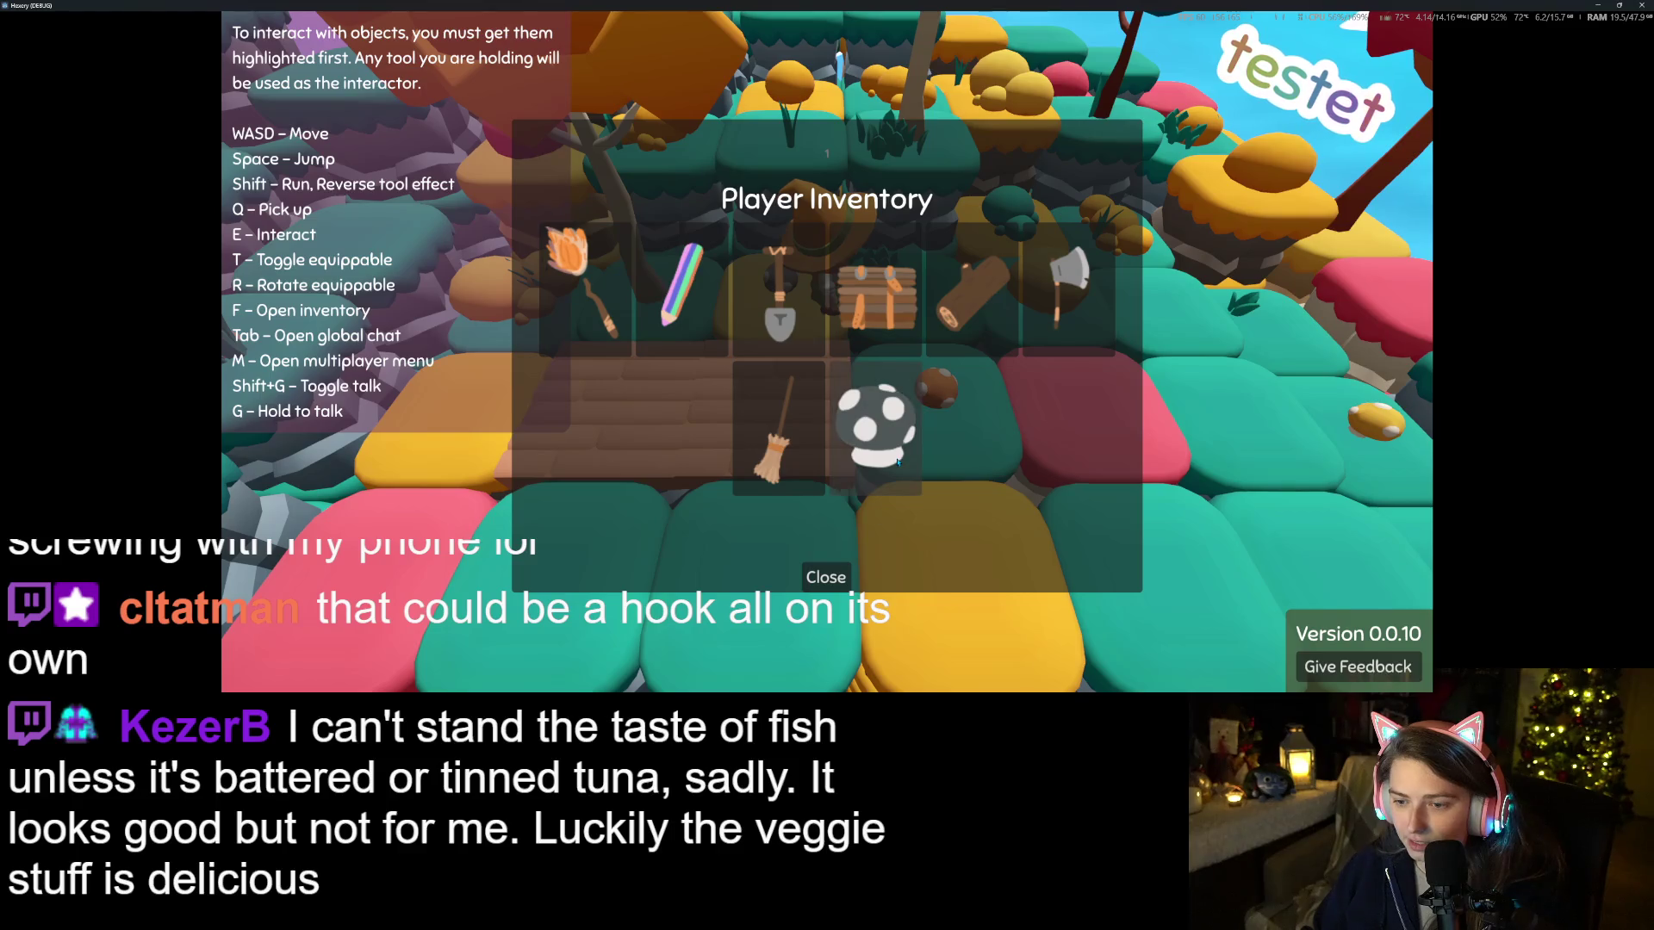
pyautogui.click(825, 577)
pyautogui.press('s')
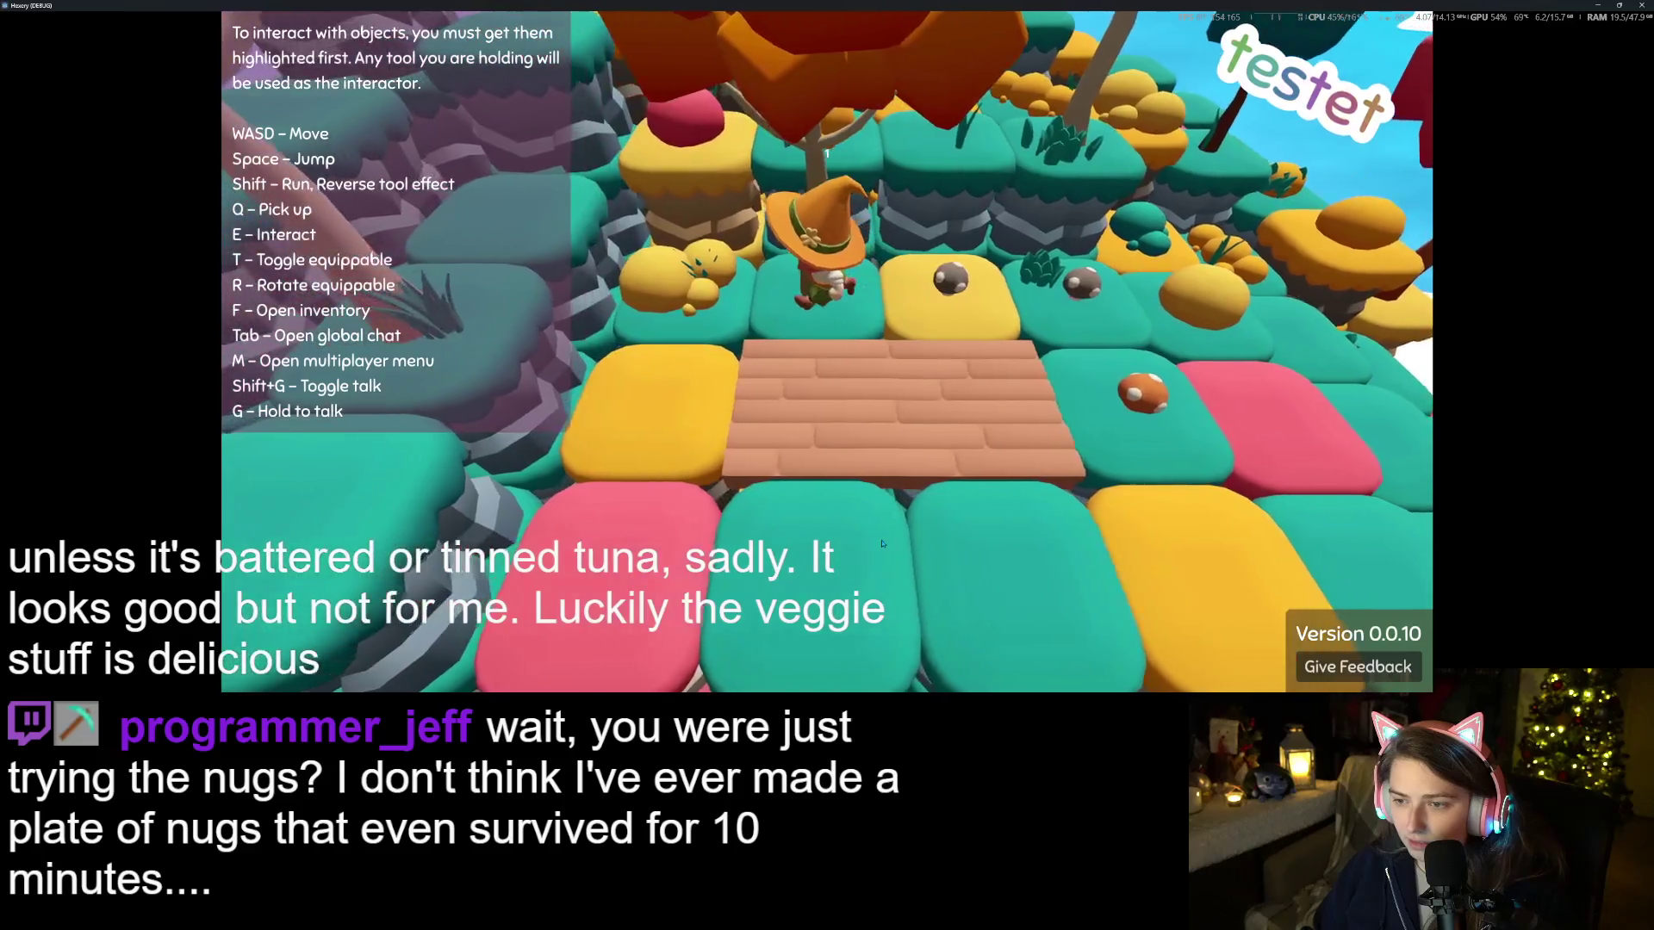
# Walk the witch to the table, up the wooden bridge and back, ending beside the table
pyautogui.press('s')
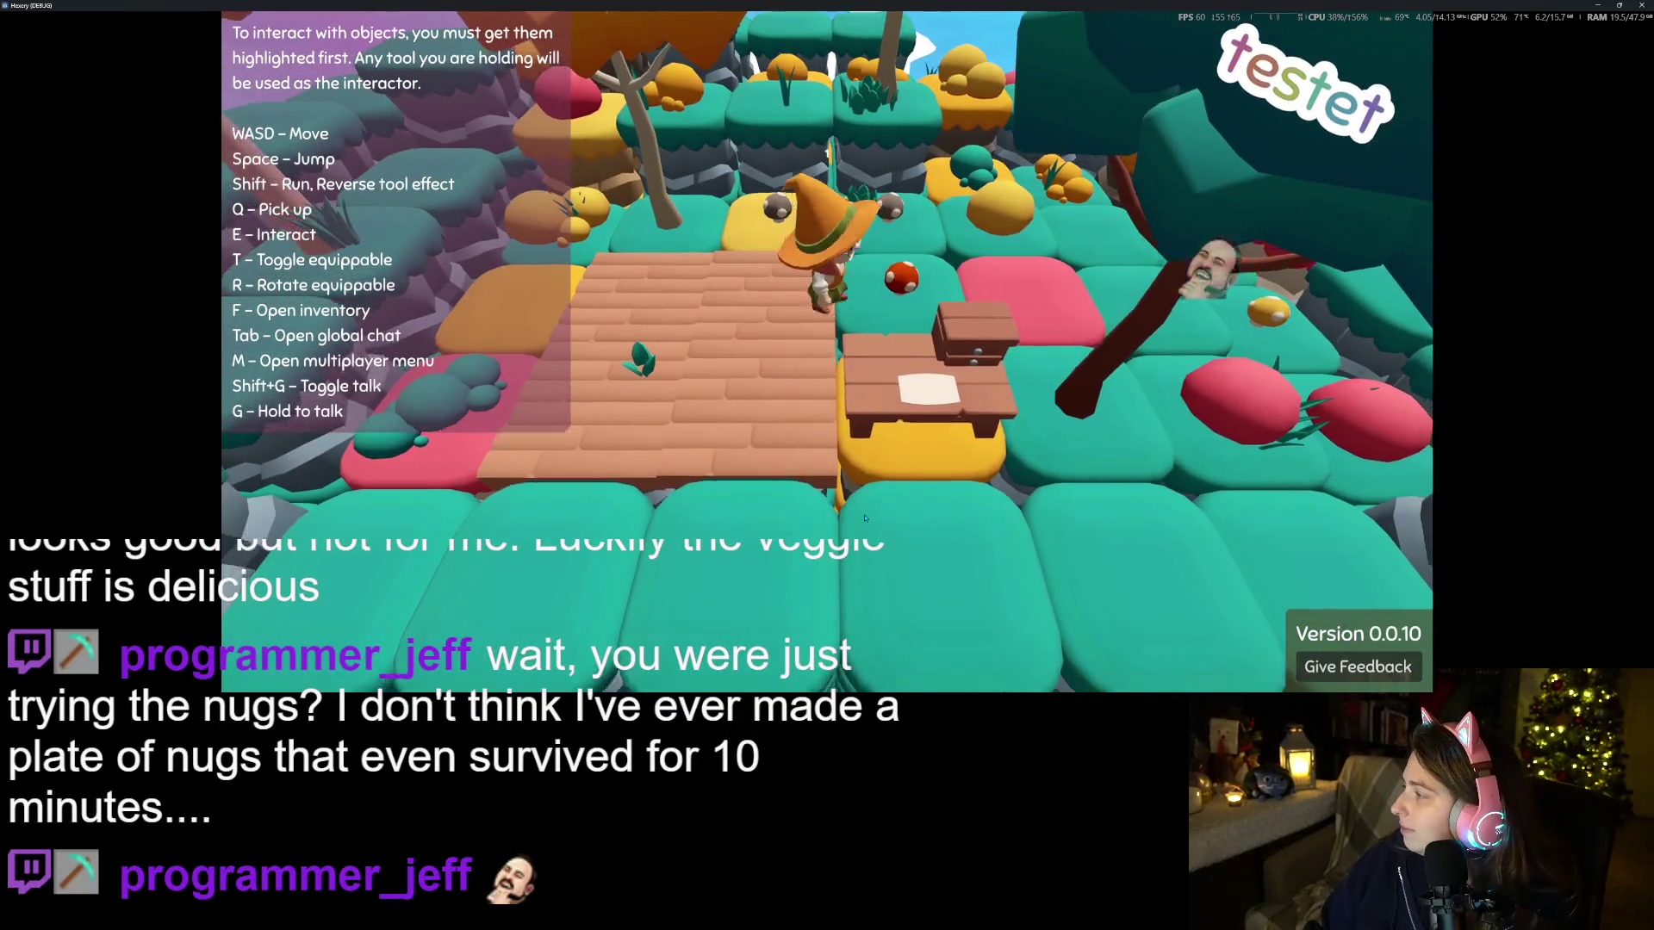
pyautogui.press('d')
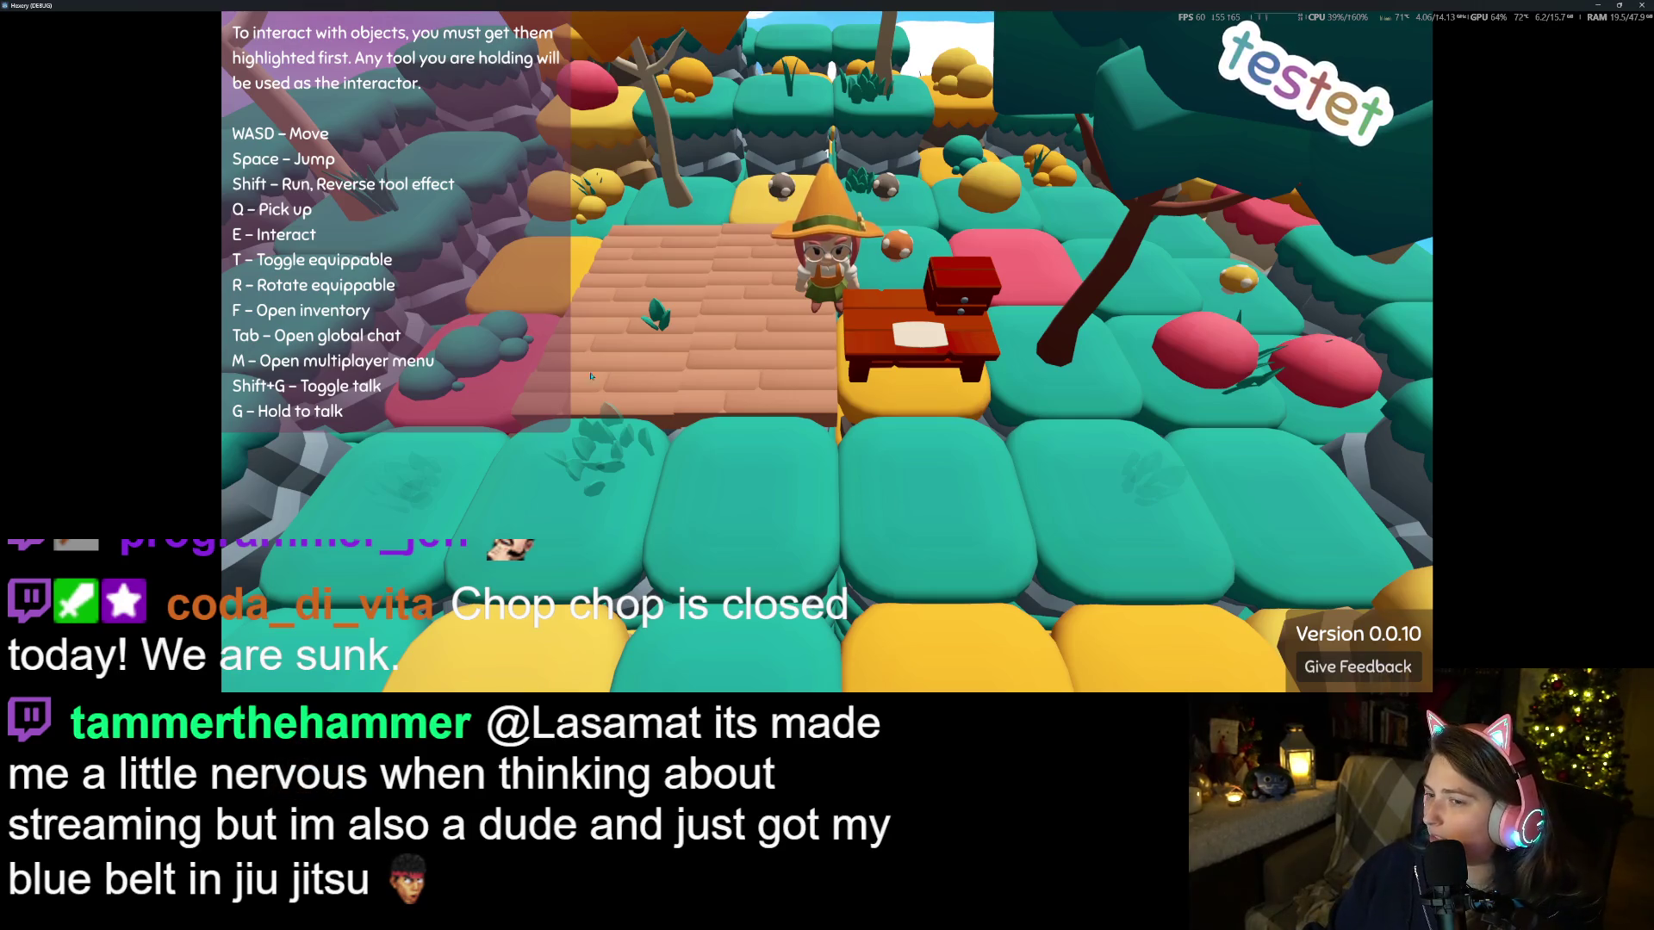
pyautogui.press('w')
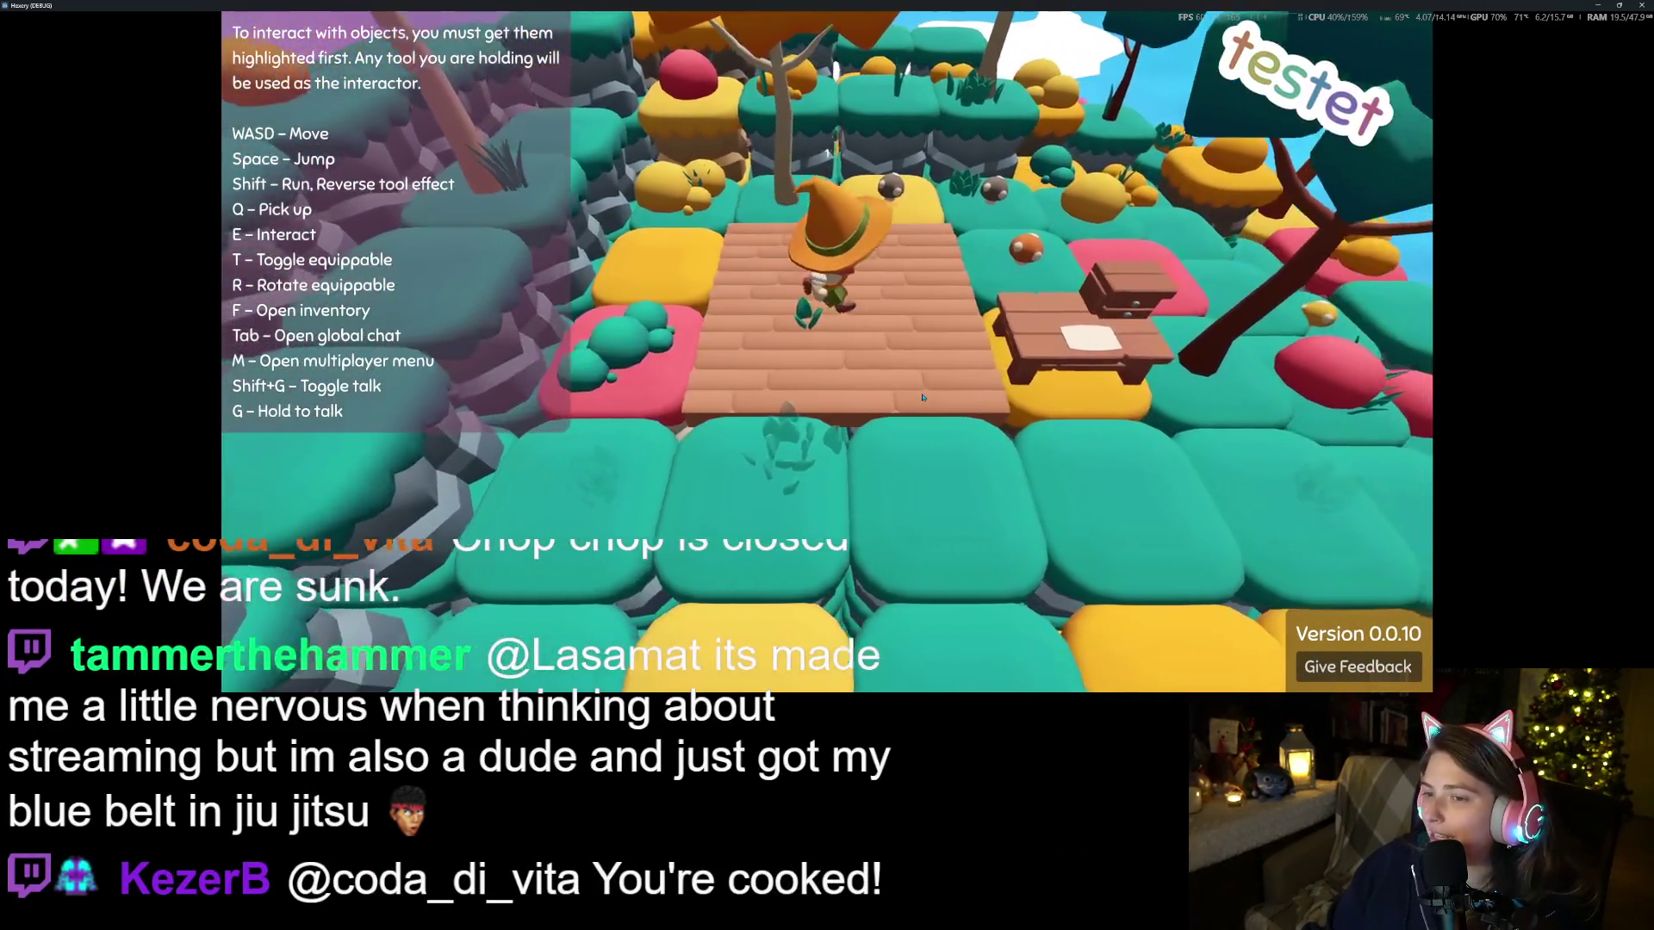
pyautogui.press('s')
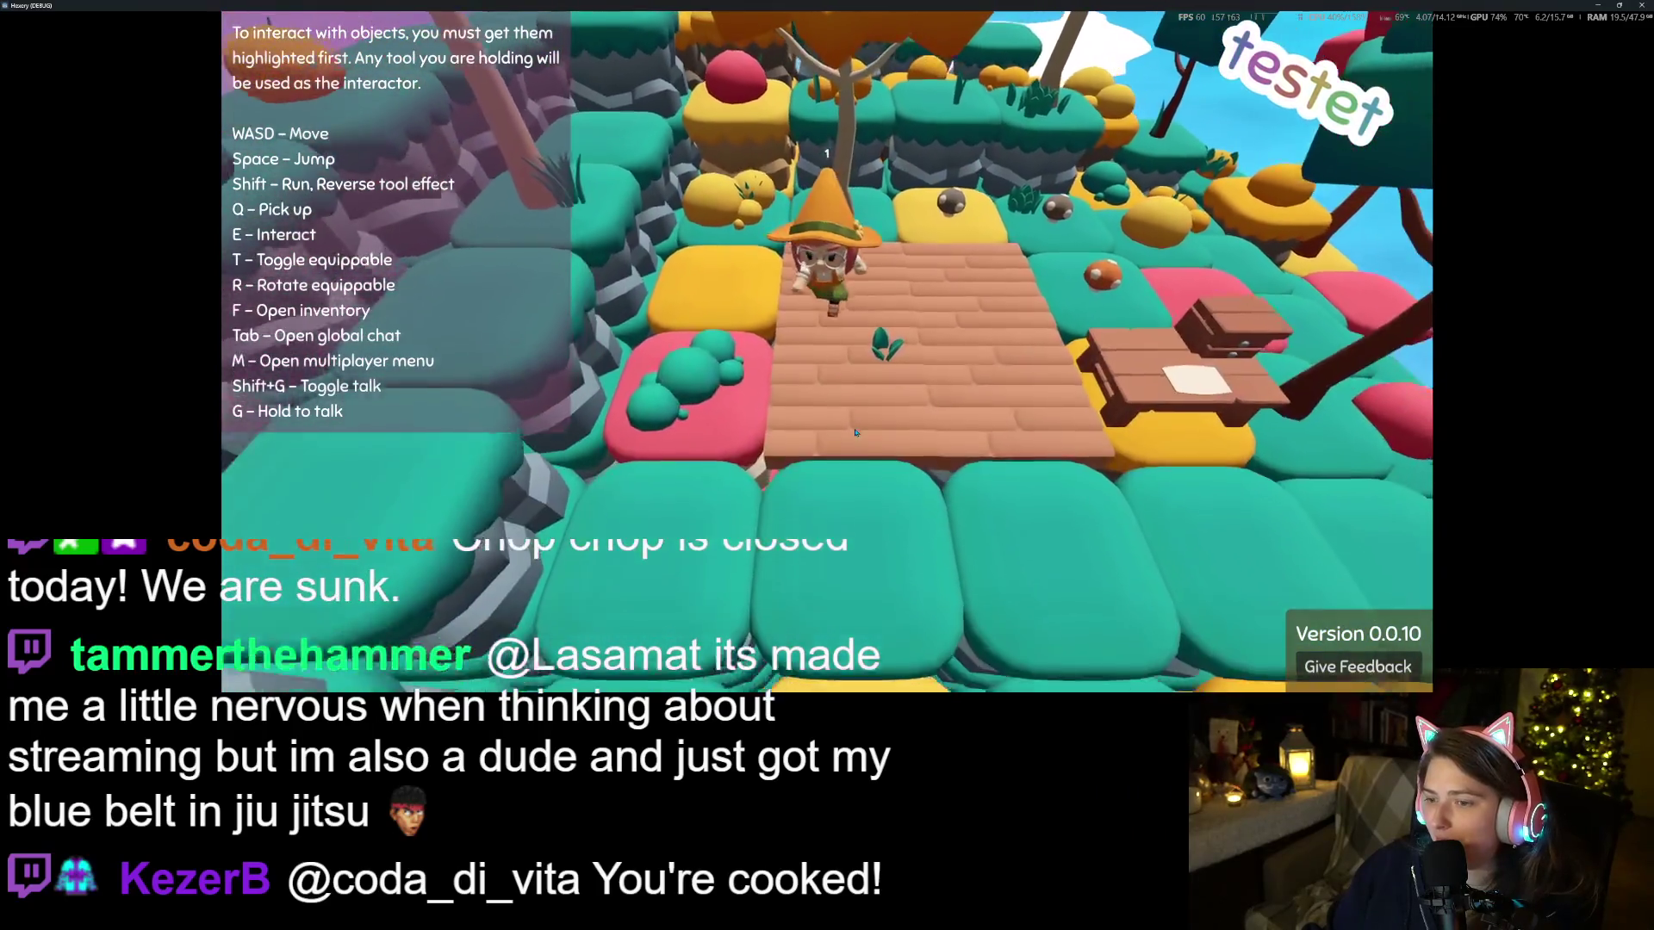
pyautogui.press('s')
pyautogui.press('d')
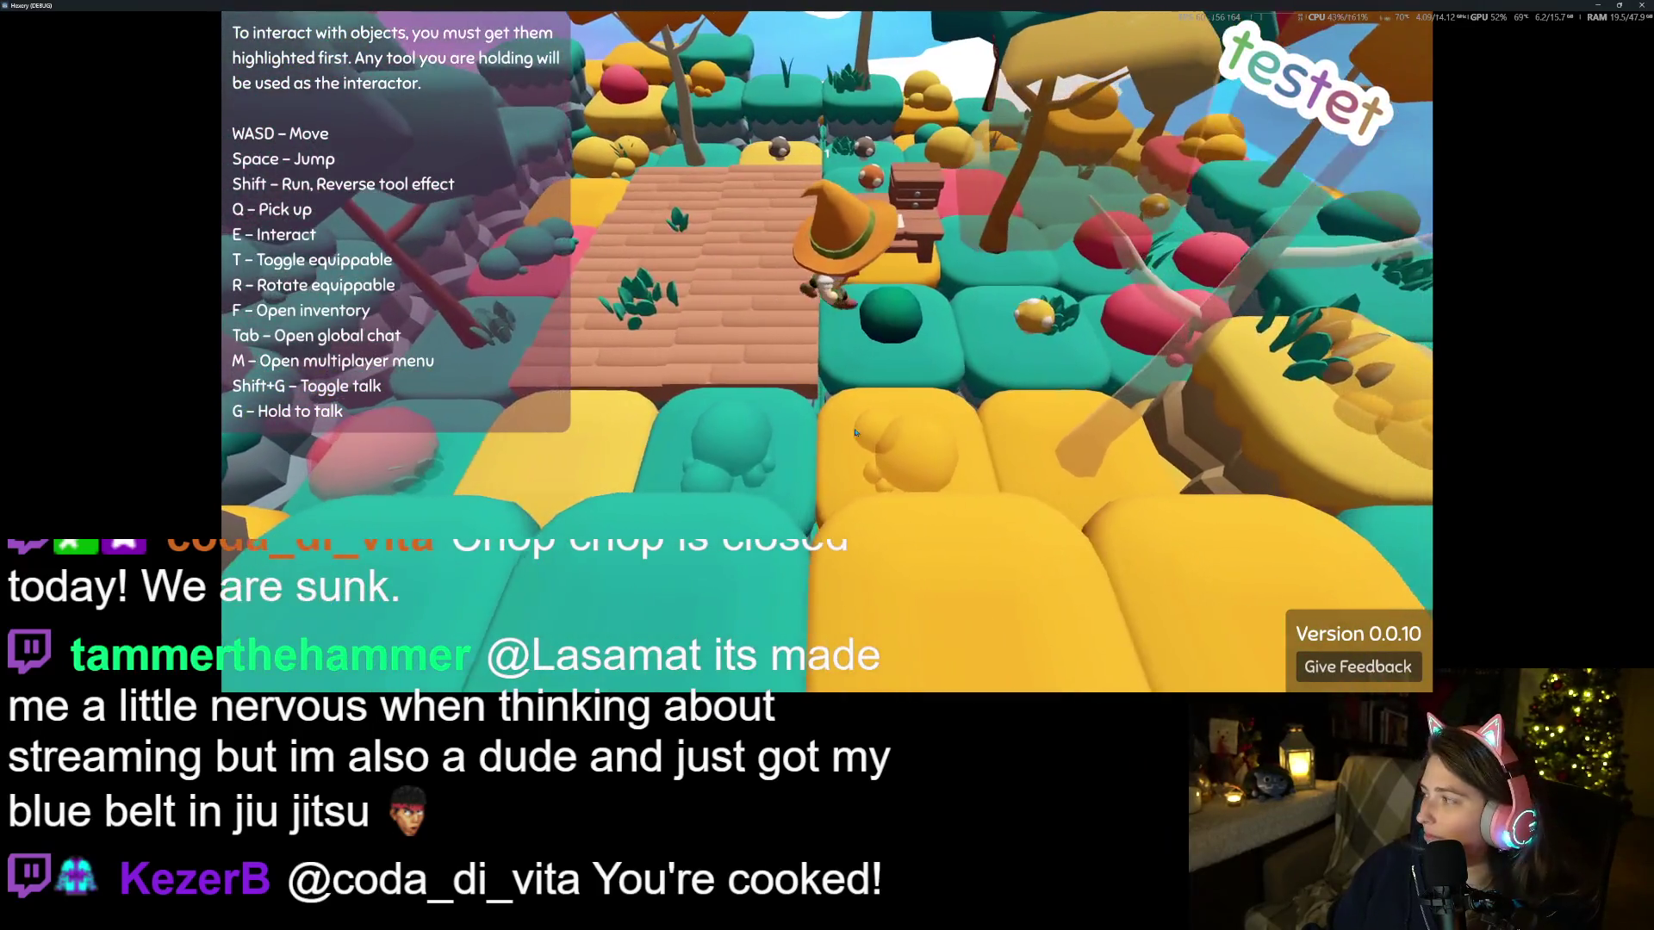
pyautogui.press('d')
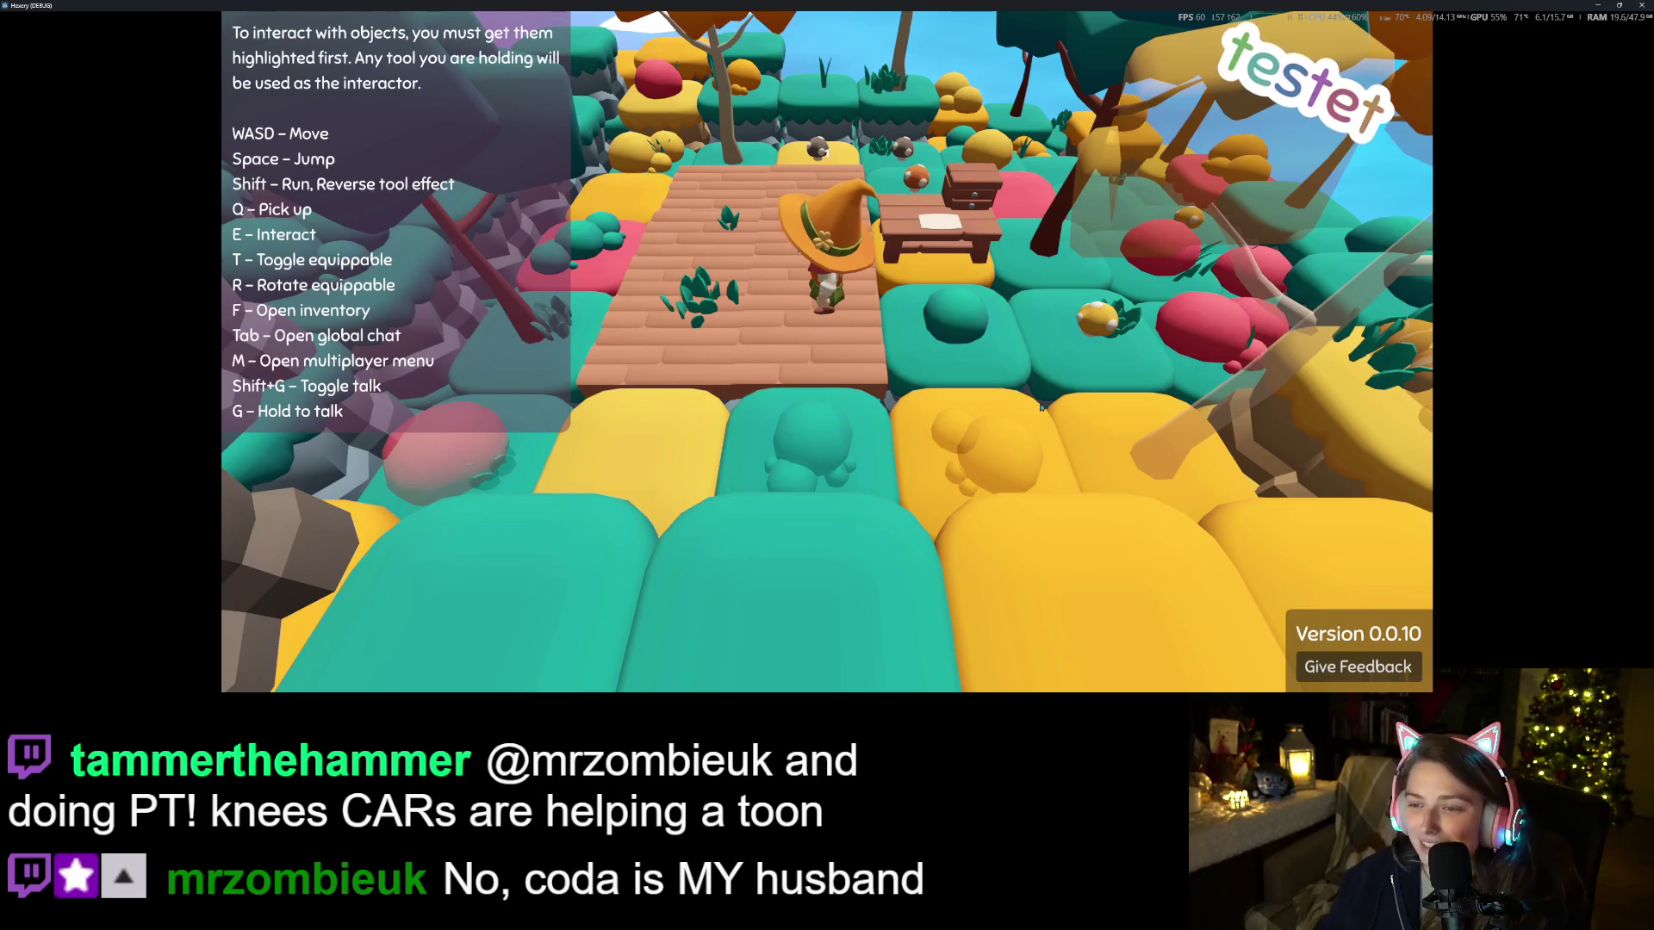
# Walk to the workbench, view its crafting recipes, then exit to the main menu and close the game
pyautogui.scroll(-5, 1025, 394)
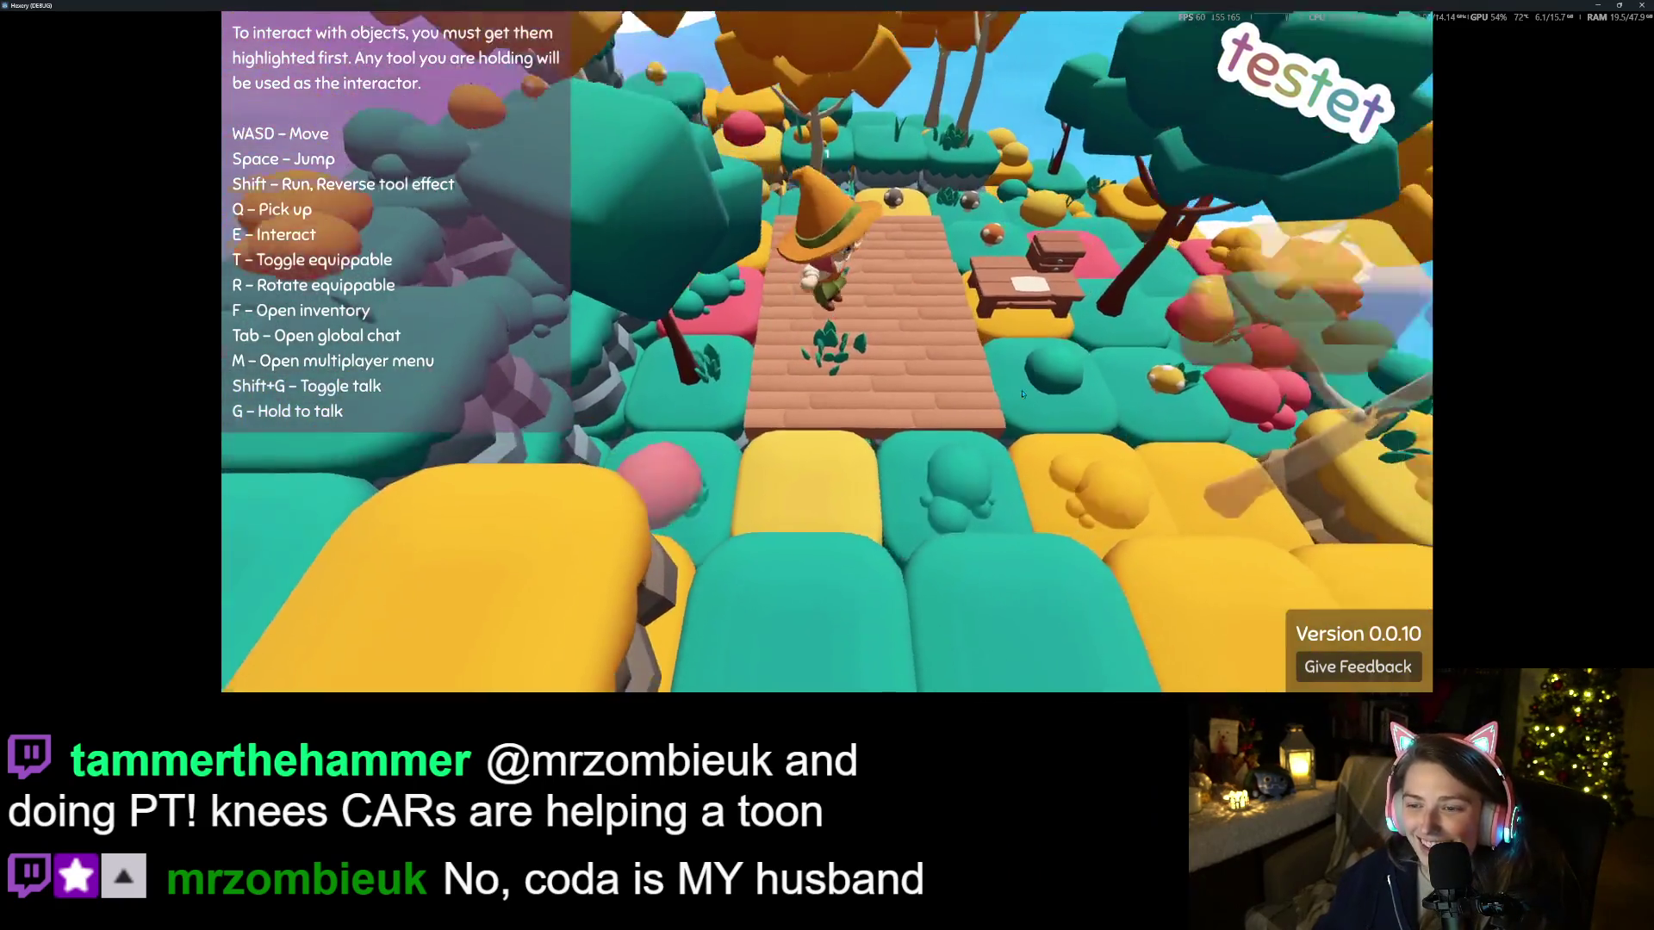
pyautogui.scroll(5, 827, 351)
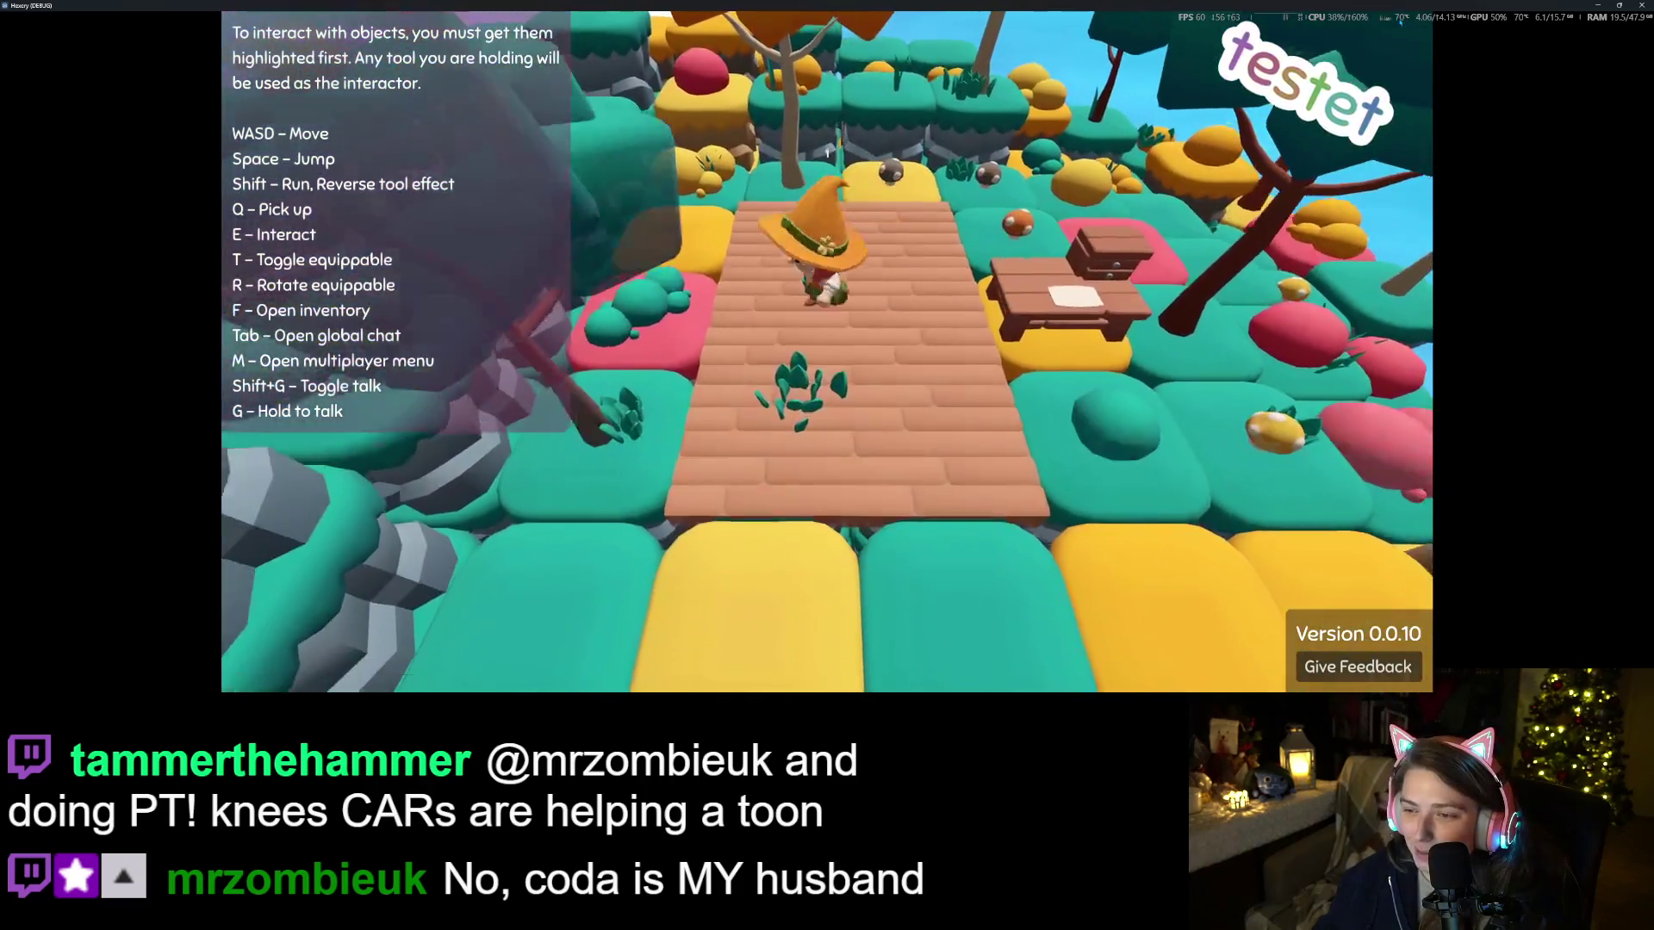
pyautogui.press('d')
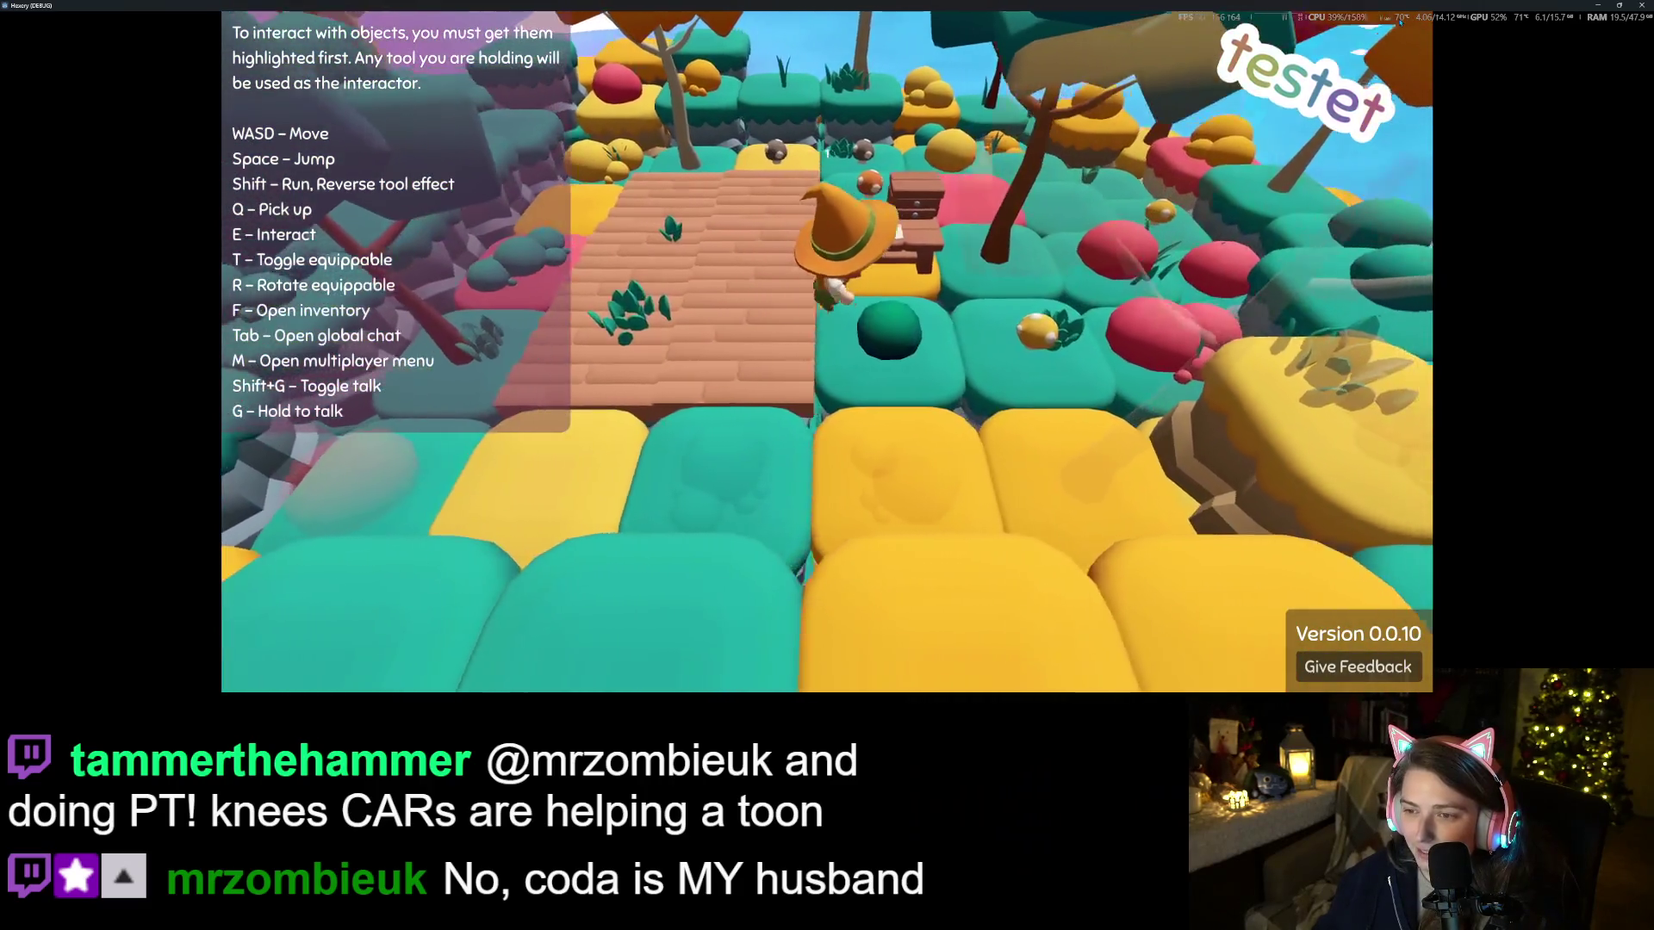
pyautogui.press('e')
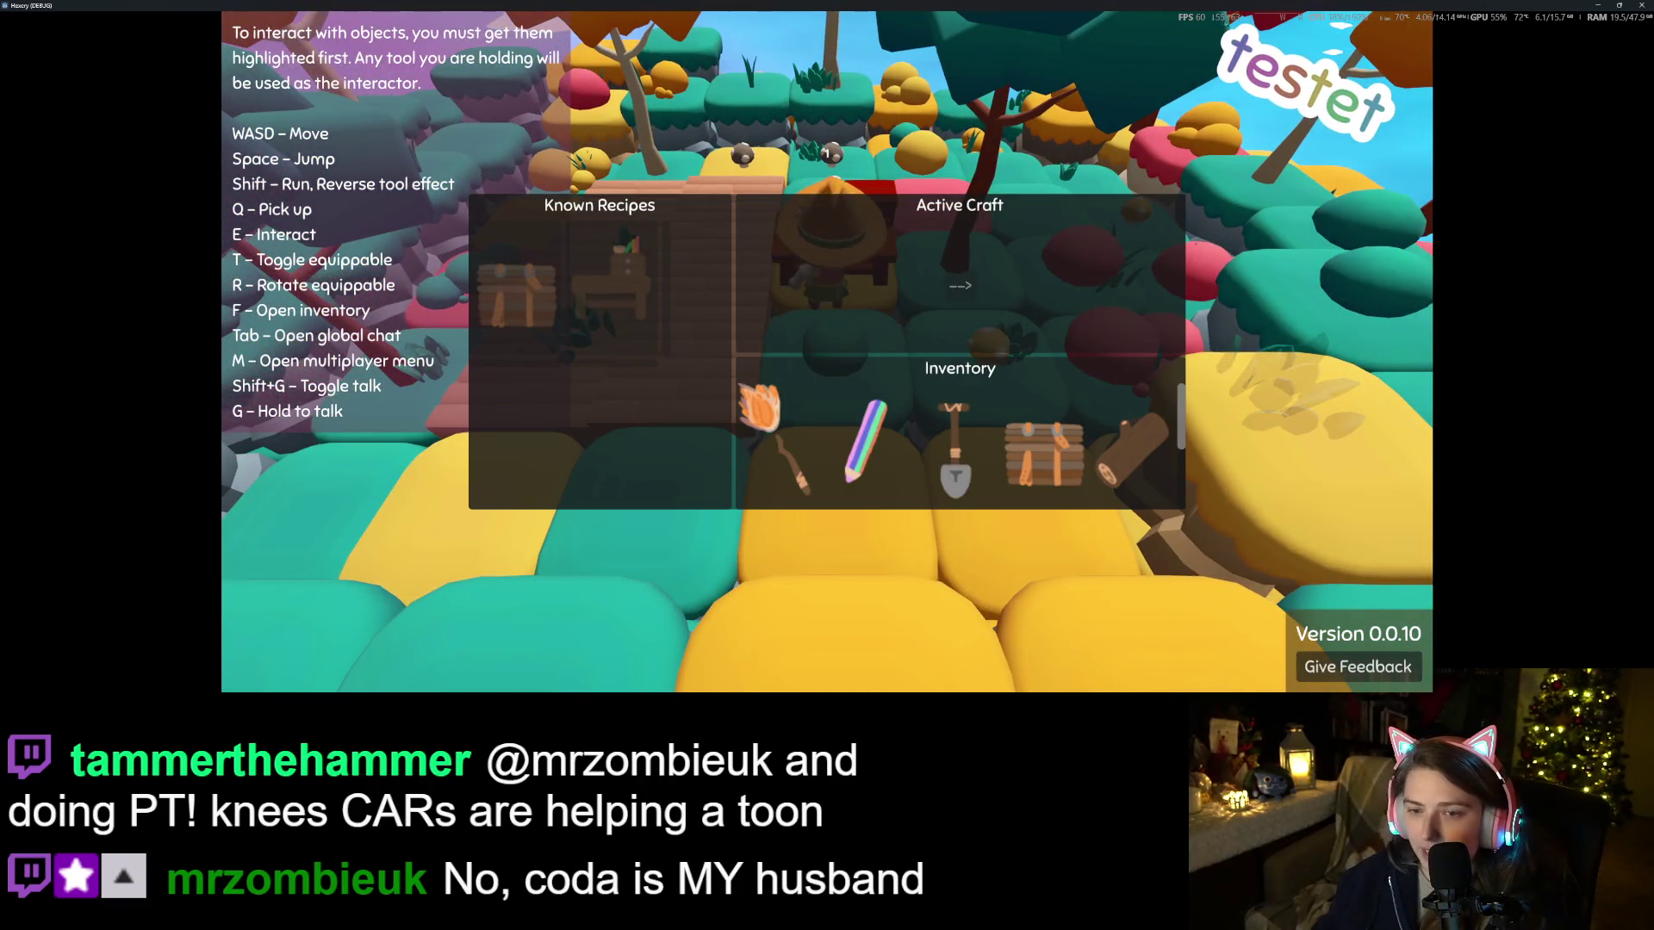
pyautogui.press('Escape')
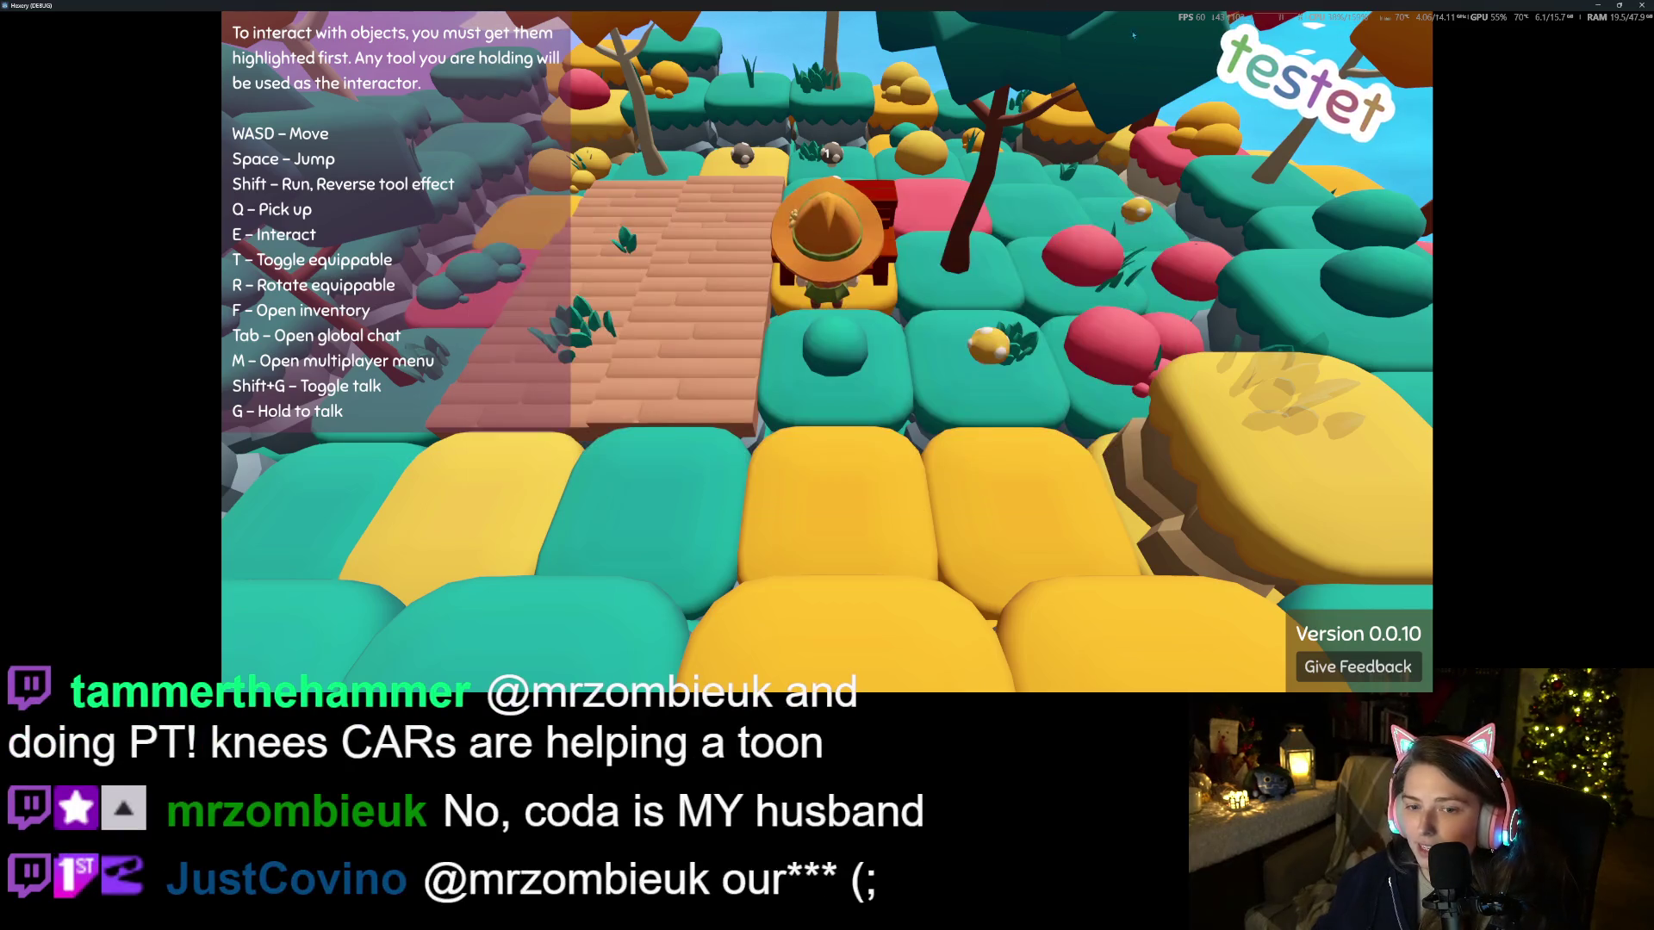
pyautogui.press('Escape')
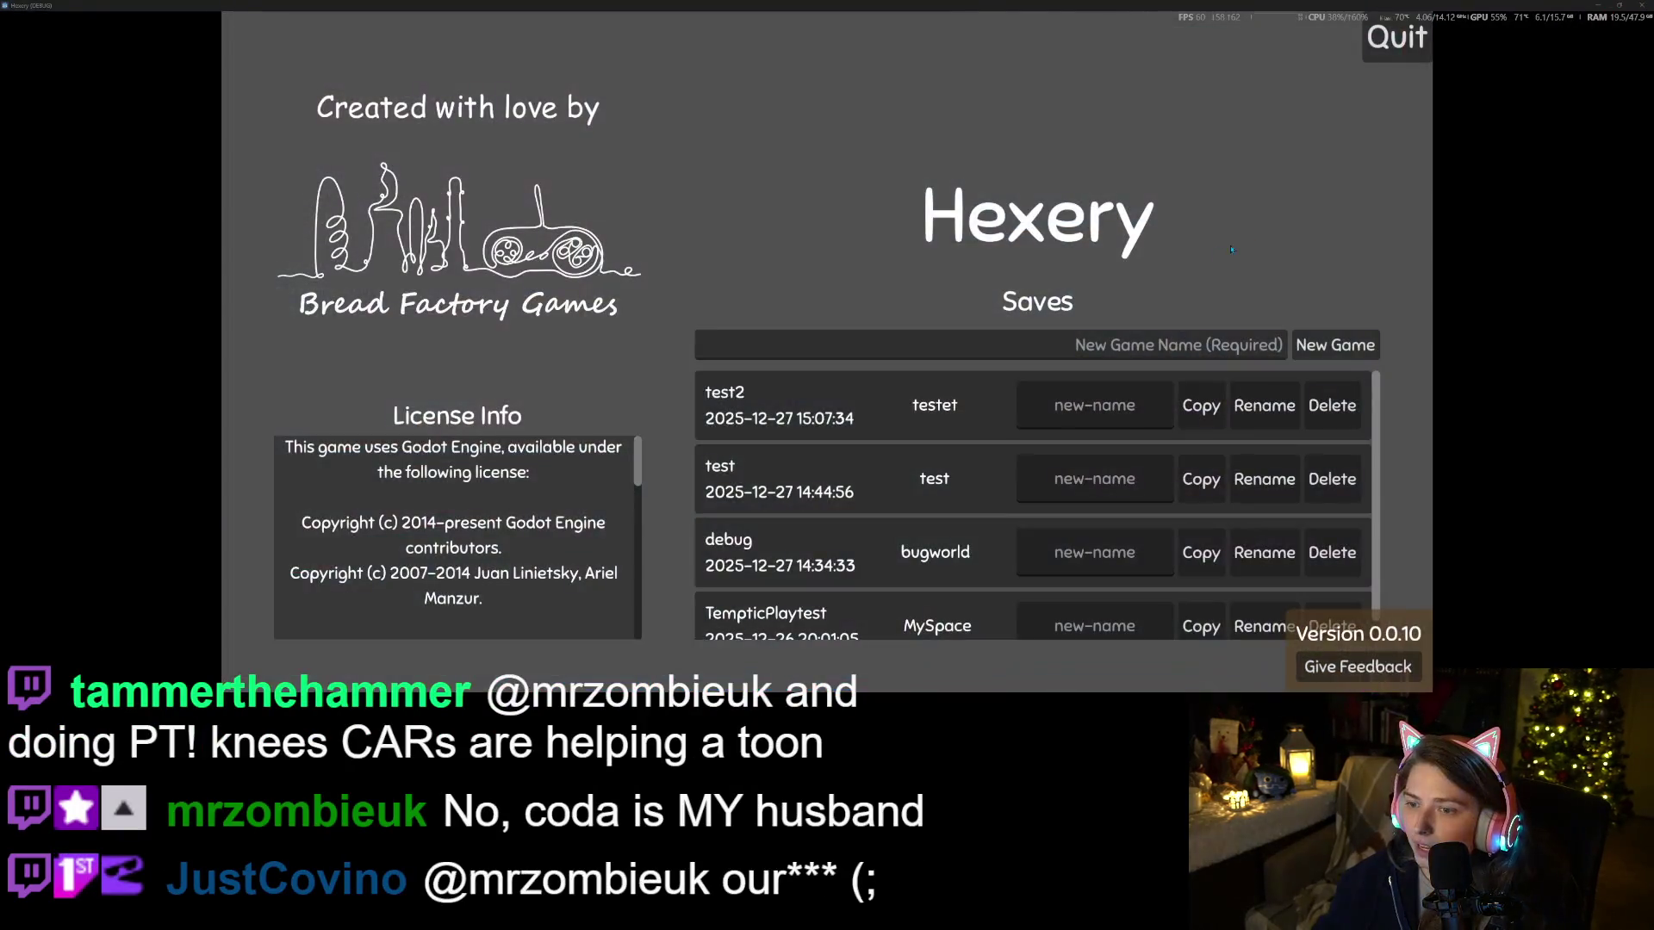
pyautogui.click(1639, 5)
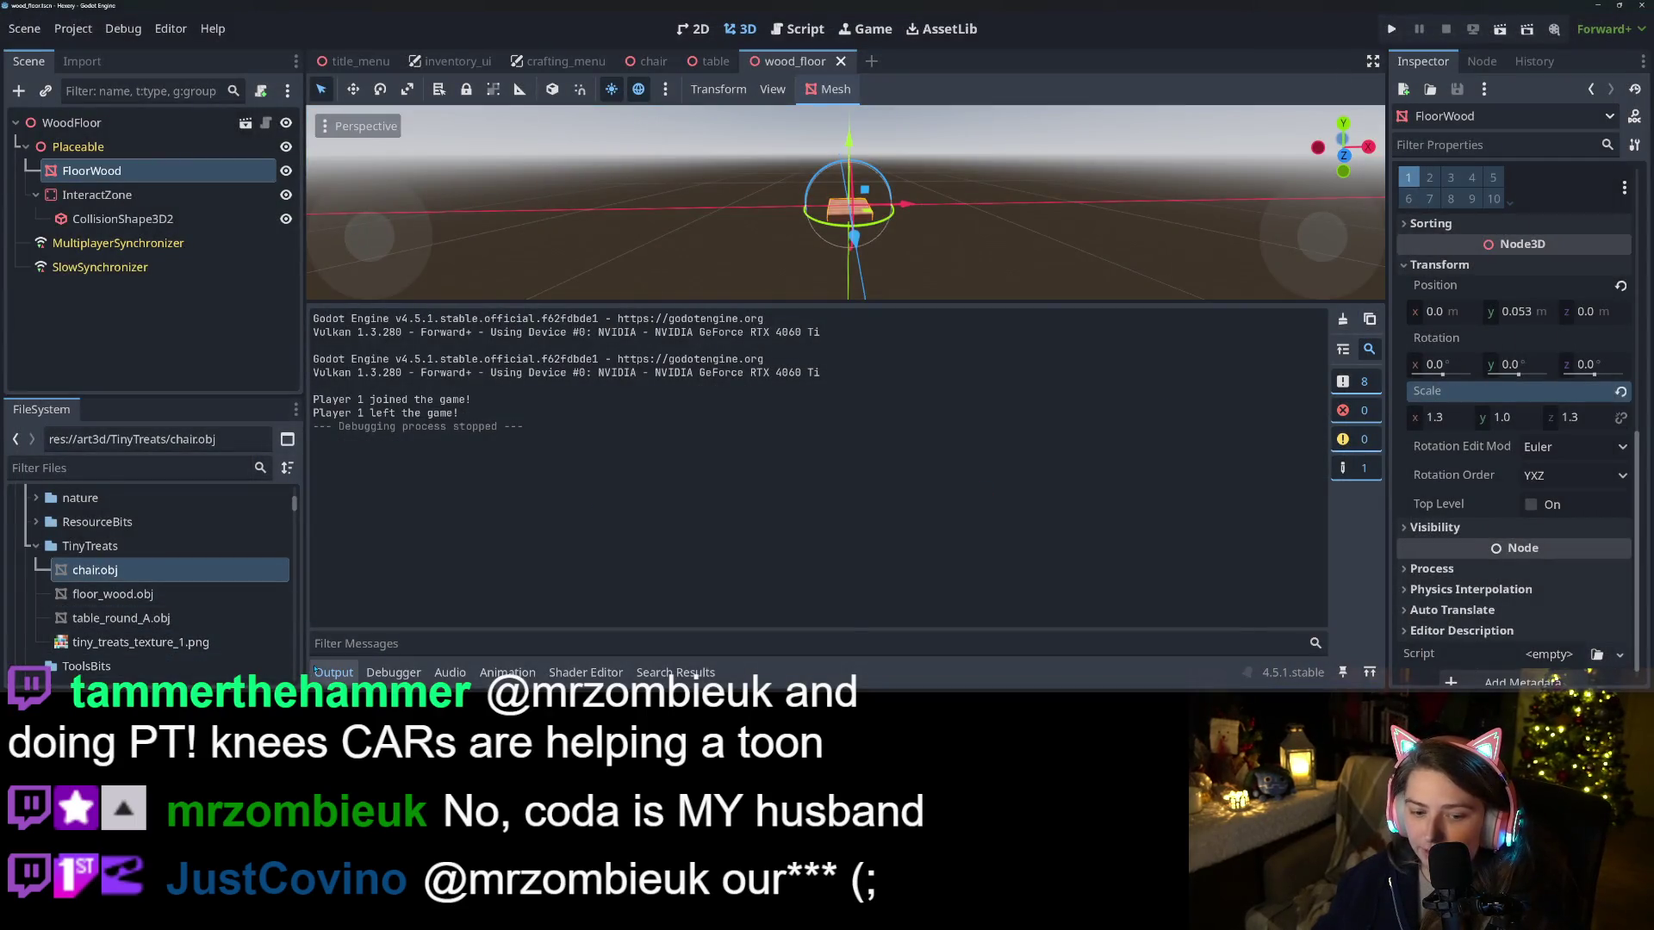
# Collapse the Output panel and orbit the 3D view to see the wood floor's top
pyautogui.click(333, 673)
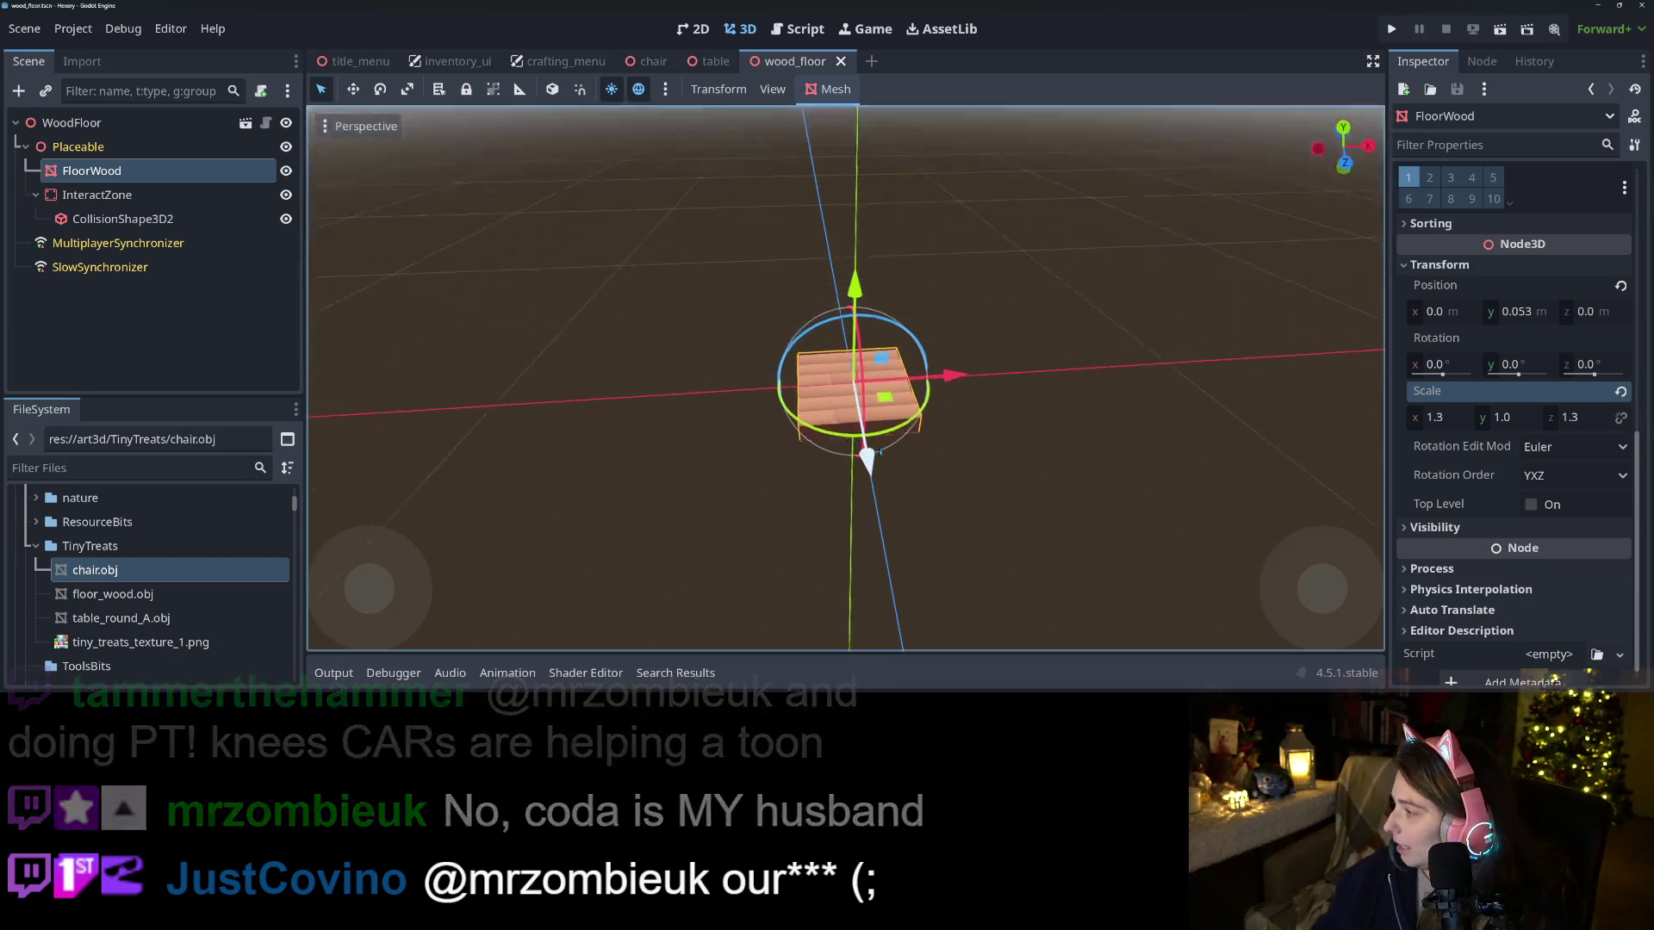
pyautogui.scroll(3, 879, 472)
pyautogui.moveTo(881, 471); pyautogui.dragTo(888, 430)
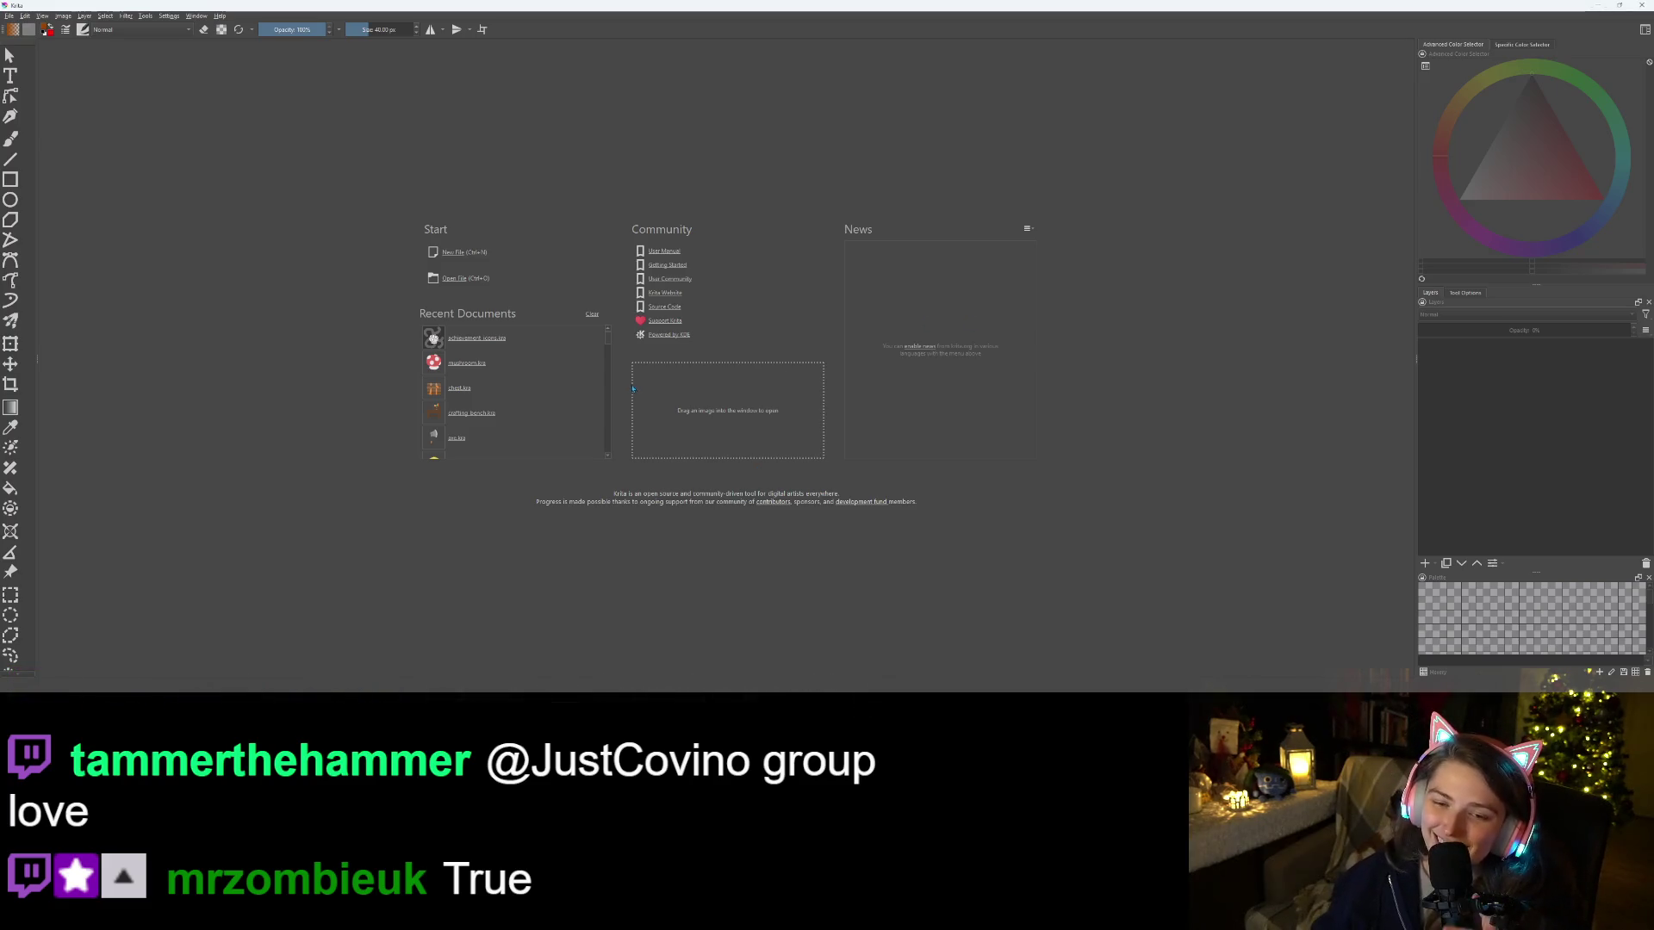
# Open chest.kra and sample its dark brown and strap orange, undoing a stray orange dab
pyautogui.click(461, 388)
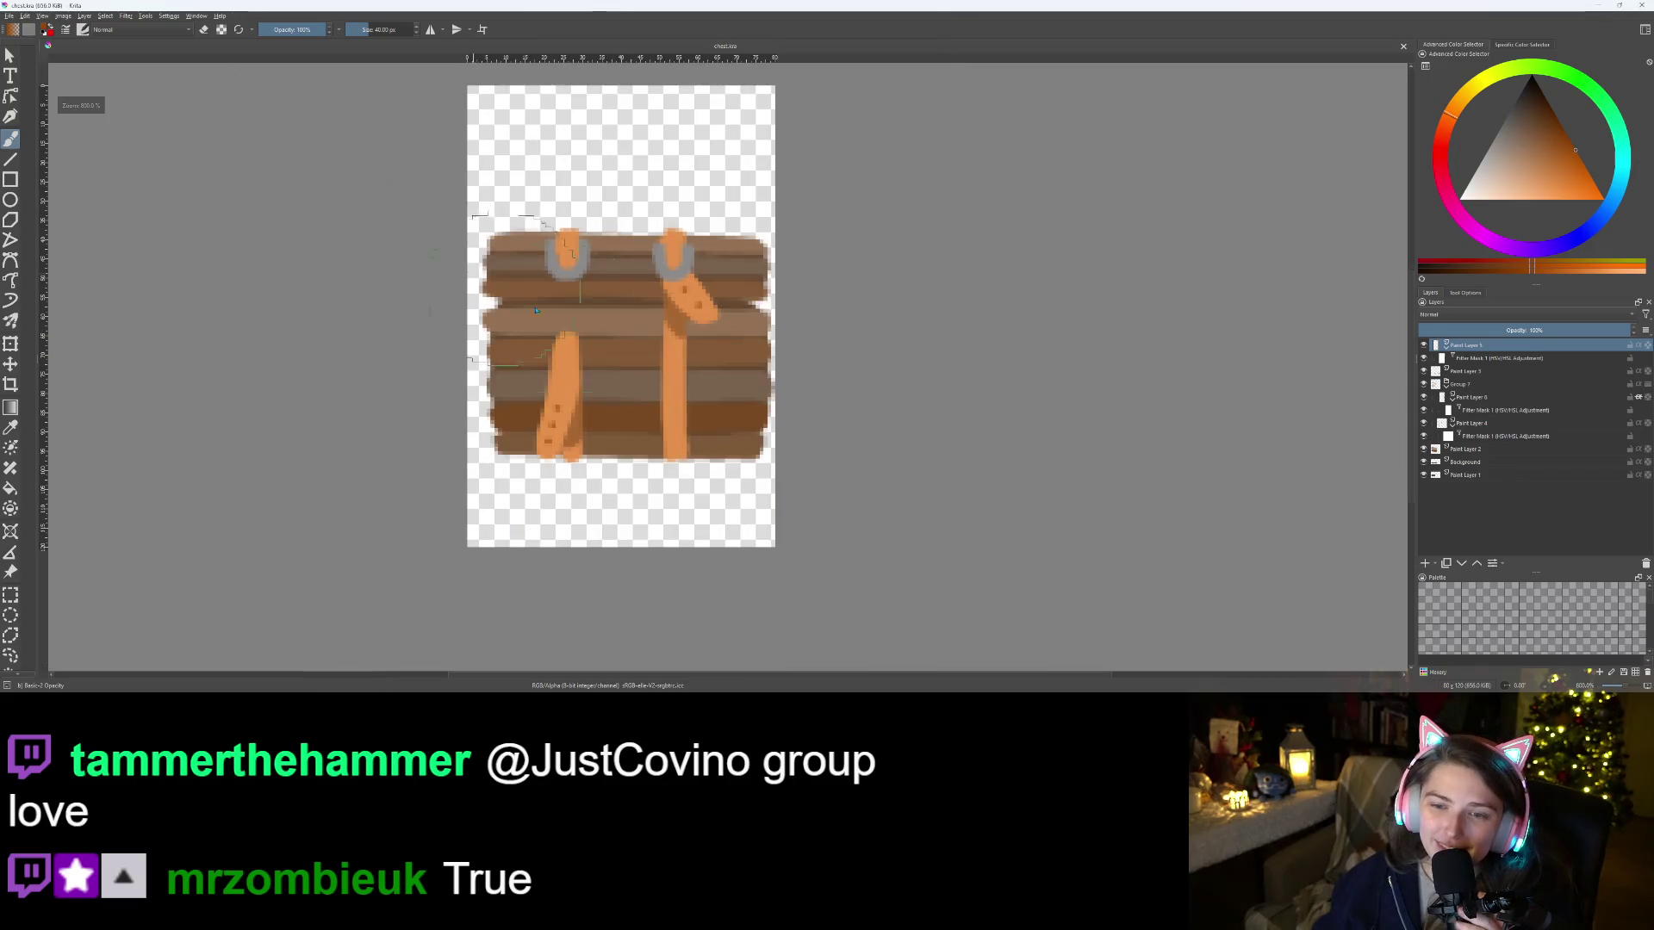
pyautogui.keyDown('ctrl'); pyautogui.click(626, 312); pyautogui.keyUp('ctrl')
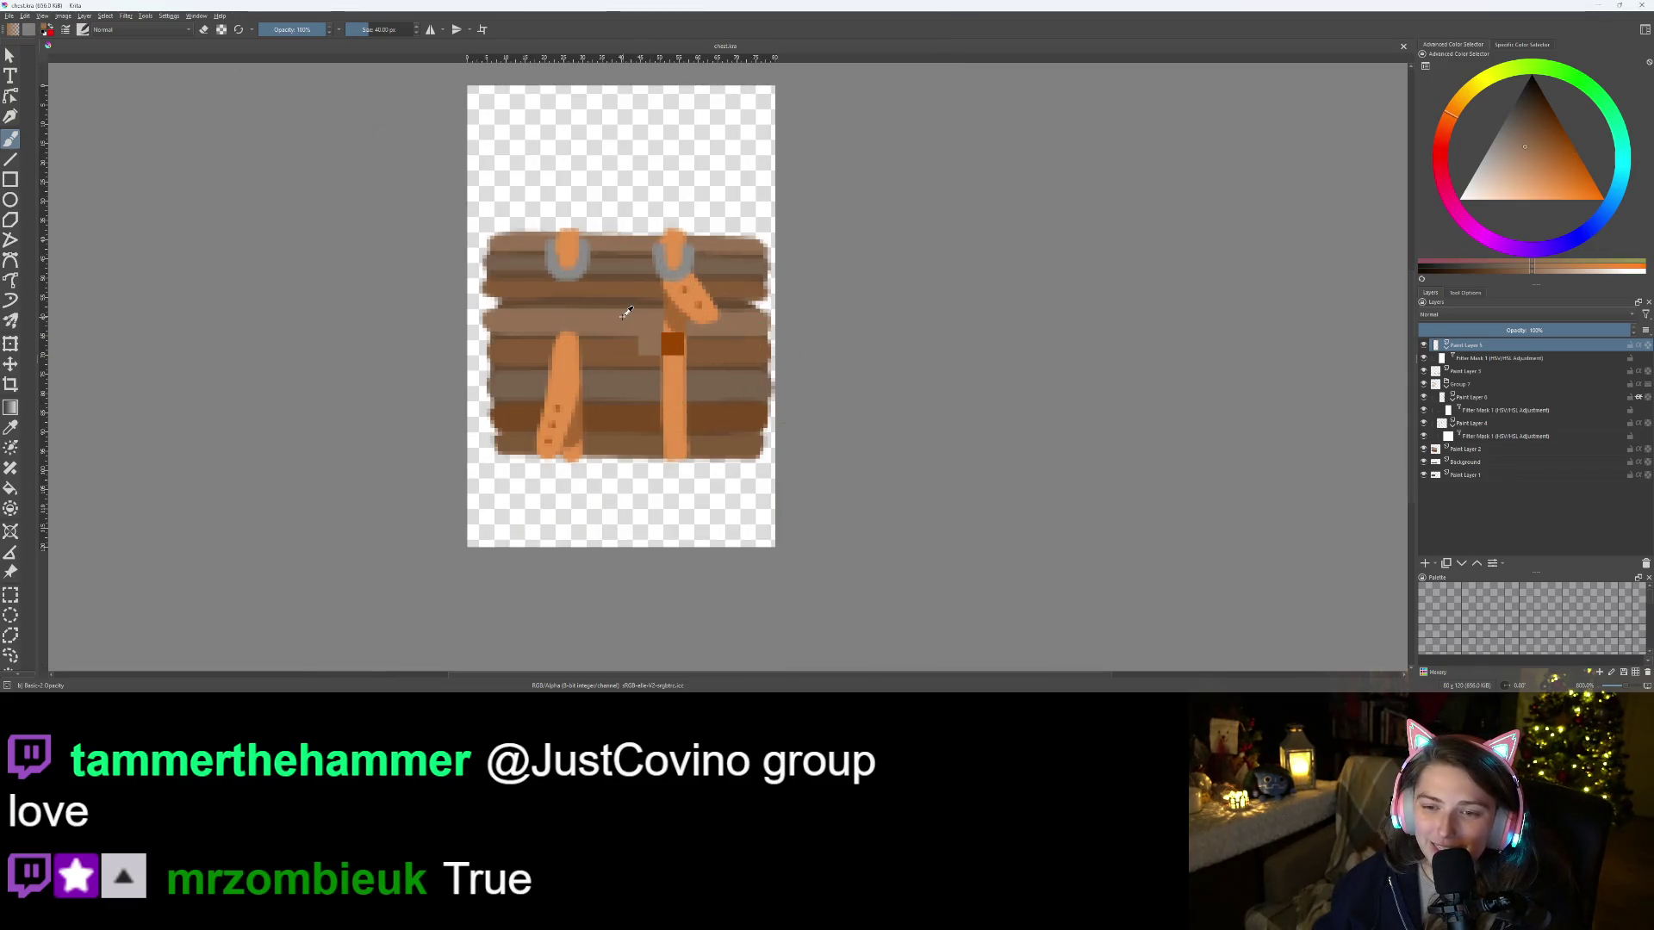
pyautogui.keyDown('ctrl'); pyautogui.click(622, 349); pyautogui.keyUp('ctrl')
pyautogui.keyDown('ctrl'); pyautogui.click(679, 381); pyautogui.keyUp('ctrl')
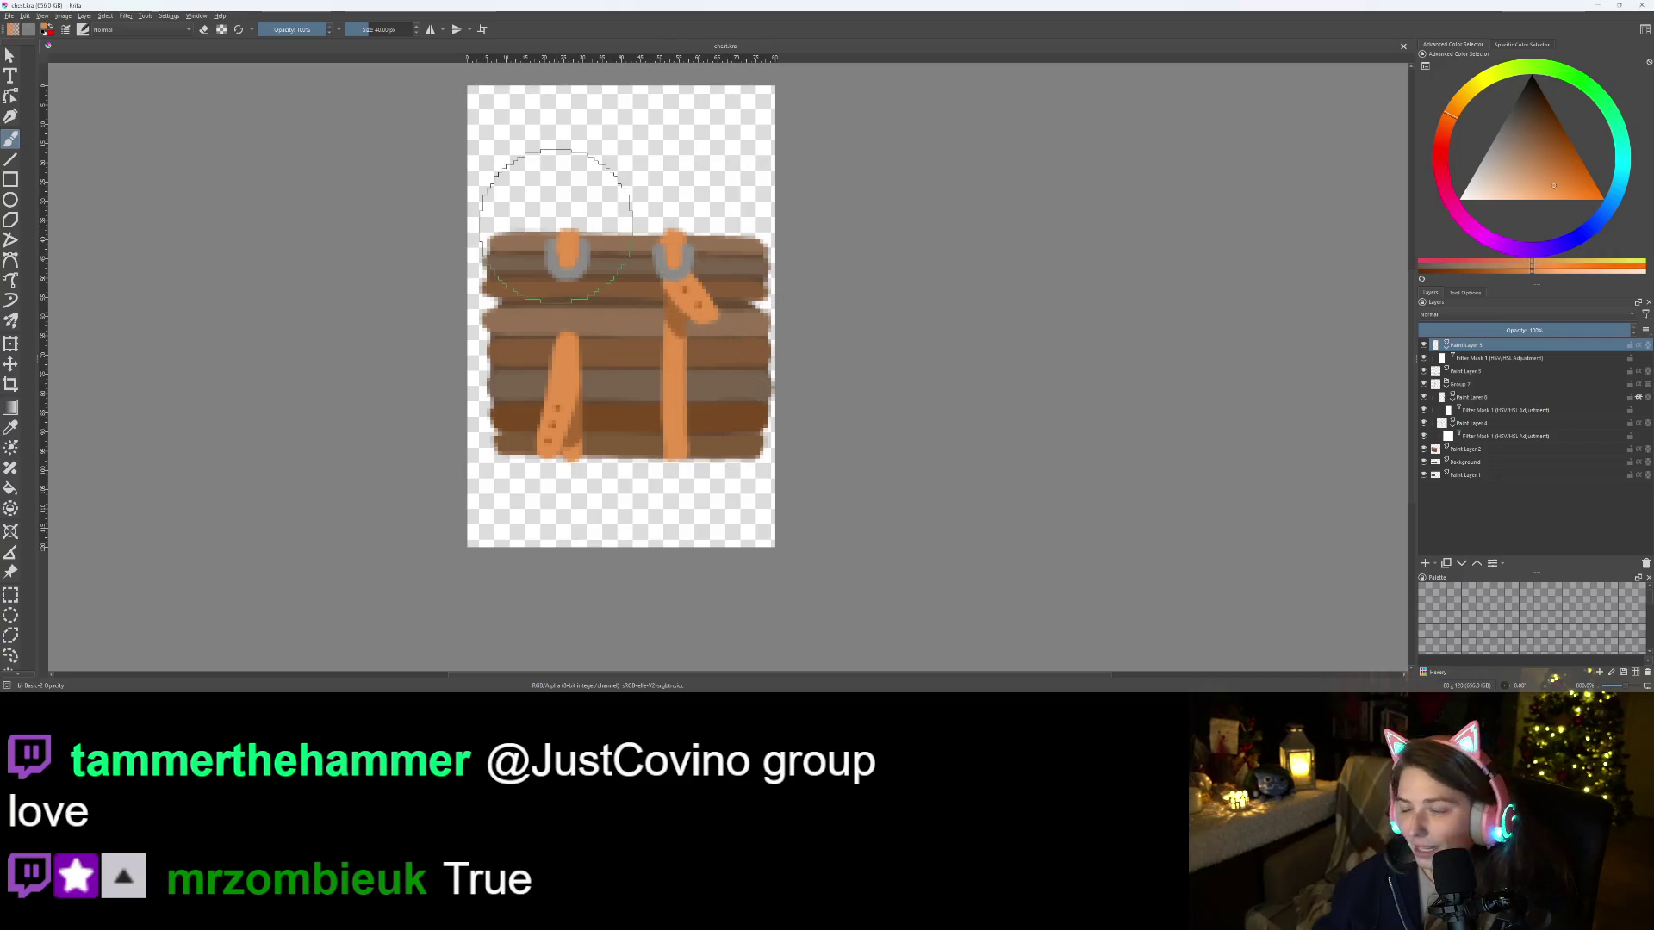
pyautogui.click(540, 178)
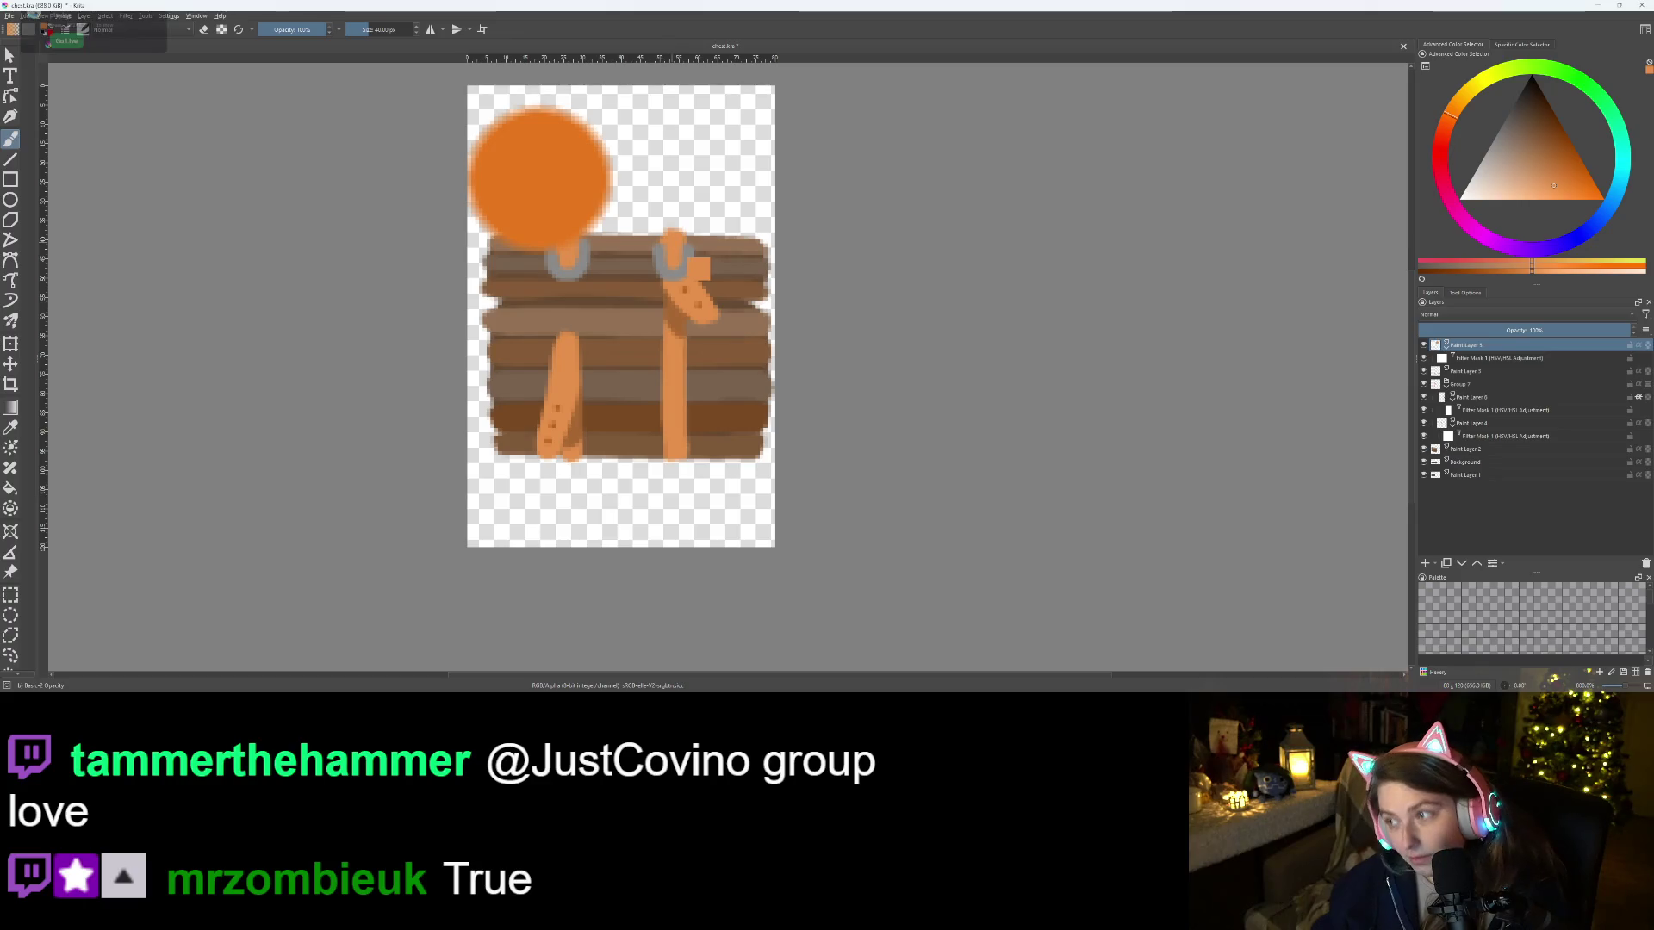
pyautogui.hotkey('ctrl', 'z')
# Sample more browns from the lid and planks and the strap orange, then choose Save As
pyautogui.keyDown('ctrl'); pyautogui.click(637, 342); pyautogui.keyUp('ctrl')
pyautogui.click(670, 202)
pyautogui.hotkey('ctrl', 'z')
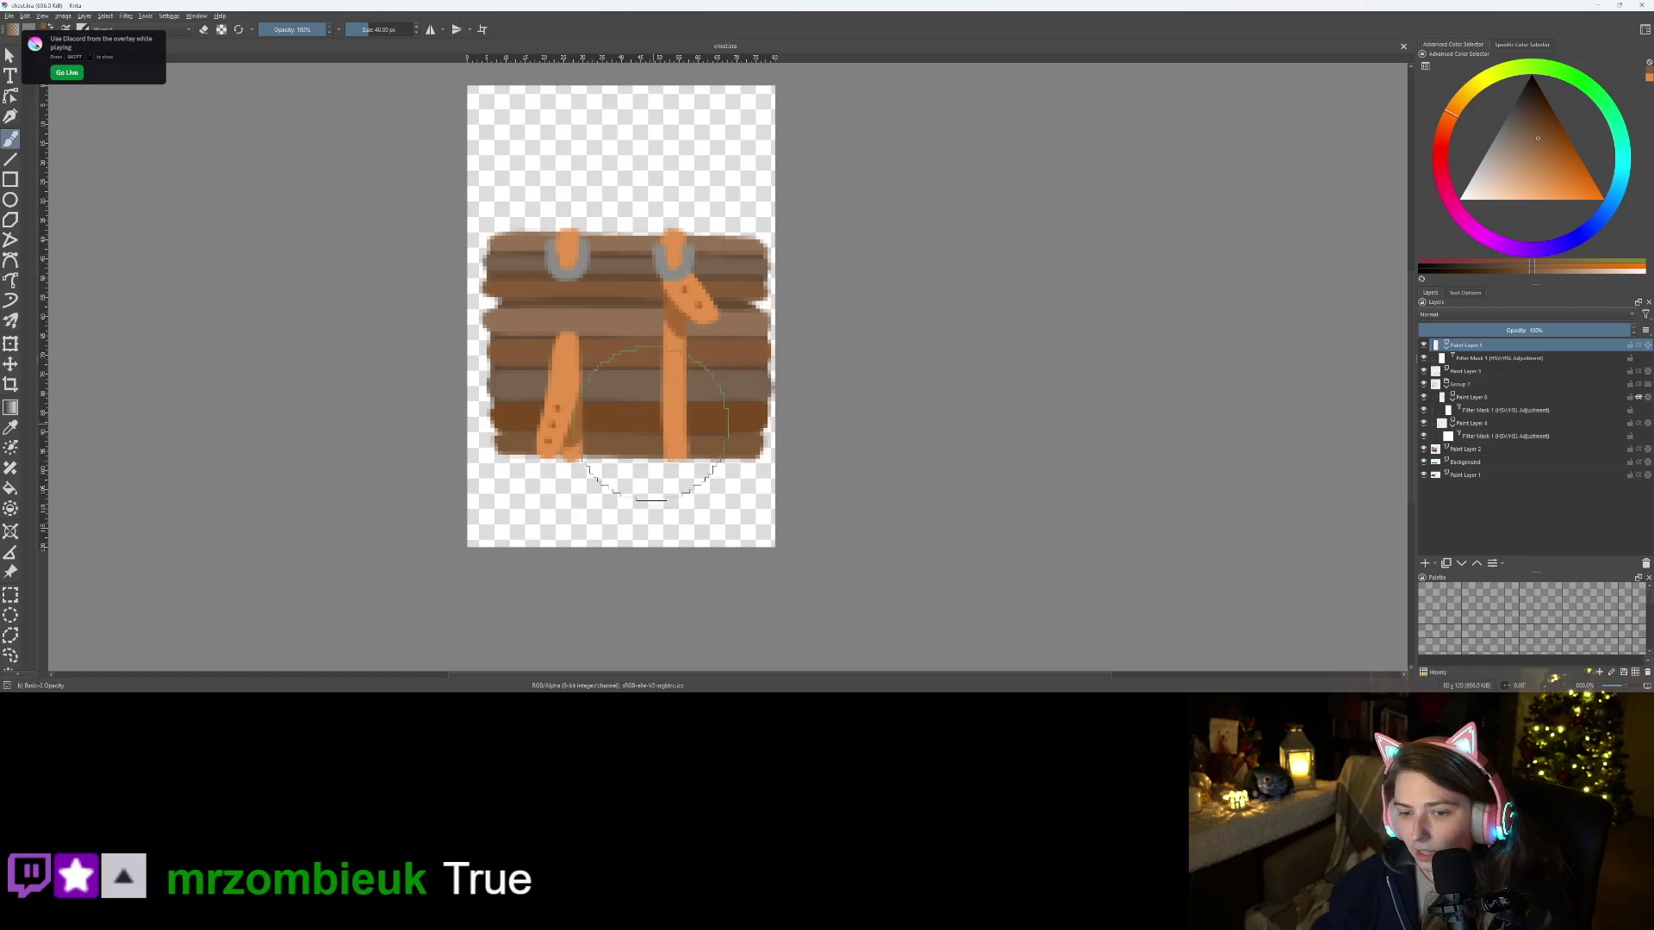
pyautogui.keyDown('ctrl'); pyautogui.click(637, 407); pyautogui.keyUp('ctrl')
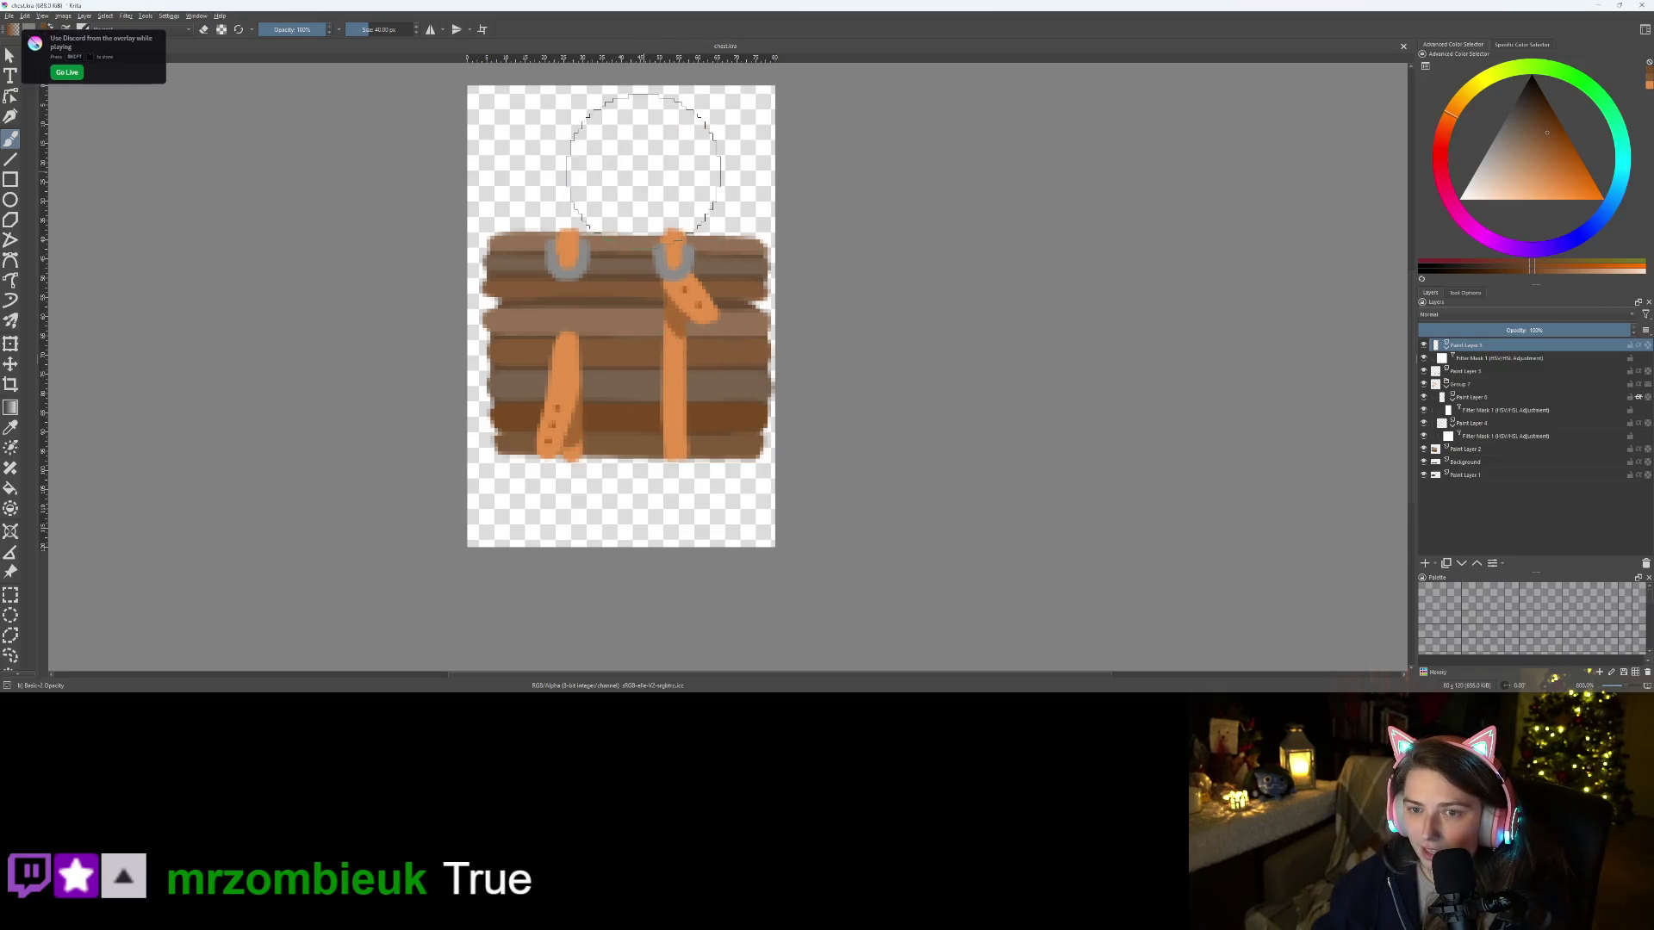
pyautogui.press('f')
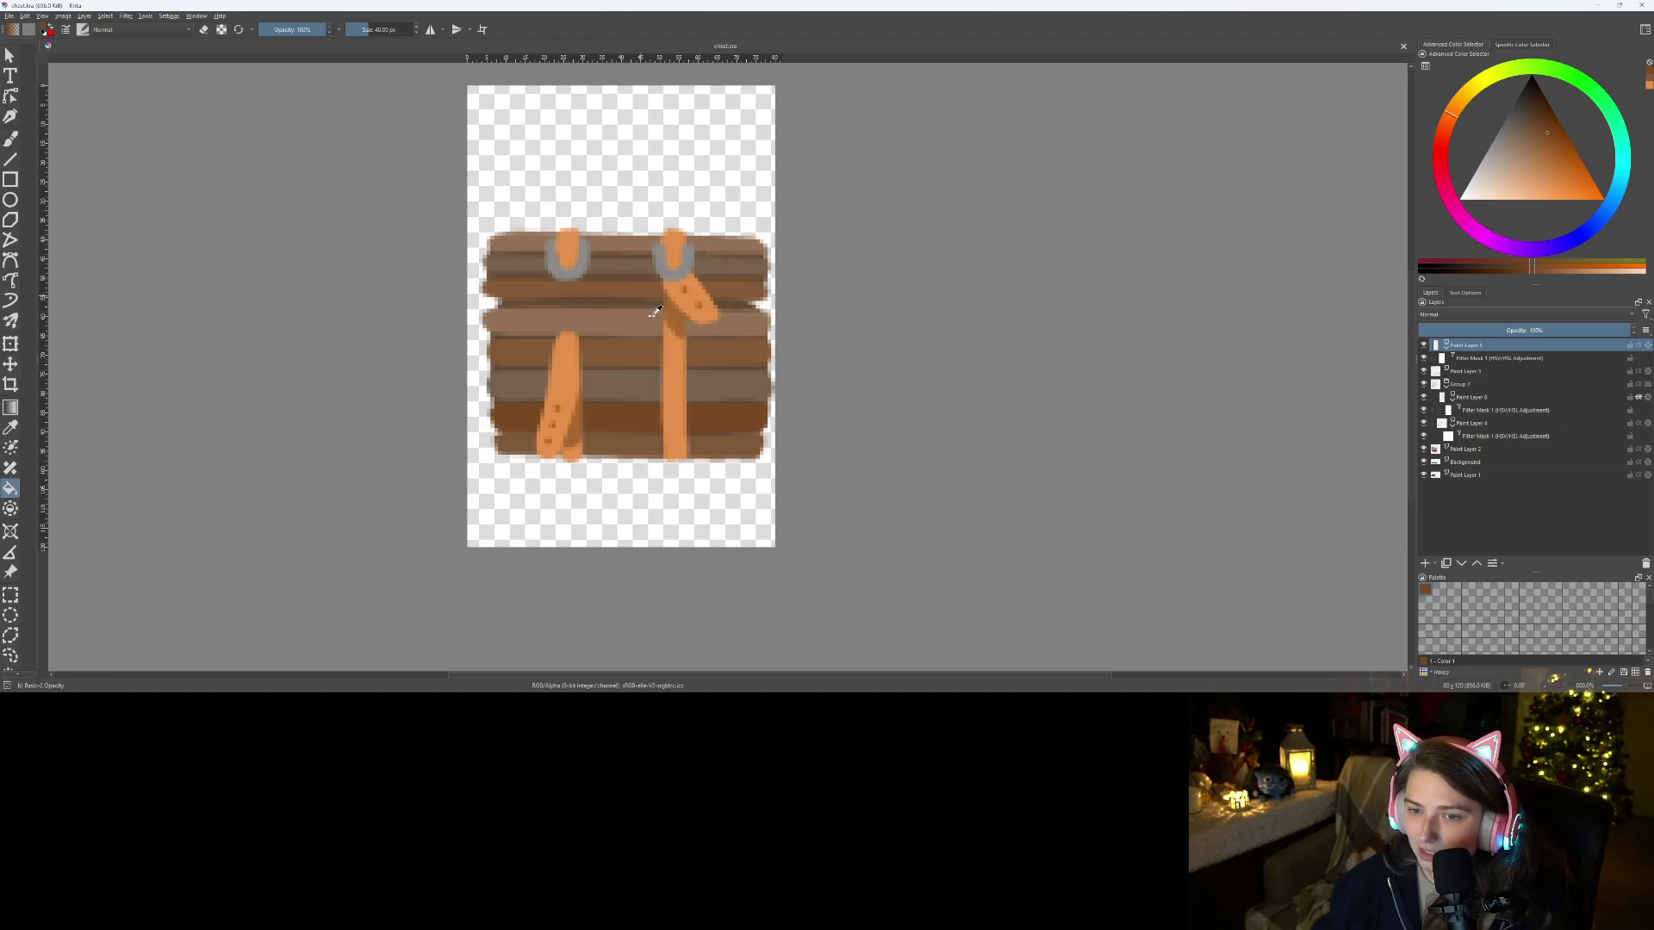
pyautogui.keyDown('ctrl'); pyautogui.click(685, 380); pyautogui.keyUp('ctrl')
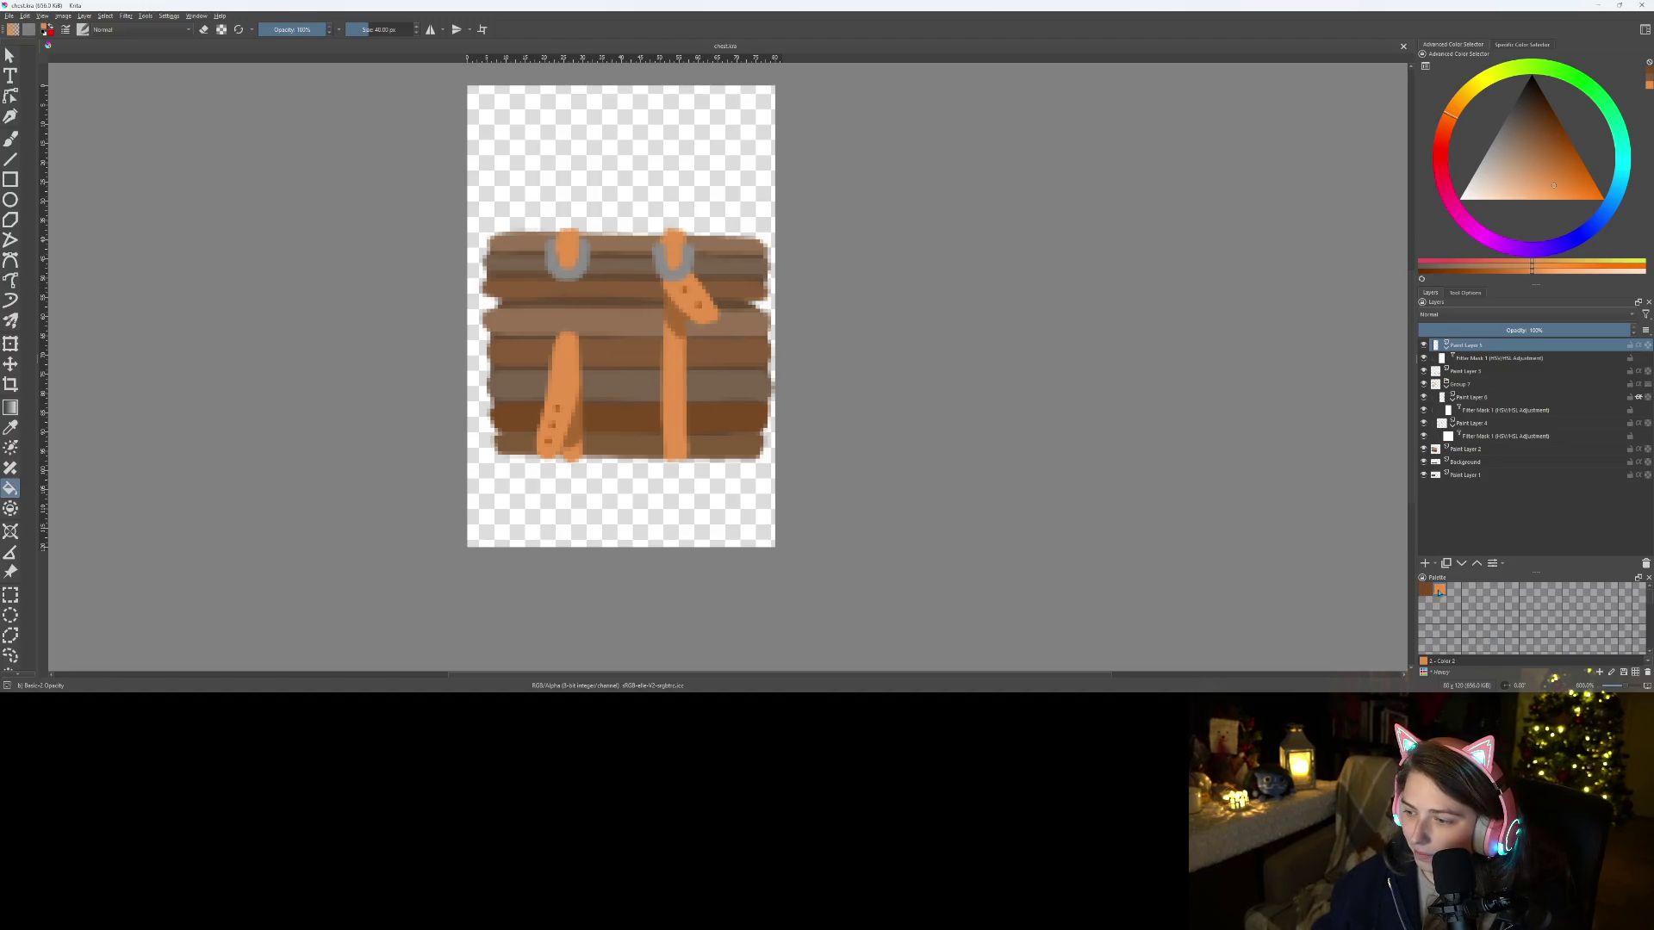
pyautogui.keyDown('ctrl'); pyautogui.click(645, 351); pyautogui.keyUp('ctrl')
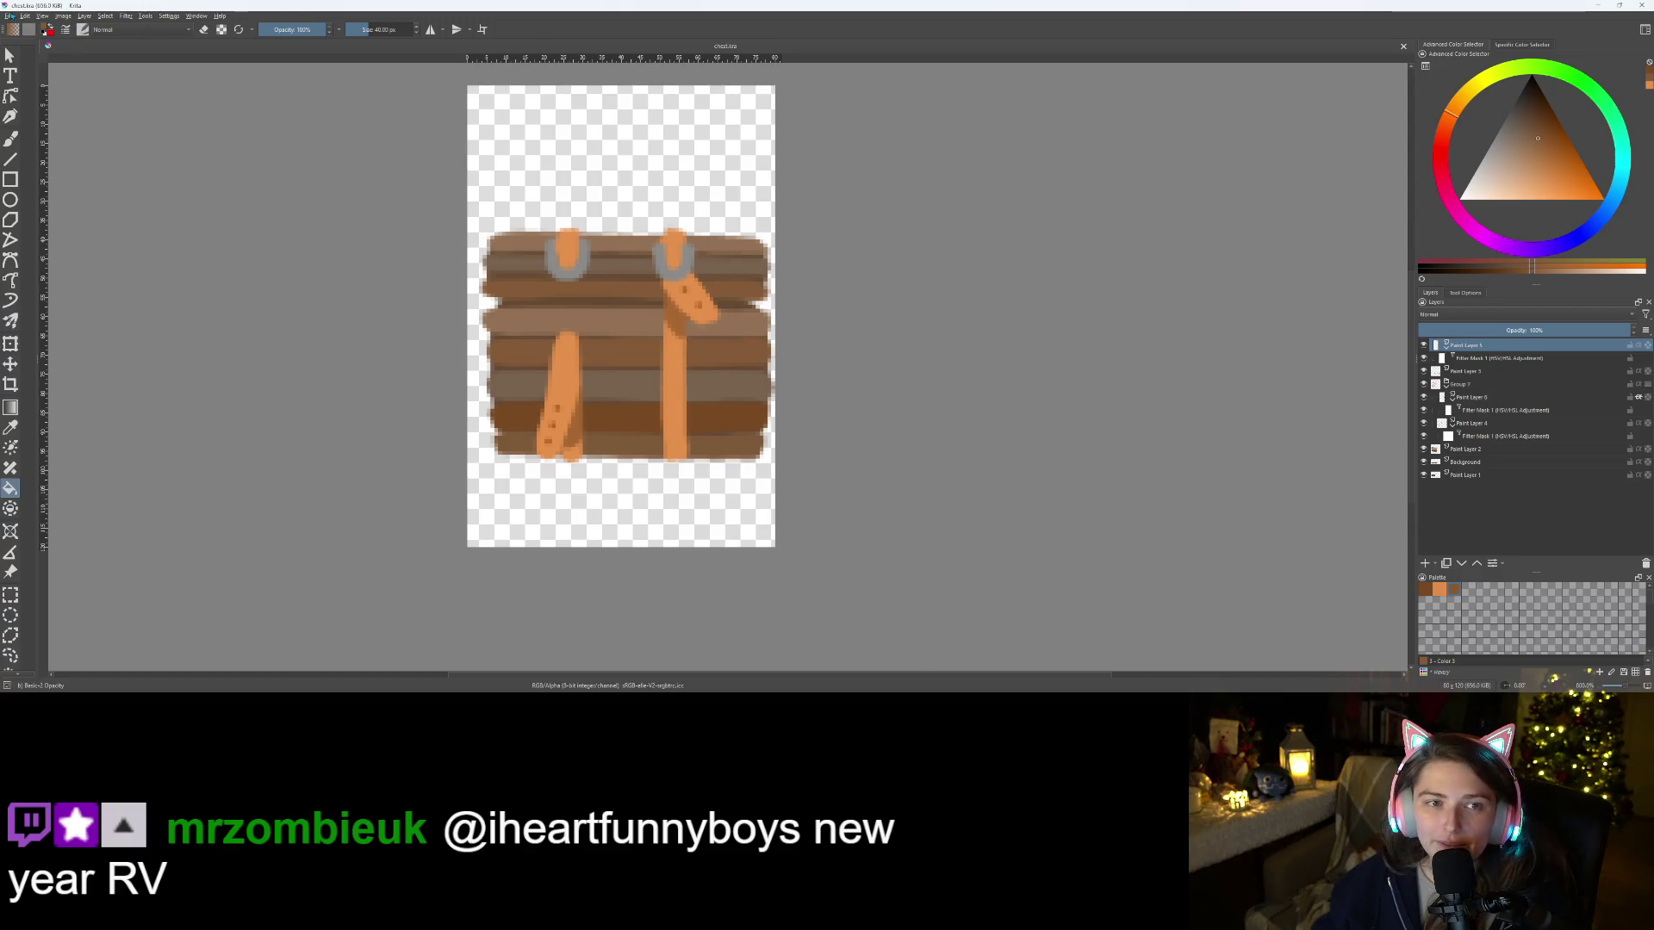
pyautogui.click(9, 17)
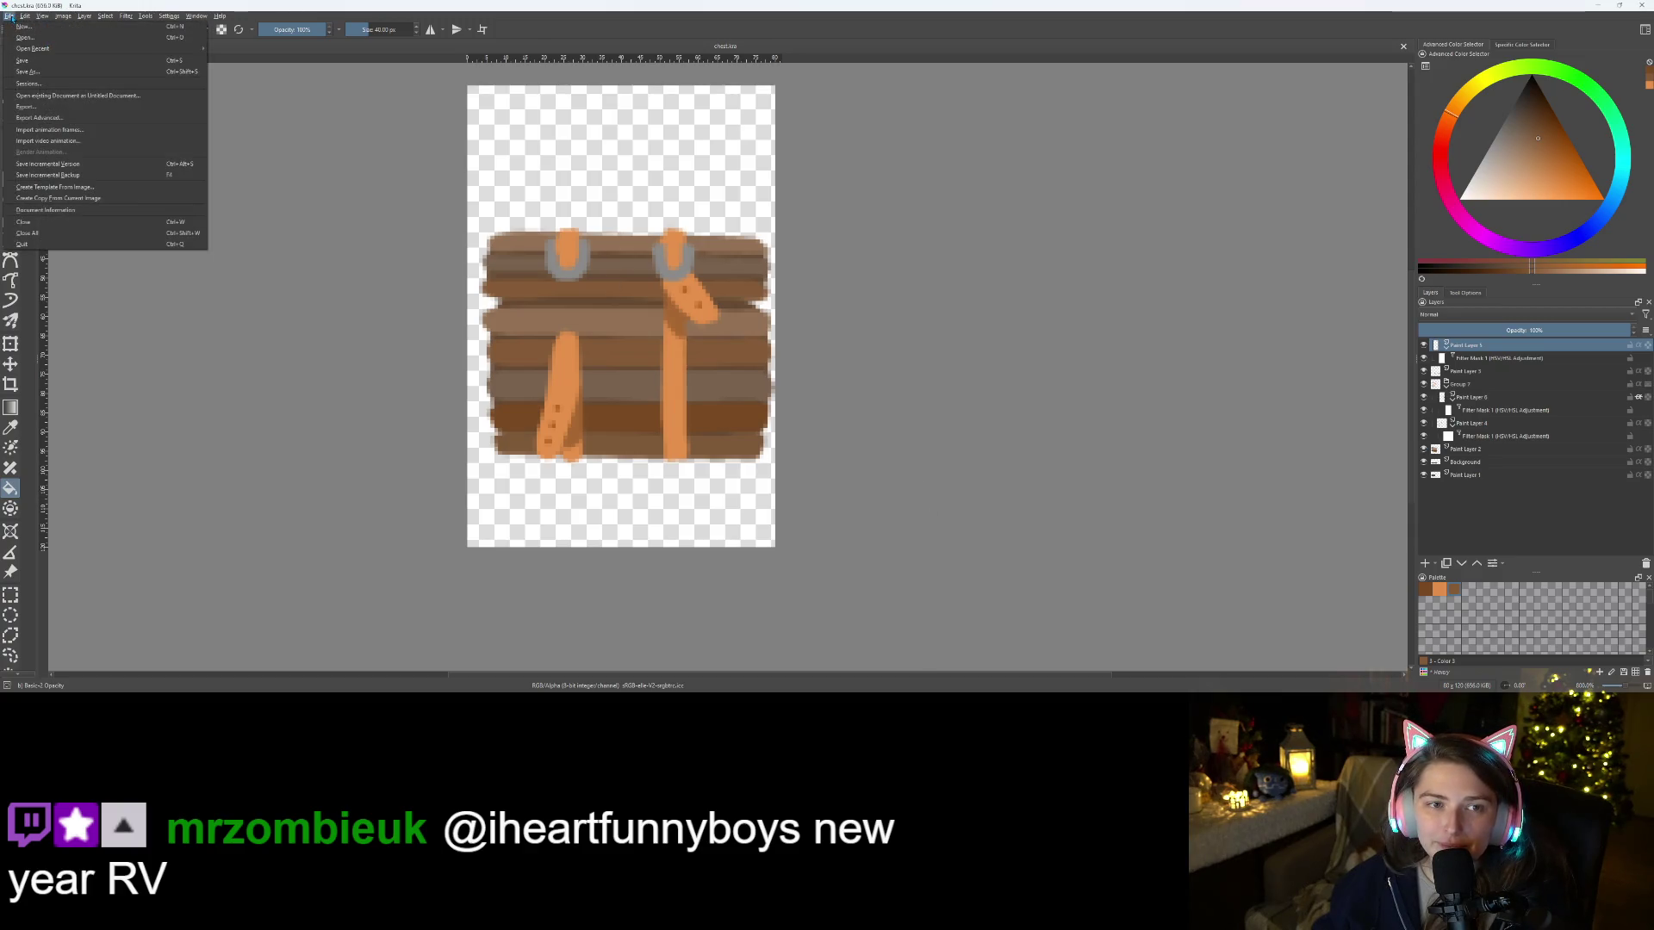
pyautogui.click(34, 73)
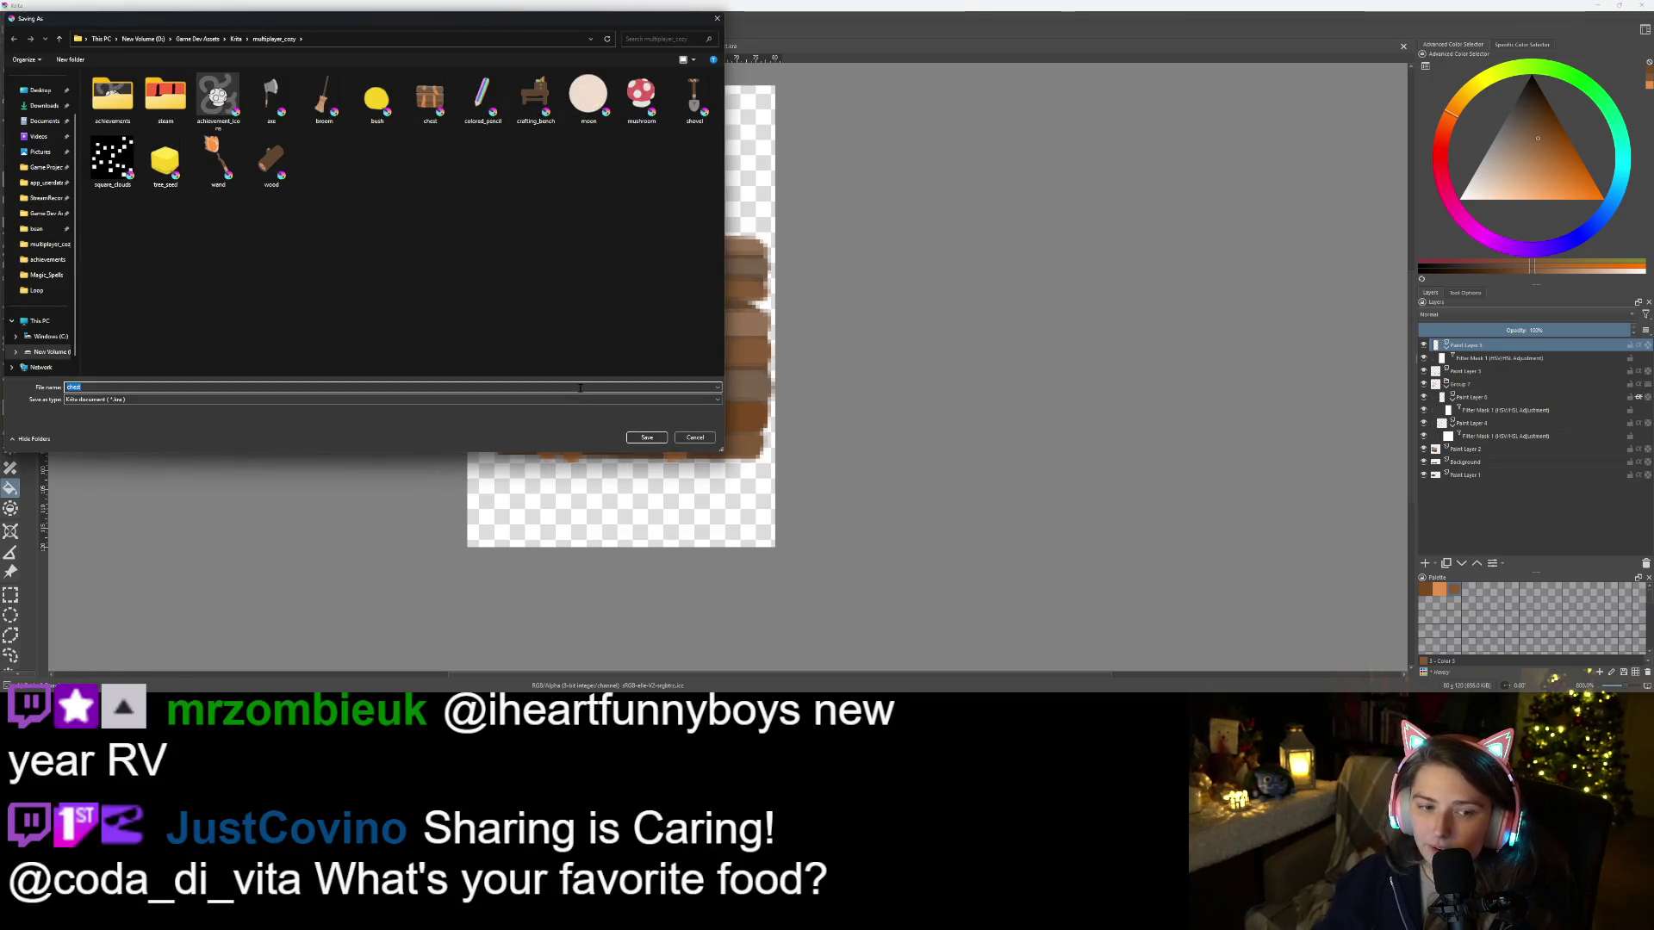
# Save the file as table.kra, then select and delete every chest layer in the stack
pyautogui.write('tab')
pyautogui.press('BackSpace')
pyautogui.write('a')
pyautogui.press('Return')
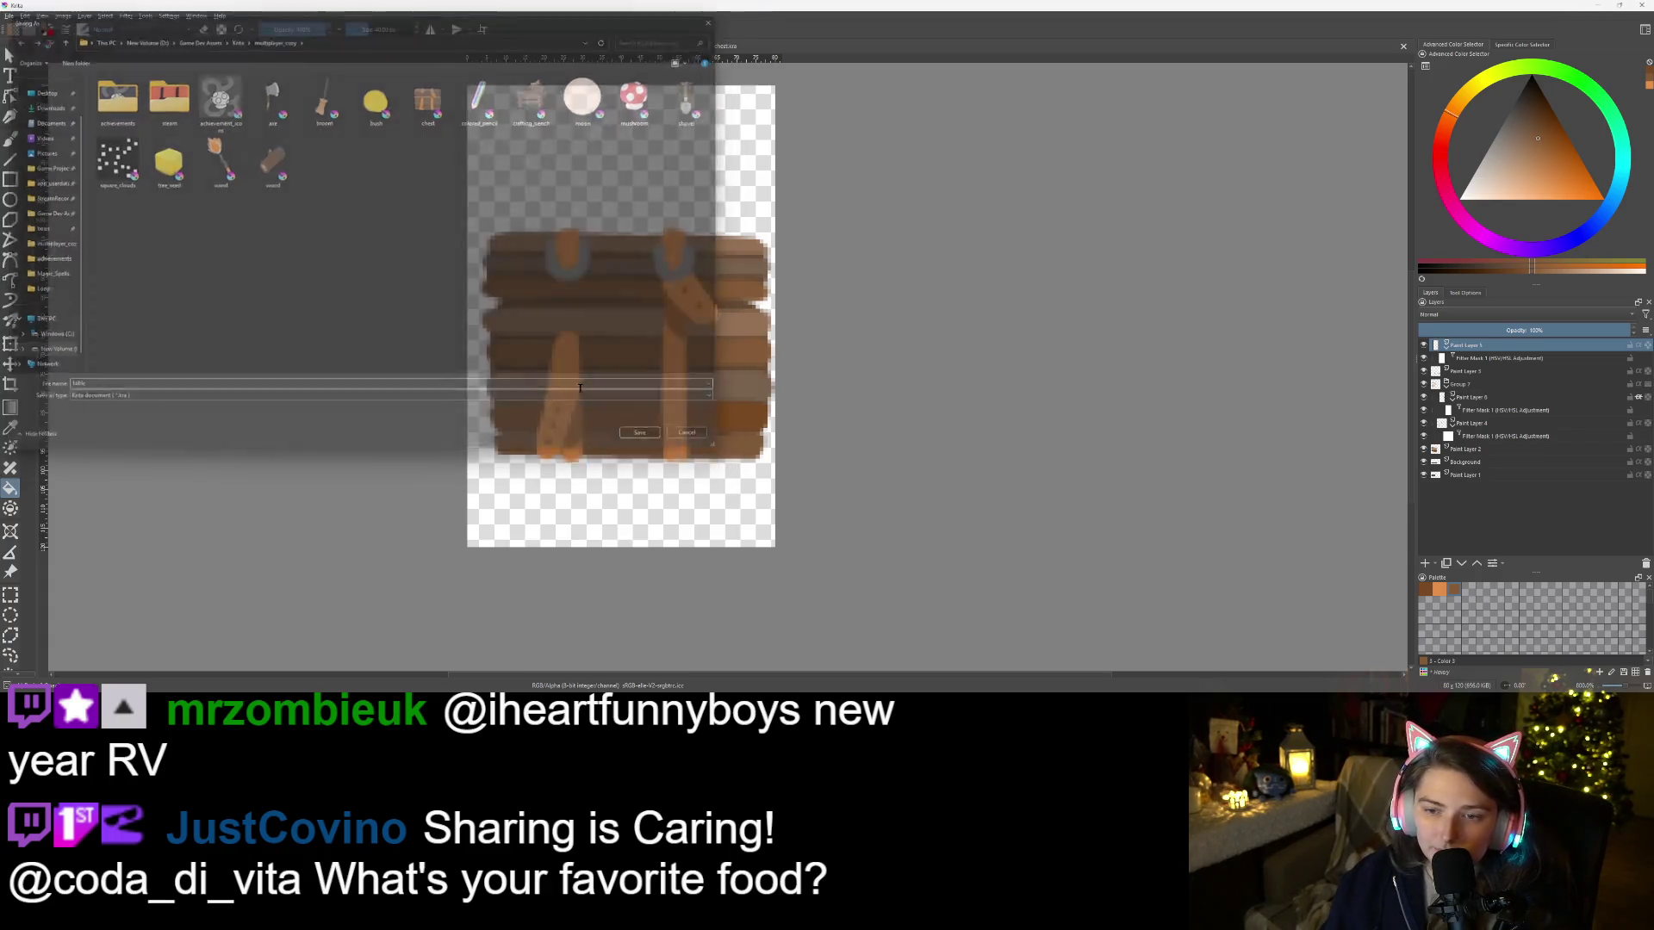
pyautogui.moveTo(1461, 511); pyautogui.dragTo(1472, 353)
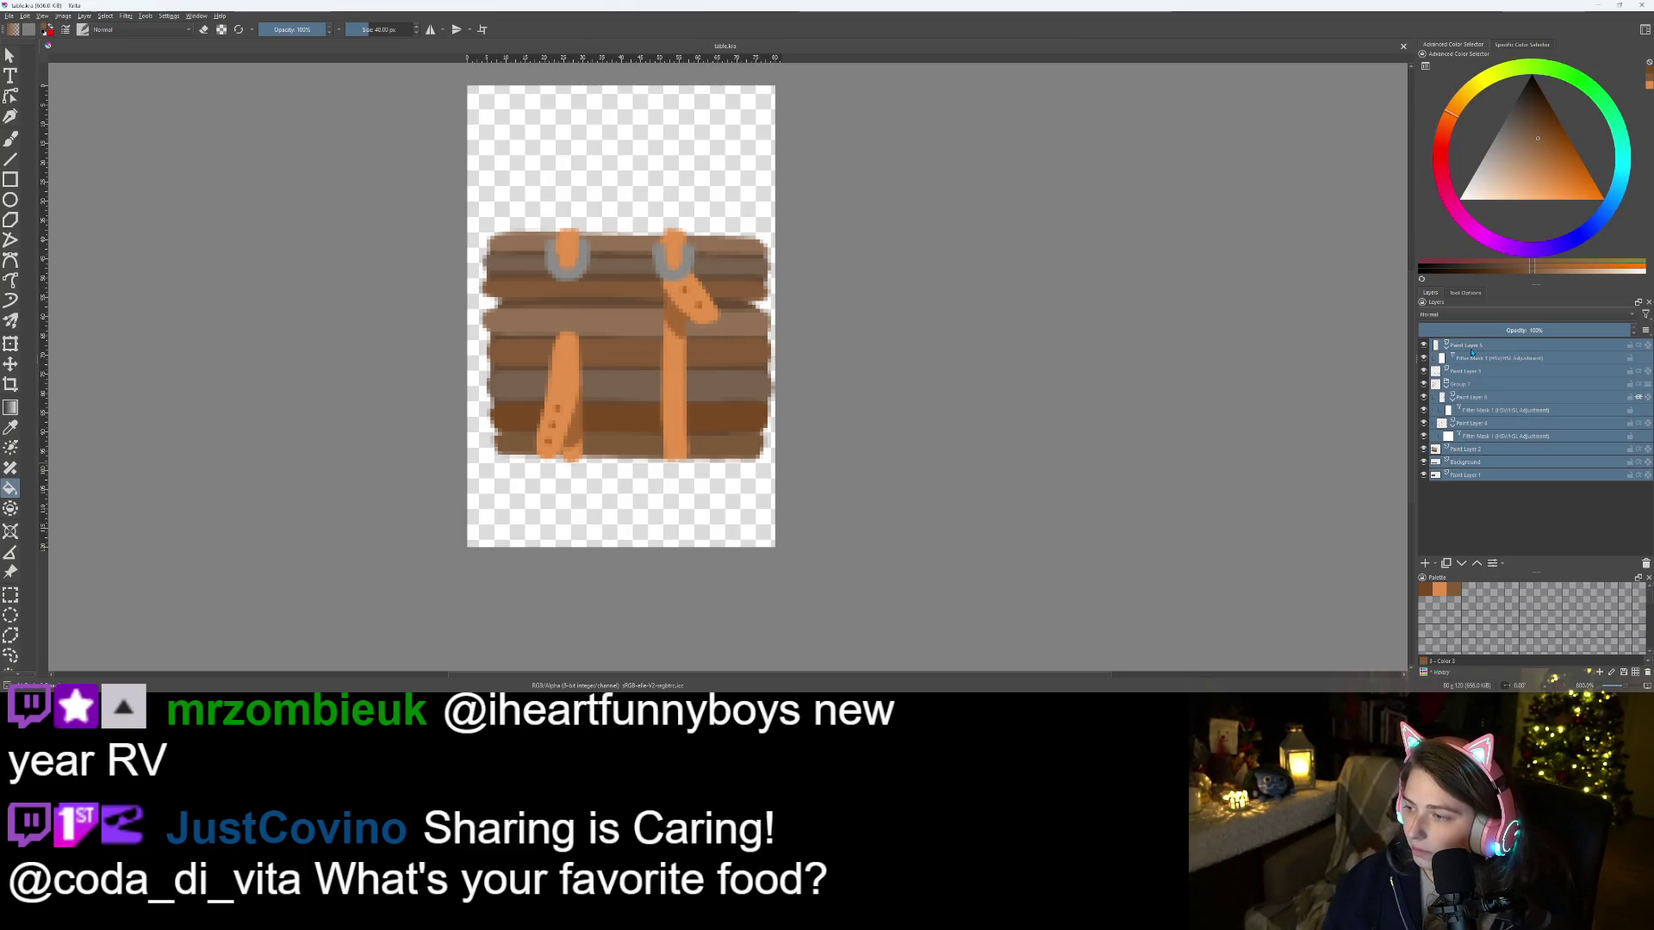
pyautogui.hotkey('shift', 'Delete')
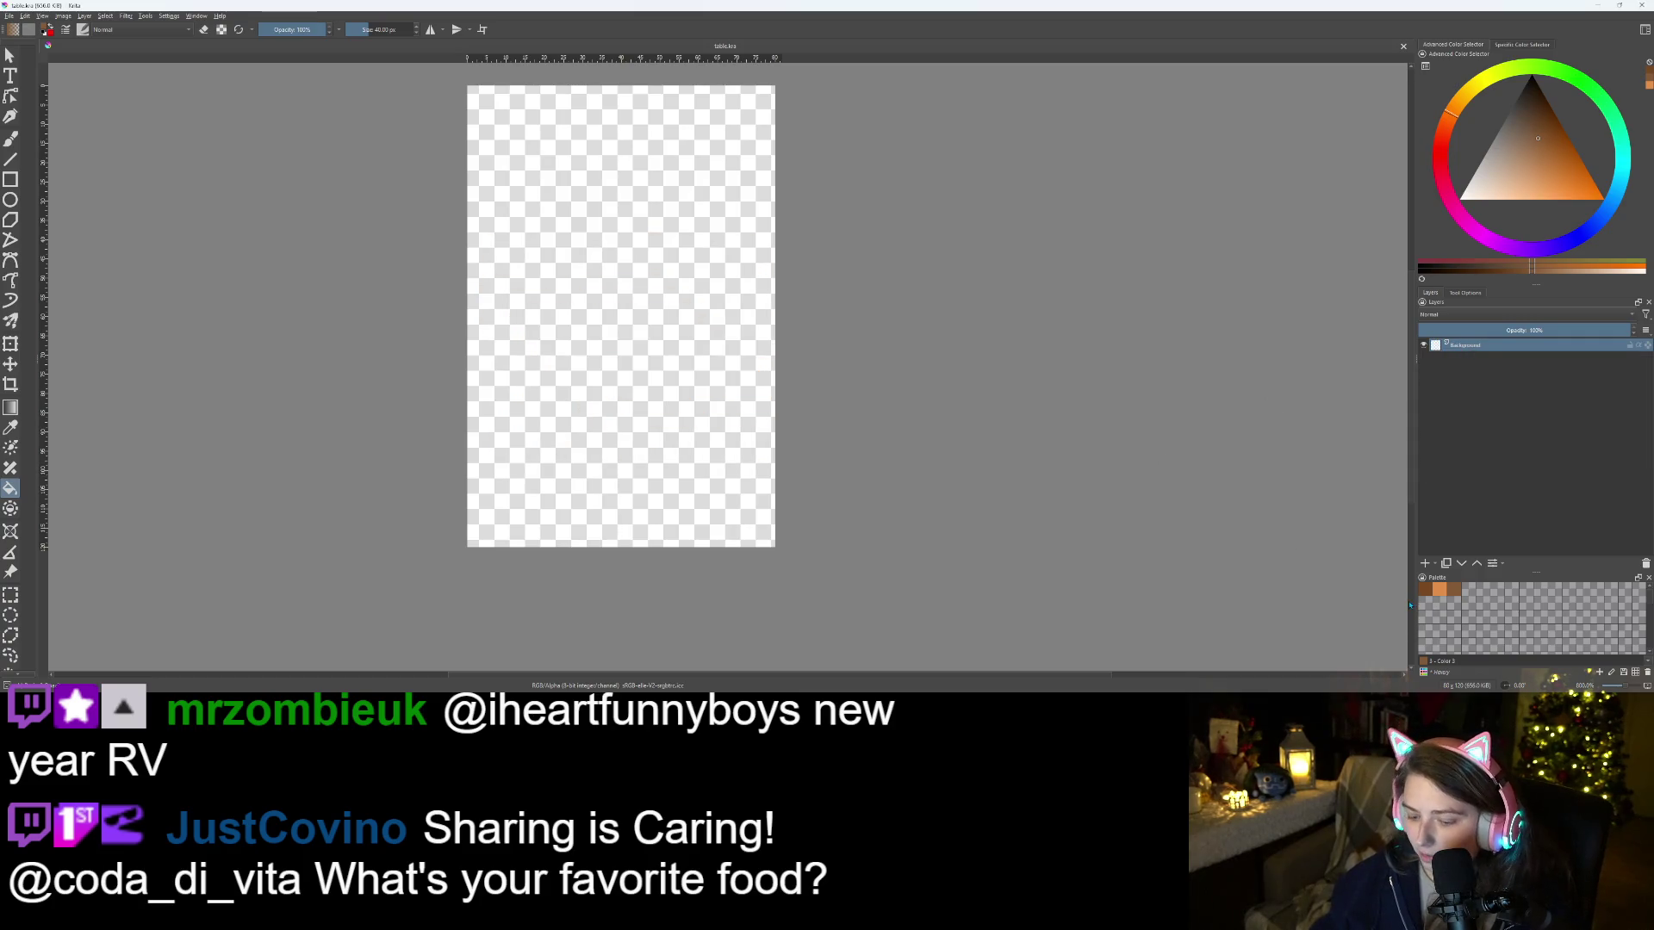
# Set up the Freehand Brush with the first saved palette brown at 5 px size
pyautogui.press('b')
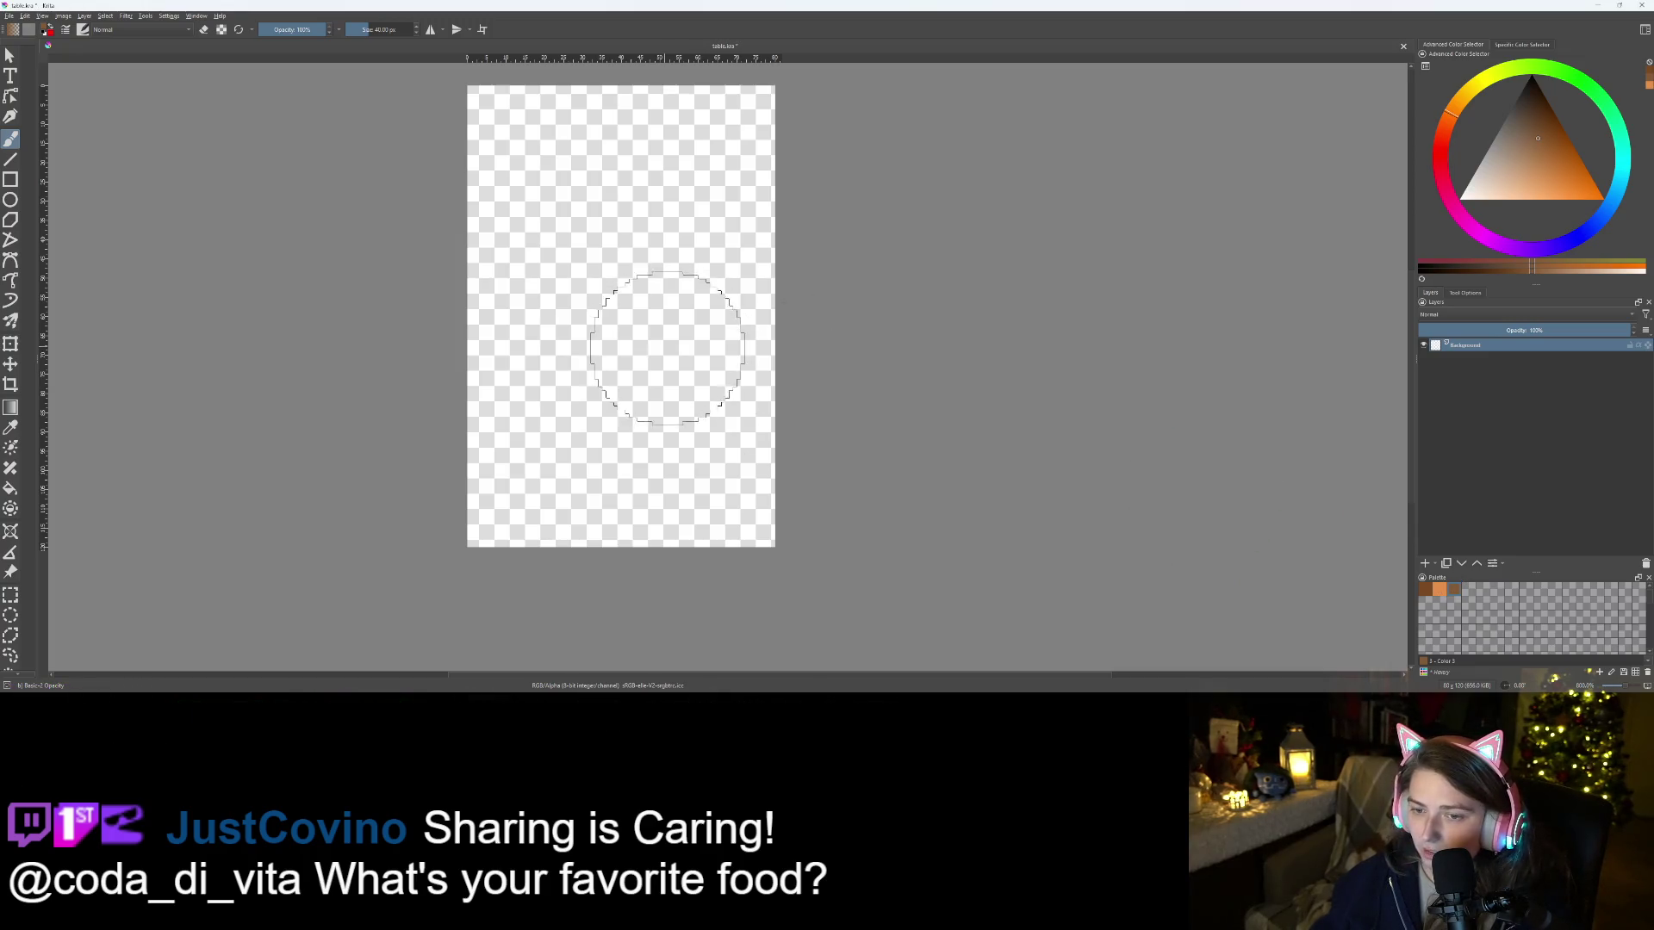
pyautogui.click(1423, 590)
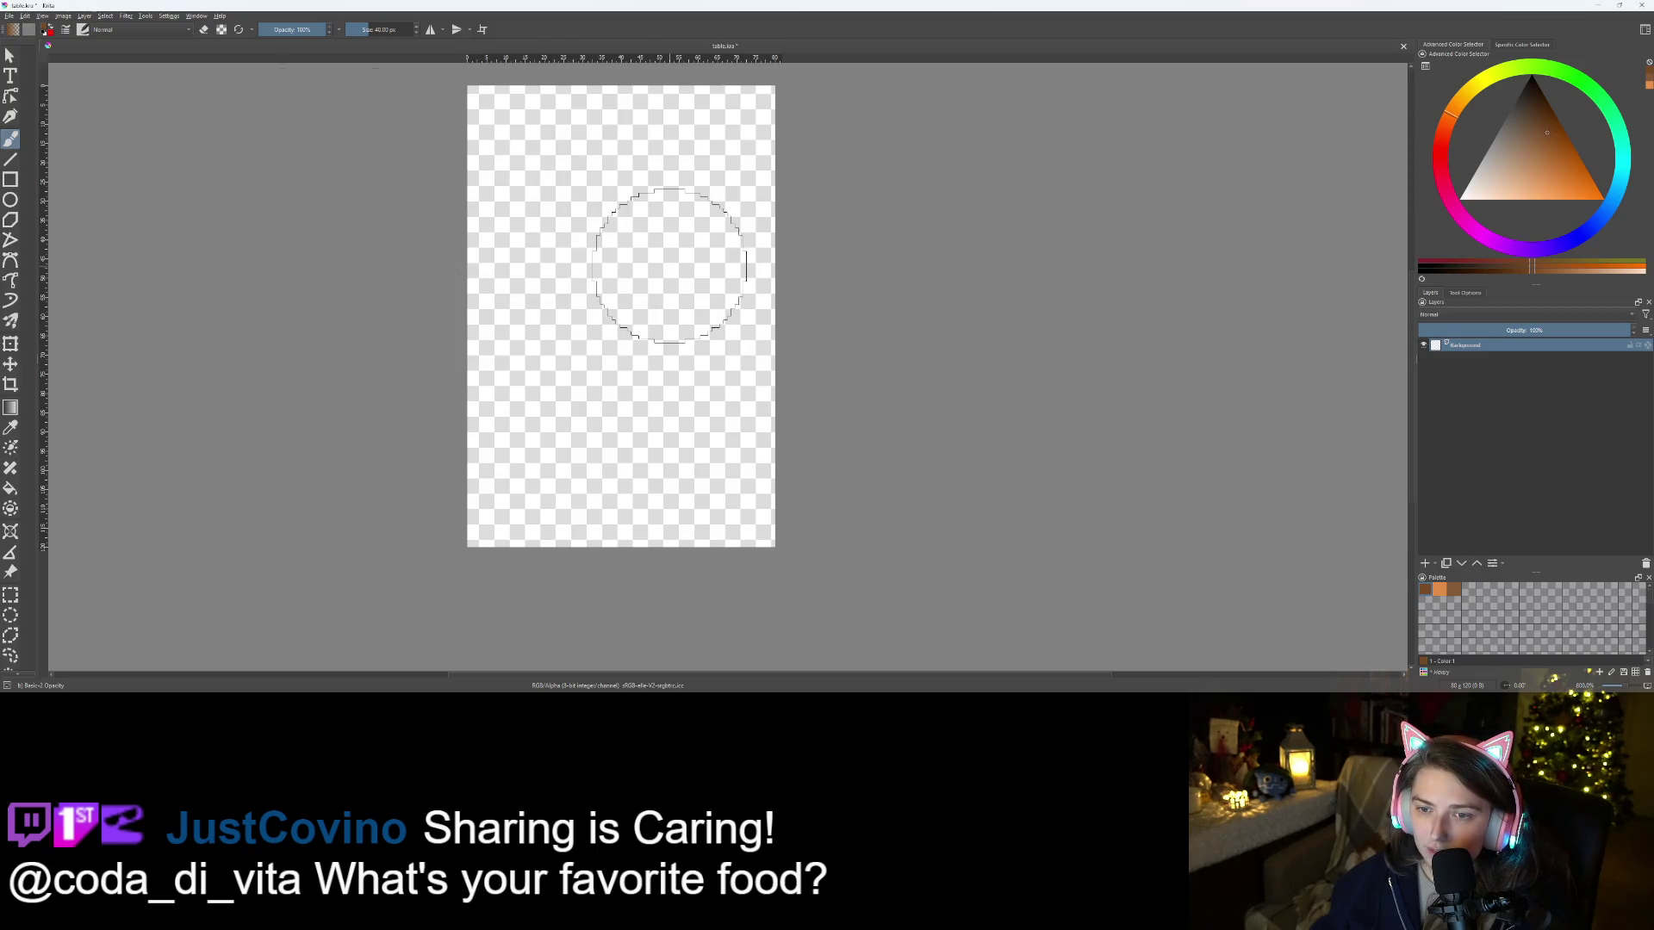
pyautogui.rightClick(670, 265)
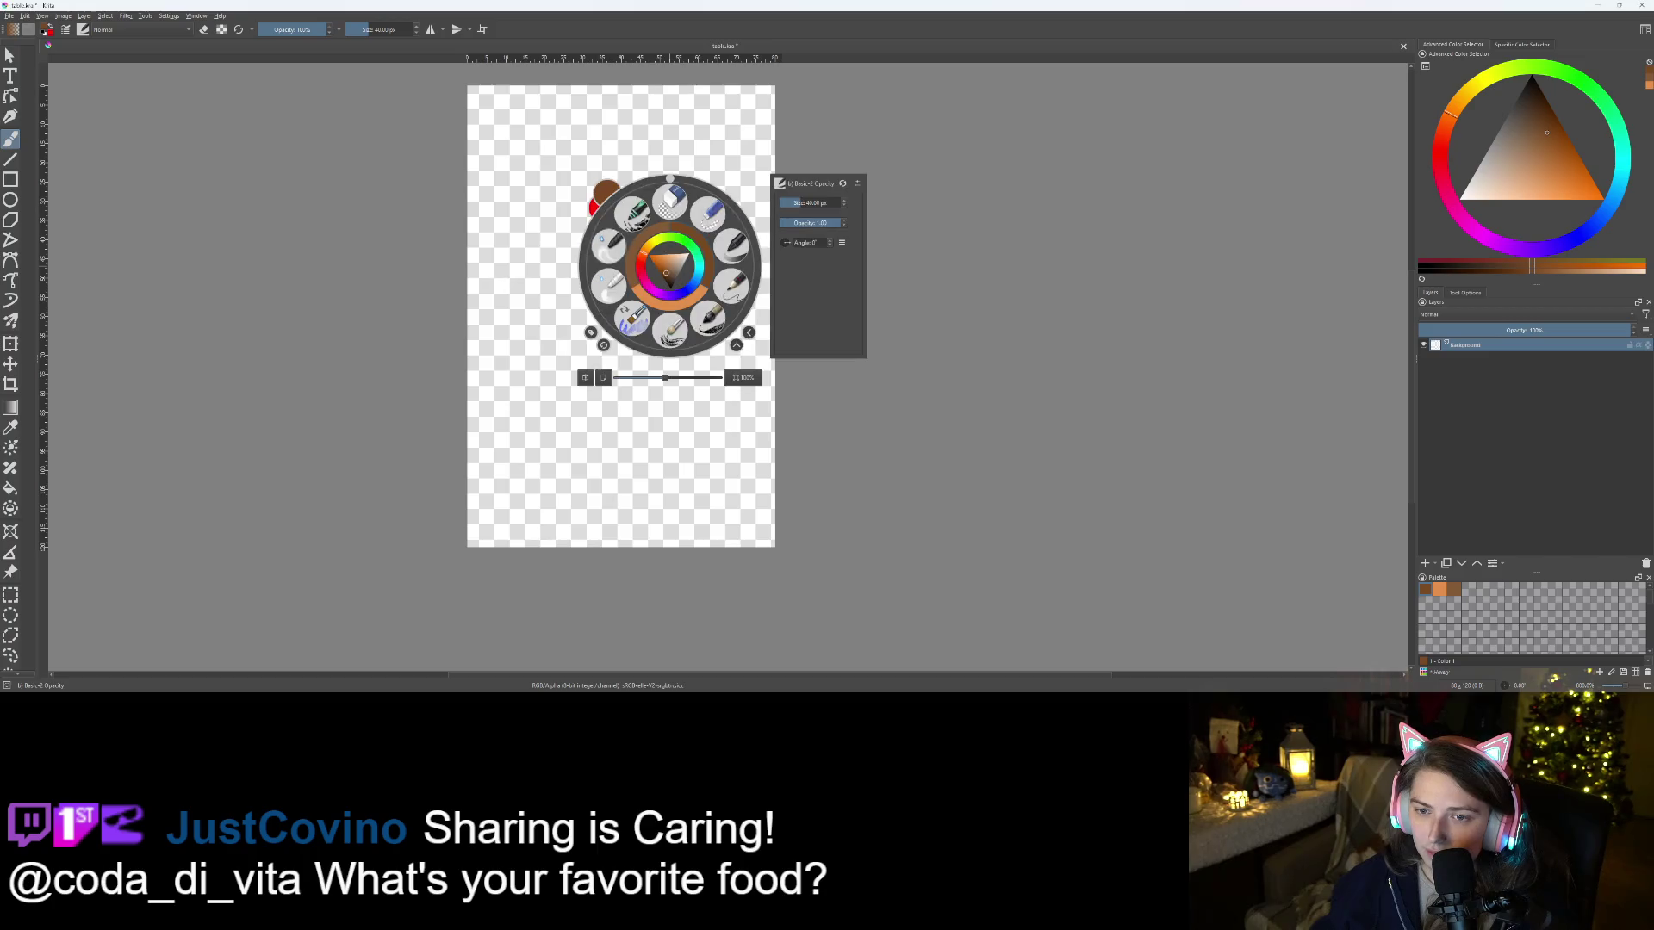
pyautogui.click(793, 202)
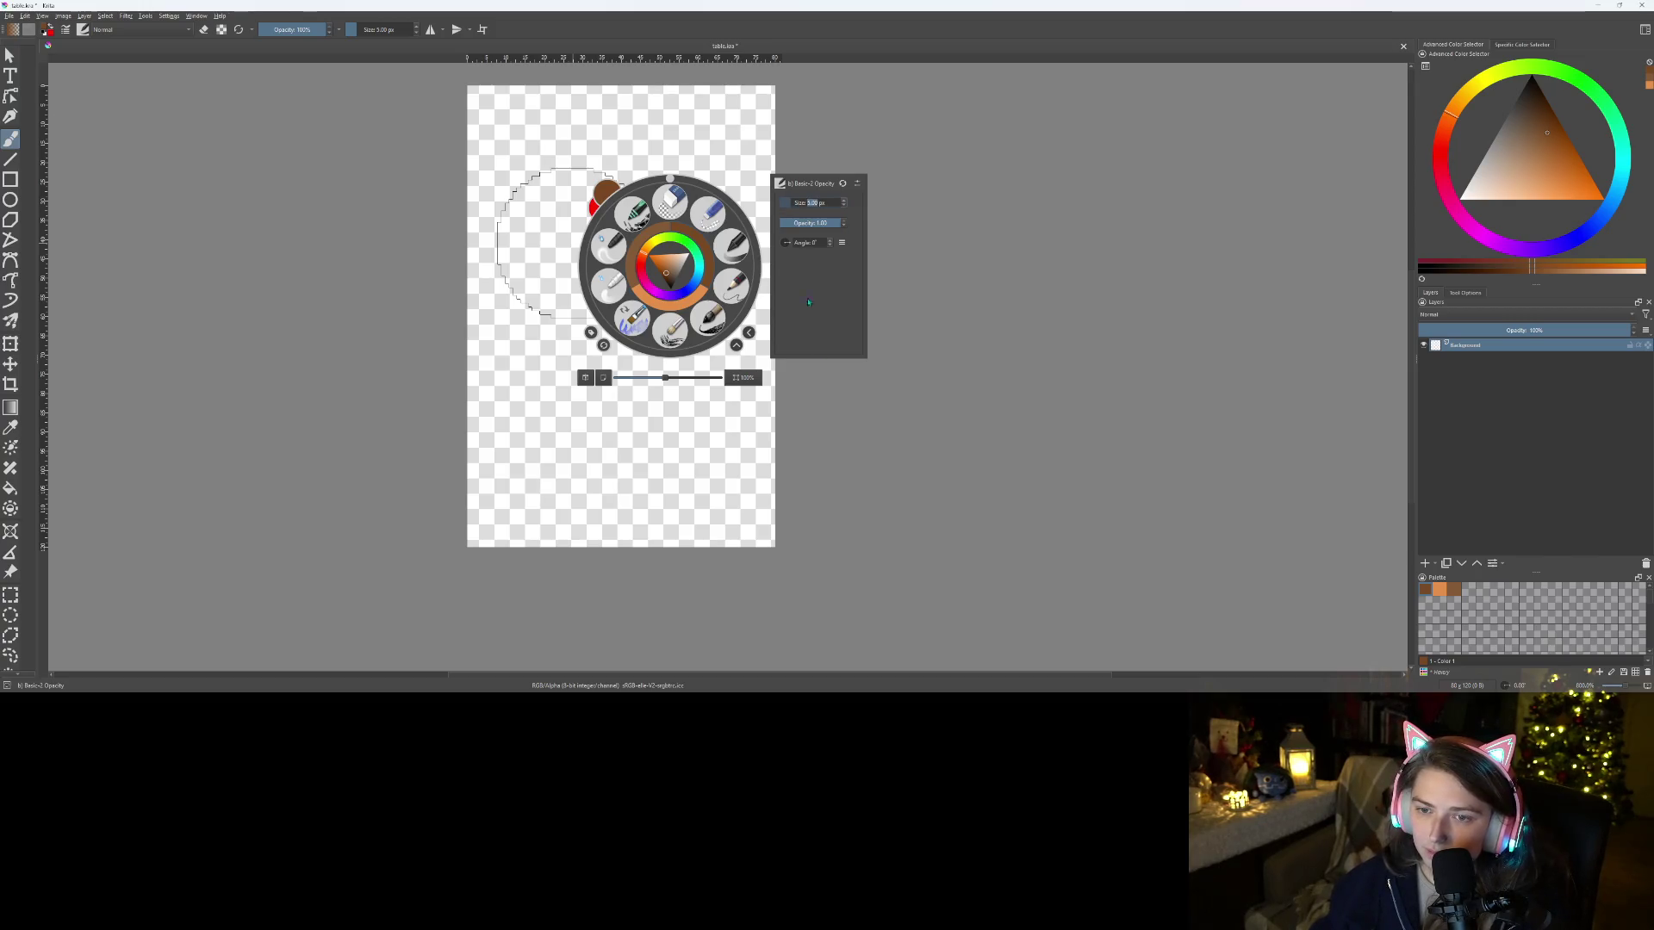
pyautogui.click(863, 398)
pyautogui.scroll(2, 625, 285)
pyautogui.scroll(-1, 517, 266)
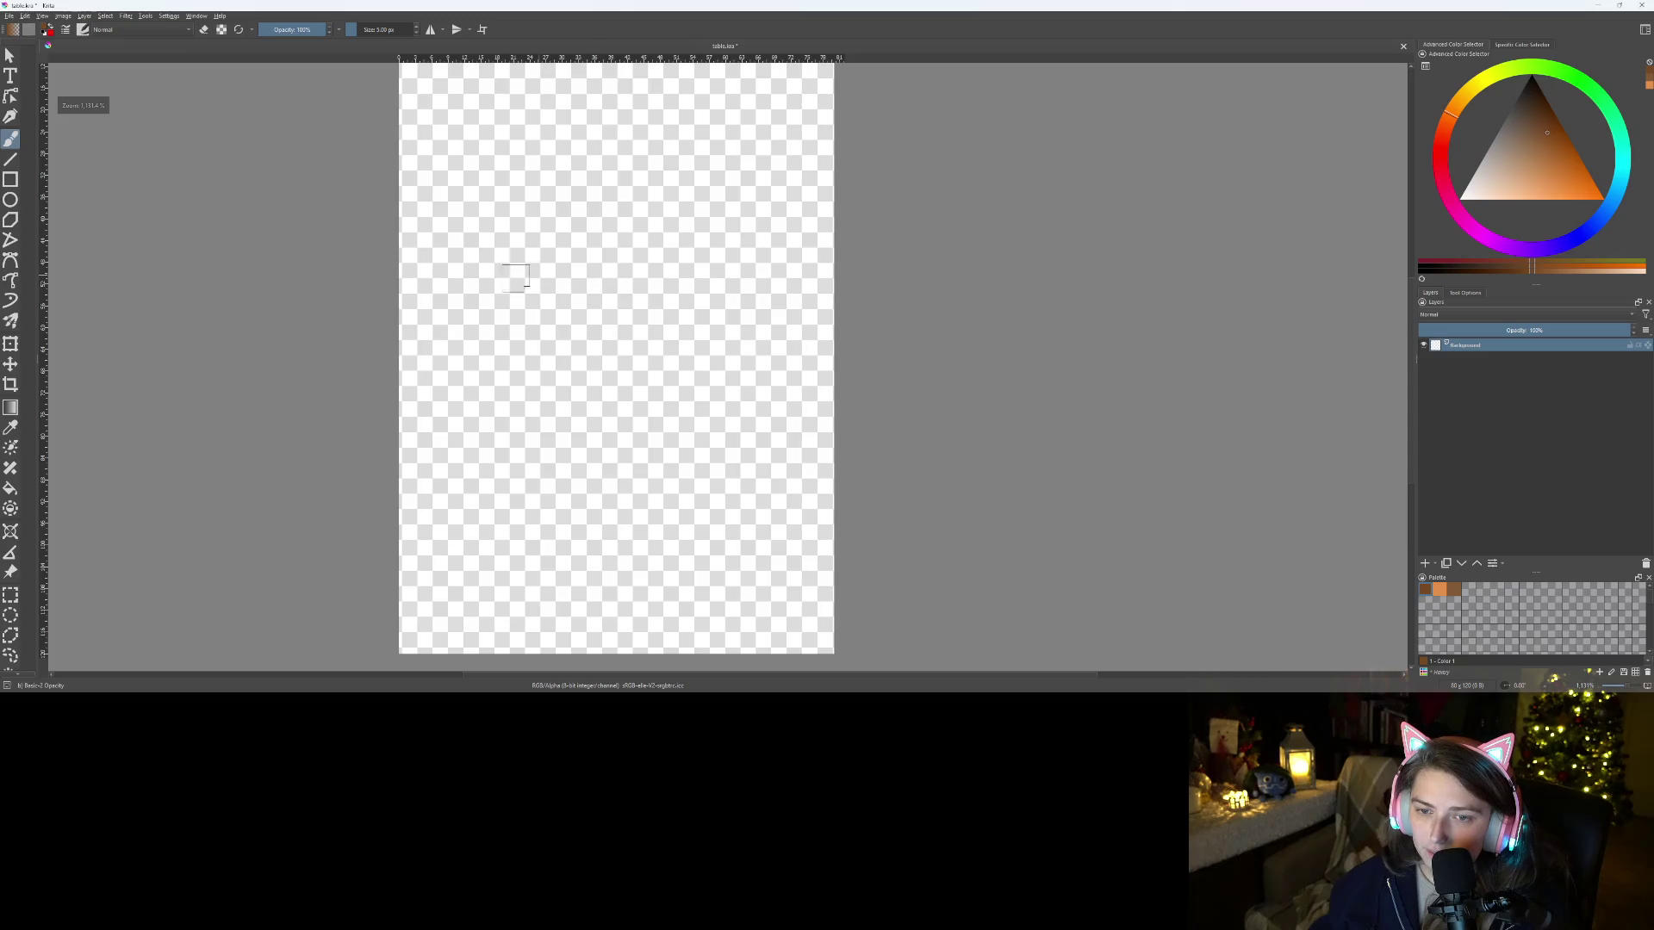
# Paint a brown horizontal crossbar line and an oval ring outline for the tabletop
pyautogui.moveTo(452, 272); pyautogui.dragTo(788, 291)
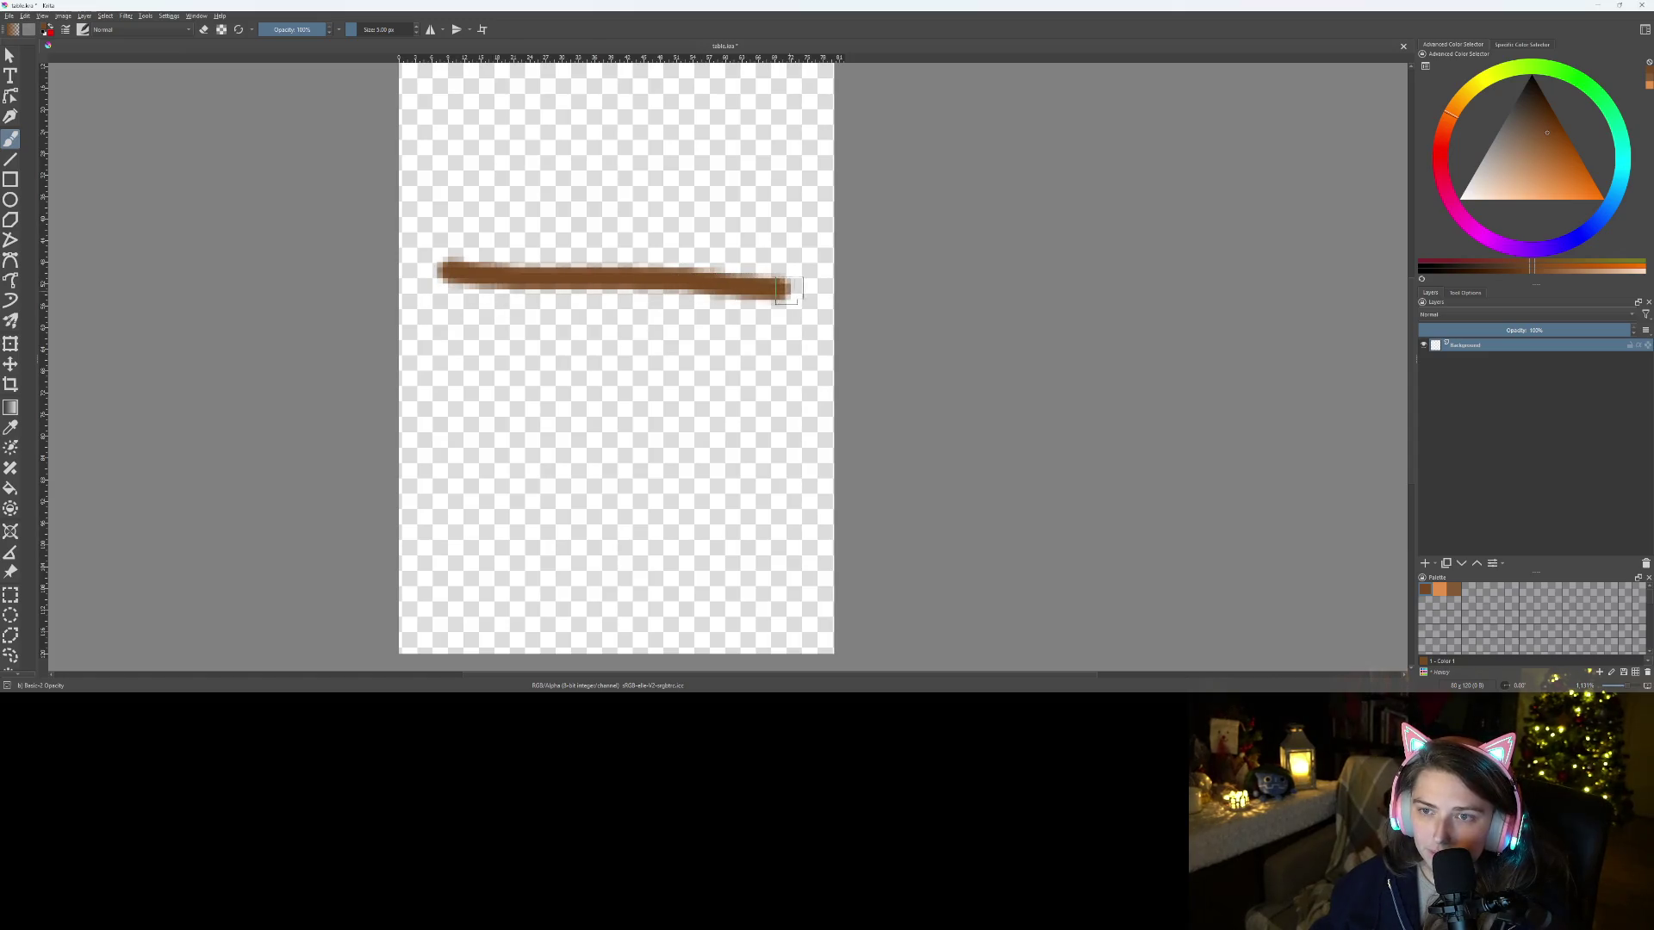
pyautogui.scroll(1, 813, 320)
pyautogui.scroll(-2, 813, 321)
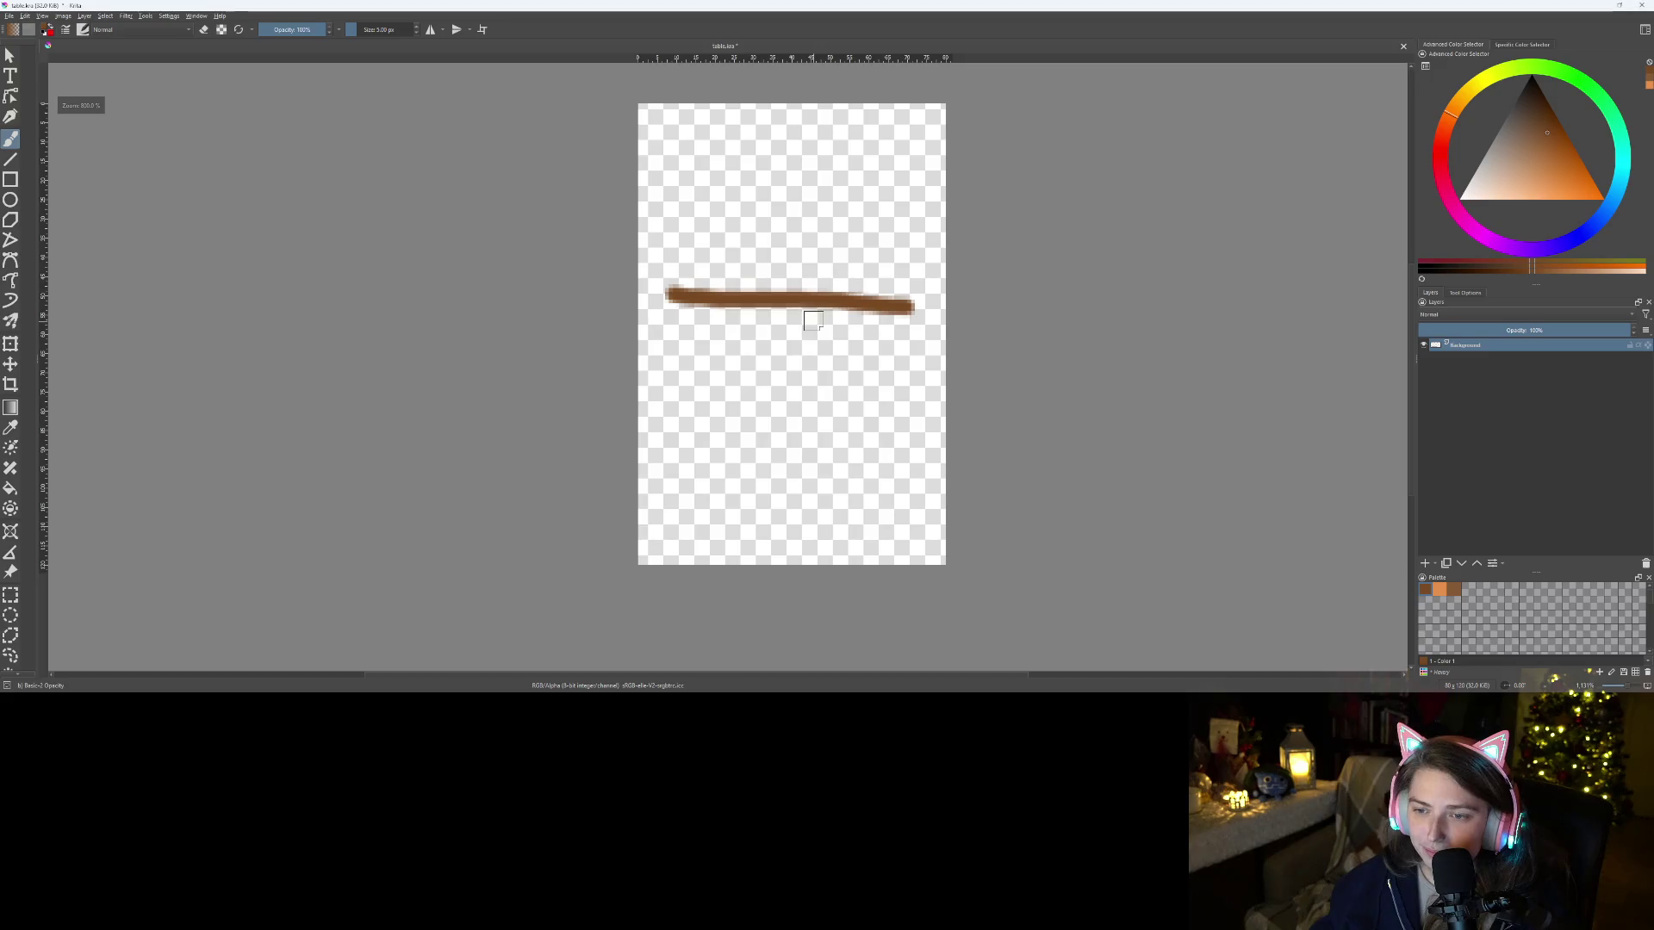
pyautogui.moveTo(674, 296)
pyautogui.mouseDown()
pyautogui.moveTo(702, 243)
pyautogui.moveTo(828, 232)
pyautogui.moveTo(900, 303)
pyautogui.moveTo(859, 379)
pyautogui.moveTo(722, 355)
pyautogui.moveTo(732, 247)
pyautogui.moveTo(810, 261)
pyautogui.mouseUp()
pyautogui.moveTo(676, 279)
pyautogui.mouseDown()
pyautogui.moveTo(805, 401)
pyautogui.moveTo(892, 392)
pyautogui.mouseUp()
pyautogui.moveTo(911, 297)
pyautogui.mouseDown()
pyautogui.moveTo(870, 243)
pyautogui.moveTo(814, 225)
pyautogui.mouseUp()
# Fill the light gaps in the ring's upper-left arc and thicken its top edge
pyautogui.scroll(3, 720, 270)
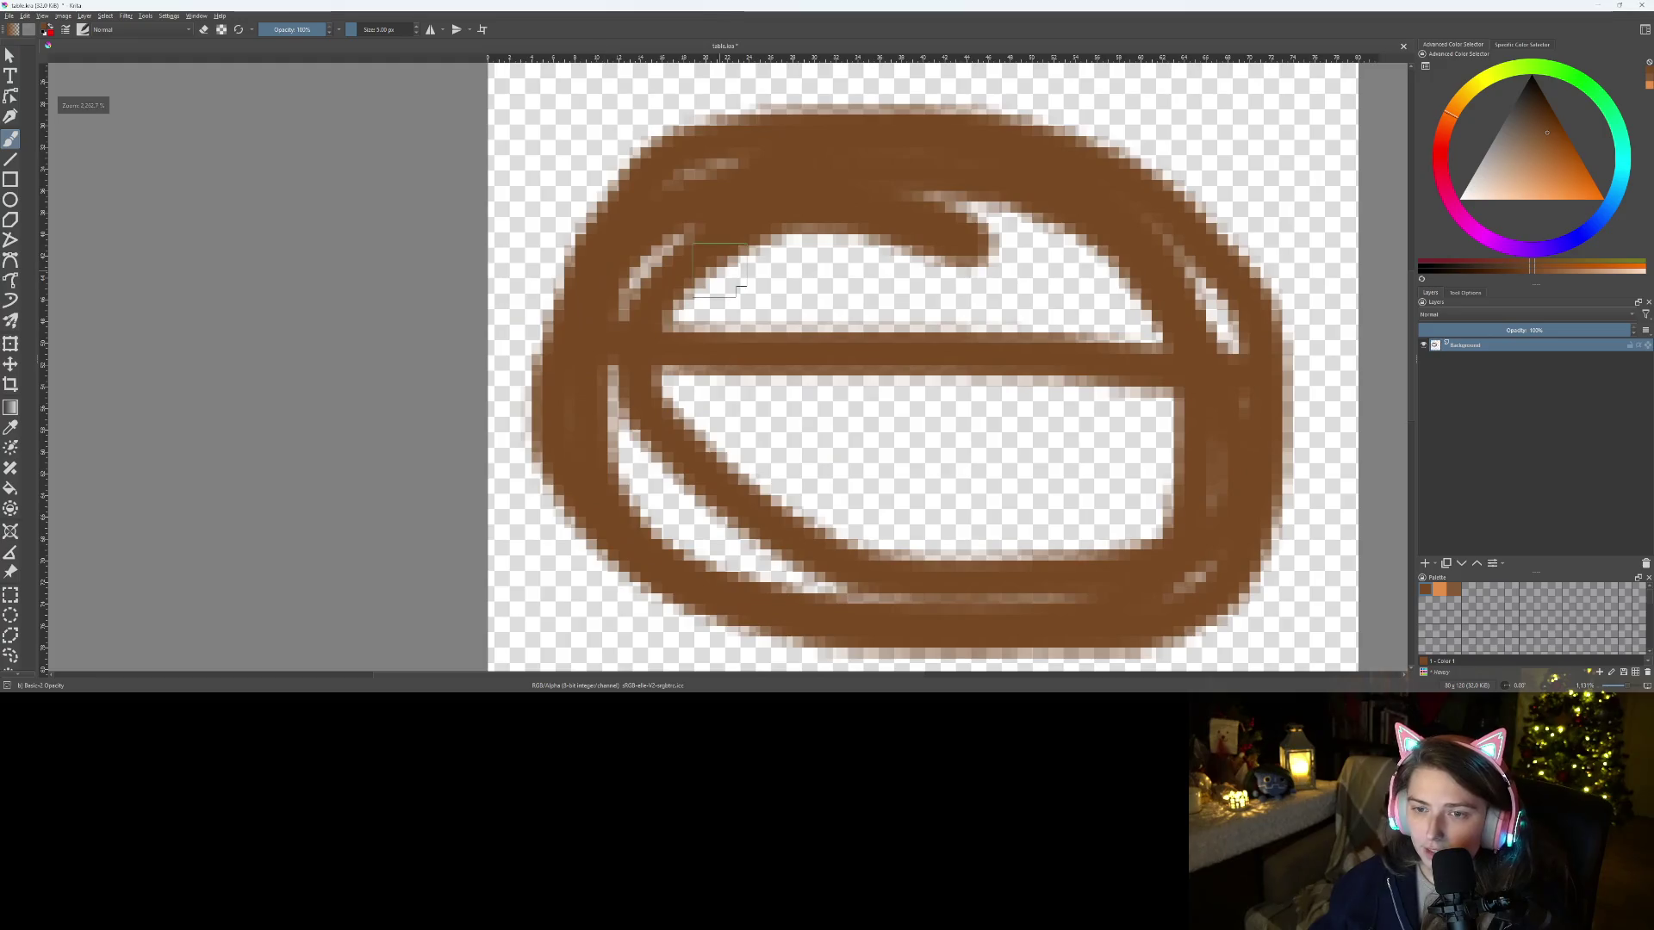
pyautogui.moveTo(500, 400); pyautogui.dragTo(634, 295)
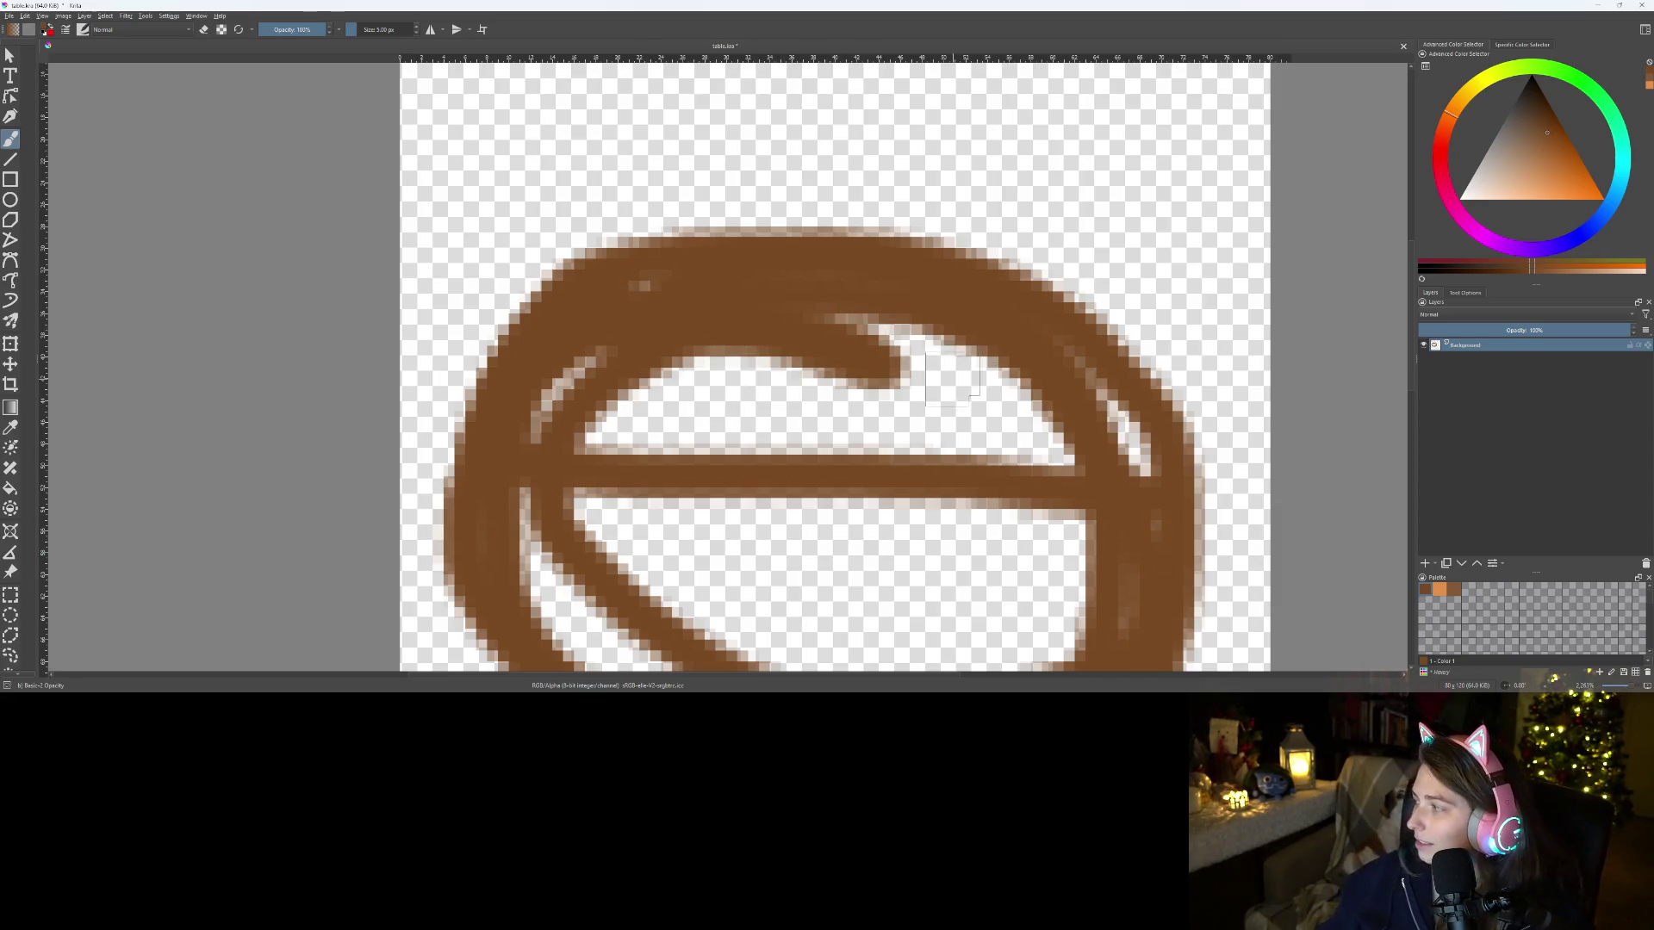
pyautogui.scroll(-2, 921, 371)
pyautogui.scroll(2, 937, 378)
pyautogui.scroll(2, 935, 379)
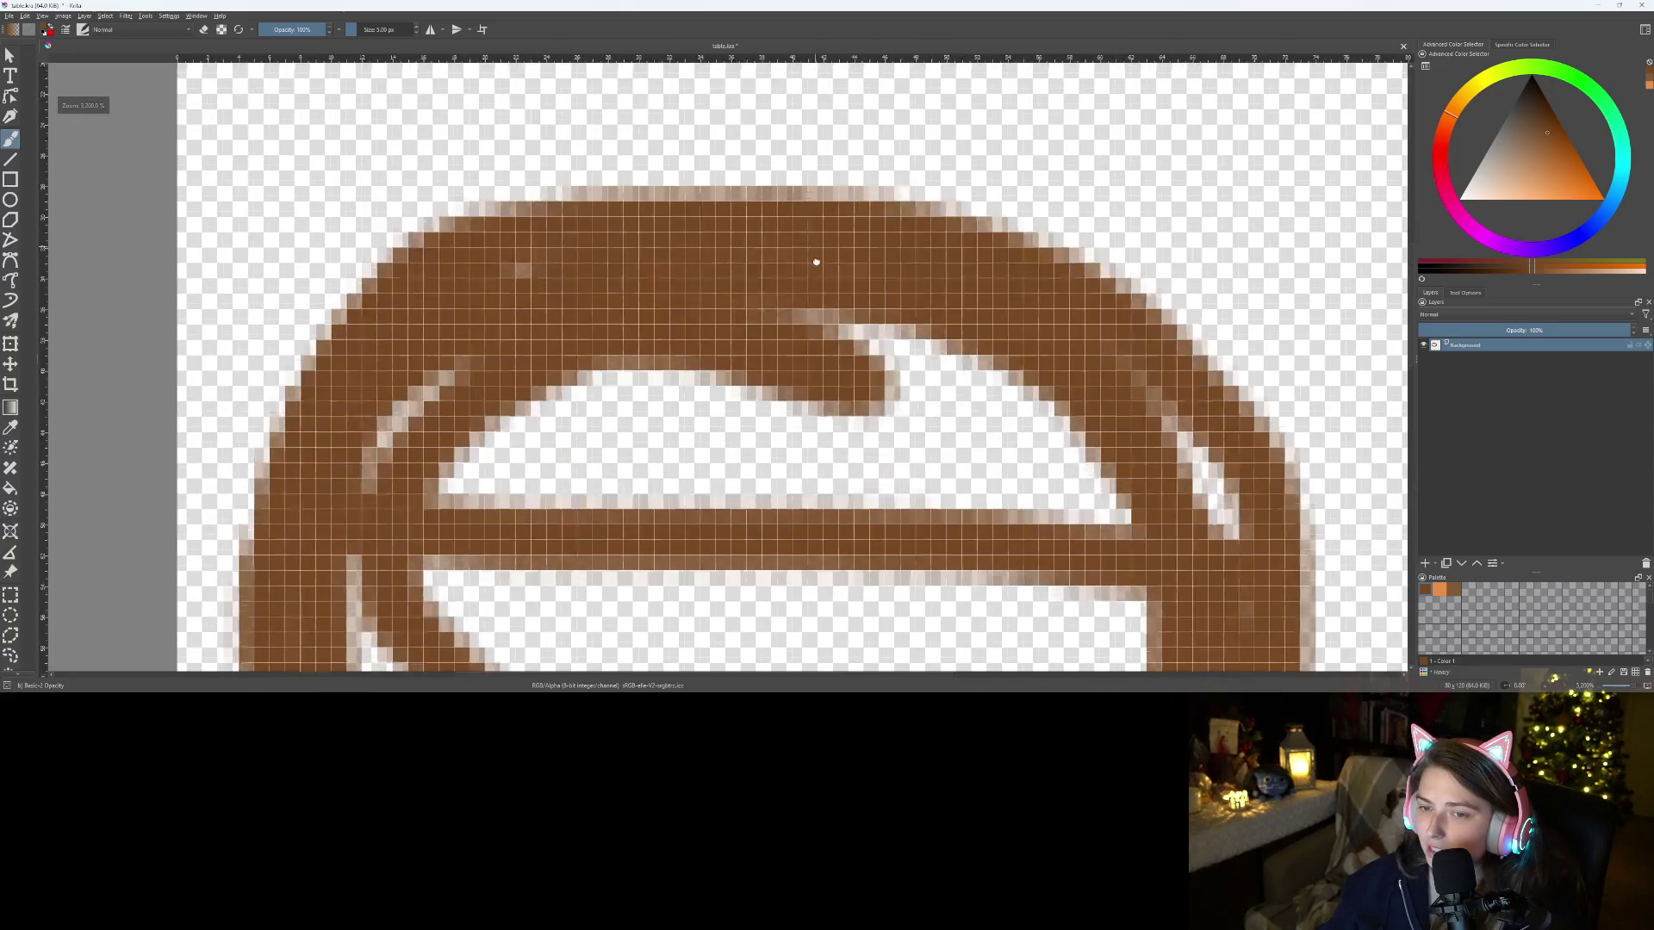
pyautogui.scroll(3, 934, 379)
pyautogui.moveTo(584, 379)
pyautogui.mouseDown()
pyautogui.moveTo(659, 343)
pyautogui.moveTo(809, 318)
pyautogui.moveTo(951, 323)
pyautogui.moveTo(991, 366)
pyautogui.mouseUp()
pyautogui.moveTo(569, 384)
pyautogui.mouseDown()
pyautogui.moveTo(643, 348)
pyautogui.moveTo(749, 334)
pyautogui.moveTo(1025, 357)
pyautogui.moveTo(1176, 478)
pyautogui.mouseUp()
pyautogui.scroll(-5, 1176, 478)
pyautogui.scroll(3, 974, 340)
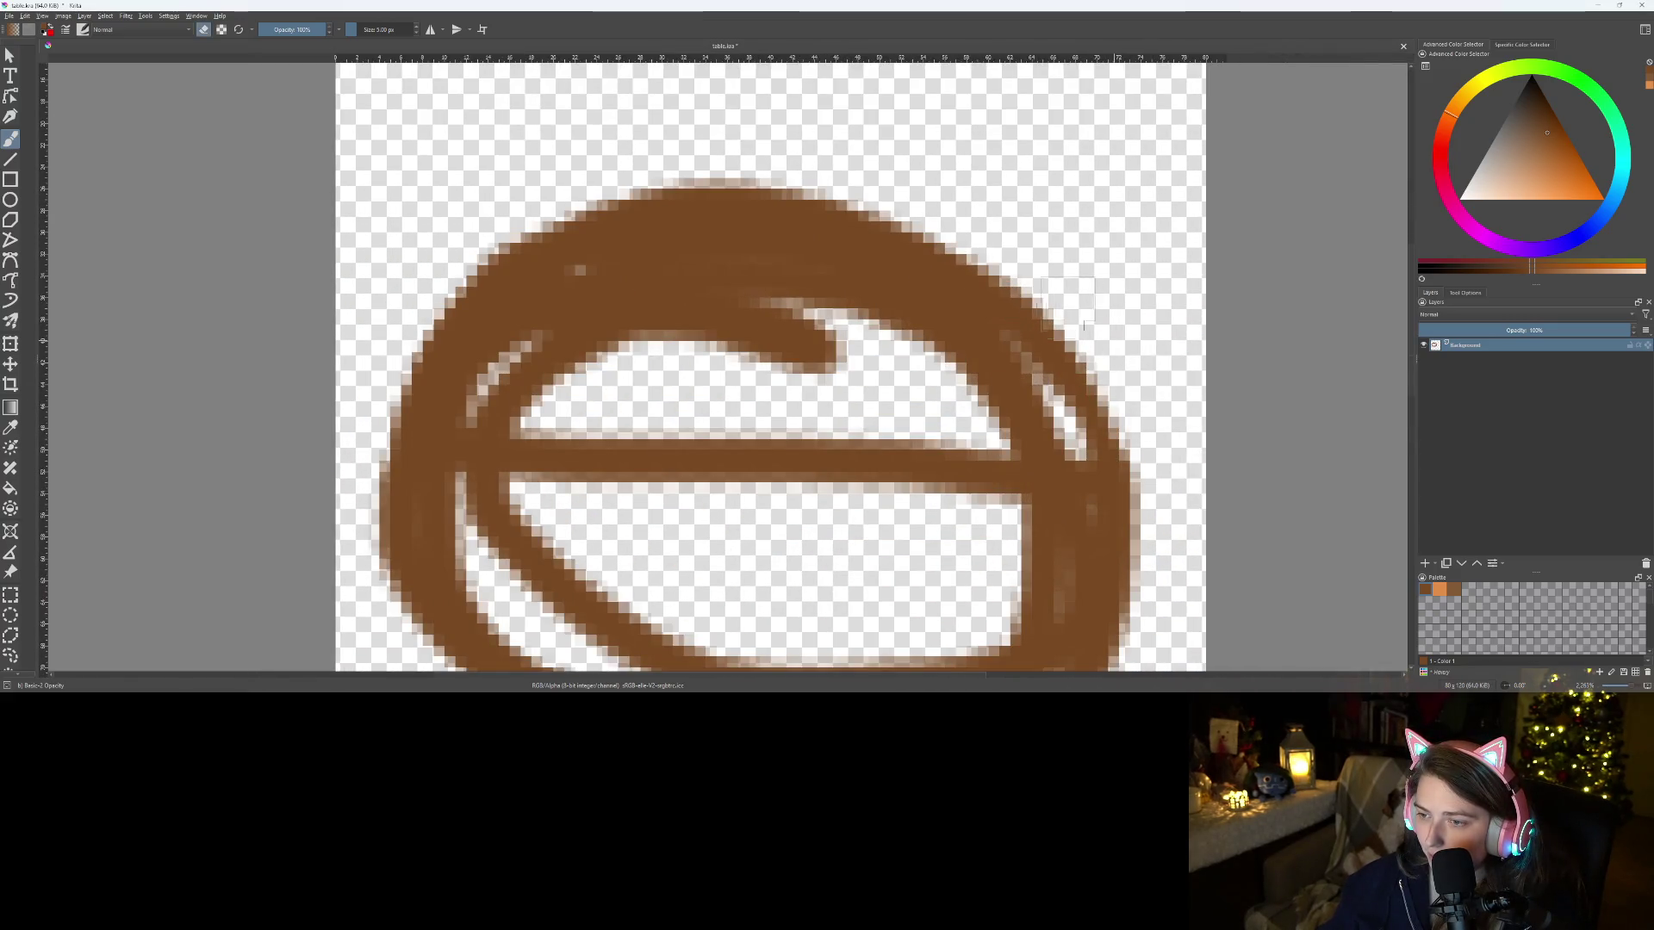
pyautogui.scroll(-5, 1119, 482)
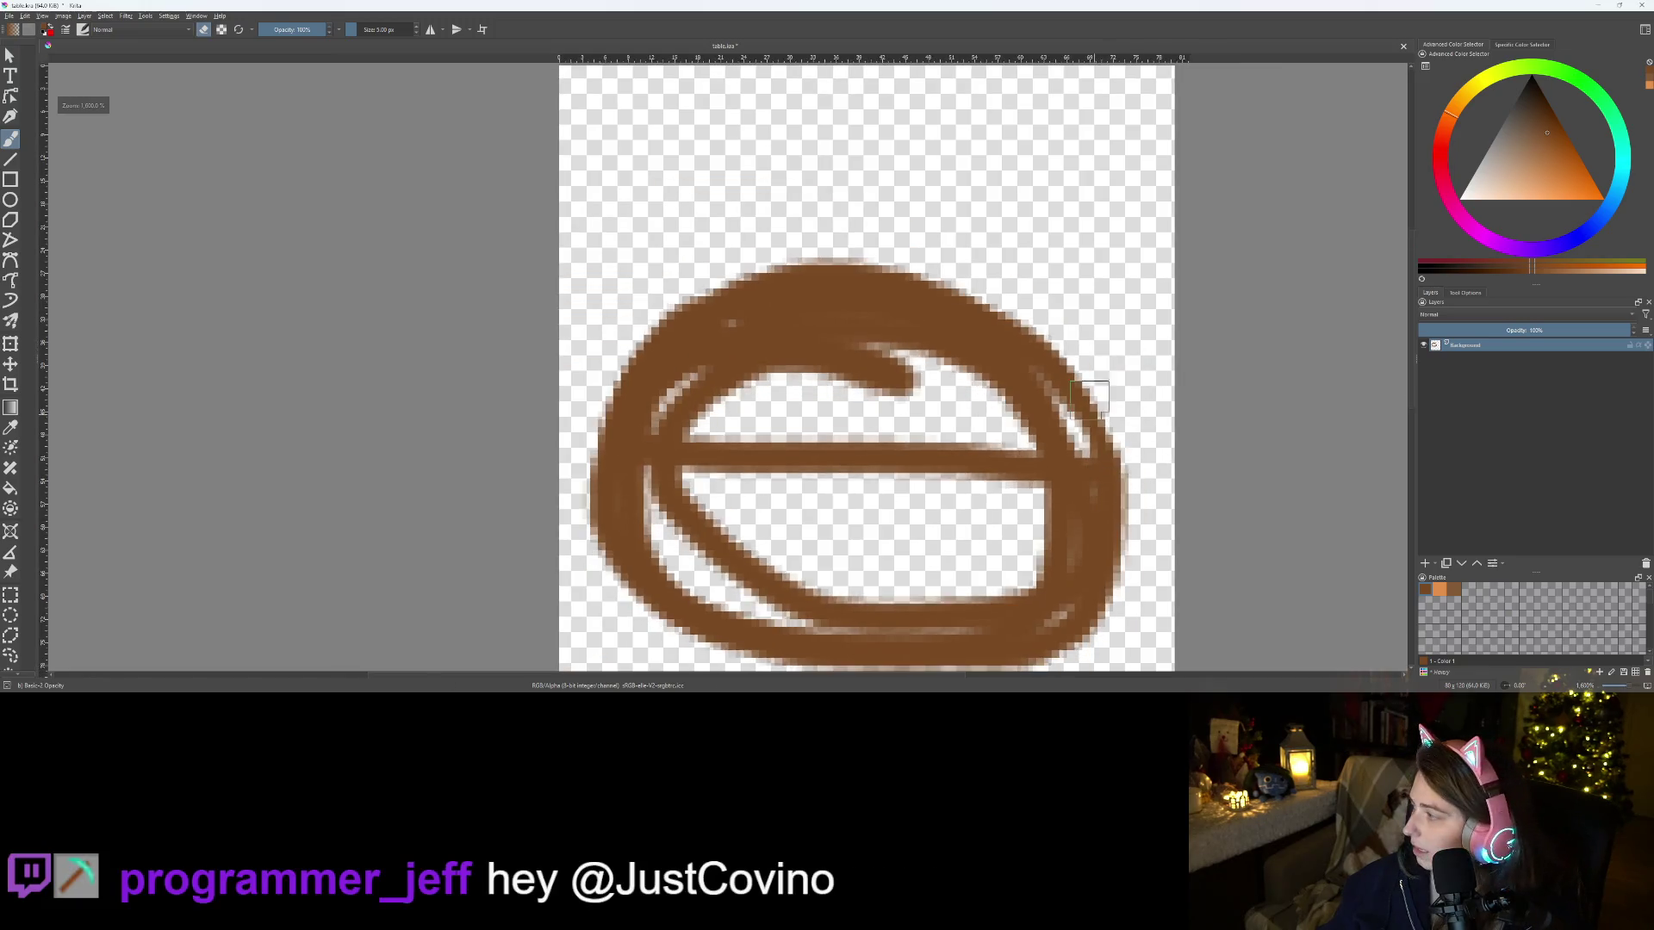
pyautogui.scroll(5, 1087, 385)
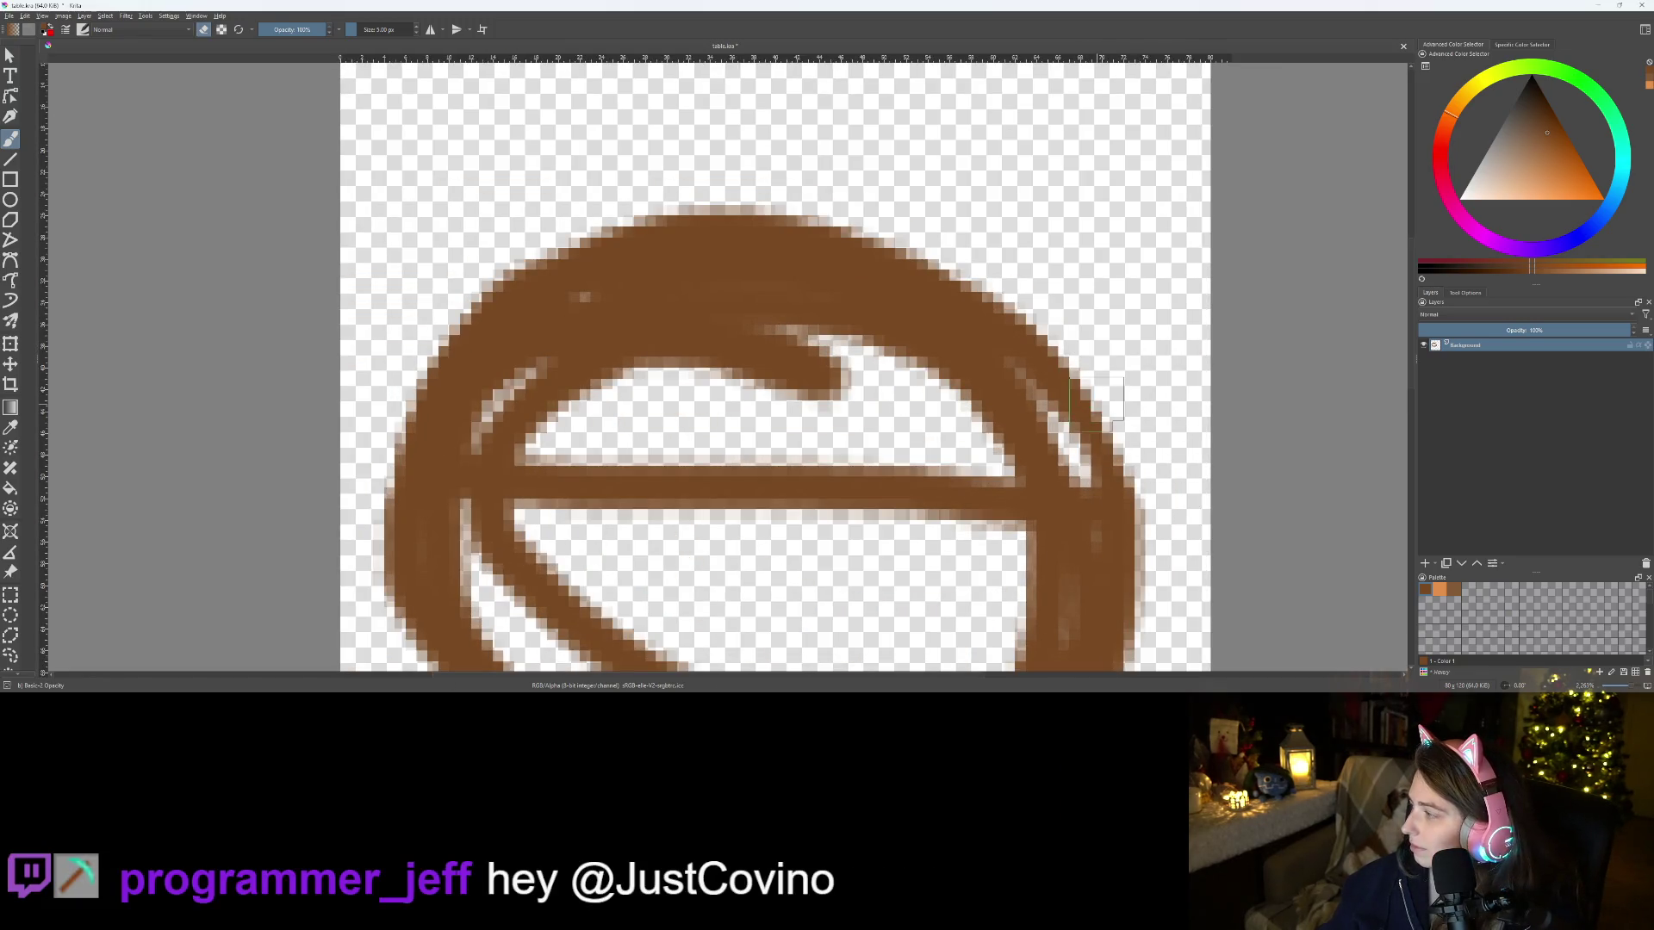
pyautogui.scroll(-3, 1015, 416)
pyautogui.scroll(3, 1015, 416)
pyautogui.scroll(-3, 1010, 358)
pyautogui.scroll(3, 1009, 359)
# Paint brown along the ring's lower and bottom edges and cover the inner light streaks
pyautogui.moveTo(833, 402)
pyautogui.mouseDown()
pyautogui.moveTo(920, 312)
pyautogui.moveTo(912, 293)
pyautogui.mouseUp()
pyautogui.press('e')
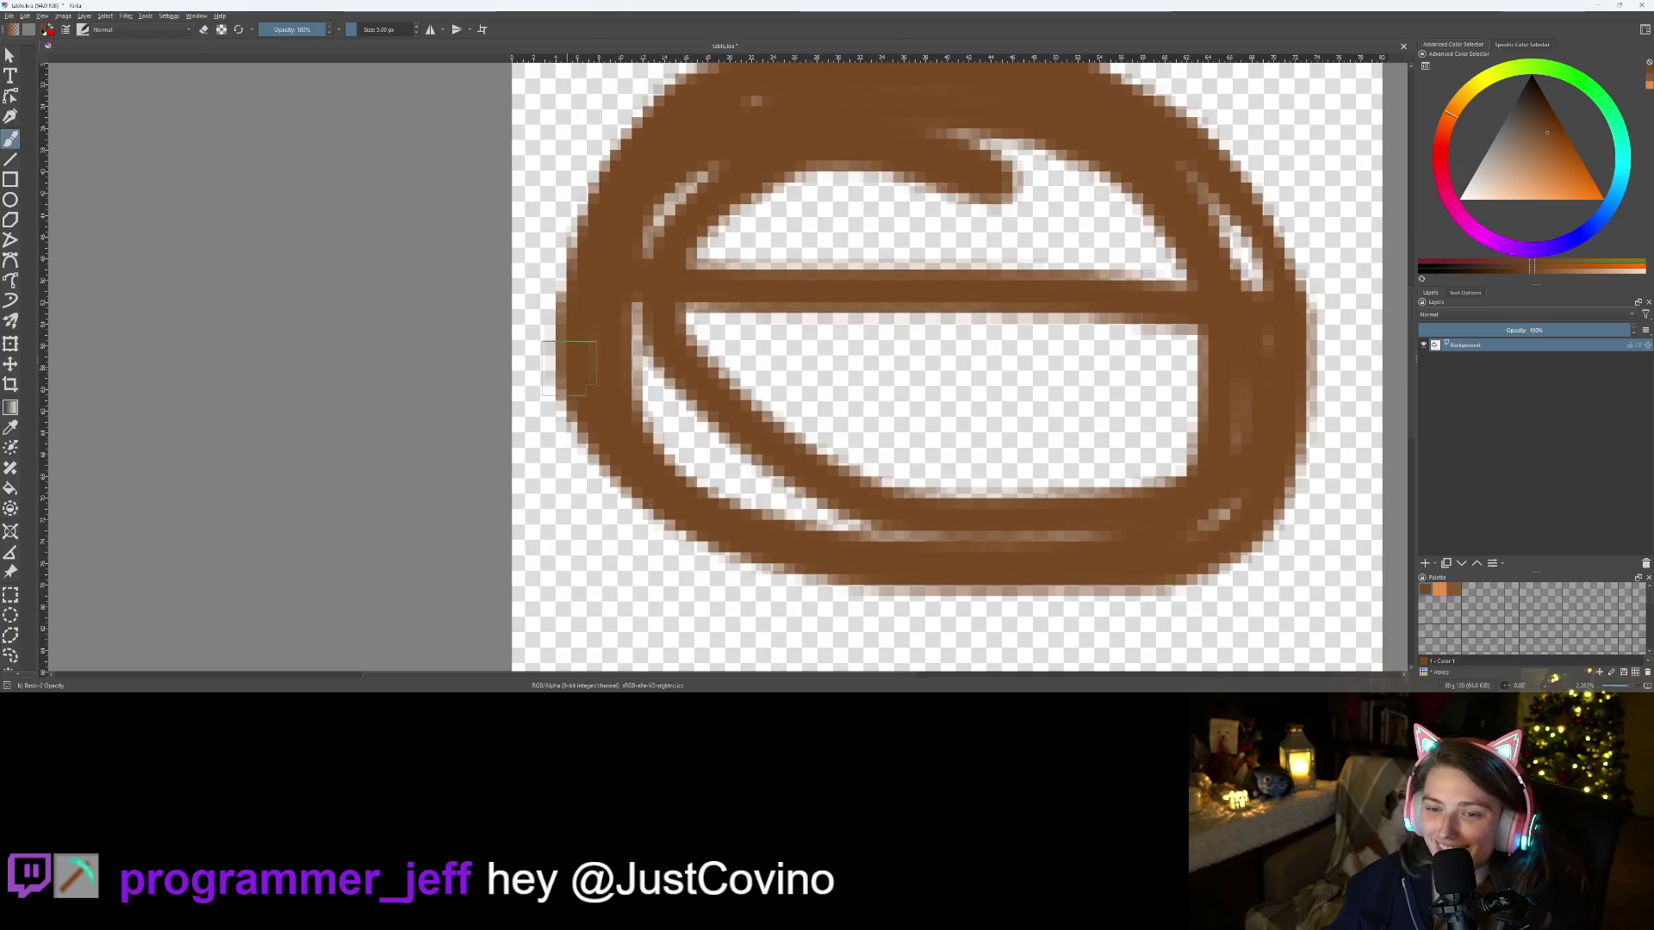
pyautogui.moveTo(587, 372)
pyautogui.mouseDown()
pyautogui.moveTo(633, 491)
pyautogui.moveTo(738, 566)
pyautogui.moveTo(883, 597)
pyautogui.moveTo(1085, 607)
pyautogui.moveTo(1193, 551)
pyautogui.moveTo(1267, 468)
pyautogui.mouseUp()
pyautogui.moveTo(710, 539)
pyautogui.mouseDown()
pyautogui.moveTo(834, 607)
pyautogui.moveTo(956, 642)
pyautogui.moveTo(1094, 638)
pyautogui.moveTo(1180, 586)
pyautogui.moveTo(1219, 530)
pyautogui.mouseUp()
pyautogui.moveTo(568, 414)
pyautogui.mouseDown()
pyautogui.moveTo(590, 479)
pyautogui.moveTo(772, 591)
pyautogui.moveTo(978, 586)
pyautogui.mouseUp()
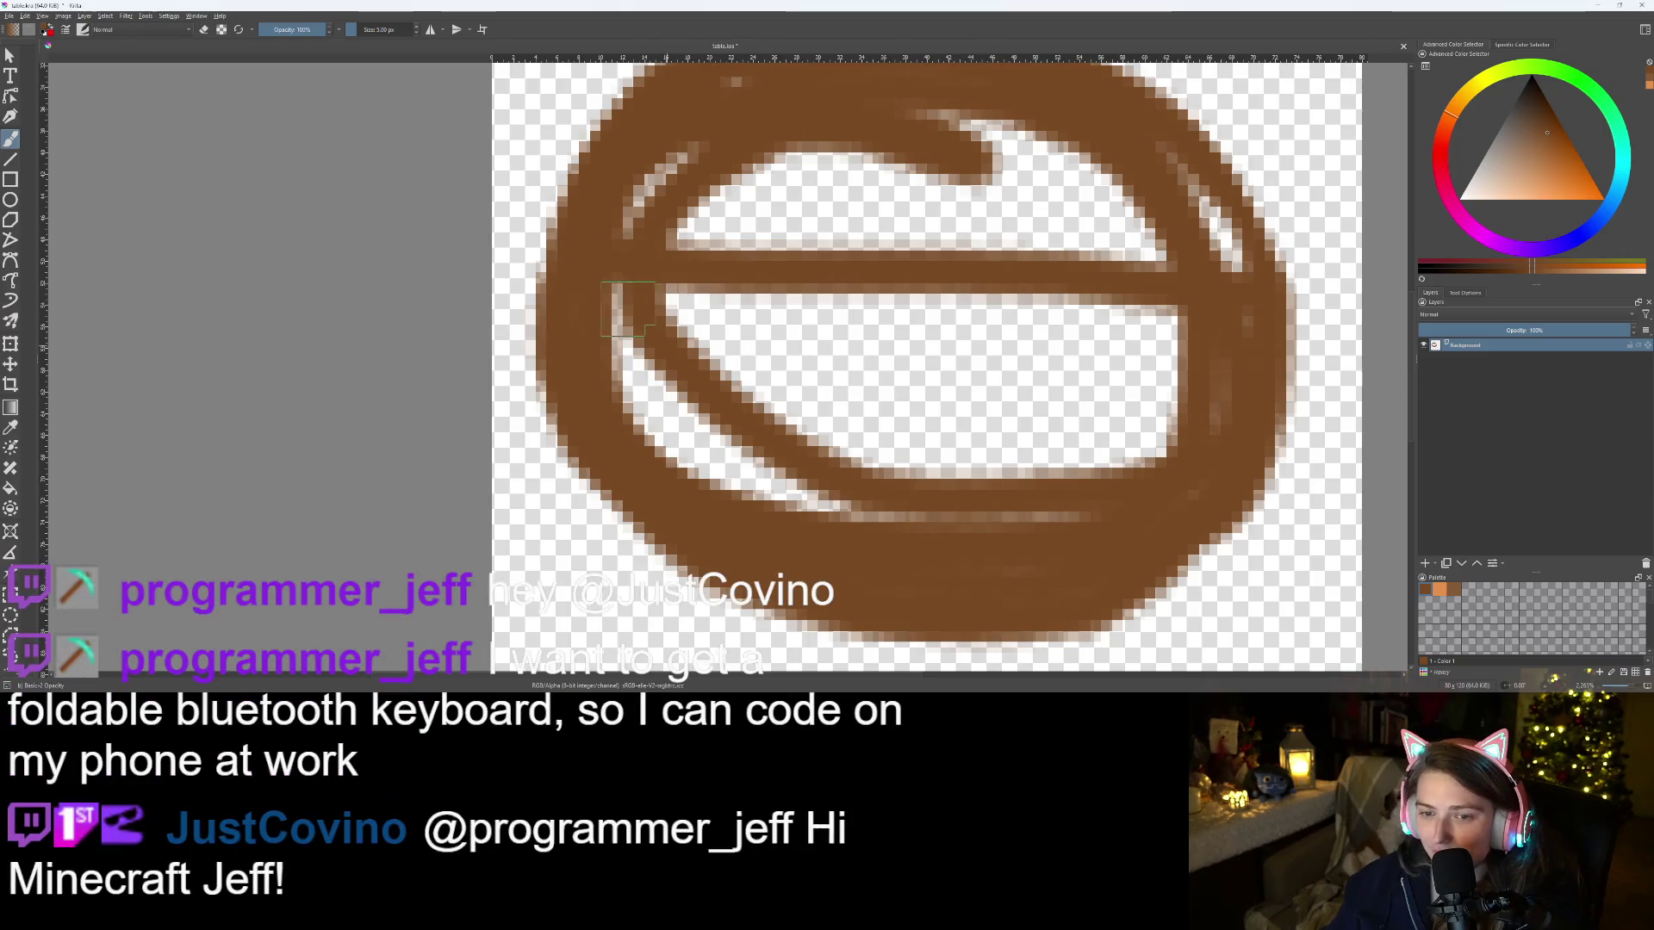
pyautogui.moveTo(587, 326)
pyautogui.mouseDown()
pyautogui.moveTo(655, 172)
pyautogui.moveTo(756, 100)
pyautogui.moveTo(999, 129)
pyautogui.moveTo(1159, 250)
pyautogui.moveTo(996, 137)
pyautogui.mouseUp()
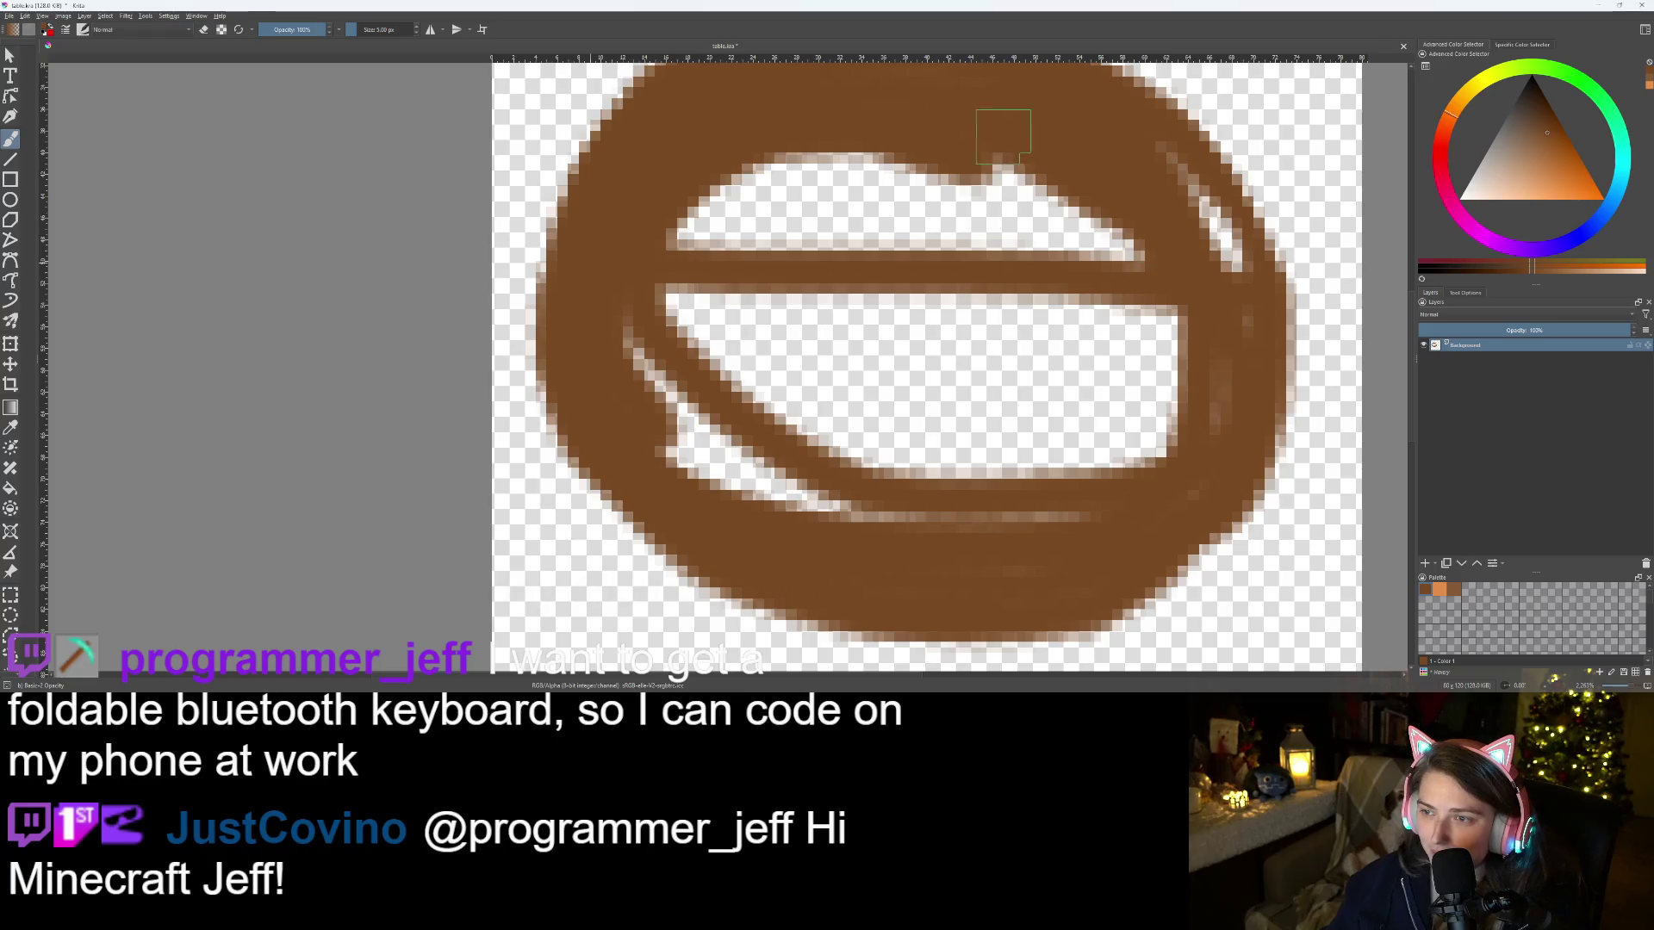
pyautogui.moveTo(1200, 198)
pyautogui.mouseDown()
pyautogui.moveTo(1241, 292)
pyautogui.moveTo(1163, 163)
pyautogui.moveTo(1244, 323)
pyautogui.moveTo(1098, 516)
pyautogui.moveTo(801, 482)
pyautogui.moveTo(620, 319)
pyautogui.moveTo(858, 148)
pyautogui.moveTo(659, 371)
pyautogui.moveTo(801, 170)
pyautogui.moveTo(677, 439)
pyautogui.moveTo(707, 354)
pyautogui.moveTo(738, 362)
pyautogui.moveTo(701, 302)
pyautogui.mouseUp()
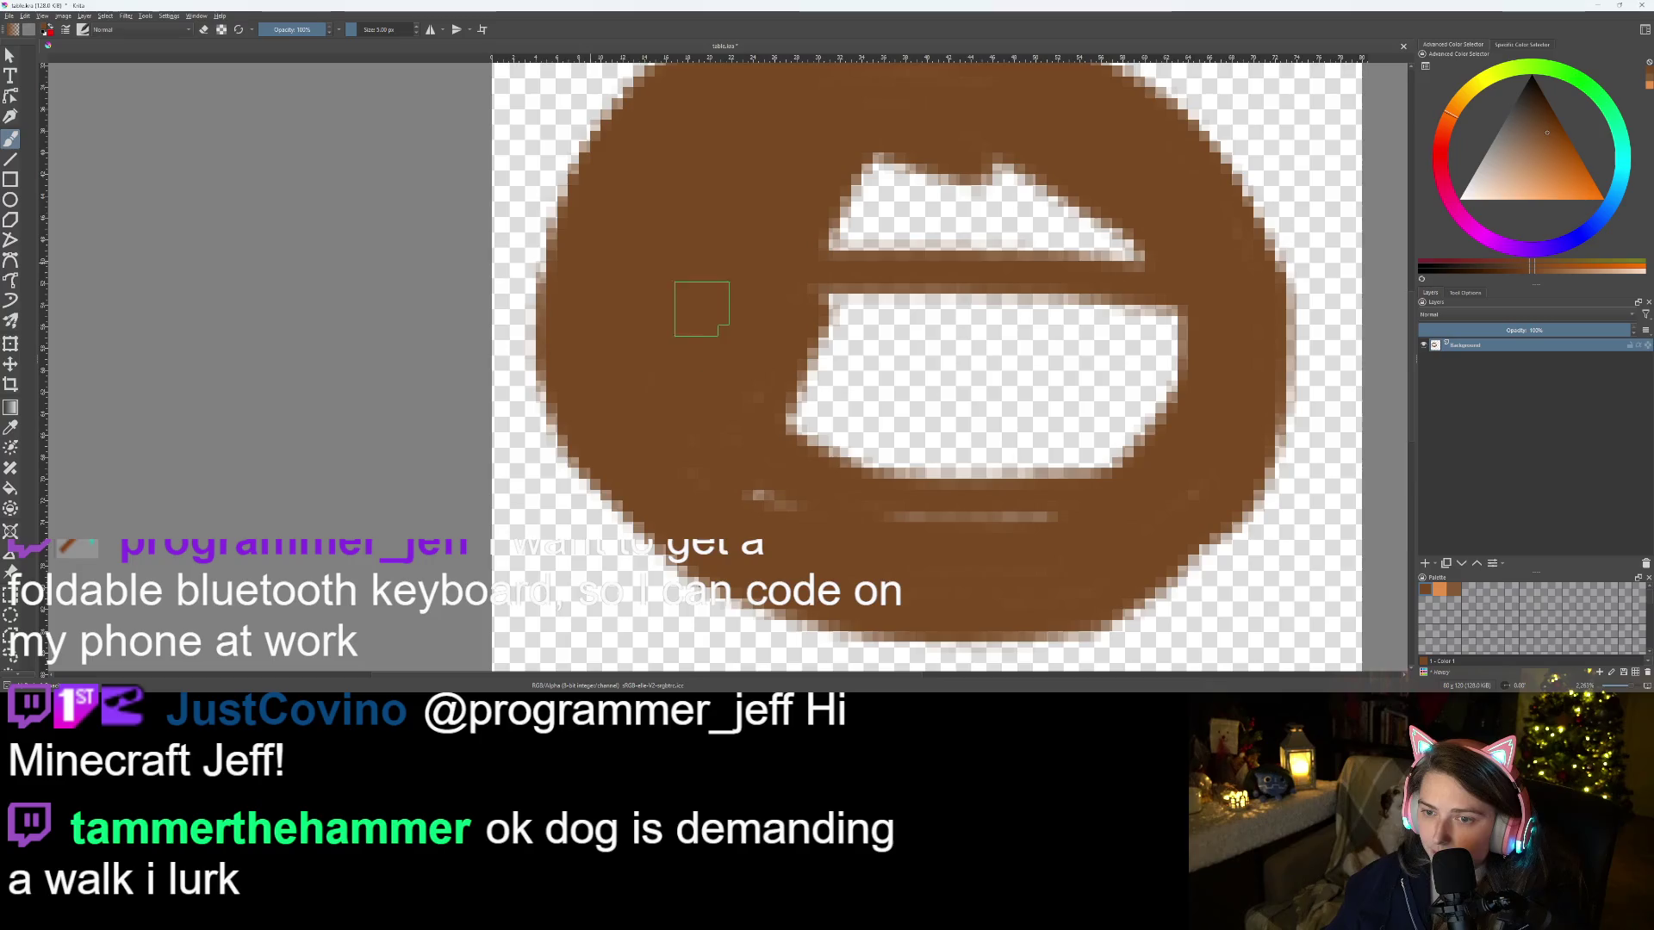
pyautogui.scroll(-2, 702, 312)
pyautogui.scroll(-1, 705, 322)
pyautogui.scroll(2, 910, 372)
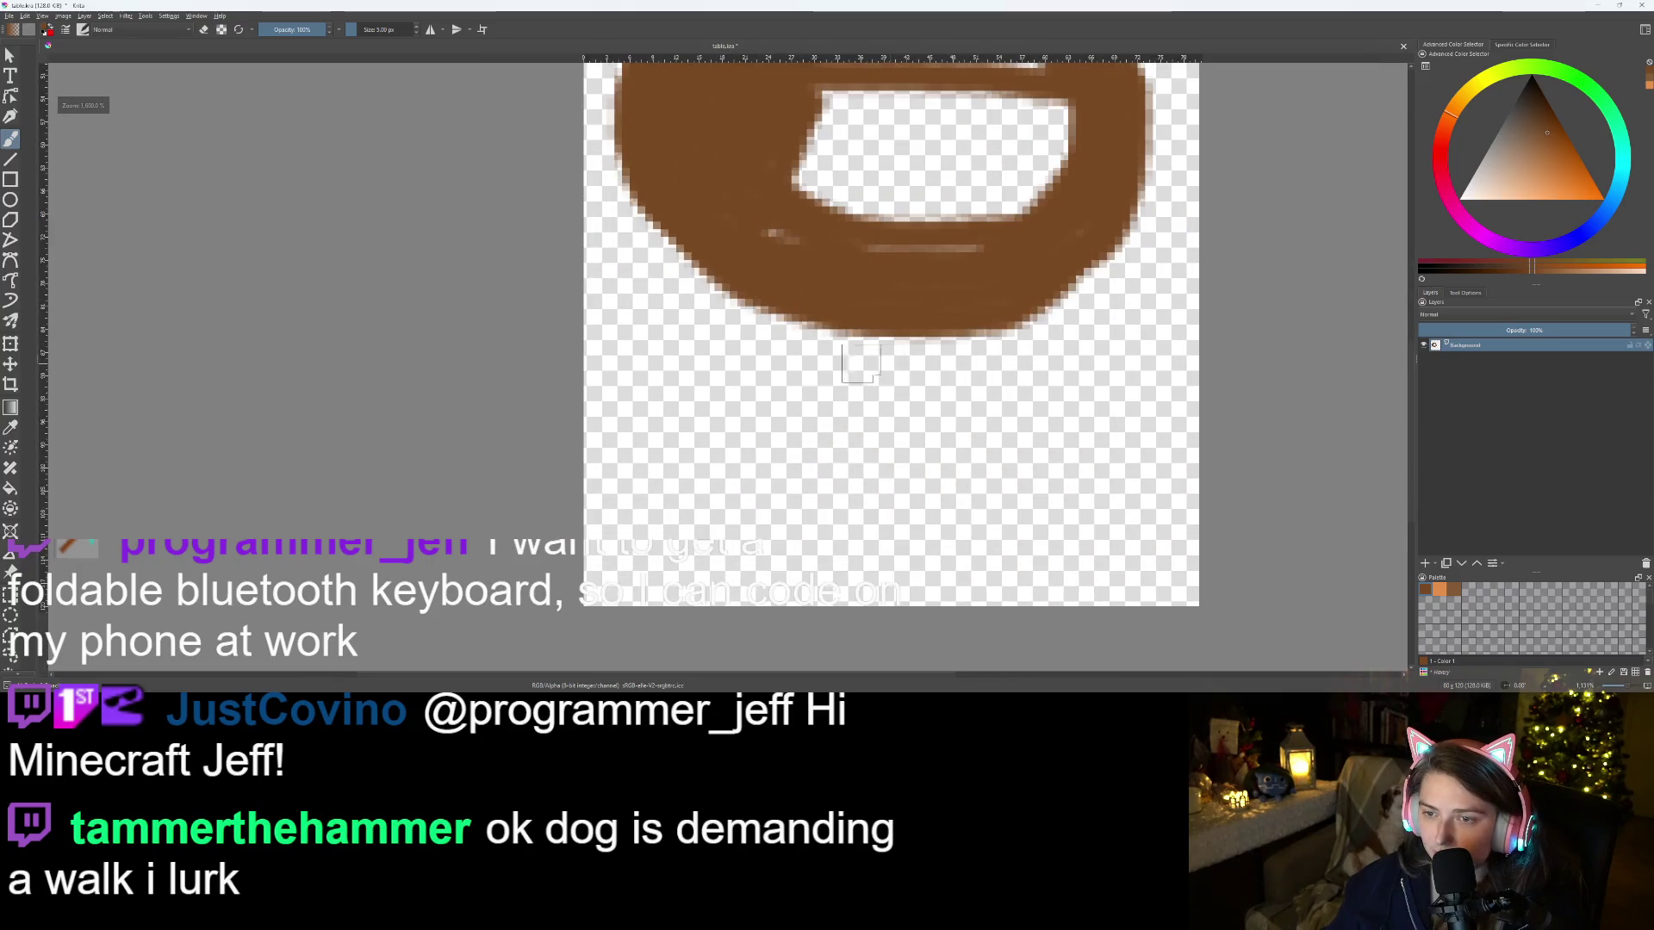
# Paint a trial table leg down from the tabletop, then undo the leg strokes
pyautogui.moveTo(683, 234)
pyautogui.mouseDown()
pyautogui.moveTo(629, 374)
pyautogui.moveTo(732, 400)
pyautogui.moveTo(761, 380)
pyautogui.moveTo(777, 324)
pyautogui.mouseUp()
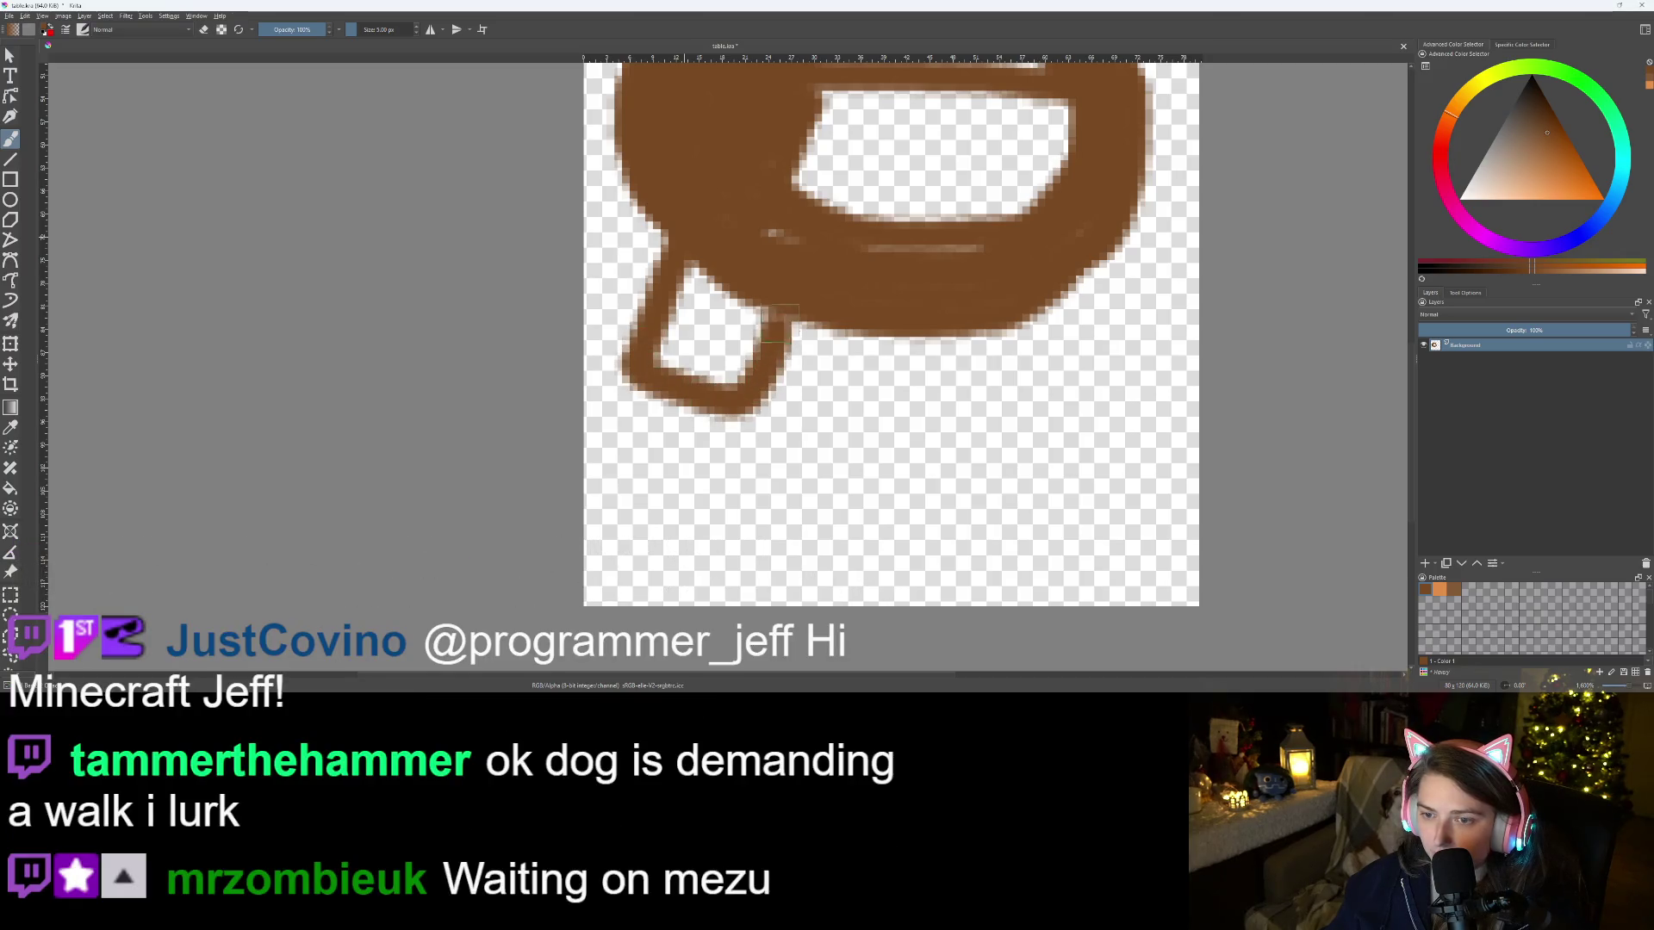
pyautogui.hotkey('ctrl', 'z')
pyautogui.moveTo(689, 234)
pyautogui.mouseDown()
pyautogui.moveTo(633, 366)
pyautogui.moveTo(668, 388)
pyautogui.moveTo(730, 399)
pyautogui.moveTo(763, 276)
pyautogui.mouseUp()
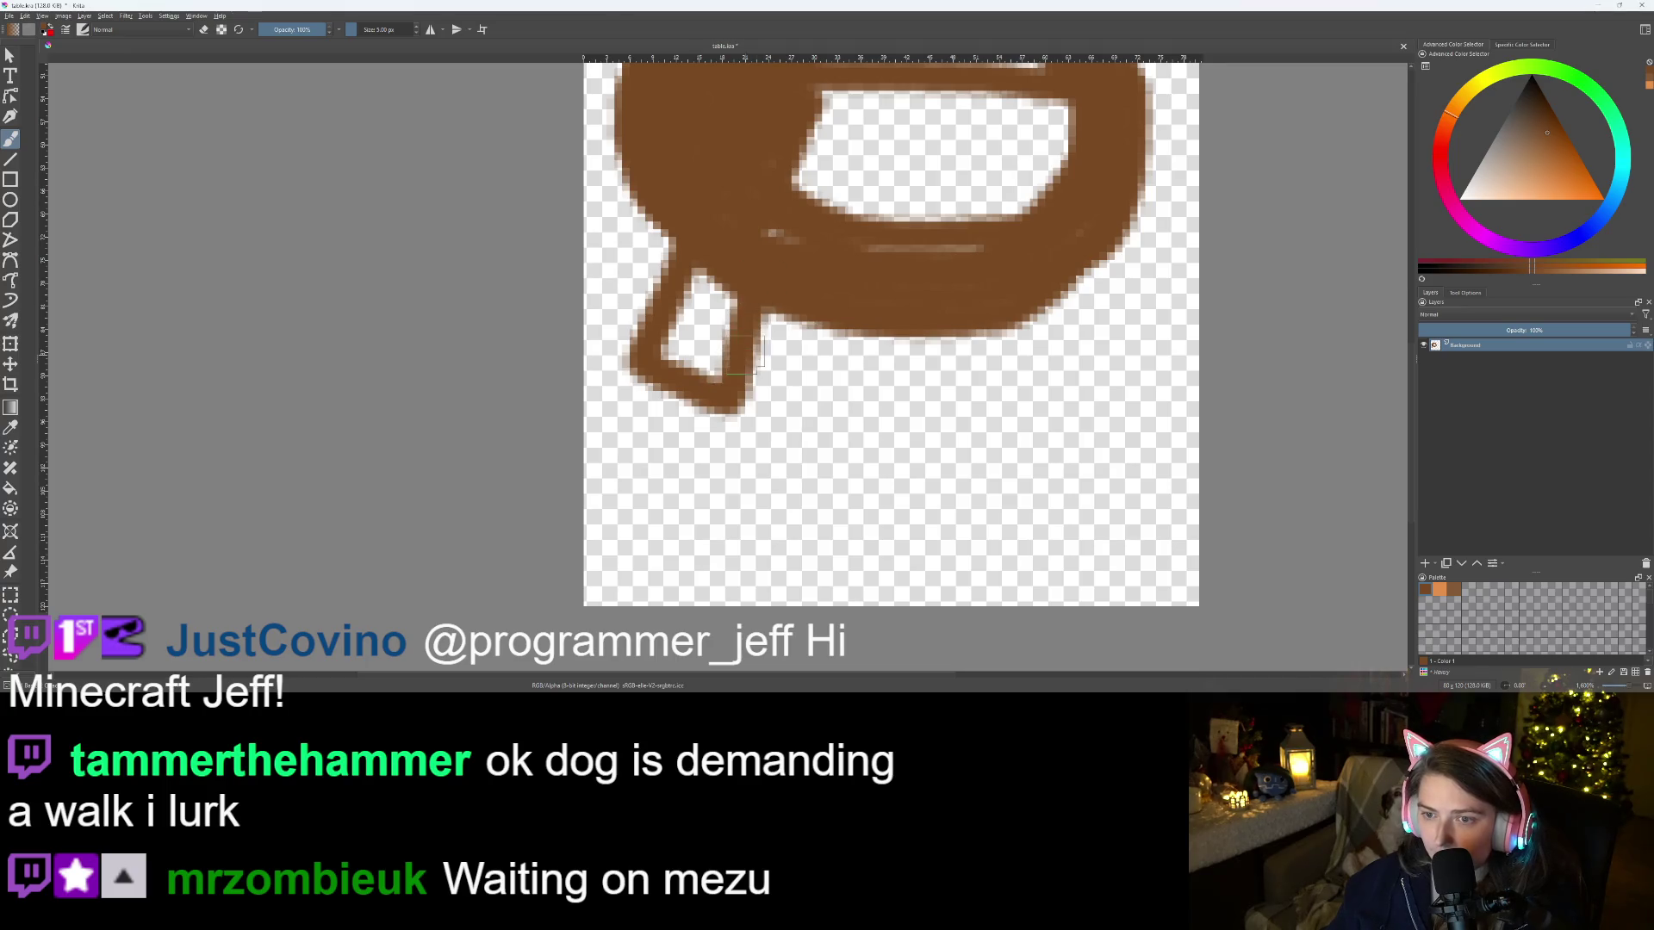
pyautogui.moveTo(756, 387); pyautogui.dragTo(785, 293)
pyautogui.moveTo(659, 336)
pyautogui.mouseDown()
pyautogui.moveTo(706, 293)
pyautogui.moveTo(715, 345)
pyautogui.moveTo(760, 289)
pyautogui.mouseUp()
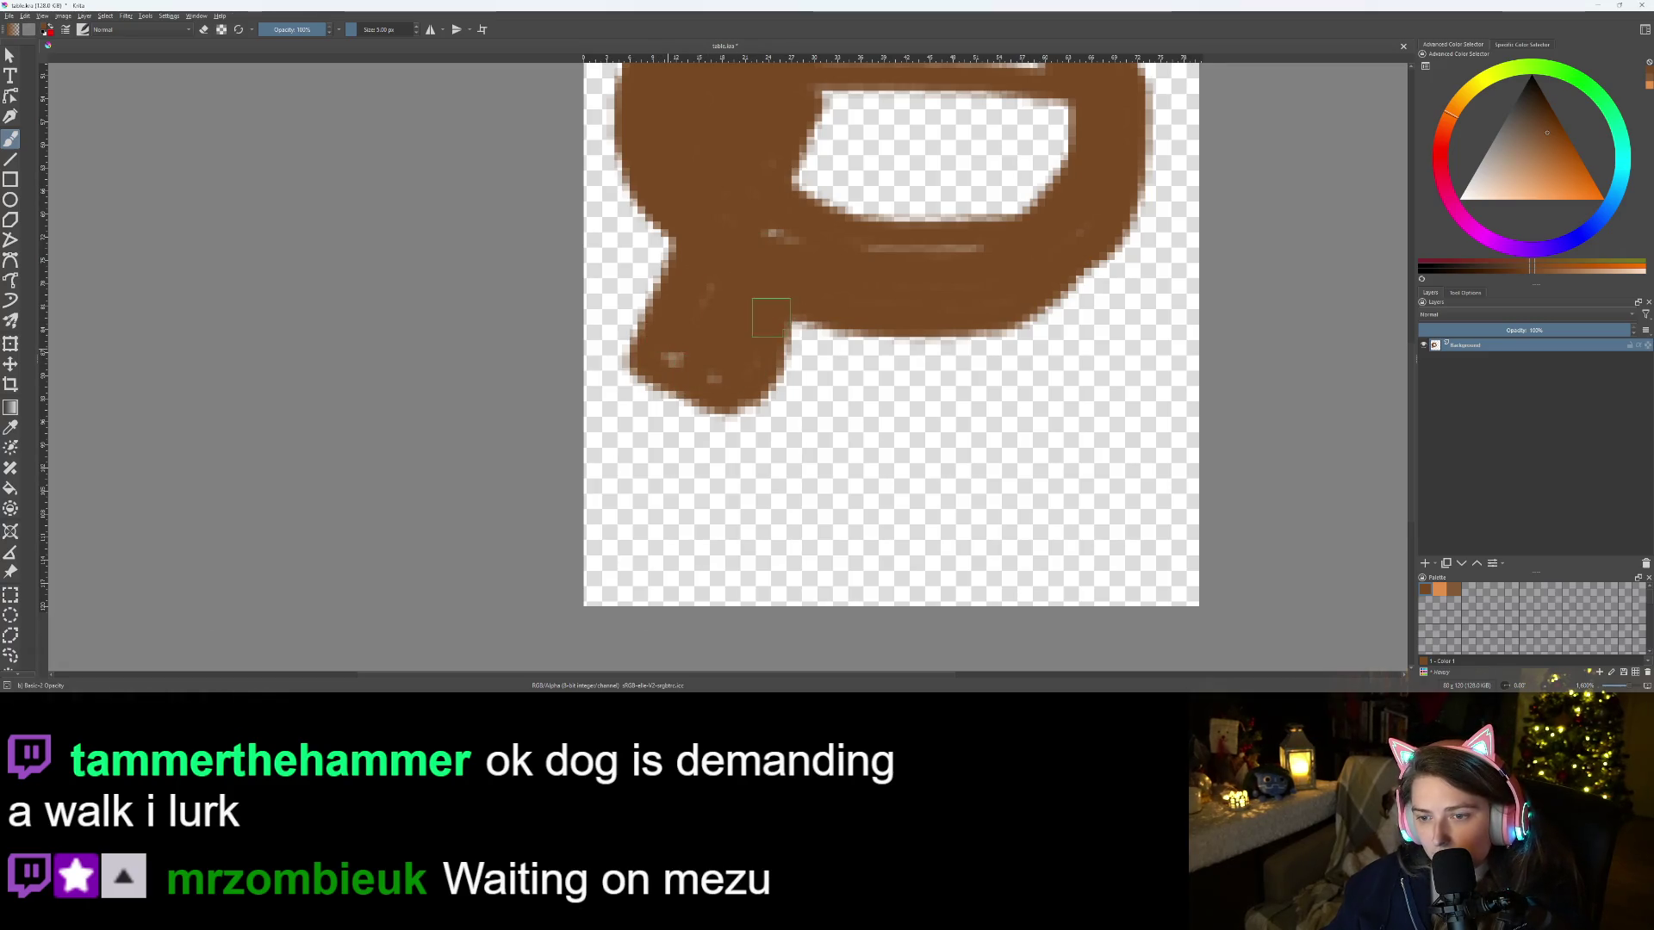
pyautogui.hotkey('ctrl', 'z')
pyautogui.hotkey('ctrl', 'z')
pyautogui.hotkey('ctrl', 'z')
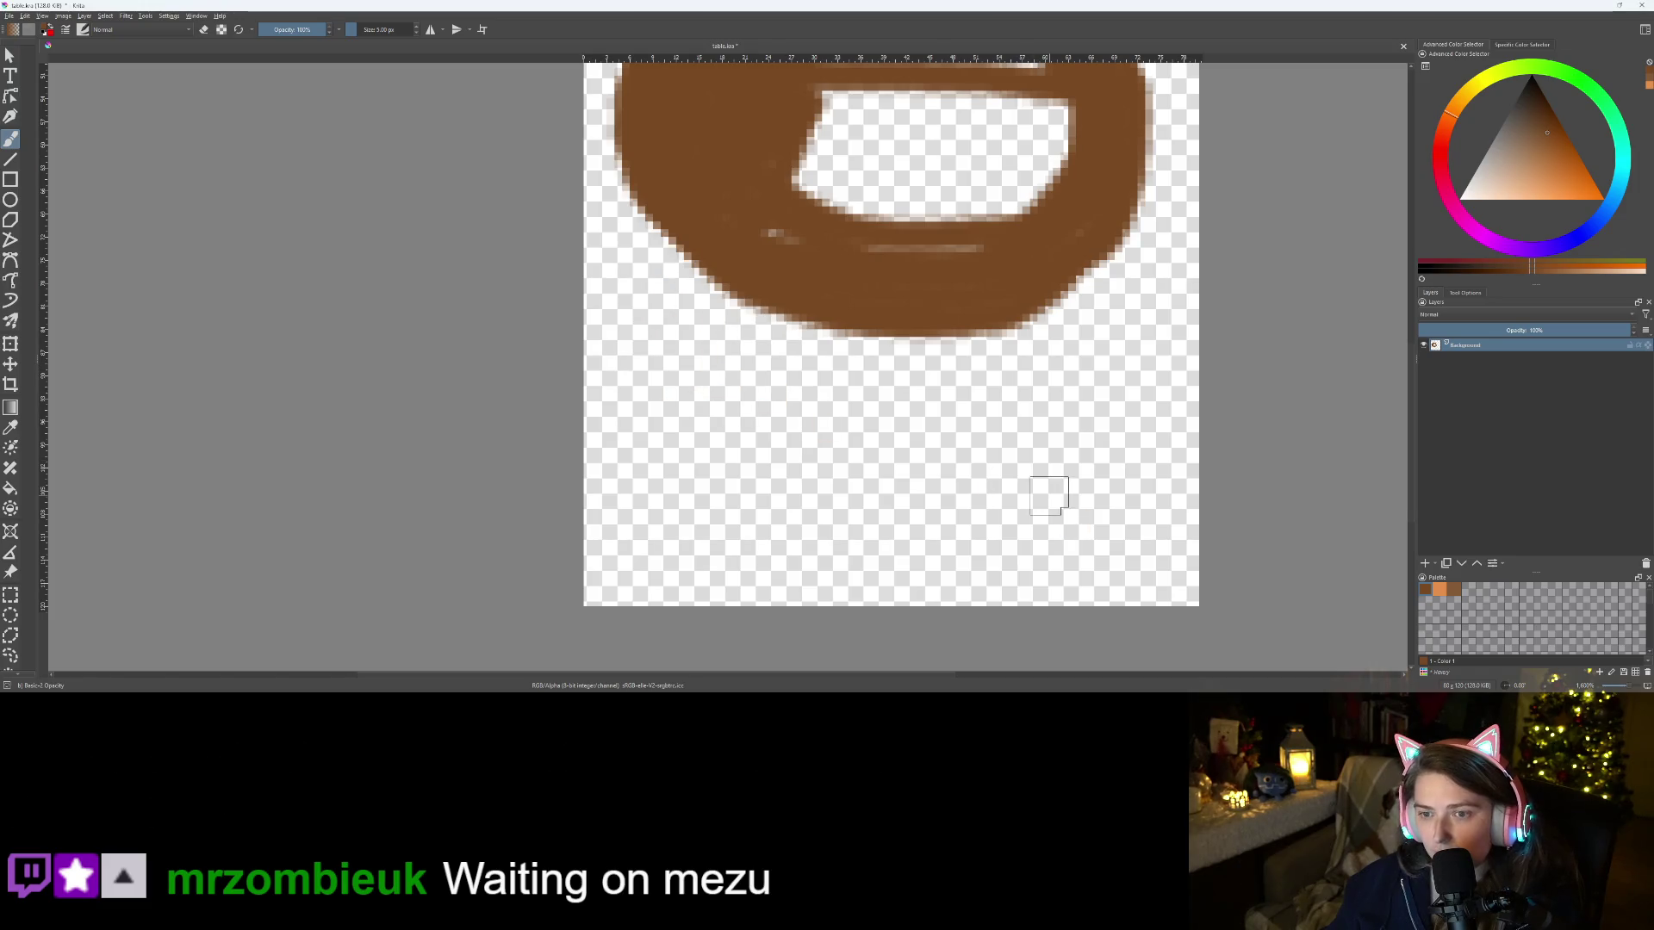
# Move Paint Layer 1 below the Background layer in the Layers docker
pyautogui.scroll(-2, 904, 417)
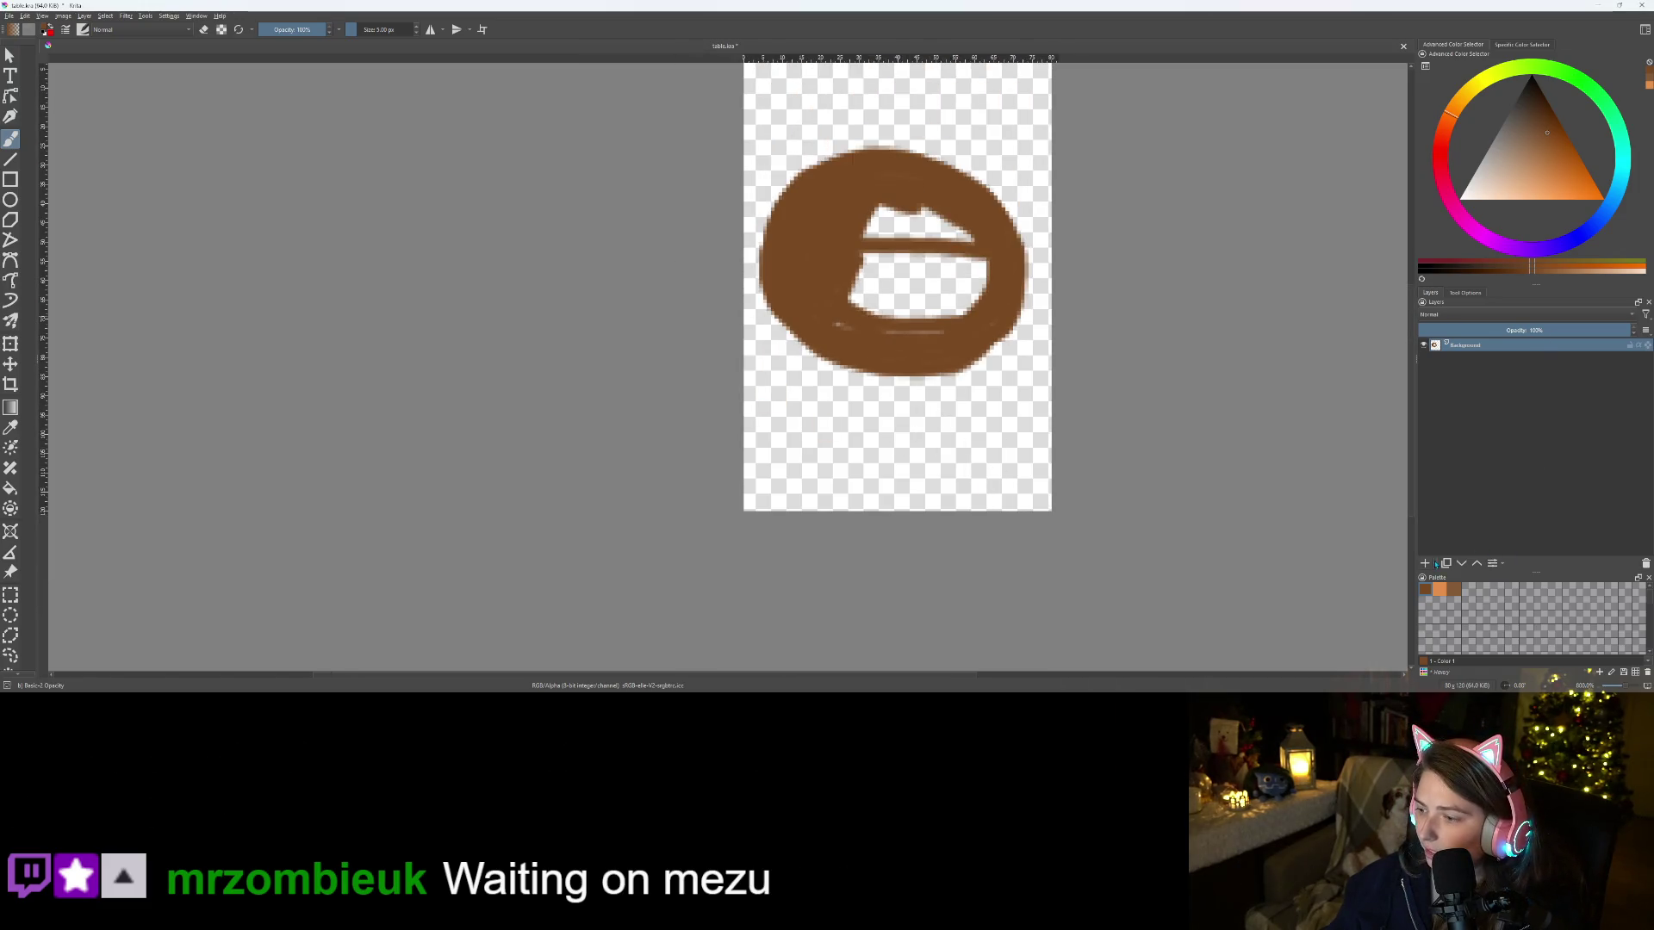
pyautogui.moveTo(1465, 345)
pyautogui.mouseDown()
pyautogui.moveTo(1468, 379)
pyautogui.moveTo(1472, 365)
pyautogui.mouseUp()
pyautogui.scroll(2, 932, 405)
pyautogui.scroll(1, 933, 405)
# Paint a thick right leg and a left leg under the tabletop's underside
pyautogui.moveTo(400, 199); pyautogui.dragTo(658, 269)
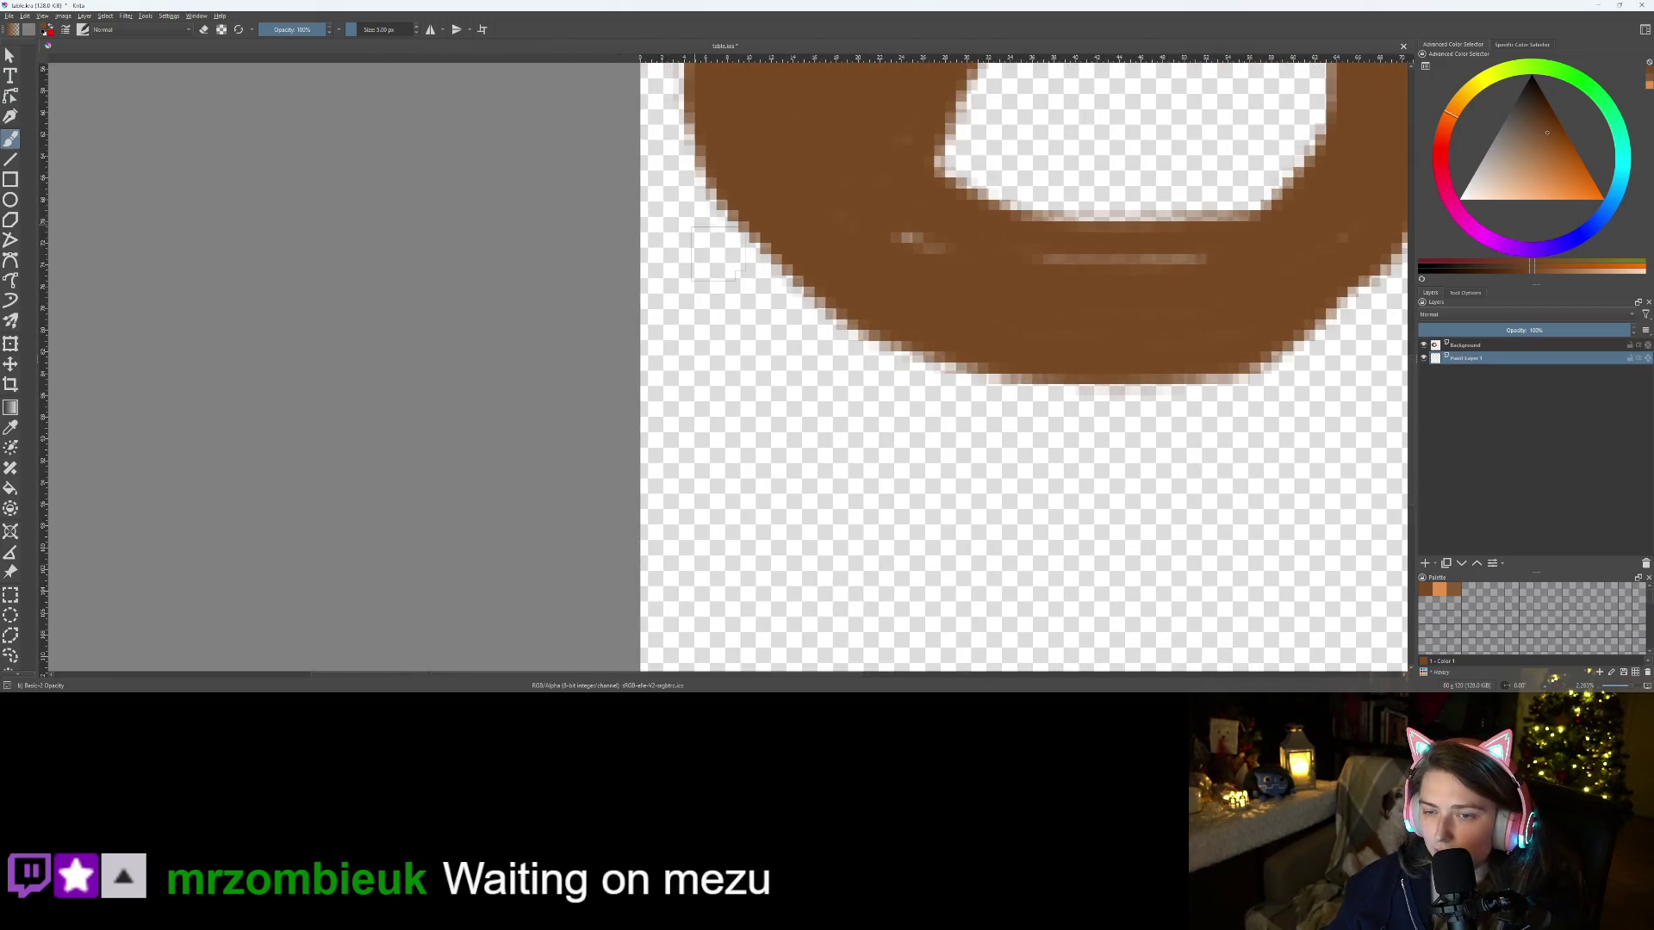
pyautogui.moveTo(1169, 442); pyautogui.dragTo(860, 414)
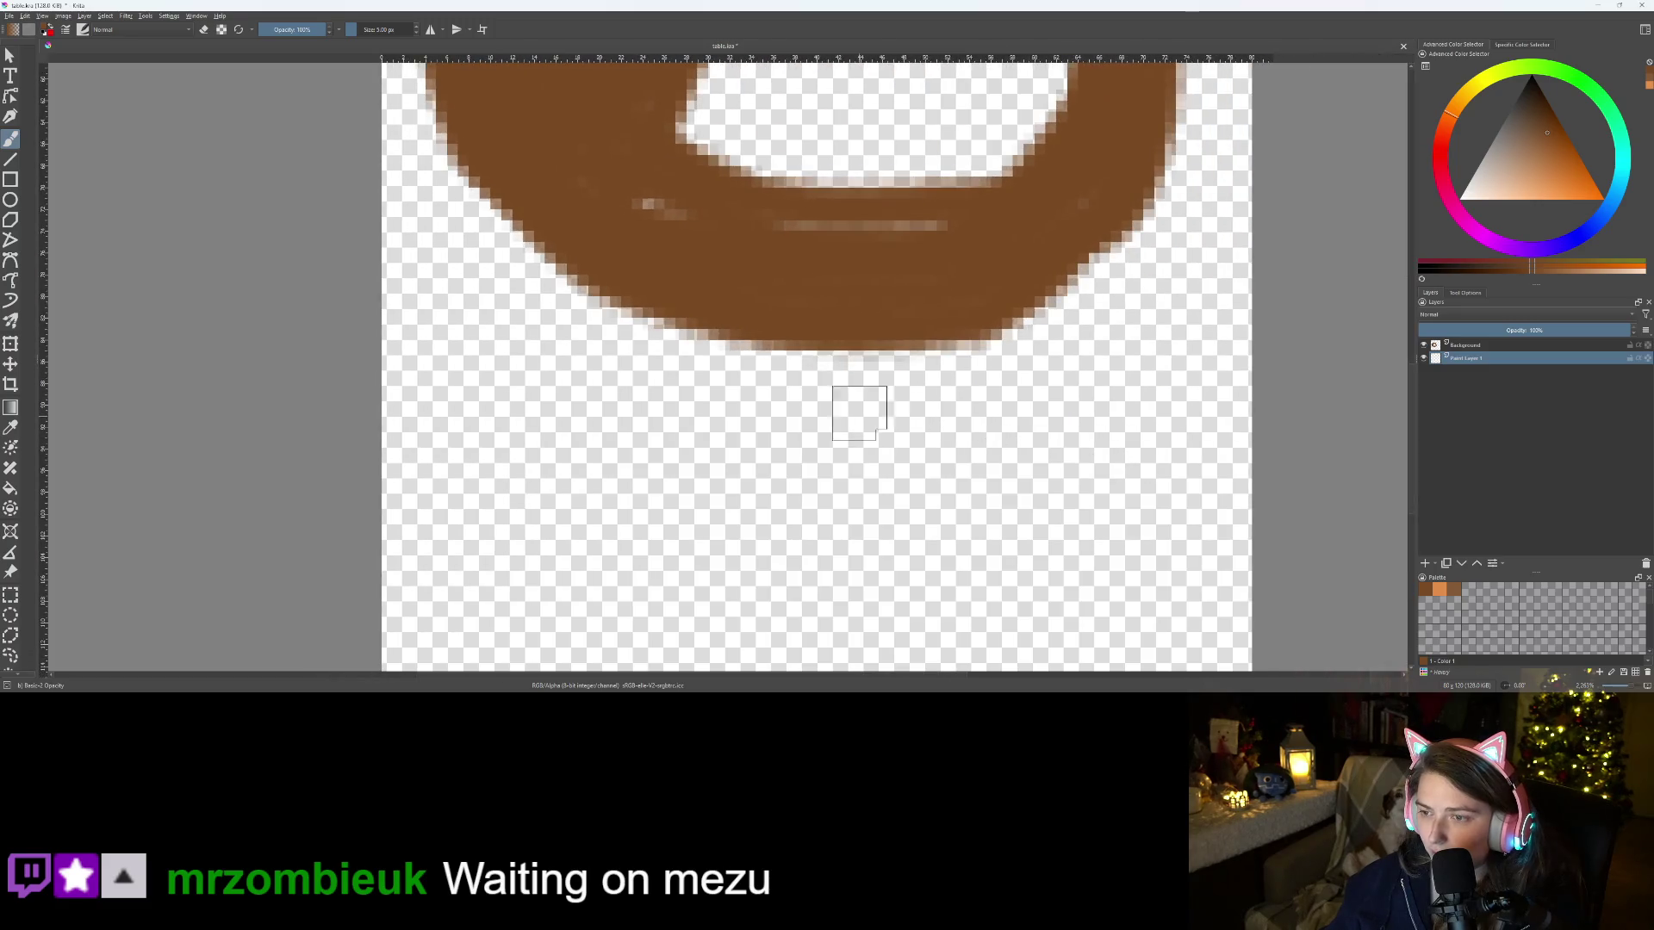
pyautogui.moveTo(1004, 297)
pyautogui.mouseDown()
pyautogui.moveTo(1033, 443)
pyautogui.moveTo(1072, 439)
pyautogui.moveTo(1092, 389)
pyautogui.moveTo(1034, 293)
pyautogui.moveTo(1047, 447)
pyautogui.mouseUp()
pyautogui.moveTo(949, 338)
pyautogui.mouseDown()
pyautogui.moveTo(969, 461)
pyautogui.moveTo(1032, 462)
pyautogui.mouseUp()
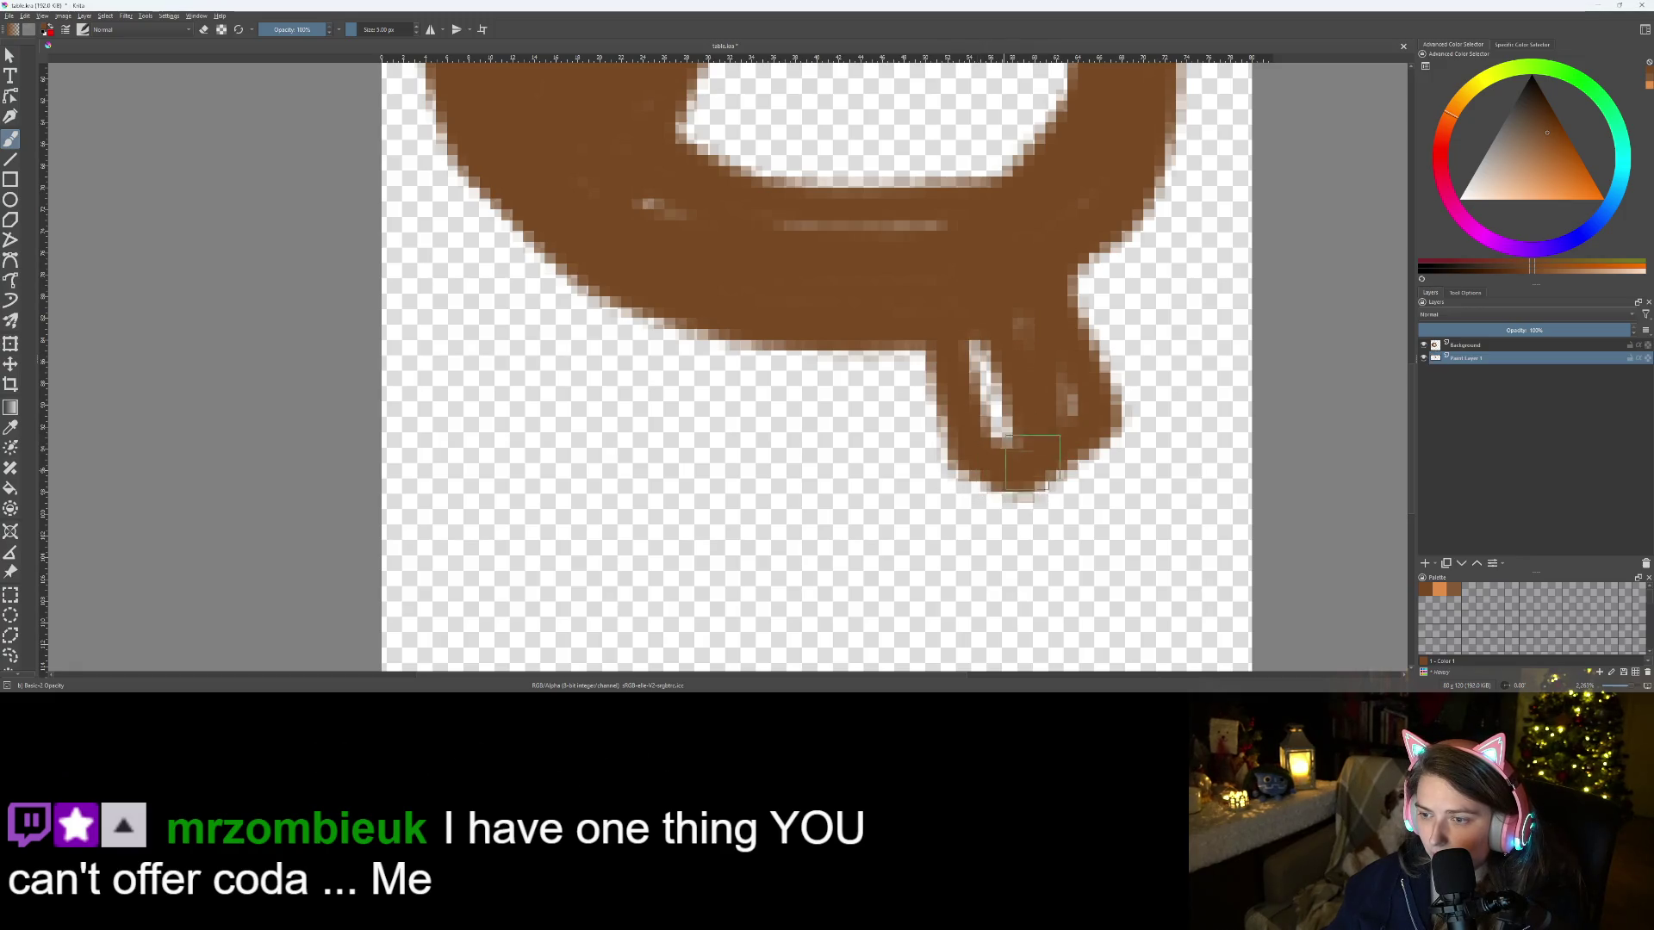
pyautogui.moveTo(551, 259)
pyautogui.mouseDown()
pyautogui.moveTo(547, 422)
pyautogui.moveTo(605, 445)
pyautogui.moveTo(630, 327)
pyautogui.moveTo(603, 388)
pyautogui.moveTo(592, 271)
pyautogui.moveTo(584, 413)
pyautogui.moveTo(568, 255)
pyautogui.moveTo(563, 388)
pyautogui.mouseUp()
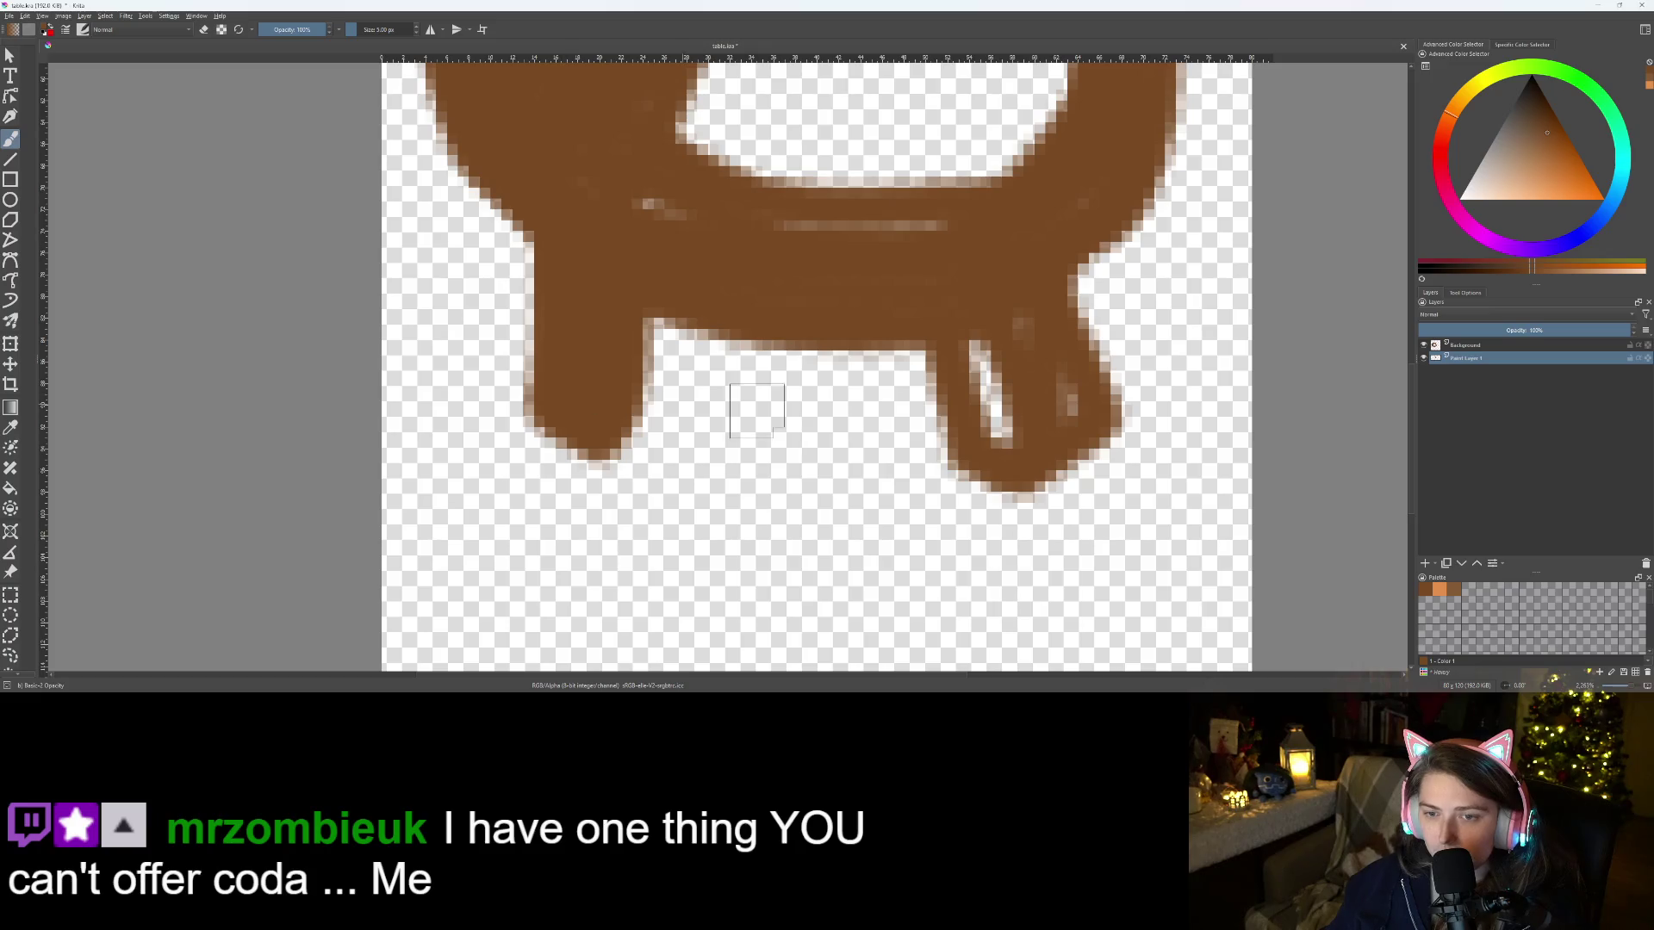
pyautogui.moveTo(969, 311)
pyautogui.mouseDown()
pyautogui.moveTo(990, 448)
pyautogui.moveTo(1029, 300)
pyautogui.moveTo(1061, 376)
pyautogui.mouseUp()
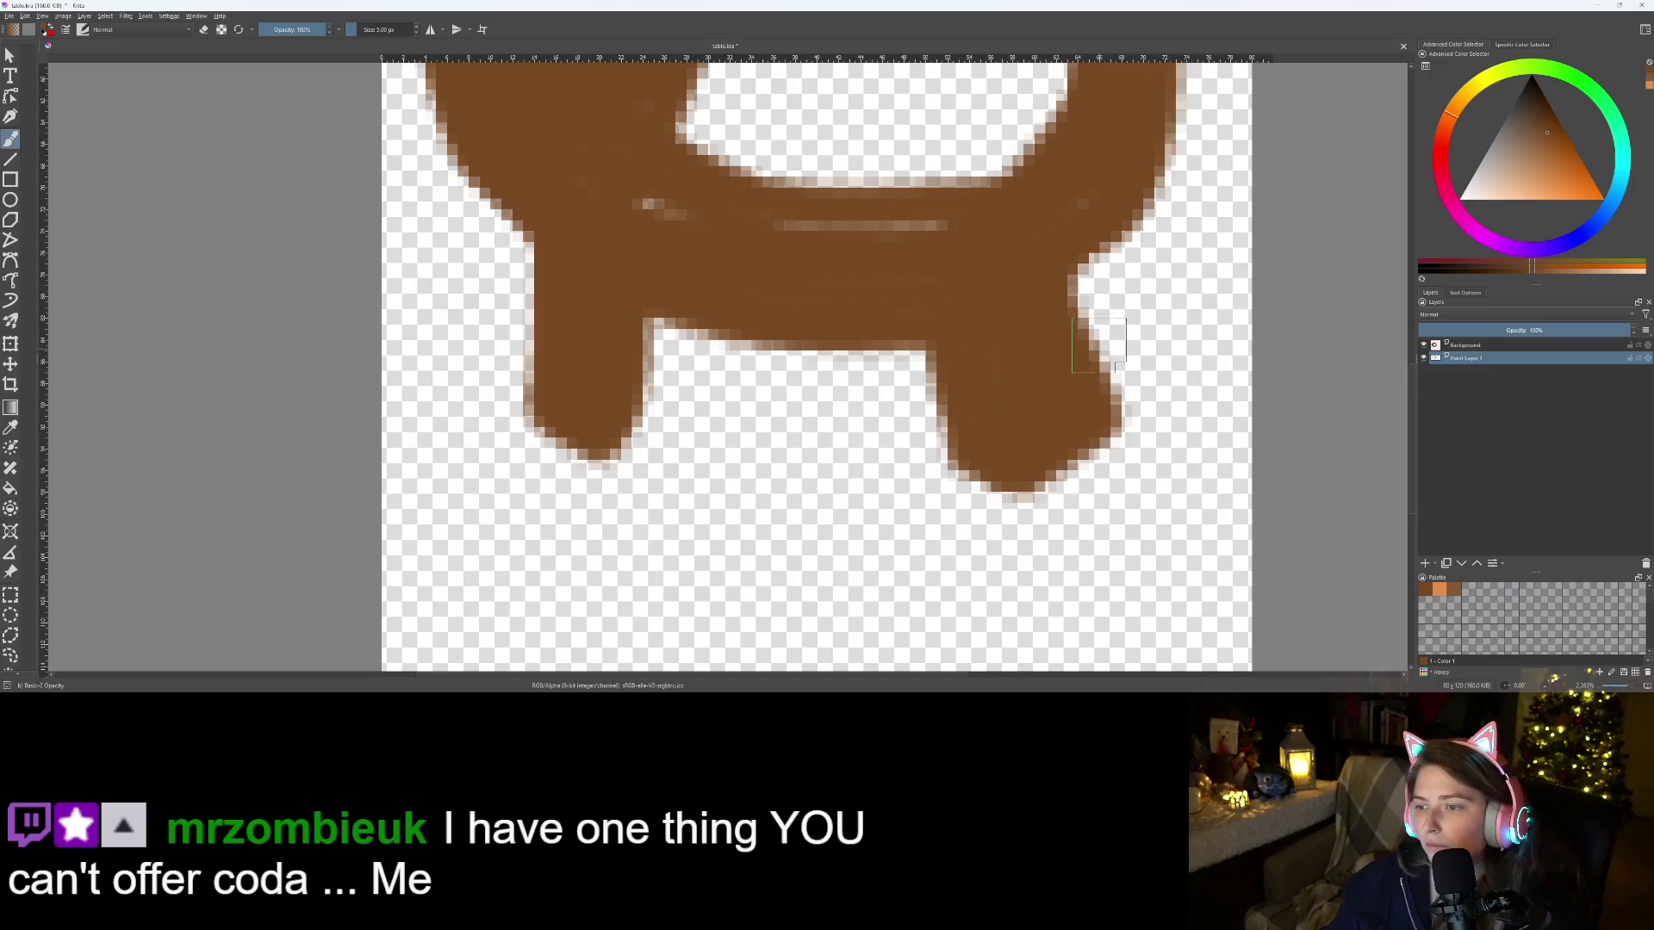
# Erase the right leg's outer and inner edges to slim it, then touch up its inner edge
pyautogui.moveTo(1099, 288); pyautogui.dragTo(1119, 414)
pyautogui.press('e')
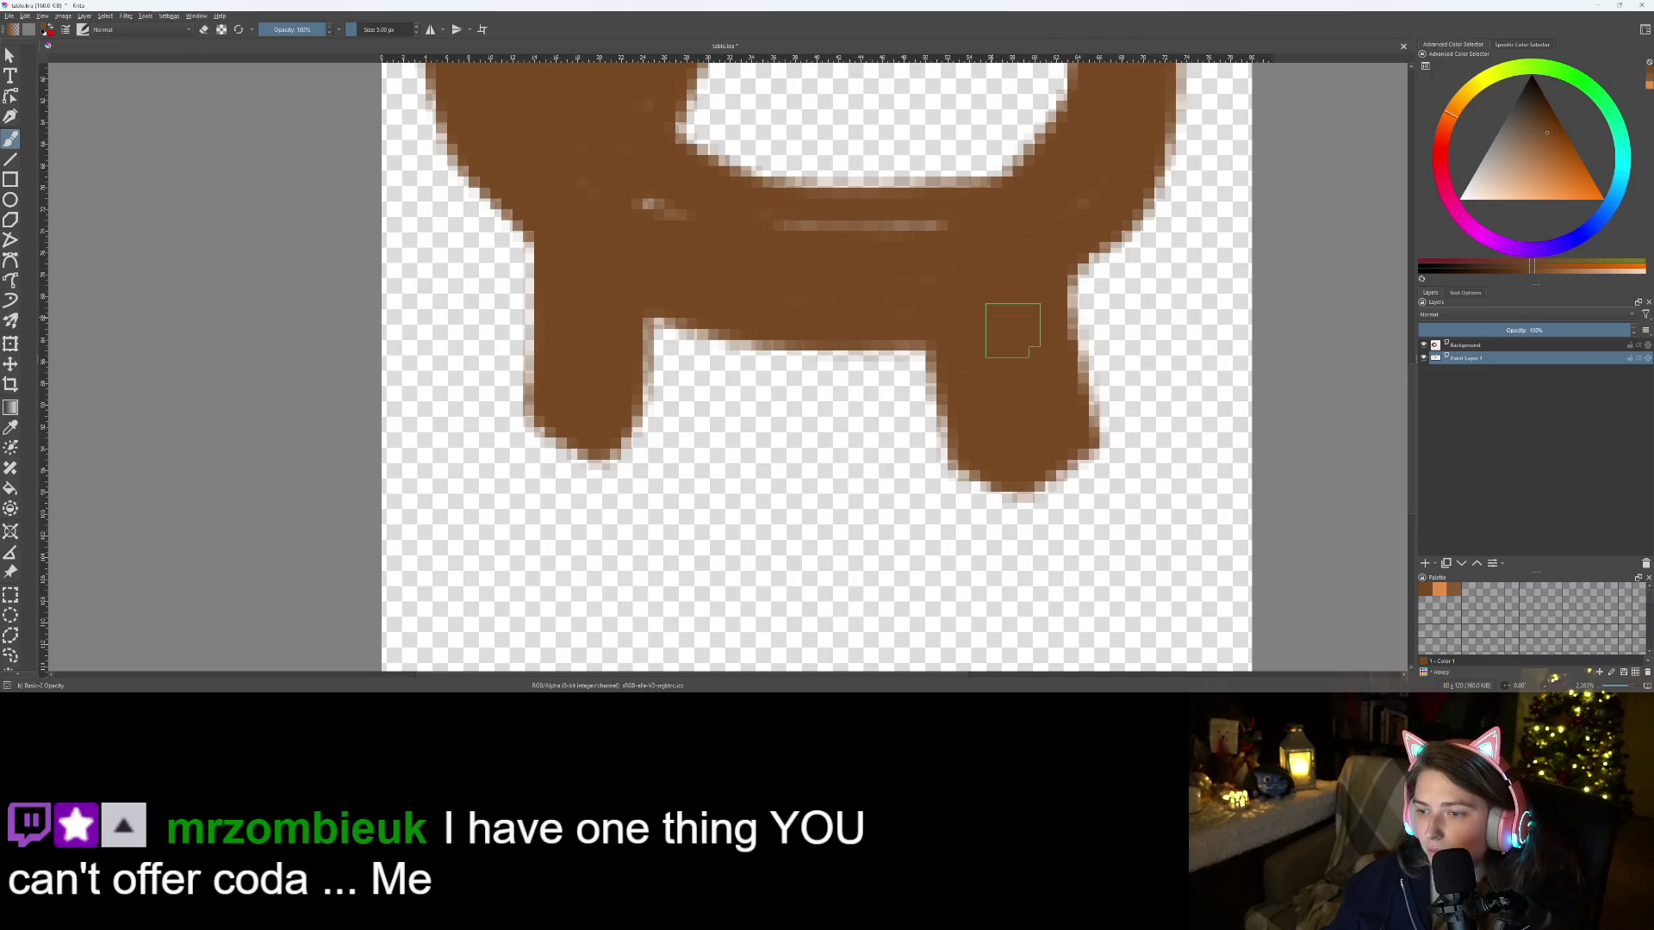
pyautogui.press('e')
pyautogui.moveTo(1076, 242); pyautogui.dragTo(1123, 506)
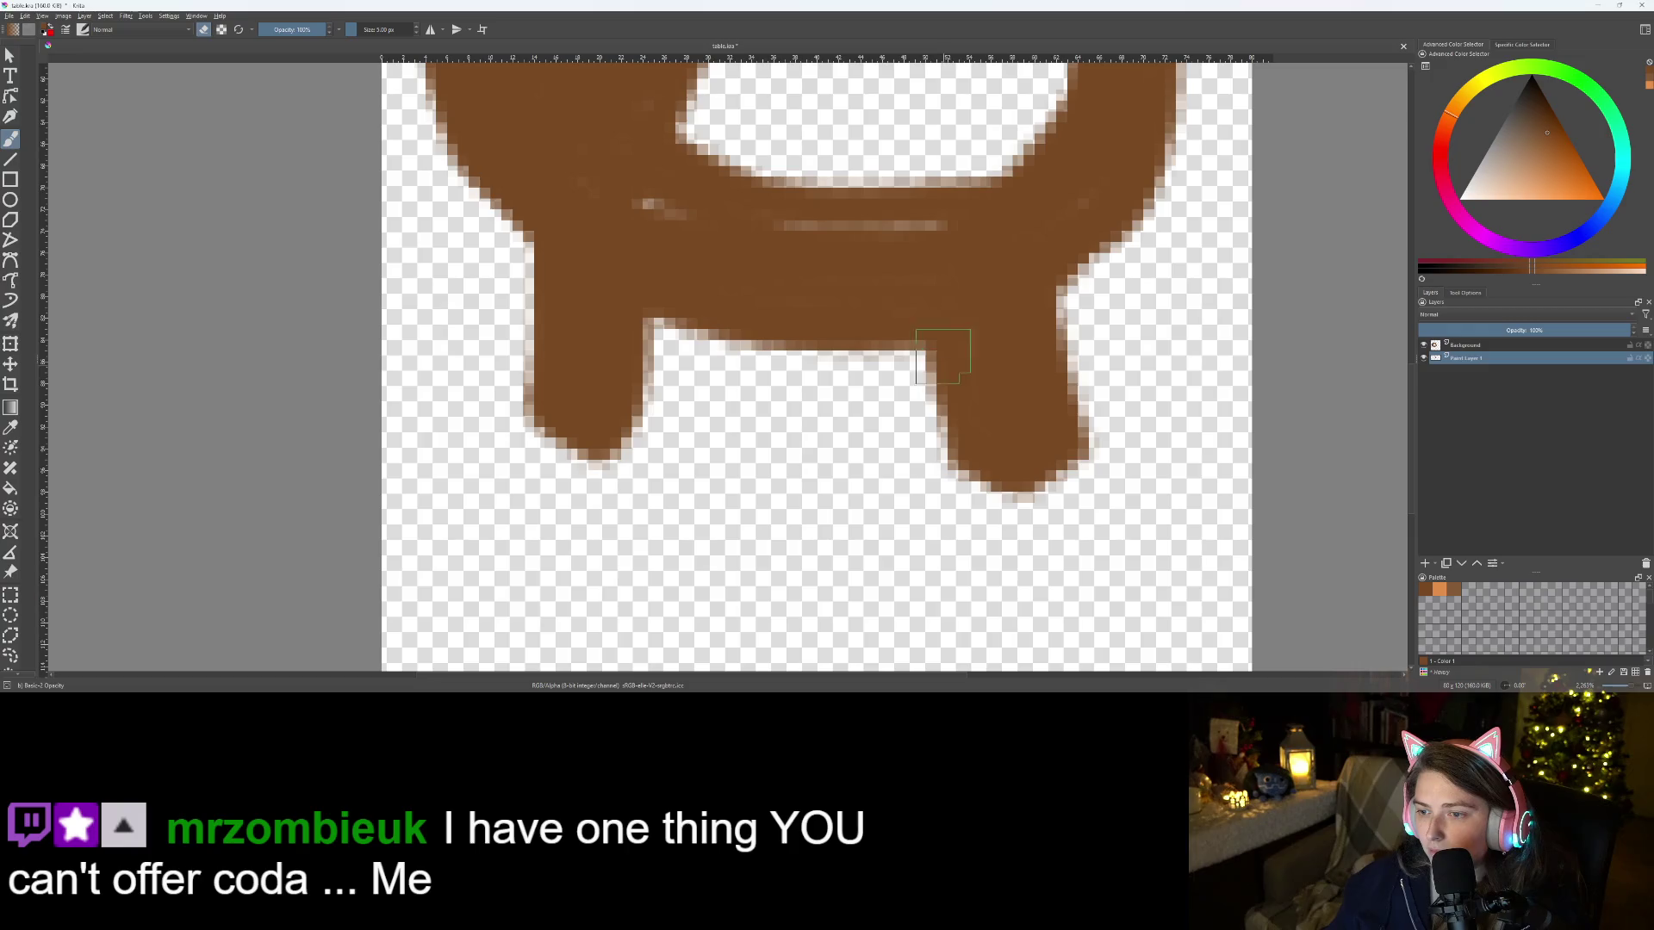
pyautogui.moveTo(935, 301); pyautogui.dragTo(948, 530)
pyautogui.press('e')
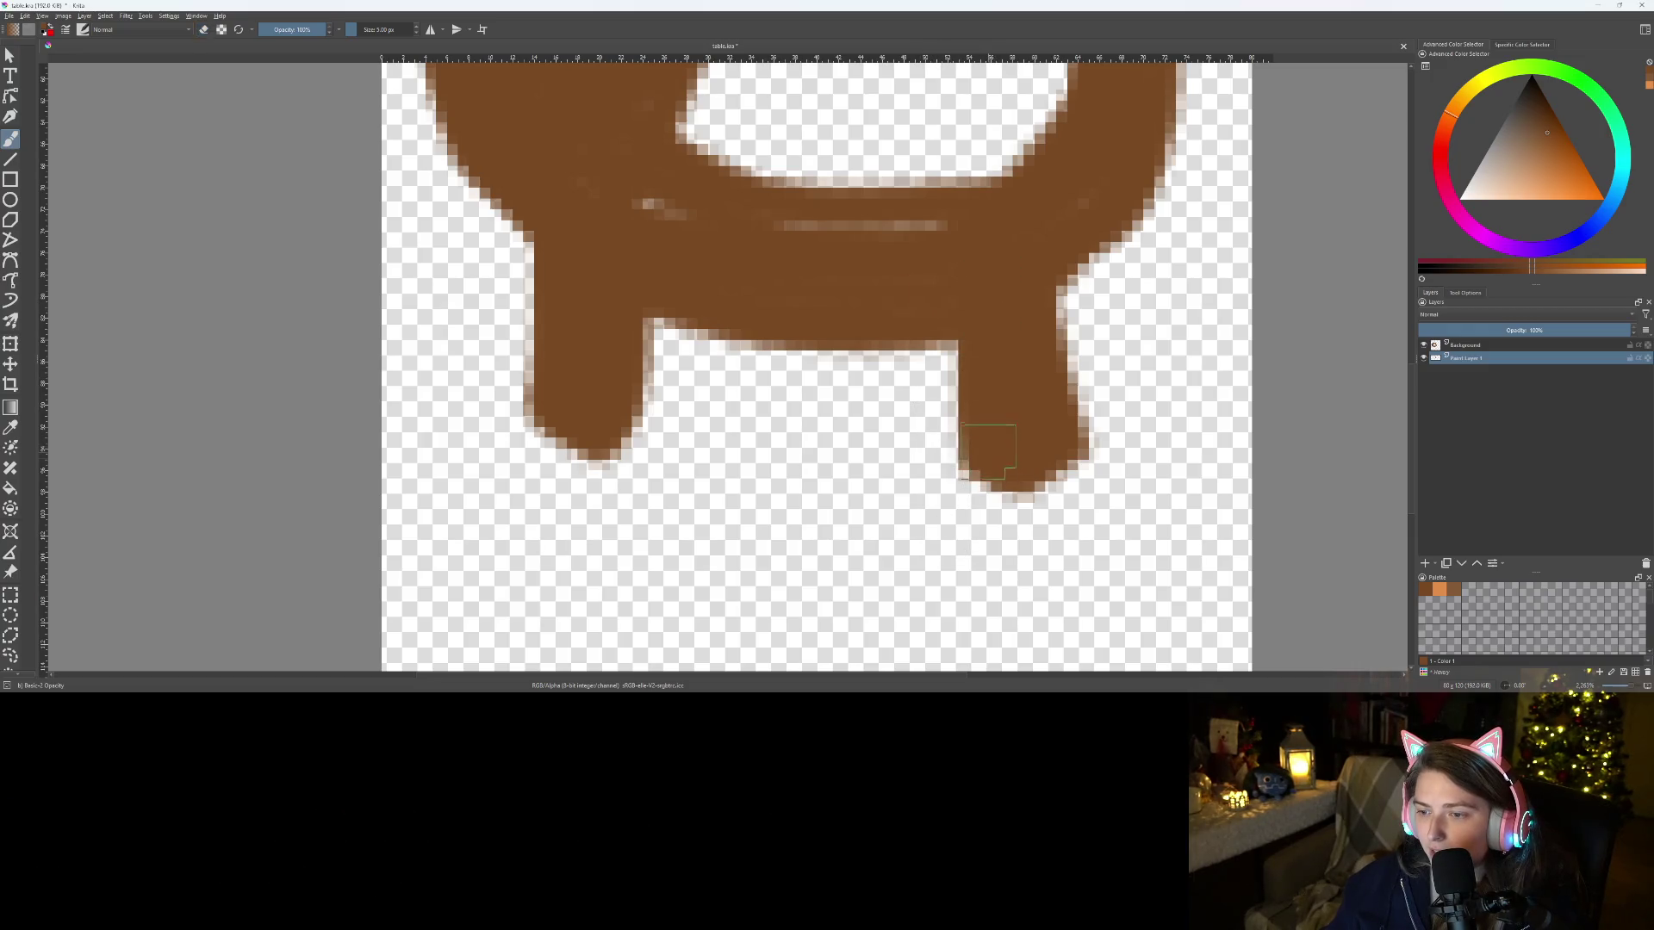
pyautogui.moveTo(989, 451); pyautogui.dragTo(967, 325)
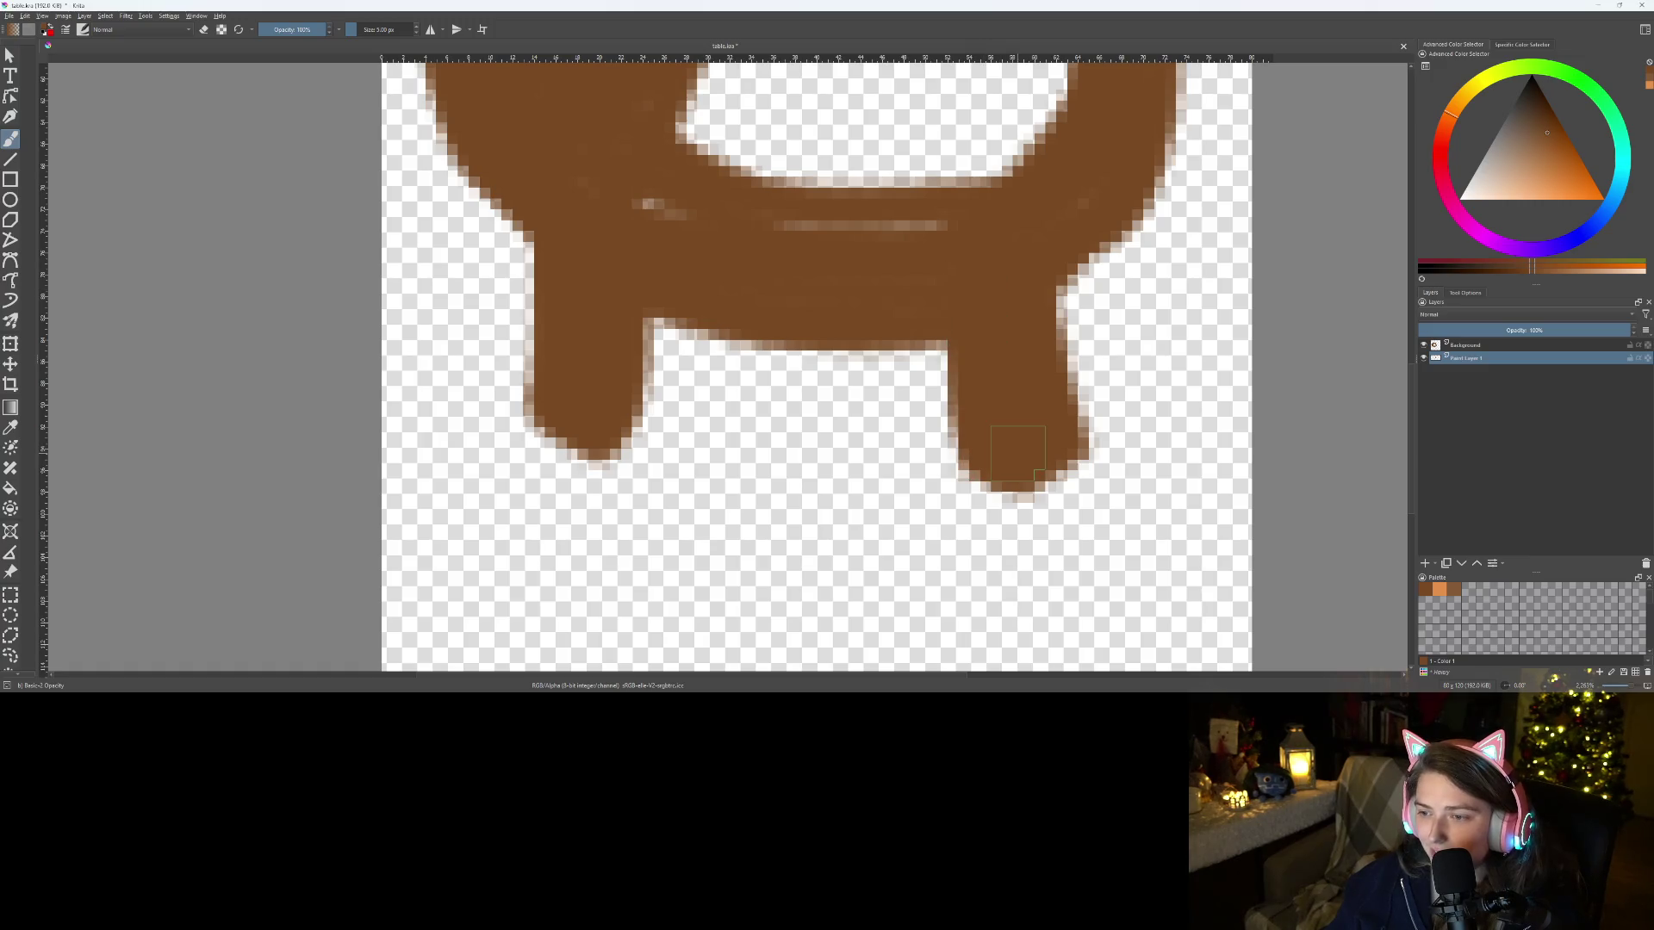
pyautogui.scroll(-5, 1019, 453)
pyautogui.scroll(5, 1019, 444)
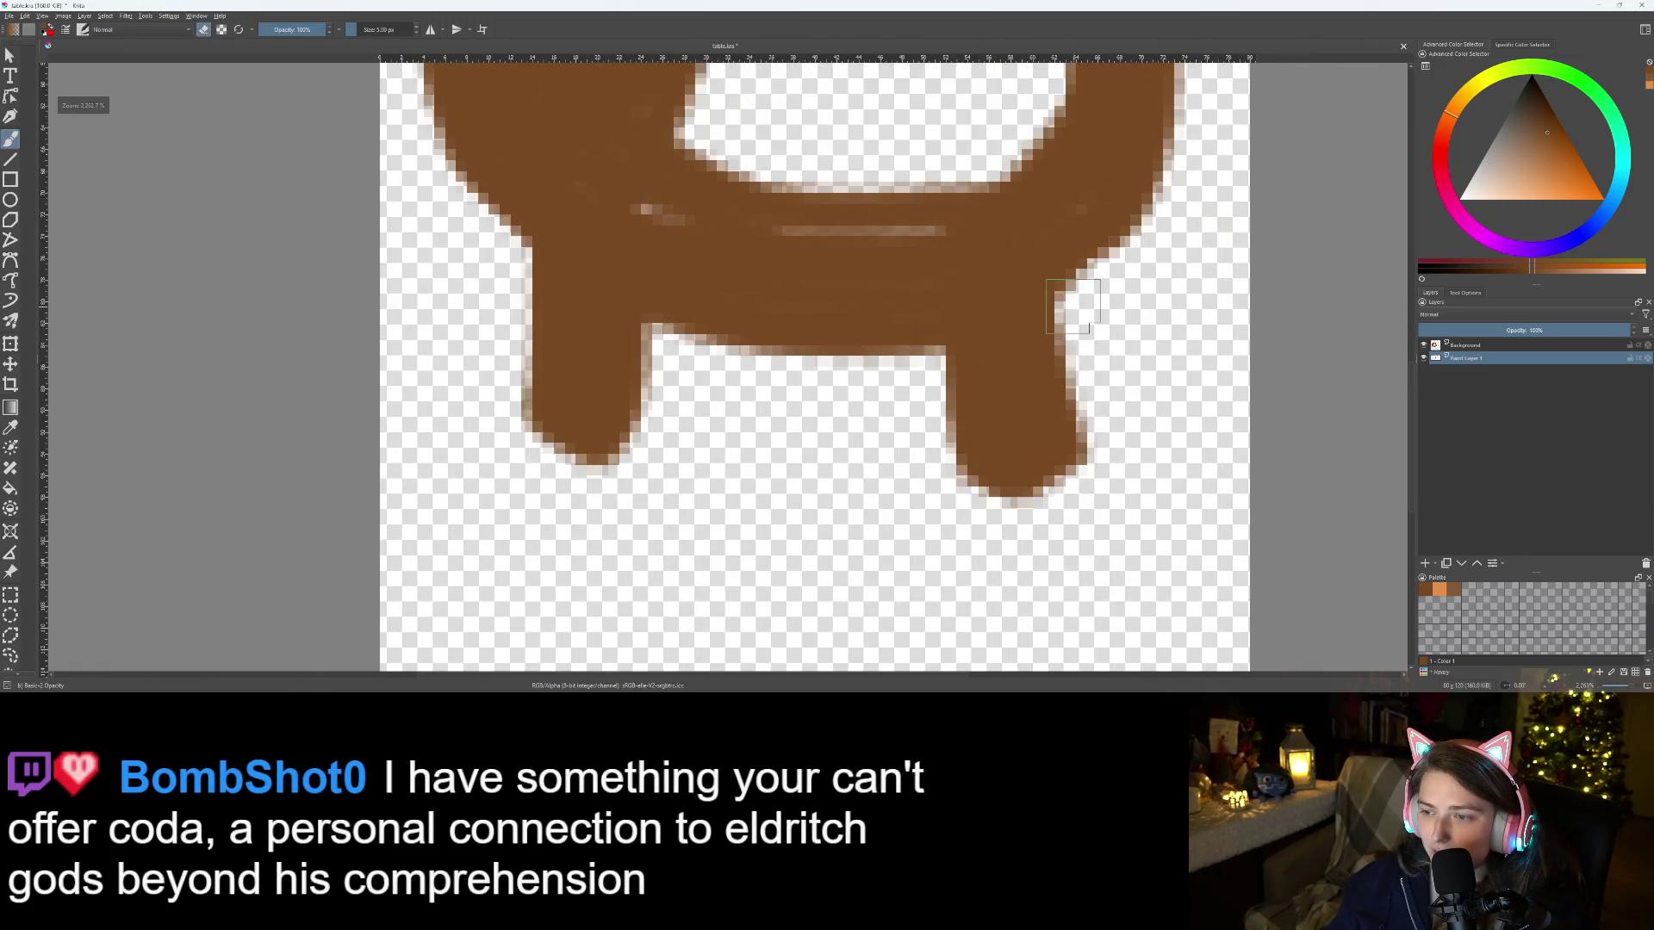
pyautogui.scroll(-3, 1072, 306)
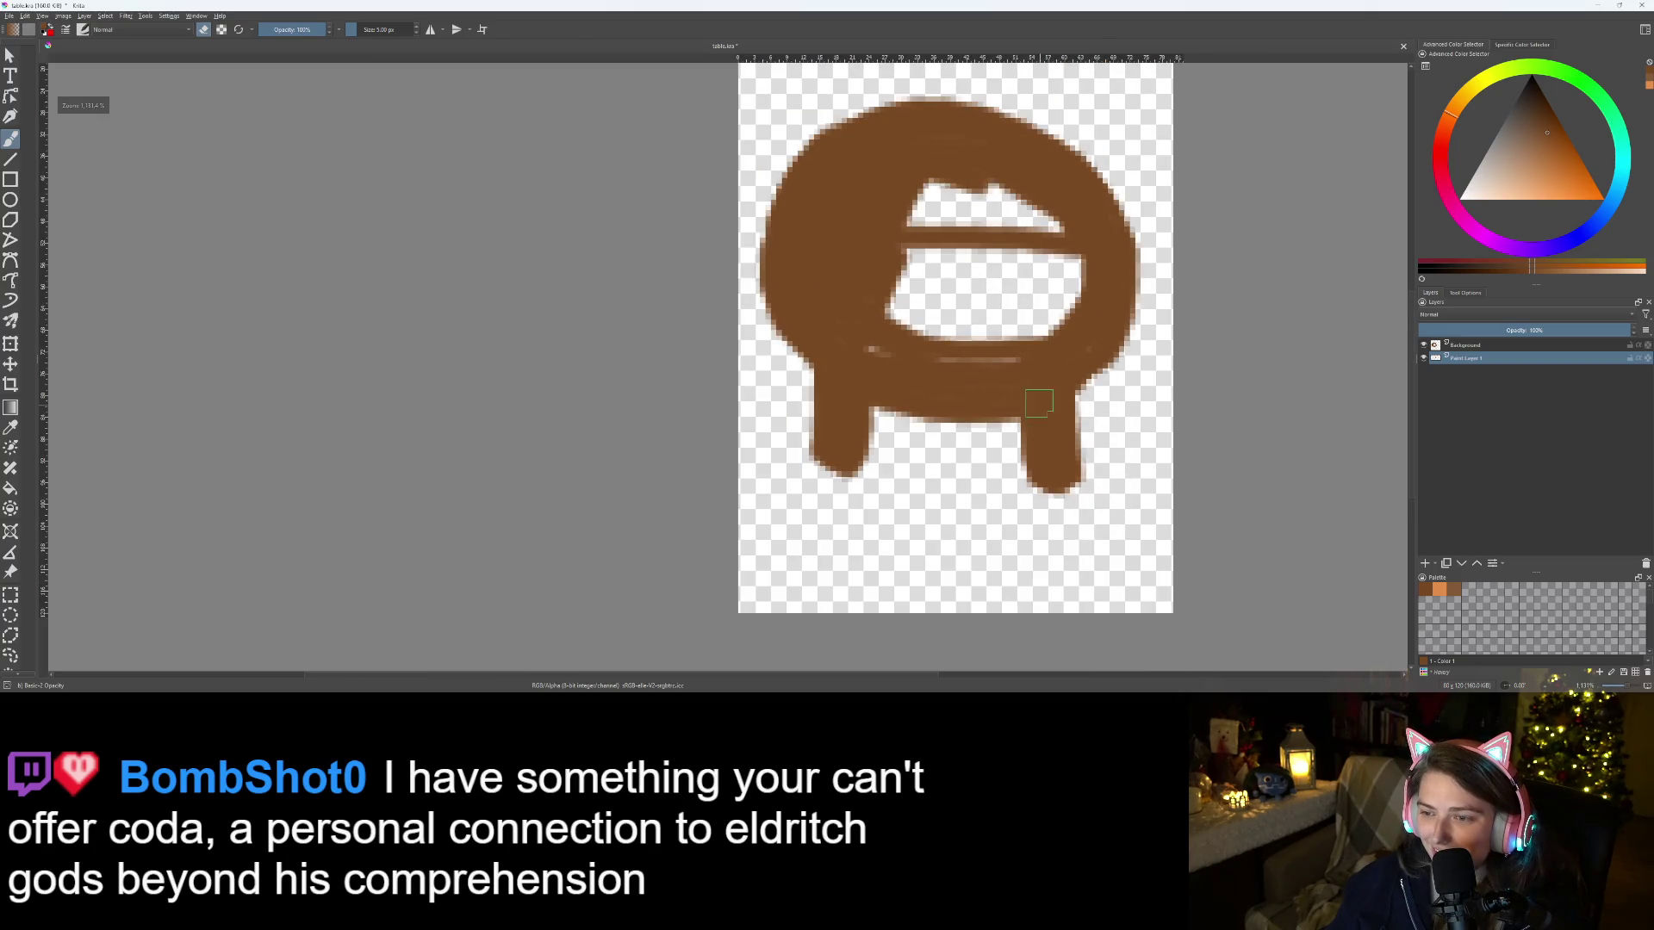
# On the Background layer, brush brown over the white holes and specks in the tabletop
pyautogui.scroll(3, 1025, 287)
pyautogui.click(1469, 345)
pyautogui.press('e')
pyautogui.click(735, 420)
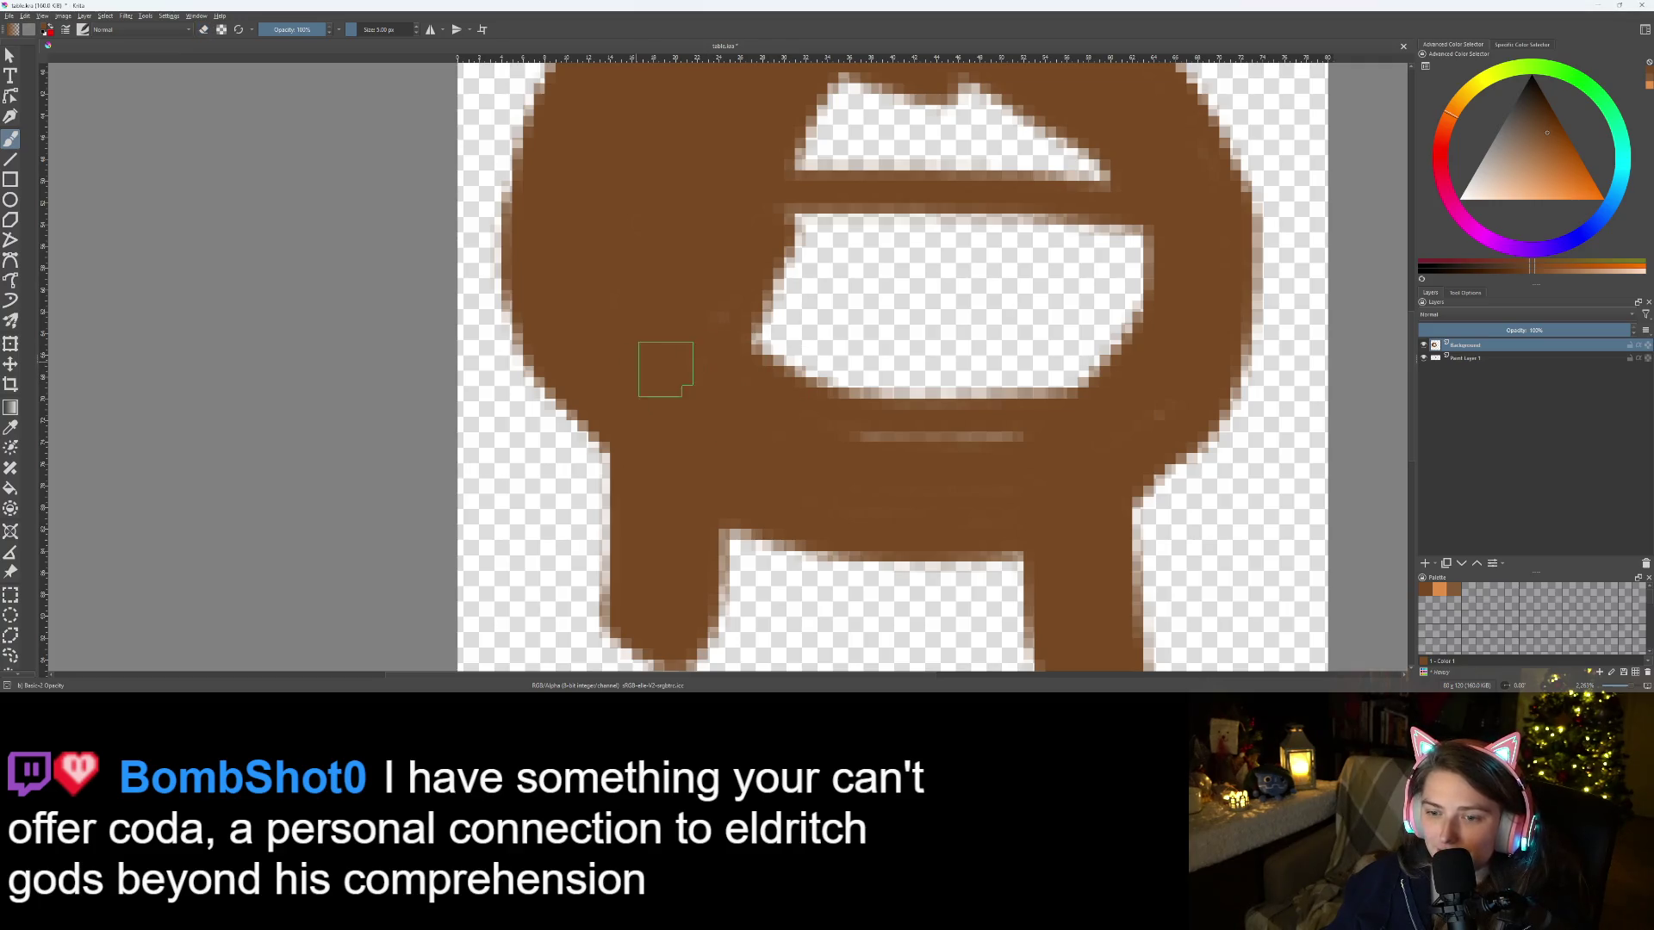
pyautogui.moveTo(666, 369); pyautogui.dragTo(790, 320)
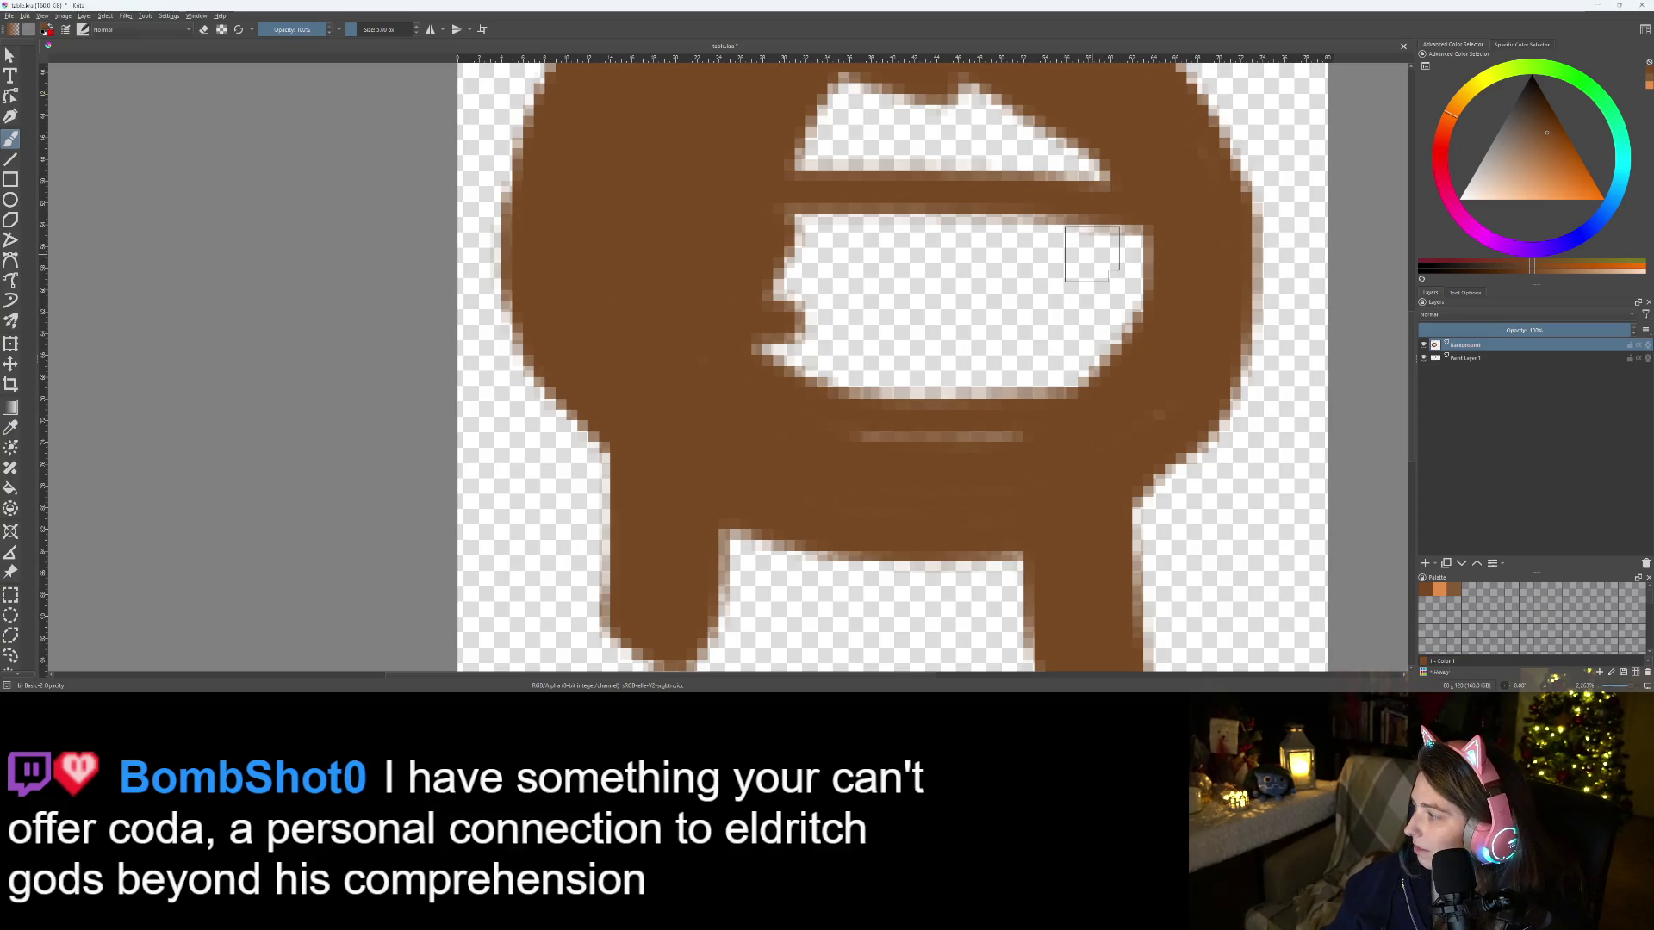
pyautogui.scroll(-2, 1091, 254)
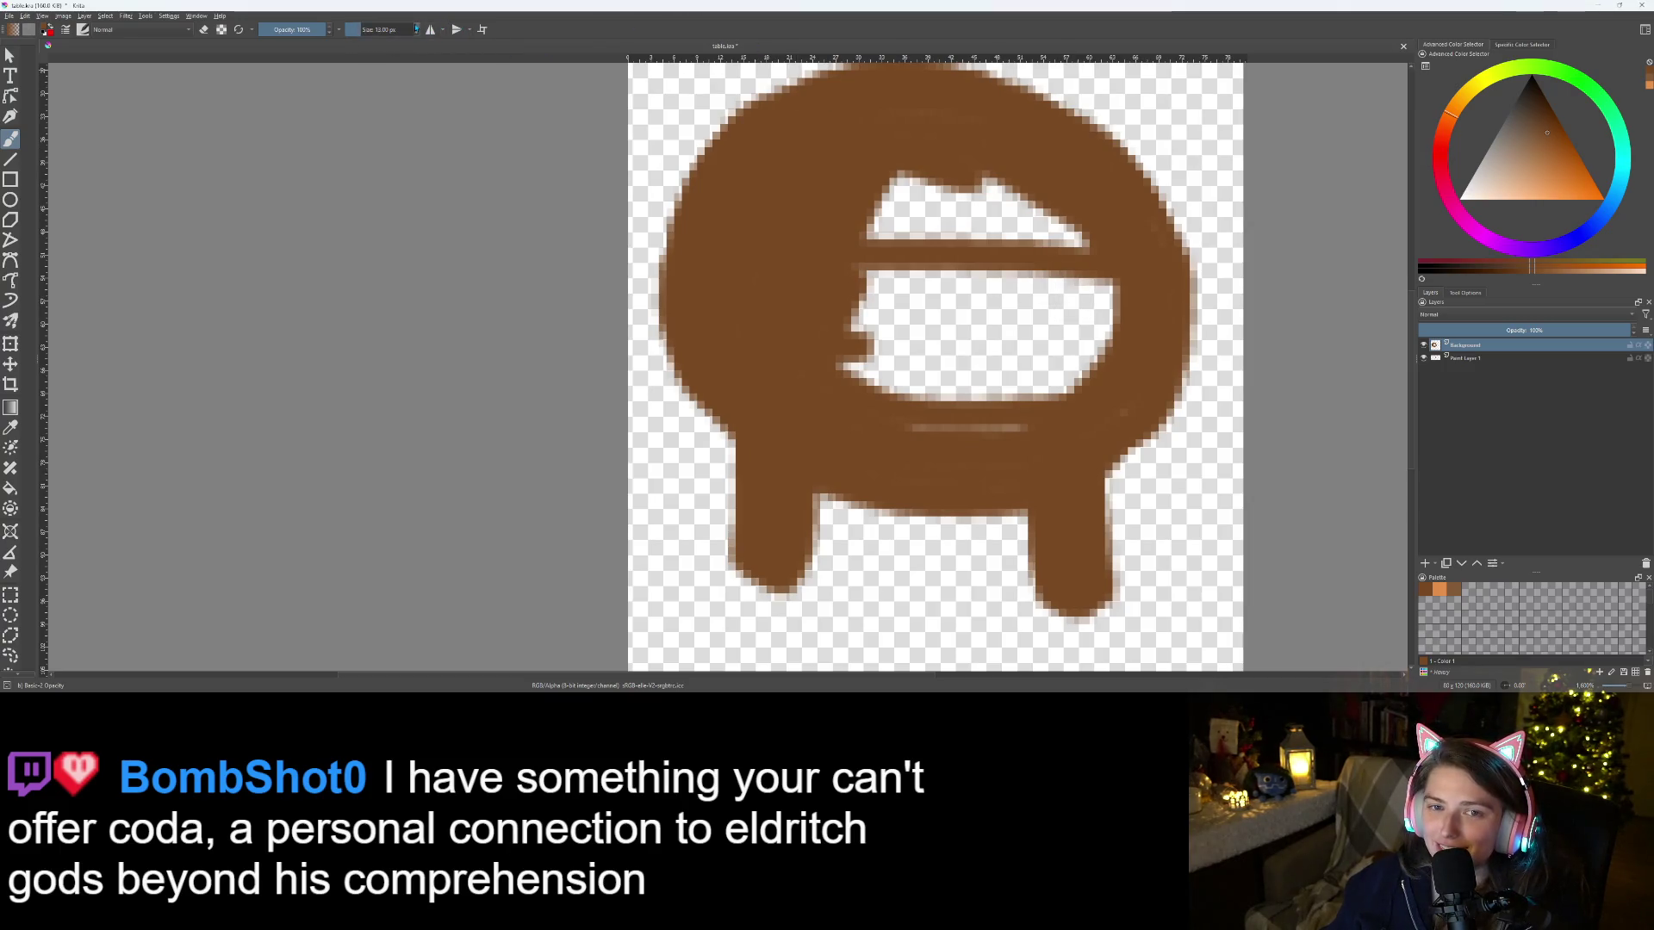
pyautogui.moveTo(1051, 274)
pyautogui.mouseDown()
pyautogui.moveTo(922, 358)
pyautogui.moveTo(896, 266)
pyautogui.moveTo(975, 162)
pyautogui.moveTo(960, 177)
pyautogui.moveTo(1089, 276)
pyautogui.moveTo(1045, 270)
pyautogui.mouseUp()
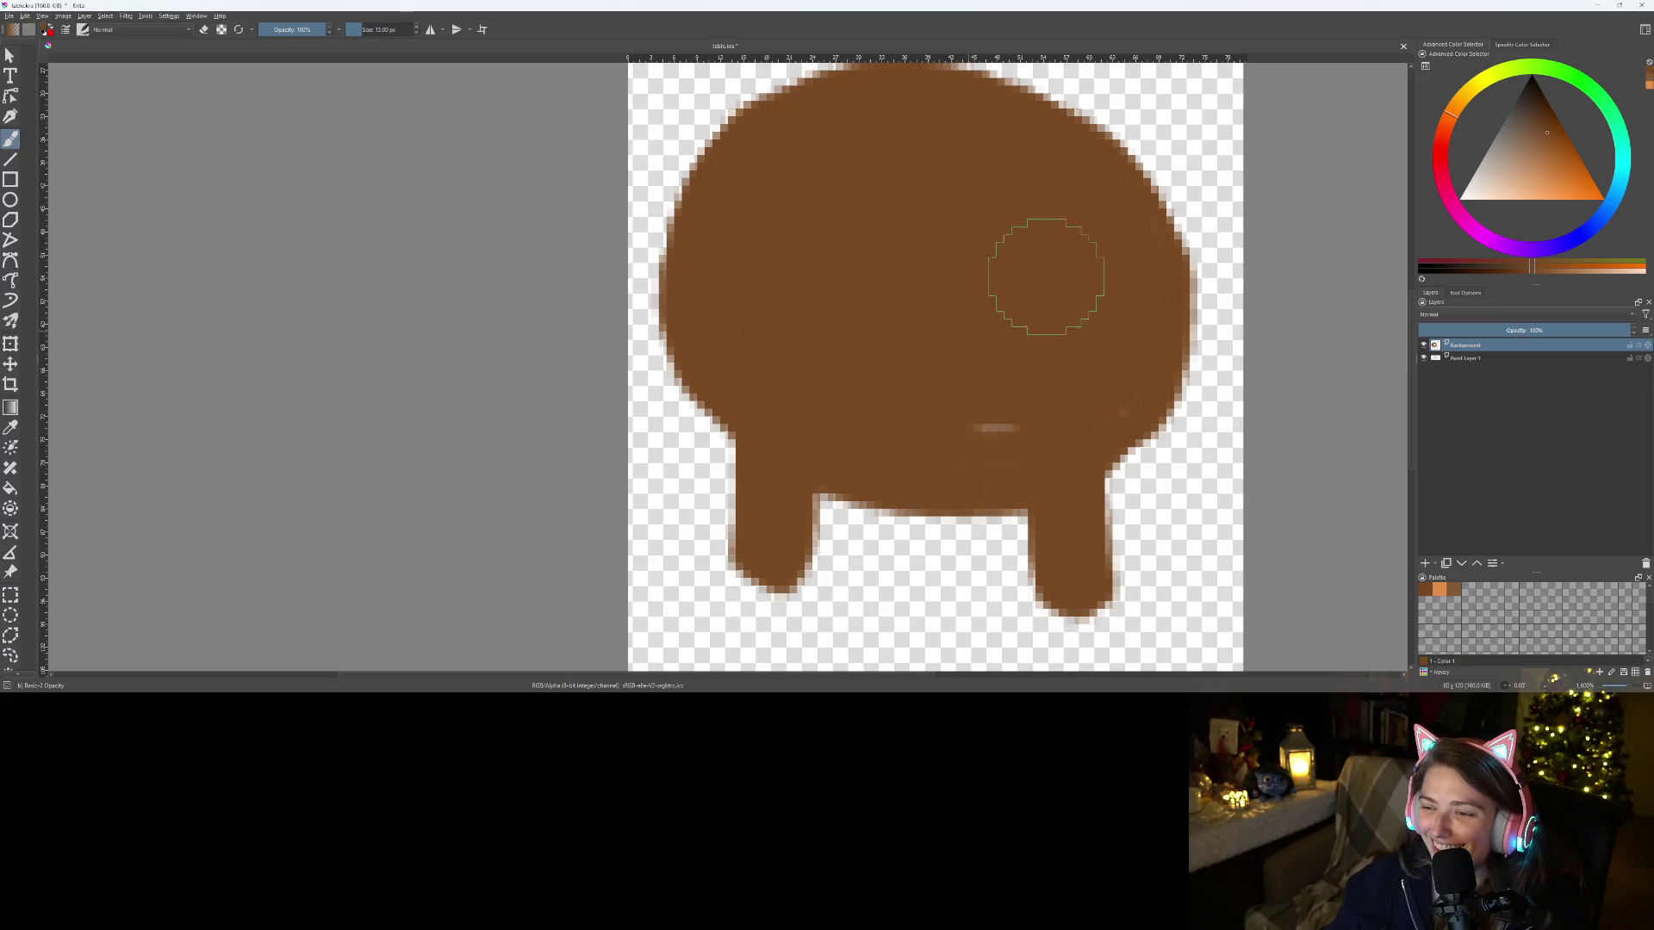
pyautogui.moveTo(957, 387)
pyautogui.mouseDown()
pyautogui.moveTo(1063, 376)
pyautogui.moveTo(930, 425)
pyautogui.moveTo(1056, 417)
pyautogui.moveTo(1107, 340)
pyautogui.mouseUp()
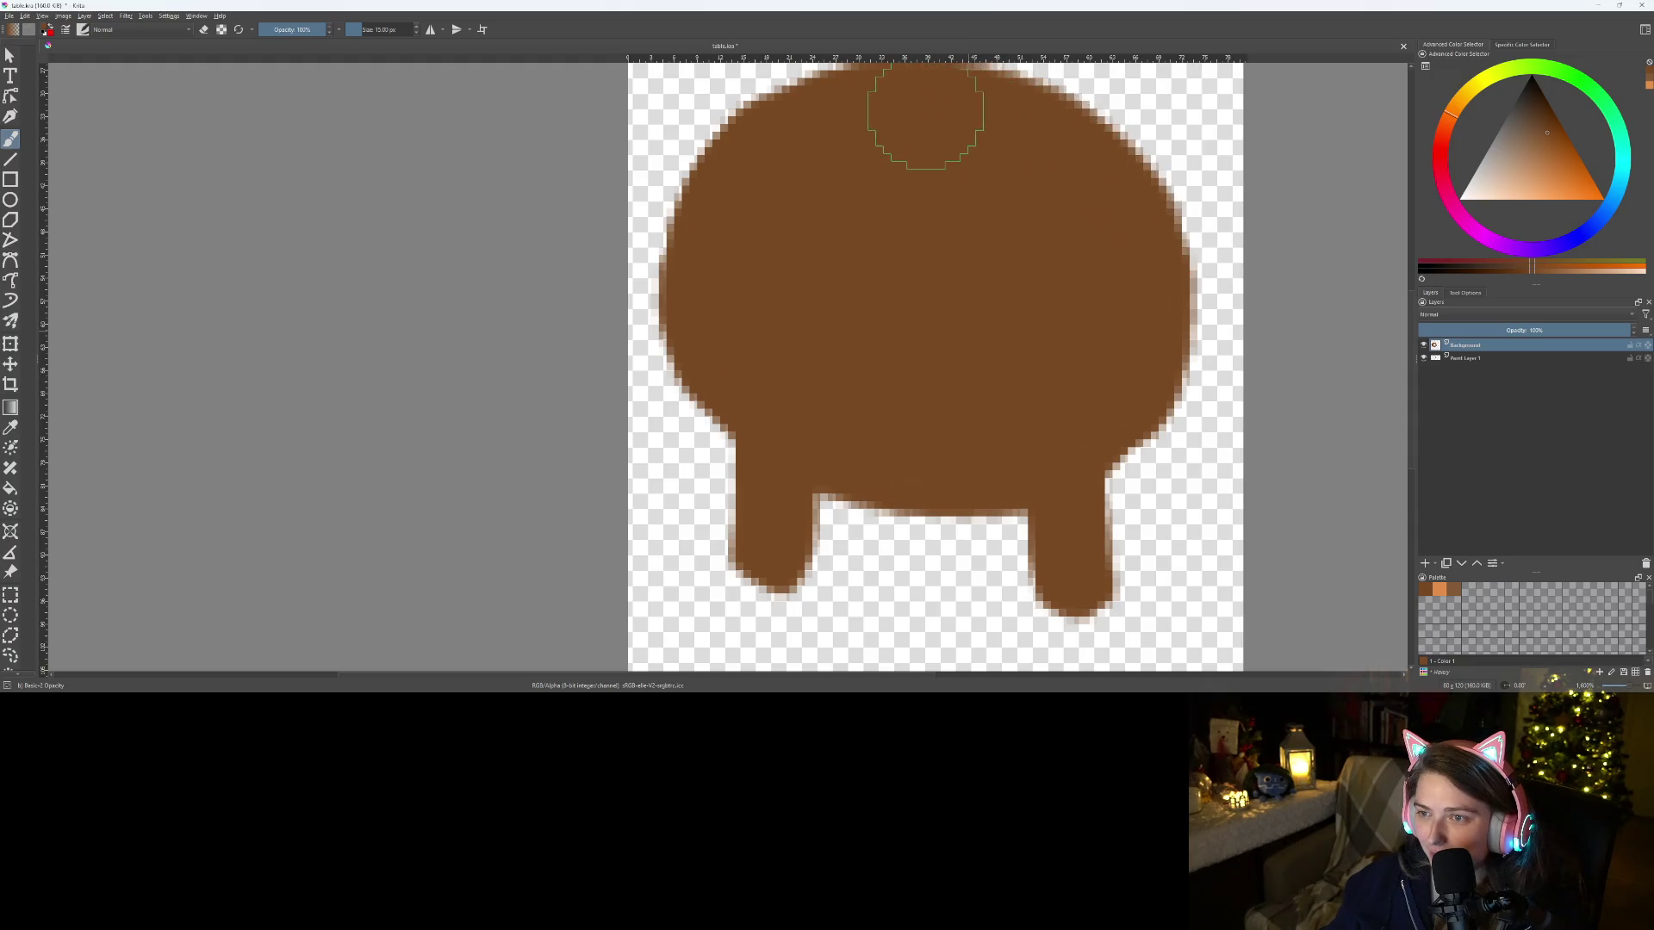
pyautogui.scroll(-2, 959, 345)
pyautogui.scroll(4, 896, 357)
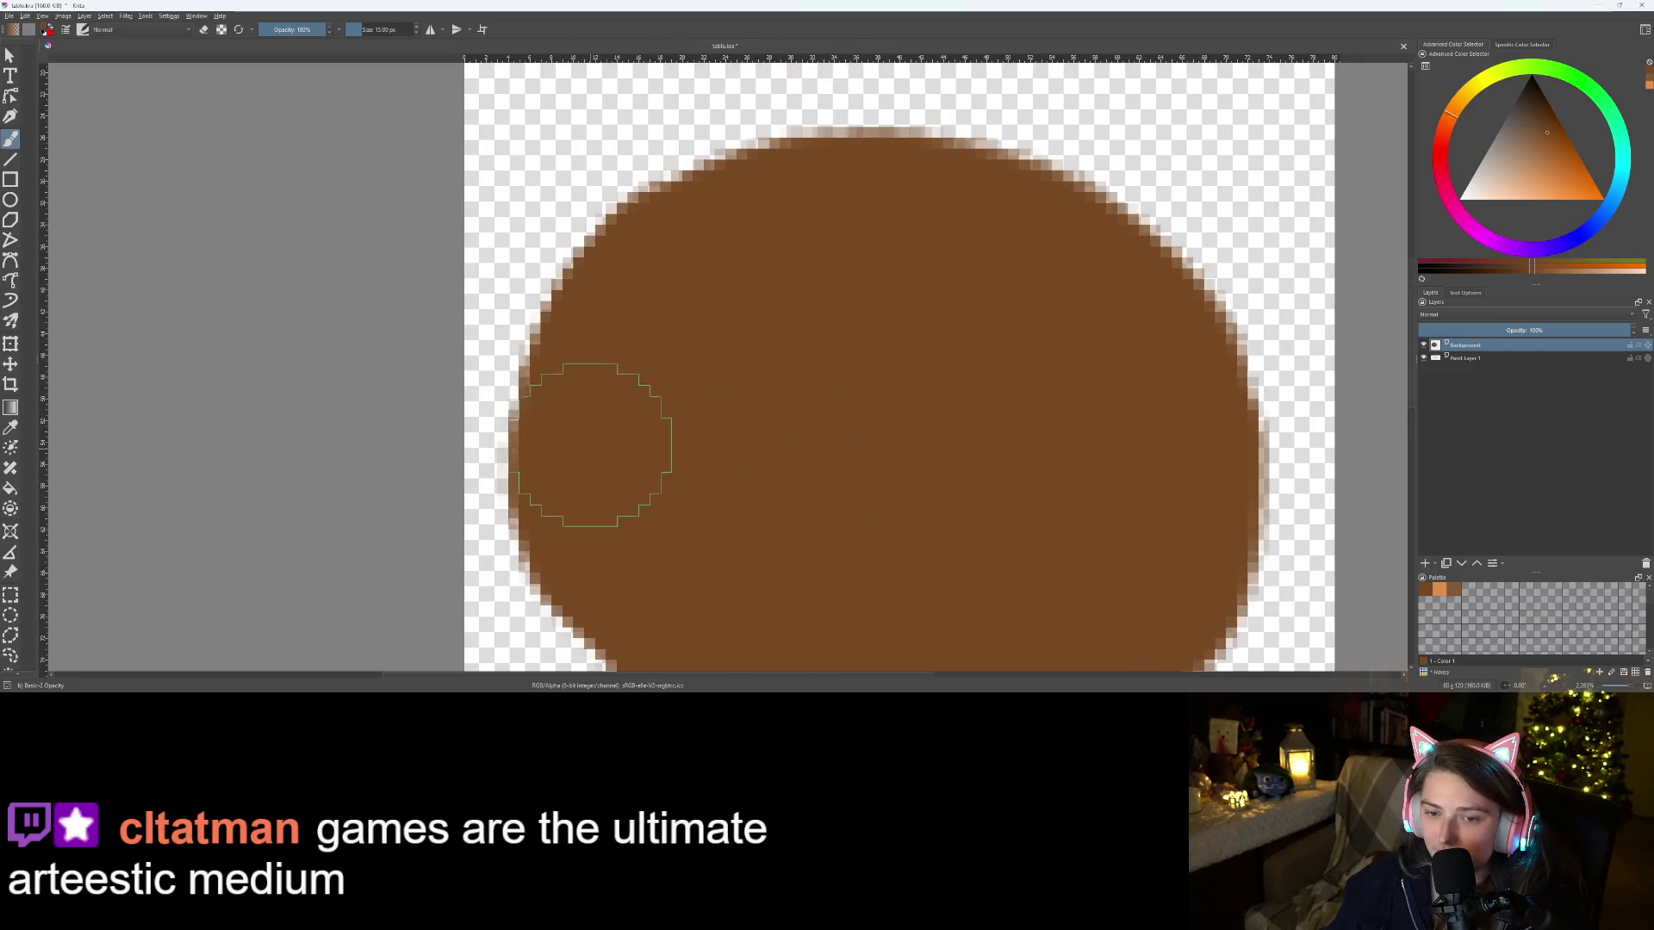
# Build up the tabletop's upper edge and push its right edge outward in brown
pyautogui.moveTo(633, 288)
pyautogui.mouseDown()
pyautogui.moveTo(783, 203)
pyautogui.moveTo(952, 185)
pyautogui.moveTo(1031, 207)
pyautogui.moveTo(1126, 258)
pyautogui.moveTo(1185, 344)
pyautogui.moveTo(1202, 526)
pyautogui.mouseUp()
pyautogui.scroll(-5, 975, 328)
pyautogui.scroll(5, 945, 417)
pyautogui.hscroll(3, 1011, 442)
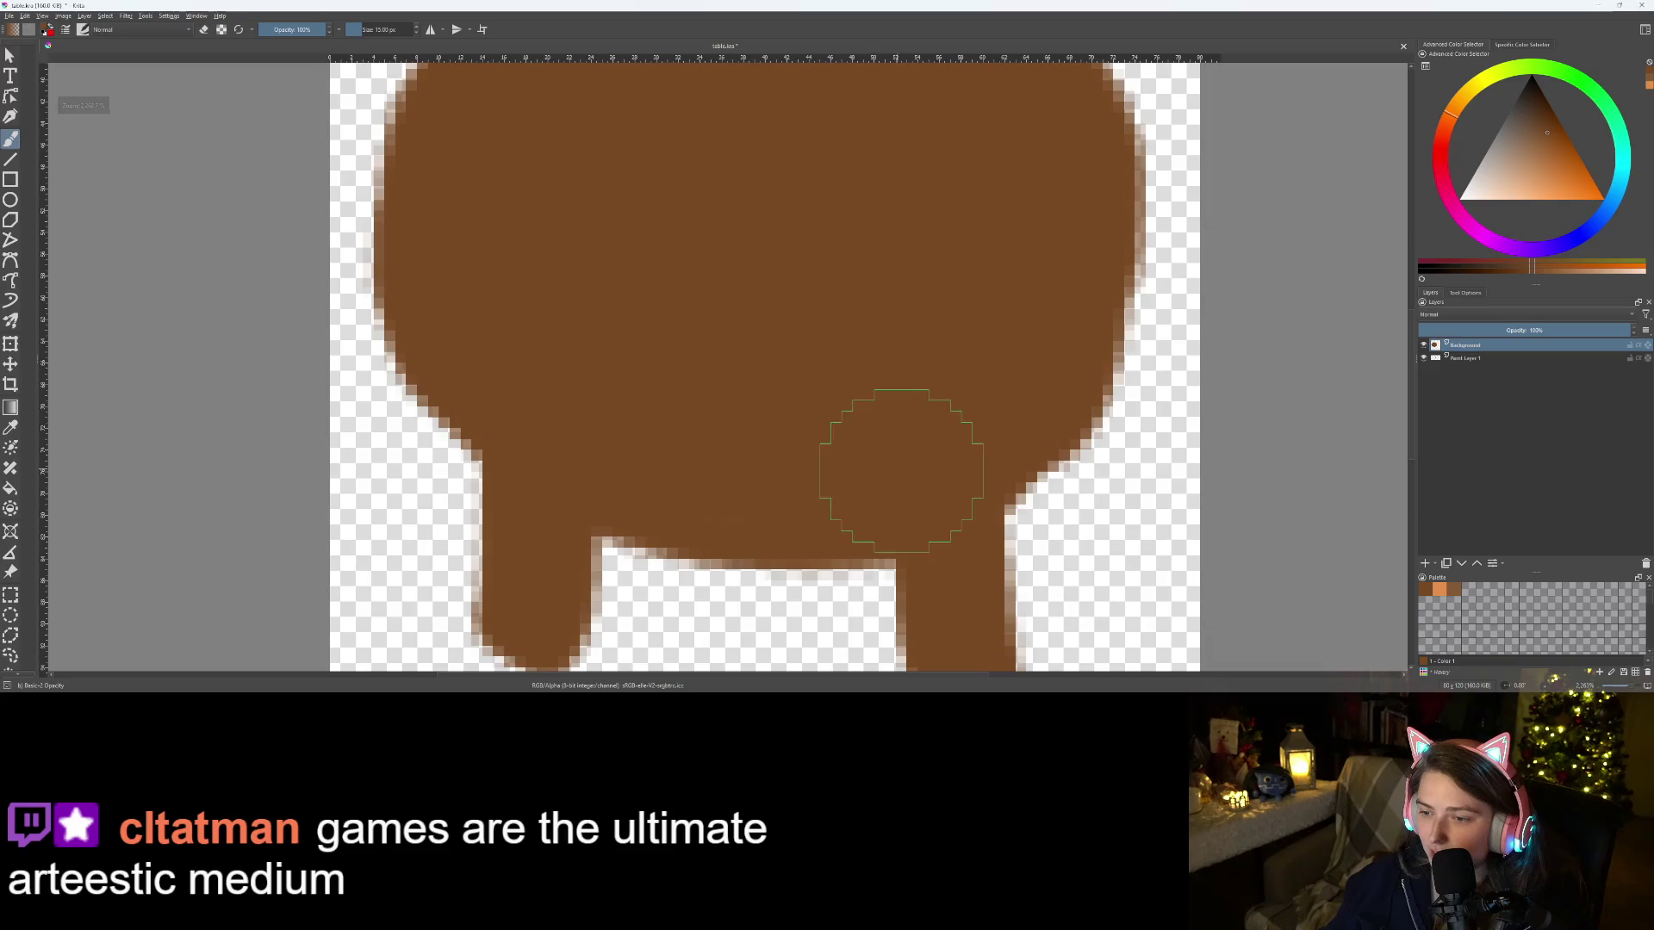
pyautogui.moveTo(981, 452)
pyautogui.mouseDown()
pyautogui.moveTo(1045, 362)
pyautogui.moveTo(1066, 167)
pyautogui.moveTo(1085, 257)
pyautogui.mouseUp()
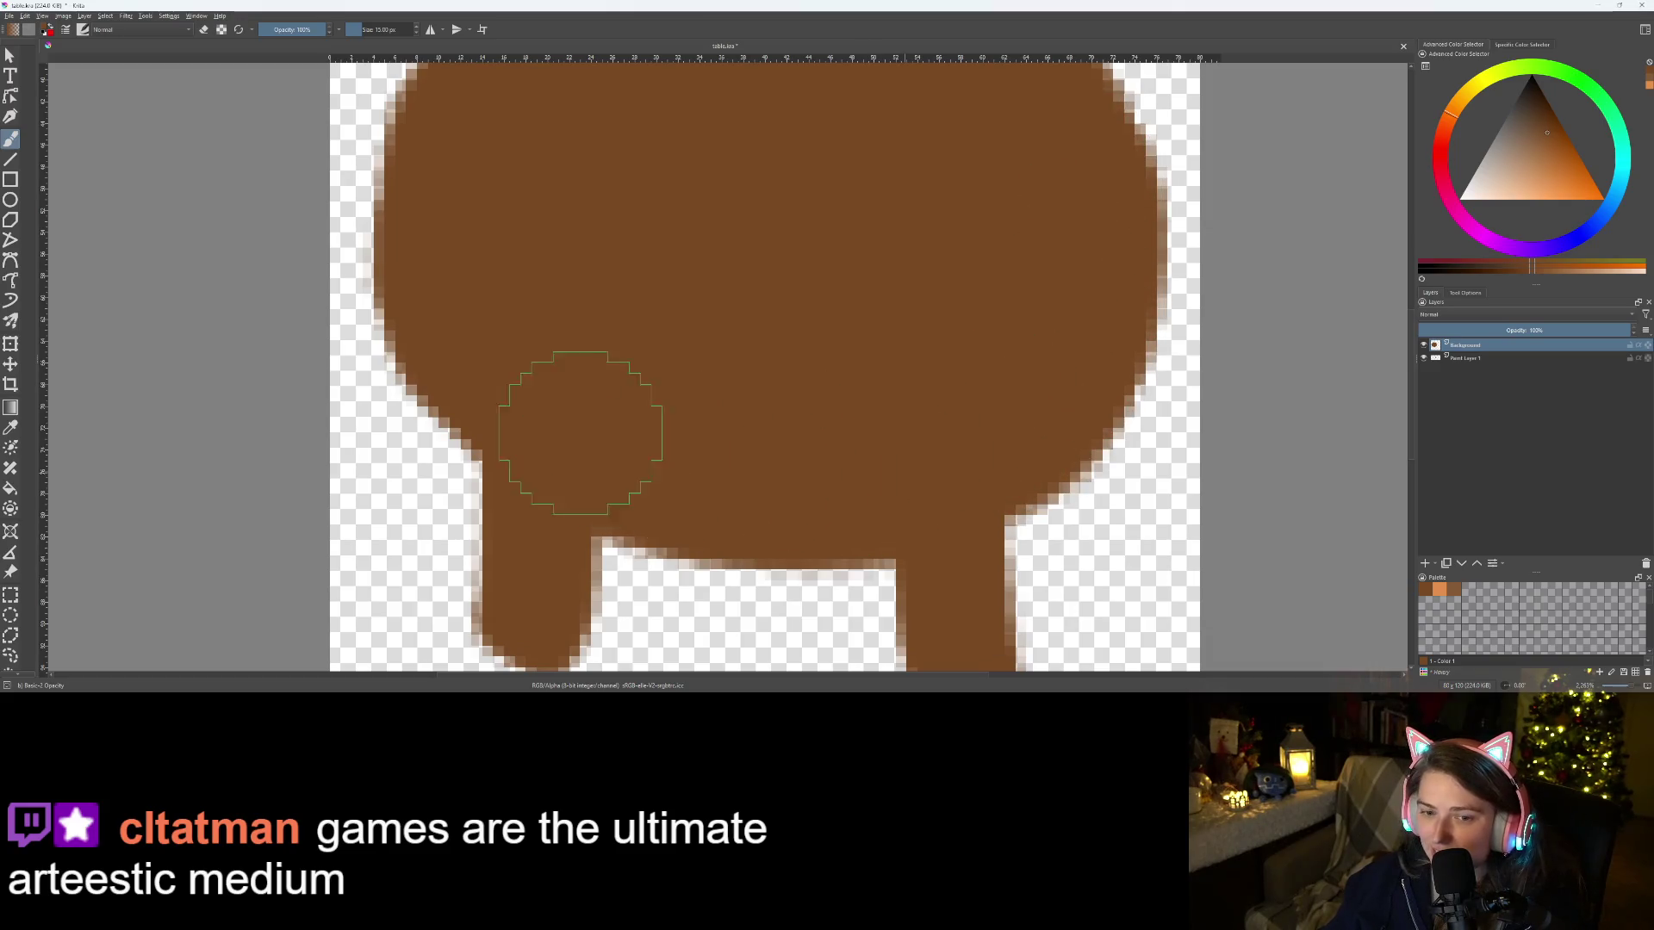
pyautogui.scroll(-4, 461, 166)
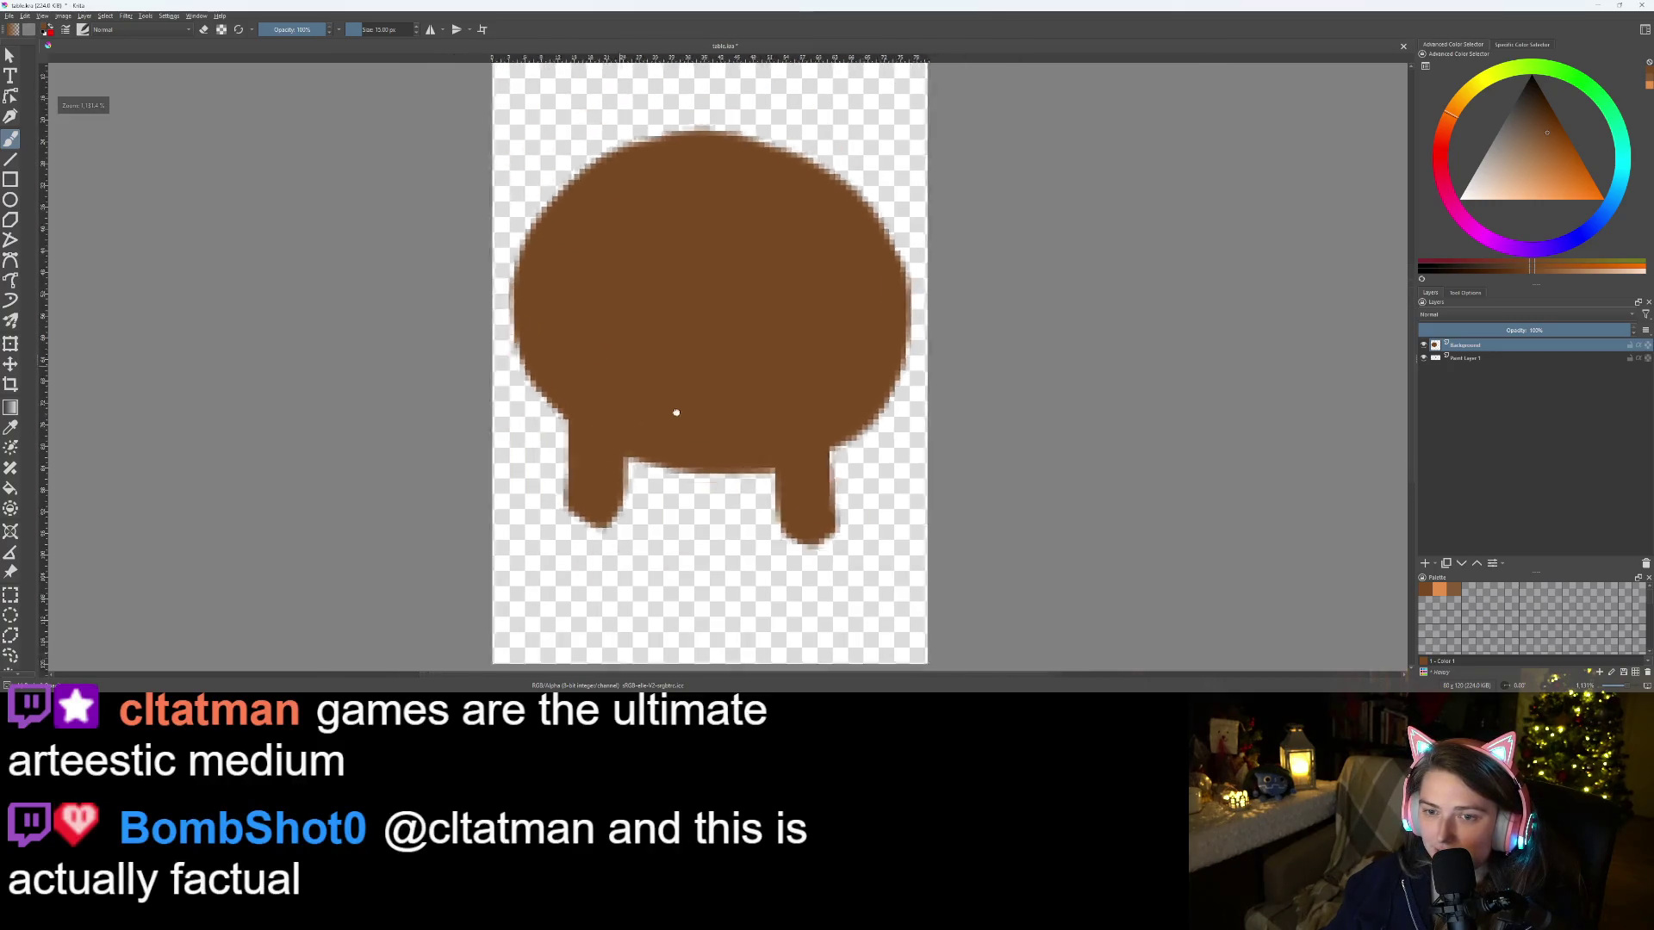
pyautogui.scroll(2, 676, 410)
pyautogui.scroll(-1, 753, 452)
pyautogui.scroll(5, 739, 259)
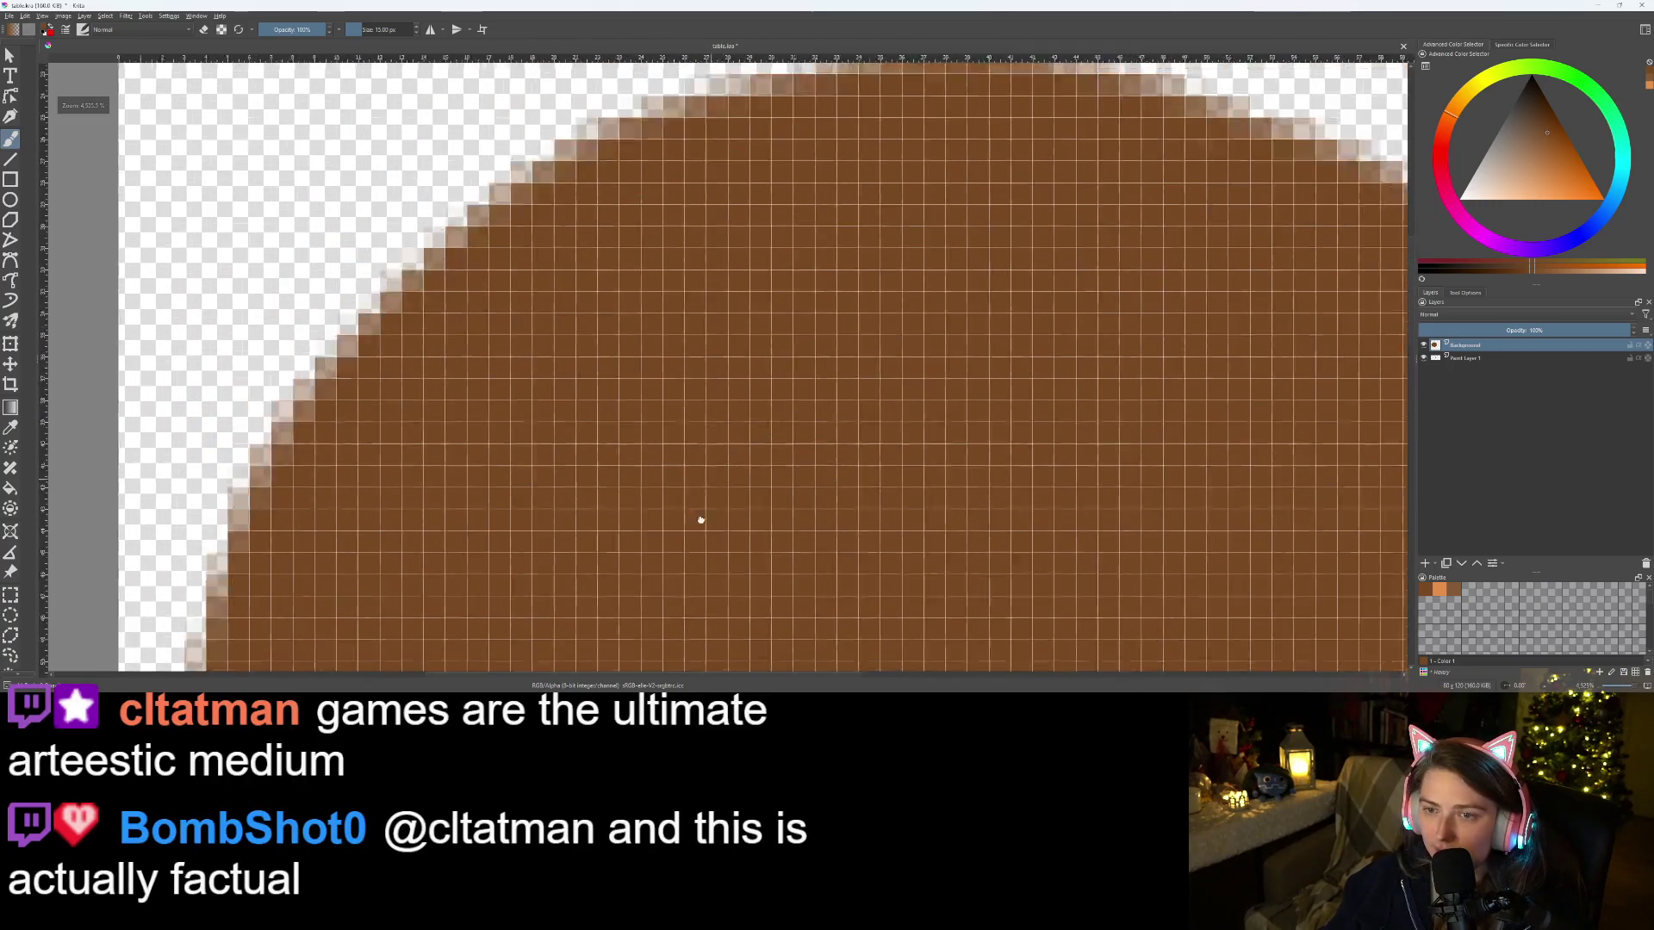
pyautogui.scroll(-4, 904, 362)
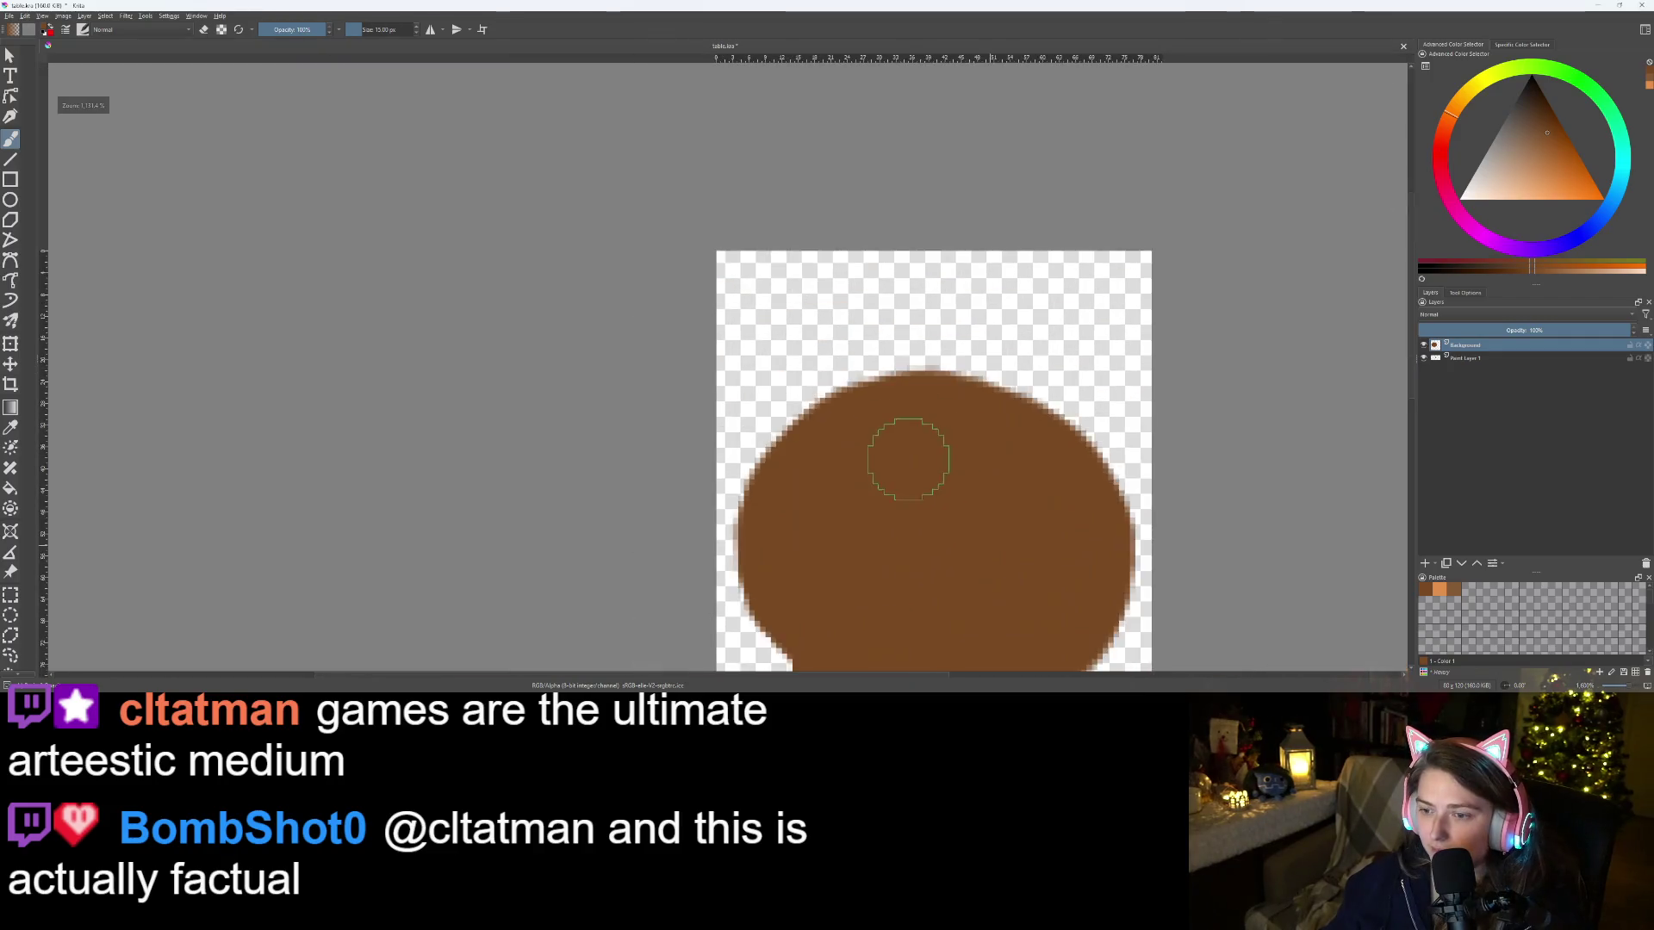
pyautogui.scroll(1, 948, 327)
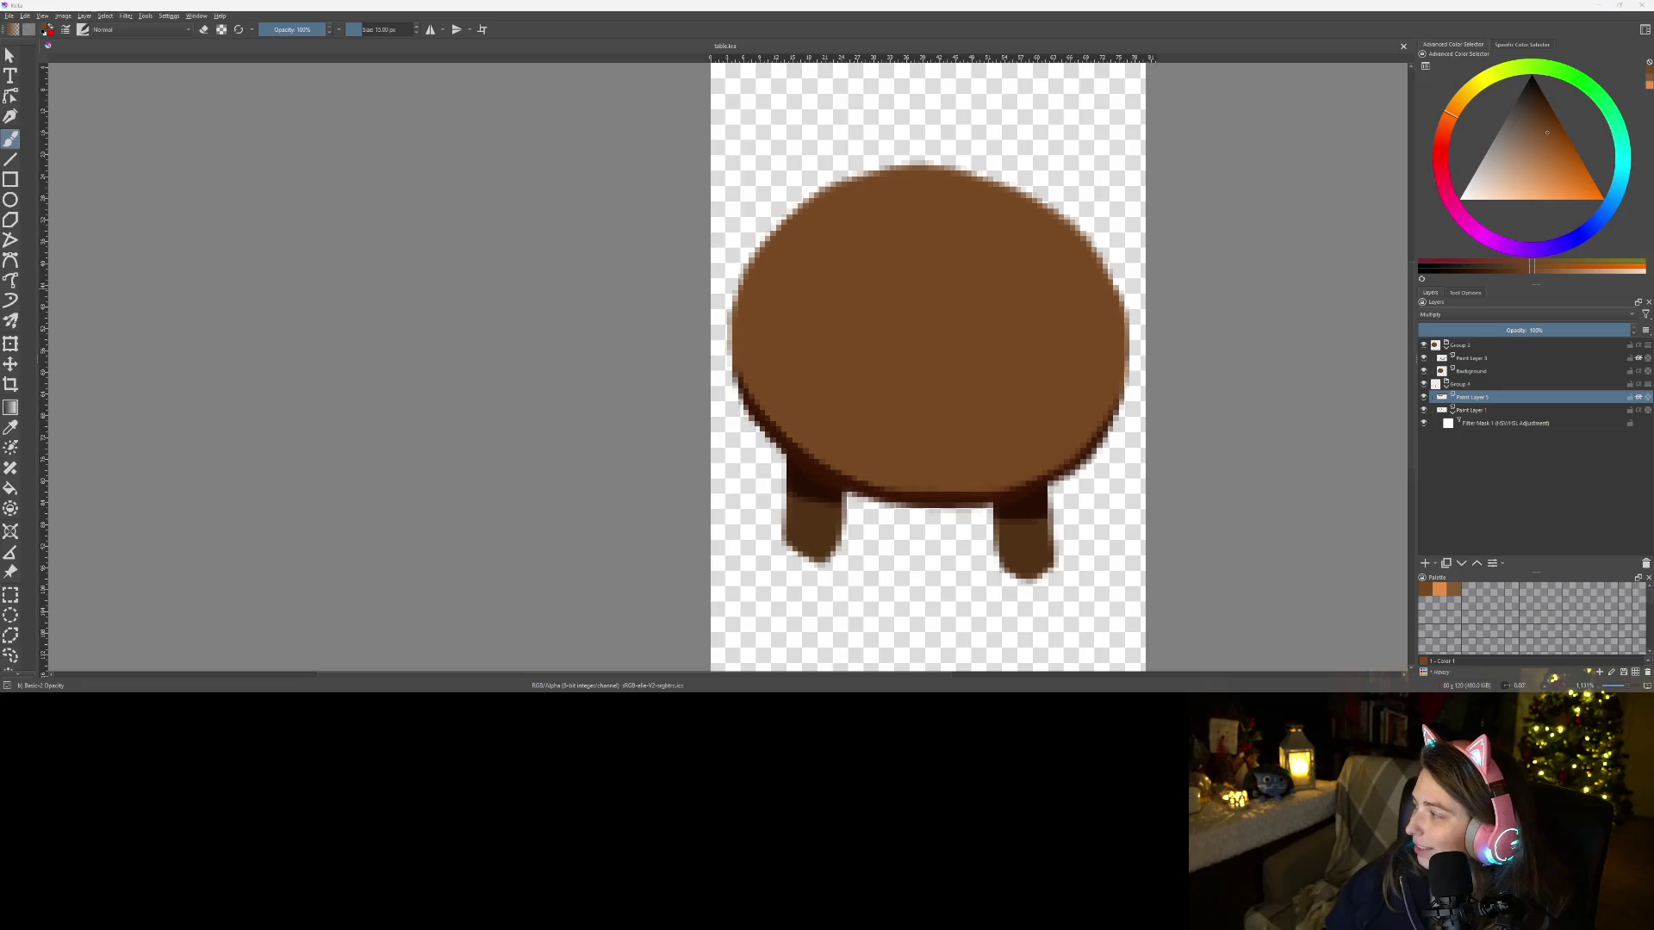
# Add a new layer above Paint Layer 3 set to Multiply at about 53% opacity
pyautogui.scroll(-2, 931, 395)
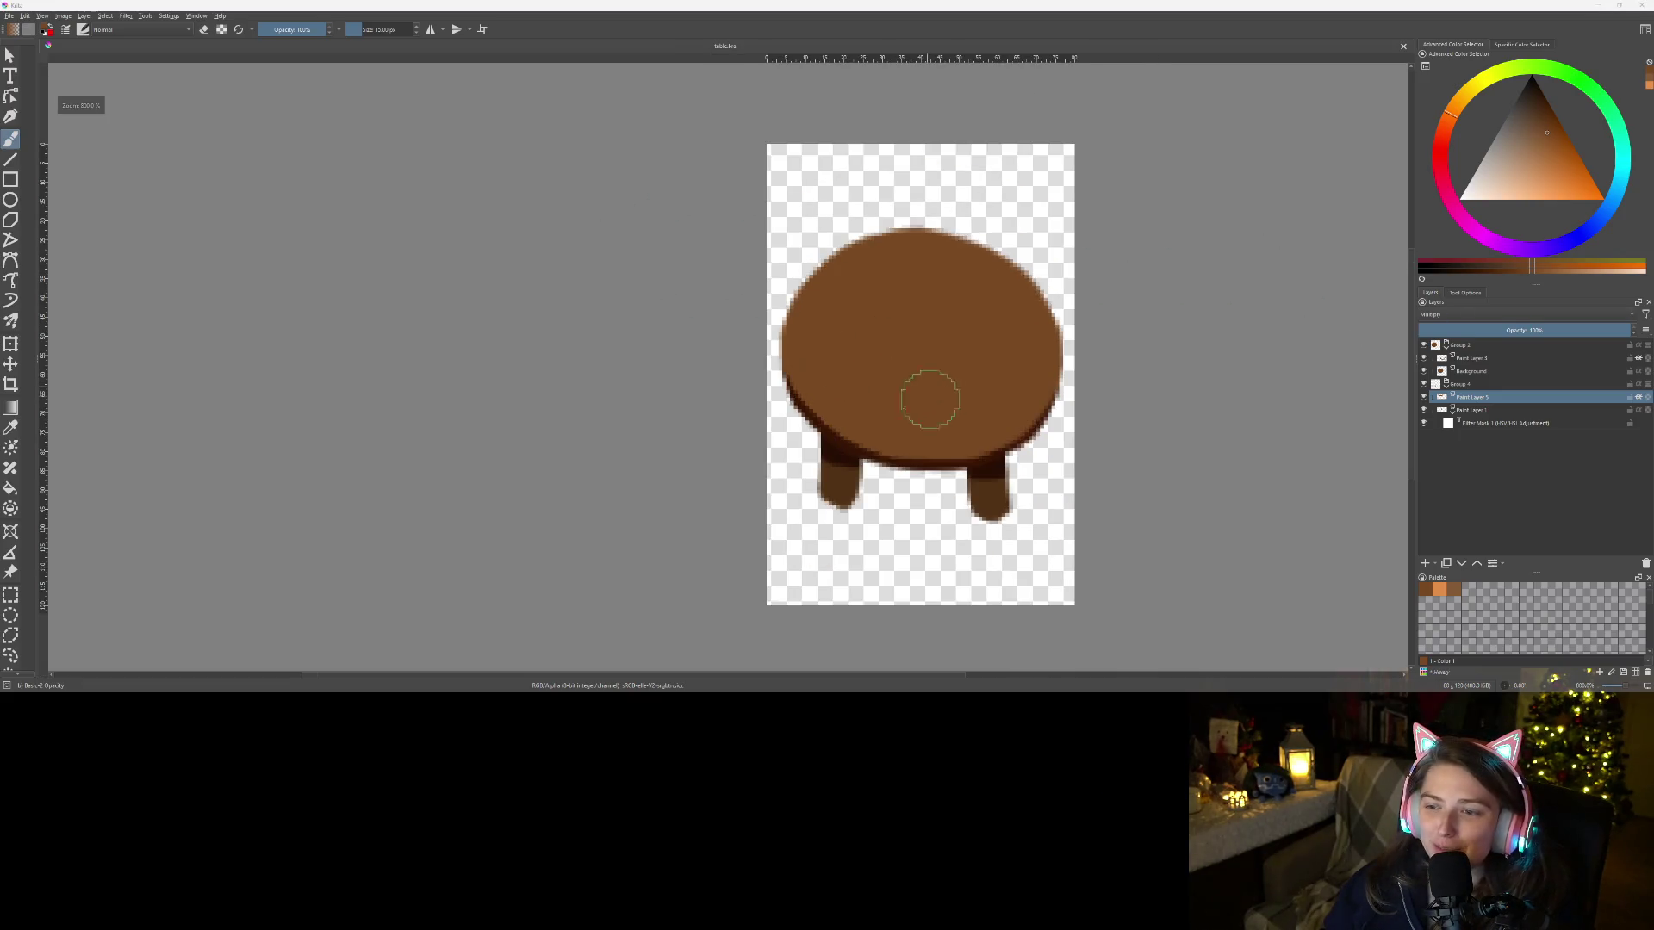
pyautogui.scroll(2, 947, 444)
pyautogui.scroll(1, 812, 369)
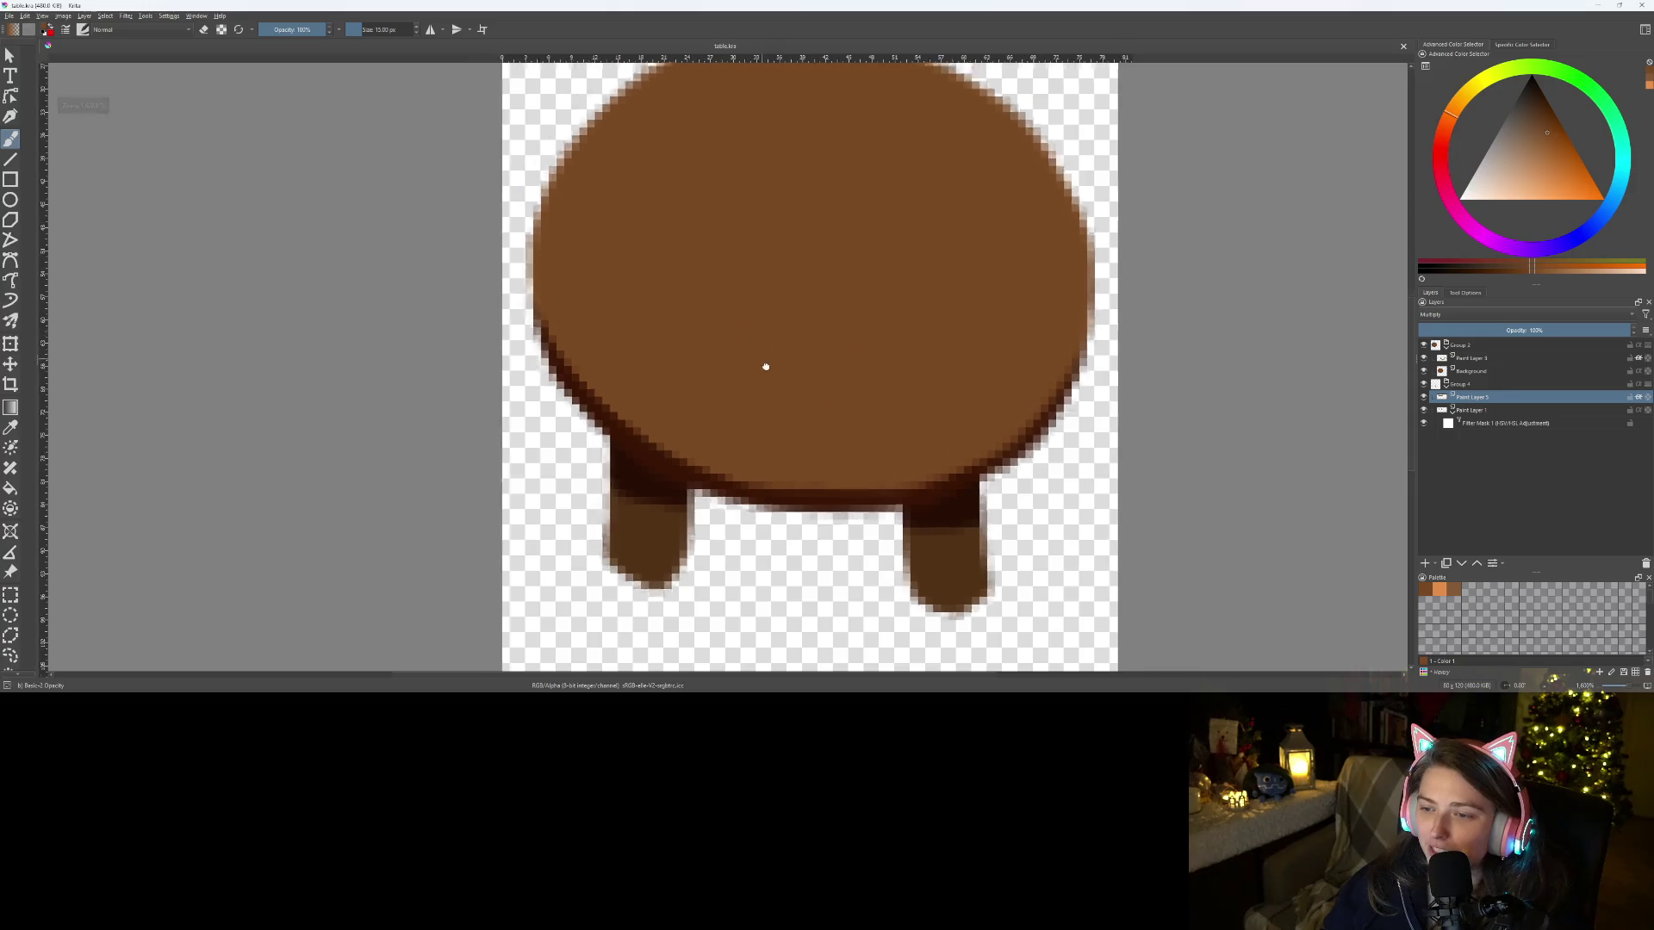
pyautogui.scroll(-2, 798, 380)
pyautogui.scroll(1, 811, 388)
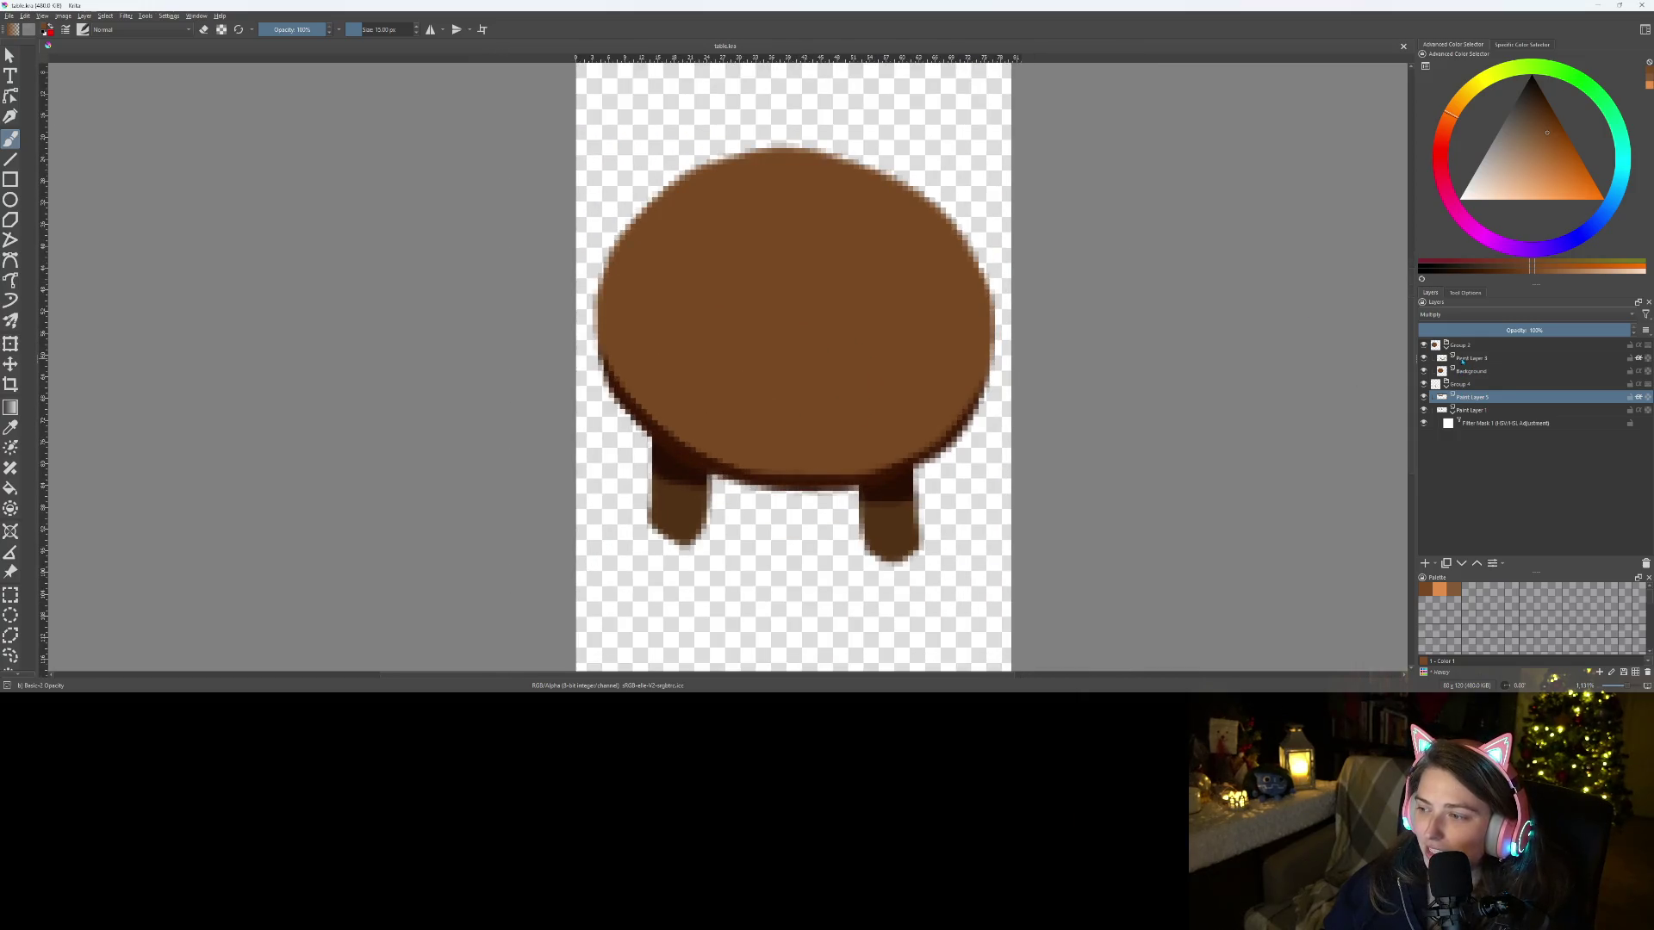
pyautogui.click(1466, 358)
pyautogui.click(1424, 565)
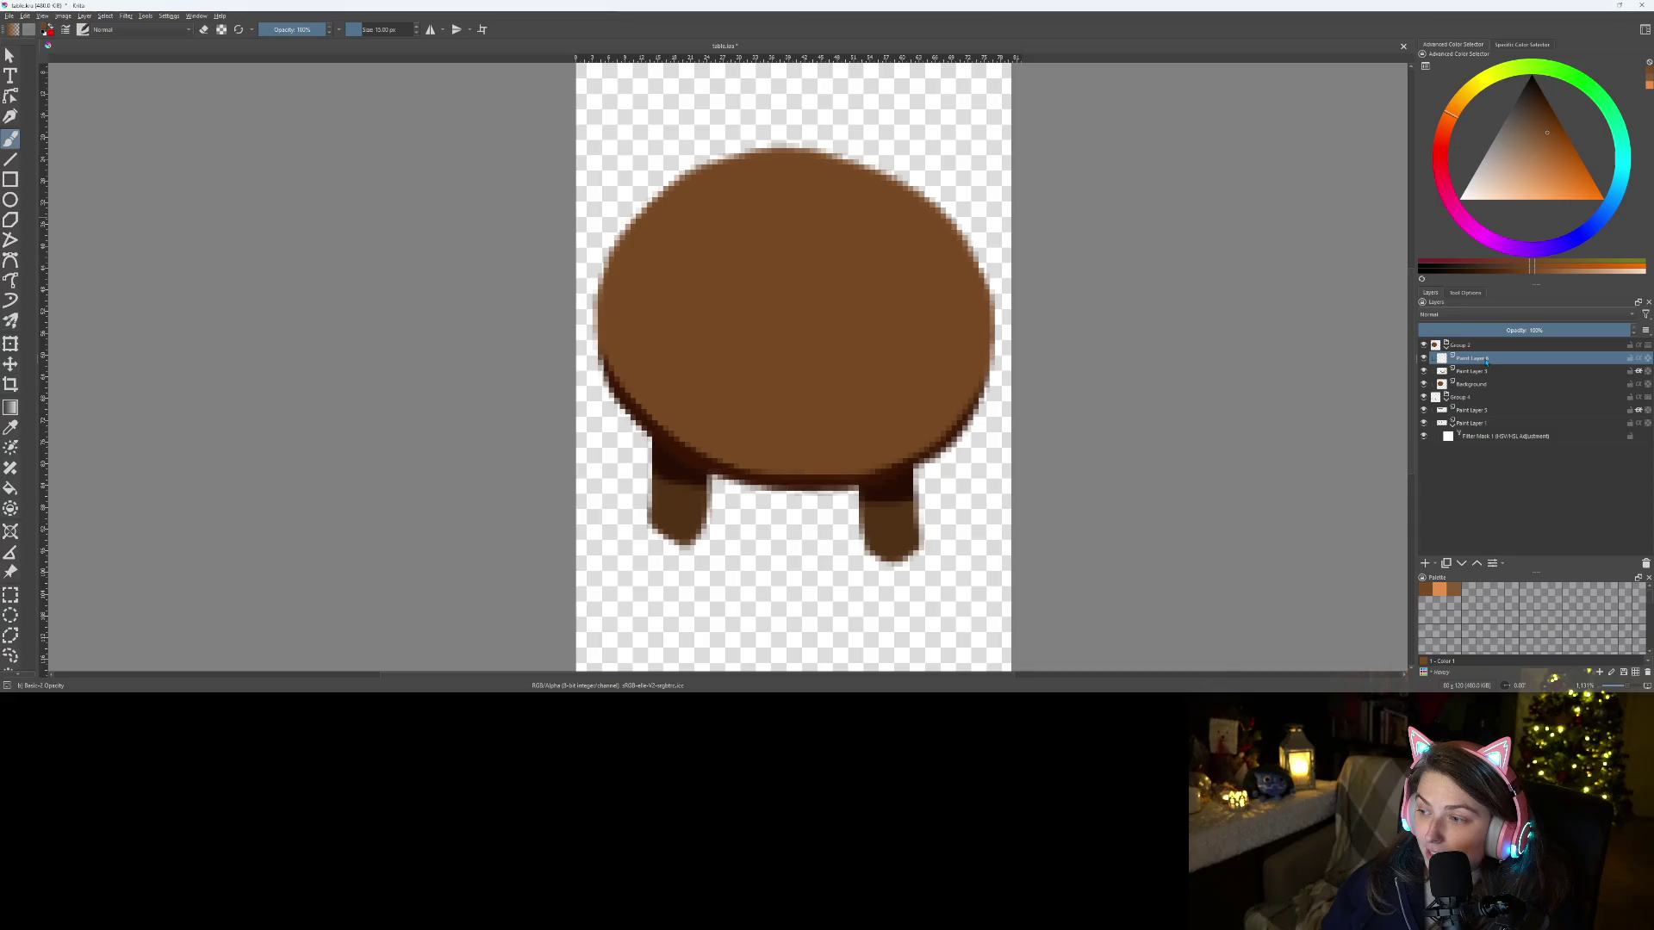
pyautogui.click(1467, 311)
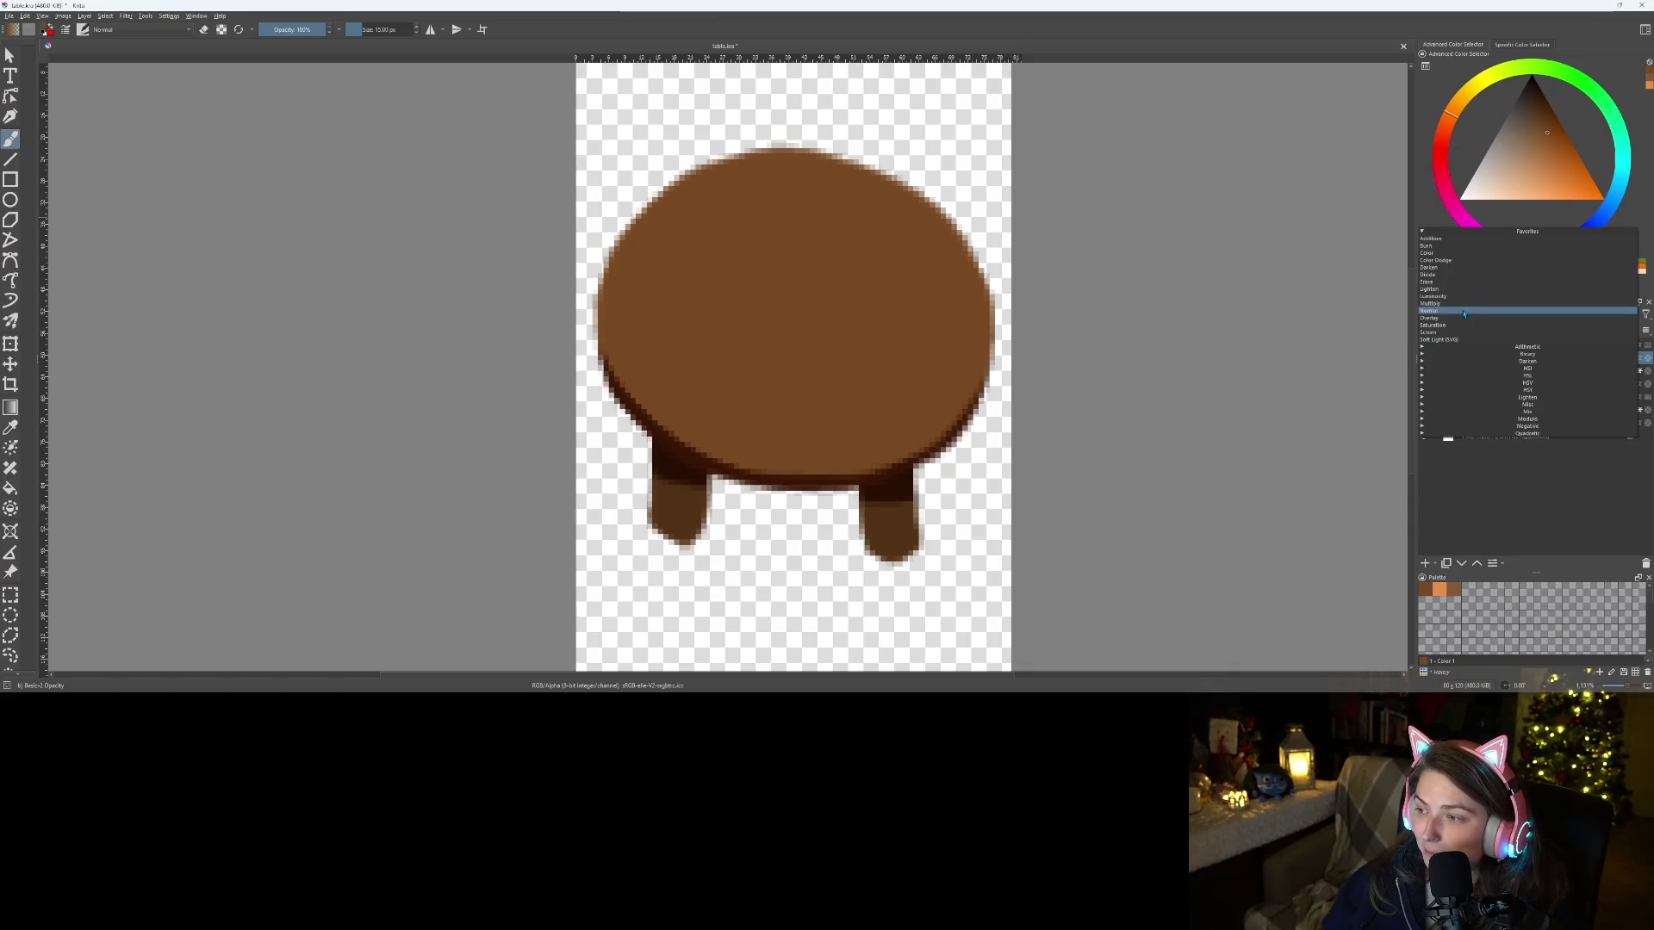
pyautogui.click(1572, 374)
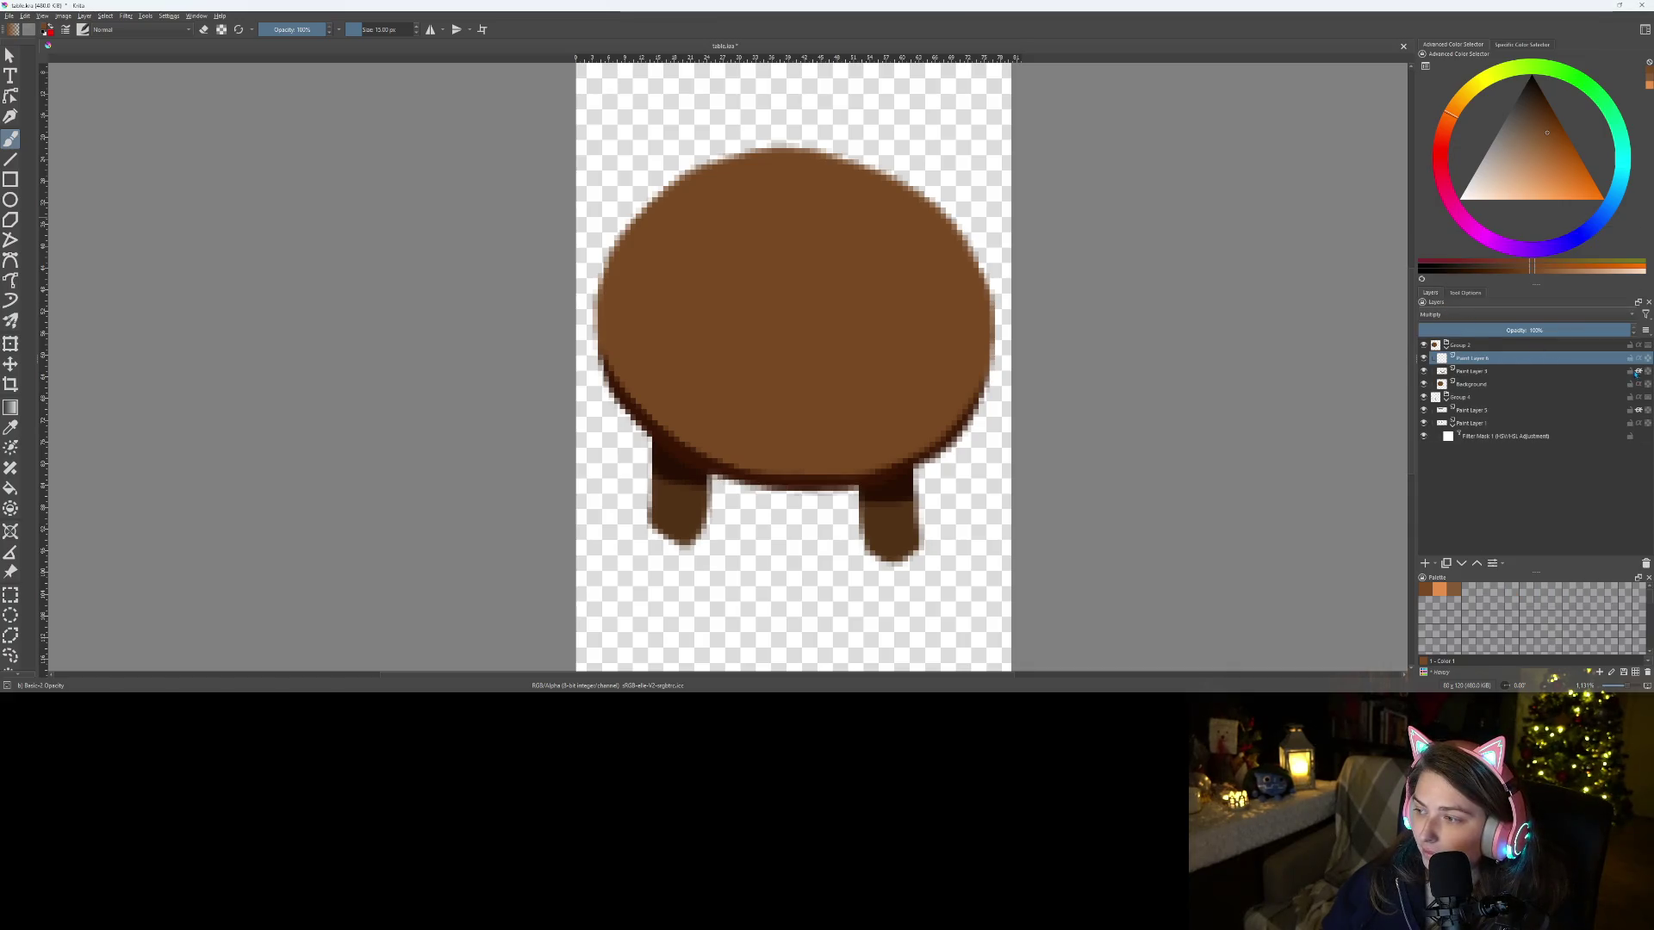
pyautogui.click(1538, 331)
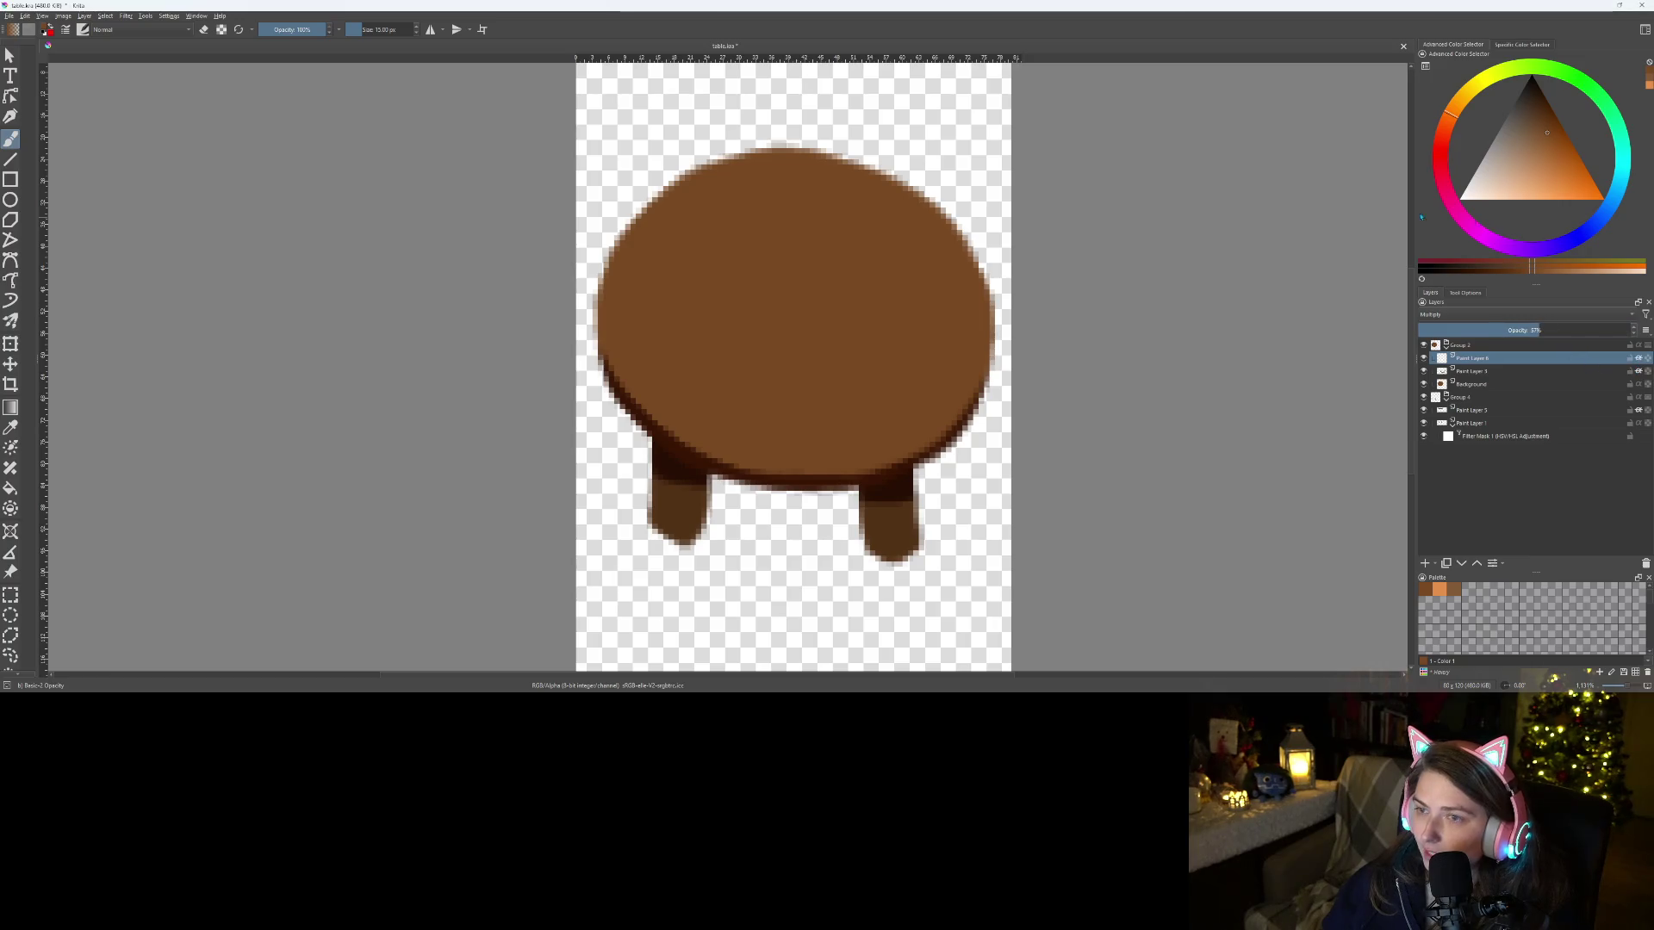
# Shrink the brush to 5 px from the quick palette
pyautogui.rightClick(860, 223)
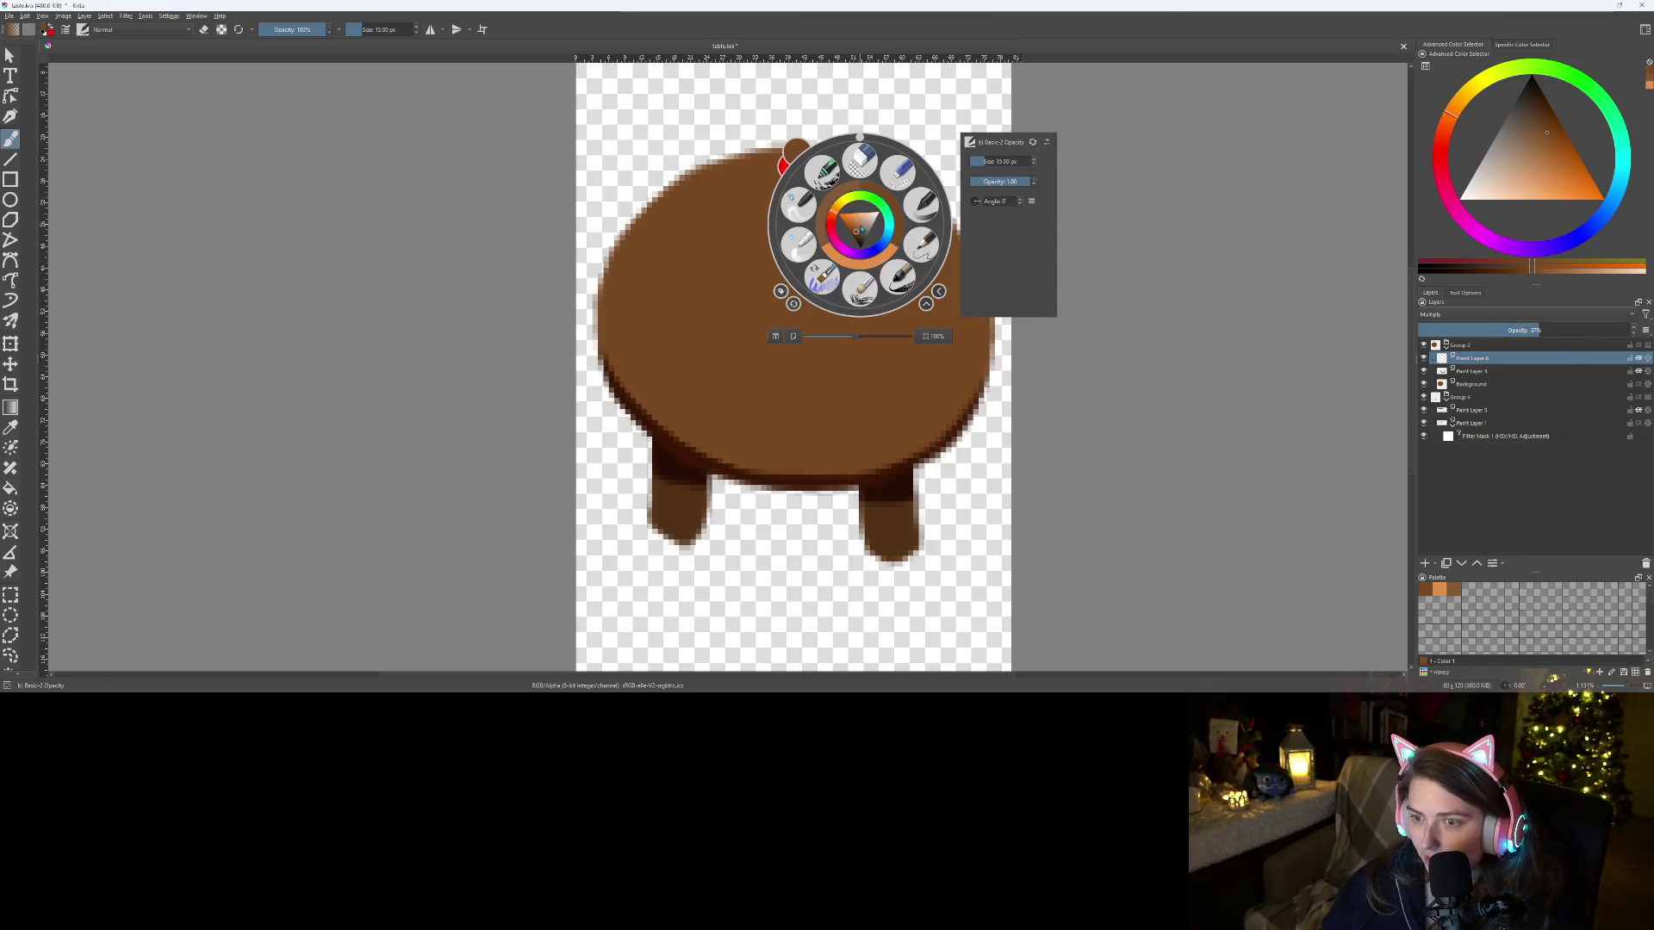
pyautogui.click(988, 161)
pyautogui.click(827, 288)
pyautogui.keyDown('ctrl'); pyautogui.scroll(1, 827, 288); pyautogui.keyUp('ctrl')
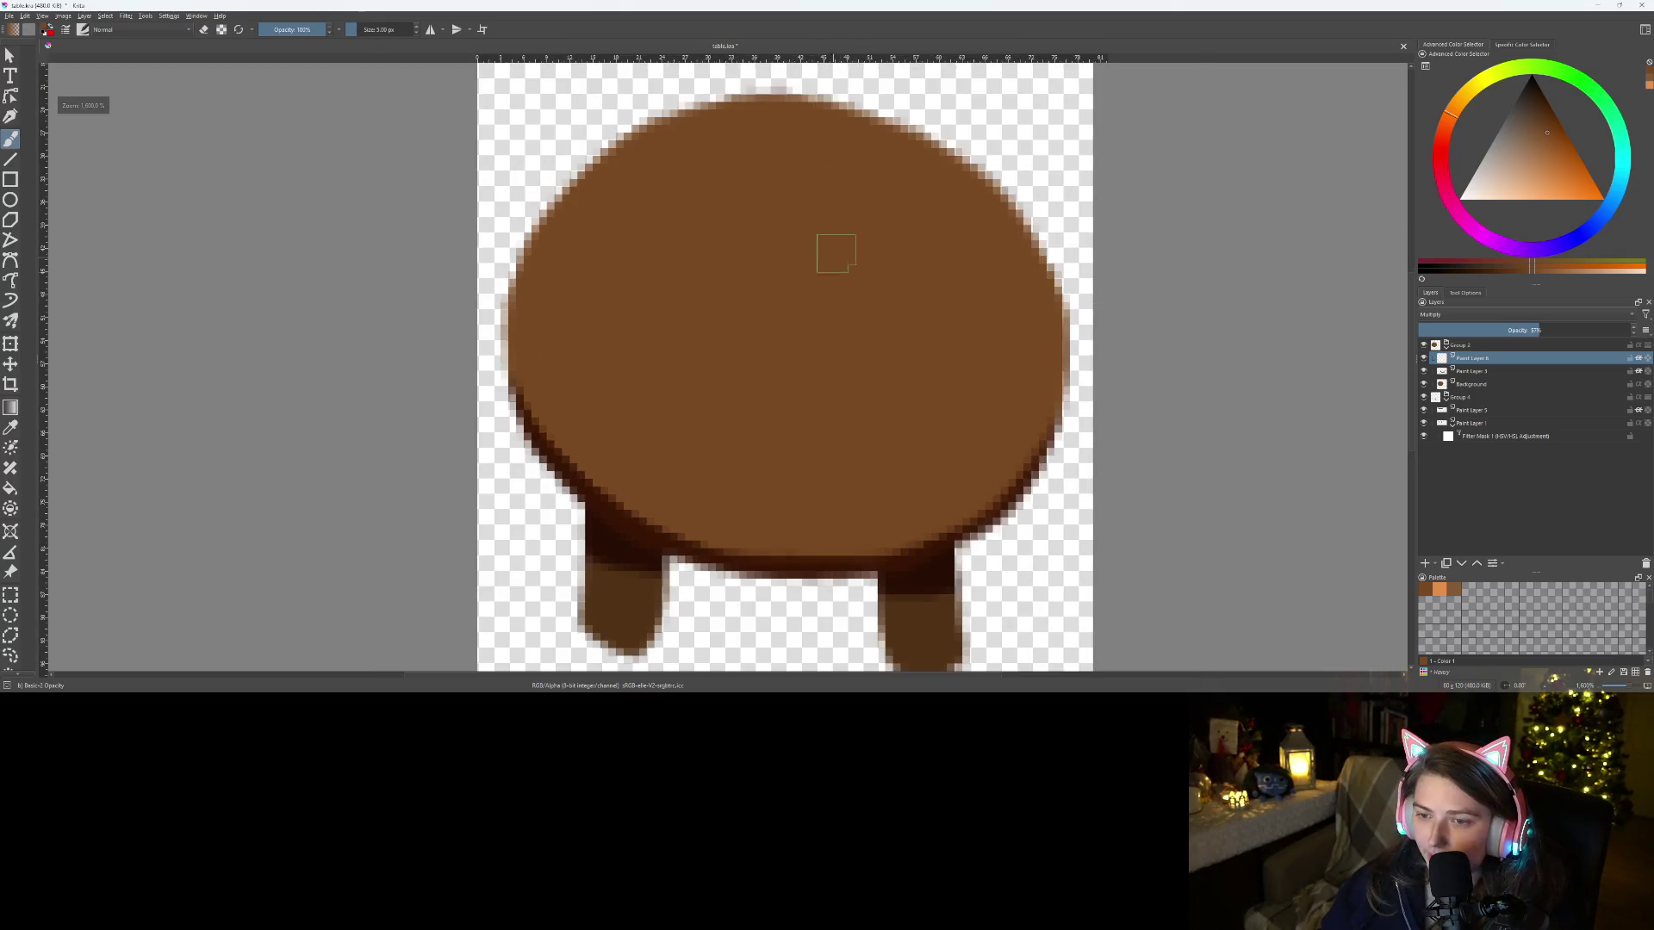
# Try a few dark diagonal grain strokes on the upper-left tabletop, undoing the unsatisfying ones
pyautogui.scroll(1, 836, 252)
pyautogui.moveTo(515, 303); pyautogui.dragTo(644, 226)
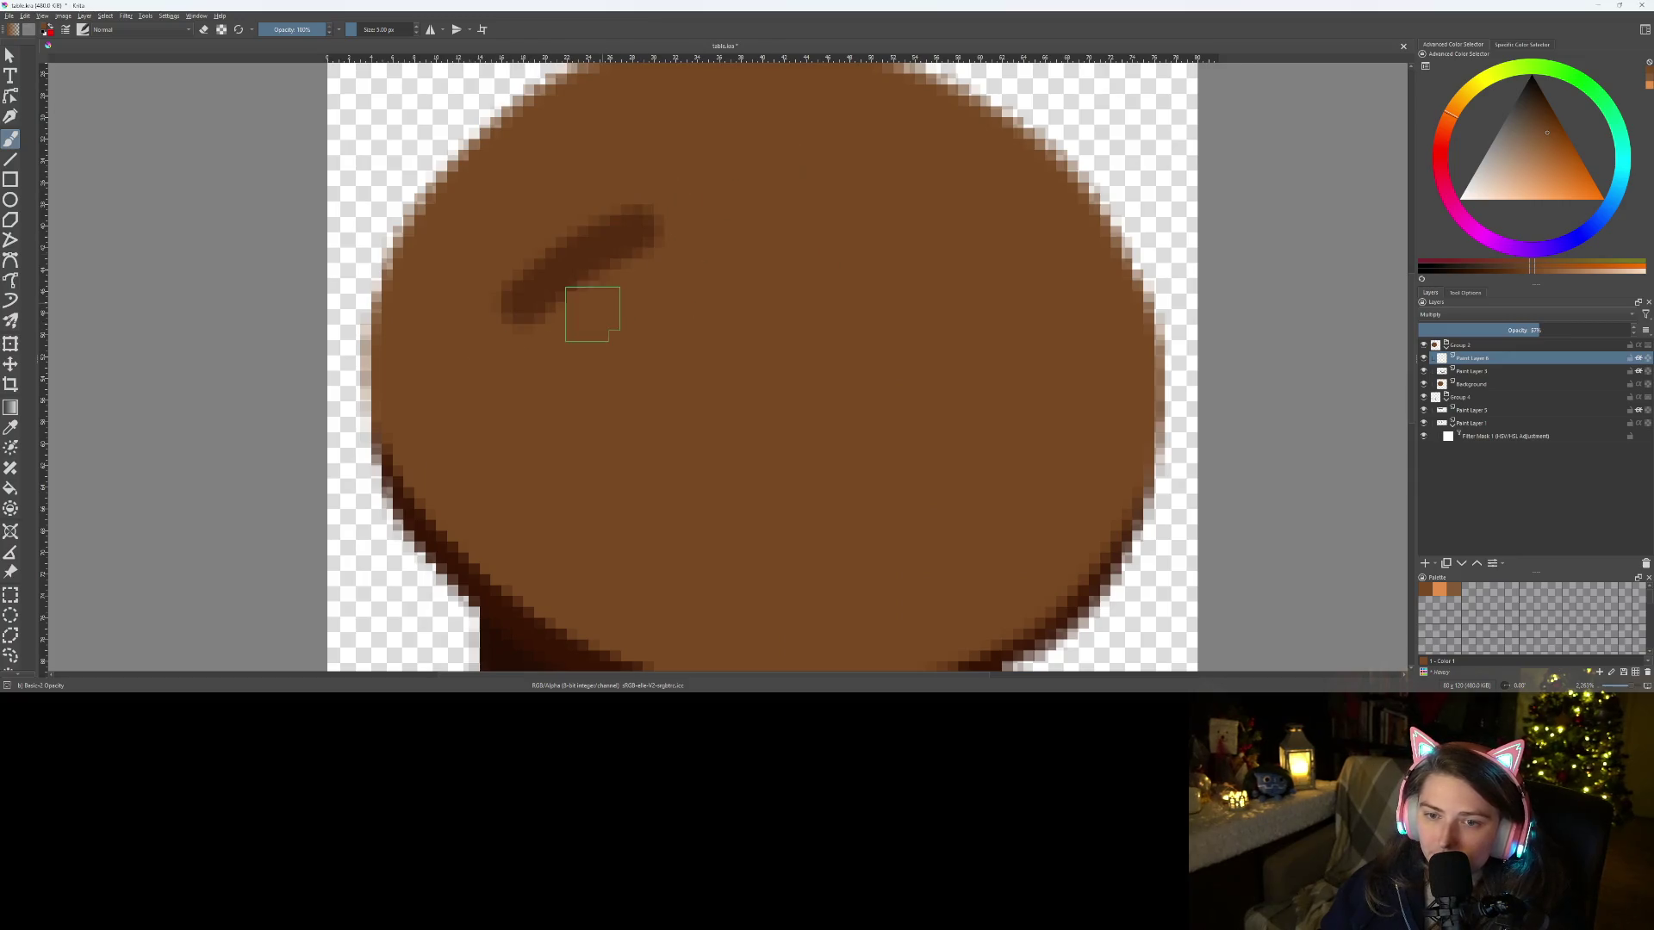
pyautogui.hotkey('ctrl', 'z')
pyautogui.rightClick(638, 306)
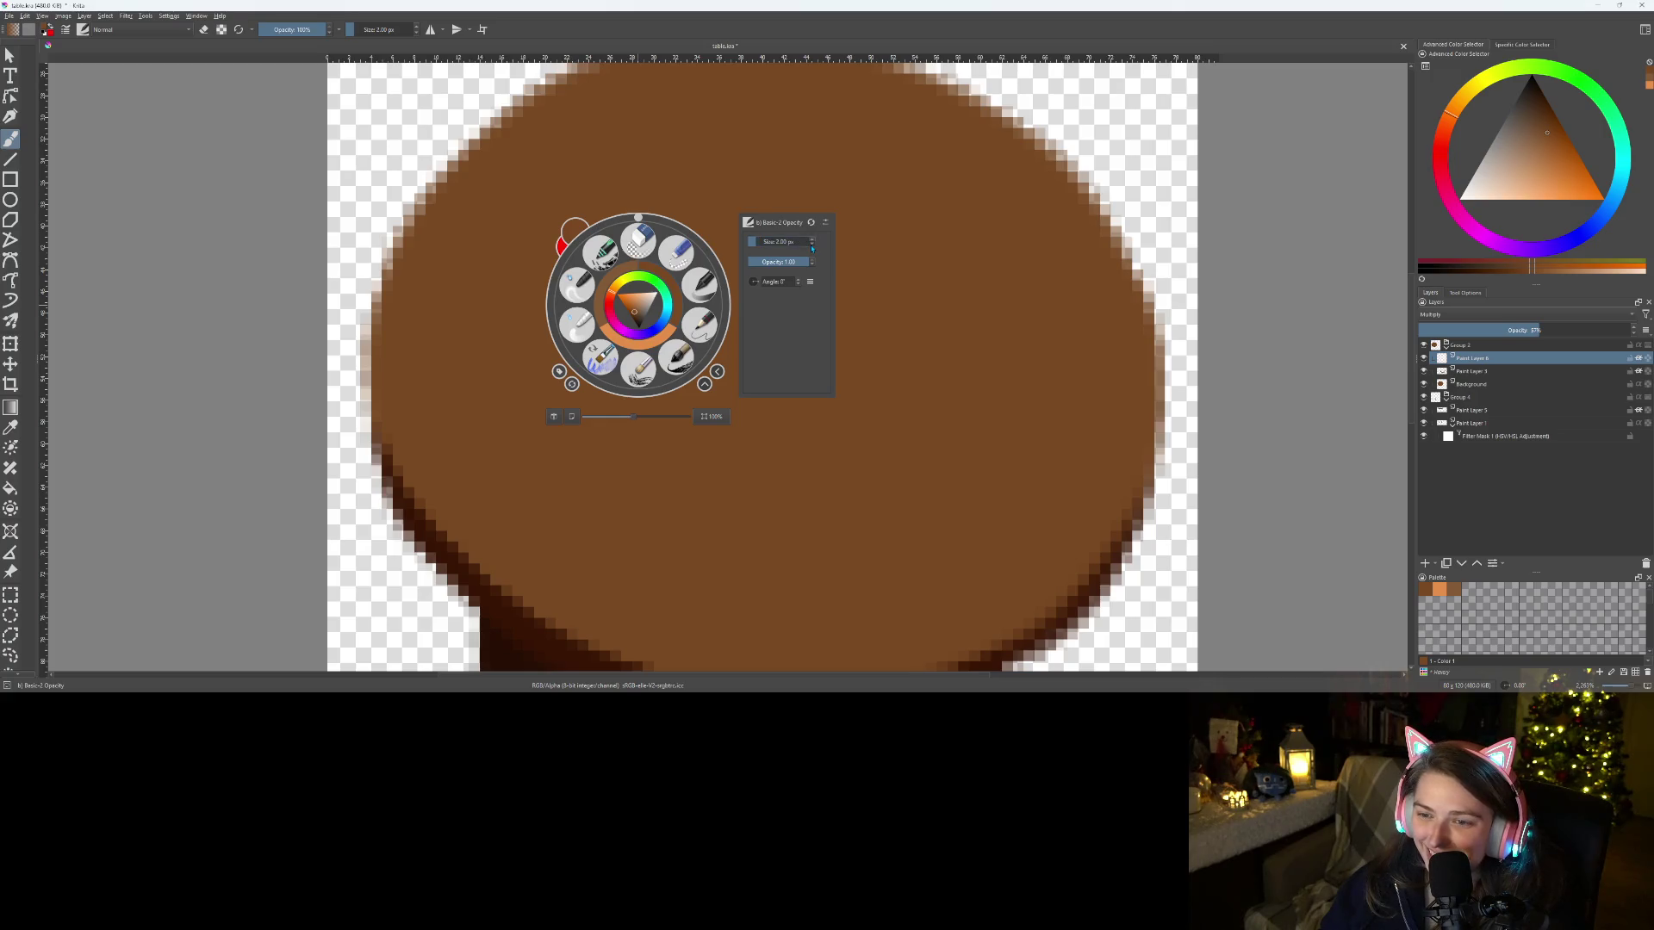
pyautogui.click(1146, 246)
pyautogui.moveTo(556, 307); pyautogui.dragTo(790, 179)
pyautogui.moveTo(620, 302); pyautogui.dragTo(849, 192)
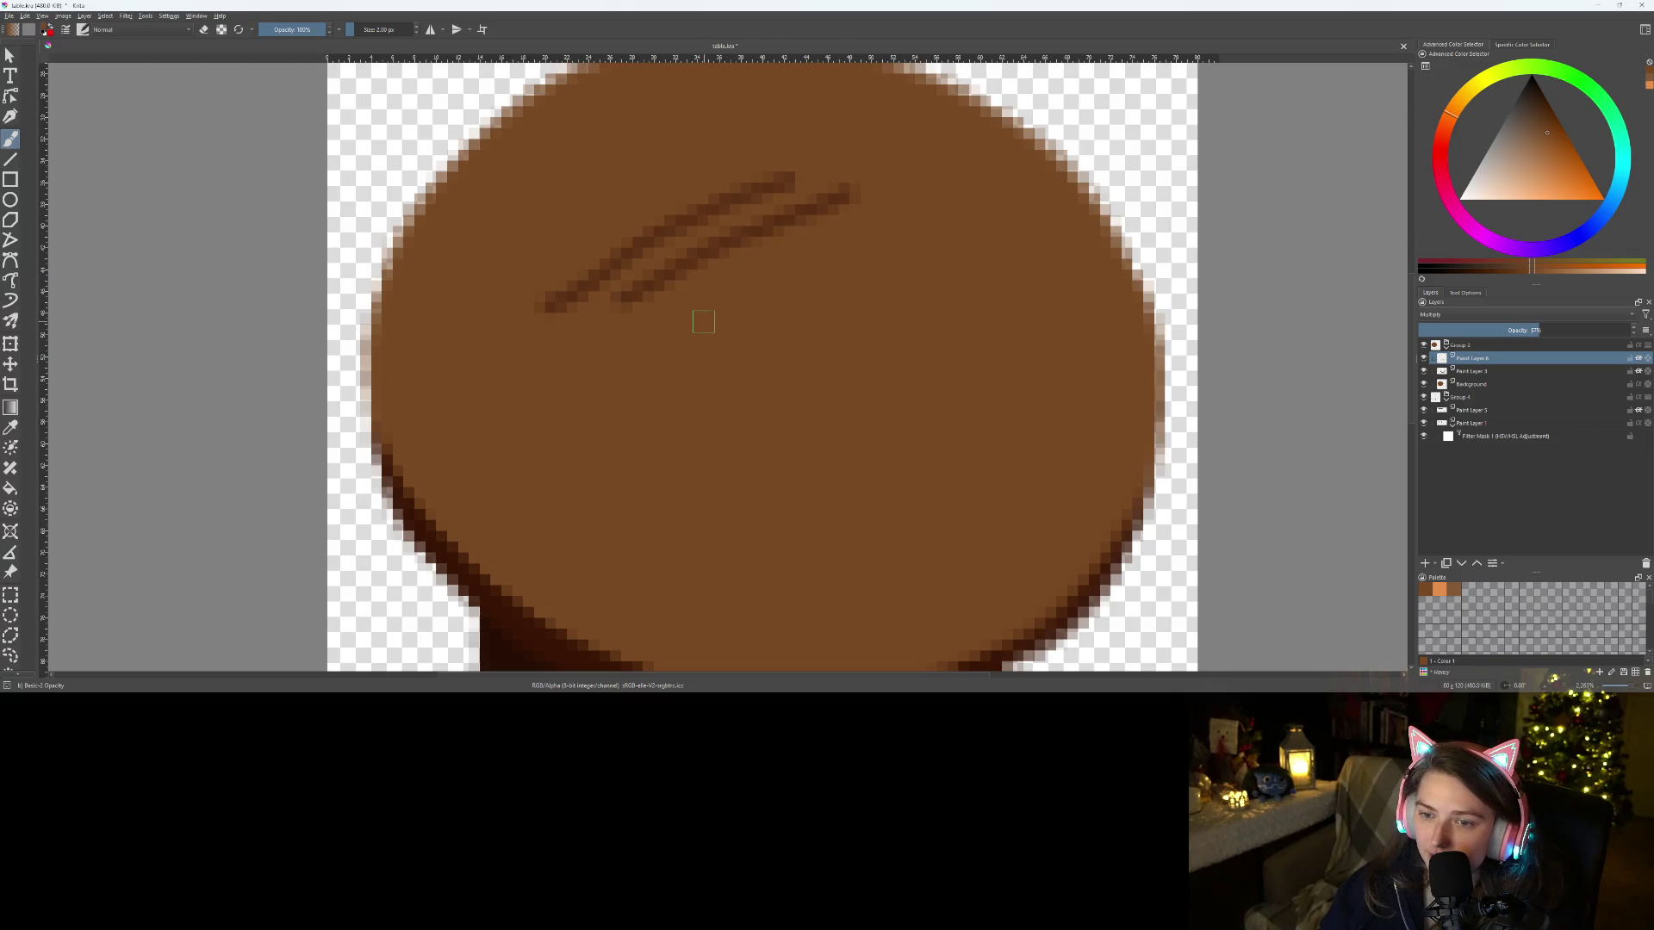
pyautogui.scroll(-5, 794, 314)
pyautogui.scroll(5, 813, 325)
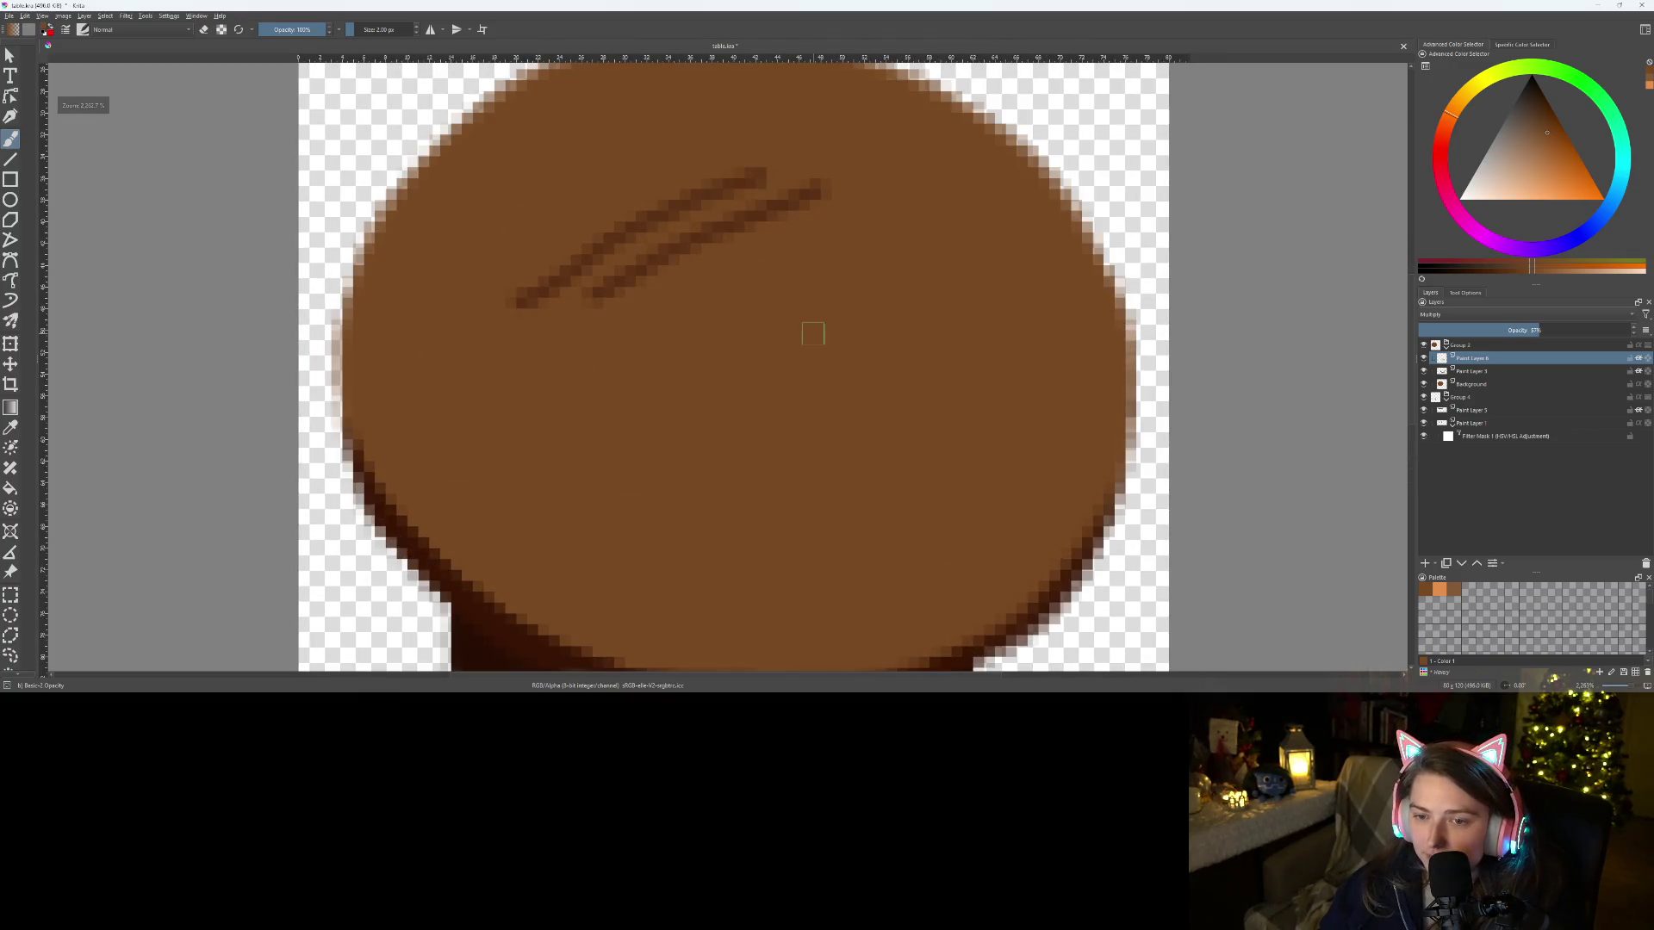
pyautogui.hotkey('ctrl', 'z')
pyautogui.hotkey('ctrl', 'z')
pyautogui.scroll(3, 681, 273)
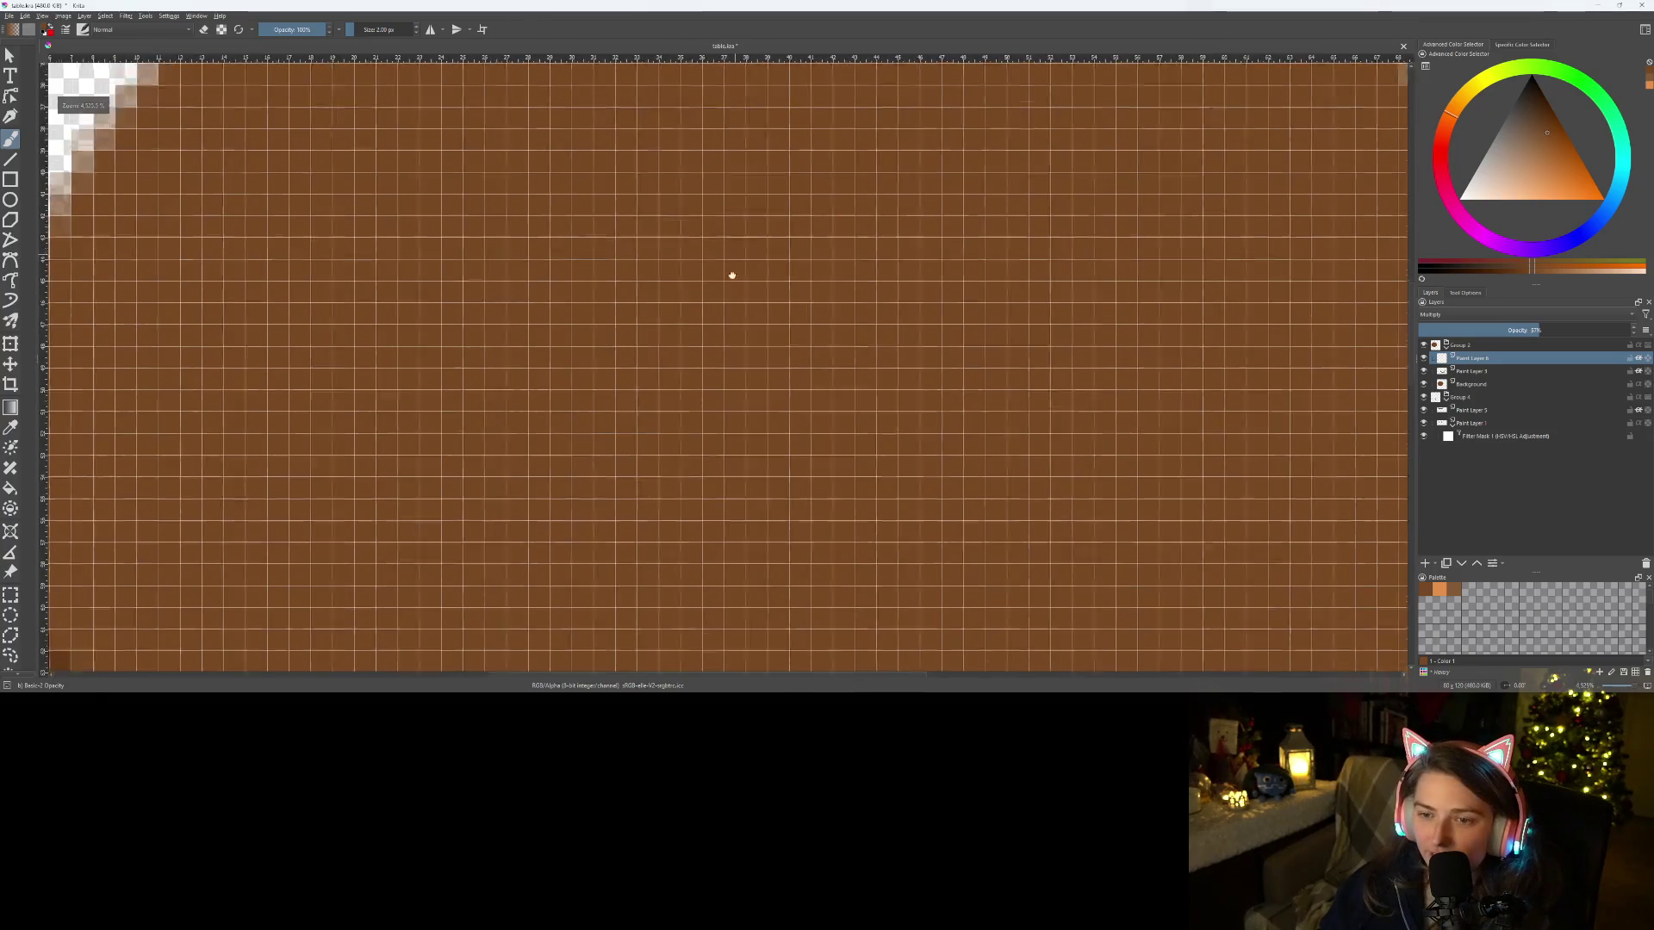
pyautogui.scroll(-3, 731, 275)
# Paint three short diagonal grain strokes and lower the grain layer's opacity to 25%
pyautogui.moveTo(609, 295); pyautogui.dragTo(708, 226)
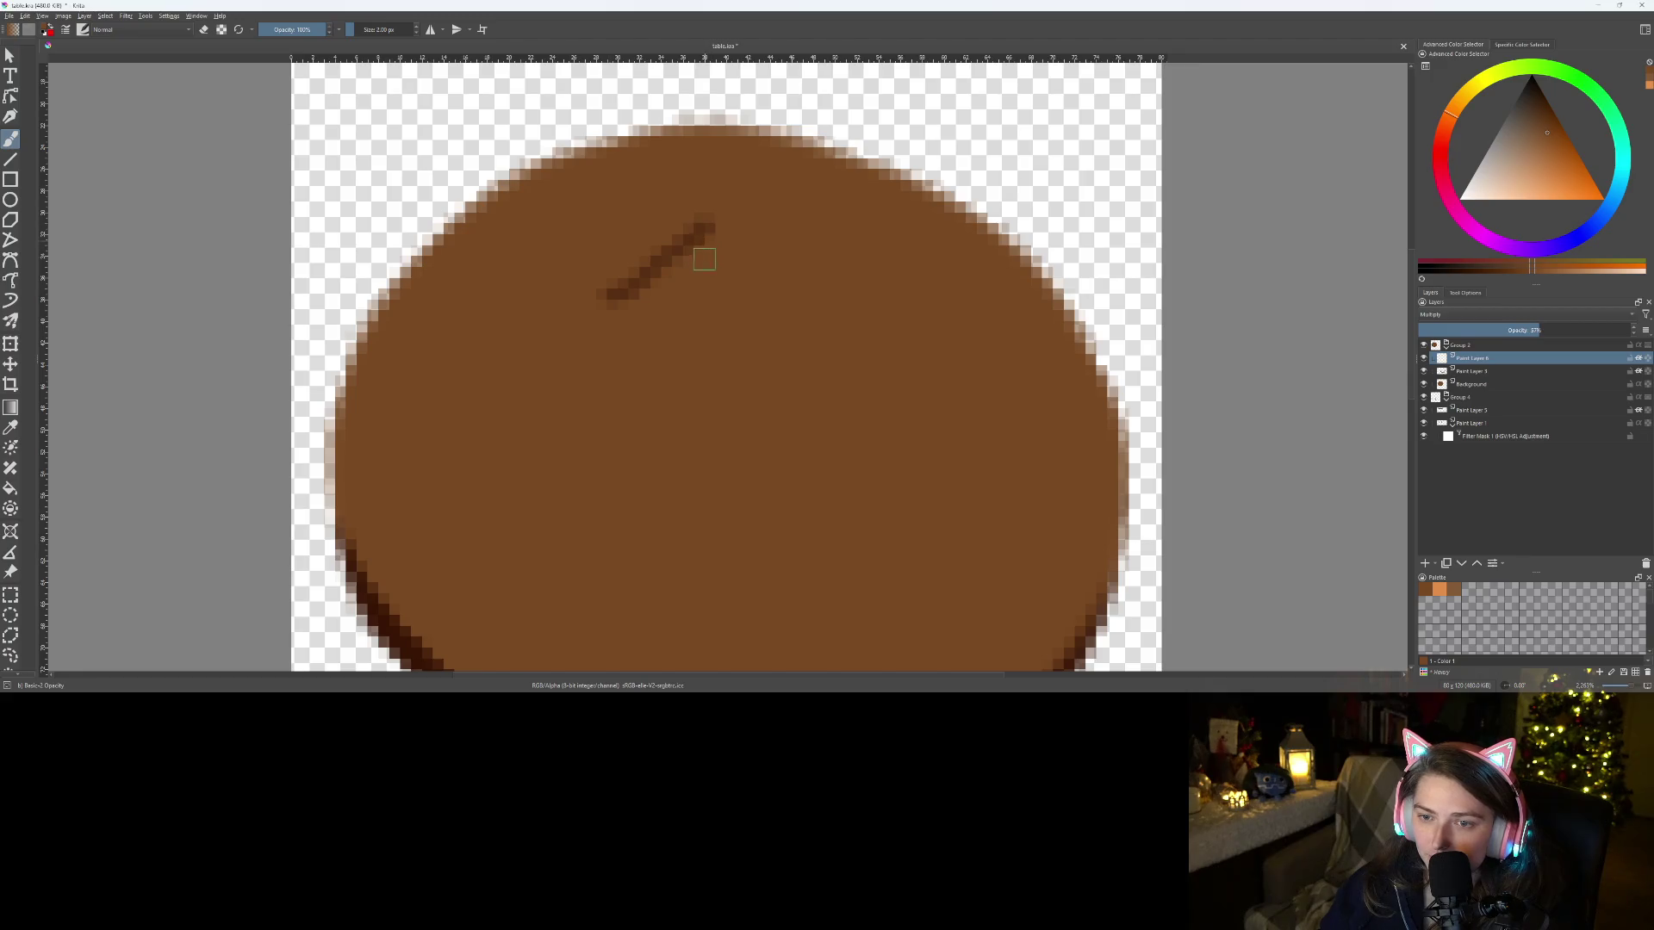
pyautogui.moveTo(686, 294); pyautogui.dragTo(766, 248)
pyautogui.moveTo(656, 340); pyautogui.dragTo(825, 280)
pyautogui.scroll(-2, 823, 353)
pyautogui.moveTo(1504, 326); pyautogui.dragTo(1479, 332)
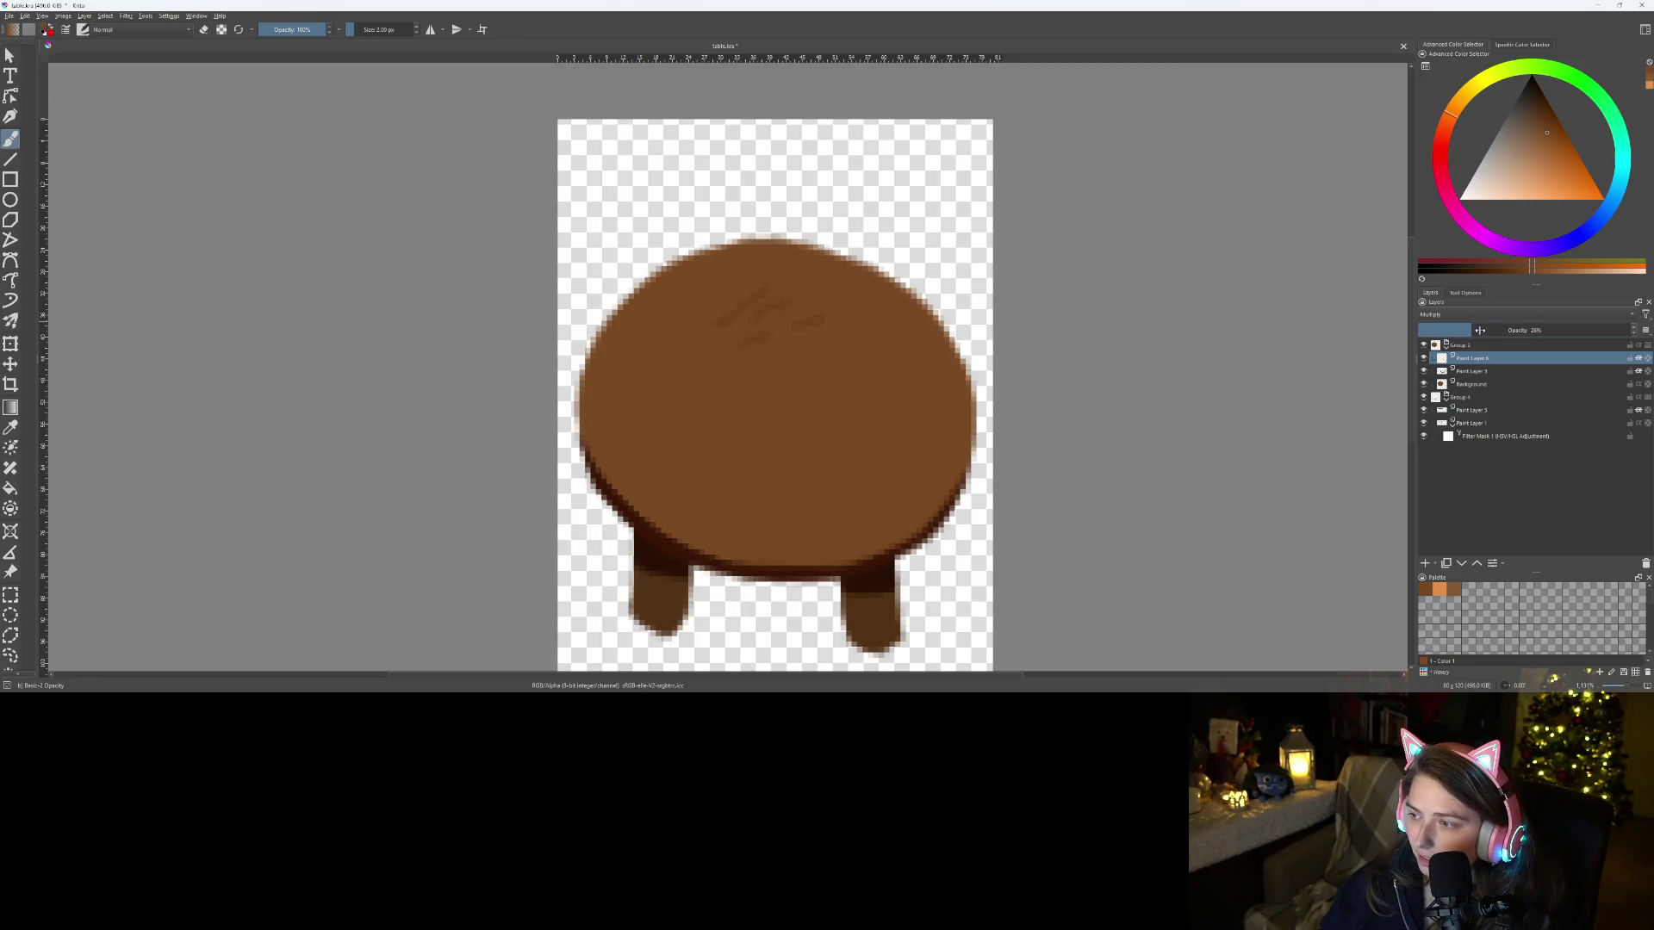
pyautogui.scroll(3, 775, 345)
pyautogui.scroll(-3, 809, 350)
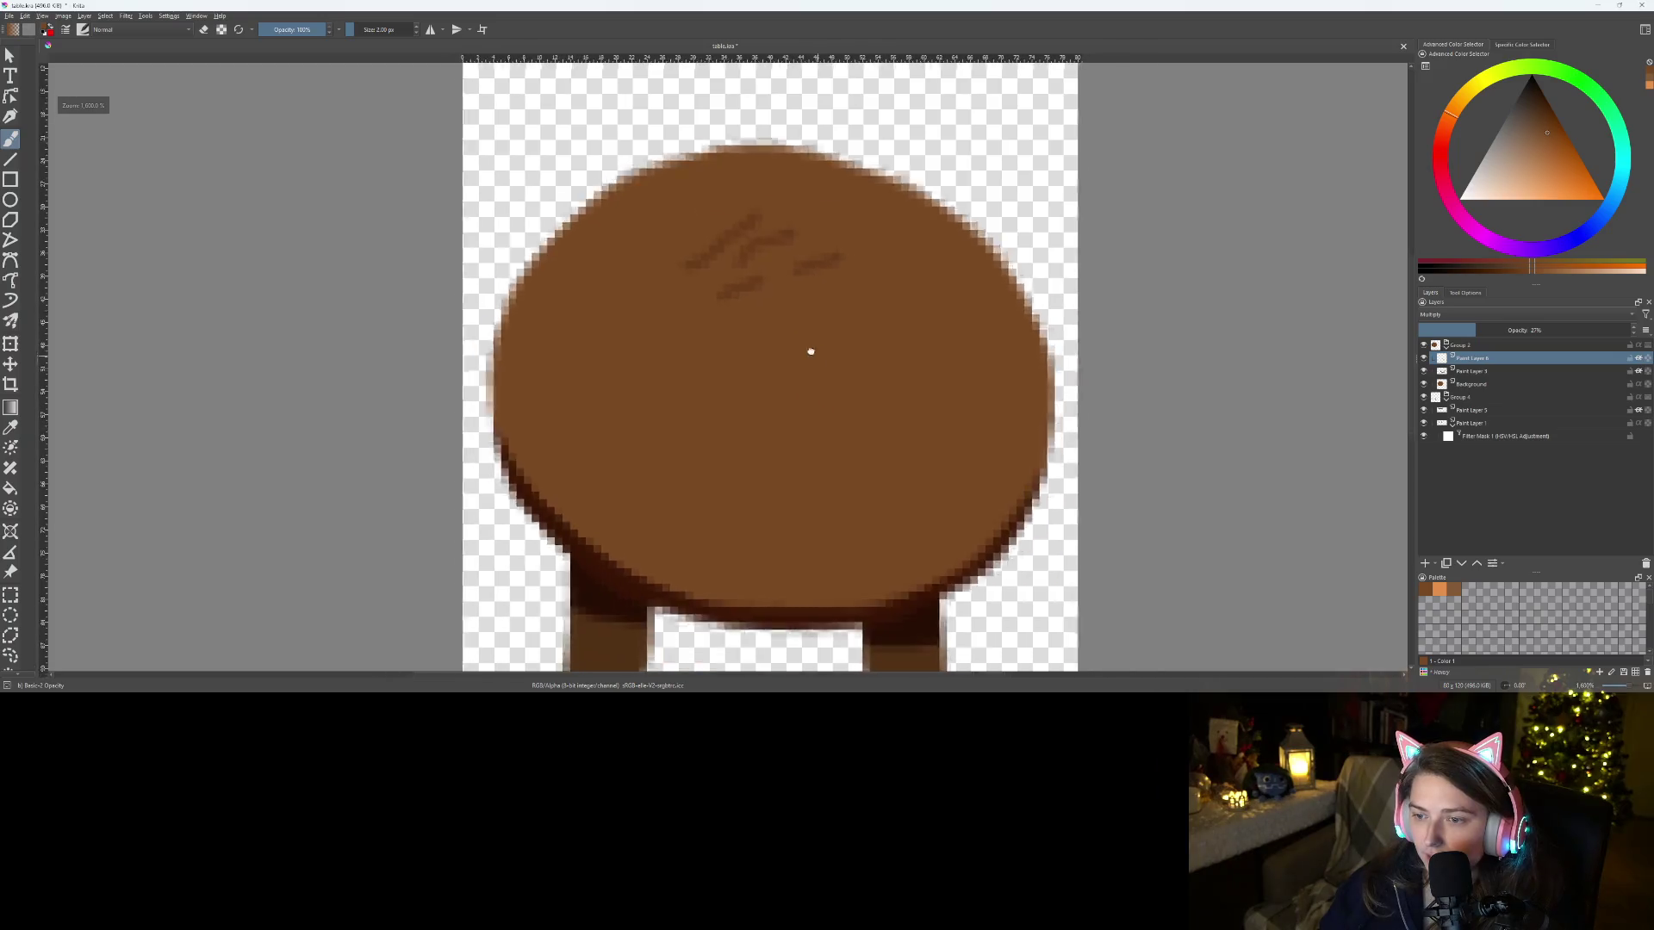
pyautogui.scroll(2, 578, 398)
# Paint four more diagonal grain strokes across the tabletop
pyautogui.moveTo(422, 417); pyautogui.dragTo(620, 248)
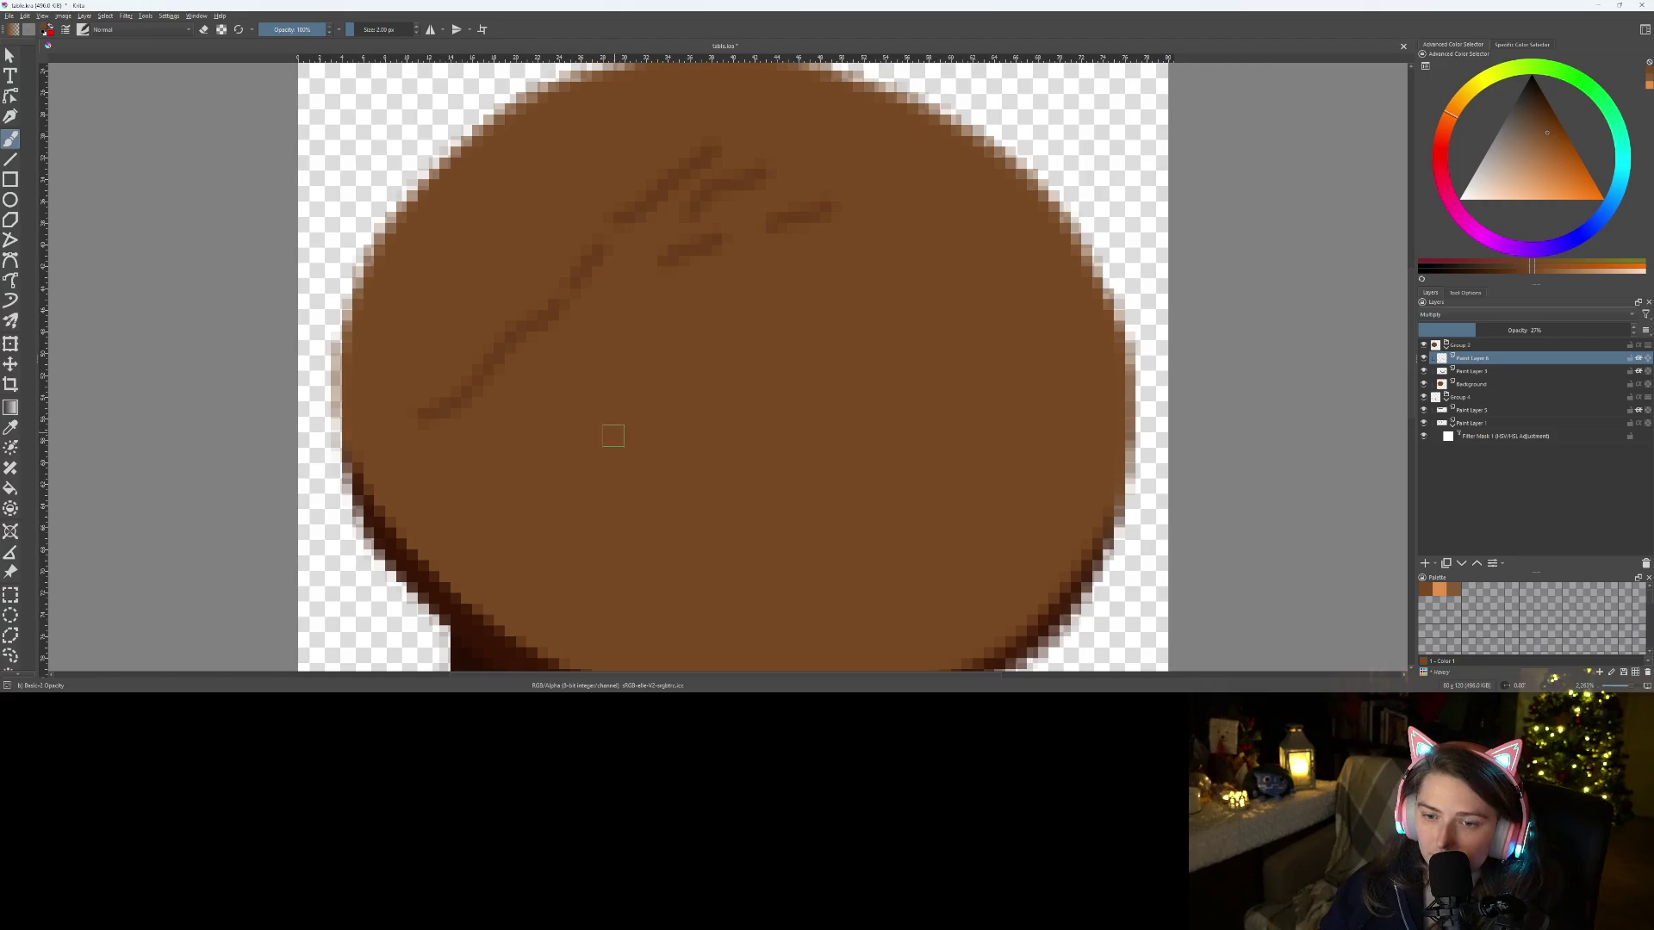
pyautogui.moveTo(524, 500); pyautogui.dragTo(756, 278)
pyautogui.moveTo(527, 397); pyautogui.dragTo(607, 351)
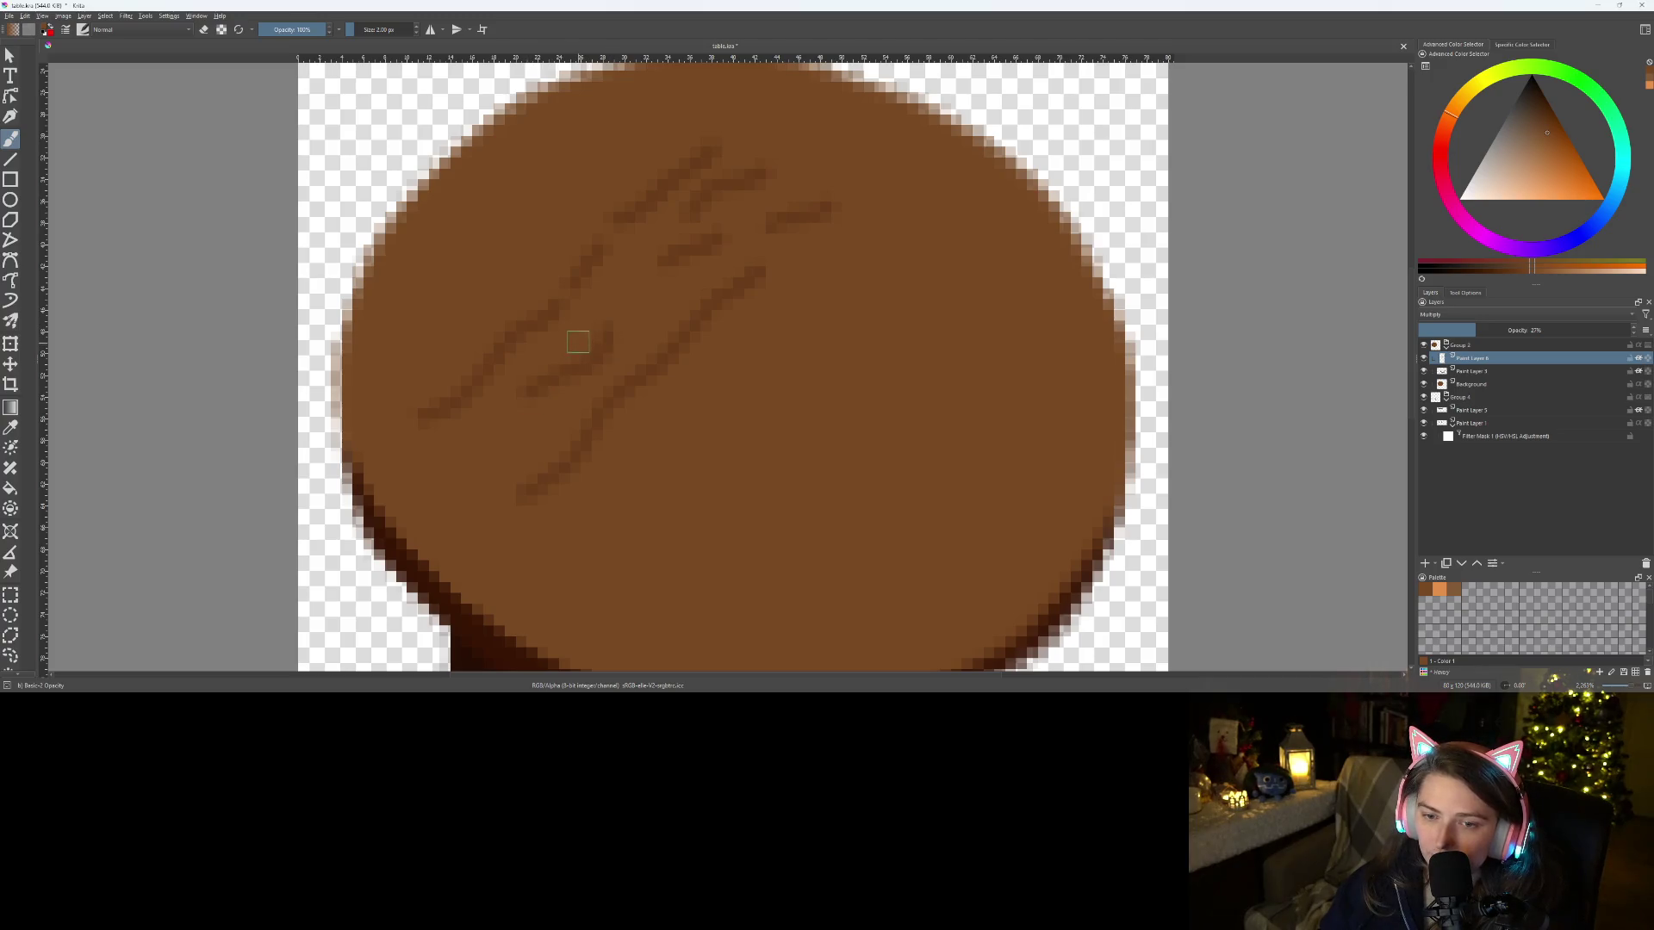
pyautogui.moveTo(645, 304); pyautogui.dragTo(728, 255)
pyautogui.scroll(-3, 675, 319)
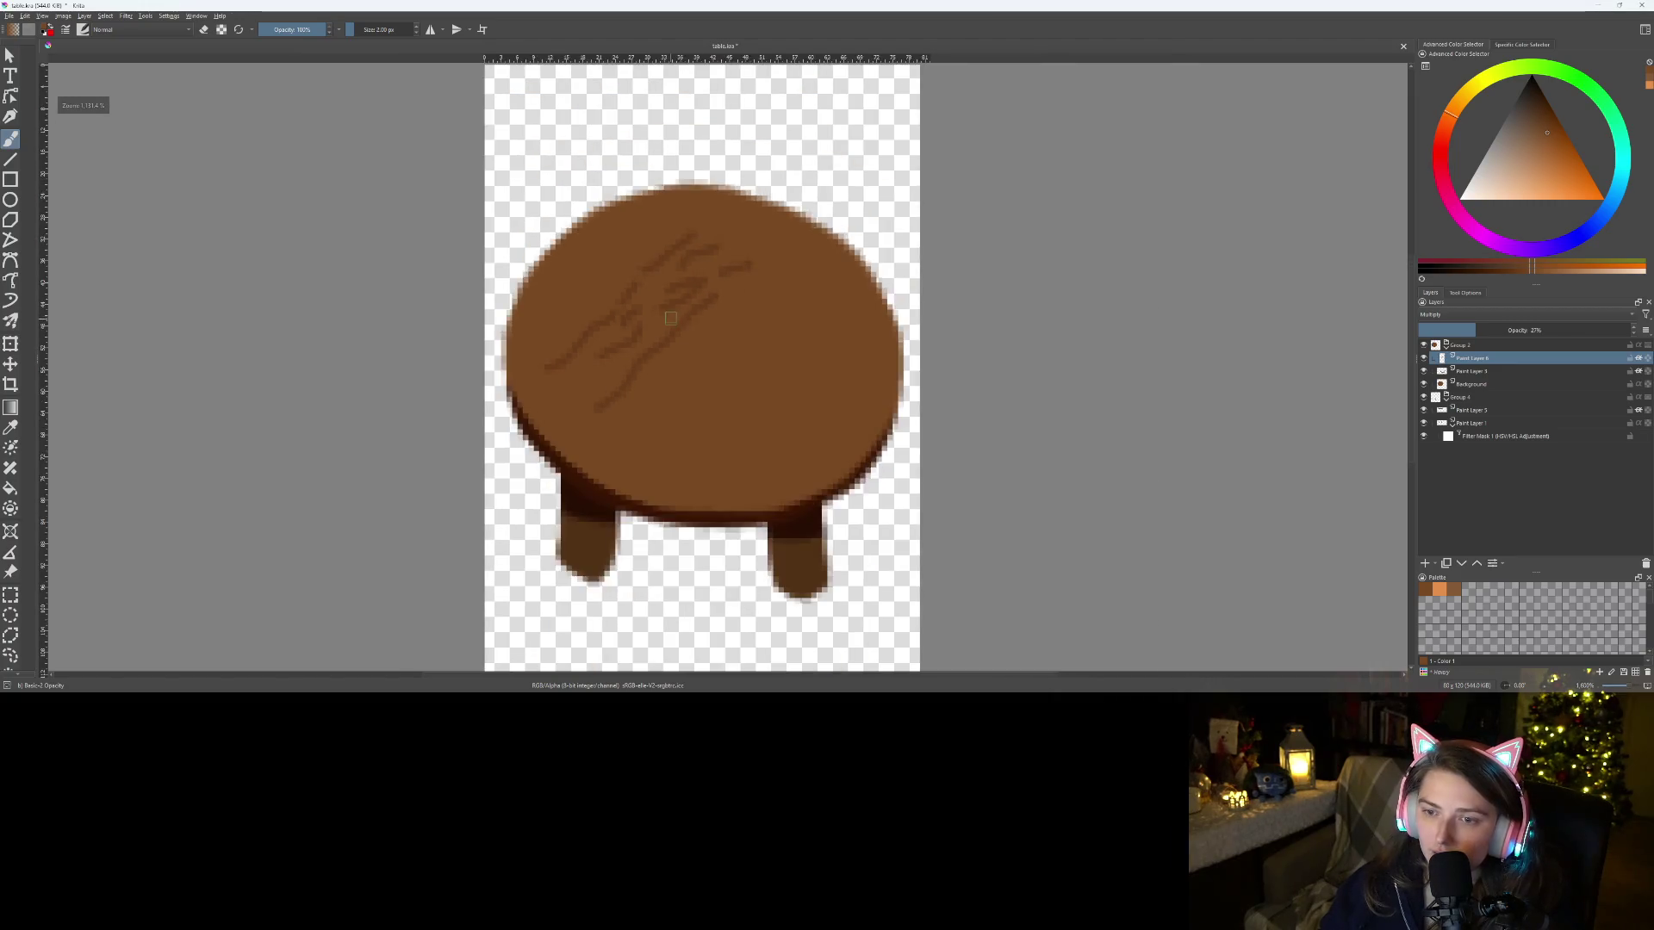
pyautogui.scroll(5, 613, 362)
# Add three more grain strokes toward the left and lower tabletop
pyautogui.press('e')
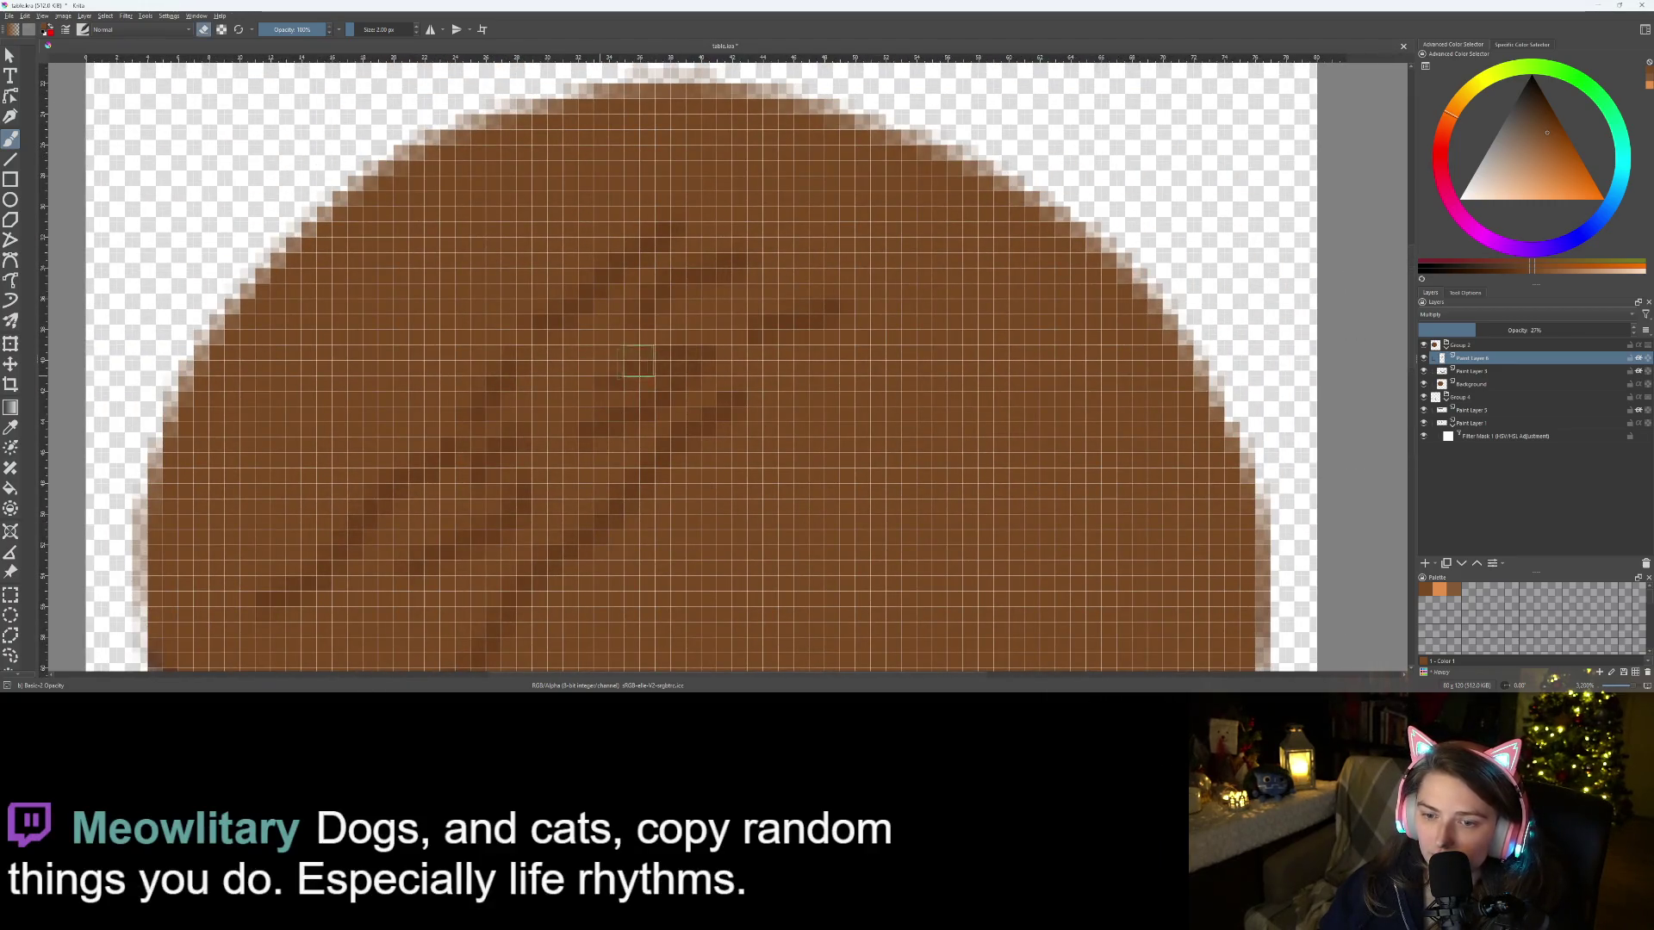
pyautogui.scroll(-3, 631, 388)
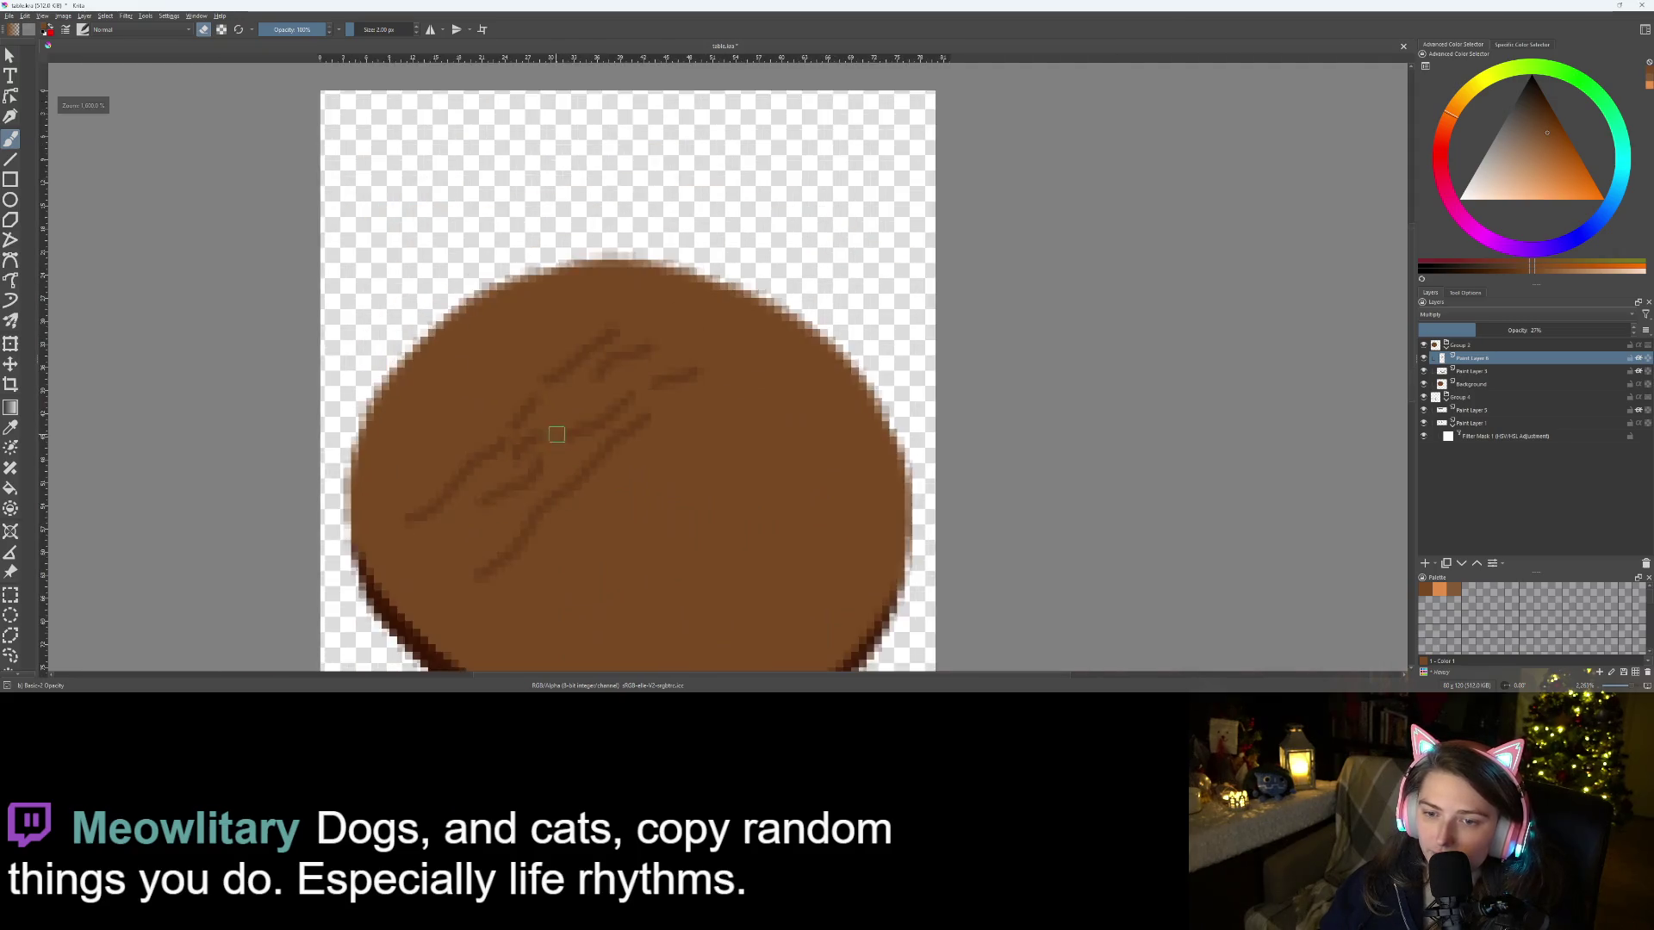
pyautogui.scroll(1, 773, 400)
pyautogui.scroll(1, 773, 400)
pyautogui.press('e')
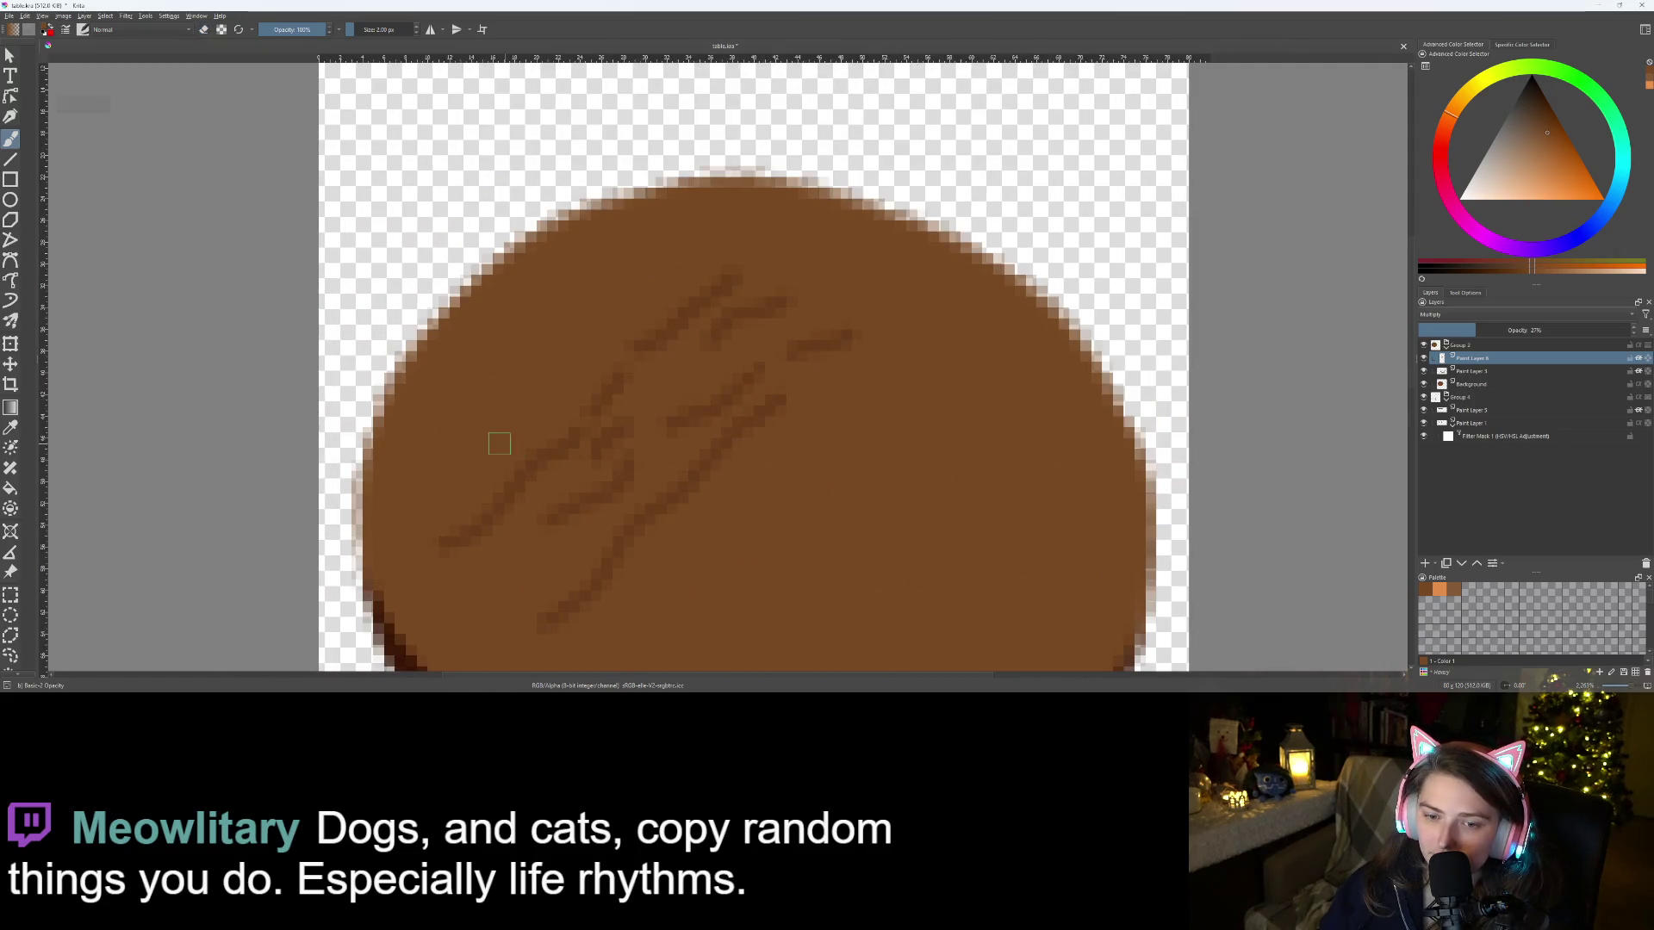
pyautogui.moveTo(554, 344); pyautogui.dragTo(637, 266)
pyautogui.moveTo(401, 448); pyautogui.dragTo(463, 402)
pyautogui.moveTo(393, 525); pyautogui.dragTo(427, 503)
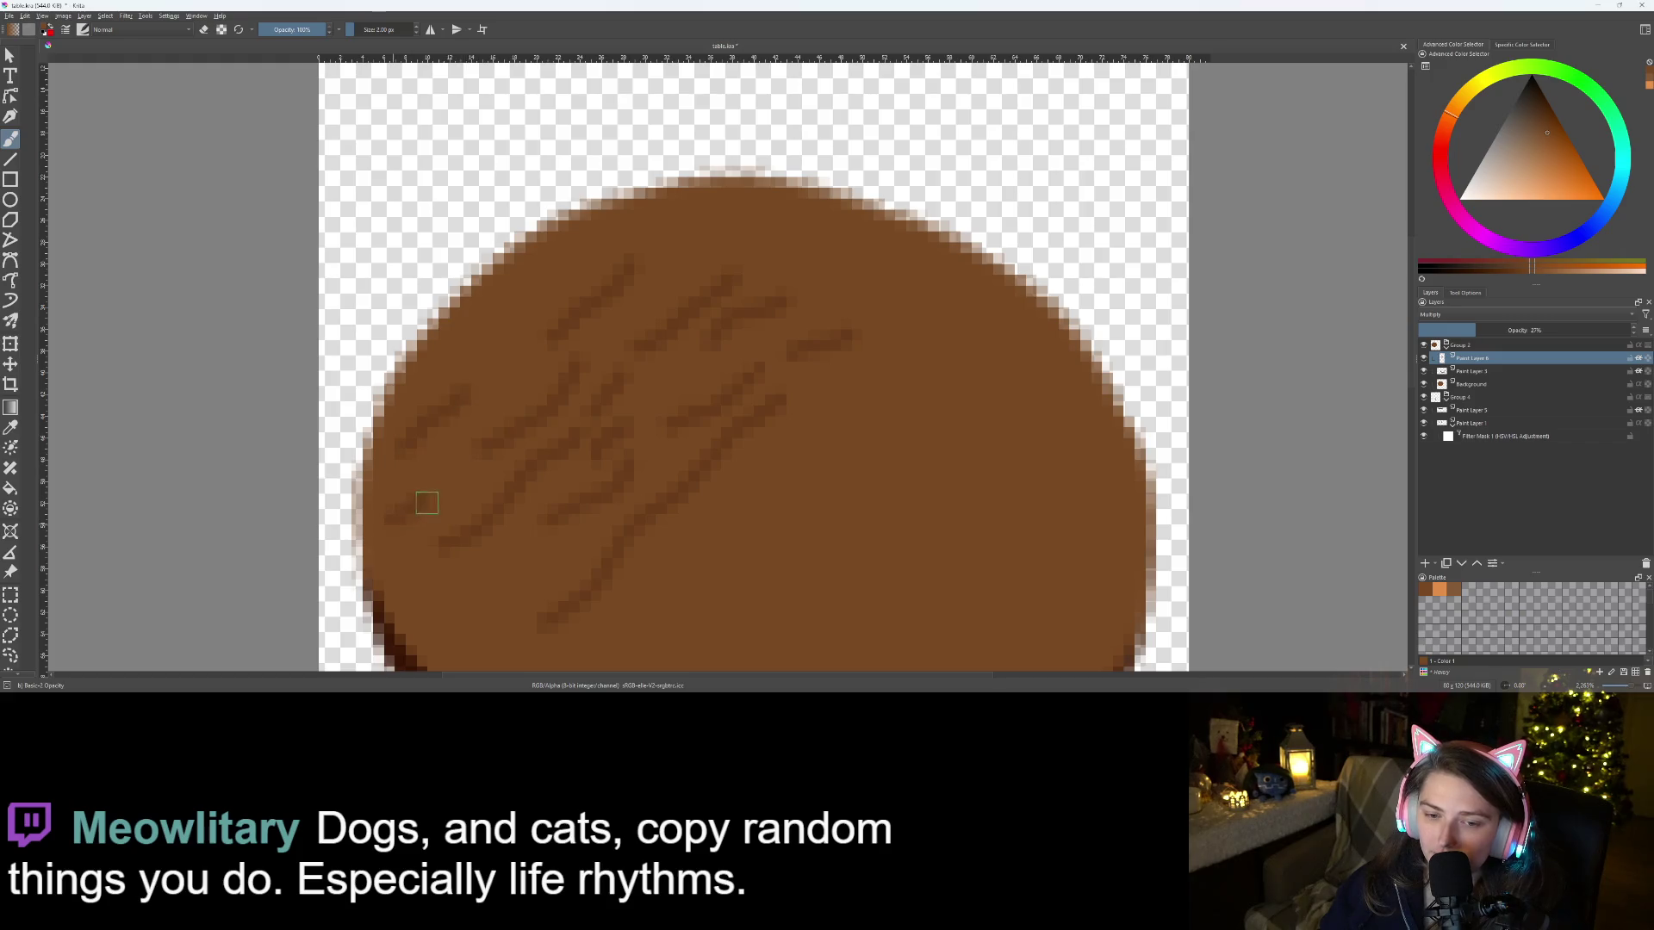
pyautogui.scroll(-5, 745, 465)
pyautogui.scroll(2, 771, 544)
pyautogui.scroll(-2, 770, 544)
pyautogui.scroll(-2, 771, 545)
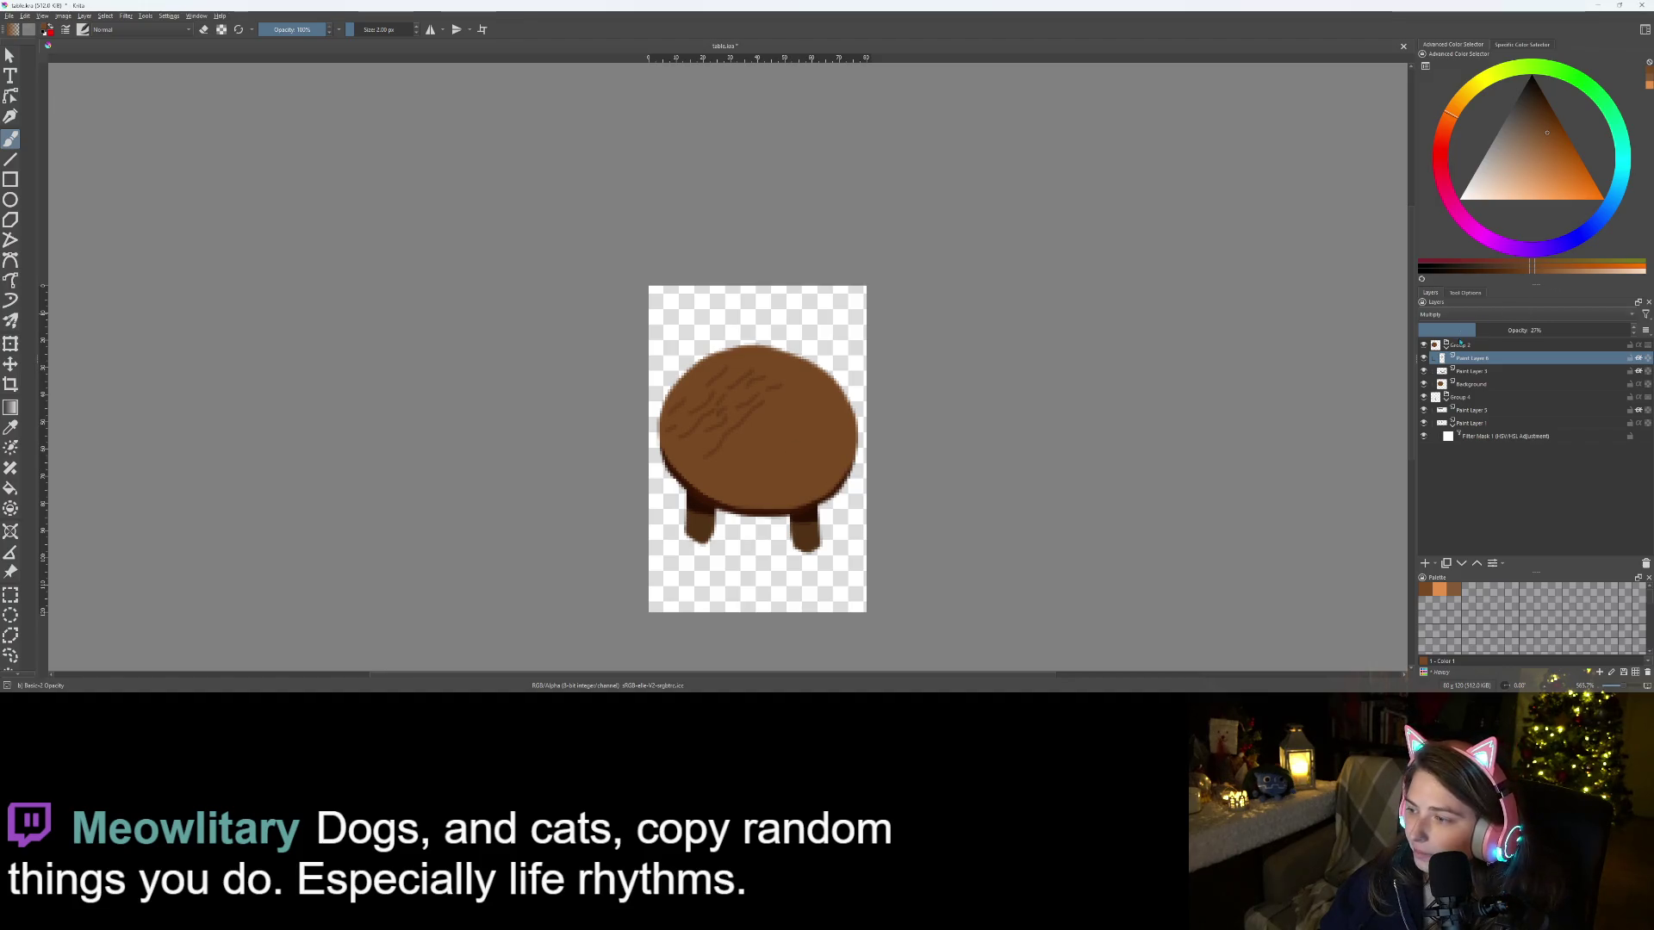
# Bring up the Filter > Blur > Blur settings for the grain
pyautogui.click(126, 15)
pyautogui.moveTo(233, 71)
pyautogui.click(287, 73)
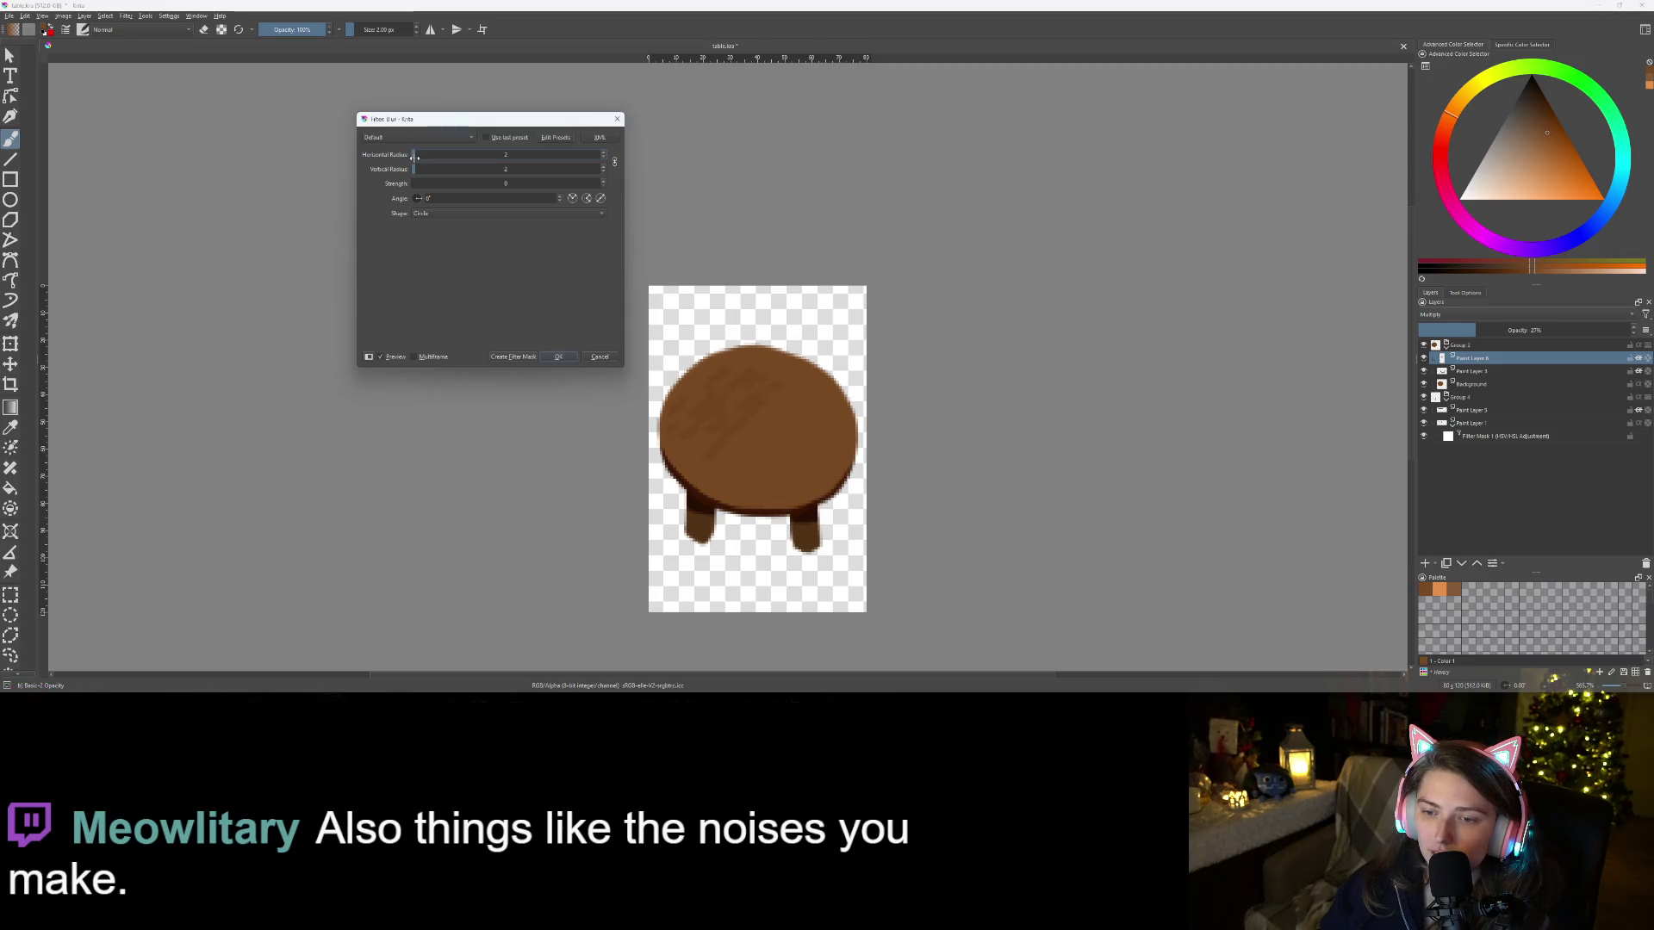
# Apply the blur to the grain strokes as a filter mask
pyautogui.scroll(-1, 779, 439)
pyautogui.scroll(3, 779, 439)
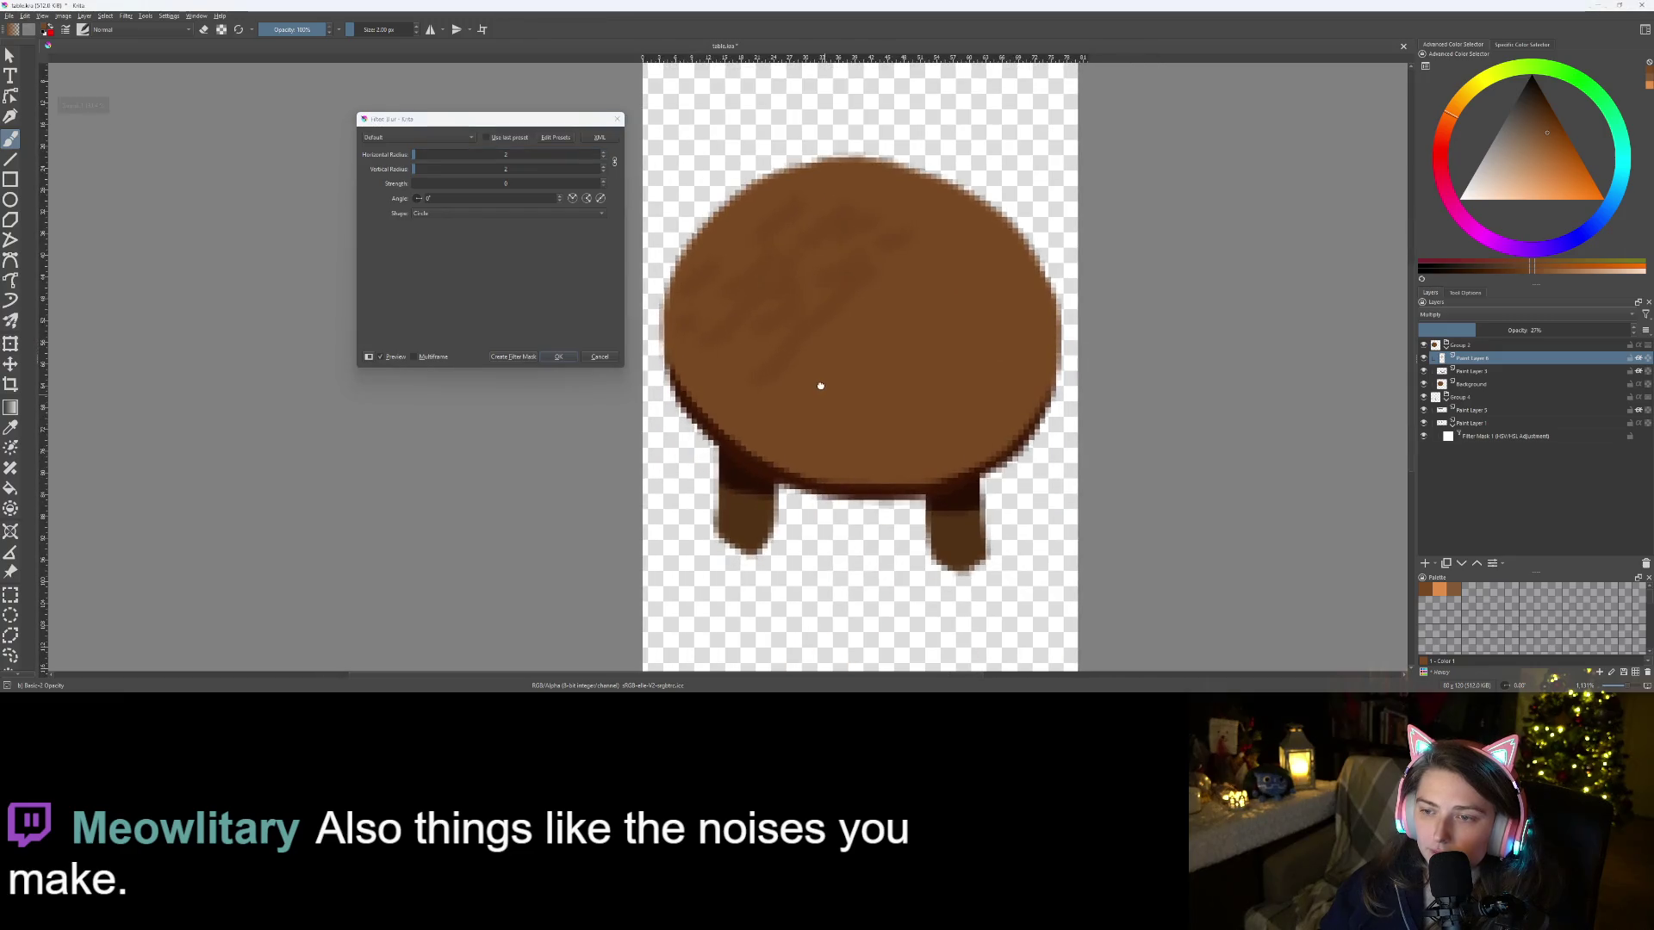
pyautogui.click(528, 357)
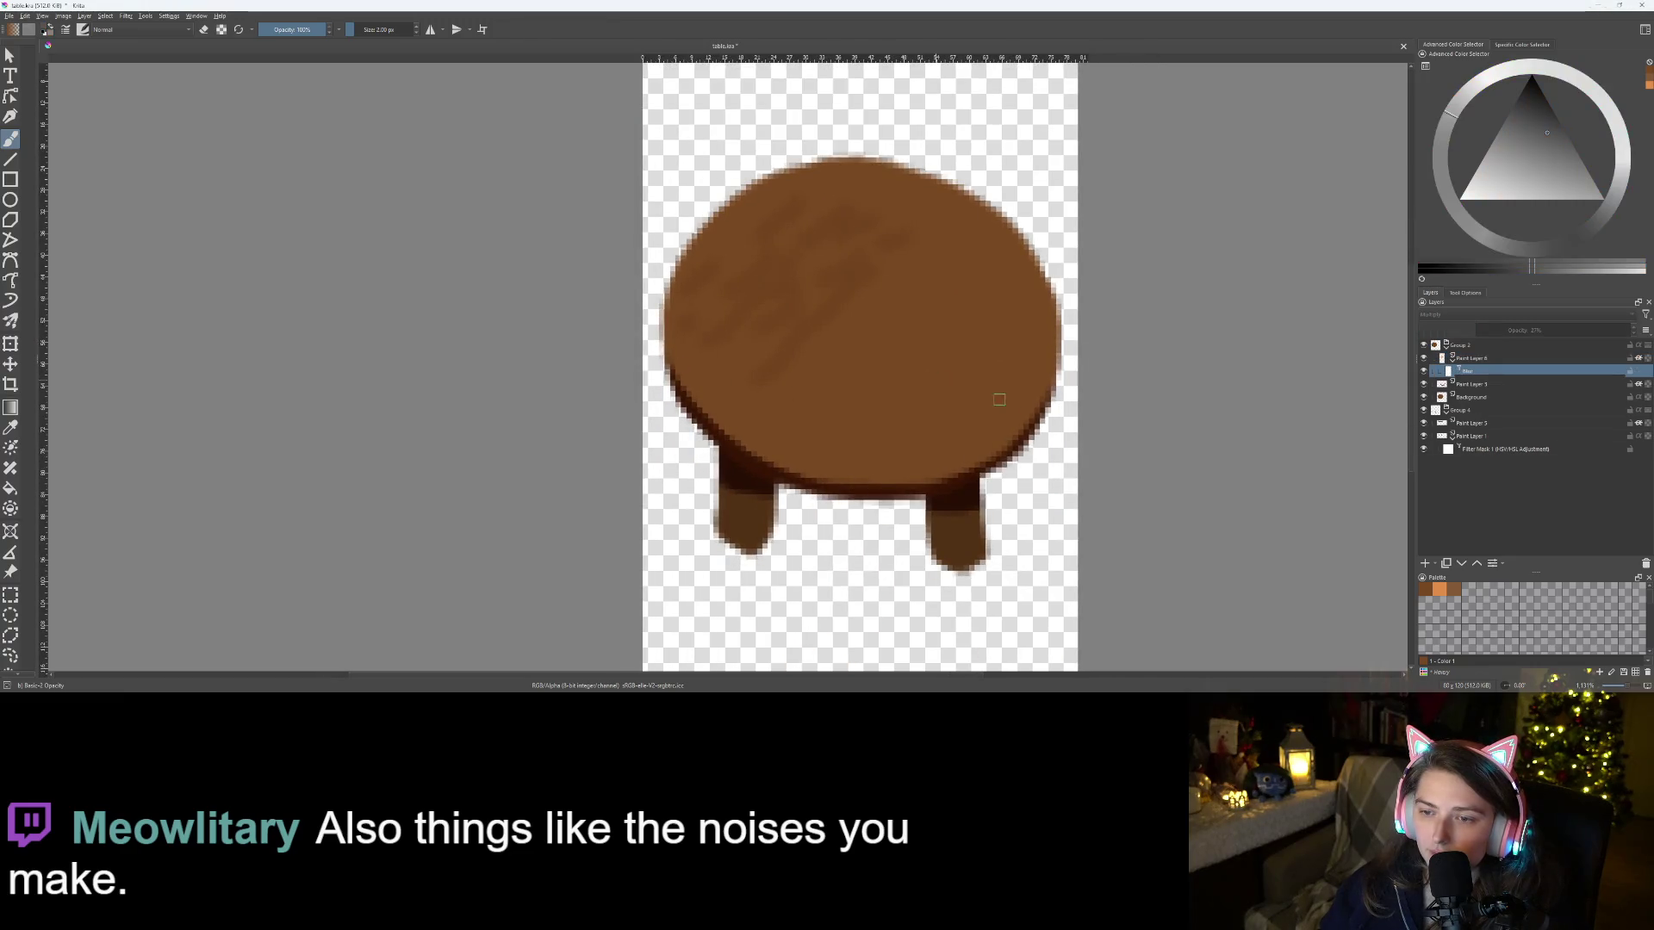
# Raise Paint Layer 6's opacity to about 40% and move the grain right and down
pyautogui.click(1494, 357)
pyautogui.click(1518, 330)
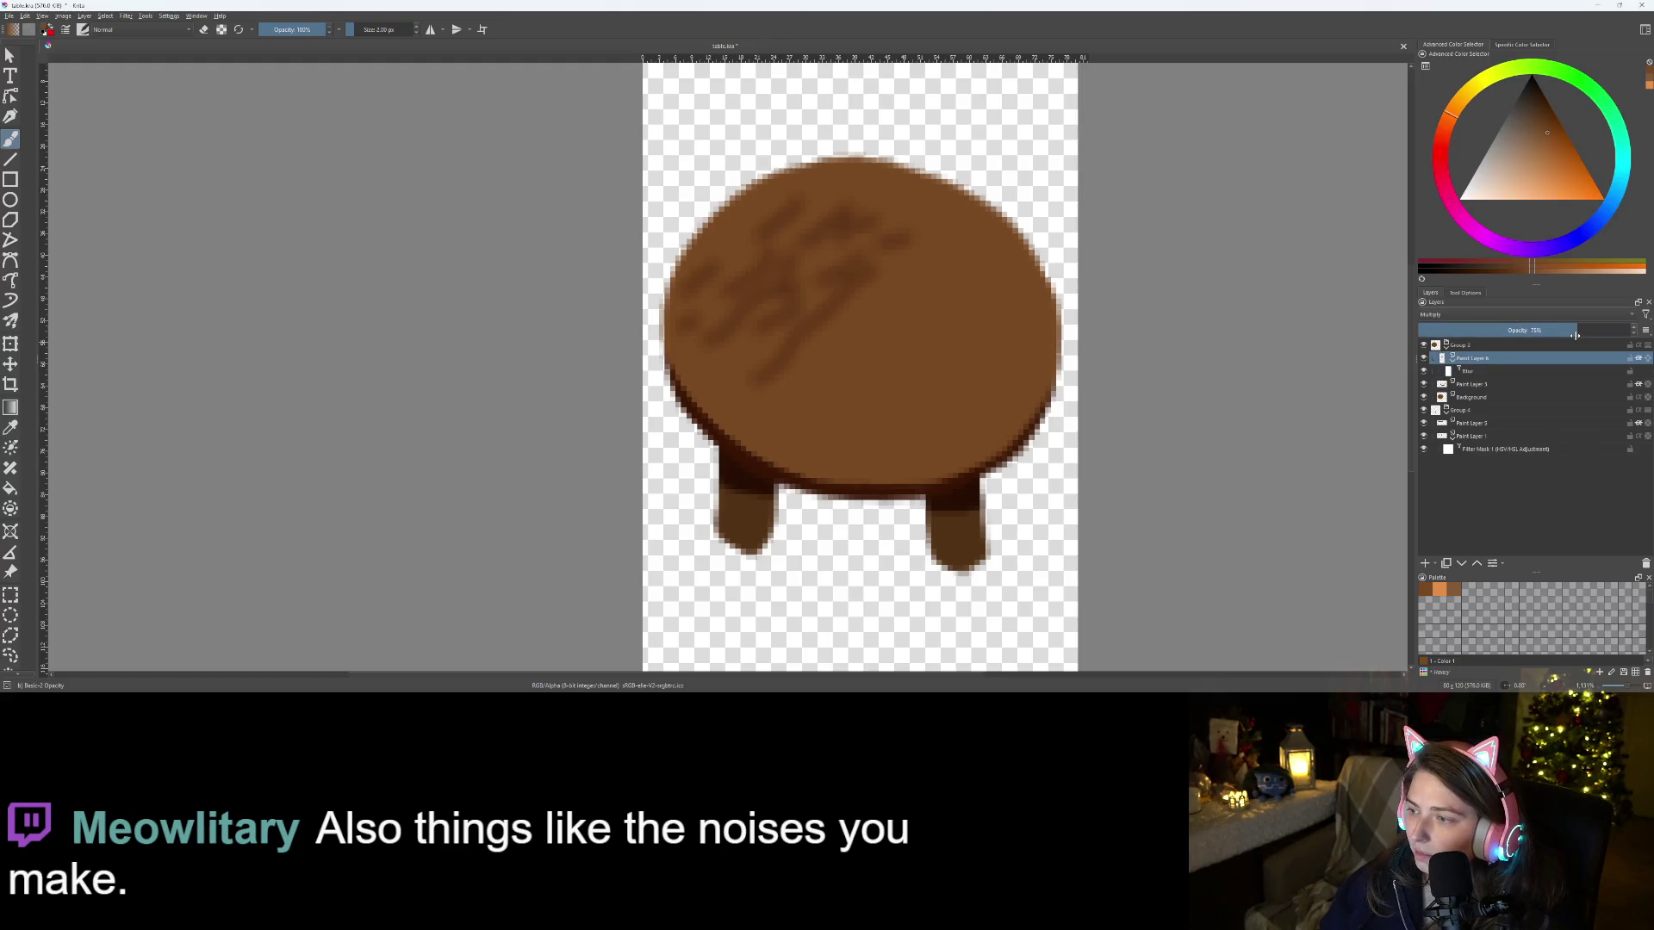
pyautogui.click(1527, 330)
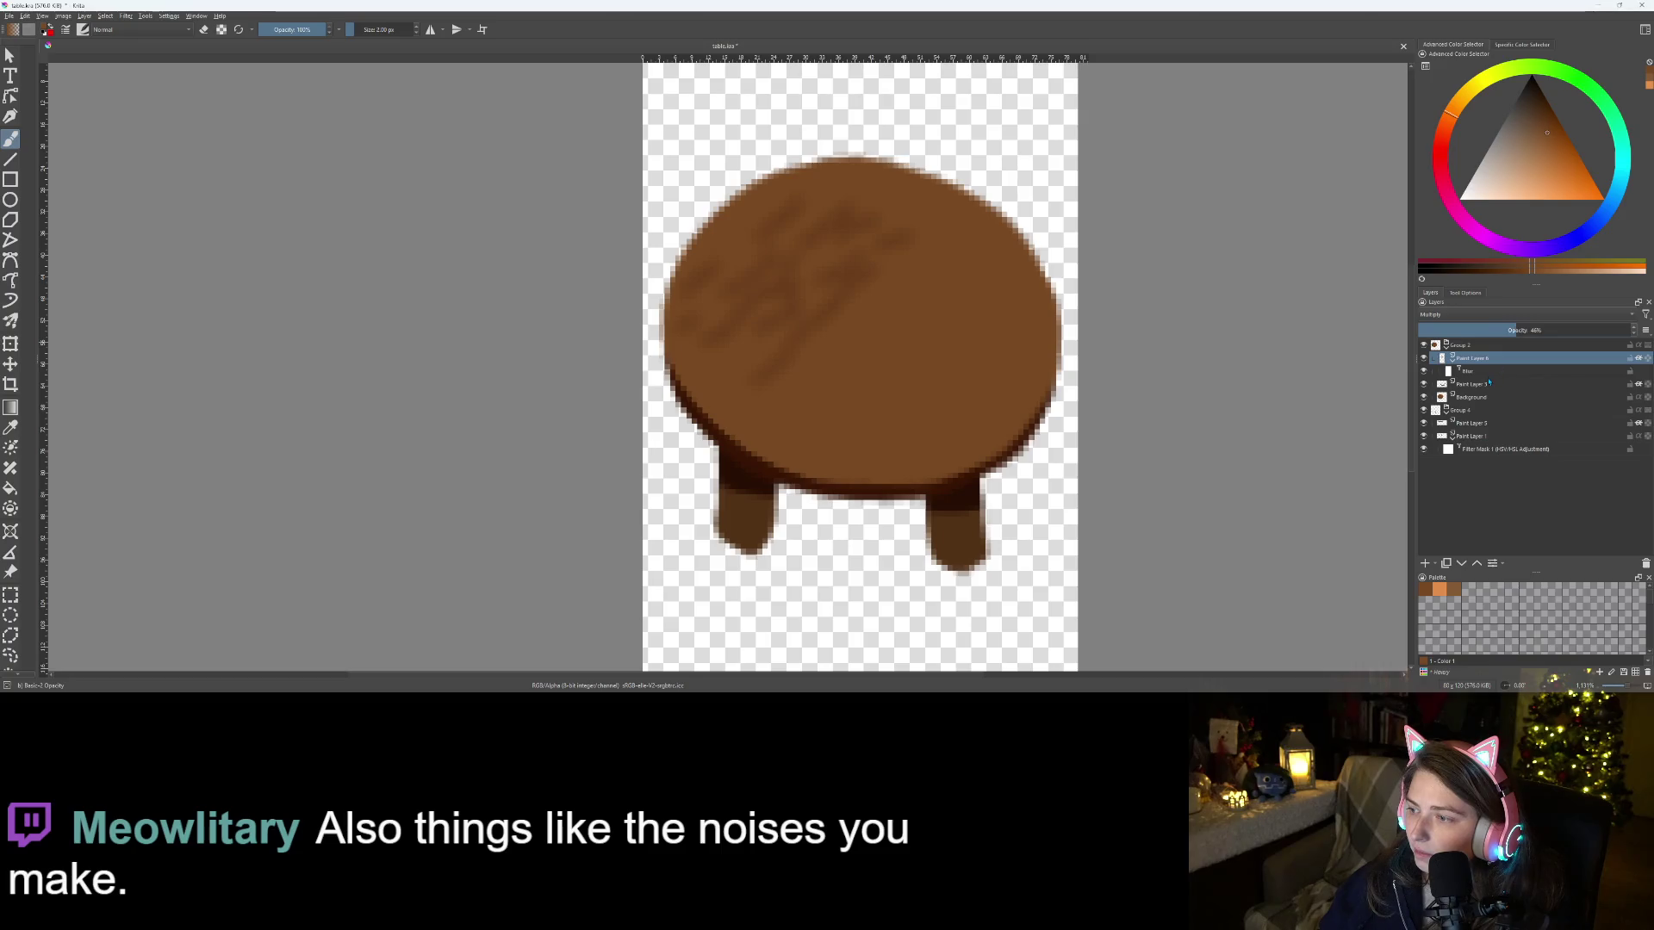
pyautogui.press('t')
pyautogui.moveTo(819, 341); pyautogui.dragTo(888, 375)
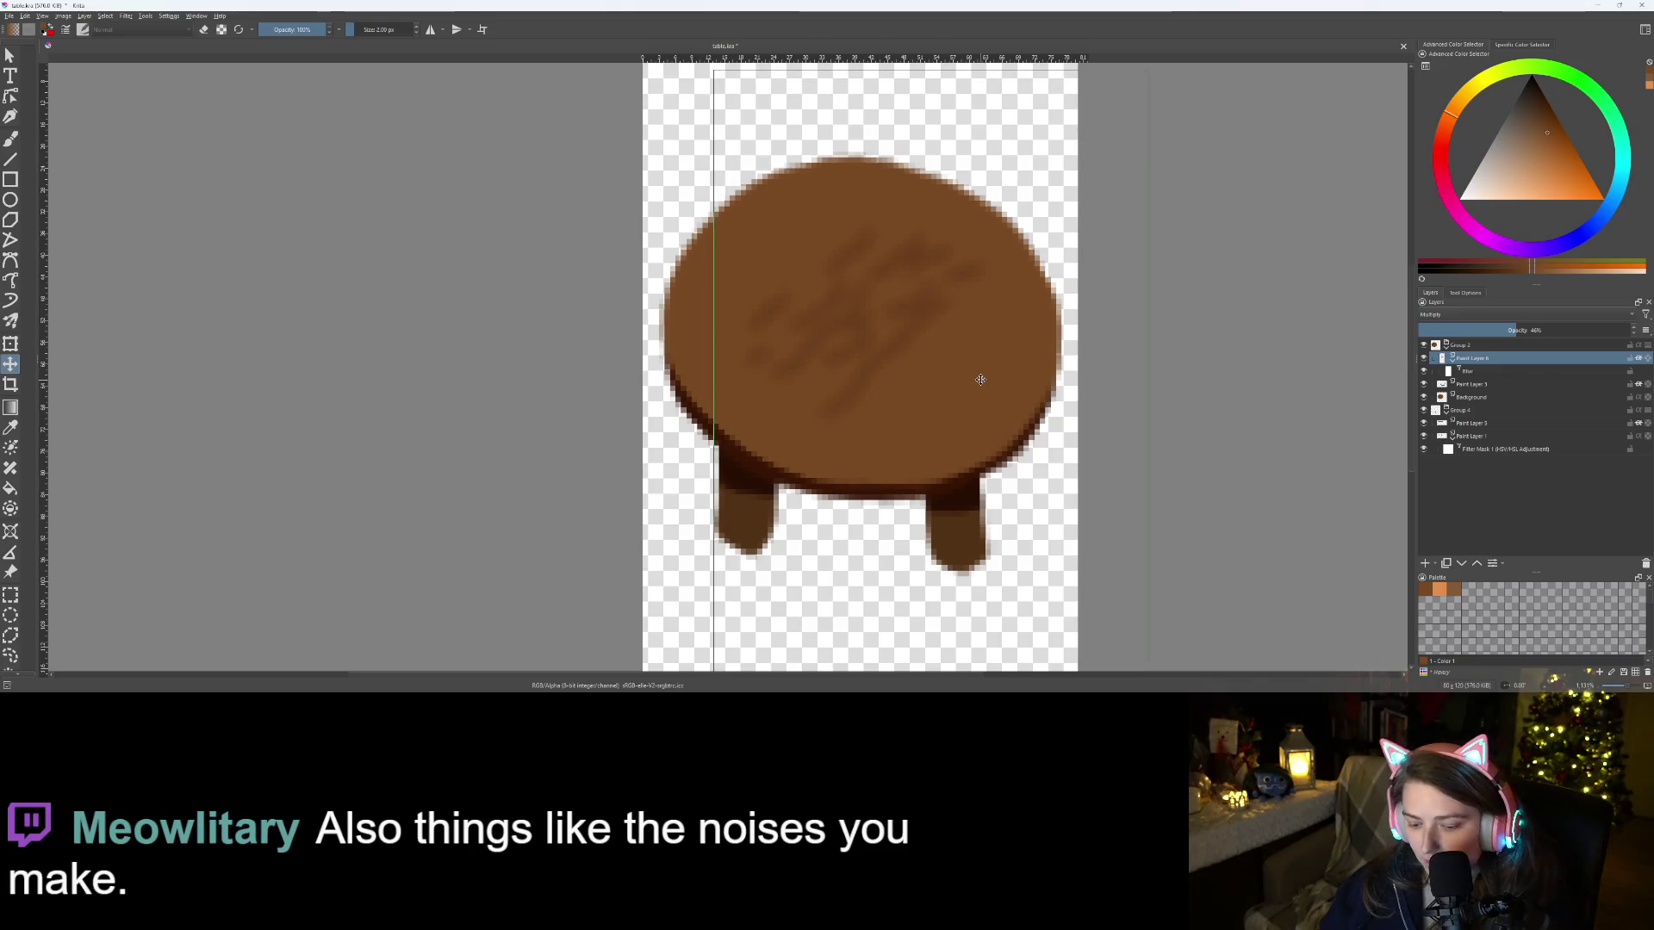
# Rotate the wood-grain strokes slightly and move them down about 45 px
pyautogui.hotkey('ctrl', 'r')
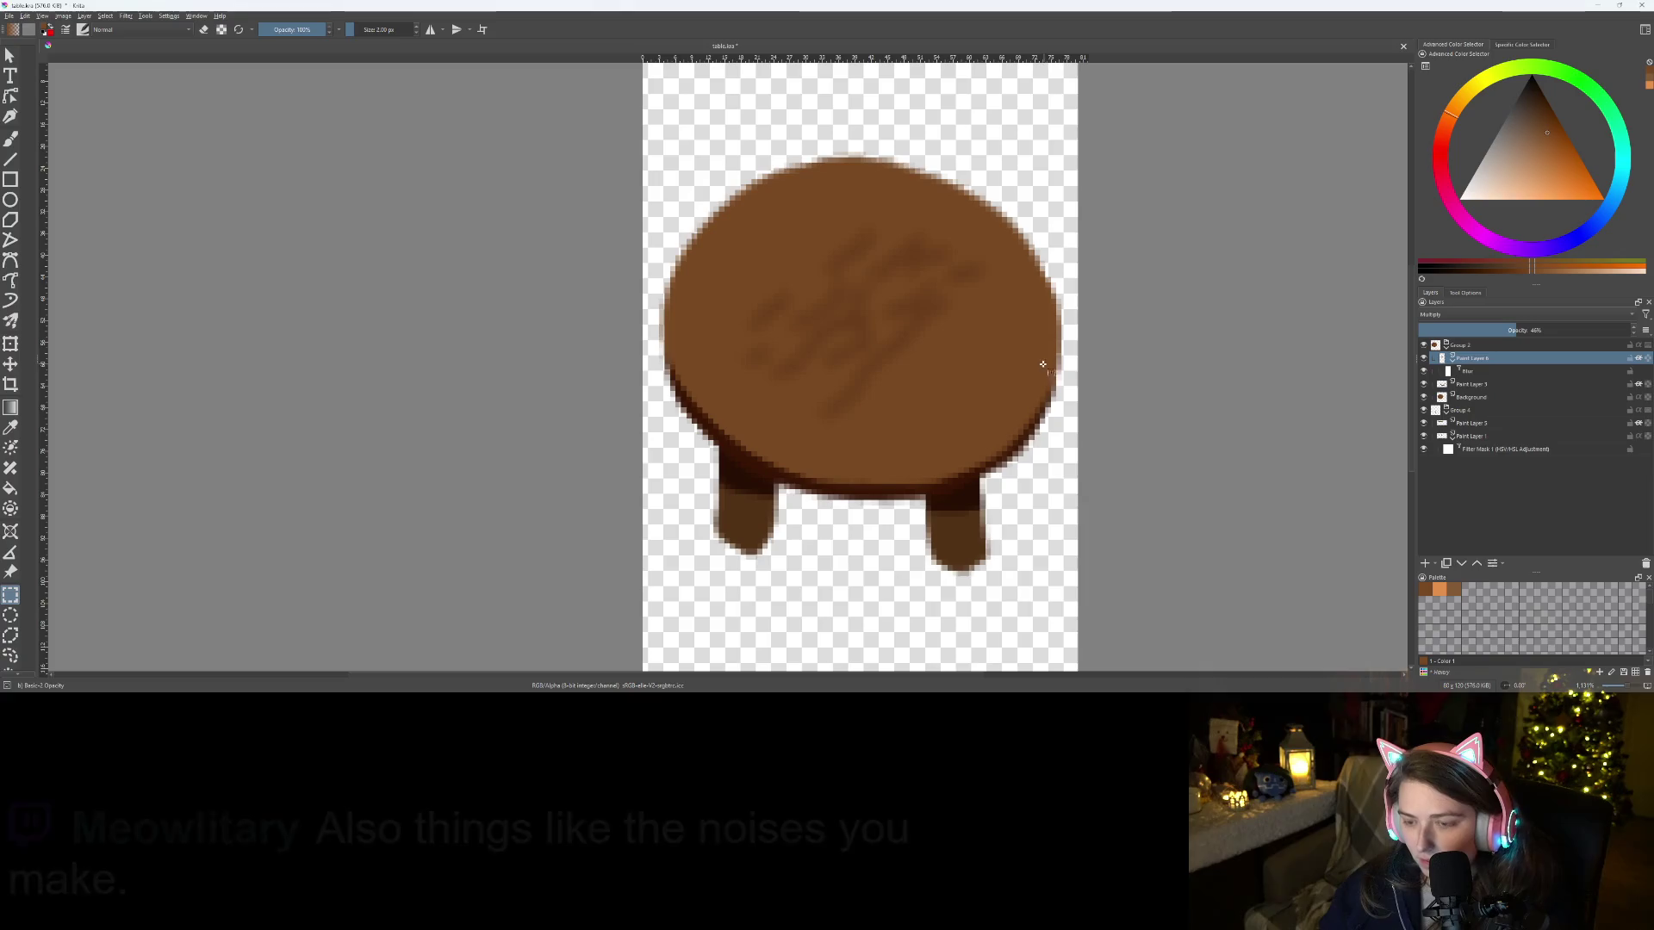
pyautogui.hotkey('ctrl', 't')
pyautogui.moveTo(1090, 415); pyautogui.dragTo(1100, 425)
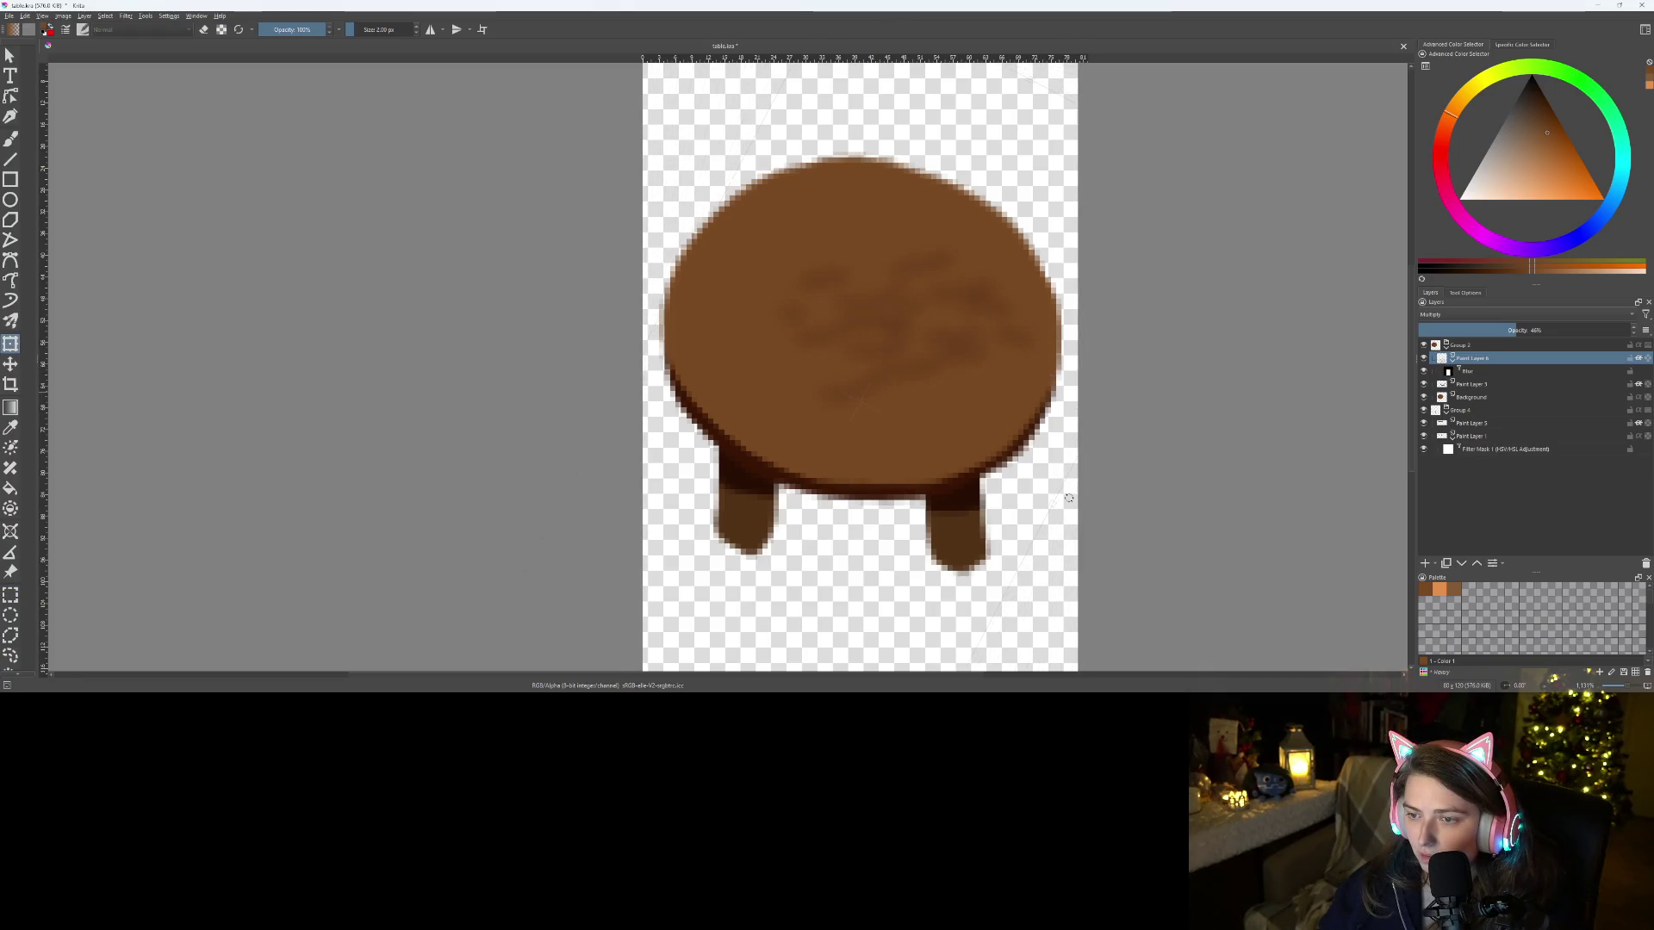
pyautogui.press('Return')
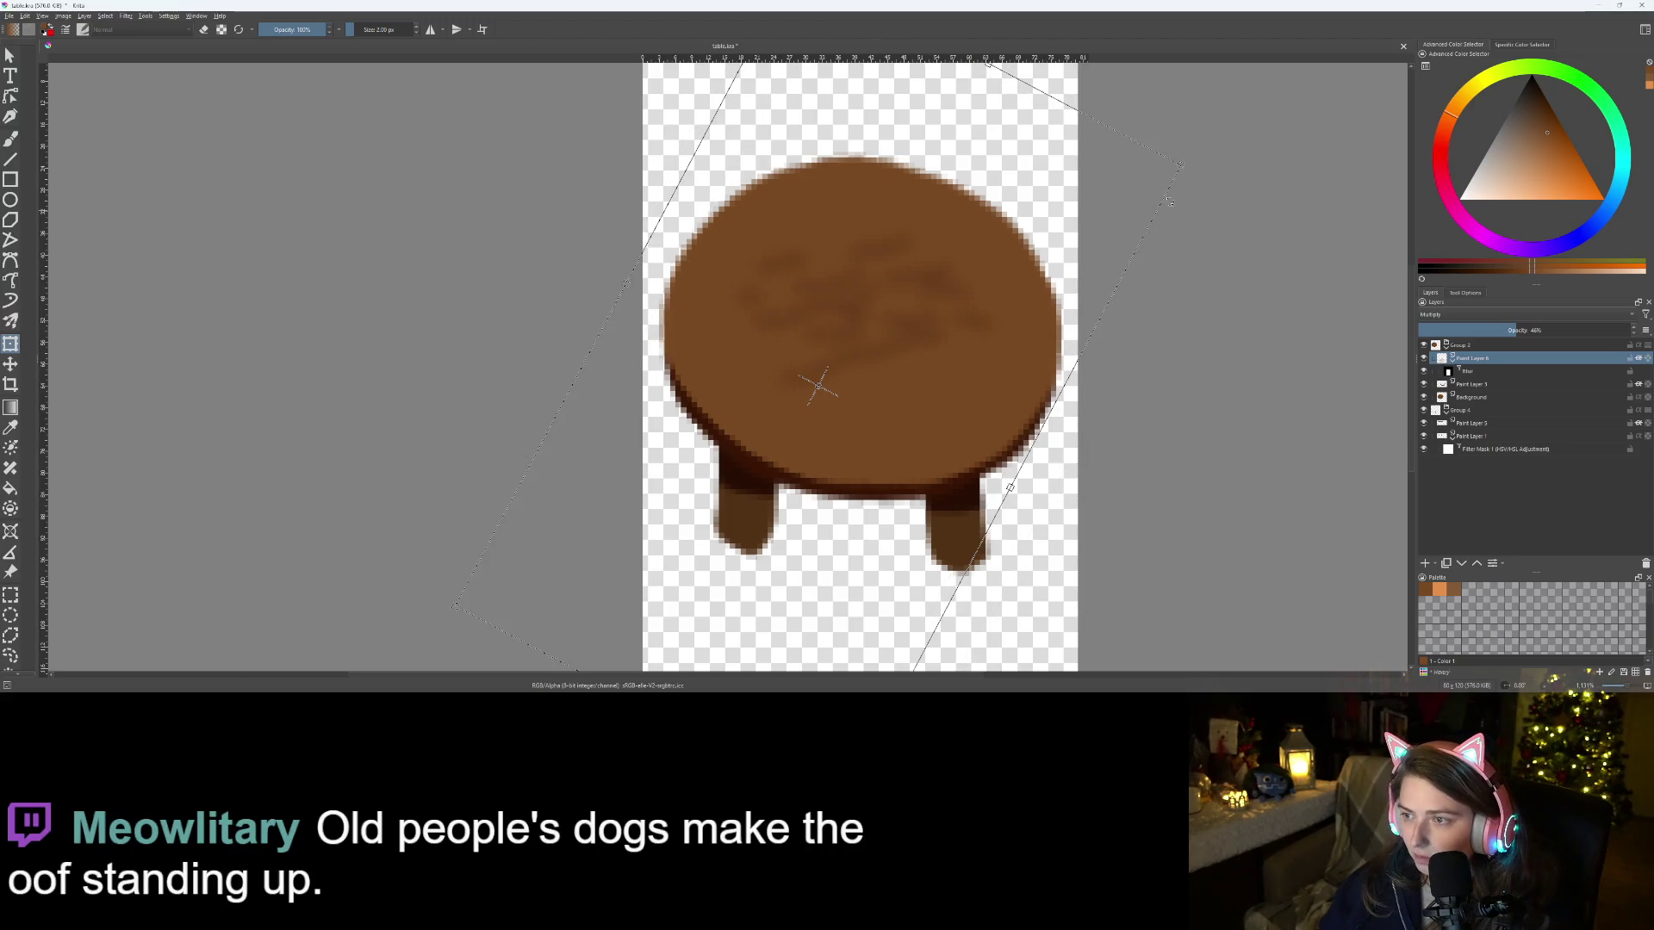
pyautogui.press('Return')
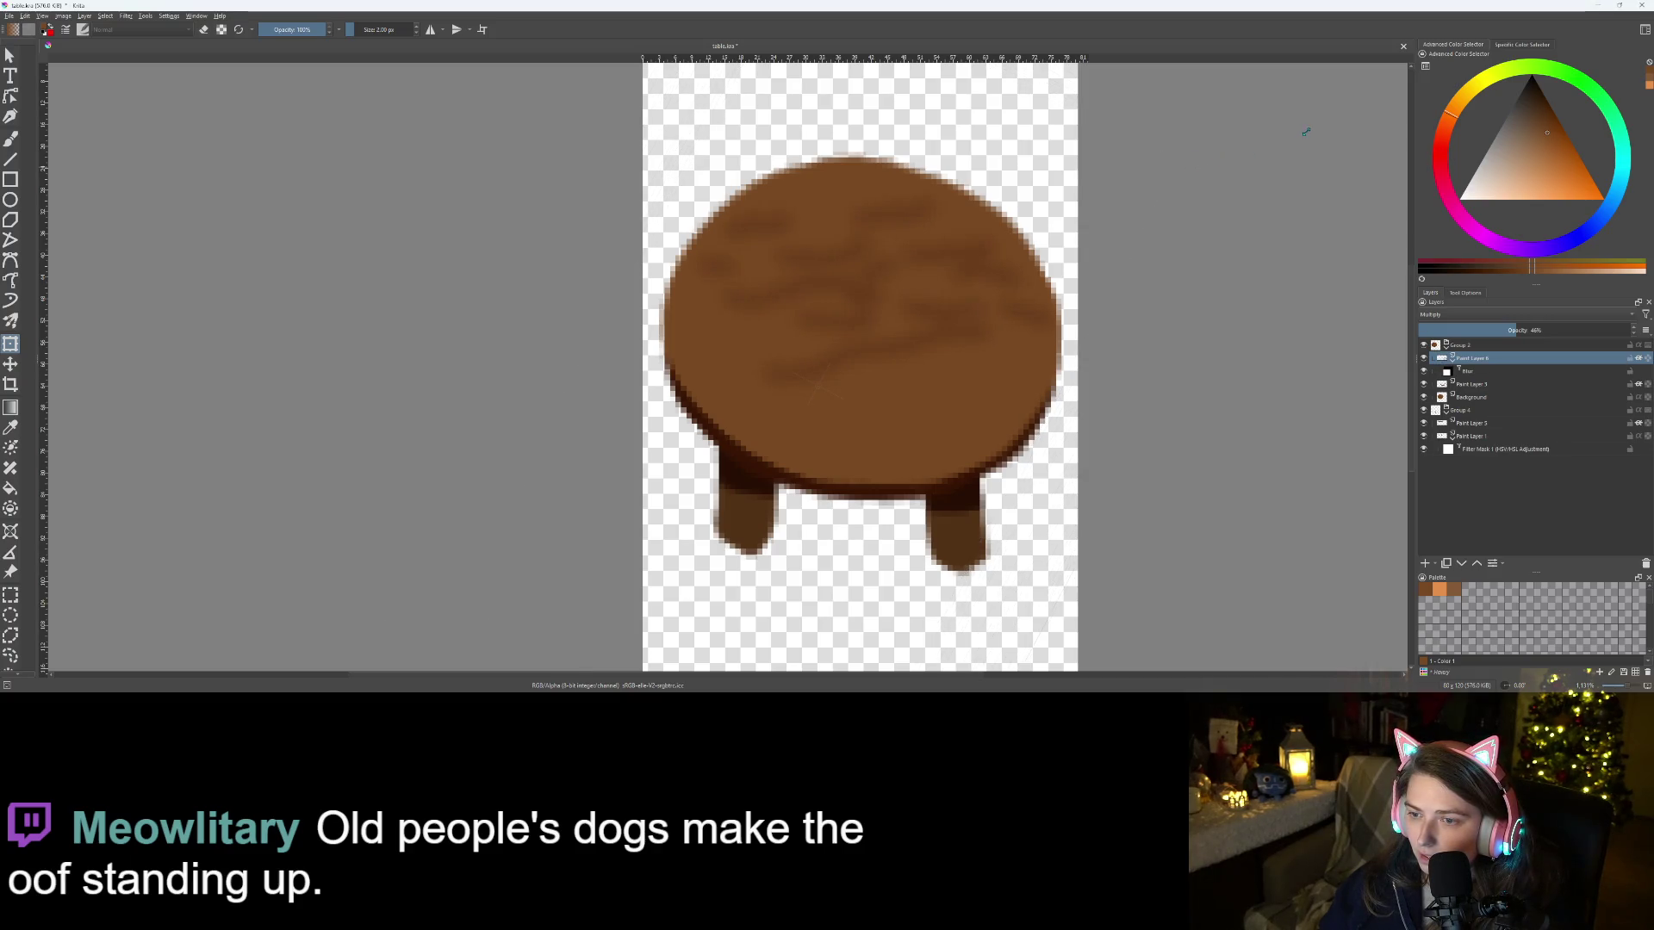
pyautogui.moveTo(829, 277); pyautogui.dragTo(829, 318)
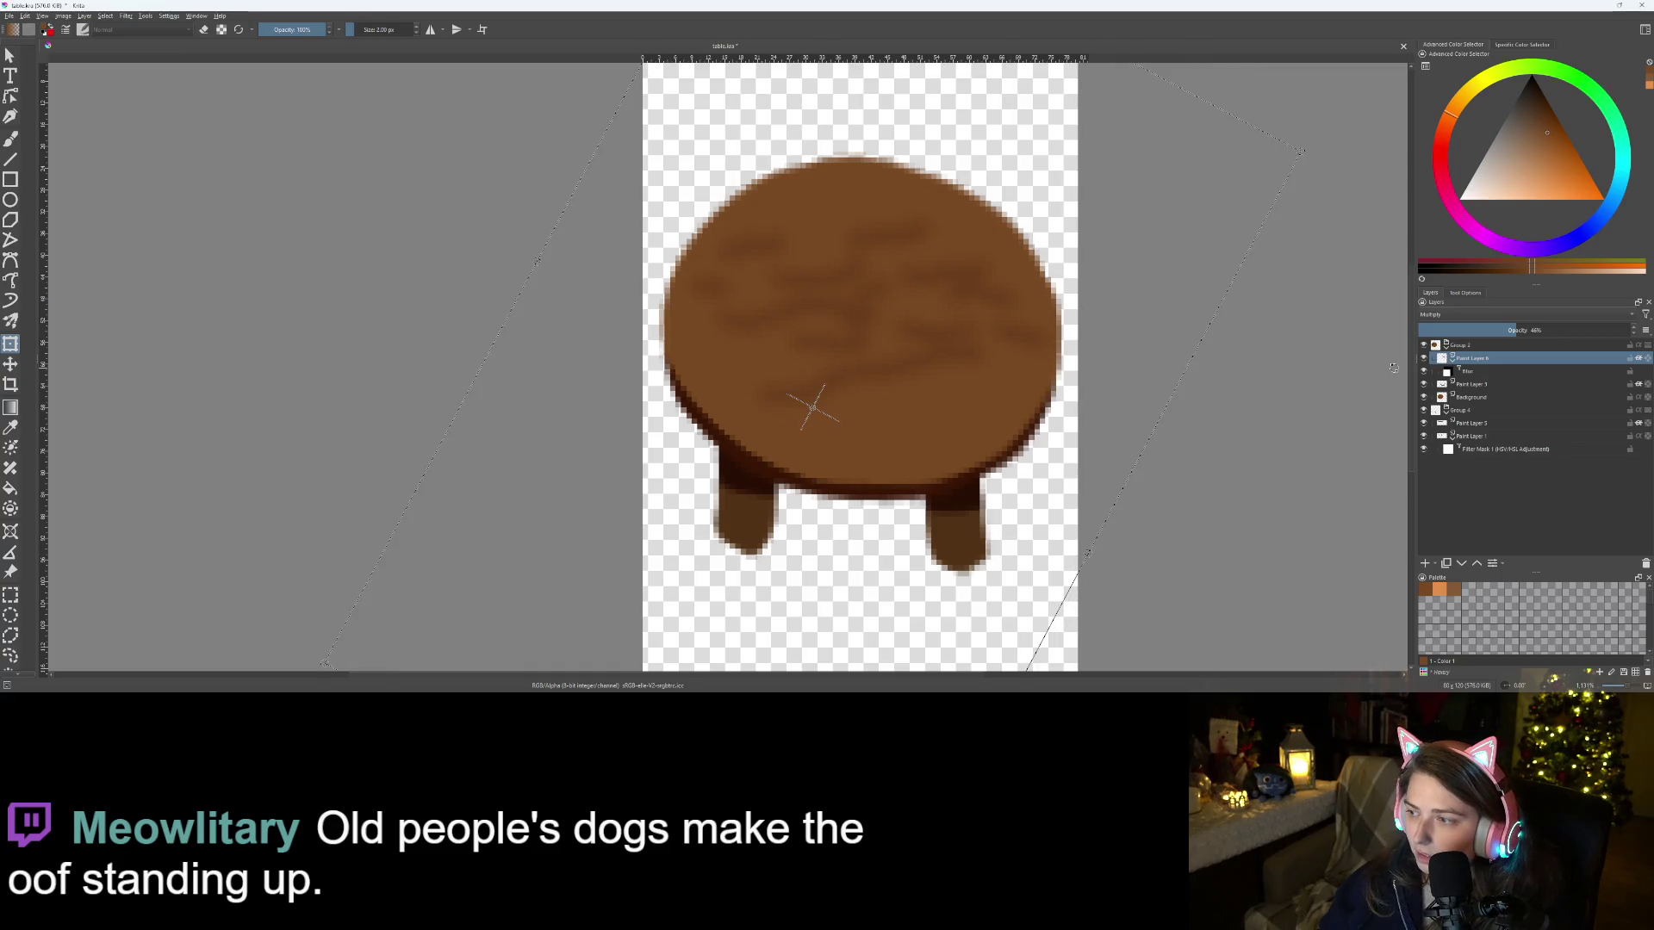
# Fade the grain layer to 25% opacity, apply the transform, then delete the layer
pyautogui.moveTo(1488, 332); pyautogui.dragTo(1470, 333)
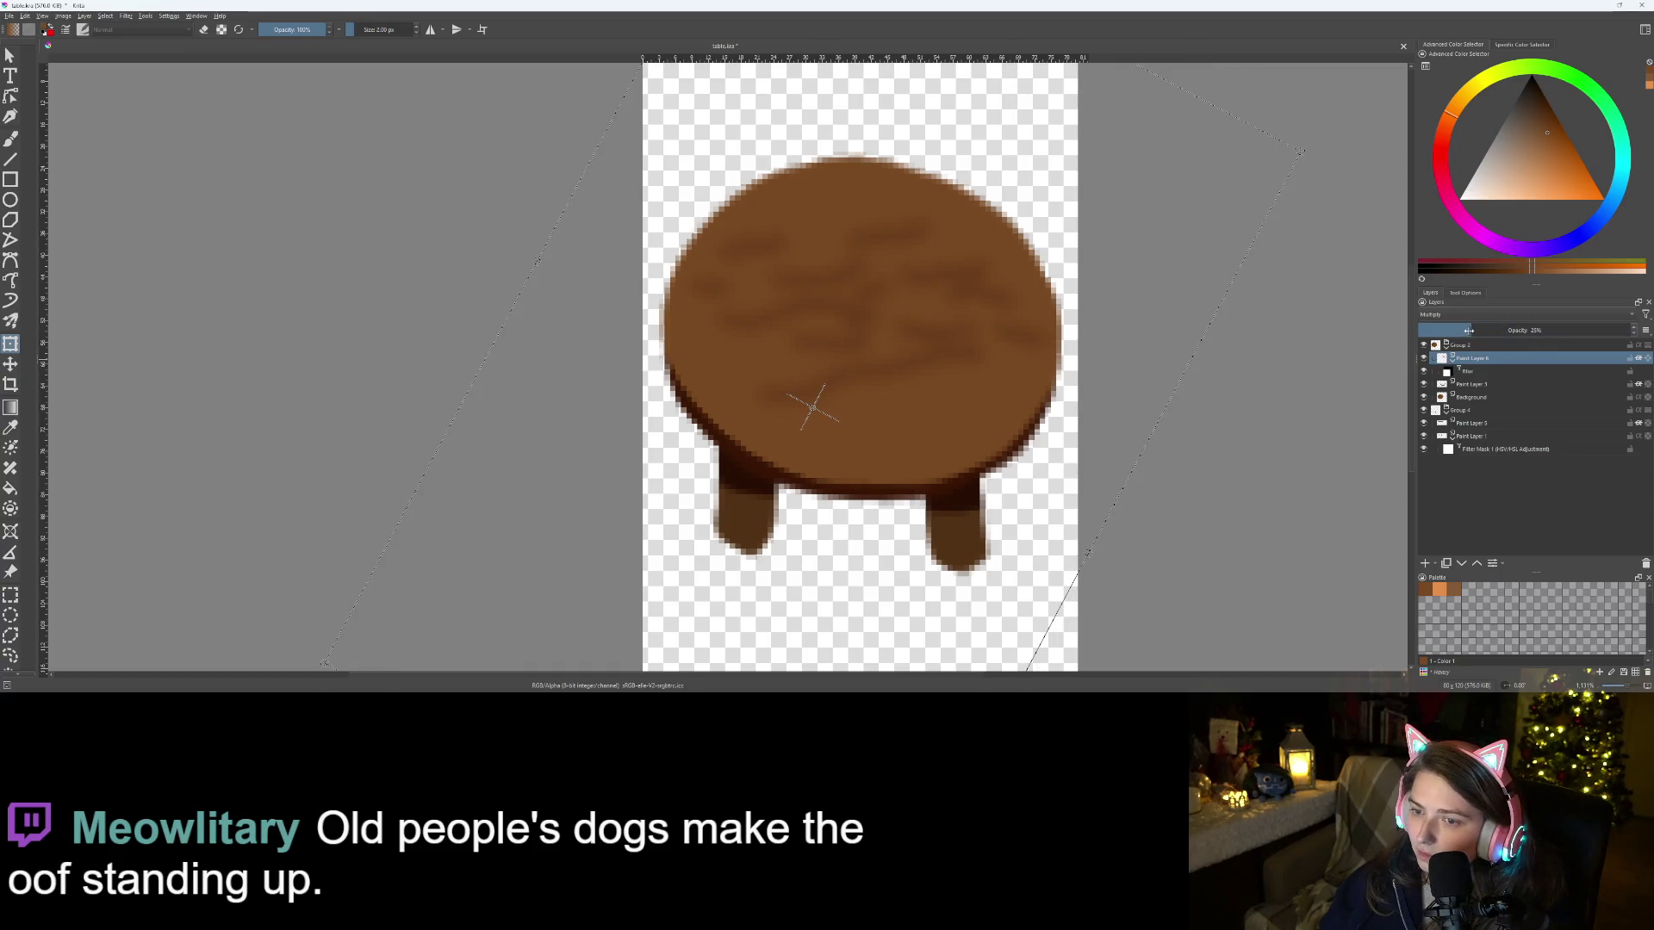
pyautogui.scroll(-4, 1094, 473)
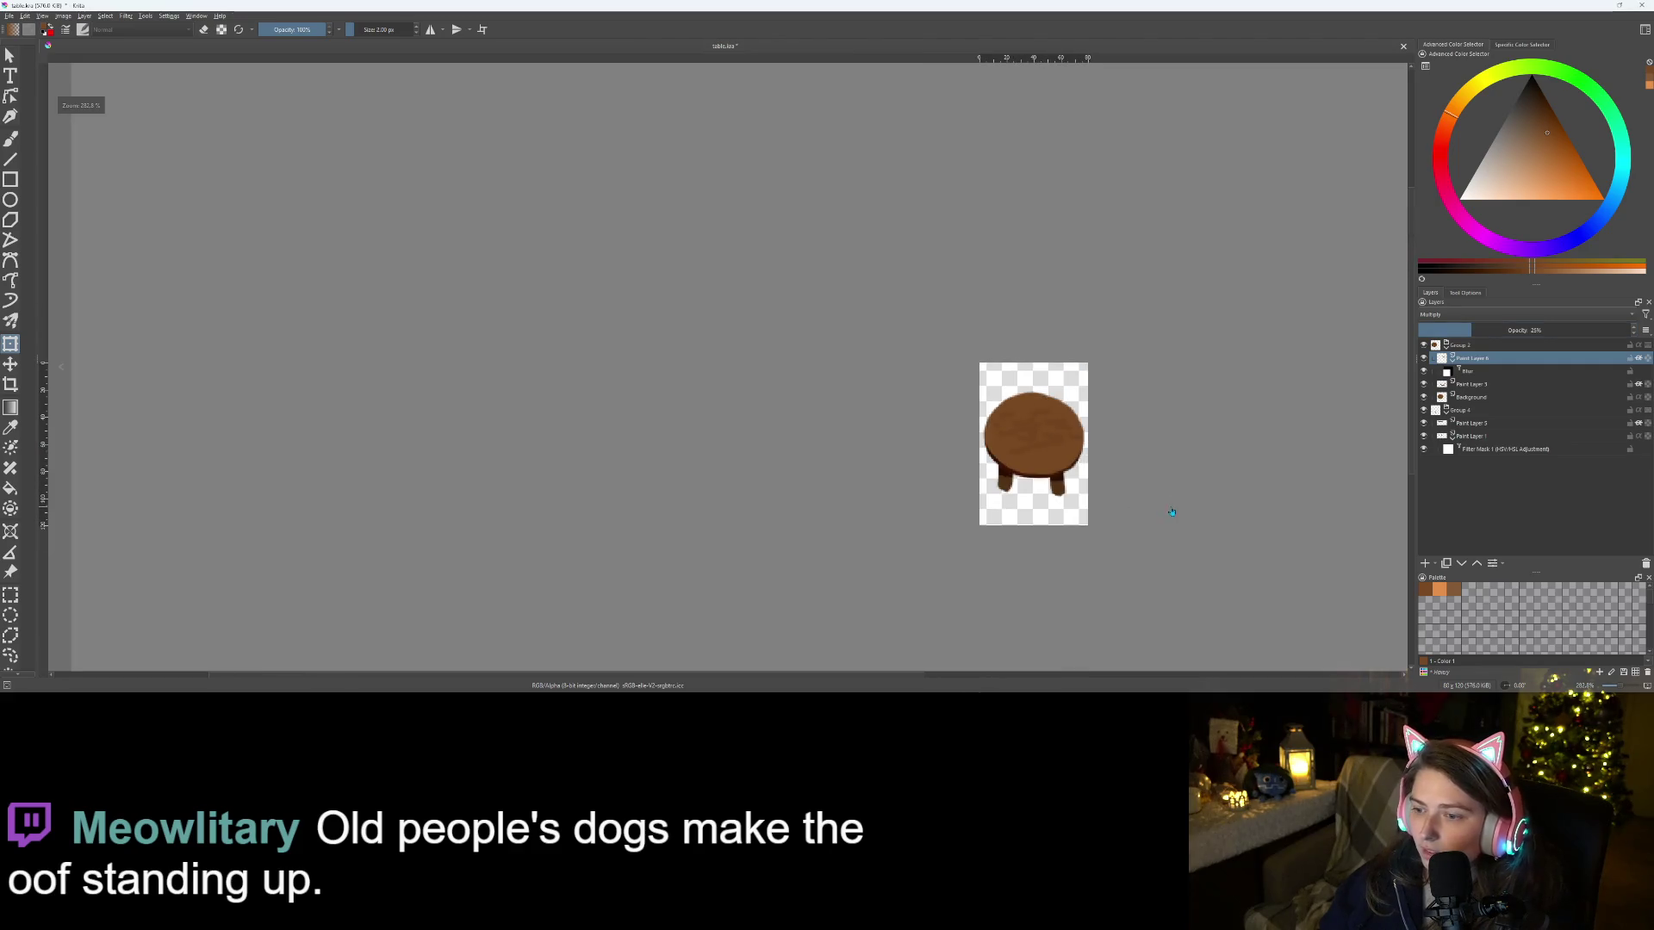
pyautogui.scroll(5, 1090, 473)
pyautogui.scroll(-3, 890, 379)
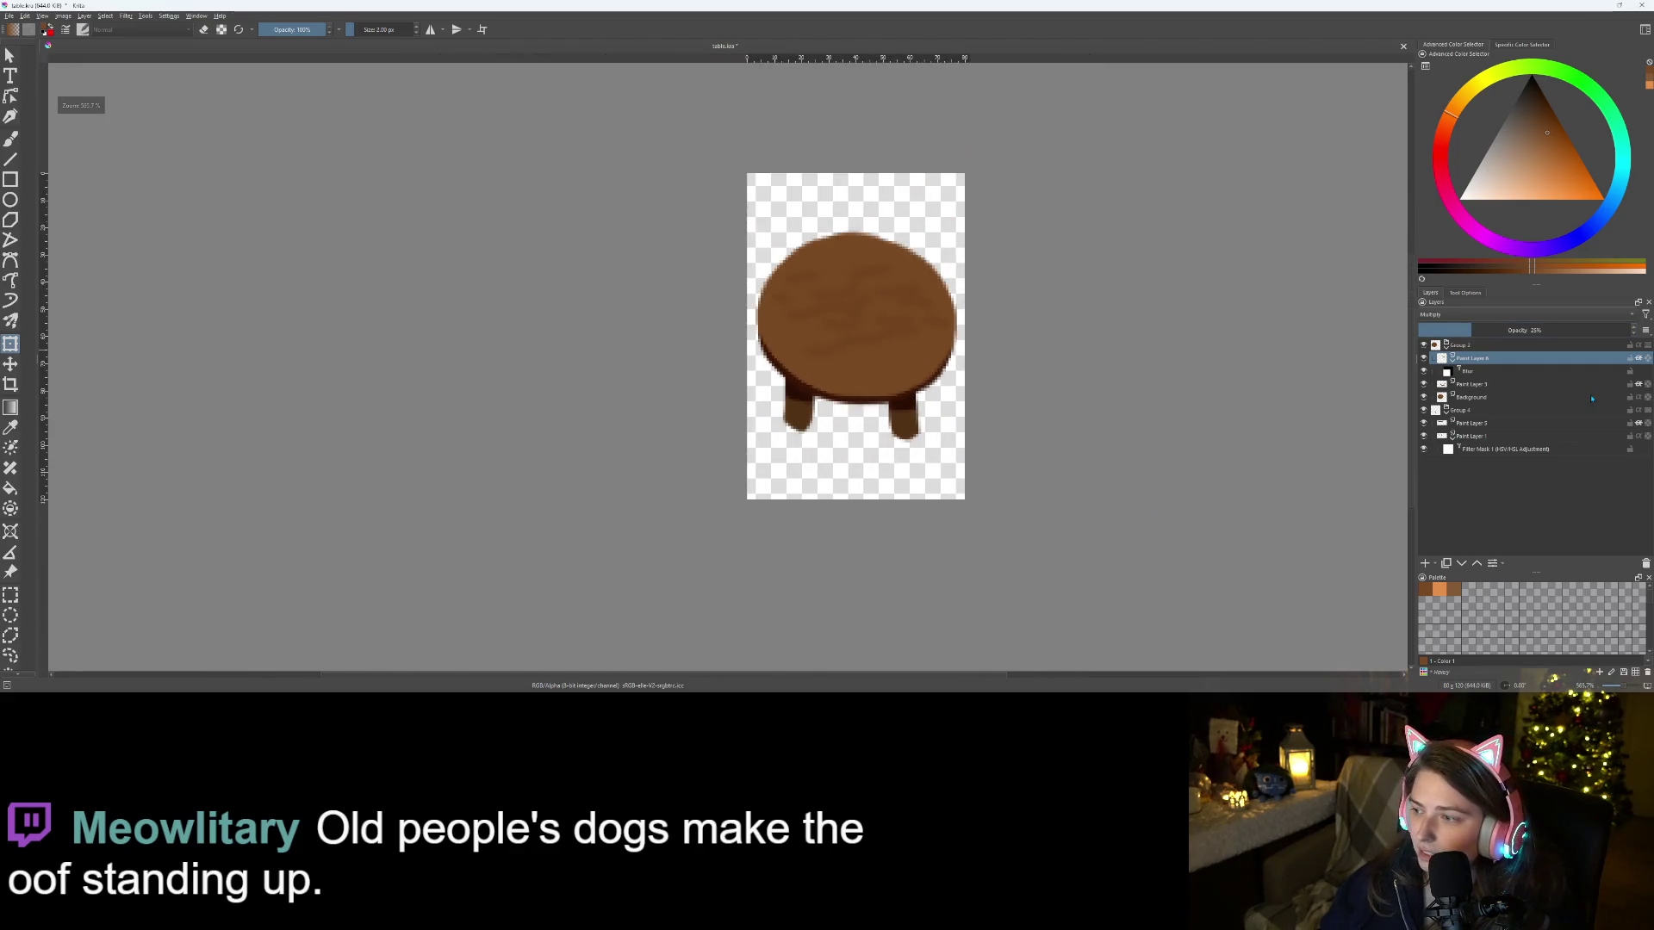
pyautogui.moveTo(852, 297)
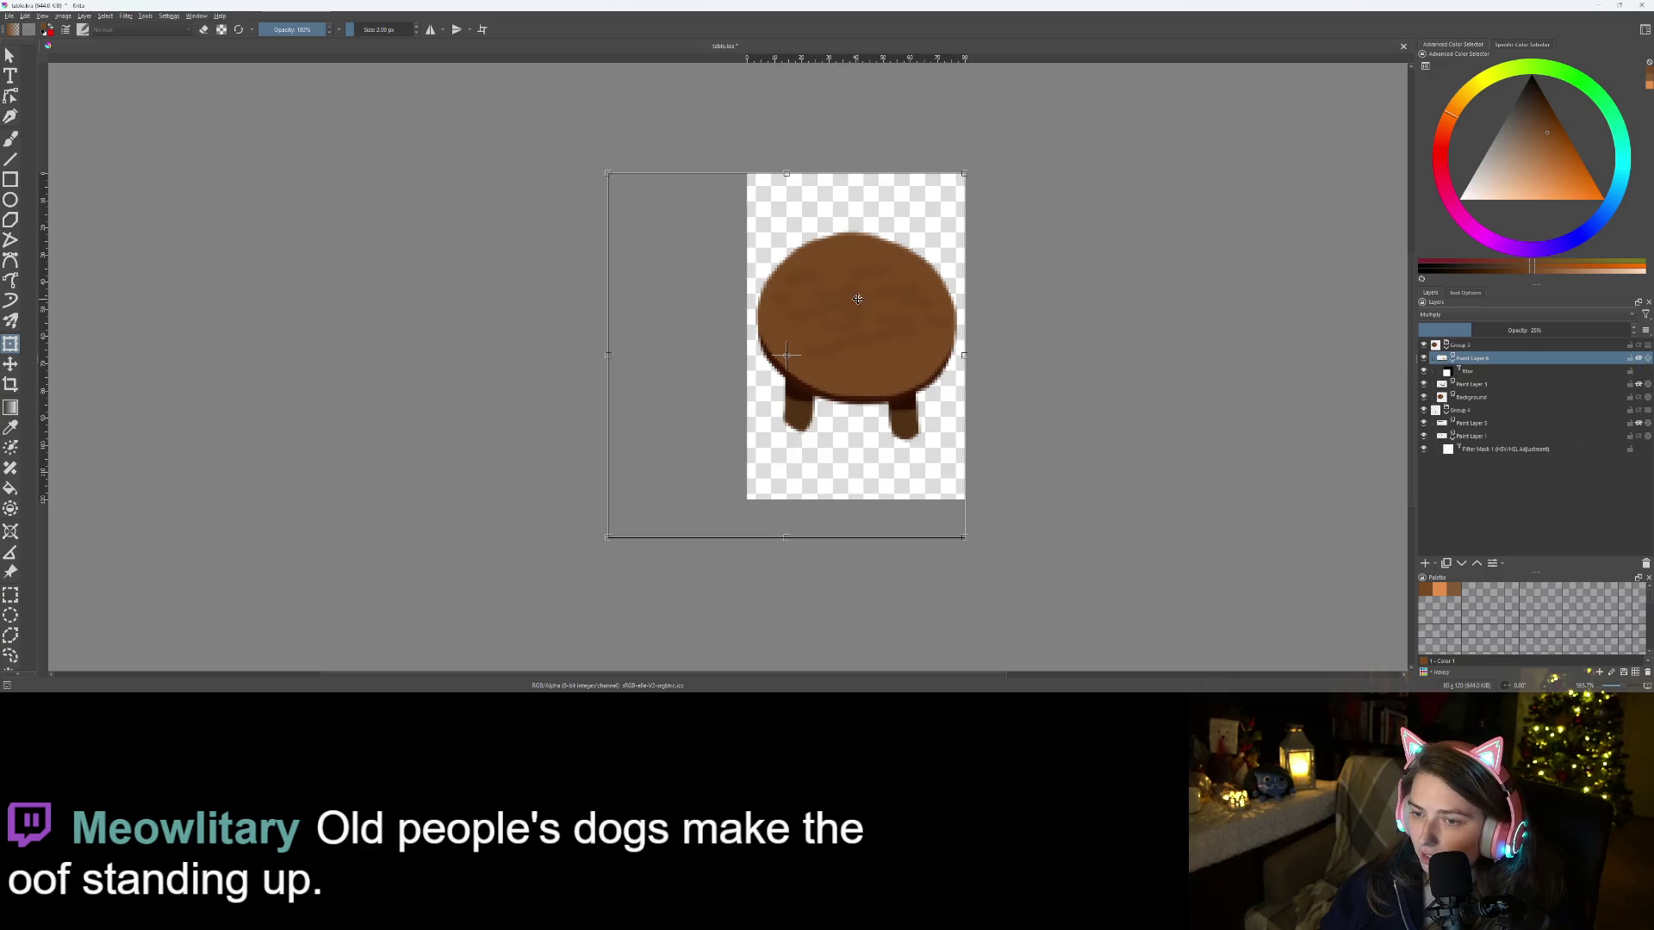
pyautogui.press('Return')
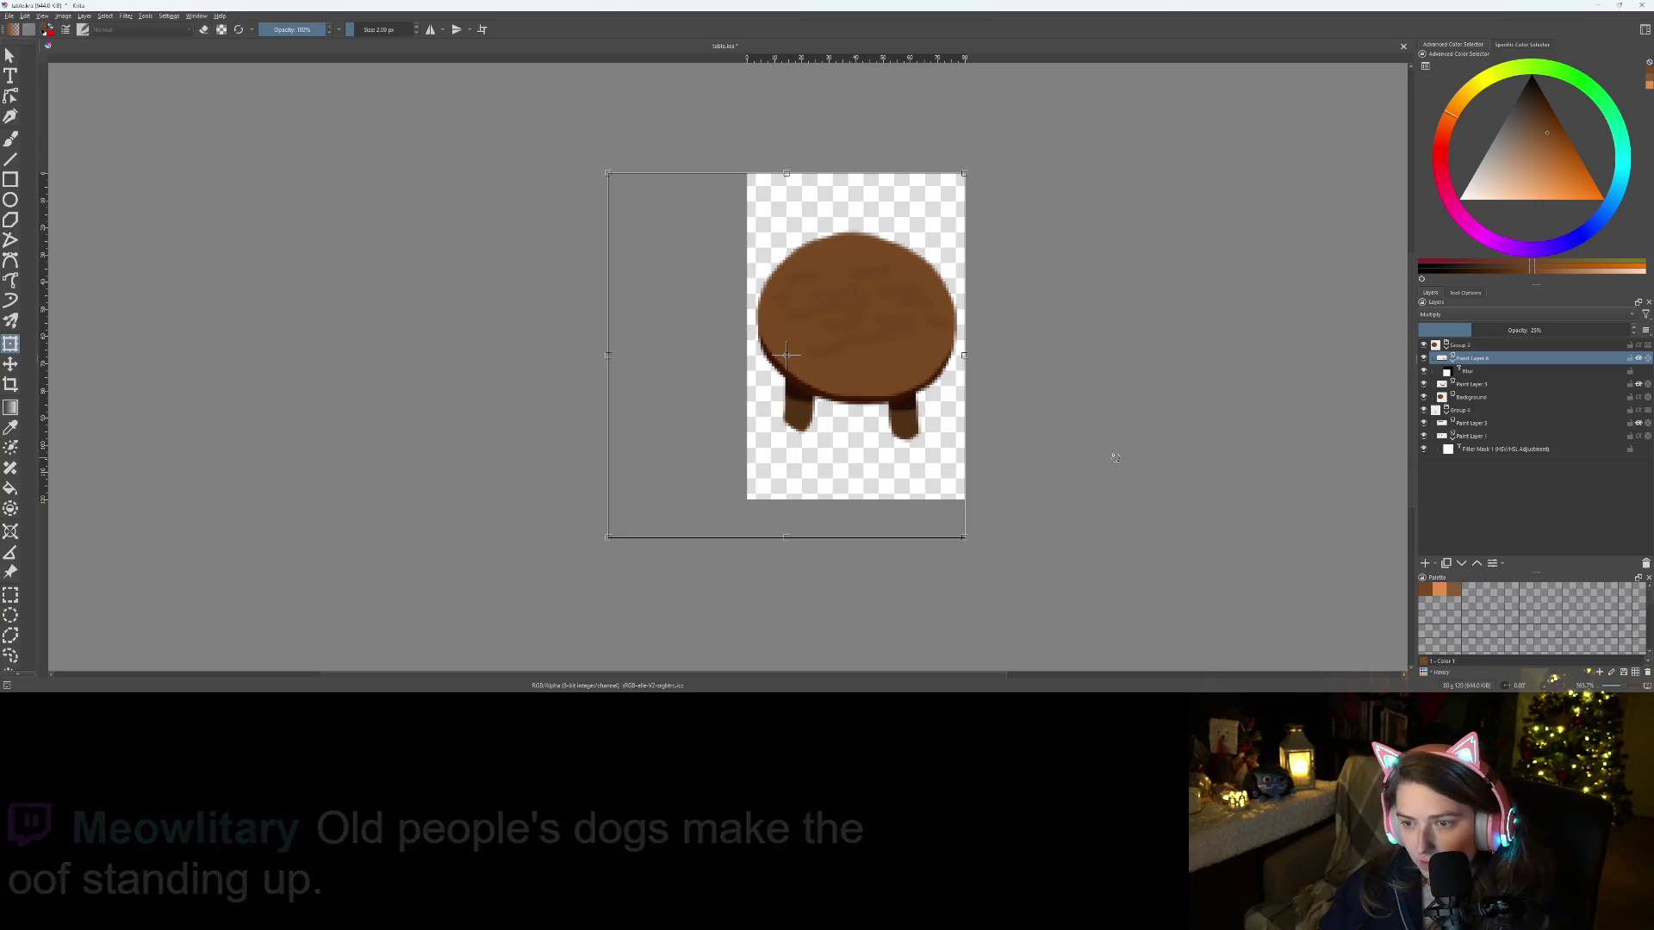
pyautogui.hotkey('shift', 'Delete')
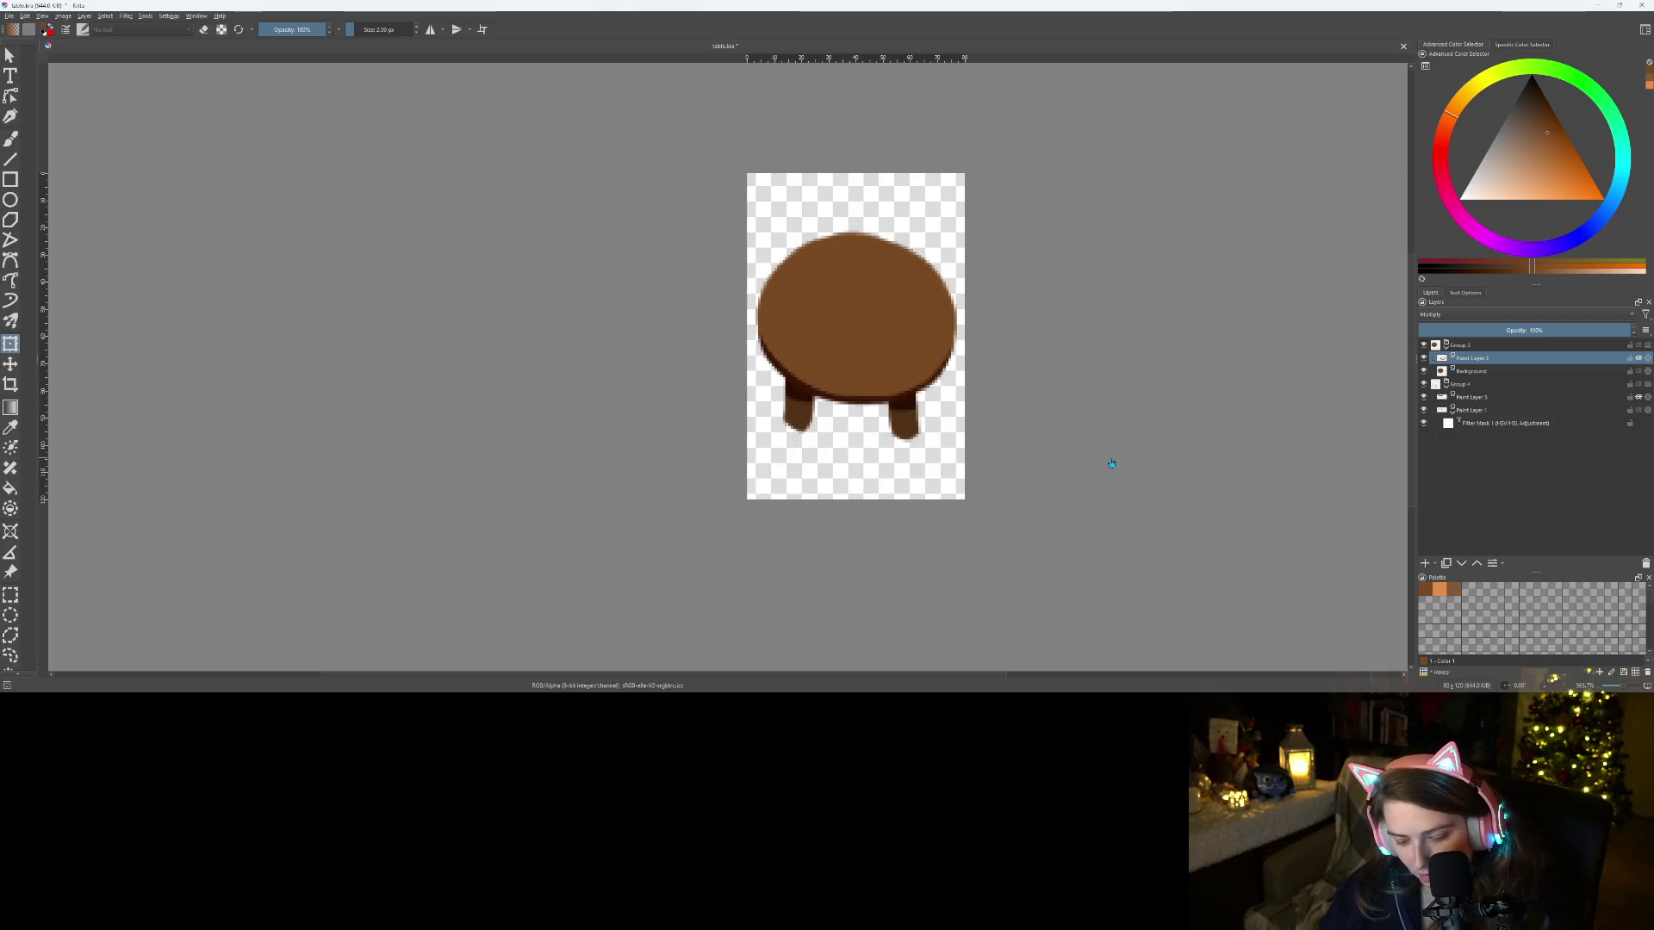
# Undo the deletion to restore Paint Layer 6, then select its Blur mask
pyautogui.hotkey('ctrl', 'z')
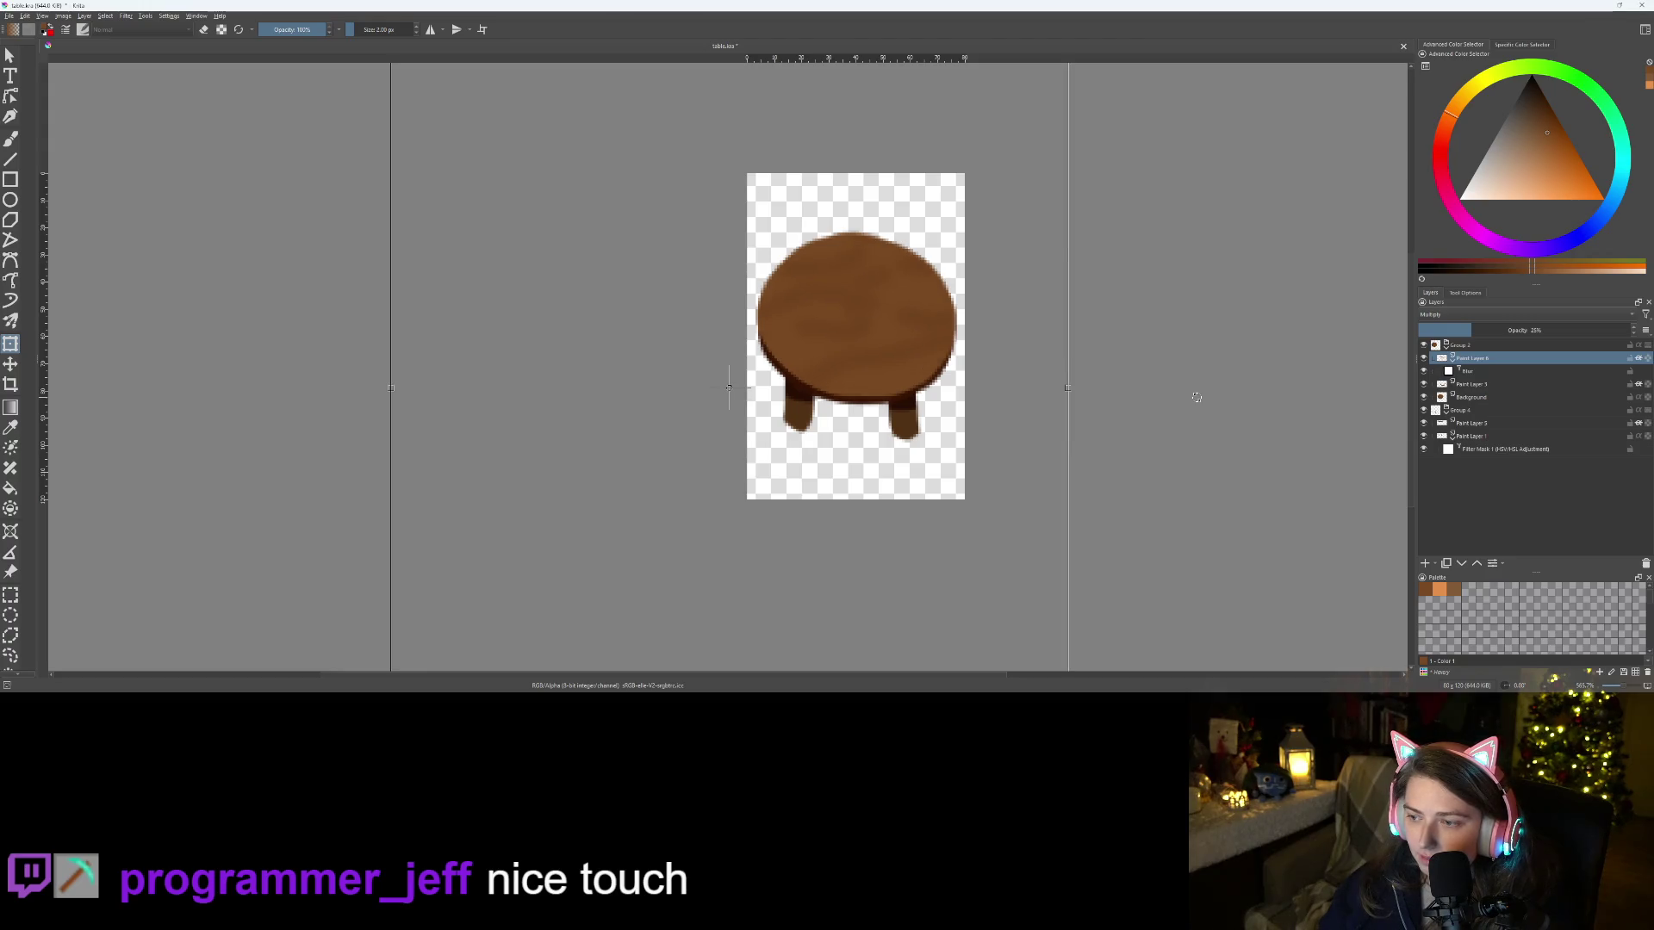
pyautogui.click(1474, 372)
pyautogui.scroll(2, 1129, 438)
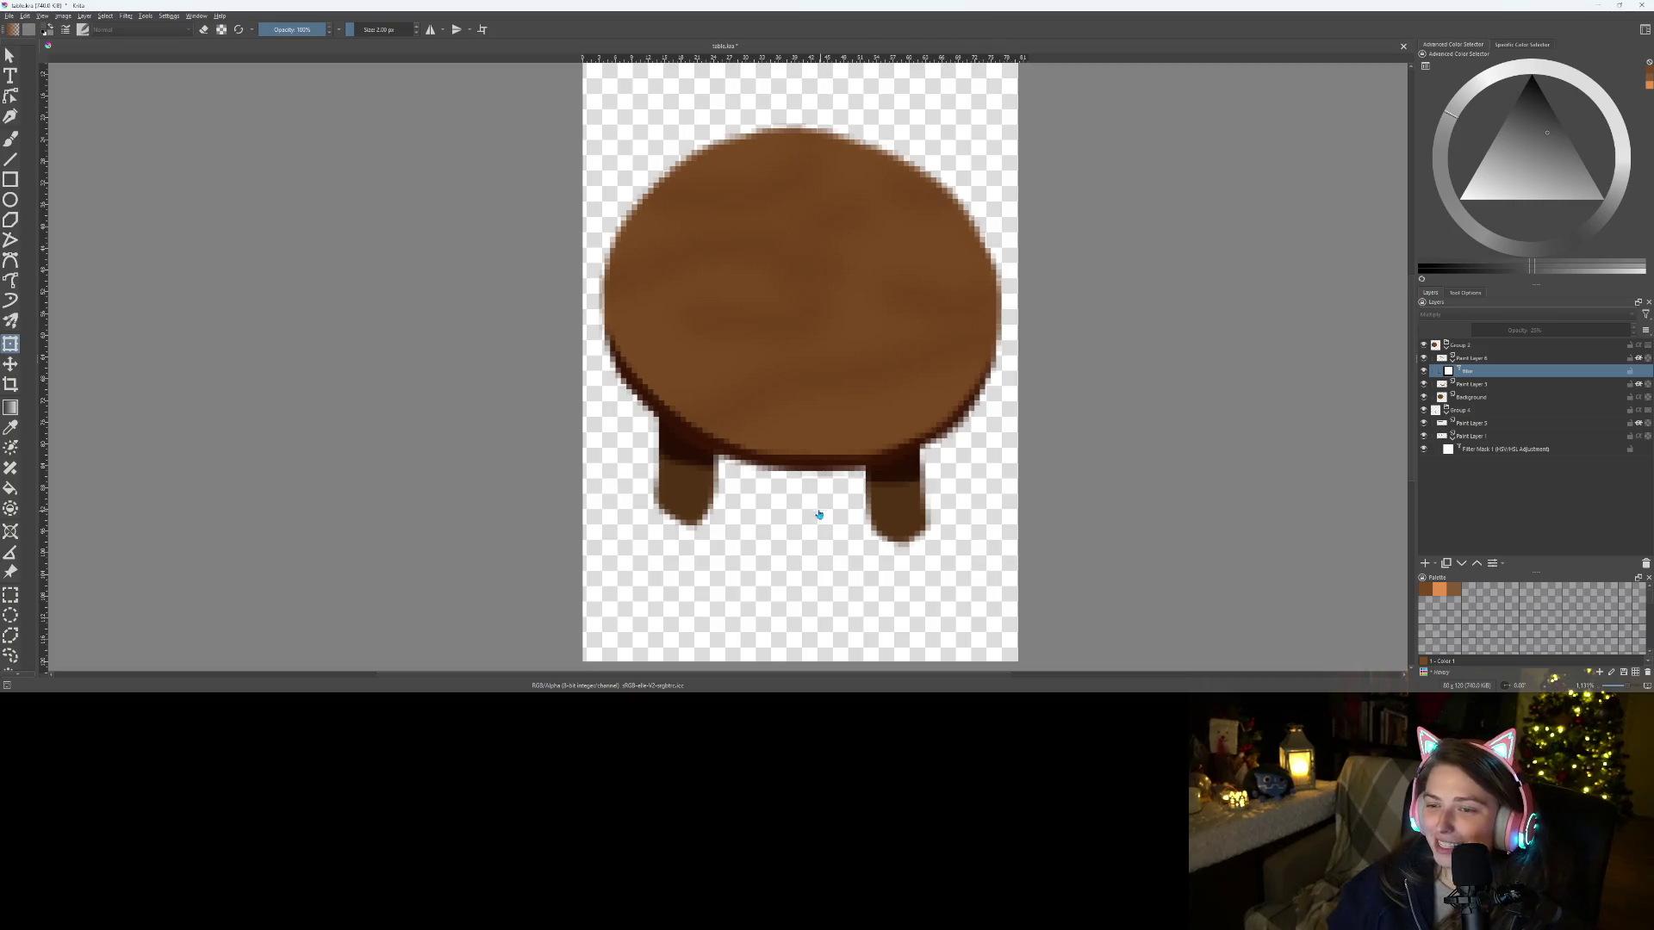
pyautogui.scroll(-4, 848, 504)
pyautogui.scroll(2, 1026, 542)
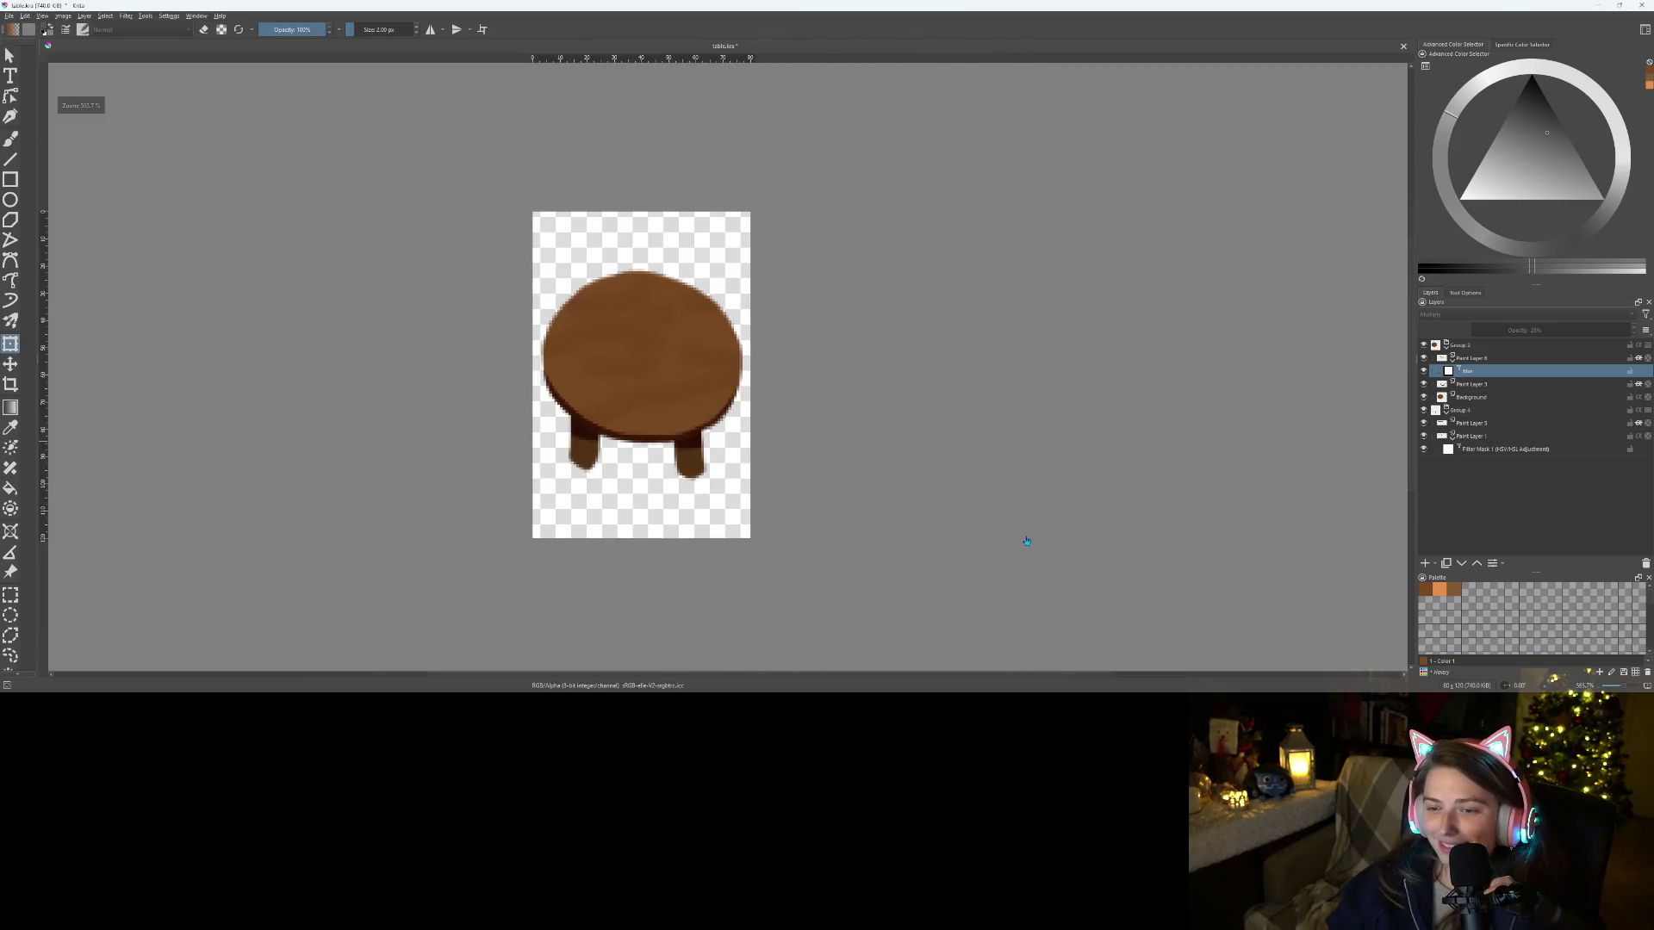
pyautogui.scroll(-2, 893, 483)
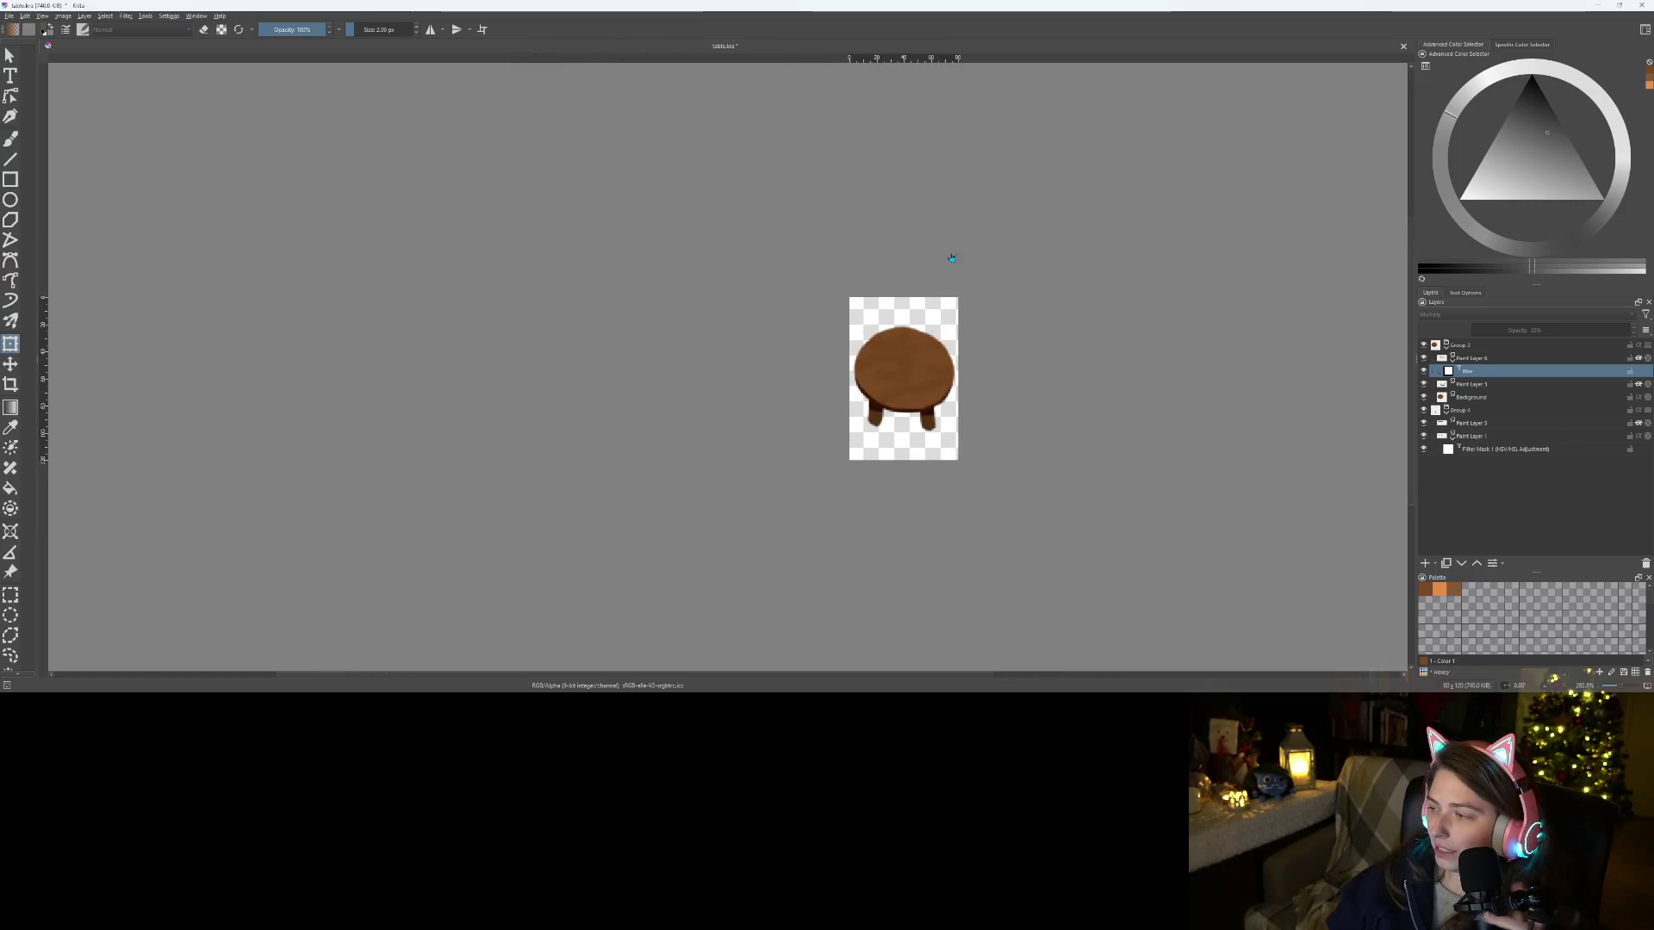
pyautogui.scroll(1, 1037, 437)
pyautogui.scroll(-1, 930, 430)
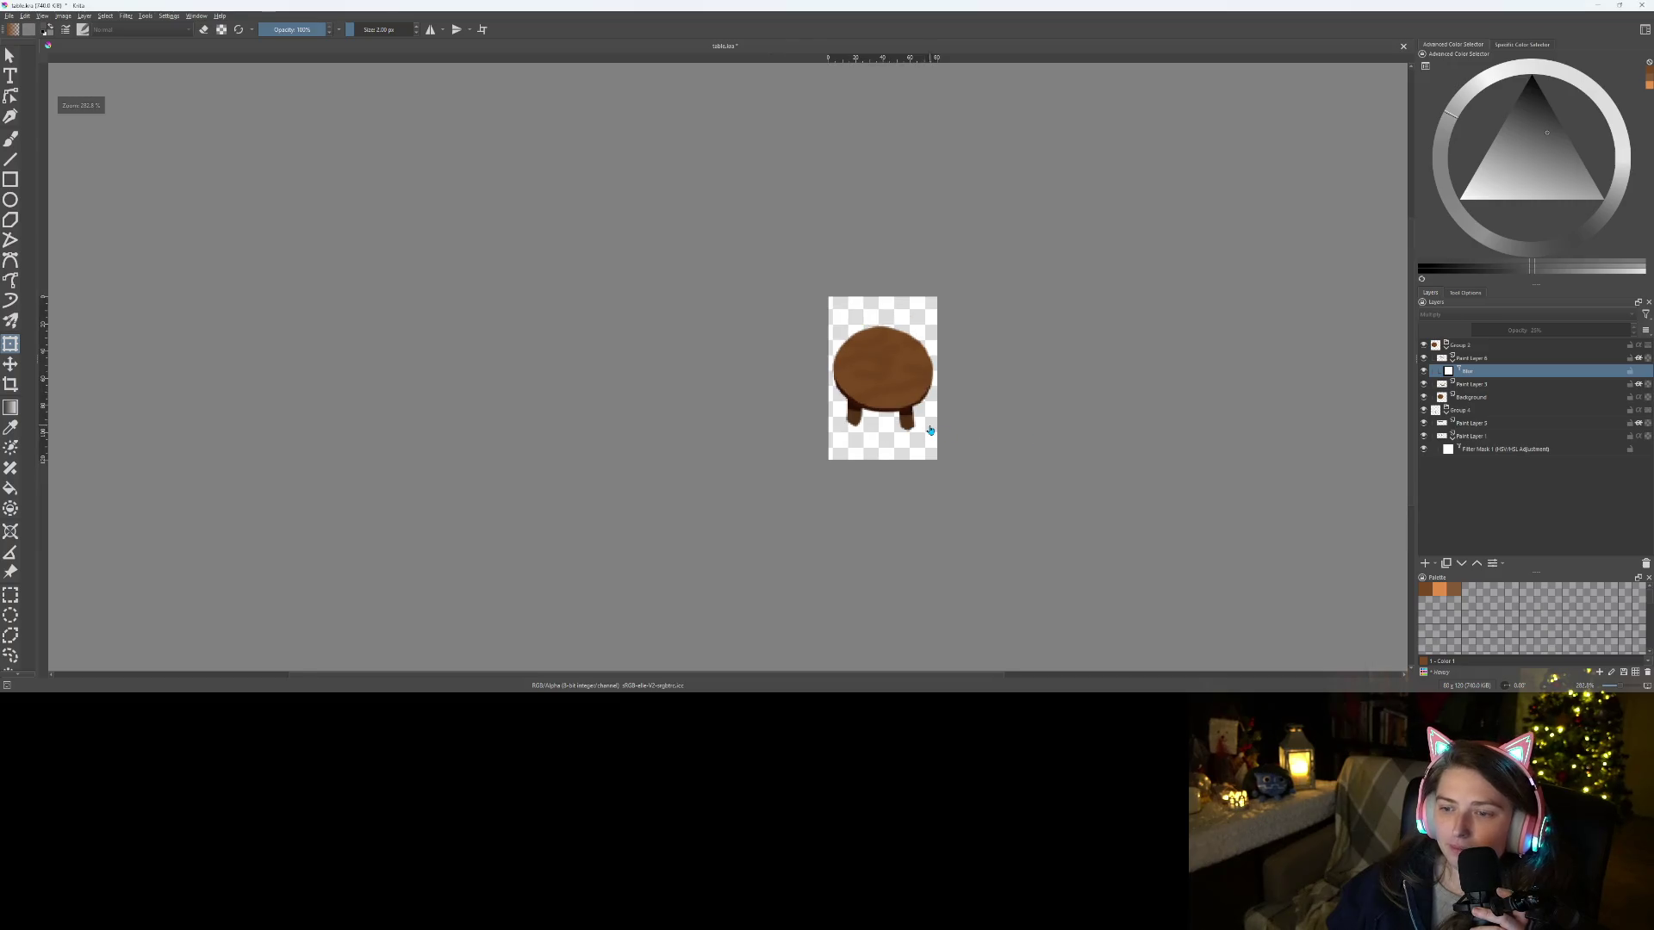
pyautogui.scroll(3, 904, 409)
pyautogui.scroll(1, 902, 487)
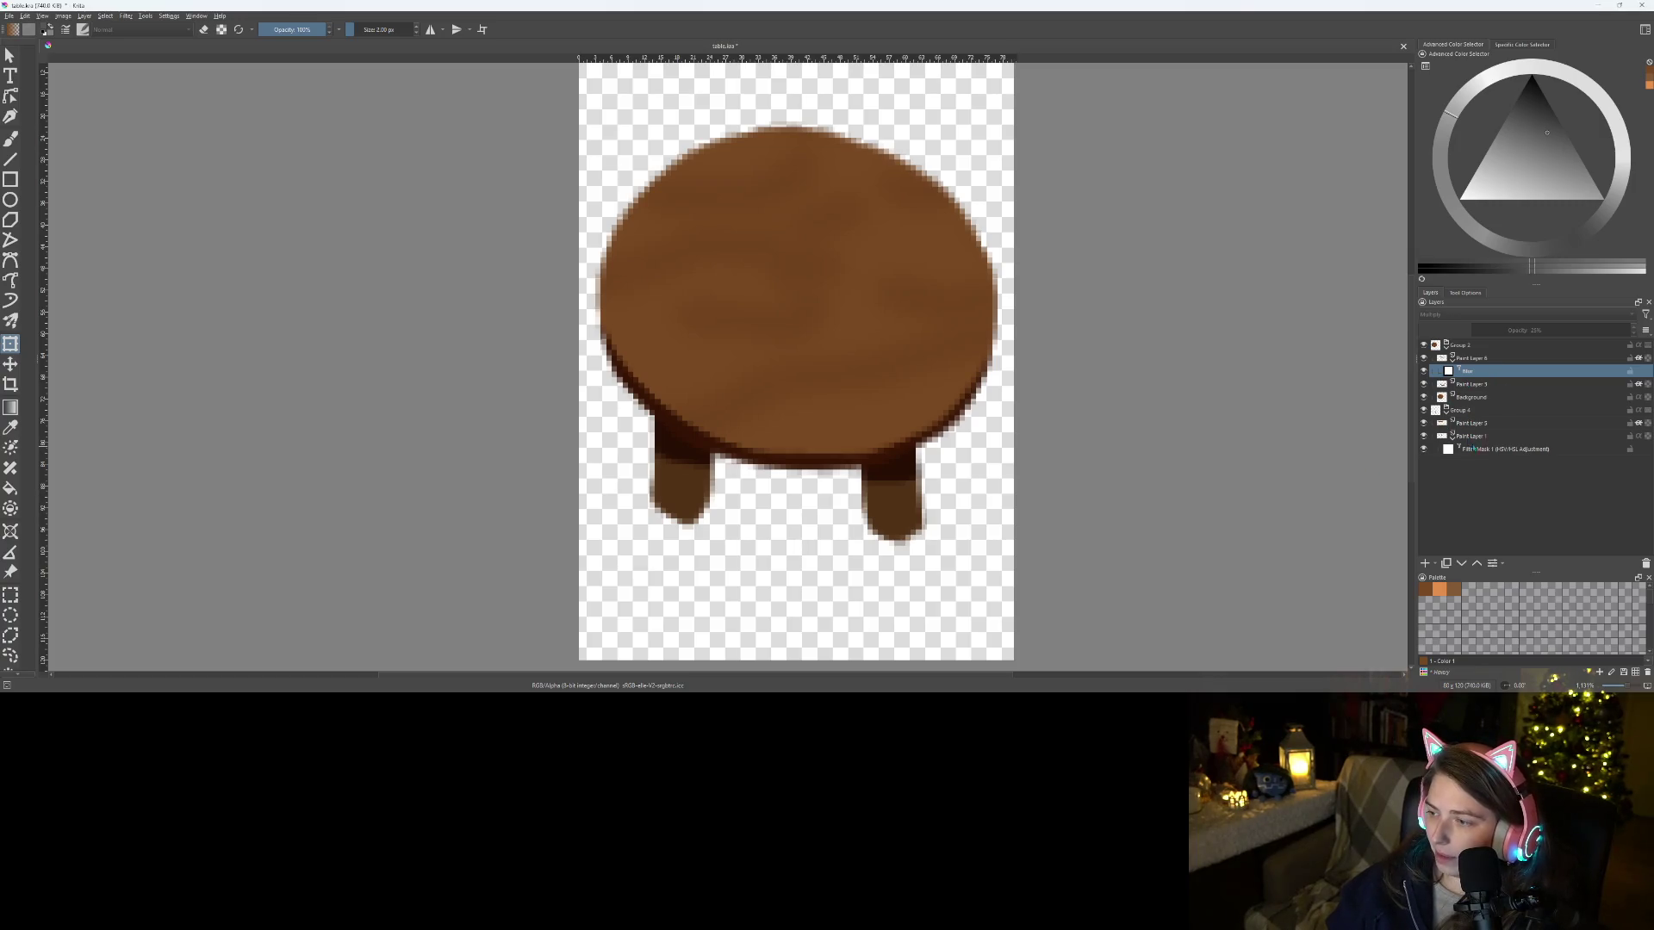
# Set the HSV/HSL adjustment mask to saturation 17 and lightness -24, then select Paint Layer 5
pyautogui.click(1486, 450)
pyautogui.rightClick(1505, 454)
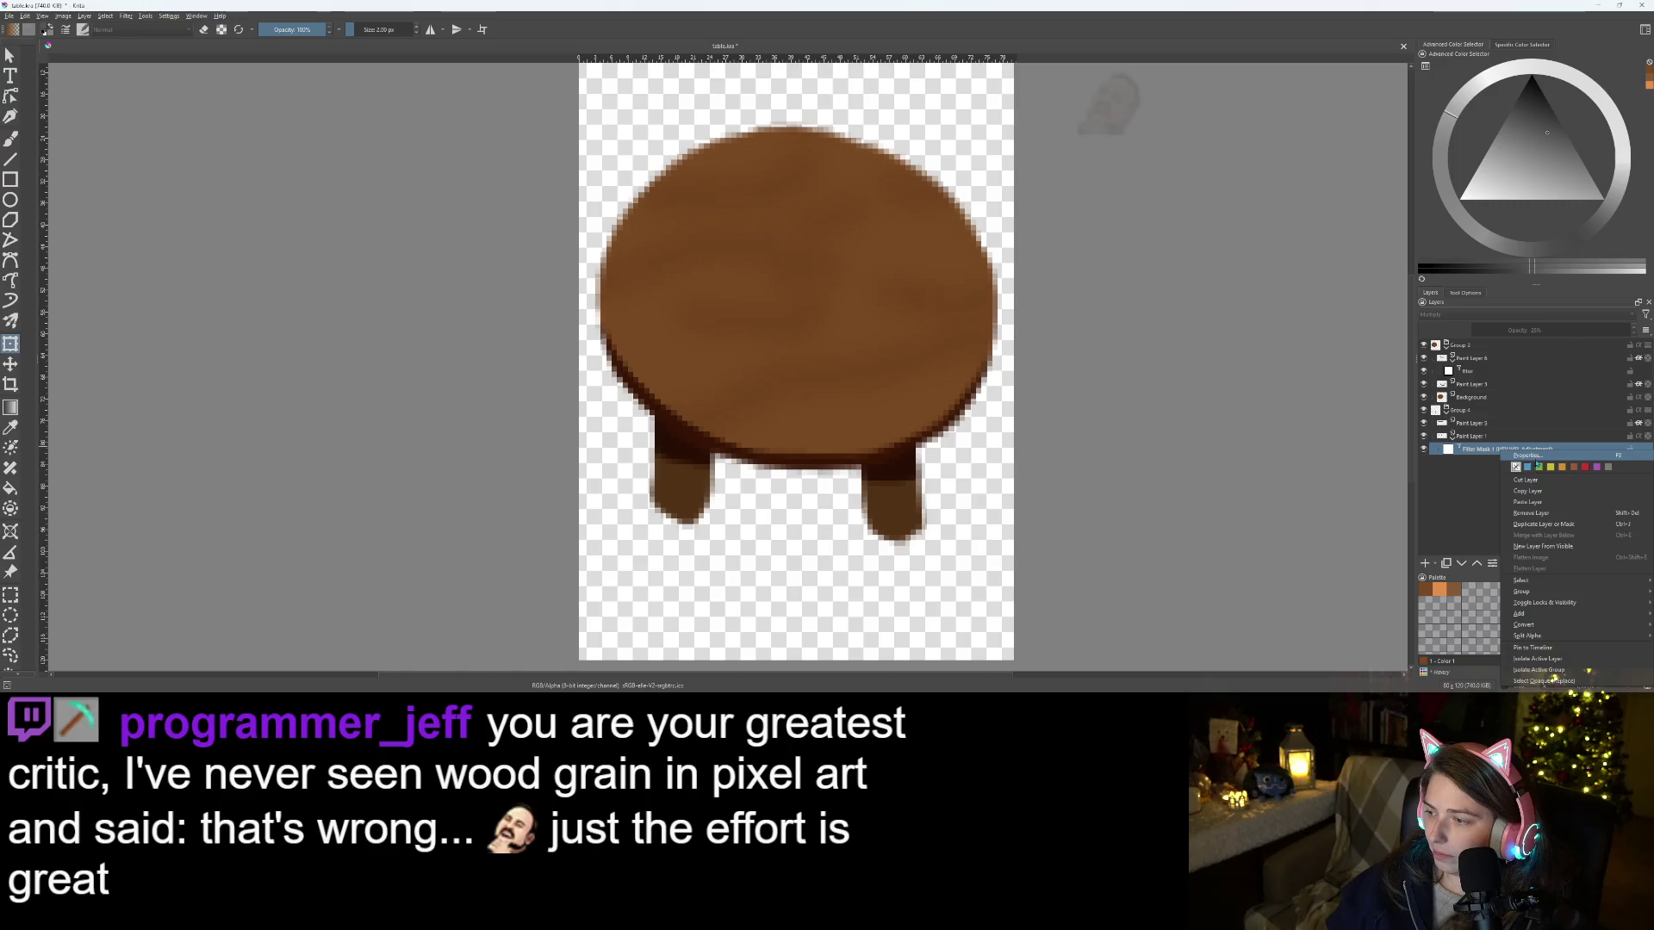
pyautogui.click(1529, 466)
pyautogui.click(816, 346)
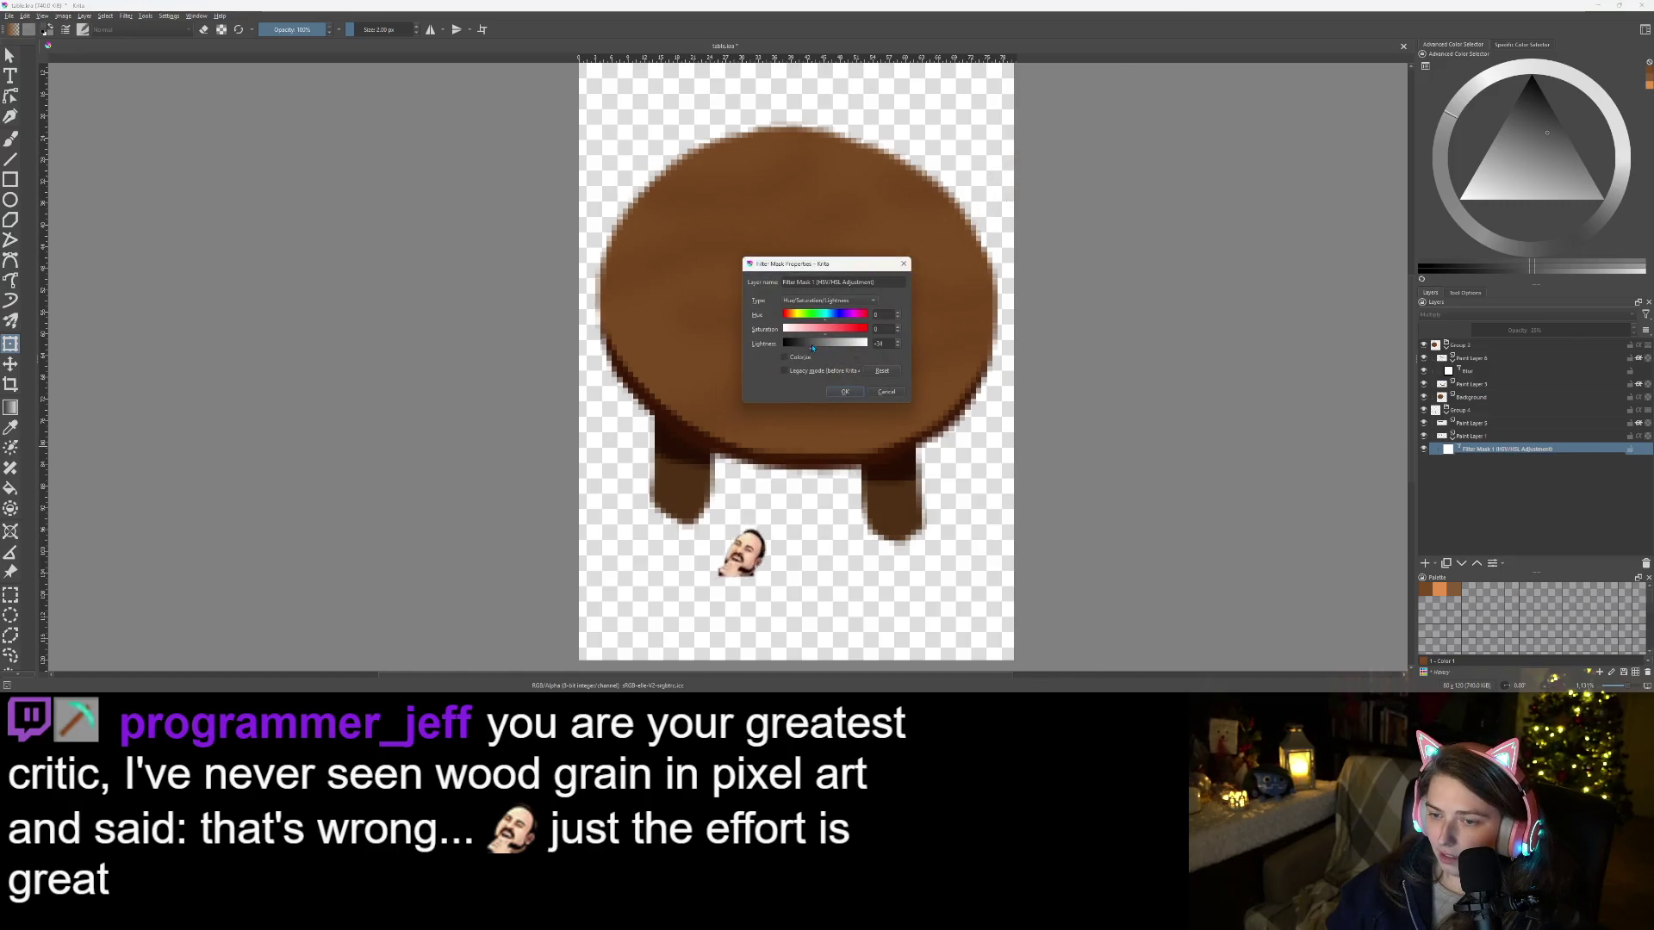
pyautogui.click(834, 330)
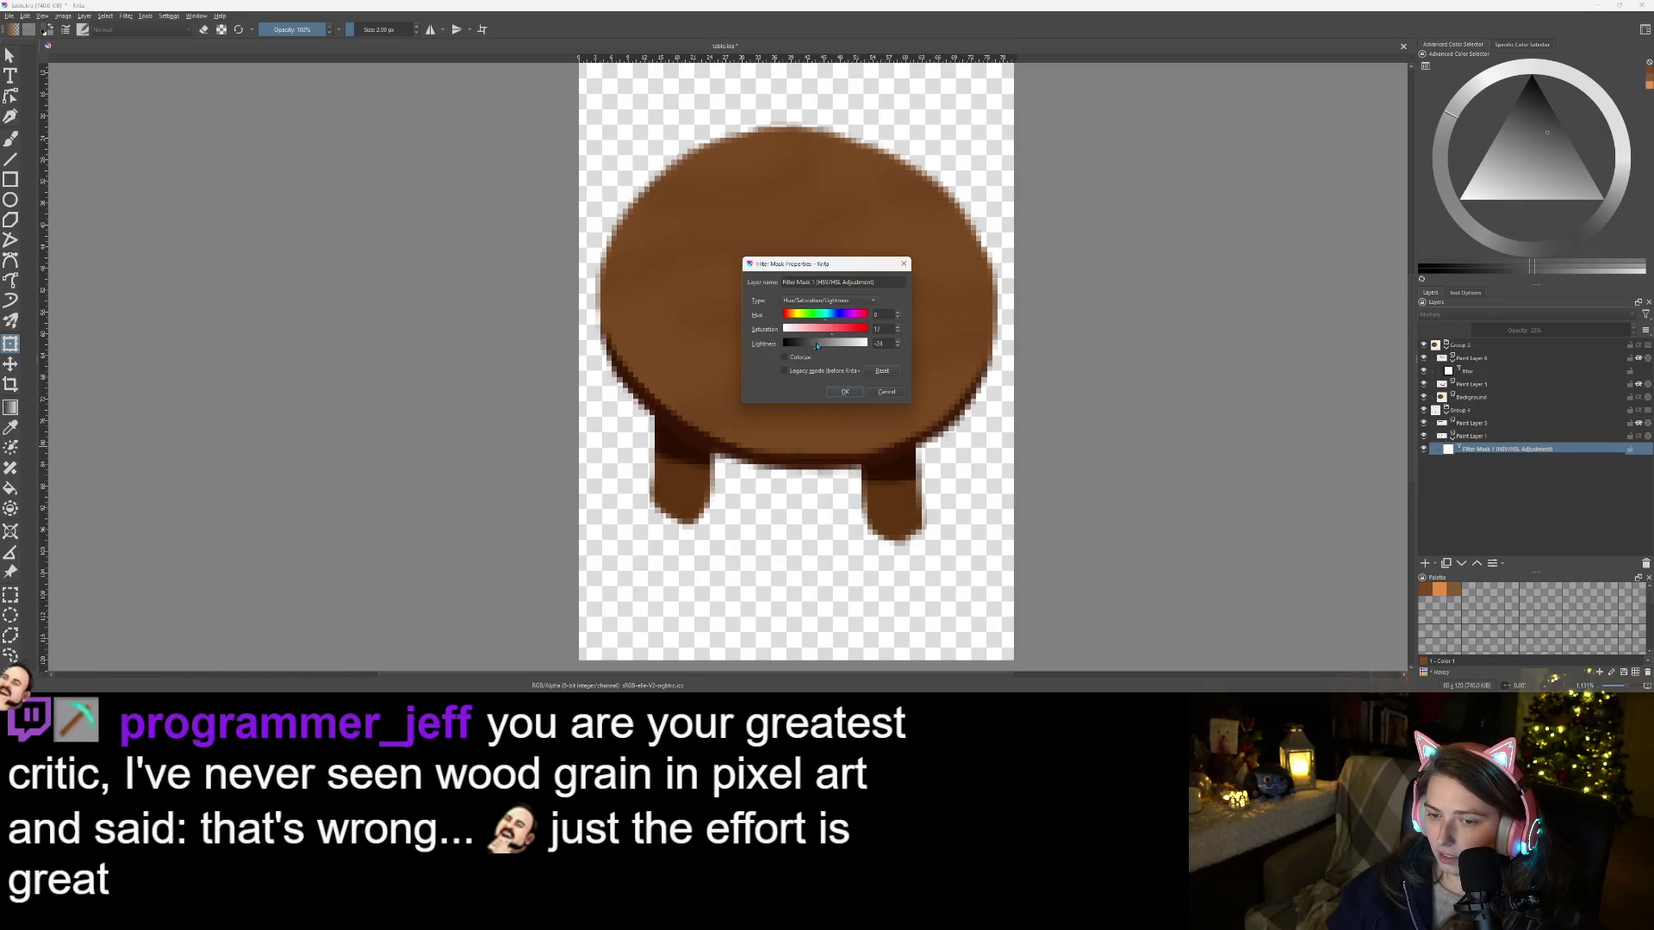
pyautogui.click(846, 393)
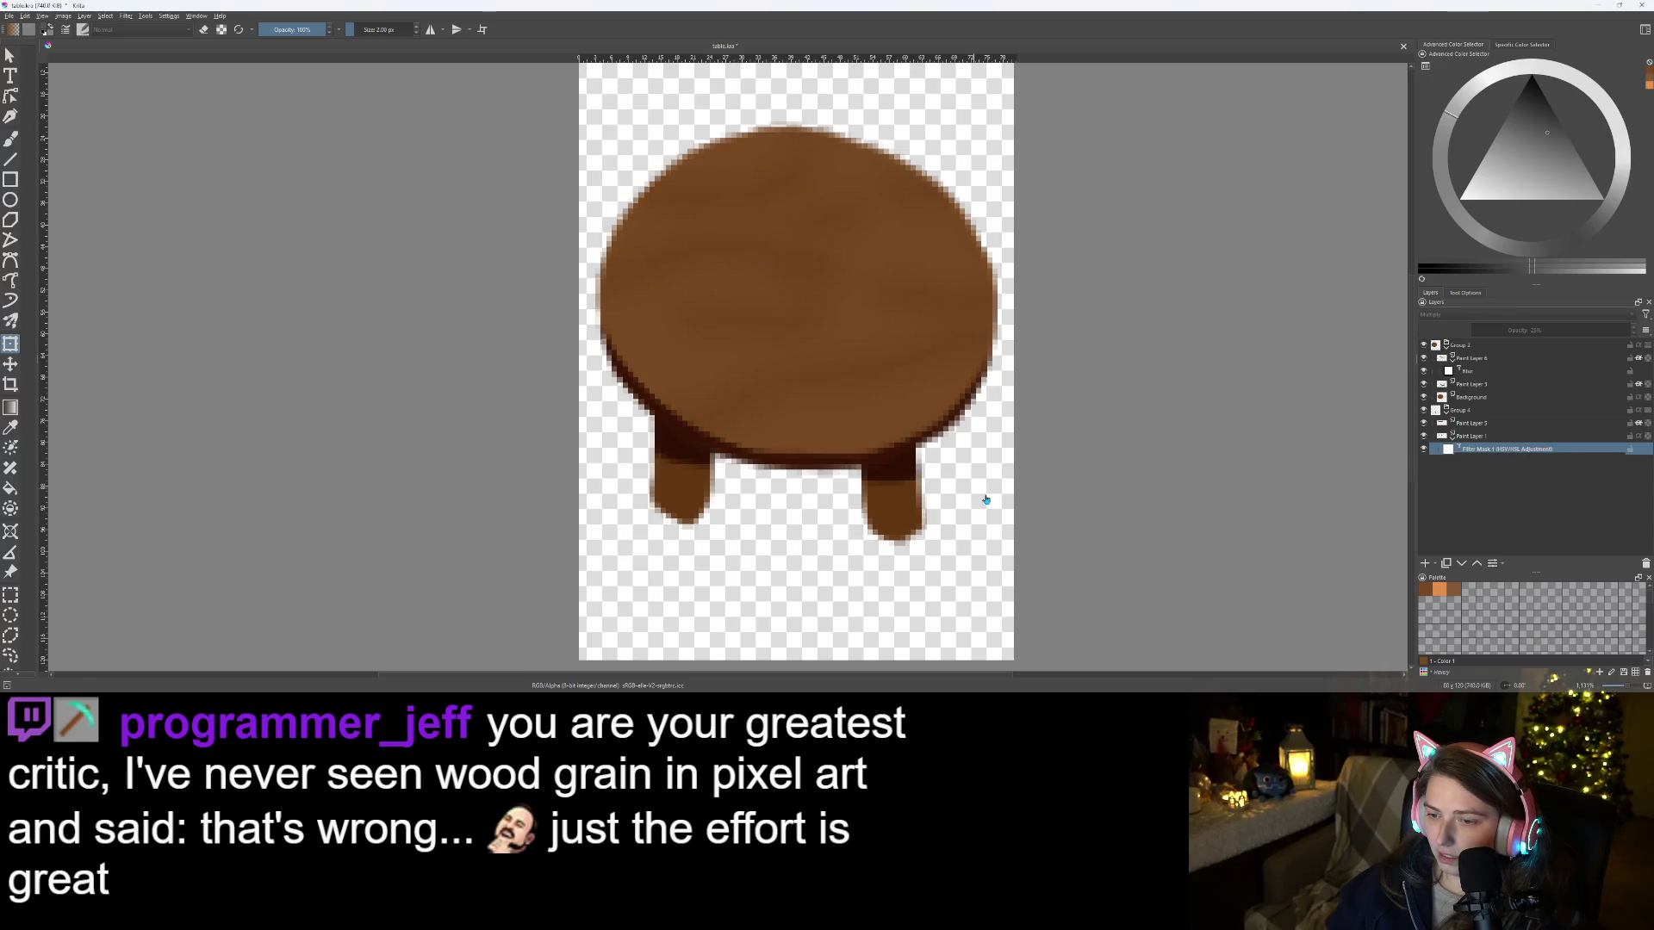
pyautogui.click(1478, 425)
pyautogui.press('b')
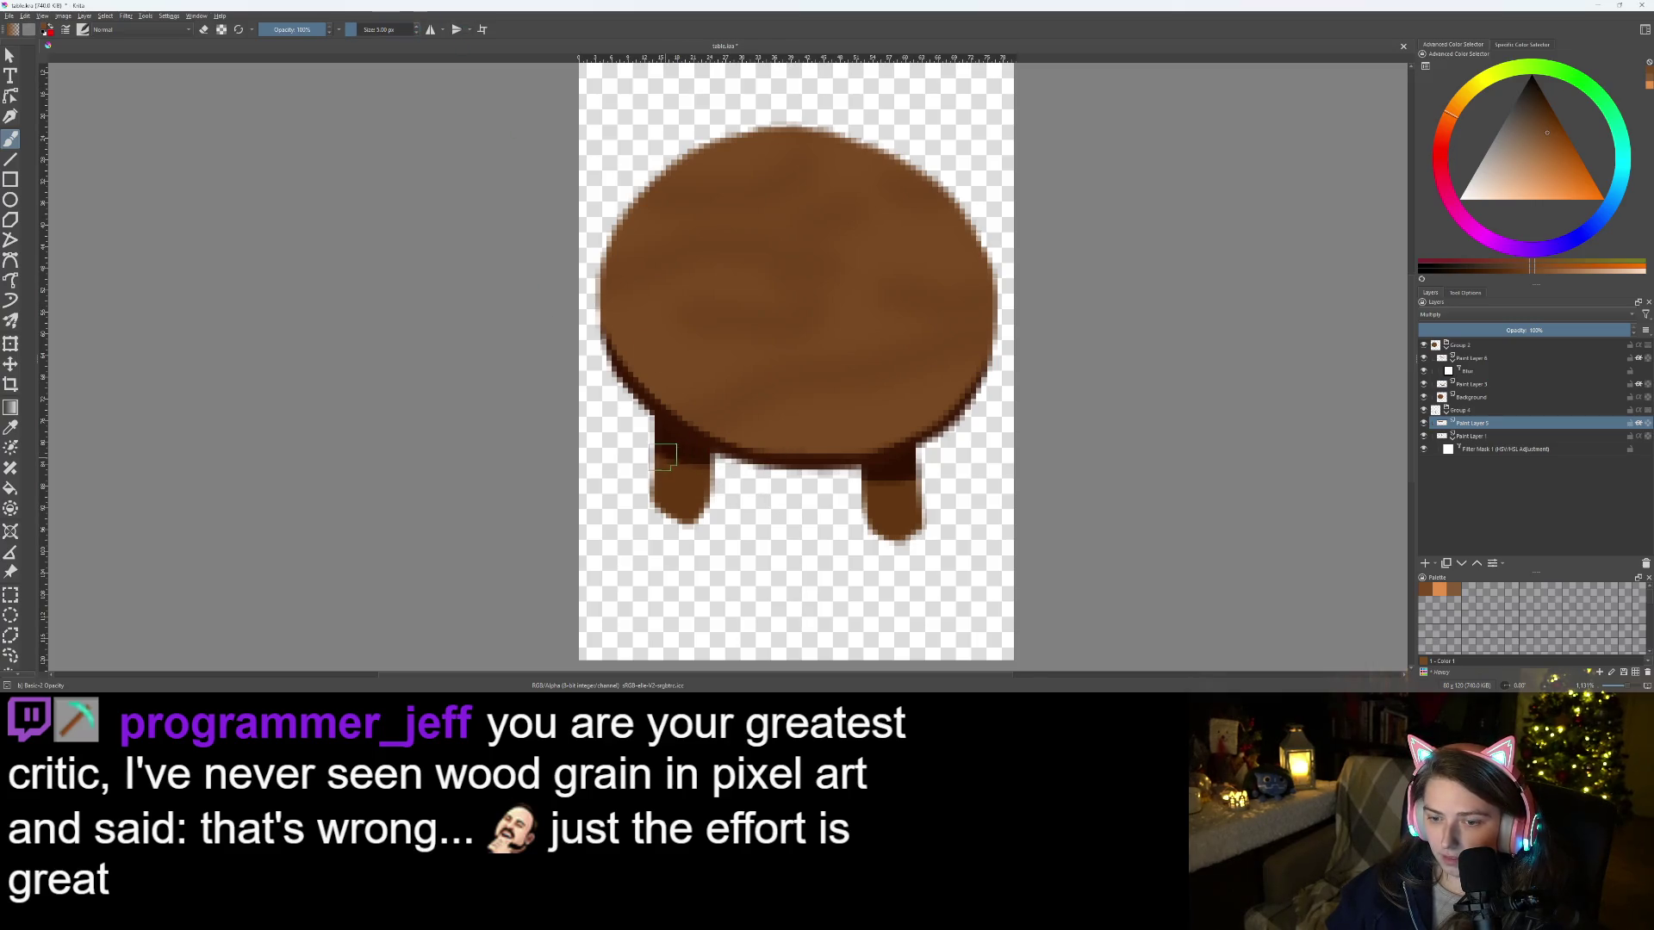
pyautogui.moveTo(728, 474); pyautogui.dragTo(923, 484)
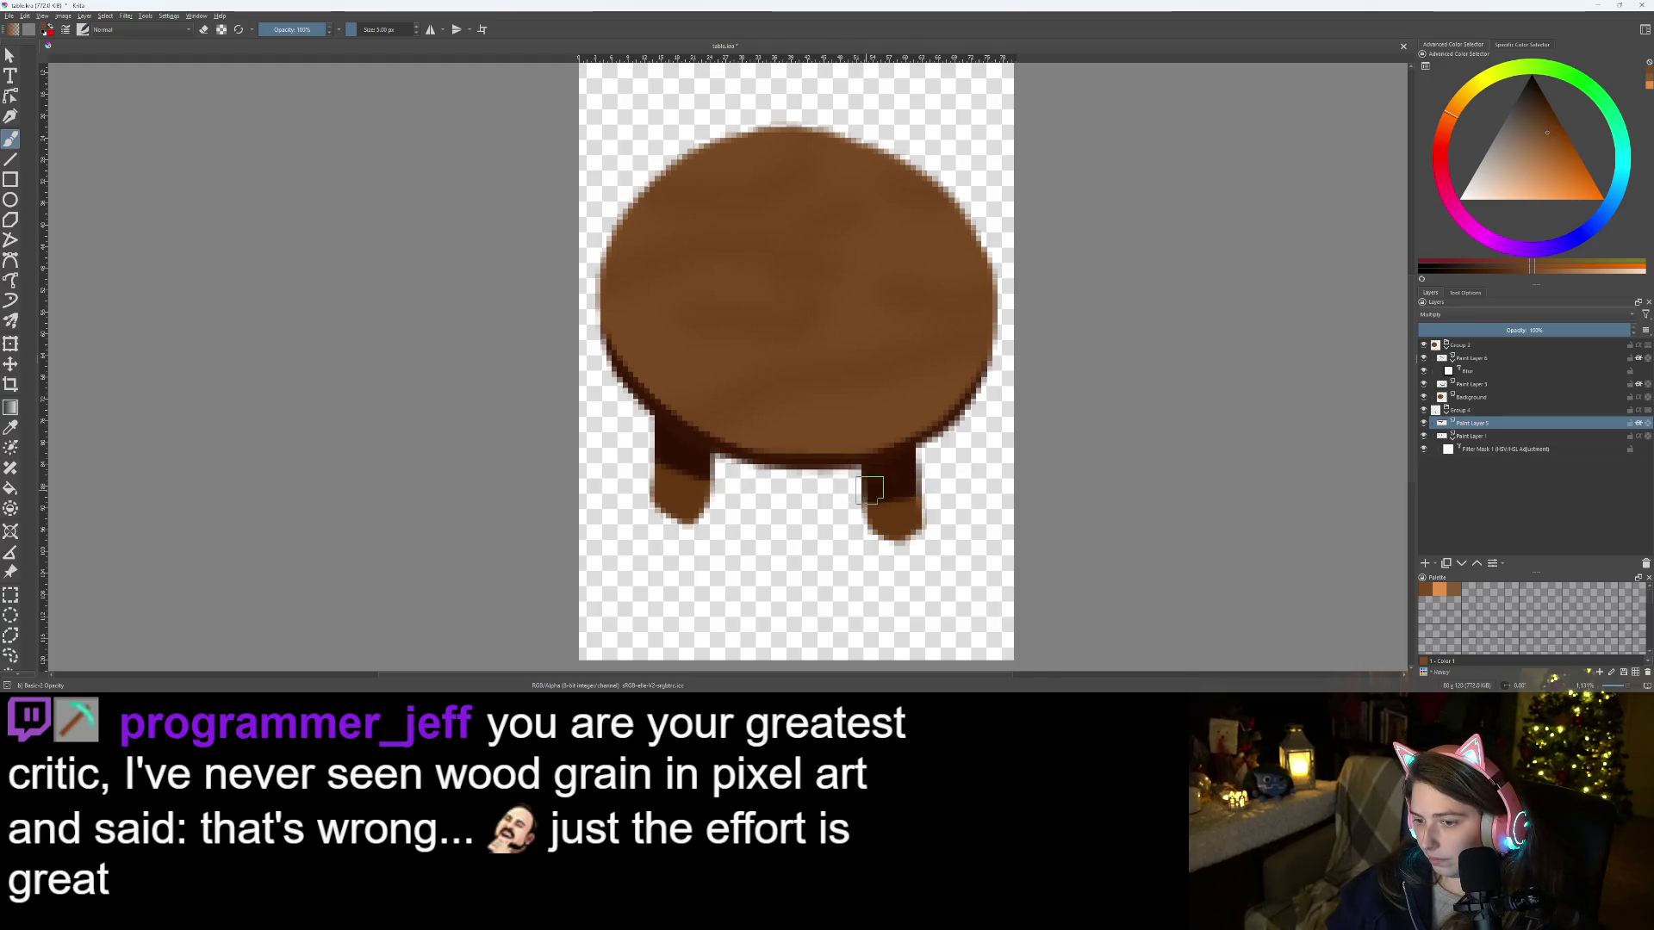
pyautogui.hotkey('ctrl', 'z')
pyautogui.scroll(-2, 877, 484)
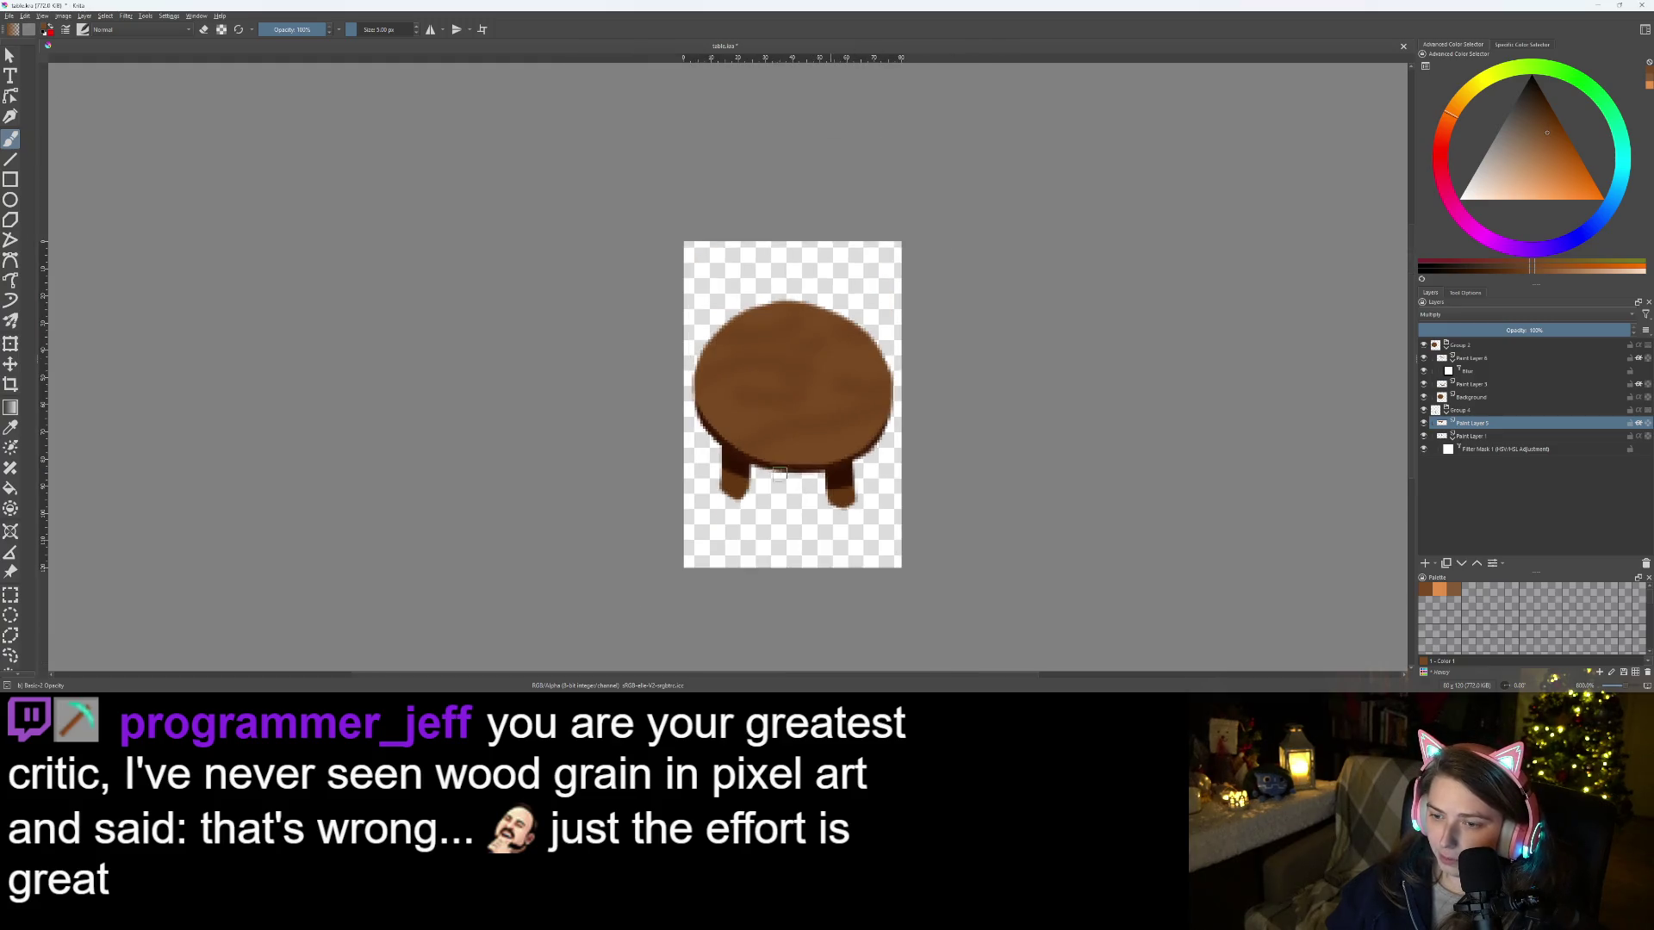
pyautogui.scroll(3, 896, 500)
pyautogui.scroll(-4, 915, 522)
pyautogui.scroll(2, 841, 471)
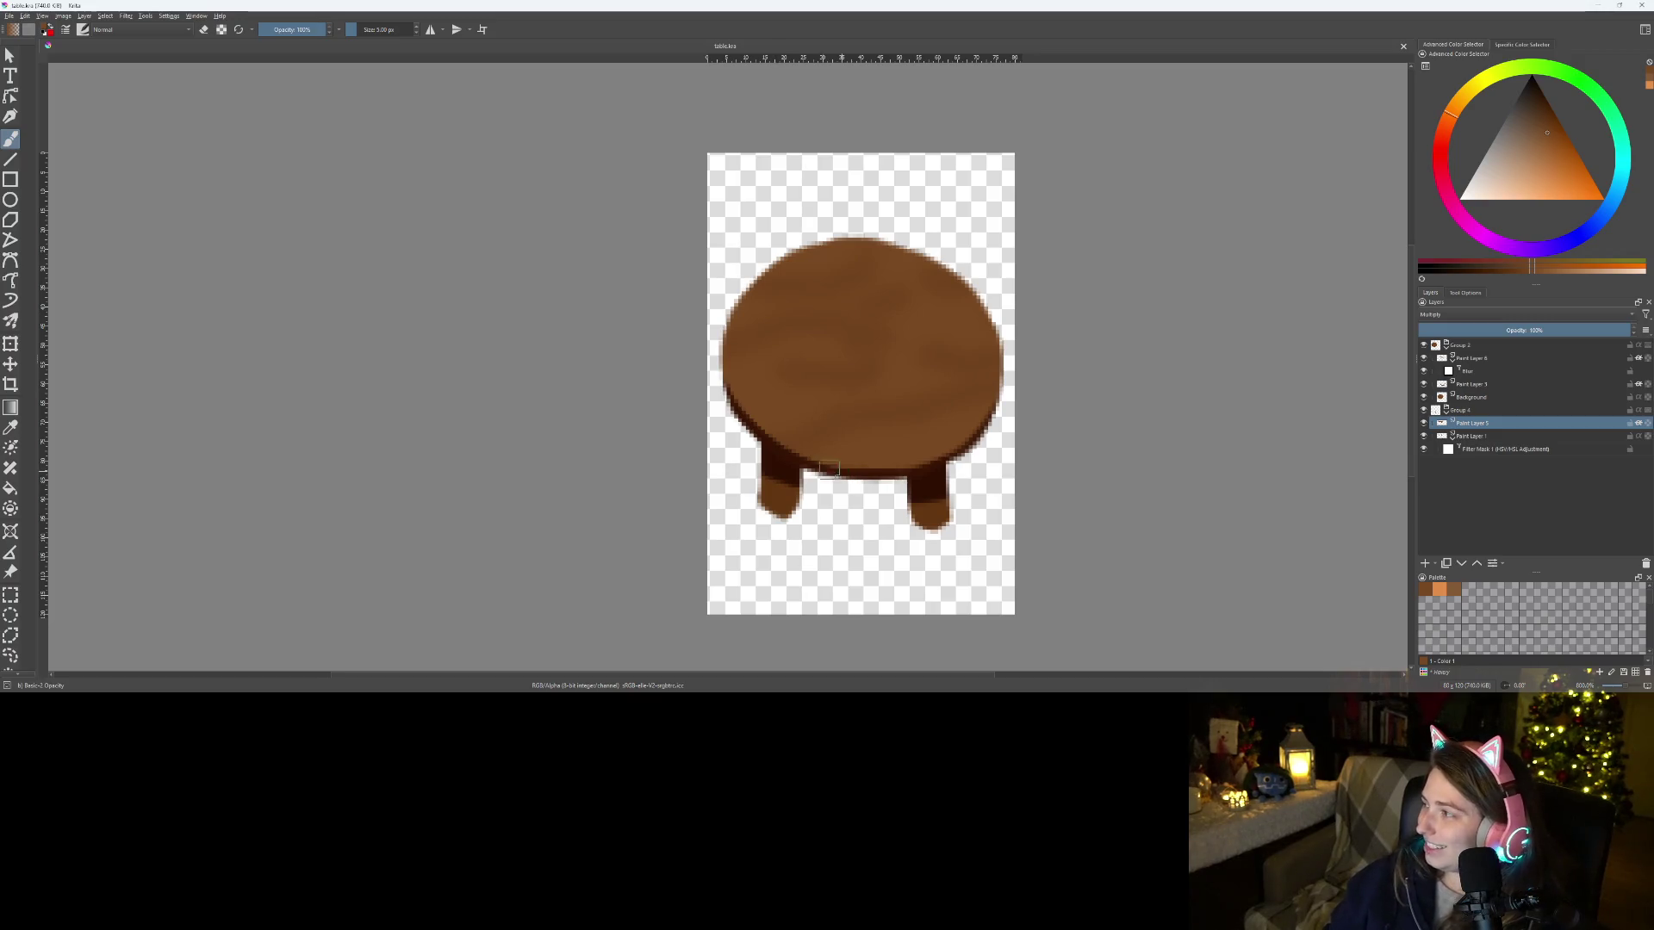
pyautogui.scroll(-1, 770, 374)
pyautogui.scroll(1, 770, 373)
pyautogui.scroll(7, 770, 374)
pyautogui.scroll(-6, 858, 385)
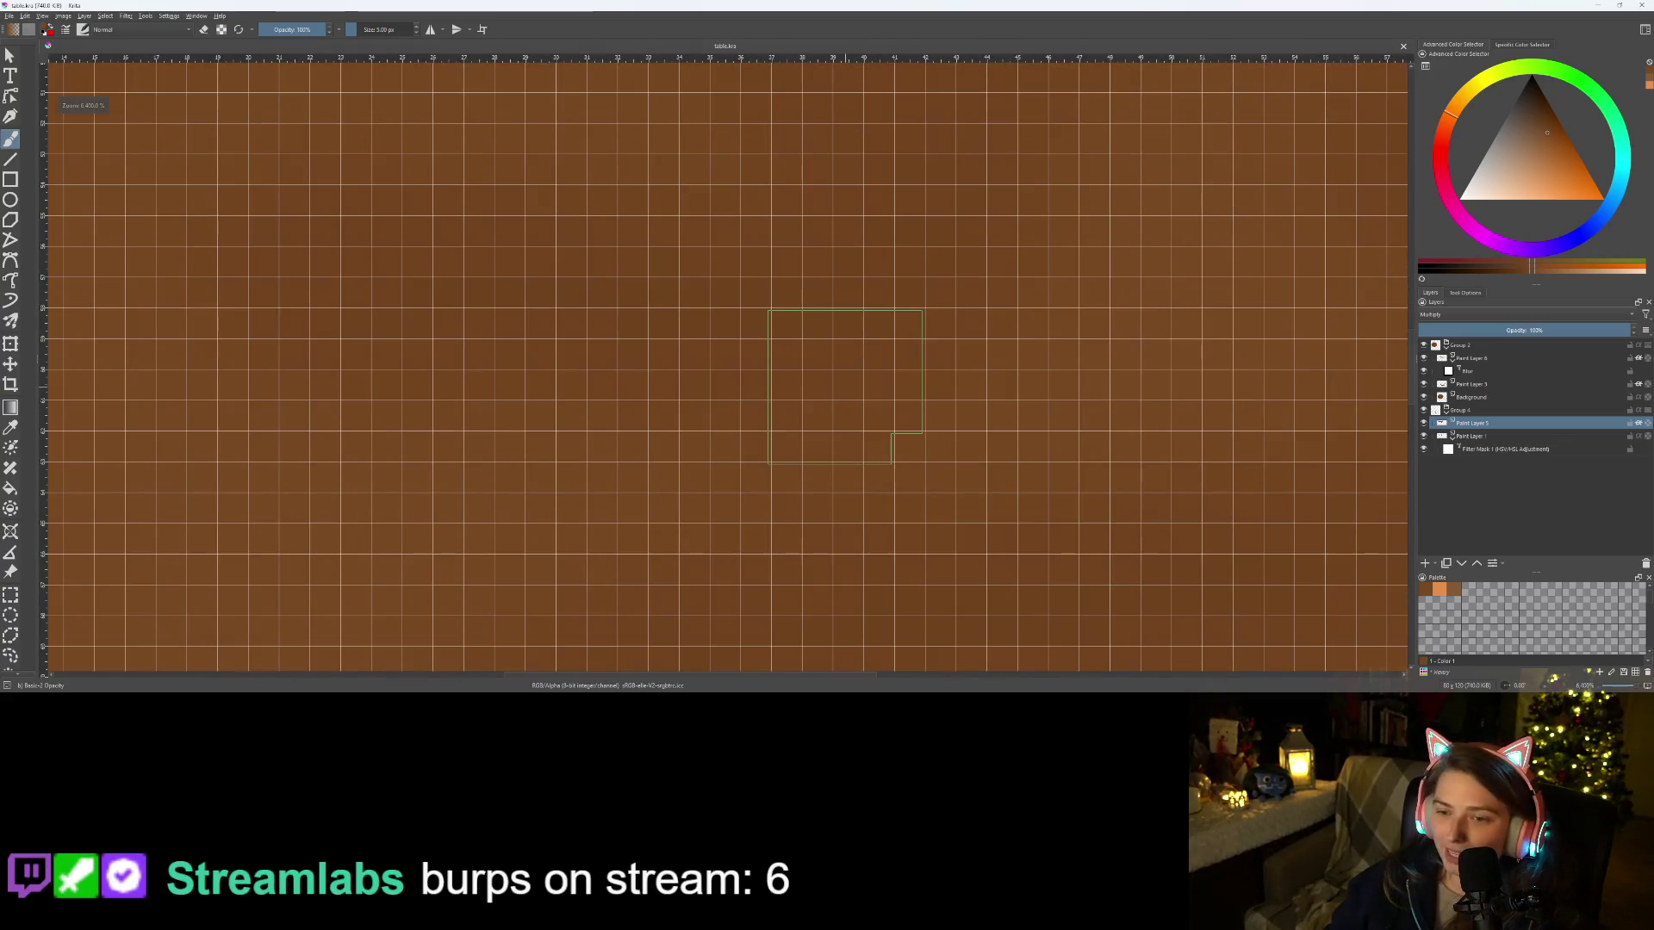
pyautogui.scroll(1, 841, 388)
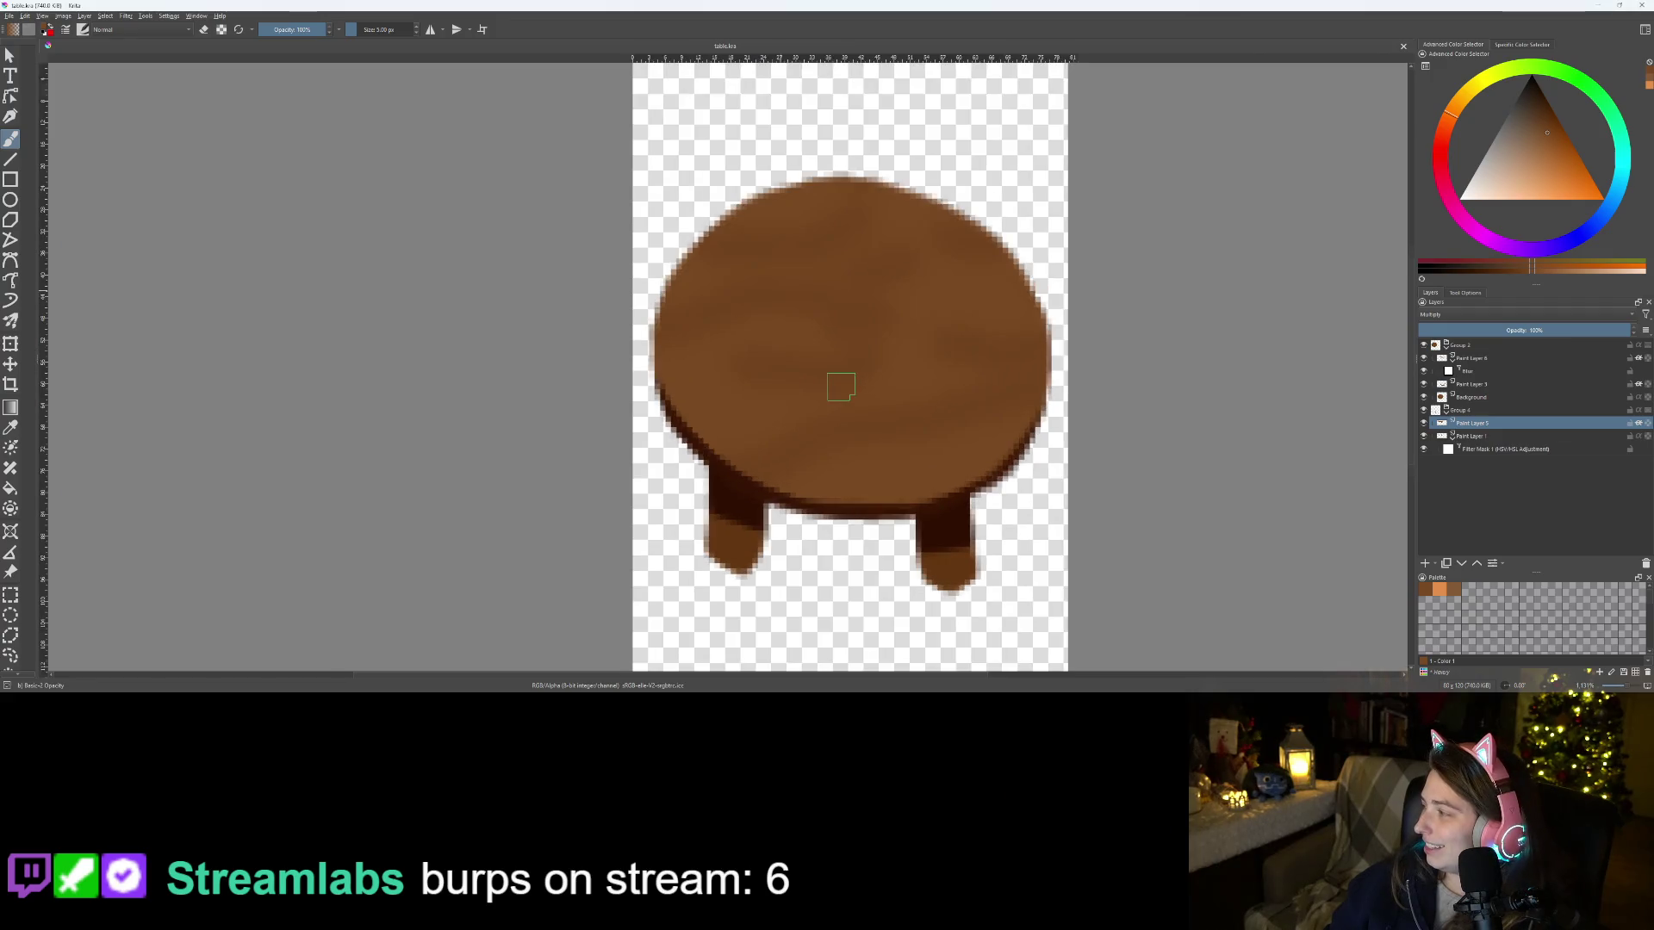